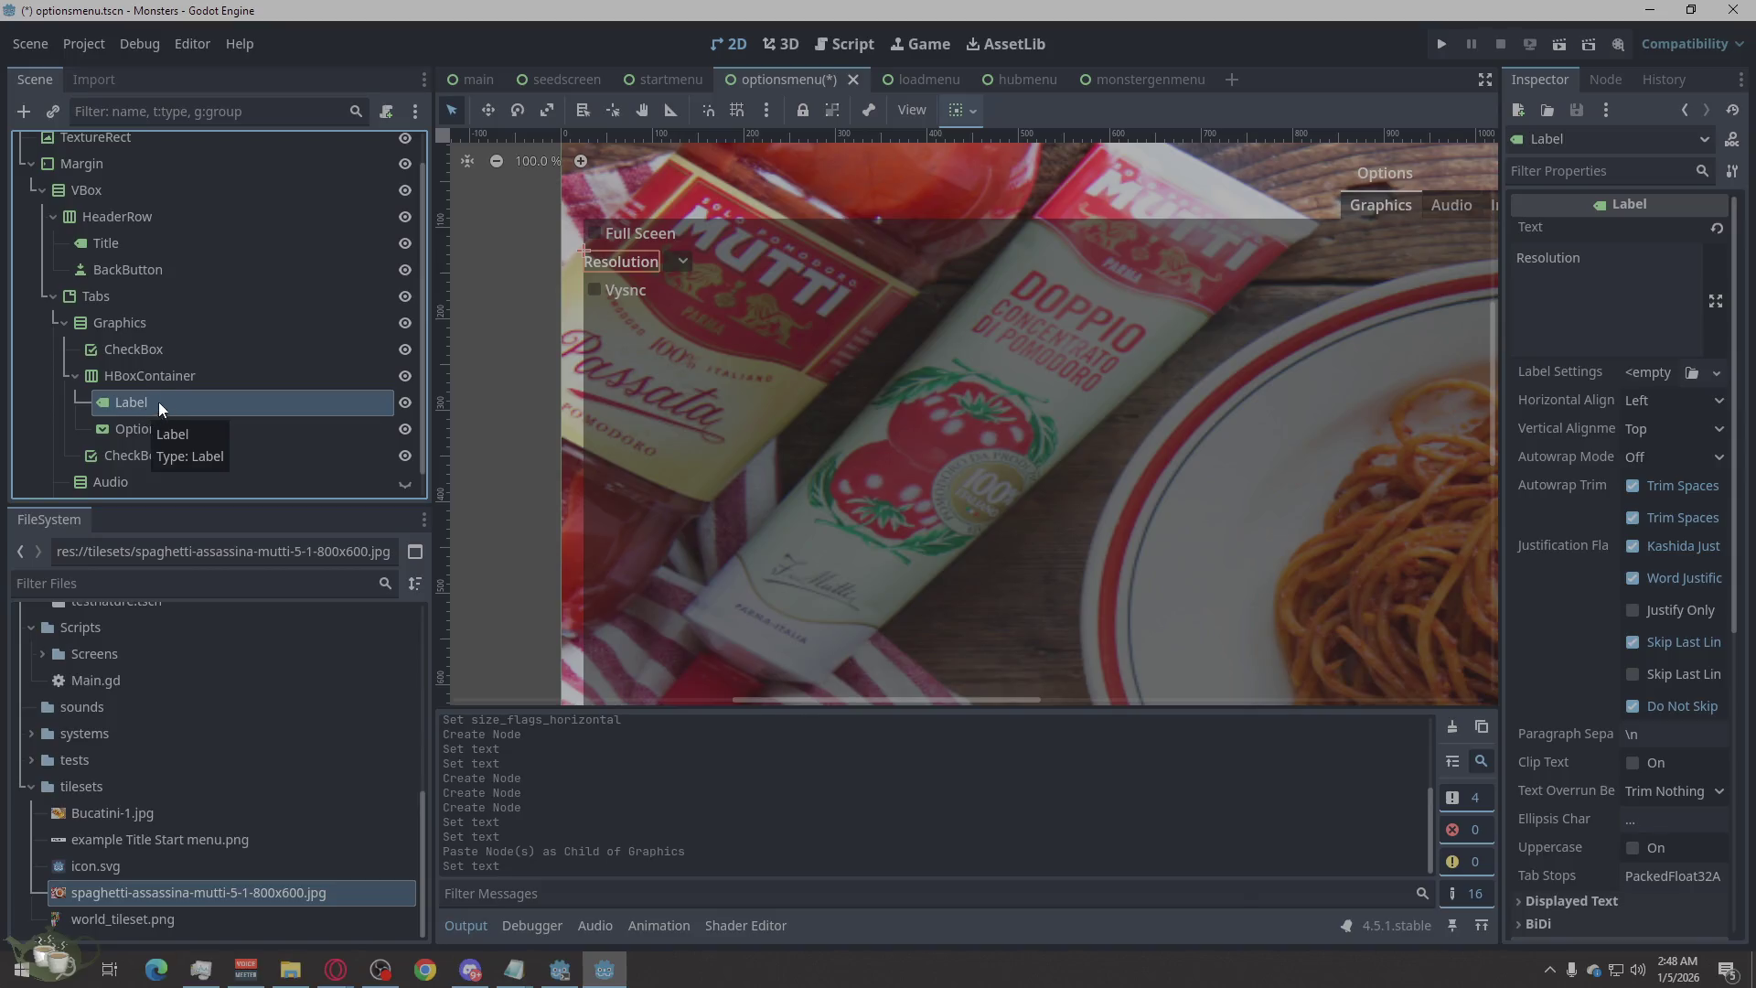
Rename the Full Screen checkbox node under Graphics to 'Fullscreen'.
{"action": "left_click", "coordinate": [181, 344]}
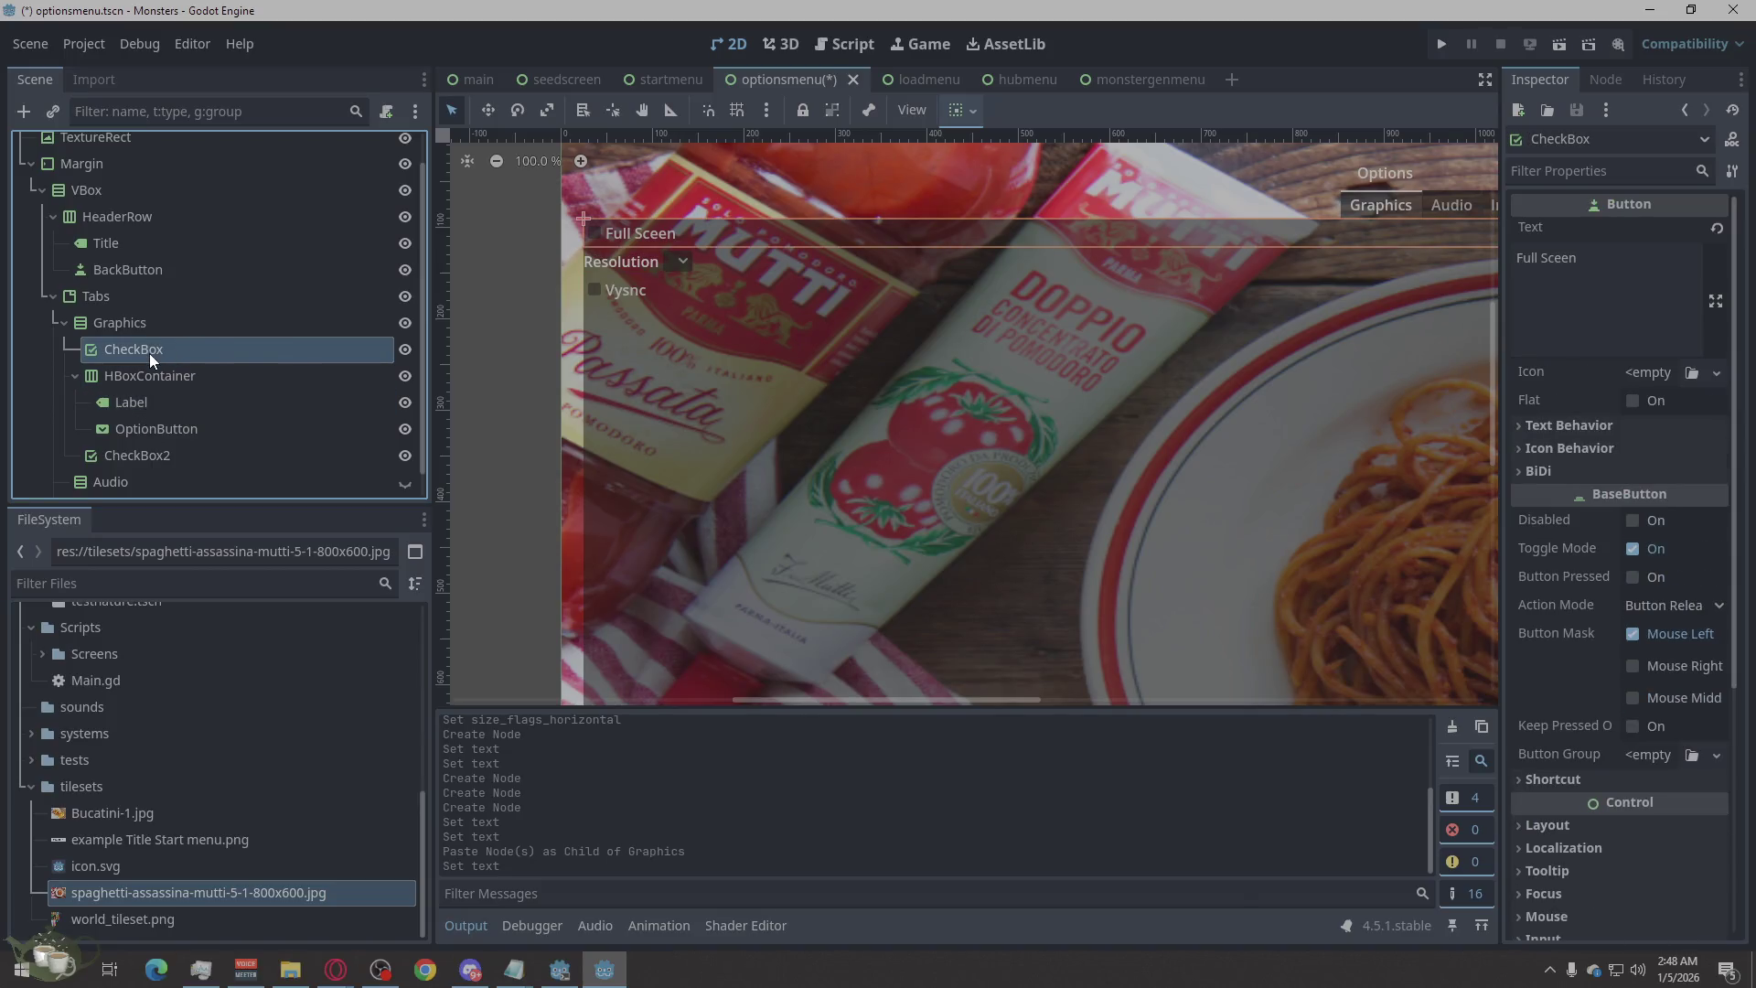
{"action": "right_click", "coordinate": [150, 352]}
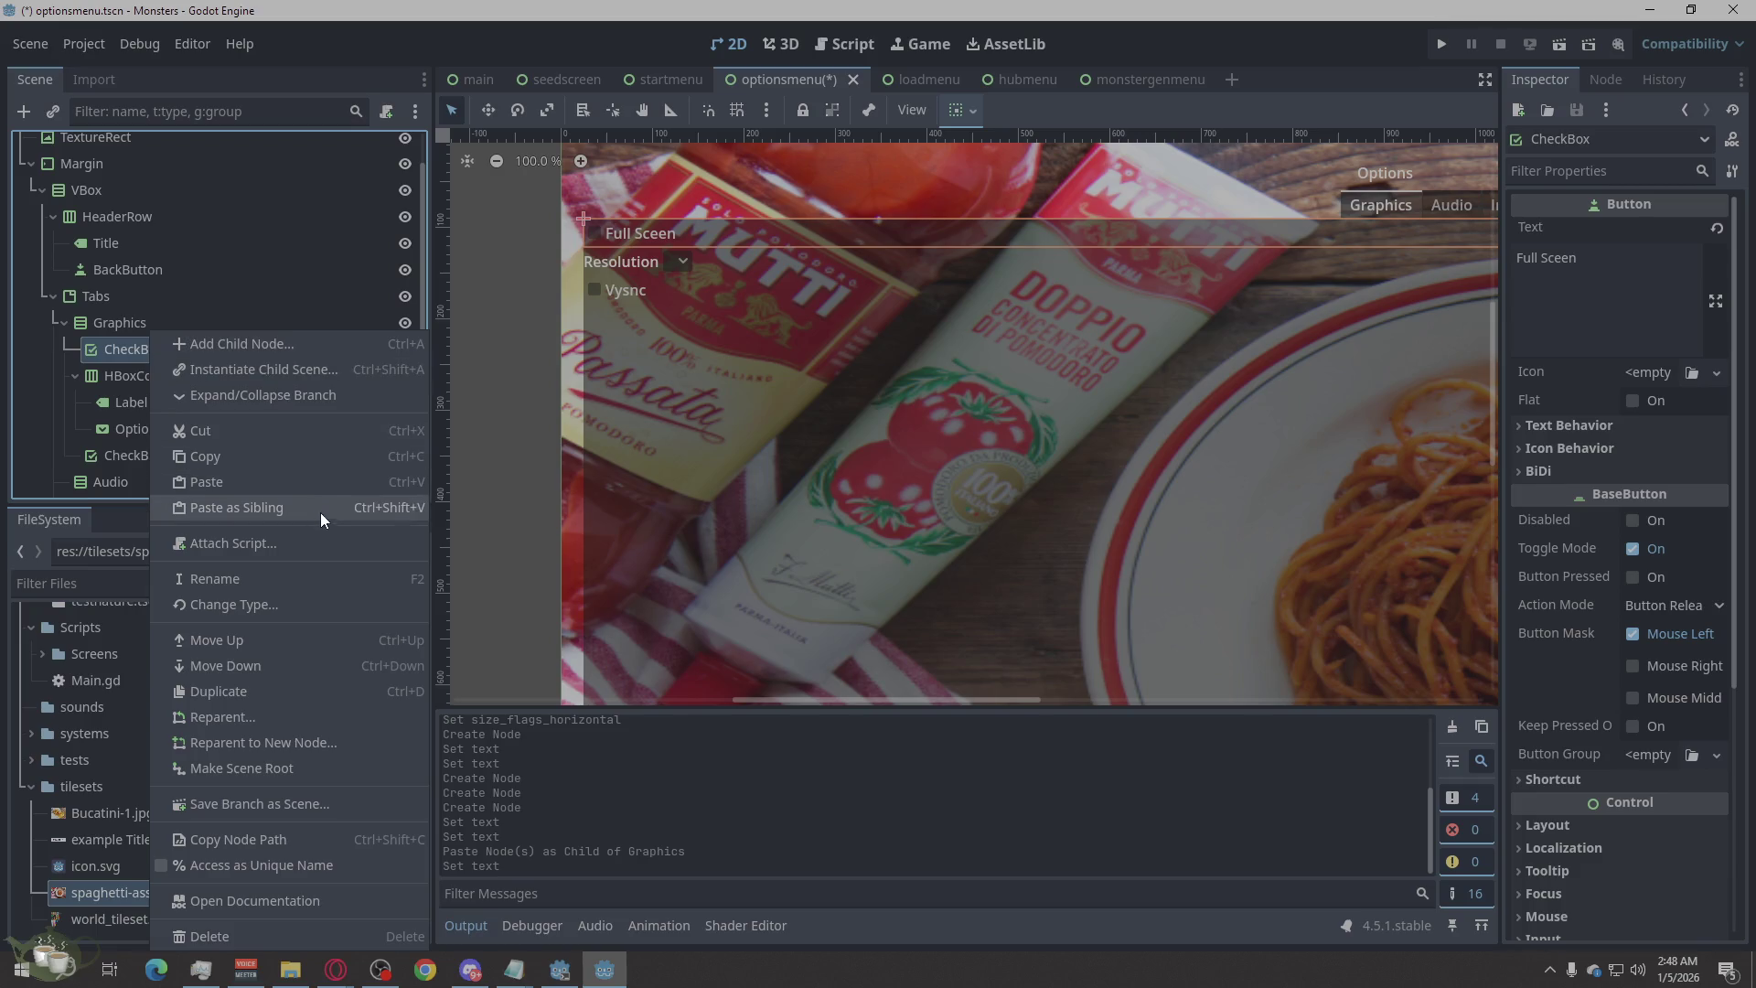
{"action": "left_click", "coordinate": [284, 572]}
{"action": "type", "text": "Rullsc"}
{"action": "key", "text": "BackSpace"}
{"action": "key", "text": "BackSpace"}
{"action": "key", "text": "BackSpace"}
{"action": "type", "text": "Fullscreen"}
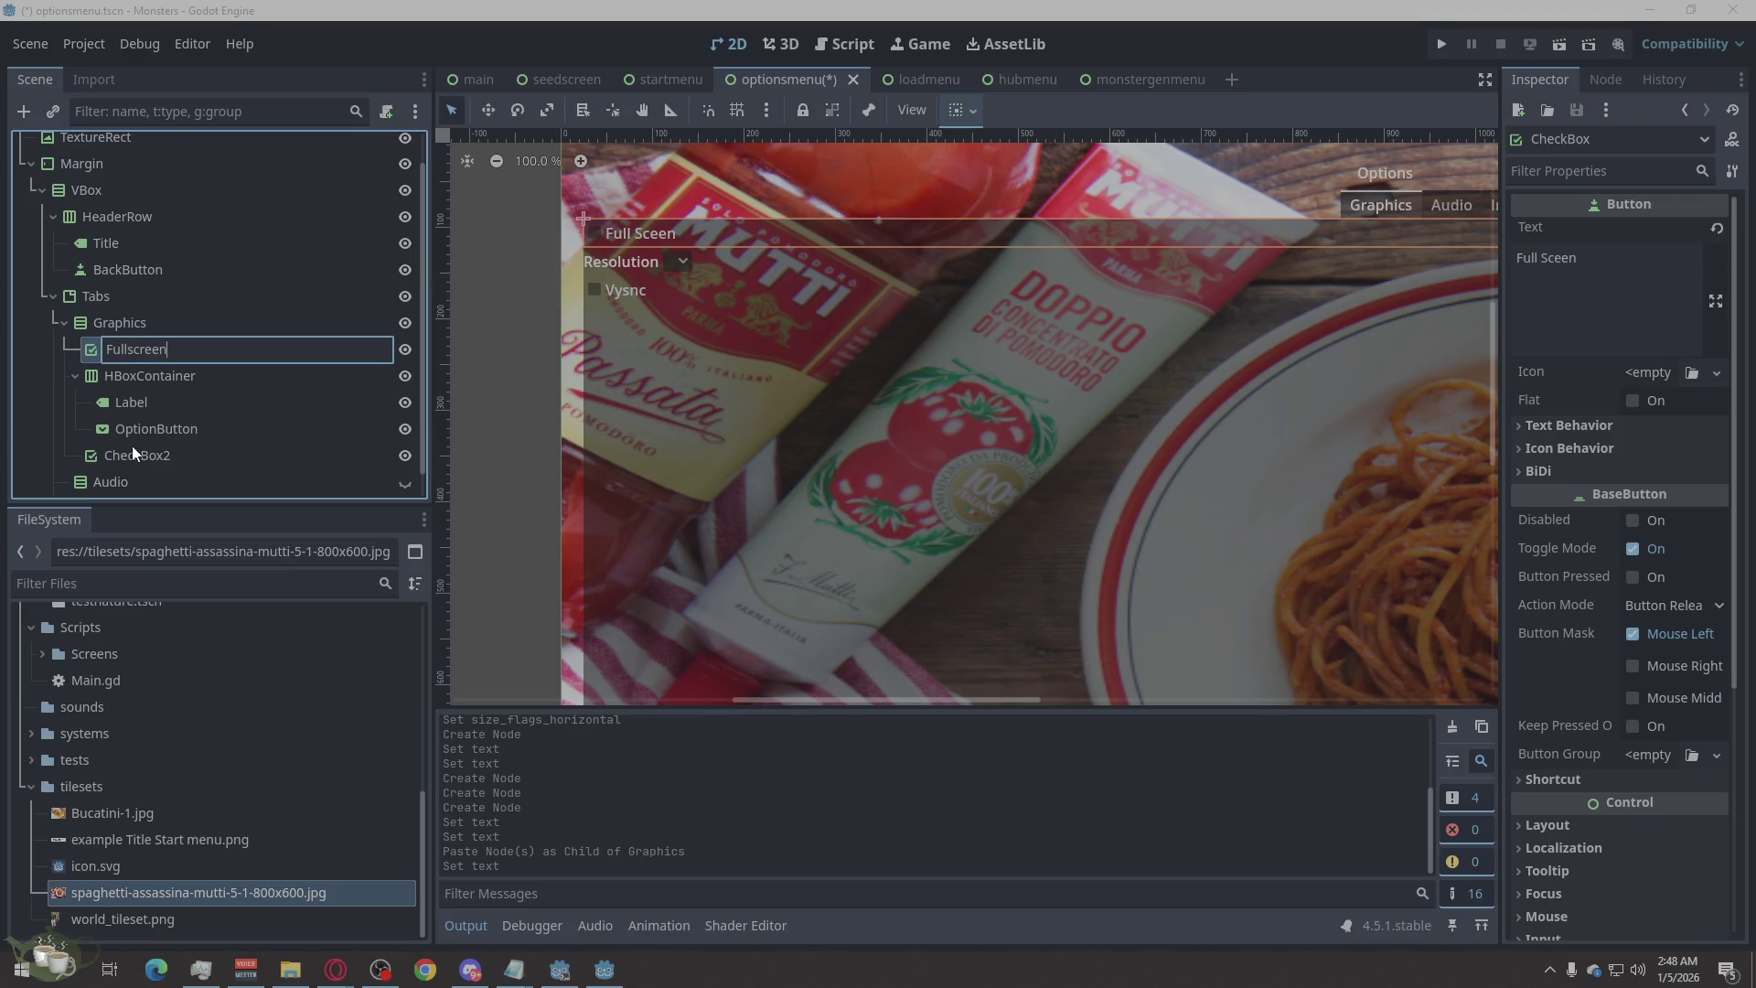
{"action": "scroll", "coordinate": [172, 382], "scroll_direction": "down", "scroll_amount": 1}
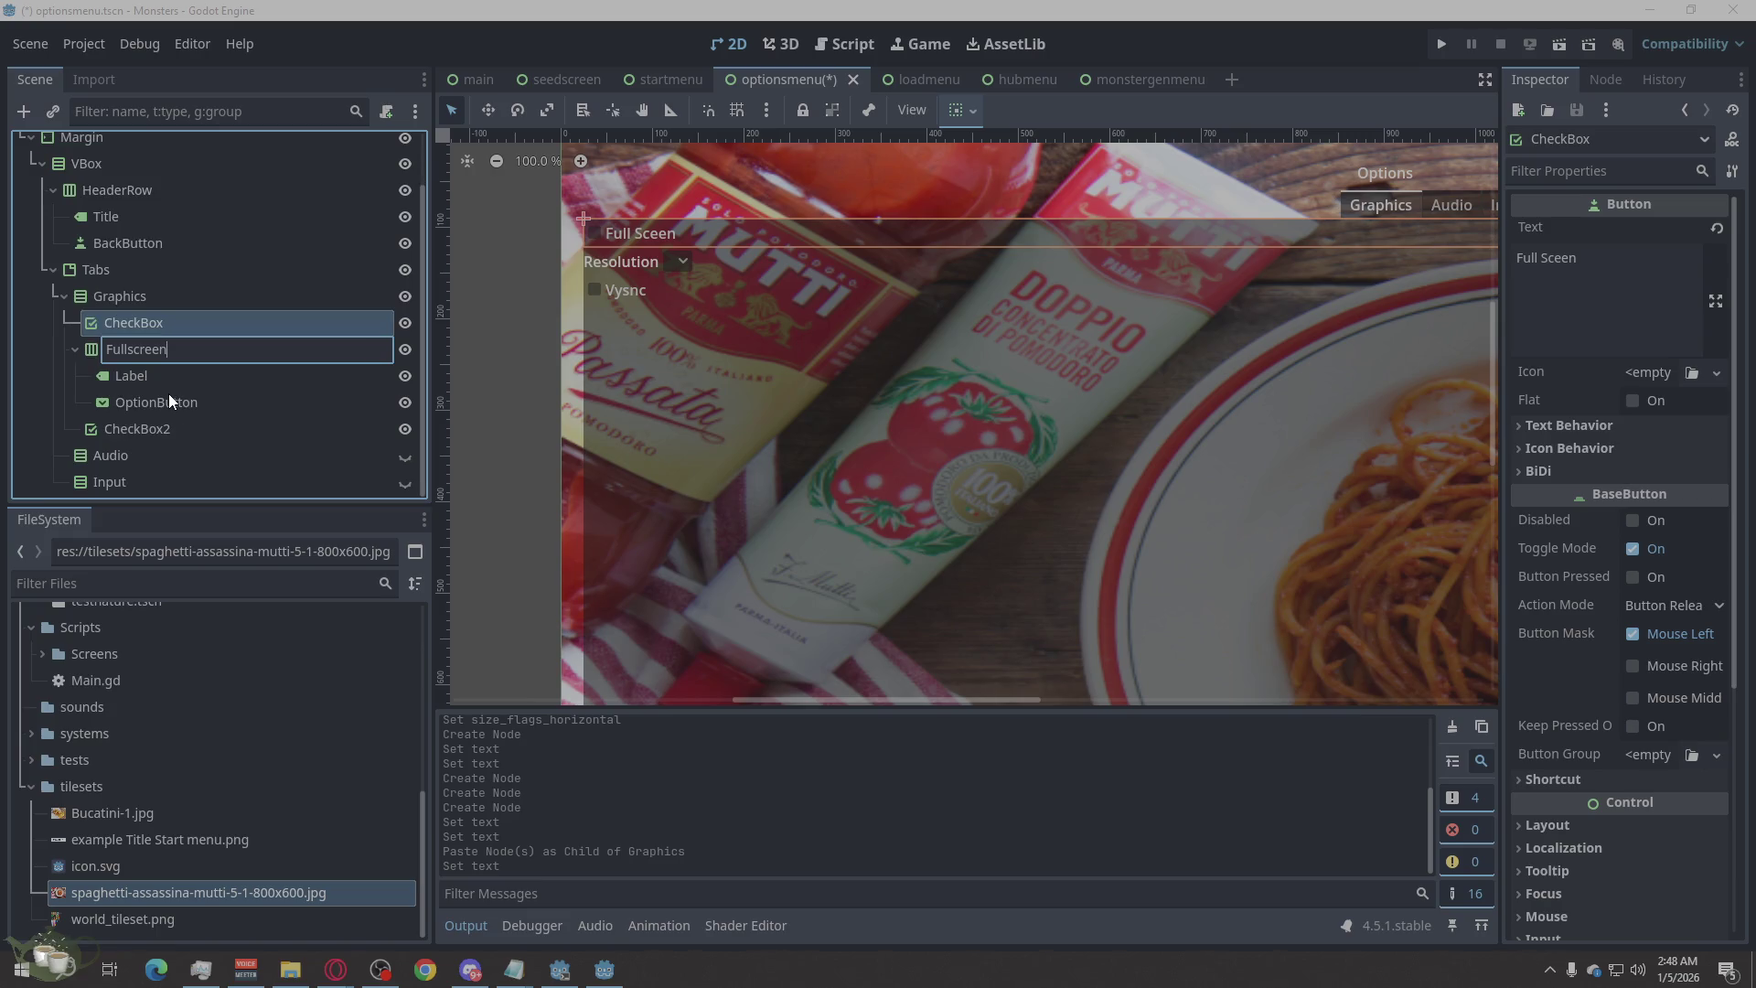
Rename the Vsync checkbox node to 'Vysnc'.
{"action": "left_click", "coordinate": [168, 424]}
{"action": "right_click", "coordinate": [169, 425]}
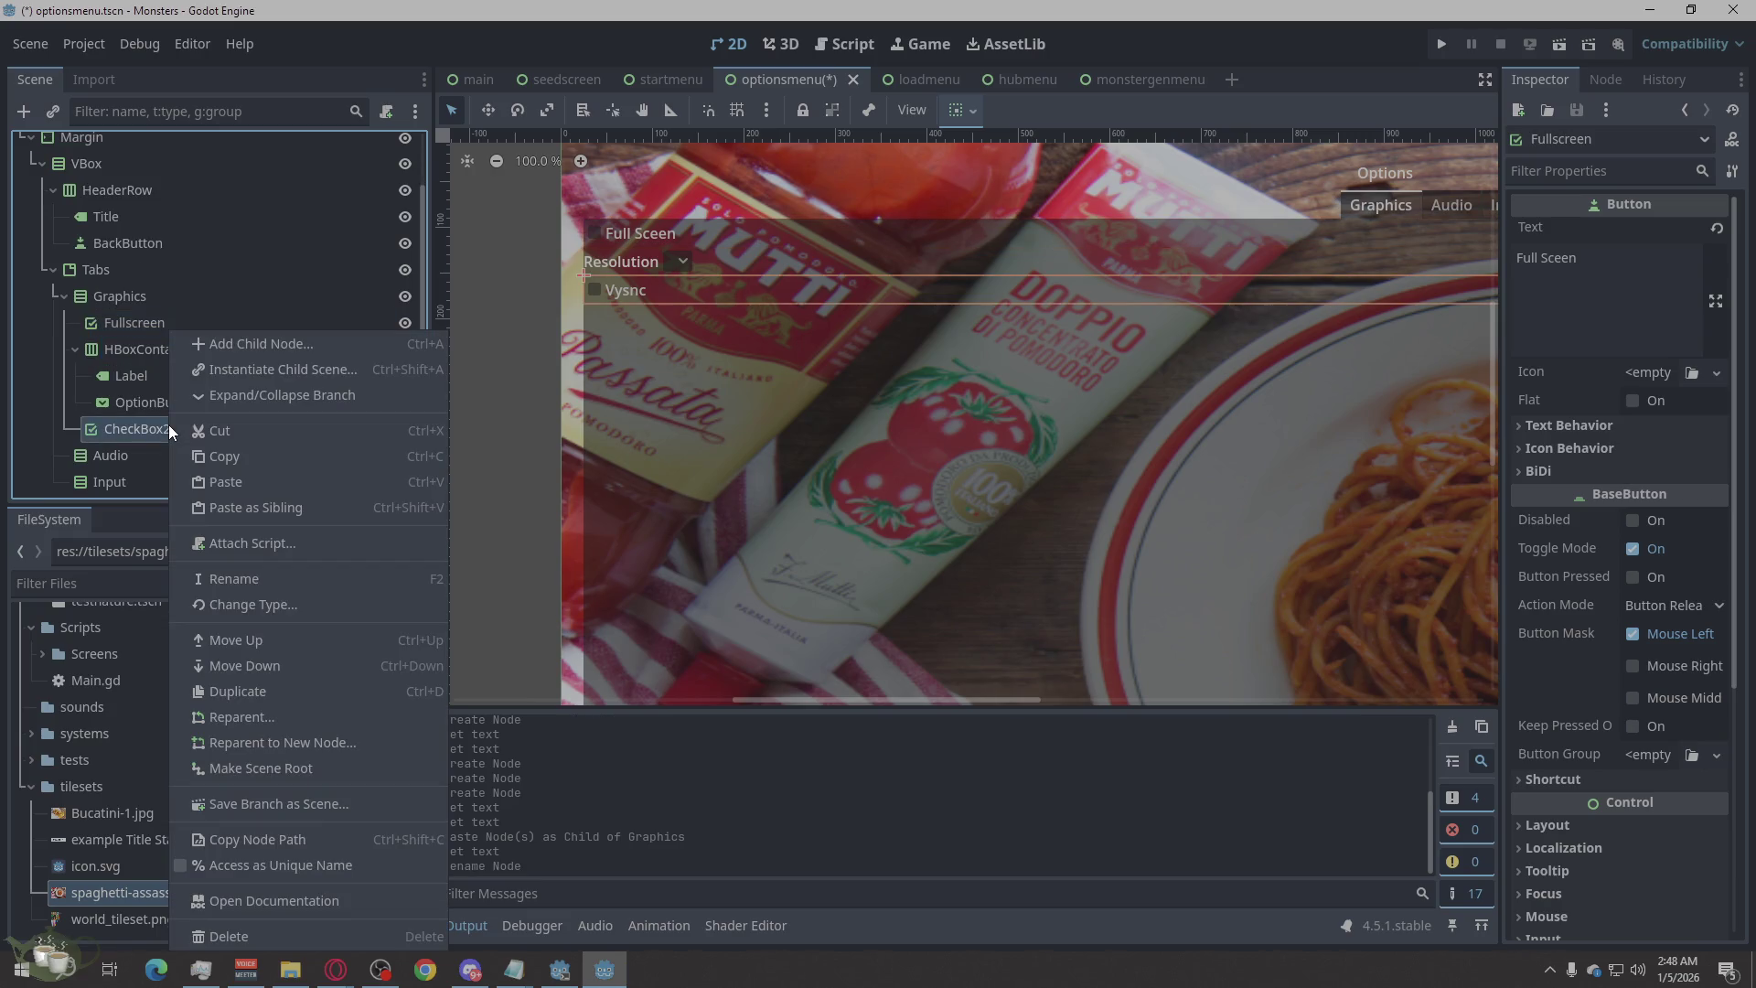
{"action": "left_click", "coordinate": [246, 579]}
{"action": "type", "text": "Vysnc"}
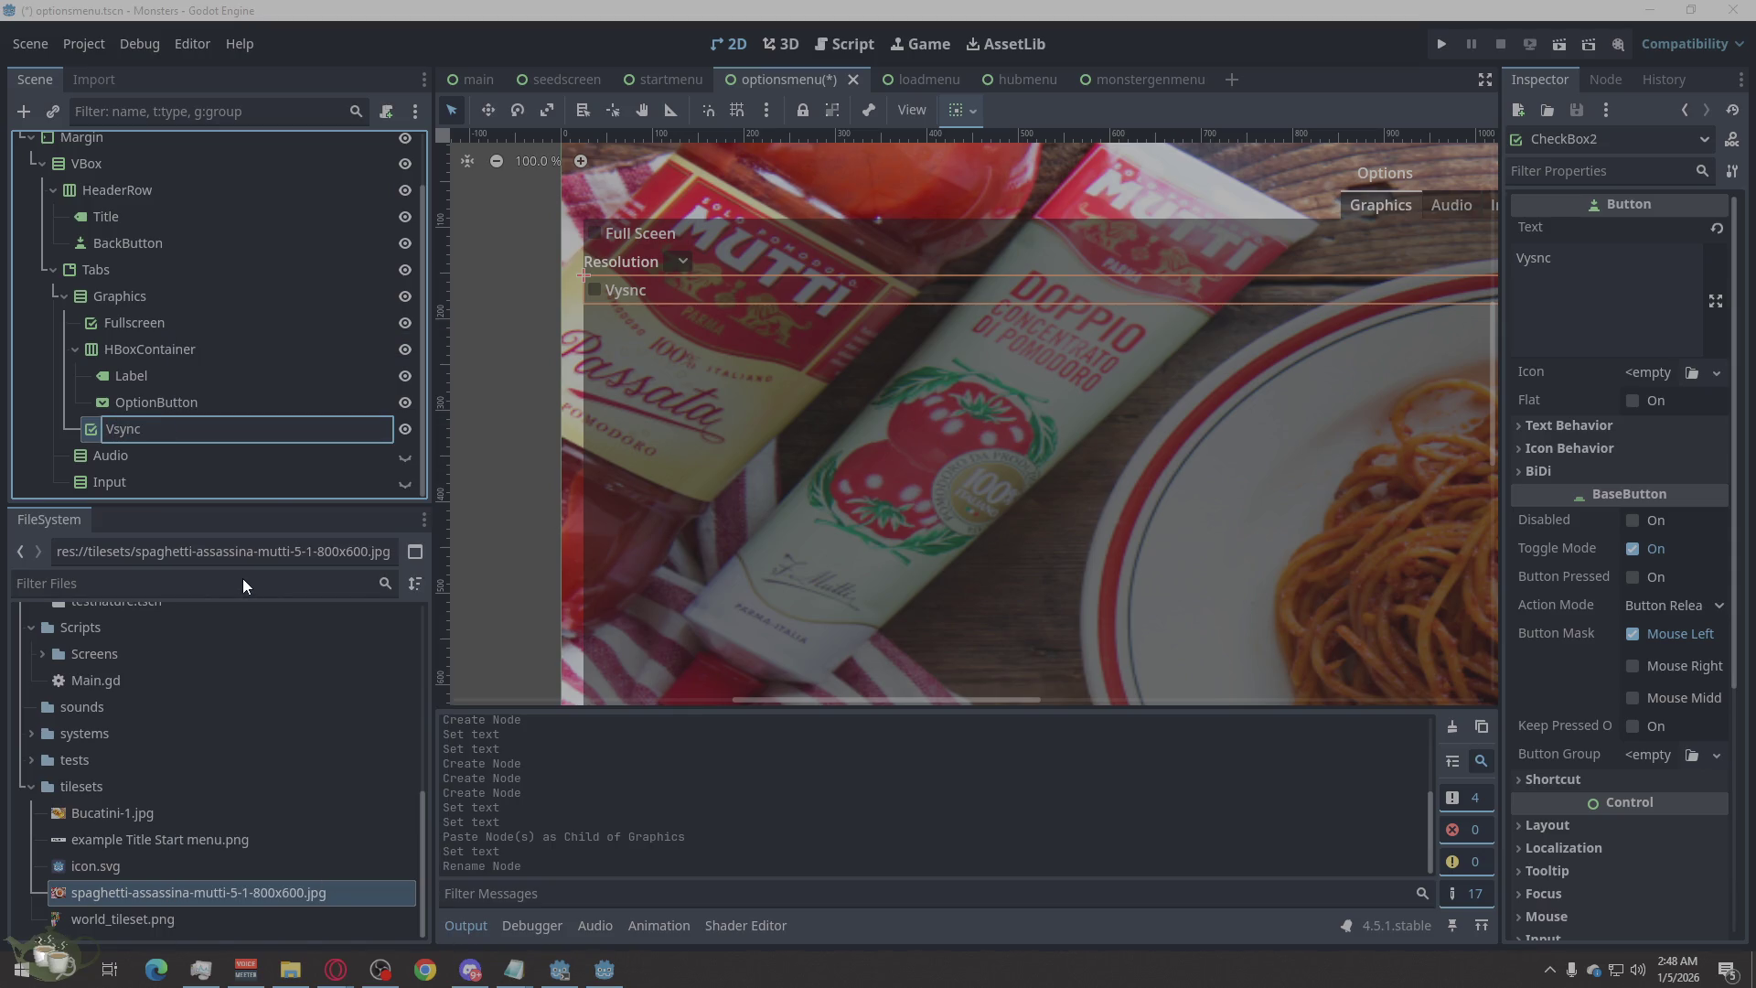
{"action": "key", "text": "Return"}
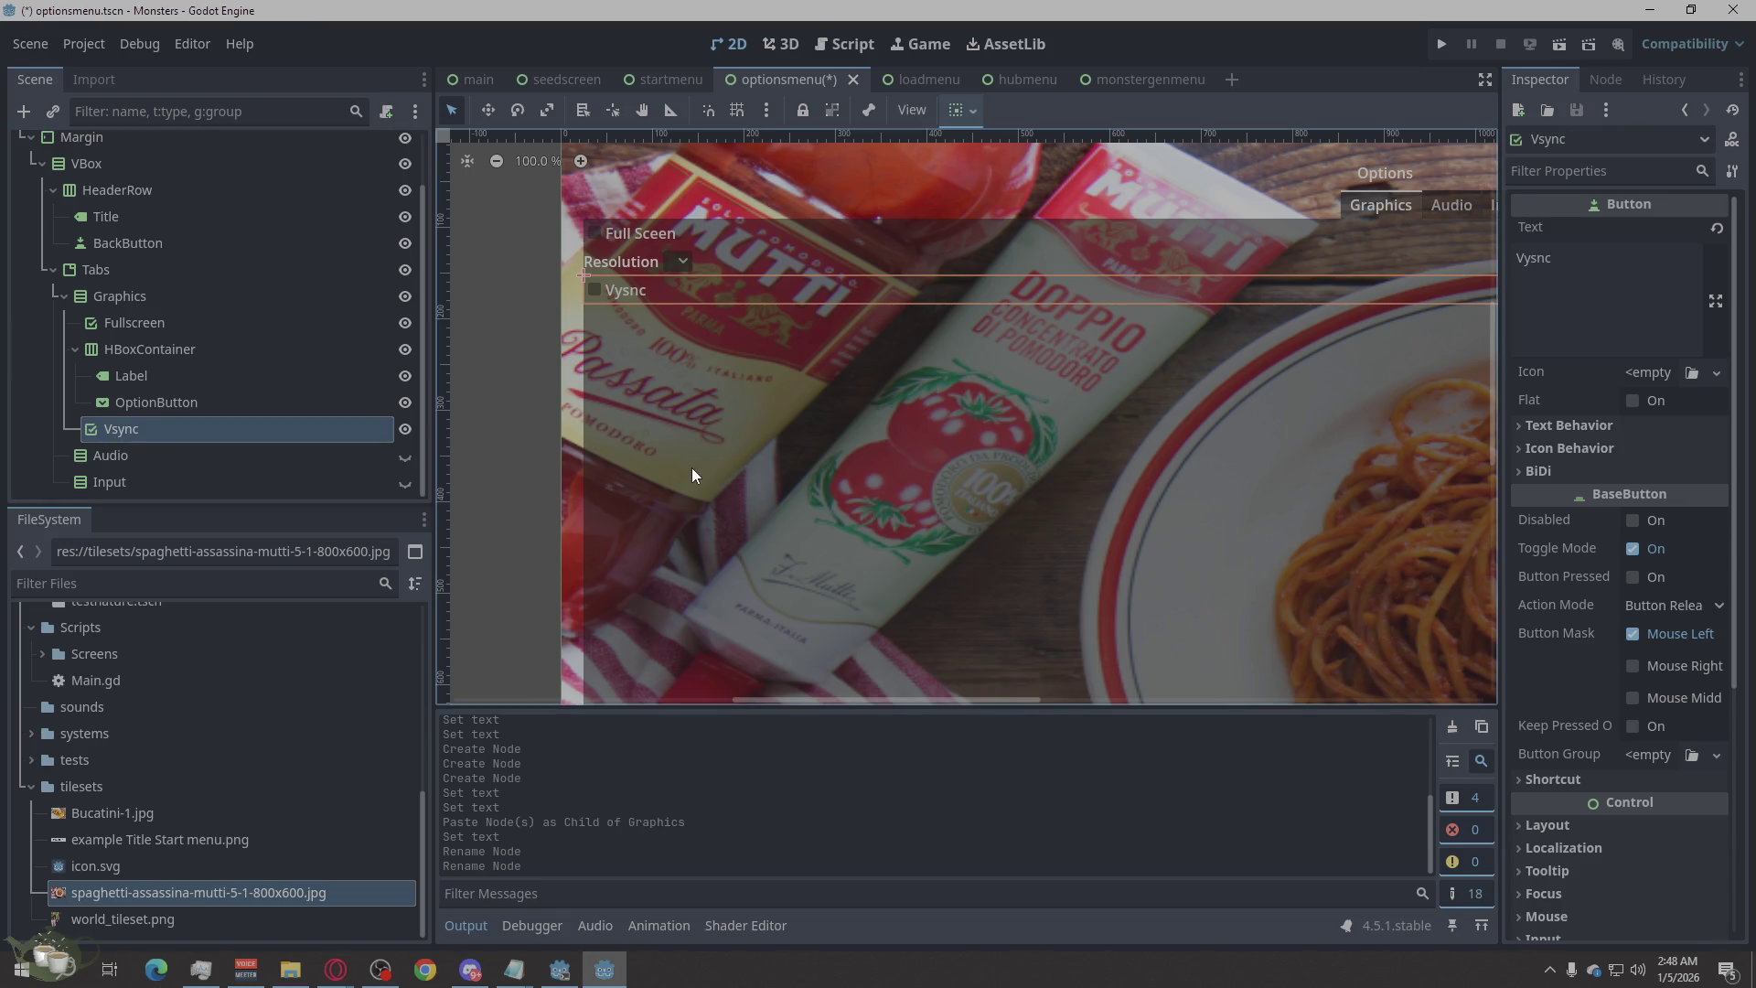
Append 'Button' to the Fullscreen node, making it FullscreenButton.
{"action": "left_click", "coordinate": [198, 326]}
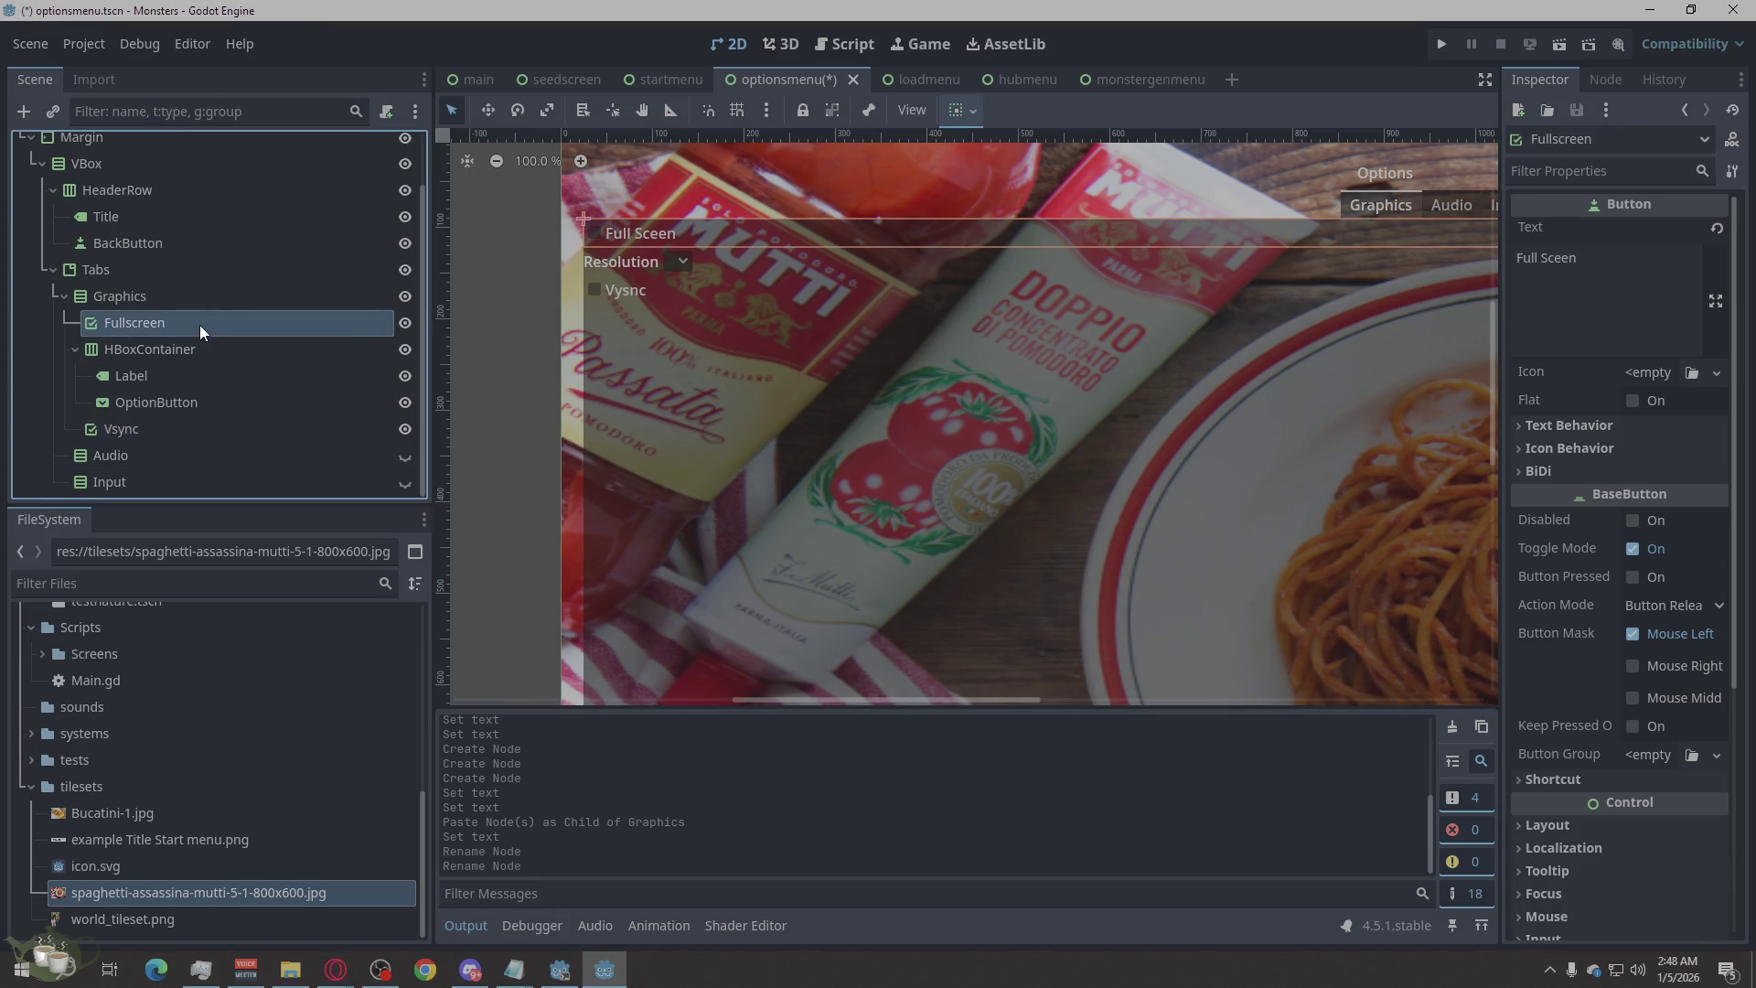
{"action": "right_click", "coordinate": [199, 325]}
{"action": "left_click", "coordinate": [265, 570]}
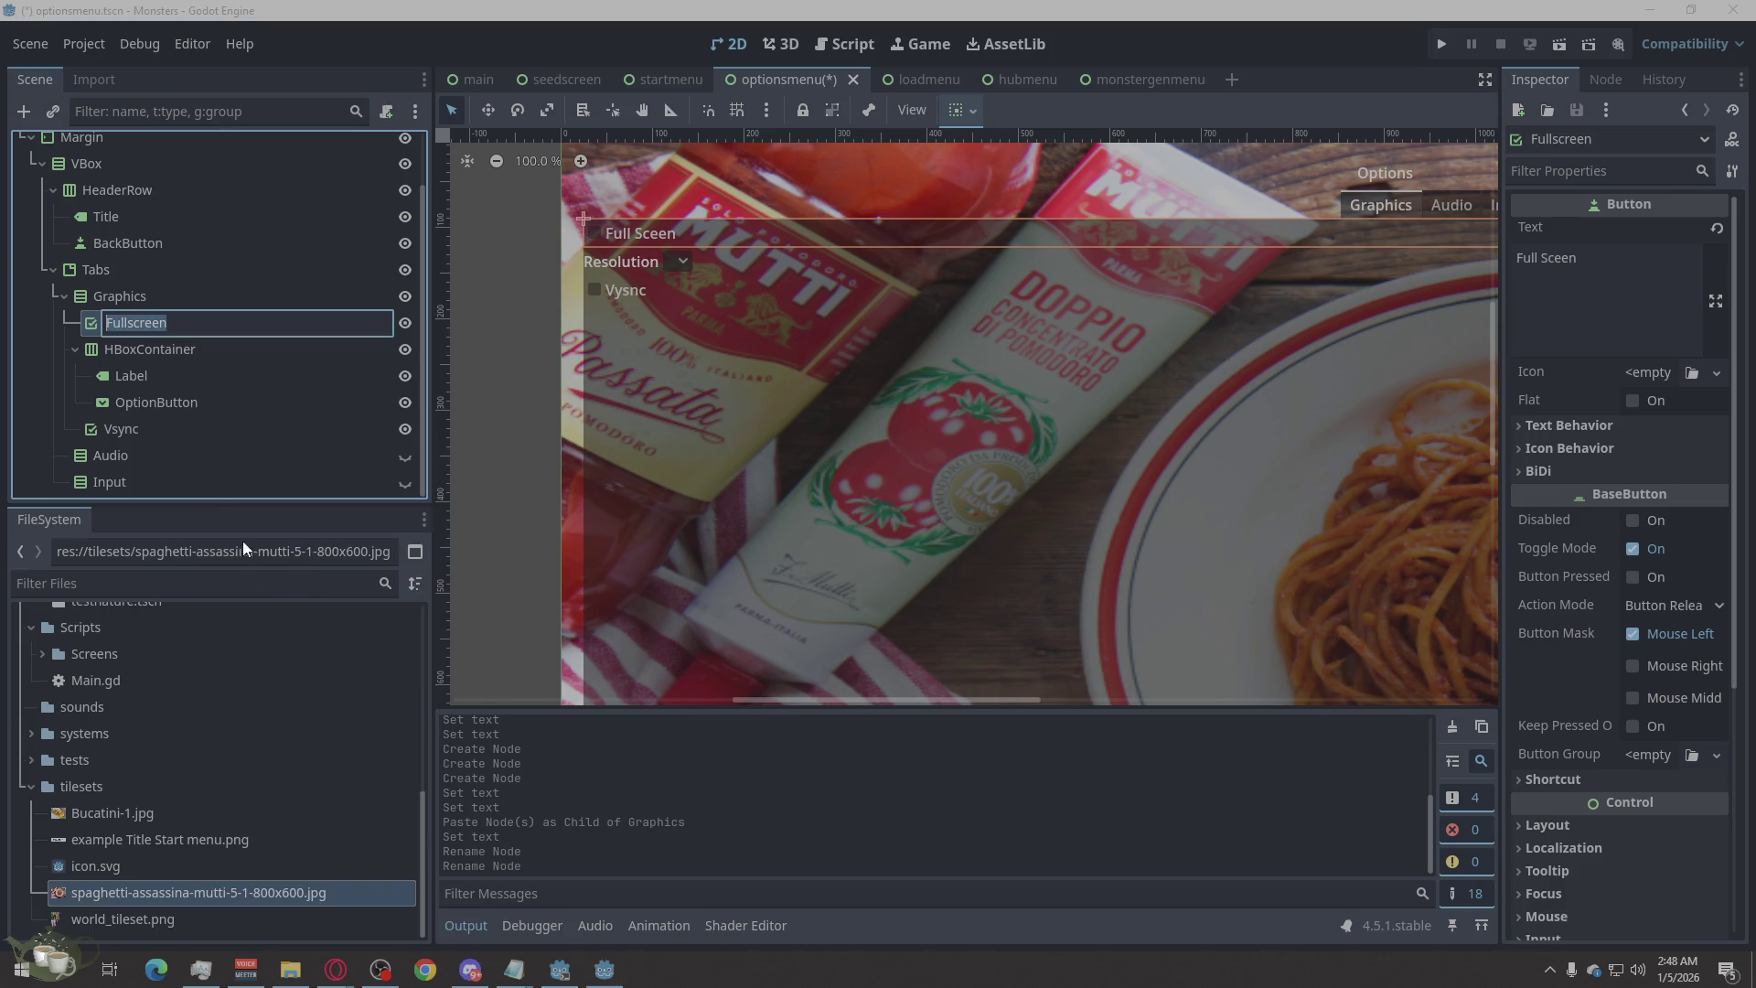
{"action": "left_click", "coordinate": [180, 323]}
{"action": "type", "text": "Button"}
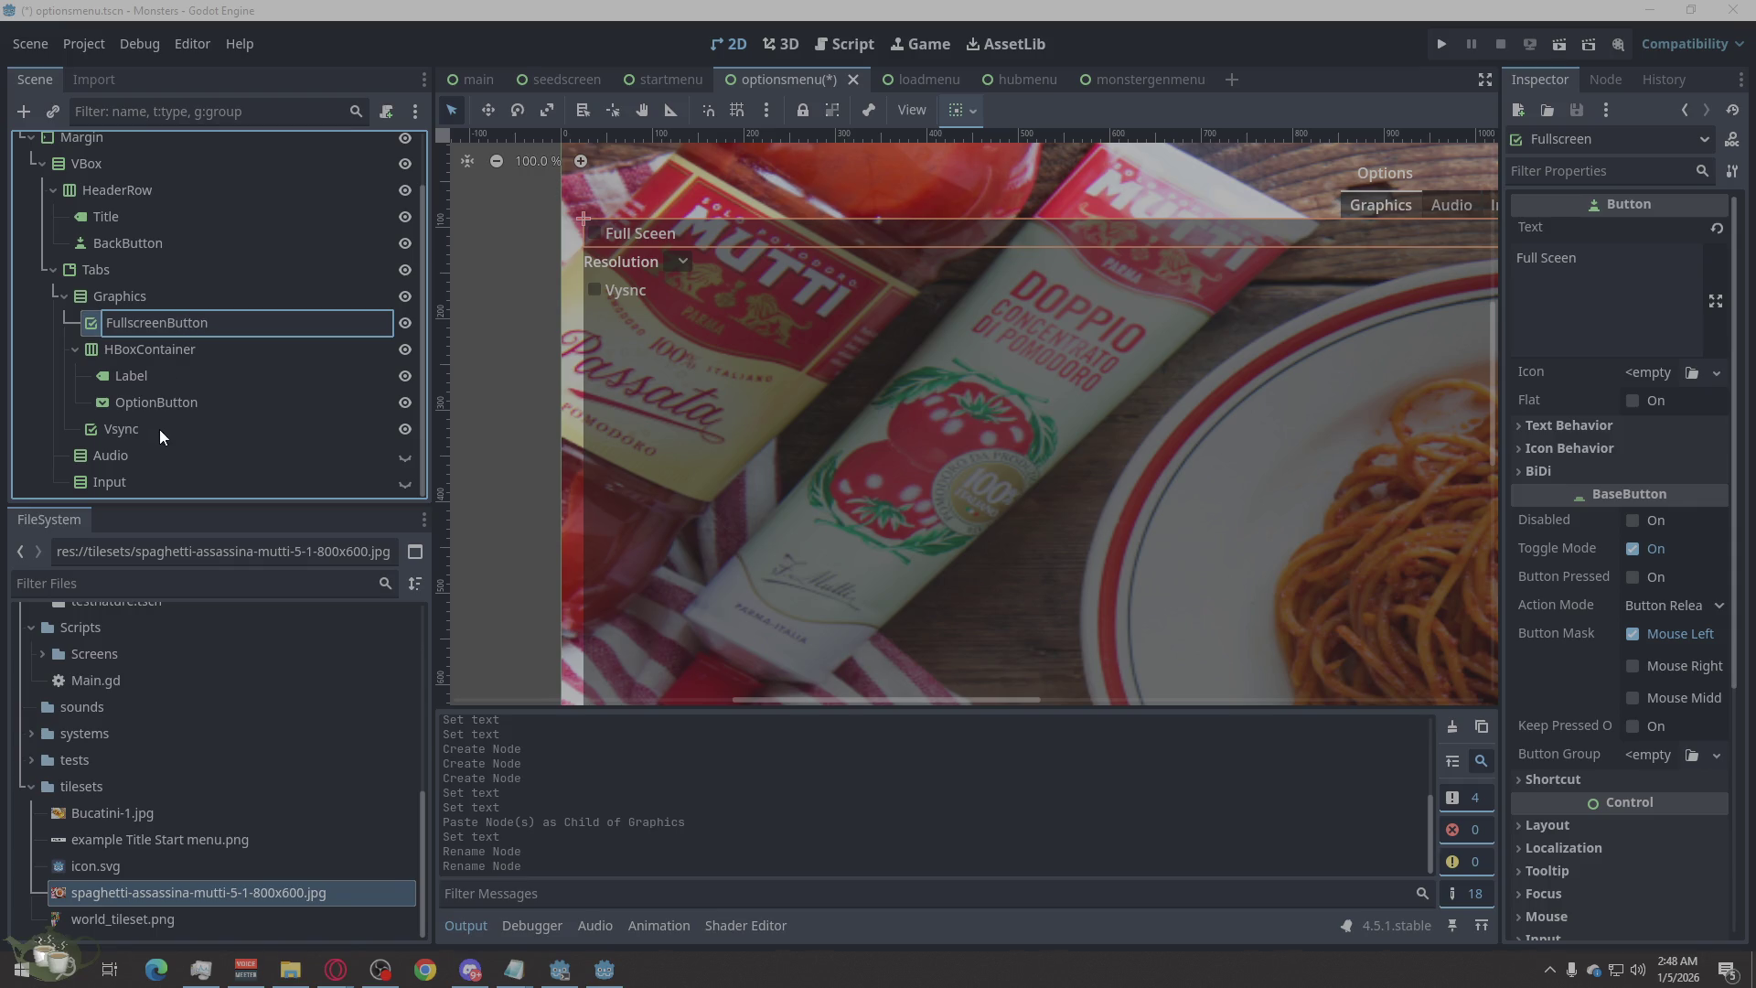
{"action": "key", "text": "Return"}
Rename the Vysnc node to VsyncButton.
{"action": "left_click", "coordinate": [143, 424]}
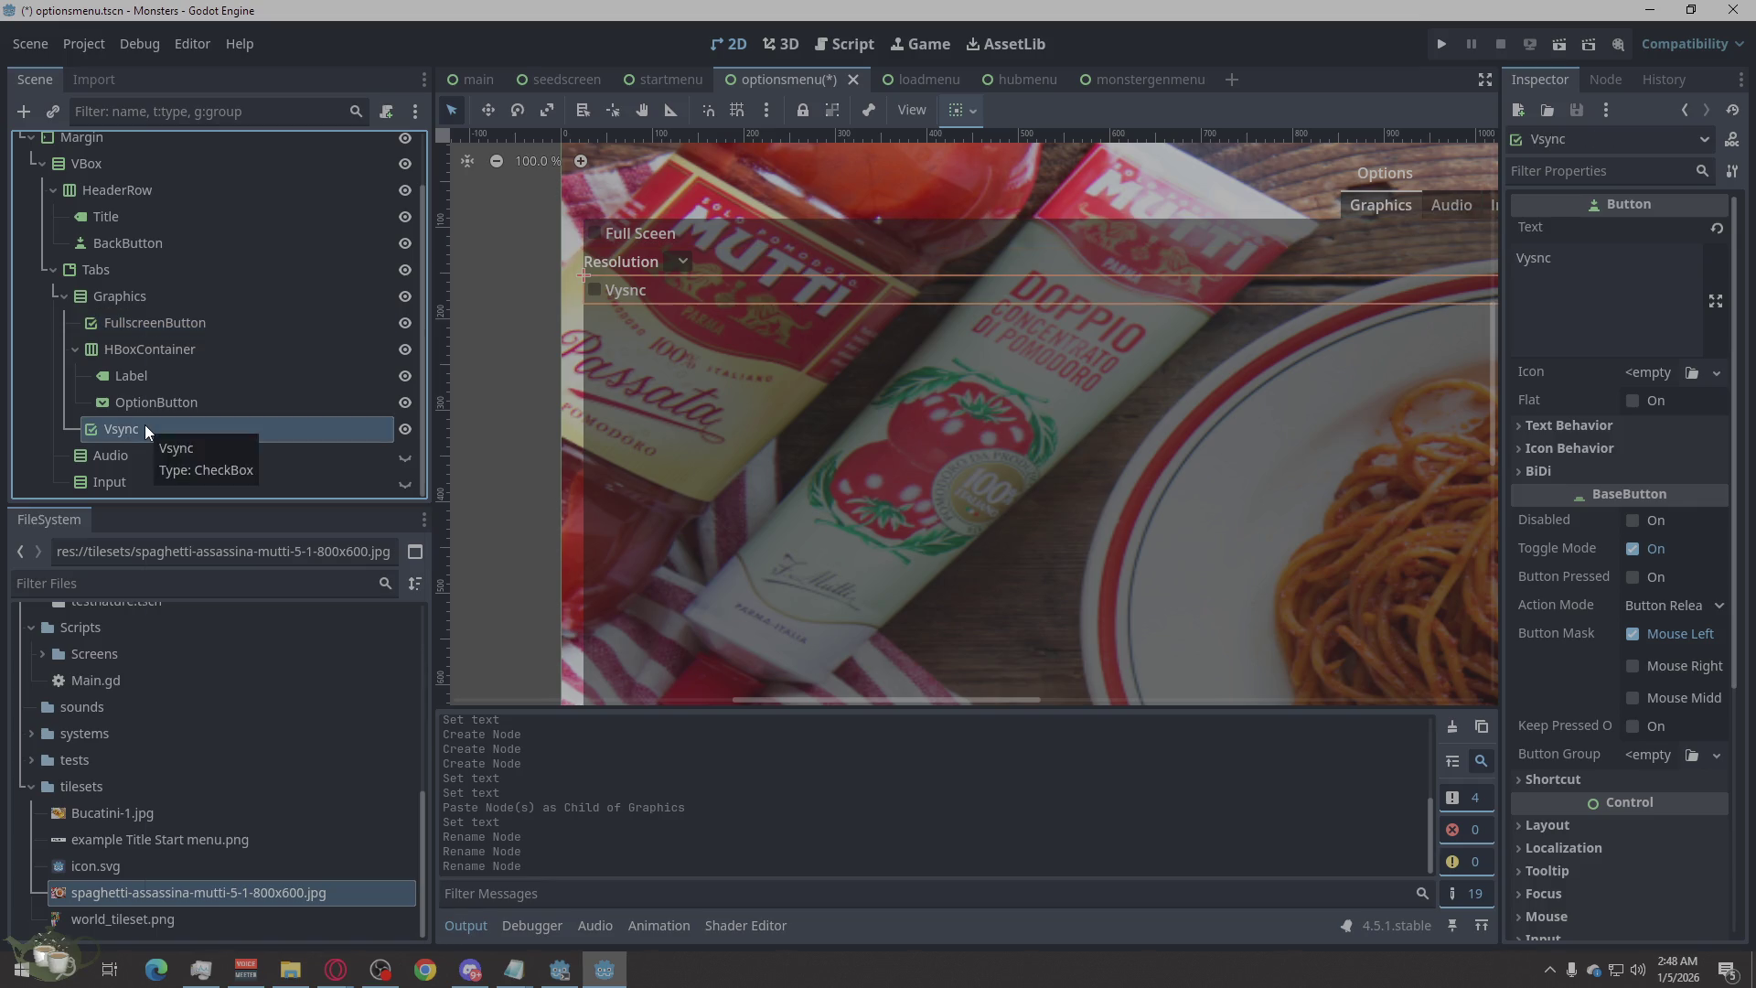
{"action": "right_click", "coordinate": [144, 424]}
{"action": "left_click", "coordinate": [264, 583]}
{"action": "type", "text": "VsyncButton"}
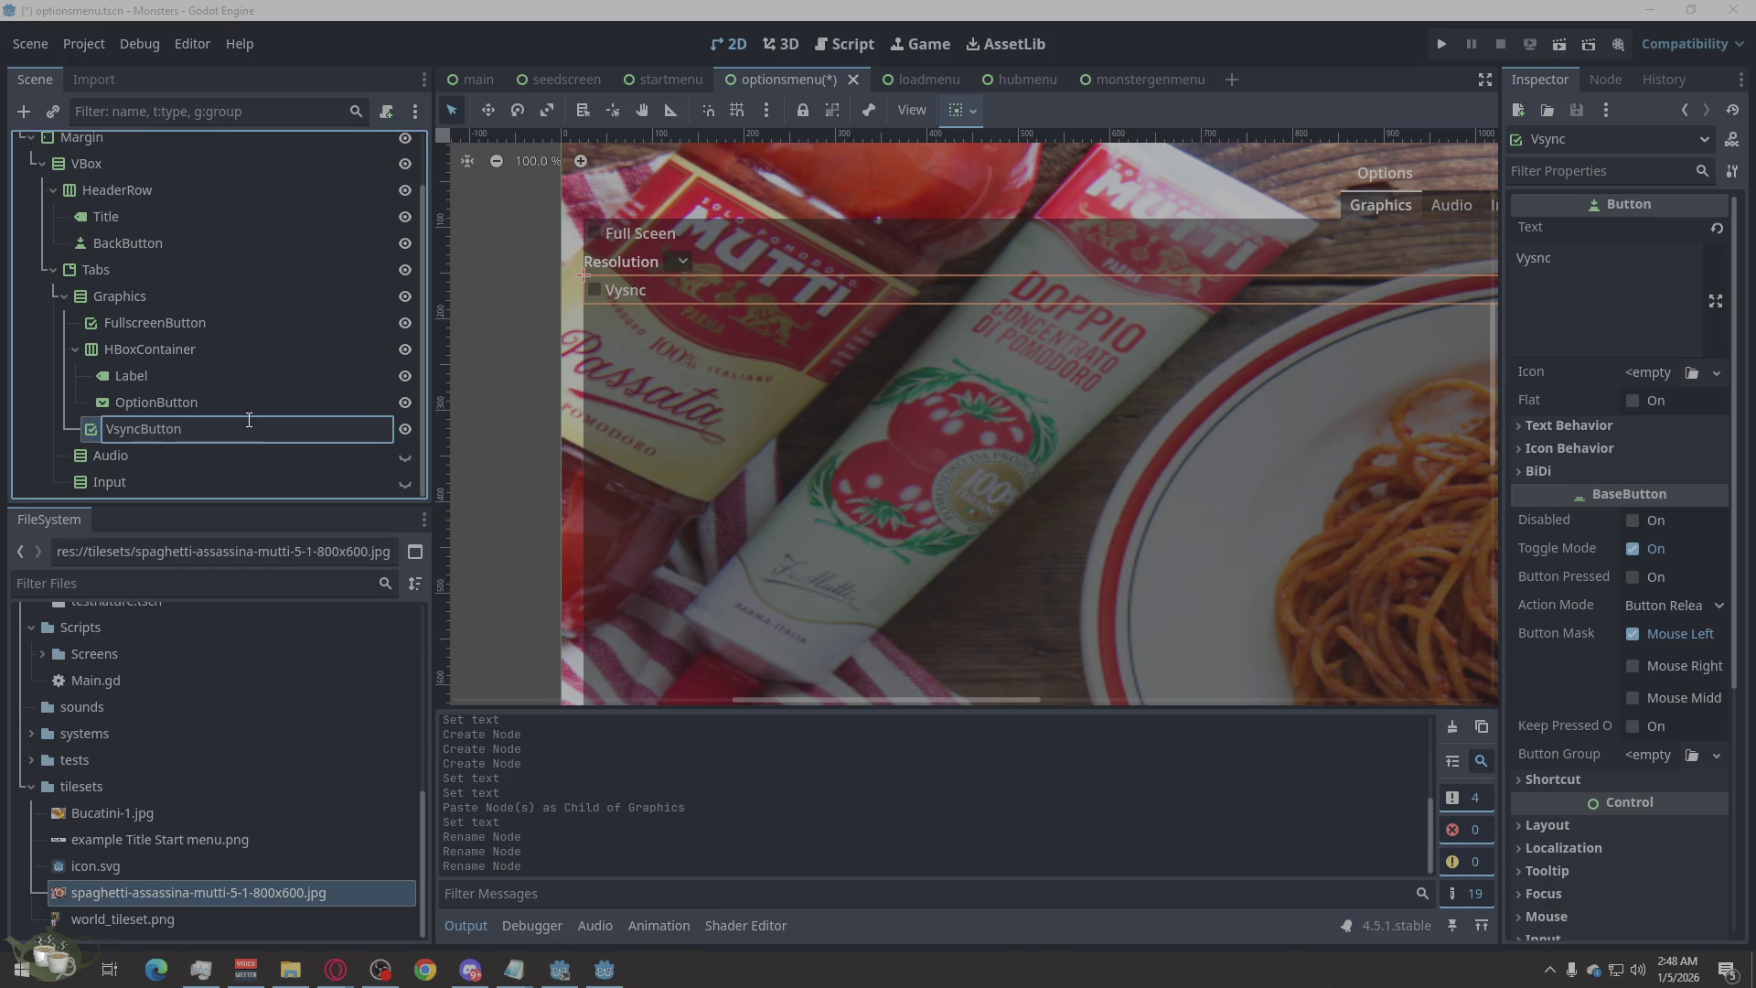
{"action": "key", "text": "Return"}
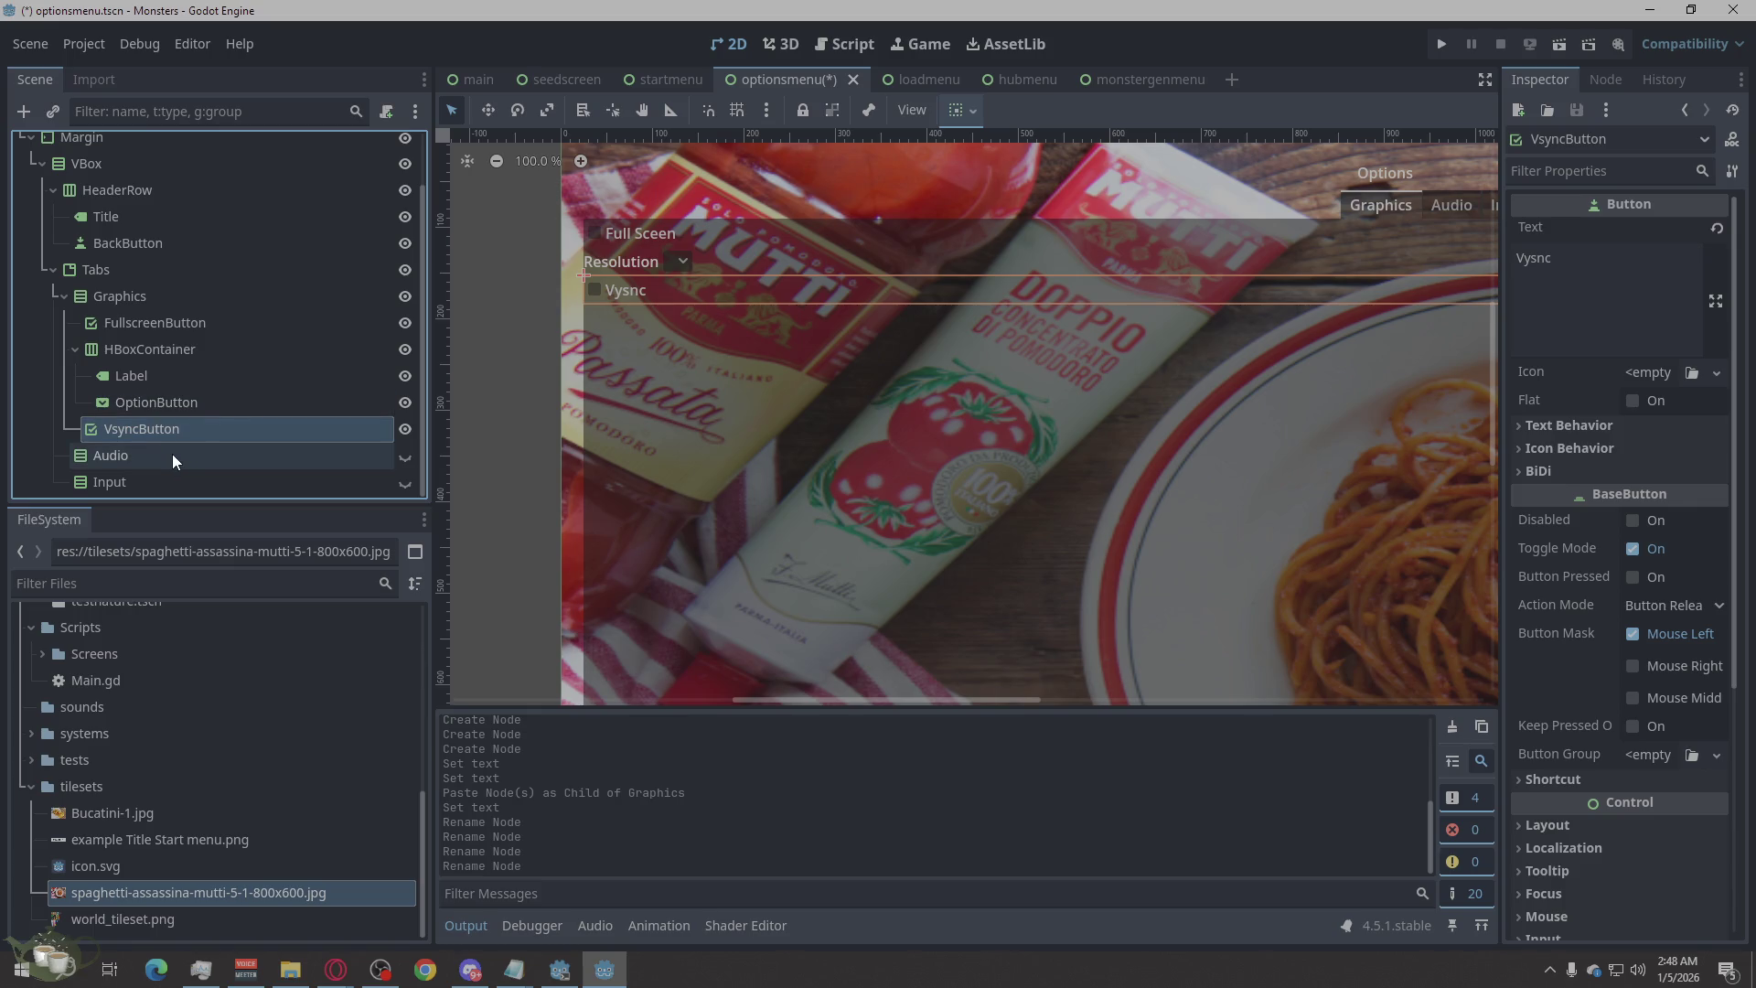
{"action": "scroll", "coordinate": [549, 403], "scroll_direction": "down", "scroll_amount": 1}
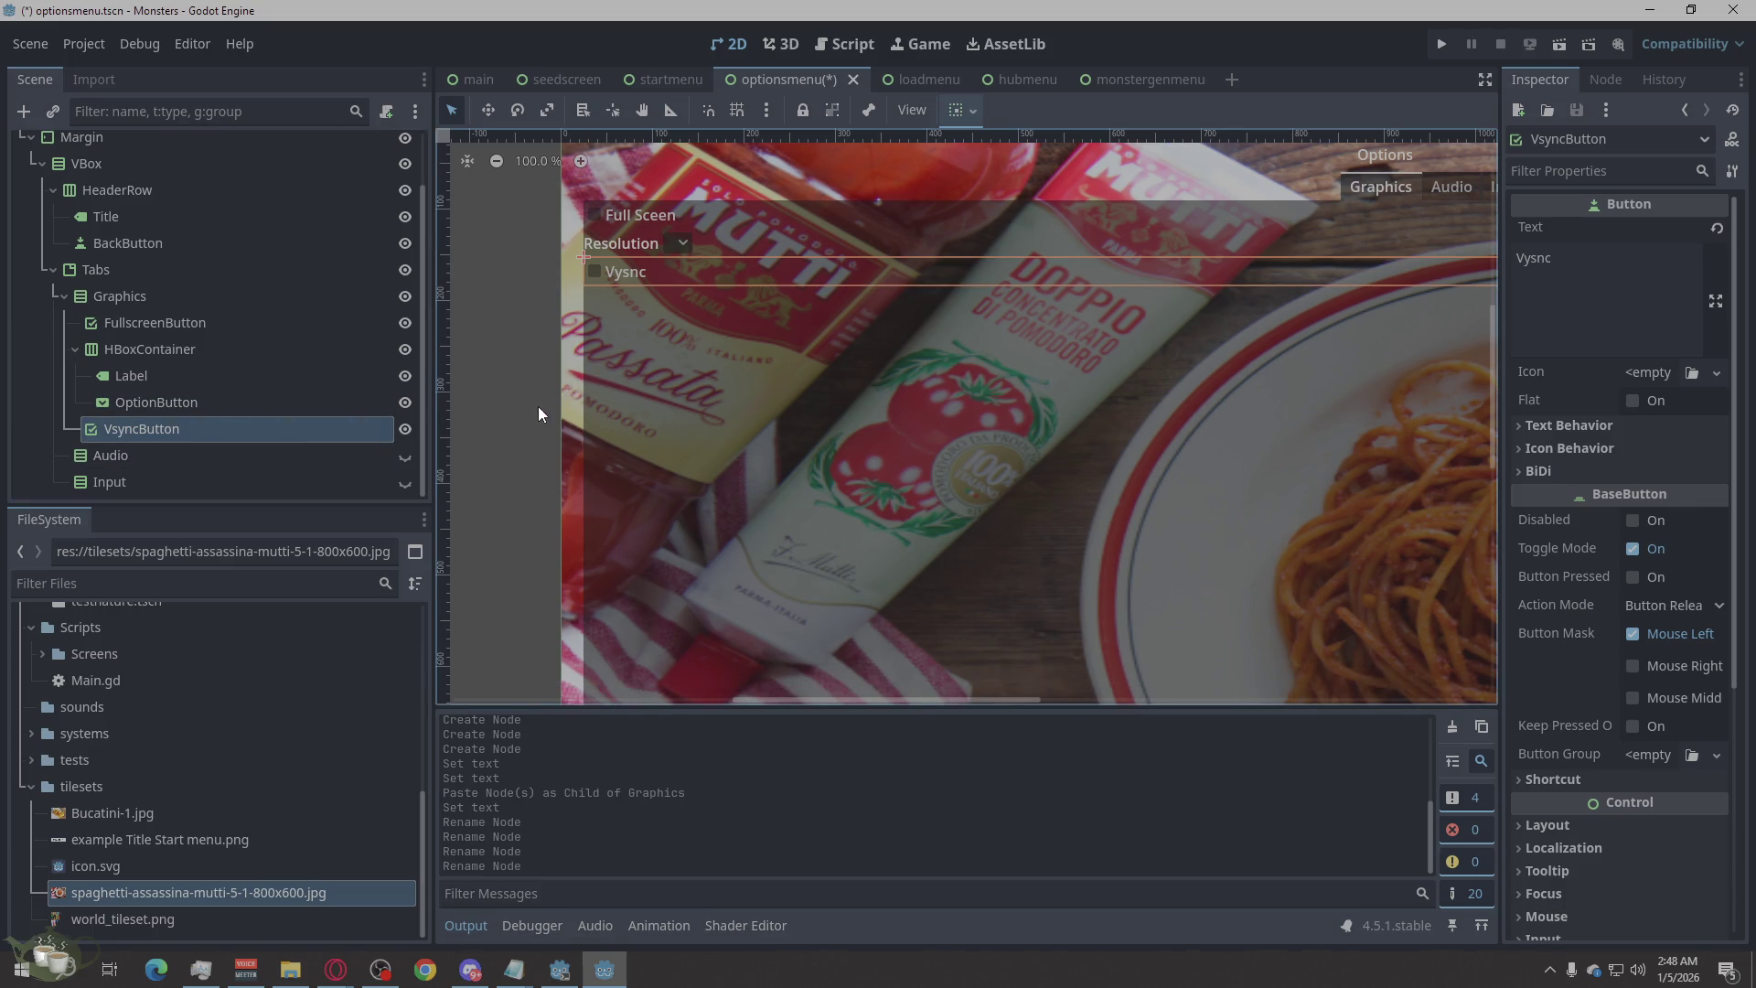
{"action": "scroll", "coordinate": [538, 408], "scroll_direction": "down", "scroll_amount": 3}
{"action": "scroll", "coordinate": [565, 455], "scroll_direction": "up", "scroll_amount": 1}
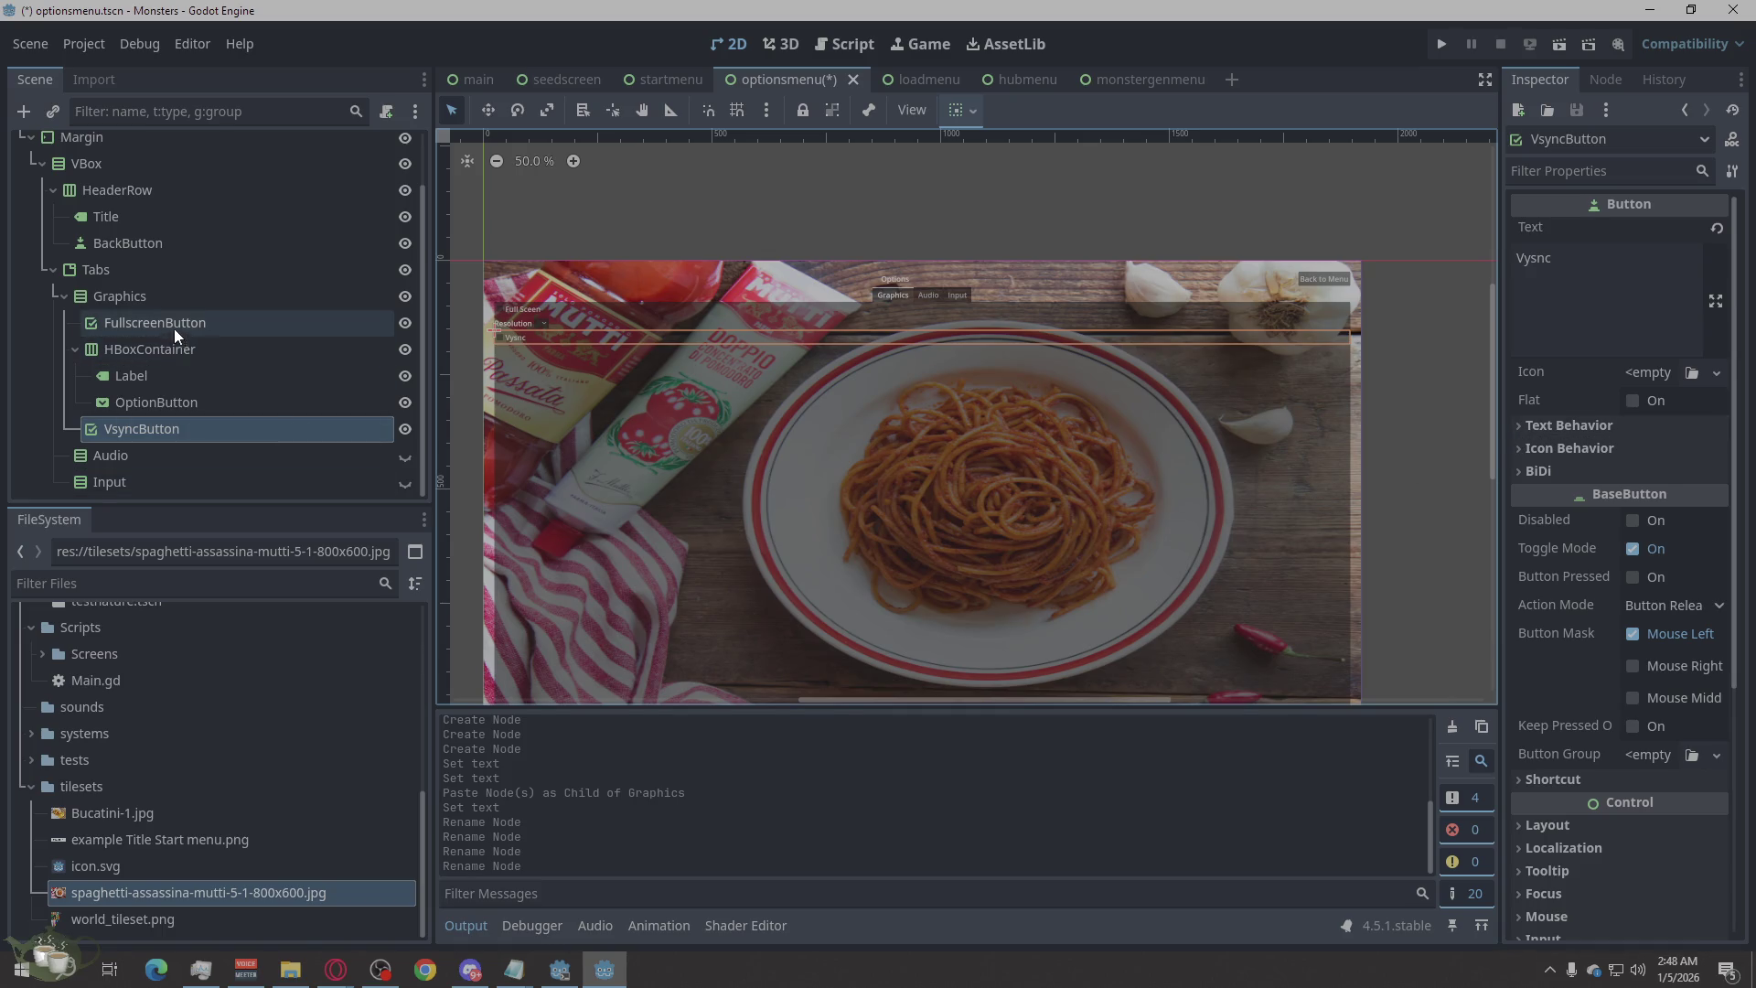
{"action": "left_click", "coordinate": [165, 304]}
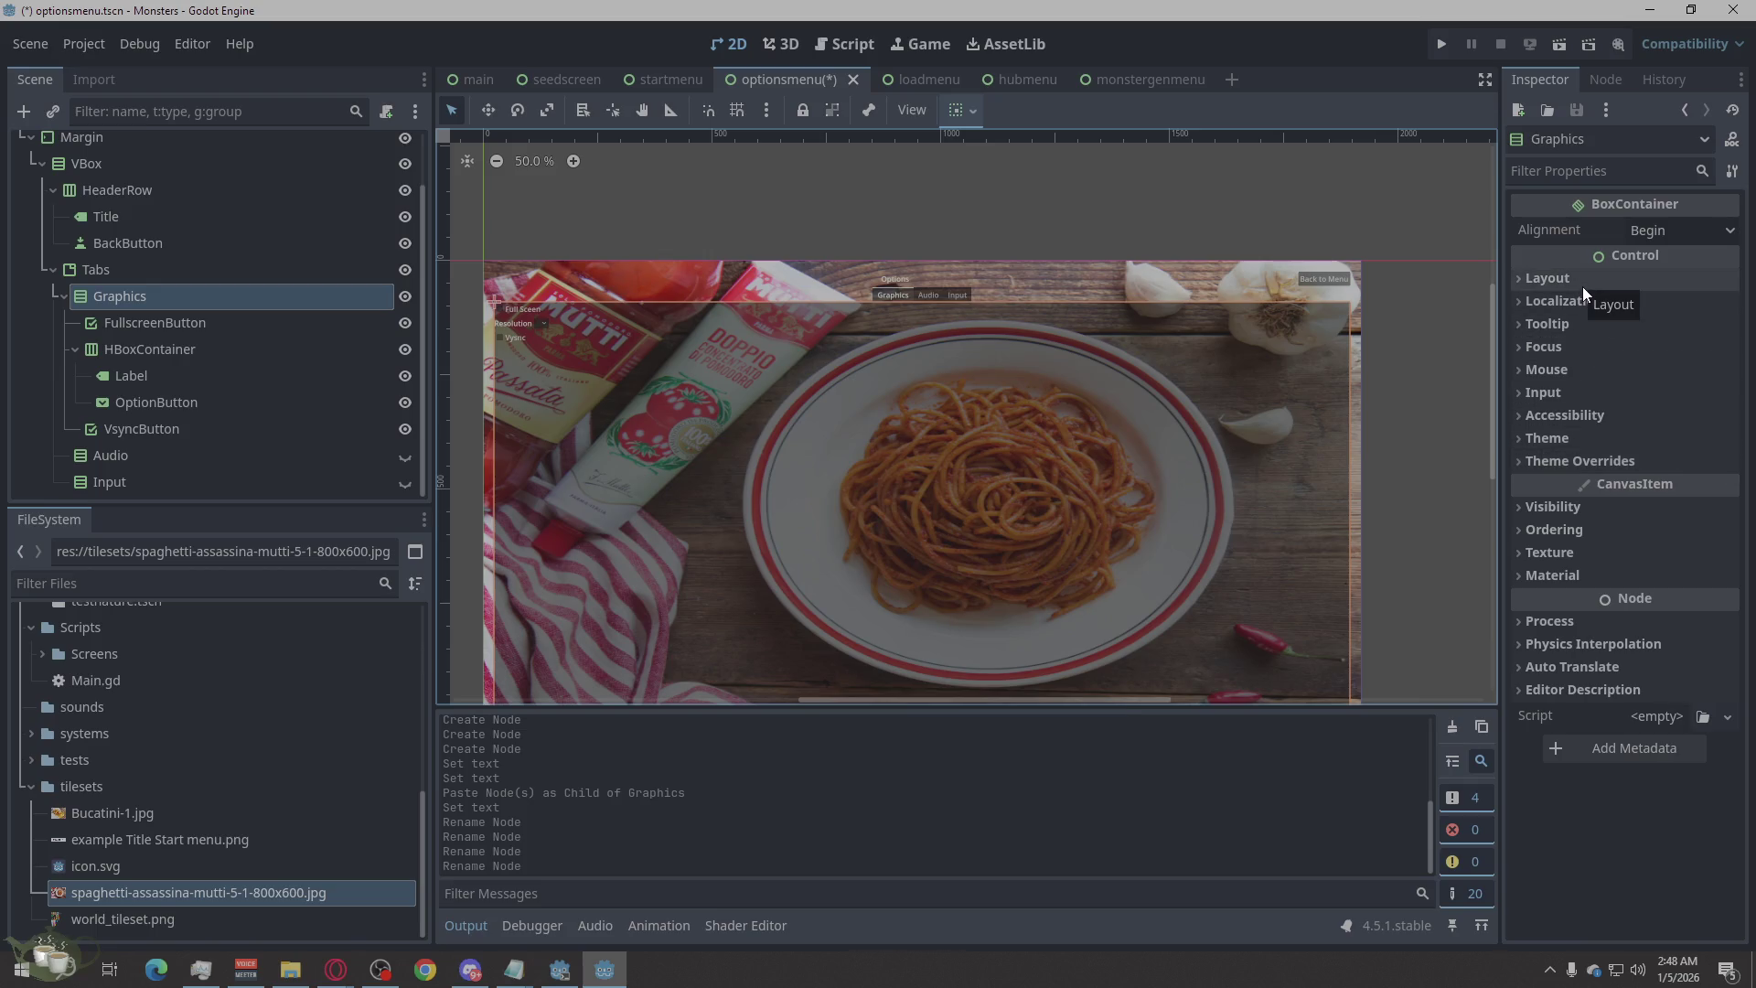
{"action": "left_click", "coordinate": [1537, 279]}
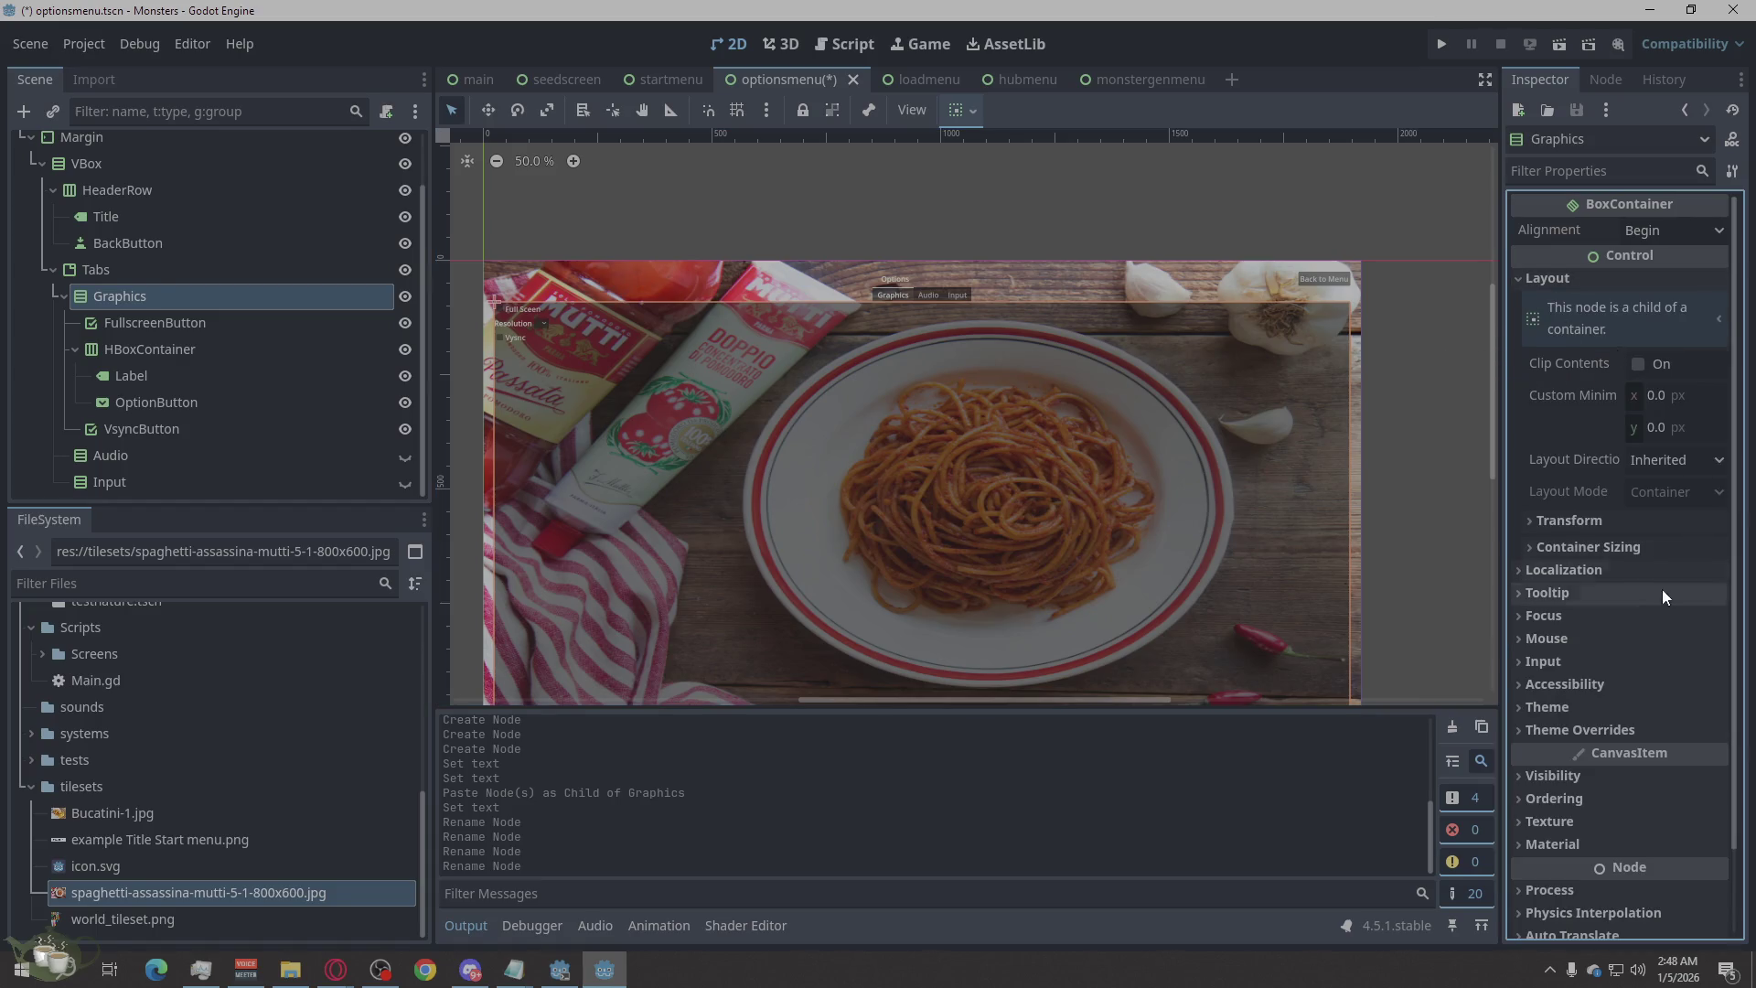
{"action": "left_click", "coordinate": [1540, 559]}
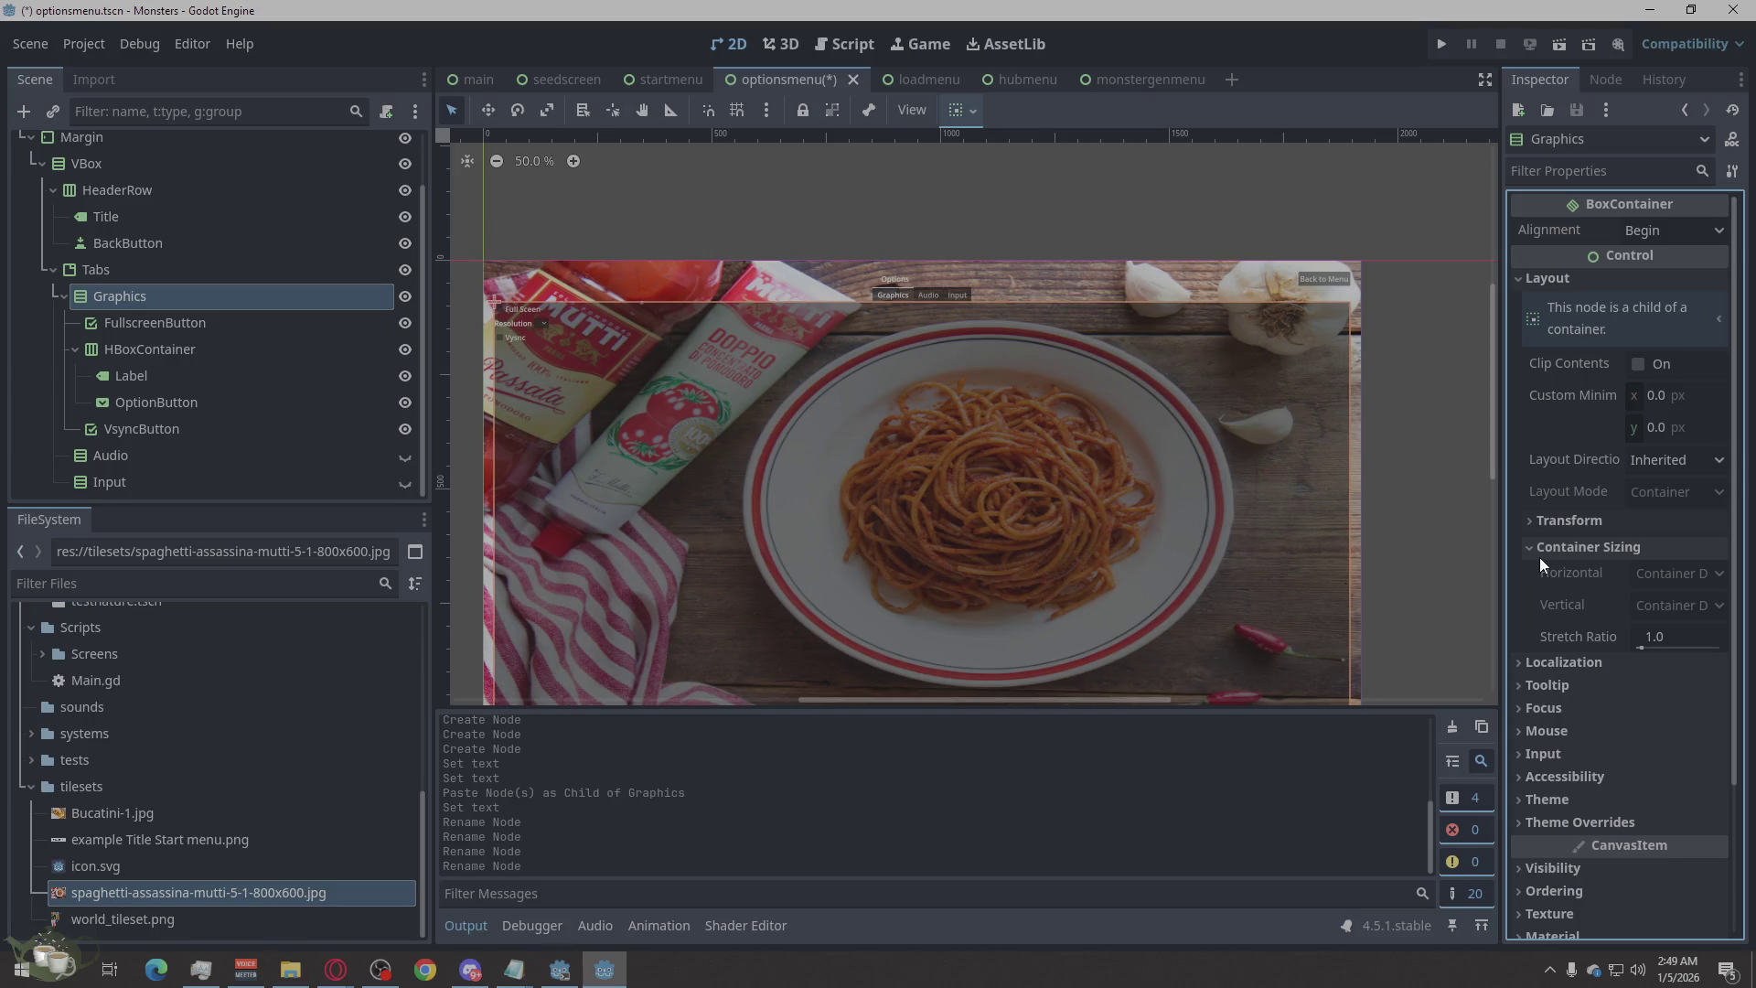
{"action": "left_click", "coordinate": [1540, 526]}
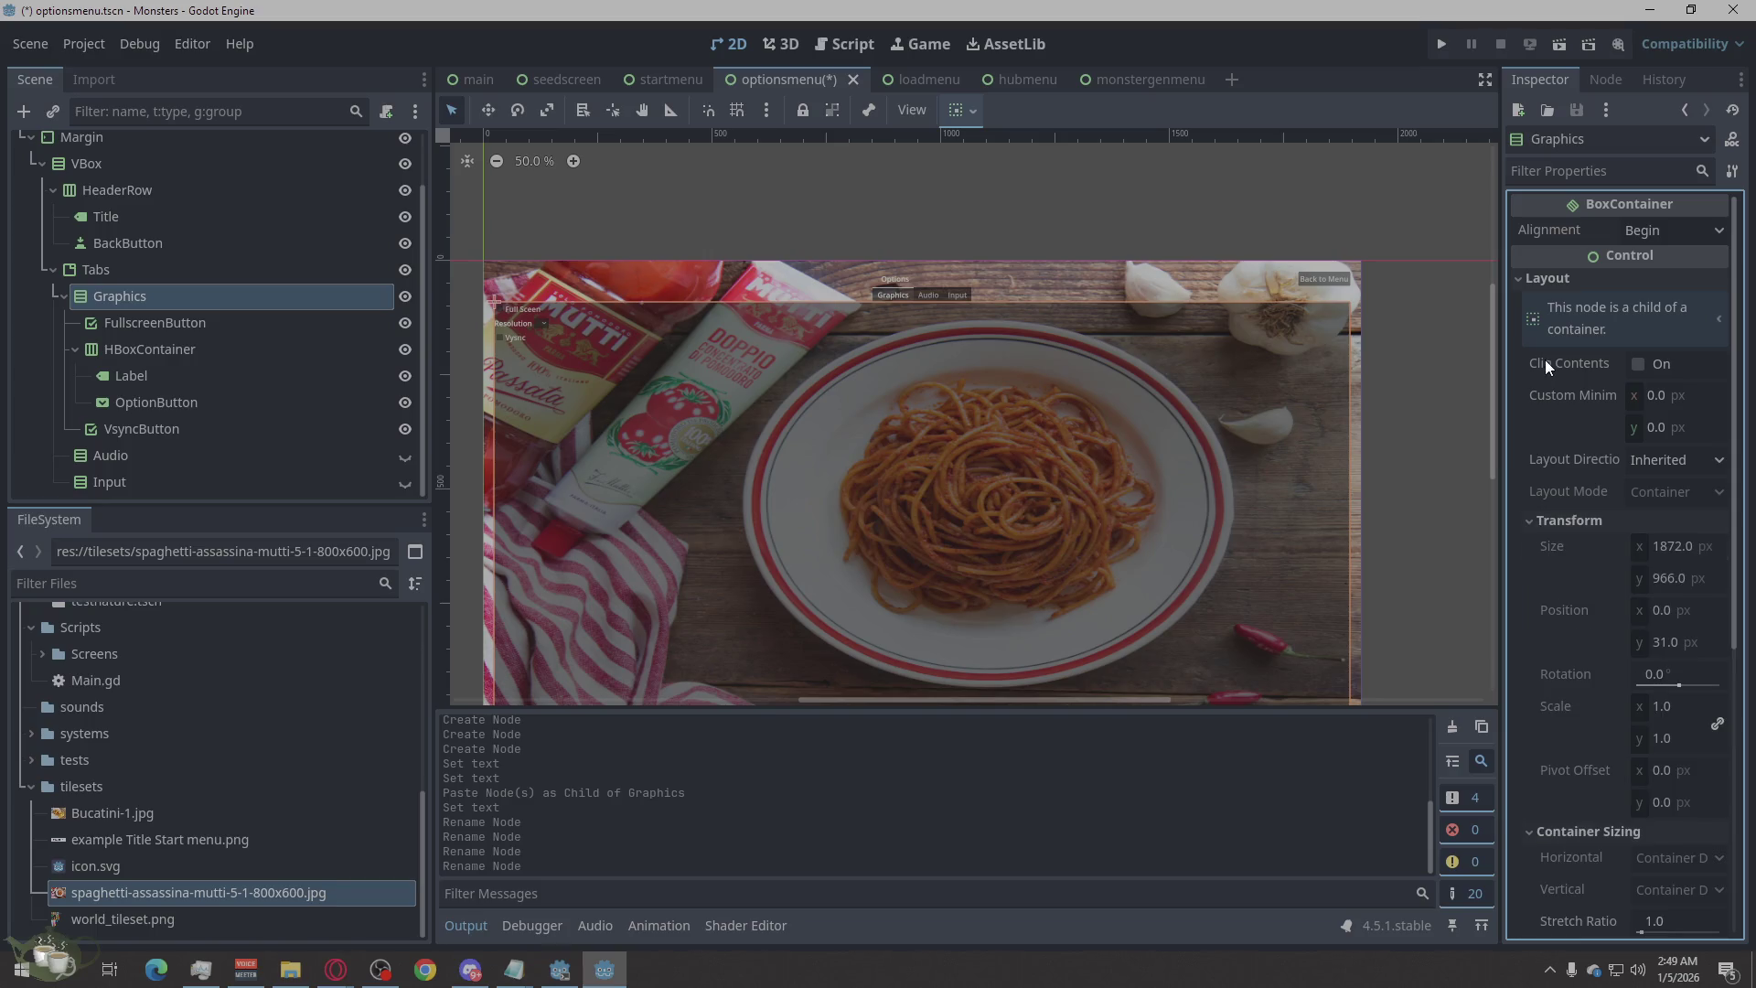
{"action": "left_click", "coordinate": [1539, 274]}
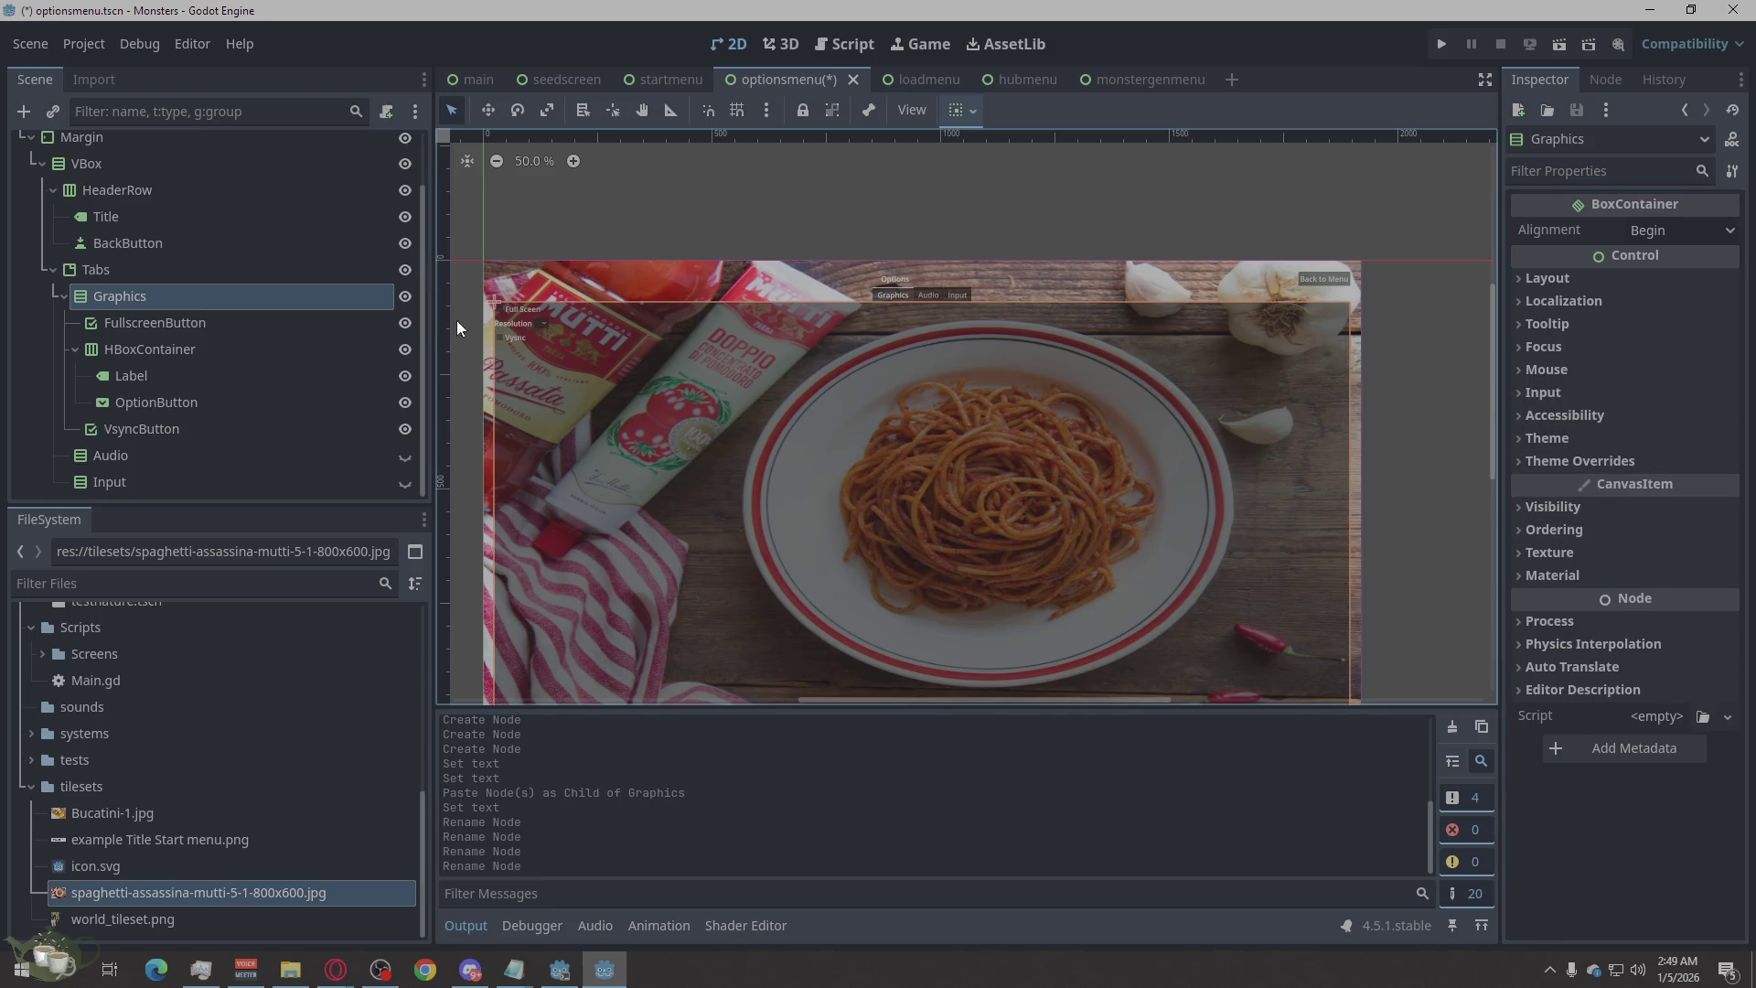
Inspect FullscreenButton's text settings, viewing the 'Full Sceen' label text without changing it.
{"action": "left_click", "coordinate": [130, 328]}
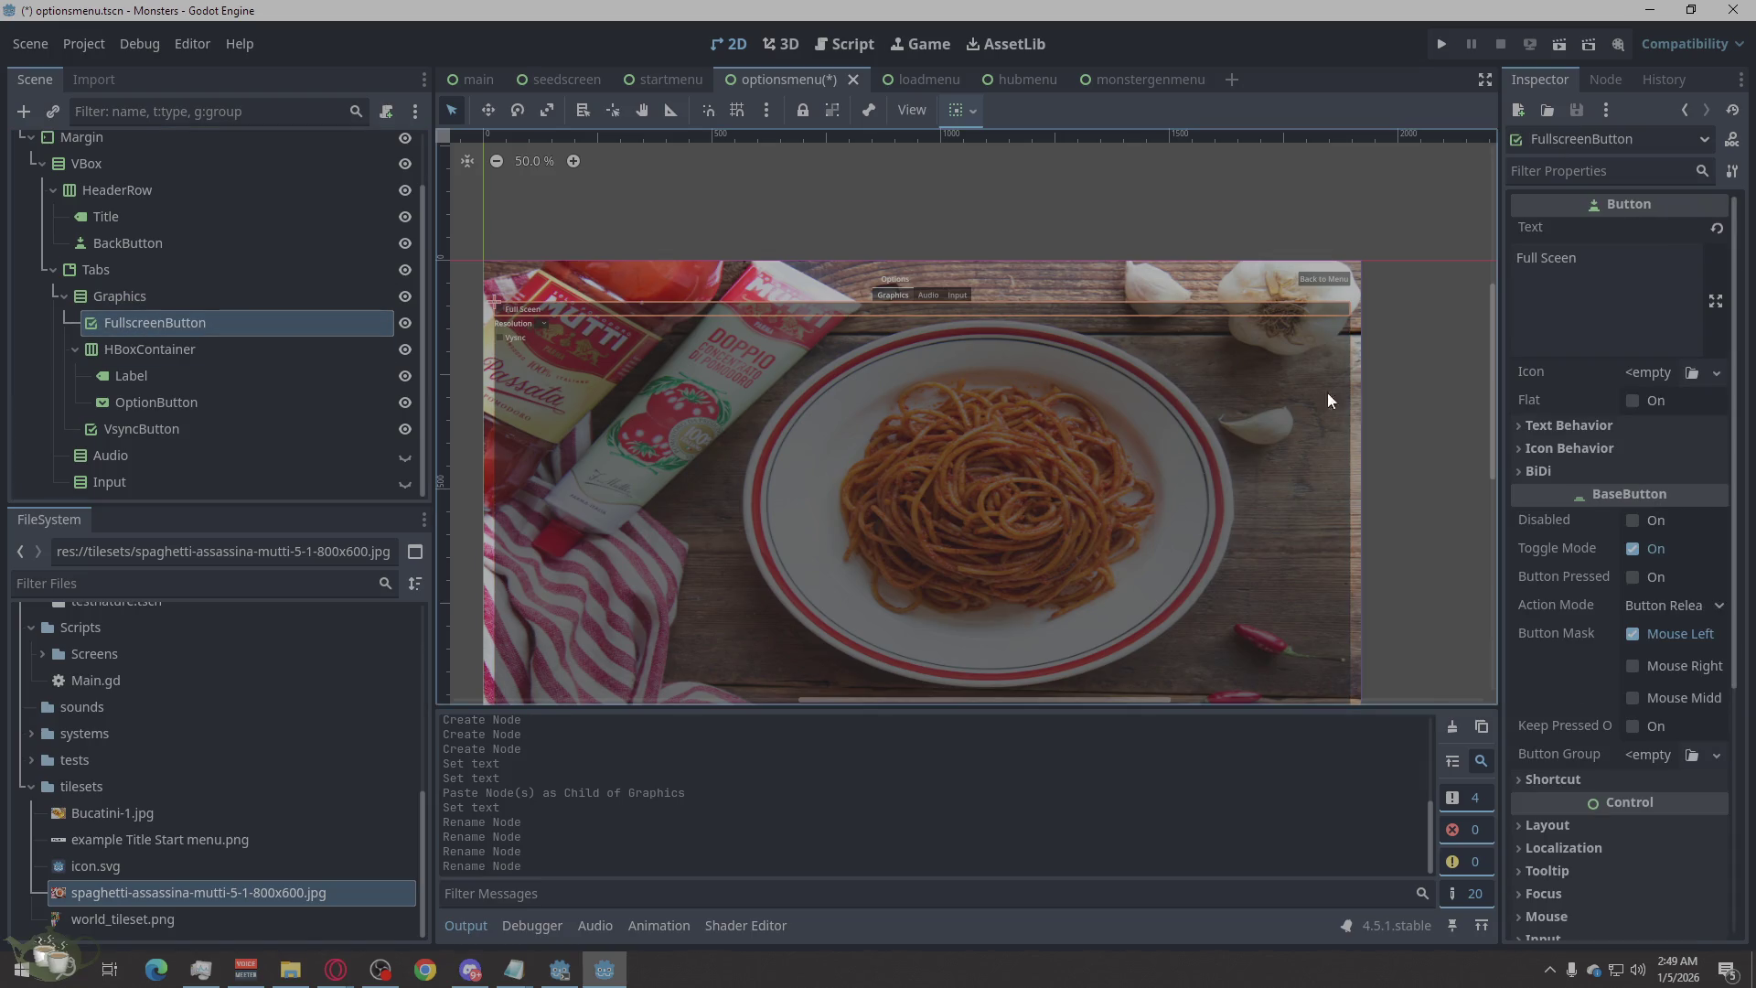
{"action": "left_click", "coordinate": [1555, 424]}
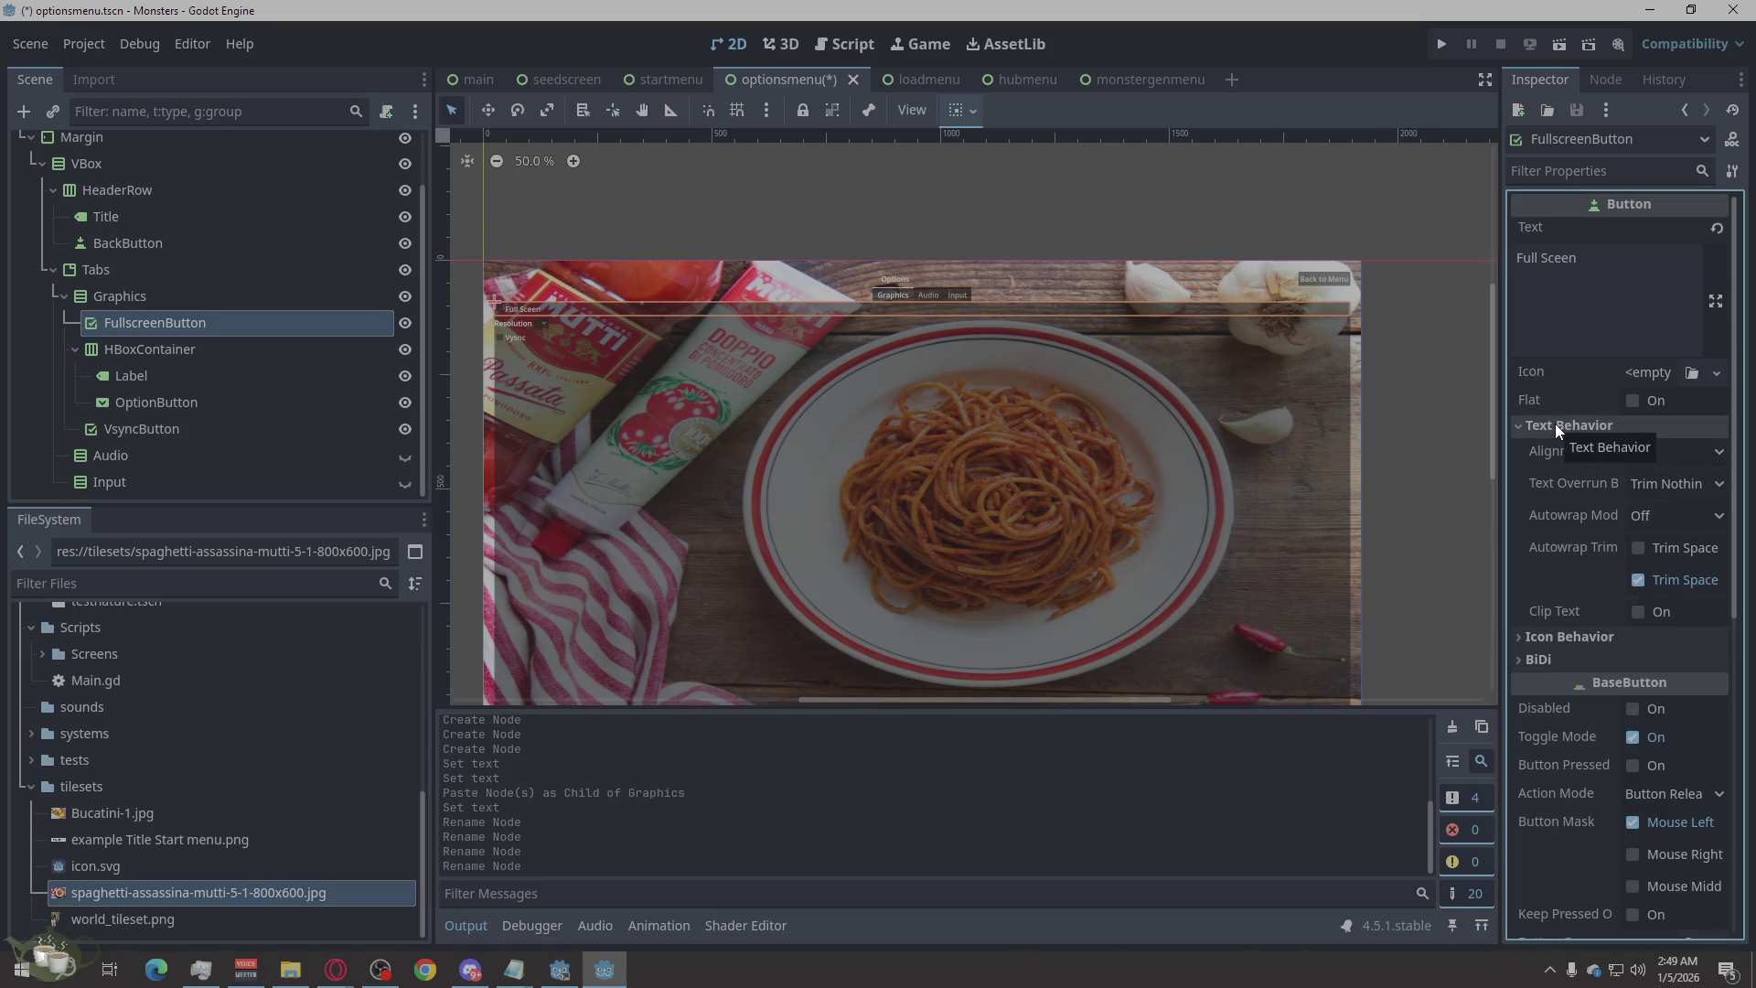
{"action": "left_click", "coordinate": [1717, 303]}
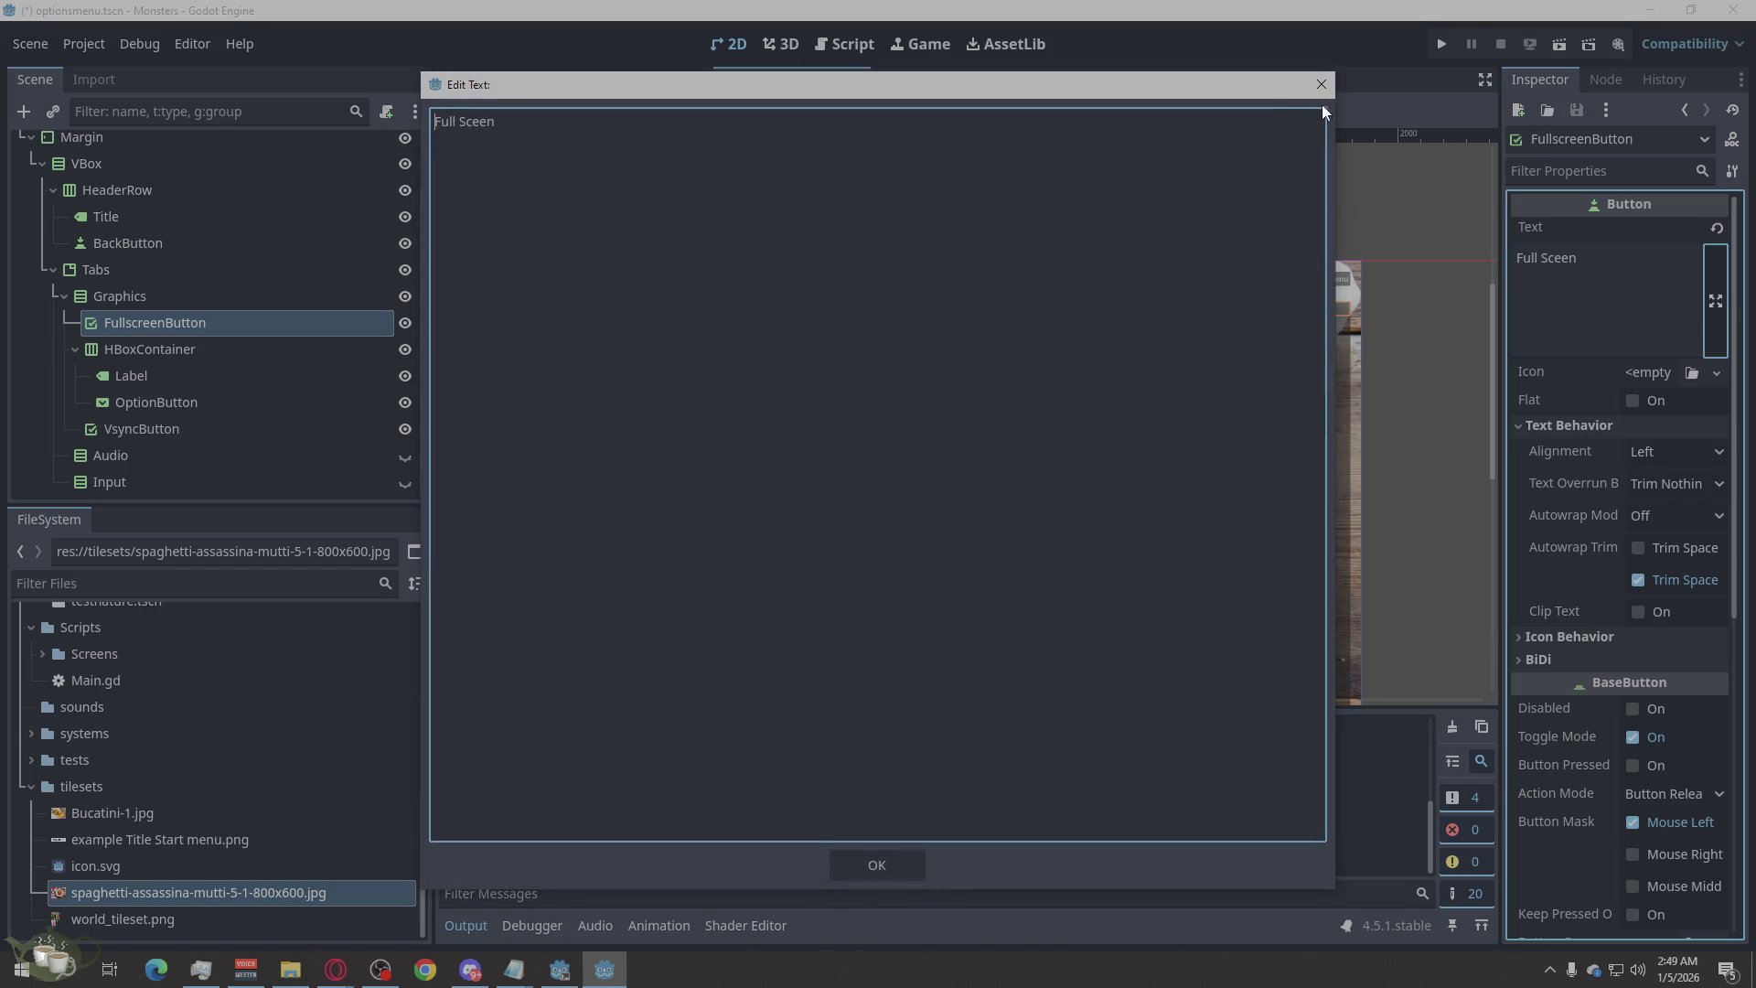
{"action": "left_click", "coordinate": [1322, 84]}
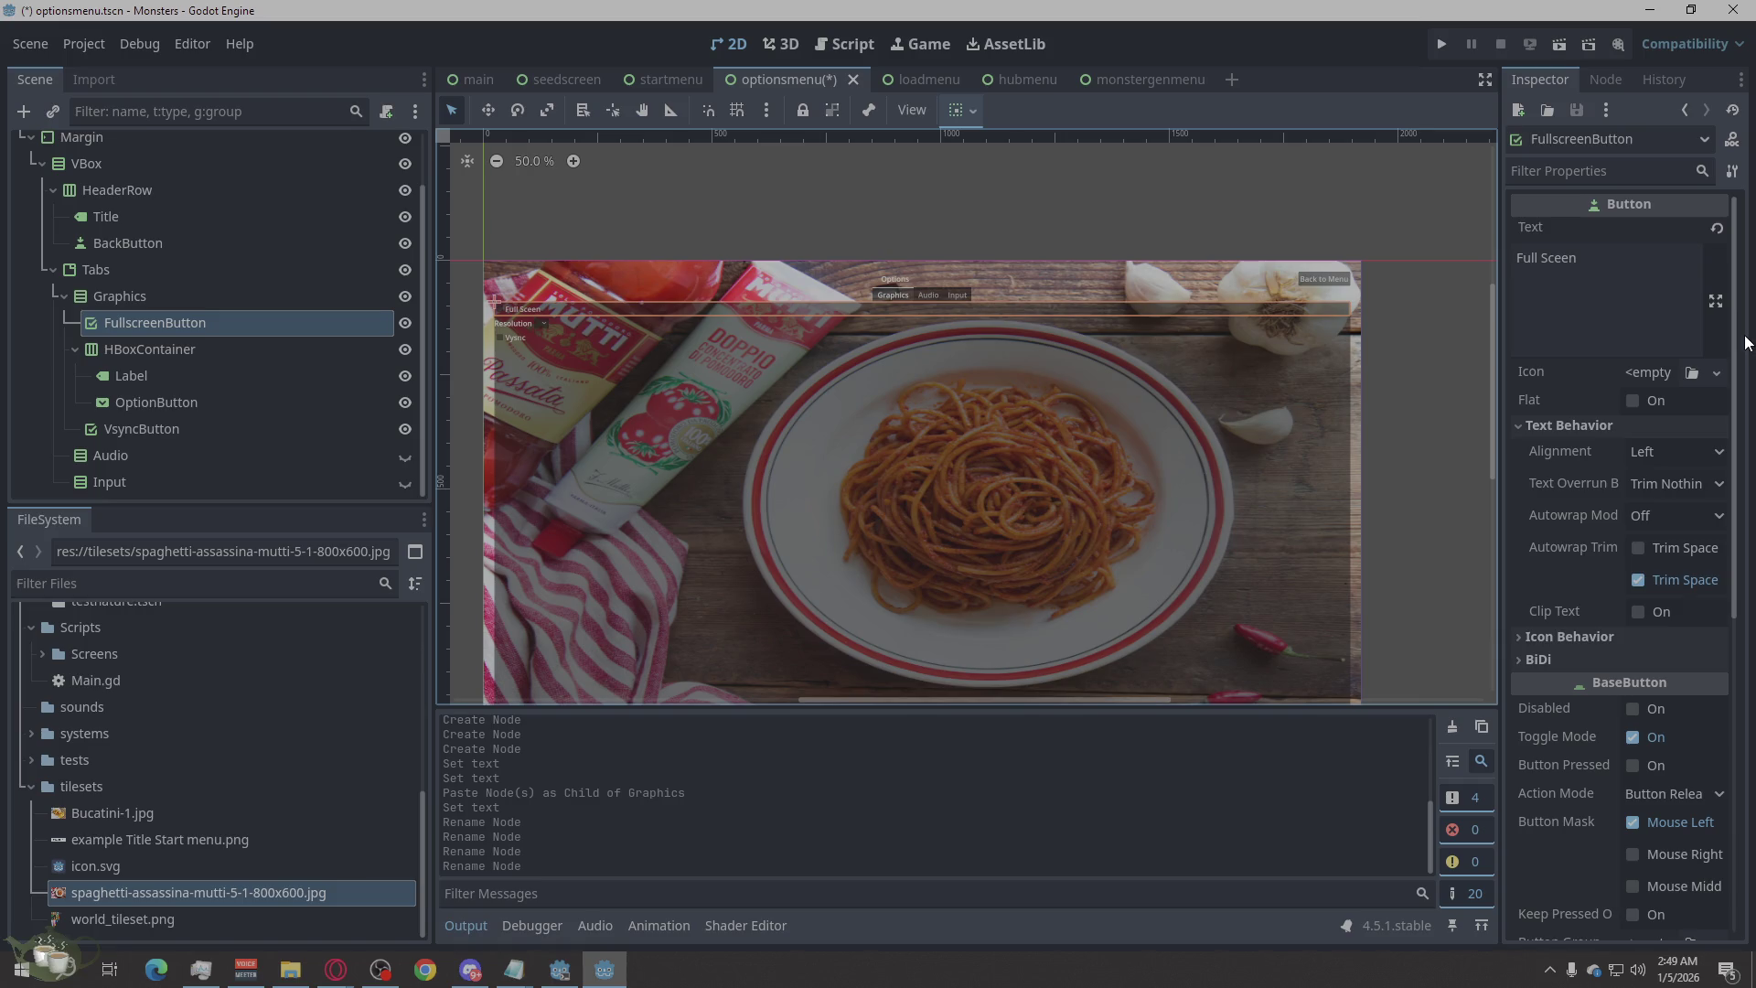
{"action": "scroll", "coordinate": [1703, 517], "scroll_direction": "down", "scroll_amount": 5}
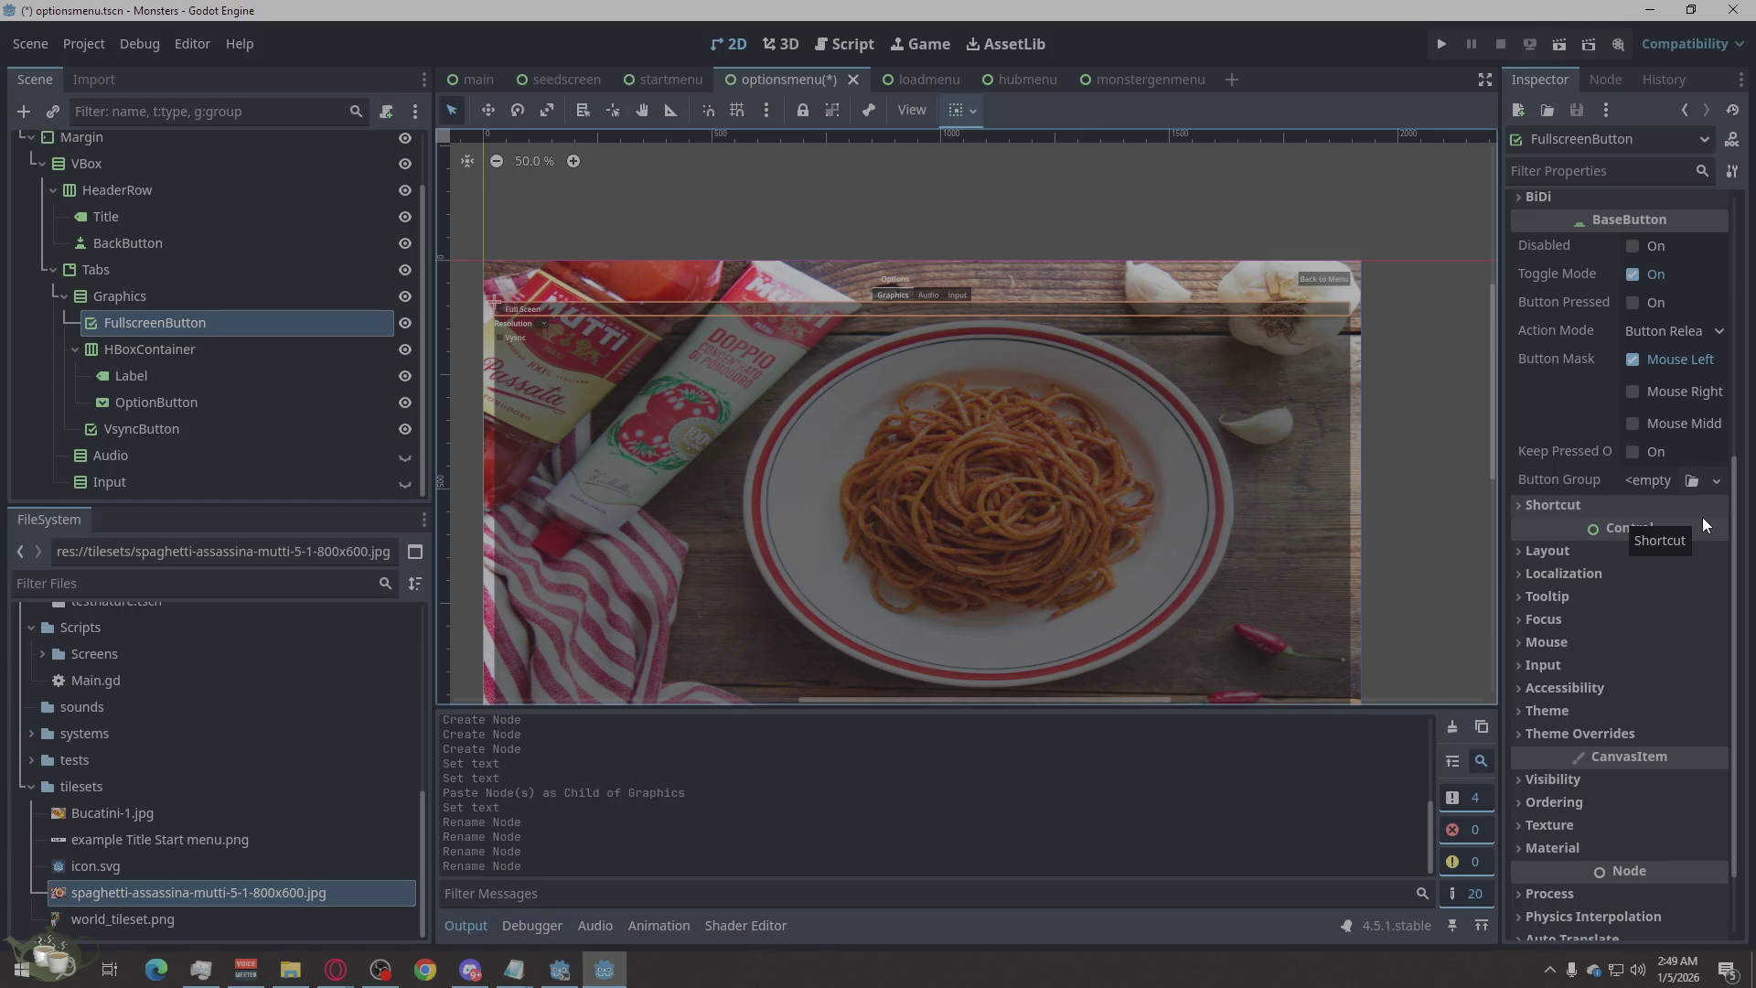
{"action": "scroll", "coordinate": [1702, 517], "scroll_direction": "down", "scroll_amount": 1}
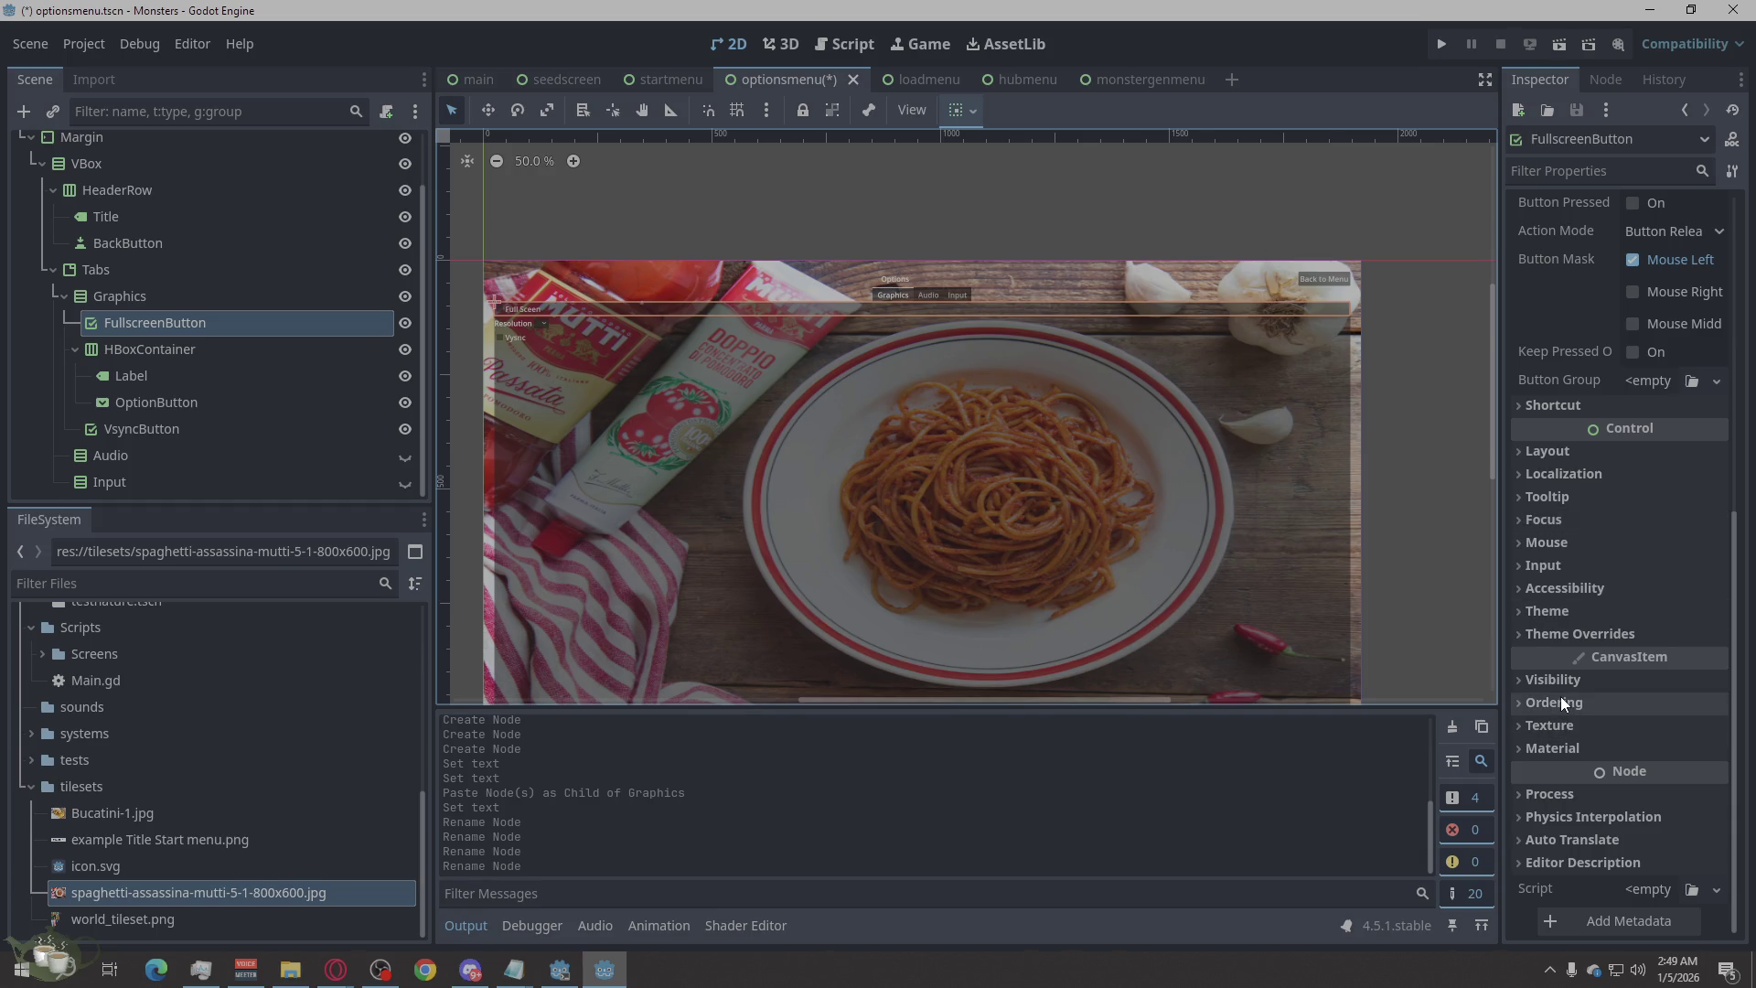
Check FullscreenButton's layout and transform, then select the Graphics container and expand its Layout.
{"action": "left_click", "coordinate": [1617, 451]}
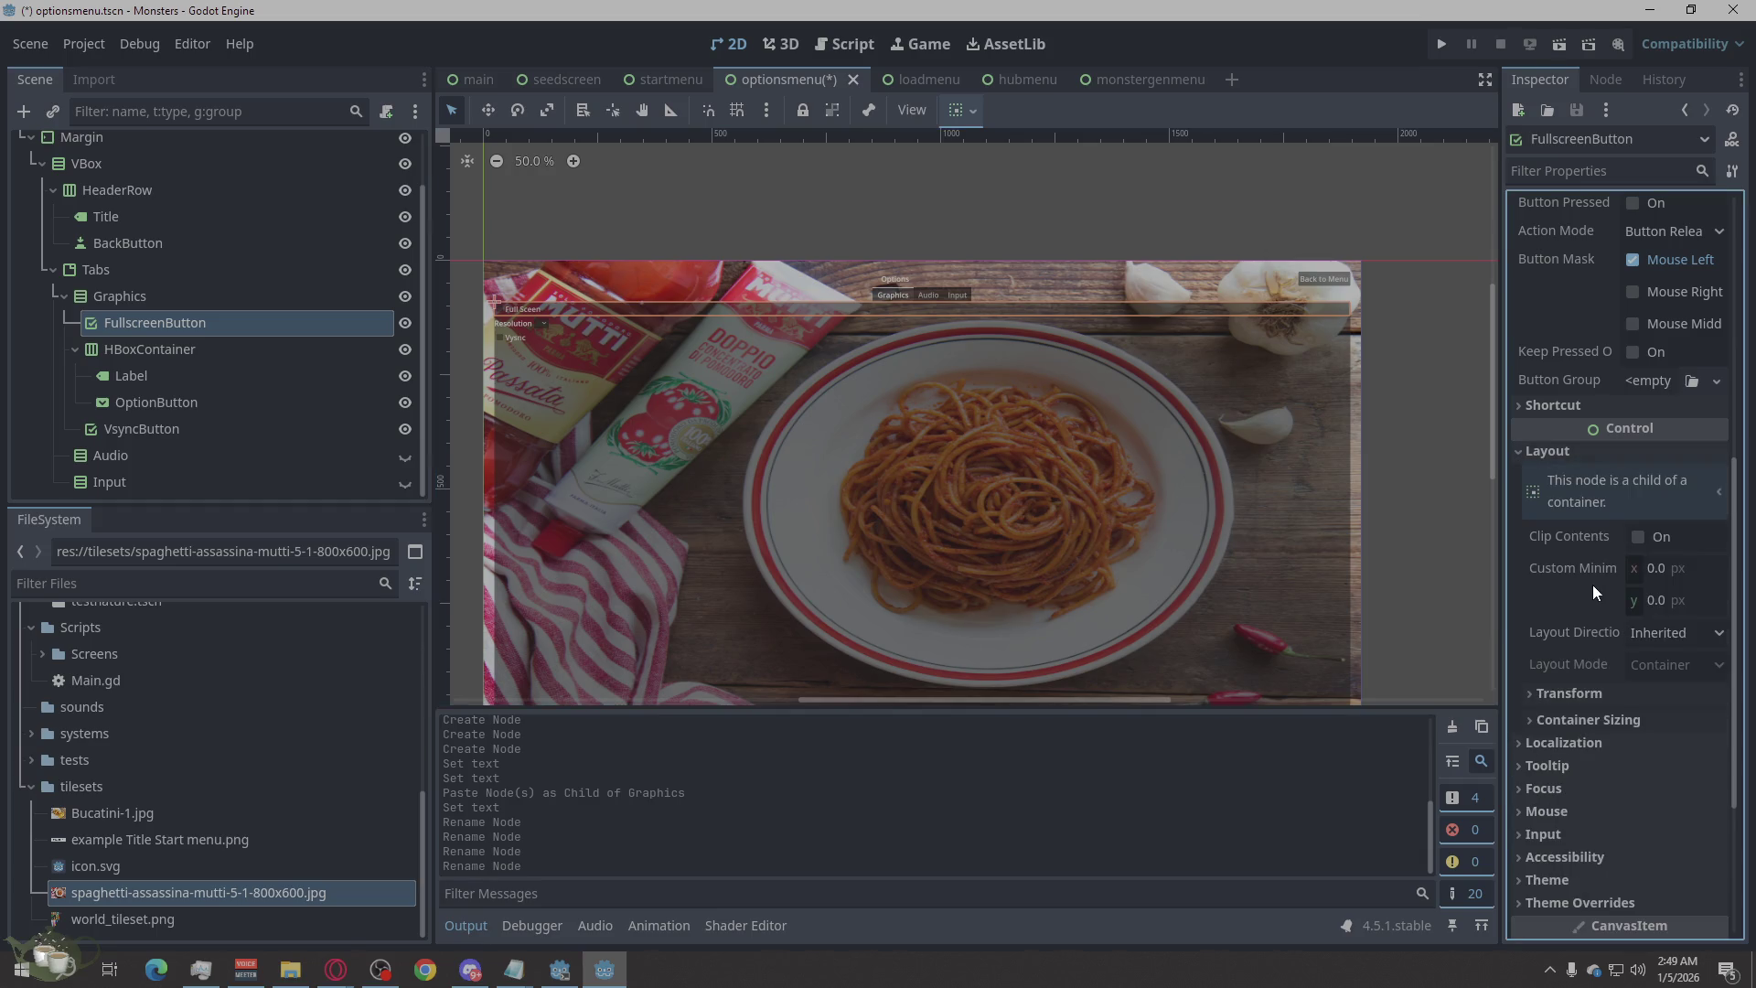
{"action": "scroll", "coordinate": [1629, 704], "scroll_direction": "down", "scroll_amount": 1}
{"action": "left_click", "coordinate": [1597, 608]}
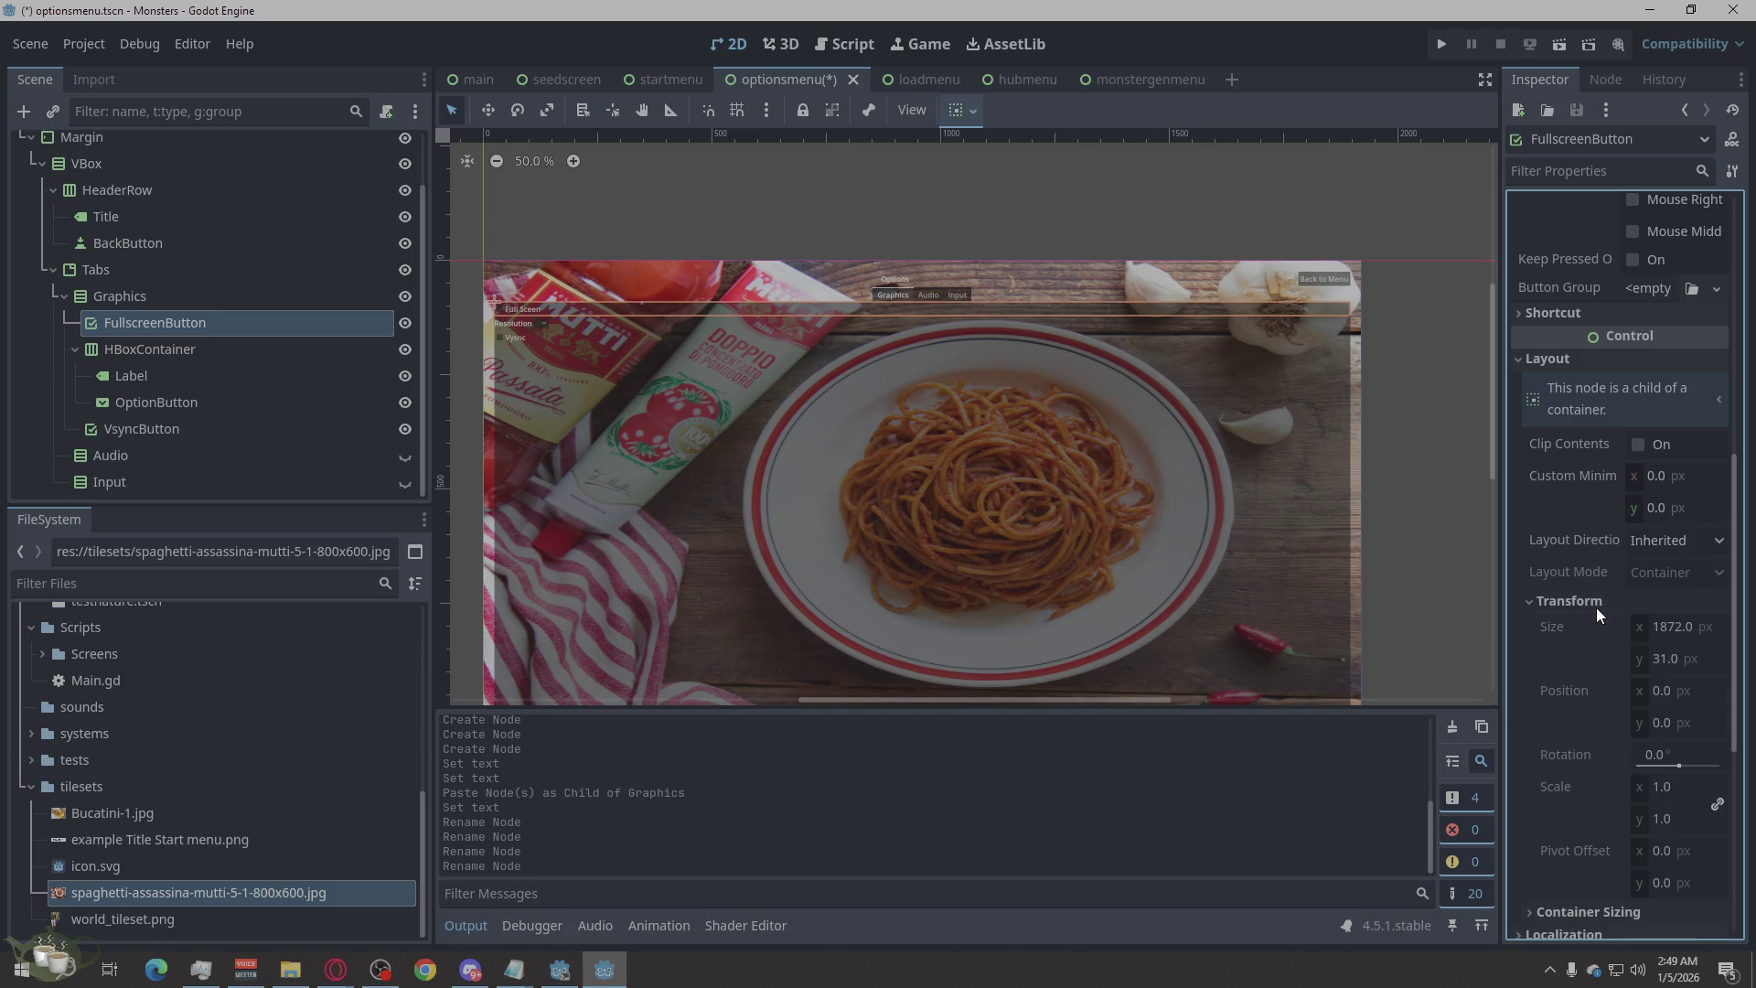
{"action": "left_click", "coordinate": [1614, 607]}
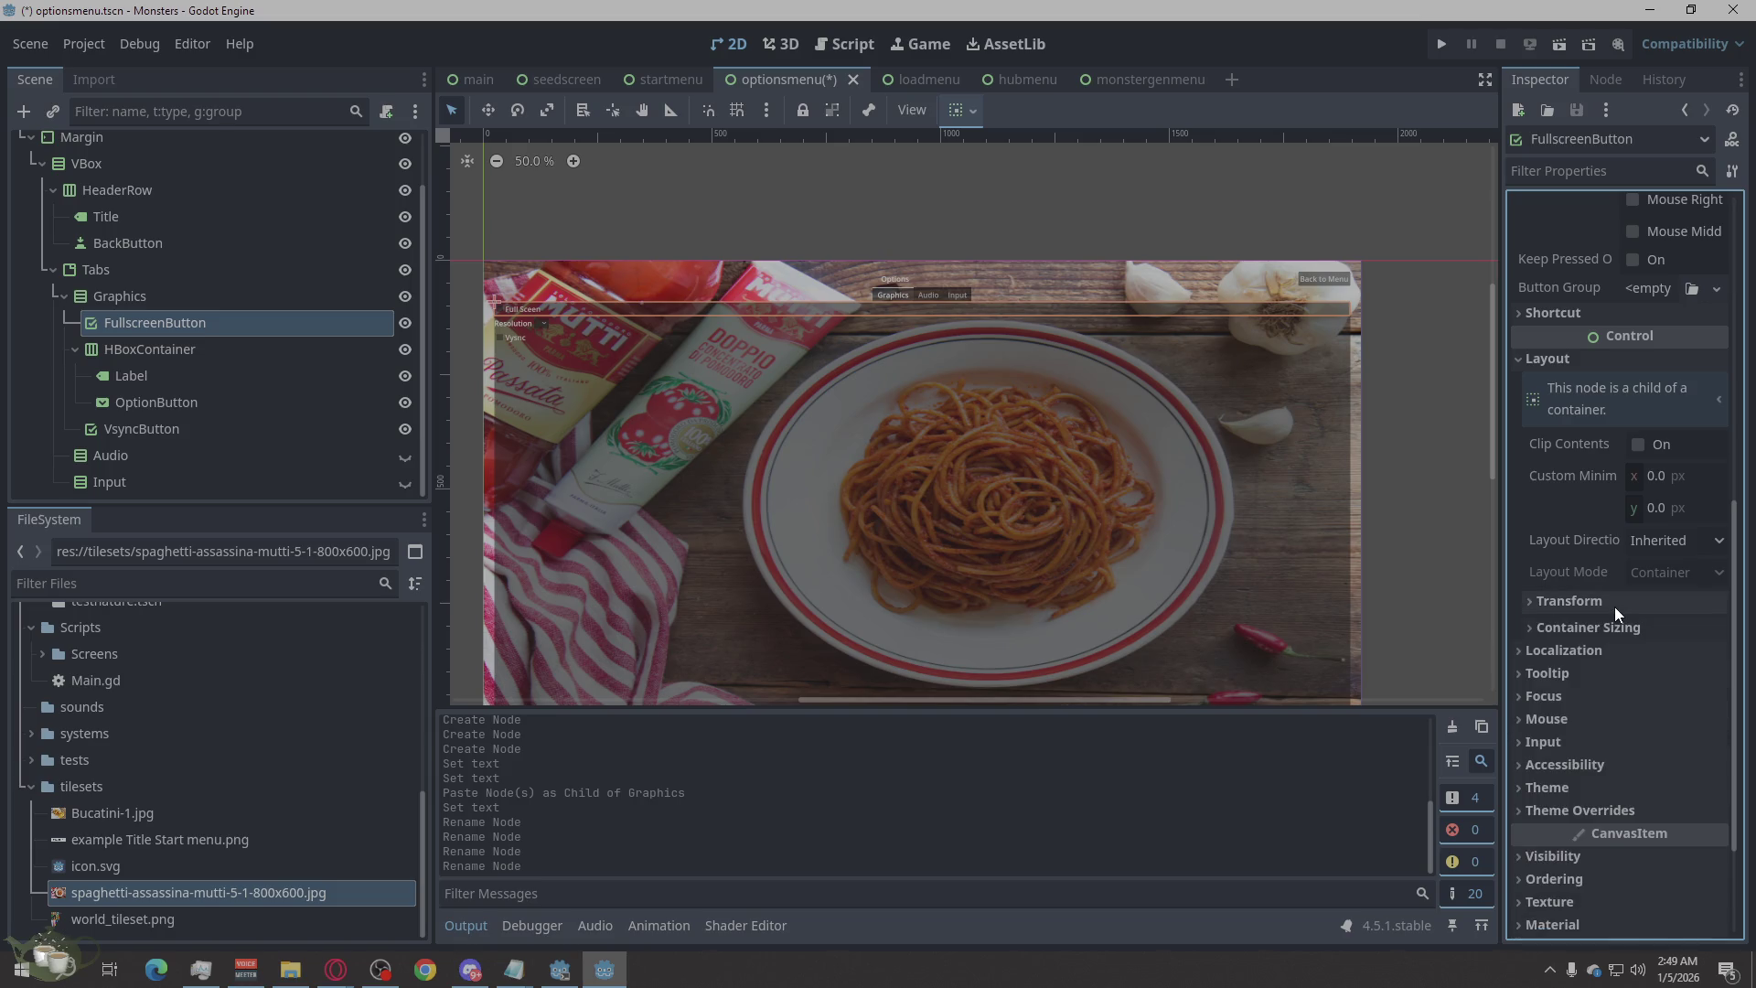
{"action": "left_click", "coordinate": [1555, 358]}
{"action": "left_click", "coordinate": [135, 291]}
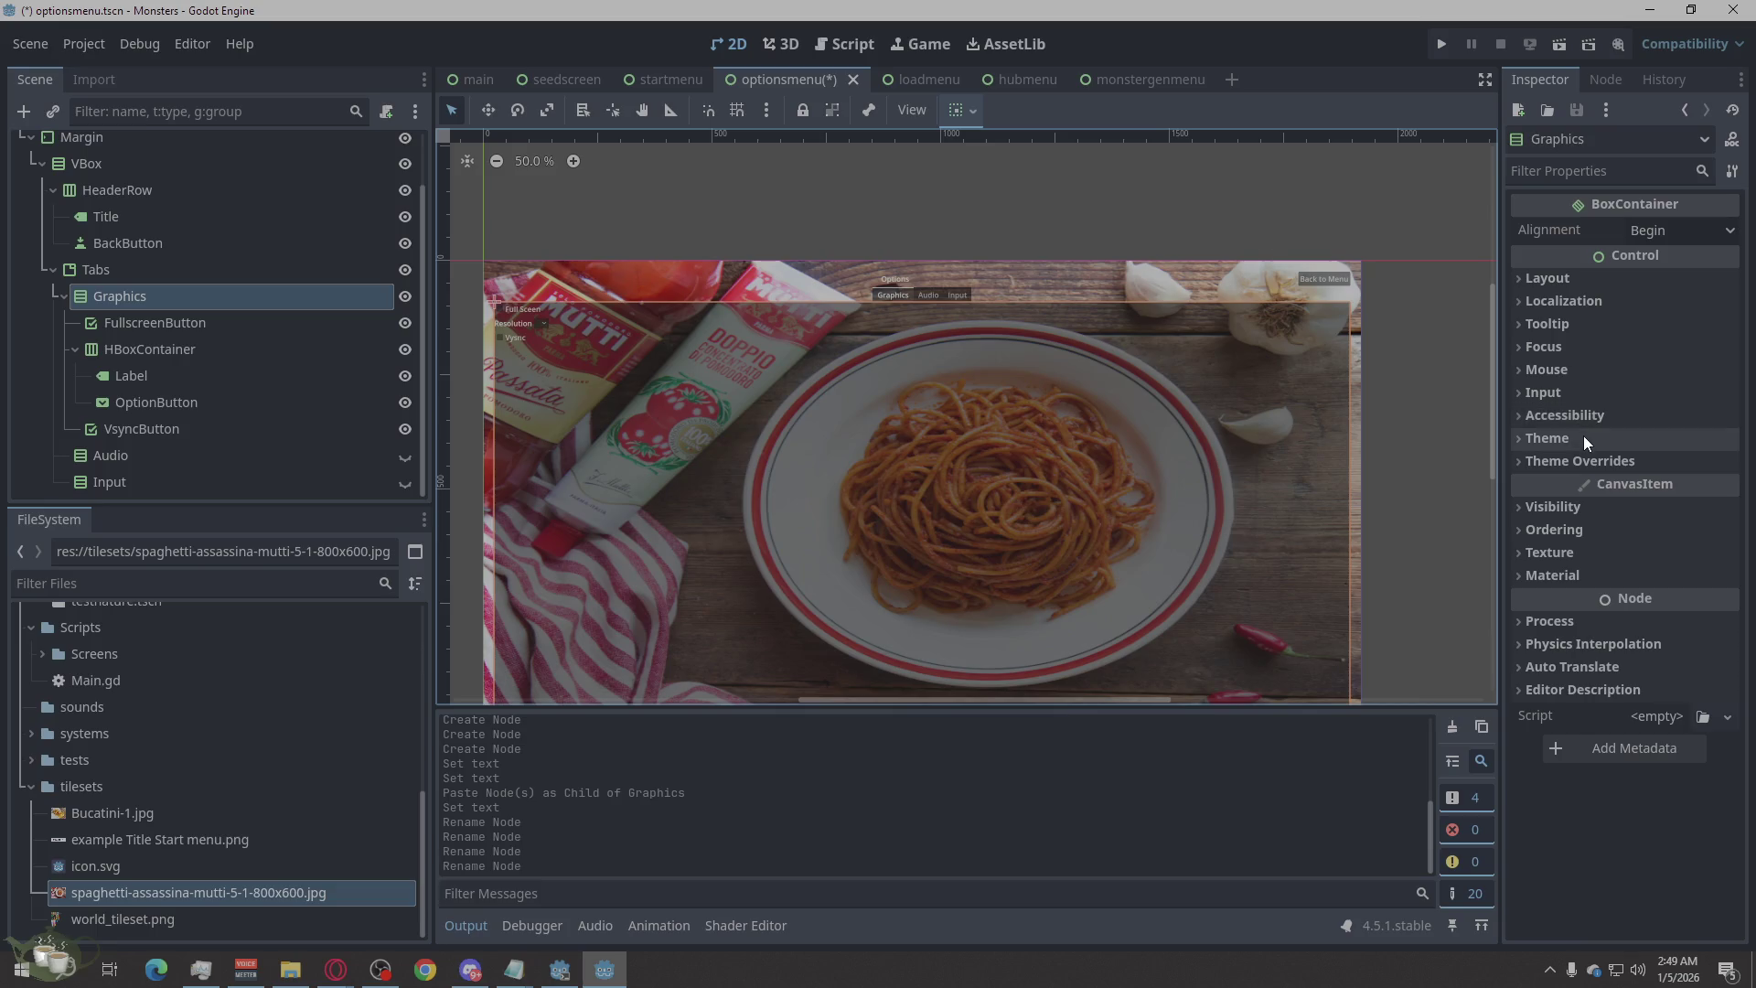
{"action": "left_click", "coordinate": [1574, 279]}
Review the Graphics container's Transform and Container Sizing values, then select the Audio node.
{"action": "scroll", "coordinate": [1712, 597], "scroll_direction": "down", "scroll_amount": 2}
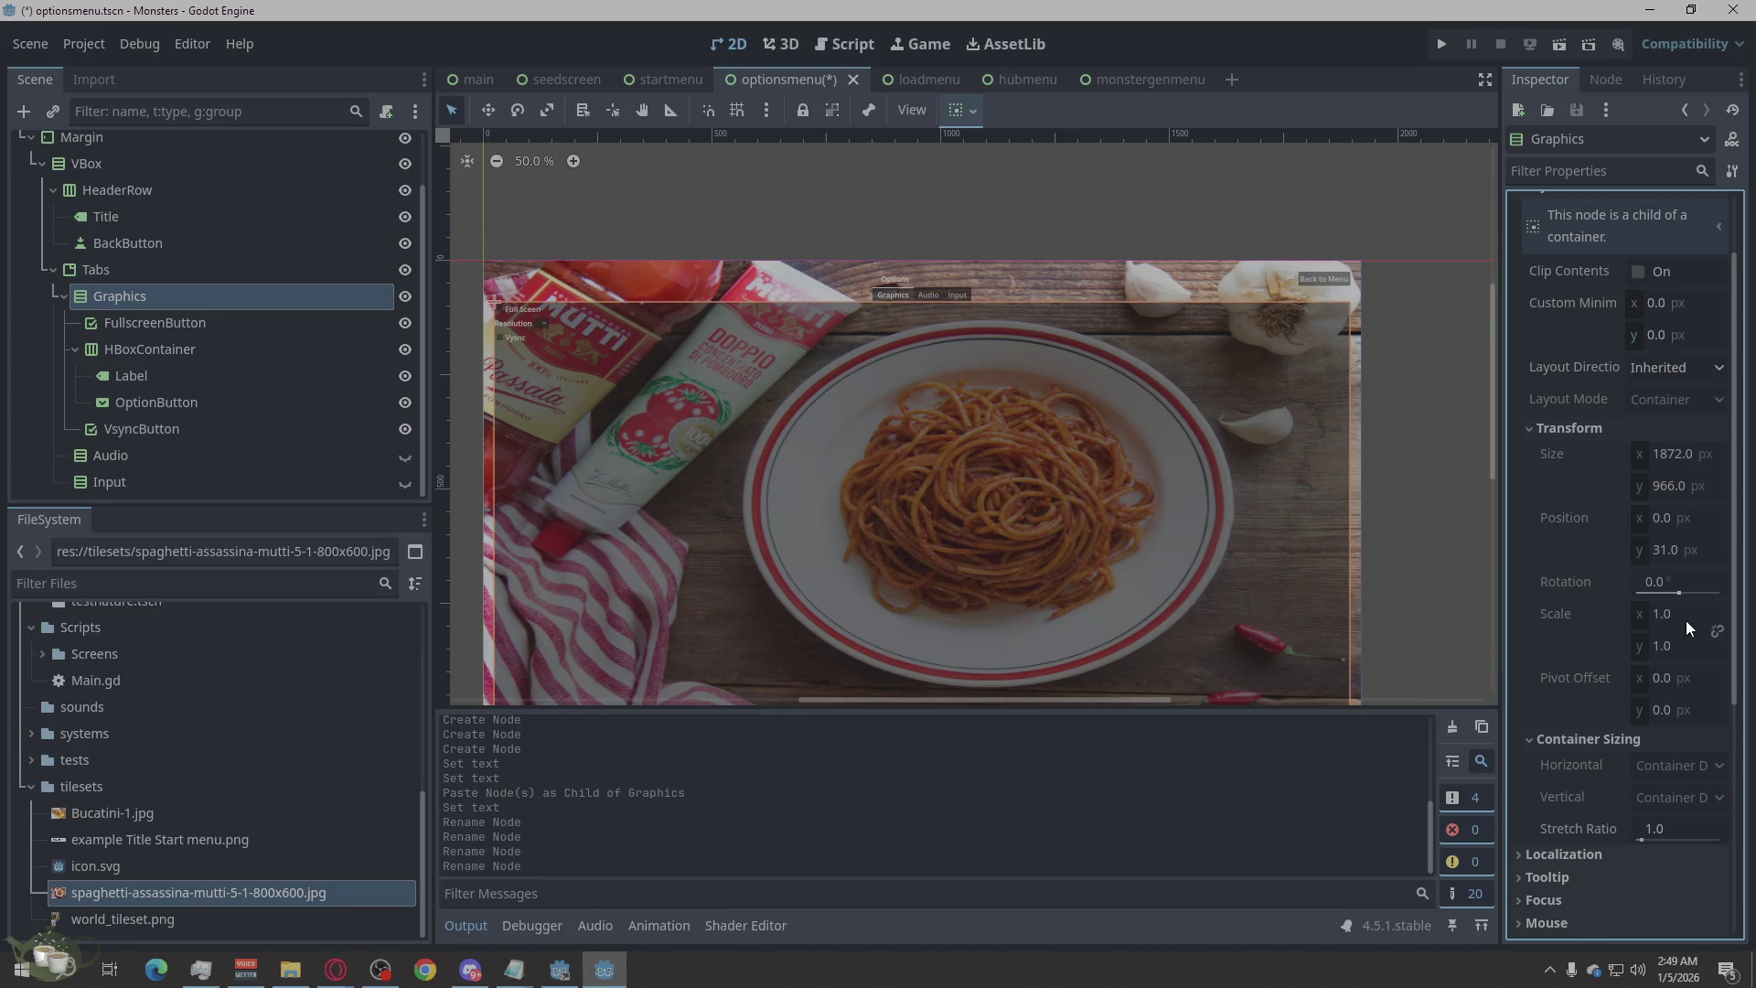
{"action": "scroll", "coordinate": [1673, 606], "scroll_direction": "up", "scroll_amount": 2}
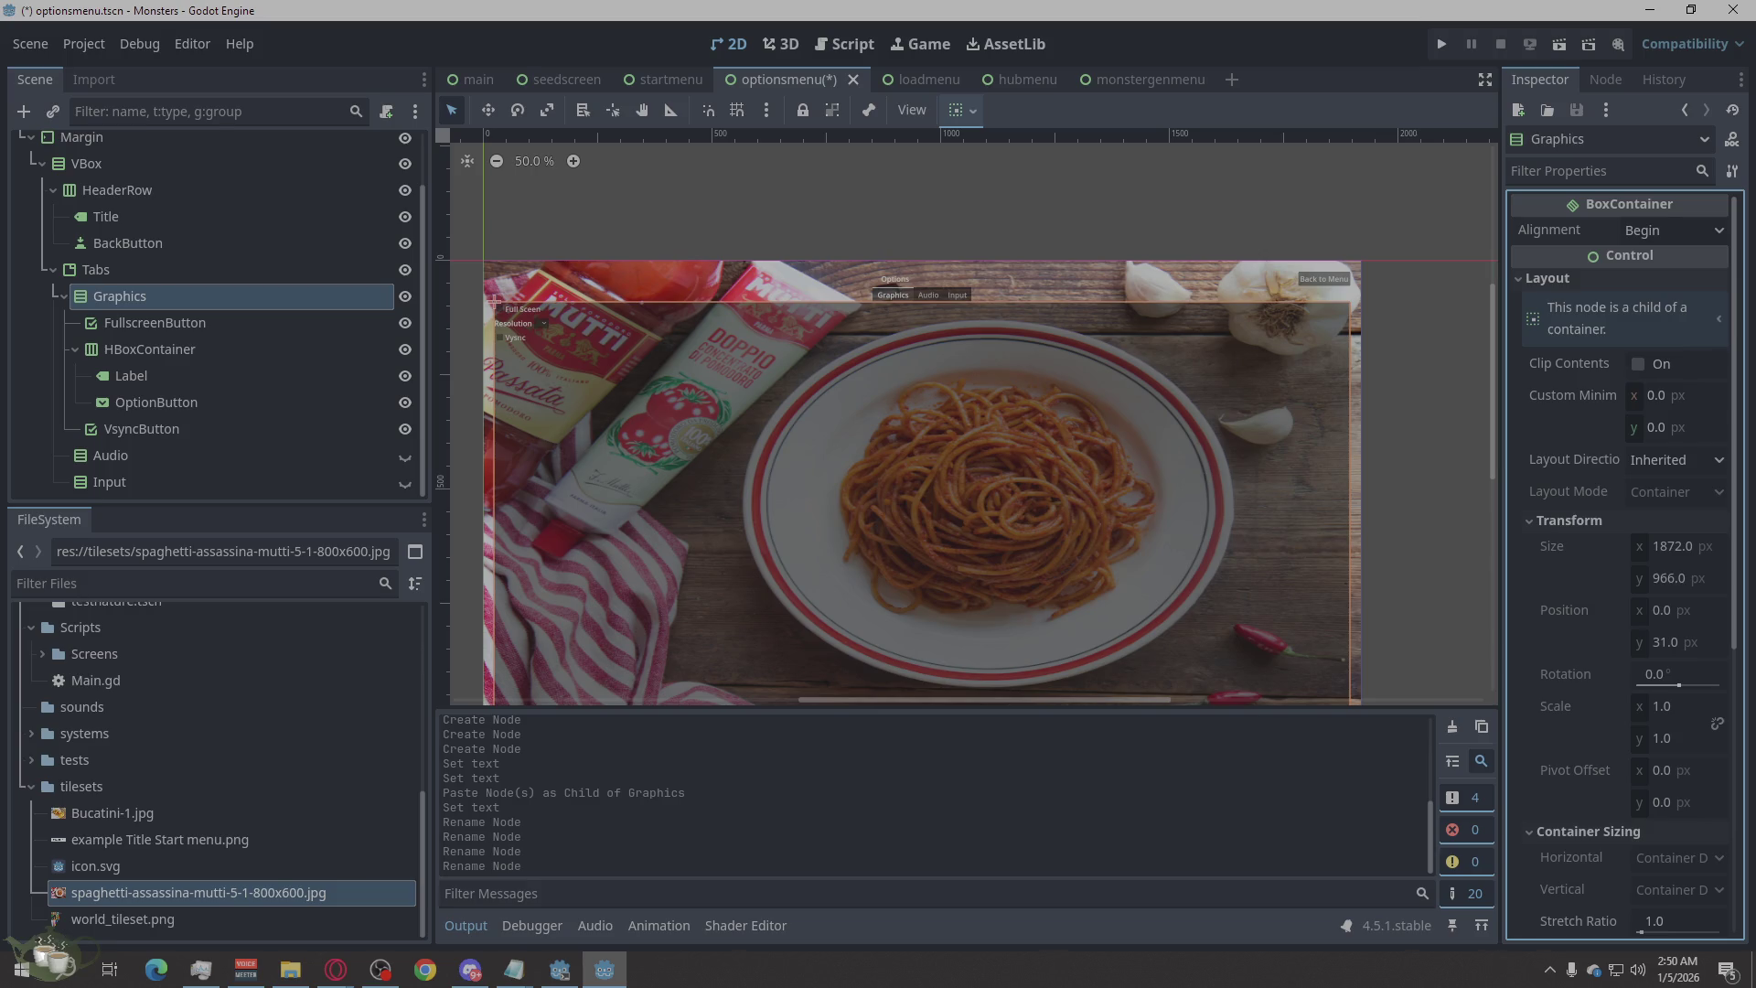
{"action": "left_click", "coordinate": [146, 449]}
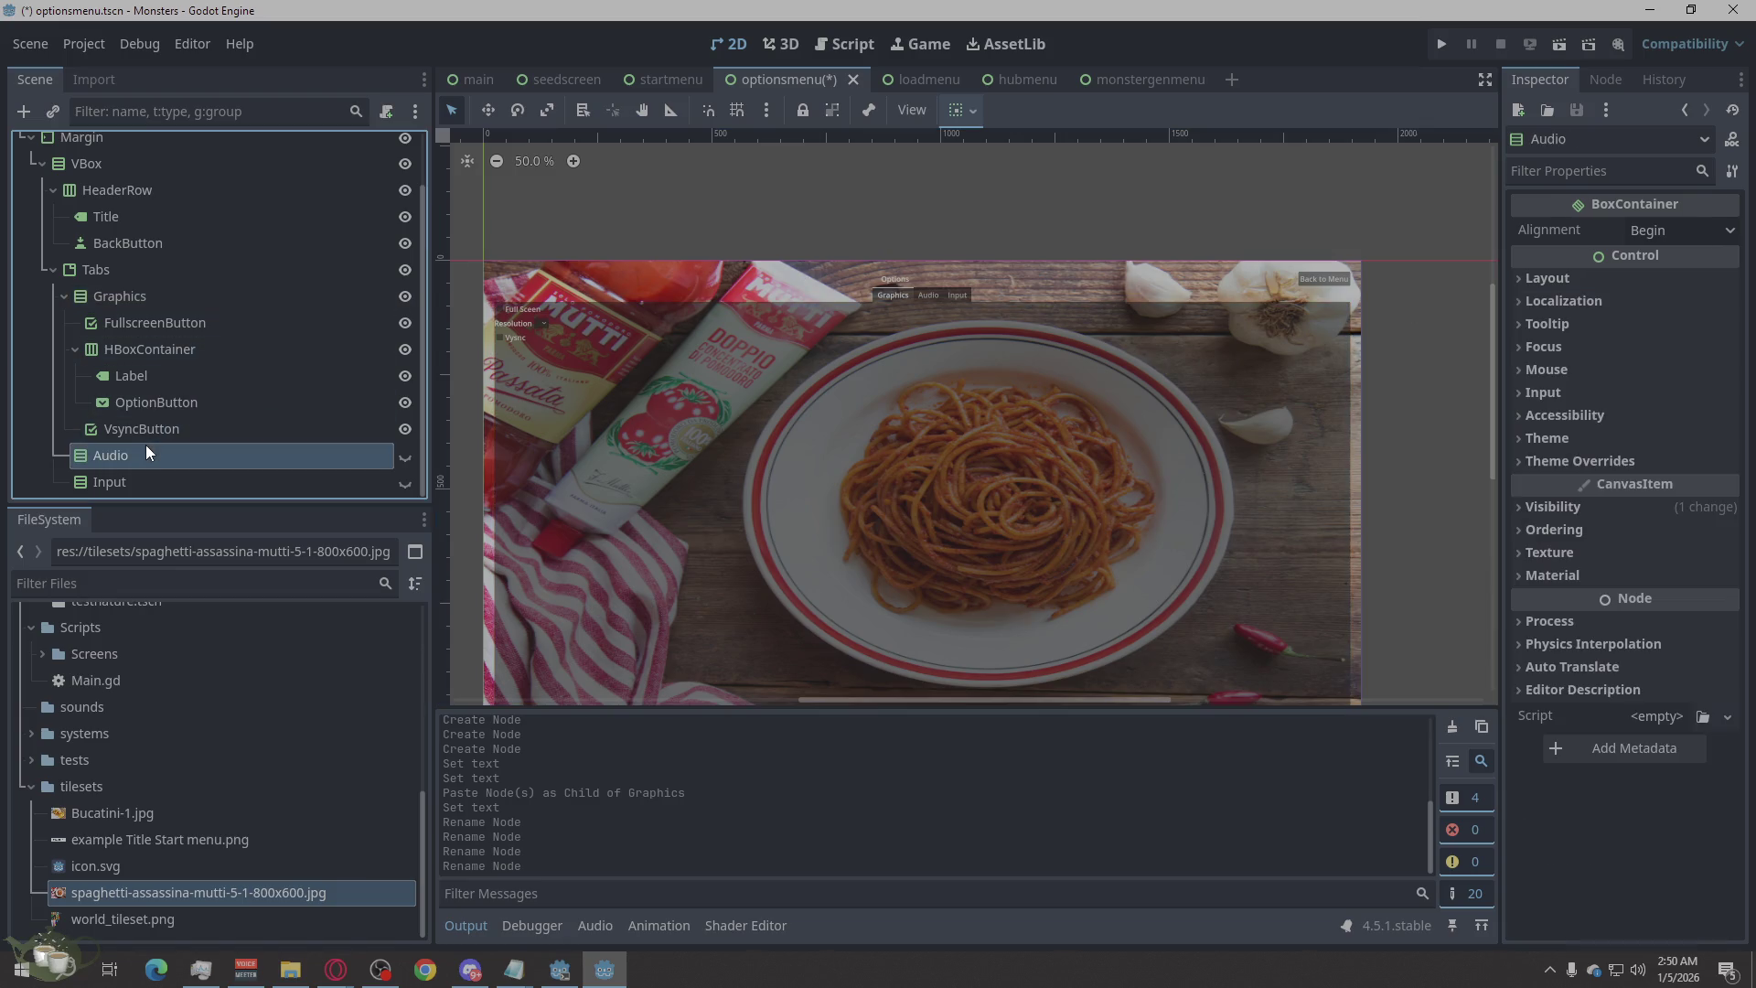
Add an HBoxContainer as a child of the Audio node.
{"action": "right_click", "coordinate": [146, 452]}
{"action": "left_click", "coordinate": [292, 345]}
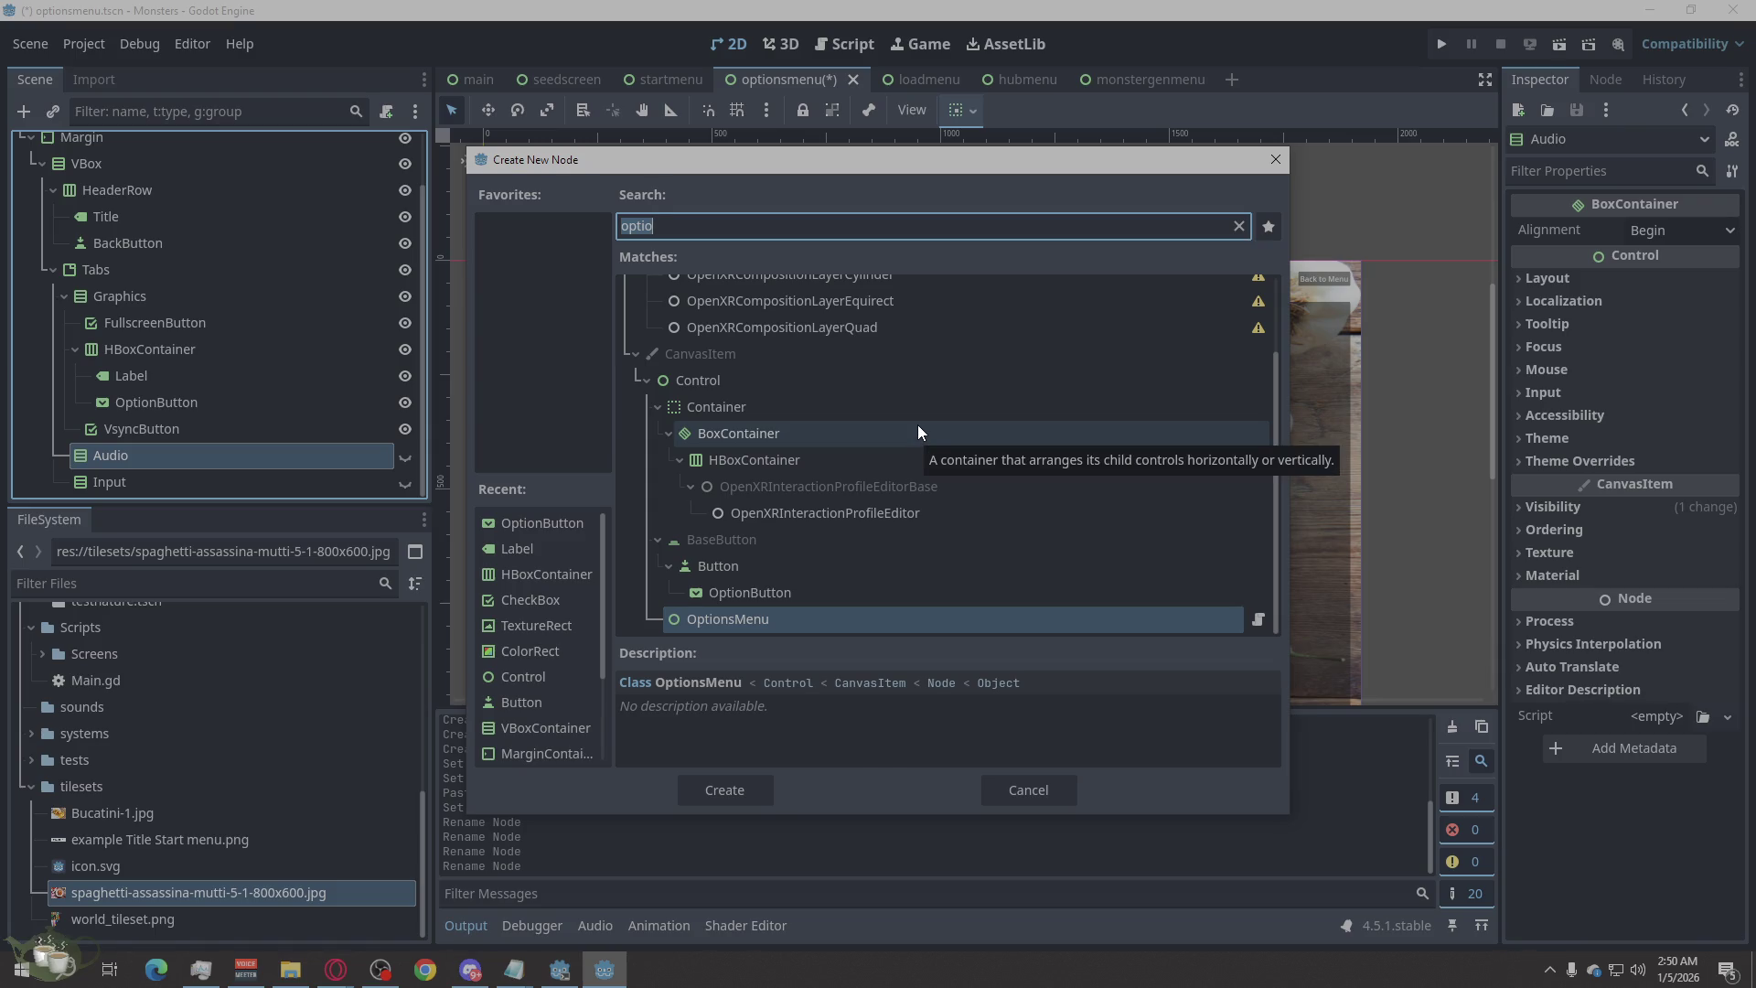
{"action": "type", "text": "hbox"}
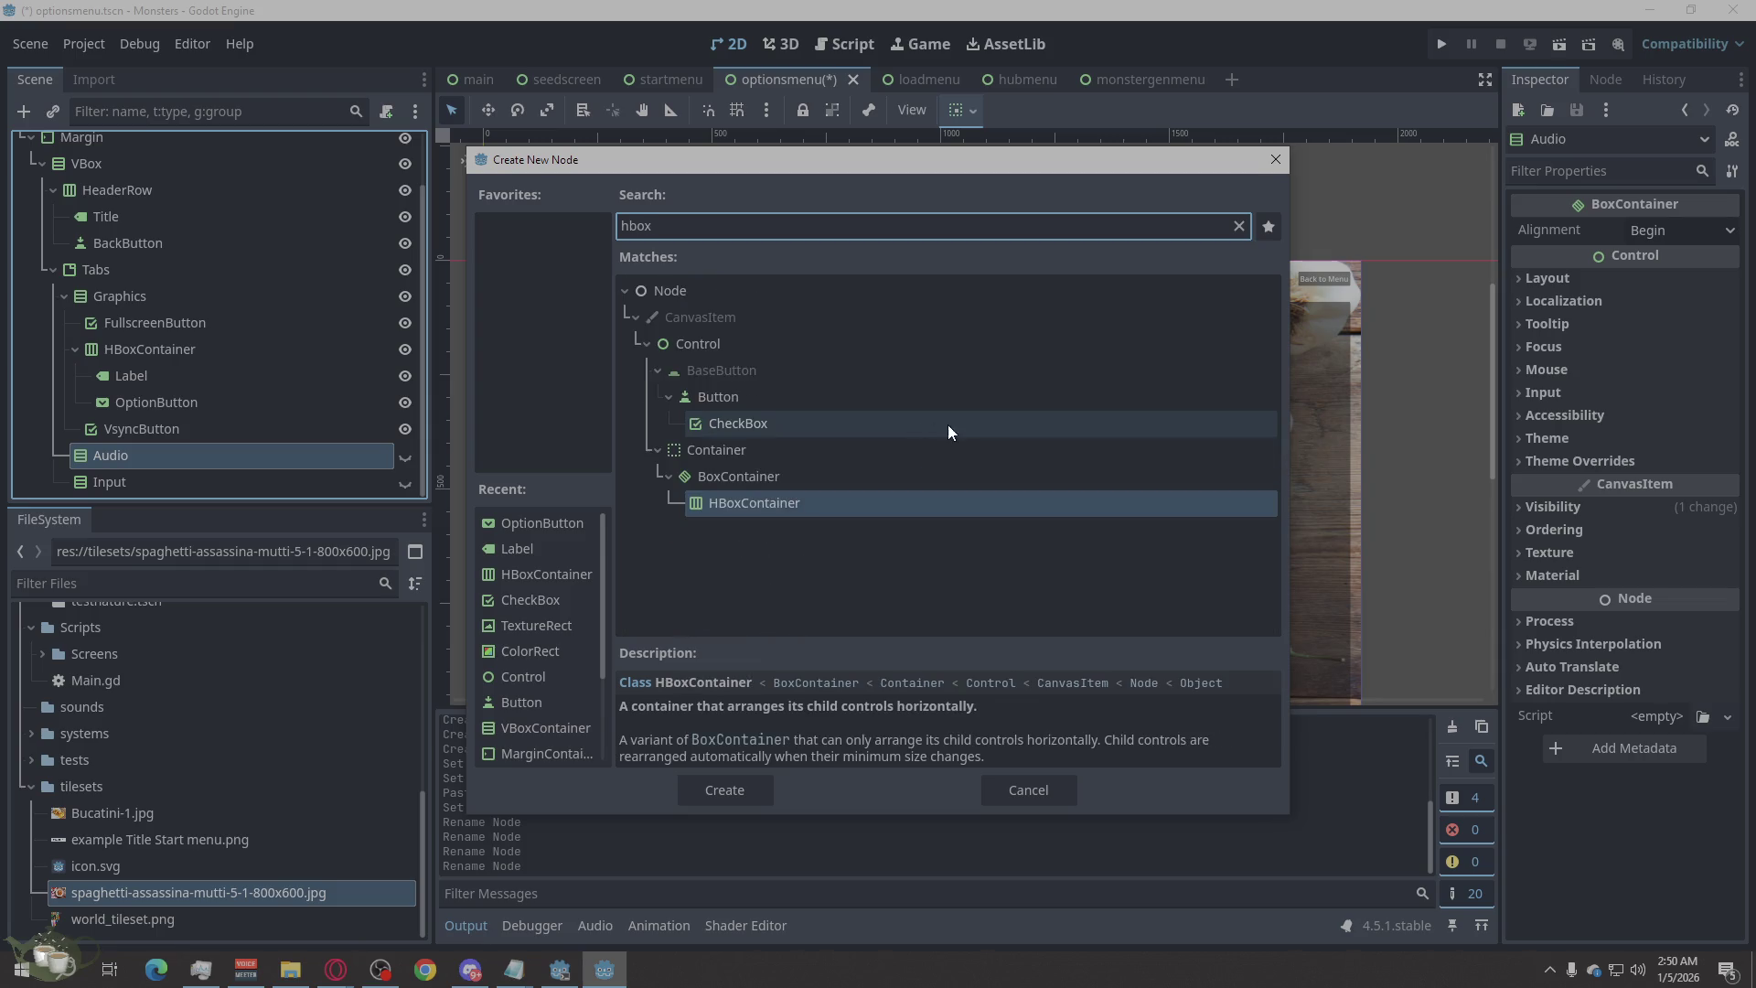
{"action": "left_click", "coordinate": [750, 501]}
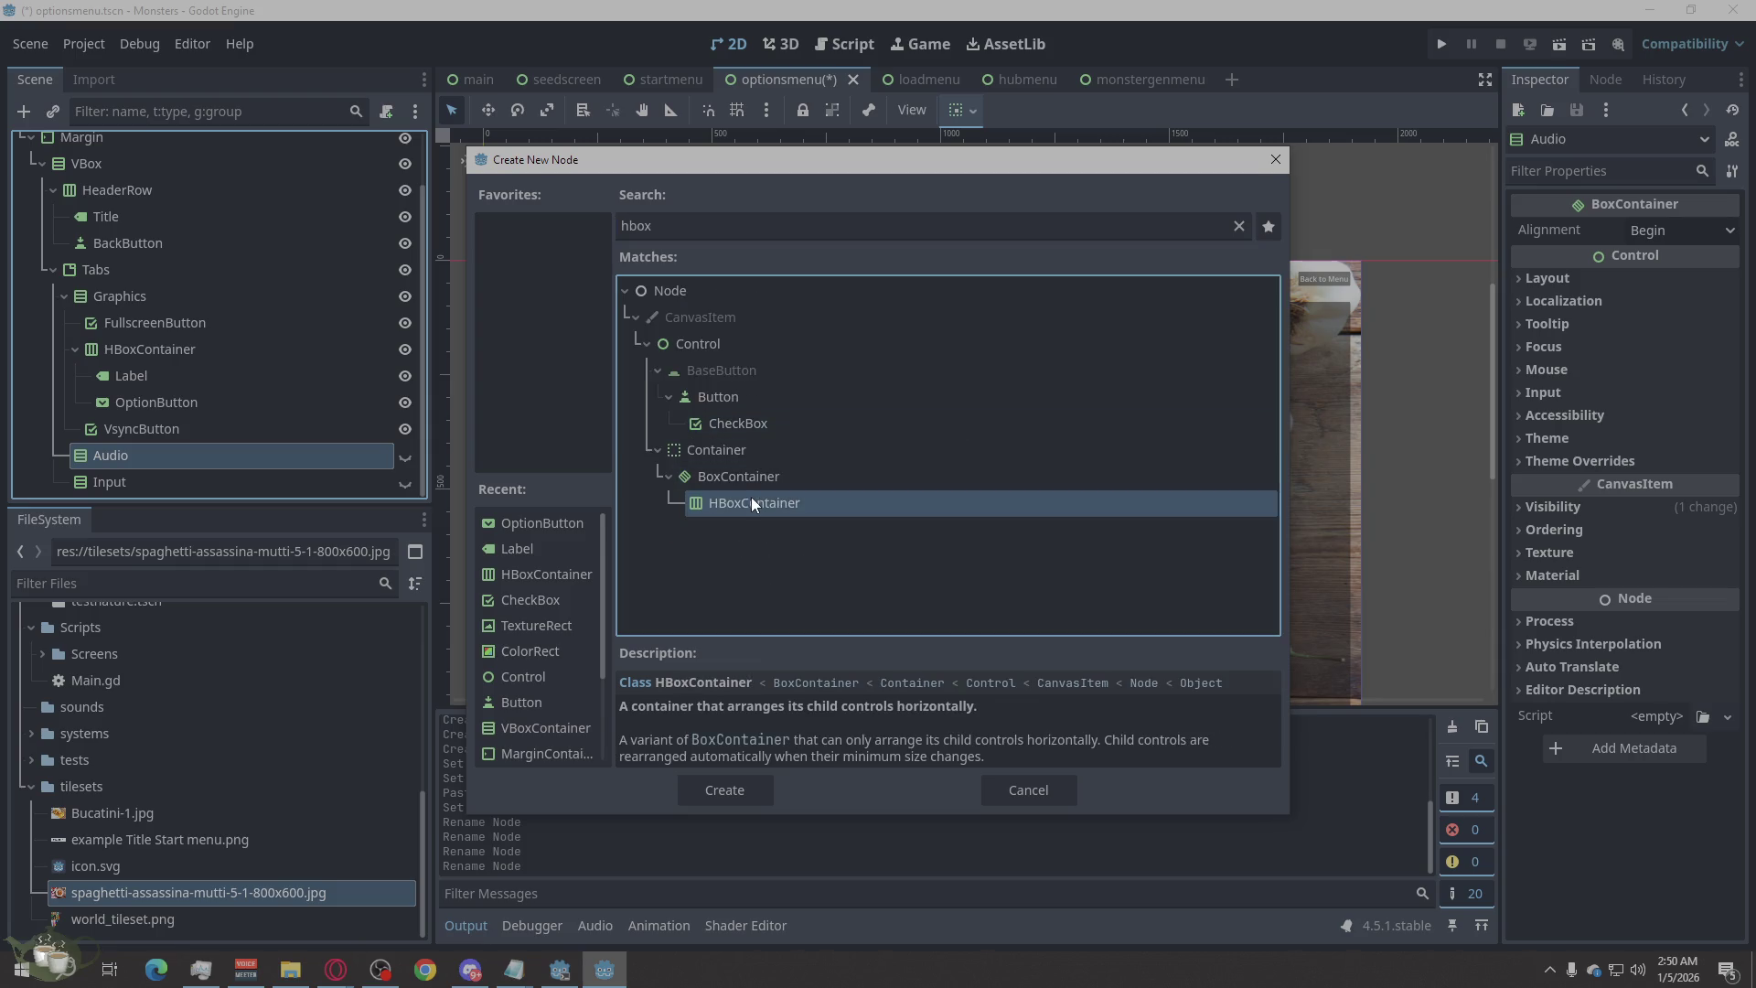
{"action": "left_click", "coordinate": [756, 793]}
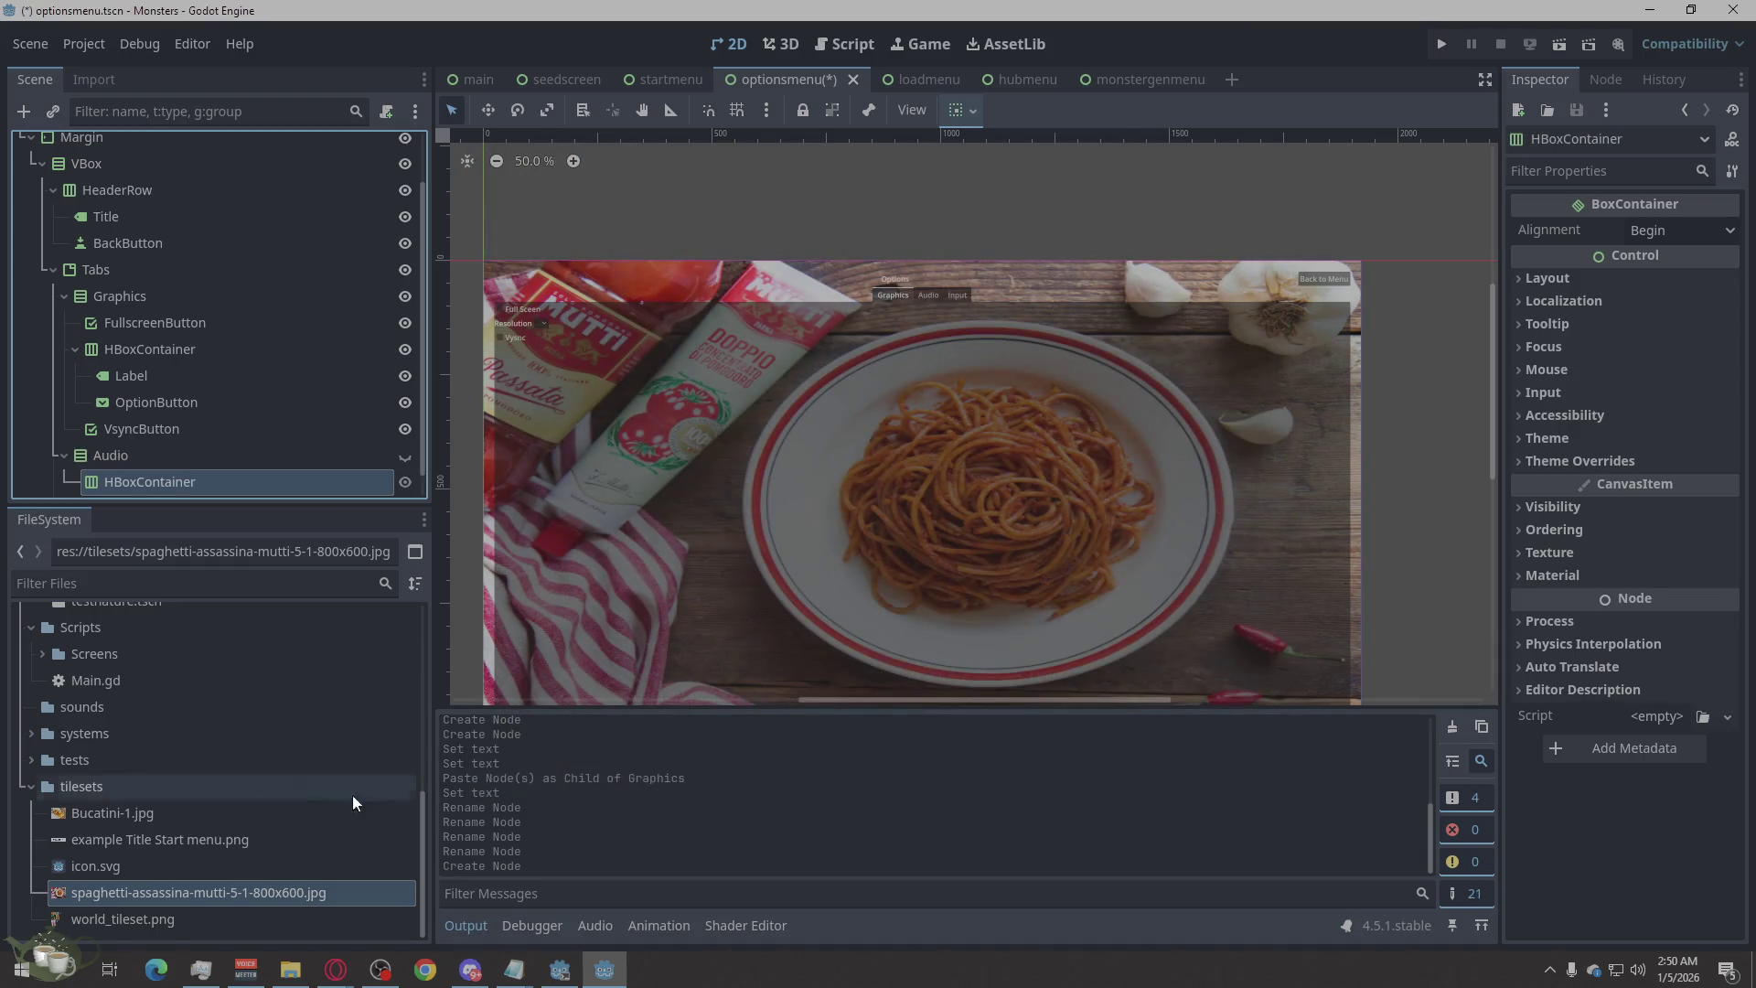
Add a Label and an HSlider inside the new HBoxContainer.
{"action": "right_click", "coordinate": [150, 464]}
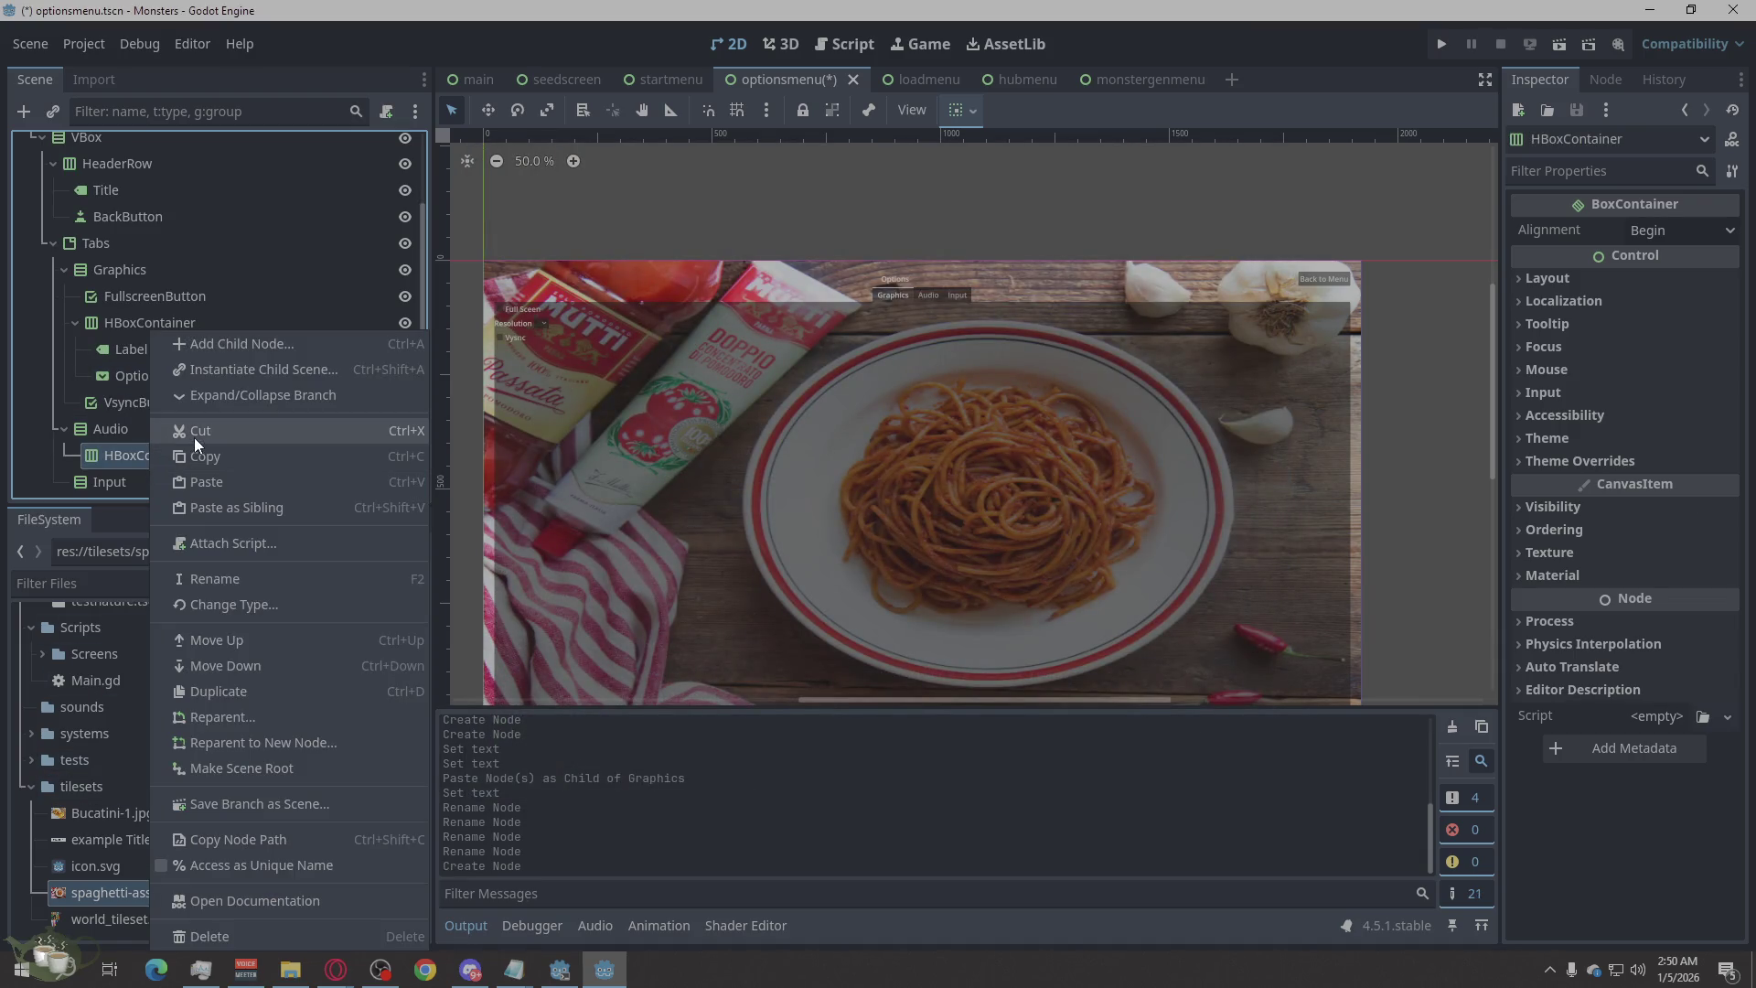
{"action": "left_click", "coordinate": [252, 347]}
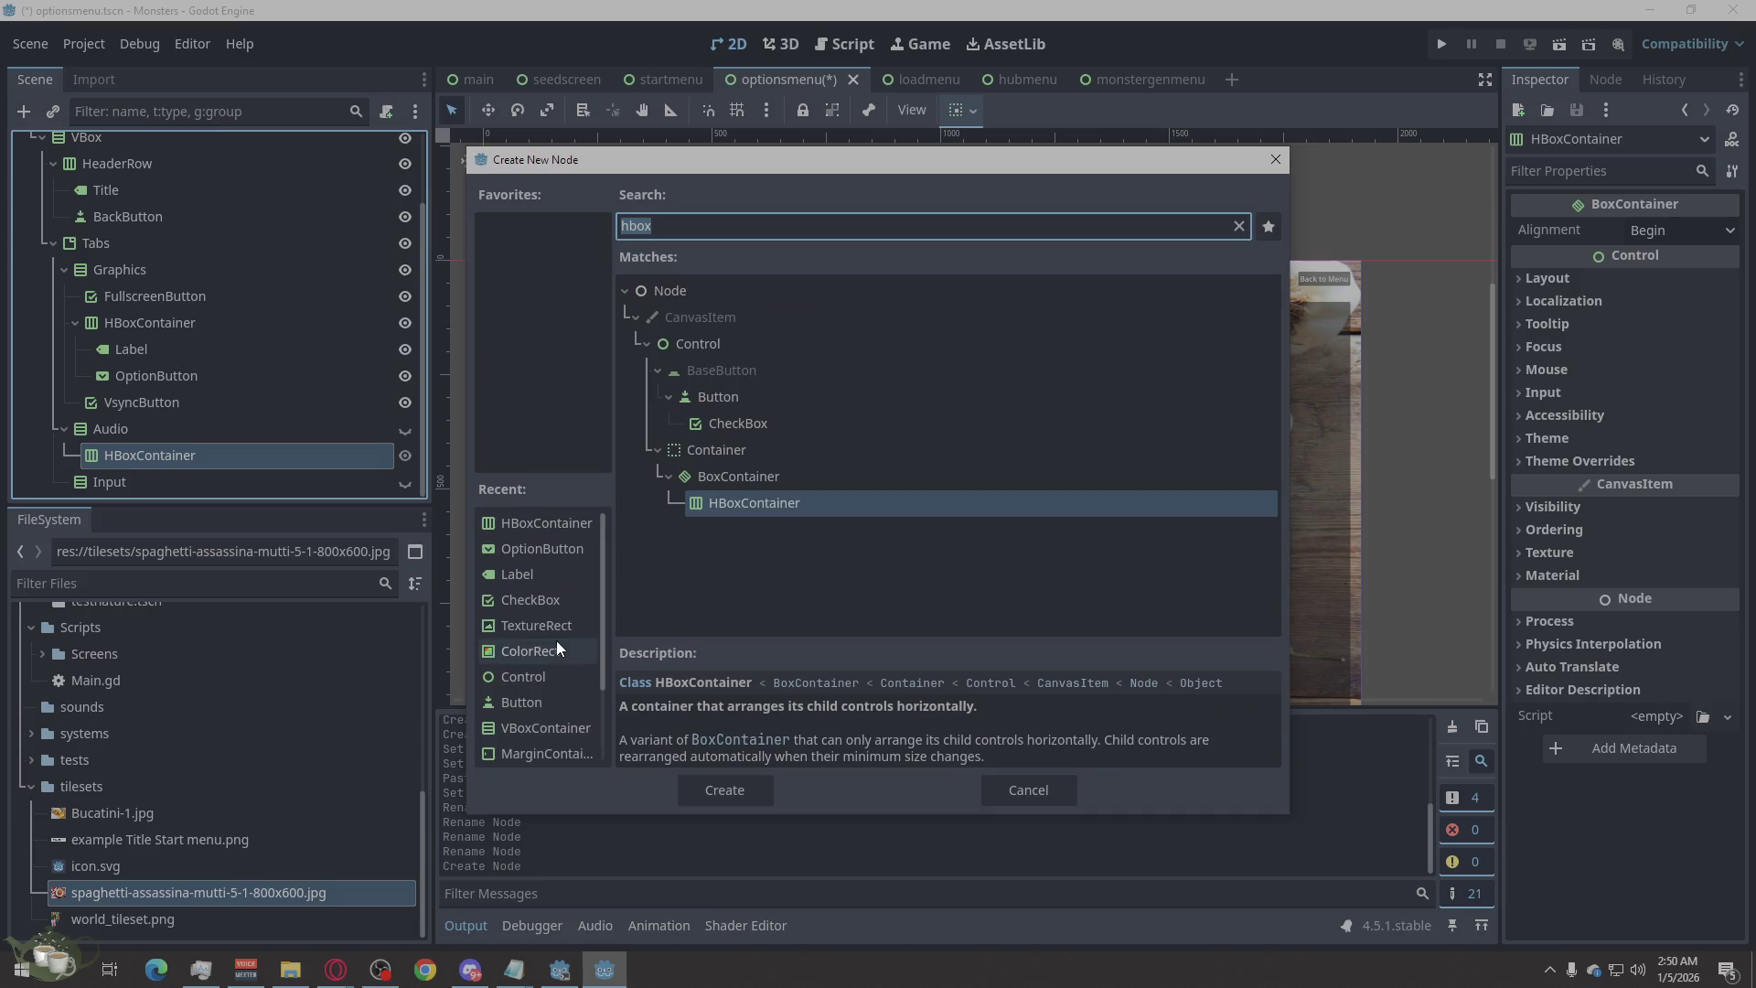
{"action": "type", "text": "la"}
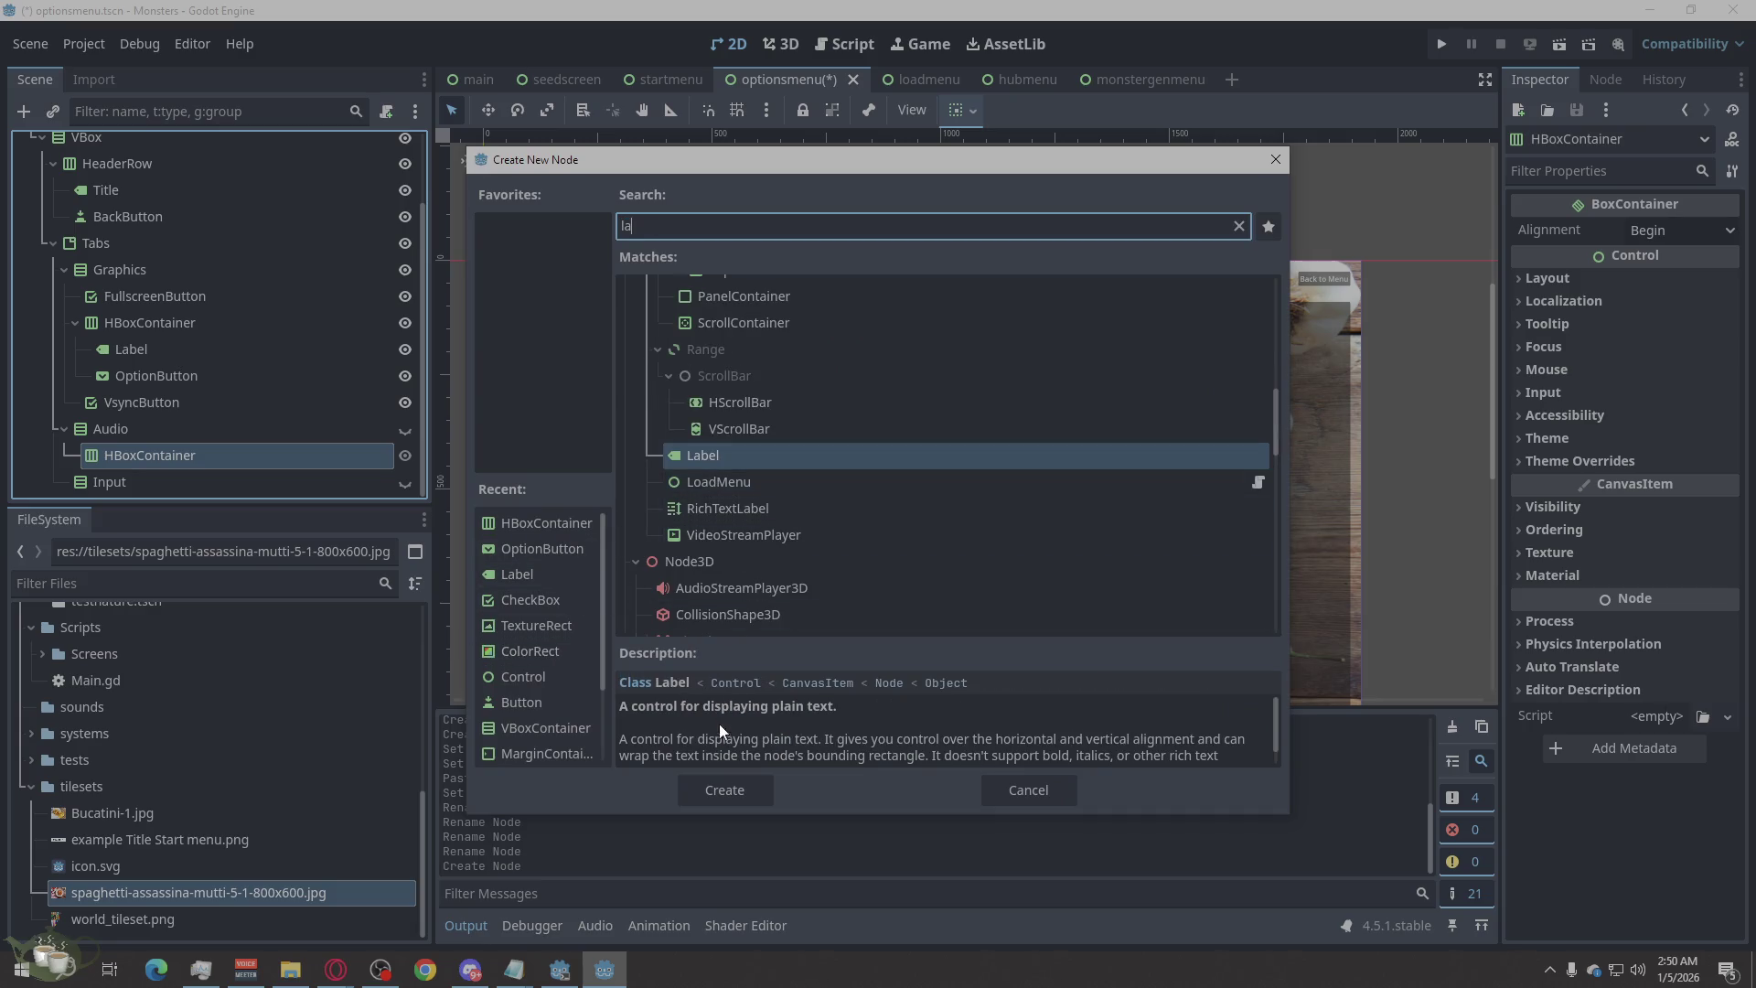
{"action": "left_click", "coordinate": [735, 790]}
{"action": "left_click", "coordinate": [213, 466]}
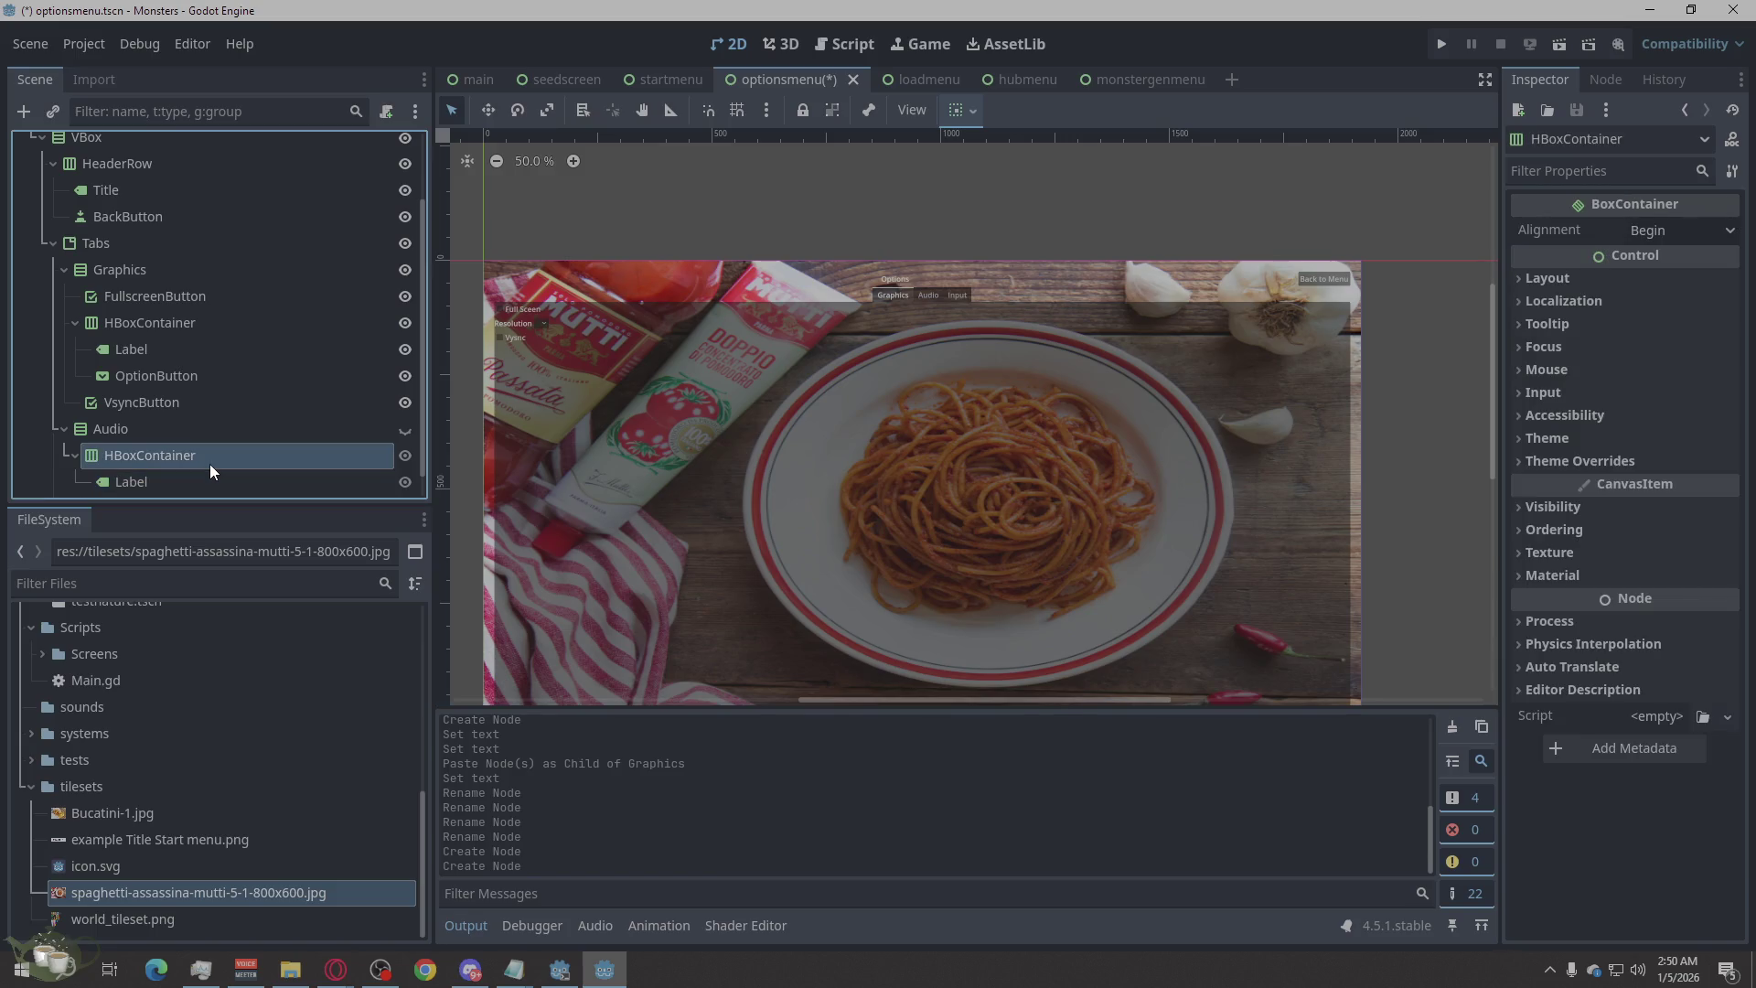
{"action": "key", "text": "ctrl+a"}
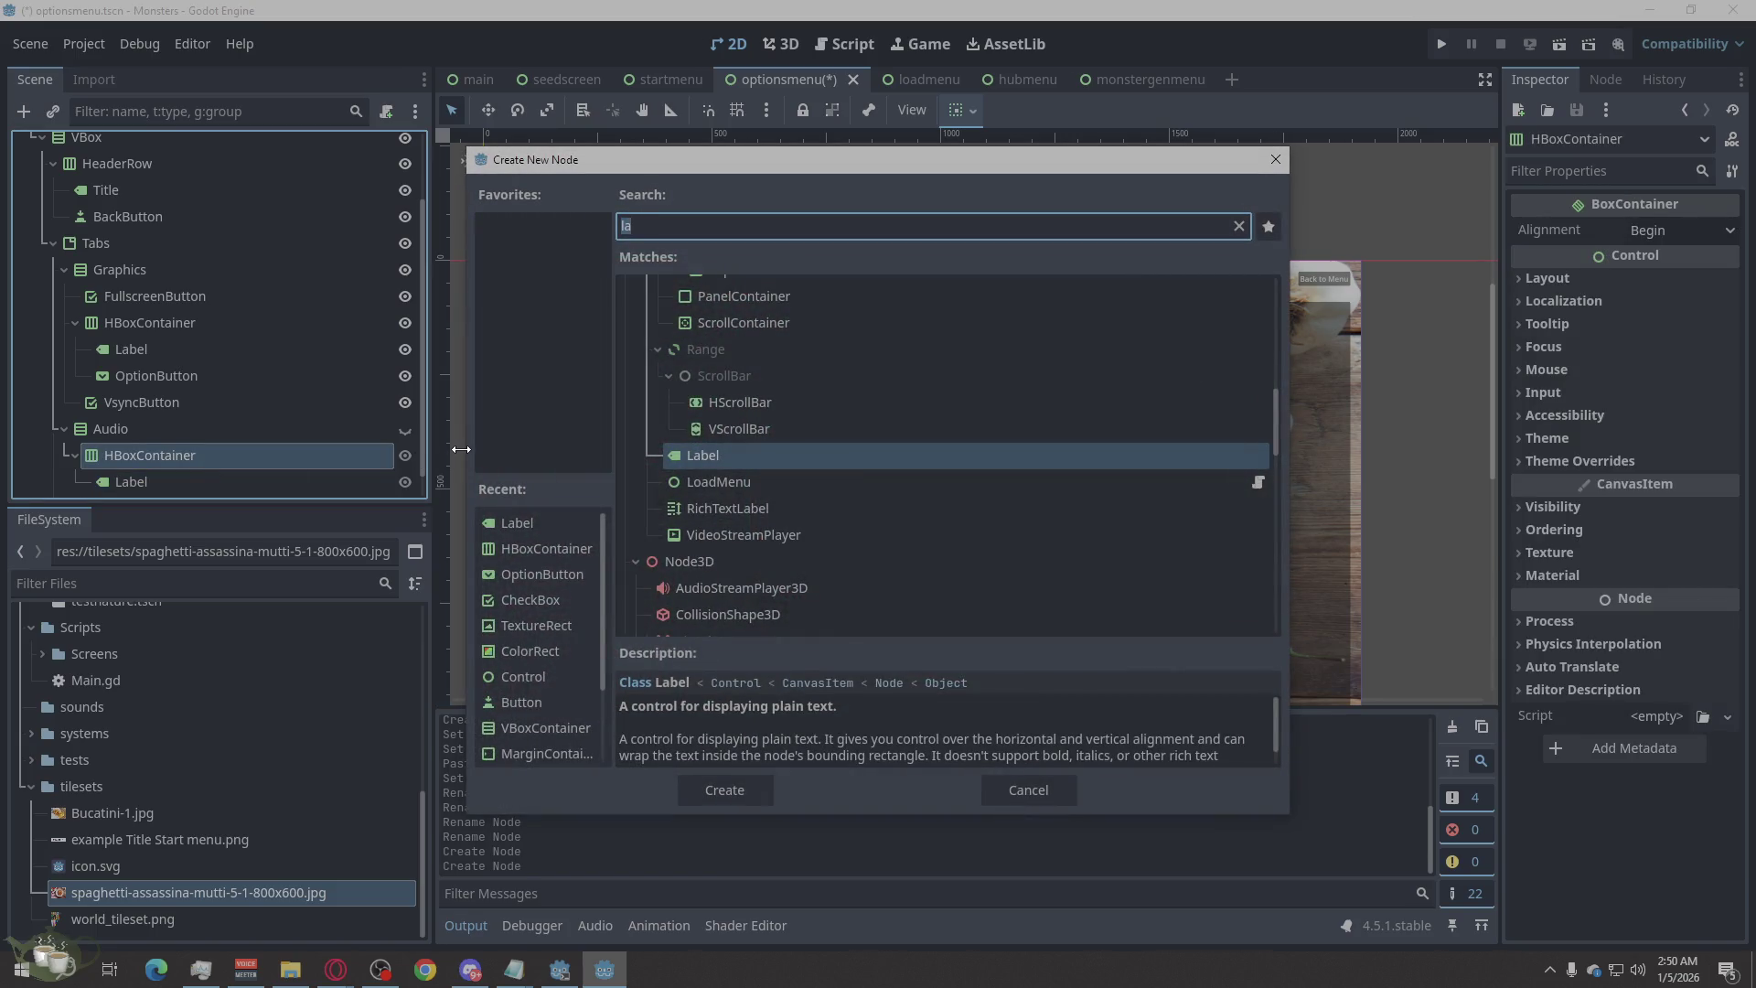
{"action": "type", "text": "hs"}
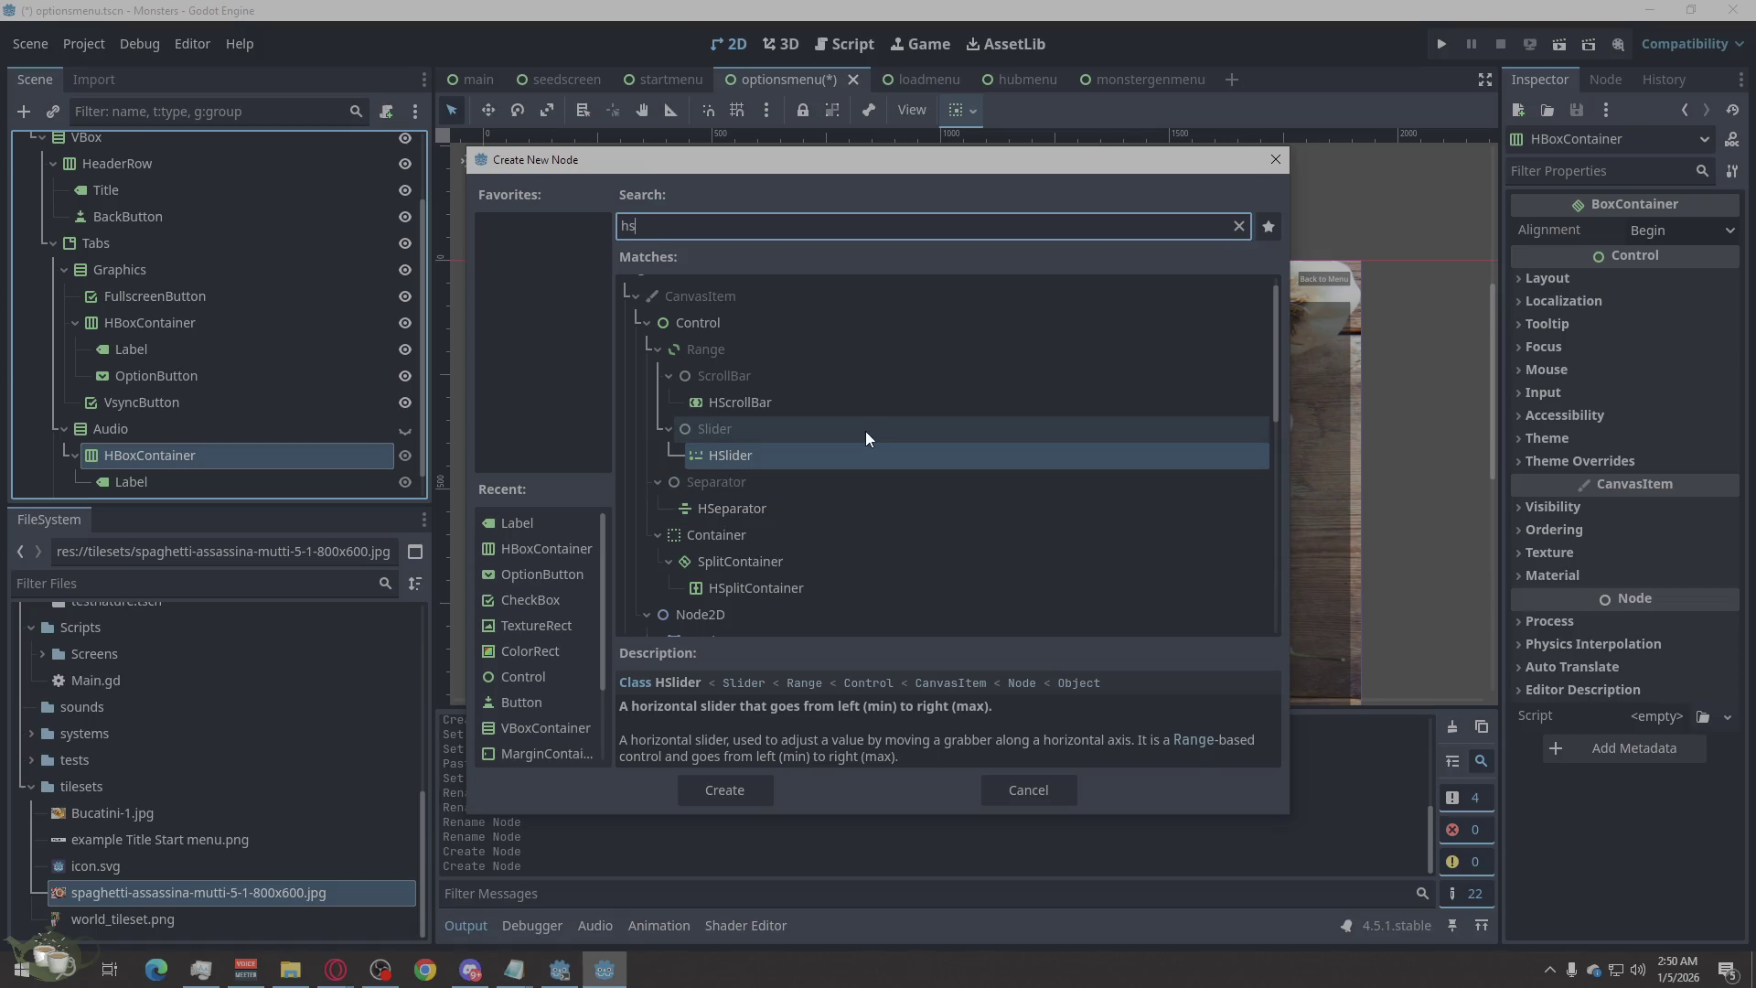
{"action": "left_click", "coordinate": [746, 779]}
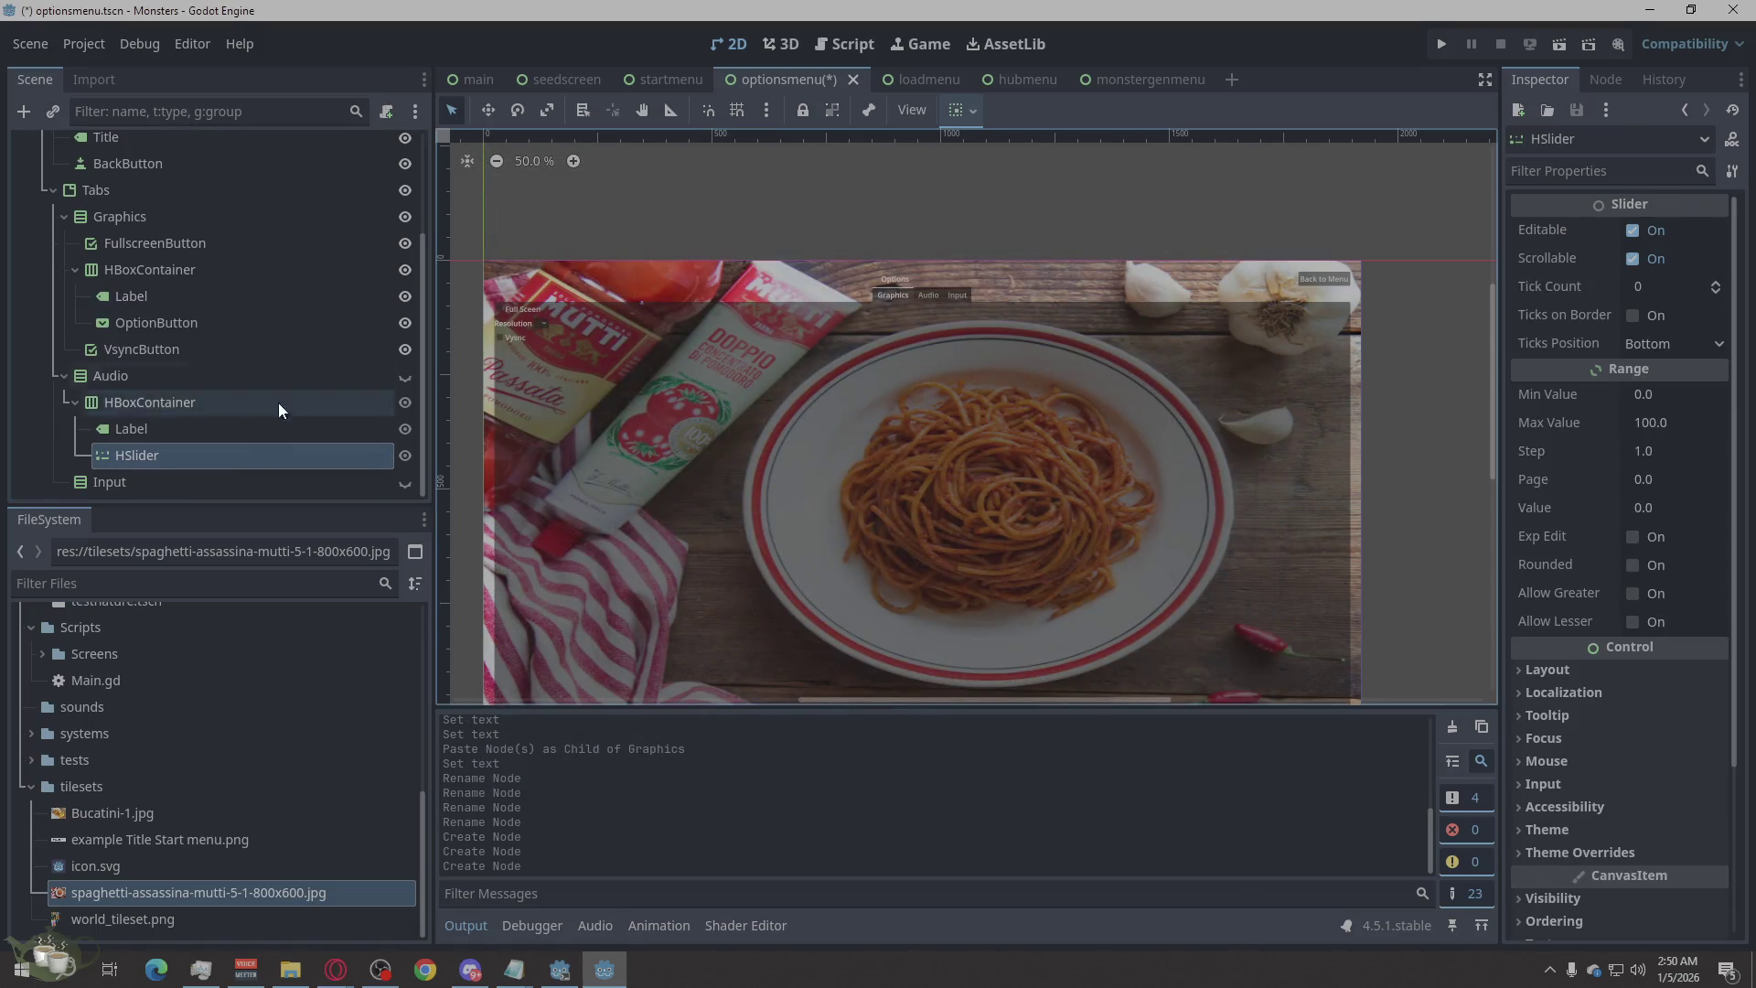
Set the Audio HSlider's Range value to 70.
{"action": "right_click", "coordinate": [215, 462]}
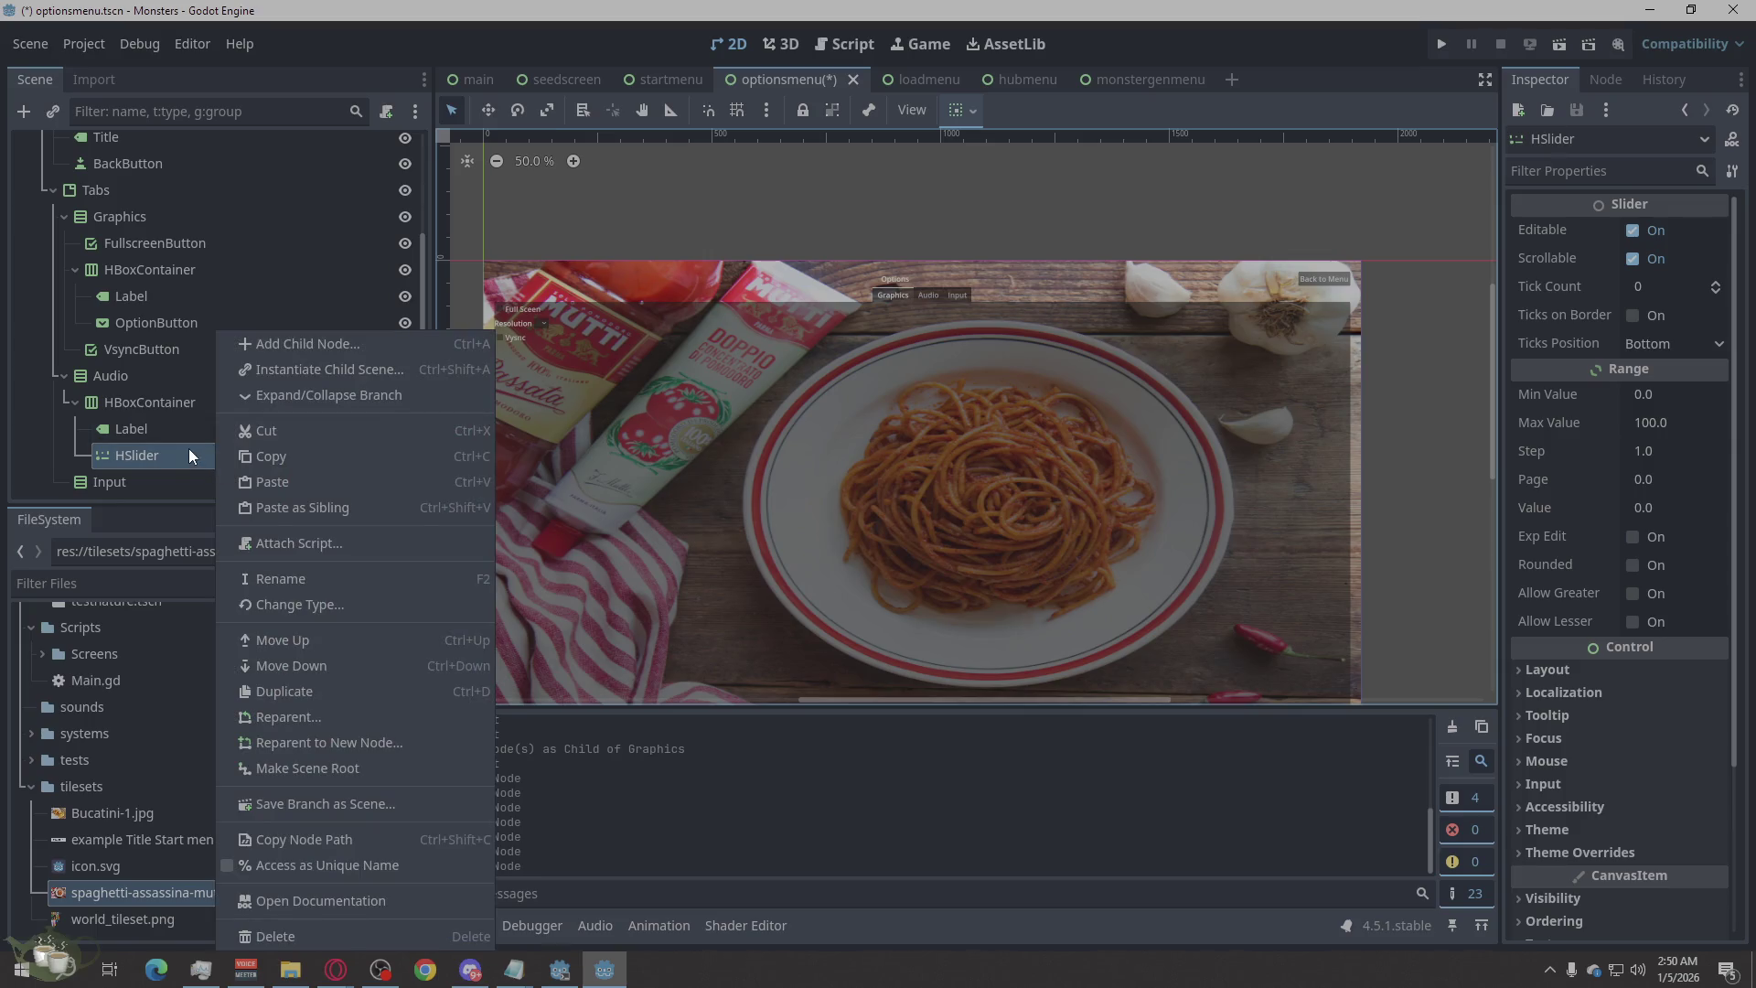
{"action": "left_click", "coordinate": [189, 448]}
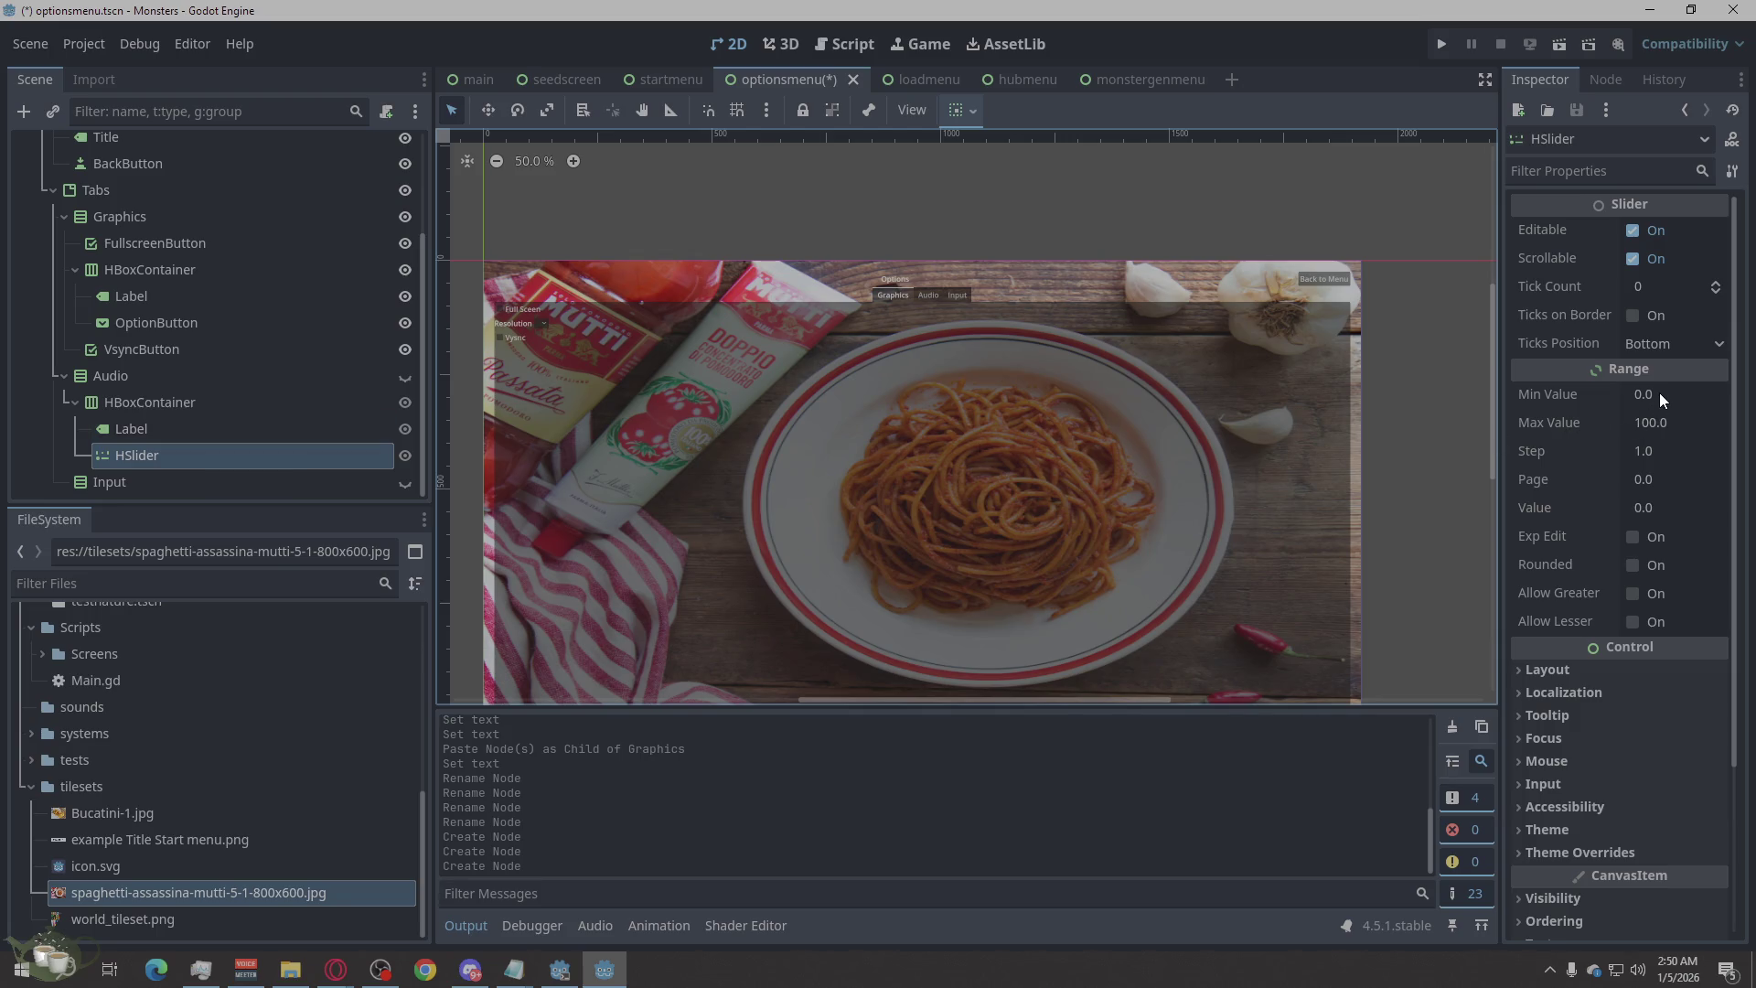
{"action": "left_click", "coordinate": [1650, 506]}
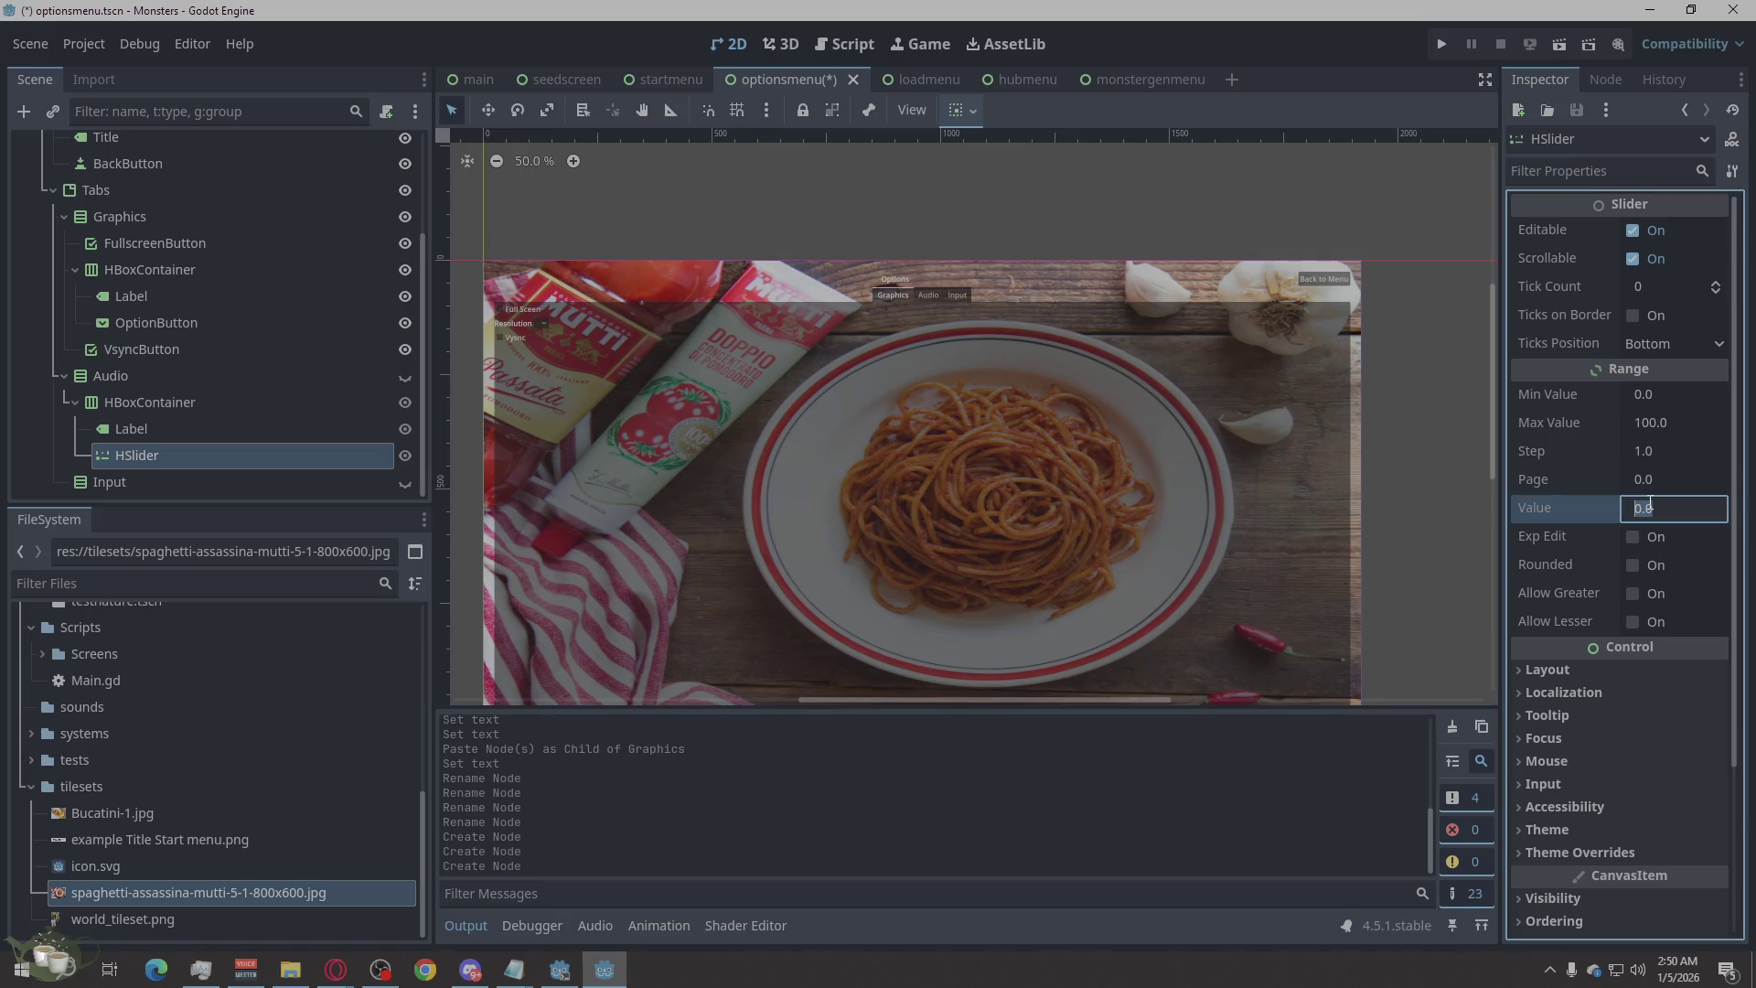
{"action": "type", "text": "70"}
{"action": "key", "text": "Return"}
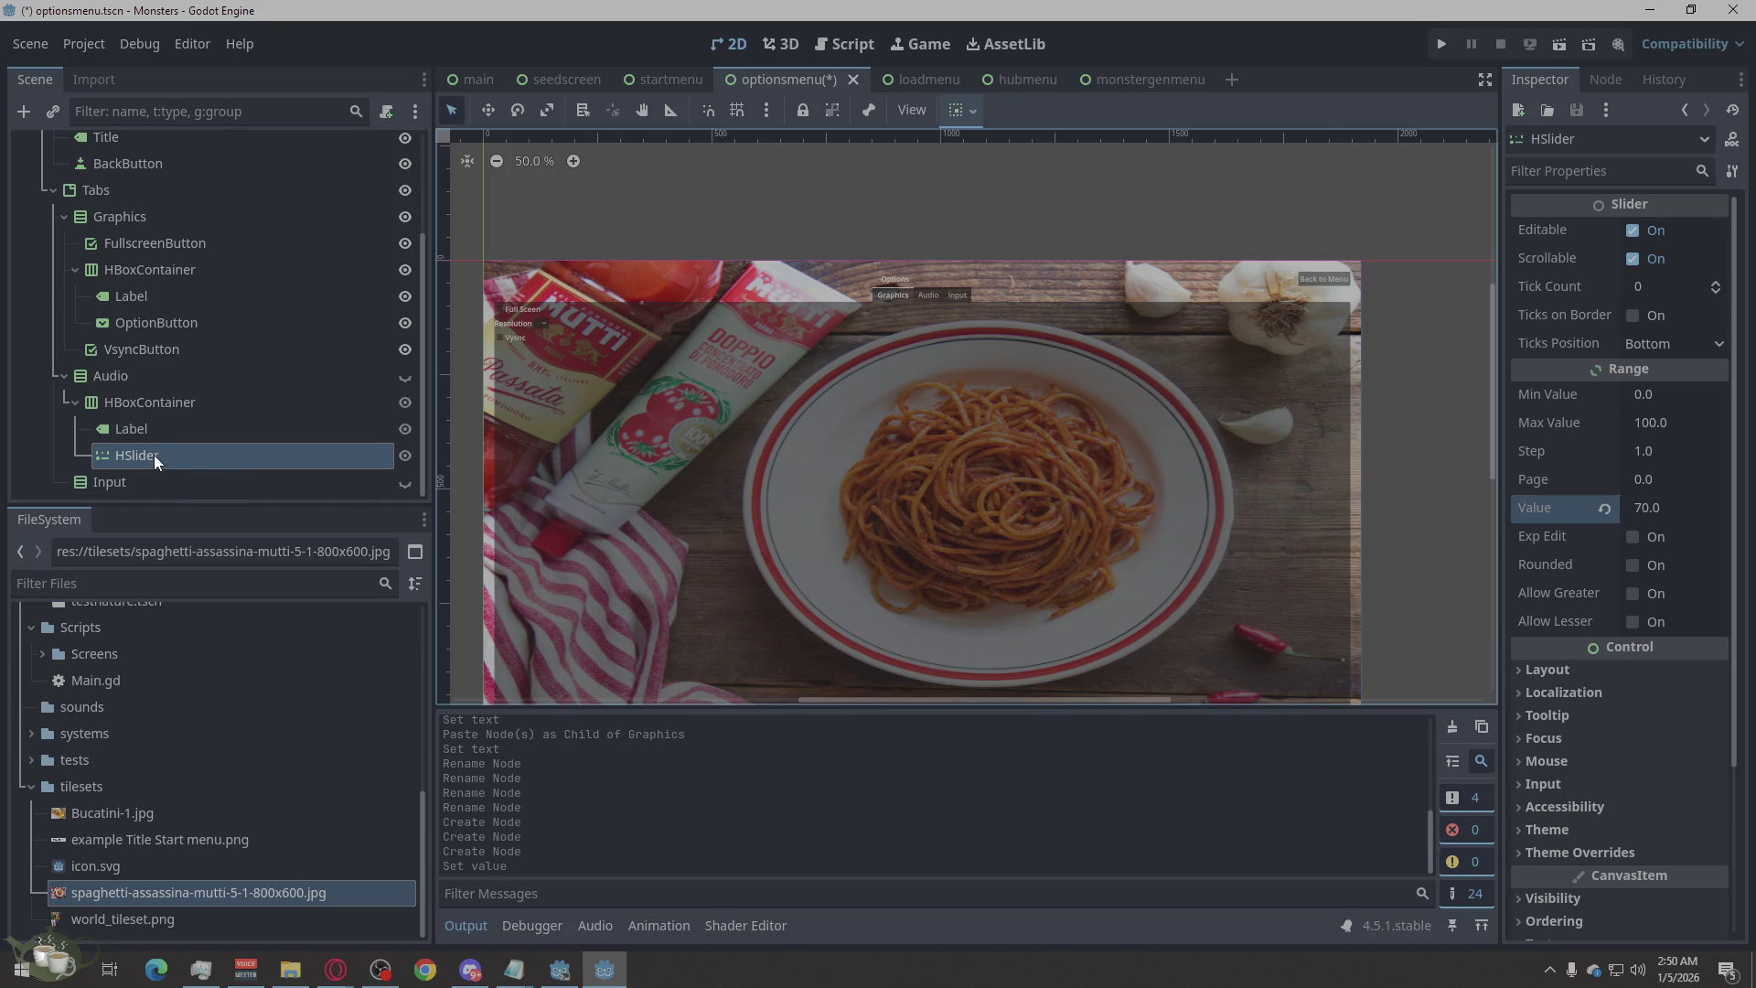
{"action": "double_click", "coordinate": [163, 429]}
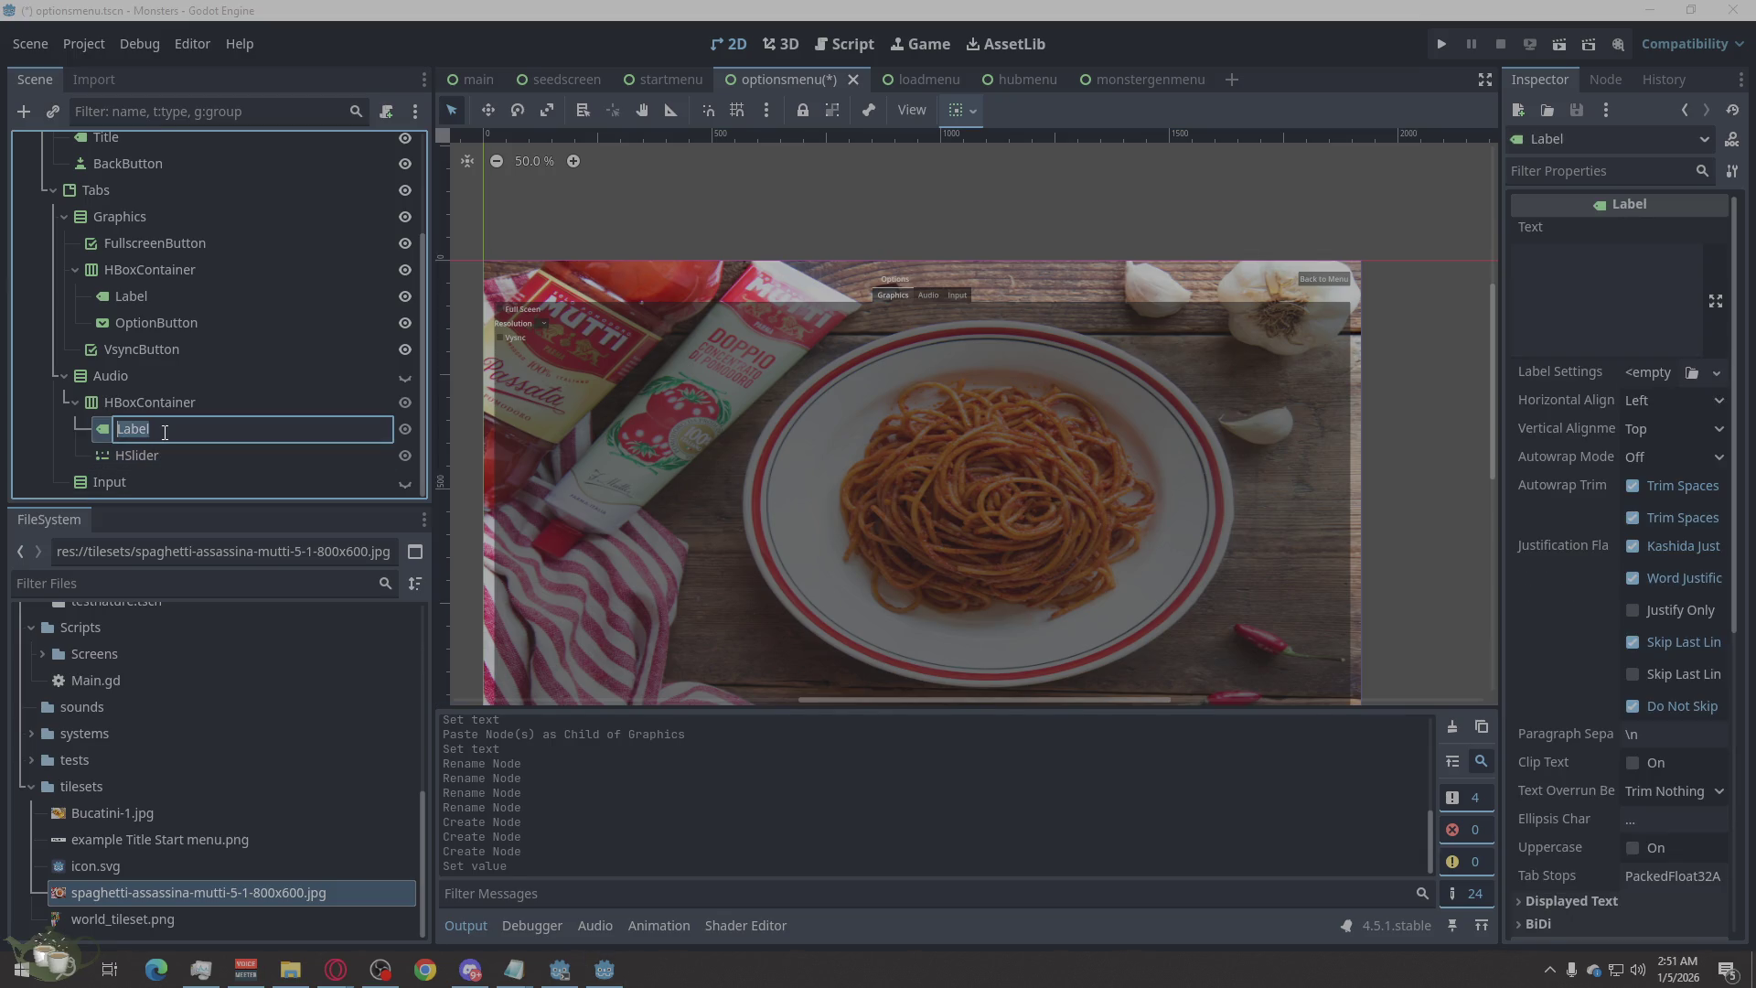
Rename the Audio row's Label to 'Master Volume', then save the scene and run the project.
{"action": "type", "text": "Master Vol"}
{"action": "type", "text": "ume"}
{"action": "key", "text": "Return"}
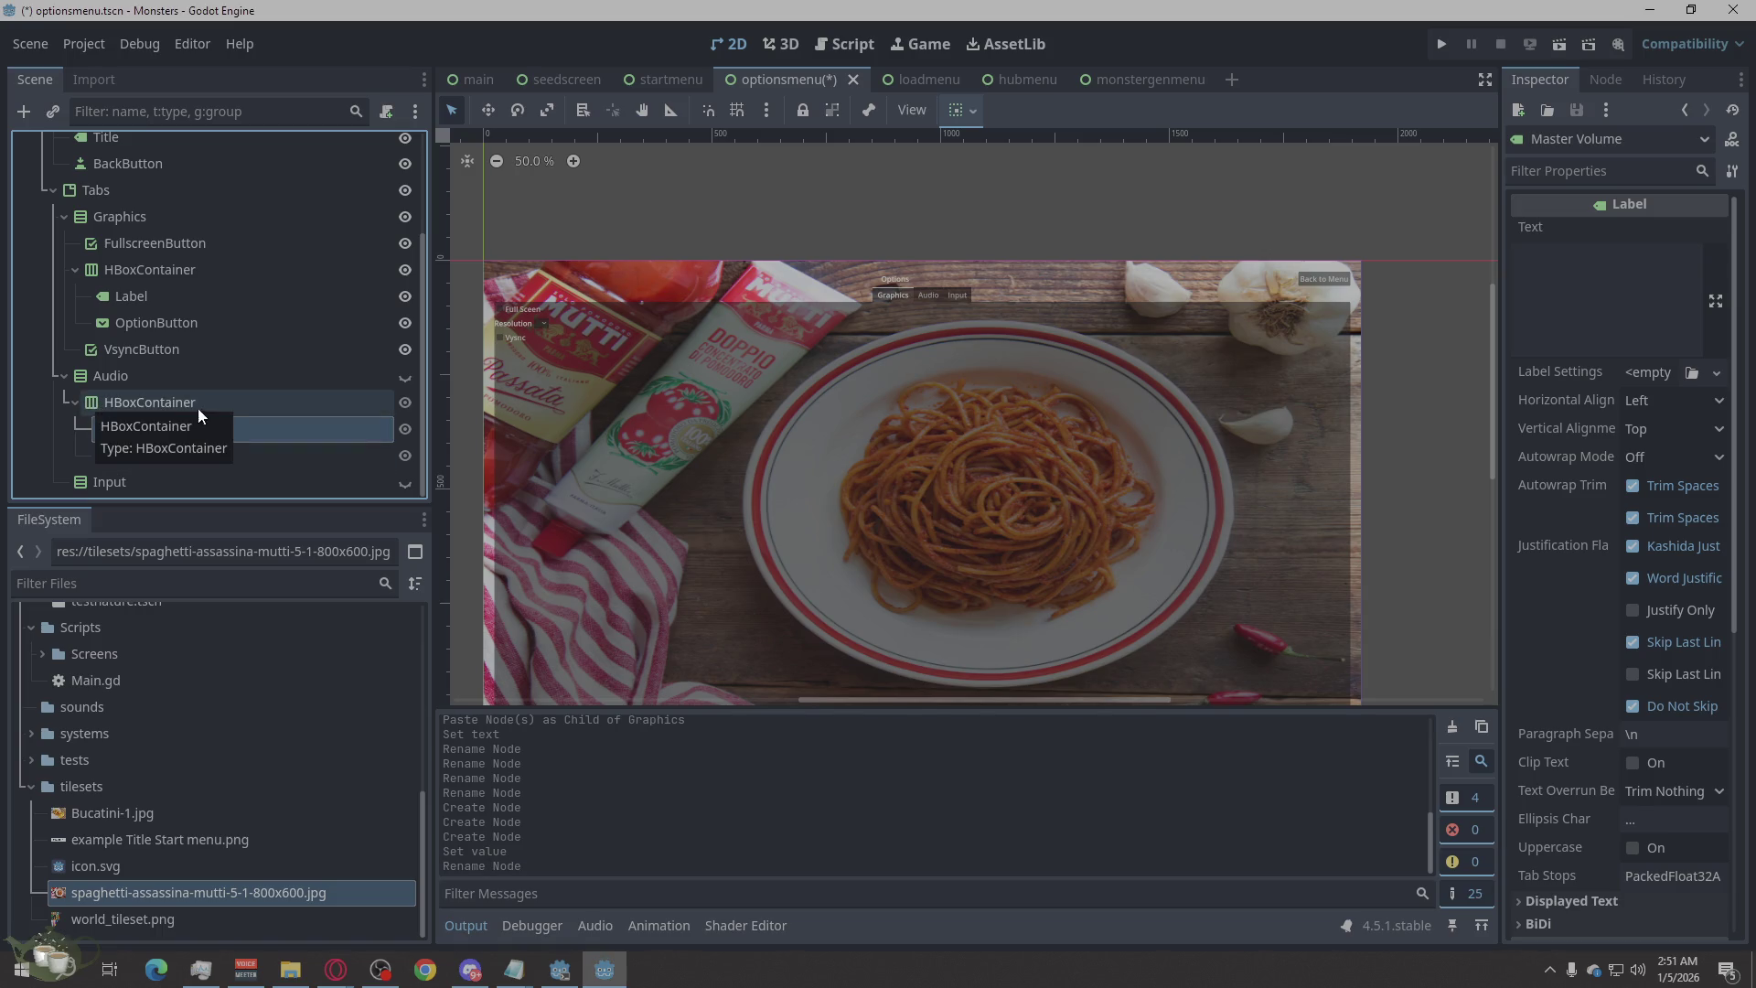
{"action": "mouse_move", "coordinate": [1597, 483]}
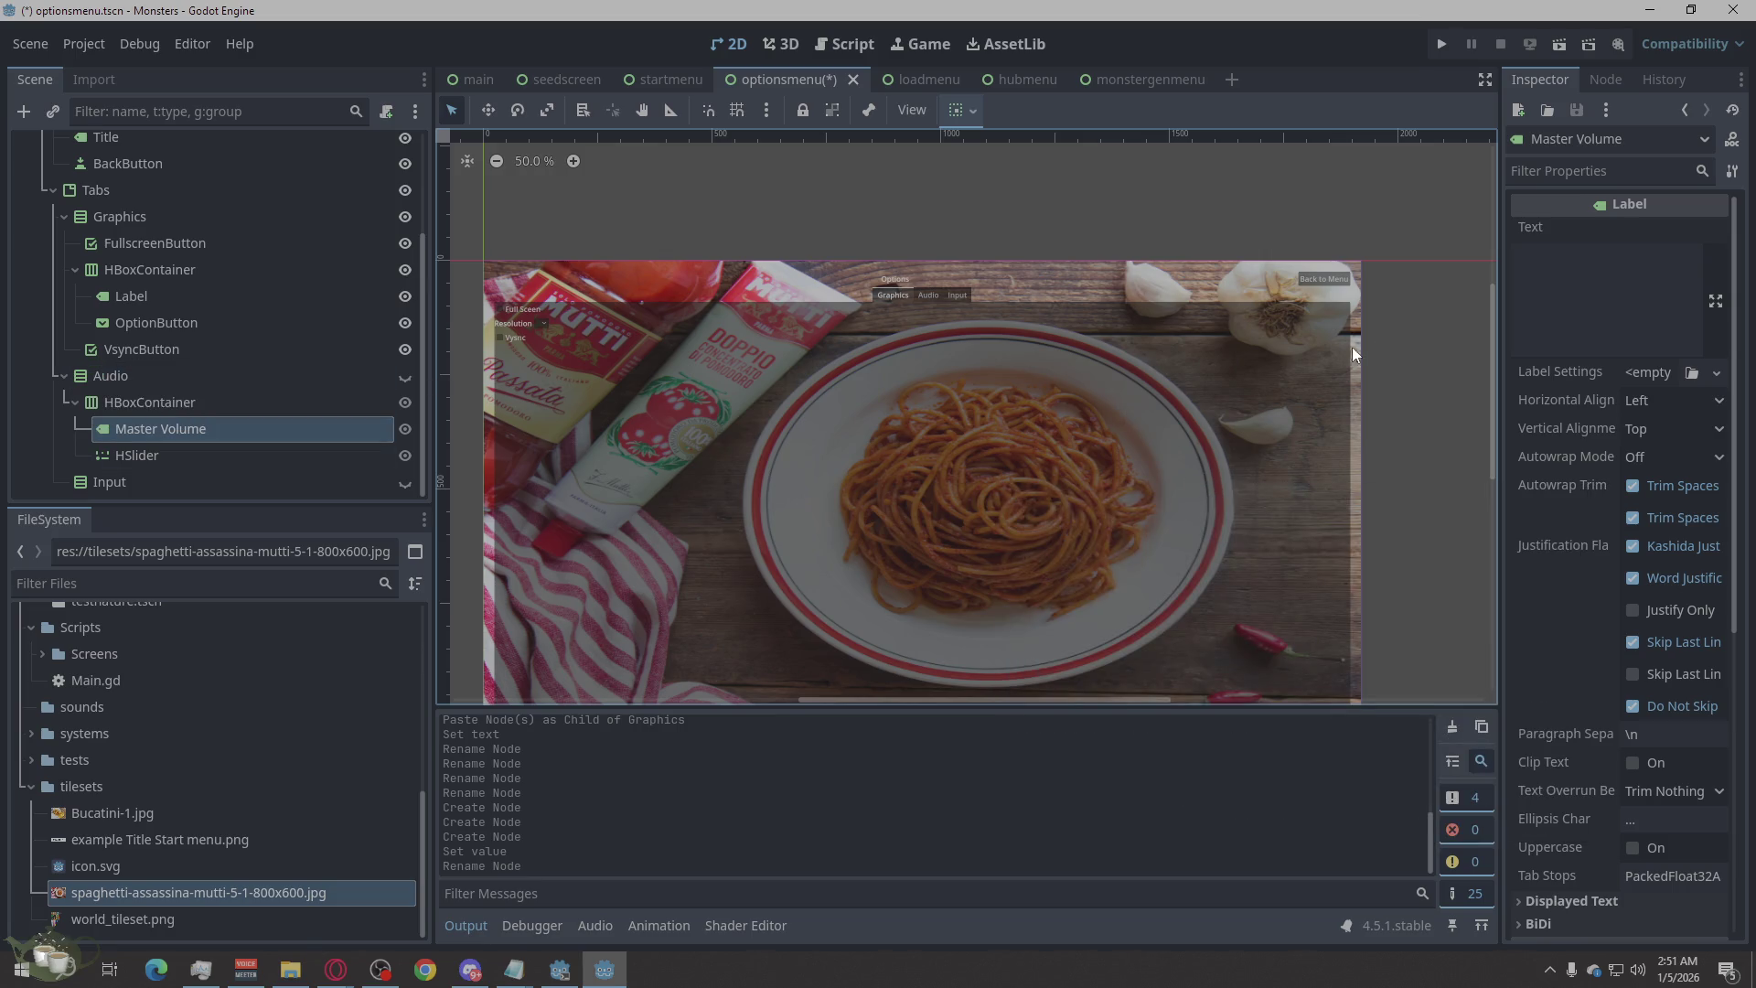
{"action": "left_click", "coordinate": [928, 295]}
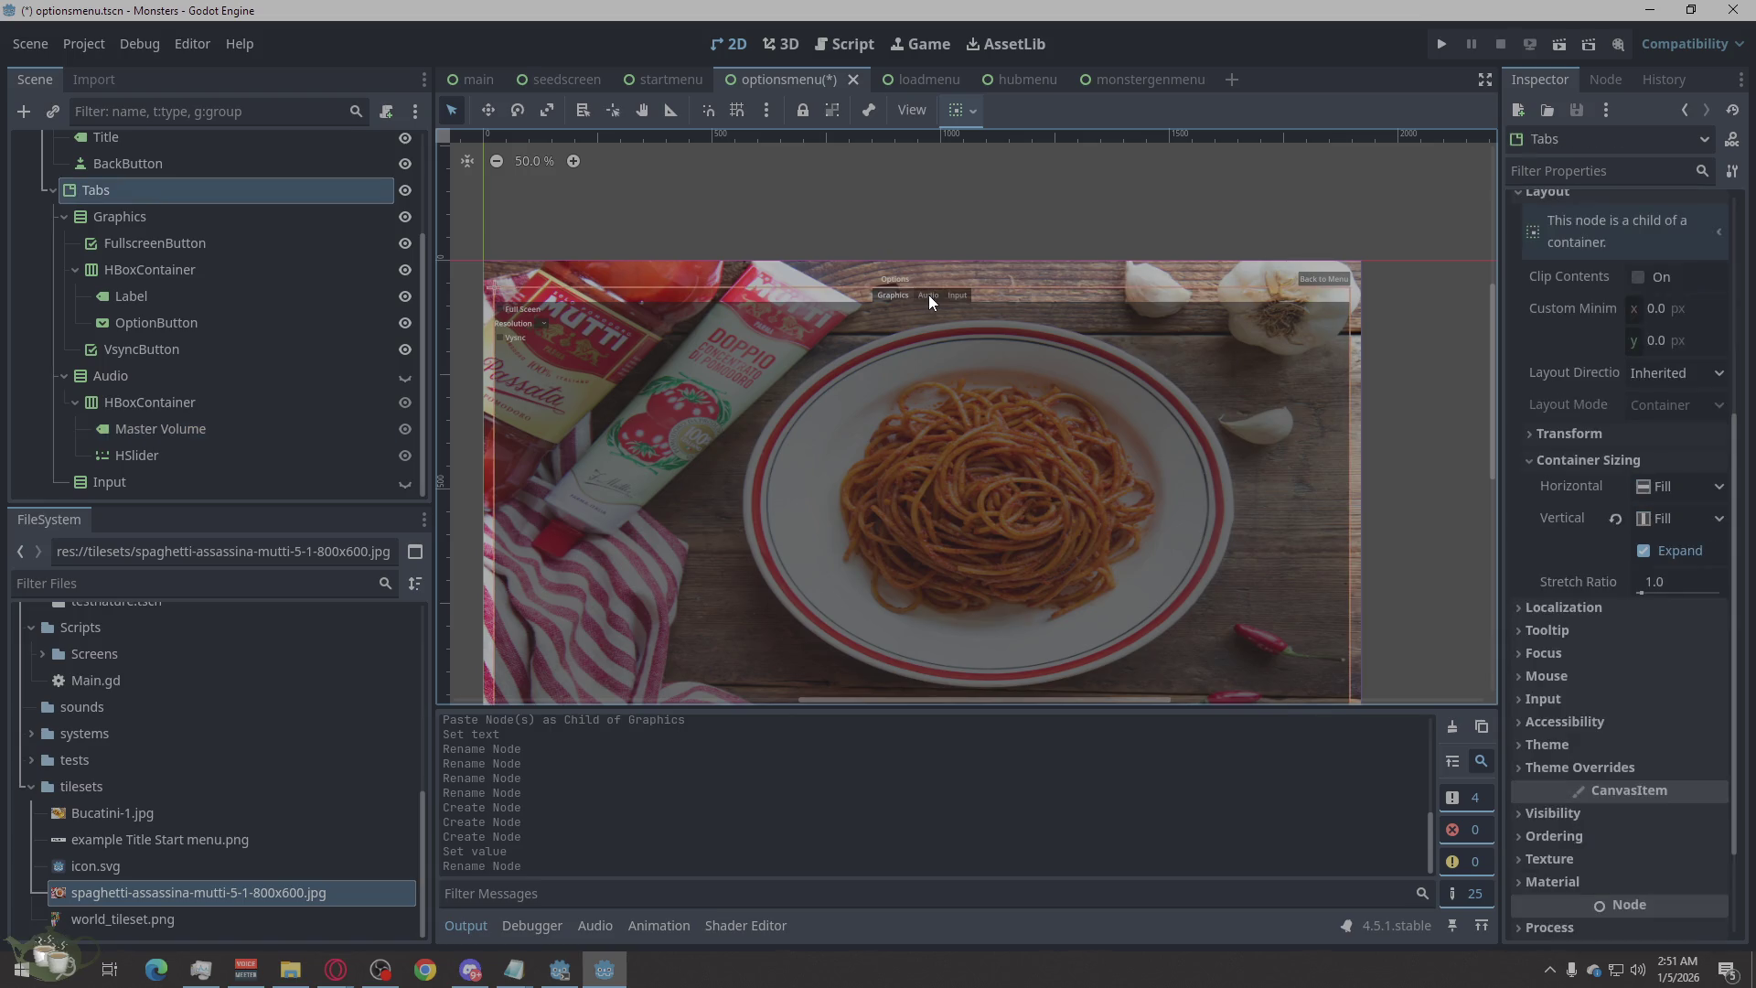
{"action": "left_click", "coordinate": [1022, 190]}
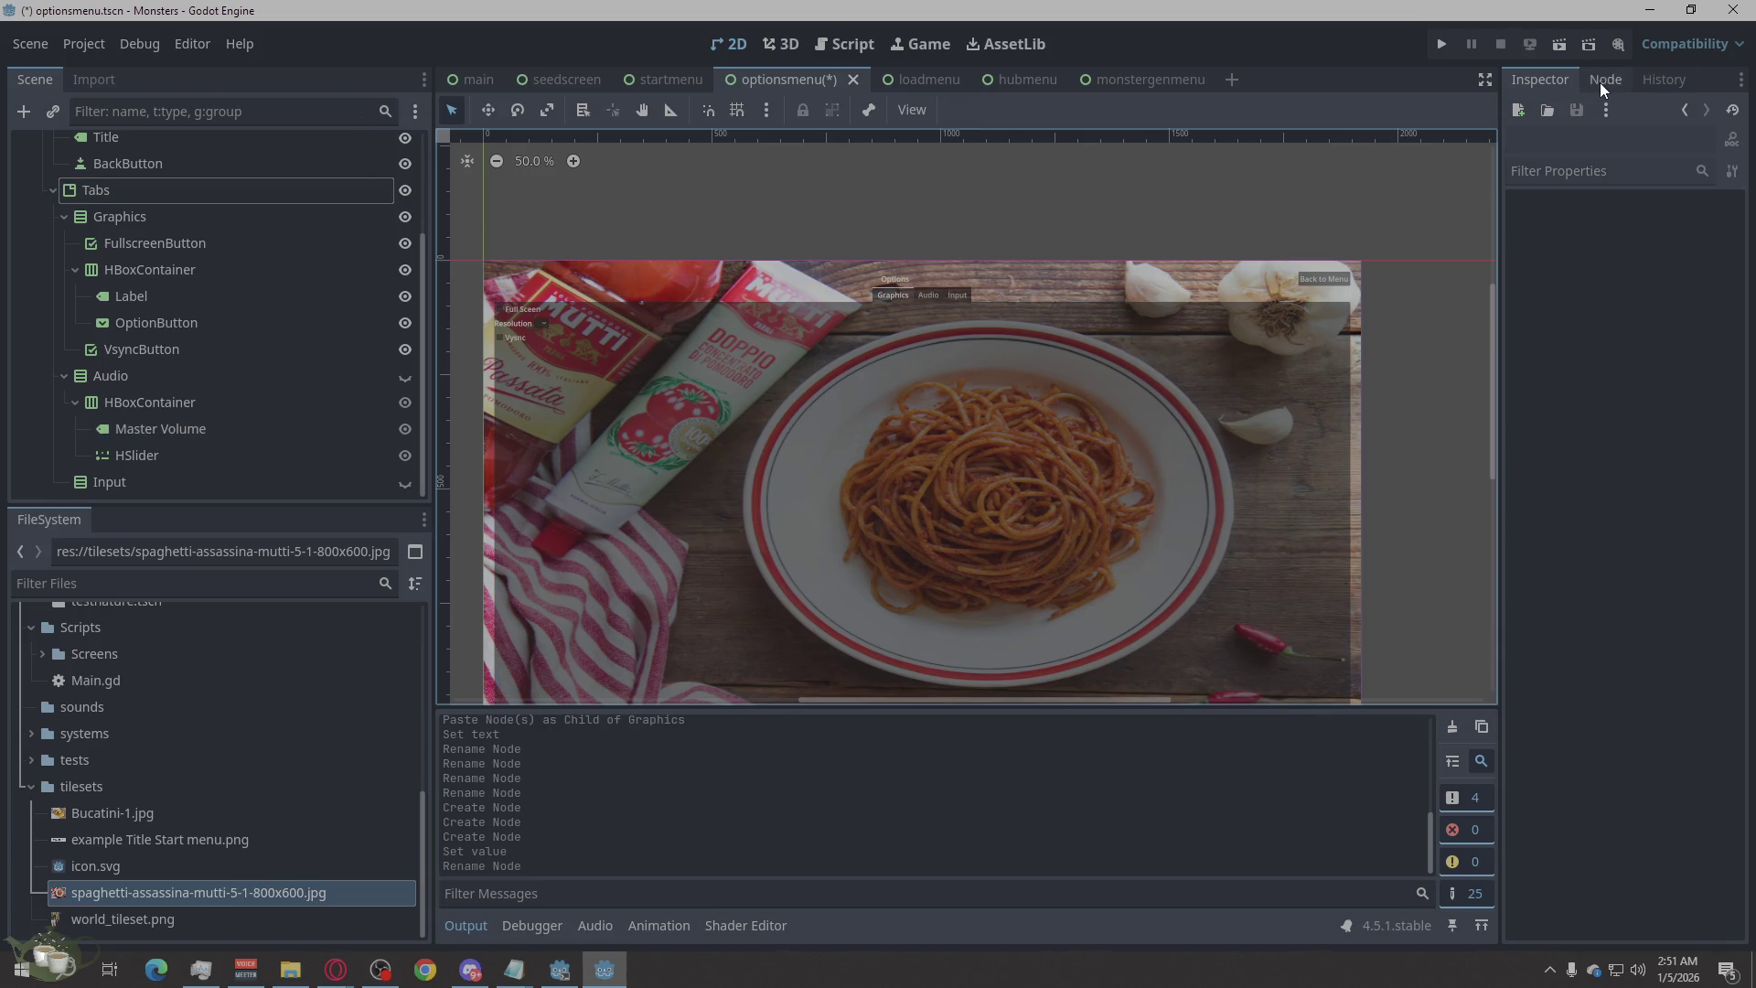
{"action": "left_click", "coordinate": [1438, 44]}
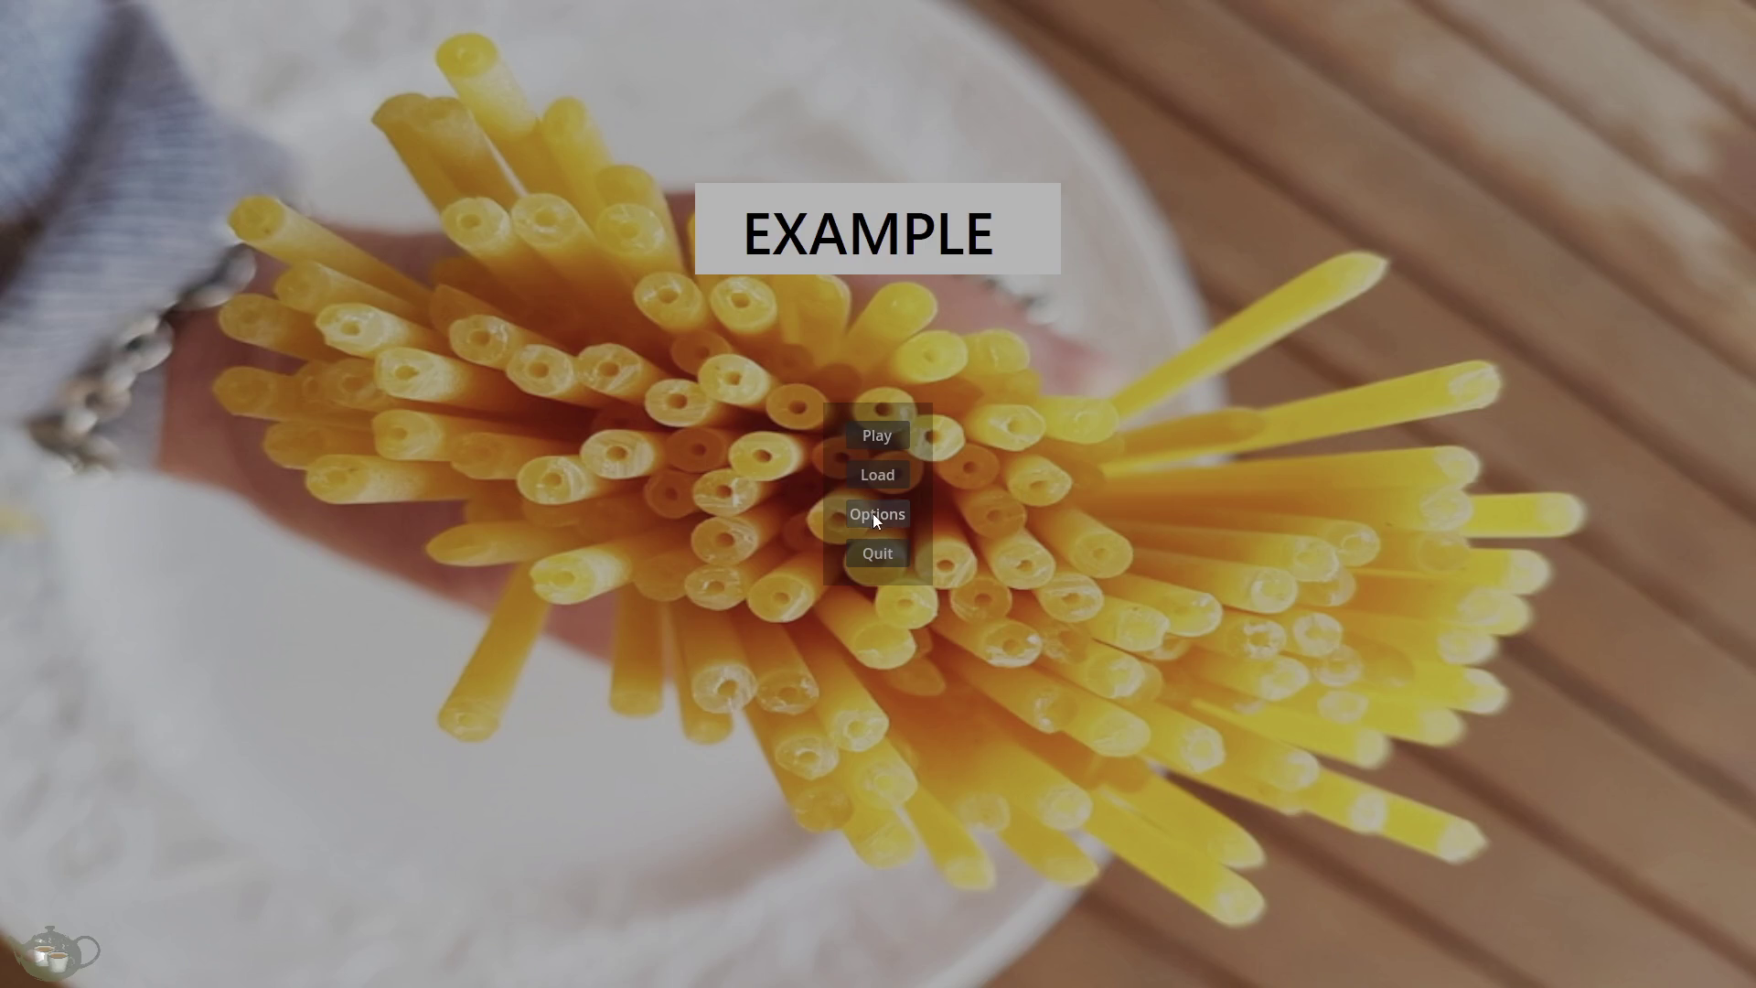
In the running game, view the Options screen's Audio tab, go back to the menu and quit.
{"action": "left_click", "coordinate": [872, 518]}
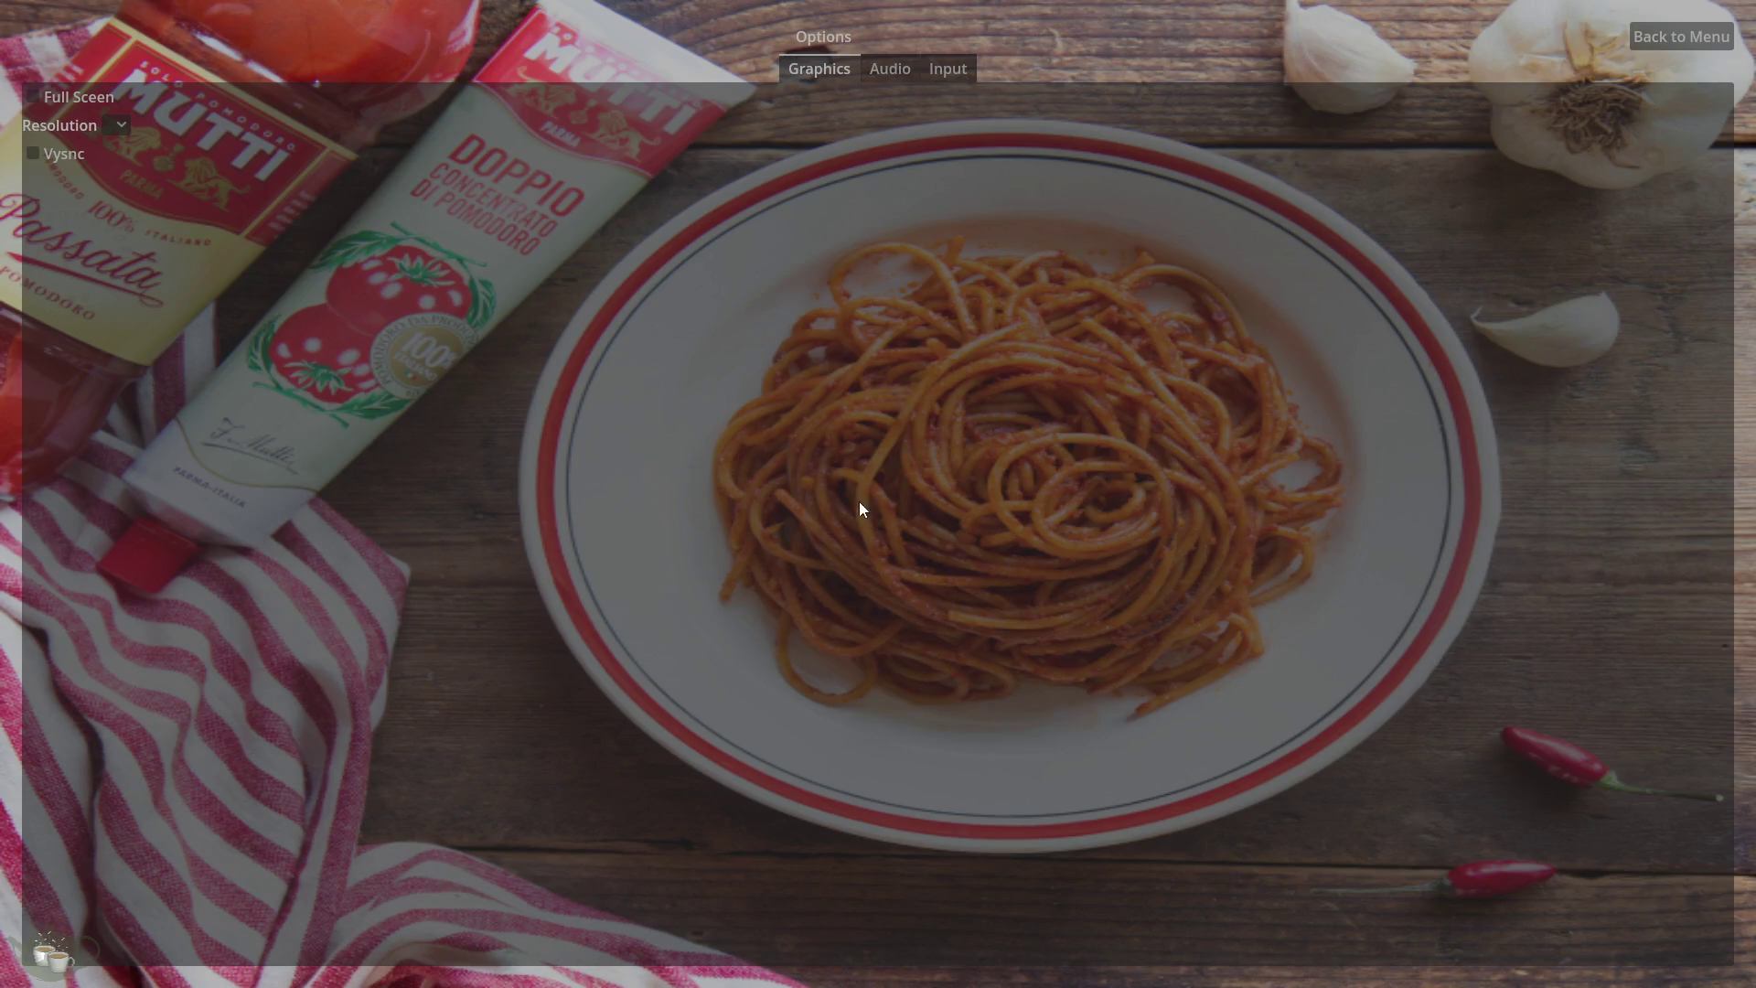
{"action": "left_click", "coordinate": [891, 69]}
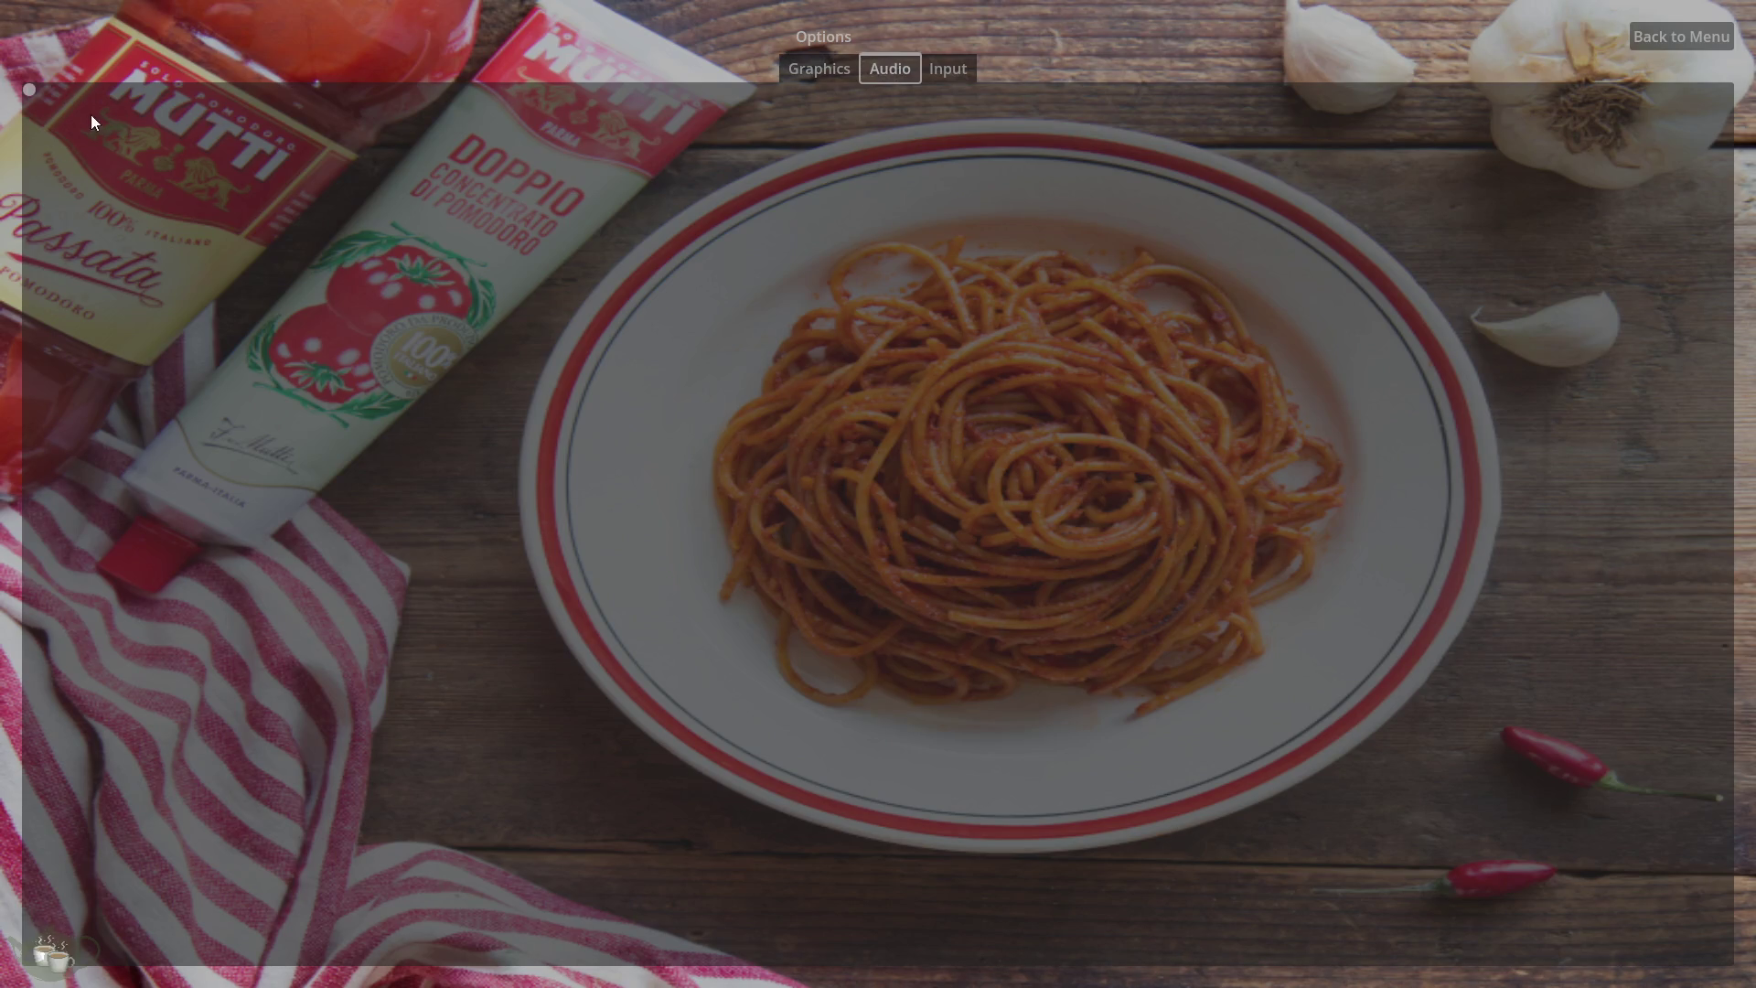
{"action": "left_click", "coordinate": [68, 91]}
{"action": "left_click", "coordinate": [1662, 27]}
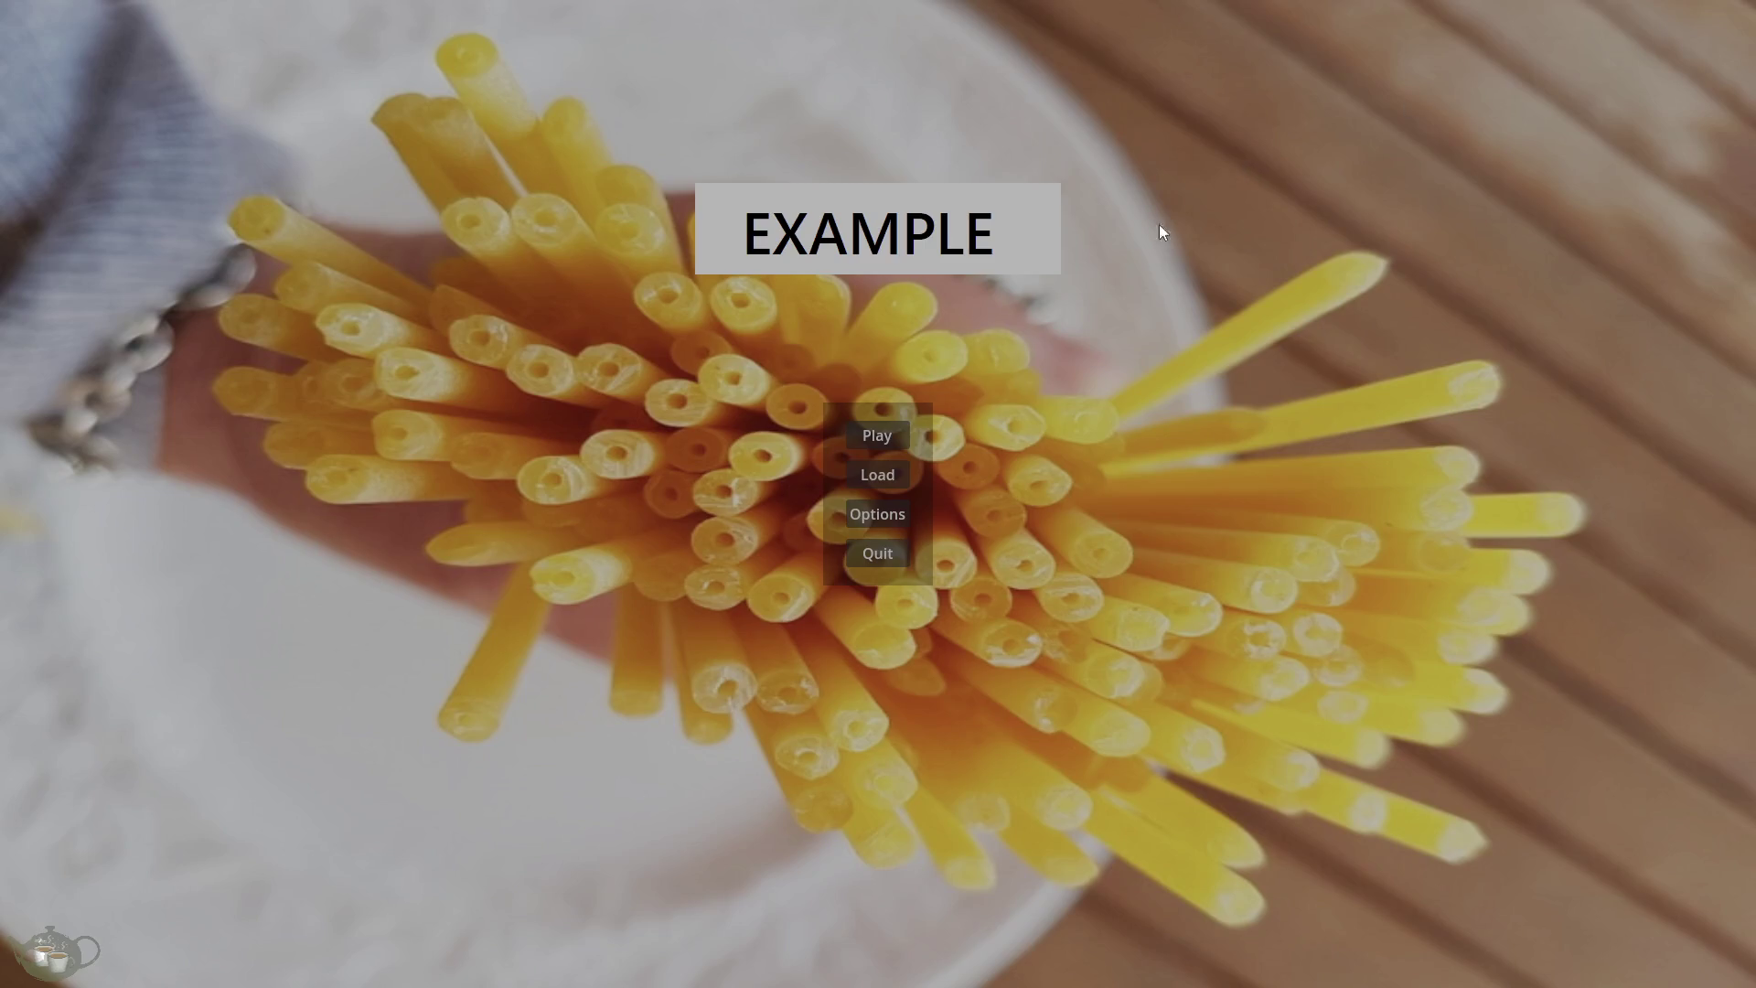
{"action": "left_click", "coordinate": [864, 559]}
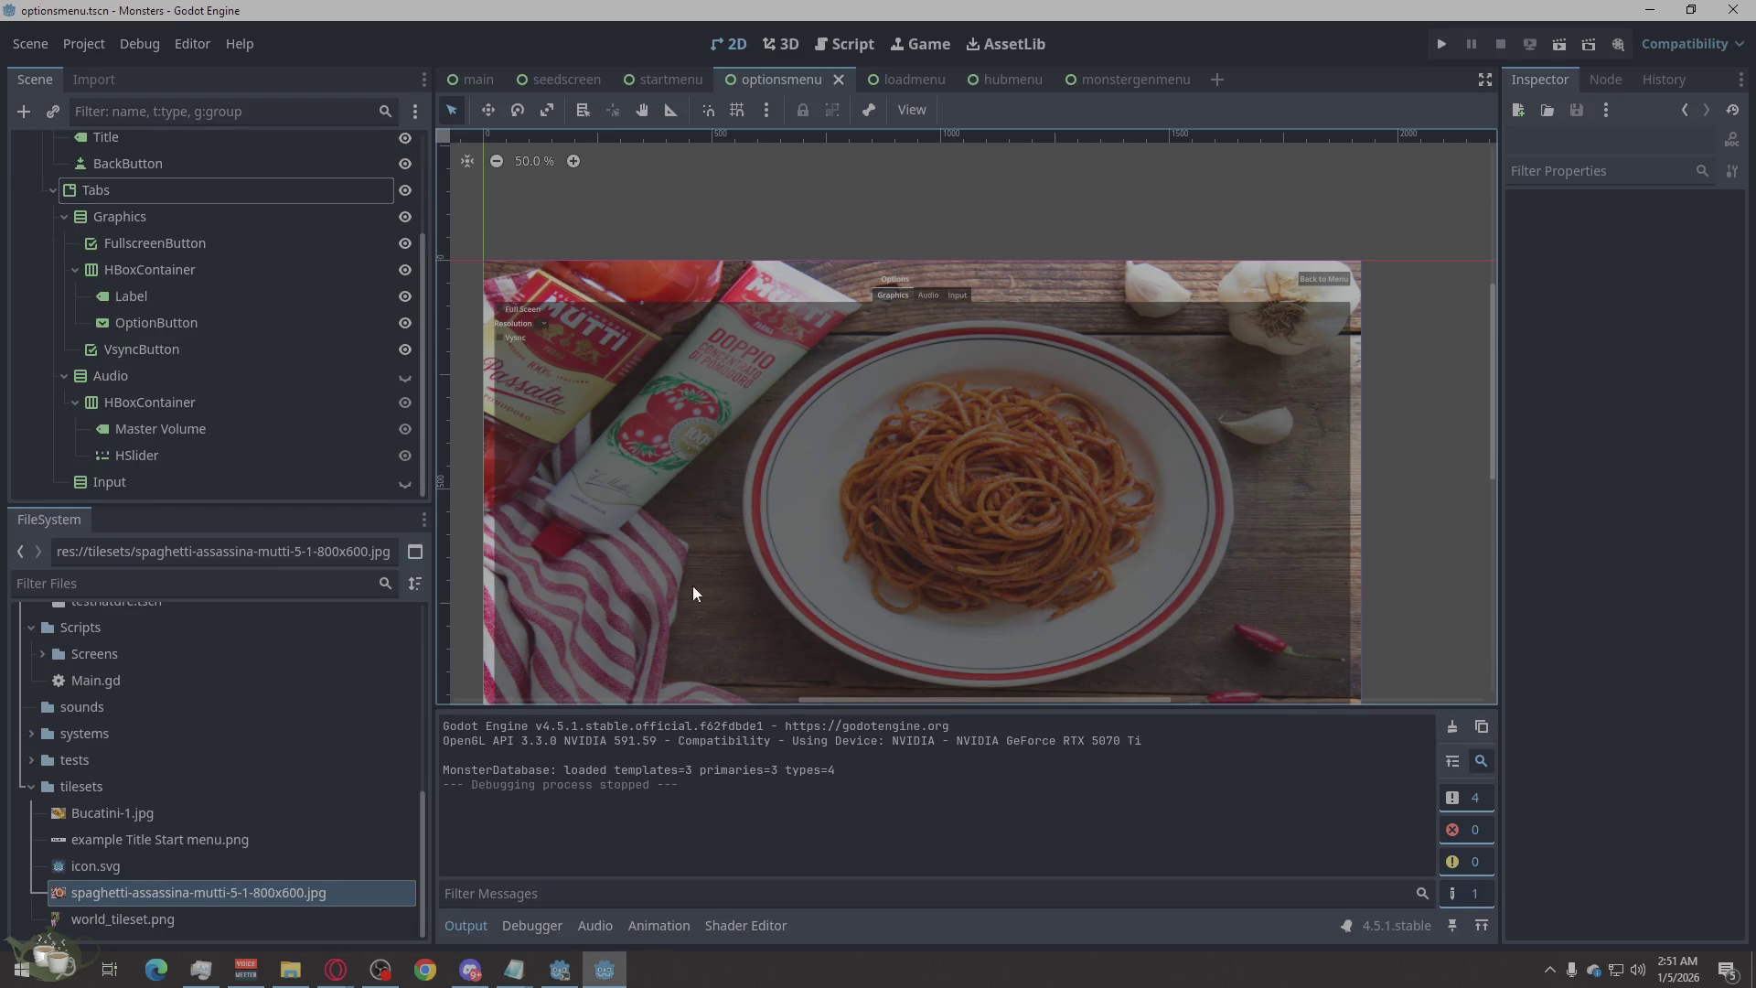
Set the Master Volume label's Text property to 'Master Volume'.
{"action": "left_click", "coordinate": [178, 426]}
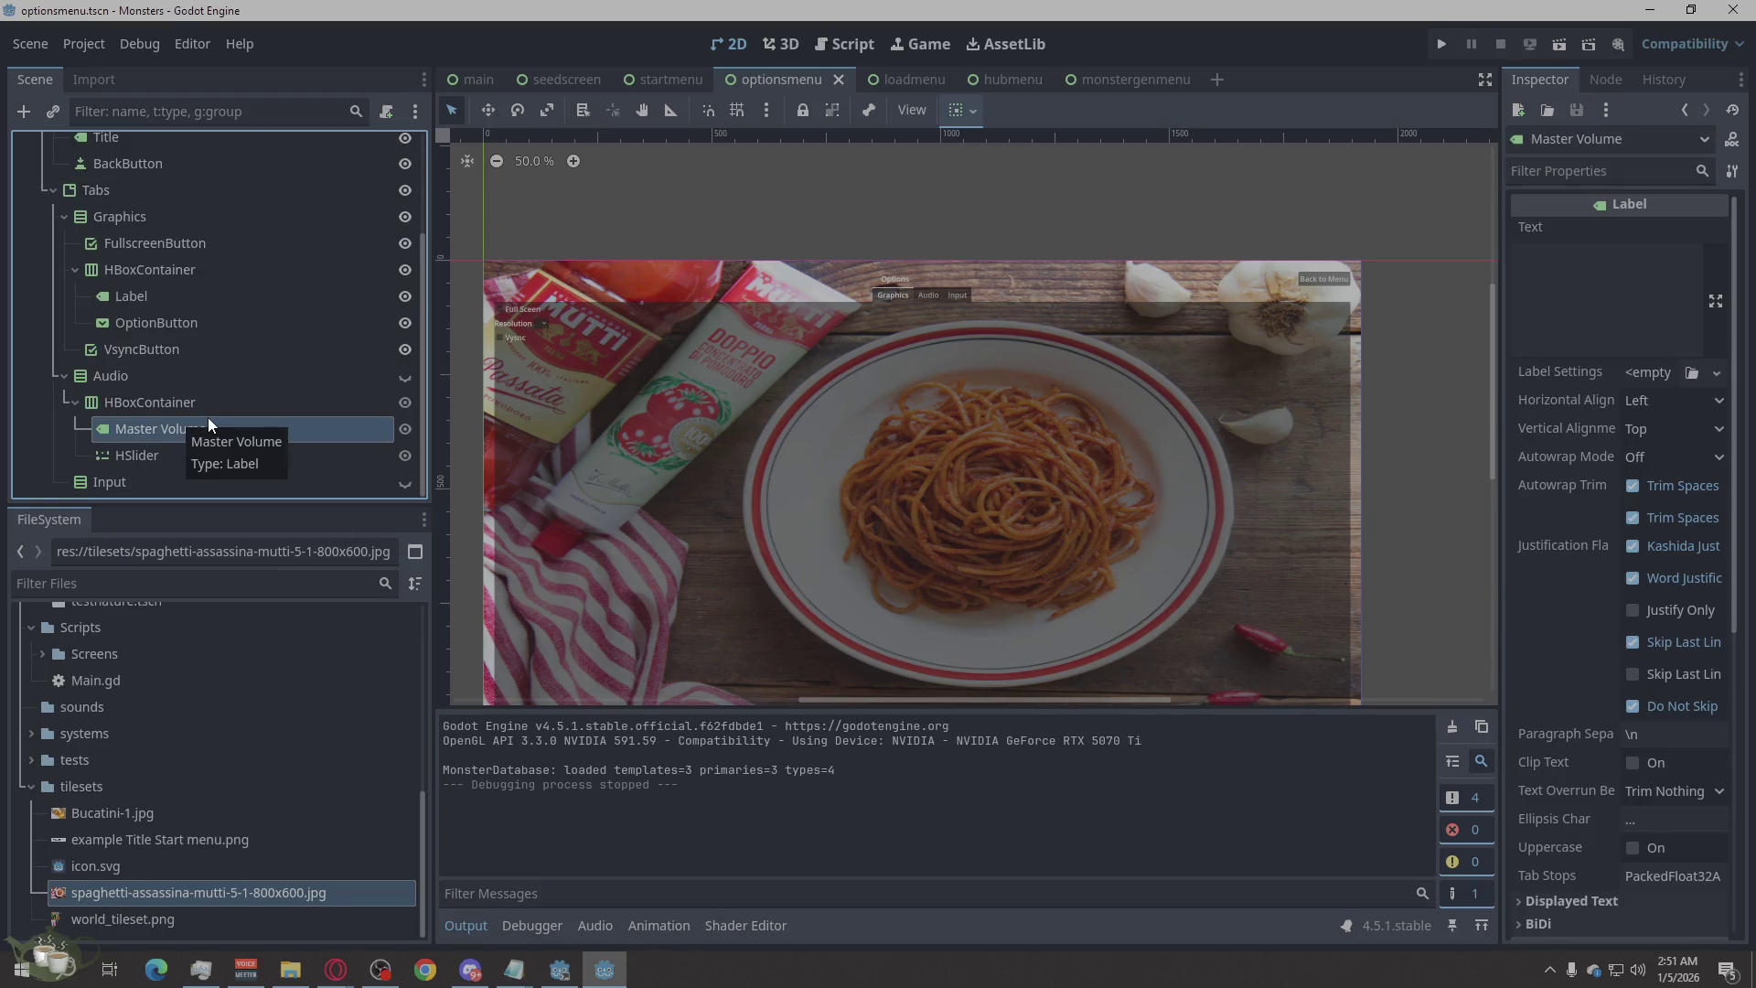
{"action": "left_click", "coordinate": [1587, 314]}
{"action": "type", "text": "Master"}
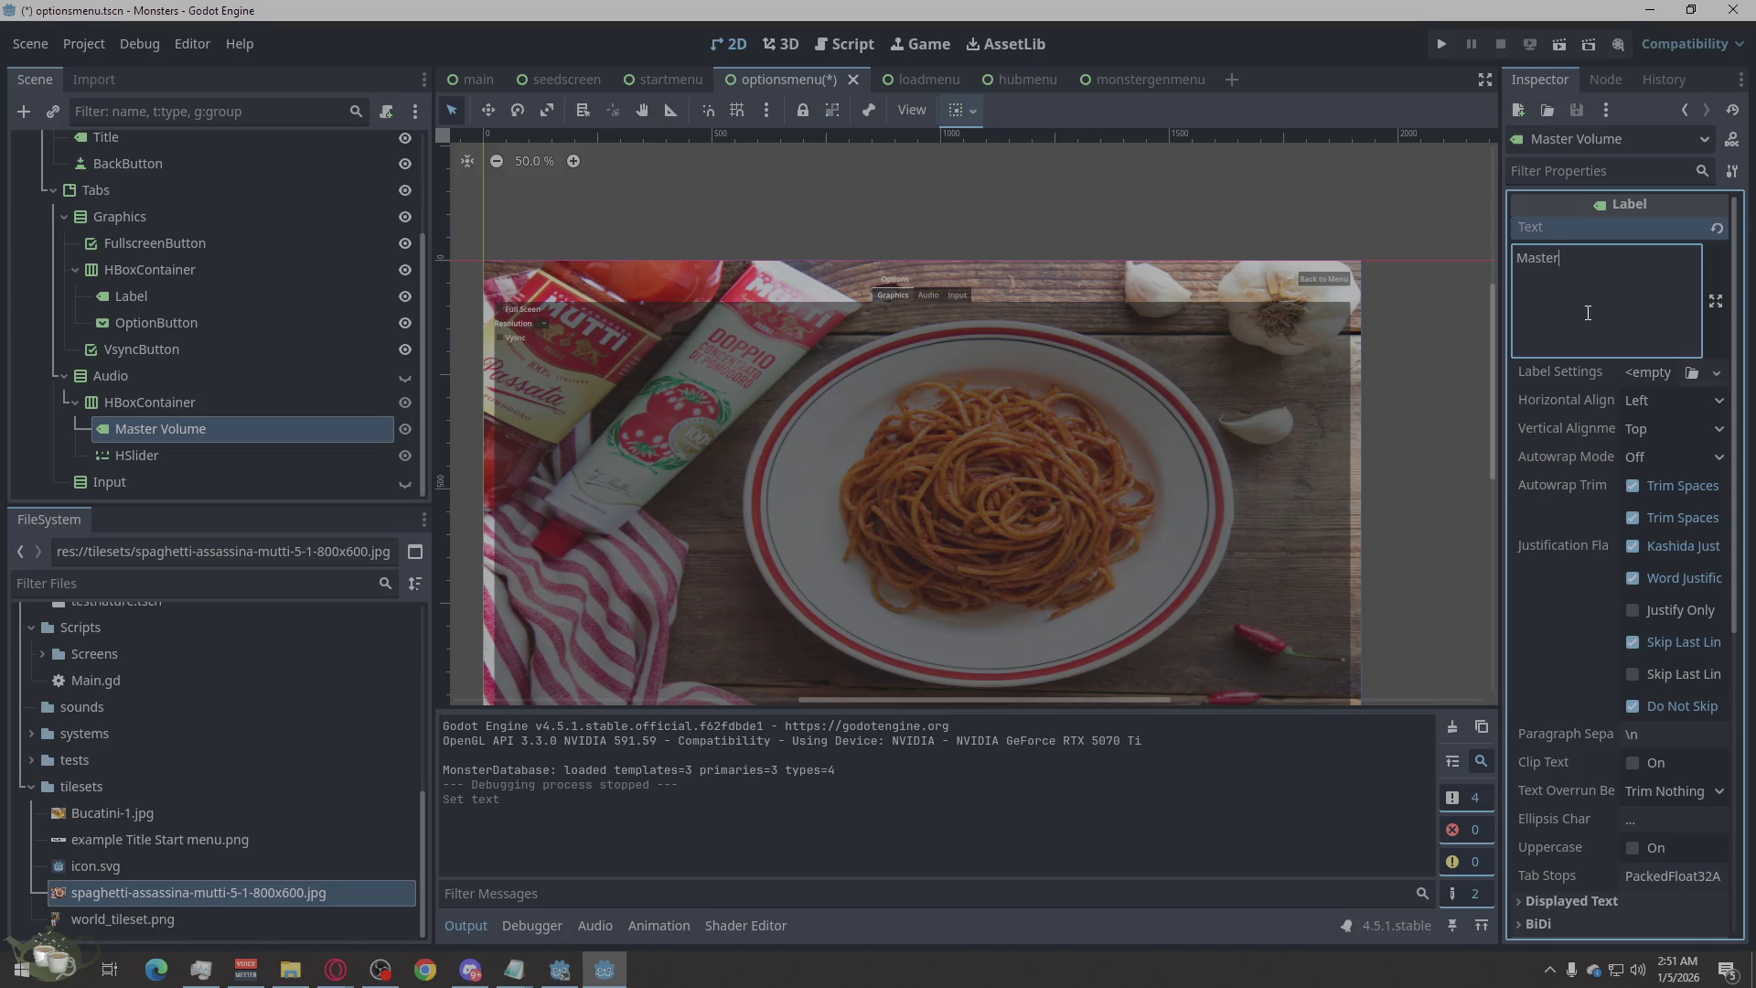
{"action": "type", "text": " Volume"}
{"action": "left_click", "coordinate": [166, 429]}
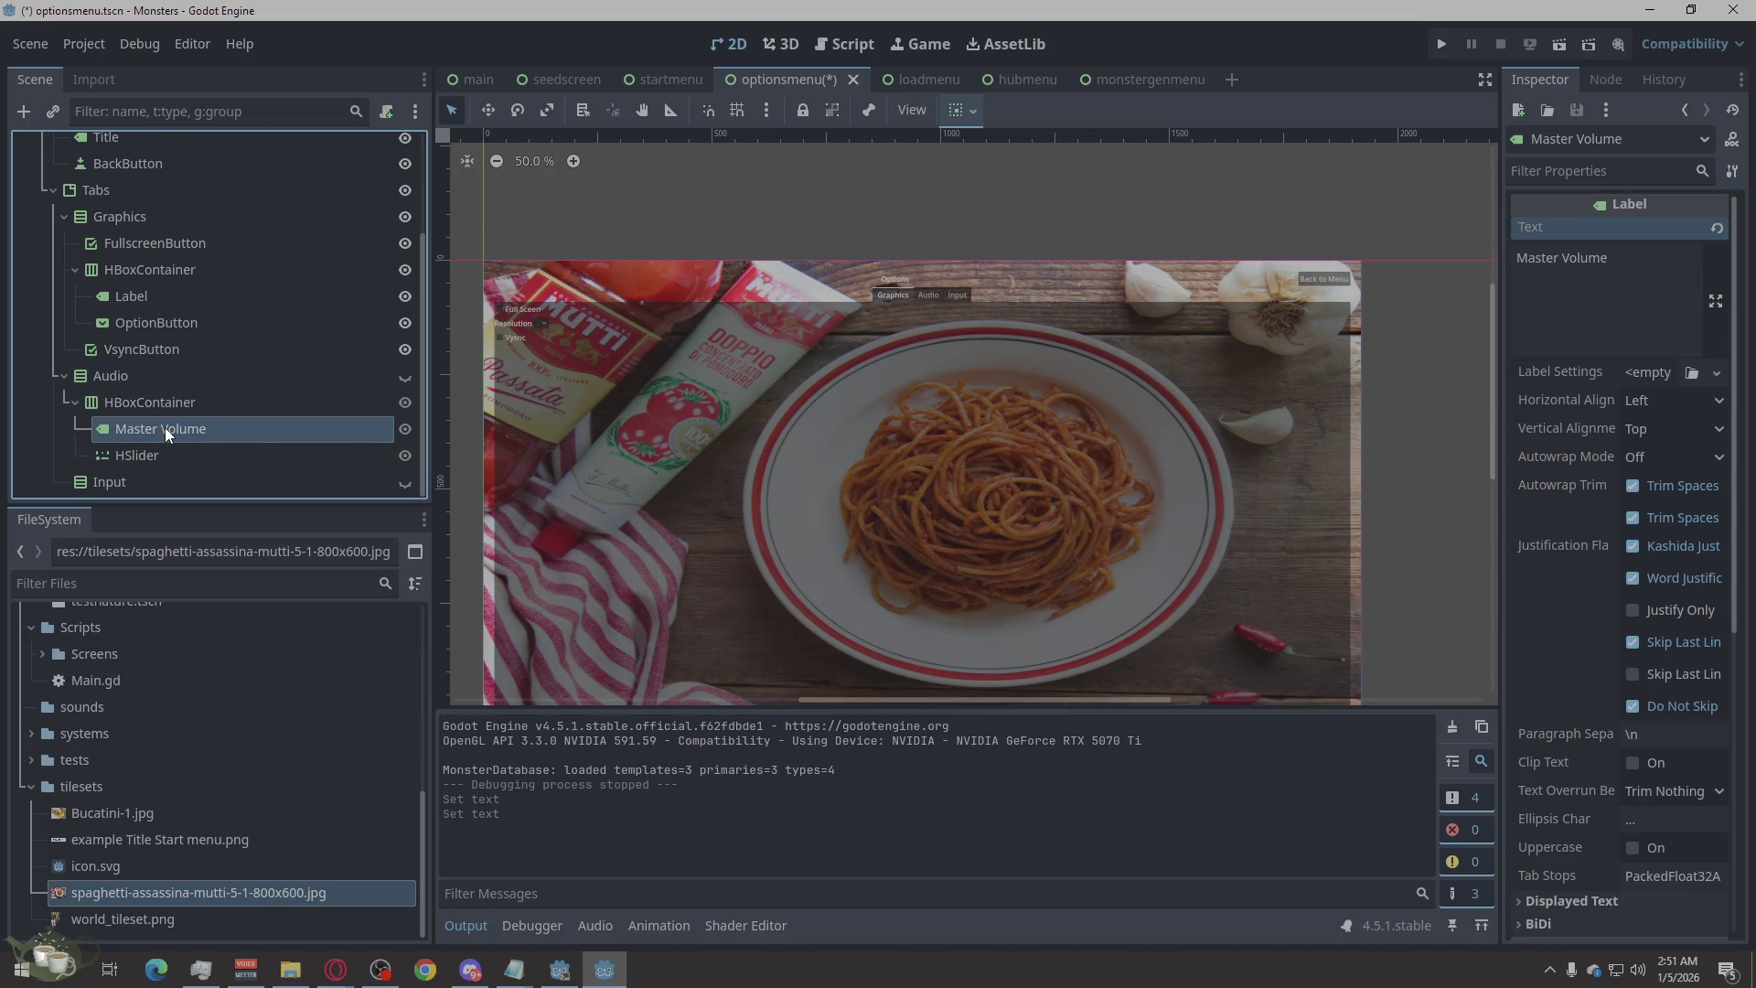
Rename the Master Volume node to MasterVolumeButton.
{"action": "right_click", "coordinate": [165, 427]}
{"action": "left_click", "coordinate": [247, 586]}
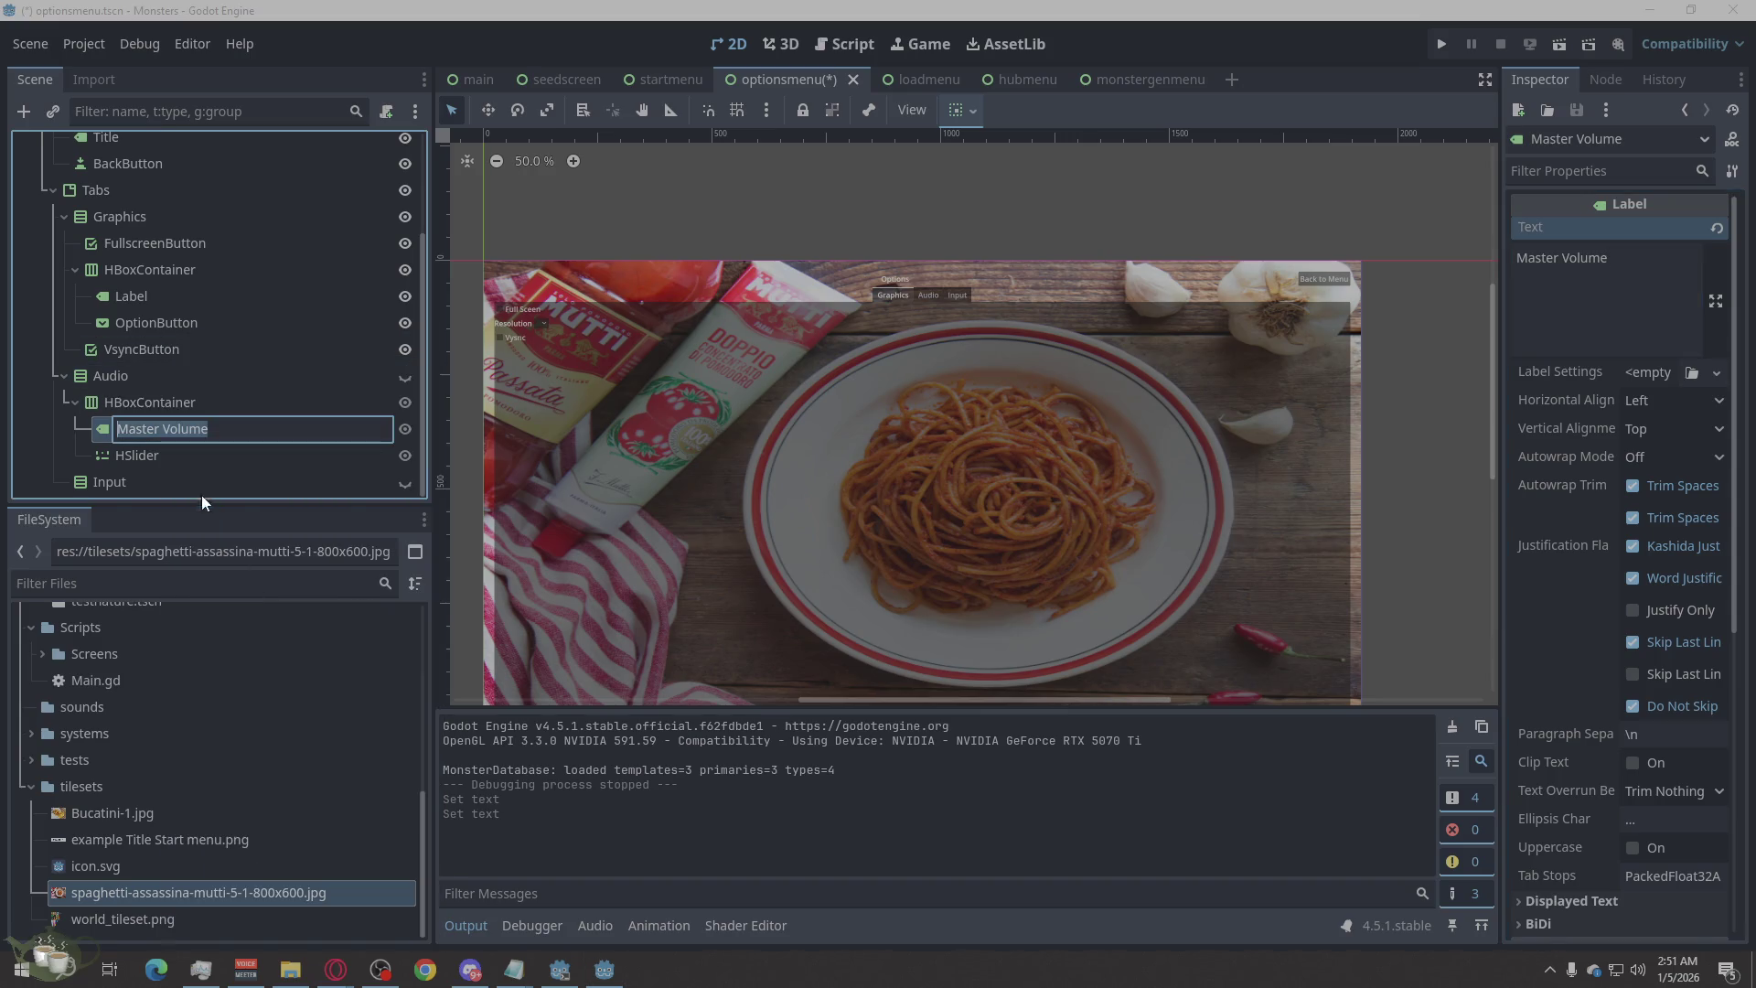
{"action": "left_click", "coordinate": [162, 430]}
{"action": "key", "text": "BackSpace"}
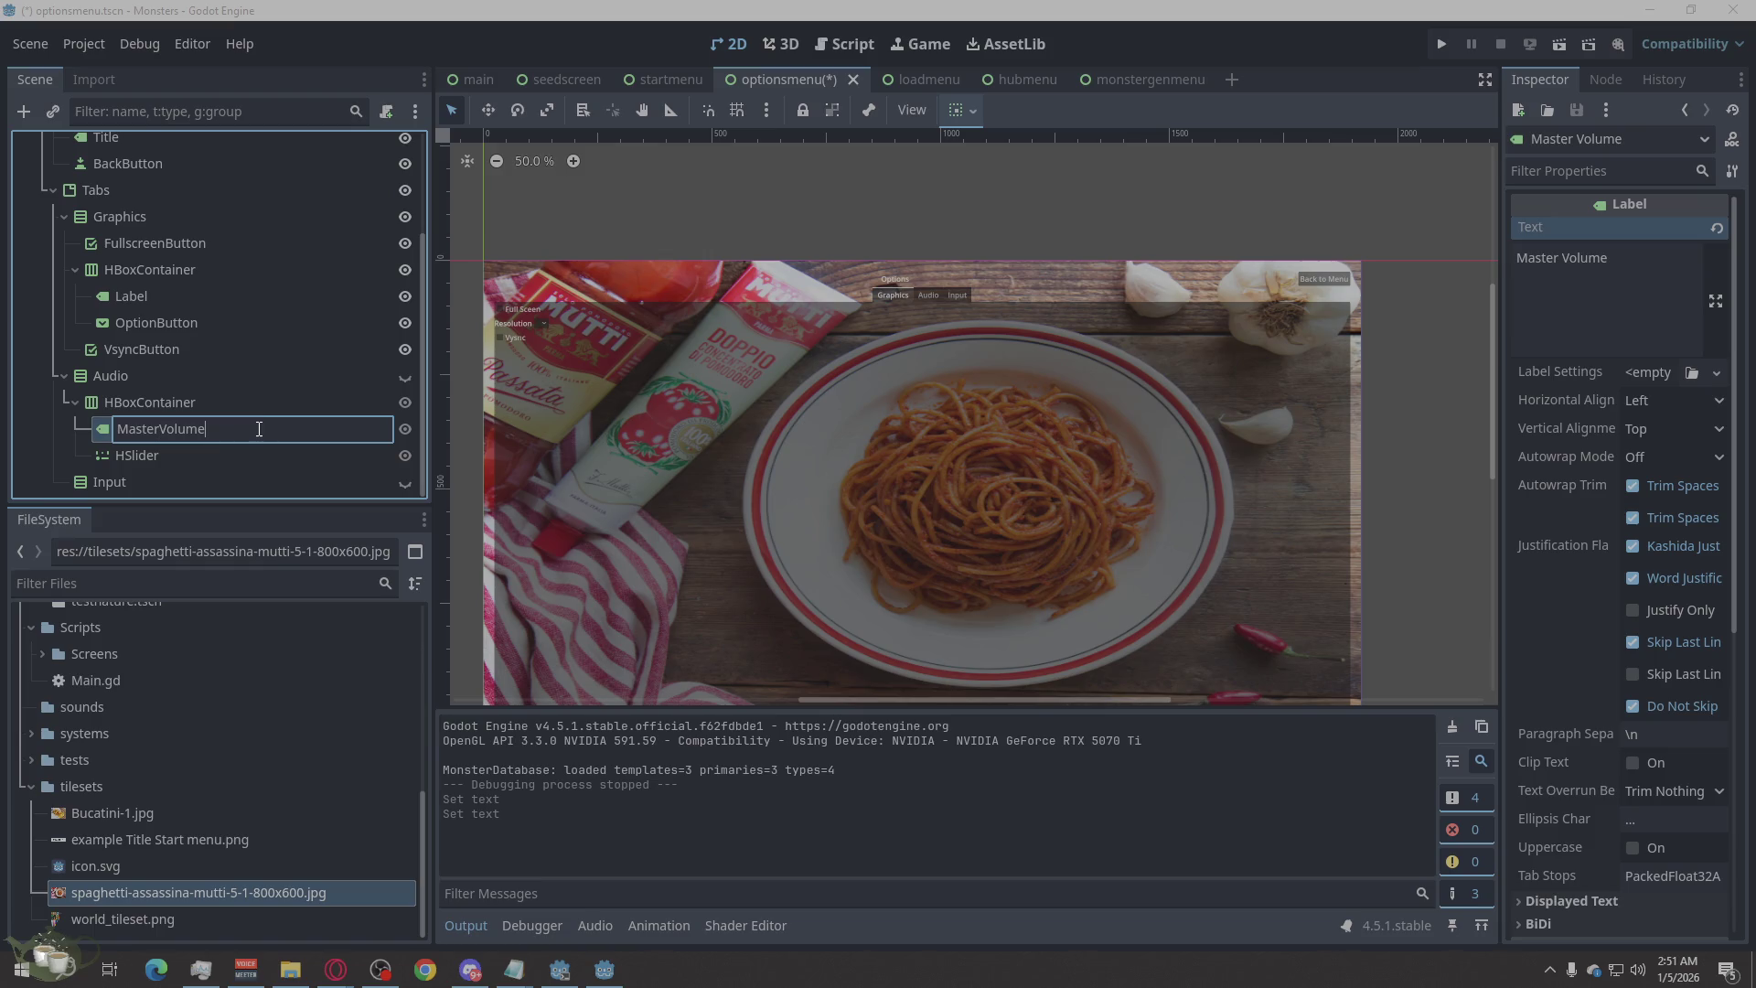
{"action": "type", "text": "Button"}
{"action": "key", "text": "Return"}
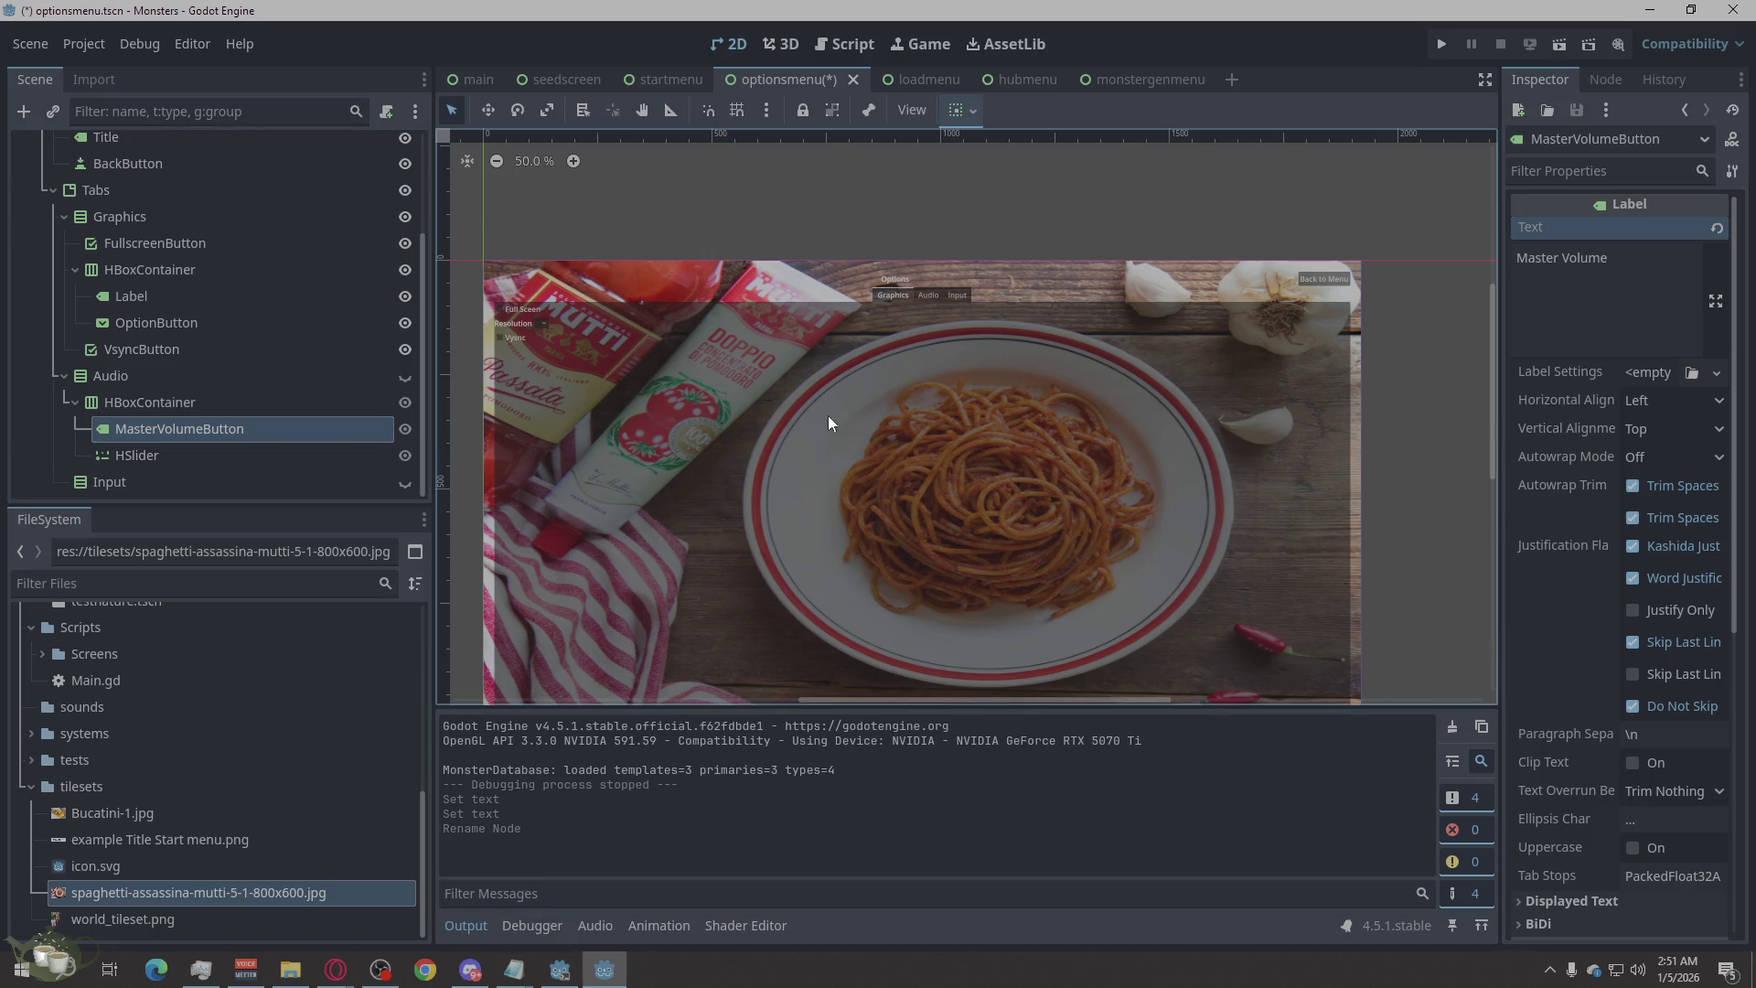
{"action": "left_click", "coordinate": [937, 293]}
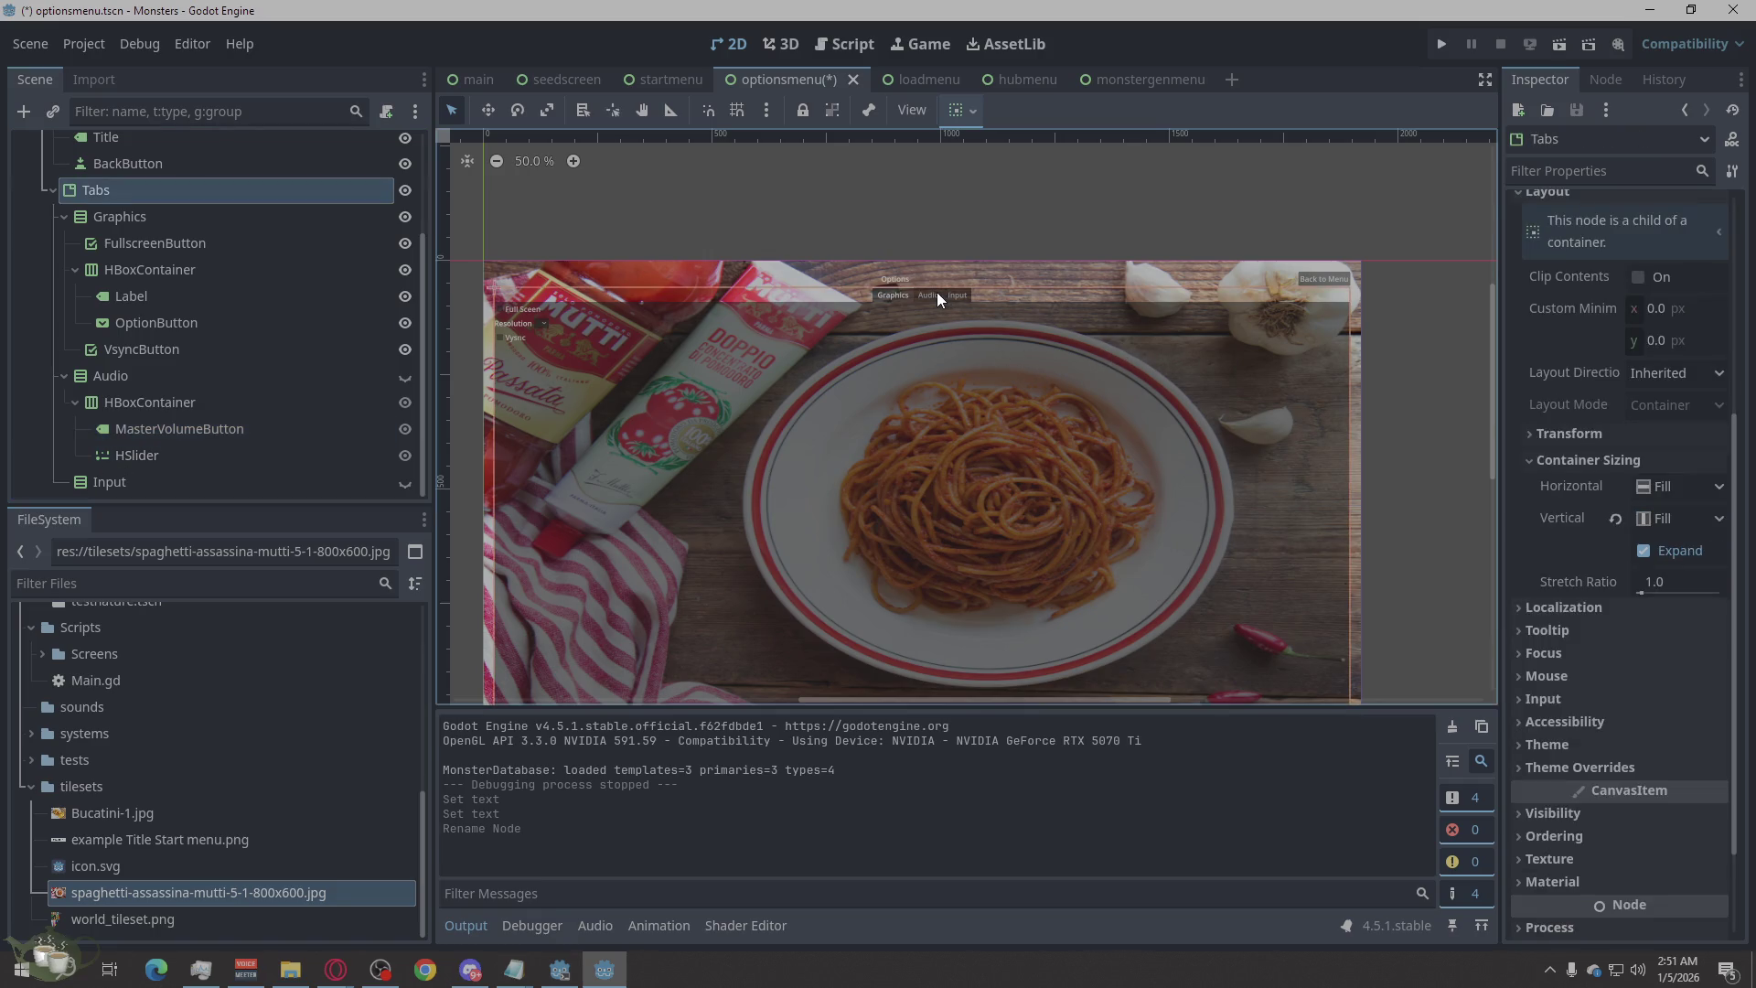
Run the game, drag the Master Volume slider on the Audio tab, then return and quit.
{"action": "left_click", "coordinate": [1436, 42]}
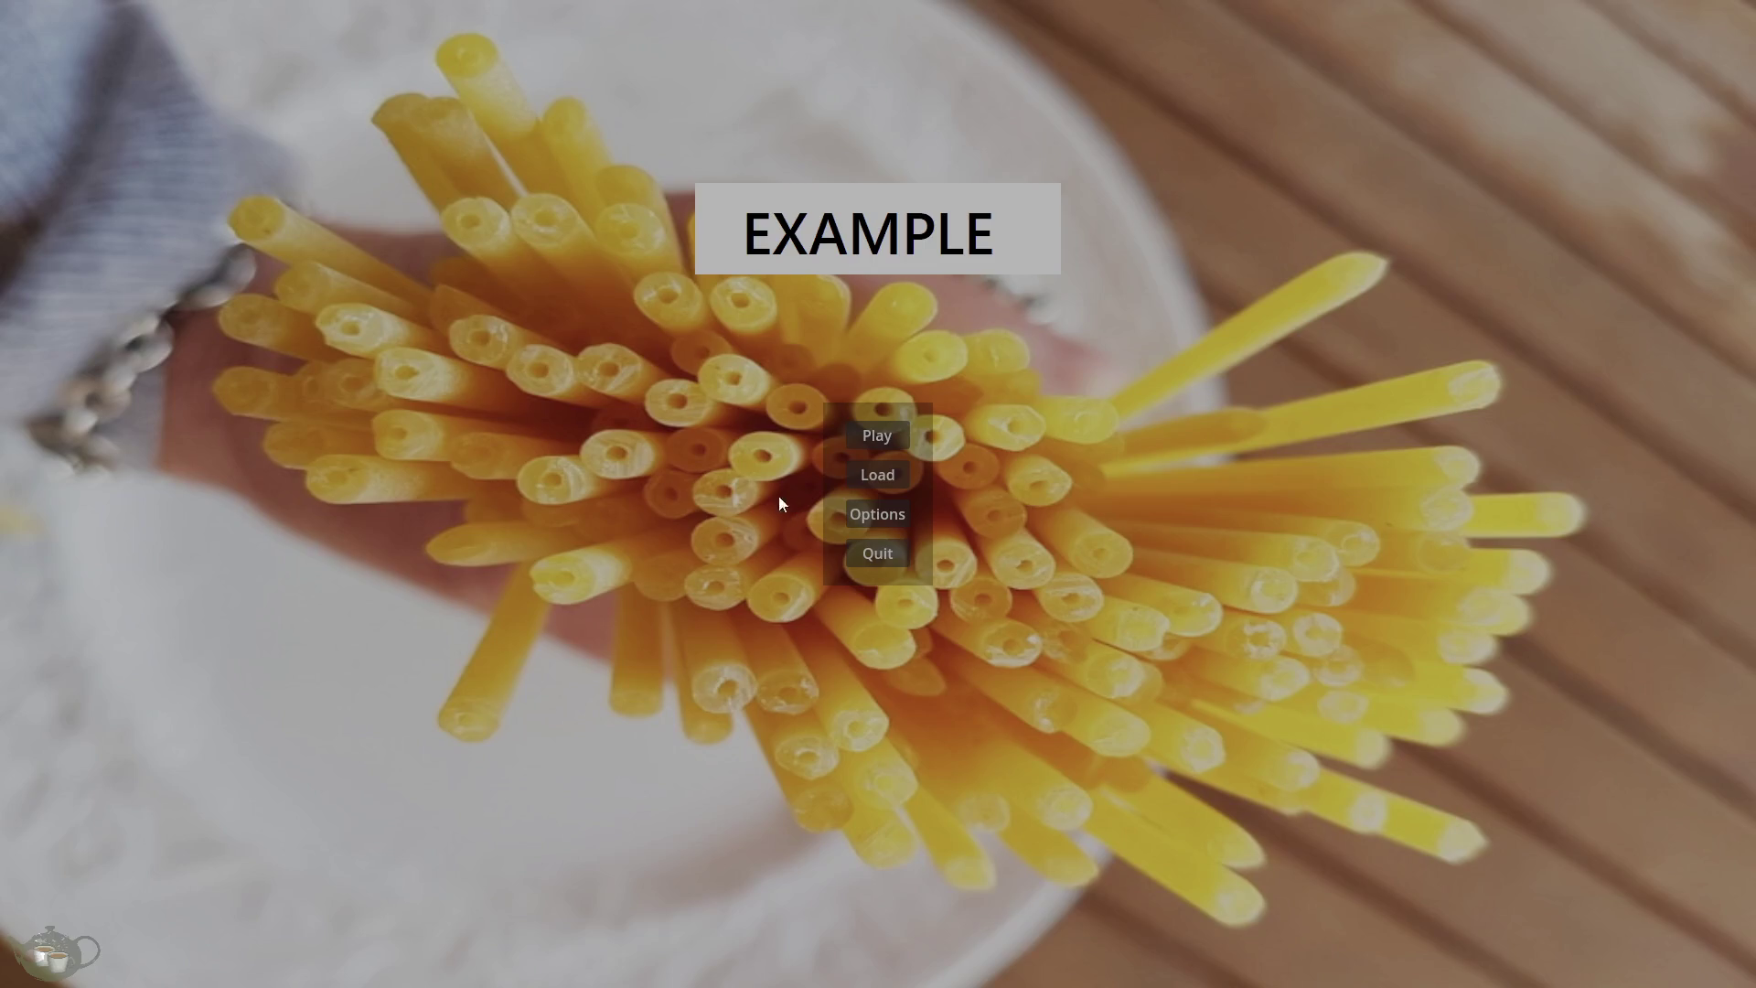
{"action": "left_click", "coordinate": [867, 512]}
{"action": "left_click", "coordinate": [875, 76]}
{"action": "left_click_drag", "start_coordinate": [138, 95], "coordinate": [233, 98]}
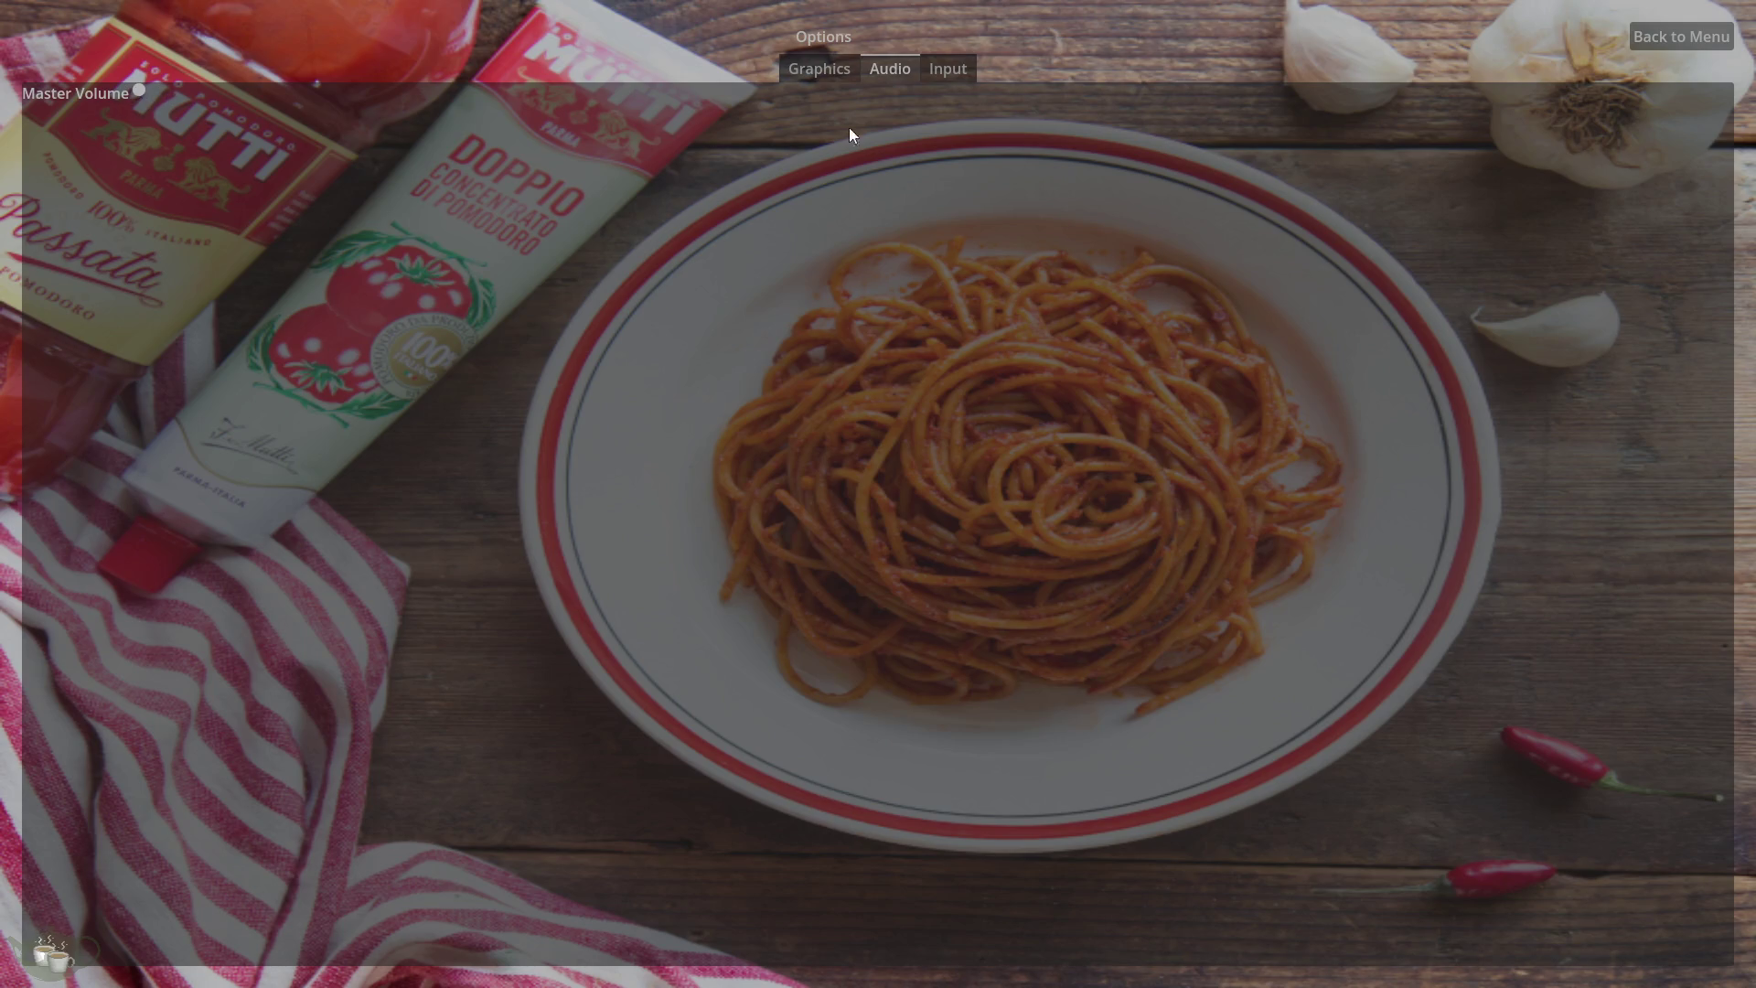
{"action": "left_click", "coordinate": [1667, 40]}
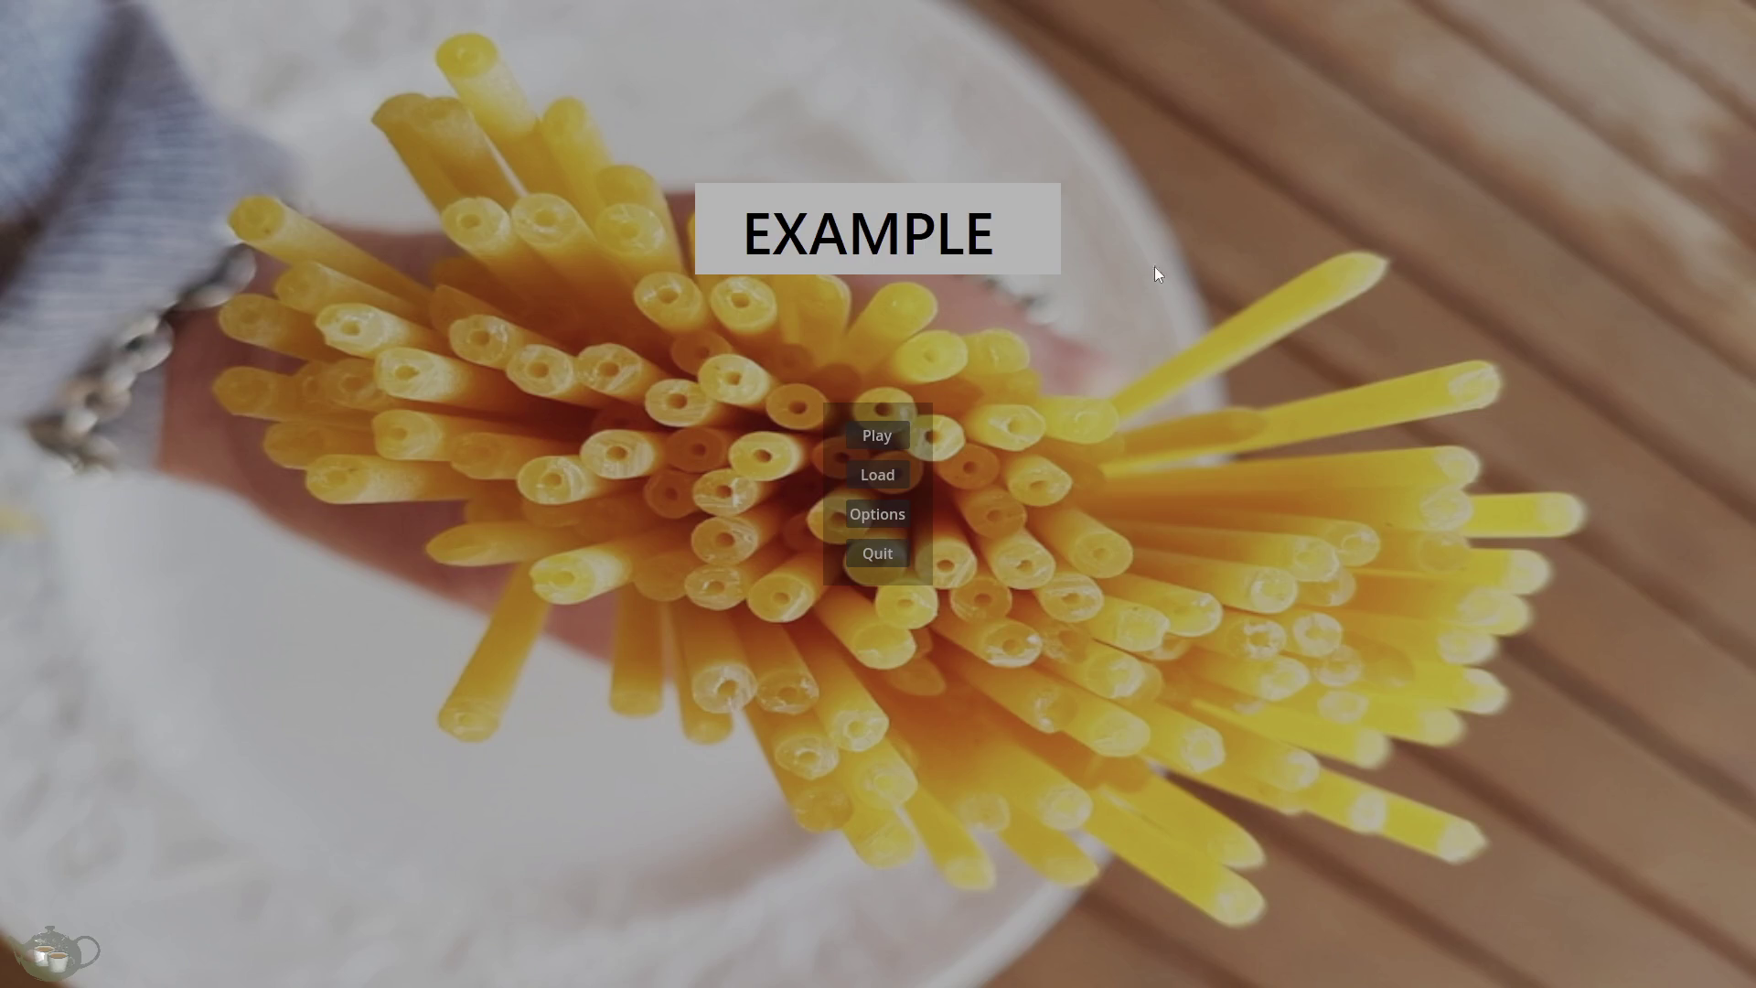
{"action": "left_click", "coordinate": [869, 555]}
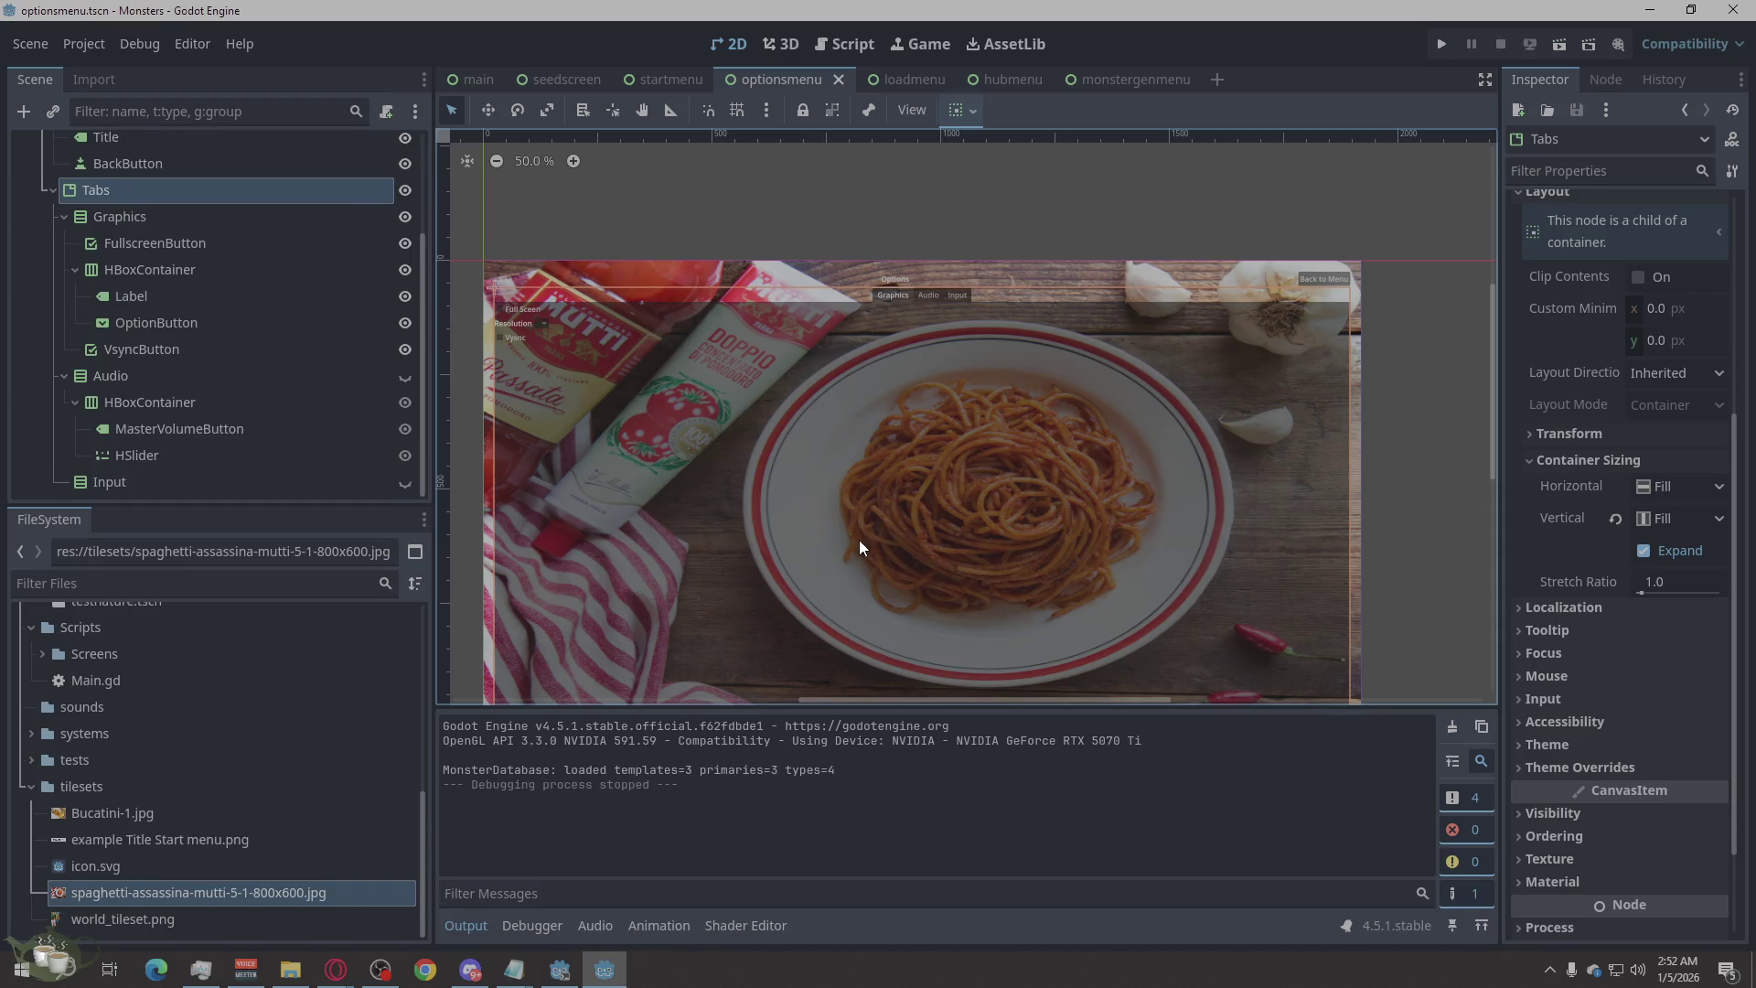
Make the Audio tab's contents visible and check the HSlider's Ticks Position options unchanged.
{"action": "left_click", "coordinate": [124, 455]}
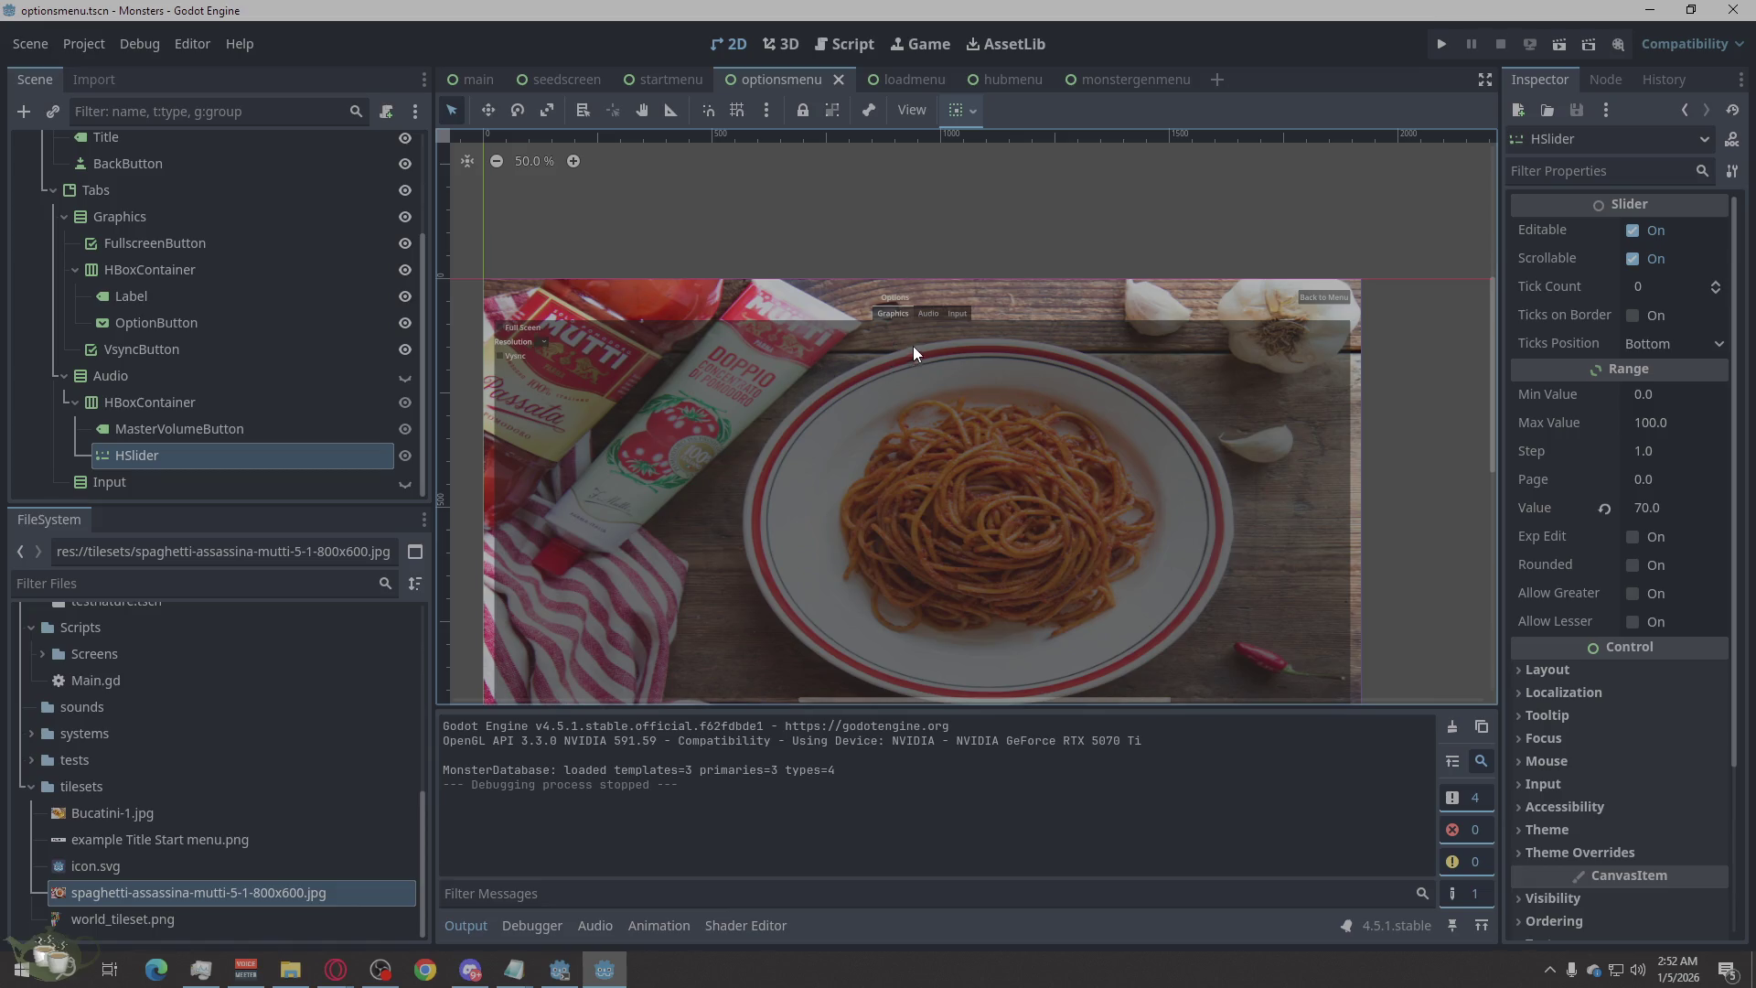
{"action": "scroll", "coordinate": [906, 345], "scroll_direction": "up", "scroll_amount": 2}
{"action": "scroll", "coordinate": [659, 418], "scroll_direction": "down", "scroll_amount": 1}
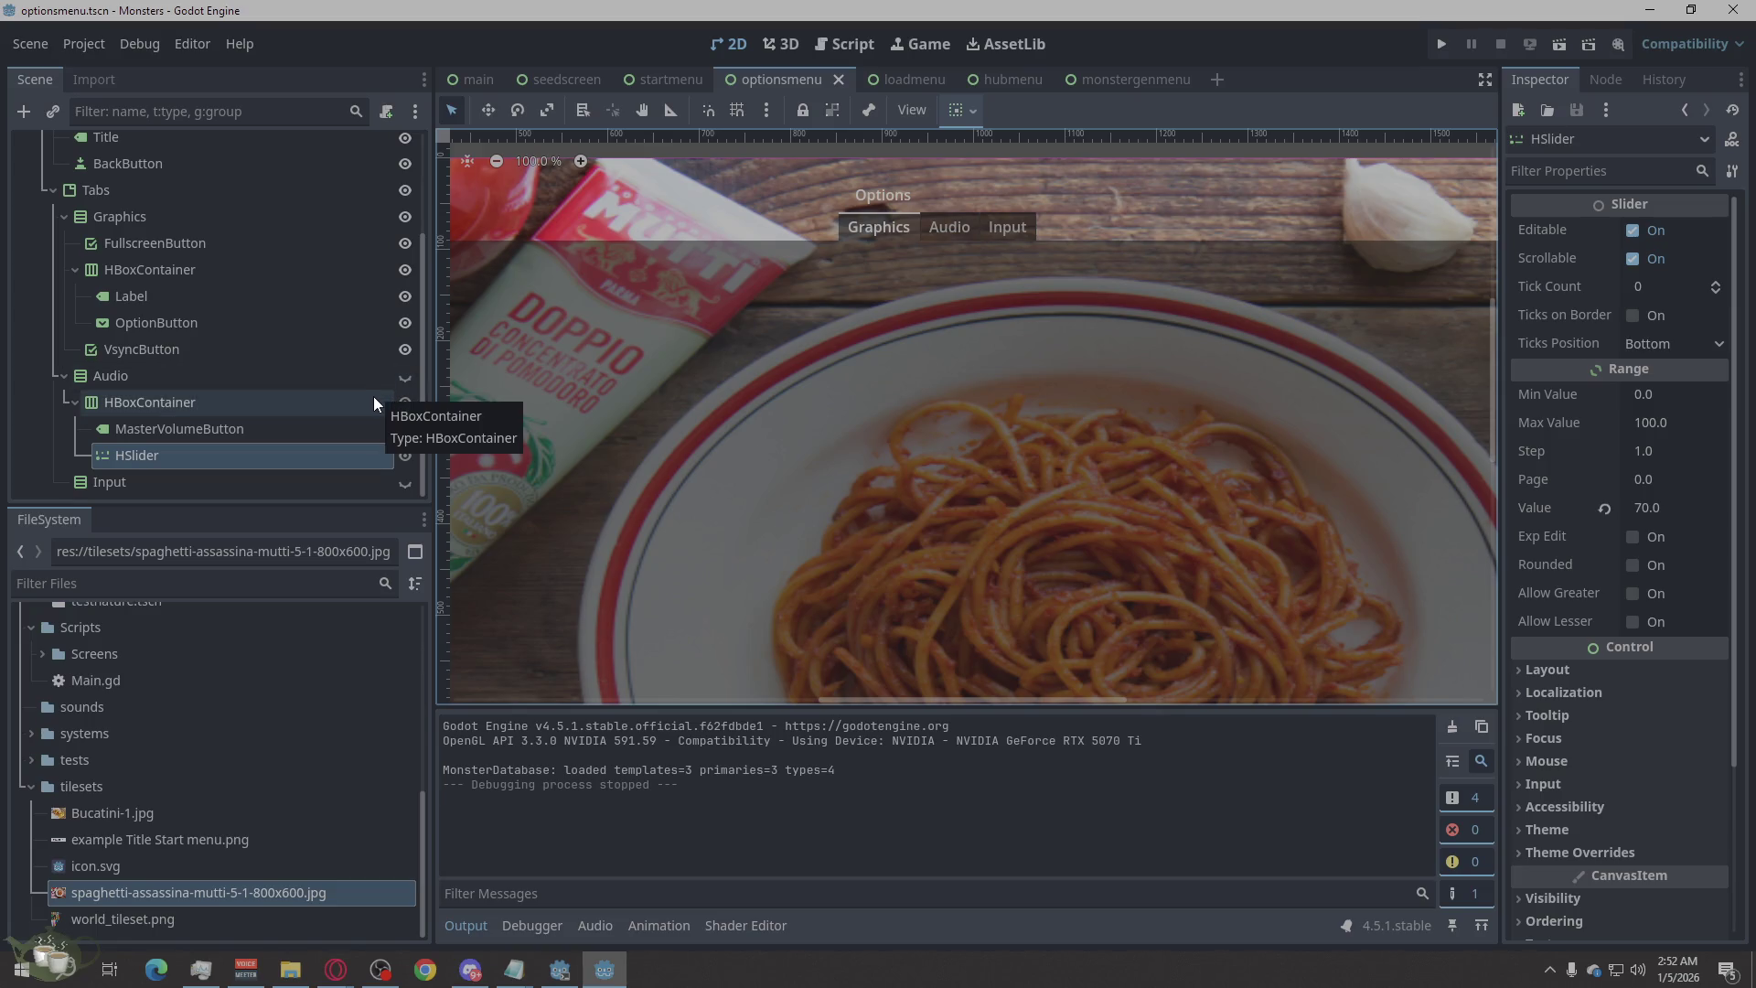
{"action": "left_click", "coordinate": [407, 377]}
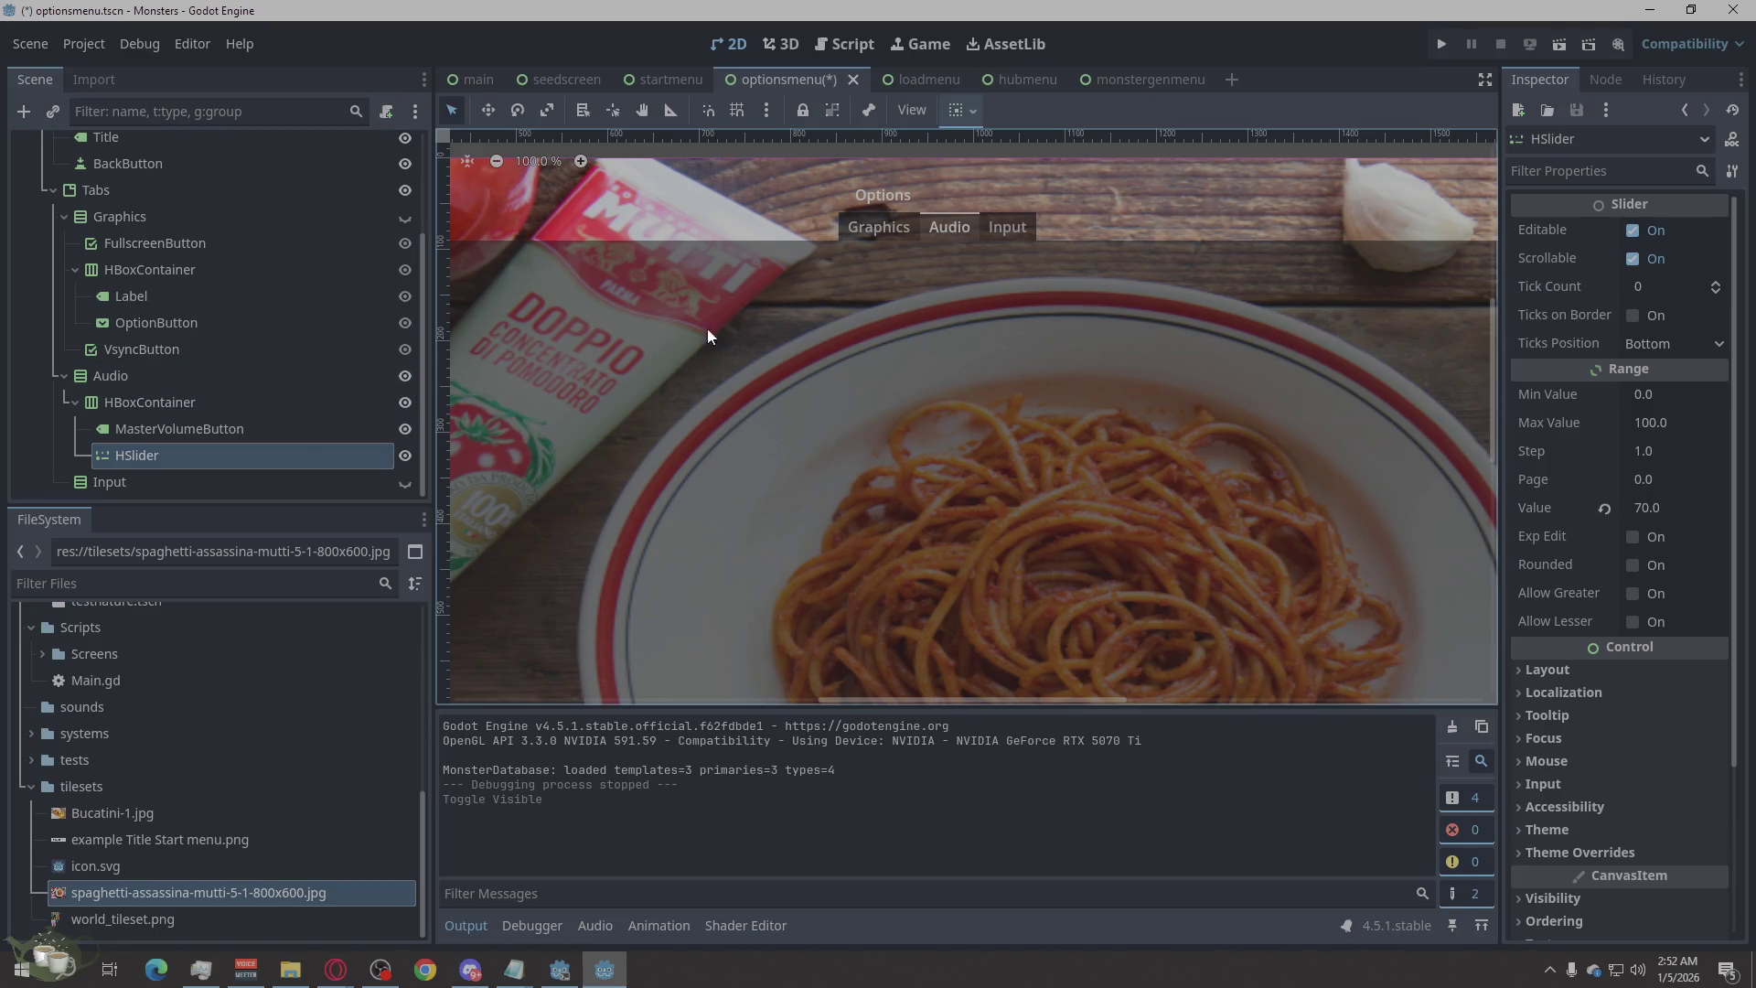
{"action": "scroll", "coordinate": [1074, 343], "scroll_direction": "down", "scroll_amount": 1}
{"action": "scroll", "coordinate": [700, 357], "scroll_direction": "left", "scroll_amount": 10}
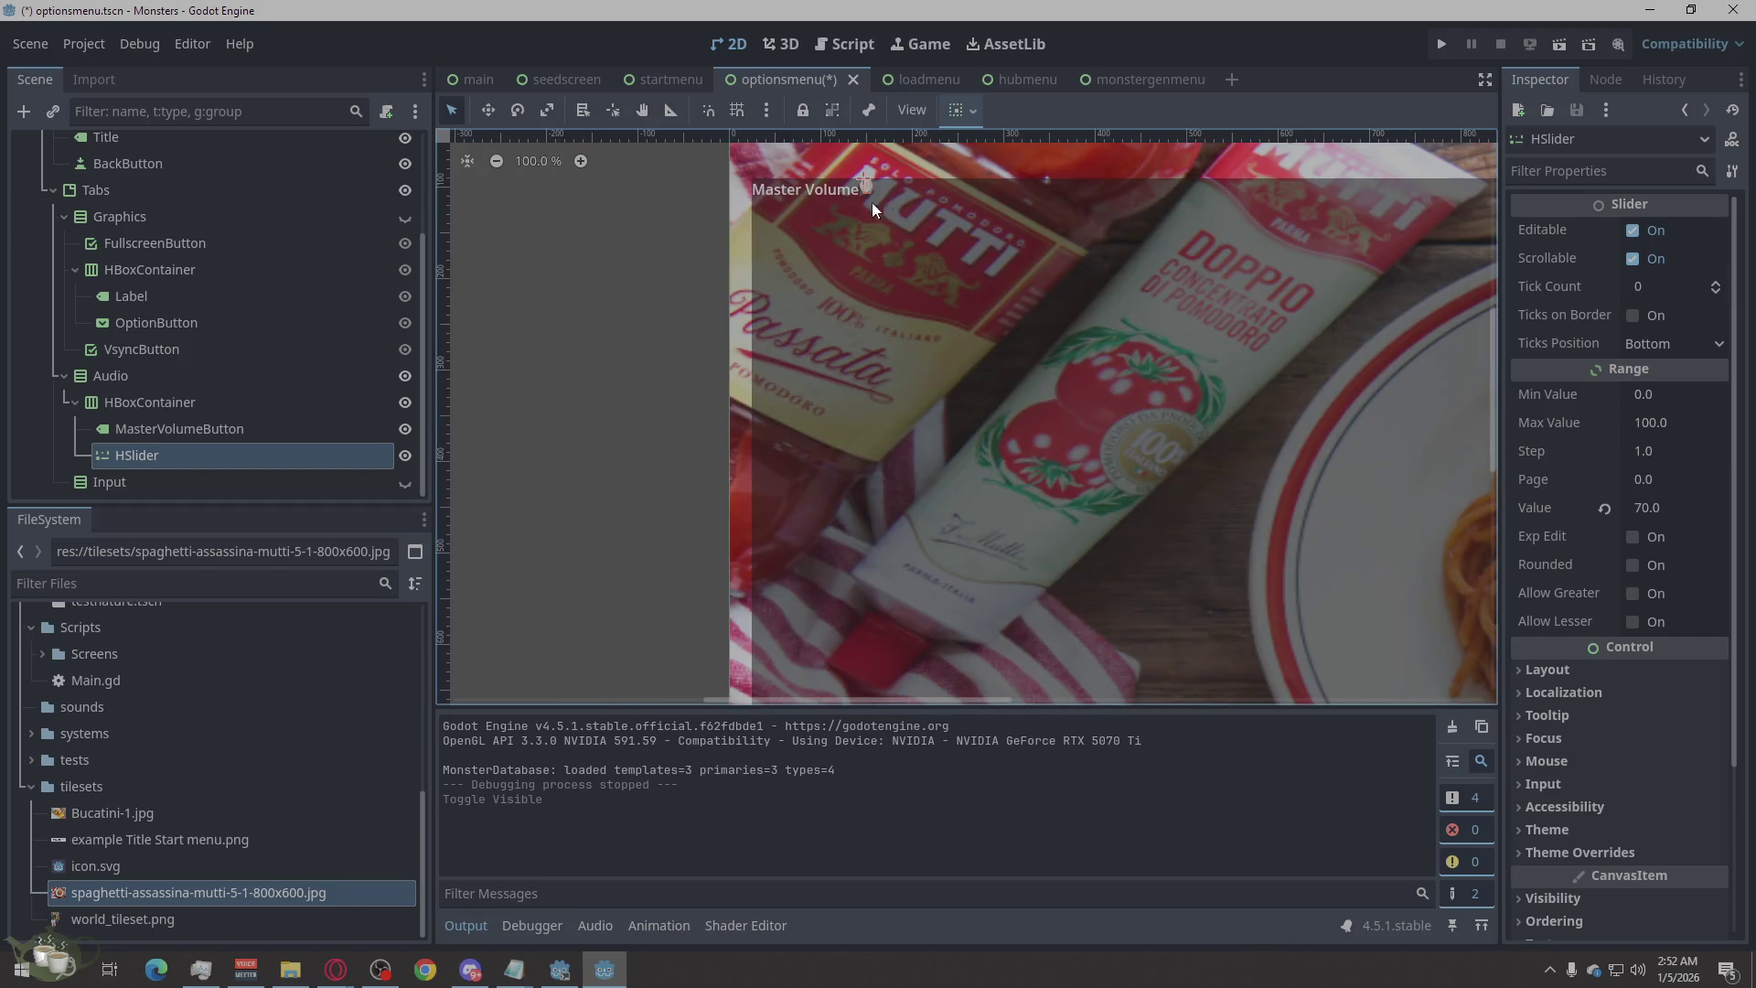
{"action": "scroll", "coordinate": [922, 179], "scroll_direction": "right", "scroll_amount": 5}
{"action": "scroll", "coordinate": [1047, 284], "scroll_direction": "up", "scroll_amount": 3}
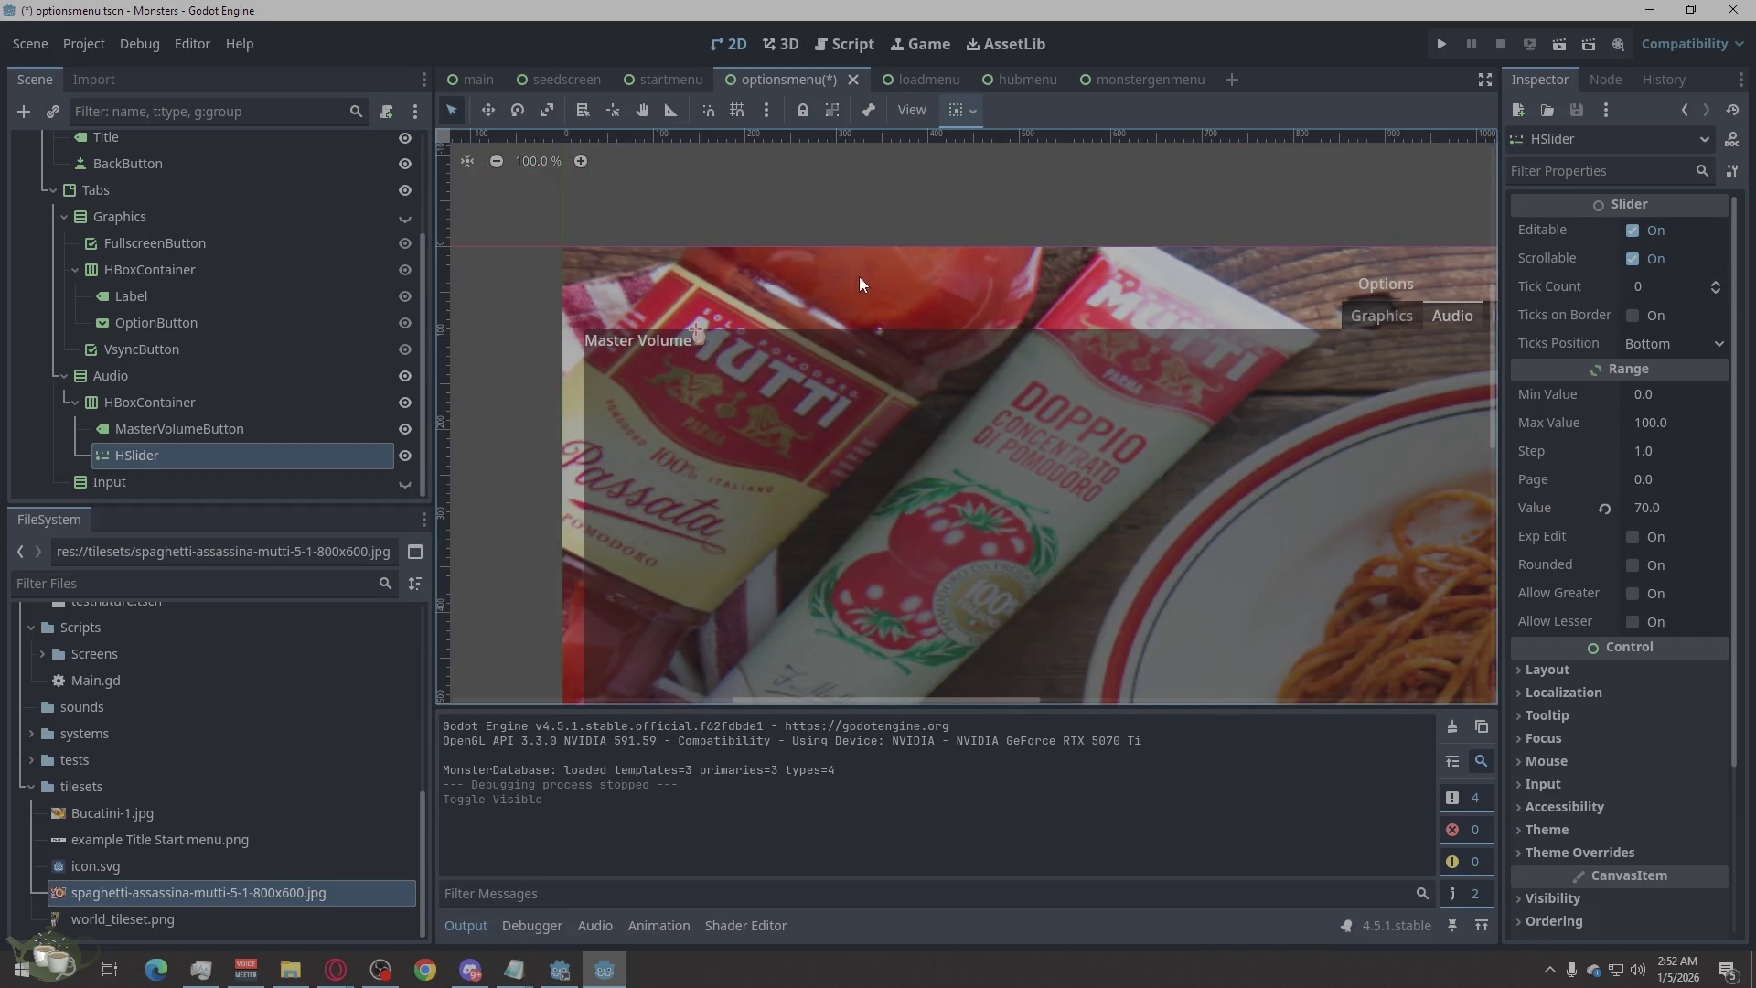
{"action": "scroll", "coordinate": [857, 383], "scroll_direction": "up", "scroll_amount": 3}
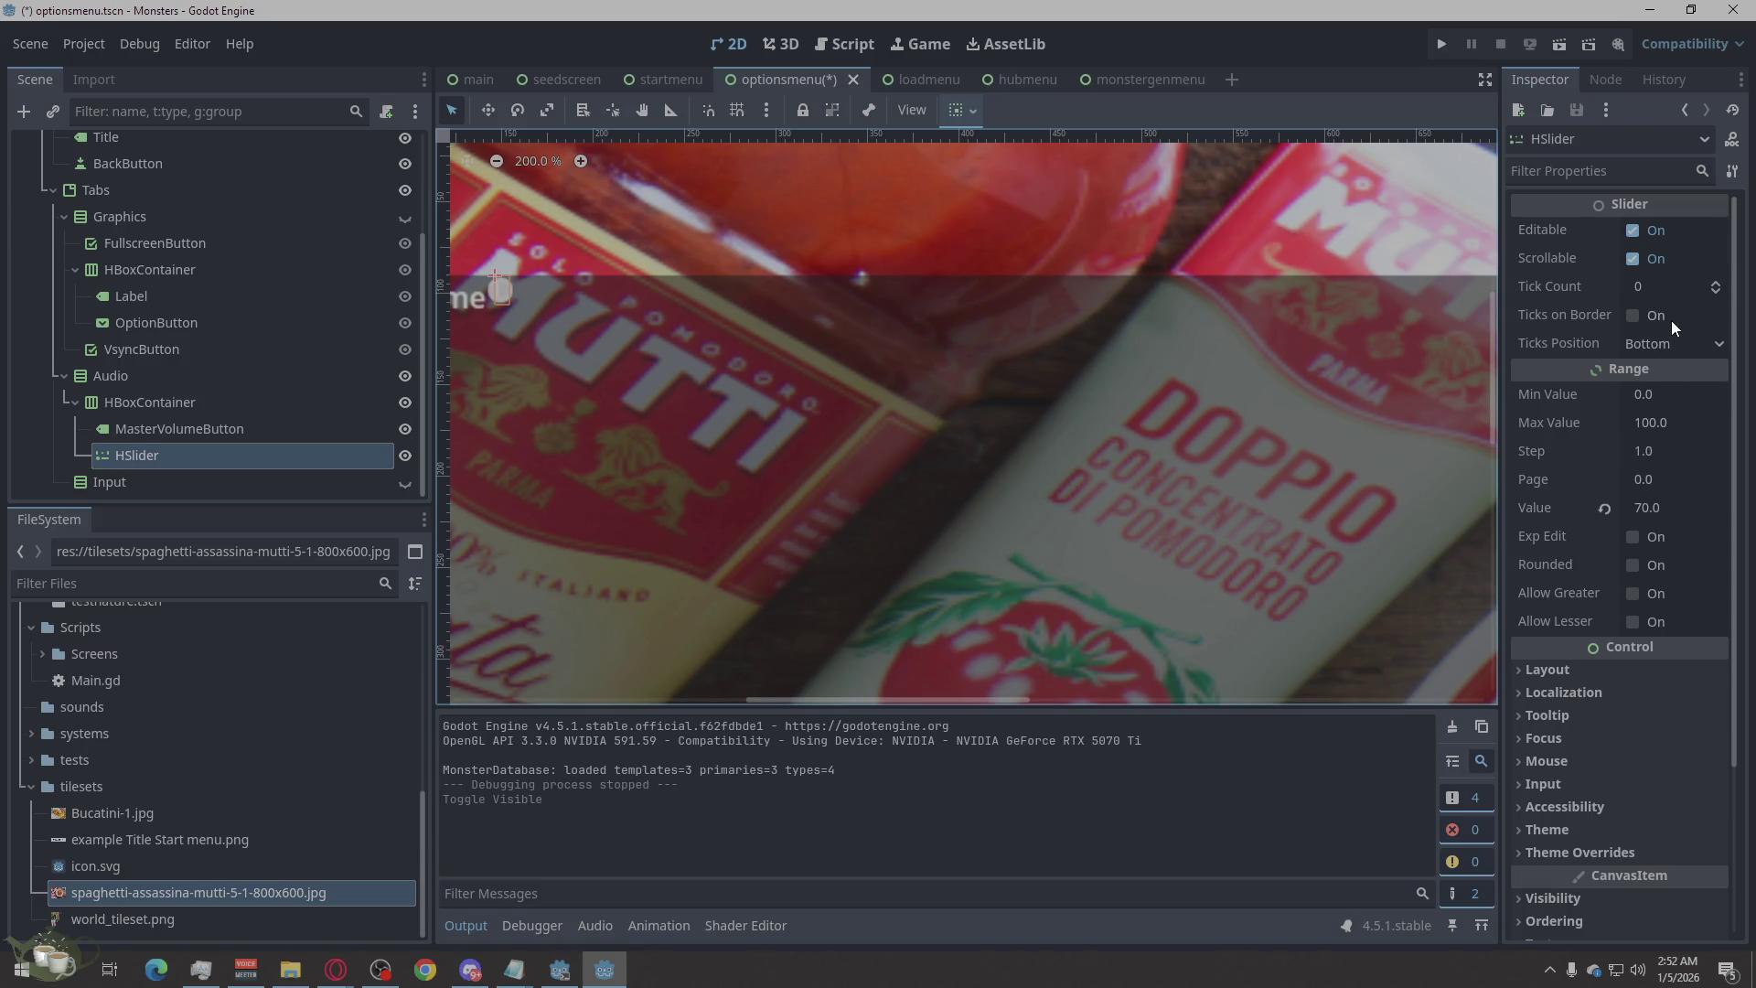
{"action": "left_click", "coordinate": [1651, 342]}
{"action": "left_click", "coordinate": [1651, 341]}
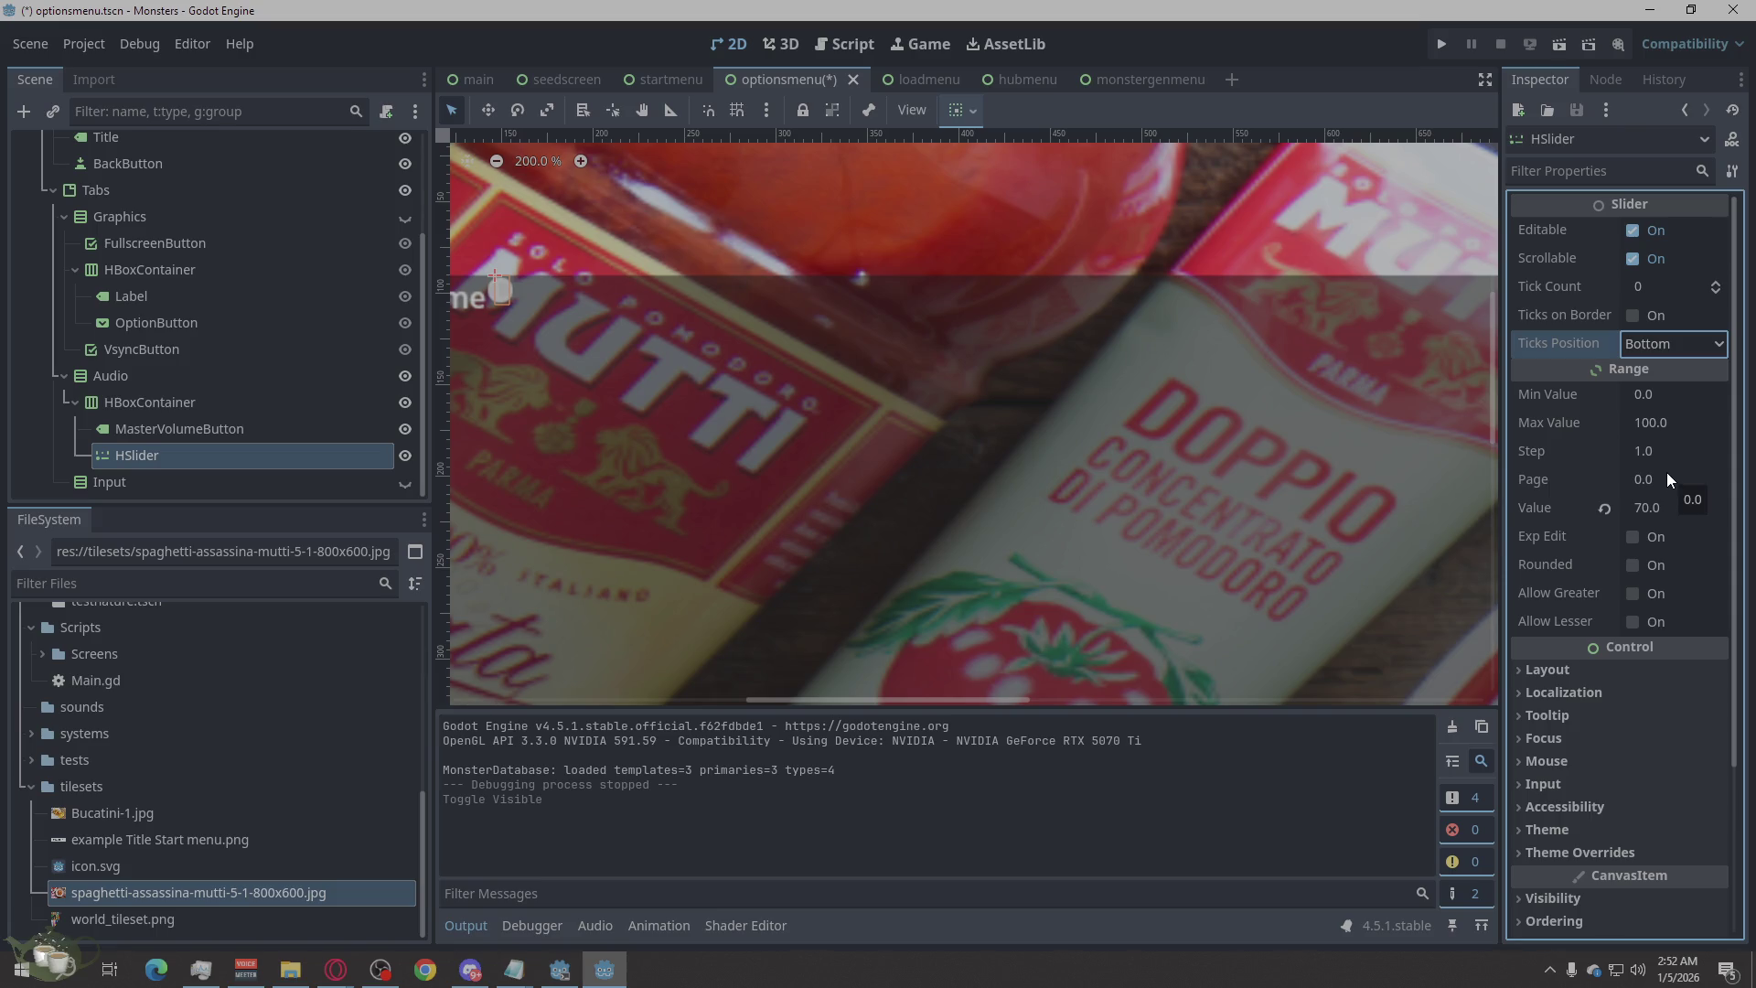
{"action": "scroll", "coordinate": [1225, 442], "scroll_direction": "down", "scroll_amount": 3}
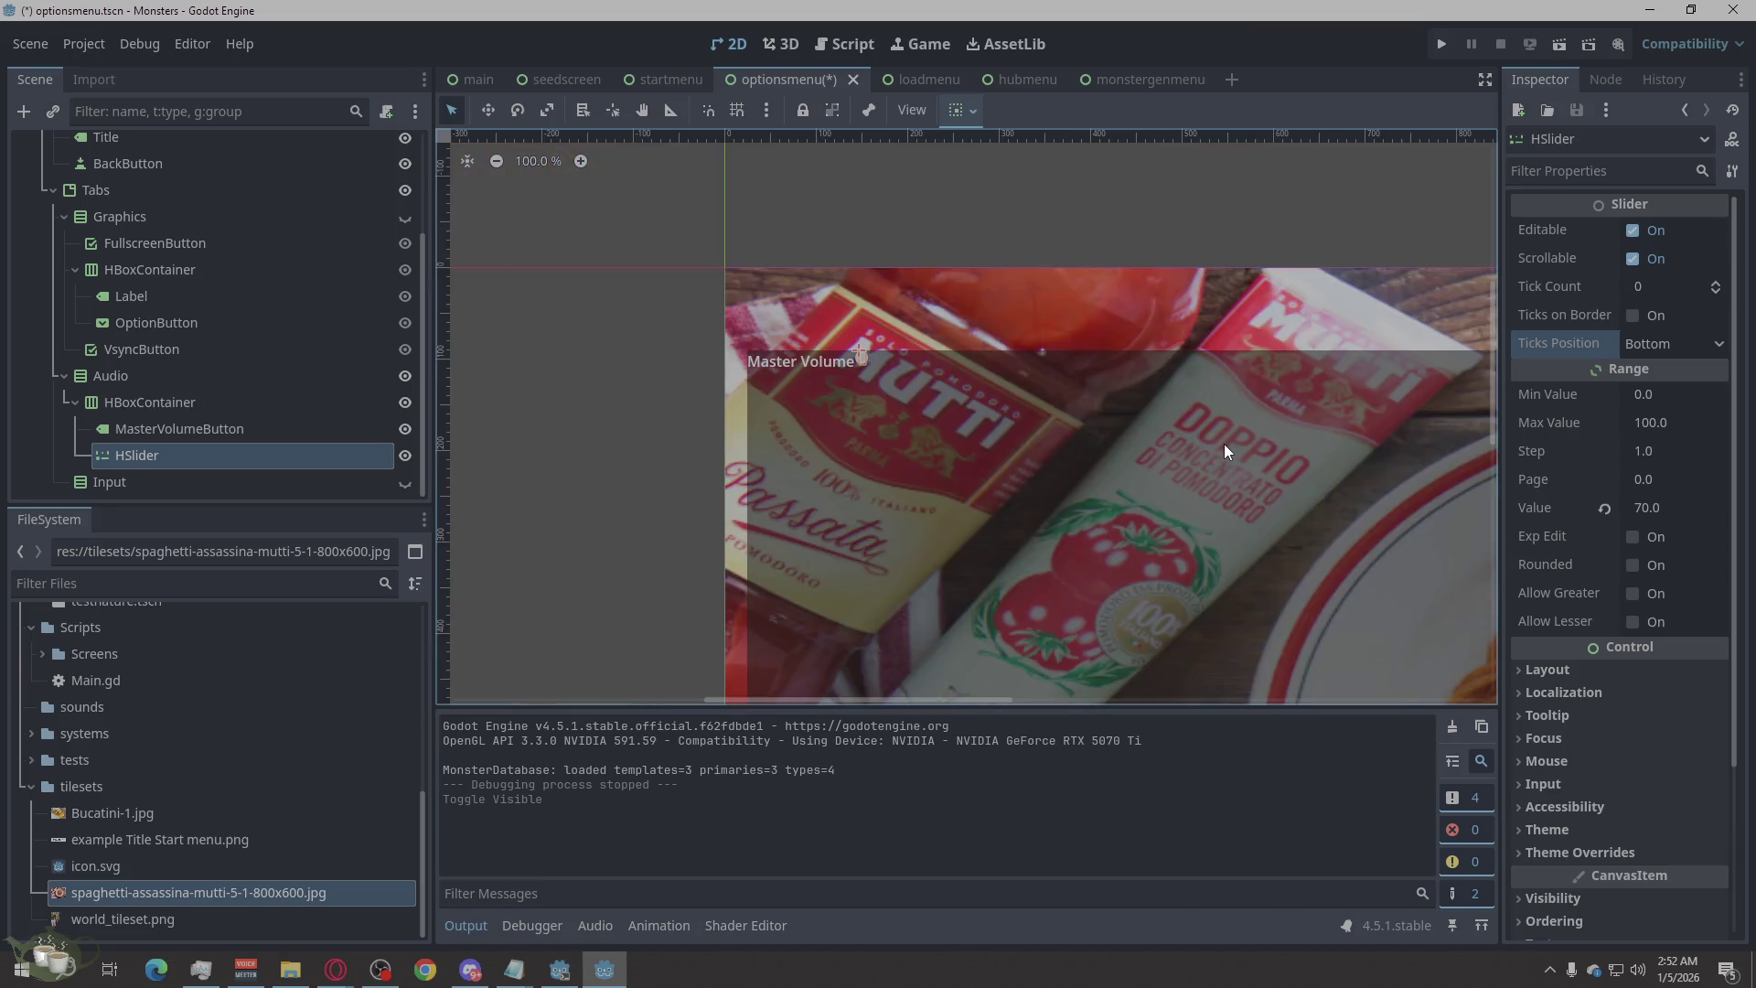
{"action": "scroll", "coordinate": [890, 386], "scroll_direction": "up", "scroll_amount": 3}
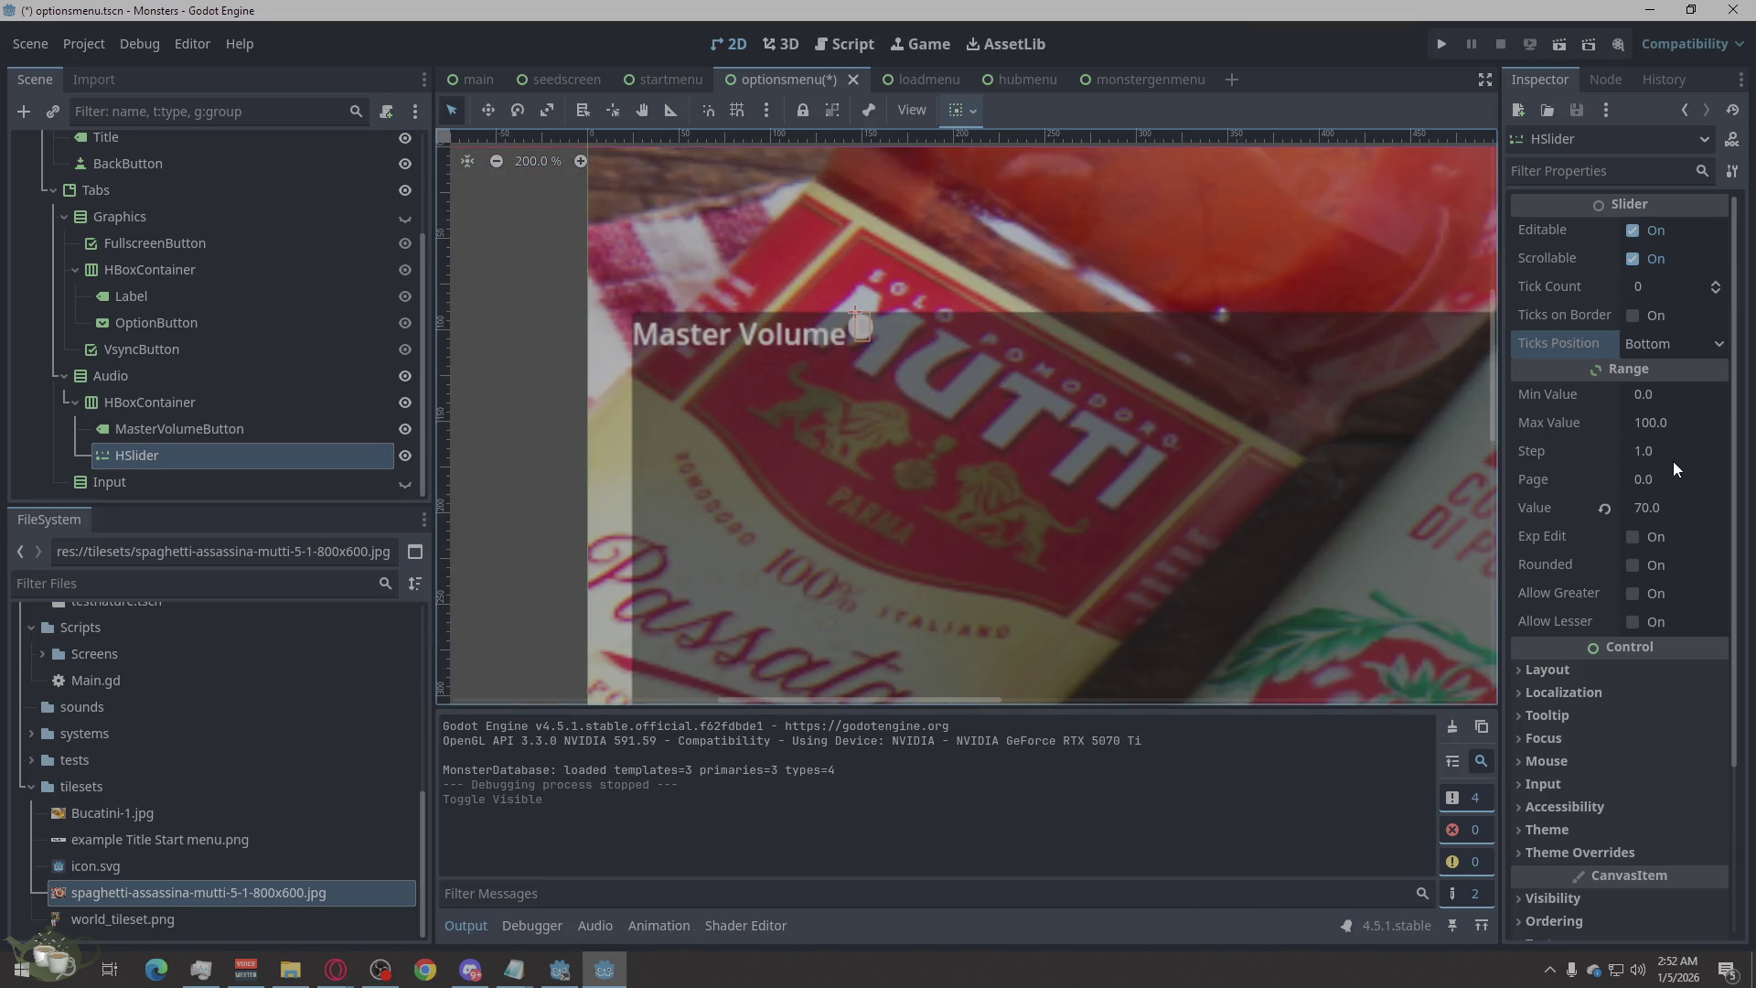
{"action": "left_click", "coordinate": [1658, 480]}
{"action": "type", "text": "5"}
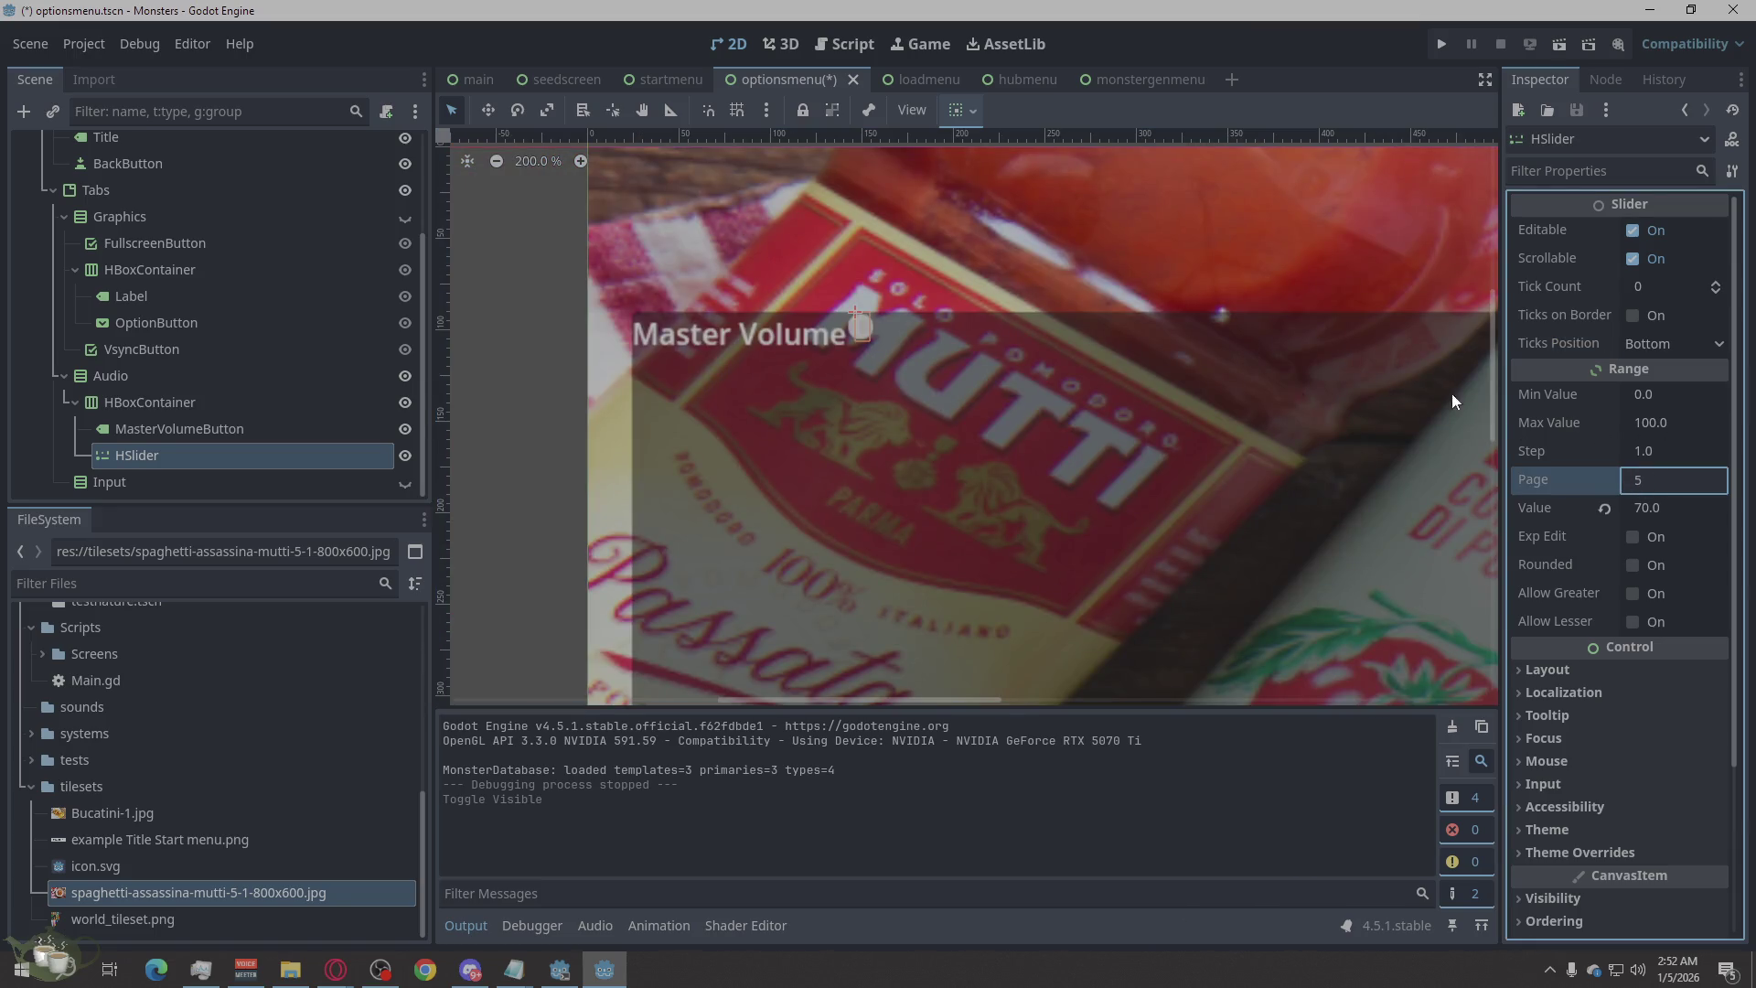
{"action": "key", "text": "Return"}
{"action": "type", "text": "0"}
{"action": "scroll", "coordinate": [1634, 632], "scroll_direction": "down", "scroll_amount": 2}
{"action": "left_click", "coordinate": [1582, 578]}
{"action": "scroll", "coordinate": [1629, 571], "scroll_direction": "down", "scroll_amount": 5}
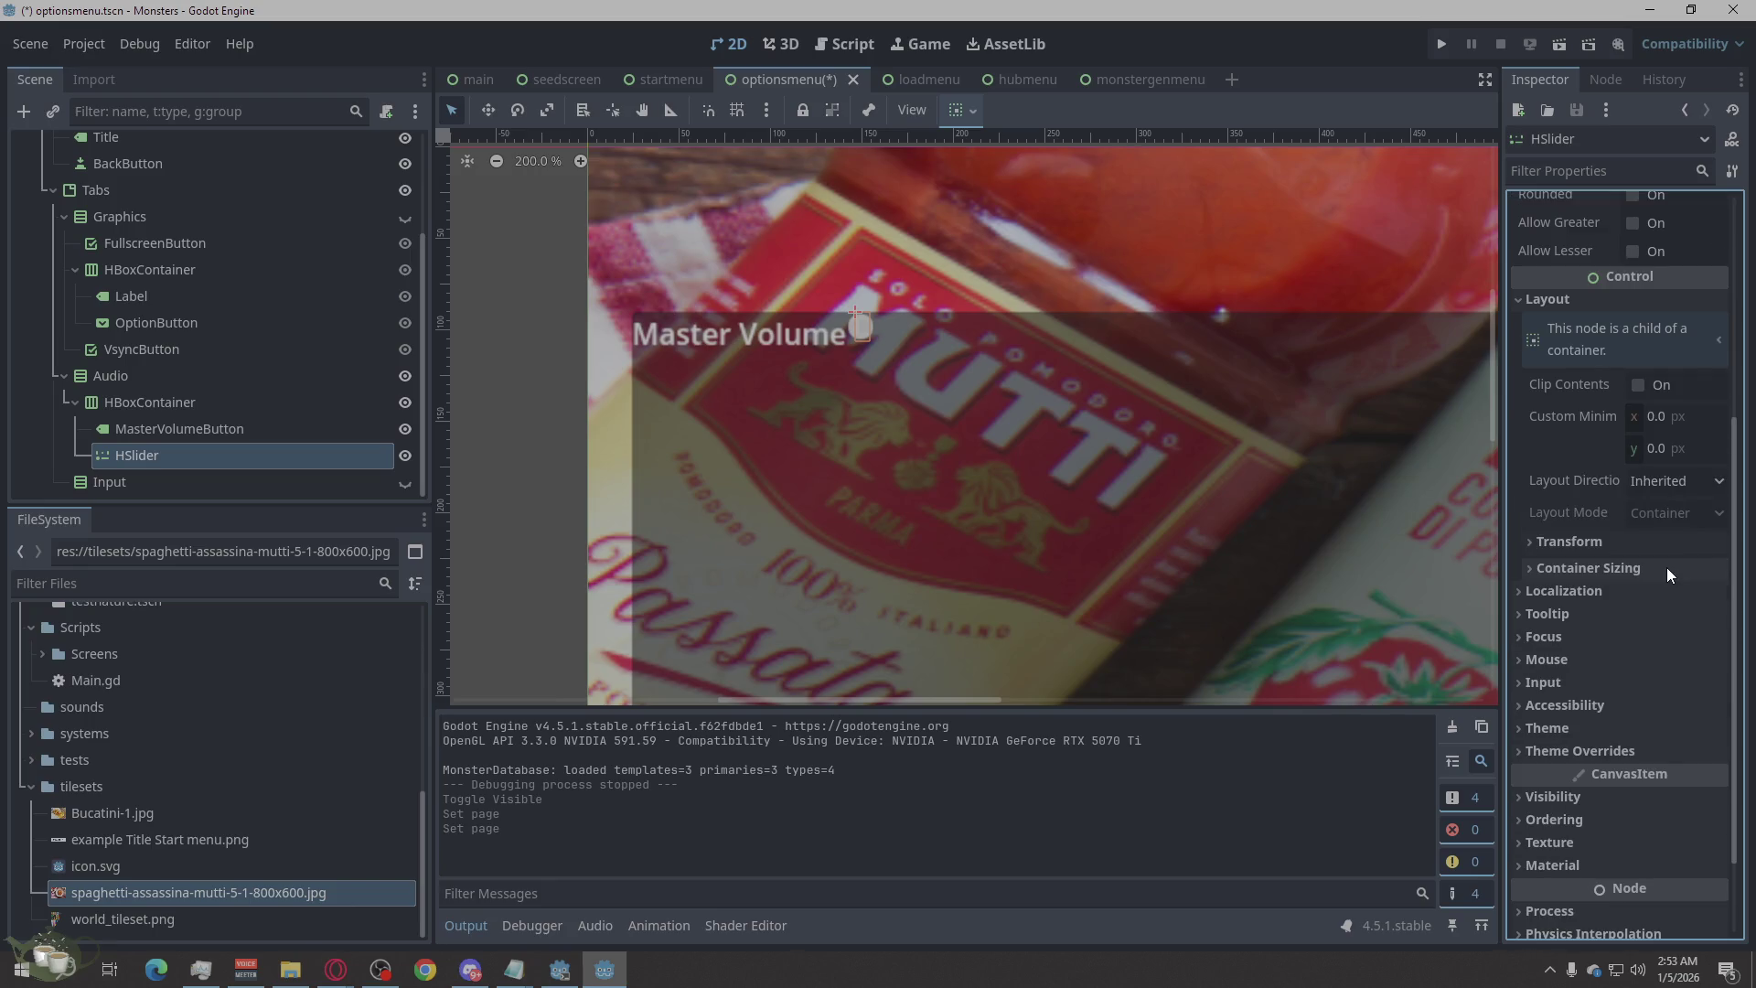
{"action": "left_click", "coordinate": [1619, 546]}
{"action": "left_click", "coordinate": [1619, 547]}
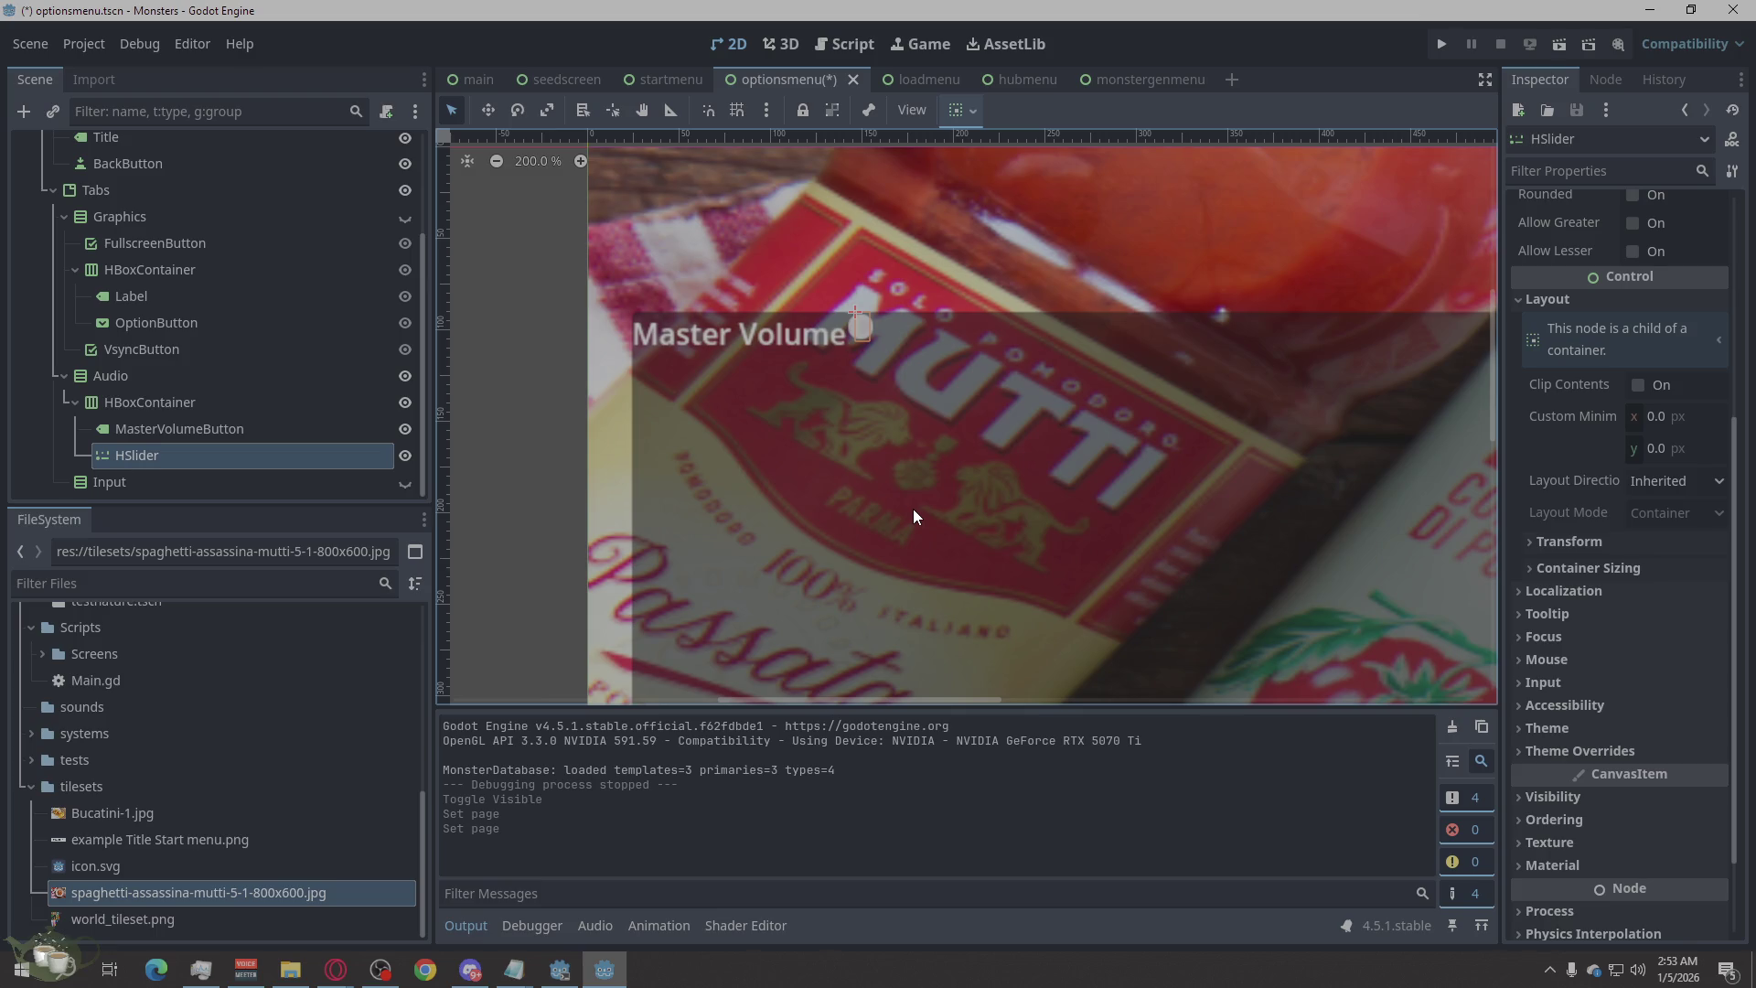
{"action": "left_click", "coordinate": [101, 405]}
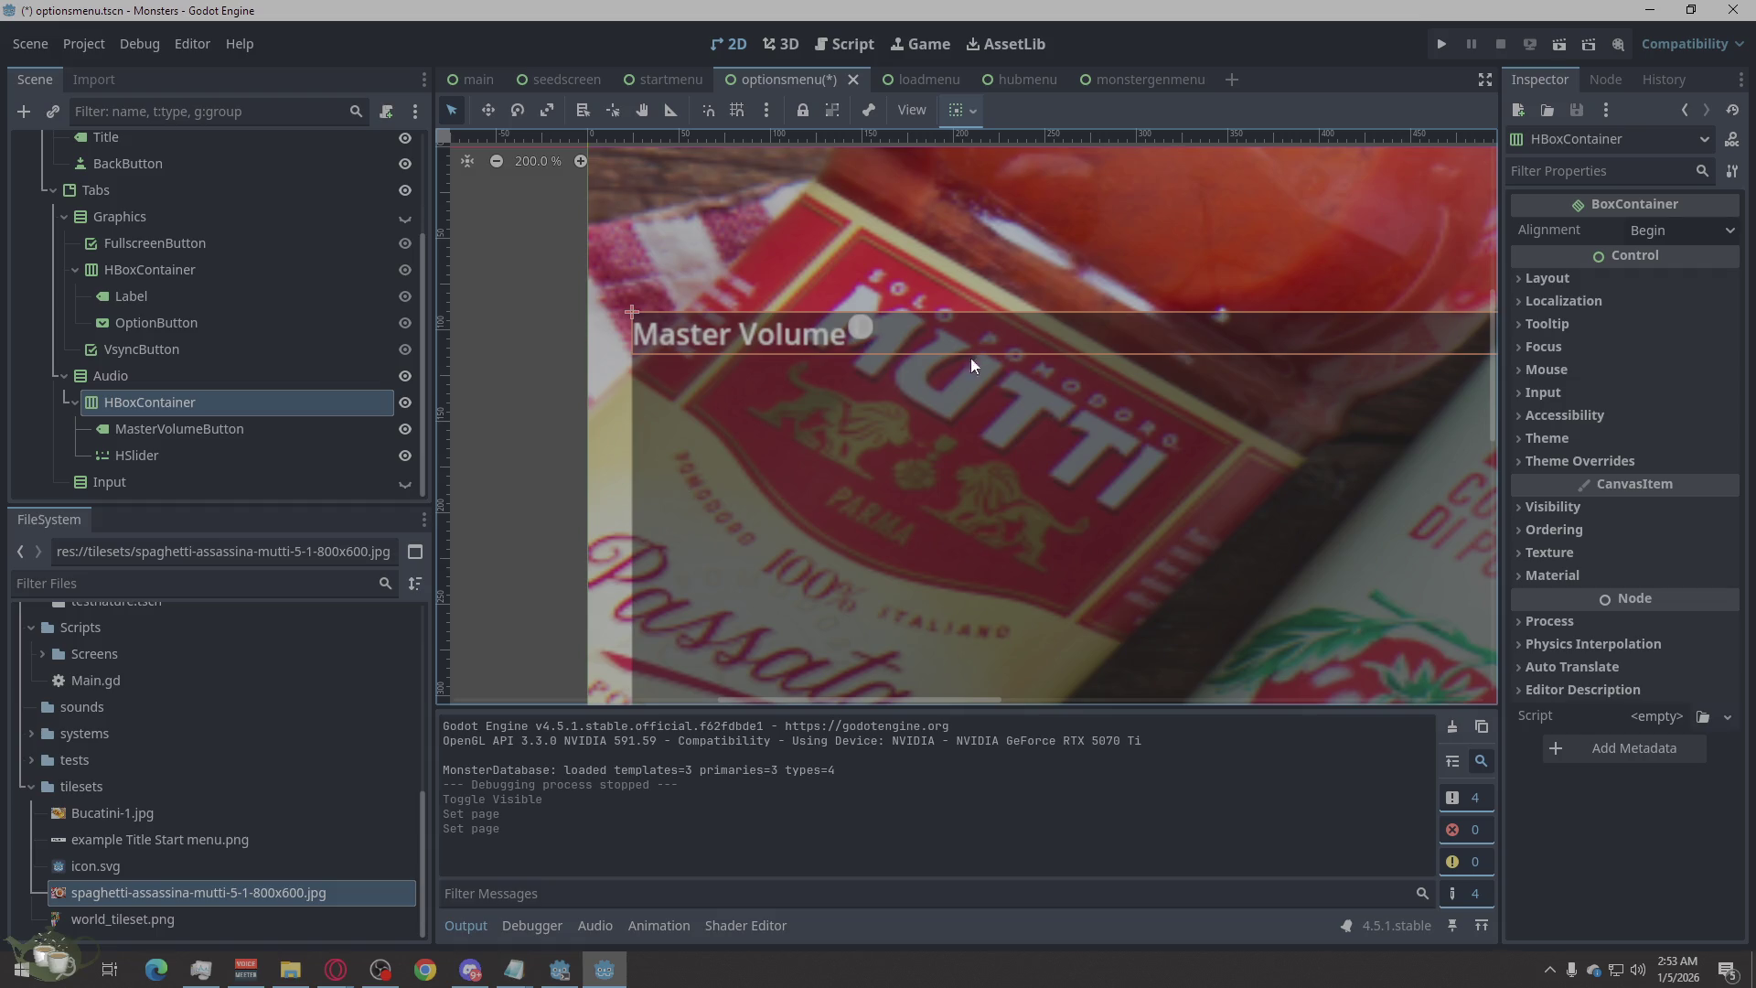
Set the Audio HBoxContainer's vertical container sizing to Fill with Expand checked, then check the canvas.
{"action": "left_click", "coordinate": [1541, 275]}
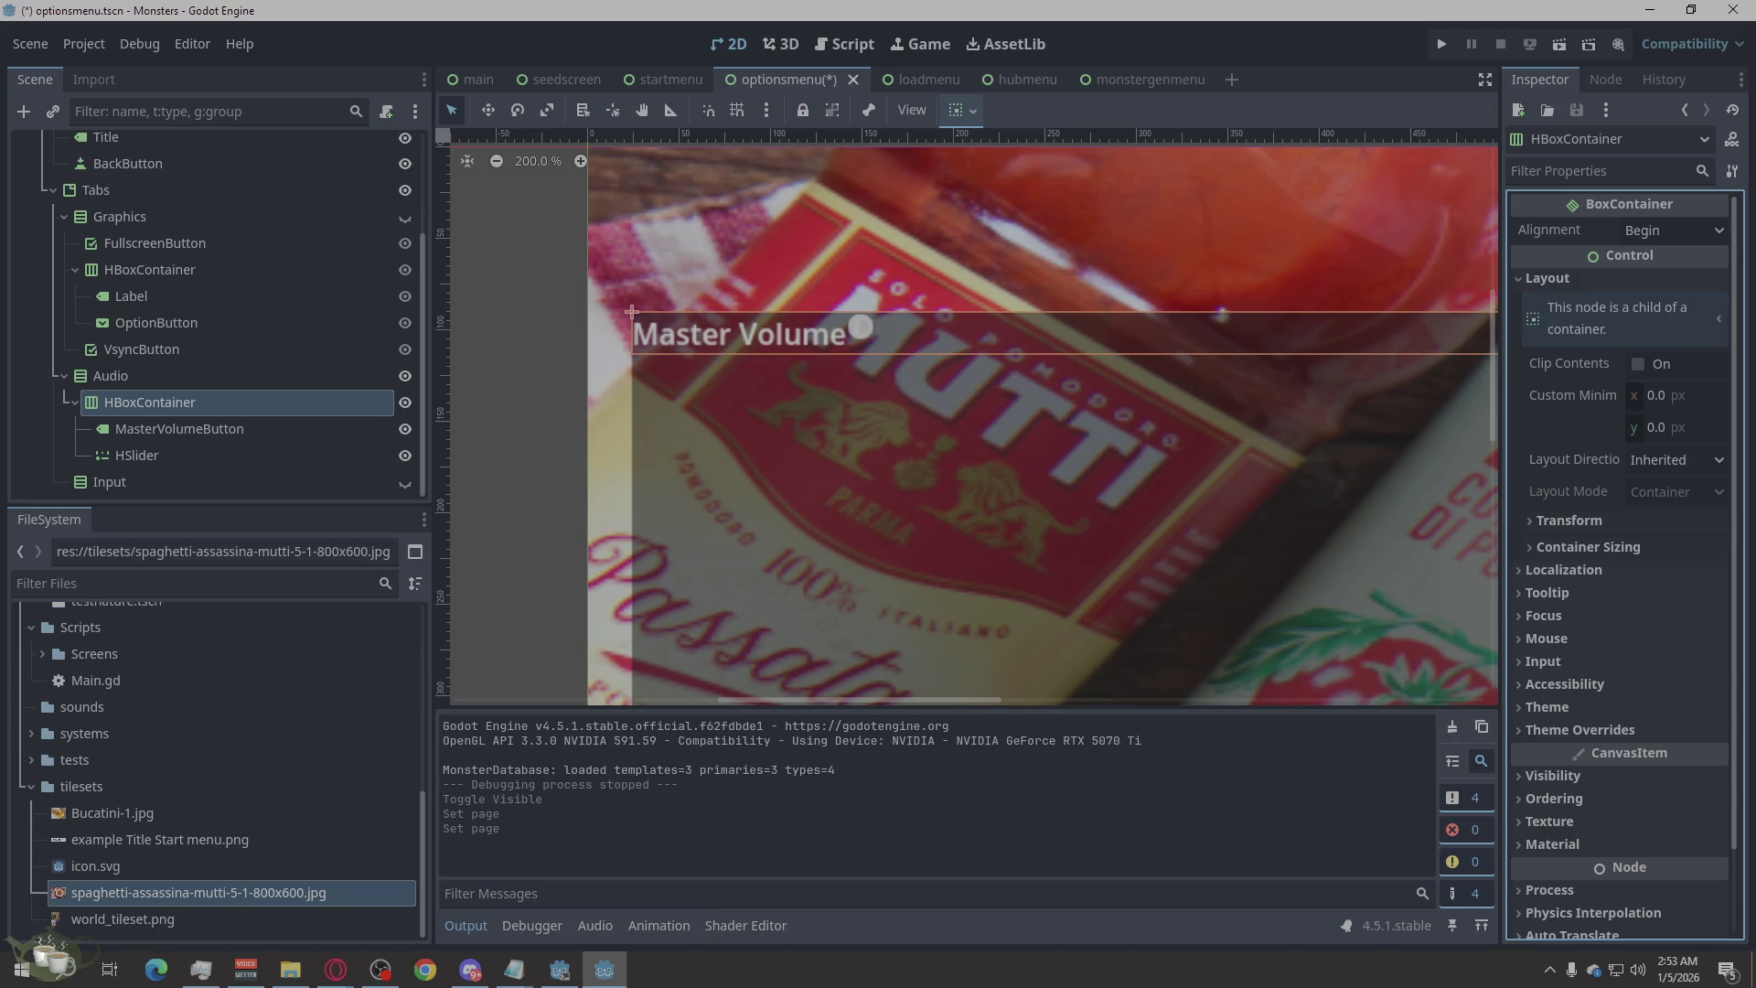
{"action": "left_click", "coordinate": [1644, 472]}
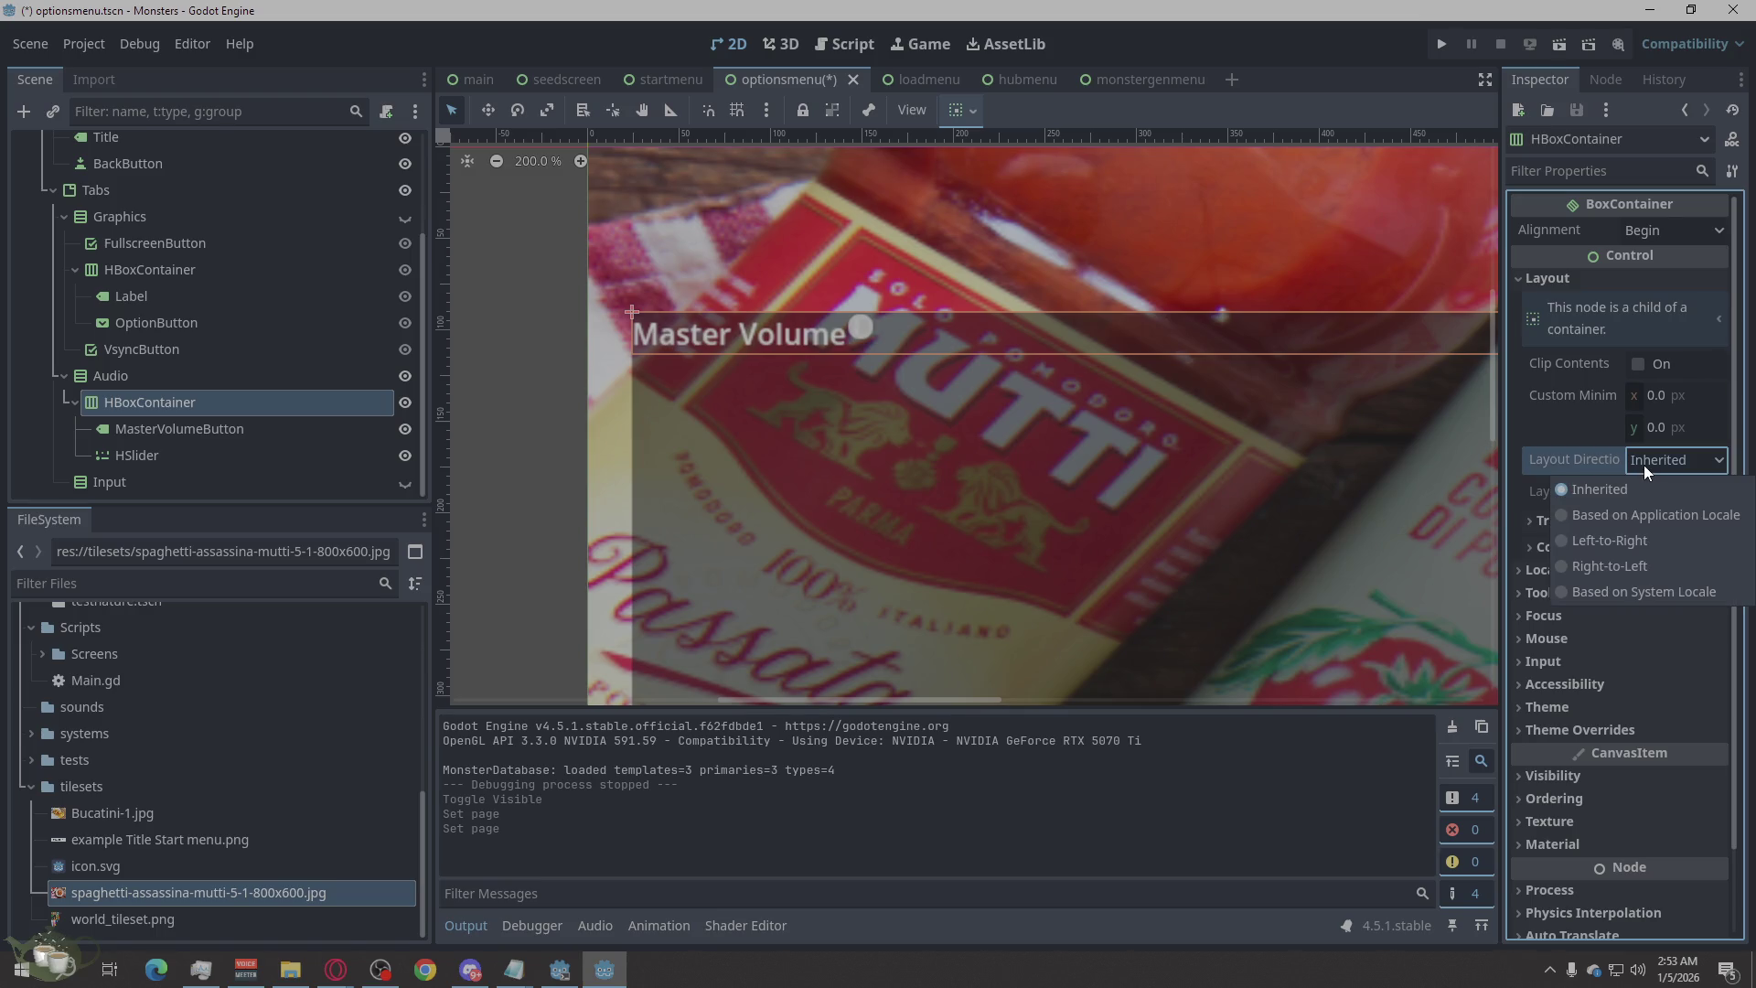
{"action": "left_click", "coordinate": [1644, 464]}
{"action": "left_click", "coordinate": [1564, 528]}
{"action": "left_click", "coordinate": [1565, 529]}
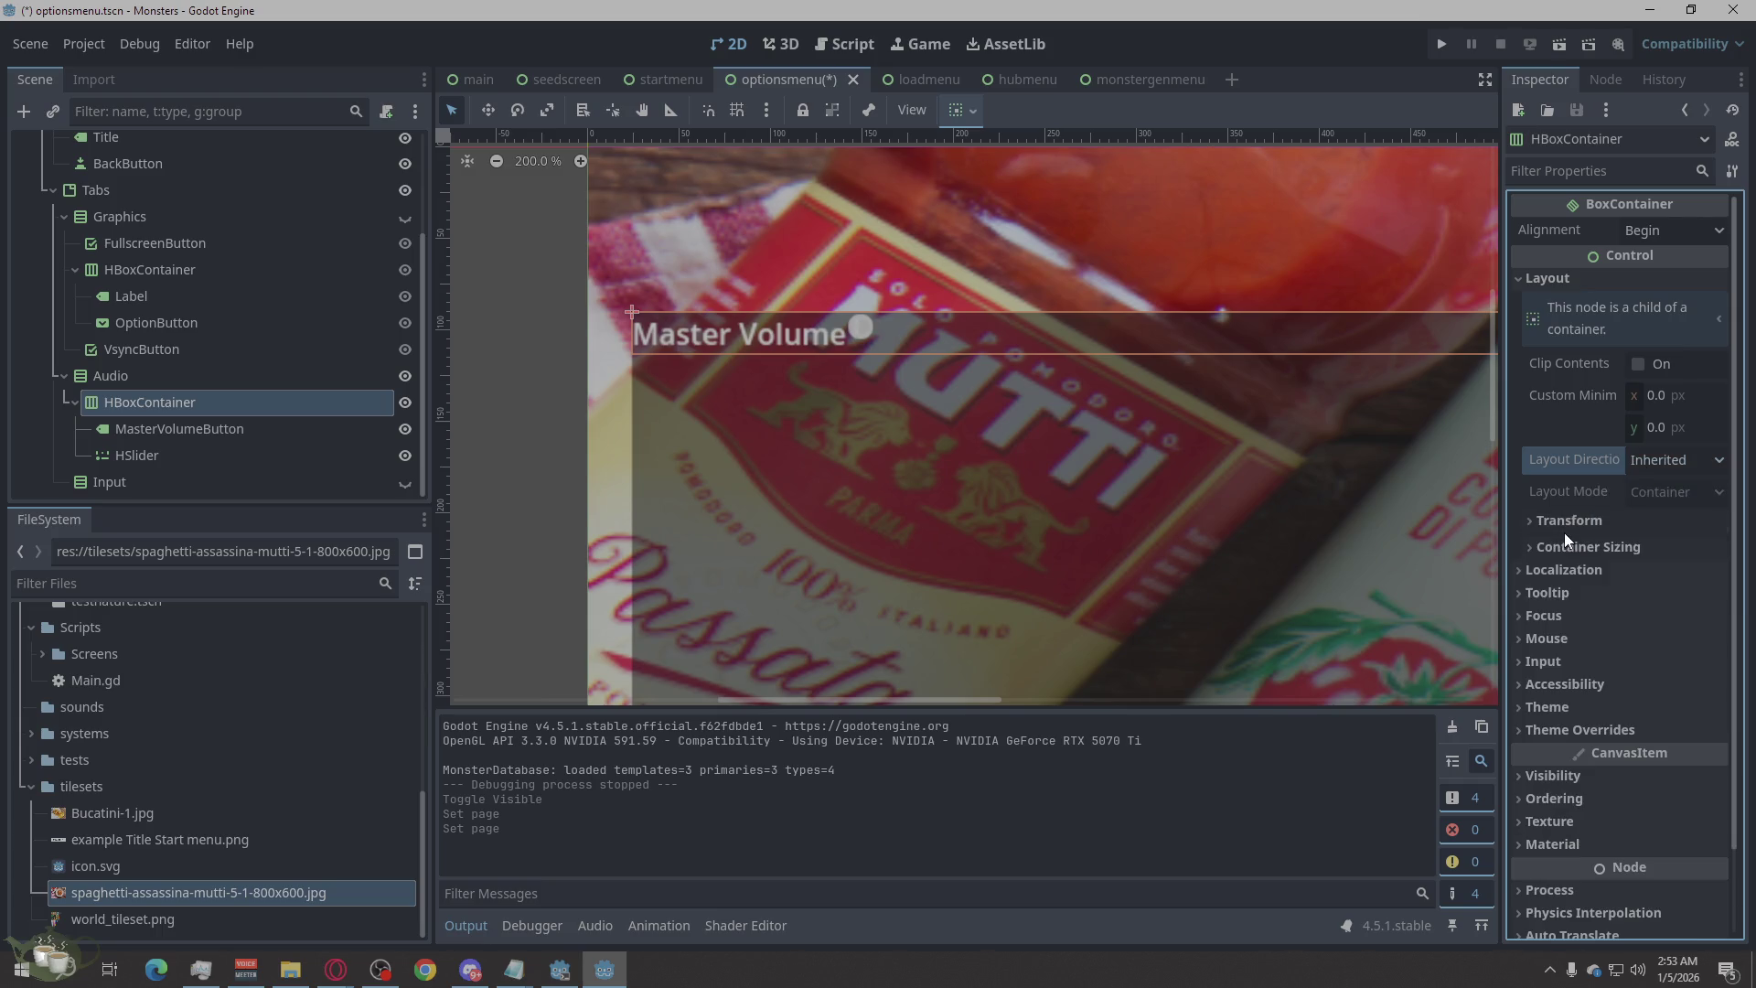
{"action": "left_click", "coordinate": [1564, 550]}
{"action": "left_click", "coordinate": [1675, 633]}
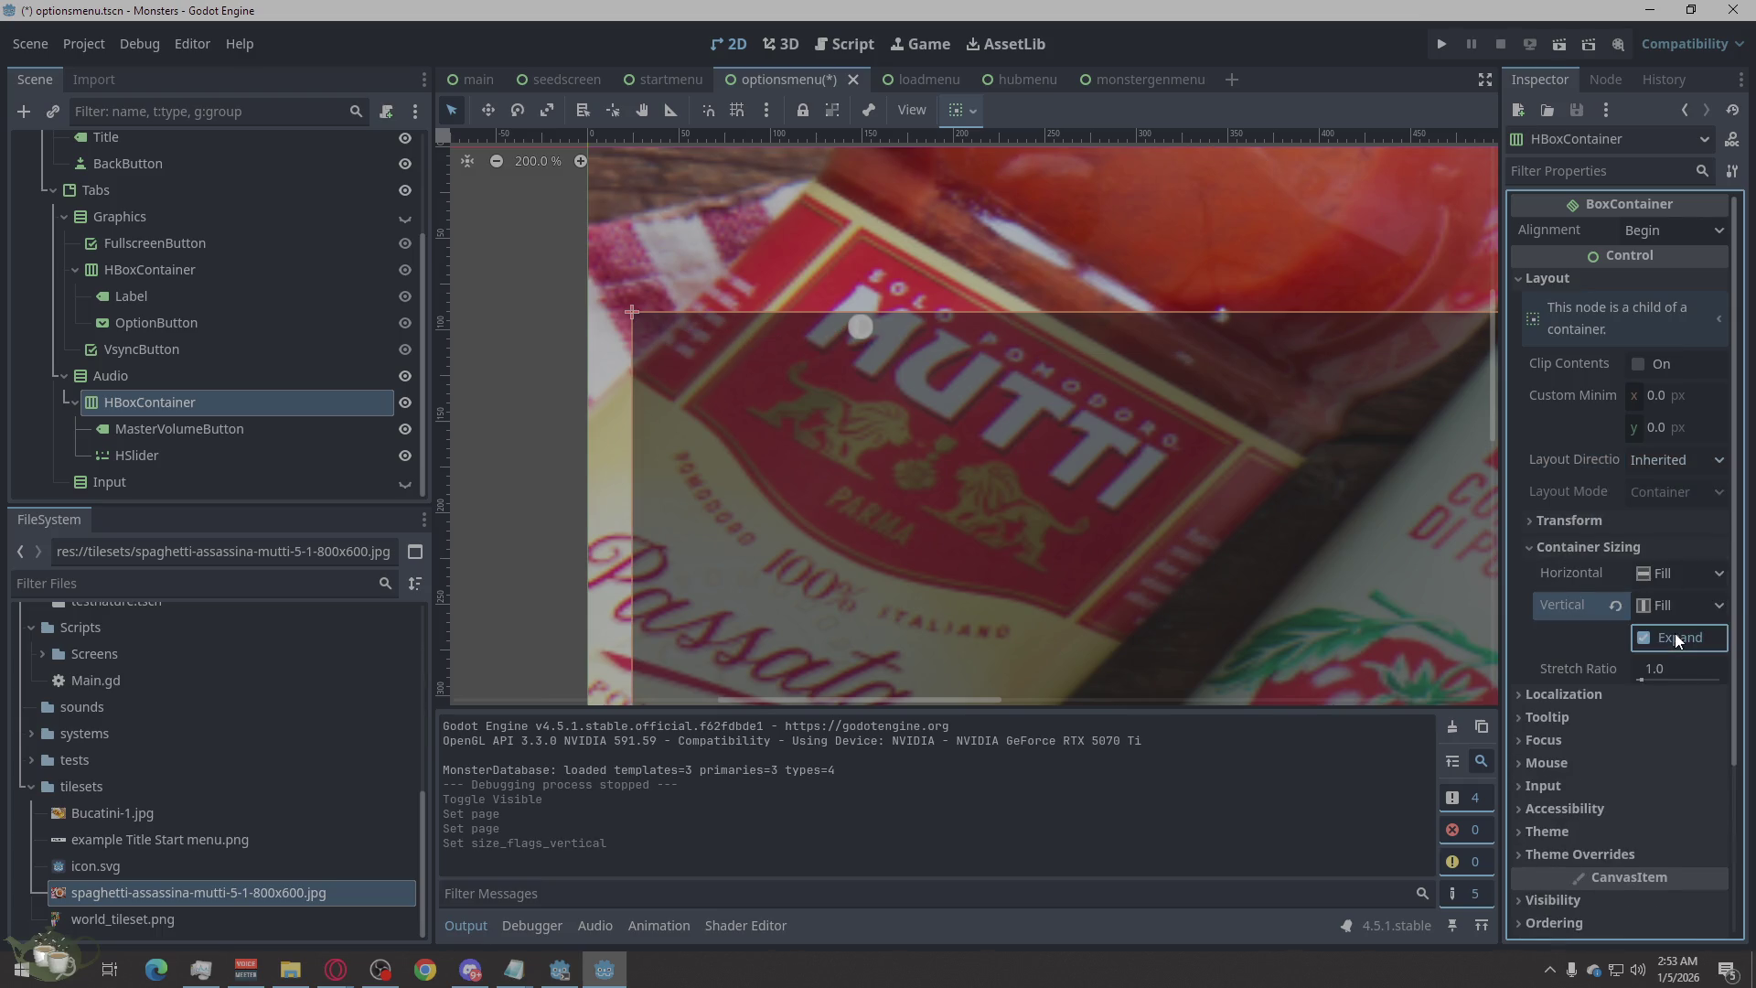
{"action": "scroll", "coordinate": [774, 506], "scroll_direction": "down", "scroll_amount": 3}
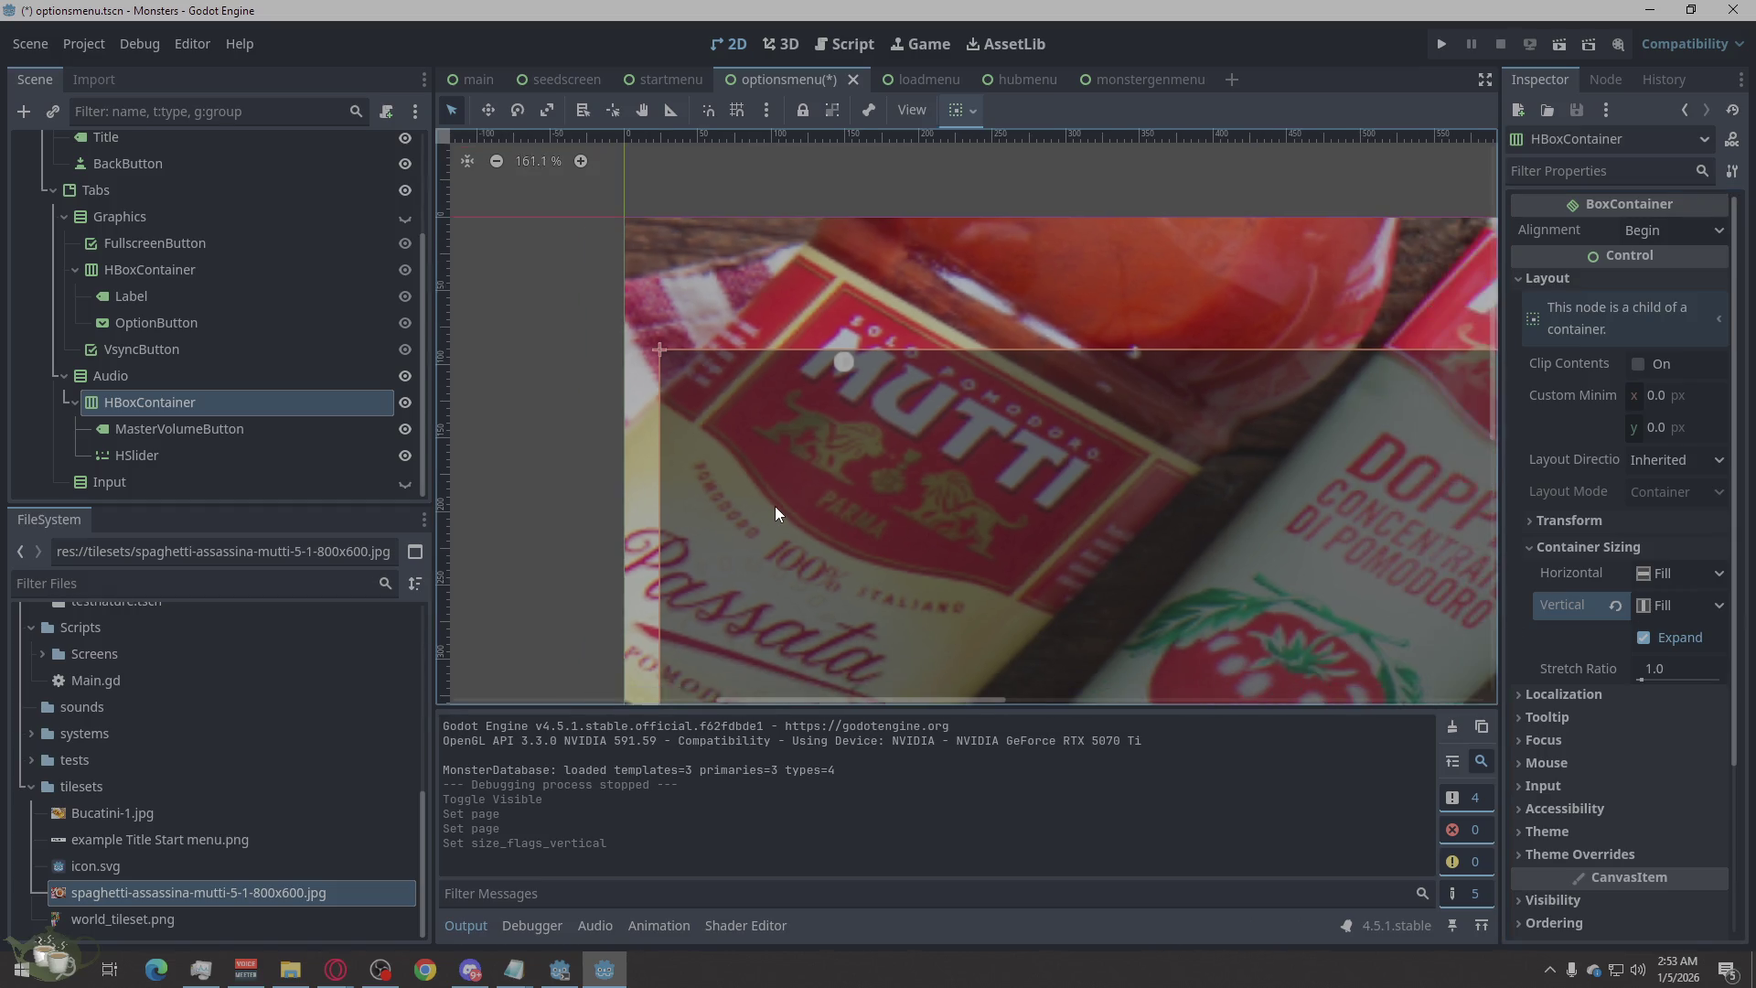
{"action": "scroll", "coordinate": [763, 506], "scroll_direction": "down", "scroll_amount": 5}
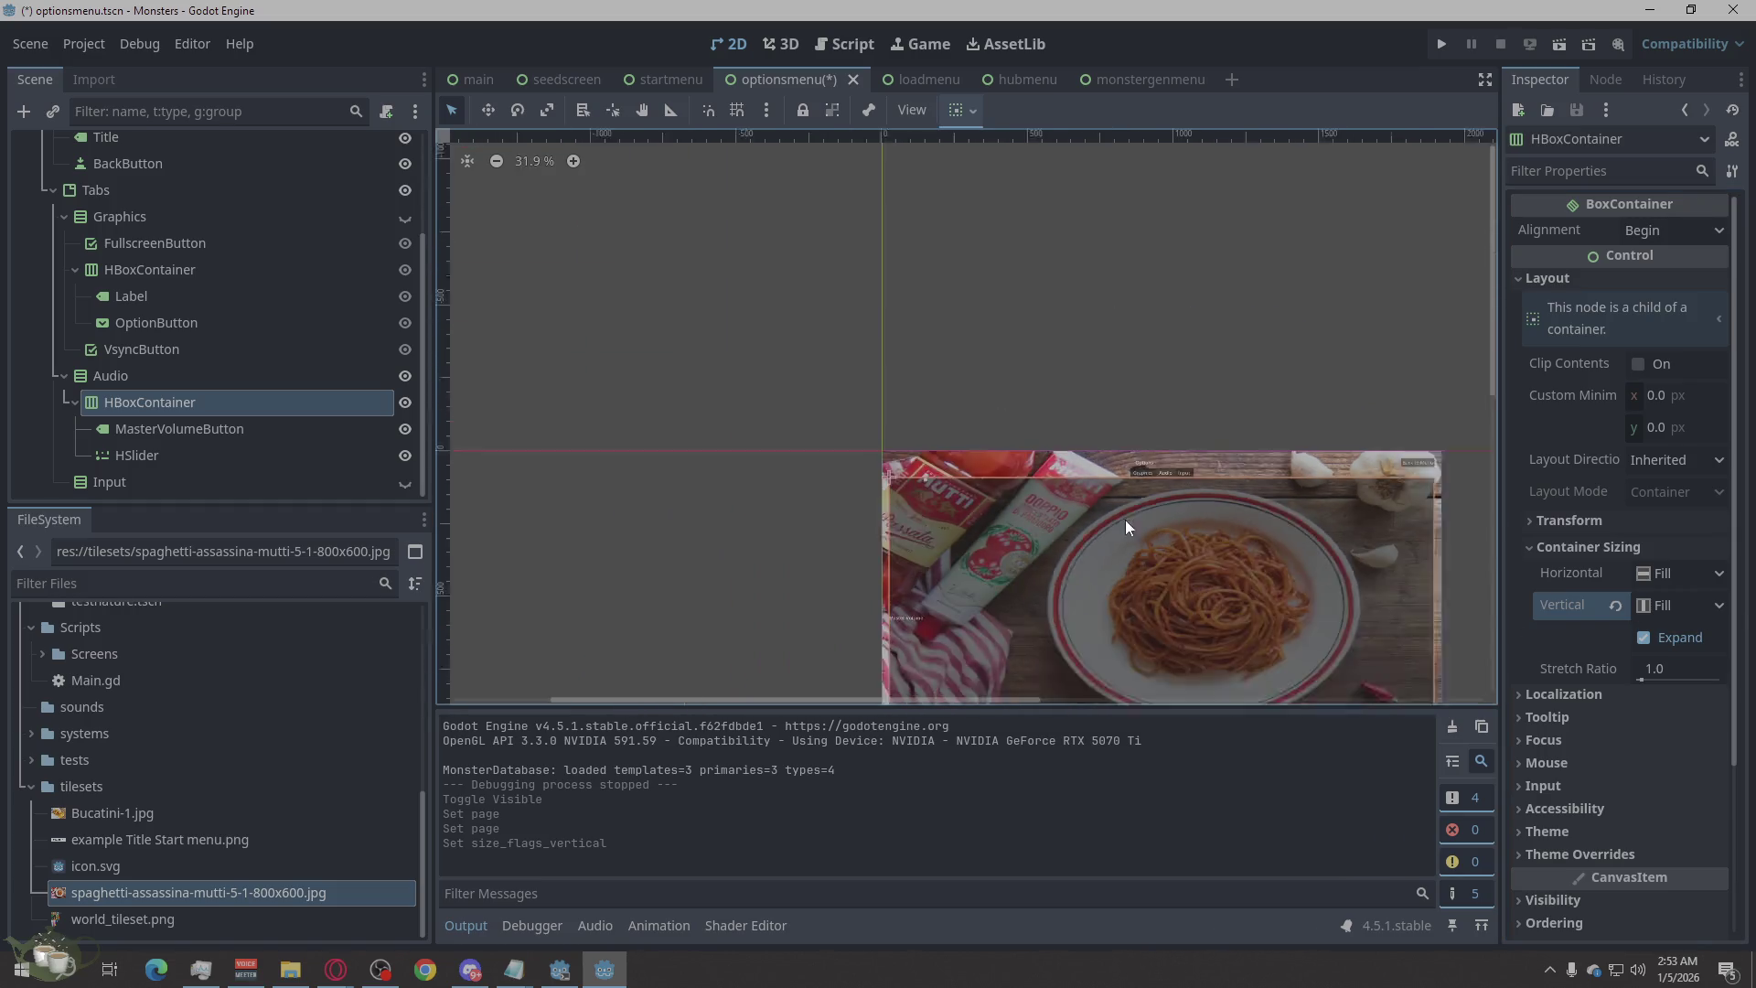
{"action": "scroll", "coordinate": [961, 529], "scroll_direction": "up", "scroll_amount": 6}
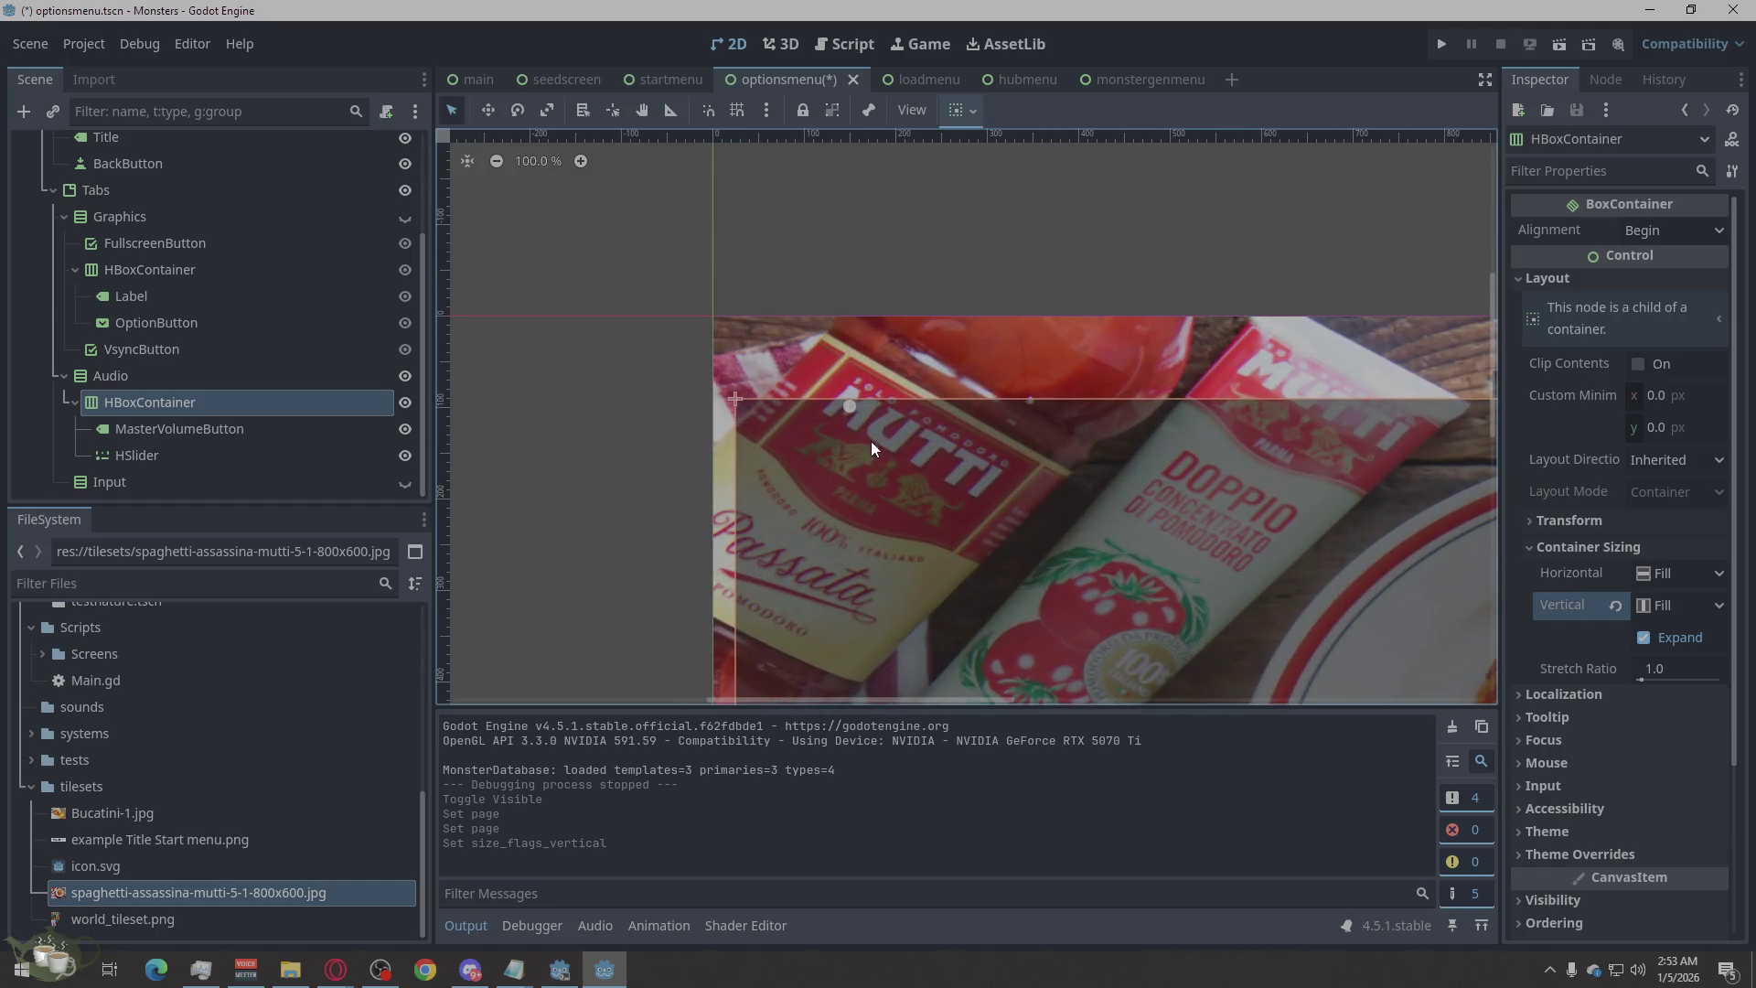
{"action": "left_click", "coordinate": [254, 428]}
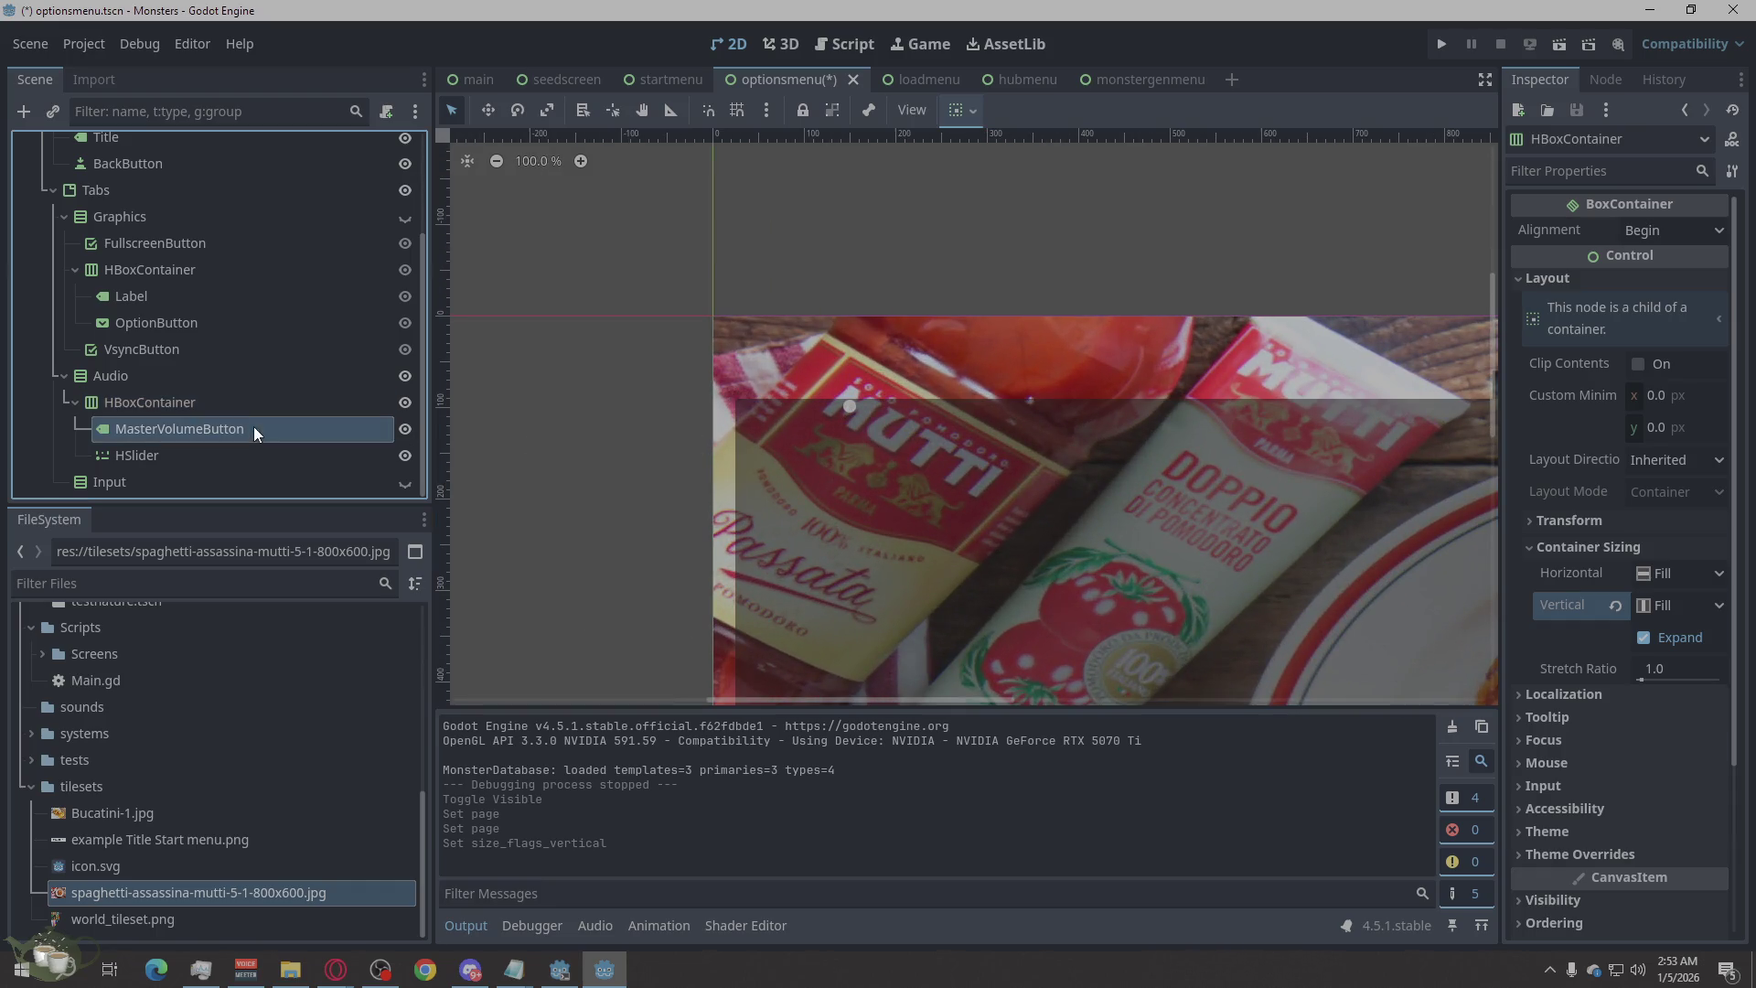
Turn off vertical Expand on the Audio HBoxContainer.
{"action": "left_click", "coordinate": [235, 455]}
{"action": "left_click", "coordinate": [237, 428]}
{"action": "left_click", "coordinate": [246, 401]}
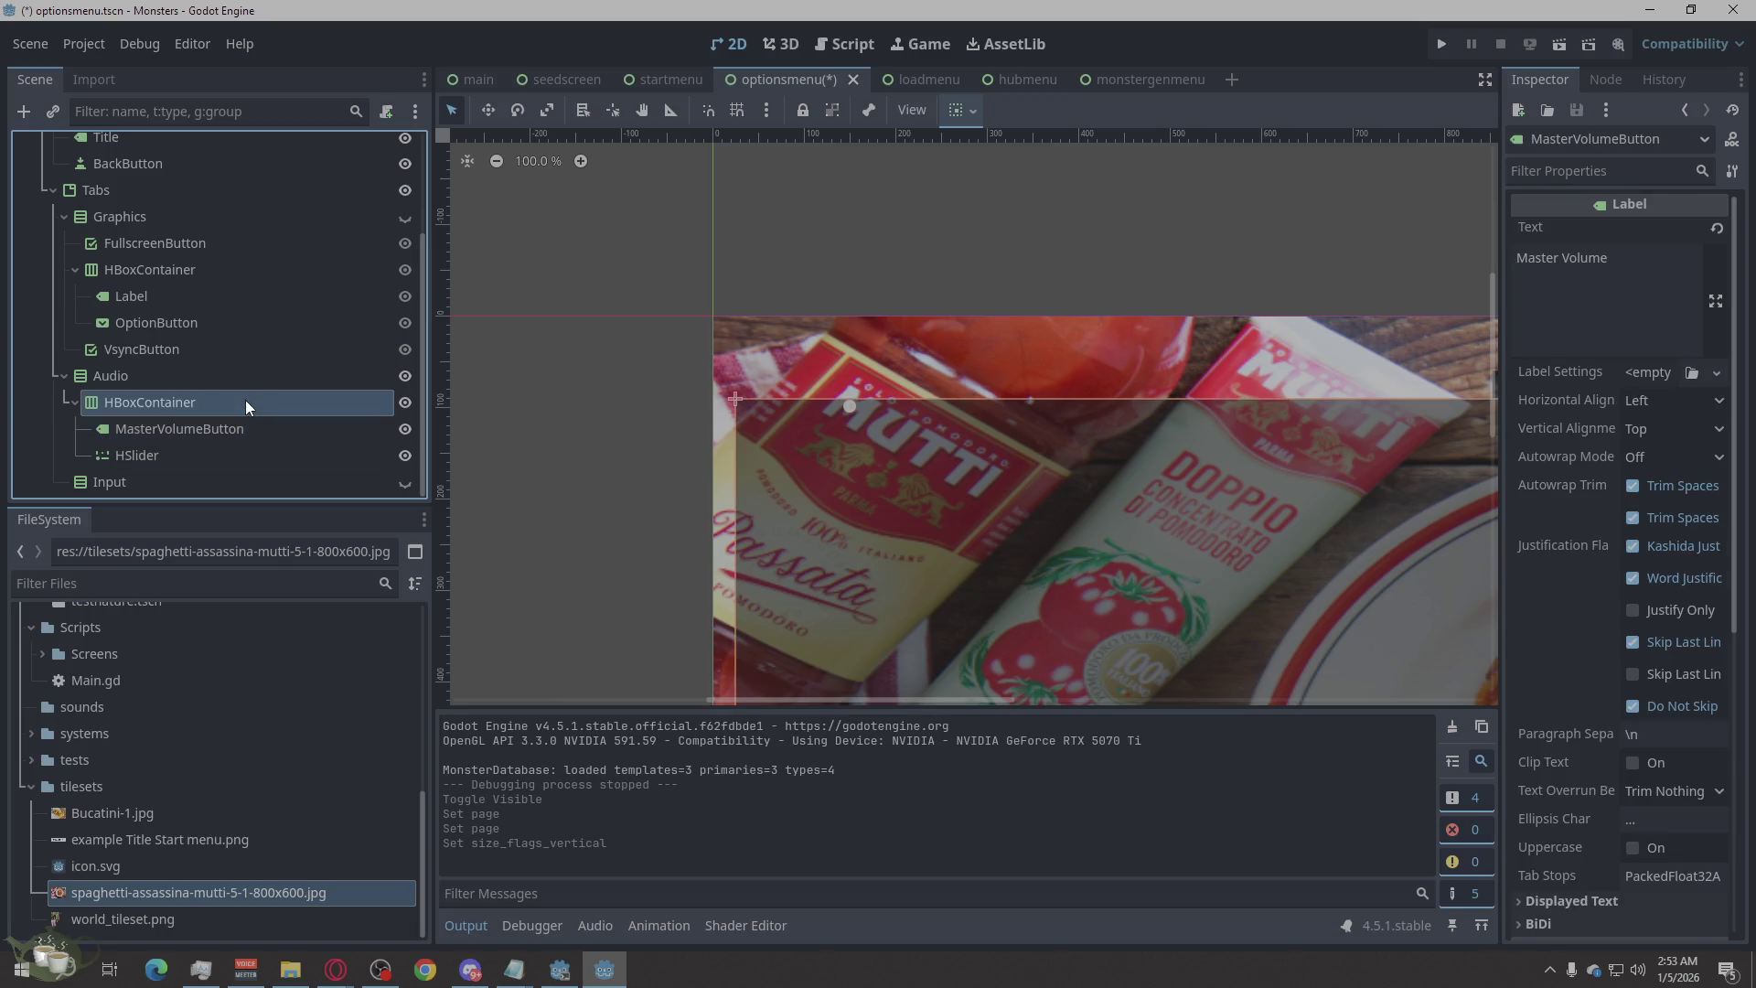
{"action": "left_click", "coordinate": [1645, 639]}
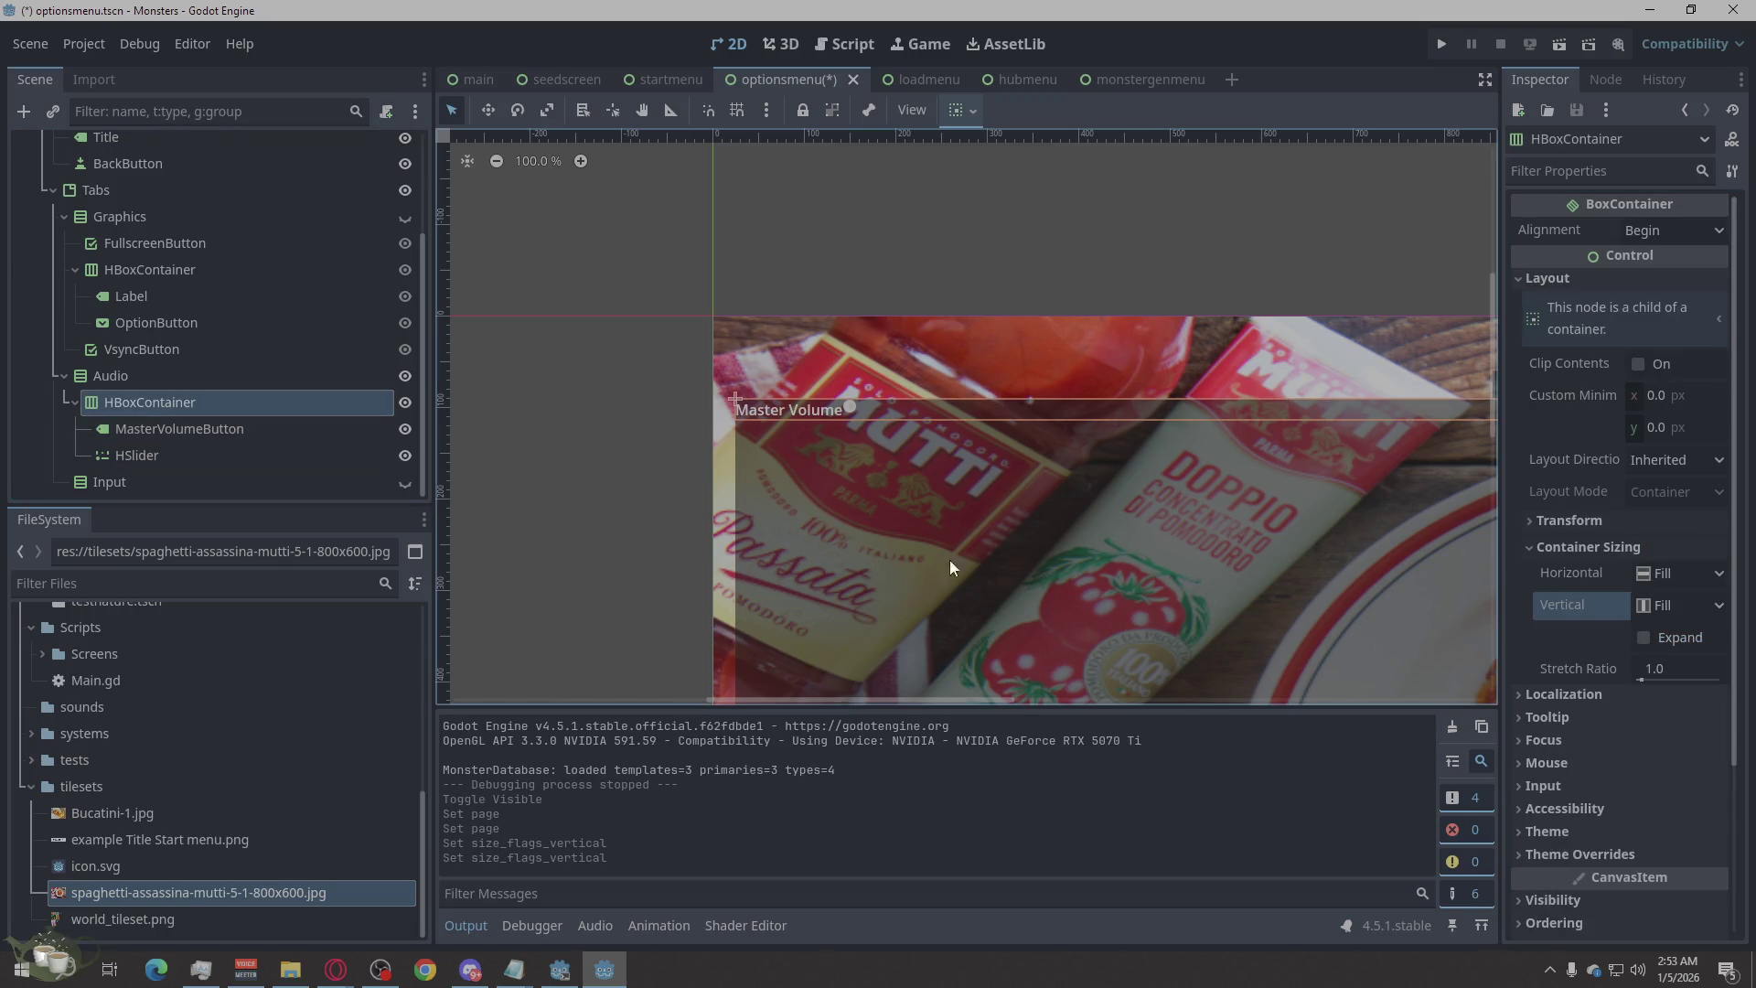
Try horizontal Expand on the Master Volume label, then undo it.
{"action": "left_click", "coordinate": [243, 452]}
{"action": "left_click", "coordinate": [257, 427]}
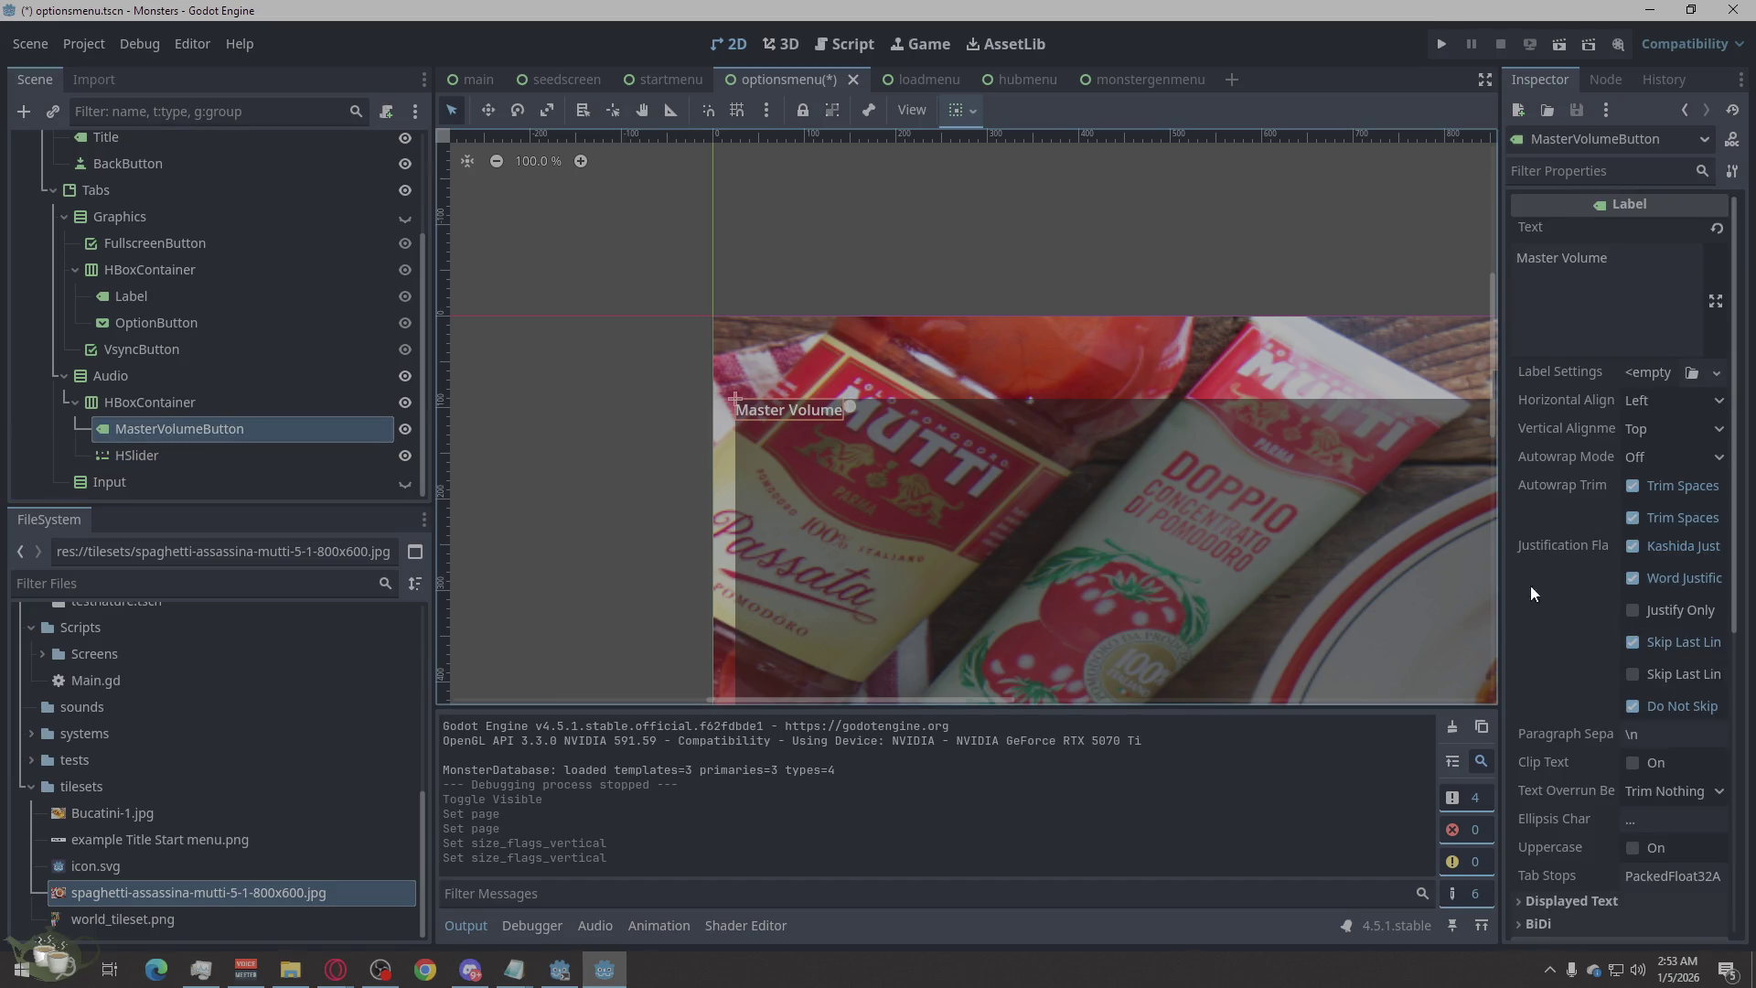
{"action": "scroll", "coordinate": [1535, 593], "scroll_direction": "down", "scroll_amount": 5}
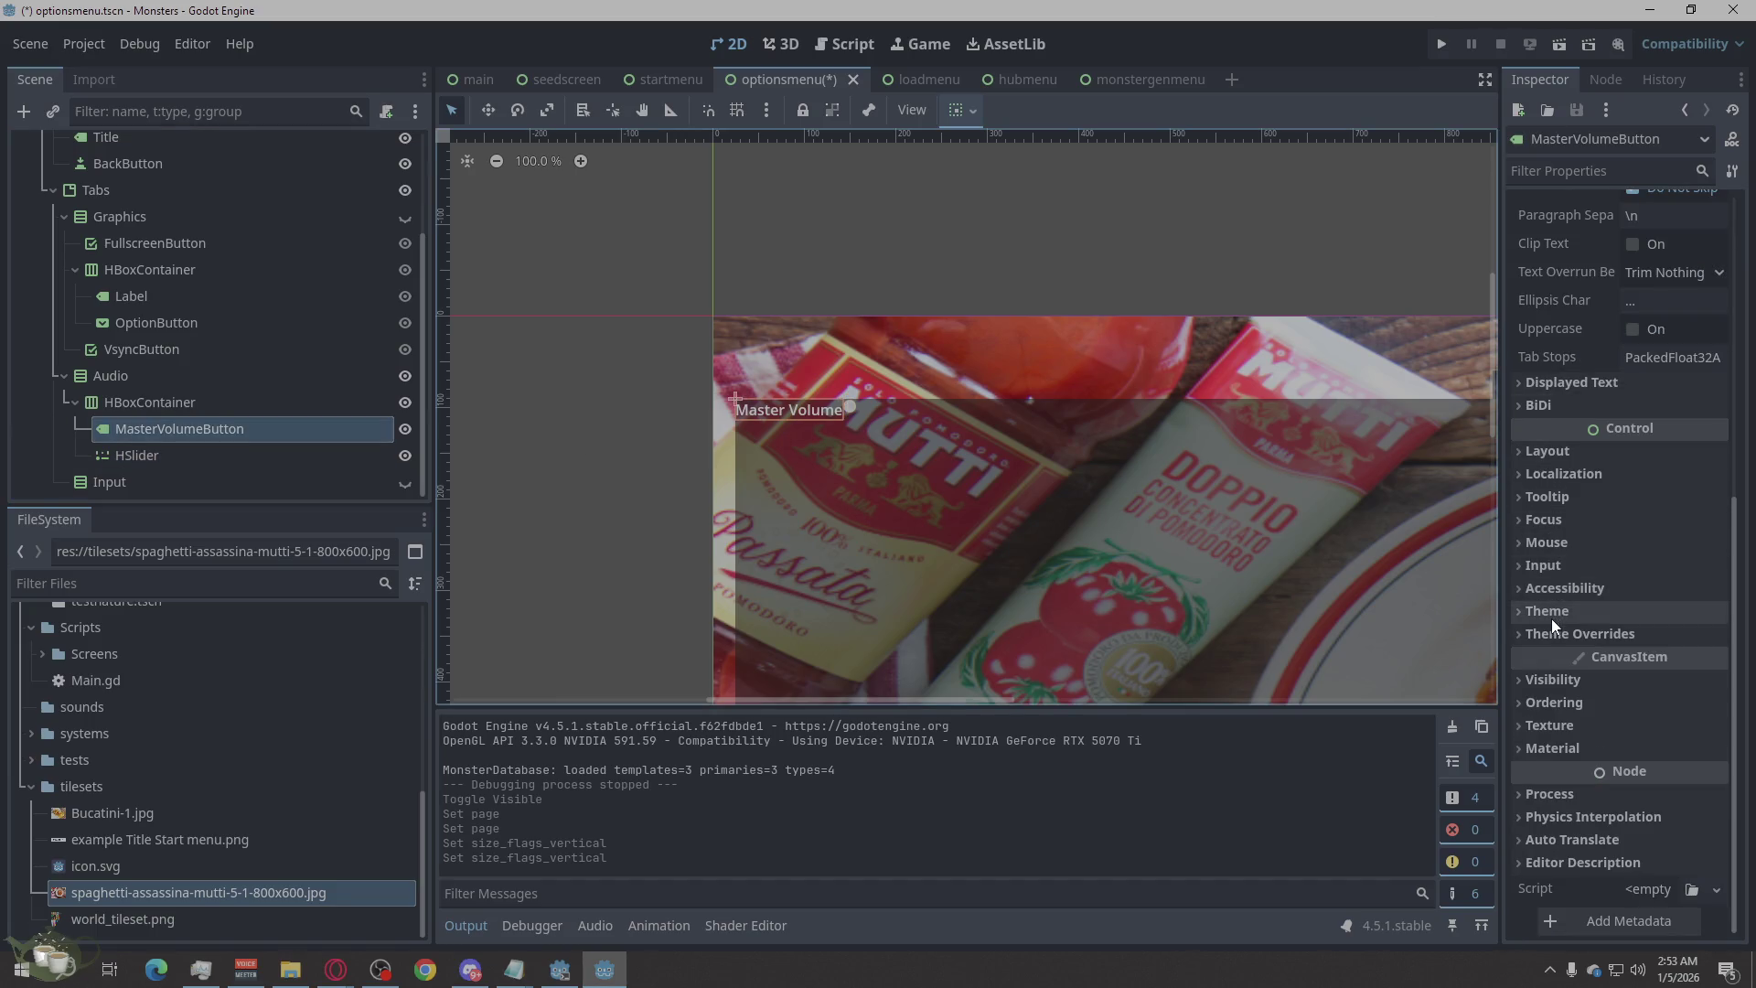
{"action": "left_click", "coordinate": [1530, 450]}
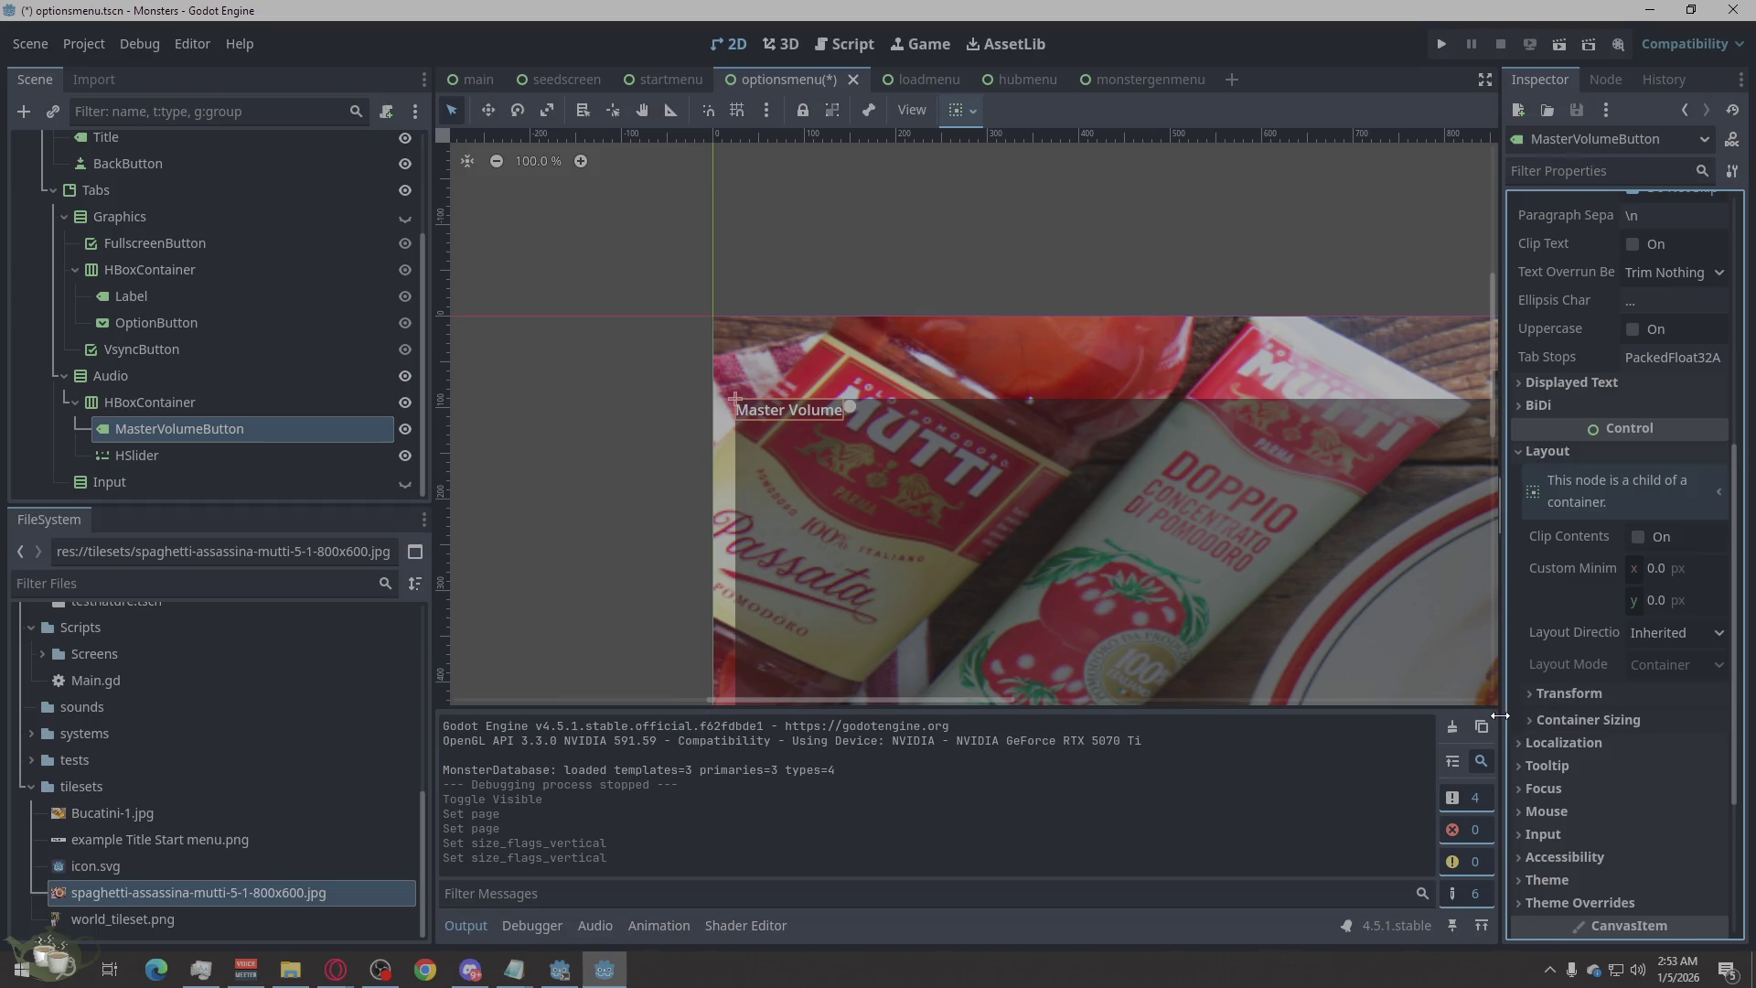
{"action": "left_click", "coordinate": [1531, 722]}
{"action": "left_click", "coordinate": [1658, 777]}
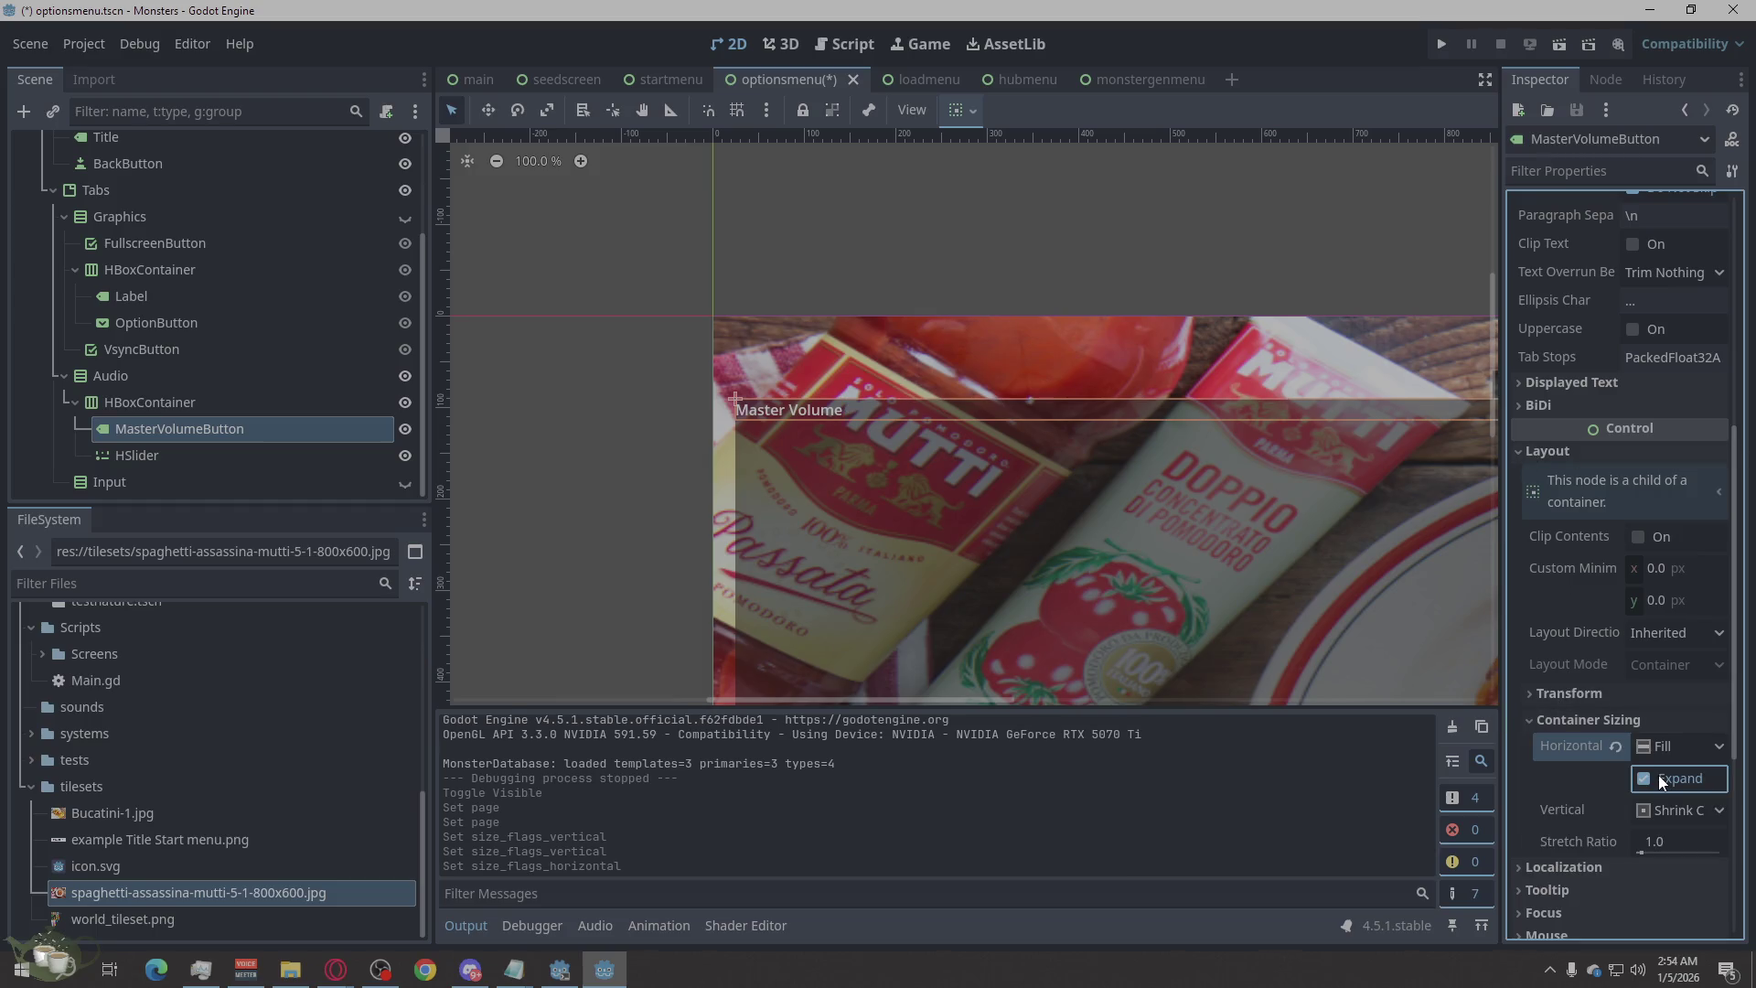
{"action": "left_click", "coordinate": [1675, 782]}
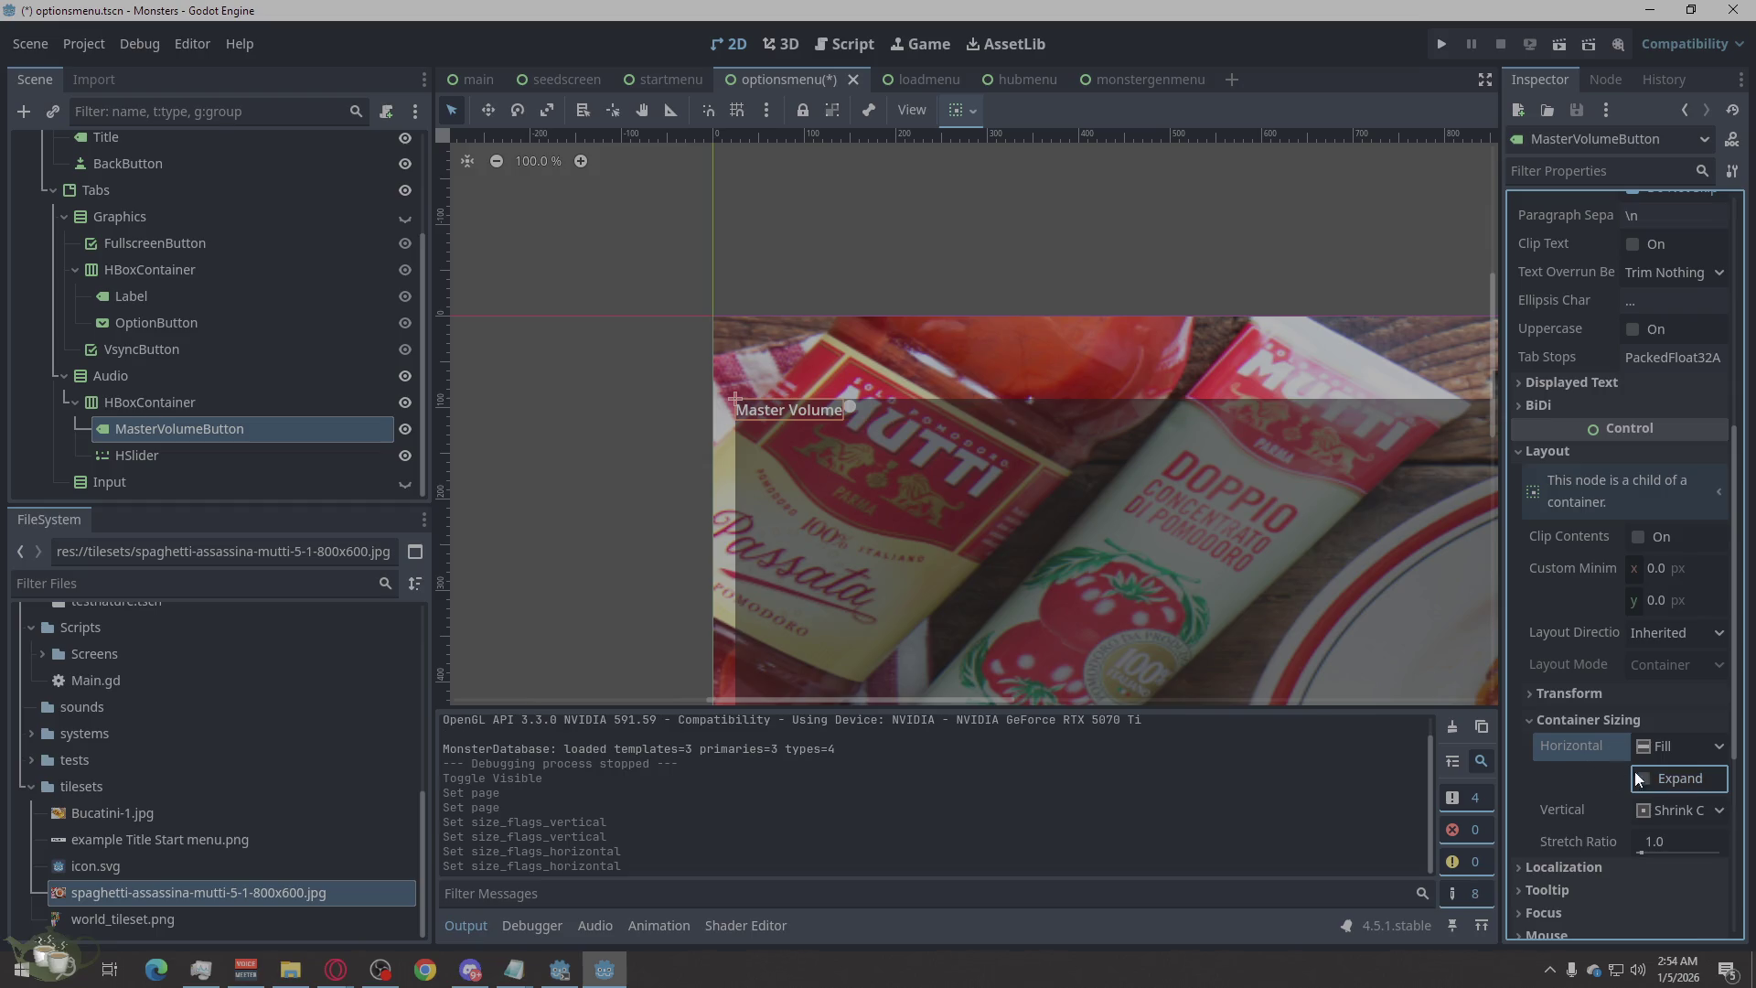
Enable horizontal Expand on the volume HSlider so it spans the row, then run the project.
{"action": "left_click", "coordinate": [143, 453]}
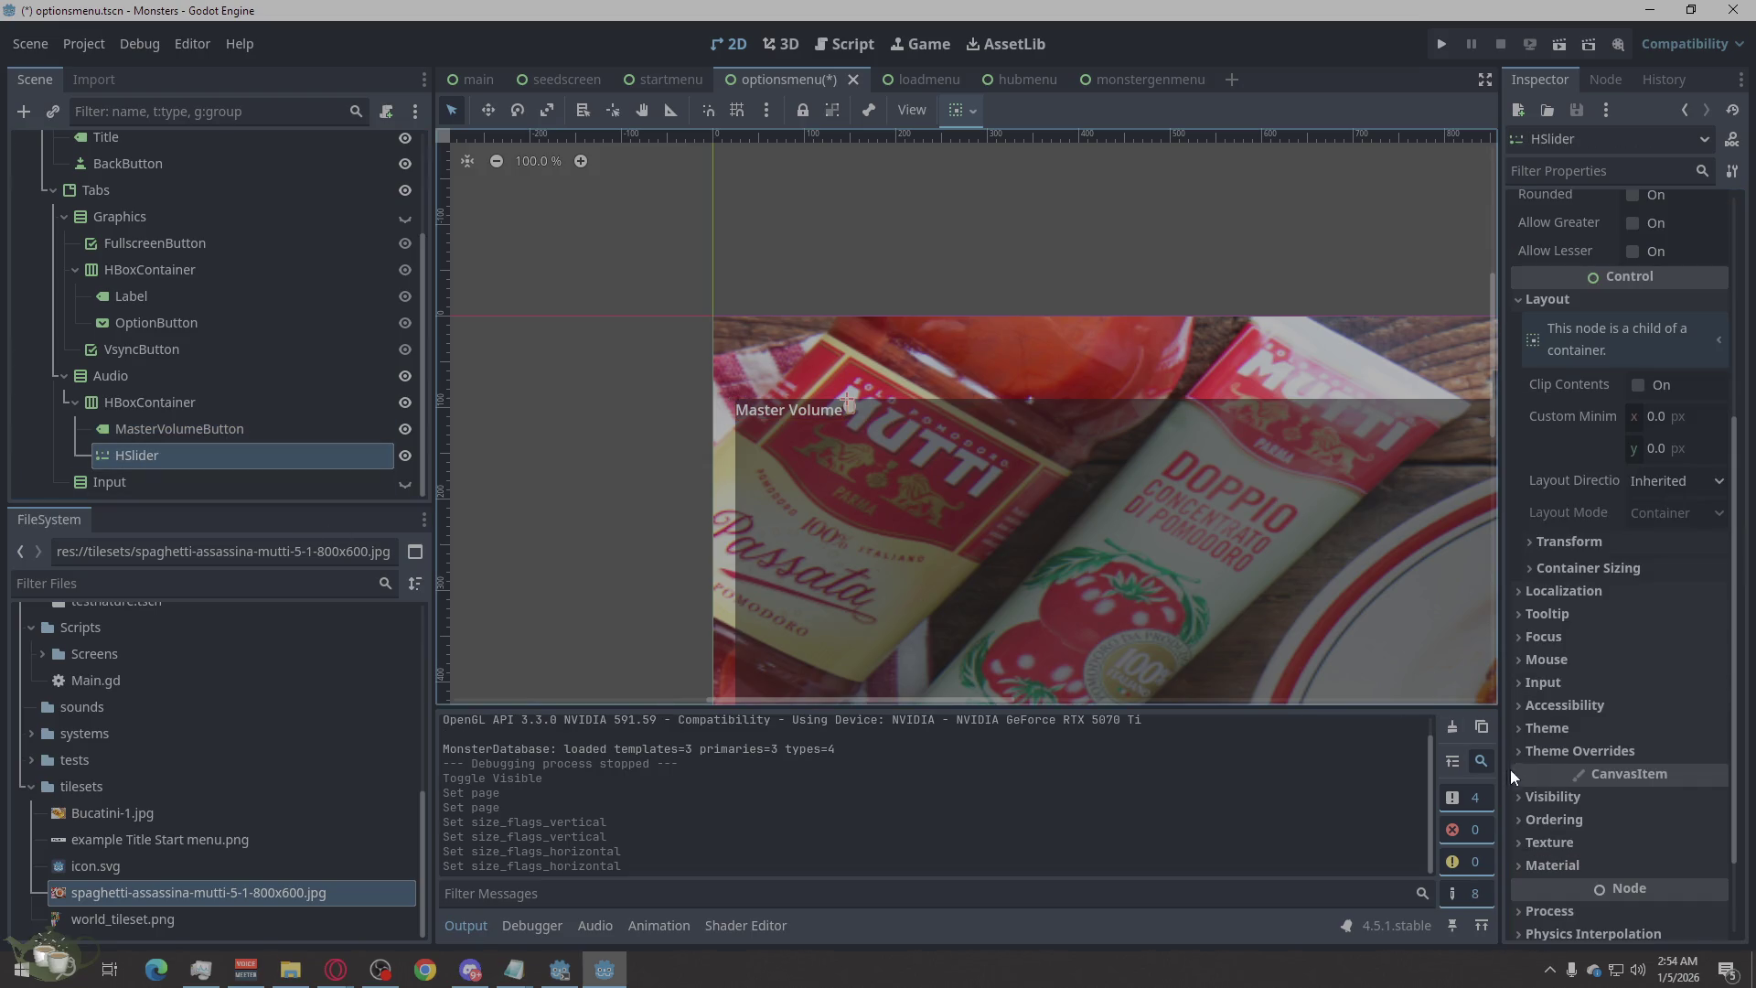
{"action": "left_click", "coordinate": [1555, 567]}
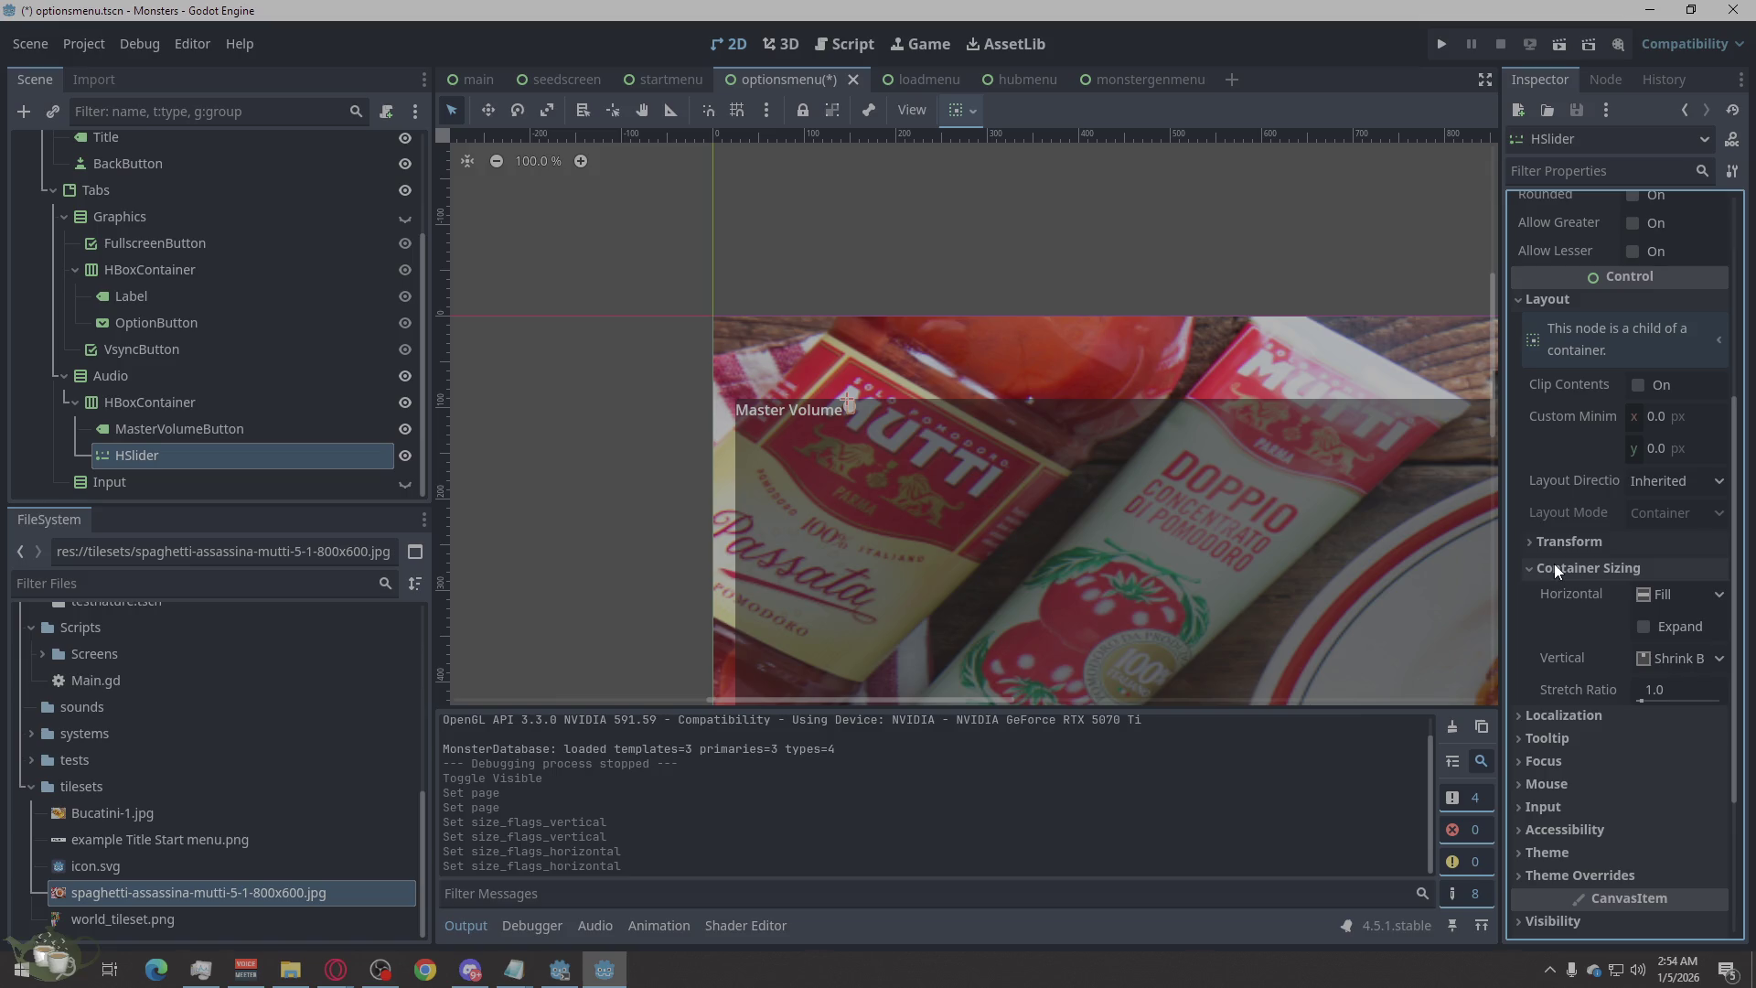
{"action": "left_click", "coordinate": [1642, 630]}
{"action": "scroll", "coordinate": [678, 515], "scroll_direction": "down", "scroll_amount": 4}
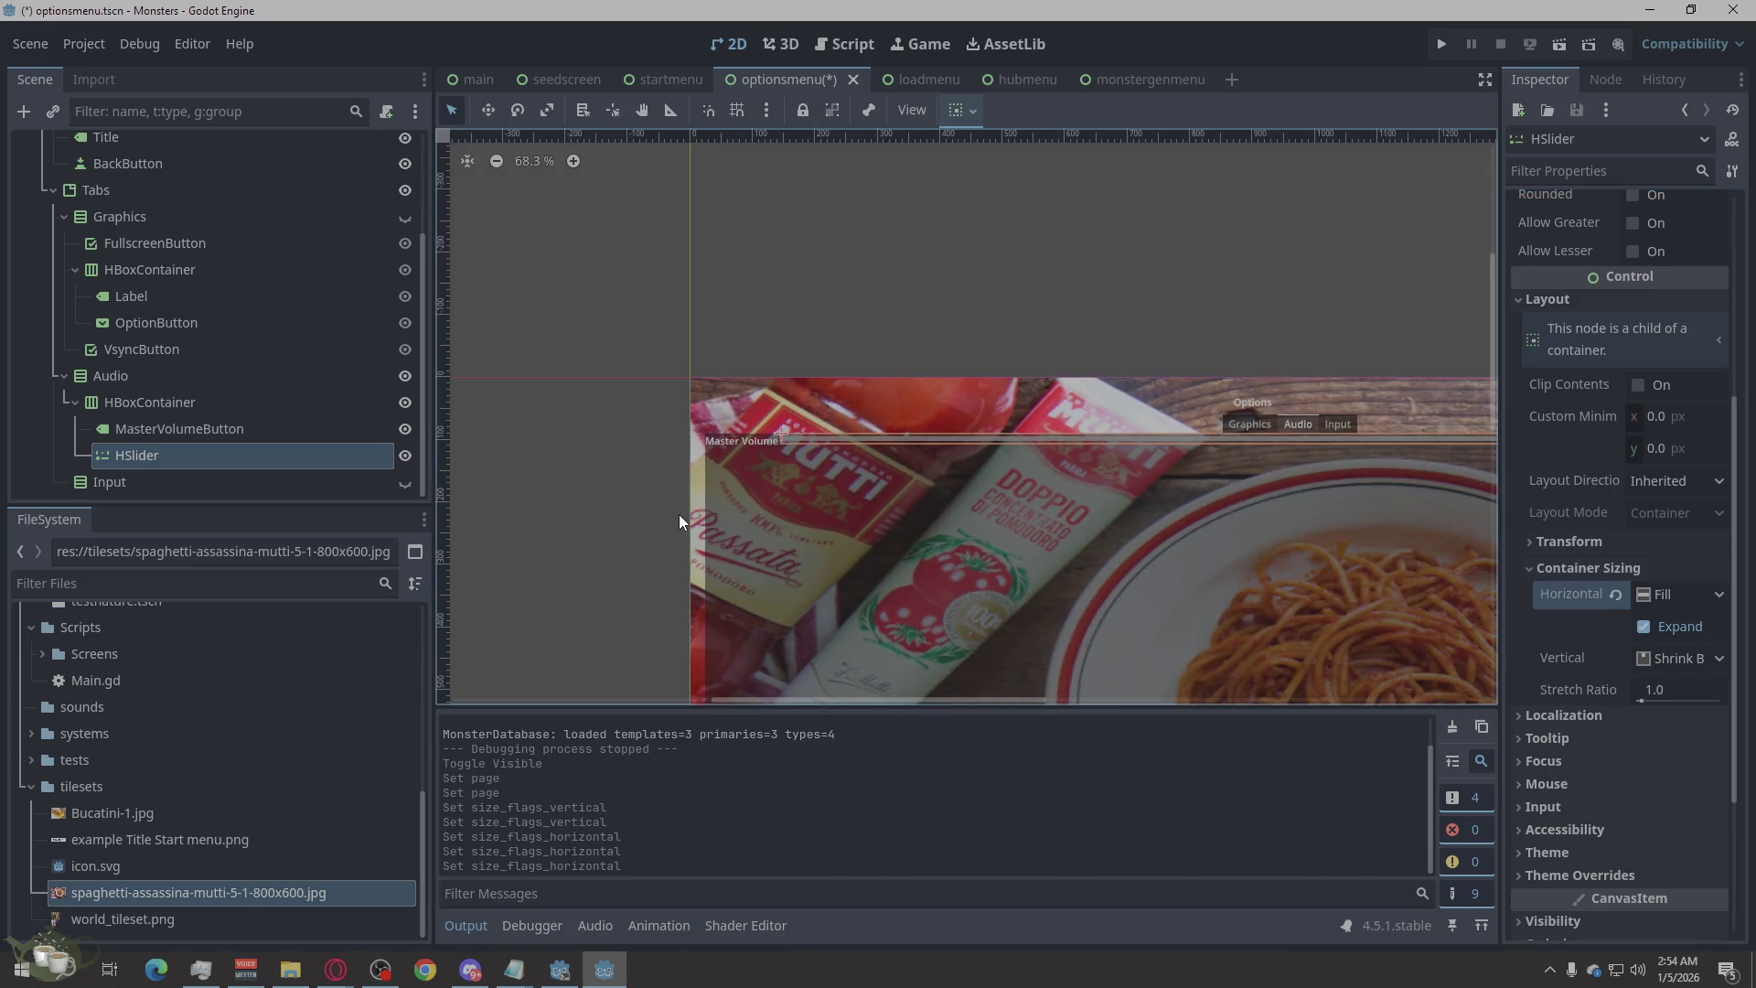
{"action": "scroll", "coordinate": [1128, 527], "scroll_direction": "up", "scroll_amount": 3}
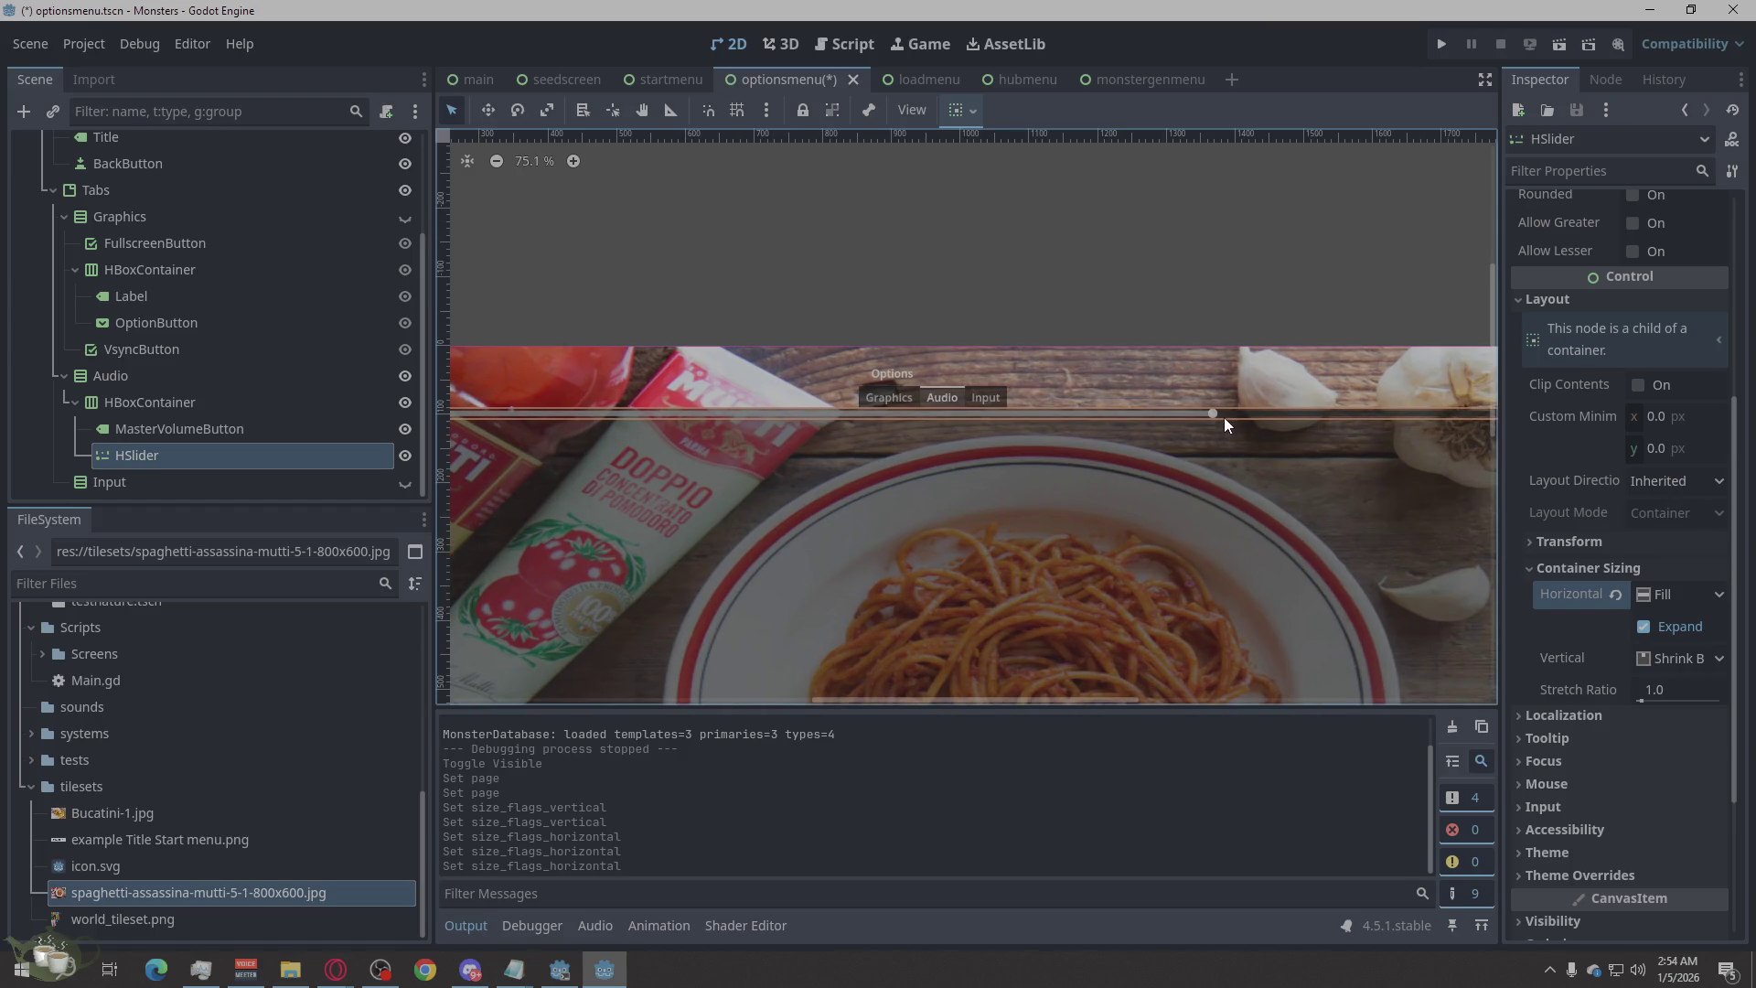
{"action": "left_click", "coordinate": [1443, 45]}
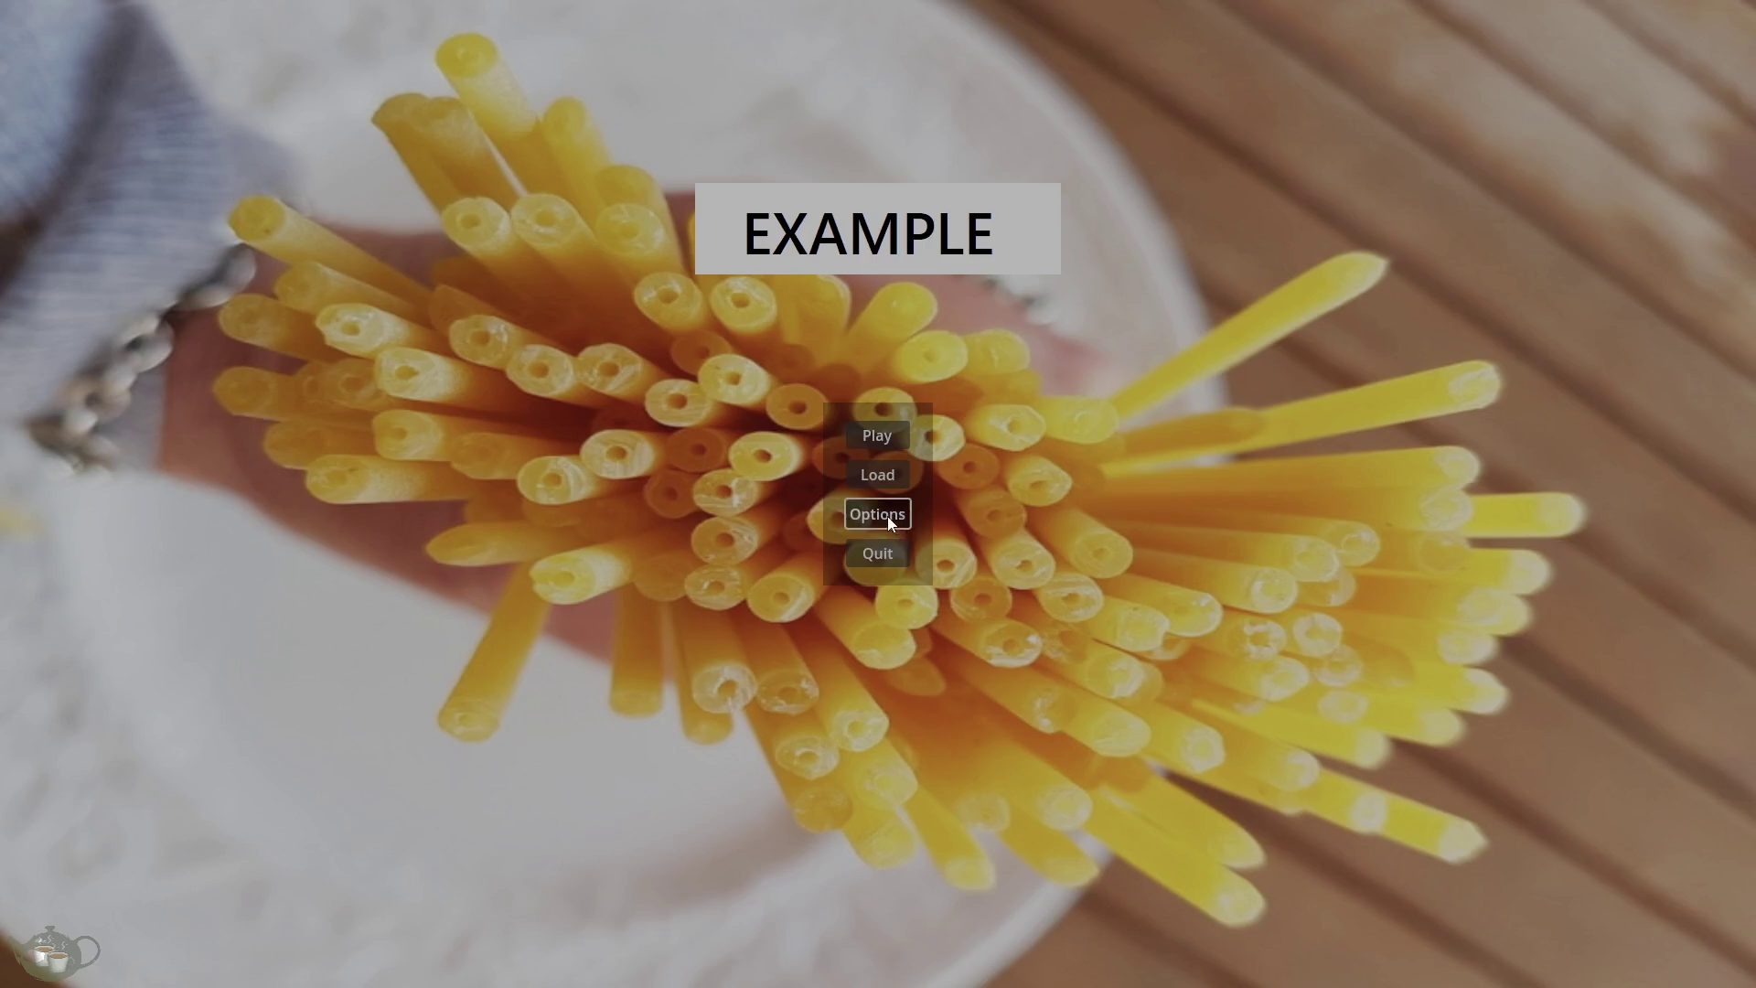
In the running game, open Options, drag the Master Volume slider, return to the menu, and close it.
{"action": "left_click", "coordinate": [888, 517]}
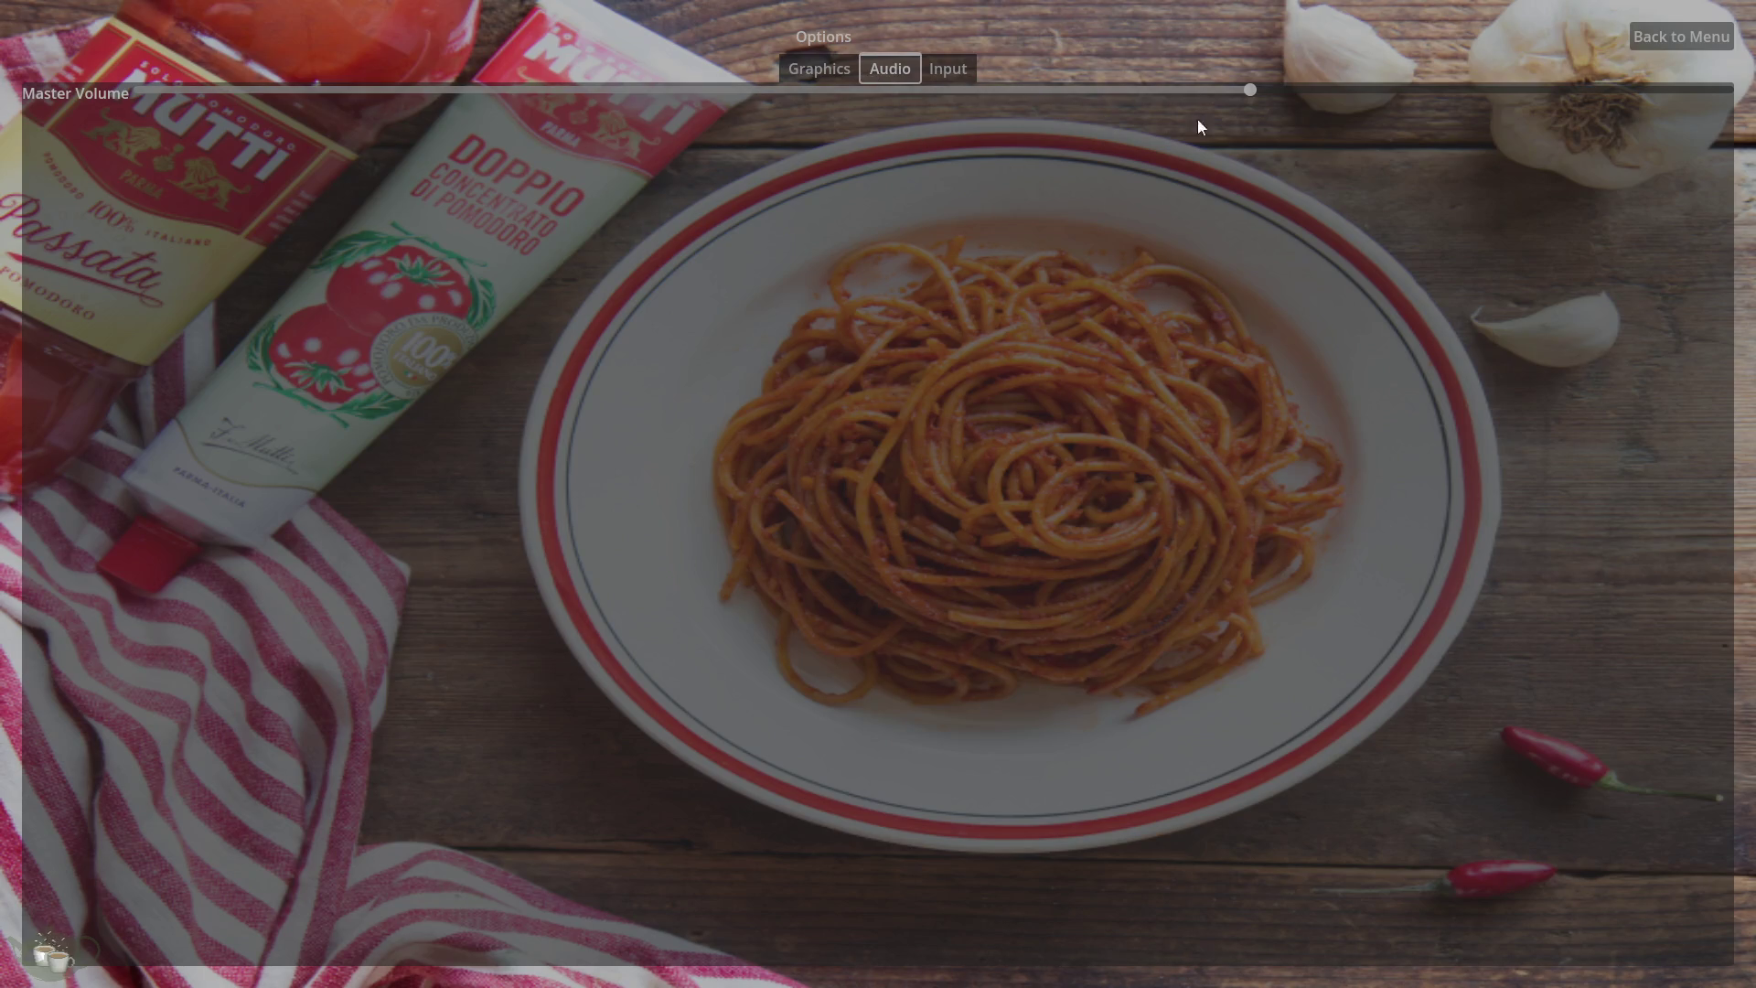
{"action": "mouse_move", "coordinate": [1253, 94]}
{"action": "left_mouse_down"}
{"action": "mouse_move", "coordinate": [605, 100]}
{"action": "mouse_move", "coordinate": [175, 129]}
{"action": "mouse_move", "coordinate": [746, 109]}
{"action": "mouse_move", "coordinate": [1734, 160]}
{"action": "mouse_move", "coordinate": [912, 166]}
{"action": "left_mouse_up"}
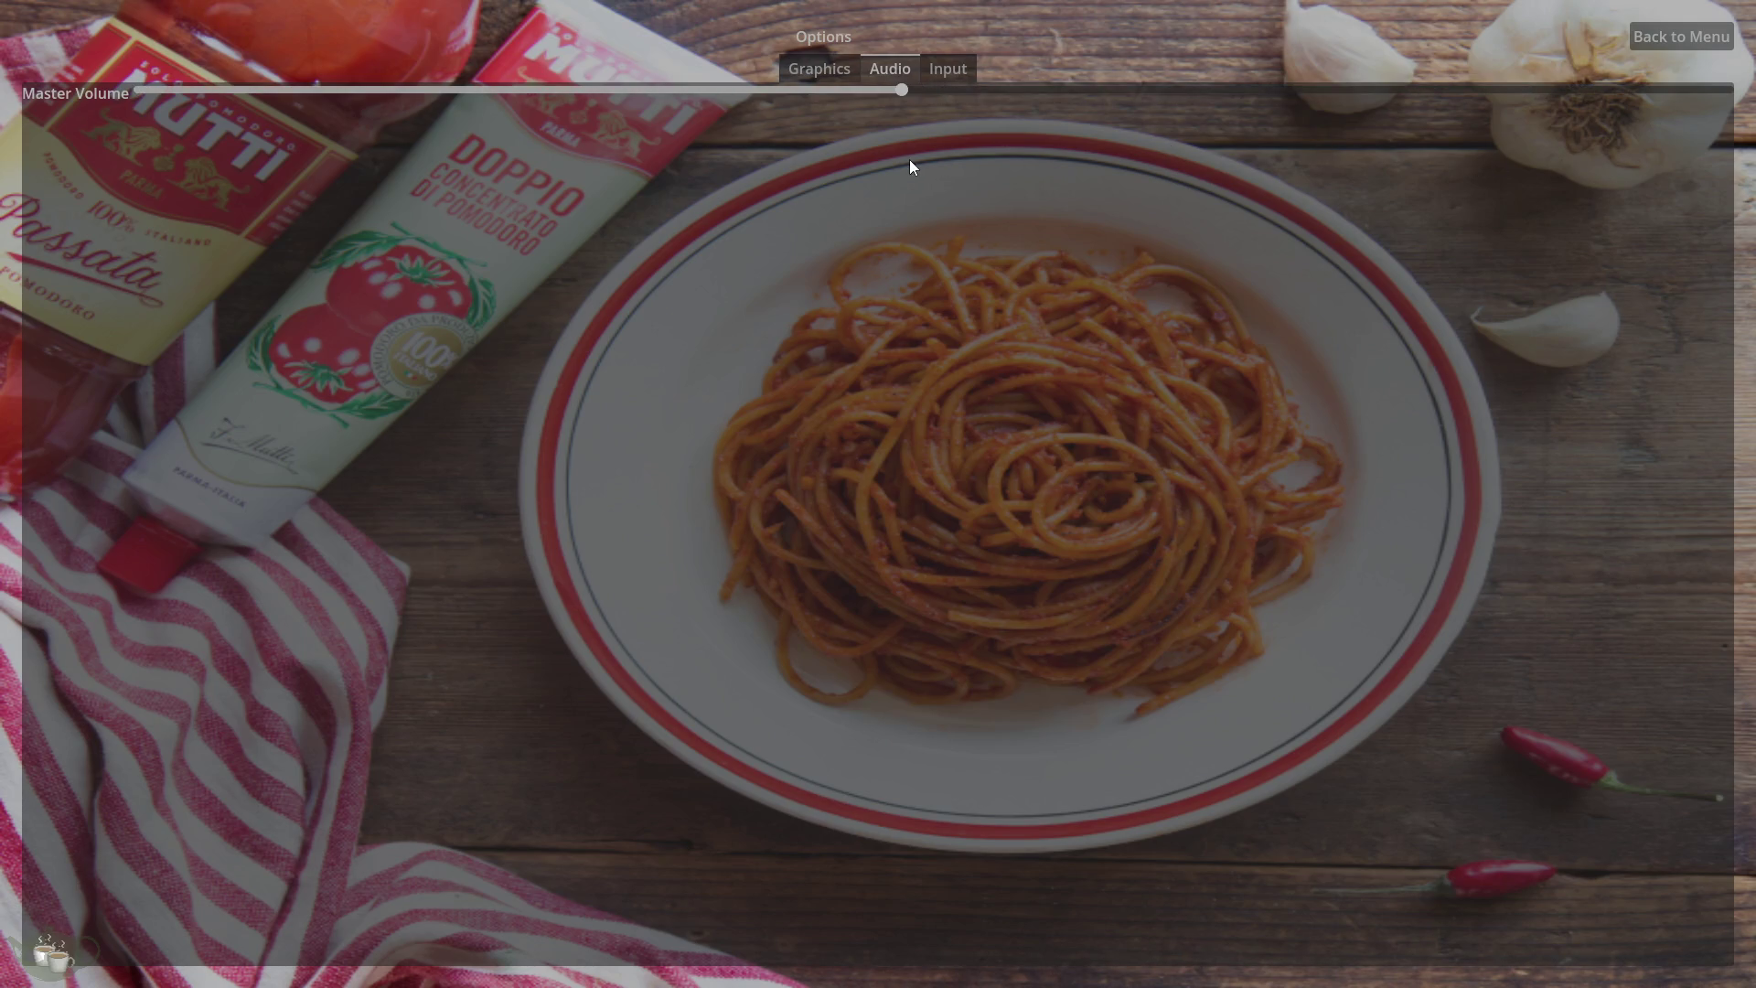
{"action": "left_click", "coordinate": [1700, 34]}
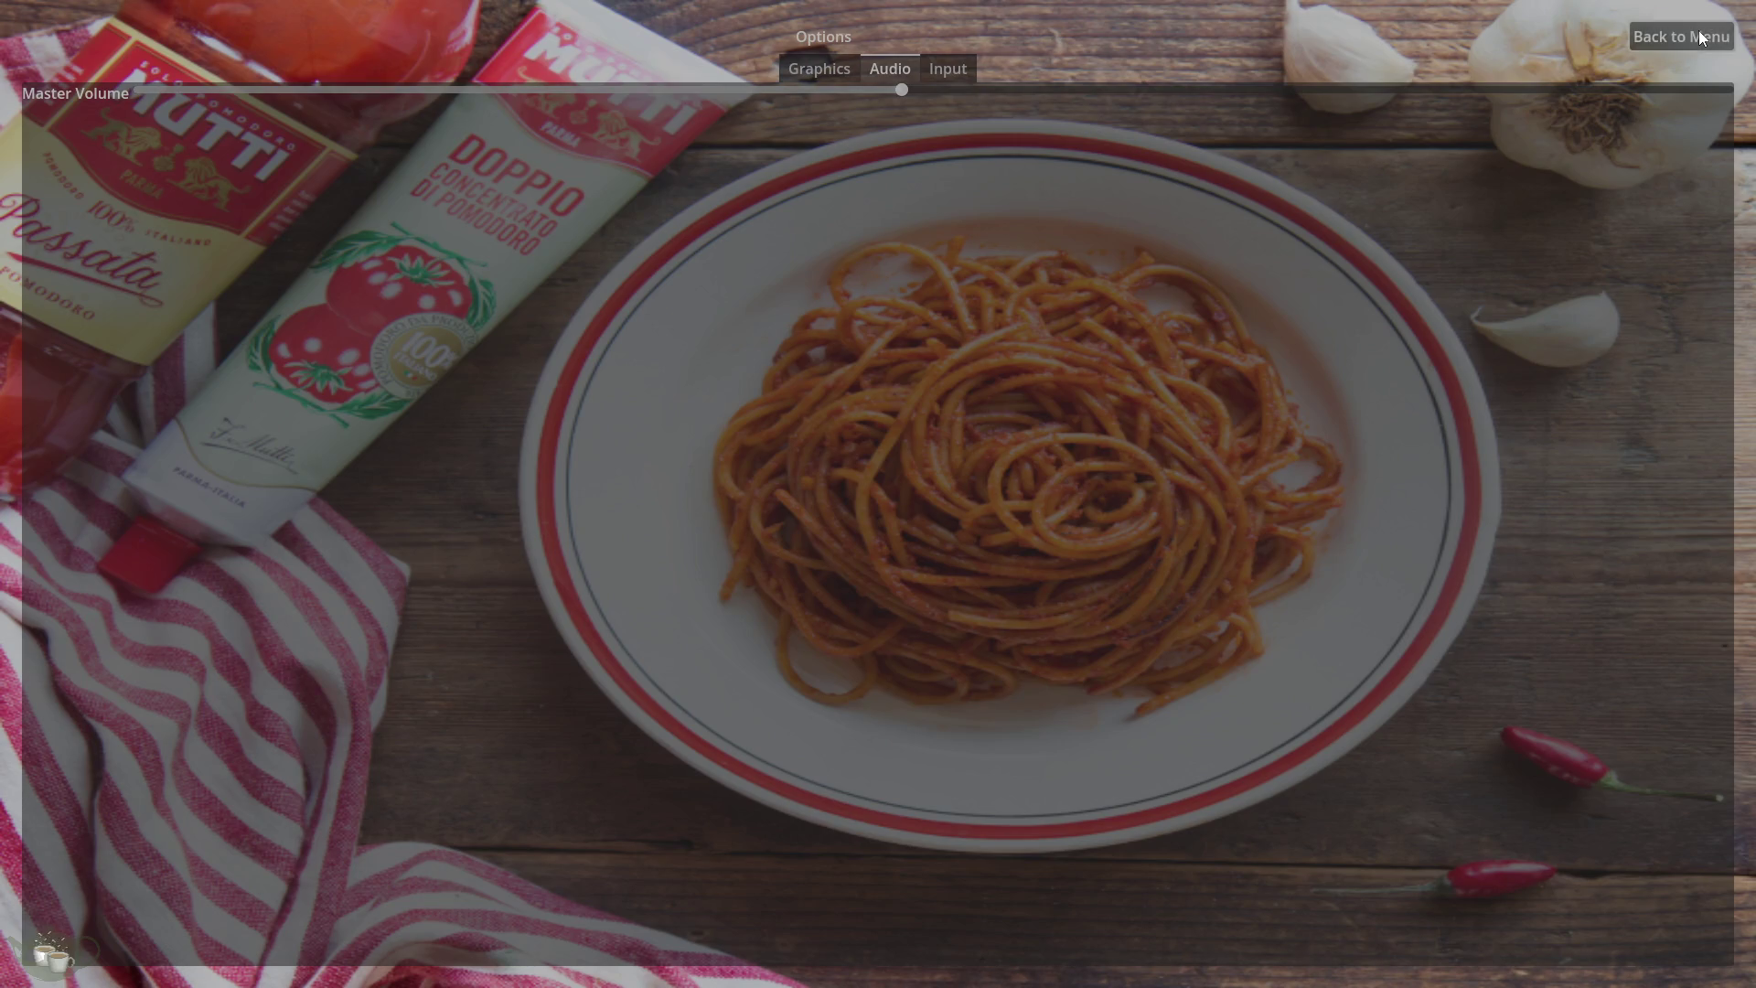
{"action": "left_click", "coordinate": [873, 564]}
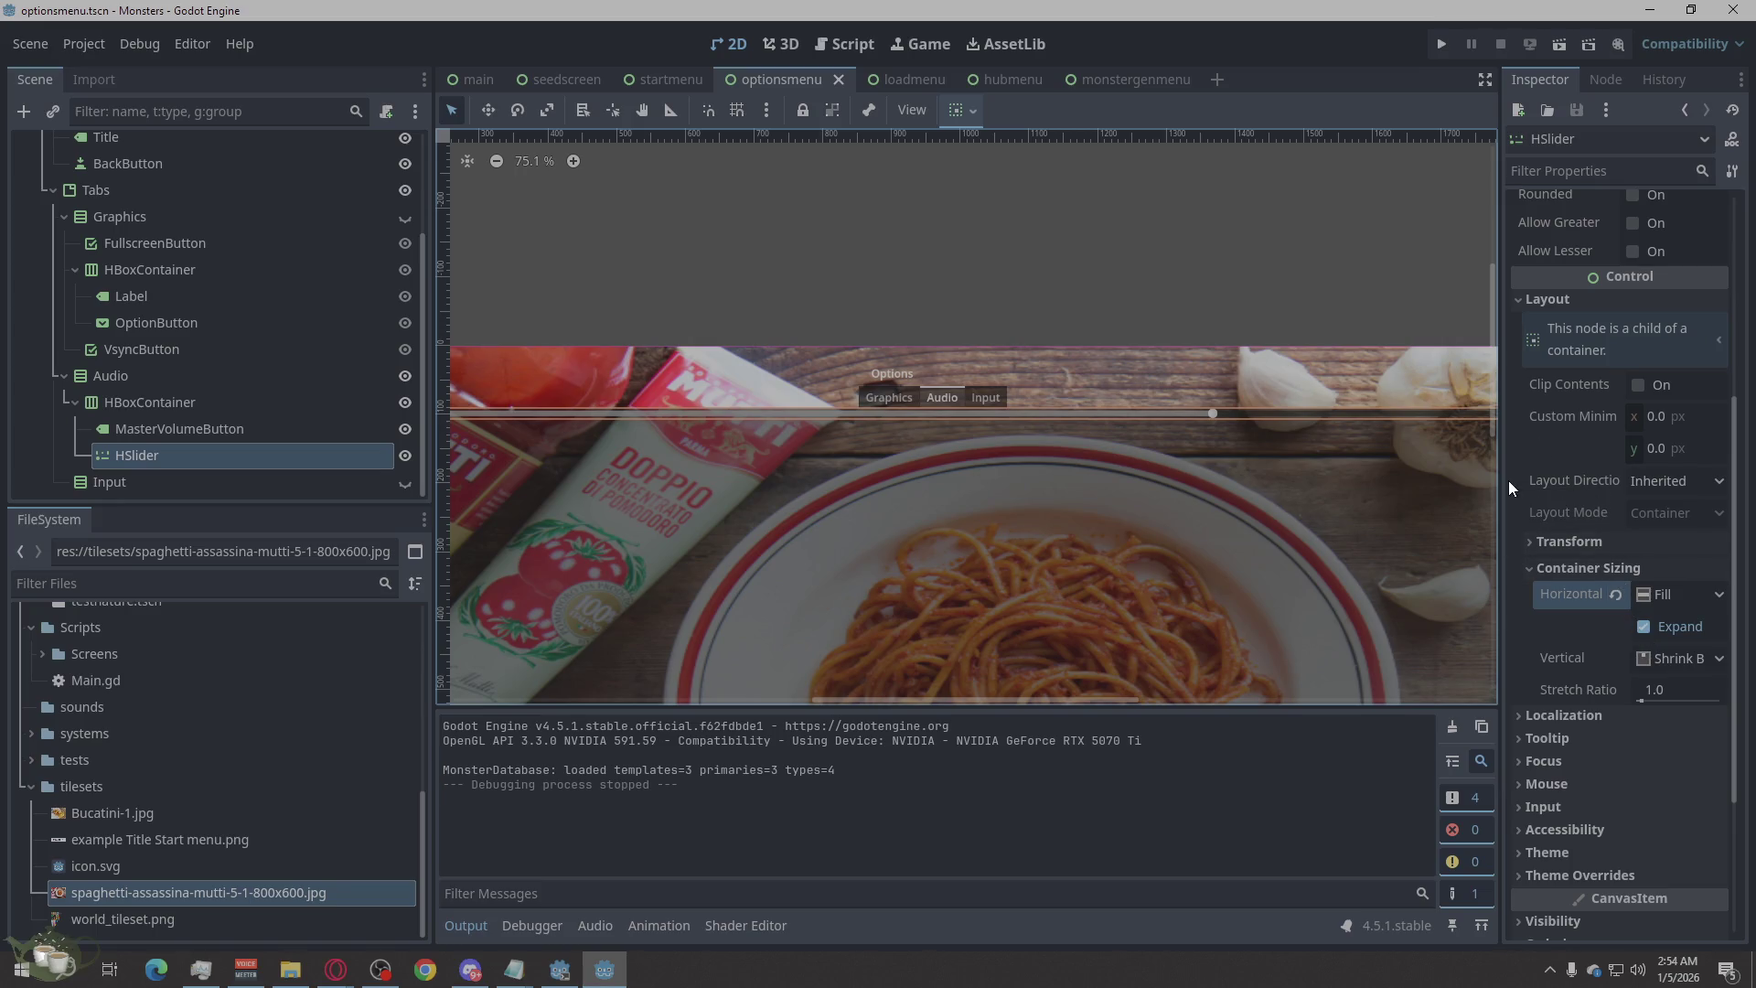
Expand the HSlider's Theme Overrides > Constants section in the Inspector.
{"action": "scroll", "coordinate": [986, 402], "scroll_direction": "down", "scroll_amount": 4}
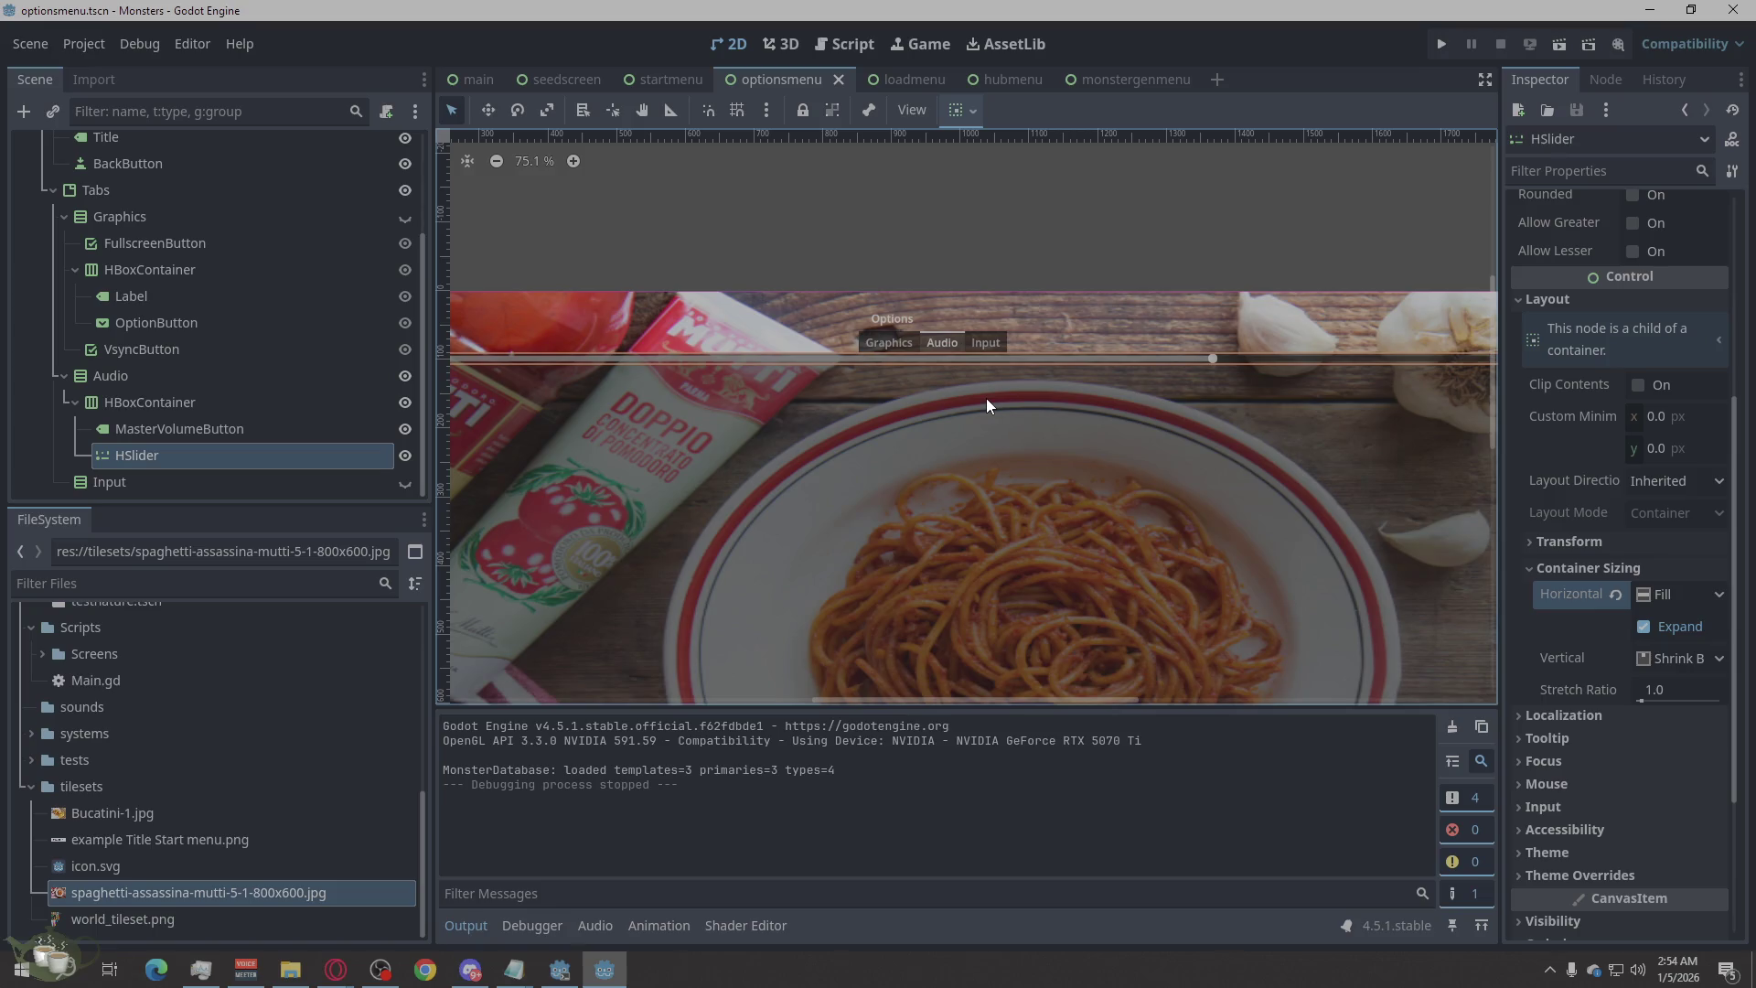
{"action": "scroll", "coordinate": [987, 405], "scroll_direction": "down", "scroll_amount": 1}
{"action": "scroll", "coordinate": [938, 525], "scroll_direction": "up", "scroll_amount": 2}
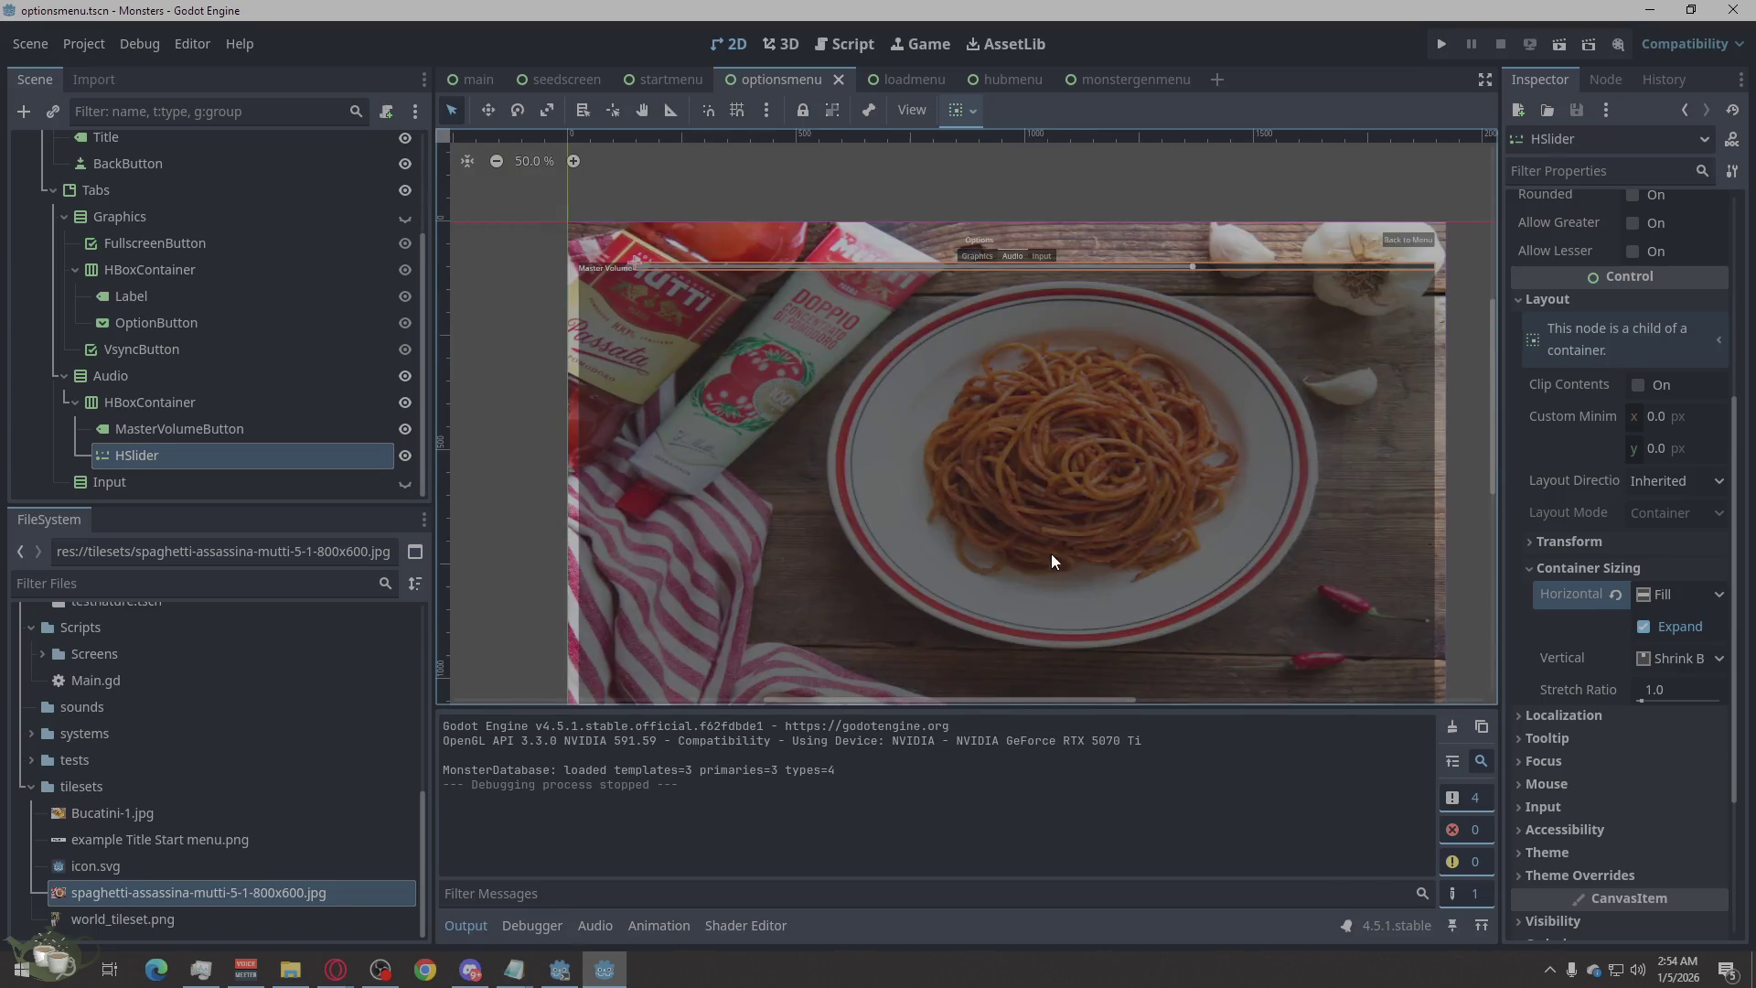
{"action": "scroll", "coordinate": [1052, 553], "scroll_direction": "down", "scroll_amount": 1}
{"action": "scroll", "coordinate": [1049, 545], "scroll_direction": "up", "scroll_amount": 2}
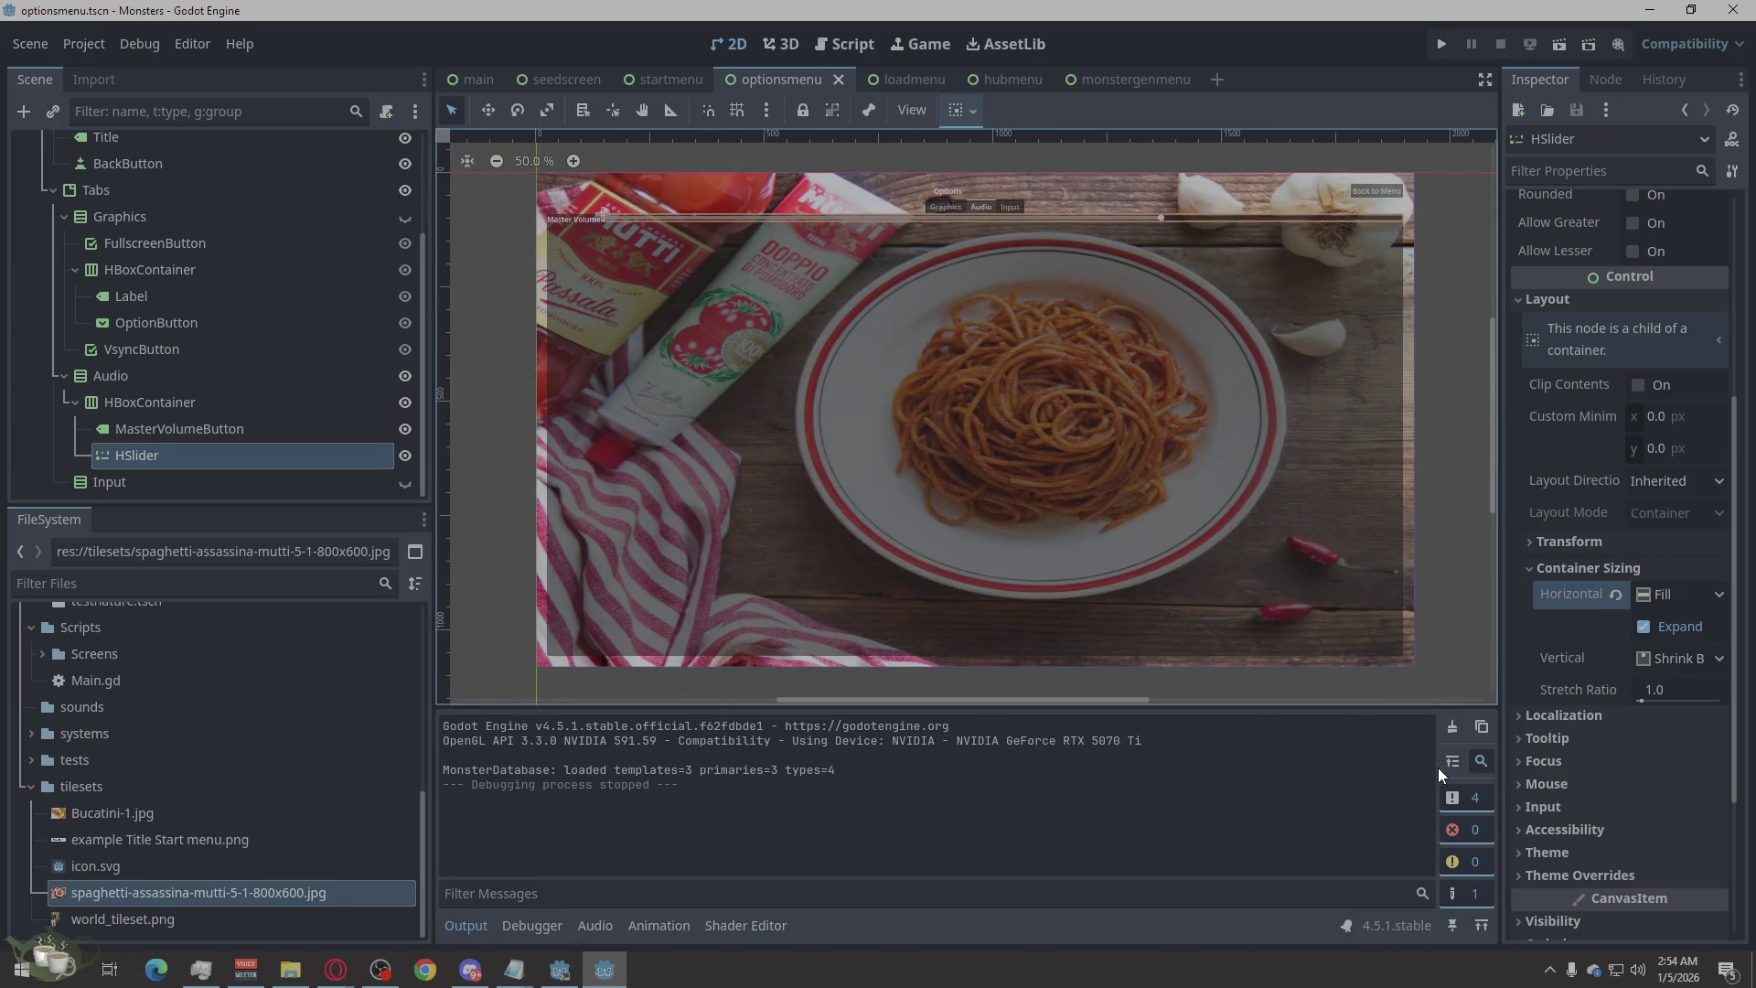
{"action": "left_click", "coordinate": [1584, 880]}
{"action": "scroll", "coordinate": [1599, 785], "scroll_direction": "down", "scroll_amount": 2}
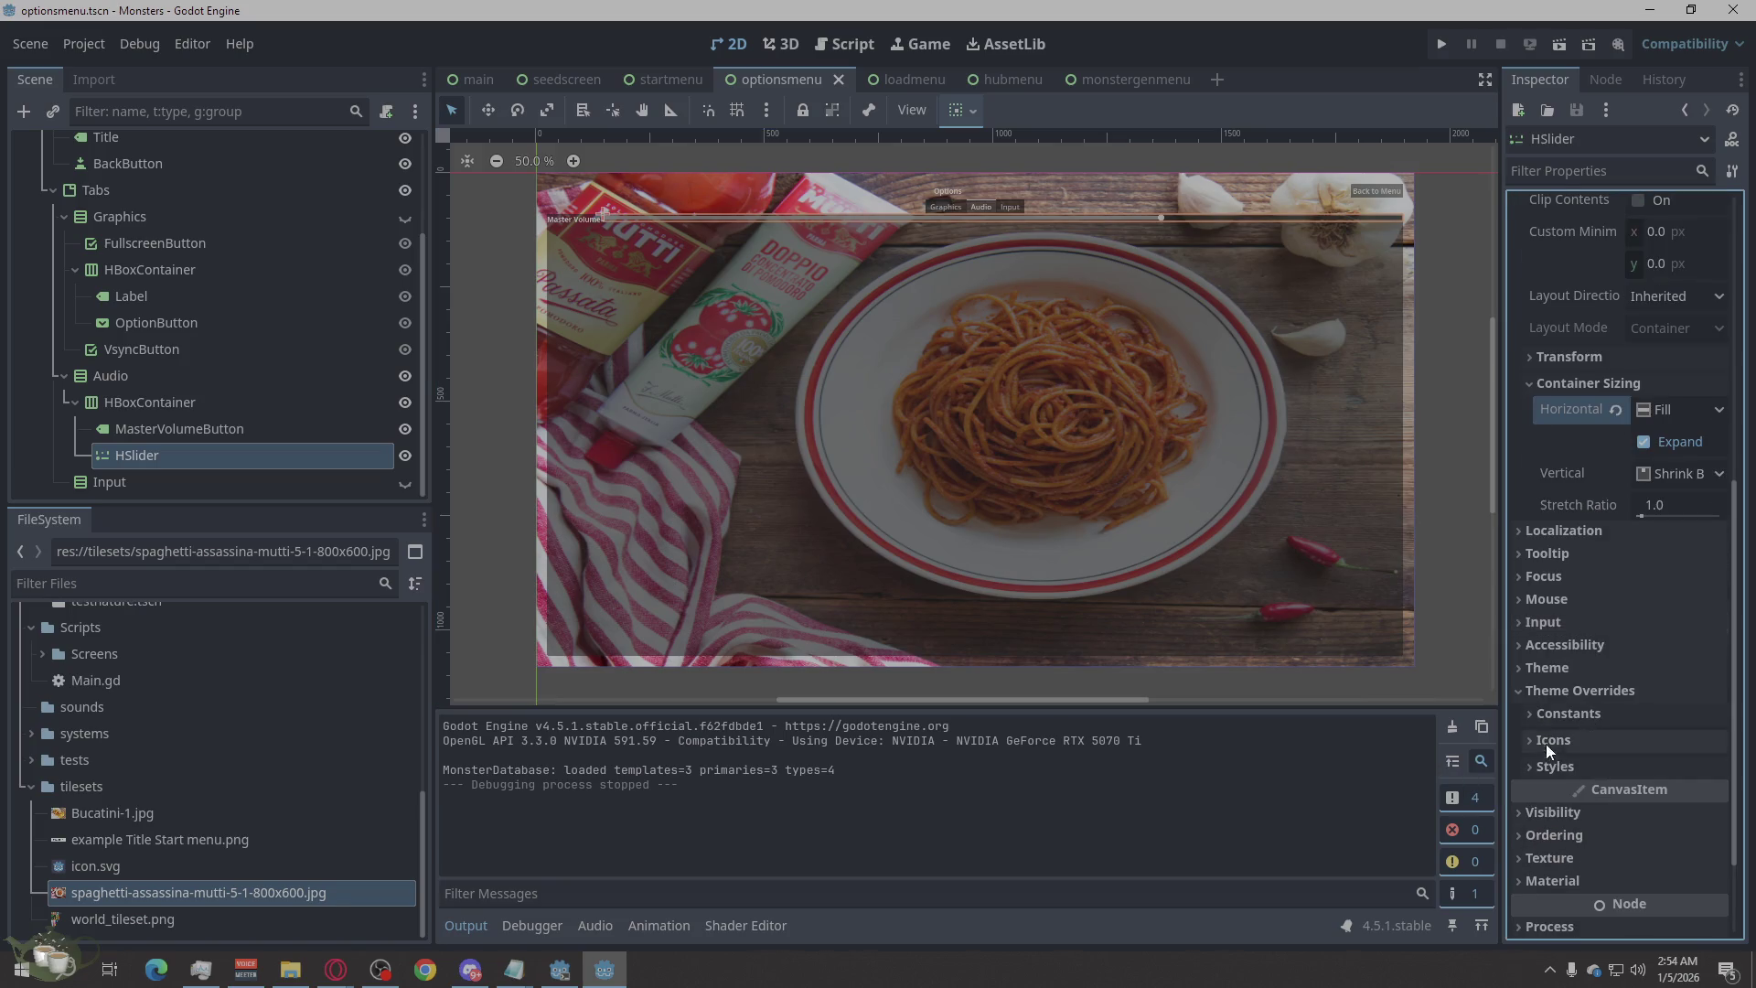
{"action": "left_click", "coordinate": [1536, 714]}
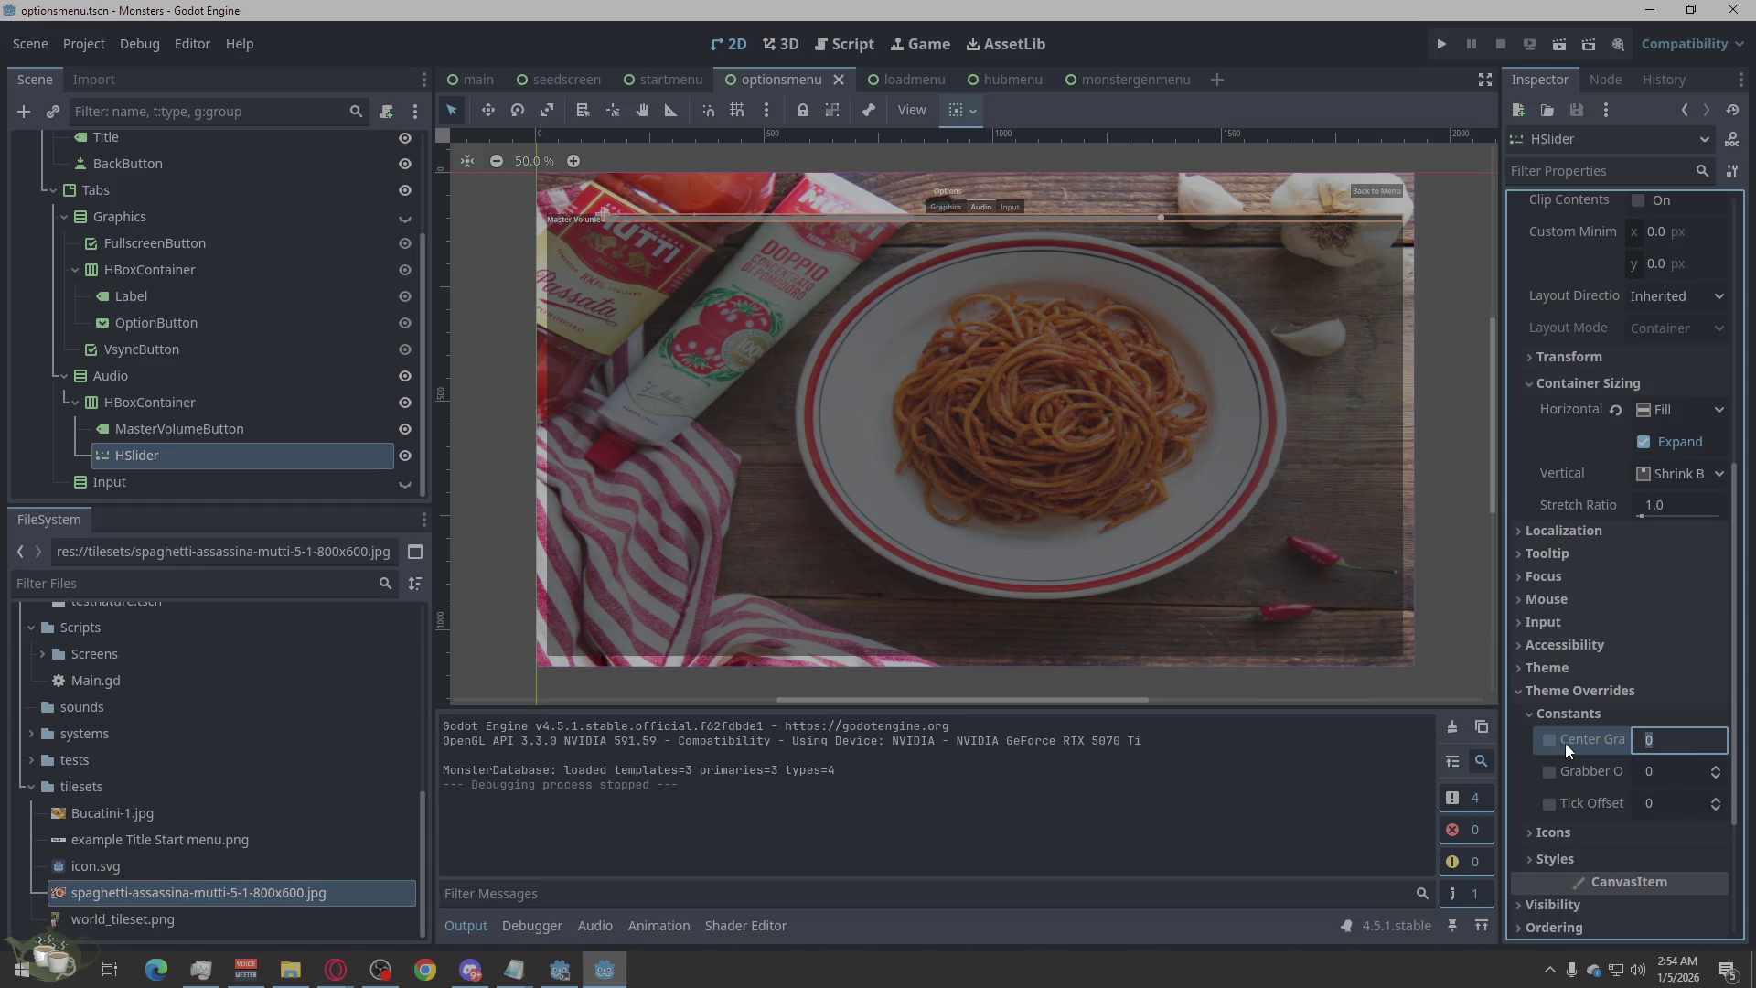
Set Center Grabber and Grabber Offset to 24, try Tick Offset 24, then remove that override.
{"action": "left_click", "coordinate": [1667, 772]}
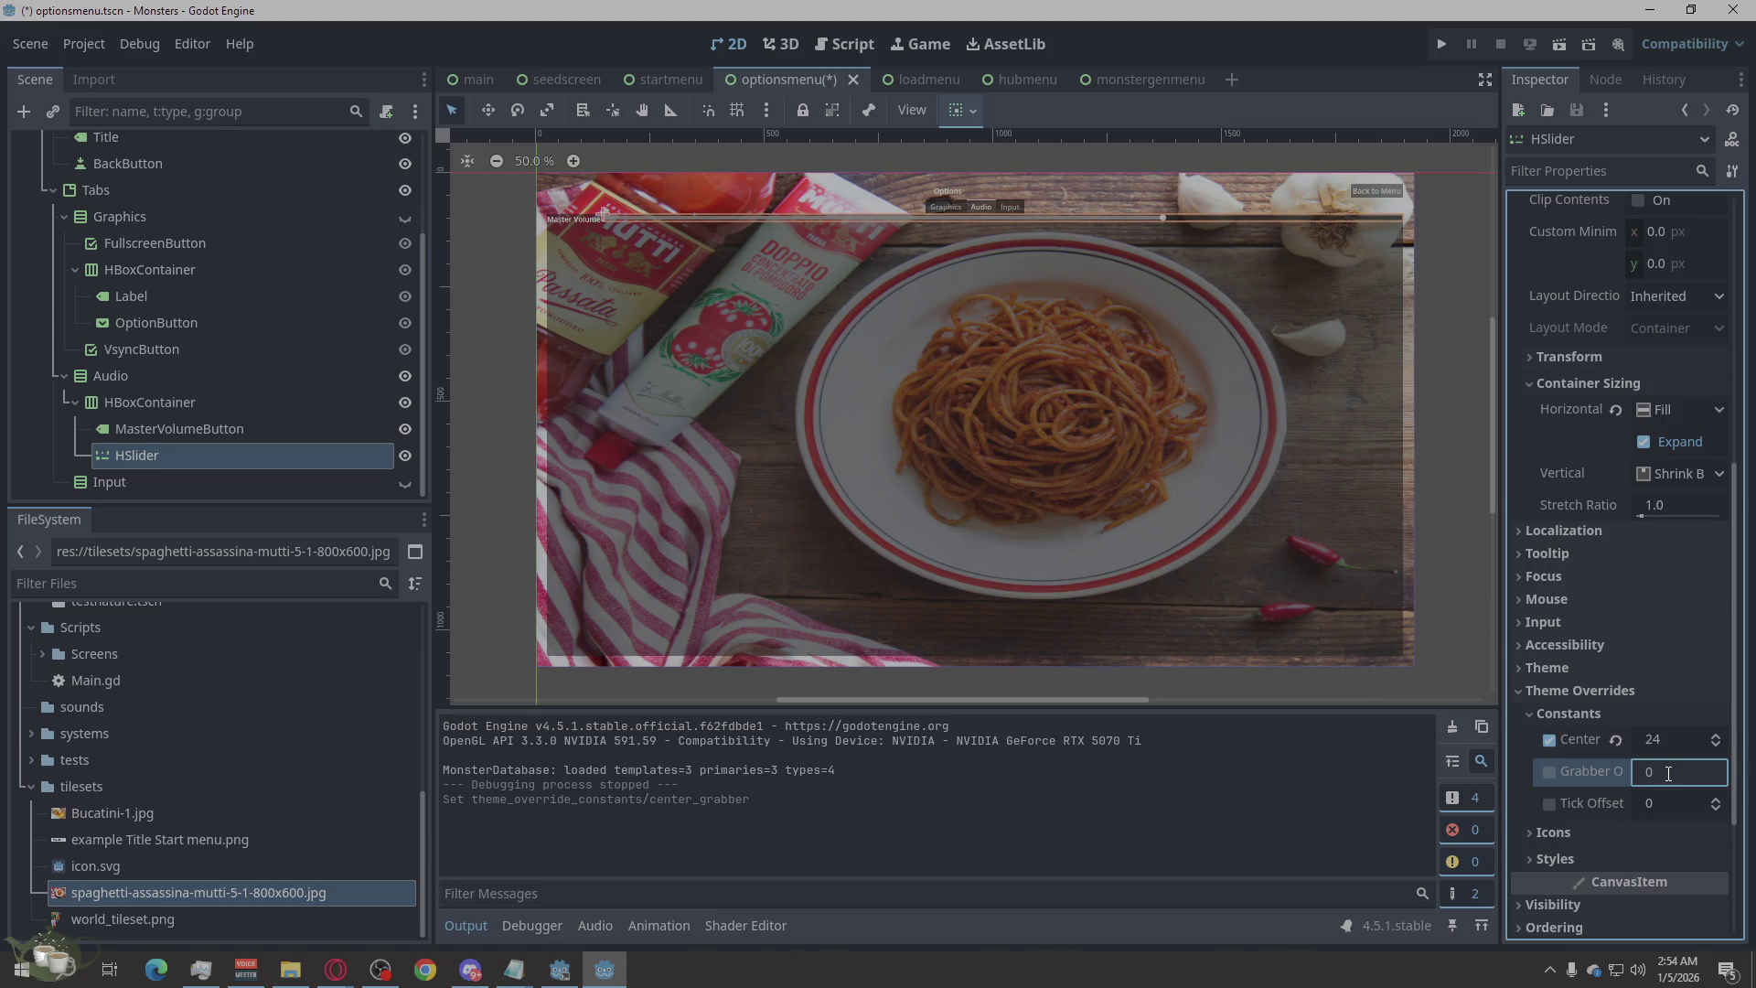
{"action": "type", "text": "24"}
{"action": "left_click", "coordinate": [1660, 803]}
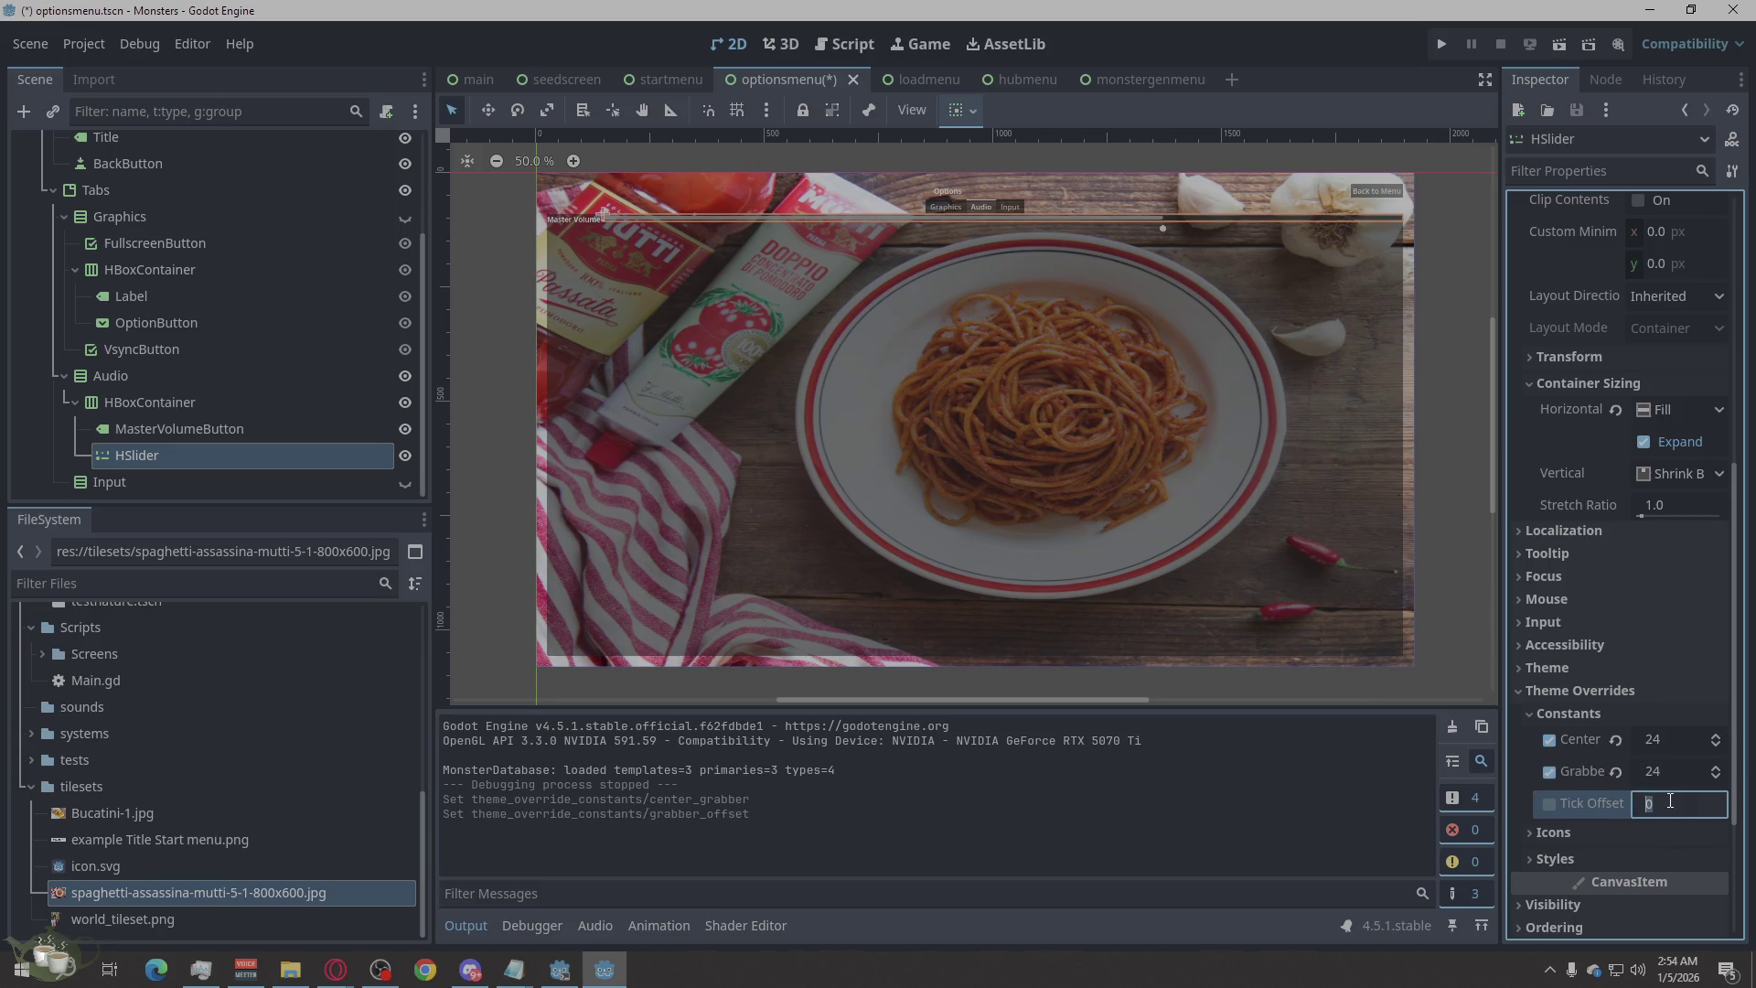
{"action": "type", "text": "20"}
{"action": "key", "text": "ctrl+a"}
{"action": "type", "text": "24"}
{"action": "key", "text": "Return"}
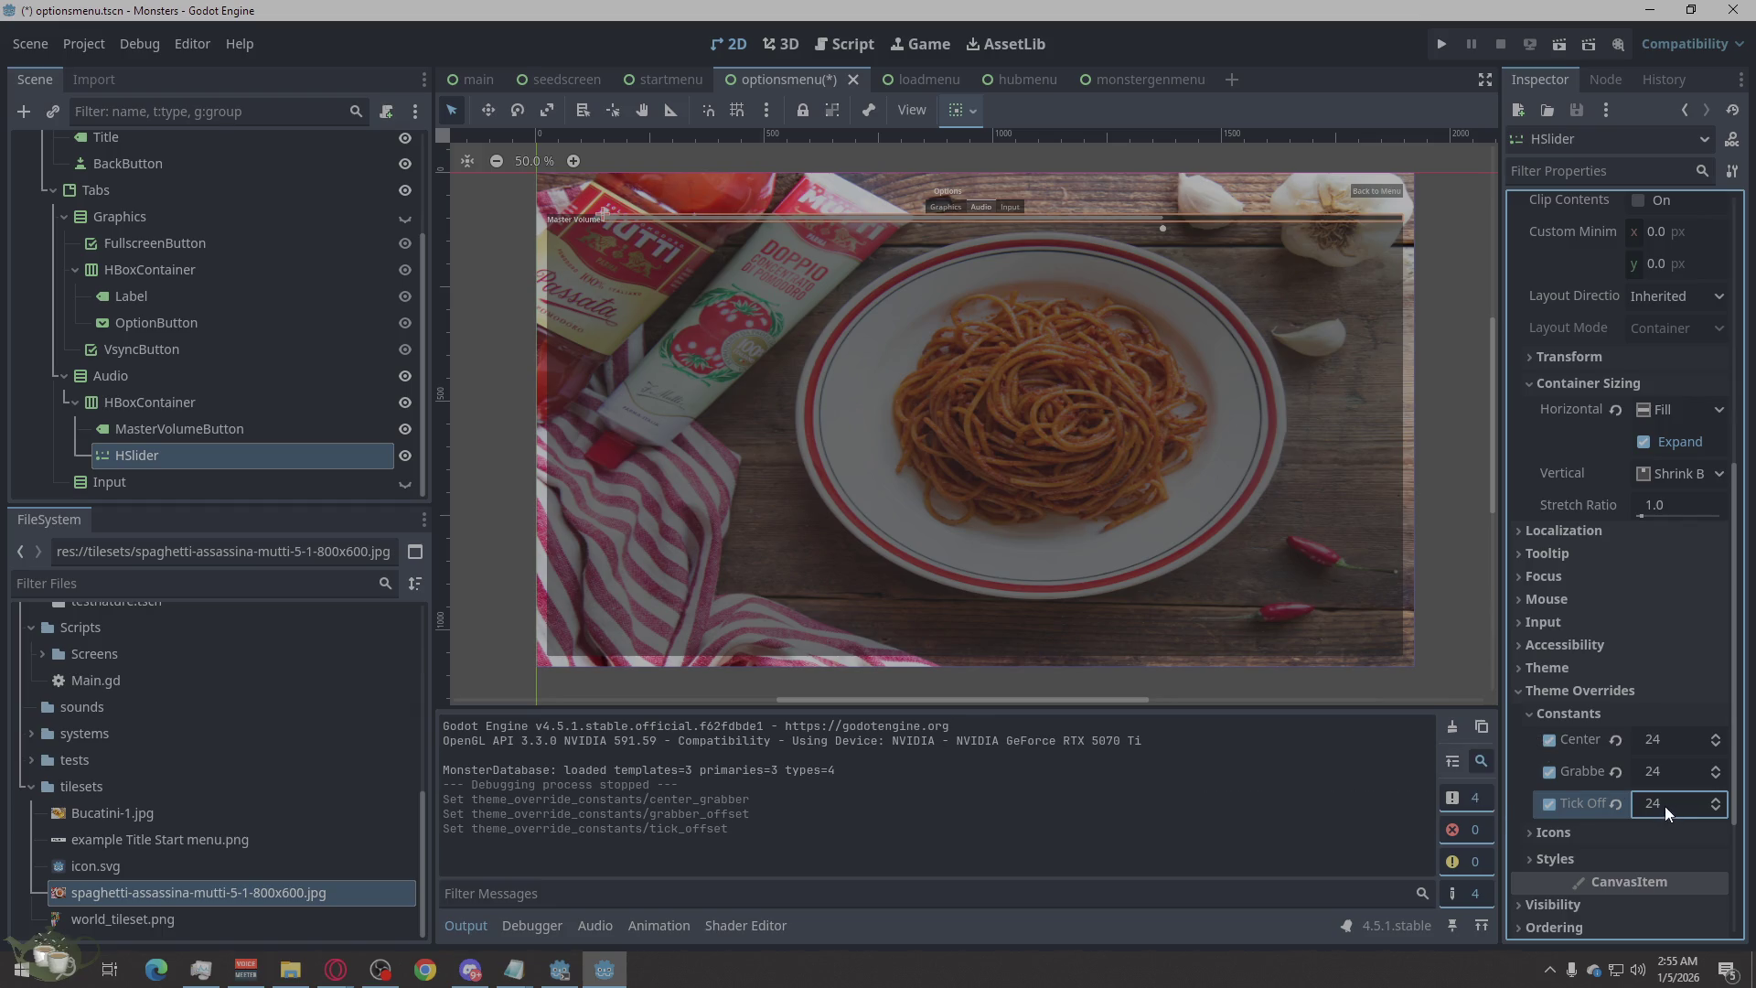
{"action": "left_click", "coordinate": [1551, 803]}
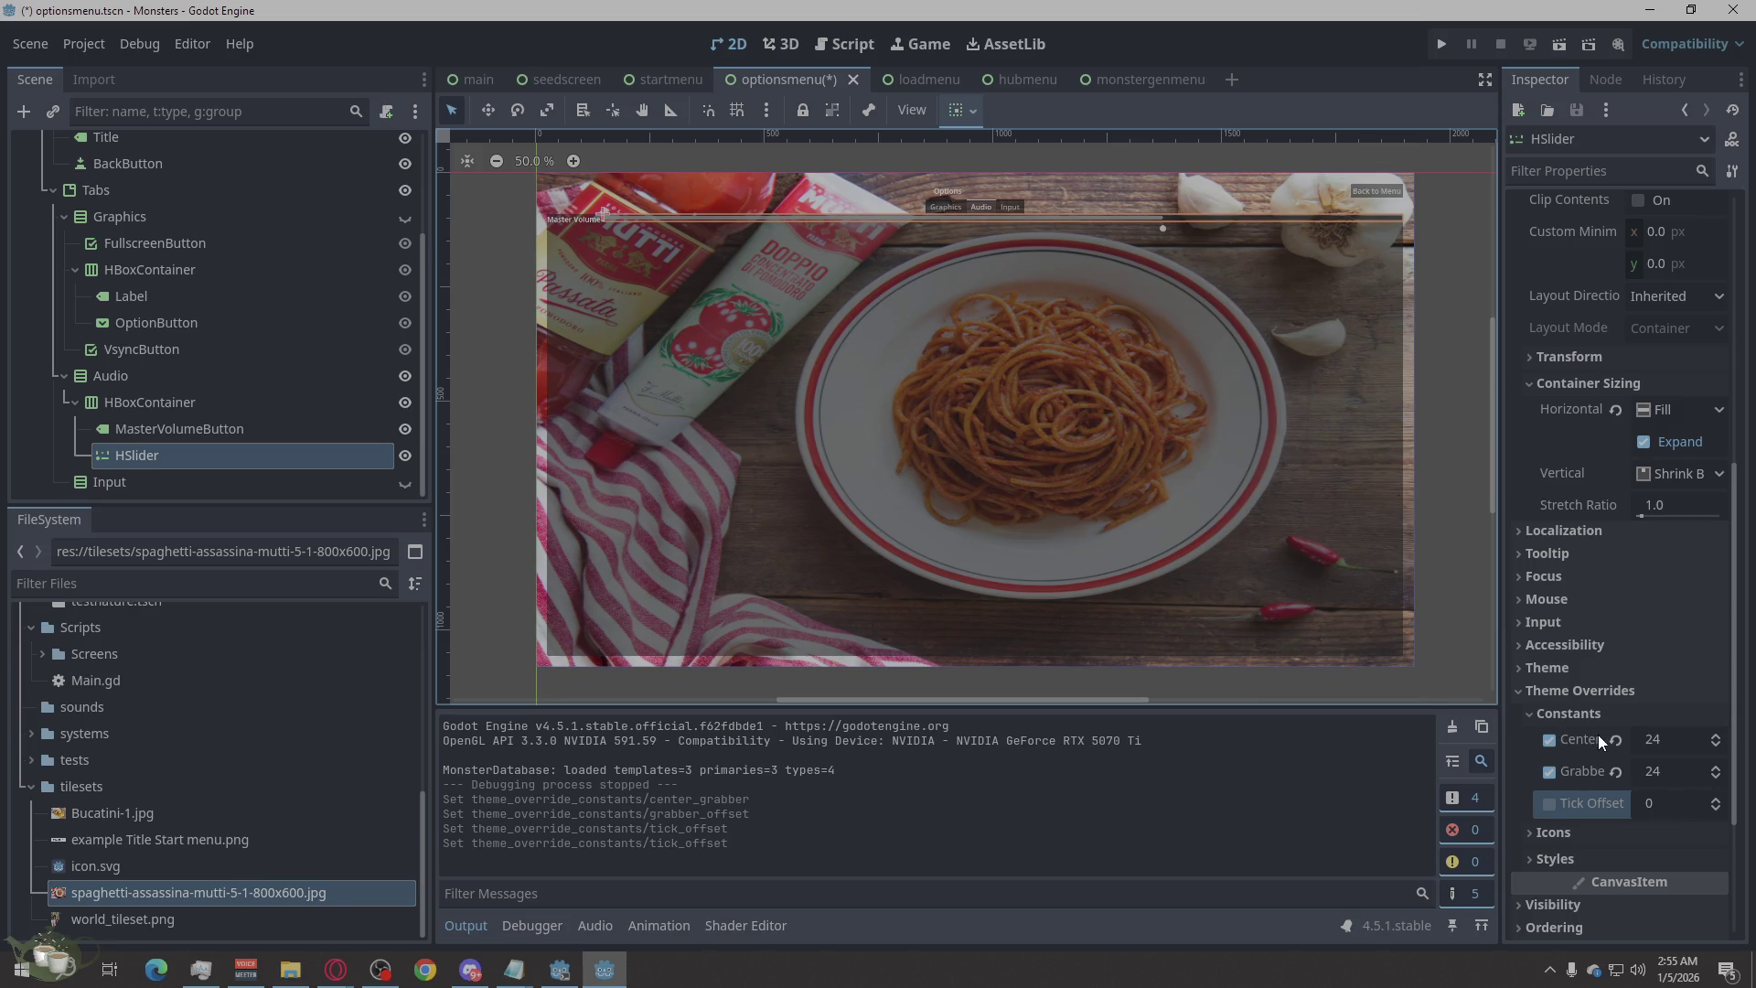
Inspect the Audio tab node and the MasterVolumeButton label's layout settings.
{"action": "left_click", "coordinate": [1416, 273]}
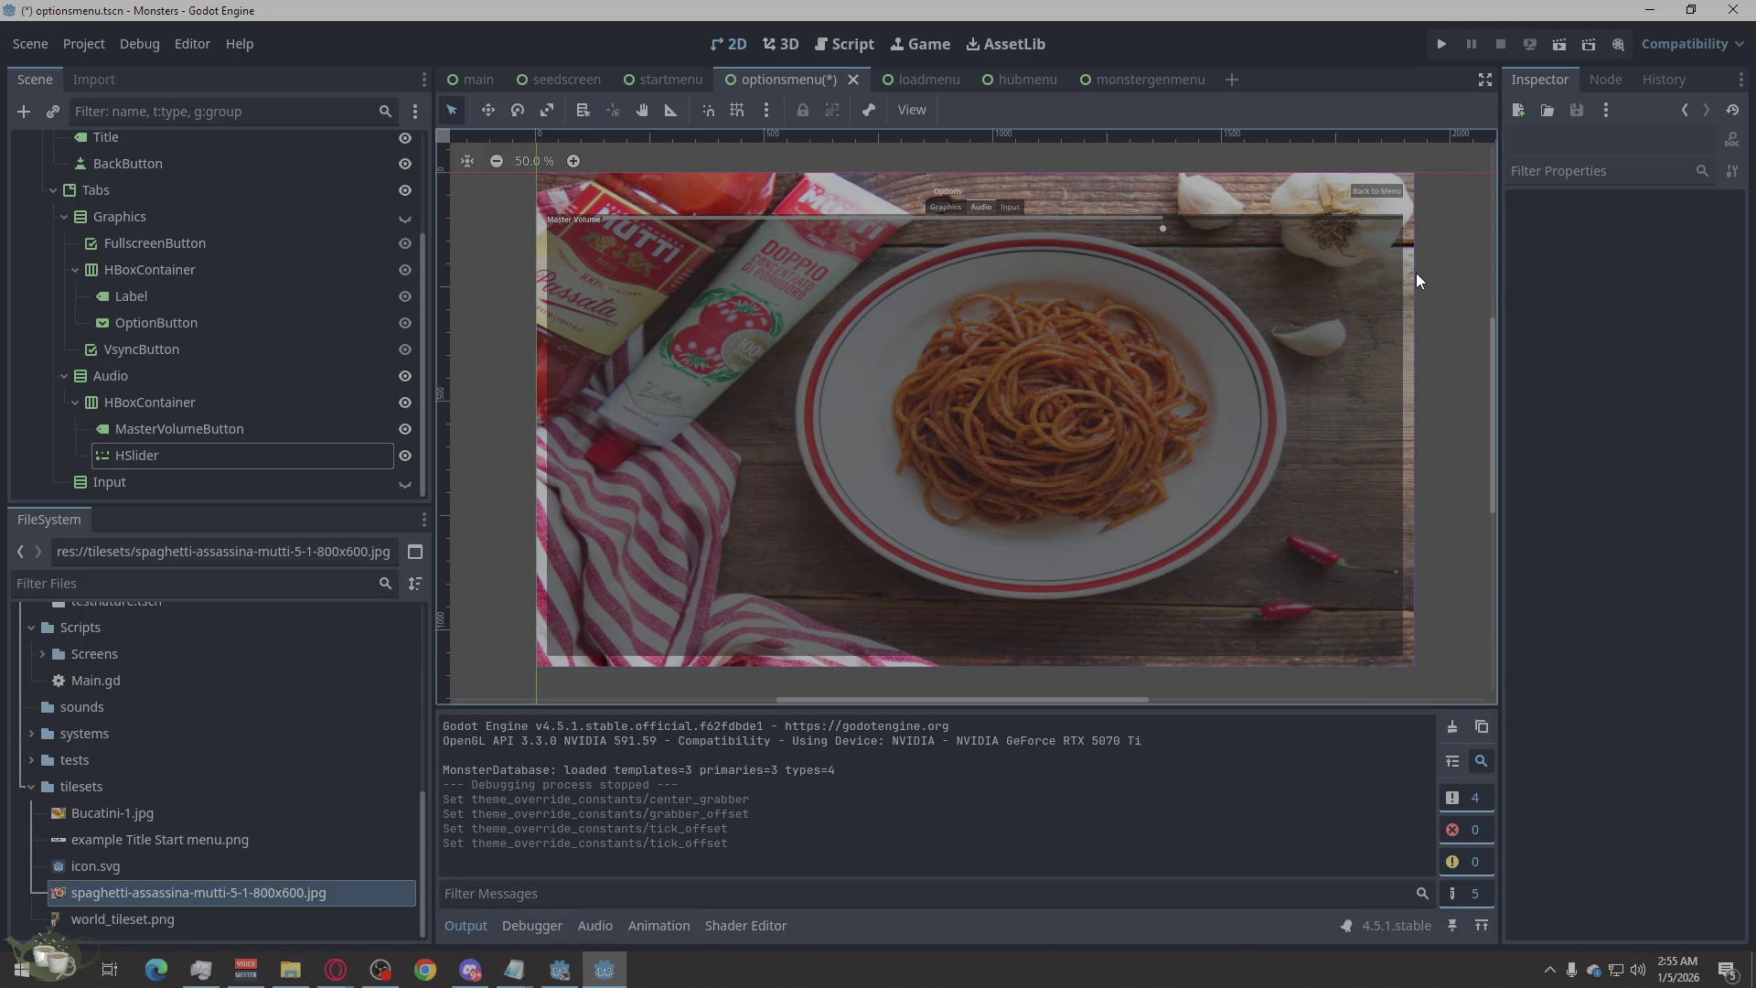
{"action": "scroll", "coordinate": [1321, 235], "scroll_direction": "up", "scroll_amount": 5}
{"action": "scroll", "coordinate": [1284, 284], "scroll_direction": "down", "scroll_amount": 3}
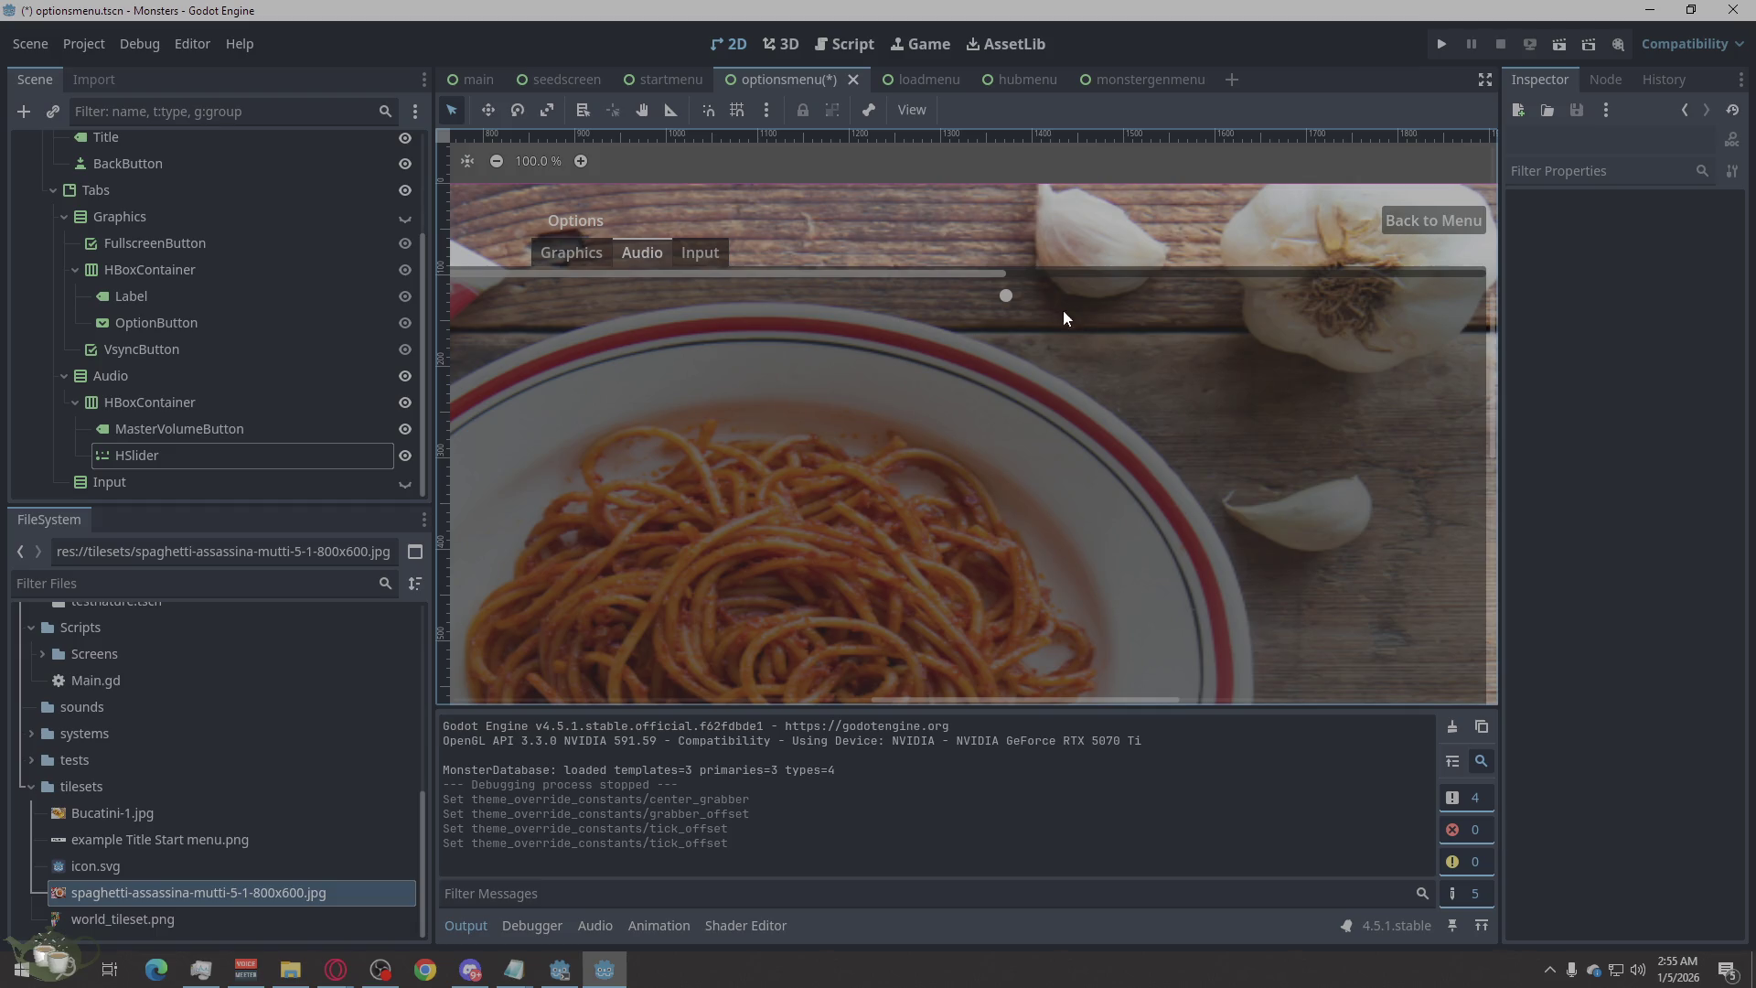
{"action": "left_click", "coordinate": [1006, 298]}
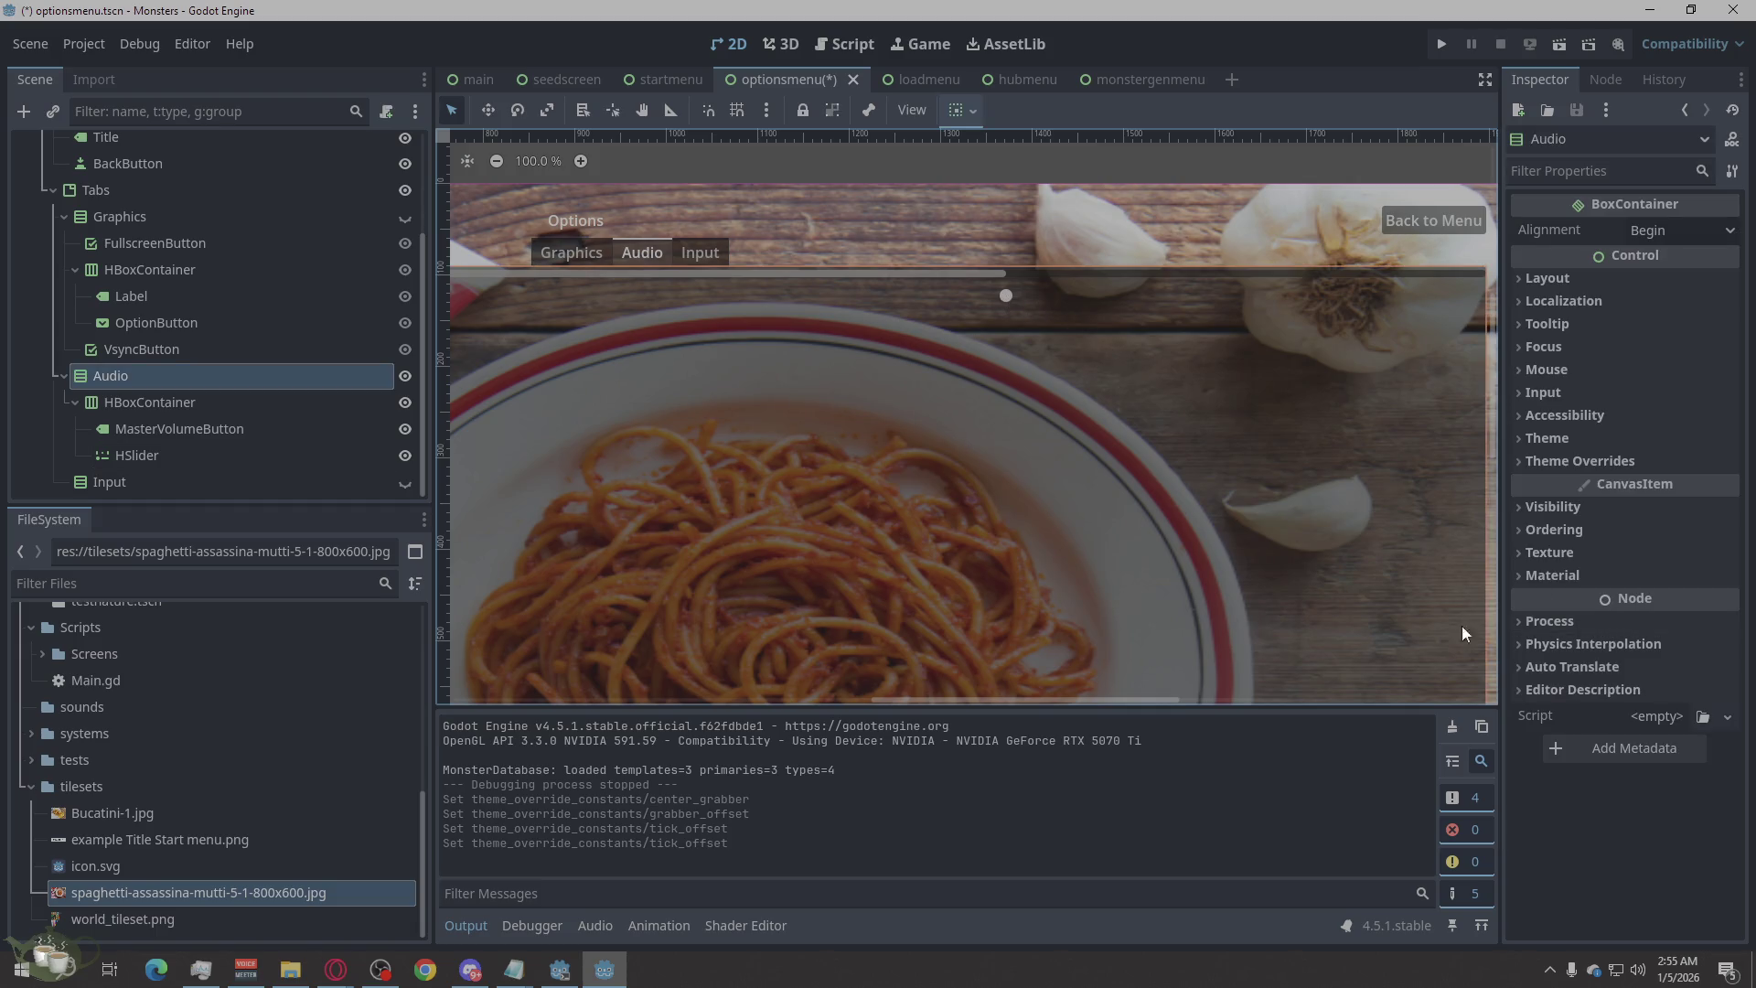
{"action": "left_click", "coordinate": [204, 424]}
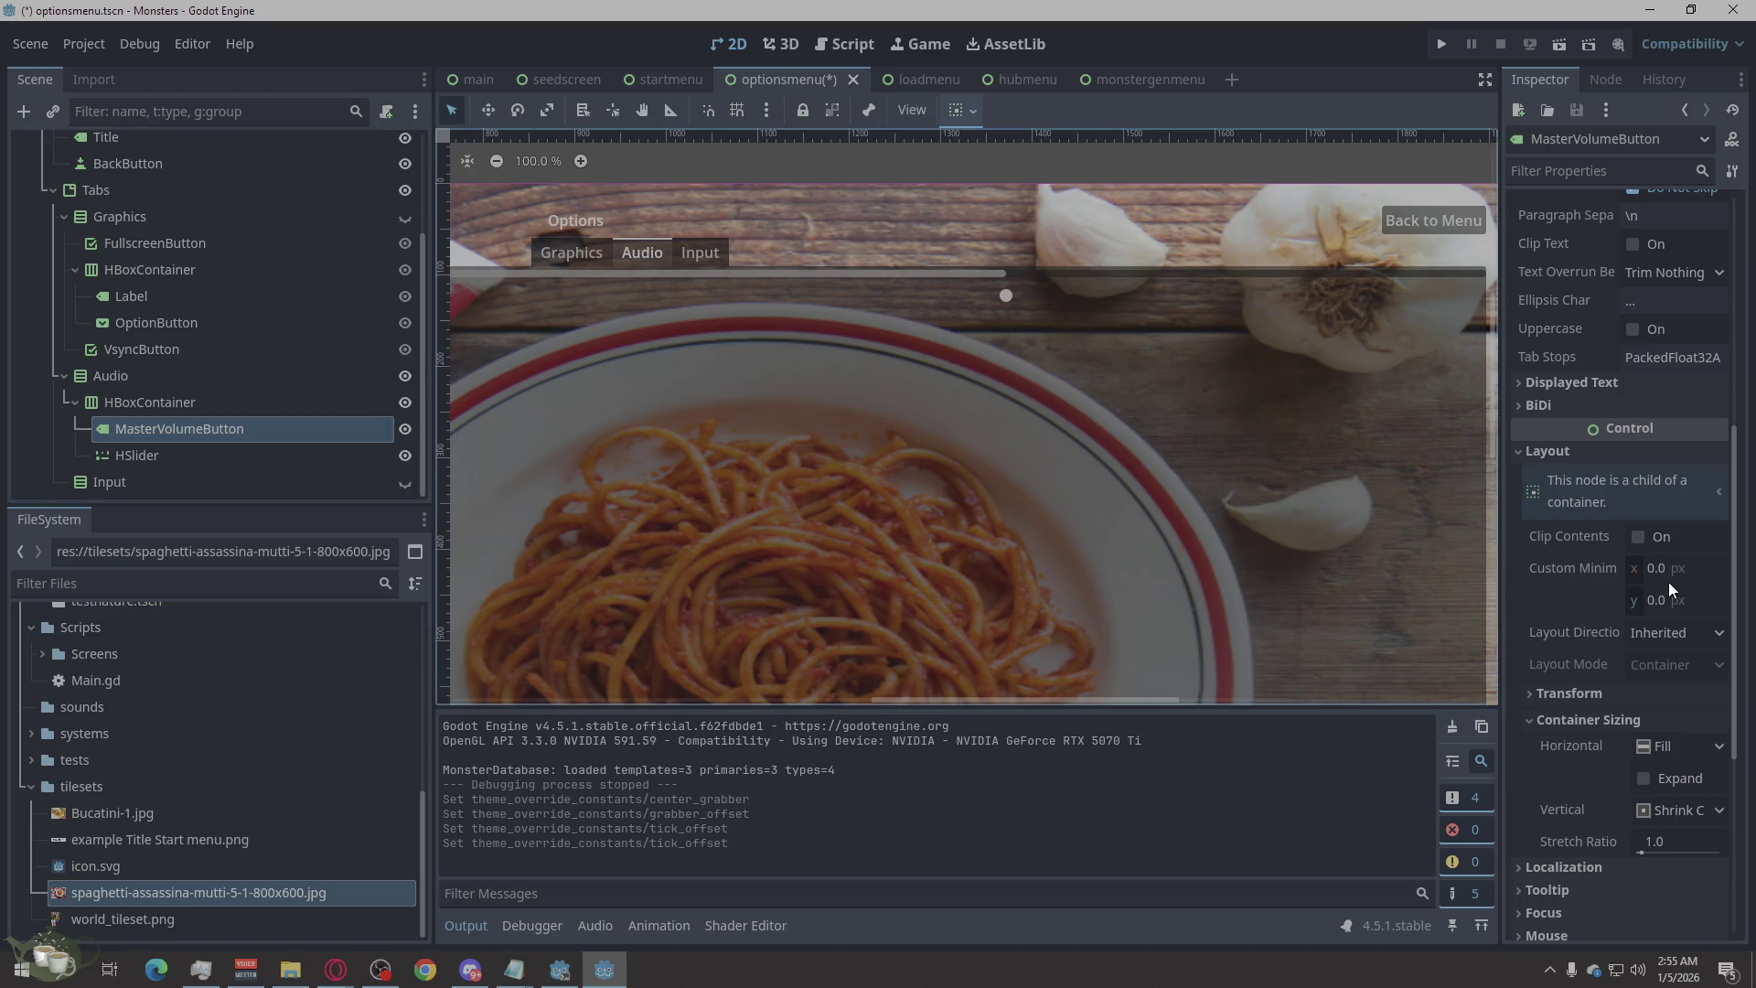
{"action": "scroll", "coordinate": [1588, 781], "scroll_direction": "down", "scroll_amount": 2}
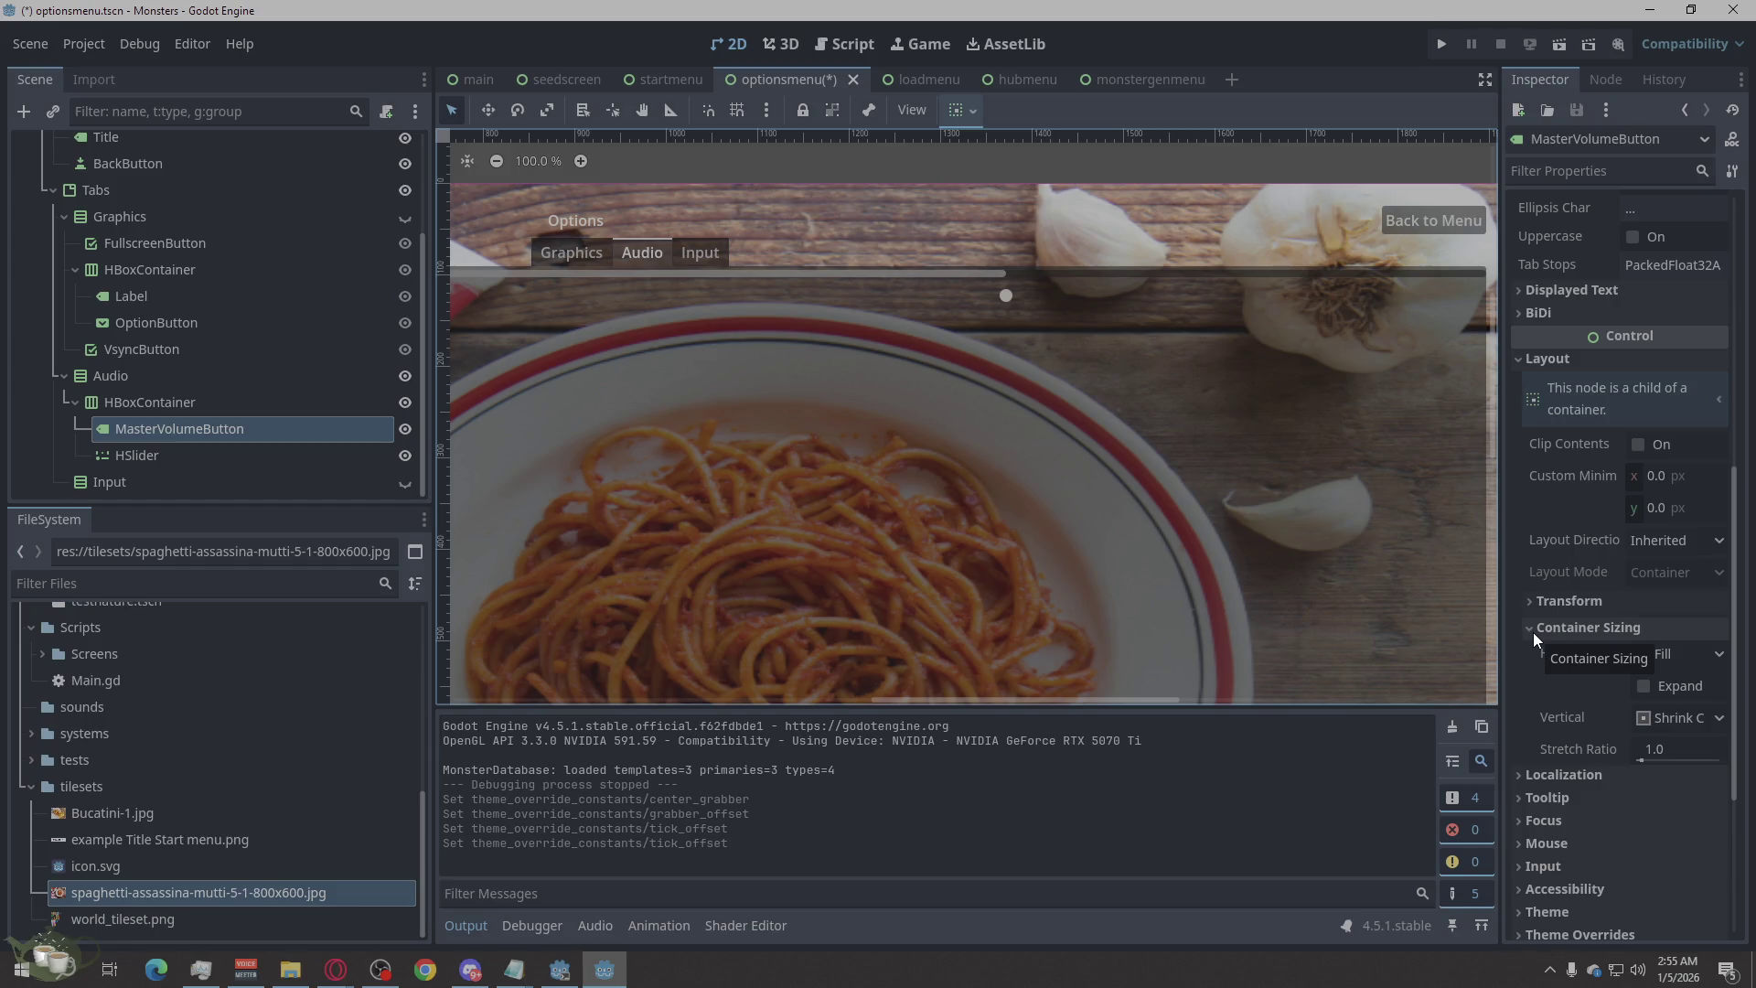
Uncheck the HSlider's Center Grabber and Grabber Offset overrides, leaving Tick Offset off.
{"action": "left_click", "coordinate": [165, 454]}
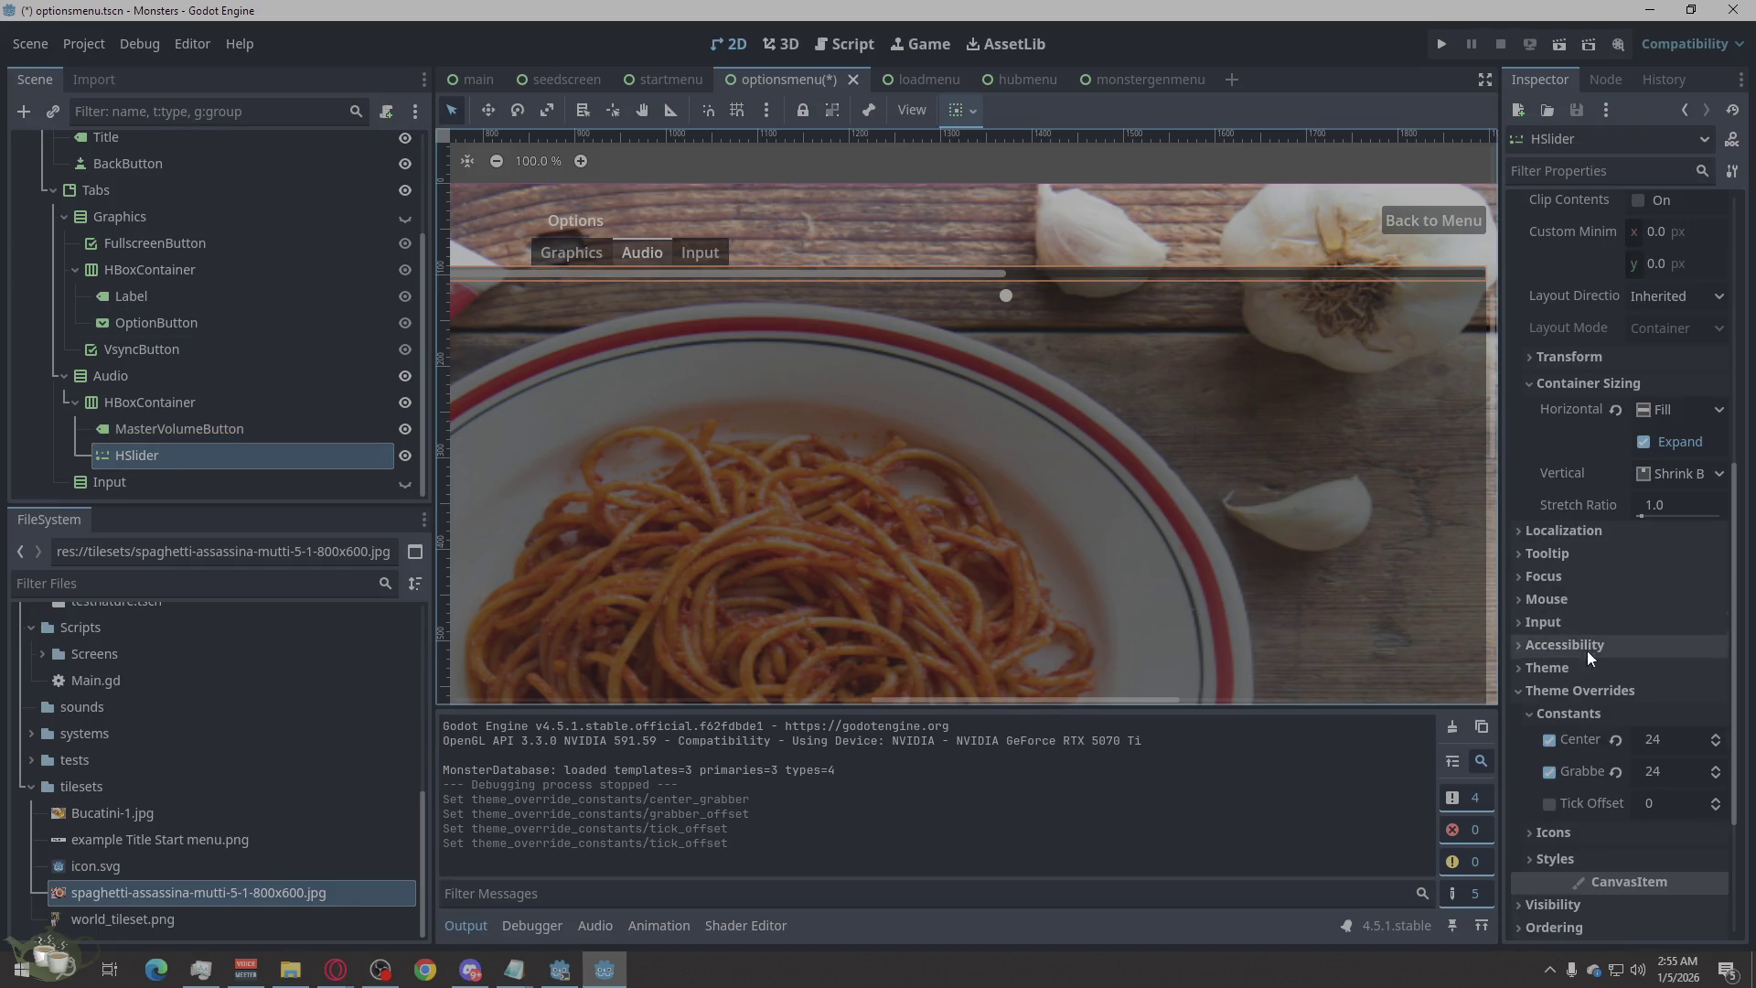
{"action": "left_click", "coordinate": [1549, 740]}
{"action": "left_click", "coordinate": [1549, 773]}
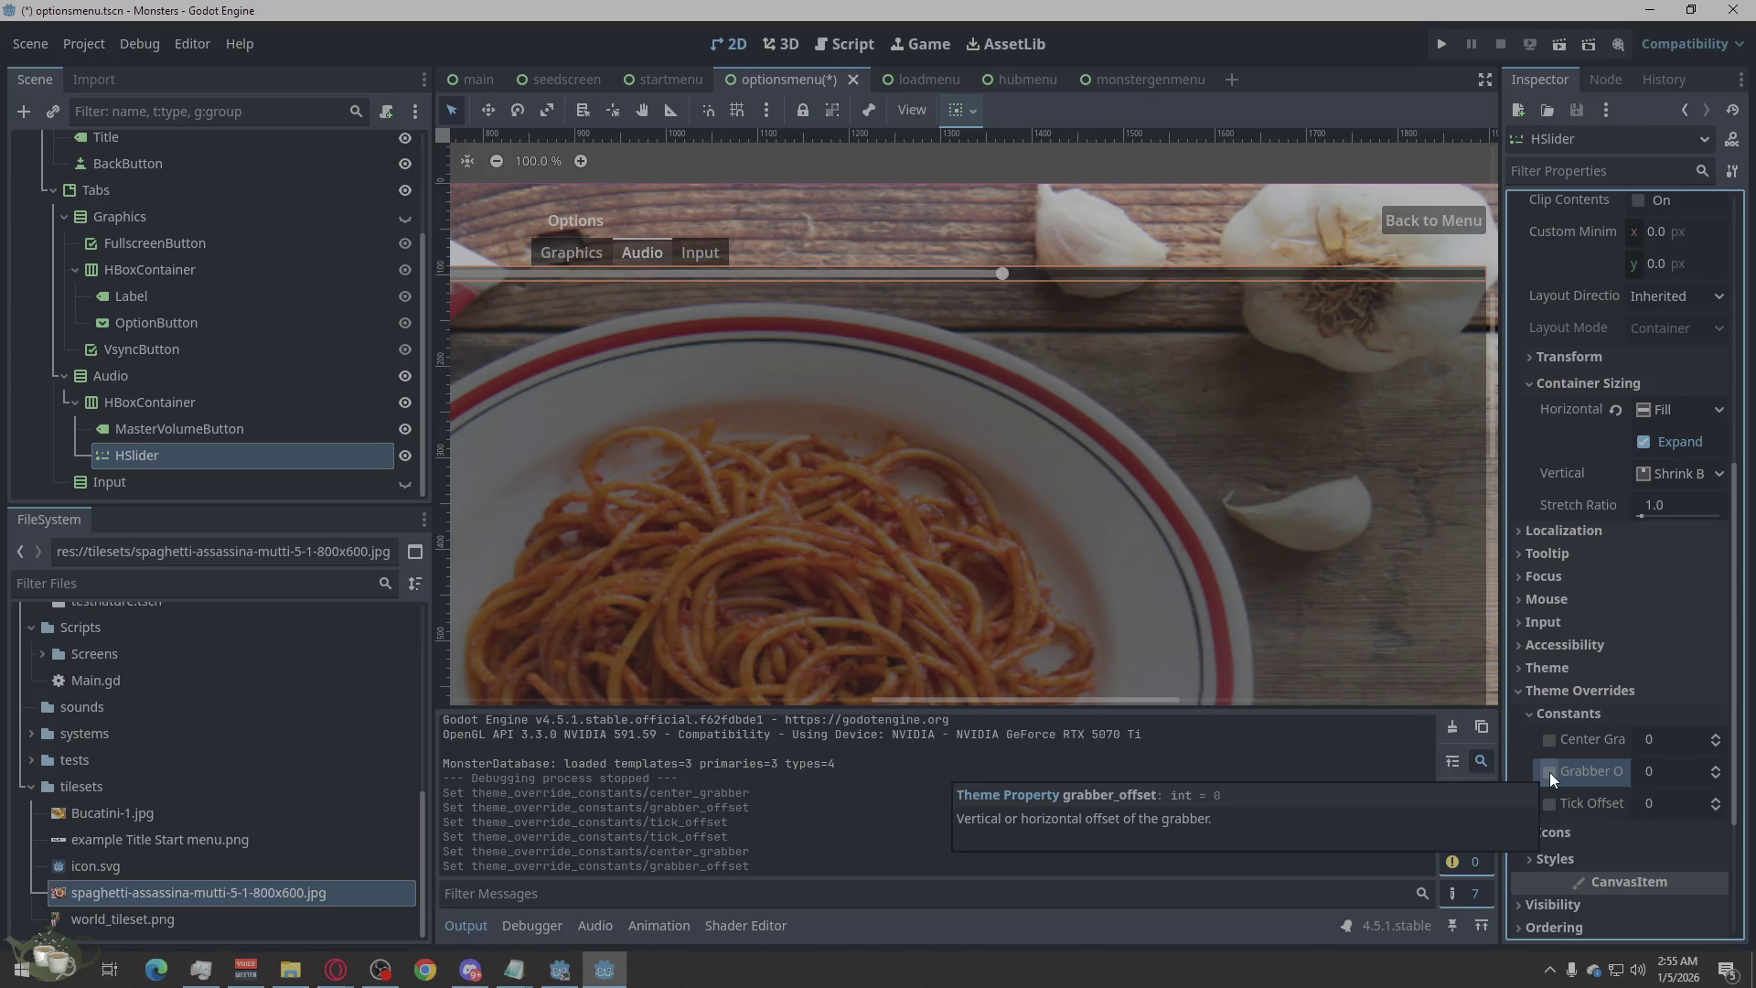
{"action": "left_click", "coordinate": [1549, 807]}
{"action": "left_click", "coordinate": [1548, 807]}
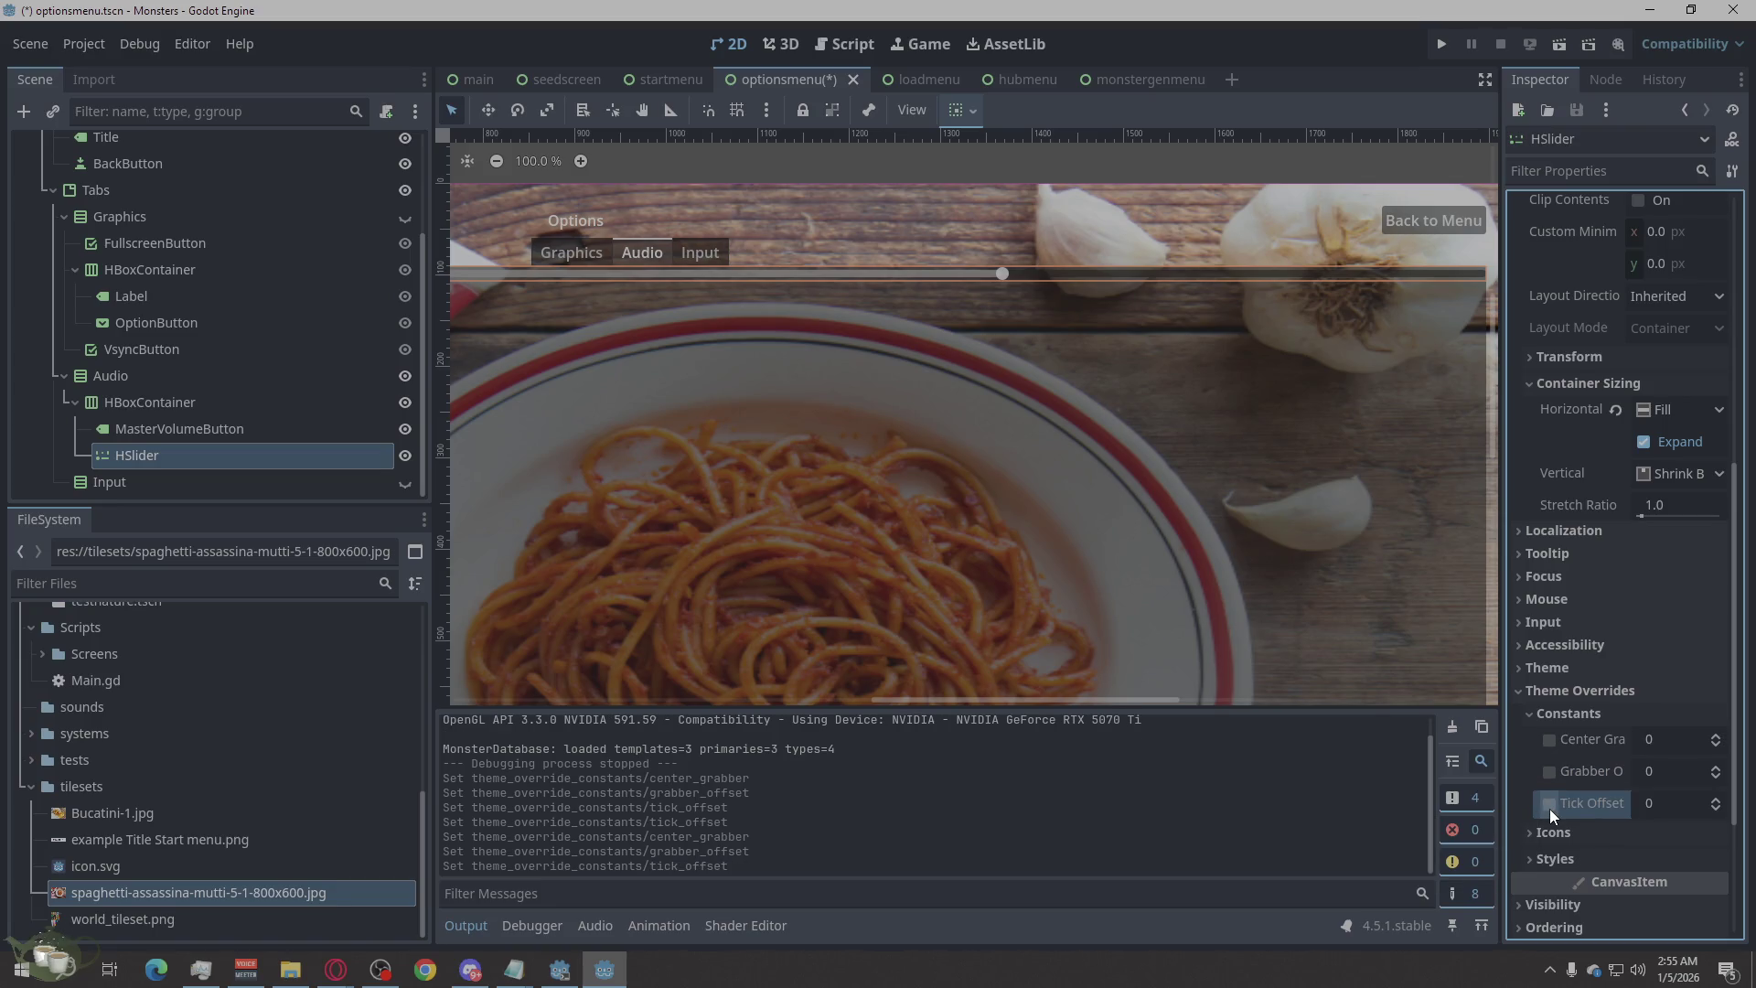
{"action": "left_click", "coordinate": [1531, 714]}
Review the slider's style overrides, Theme settings and its 1750 × 16 px size at x 122.
{"action": "left_click", "coordinate": [1526, 738]}
{"action": "left_click", "coordinate": [1526, 738]}
{"action": "left_click", "coordinate": [1527, 765]}
{"action": "left_click", "coordinate": [1528, 764]}
{"action": "left_click", "coordinate": [1523, 697]}
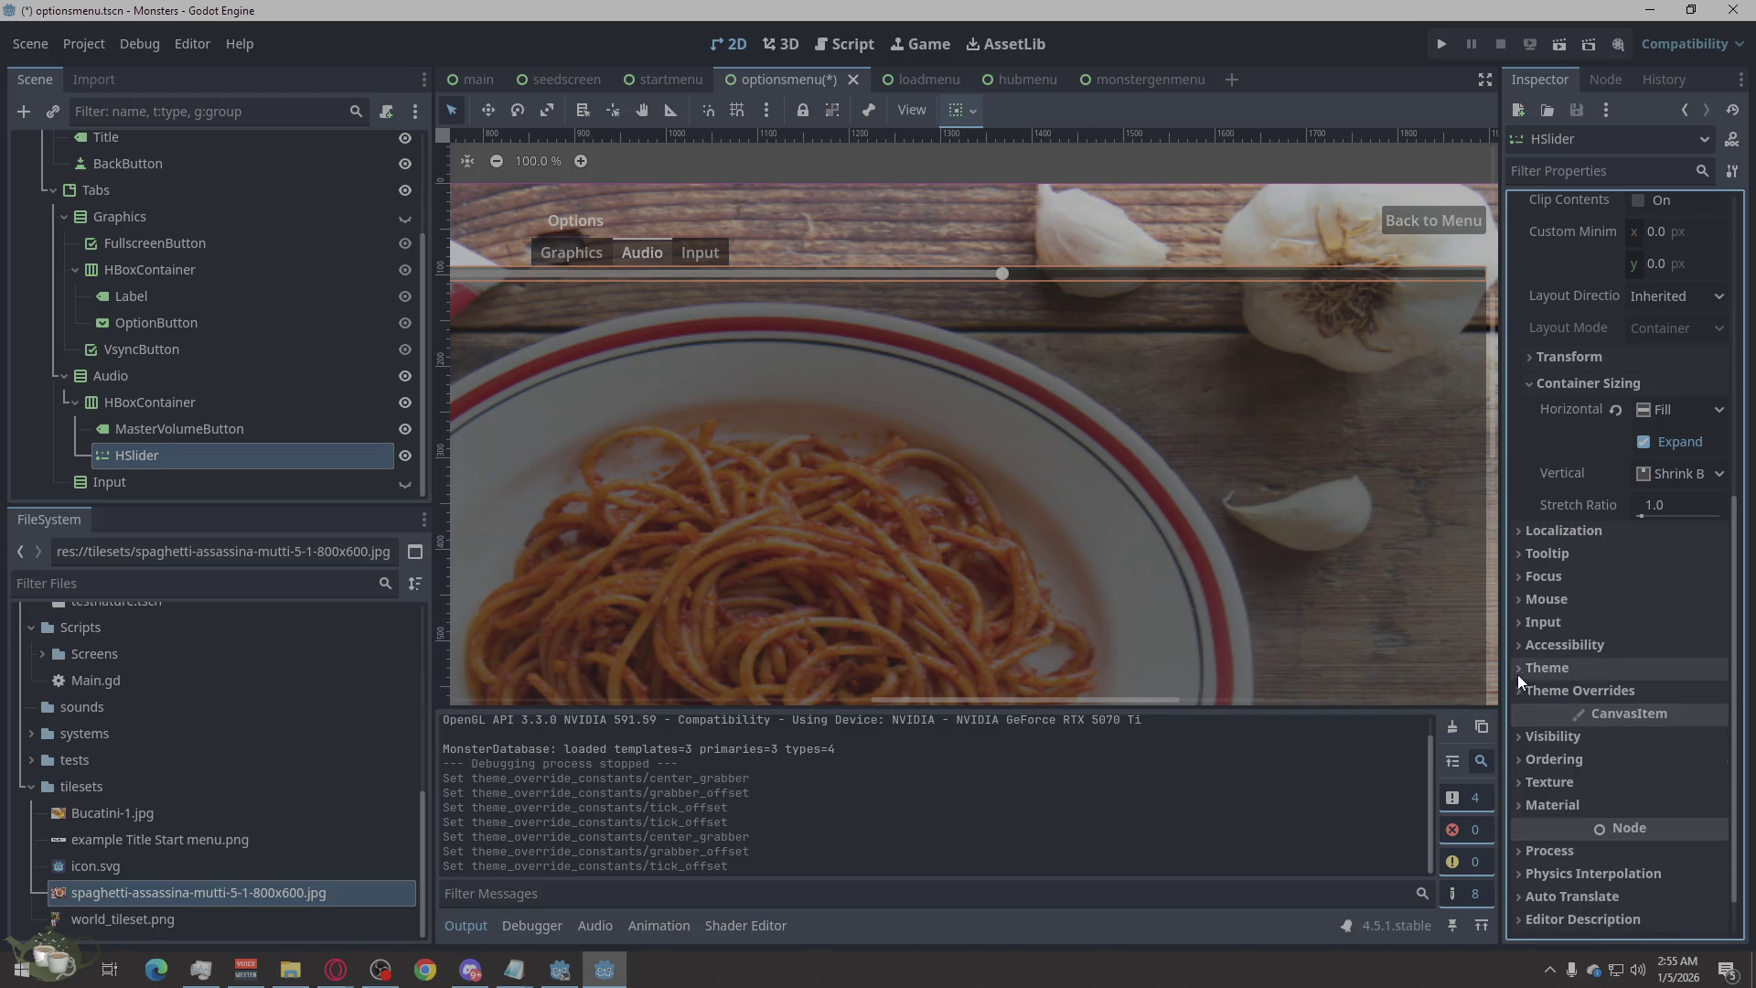
{"action": "left_click", "coordinate": [1517, 674]}
{"action": "left_click", "coordinate": [1521, 664]}
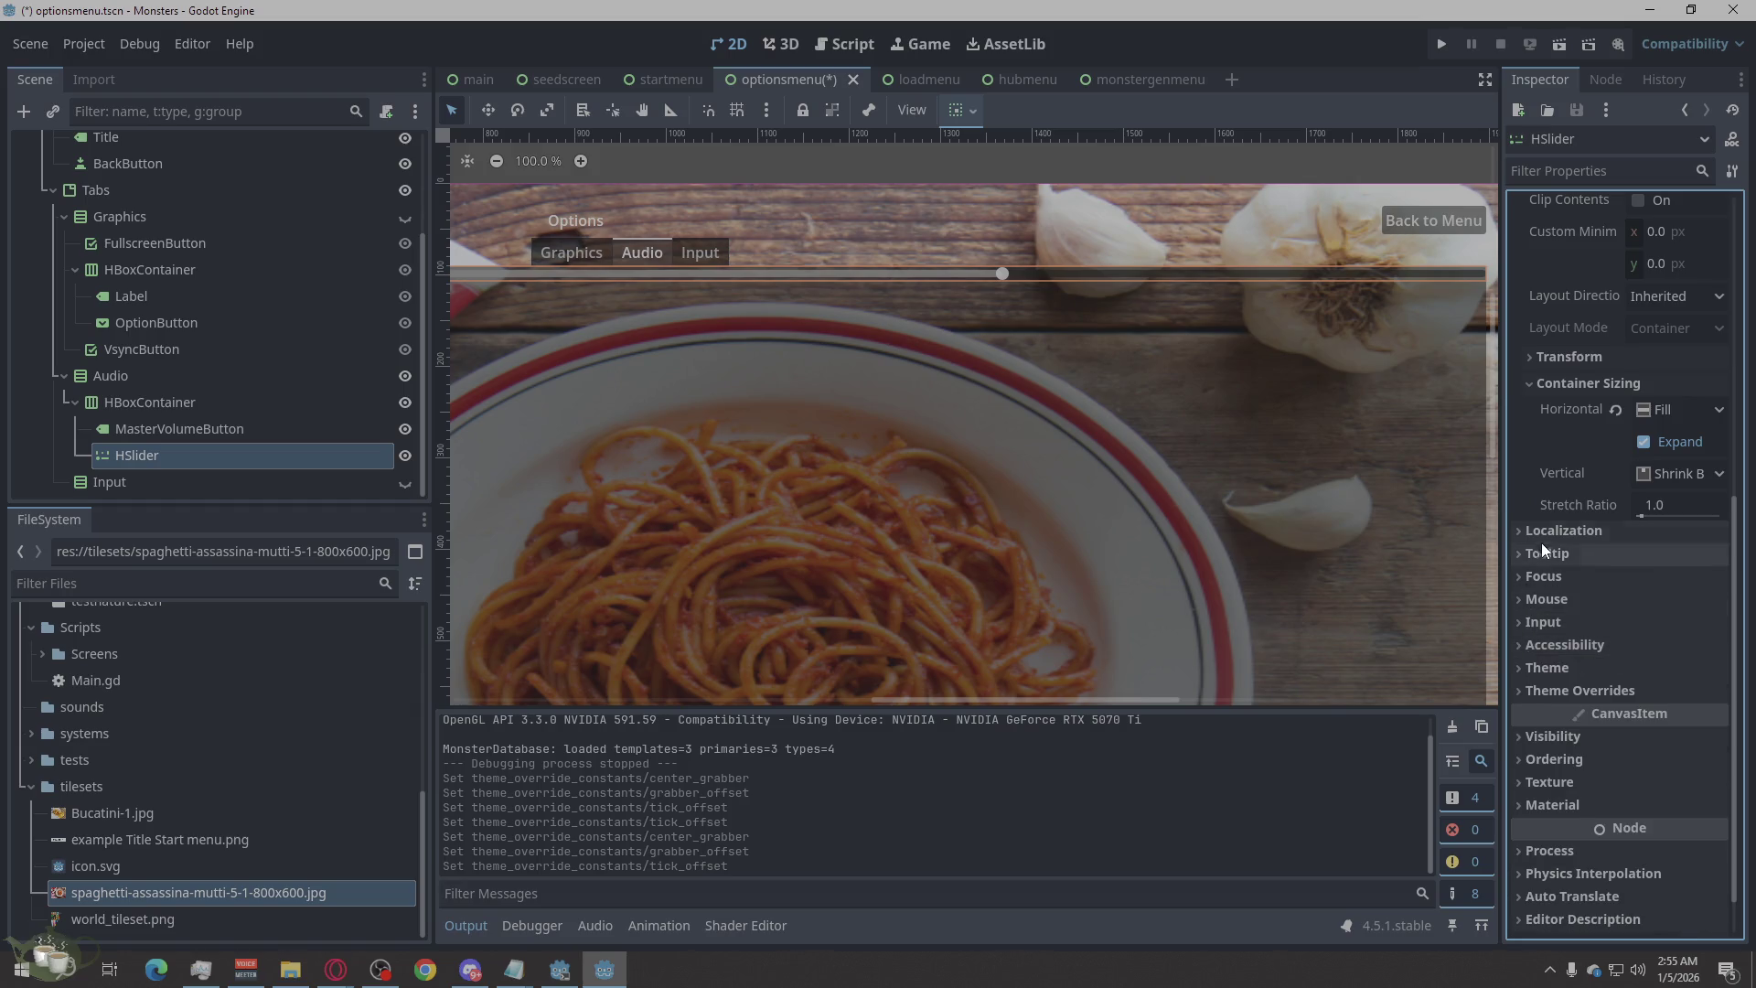
{"action": "scroll", "coordinate": [1542, 539], "scroll_direction": "up", "scroll_amount": 2}
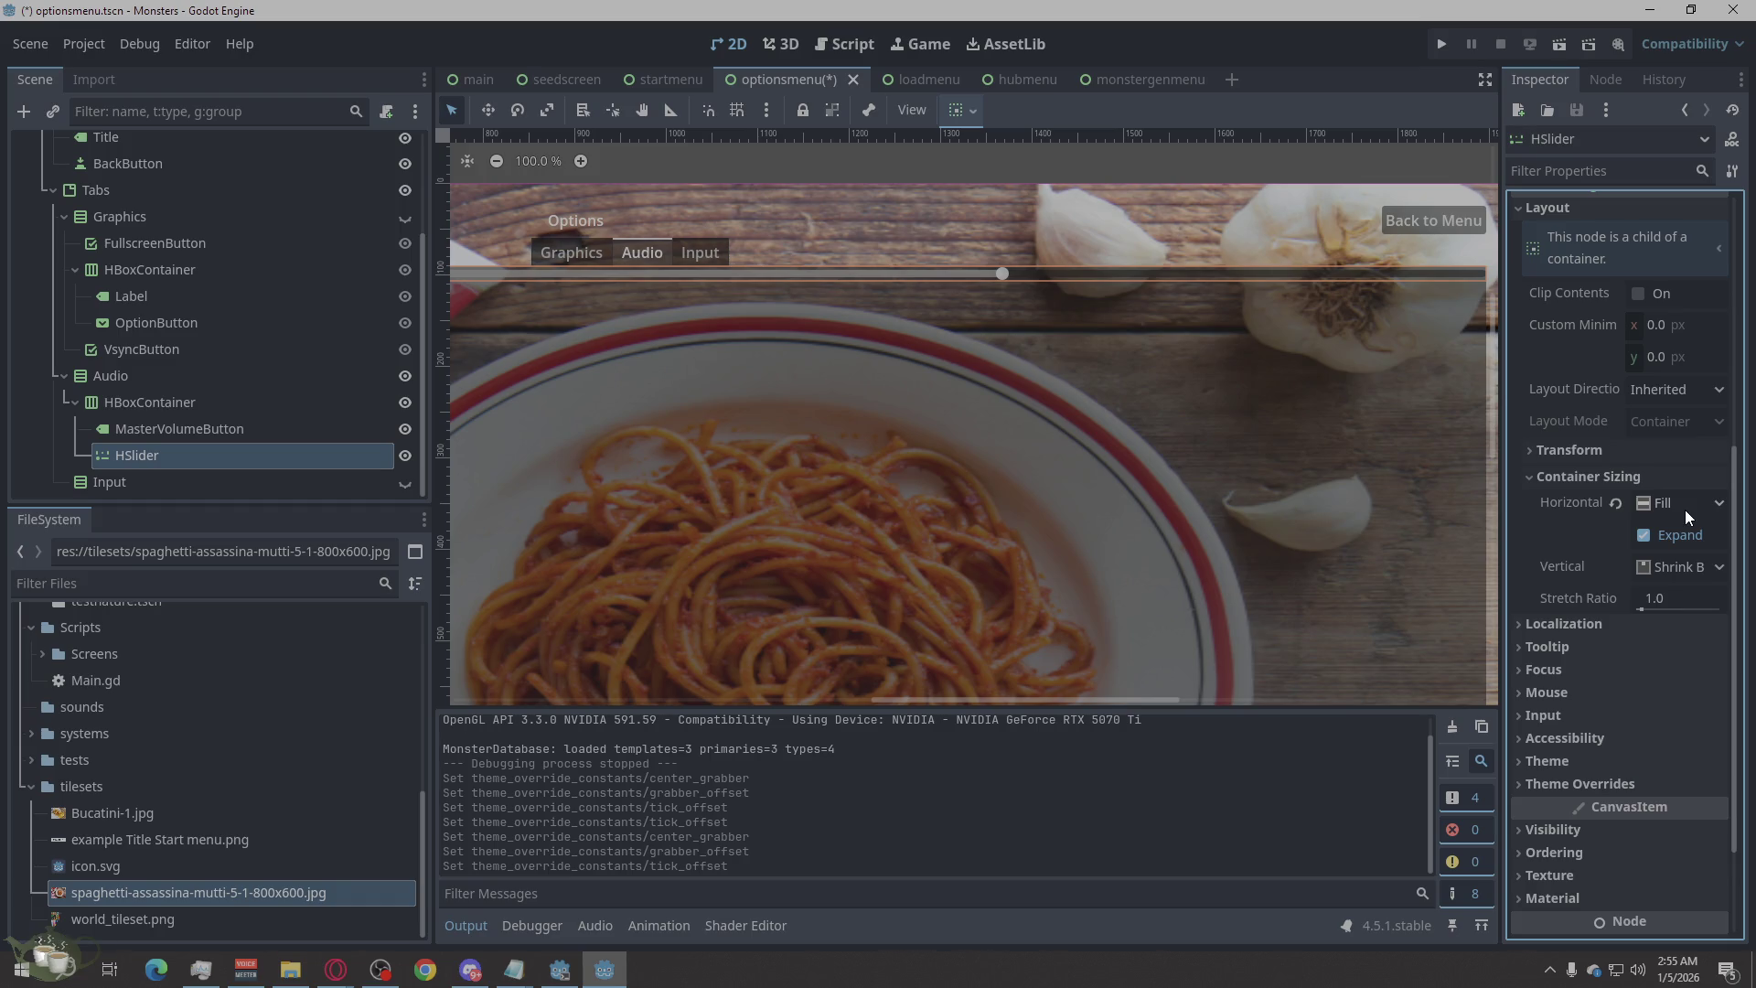
{"action": "left_click", "coordinate": [1608, 449]}
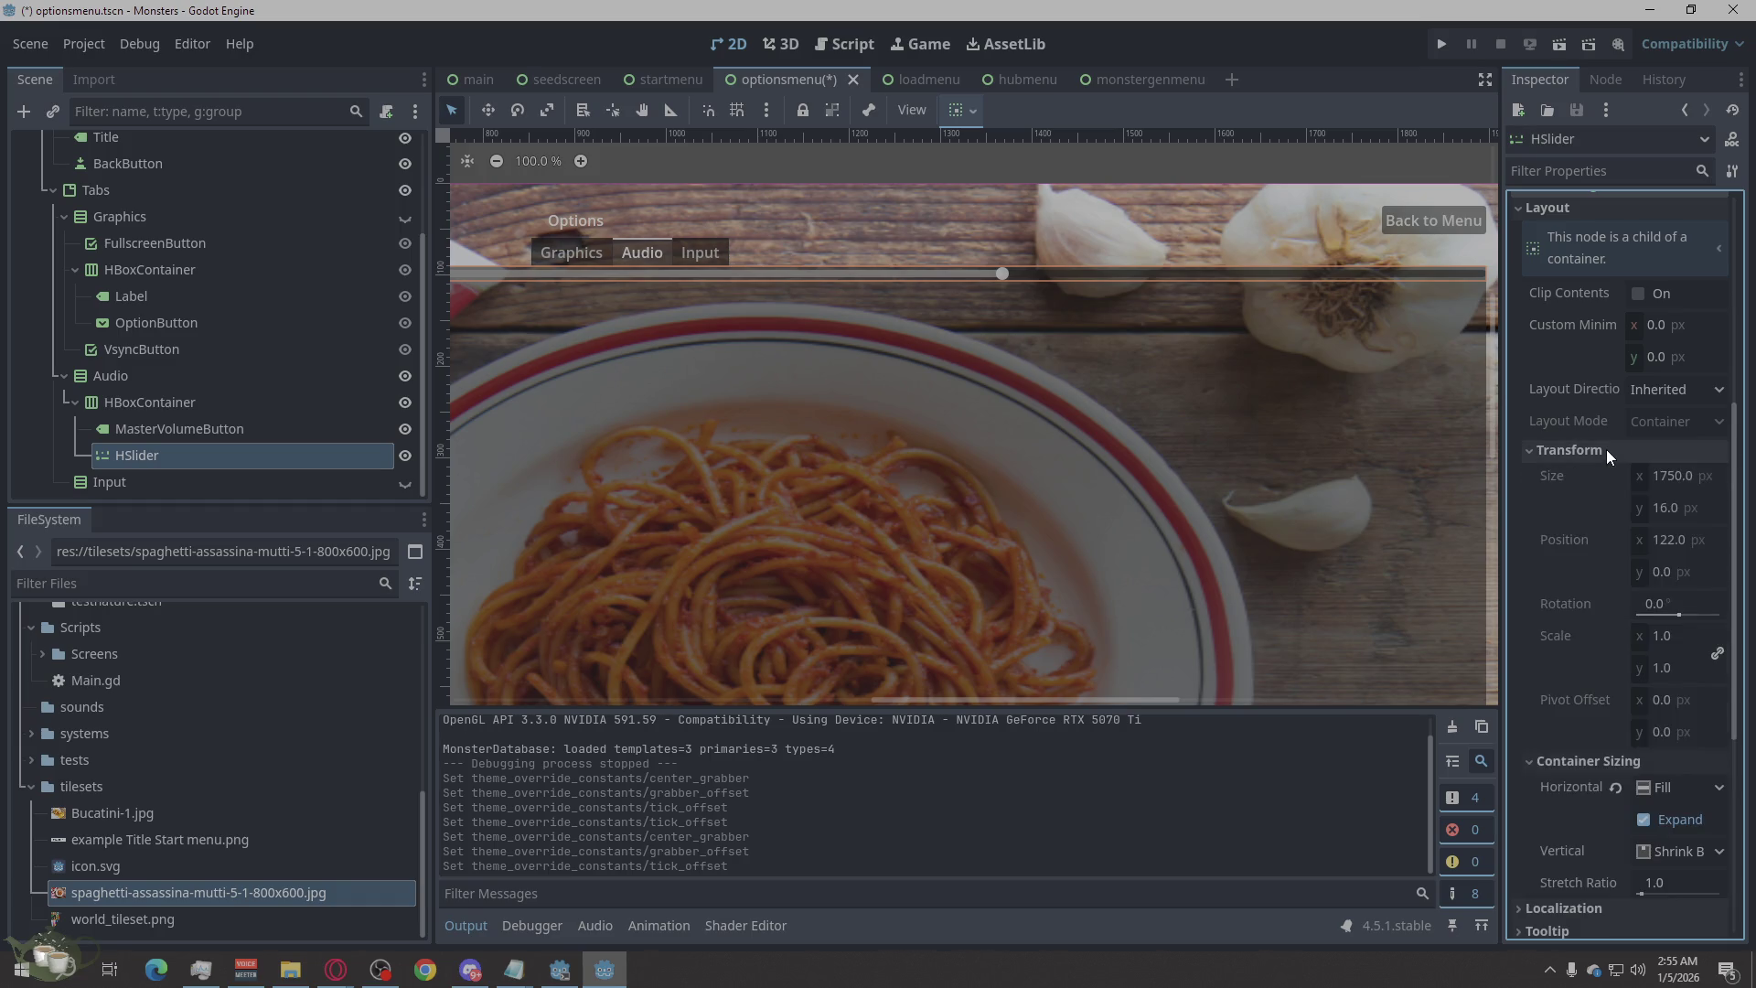
{"action": "left_click", "coordinate": [1607, 449]}
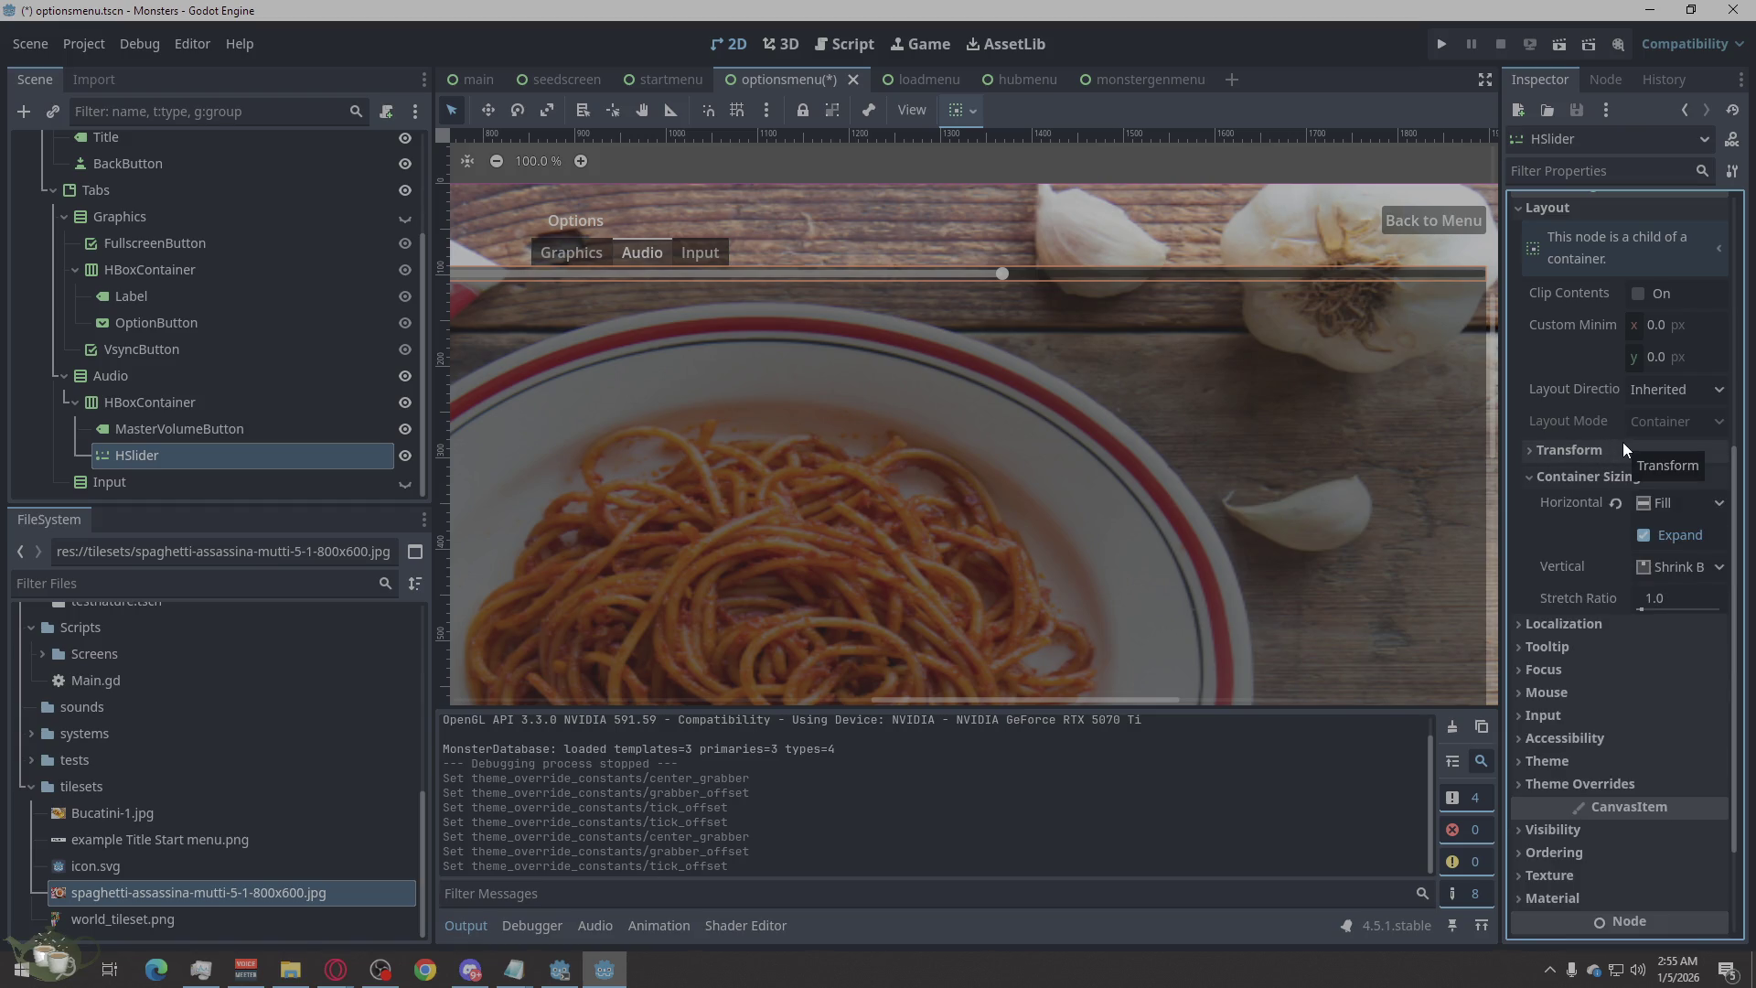
{"action": "left_click", "coordinate": [168, 408]}
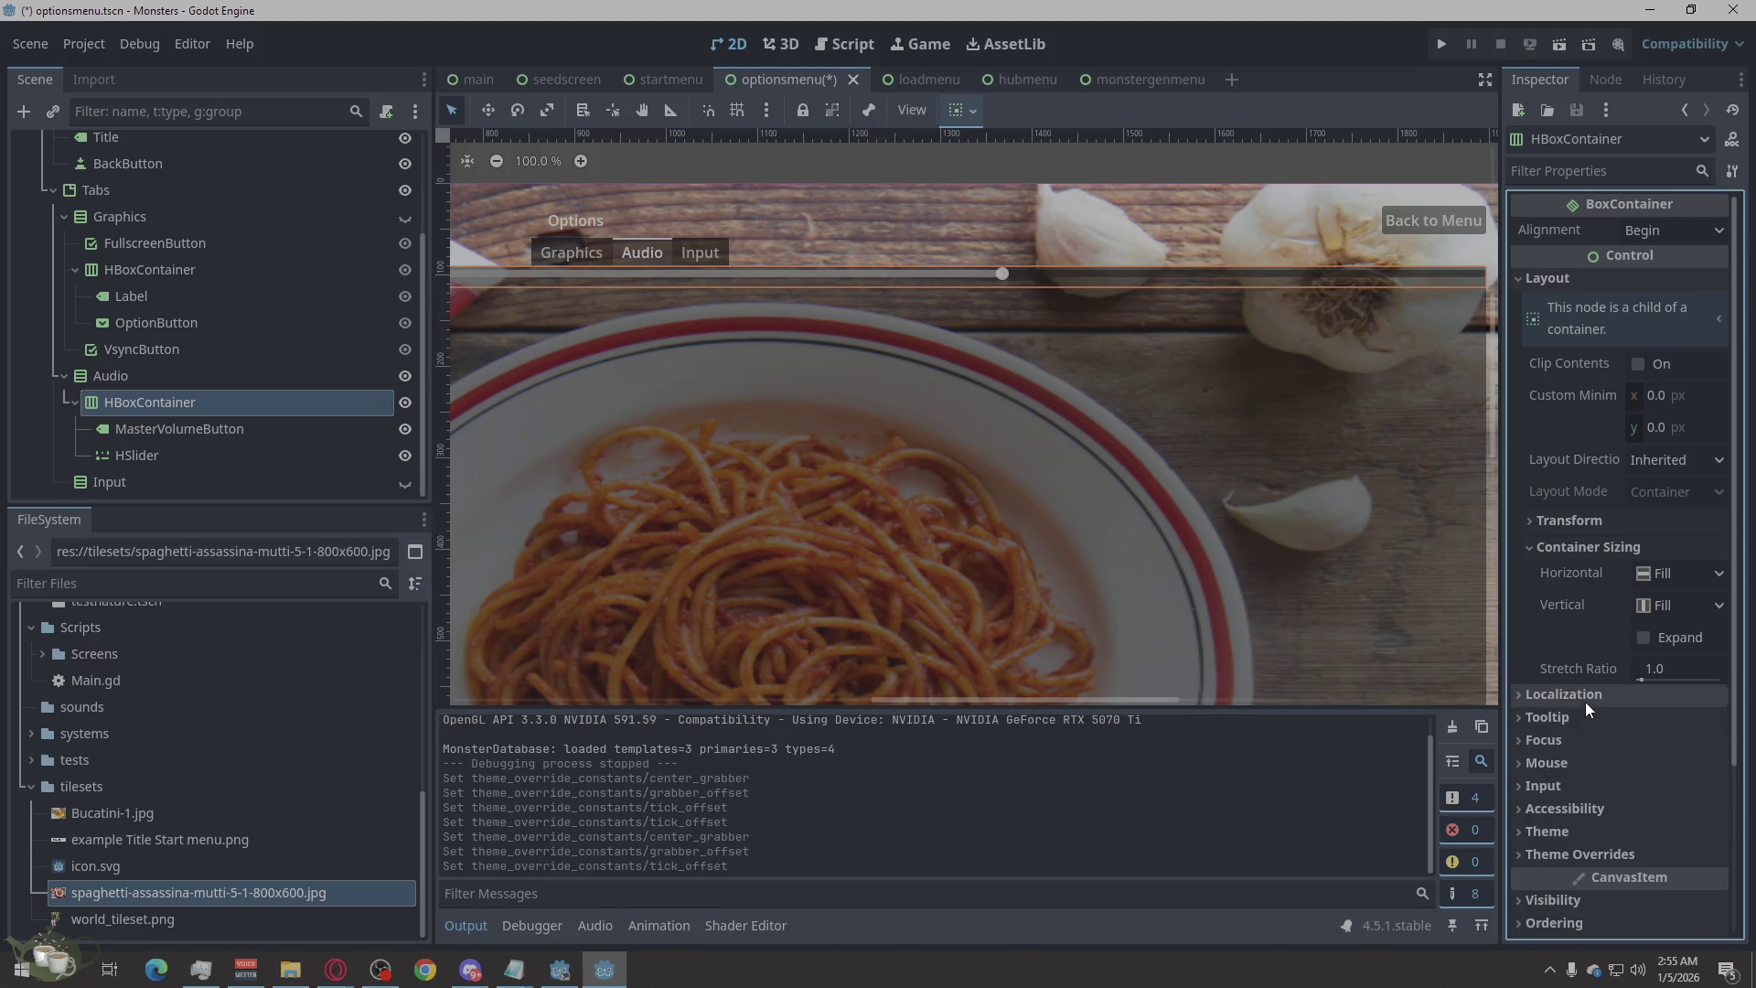
Set the Audio HBoxContainer's Separation theme constant override to 50.
{"action": "left_click", "coordinate": [1571, 854]}
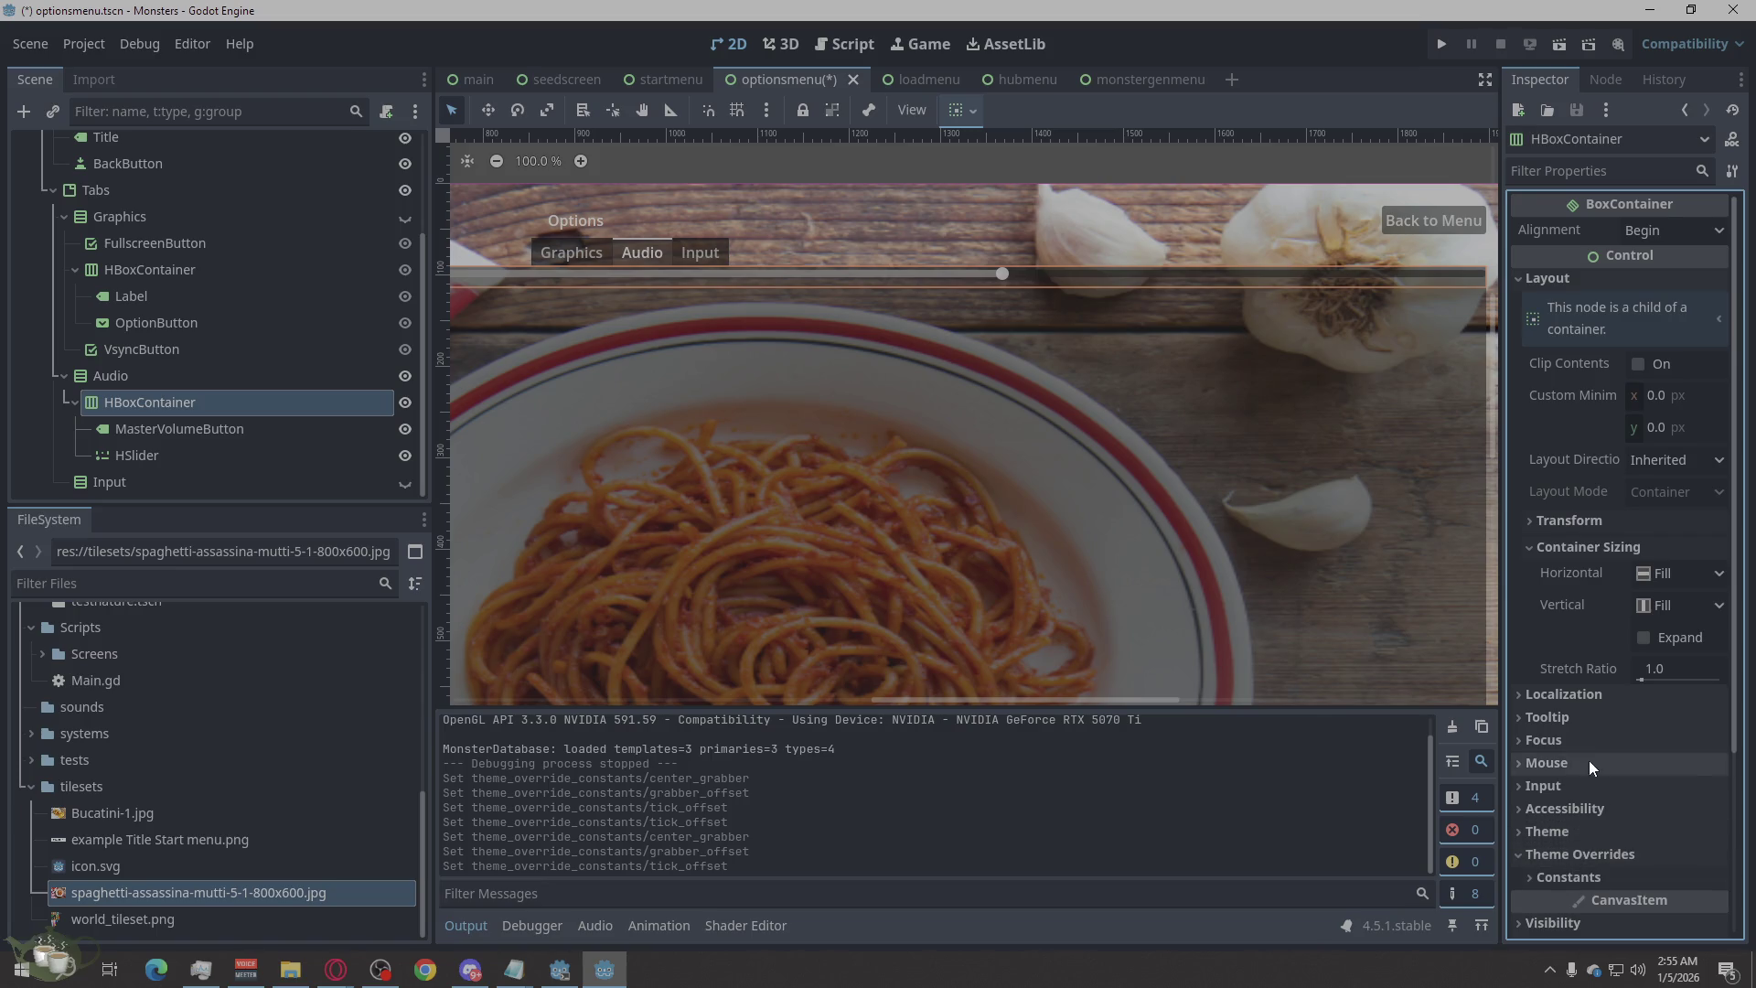
{"action": "scroll", "coordinate": [1564, 676], "scroll_direction": "down", "scroll_amount": 4}
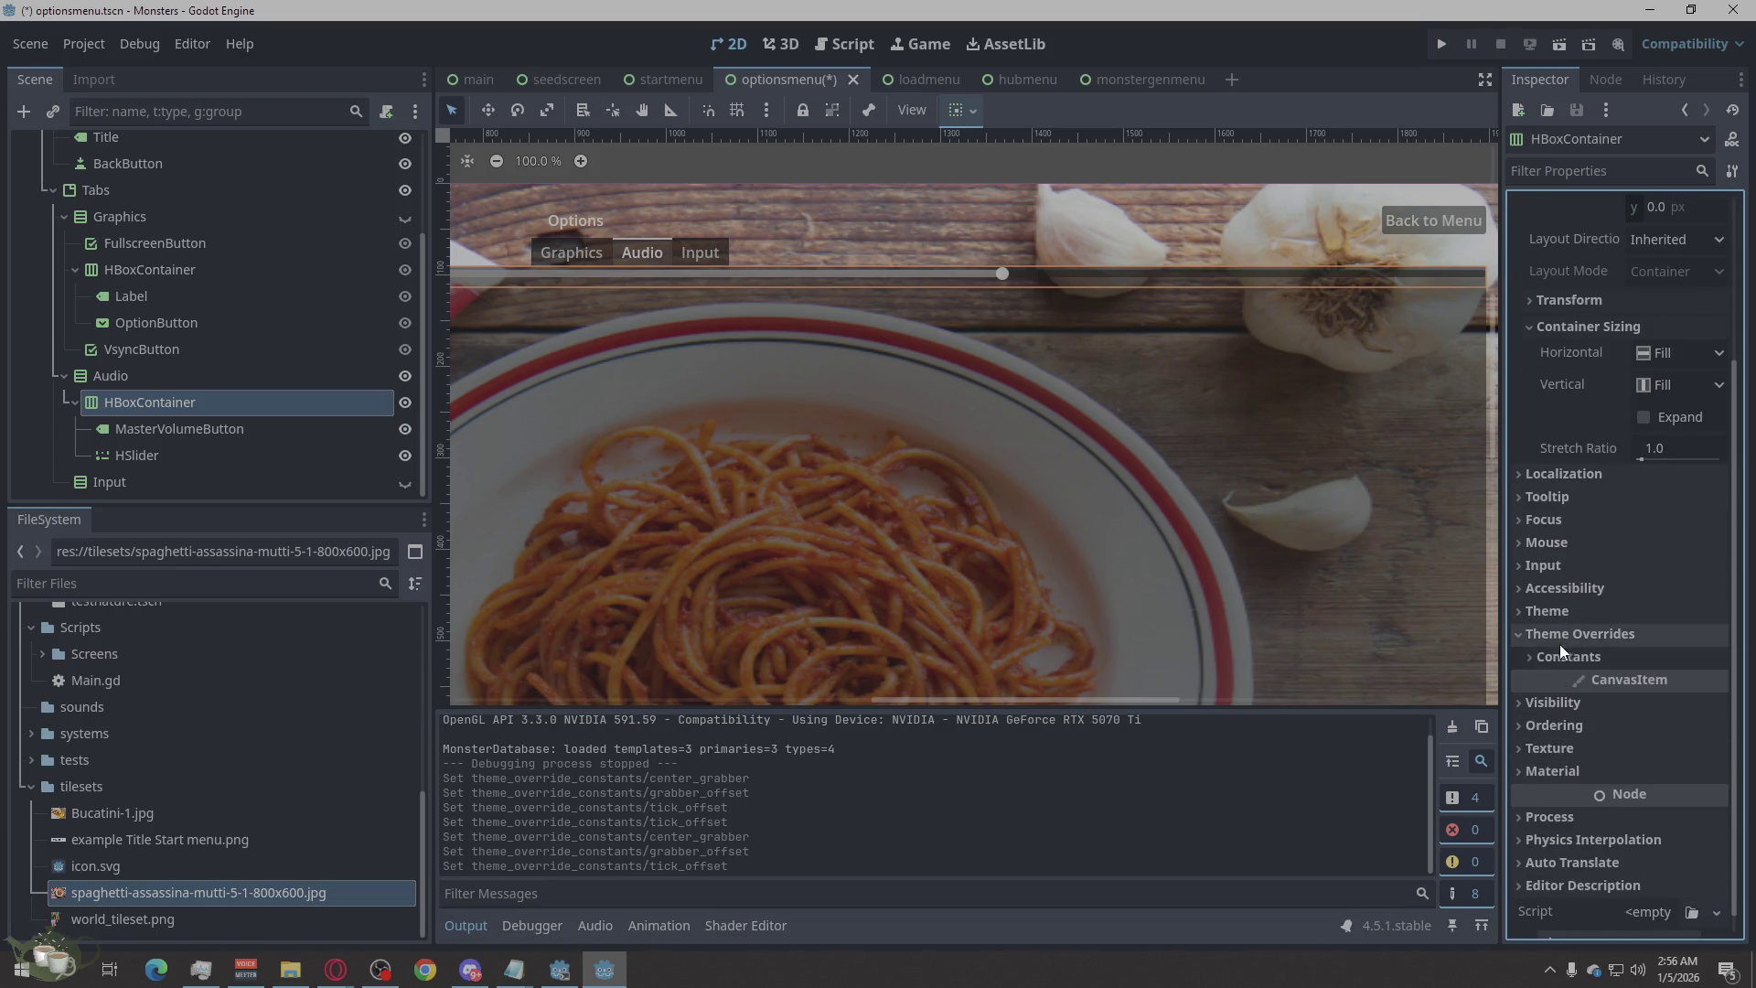
{"action": "left_click", "coordinate": [1568, 657]}
{"action": "left_click", "coordinate": [1659, 679]}
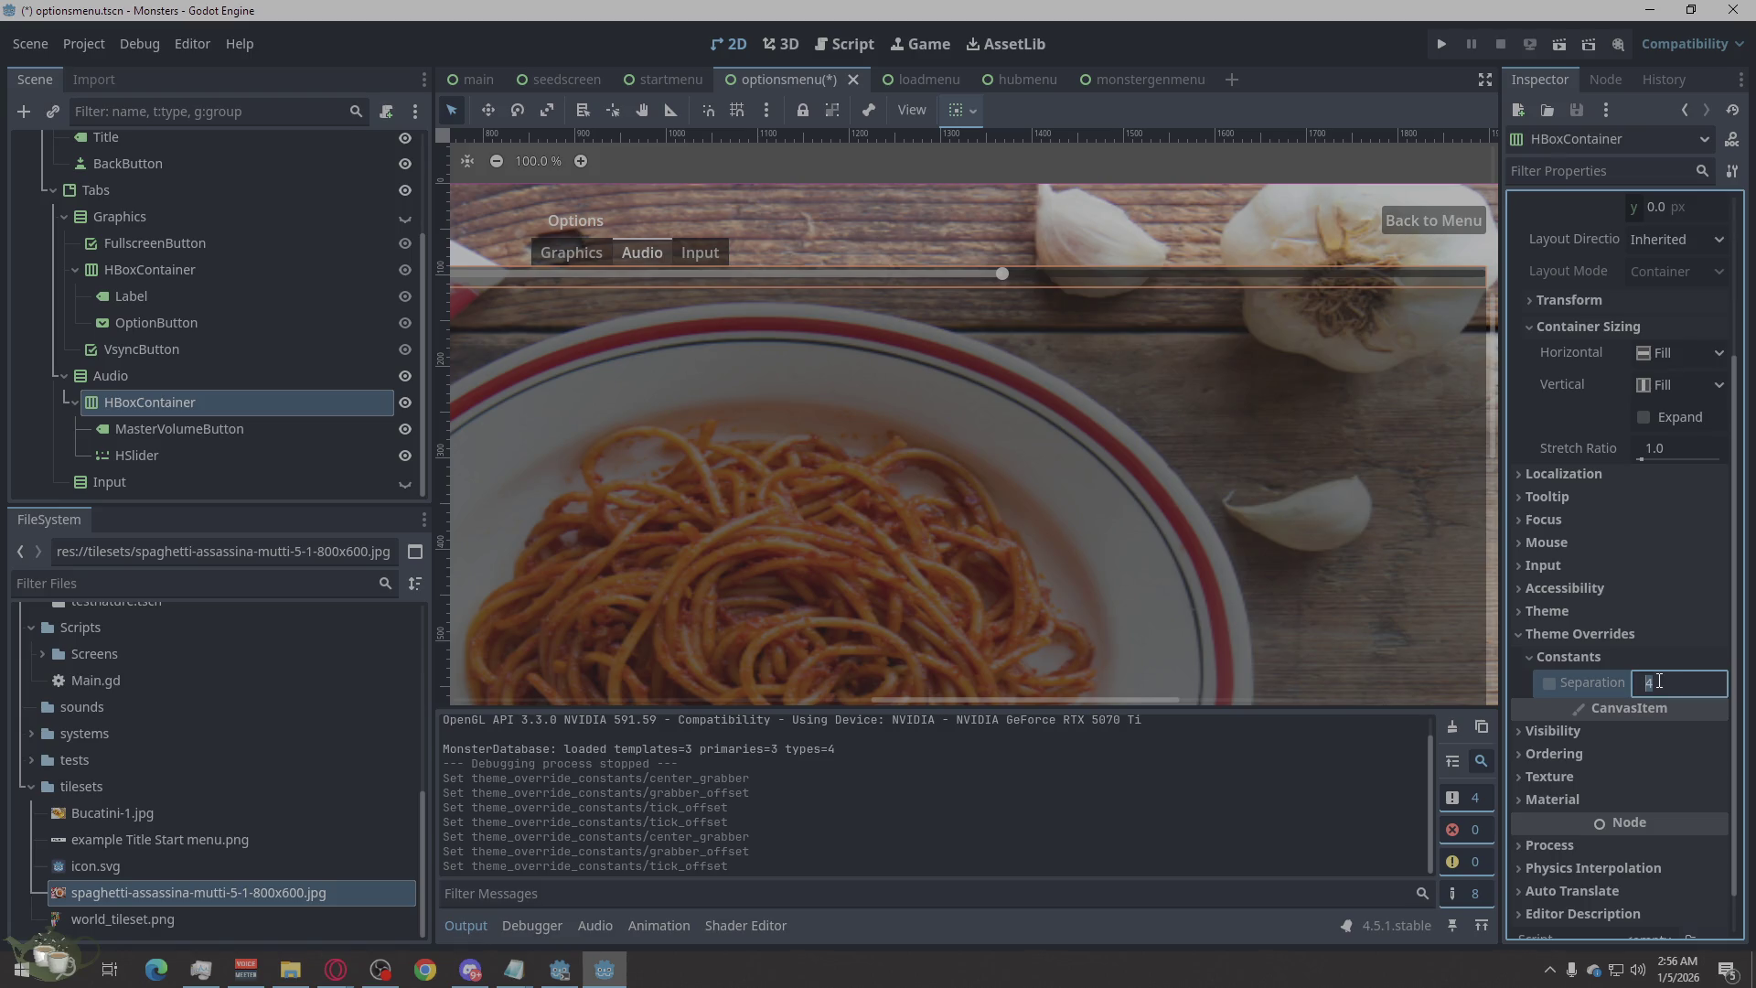
{"action": "type", "text": "50"}
{"action": "key", "text": "Return"}
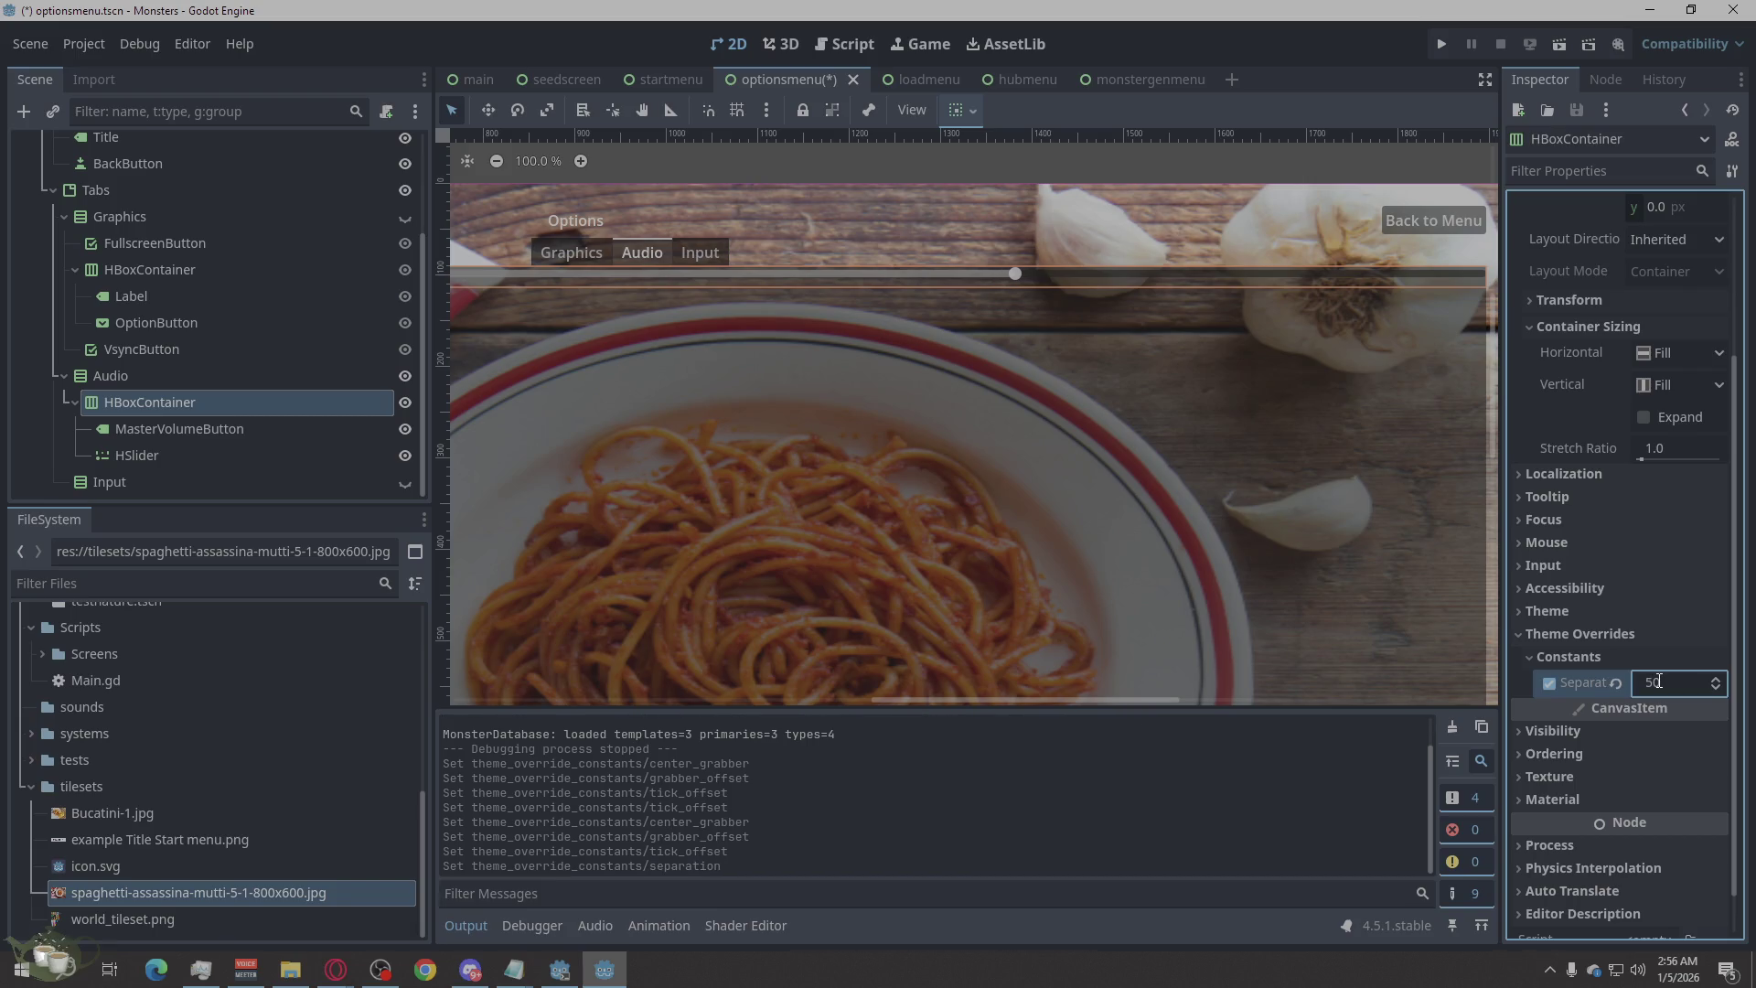
{"action": "left_click", "coordinate": [1100, 295]}
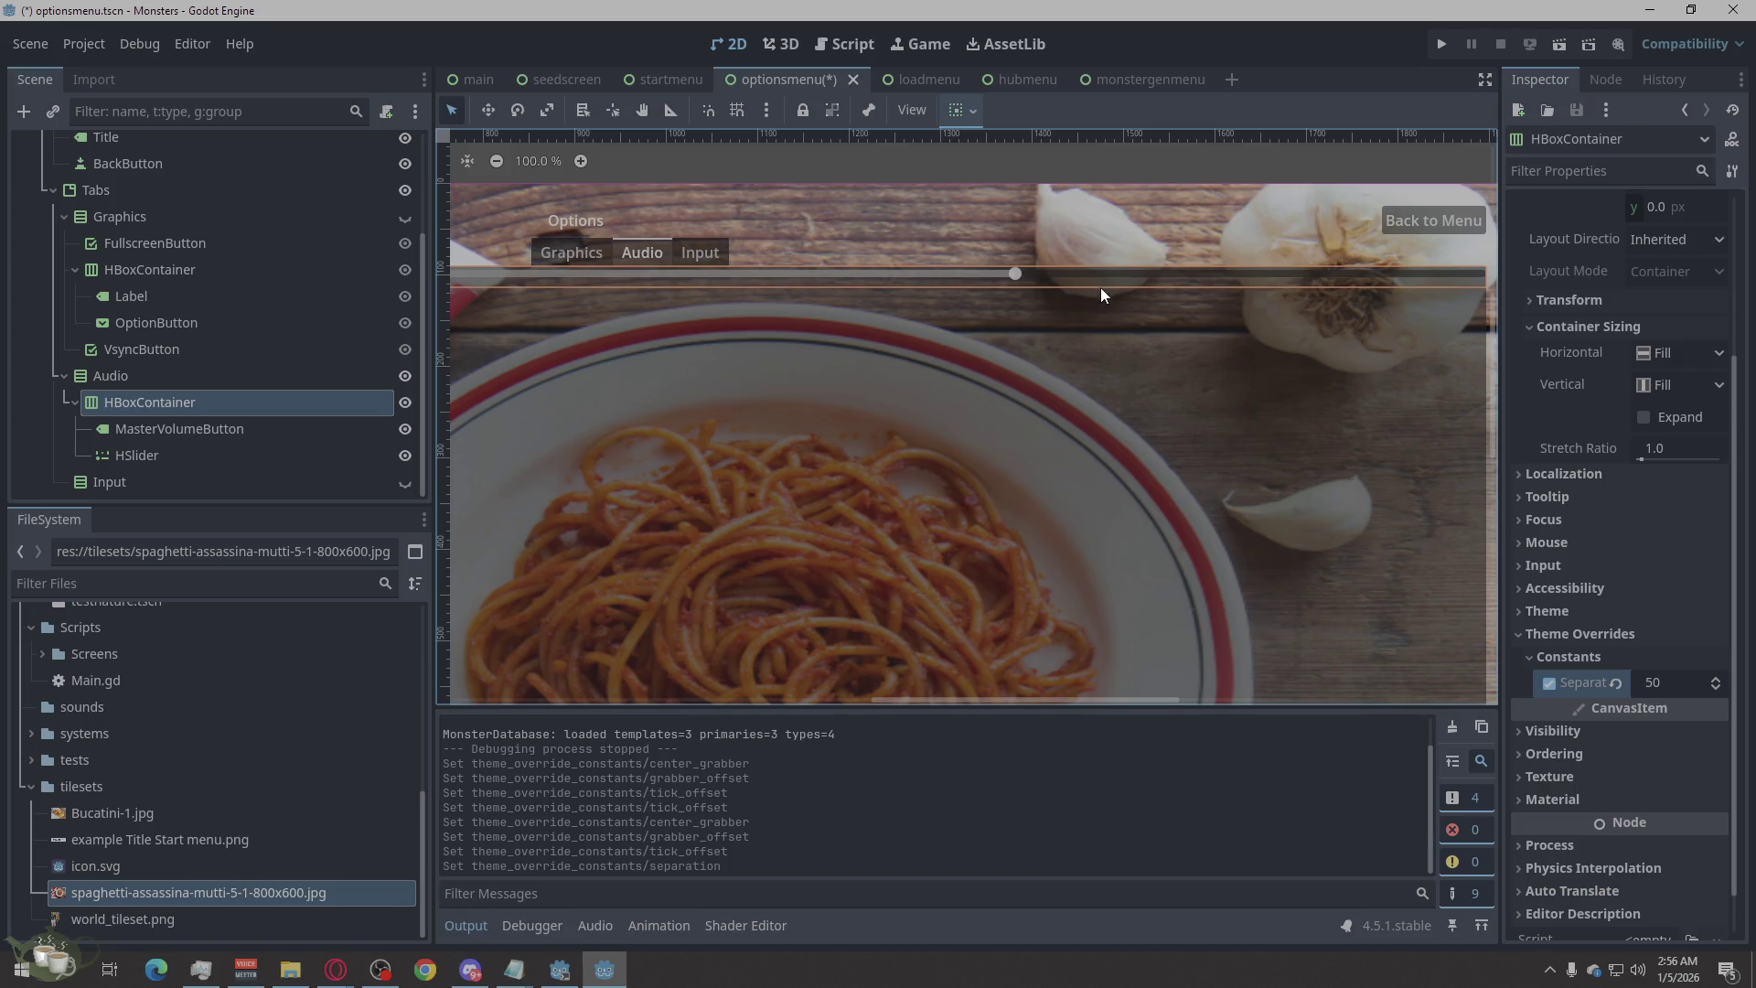
{"action": "scroll", "coordinate": [1439, 336], "scroll_direction": "down", "scroll_amount": 5}
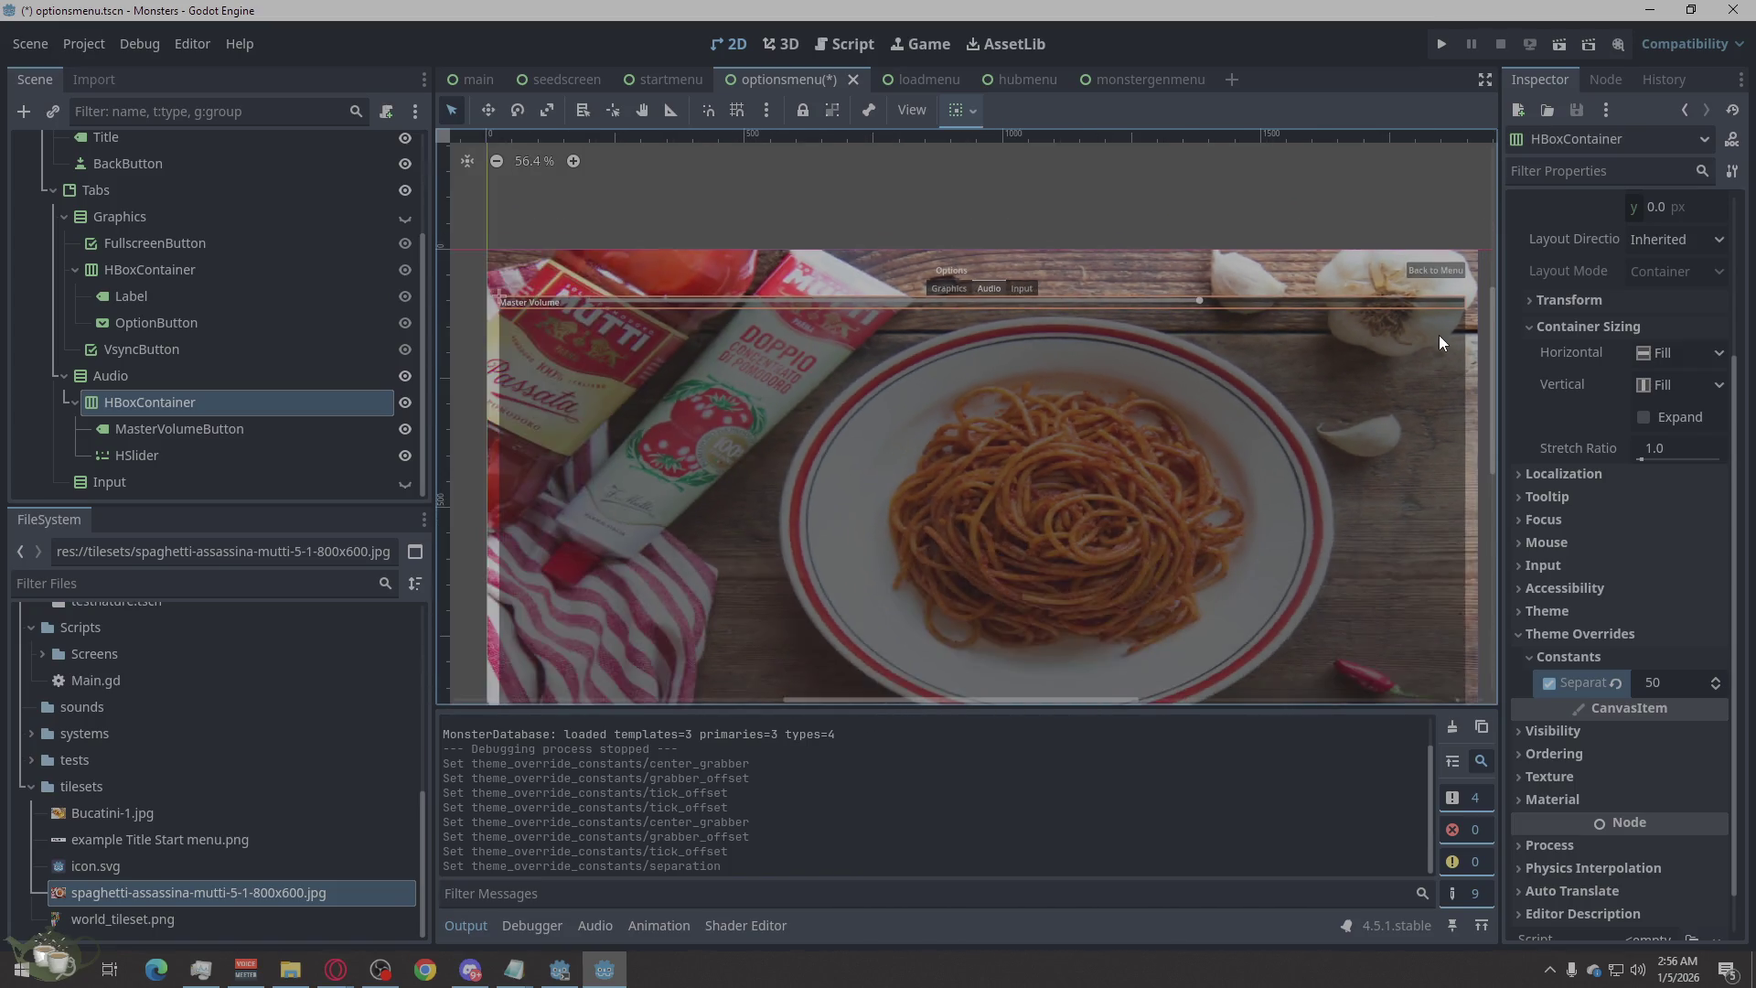
{"action": "scroll", "coordinate": [824, 290], "scroll_direction": "up", "scroll_amount": 10}
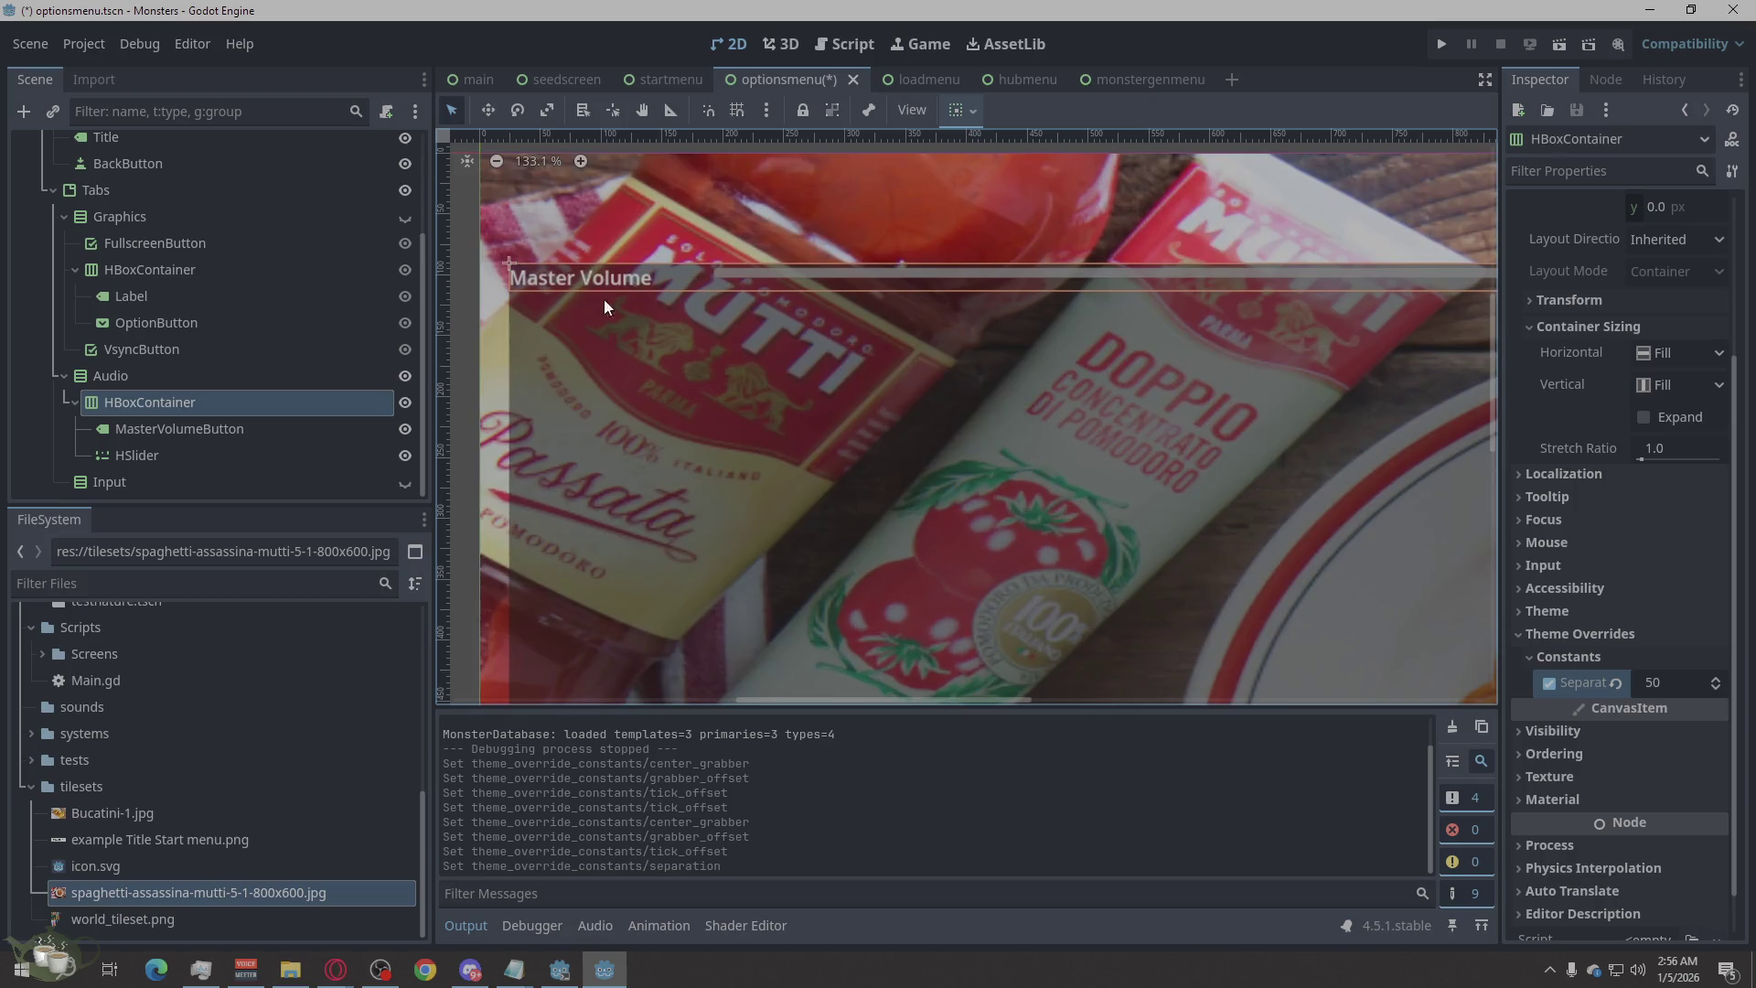
{"action": "scroll", "coordinate": [690, 304], "scroll_direction": "down", "scroll_amount": 10}
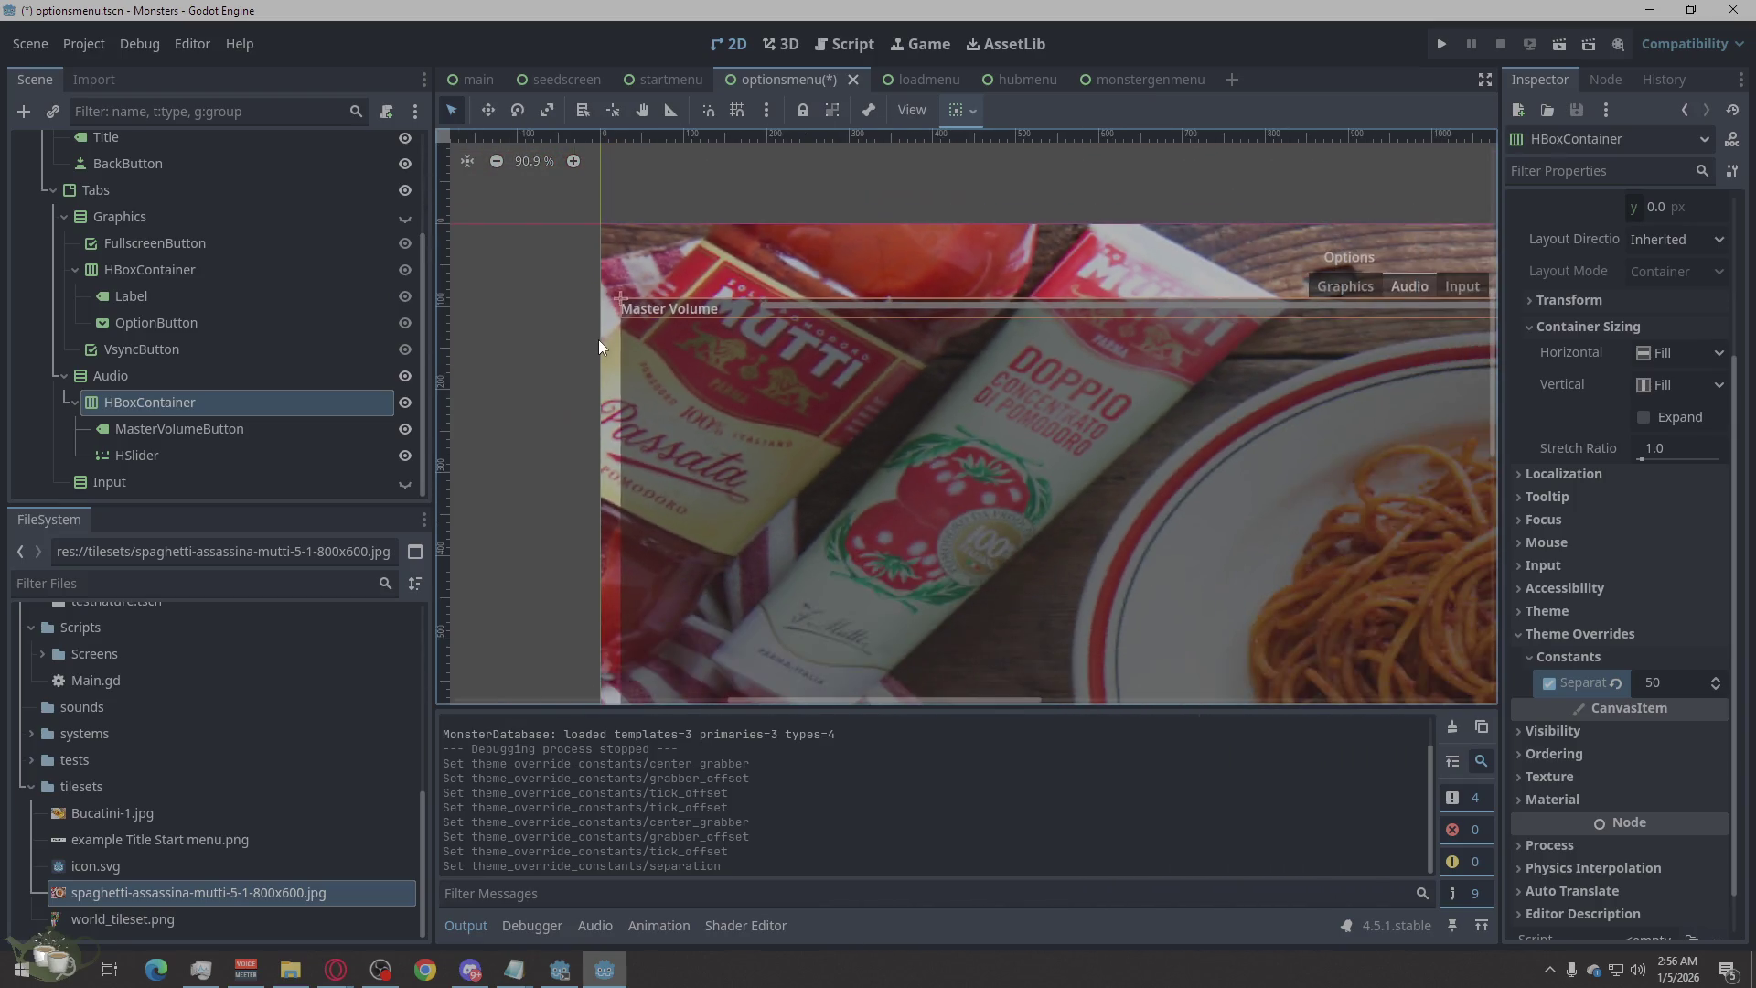
{"action": "scroll", "coordinate": [1132, 369], "scroll_direction": "down", "scroll_amount": 4}
{"action": "scroll", "coordinate": [1346, 367], "scroll_direction": "up", "scroll_amount": 4}
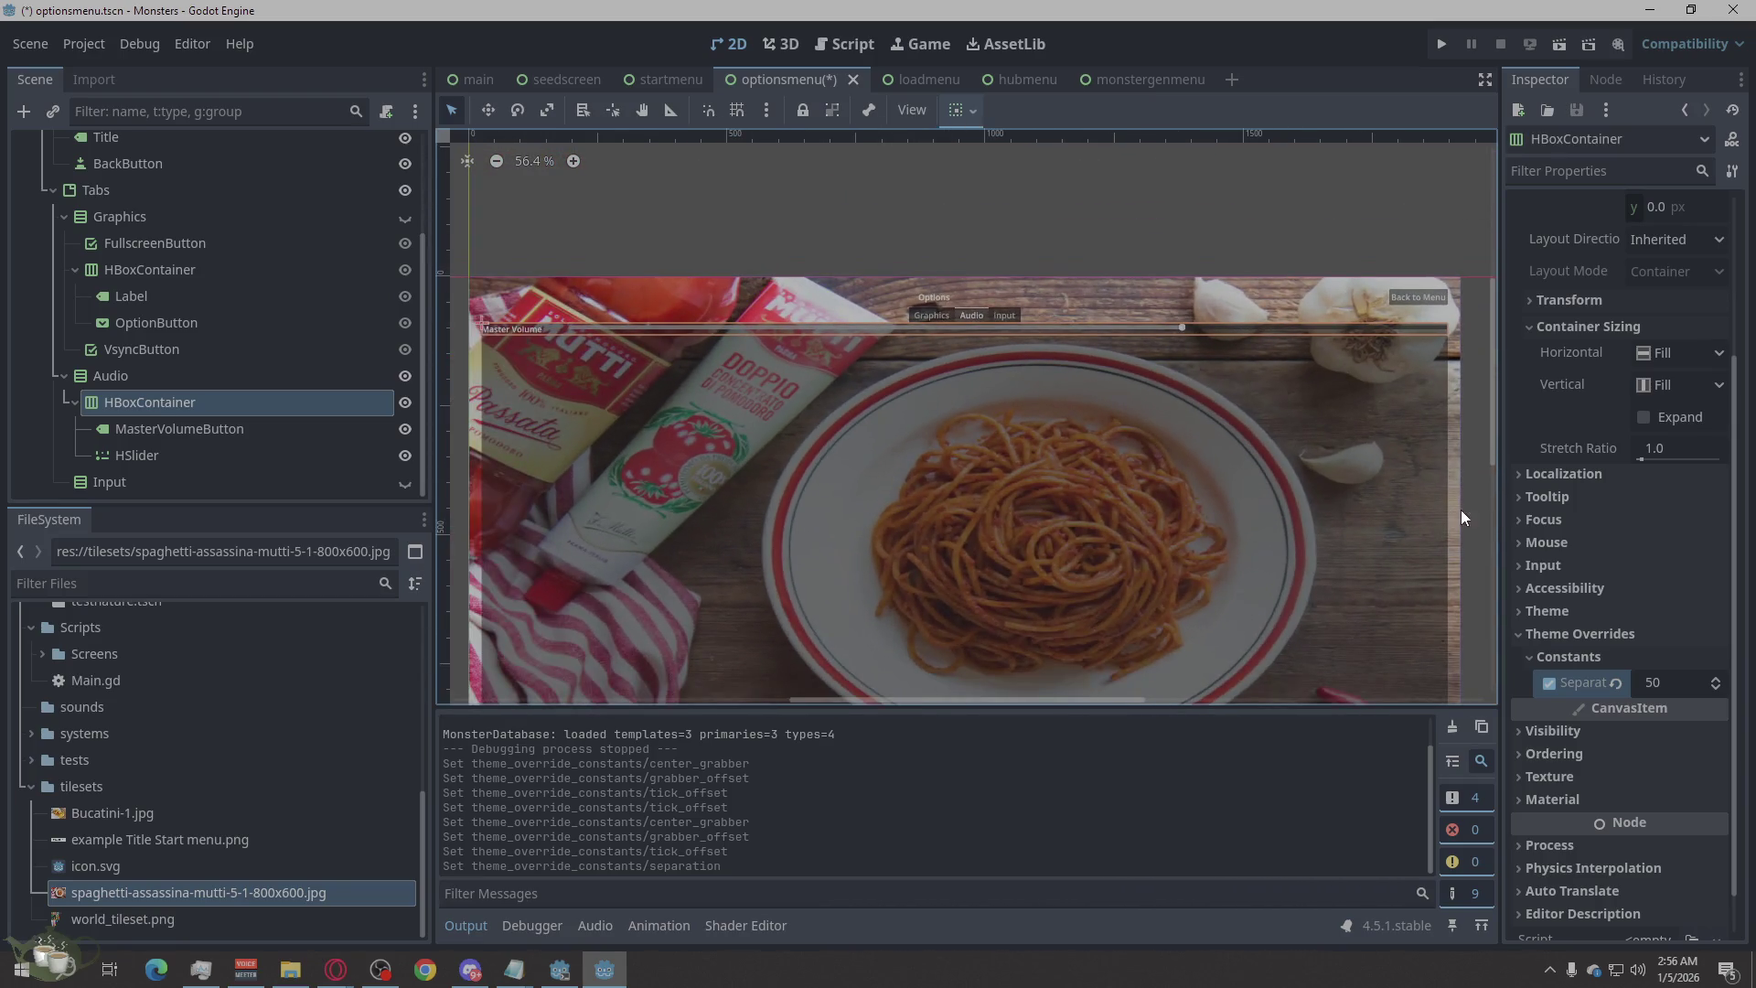
{"action": "scroll", "coordinate": [1427, 325], "scroll_direction": "up", "scroll_amount": 2}
{"action": "scroll", "coordinate": [1428, 391], "scroll_direction": "down", "scroll_amount": 3}
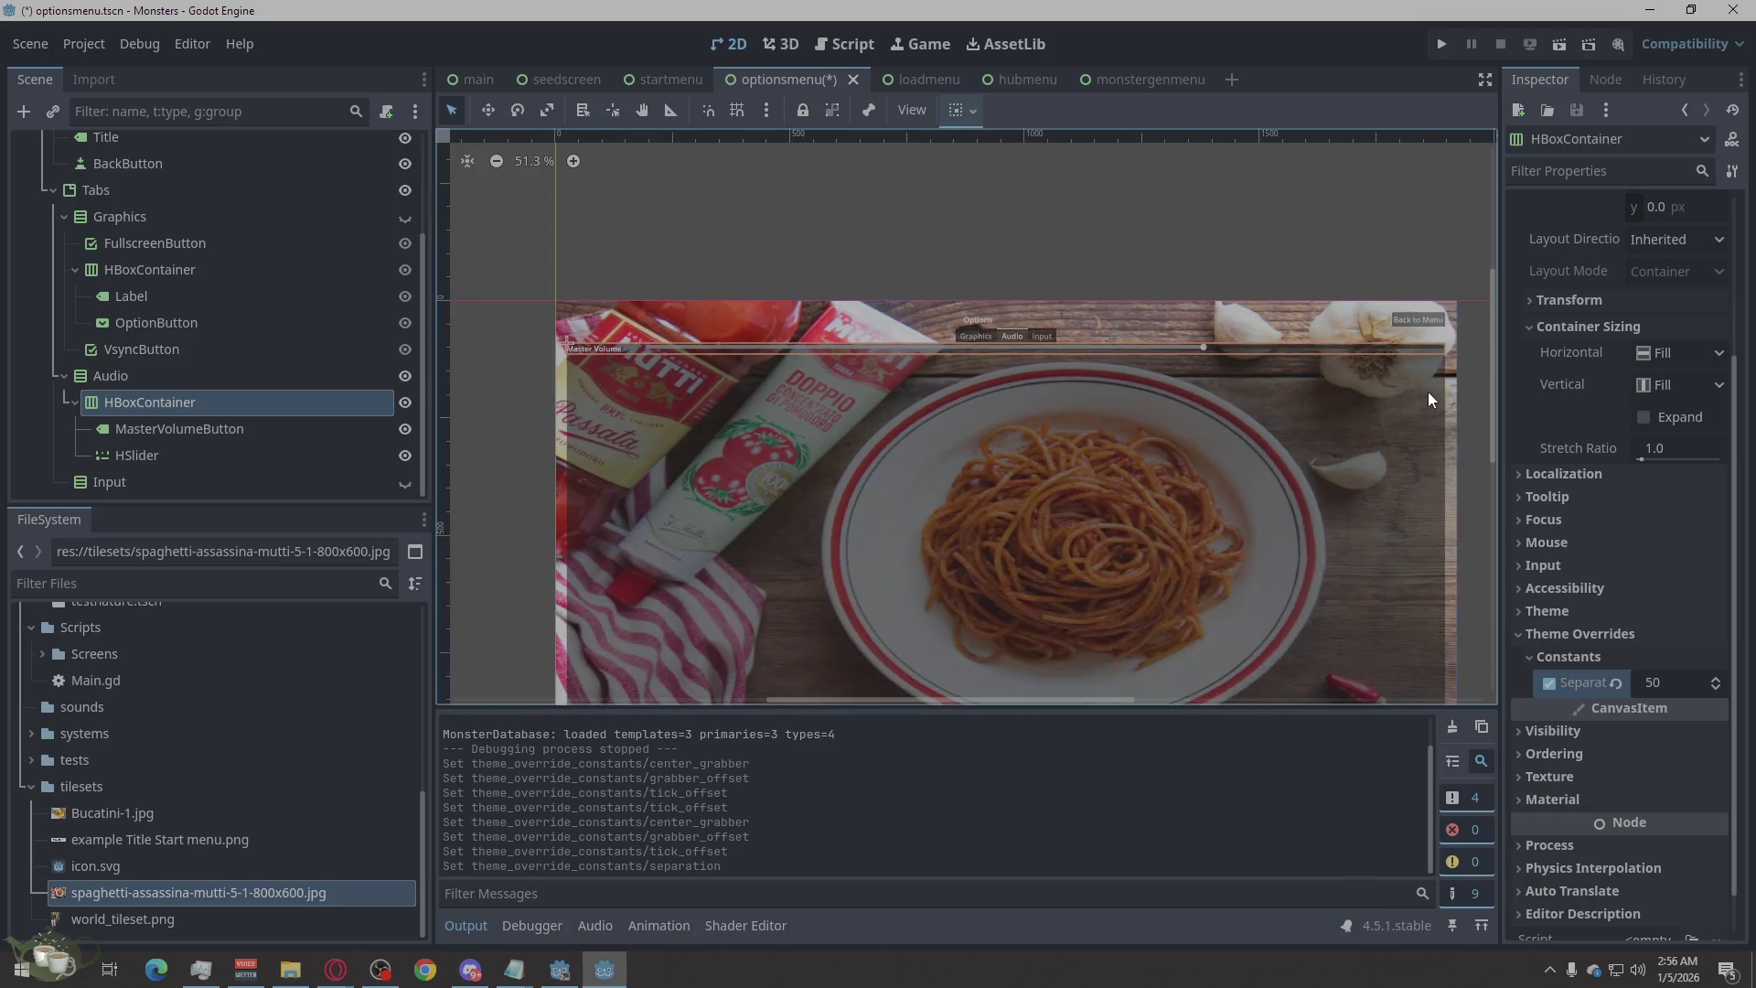
{"action": "scroll", "coordinate": [1212, 425], "scroll_direction": "up", "scroll_amount": 1}
{"action": "scroll", "coordinate": [648, 454], "scroll_direction": "up", "scroll_amount": 1}
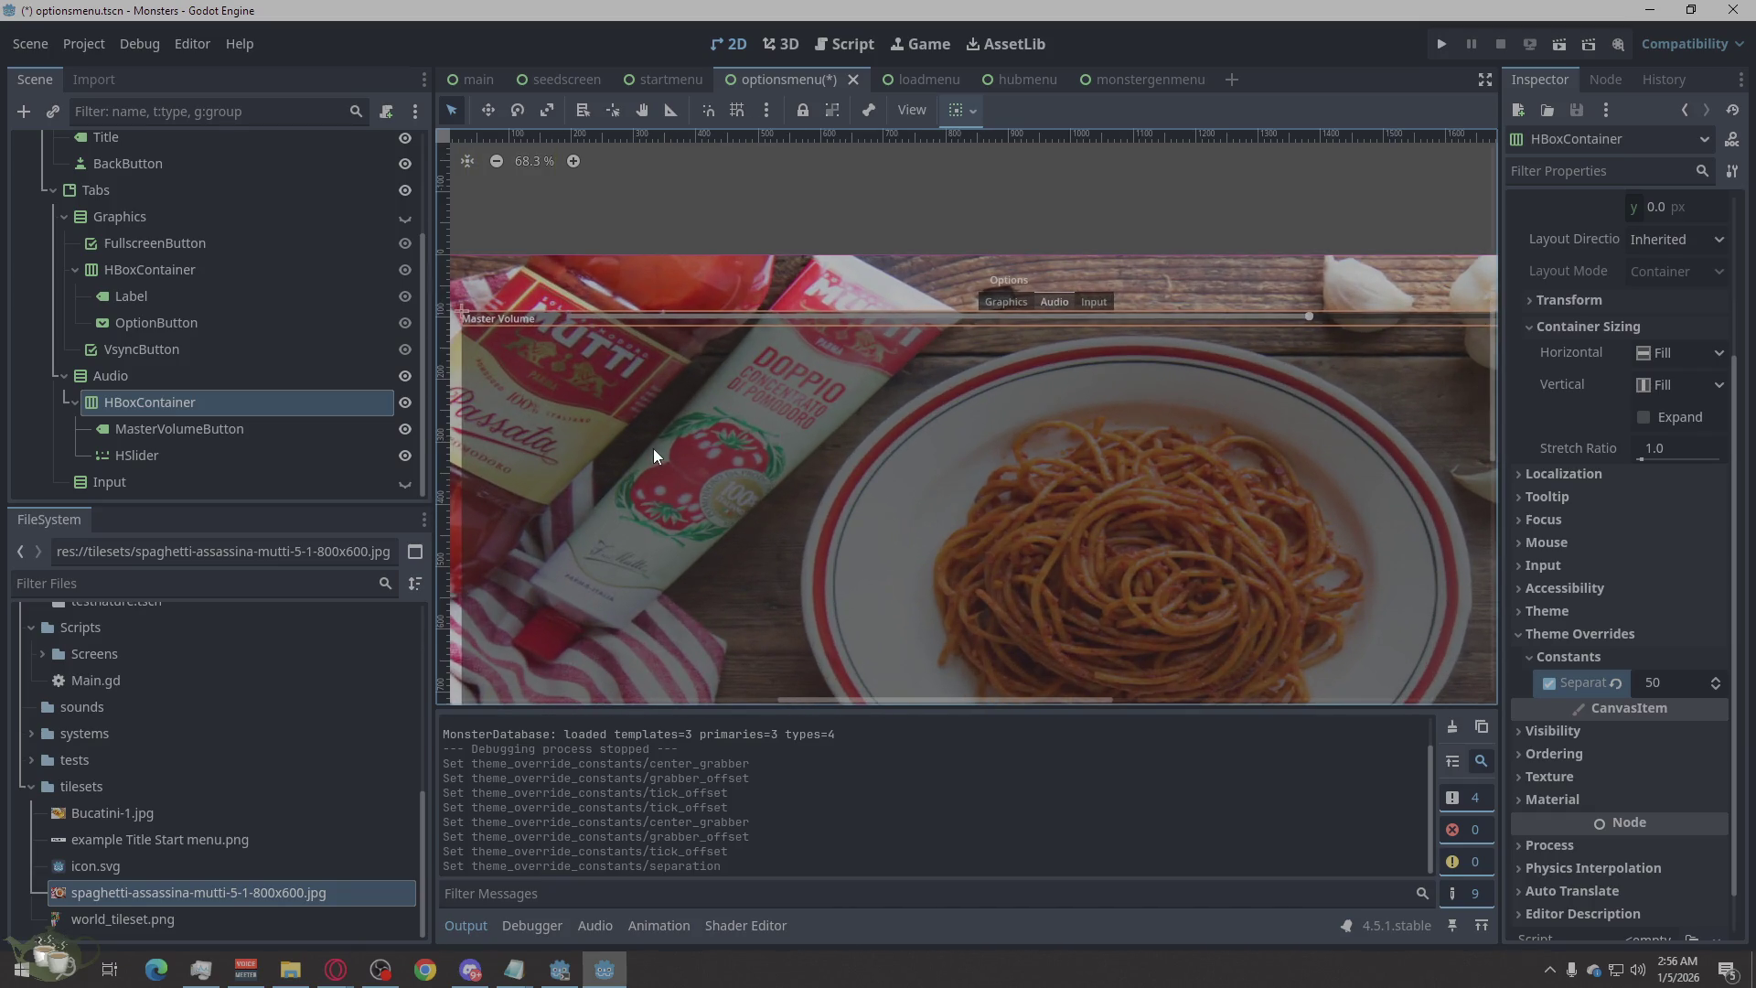
{"action": "scroll", "coordinate": [702, 424], "scroll_direction": "down", "scroll_amount": 1}
{"action": "scroll", "coordinate": [939, 429], "scroll_direction": "up", "scroll_amount": 2}
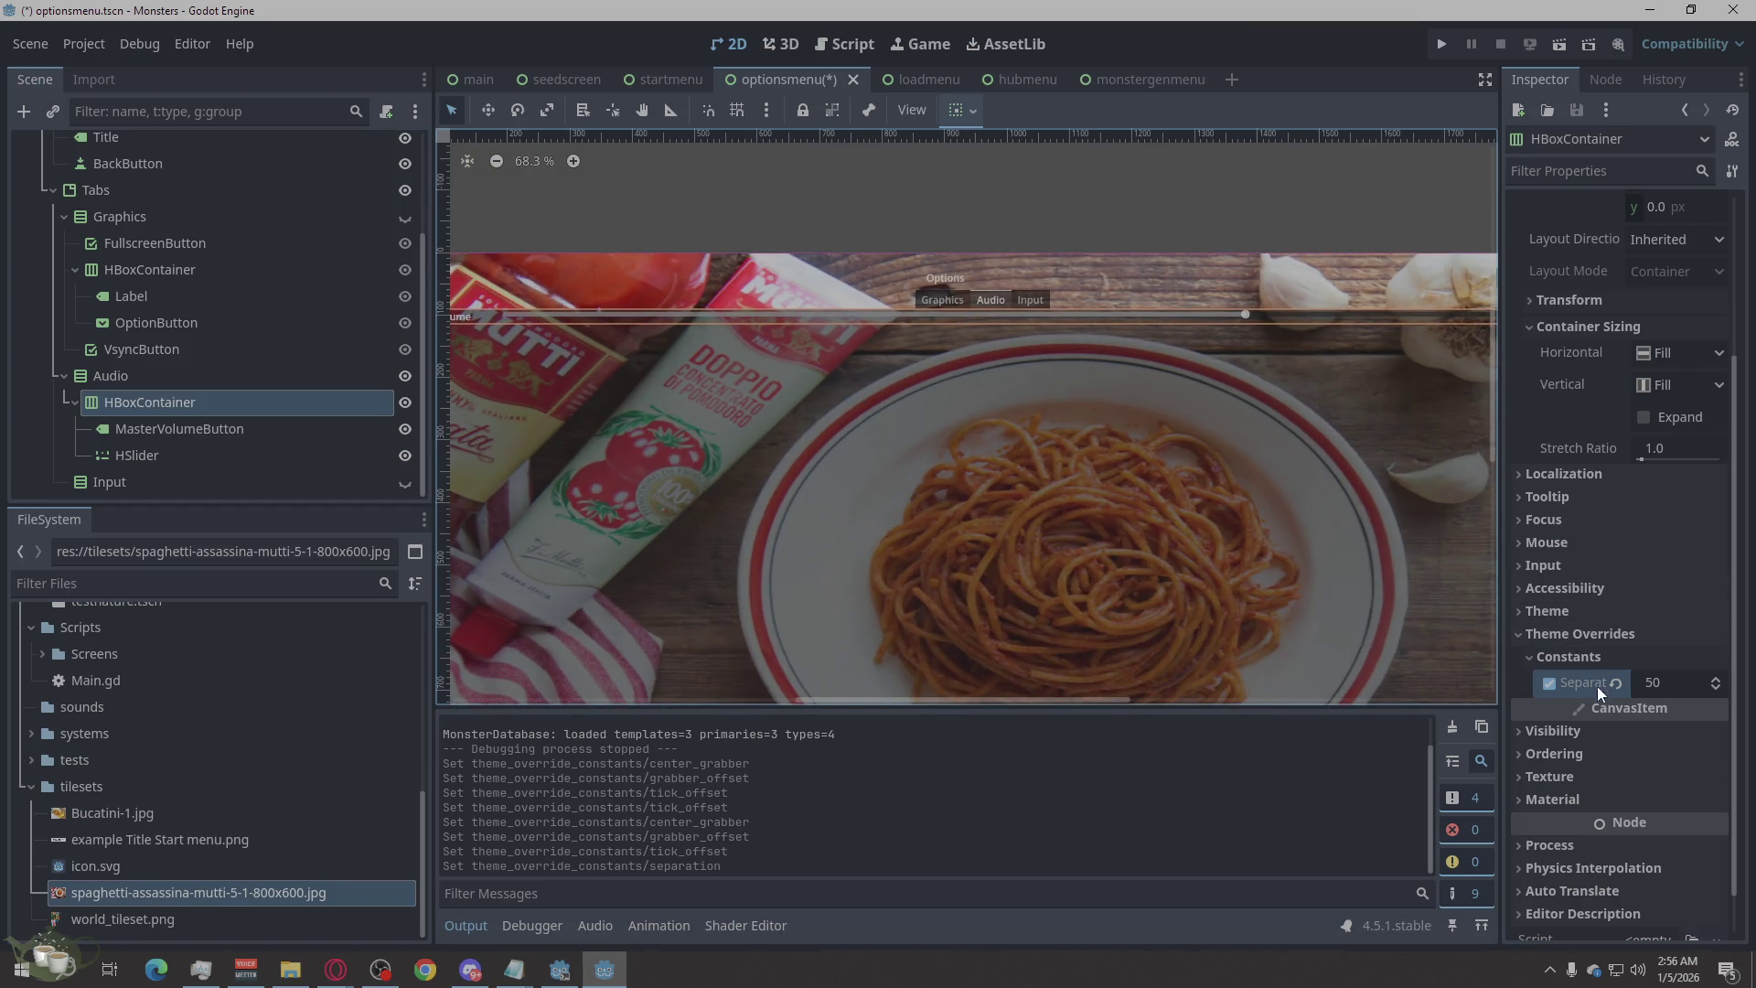
{"action": "key", "text": "super"}
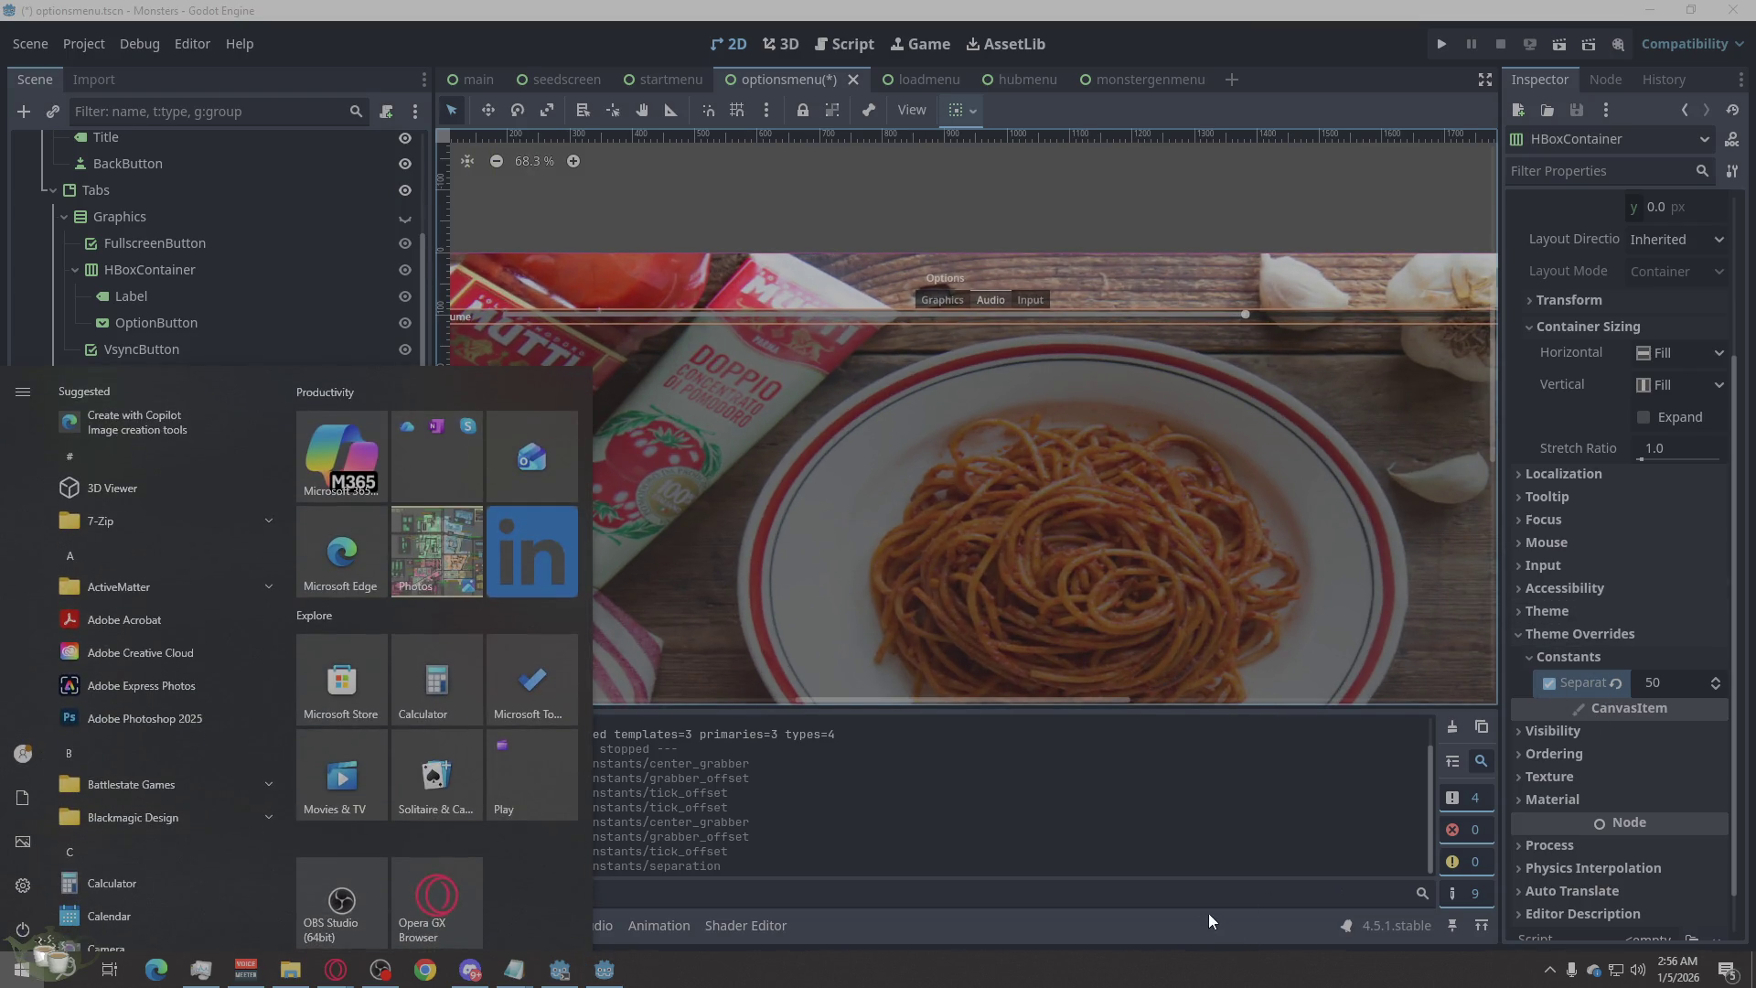
{"action": "left_click", "coordinate": [1212, 917]}
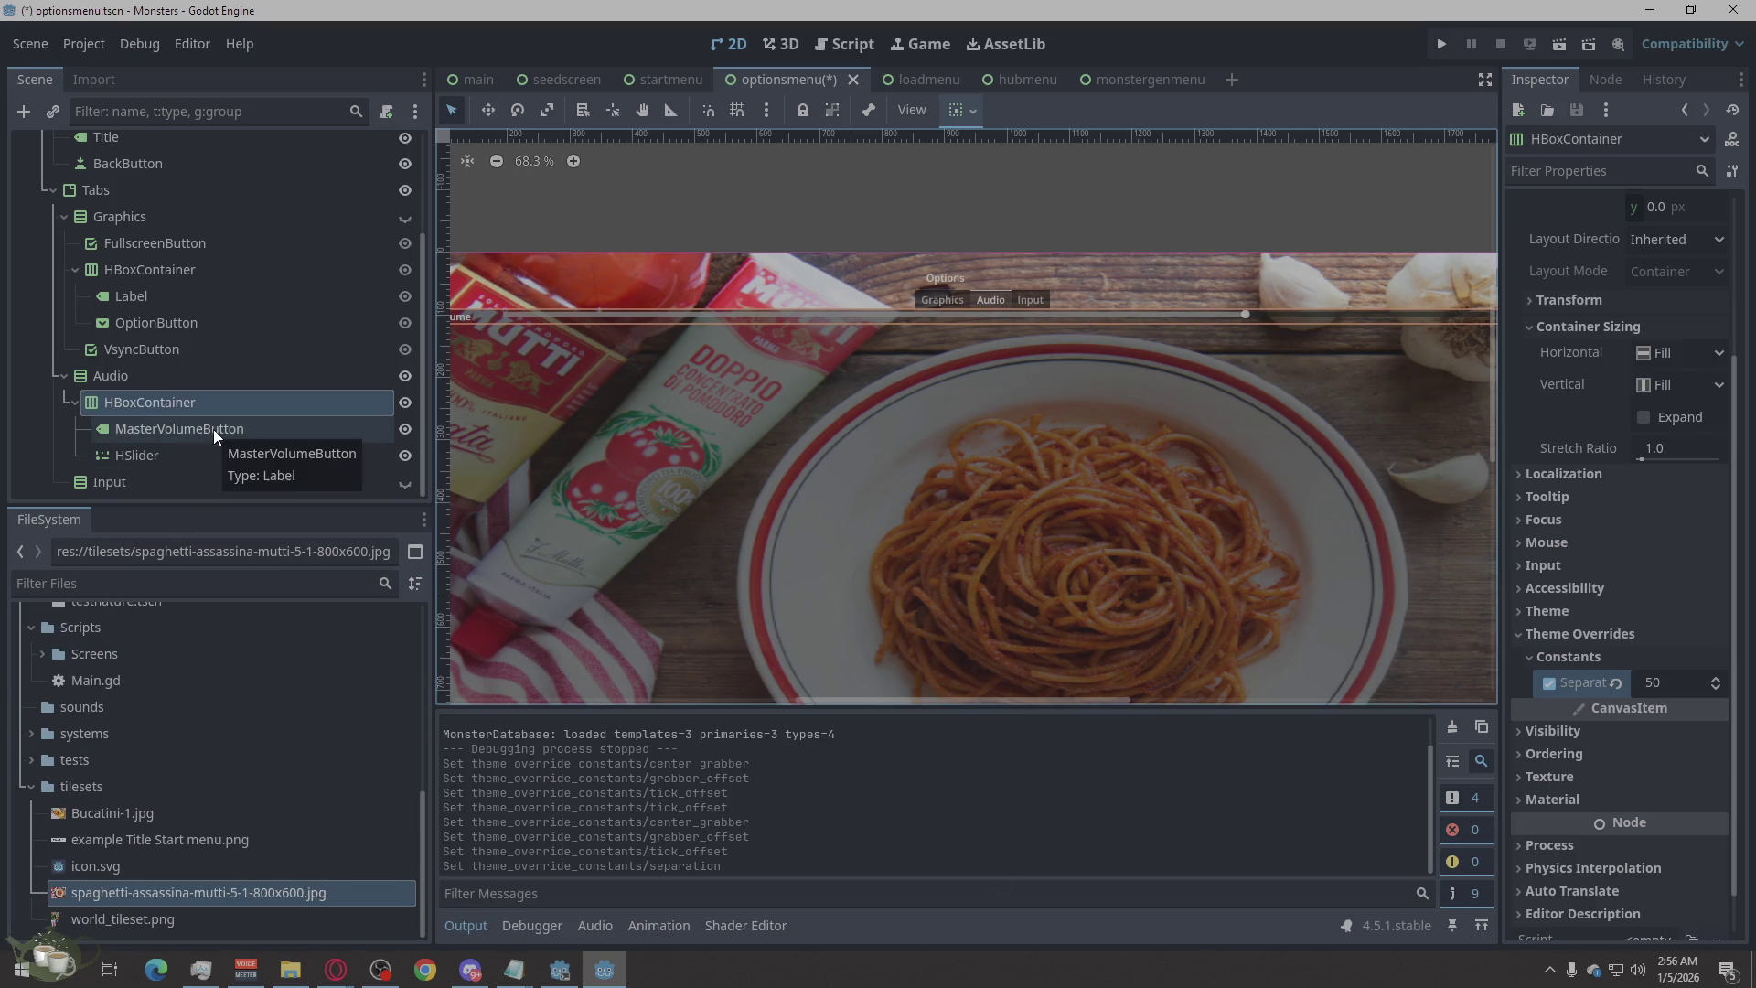
Move the MasterVolumeButton label out of the HBoxContainer to sit directly under Audio.
{"action": "mouse_move", "coordinate": [213, 429]}
{"action": "left_mouse_down"}
{"action": "mouse_move", "coordinate": [195, 368]}
{"action": "mouse_move", "coordinate": [207, 386]}
{"action": "left_mouse_up"}
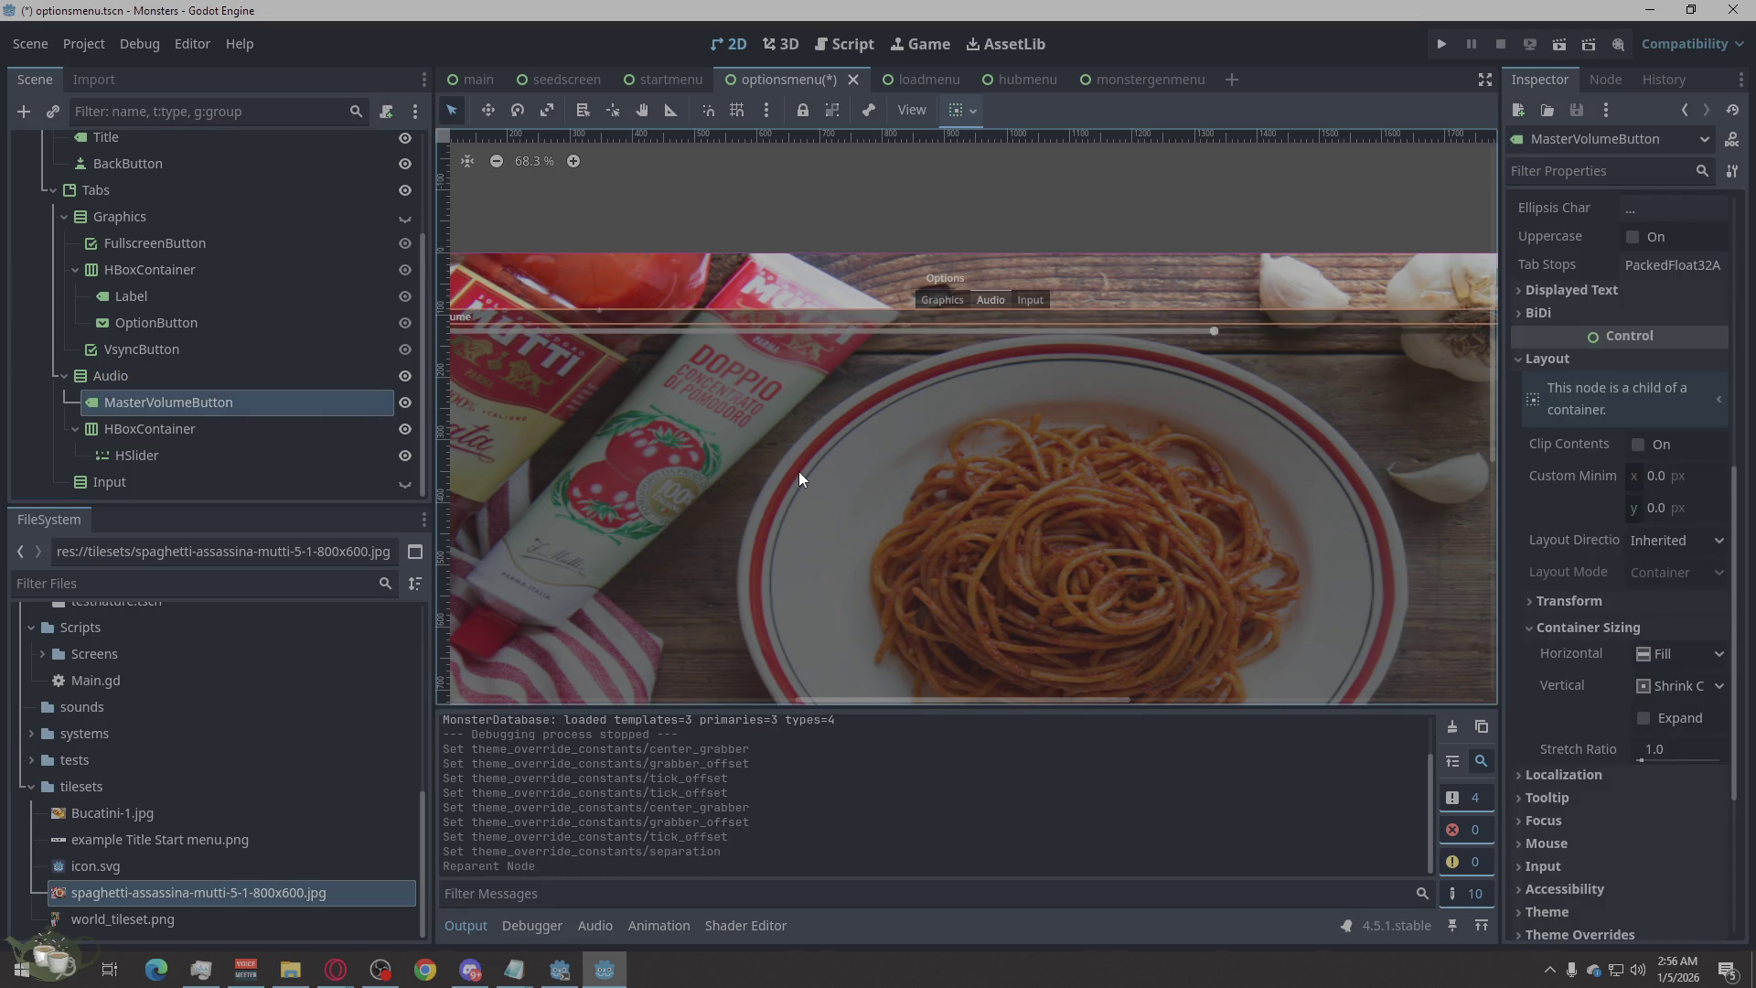
{"action": "left_click", "coordinate": [79, 430]}
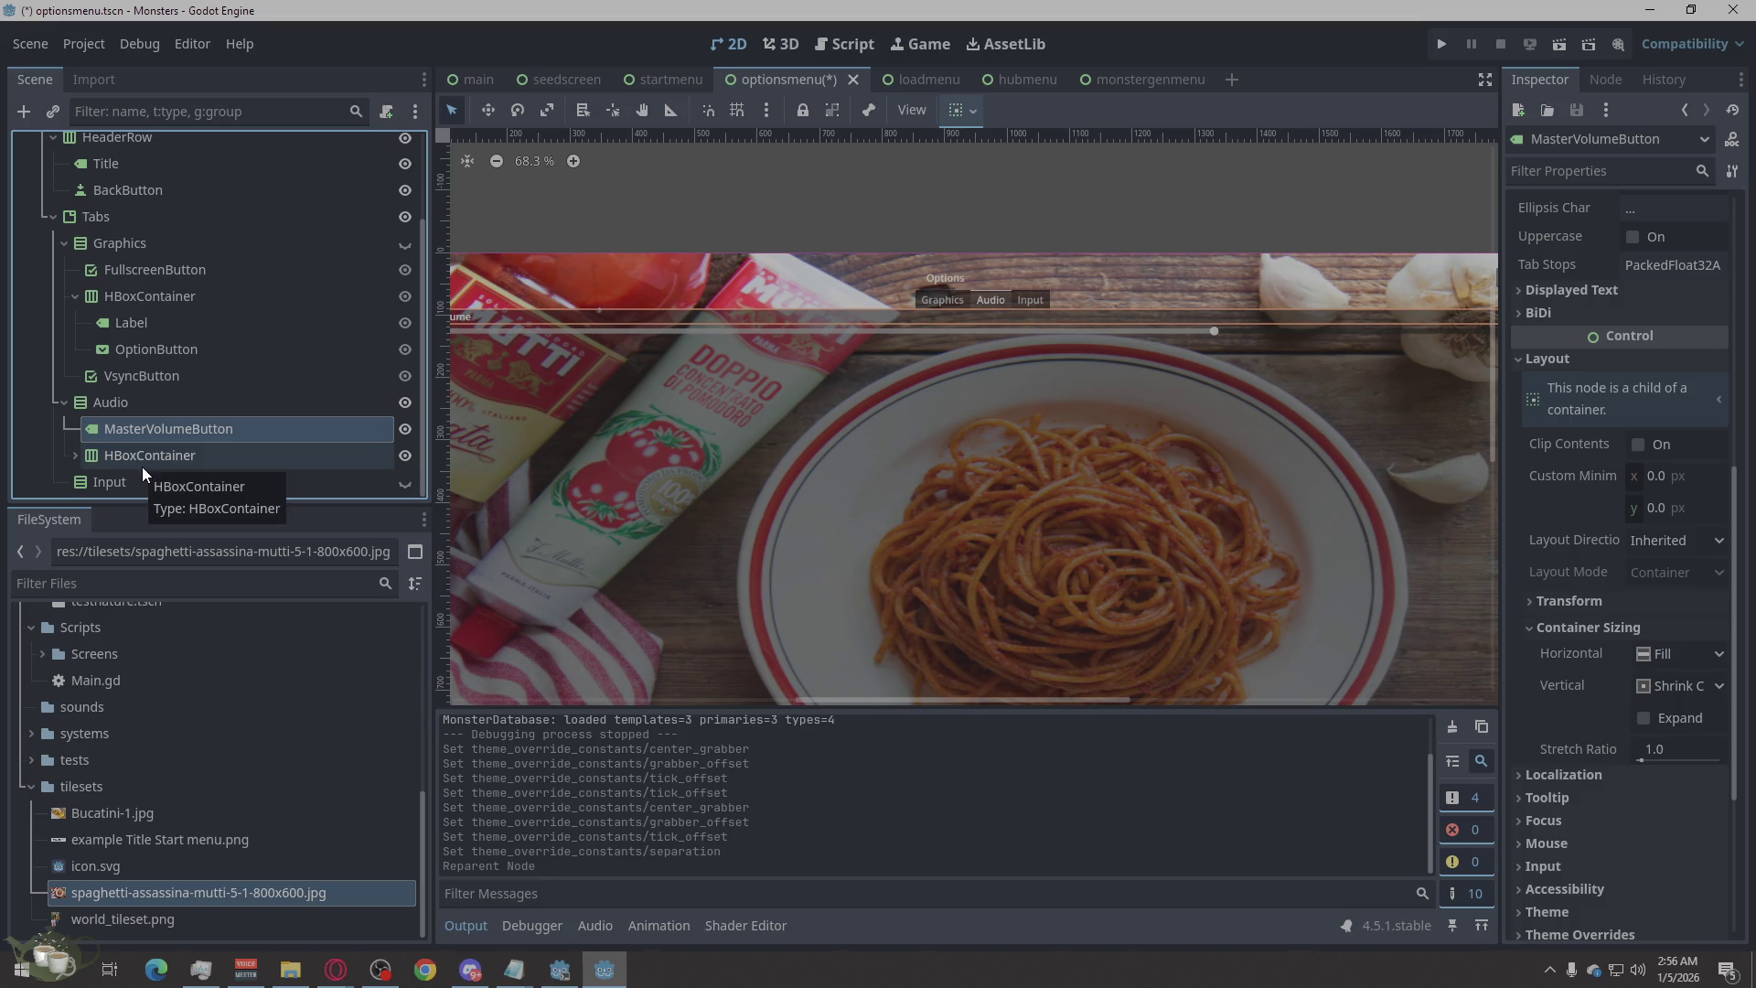
{"action": "scroll", "coordinate": [883, 441], "scroll_direction": "down", "scroll_amount": 1}
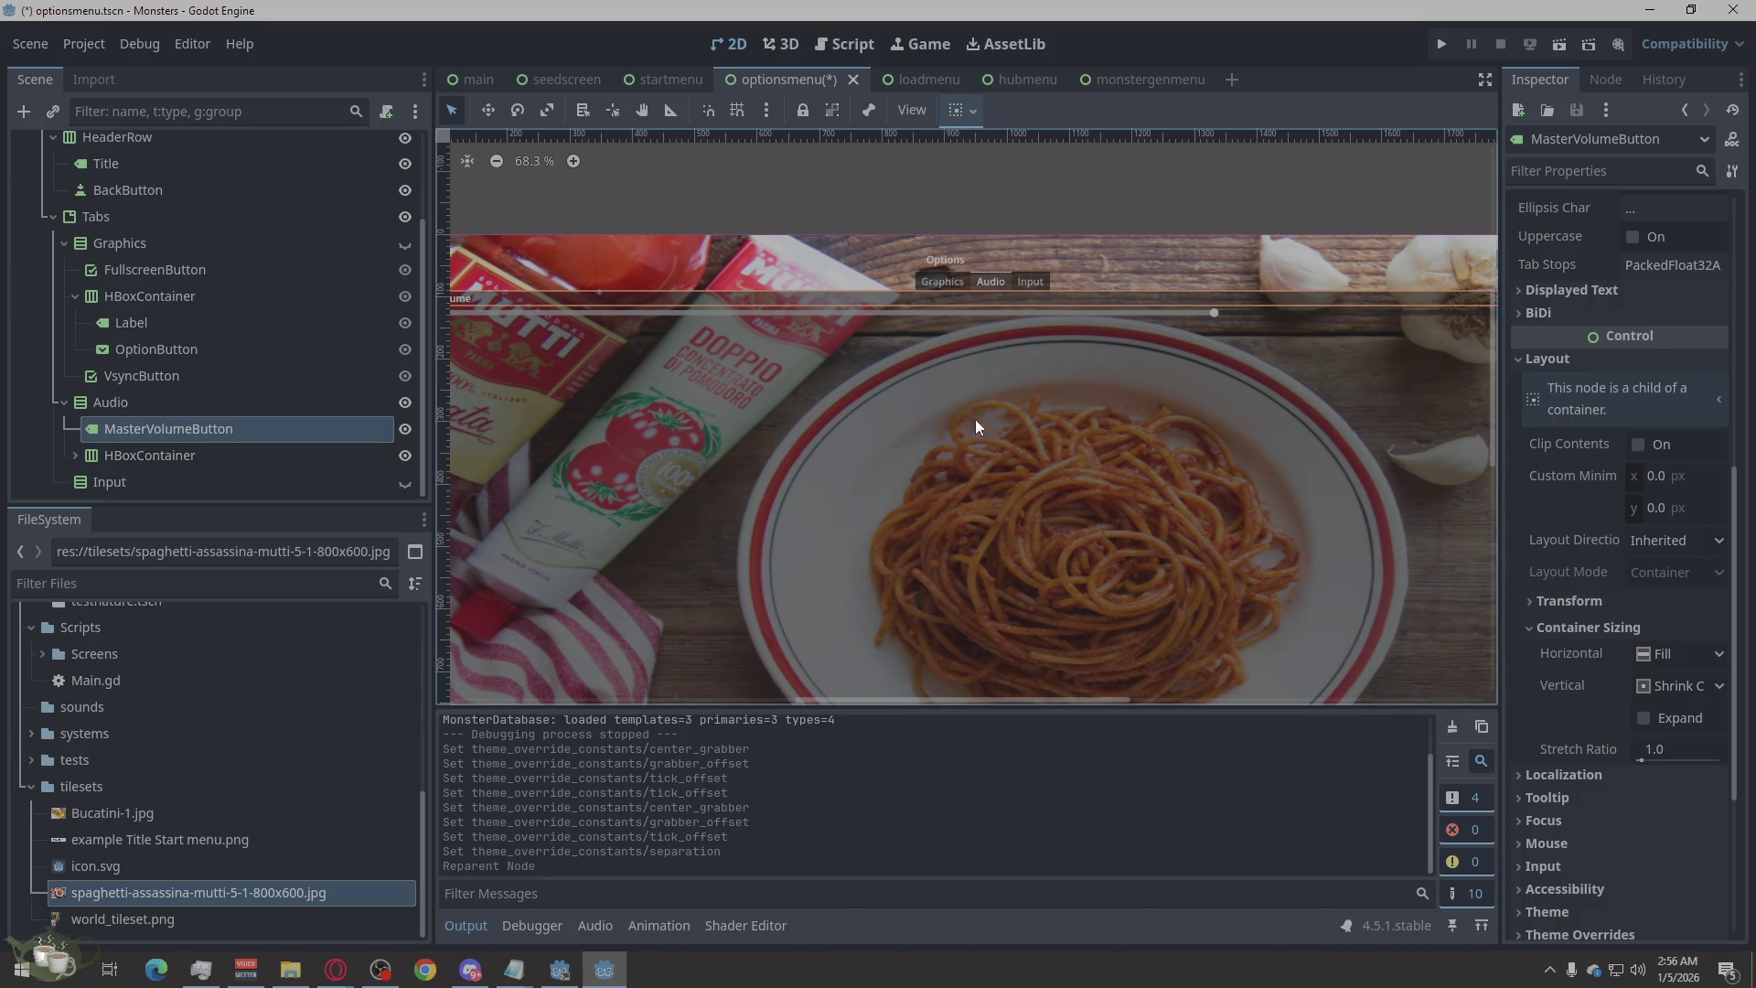
Shorten the MasterVolumeButton node's name to MasterVolume.
{"action": "double_click", "coordinate": [268, 428]}
{"action": "left_click", "coordinate": [270, 429]}
{"action": "key", "text": "BackSpace"}
{"action": "key", "text": "BackSpace"}
{"action": "key", "text": "BackSpace"}
{"action": "key", "text": "BackSpace"}
{"action": "key", "text": "BackSpace"}
{"action": "key", "text": "Return"}
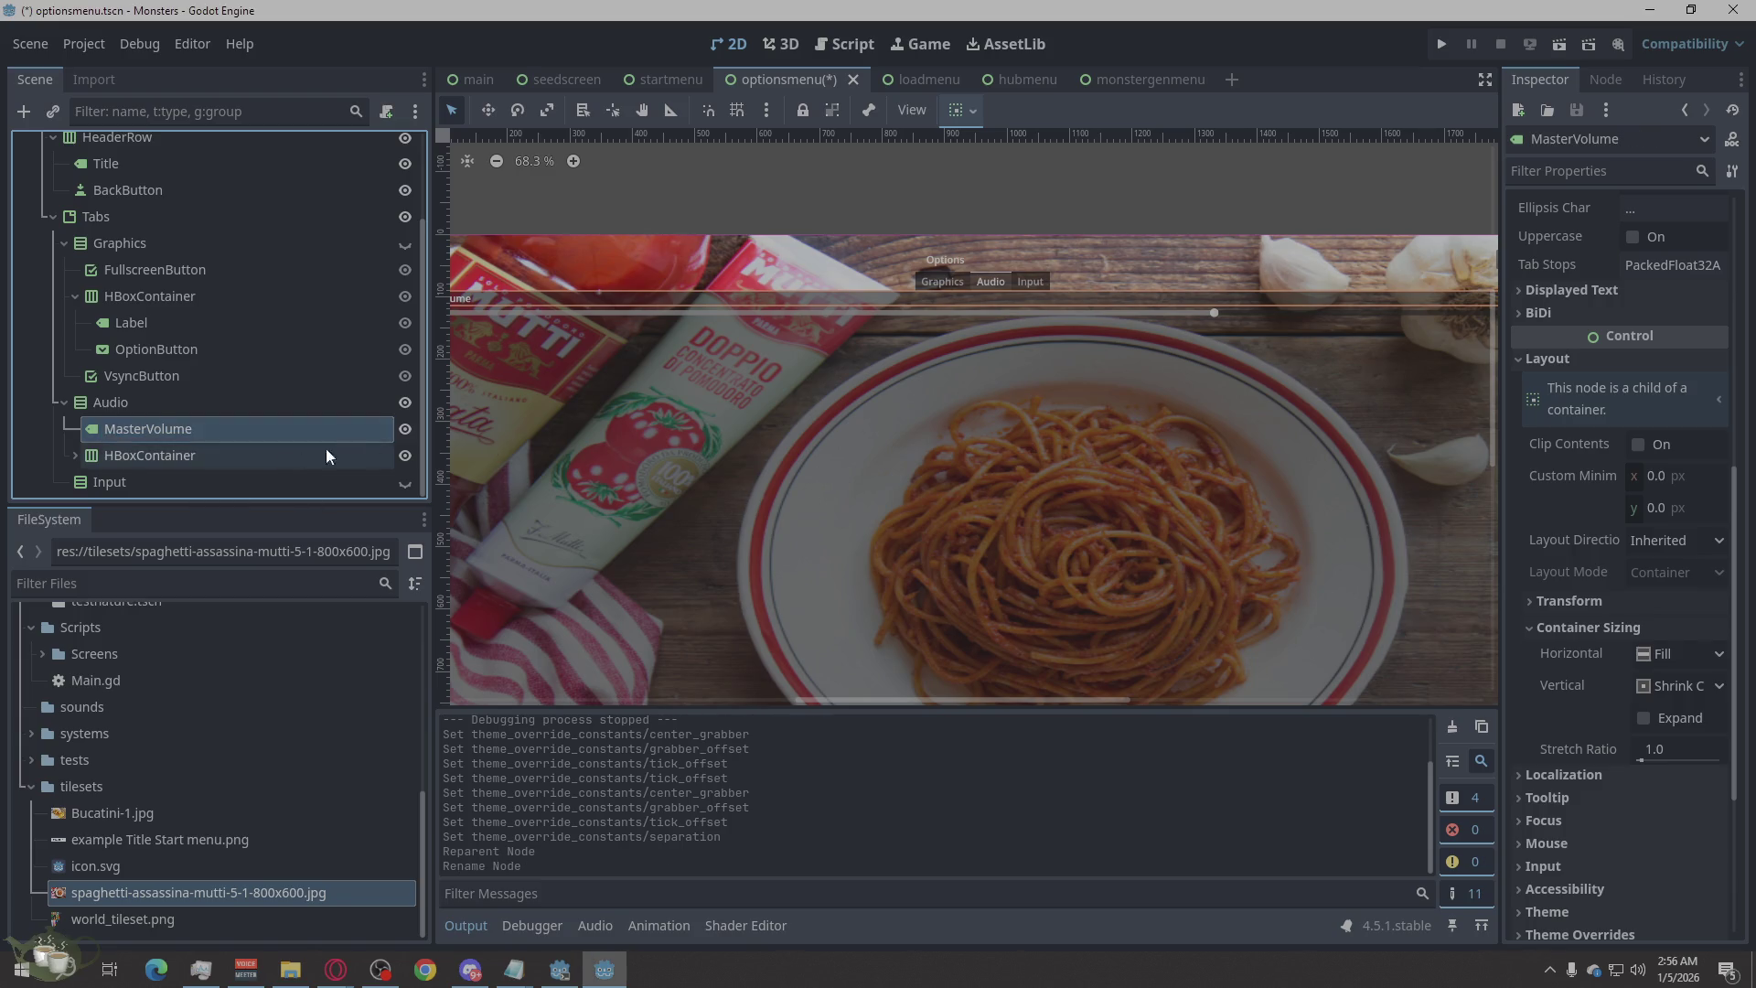
{"action": "scroll", "coordinate": [1108, 444], "scroll_direction": "down", "scroll_amount": 2}
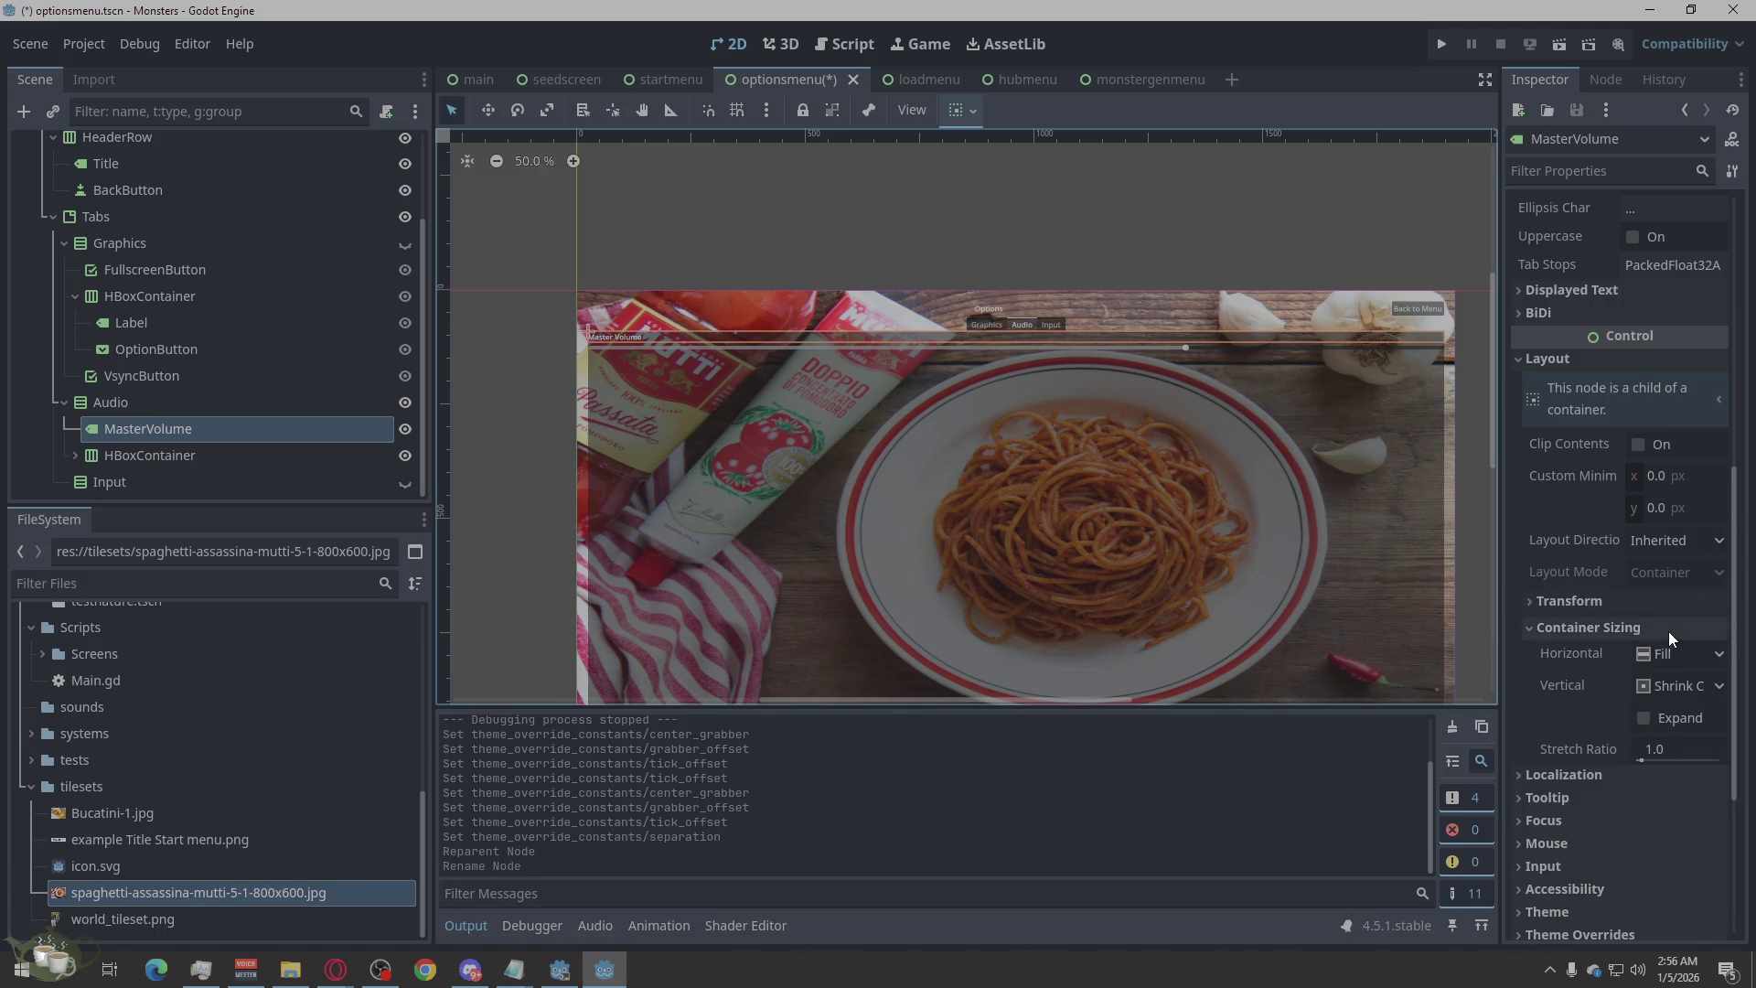
Change the MasterVolume label's Horizontal Alignment from Left to Center.
{"action": "left_click", "coordinate": [165, 428]}
{"action": "left_click", "coordinate": [174, 402]}
{"action": "left_click", "coordinate": [176, 430]}
{"action": "left_click", "coordinate": [1669, 541]}
{"action": "left_click", "coordinate": [1668, 536]}
{"action": "scroll", "coordinate": [1671, 457], "scroll_direction": "up", "scroll_amount": 6}
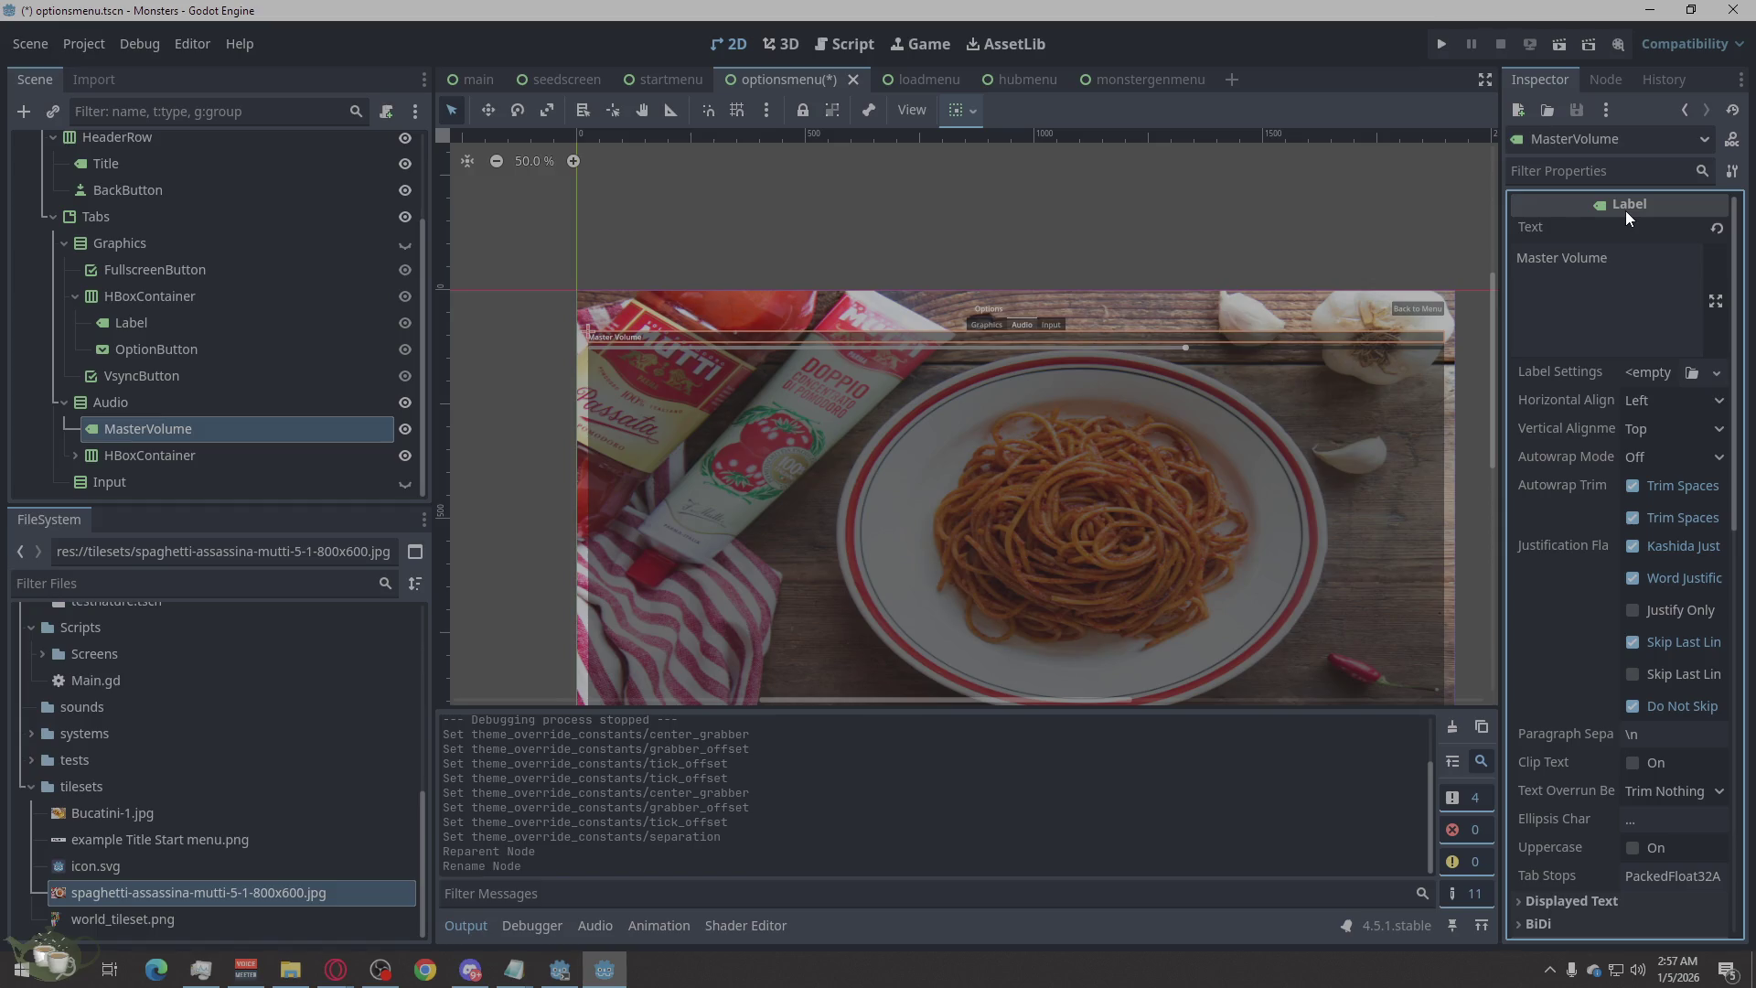
{"action": "left_click", "coordinate": [1673, 403]}
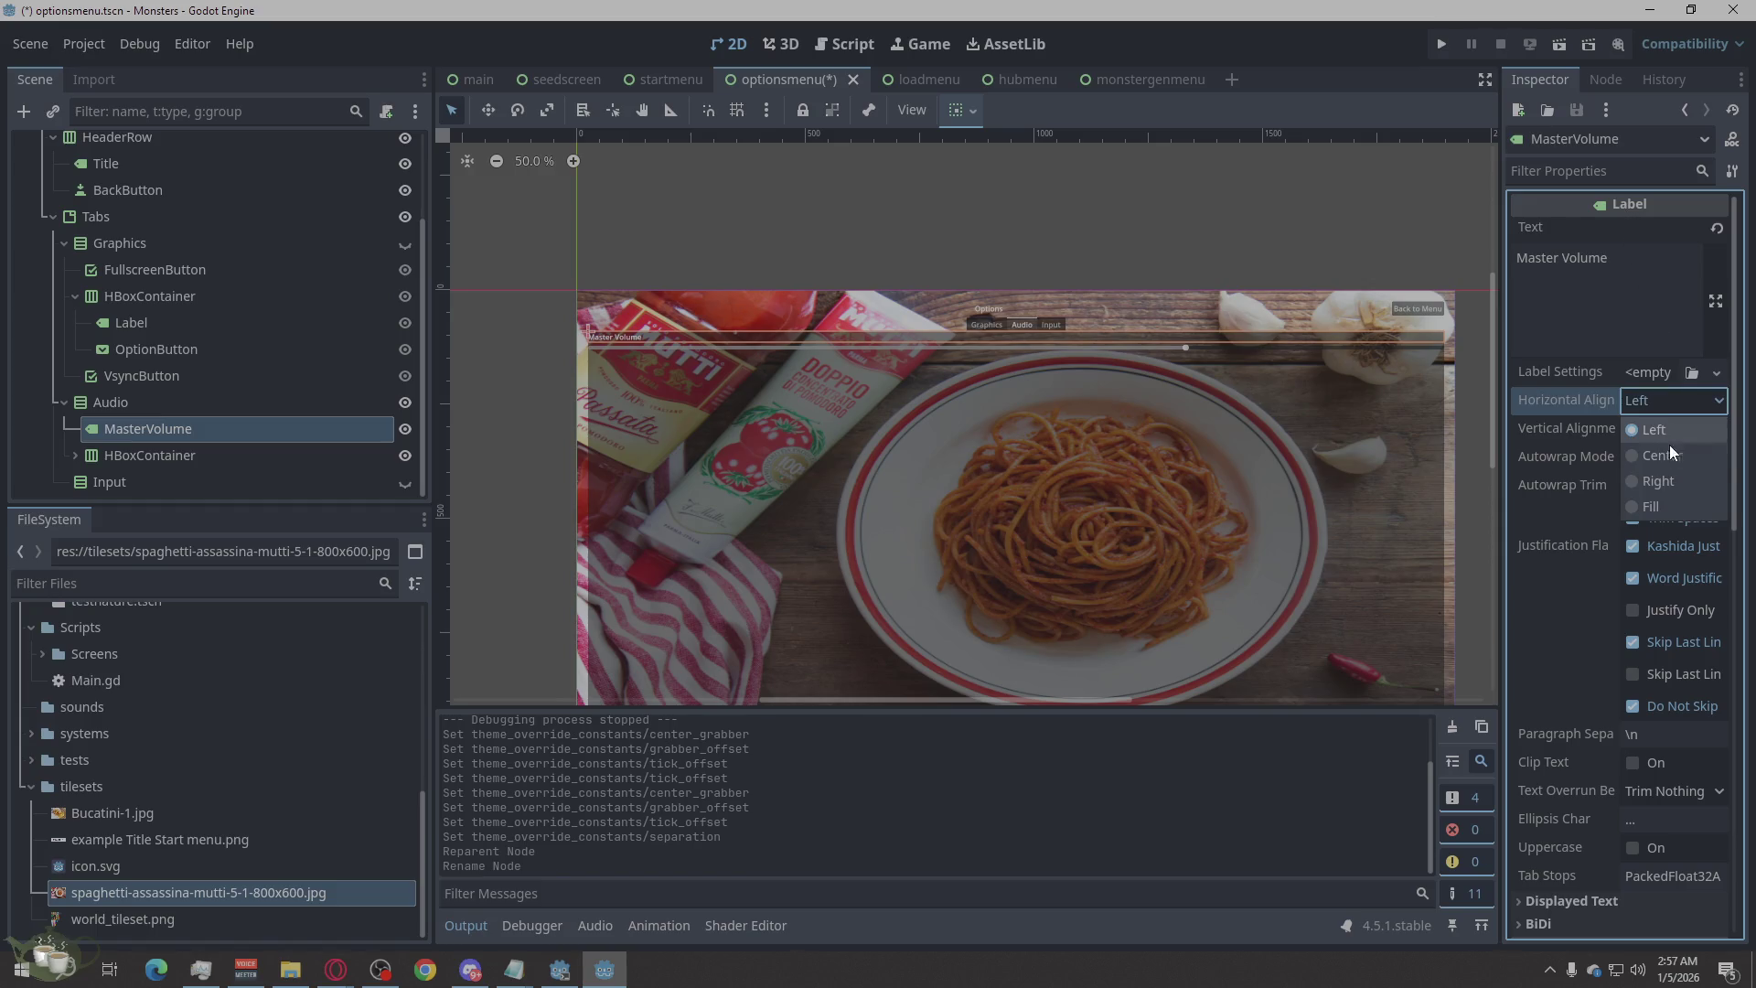
{"action": "left_click", "coordinate": [1667, 452]}
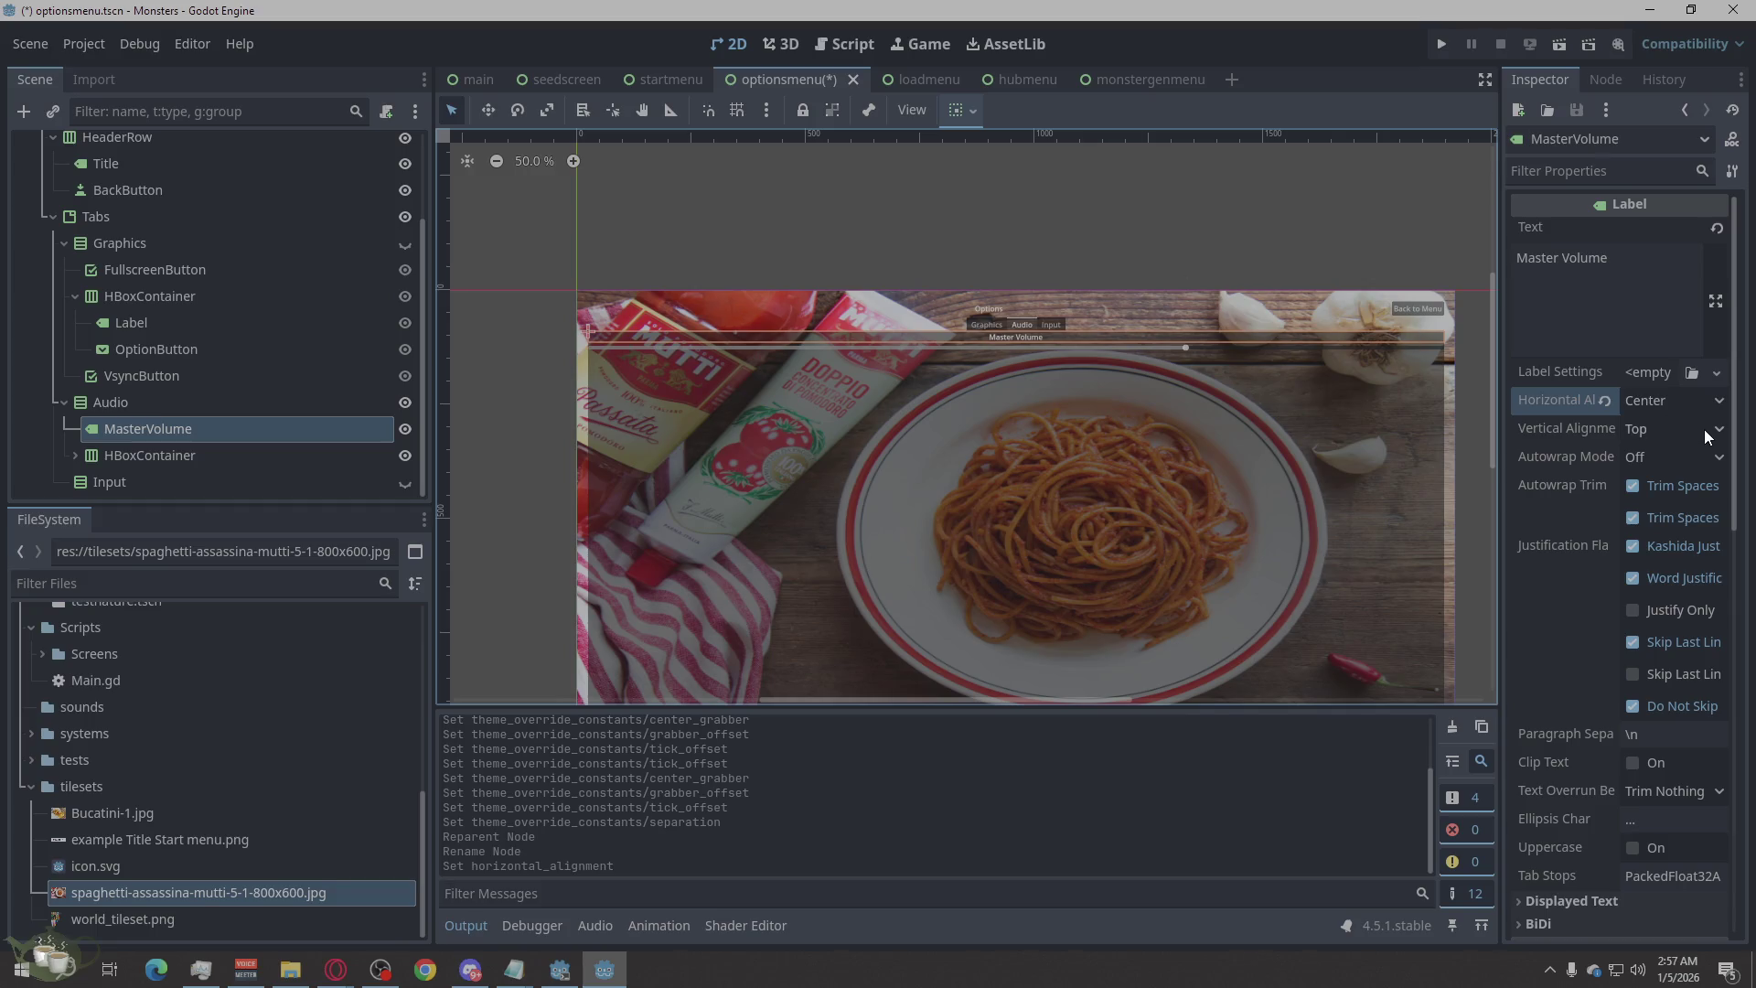
{"action": "scroll", "coordinate": [1631, 456], "scroll_direction": "down", "scroll_amount": 10}
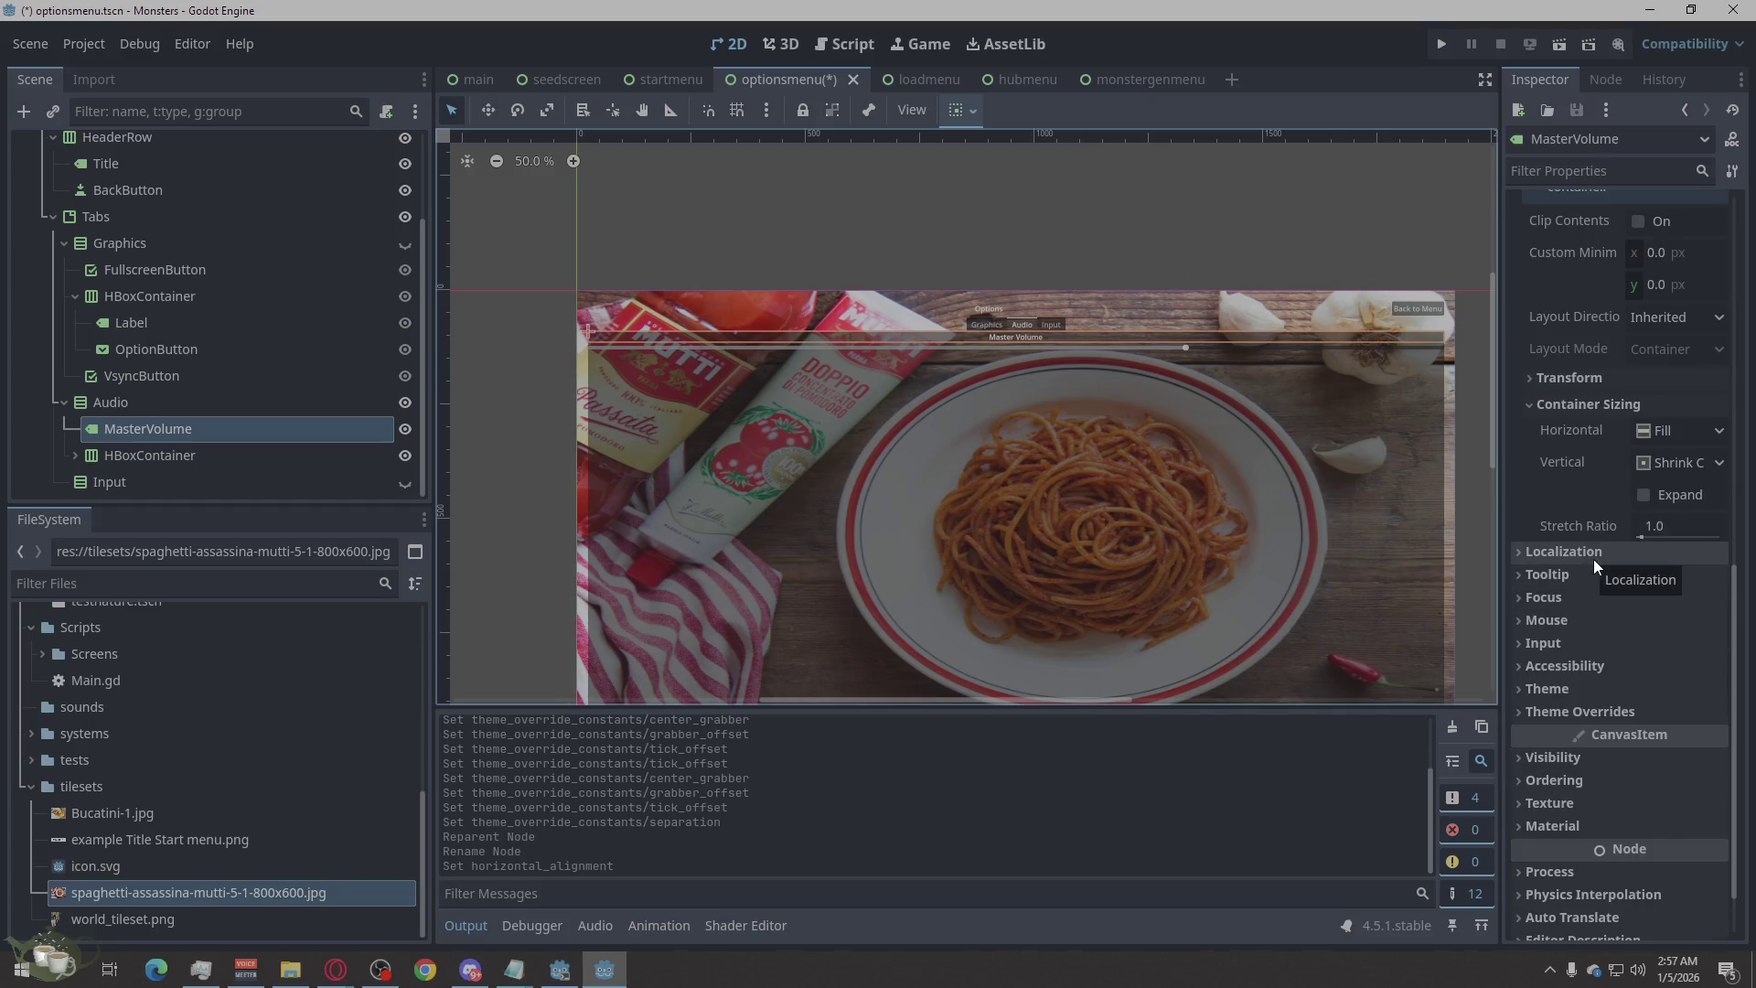
Enable the MasterVolume label's Paragraph spacing constant override with a value of 0.
{"action": "left_click", "coordinate": [1538, 710]}
{"action": "left_click", "coordinate": [1559, 759]}
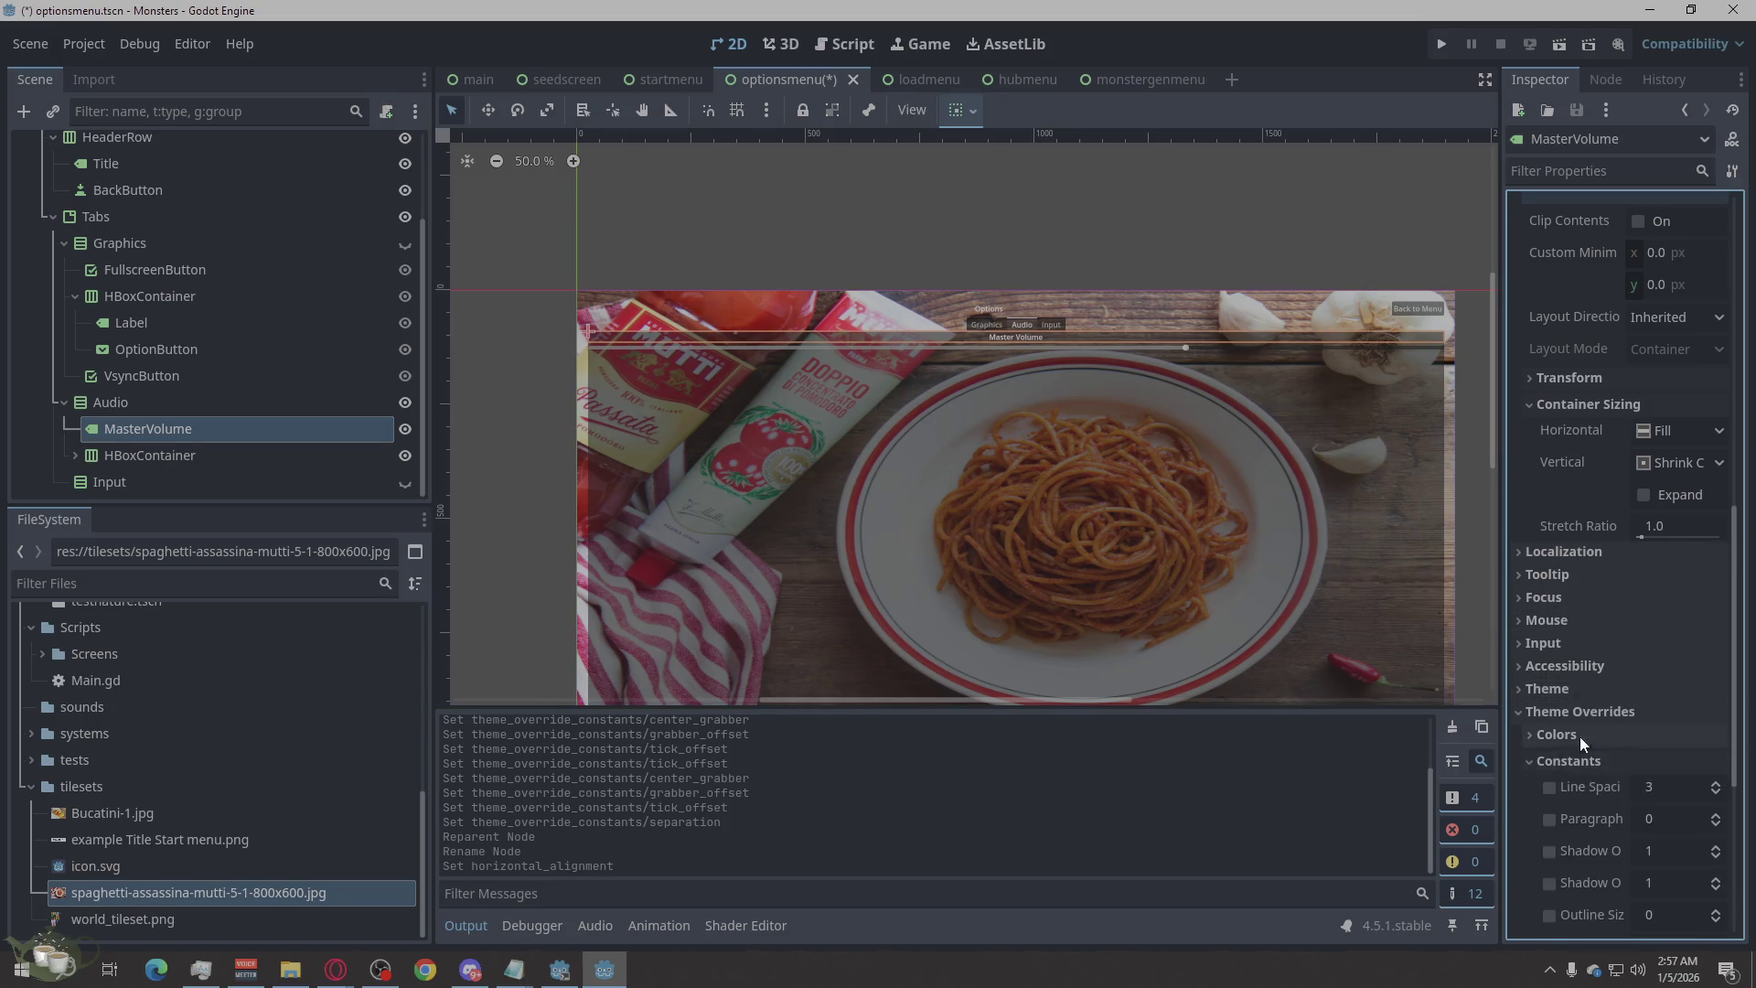
{"action": "scroll", "coordinate": [1624, 709], "scroll_direction": "down", "scroll_amount": 2}
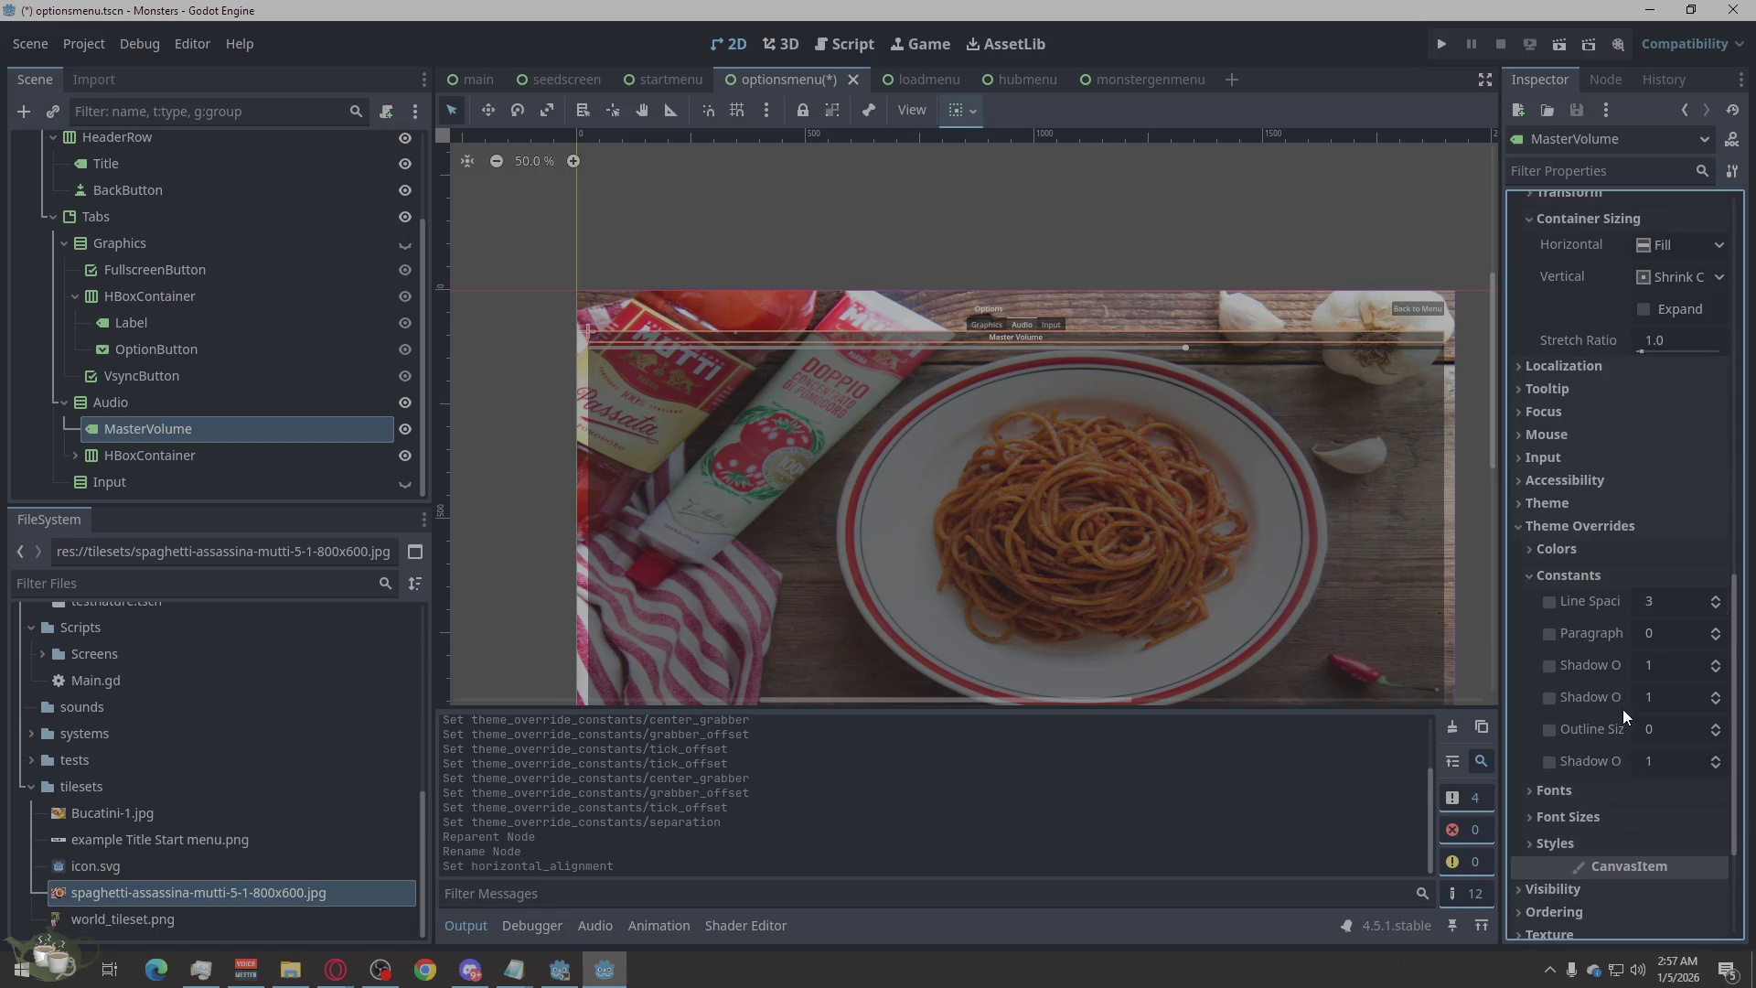
{"action": "left_click", "coordinate": [1655, 631]}
{"action": "type", "text": "1"}
{"action": "left_click", "coordinate": [1665, 636]}
{"action": "type", "text": "0"}
{"action": "key", "text": "Return"}
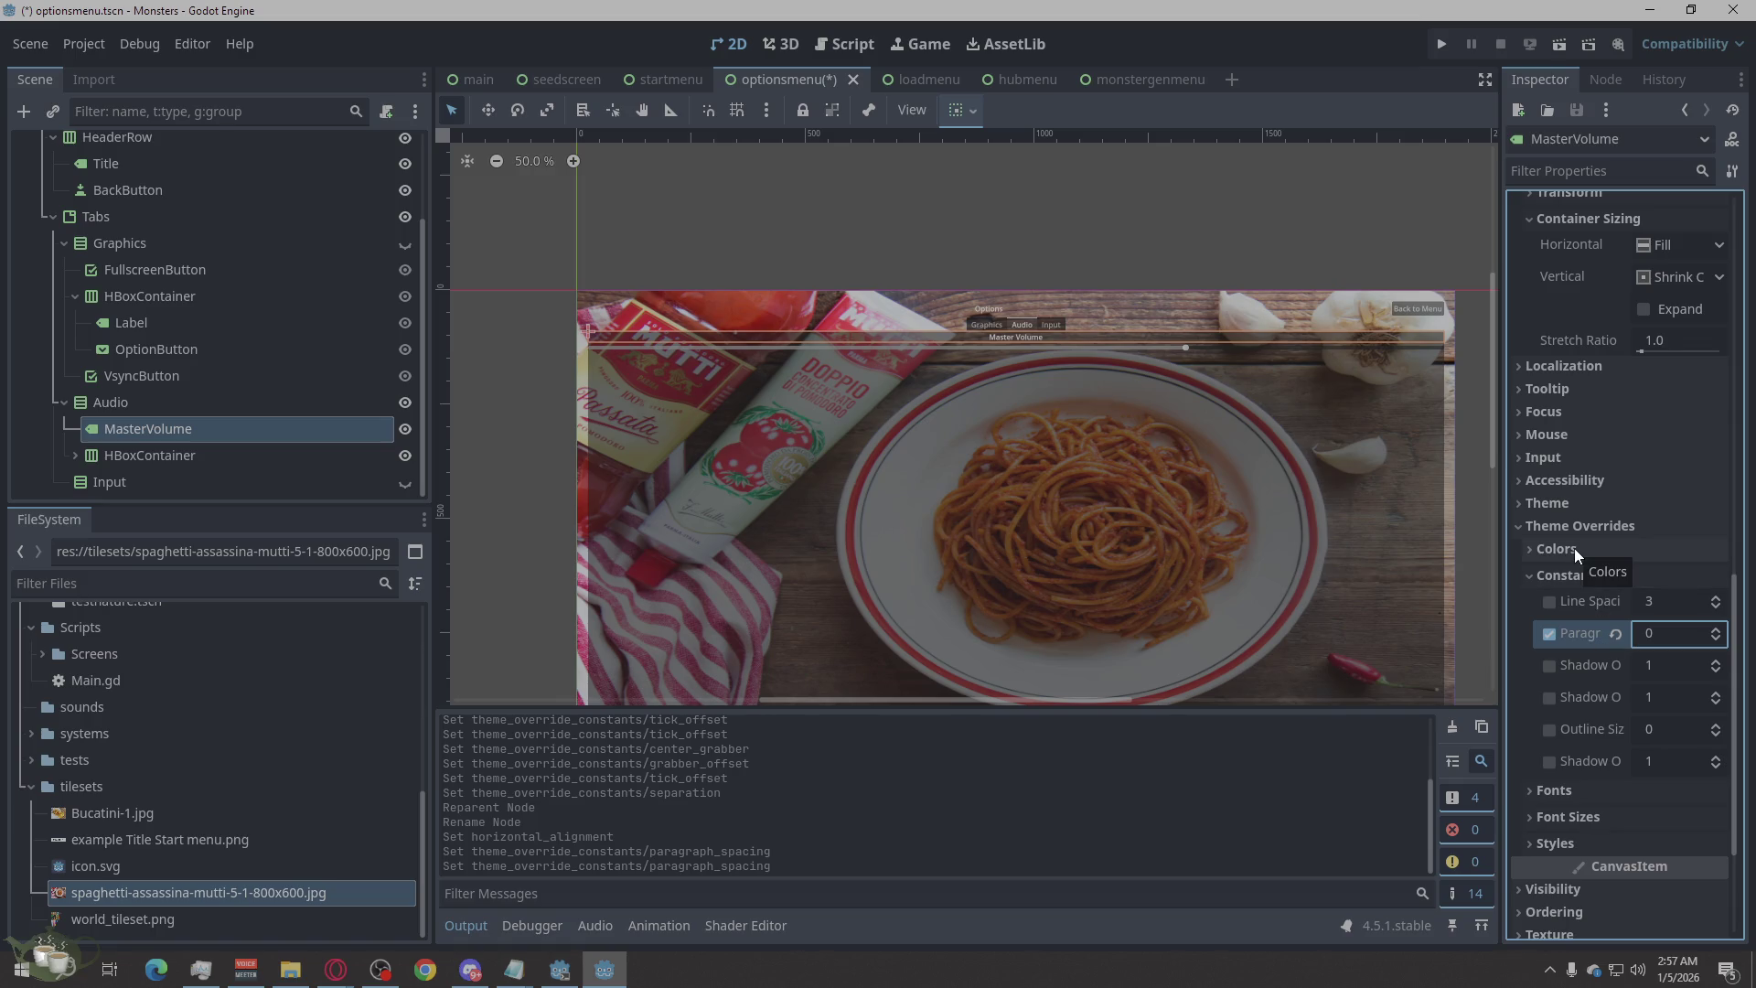
{"action": "left_click", "coordinate": [1520, 502]}
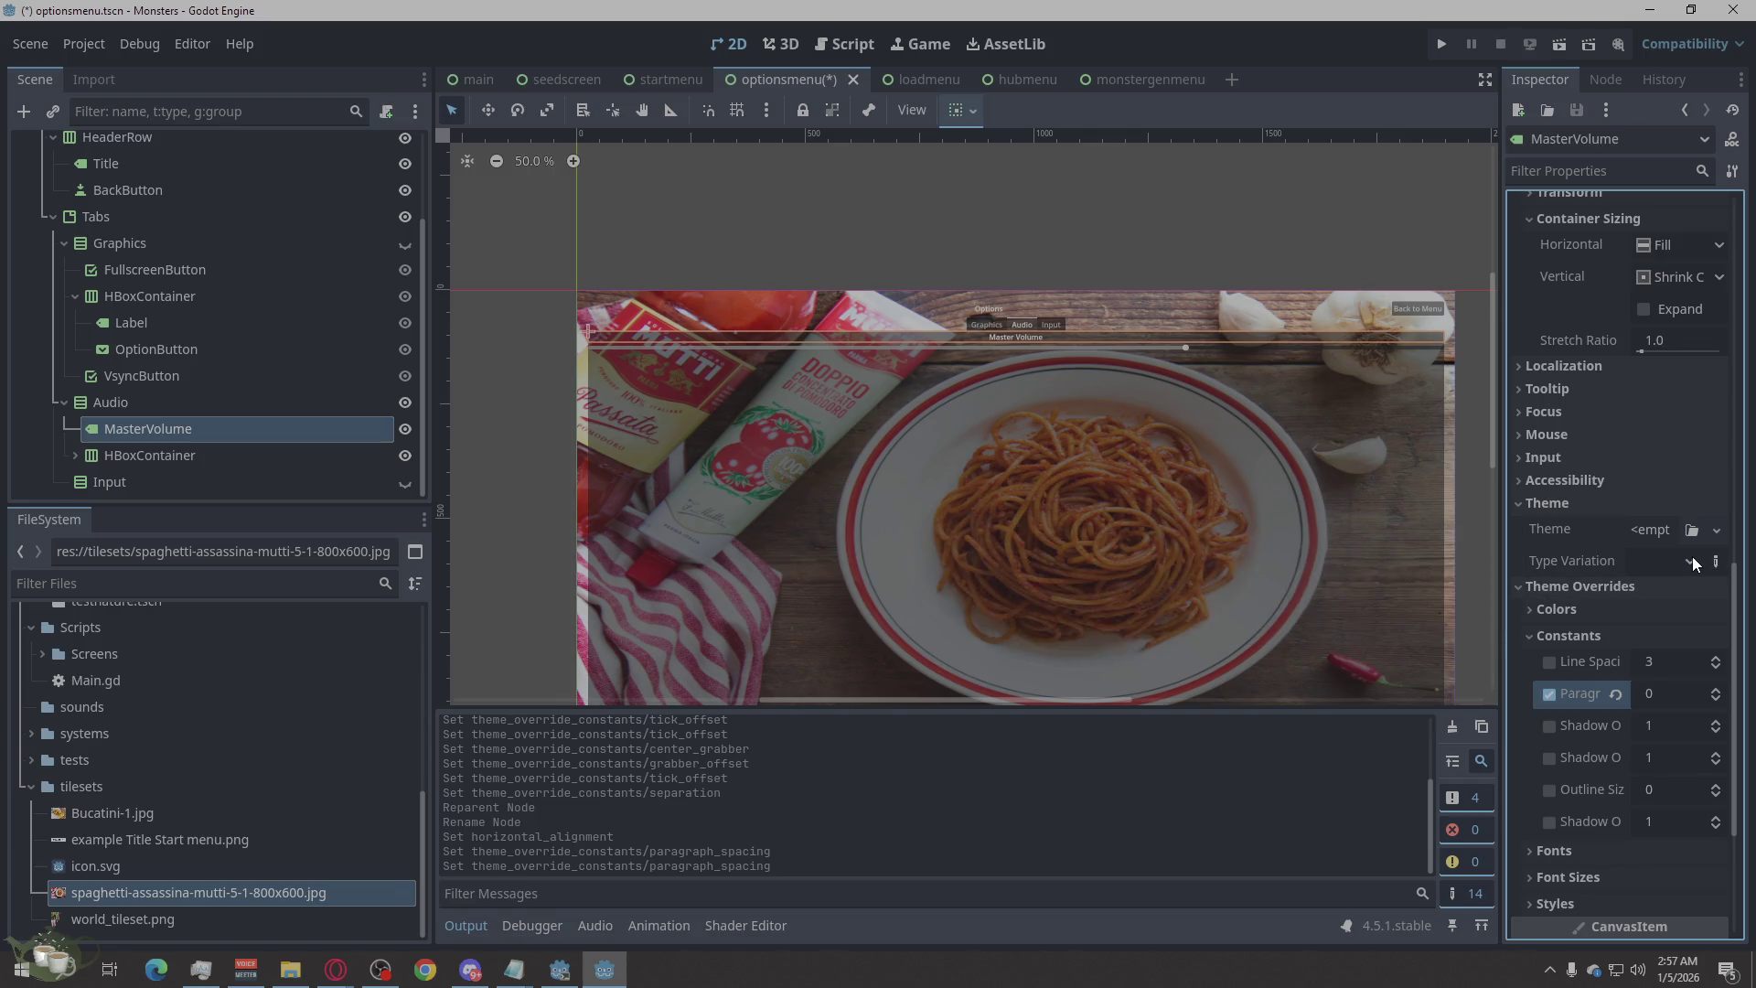
Review the label's Vertical sizing, Layout Direction and Transform, leaving Shrink Center and Inherited unchanged.
{"action": "scroll", "coordinate": [1544, 346], "scroll_direction": "up", "scroll_amount": 4}
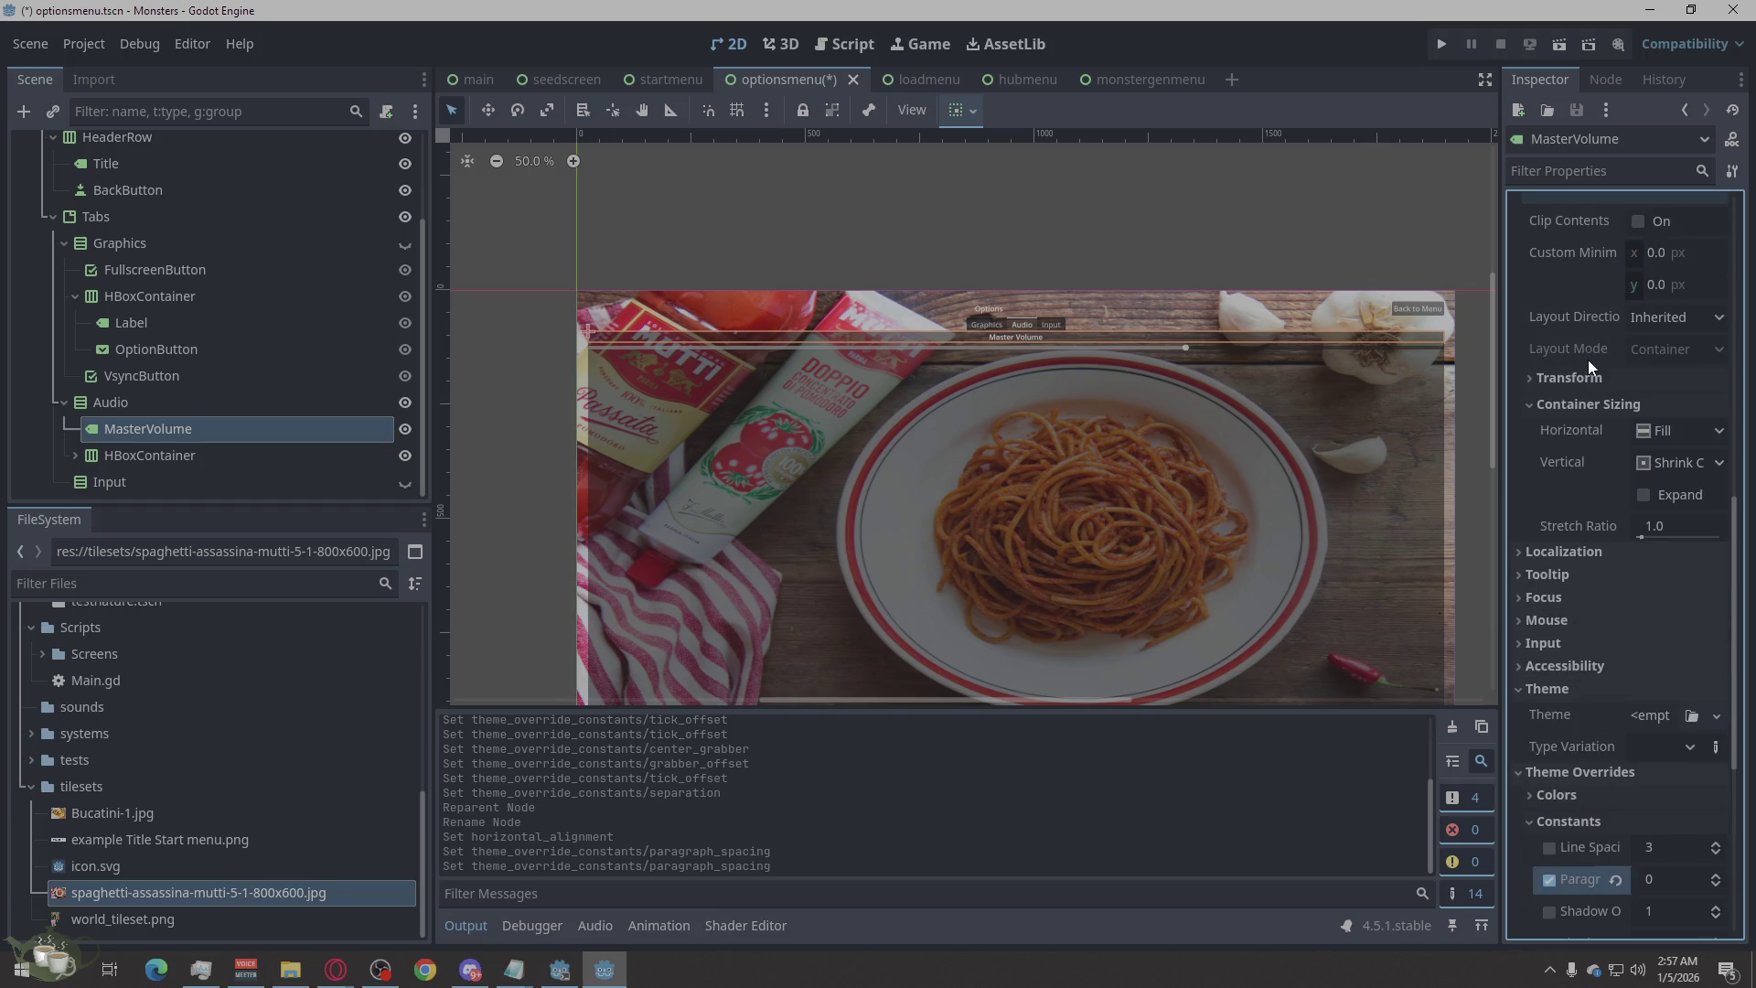
{"action": "left_click", "coordinate": [1646, 461]}
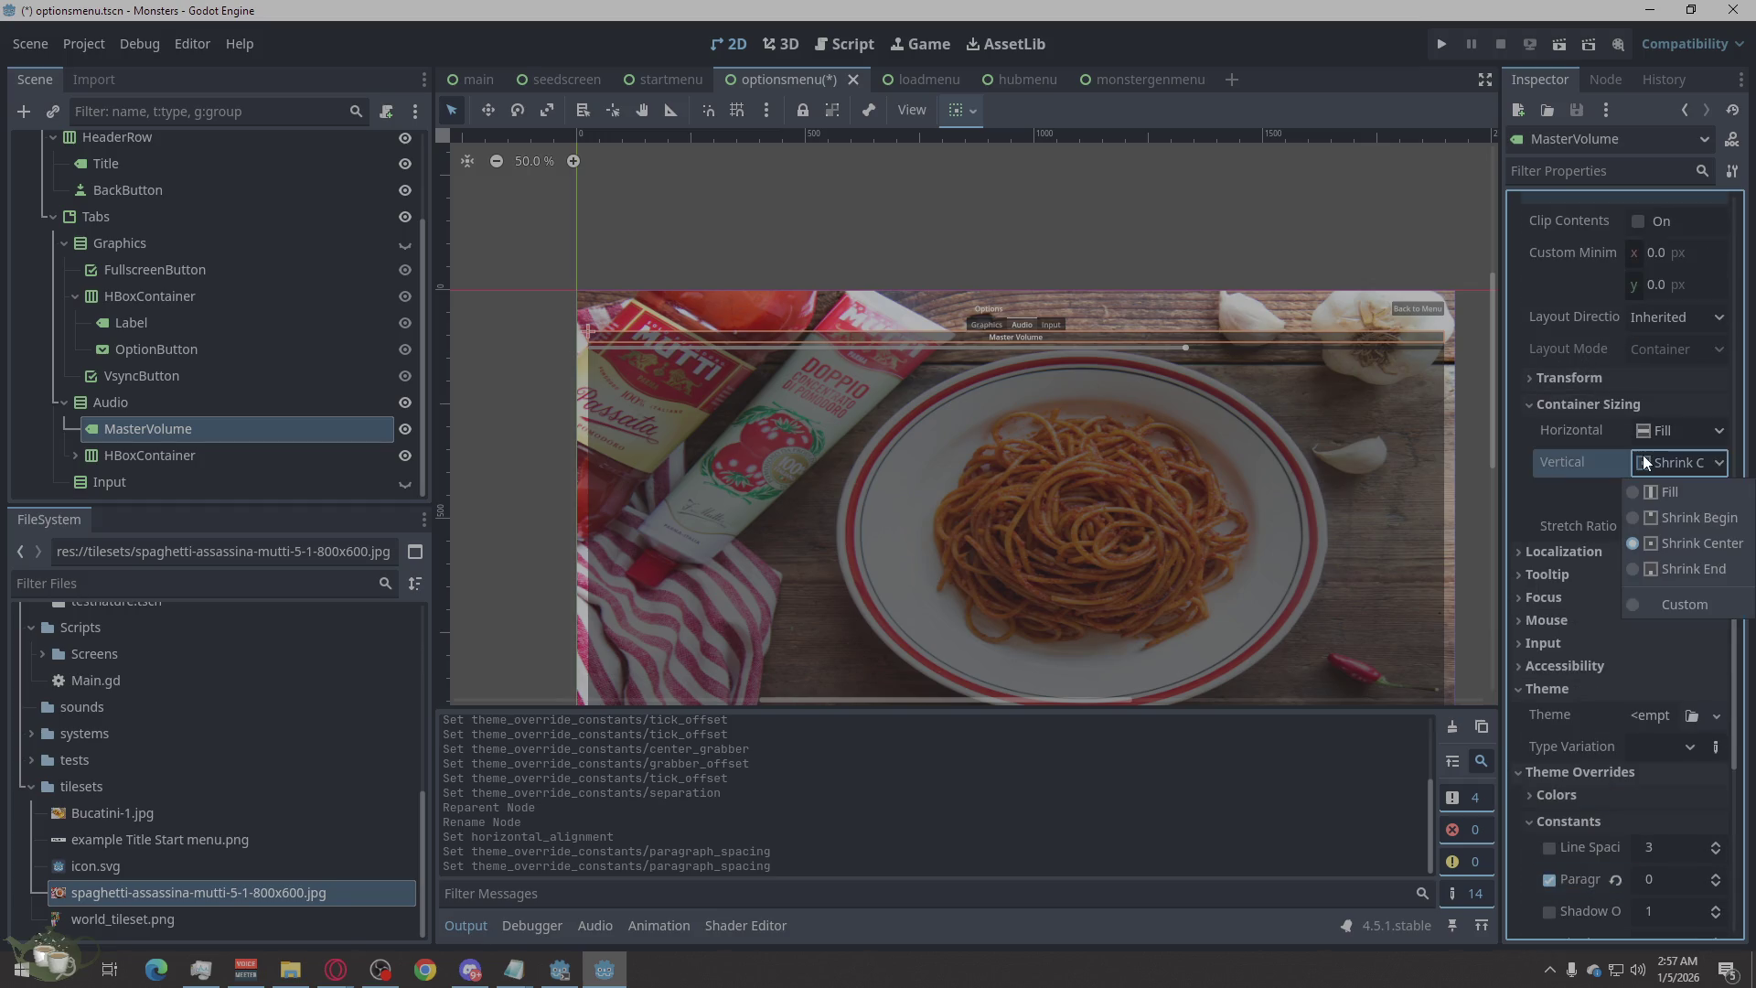
{"action": "left_click", "coordinate": [1646, 463]}
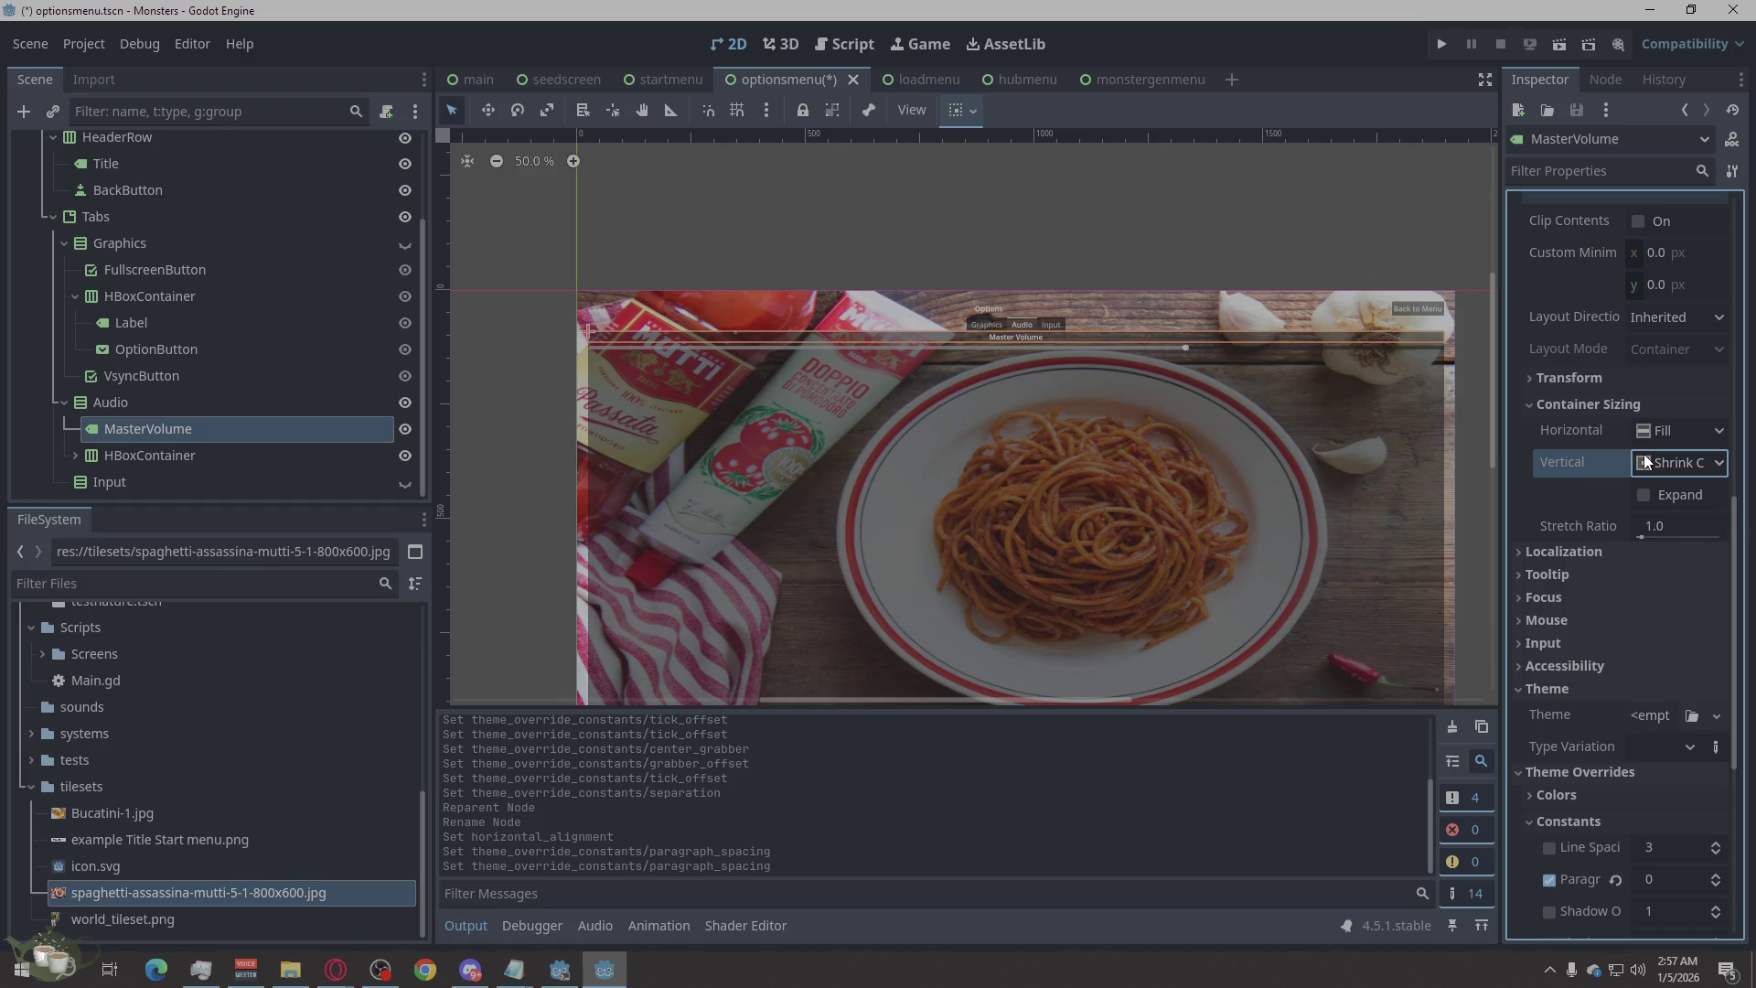
{"action": "left_click", "coordinate": [1664, 320]}
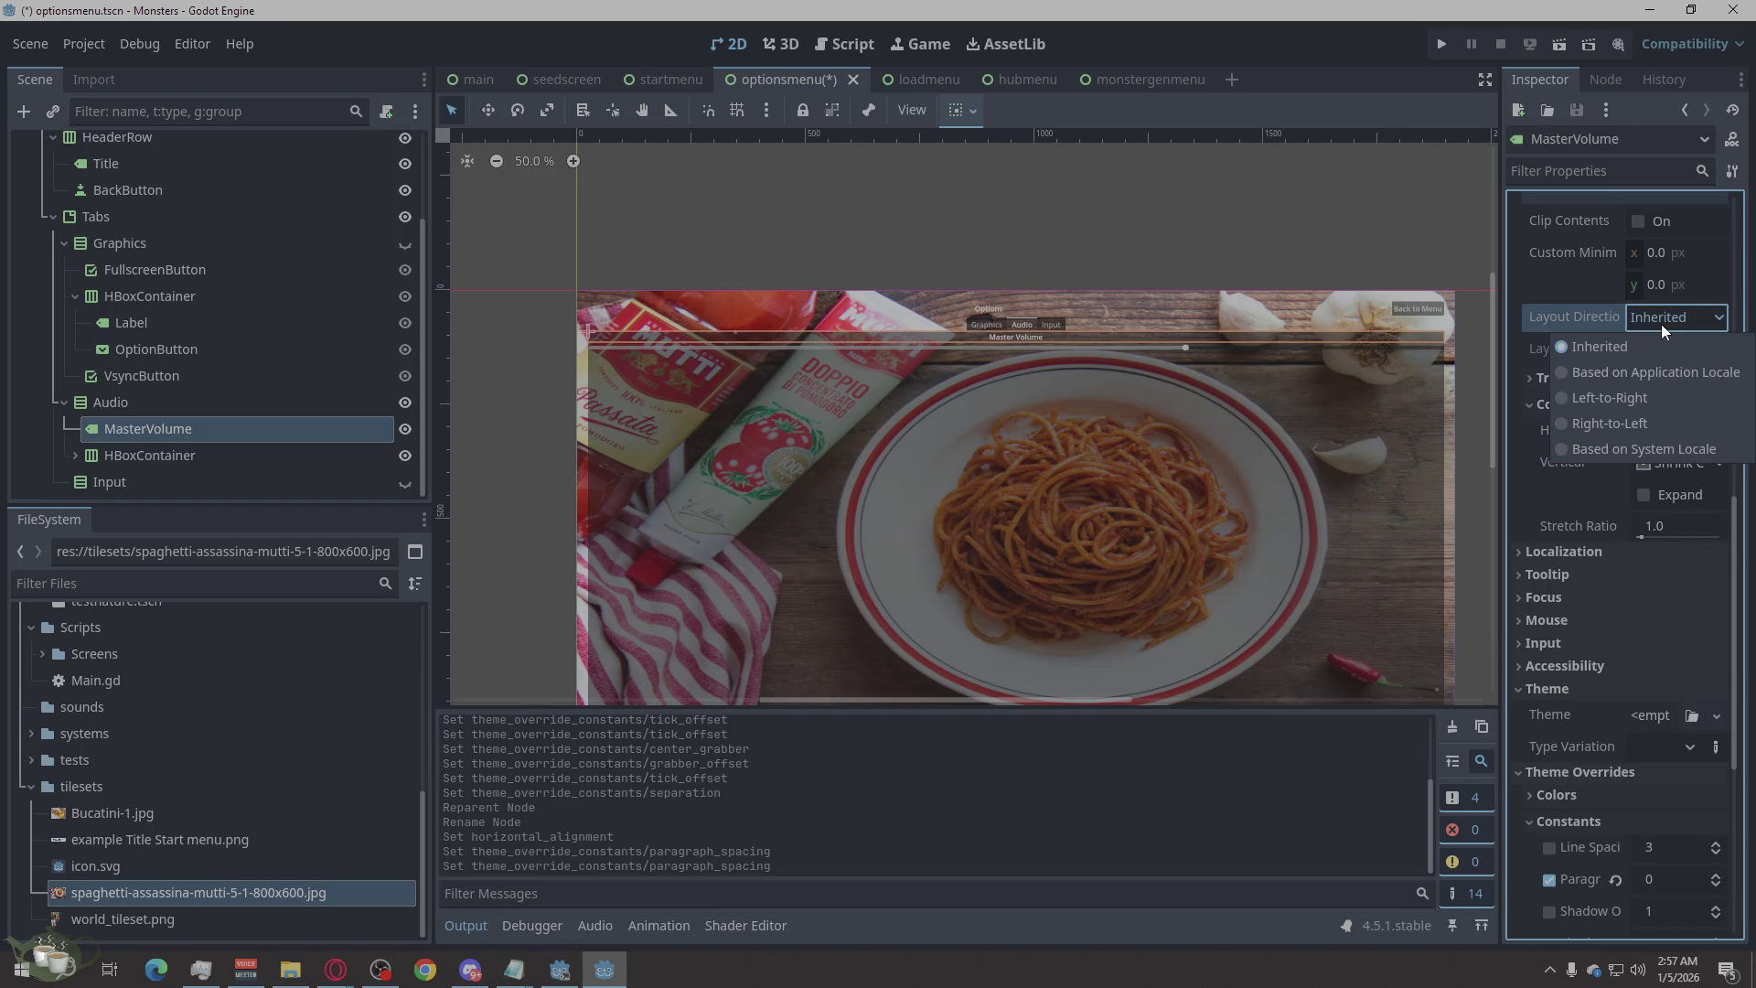
{"action": "left_click", "coordinate": [1662, 324]}
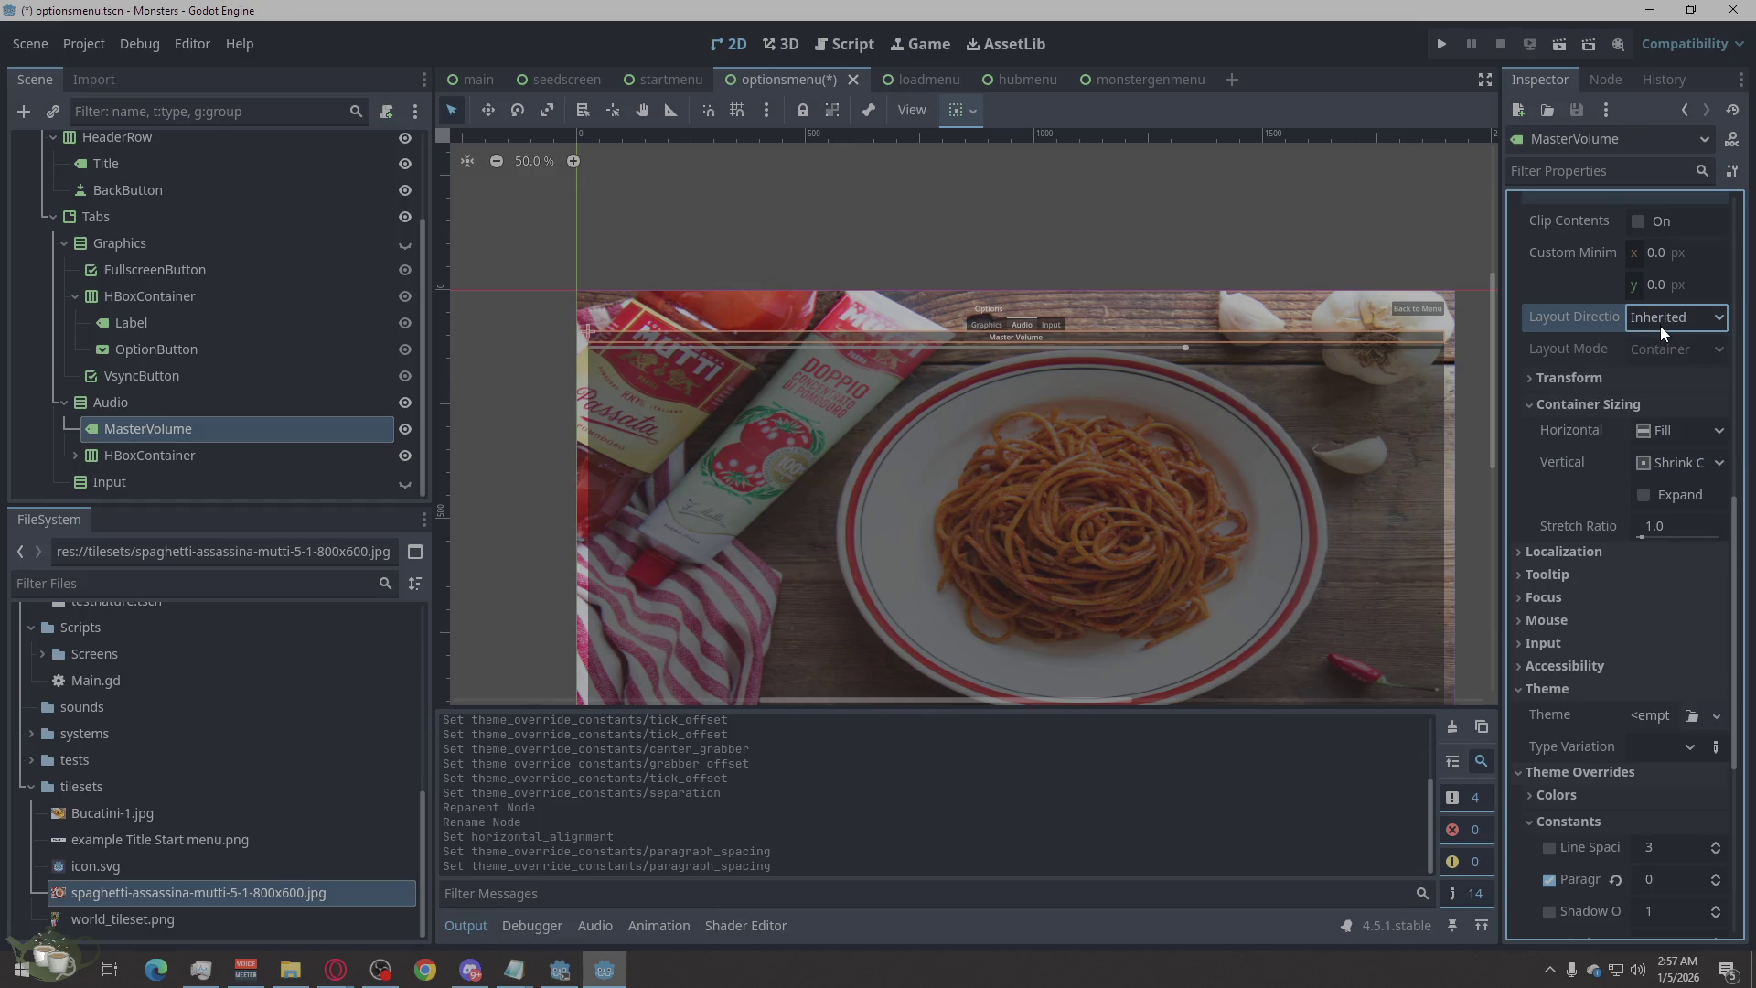
{"action": "scroll", "coordinate": [1636, 353], "scroll_direction": "up", "scroll_amount": 3}
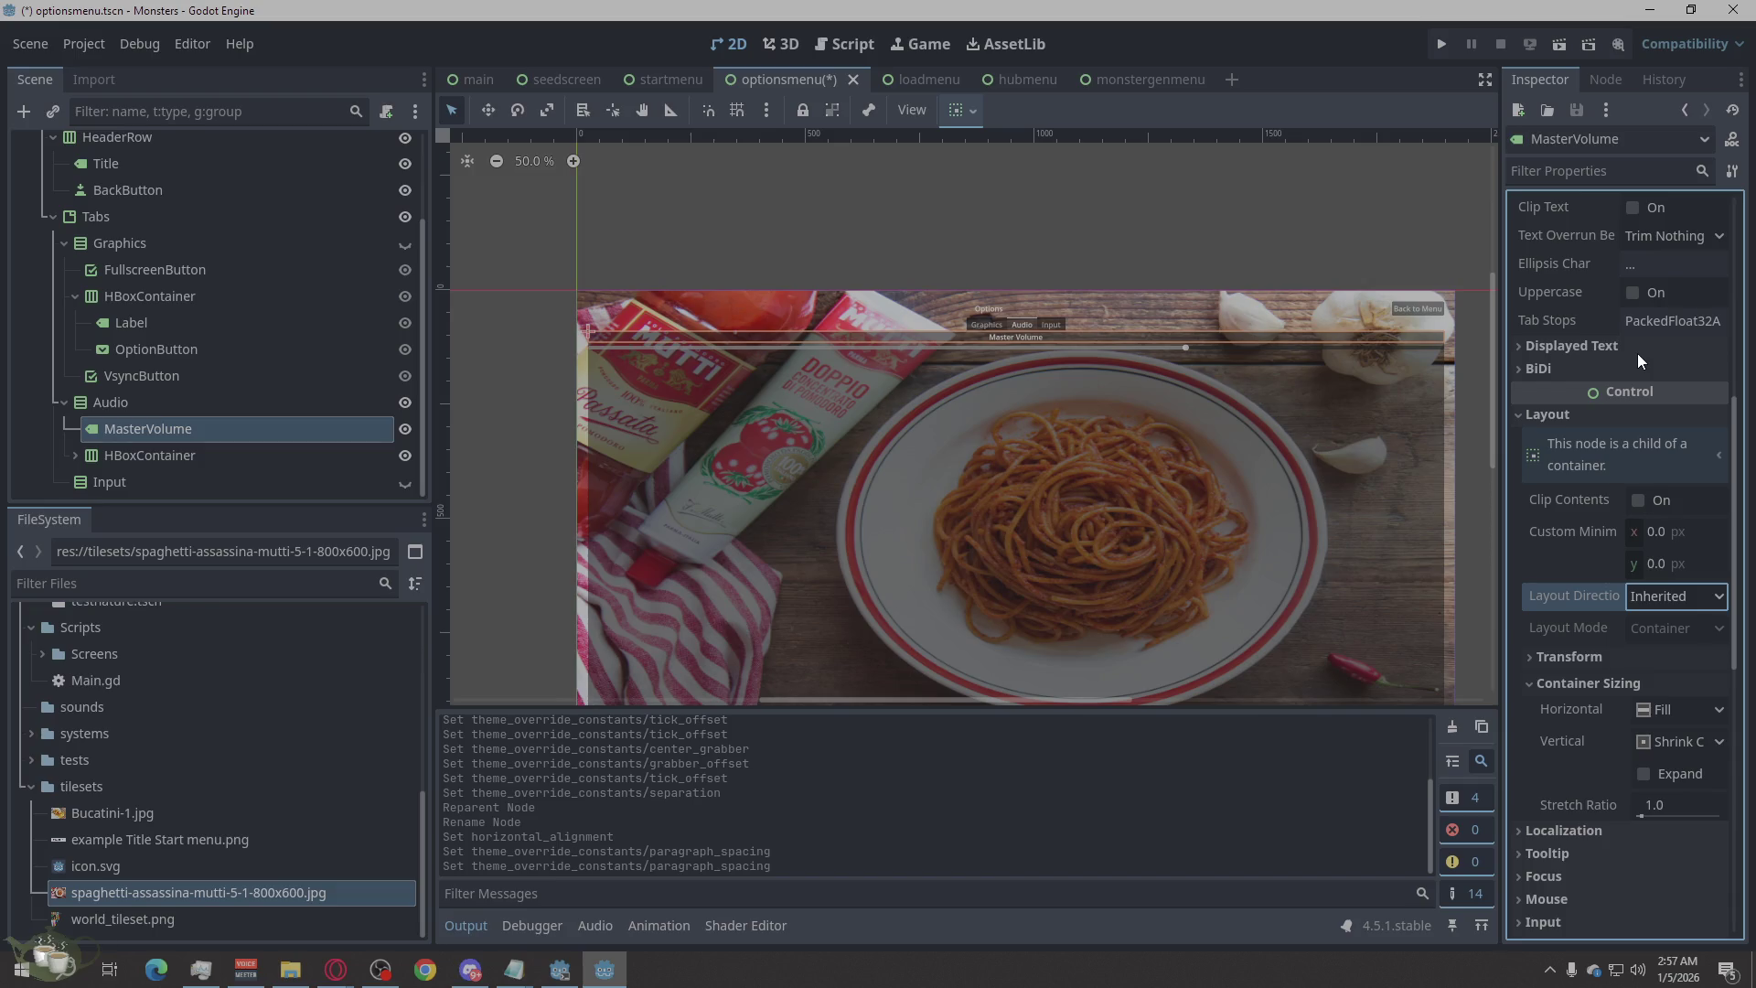
{"action": "scroll", "coordinate": [1636, 352], "scroll_direction": "down", "scroll_amount": 3}
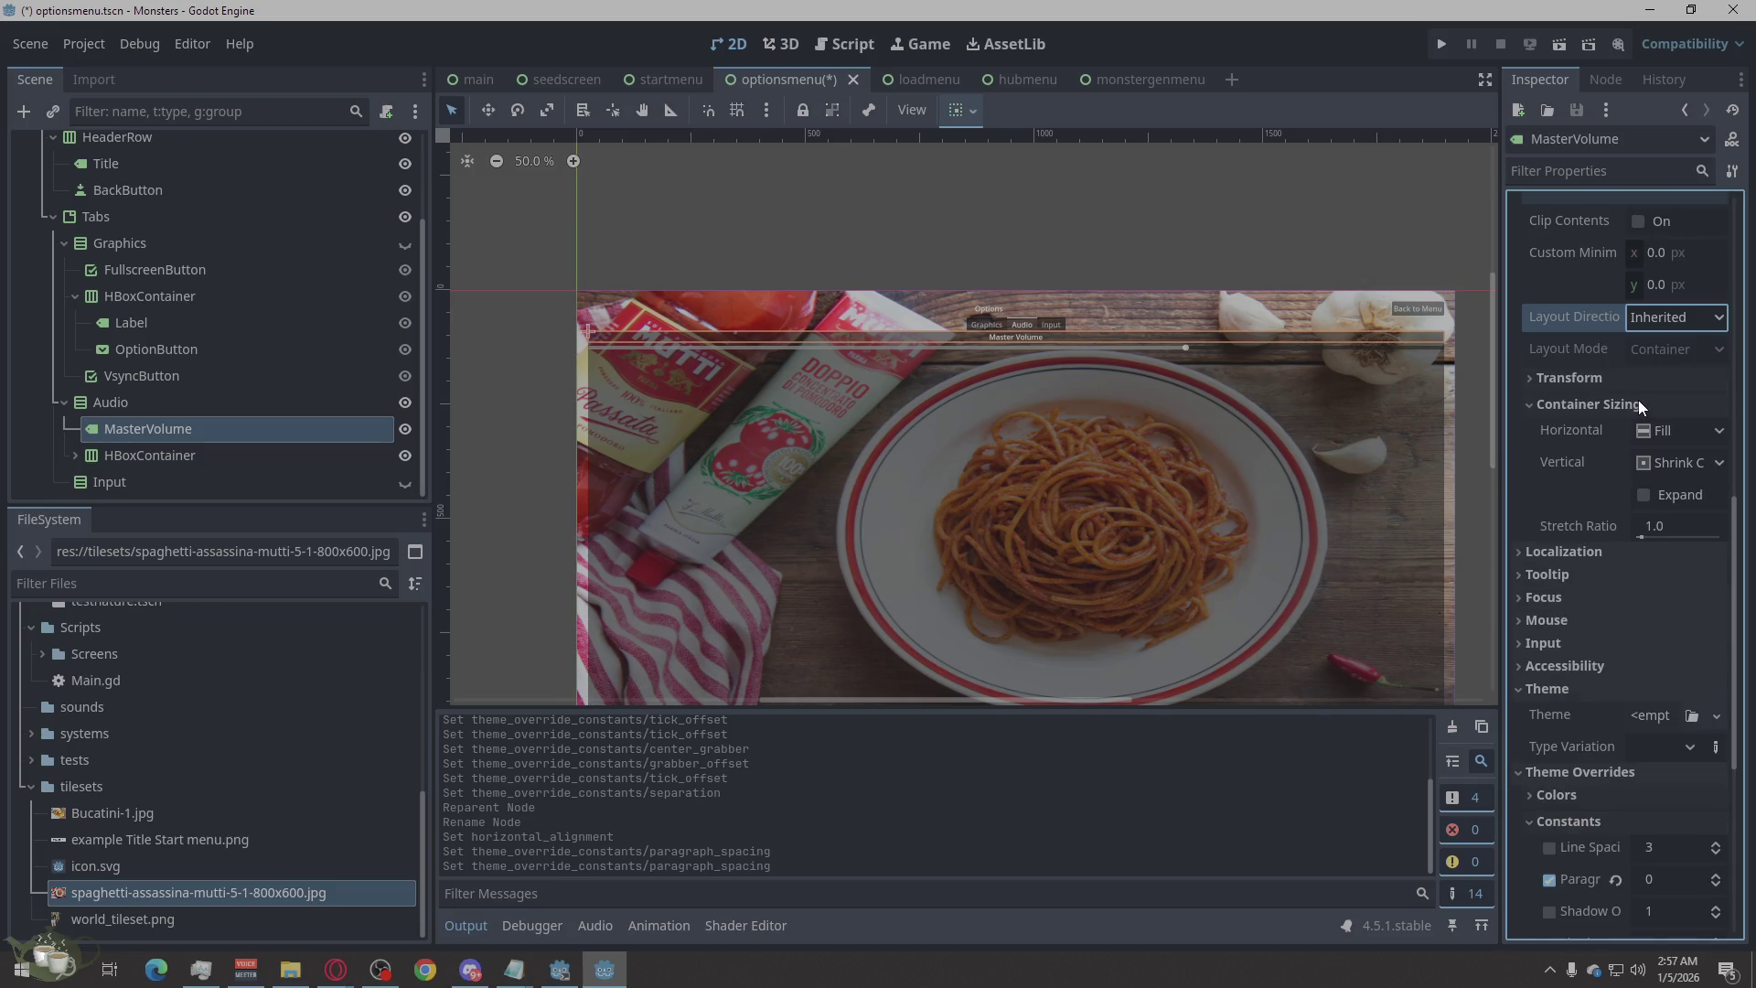
{"action": "left_click", "coordinate": [1544, 378]}
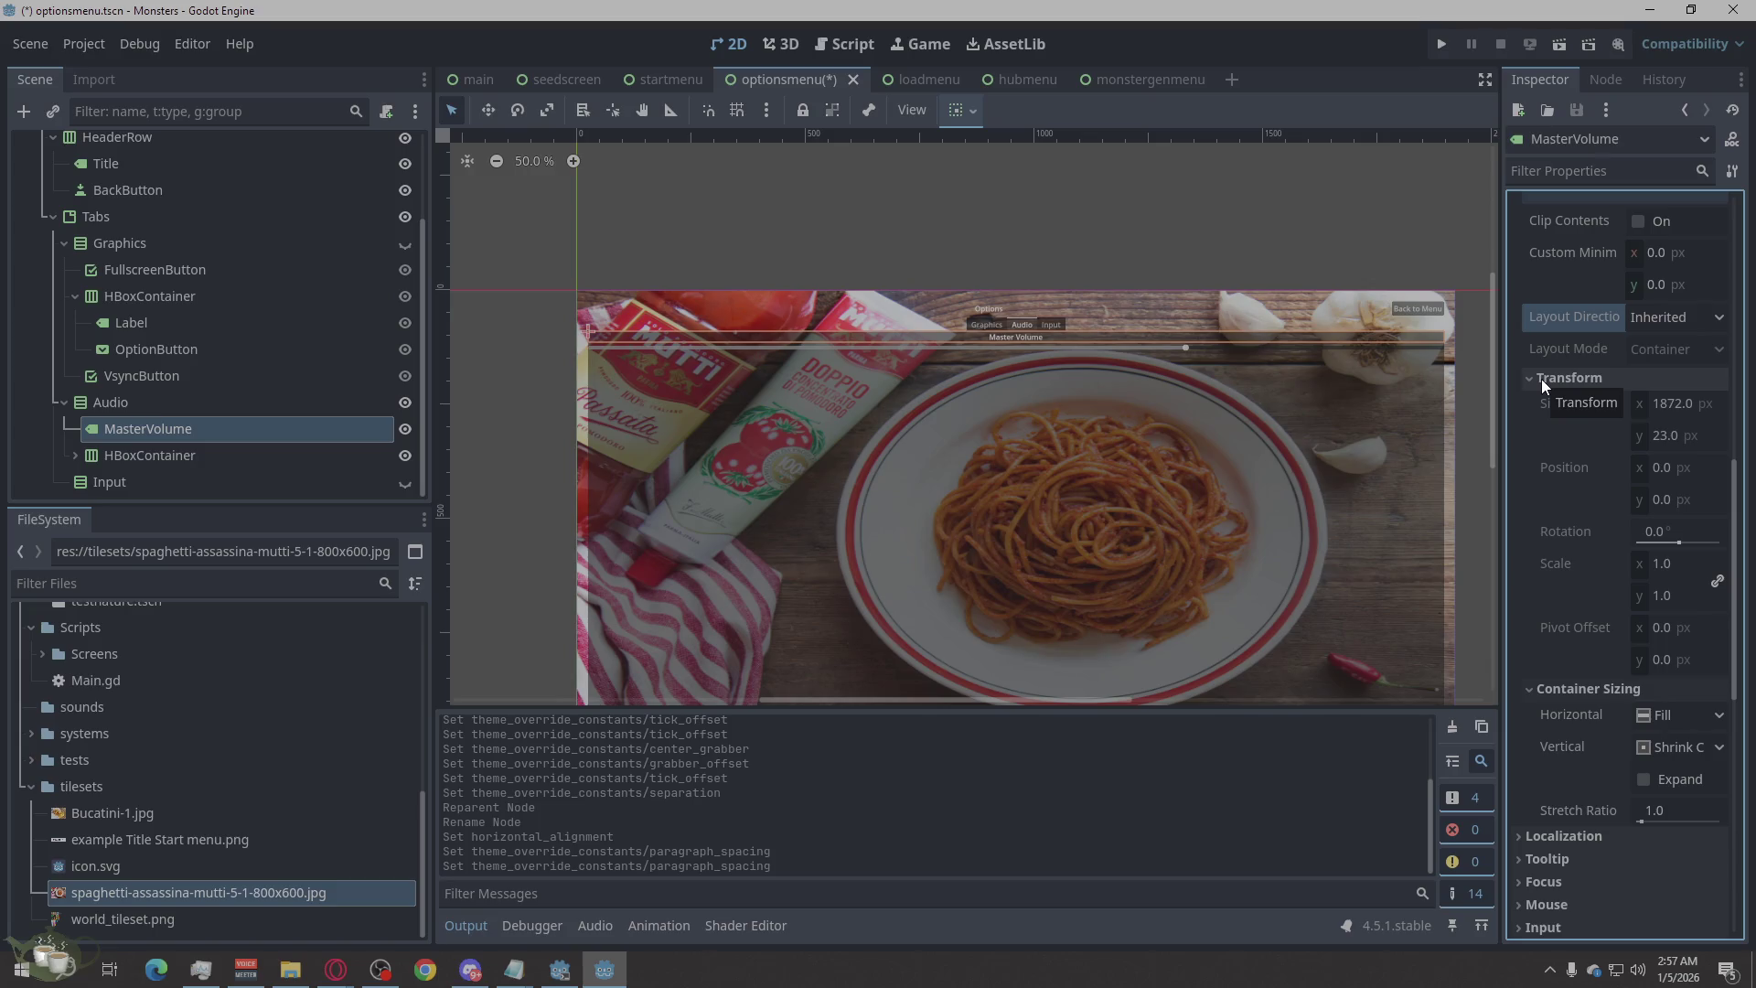
{"action": "left_click", "coordinate": [1541, 379]}
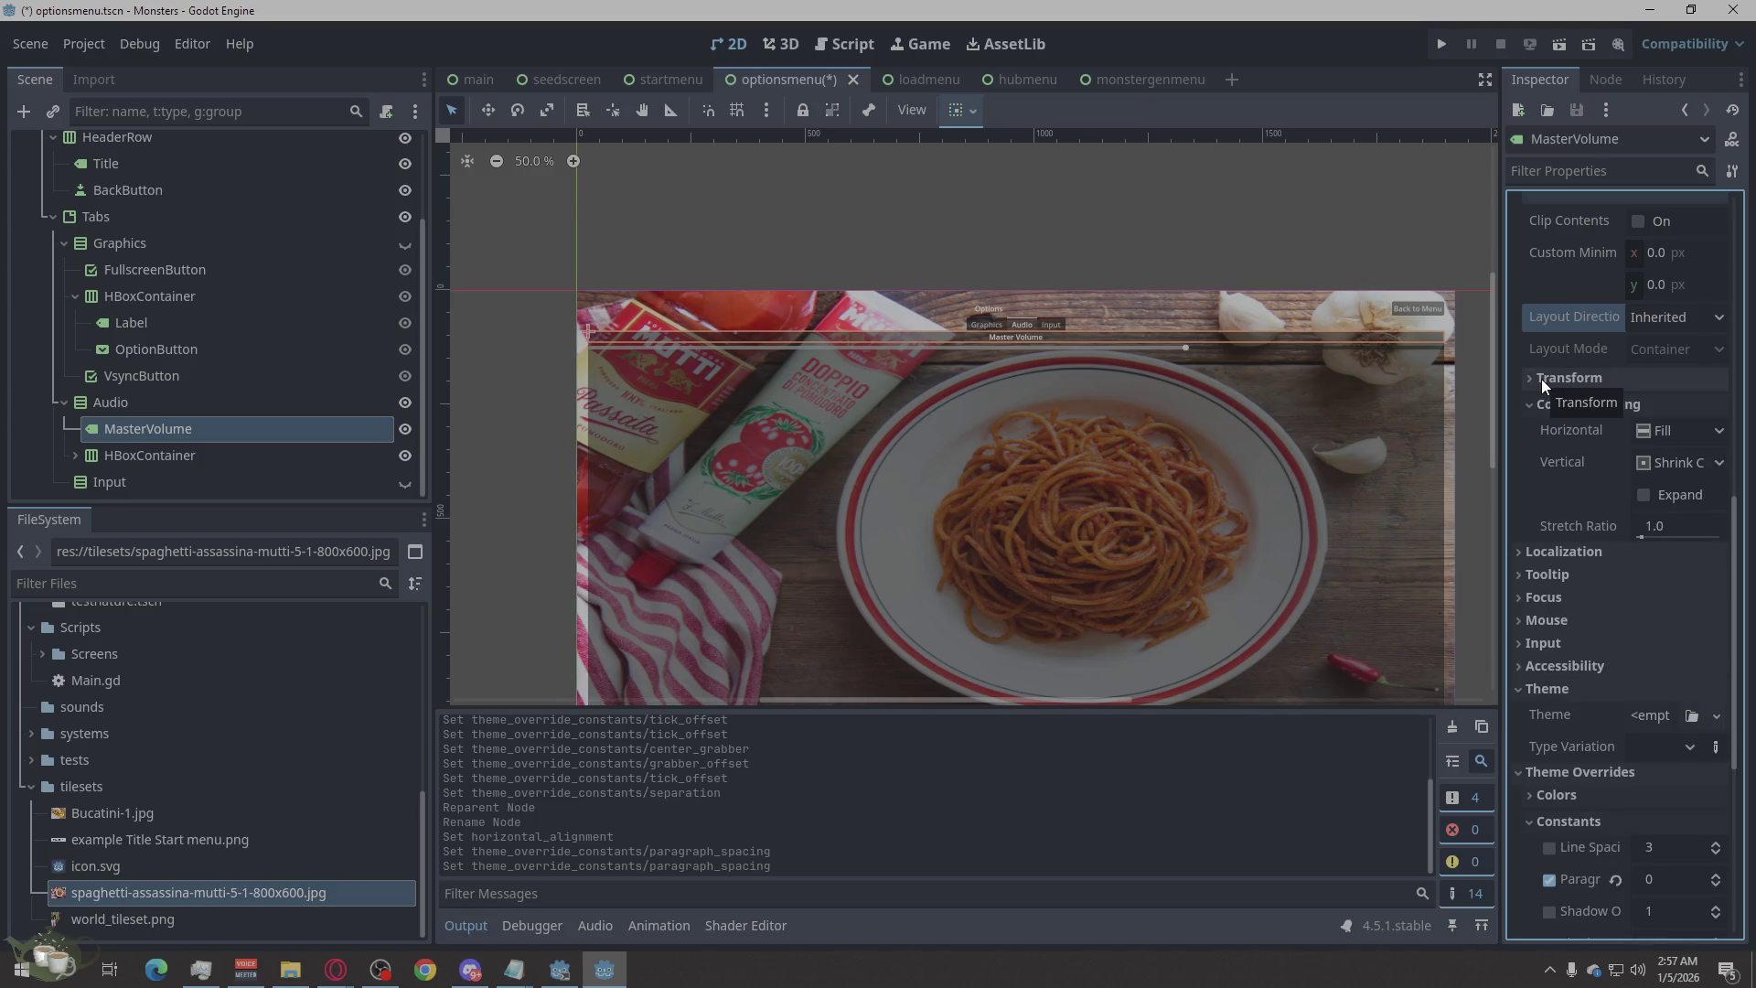
Uncheck the MasterVolume label's Paragraph spacing override.
{"action": "scroll", "coordinate": [1636, 651], "scroll_direction": "down", "scroll_amount": 2}
{"action": "scroll", "coordinate": [1636, 652], "scroll_direction": "down", "scroll_amount": 1}
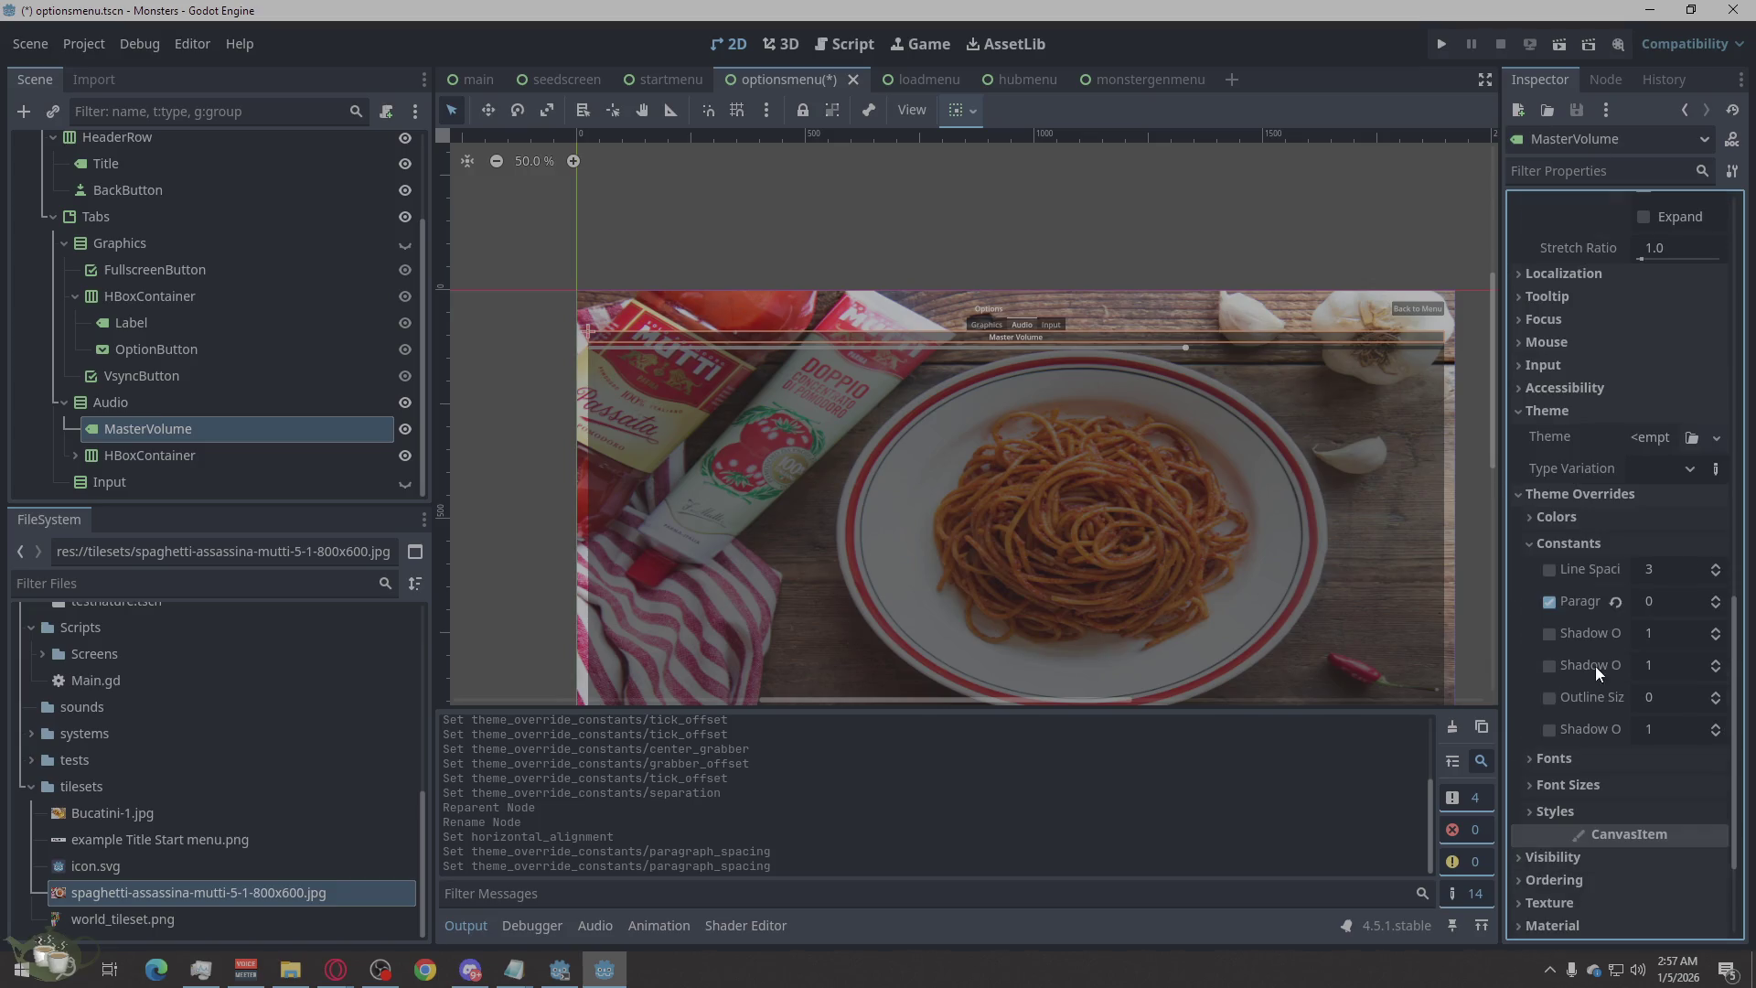
{"action": "left_click", "coordinate": [1555, 607]}
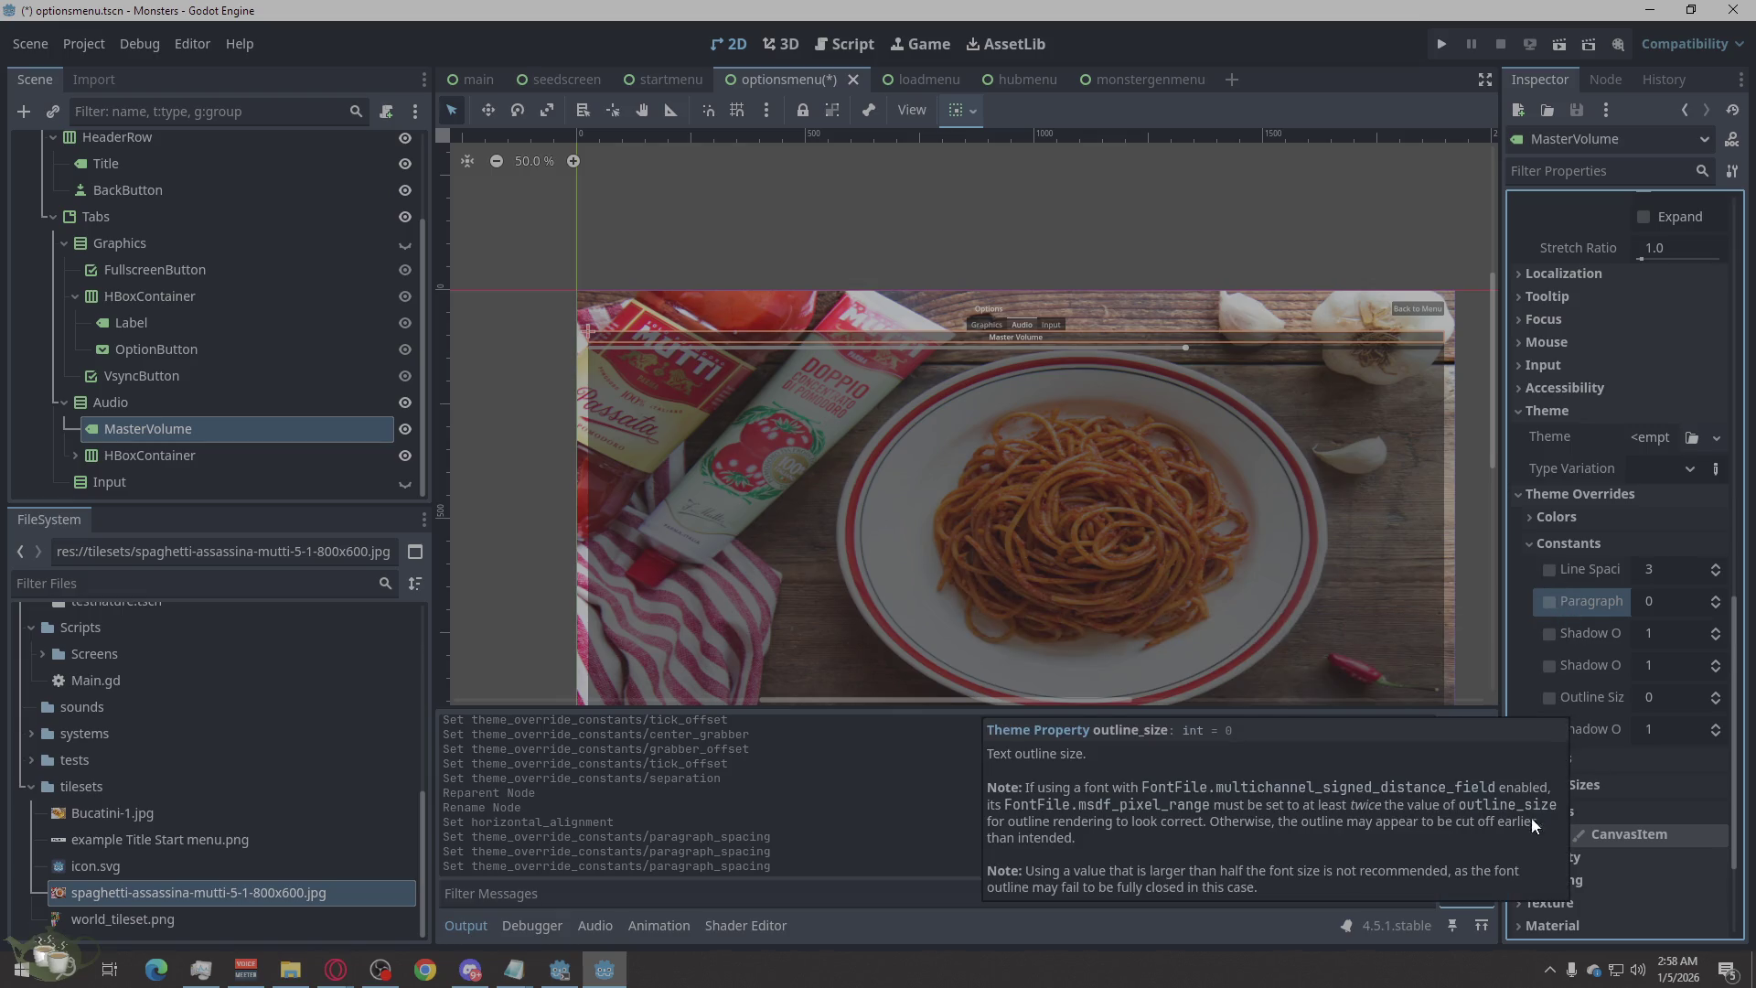
{"action": "scroll", "coordinate": [1596, 759], "scroll_direction": "down", "scroll_amount": 3}
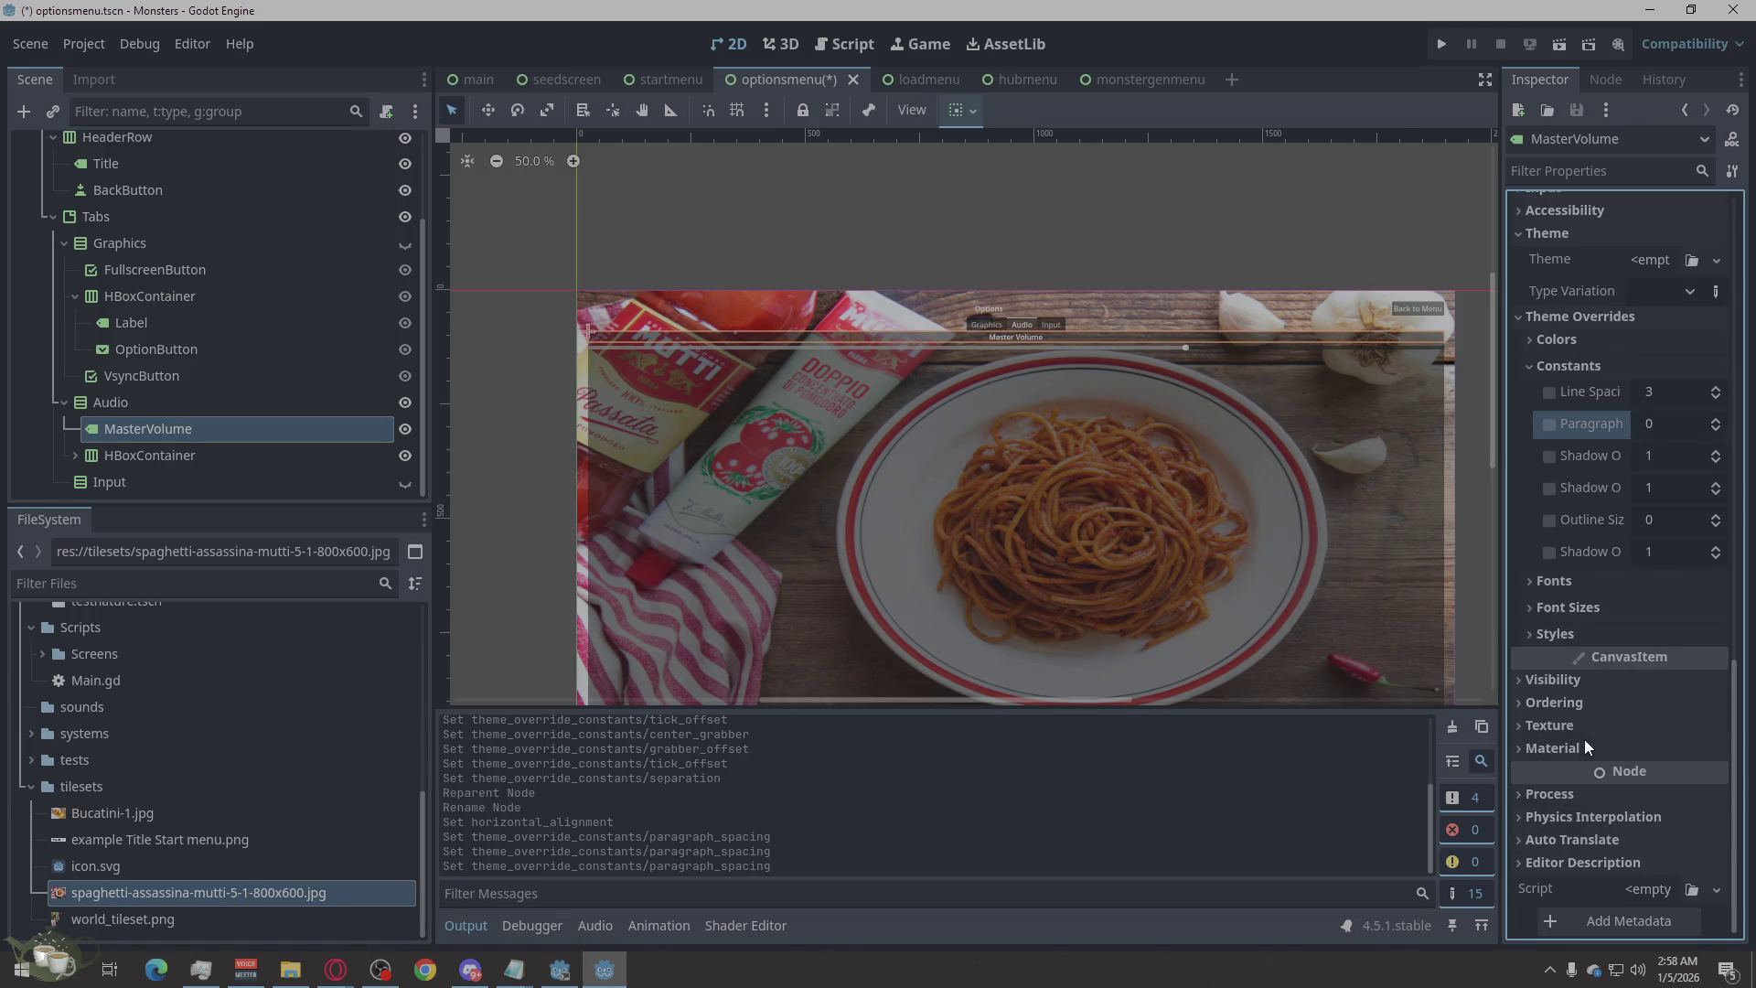
Expand the Font Sizes group in the MasterVolume label's Theme Overrides.
{"action": "scroll", "coordinate": [1584, 738], "scroll_direction": "up", "scroll_amount": 5}
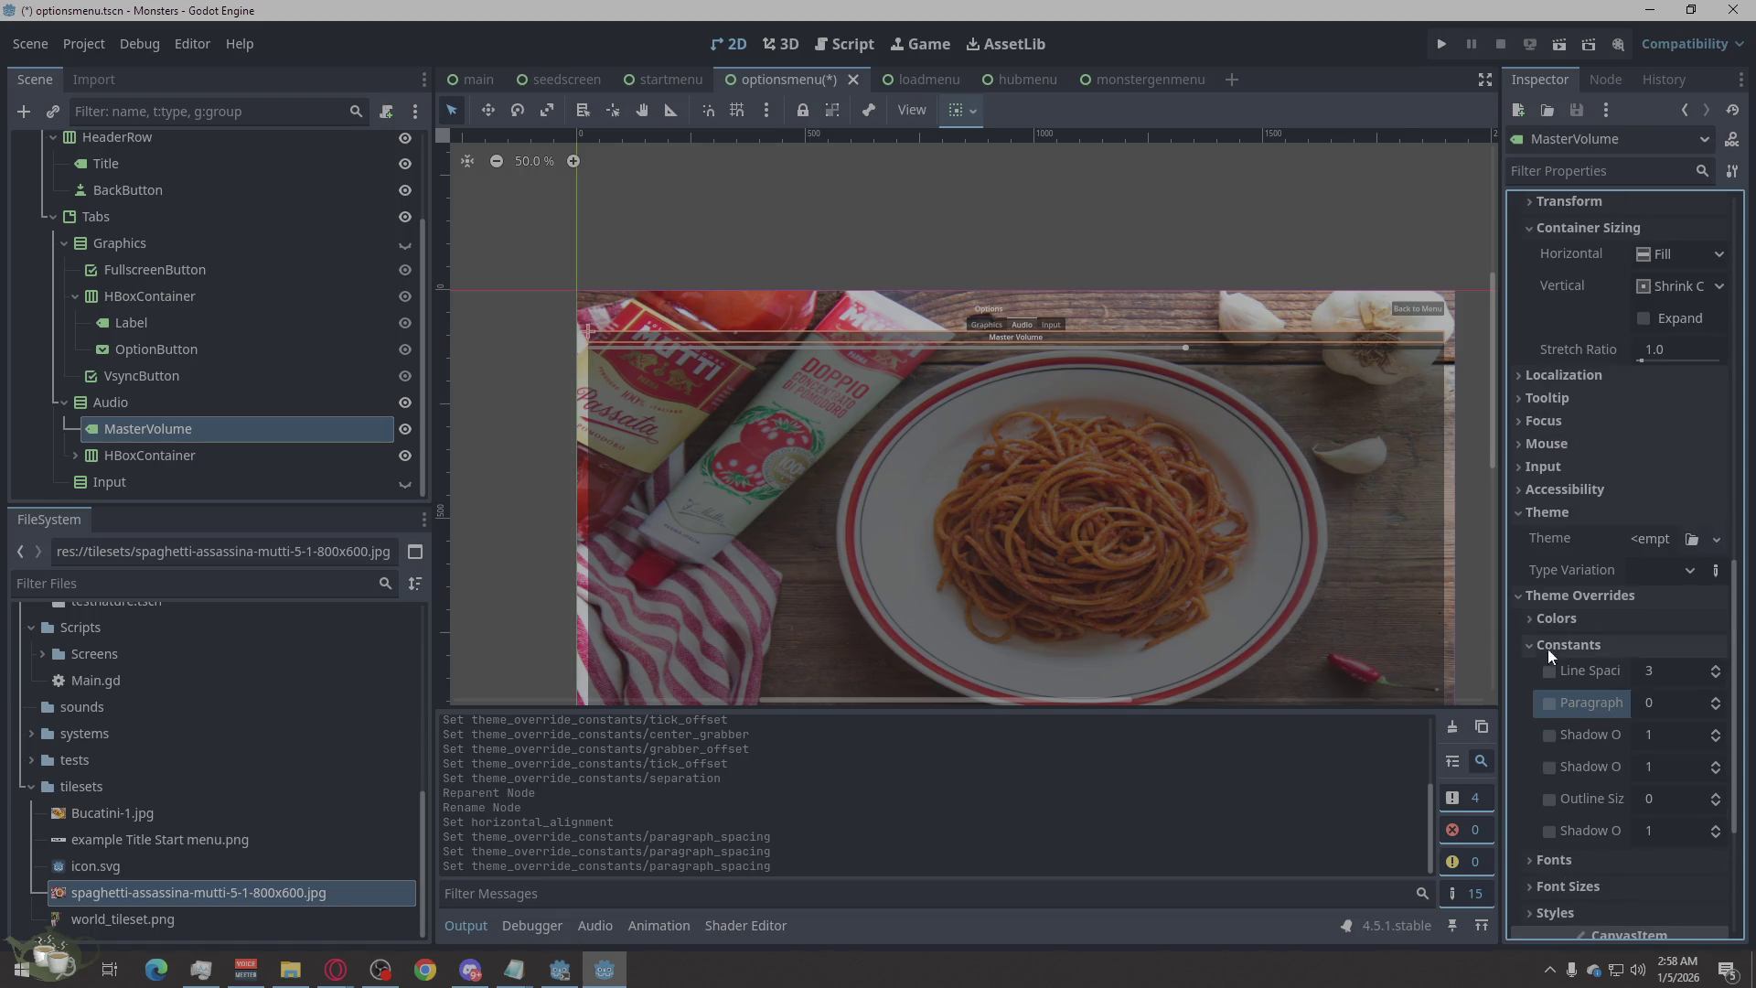
{"action": "left_click", "coordinate": [1545, 620]}
{"action": "left_click", "coordinate": [1542, 622]}
{"action": "left_click", "coordinate": [1525, 884]}
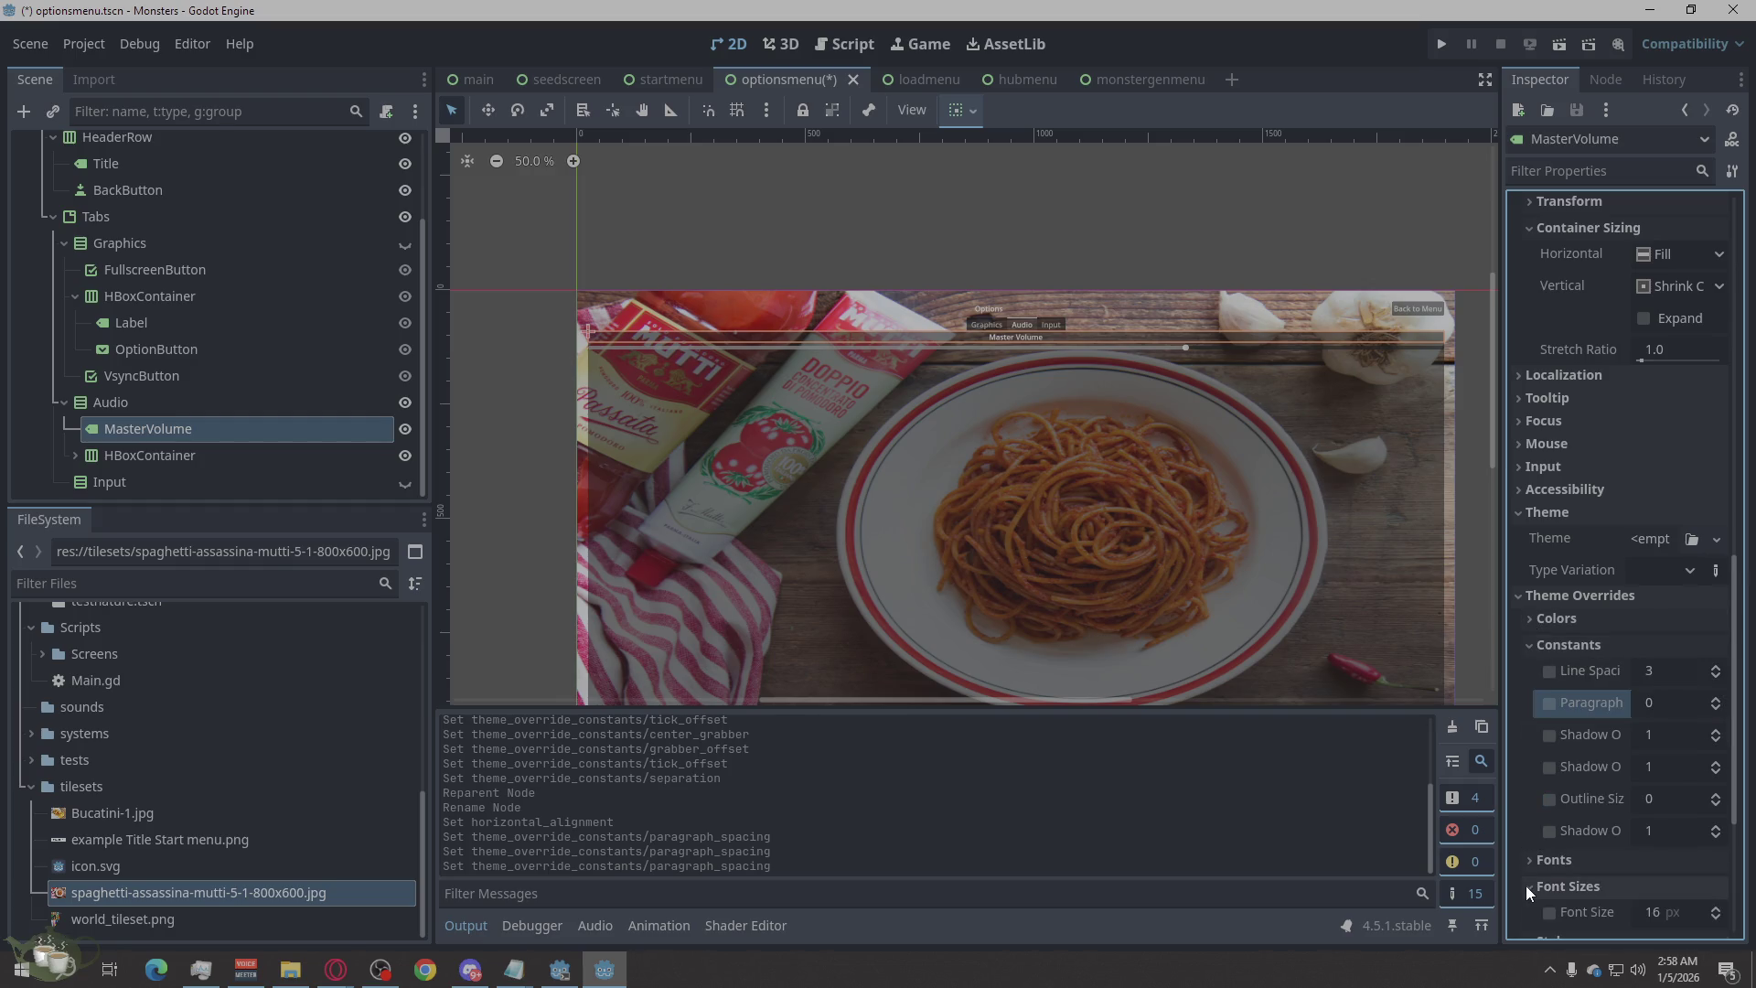
{"action": "scroll", "coordinate": [1525, 886], "scroll_direction": "down", "scroll_amount": 3}
{"action": "left_click", "coordinate": [1551, 759]}
{"action": "left_click", "coordinate": [1550, 759]}
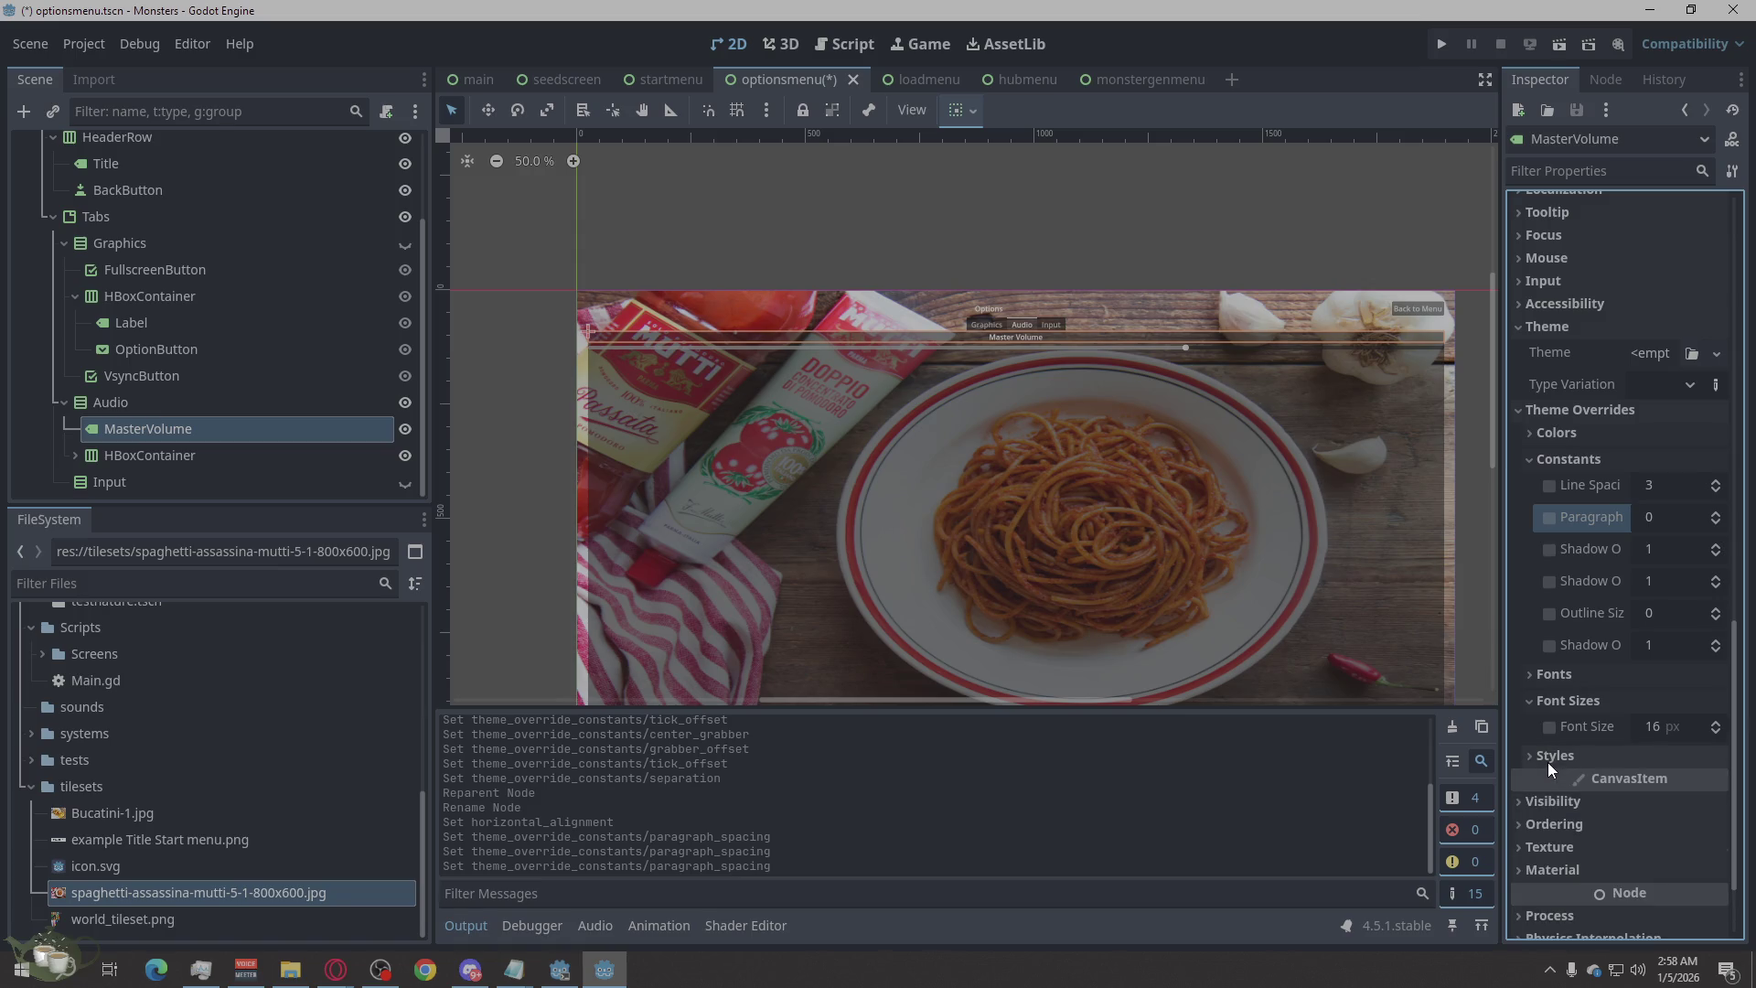
Set the MasterVolume label's Font Size override to 24 px, up from 16.
{"action": "left_click_drag", "start_coordinate": [1714, 723], "coordinate": [1717, 729]}
{"action": "left_click", "coordinate": [1717, 728]}
{"action": "left_click", "coordinate": [1716, 729]}
{"action": "left_click", "coordinate": [1717, 729]}
{"action": "left_click", "coordinate": [1716, 728]}
{"action": "left_click", "coordinate": [1717, 729]}
{"action": "left_click", "coordinate": [1716, 729]}
{"action": "left_click", "coordinate": [1717, 729]}
{"action": "left_click", "coordinate": [1717, 729]}
{"action": "left_click", "coordinate": [1717, 729]}
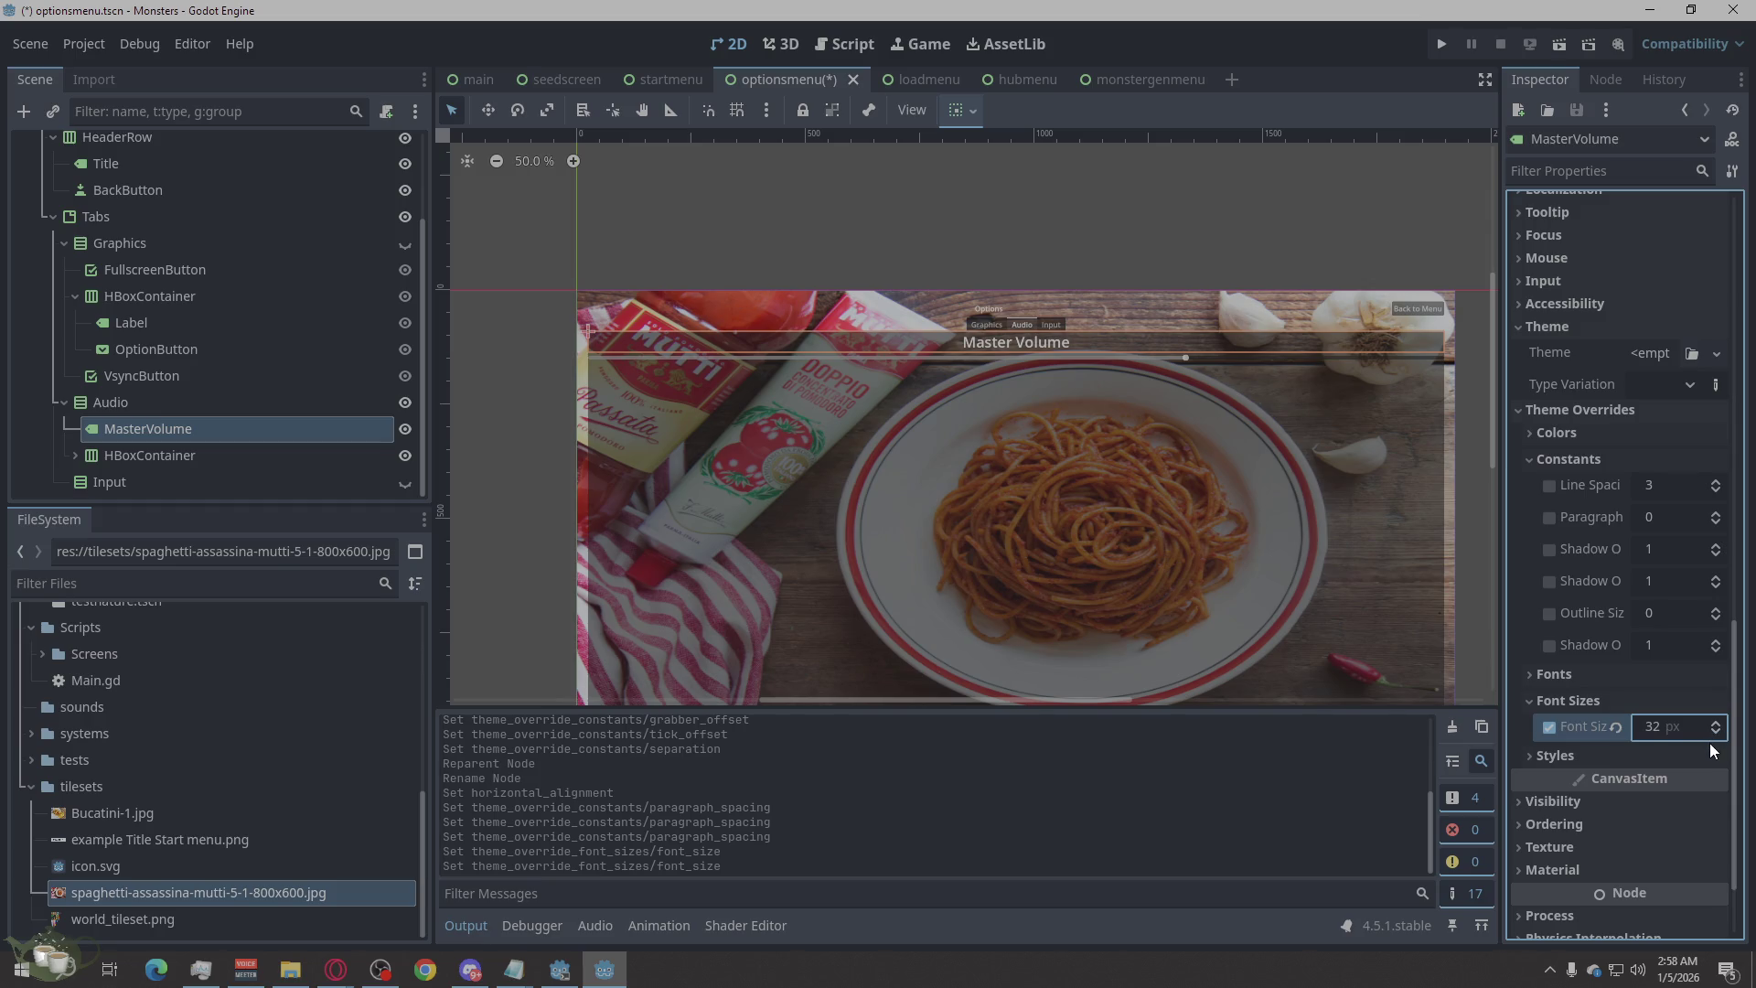
{"action": "left_click_drag", "start_coordinate": [1716, 729], "coordinate": [1717, 737]}
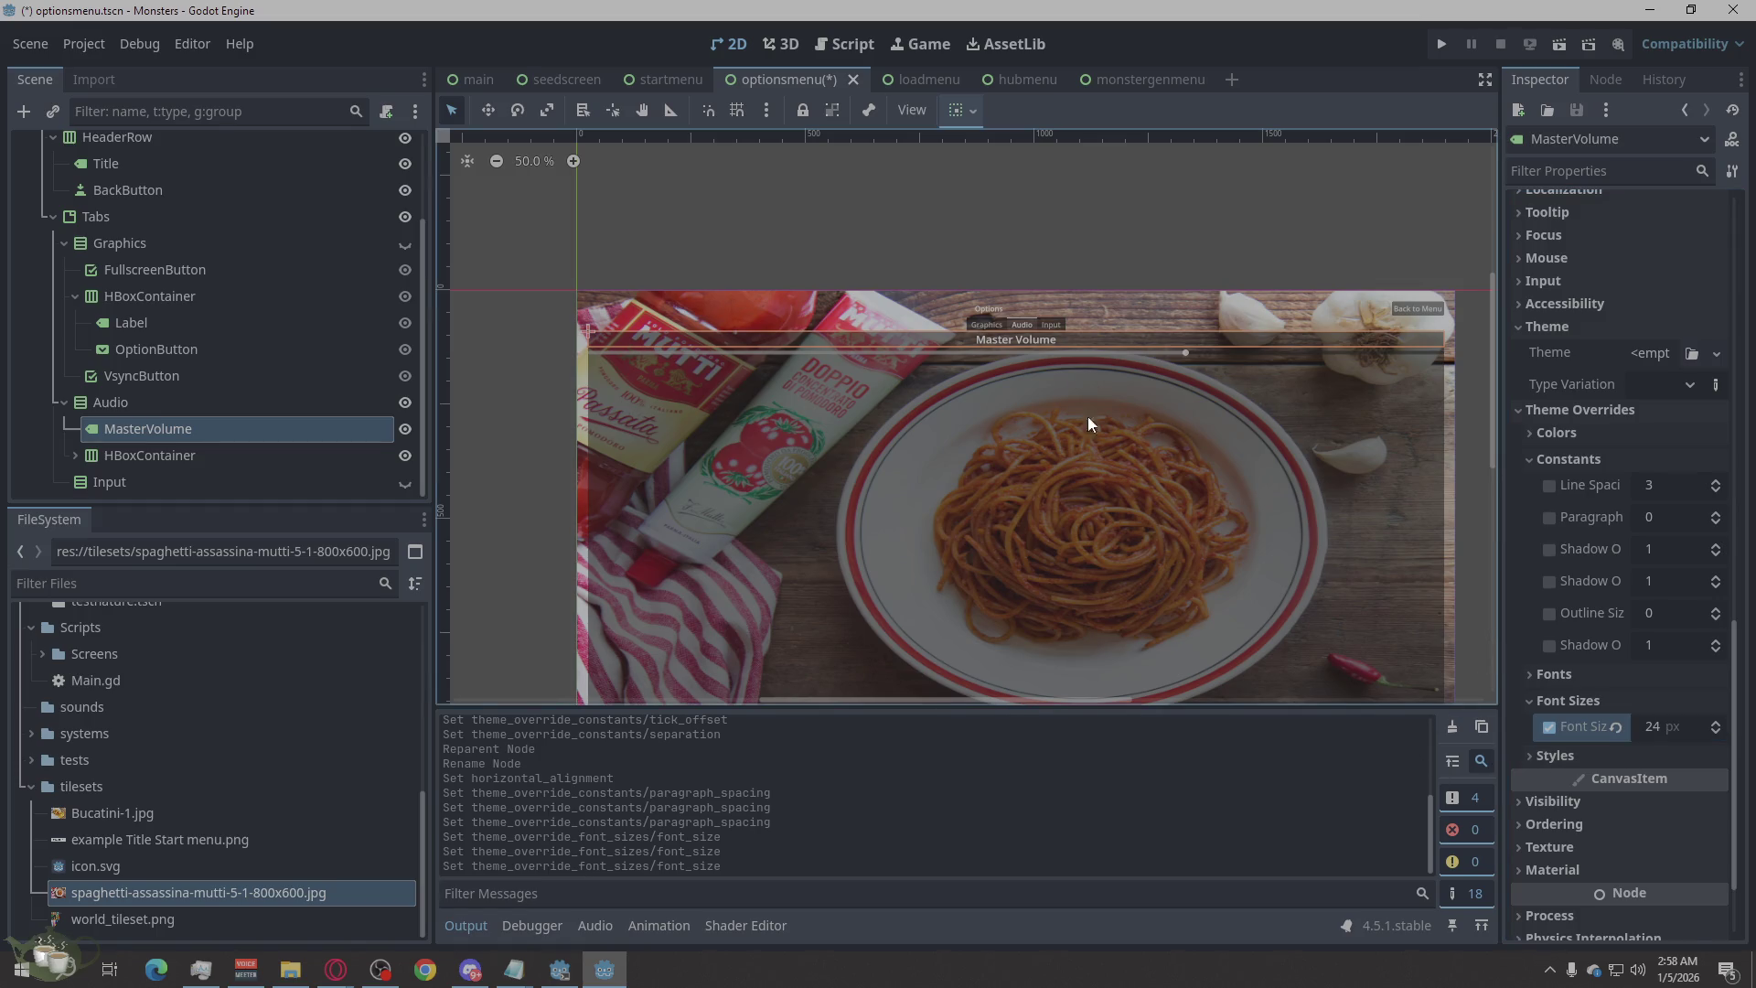
Remove the 50 px Separation constant override from the Audio HBoxContainer.
{"action": "left_click", "coordinate": [168, 455]}
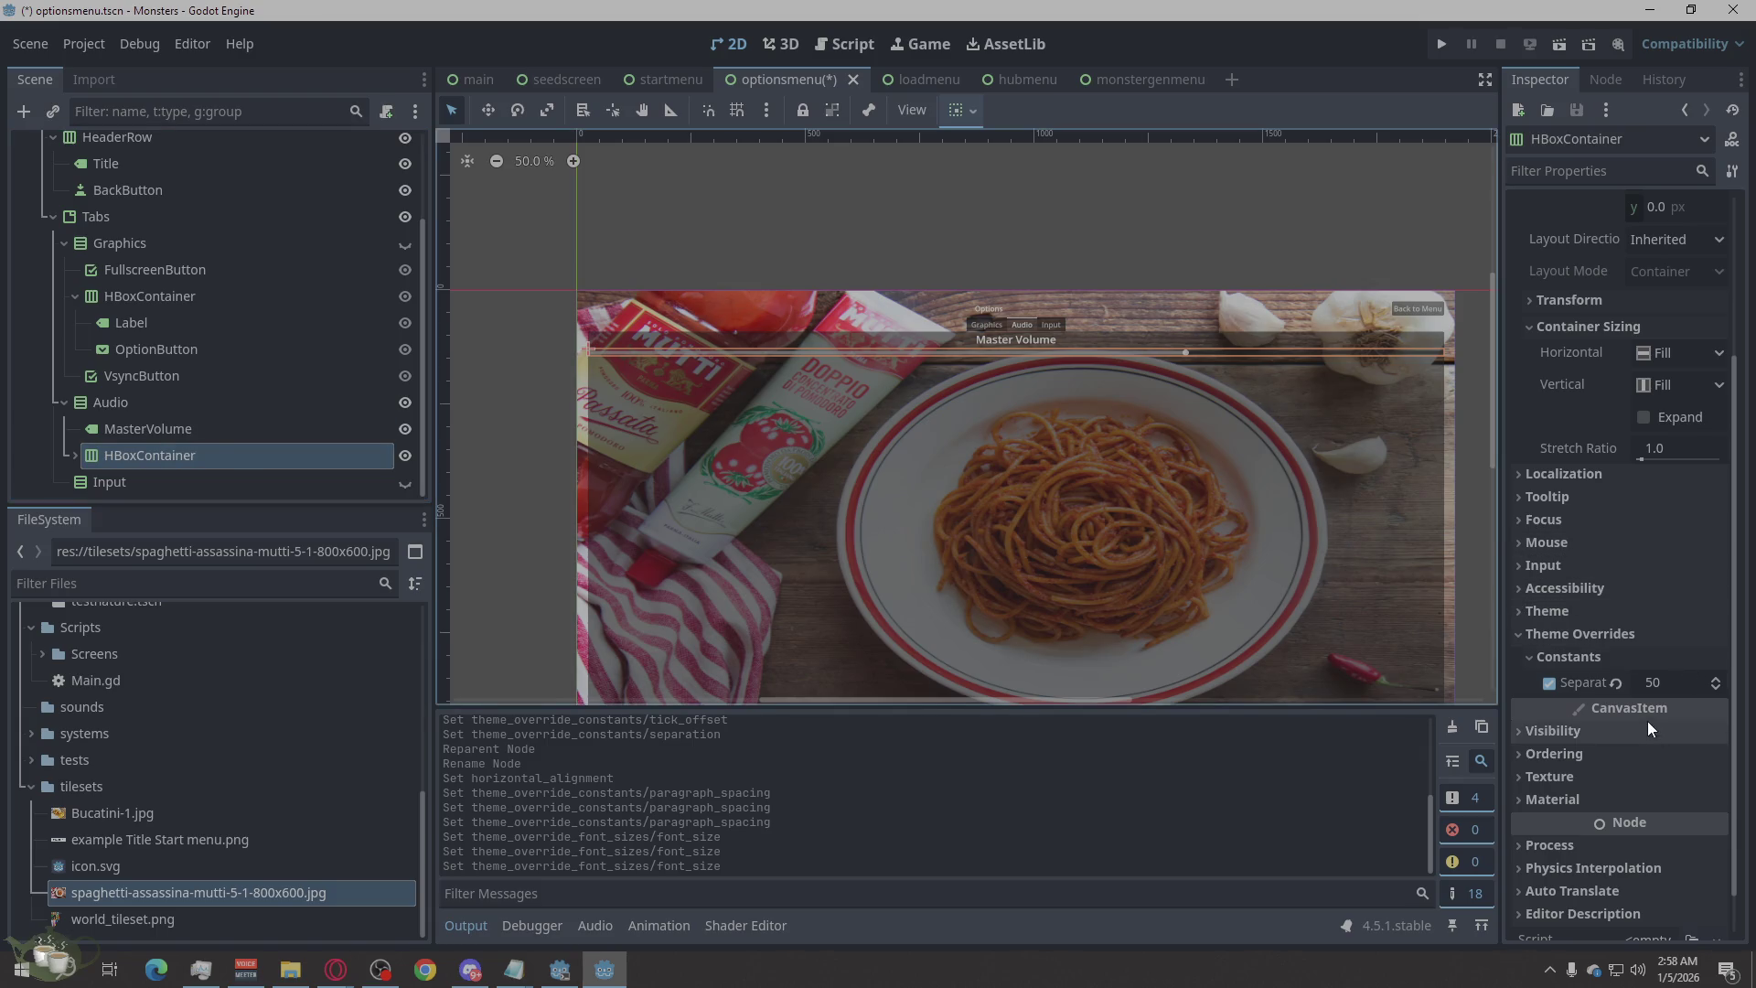
{"action": "left_click", "coordinate": [1555, 682]}
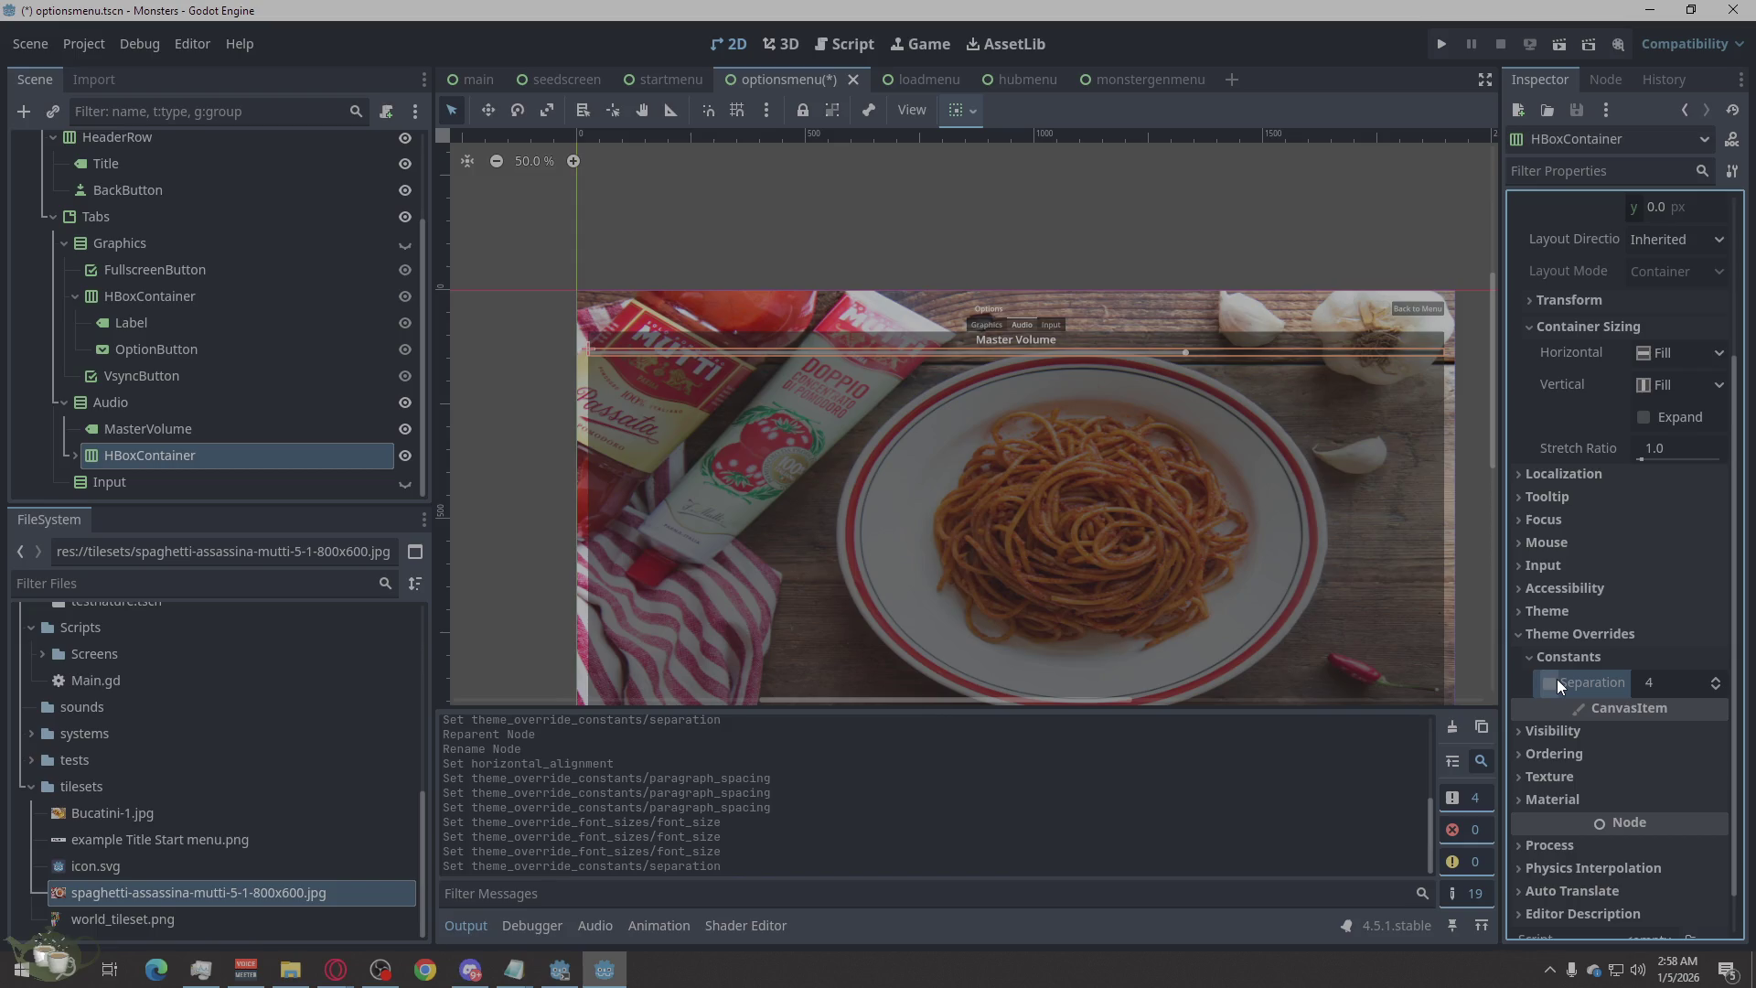
{"action": "left_click", "coordinate": [1534, 656]}
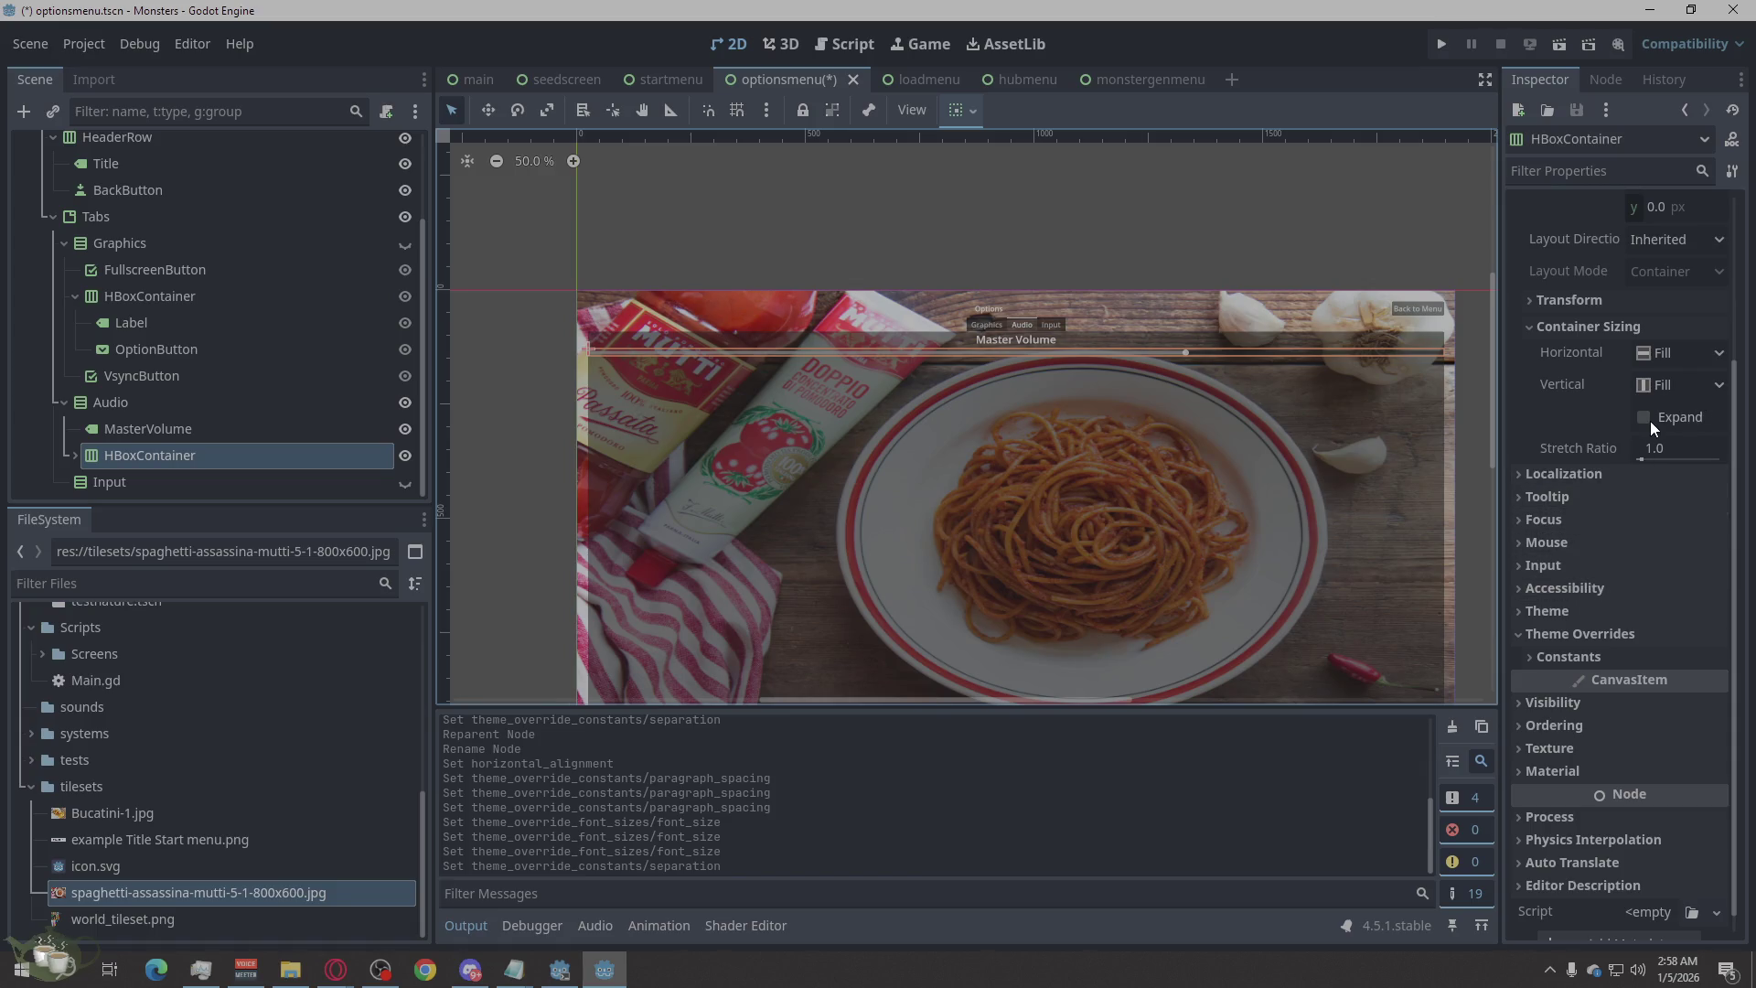
Try custom vertical sizing flags on the row, then leave vertical sizing at plain Fill.
{"action": "left_click", "coordinate": [1659, 383]}
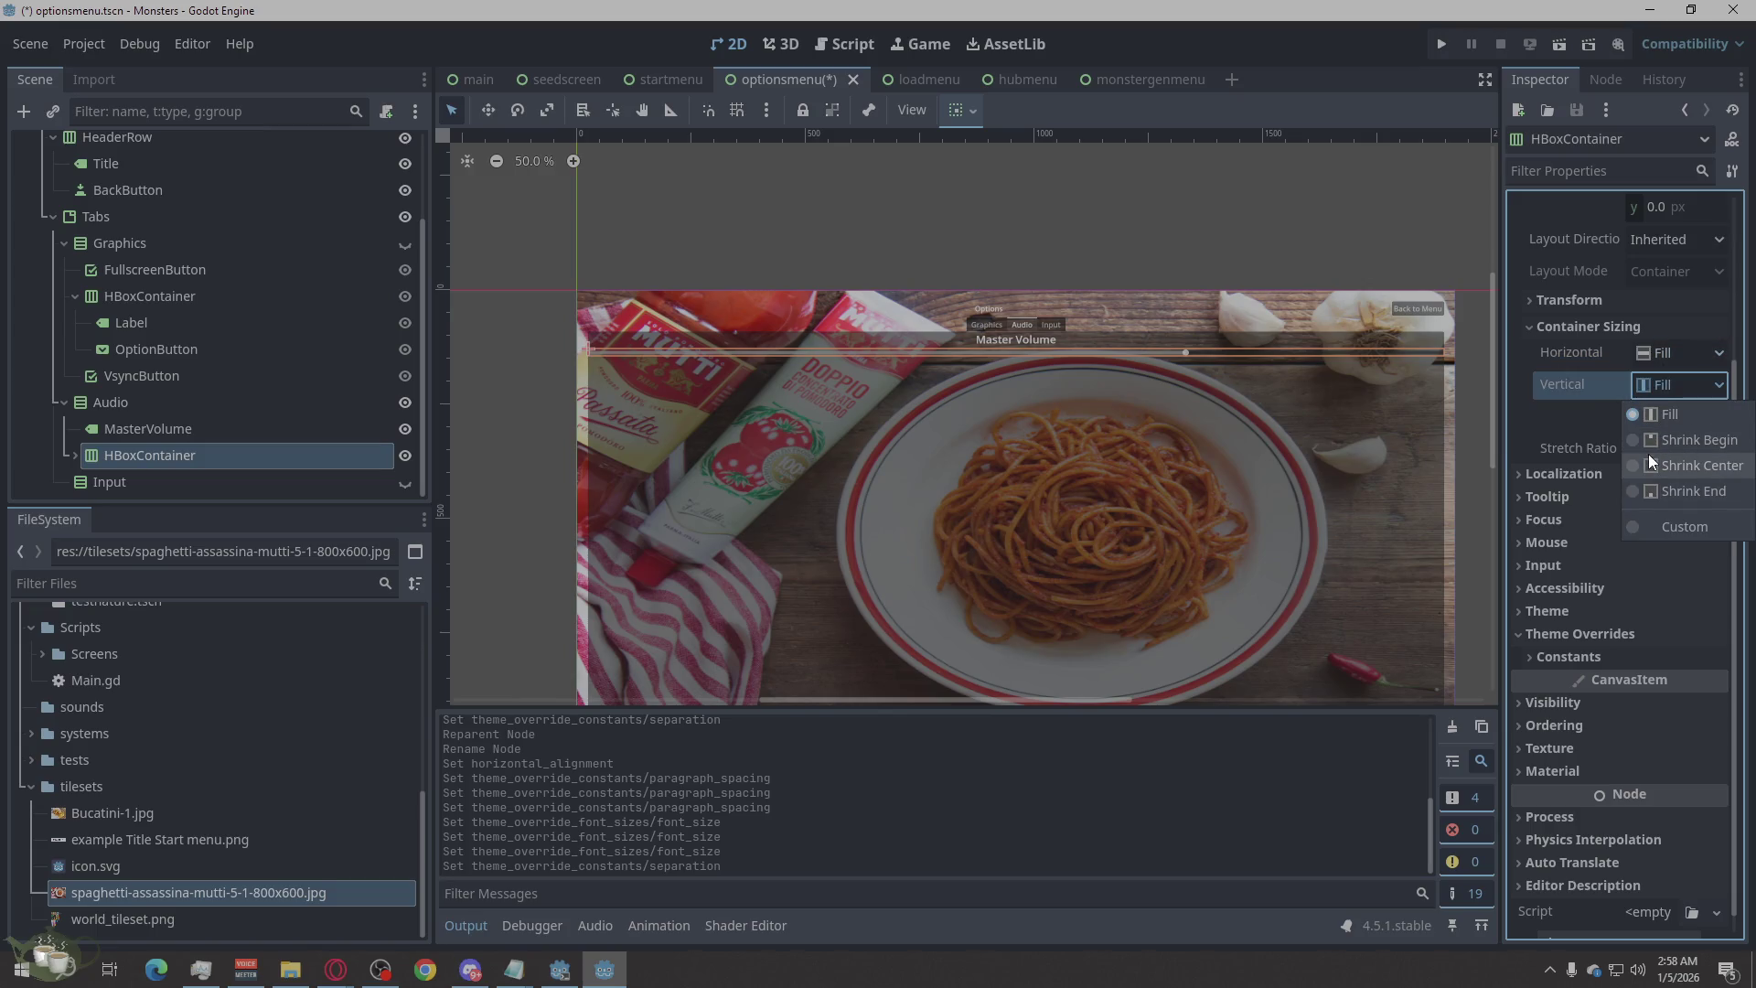
{"action": "left_click", "coordinate": [1649, 524]}
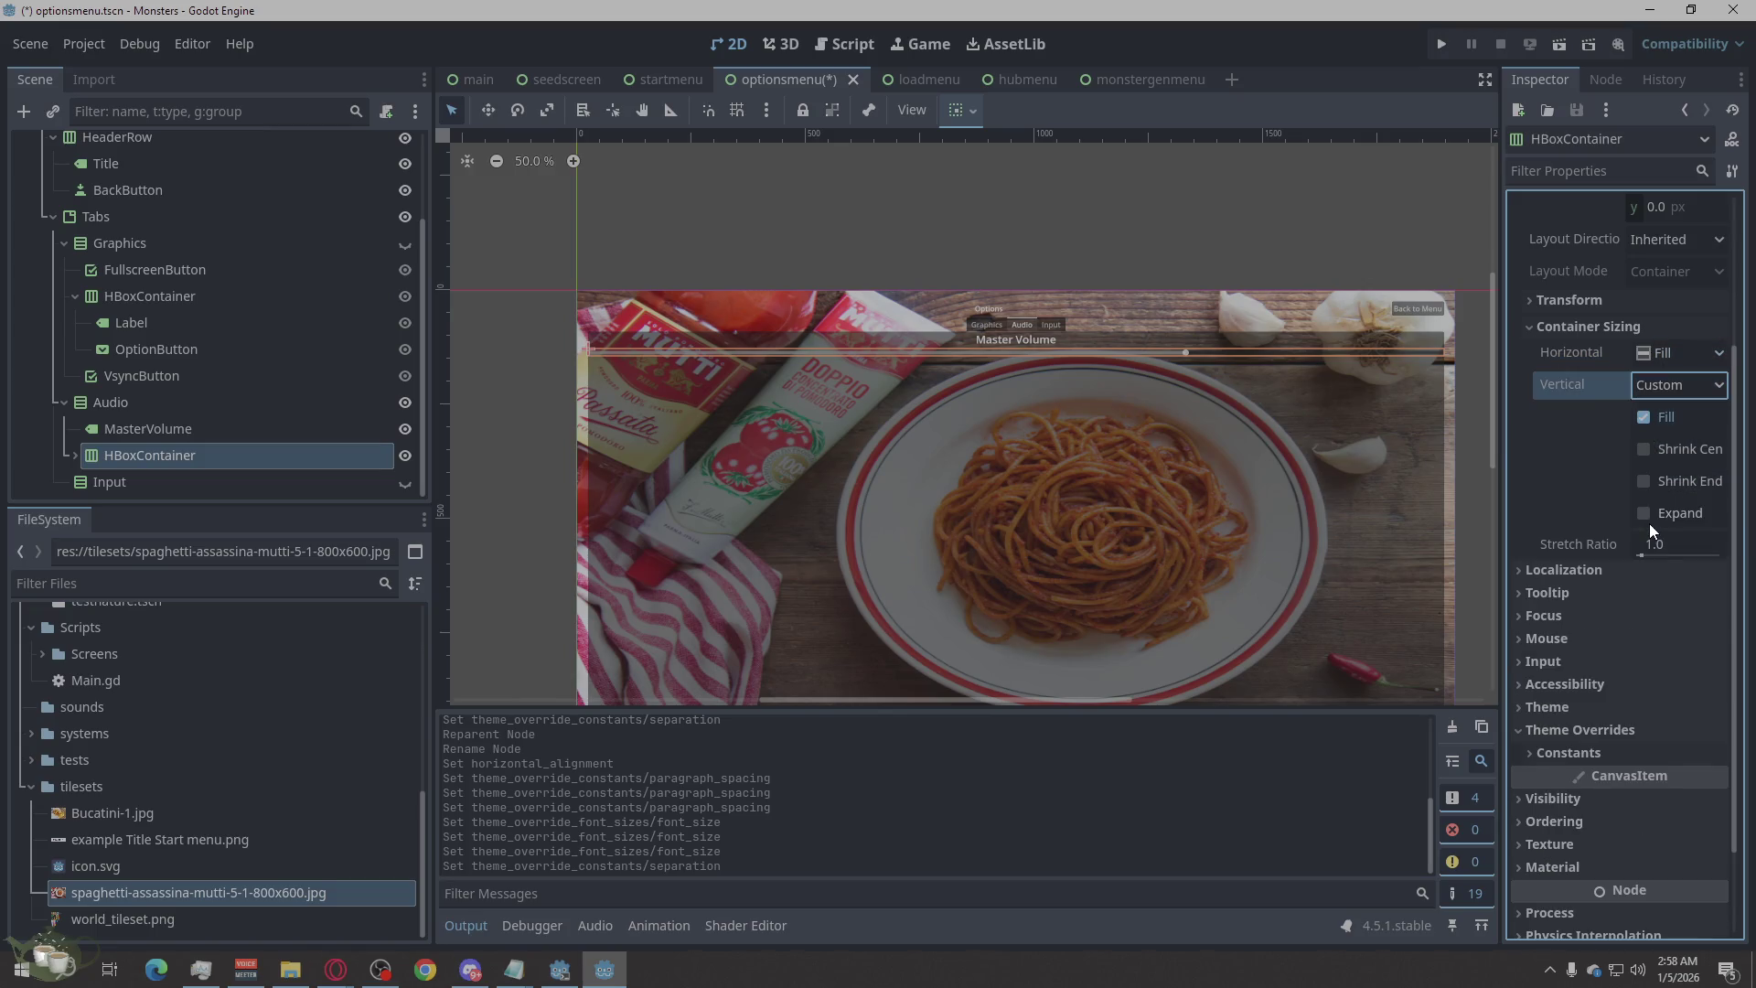
{"action": "left_click", "coordinate": [1645, 482]}
{"action": "left_click", "coordinate": [1657, 482]}
{"action": "left_click", "coordinate": [1658, 452]}
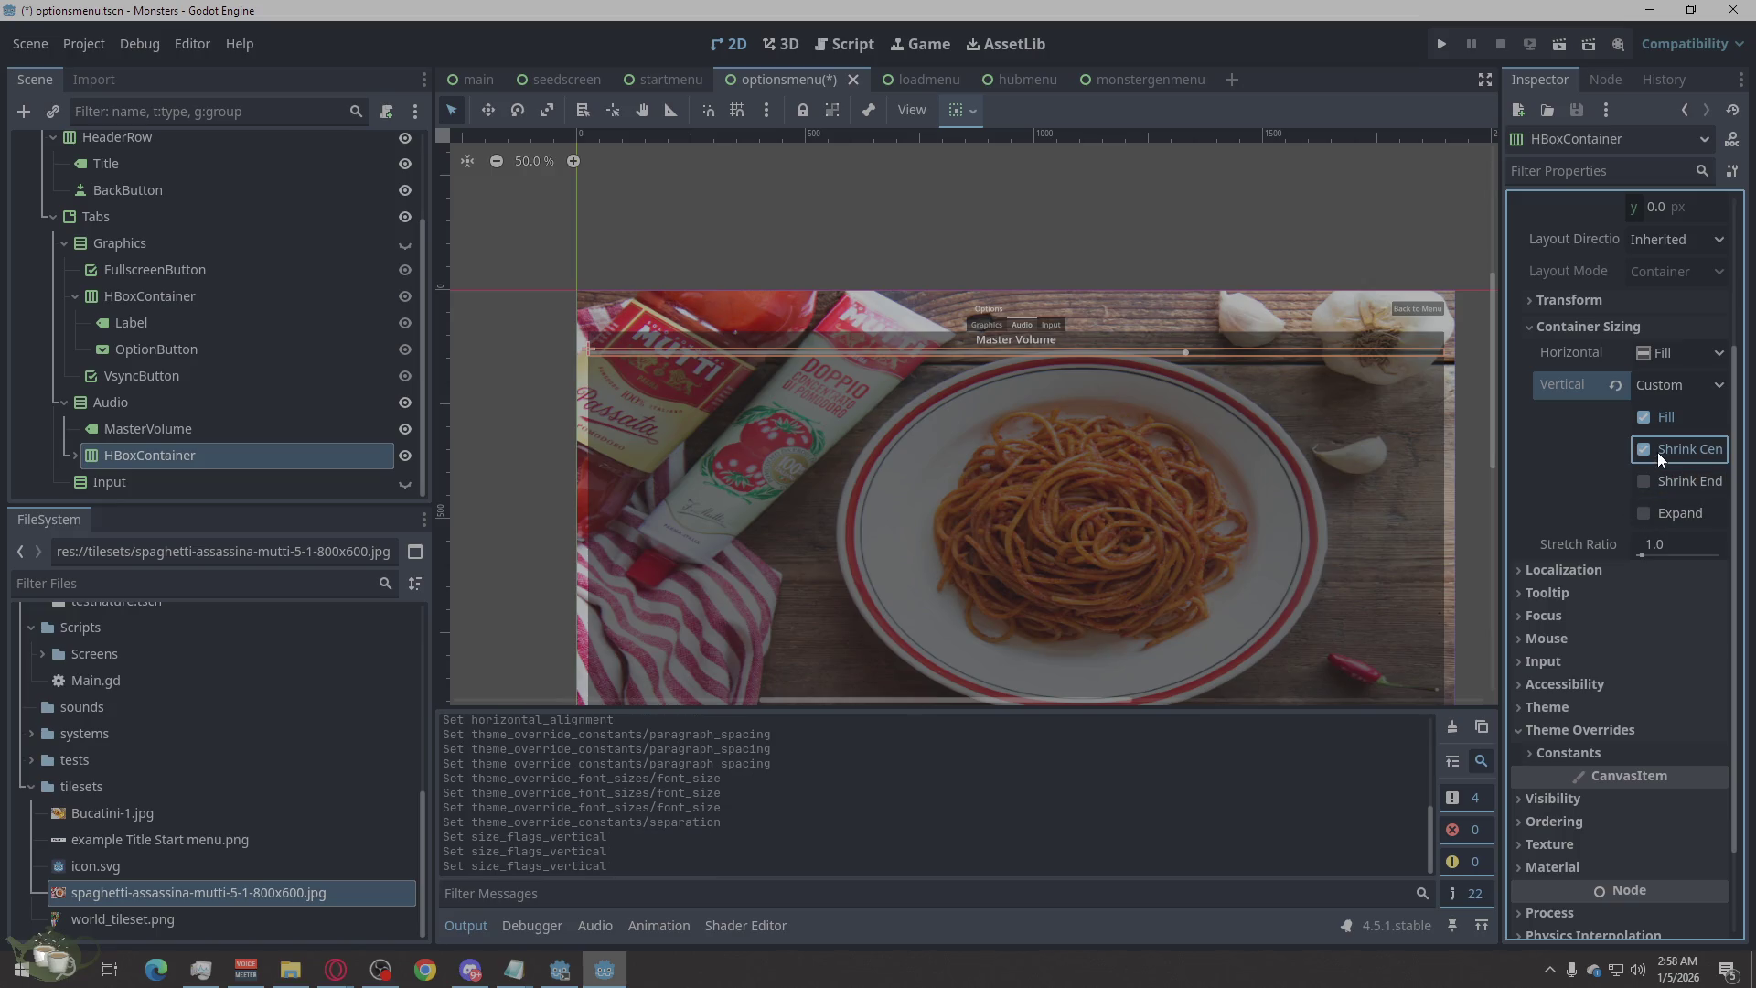
{"action": "left_click", "coordinate": [1644, 448]}
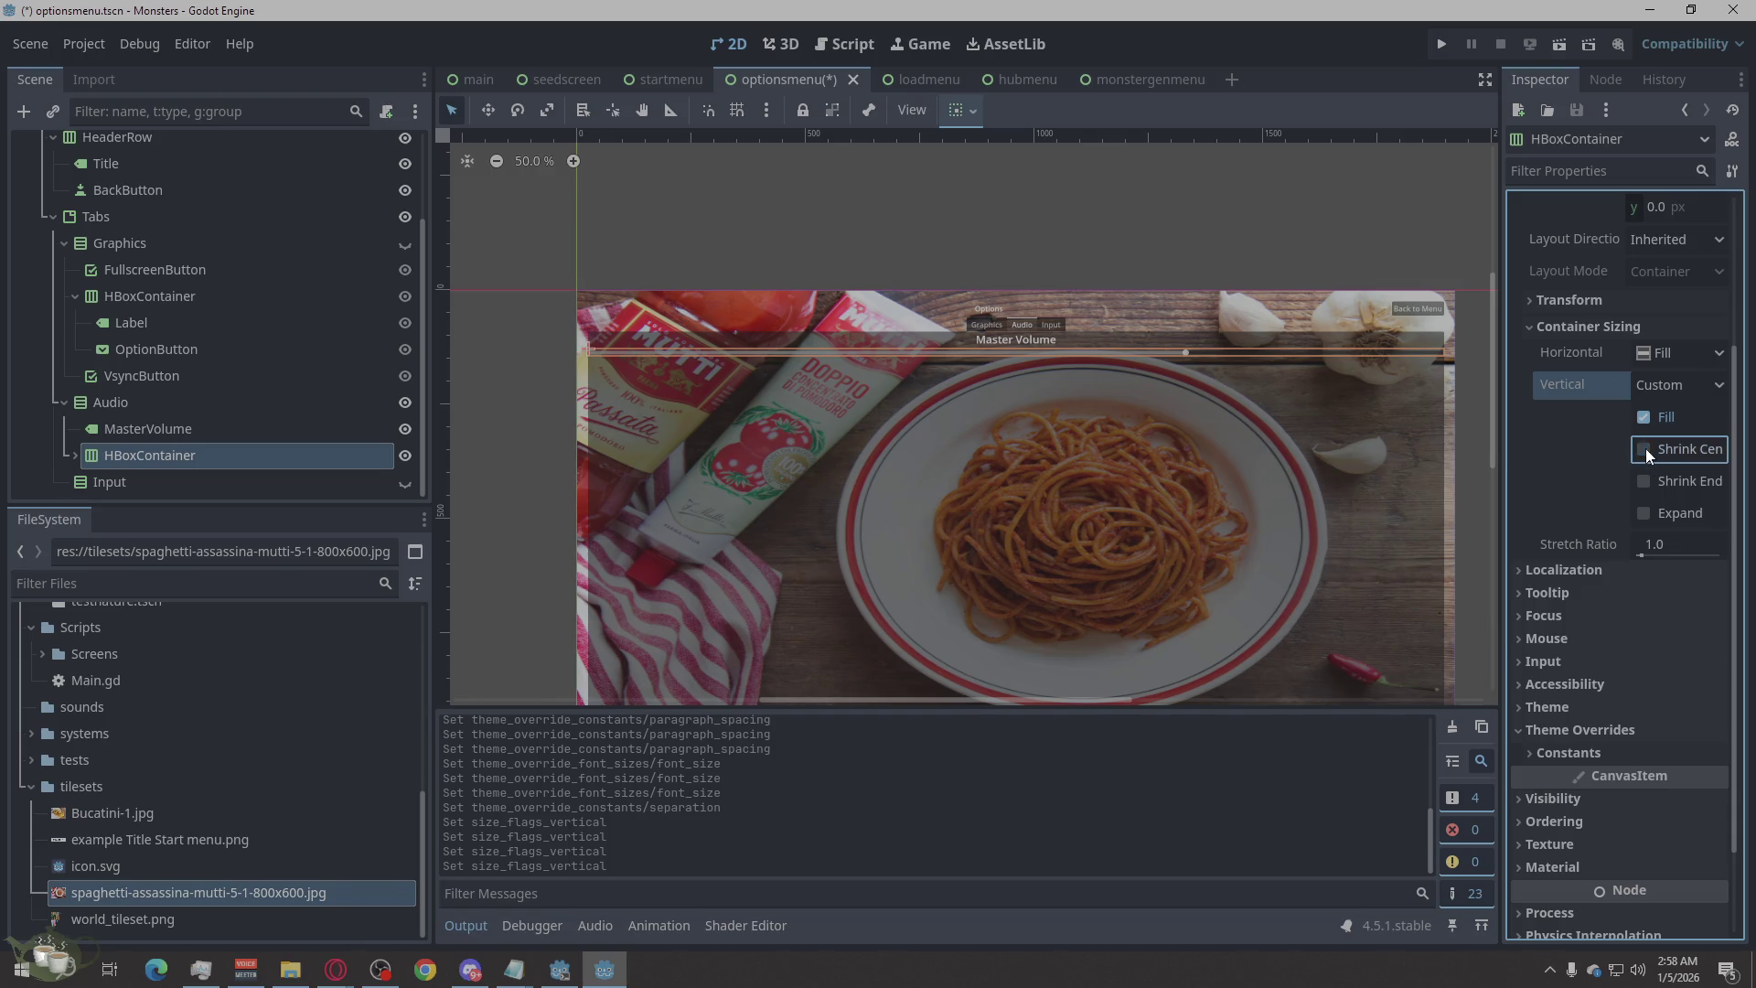
{"action": "left_click", "coordinate": [1647, 513]}
{"action": "left_click", "coordinate": [1648, 513]}
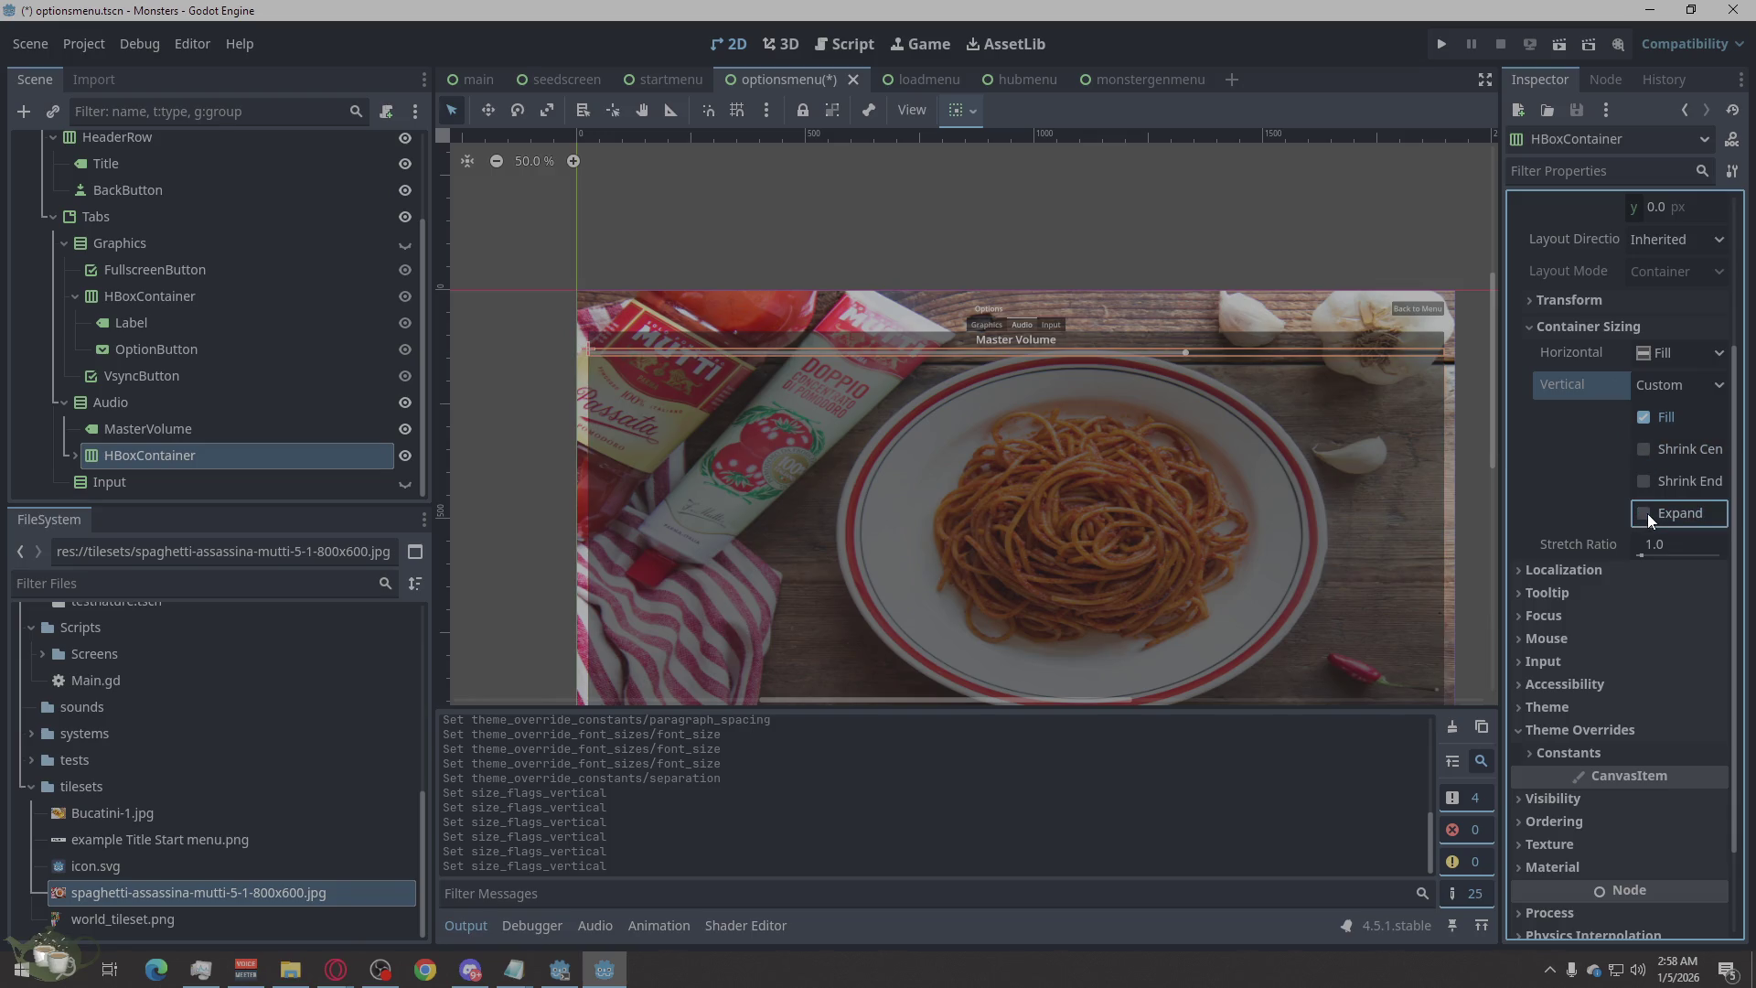
{"action": "left_click", "coordinate": [1646, 387]}
{"action": "left_click", "coordinate": [1648, 419]}
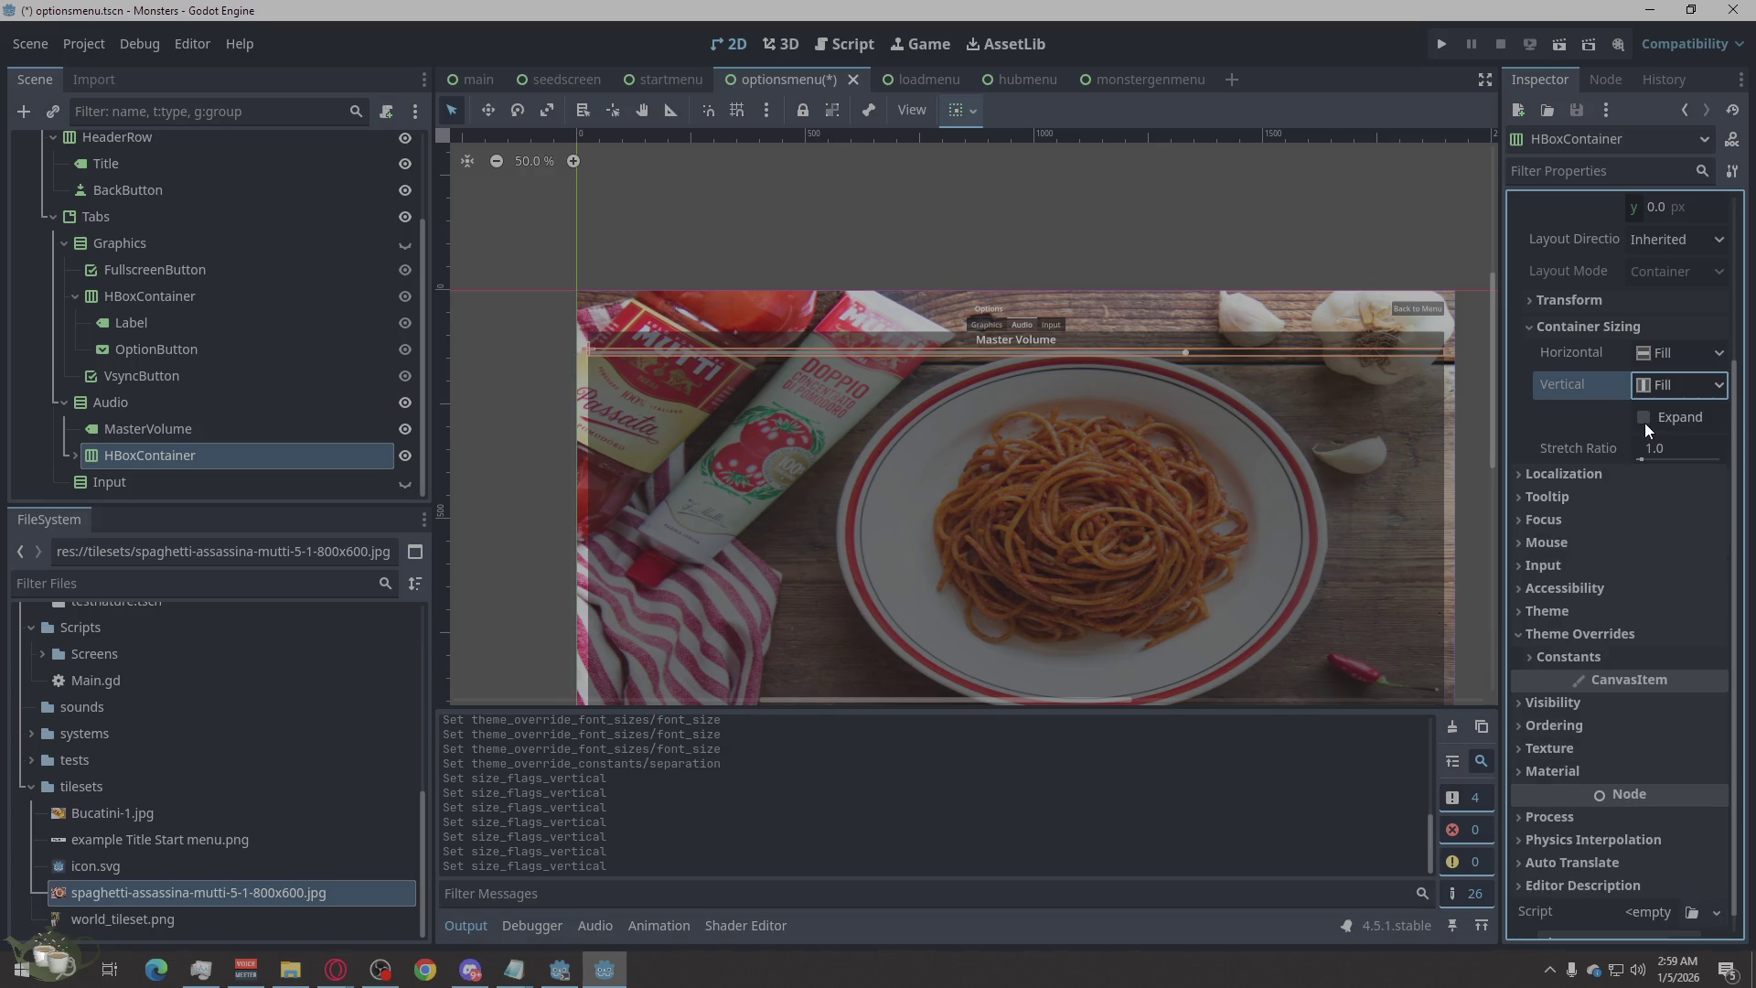
{"action": "scroll", "coordinate": [1601, 391], "scroll_direction": "up", "scroll_amount": 3}
Set the Audio HBoxContainer's BoxContainer Alignment to Center.
{"action": "left_click", "coordinate": [1554, 484]}
{"action": "left_click", "coordinate": [1554, 485]}
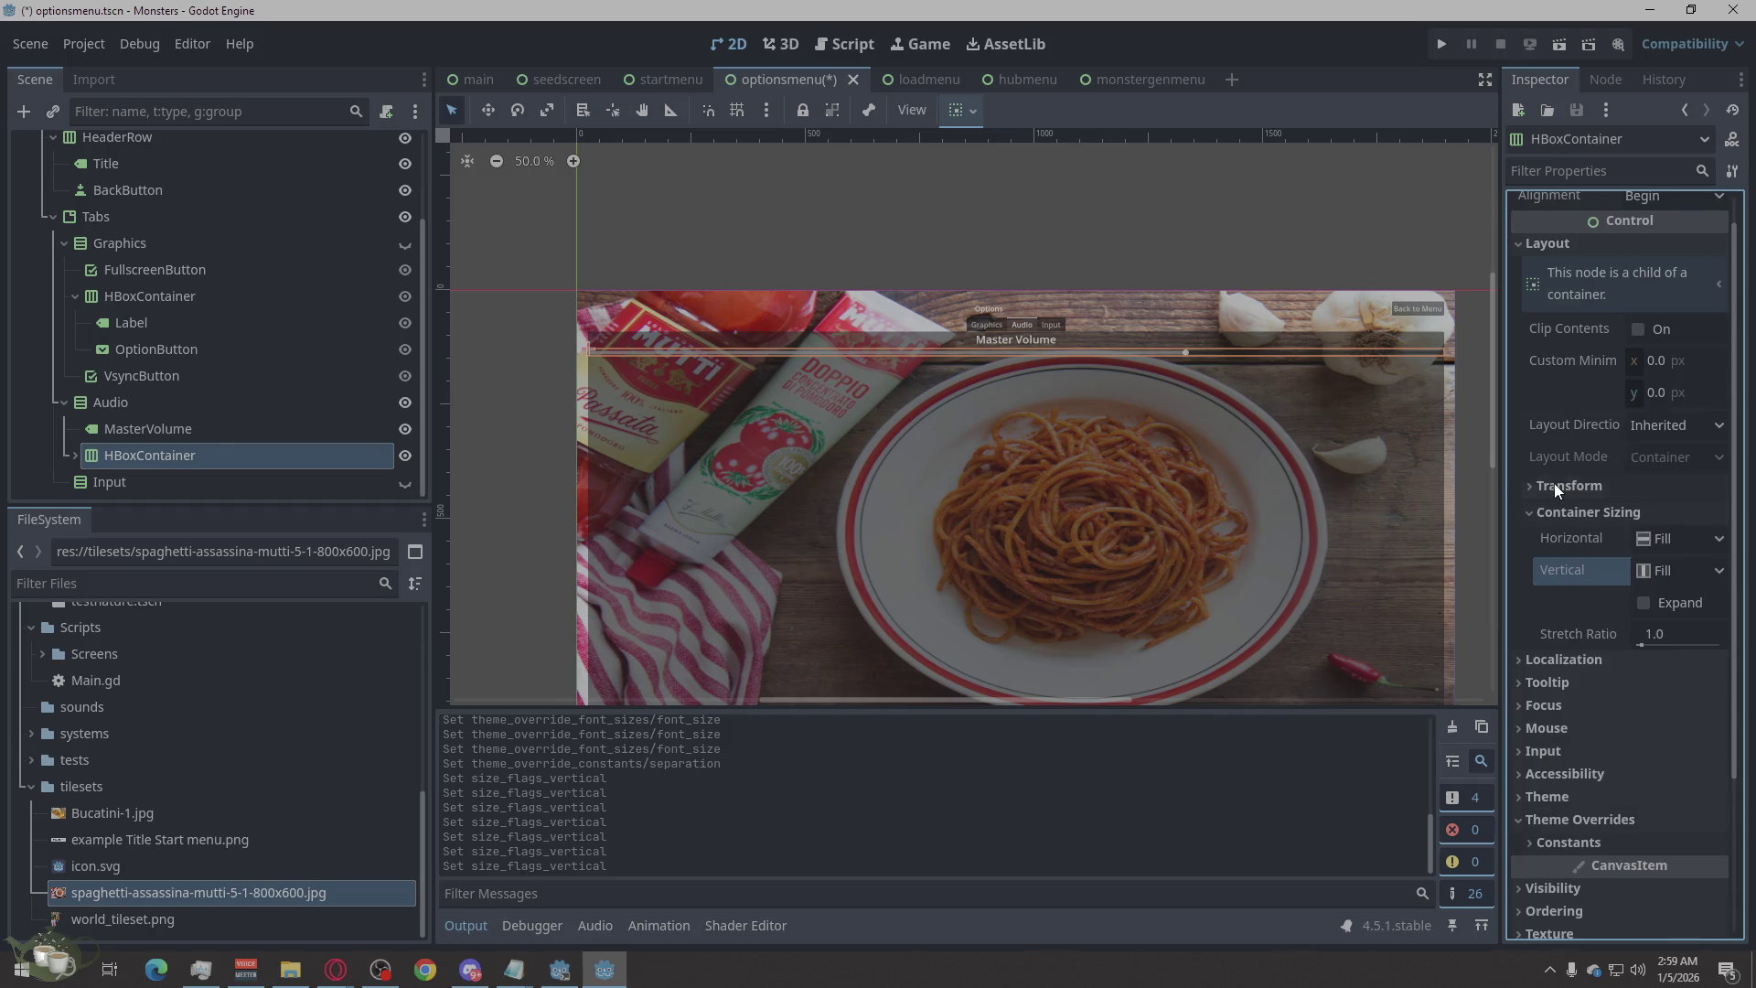
{"action": "scroll", "coordinate": [1663, 424], "scroll_direction": "up", "scroll_amount": 1}
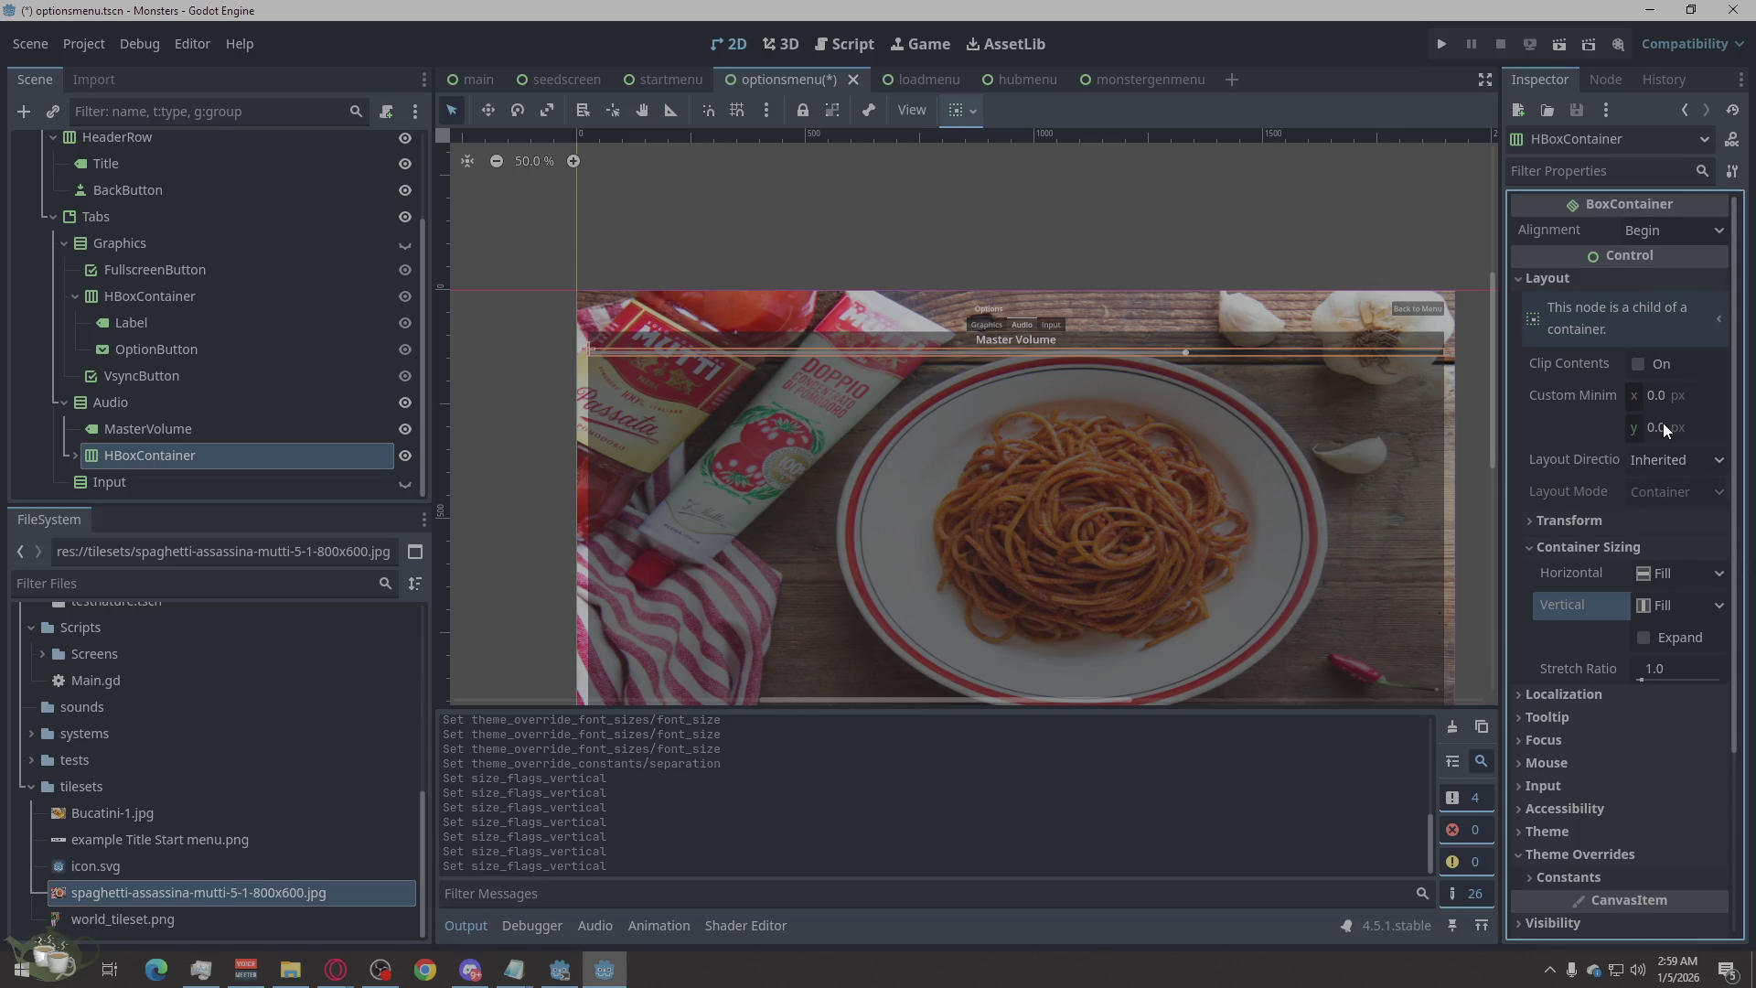
{"action": "left_click", "coordinate": [1673, 240]}
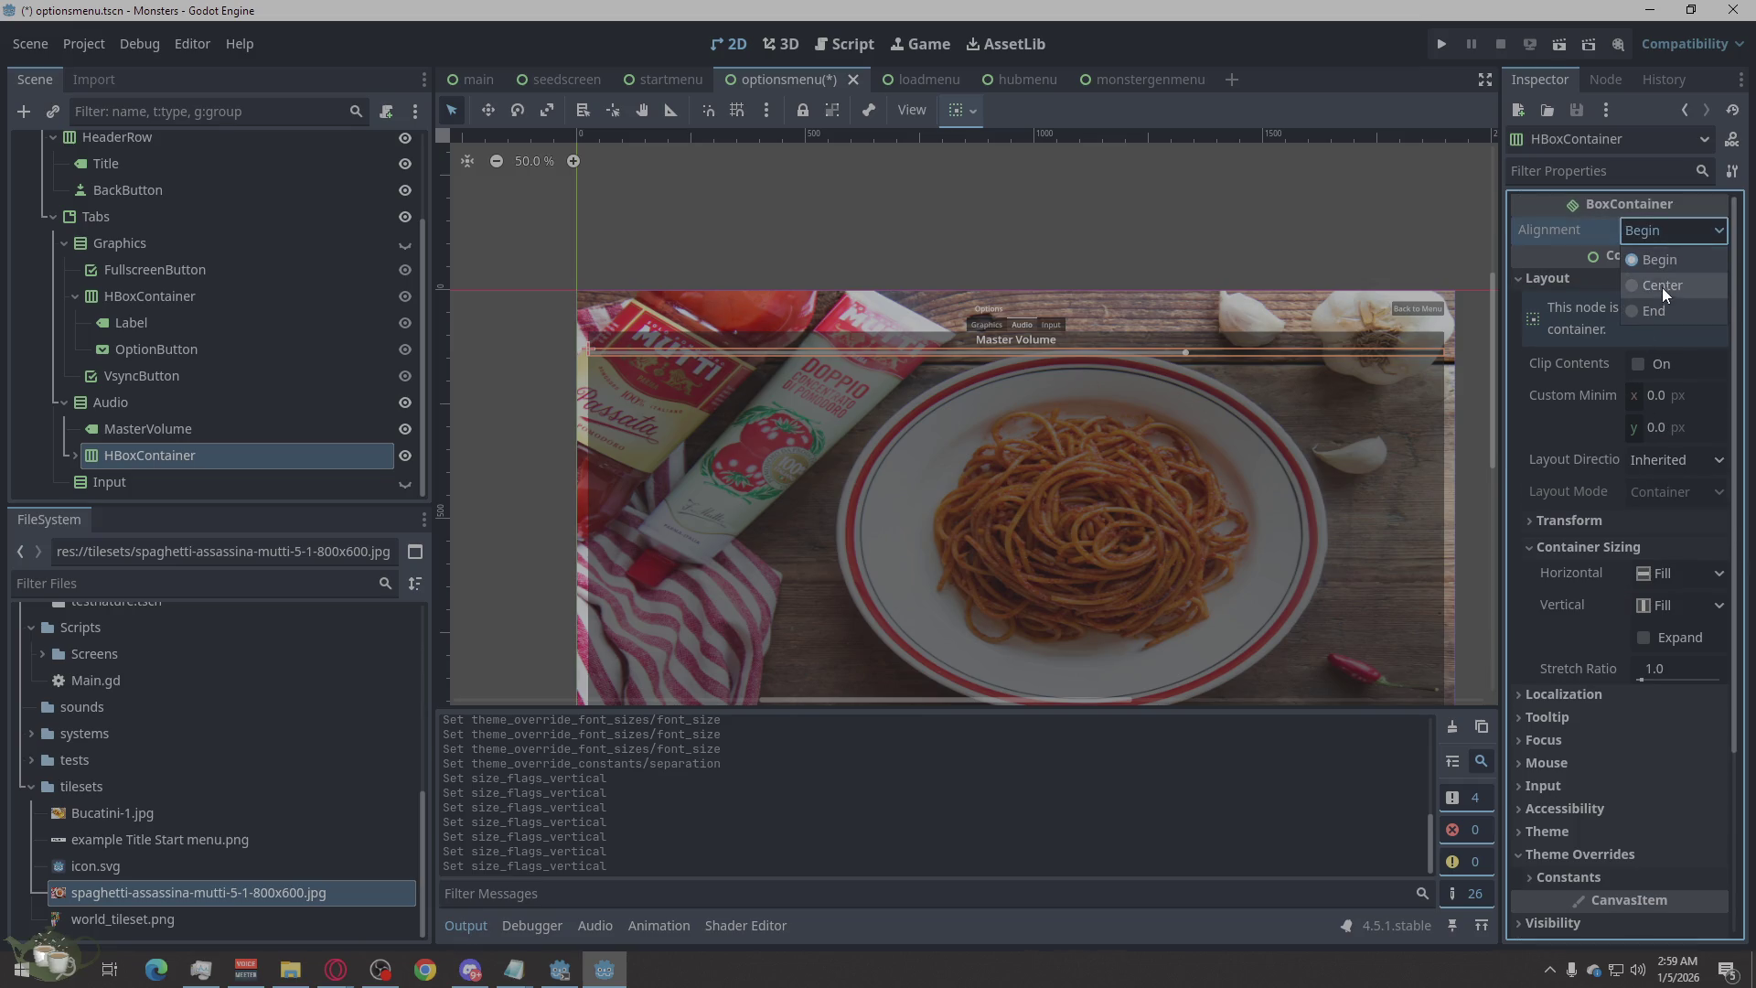
Try Shrink Center and Shrink Begin sizing, then reset both Horizontal and Vertical to Fill.
{"action": "scroll", "coordinate": [1694, 652], "scroll_direction": "down", "scroll_amount": 3}
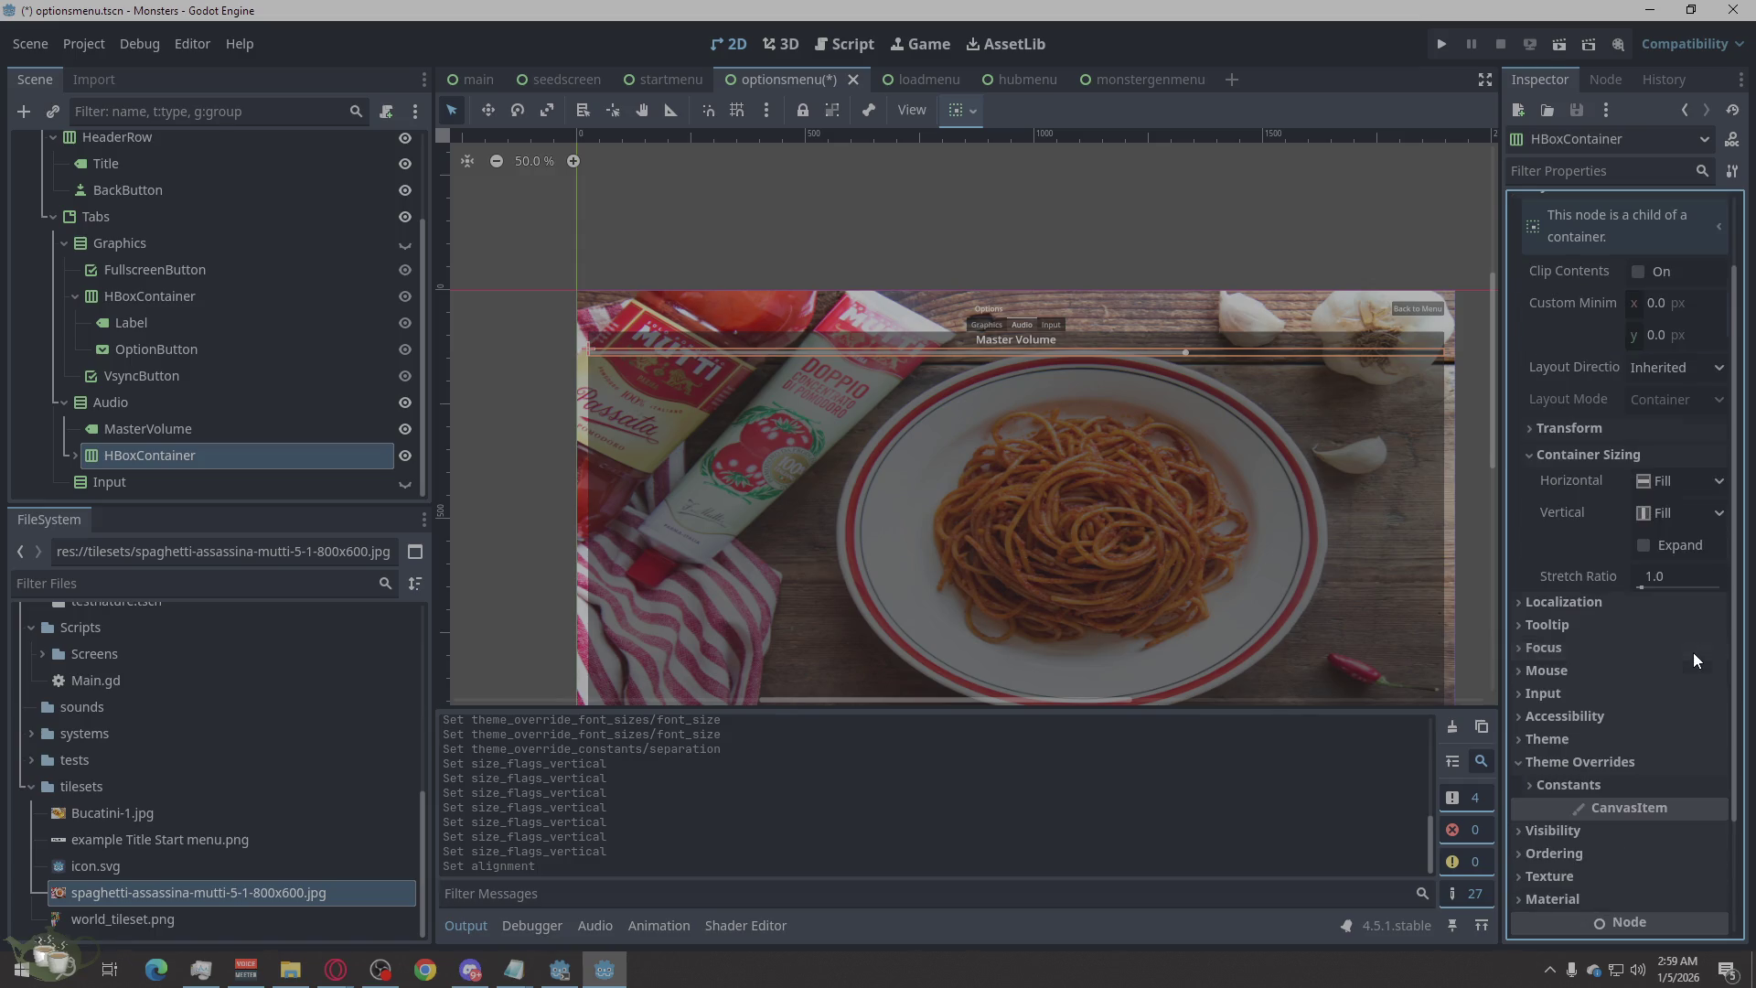
{"action": "left_click", "coordinate": [1666, 506]}
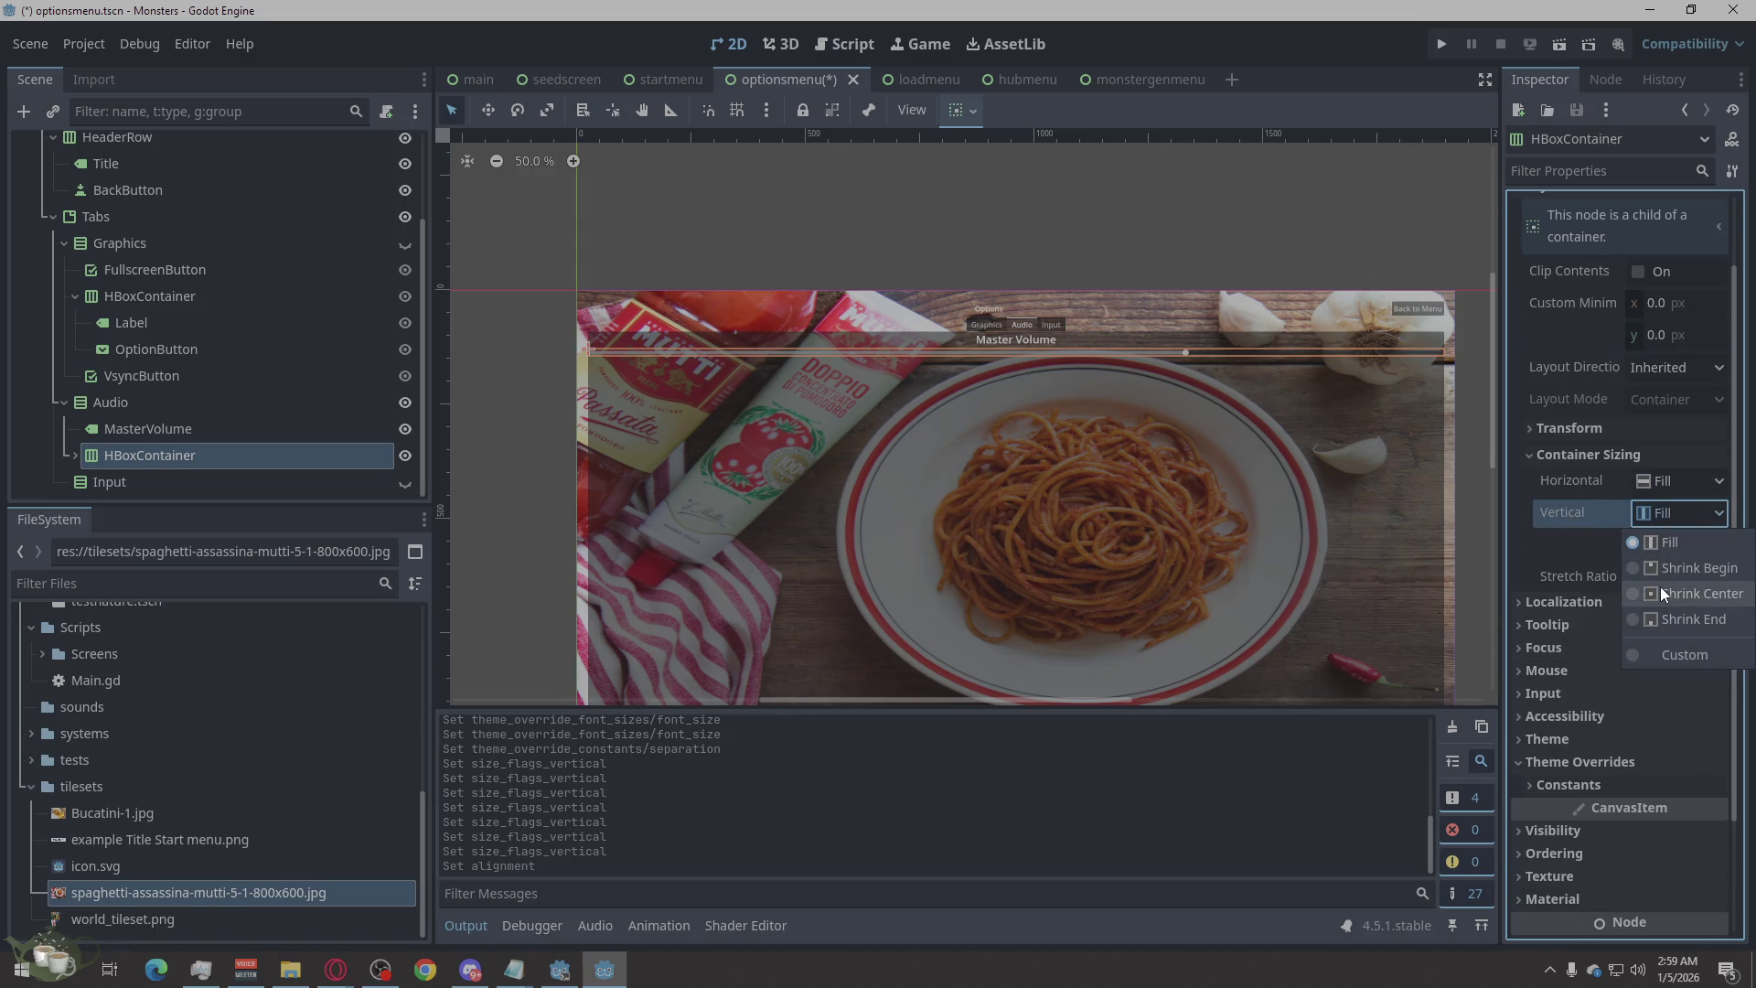
{"action": "left_click", "coordinate": [1660, 587]}
{"action": "left_click", "coordinate": [1668, 528]}
{"action": "left_click", "coordinate": [1672, 543]}
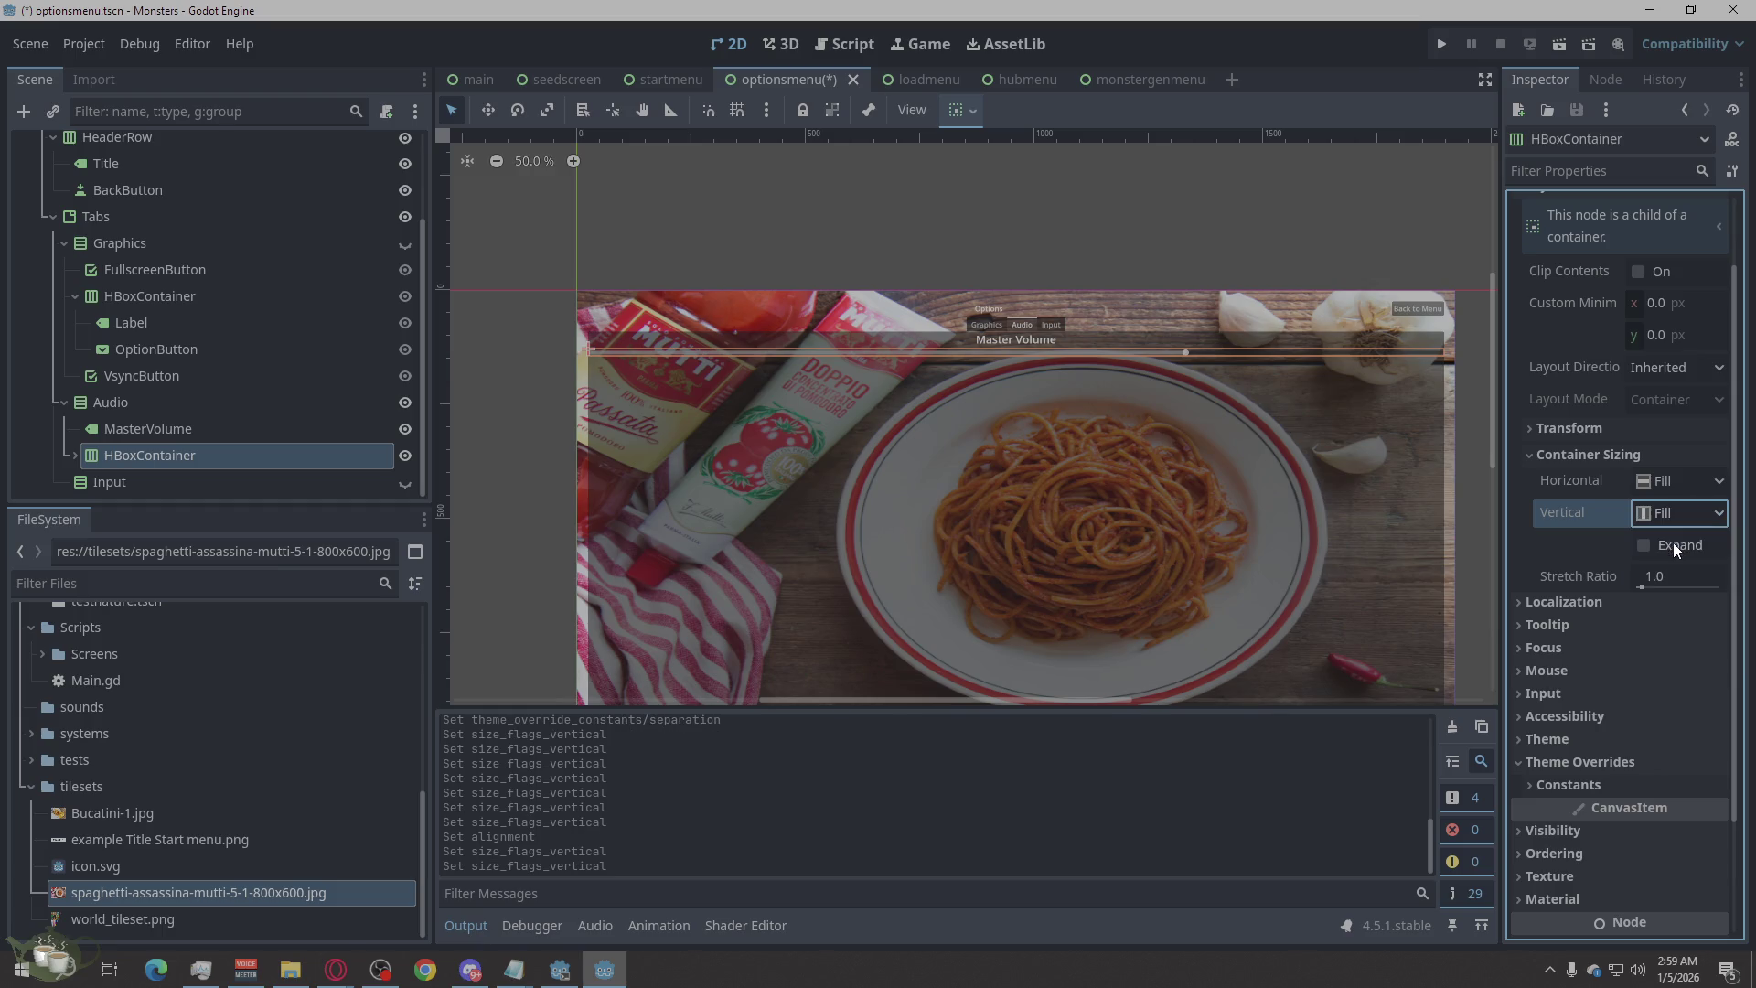
{"action": "left_click", "coordinate": [1682, 482]}
{"action": "left_click", "coordinate": [1684, 546]}
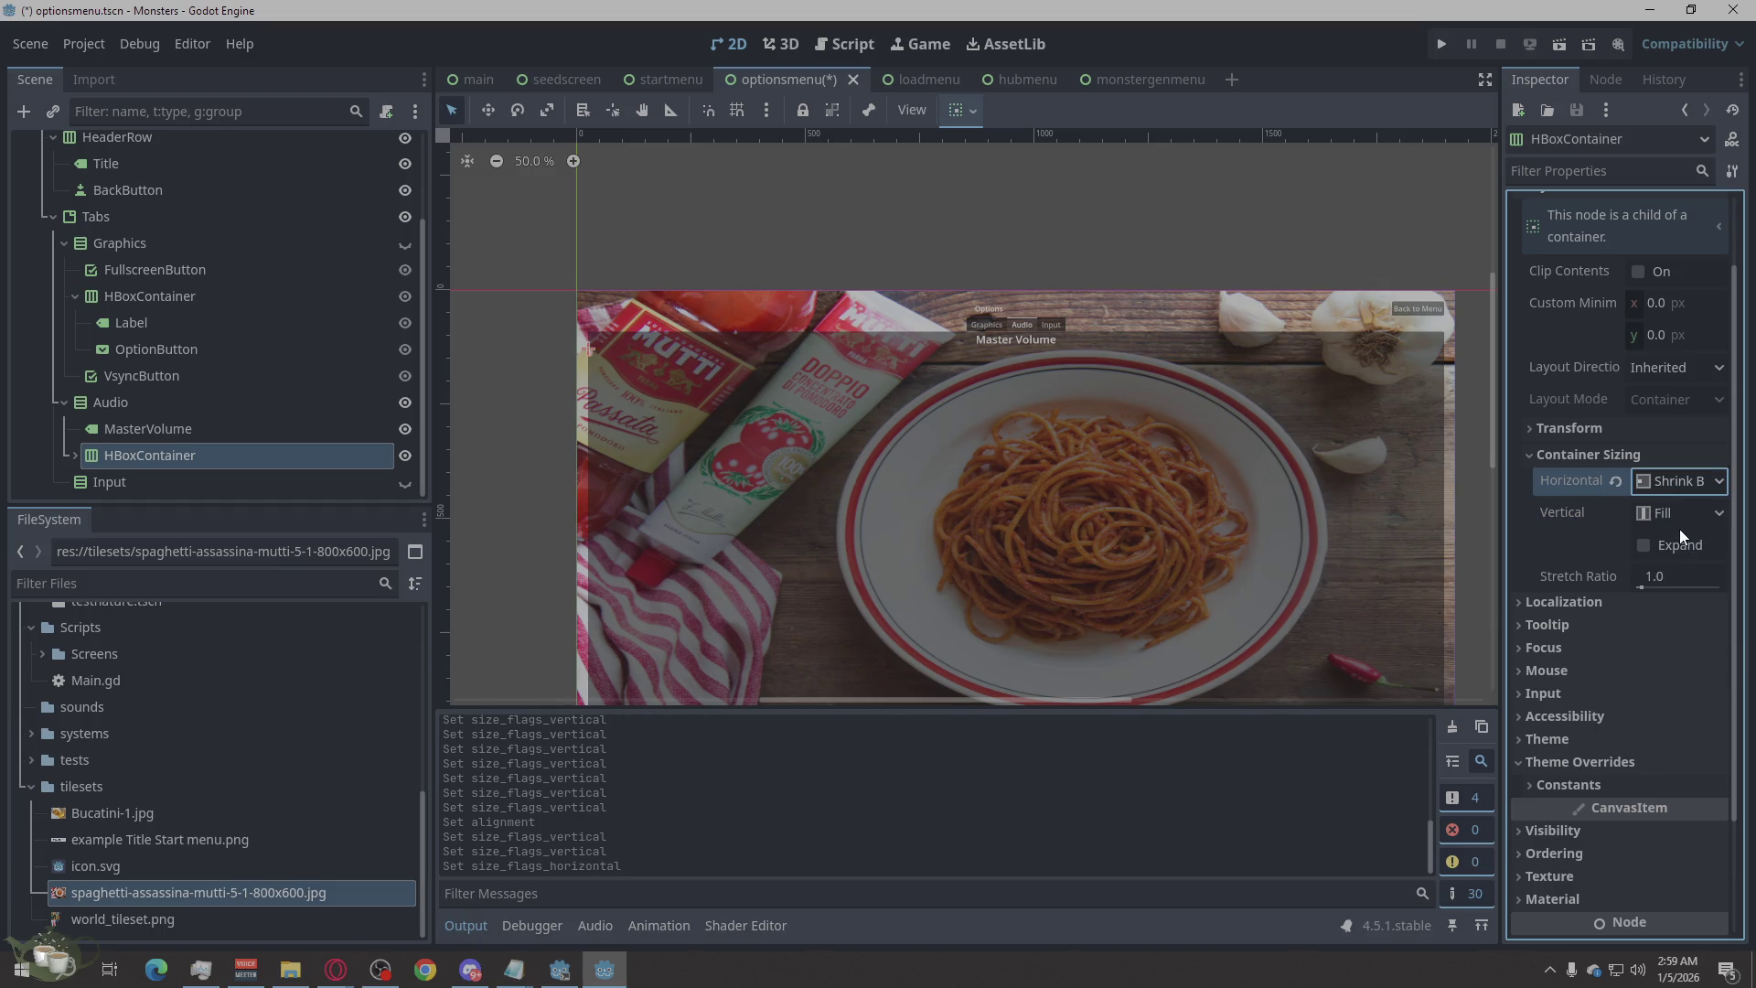
{"action": "left_click", "coordinate": [1670, 485]}
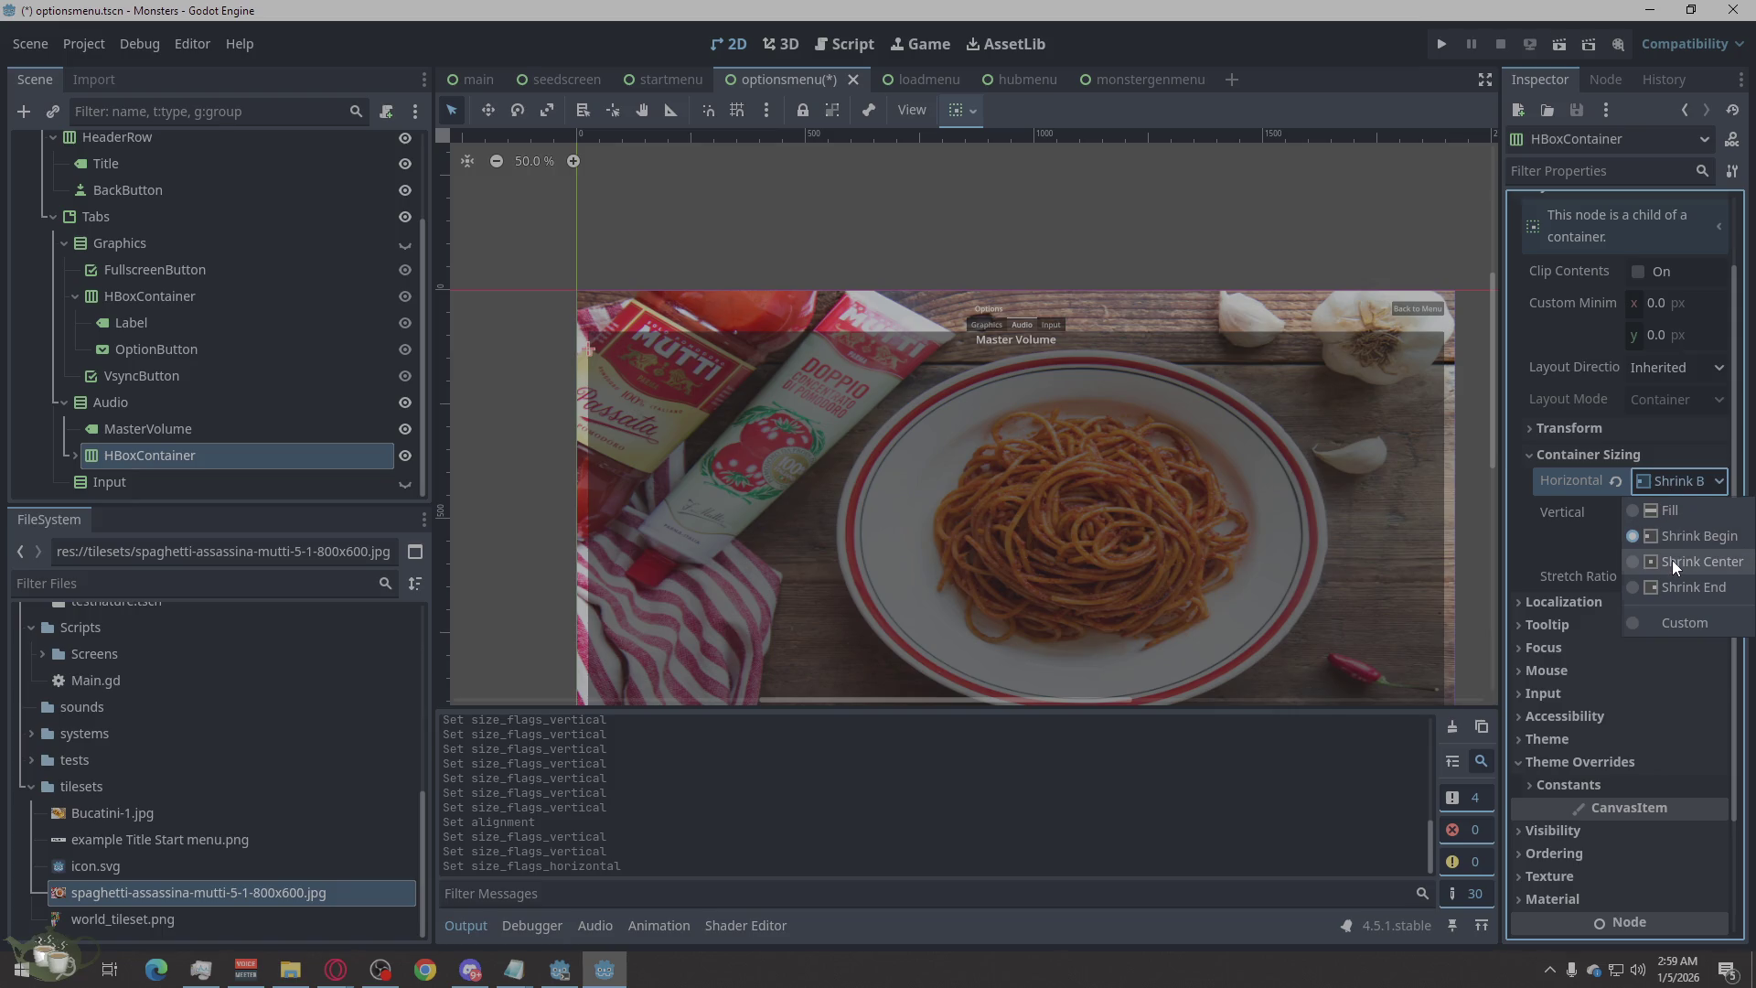
{"action": "left_click", "coordinate": [1673, 560]}
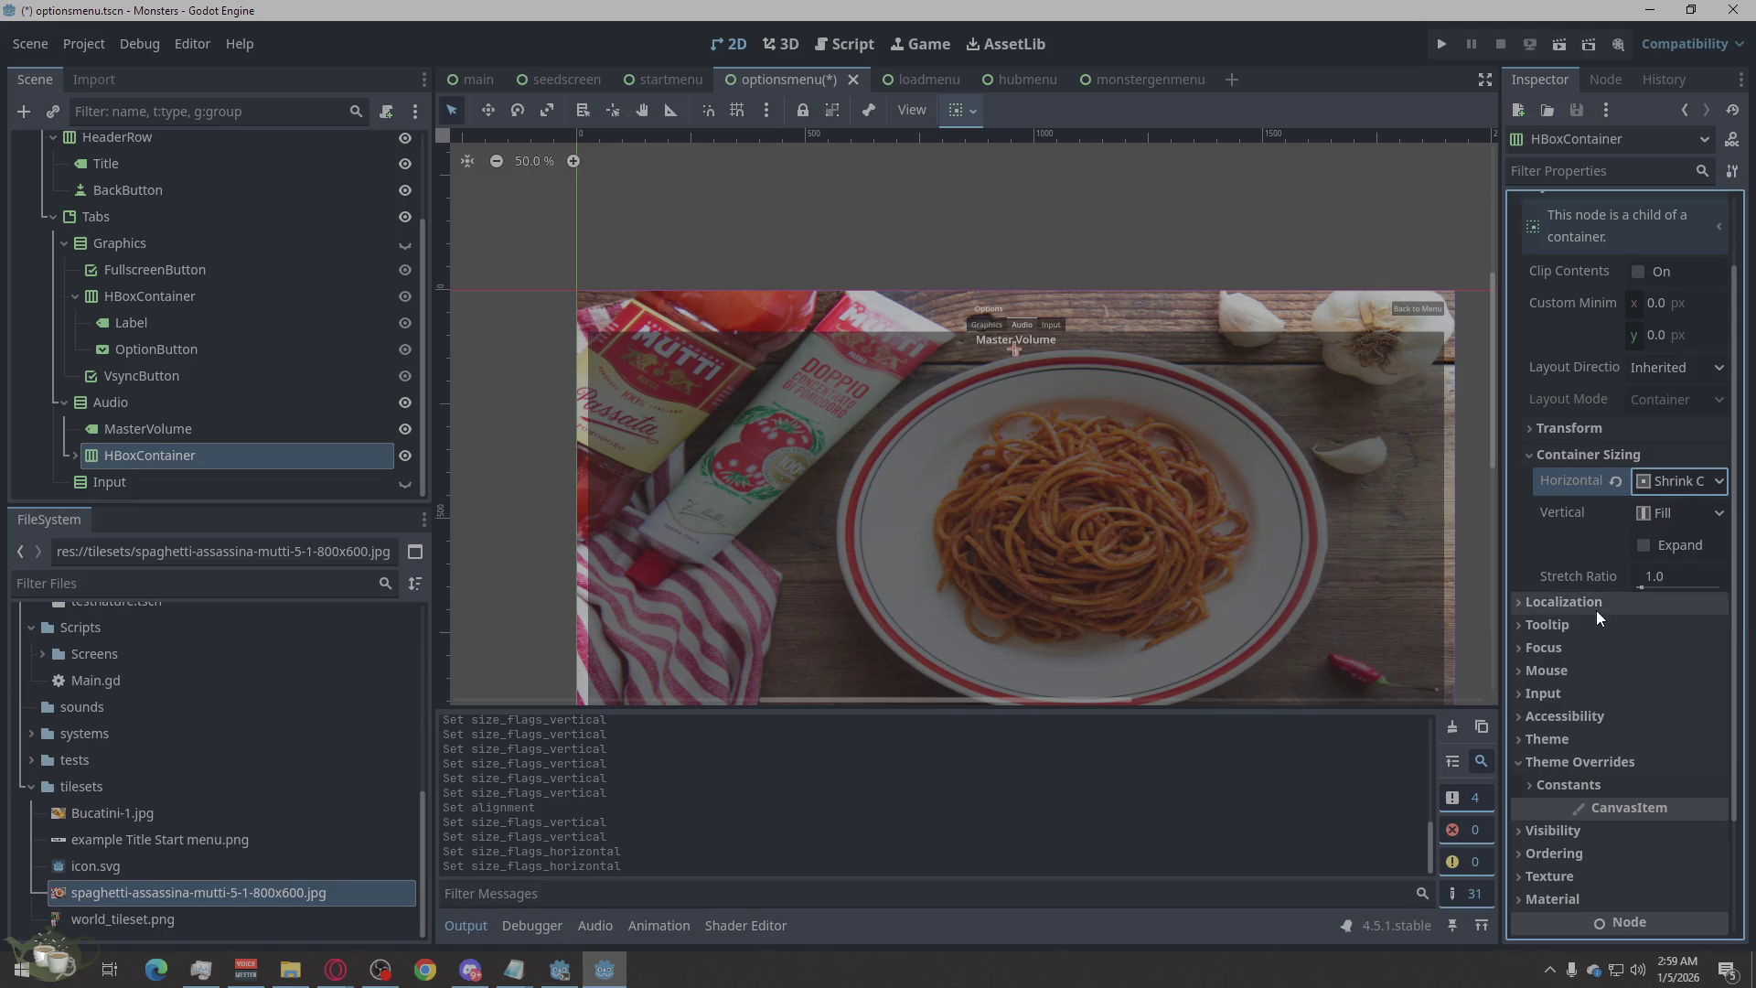
{"action": "left_click", "coordinate": [1646, 545]}
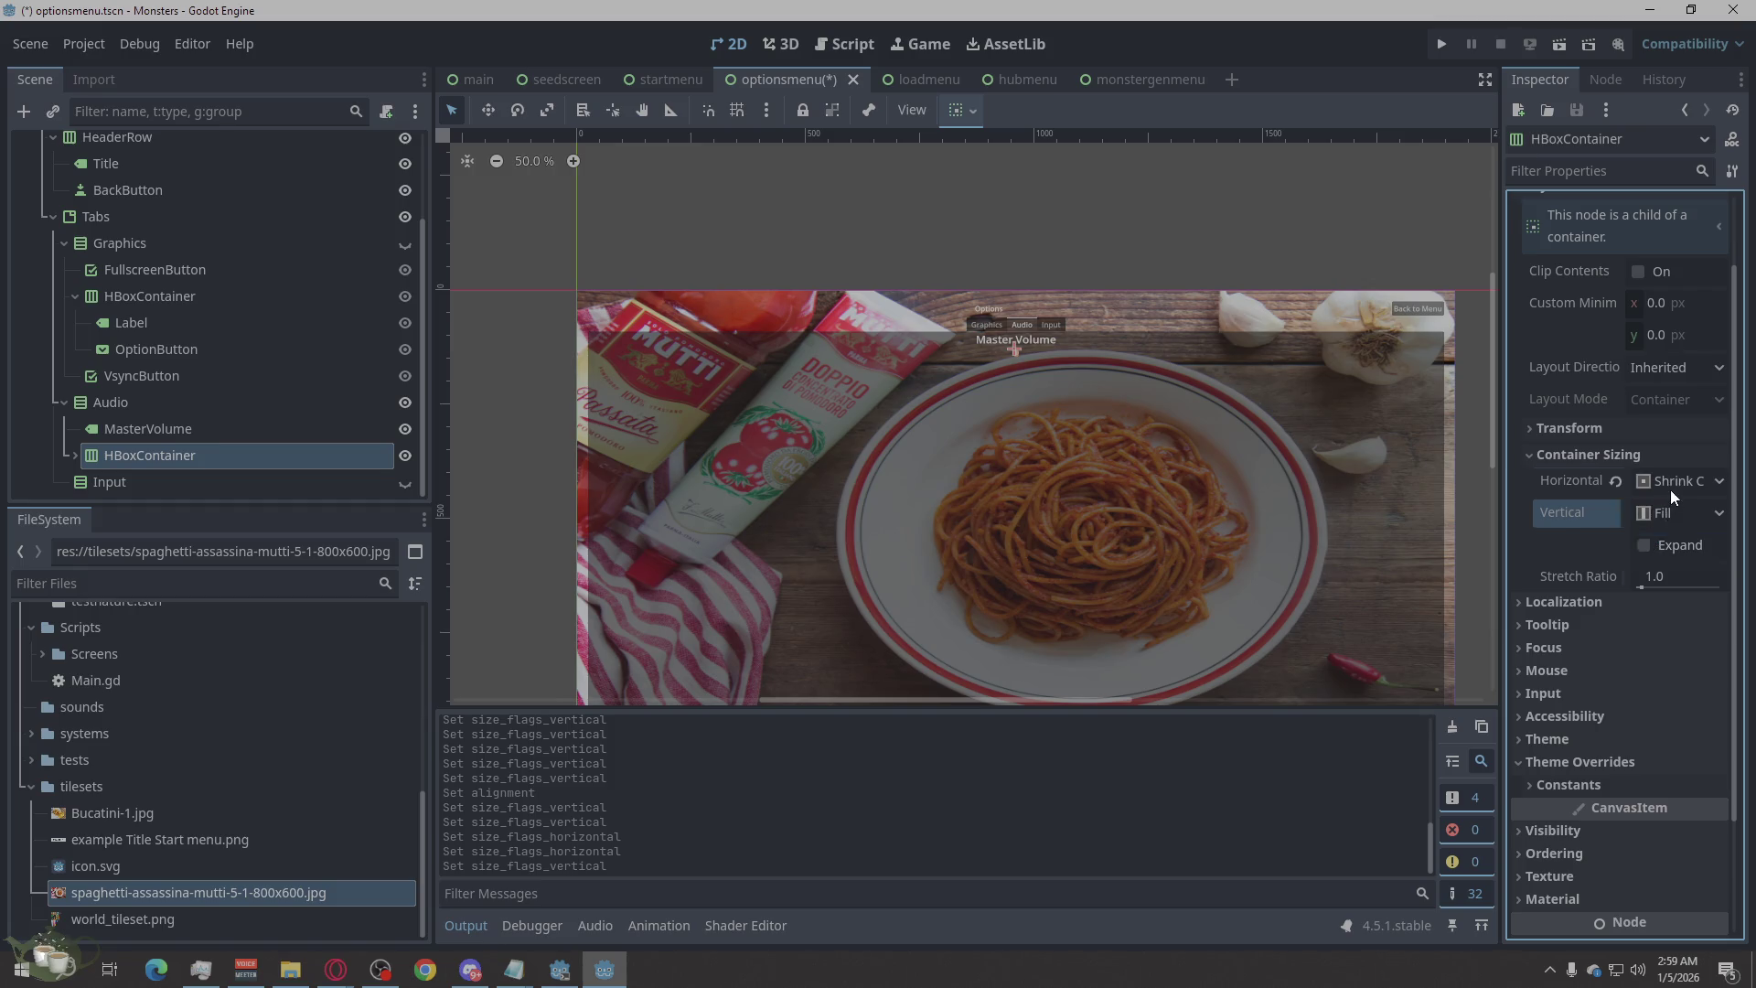
{"action": "left_click", "coordinate": [1671, 489]}
{"action": "left_click", "coordinate": [1663, 509]}
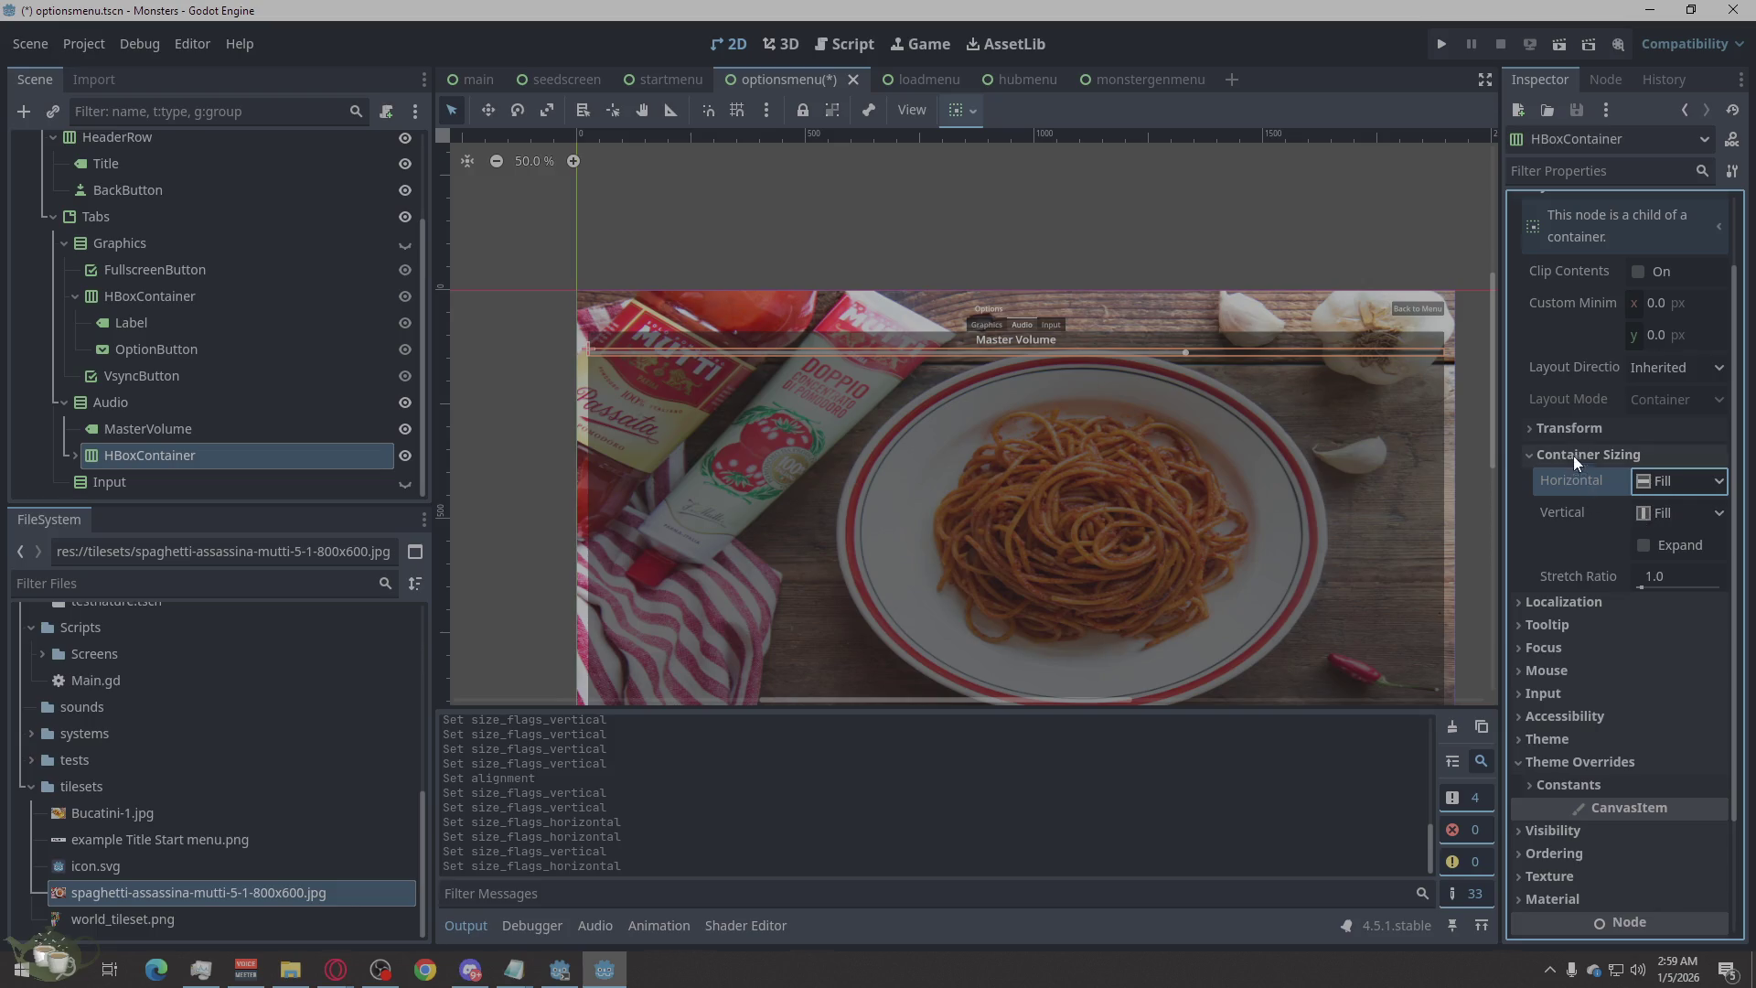
Review the row's Transform properties, then select the Audio container.
{"action": "left_click", "coordinate": [1580, 428]}
{"action": "left_click", "coordinate": [1580, 424]}
{"action": "scroll", "coordinate": [1587, 435], "scroll_direction": "up", "scroll_amount": 1}
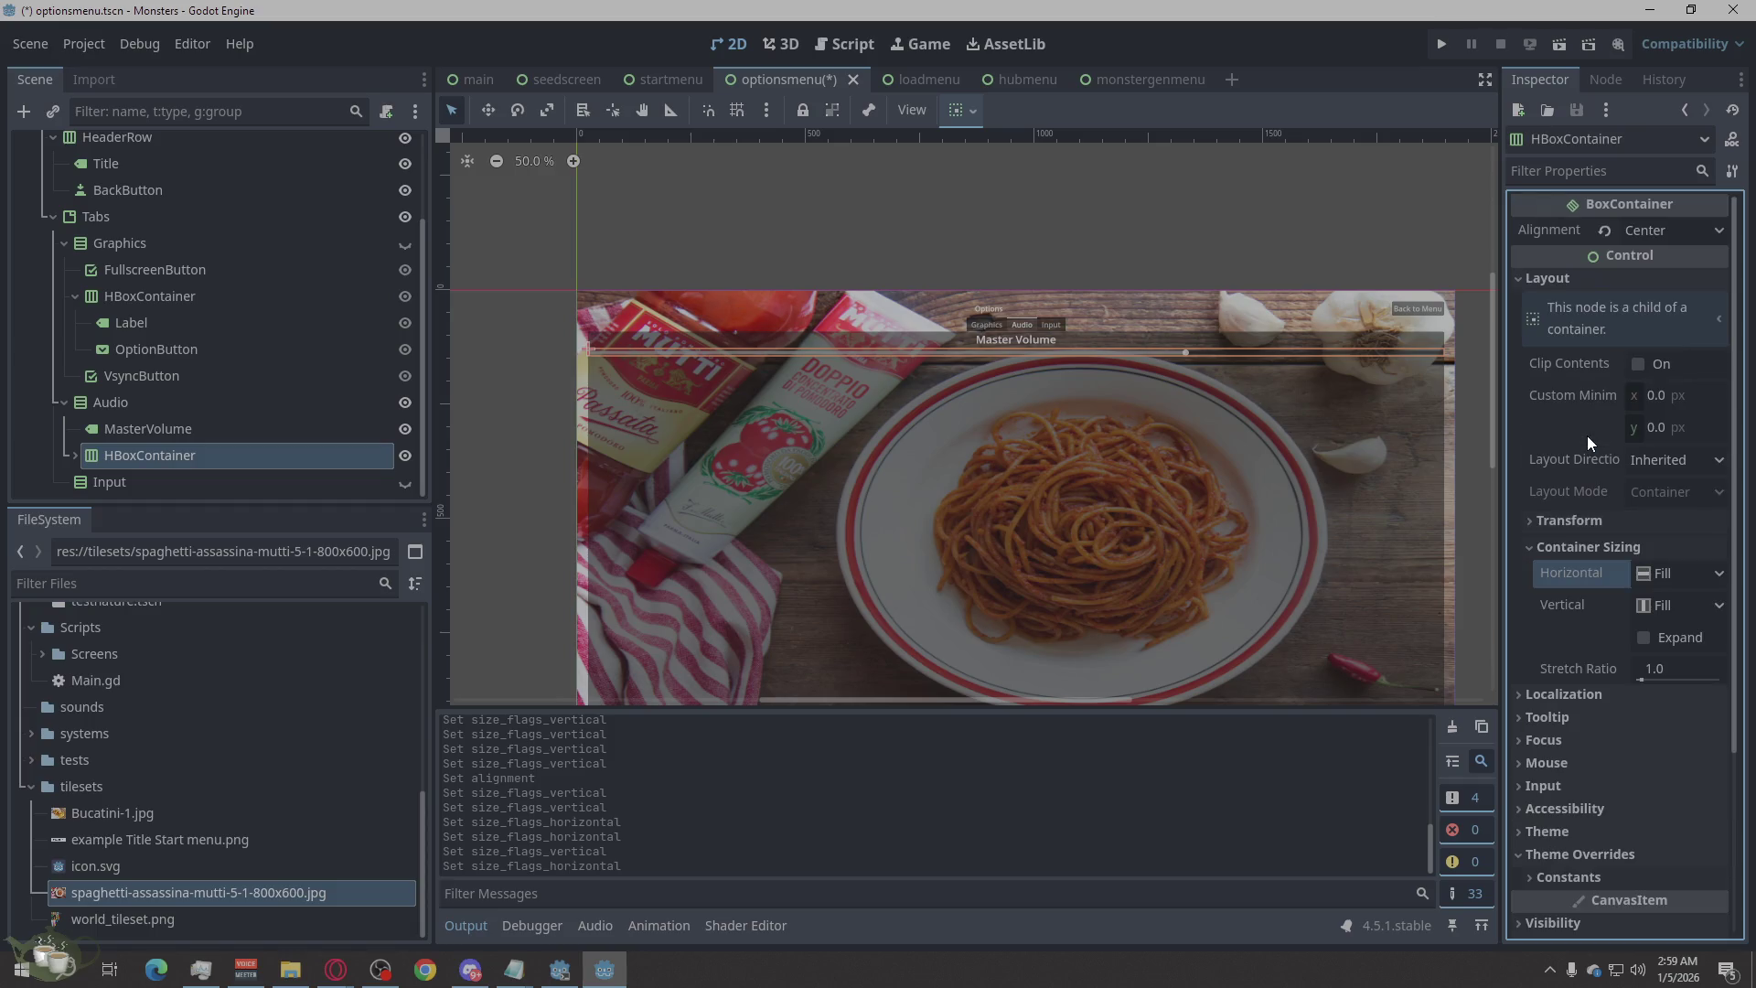
{"action": "mouse_move", "coordinate": [1605, 470]}
{"action": "scroll", "coordinate": [1637, 501], "scroll_direction": "down", "scroll_amount": 3}
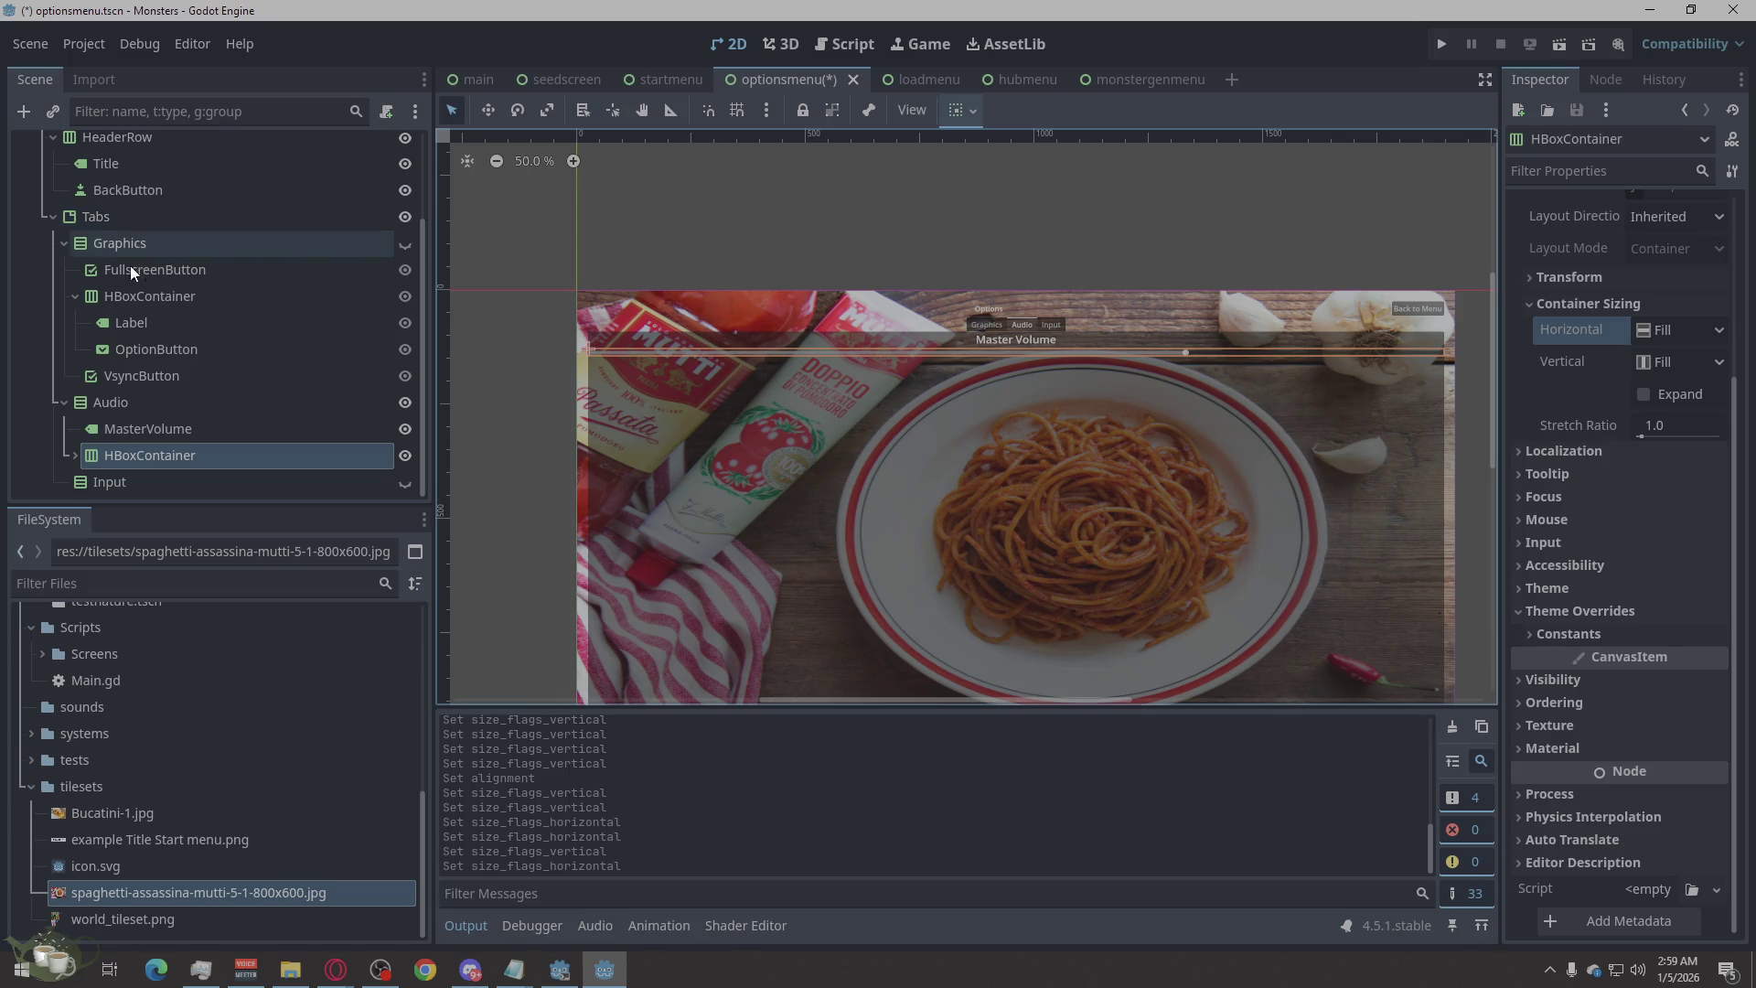
{"action": "left_click", "coordinate": [181, 401]}
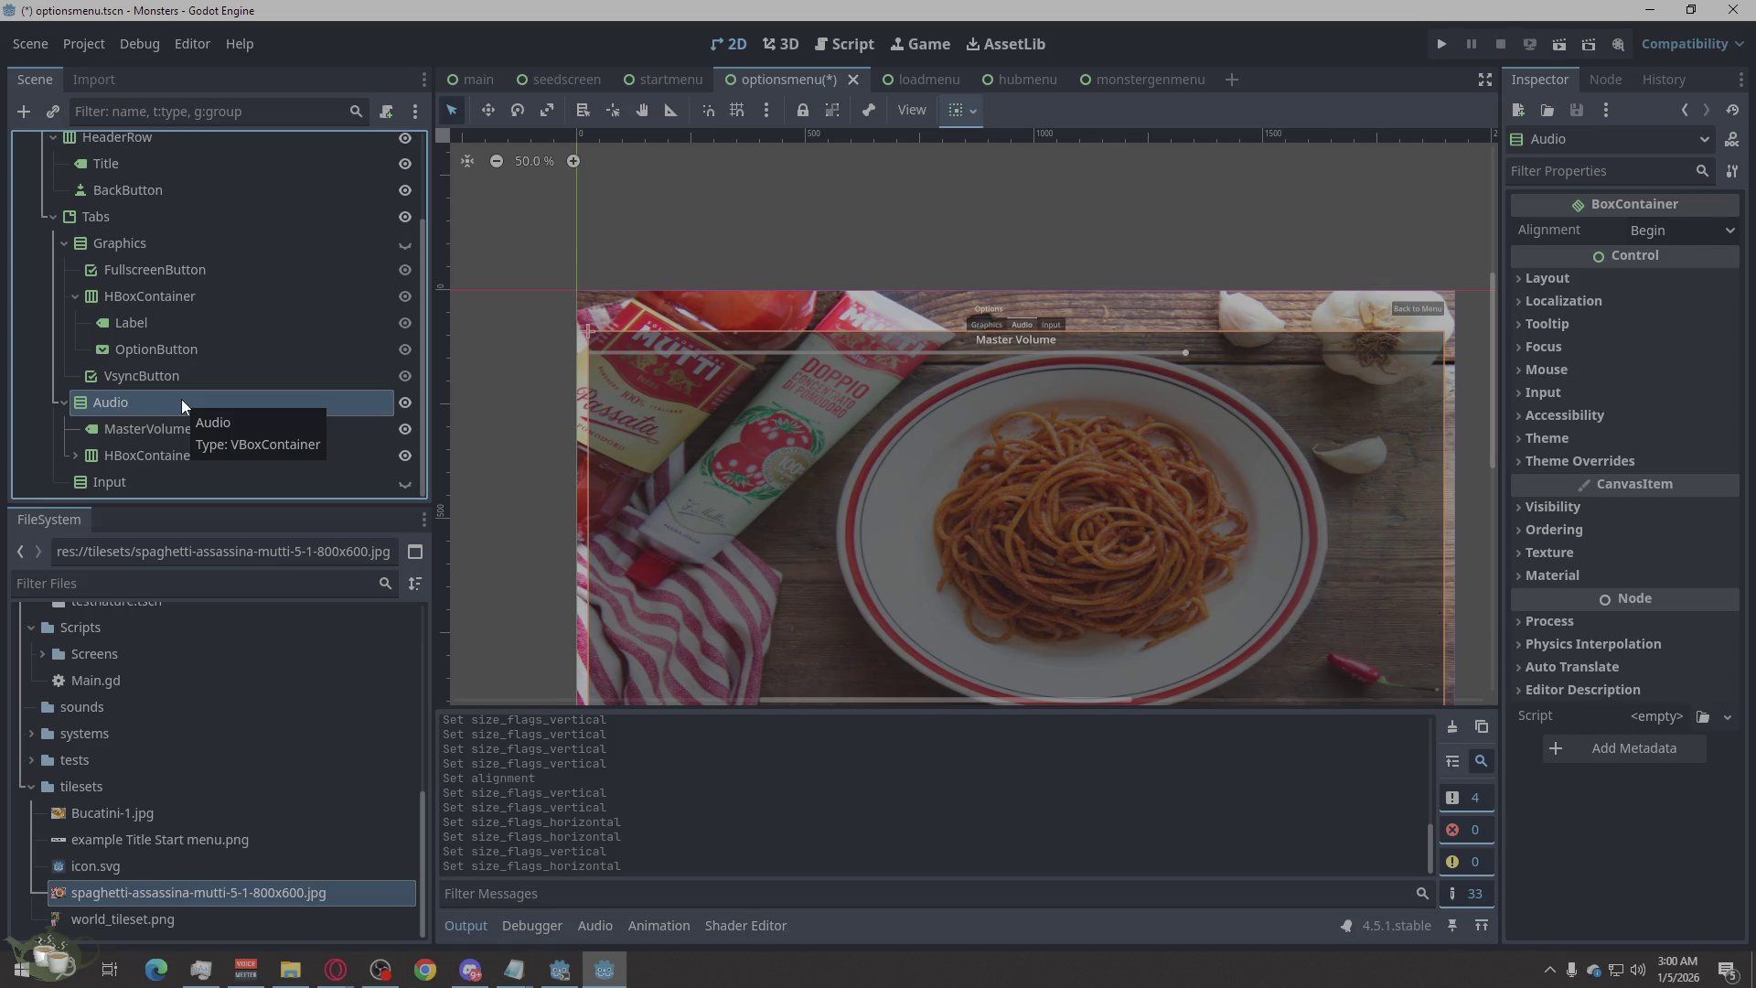
{"action": "right_click", "coordinate": [181, 403]}
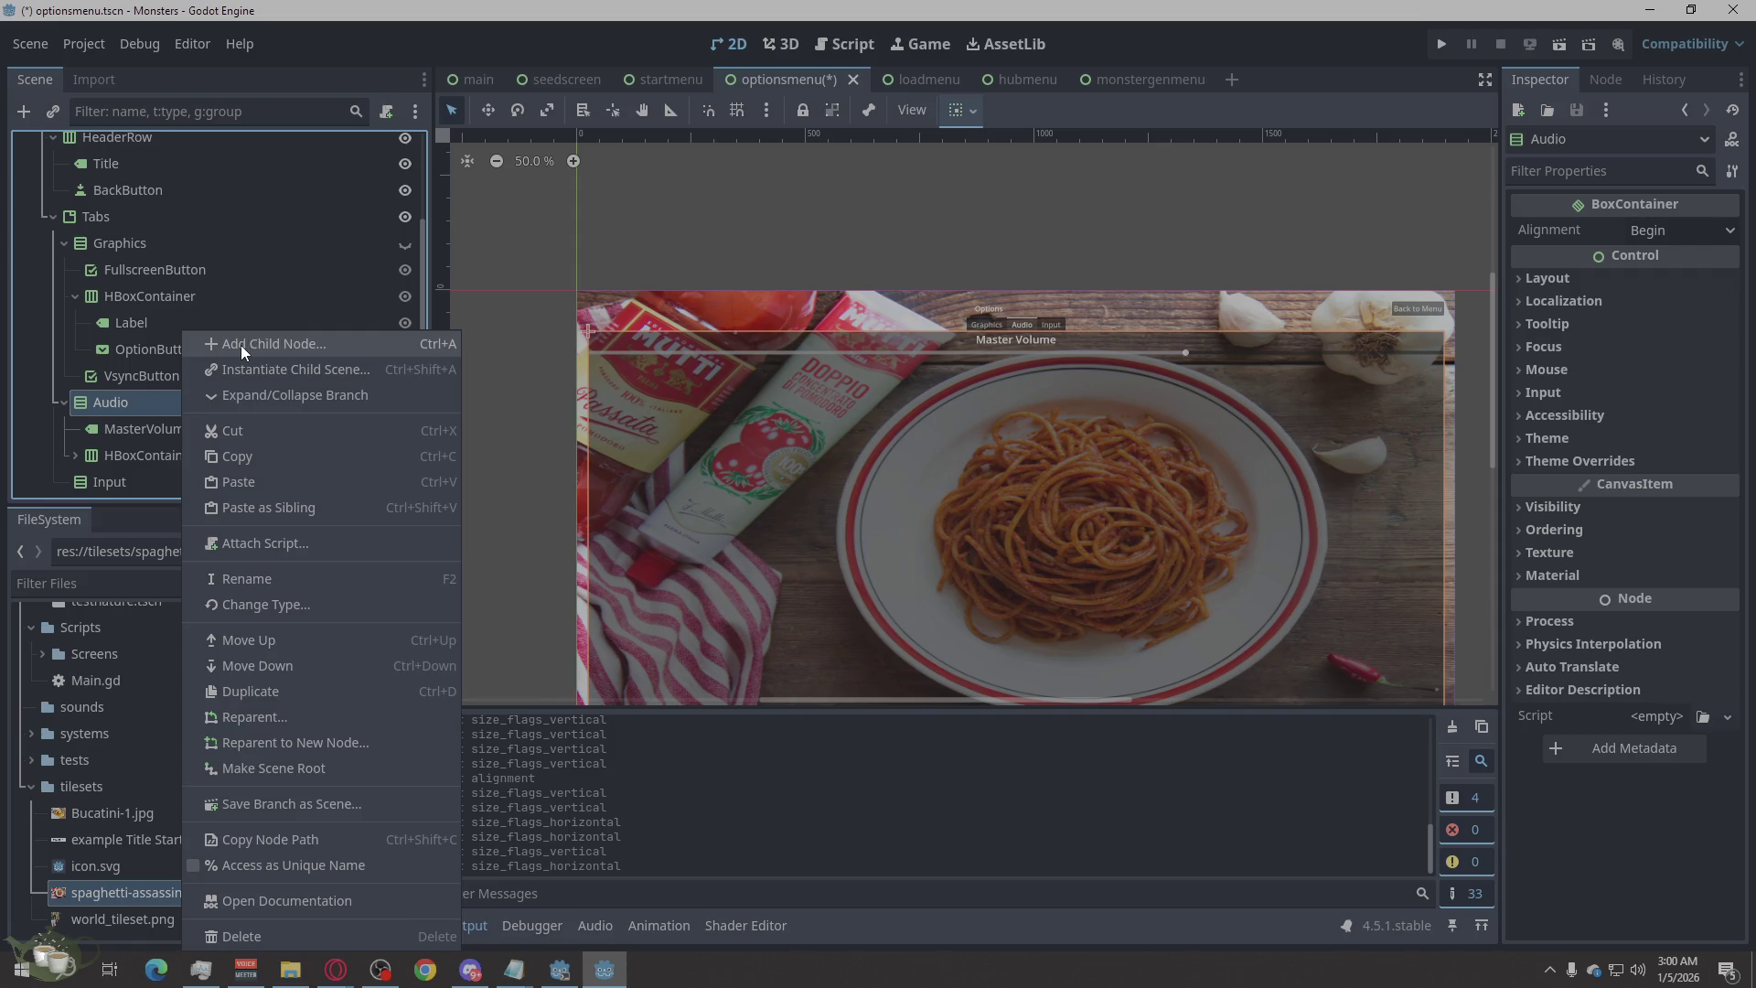
{"action": "left_click", "coordinate": [171, 399]}
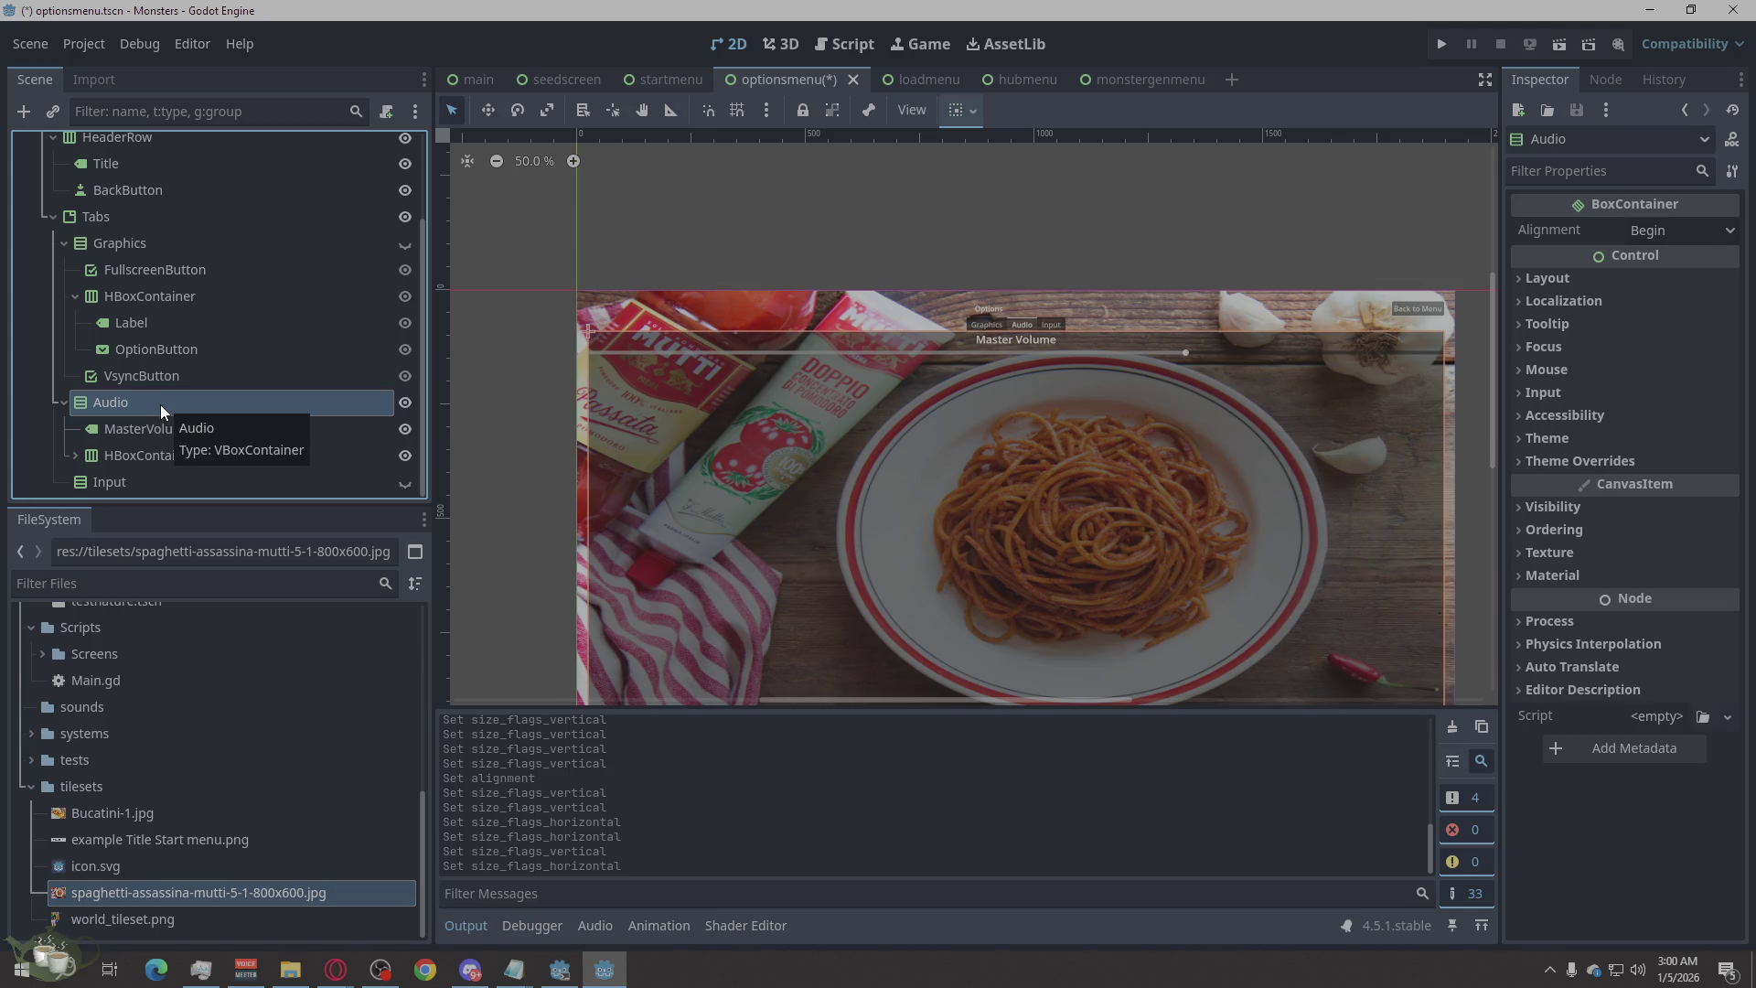
{"action": "right_click", "coordinate": [161, 406]}
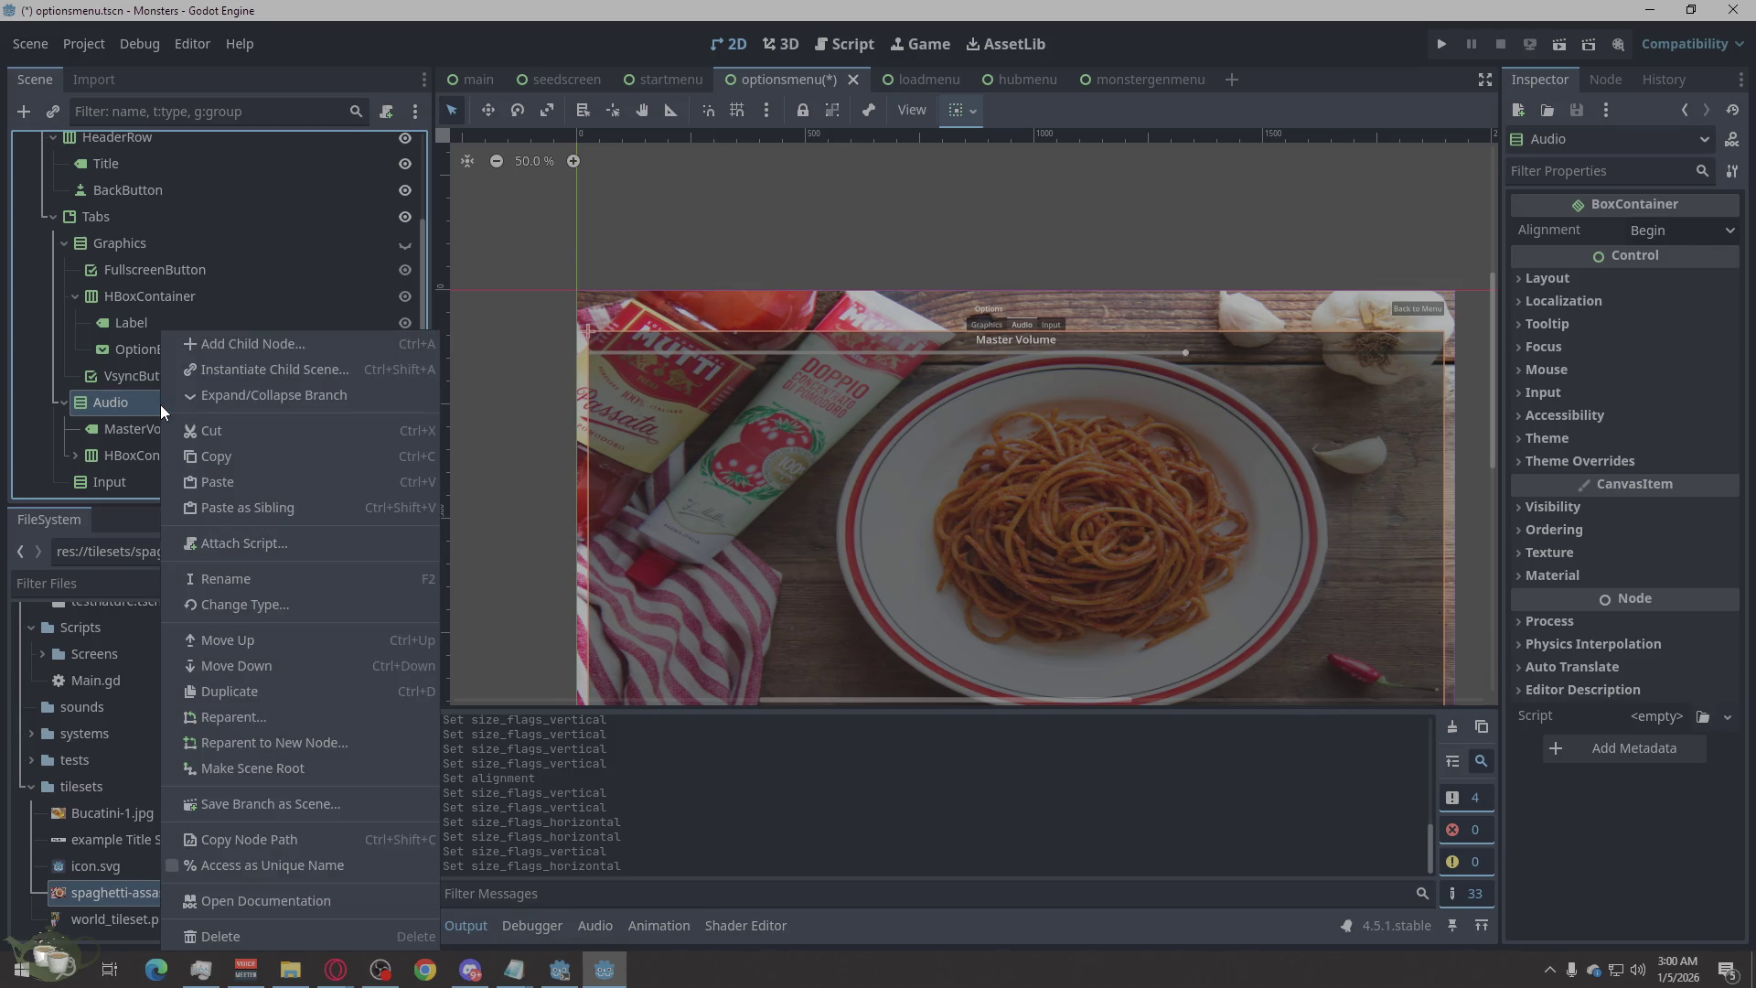
{"action": "left_click", "coordinate": [252, 345]}
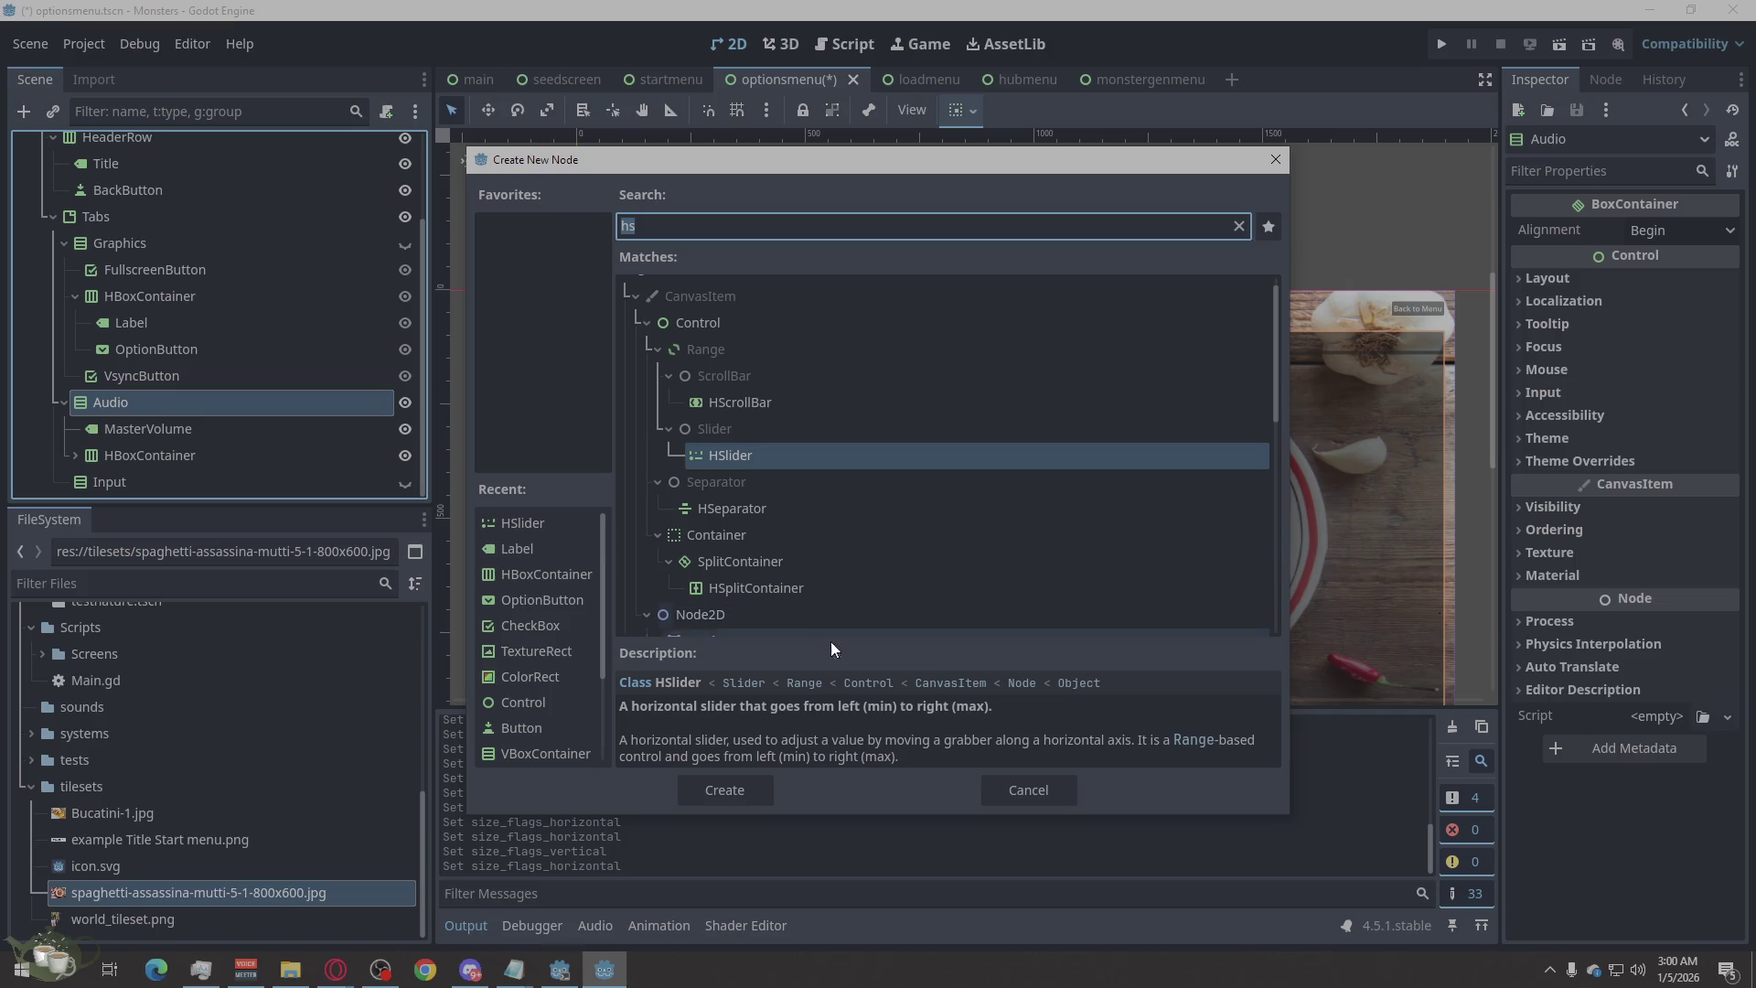
{"action": "left_click", "coordinate": [1050, 783]}
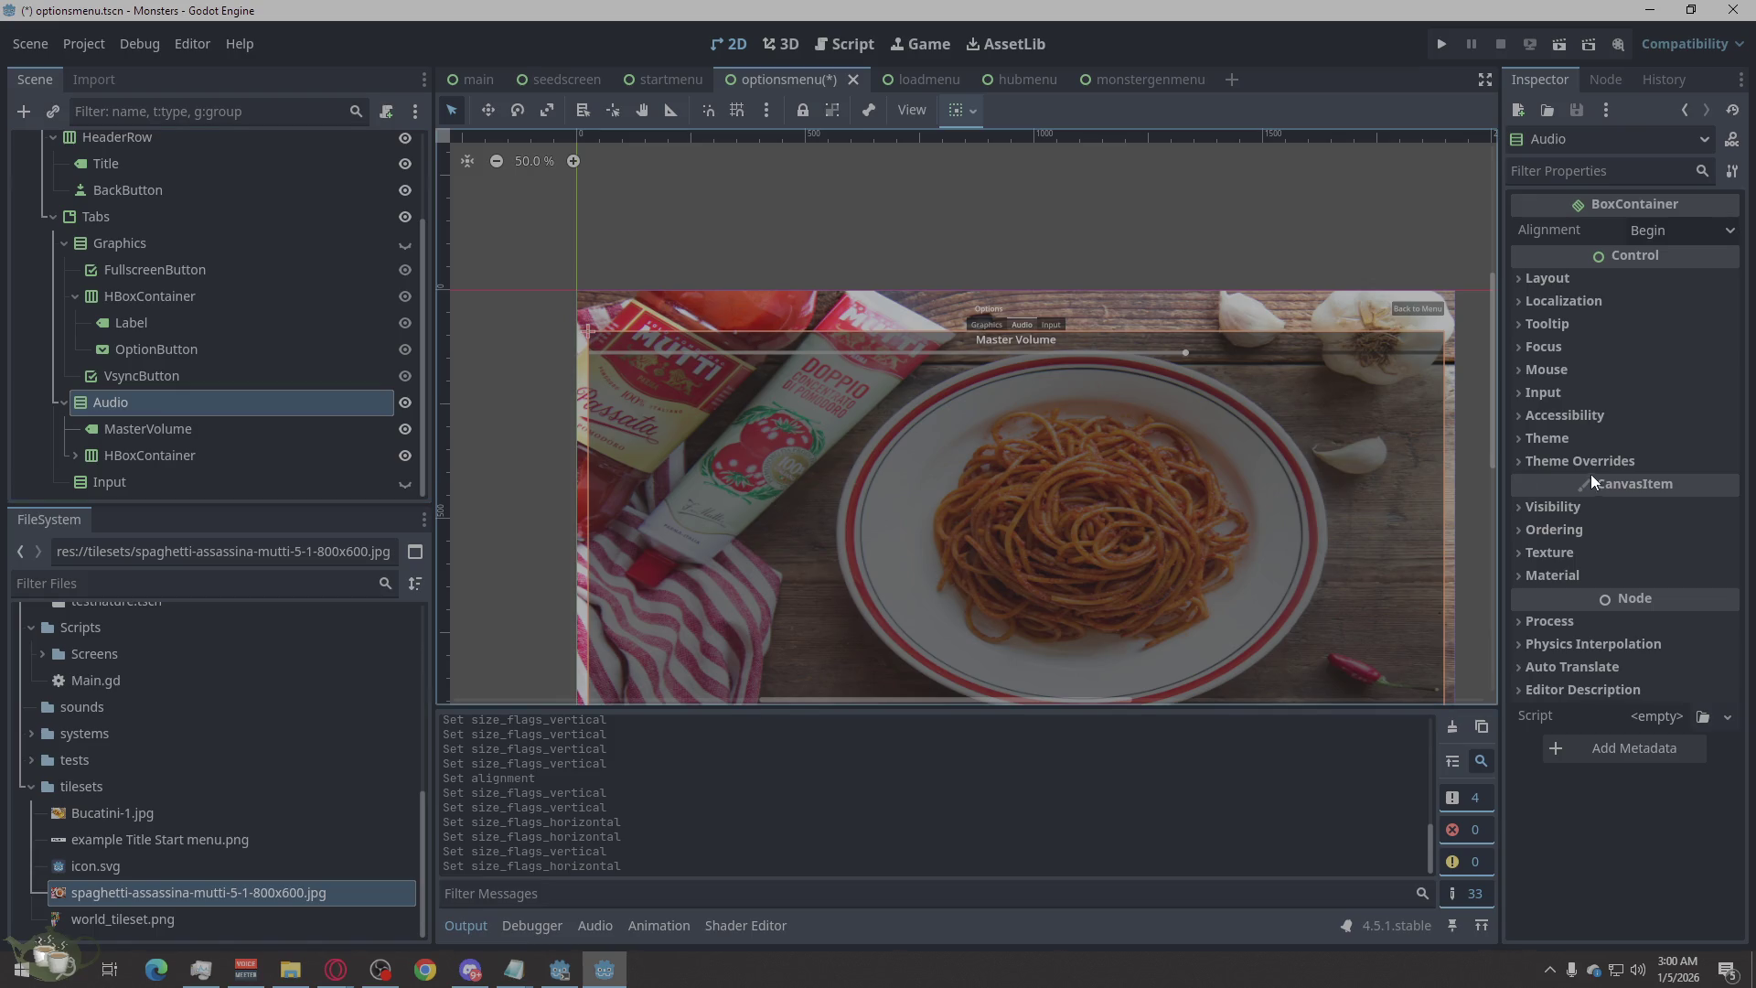
{"action": "left_click", "coordinate": [216, 453]}
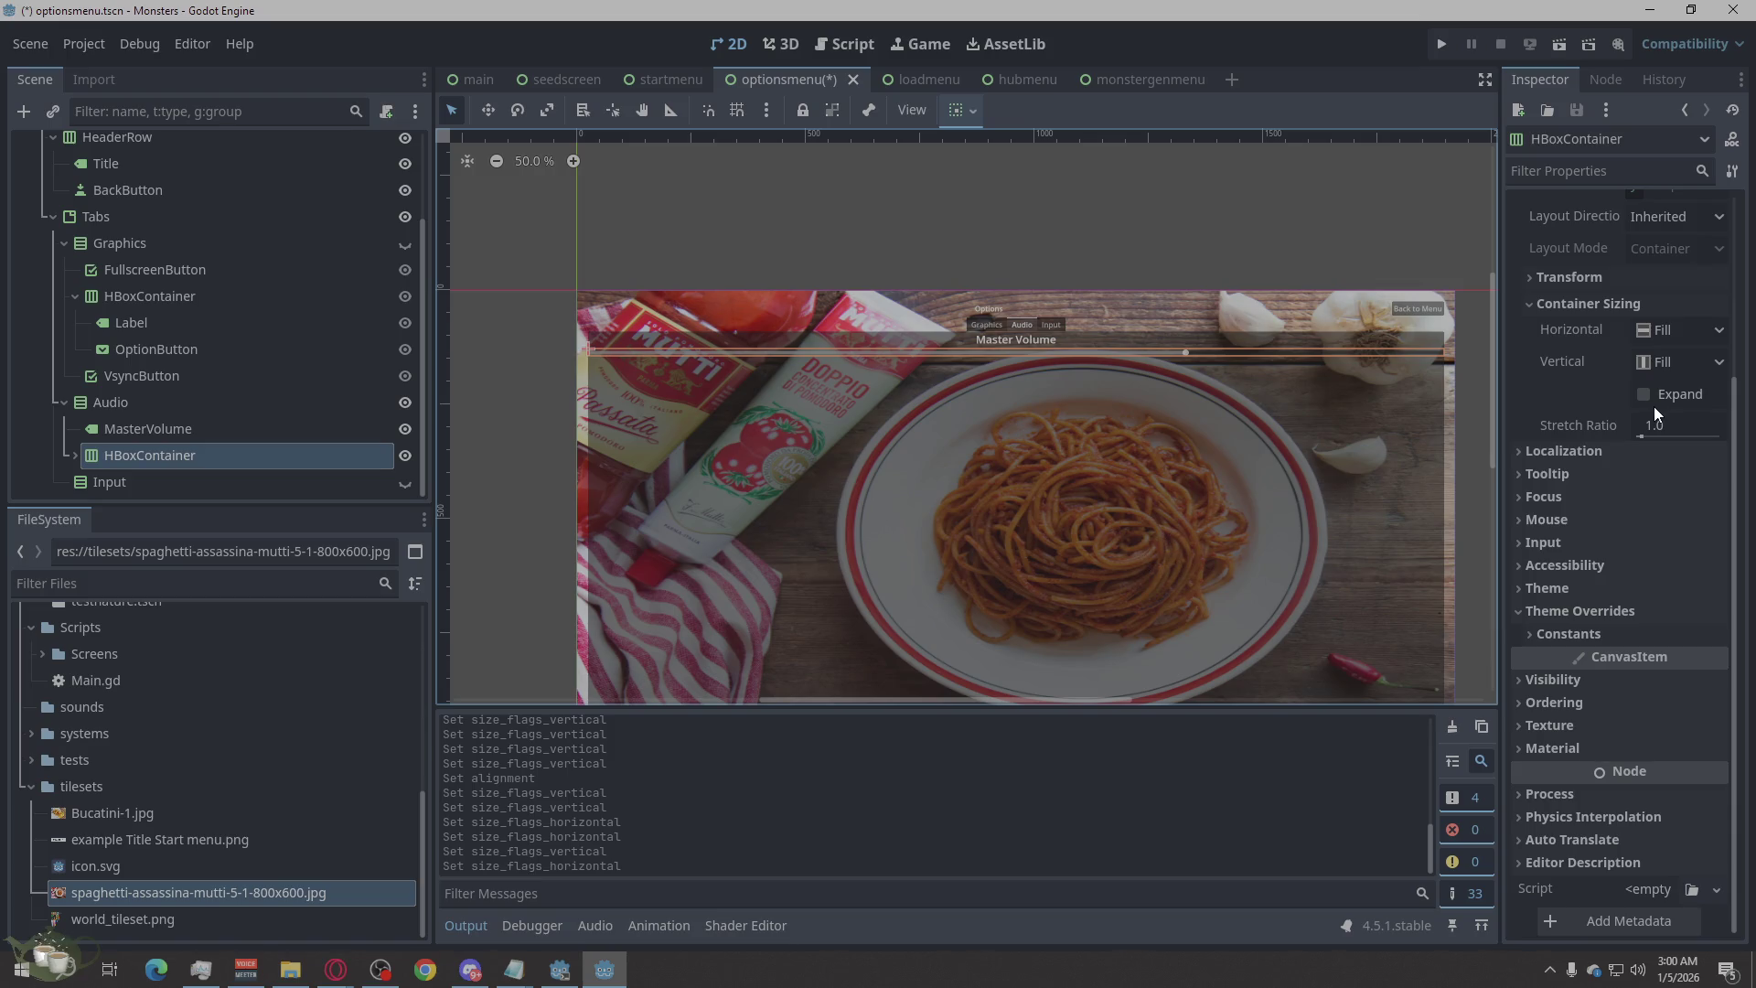
{"action": "scroll", "coordinate": [1647, 398], "scroll_direction": "up", "scroll_amount": 3}
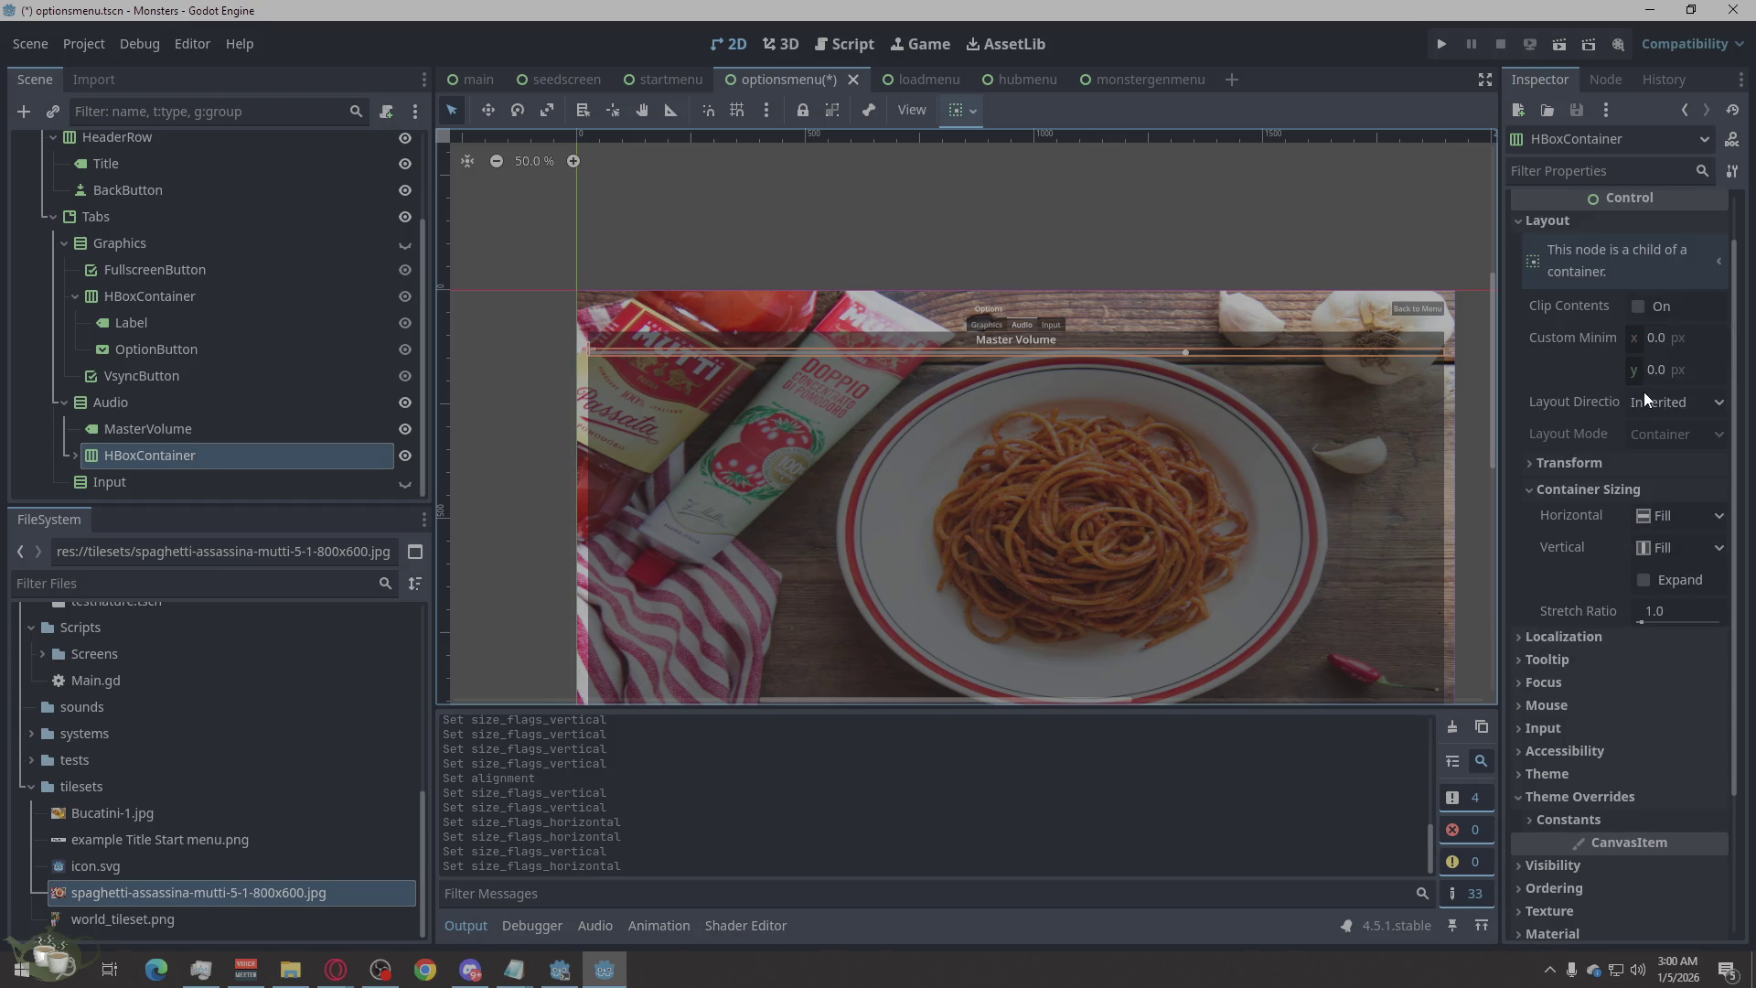
{"action": "scroll", "coordinate": [1644, 392], "scroll_direction": "up", "scroll_amount": 1}
{"action": "scroll", "coordinate": [1644, 391], "scroll_direction": "down", "scroll_amount": 4}
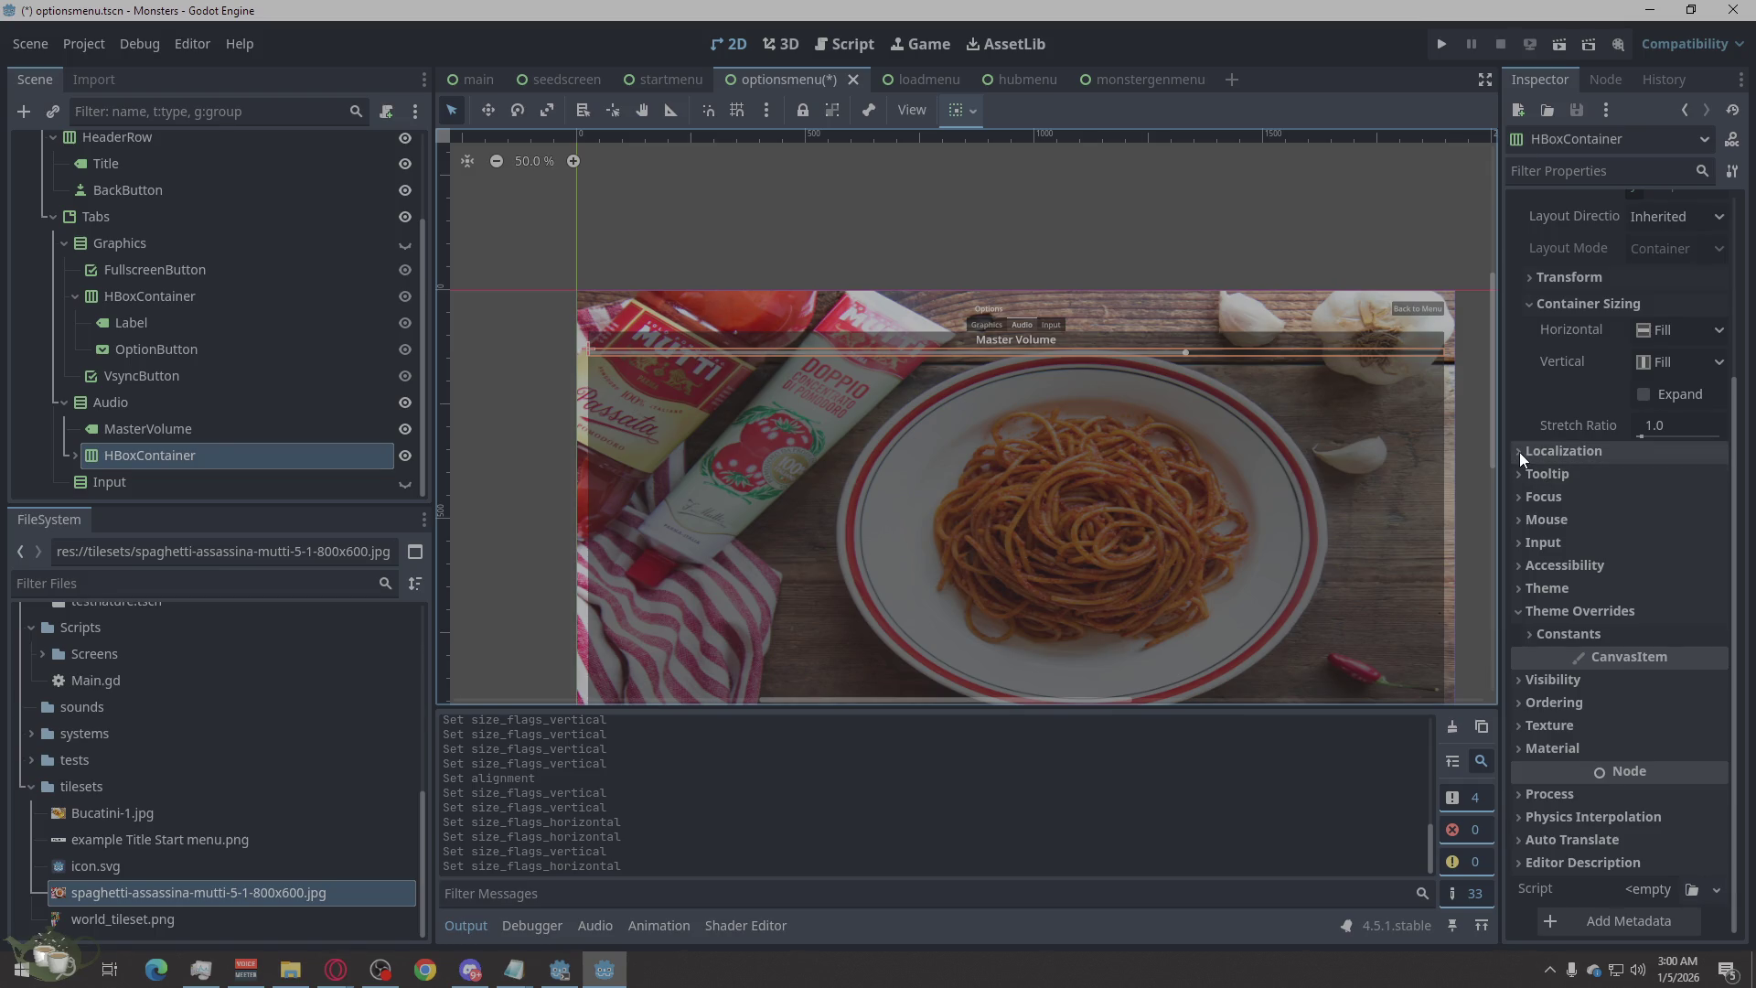
{"action": "left_click", "coordinate": [995, 319]}
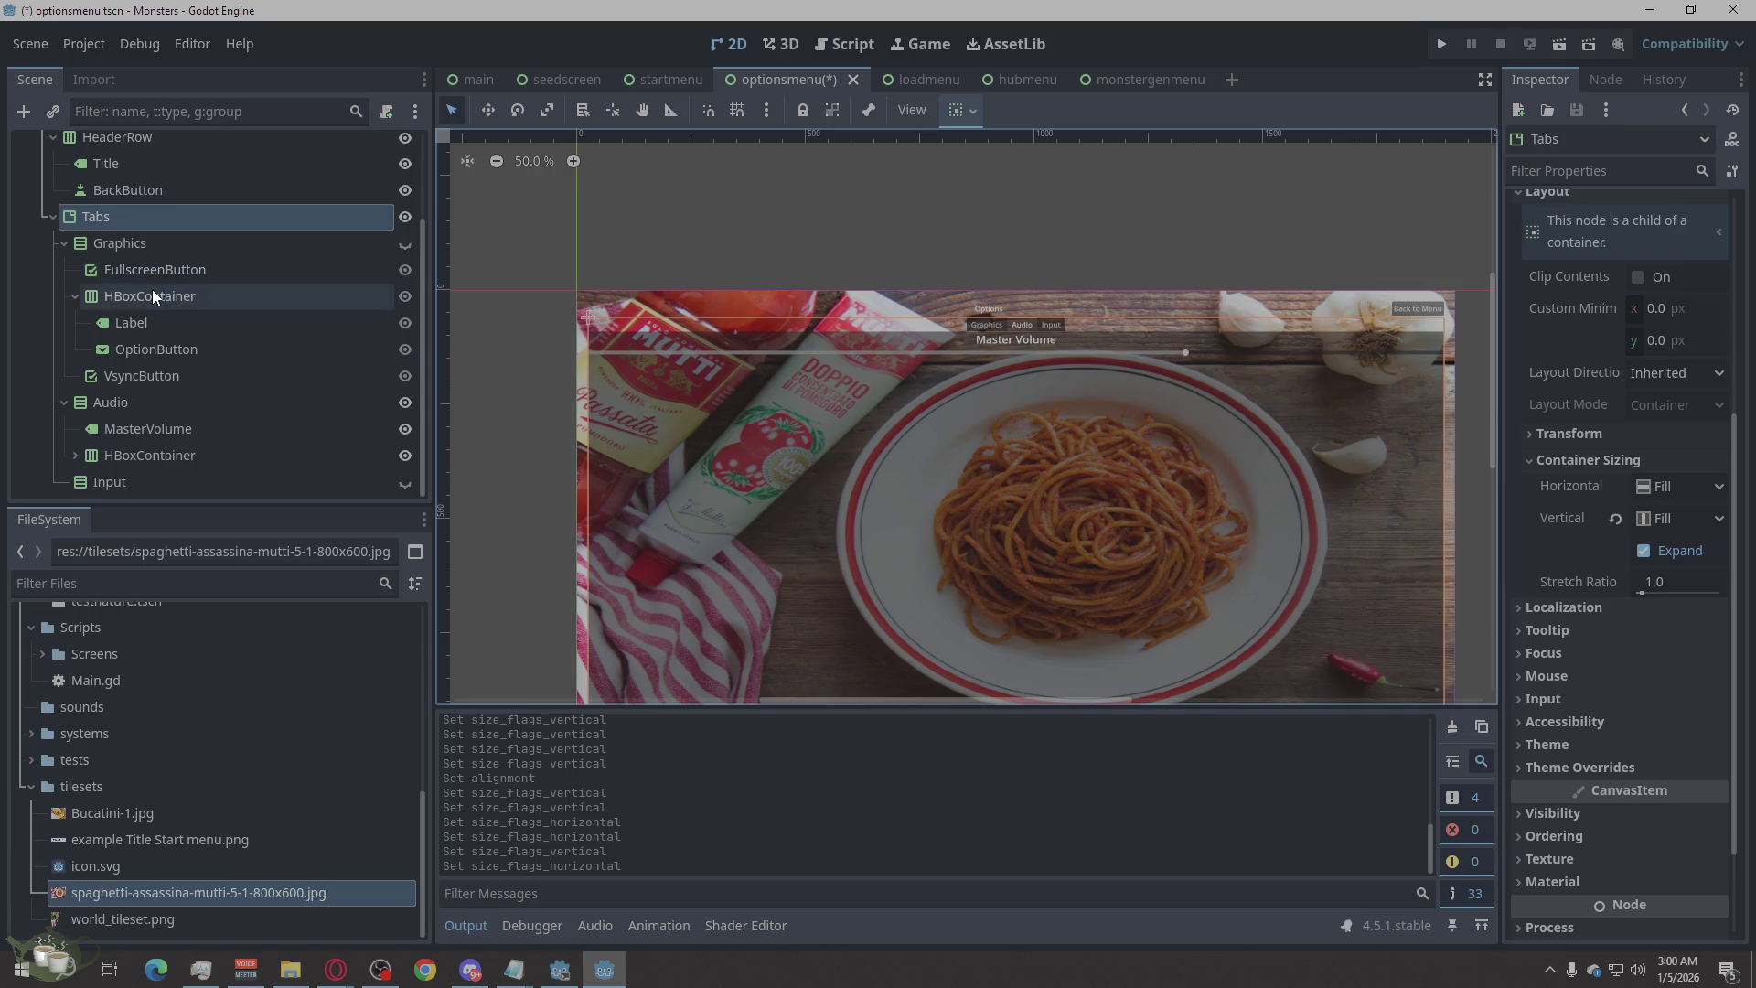
{"action": "scroll", "coordinate": [153, 289], "scroll_direction": "up", "scroll_amount": 4}
Make the Graphics node visible on the canvas and select FullscreenButton.
{"action": "left_click", "coordinate": [155, 146]}
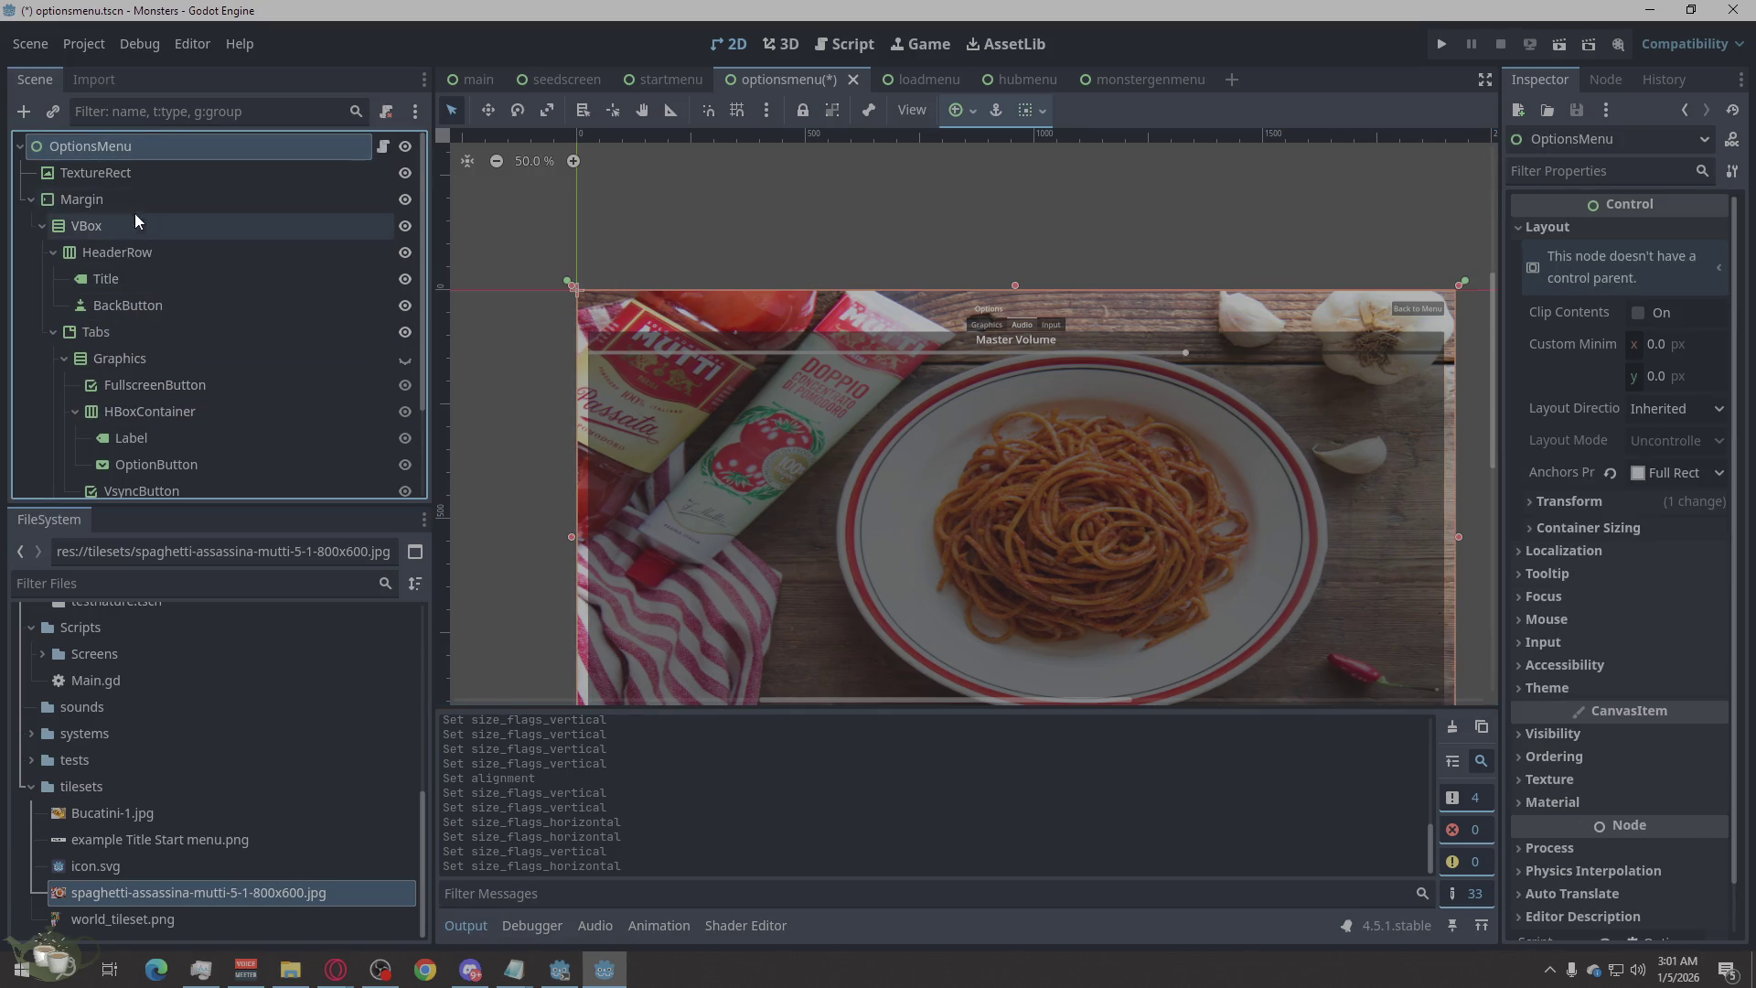
{"action": "left_click", "coordinate": [405, 360]}
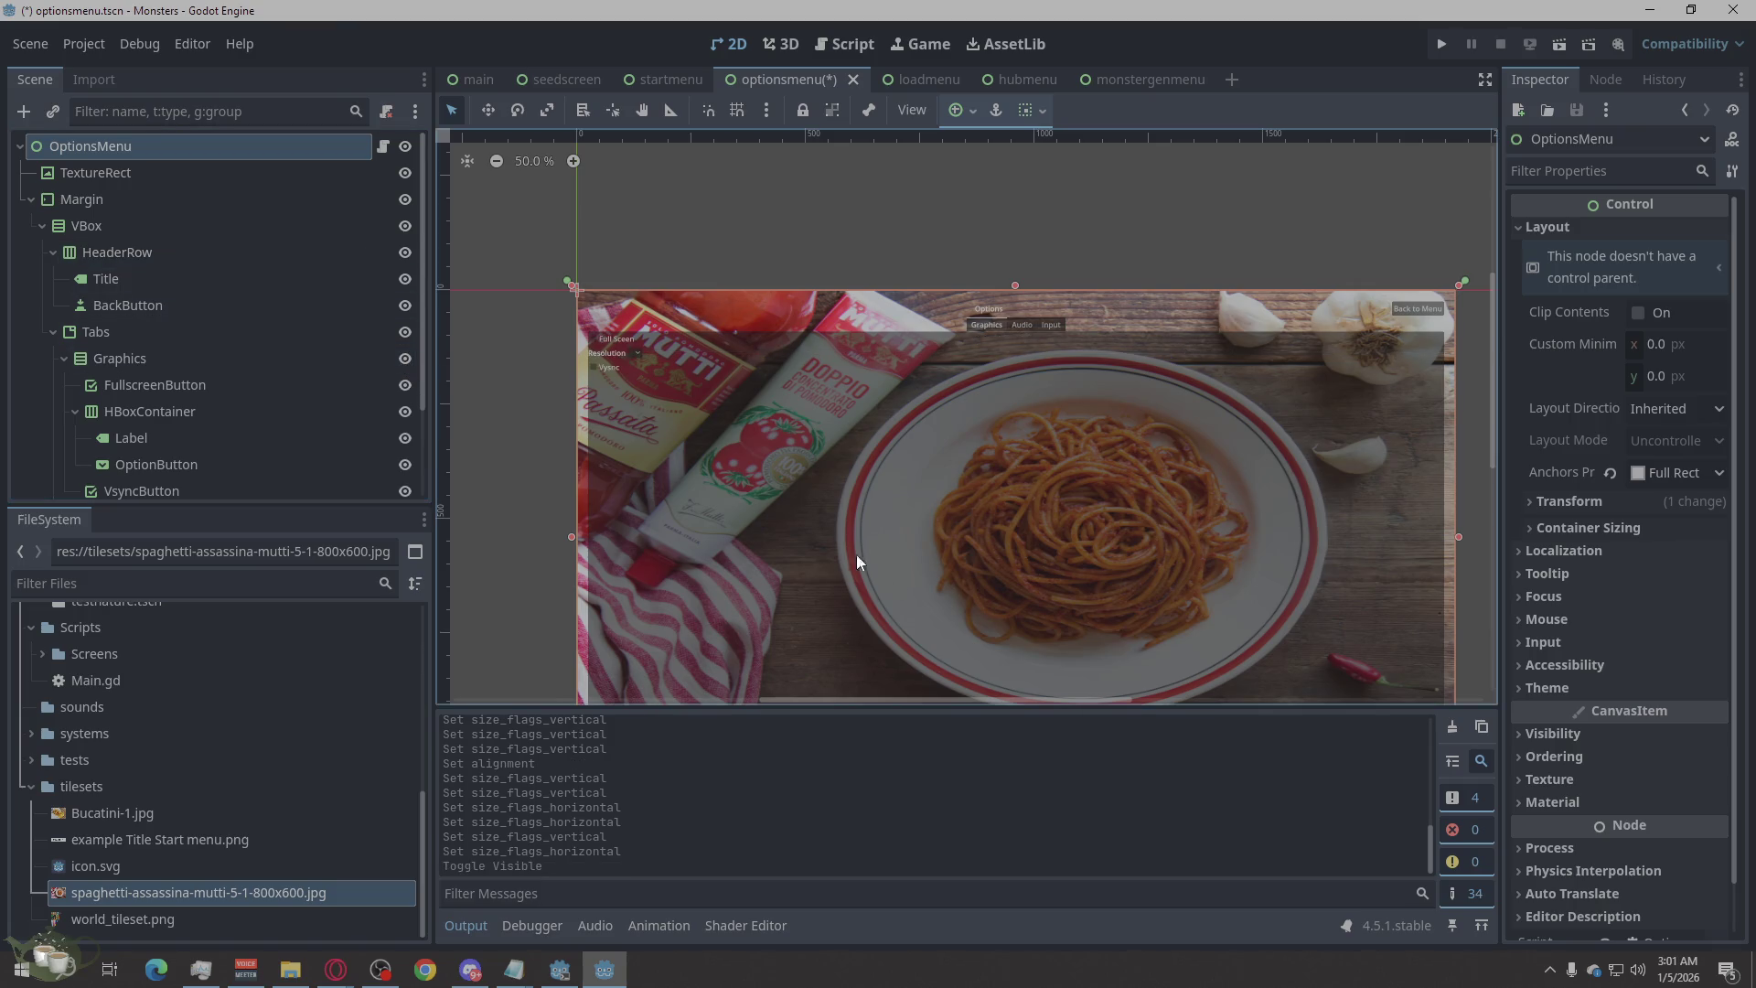
{"action": "left_click", "coordinate": [257, 386]}
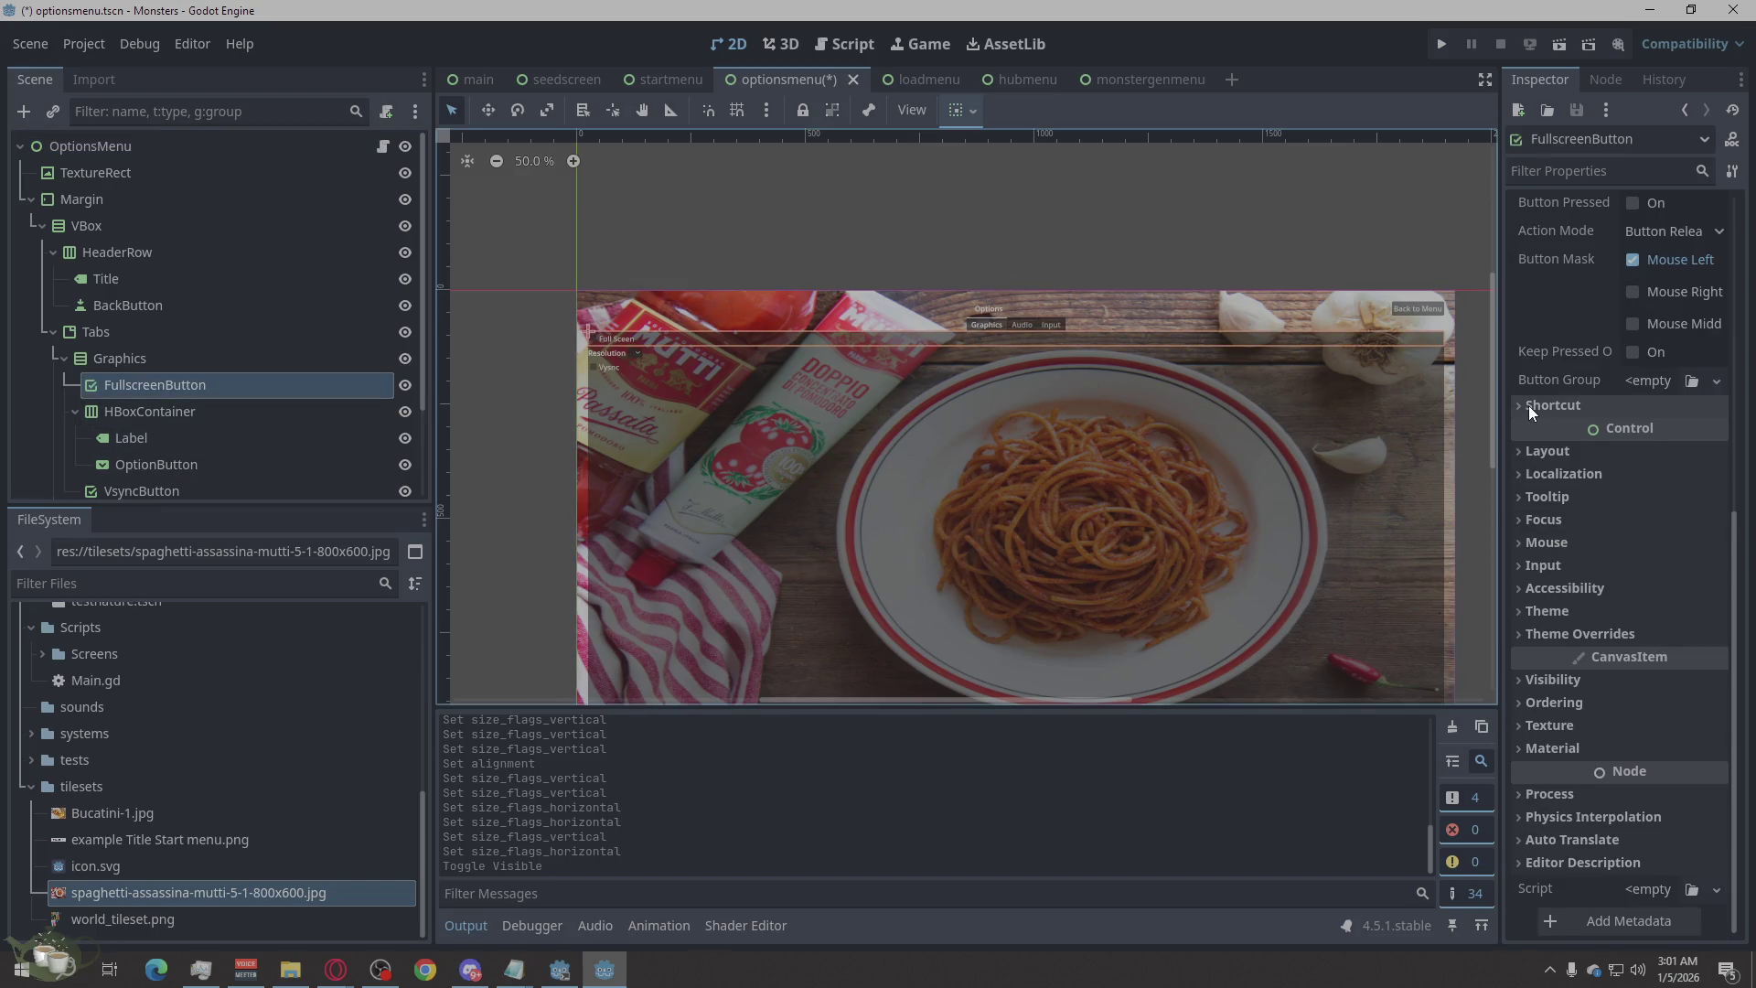
Enable FullscreenButton's Font Size theme override and set it to 24 px.
{"action": "left_click", "coordinate": [1638, 618]}
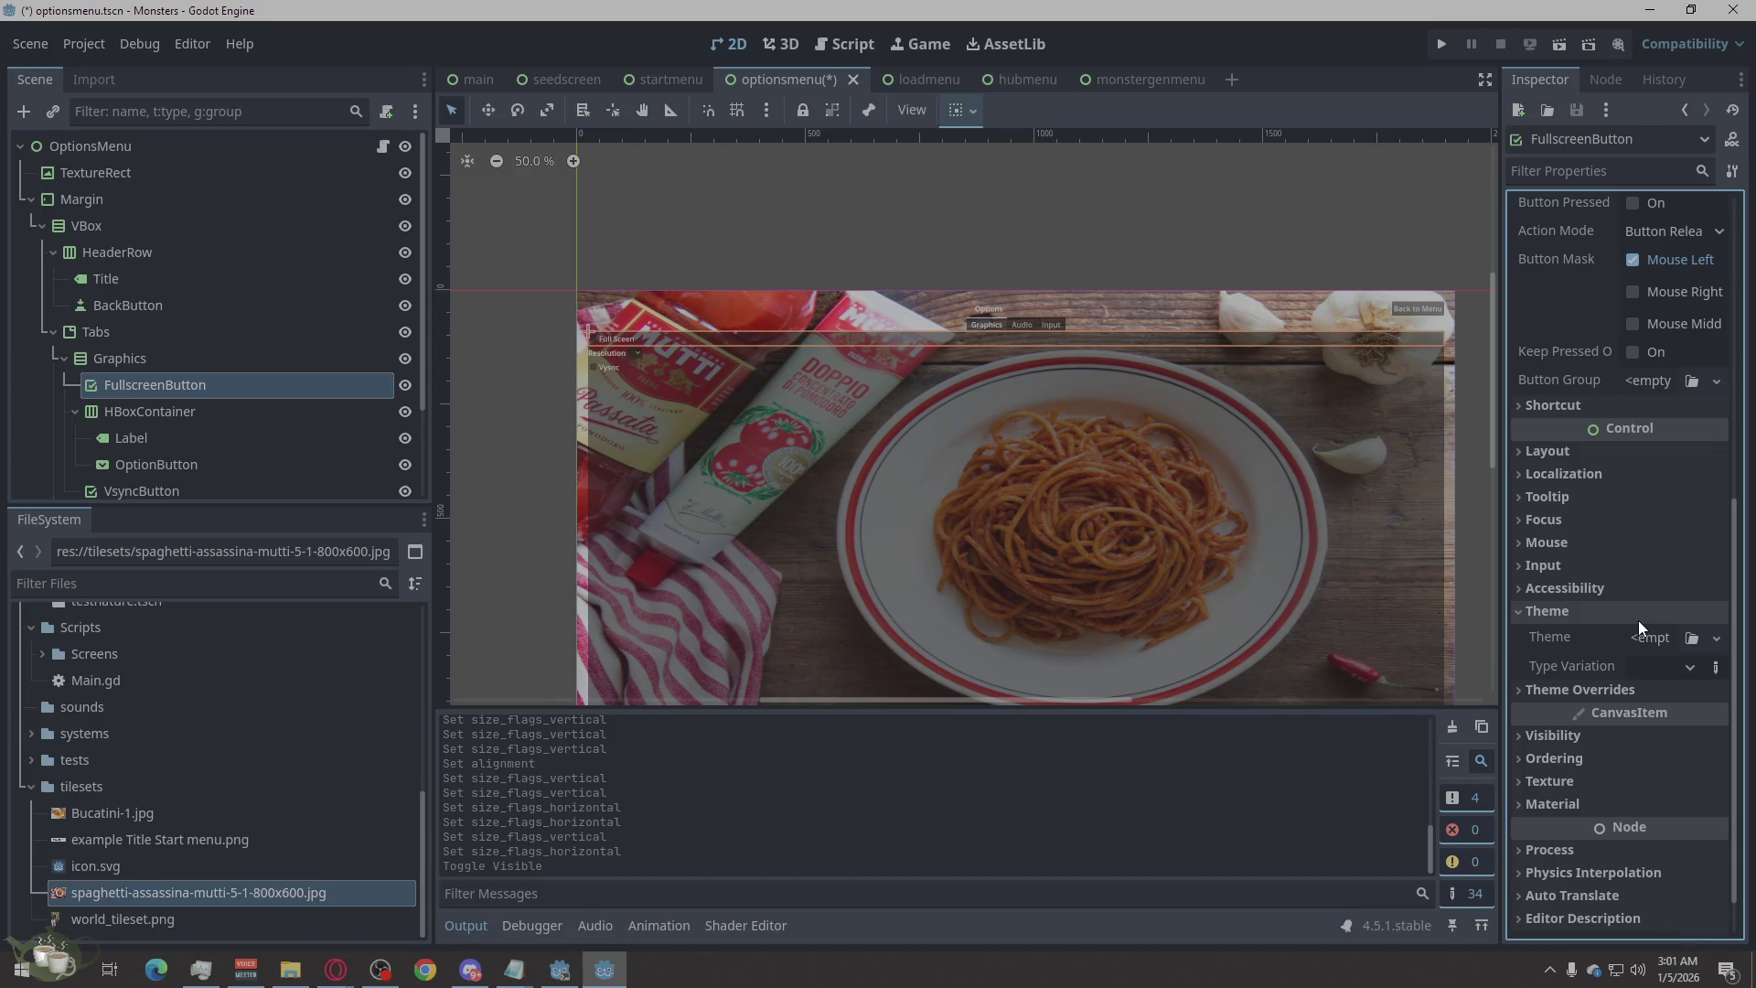
{"action": "left_click", "coordinate": [1553, 686]}
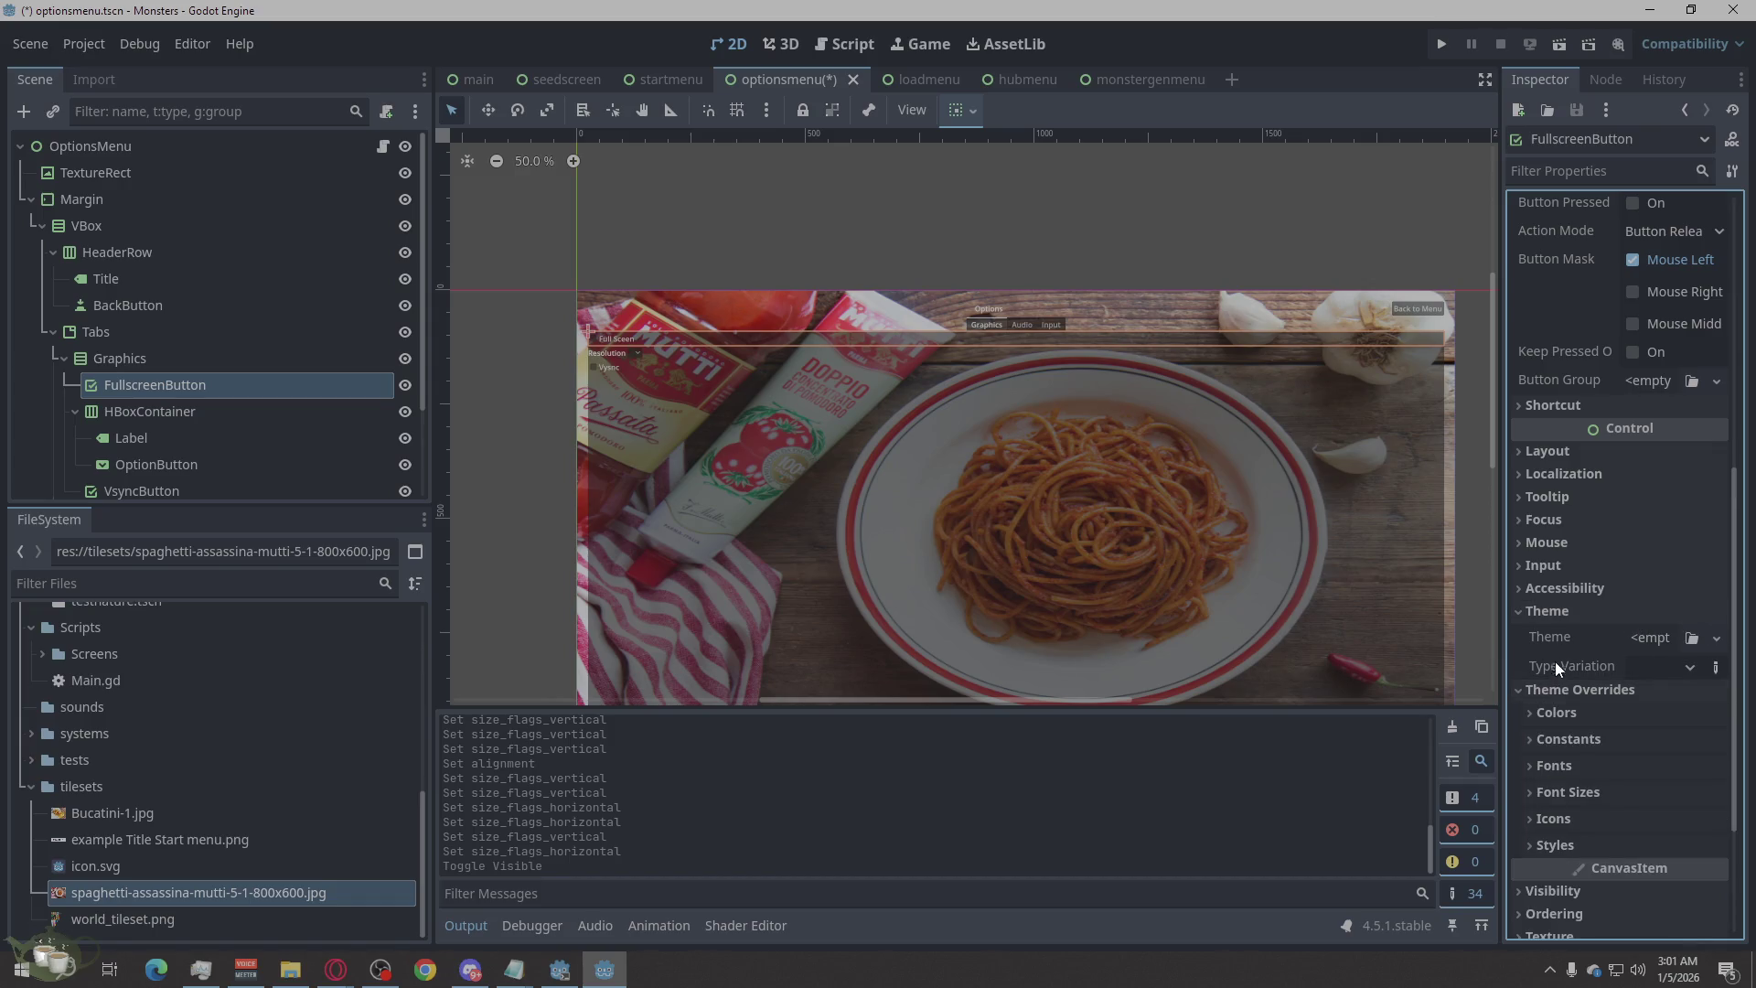
{"action": "left_click", "coordinate": [1559, 614]}
{"action": "left_click", "coordinate": [1566, 712]}
{"action": "scroll", "coordinate": [1569, 668], "scroll_direction": "down", "scroll_amount": 3}
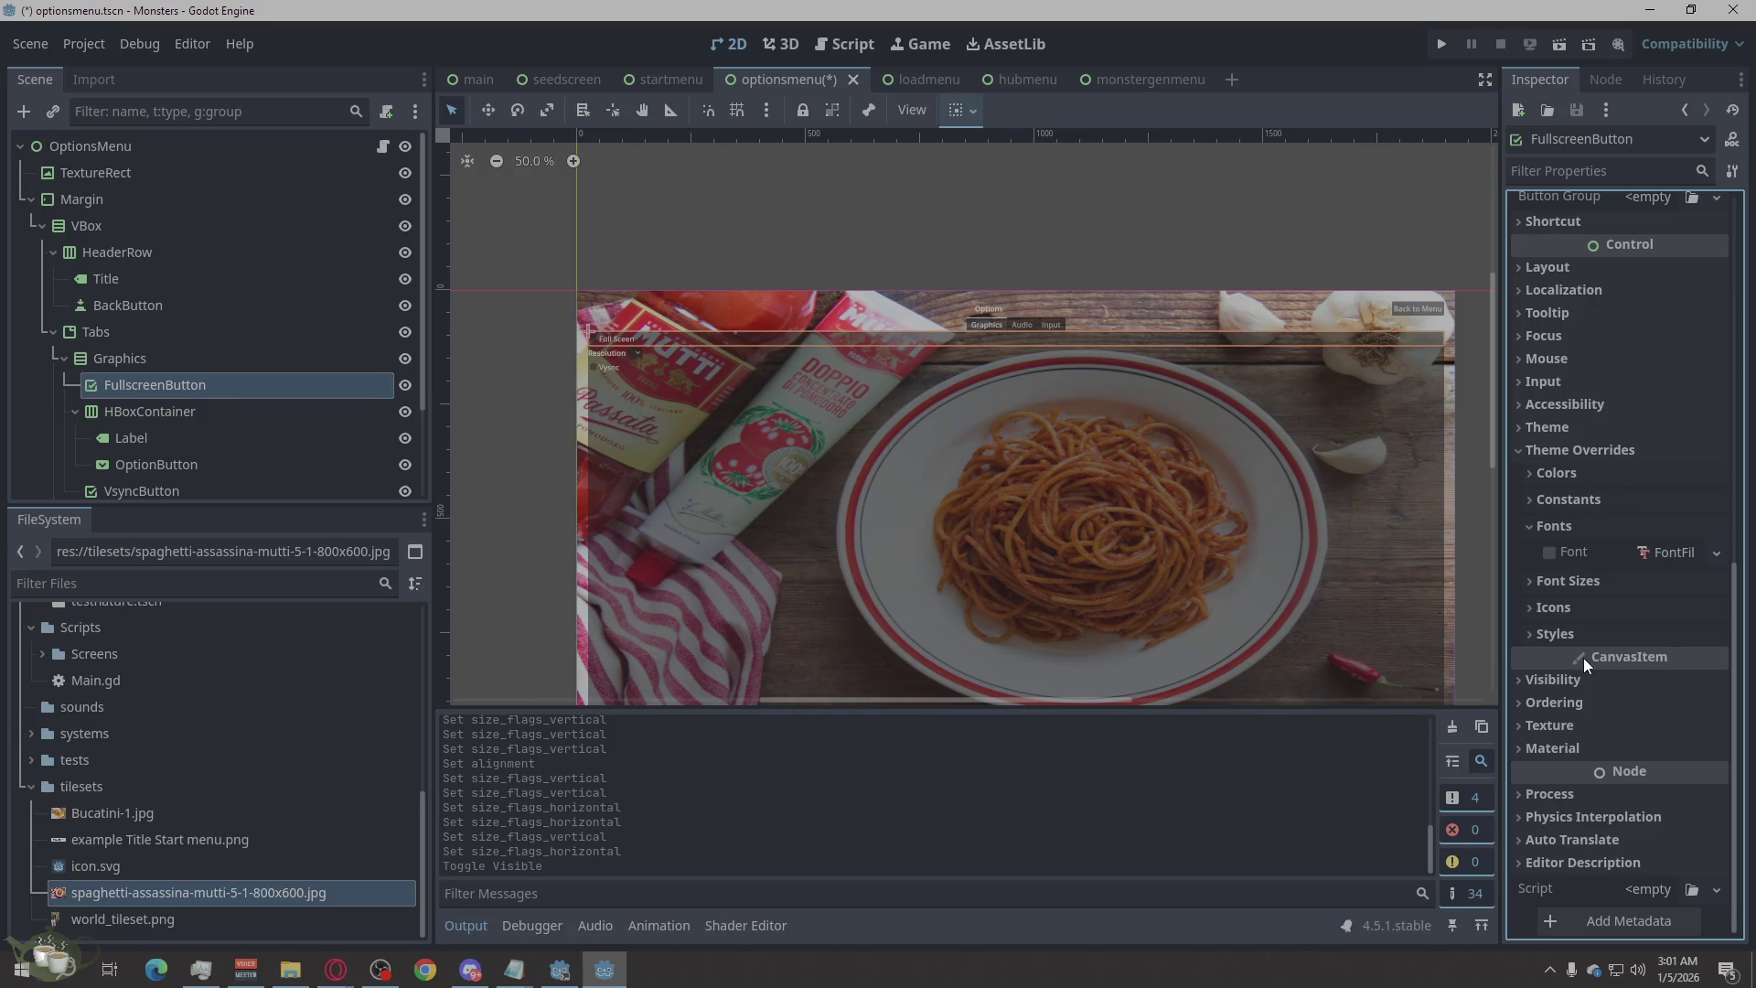
{"action": "left_click", "coordinate": [1585, 528]}
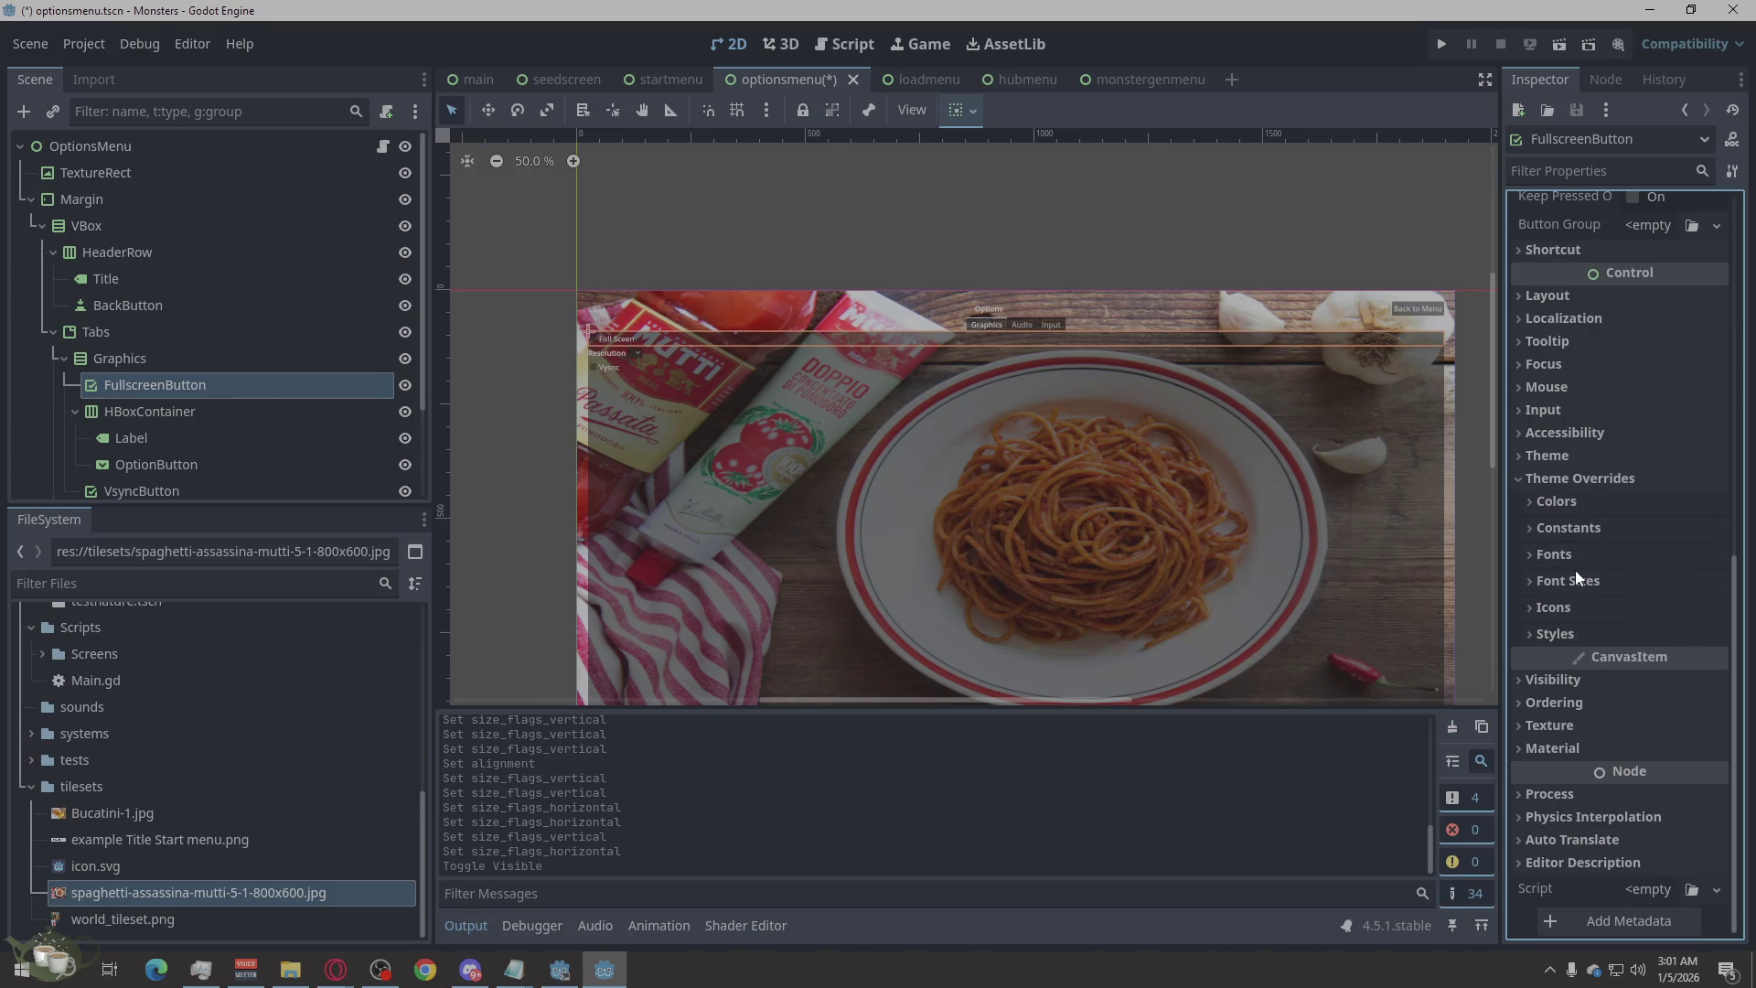
{"action": "left_click", "coordinate": [1575, 577]}
{"action": "left_click_drag", "start_coordinate": [1710, 610], "coordinate": [1719, 614]}
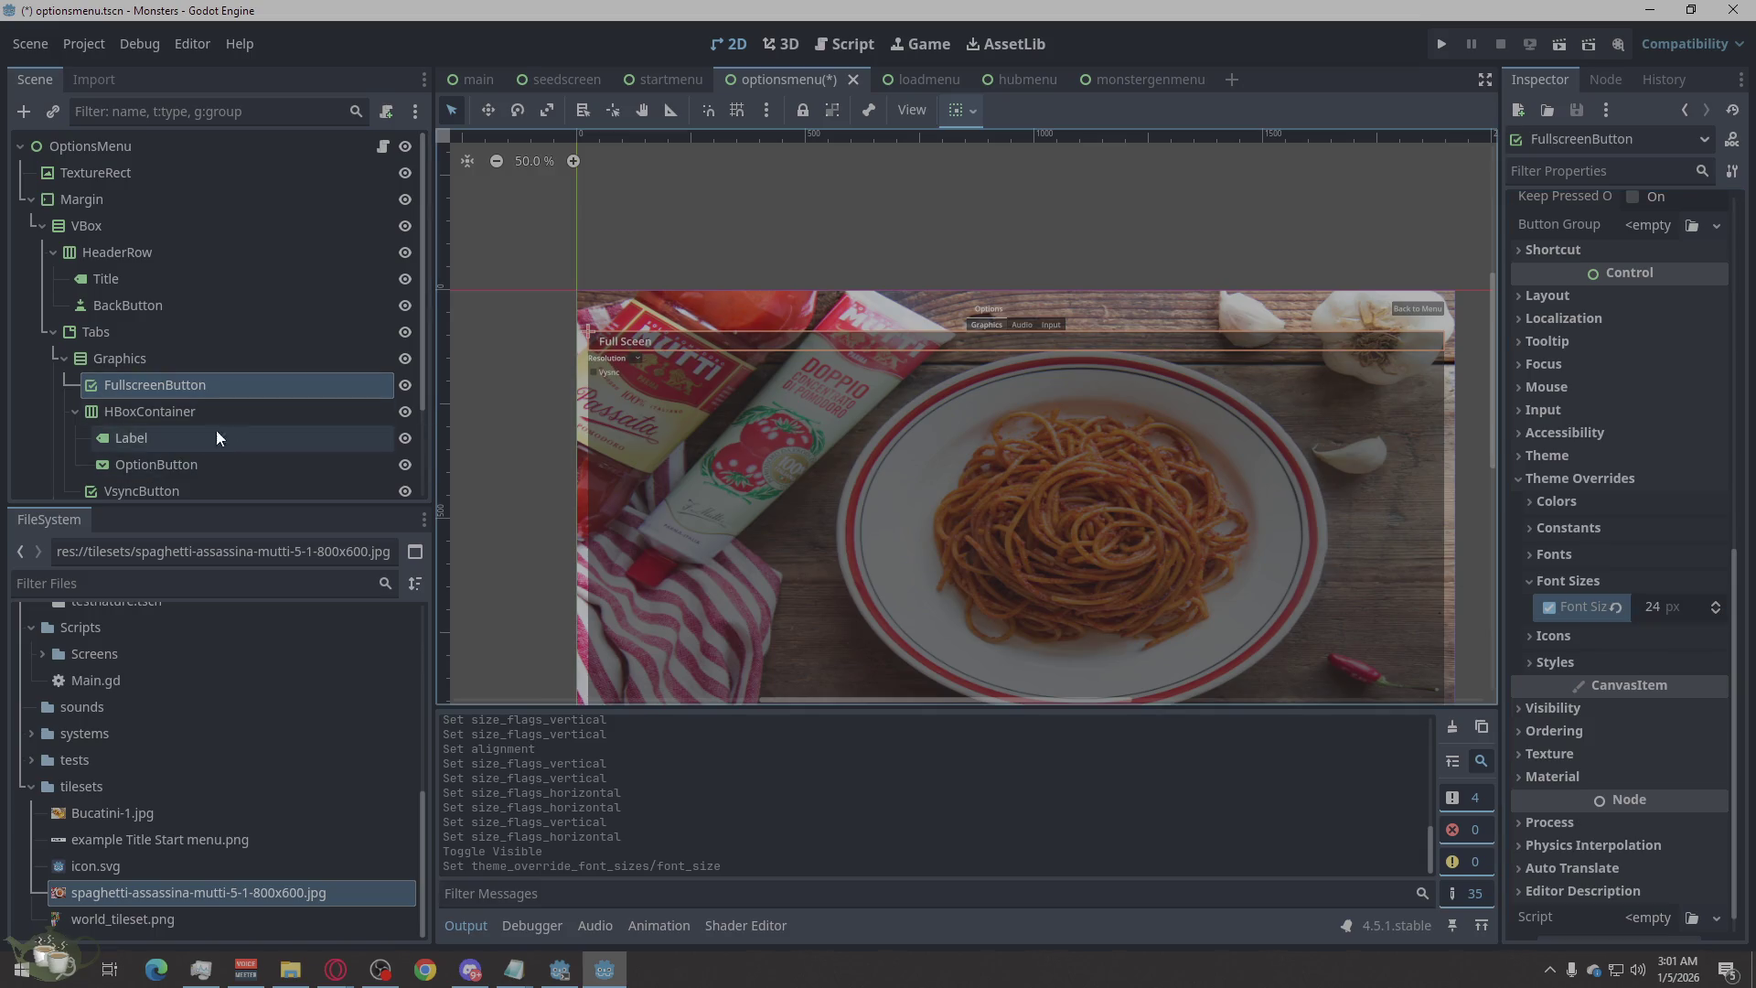
{"action": "scroll", "coordinate": [216, 430], "scroll_direction": "down", "scroll_amount": 3}
Toggle Audio visibility on and off, re-show Graphics, and select the Resolution row container.
{"action": "left_click", "coordinate": [403, 427]}
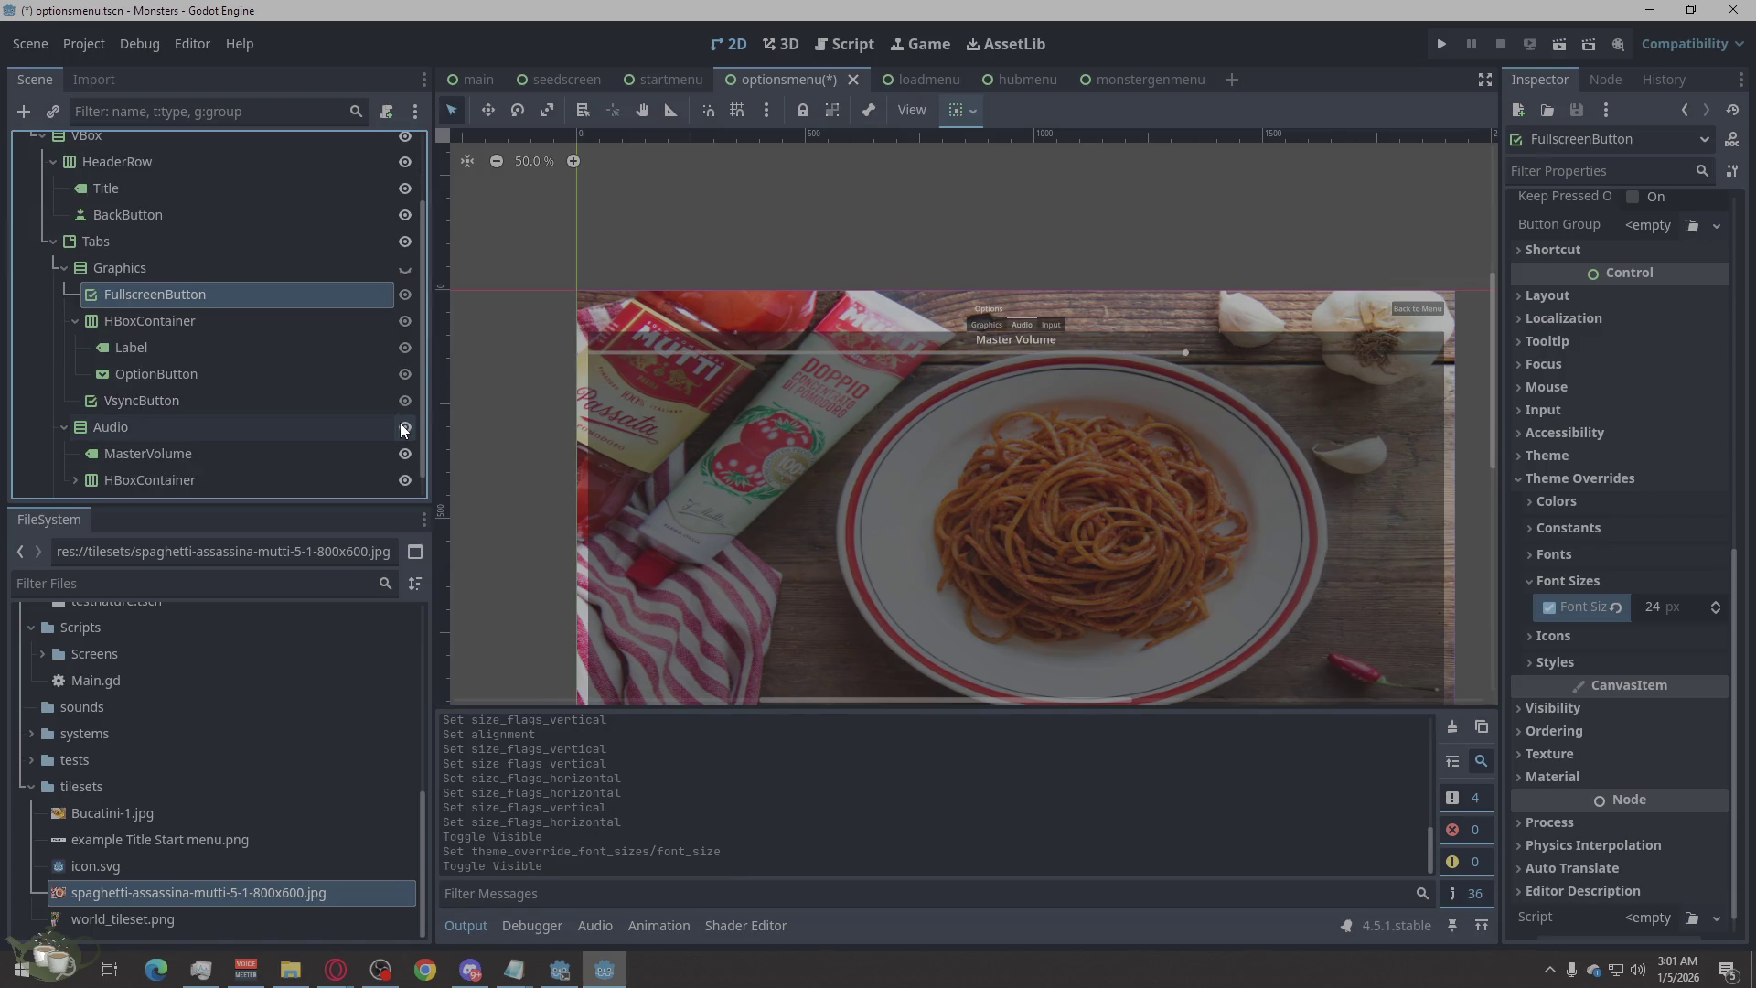
{"action": "left_click", "coordinate": [404, 428]}
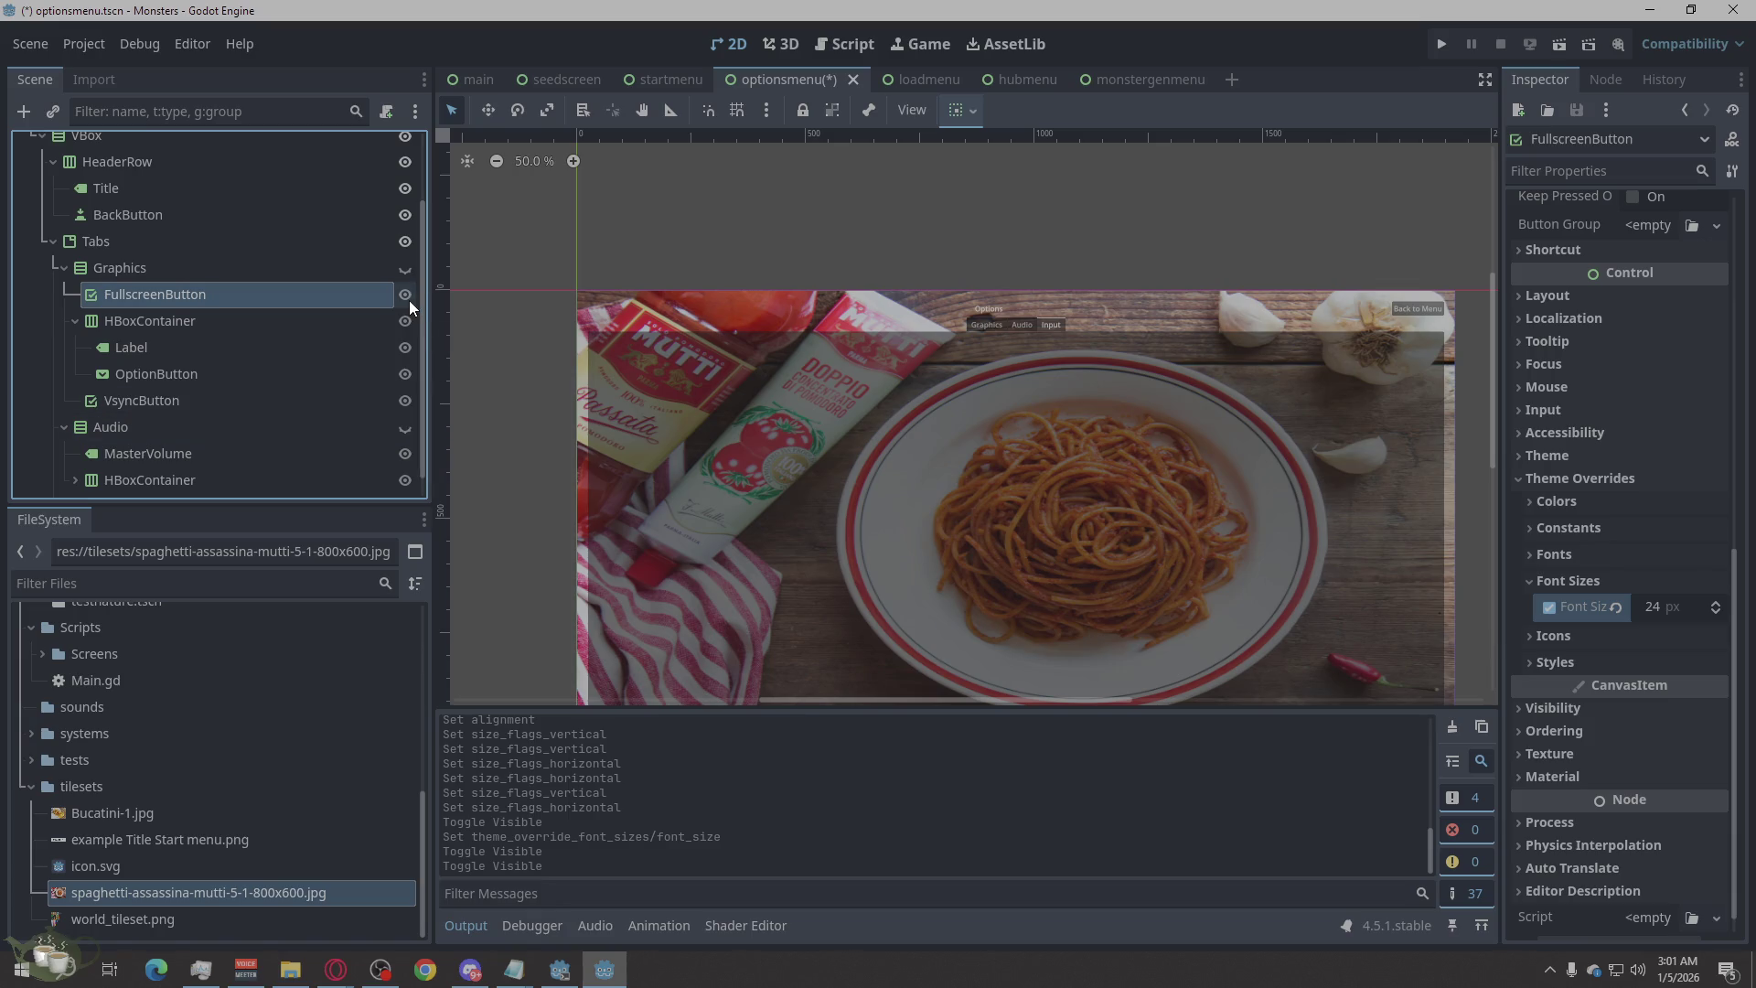
{"action": "left_click", "coordinate": [404, 269]}
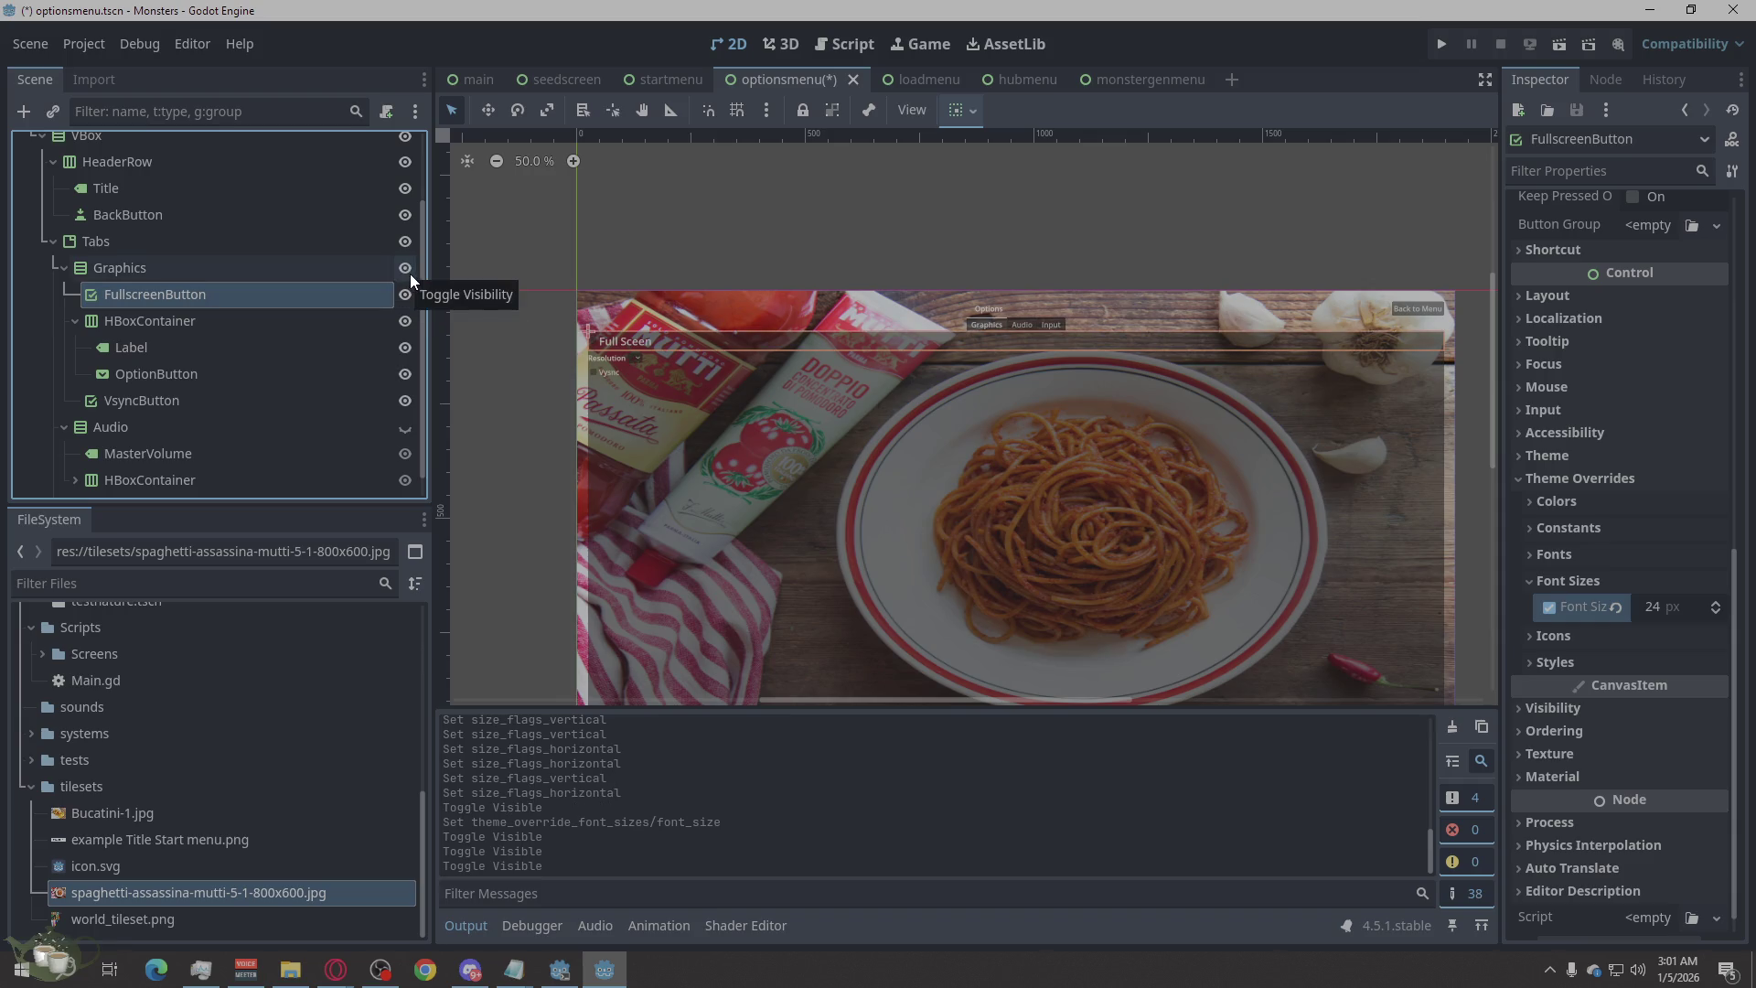
{"action": "left_click", "coordinate": [288, 320]}
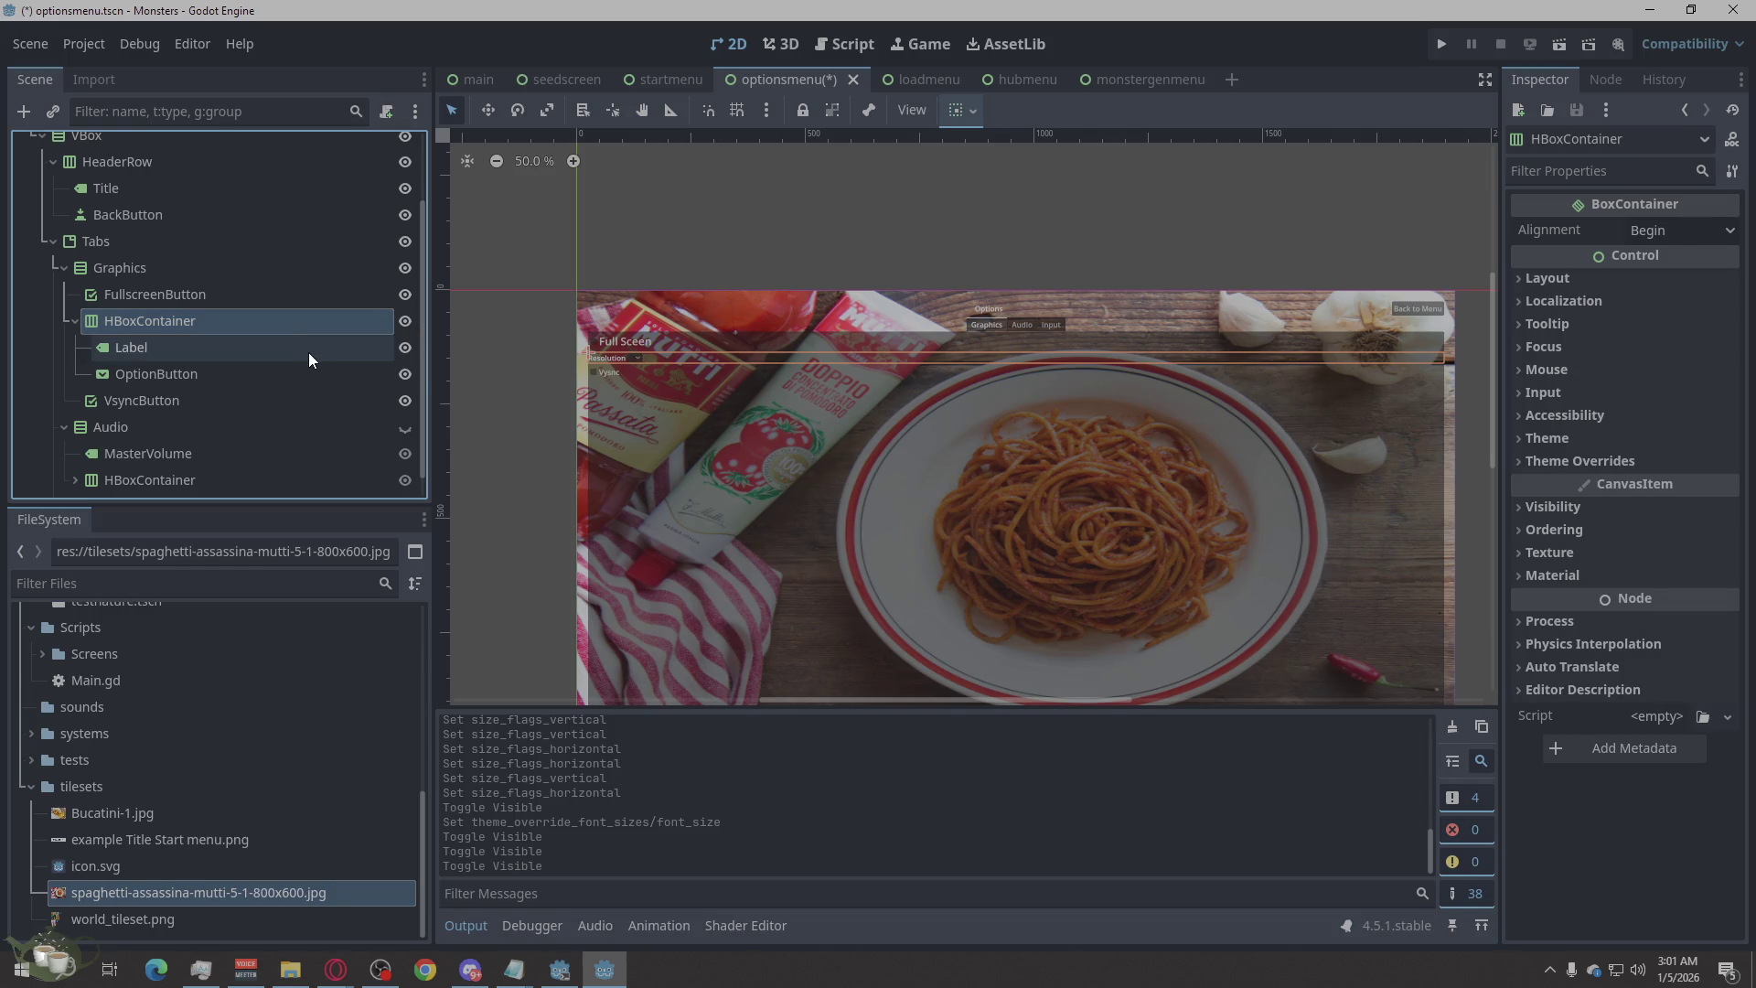
Give the Resolution Label a 24 px Font Size theme override.
{"action": "left_click", "coordinate": [1630, 462]}
{"action": "left_click", "coordinate": [1601, 443]}
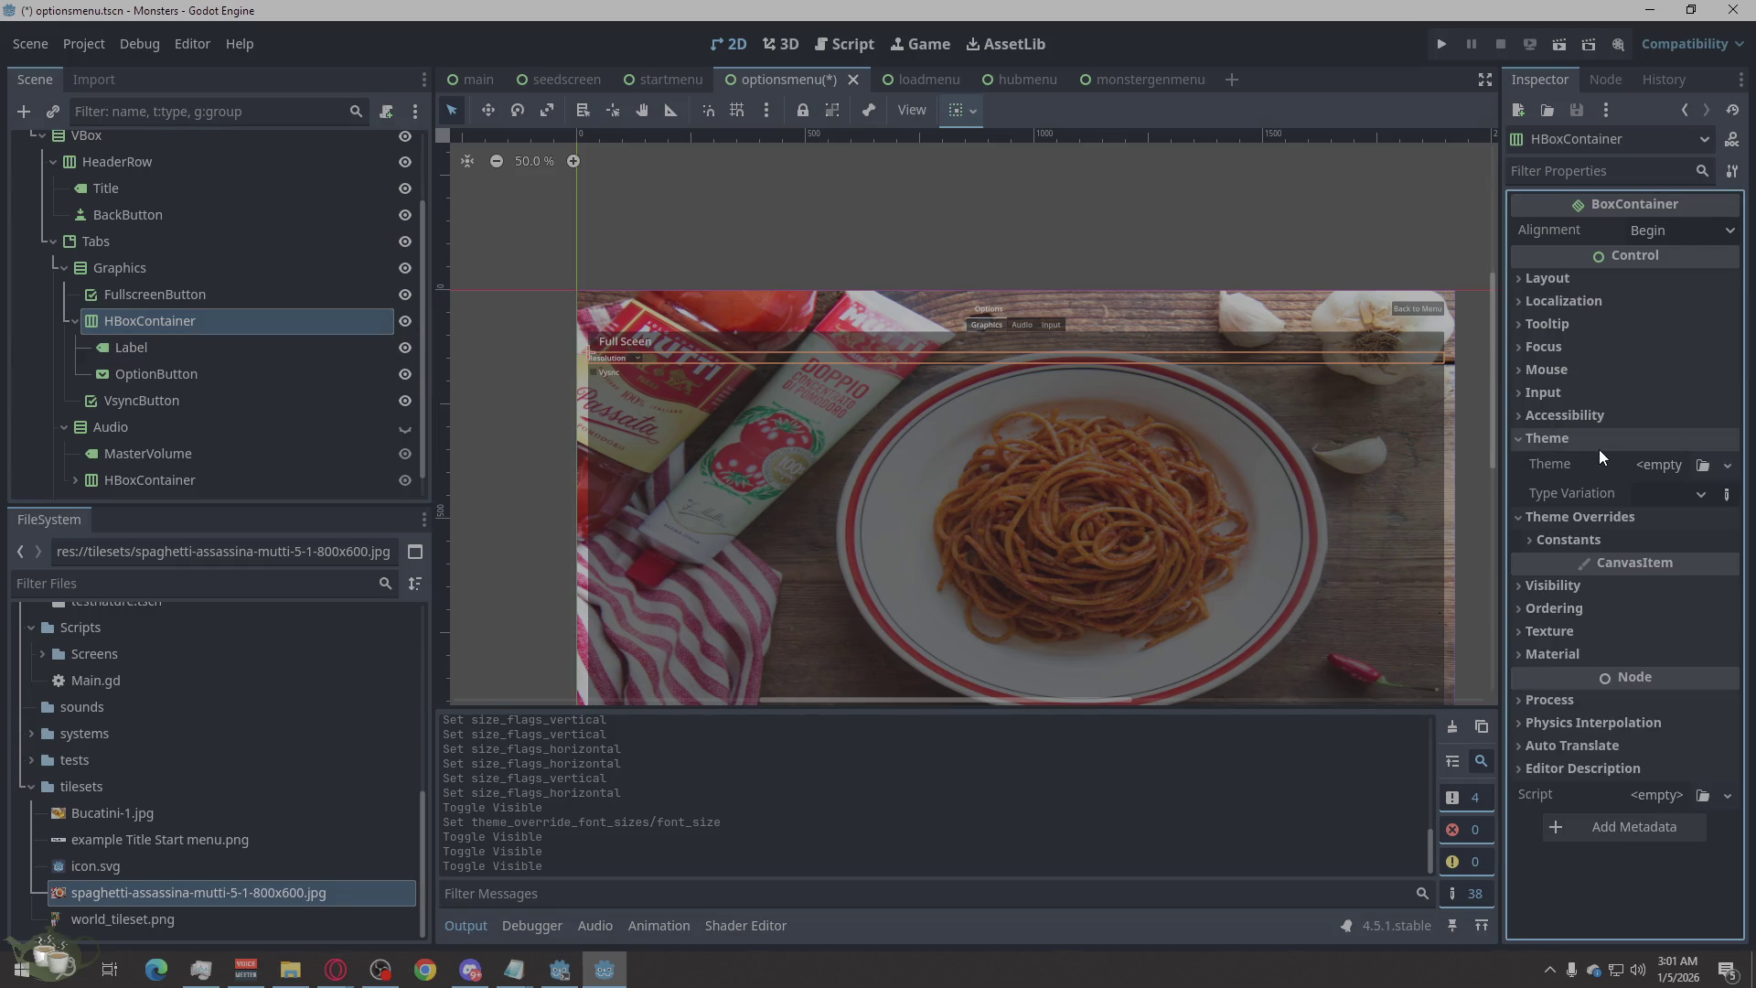
{"action": "left_click", "coordinate": [154, 353]}
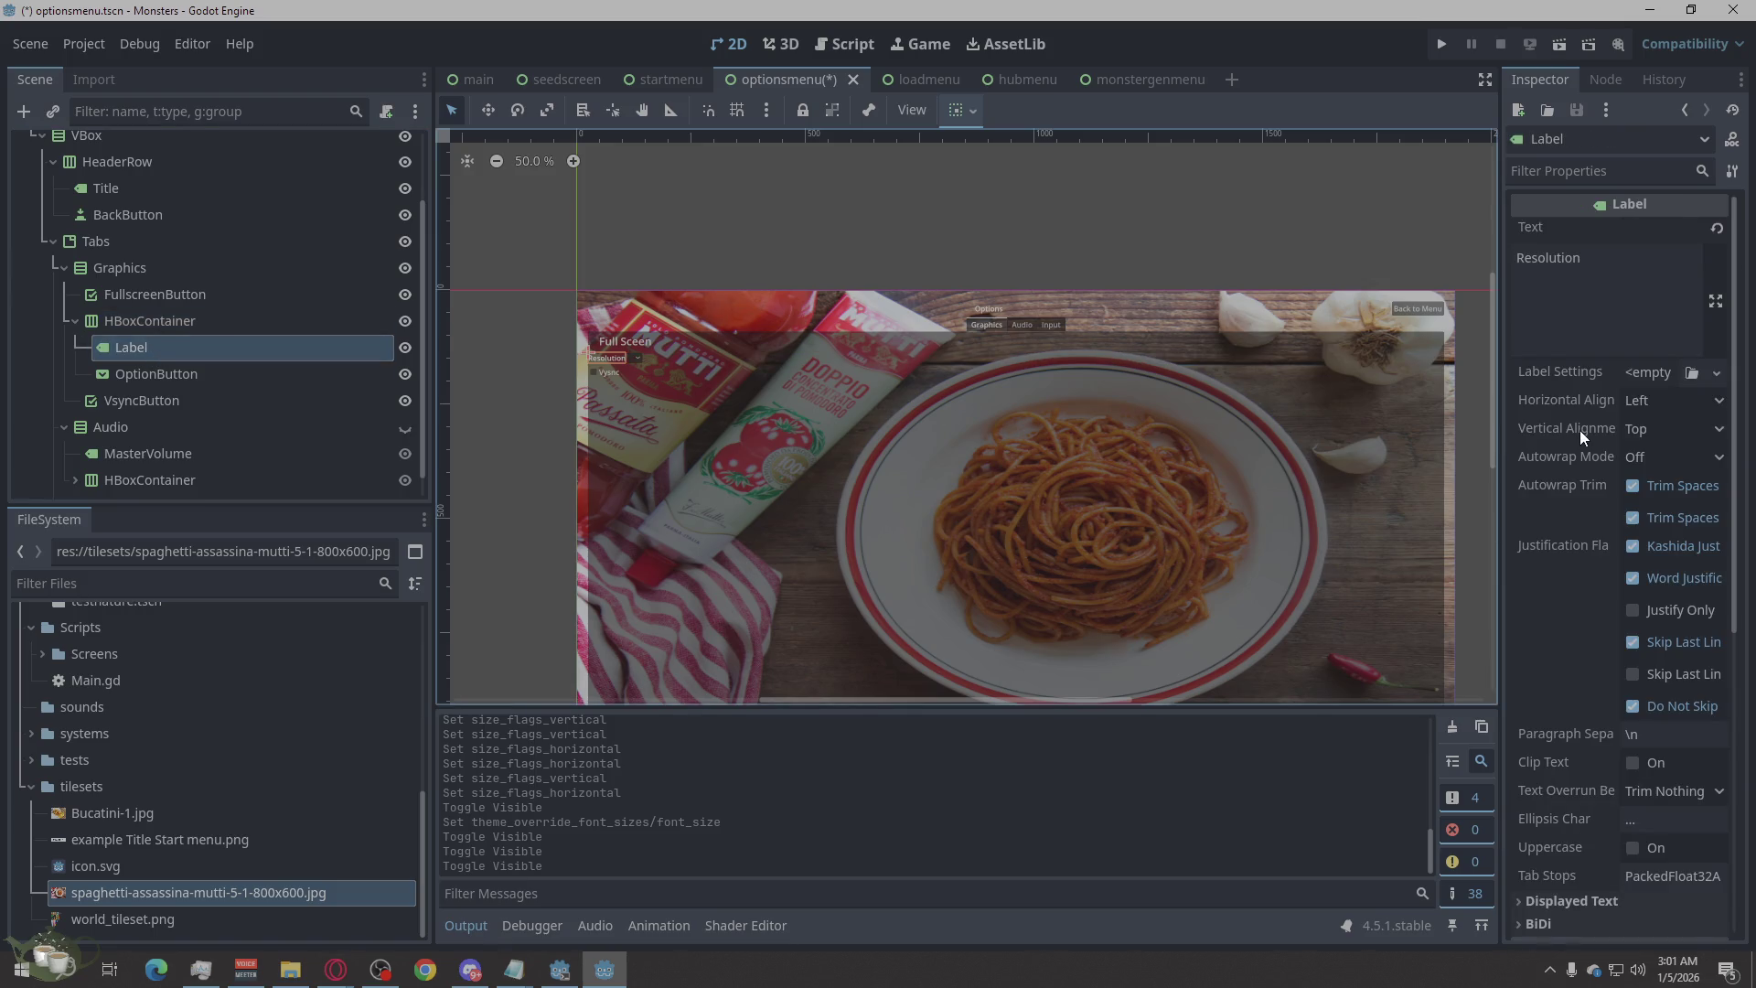
{"action": "scroll", "coordinate": [1605, 476], "scroll_direction": "down", "scroll_amount": 5}
{"action": "left_click", "coordinate": [1537, 609]}
{"action": "left_click", "coordinate": [1536, 608]}
{"action": "left_click", "coordinate": [1537, 633]}
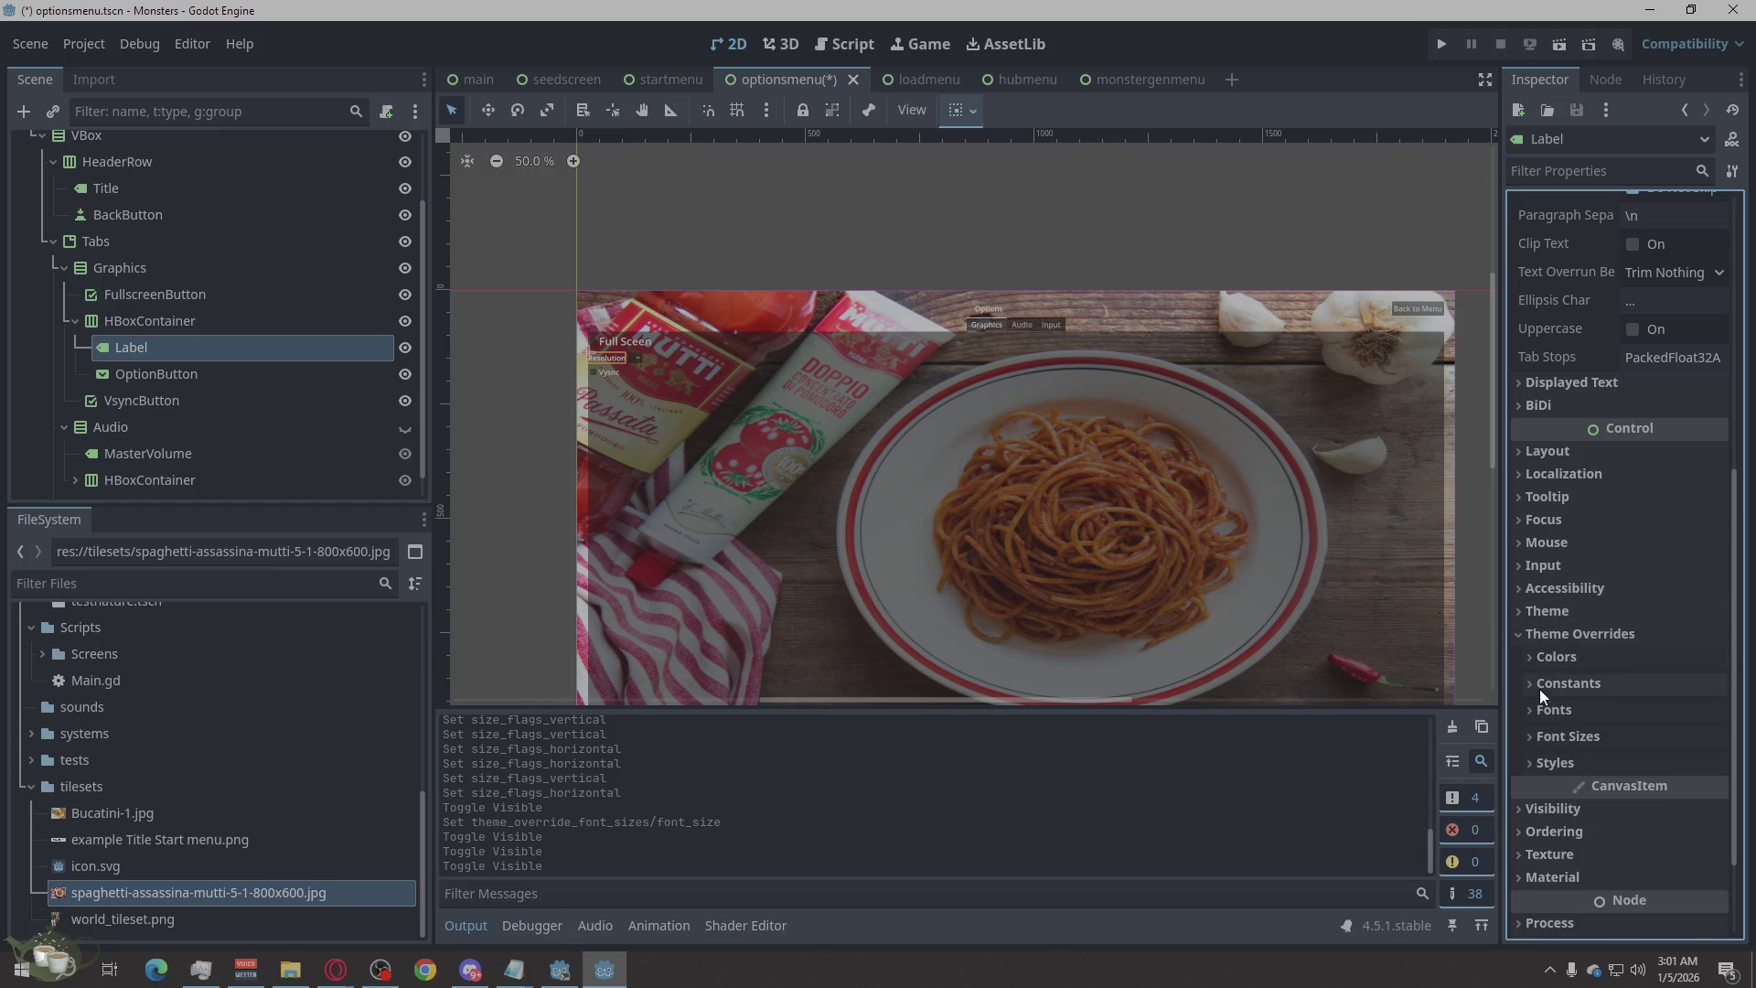
{"action": "left_click", "coordinate": [1533, 733]}
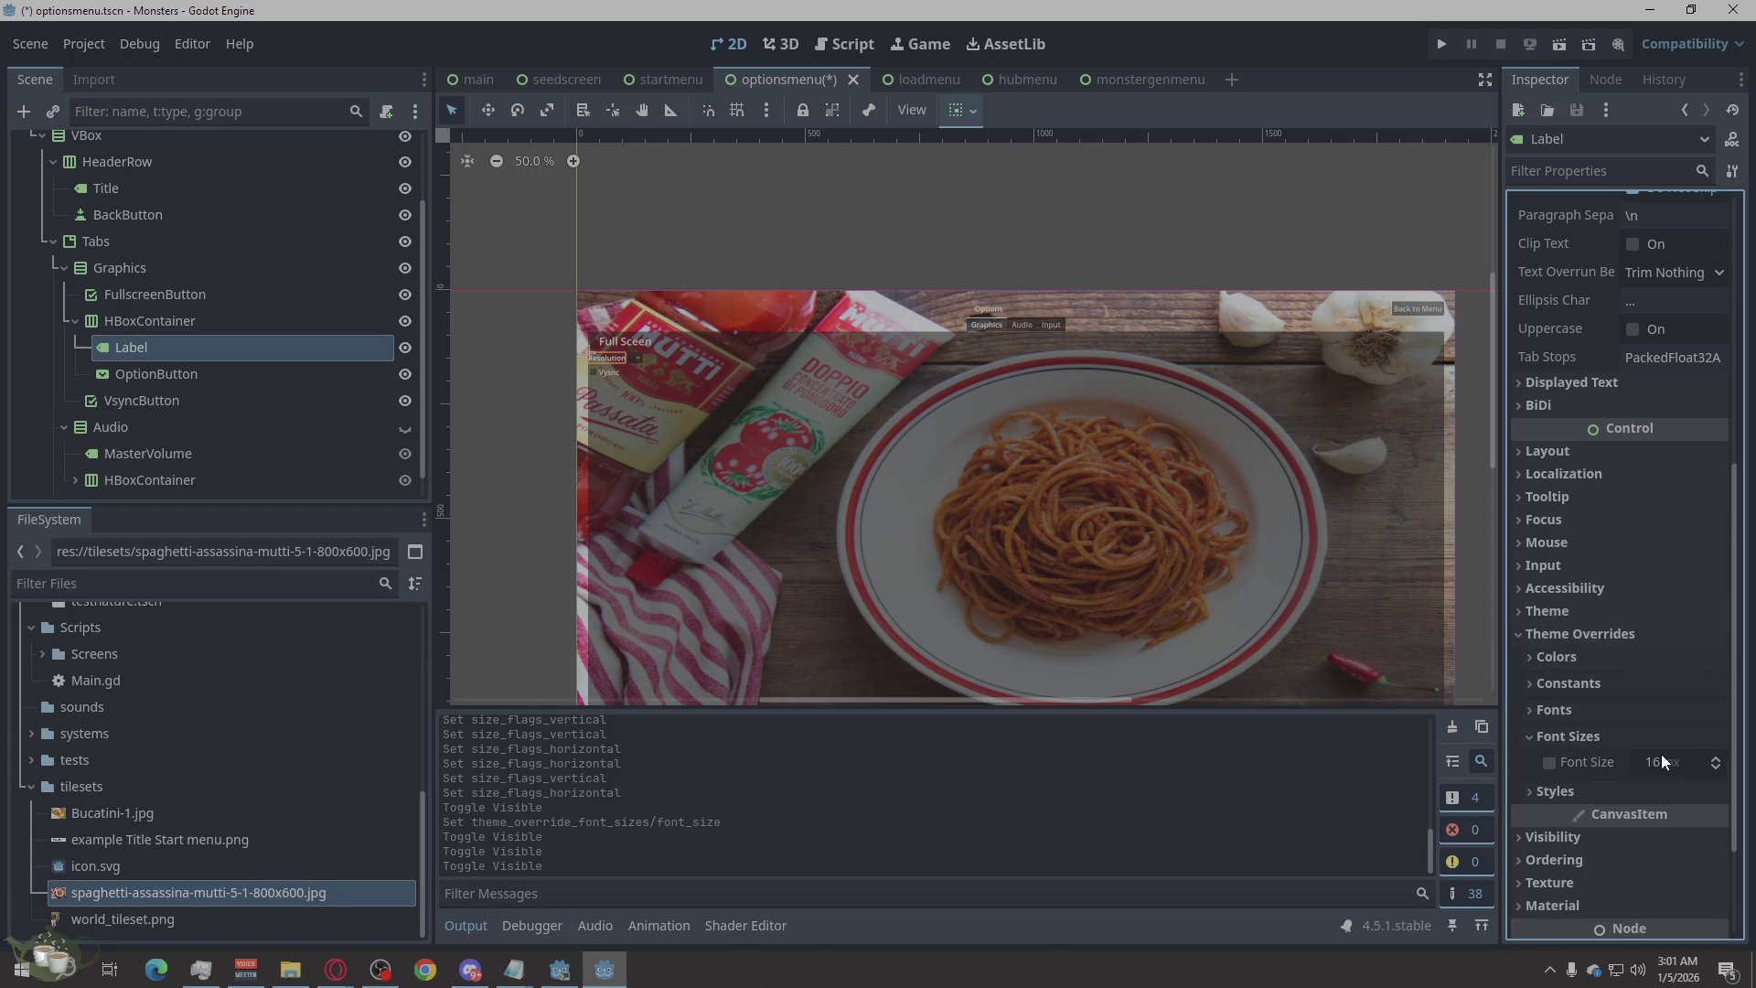
{"action": "left_click", "coordinate": [1713, 759]}
{"action": "left_click", "coordinate": [1714, 759]}
{"action": "left_click", "coordinate": [1713, 759]}
{"action": "left_click", "coordinate": [1714, 758]}
{"action": "left_click", "coordinate": [1715, 759]}
{"action": "left_click", "coordinate": [1714, 758]}
{"action": "left_click", "coordinate": [1714, 759]}
{"action": "left_click", "coordinate": [1713, 758]}
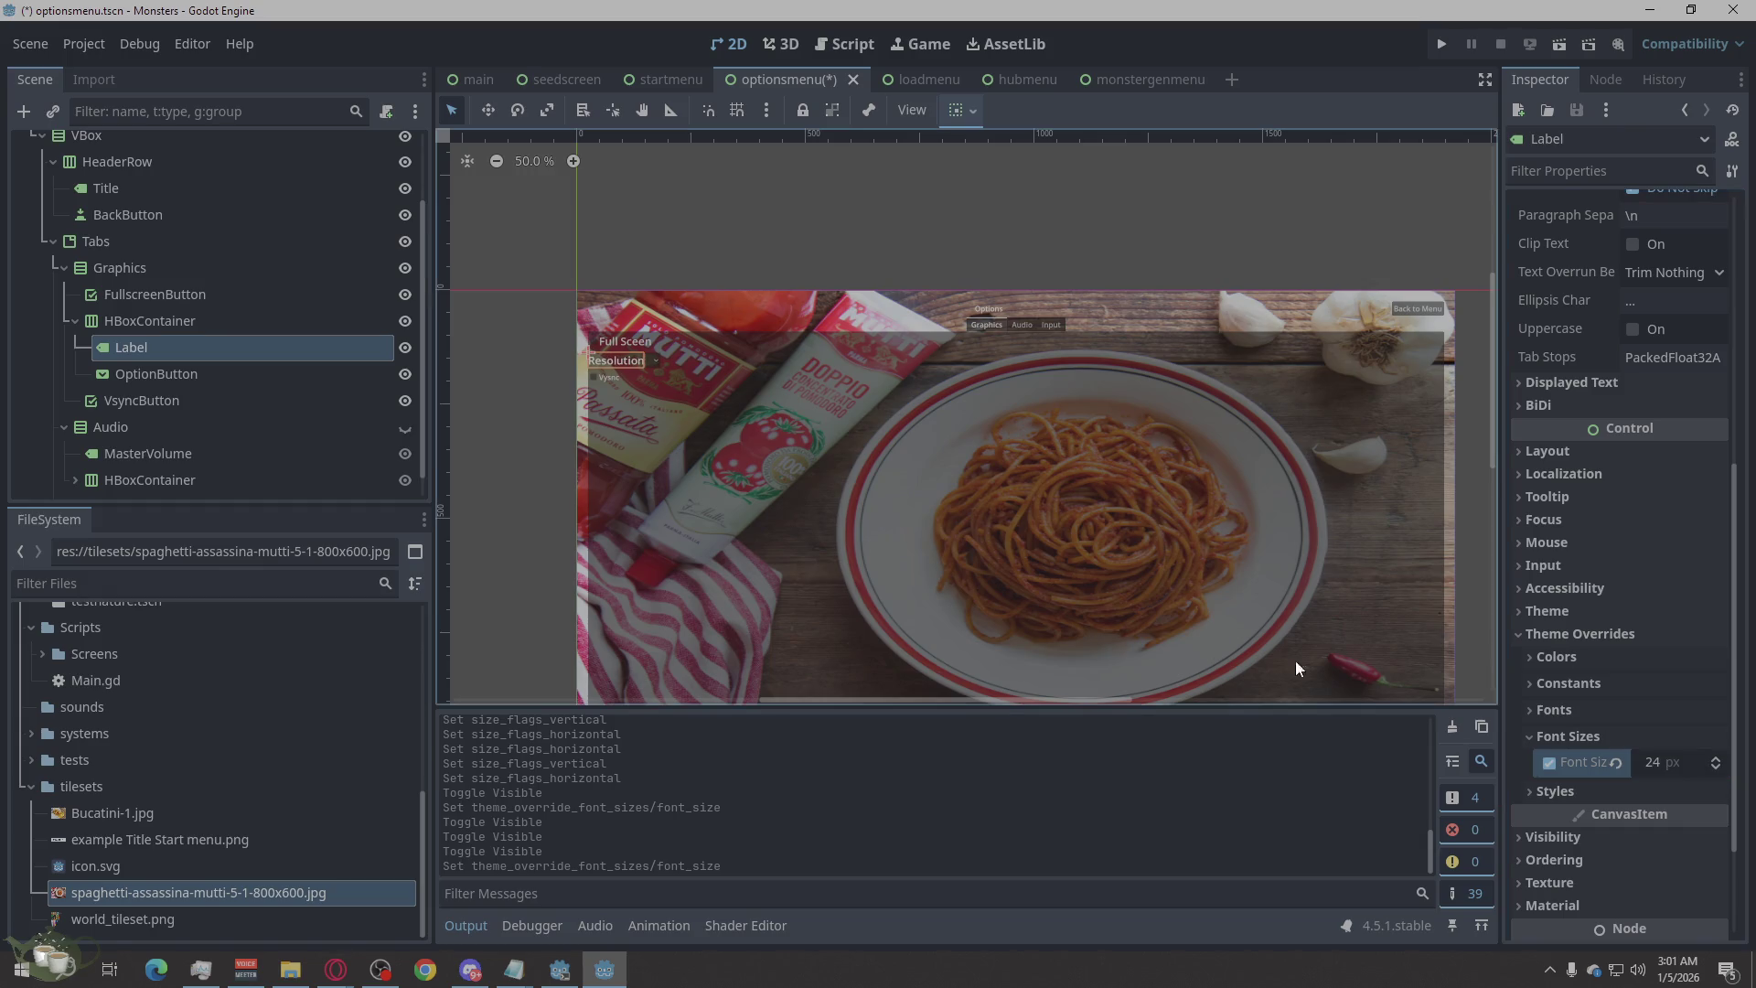
Give VsyncButton a 24 px Font Size override, then clear the selection.
{"action": "left_click", "coordinate": [218, 408]}
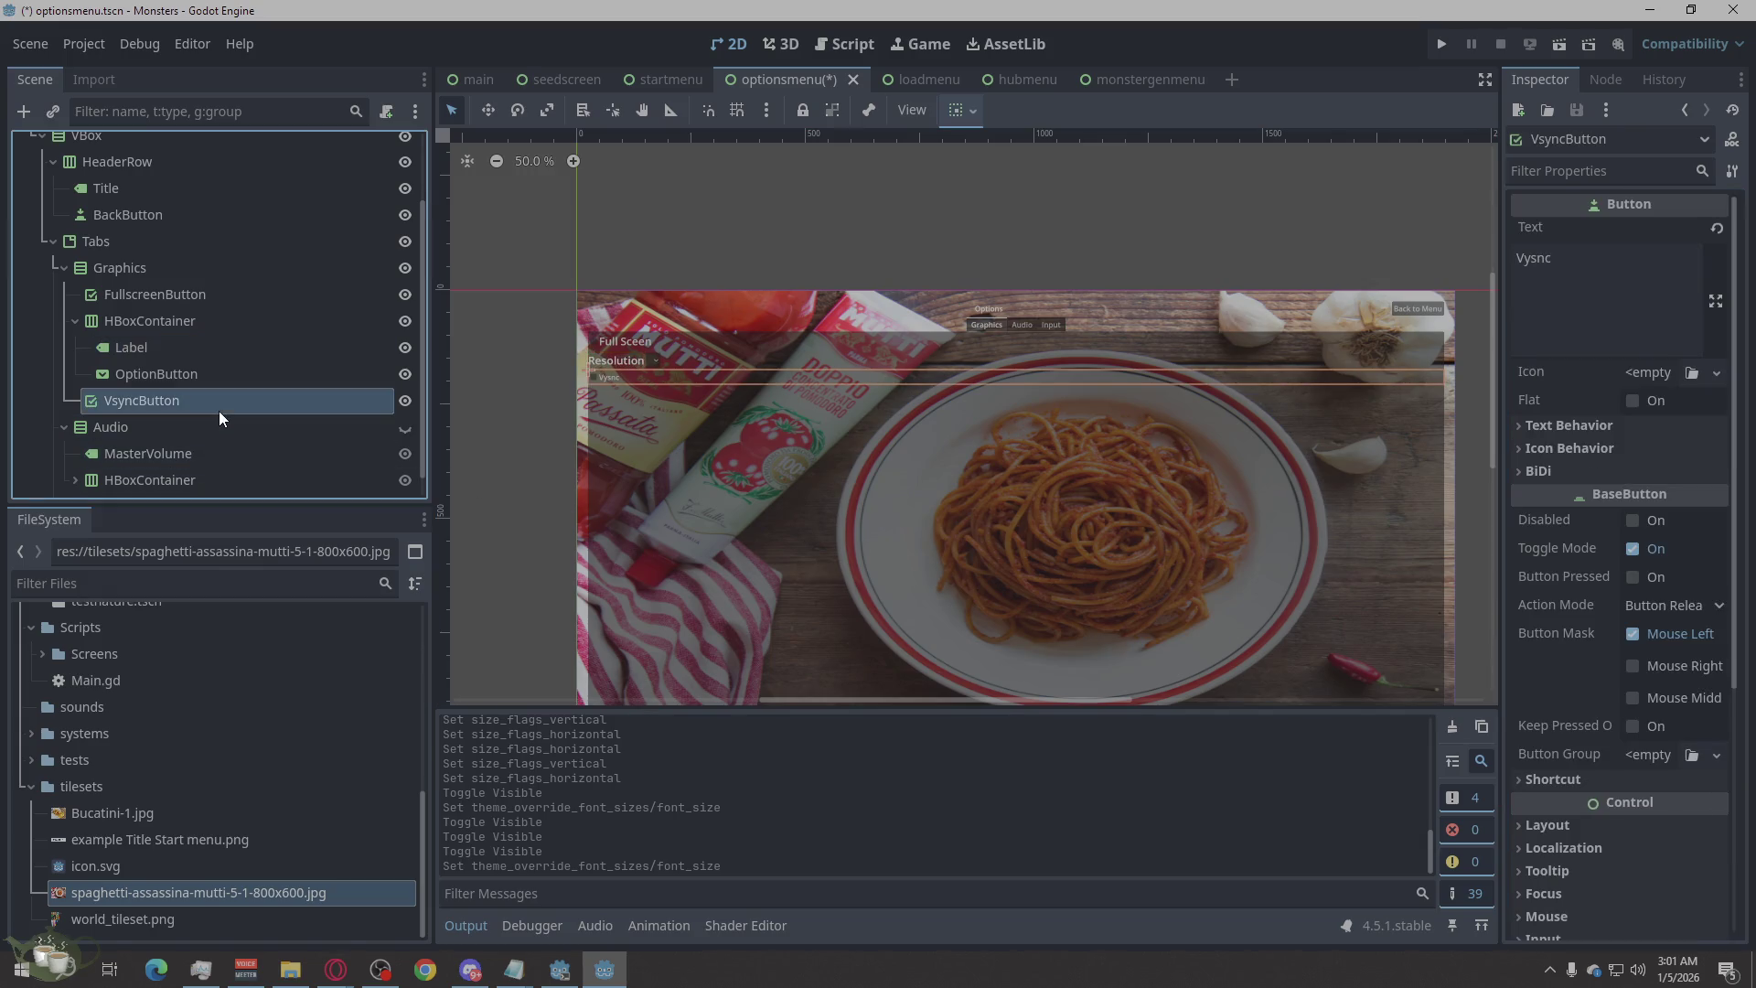
{"action": "scroll", "coordinate": [1609, 751], "scroll_direction": "down", "scroll_amount": 5}
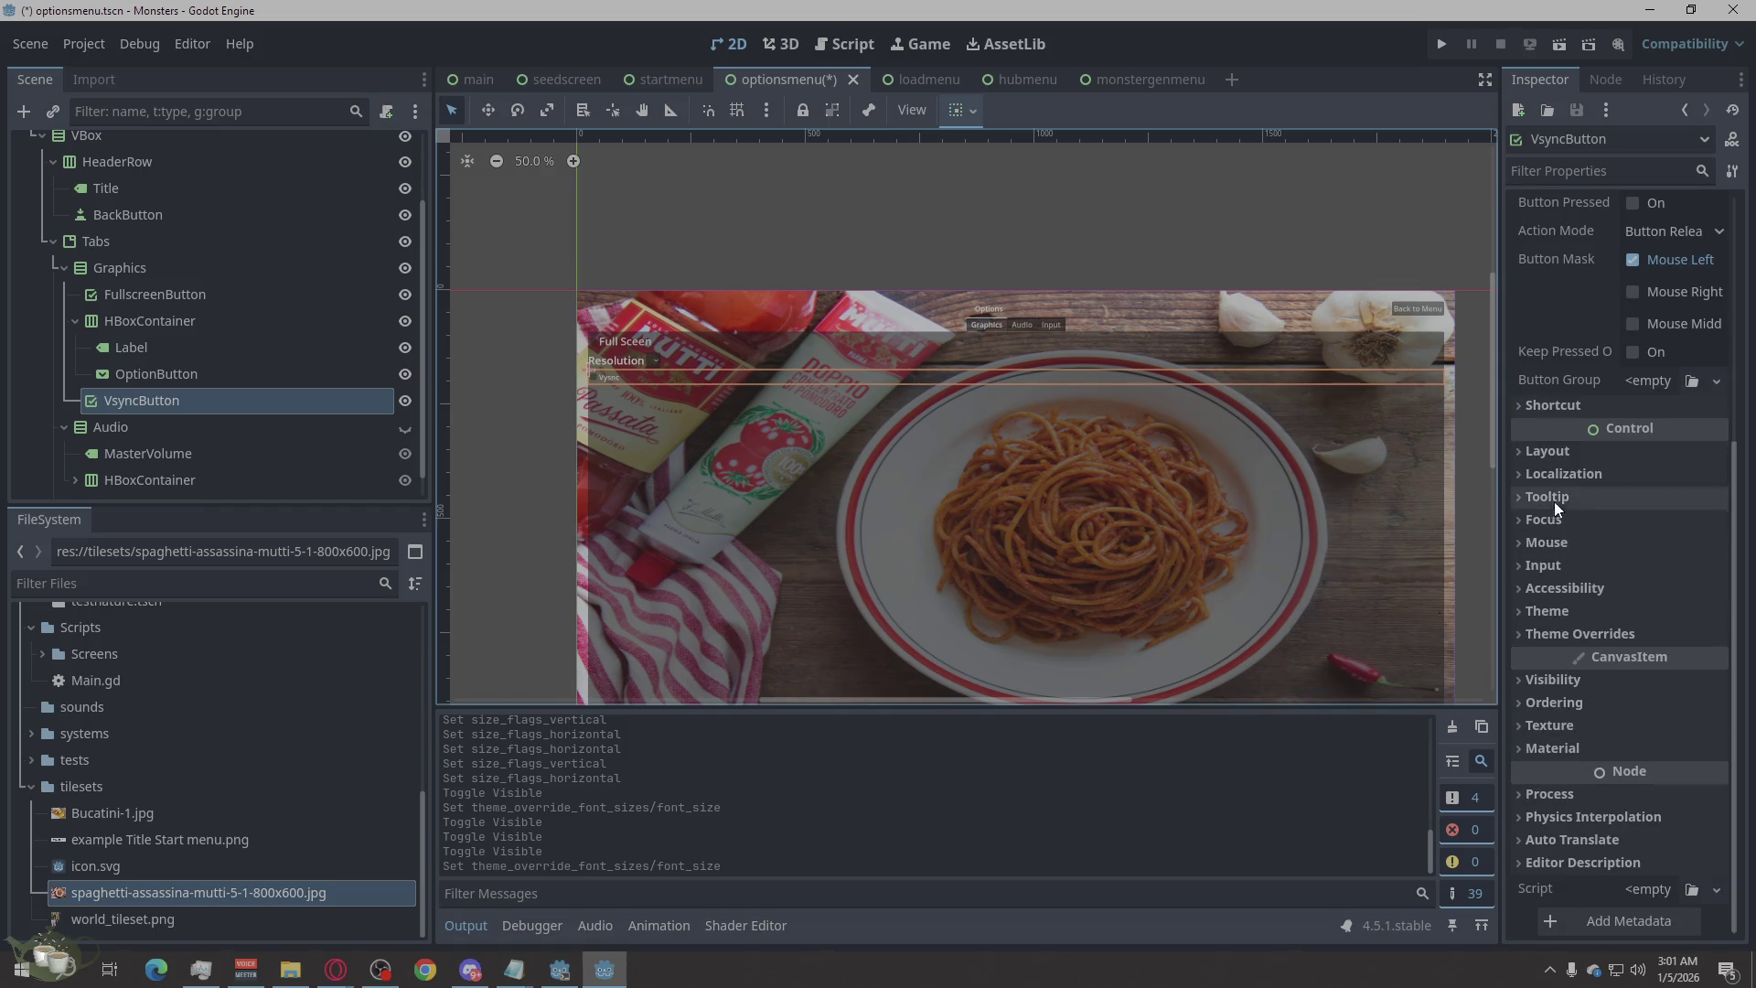
{"action": "left_click", "coordinate": [1541, 632]}
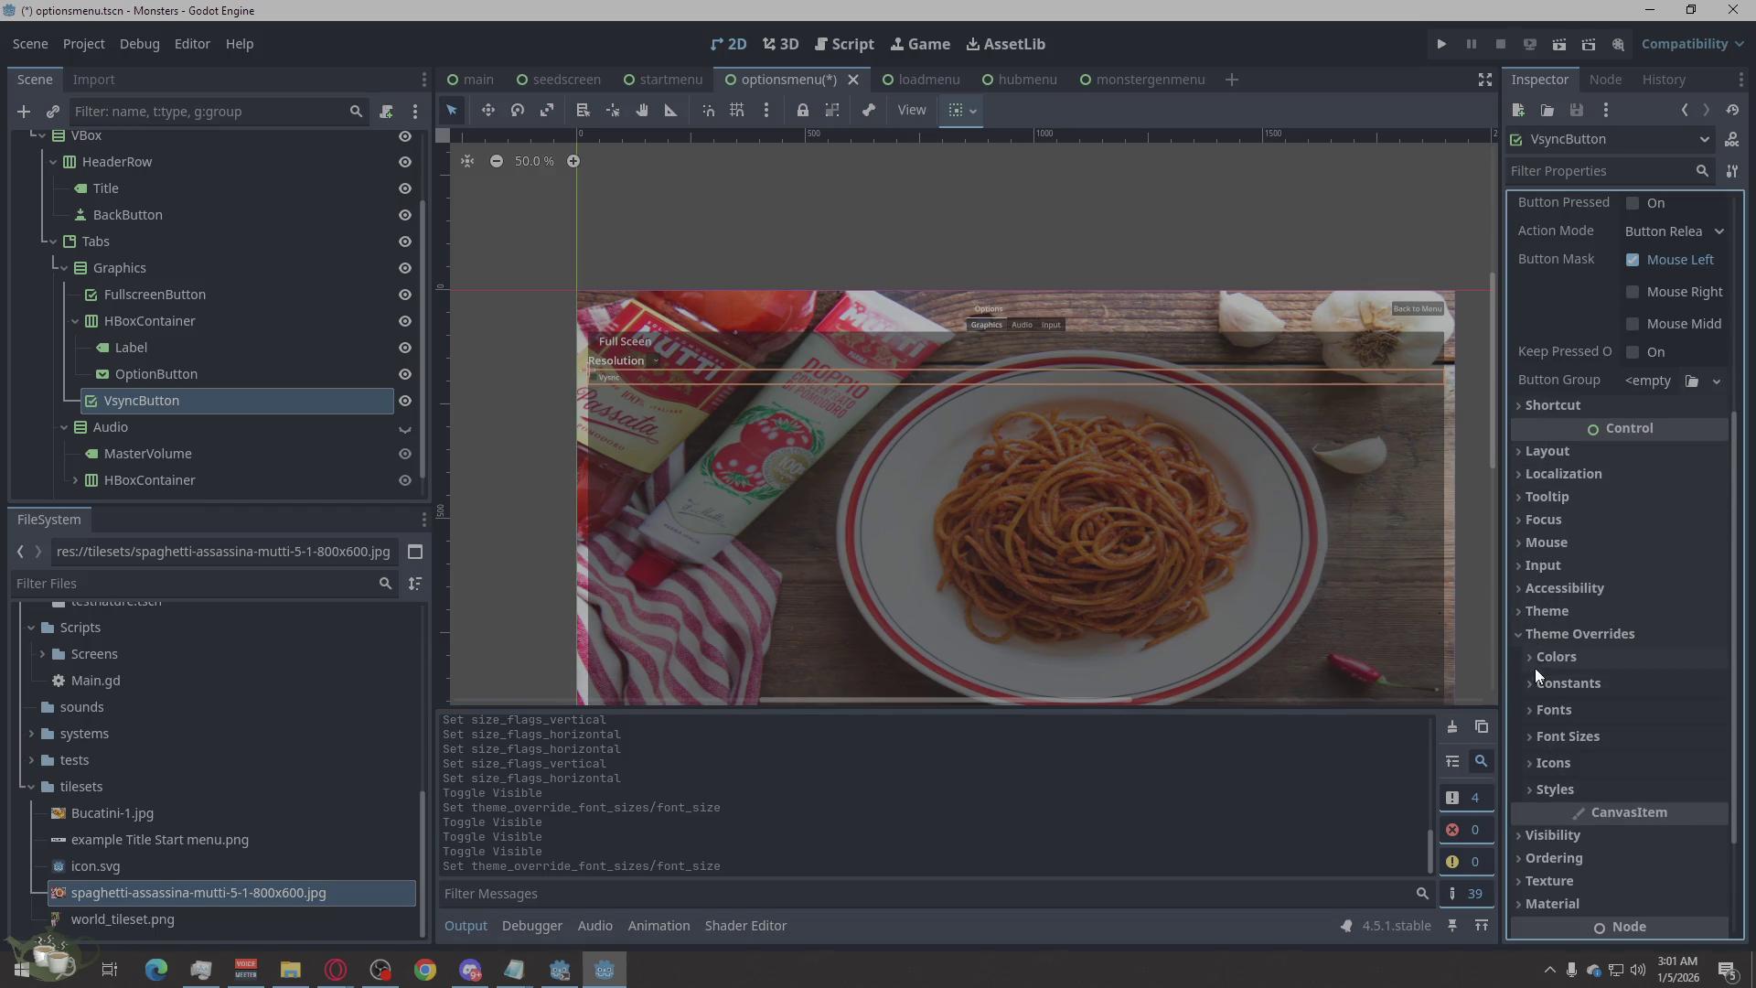
{"action": "left_click", "coordinate": [1550, 736]}
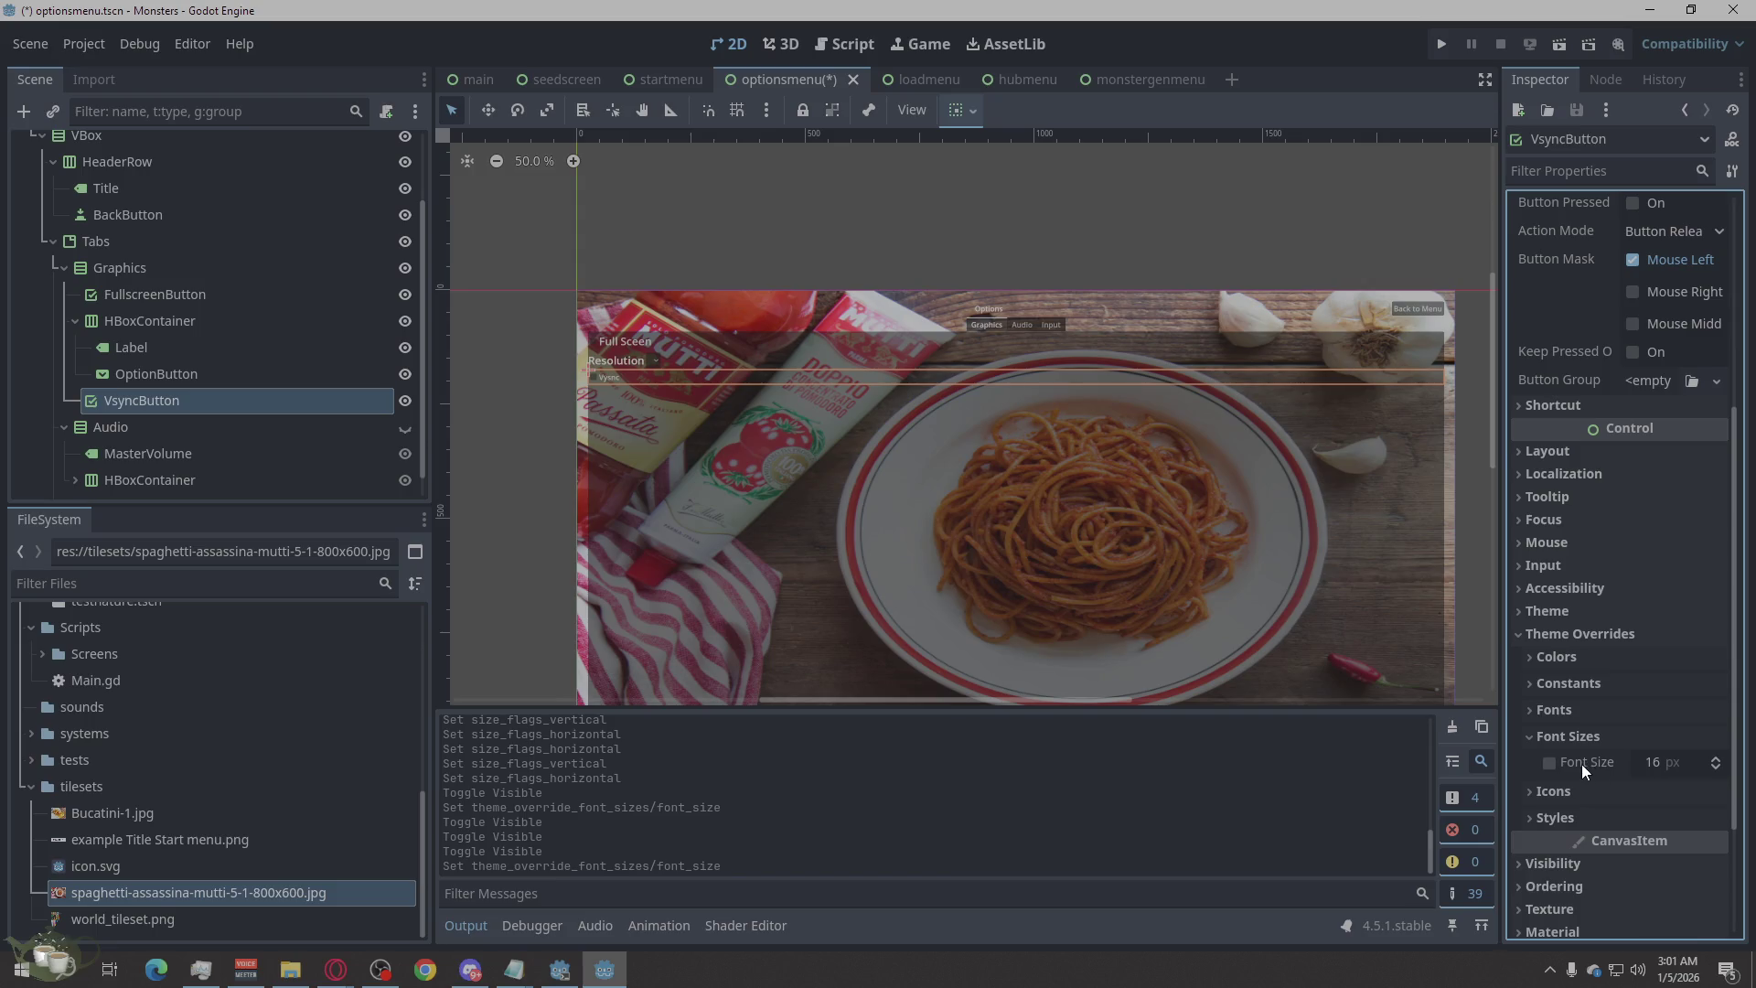
{"action": "left_click", "coordinate": [1549, 763]}
{"action": "left_click", "coordinate": [1719, 760]}
{"action": "left_click", "coordinate": [1719, 758]}
{"action": "left_click", "coordinate": [1719, 759]}
{"action": "left_click", "coordinate": [1720, 759]}
{"action": "left_click", "coordinate": [1719, 759]}
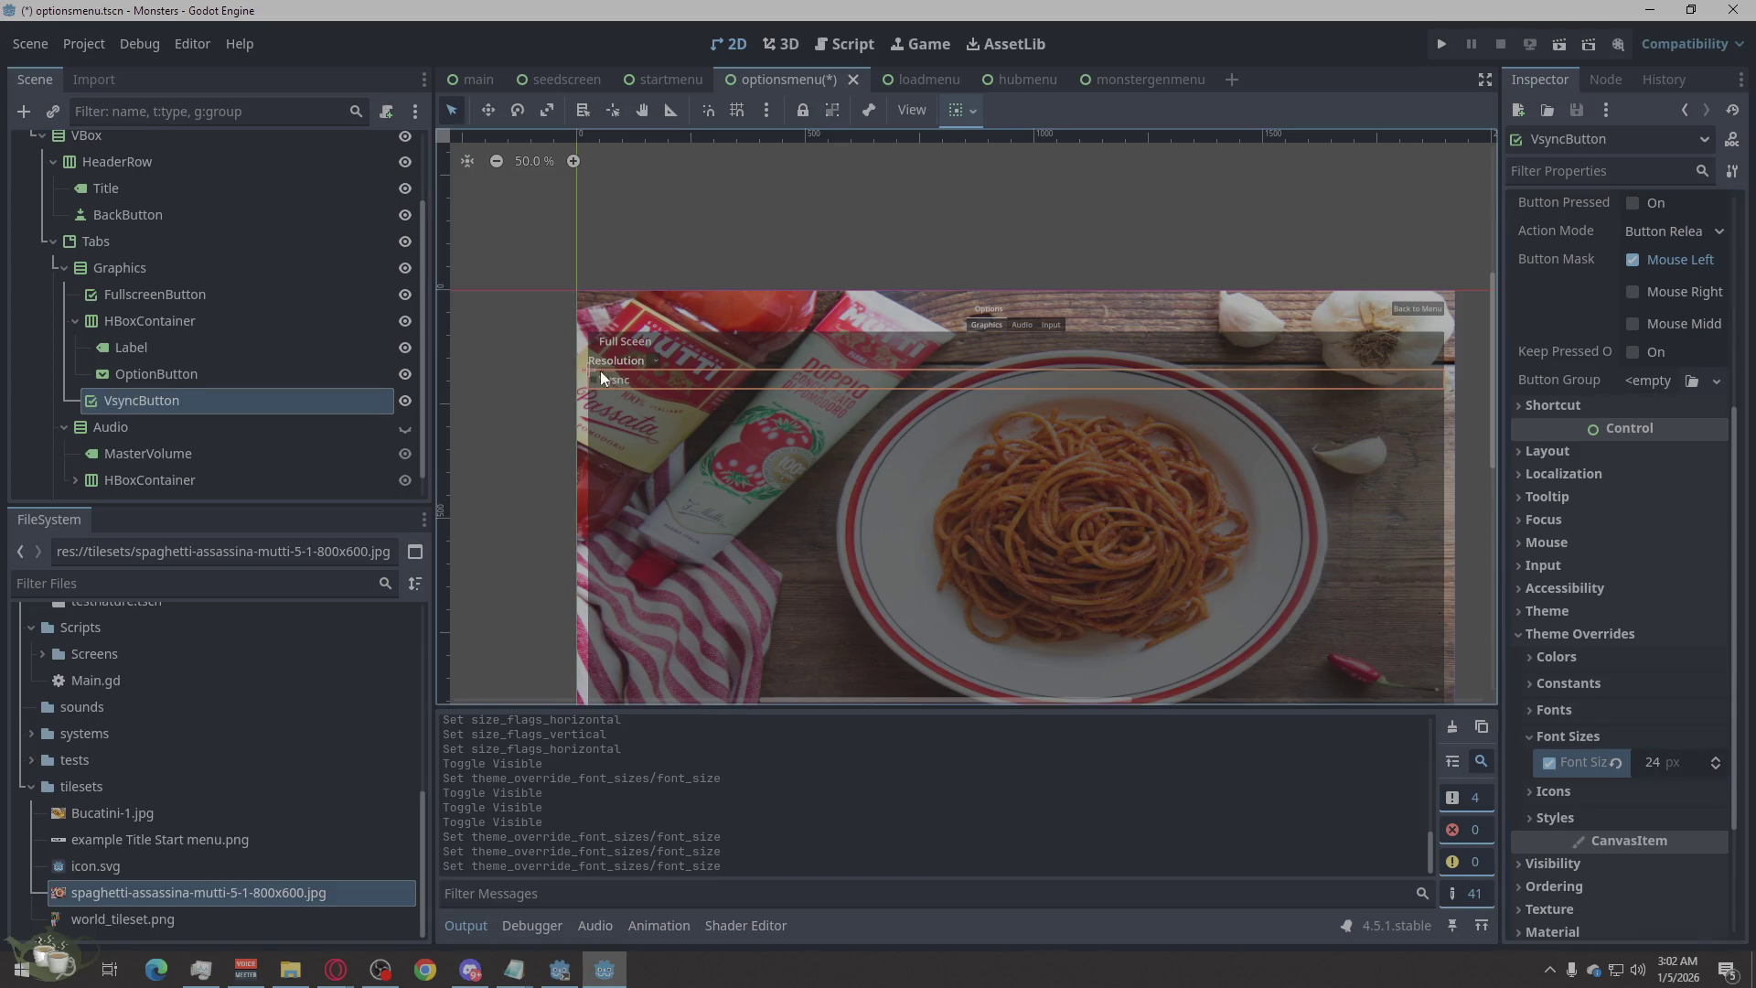
{"action": "left_click", "coordinate": [537, 510]}
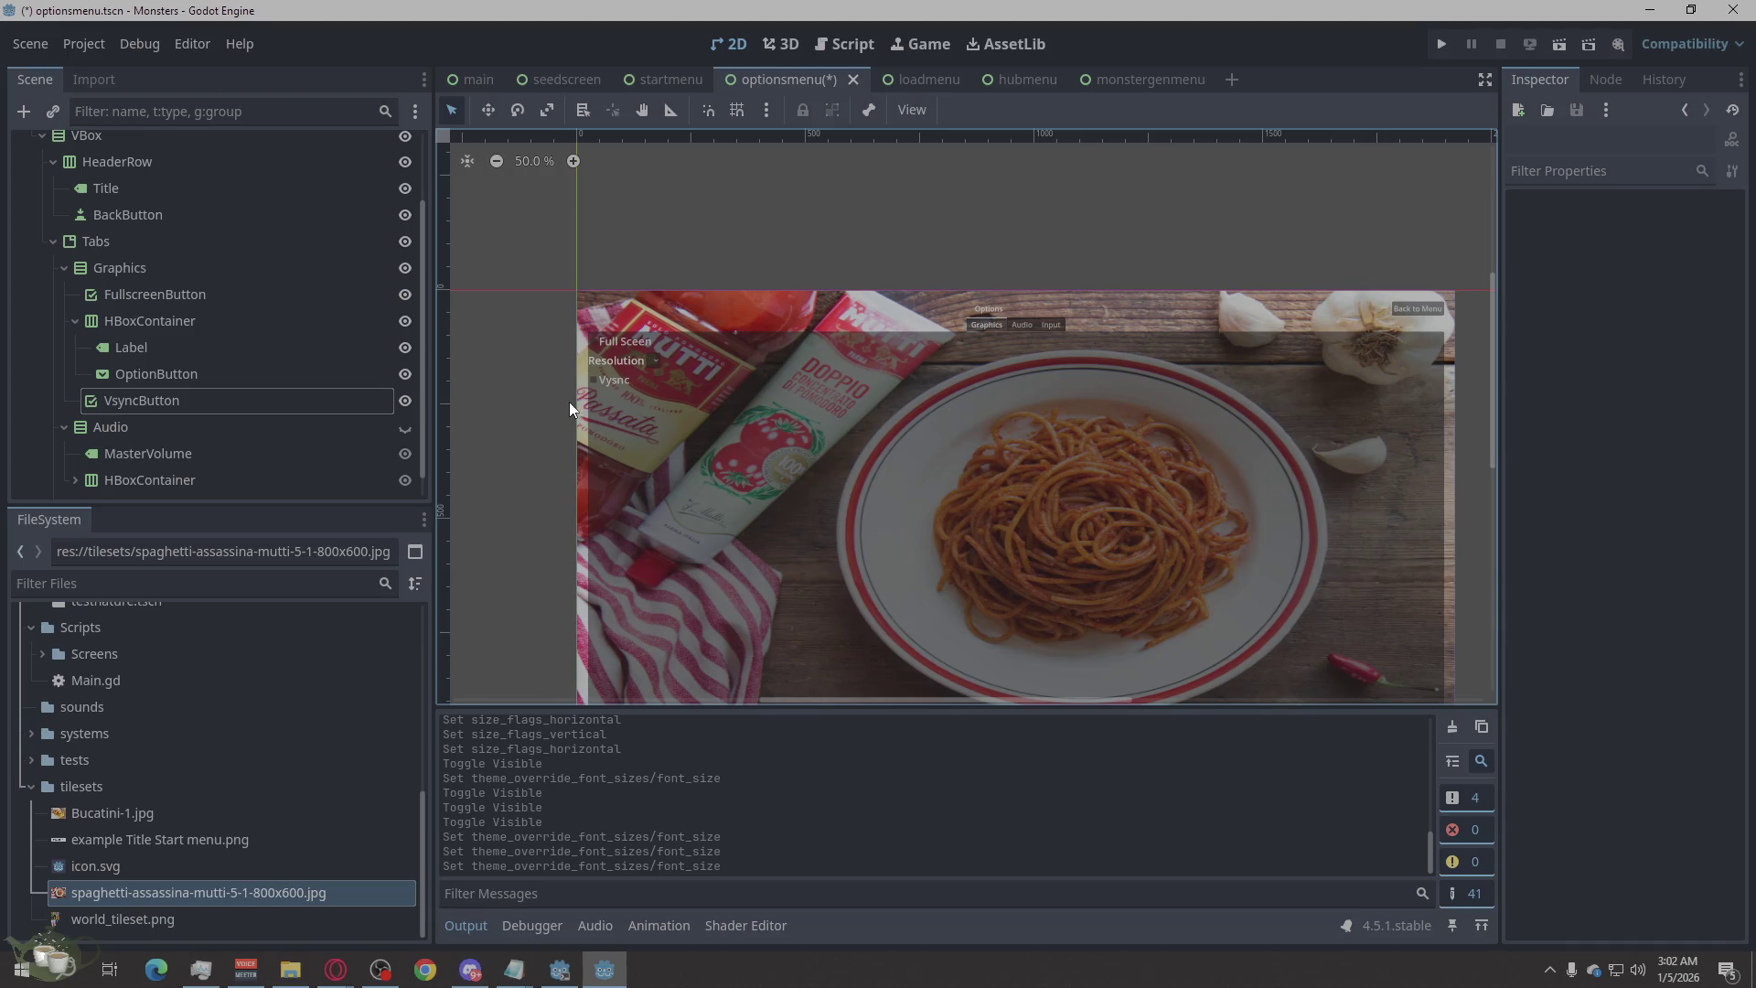
Select FullscreenButton and try Center, then Left, for its Text Behavior alignment.
{"action": "left_click", "coordinate": [169, 328]}
{"action": "left_click", "coordinate": [185, 296]}
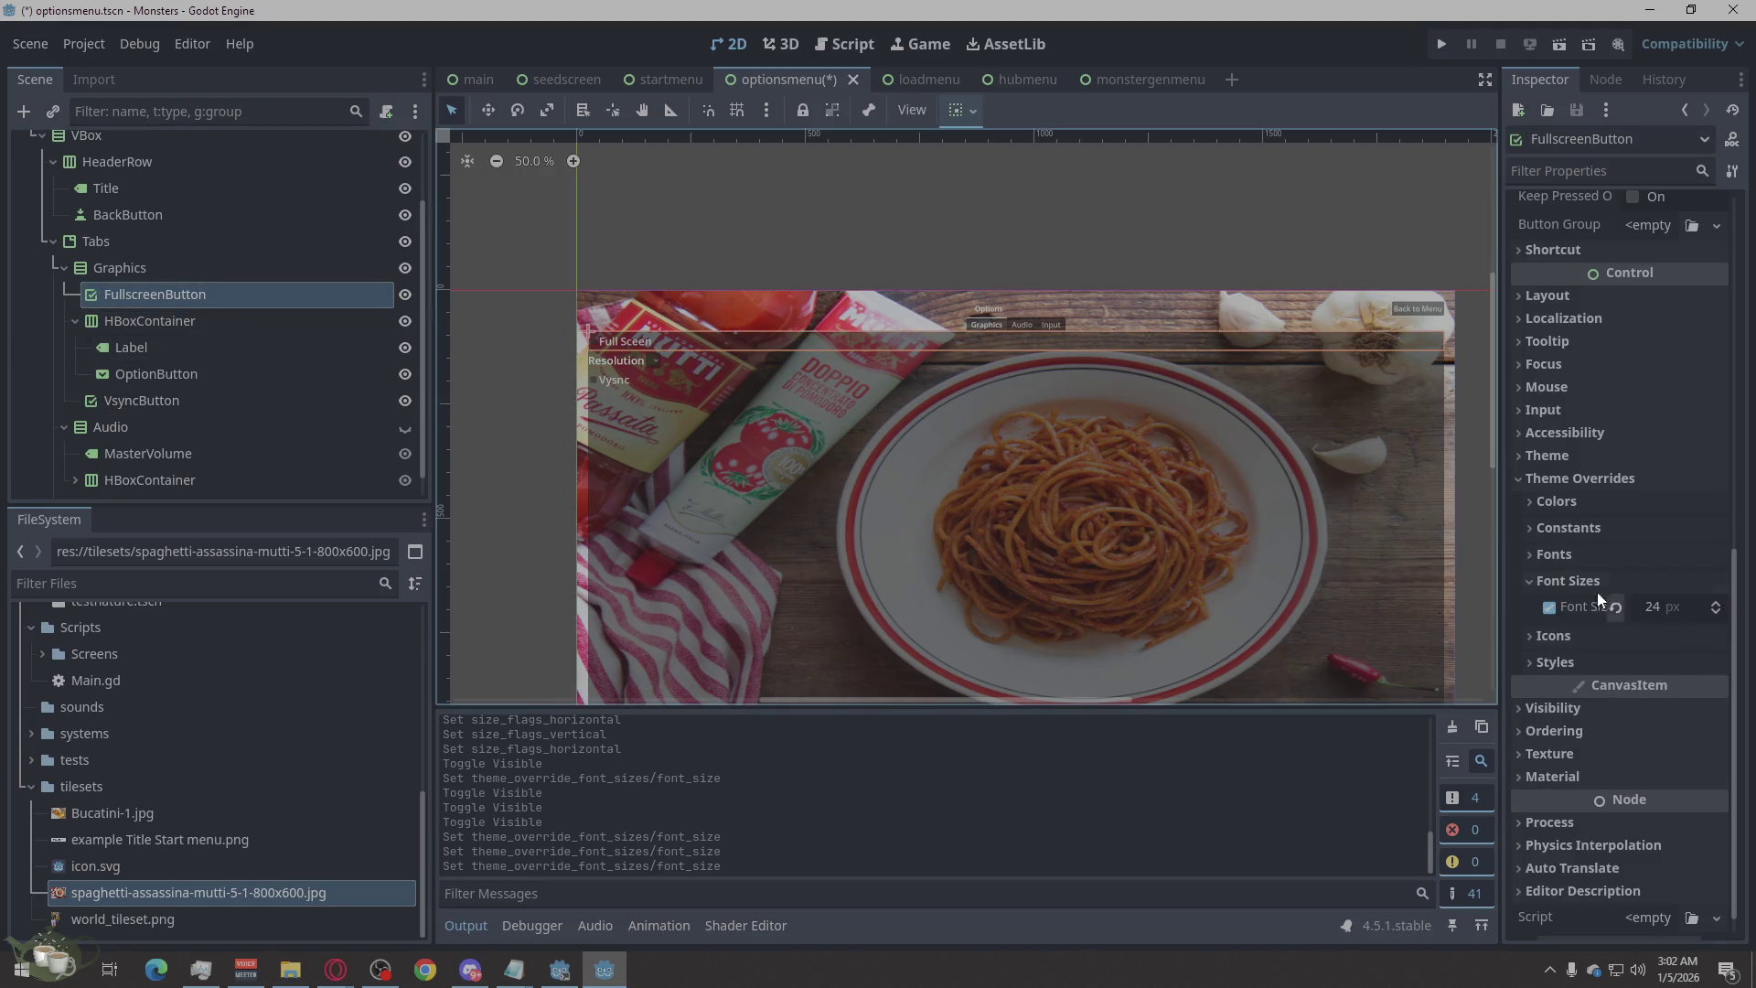
{"action": "scroll", "coordinate": [1543, 570], "scroll_direction": "up", "scroll_amount": 5}
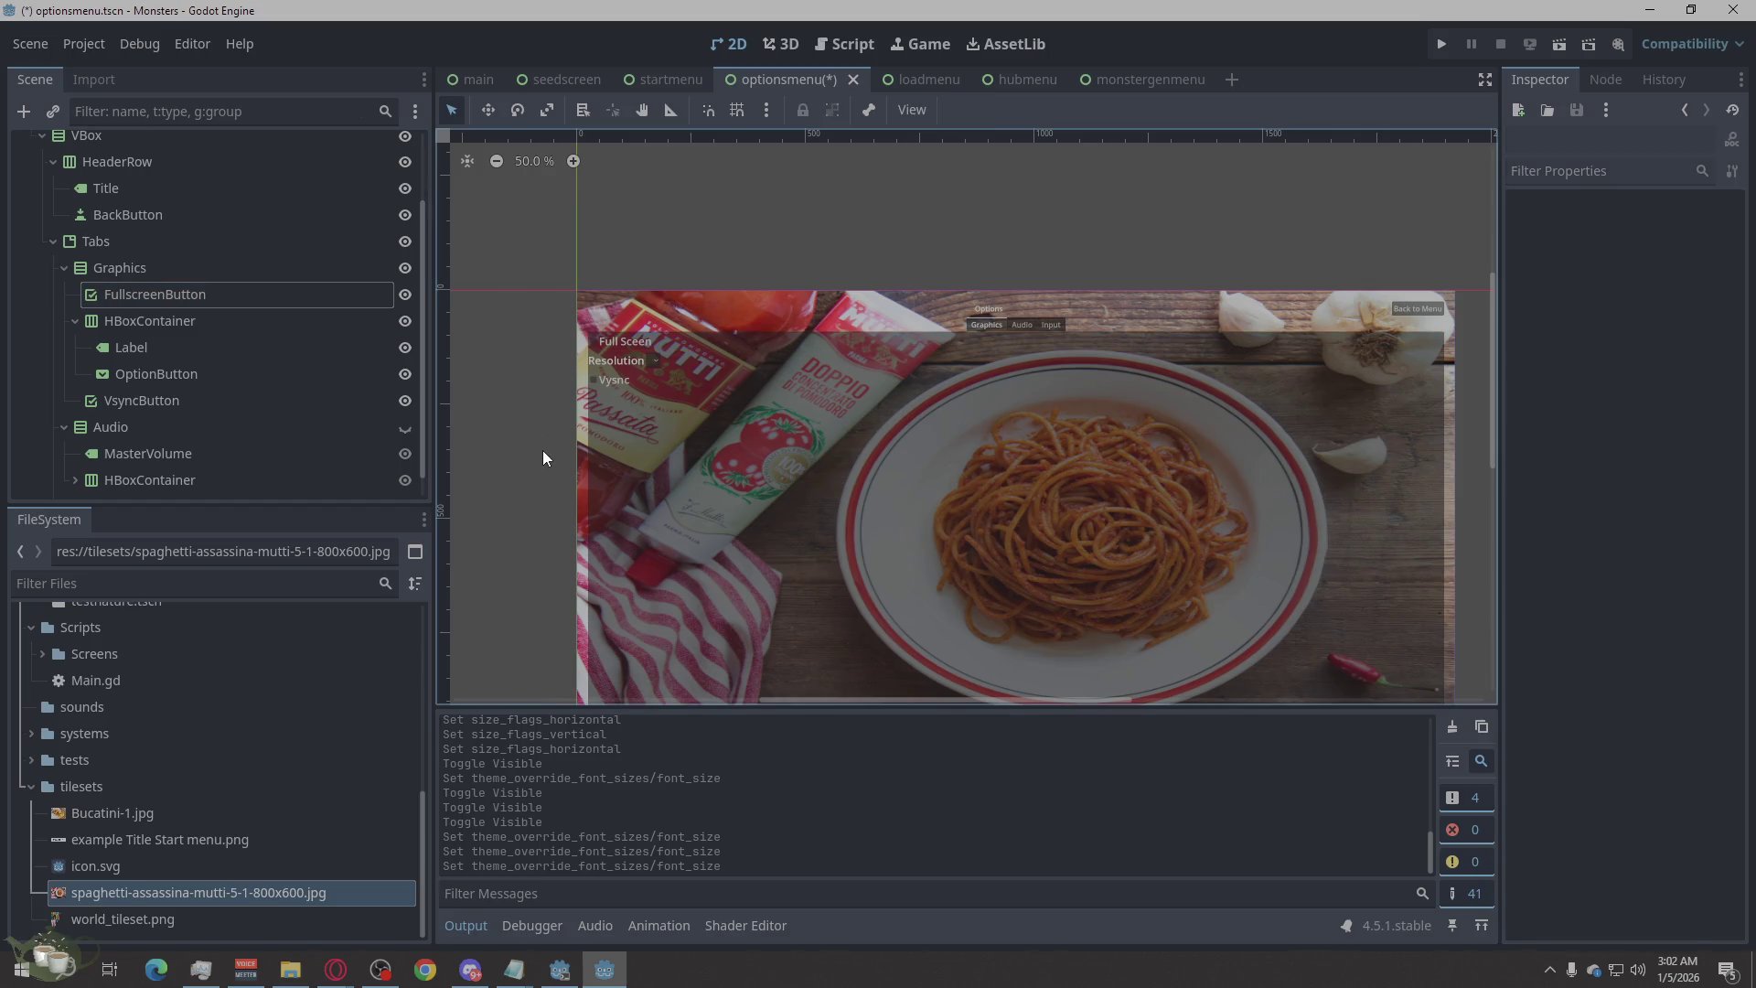
{"action": "left_click", "coordinate": [169, 289]}
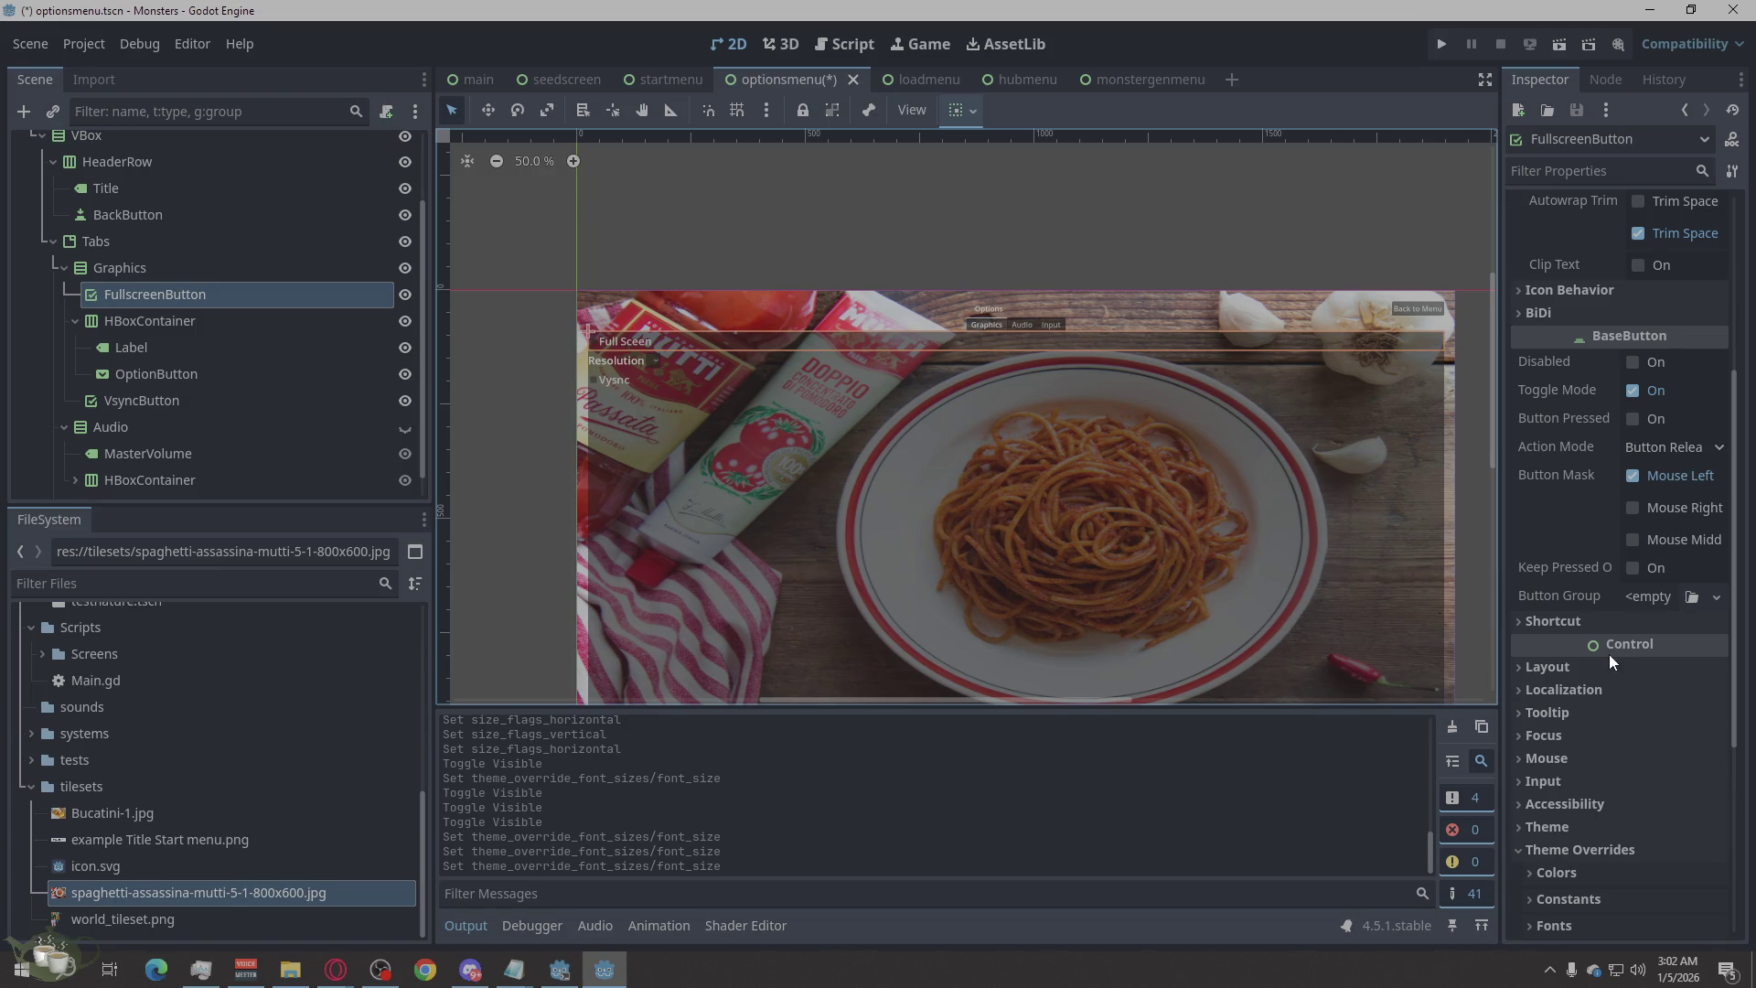
{"action": "scroll", "coordinate": [1613, 484], "scroll_direction": "up", "scroll_amount": 2}
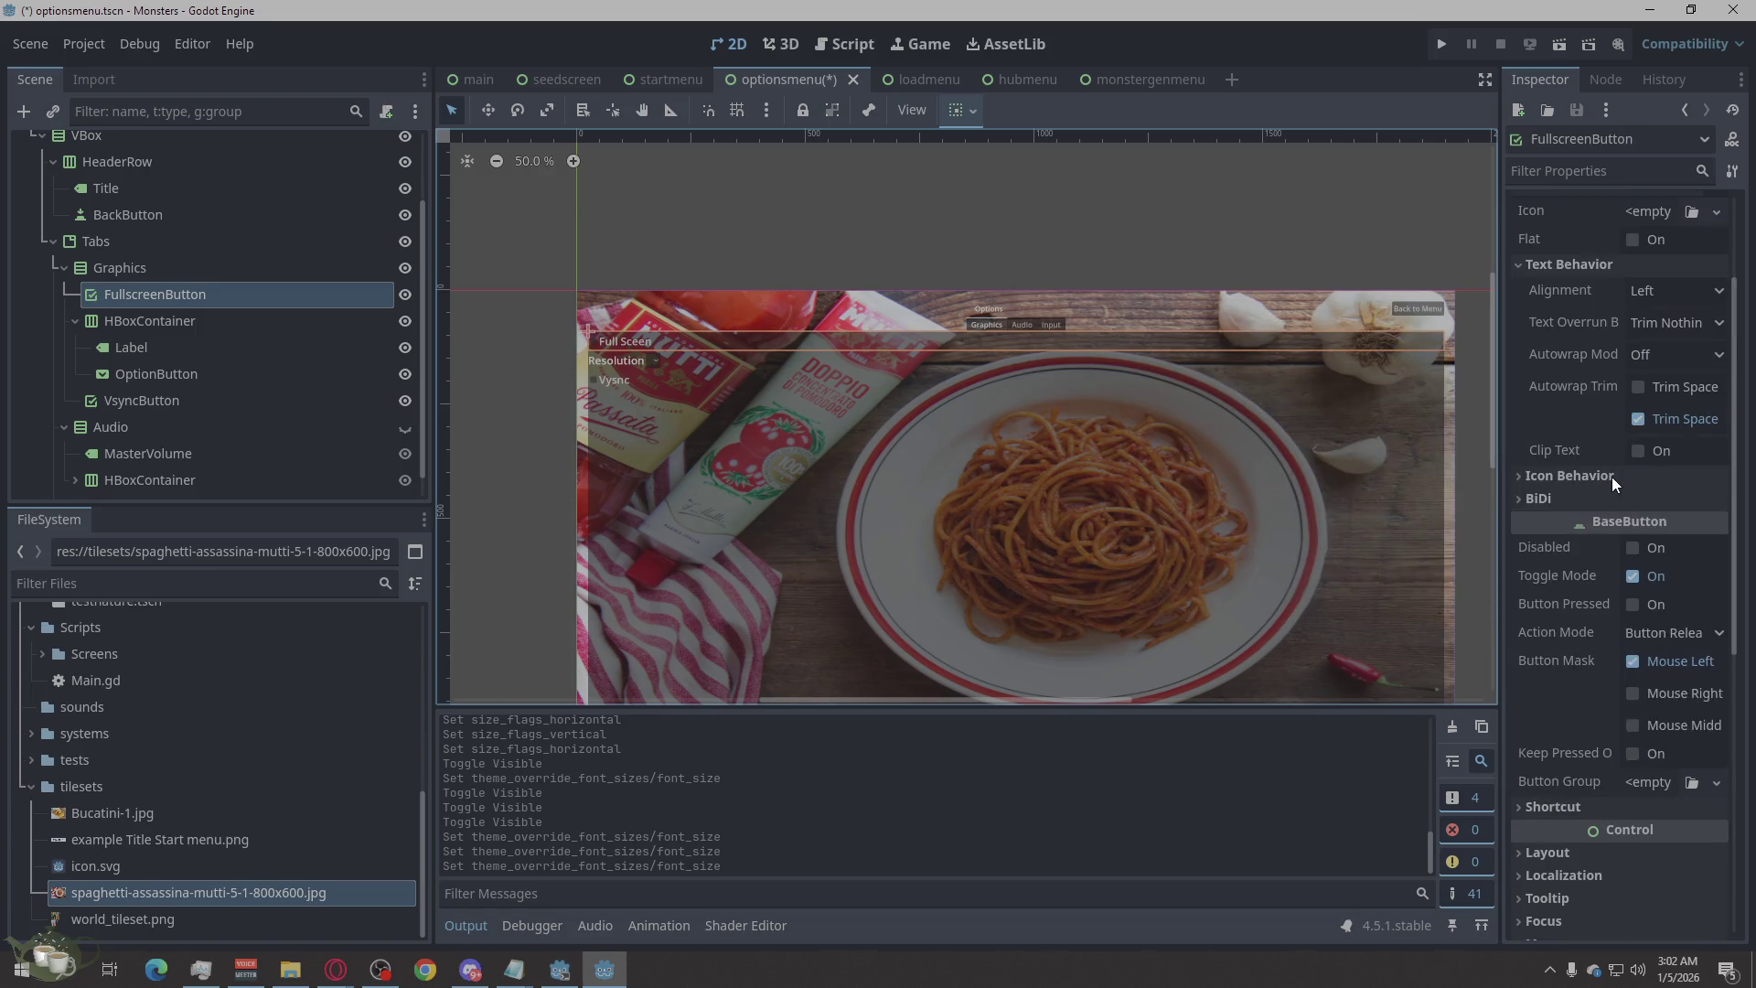
{"action": "scroll", "coordinate": [1610, 476], "scroll_direction": "up", "scroll_amount": 2}
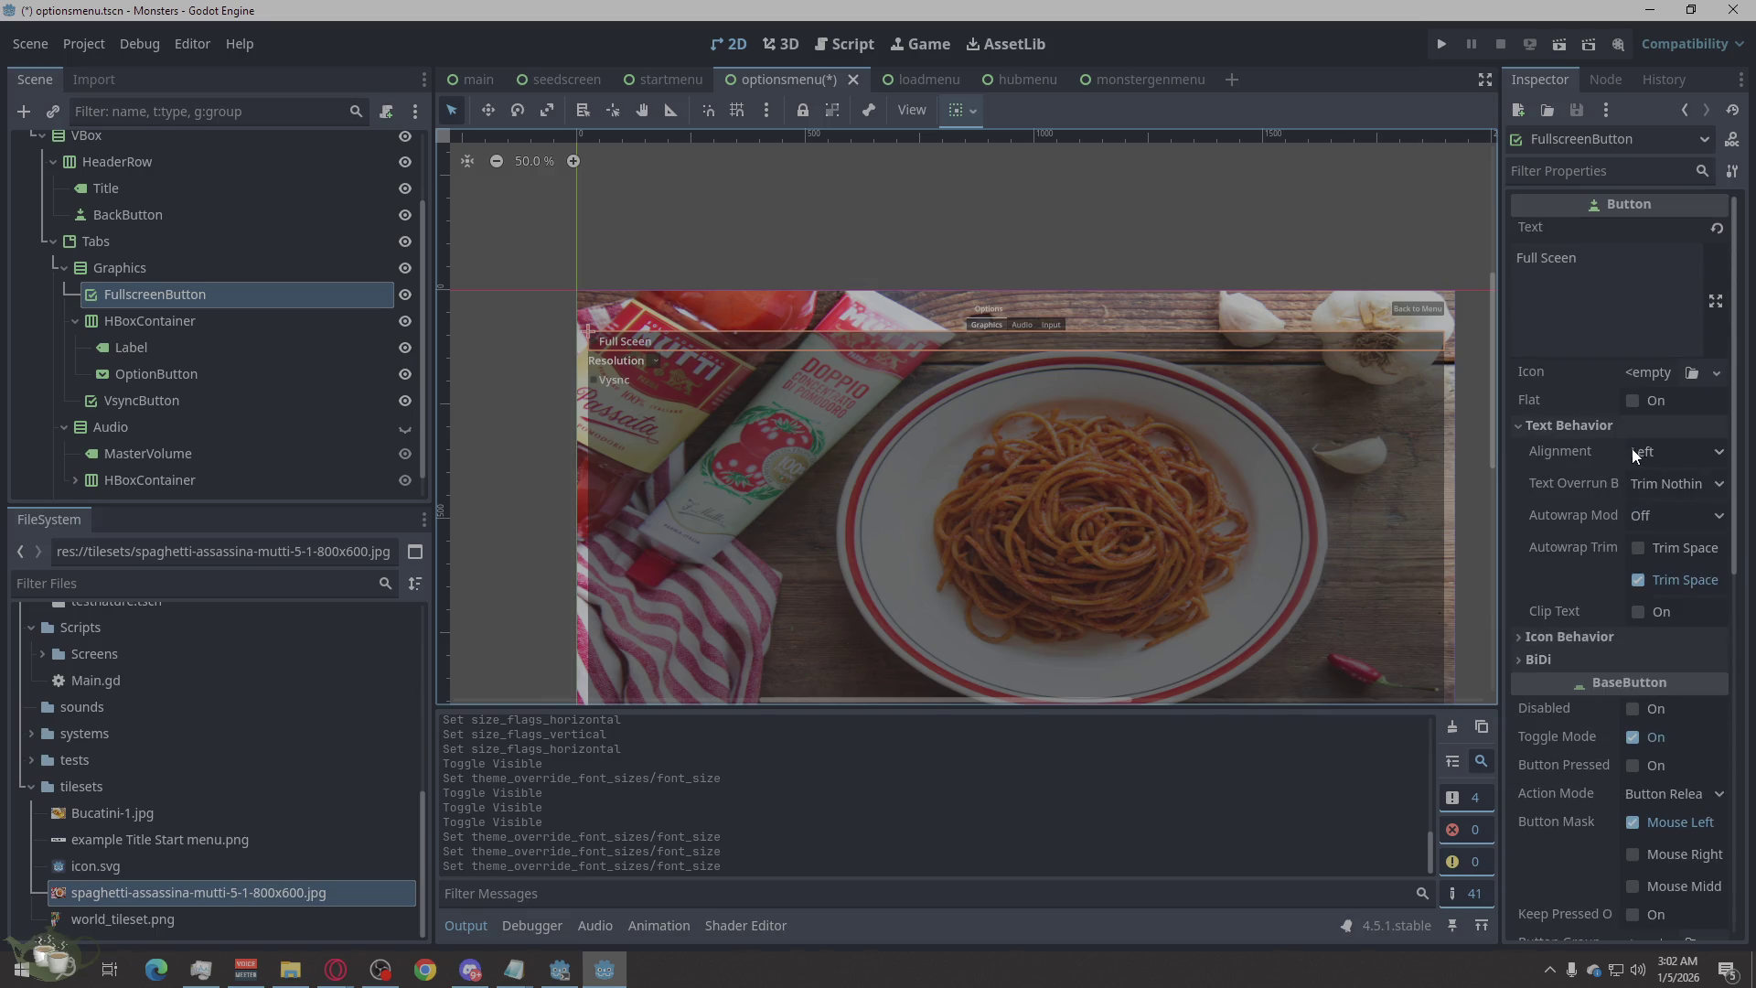
{"action": "left_click", "coordinate": [1643, 447]}
{"action": "left_click", "coordinate": [1658, 509]}
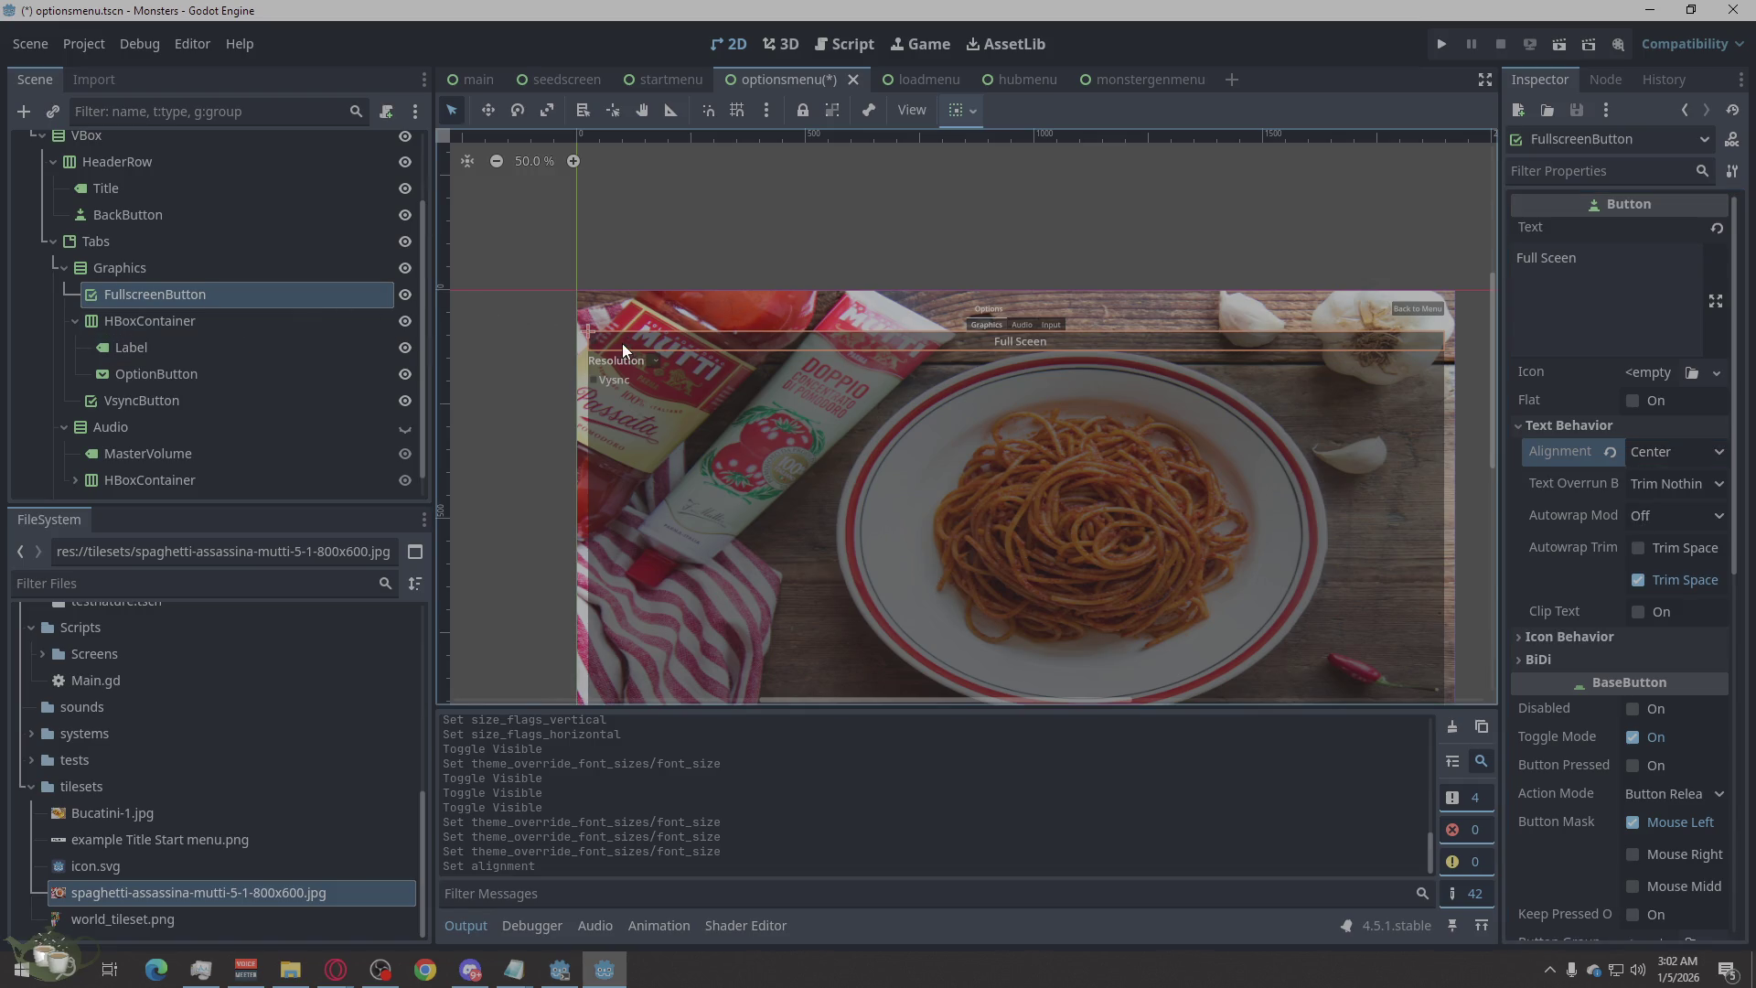
{"action": "left_click", "coordinate": [1698, 454]}
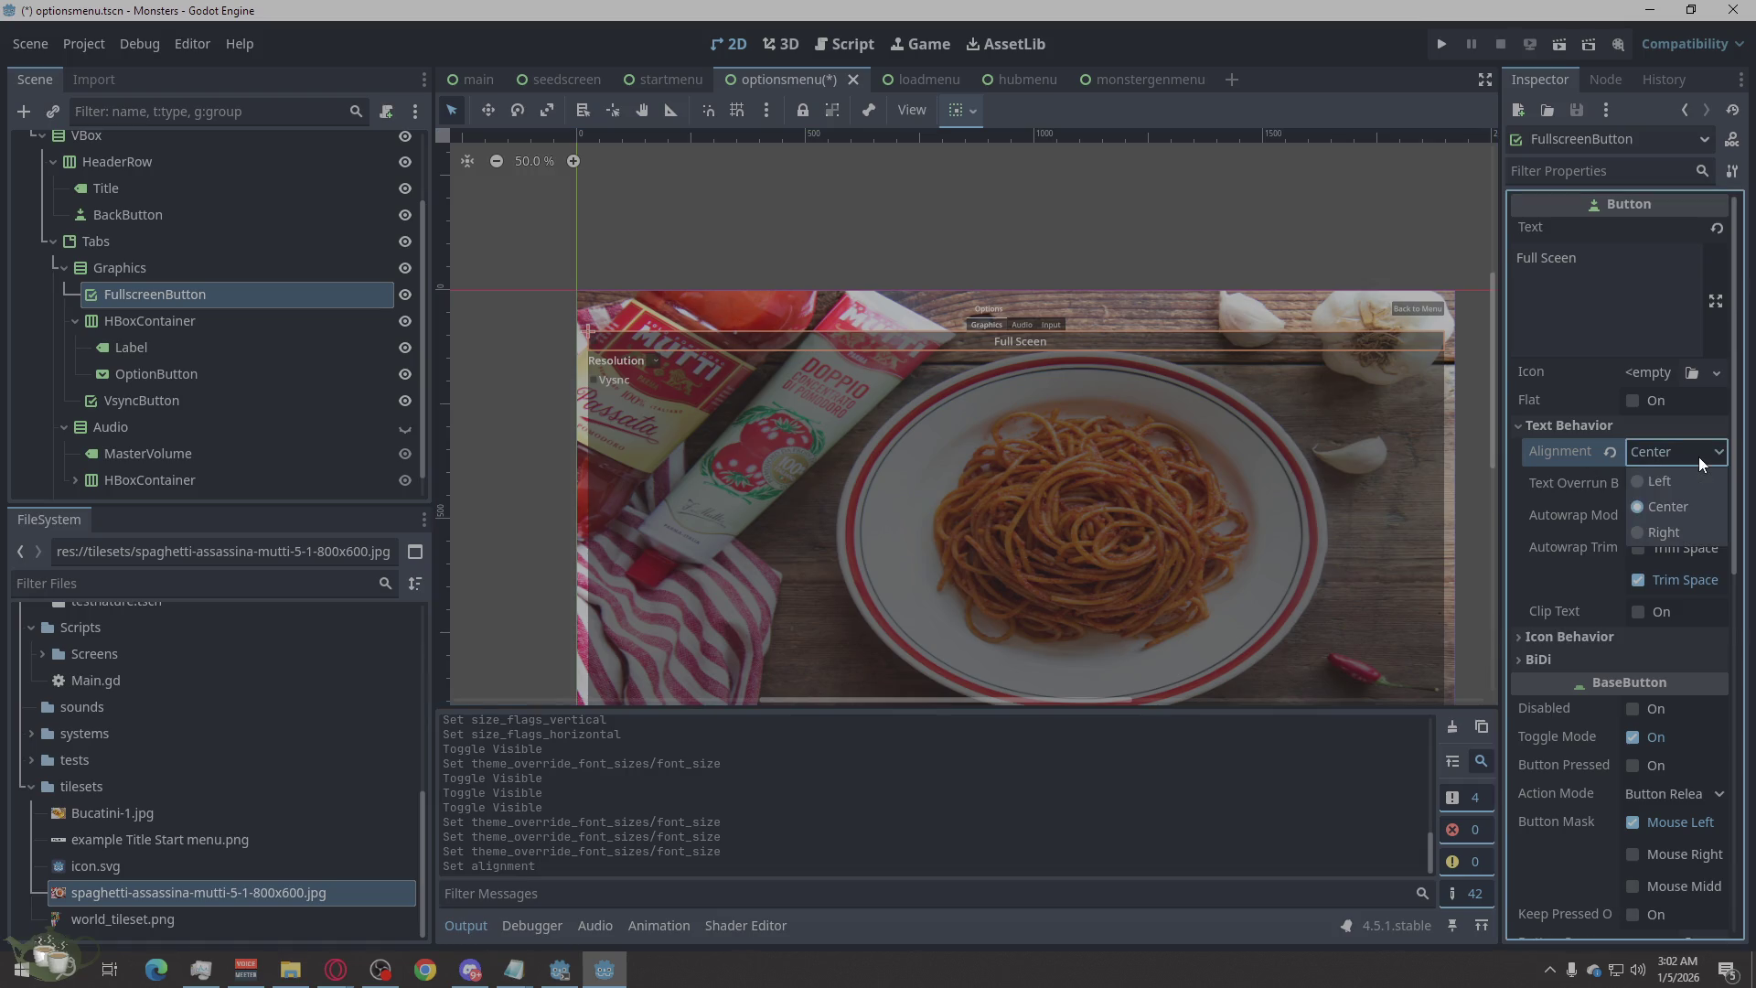
{"action": "left_click", "coordinate": [1704, 481]}
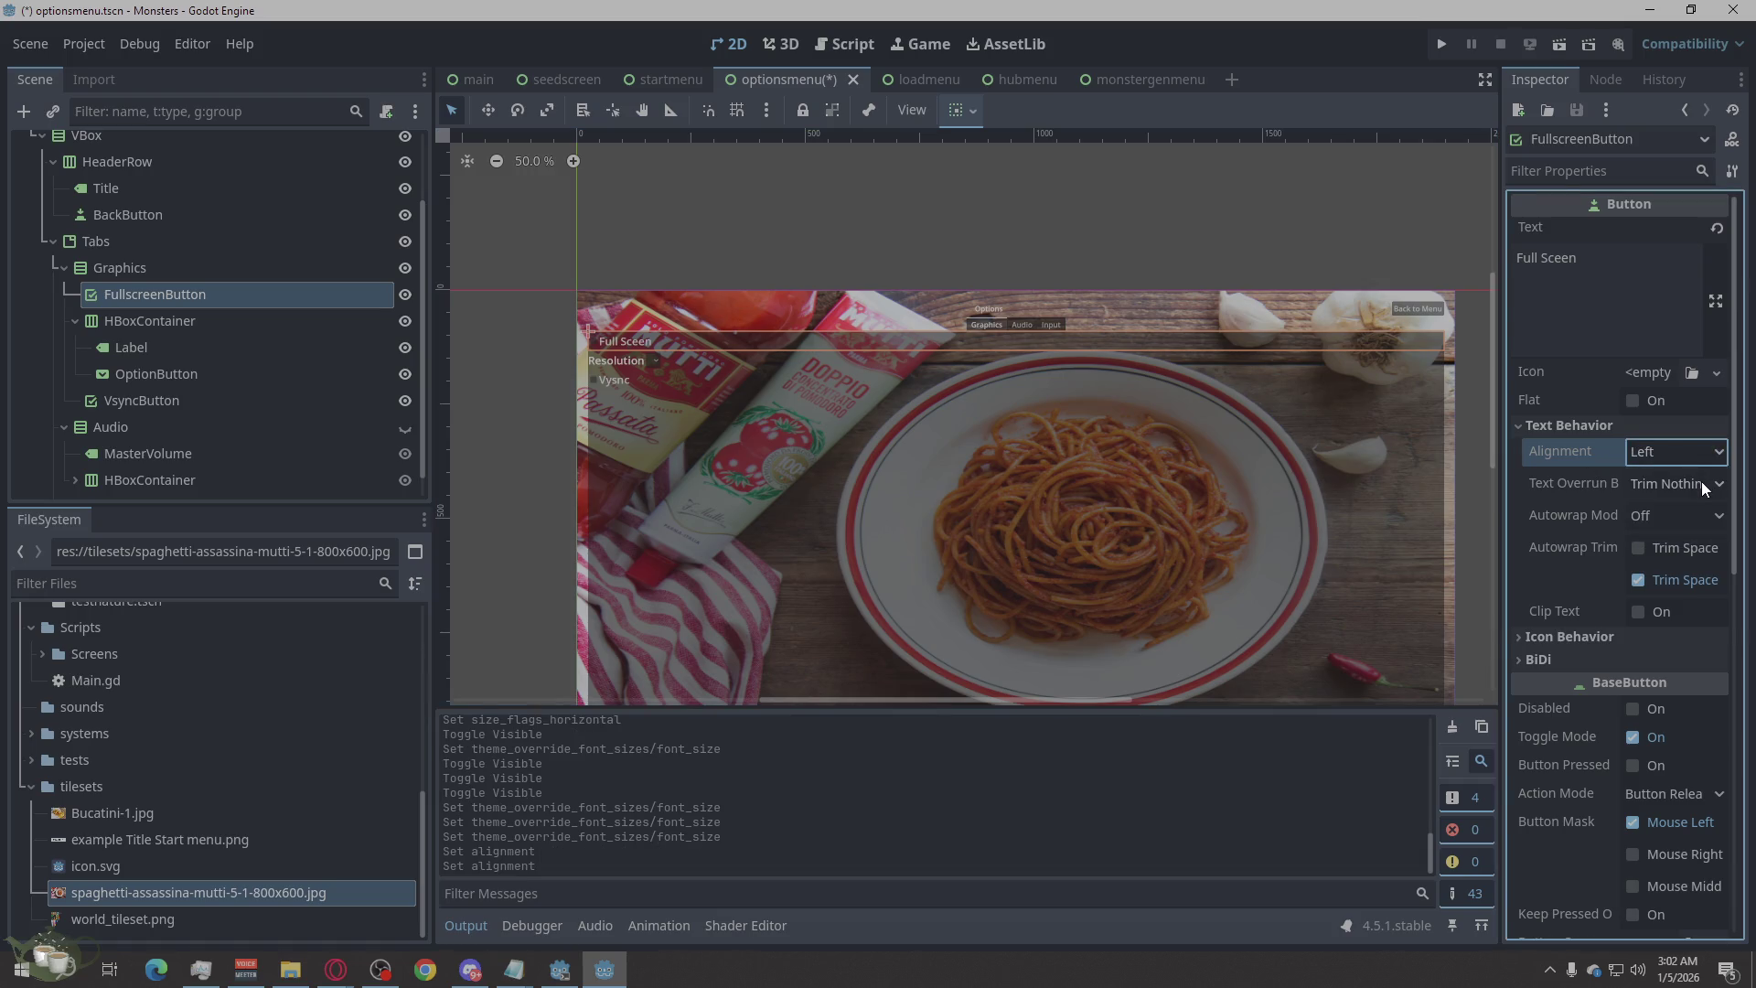
Set the Full Sceen text alignment back to Center.
{"action": "scroll", "coordinate": [1243, 292], "scroll_direction": "up", "scroll_amount": 1}
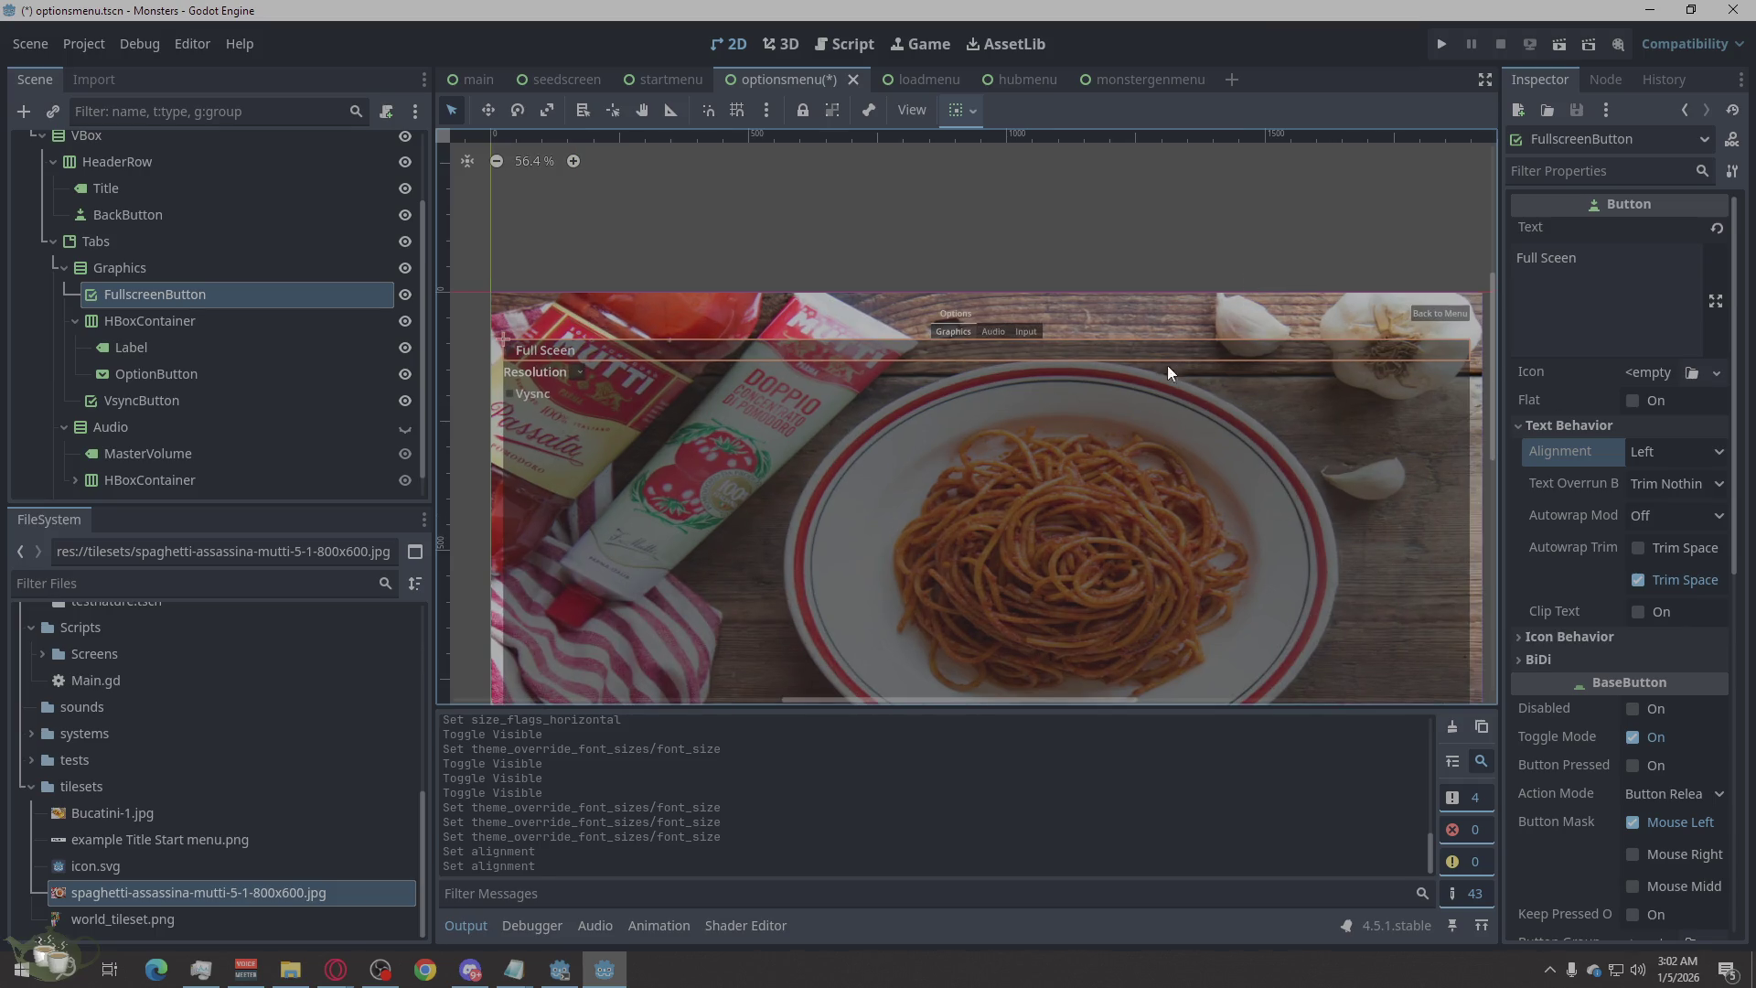
{"action": "scroll", "coordinate": [1133, 402], "scroll_direction": "left", "scroll_amount": 3}
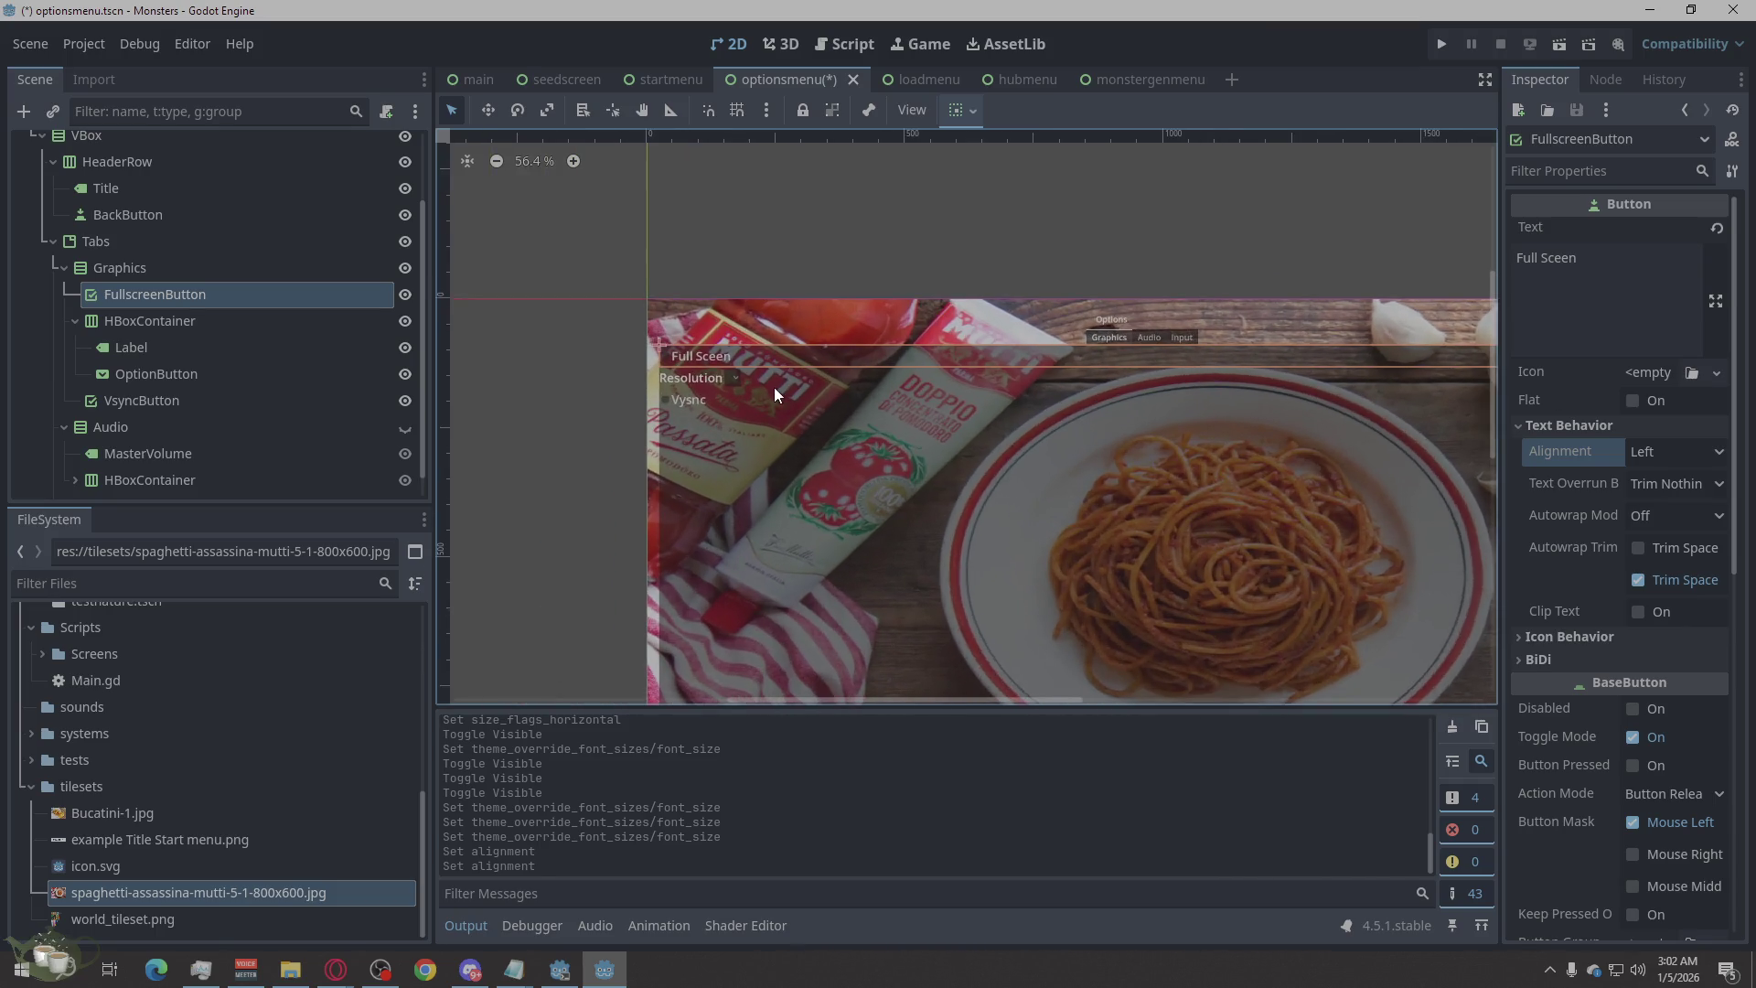
{"action": "scroll", "coordinate": [774, 387], "scroll_direction": "up", "scroll_amount": 2}
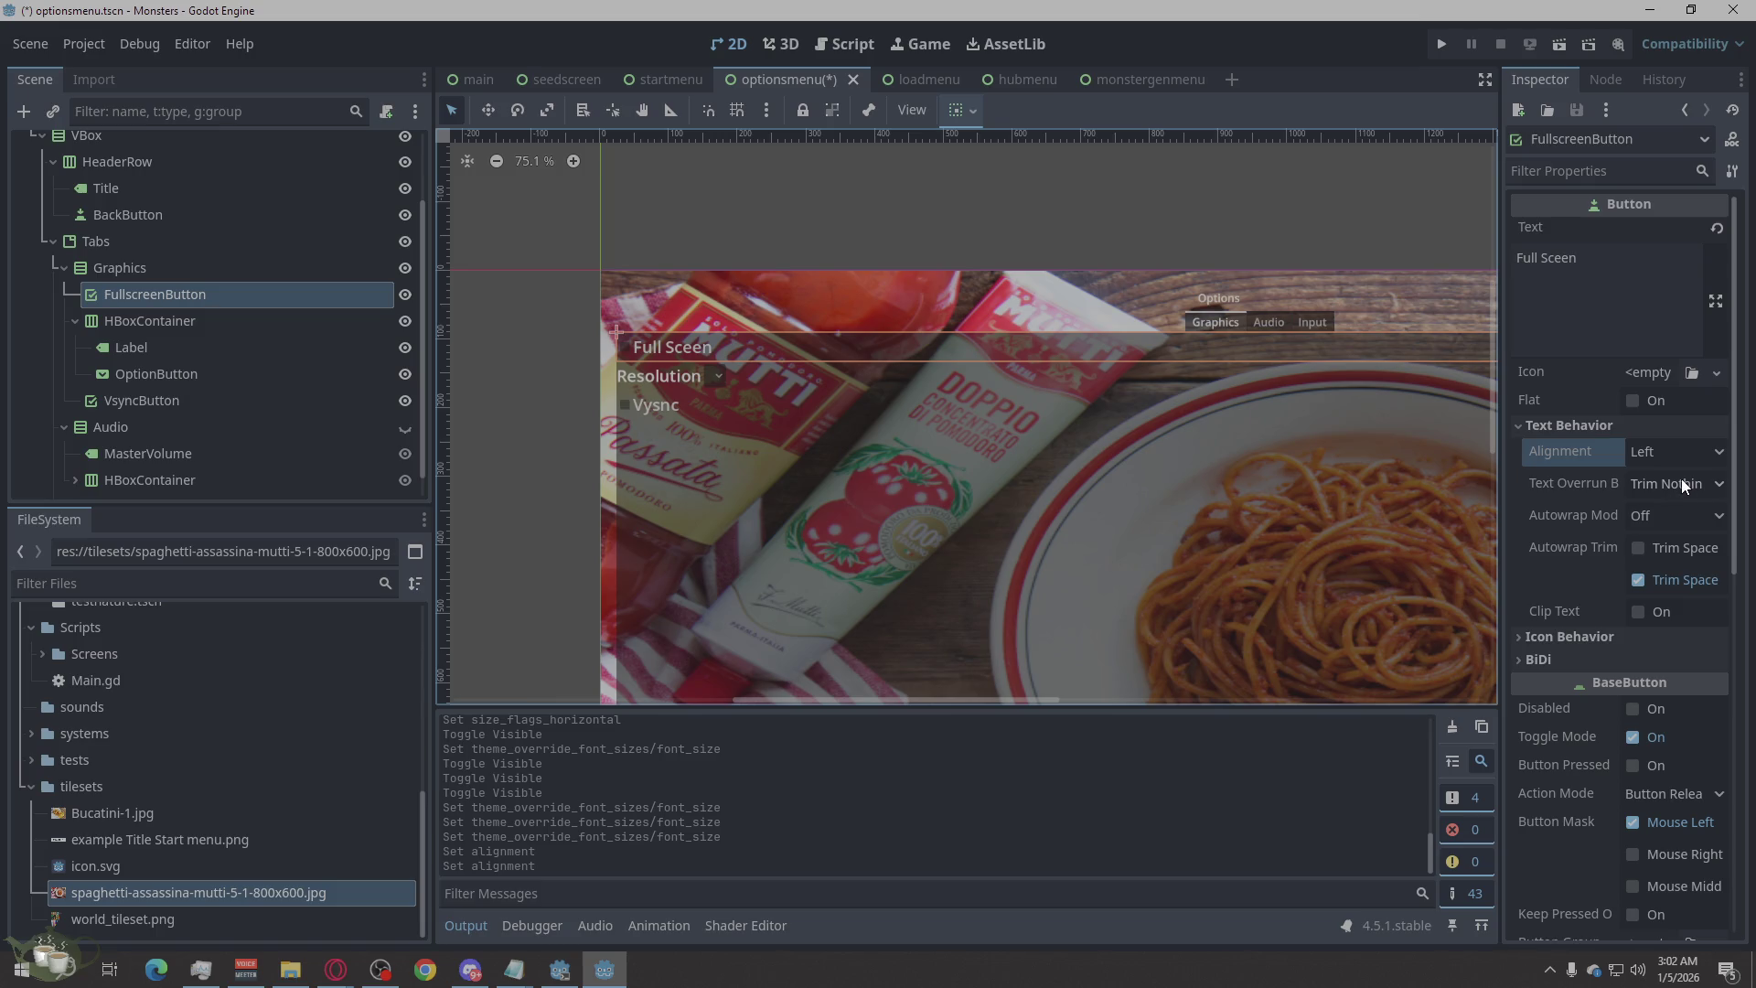
{"action": "left_click", "coordinate": [1690, 455]}
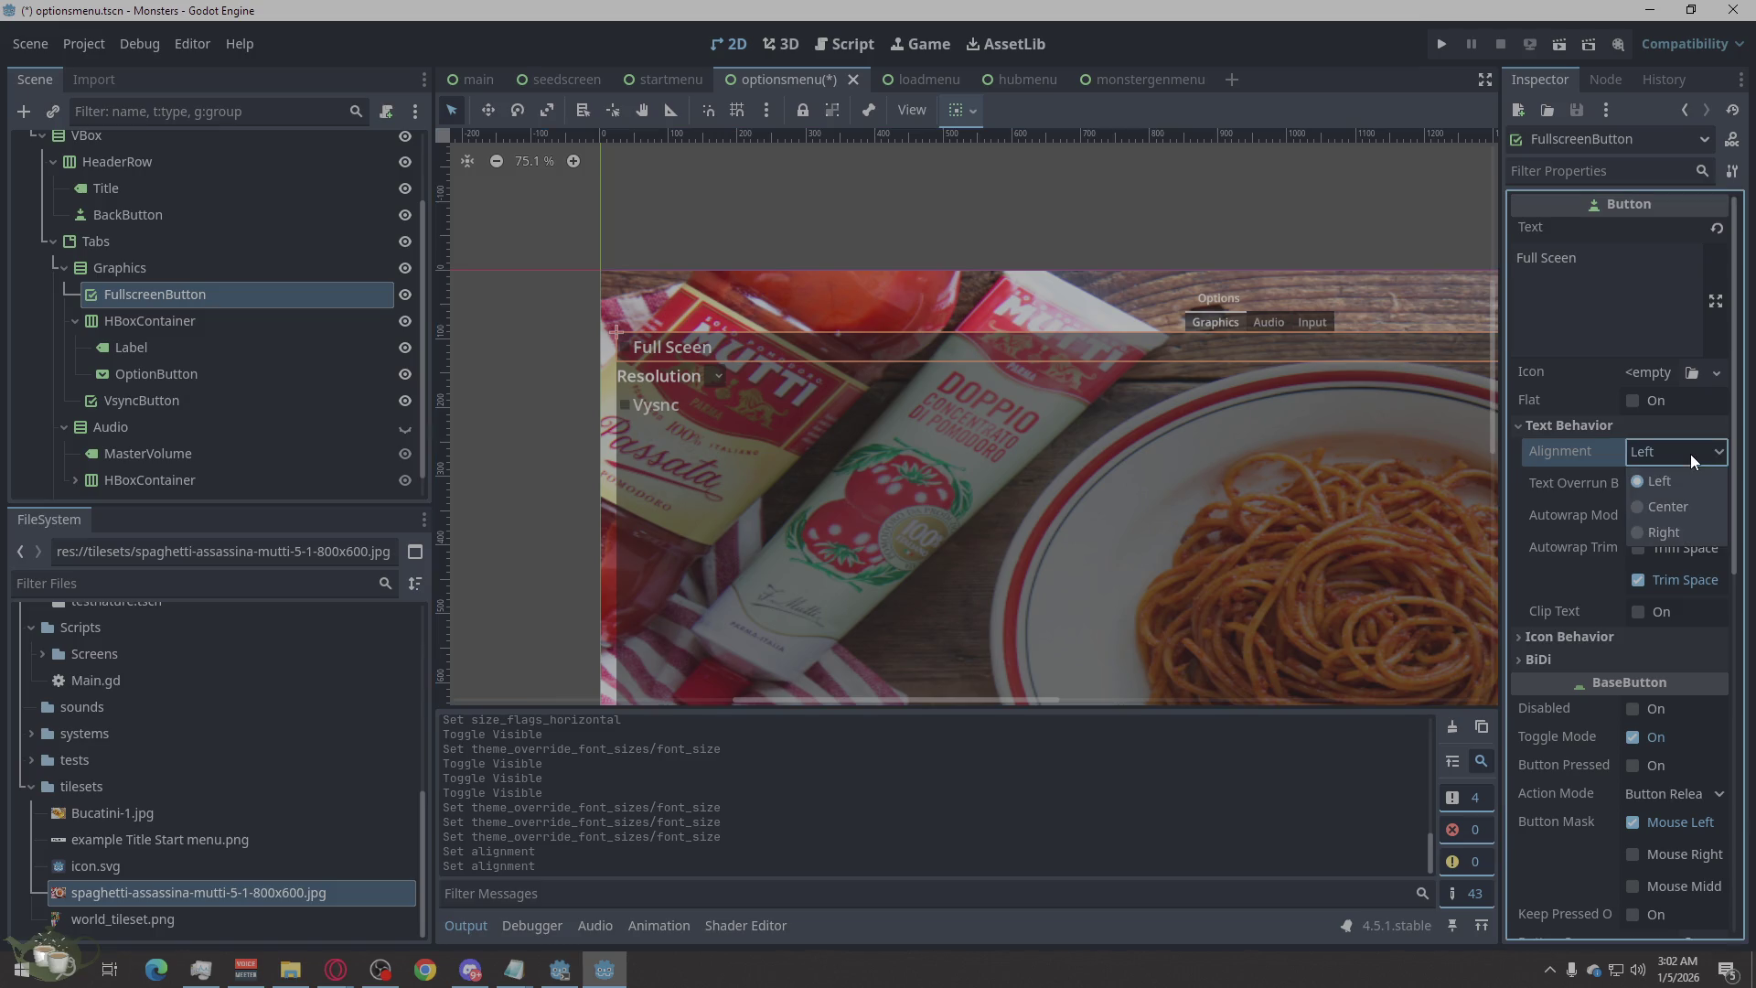
{"action": "left_click", "coordinate": [1672, 508]}
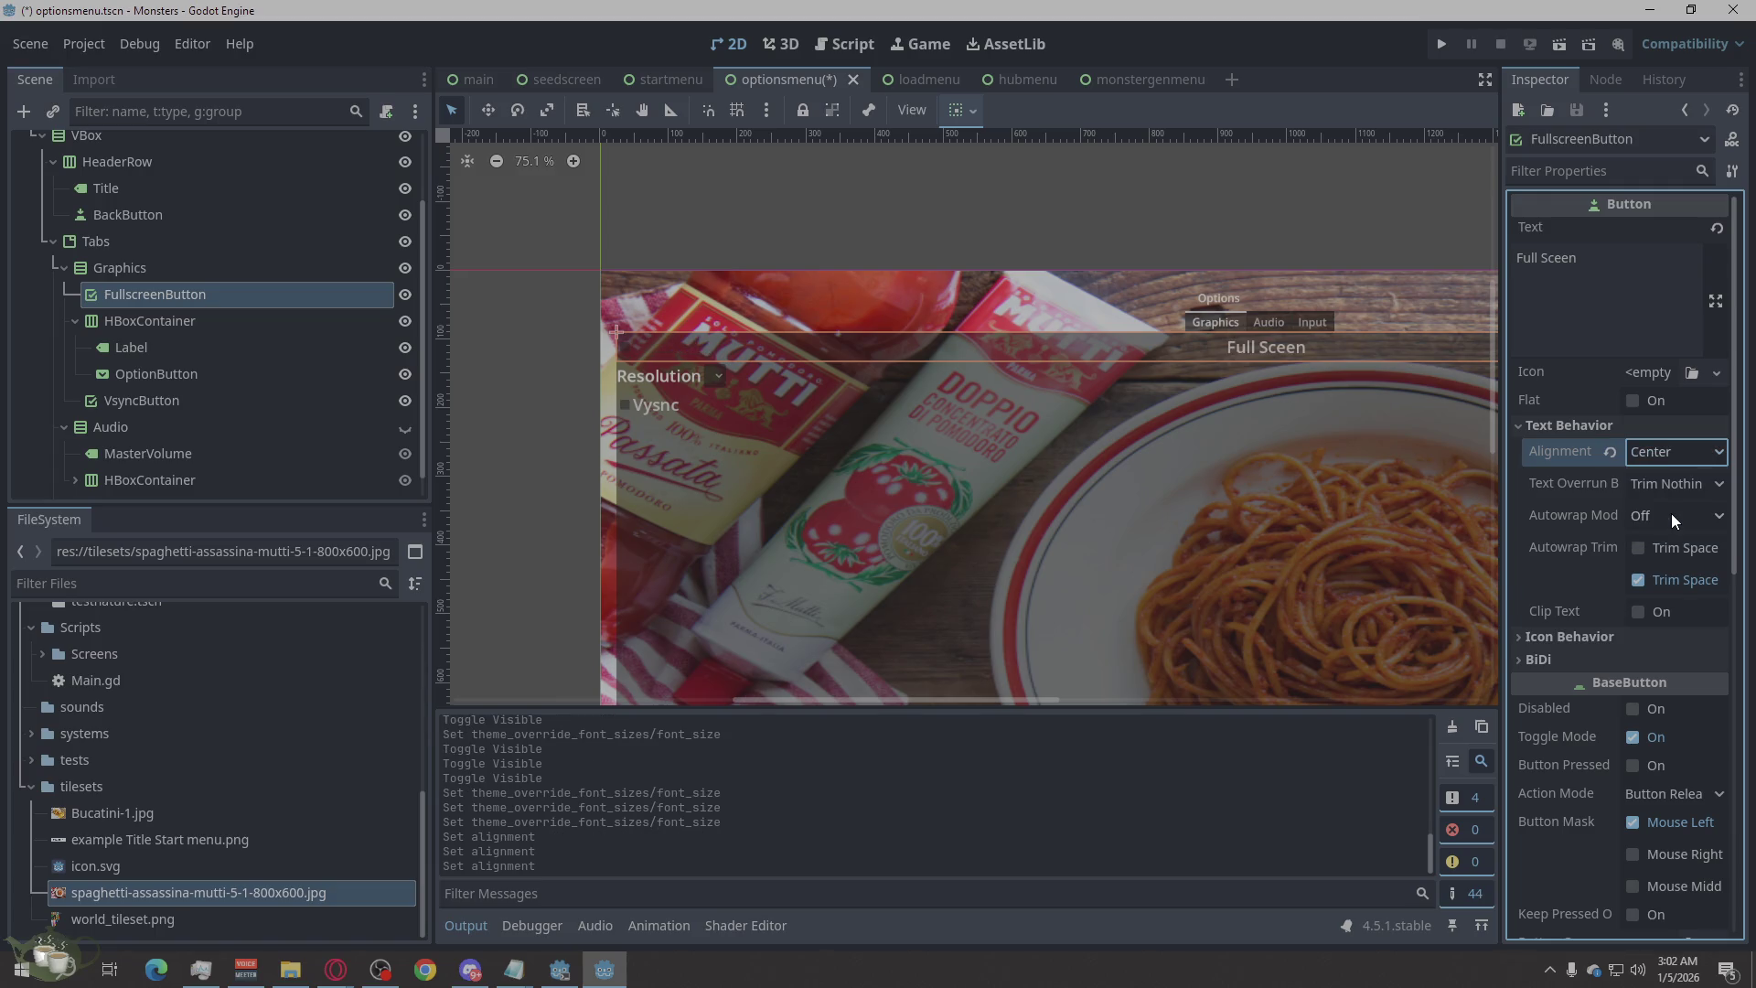
{"action": "scroll", "coordinate": [687, 375], "scroll_direction": "up", "scroll_amount": 3}
{"action": "scroll", "coordinate": [607, 334], "scroll_direction": "up", "scroll_amount": 8}
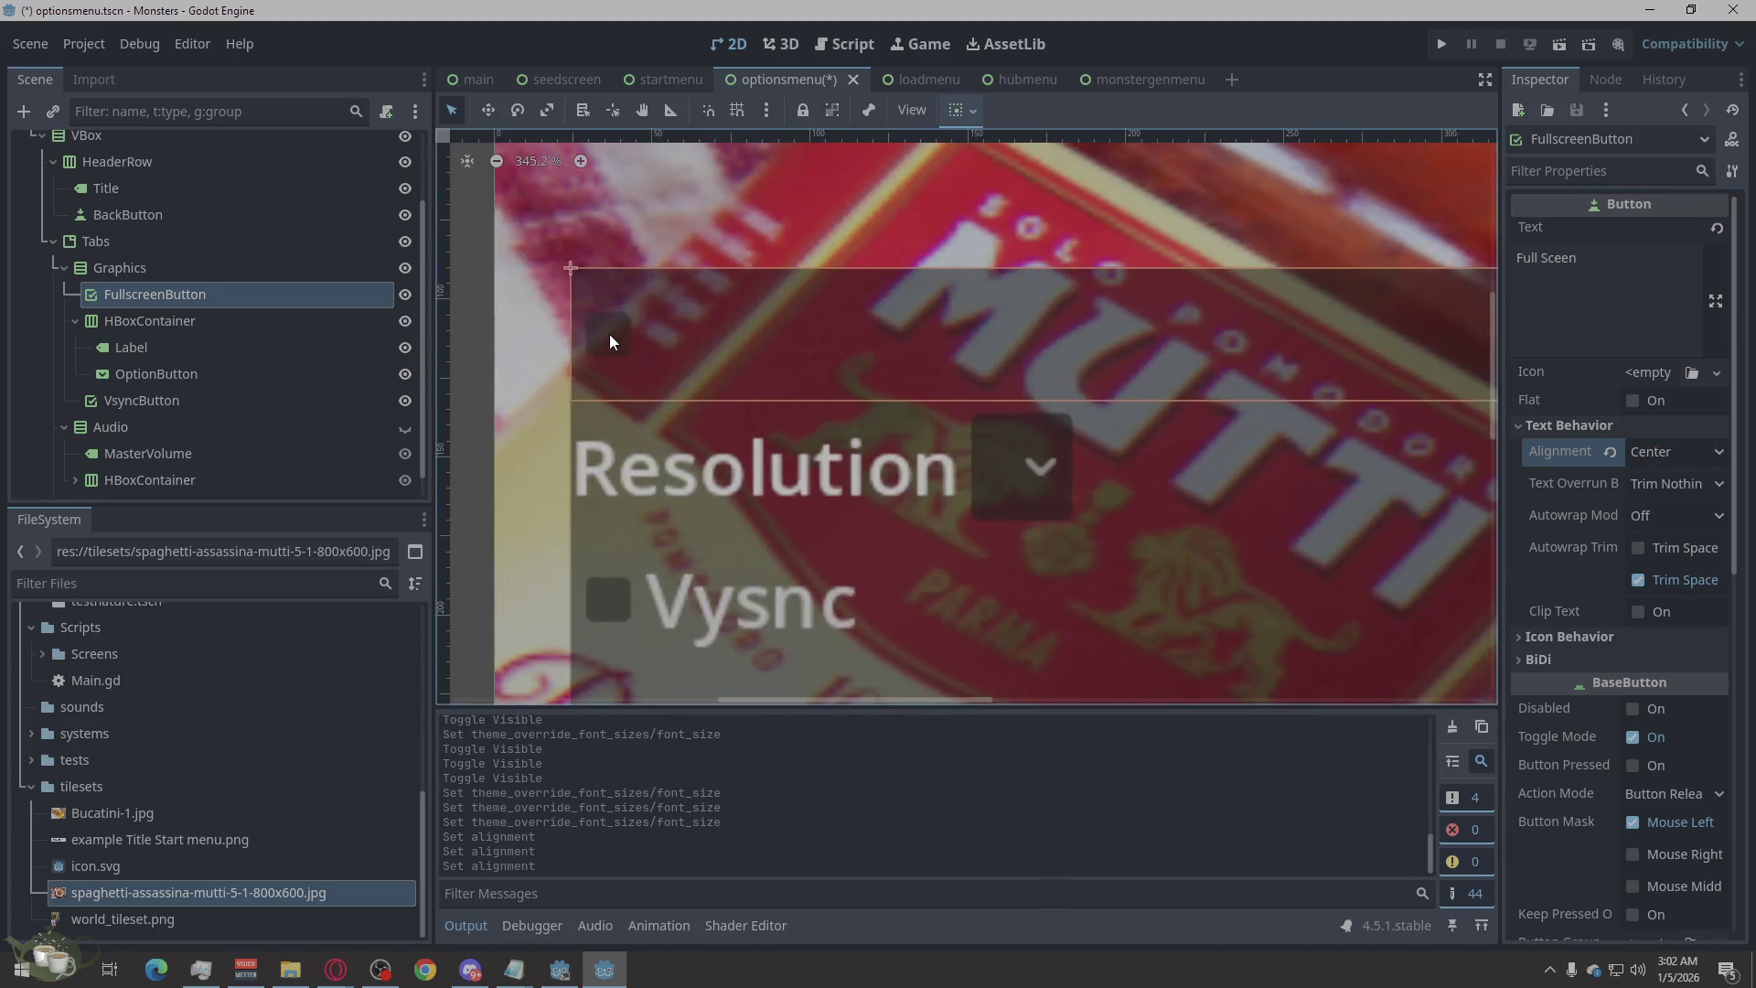
{"action": "scroll", "coordinate": [593, 357], "scroll_direction": "down", "scroll_amount": 9}
{"action": "scroll", "coordinate": [594, 356], "scroll_direction": "down", "scroll_amount": 6}
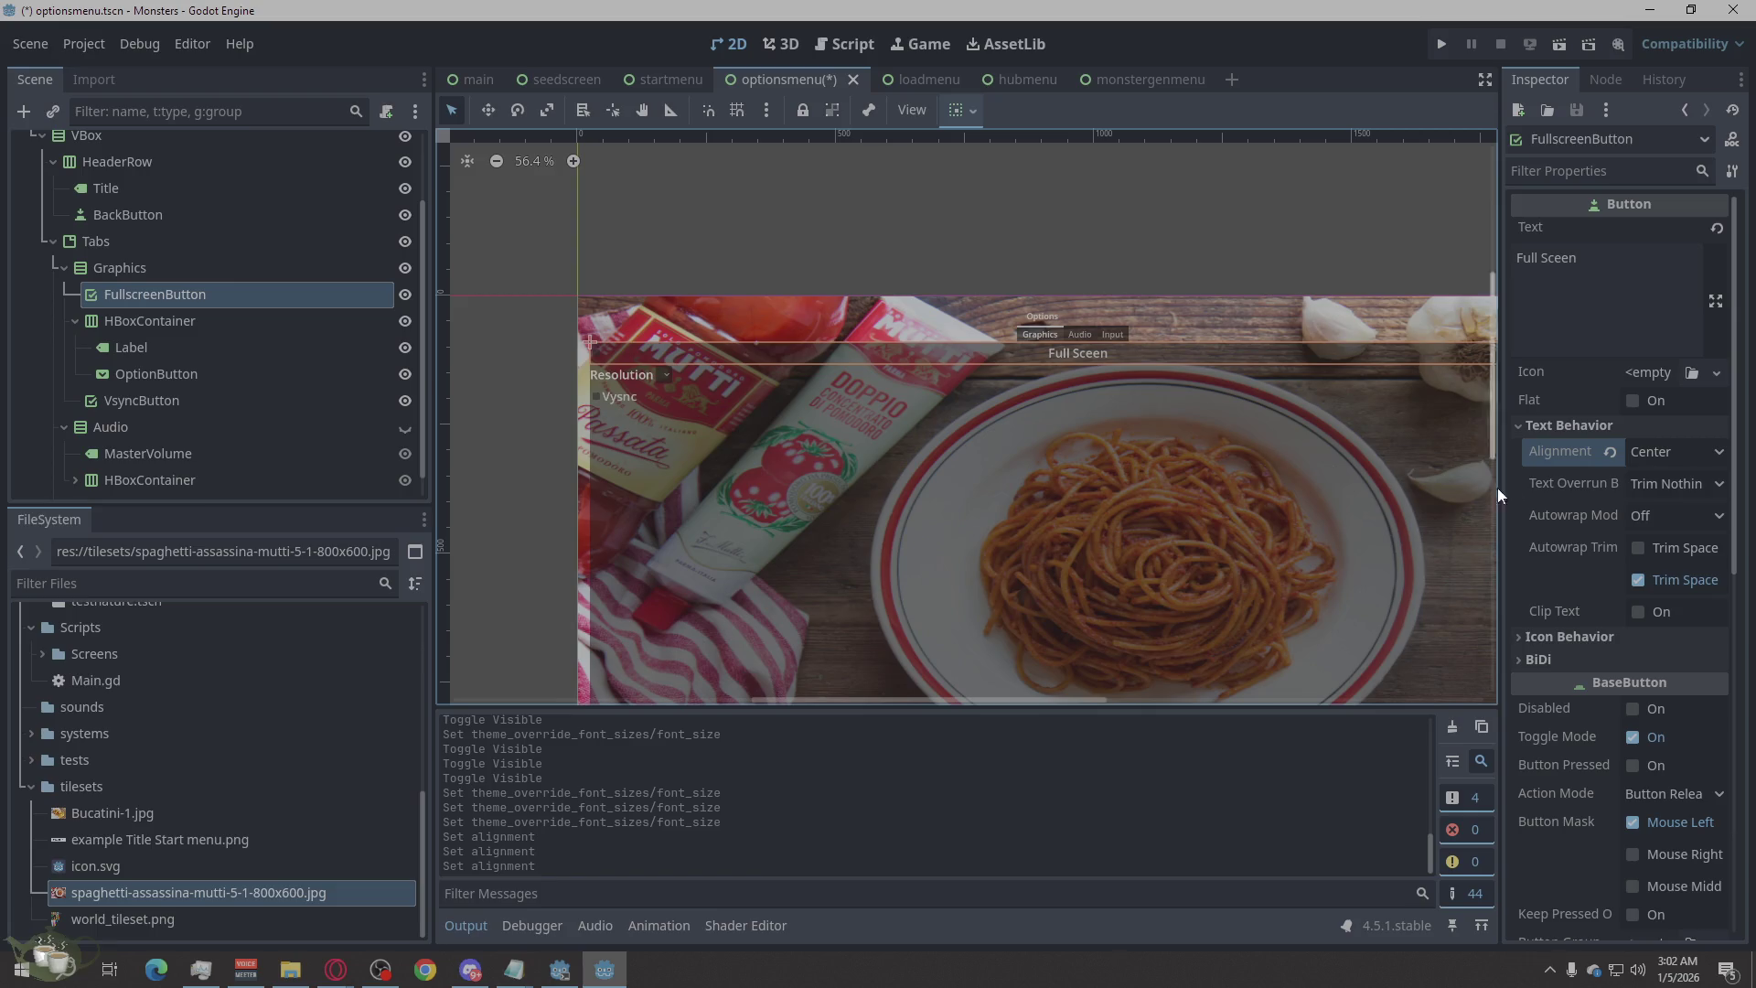
{"action": "left_click", "coordinate": [1642, 485]}
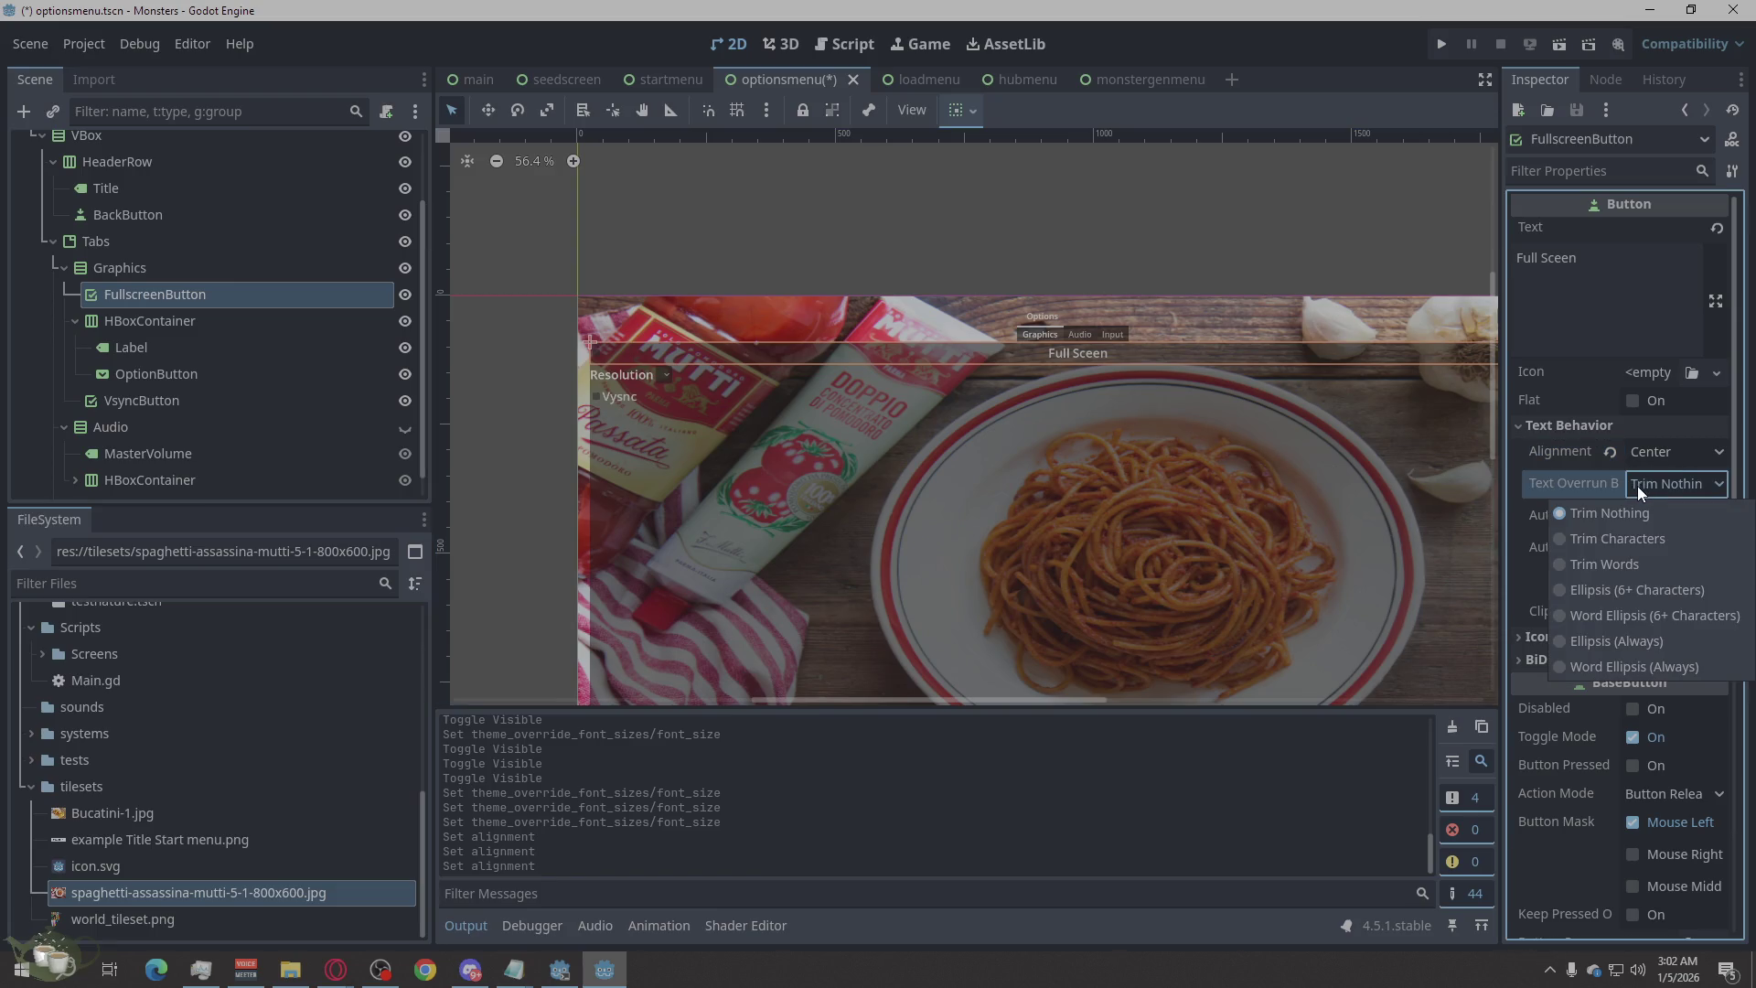
{"action": "left_click", "coordinate": [1635, 488]}
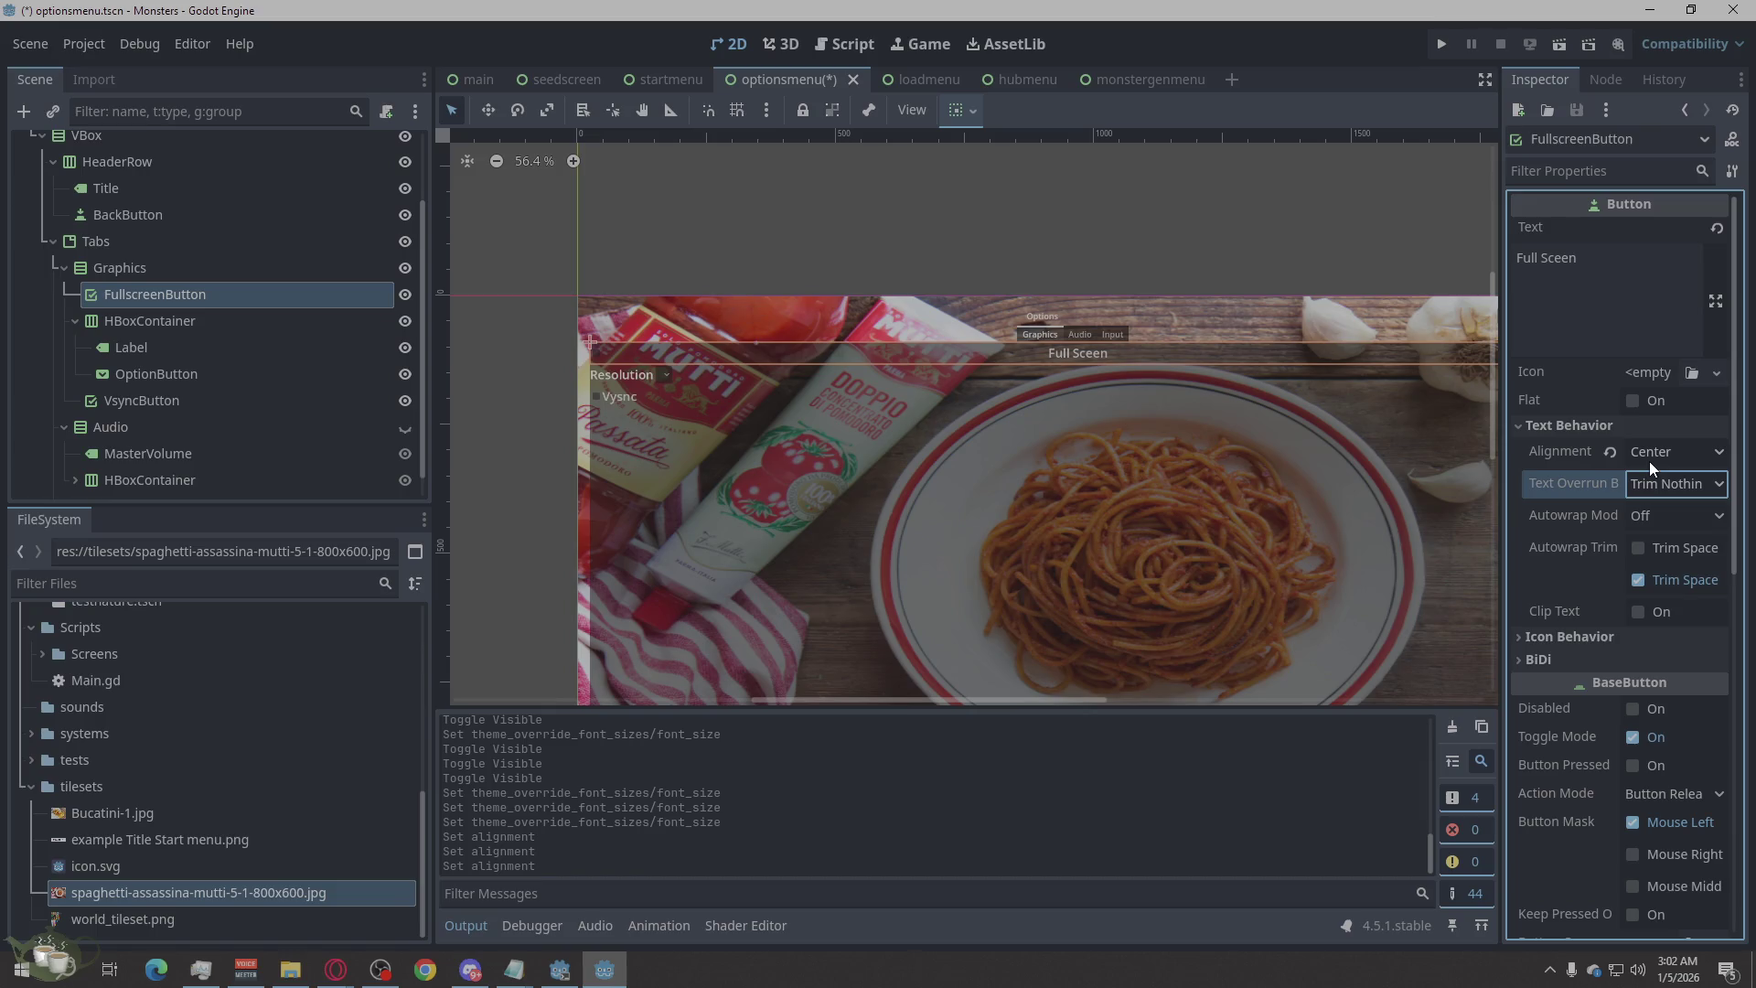
{"action": "left_click", "coordinate": [1651, 523]}
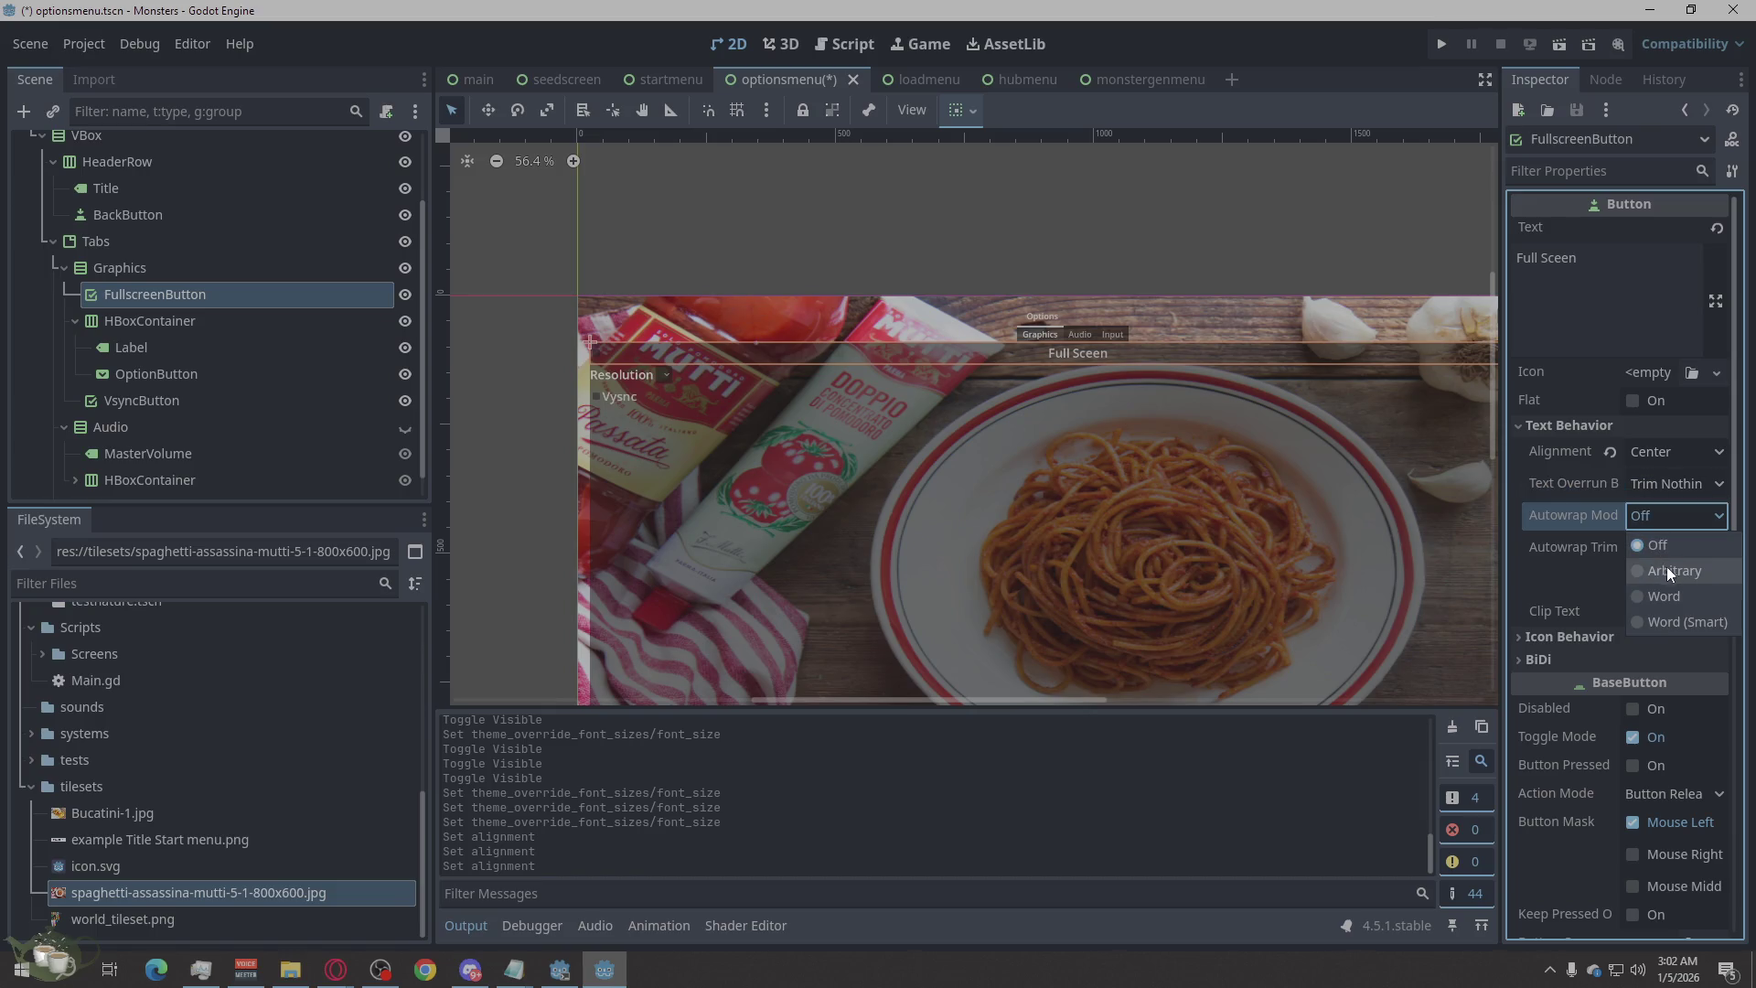
{"action": "left_click", "coordinate": [1671, 600]}
{"action": "left_click", "coordinate": [1677, 528]}
{"action": "left_click", "coordinate": [1668, 547]}
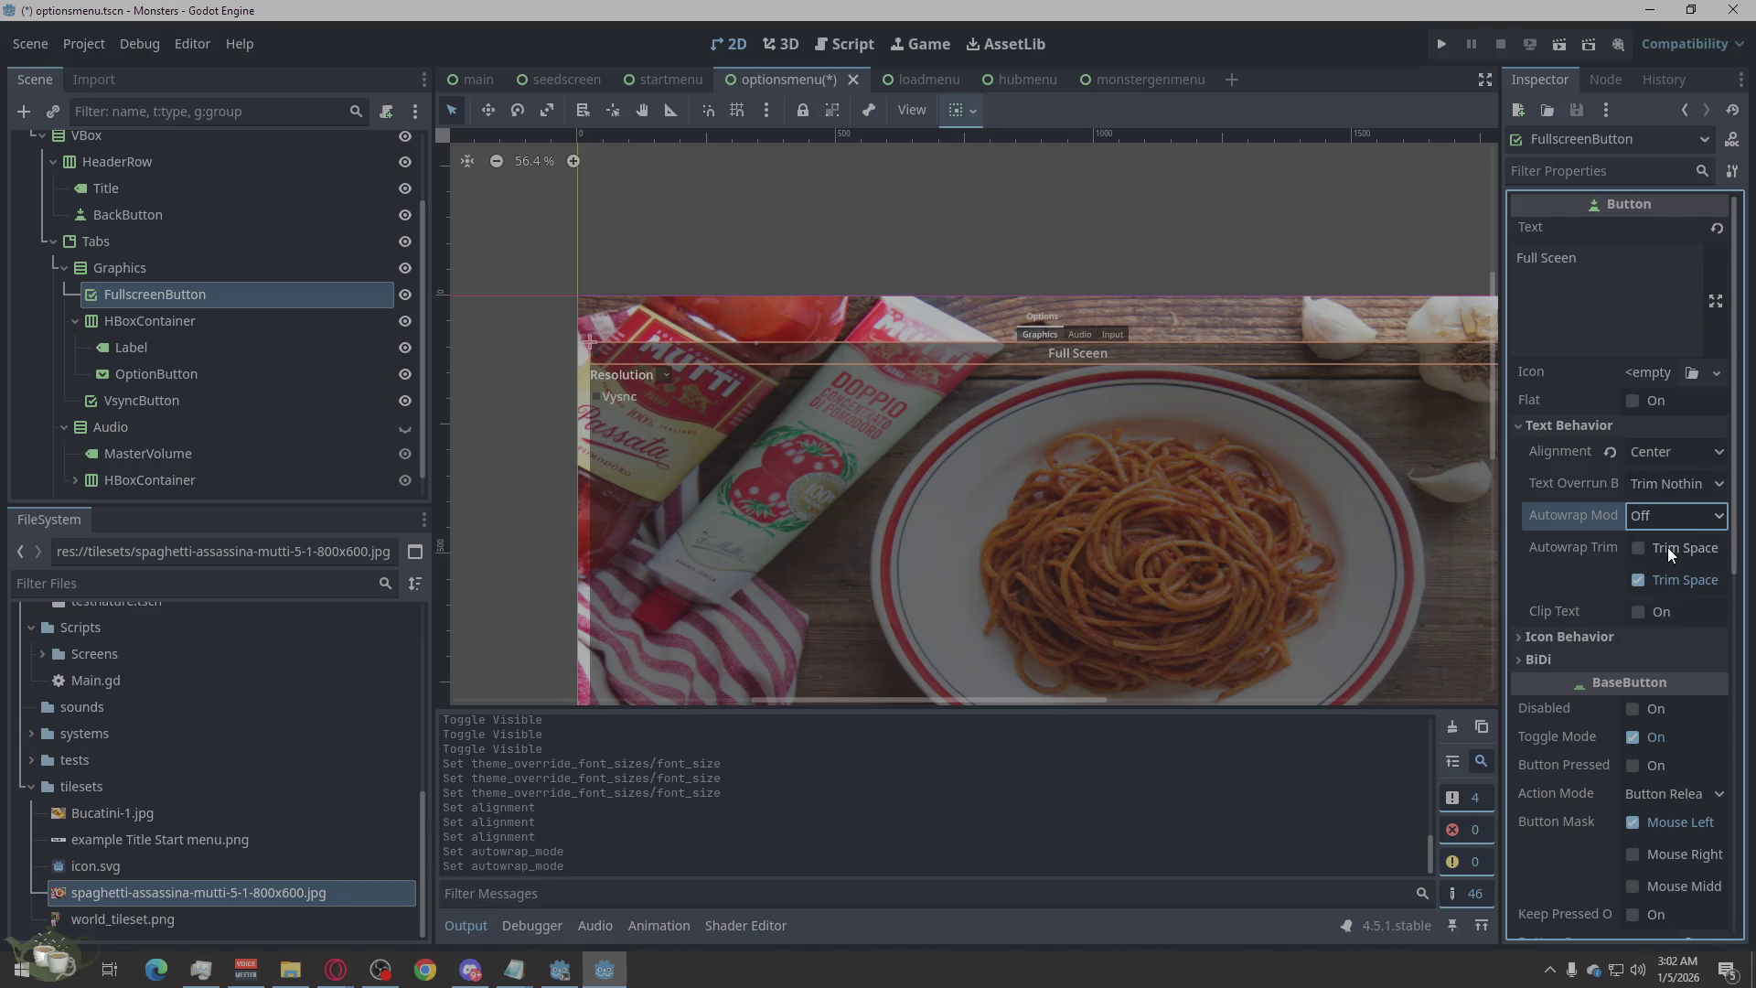
{"action": "left_click", "coordinate": [1649, 613]}
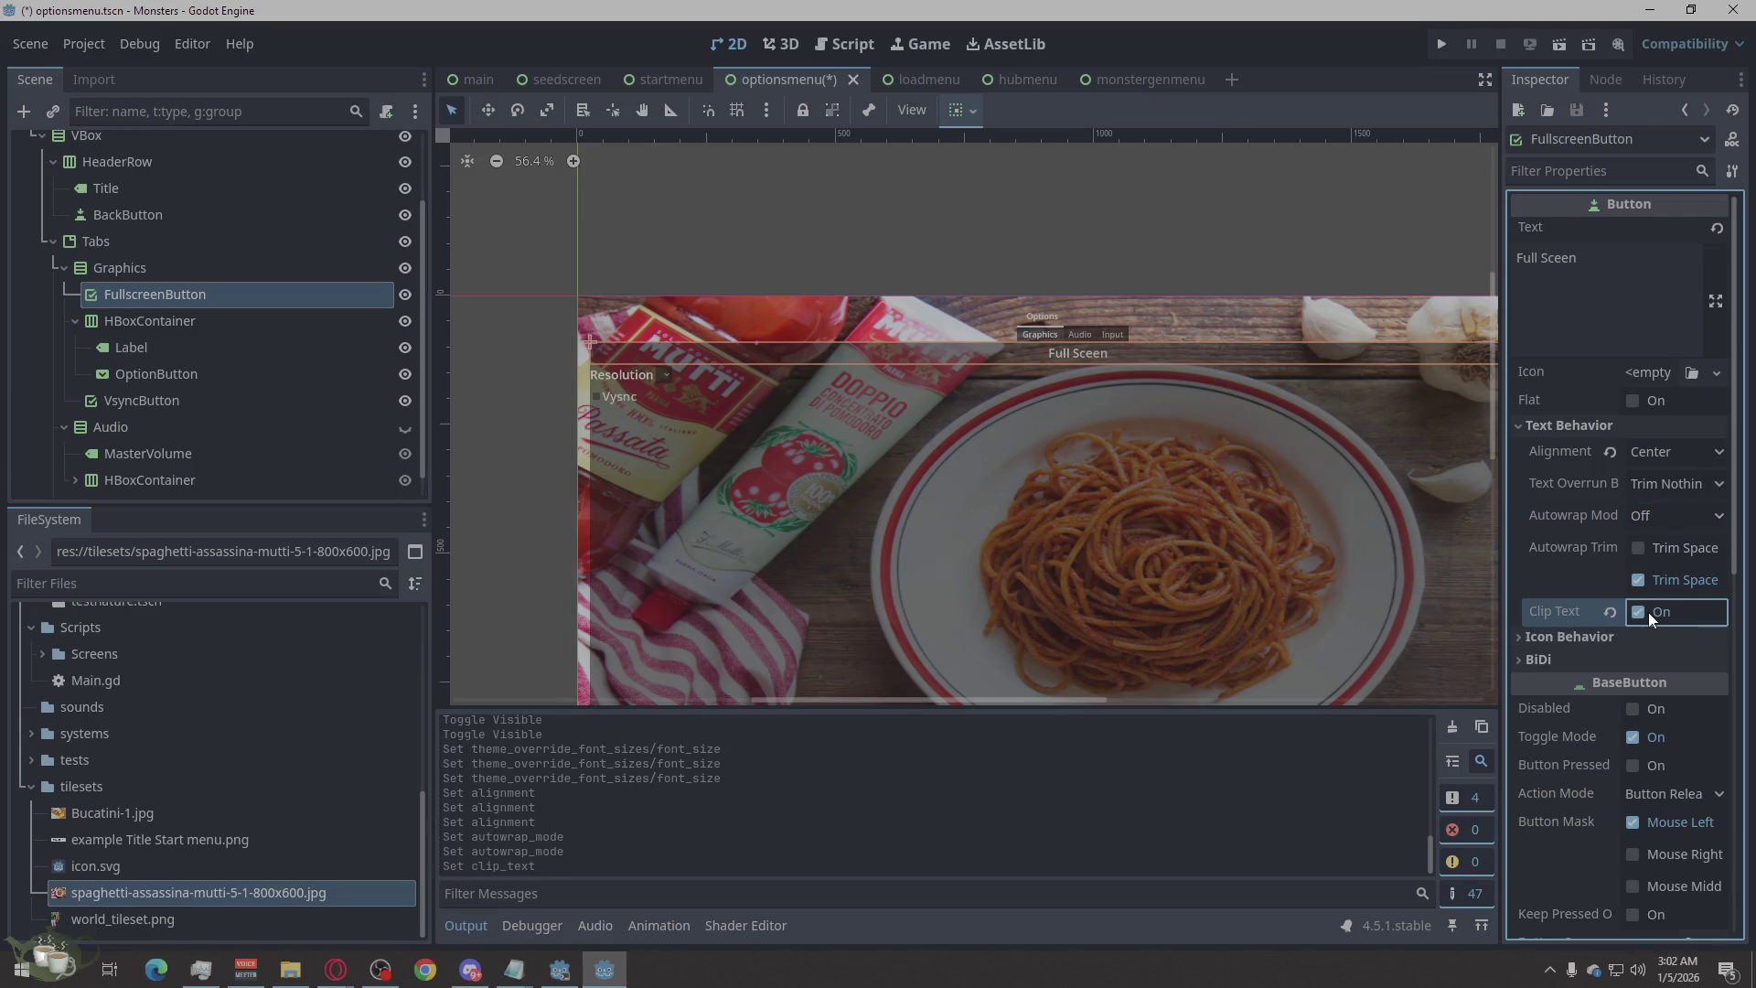
{"action": "left_click", "coordinate": [1602, 637]}
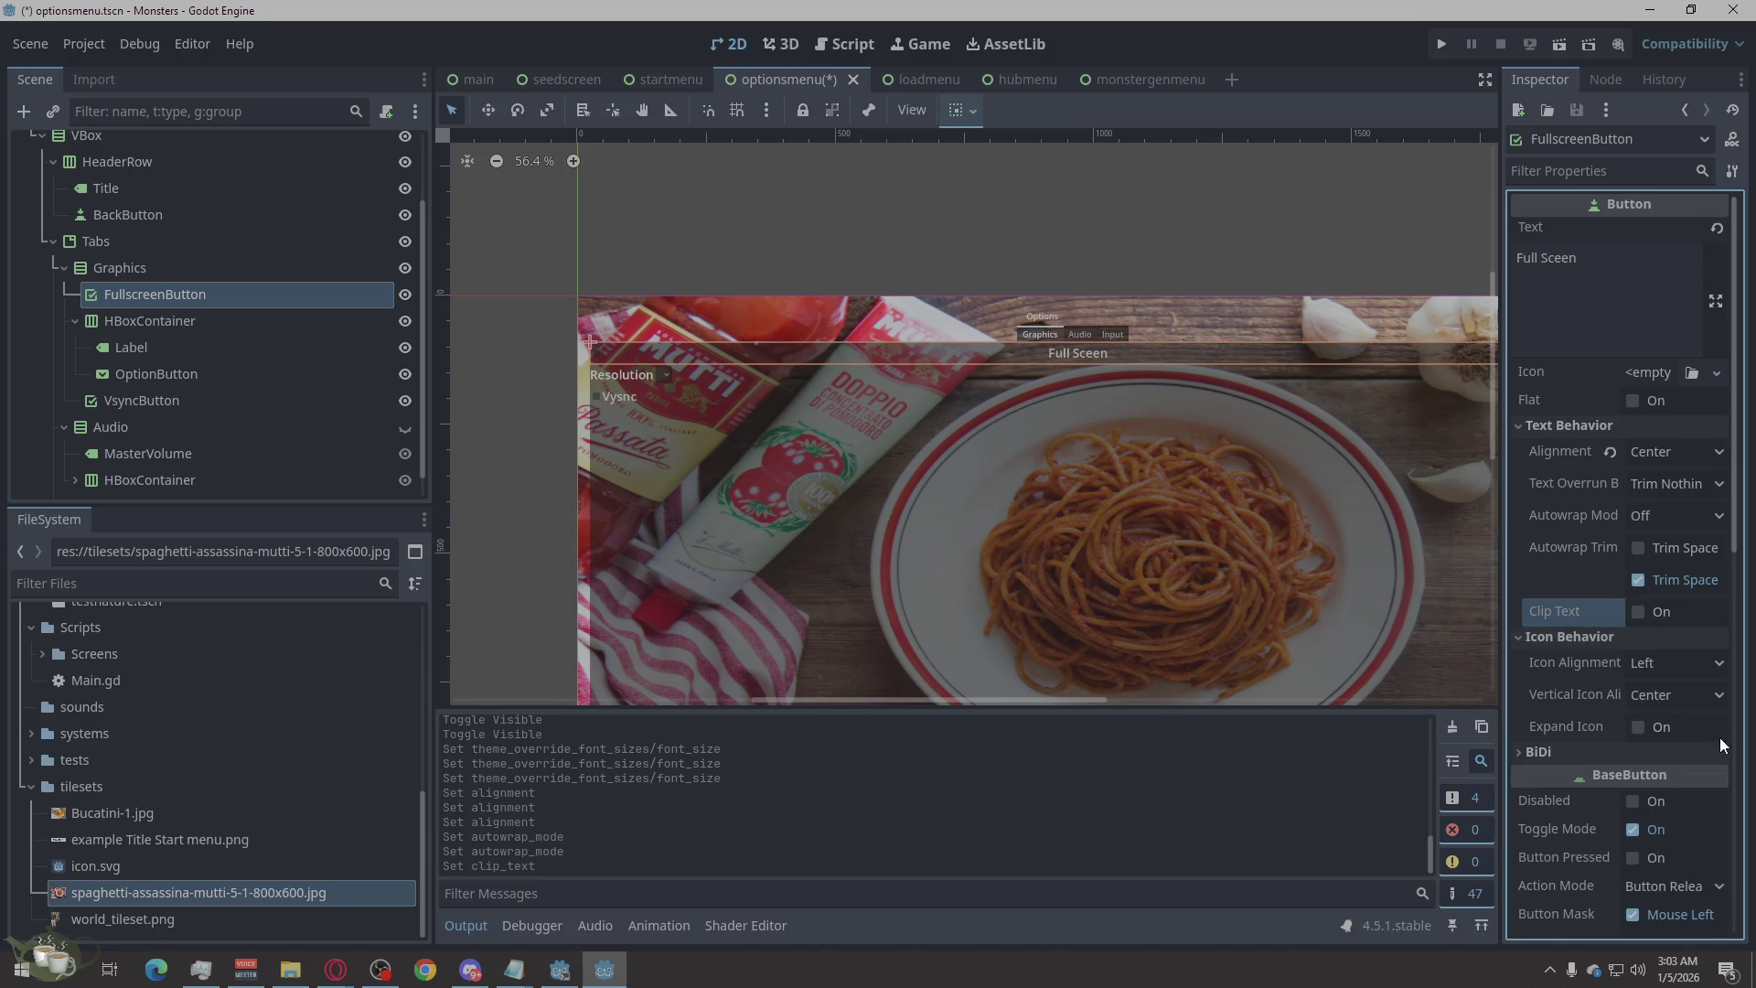
{"action": "left_click", "coordinate": [1696, 663]}
{"action": "left_click", "coordinate": [1667, 717]}
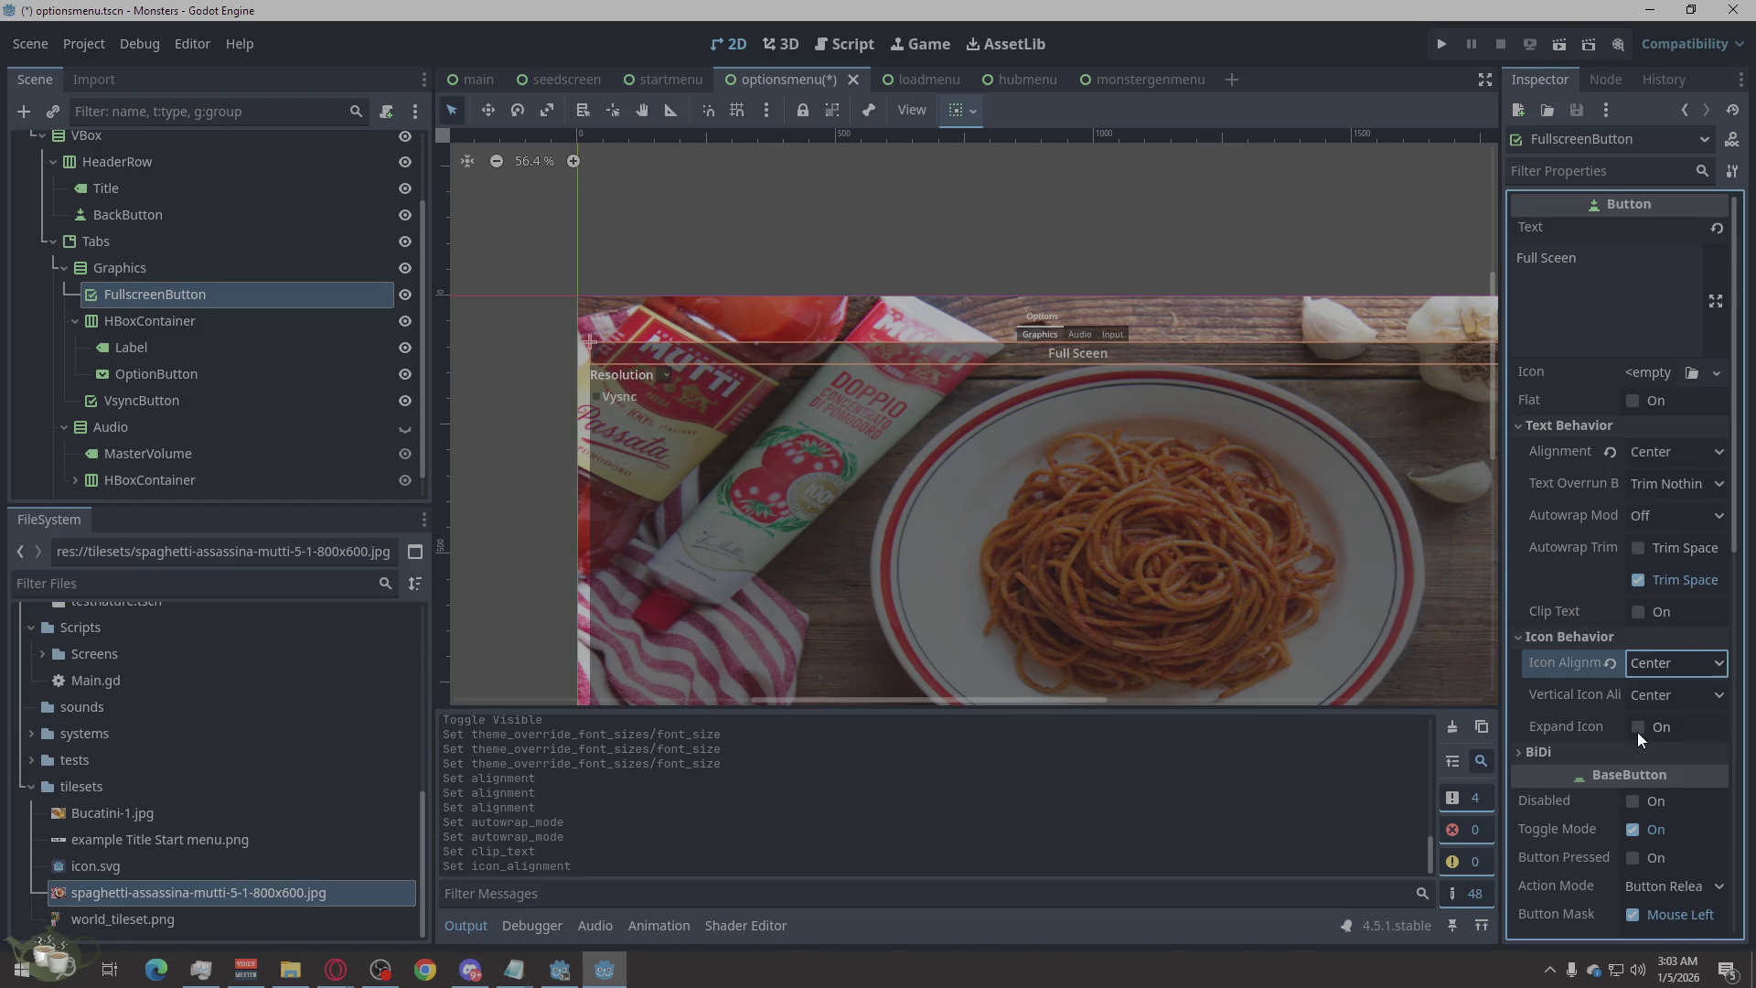
{"action": "left_click", "coordinate": [1637, 724]}
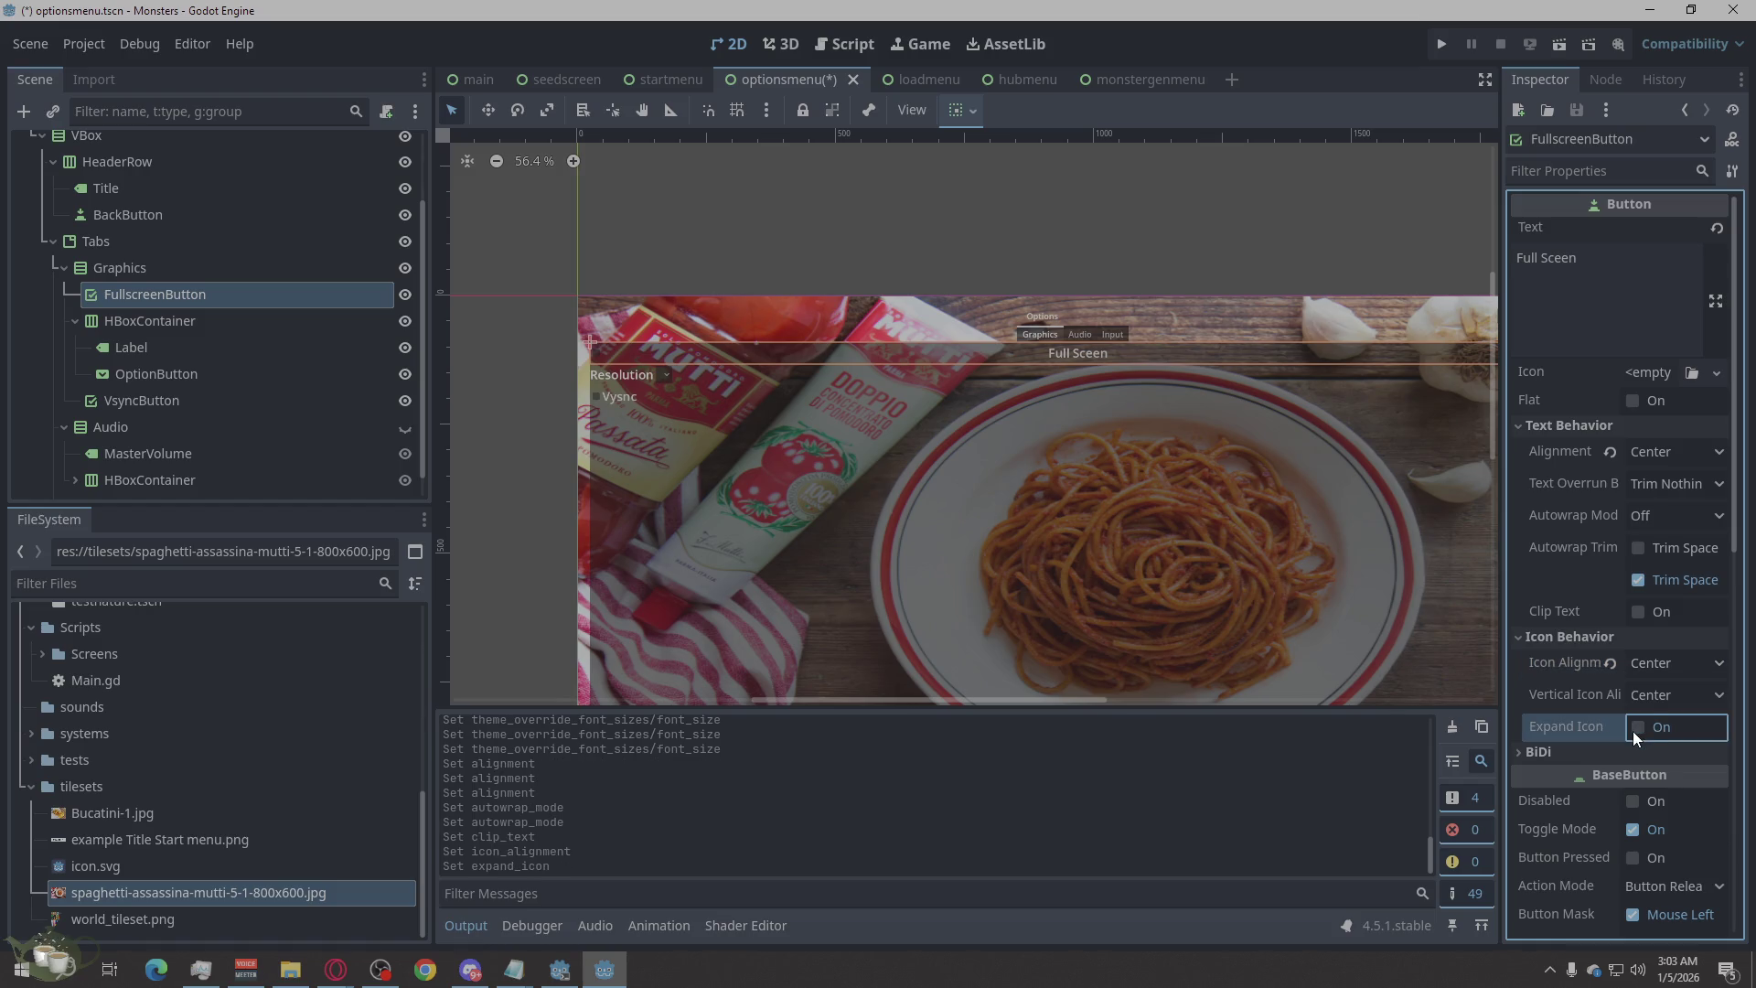
{"action": "left_click", "coordinate": [1613, 662]}
{"action": "scroll", "coordinate": [1668, 717], "scroll_direction": "down", "scroll_amount": 3}
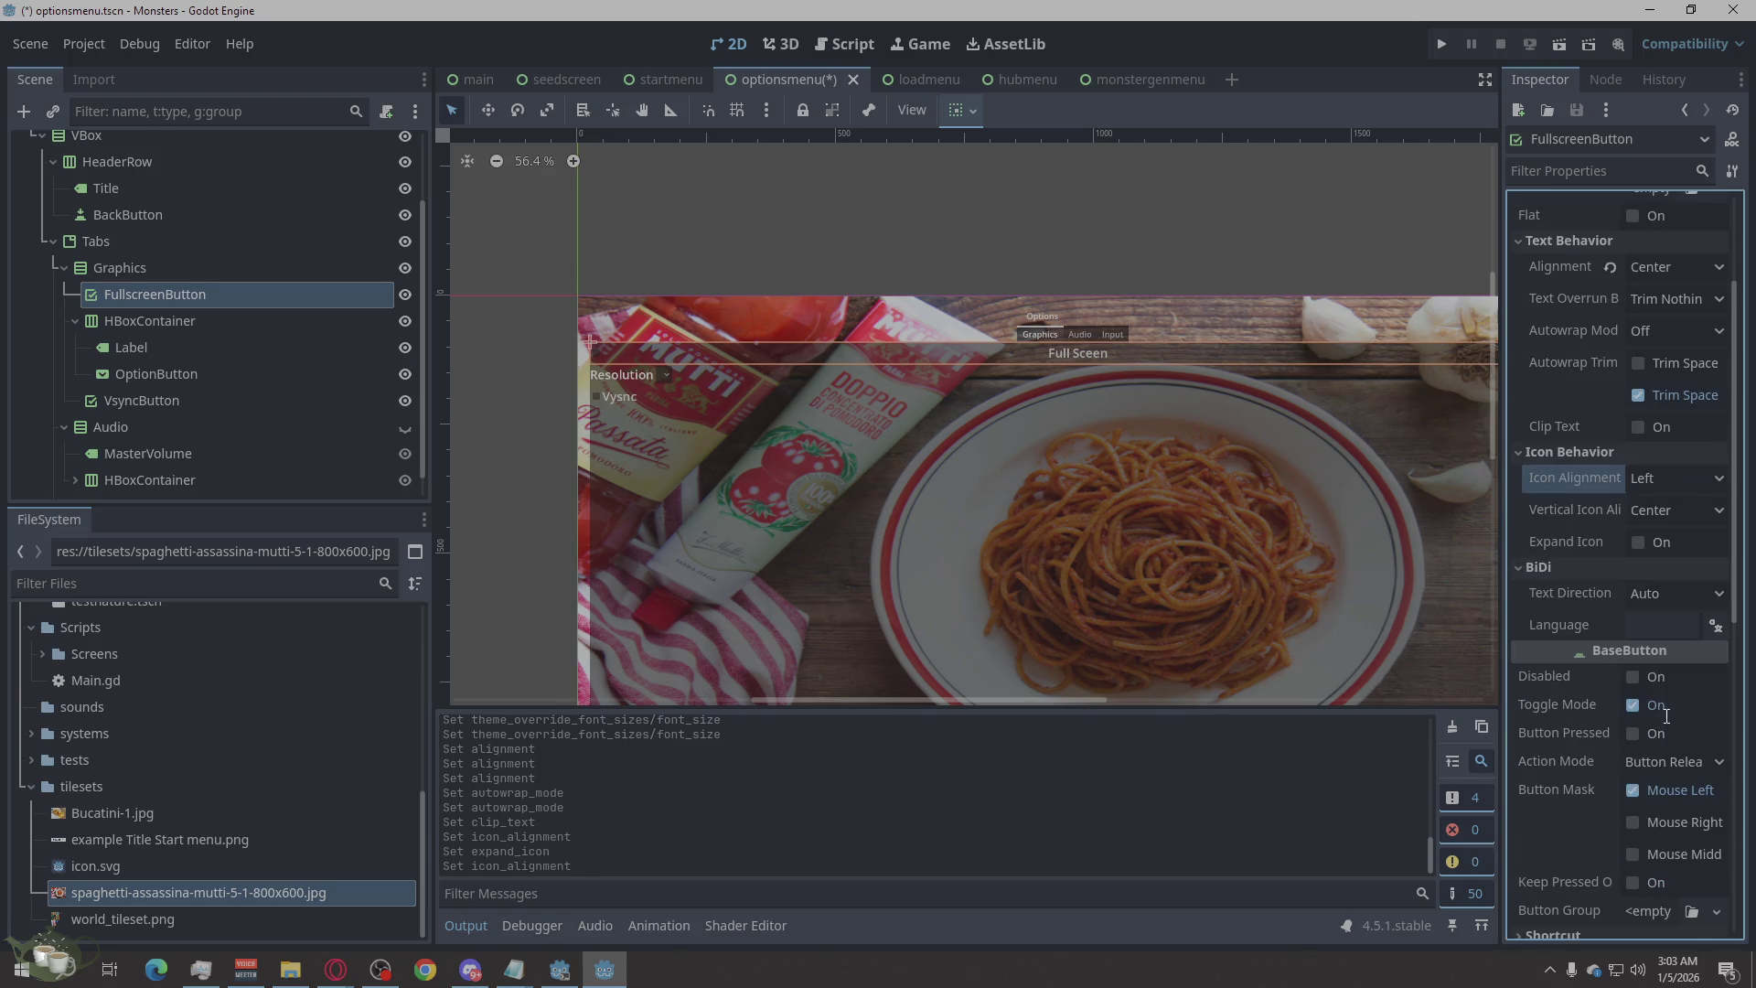
{"action": "left_click", "coordinate": [1667, 597]}
{"action": "left_click", "coordinate": [1666, 599]}
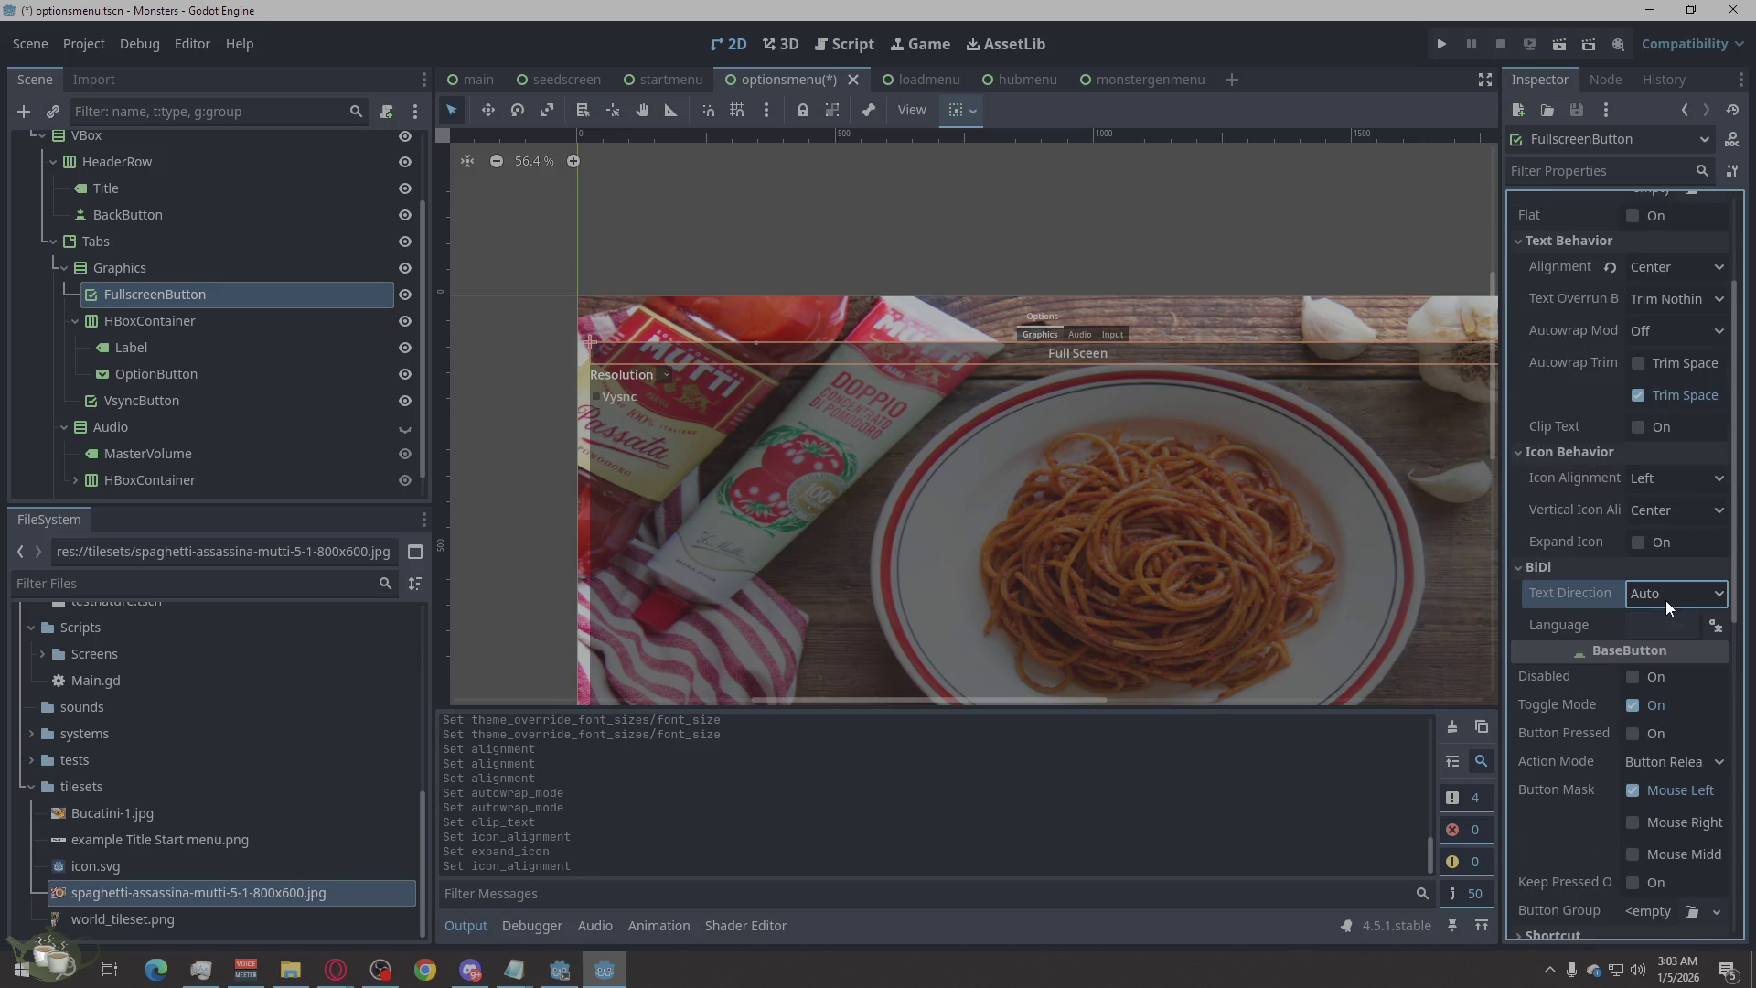
{"action": "left_click", "coordinate": [1650, 541]}
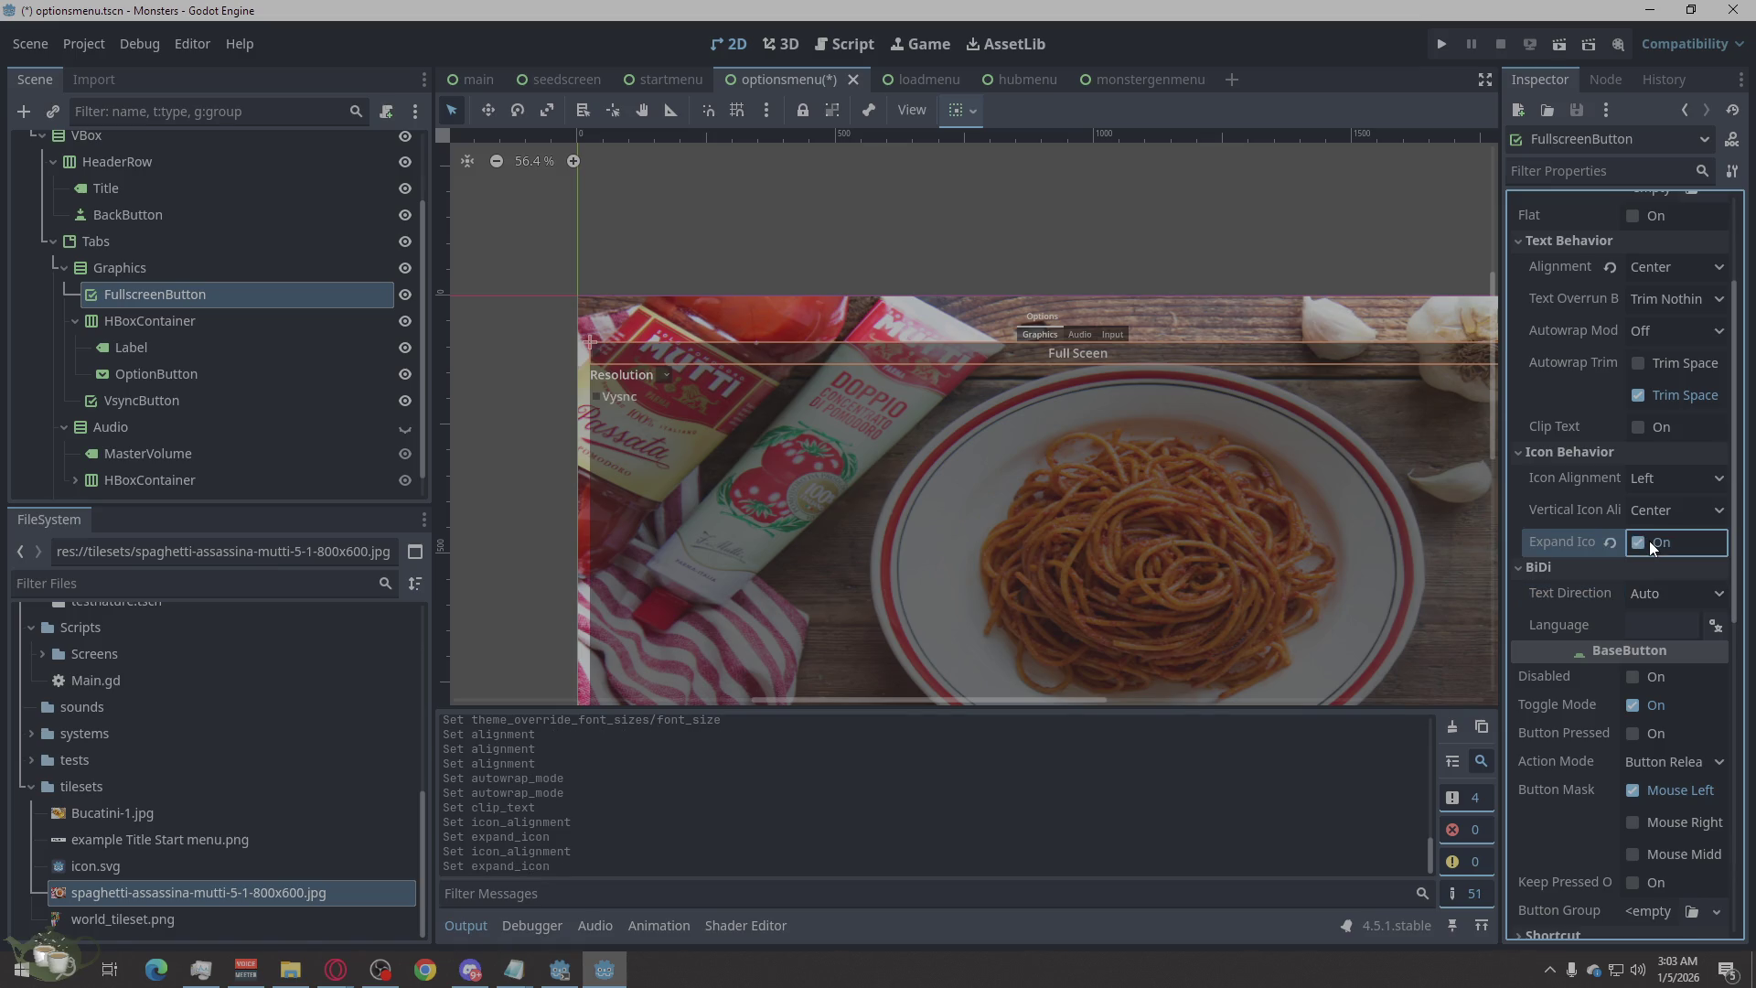
{"action": "left_click", "coordinate": [1650, 541]}
{"action": "left_click", "coordinate": [1673, 509]}
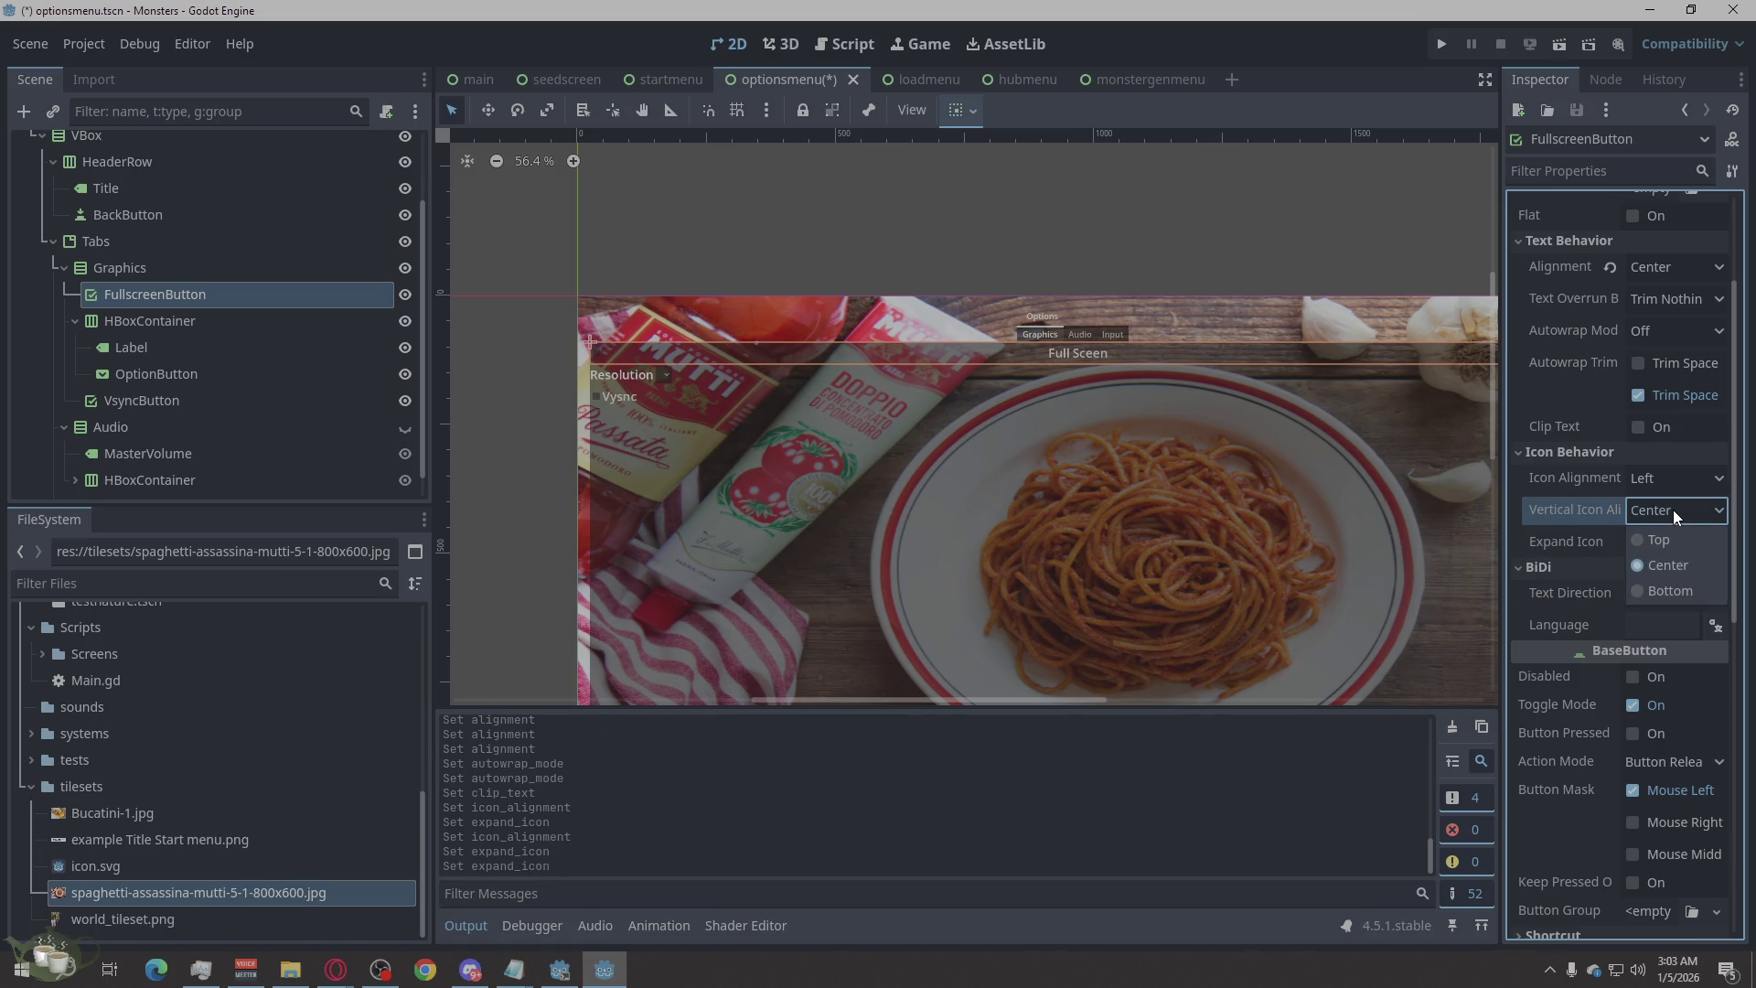
{"action": "left_click", "coordinate": [1652, 543]}
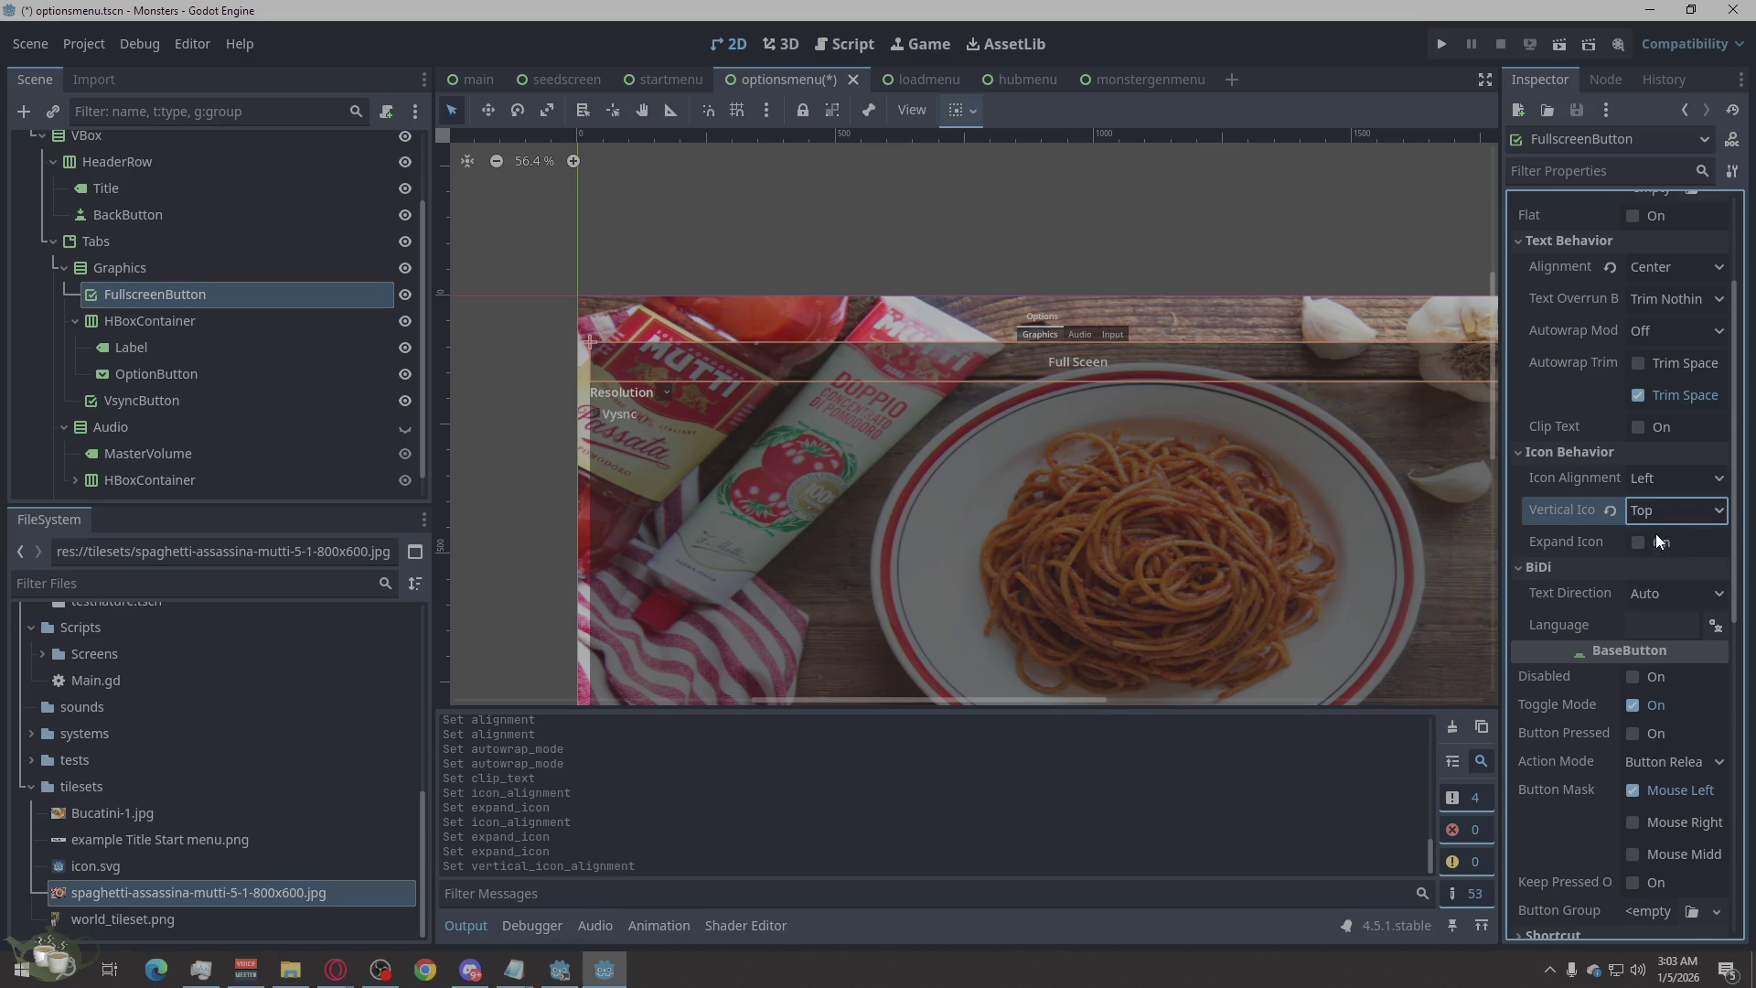
{"action": "left_click", "coordinate": [1641, 545]}
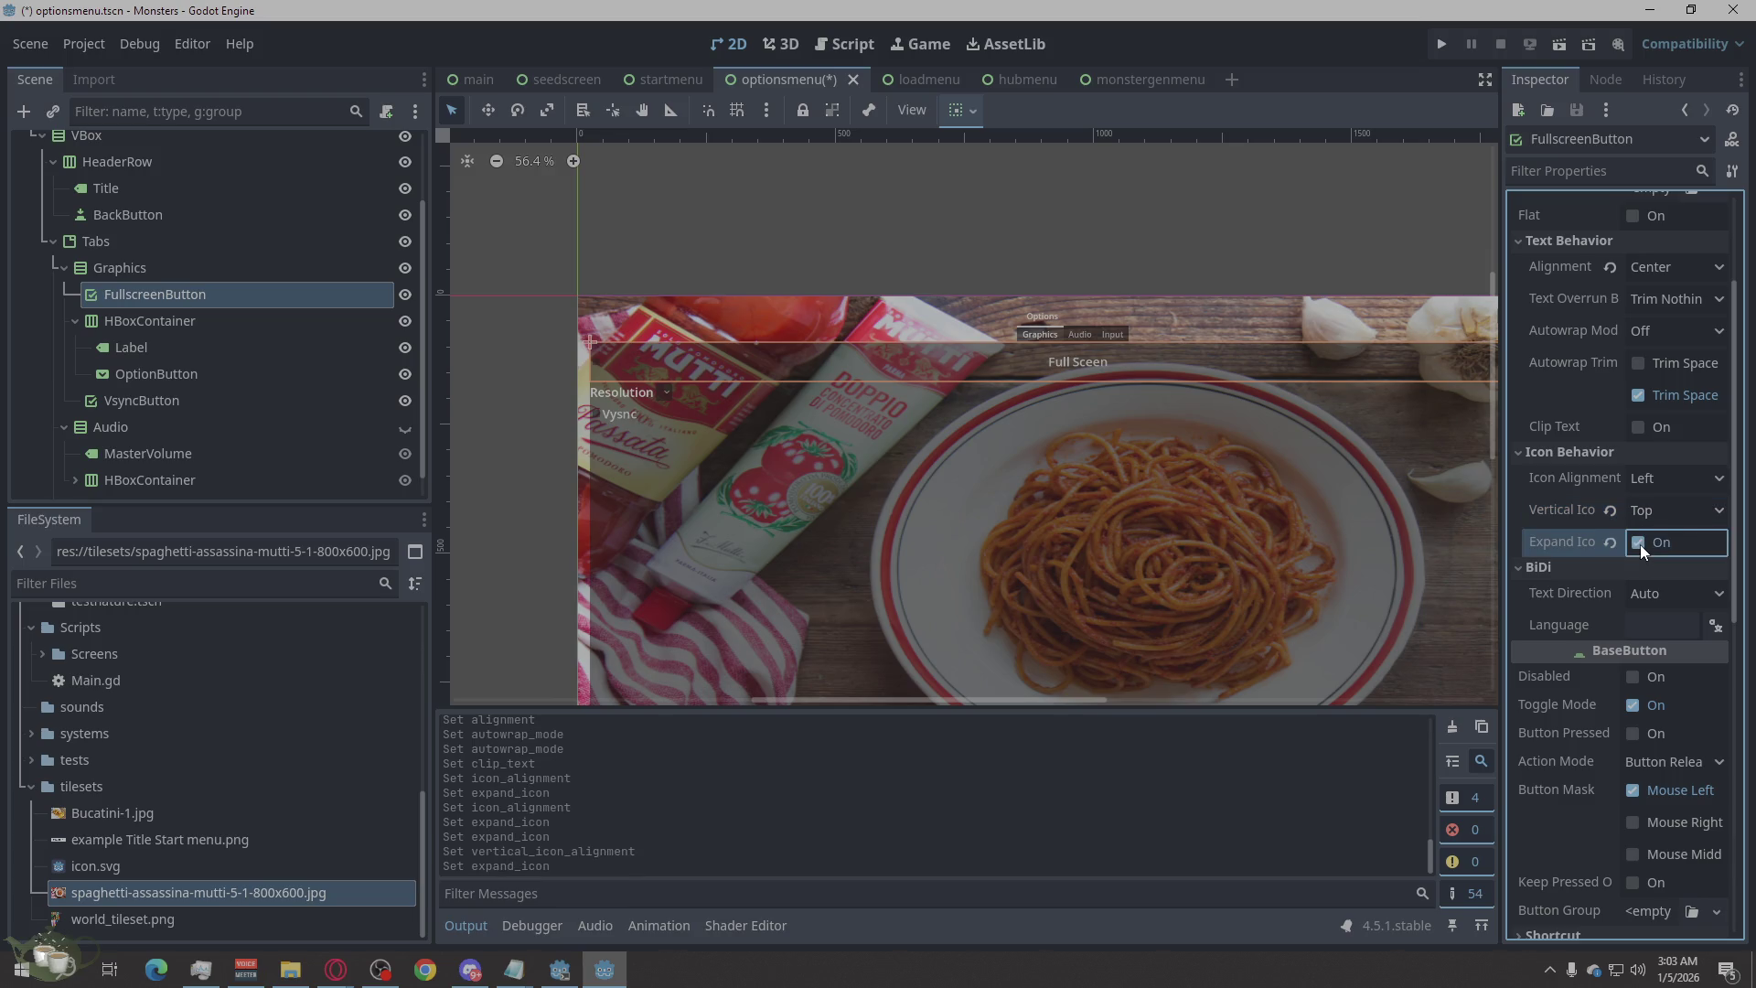
{"action": "left_click", "coordinate": [1654, 512]}
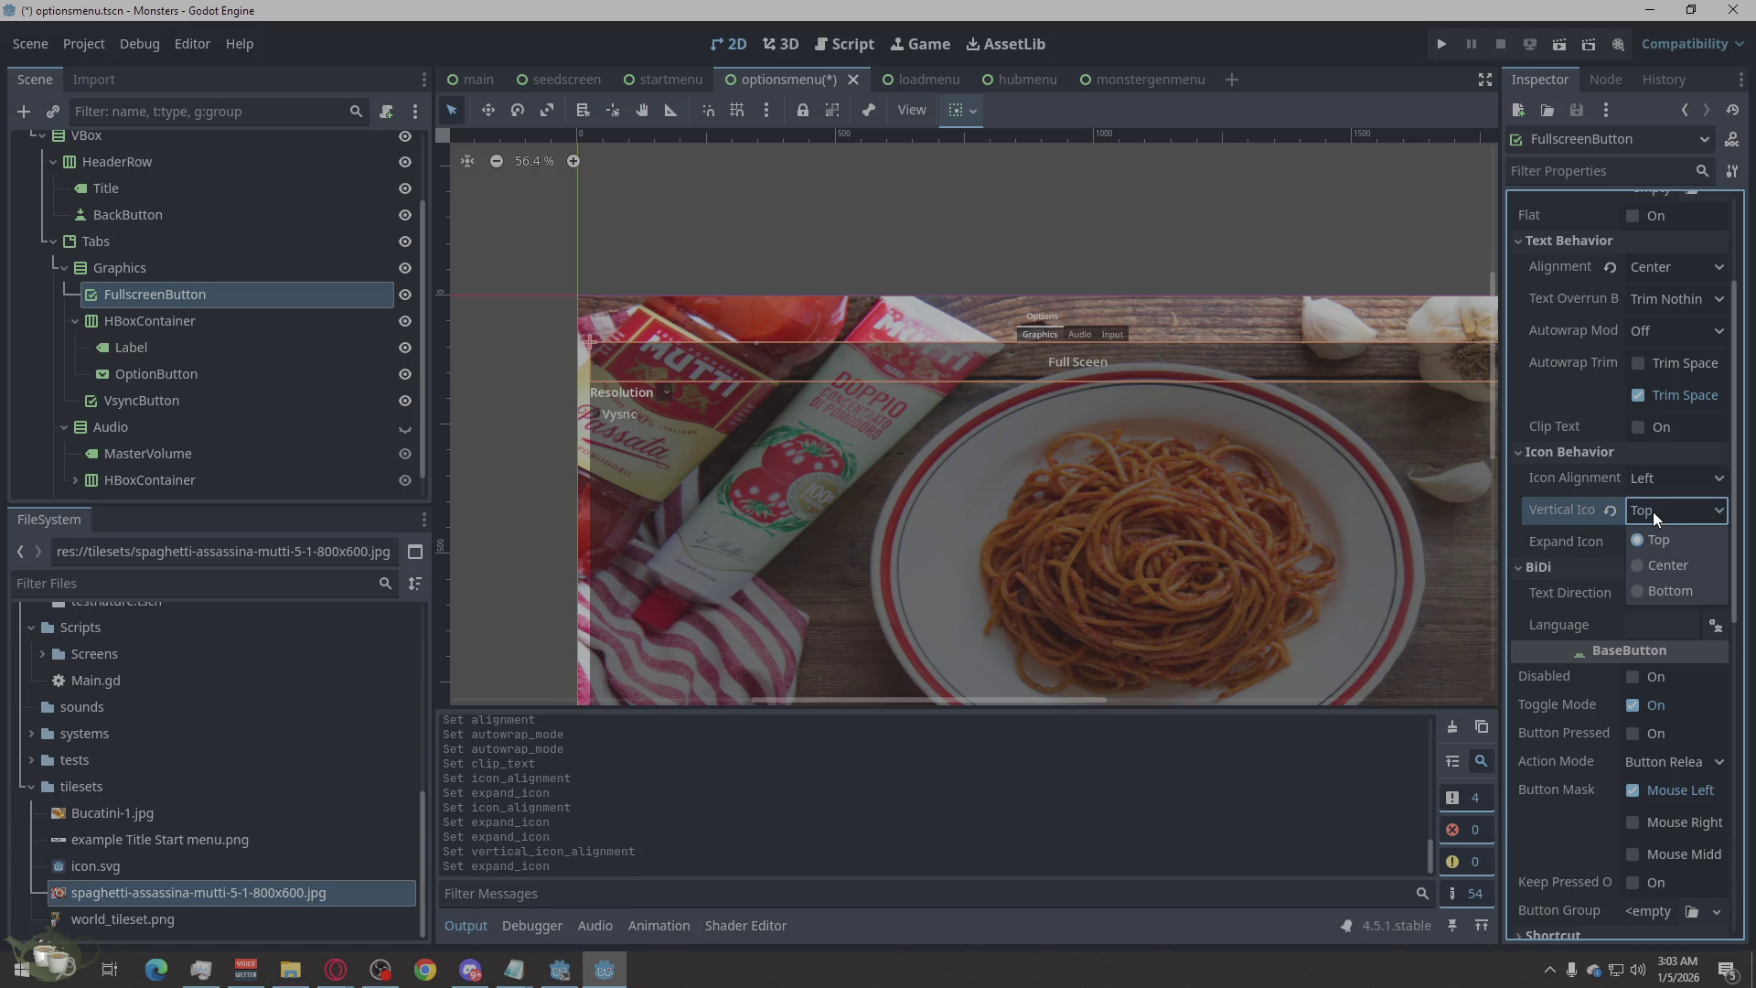
{"action": "left_click", "coordinate": [1658, 592]}
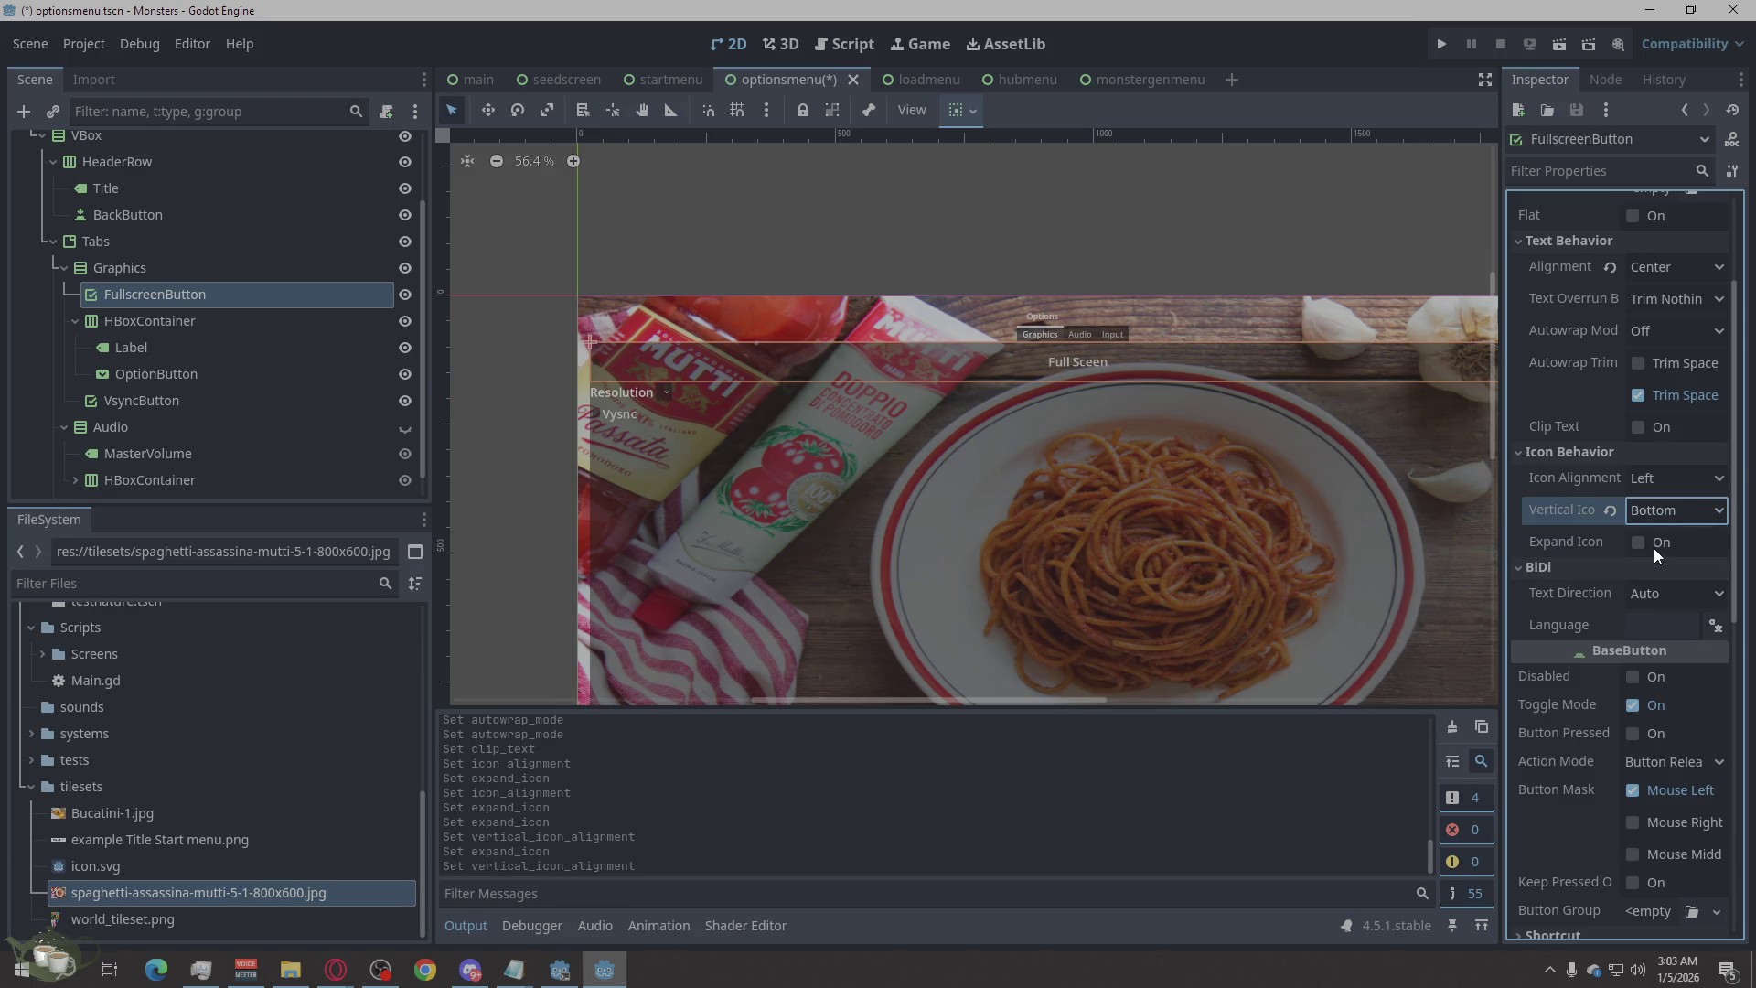
{"action": "left_click", "coordinate": [1614, 509]}
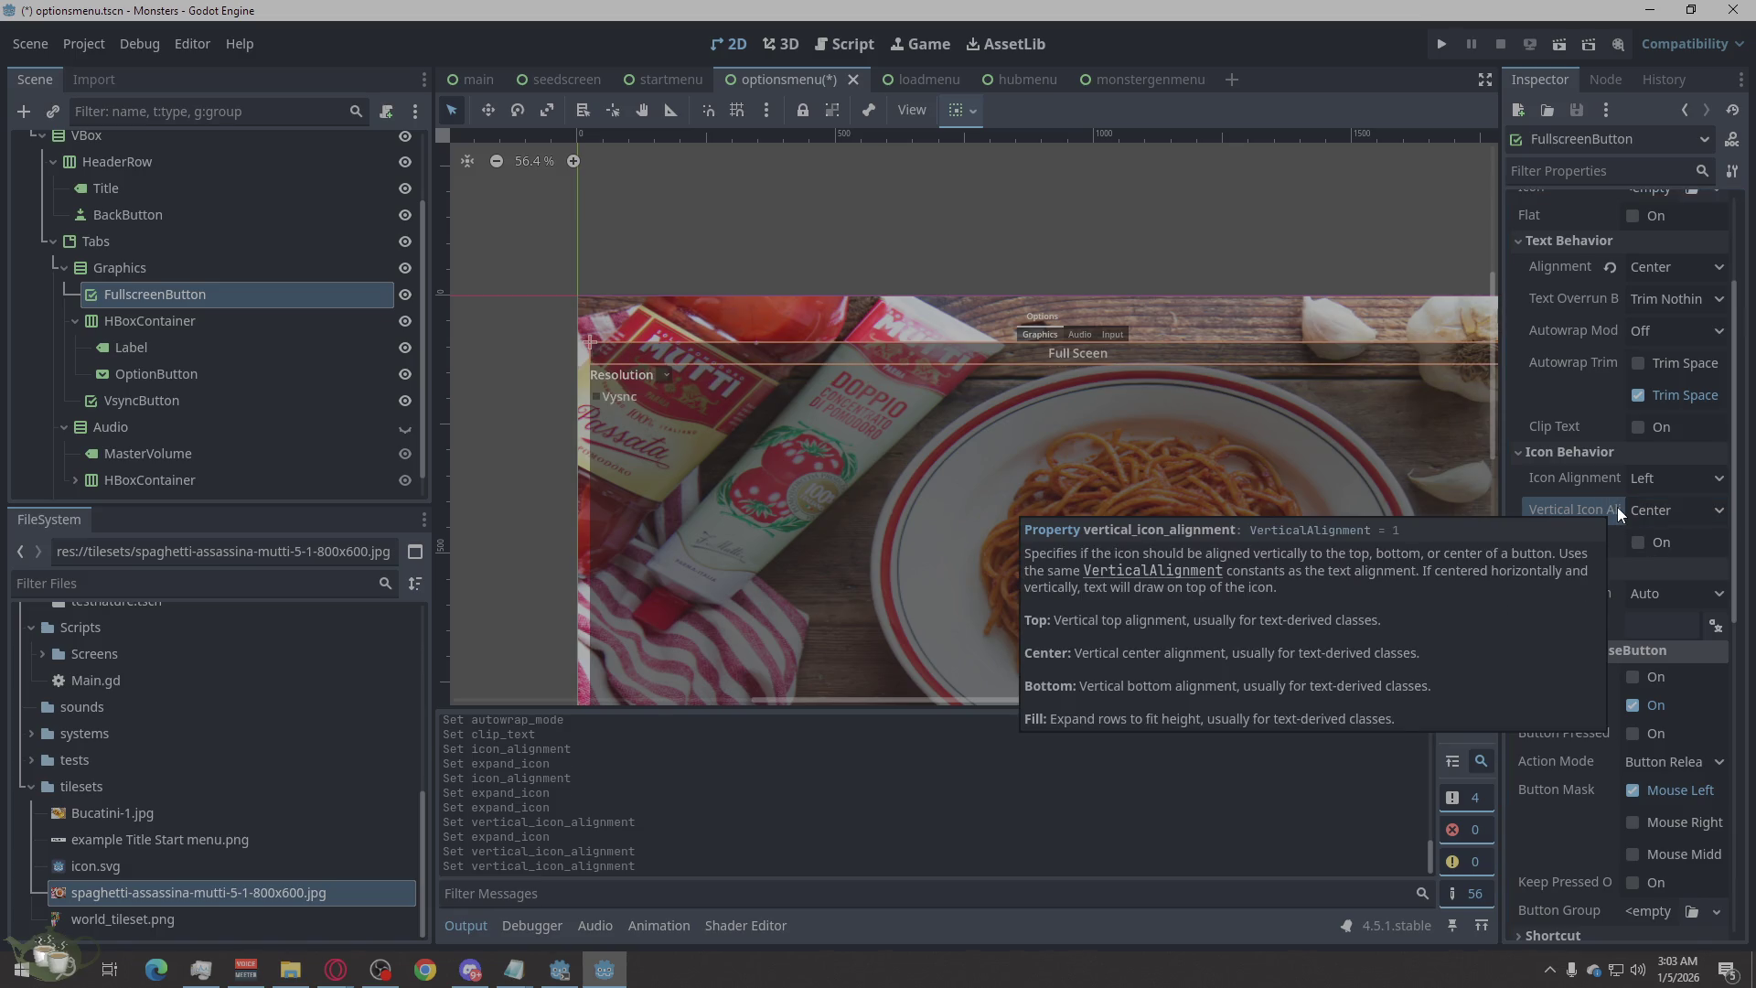
{"action": "scroll", "coordinate": [1674, 522], "scroll_direction": "up", "scroll_amount": 3}
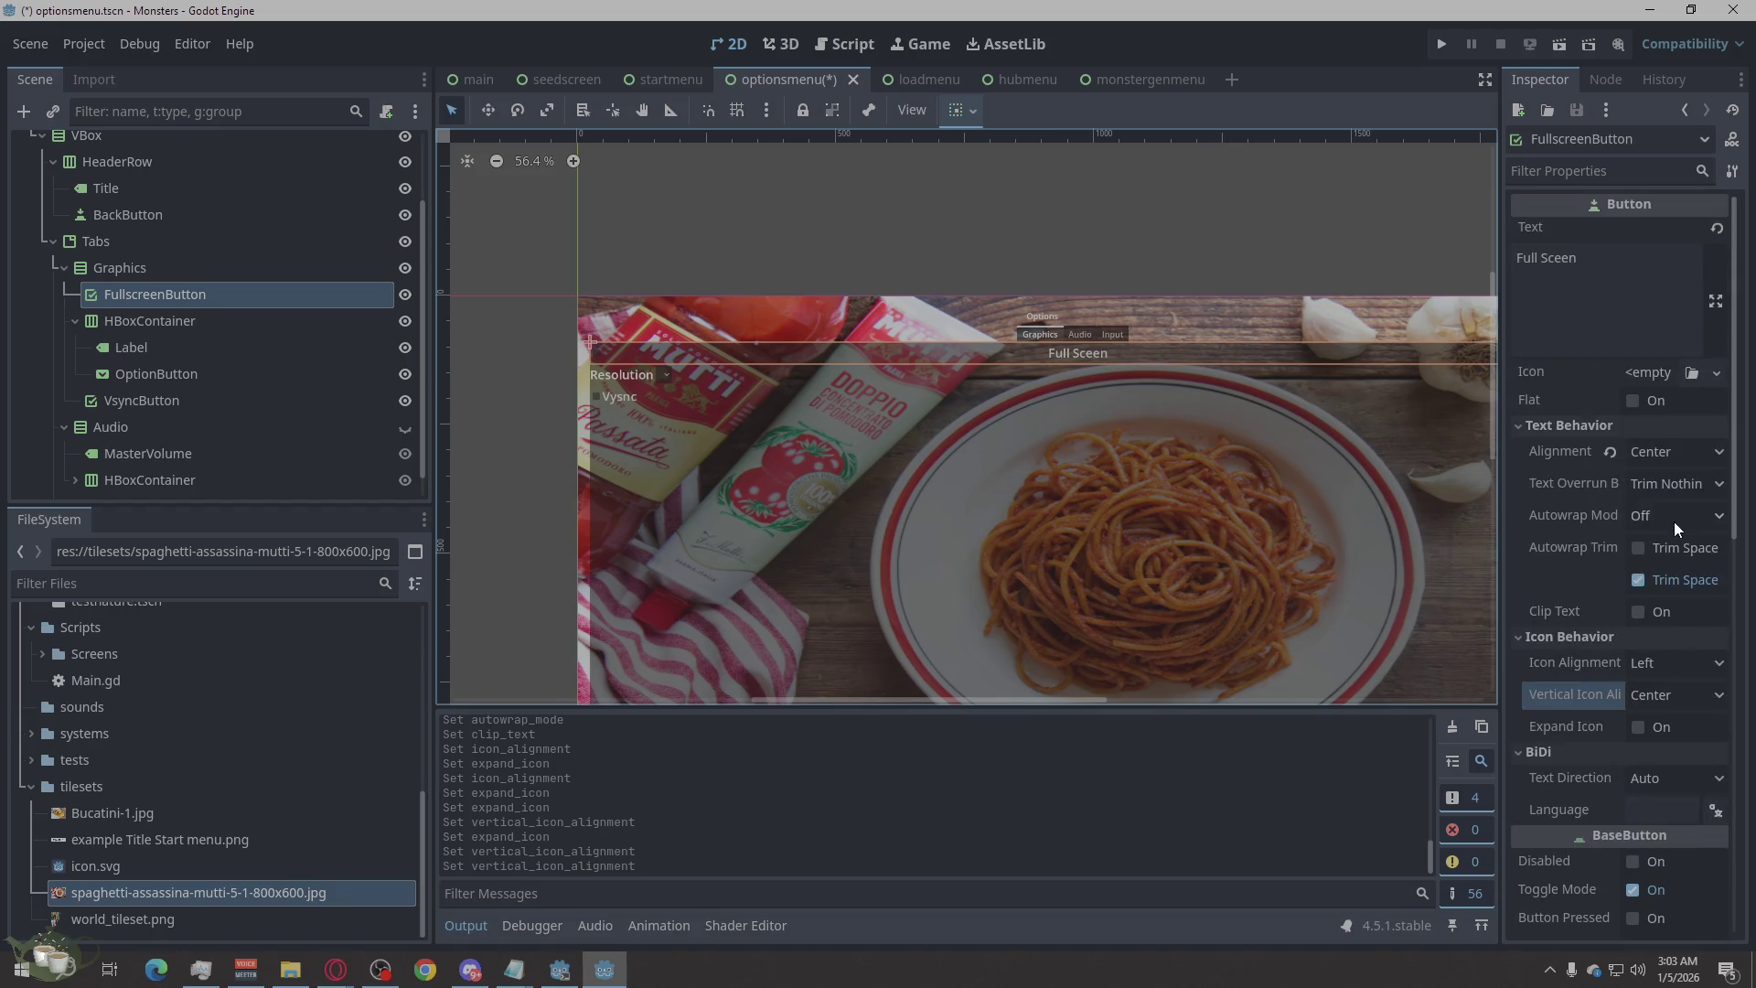
{"action": "scroll", "coordinate": [1675, 526], "scroll_direction": "down", "scroll_amount": 5}
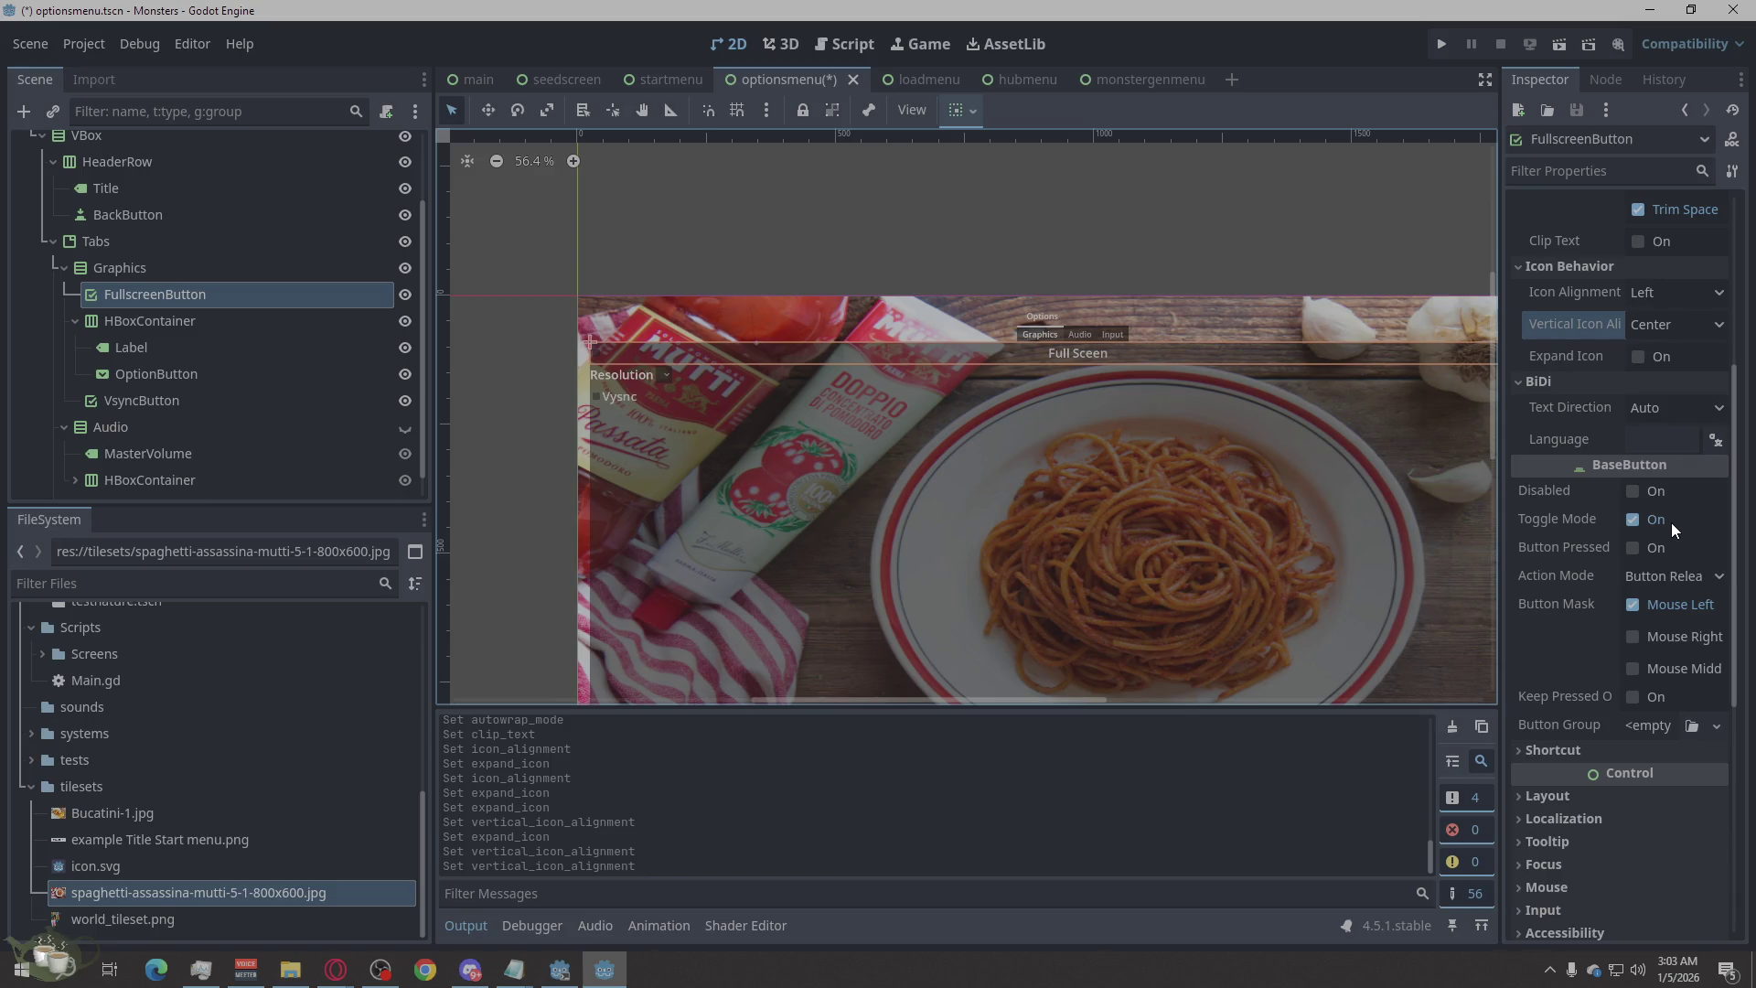
{"action": "scroll", "coordinate": [1671, 523], "scroll_direction": "down", "scroll_amount": 5}
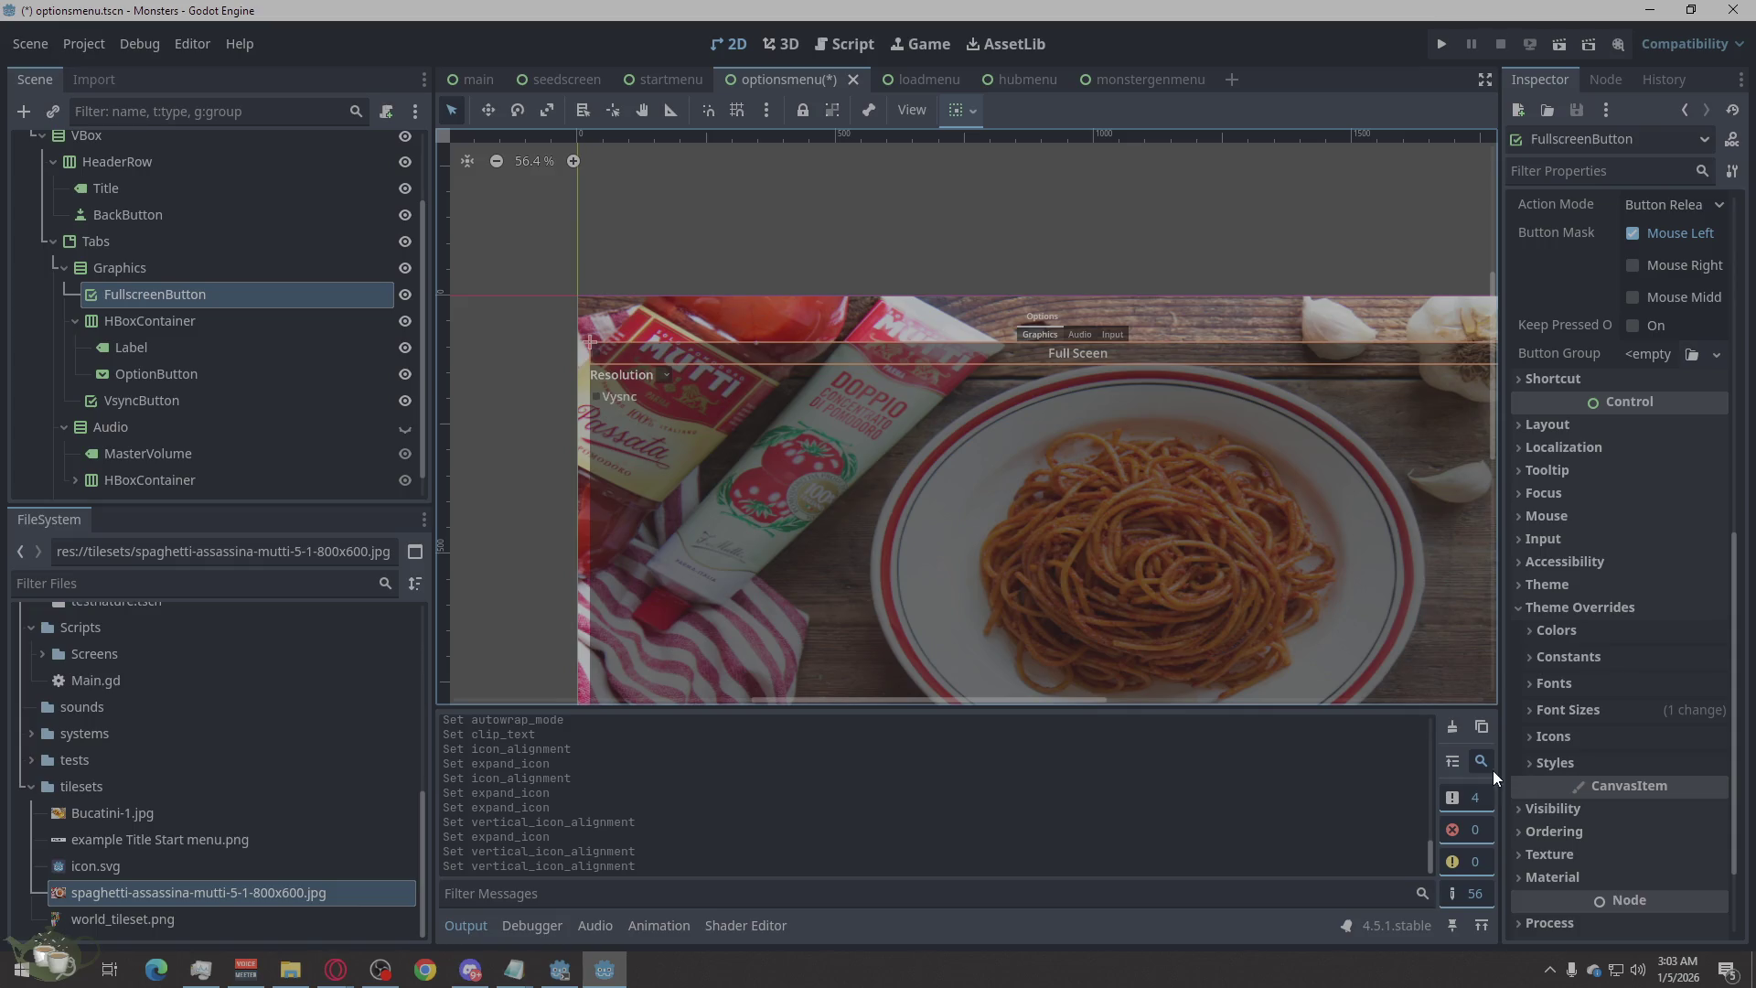
{"action": "left_click", "coordinate": [1563, 718]}
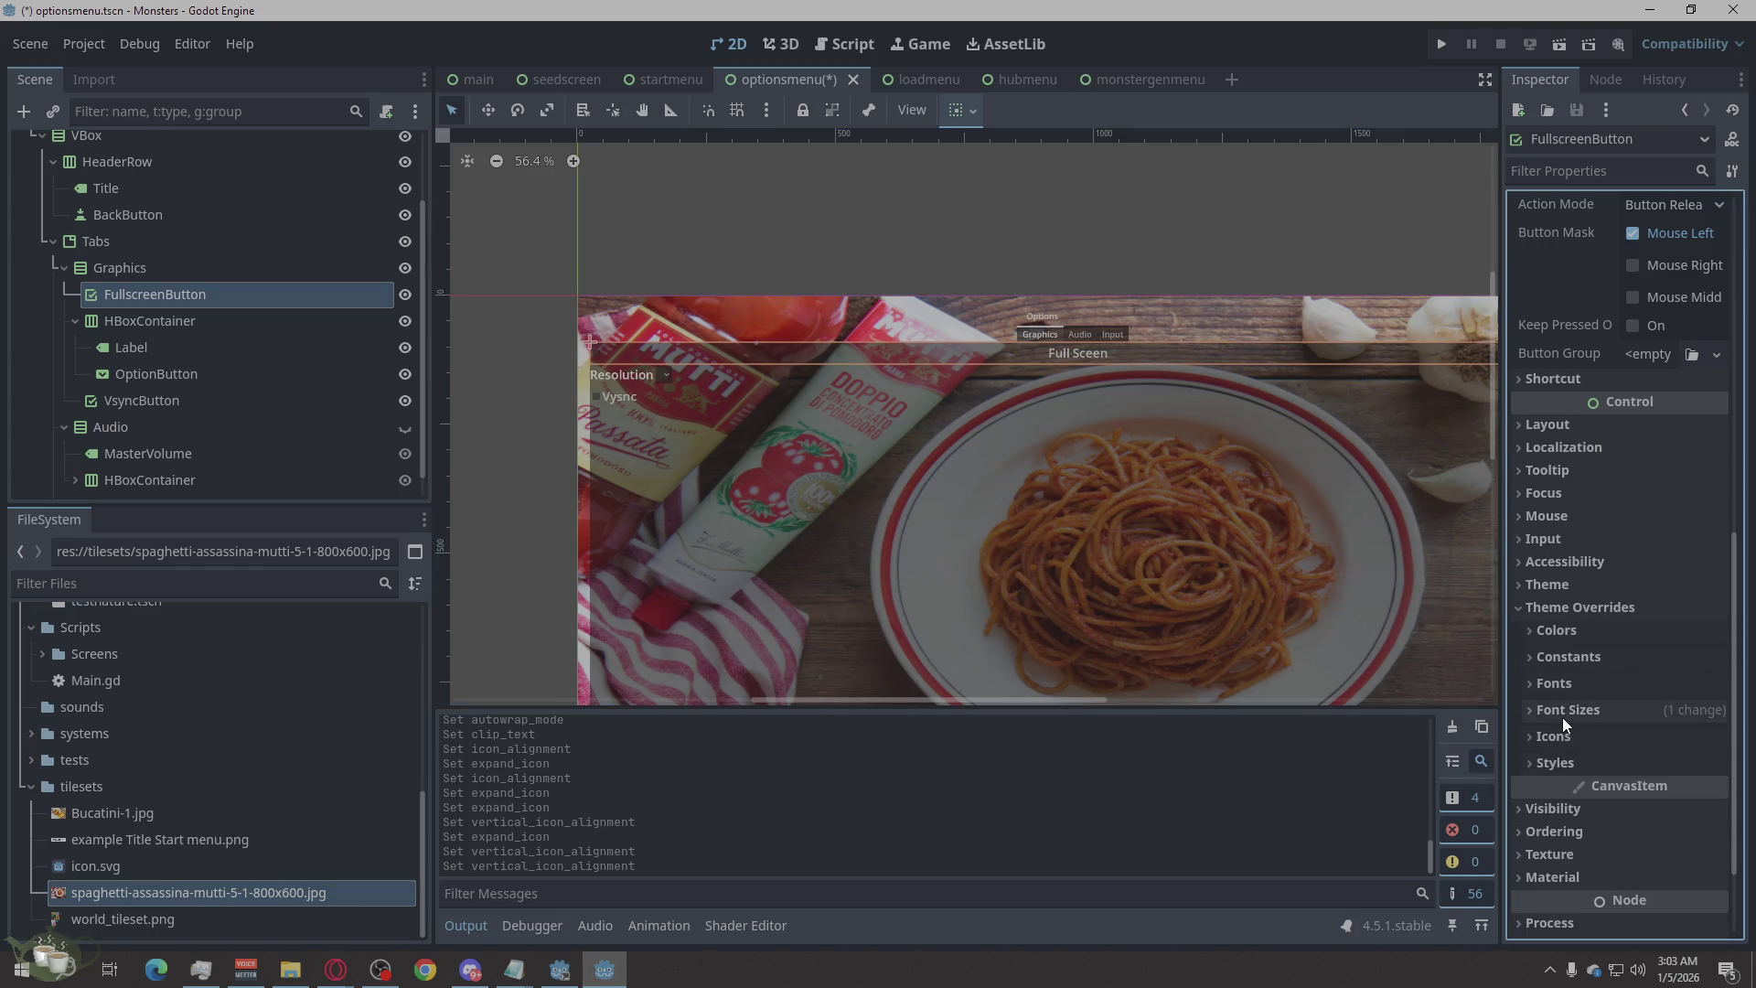
{"action": "scroll", "coordinate": [1562, 686], "scroll_direction": "up", "scroll_amount": 5}
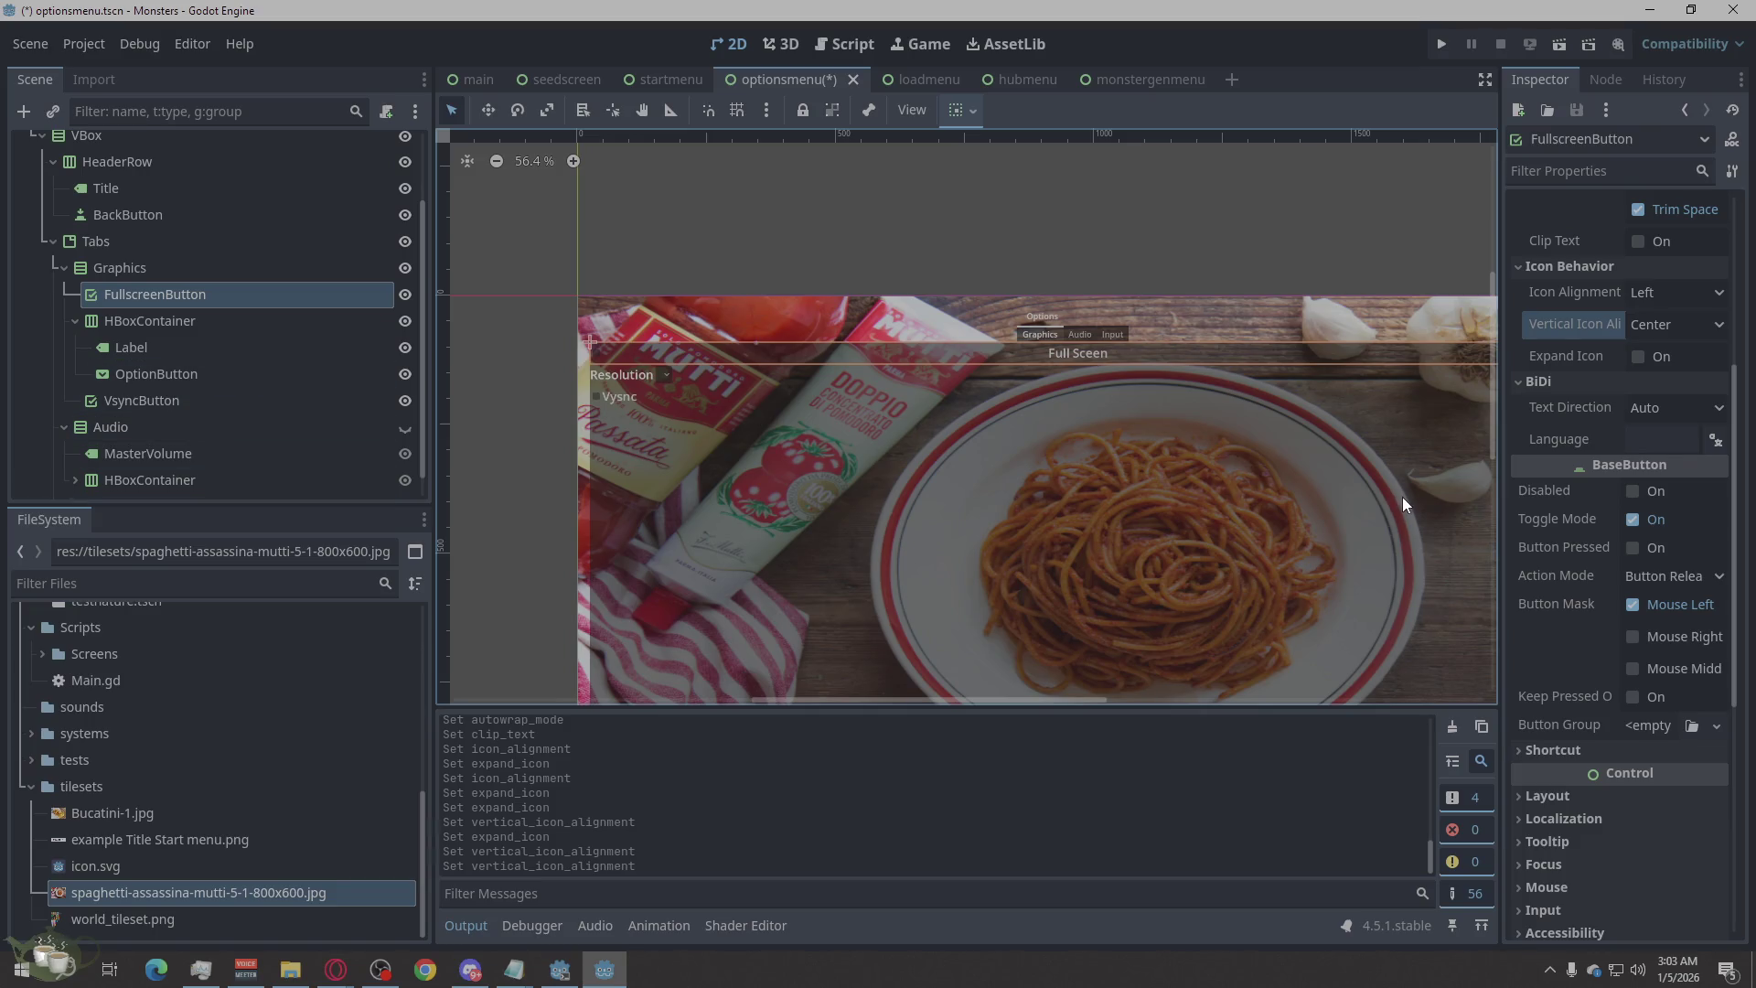
{"action": "scroll", "coordinate": [1658, 550], "scroll_direction": "up", "scroll_amount": 2}
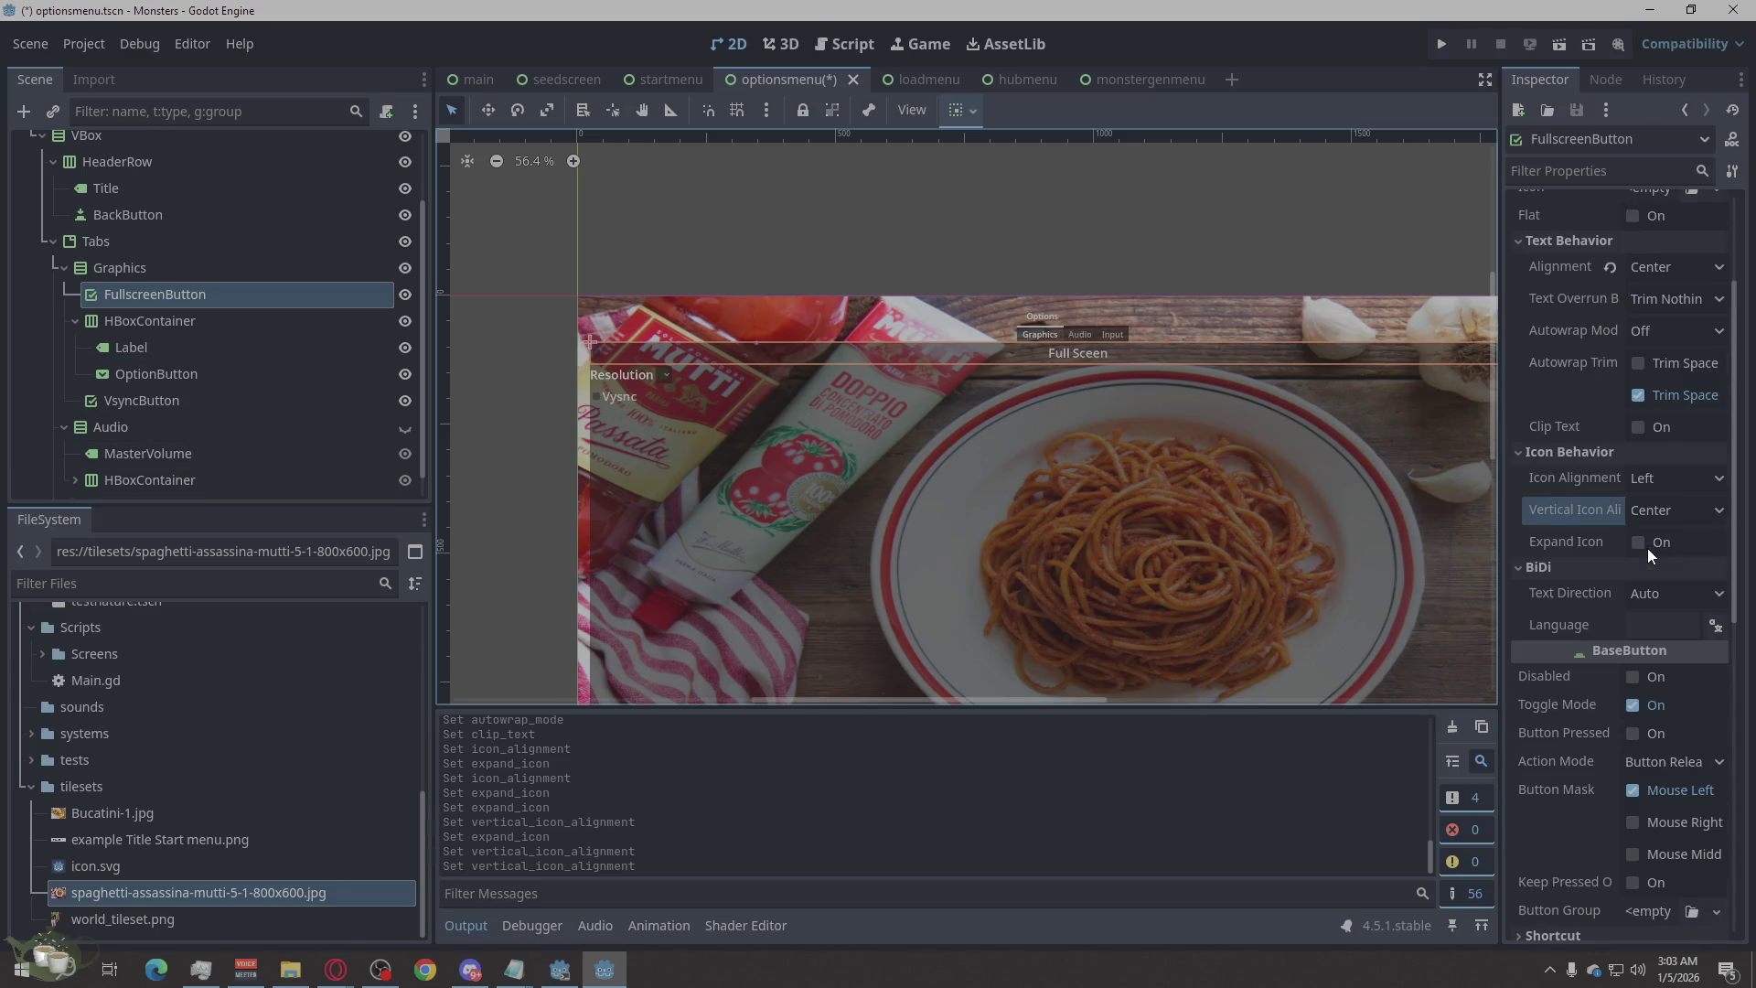
Check the icon alignment options, then set FullscreenButton's text alignment to Left.
{"action": "left_click", "coordinate": [1647, 496]}
{"action": "left_click", "coordinate": [1644, 498]}
{"action": "left_click", "coordinate": [1648, 490]}
{"action": "left_click", "coordinate": [1648, 490]}
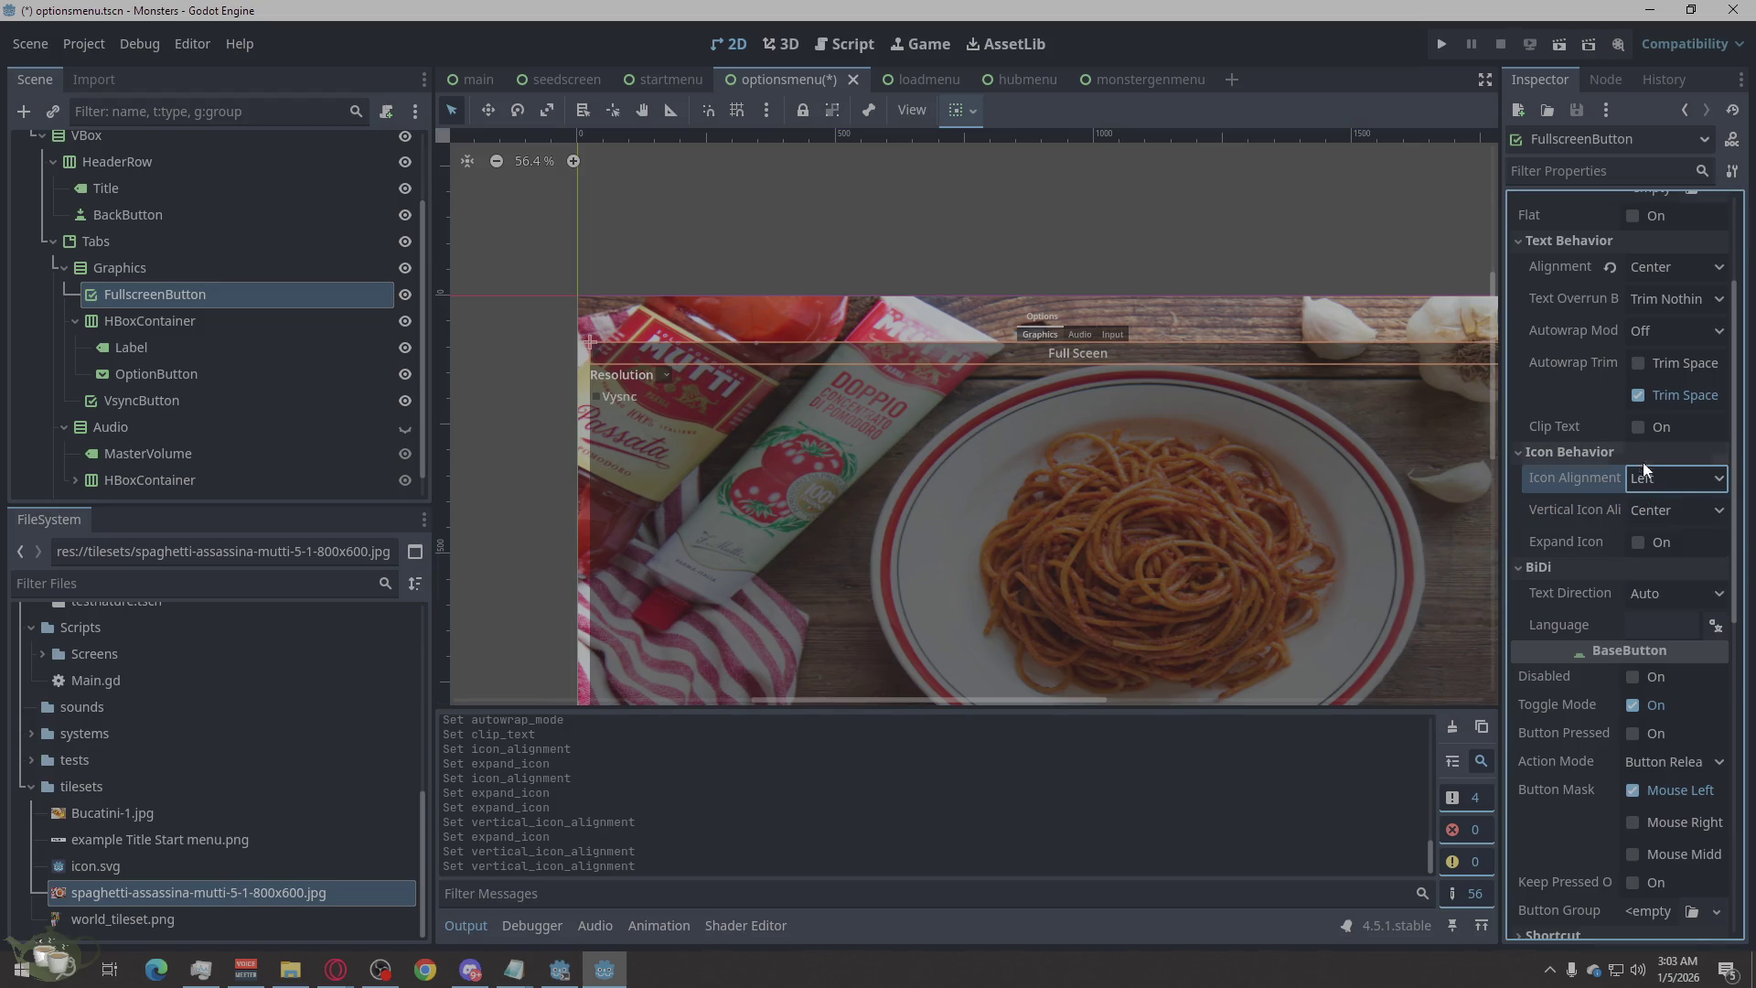
{"action": "left_click", "coordinate": [1652, 269]}
{"action": "left_click", "coordinate": [1668, 289]}
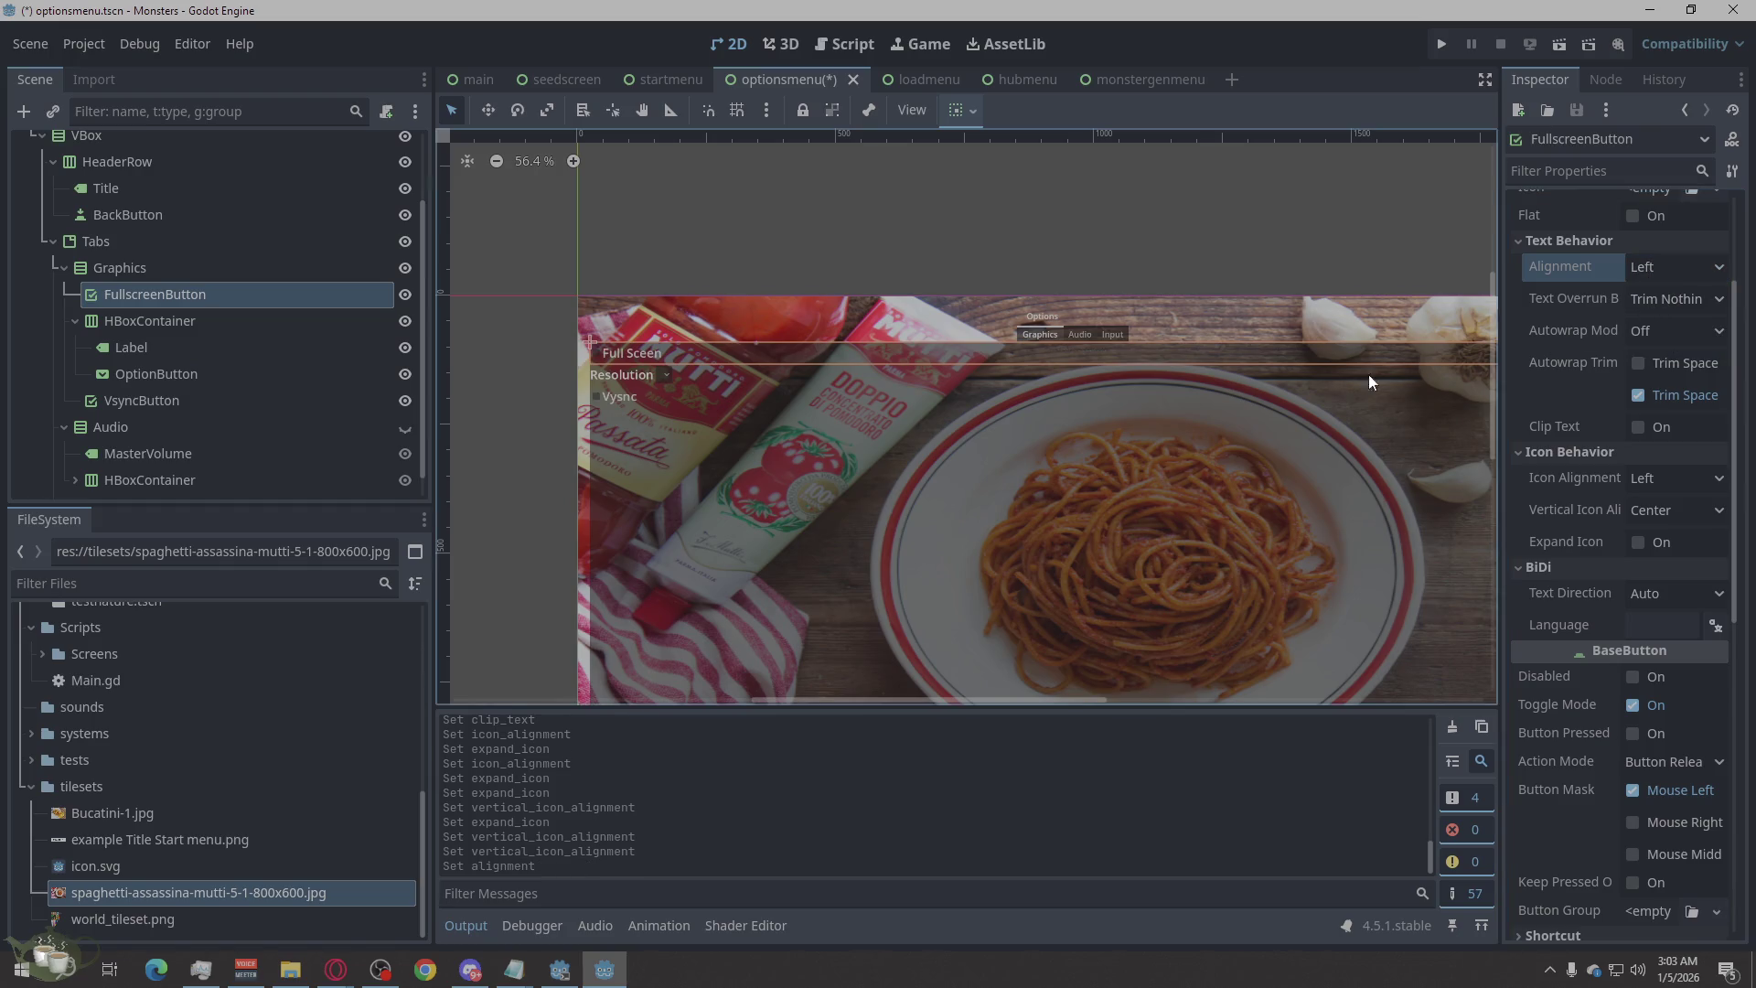
Inspect the Graphics container, then return to FullscreenButton and expand its Layout properties.
{"action": "scroll", "coordinate": [731, 359], "scroll_direction": "up", "scroll_amount": 10}
{"action": "scroll", "coordinate": [556, 391], "scroll_direction": "down", "scroll_amount": 12}
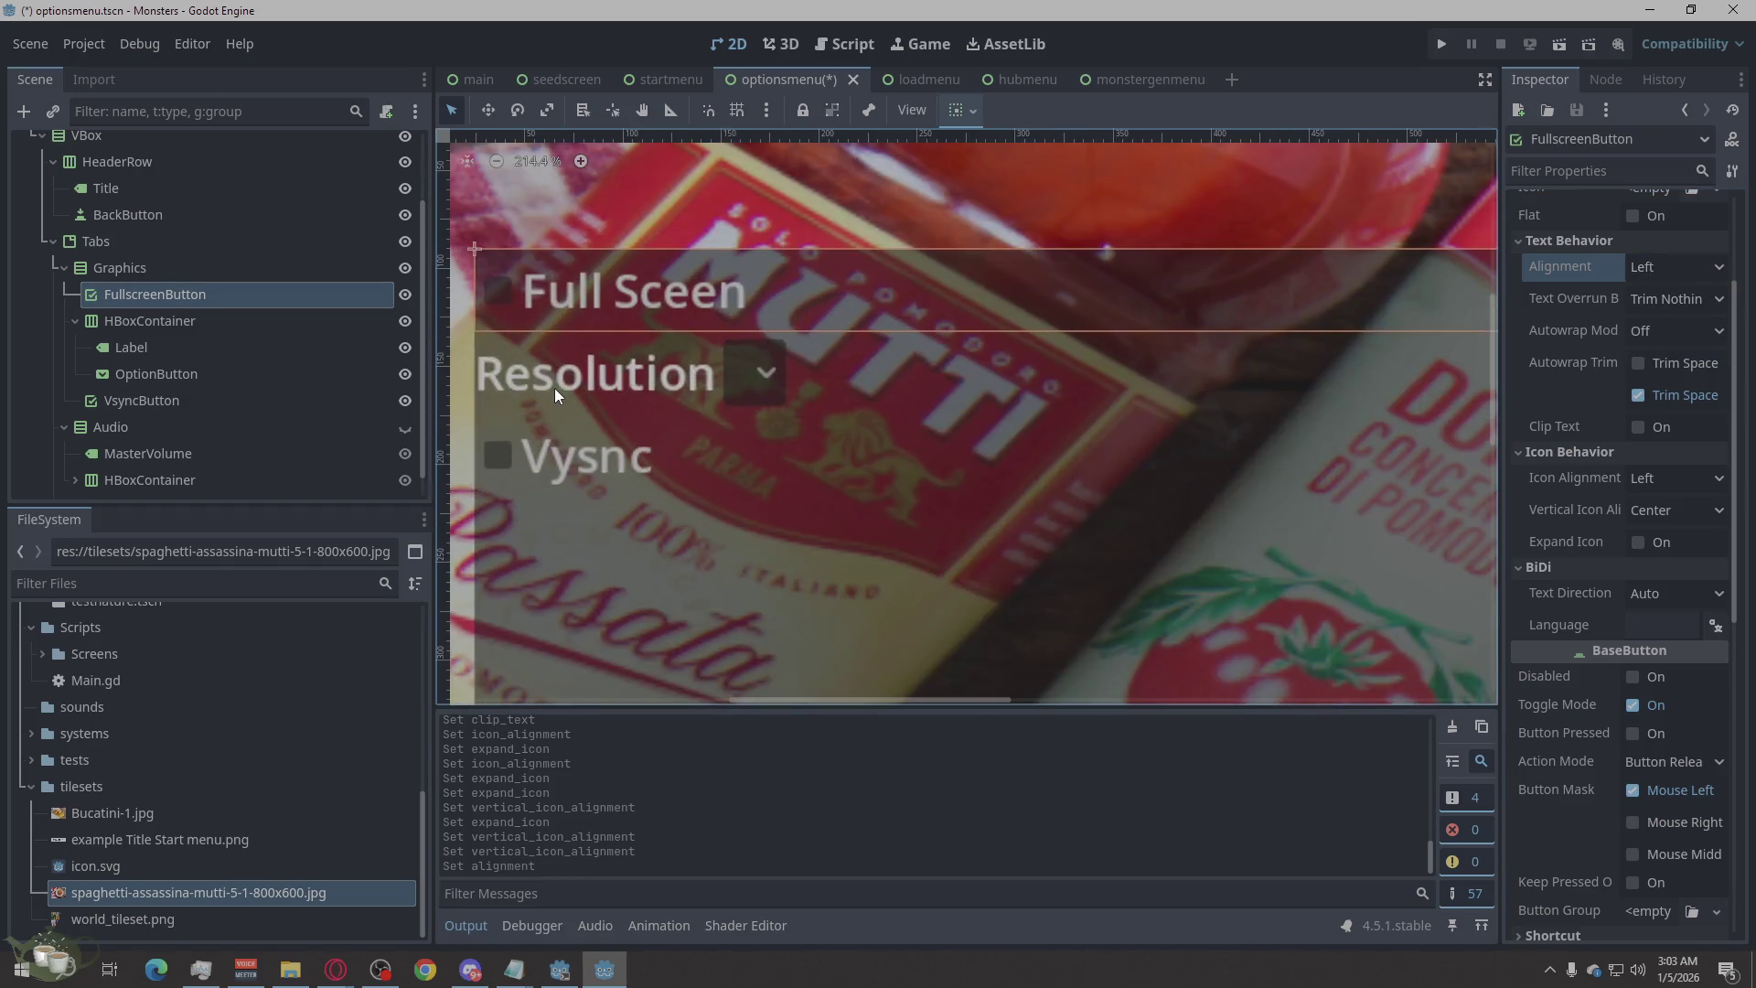
{"action": "scroll", "coordinate": [572, 397], "scroll_direction": "down", "scroll_amount": 3}
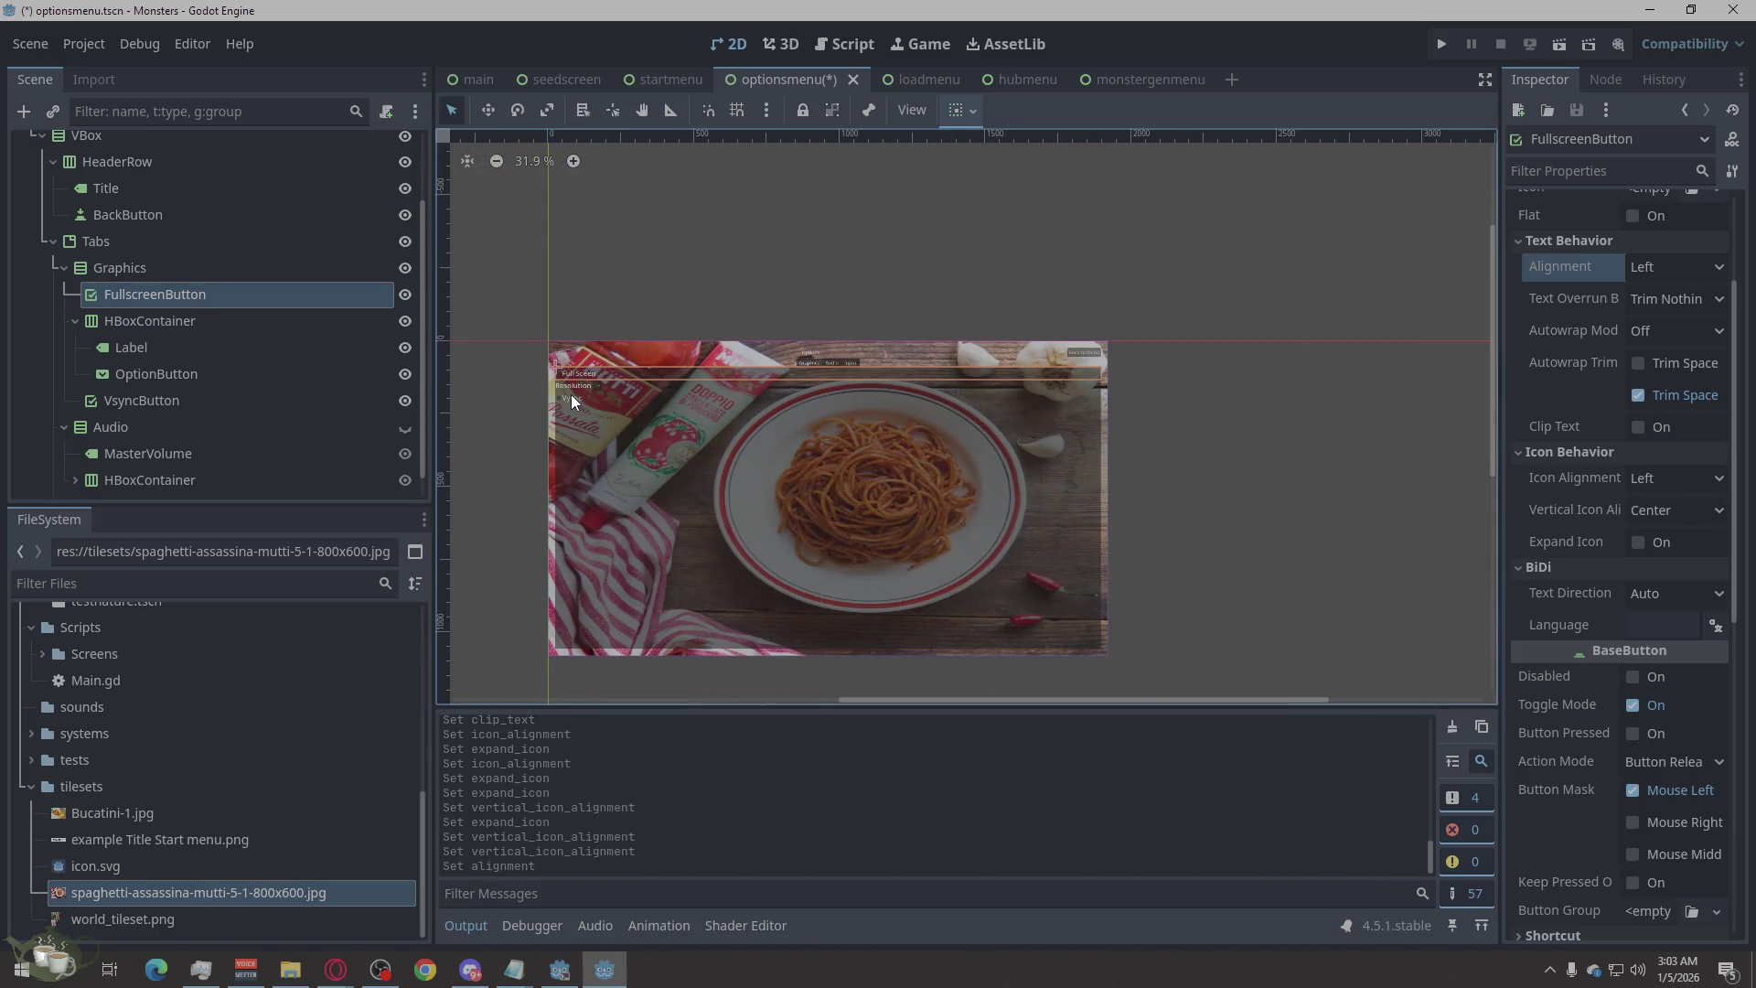
{"action": "left_click", "coordinate": [216, 264]}
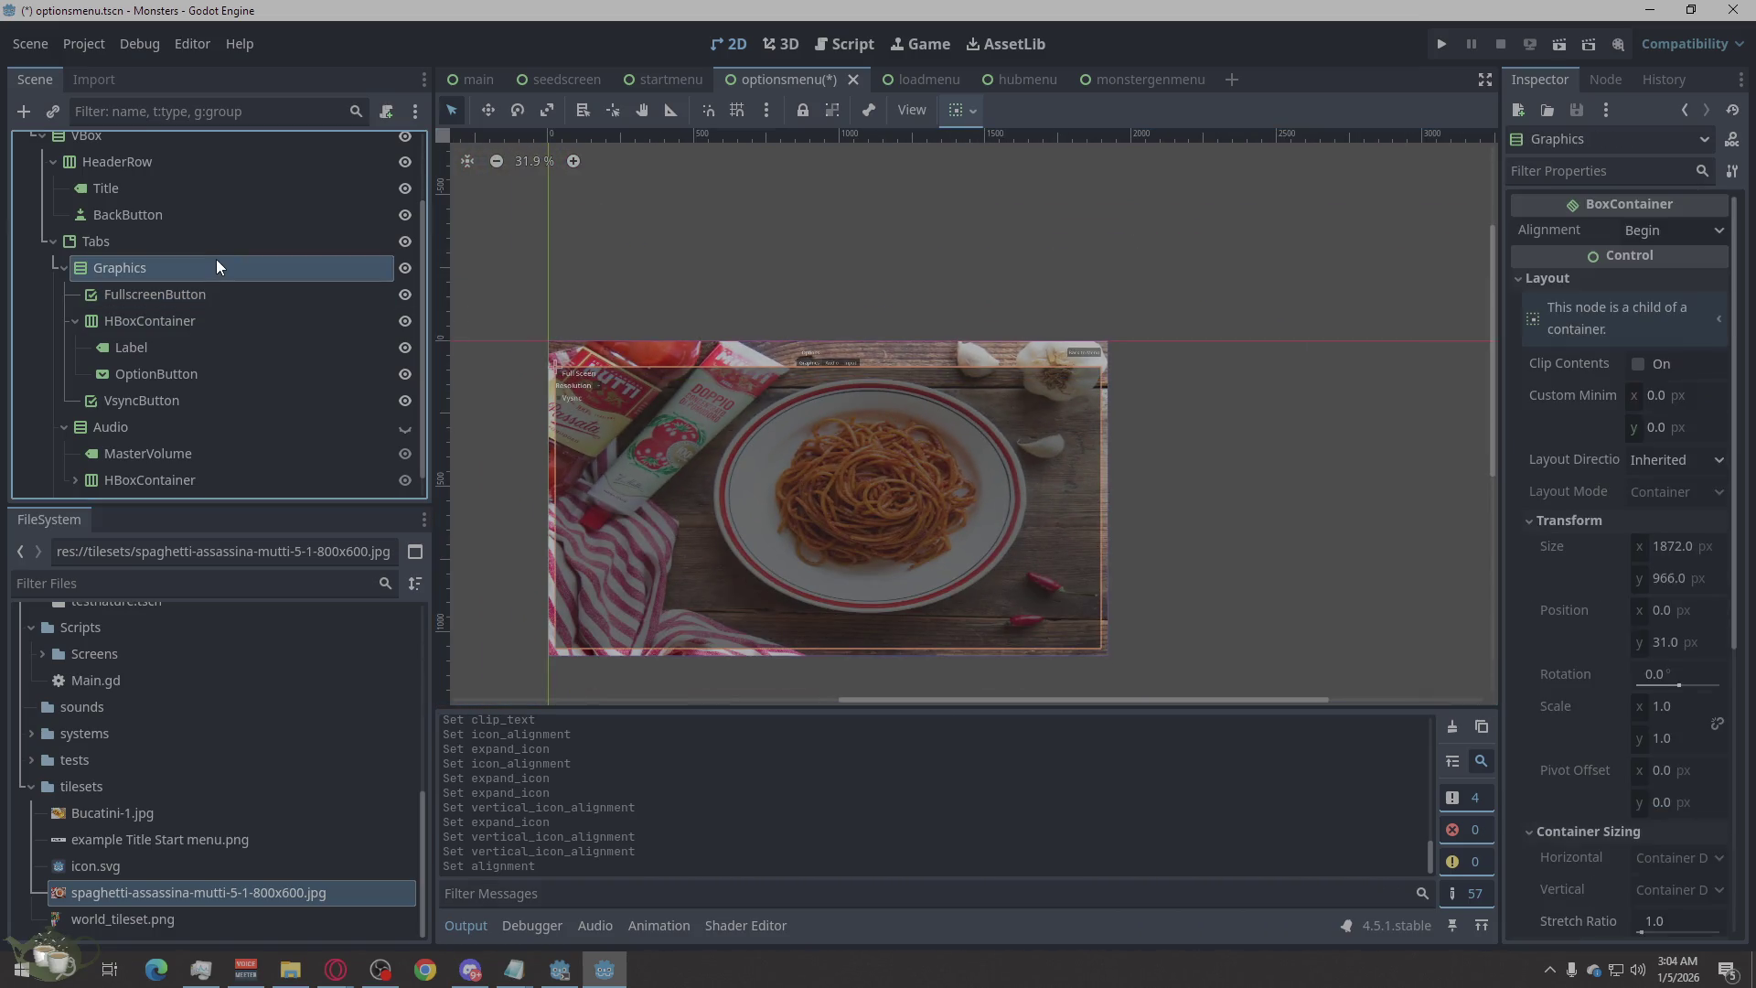
{"action": "left_click", "coordinate": [194, 294]}
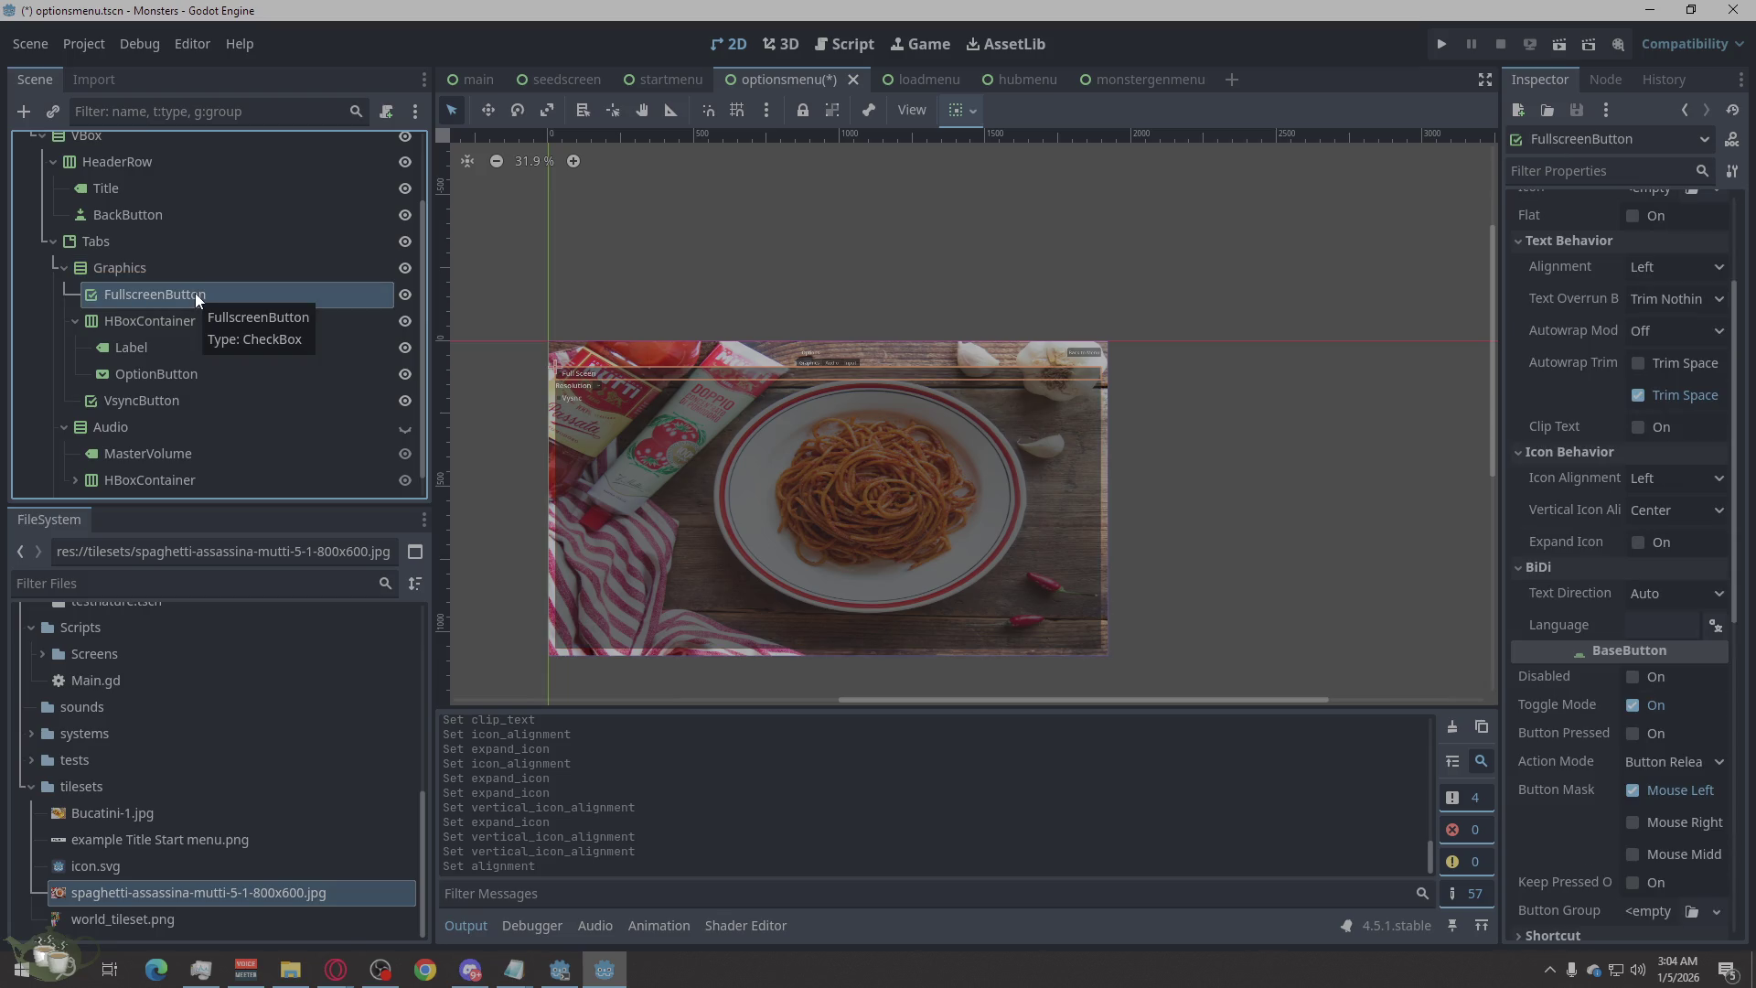
{"action": "scroll", "coordinate": [1609, 477], "scroll_direction": "up", "scroll_amount": 2}
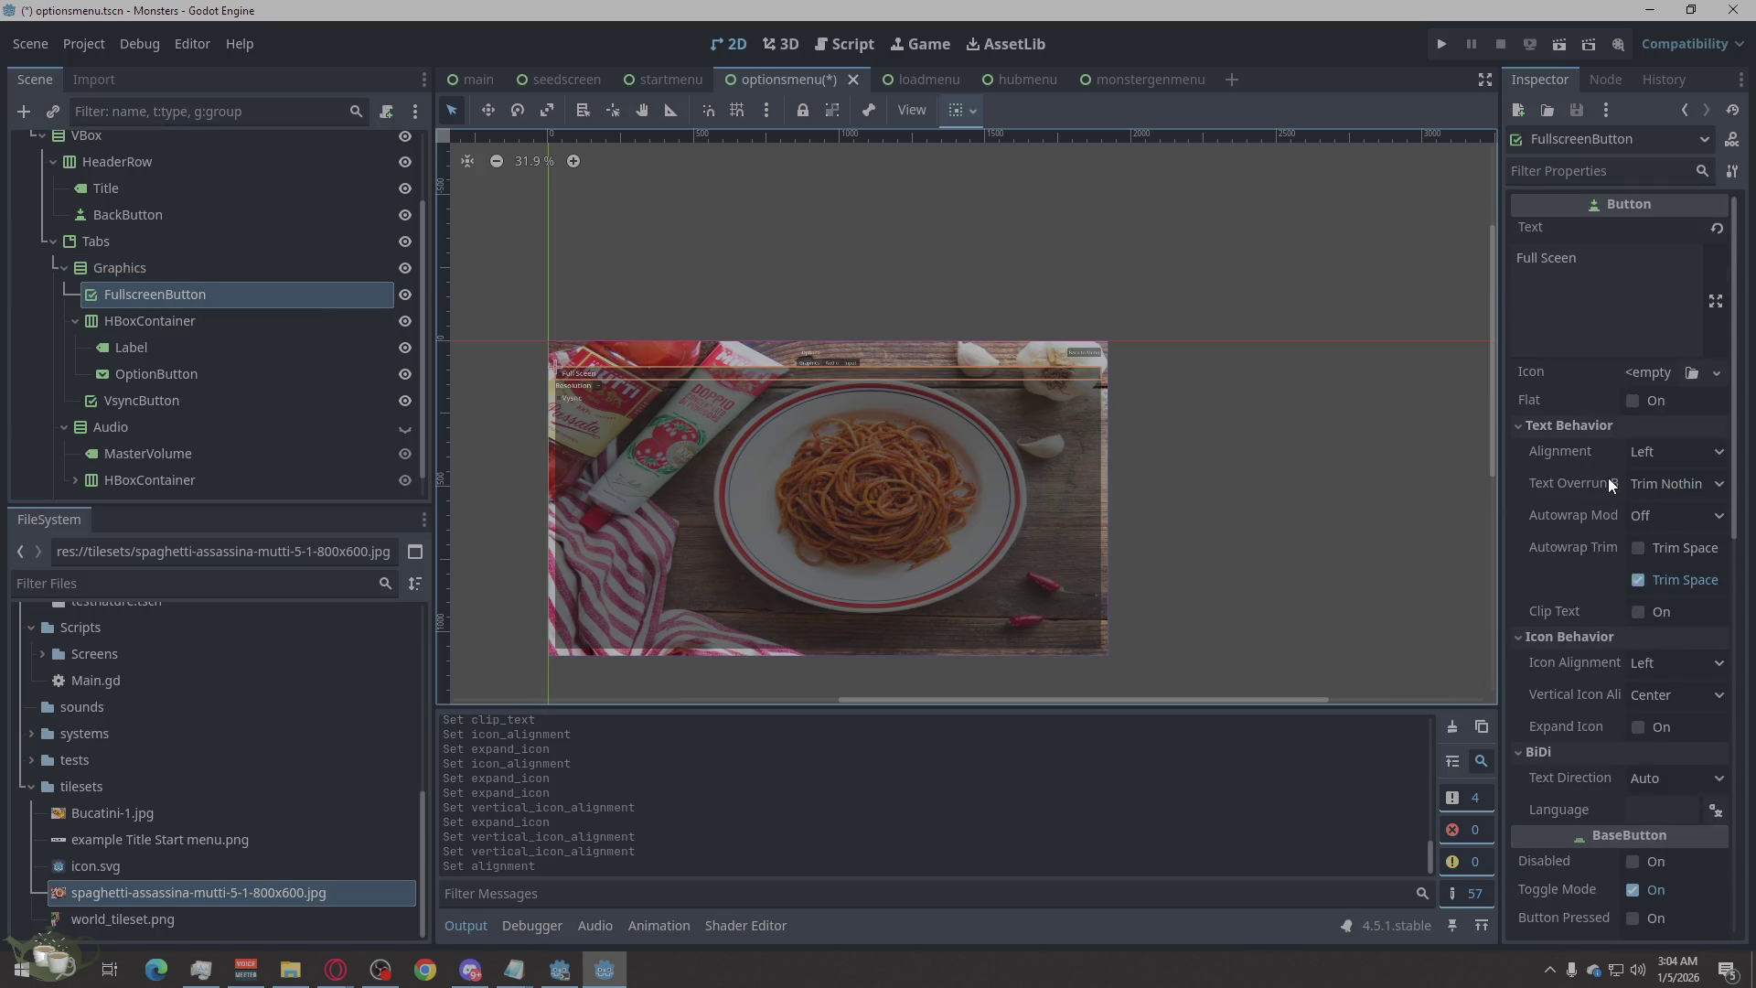
{"action": "scroll", "coordinate": [1608, 477], "scroll_direction": "down", "scroll_amount": 5}
{"action": "scroll", "coordinate": [1594, 493], "scroll_direction": "up", "scroll_amount": 2}
{"action": "scroll", "coordinate": [1594, 493], "scroll_direction": "down", "scroll_amount": 4}
{"action": "left_click", "coordinate": [1552, 527]}
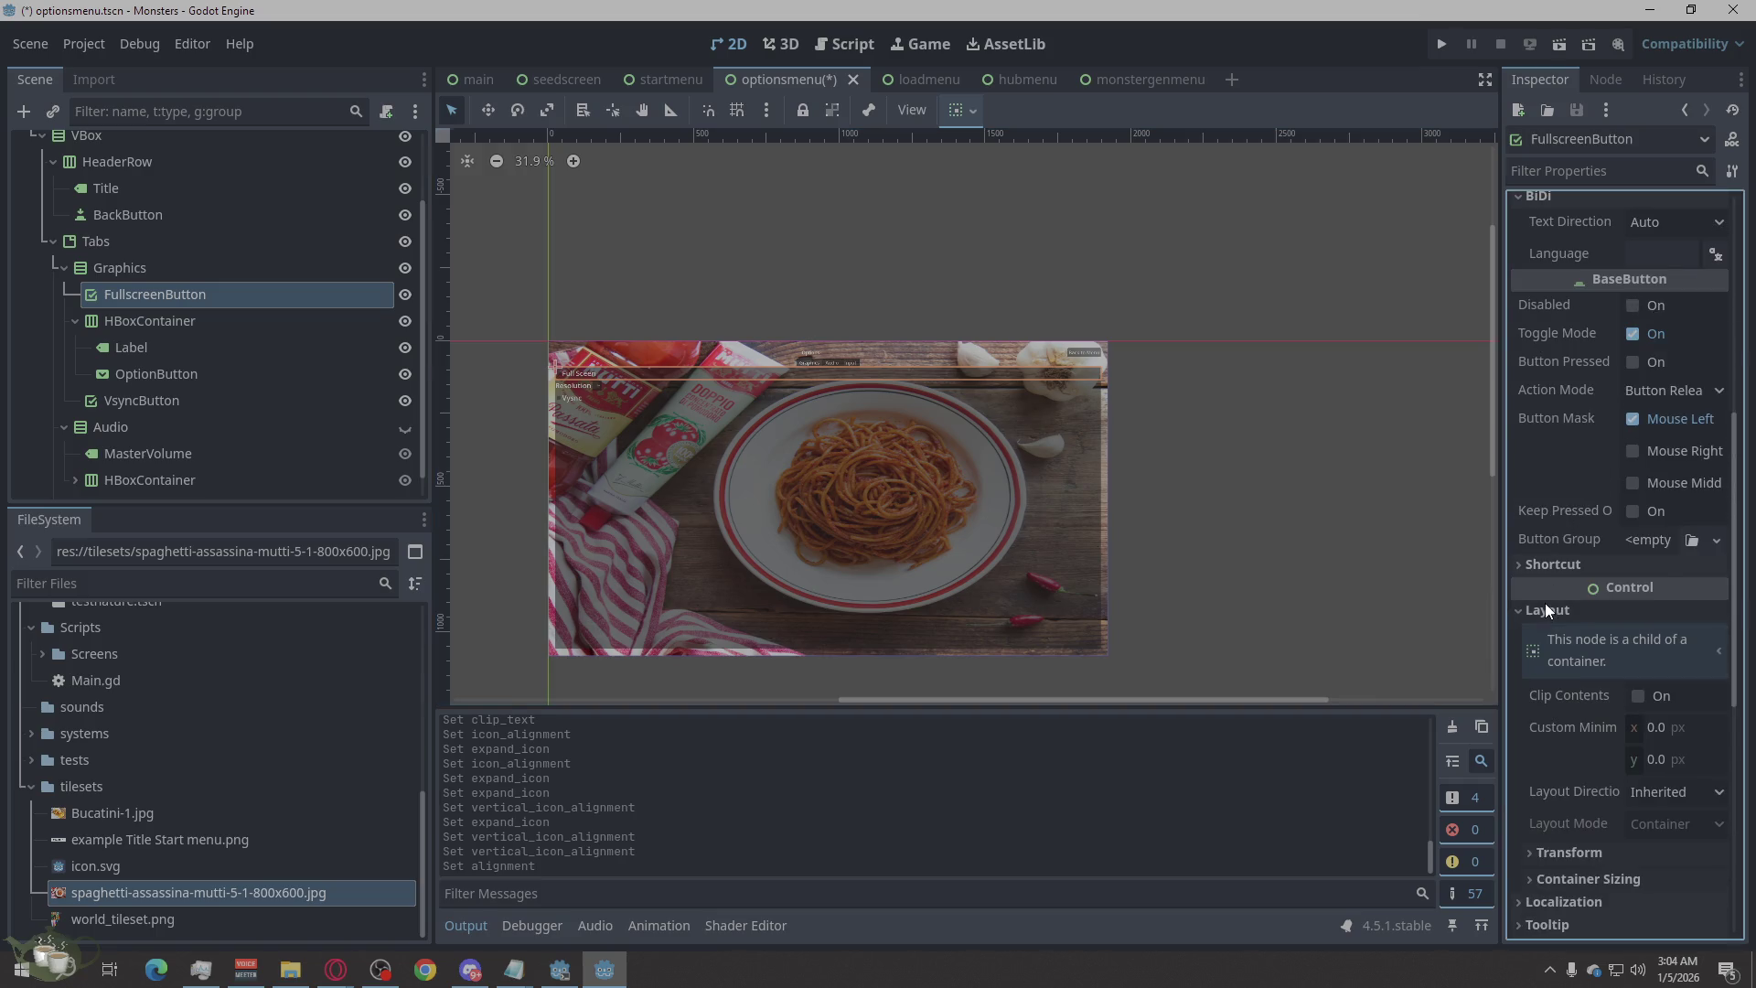
Give FullscreenButton Shrink Center horizontal sizing, keeping vertical at Fill after trying Shrink Center.
{"action": "scroll", "coordinate": [1662, 772], "scroll_direction": "down", "scroll_amount": 2}
{"action": "left_click", "coordinate": [1590, 699]}
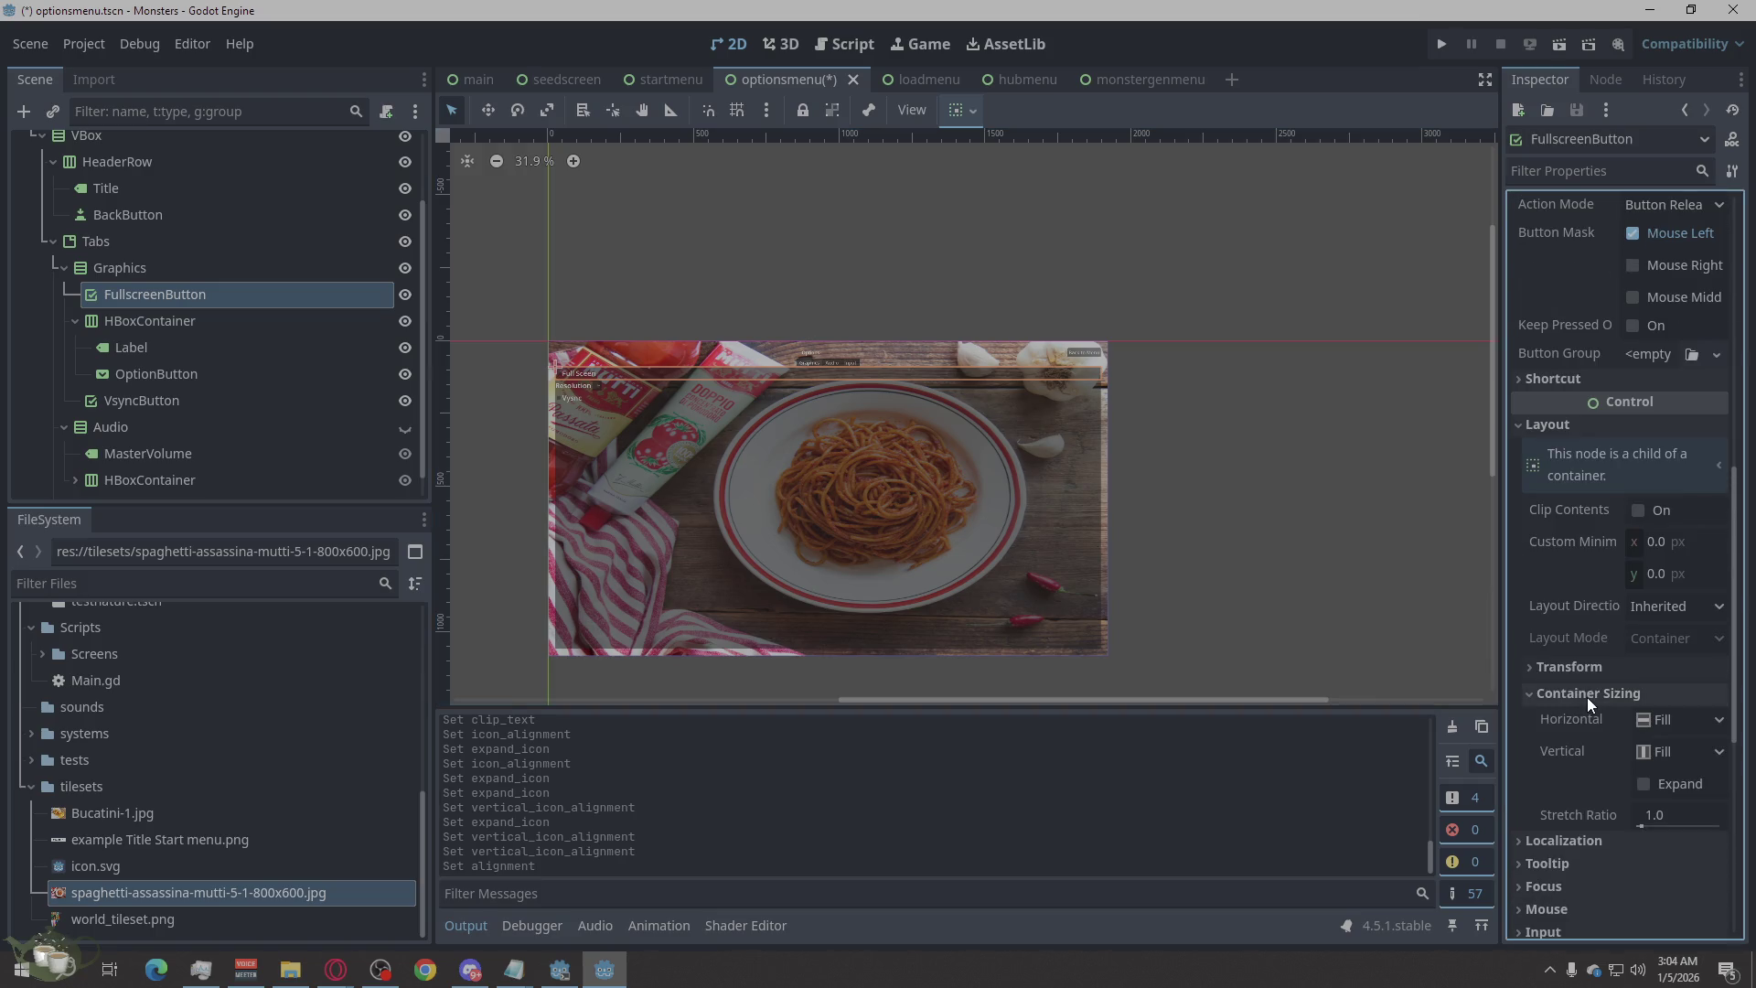
{"action": "left_click", "coordinate": [1646, 747]}
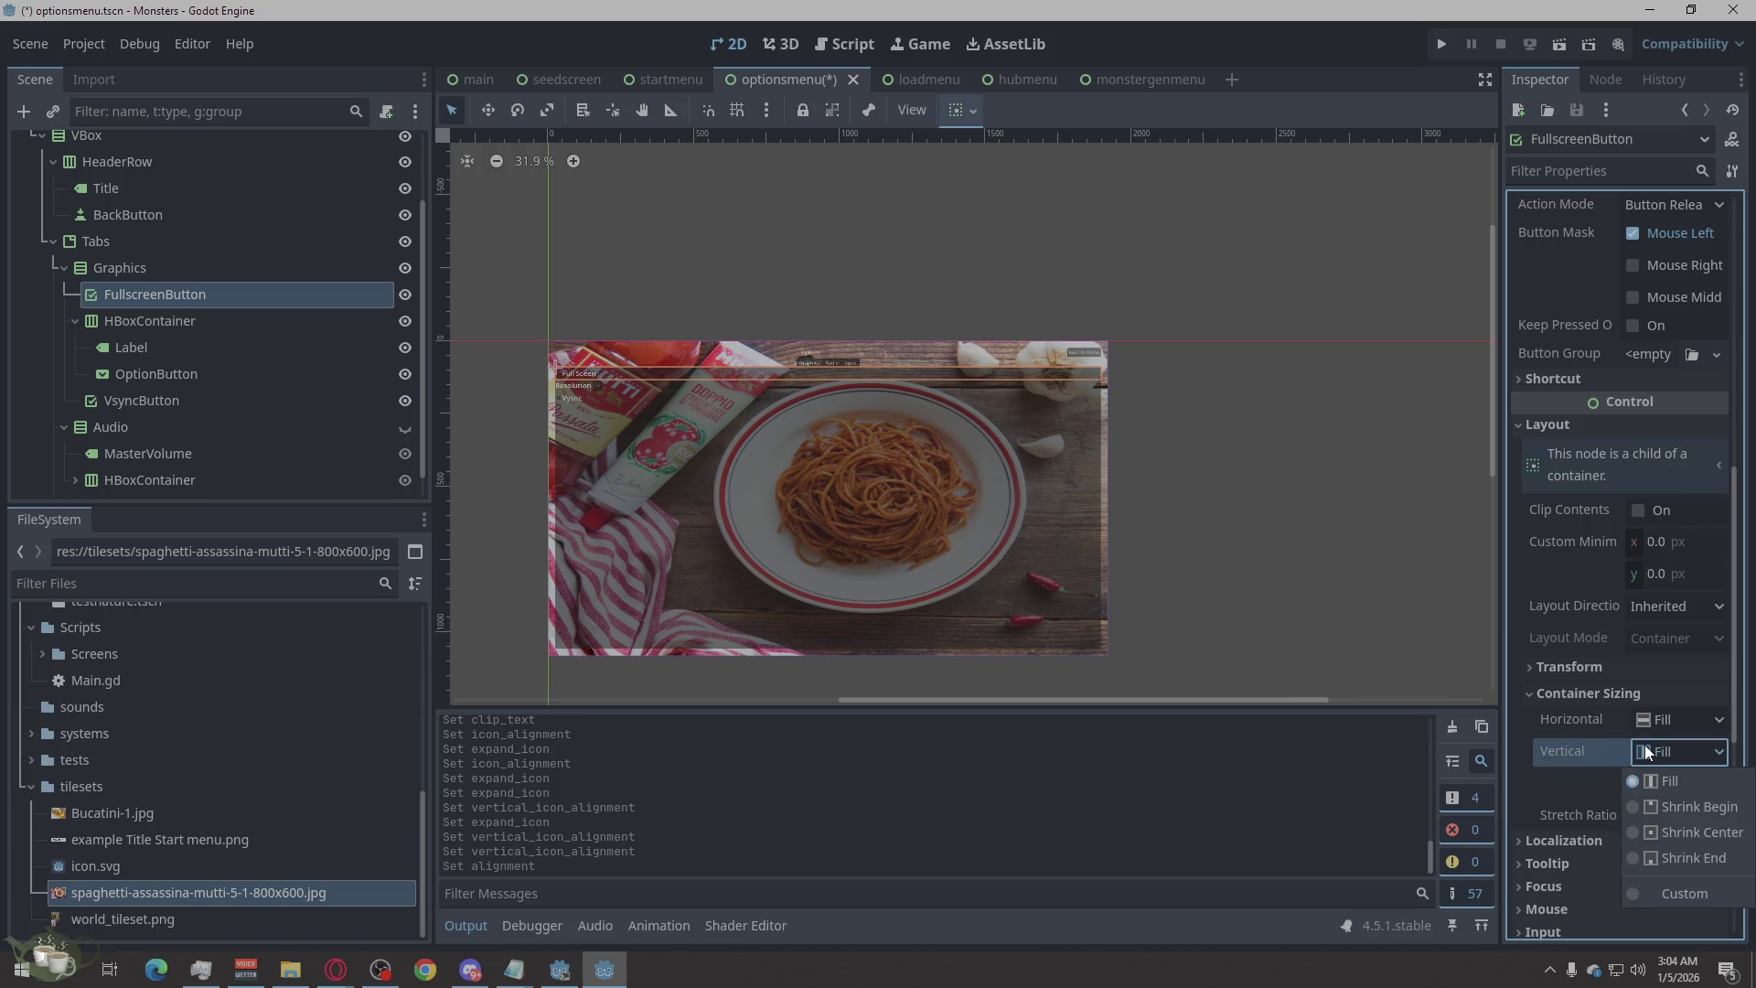
{"action": "left_click", "coordinate": [1654, 832]}
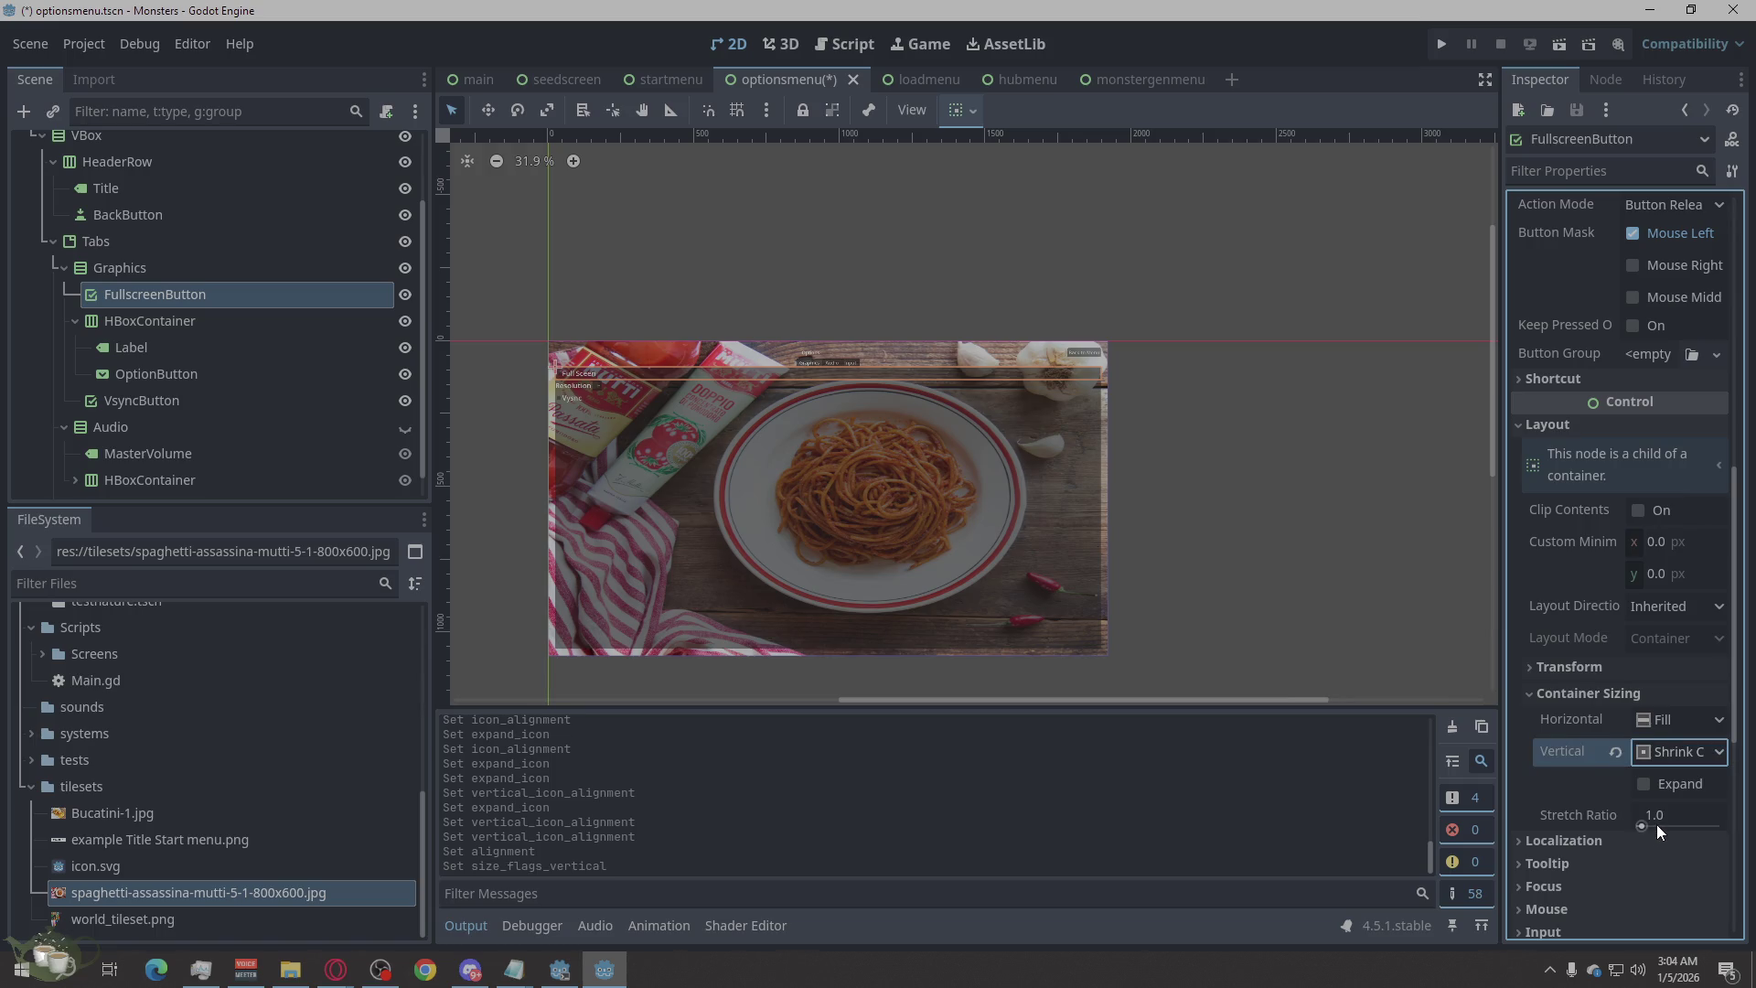
{"action": "left_click", "coordinate": [1657, 751]}
{"action": "left_click", "coordinate": [1667, 783]}
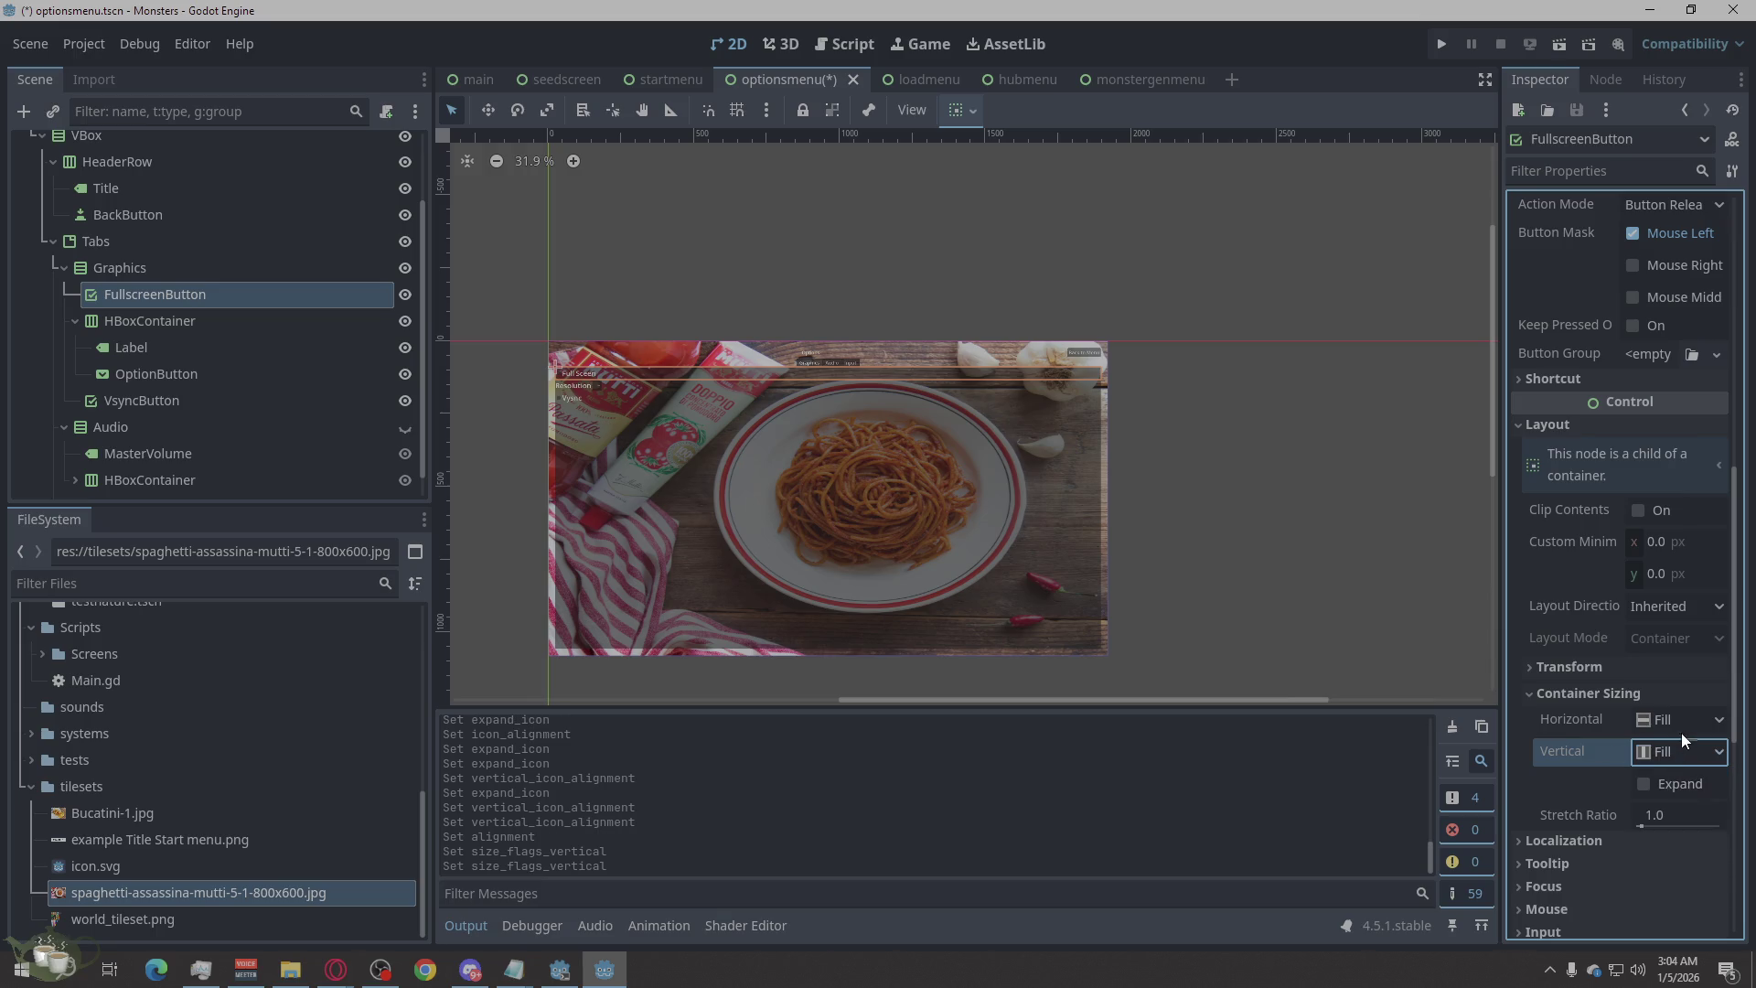
{"action": "left_click", "coordinate": [1682, 732]}
{"action": "left_click", "coordinate": [1677, 806]}
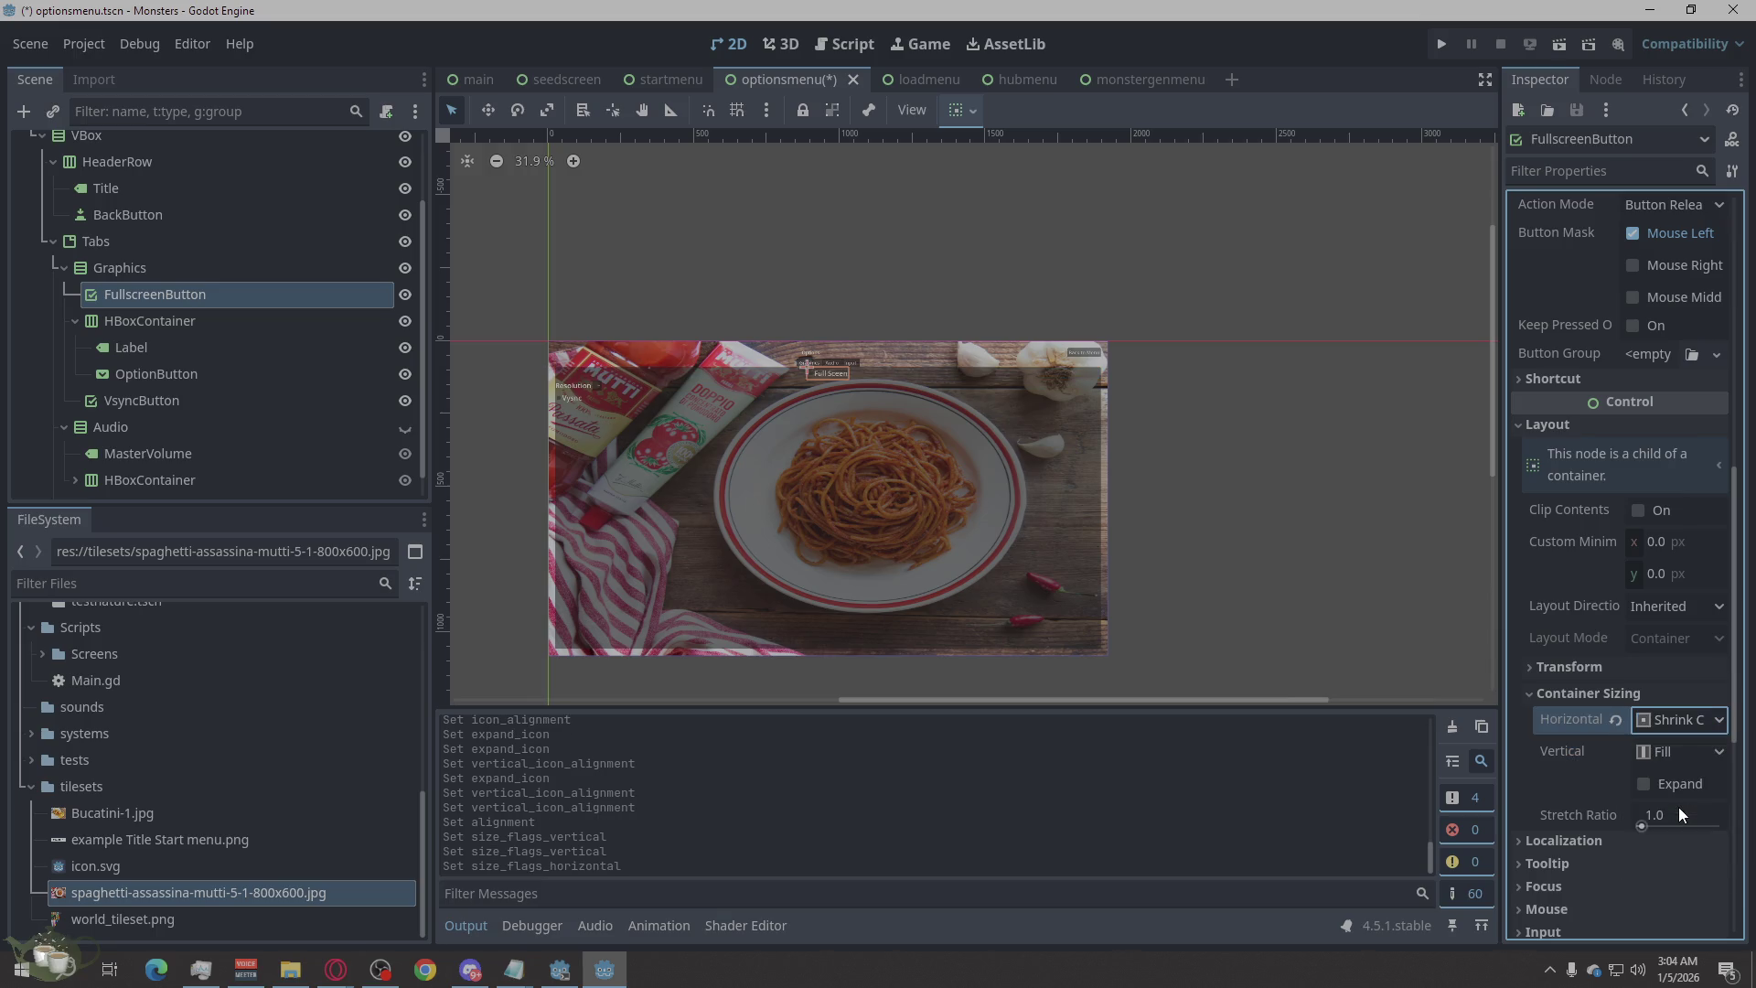
{"action": "scroll", "coordinate": [813, 407], "scroll_direction": "up", "scroll_amount": 8}
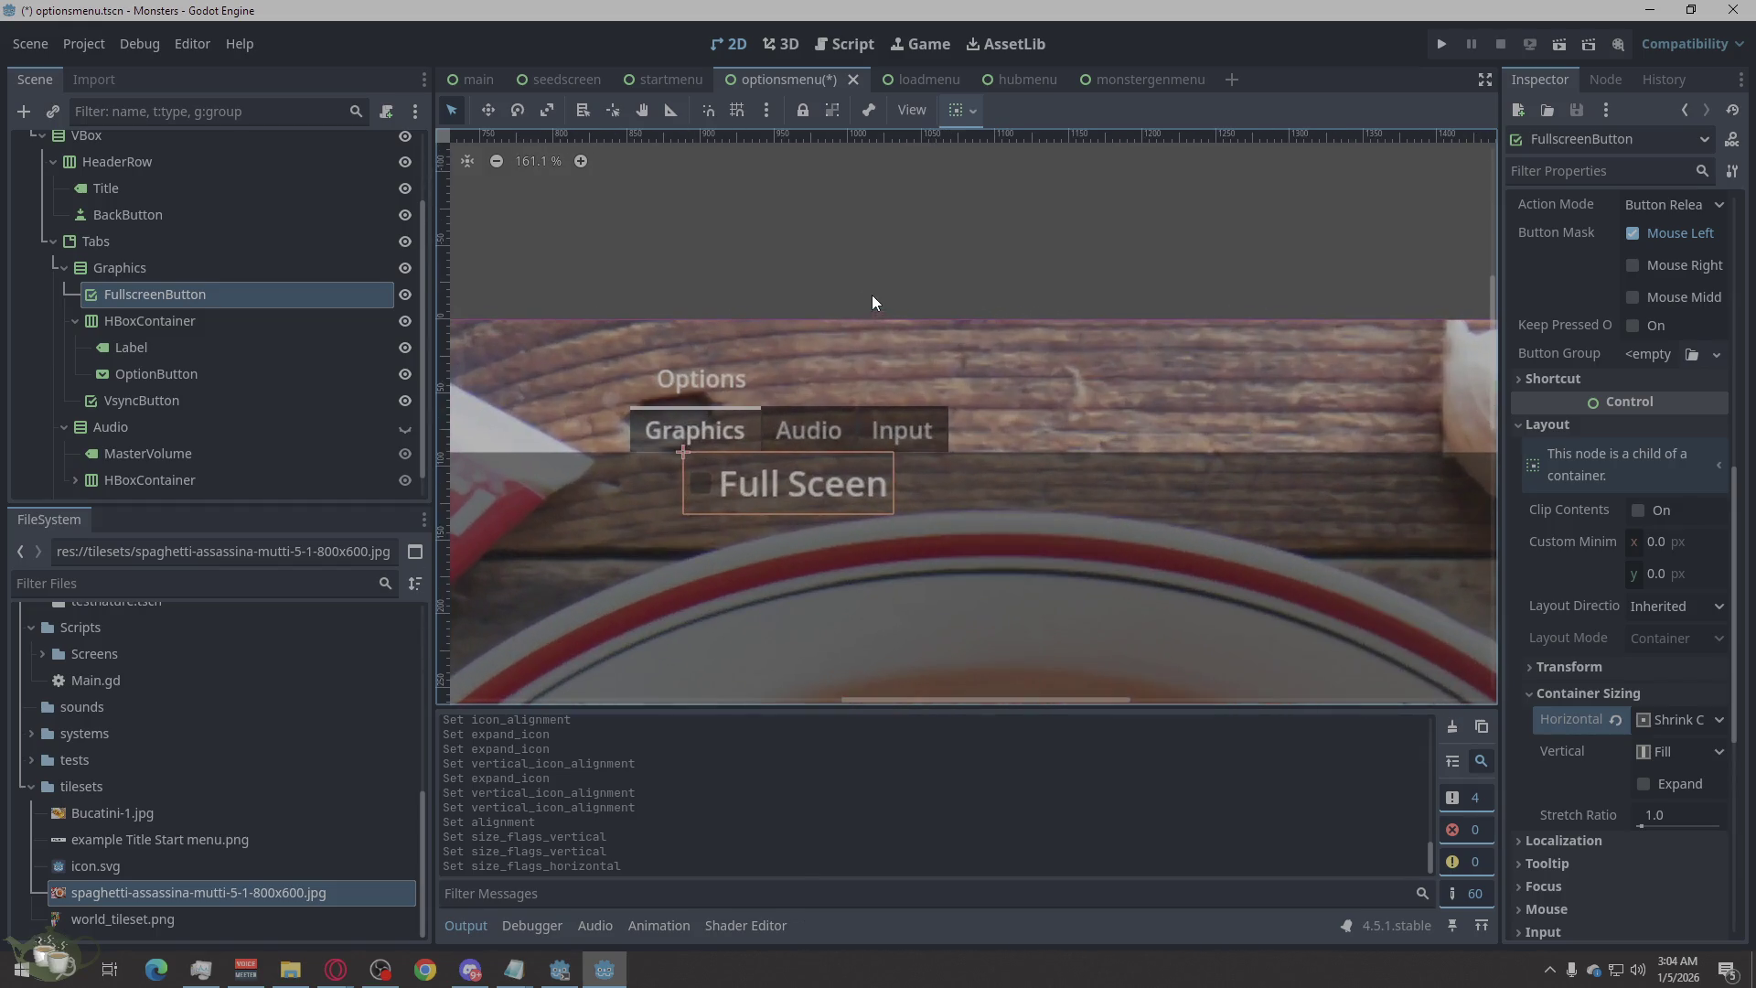
{"action": "scroll", "coordinate": [892, 357], "scroll_direction": "down", "scroll_amount": 5}
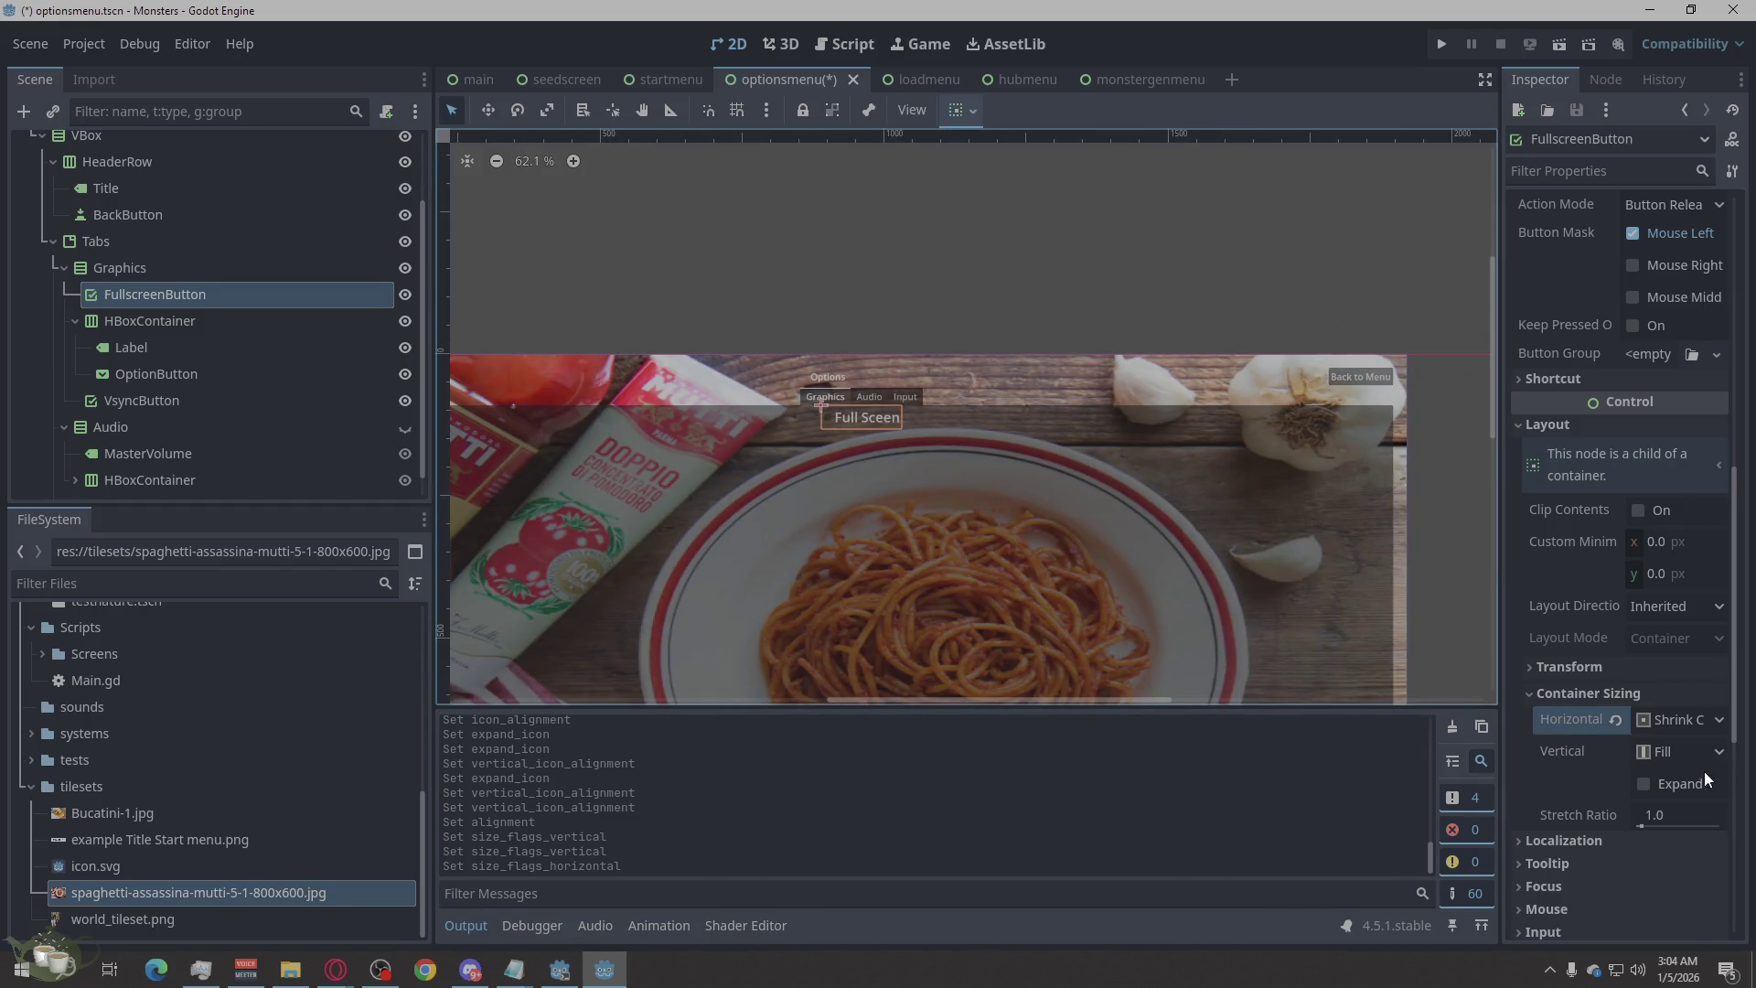
{"action": "scroll", "coordinate": [1108, 358], "scroll_direction": "down", "scroll_amount": 2}
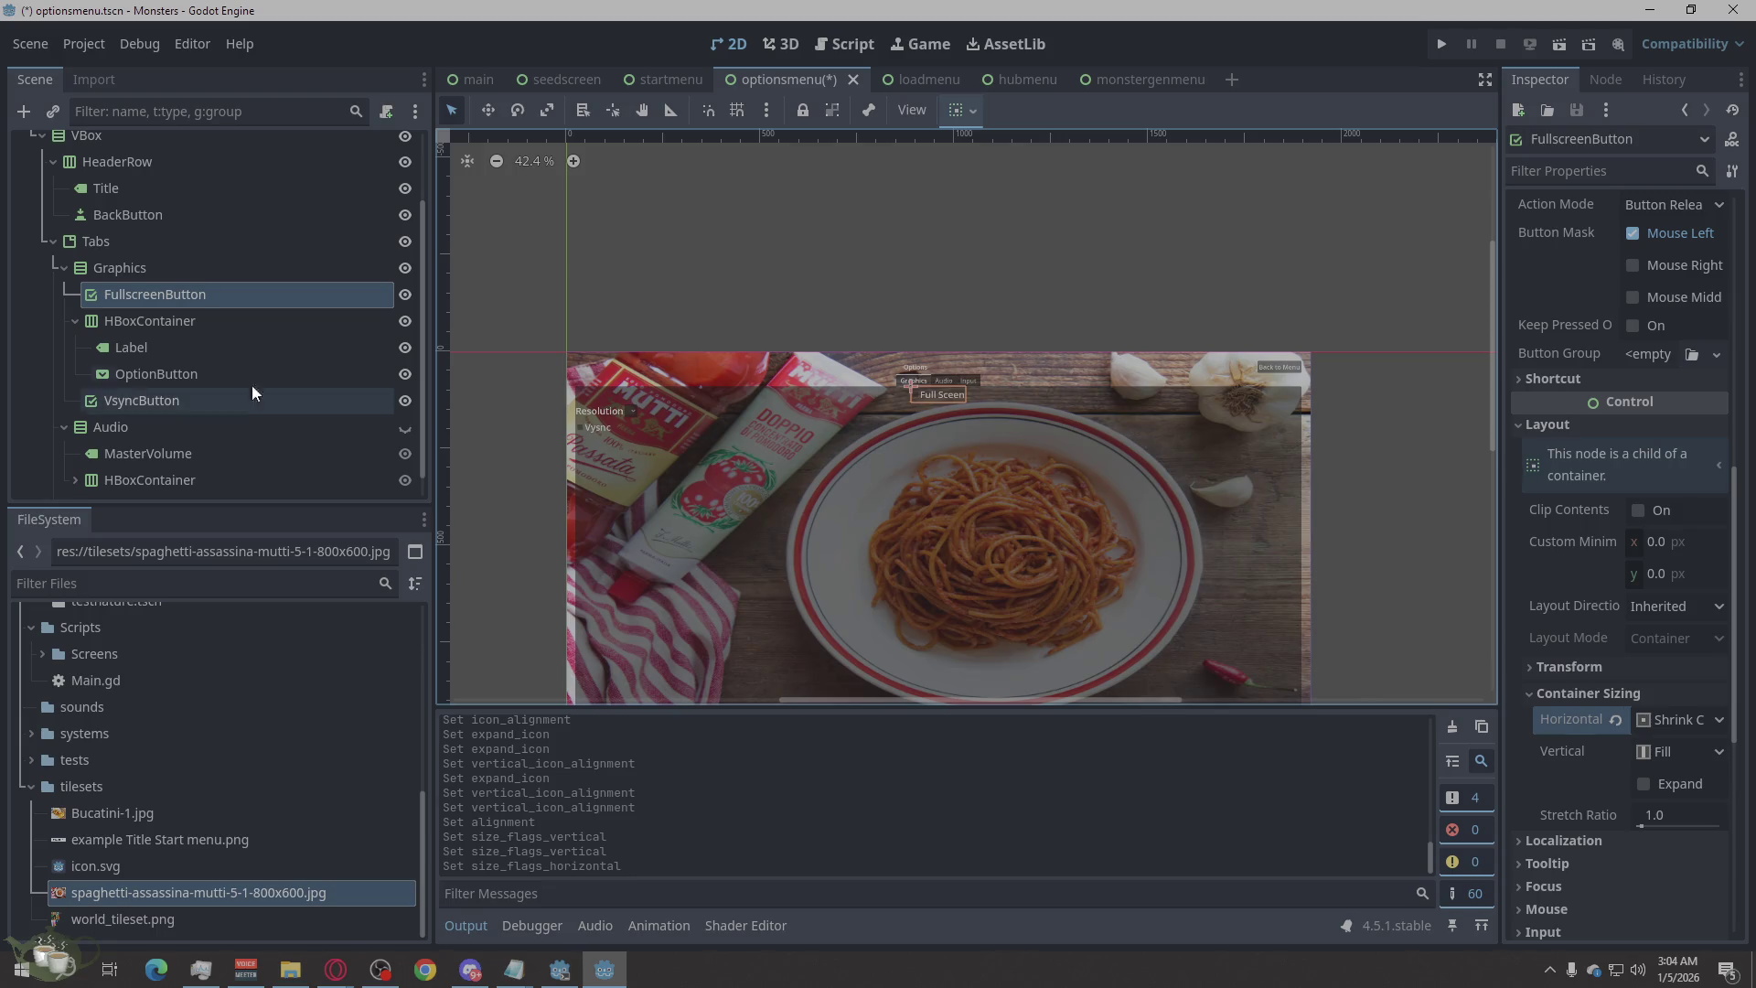
{"action": "left_click", "coordinate": [241, 326]}
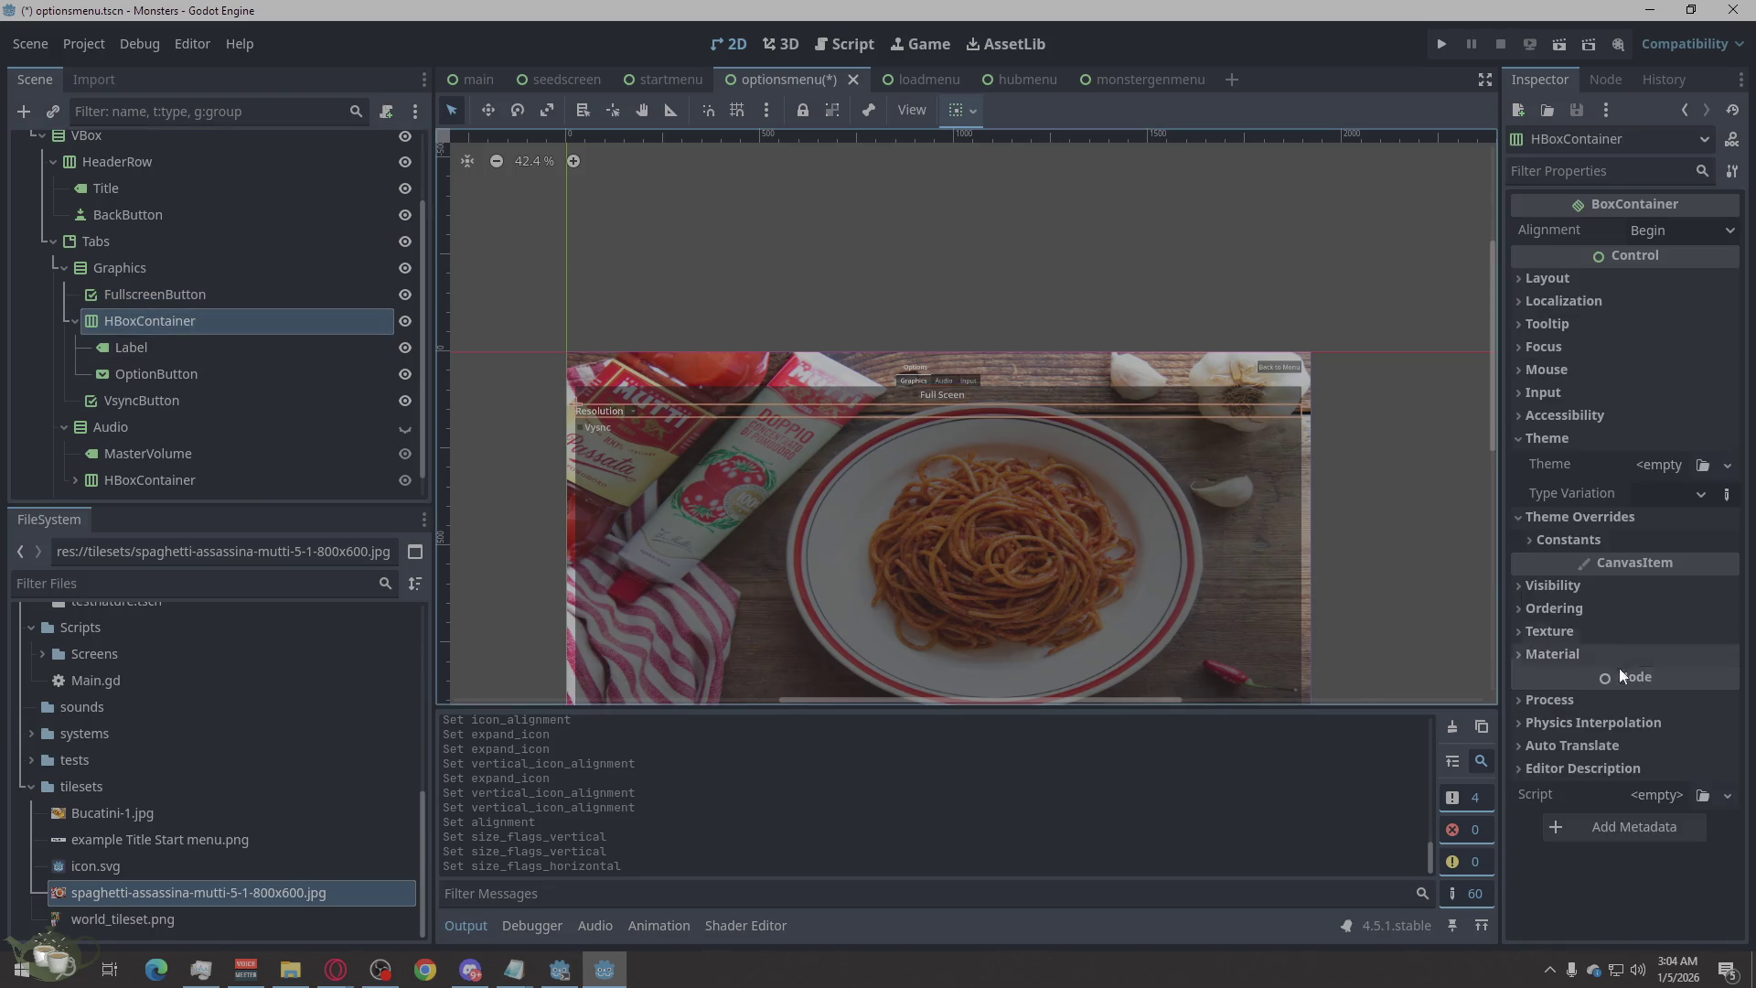
Compare with FullscreenButton, then set the Resolution HBoxContainer's horizontal sizing to Shrink Center.
{"action": "left_click", "coordinate": [1587, 514]}
{"action": "left_click", "coordinate": [1588, 517]}
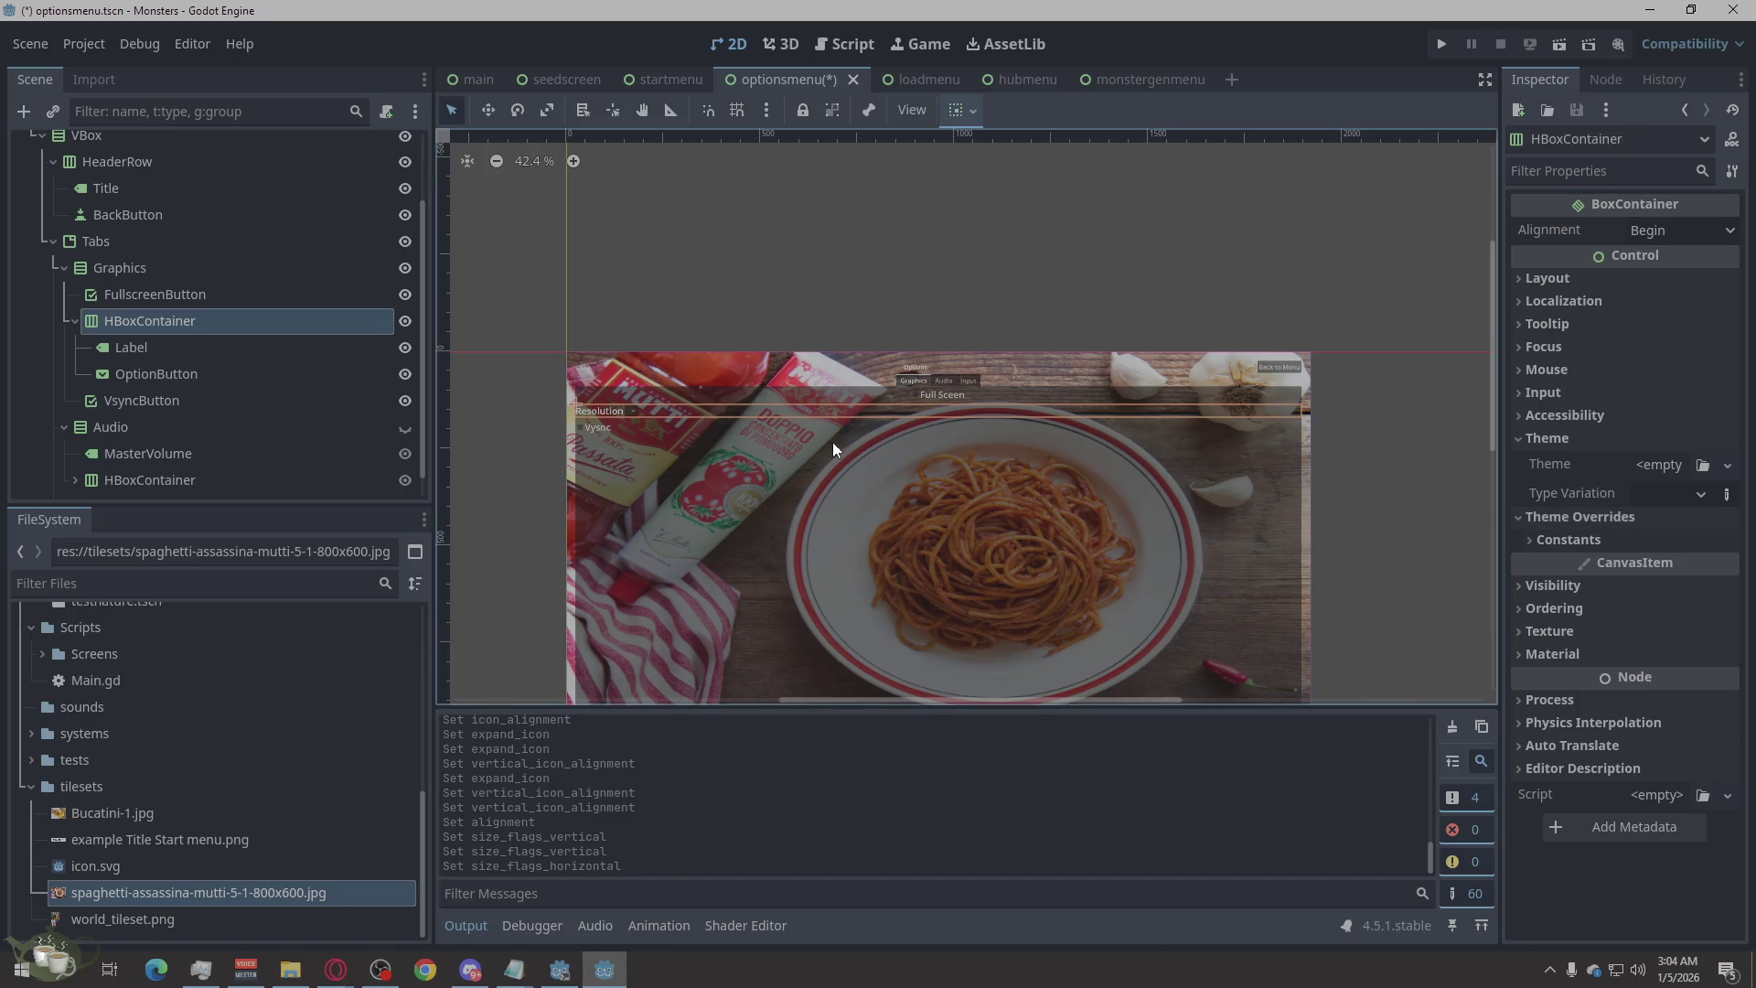
{"action": "left_click", "coordinate": [124, 289]}
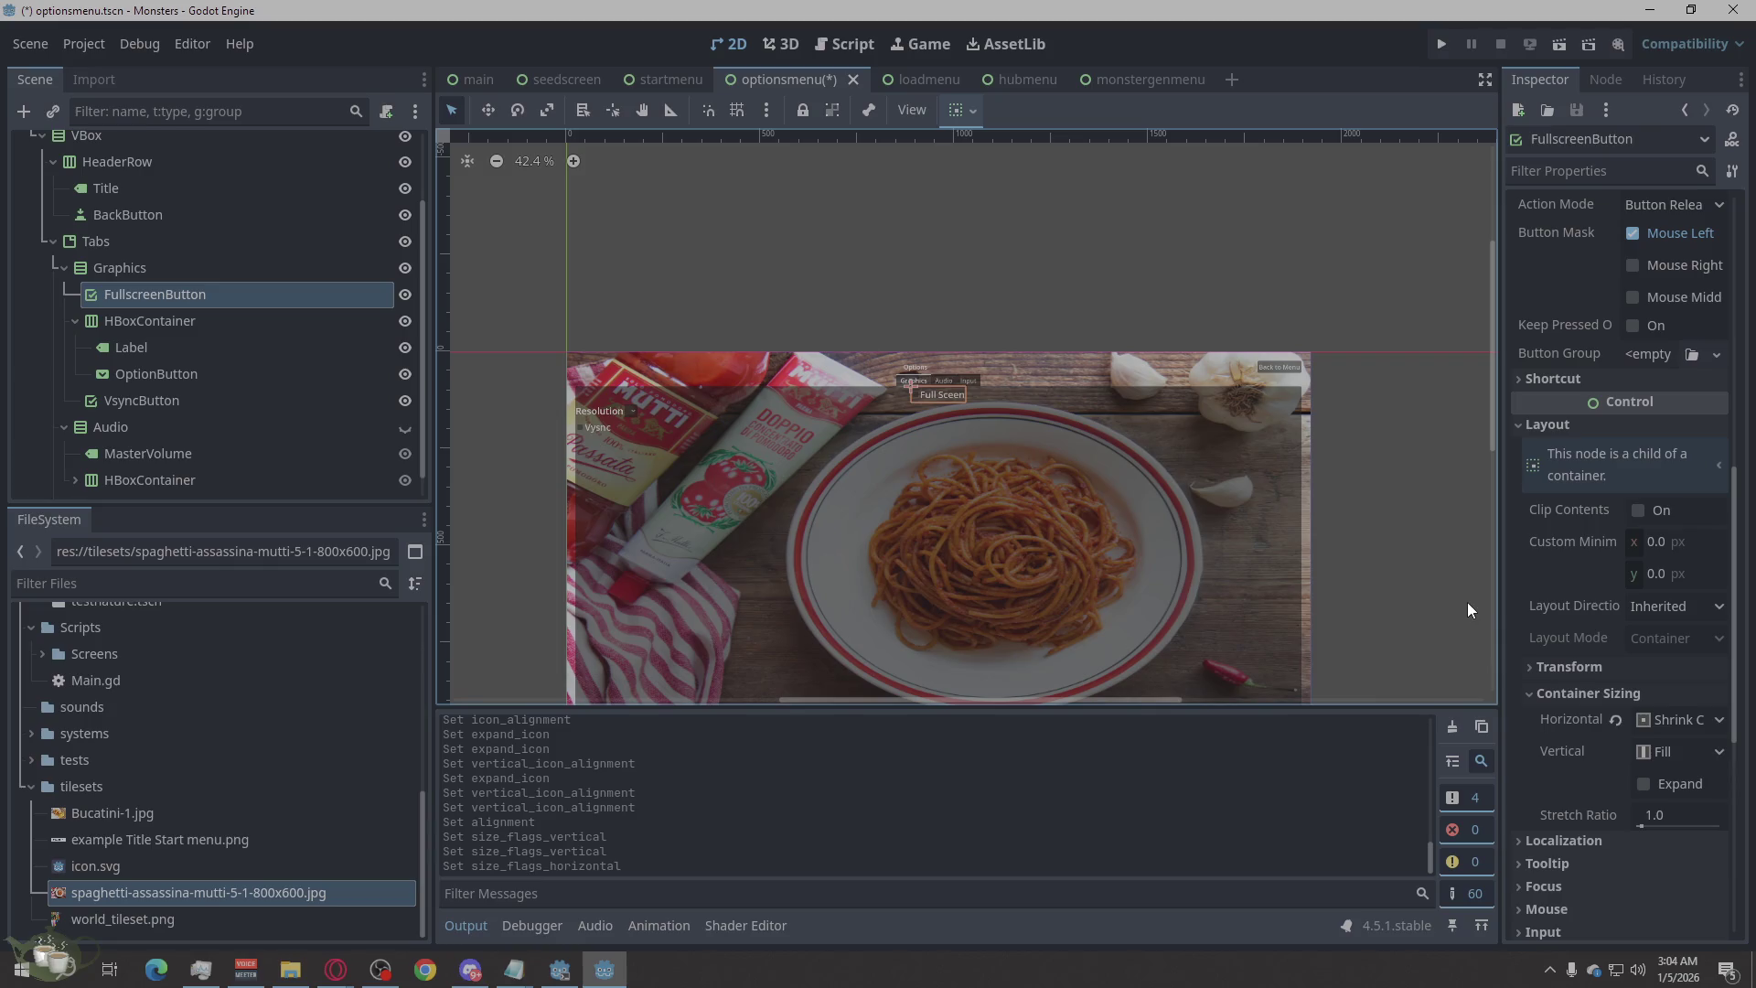
{"action": "left_click", "coordinate": [169, 326]}
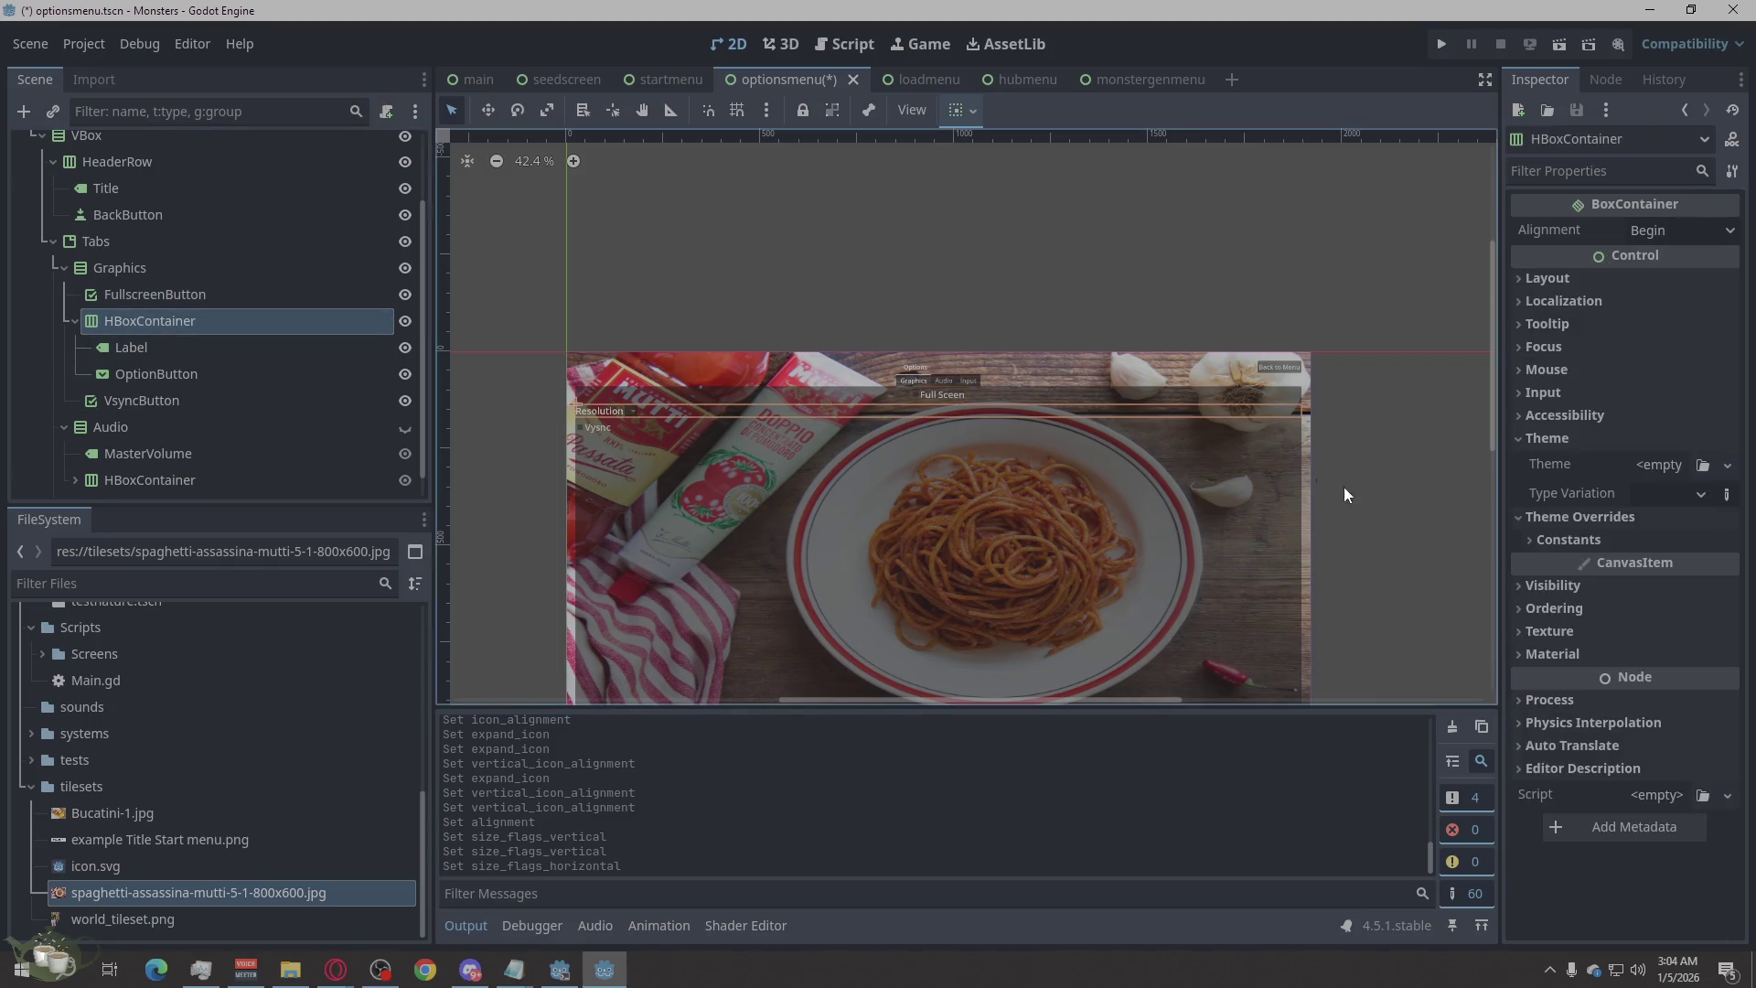
{"action": "left_click", "coordinate": [1547, 279]}
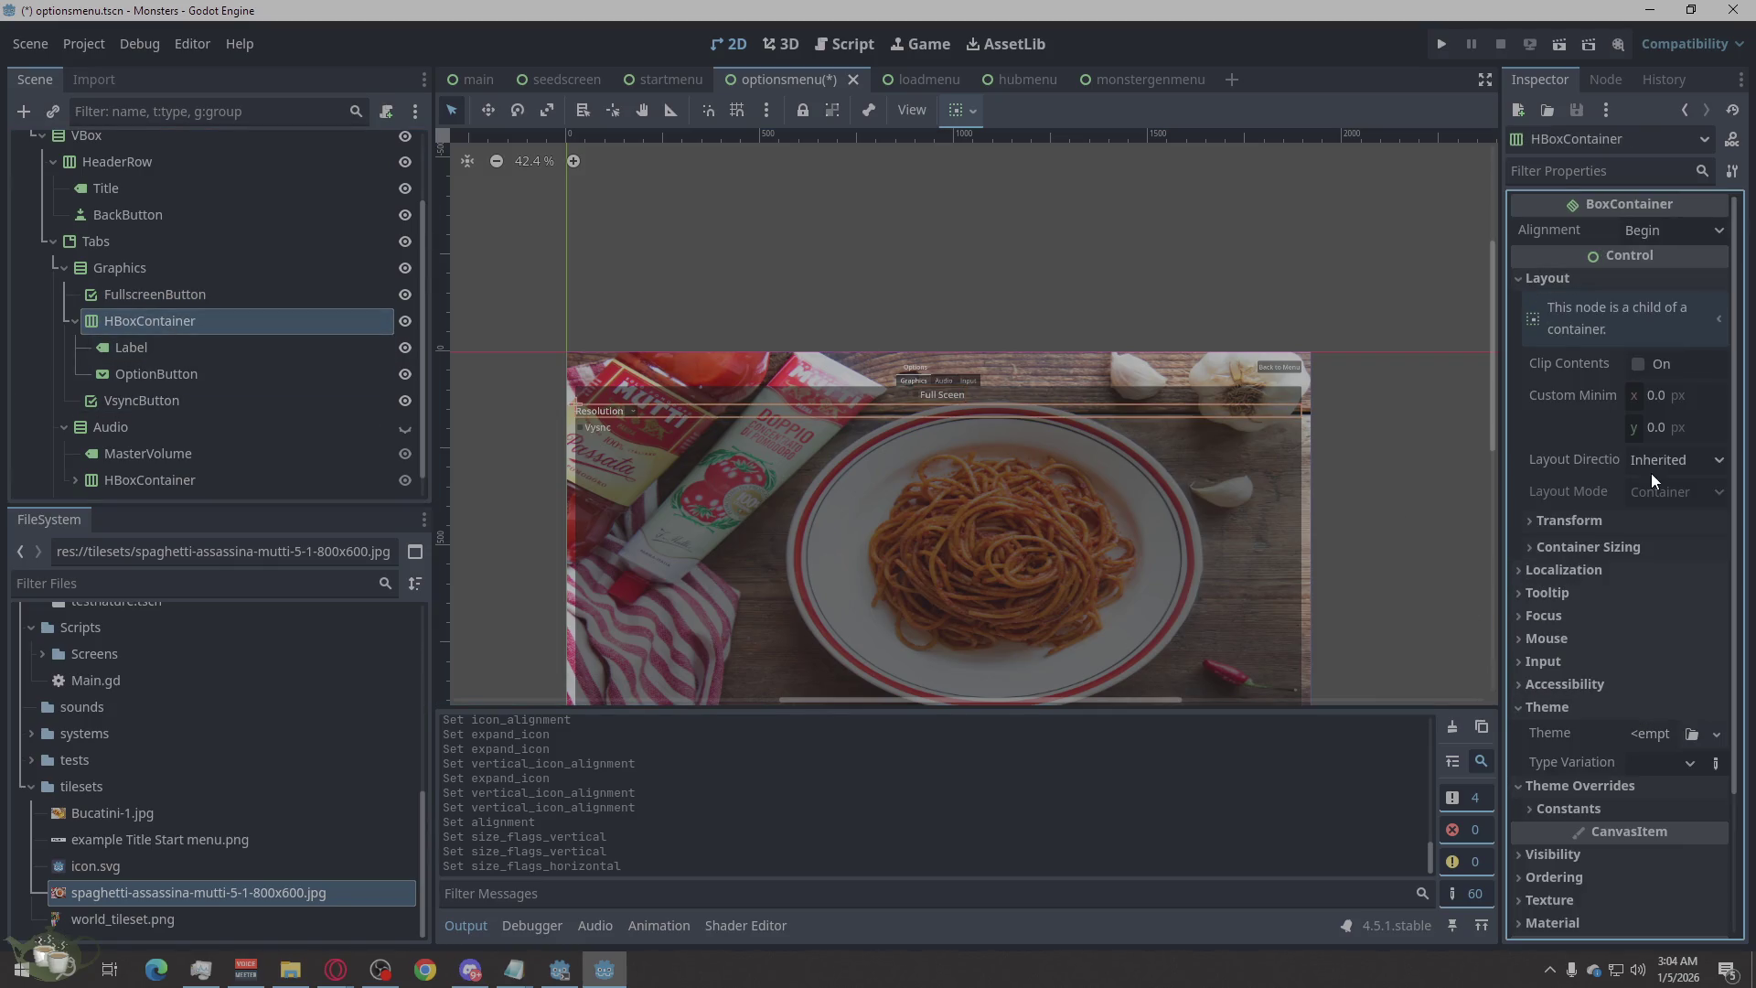
{"action": "left_click", "coordinate": [1555, 547]}
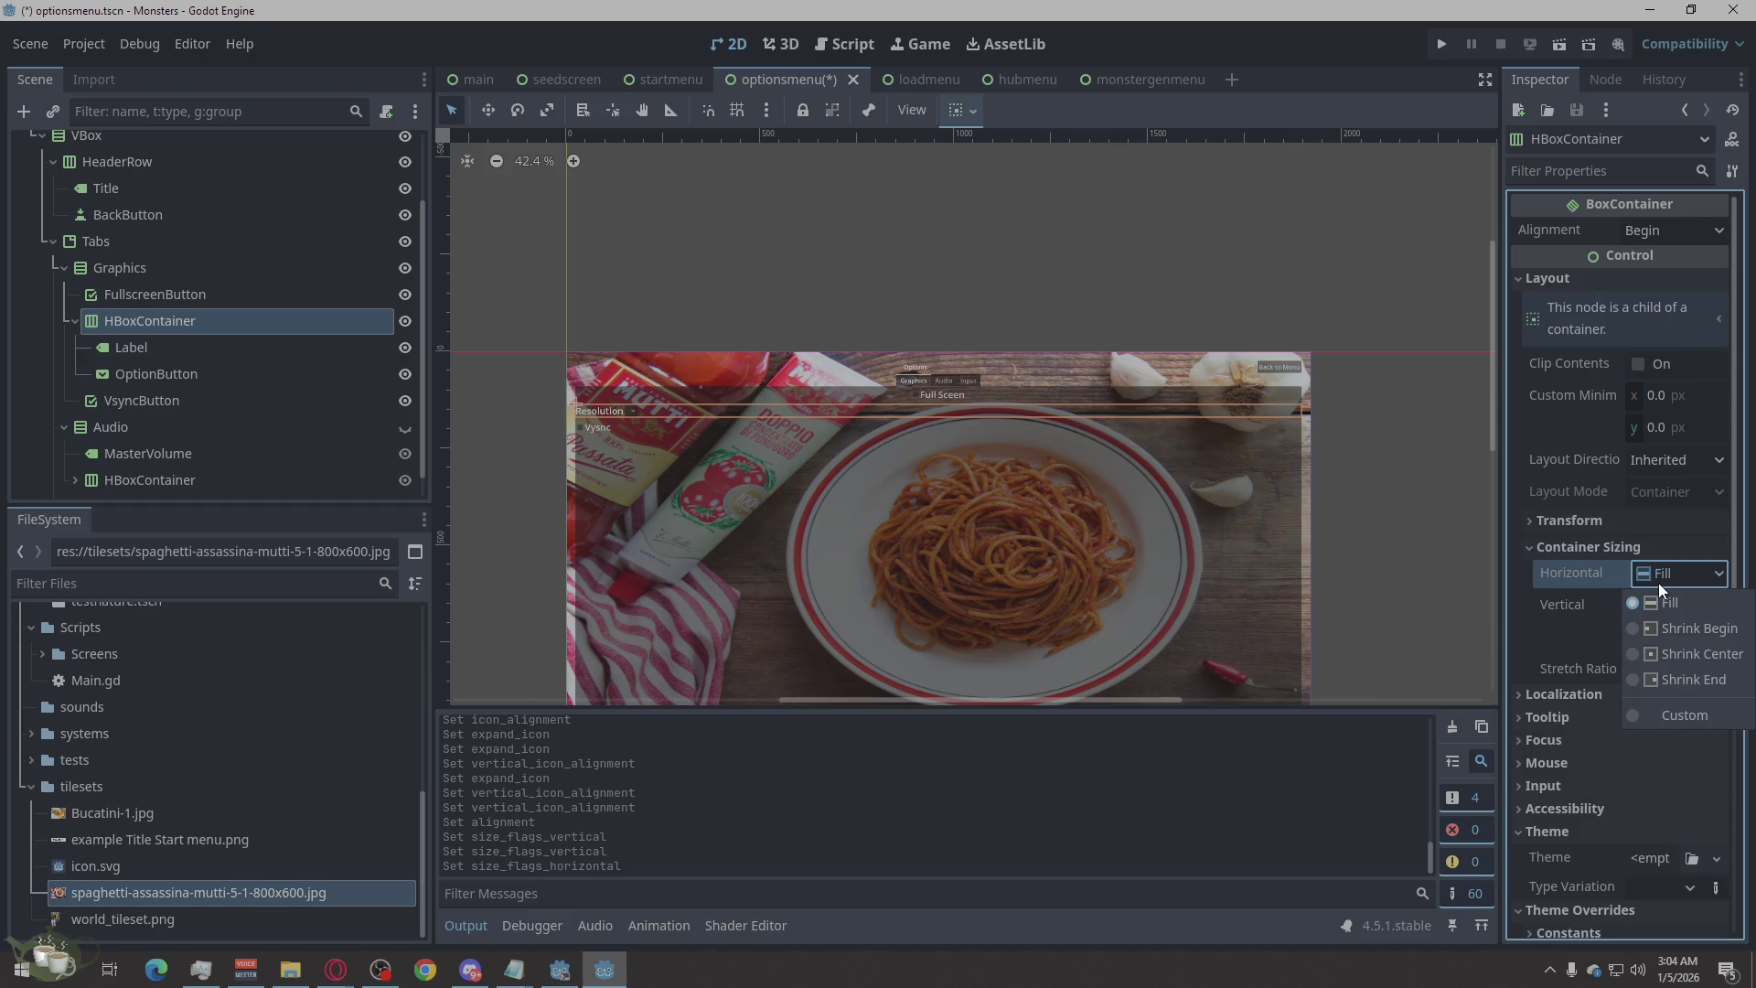
{"action": "left_click", "coordinate": [1664, 646]}
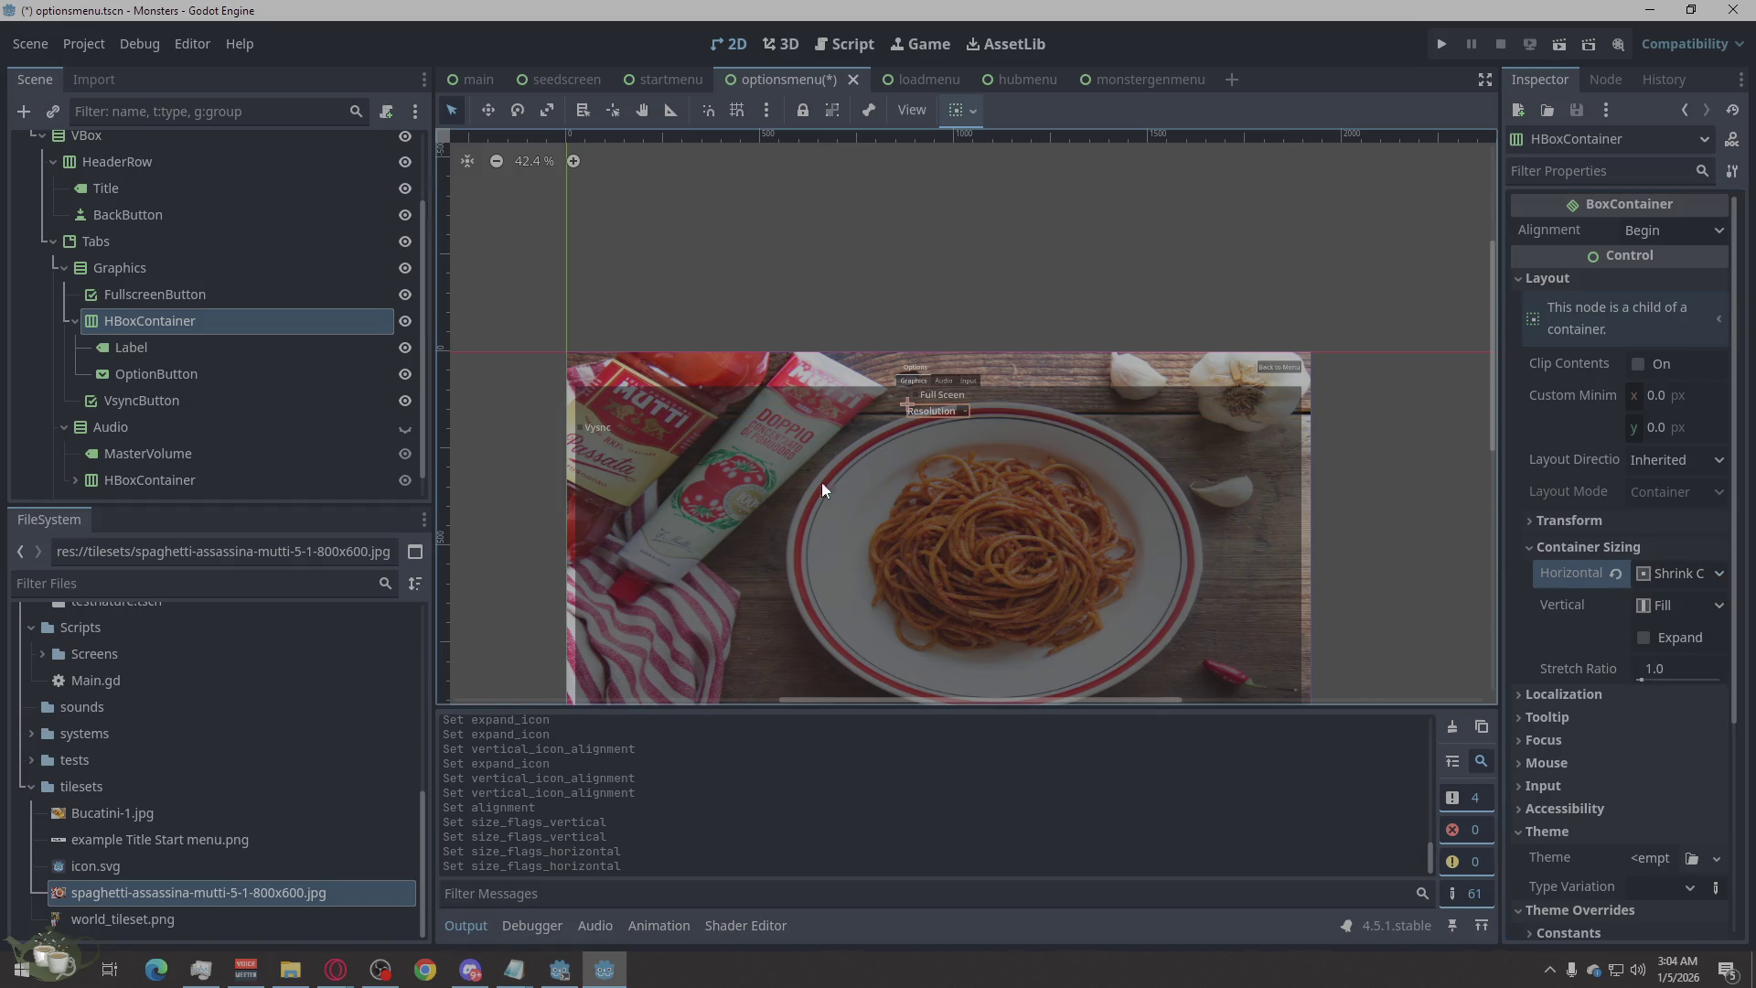
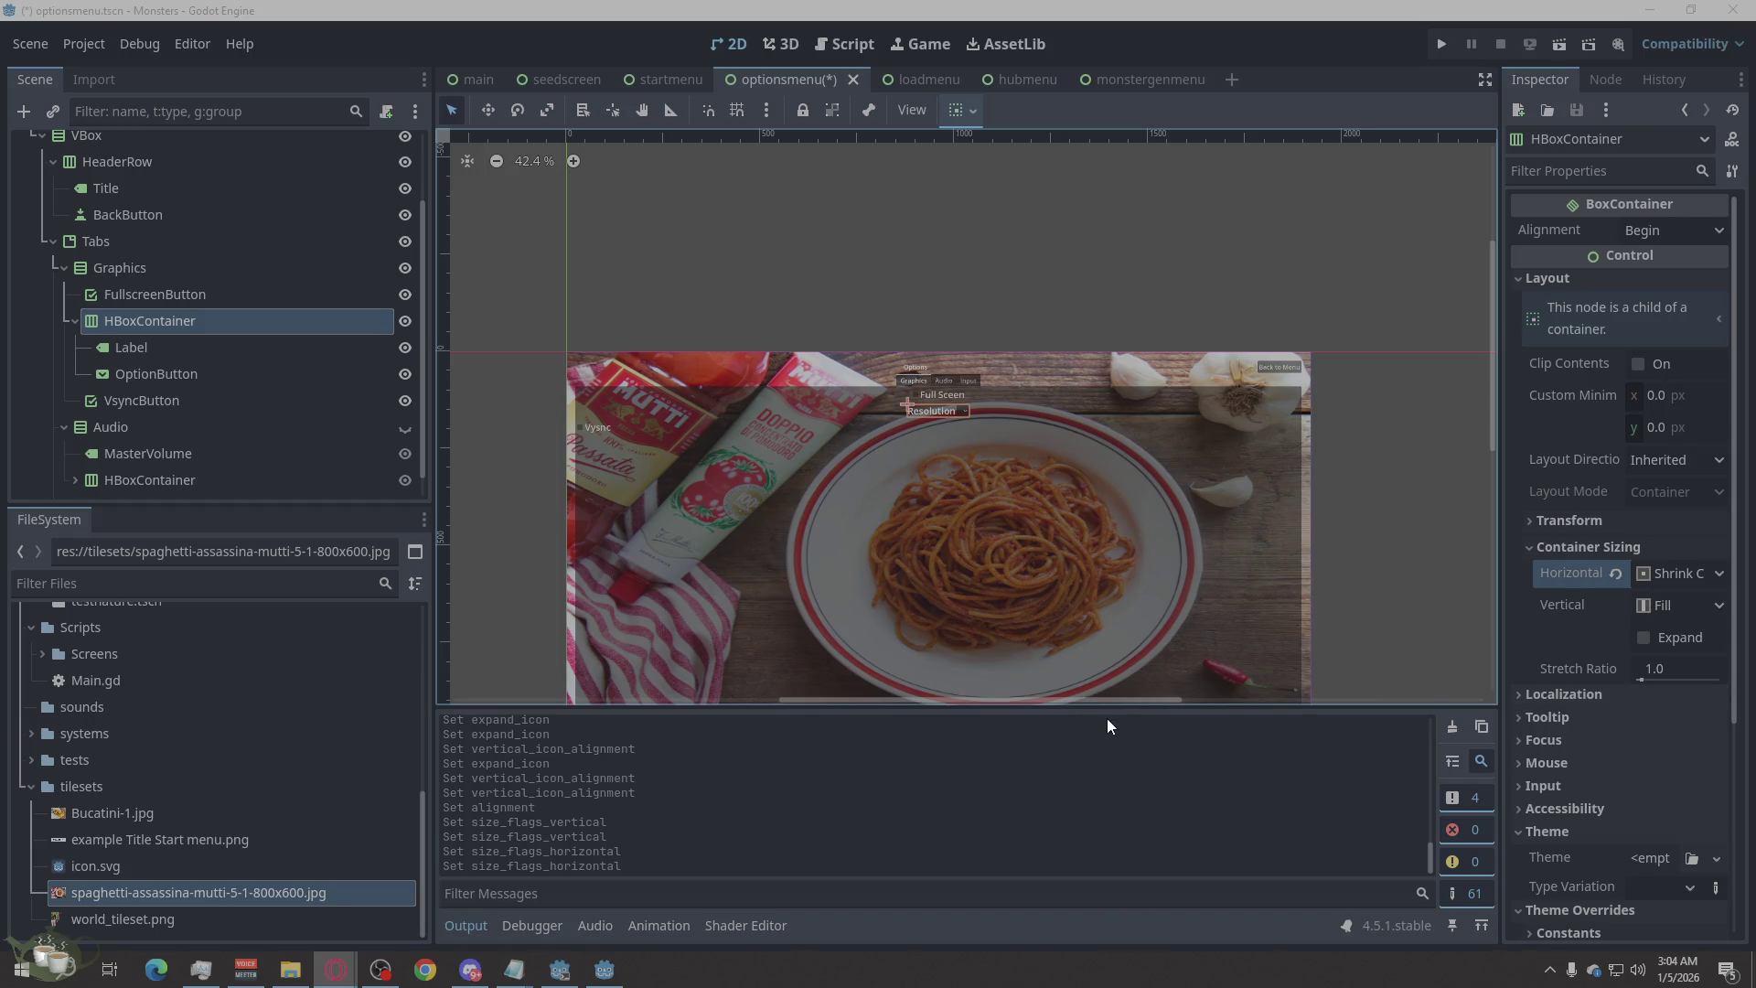
Set the VsyncButton's horizontal container sizing to Shrink Center.
{"action": "left_click", "coordinate": [1372, 382]}
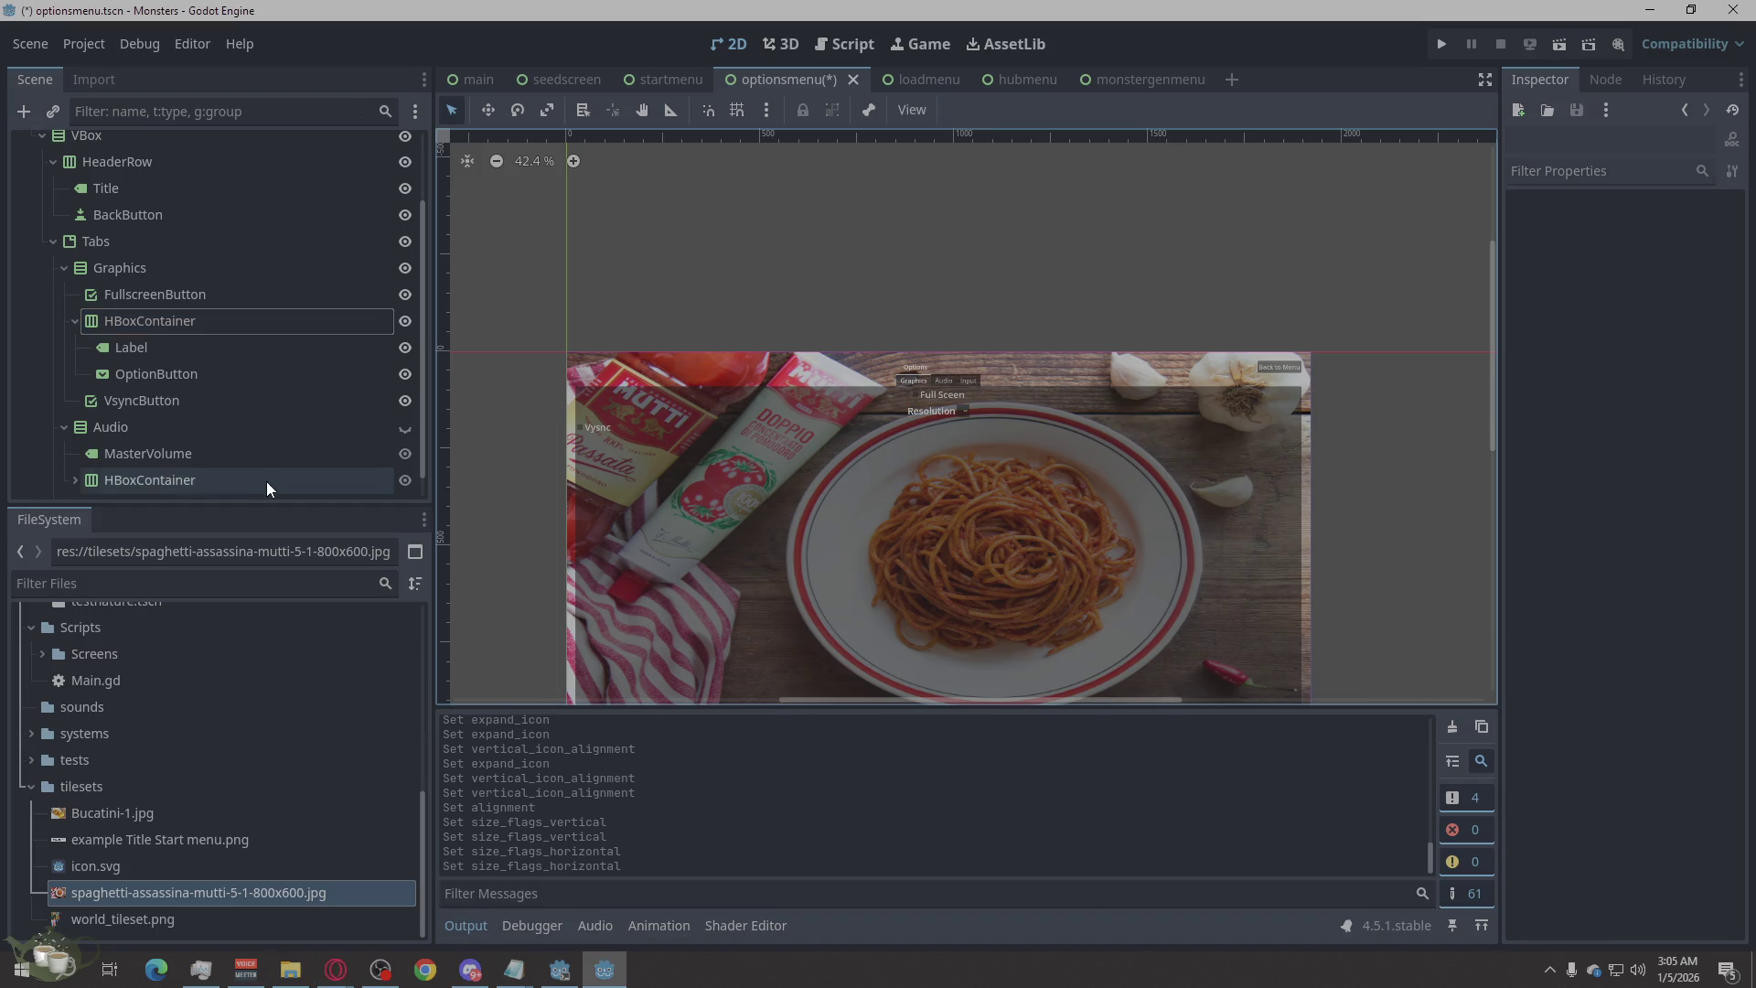
{"action": "left_click", "coordinate": [151, 404]}
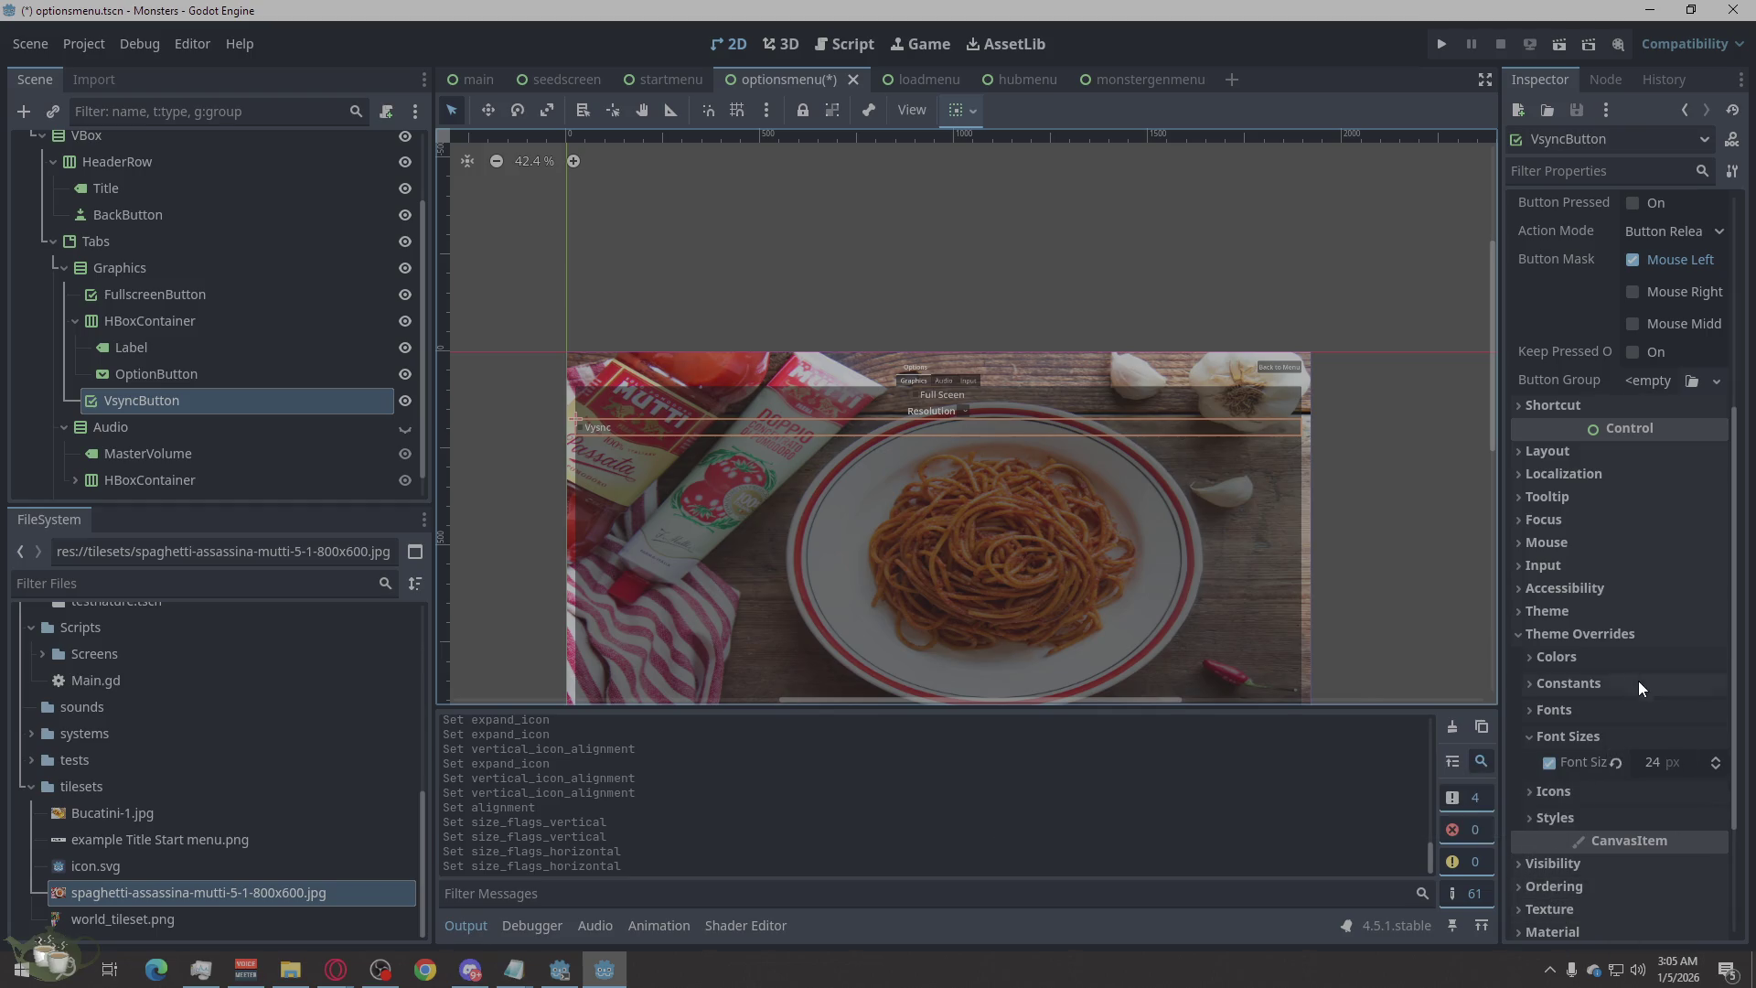
{"action": "left_click", "coordinate": [1539, 456]}
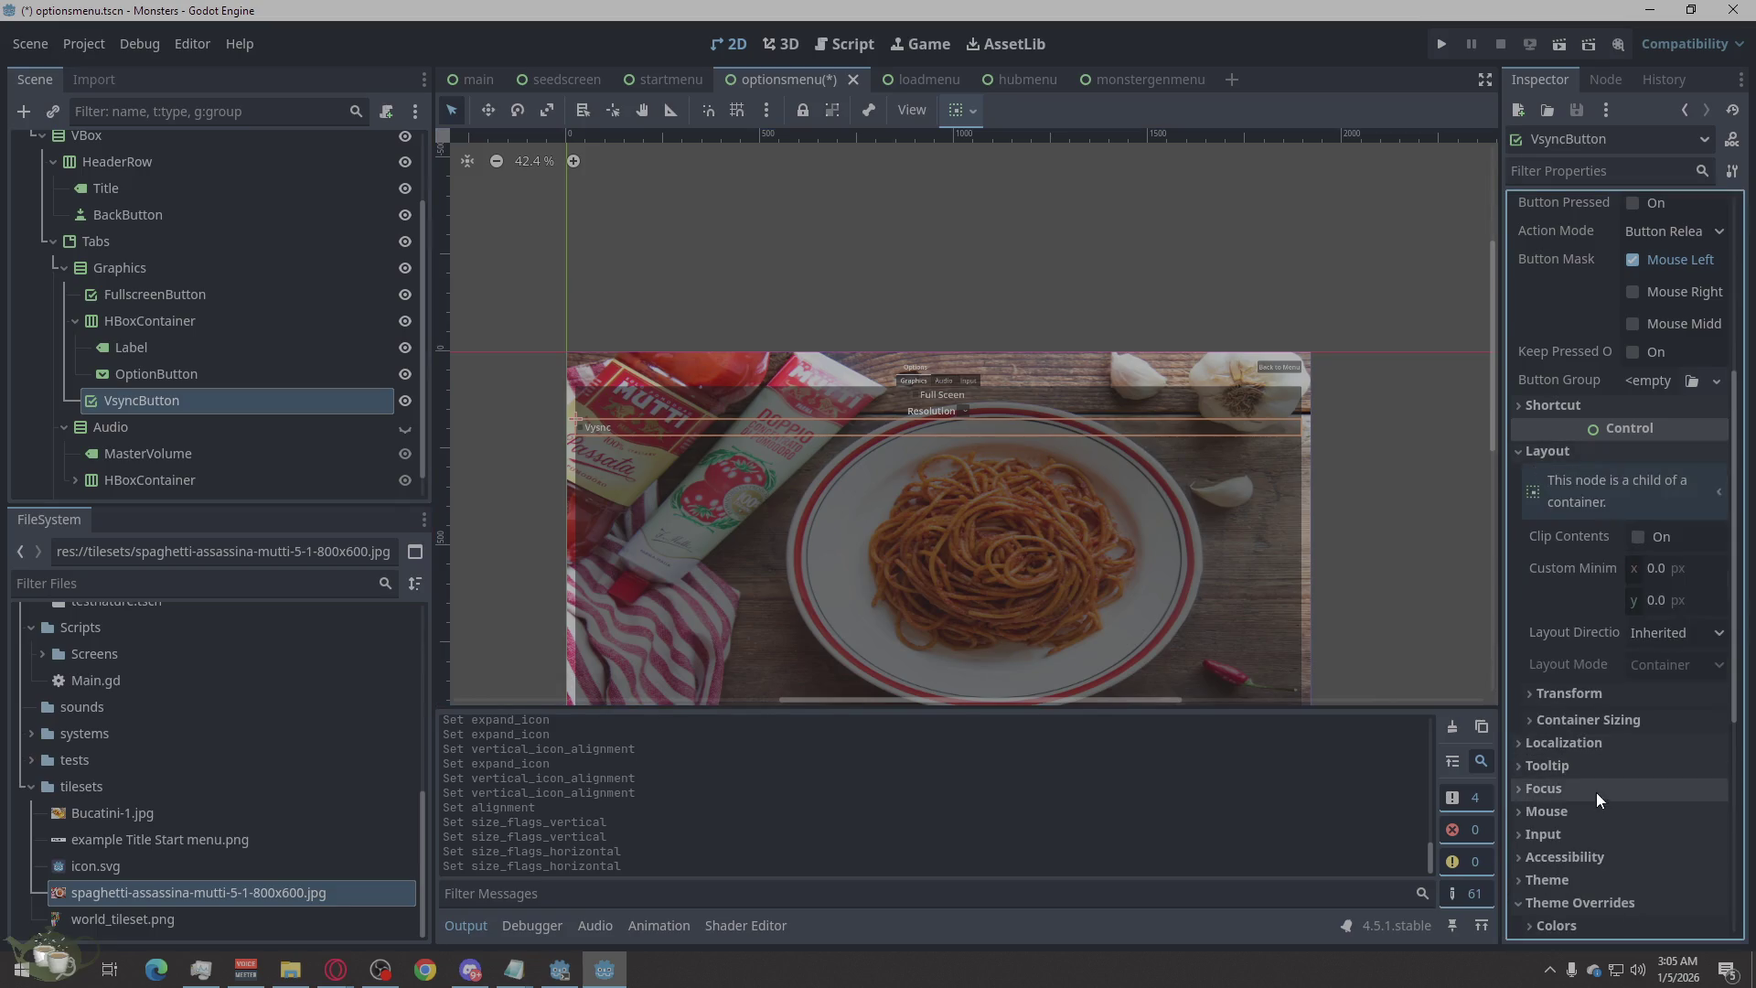
{"action": "left_click", "coordinate": [1592, 718]}
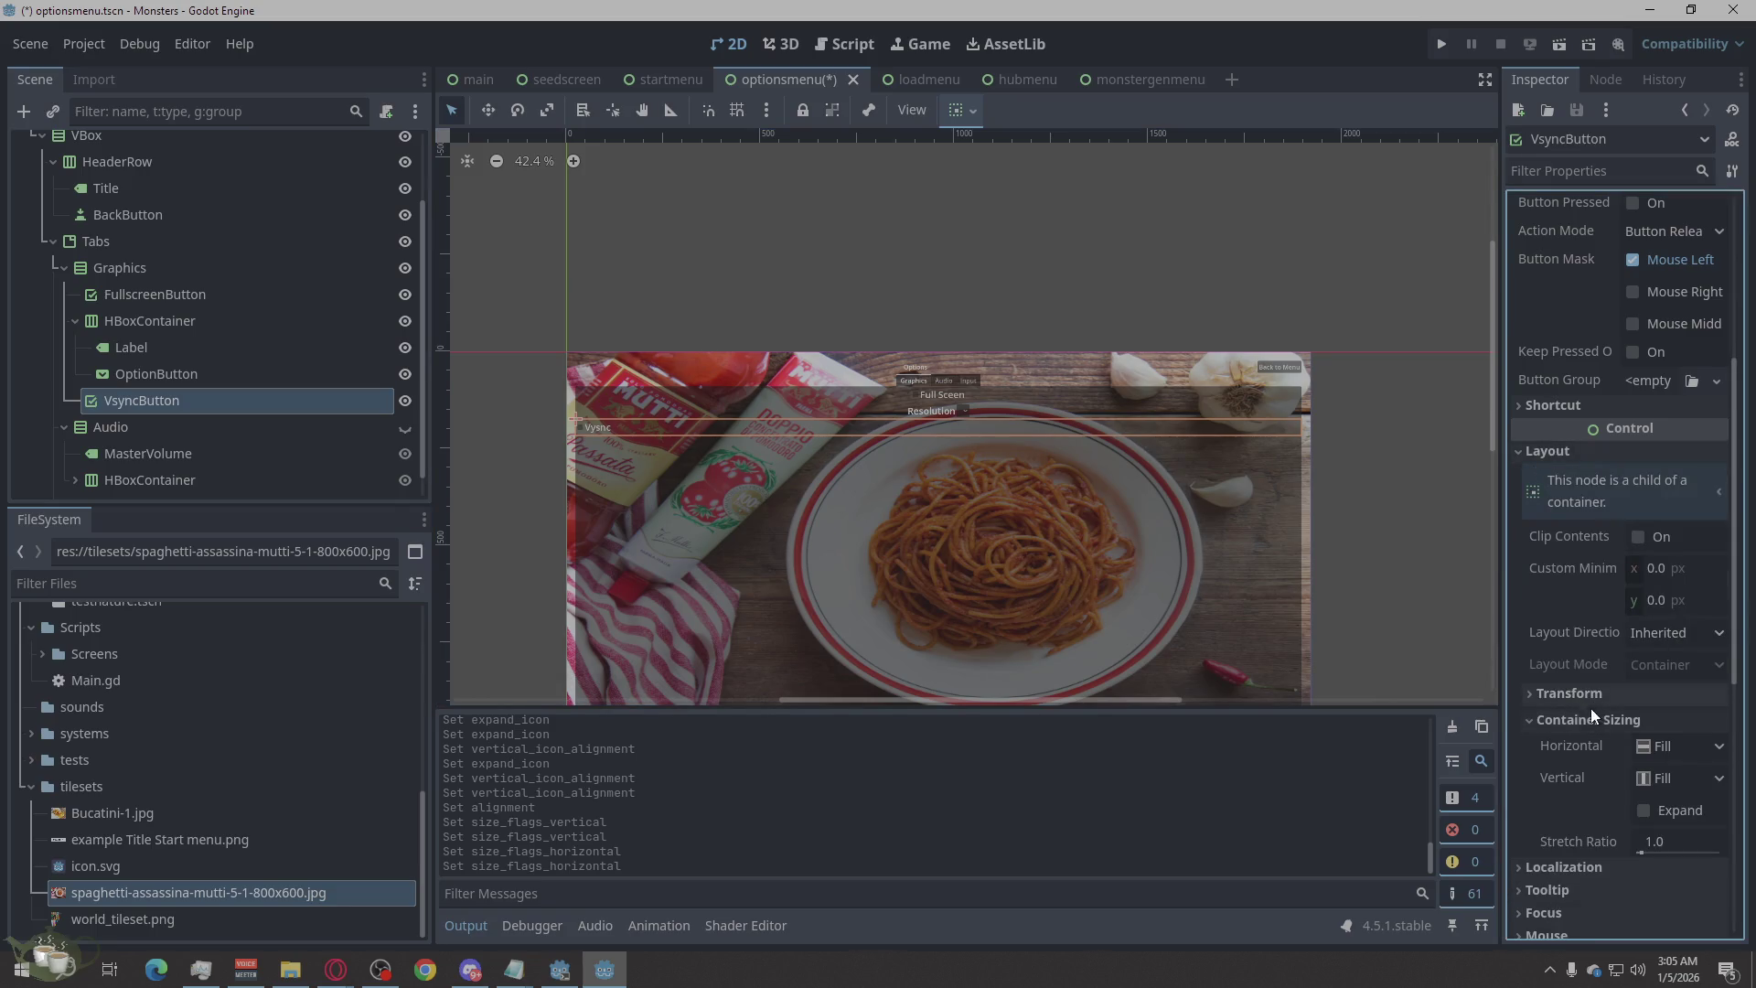
{"action": "left_click", "coordinate": [1687, 748]}
{"action": "left_click", "coordinate": [1677, 819]}
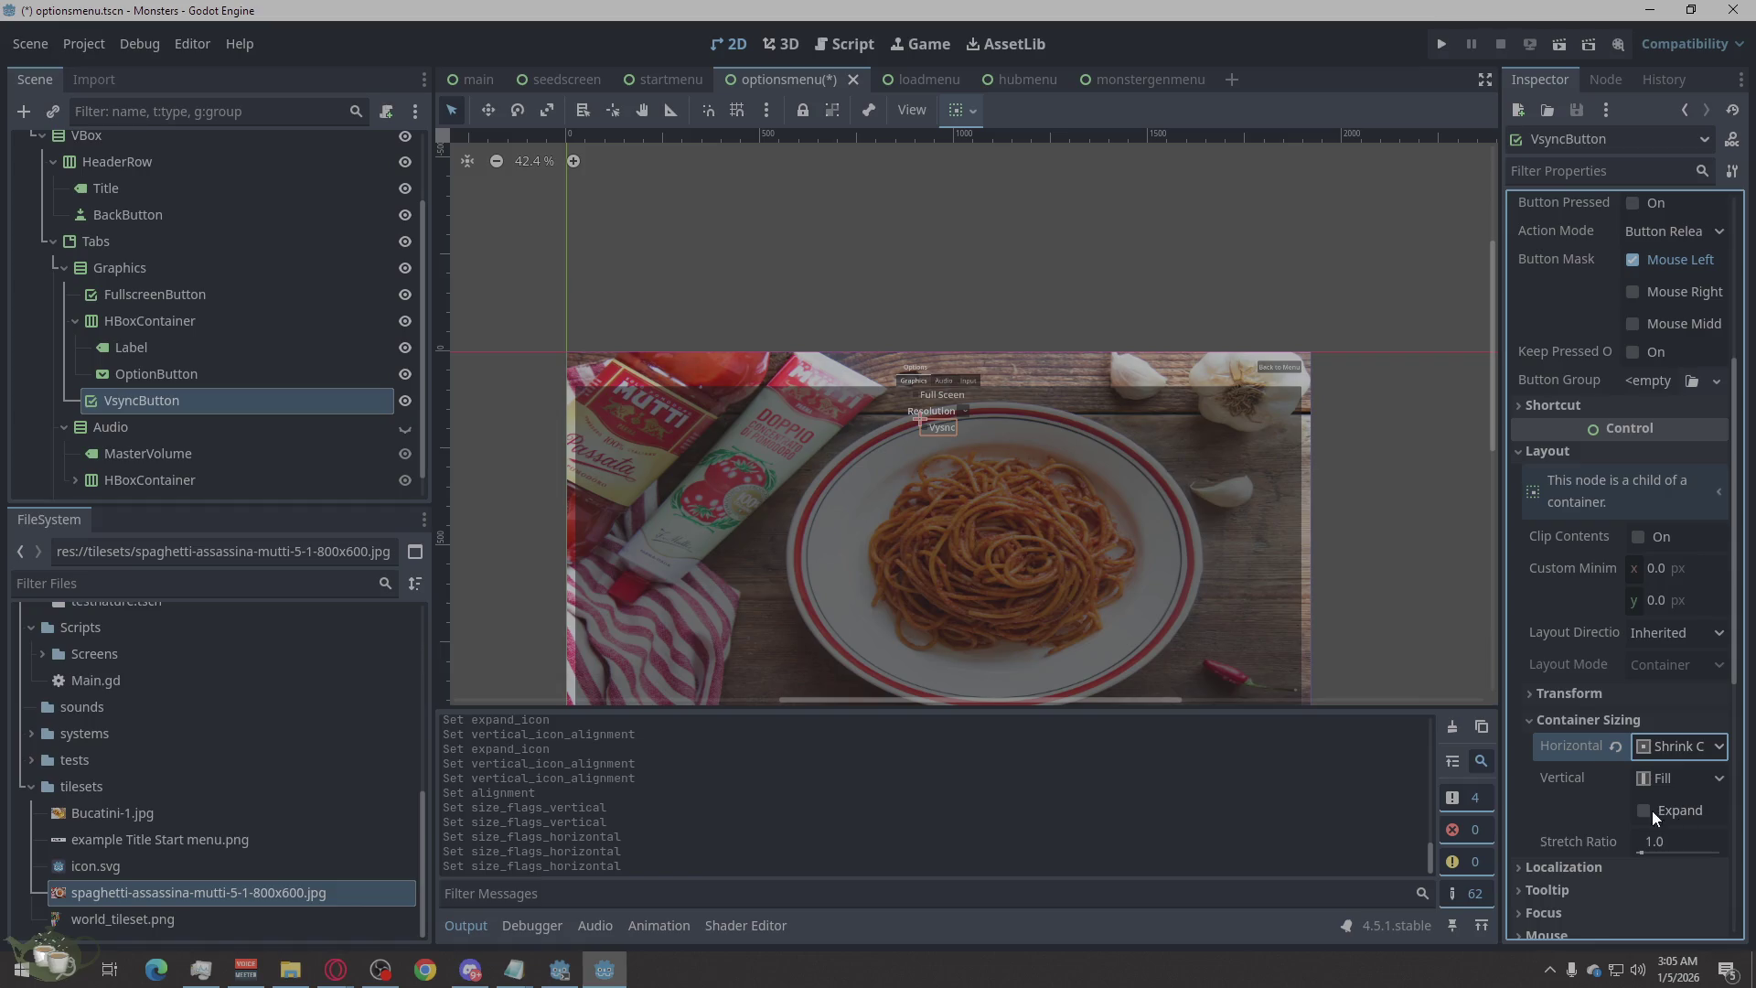
{"action": "left_click", "coordinate": [1035, 310]}
{"action": "scroll", "coordinate": [988, 414], "scroll_direction": "up", "scroll_amount": 4}
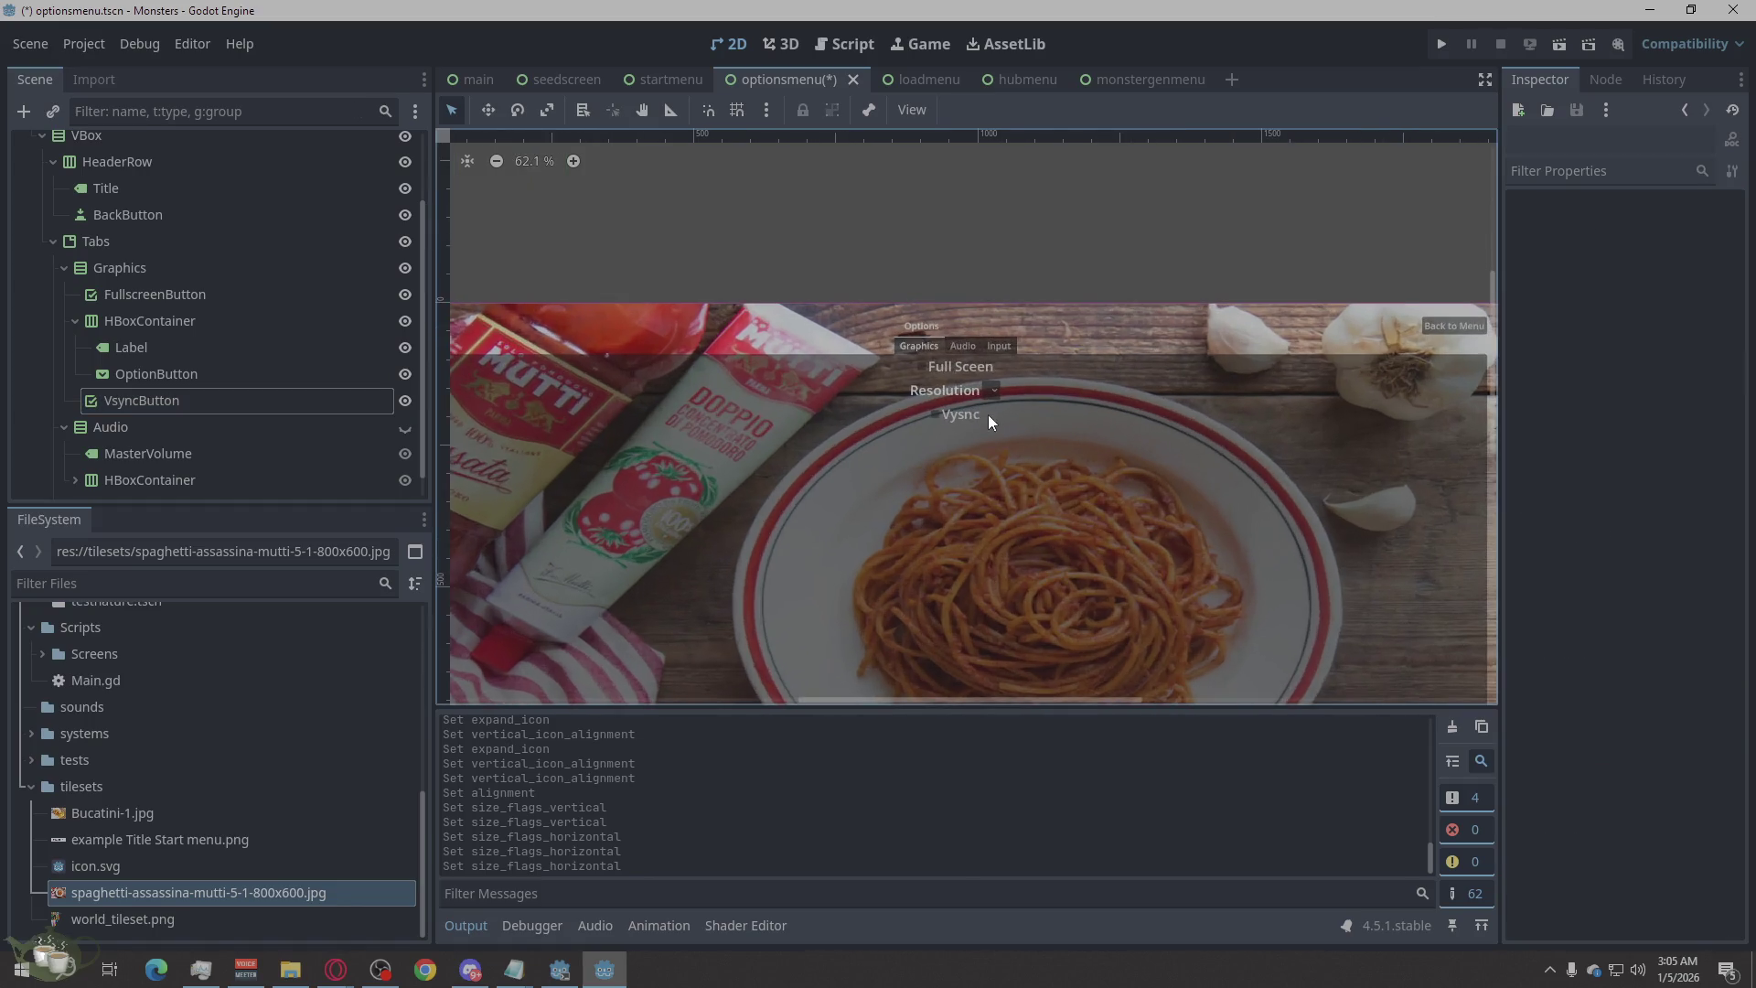
{"action": "scroll", "coordinate": [944, 299], "scroll_direction": "down", "scroll_amount": 10}
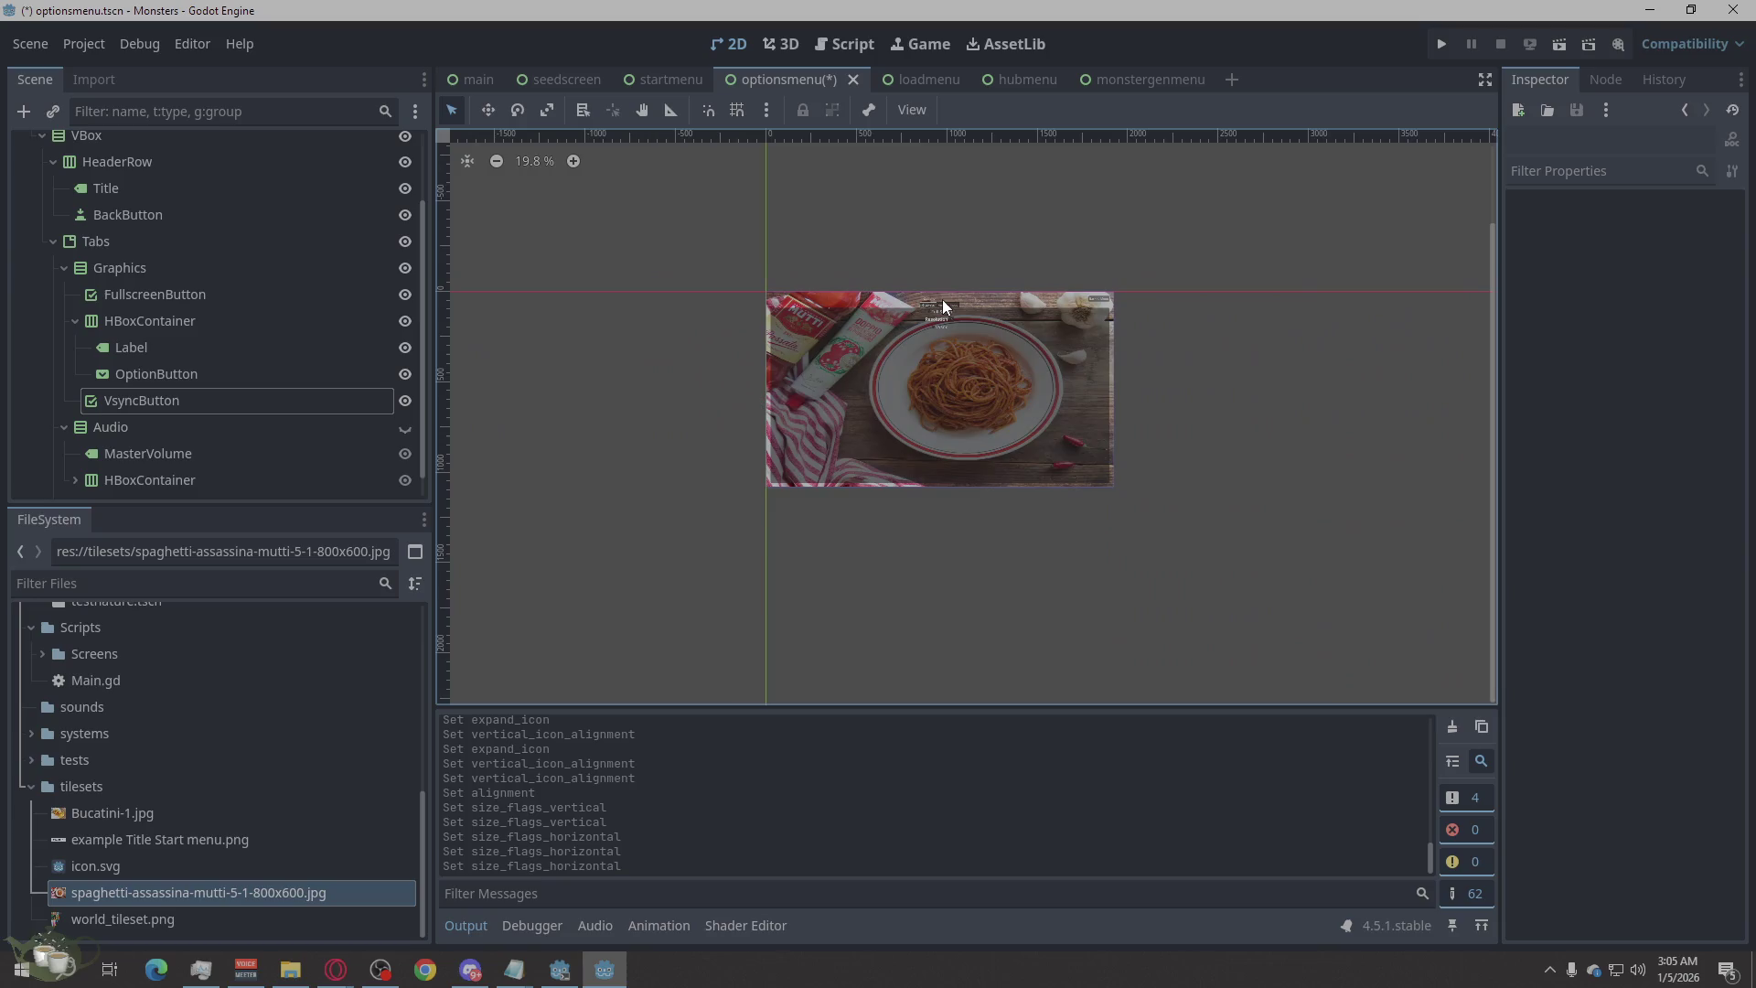
{"action": "scroll", "coordinate": [942, 303], "scroll_direction": "up", "scroll_amount": 7}
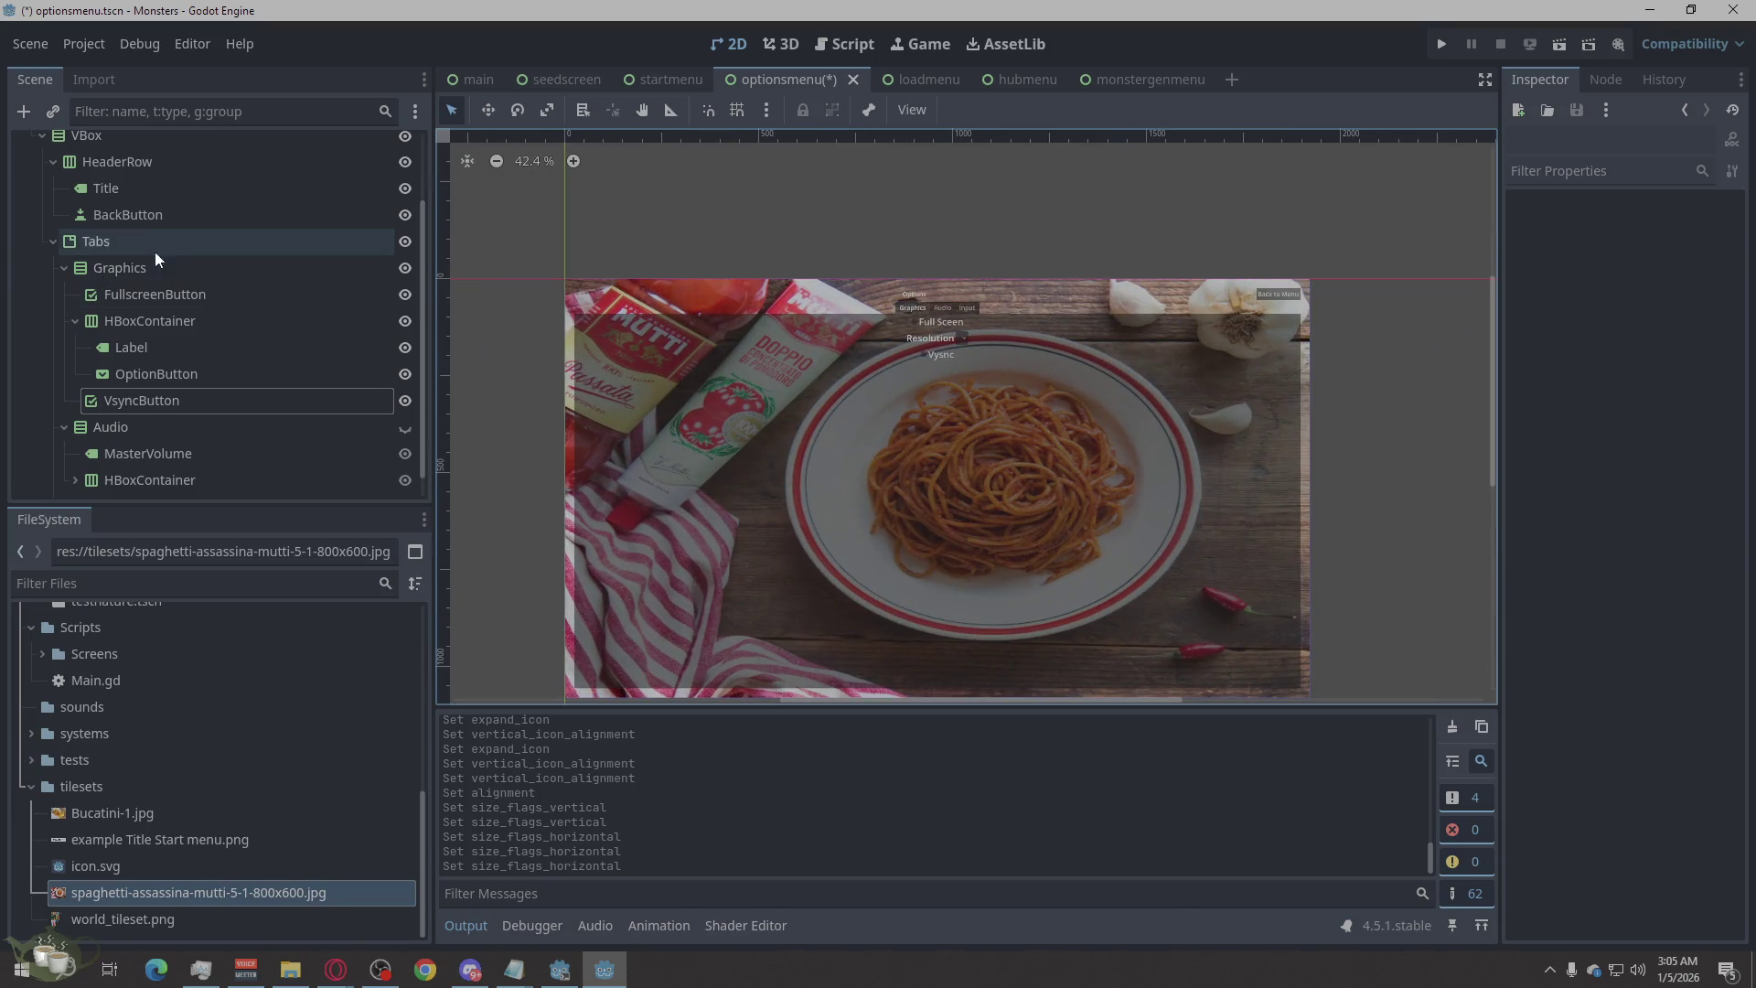
{"action": "left_click", "coordinate": [165, 241]}
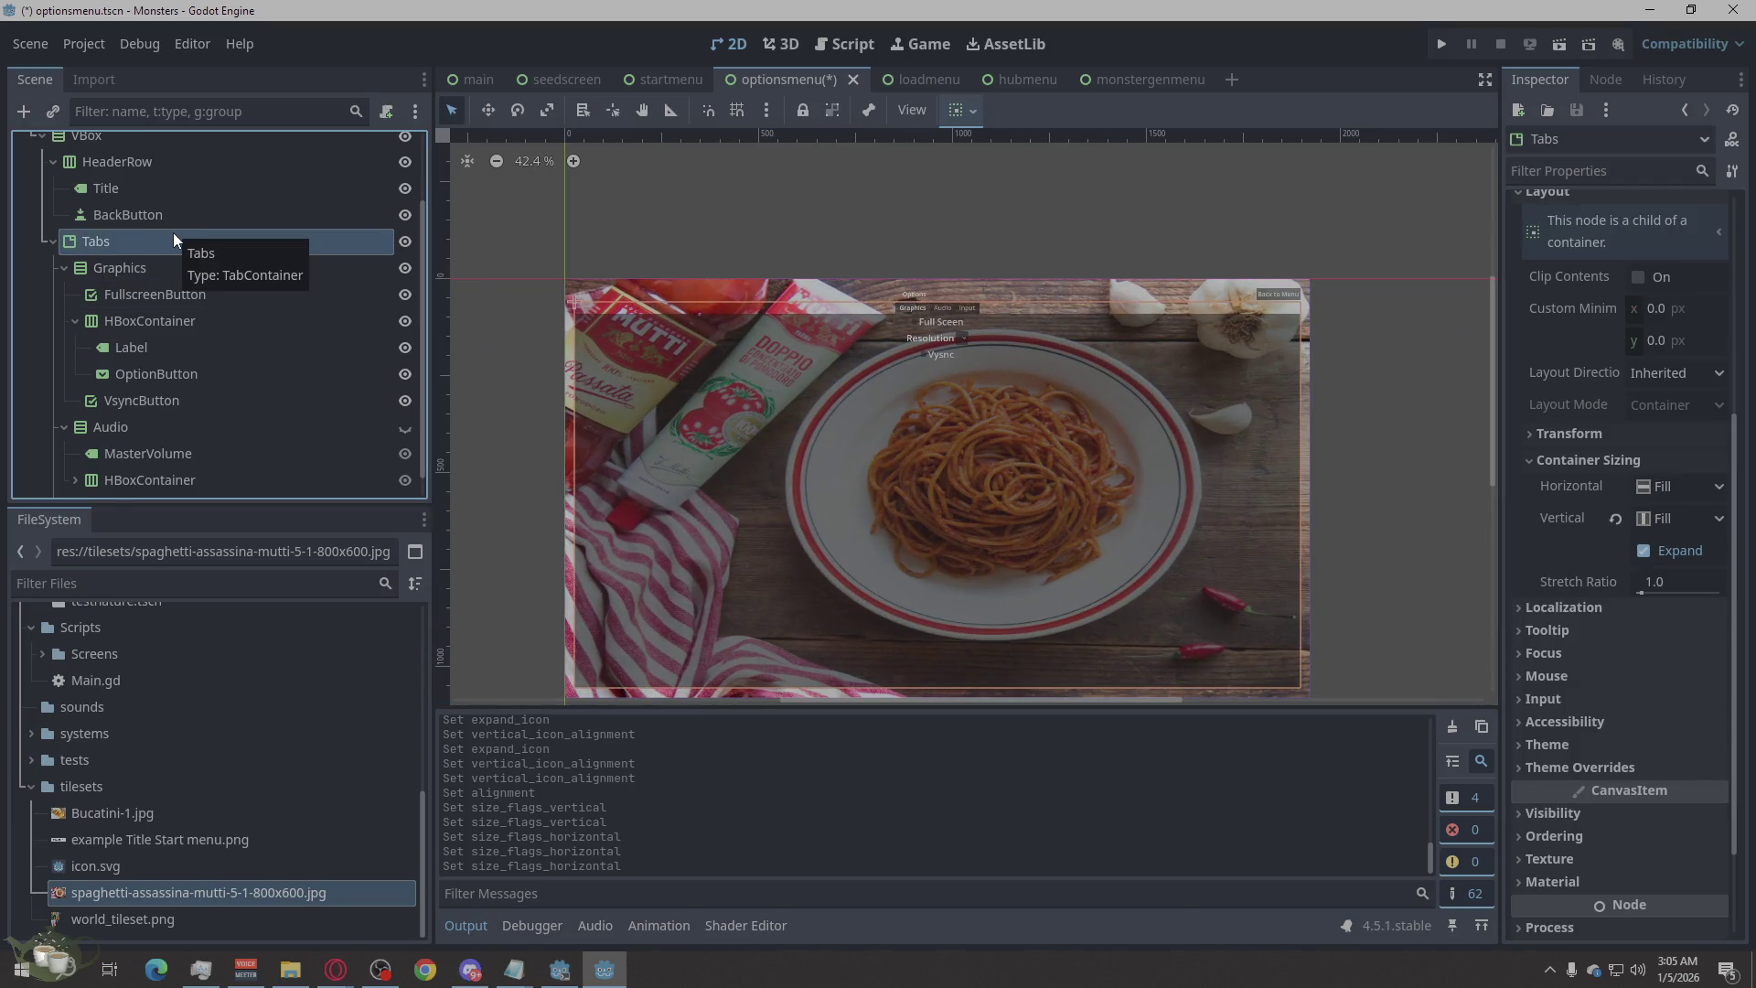
{"action": "scroll", "coordinate": [1694, 602], "scroll_direction": "down", "scroll_amount": 3}
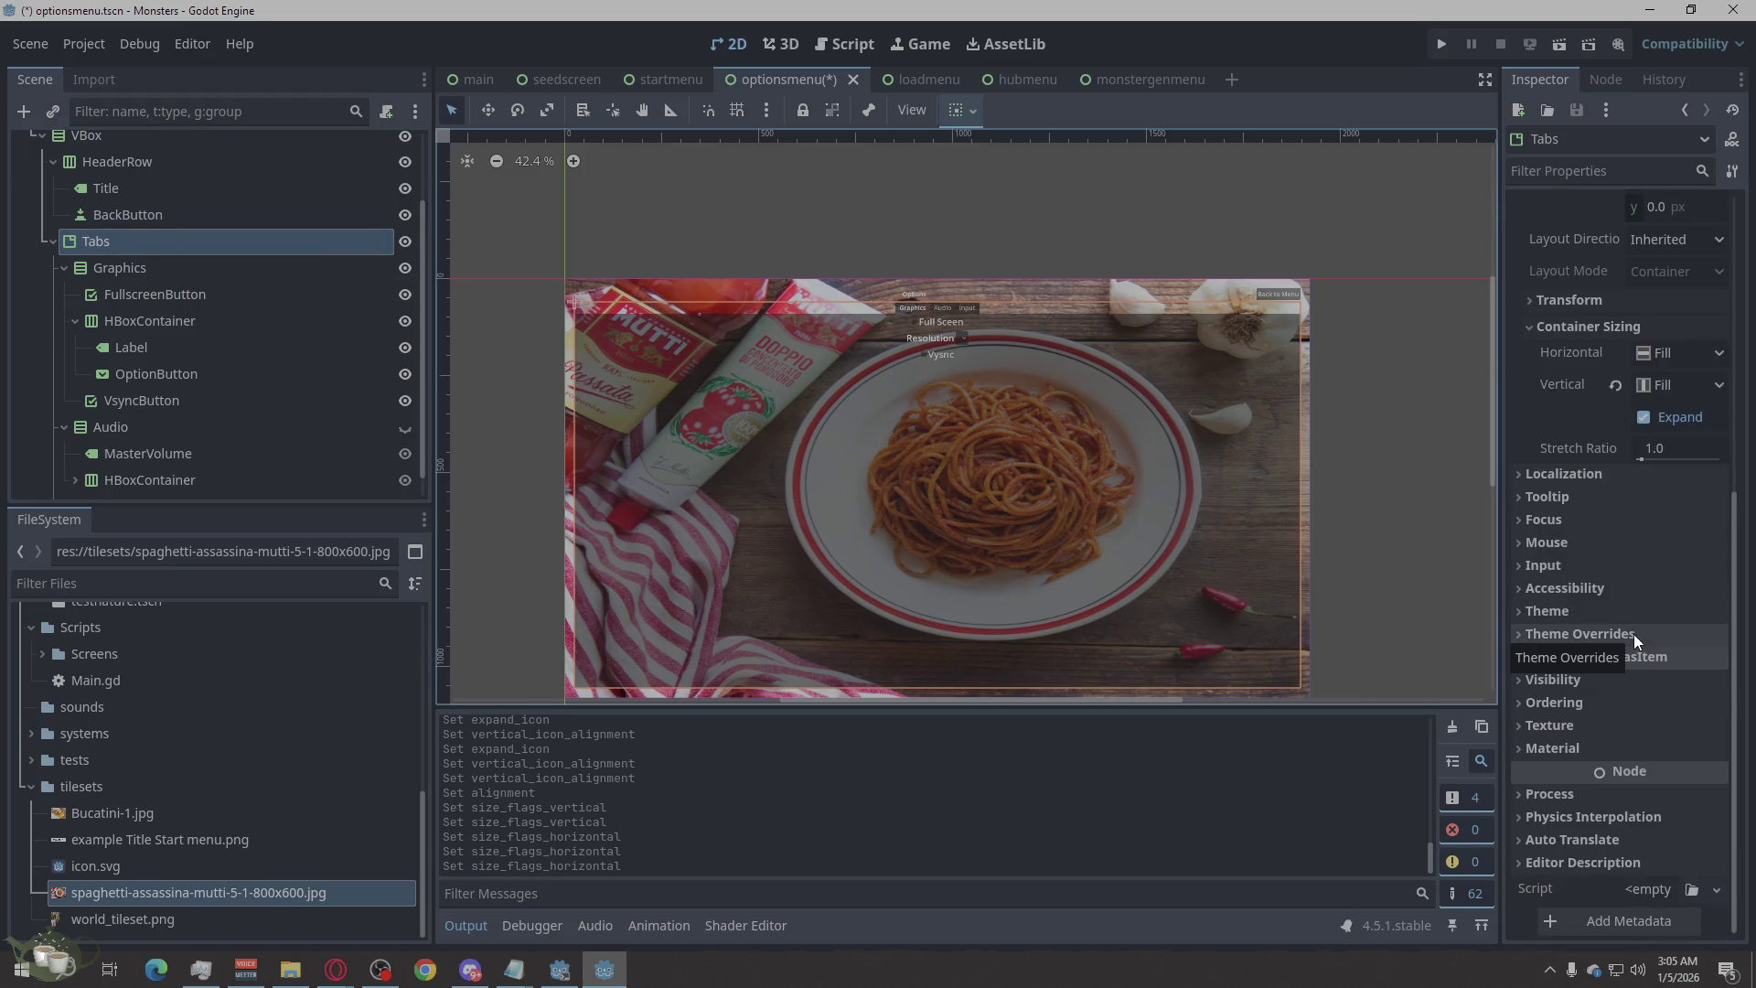
{"action": "left_click", "coordinate": [1582, 641]}
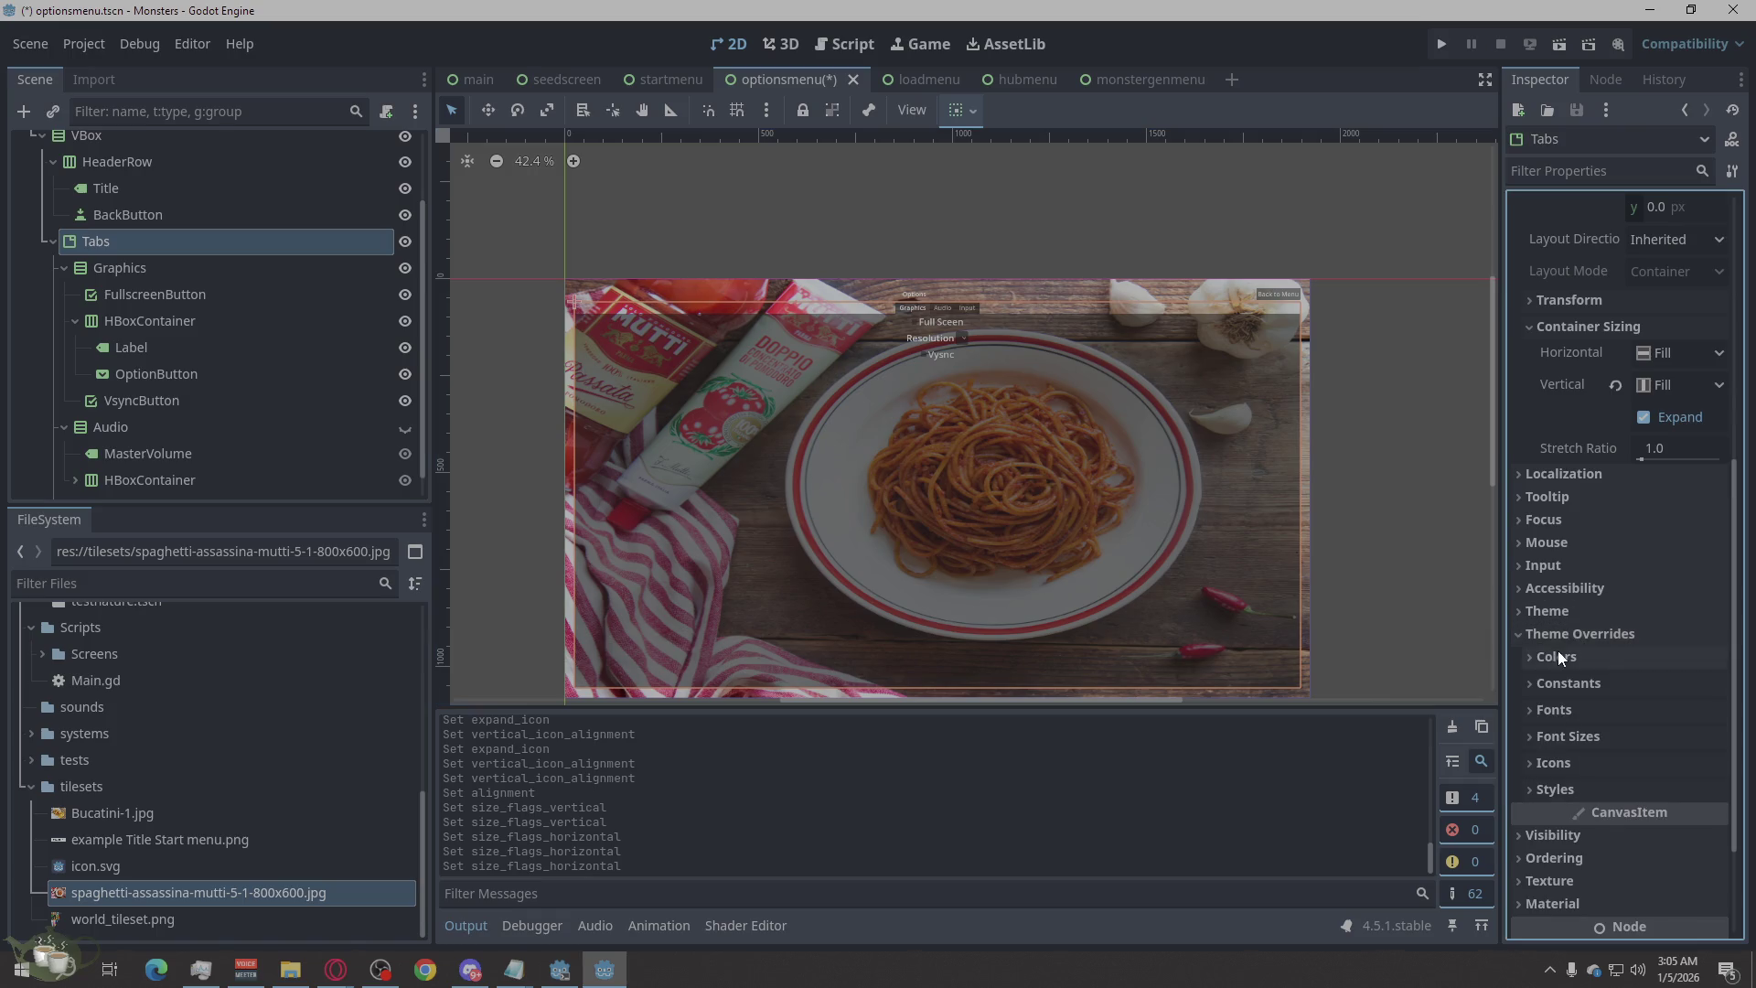
{"action": "left_click", "coordinate": [1560, 629]}
{"action": "left_click", "coordinate": [1562, 625]}
{"action": "left_click", "coordinate": [1563, 624]}
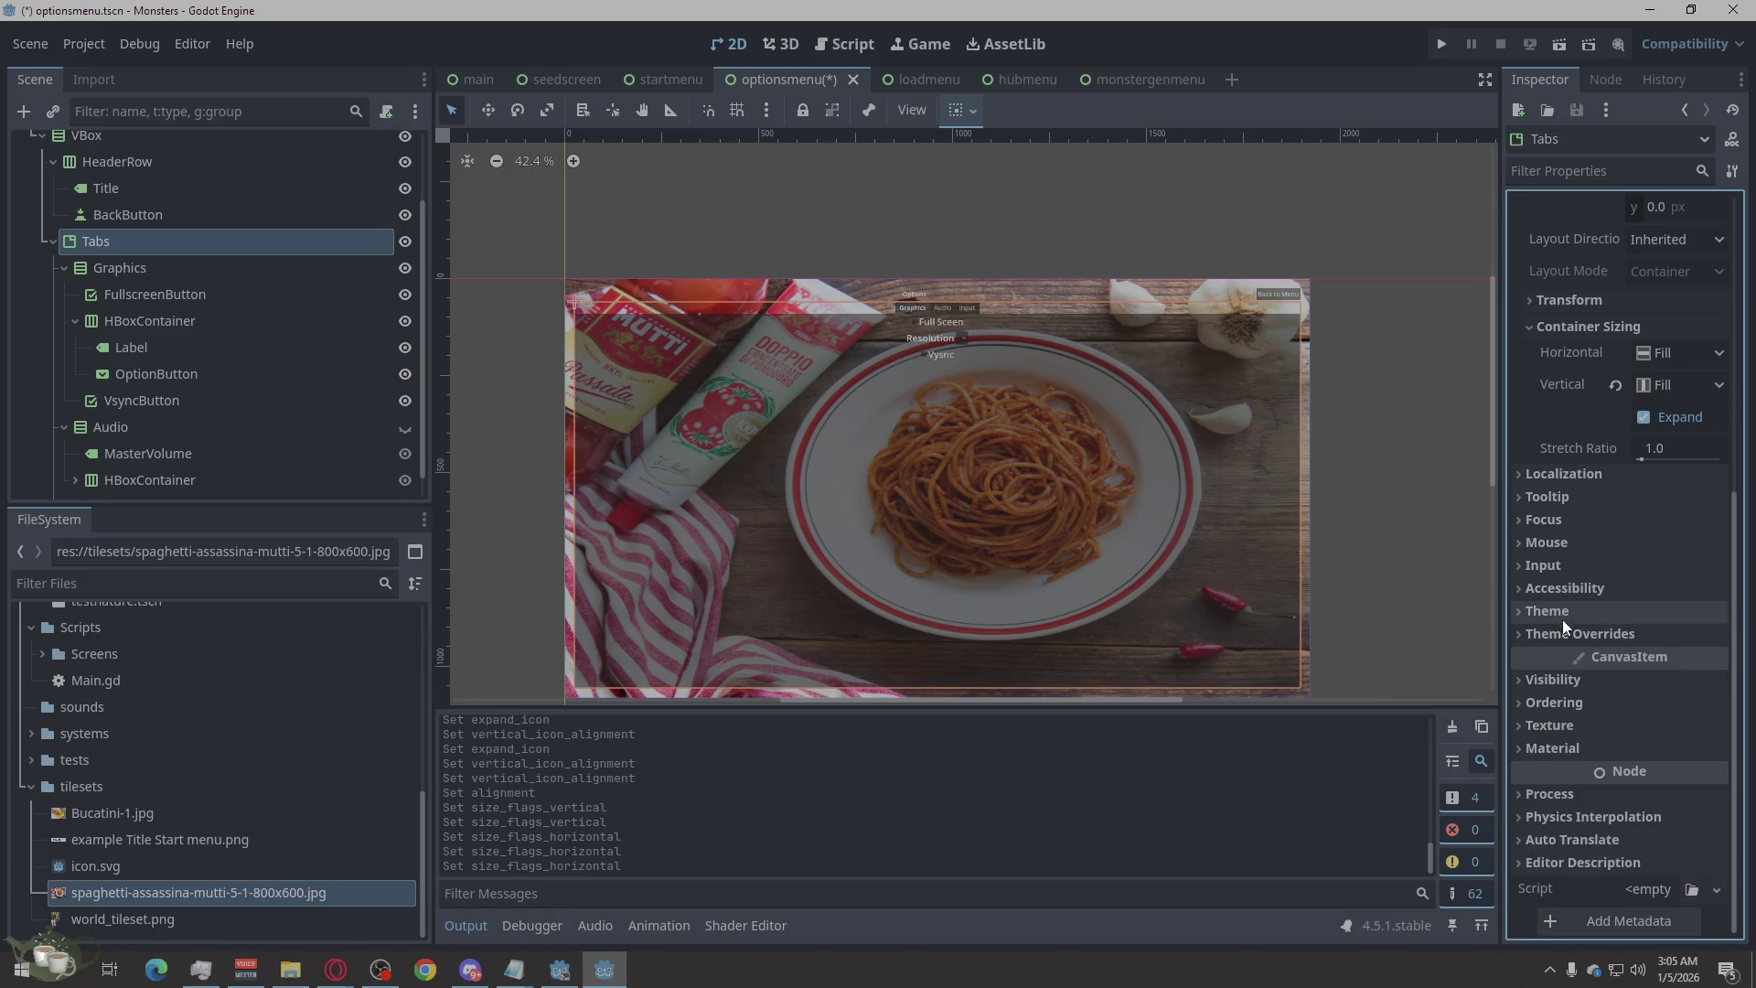
{"action": "left_click", "coordinate": [1563, 629]}
{"action": "left_click", "coordinate": [1568, 678]}
{"action": "left_click", "coordinate": [1671, 722]}
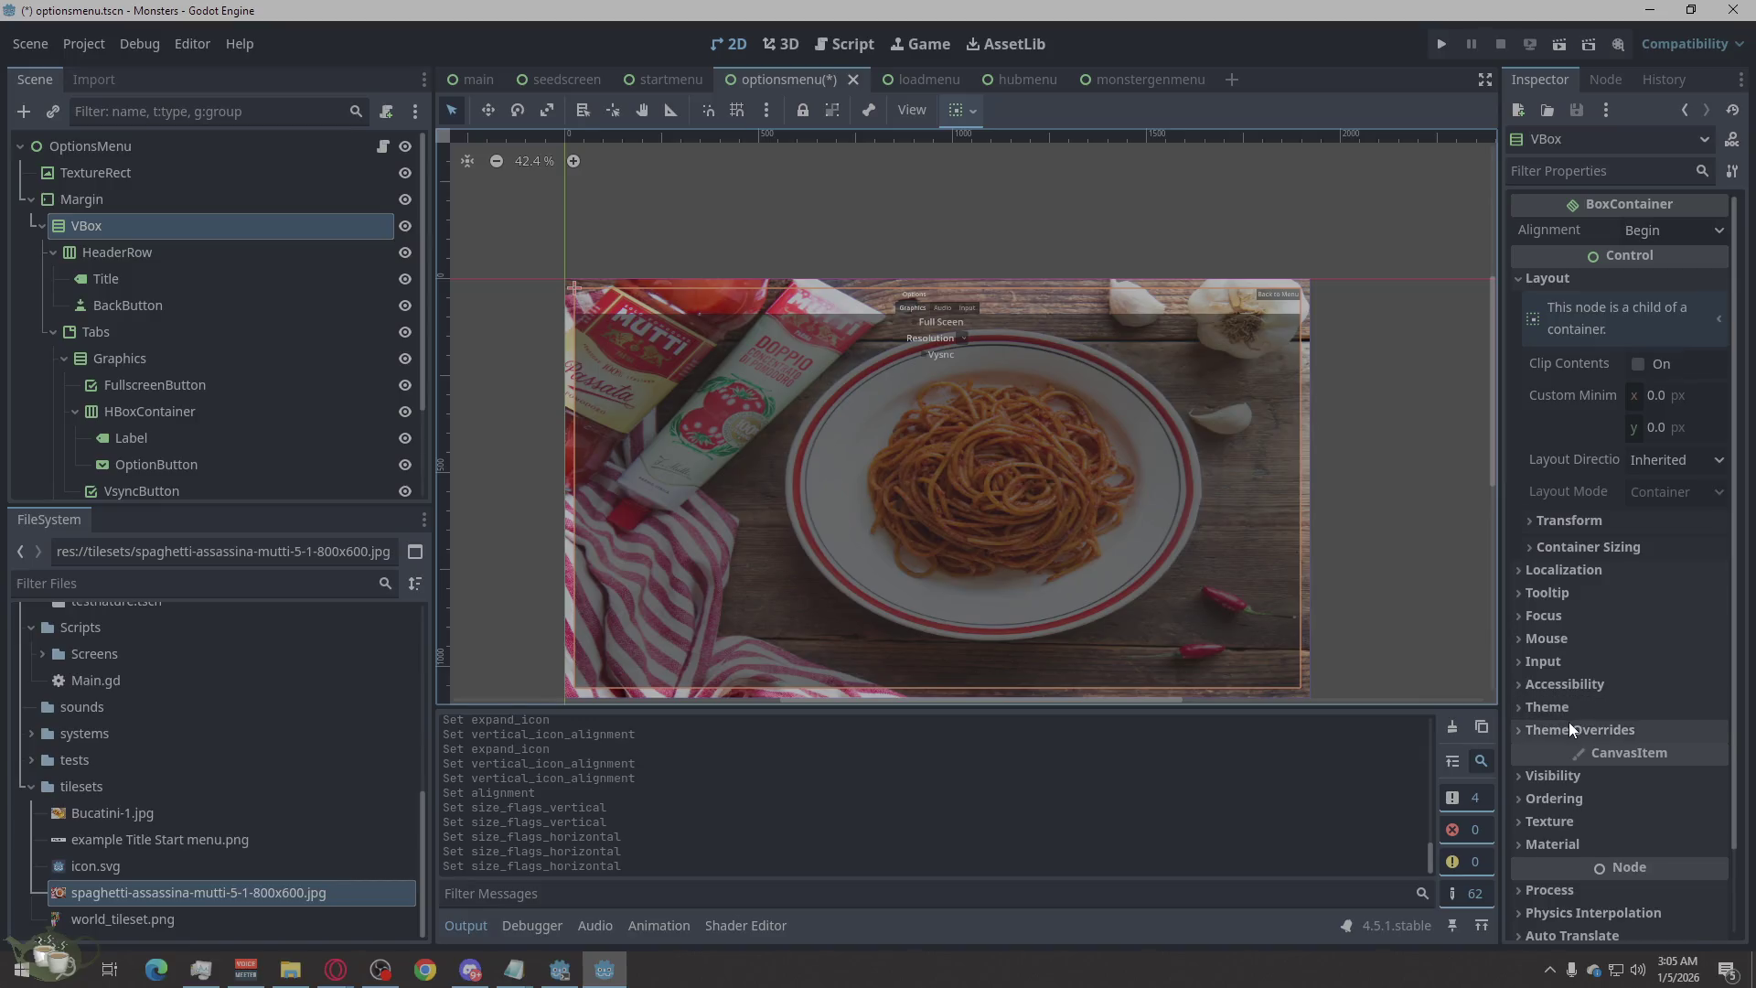
{"action": "left_click", "coordinate": [1555, 750]}
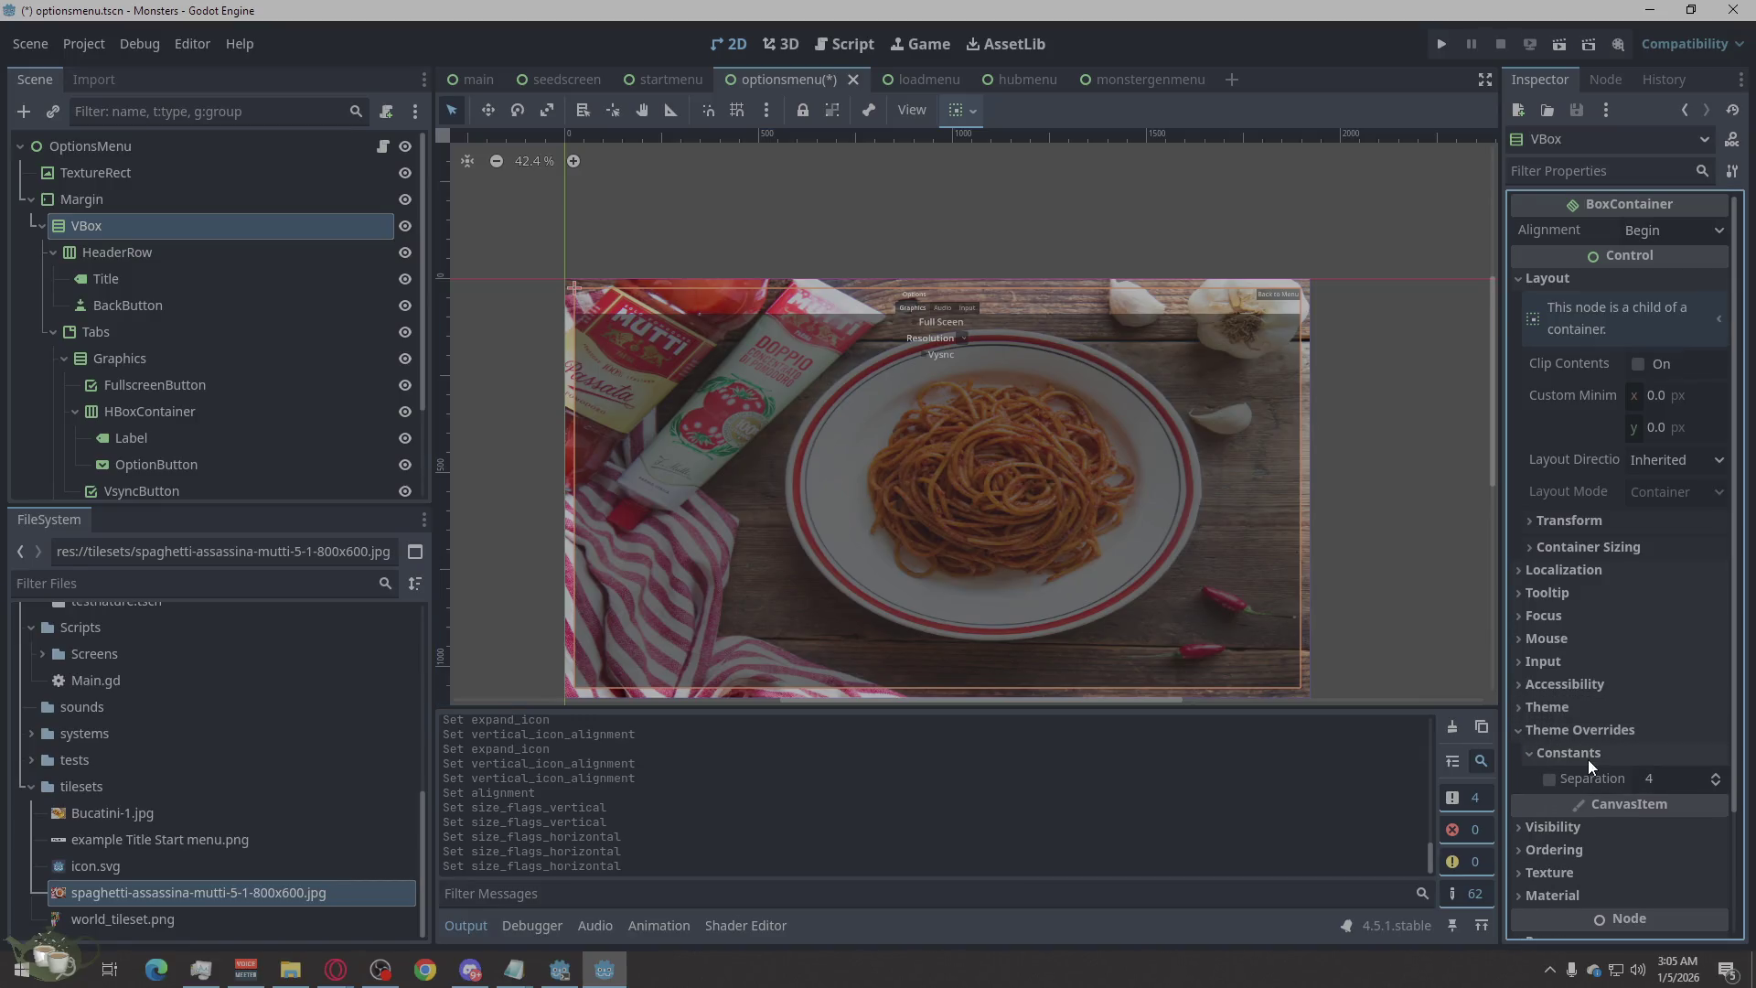
{"action": "left_click", "coordinate": [1588, 751]}
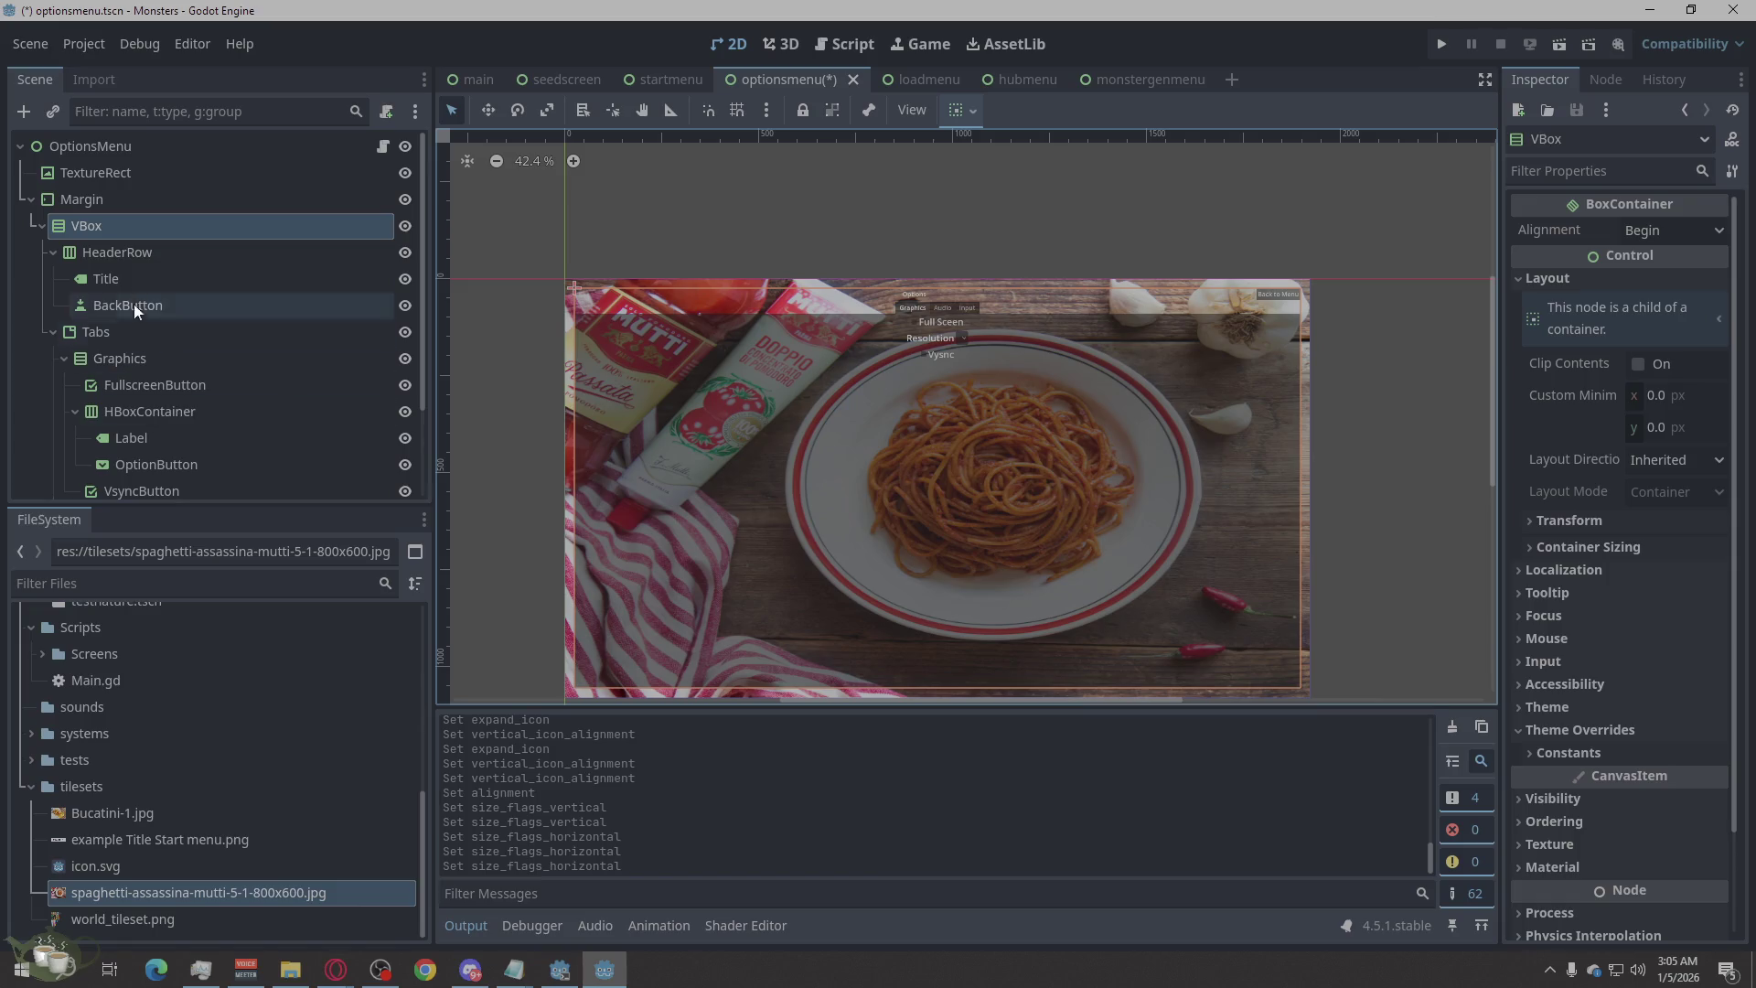
{"action": "left_click", "coordinate": [105, 195]}
{"action": "left_click", "coordinate": [112, 216]}
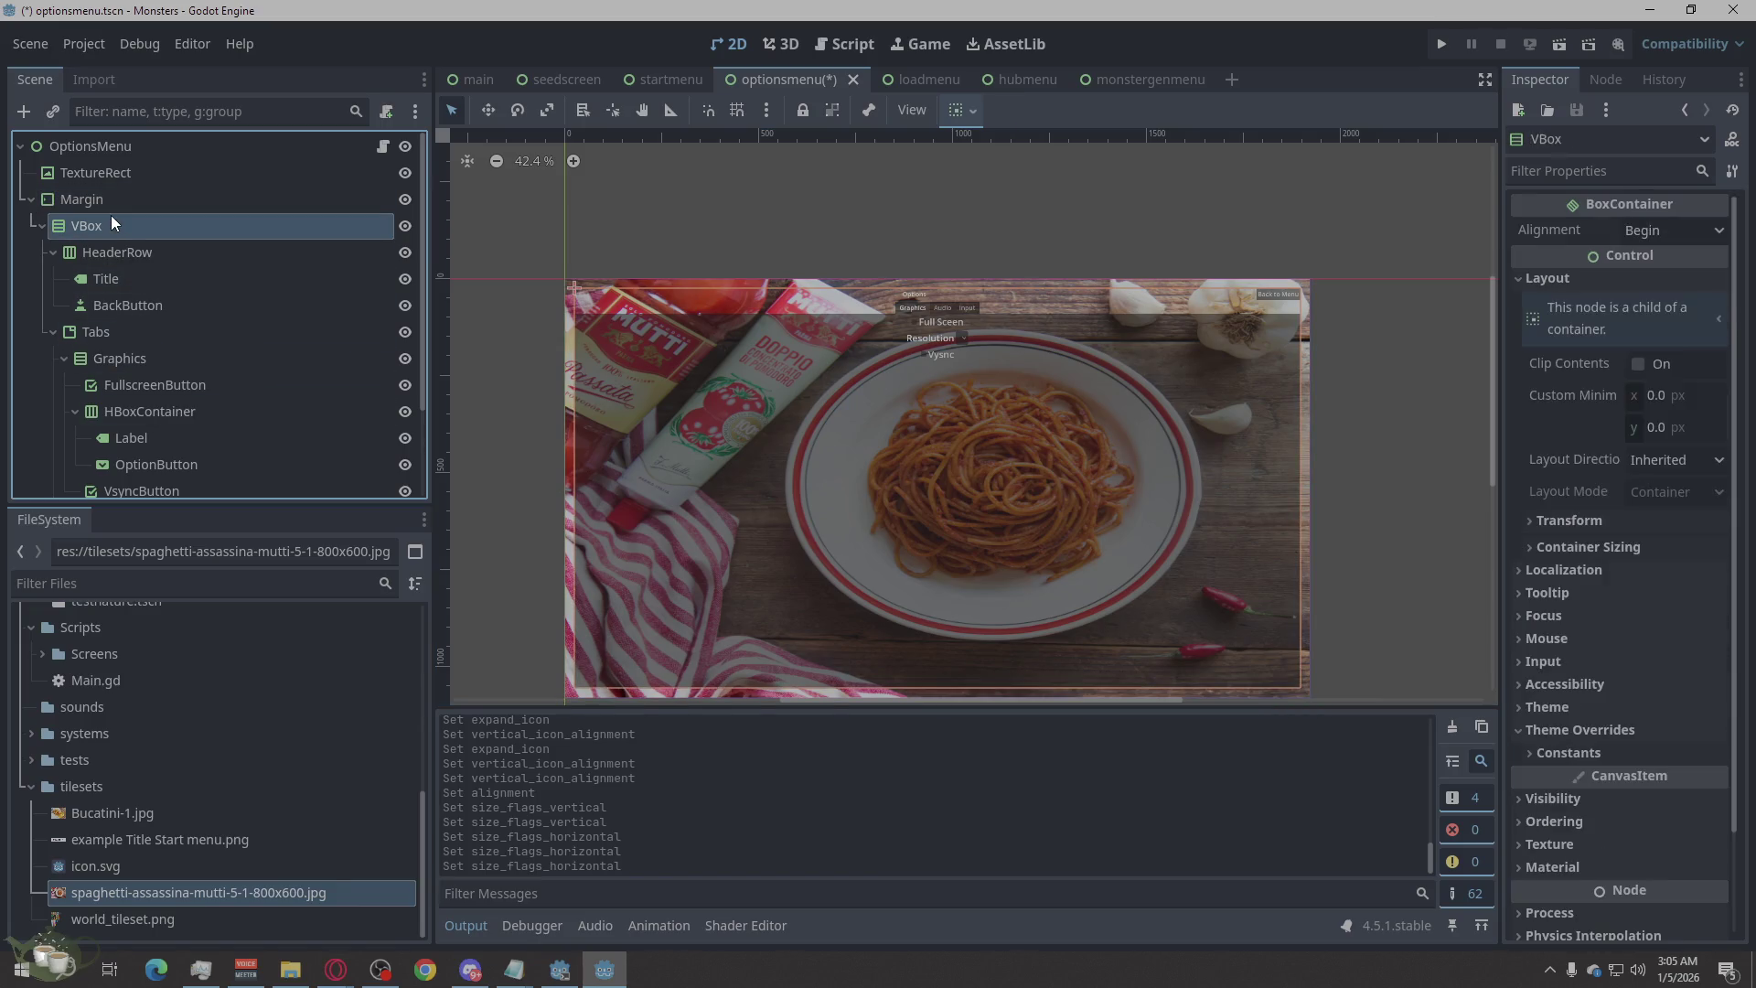
{"action": "left_click", "coordinate": [106, 249]}
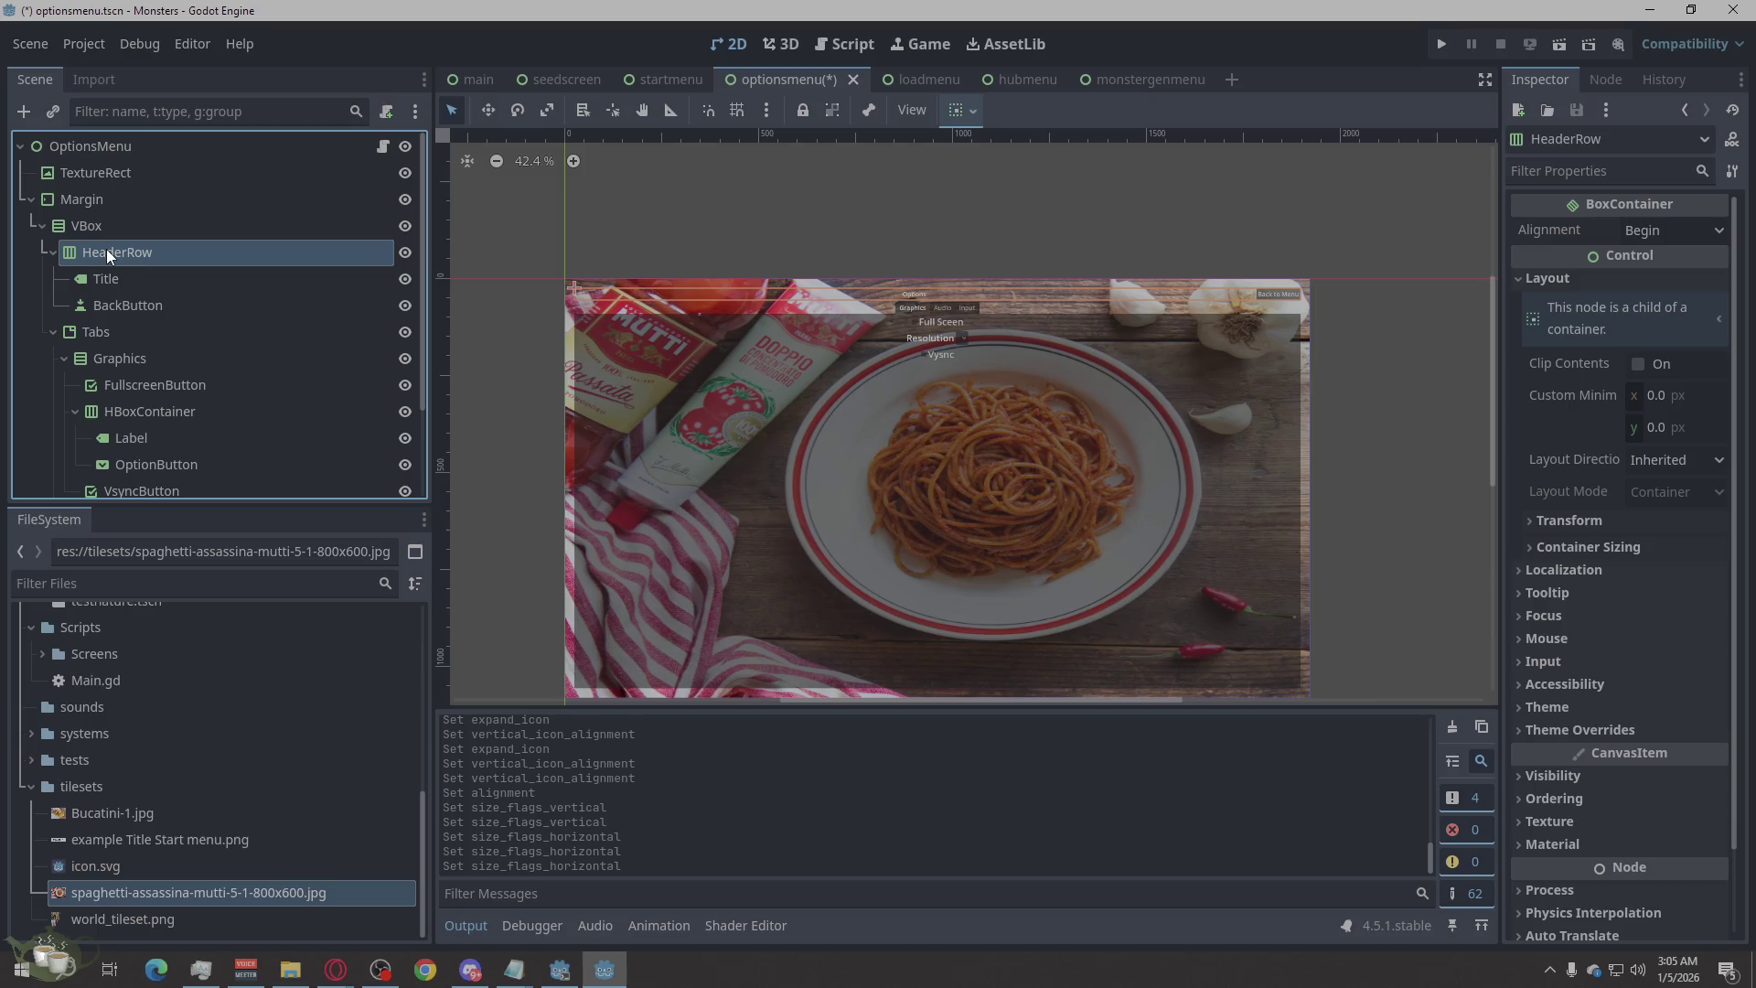
{"action": "left_click", "coordinate": [96, 331]}
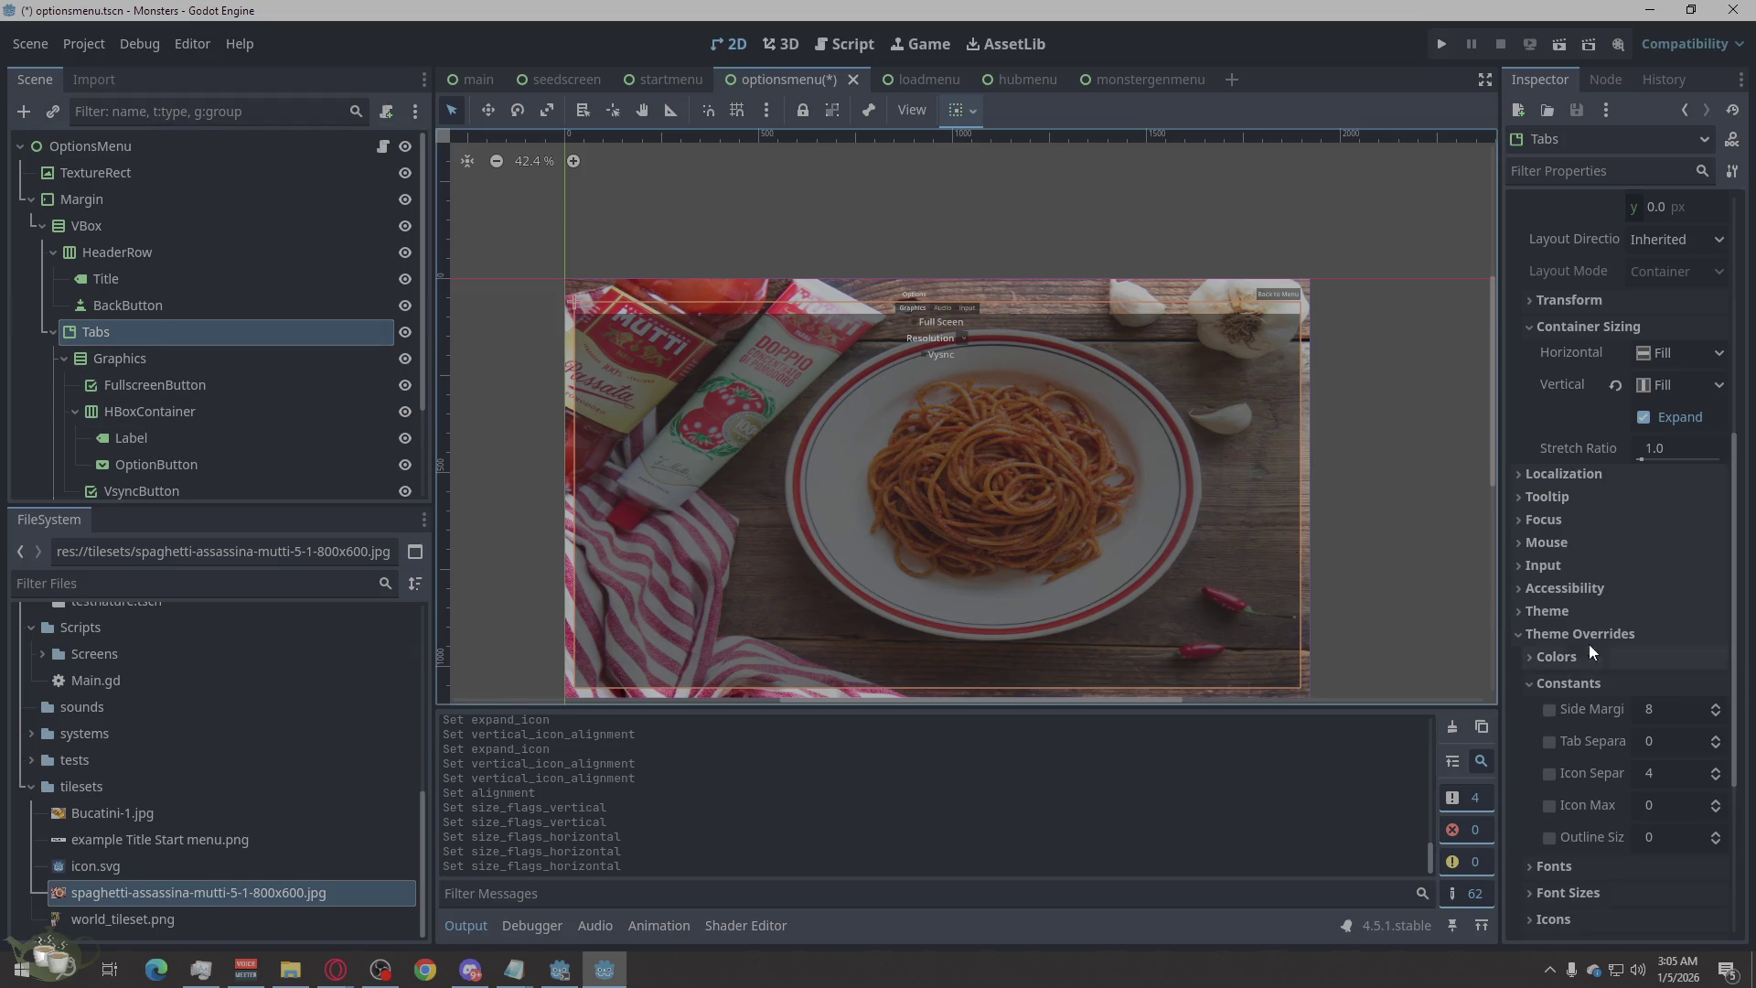
{"action": "left_click", "coordinate": [1566, 635]}
{"action": "left_click", "coordinate": [1566, 635]}
{"action": "scroll", "coordinate": [1564, 629], "scroll_direction": "down", "scroll_amount": 2}
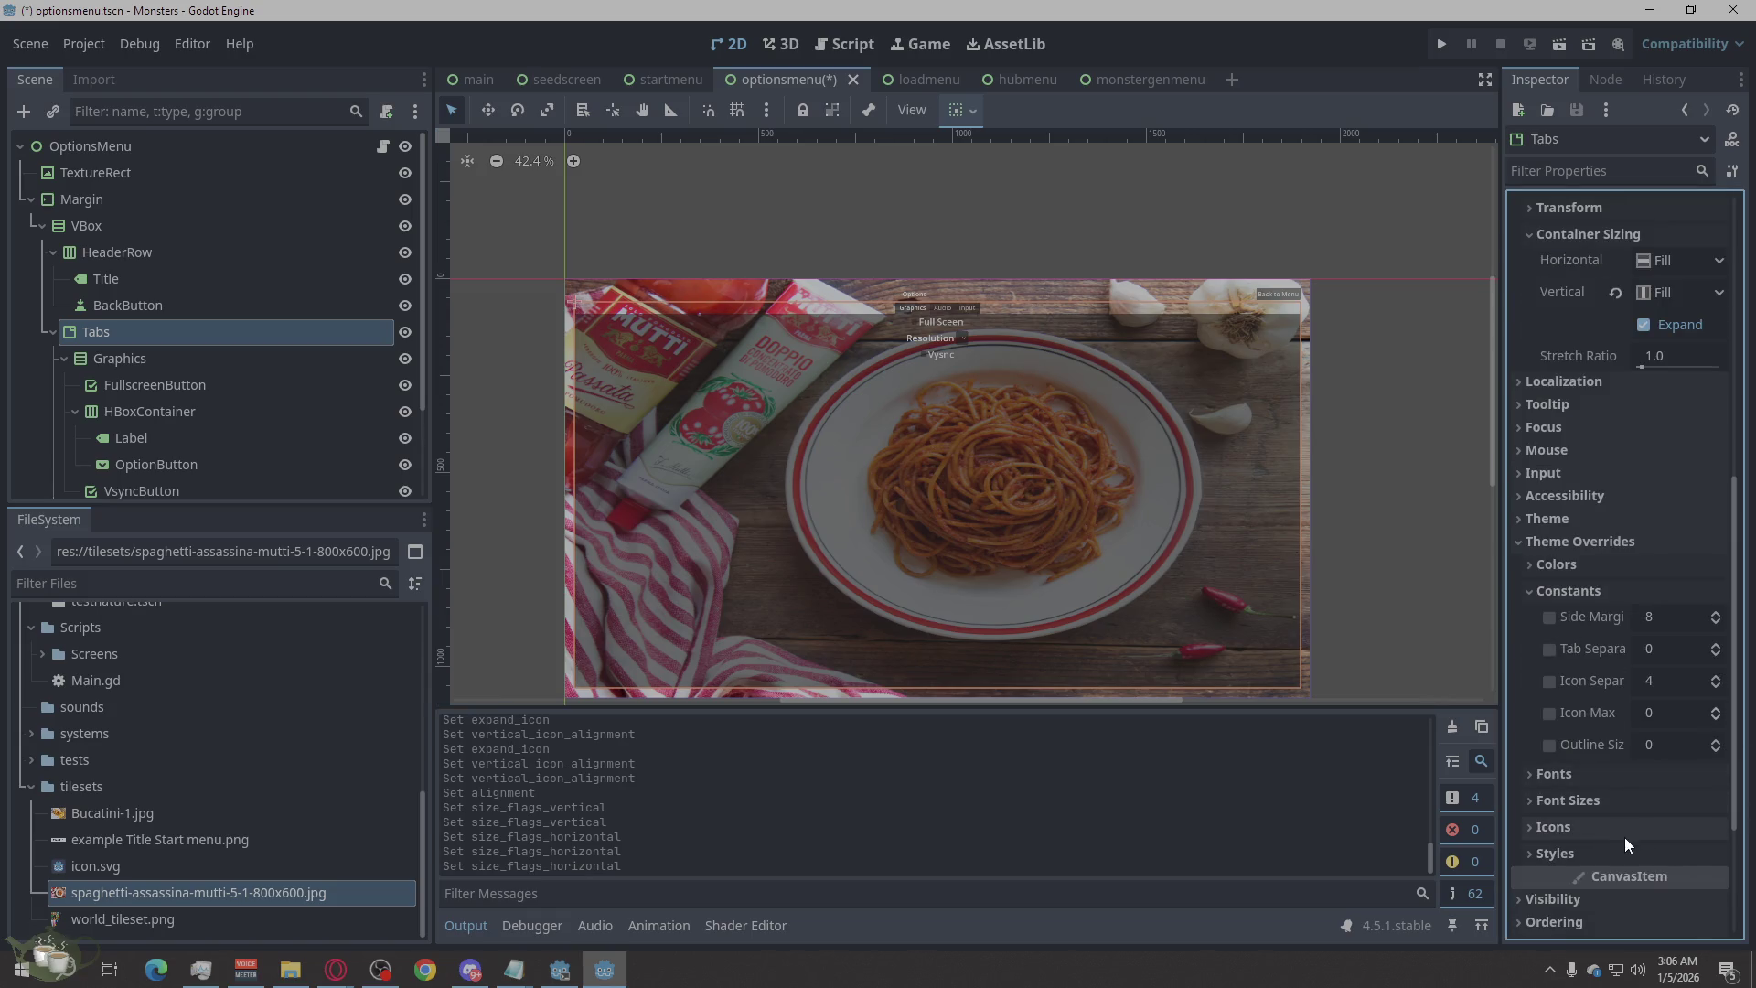
{"action": "left_click", "coordinate": [1540, 588]}
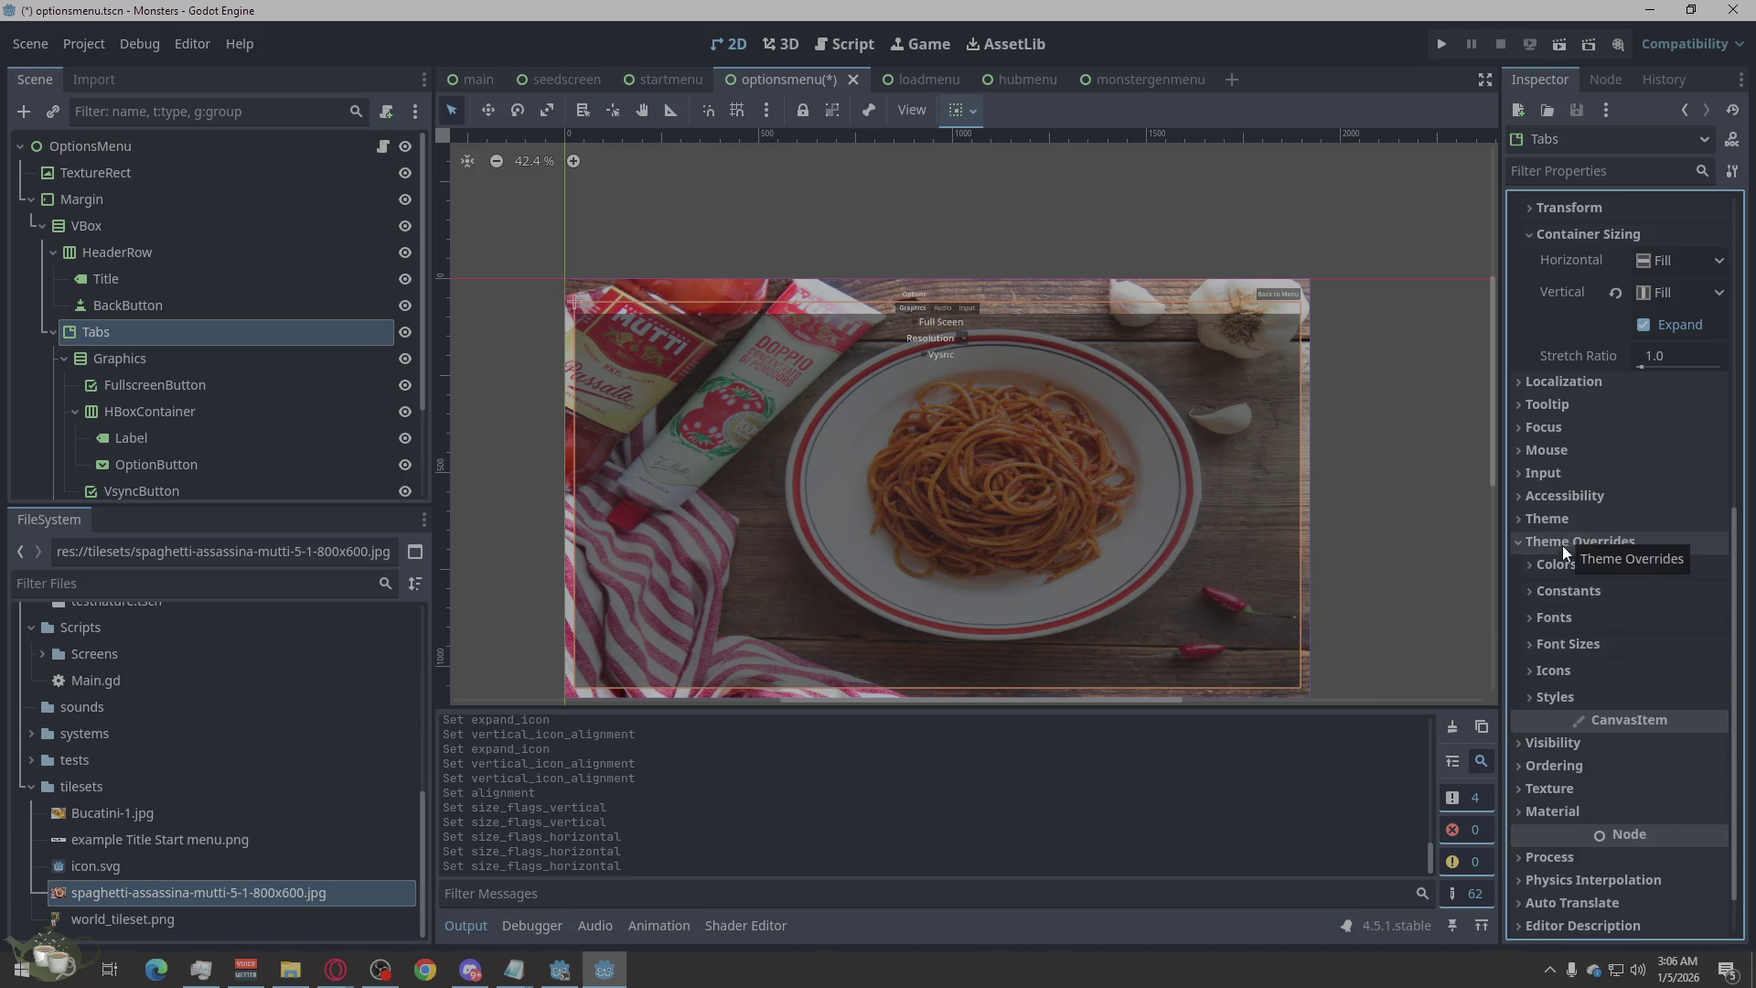
{"action": "mouse_move", "coordinate": [1606, 719]}
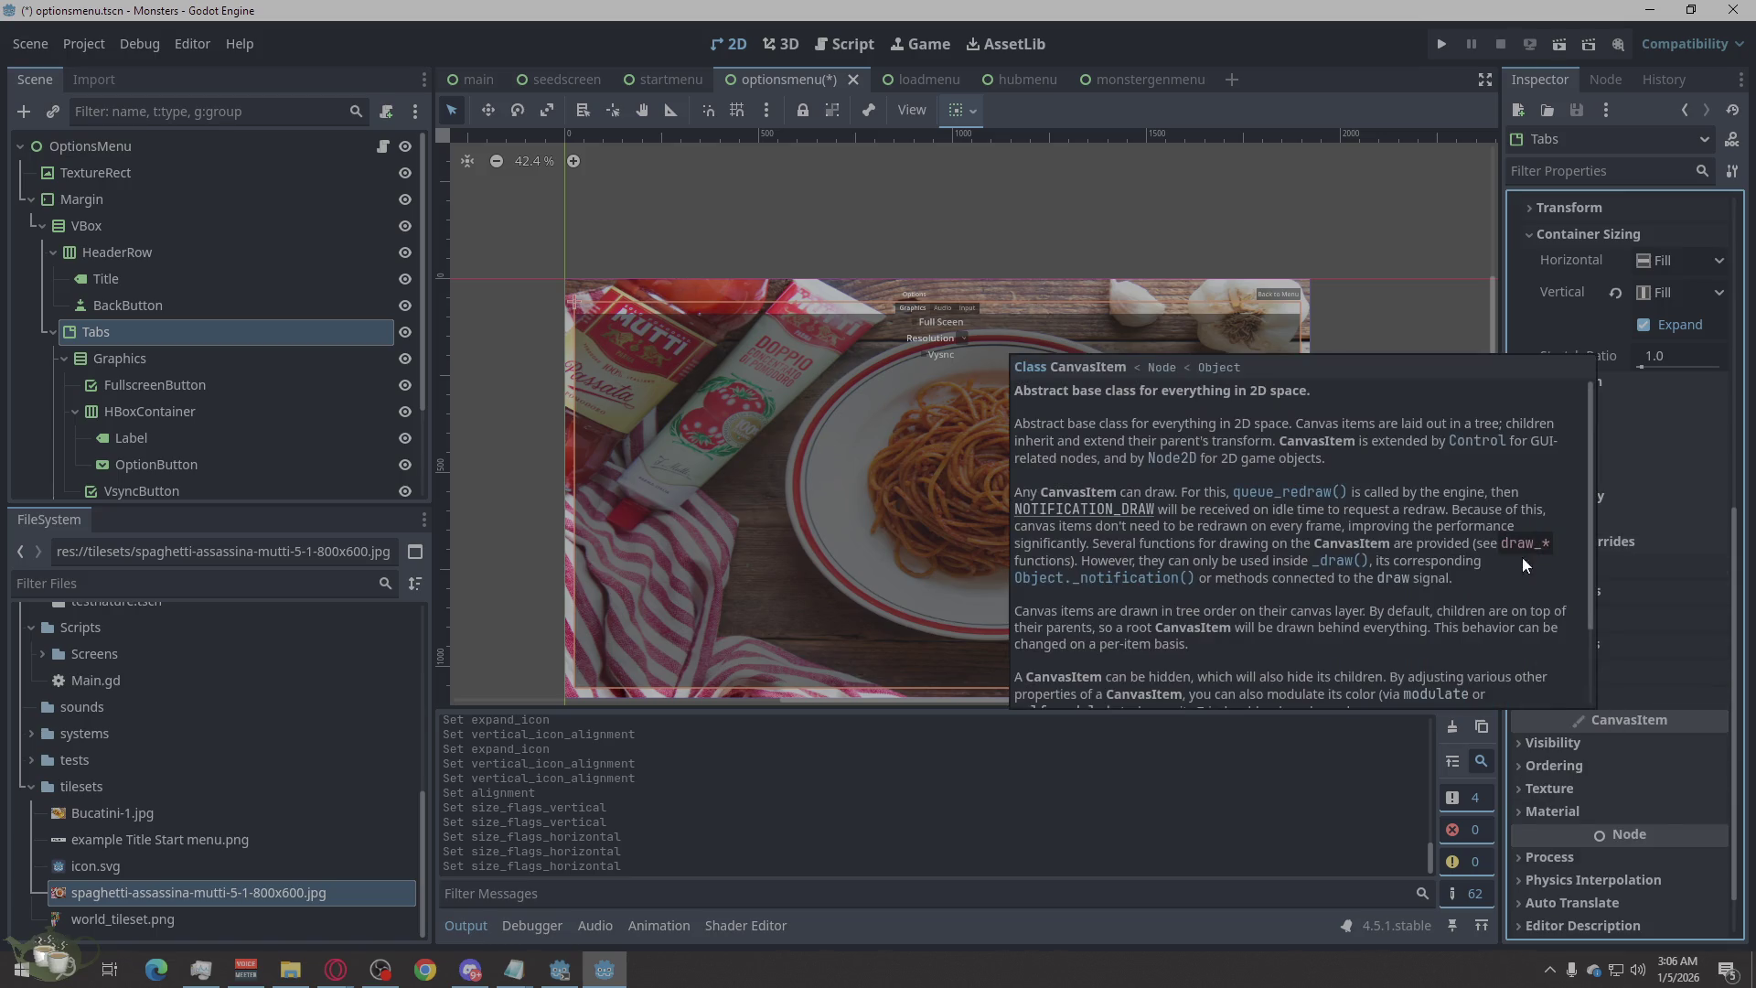
{"action": "left_click", "coordinate": [1551, 538]}
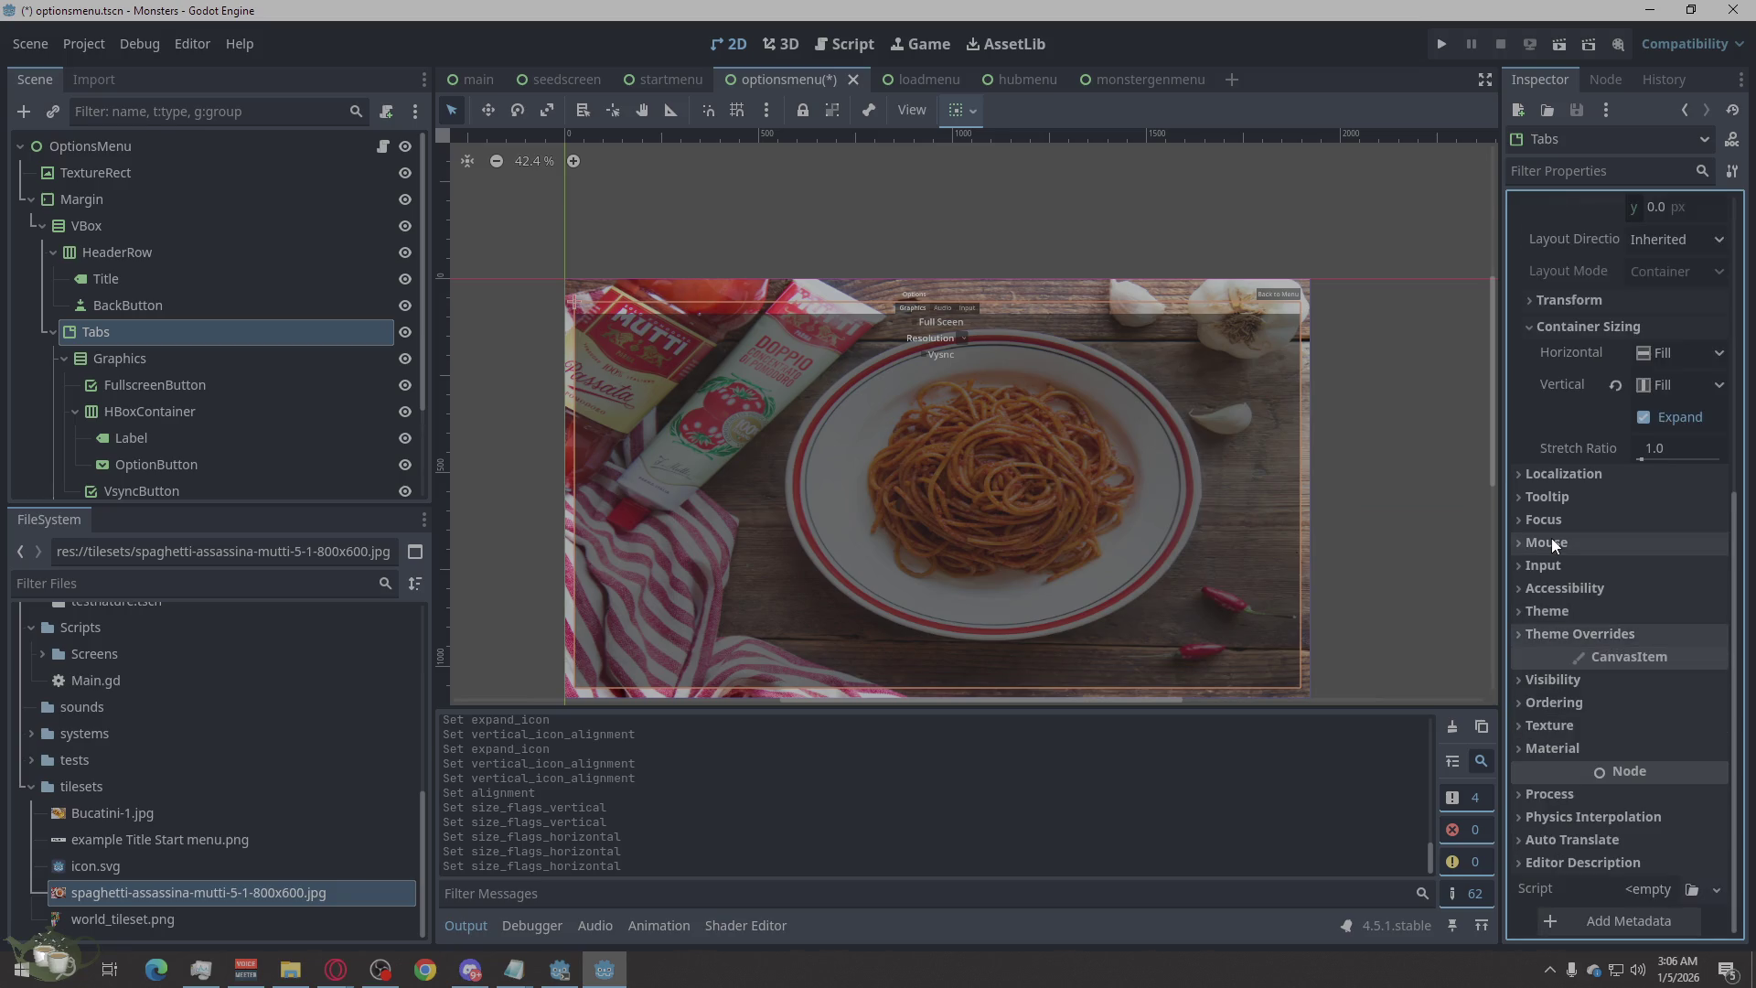
{"action": "left_click", "coordinate": [1557, 611]}
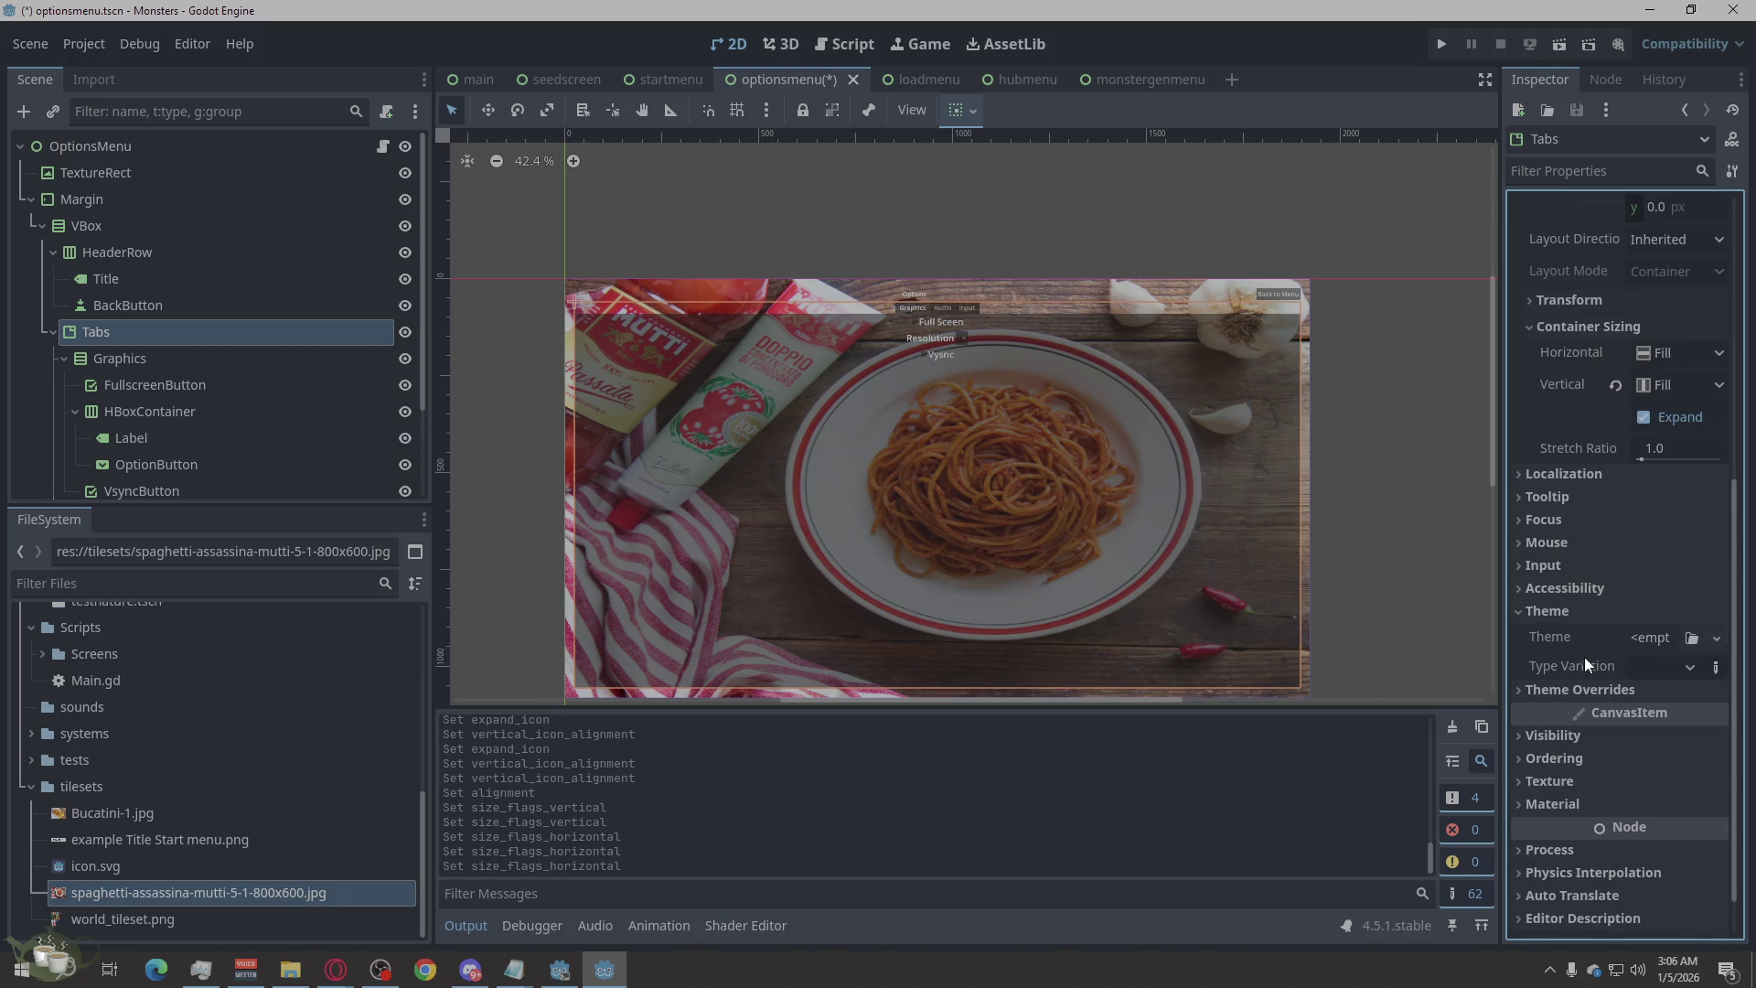
{"action": "left_click", "coordinate": [1568, 612]}
{"action": "left_click", "coordinate": [1565, 597]}
{"action": "left_click", "coordinate": [1564, 595]}
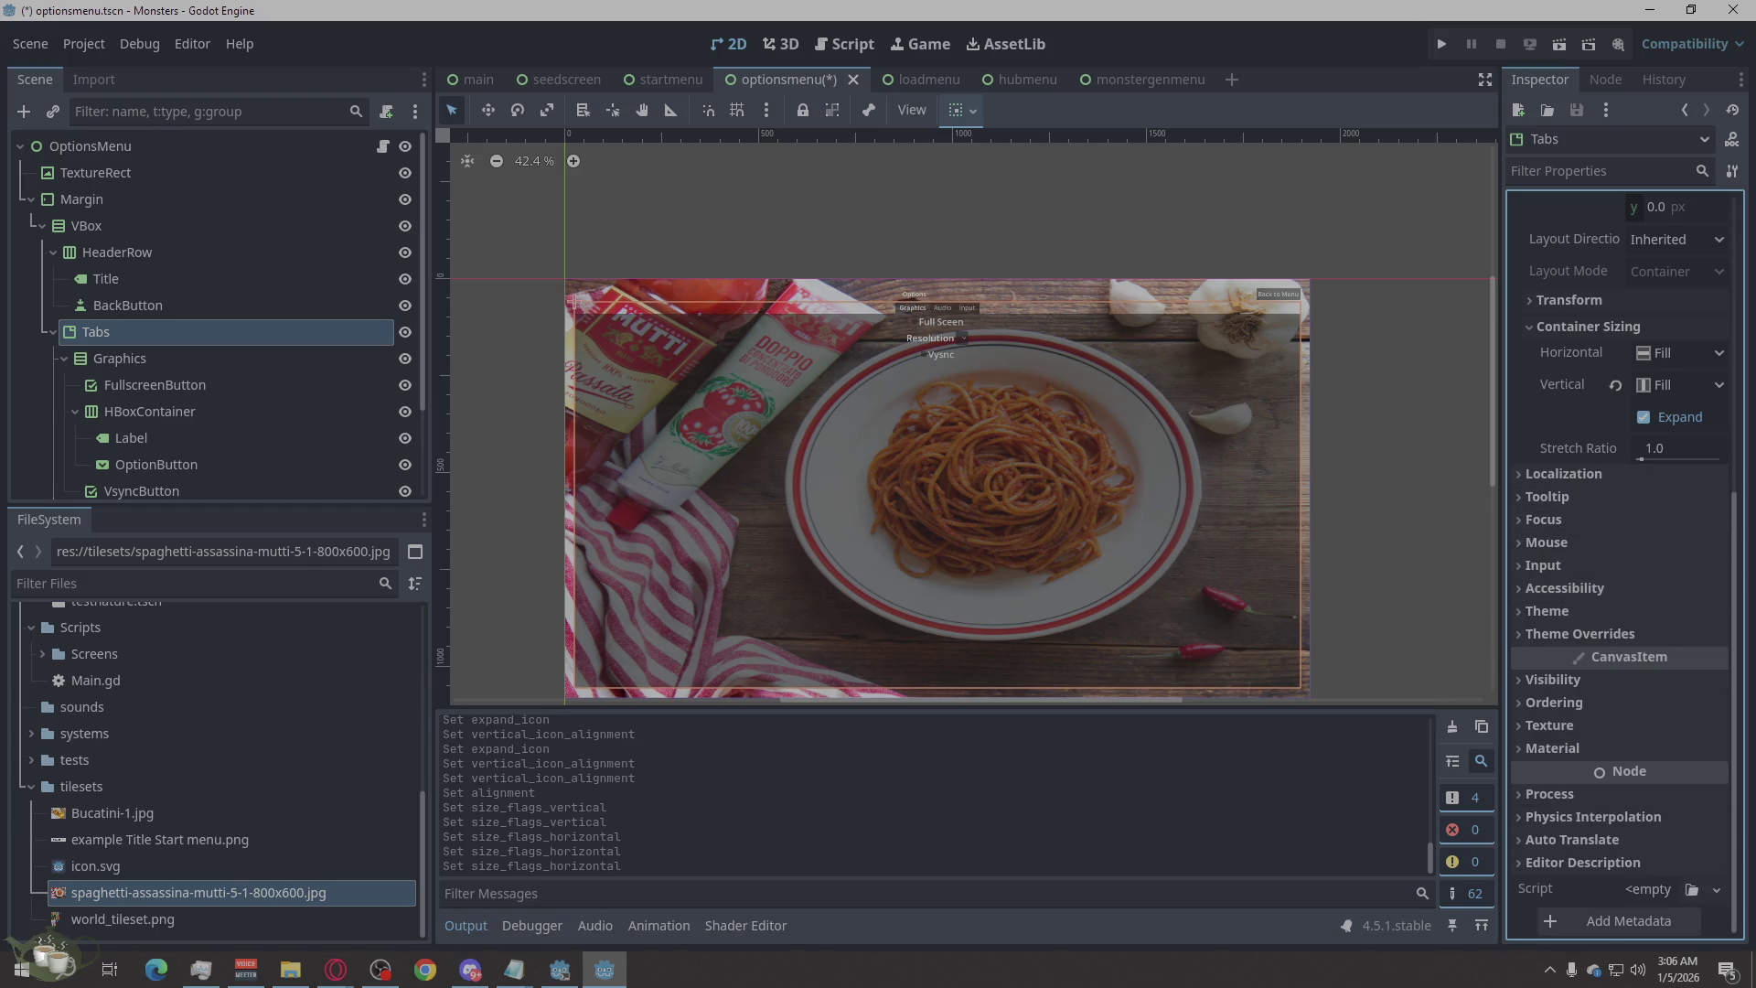
{"action": "key", "text": "alt+Tab"}
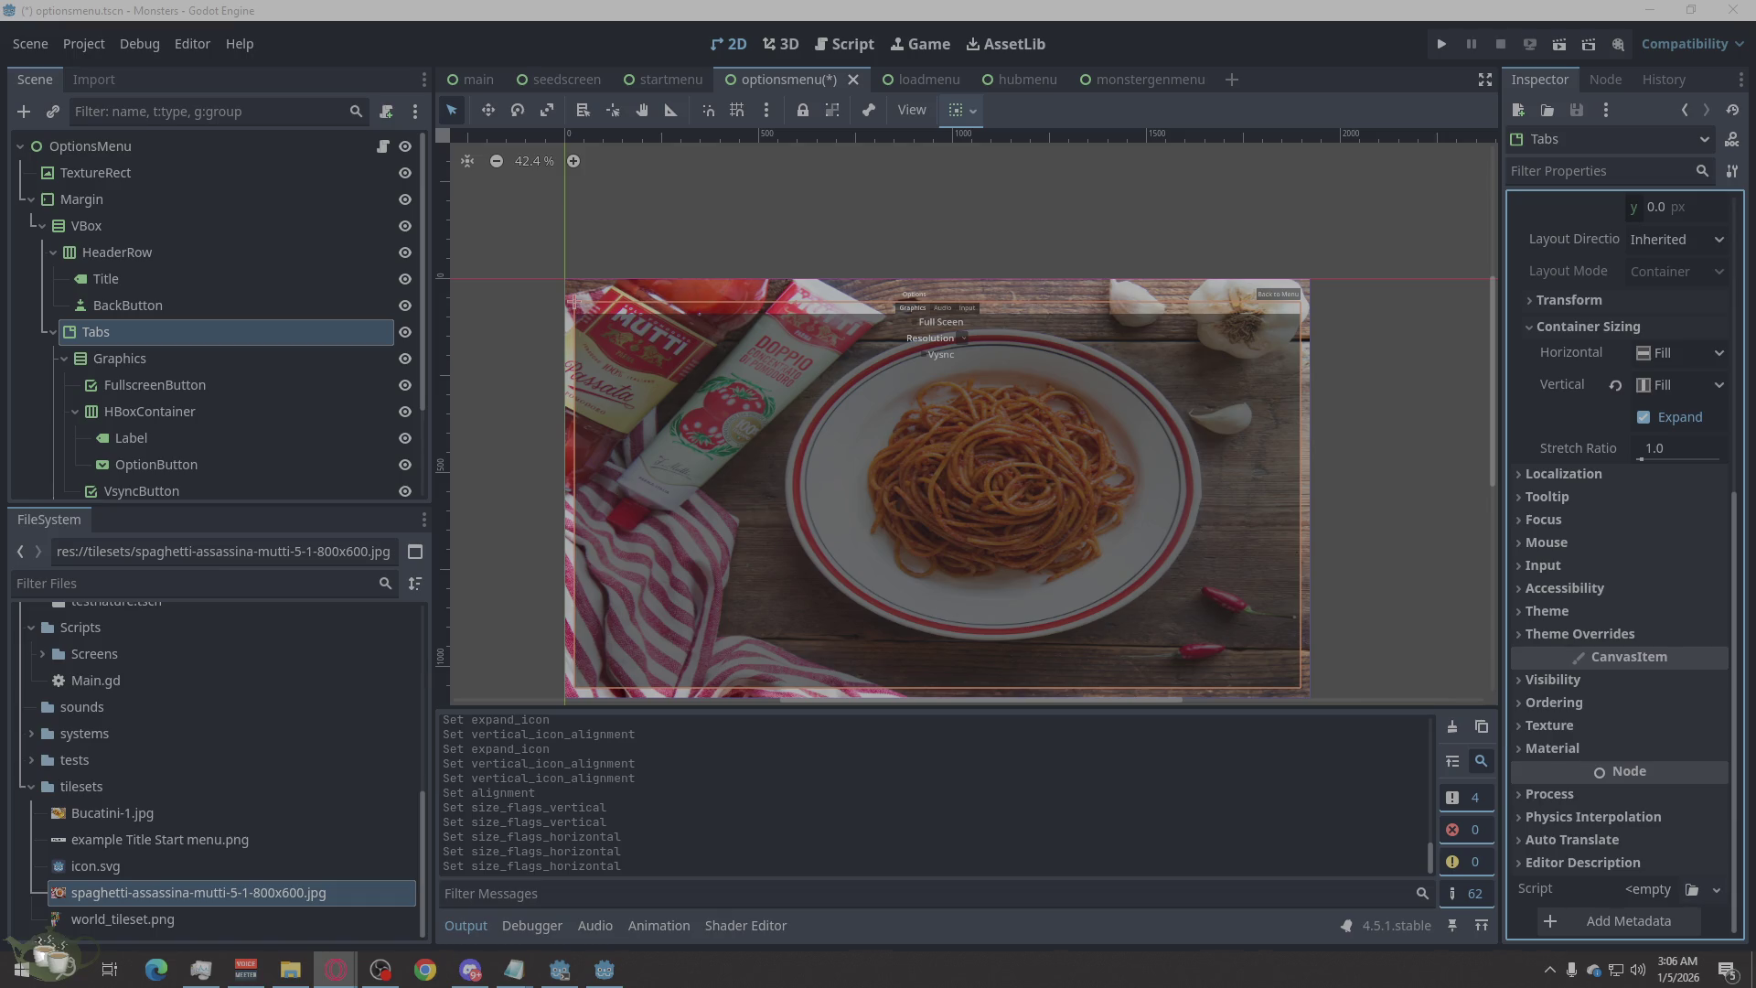
Set the Margin container's left, top, right and bottom margin overrides to 40.
{"action": "left_click", "coordinate": [150, 201]}
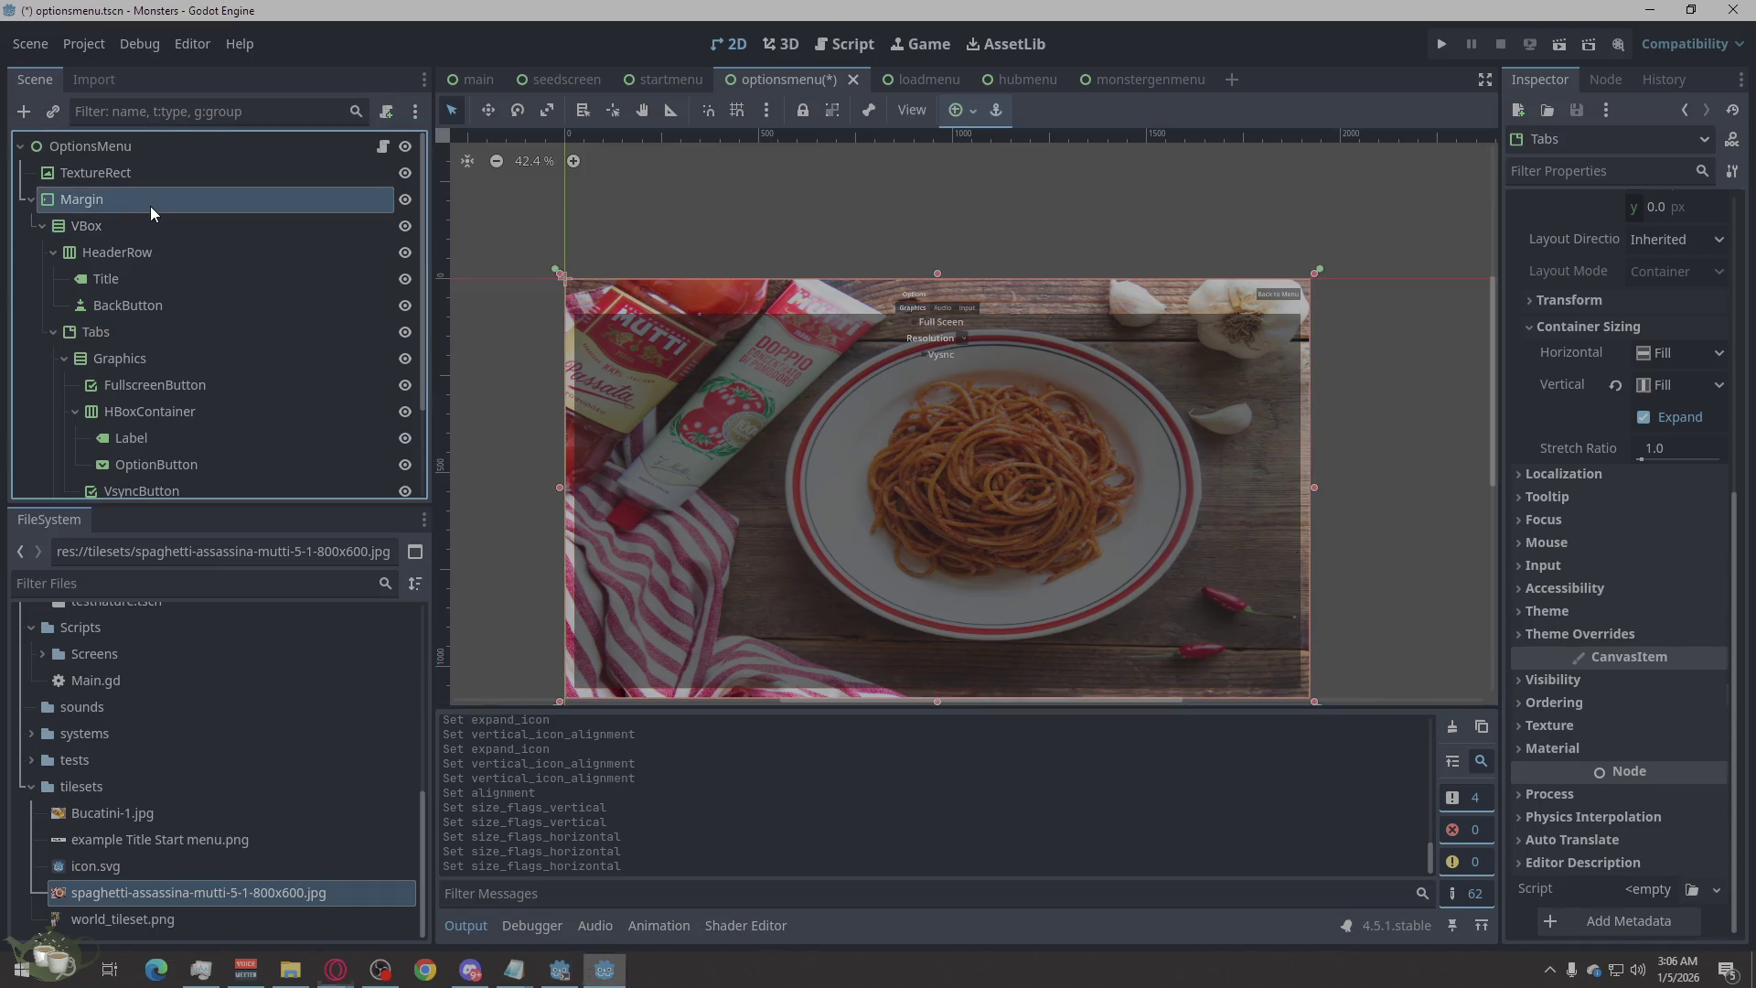
{"action": "left_click", "coordinate": [1665, 566]}
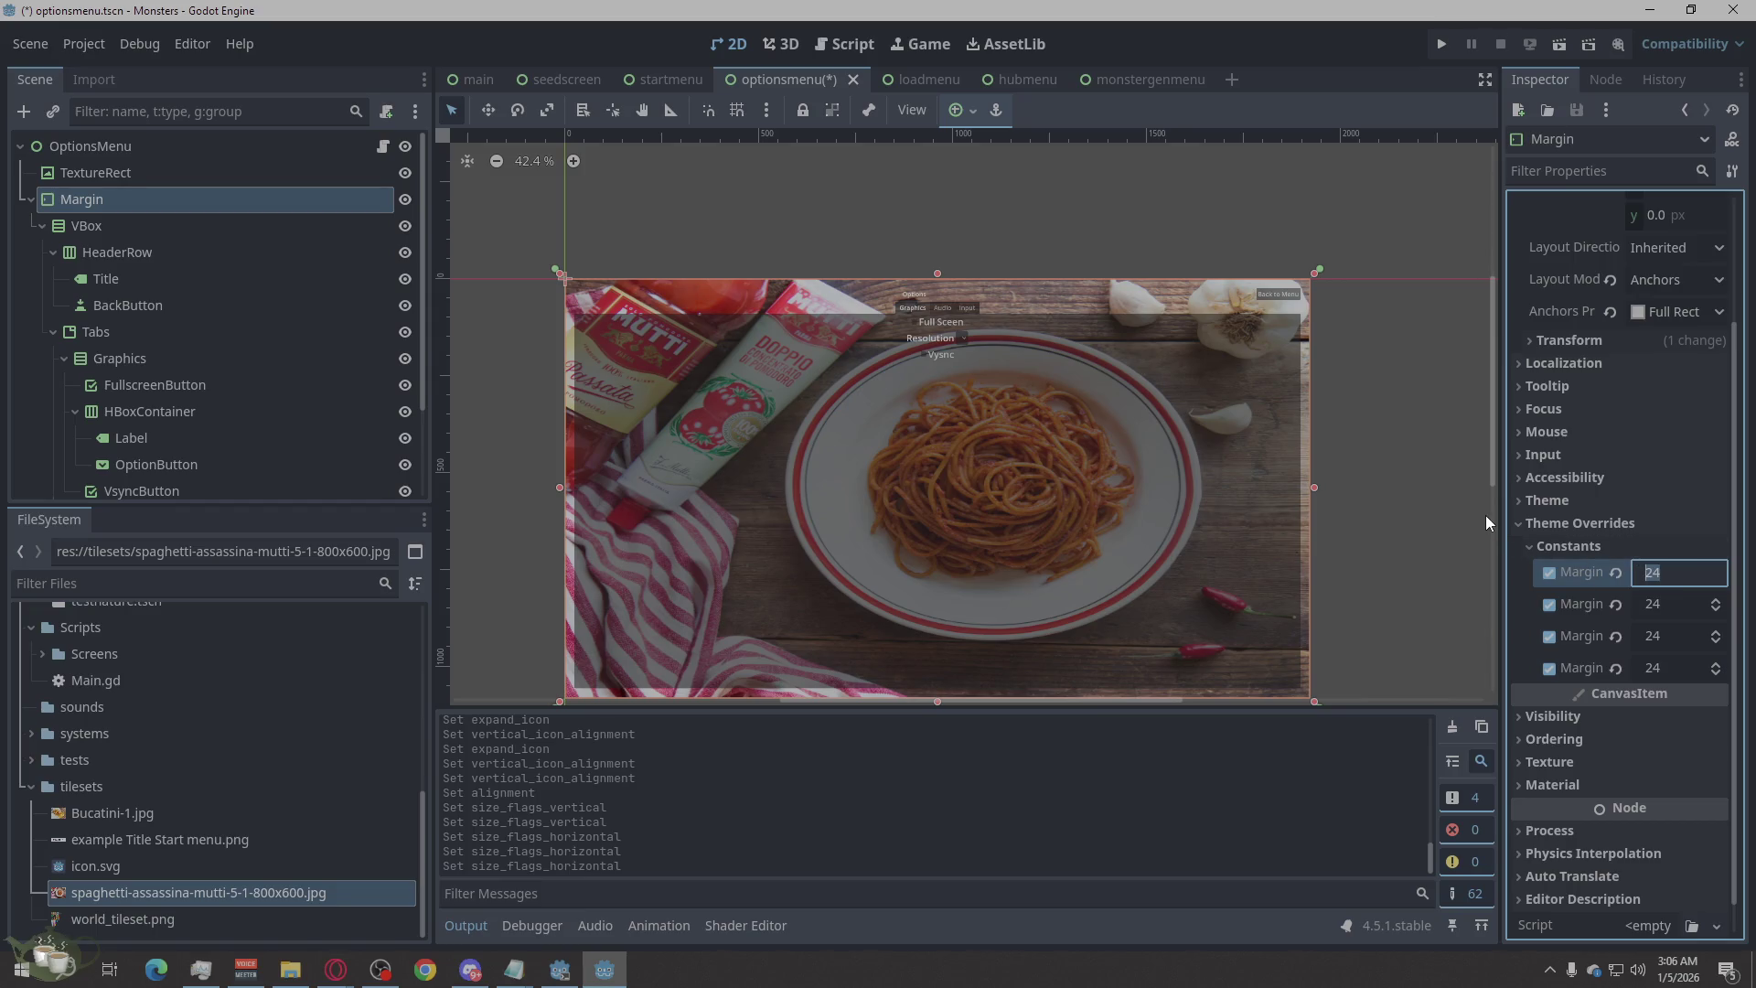
{"action": "type", "text": "40"}
{"action": "left_click", "coordinate": [1671, 604]}
{"action": "type", "text": "40"}
{"action": "left_click", "coordinate": [1669, 639]}
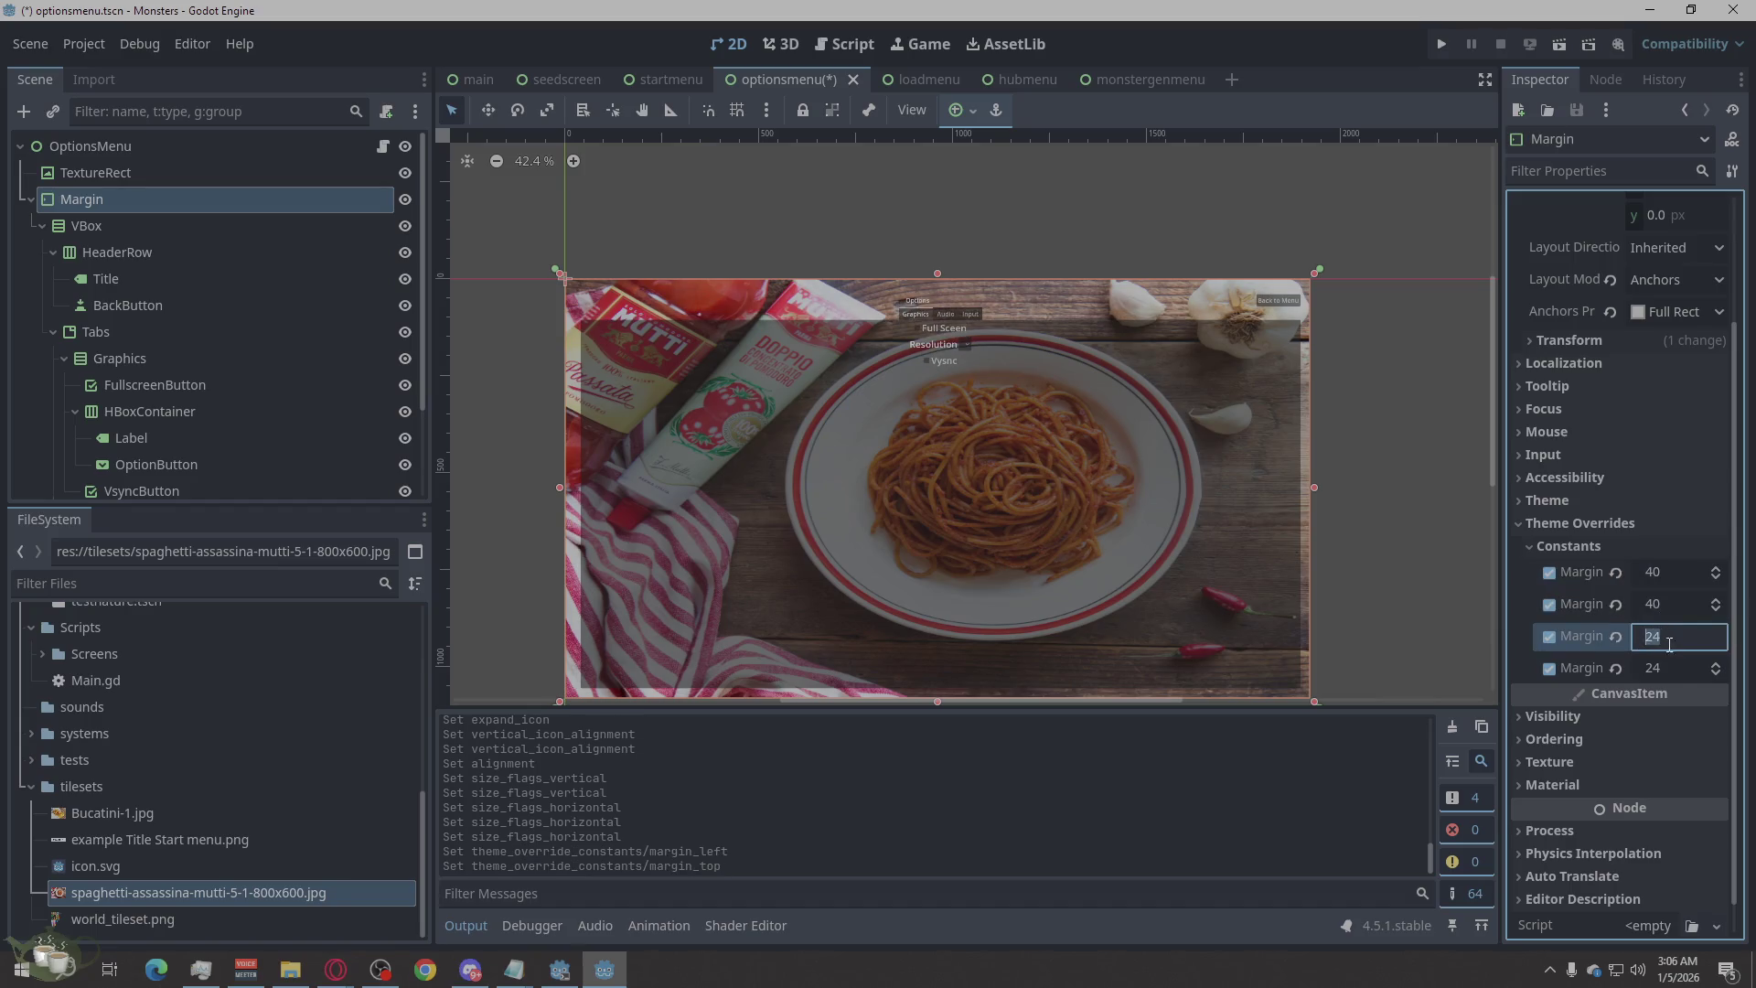
{"action": "left_click", "coordinate": [1670, 673]}
{"action": "type", "text": "40"}
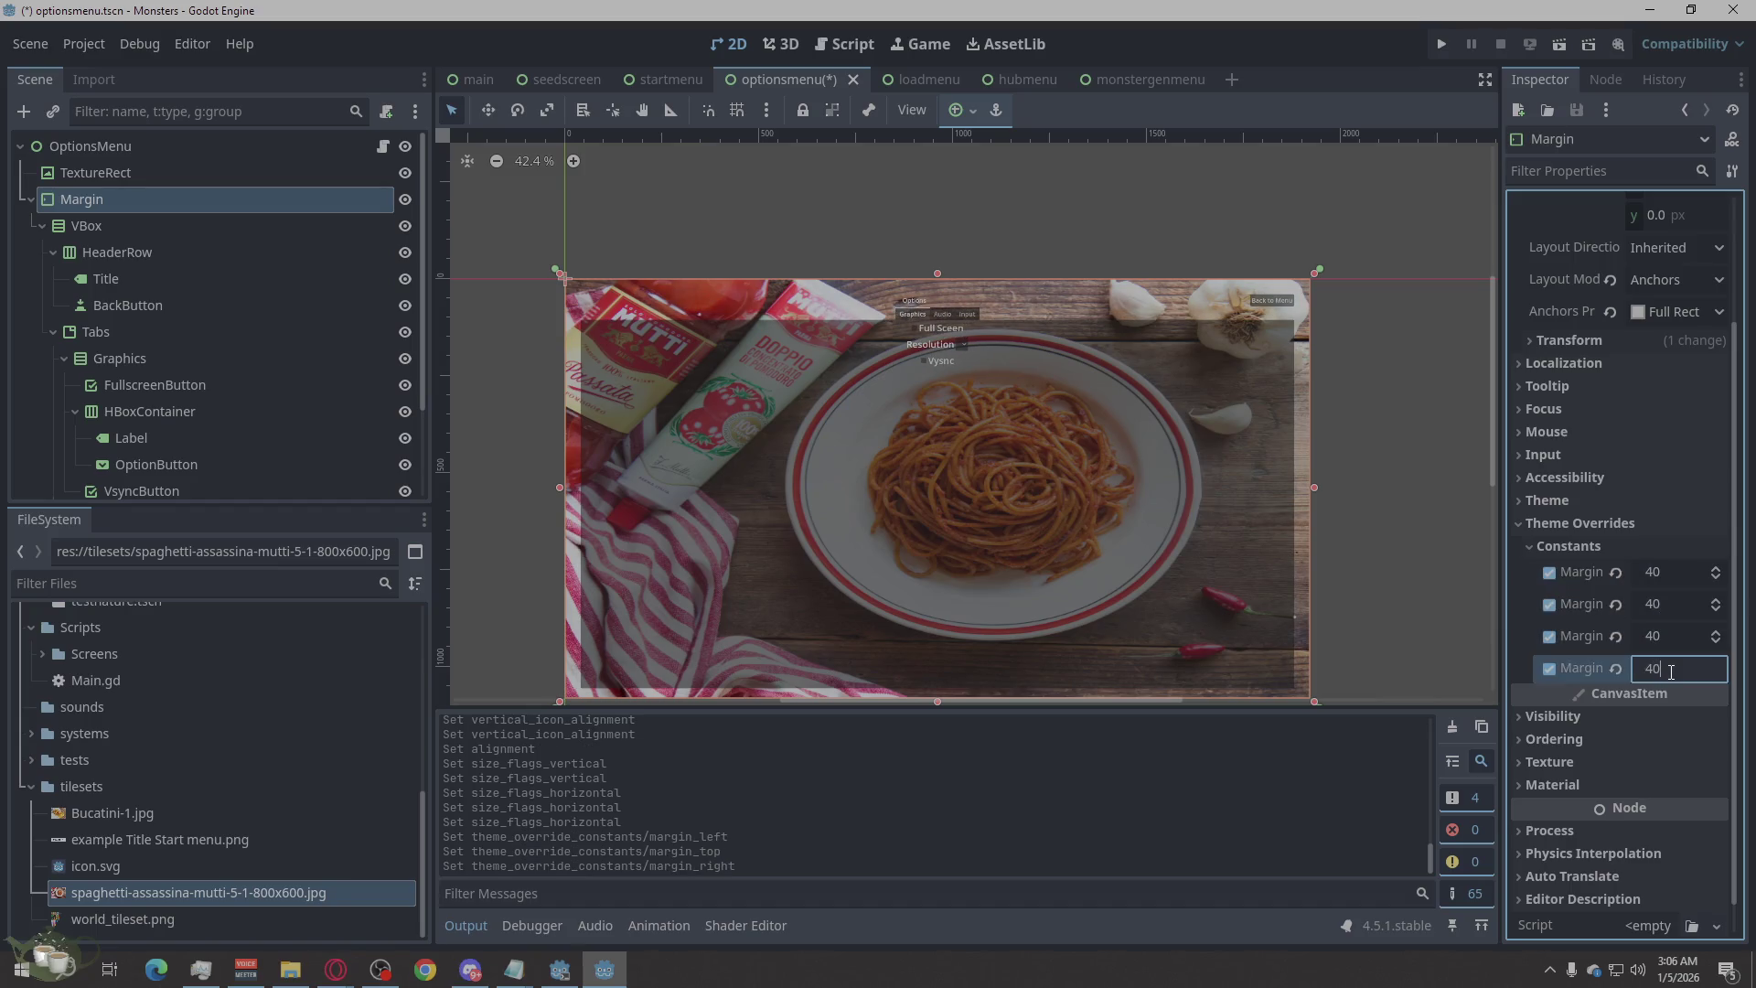
{"action": "key", "text": "Return"}
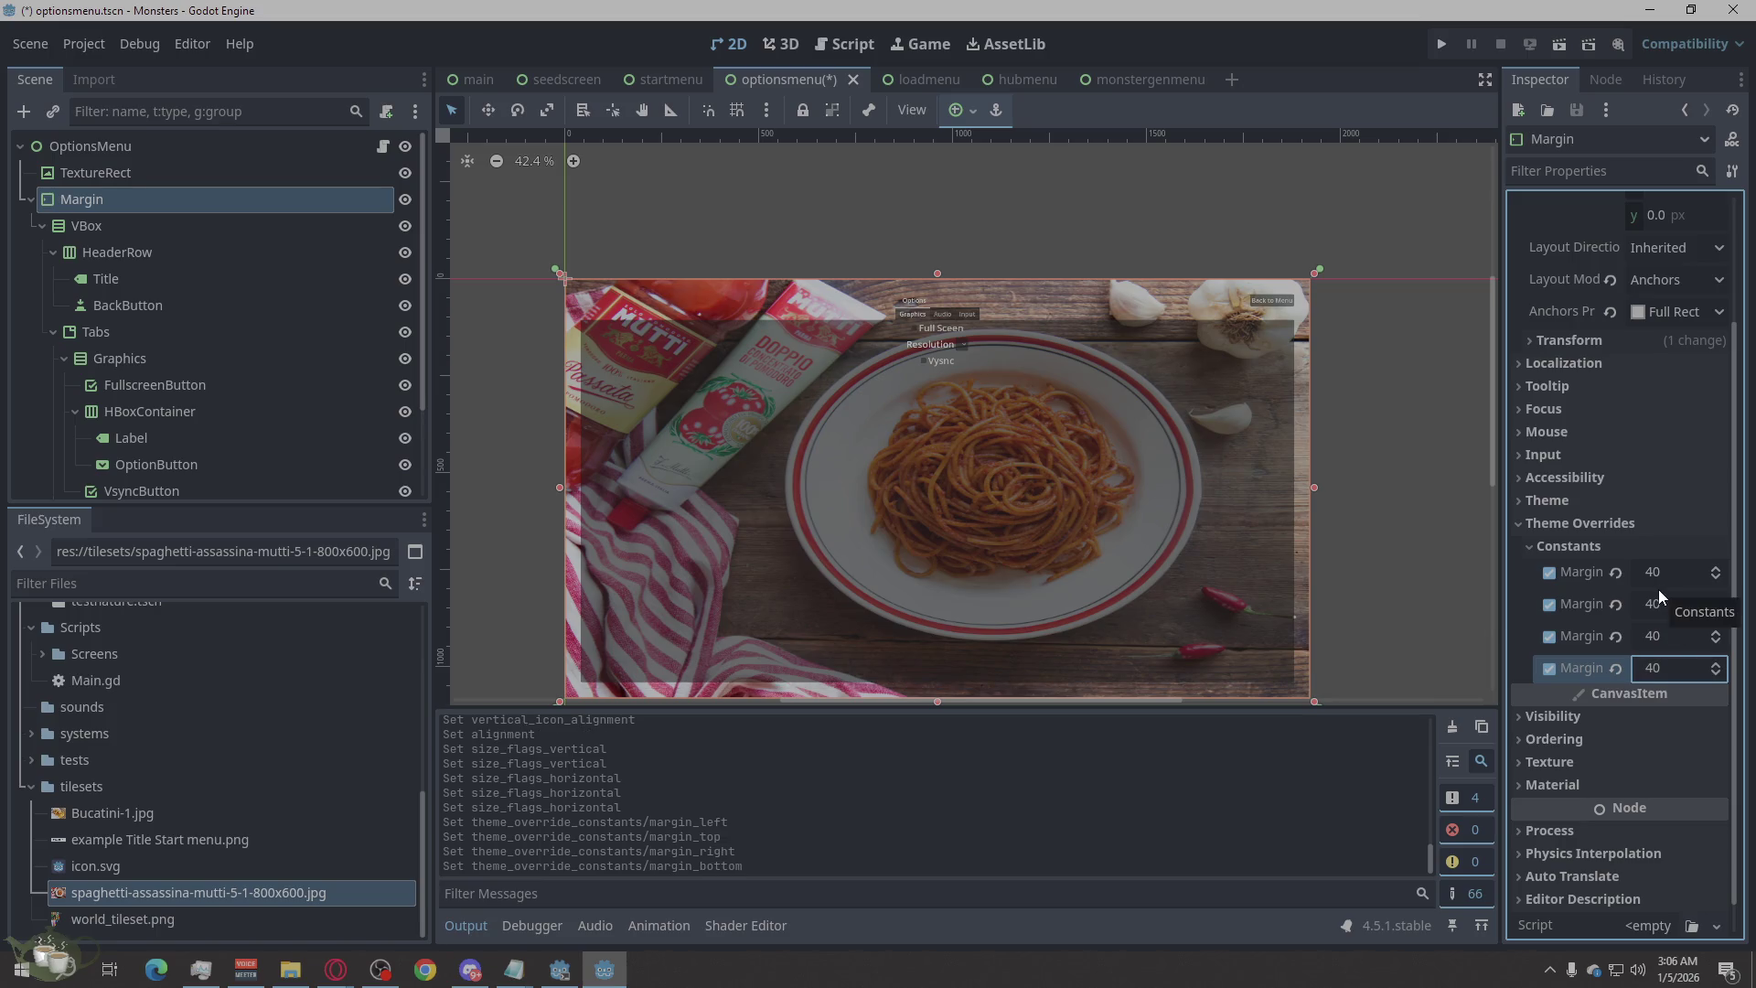
{"action": "left_click", "coordinate": [1440, 547]}
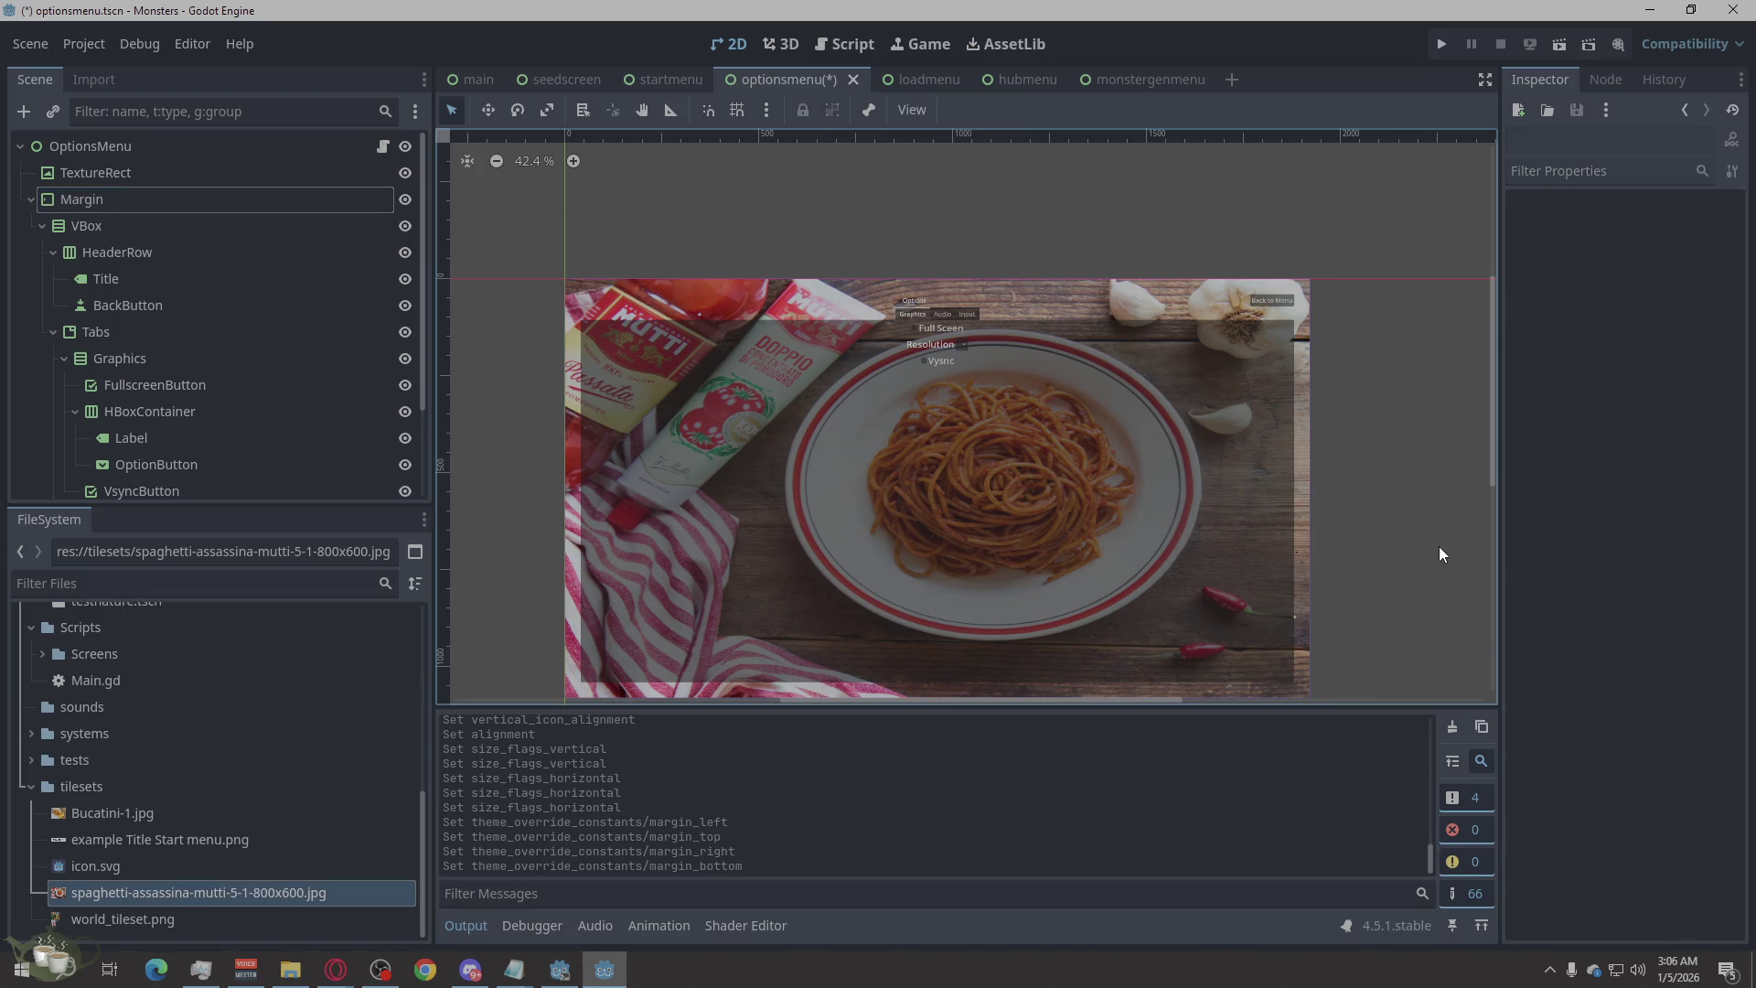
Drag the Title label out of HeaderRow so it sits above it.
{"action": "left_click", "coordinate": [157, 276]}
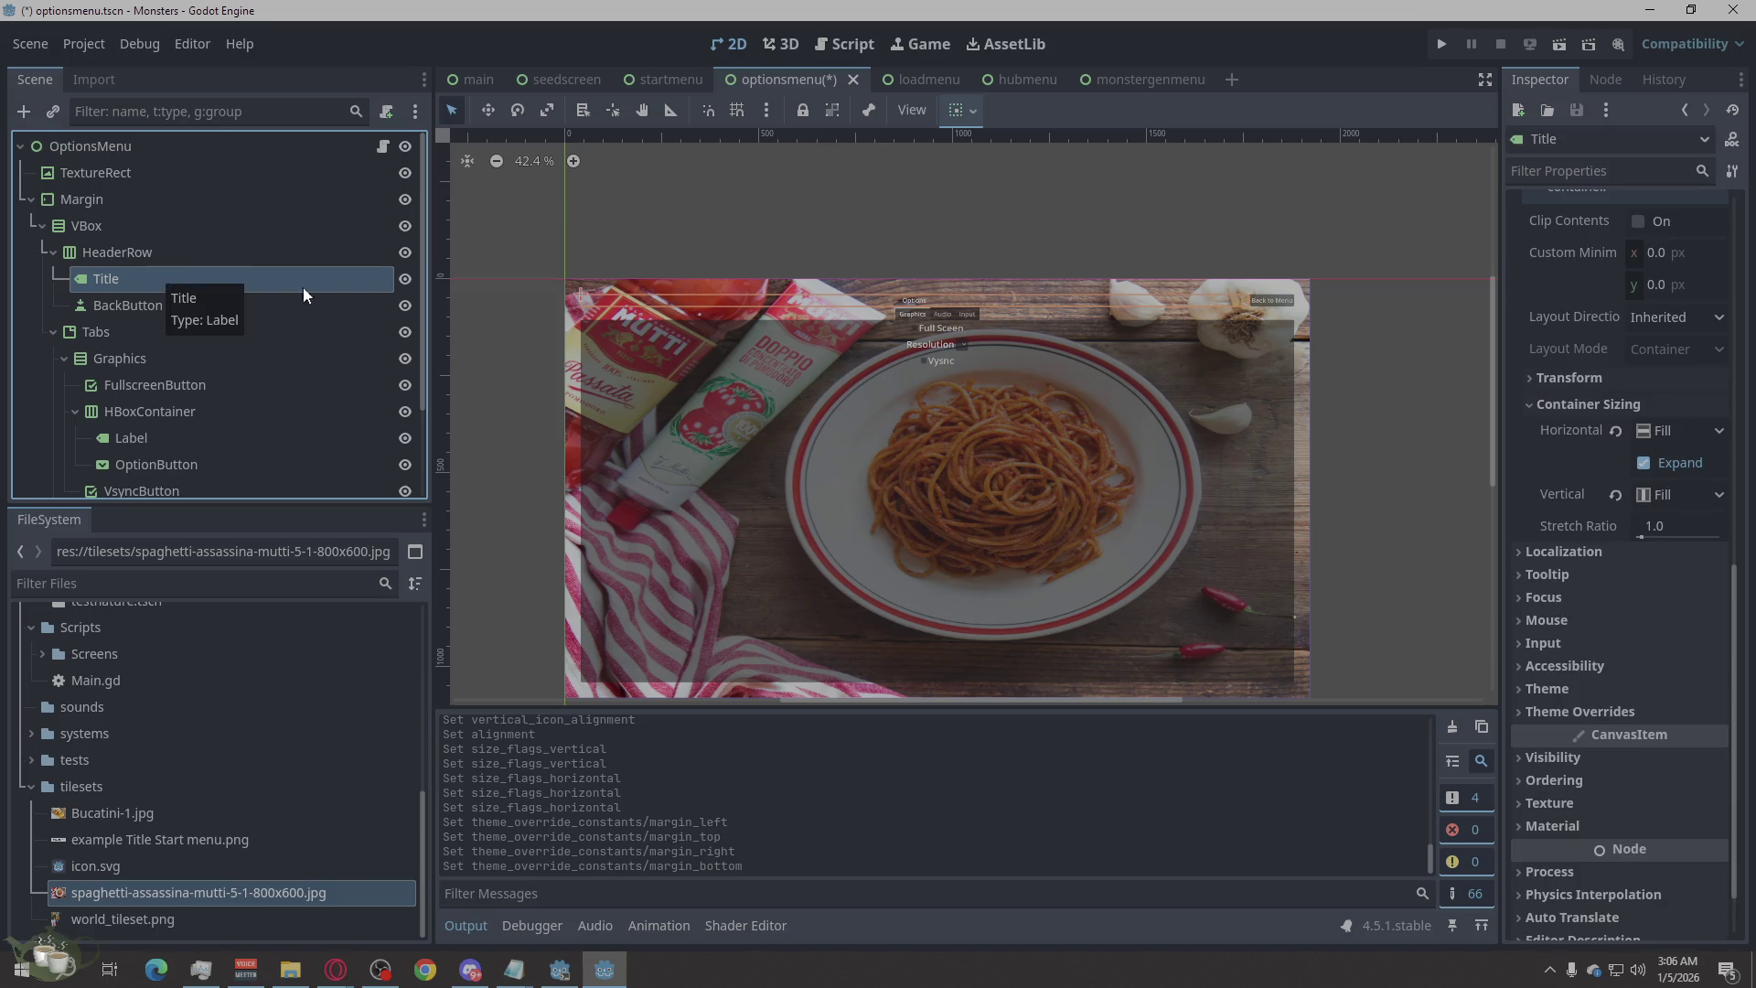
{"action": "left_click", "coordinate": [150, 302]}
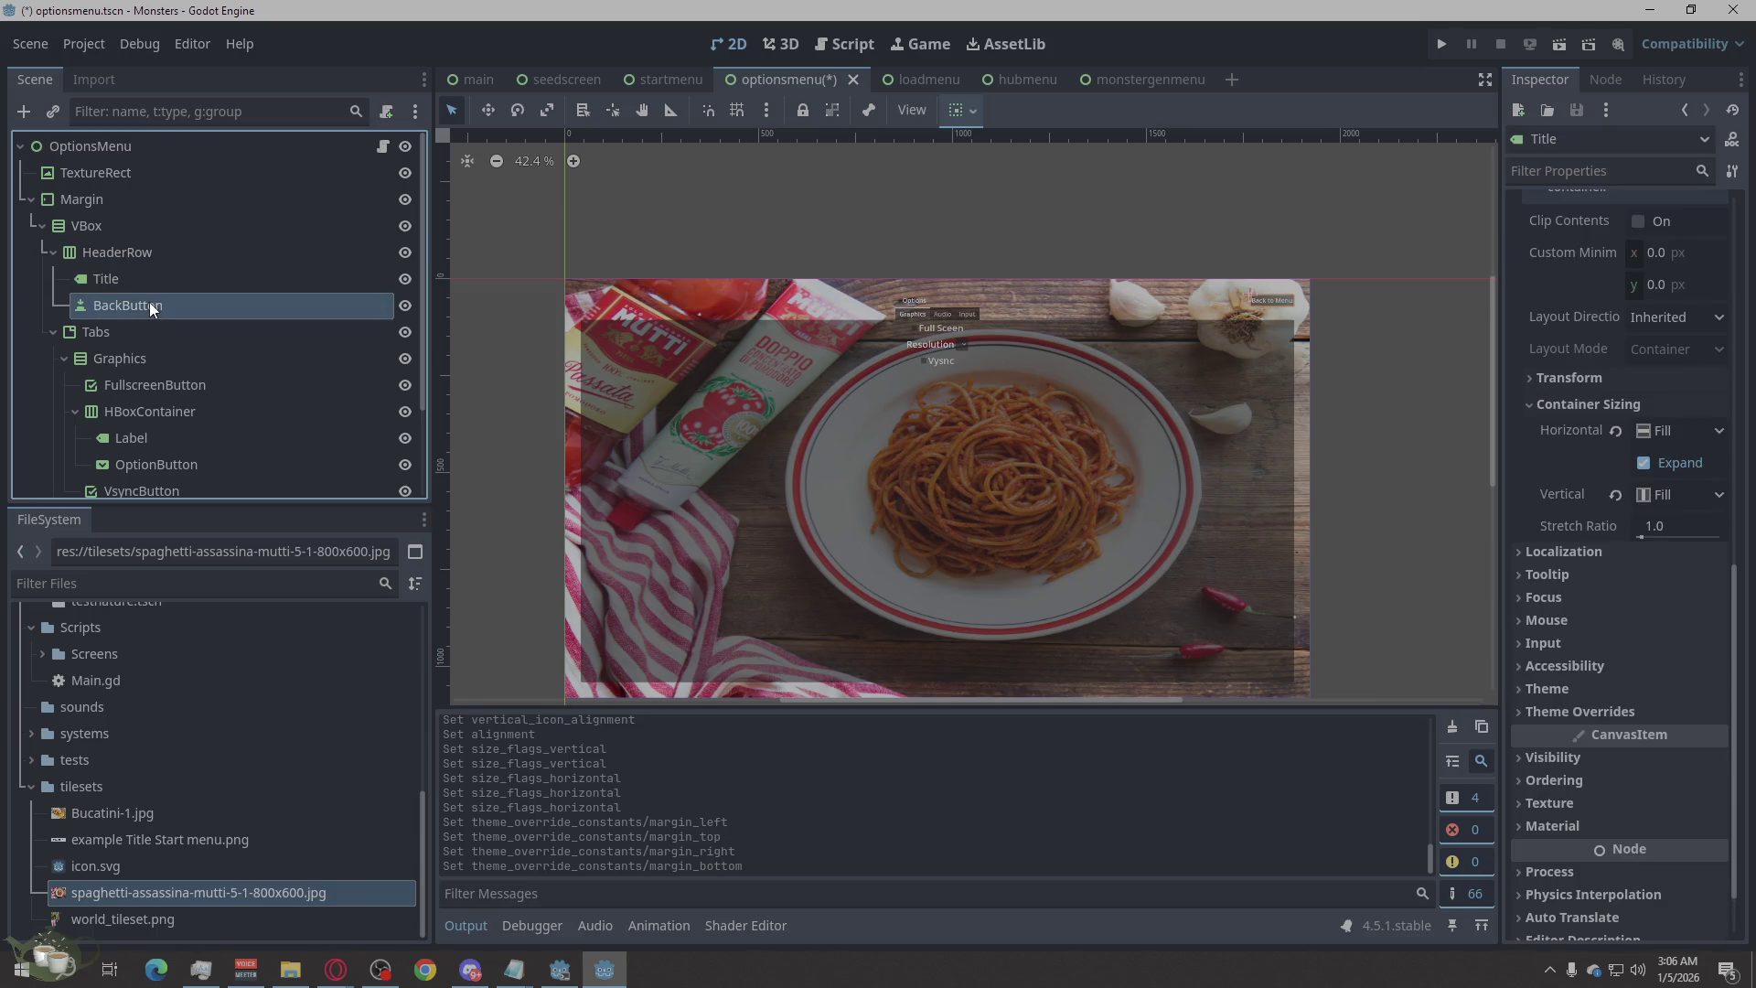
{"action": "left_click", "coordinate": [75, 277]}
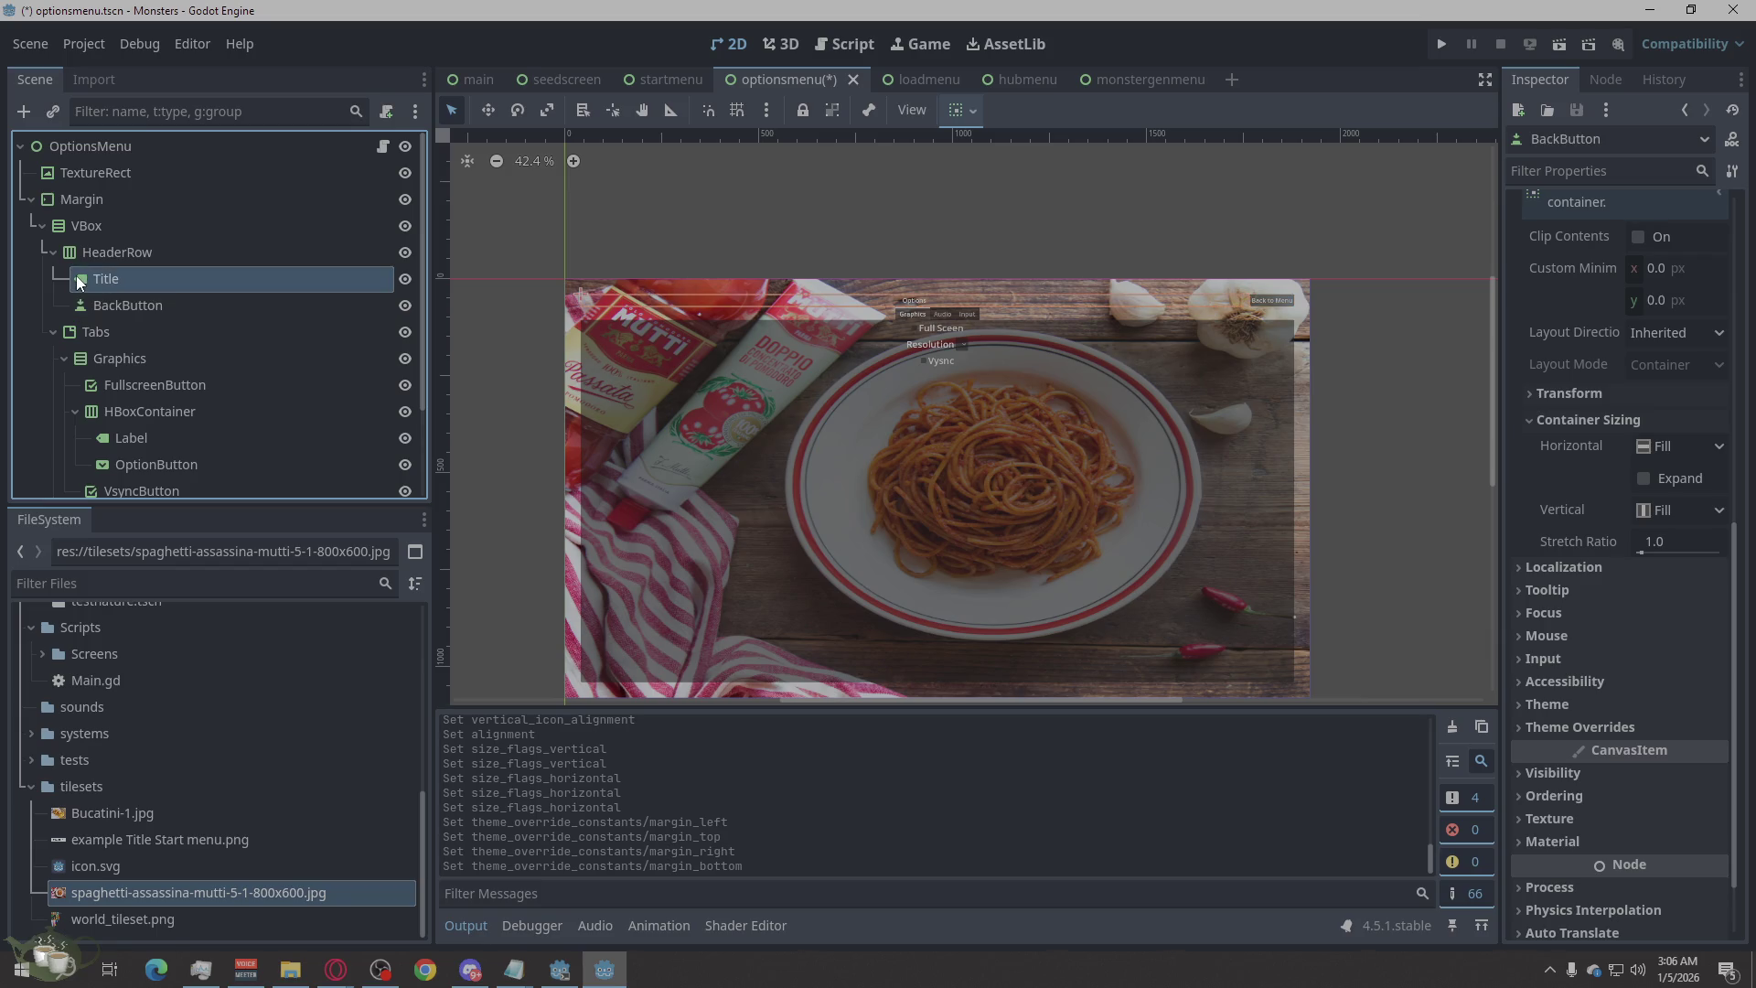
{"action": "mouse_move", "coordinate": [75, 276]}
{"action": "left_mouse_down"}
{"action": "mouse_move", "coordinate": [97, 278]}
{"action": "mouse_move", "coordinate": [119, 240]}
{"action": "left_mouse_up"}
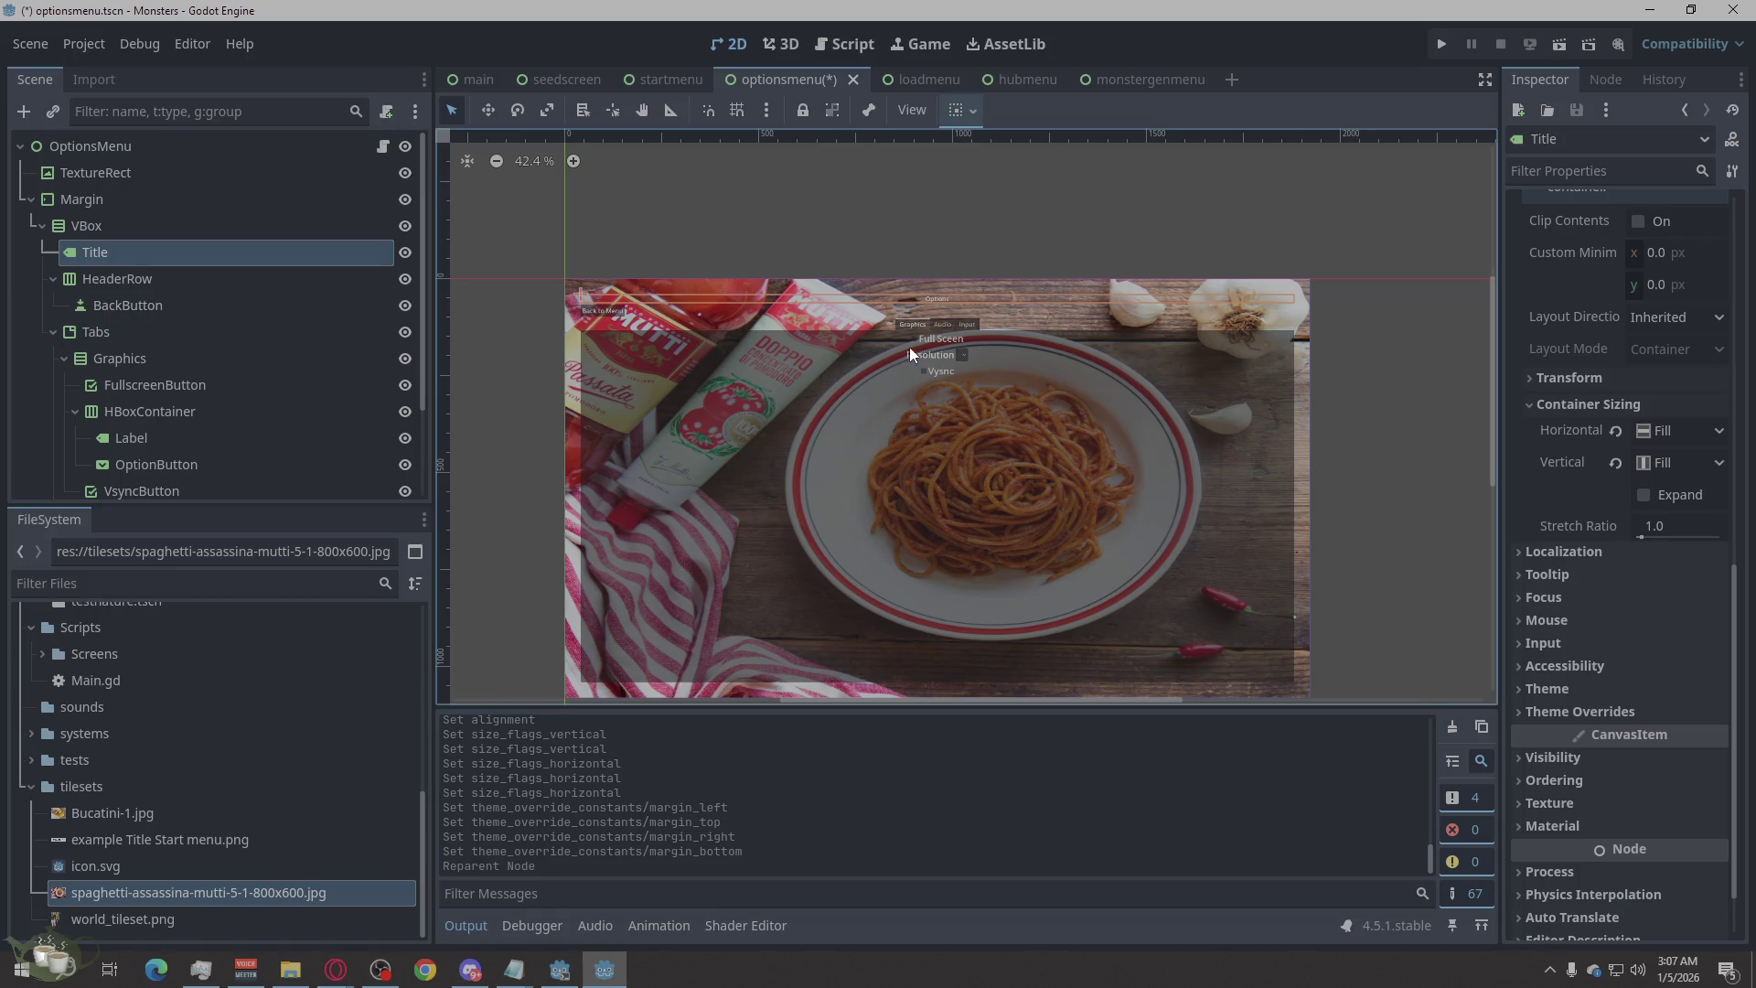
Move HeaderRow, with its BackButton, down below the Tabs section.
{"action": "left_click", "coordinate": [130, 277]}
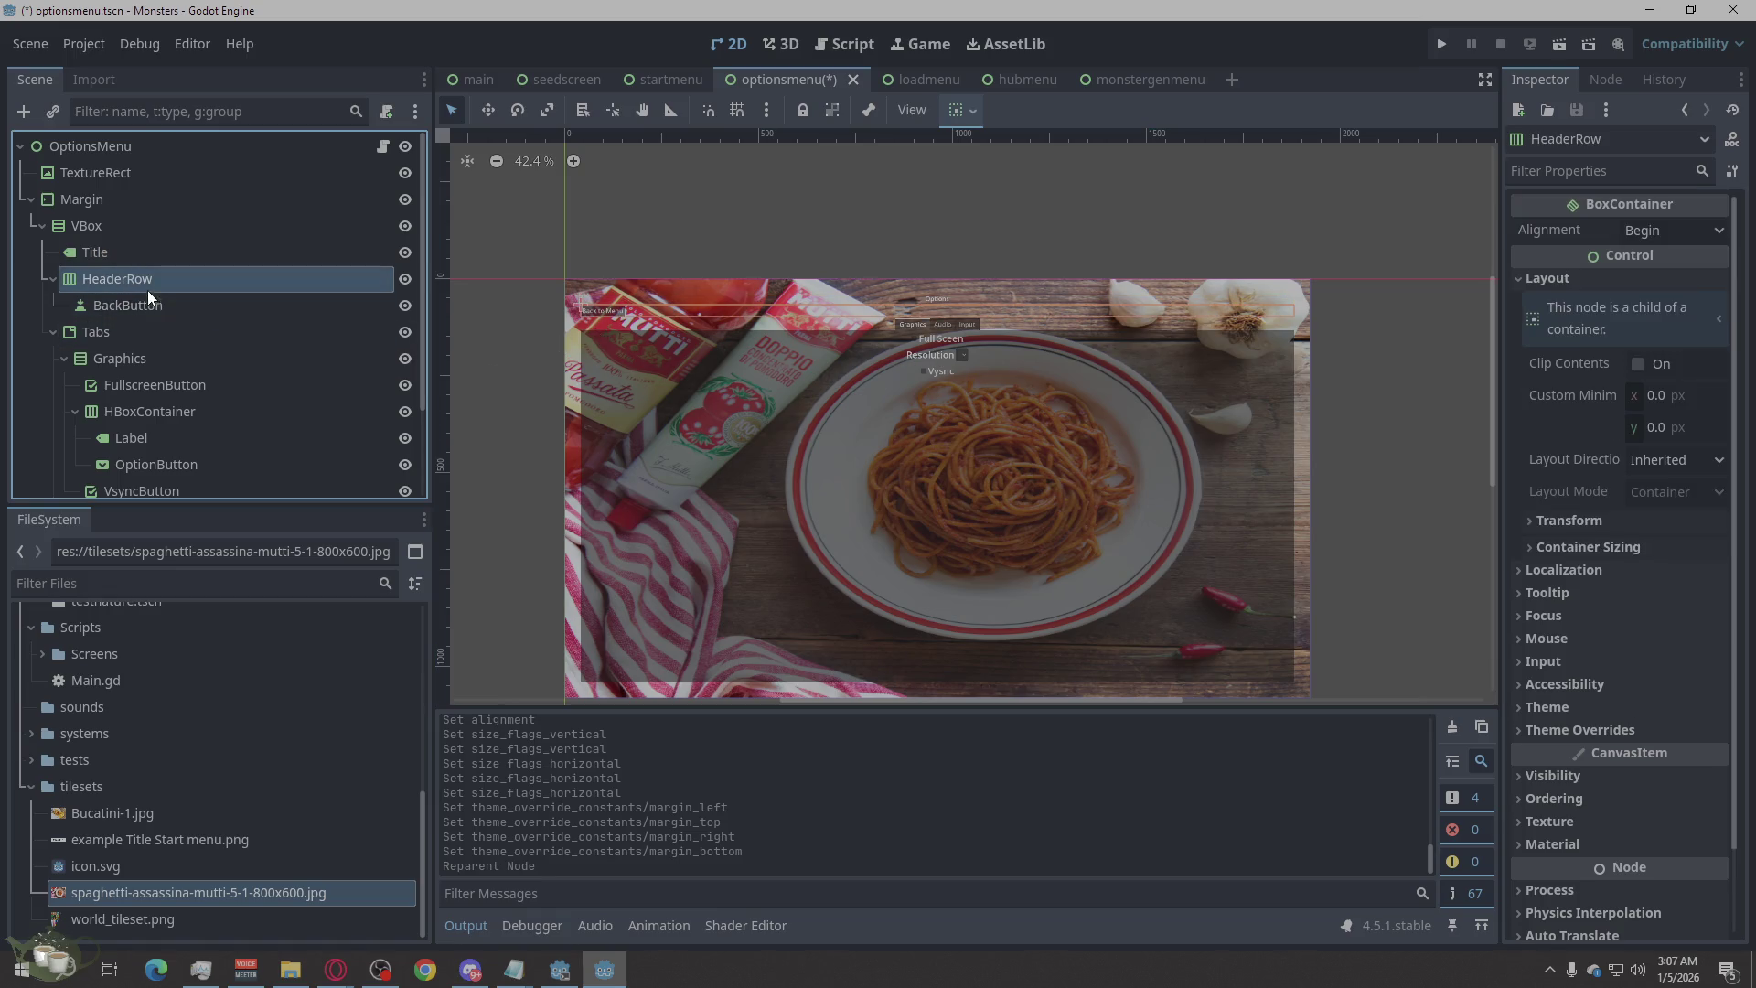
{"action": "scroll", "coordinate": [145, 282], "scroll_direction": "down", "scroll_amount": 3}
{"action": "mouse_move", "coordinate": [130, 179]}
{"action": "left_mouse_down"}
{"action": "mouse_move", "coordinate": [163, 409]}
{"action": "mouse_move", "coordinate": [96, 490]}
{"action": "mouse_move", "coordinate": [120, 173]}
{"action": "mouse_move", "coordinate": [174, 475]}
{"action": "mouse_move", "coordinate": [134, 501]}
{"action": "mouse_move", "coordinate": [161, 181]}
{"action": "left_mouse_up"}
{"action": "right_click", "coordinate": [161, 182]}
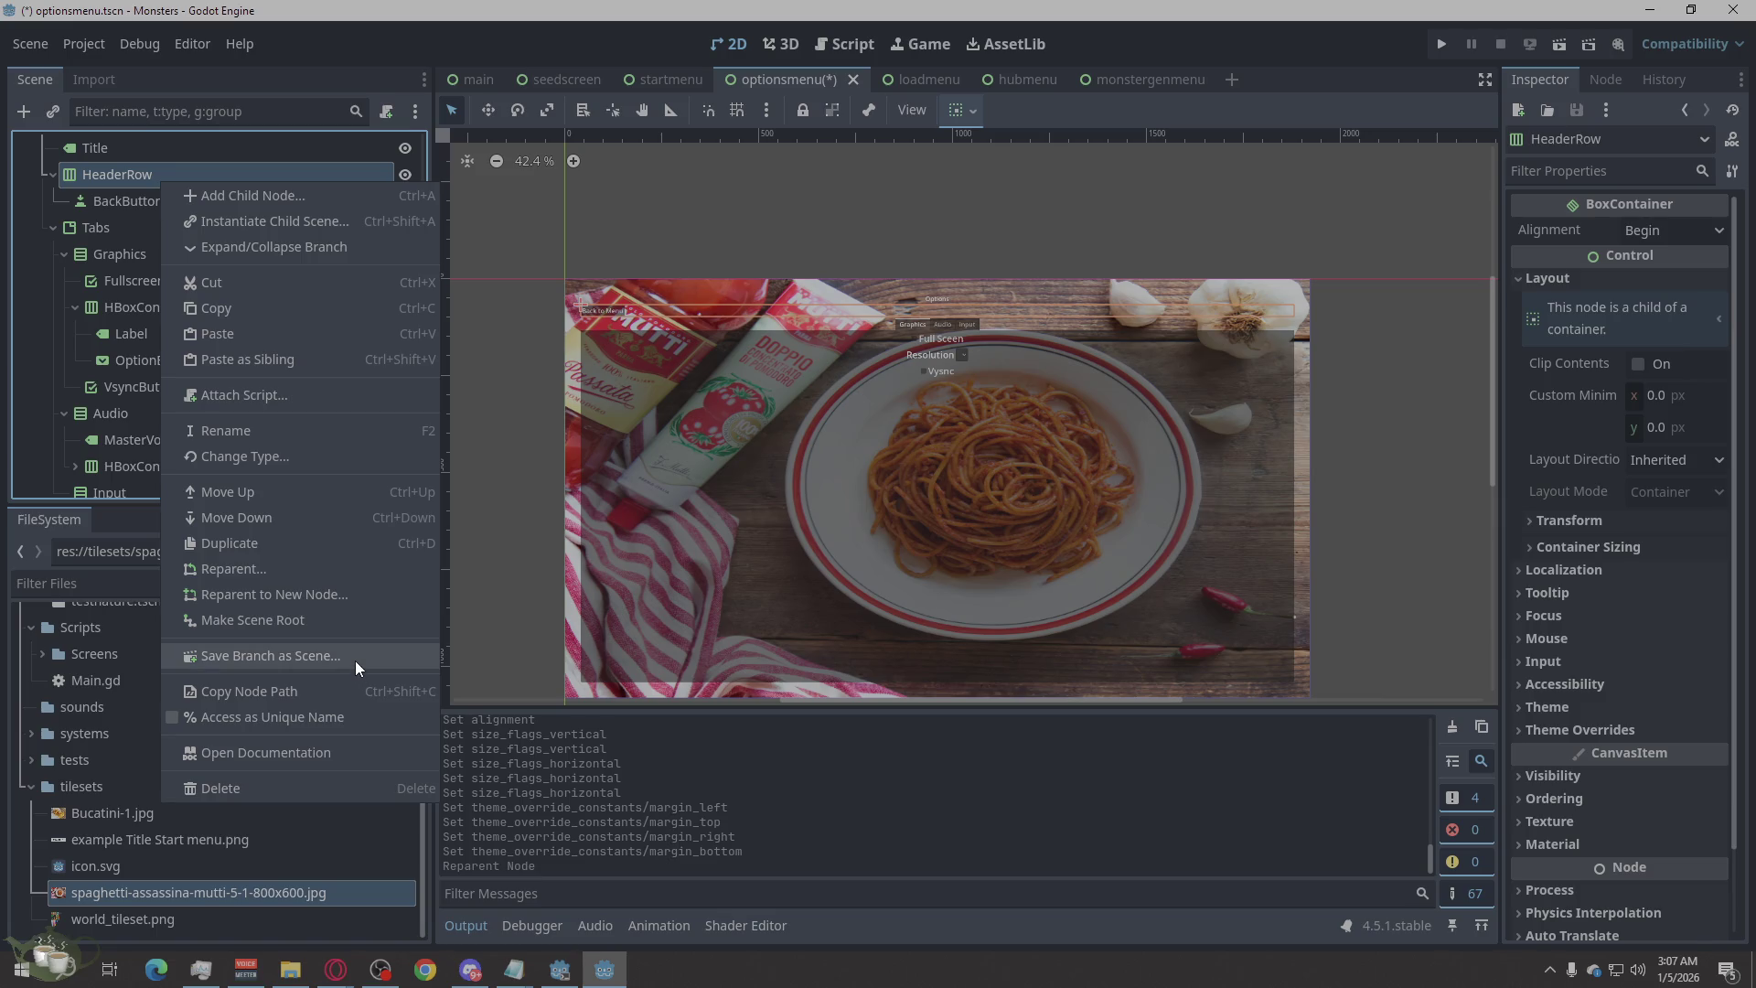
{"action": "left_click", "coordinate": [284, 520]}
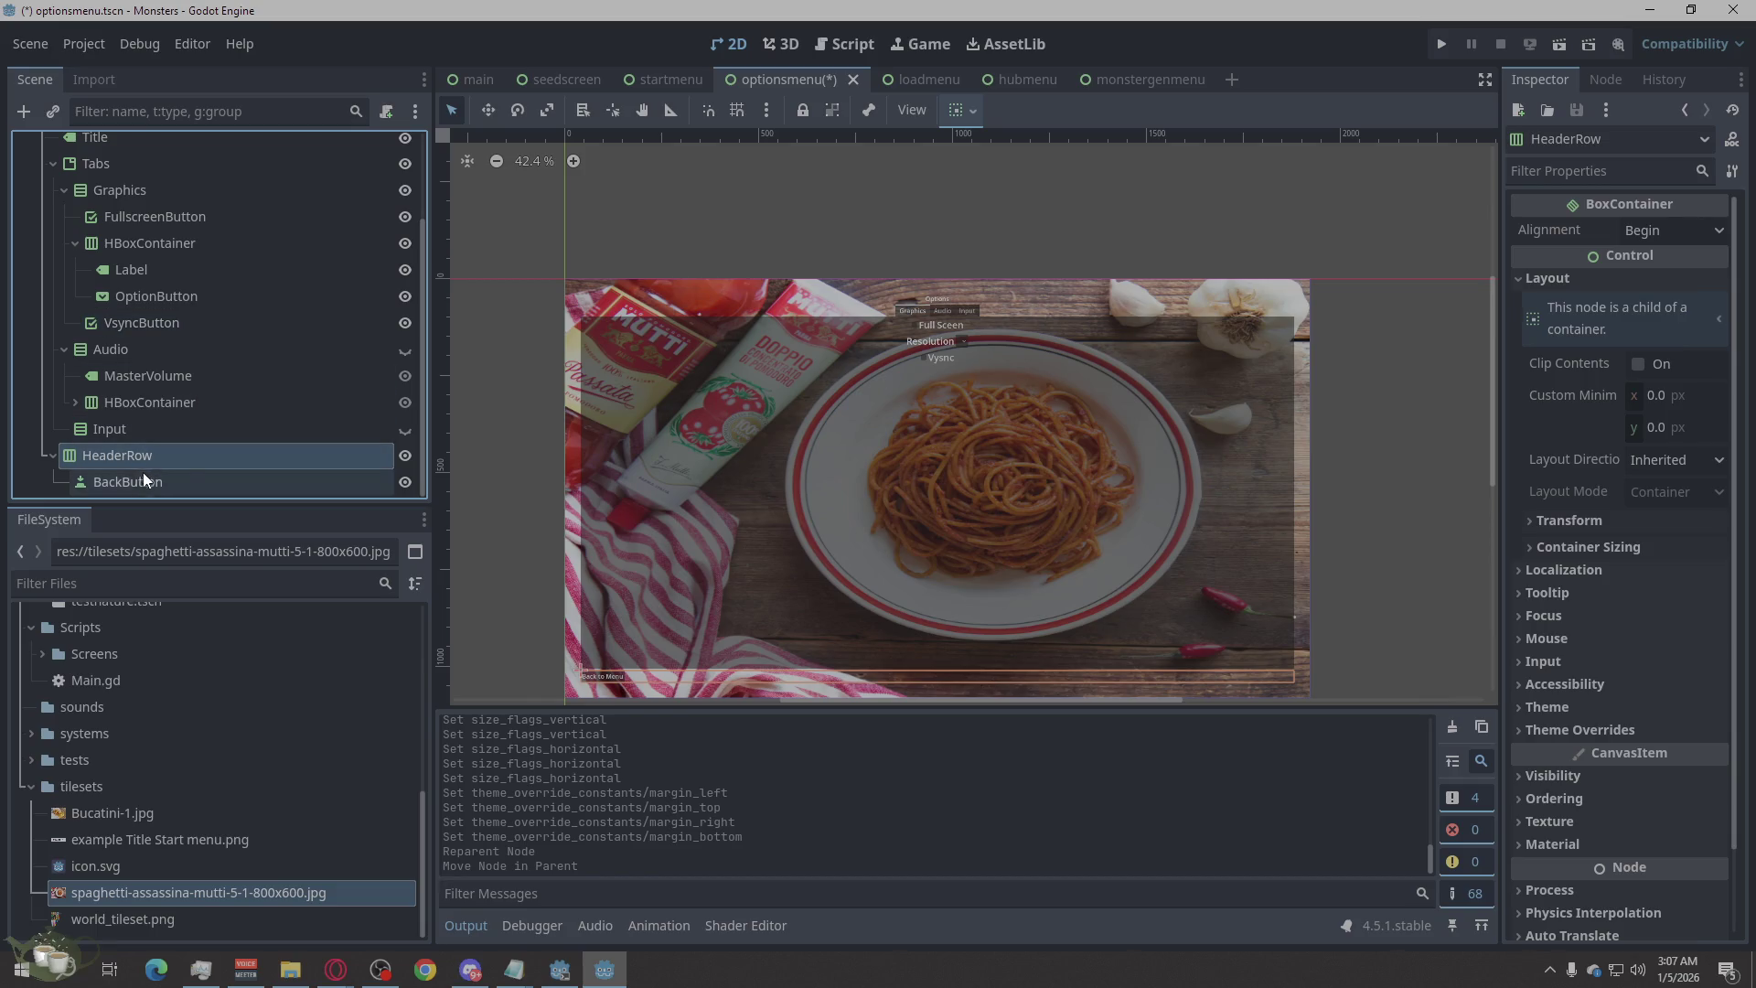
{"action": "left_click", "coordinate": [1381, 425]}
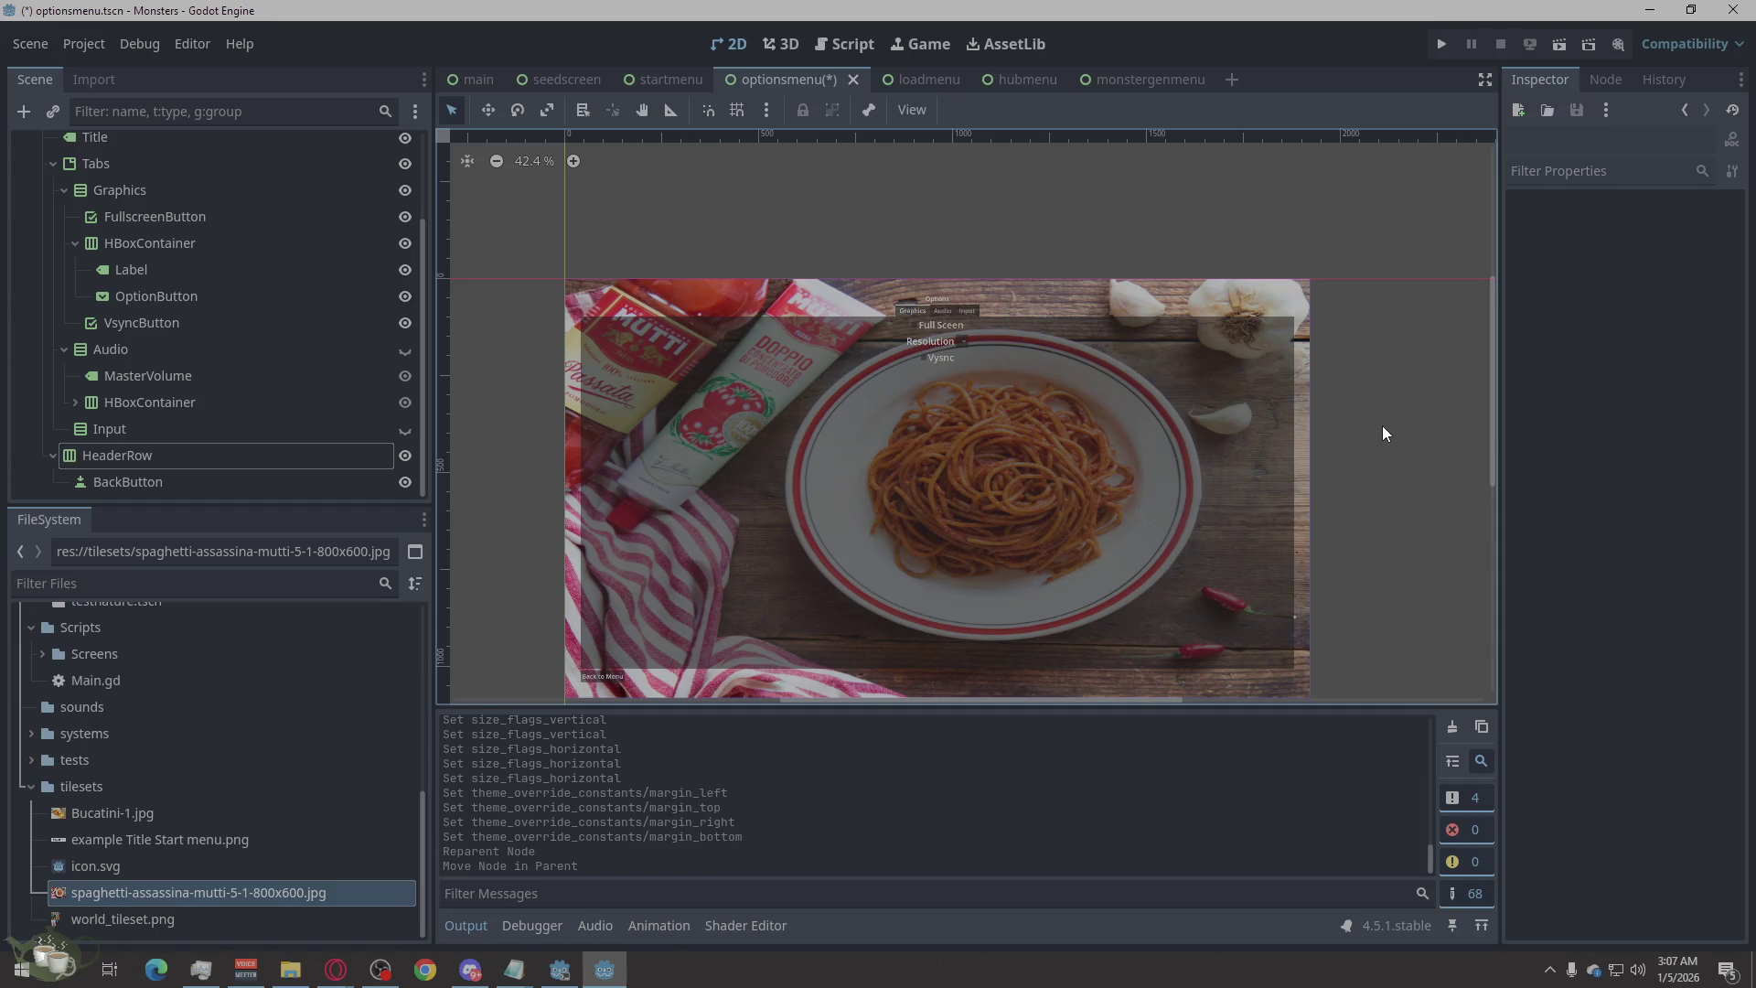
Run the project and open the in-game Options screen from the main menu.
{"action": "scroll", "coordinate": [706, 683], "scroll_direction": "up", "scroll_amount": 1}
{"action": "scroll", "coordinate": [793, 668], "scroll_direction": "down", "scroll_amount": 3}
{"action": "scroll", "coordinate": [831, 662], "scroll_direction": "up", "scroll_amount": 2}
{"action": "scroll", "coordinate": [830, 662], "scroll_direction": "up", "scroll_amount": 3}
{"action": "scroll", "coordinate": [831, 663], "scroll_direction": "down", "scroll_amount": 3}
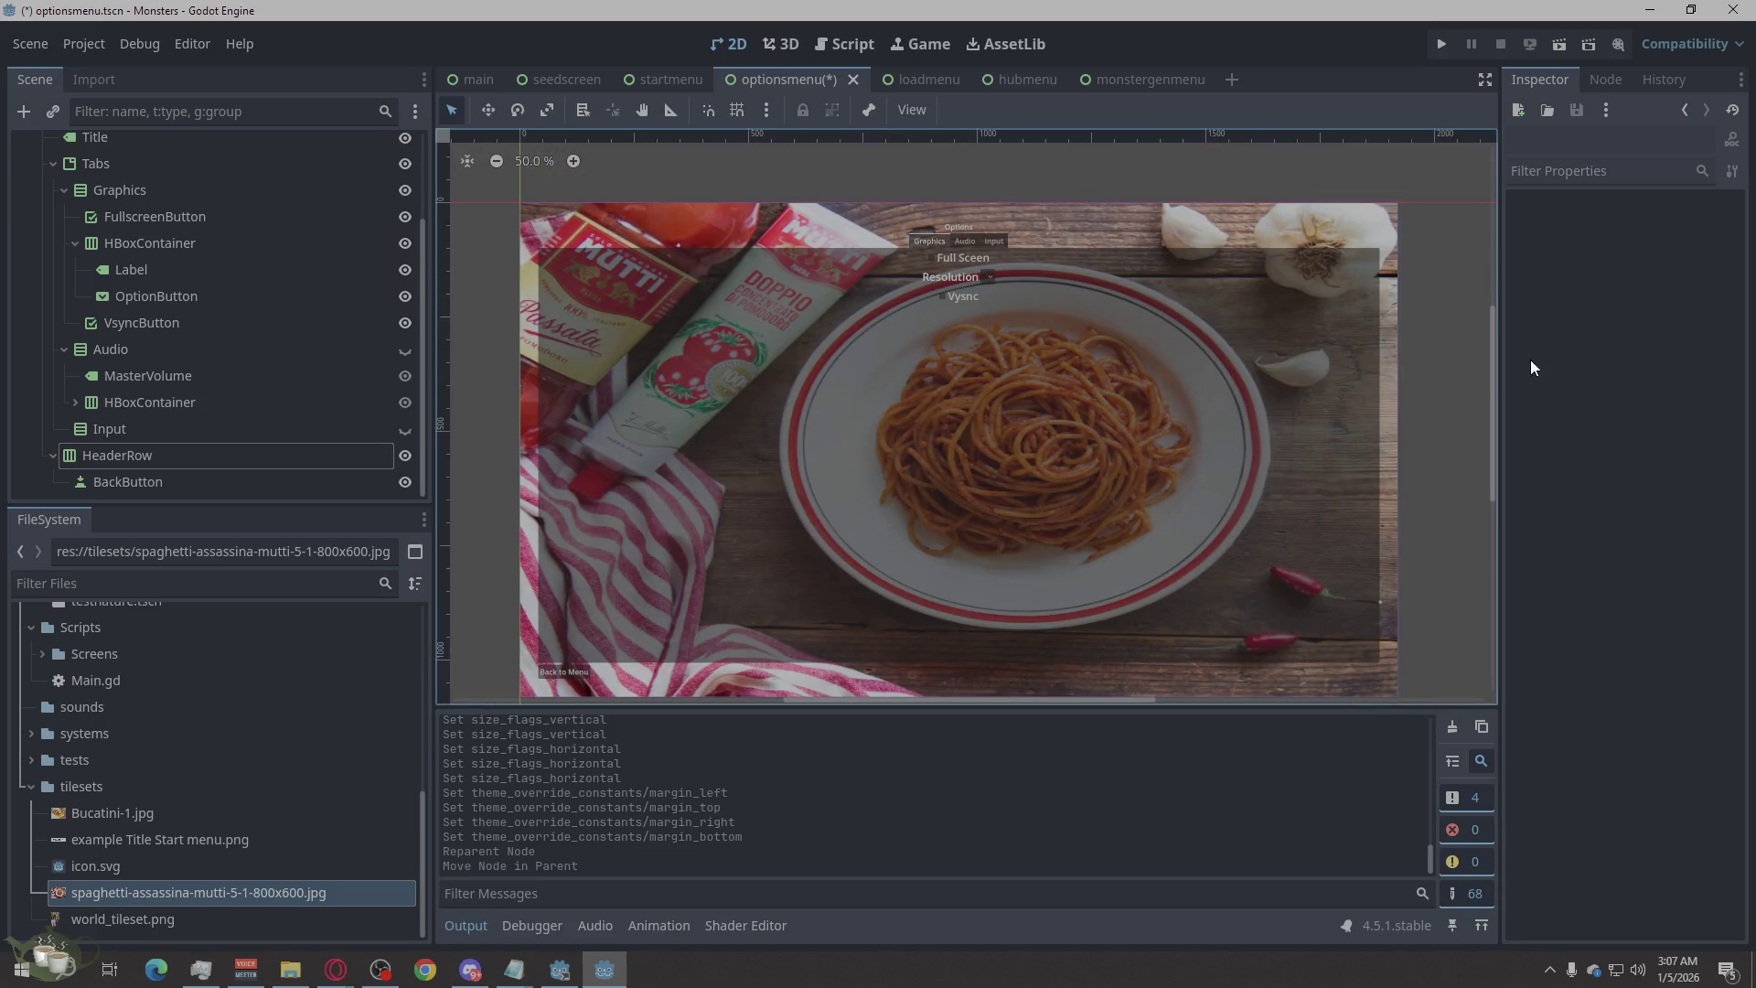
{"action": "left_click", "coordinate": [1443, 46]}
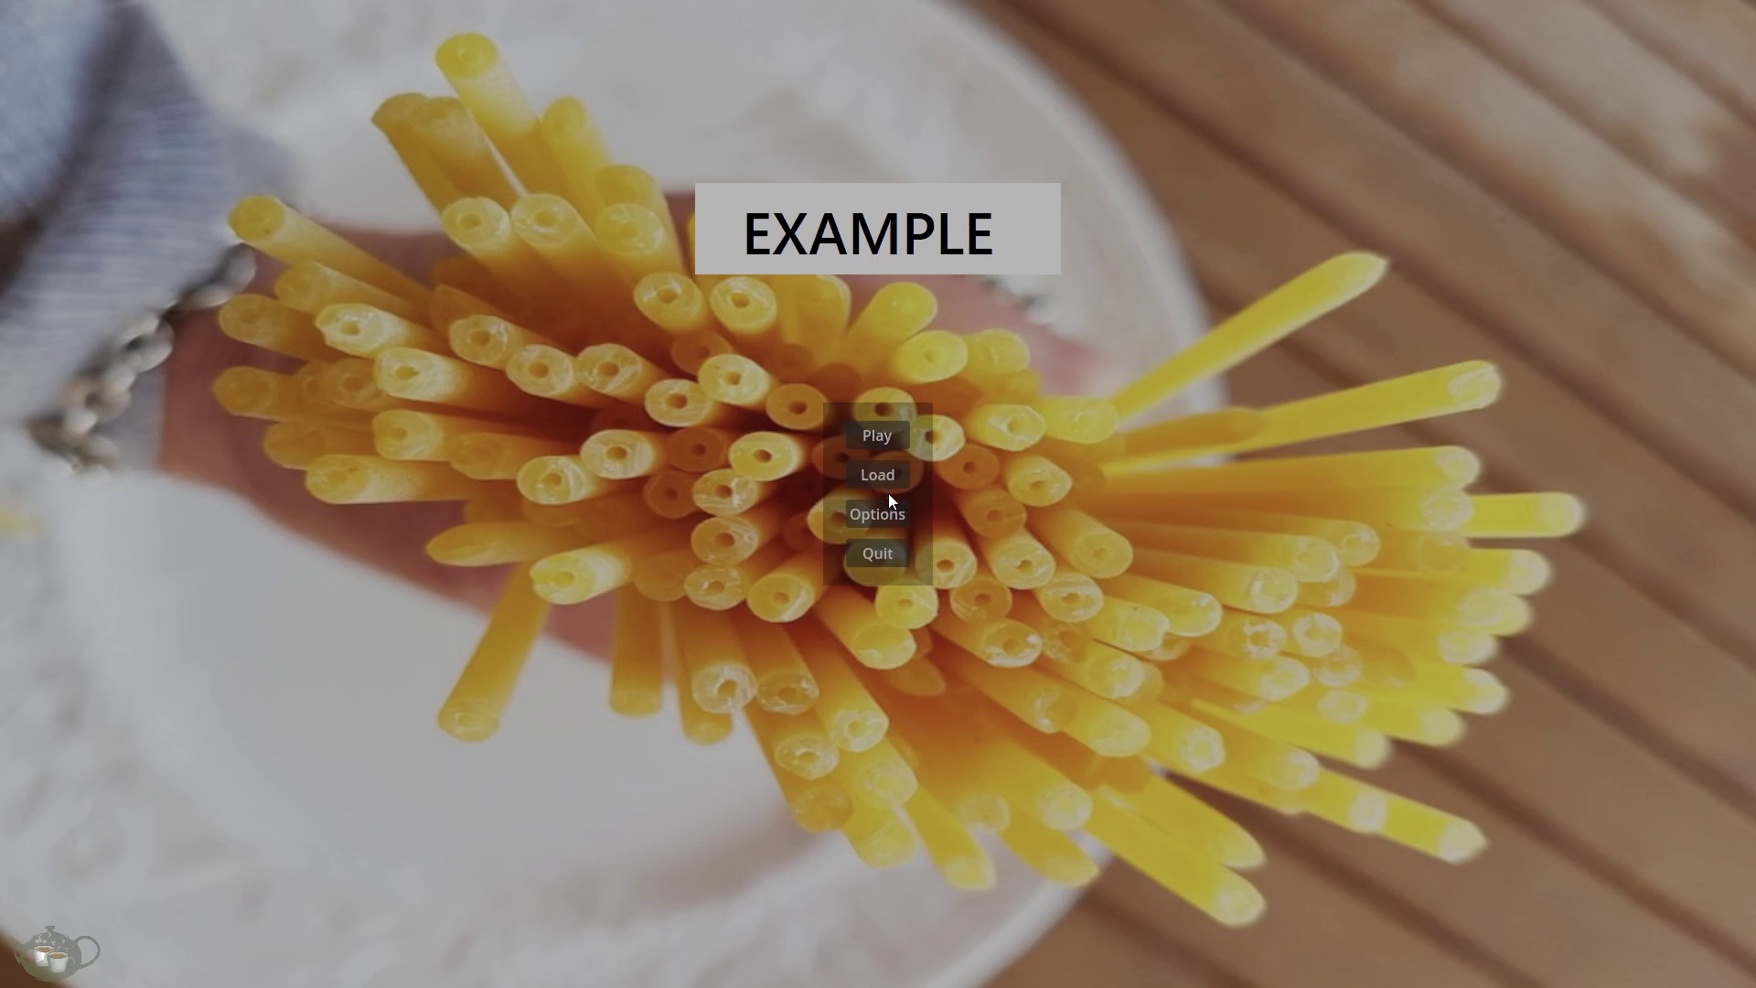
{"action": "left_click", "coordinate": [880, 513]}
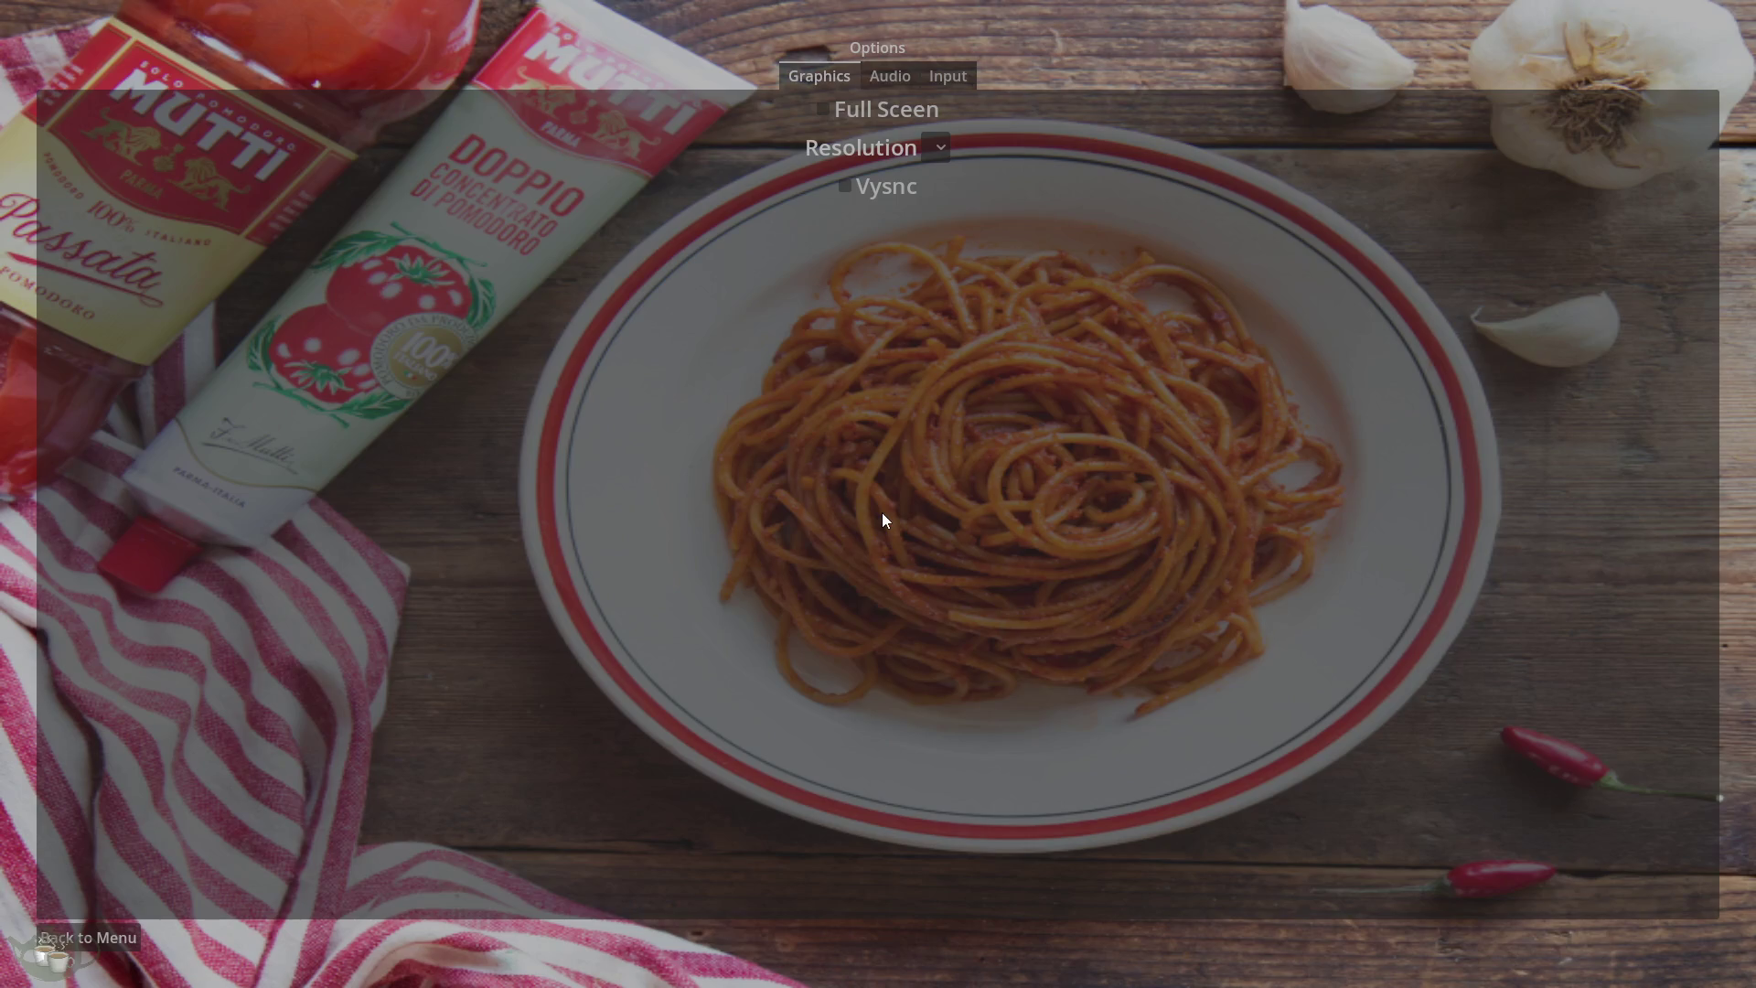
{"action": "left_click", "coordinate": [124, 942]}
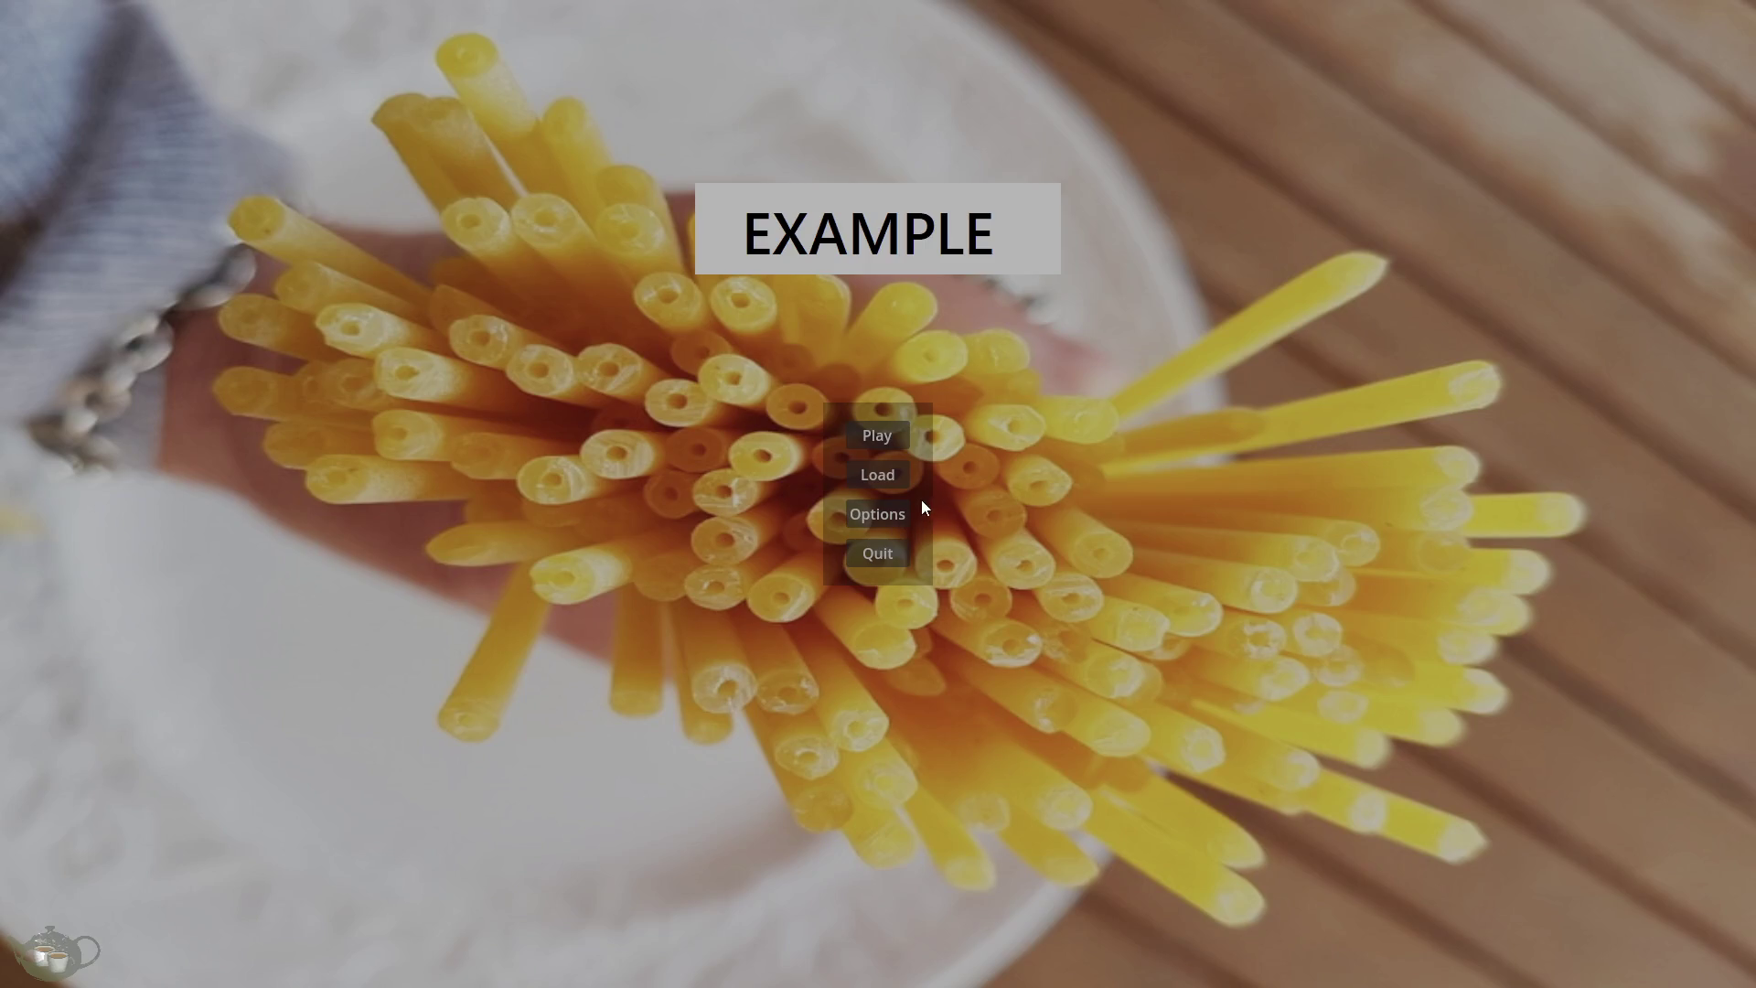
{"action": "left_click", "coordinate": [898, 509]}
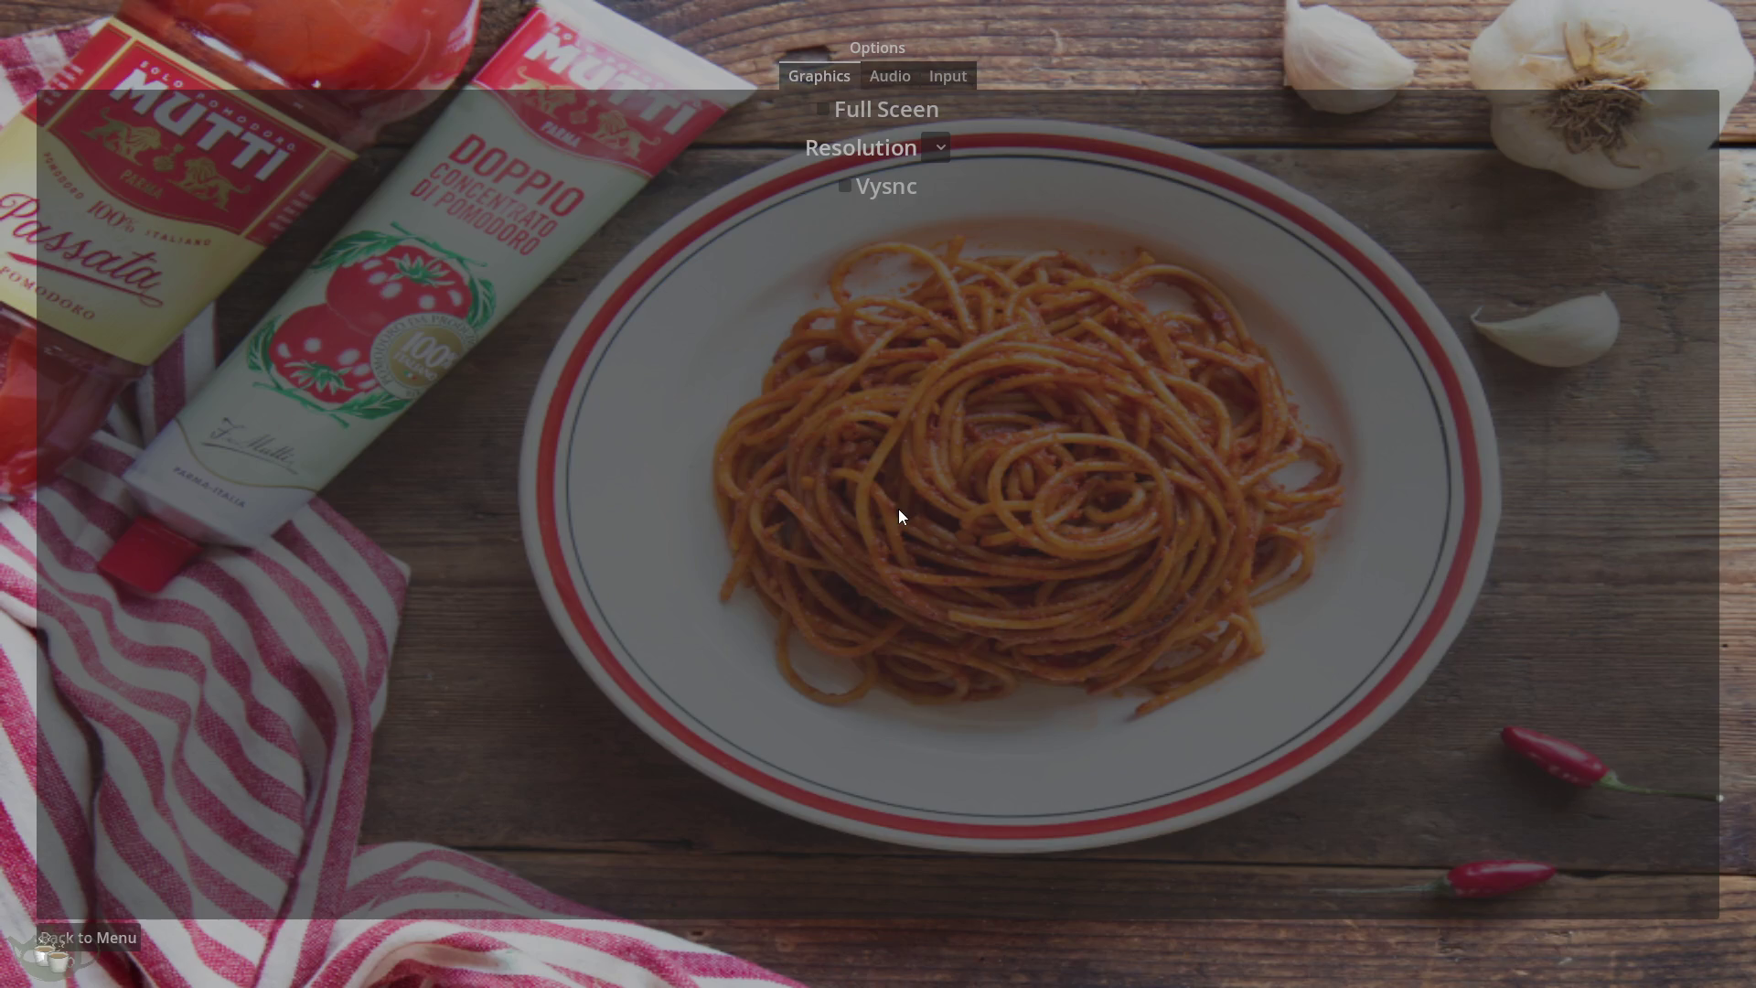
Try the Audio tab's Master Volume slider, return to the main menu and close the game.
{"action": "left_click", "coordinate": [888, 85]}
{"action": "mouse_move", "coordinate": [1195, 132]}
{"action": "left_mouse_down"}
{"action": "mouse_move", "coordinate": [121, 256]}
{"action": "mouse_move", "coordinate": [1451, 259]}
{"action": "mouse_move", "coordinate": [353, 381]}
{"action": "mouse_move", "coordinate": [666, 314]}
{"action": "mouse_move", "coordinate": [293, 302]}
{"action": "mouse_move", "coordinate": [686, 356]}
{"action": "mouse_move", "coordinate": [1498, 266]}
{"action": "mouse_move", "coordinate": [1089, 298]}
{"action": "mouse_move", "coordinate": [1329, 359]}
{"action": "mouse_move", "coordinate": [1418, 352]}
{"action": "left_mouse_up"}
{"action": "left_click", "coordinate": [811, 81]}
{"action": "left_click", "coordinate": [99, 942]}
{"action": "left_click", "coordinate": [893, 561]}
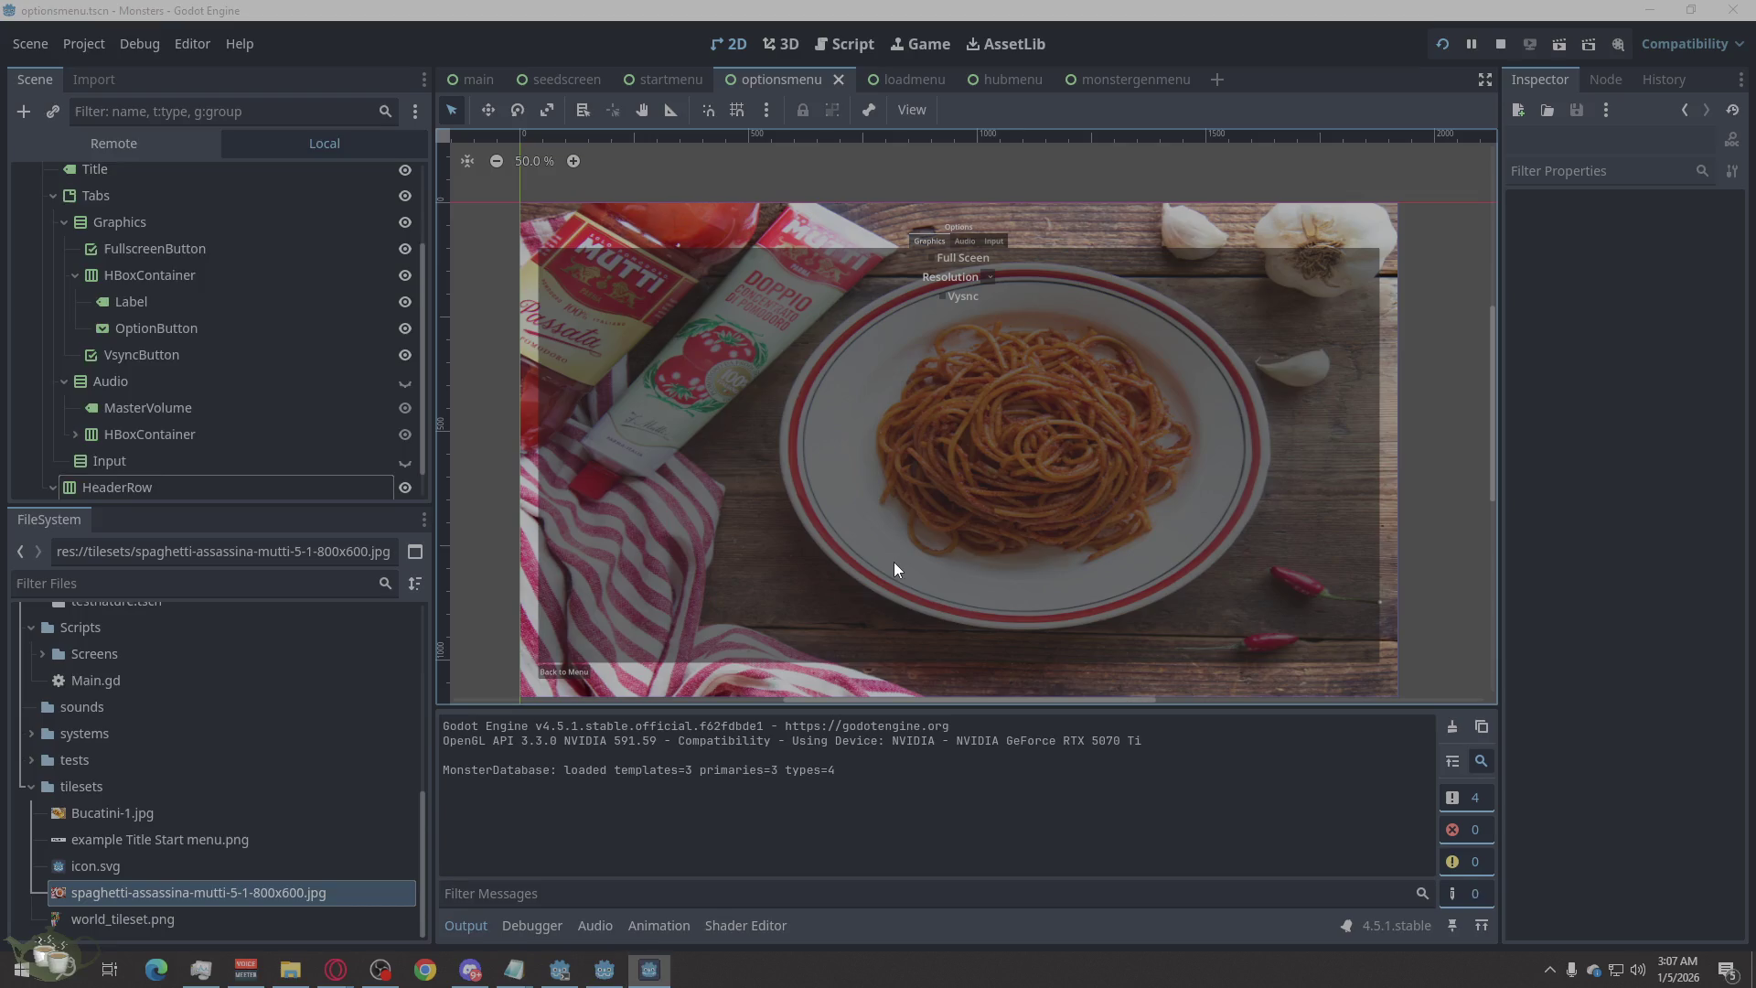
{"action": "left_click", "coordinate": [1639, 472]}
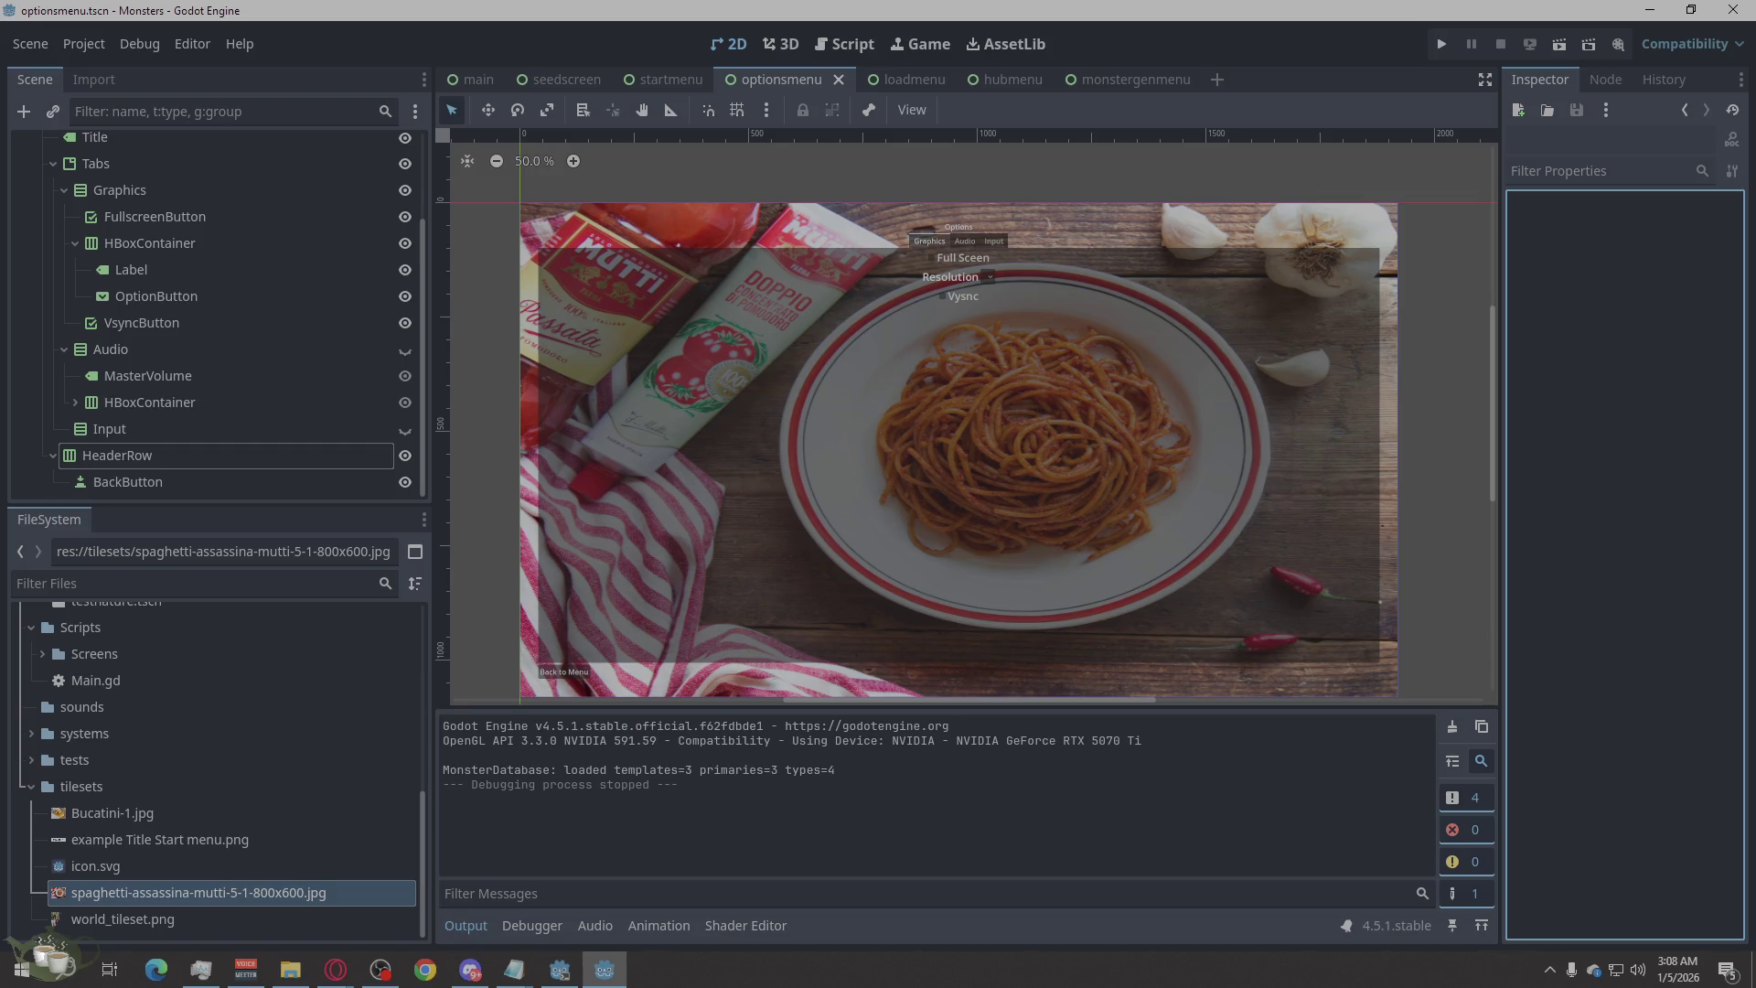
{"action": "left_click", "coordinate": [172, 355]}
{"action": "left_click", "coordinate": [117, 423]}
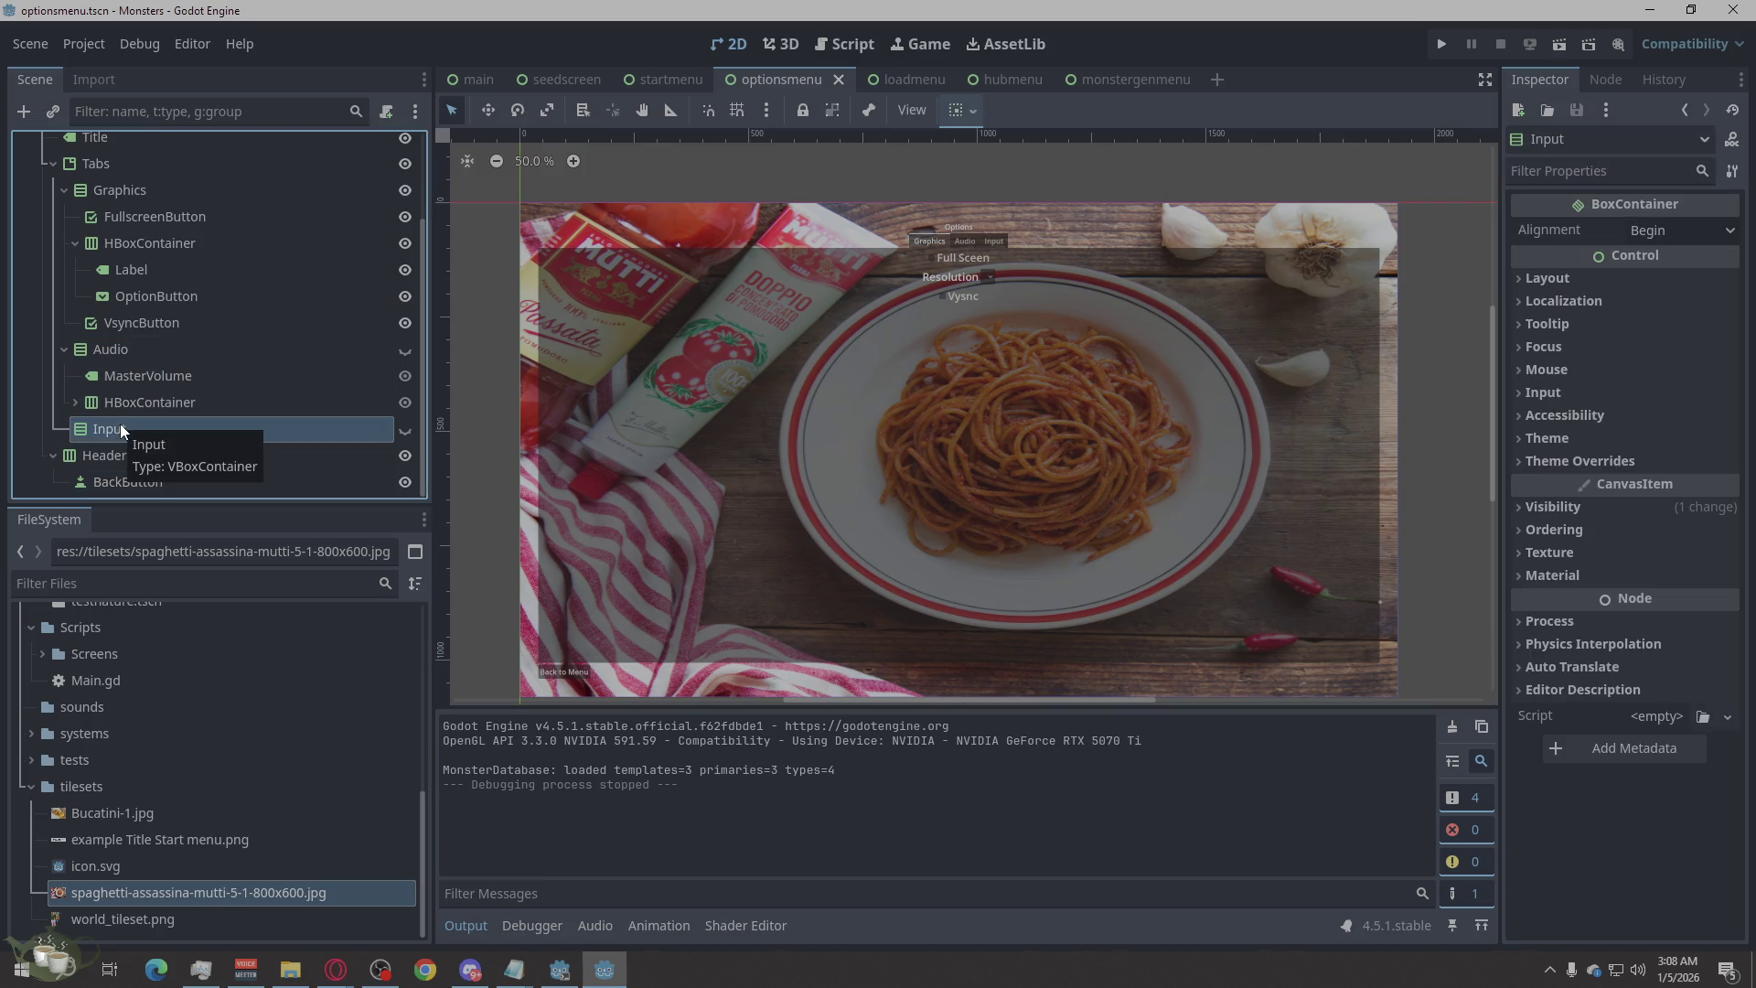
{"action": "right_click", "coordinate": [121, 431]}
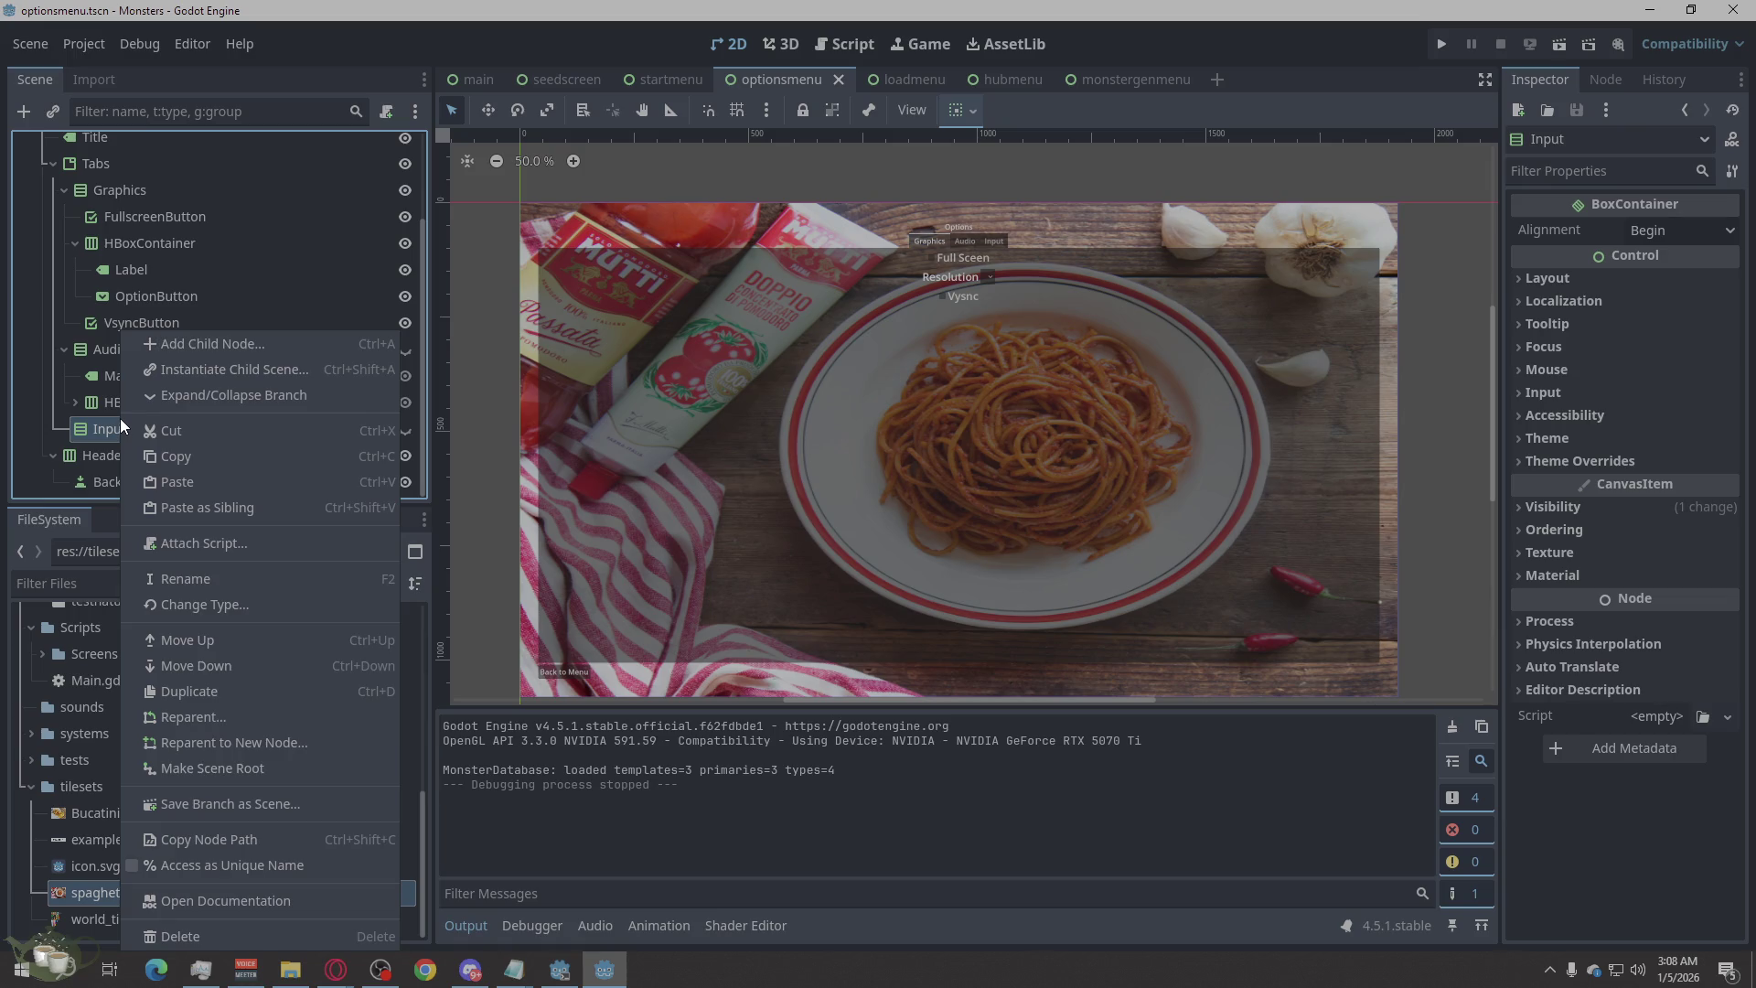
Add a Label child node under Input.
{"action": "left_click", "coordinate": [188, 344]}
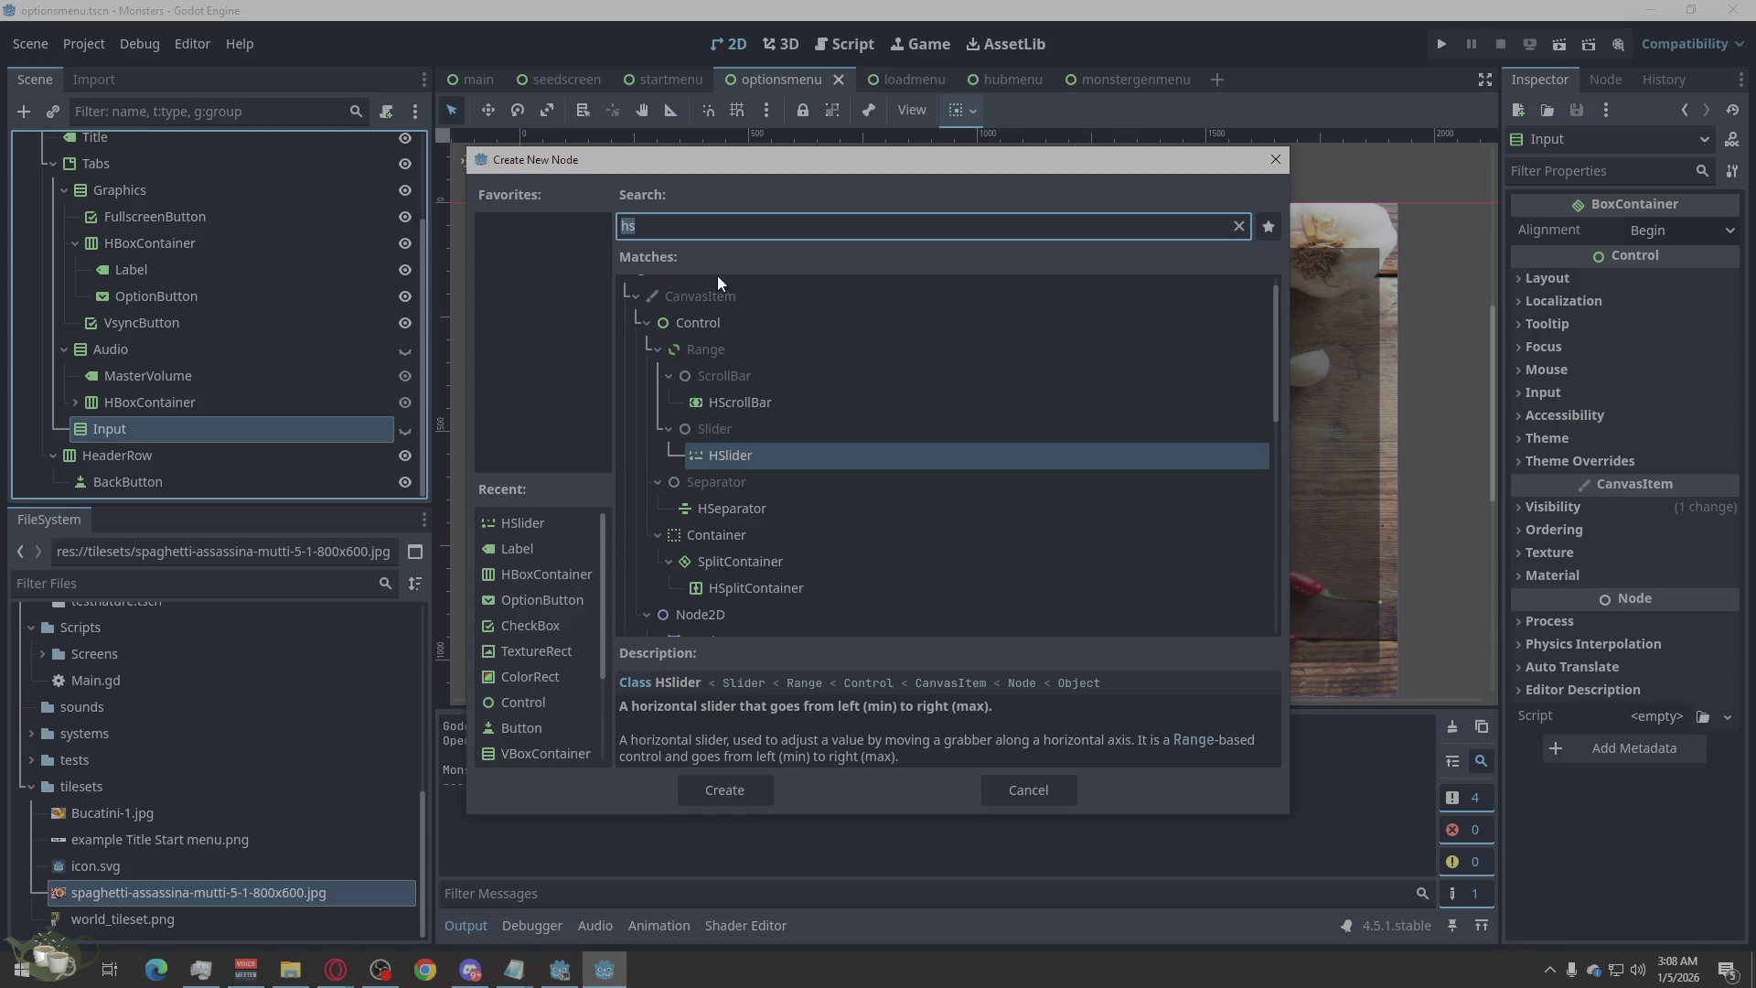
{"action": "type", "text": "labe"}
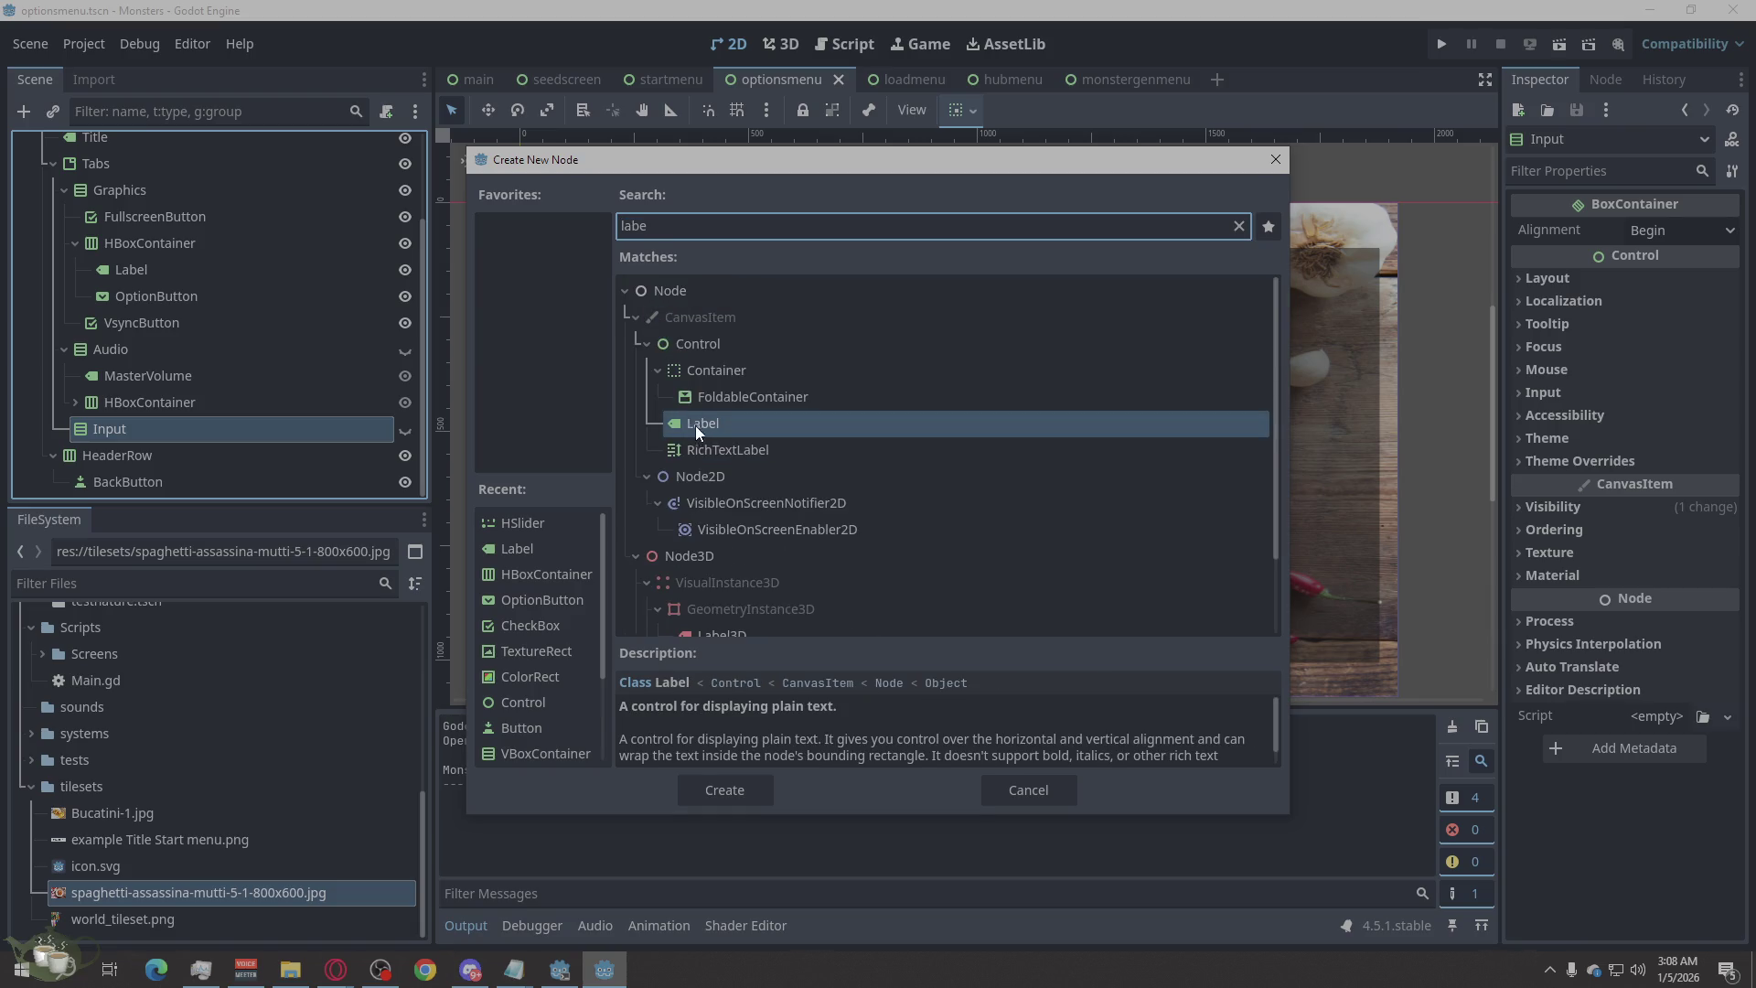
{"action": "left_click", "coordinate": [749, 792]}
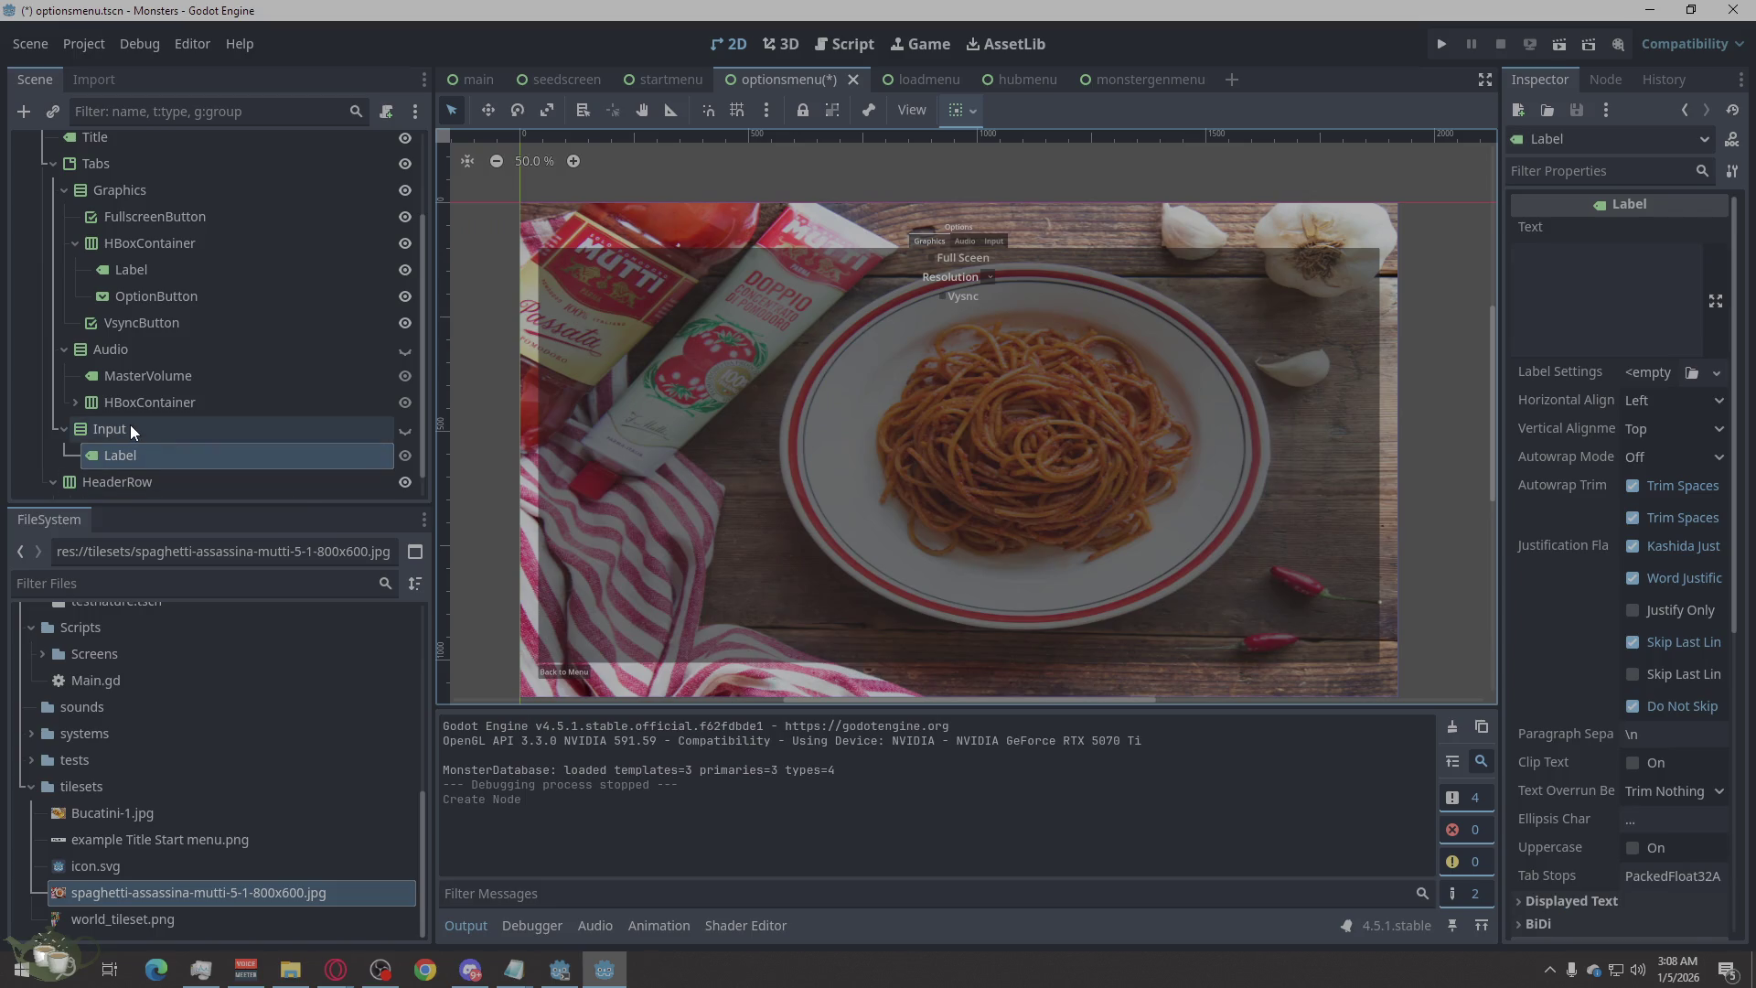
Add a Button child node under Input and select it.
{"action": "right_click", "coordinate": [129, 426]}
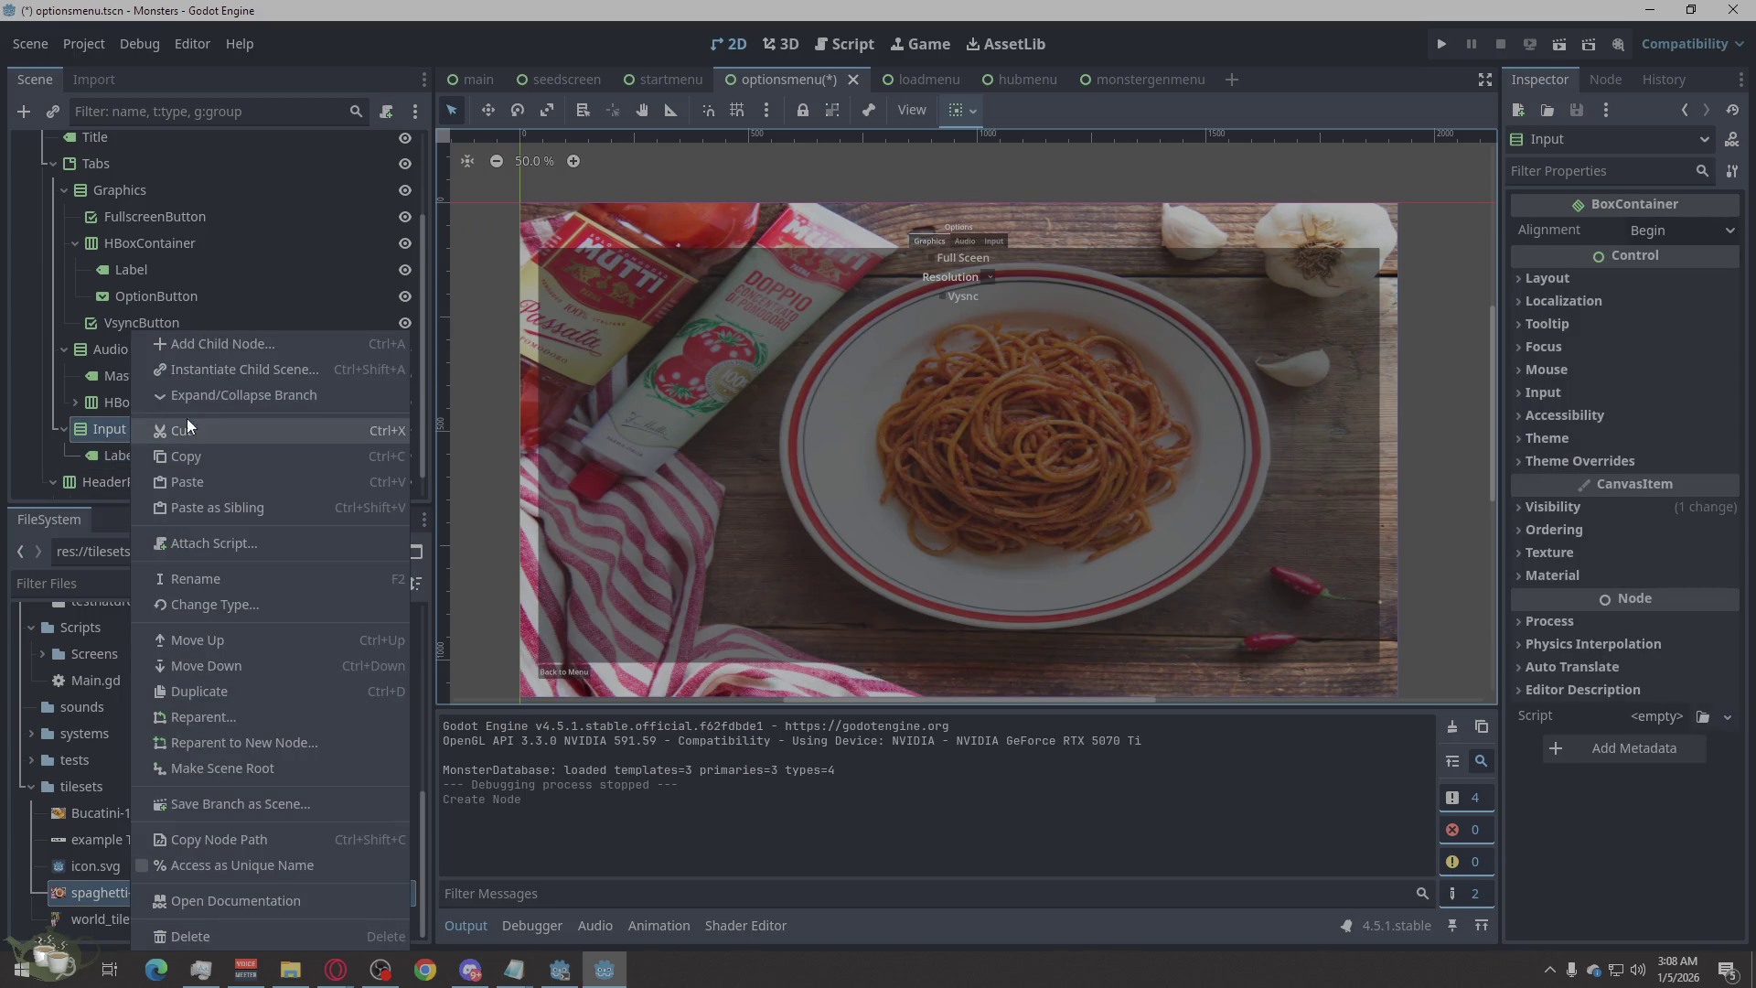
{"action": "left_click", "coordinate": [277, 346]}
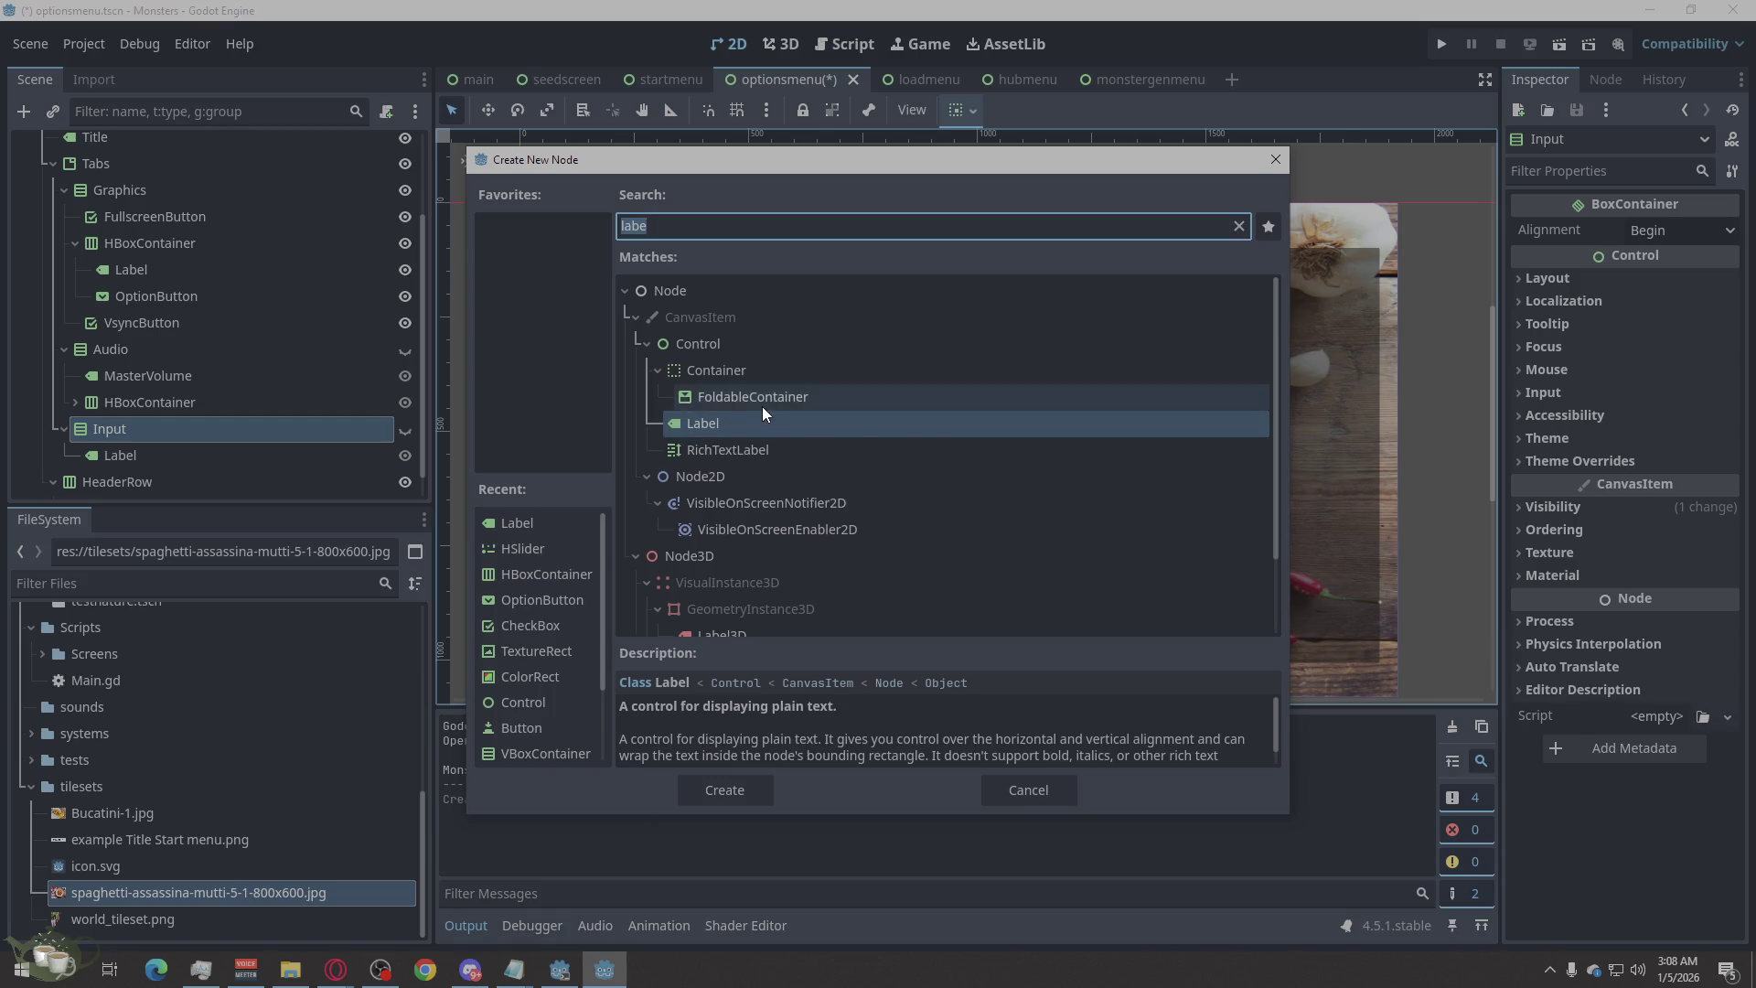
{"action": "type", "text": "reset"}
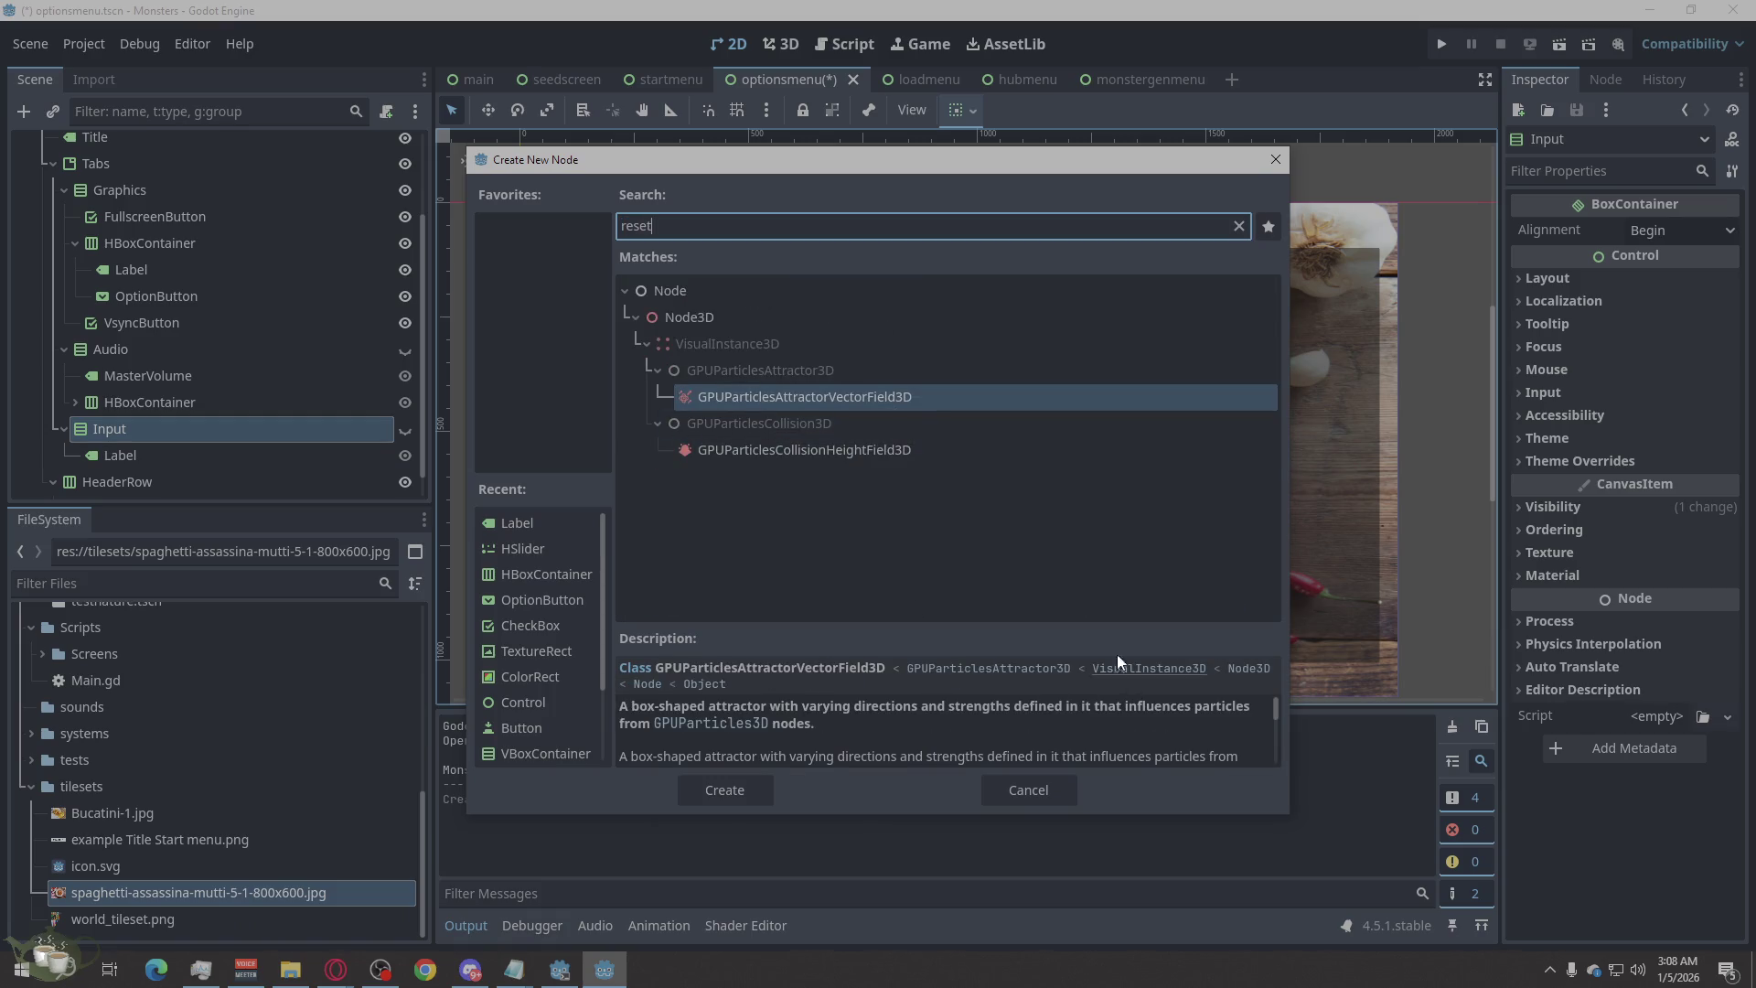
{"action": "key", "text": "BackSpace"}
{"action": "key", "text": "BackSpace"}
{"action": "key", "text": "BackSpace"}
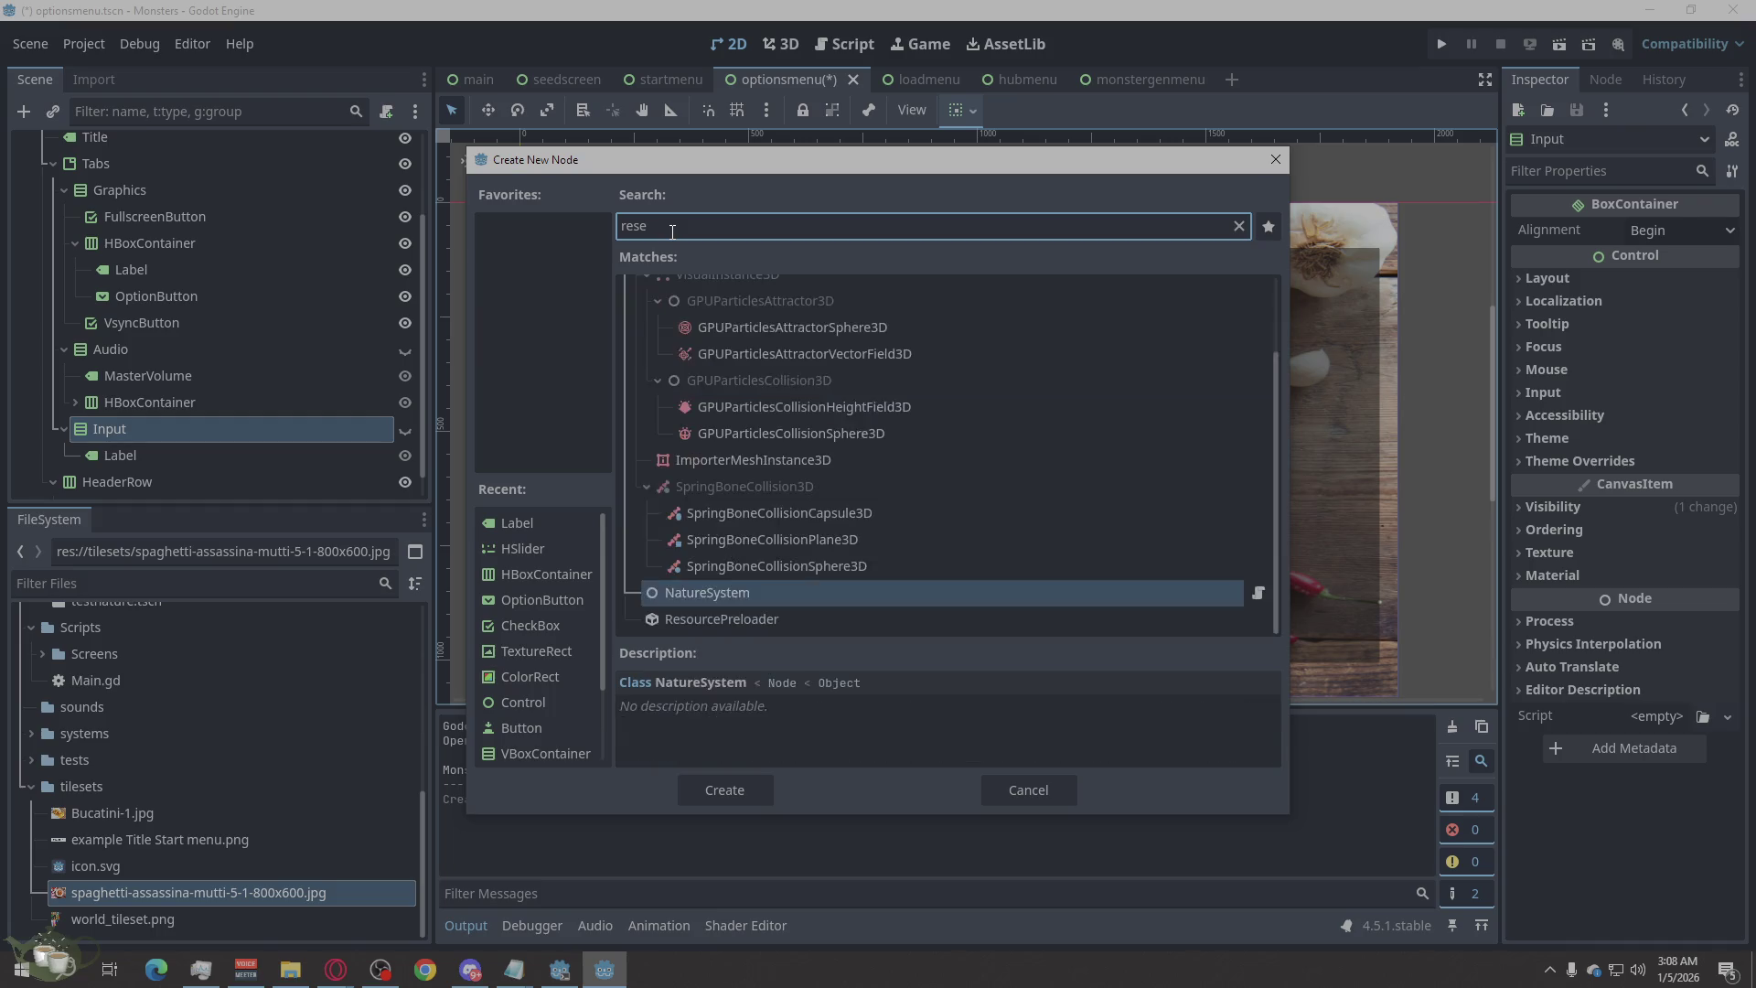
{"action": "type", "text": "butt"}
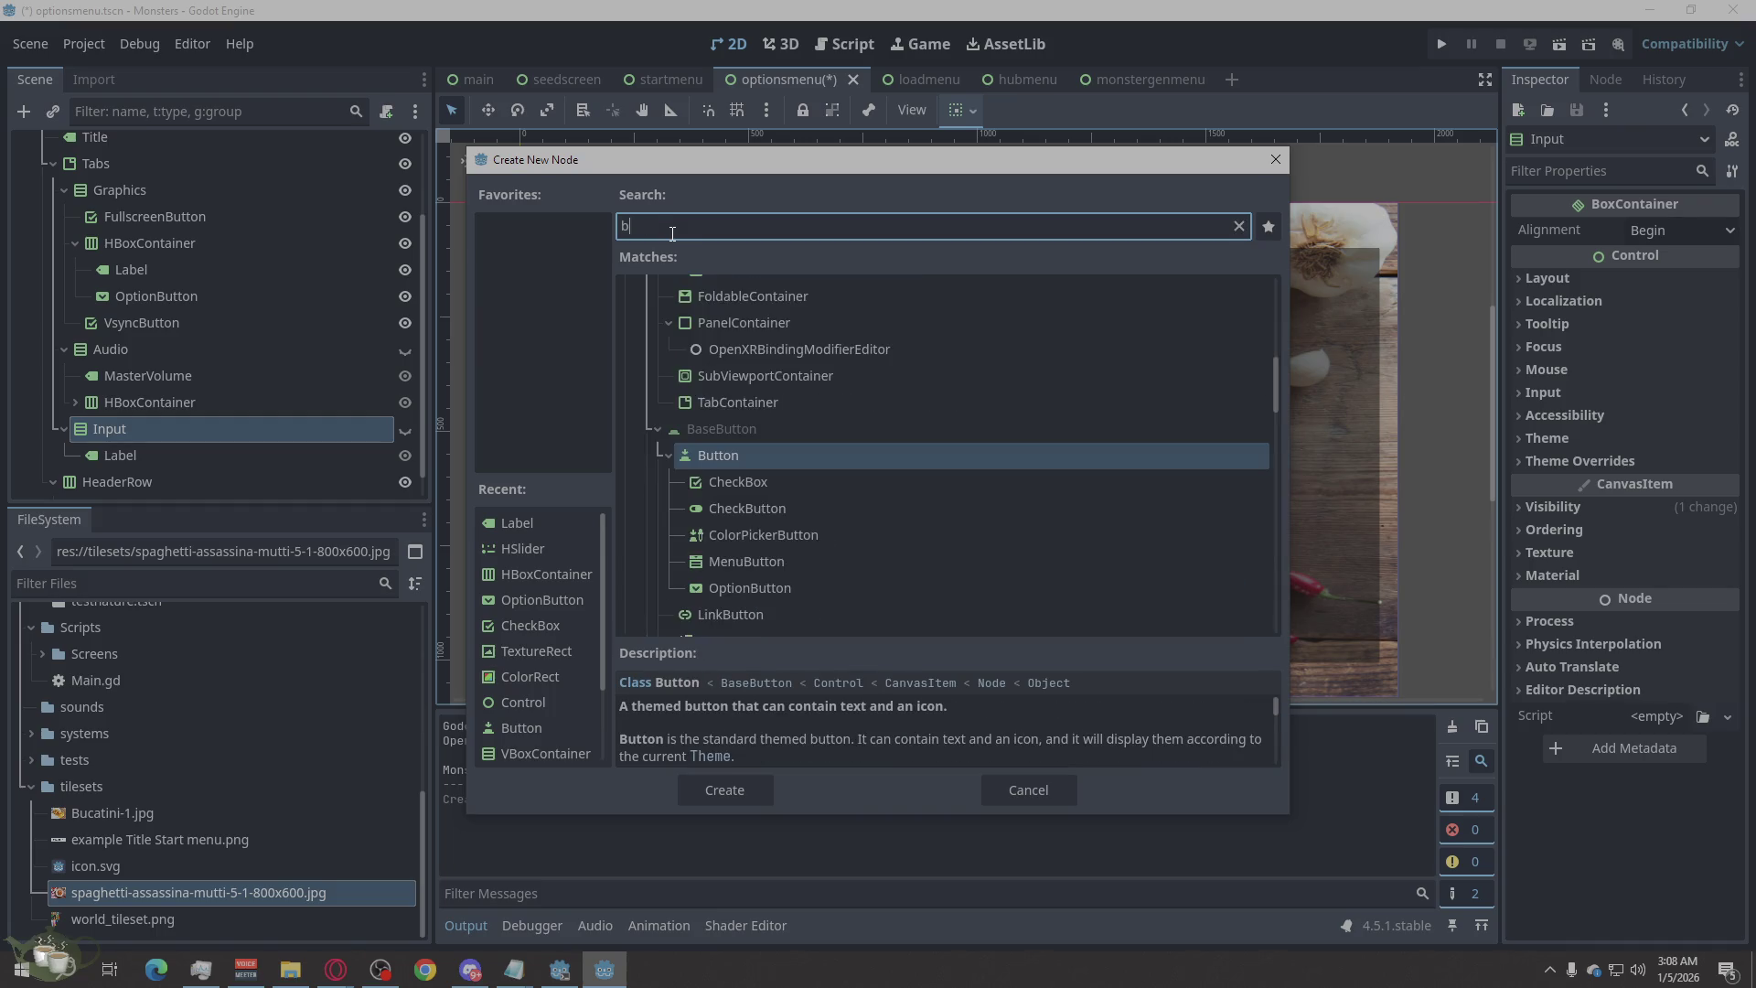
{"action": "left_click", "coordinate": [725, 791]}
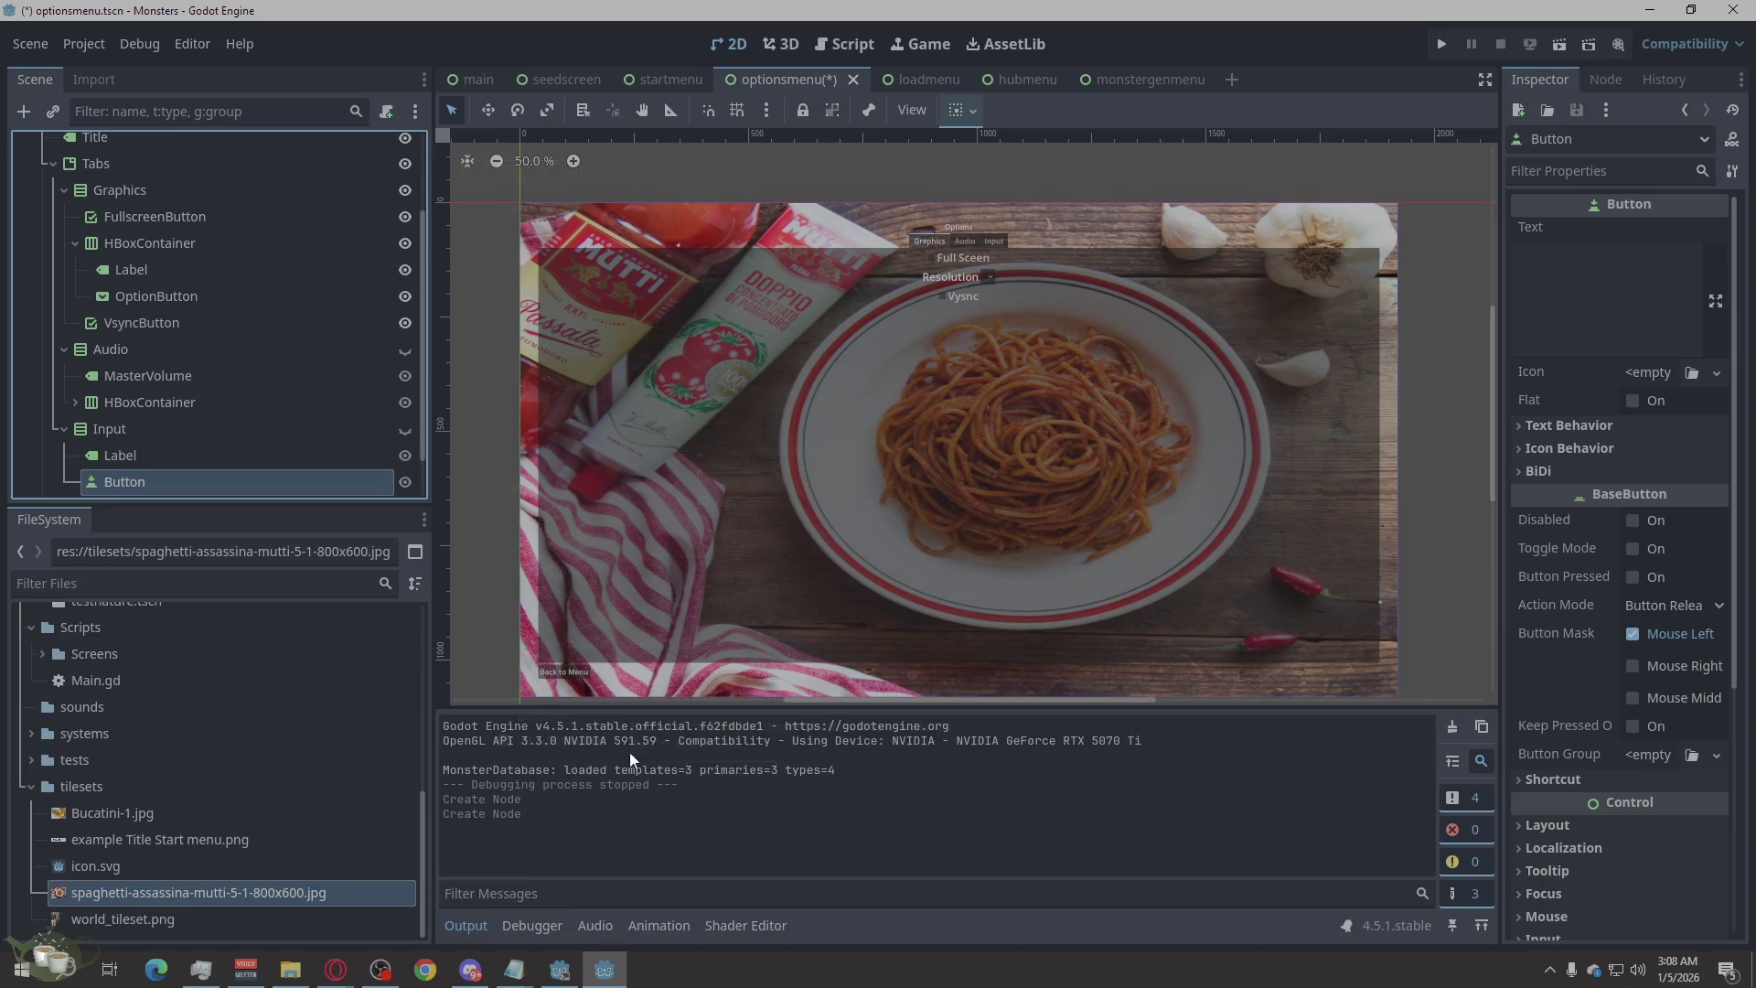
{"action": "scroll", "coordinate": [195, 459], "scroll_direction": "down", "scroll_amount": 1}
{"action": "left_click", "coordinate": [183, 426]}
{"action": "left_click", "coordinate": [183, 427]}
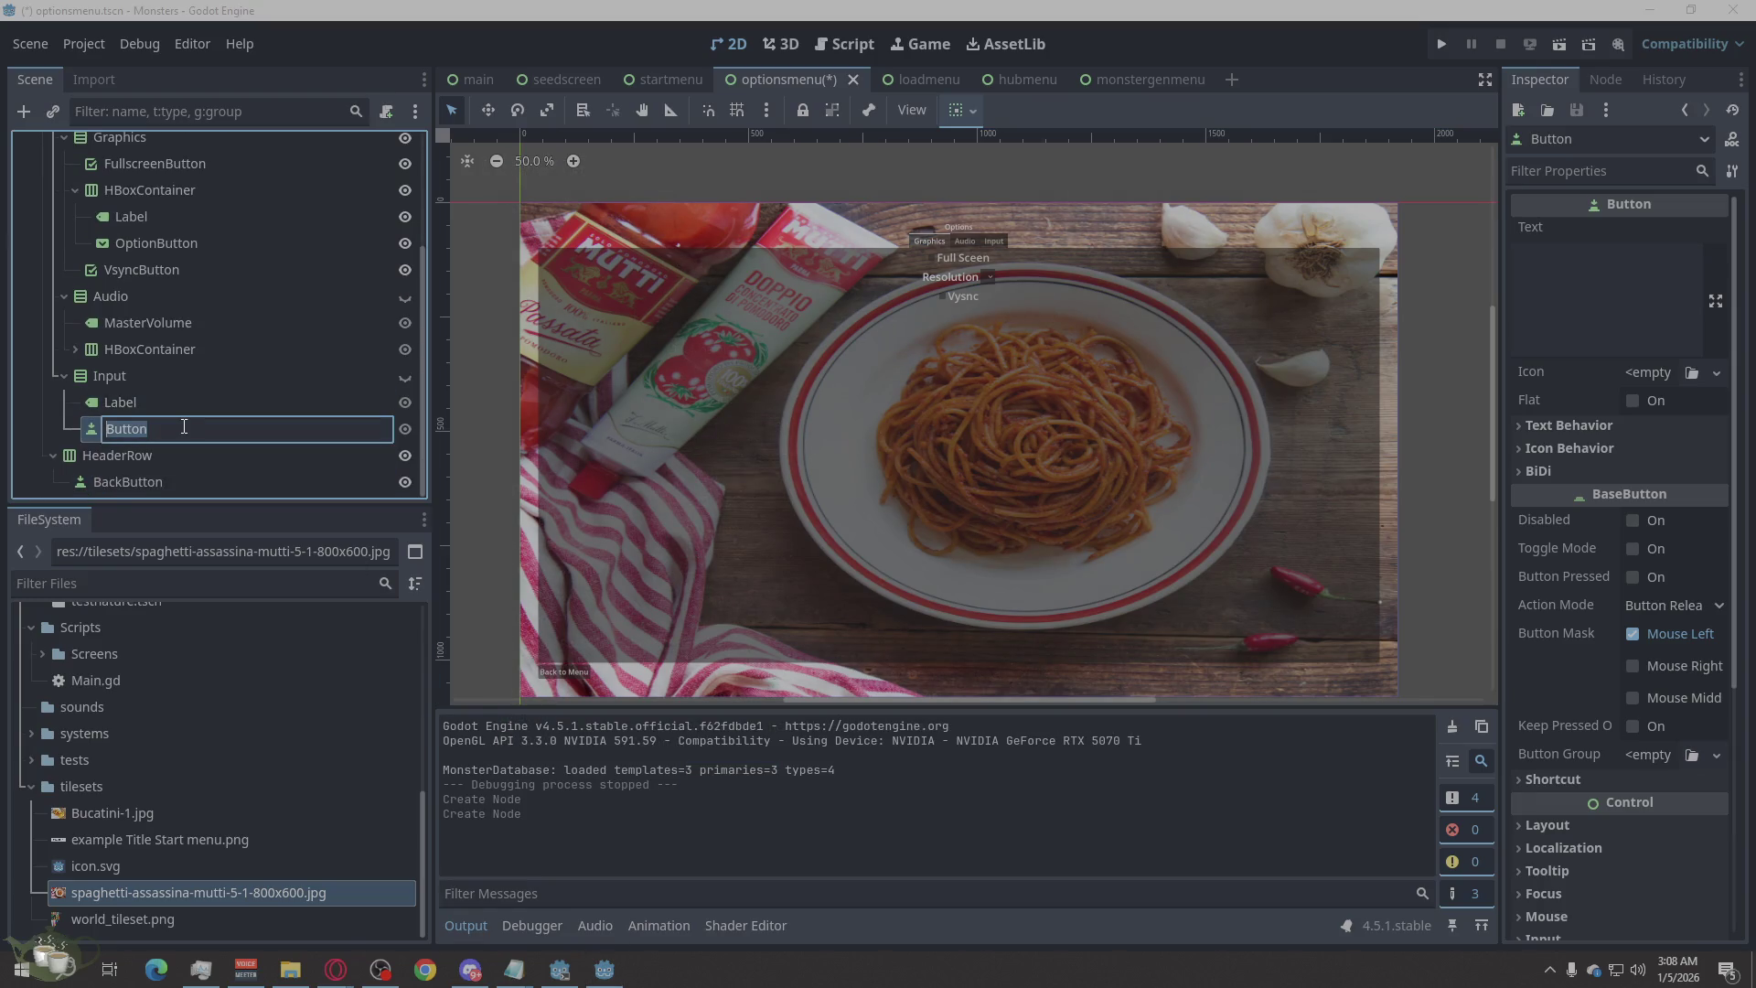
Name the new Button node ResetControlsButton.
{"action": "type", "text": "Reste"}
{"action": "key", "text": "BackSpace"}
{"action": "key", "text": "BackSpace"}
{"action": "type", "text": "etControl"}
{"action": "type", "text": "sButton"}
{"action": "key", "text": "Return"}
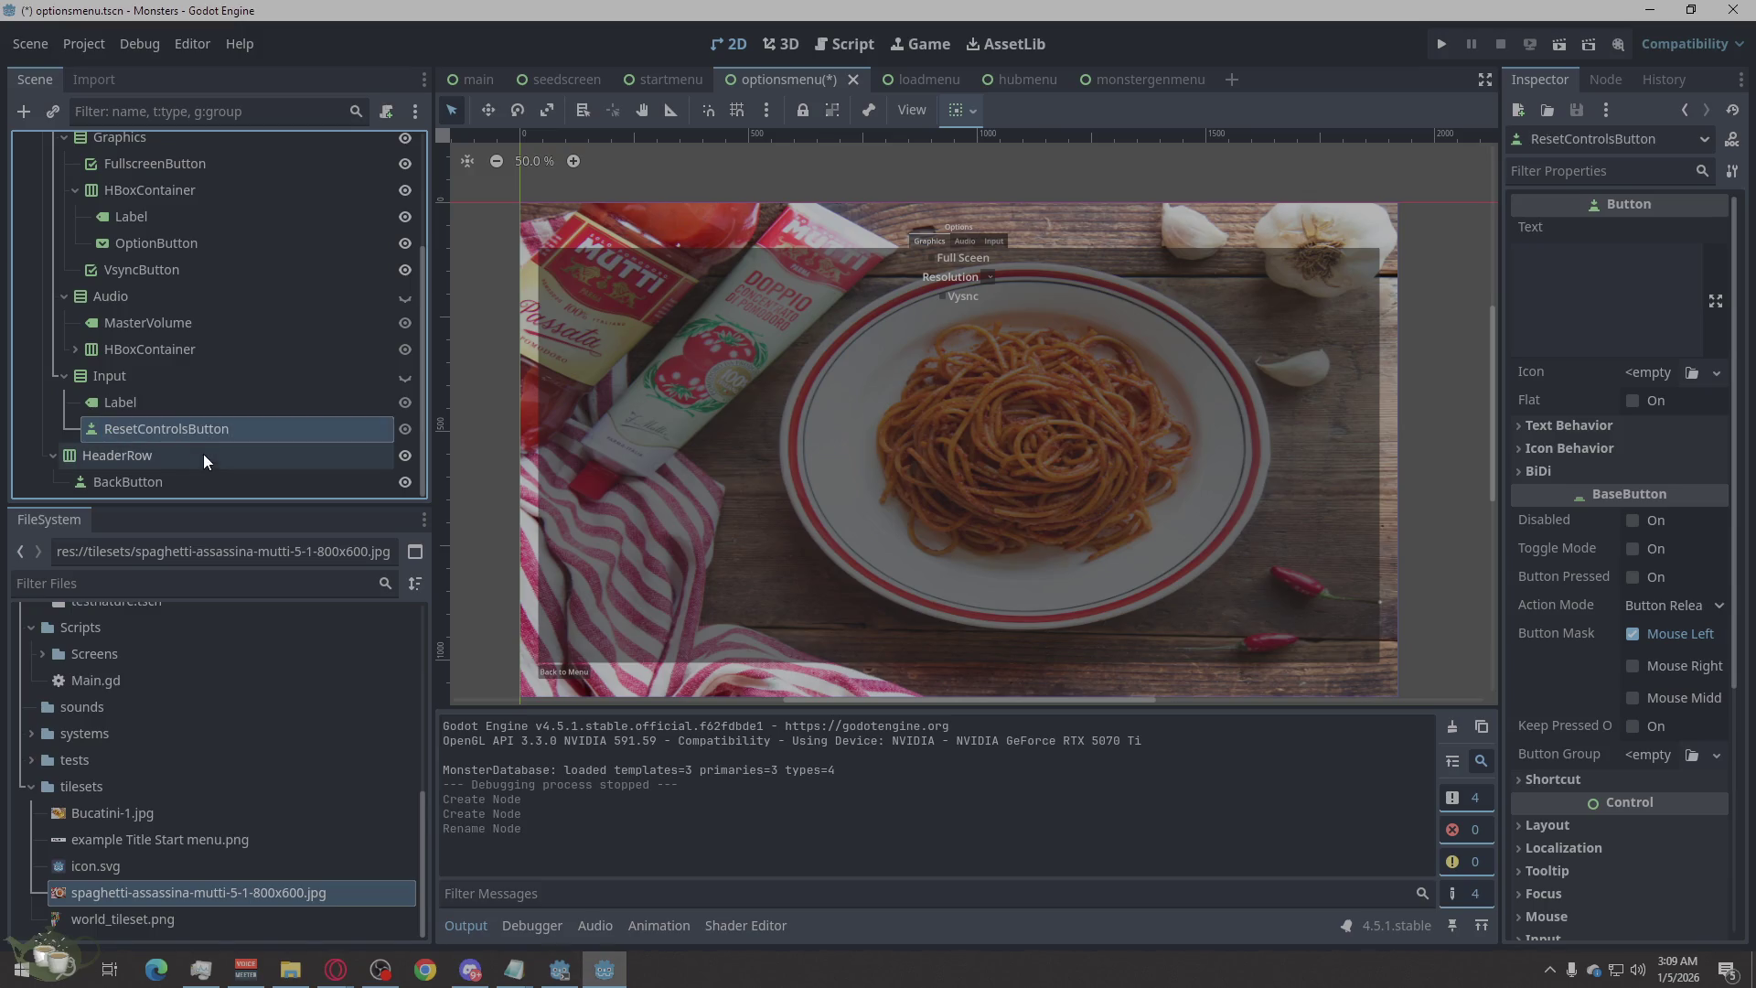
Rename the Label under Input to the rebinding placeholder text, resolving the invalid-name alert.
{"action": "left_click", "coordinate": [175, 400]}
{"action": "left_click", "coordinate": [174, 400]}
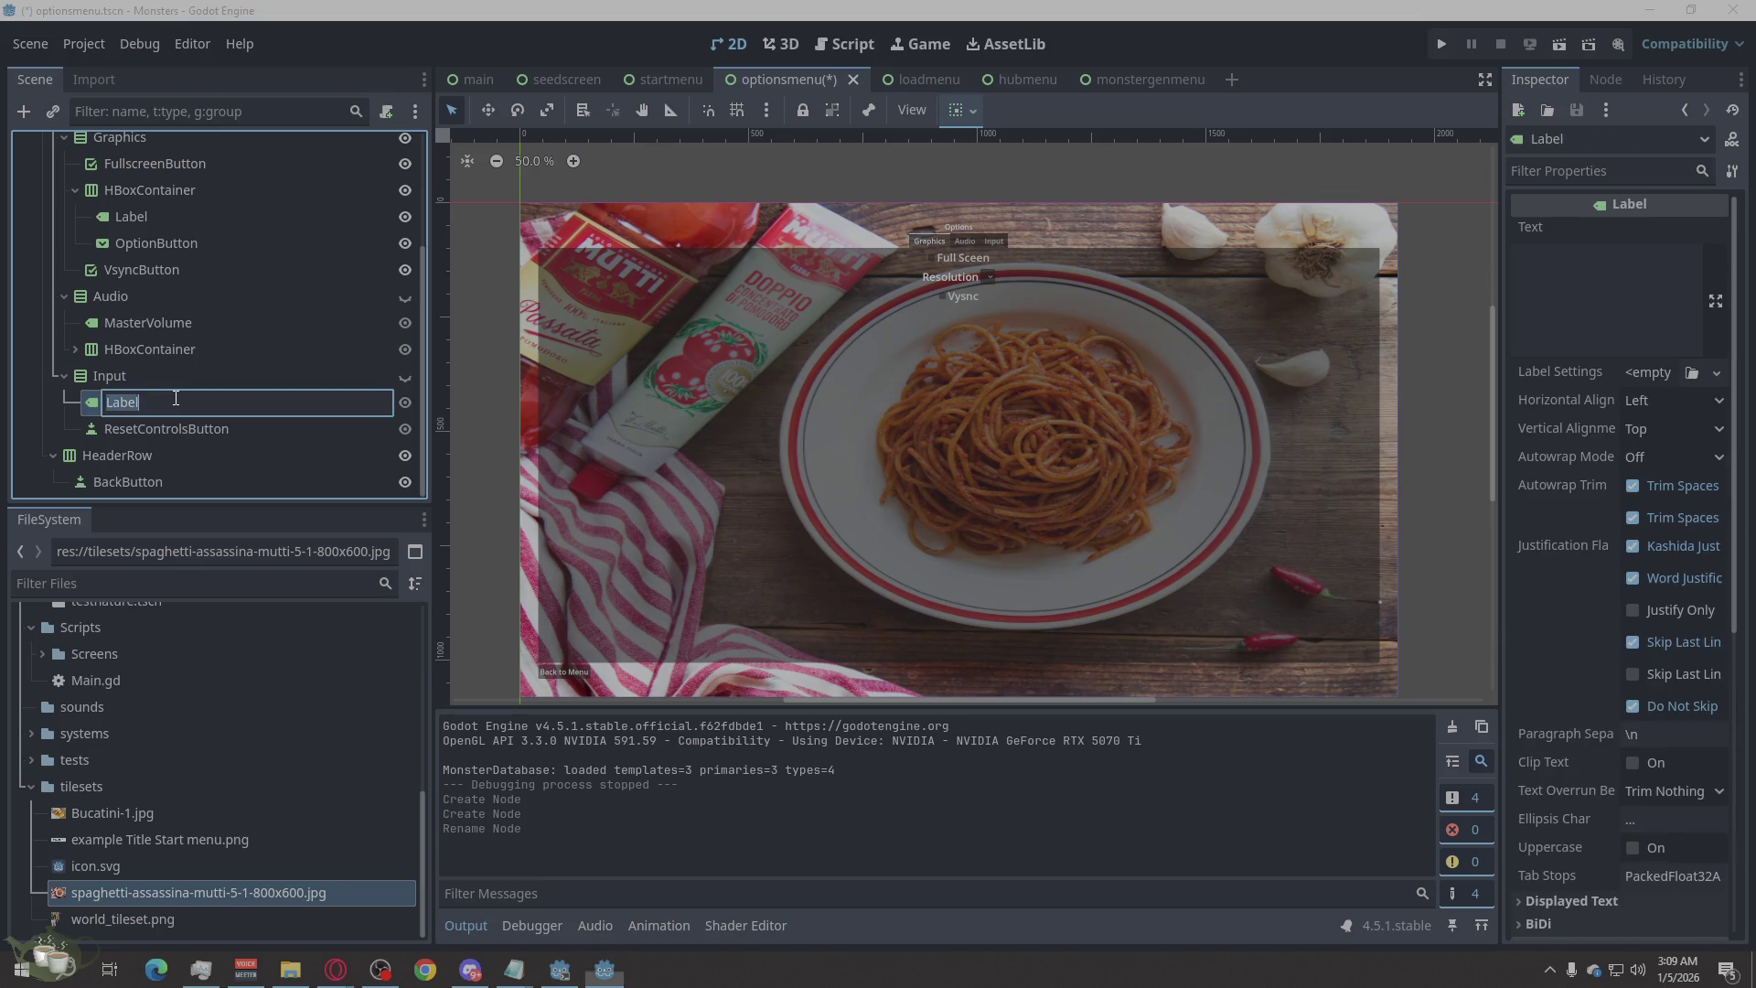
{"action": "key", "text": "BackSpace"}
{"action": "key", "text": "BackSpace"}
{"action": "key", "text": "BackSpace"}
{"action": "type", "text": "Inpu"}
{"action": "type", "text": "te"}
{"action": "type", "text": " Rebin"}
{"action": "type", "text": "nding"}
{"action": "type", "text": "Will be added"}
{"action": "type", "text": " here."}
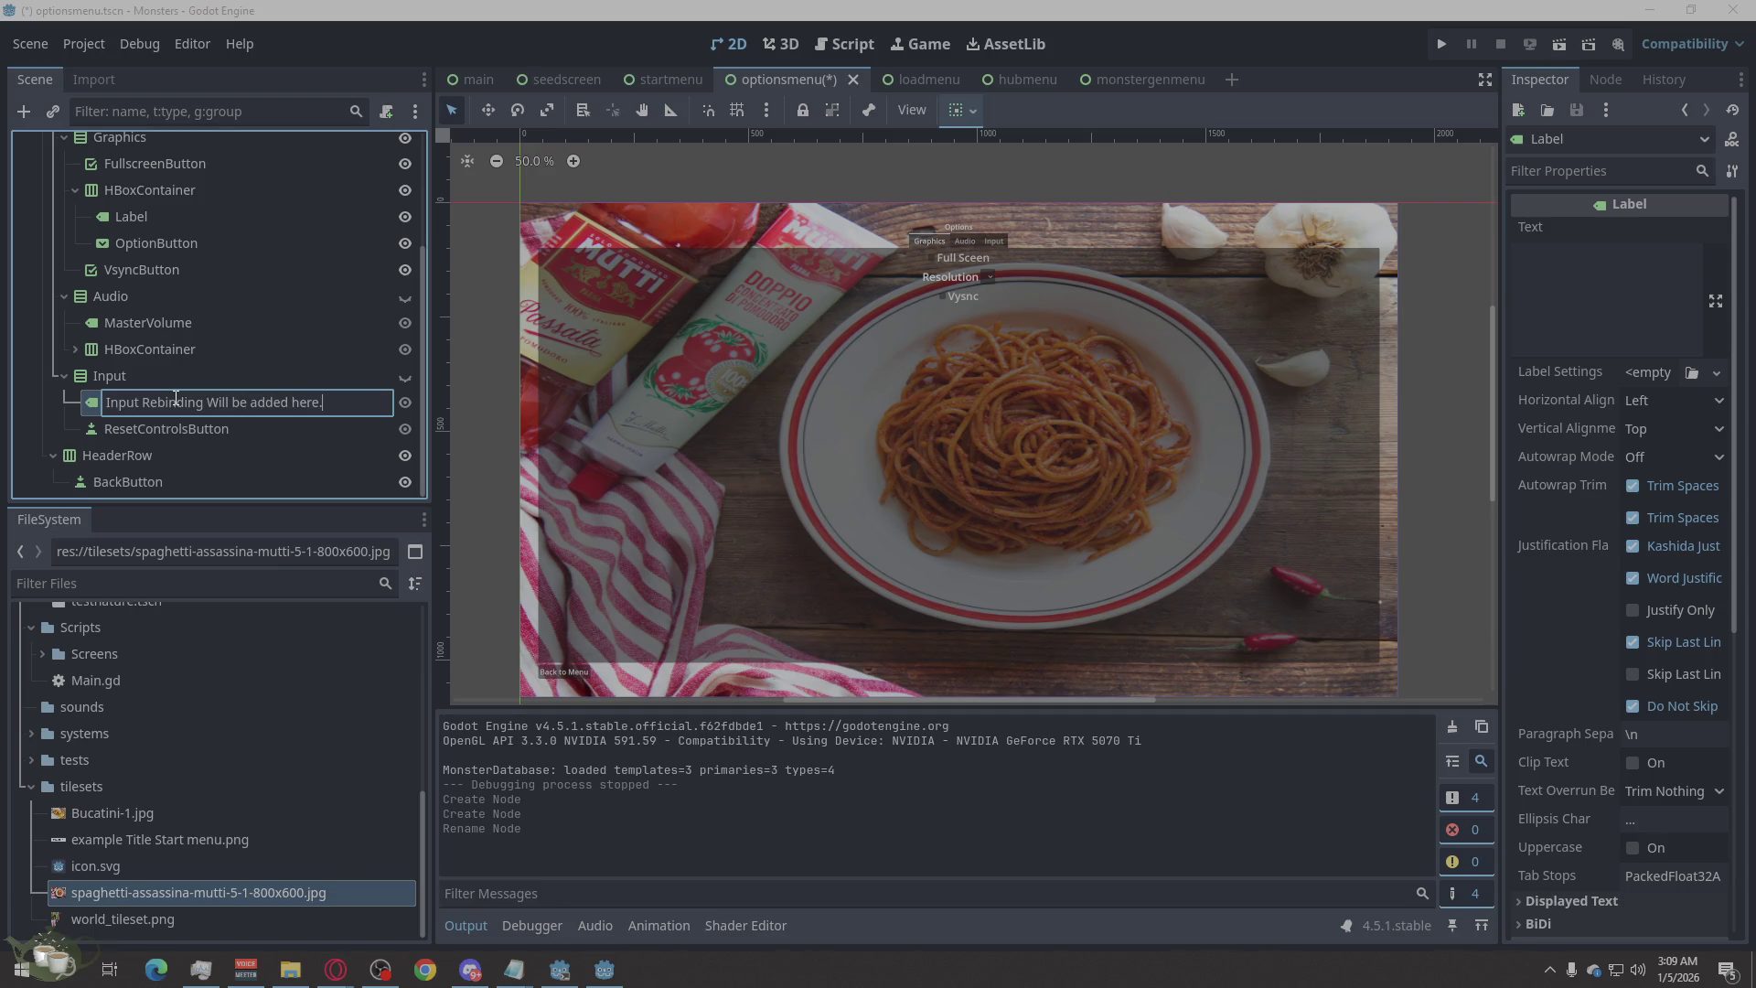
{"action": "key", "text": "Return"}
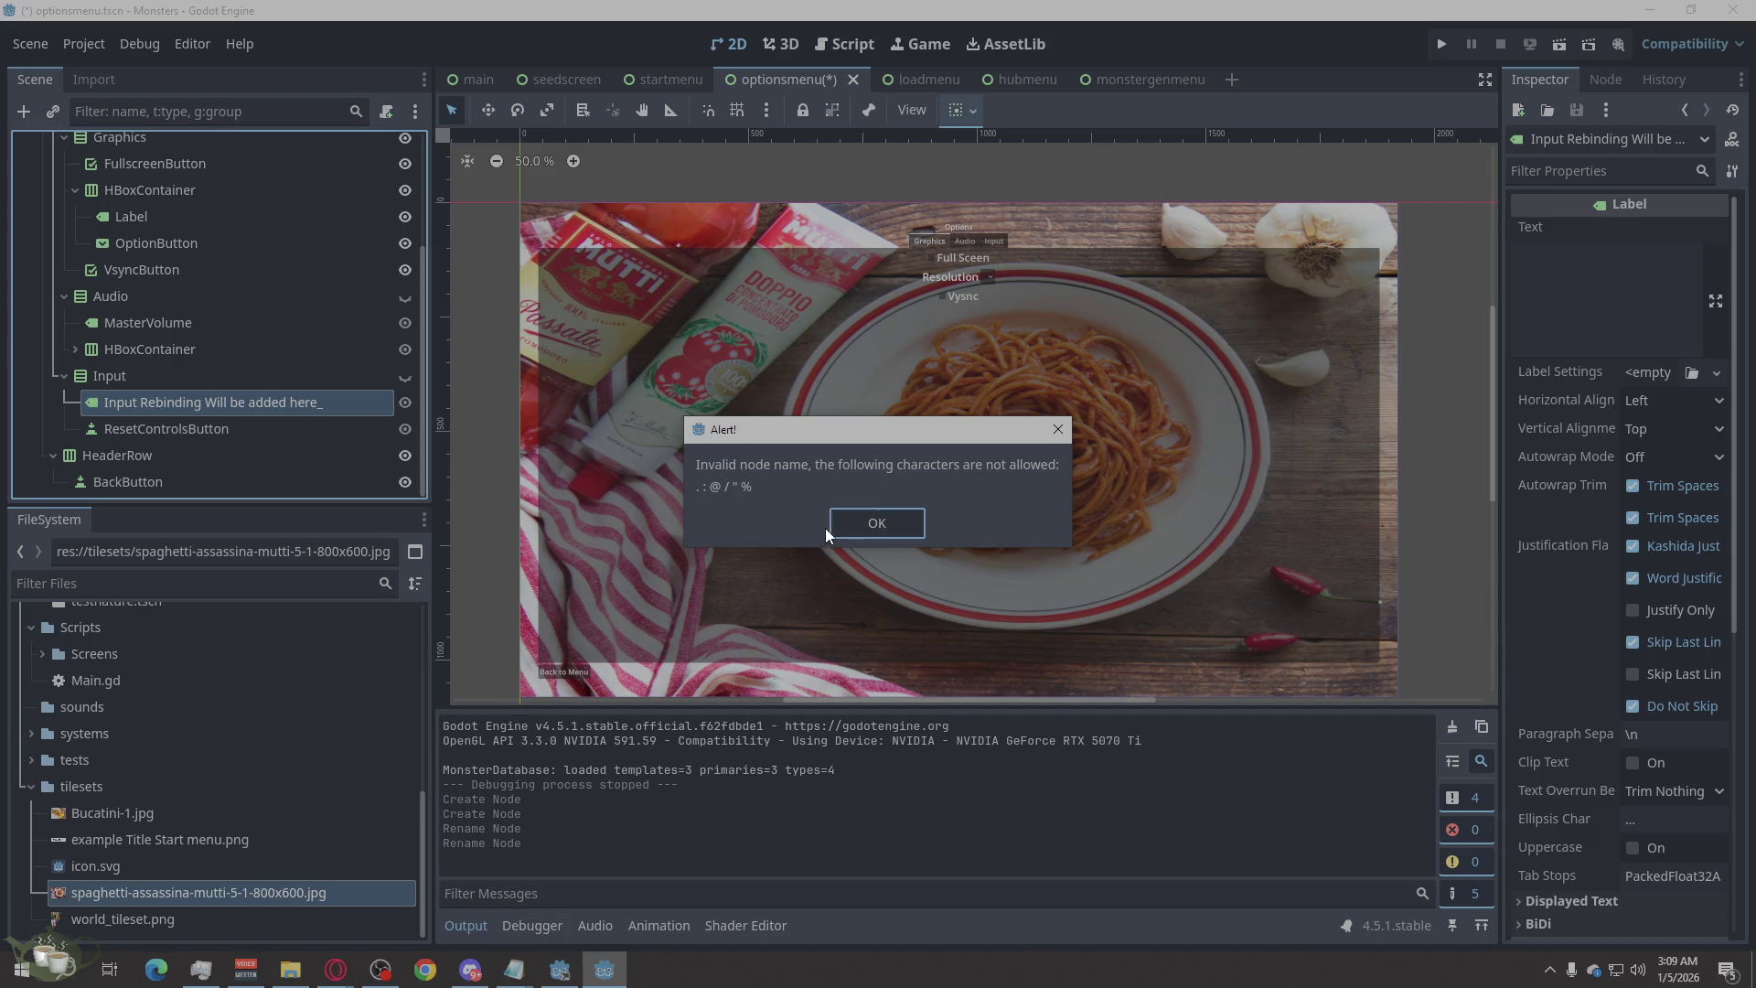
{"action": "left_click", "coordinate": [834, 525]}
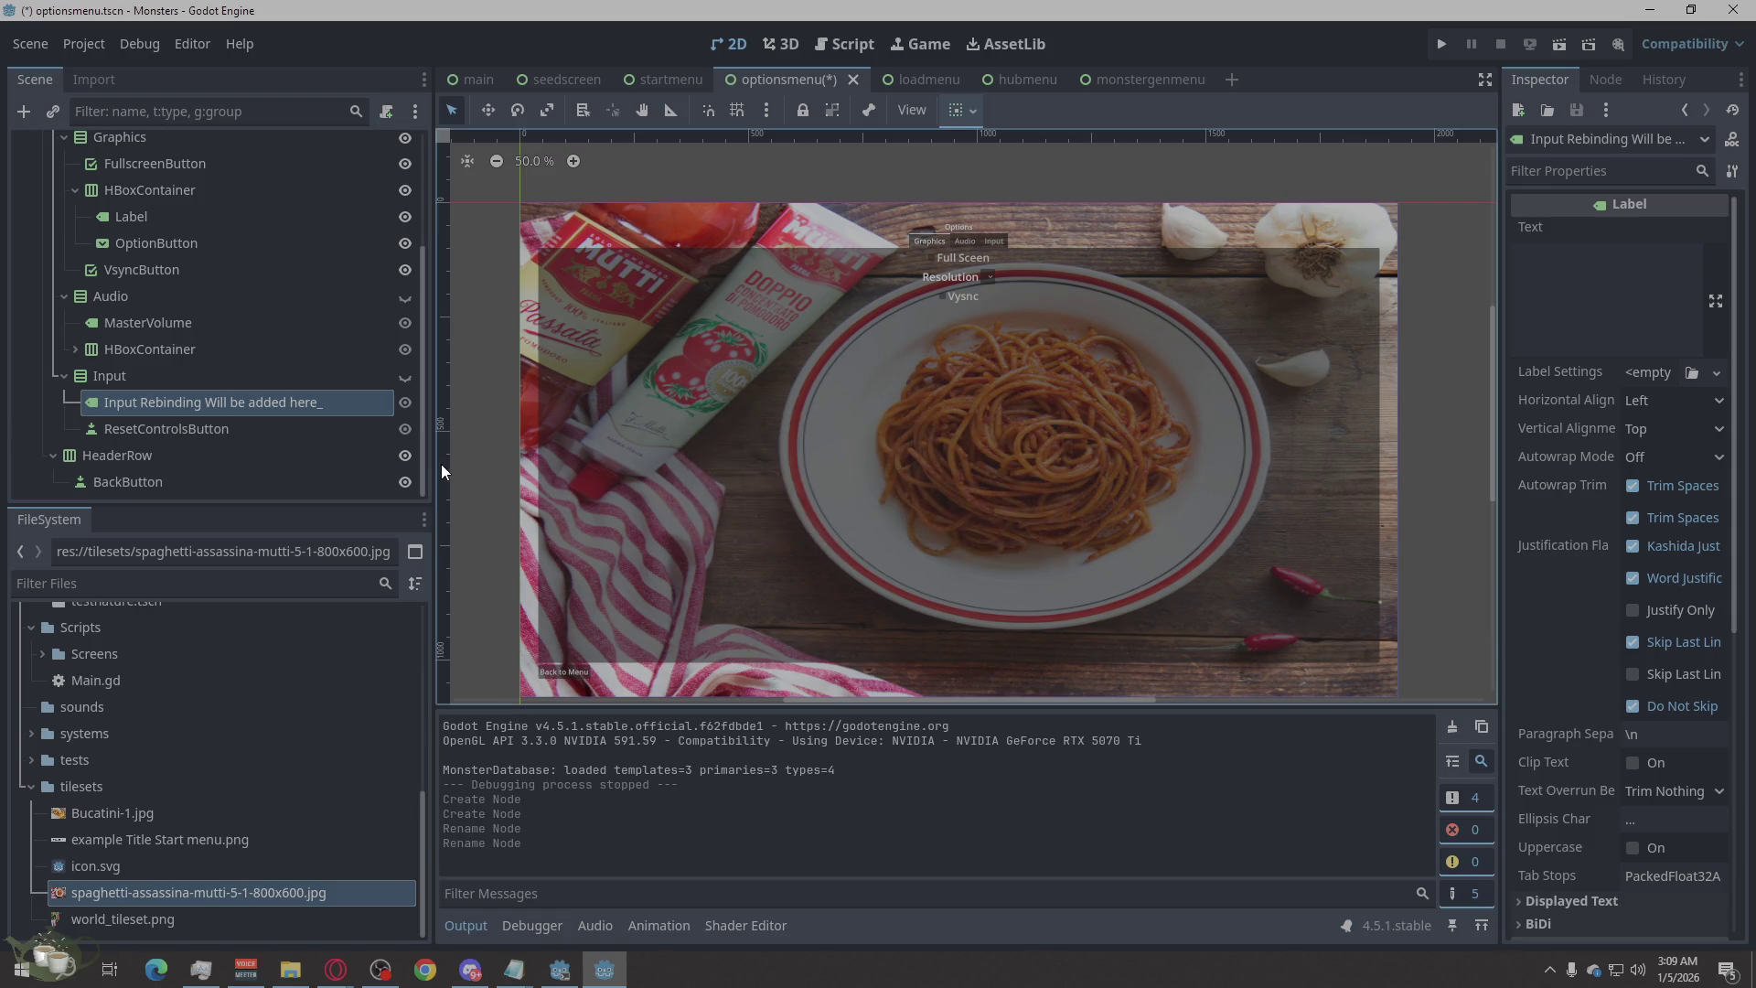
{"action": "left_click", "coordinate": [330, 405]}
{"action": "left_click", "coordinate": [339, 405]}
{"action": "key", "text": "BackSpace"}
{"action": "key", "text": "Return"}
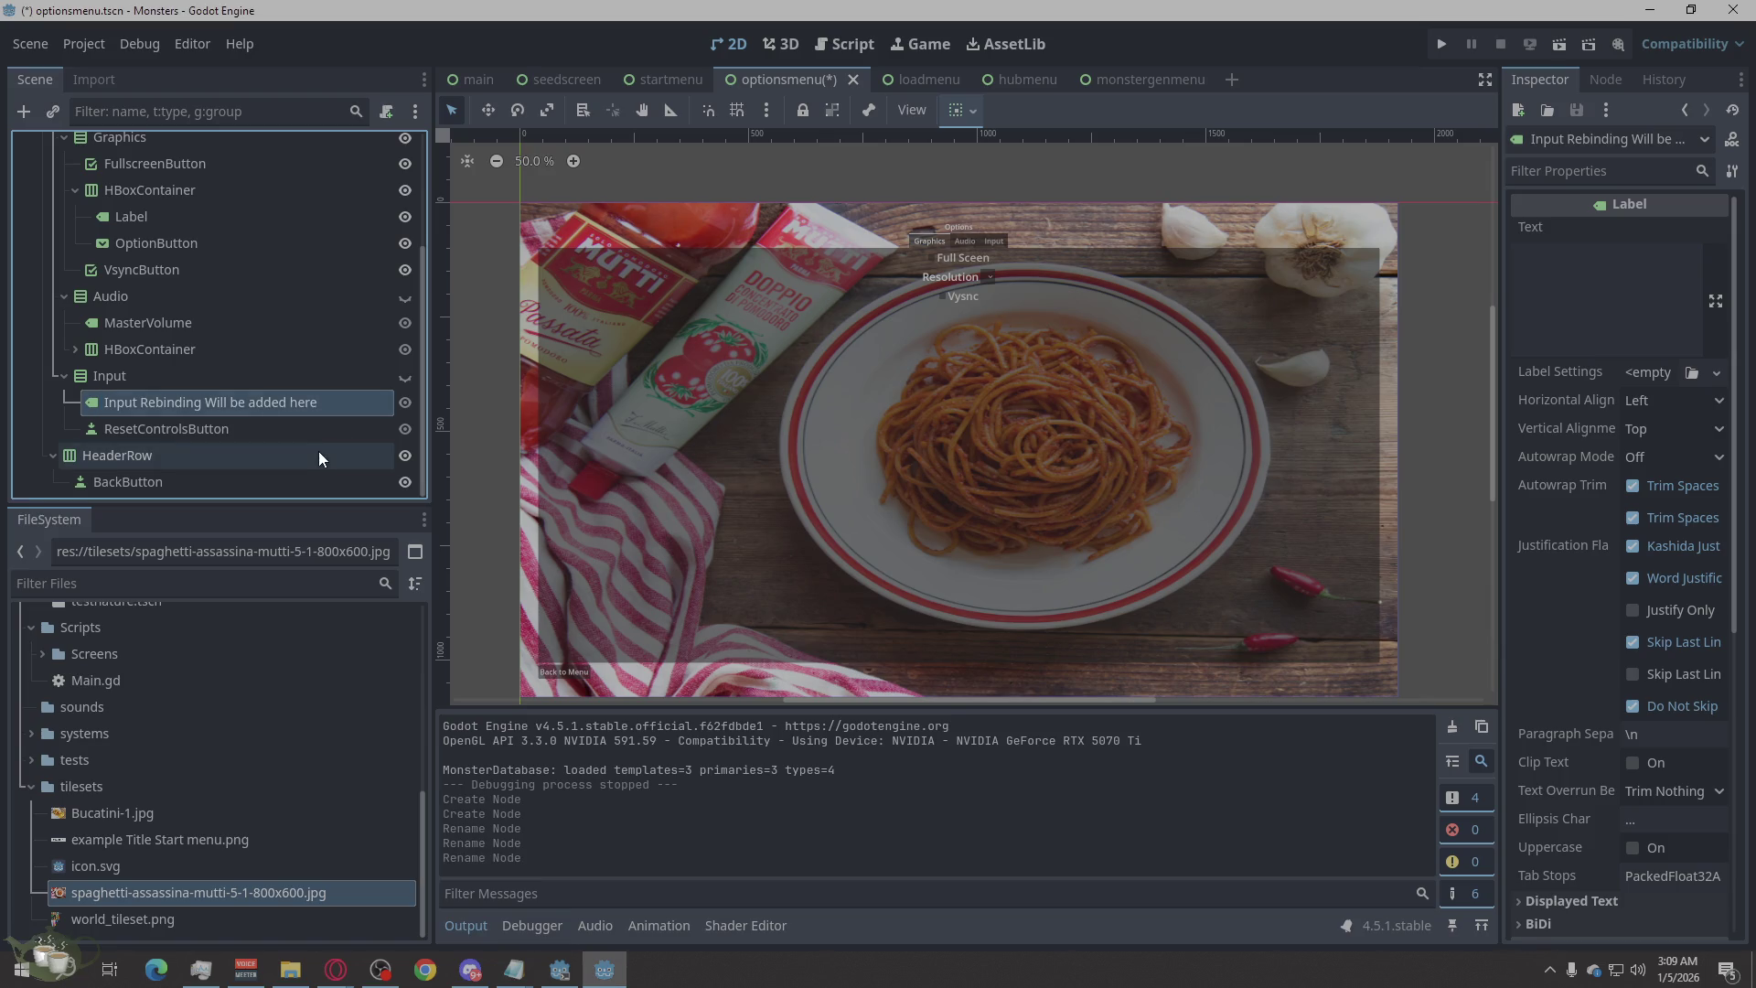
Lowercase 'will' and 'rebinding' in the label's name and make the Input section visible.
{"action": "left_click", "coordinate": [224, 404]}
{"action": "key", "text": "BackSpace"}
{"action": "type", "text": "w"}
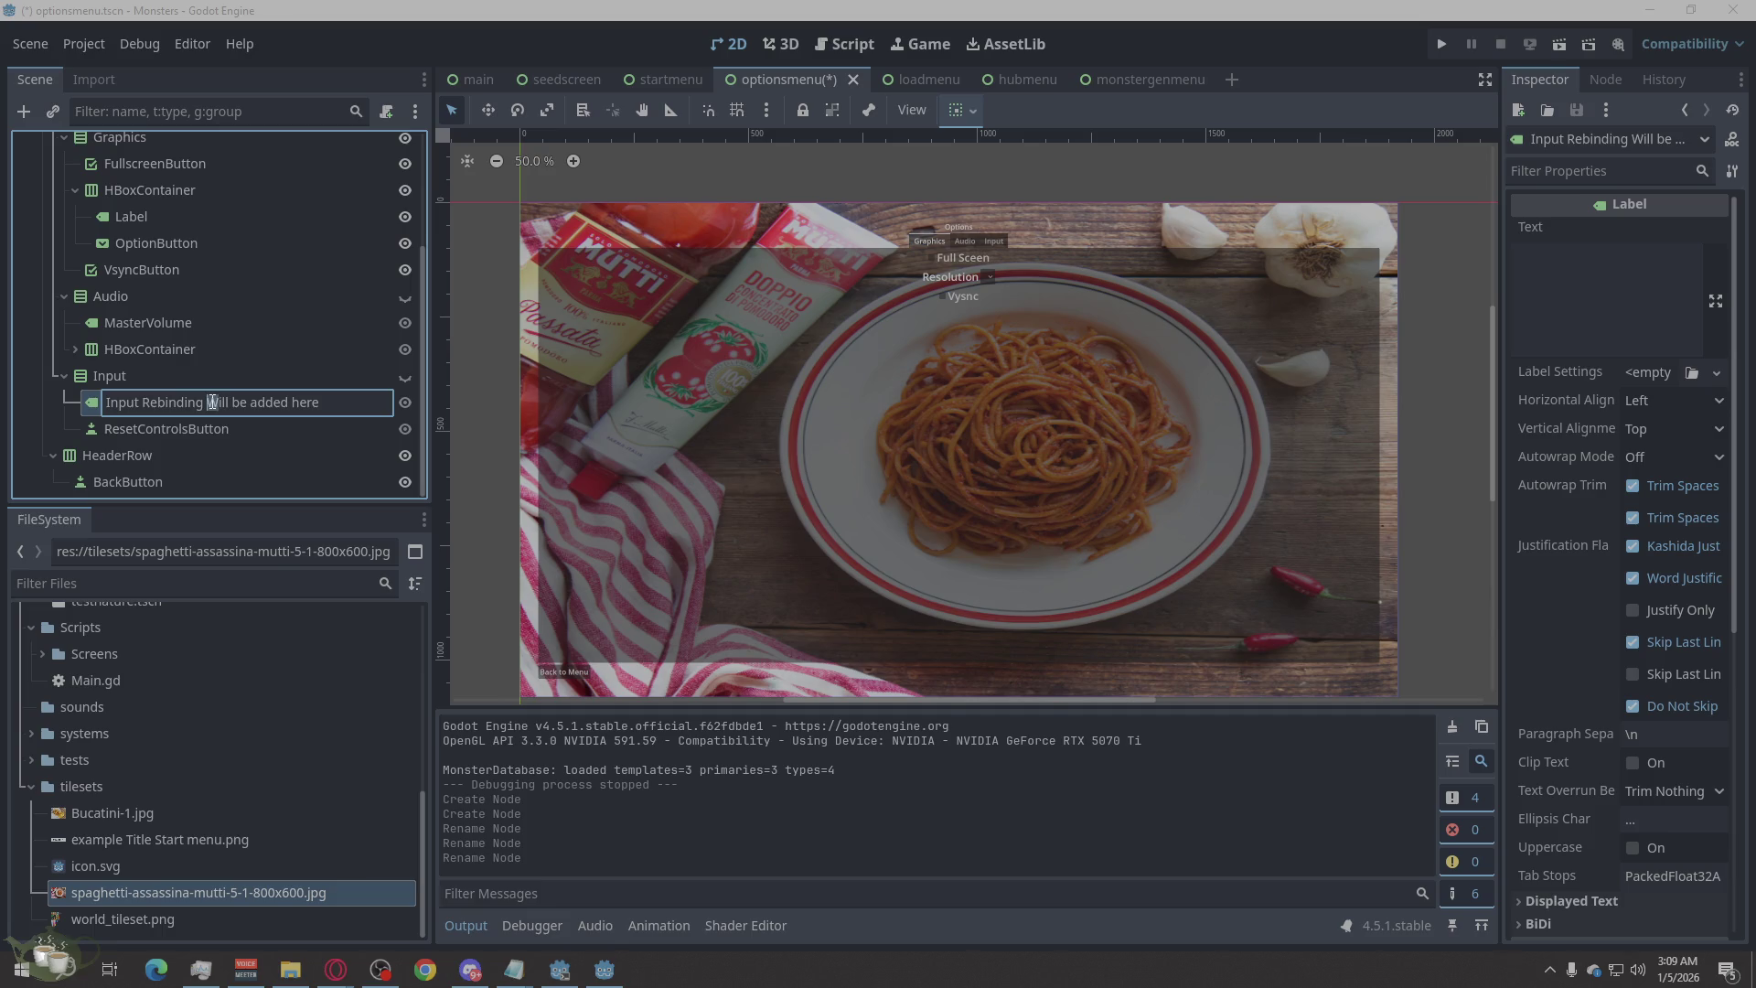
{"action": "key", "text": "Return"}
{"action": "left_click", "coordinate": [149, 401]}
{"action": "left_click", "coordinate": [145, 402]}
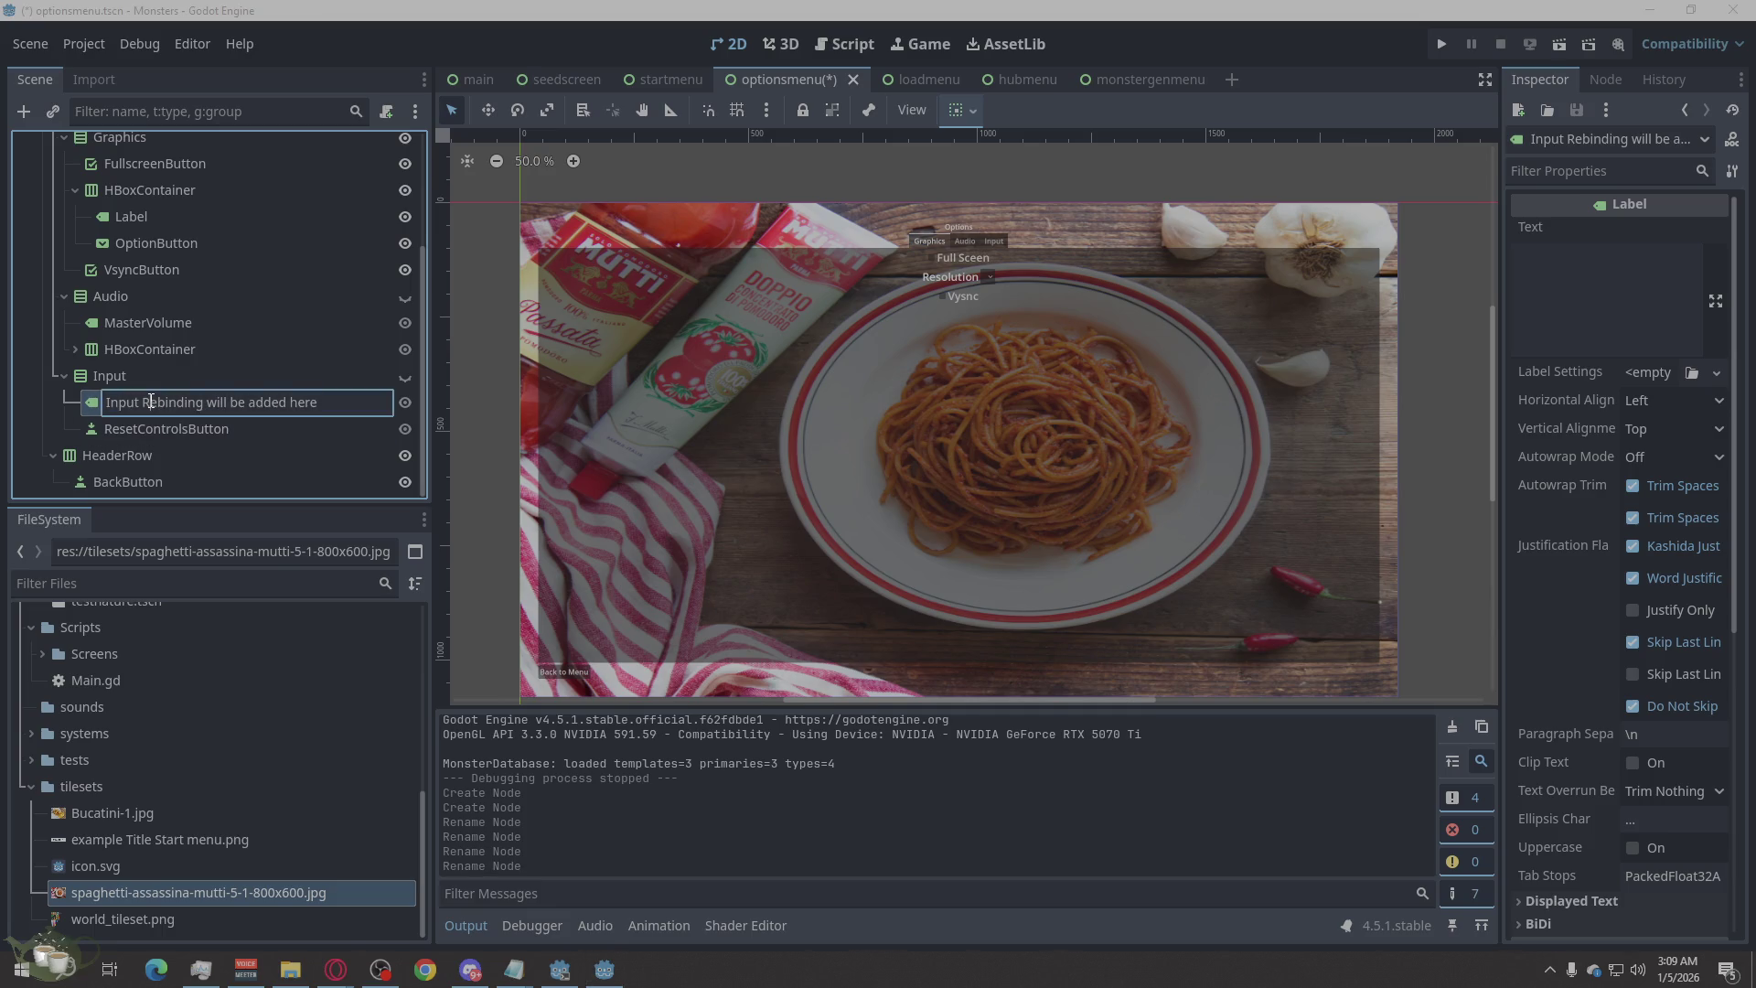
{"action": "key", "text": "Delete"}
{"action": "type", "text": "r"}
{"action": "key", "text": "Return"}
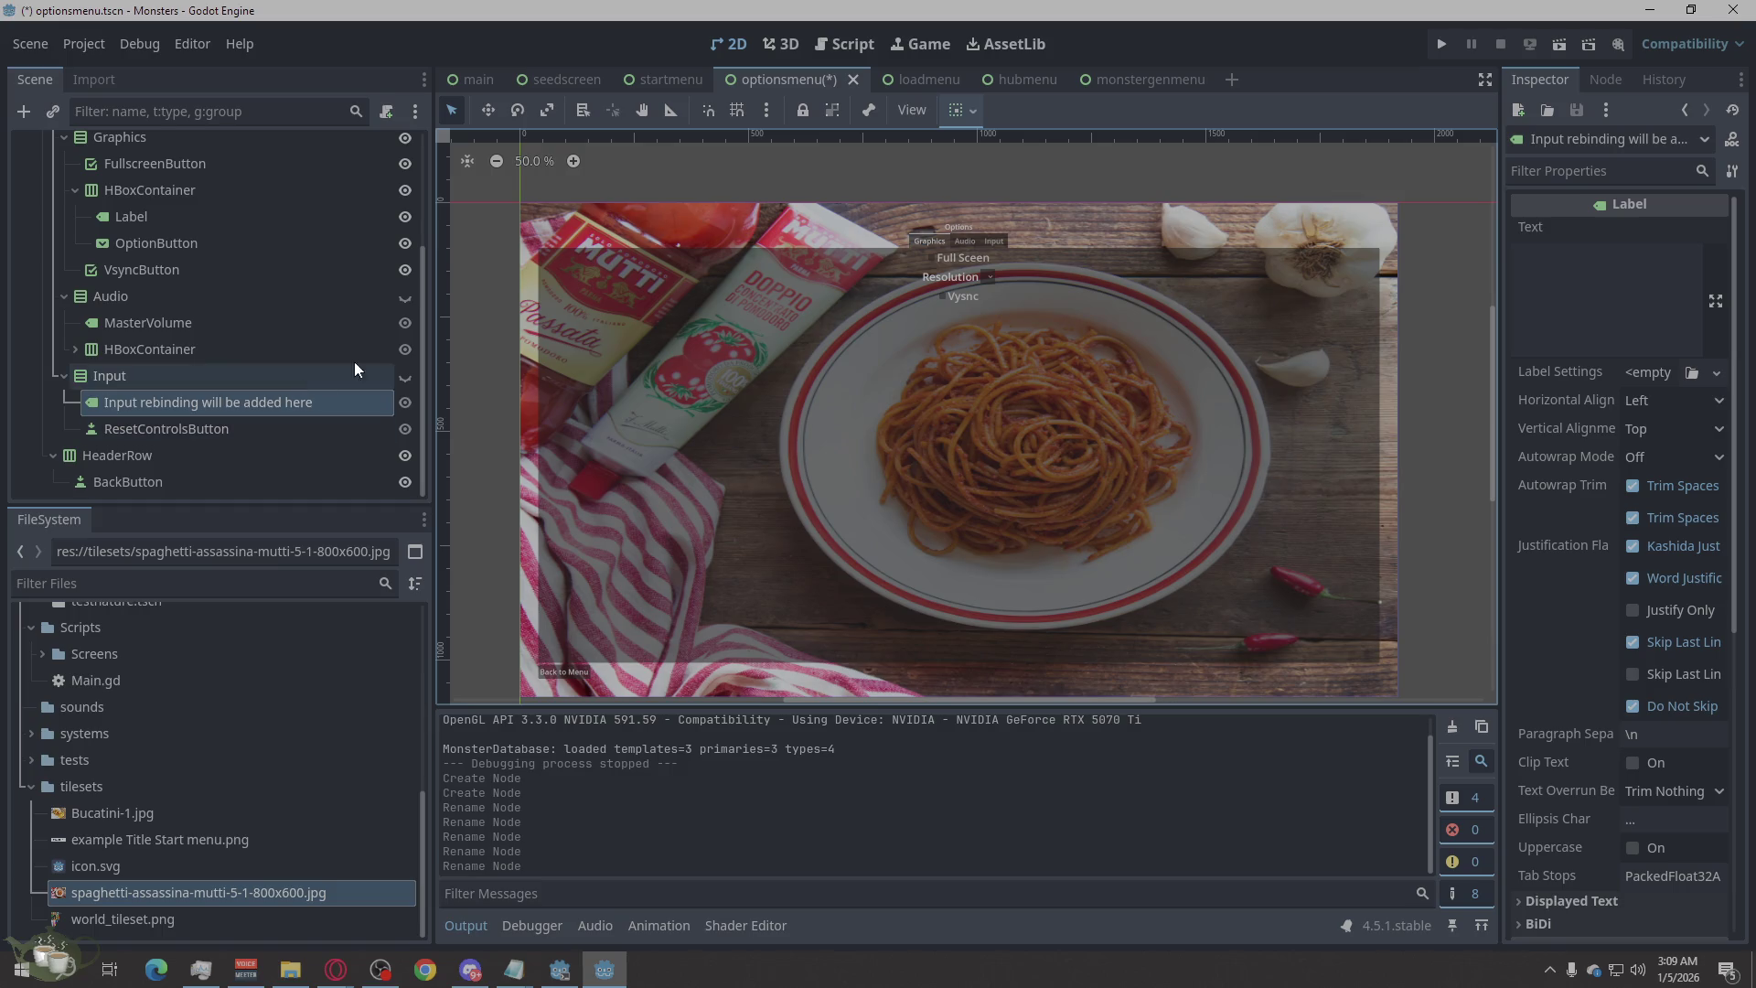
{"action": "left_click", "coordinate": [405, 376]}
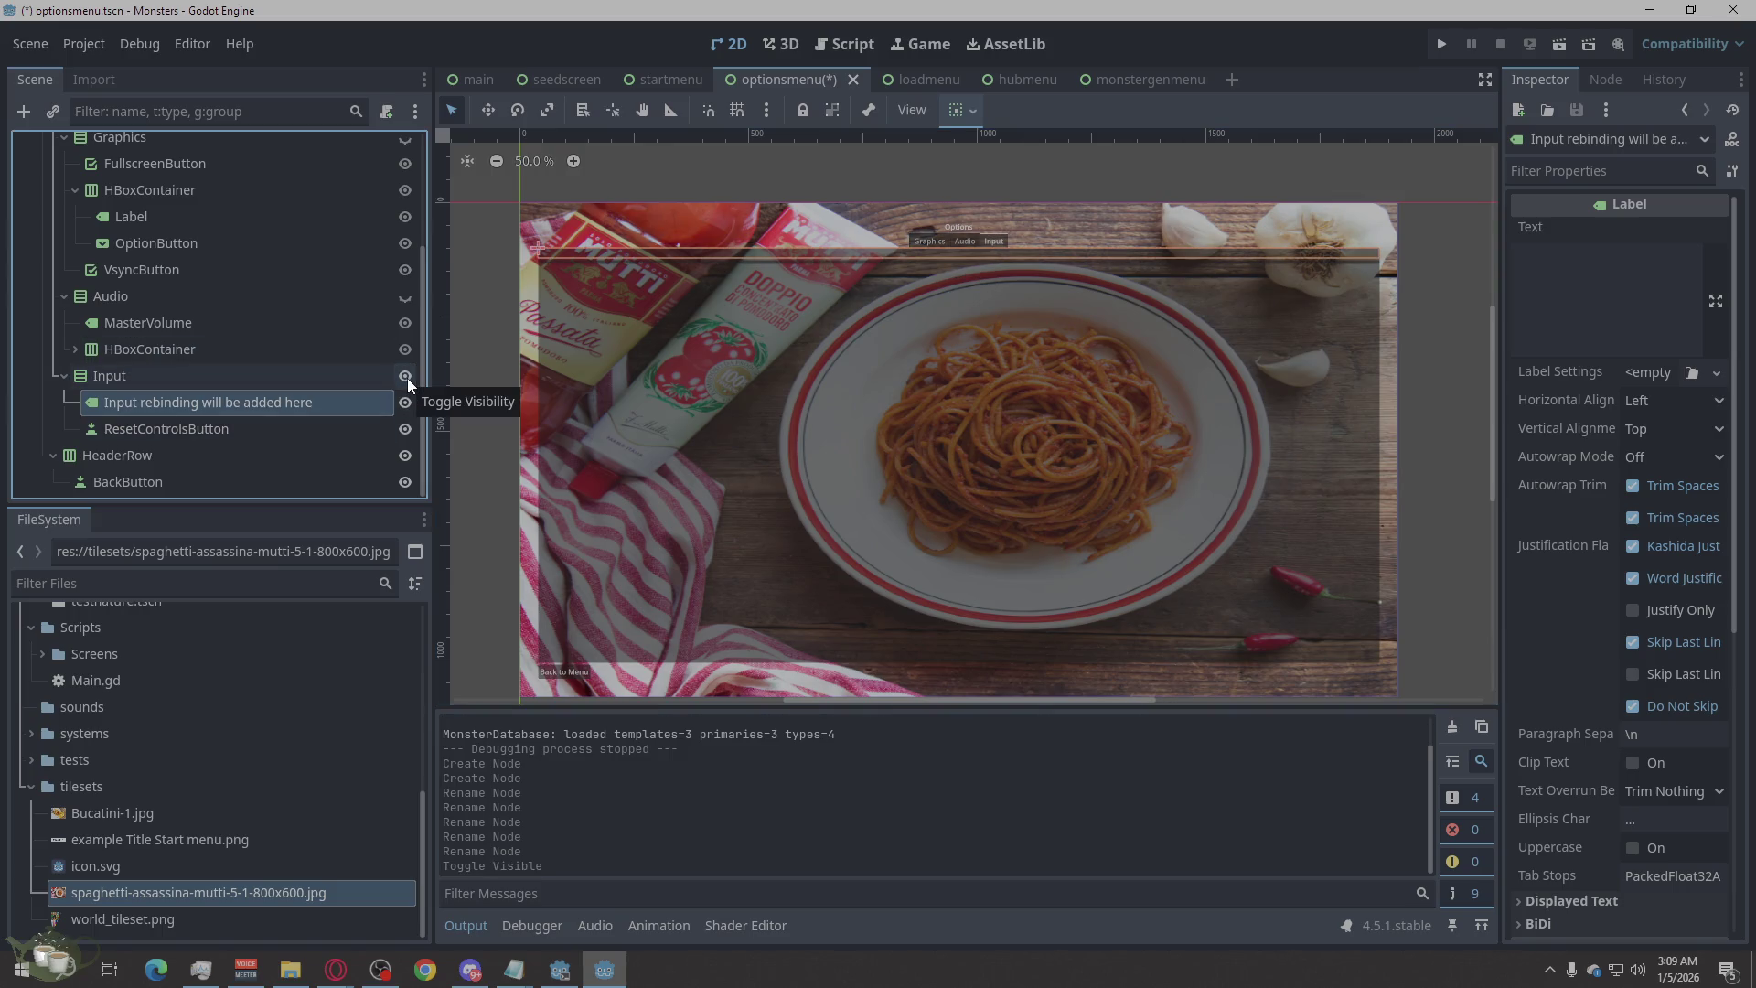
Paste 'Input rebinding will be added here' into the label's Text property.
{"action": "left_click", "coordinate": [223, 403]}
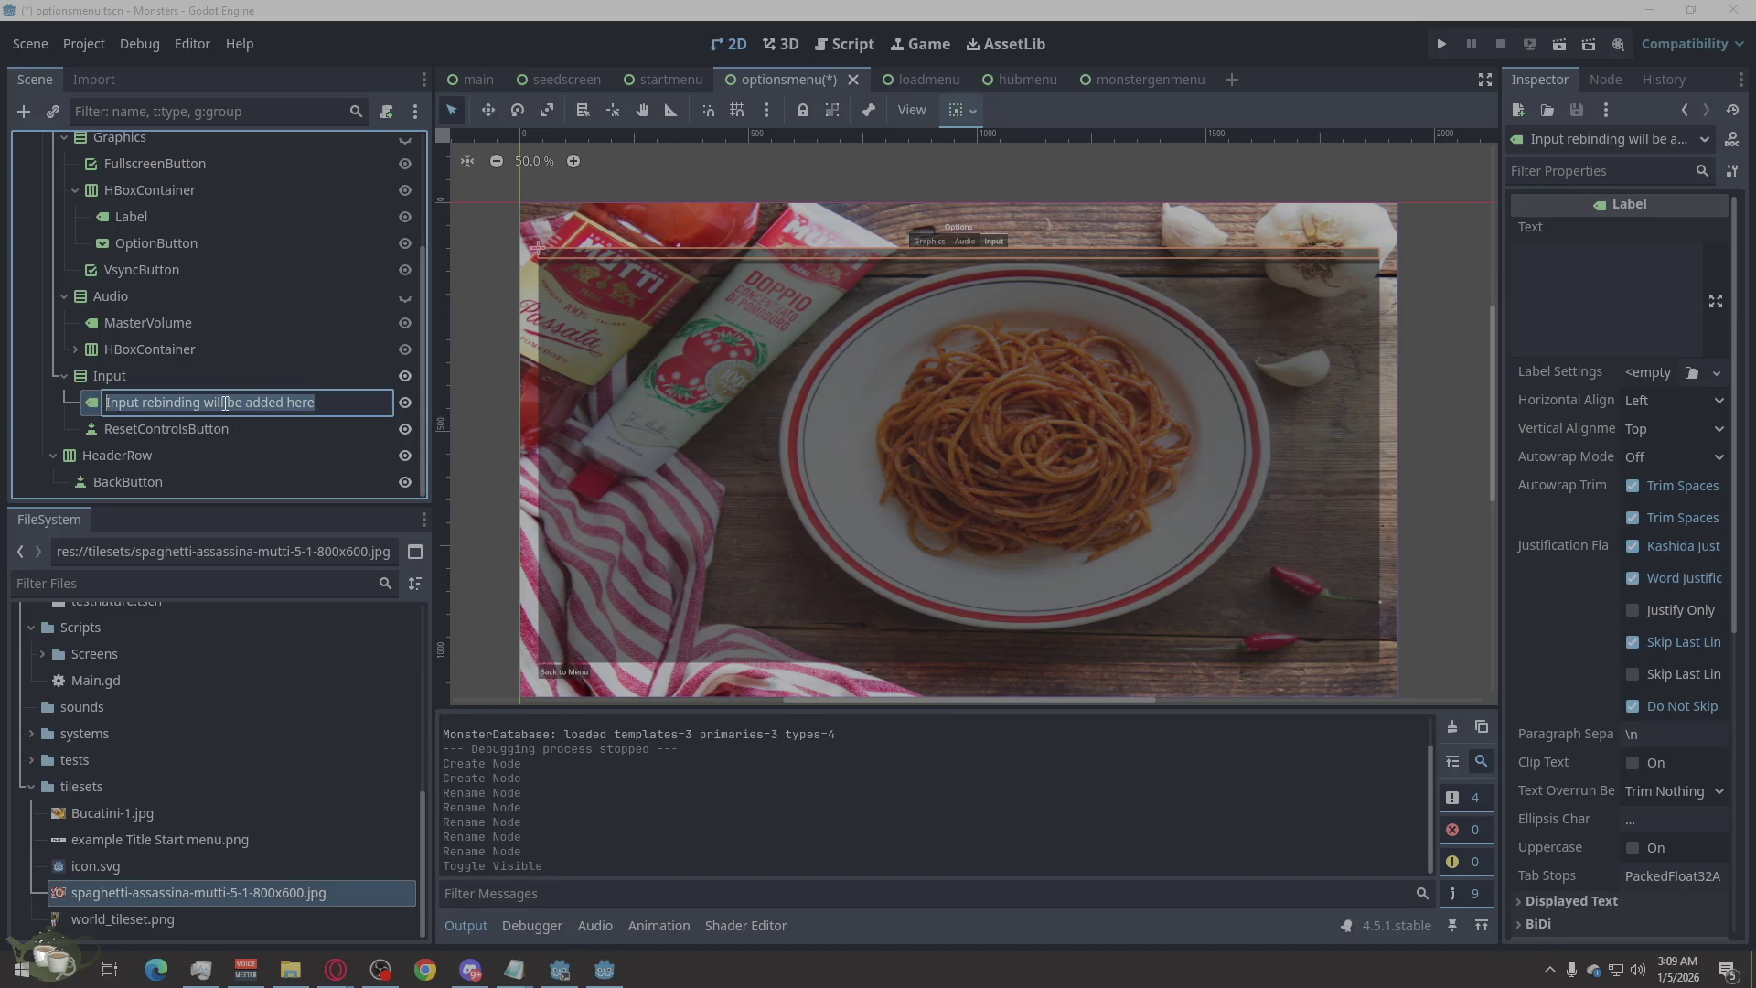
{"action": "left_click", "coordinate": [1631, 276]}
{"action": "type", "text": "Input rebinding will be added here"}
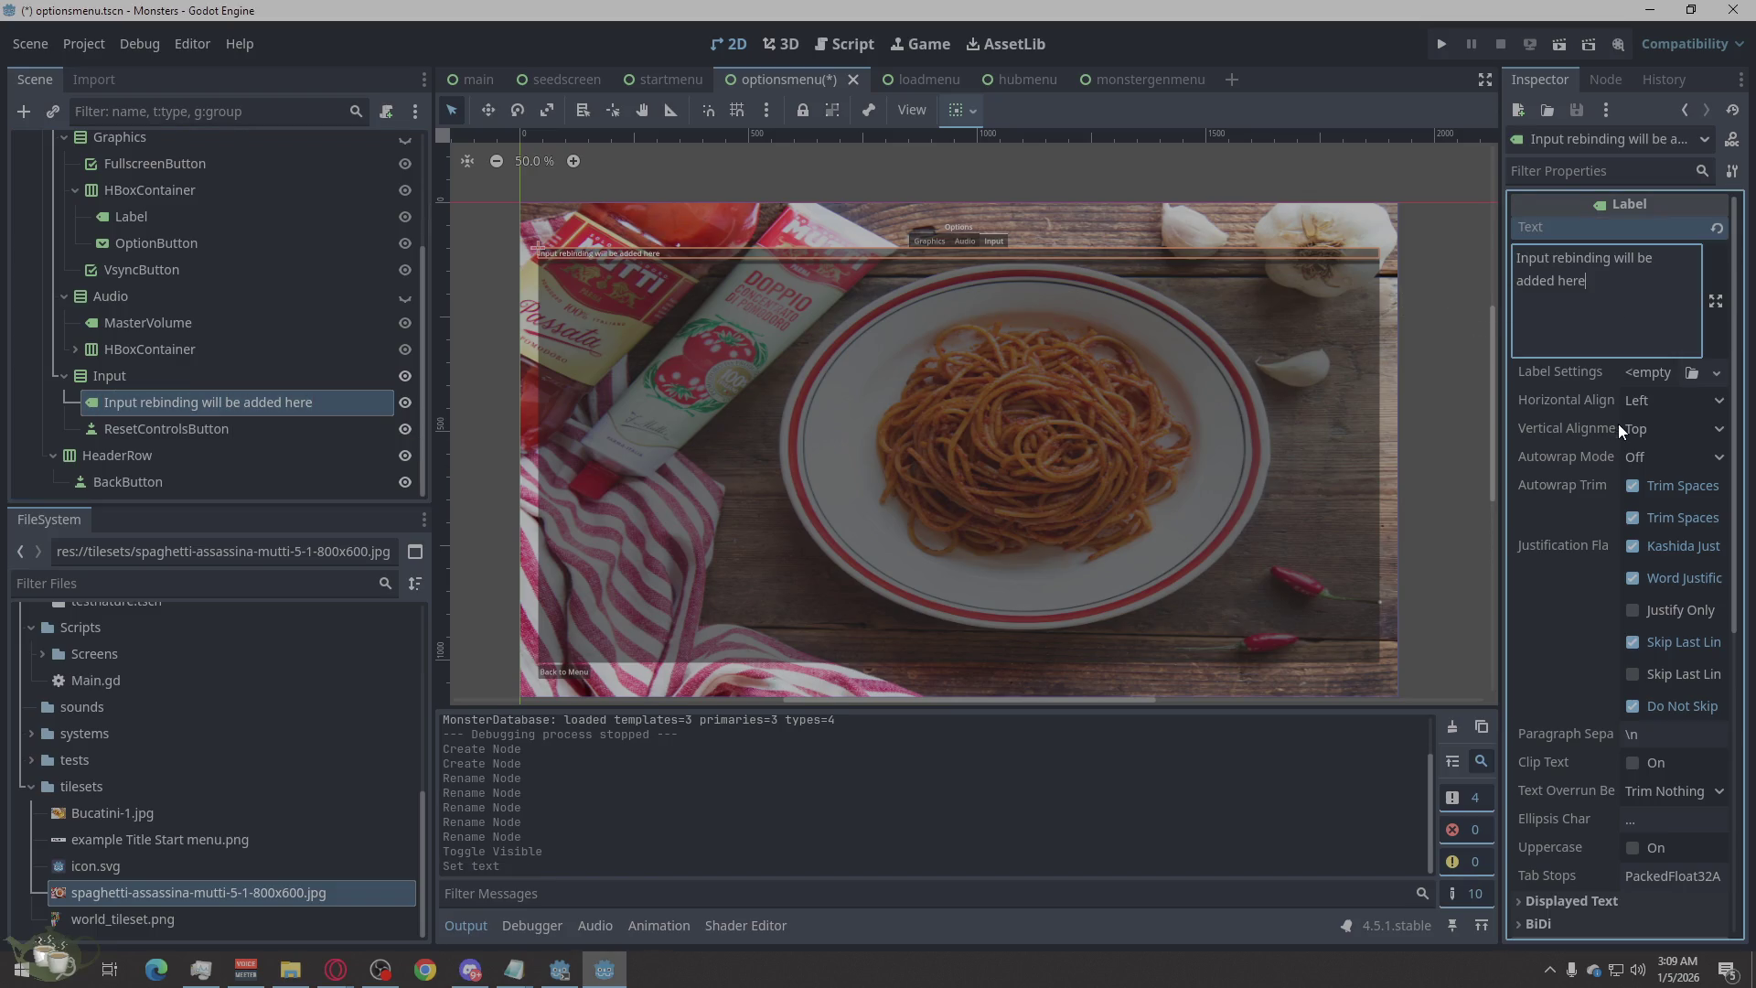
Give the label a 24 px font size override under Theme Overrides > Font Sizes.
{"action": "scroll", "coordinate": [1686, 763], "scroll_direction": "down", "scroll_amount": 5}
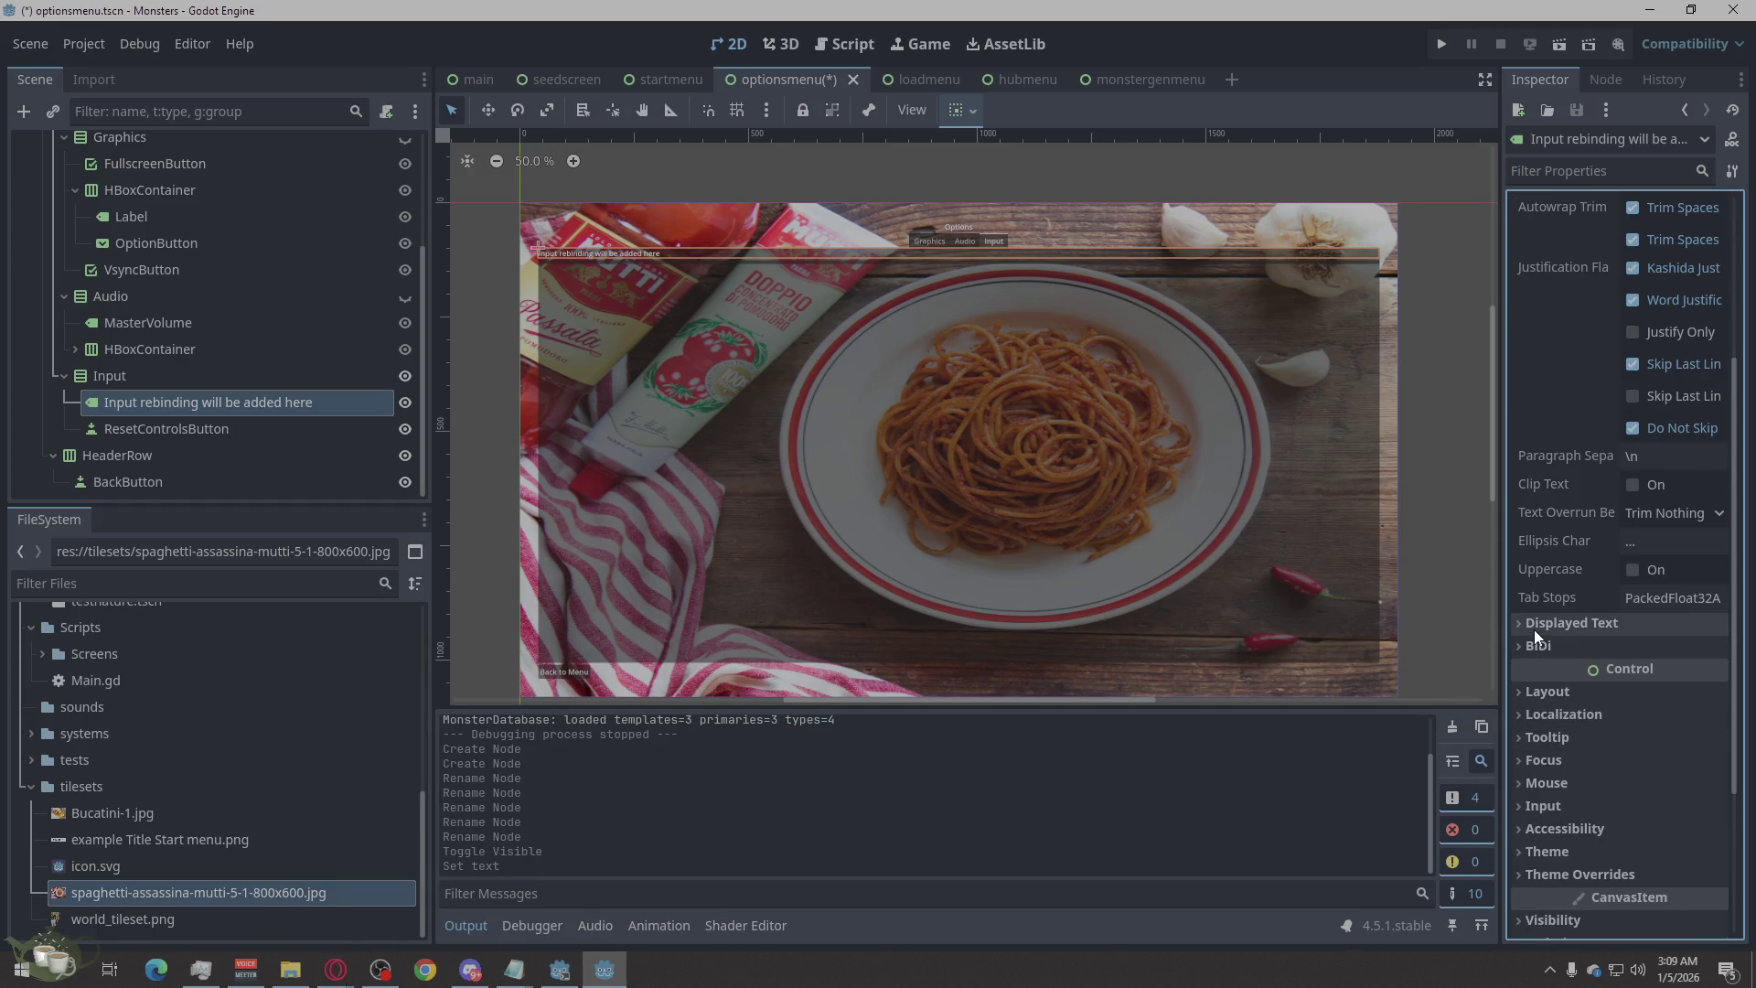
{"action": "left_click", "coordinate": [1525, 625]}
{"action": "left_click", "coordinate": [1526, 627]}
{"action": "scroll", "coordinate": [1517, 534], "scroll_direction": "down", "scroll_amount": 2}
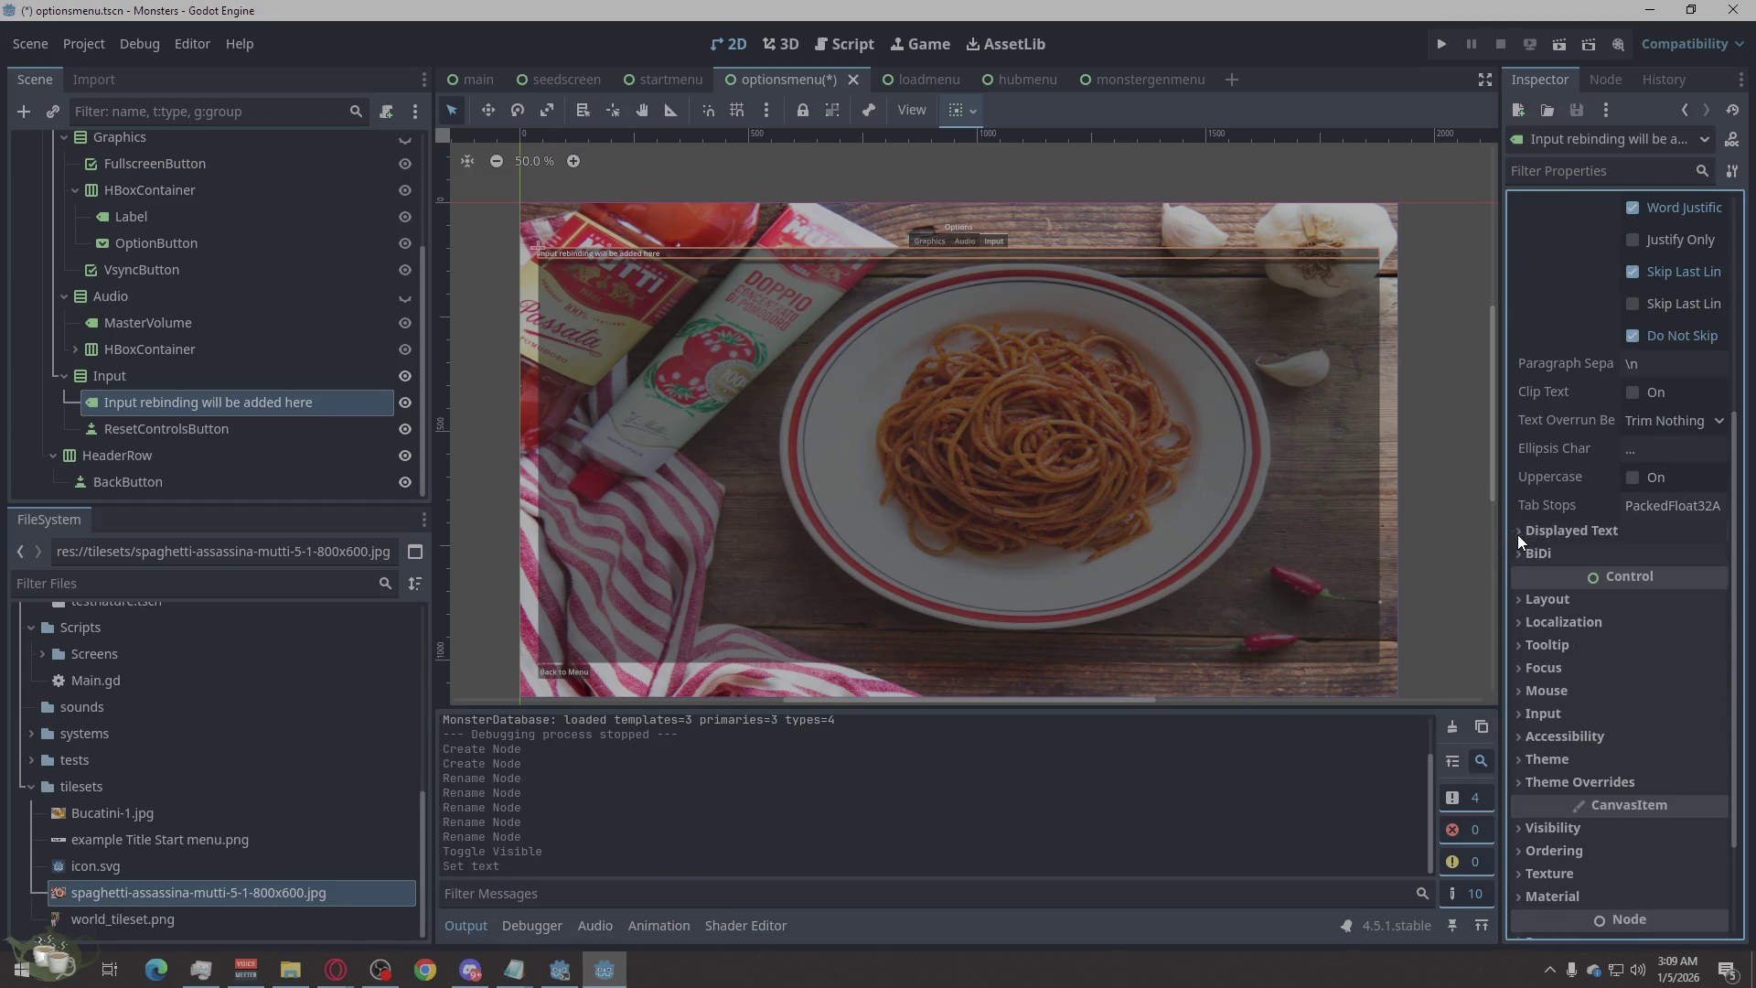
{"action": "left_click", "coordinate": [1524, 600]}
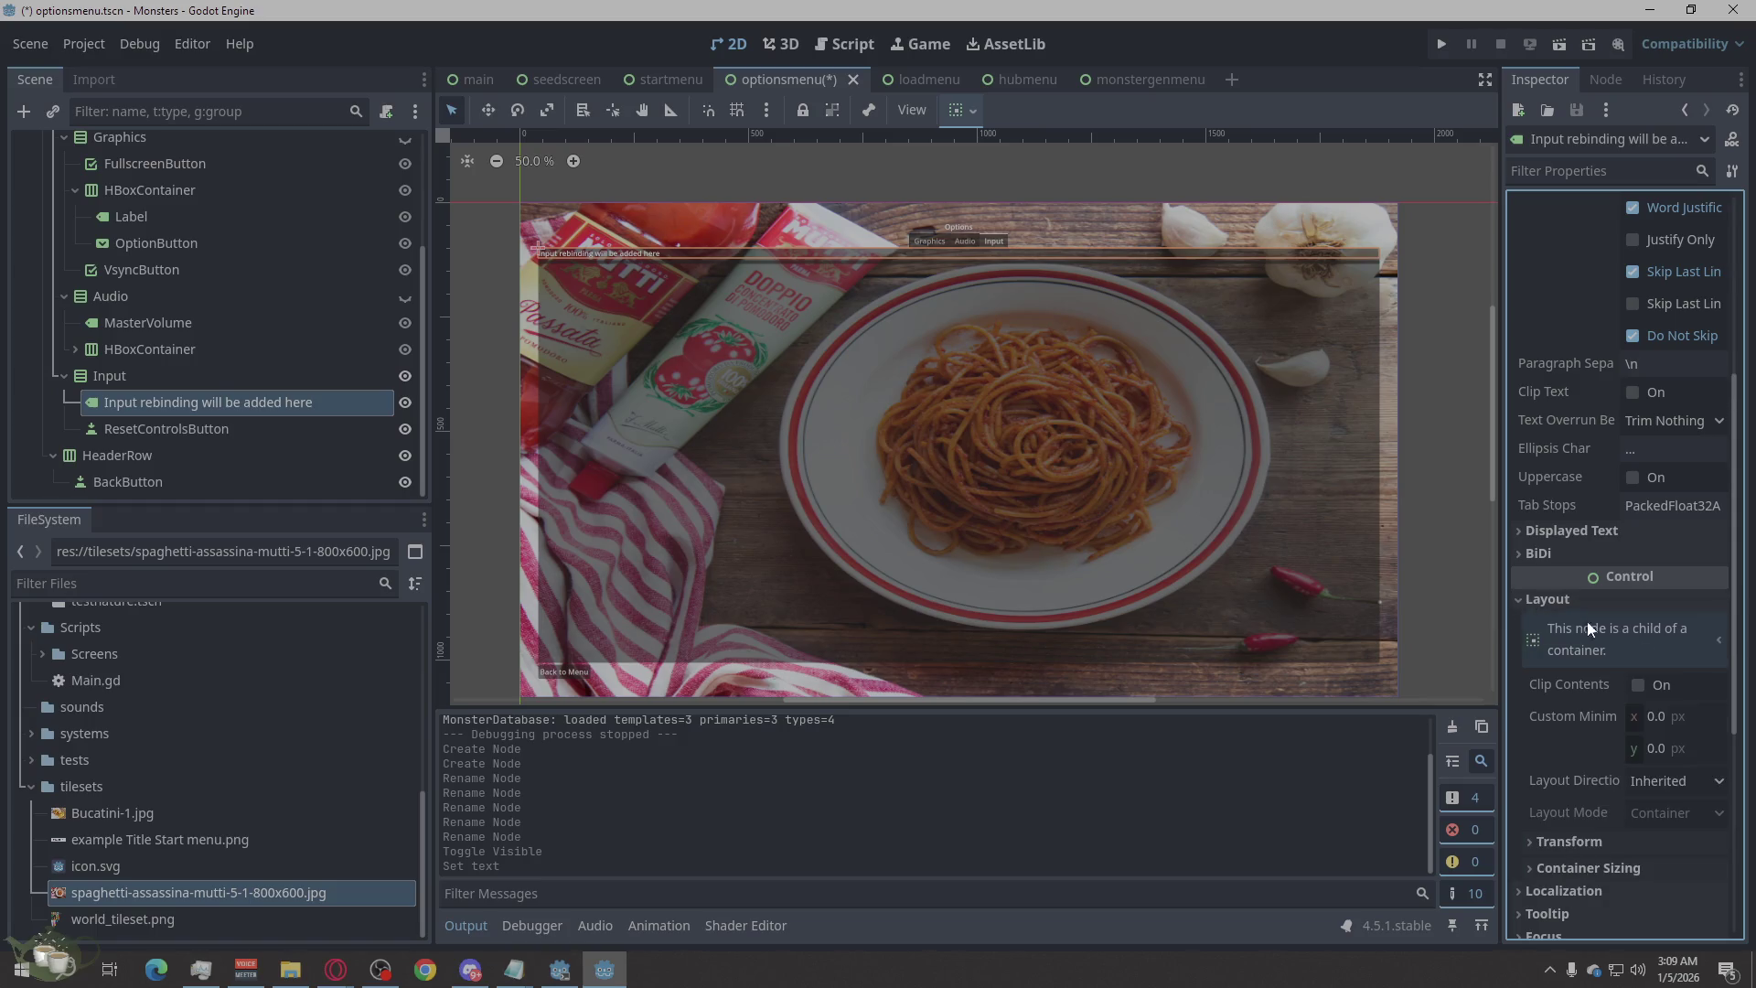
{"action": "scroll", "coordinate": [1646, 636], "scroll_direction": "down", "scroll_amount": 3}
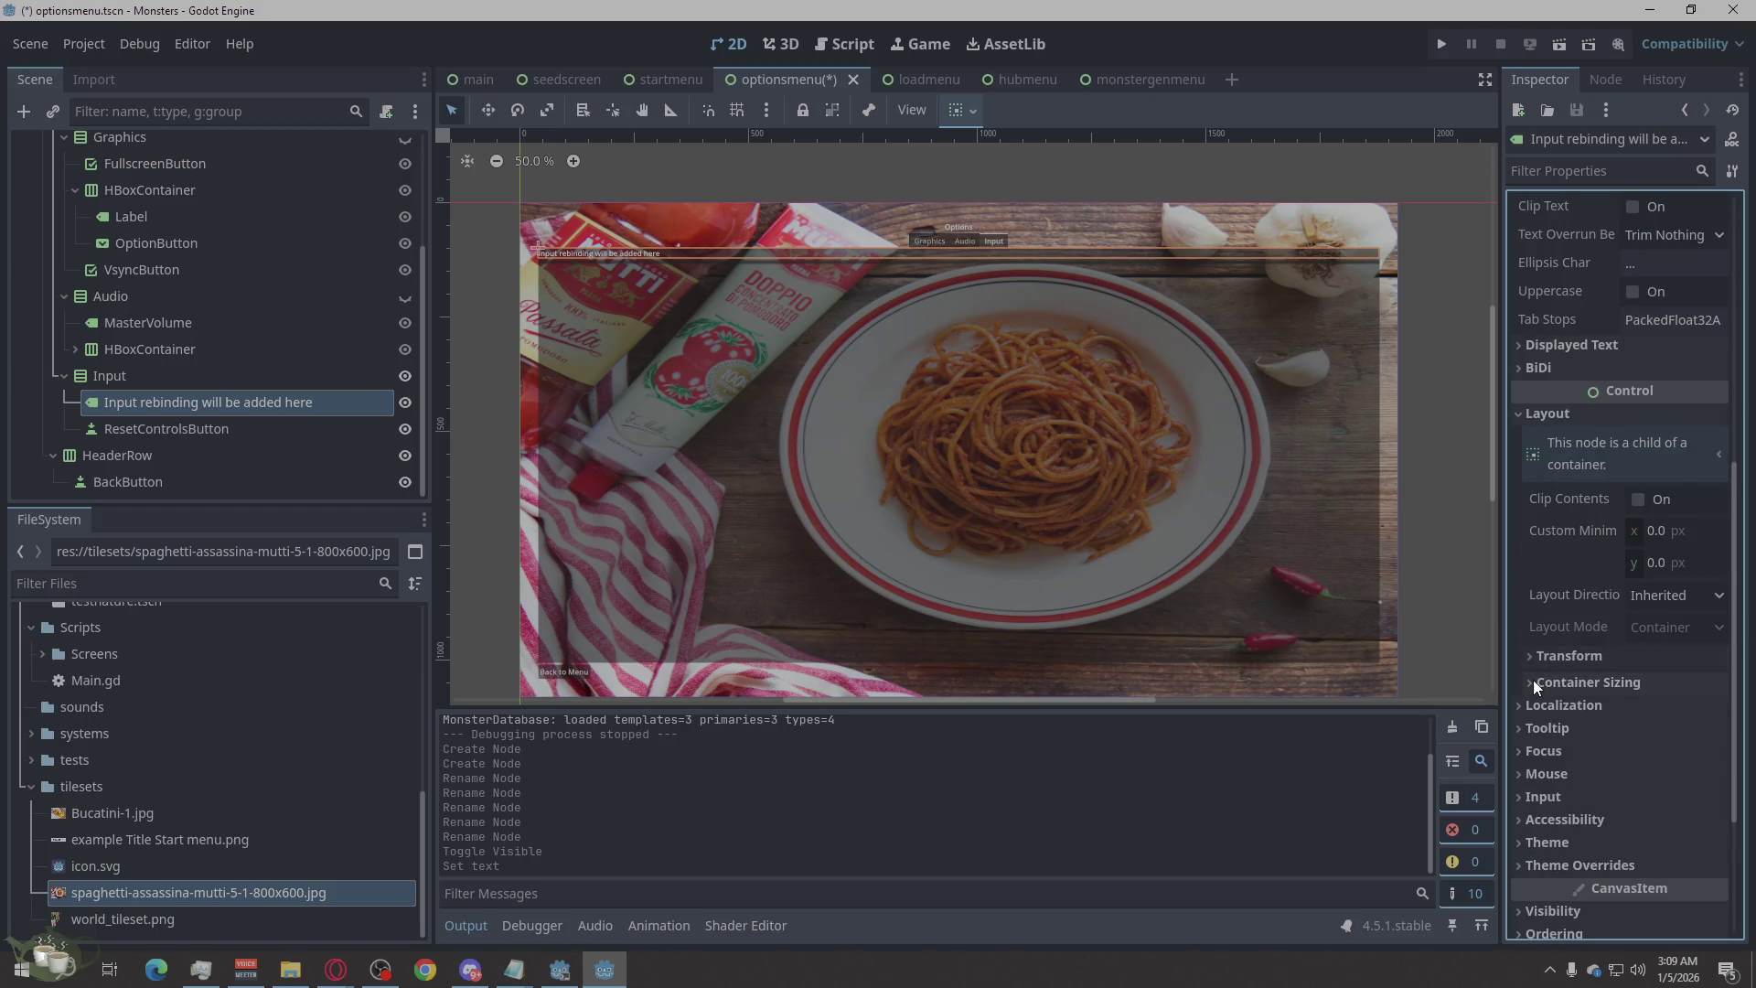
{"action": "left_click", "coordinate": [1523, 419]}
{"action": "left_click", "coordinate": [1529, 634]}
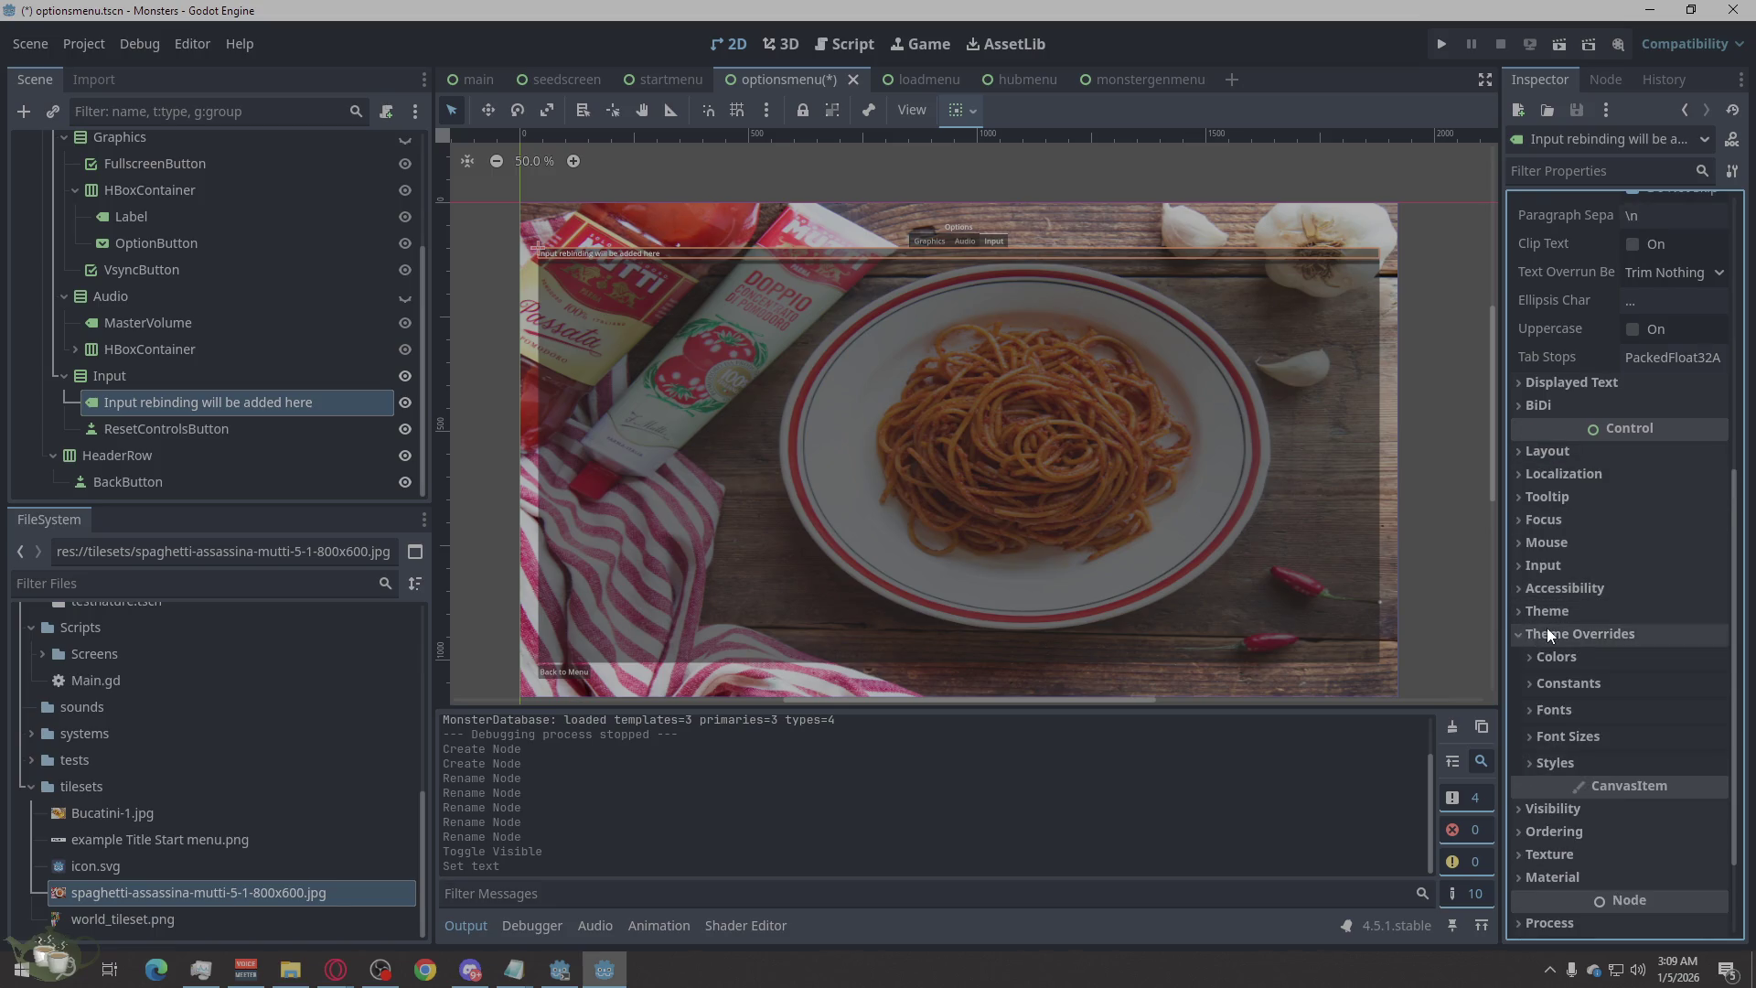
{"action": "scroll", "coordinate": [1546, 627], "scroll_direction": "down", "scroll_amount": 2}
{"action": "left_click", "coordinate": [1541, 645]}
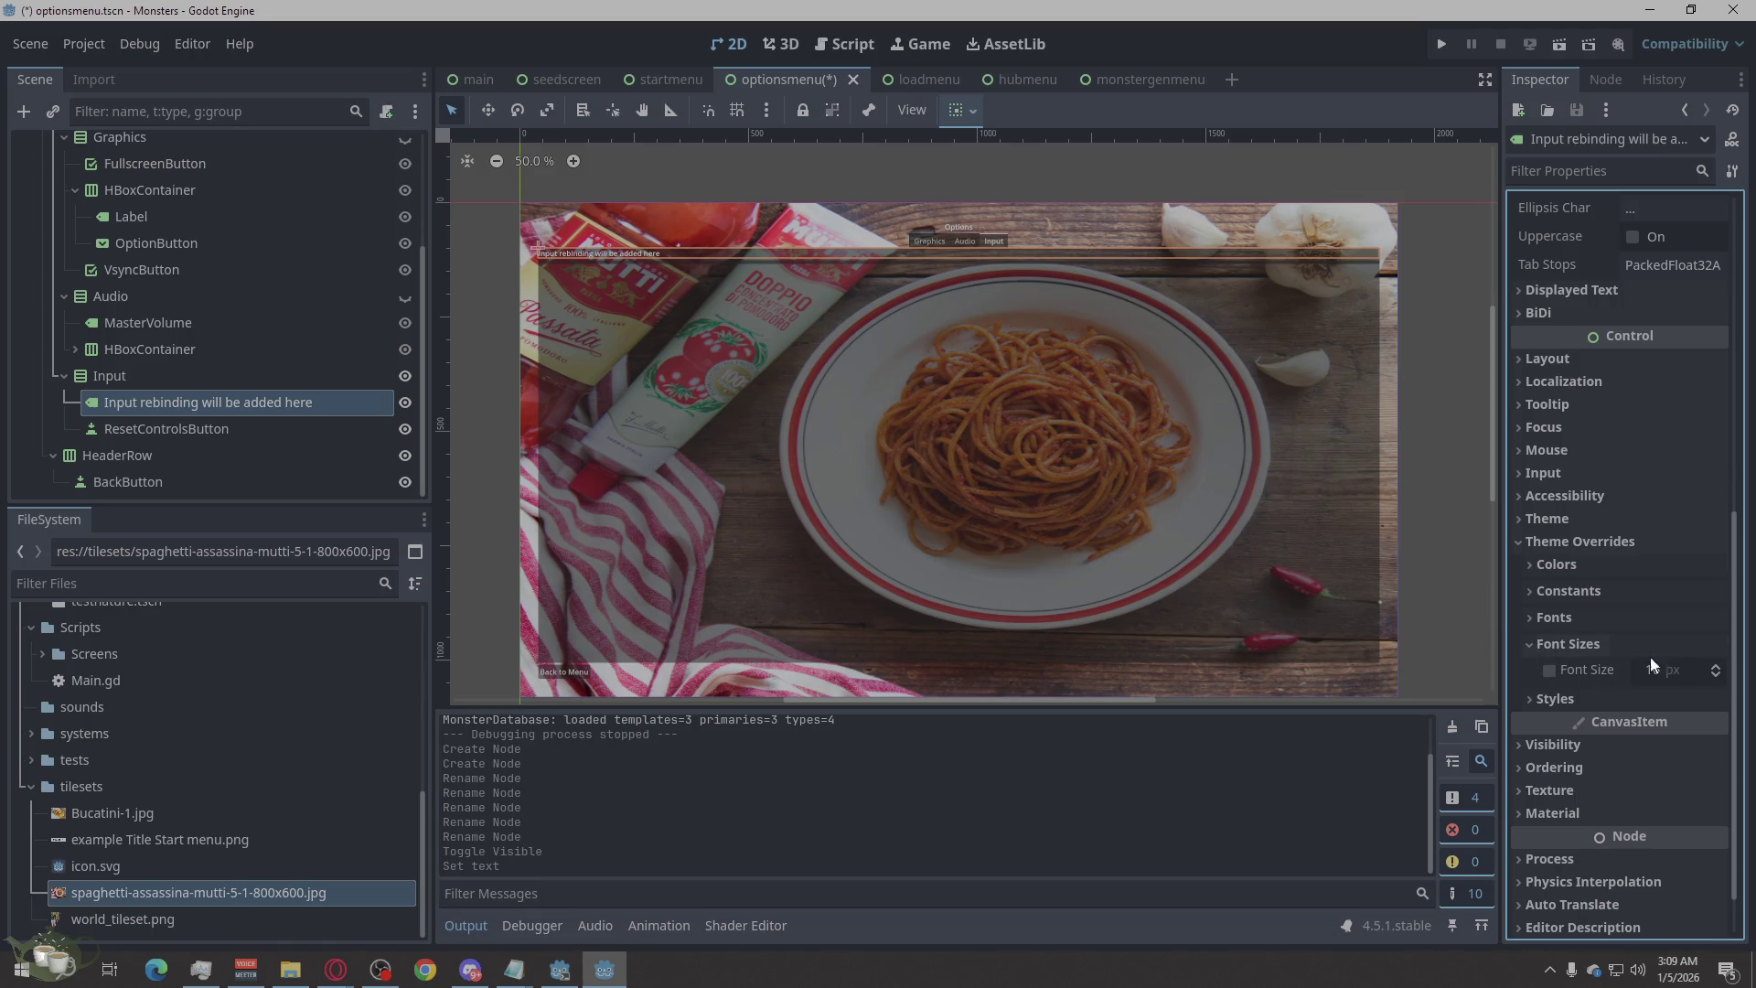
{"action": "scroll", "coordinate": [1716, 671], "scroll_direction": "up", "scroll_amount": 8}
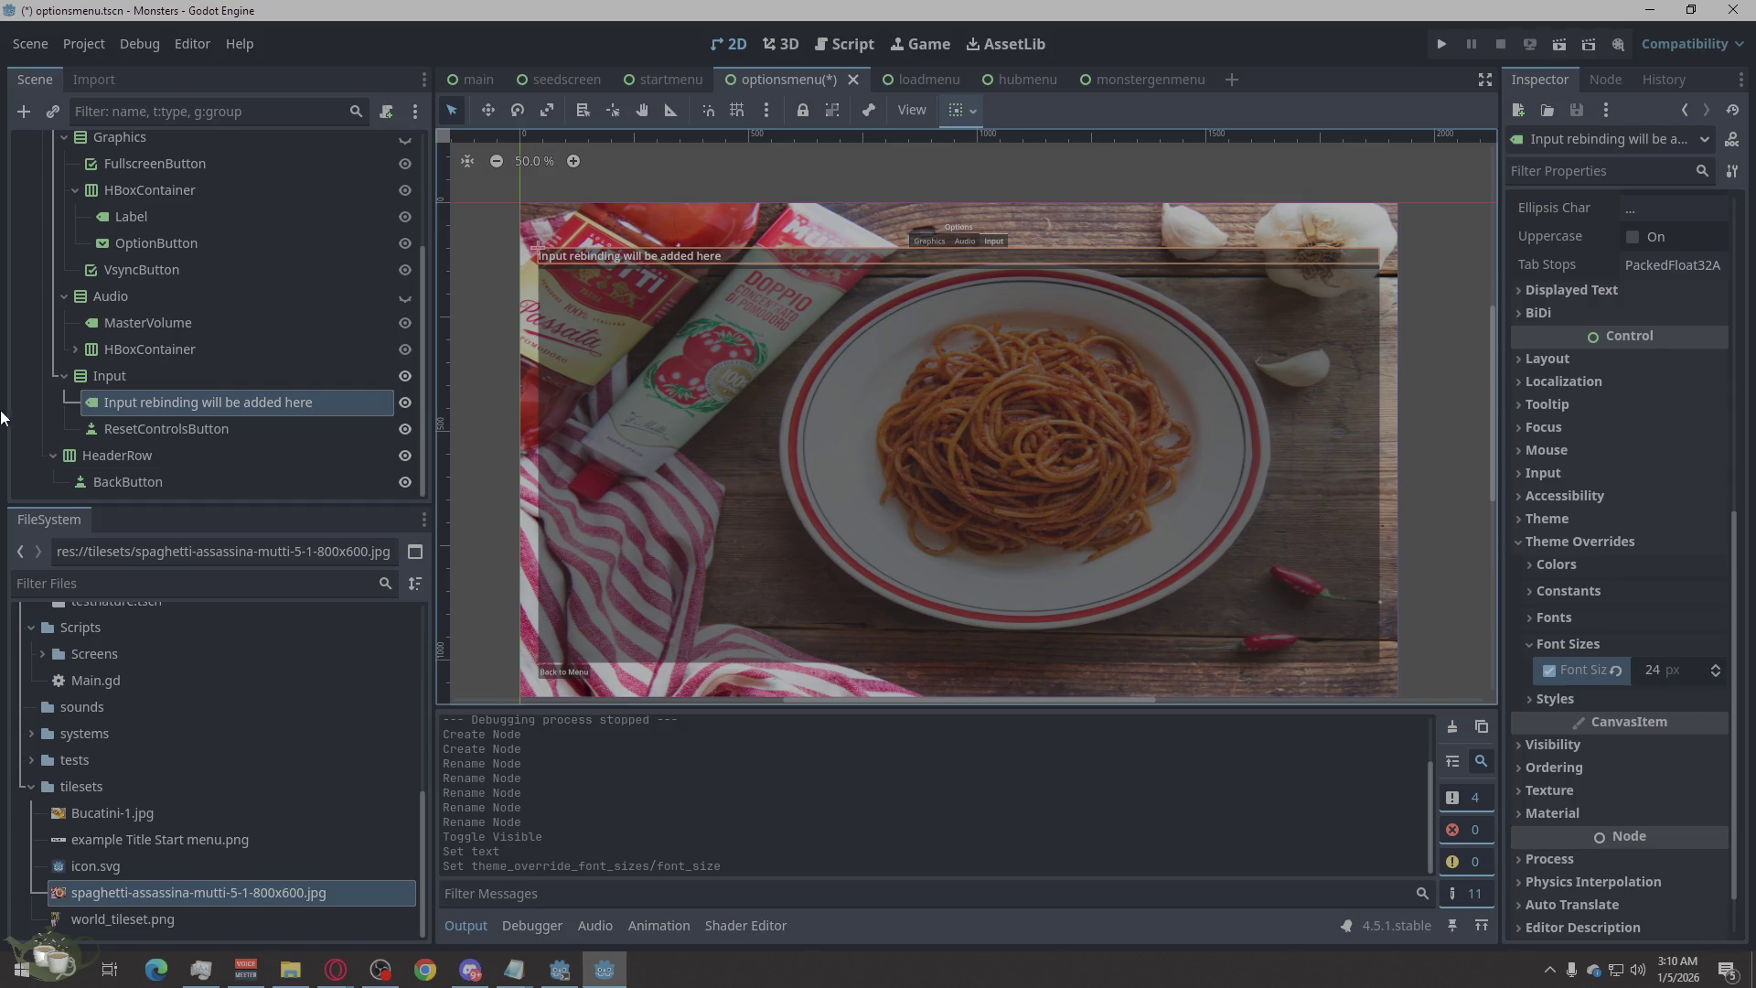
{"action": "left_click", "coordinate": [218, 425]}
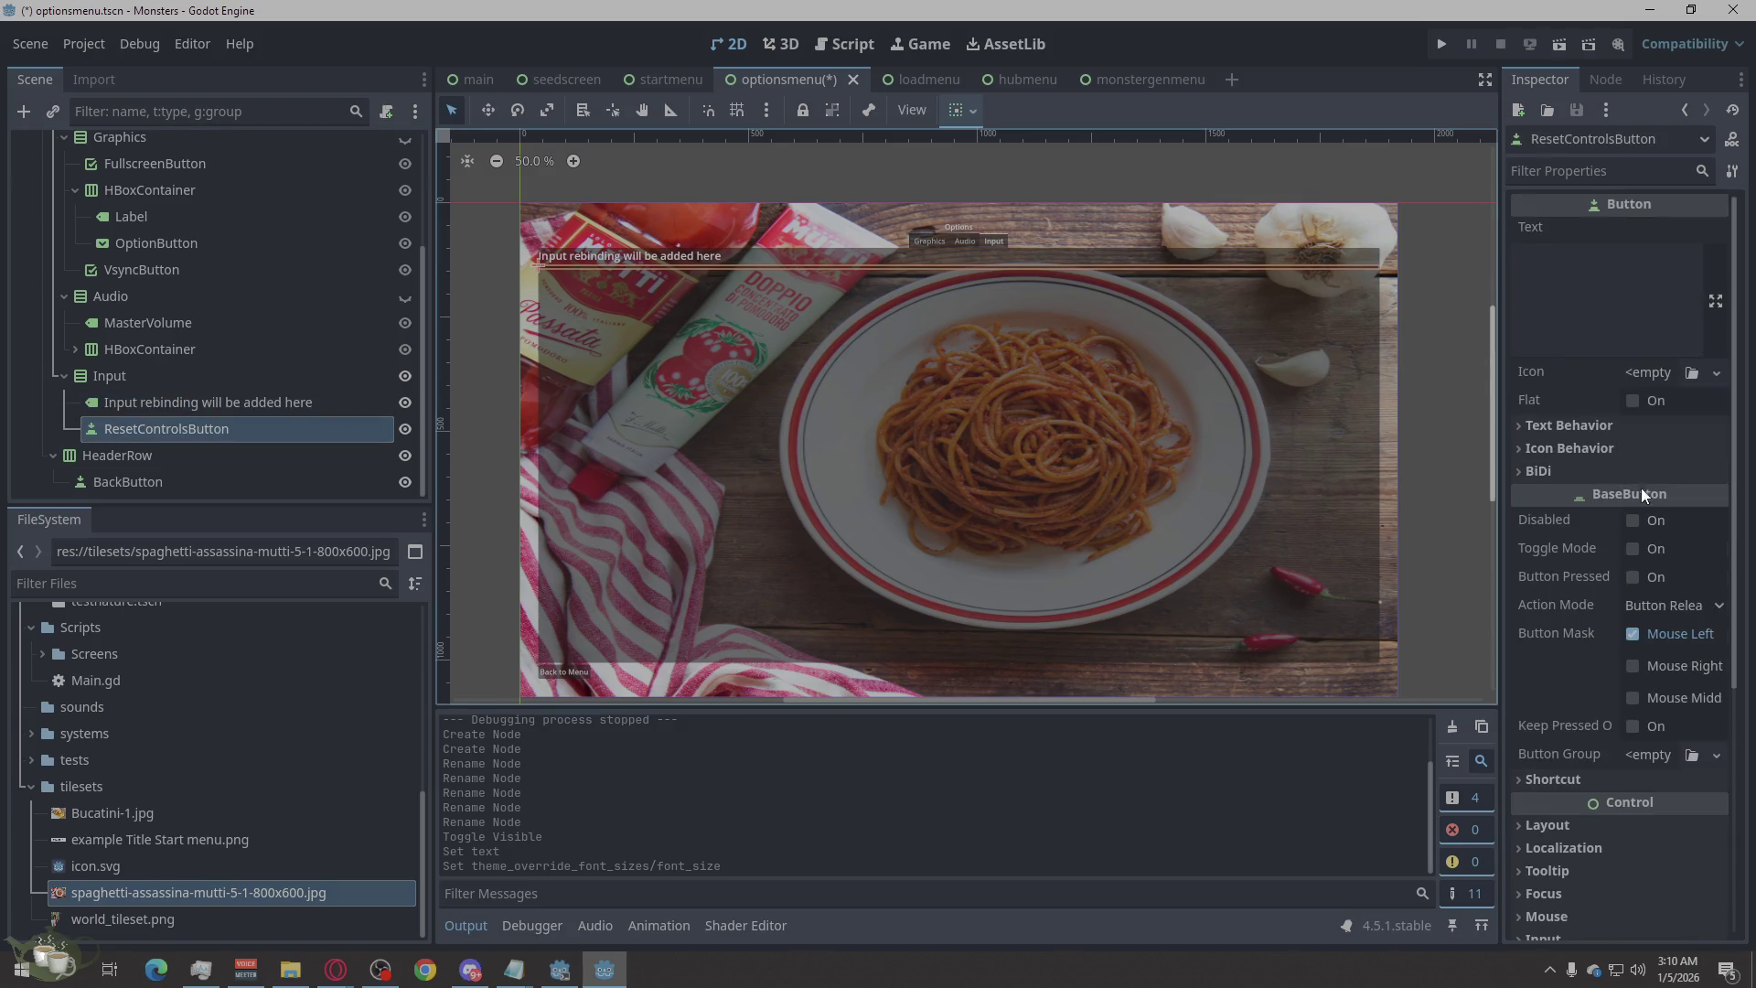
Set the ResetControlsButton's Text to 'Reset to Defaults' and check it in the text editor.
{"action": "left_click", "coordinate": [1635, 269]}
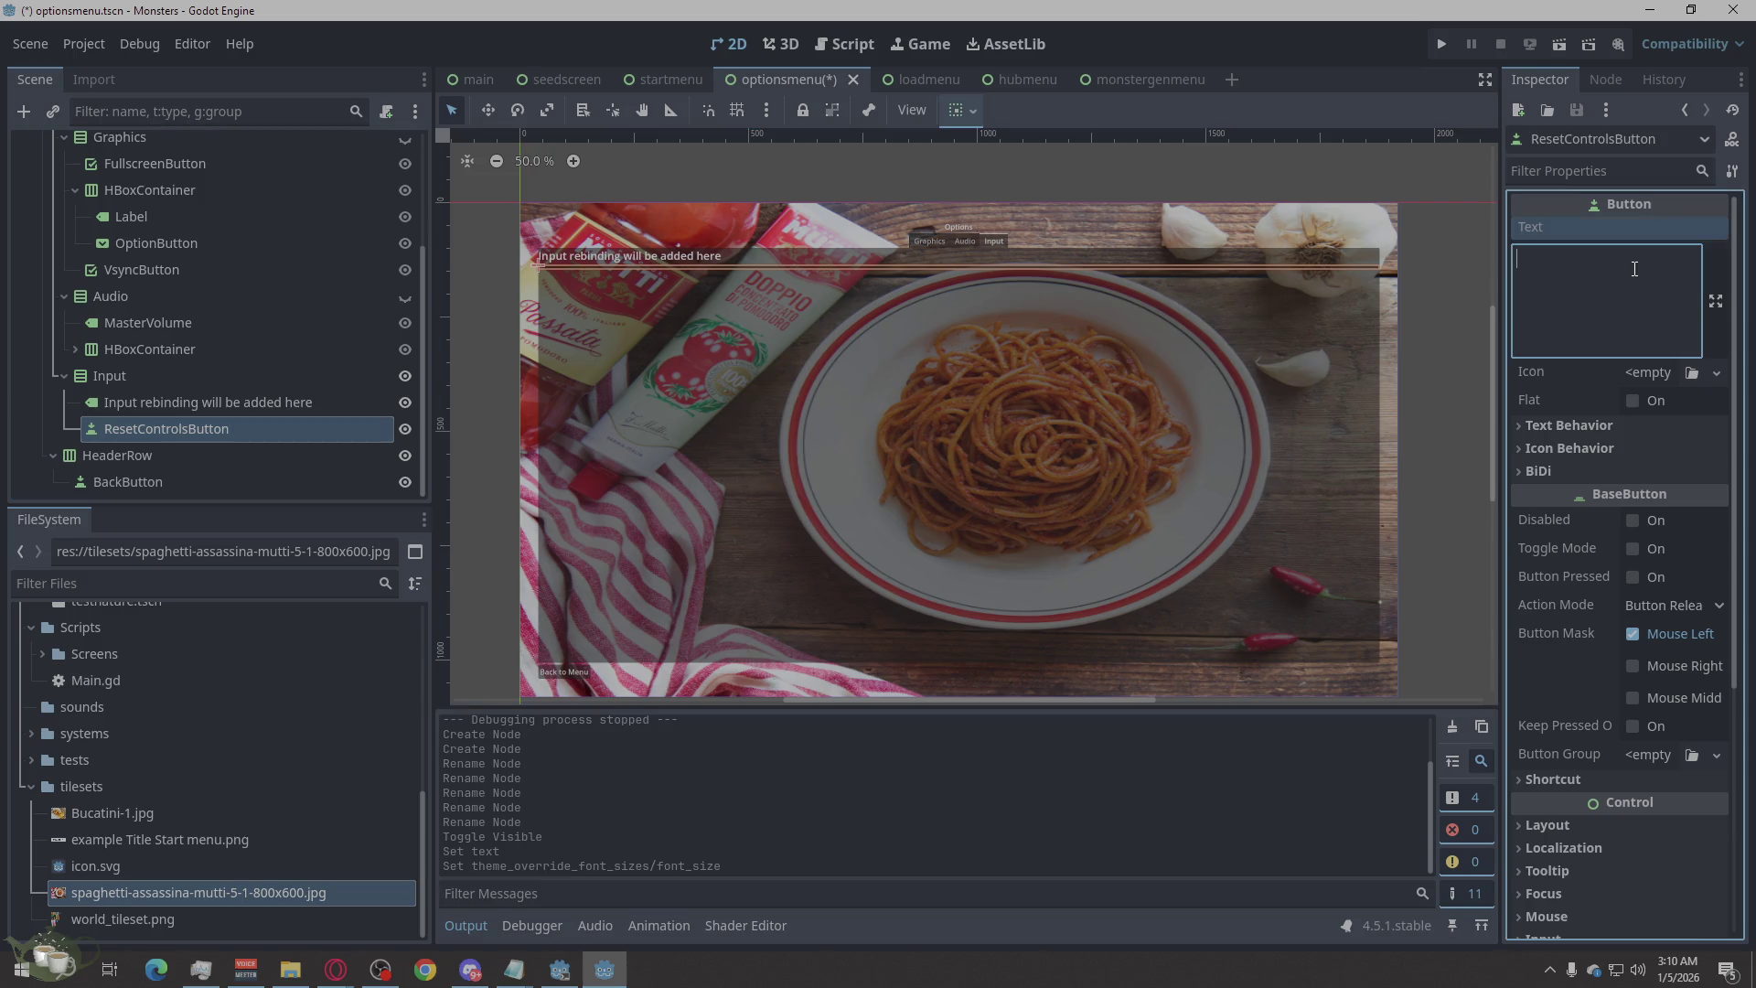
{"action": "type", "text": "Res"}
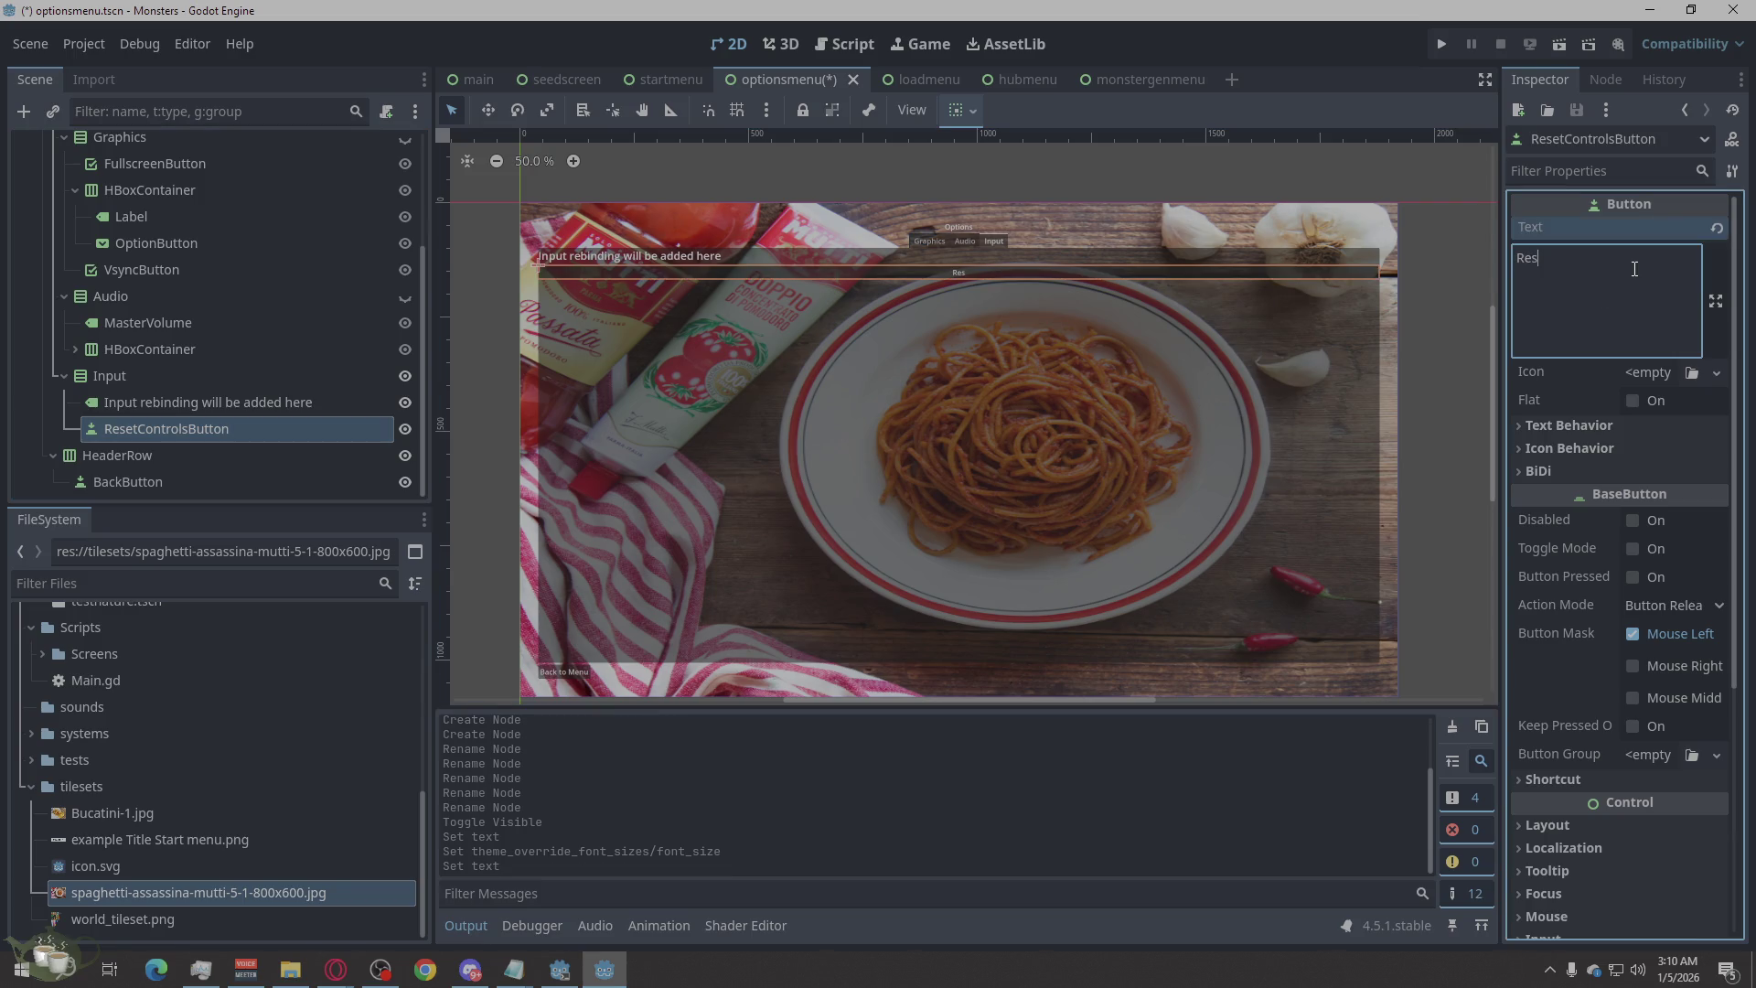
{"action": "type", "text": "et "}
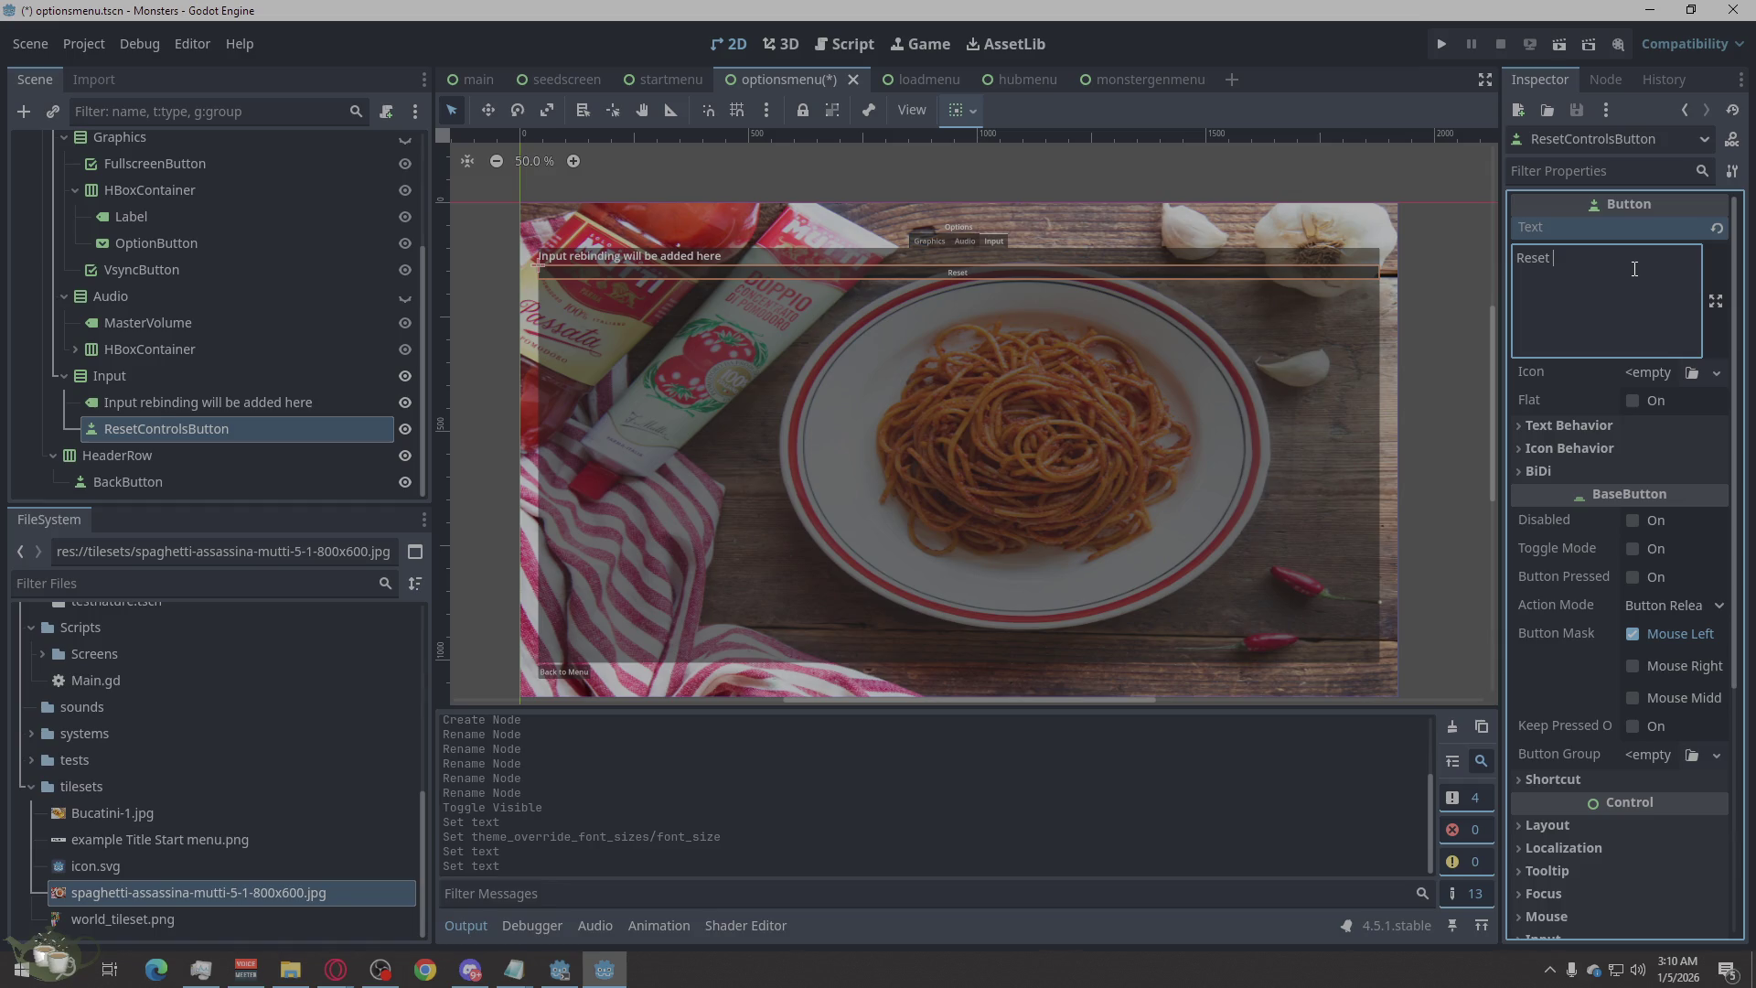
{"action": "type", "text": "to "}
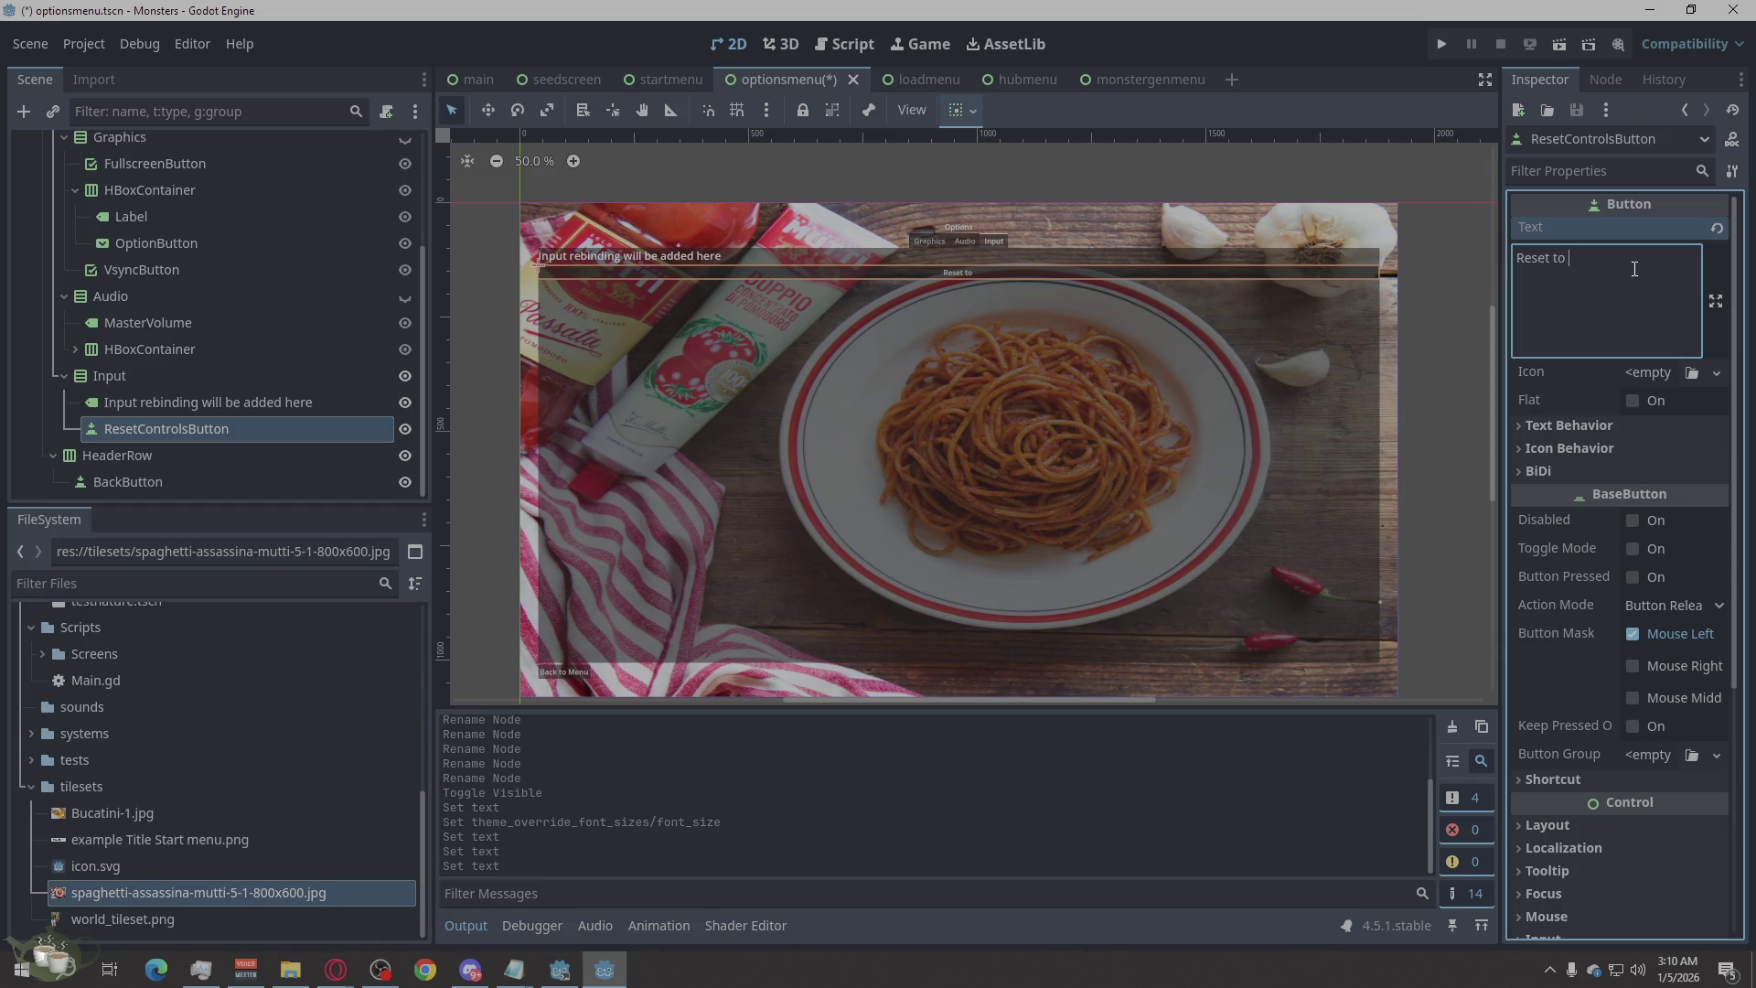
{"action": "type", "text": "Defa"}
{"action": "type", "text": "ults"}
{"action": "left_click", "coordinate": [1716, 300]}
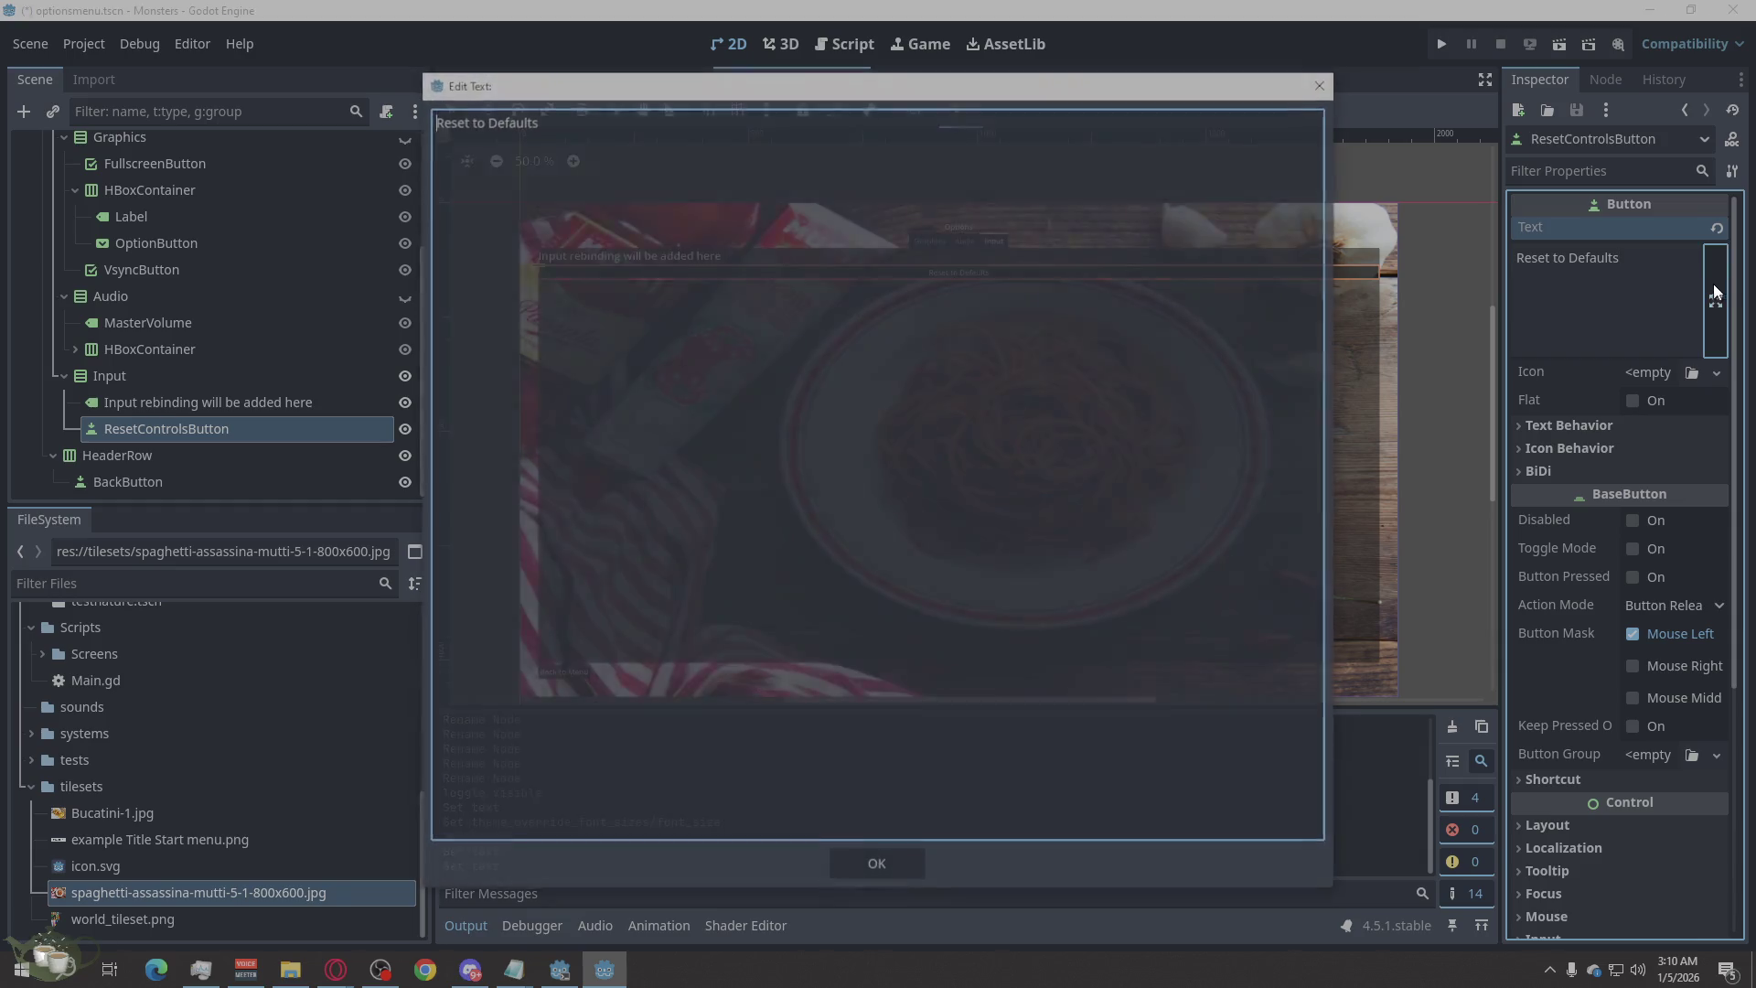
{"action": "left_click", "coordinate": [1320, 84]}
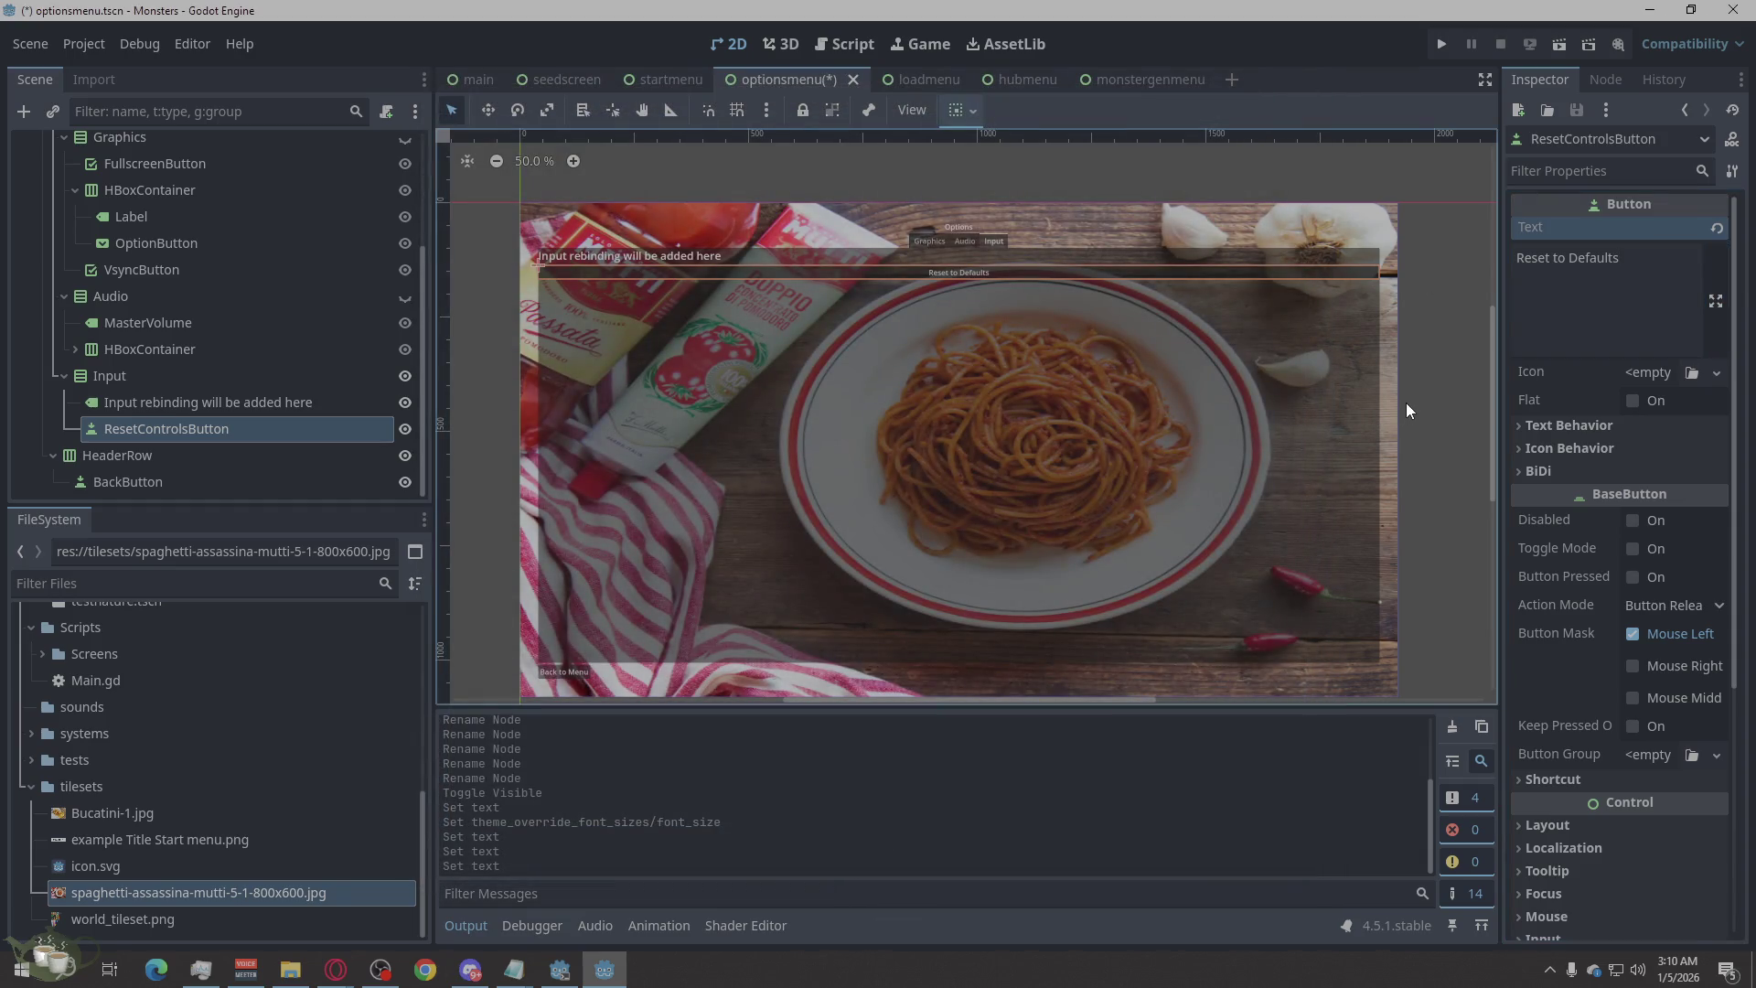
{"action": "left_click", "coordinate": [1457, 332]}
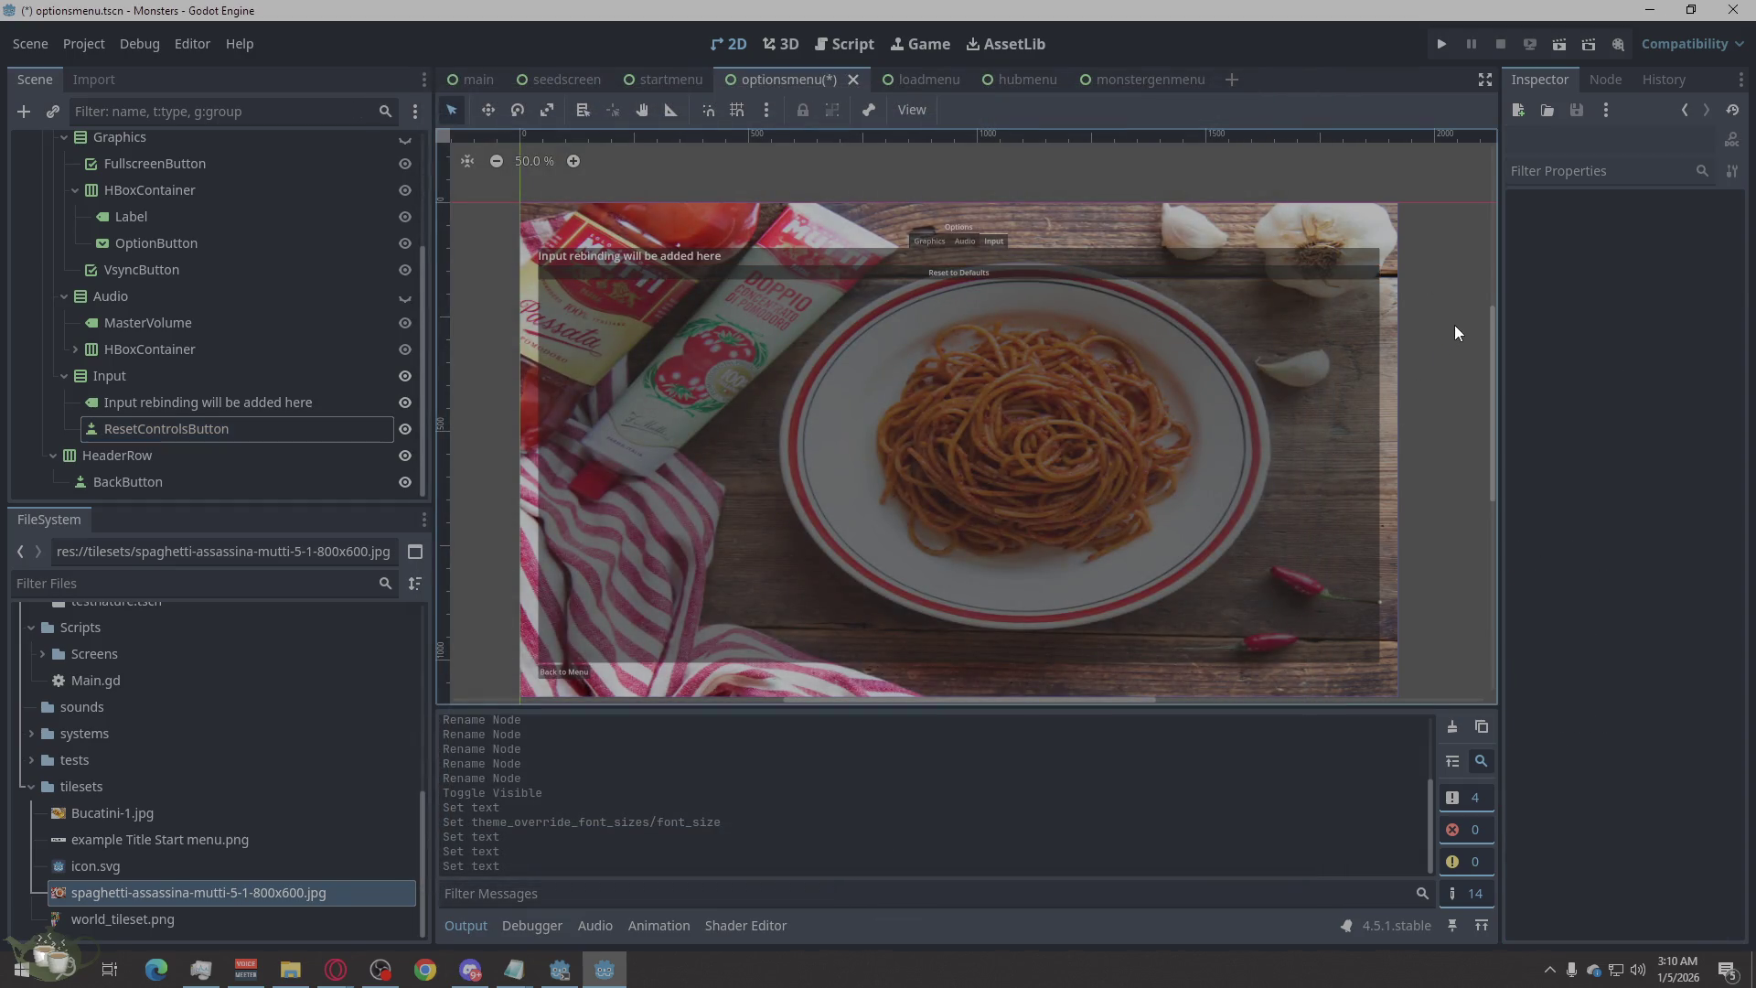
{"action": "left_click", "coordinate": [238, 427]}
{"action": "left_click", "coordinate": [1620, 285]}
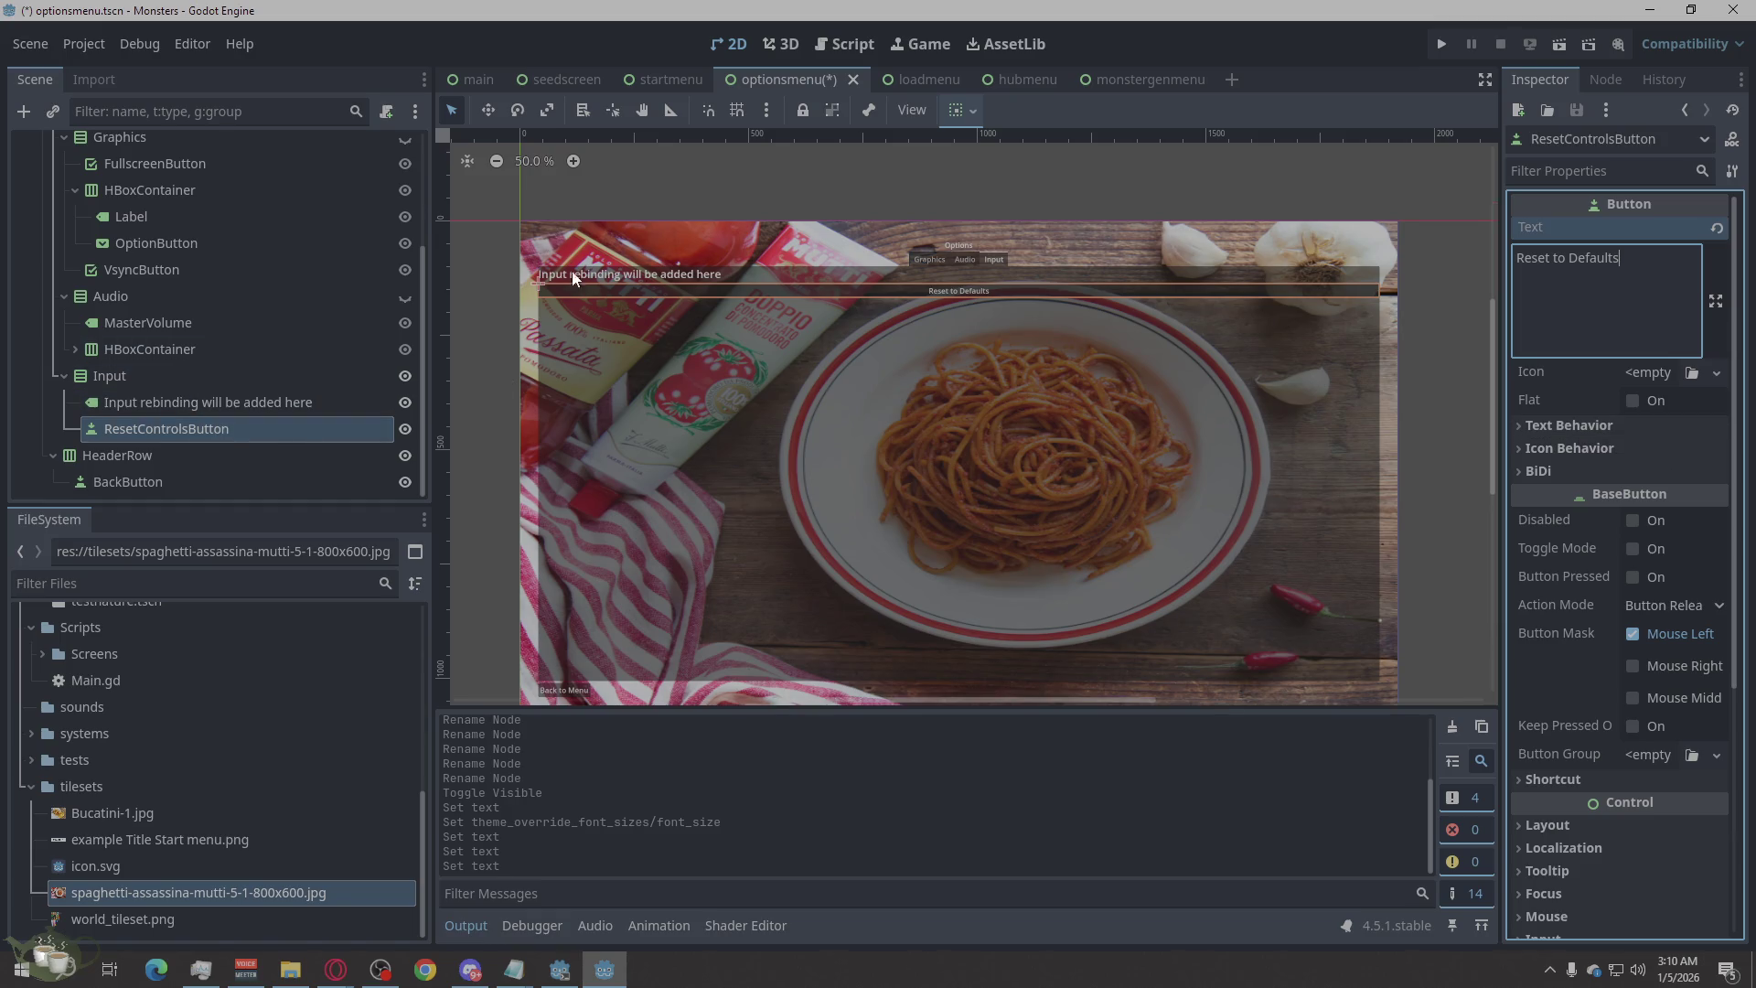
{"action": "scroll", "coordinate": [568, 300], "scroll_direction": "up", "scroll_amount": 2}
{"action": "scroll", "coordinate": [584, 299], "scroll_direction": "down", "scroll_amount": 2}
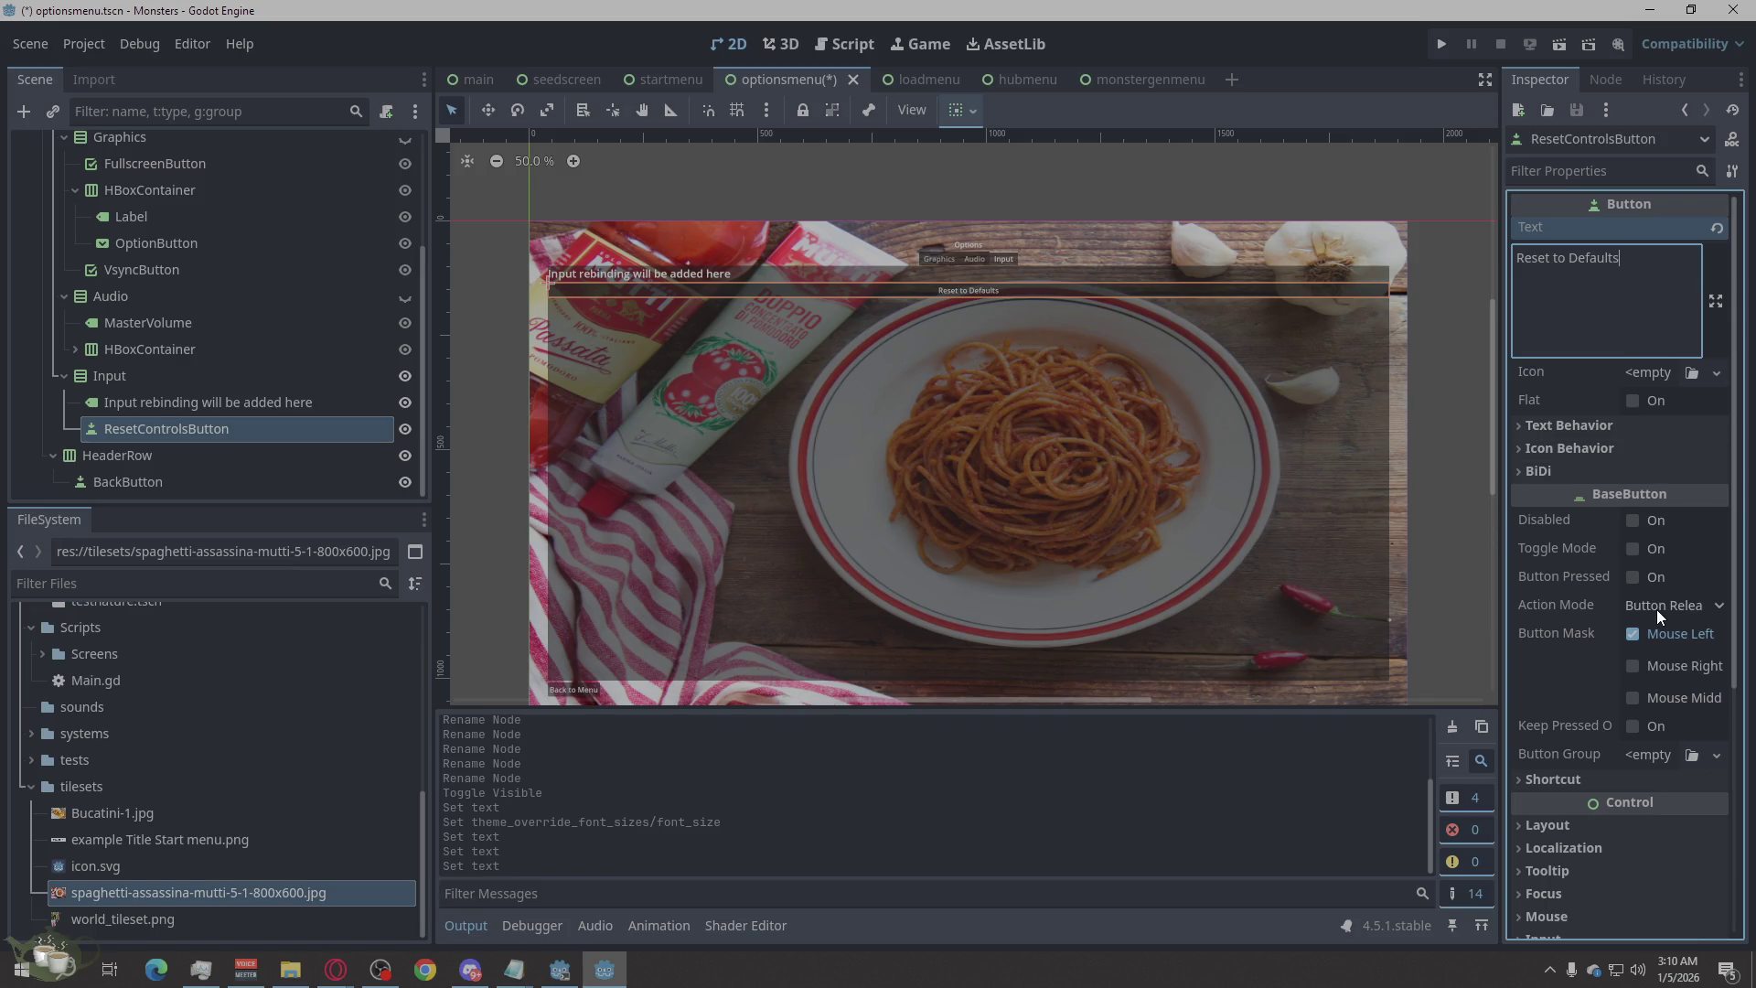
{"action": "scroll", "coordinate": [1654, 601], "scroll_direction": "down", "scroll_amount": 3}
{"action": "left_click", "coordinate": [1572, 640]}
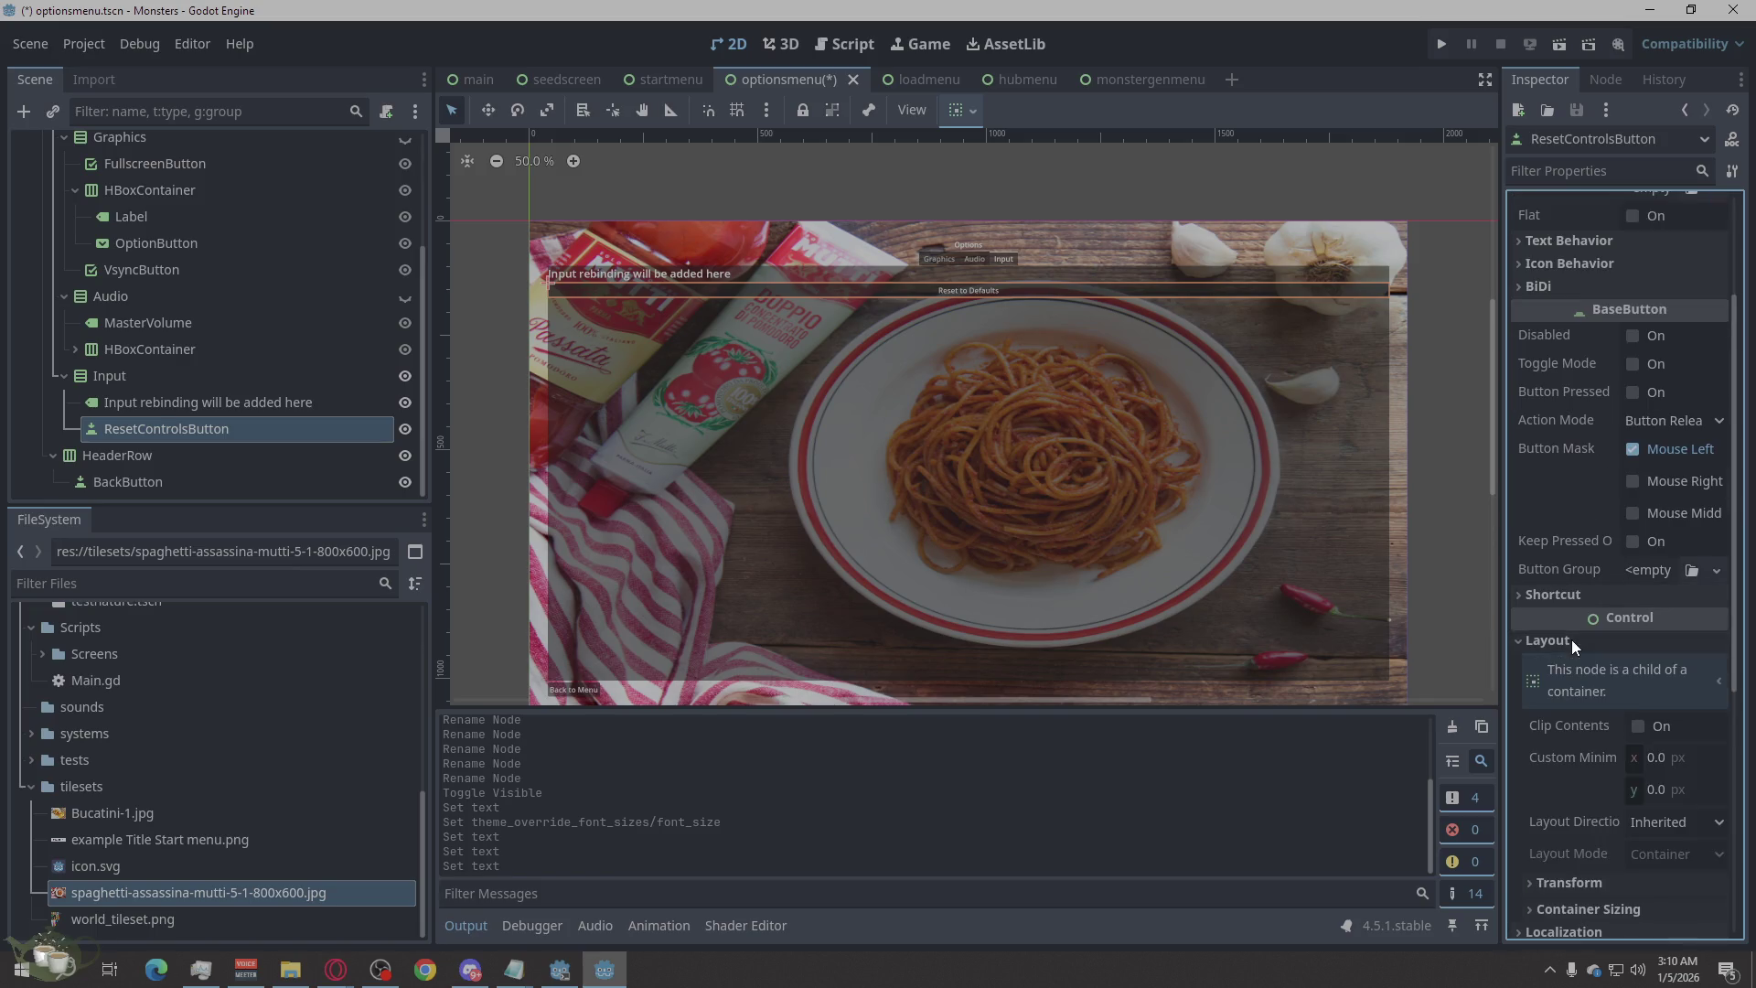
Set the reset button's vertical sizing back to Fill and horizontal sizing to Shrink Begin.
{"action": "scroll", "coordinate": [1636, 649], "scroll_direction": "down", "scroll_amount": 6}
{"action": "left_click", "coordinate": [1555, 540]}
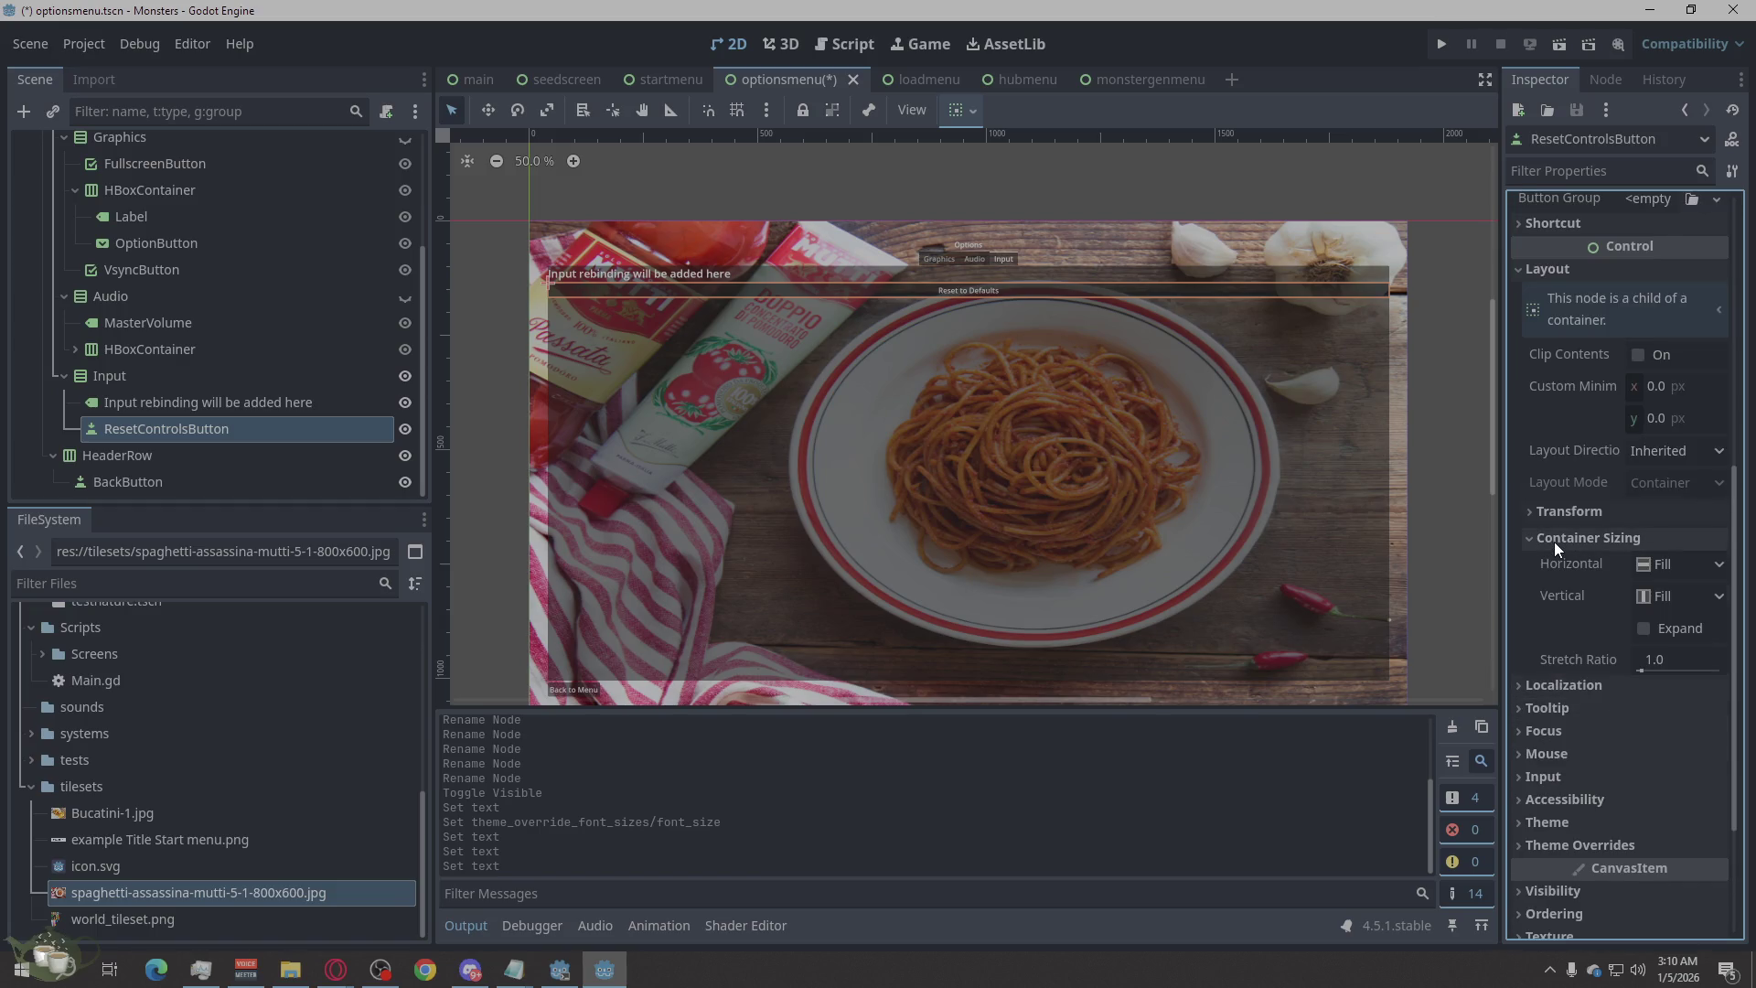
{"action": "left_click", "coordinate": [1683, 595]}
{"action": "left_click", "coordinate": [1663, 660]}
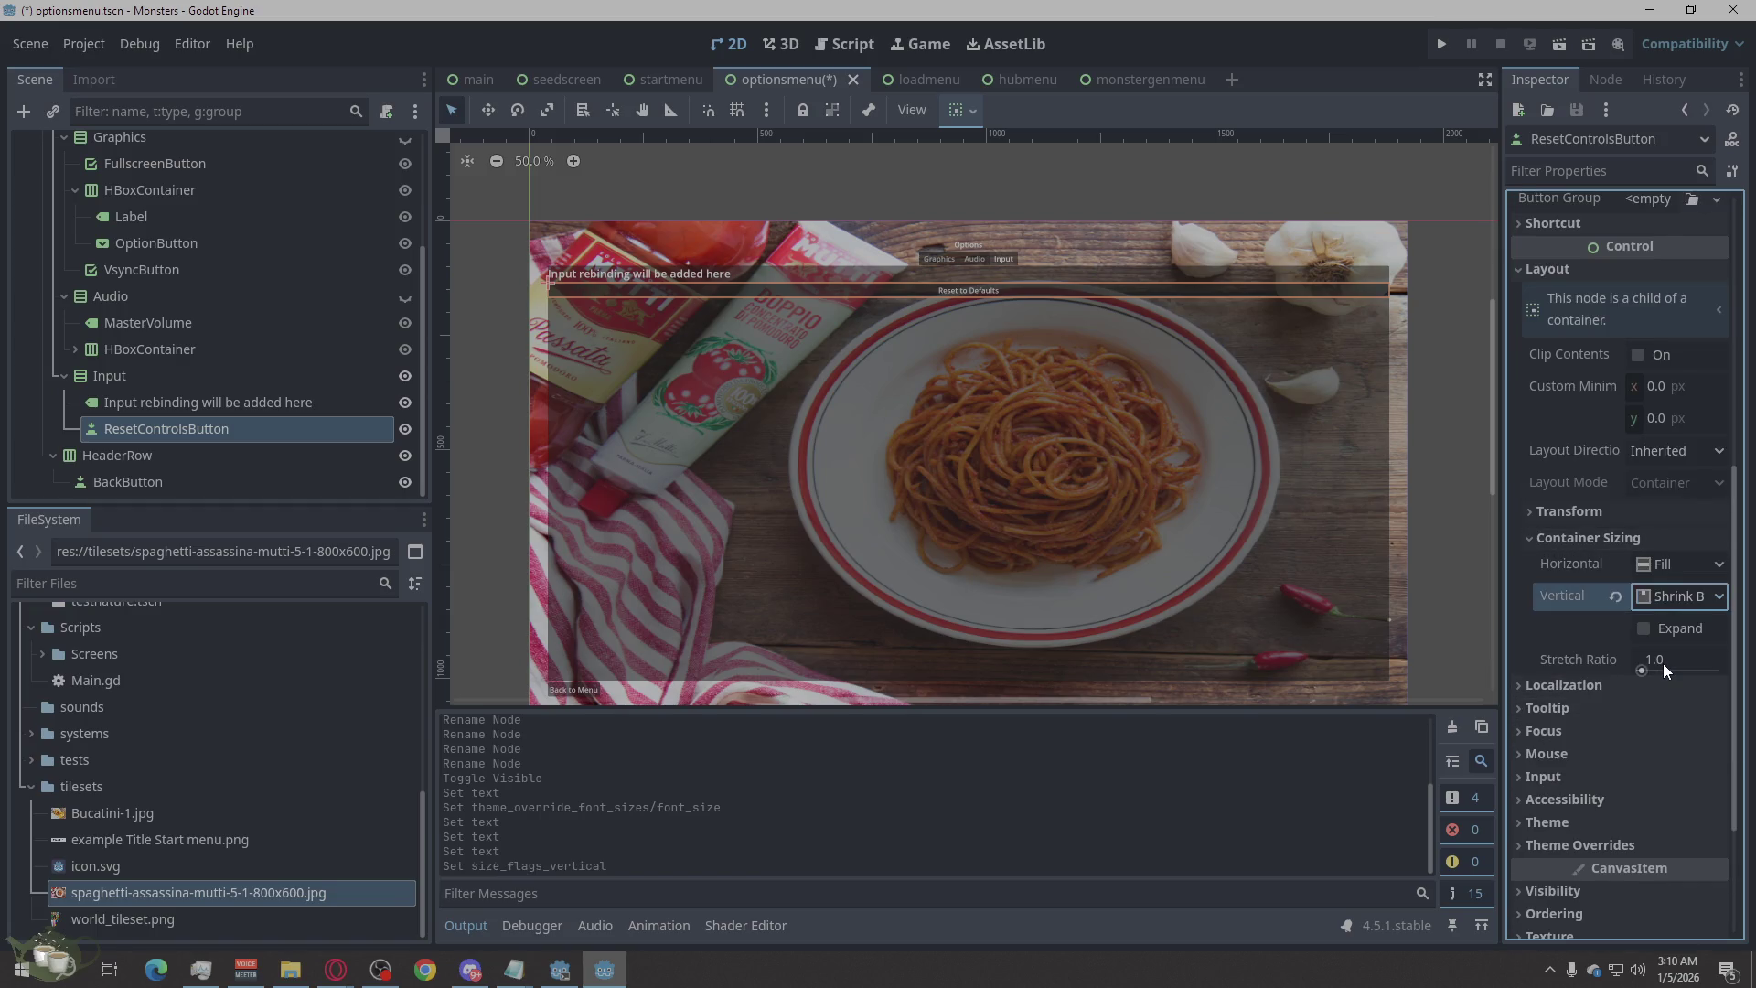
{"action": "left_click", "coordinate": [1654, 602]}
{"action": "left_click", "coordinate": [1663, 625]}
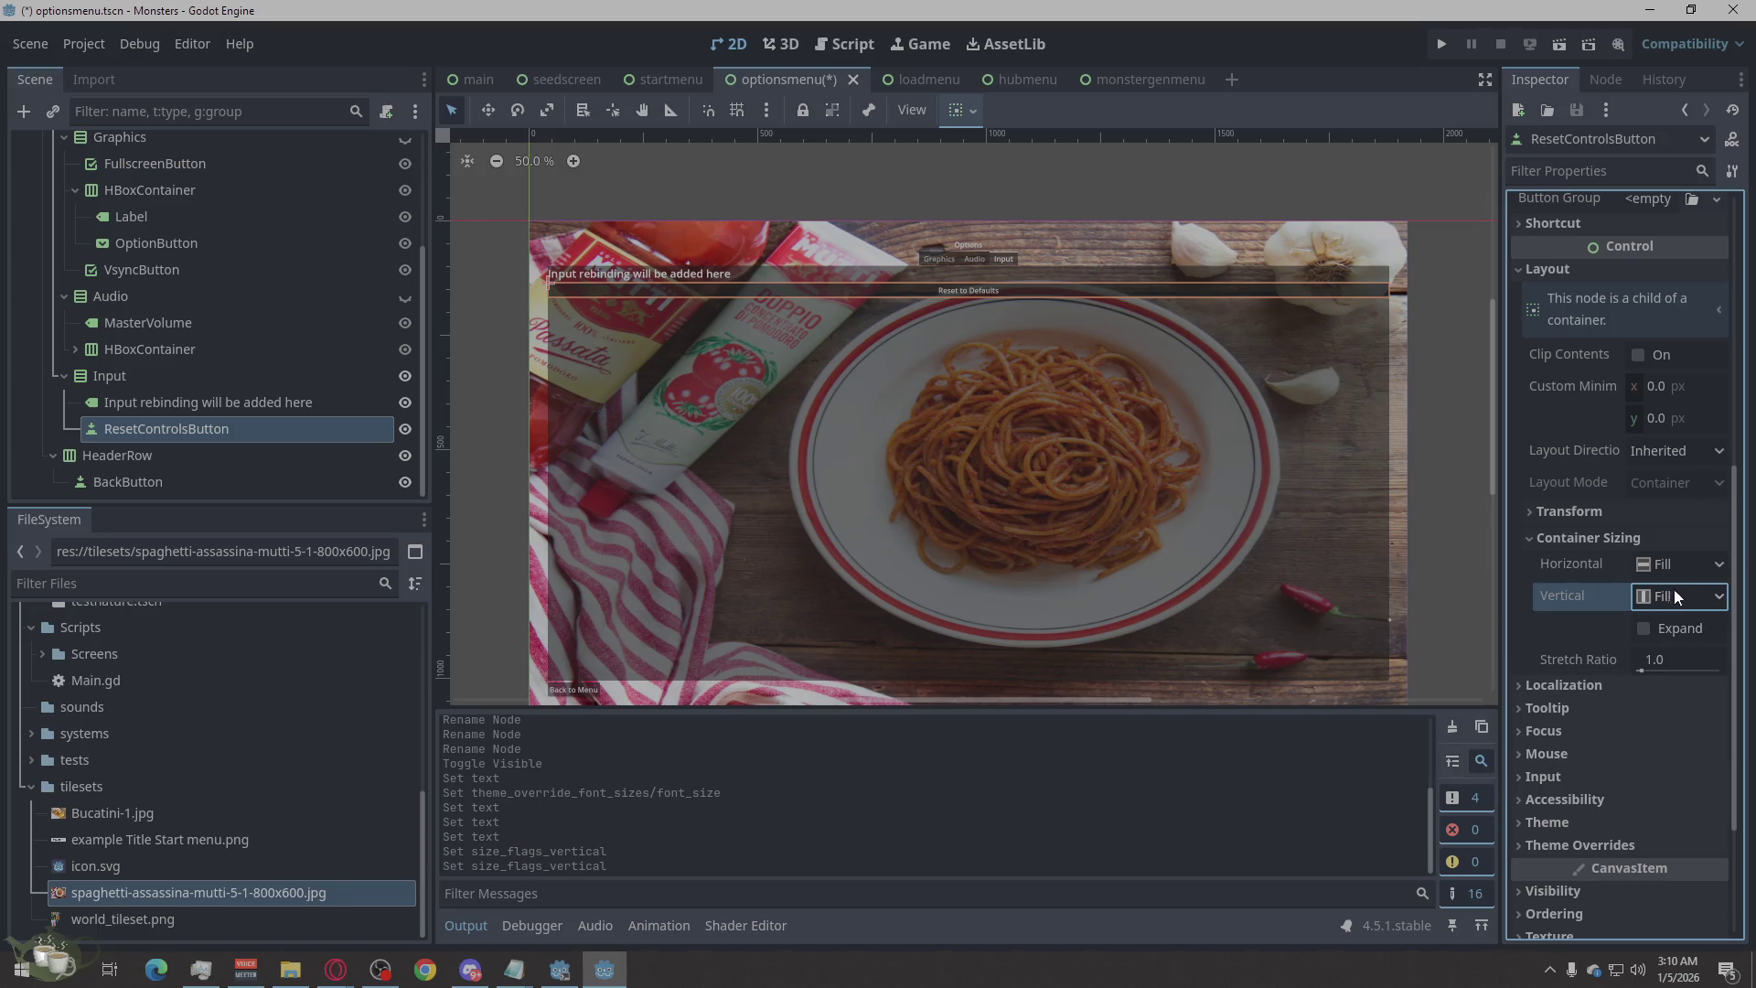
{"action": "left_click", "coordinate": [1674, 564]}
{"action": "left_click", "coordinate": [1672, 613]}
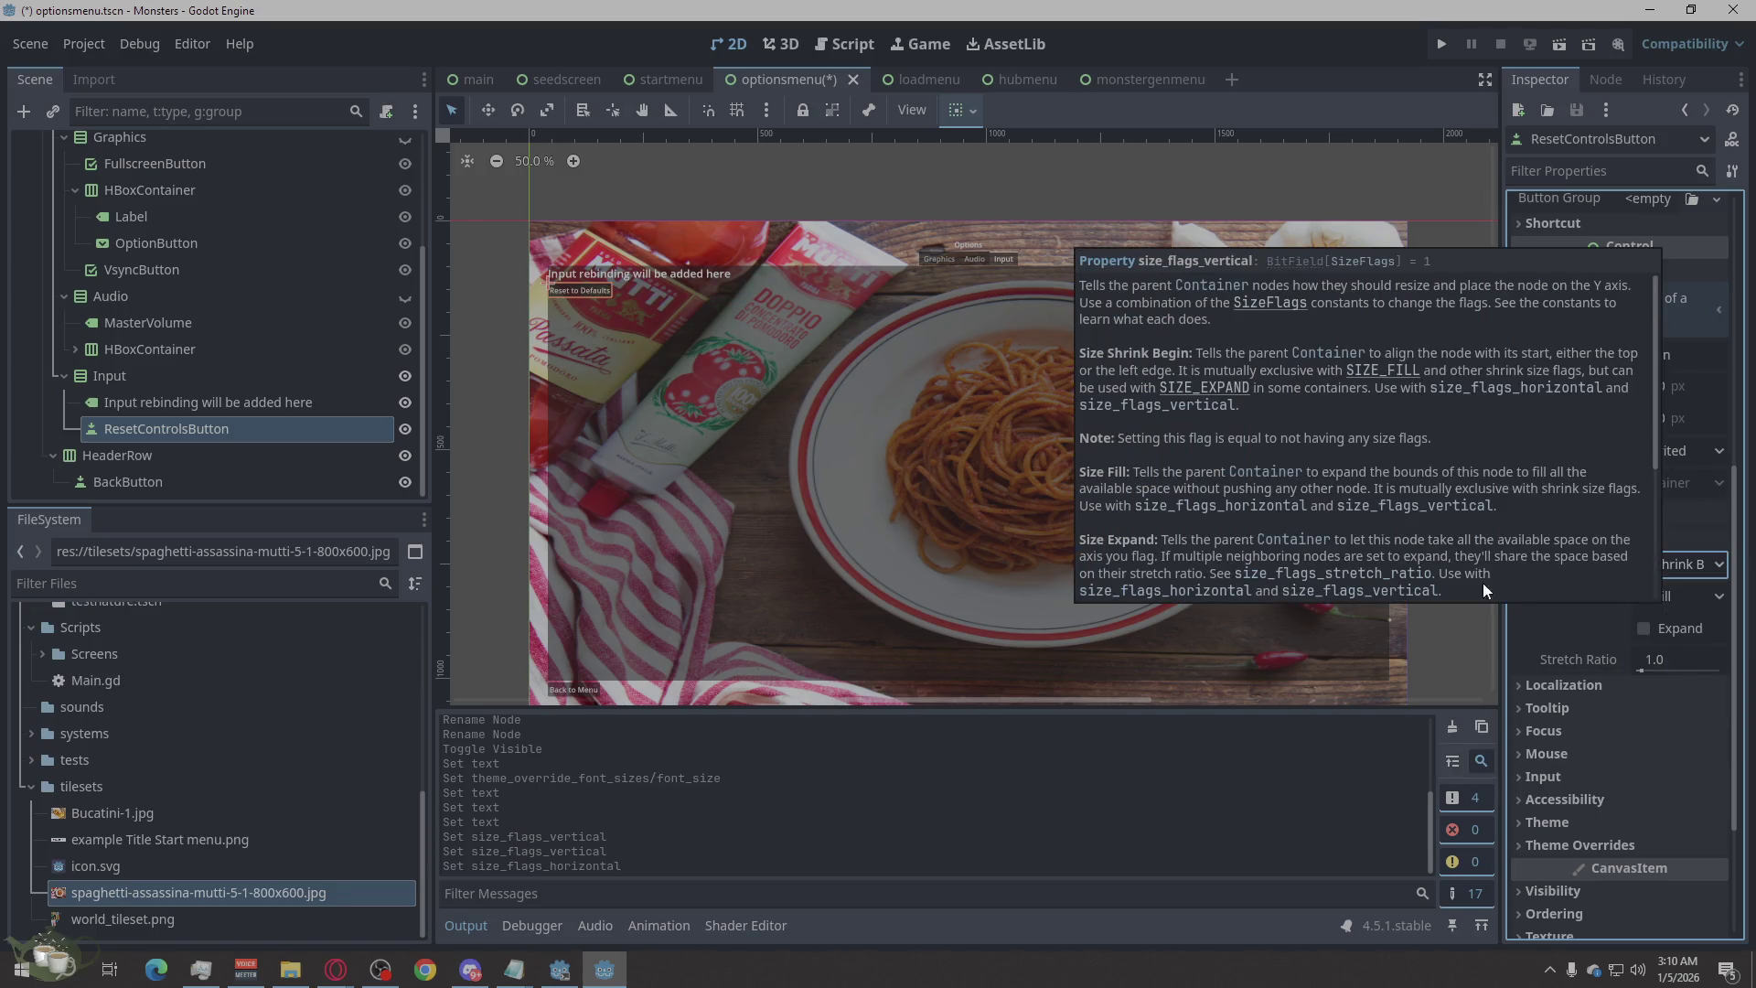
{"action": "left_click", "coordinate": [480, 348]}
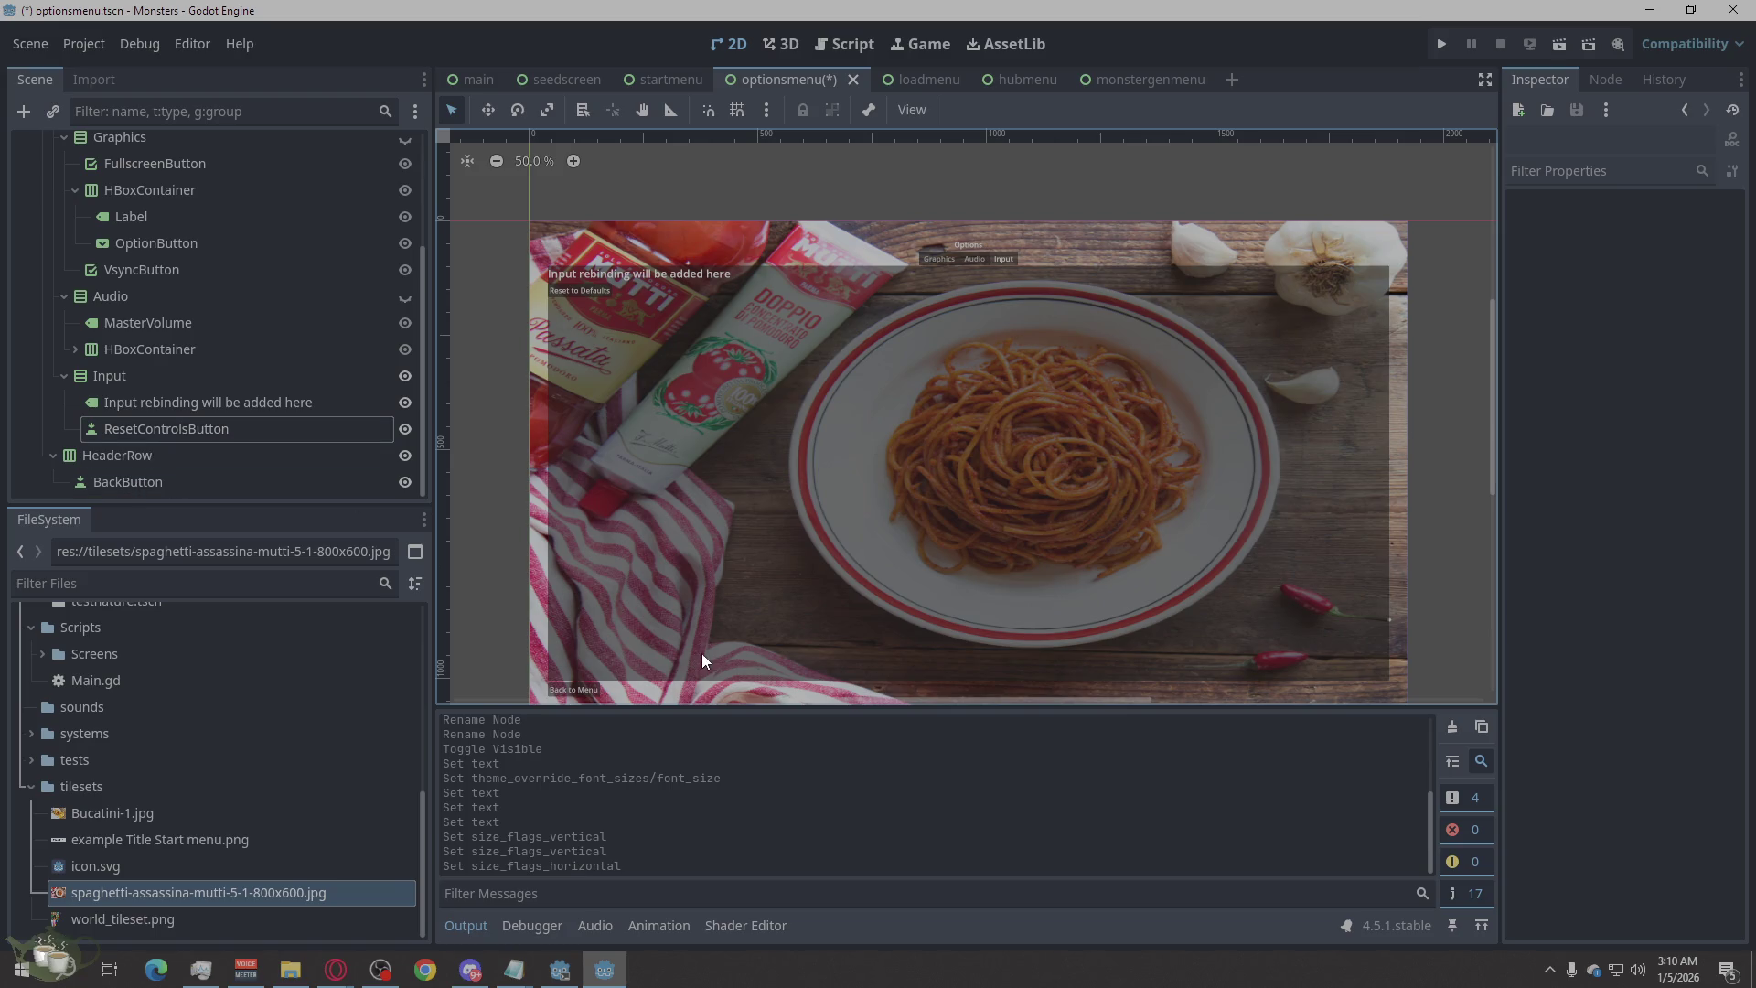
{"action": "scroll", "coordinate": [927, 625], "scroll_direction": "up", "scroll_amount": 1}
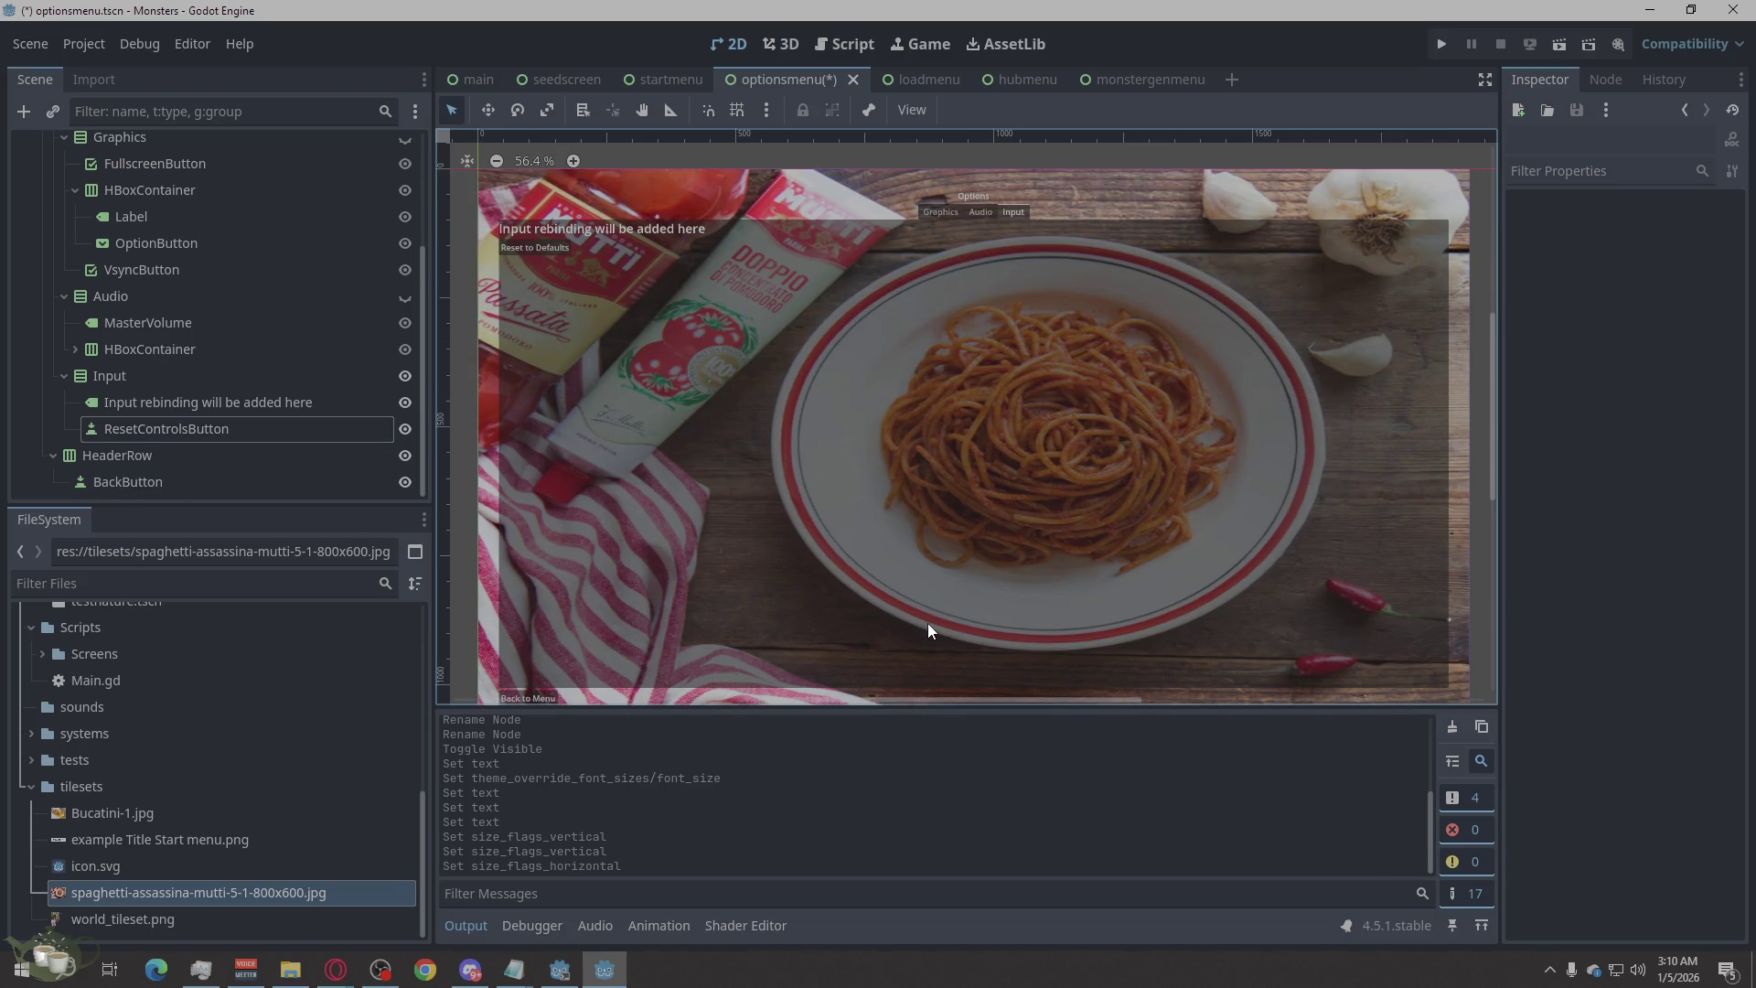
{"action": "scroll", "coordinate": [928, 630], "scroll_direction": "down", "scroll_amount": 1}
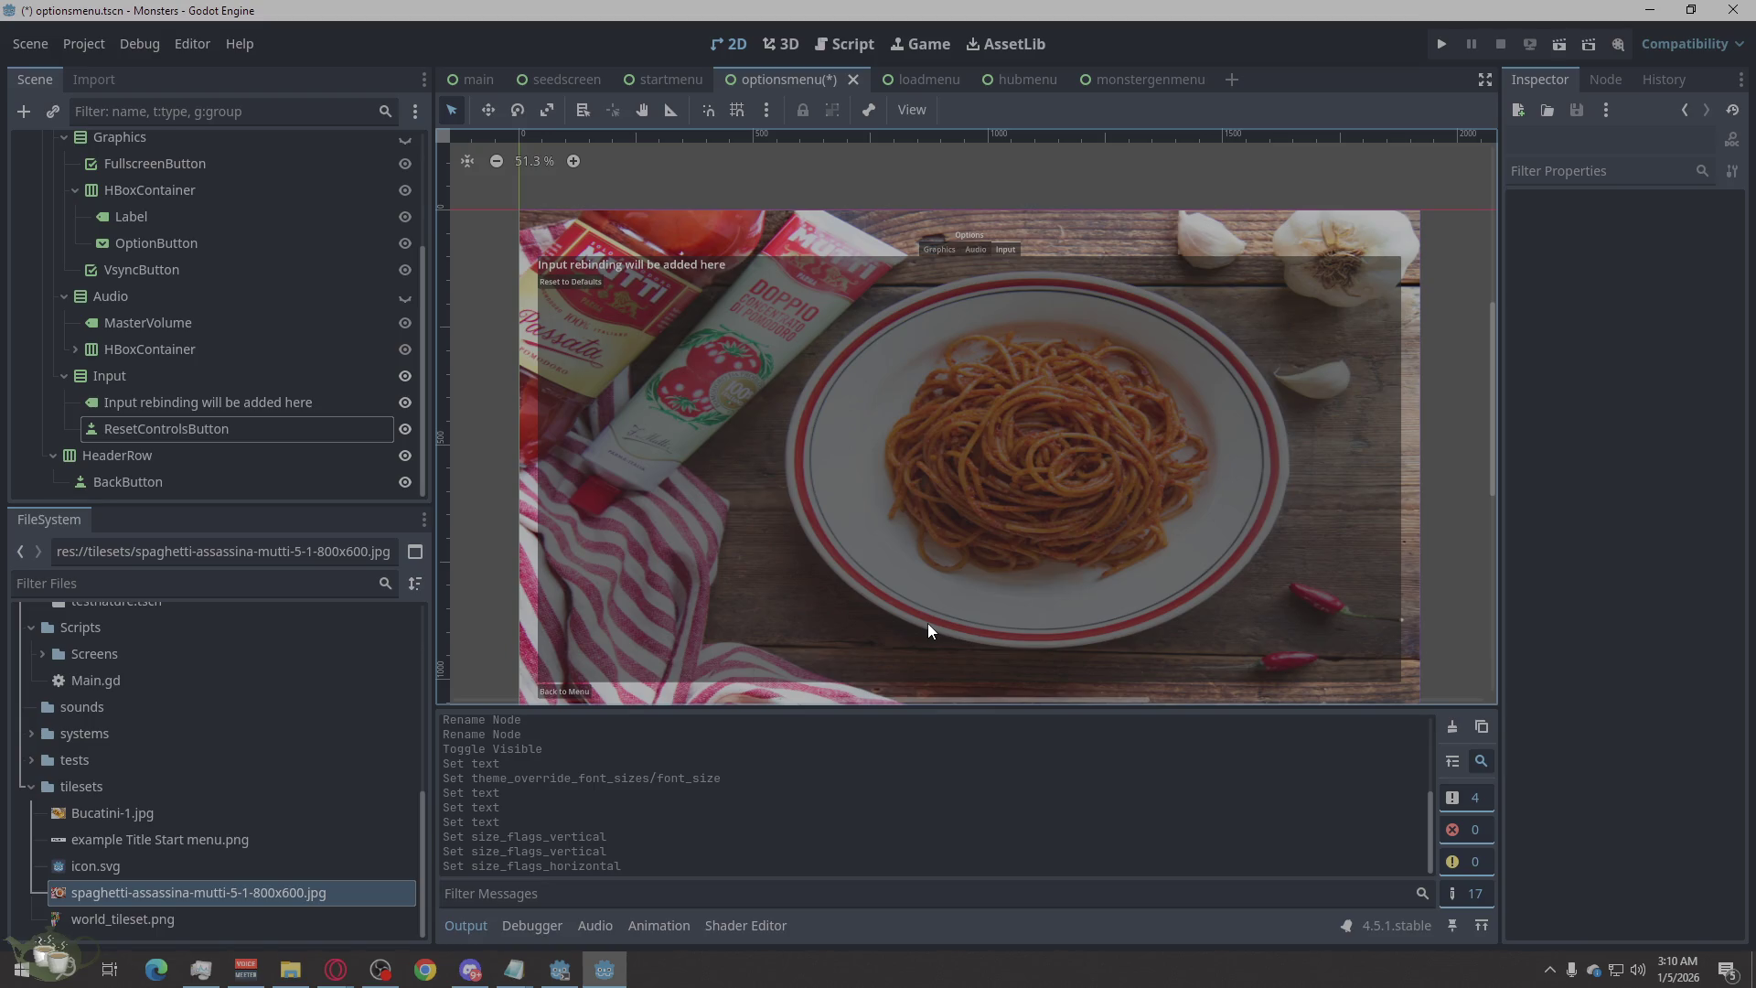
{"action": "scroll", "coordinate": [256, 431], "scroll_direction": "up", "scroll_amount": 5}
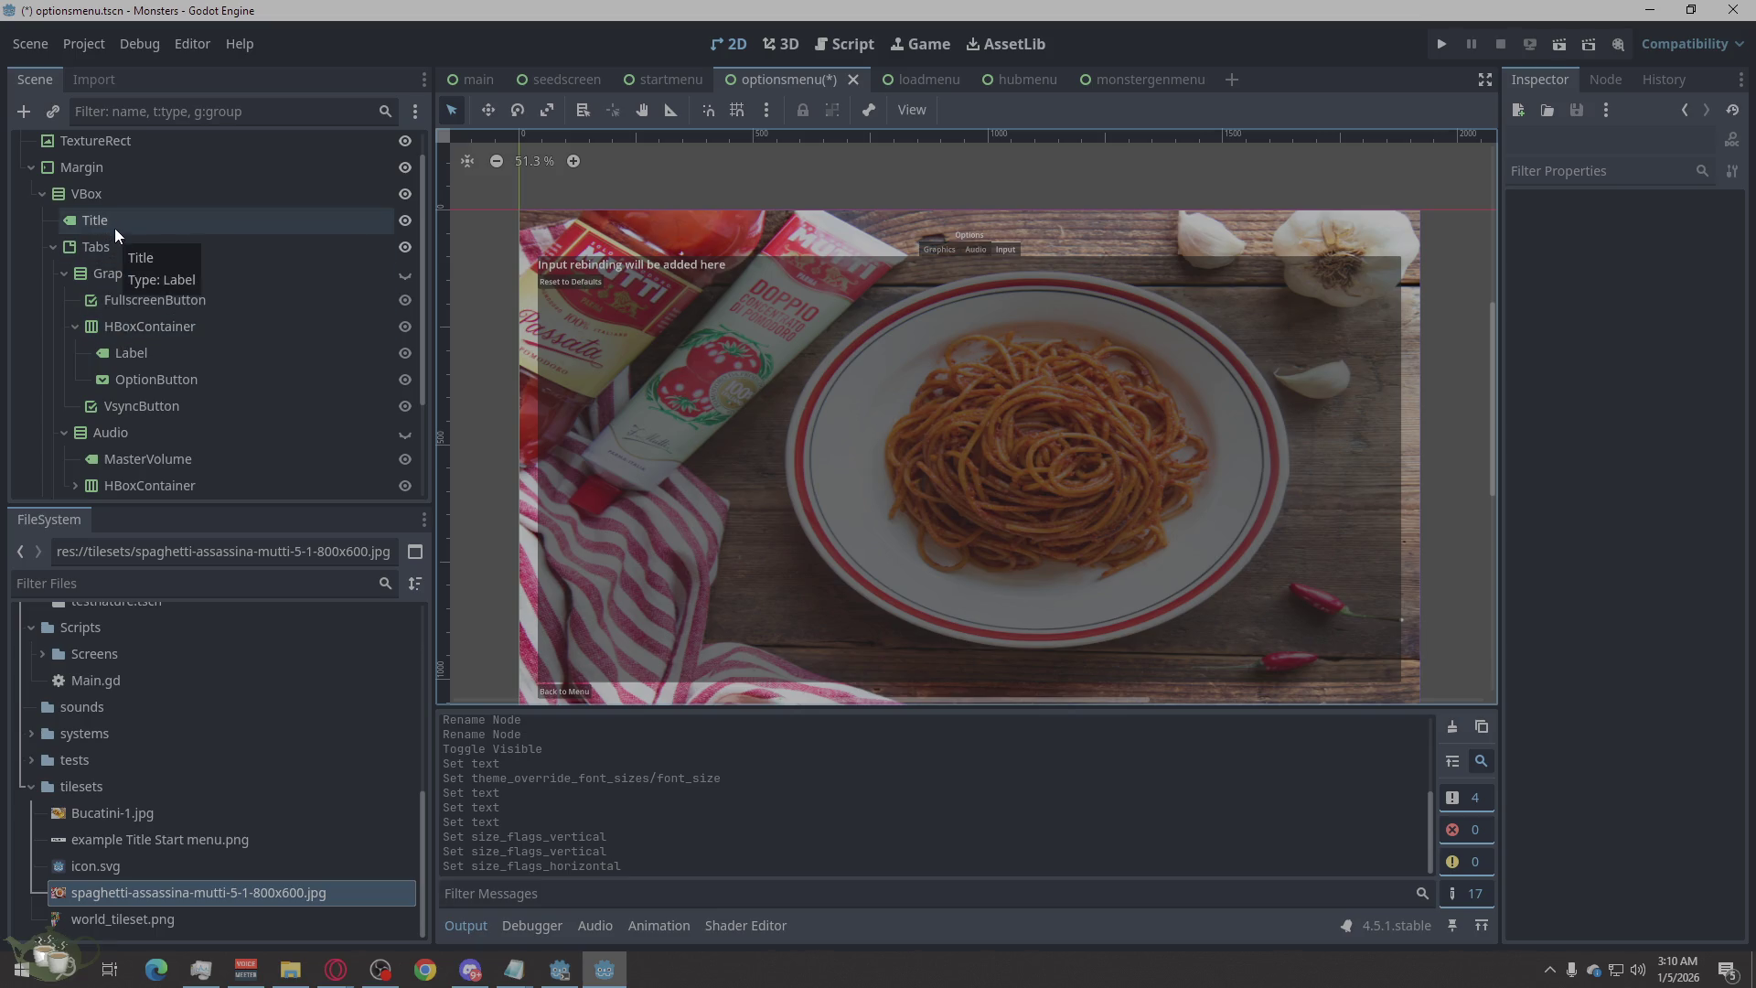
Select the Title label and look through its layout and container sizing properties.
{"action": "left_click", "coordinate": [113, 228]}
{"action": "right_click", "coordinate": [113, 227]}
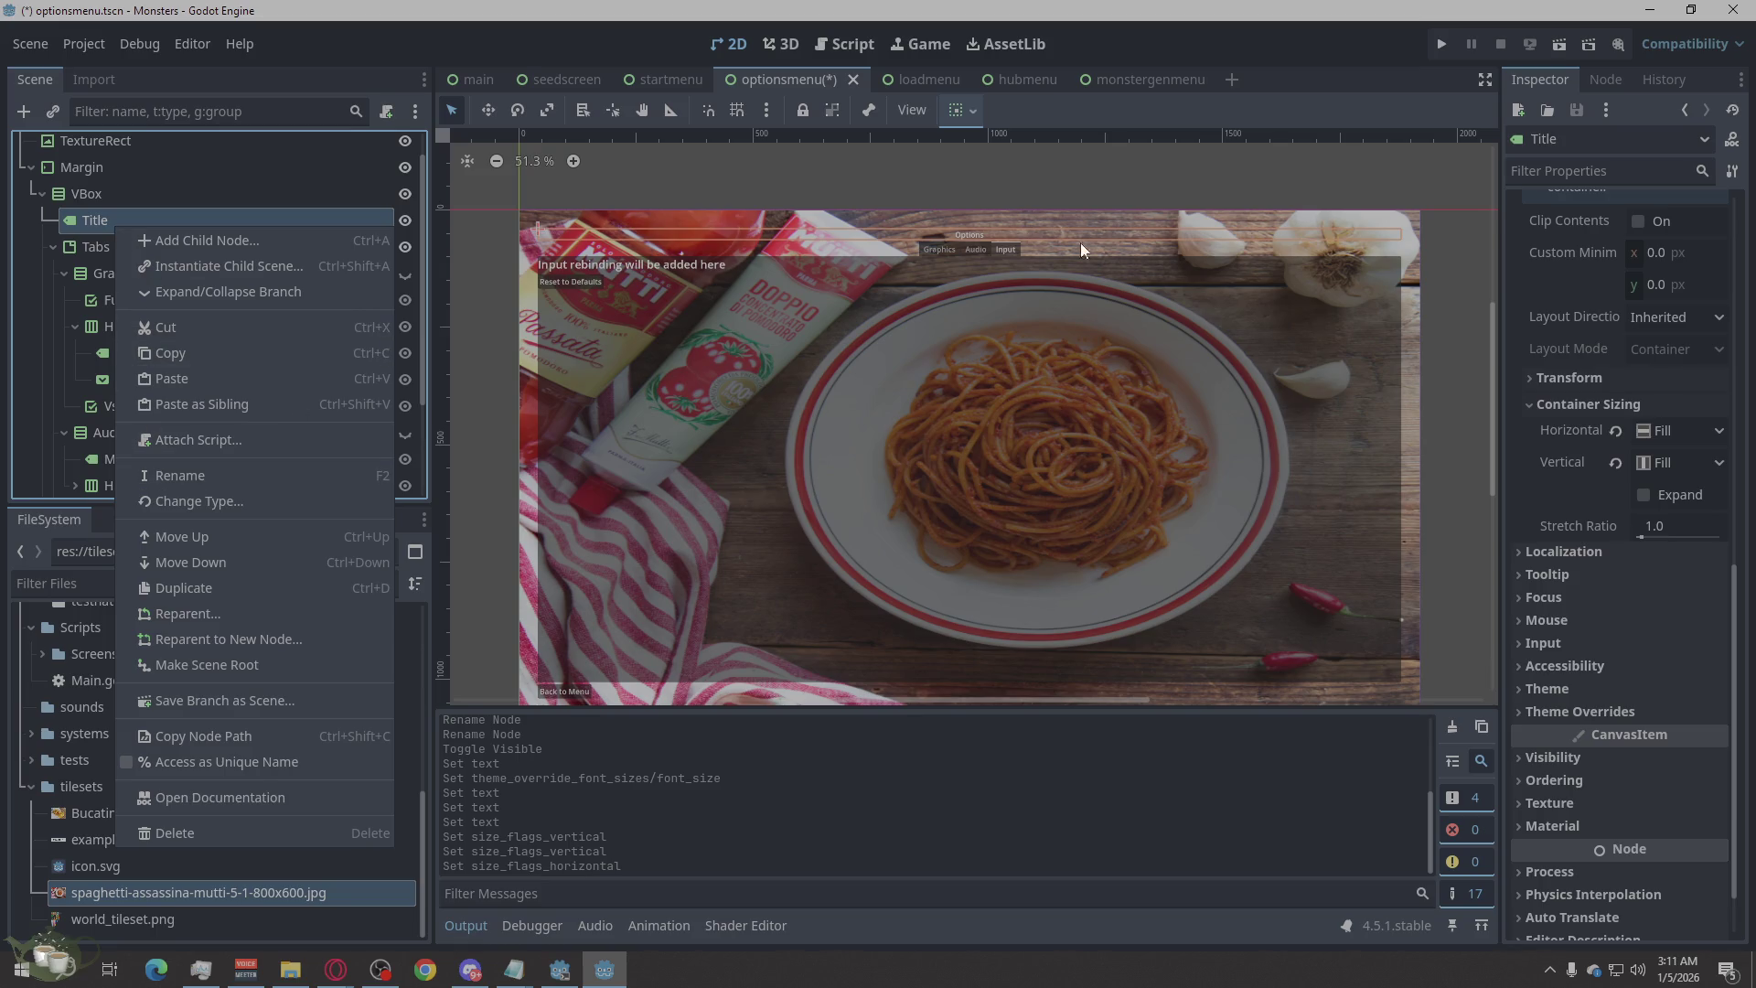
{"action": "left_click", "coordinate": [74, 214]}
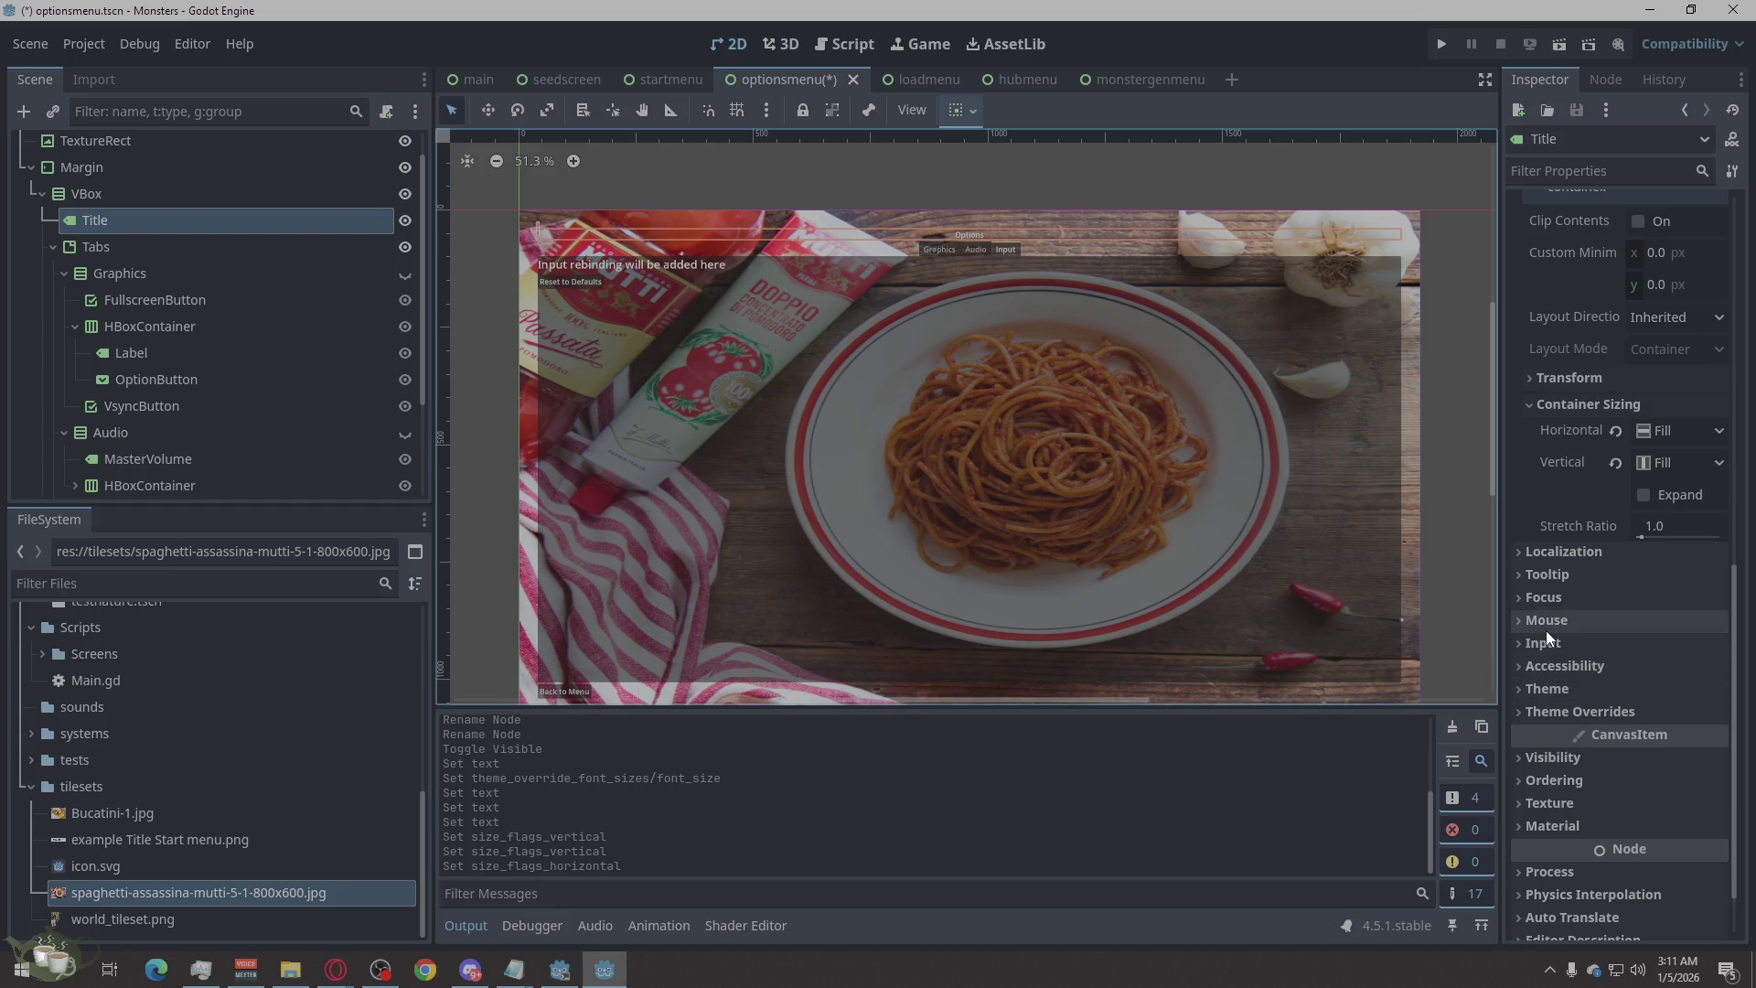
{"action": "scroll", "coordinate": [1606, 630], "scroll_direction": "up", "scroll_amount": 3}
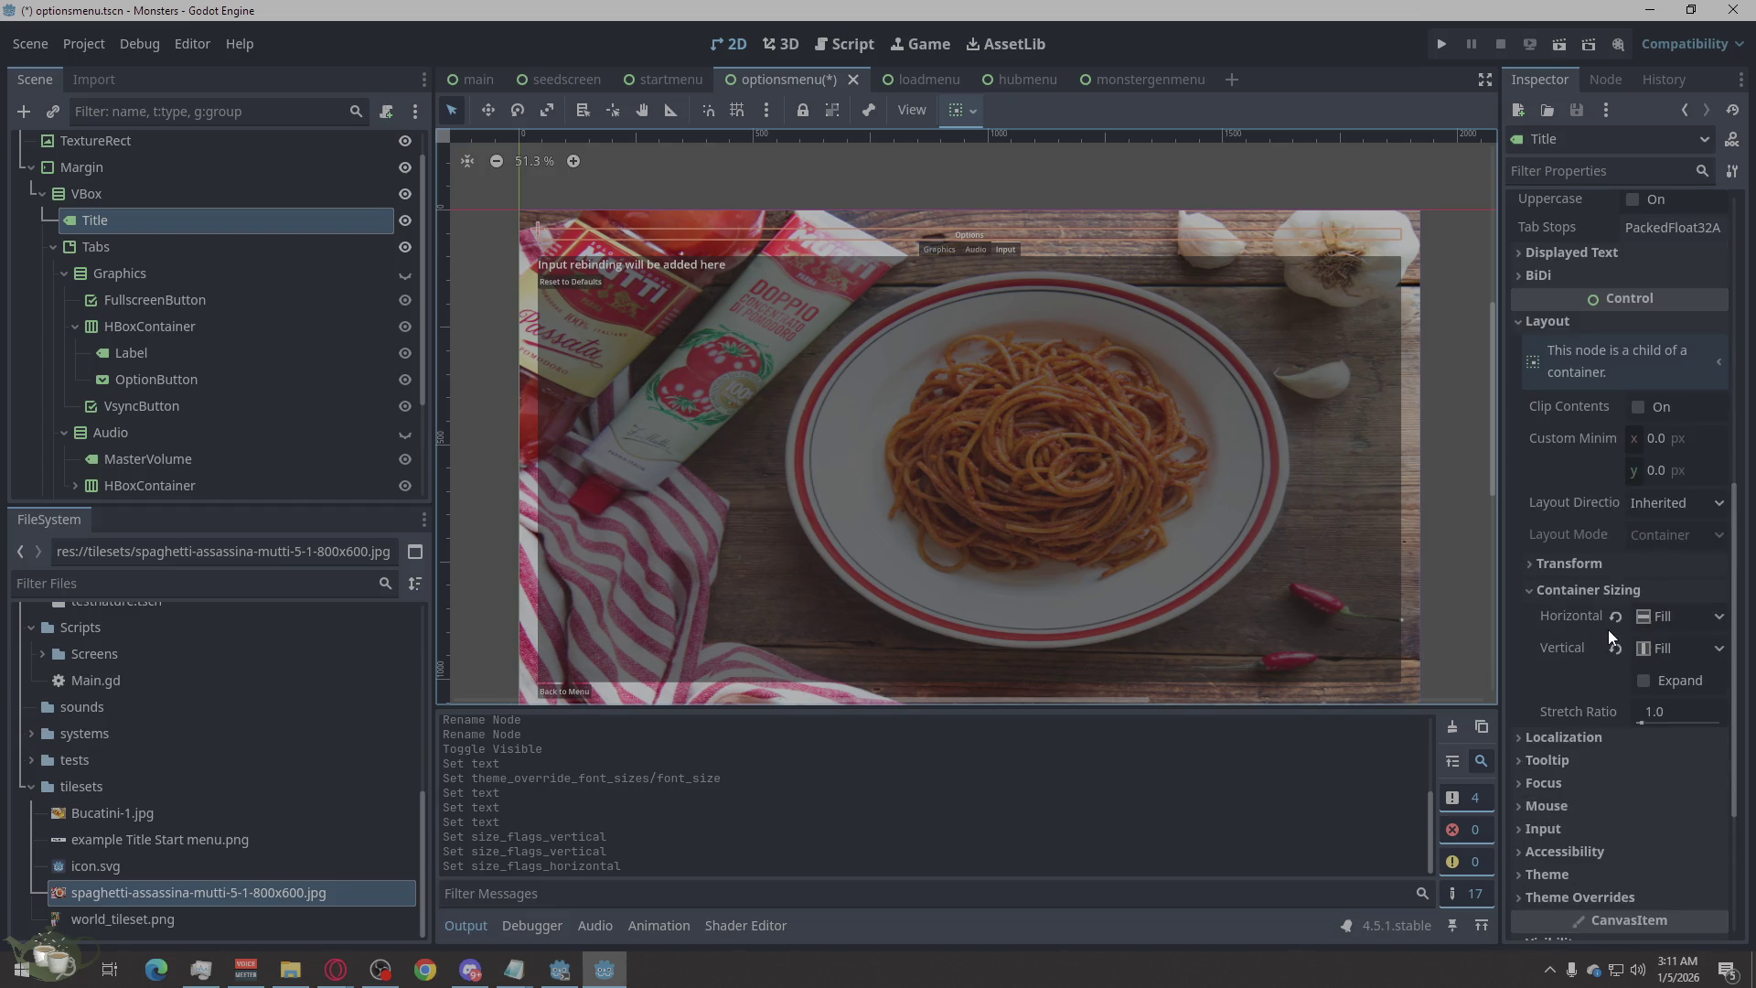
{"action": "scroll", "coordinate": [1615, 633], "scroll_direction": "up", "scroll_amount": 4}
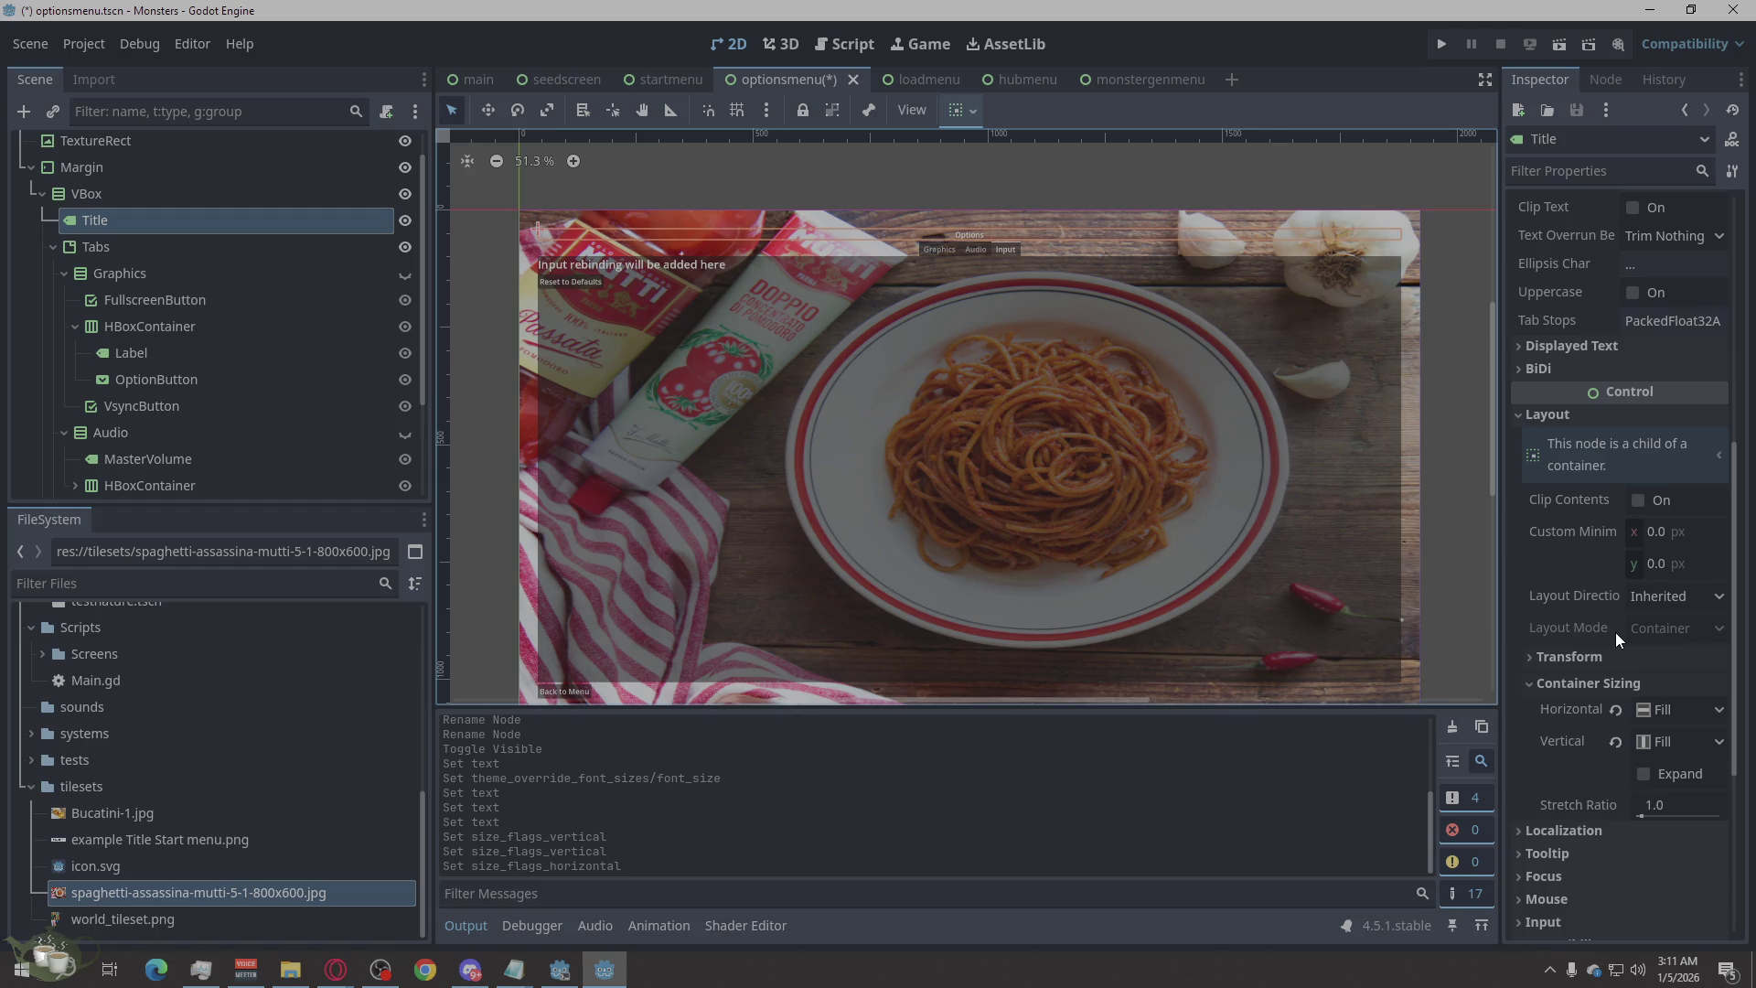
{"action": "scroll", "coordinate": [1615, 633], "scroll_direction": "down", "scroll_amount": 7}
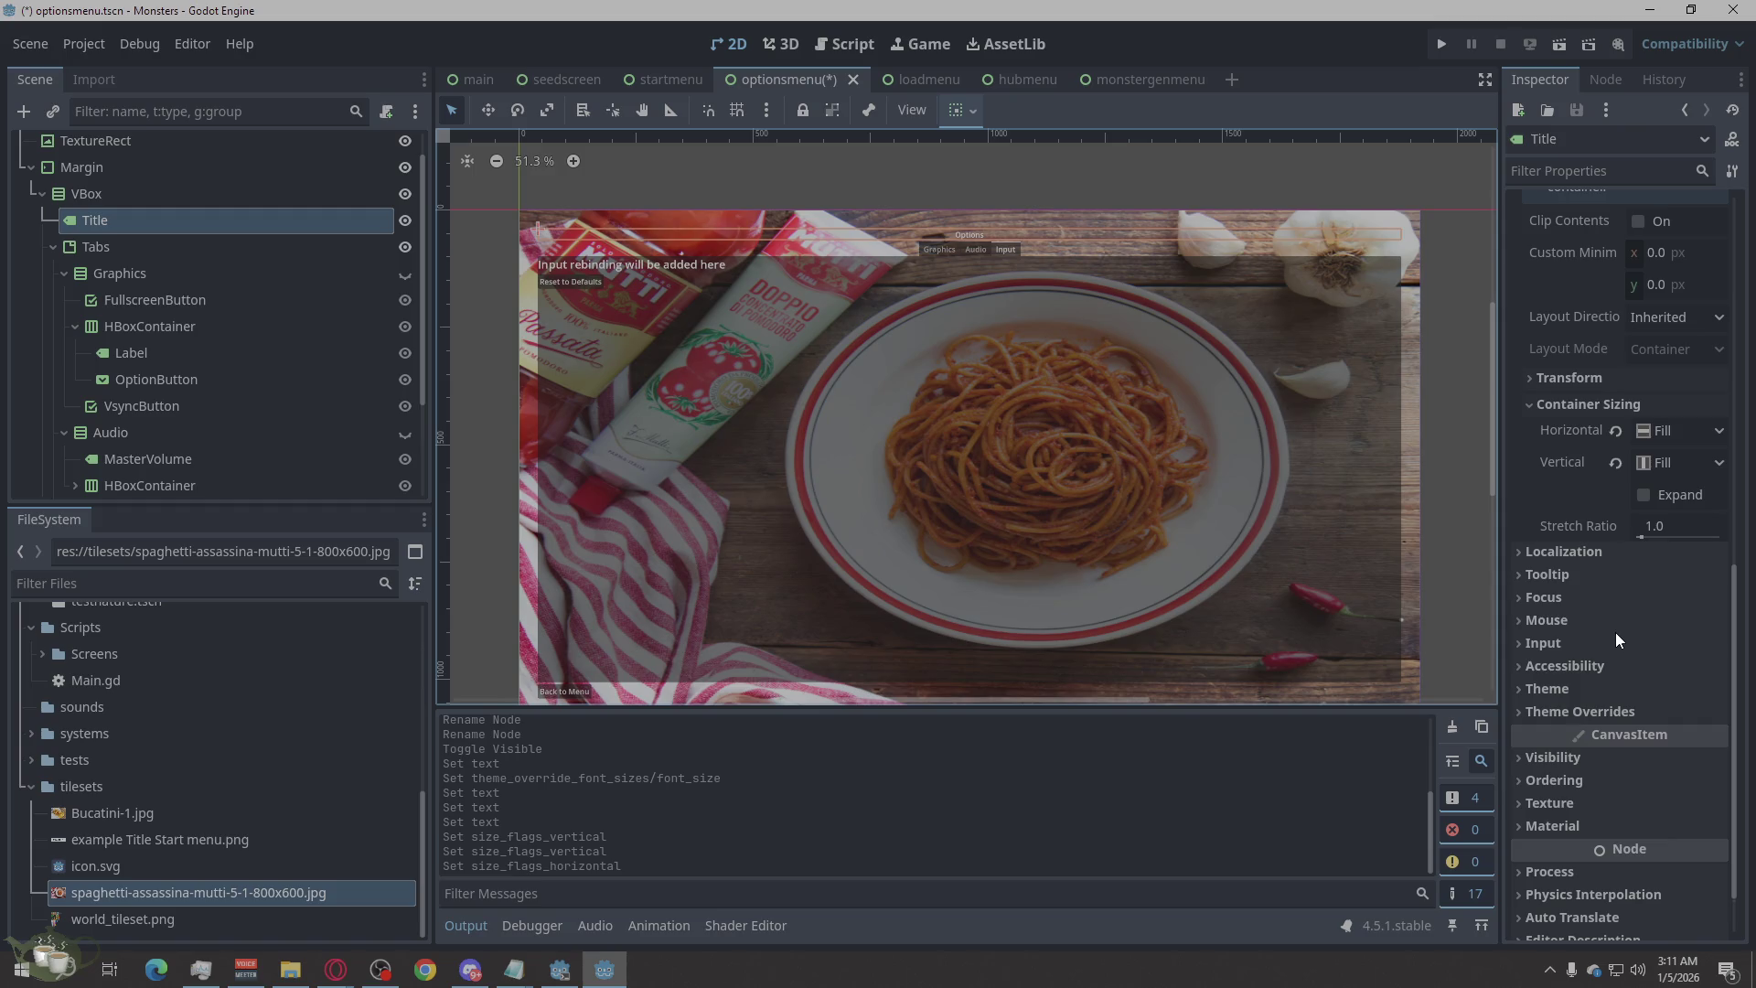
{"action": "scroll", "coordinate": [1615, 633], "scroll_direction": "down", "scroll_amount": 1}
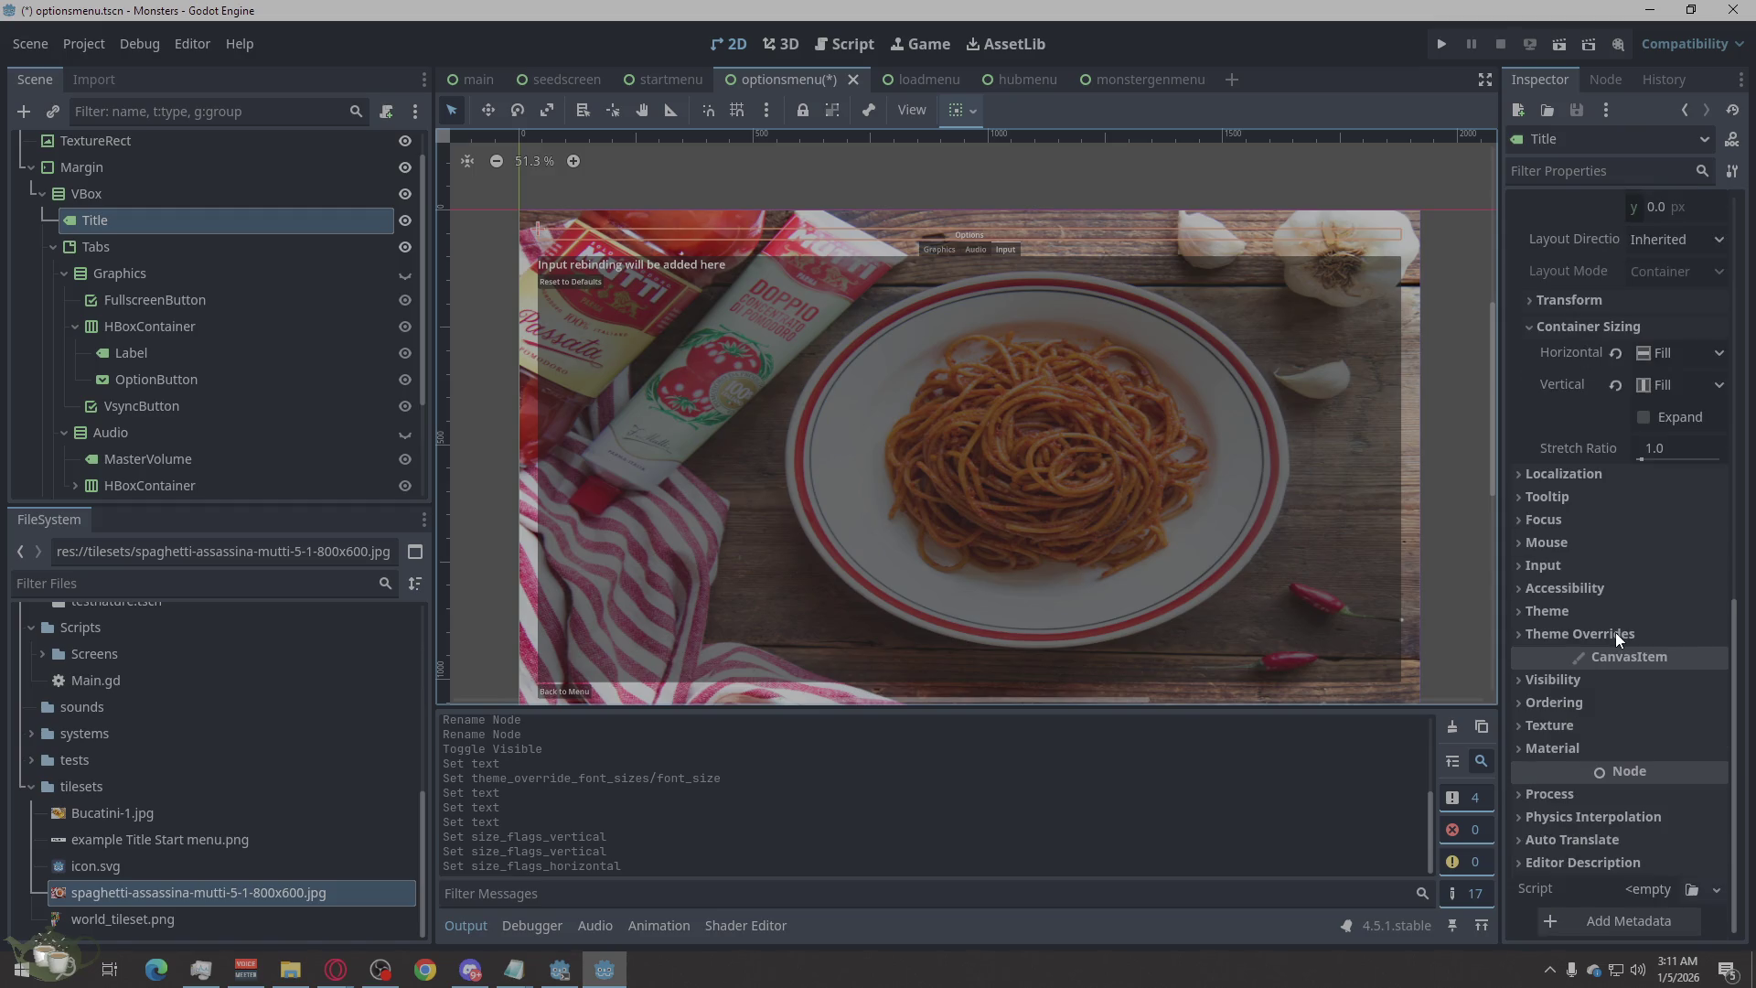
{"action": "scroll", "coordinate": [1567, 489], "scroll_direction": "up", "scroll_amount": 8}
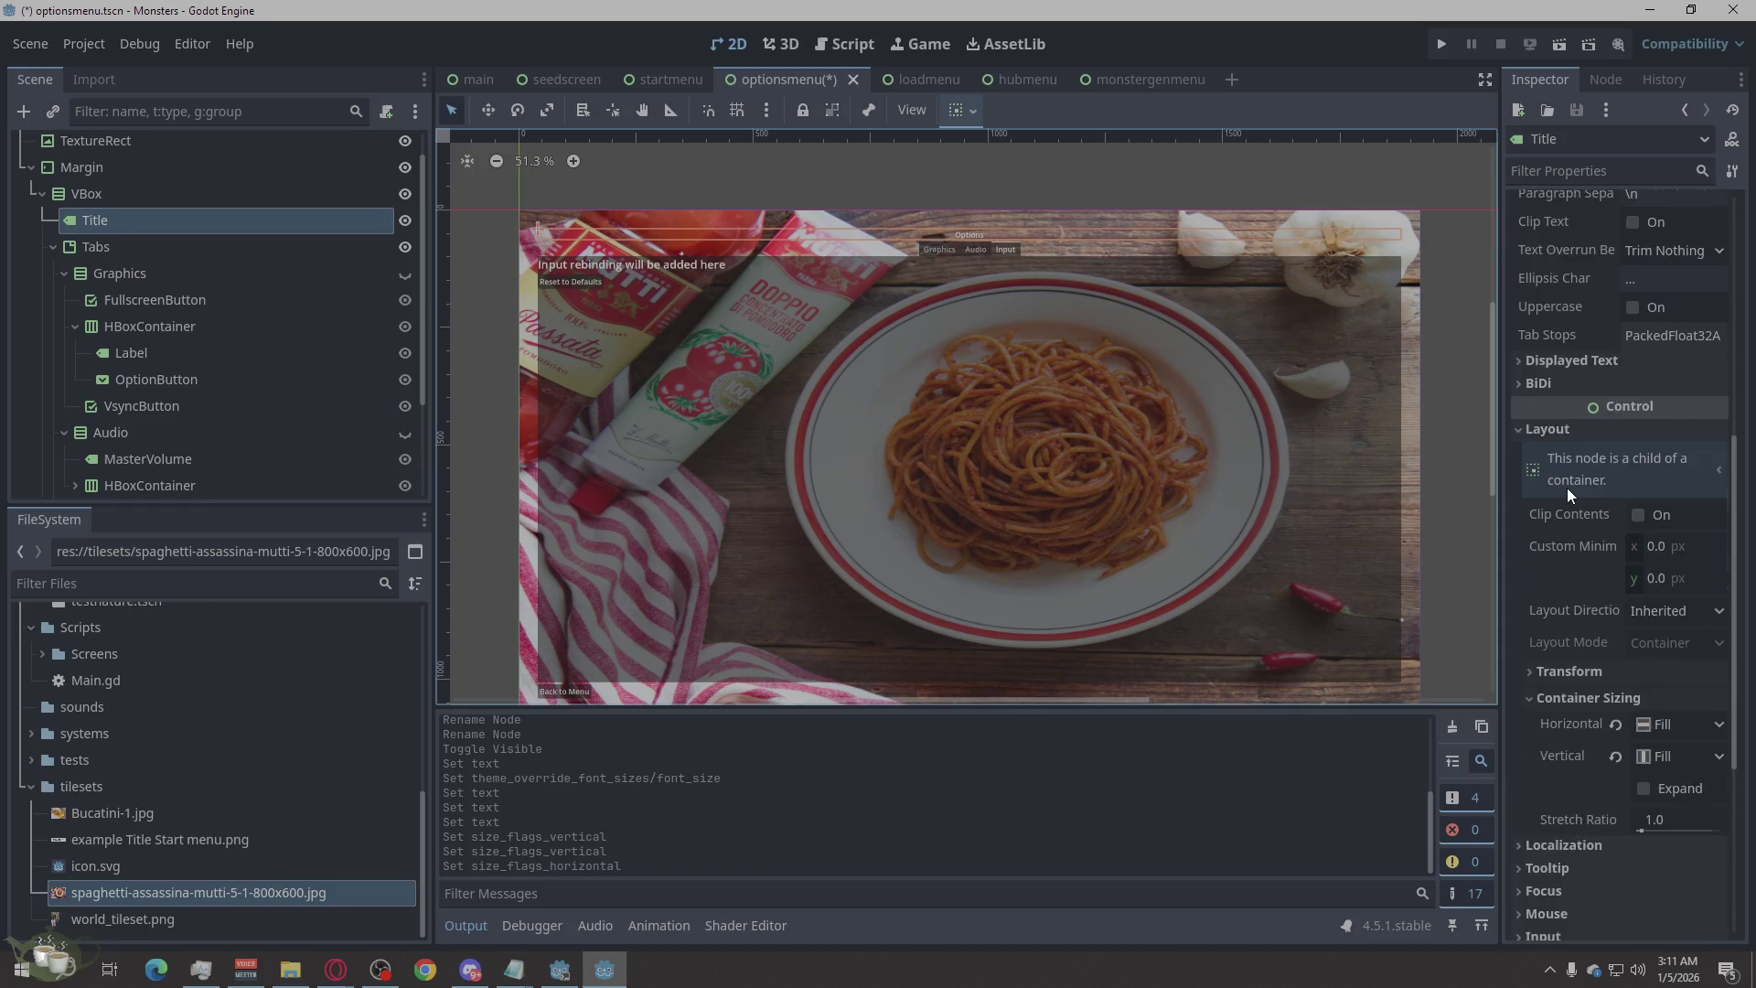
{"action": "scroll", "coordinate": [1567, 492], "scroll_direction": "up", "scroll_amount": 4}
{"action": "scroll", "coordinate": [1564, 494], "scroll_direction": "down", "scroll_amount": 9}
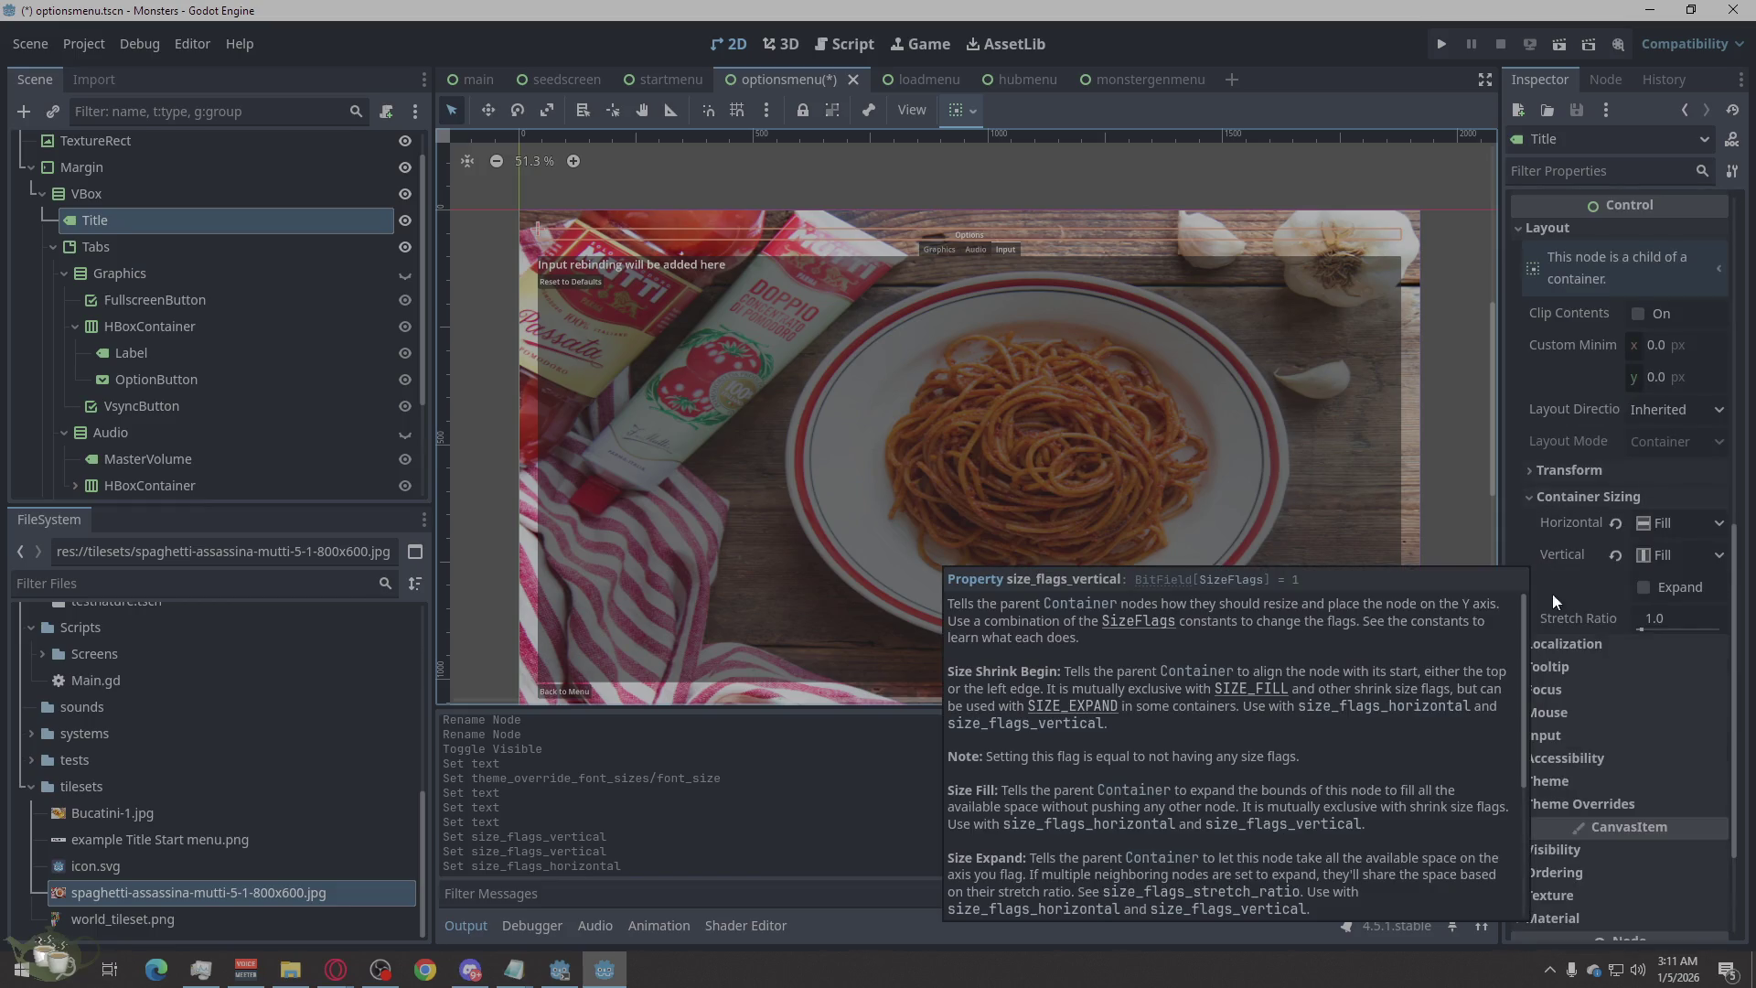
{"action": "mouse_move", "coordinate": [1571, 625]}
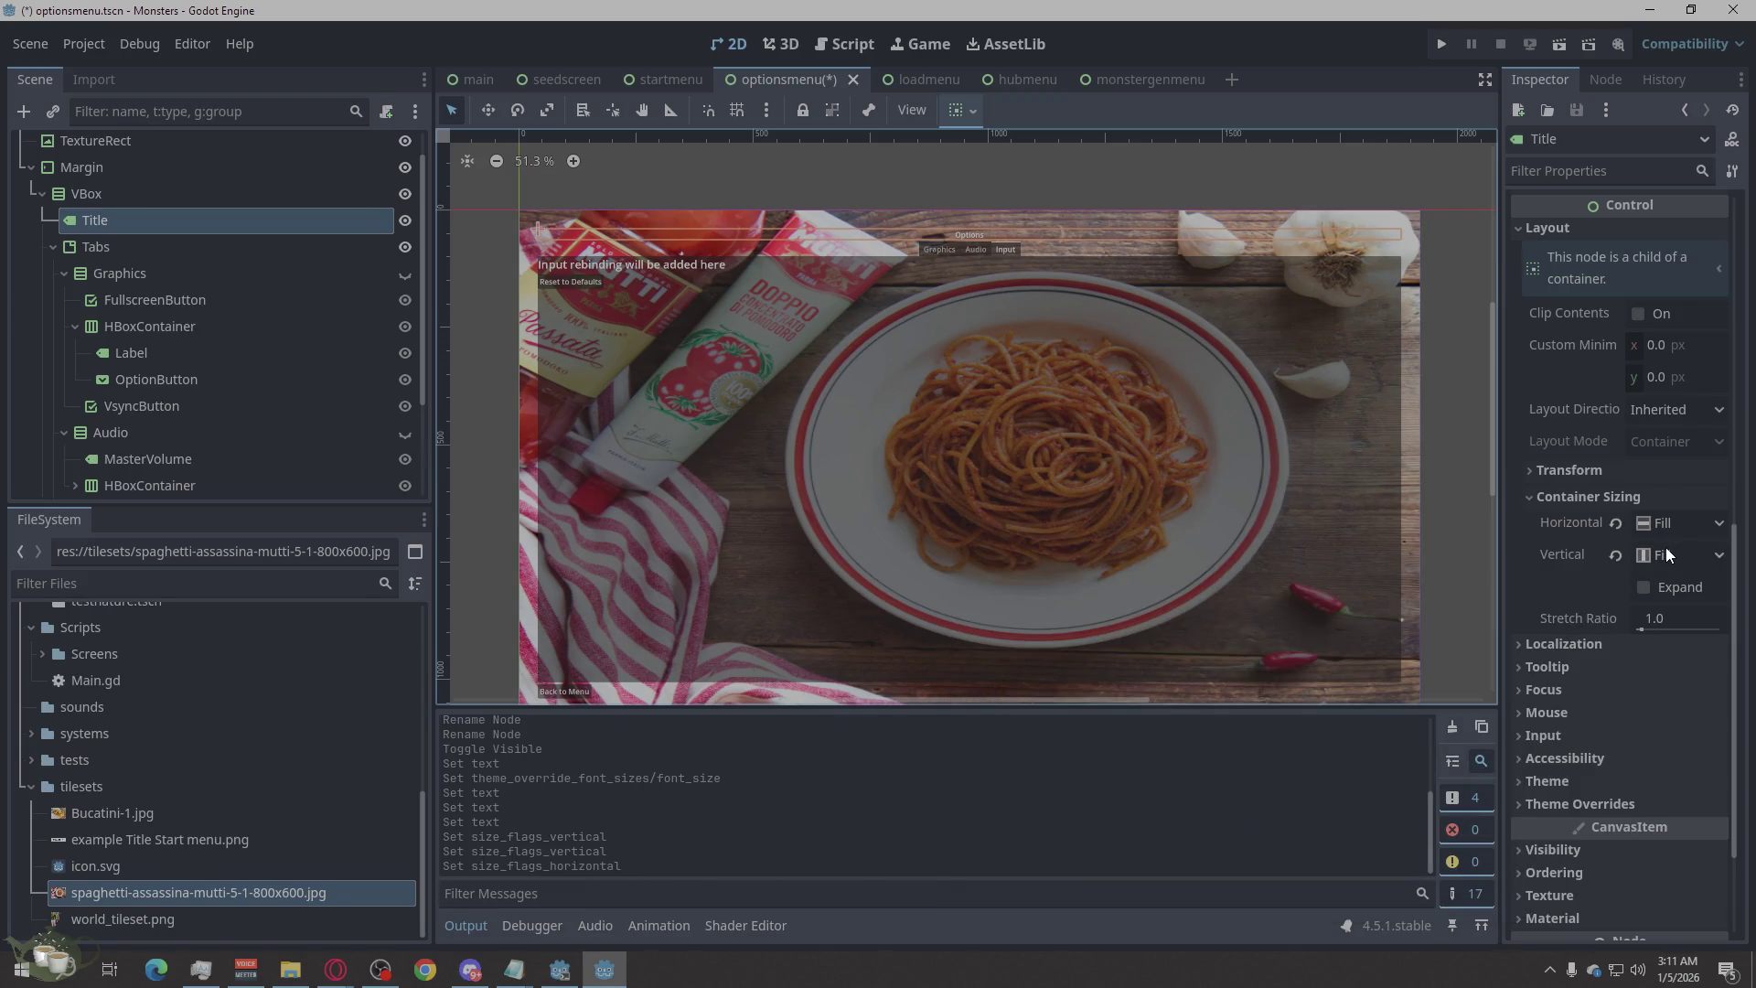
Give the Title label a 48 px Font Size theme override so the Options heading is larger.
{"action": "left_click", "coordinate": [1528, 500]}
{"action": "left_click", "coordinate": [1524, 678]}
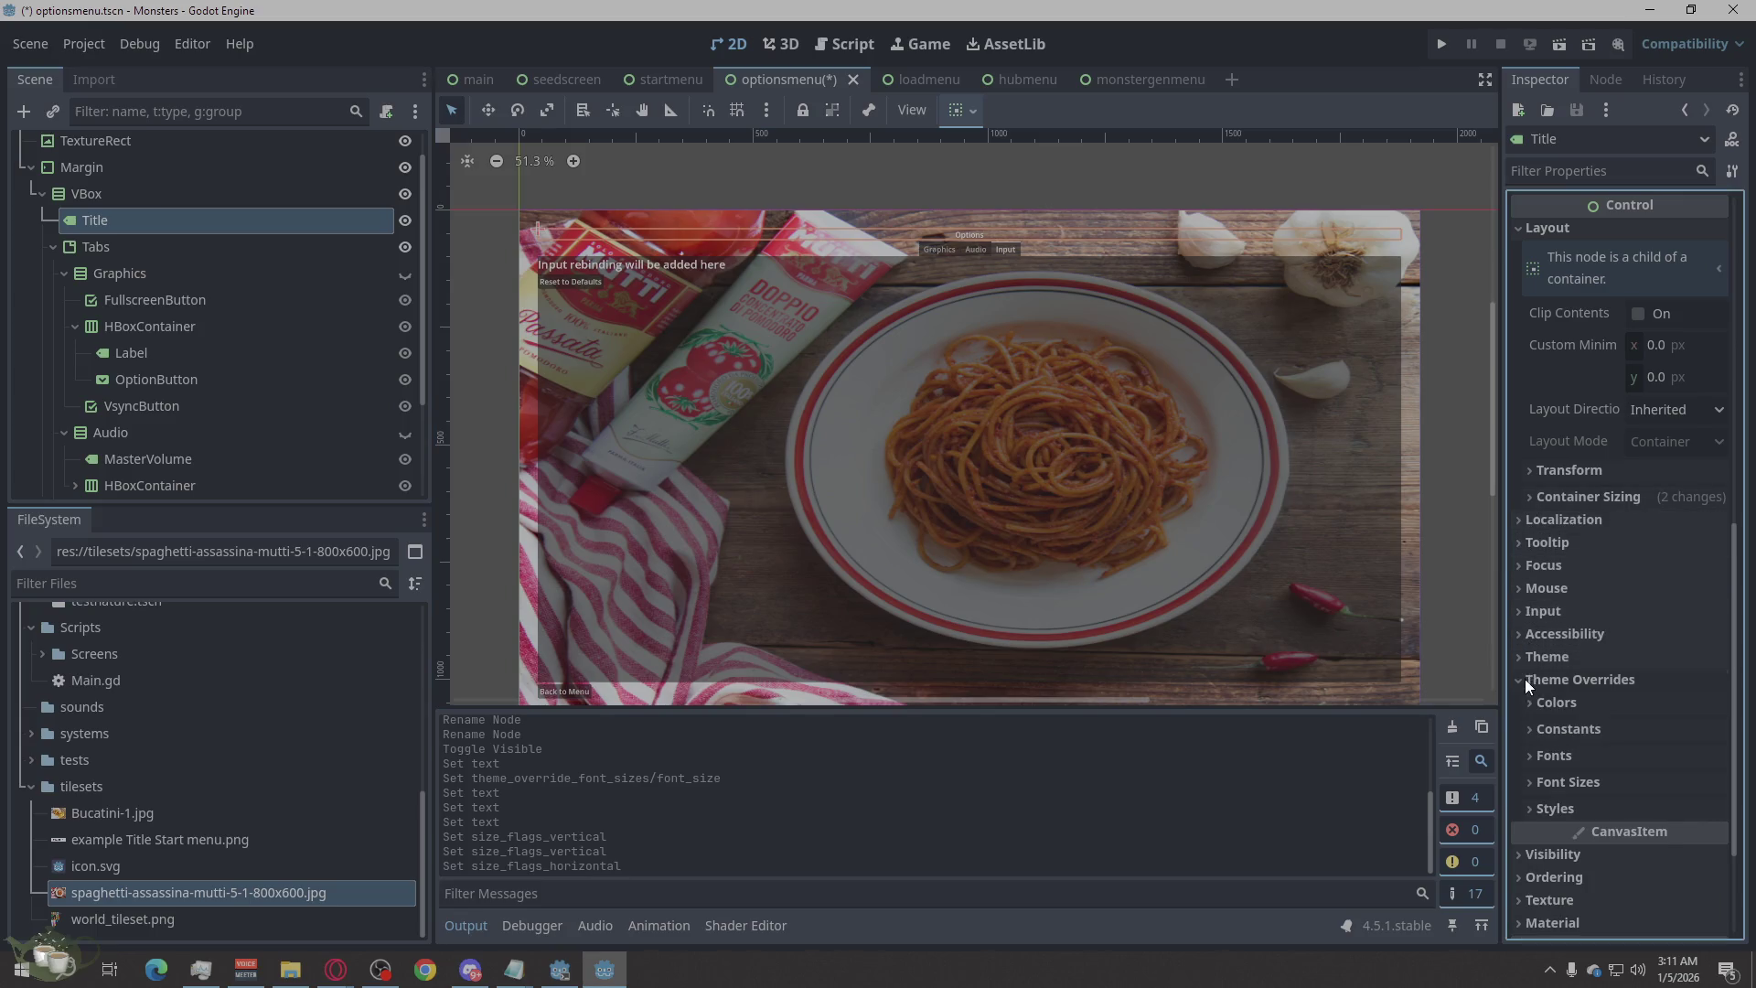
{"action": "left_click", "coordinate": [1549, 783]}
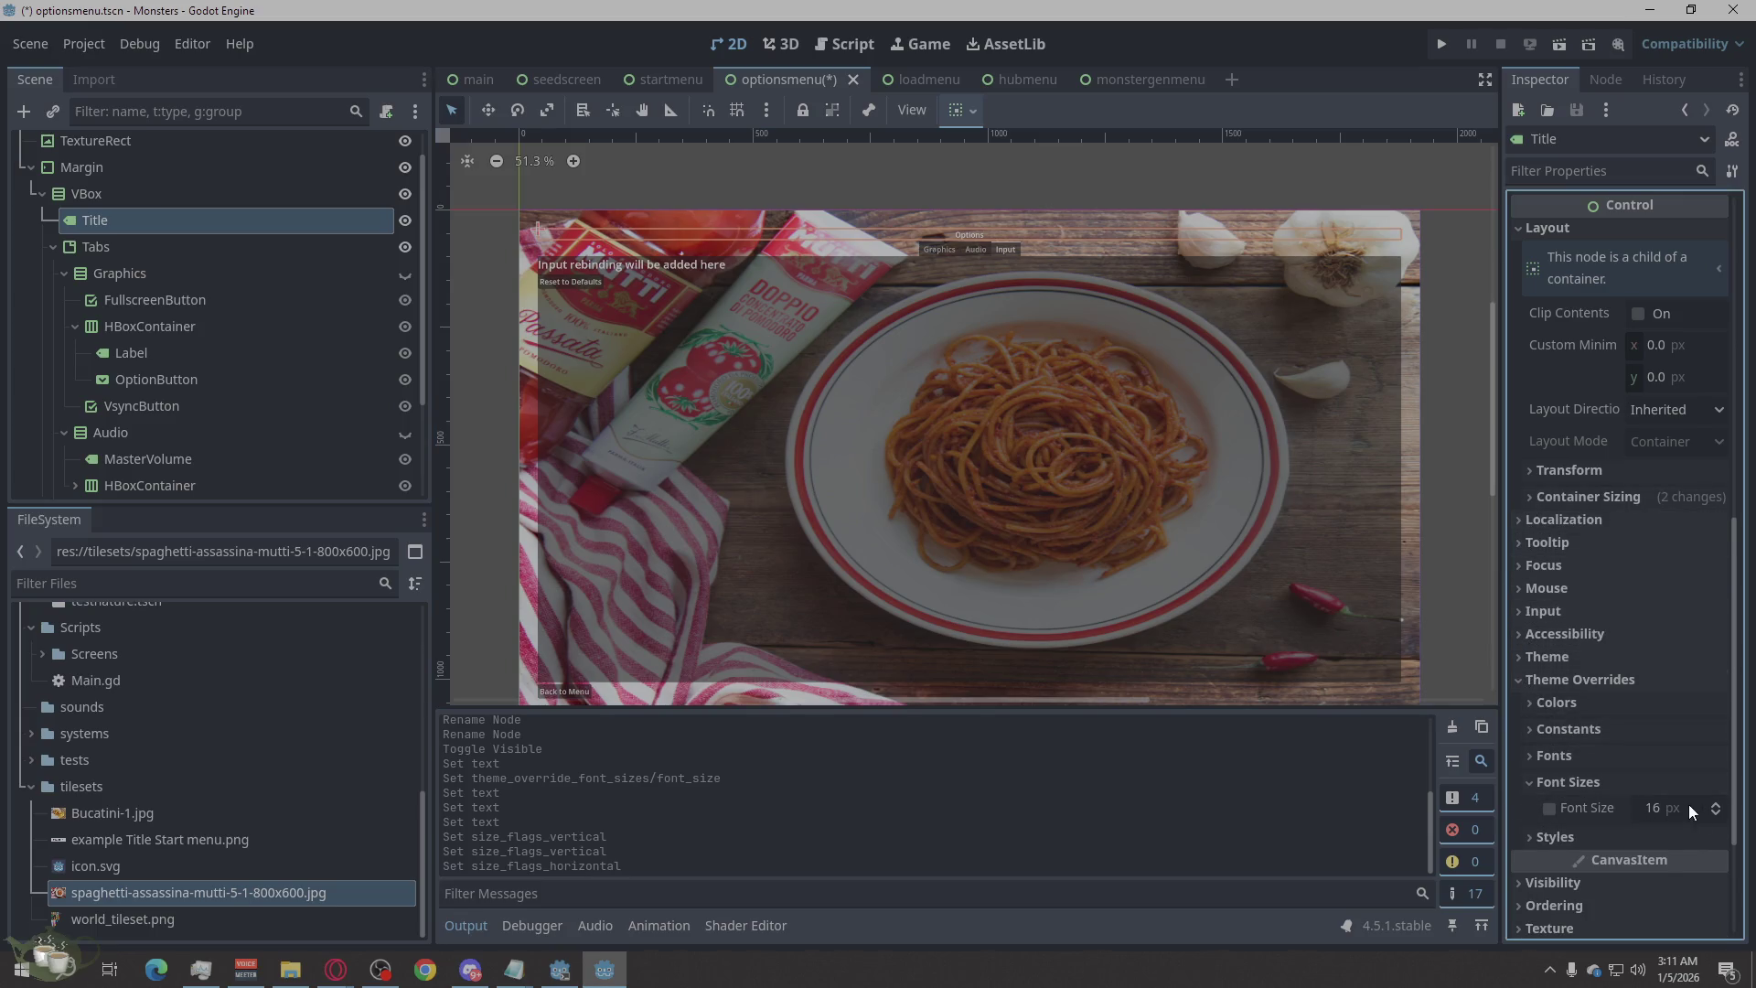
{"action": "left_click", "coordinate": [1716, 804]}
{"action": "left_click", "coordinate": [1717, 805]}
{"action": "left_click", "coordinate": [1717, 809]}
{"action": "left_click_drag", "start_coordinate": [1718, 813], "coordinate": [1718, 764]}
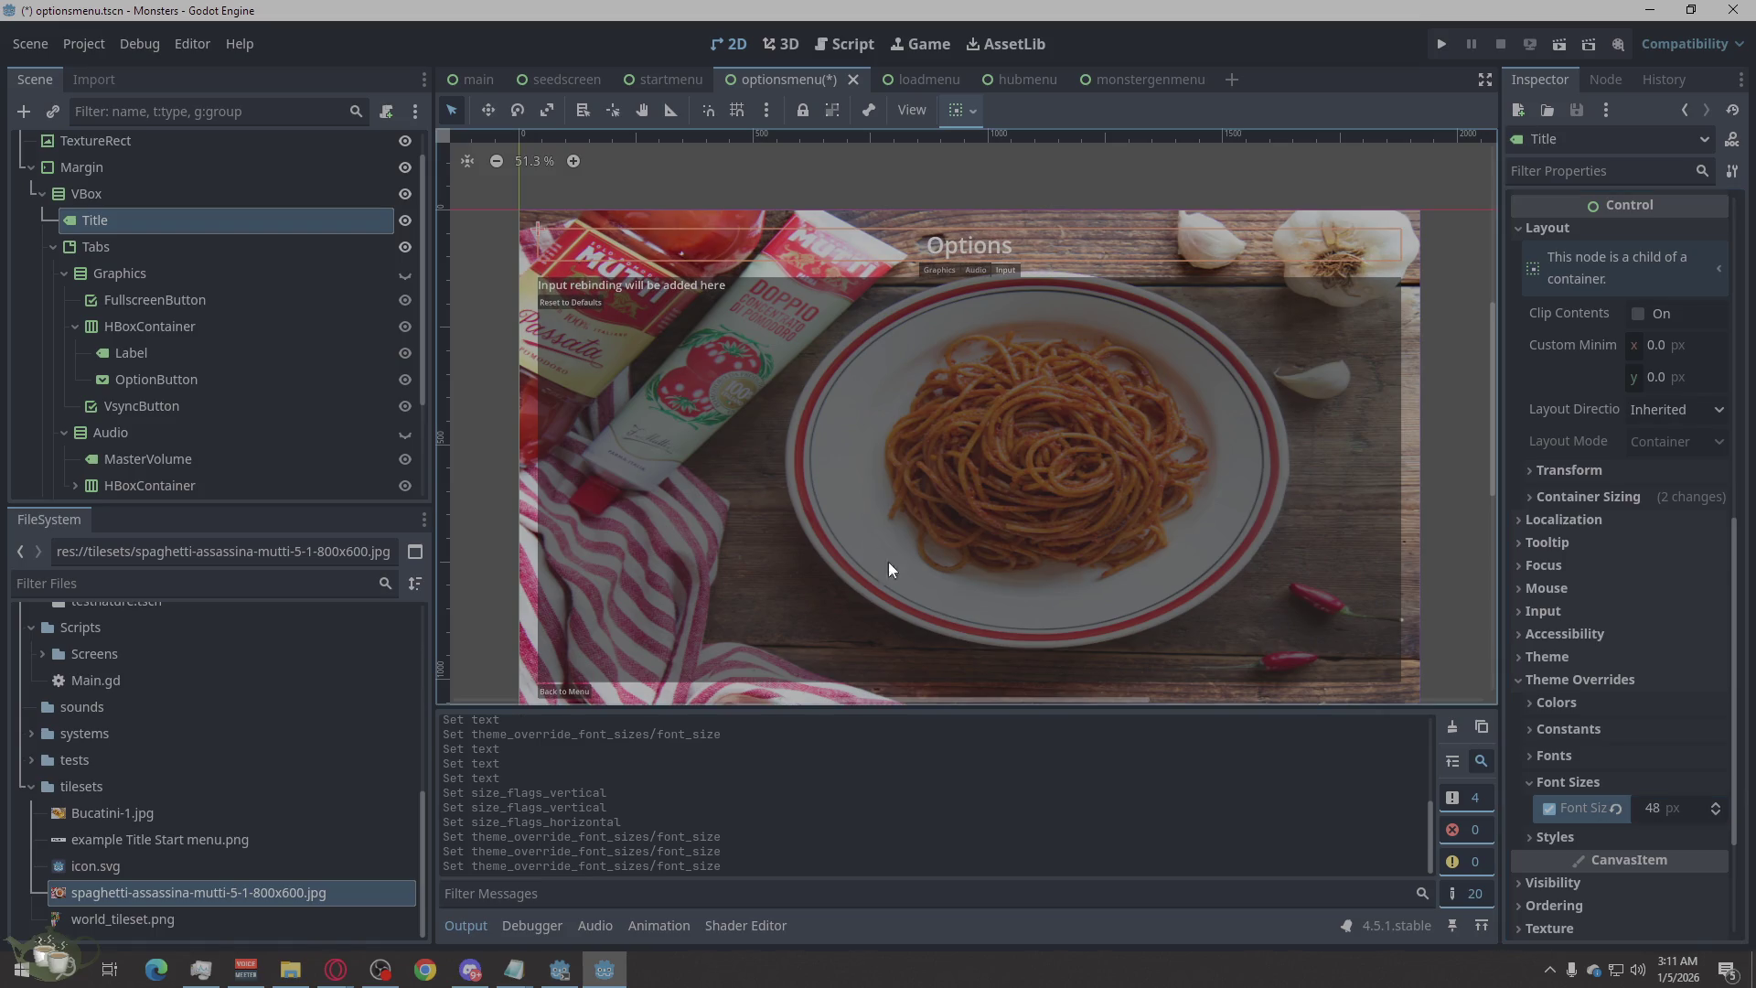
{"action": "left_click", "coordinate": [699, 201]}
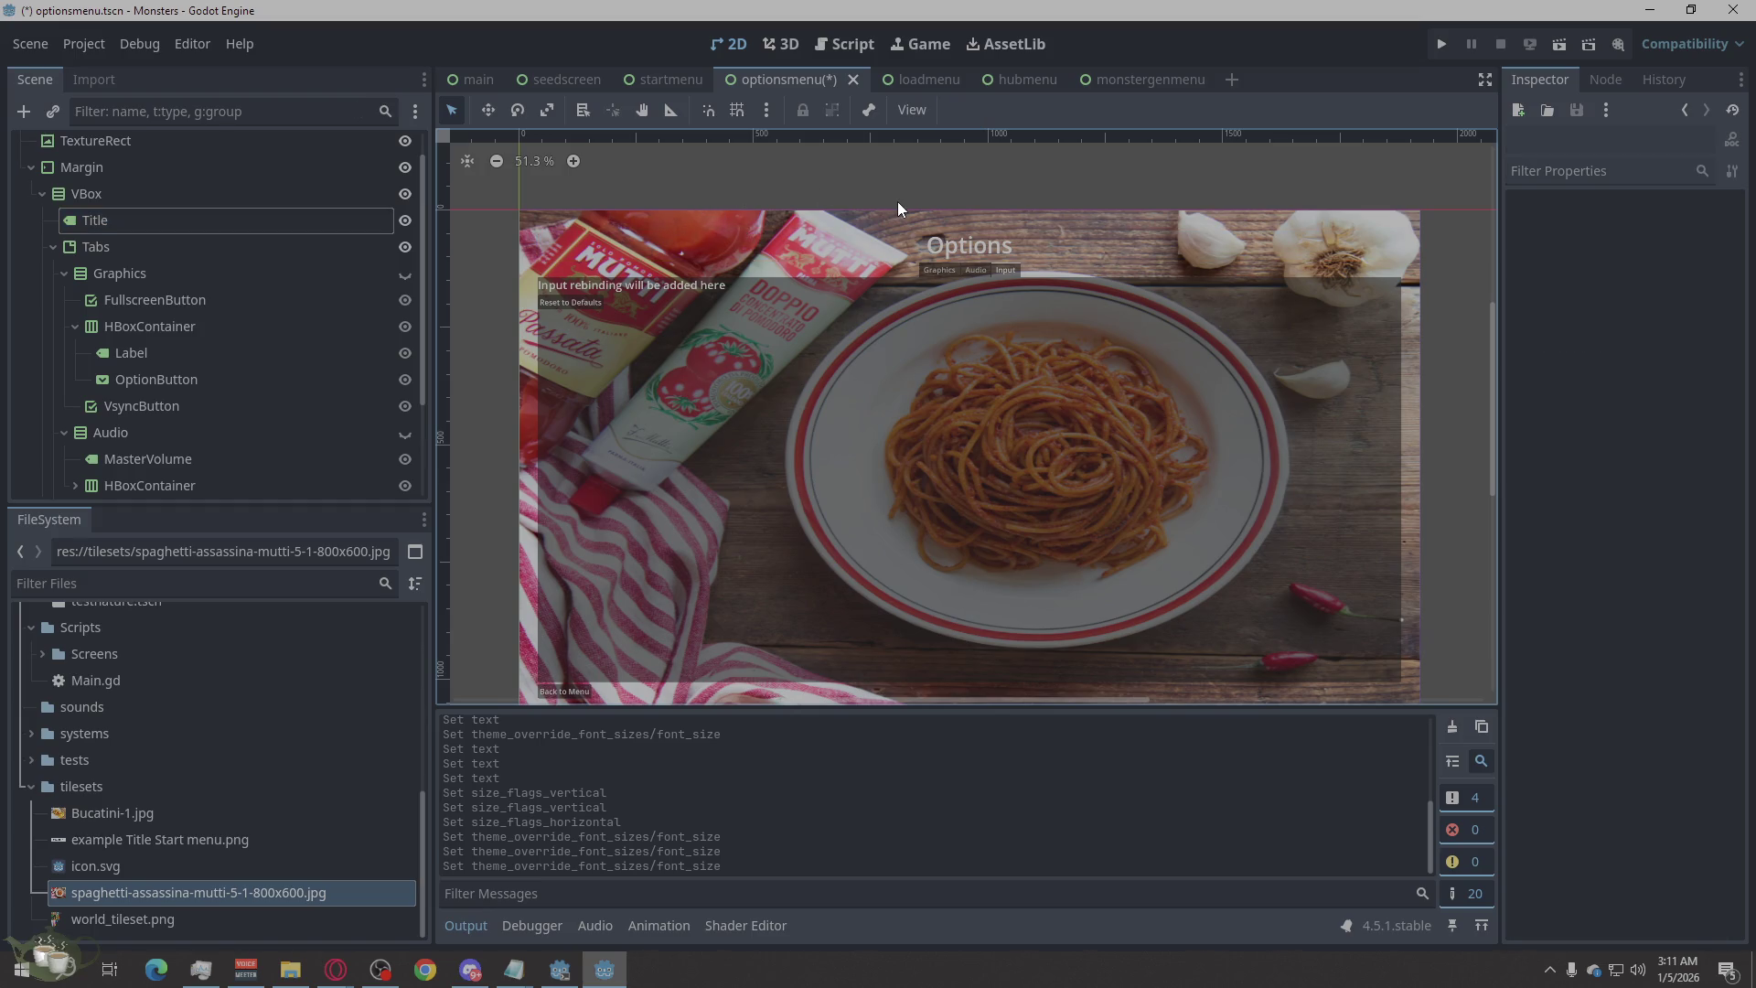
Unhide the Graphics node under Tabs and save the options menu scene.
{"action": "scroll", "coordinate": [995, 347], "scroll_direction": "down", "scroll_amount": 2}
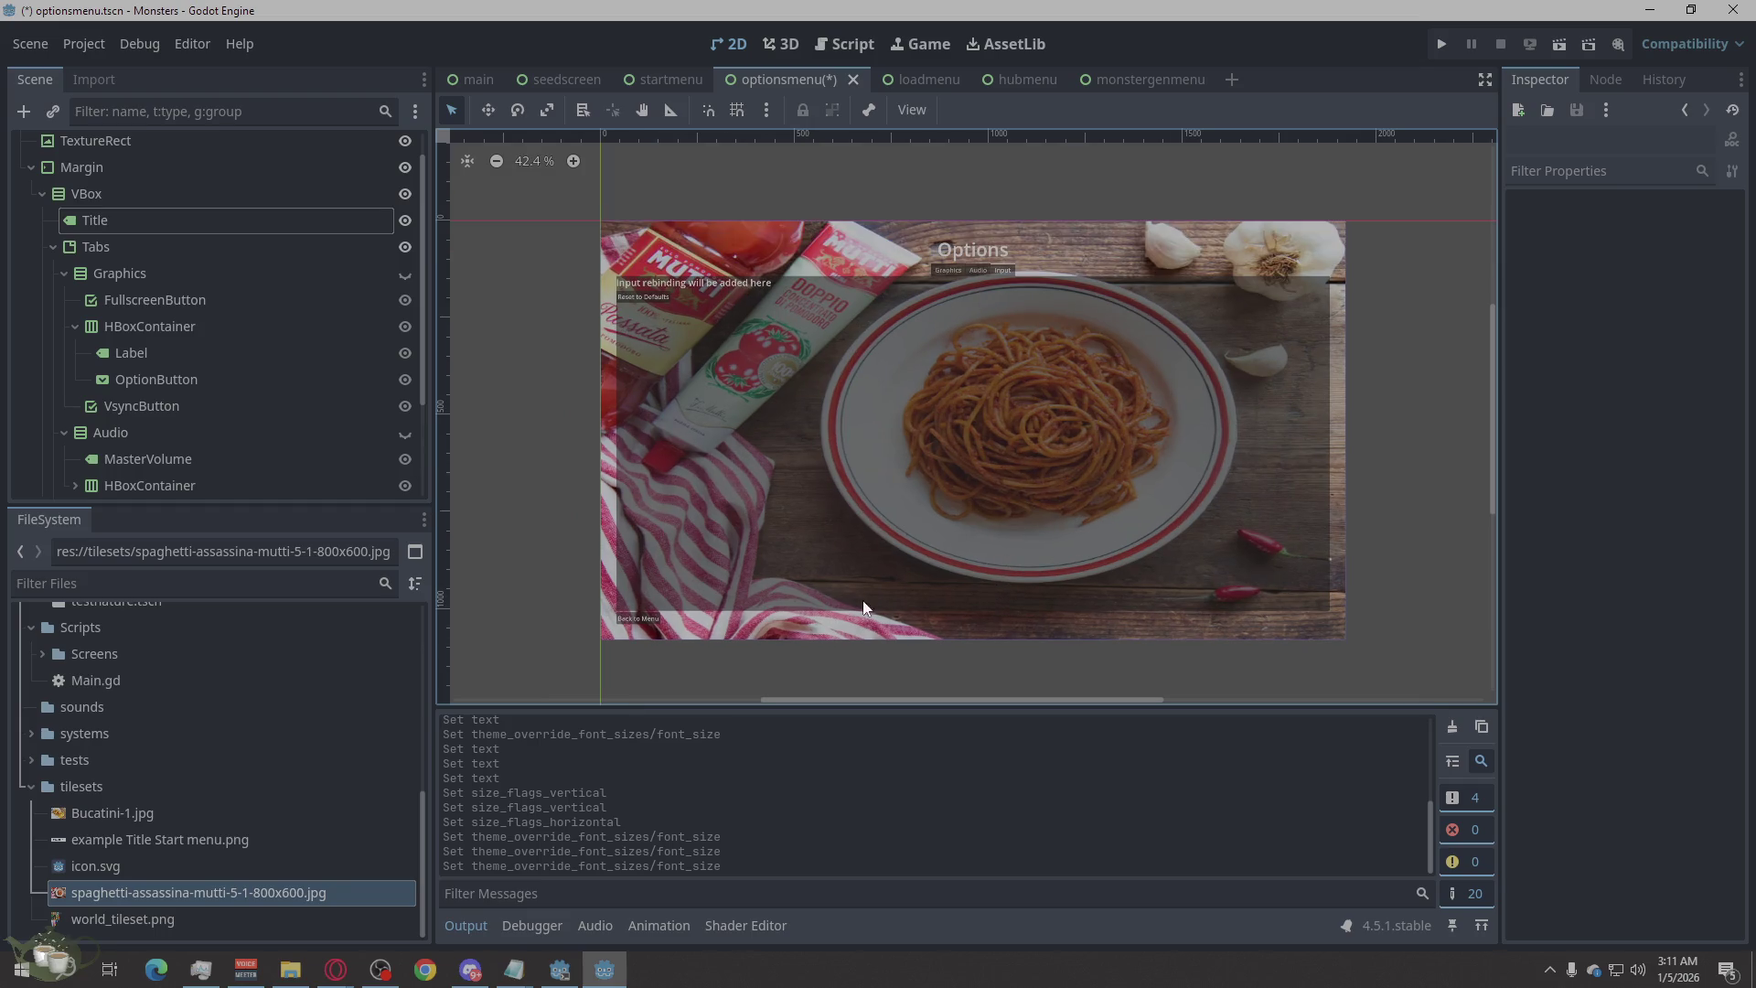
{"action": "scroll", "coordinate": [819, 631], "scroll_direction": "up", "scroll_amount": 1}
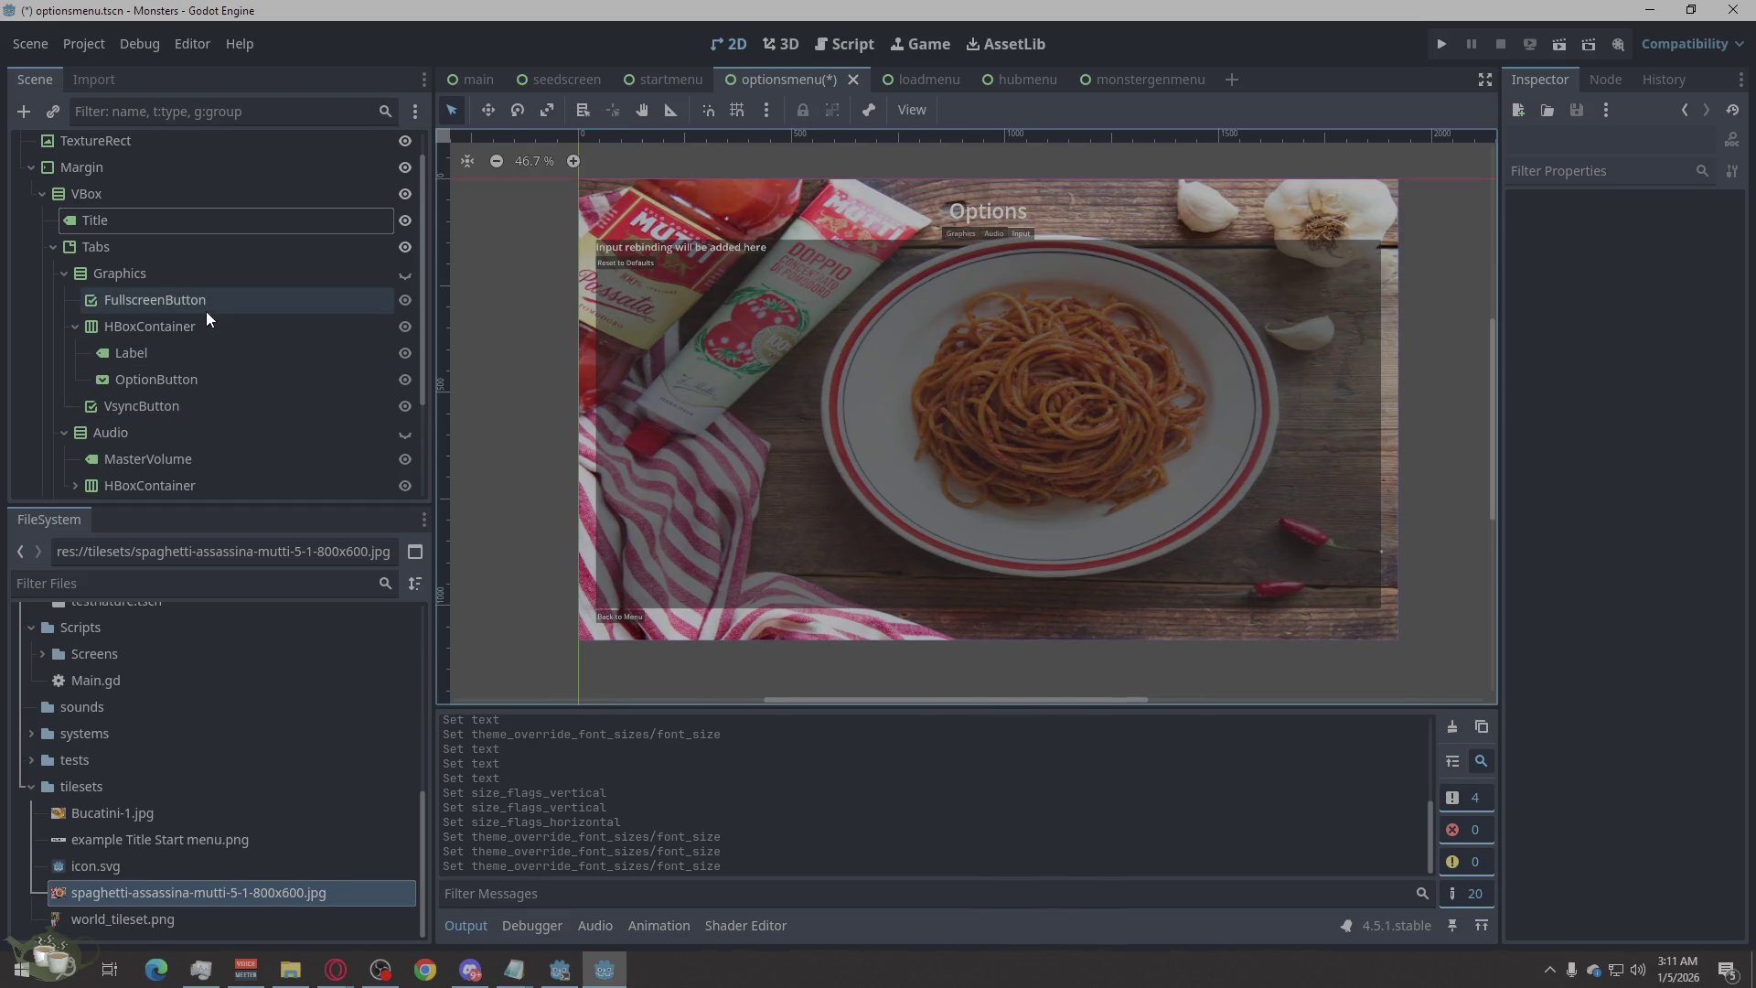
{"action": "left_click", "coordinate": [173, 255]}
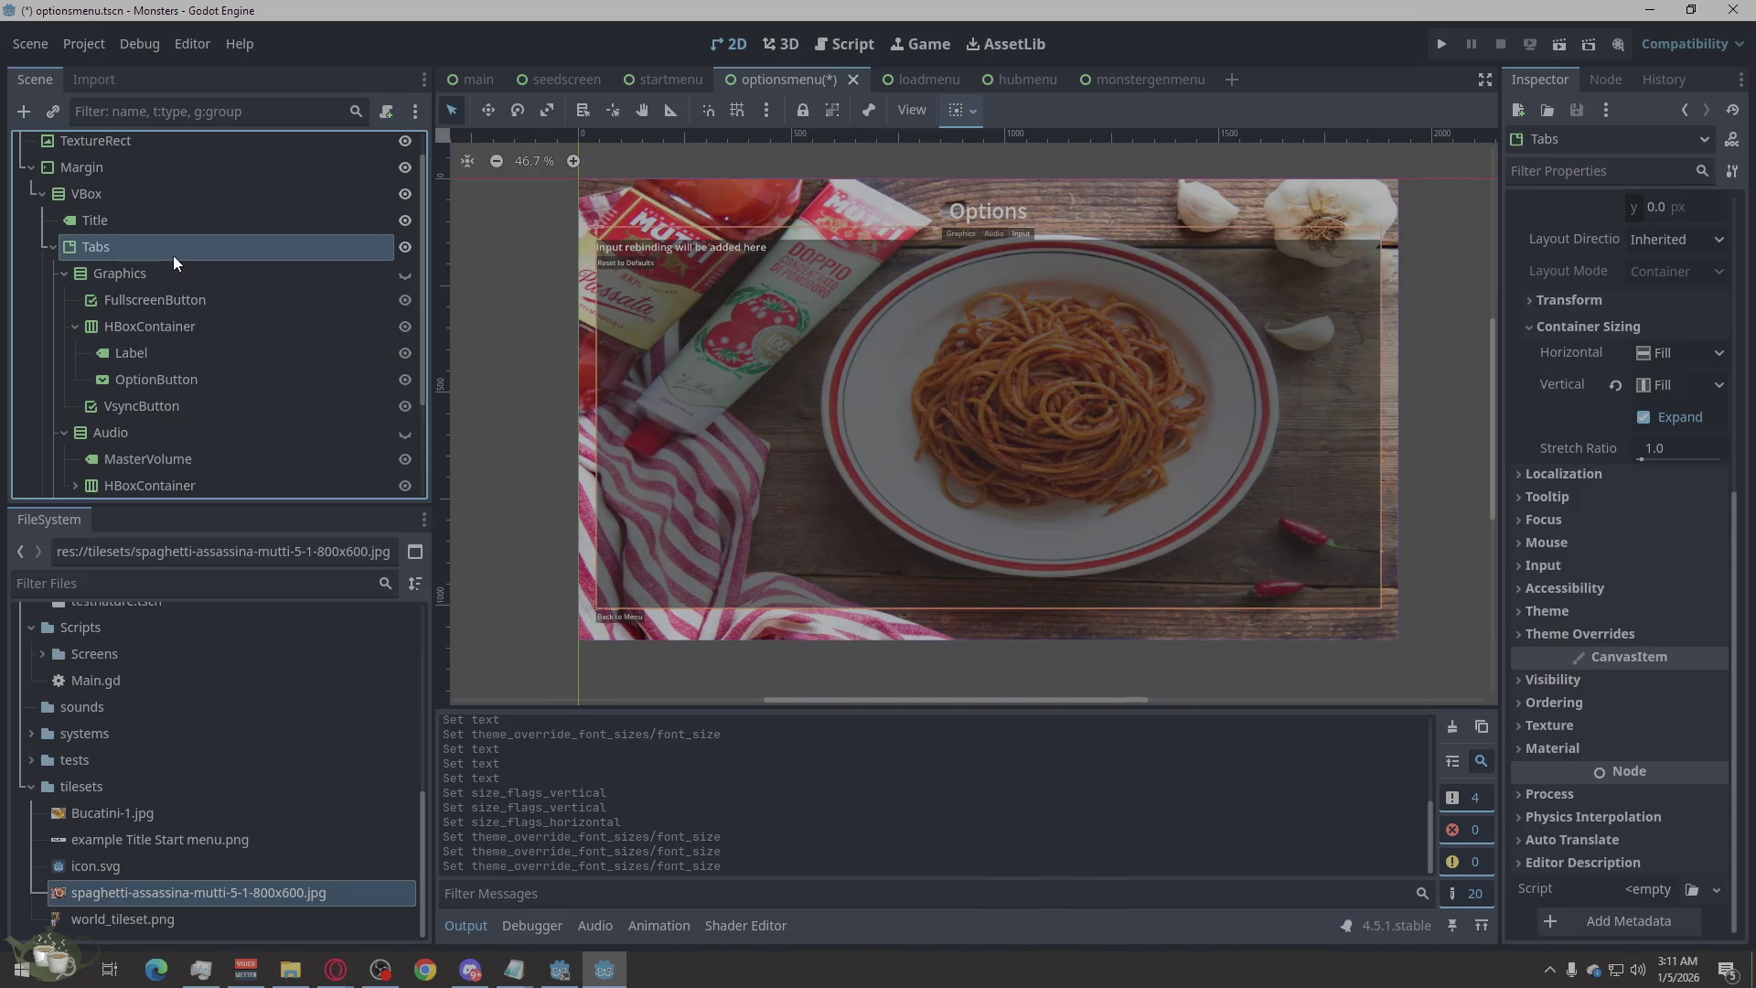
{"action": "left_click", "coordinate": [406, 274]}
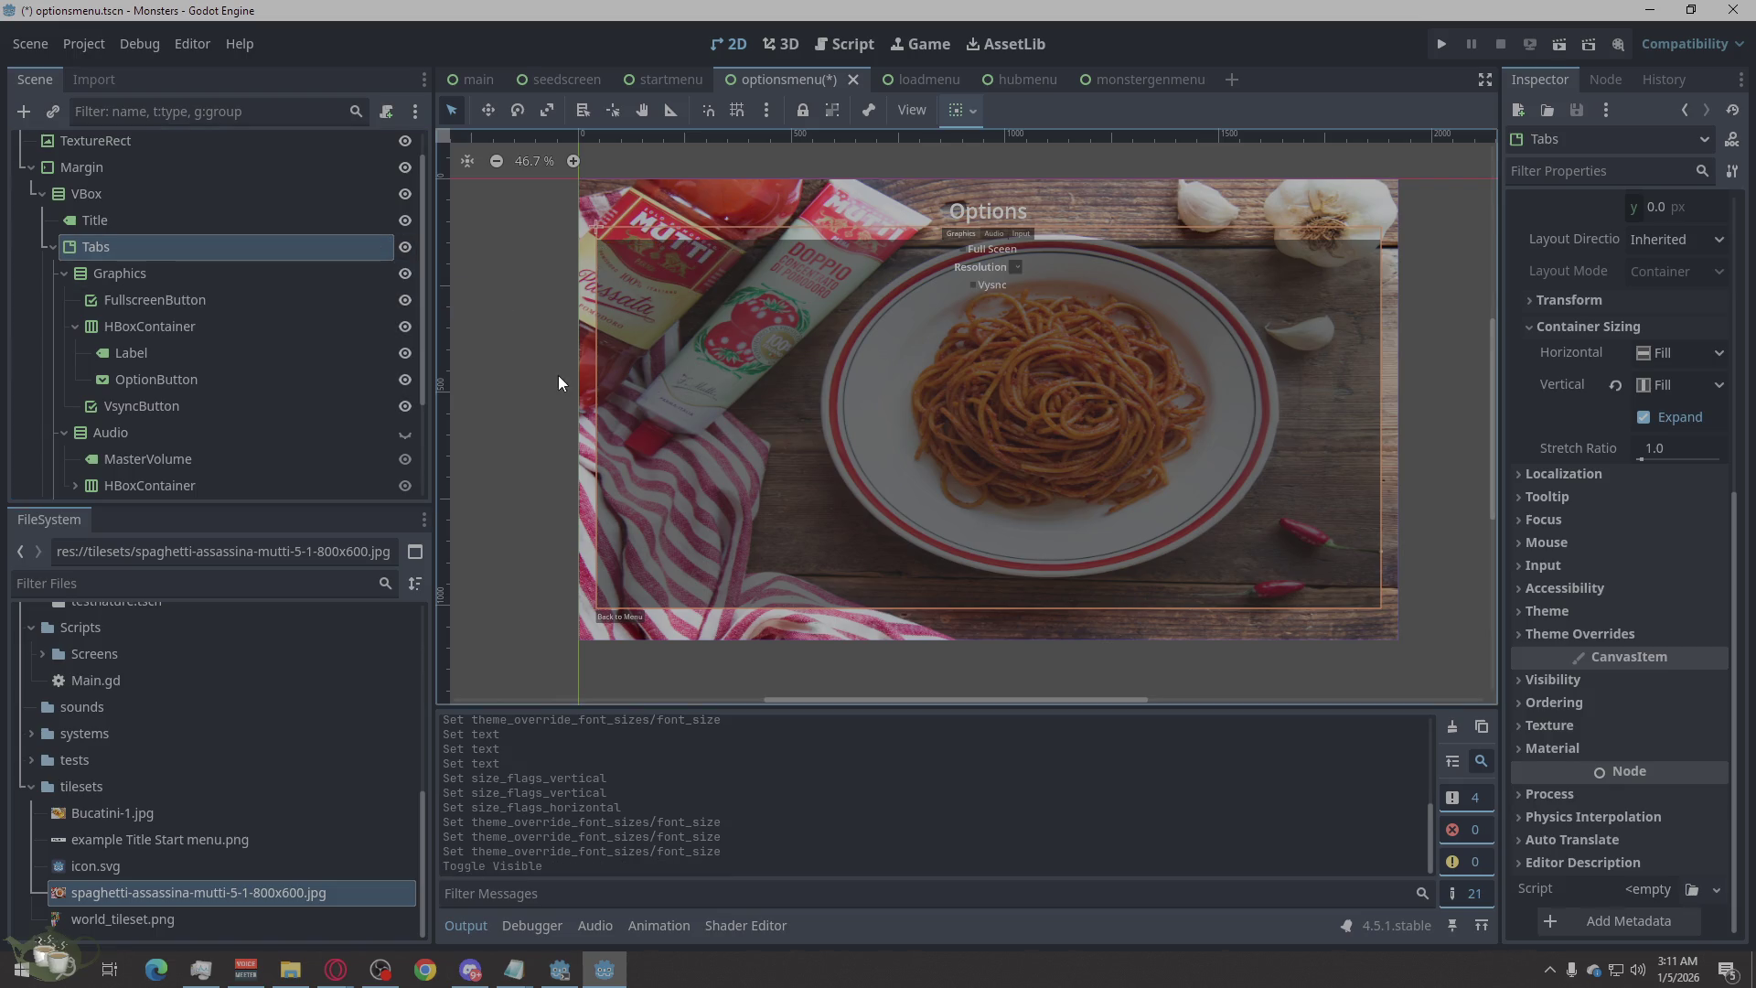
{"action": "left_click", "coordinate": [519, 337]}
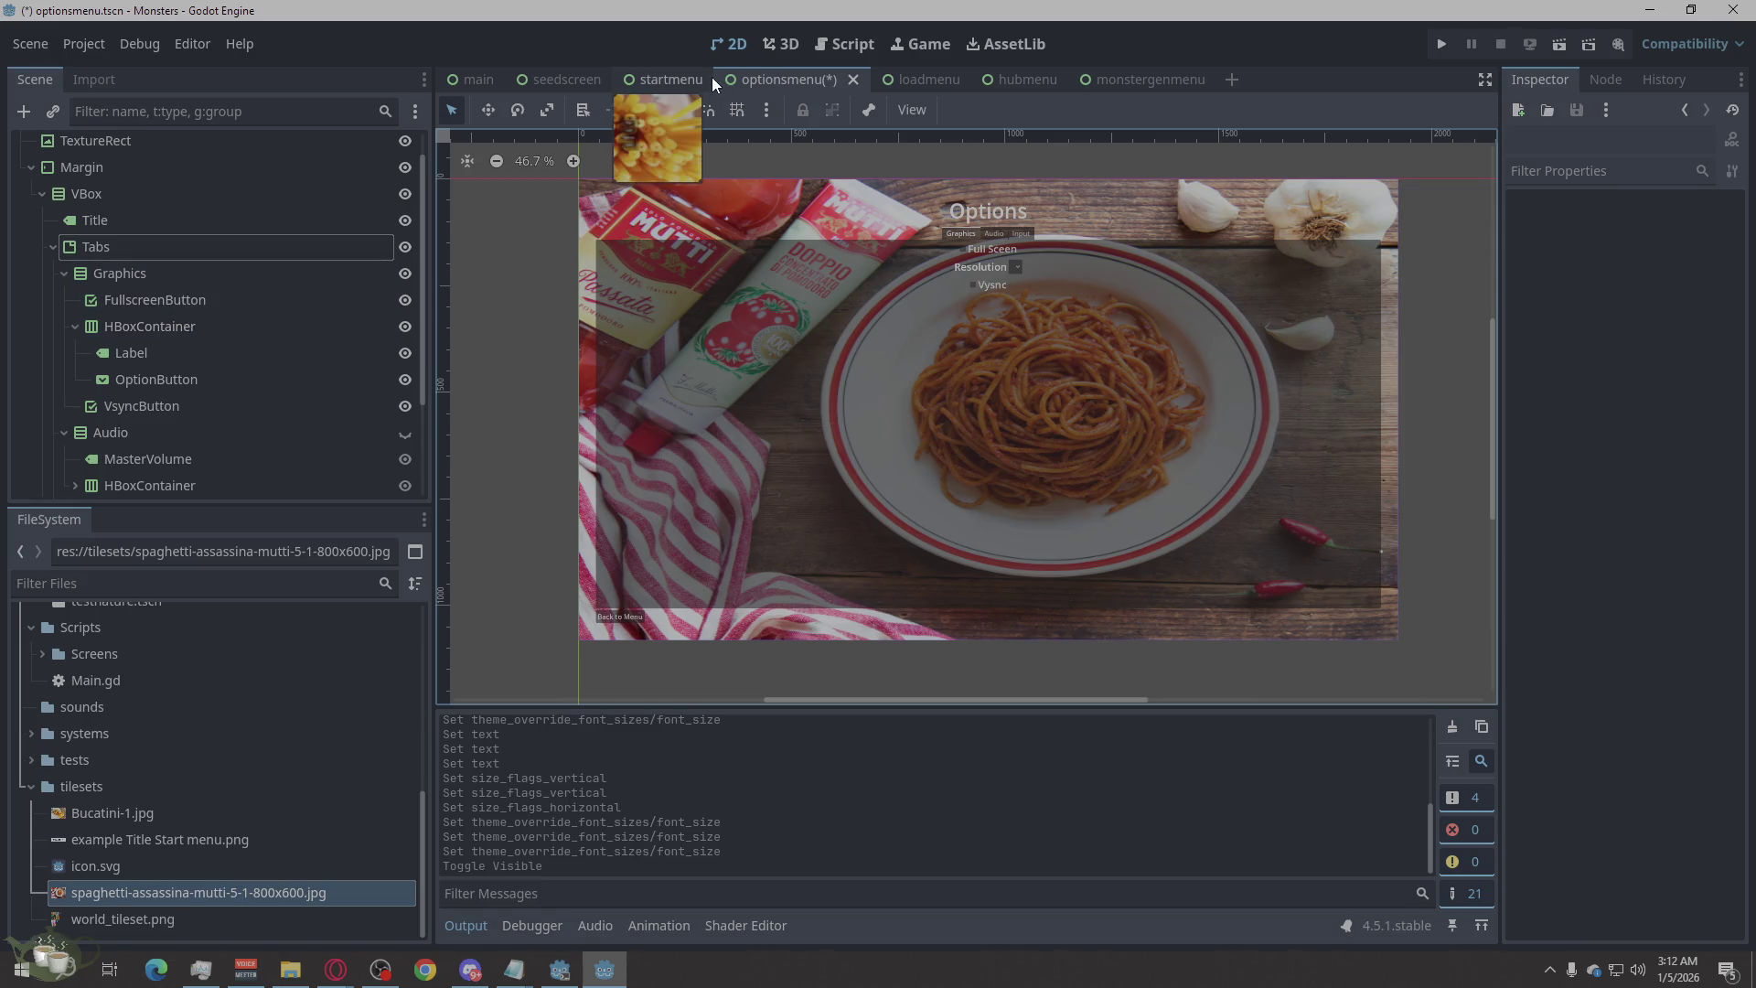
{"action": "key", "text": "ctrl+s"}
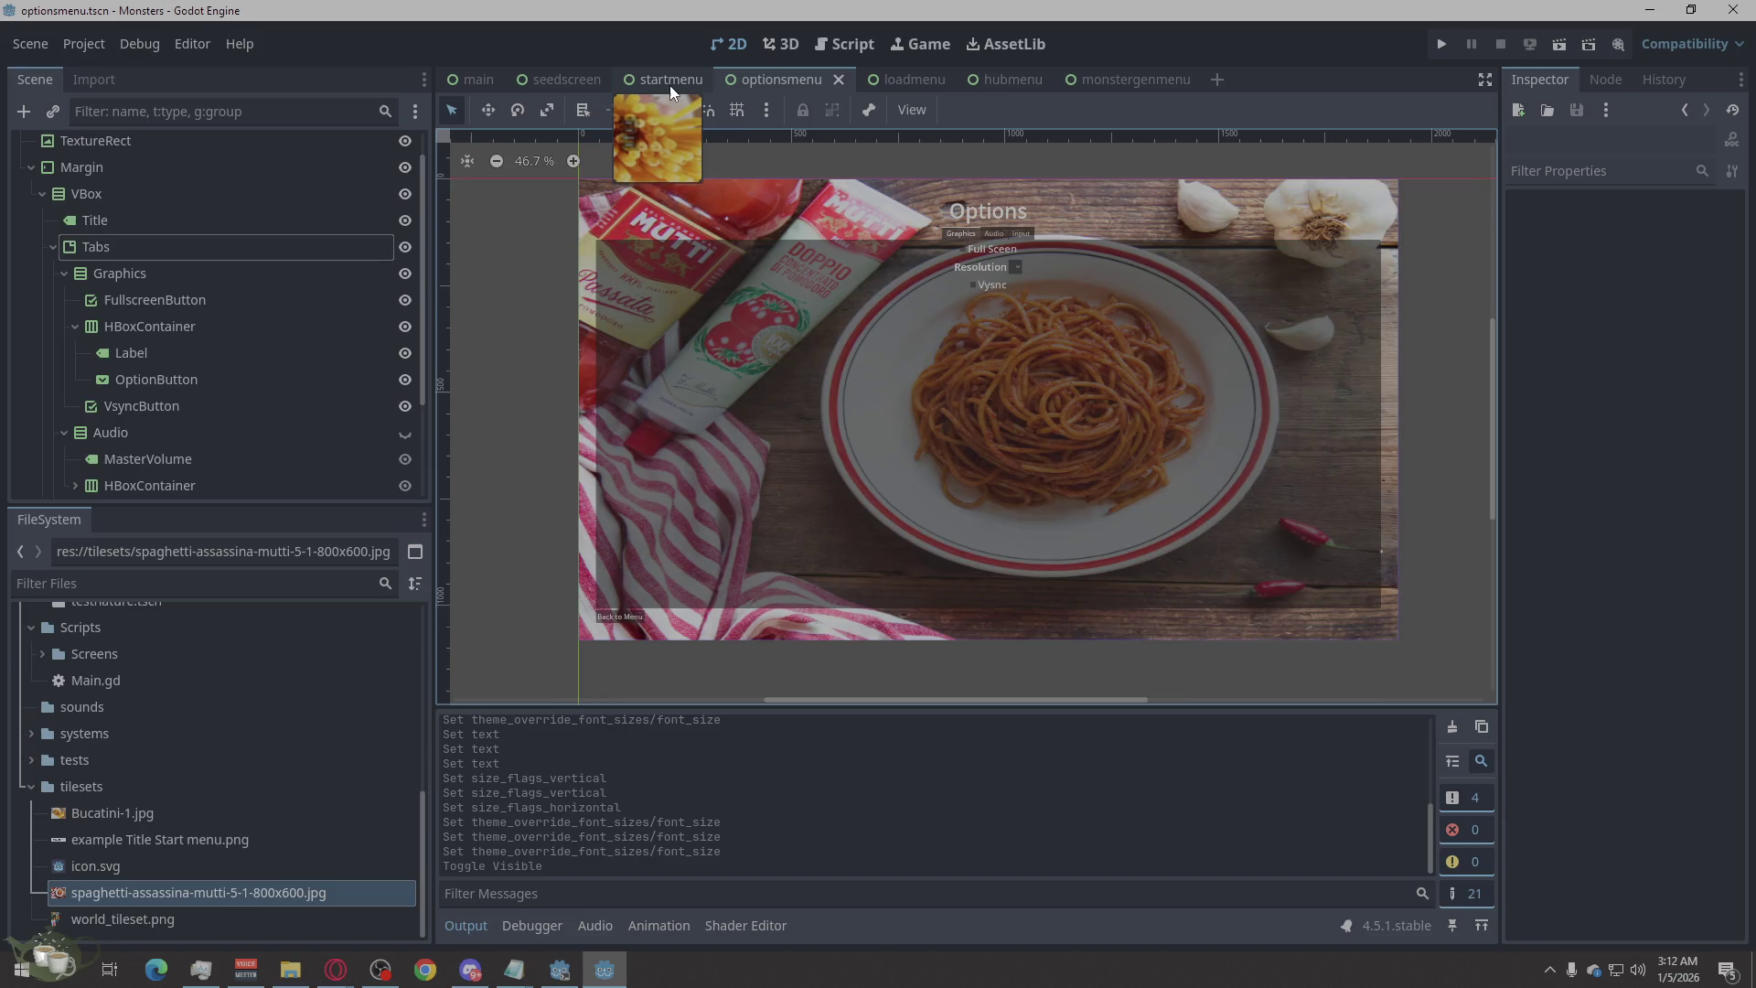
Glance at the start menu scene, then return to the options menu scene.
{"action": "left_click", "coordinate": [670, 85]}
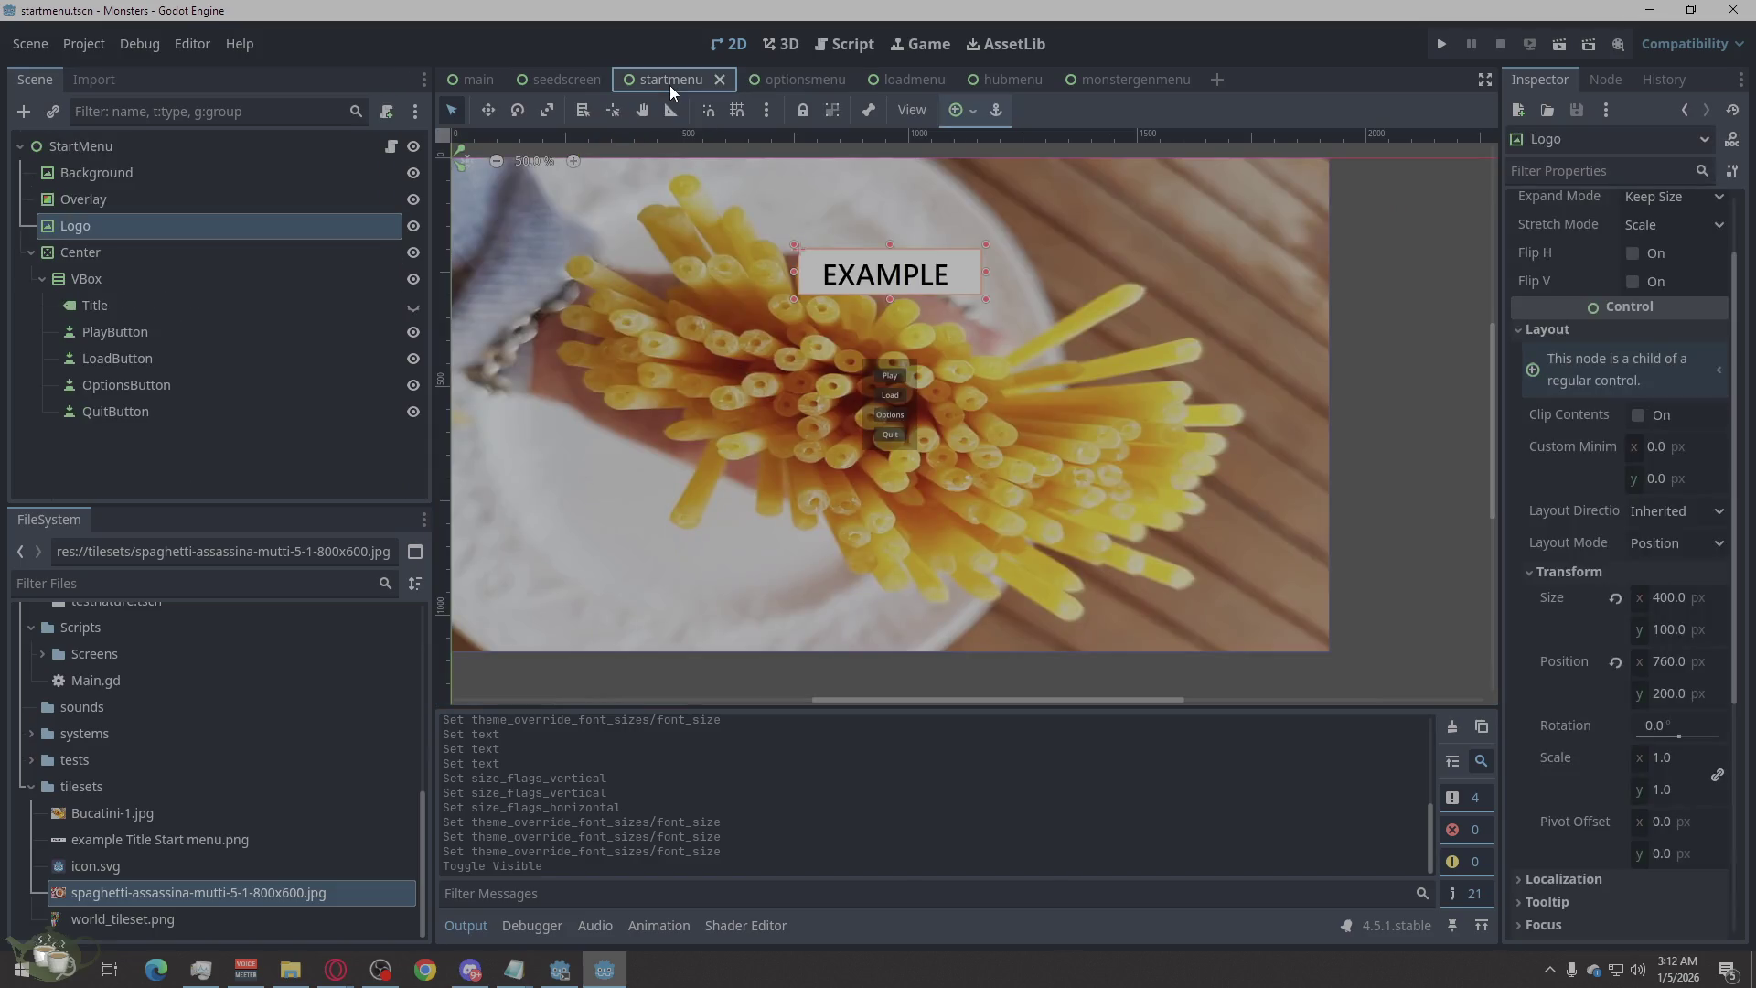
{"action": "left_click", "coordinate": [1394, 184]}
{"action": "left_click", "coordinate": [812, 76]}
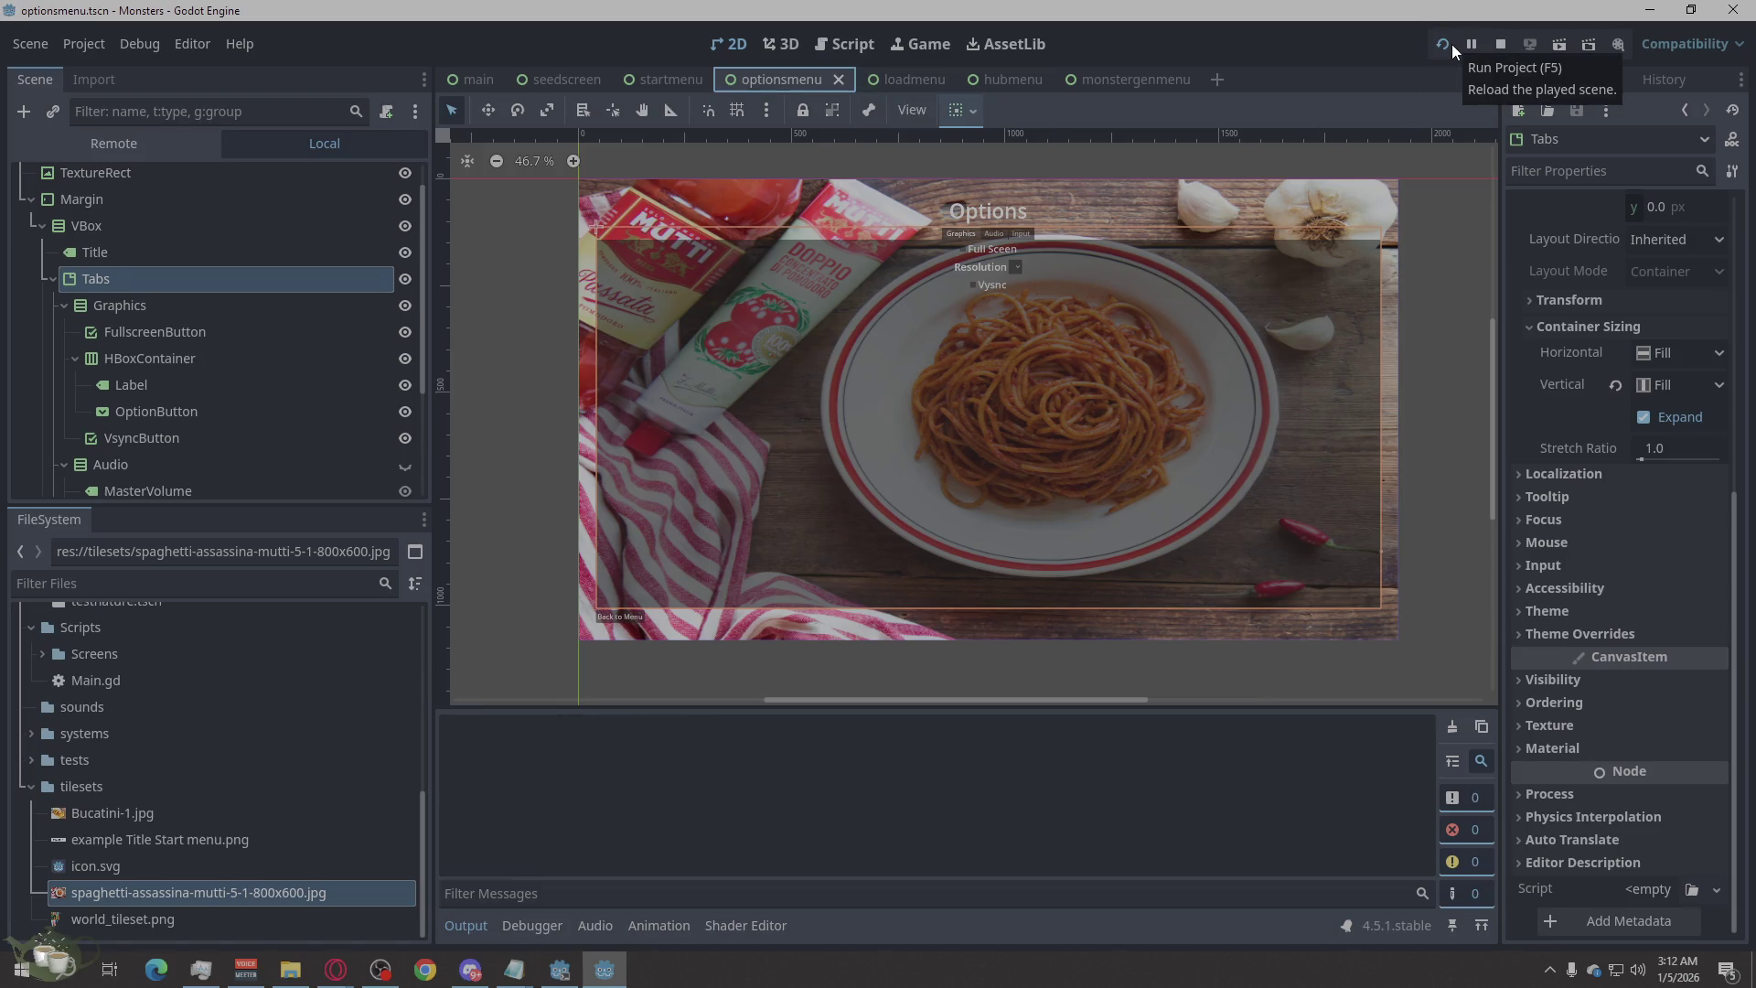
Run the game, browse the Audio, Input and Graphics options tabs, then return to the menu and quit.
{"action": "left_click", "coordinate": [1444, 44]}
{"action": "left_click", "coordinate": [886, 511]}
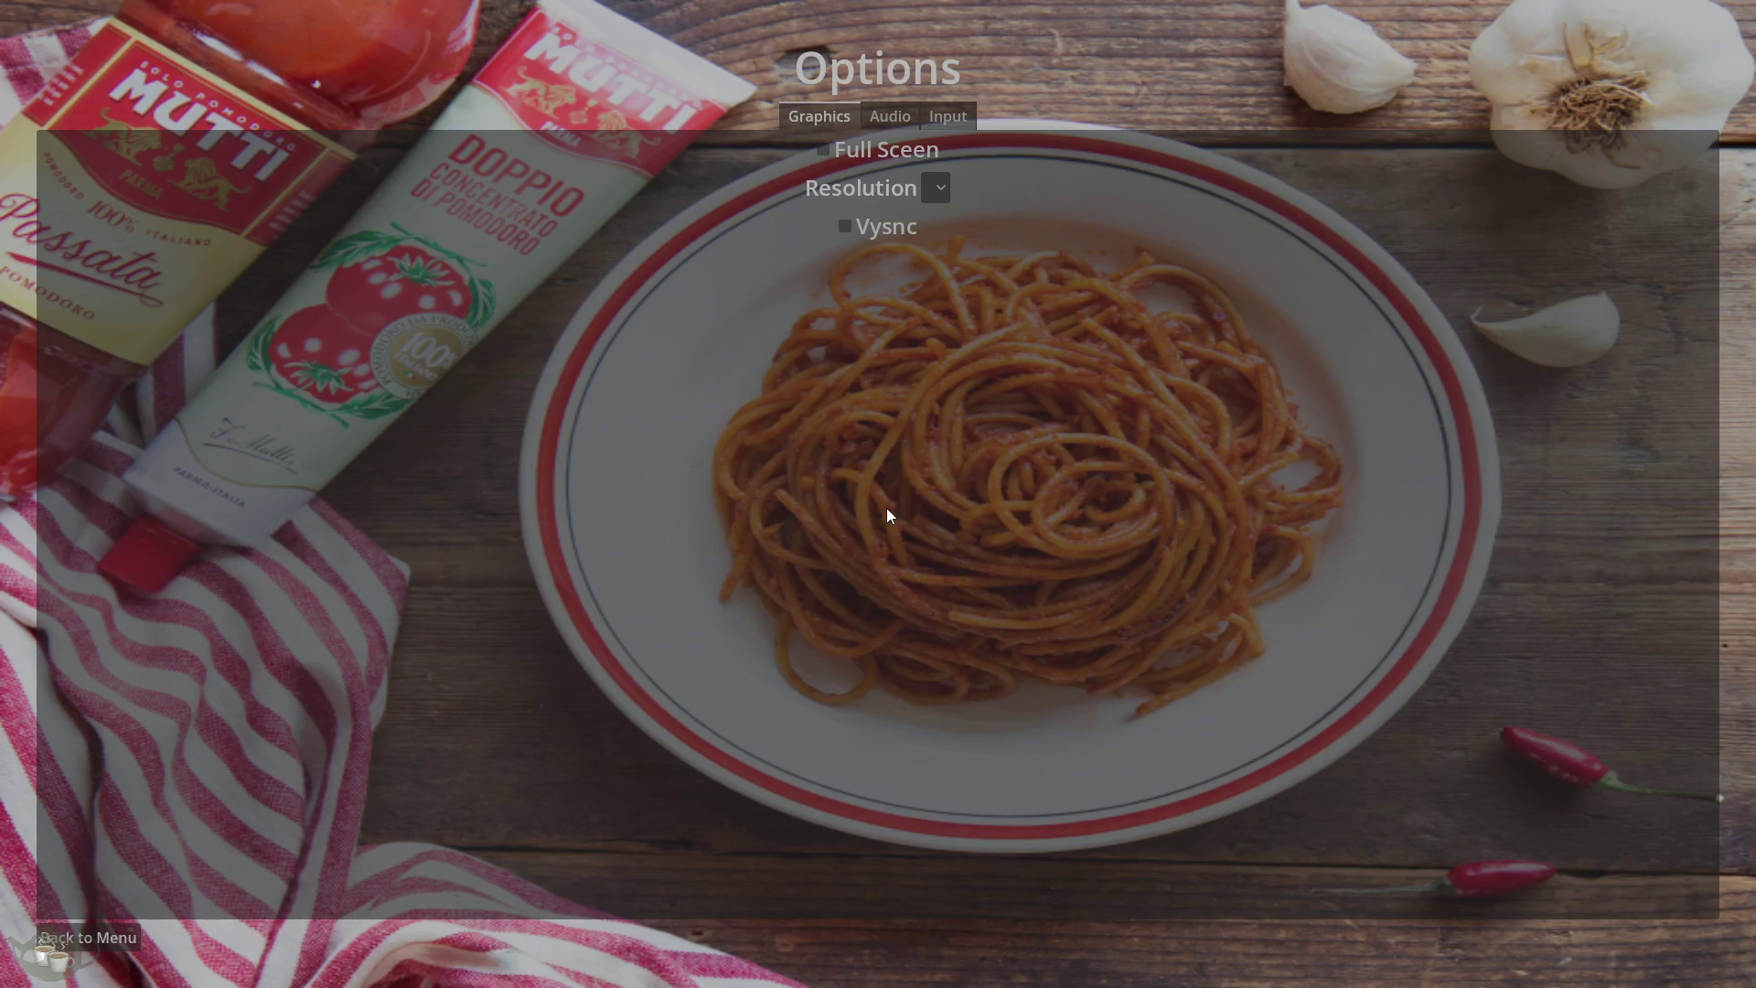
{"action": "left_click", "coordinate": [901, 117]}
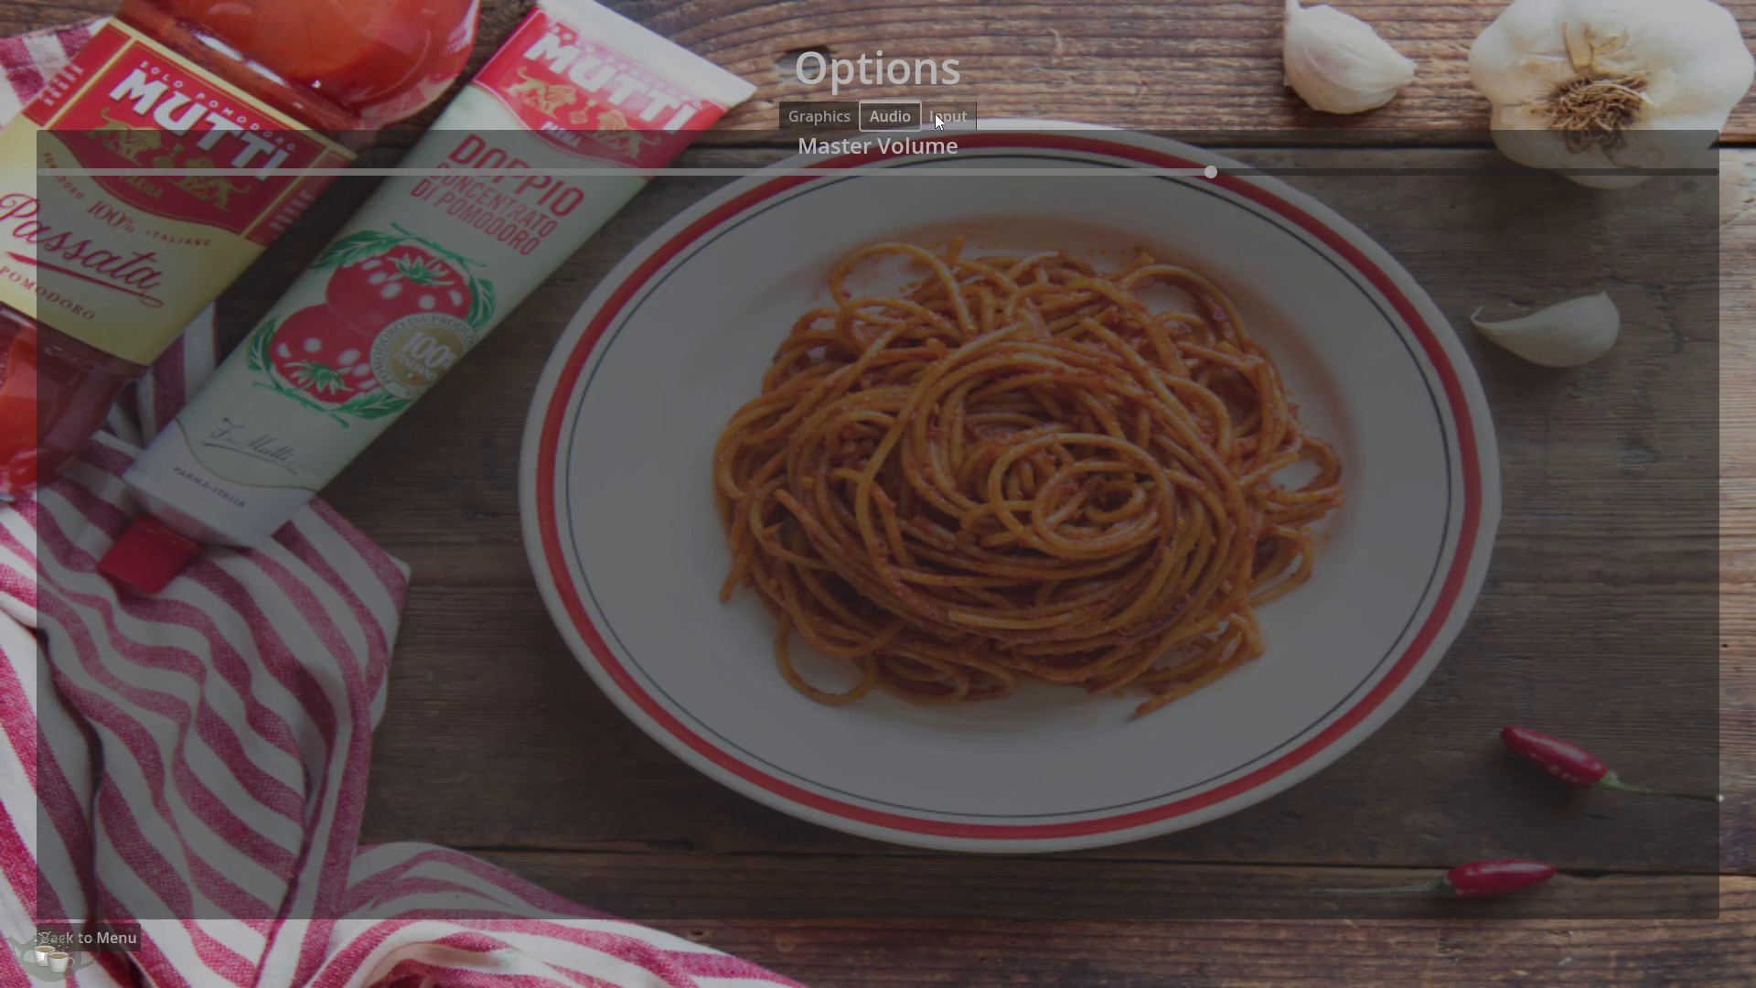
{"action": "left_click", "coordinate": [935, 113]}
{"action": "left_click", "coordinate": [810, 111]}
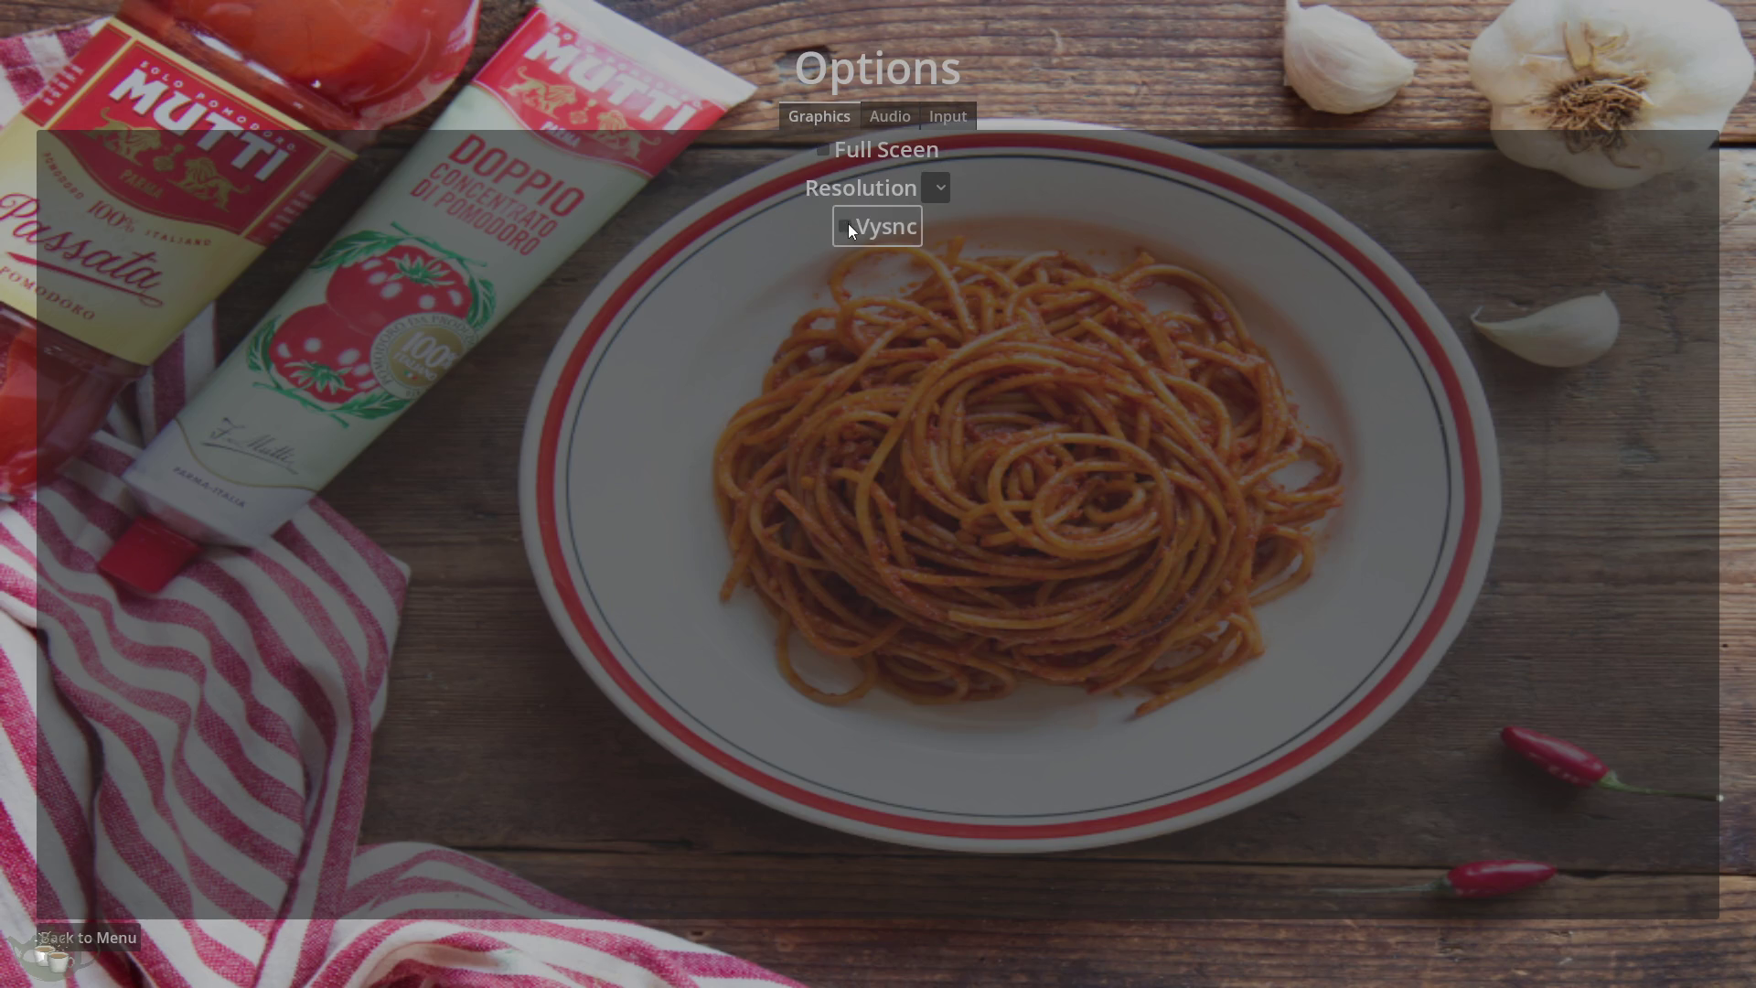
{"action": "left_click", "coordinate": [127, 932]}
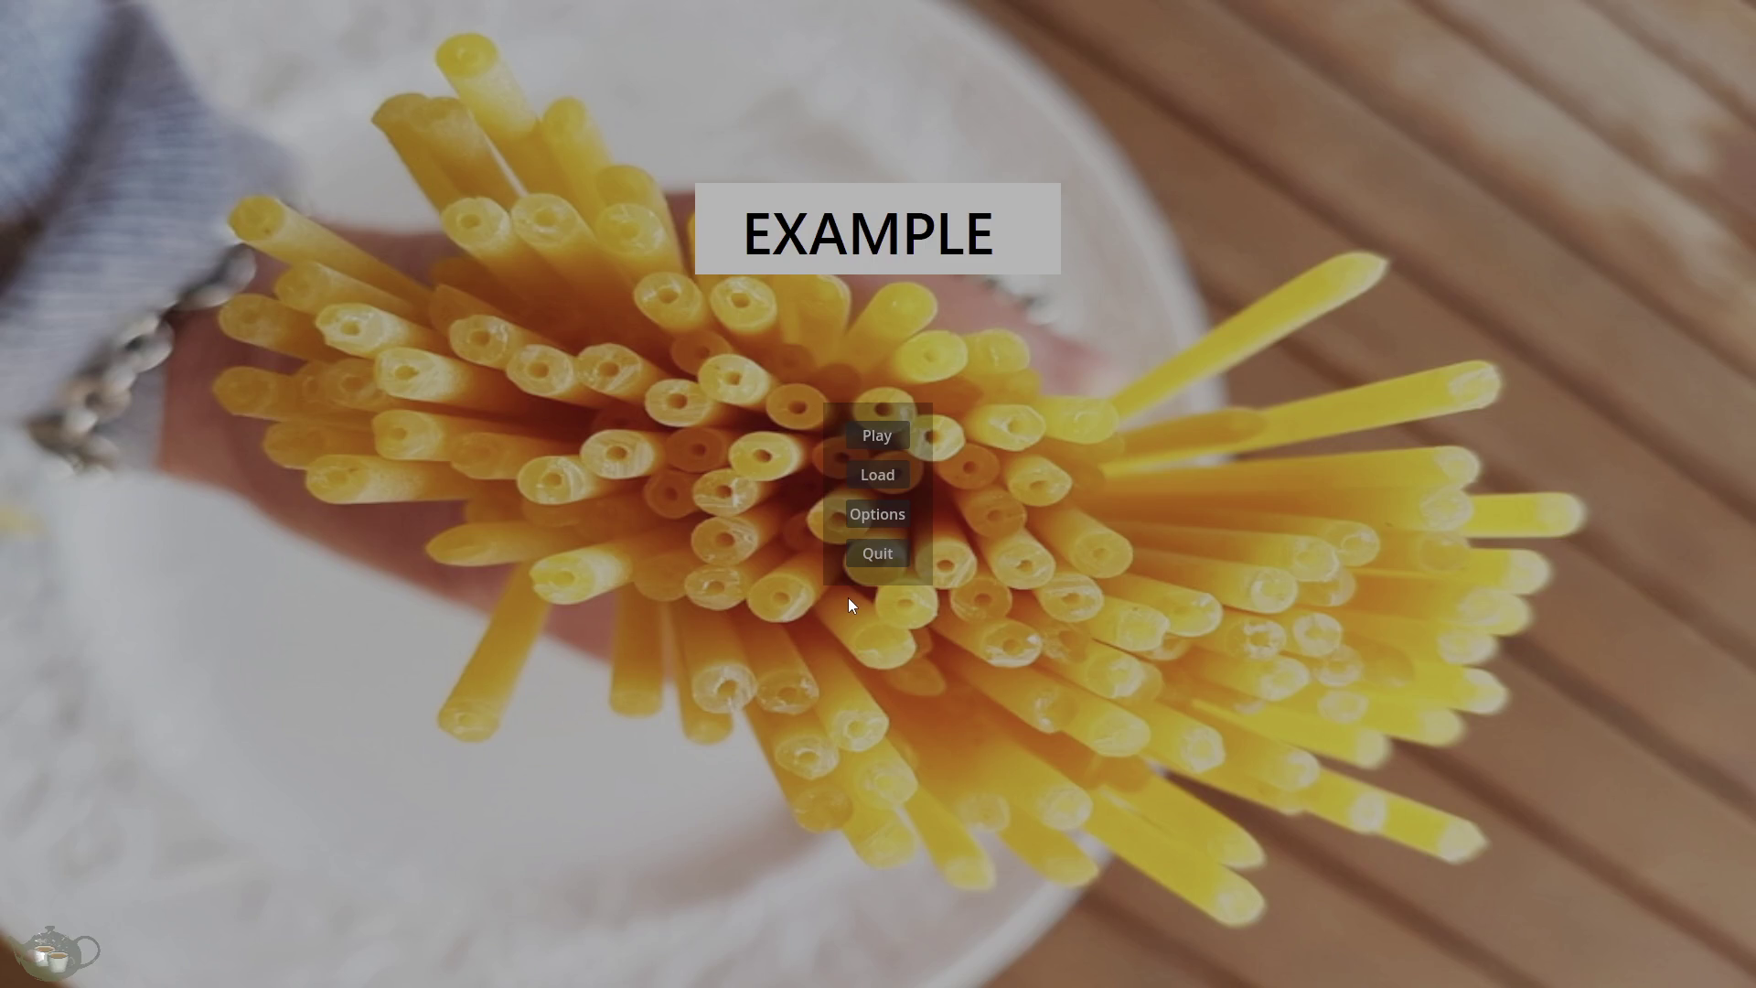
{"action": "left_click", "coordinate": [877, 552]}
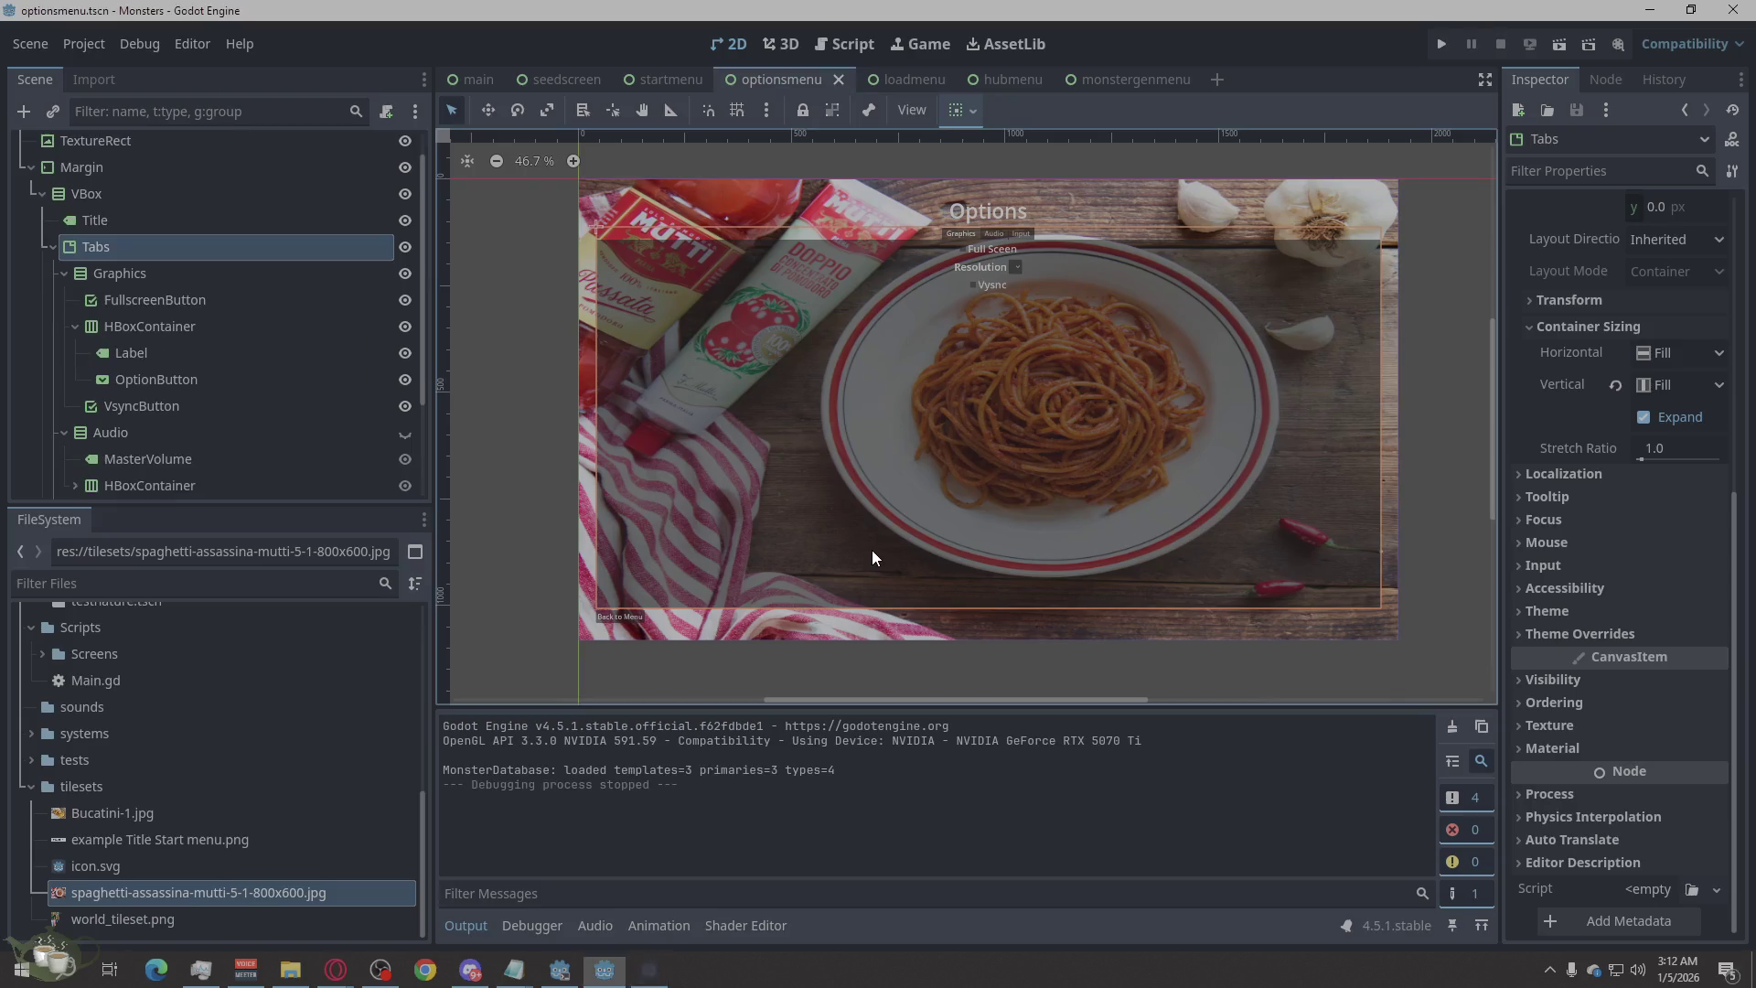
{"action": "left_click", "coordinate": [551, 628]}
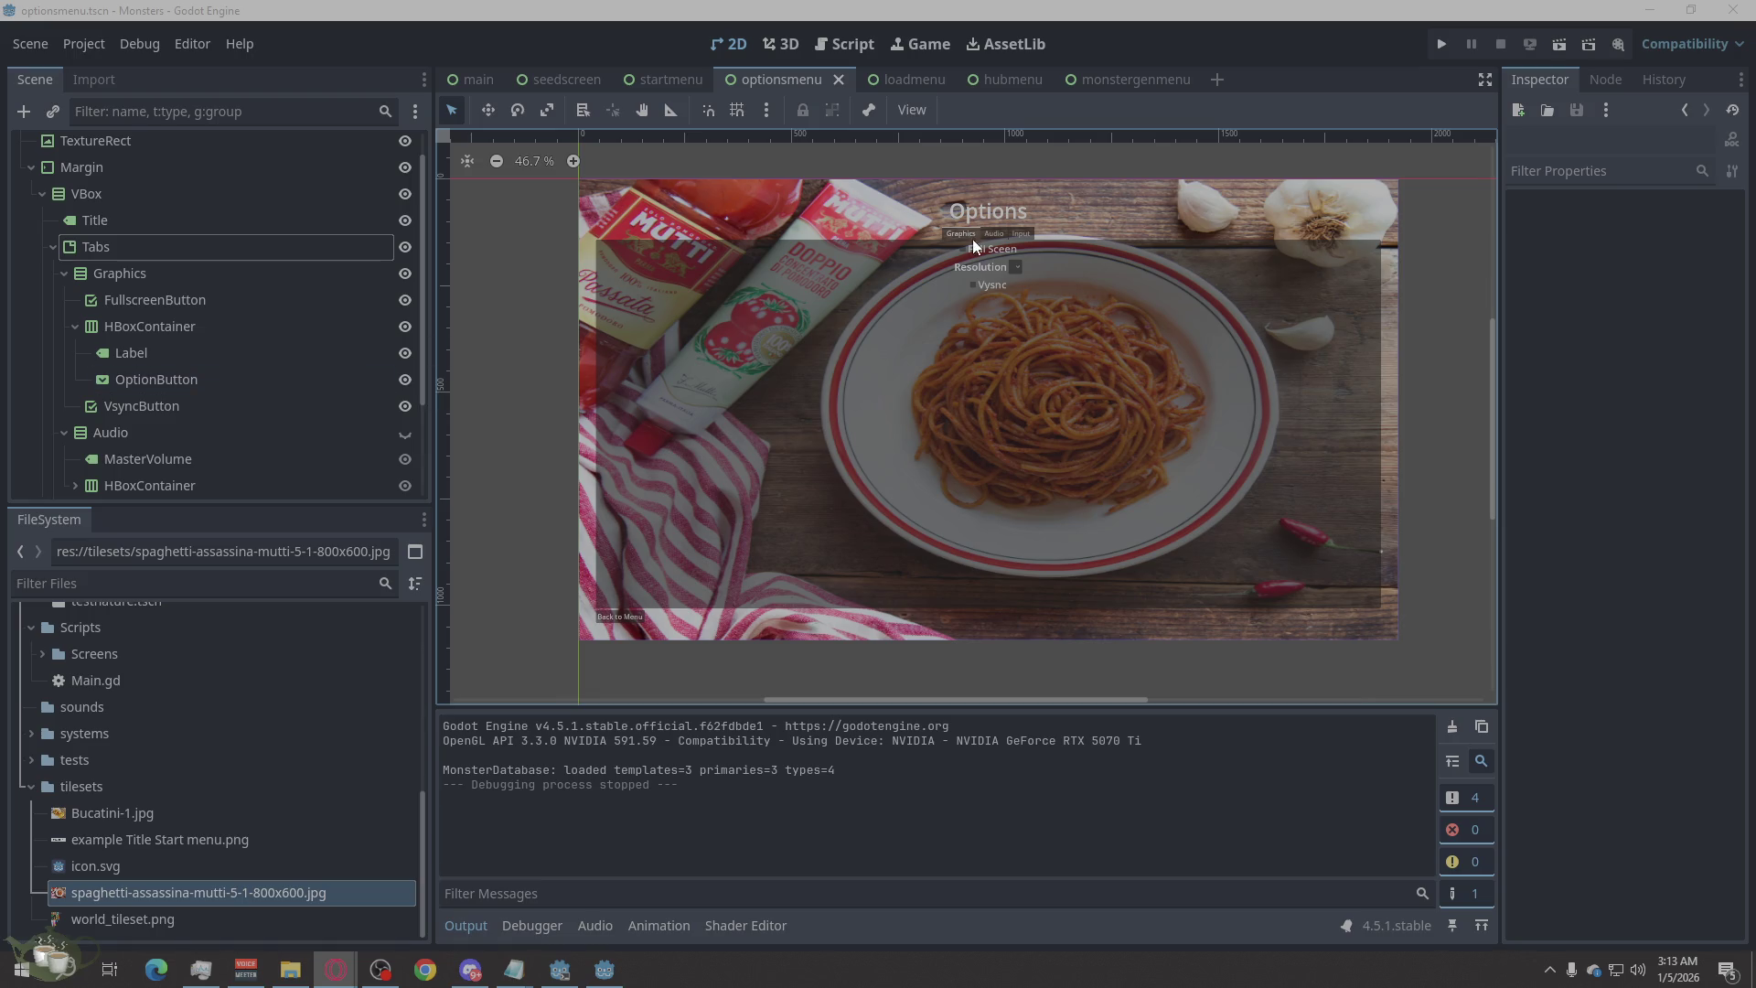
Look at the load menu scene, then expand Theme Overrides for the options menu's Tabs node.
{"action": "left_click", "coordinate": [910, 87]}
{"action": "left_click", "coordinate": [902, 405]}
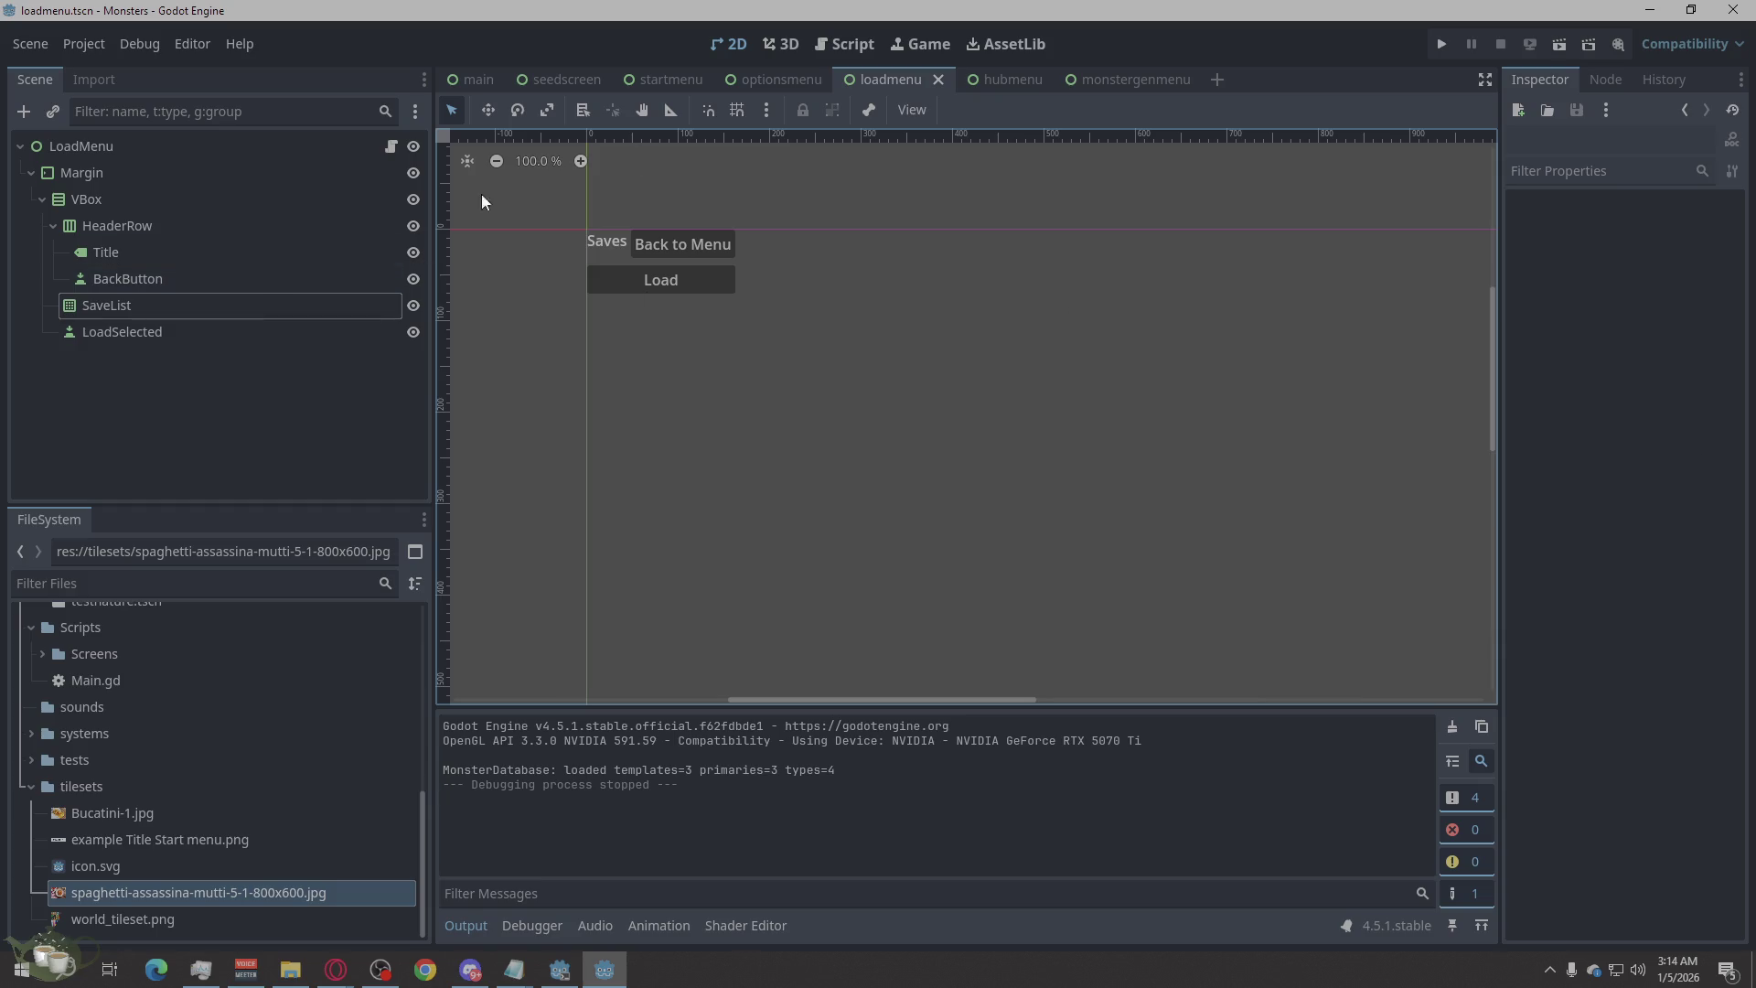
{"action": "left_click", "coordinate": [771, 91]}
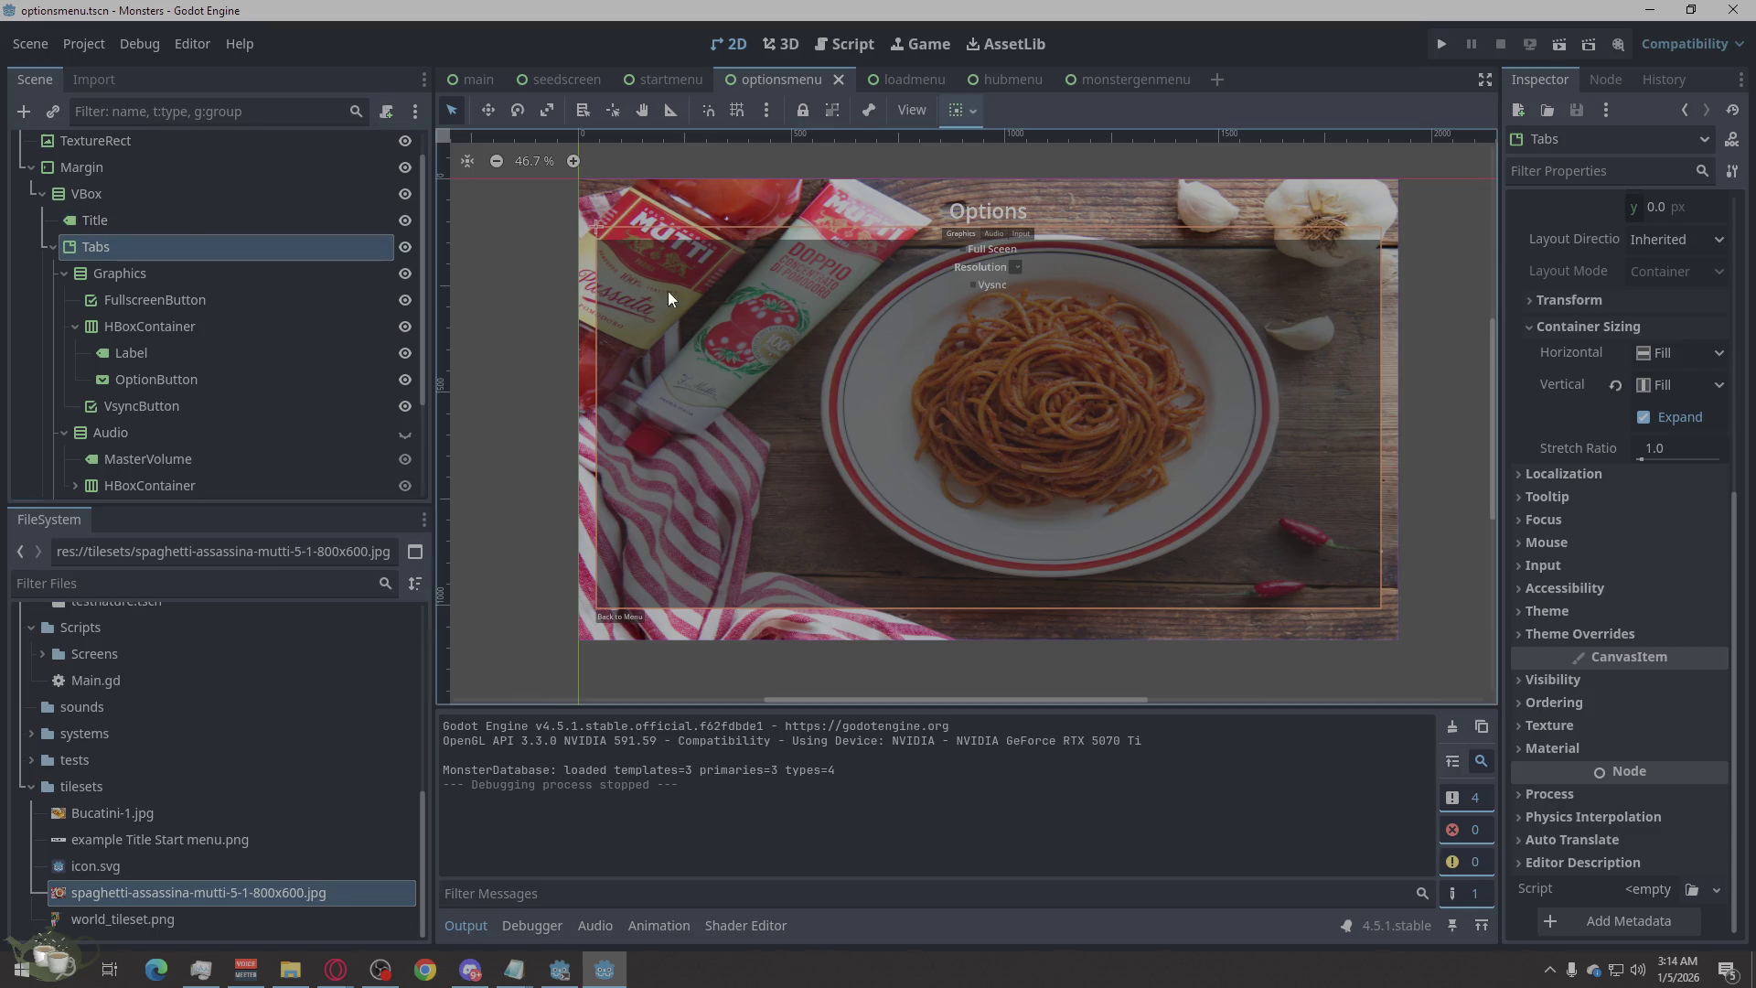
{"action": "left_click", "coordinate": [1598, 633]}
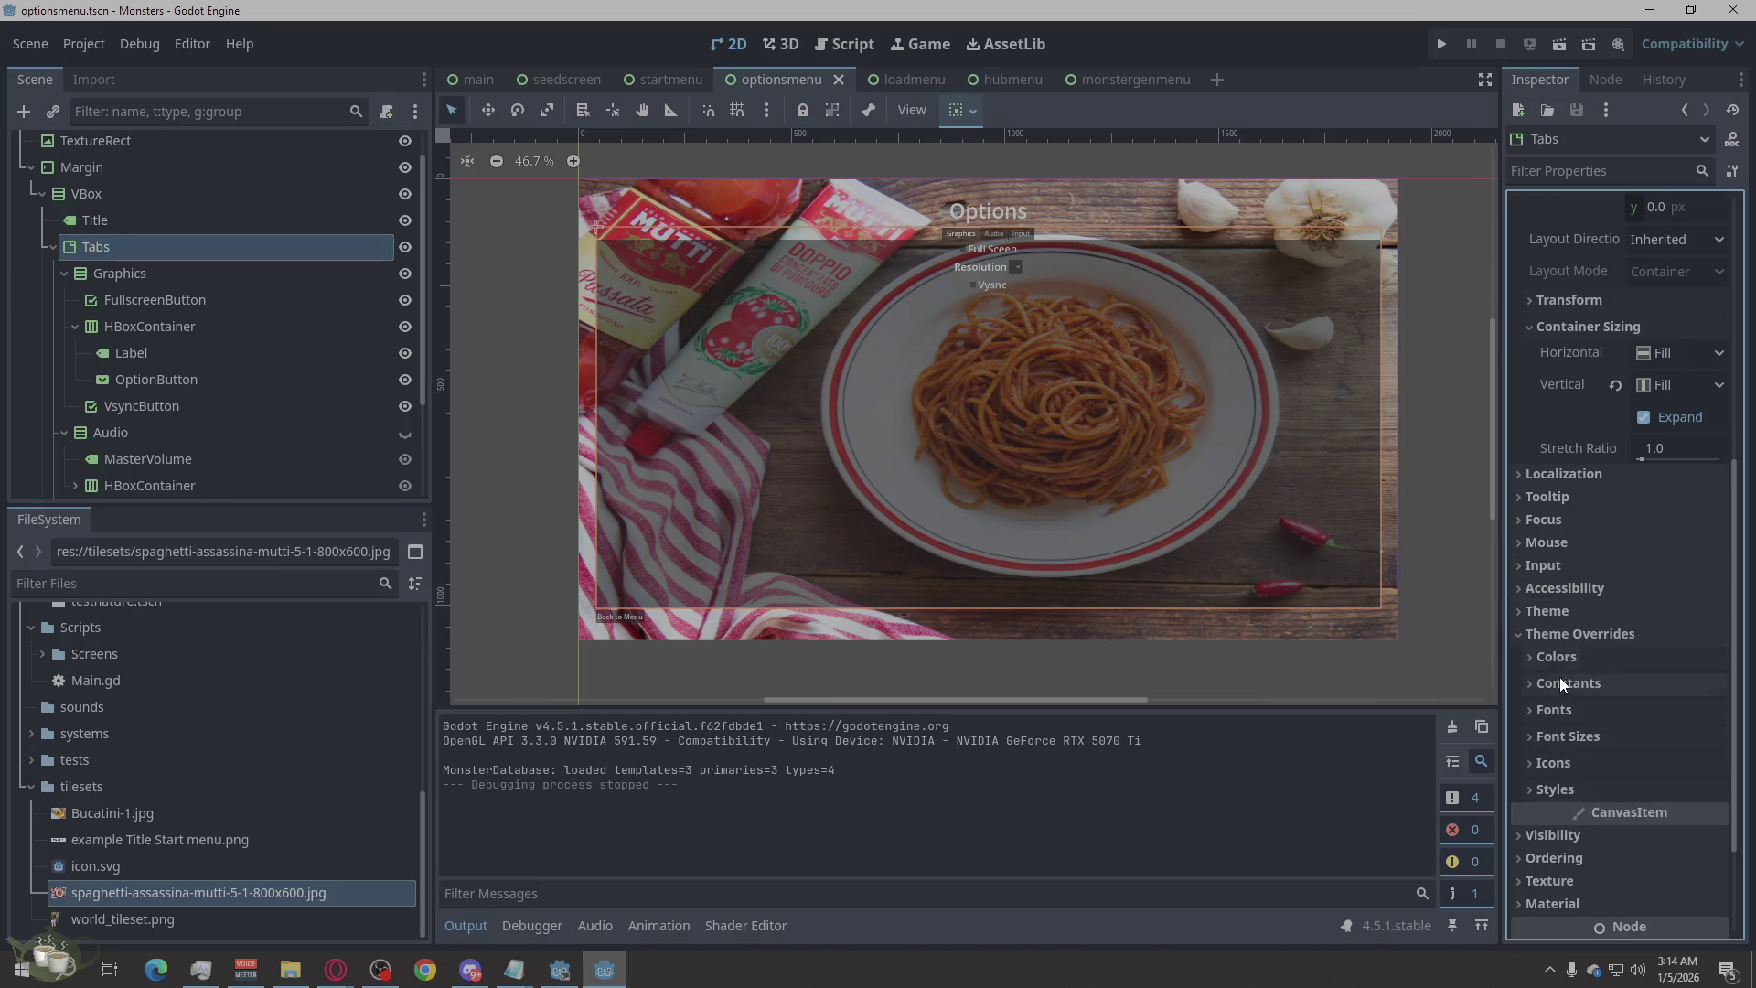
Enable a Font Size override on Tabs and raise it to about 36 px.
{"action": "left_click", "coordinate": [1556, 741]}
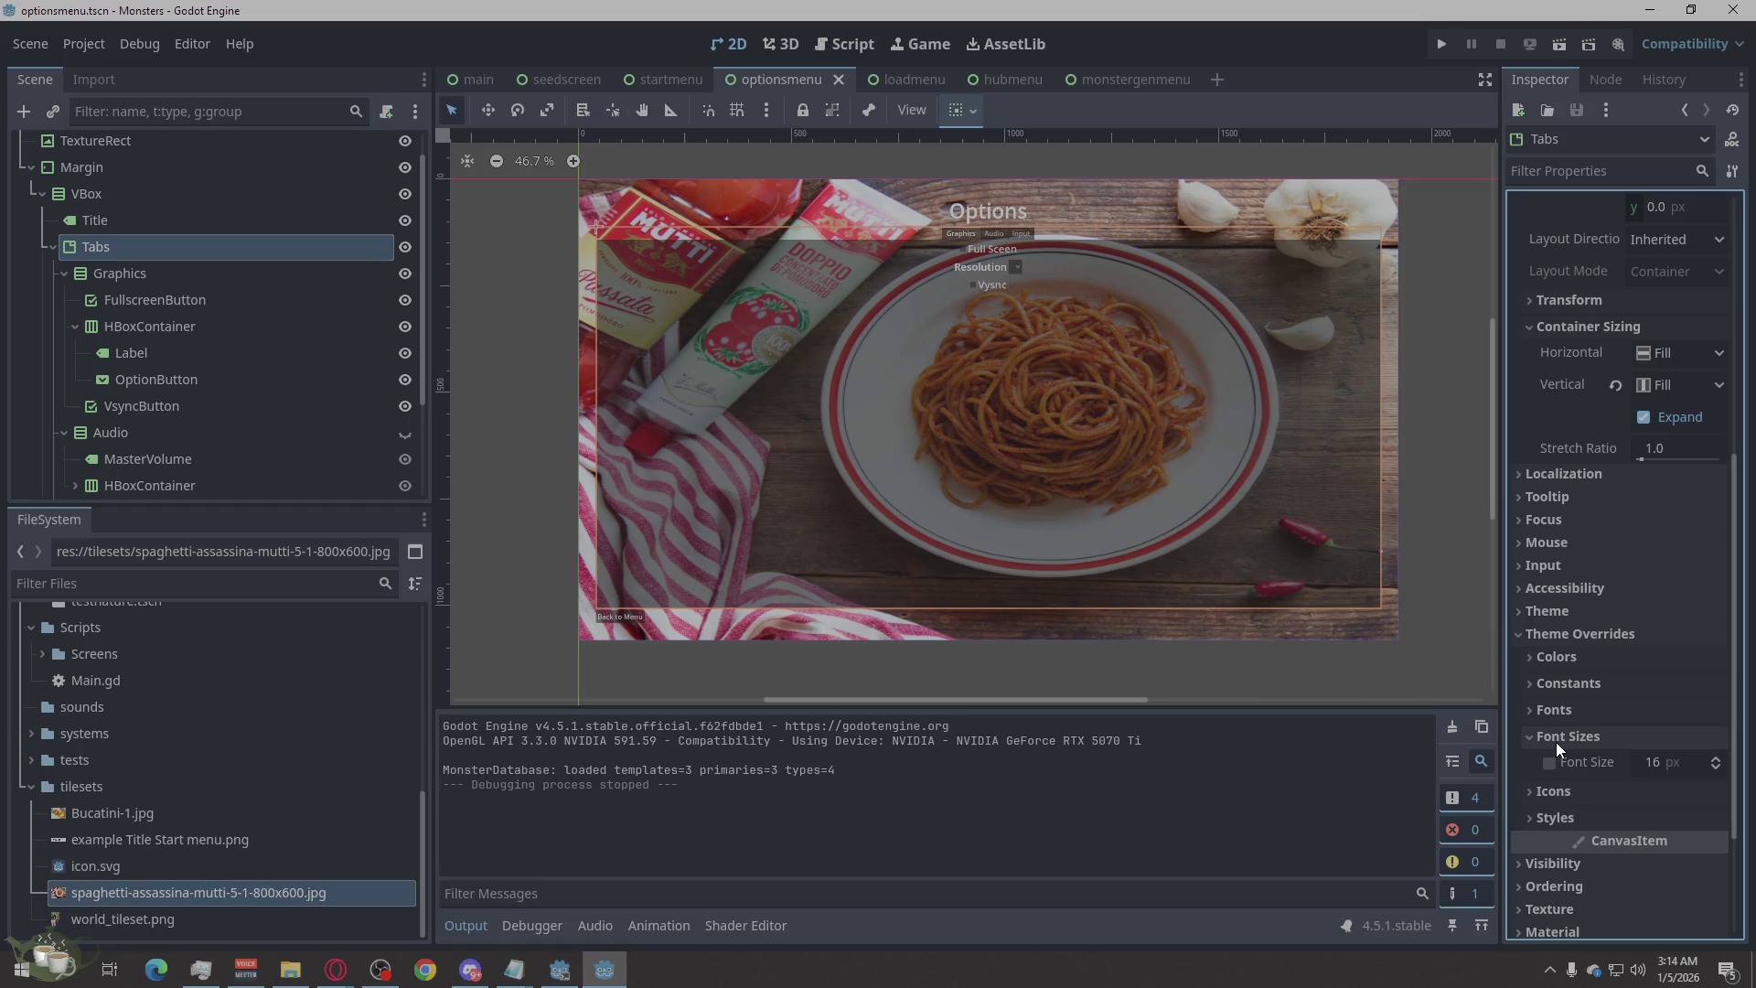
{"action": "left_click", "coordinate": [1716, 760]}
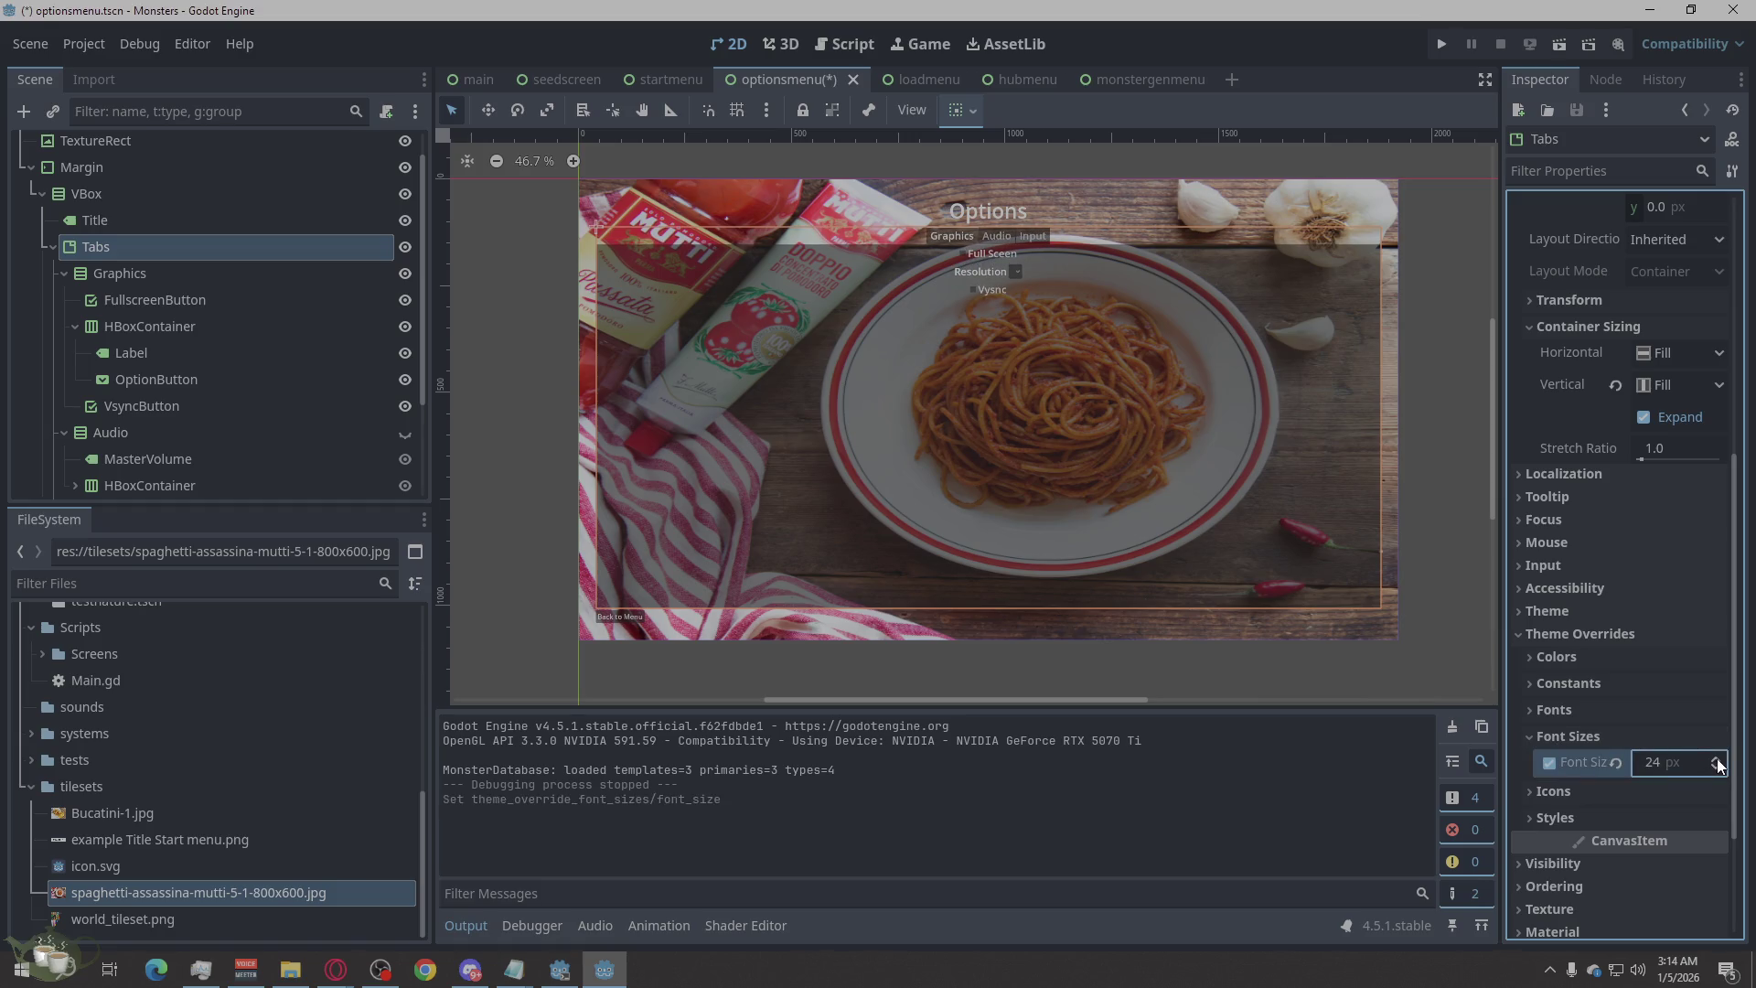
{"action": "left_click_drag", "start_coordinate": [1716, 763], "coordinate": [1717, 763]}
{"action": "left_click", "coordinate": [1716, 760]}
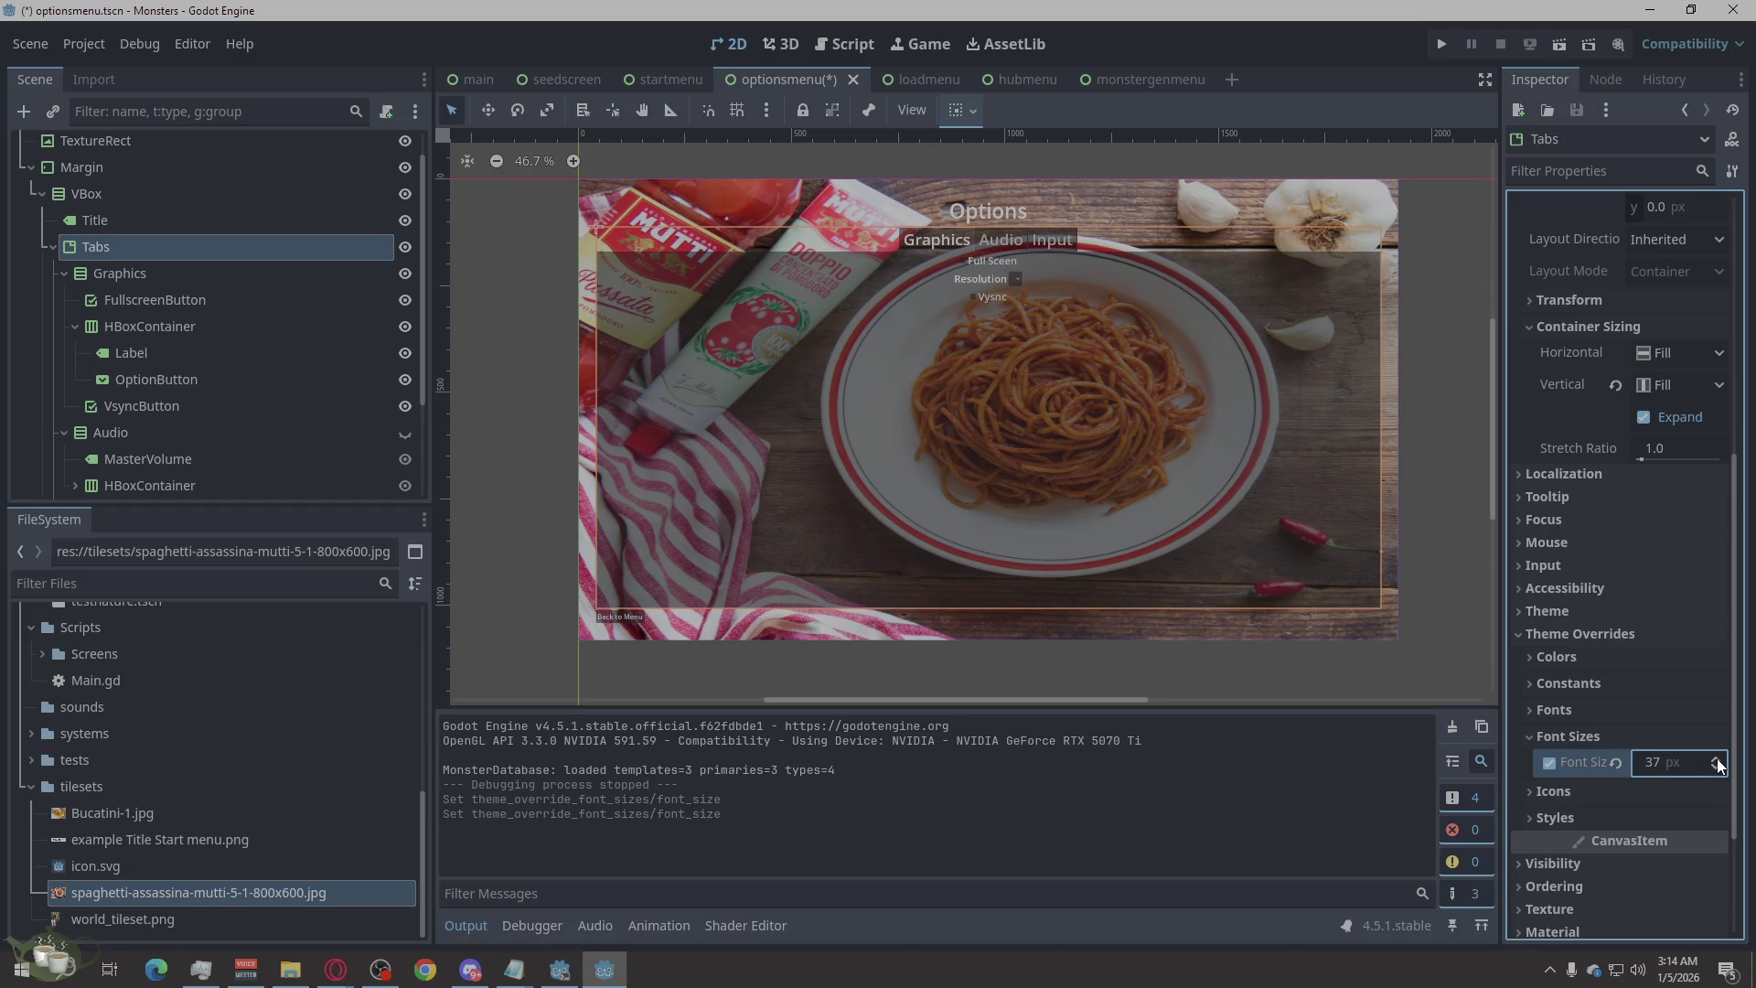
{"action": "left_click", "coordinate": [1716, 760]}
{"action": "left_click", "coordinate": [1476, 555]}
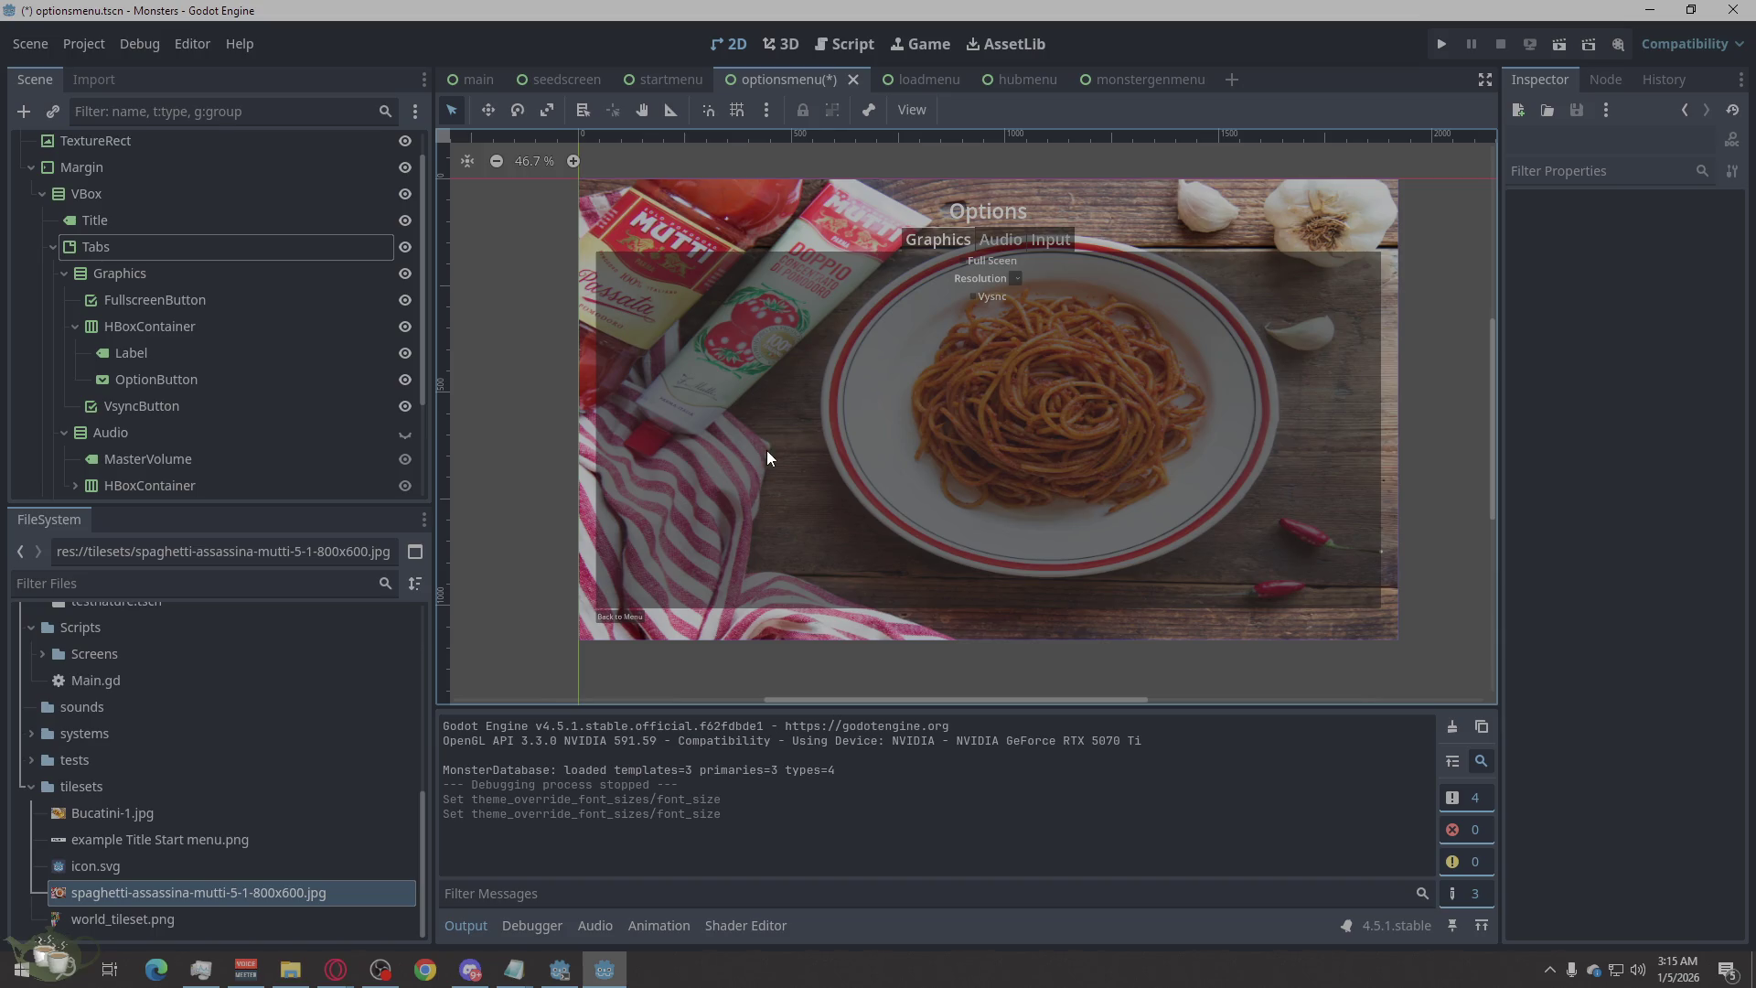
Give BackButton a 25 px Font Size override and save the options menu scene.
{"action": "scroll", "coordinate": [189, 388], "scroll_direction": "down", "scroll_amount": 3}
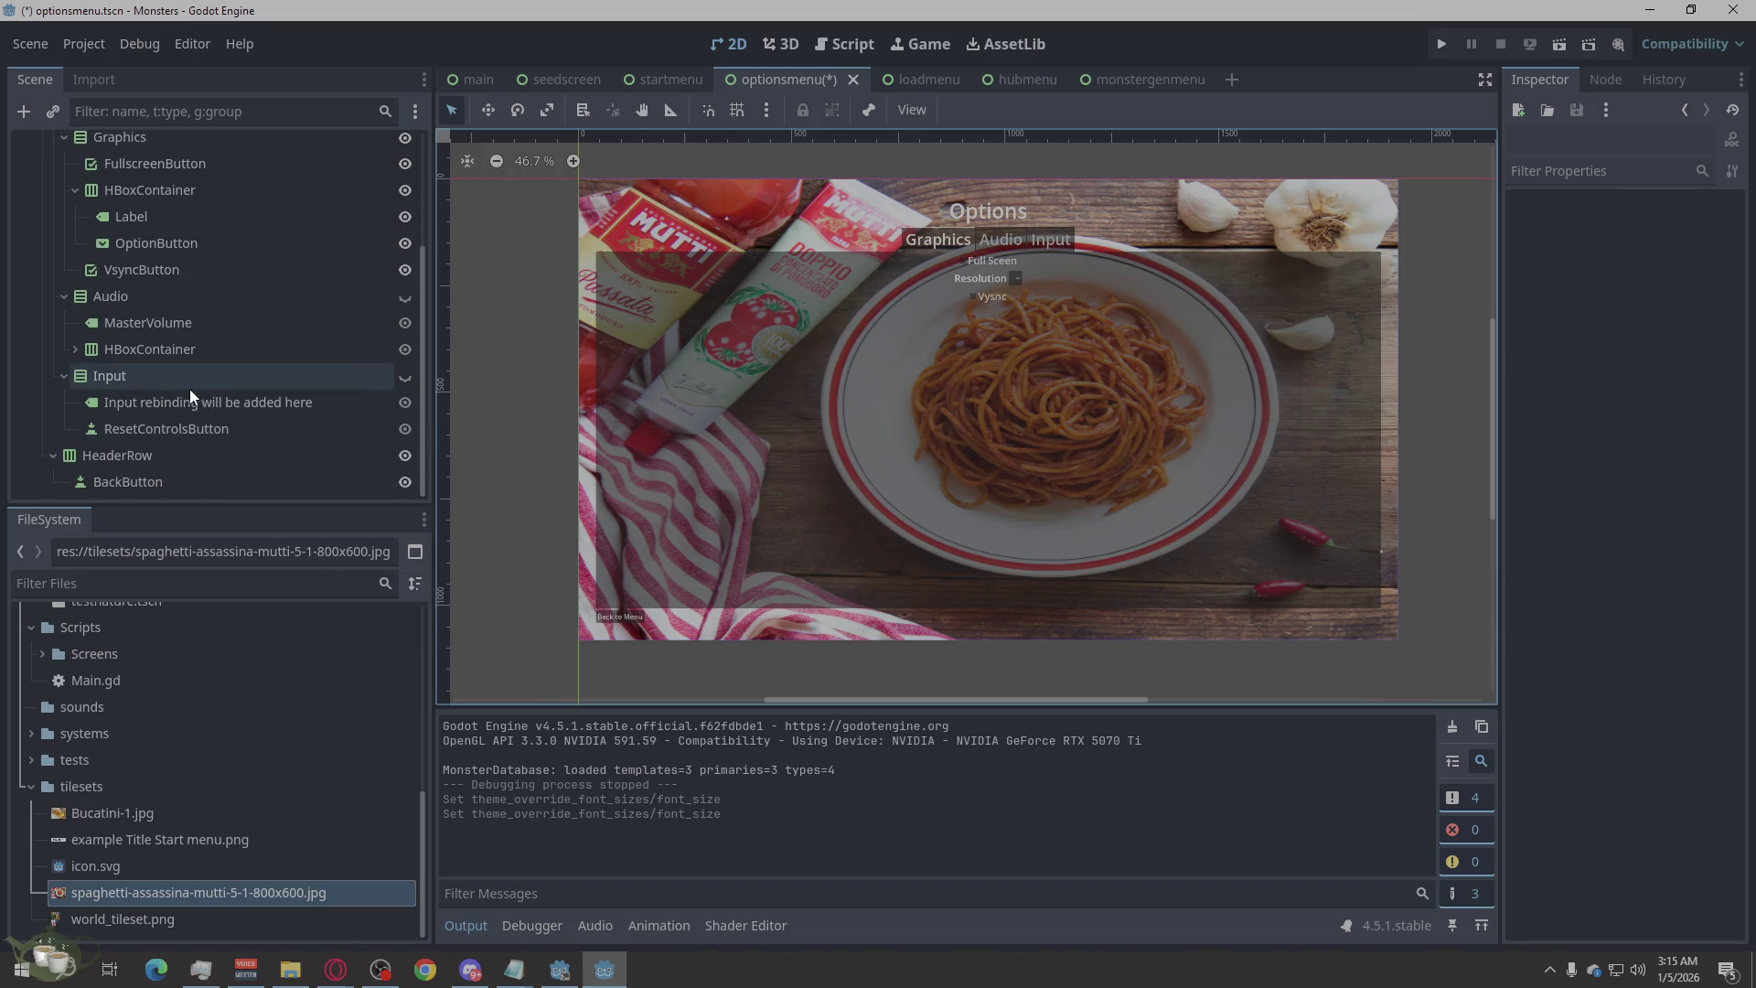
{"action": "left_click", "coordinate": [163, 458]}
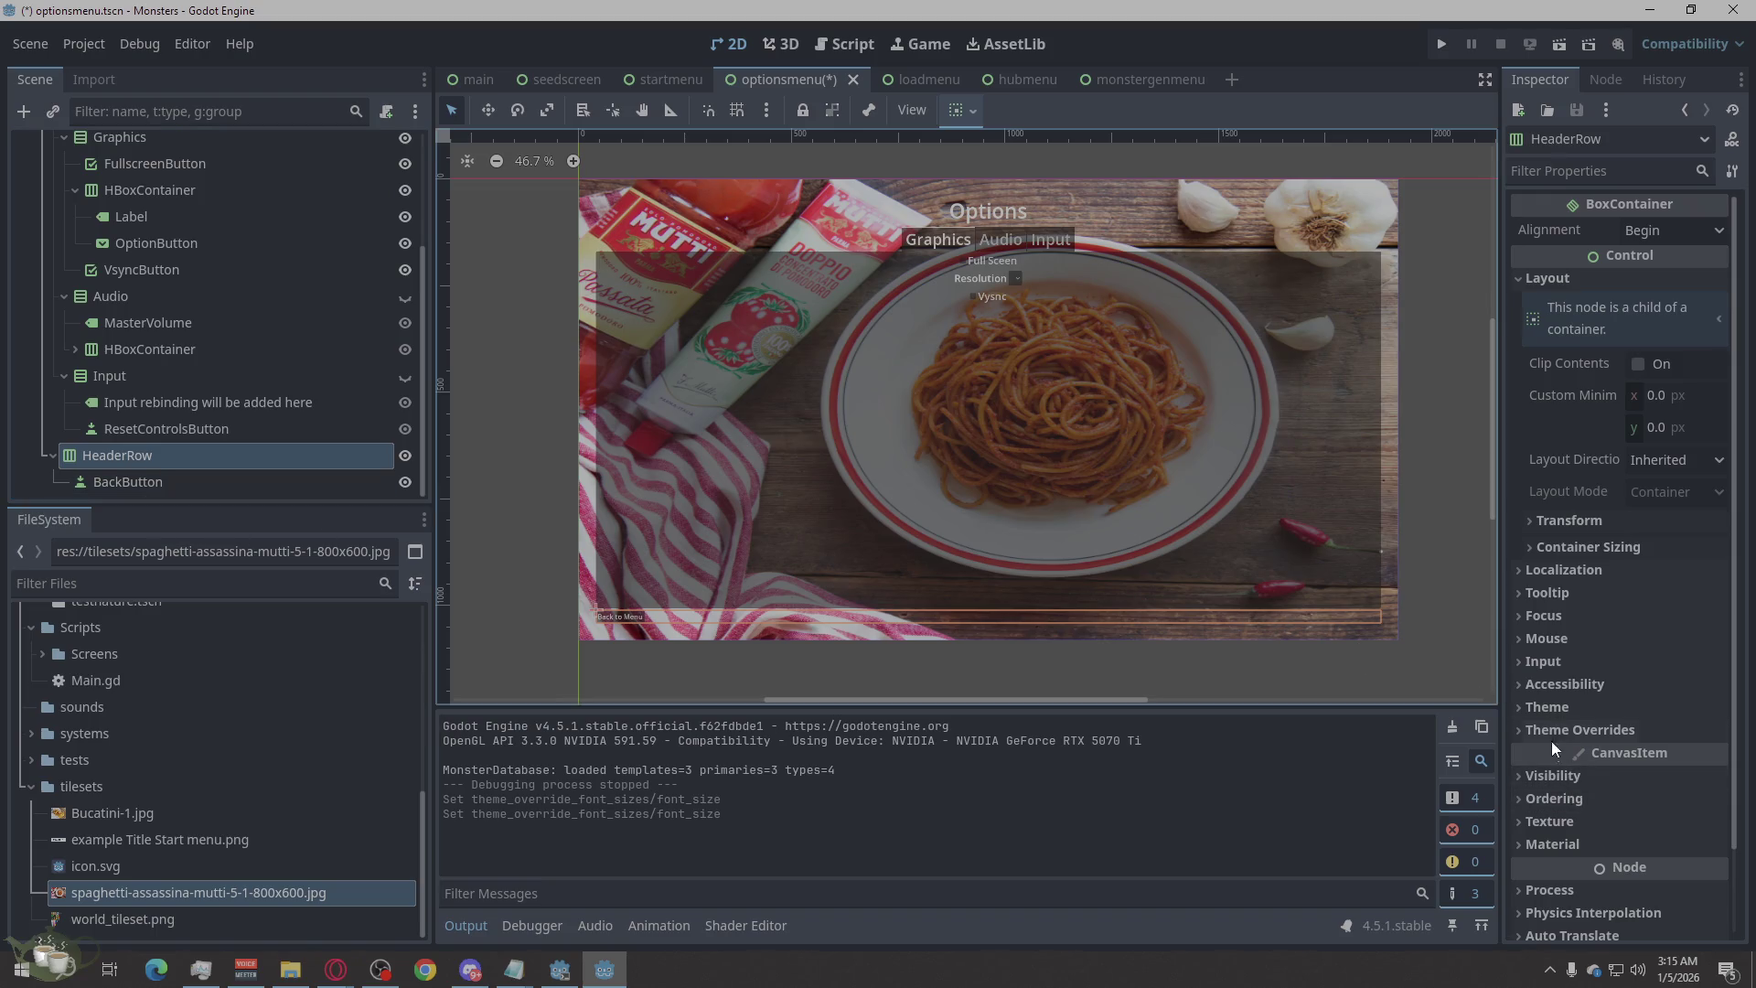
{"action": "left_click", "coordinate": [229, 482]}
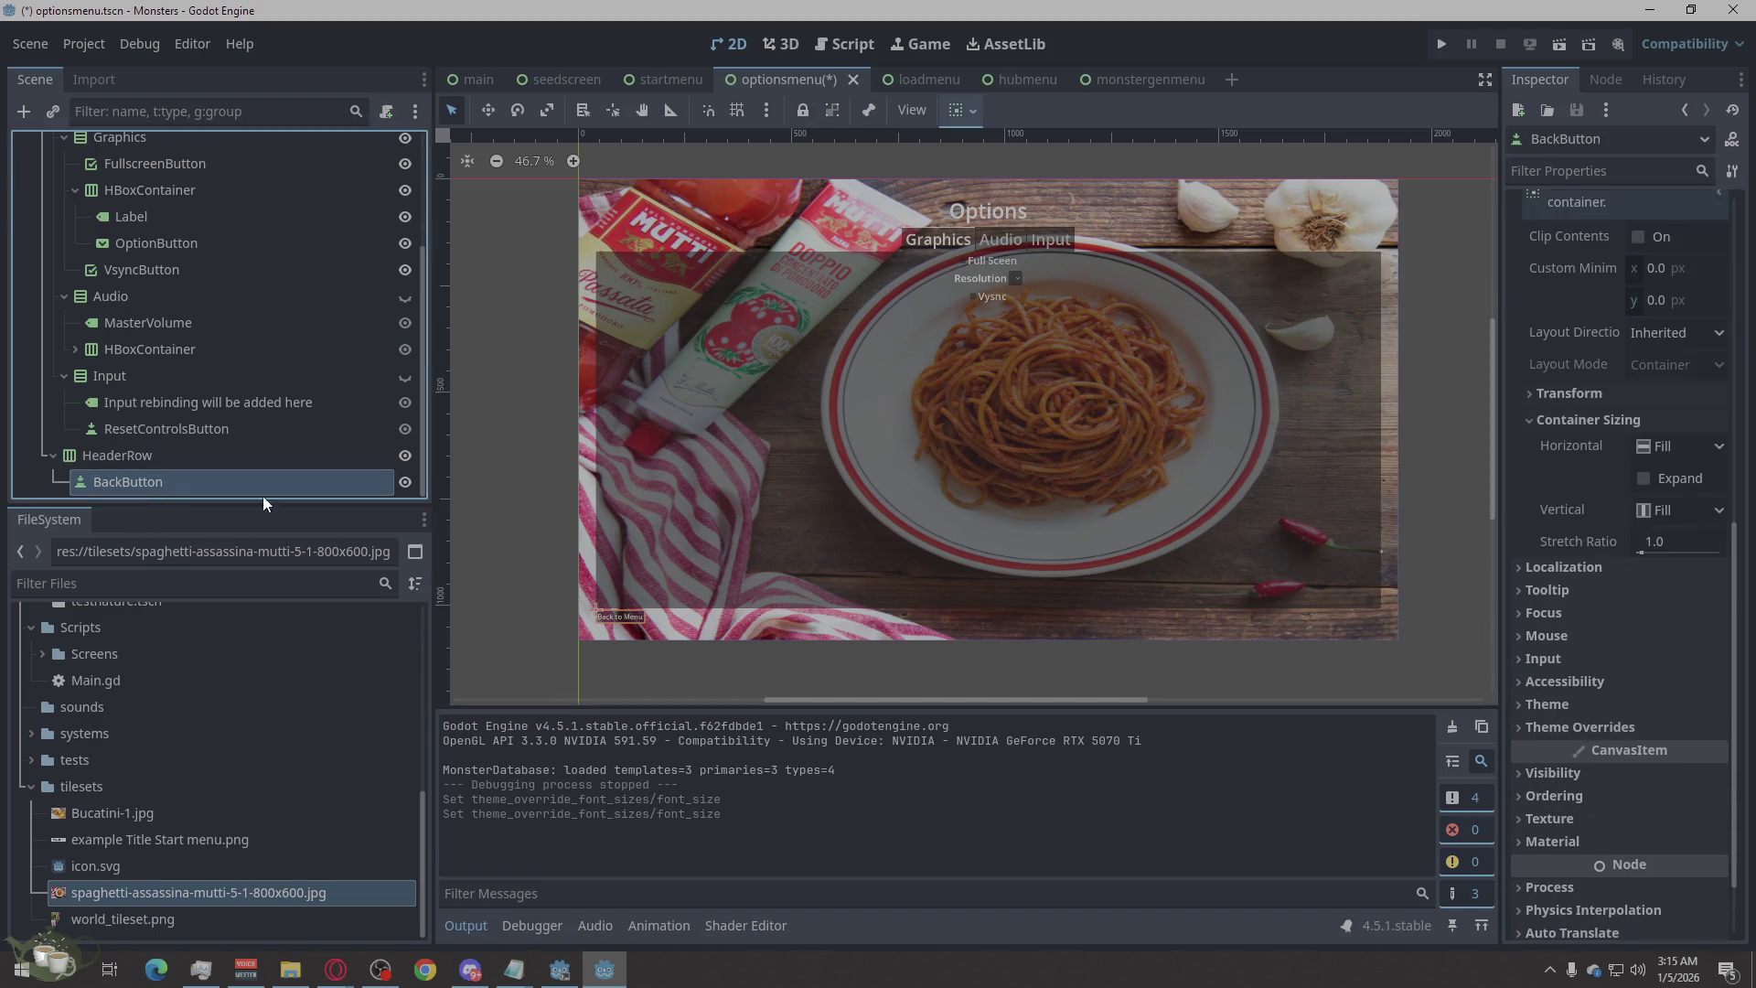
{"action": "left_click", "coordinate": [1605, 726]}
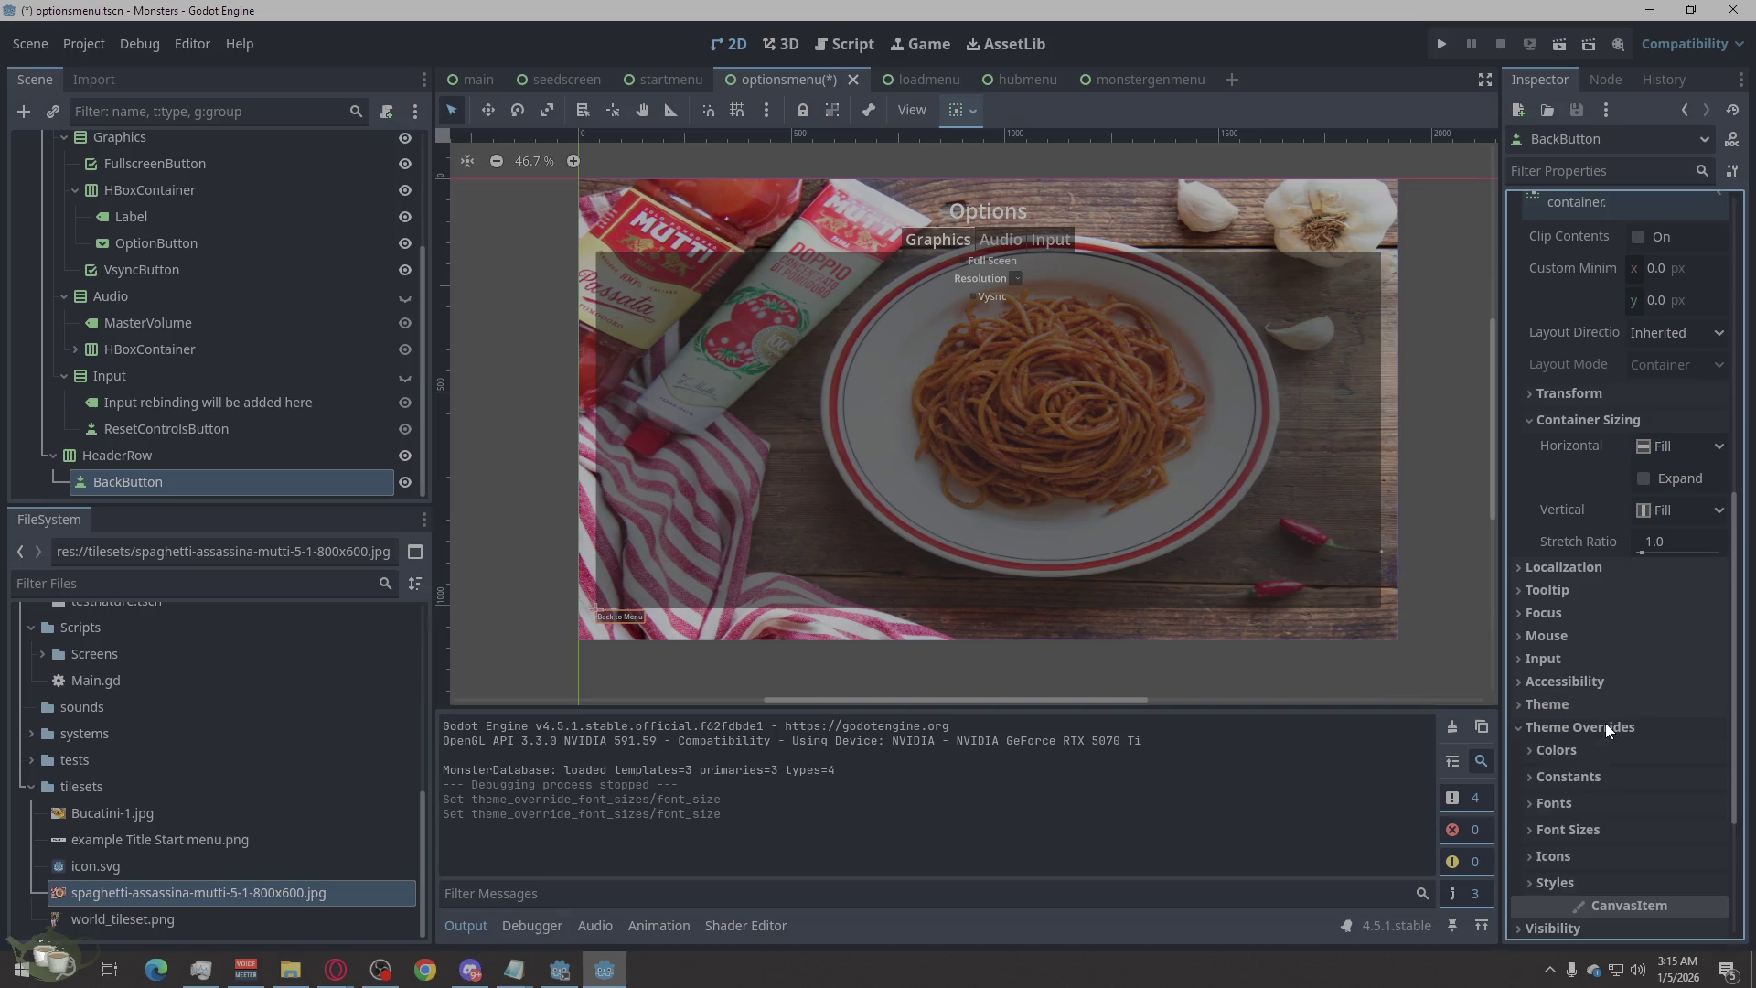
{"action": "left_click", "coordinate": [1579, 832]}
{"action": "left_click_drag", "start_coordinate": [1715, 854], "coordinate": [1715, 823]}
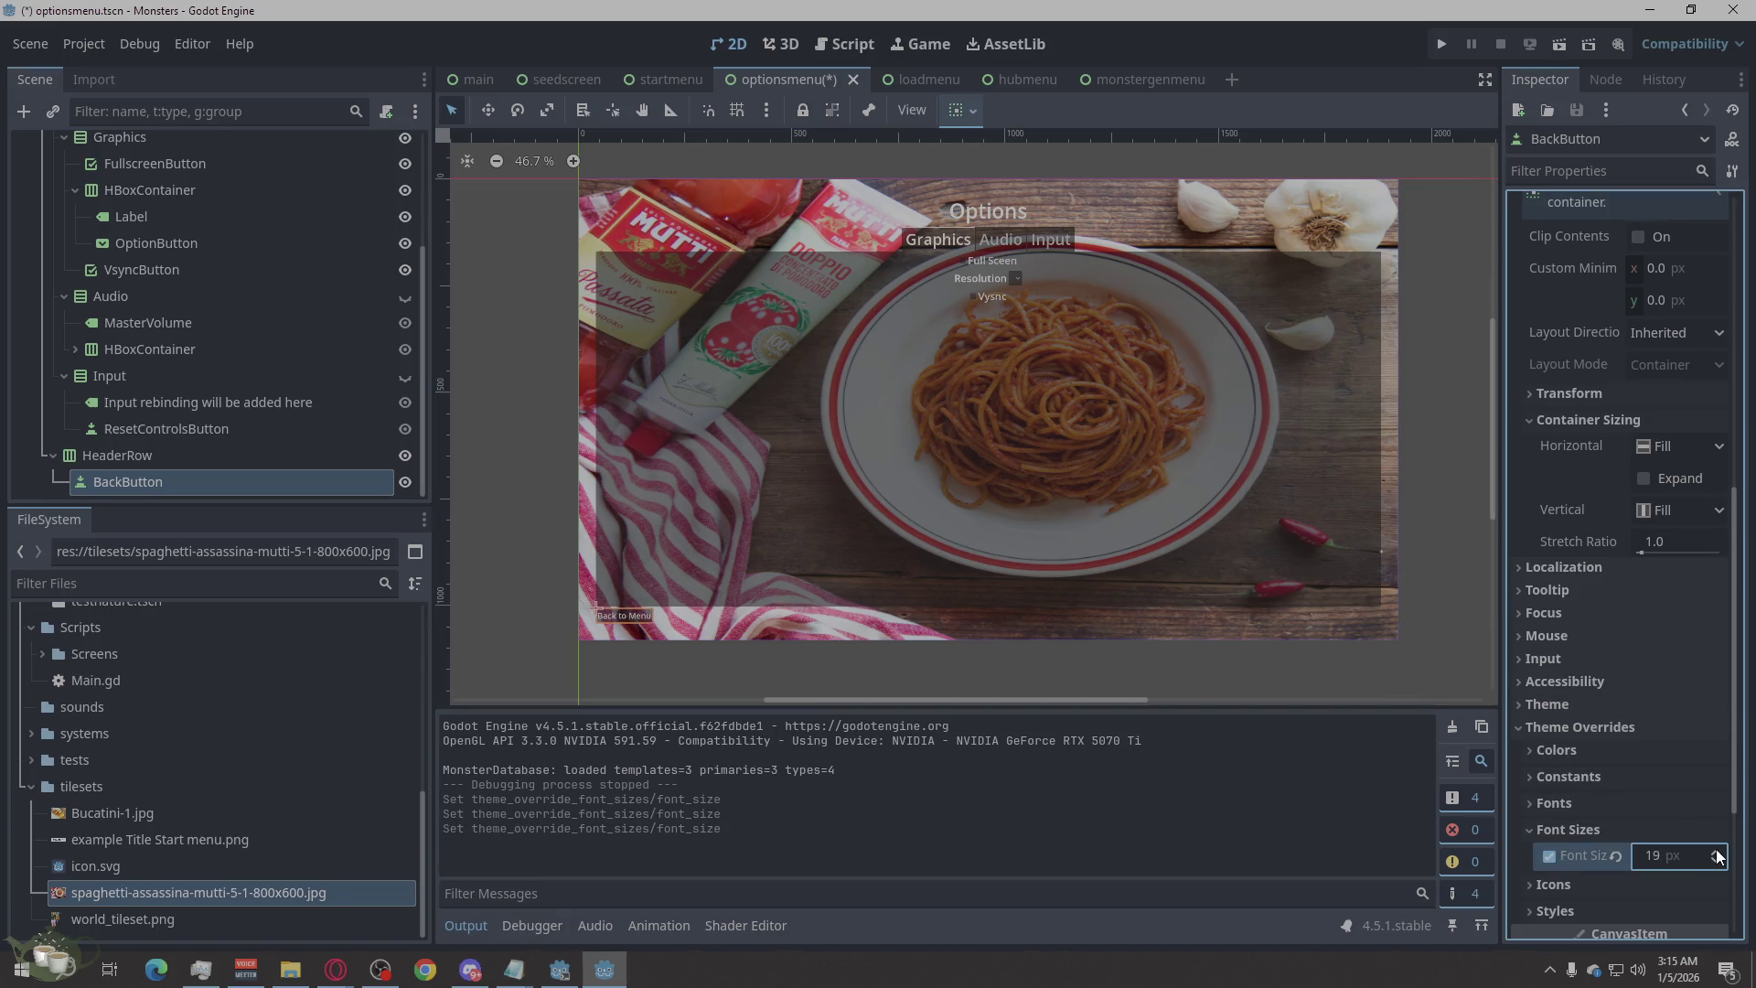
{"action": "left_click", "coordinate": [1716, 860]}
{"action": "left_click", "coordinate": [529, 554]}
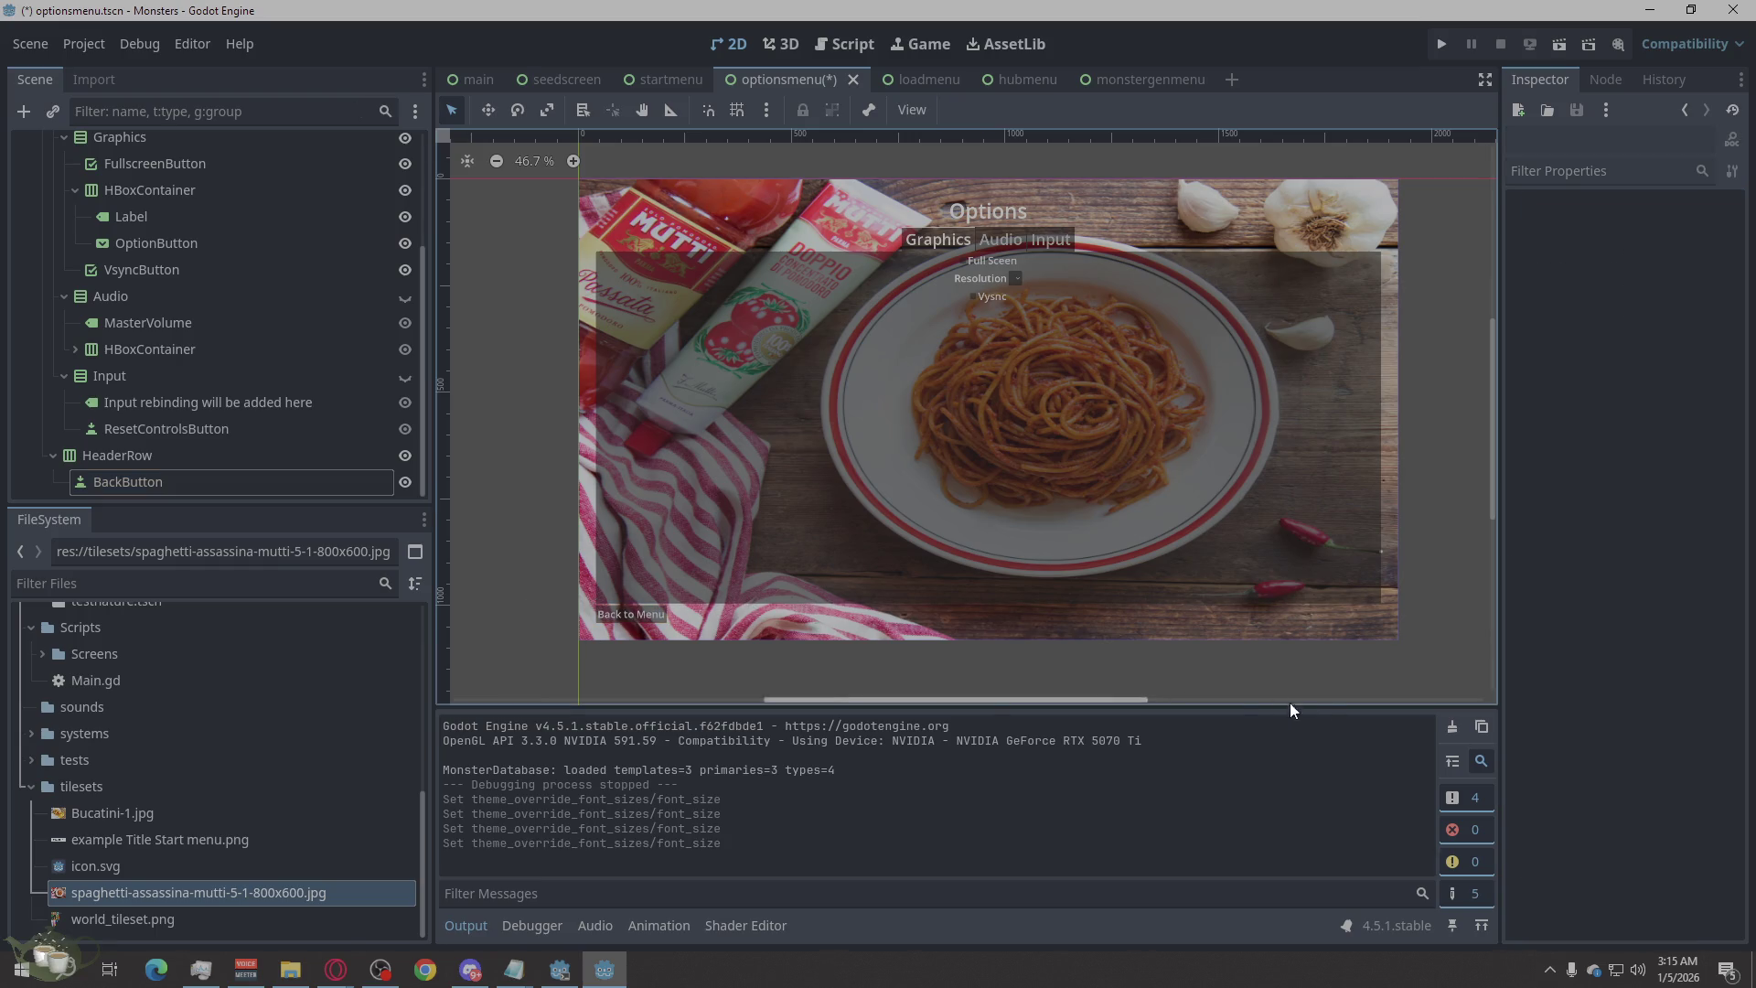
{"action": "key", "text": "ctrl+s"}
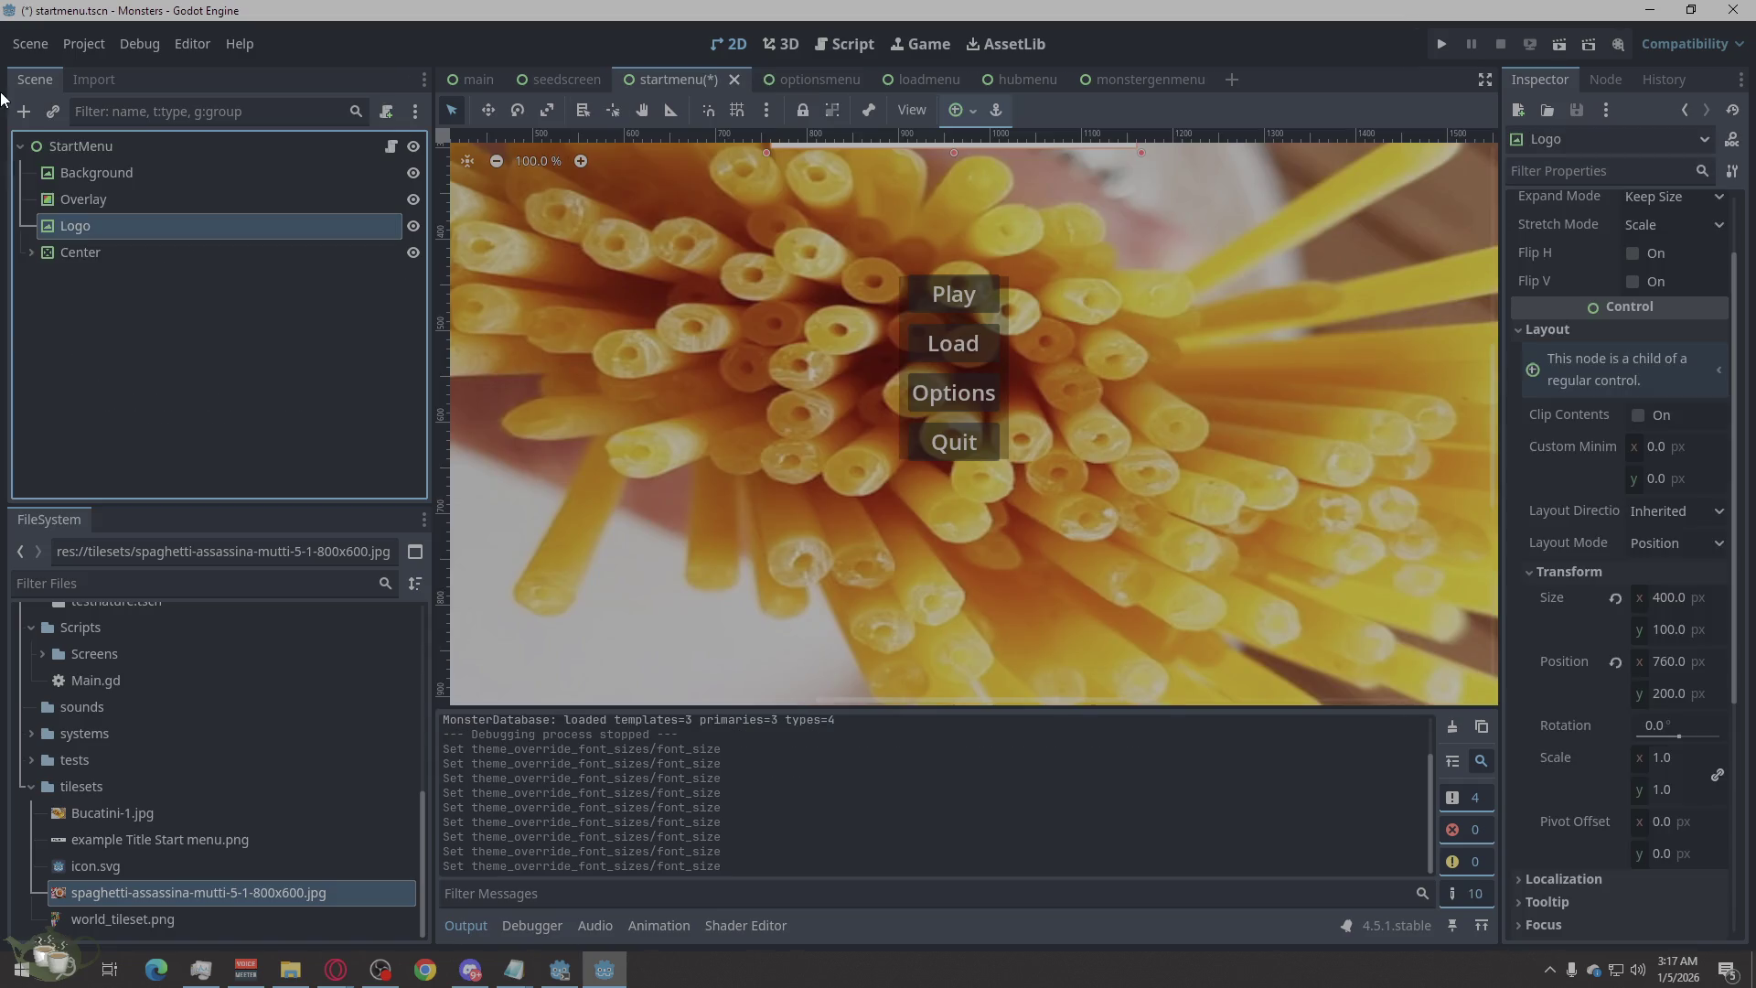
Set the start menu Overlay's size to 140 px wide by 240 px tall.
{"action": "left_click", "coordinate": [118, 196]}
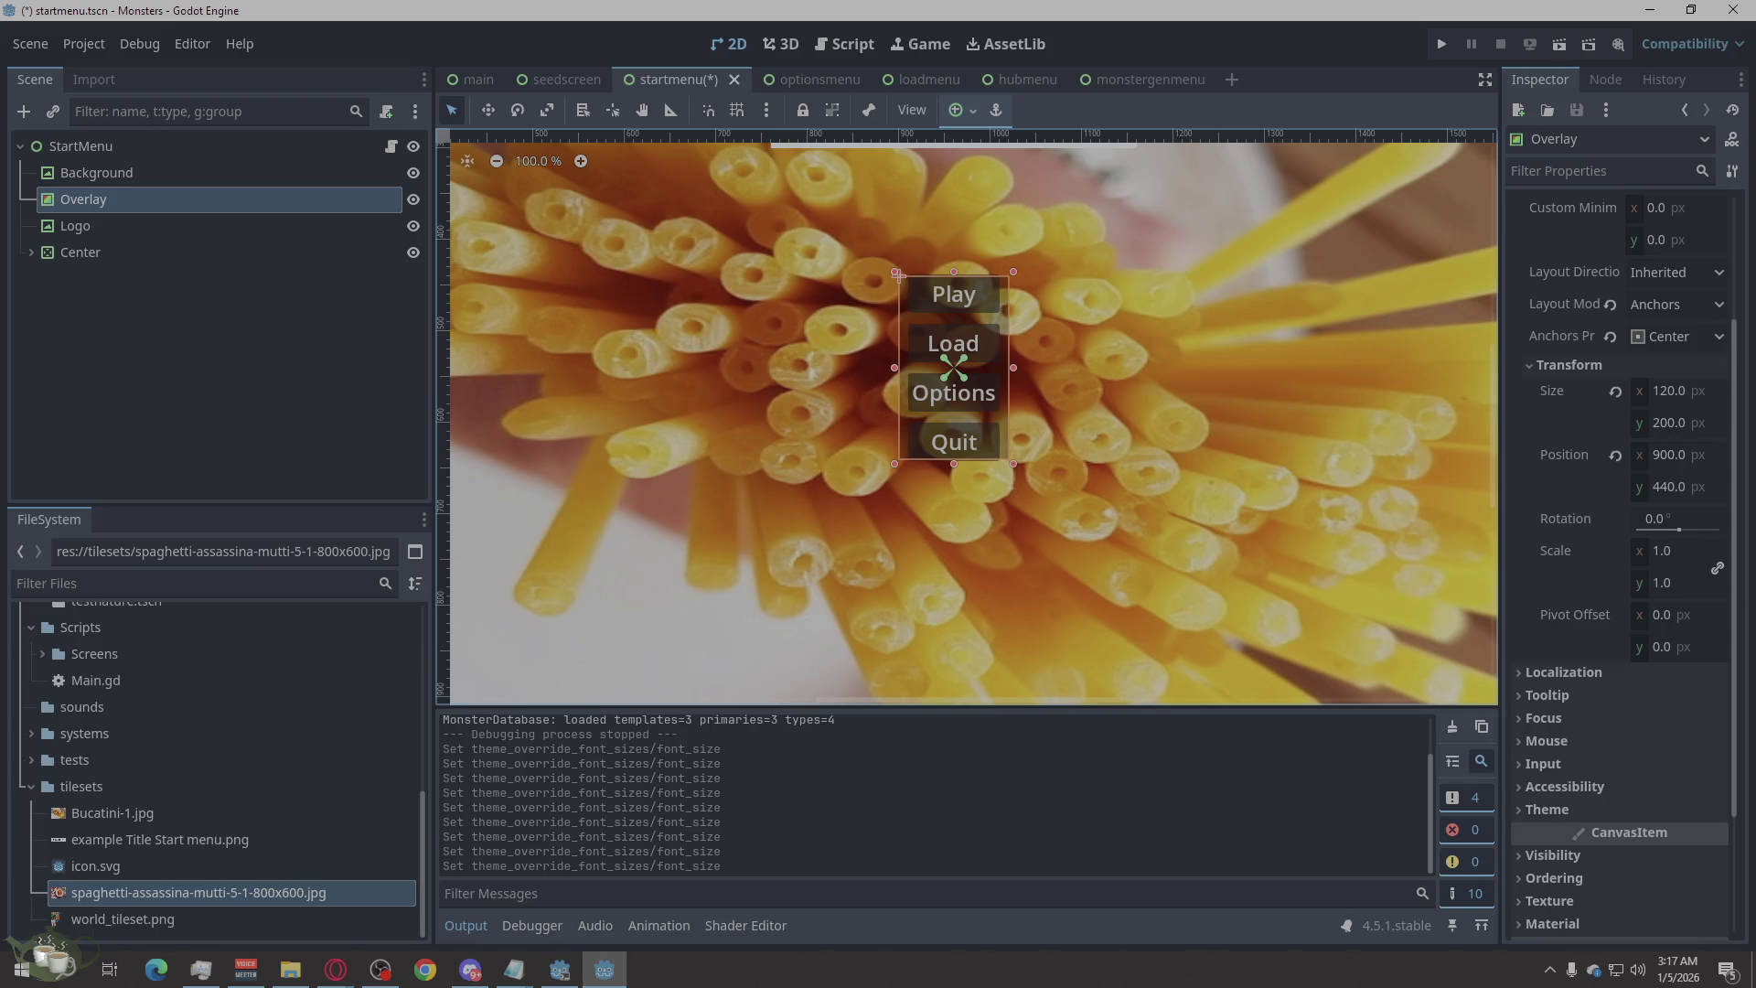
{"action": "scroll", "coordinate": [1567, 733], "scroll_direction": "down", "scroll_amount": 4}
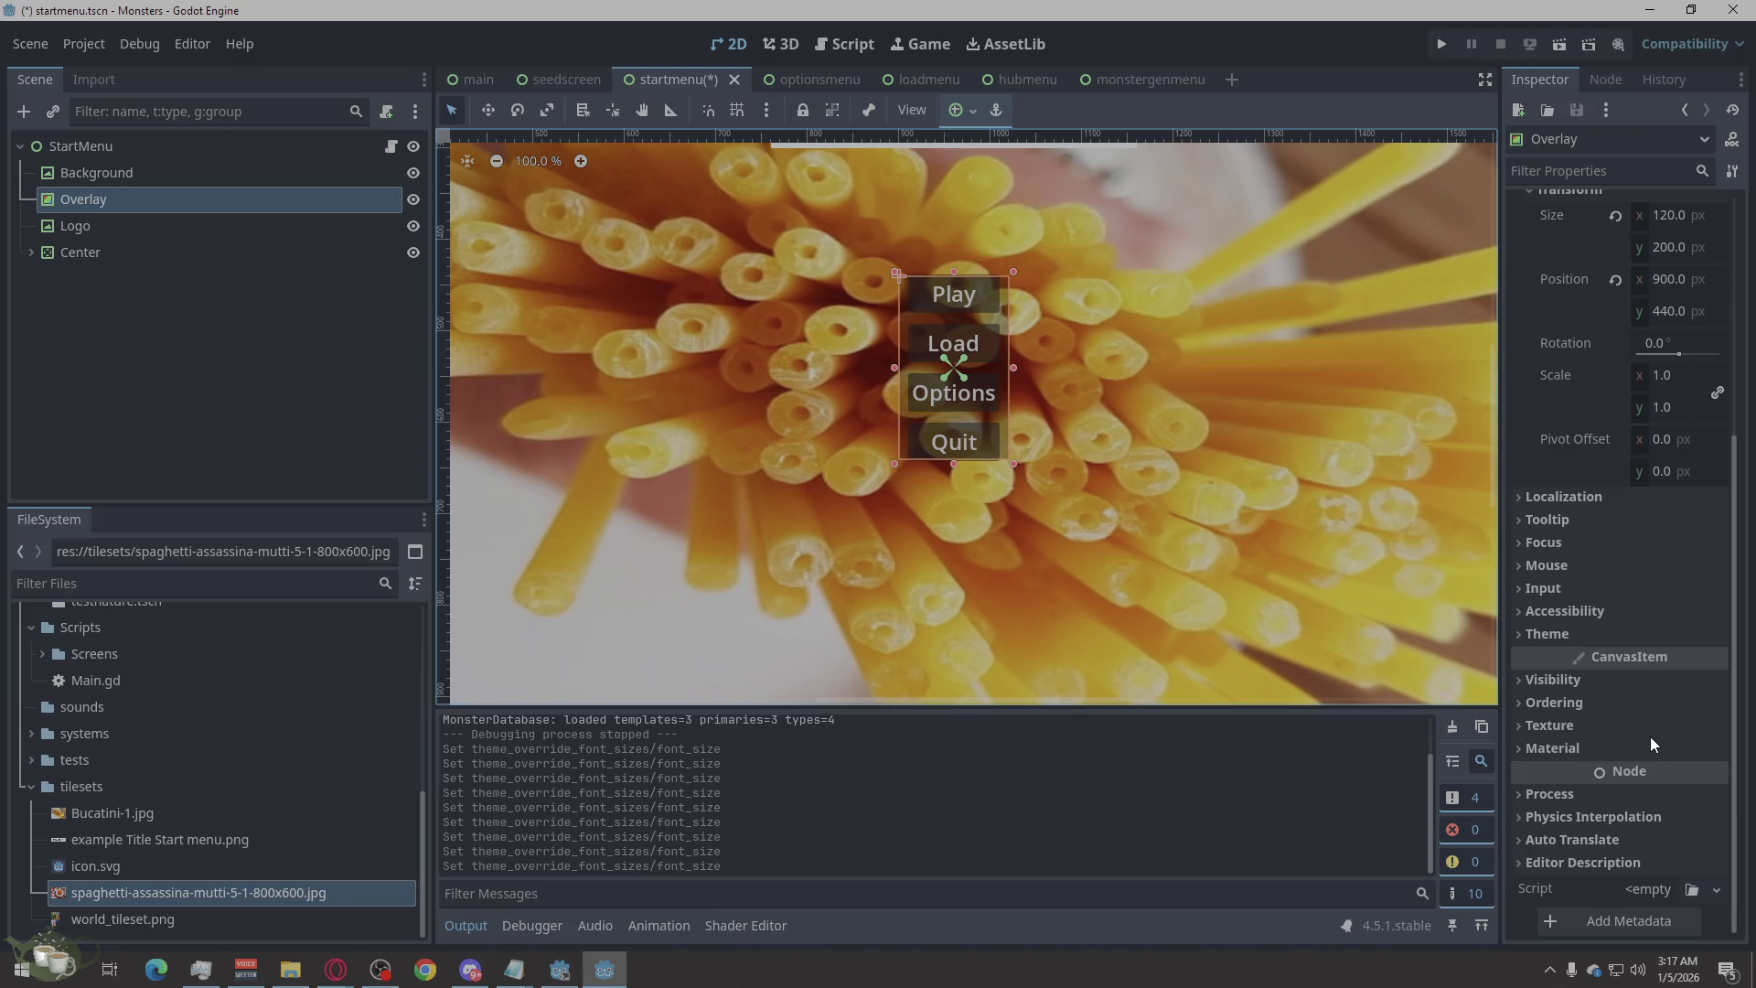
{"action": "scroll", "coordinate": [1649, 738], "scroll_direction": "up", "scroll_amount": 8}
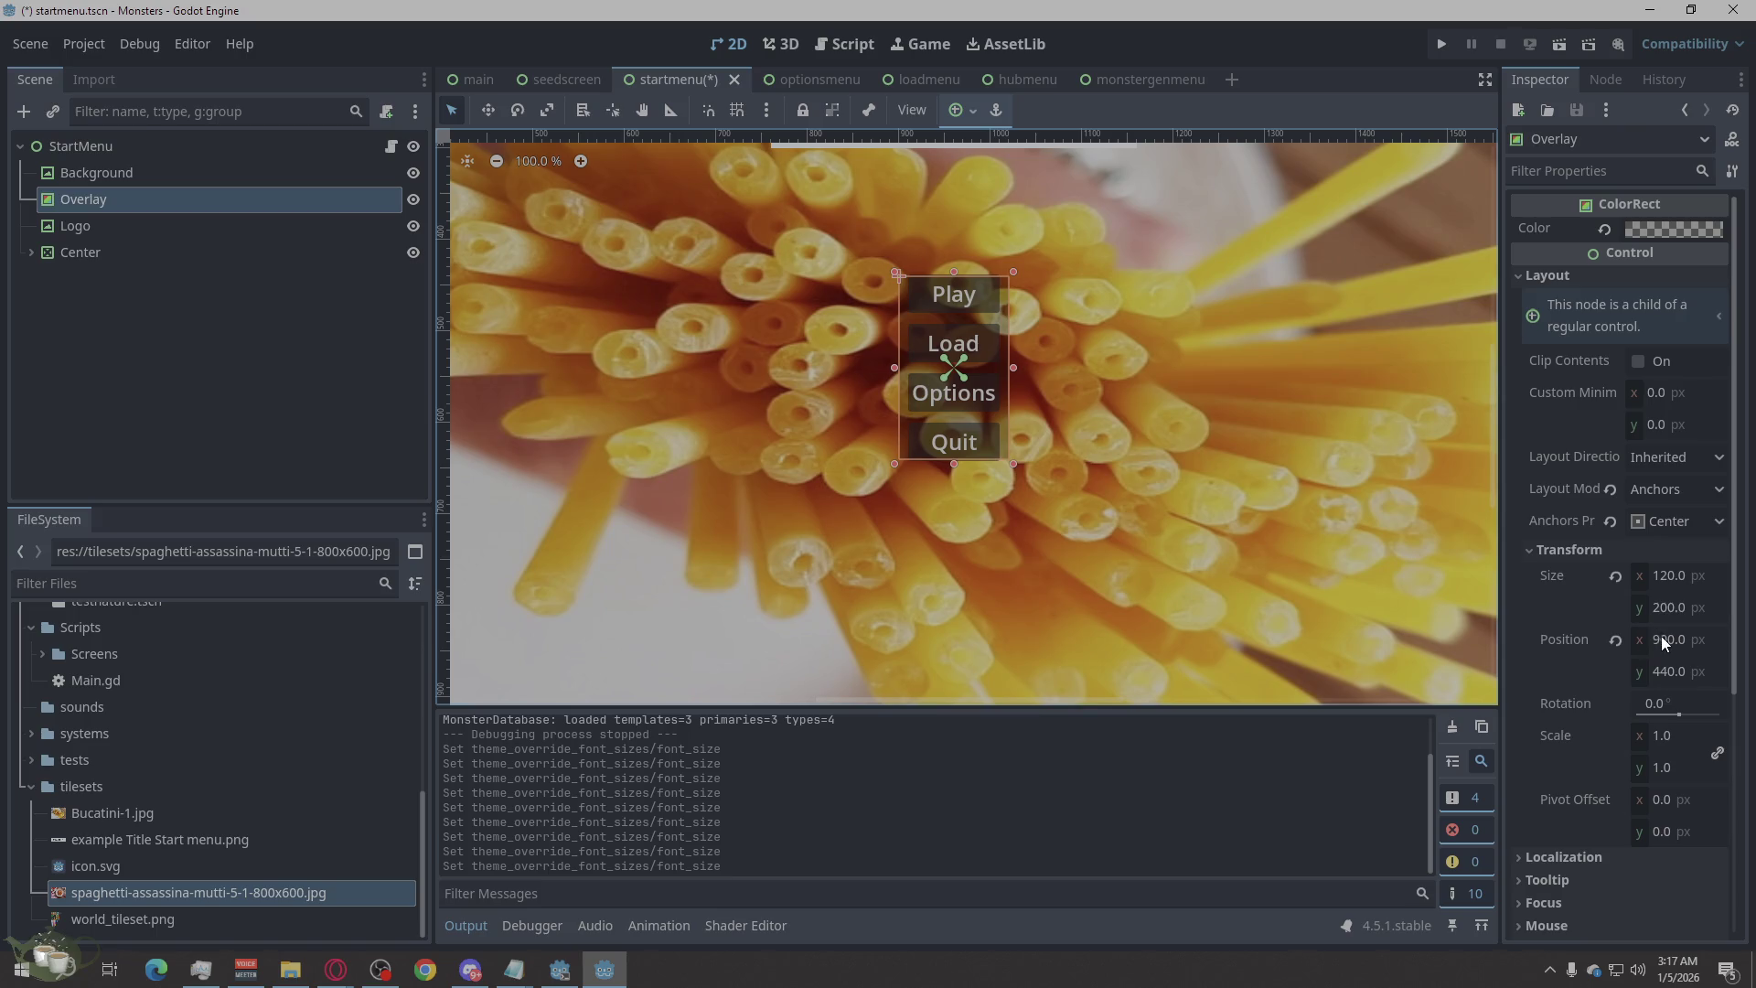
{"action": "left_click", "coordinate": [1665, 675]}
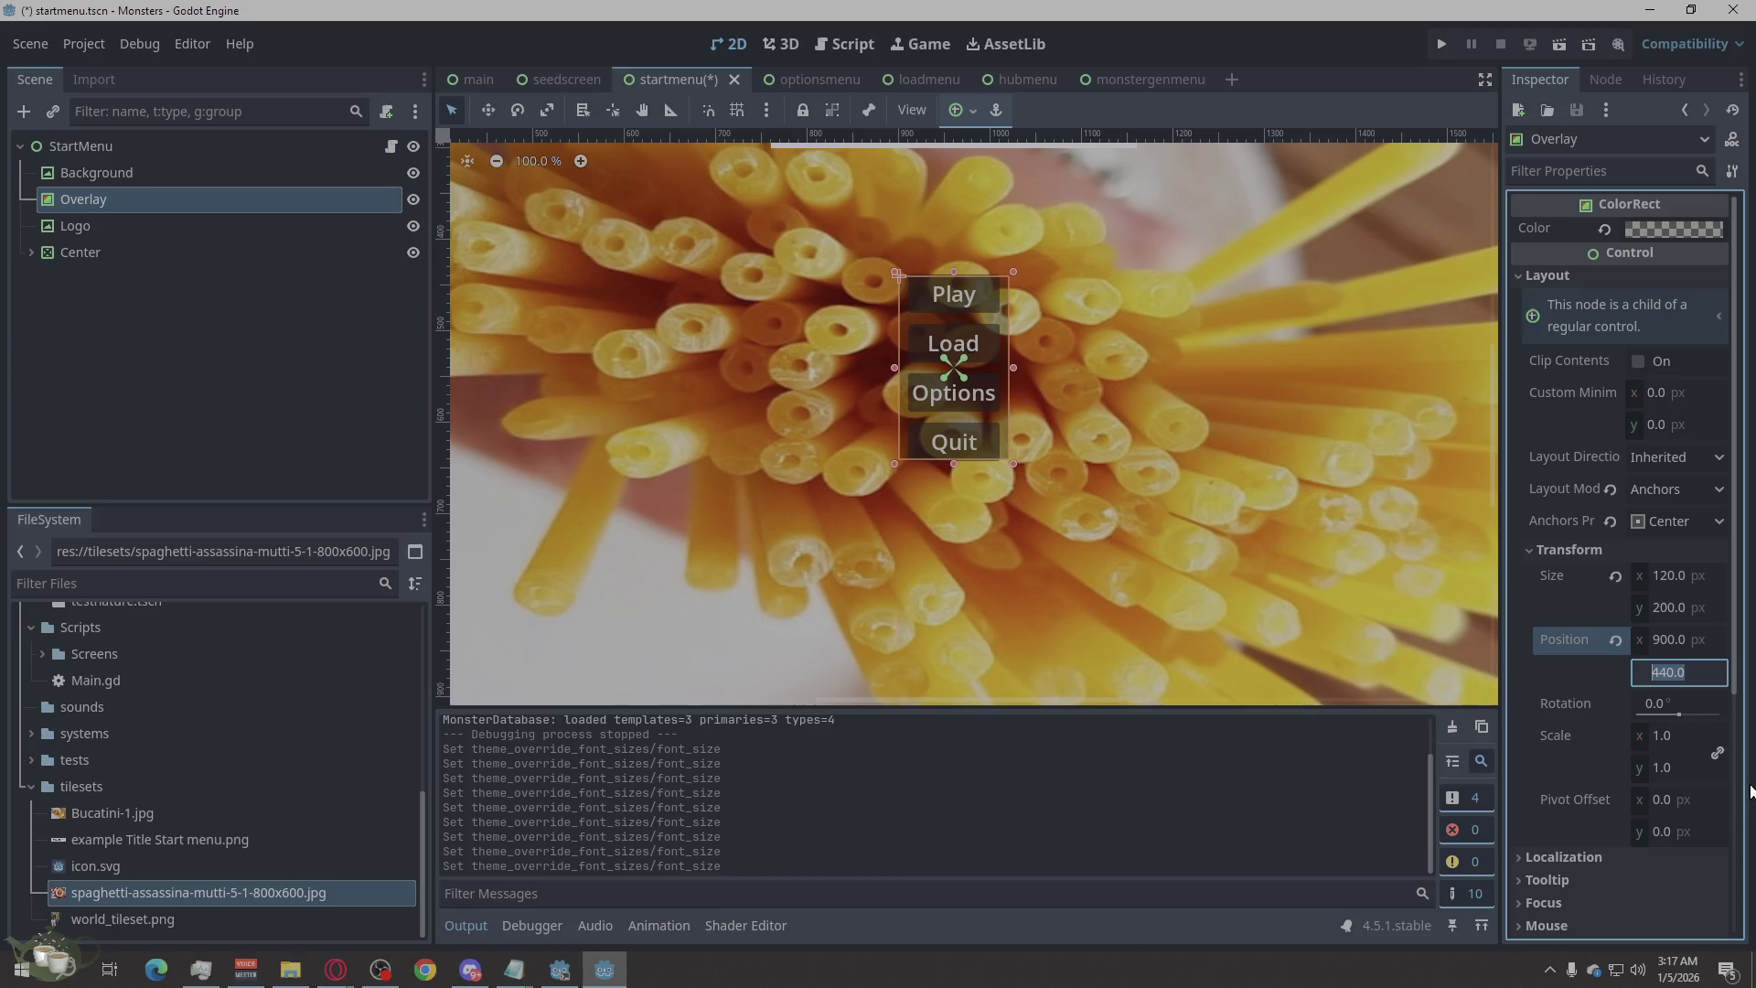
{"action": "left_click", "coordinate": [1674, 611]}
{"action": "type", "text": "220"}
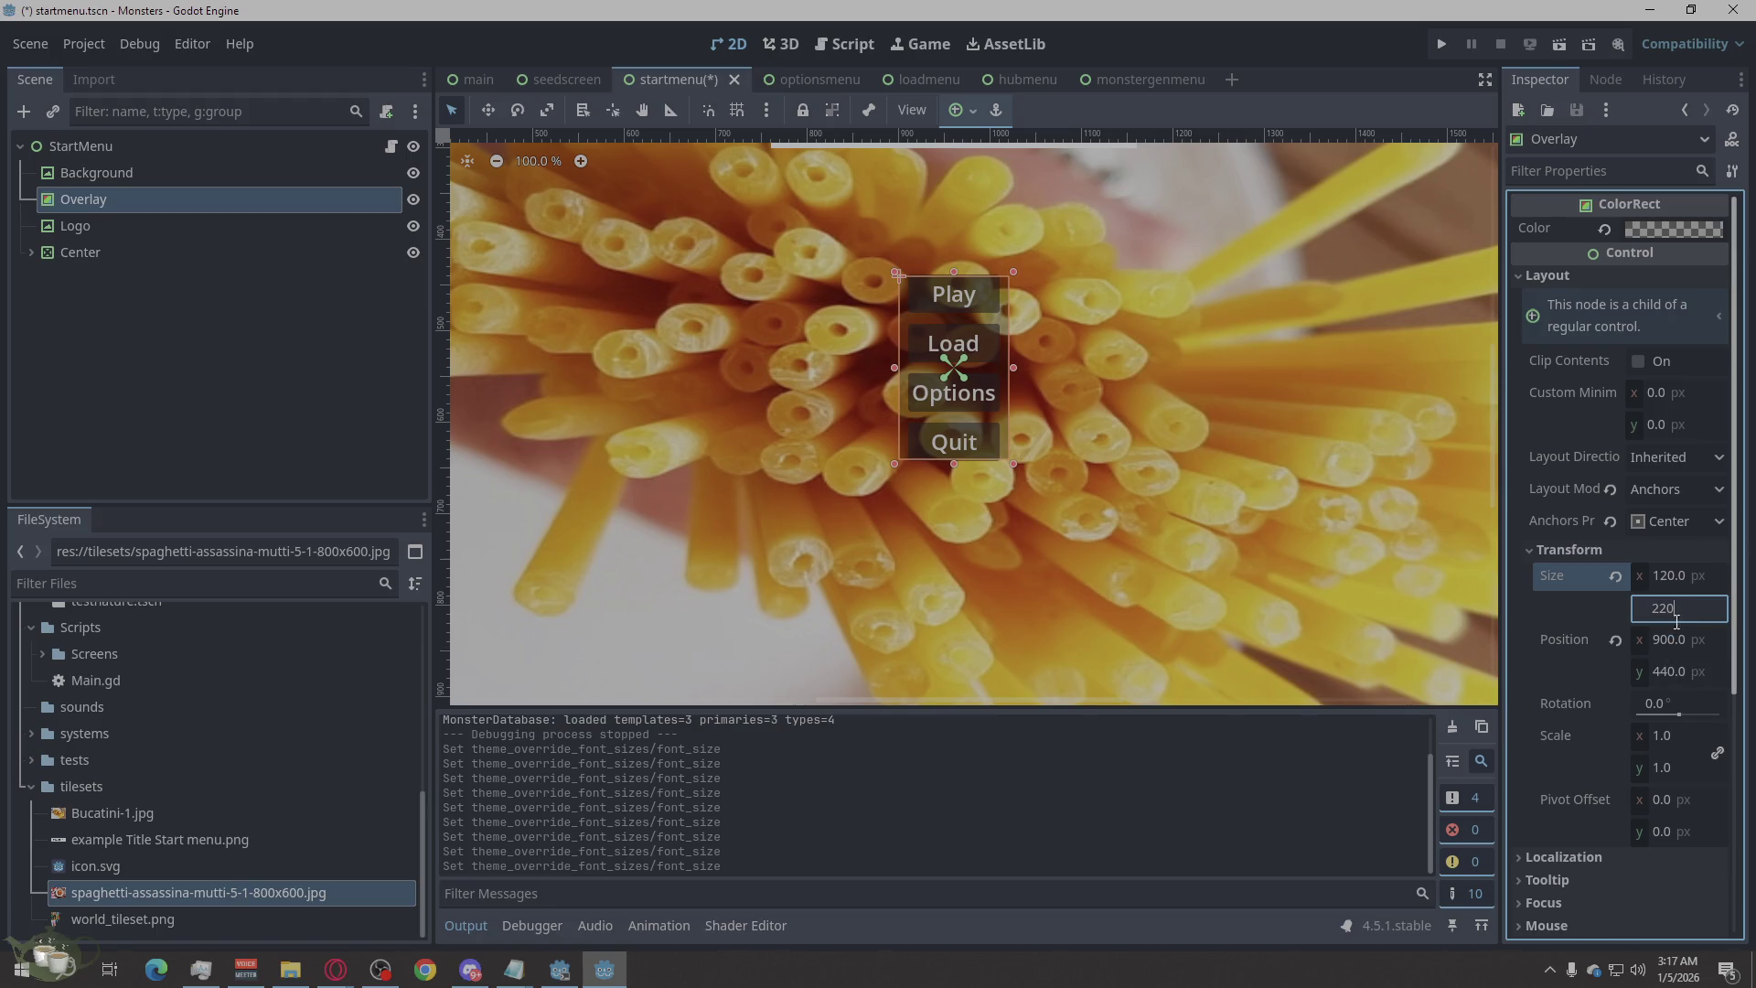
{"action": "key", "text": "Return"}
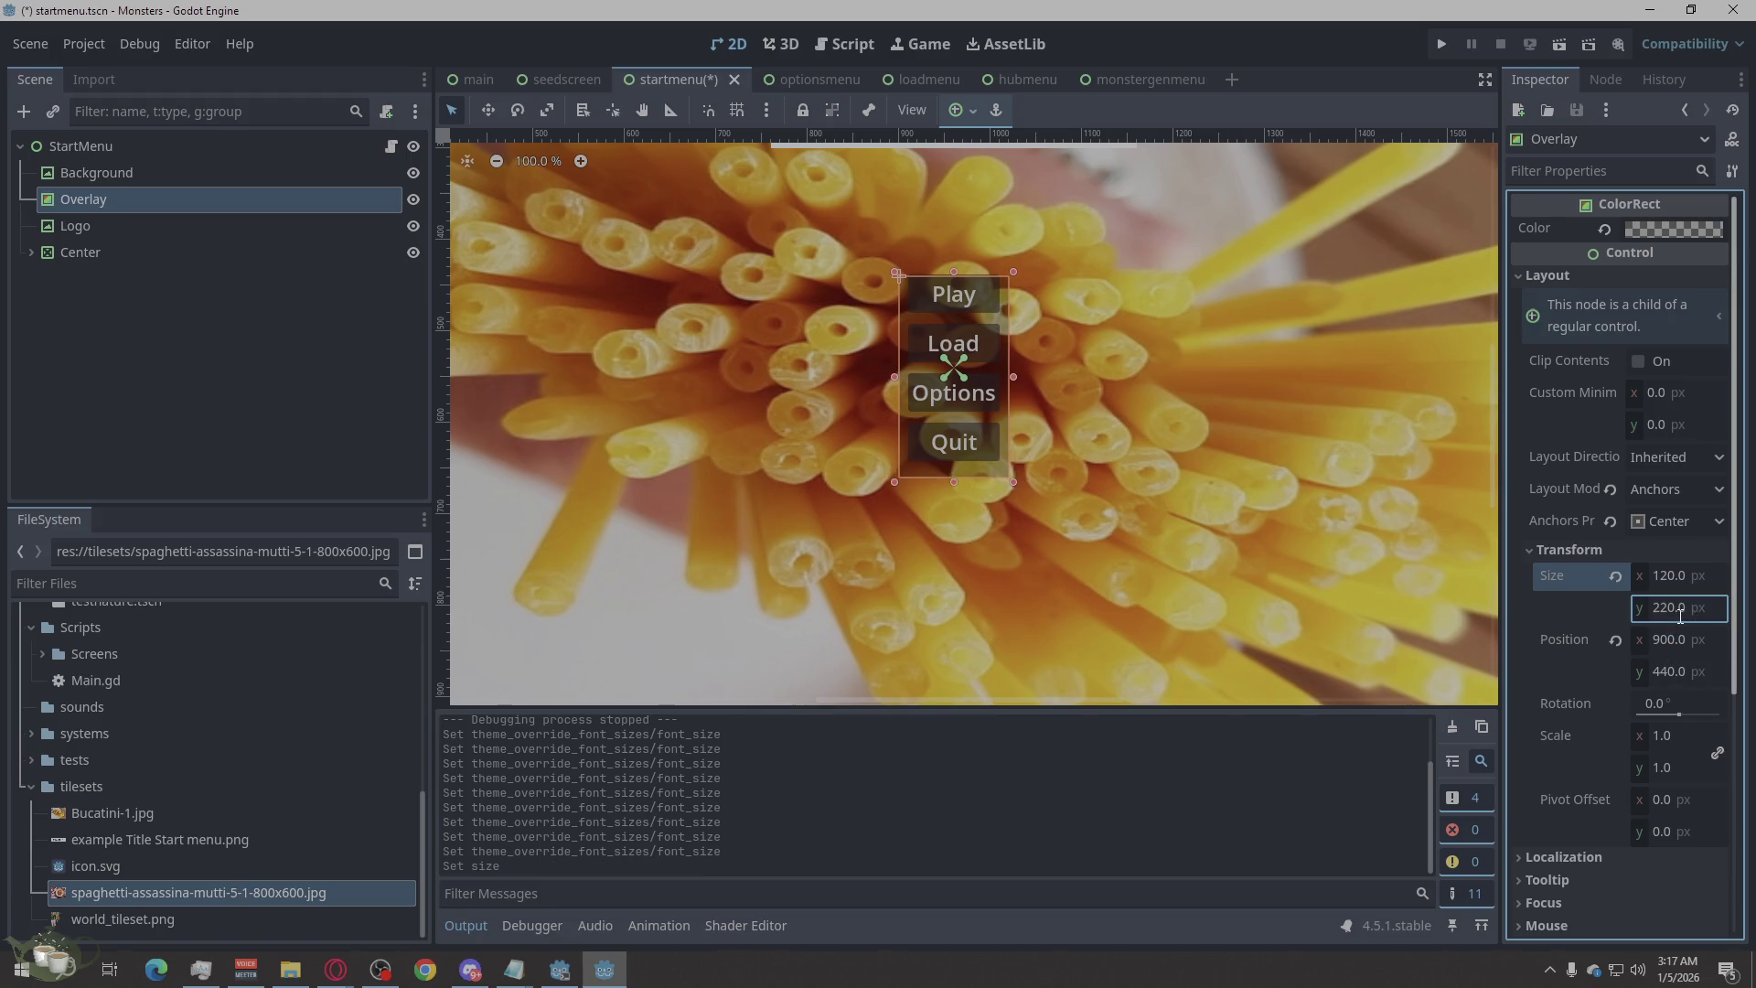
{"action": "left_click", "coordinate": [1680, 615]}
{"action": "type", "text": "240"}
{"action": "key", "text": "Return"}
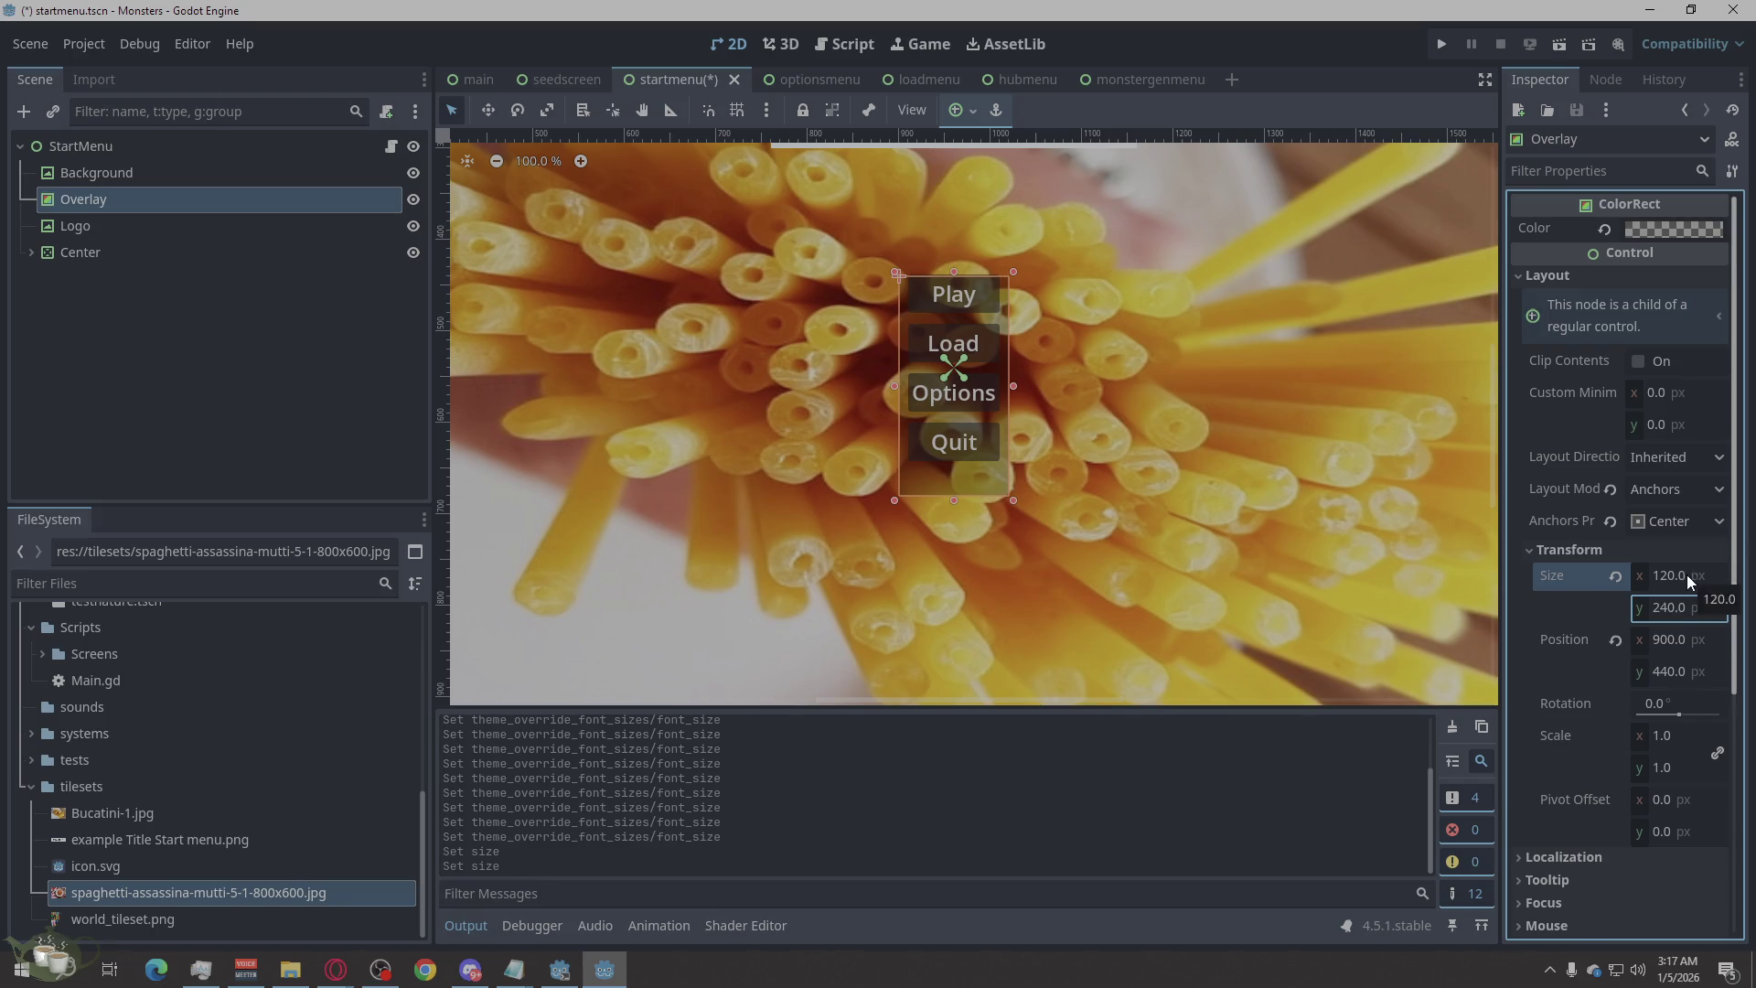
{"action": "left_click", "coordinate": [1689, 575]}
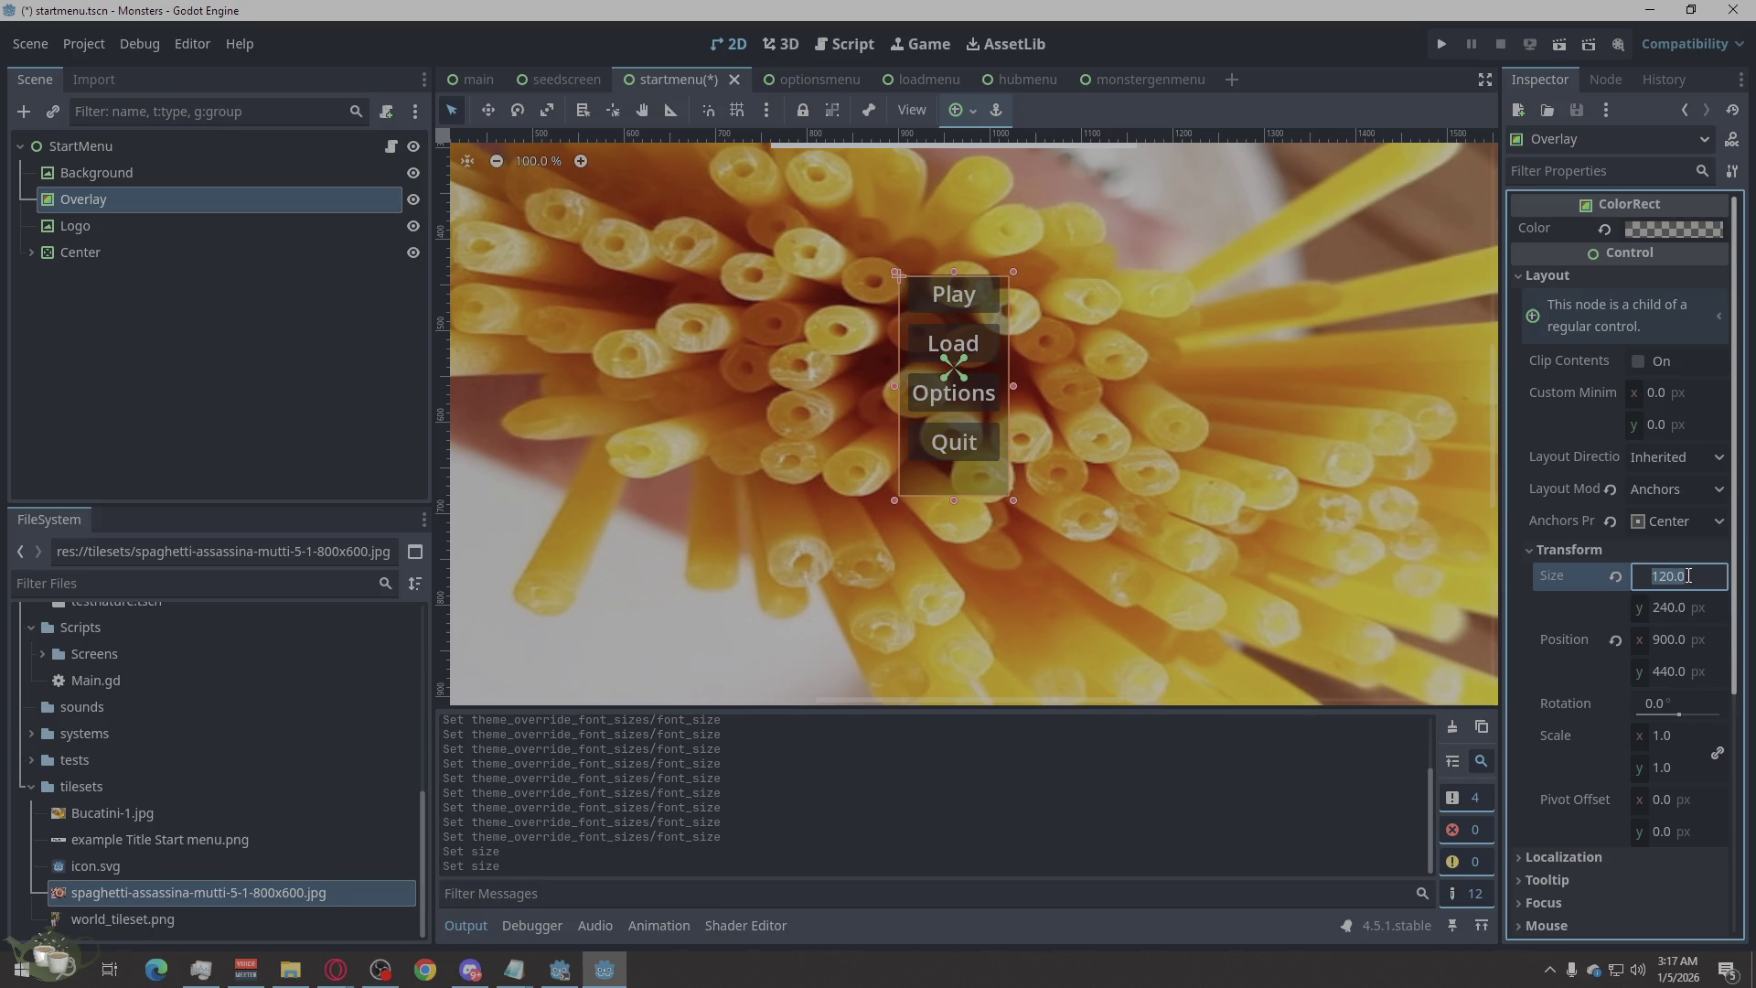
{"action": "type", "text": "140"}
{"action": "key", "text": "Return"}
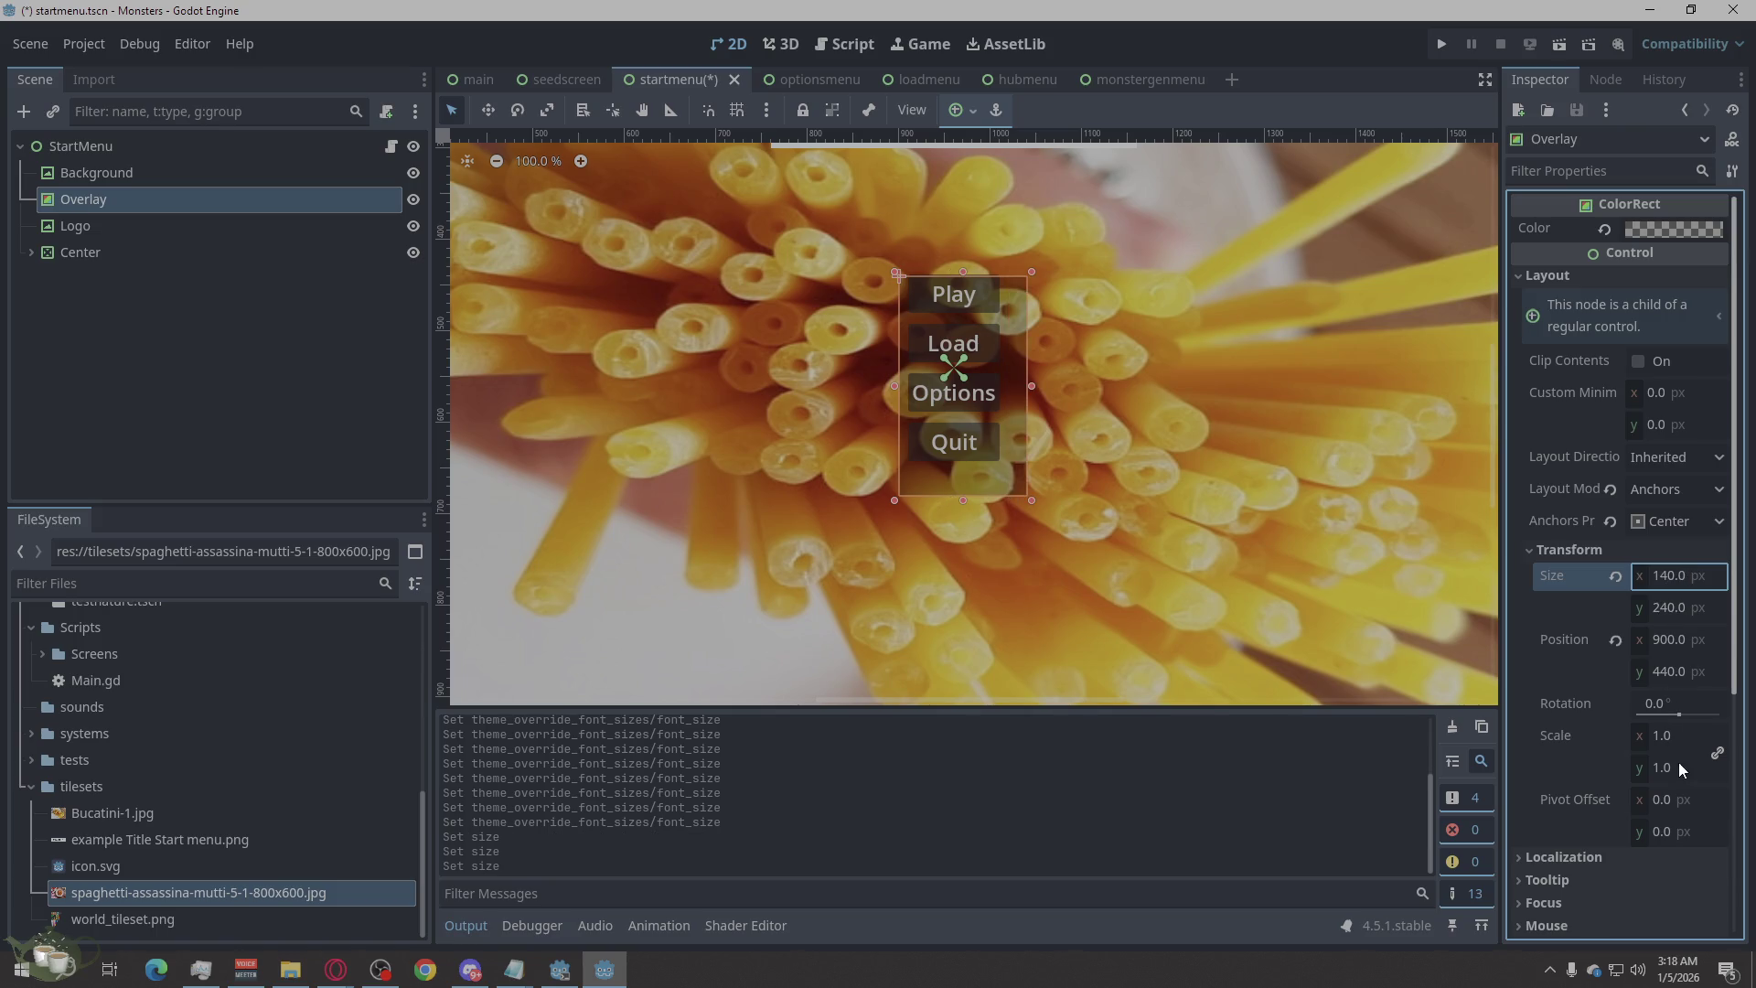
Set the Overlay's Position y to 420, leaving x at 900.
{"action": "left_click", "coordinate": [1660, 674]}
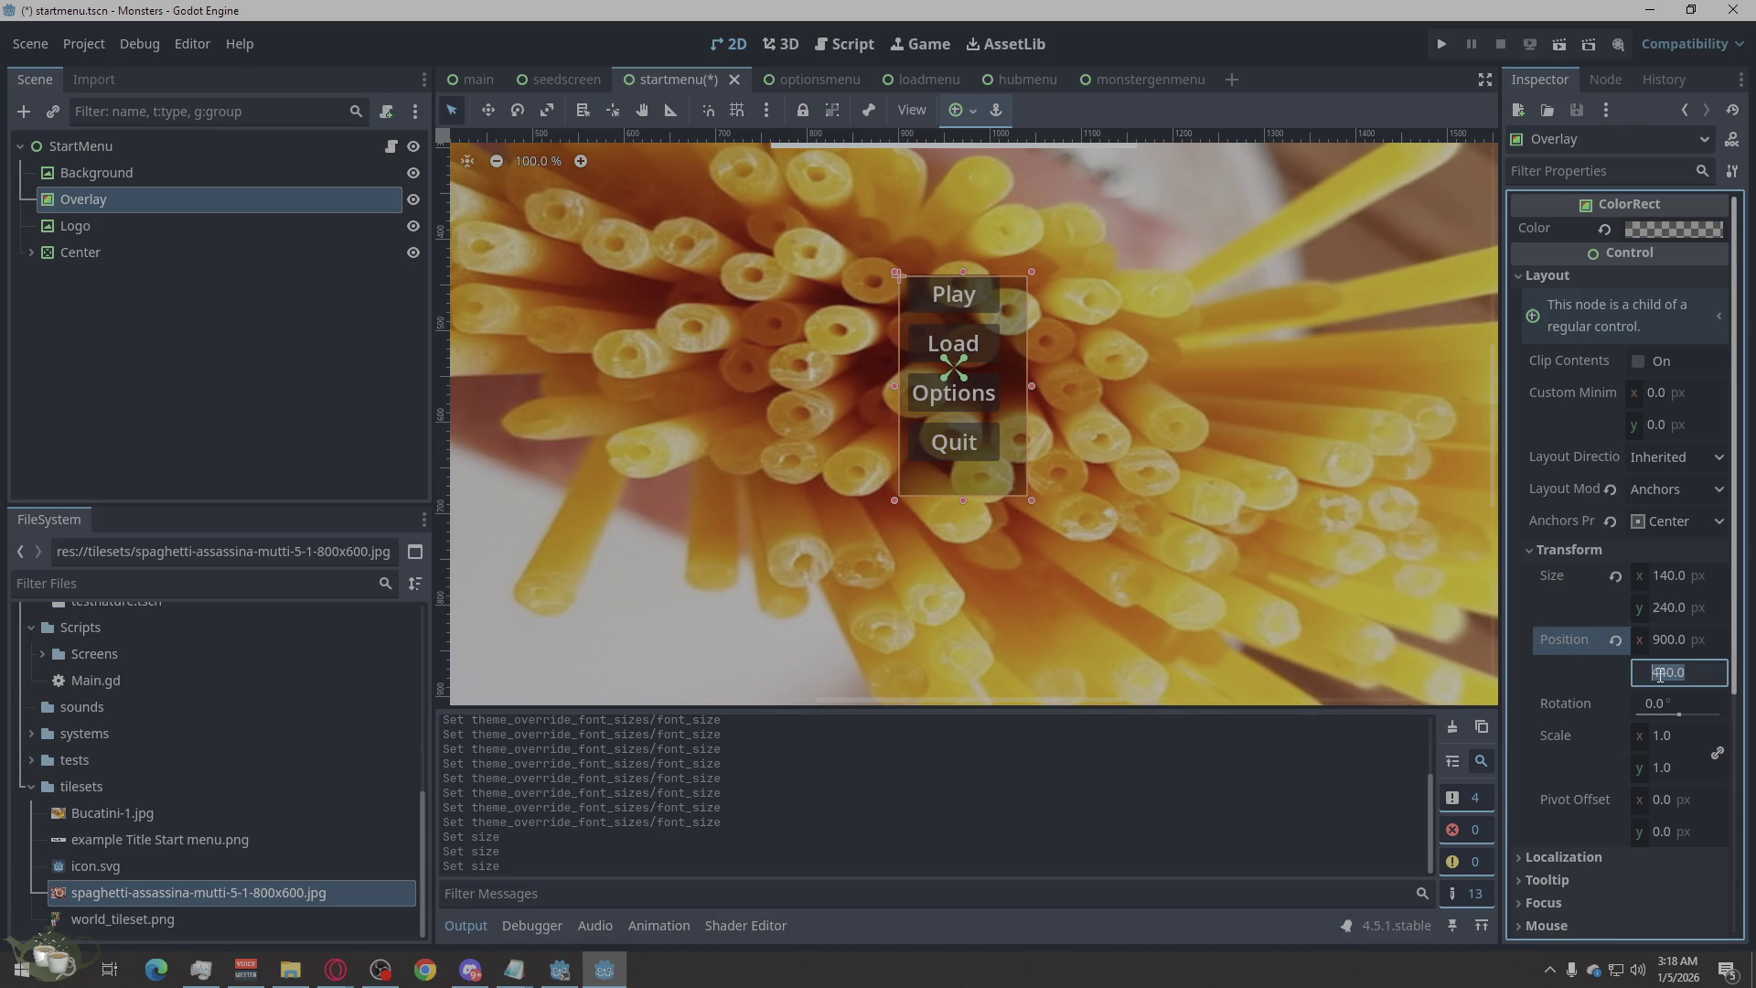
{"action": "key", "text": "Escape"}
{"action": "left_click", "coordinate": [1669, 641]}
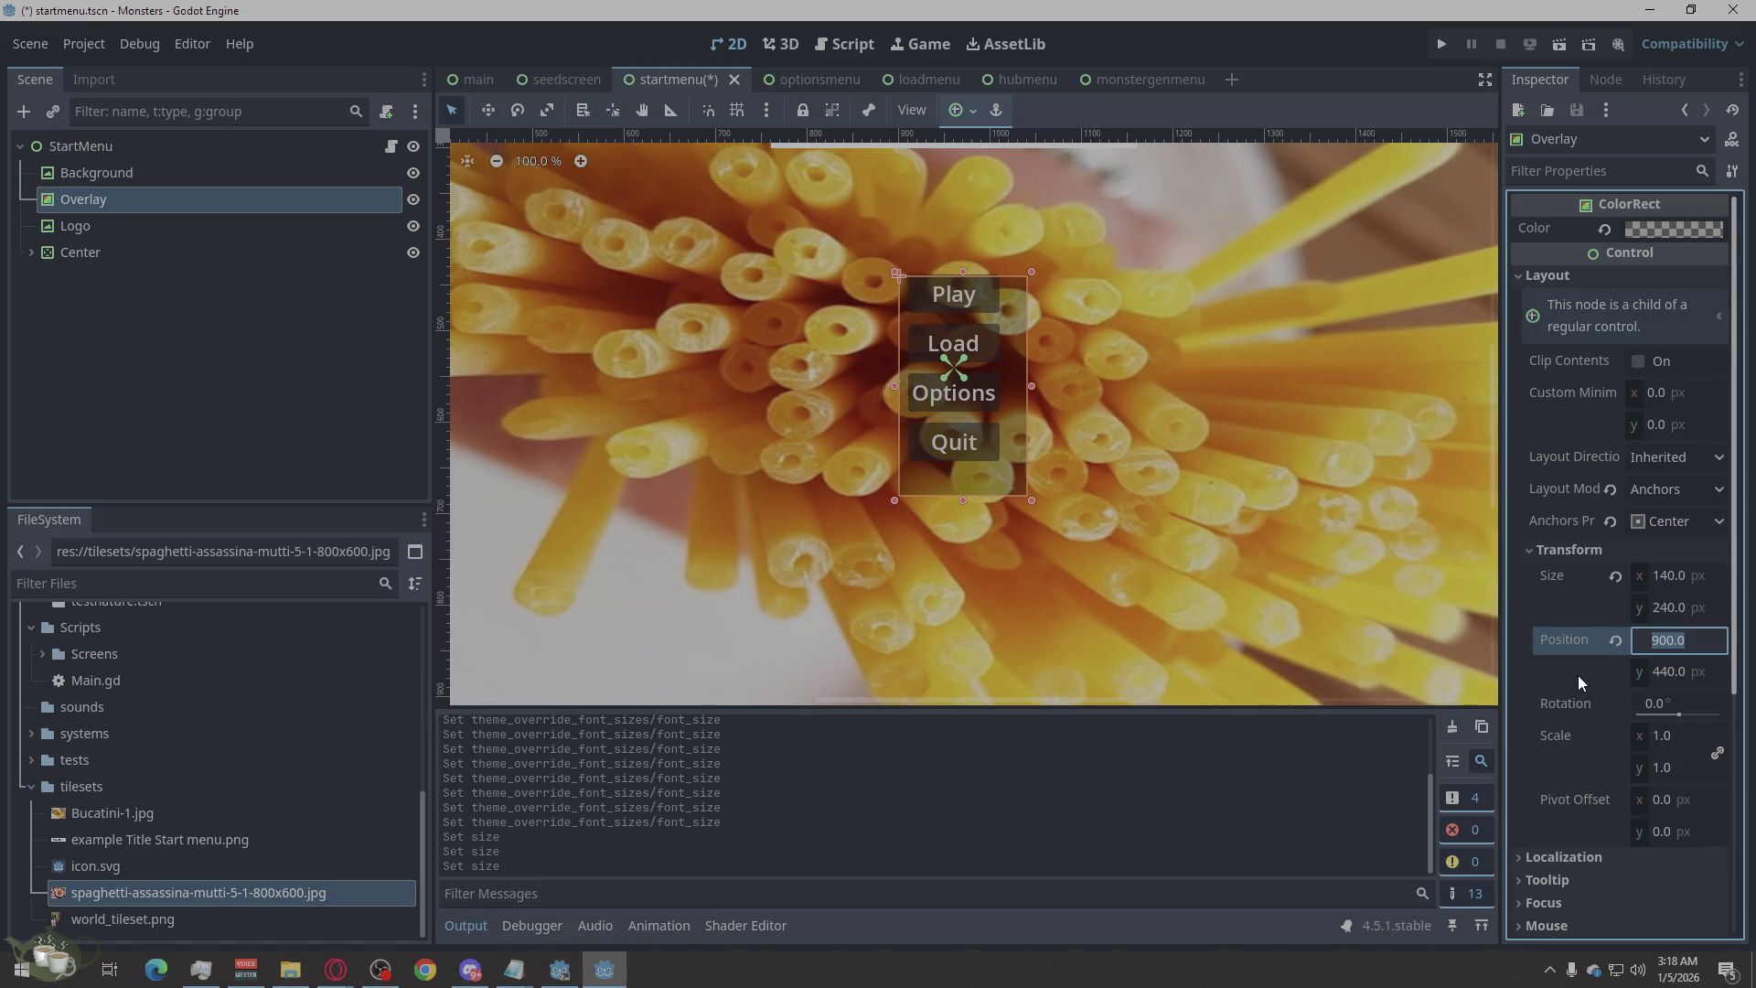
{"action": "key", "text": "Tab"}
{"action": "key", "text": "Return"}
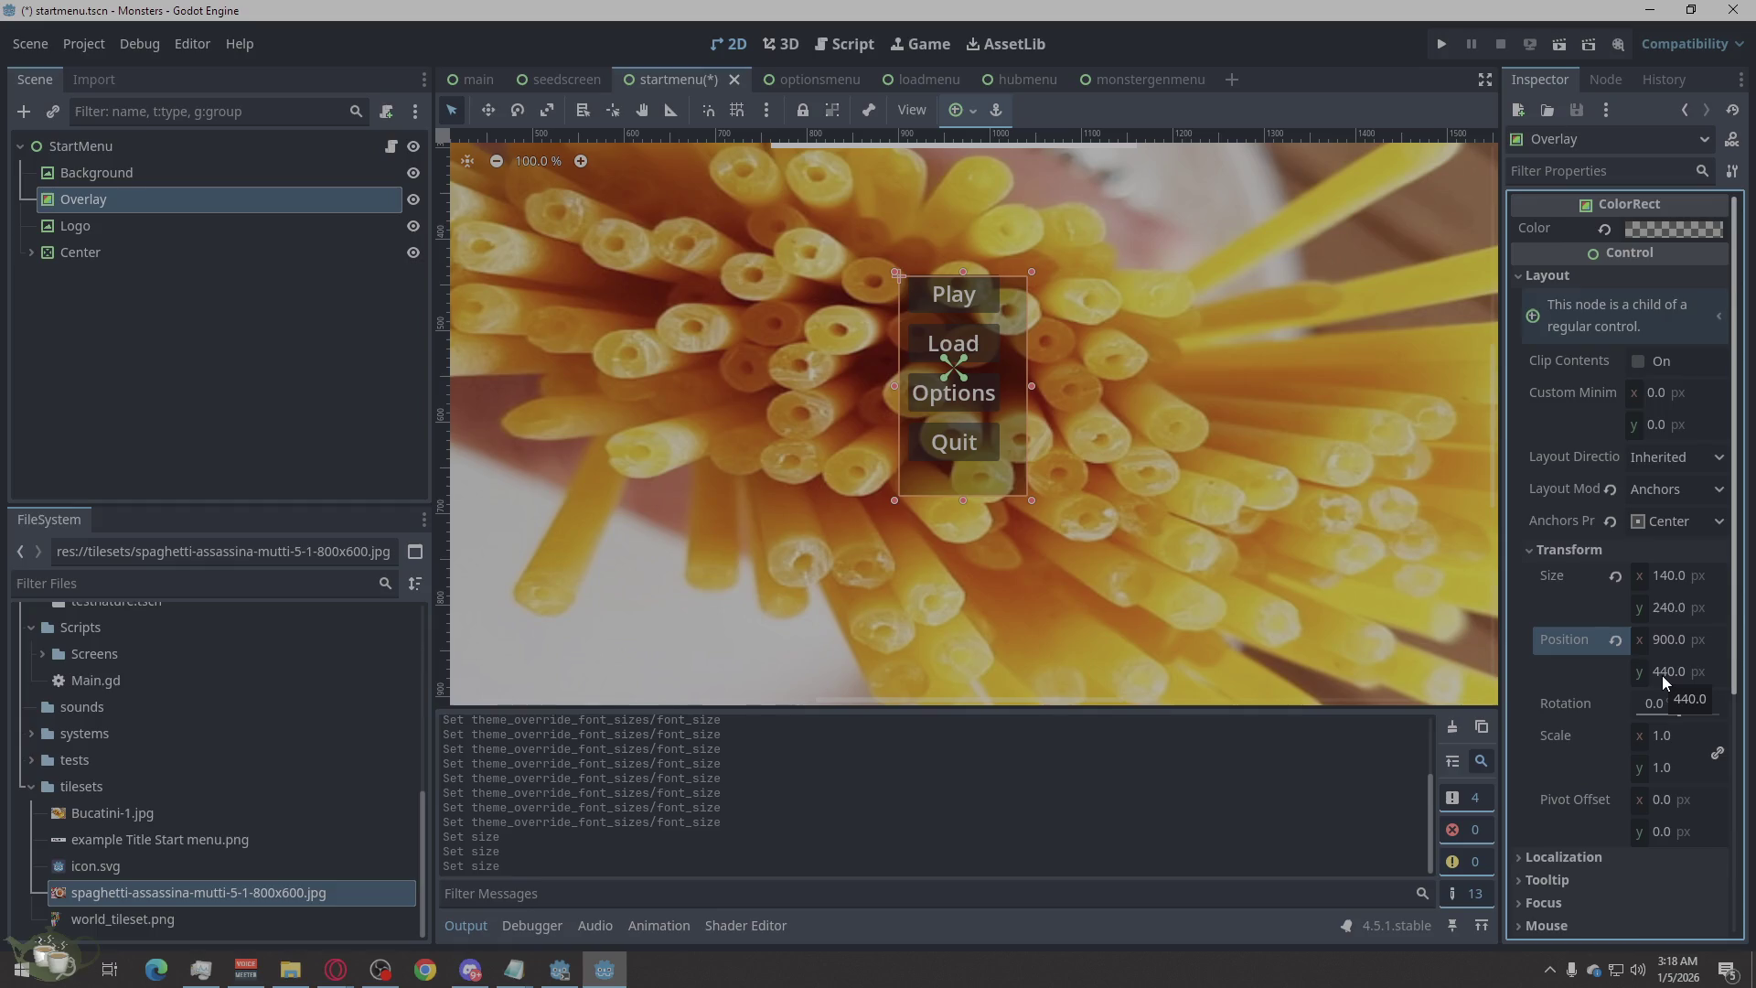
{"action": "left_click", "coordinate": [1662, 674]}
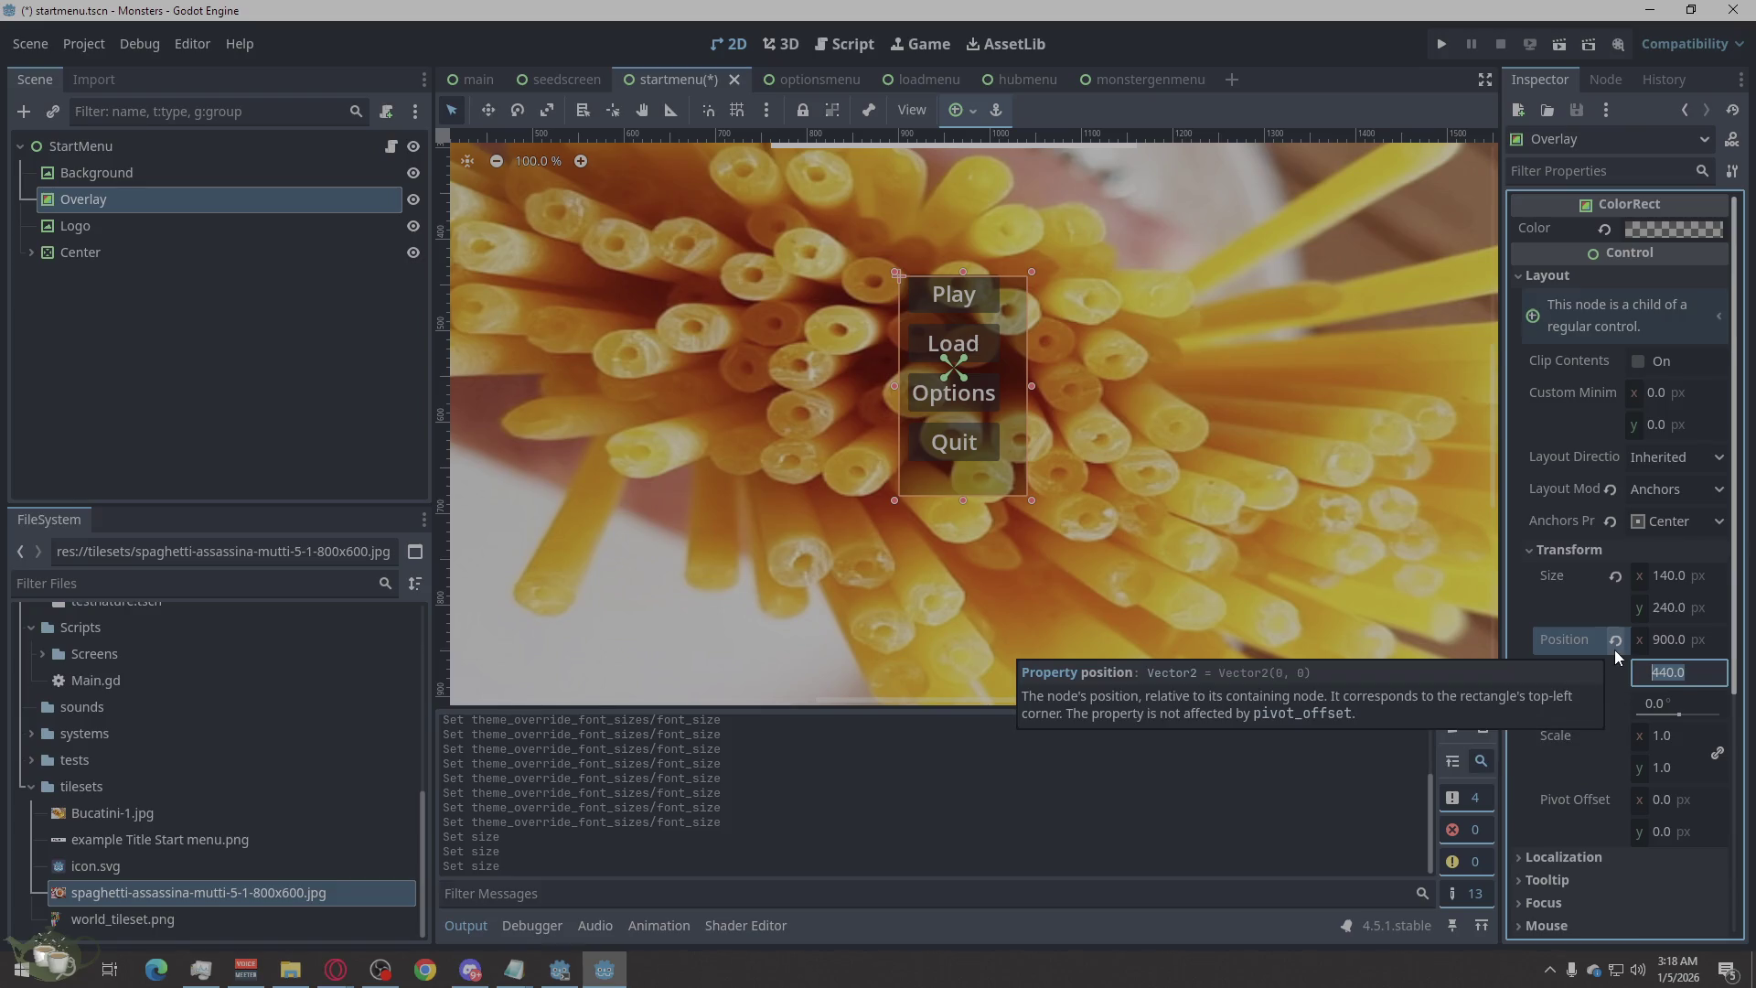
{"action": "type", "text": "42"}
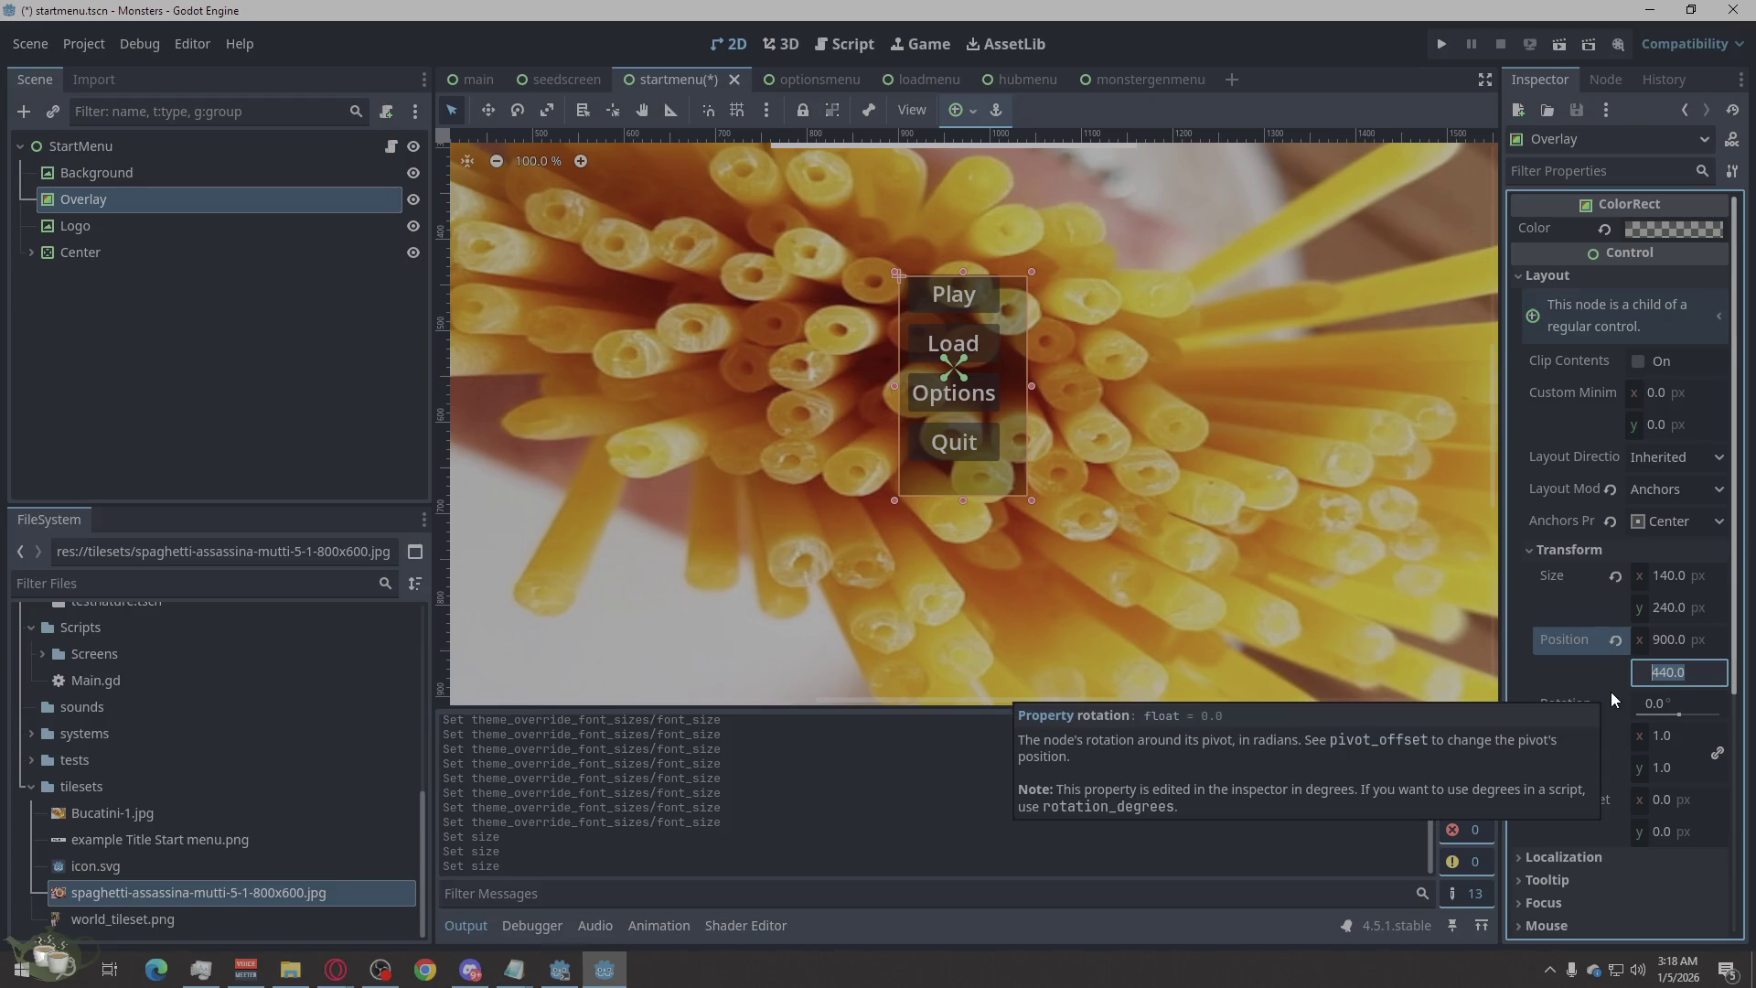
{"action": "type", "text": "0"}
{"action": "key", "text": "Return"}
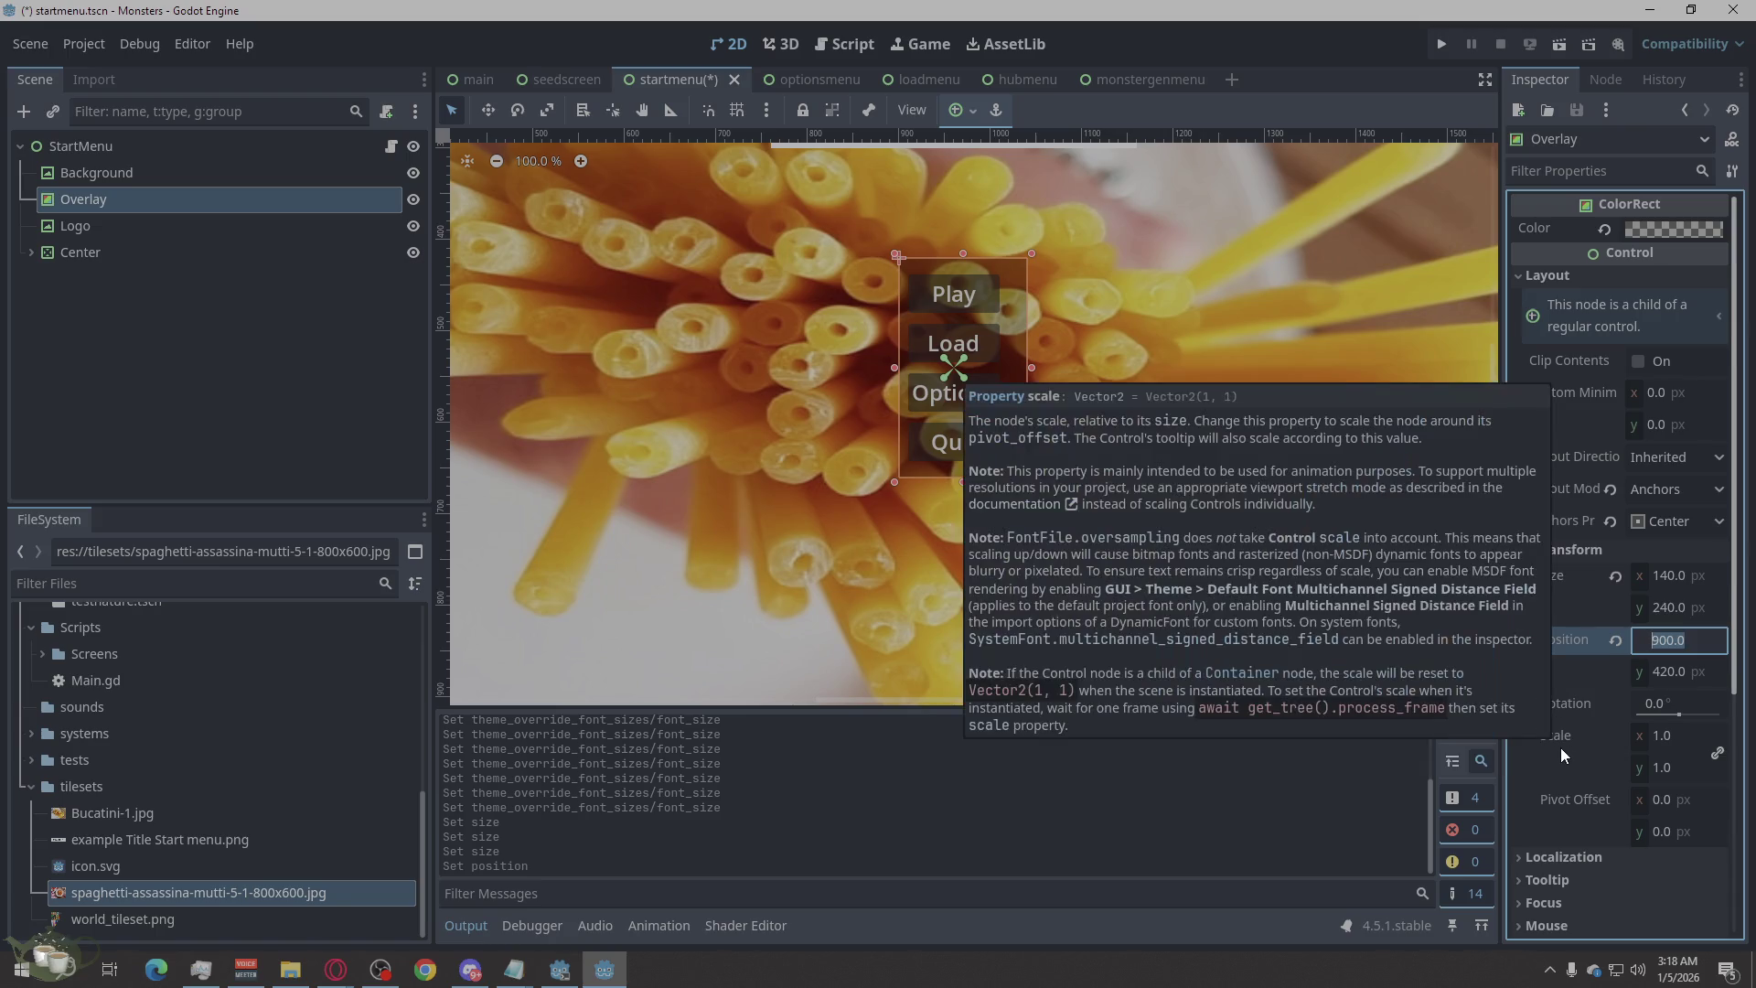
Adjust the Overlay's Position x, trying 980 and 880 before settling on 890.
{"action": "type", "text": "980"}
{"action": "key", "text": "Return"}
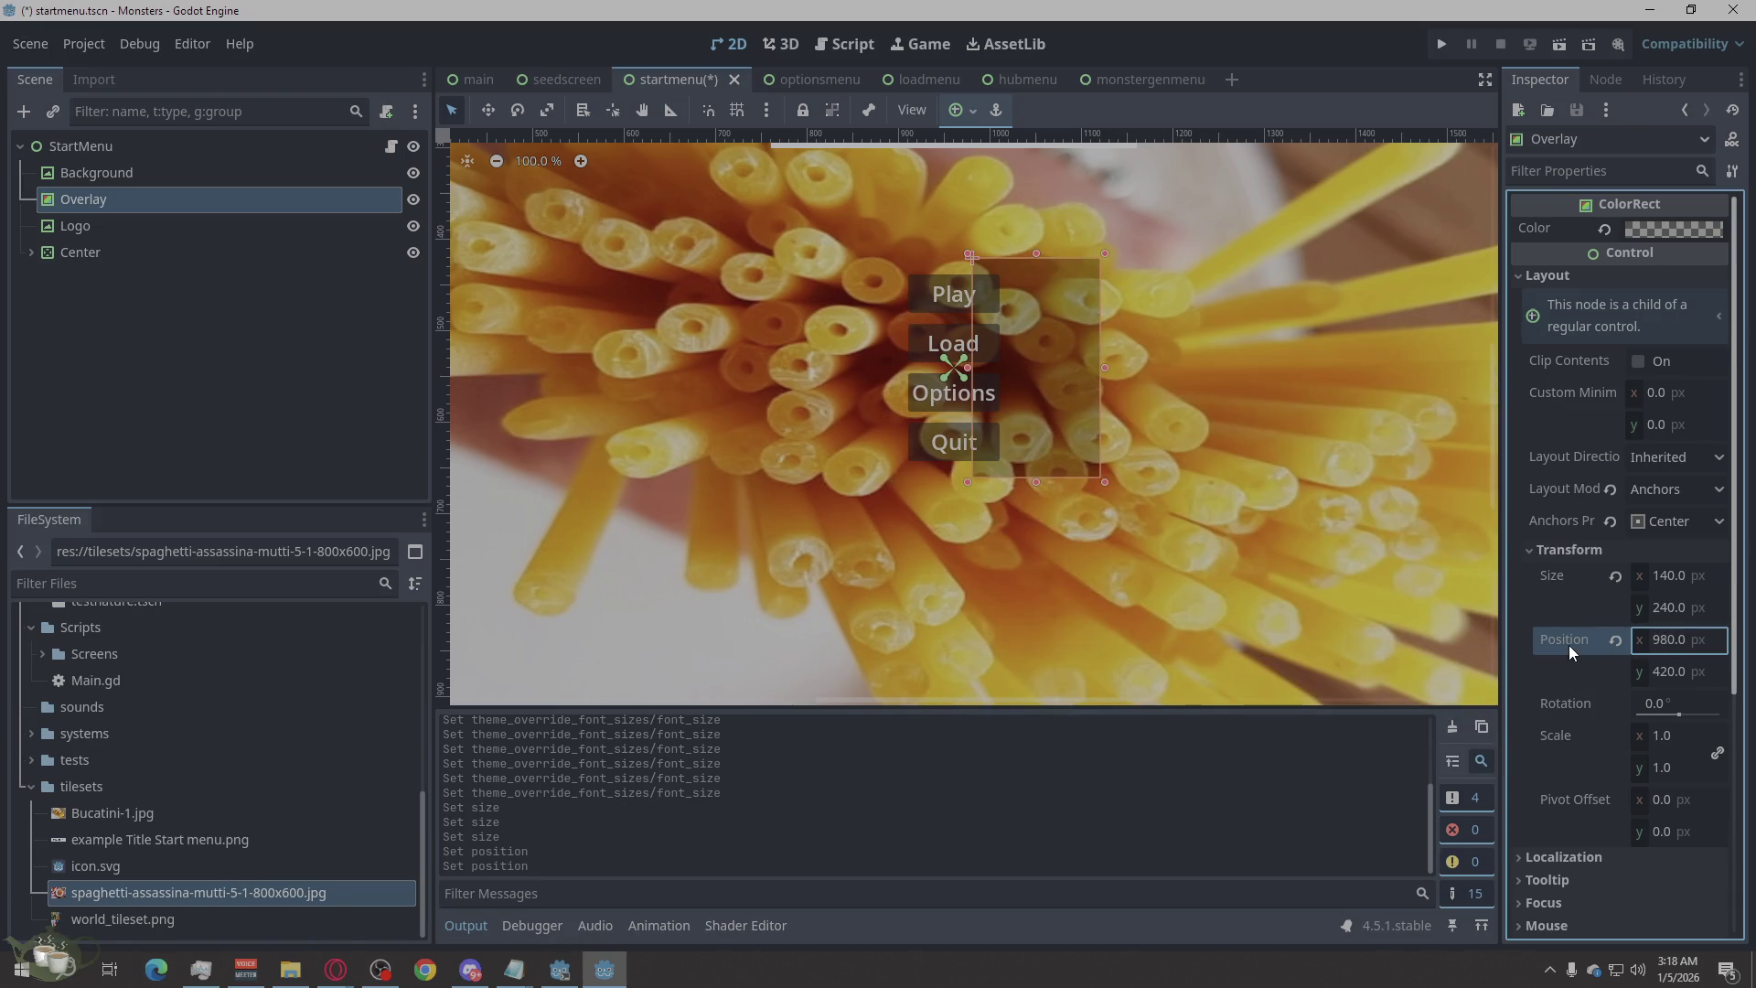
{"action": "left_click", "coordinate": [1657, 645]}
{"action": "type", "text": "880"}
{"action": "key", "text": "Return"}
{"action": "left_click", "coordinate": [1660, 640]}
{"action": "type", "text": "890"}
{"action": "key", "text": "Return"}
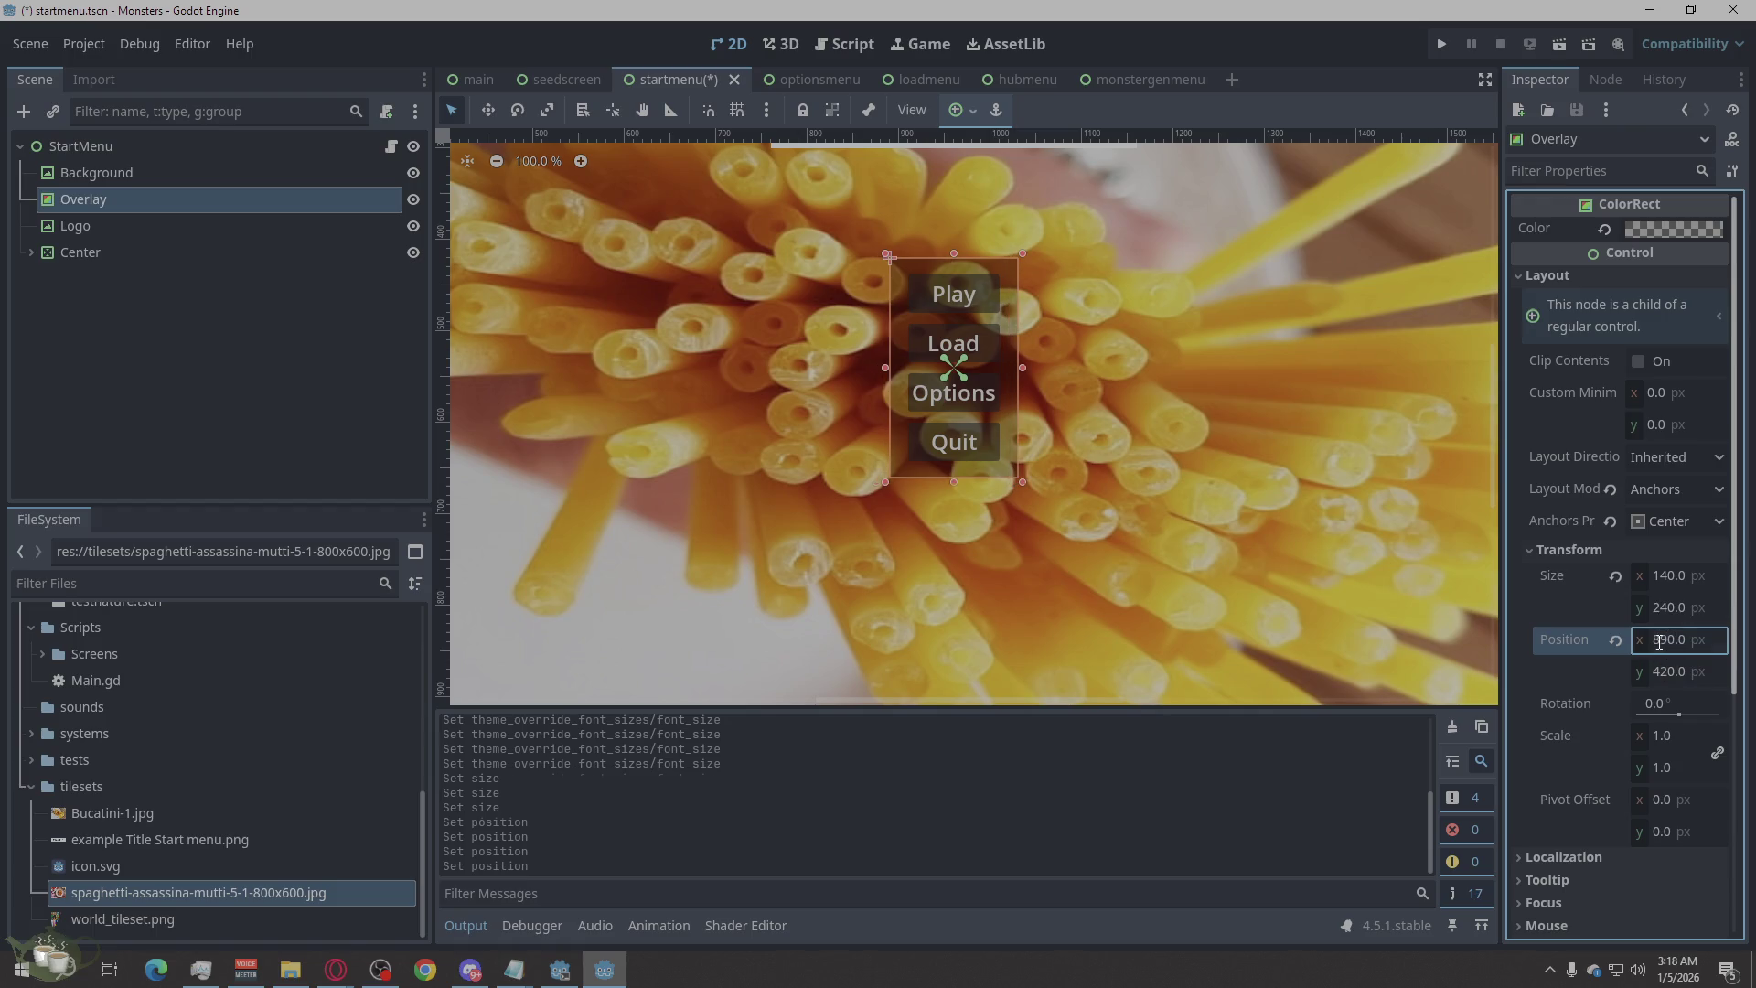
{"action": "left_click", "coordinate": [1227, 628]}
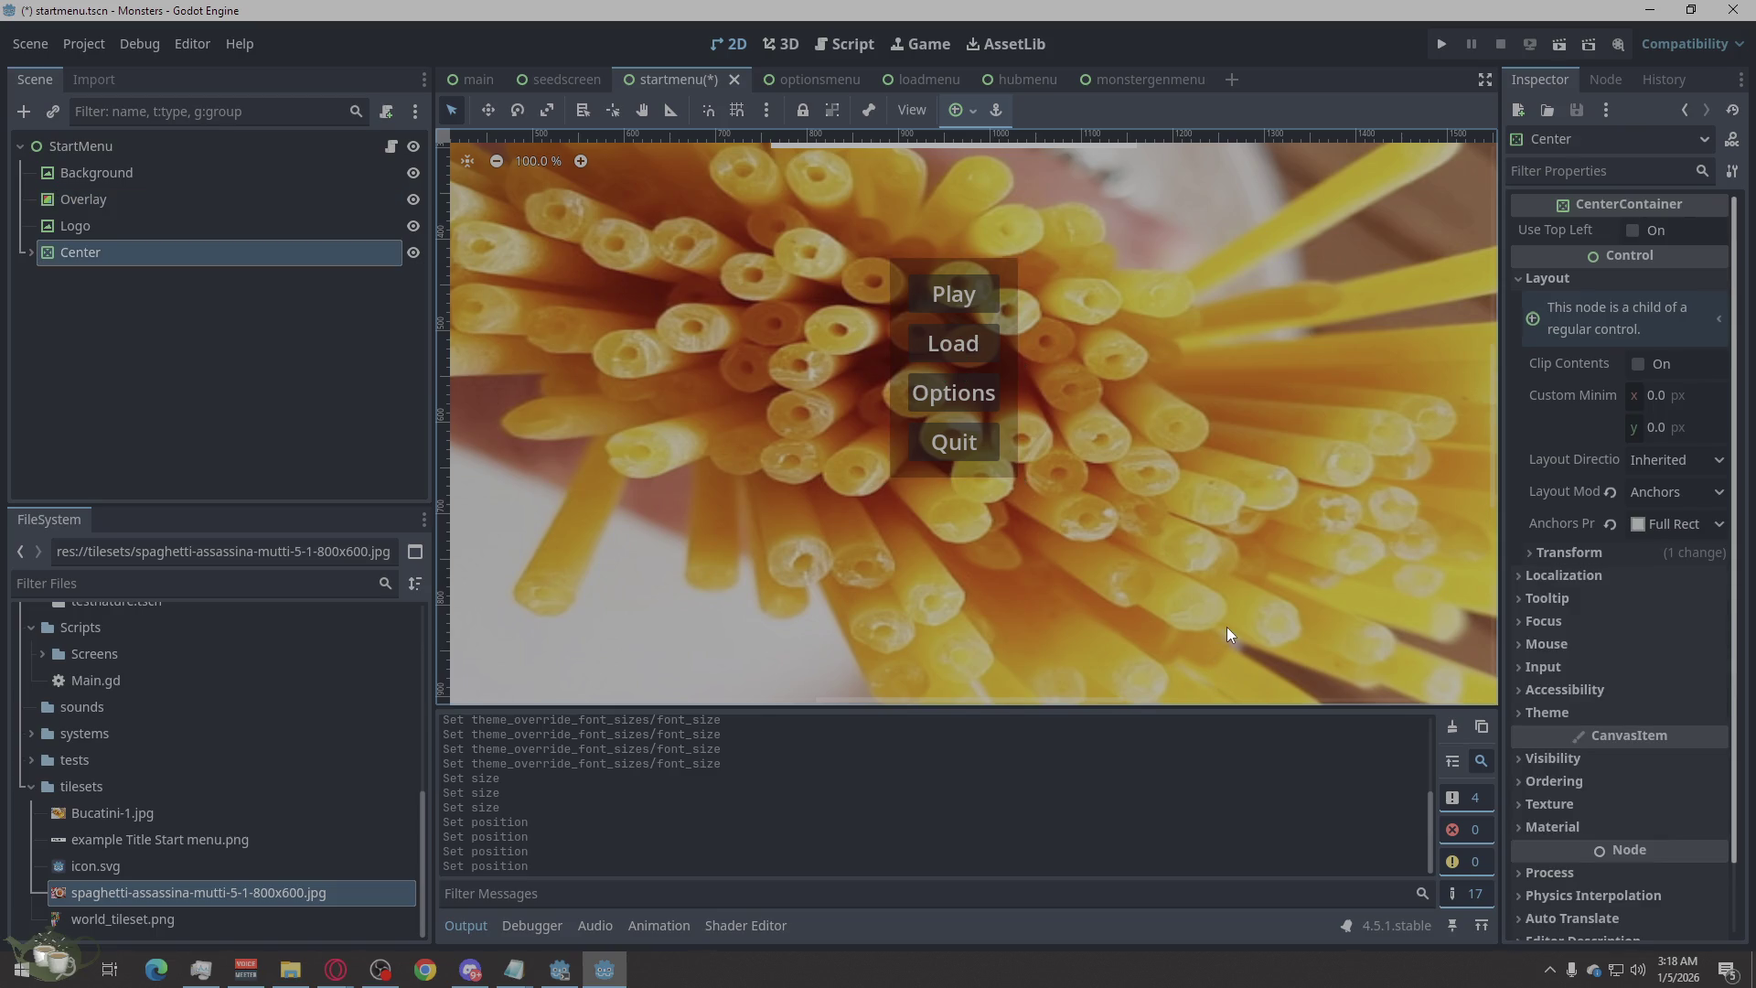
{"action": "scroll", "coordinate": [1106, 480], "scroll_direction": "down", "scroll_amount": 2}
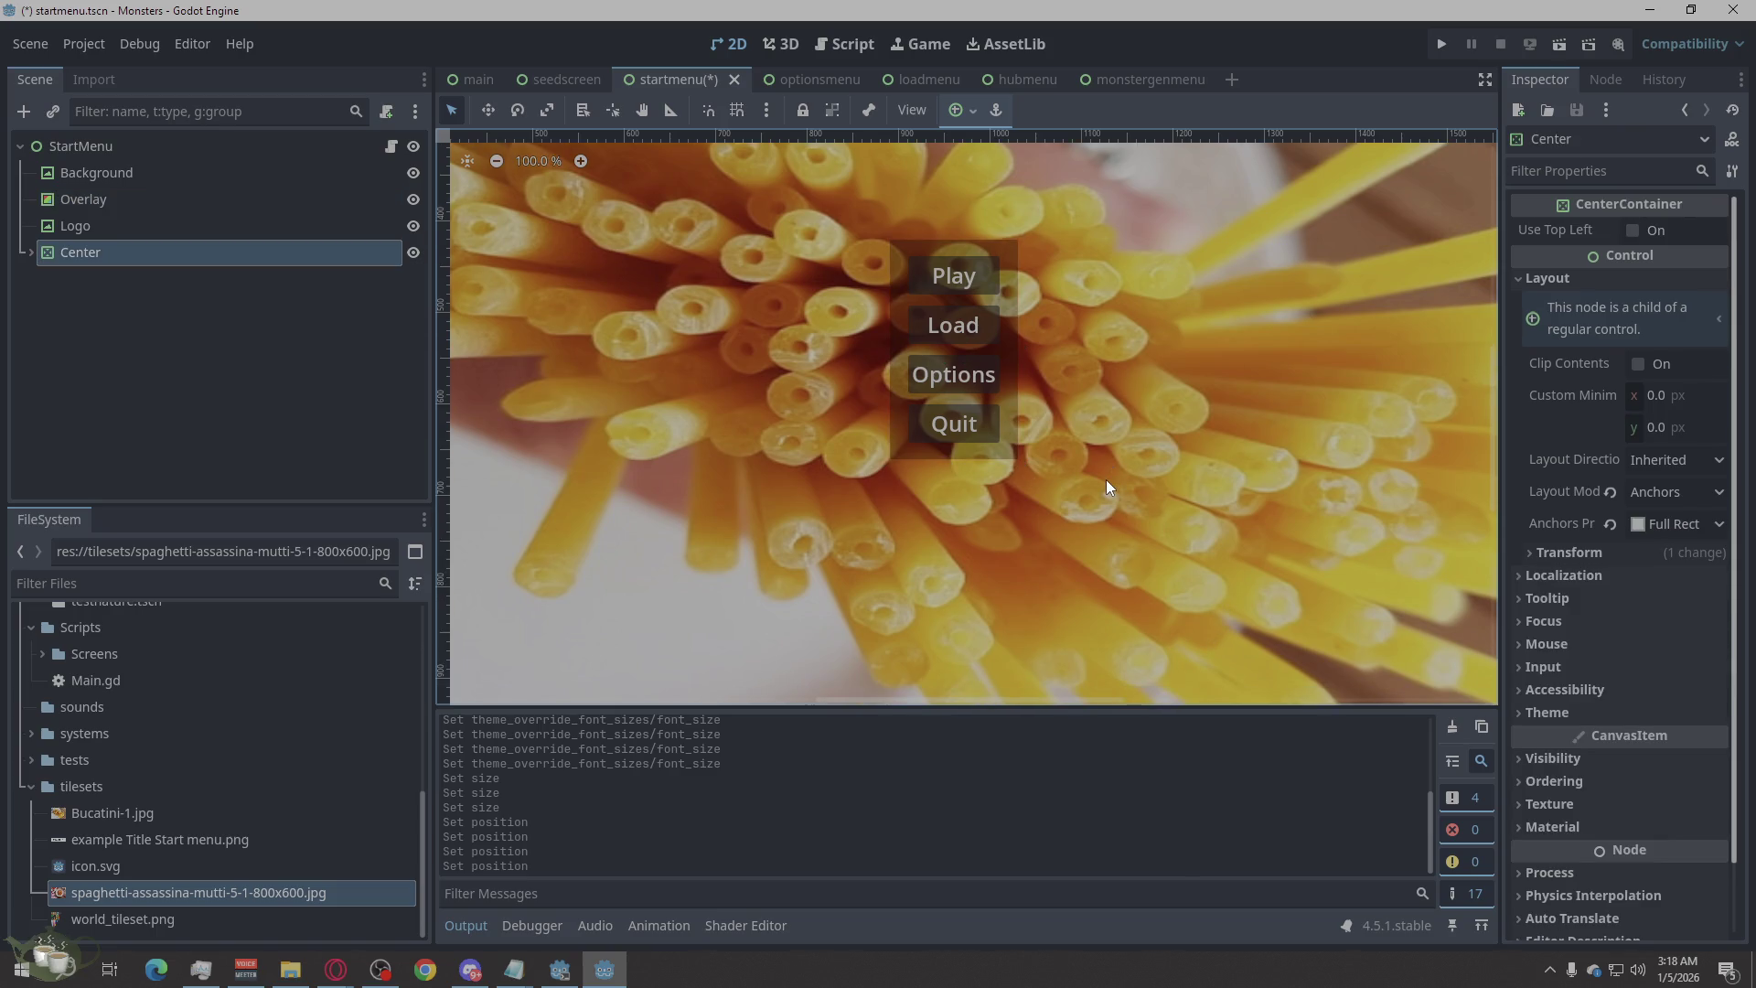
{"action": "scroll", "coordinate": [1106, 480], "scroll_direction": "down", "scroll_amount": 2}
{"action": "scroll", "coordinate": [1105, 480], "scroll_direction": "down", "scroll_amount": 1}
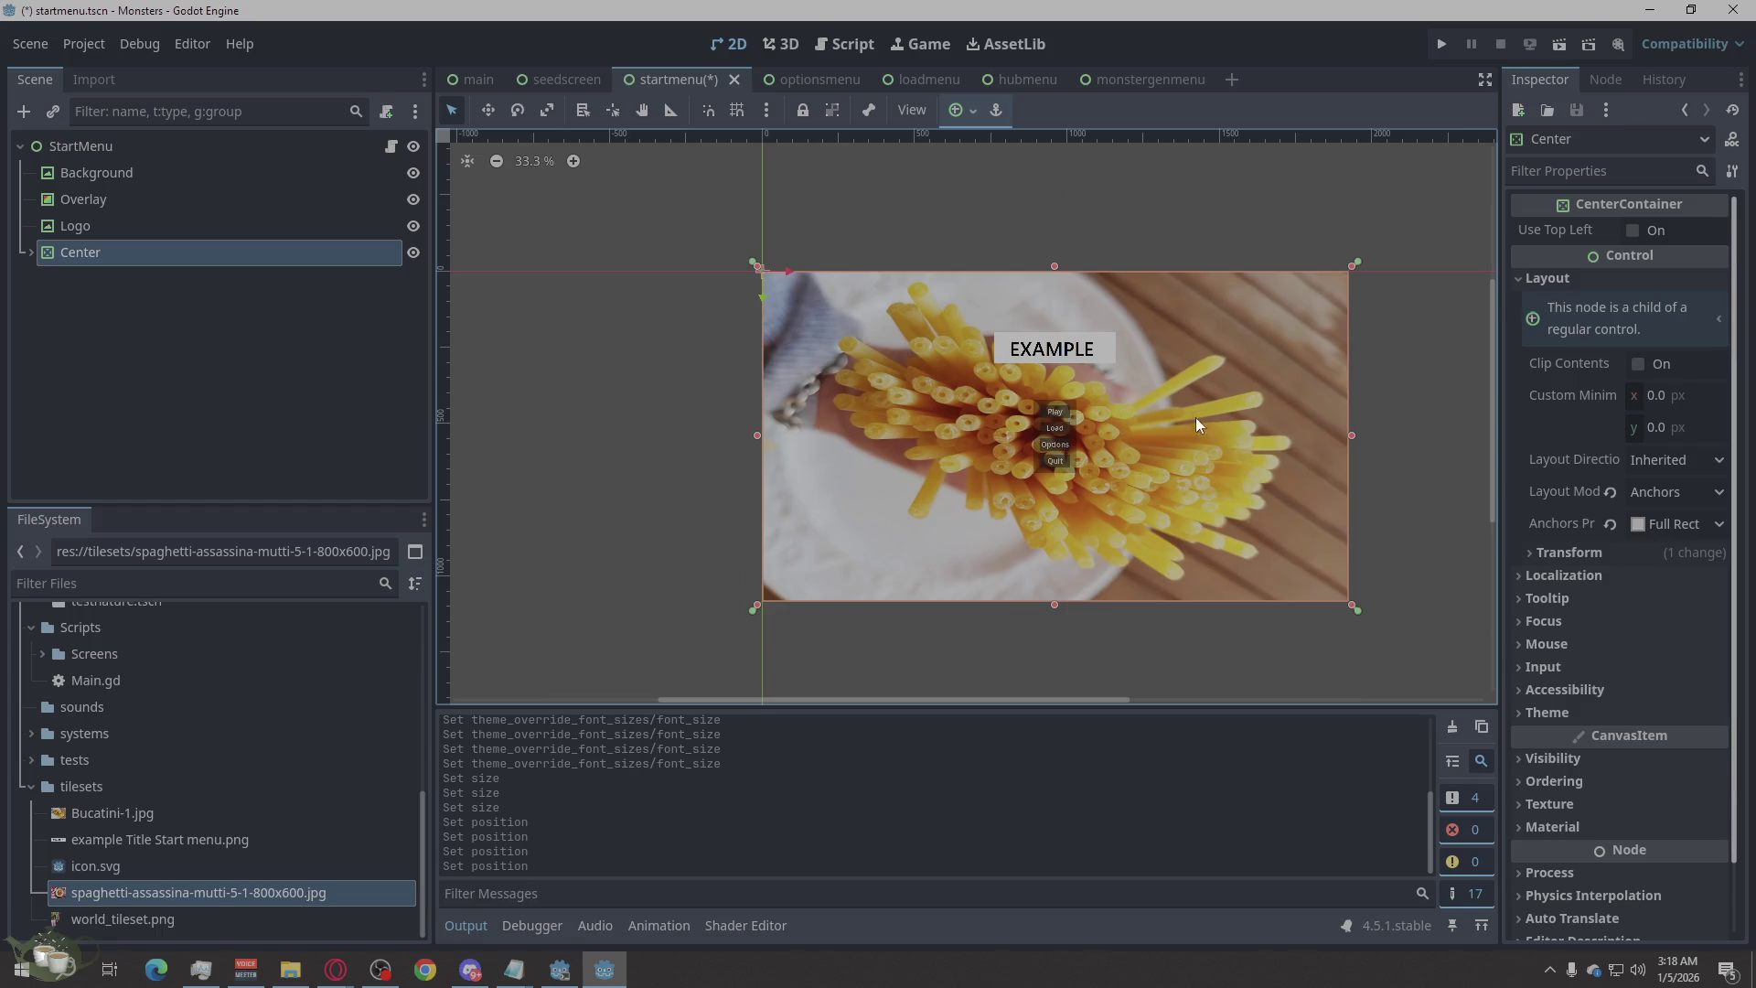
{"action": "scroll", "coordinate": [1193, 415], "scroll_direction": "up", "scroll_amount": 1}
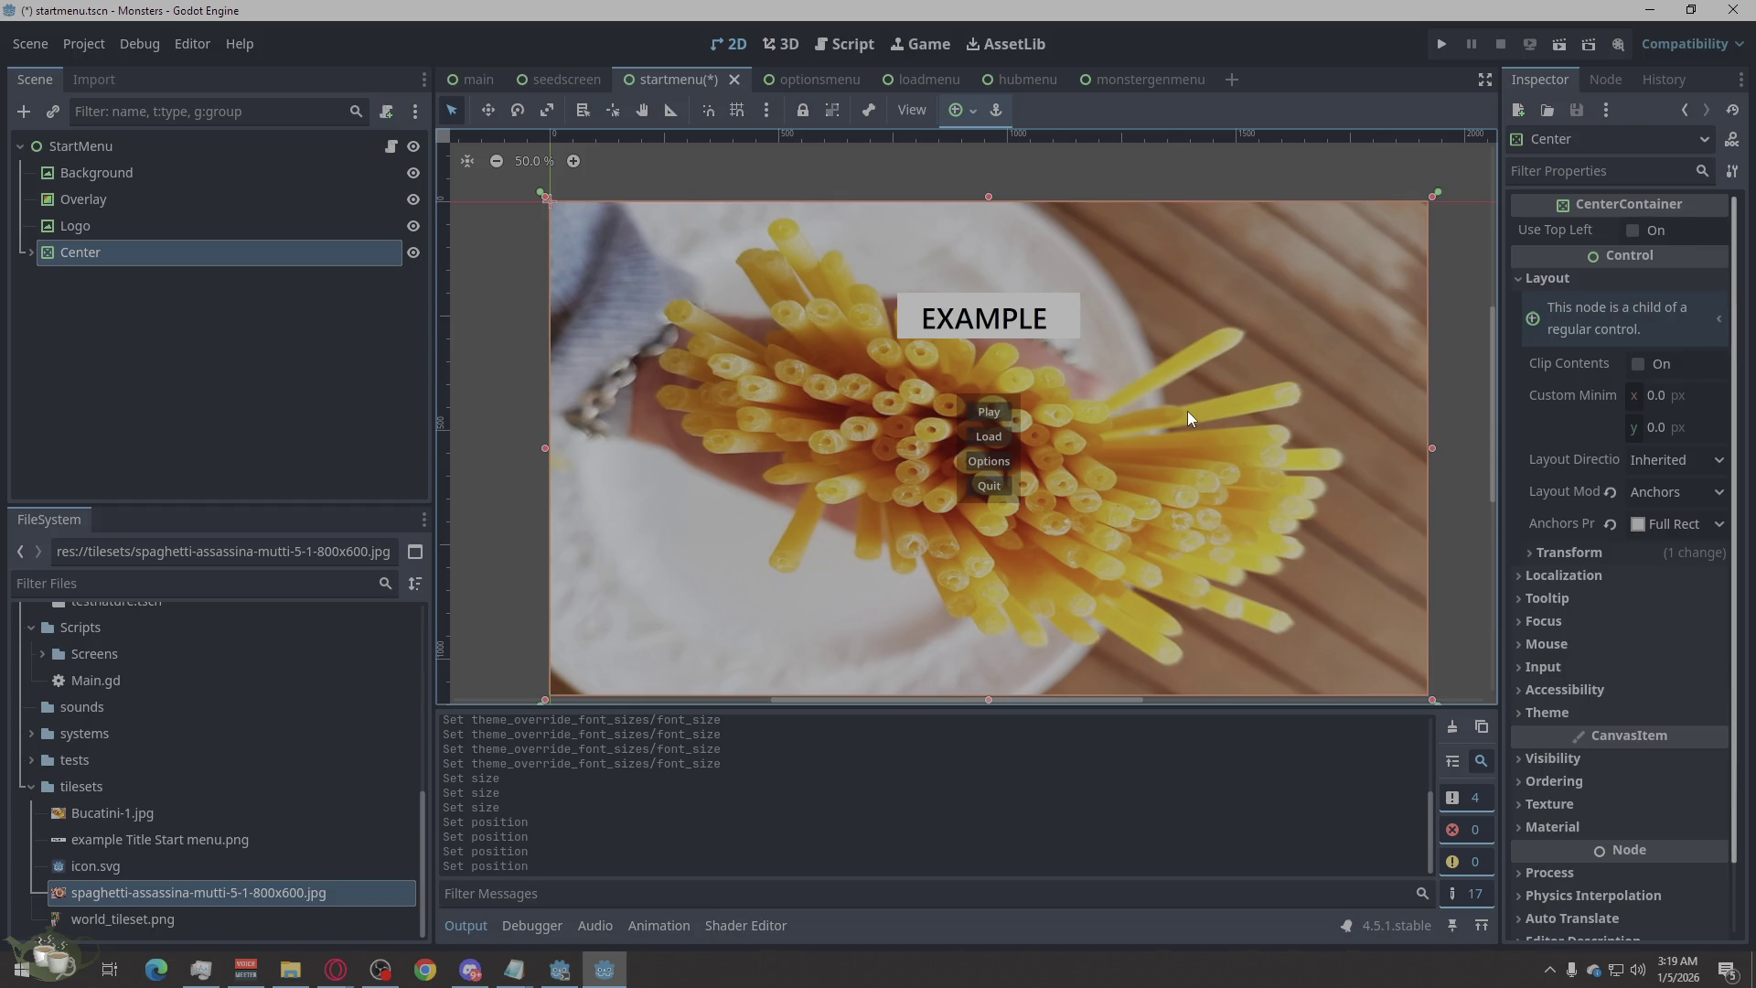
{"action": "scroll", "coordinate": [1188, 417], "scroll_direction": "down", "scroll_amount": 1}
{"action": "scroll", "coordinate": [1187, 410], "scroll_direction": "up", "scroll_amount": 1}
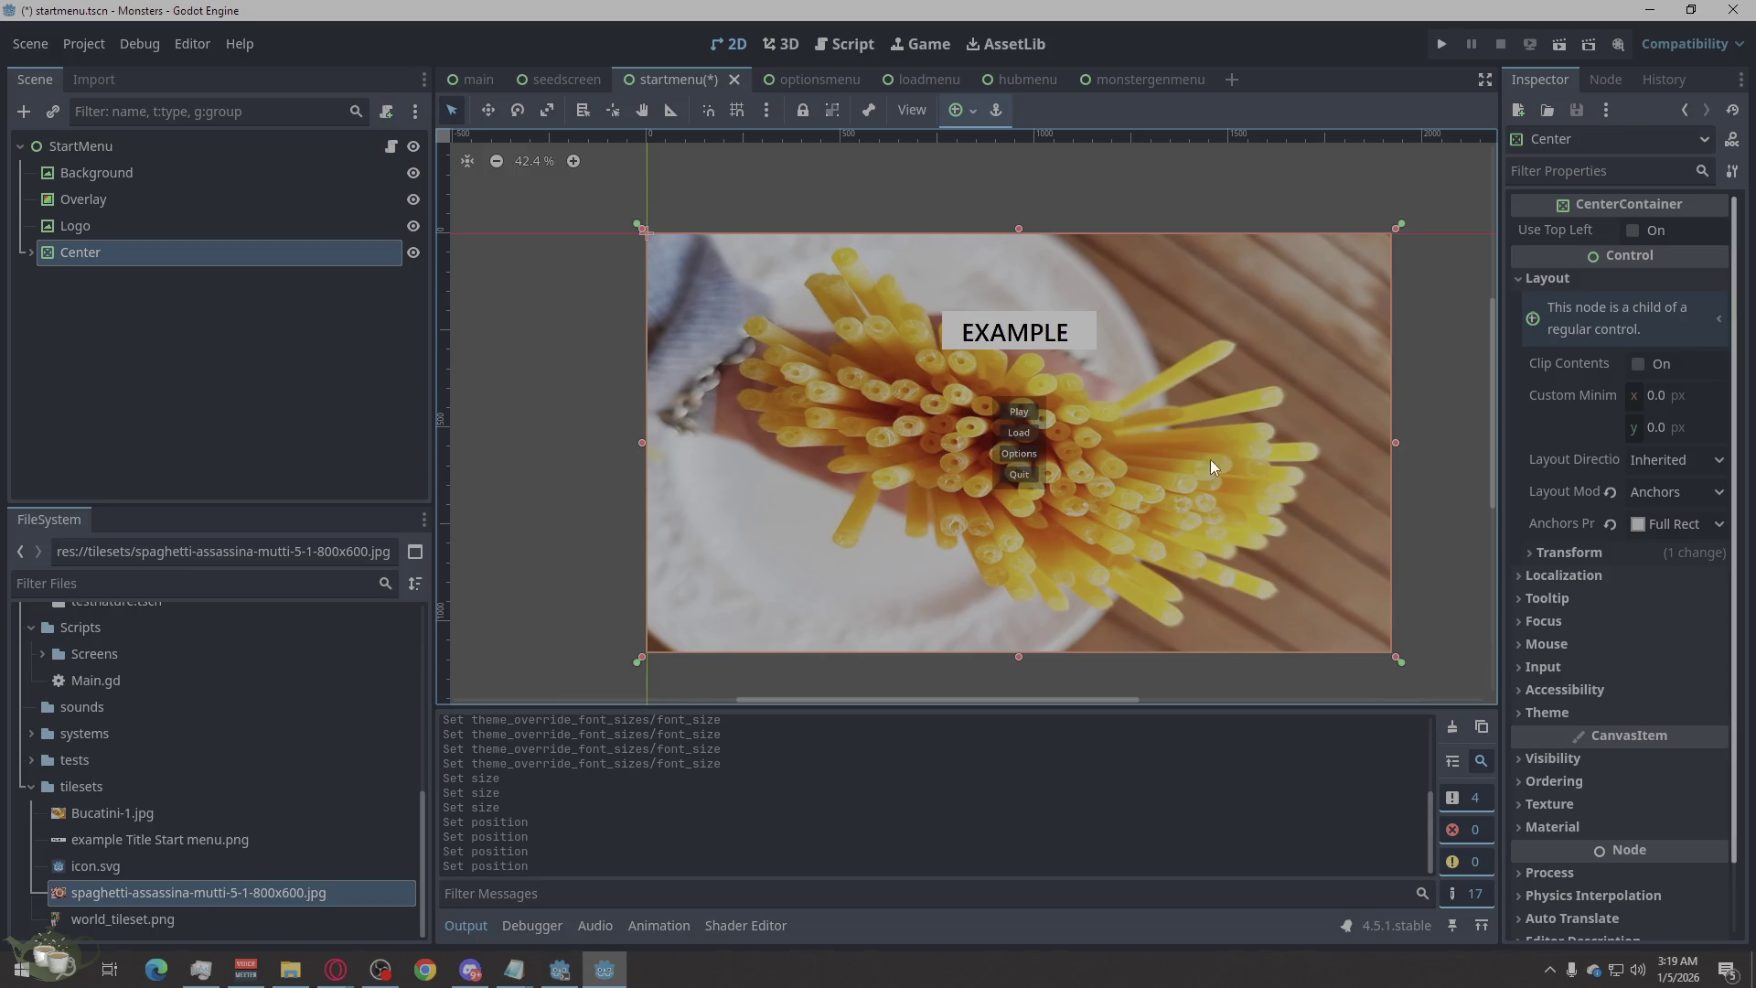
{"action": "scroll", "coordinate": [1210, 459], "scroll_direction": "down", "scroll_amount": 1}
{"action": "scroll", "coordinate": [1243, 525], "scroll_direction": "up", "scroll_amount": 1}
{"action": "scroll", "coordinate": [1068, 422], "scroll_direction": "down", "scroll_amount": 1}
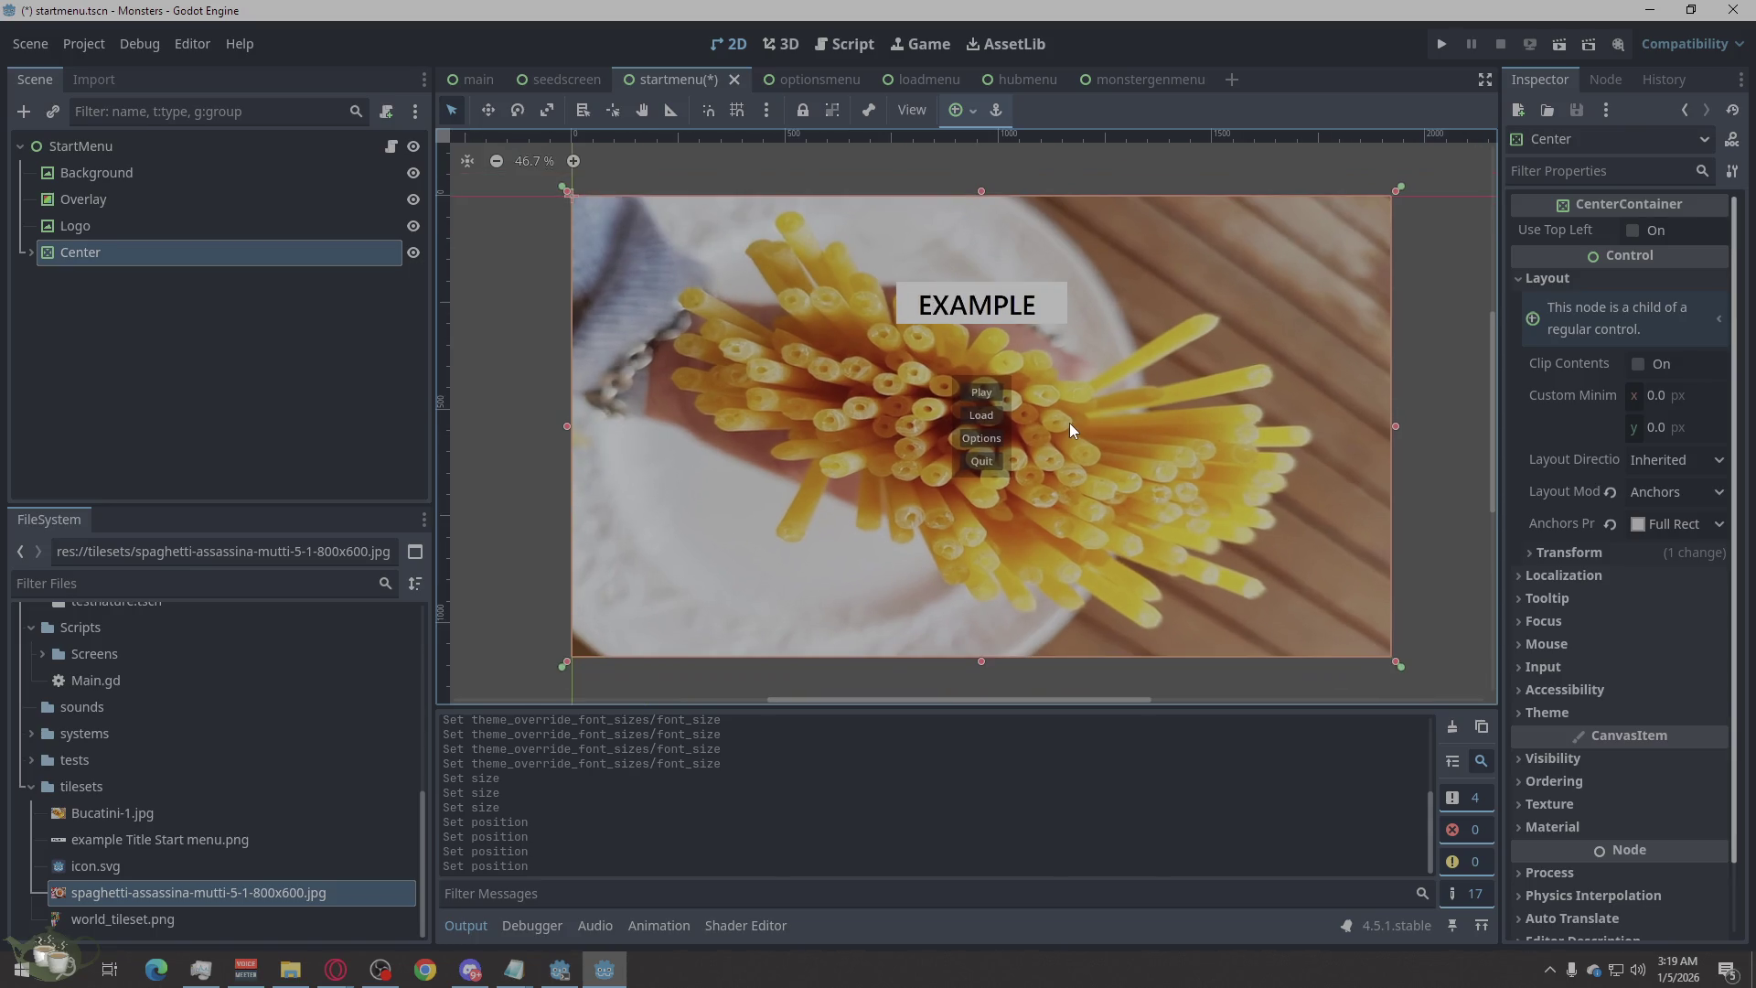
{"action": "left_click", "coordinate": [1434, 420]}
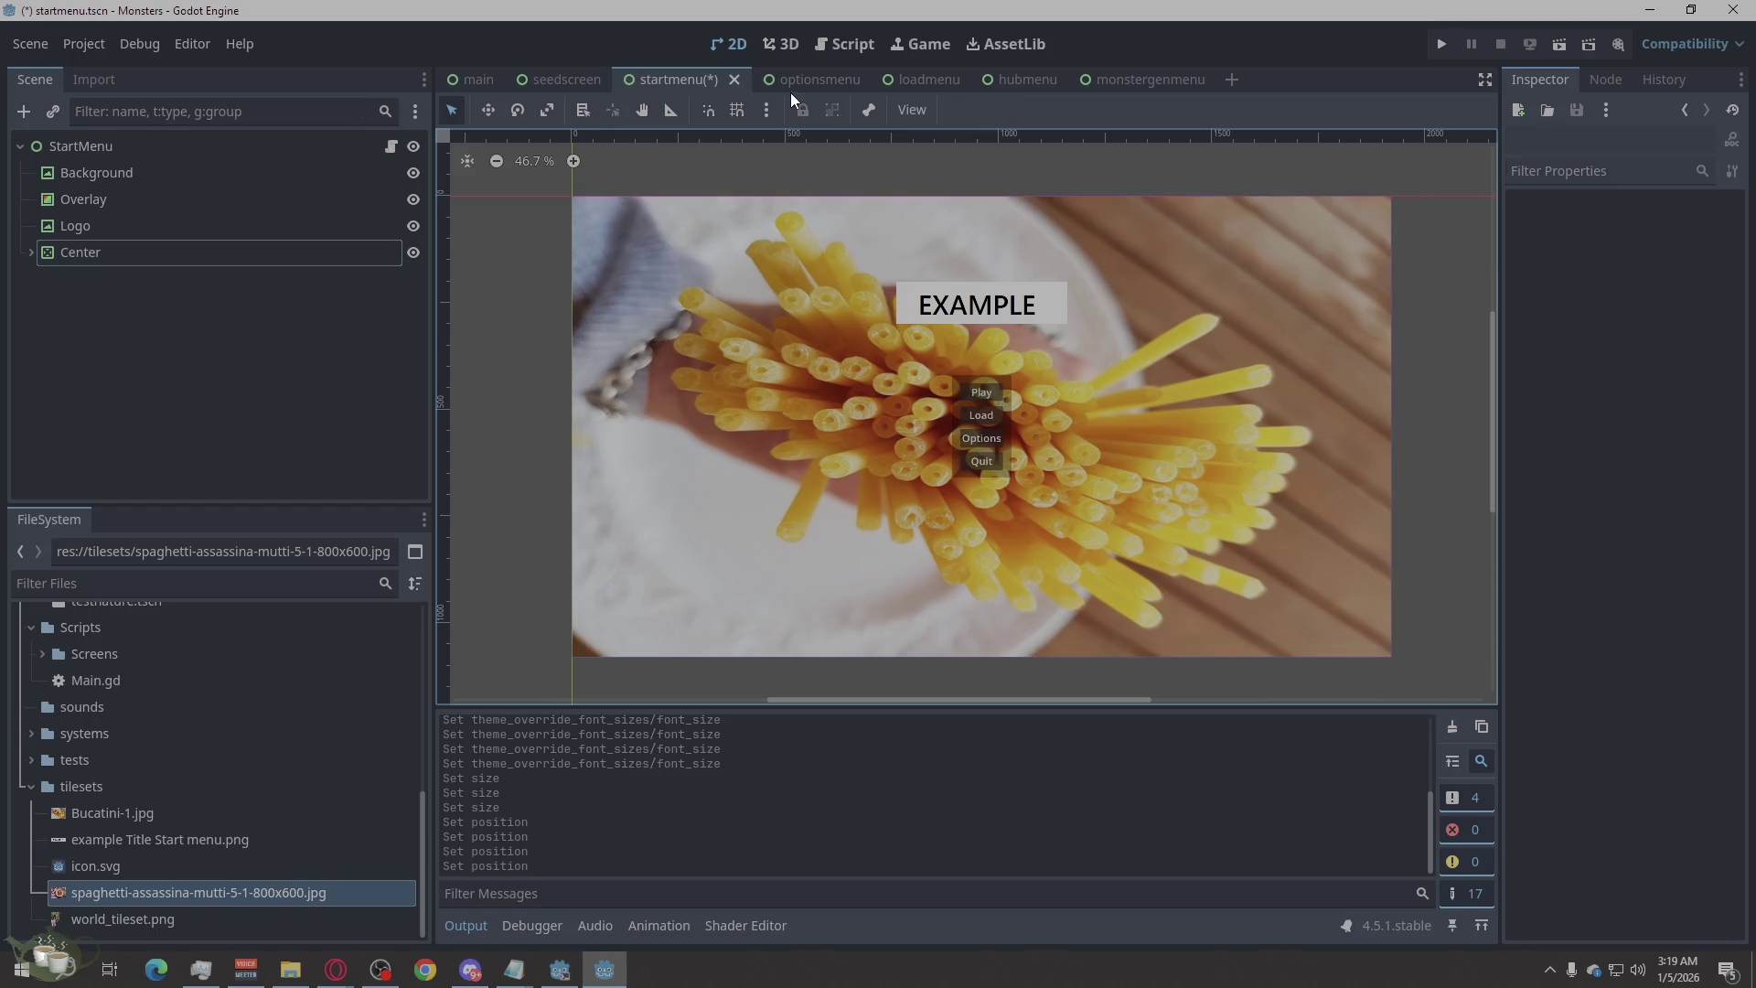
{"action": "key", "text": "ctrl+s"}
Open the seedscreen scene and zoom the viewport to view the Shrine Reader panel.
{"action": "left_click", "coordinate": [567, 80]}
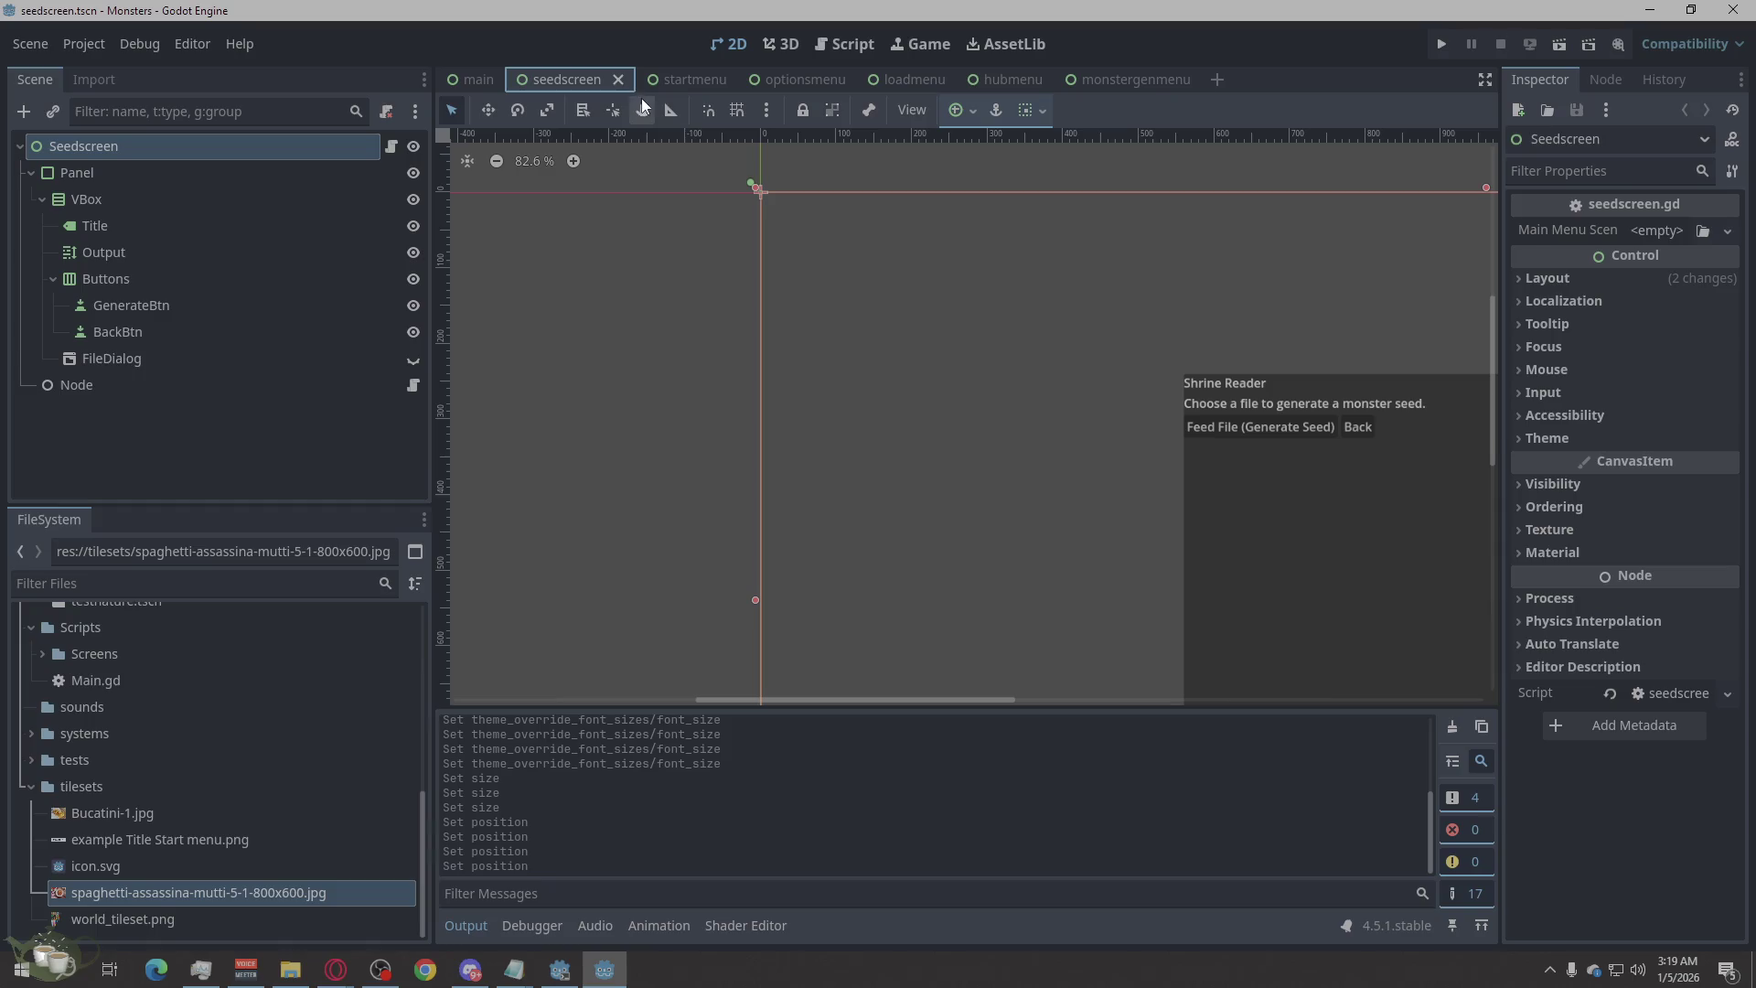
{"action": "scroll", "coordinate": [674, 361], "scroll_direction": "down", "scroll_amount": 2}
{"action": "scroll", "coordinate": [732, 368], "scroll_direction": "down", "scroll_amount": 10}
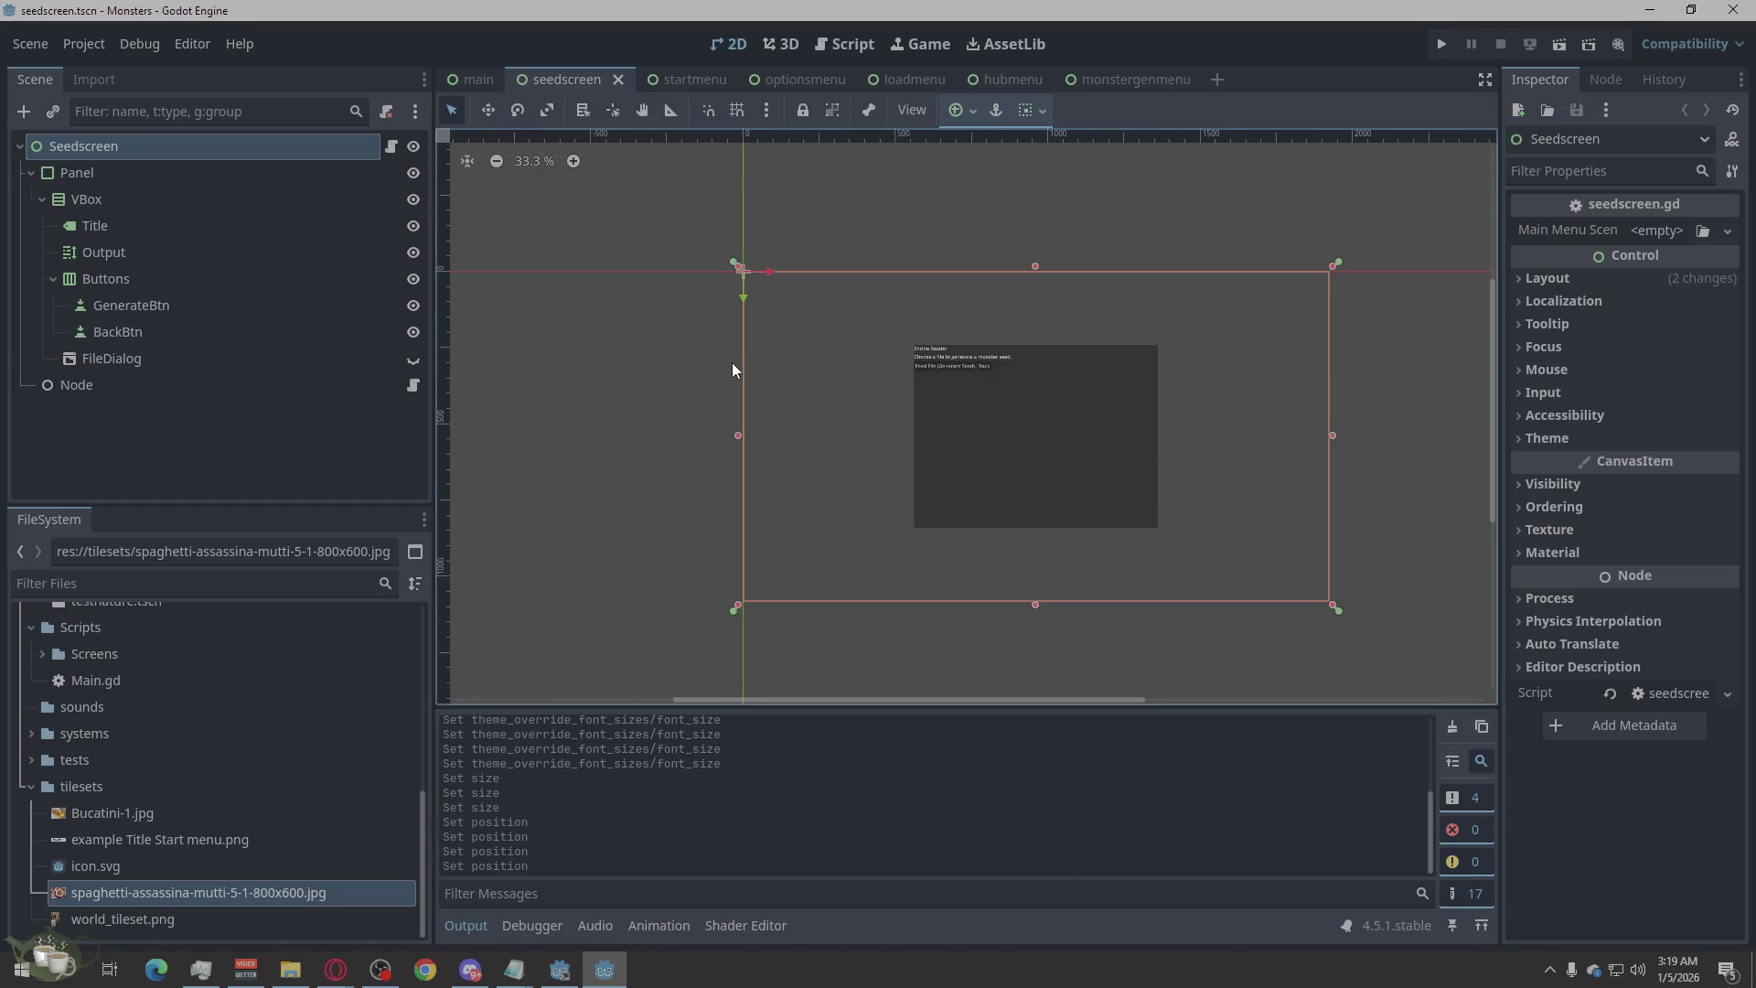
{"action": "scroll", "coordinate": [1243, 518], "scroll_direction": "up", "scroll_amount": 4}
{"action": "left_click", "coordinate": [1460, 379]}
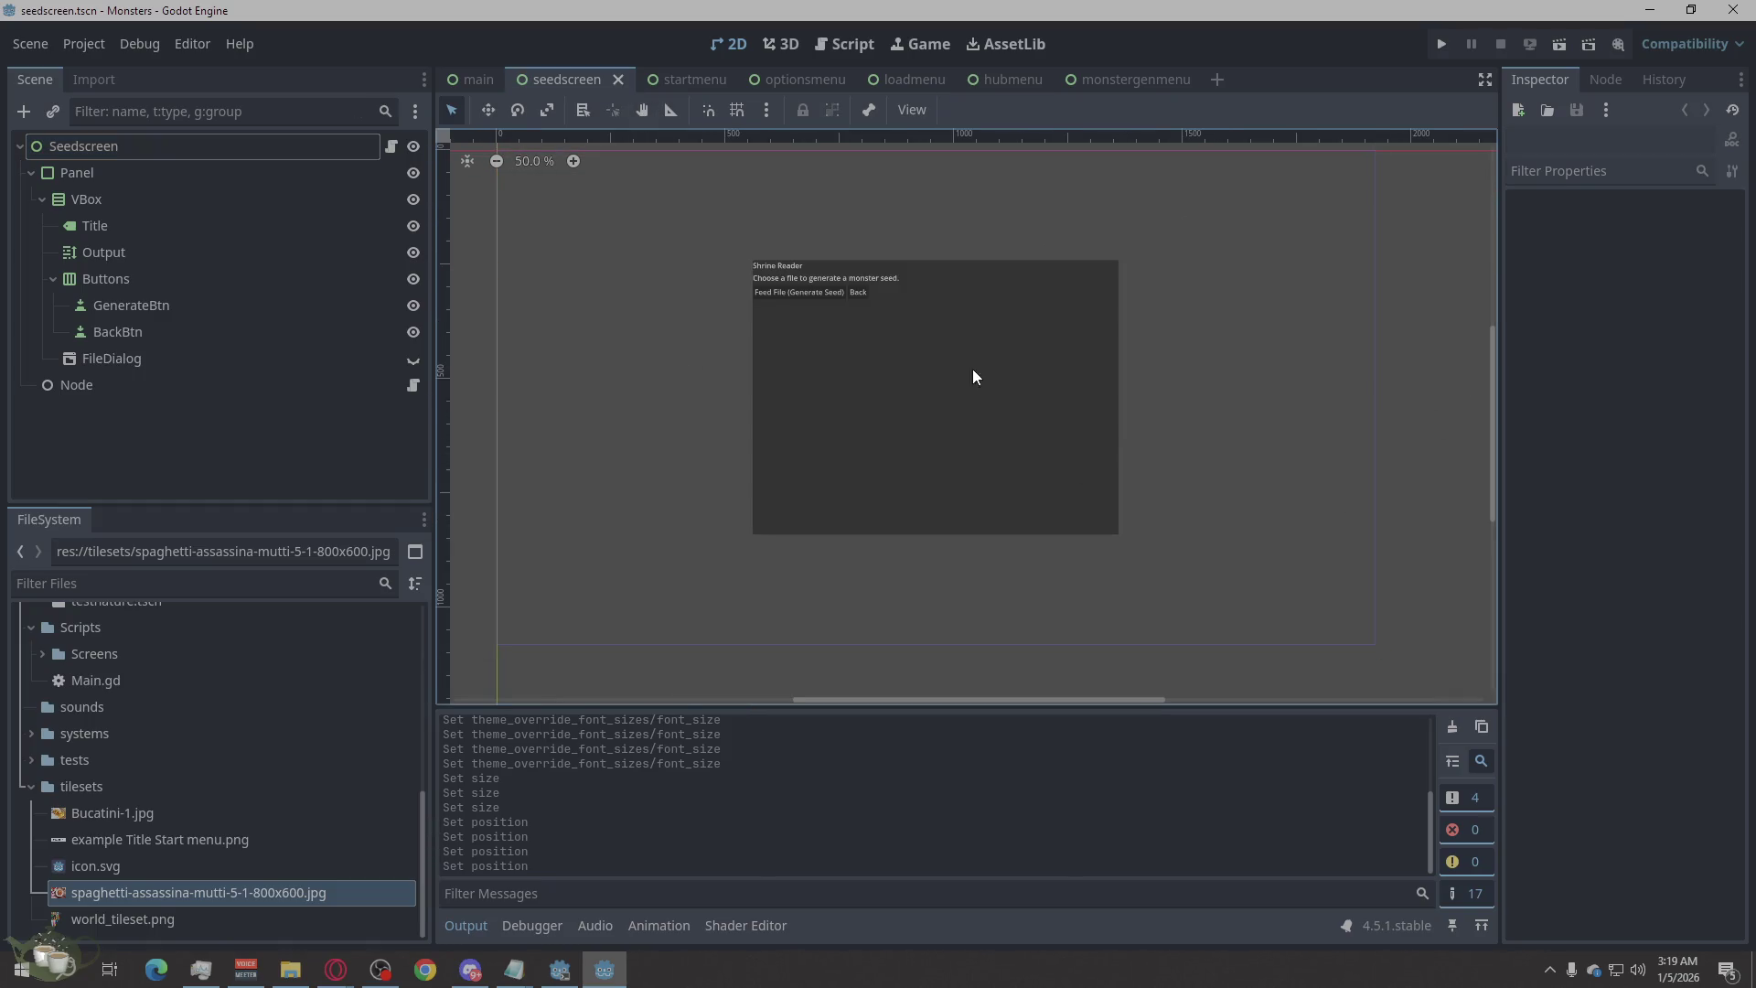
{"action": "scroll", "coordinate": [1018, 316], "scroll_direction": "up", "scroll_amount": 4}
{"action": "scroll", "coordinate": [873, 448], "scroll_direction": "down", "scroll_amount": 4}
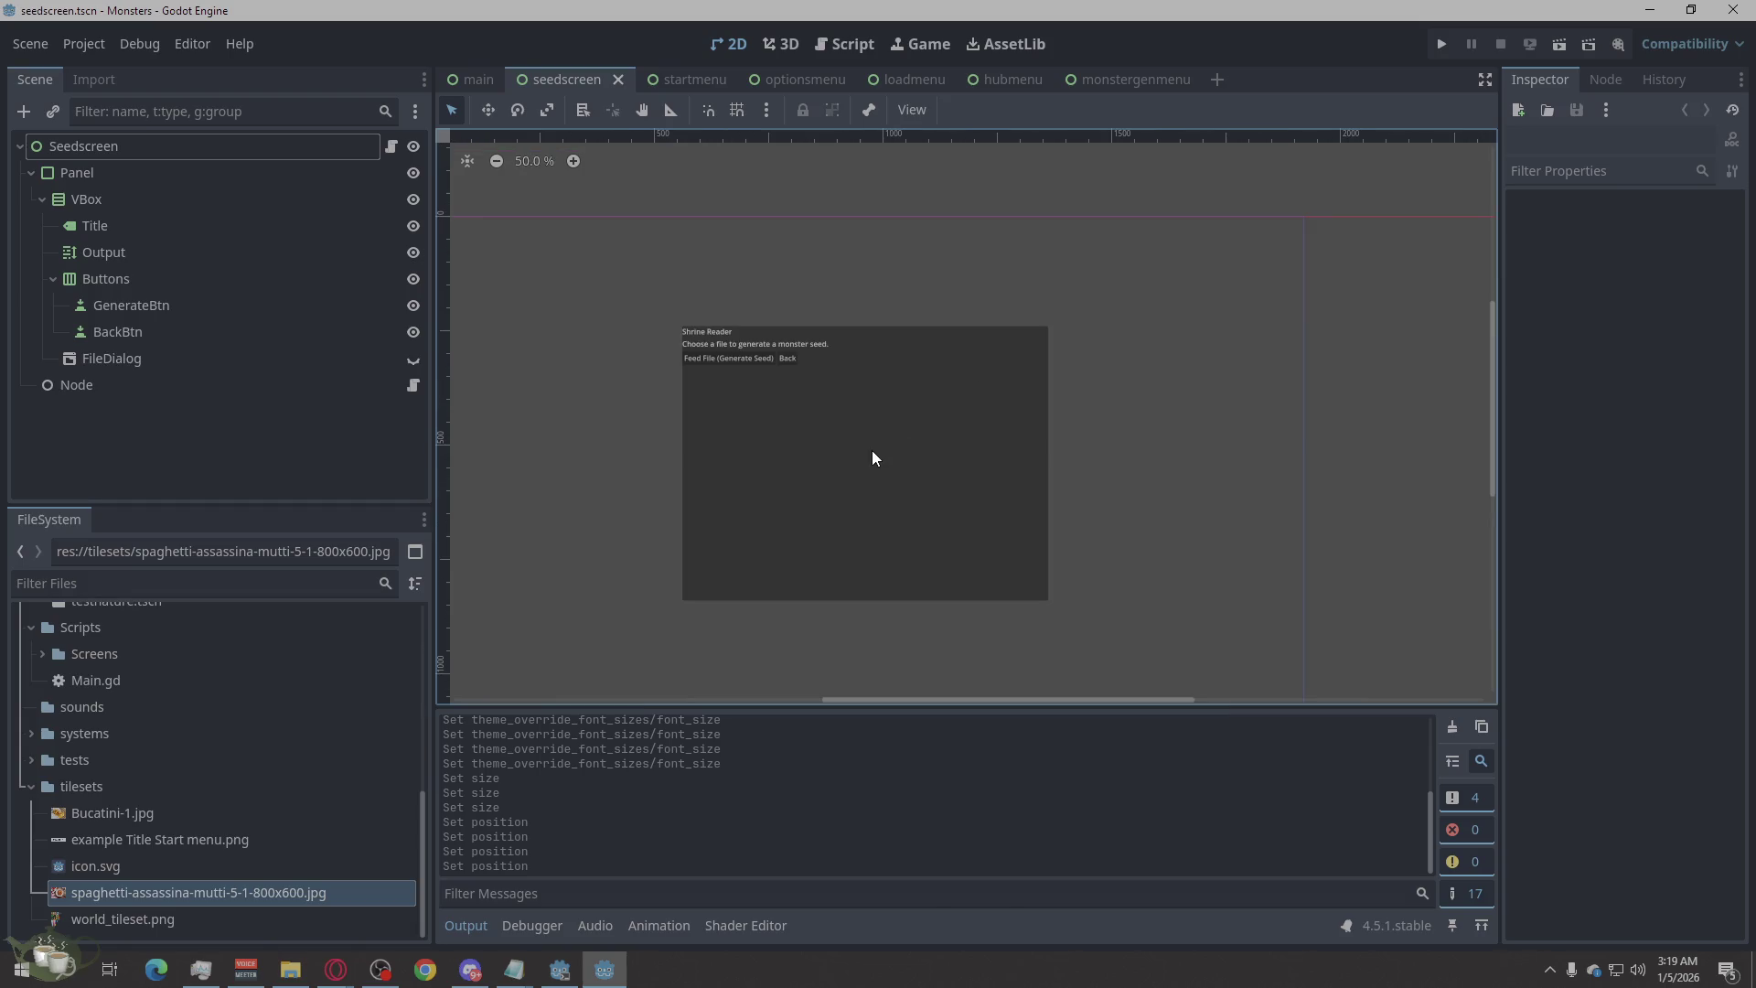
{"action": "scroll", "coordinate": [611, 492], "scroll_direction": "up", "scroll_amount": 4}
{"action": "scroll", "coordinate": [720, 601], "scroll_direction": "down", "scroll_amount": 4}
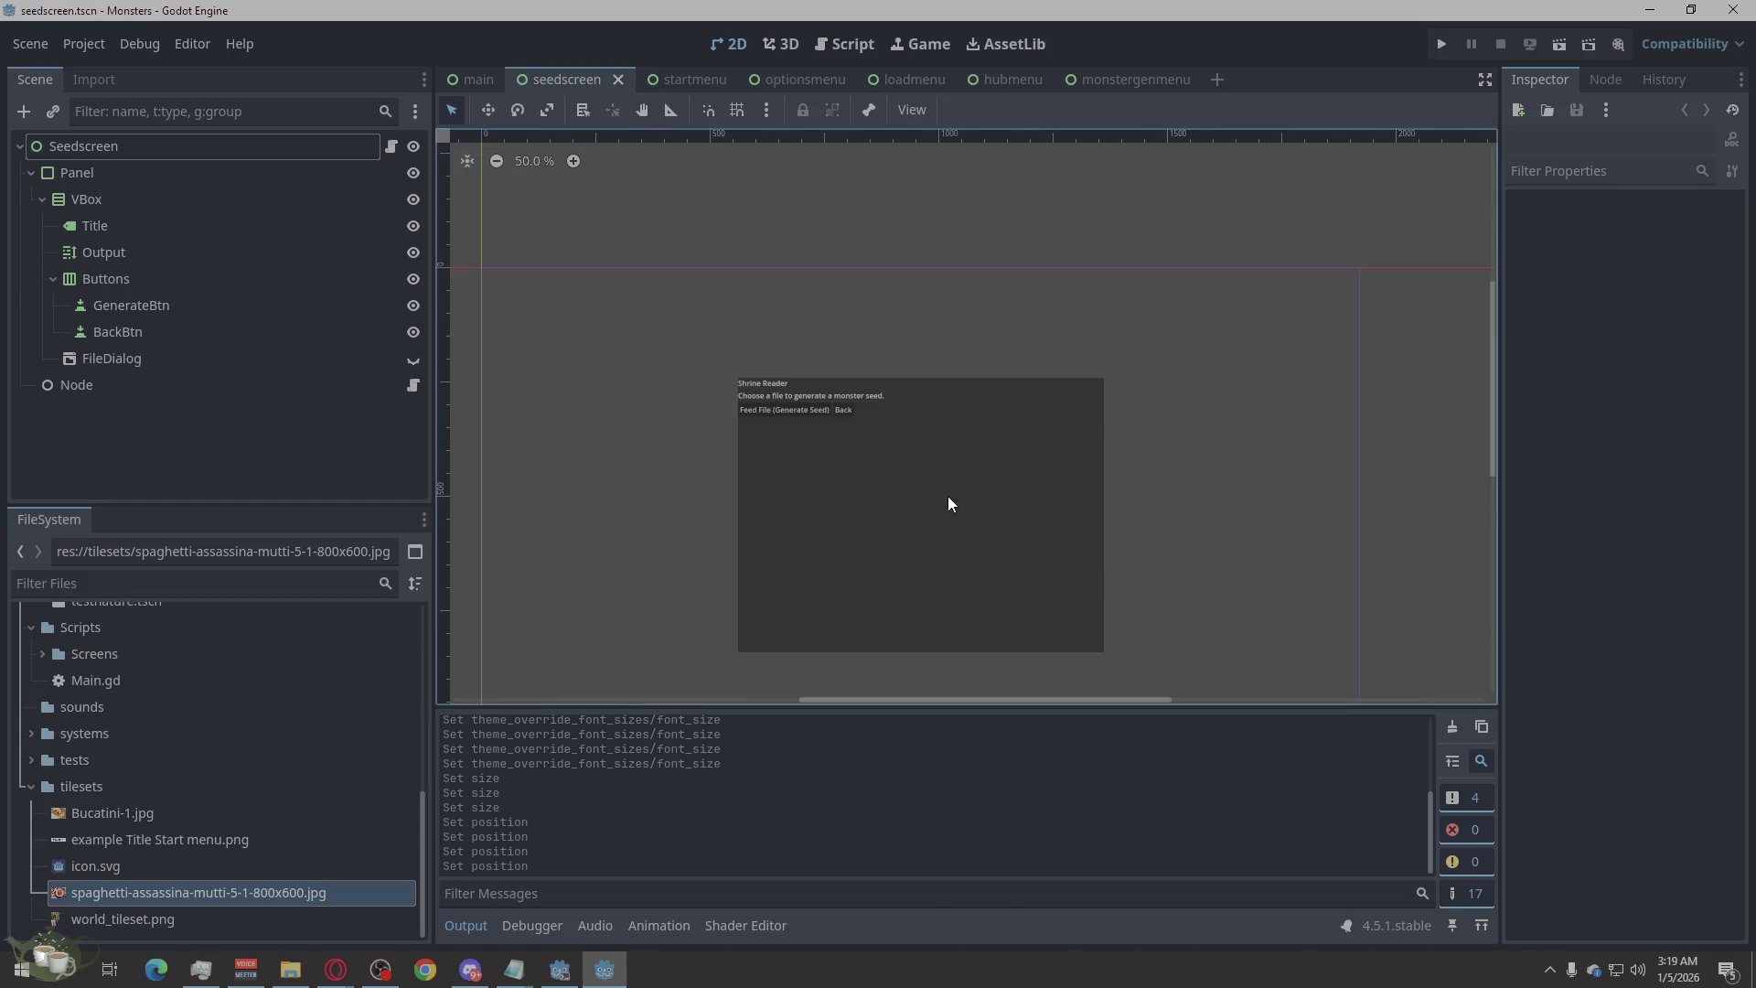
{"action": "scroll", "coordinate": [912, 624], "scroll_direction": "up", "scroll_amount": 4}
{"action": "scroll", "coordinate": [913, 624], "scroll_direction": "down", "scroll_amount": 4}
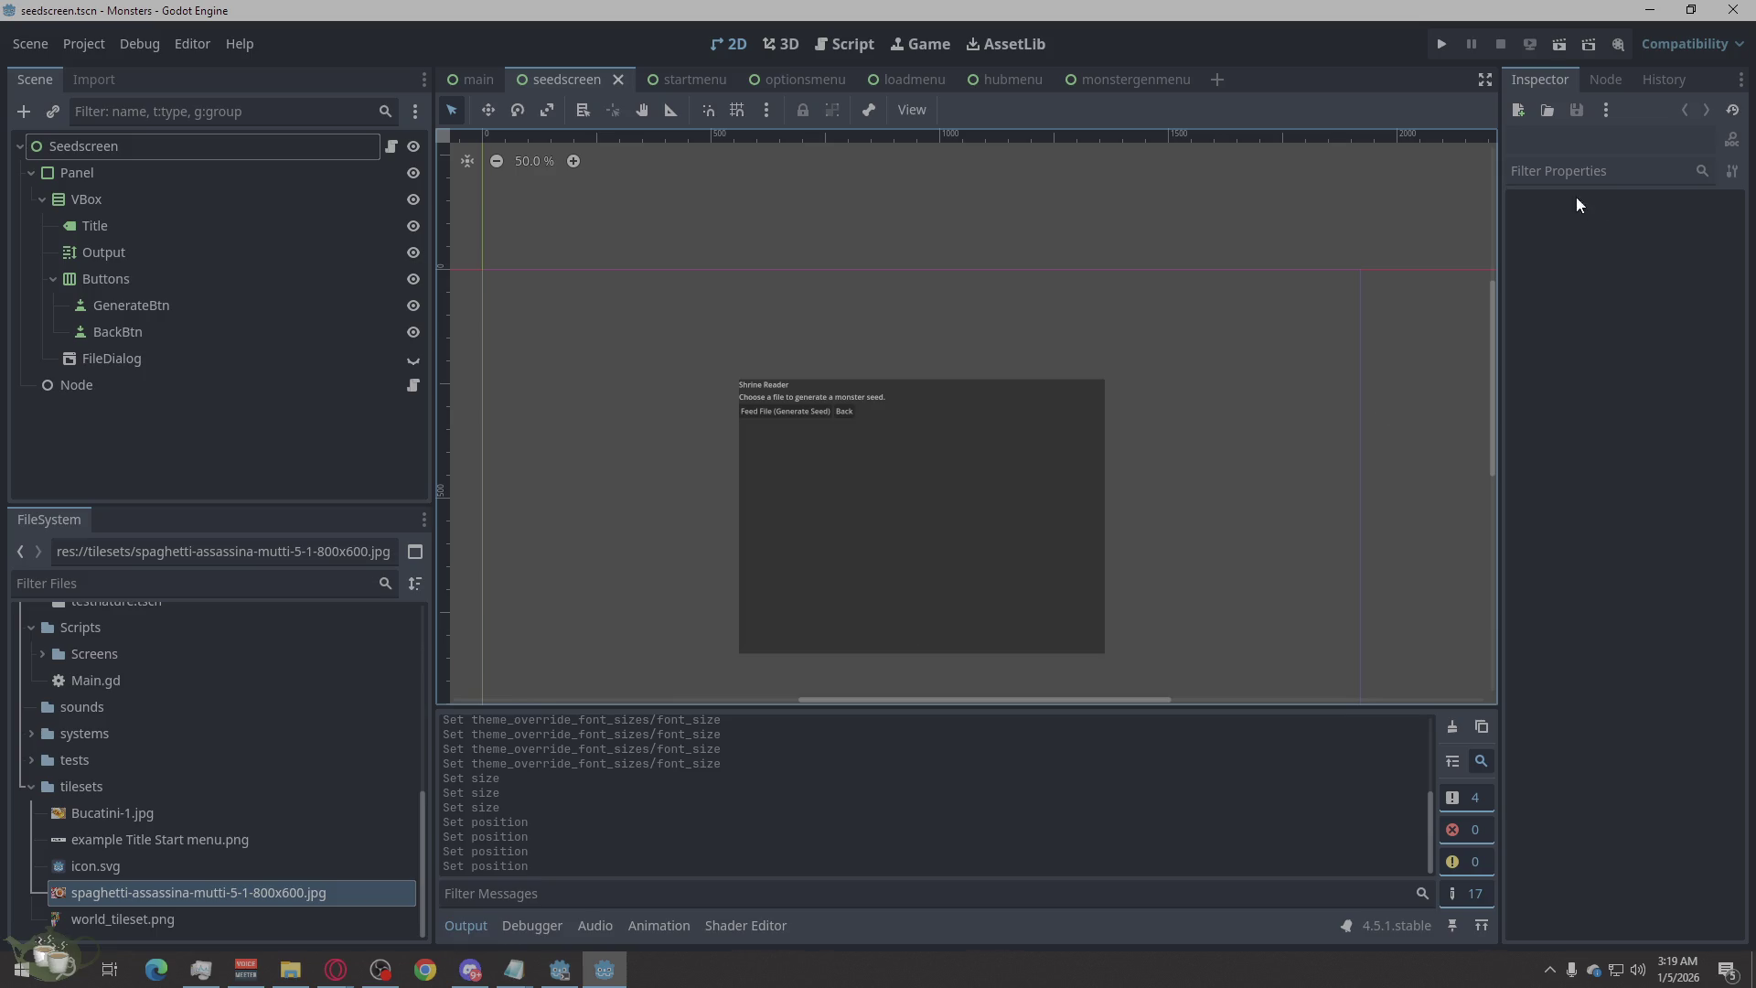
{"action": "left_click", "coordinate": [1435, 42]}
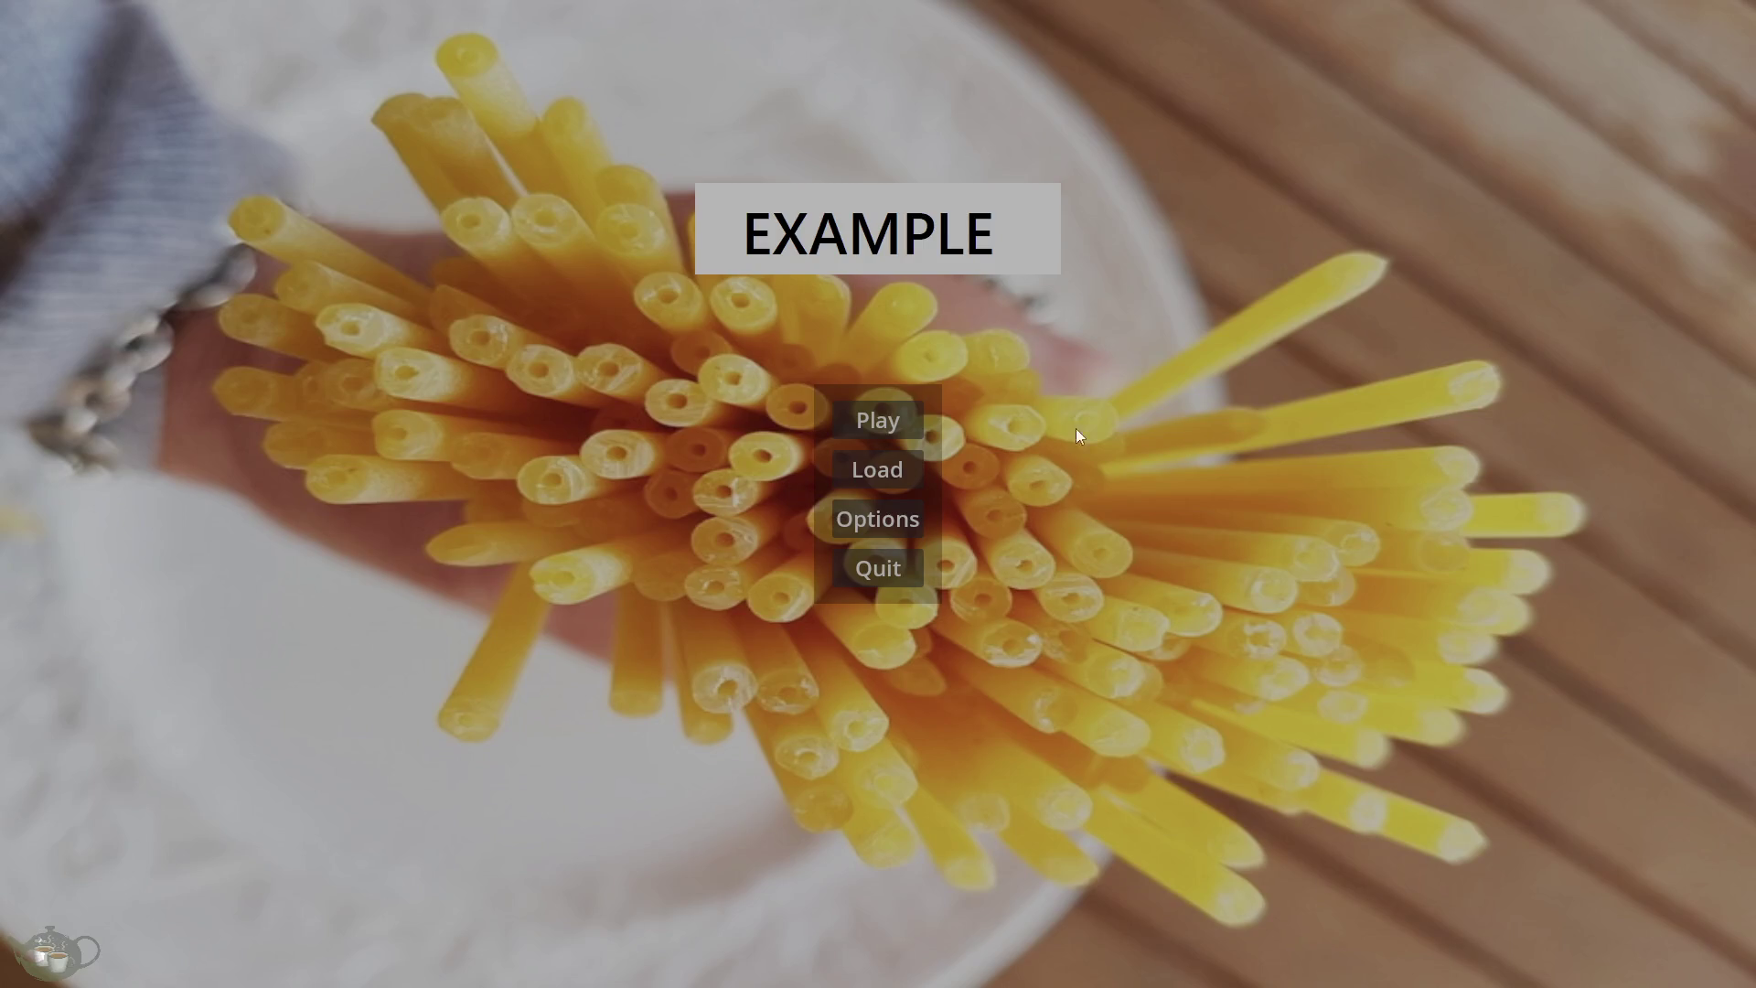
{"action": "left_click", "coordinate": [886, 432]}
{"action": "left_click", "coordinate": [161, 134]}
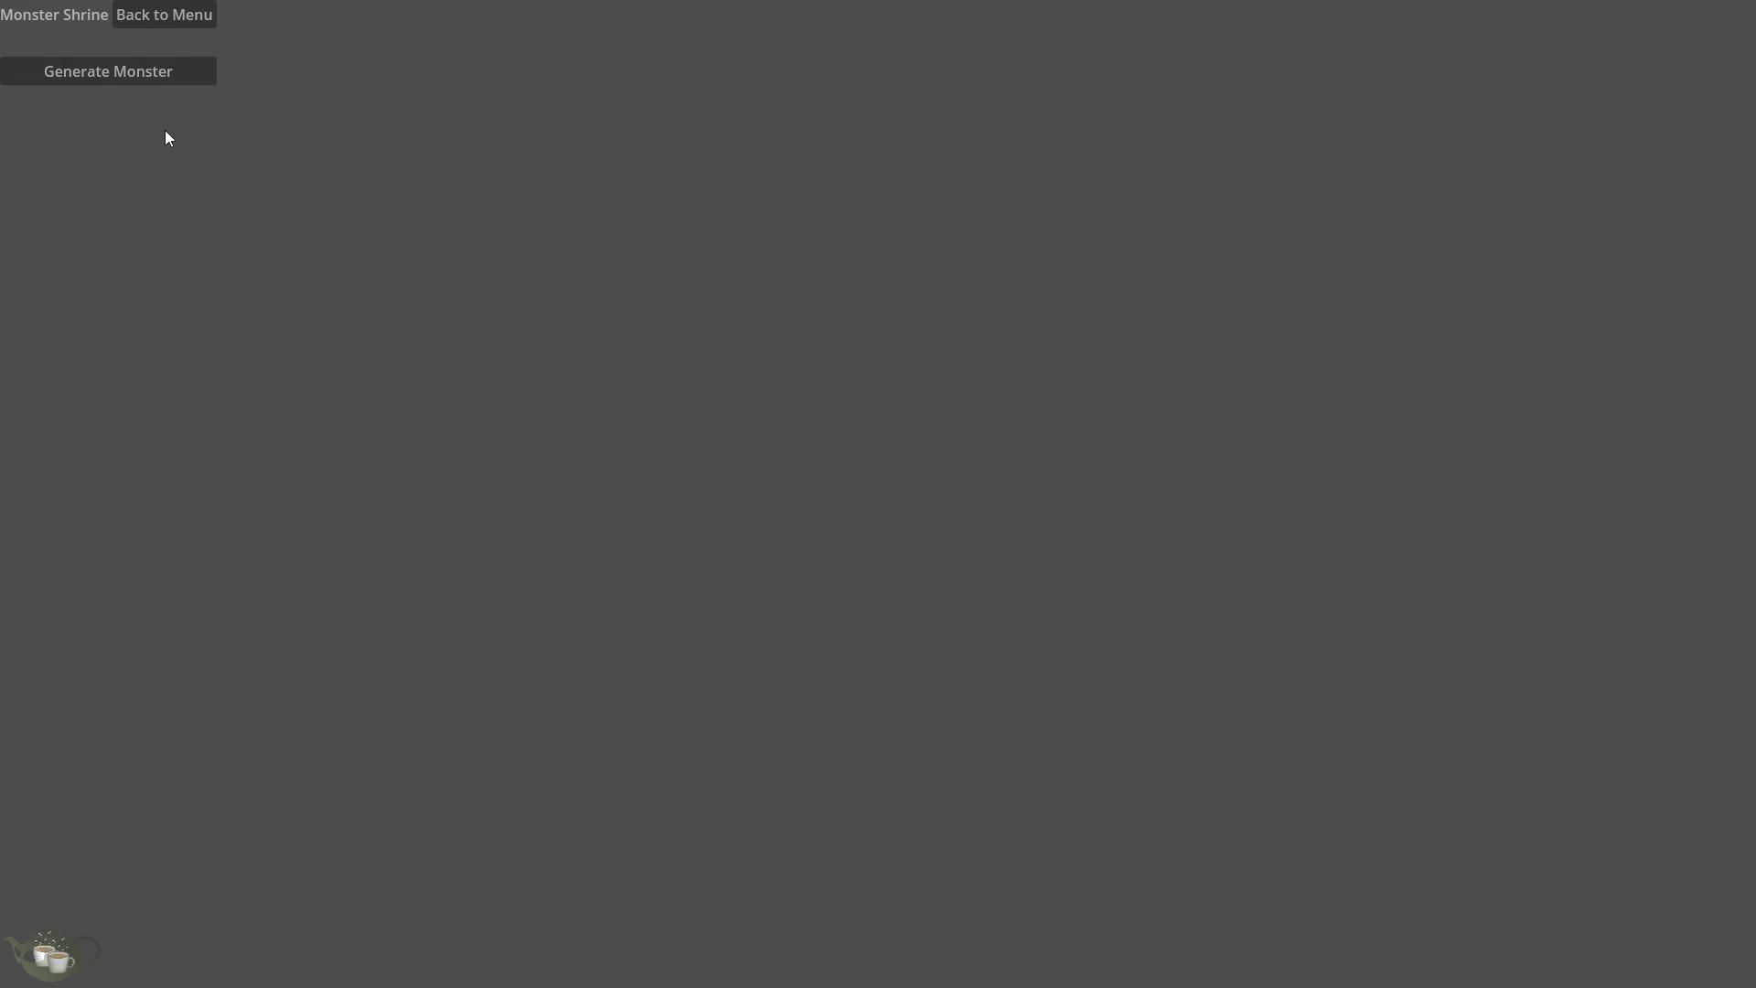
{"action": "left_click", "coordinate": [167, 17]}
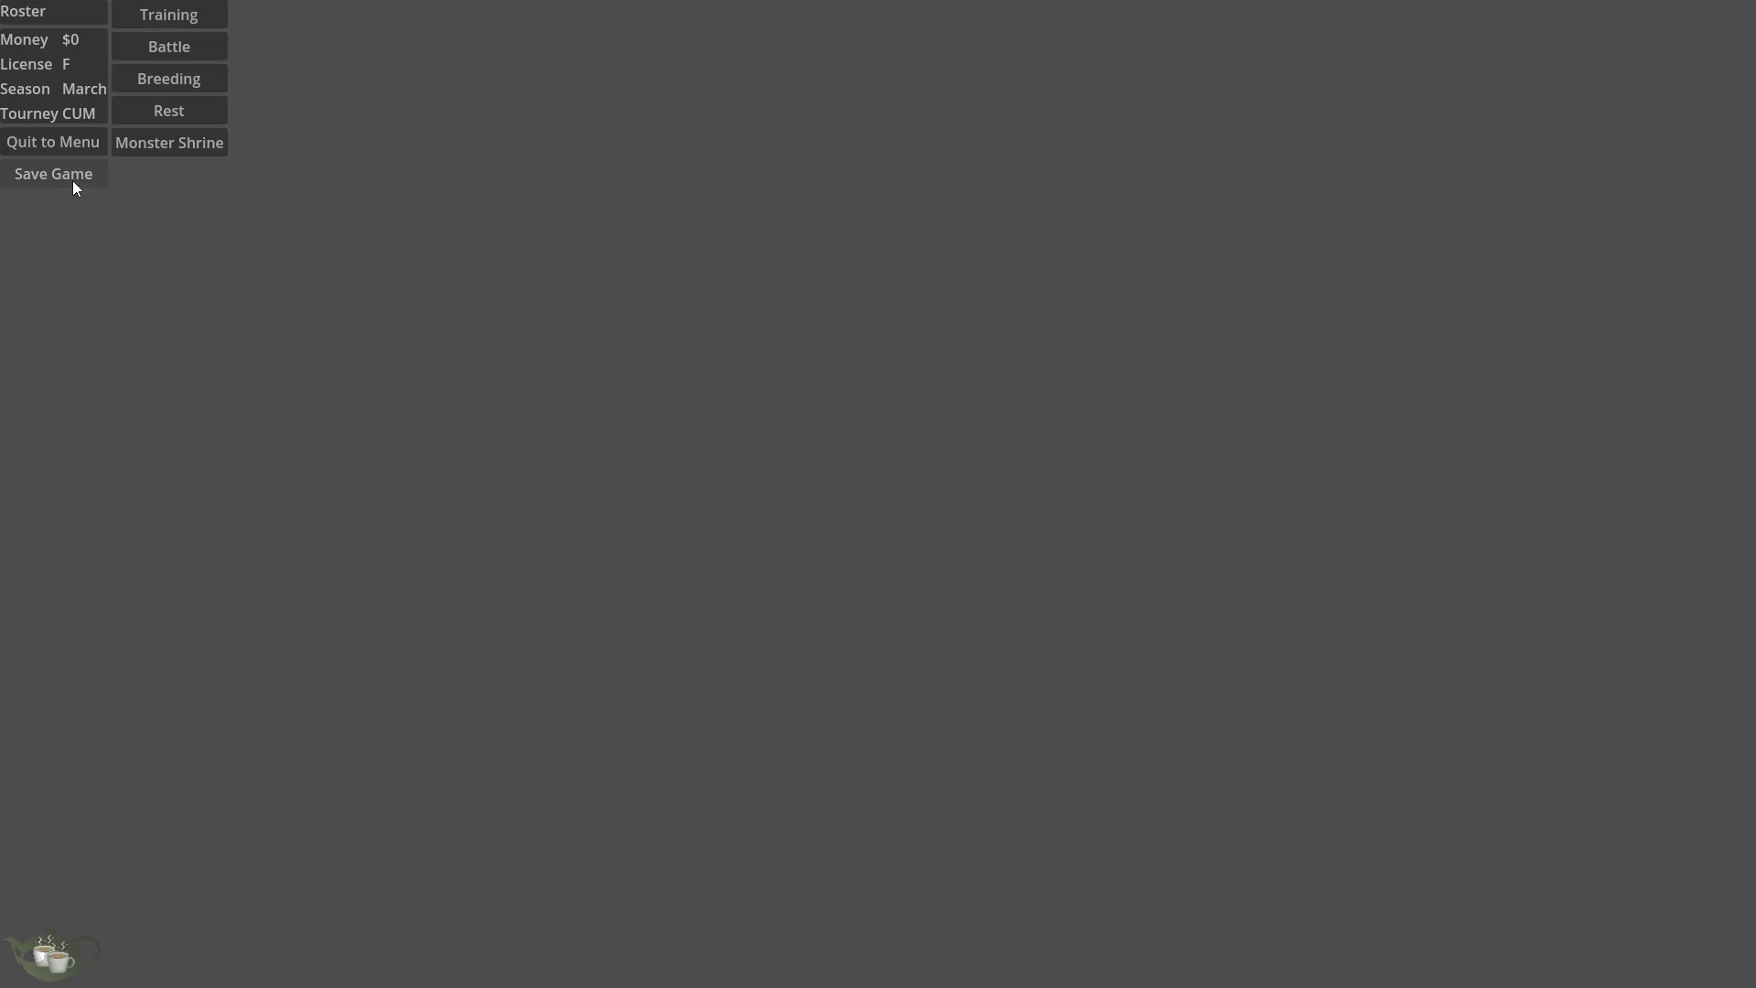
{"action": "left_click", "coordinate": [86, 152]}
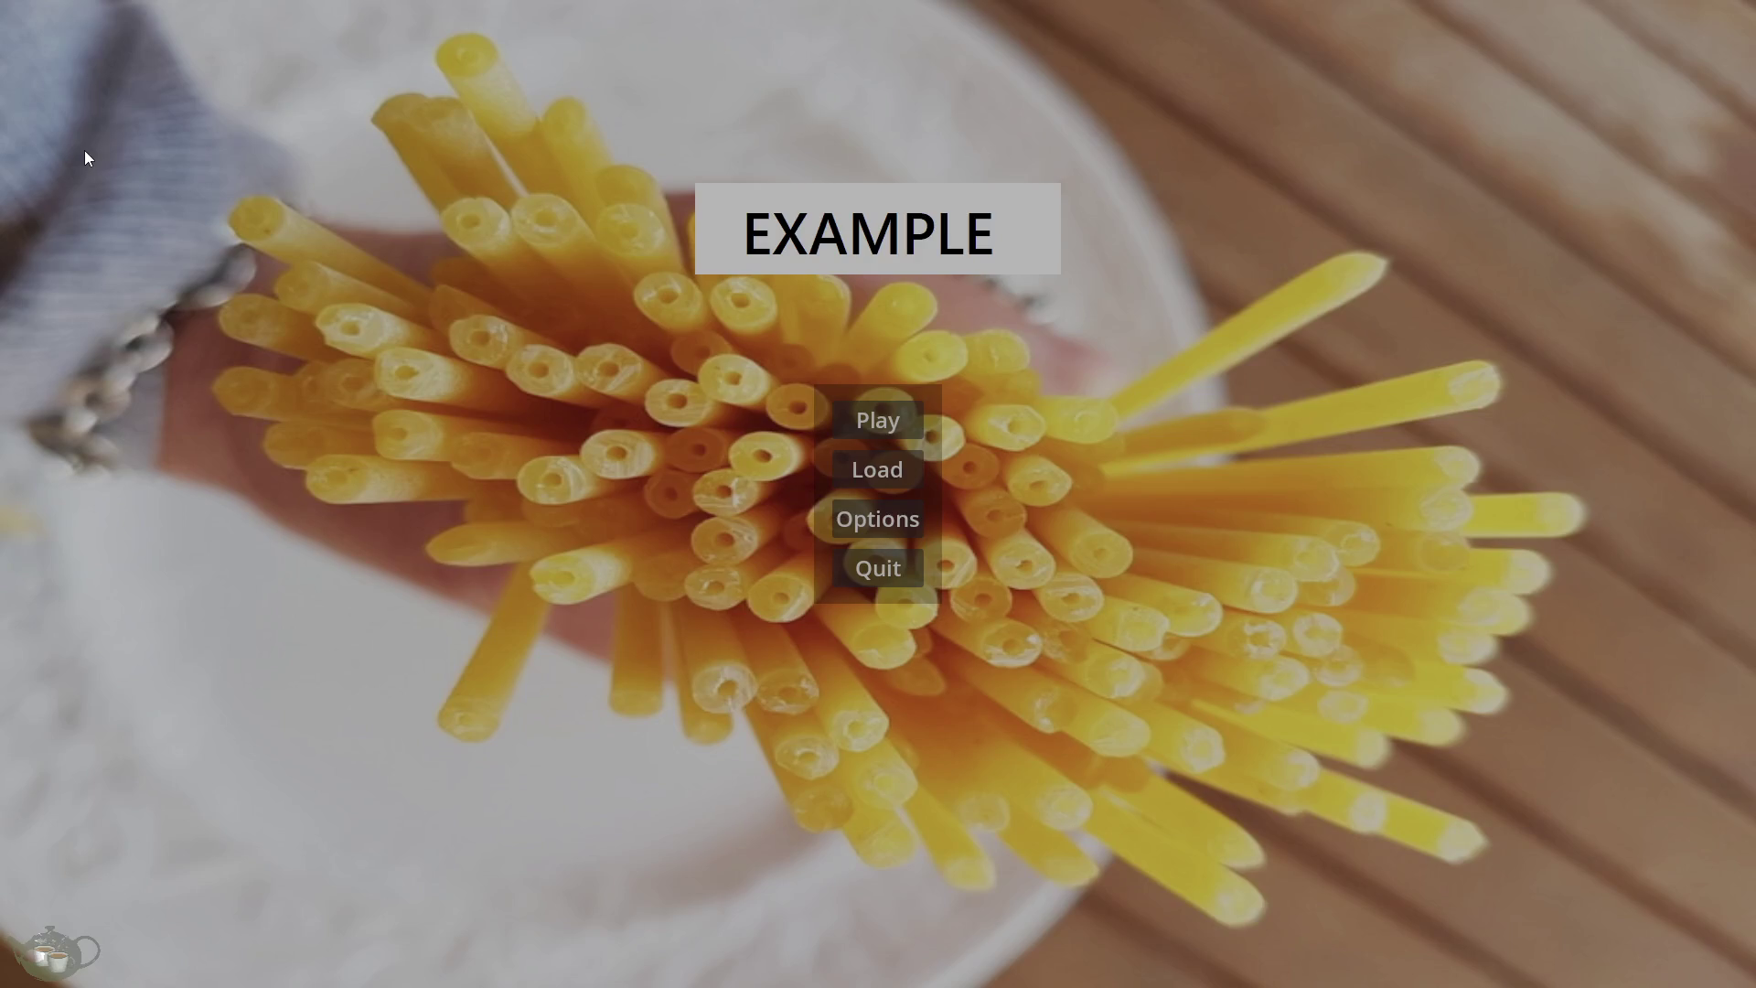
{"action": "left_click", "coordinate": [891, 568]}
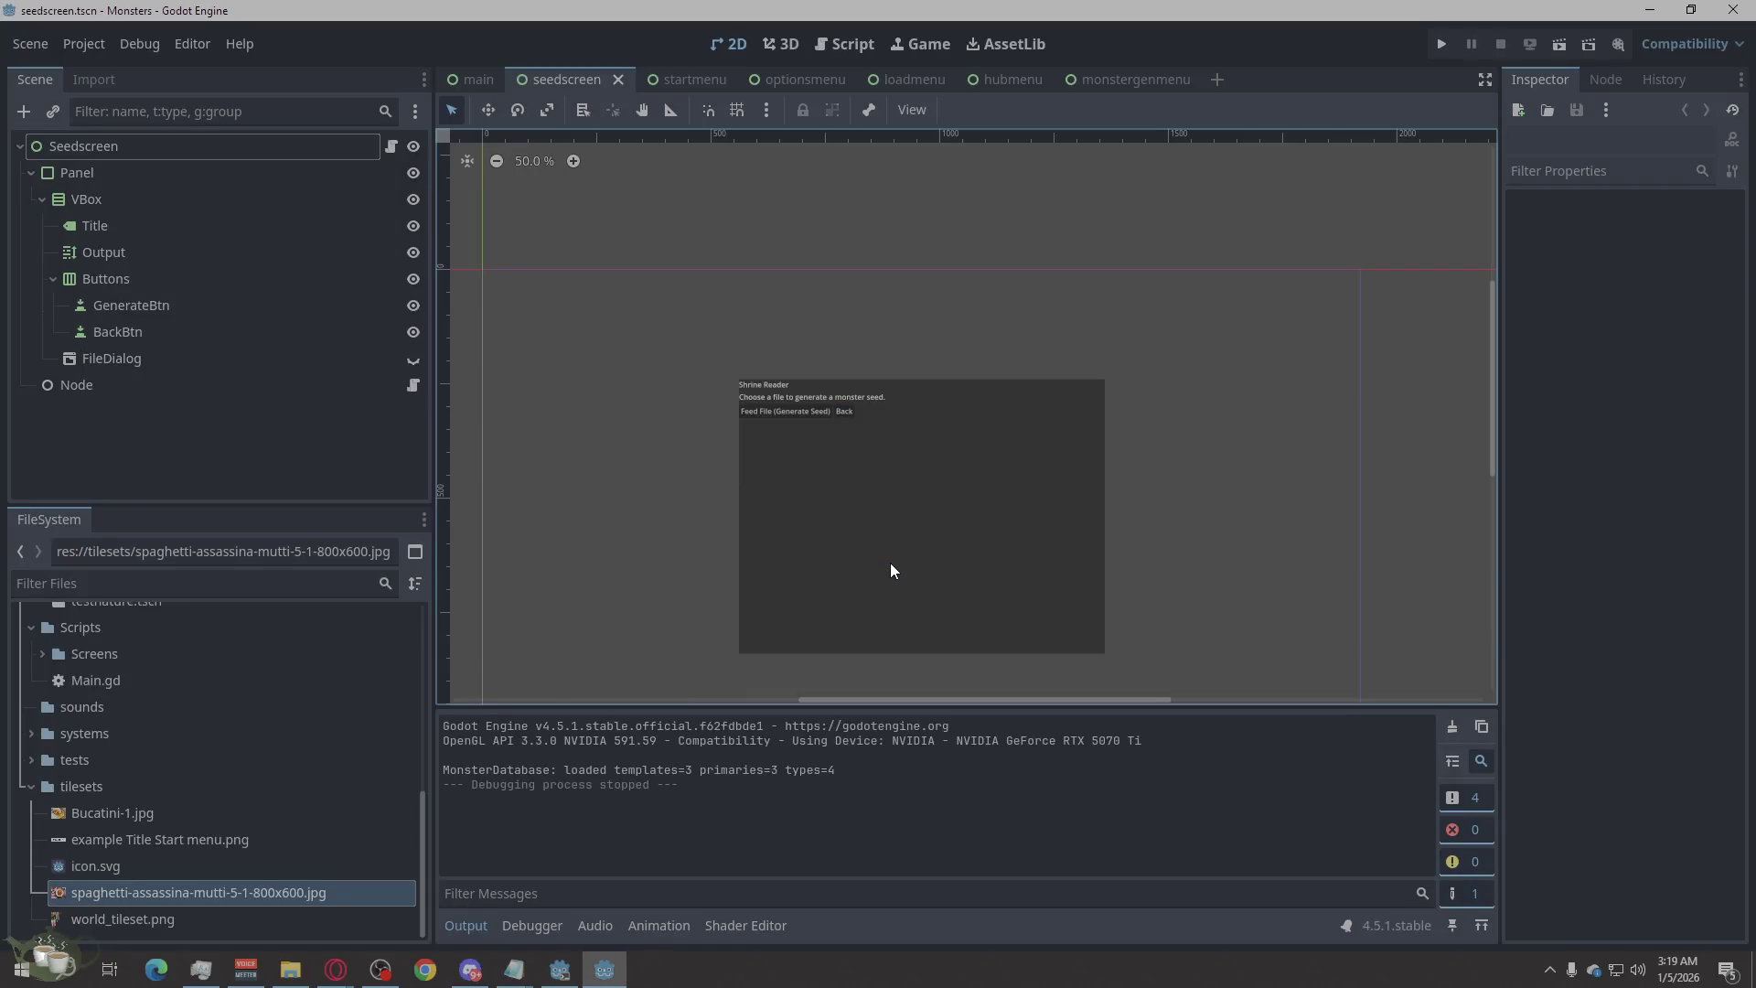
Cycle through the startmenu, optionsmenu and loadmenu scene tabs, ending on optionsmenu.
{"action": "left_click", "coordinate": [705, 73]}
{"action": "left_click", "coordinate": [798, 80]}
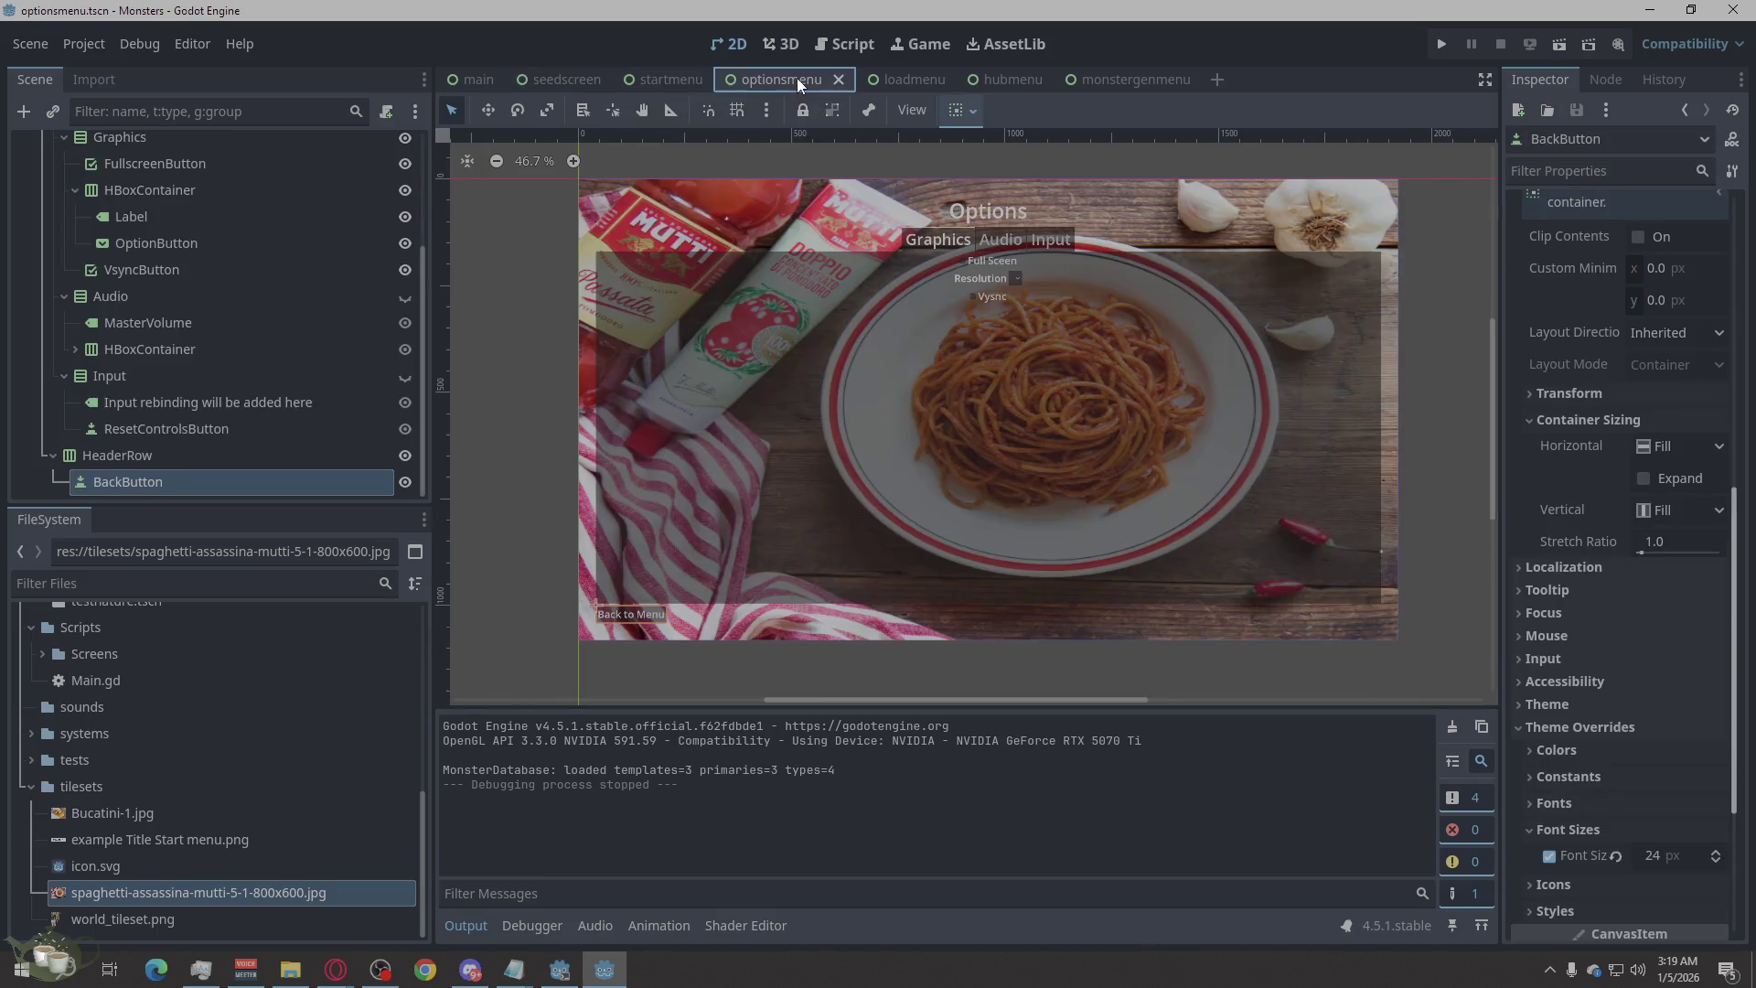
{"action": "left_click", "coordinate": [911, 84]}
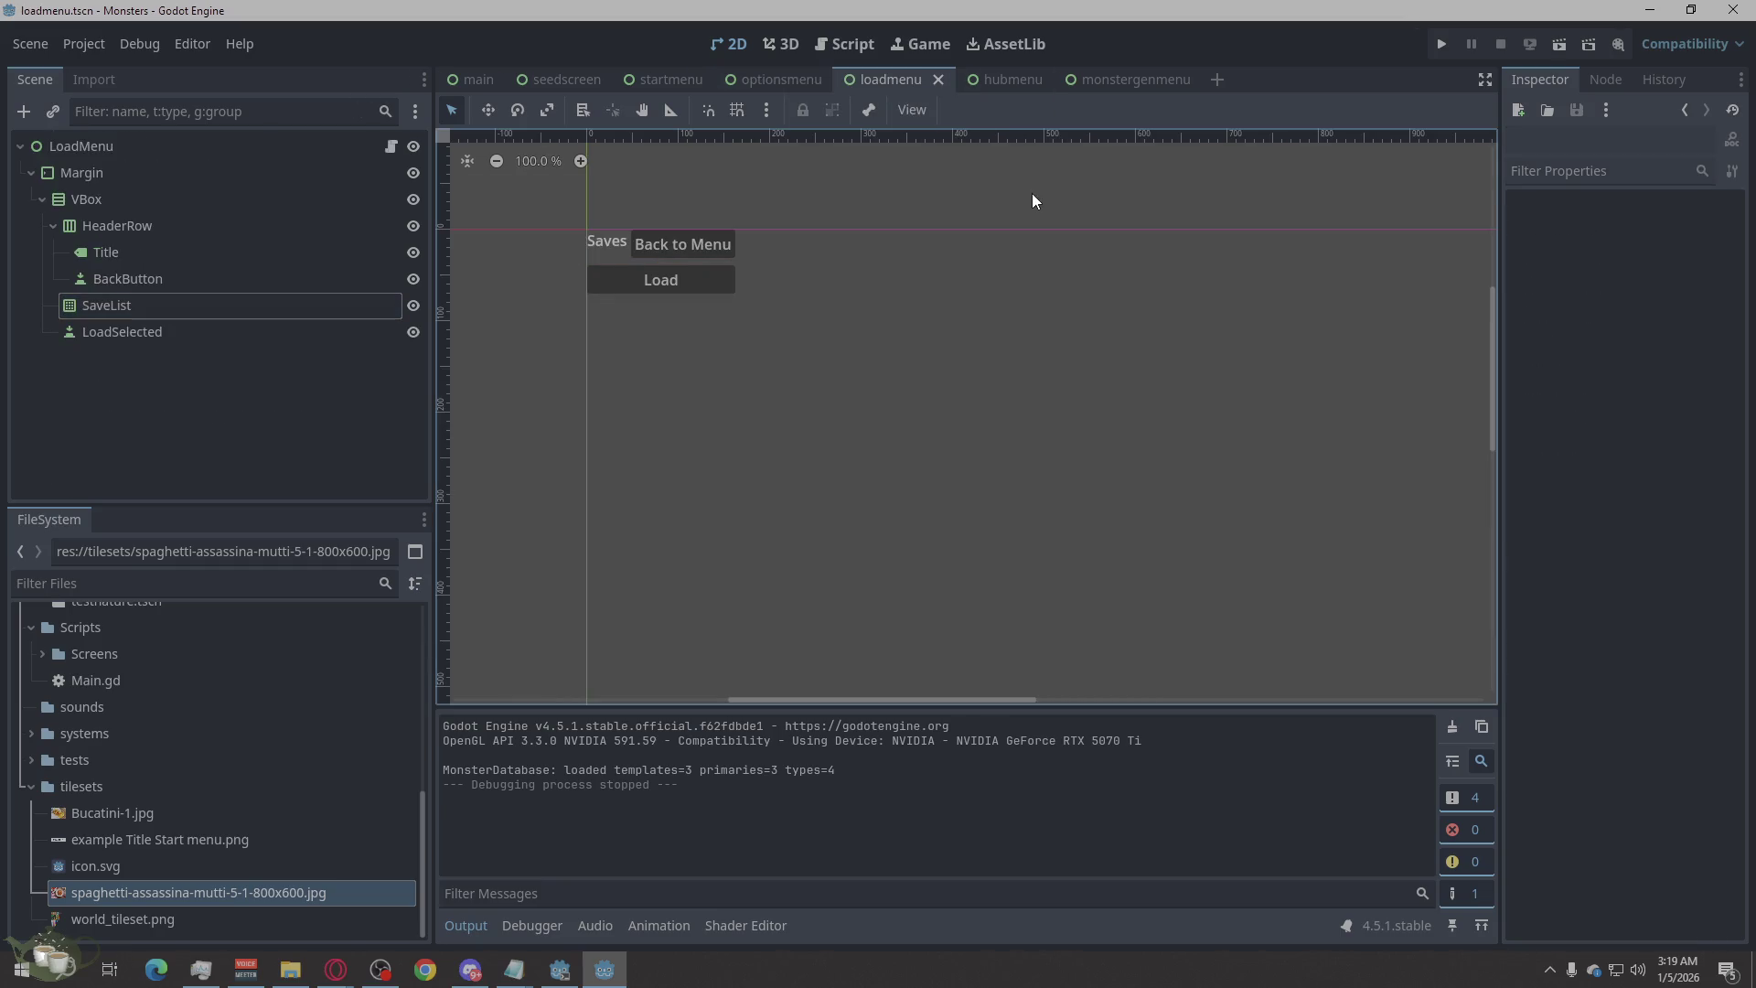
{"action": "left_click", "coordinate": [776, 81]}
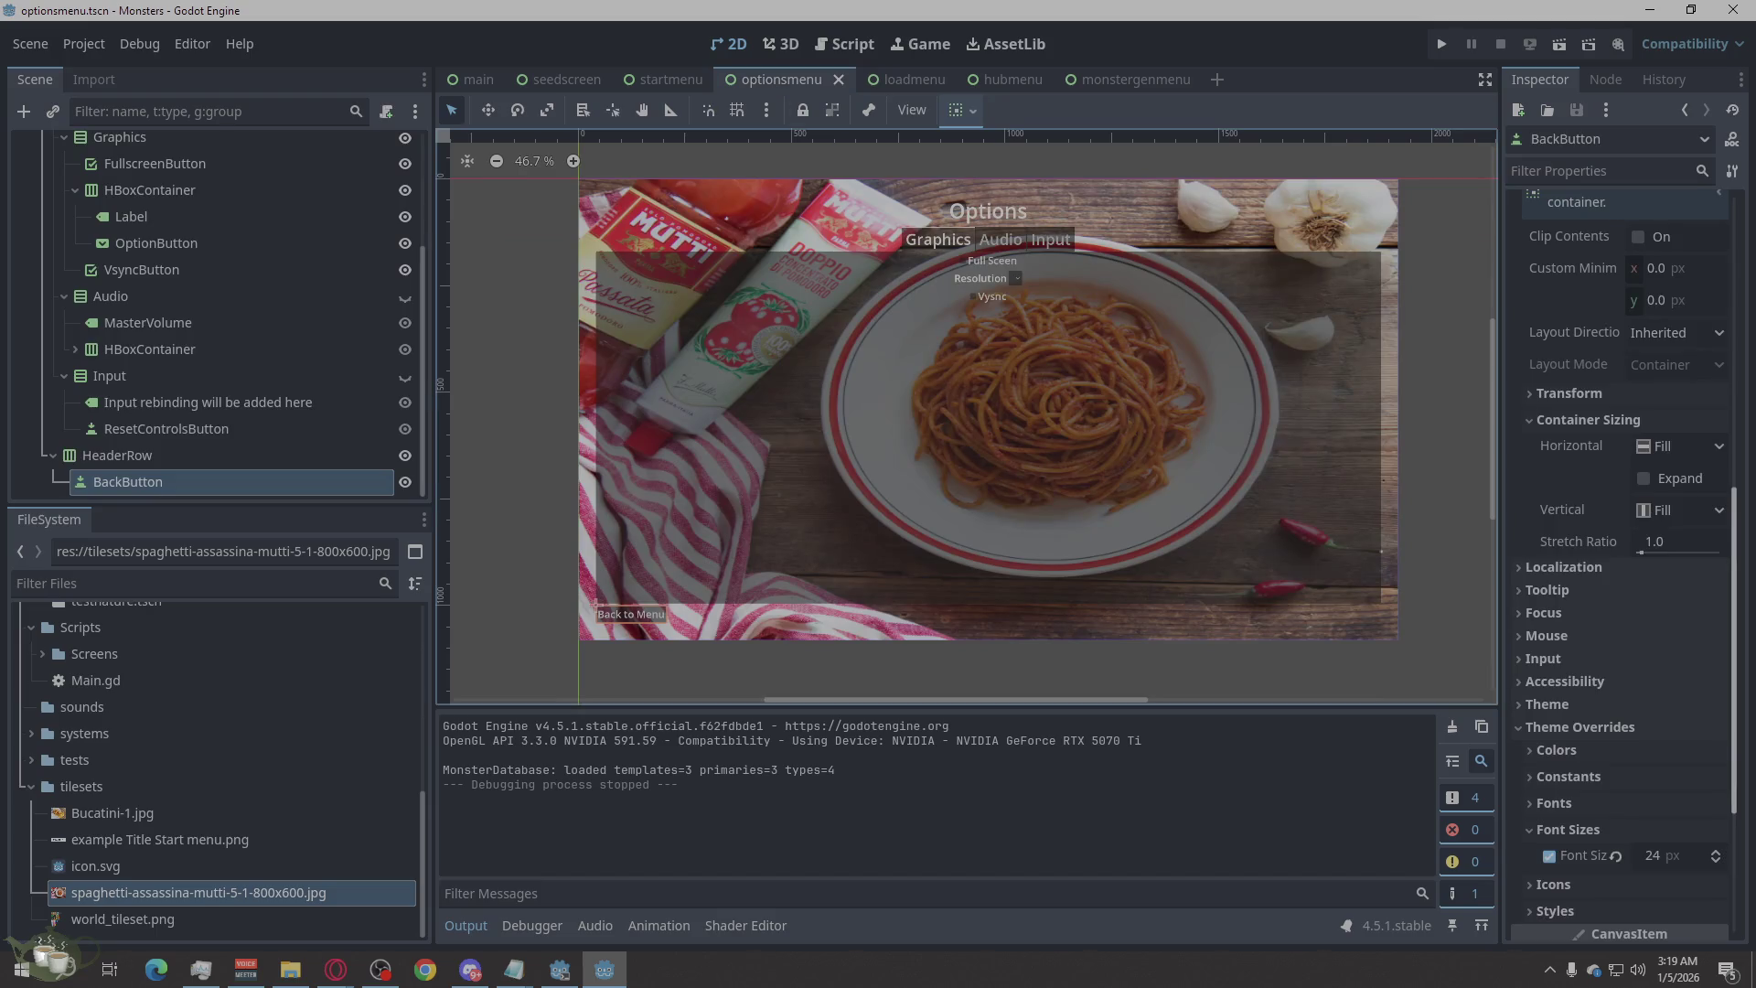
{"action": "key", "text": "alt+Tab"}
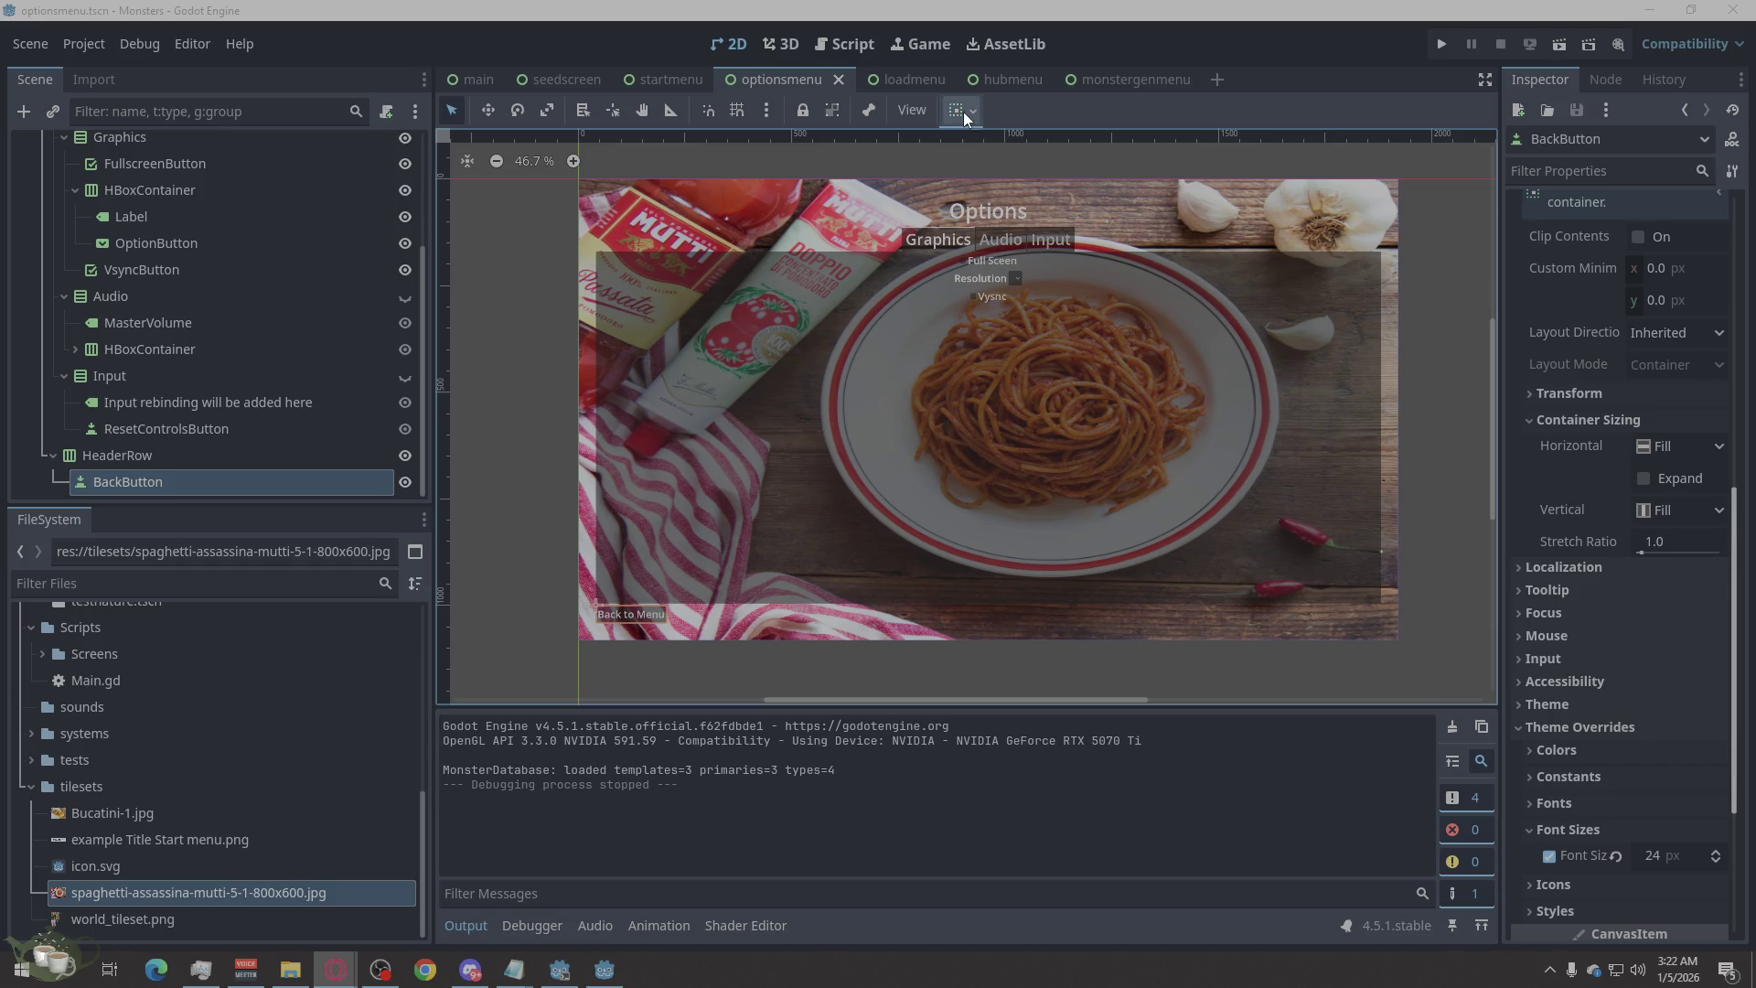
Switch to the loadmenu scene tab showing Saves, Back to Menu and Load.
{"action": "left_click", "coordinate": [919, 79]}
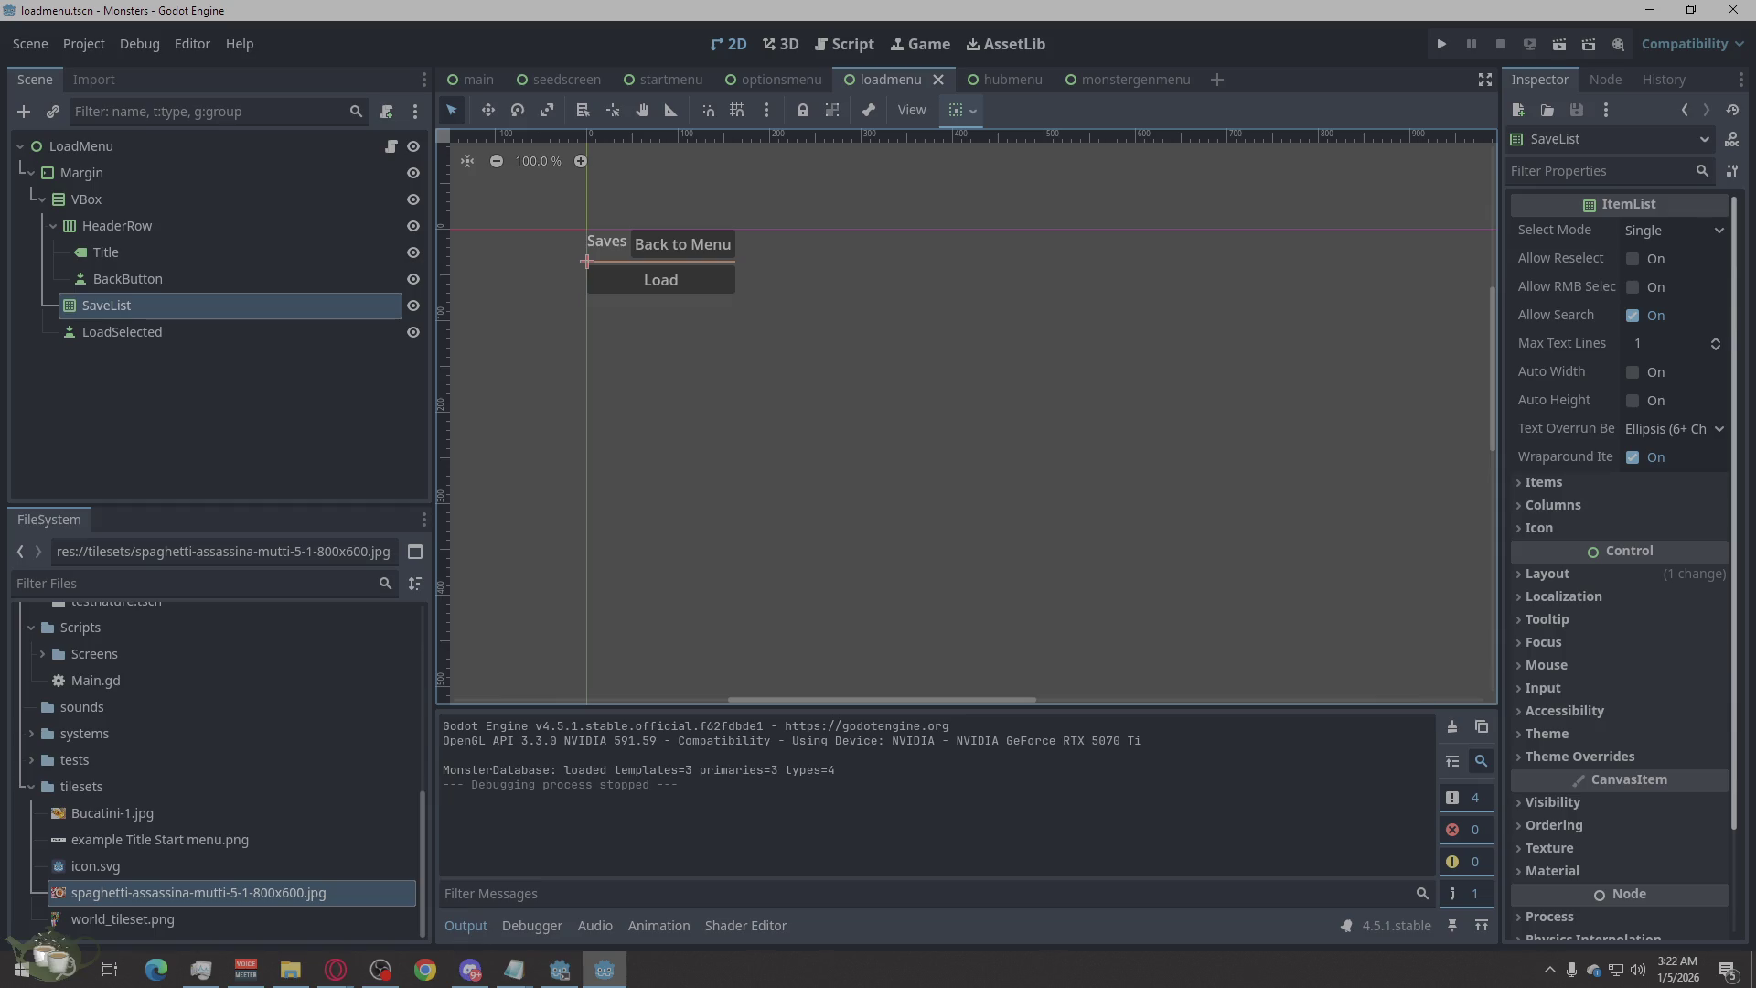
Add a TextureRect child node to the LoadMenu root.
{"action": "left_click", "coordinate": [543, 375]}
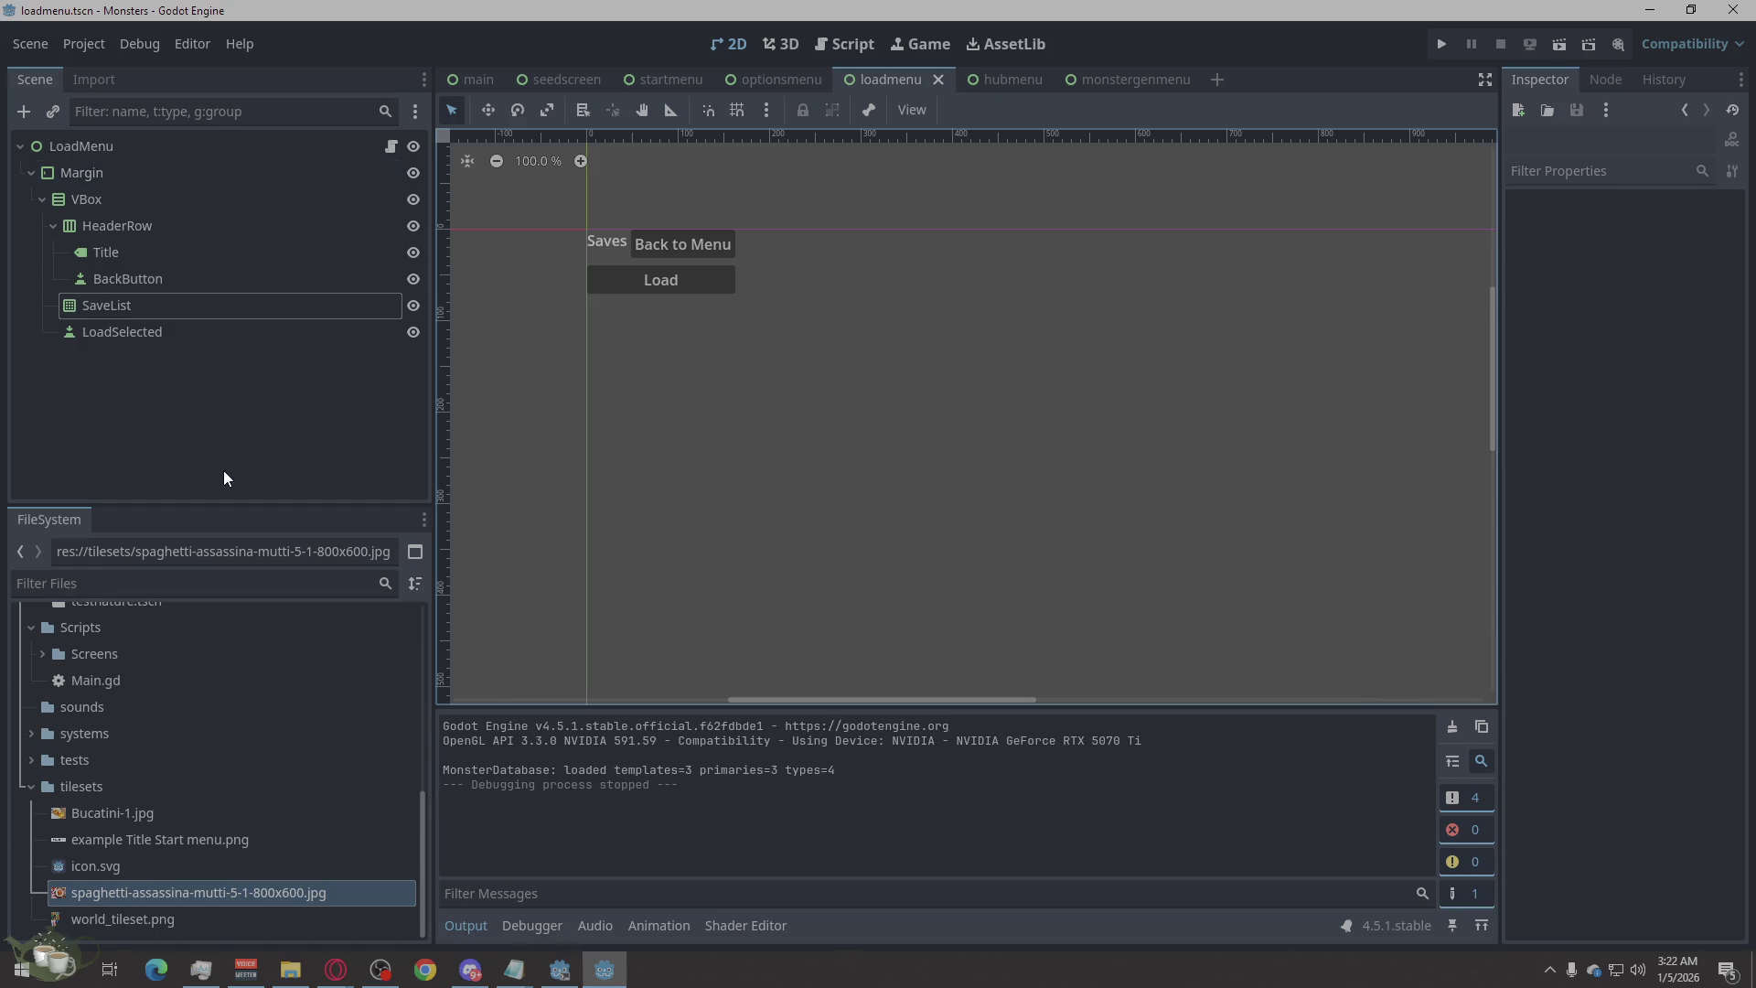
{"action": "right_click", "coordinate": [245, 415]}
{"action": "left_click", "coordinate": [217, 399]}
{"action": "right_click", "coordinate": [121, 143]}
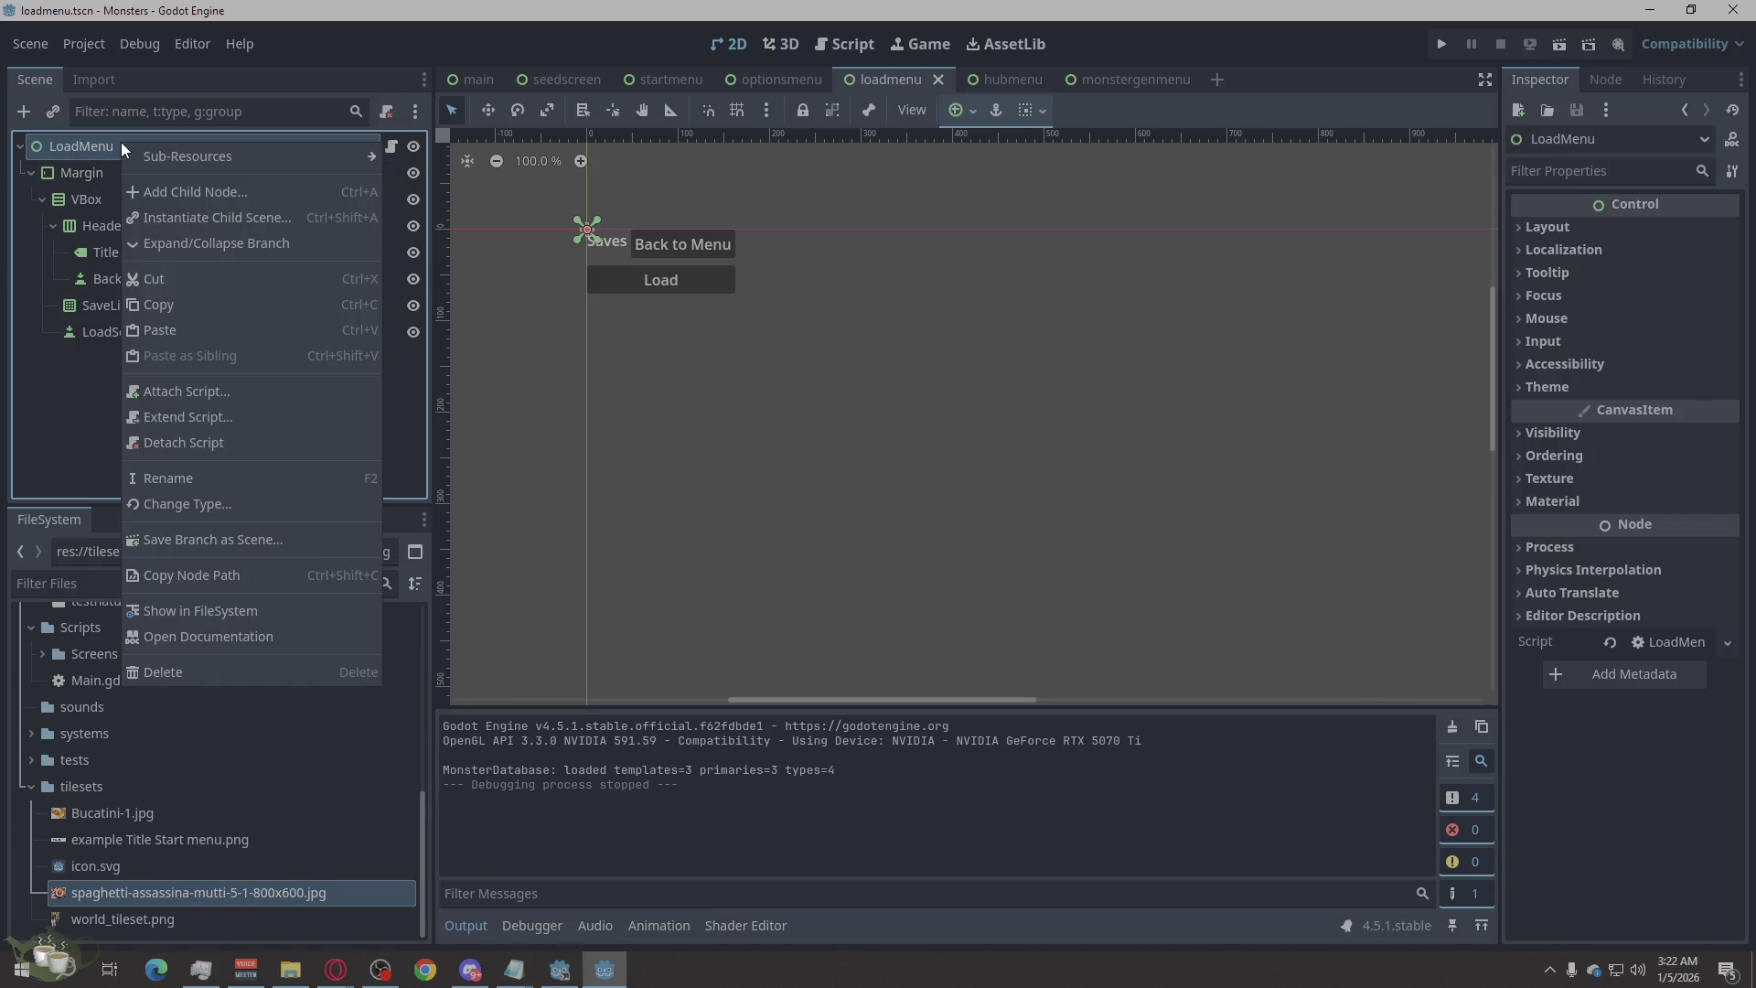
{"action": "left_click", "coordinate": [171, 188]}
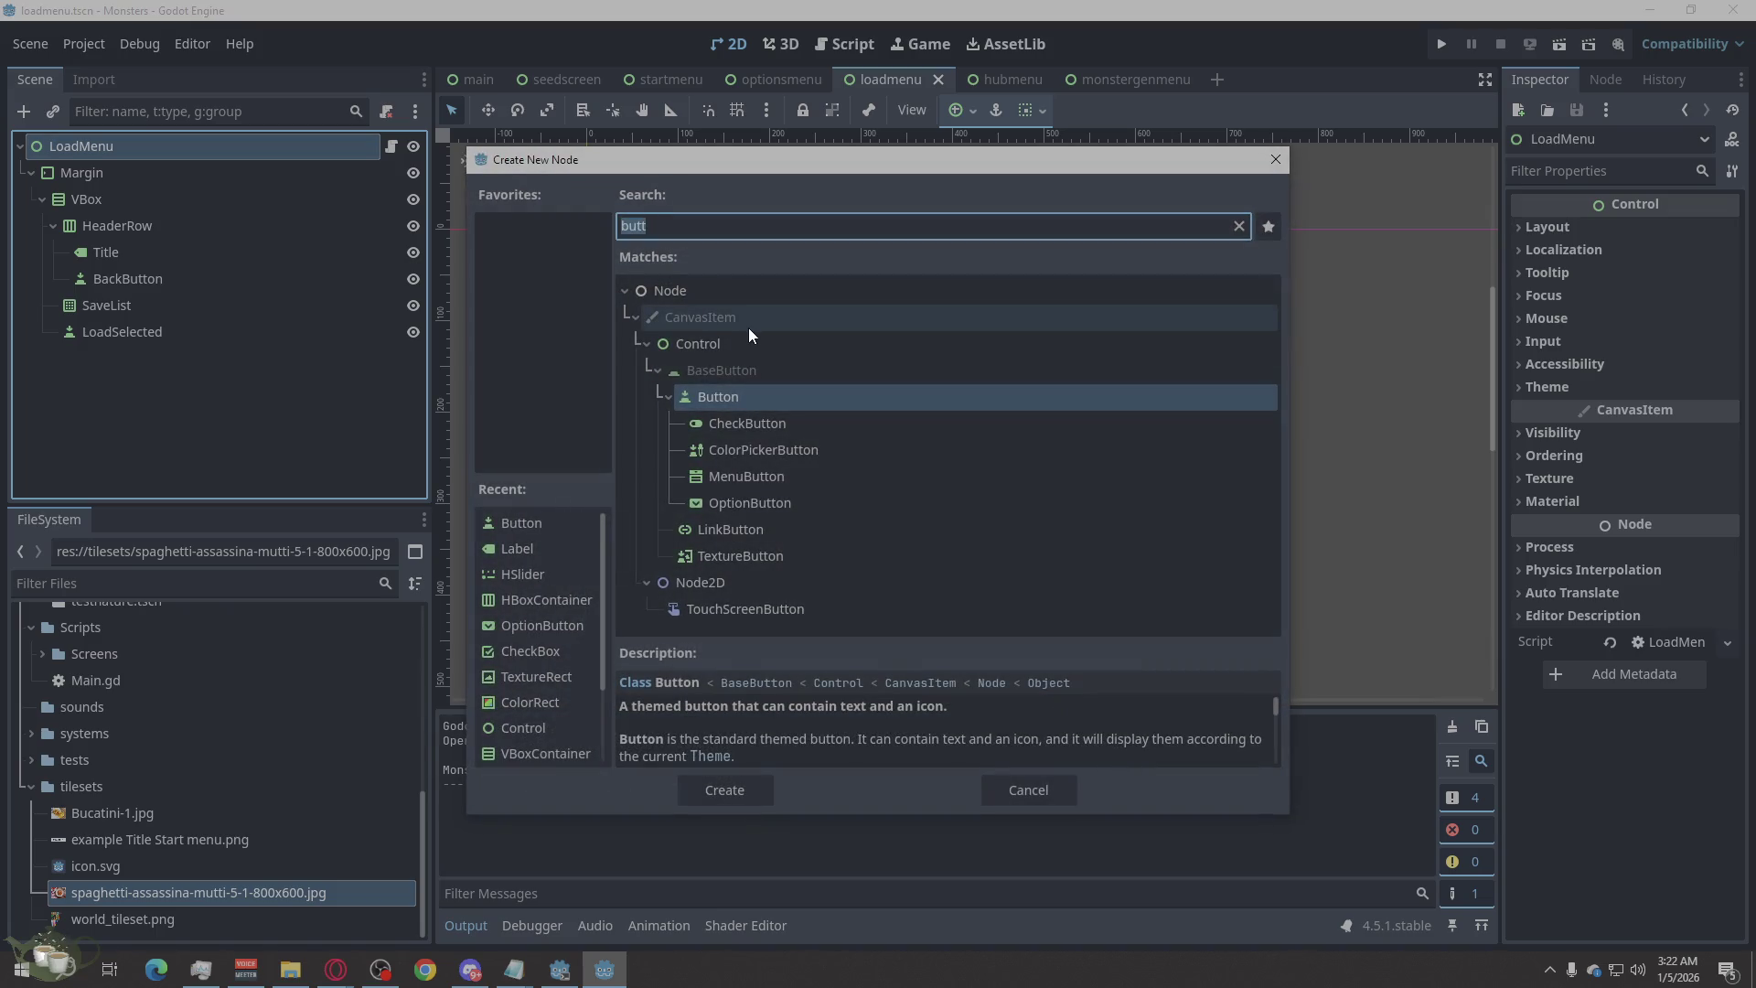
{"action": "type", "text": "reac"}
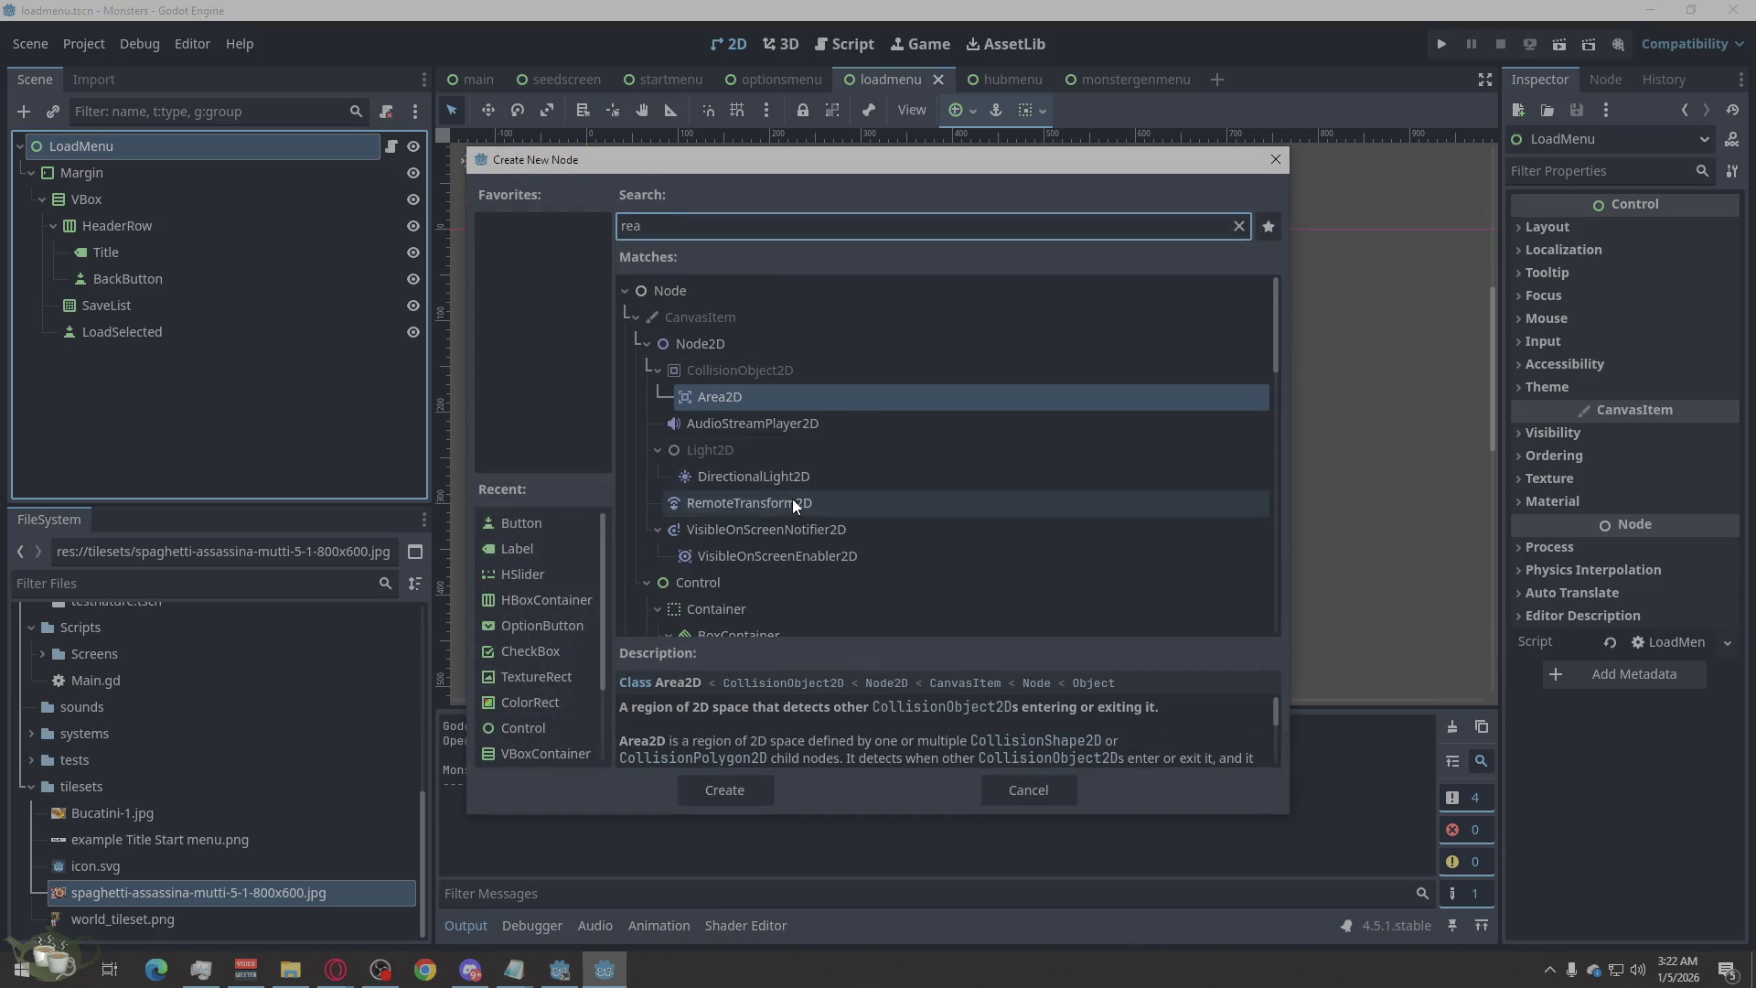
{"action": "key", "text": "BackSpace"}
{"action": "key", "text": "BackSpace"}
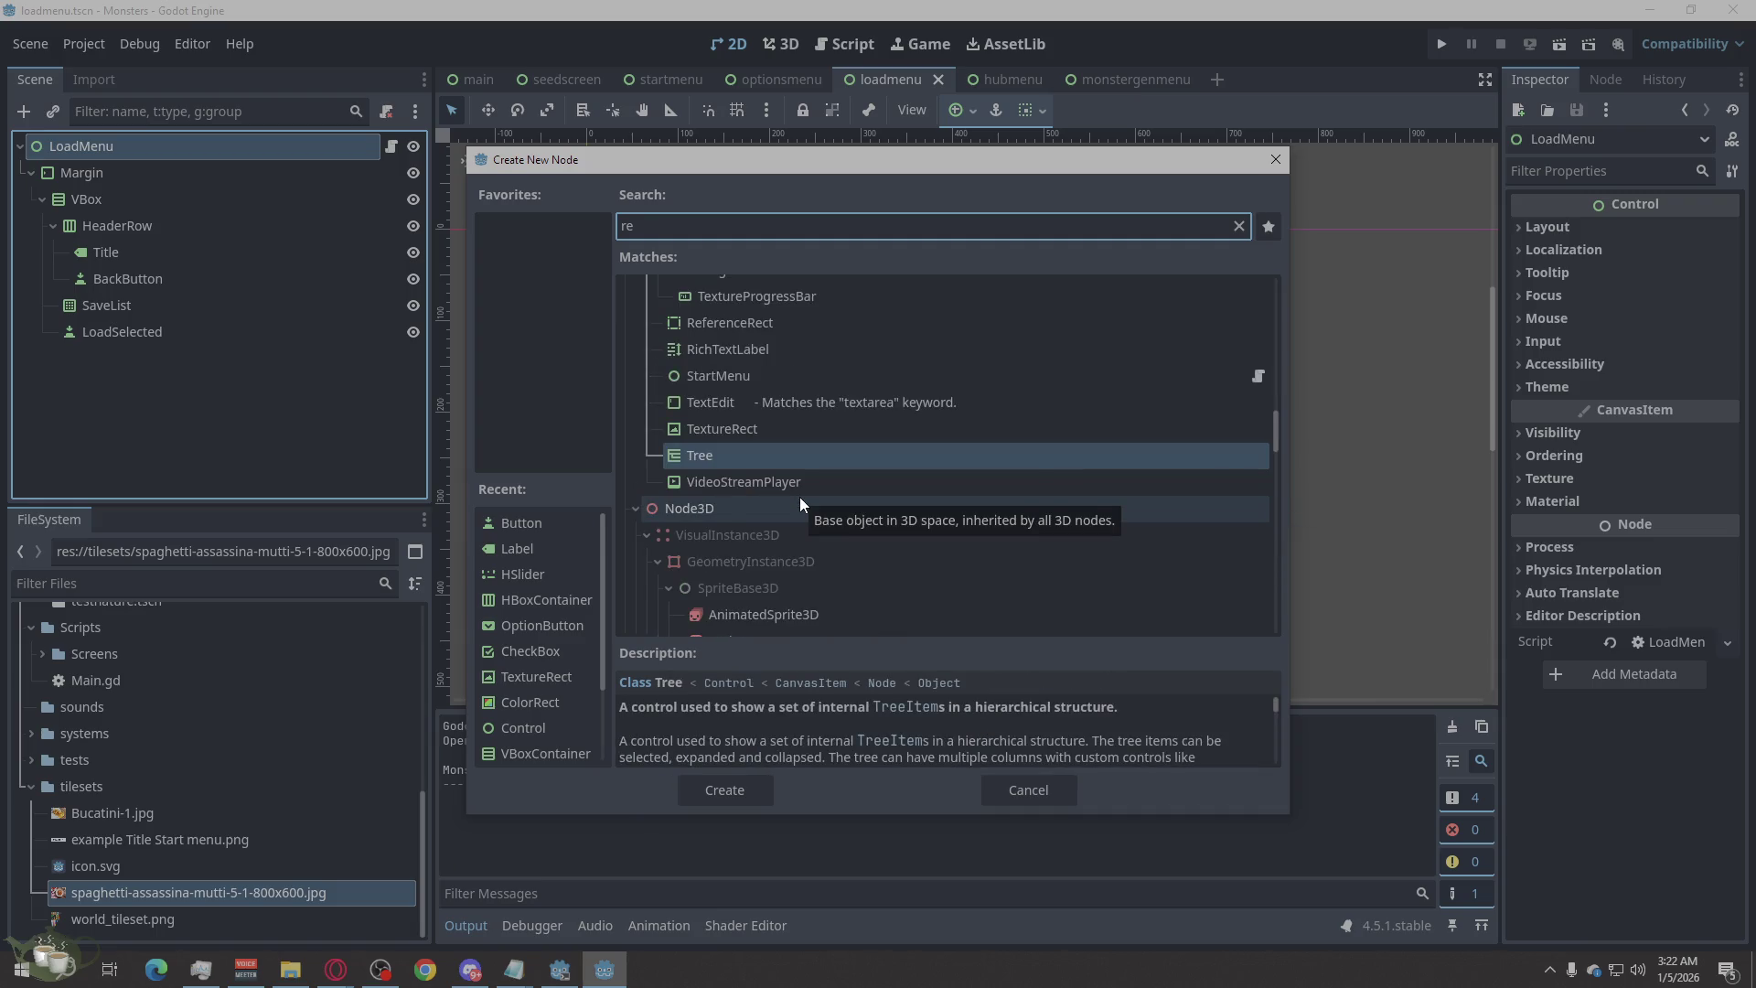
{"action": "key", "text": "BackSpace"}
{"action": "key", "text": "BackSpace"}
{"action": "type", "text": "tex"}
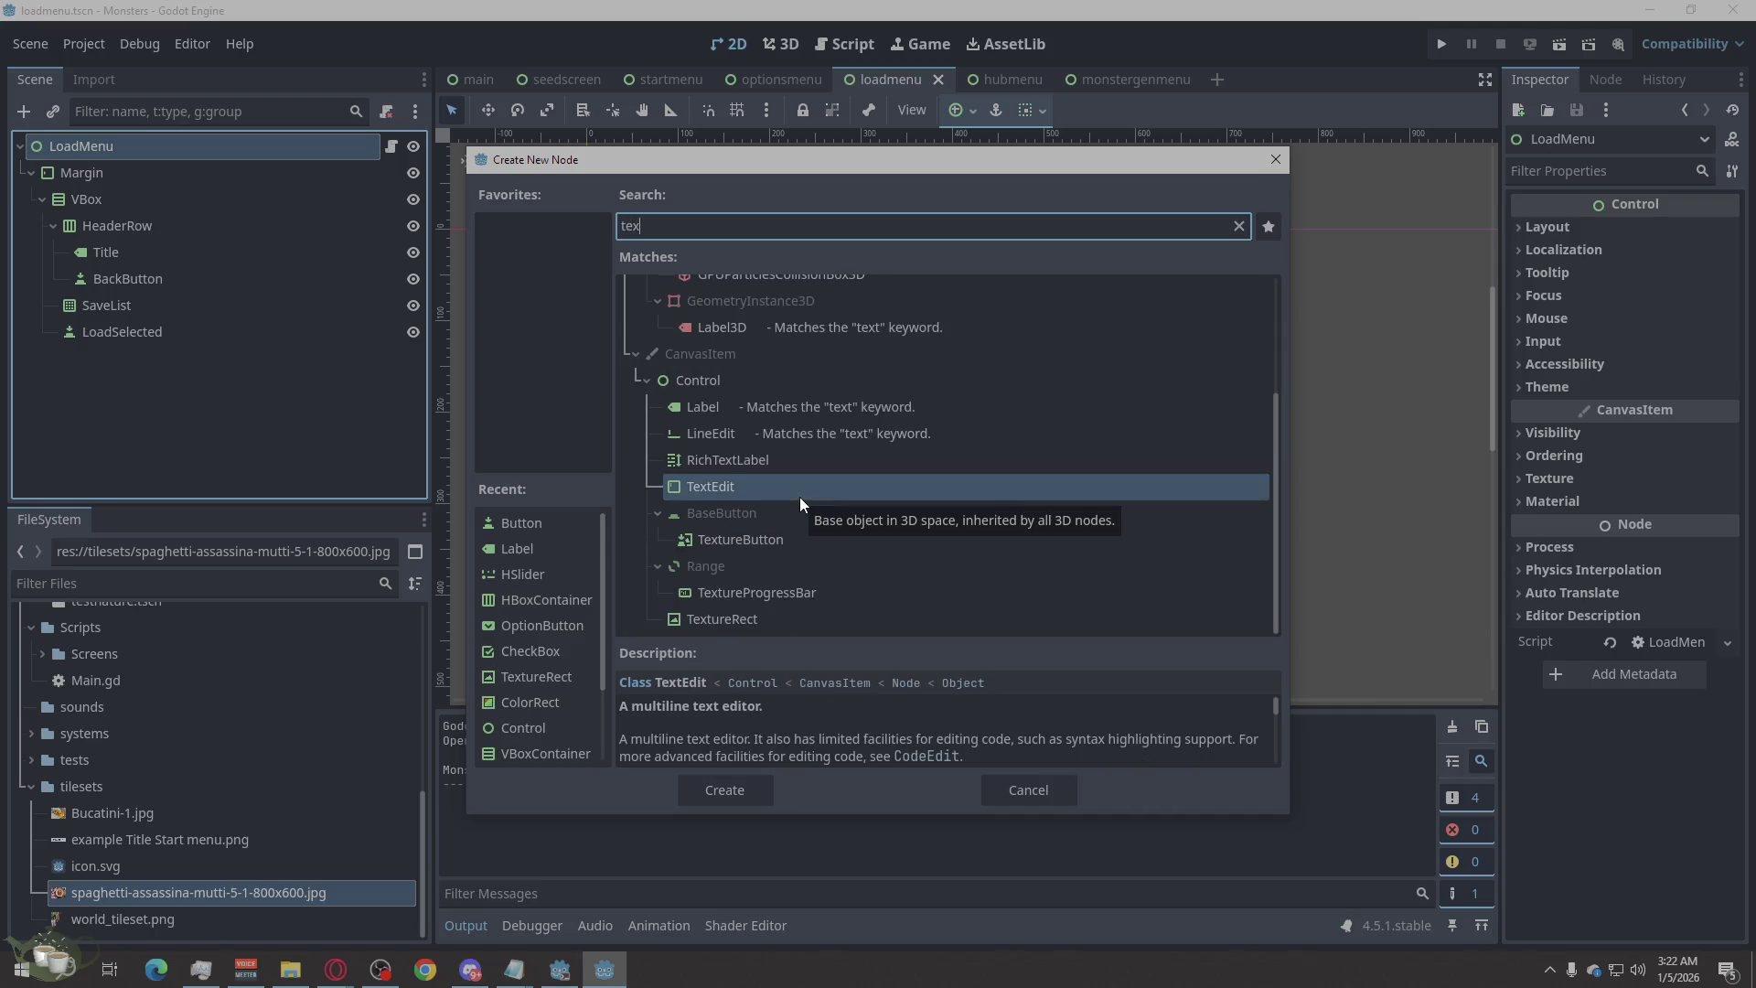
{"action": "type", "text": "t"}
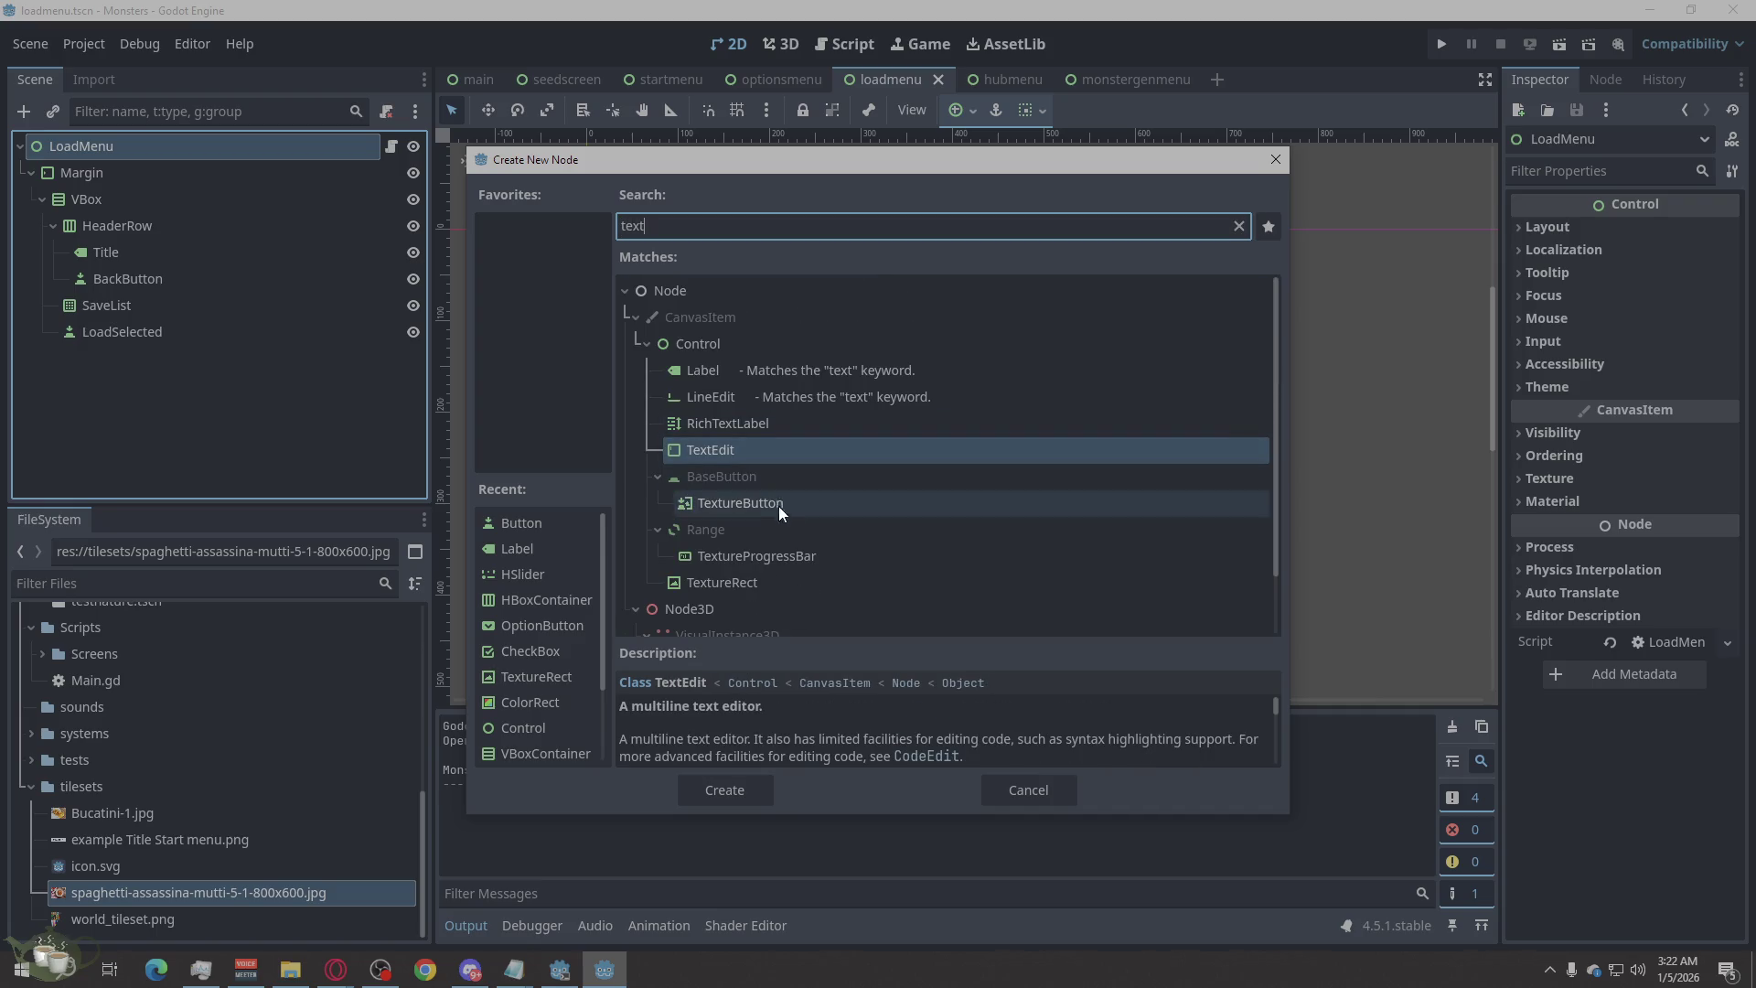
{"action": "left_click", "coordinate": [798, 583]}
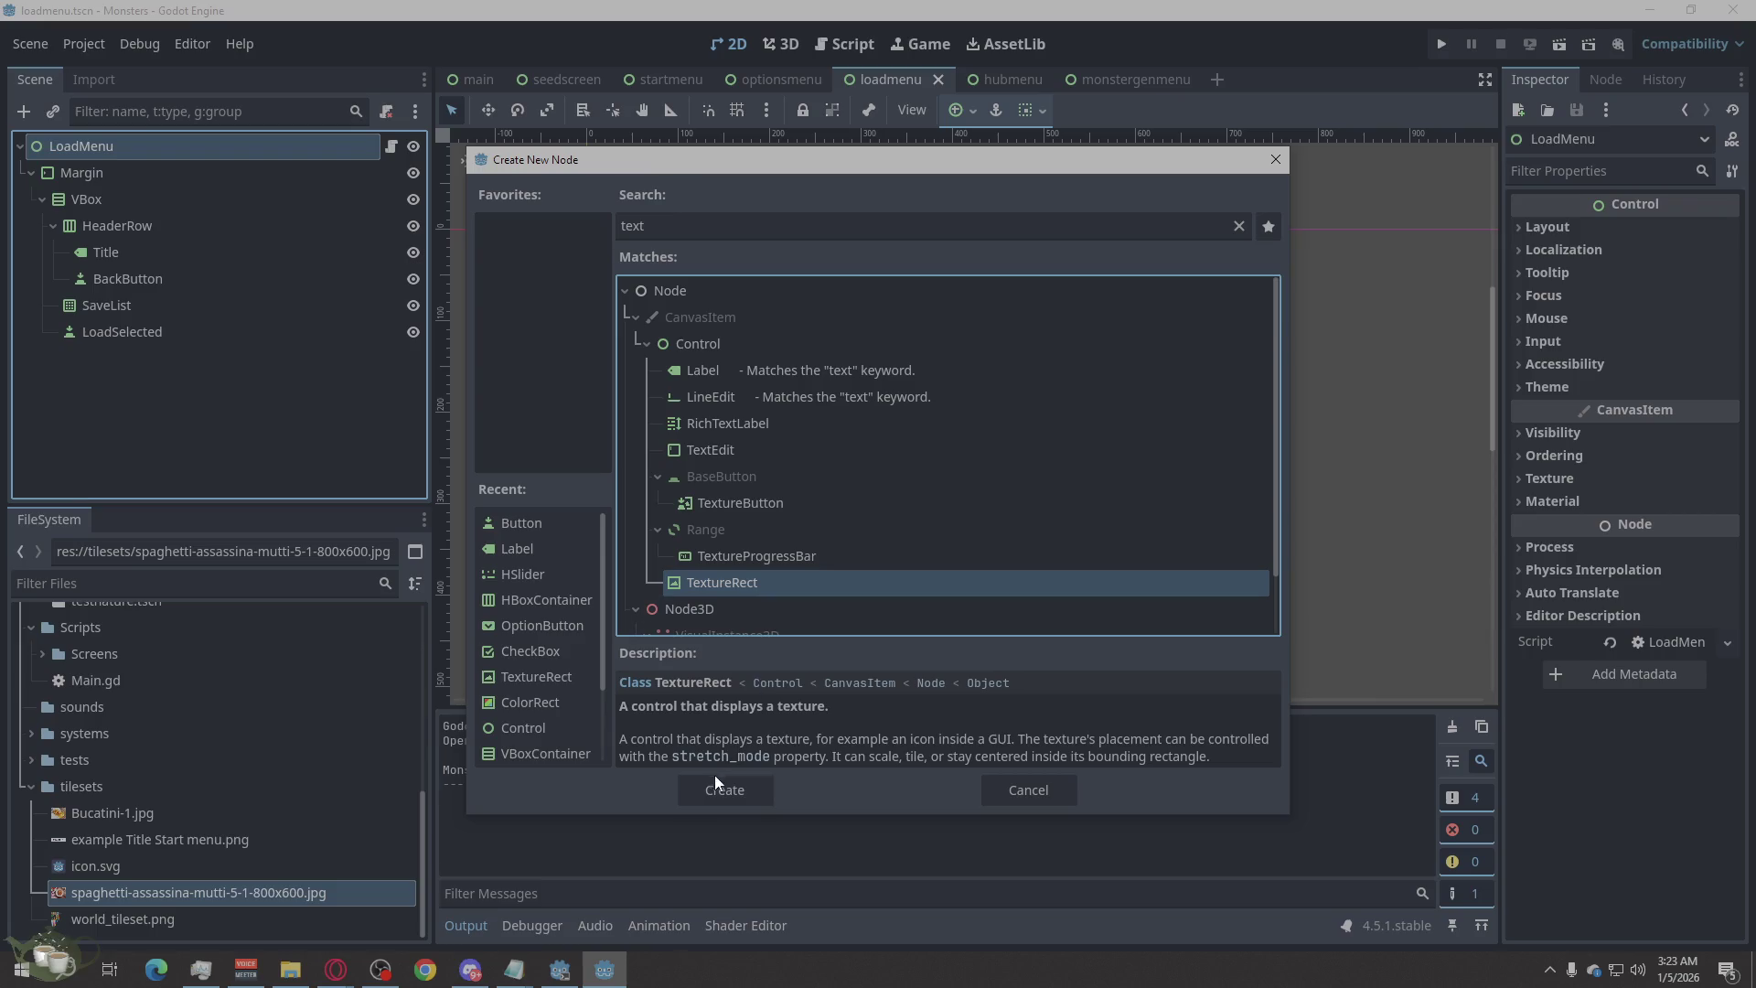
{"action": "left_click", "coordinate": [715, 778]}
Move the TextureRect above Margin and rename it Background.
{"action": "left_click_drag", "start_coordinate": [117, 362], "coordinate": [98, 157]}
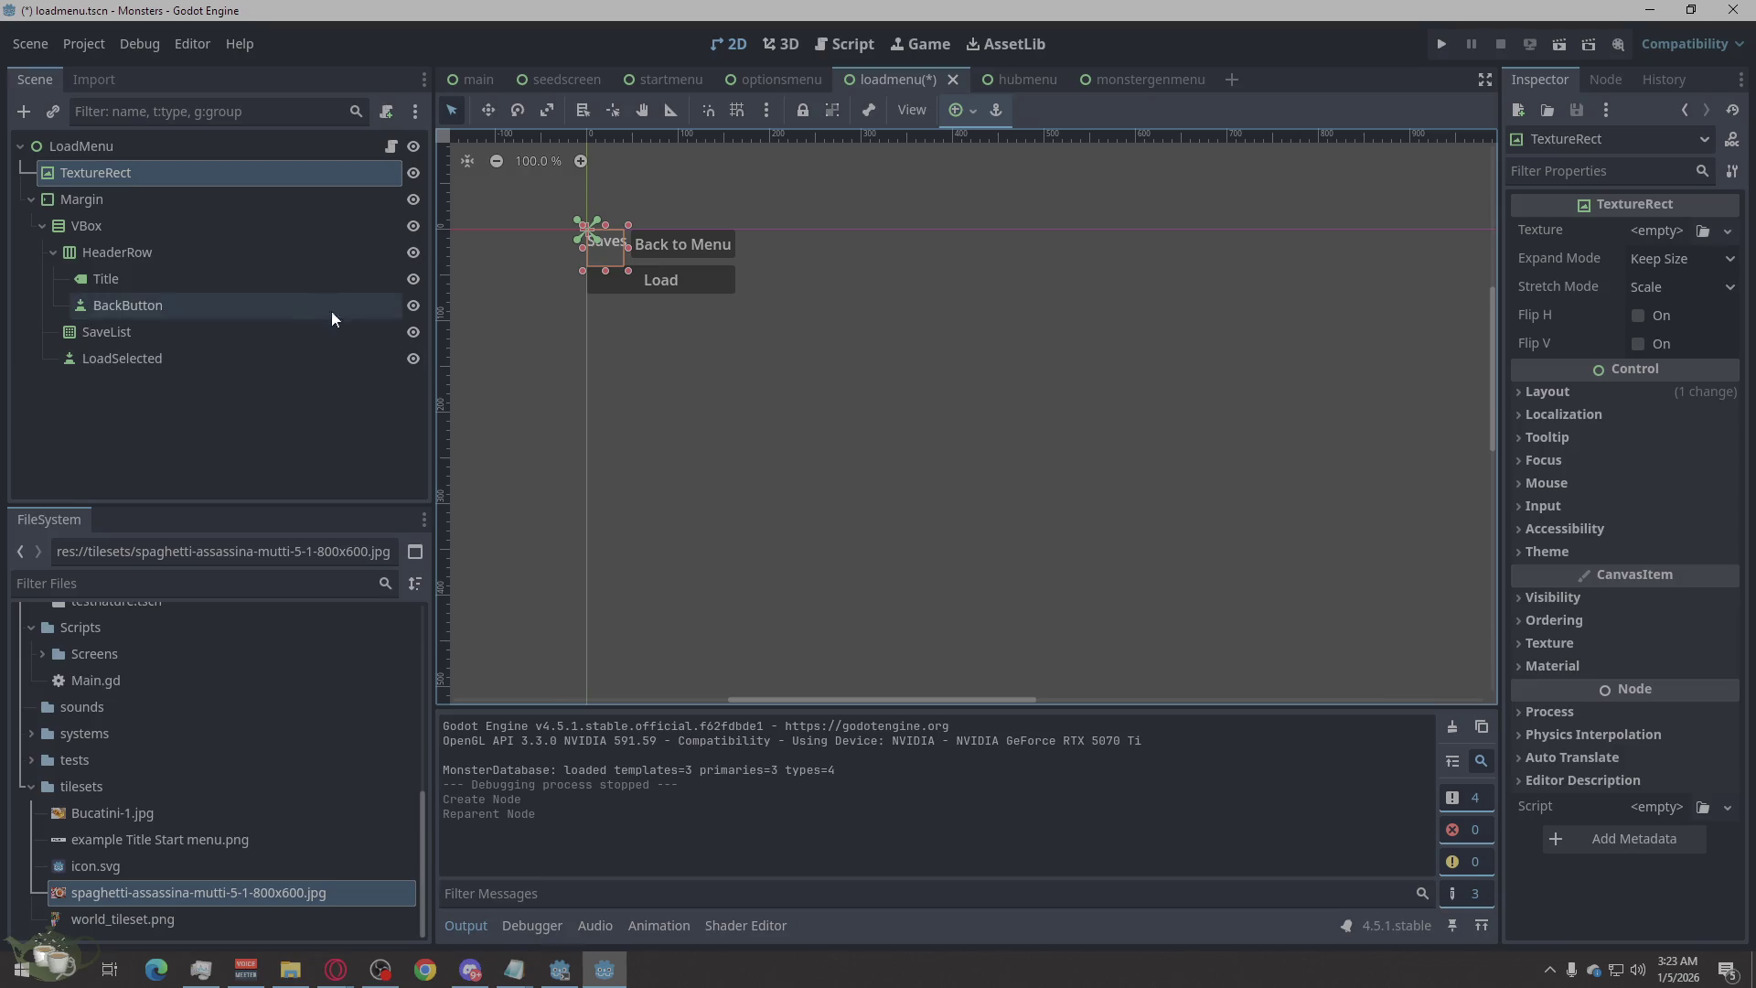
{"action": "double_click", "coordinate": [112, 174]}
{"action": "type", "text": "Overlay"}
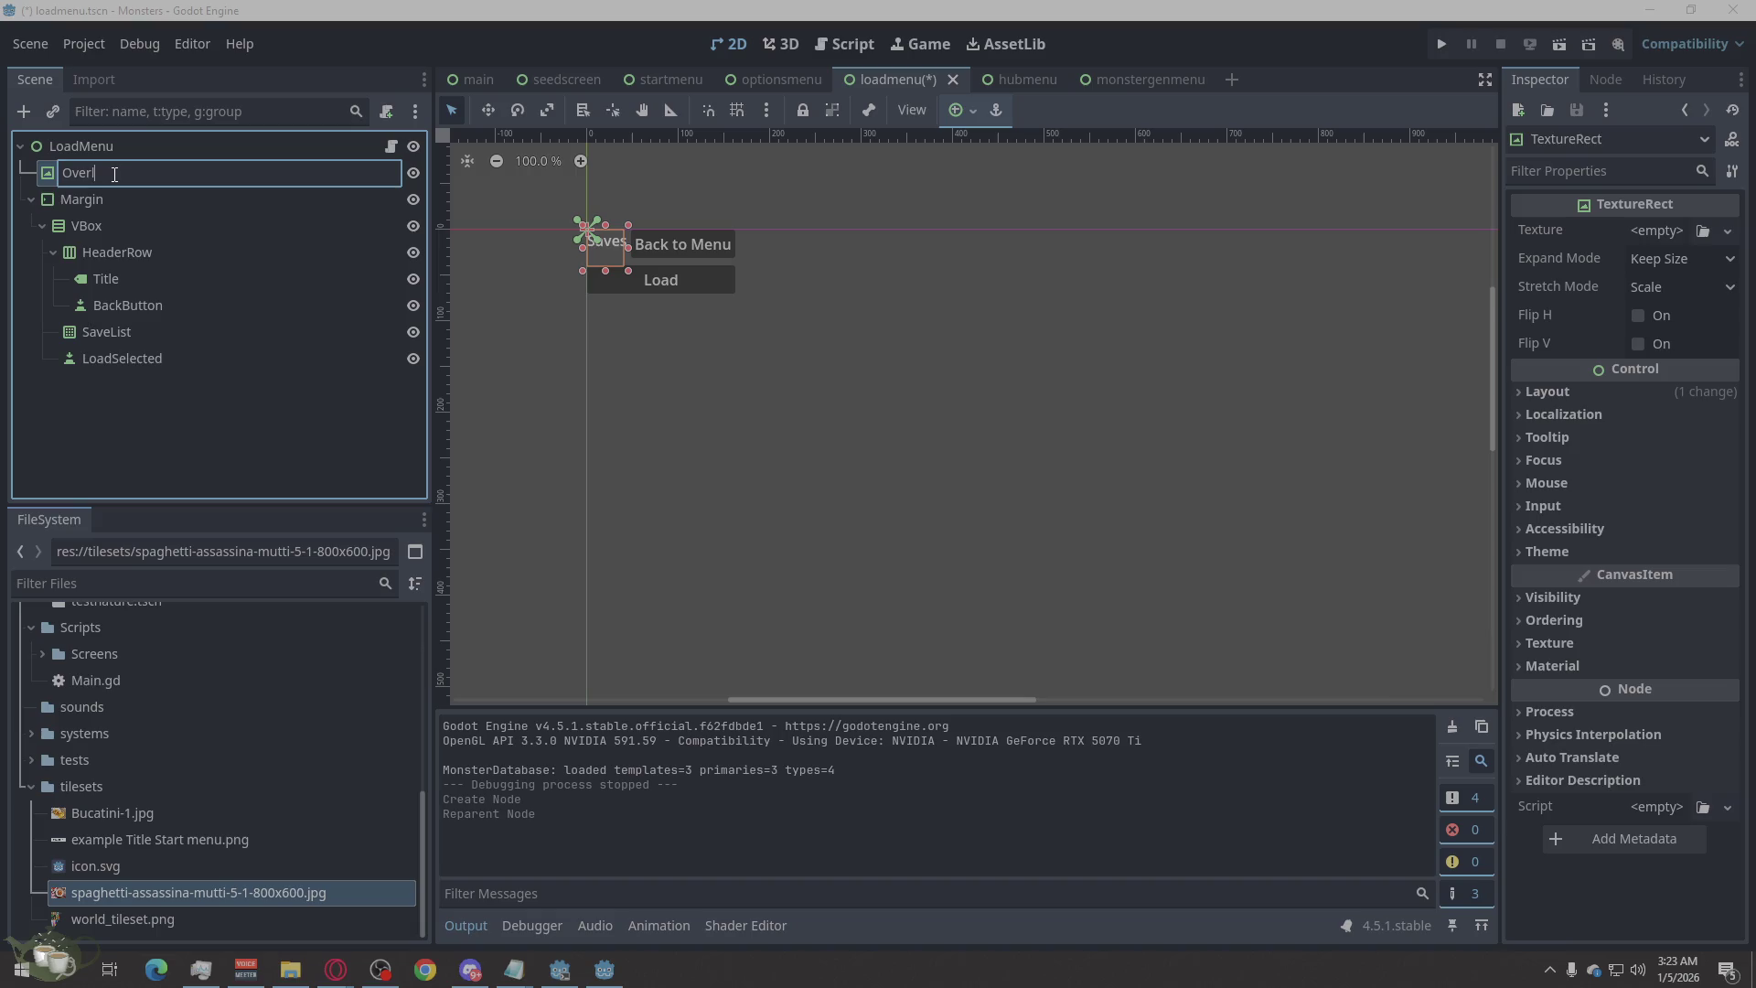
{"action": "left_click_drag", "start_coordinate": [149, 170], "coordinate": [13, 172]}
{"action": "type", "text": "Backvground"}
{"action": "key", "text": "Return"}
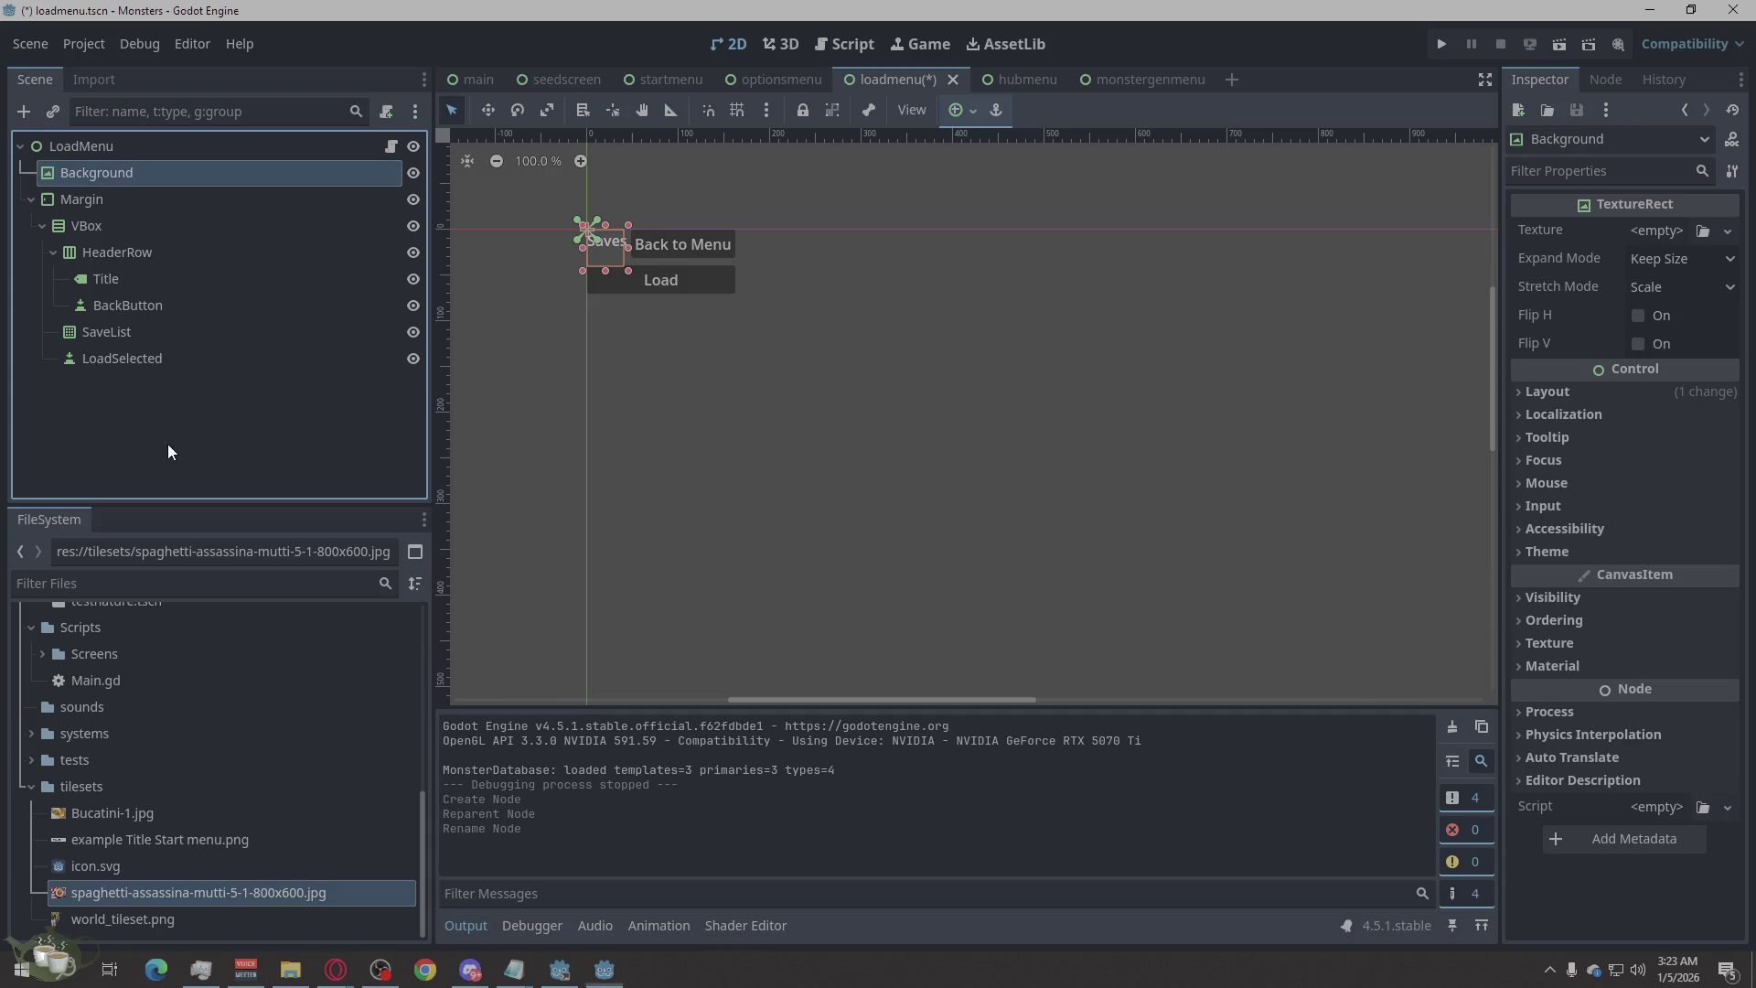
{"action": "left_click", "coordinate": [170, 407]}
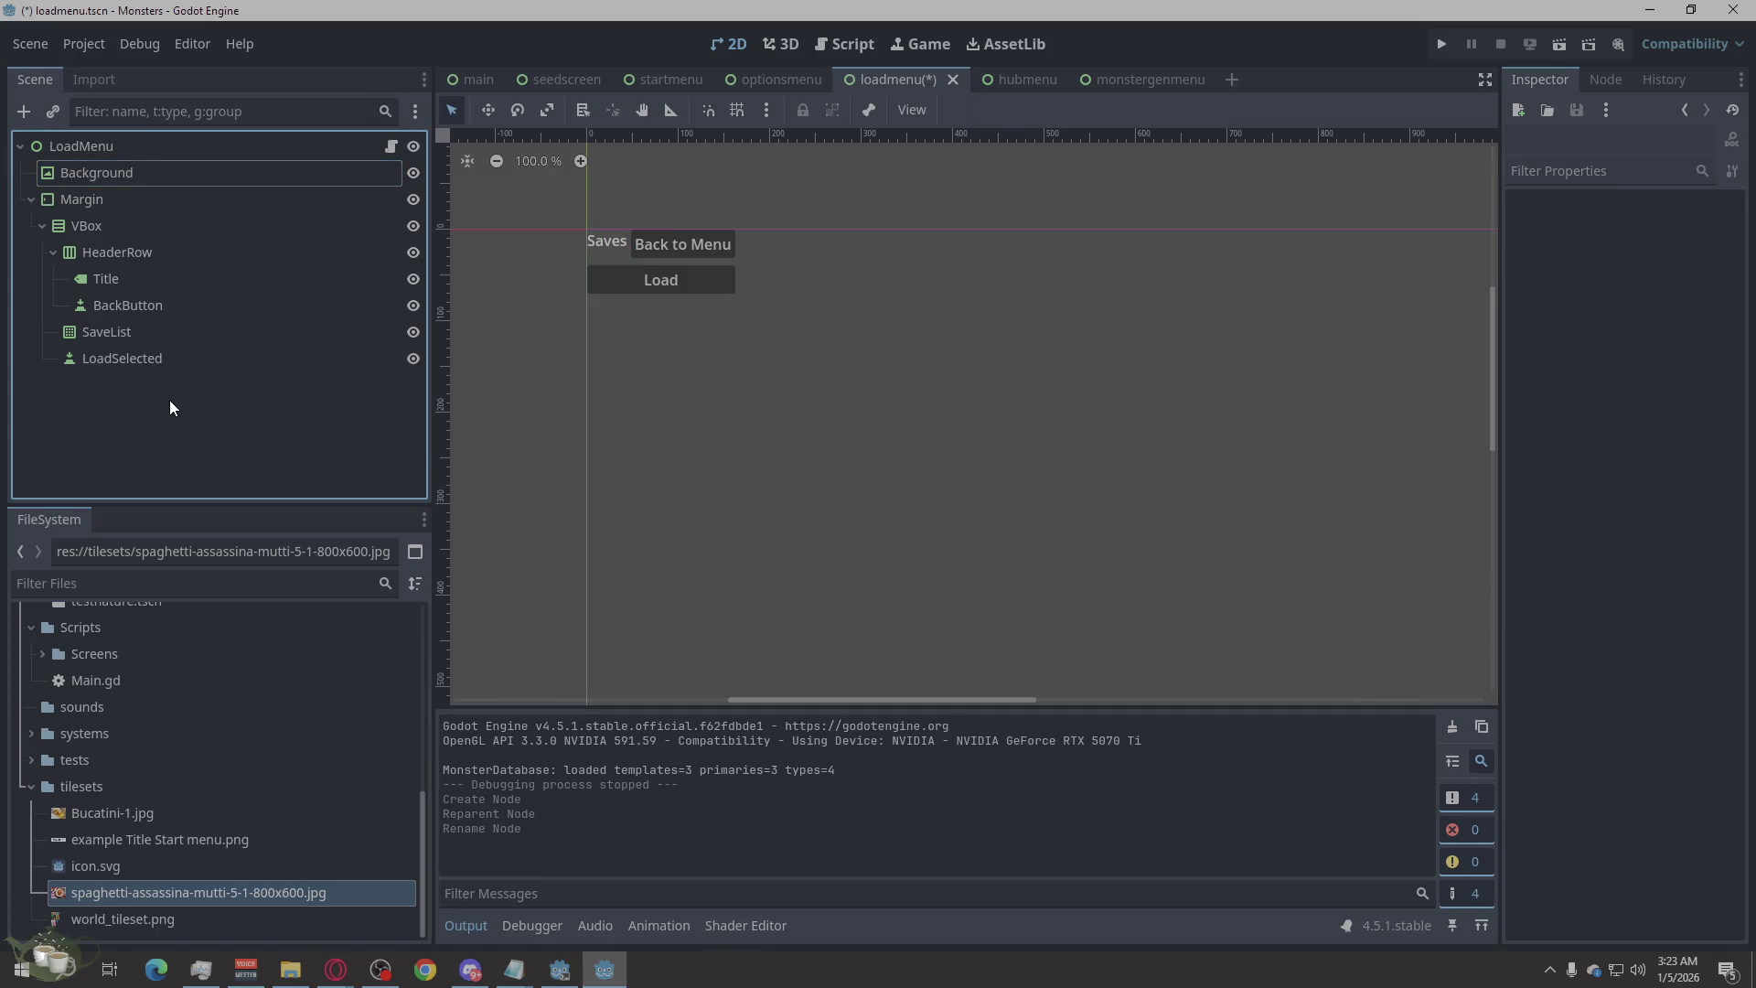
Add a ColorRect under LoadMenu and place it between Background and Margin.
{"action": "right_click", "coordinate": [170, 407]}
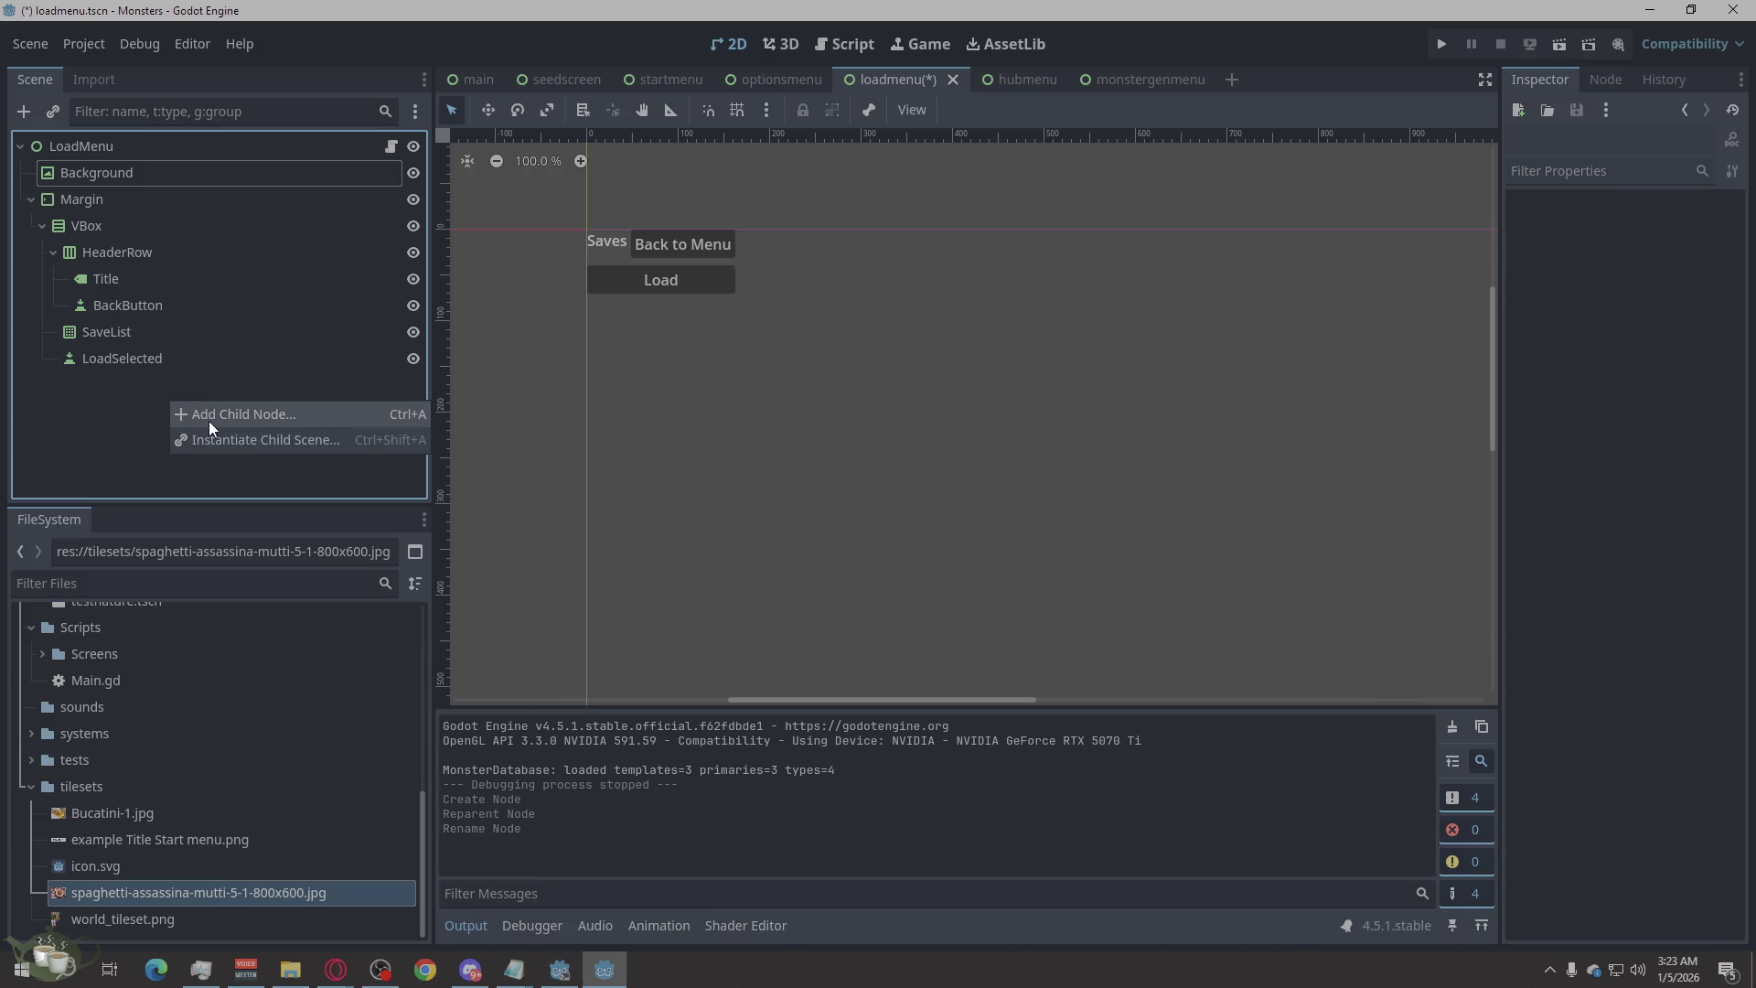
{"action": "left_click", "coordinate": [210, 422]}
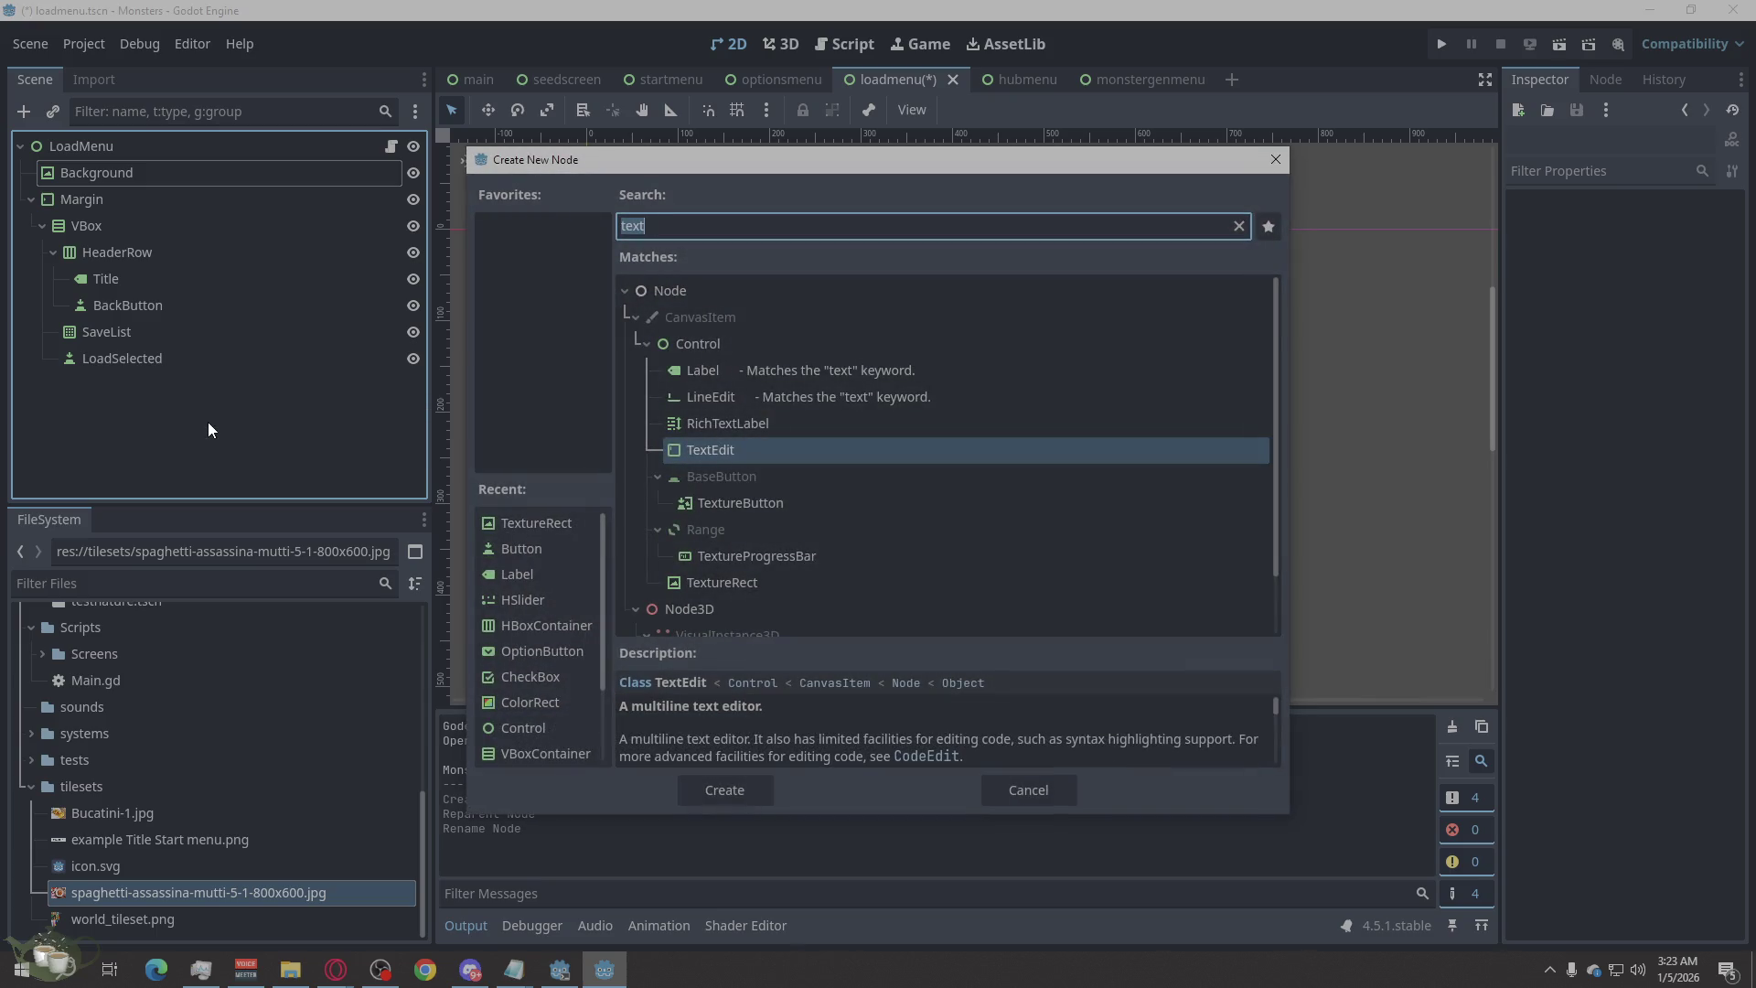
{"action": "type", "text": "colo"}
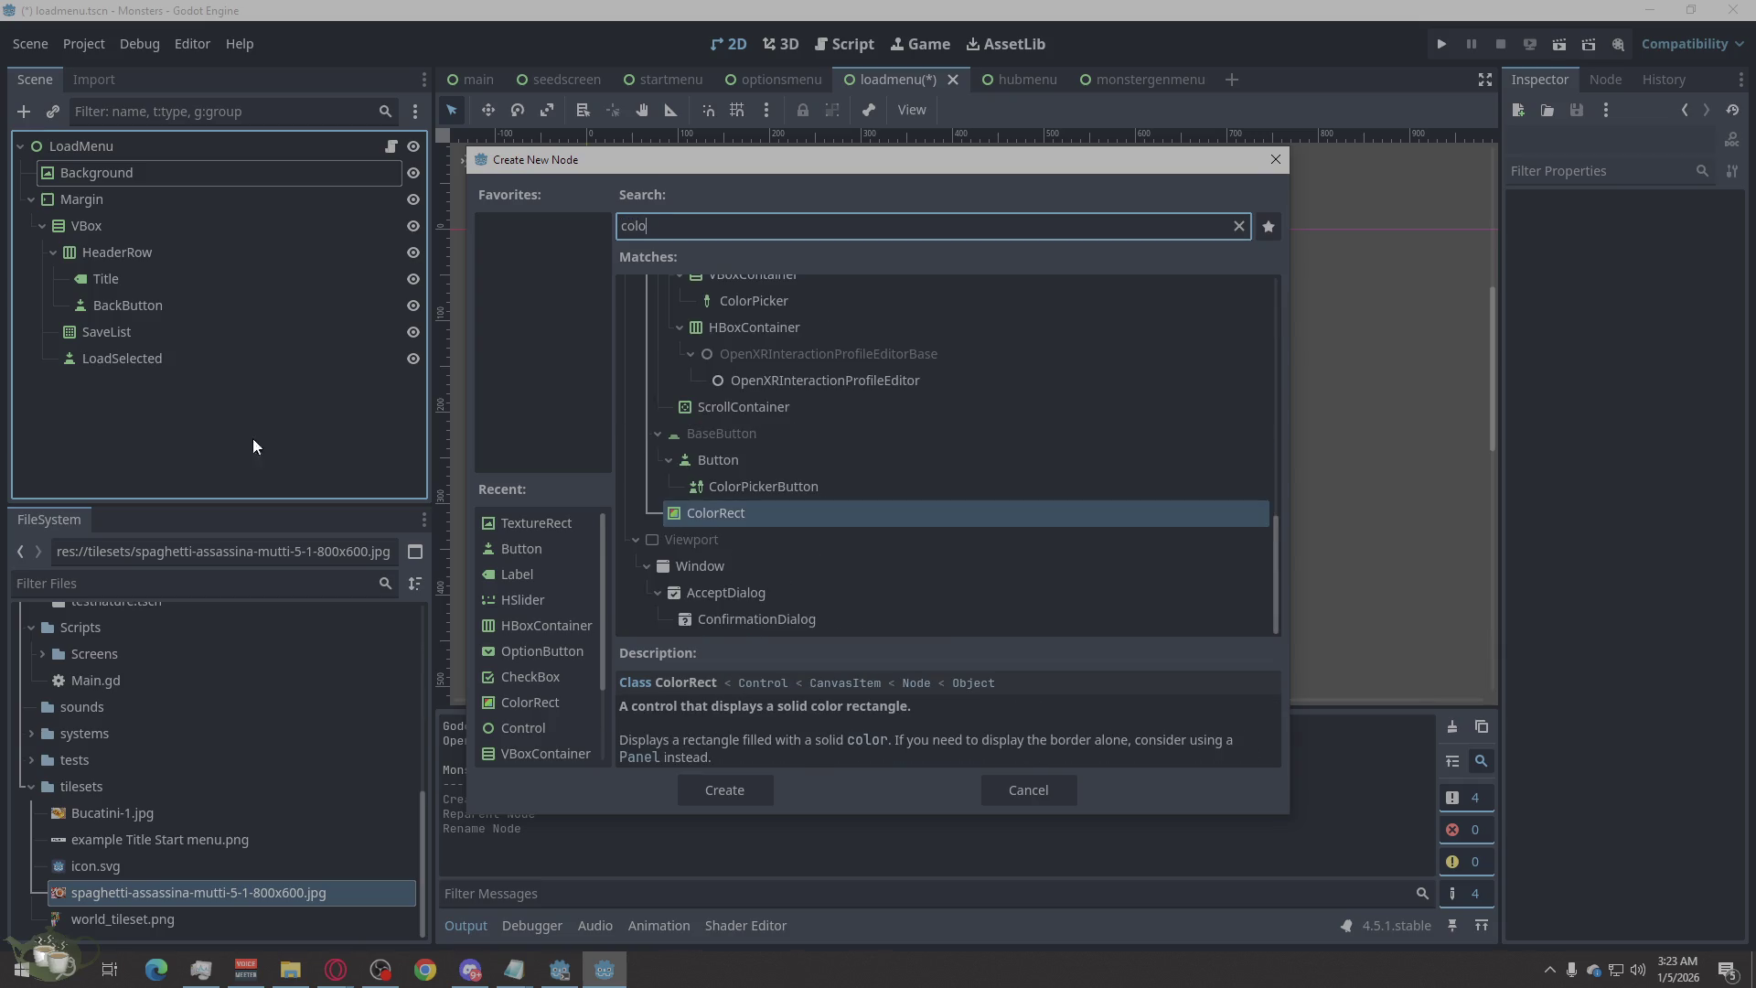
{"action": "left_click", "coordinate": [730, 785]}
{"action": "left_click_drag", "start_coordinate": [101, 388], "coordinate": [105, 190]}
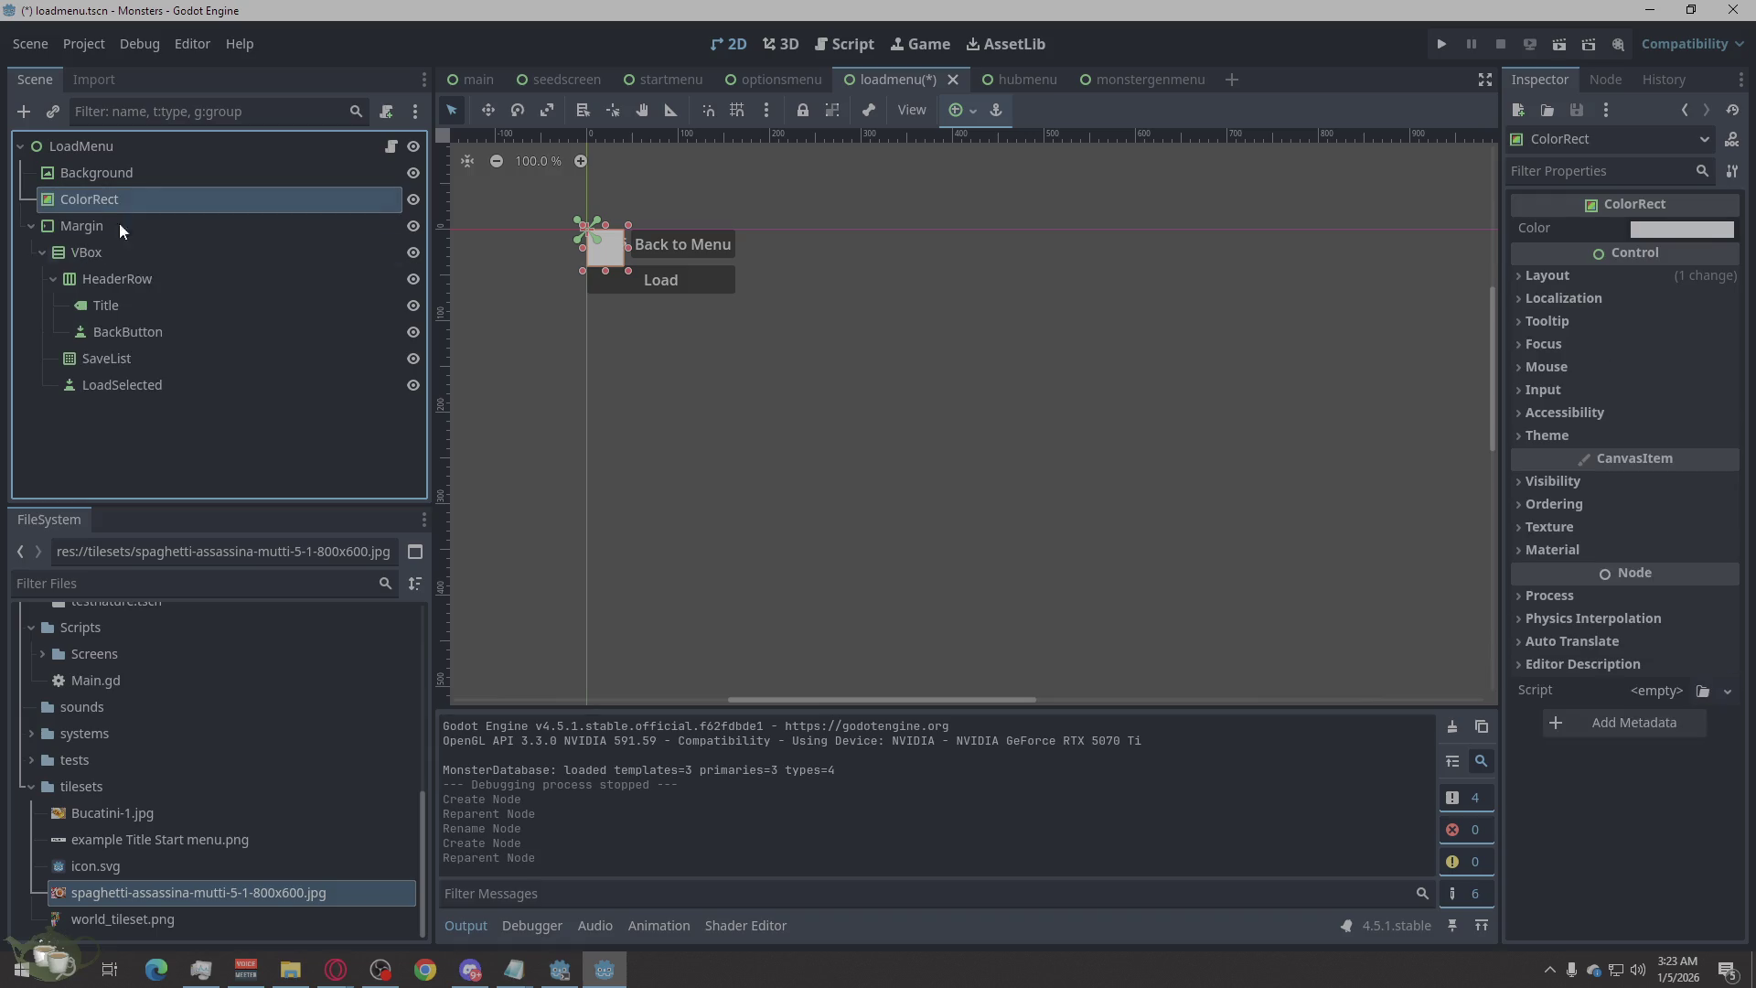
{"action": "left_click", "coordinate": [245, 464]}
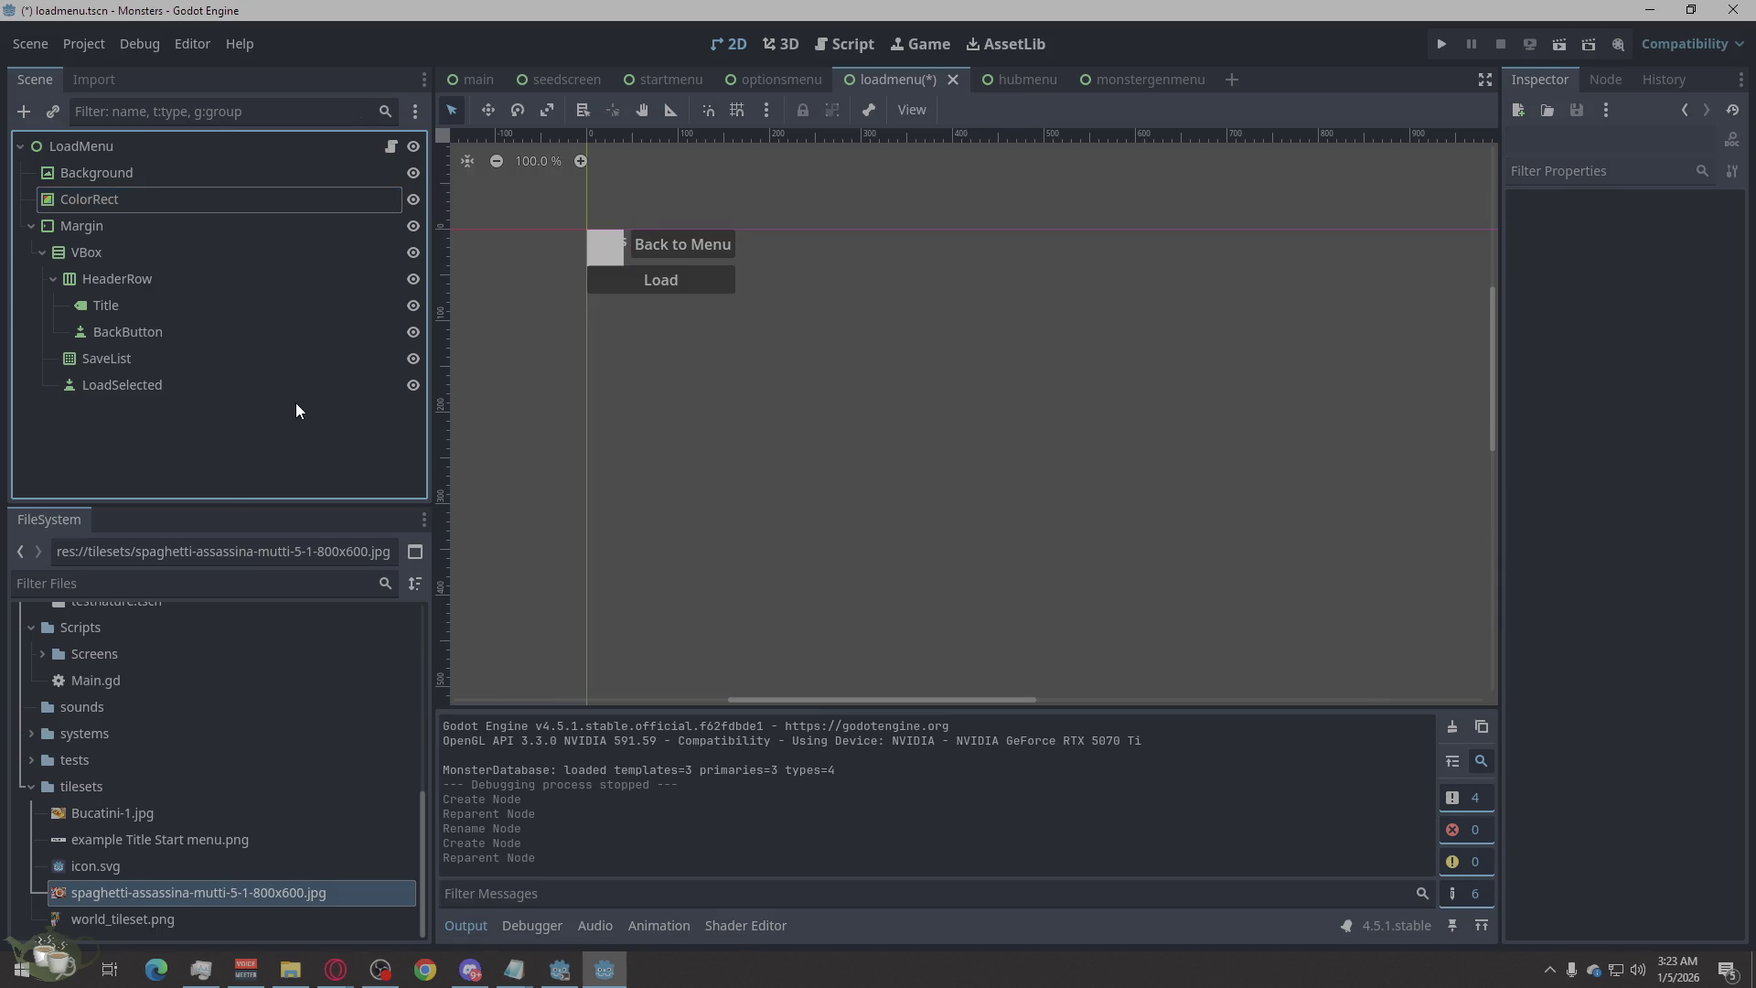
{"action": "left_click", "coordinate": [168, 310]}
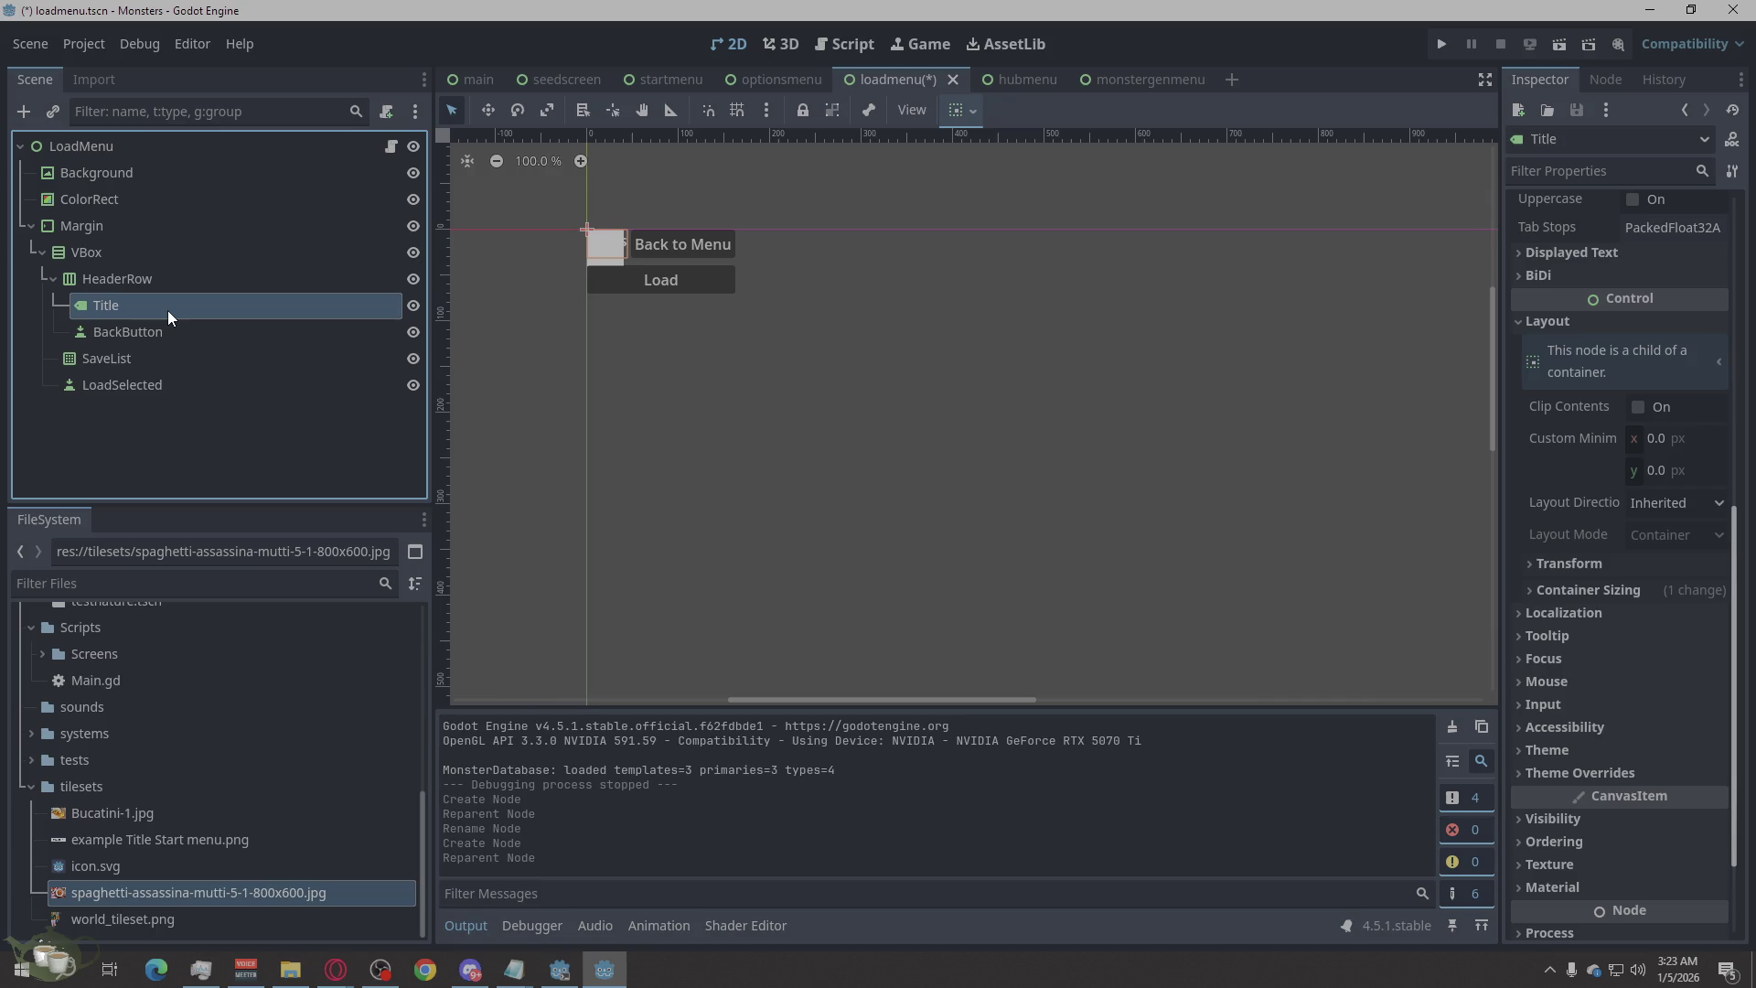
{"action": "left_click", "coordinate": [152, 201]}
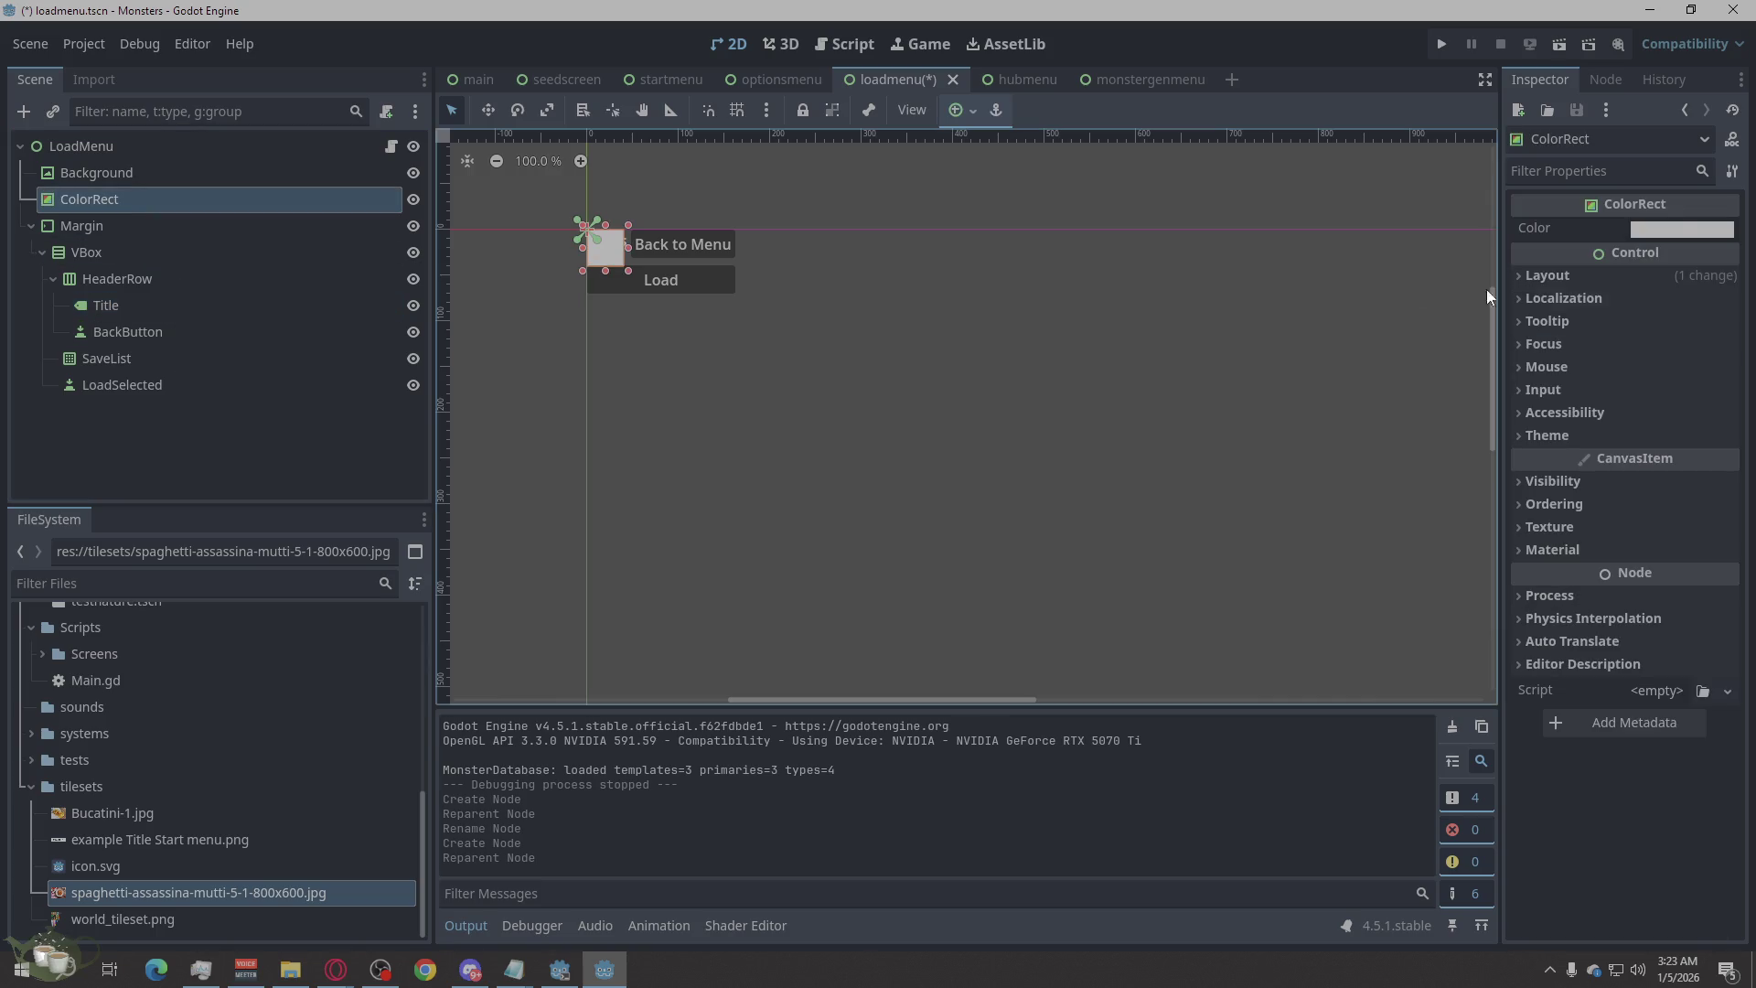
Set the ColorRect's Color to translucent black #00000055 in the Inspector.
{"action": "left_click", "coordinate": [1666, 231]}
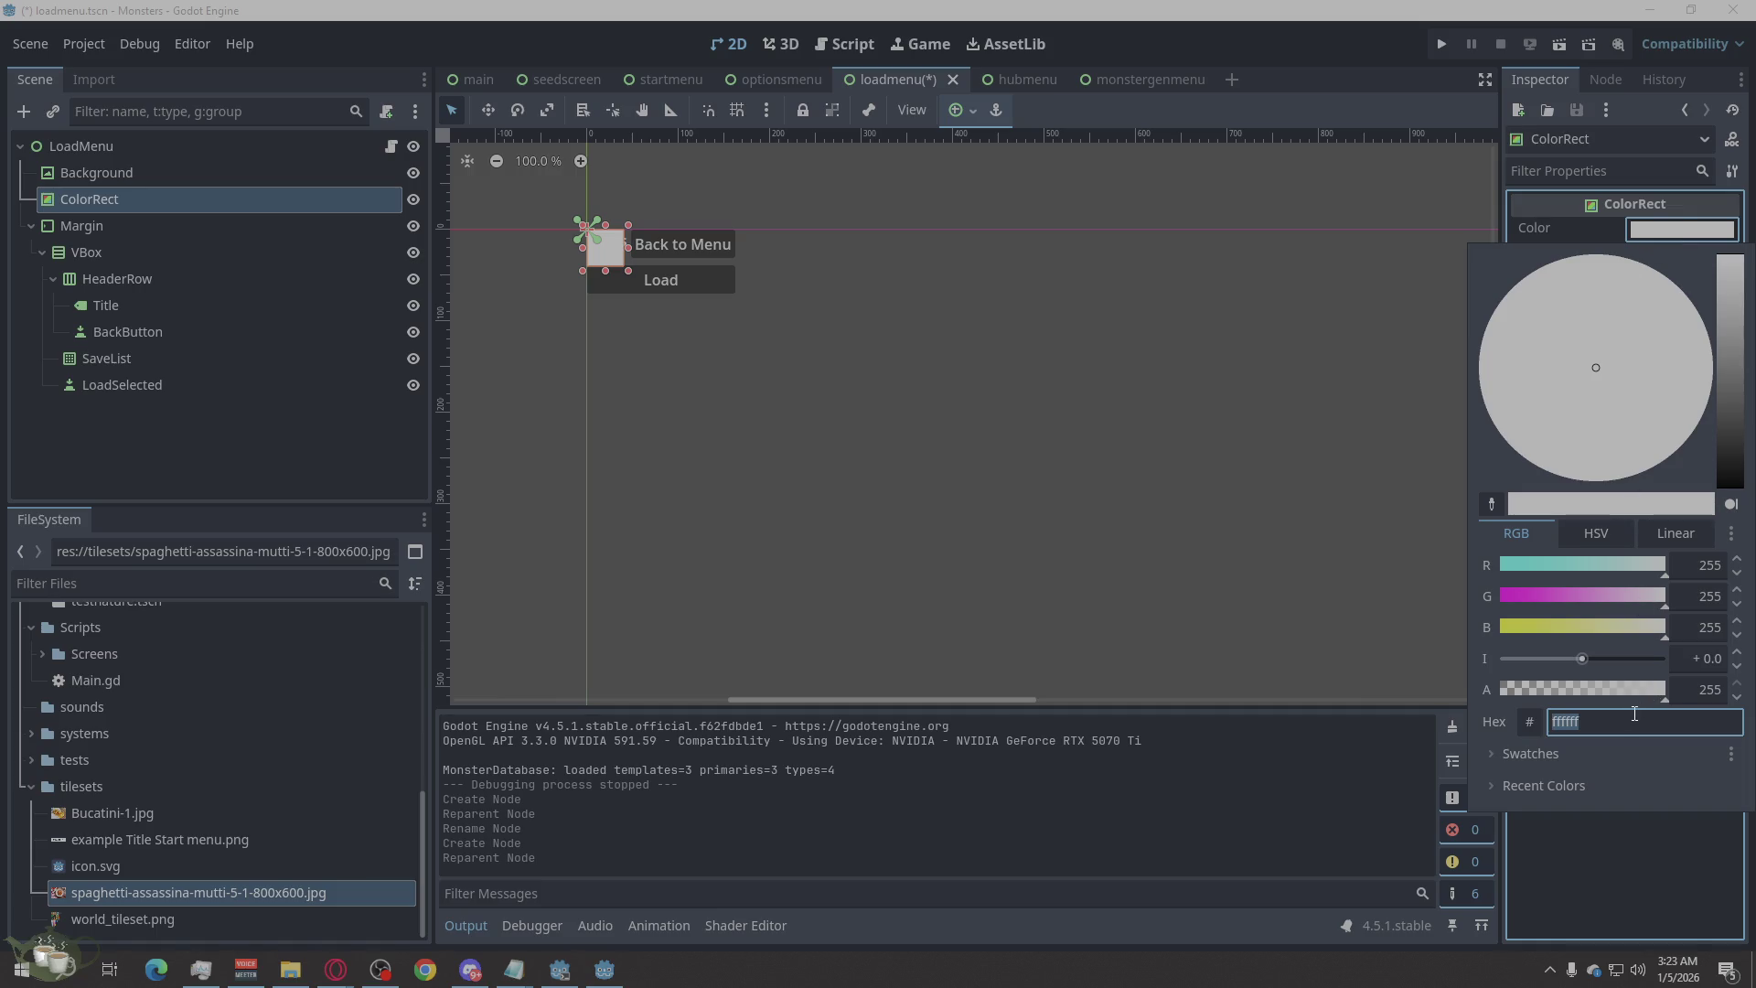
{"action": "key", "text": "Right"}
{"action": "key", "text": "Escape"}
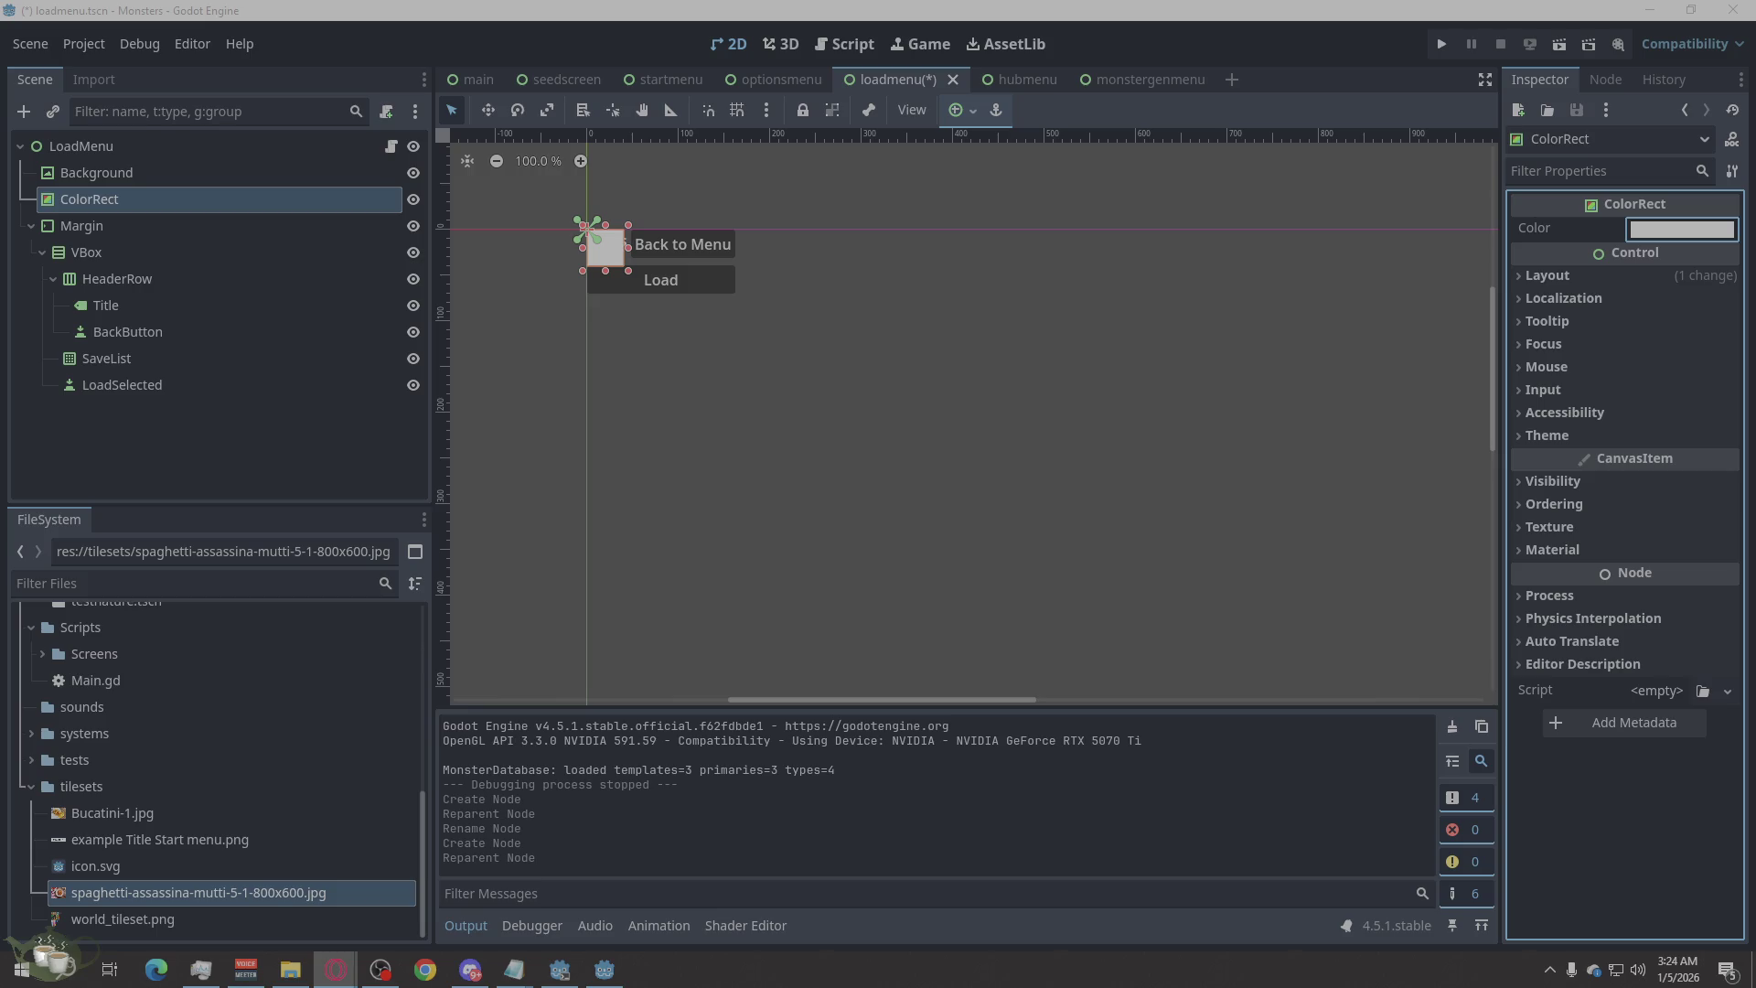
{"action": "left_click", "coordinate": [1652, 235]}
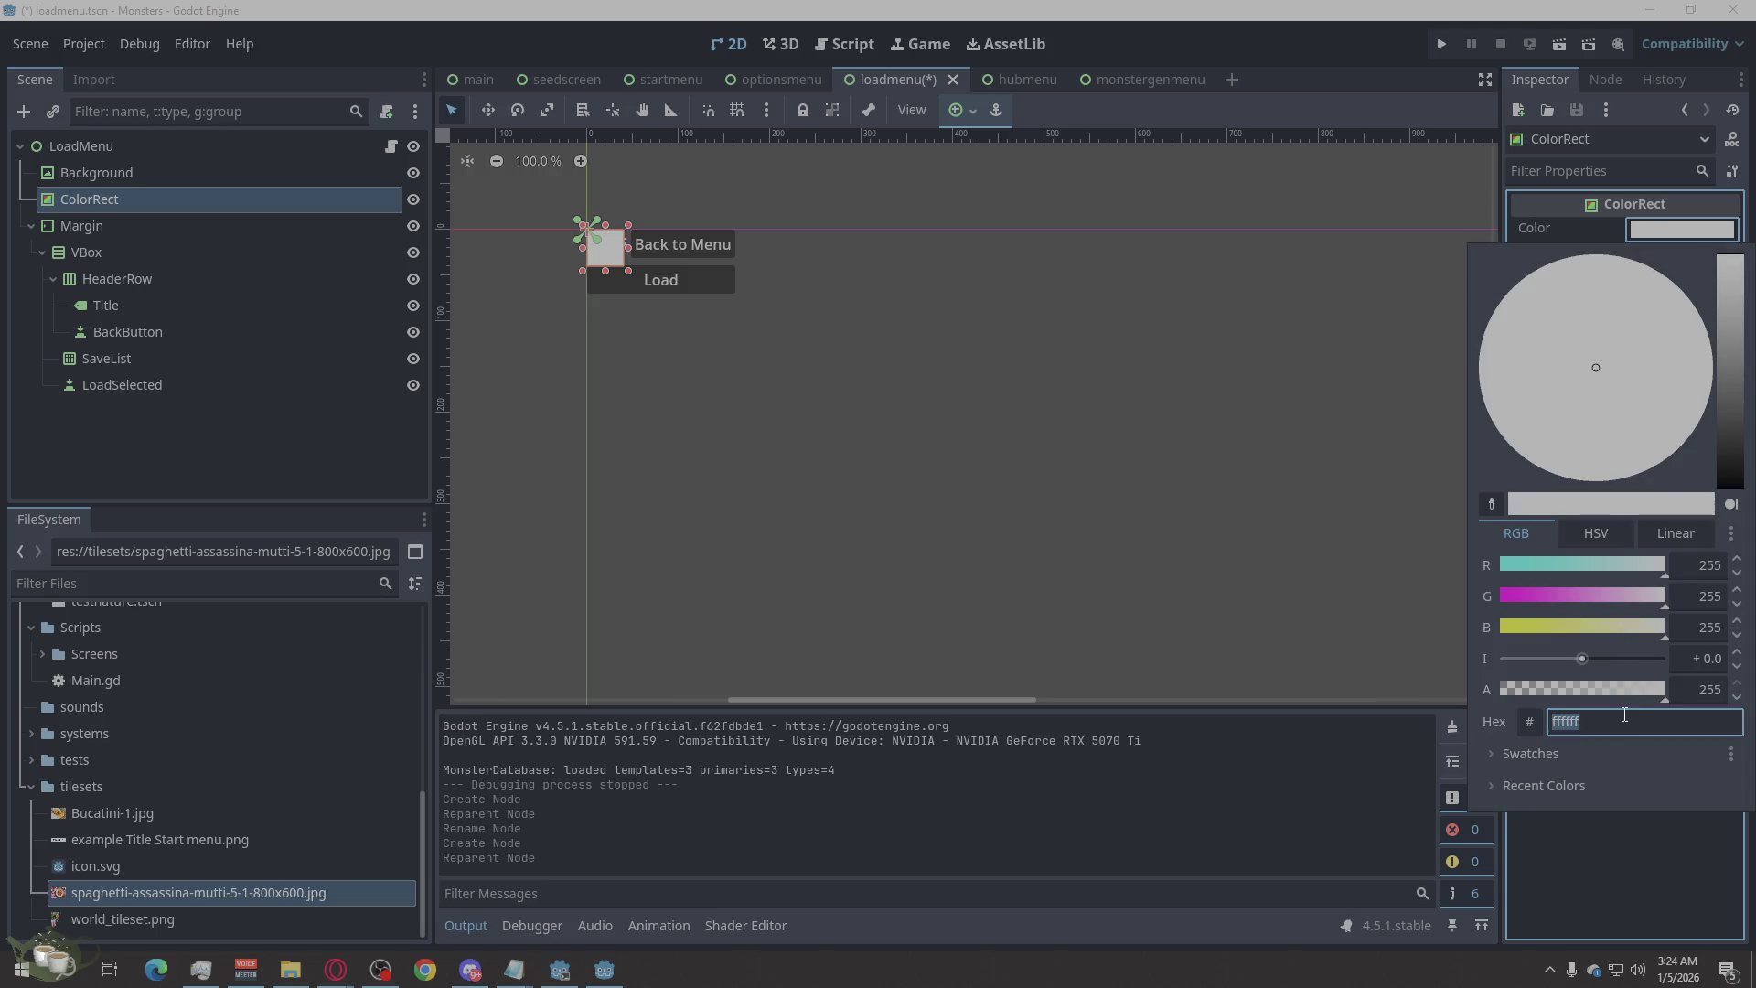
{"action": "type", "text": "#00000055"}
{"action": "key", "text": "Return"}
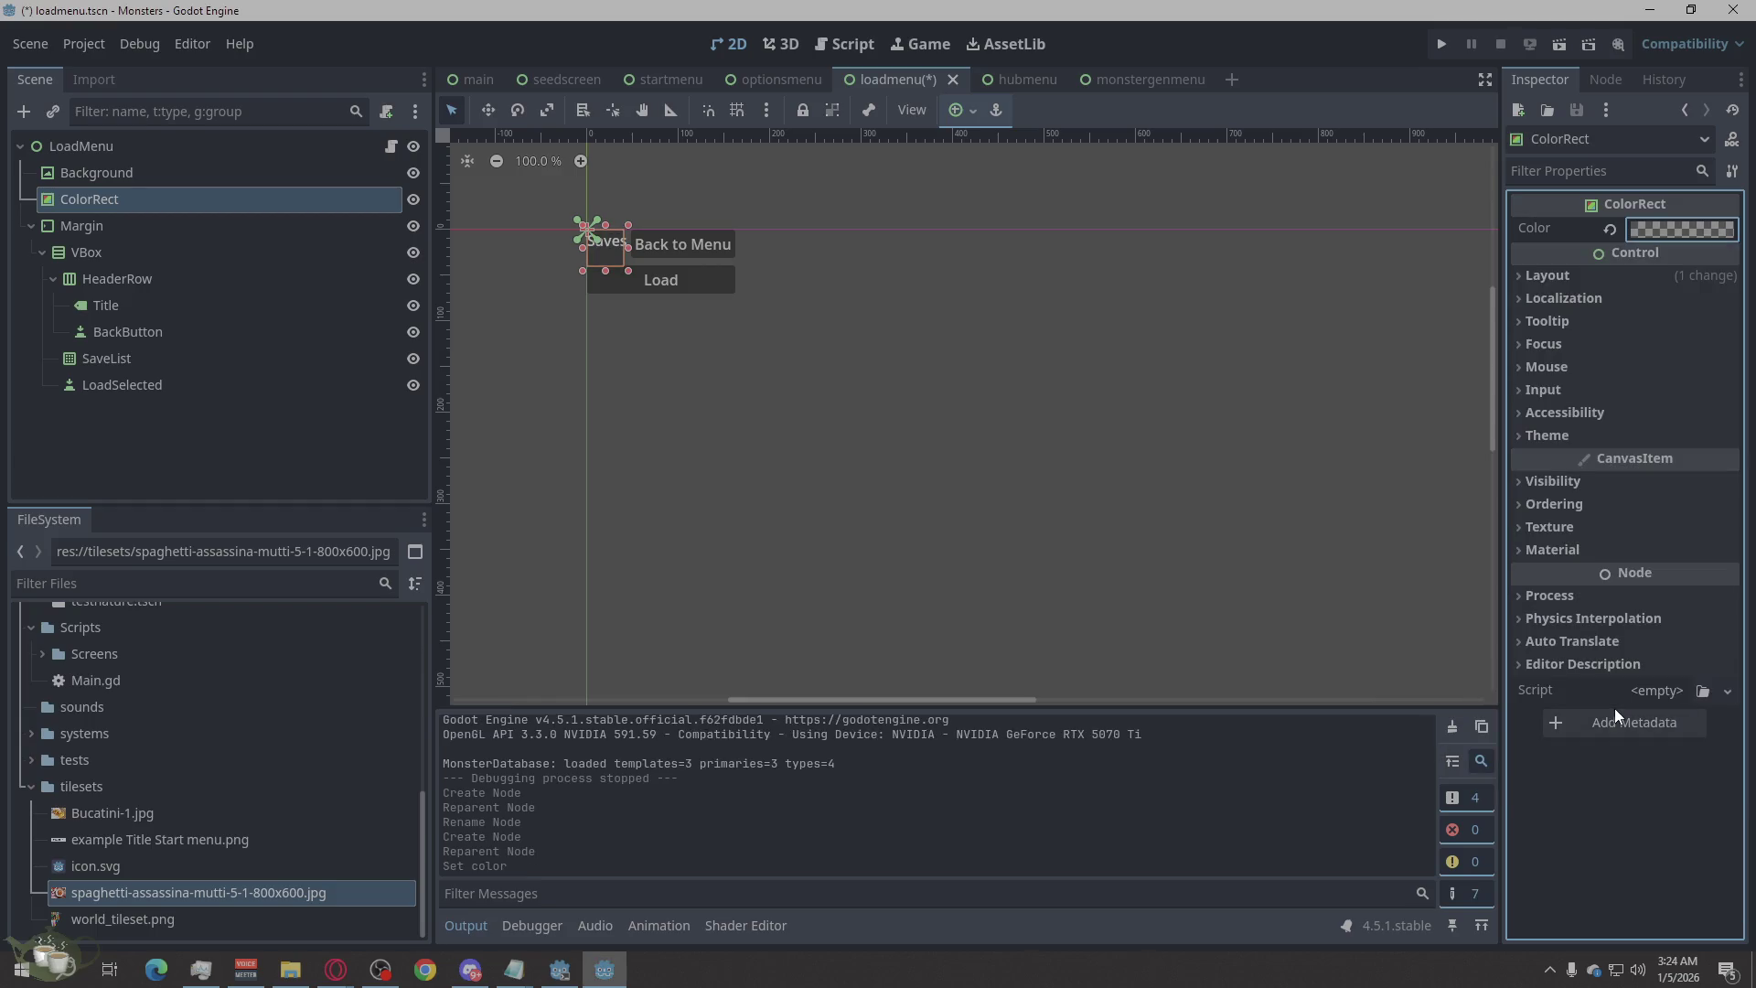
{"action": "left_click", "coordinate": [924, 452]}
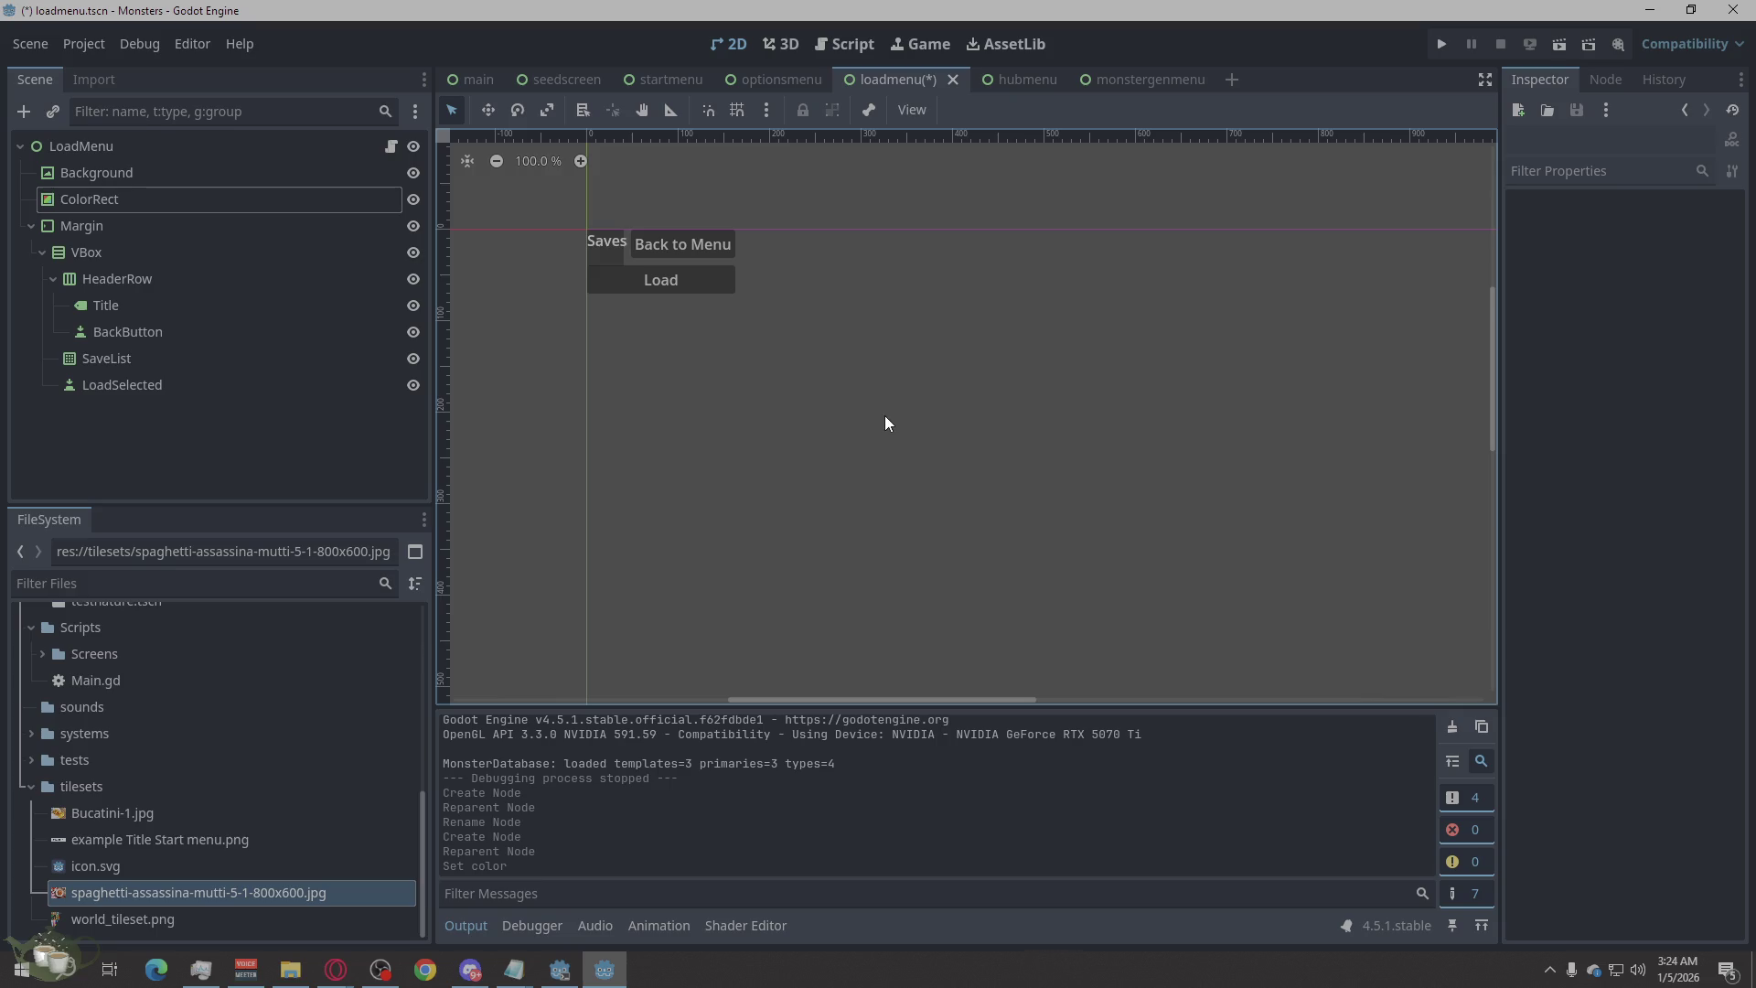
Turn off visibility for the ColorRect and Background nodes with their eye icons.
{"action": "left_click", "coordinate": [214, 461]}
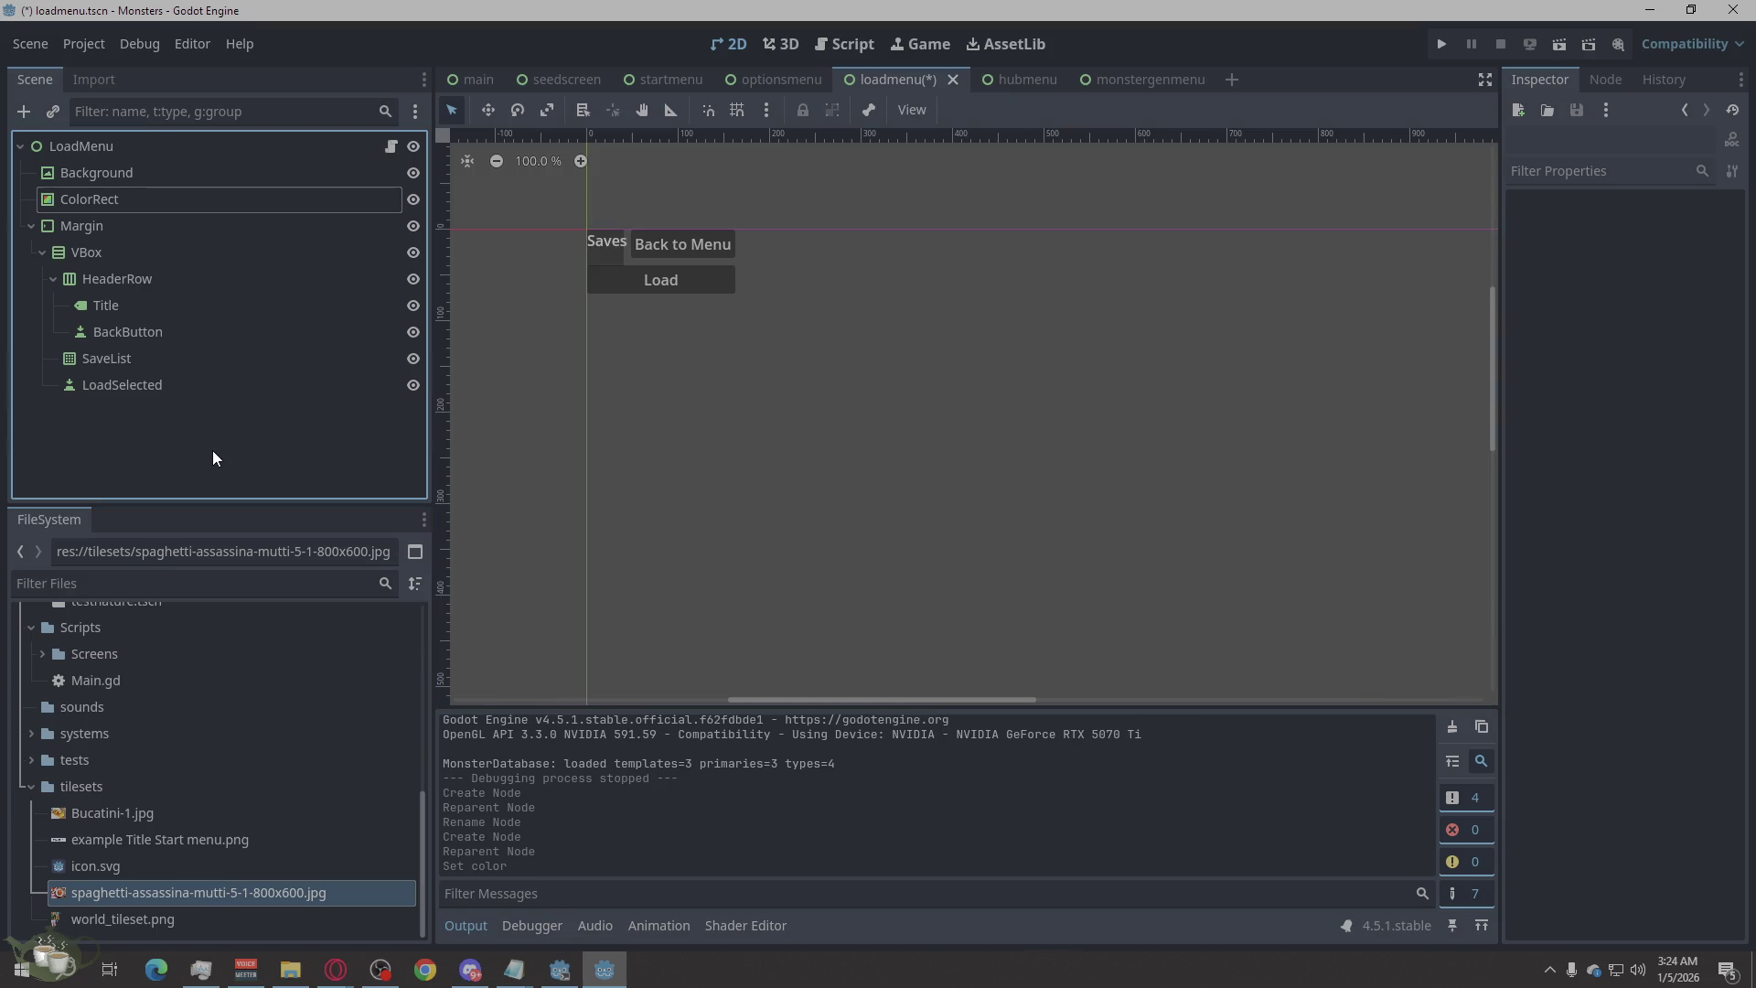
{"action": "left_click", "coordinate": [154, 301]}
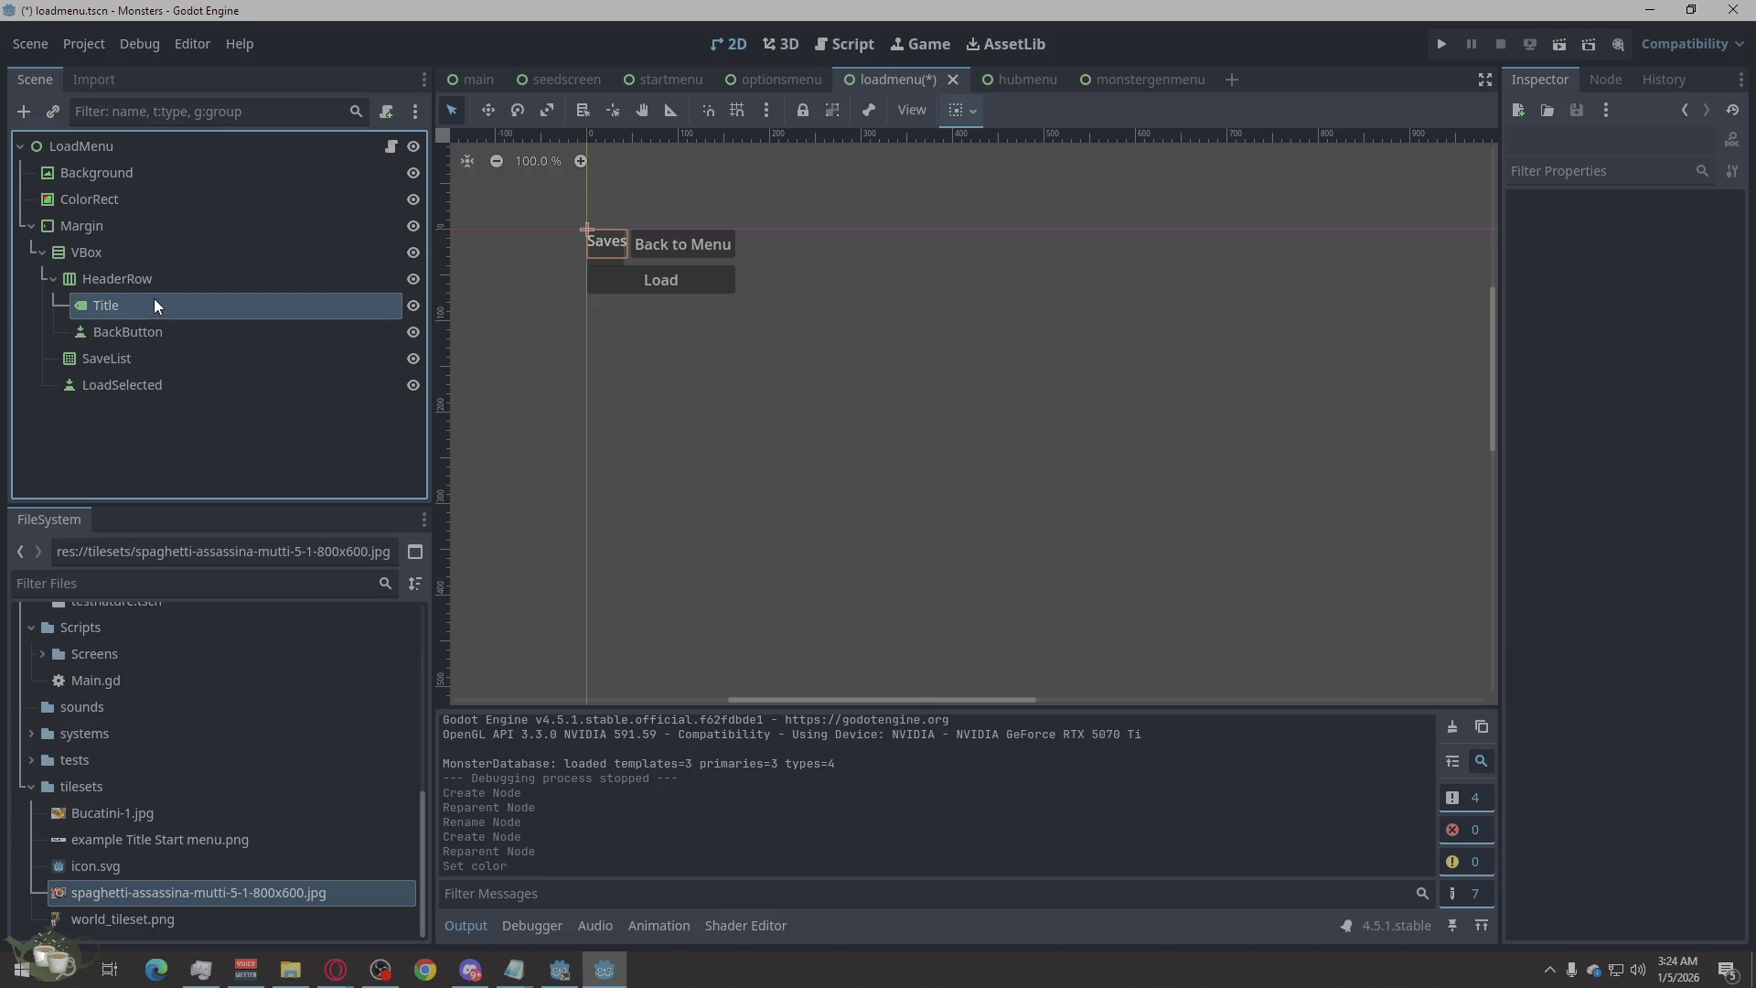
{"action": "left_click", "coordinate": [213, 203]}
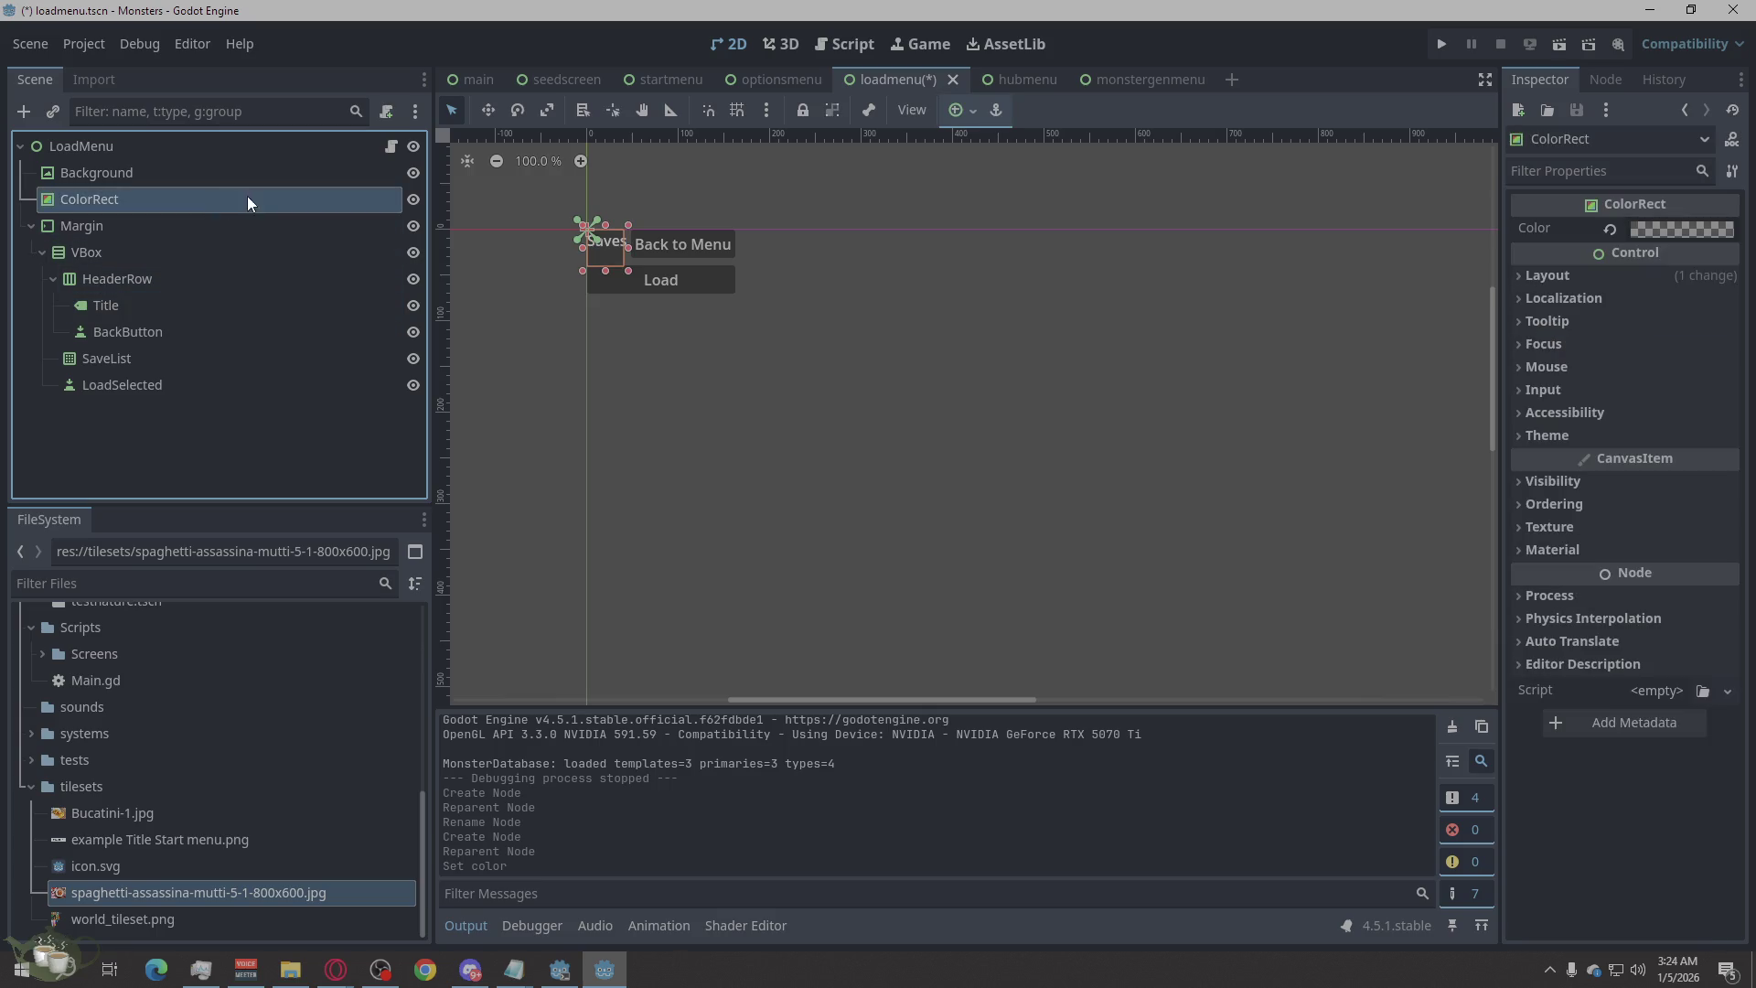
{"action": "left_click", "coordinate": [413, 200]}
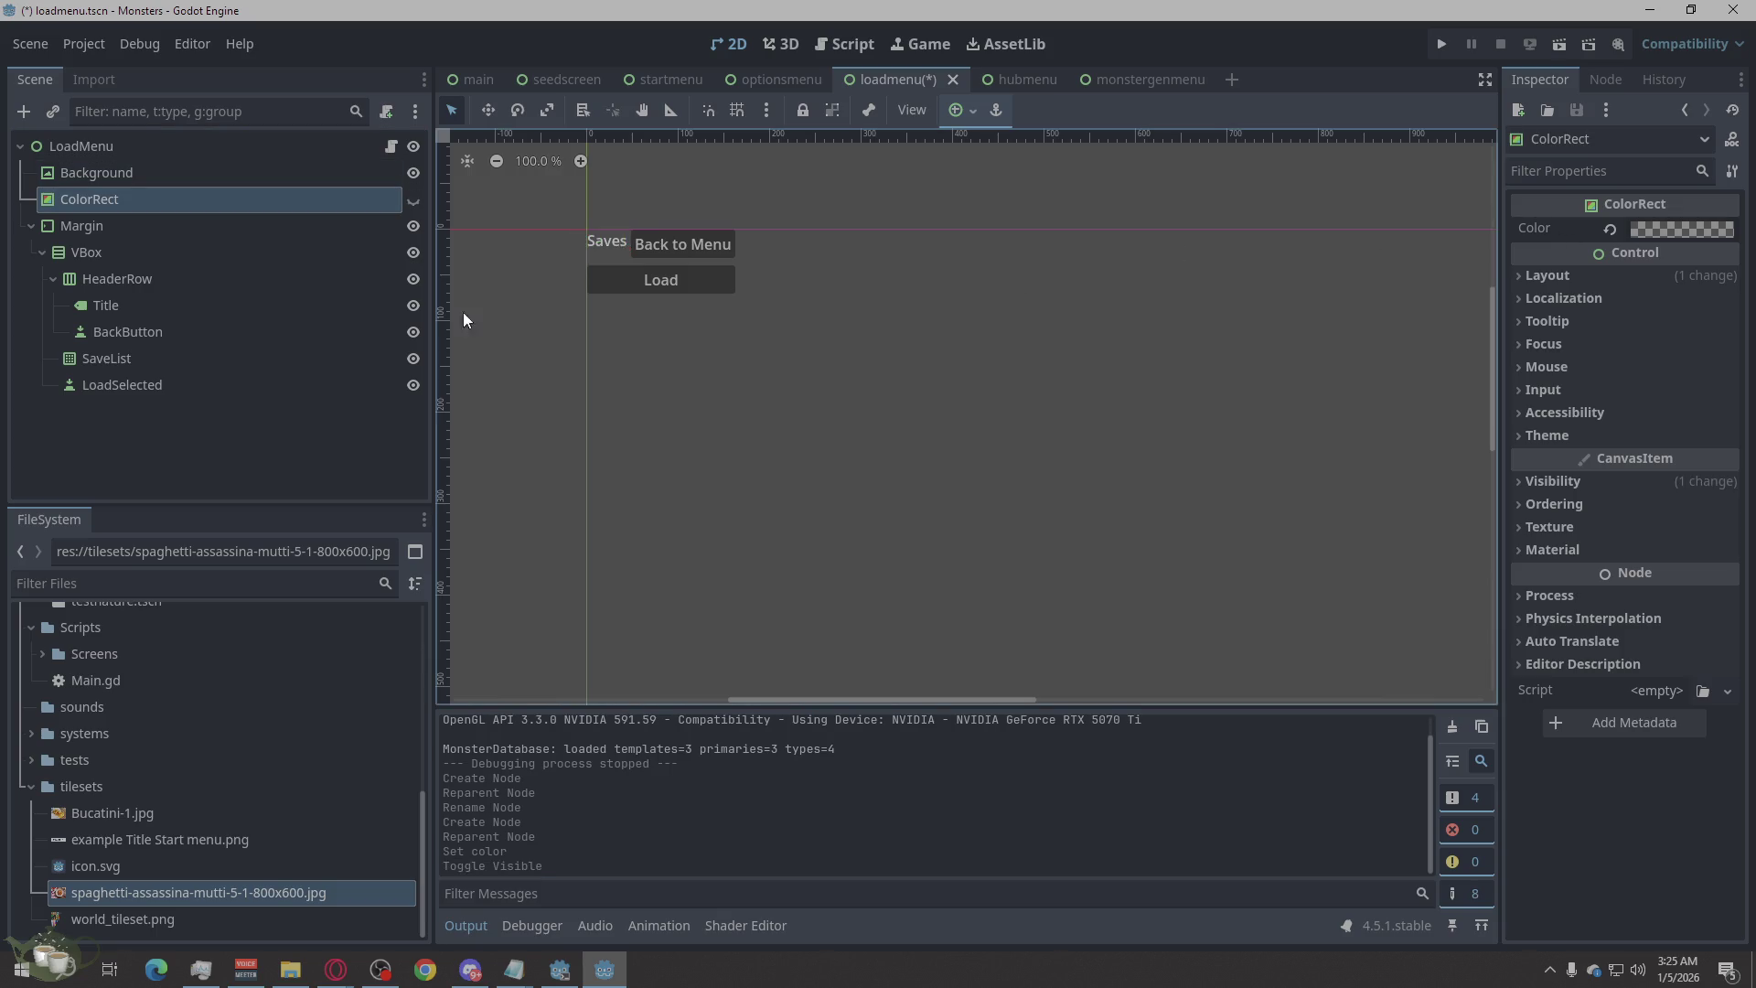
{"action": "left_click", "coordinate": [414, 173]}
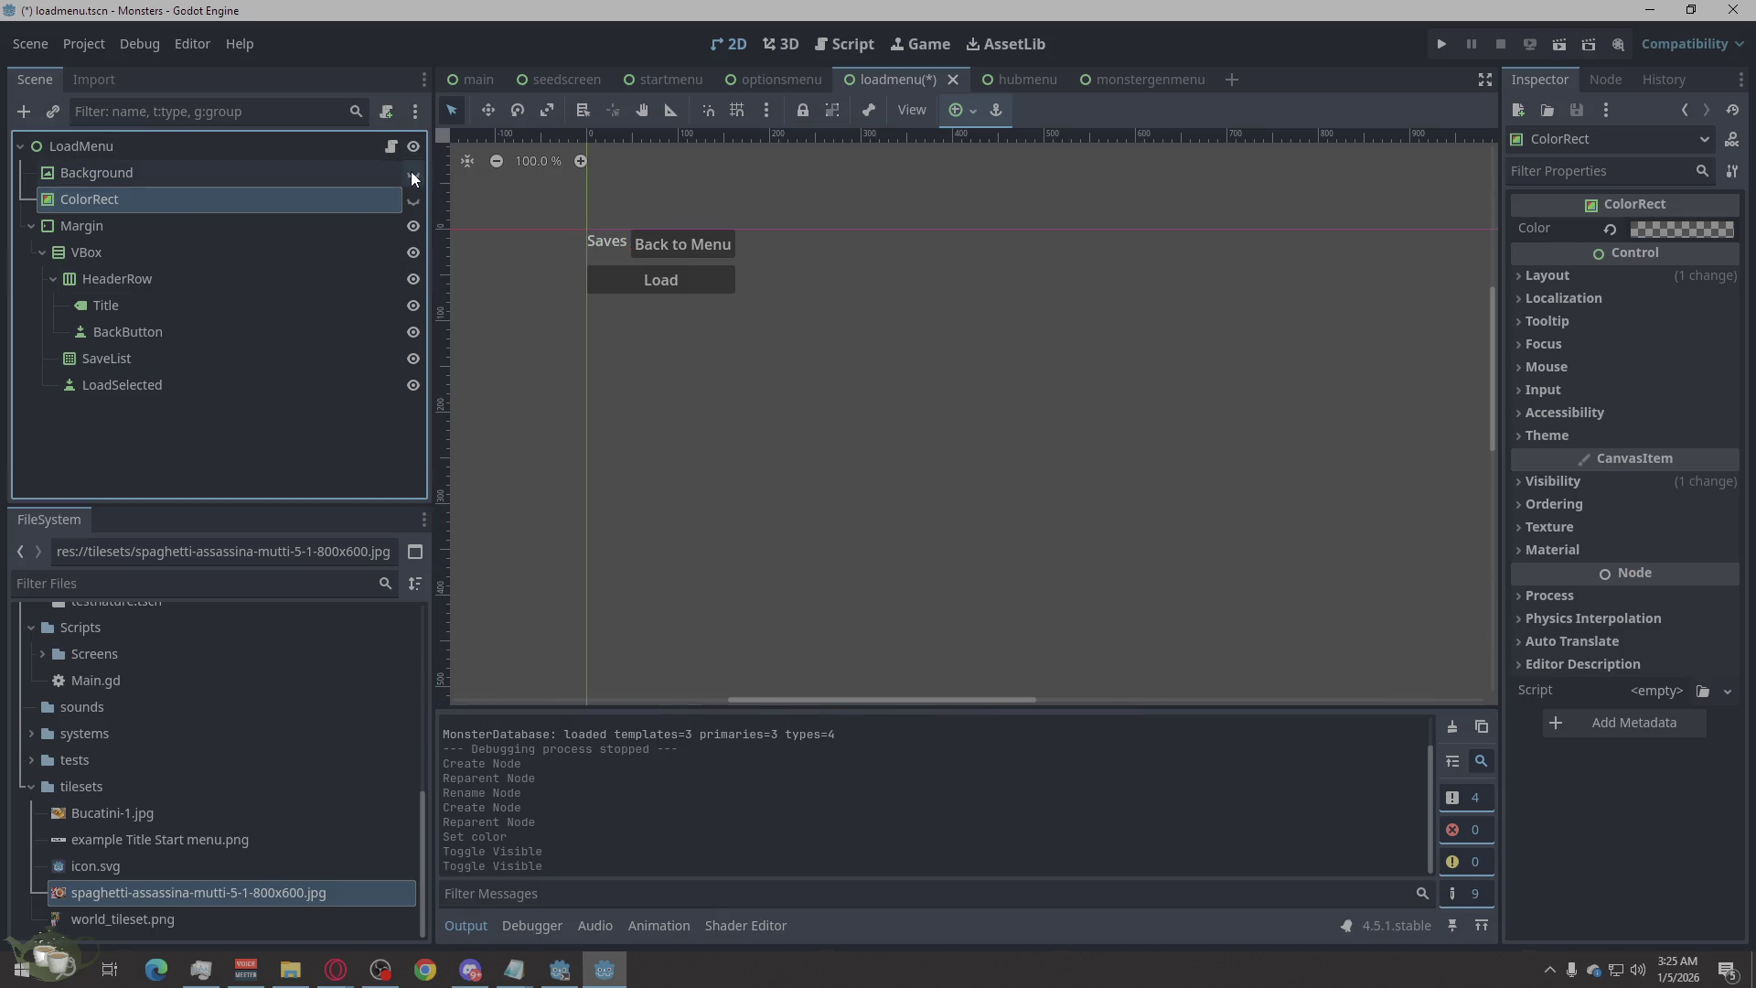
{"action": "left_click", "coordinate": [218, 458]}
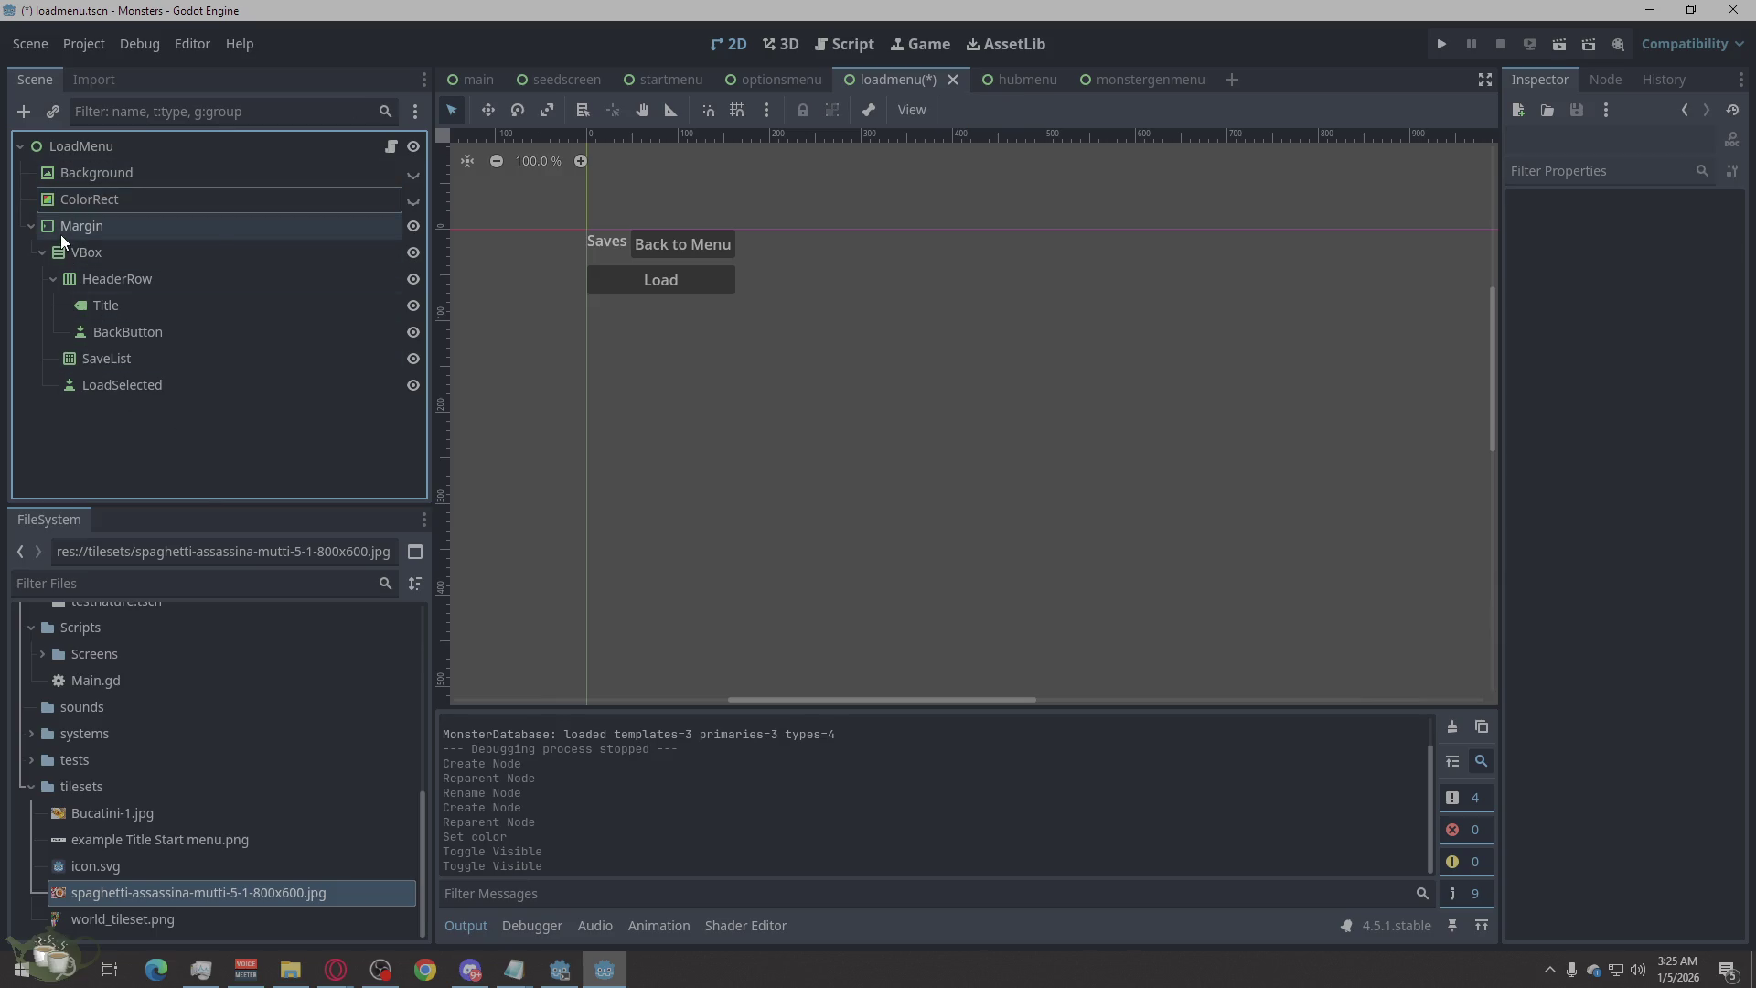
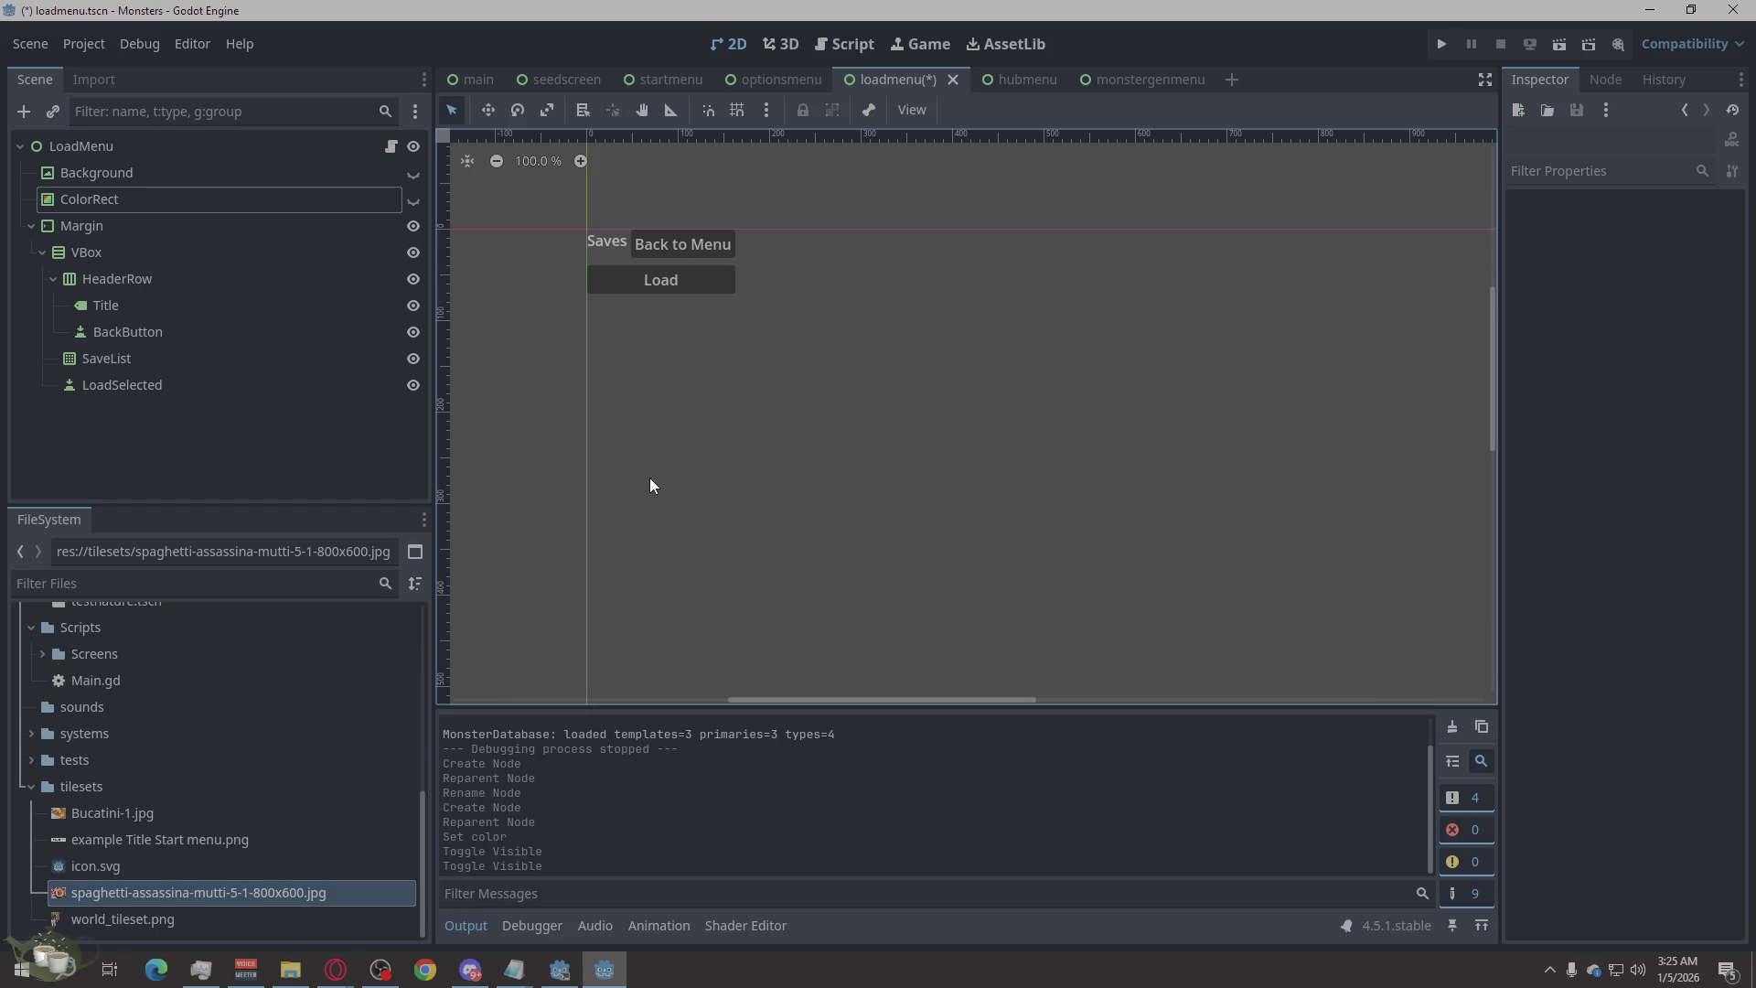
Cut SaveList and LoadSelected out of VBox, then begin adding a new child node to VBox.
{"action": "left_click", "coordinate": [214, 481]}
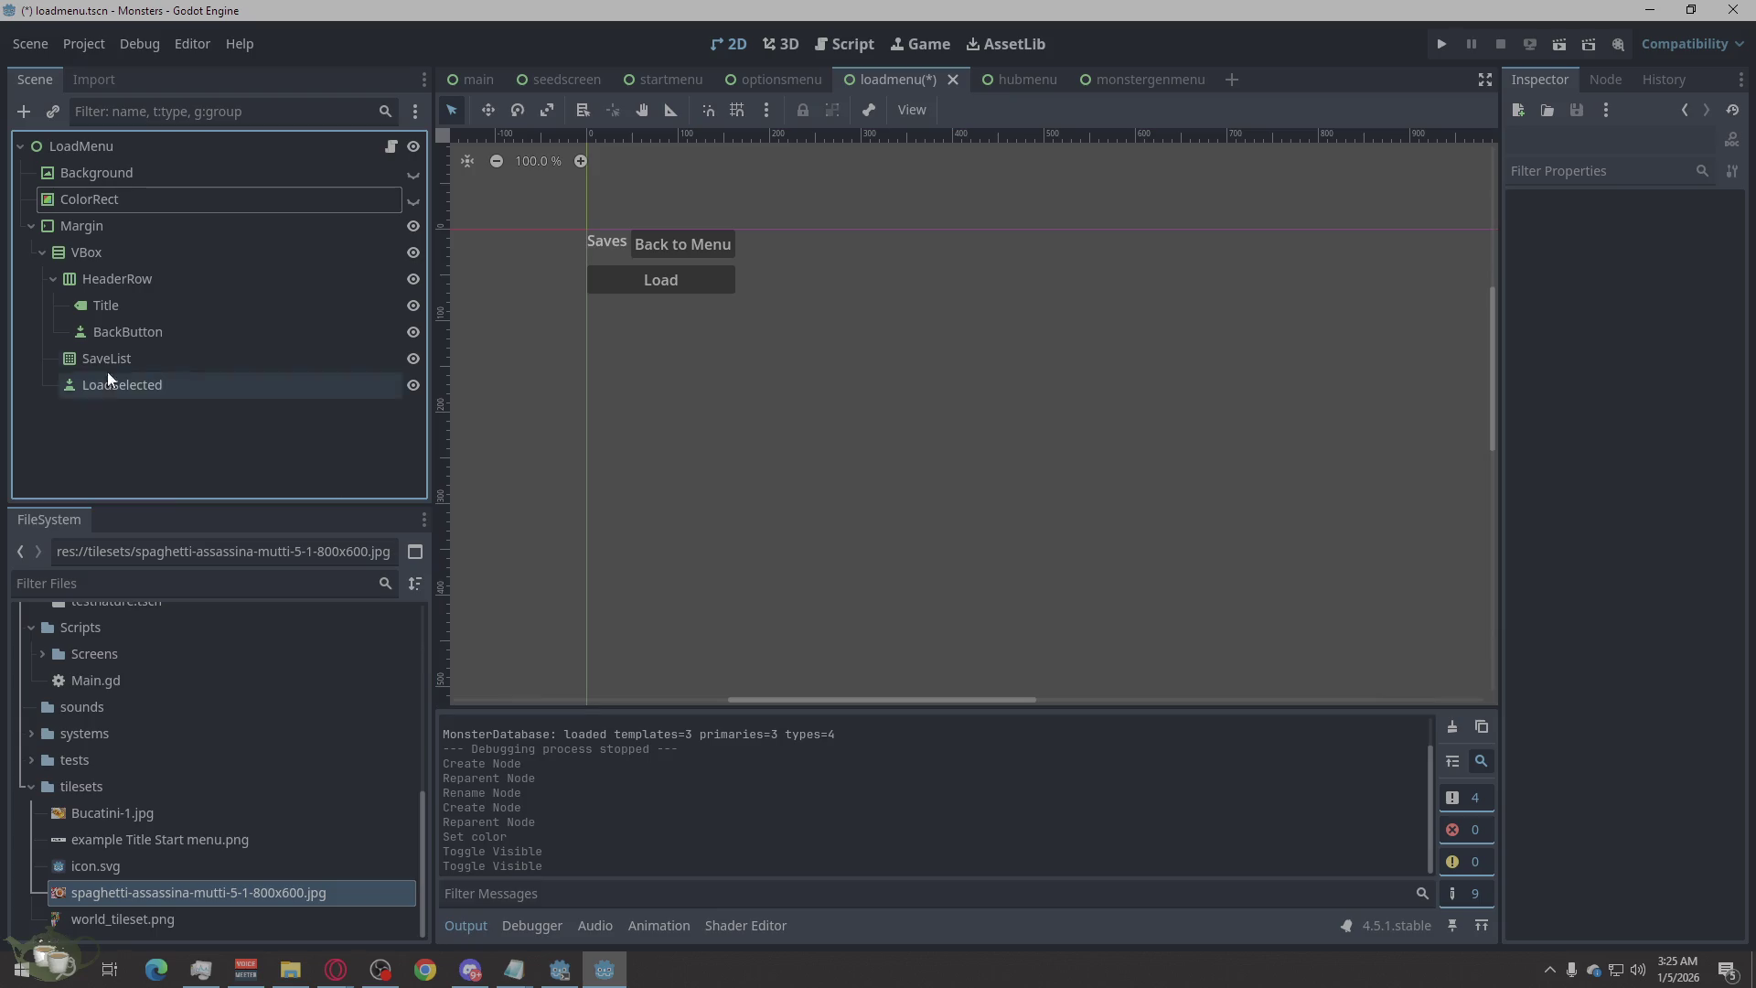
{"action": "left_click", "coordinate": [134, 260]}
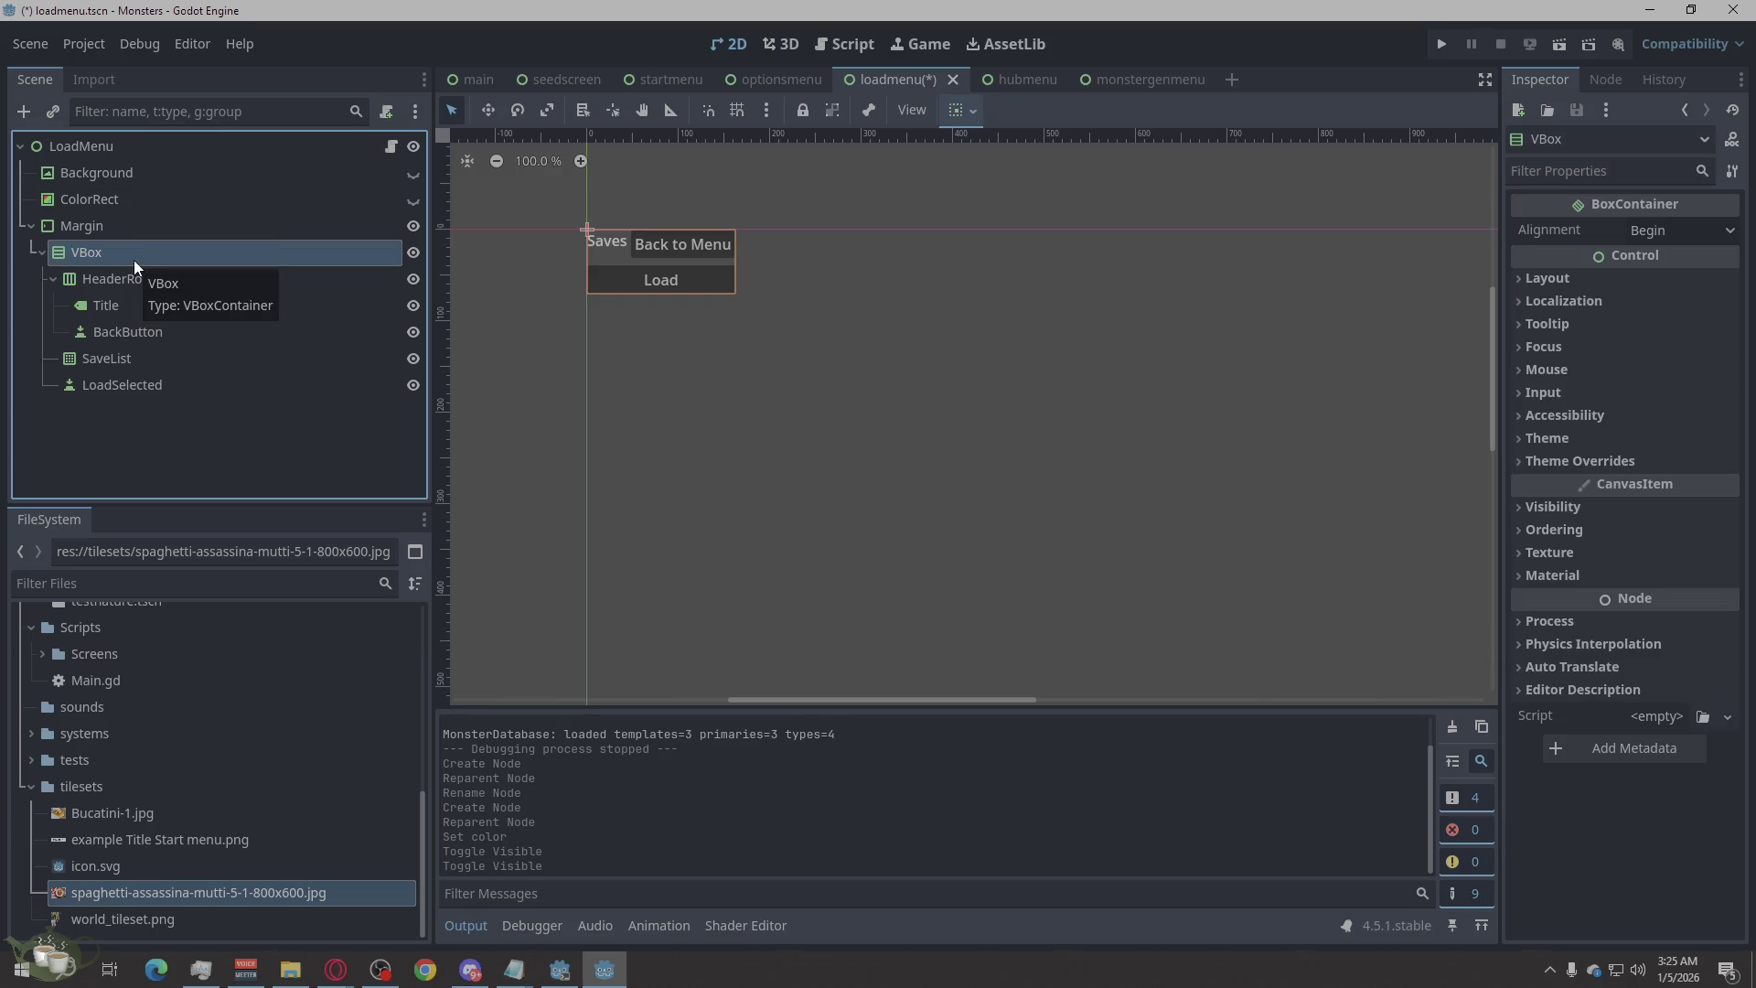
{"action": "left_click", "coordinate": [136, 359]}
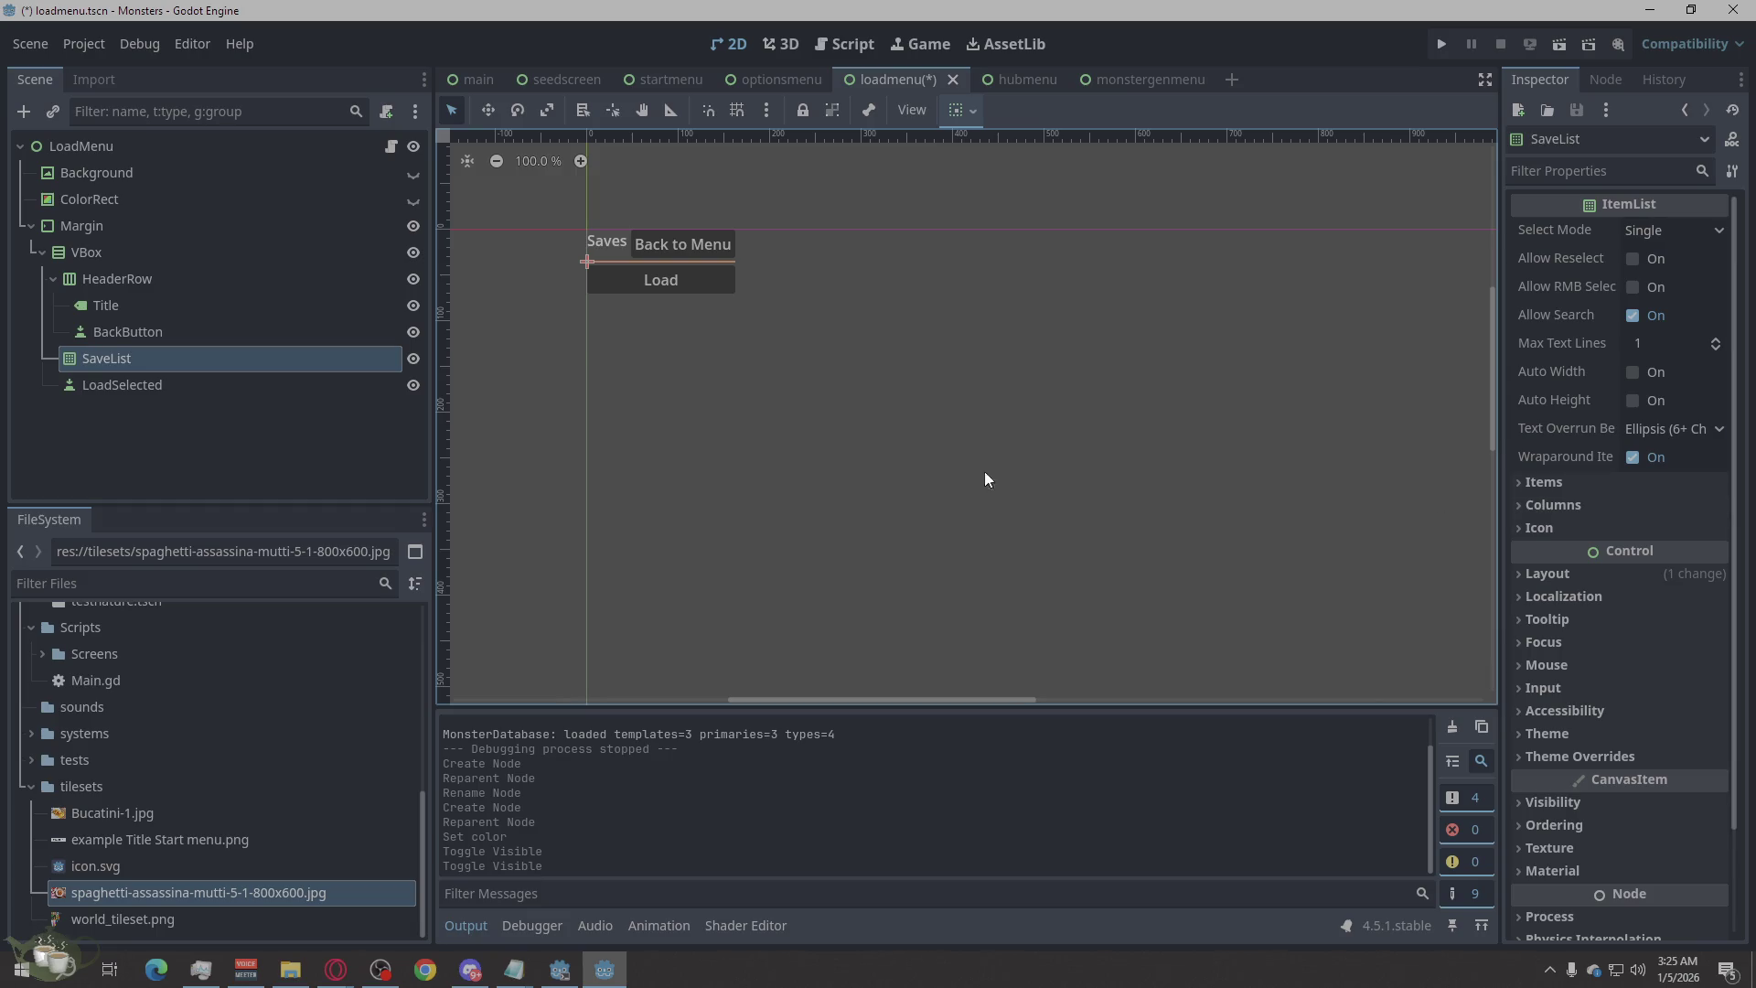
{"action": "left_click", "coordinate": [150, 394], "text": "ctrl"}
{"action": "right_click", "coordinate": [196, 398]}
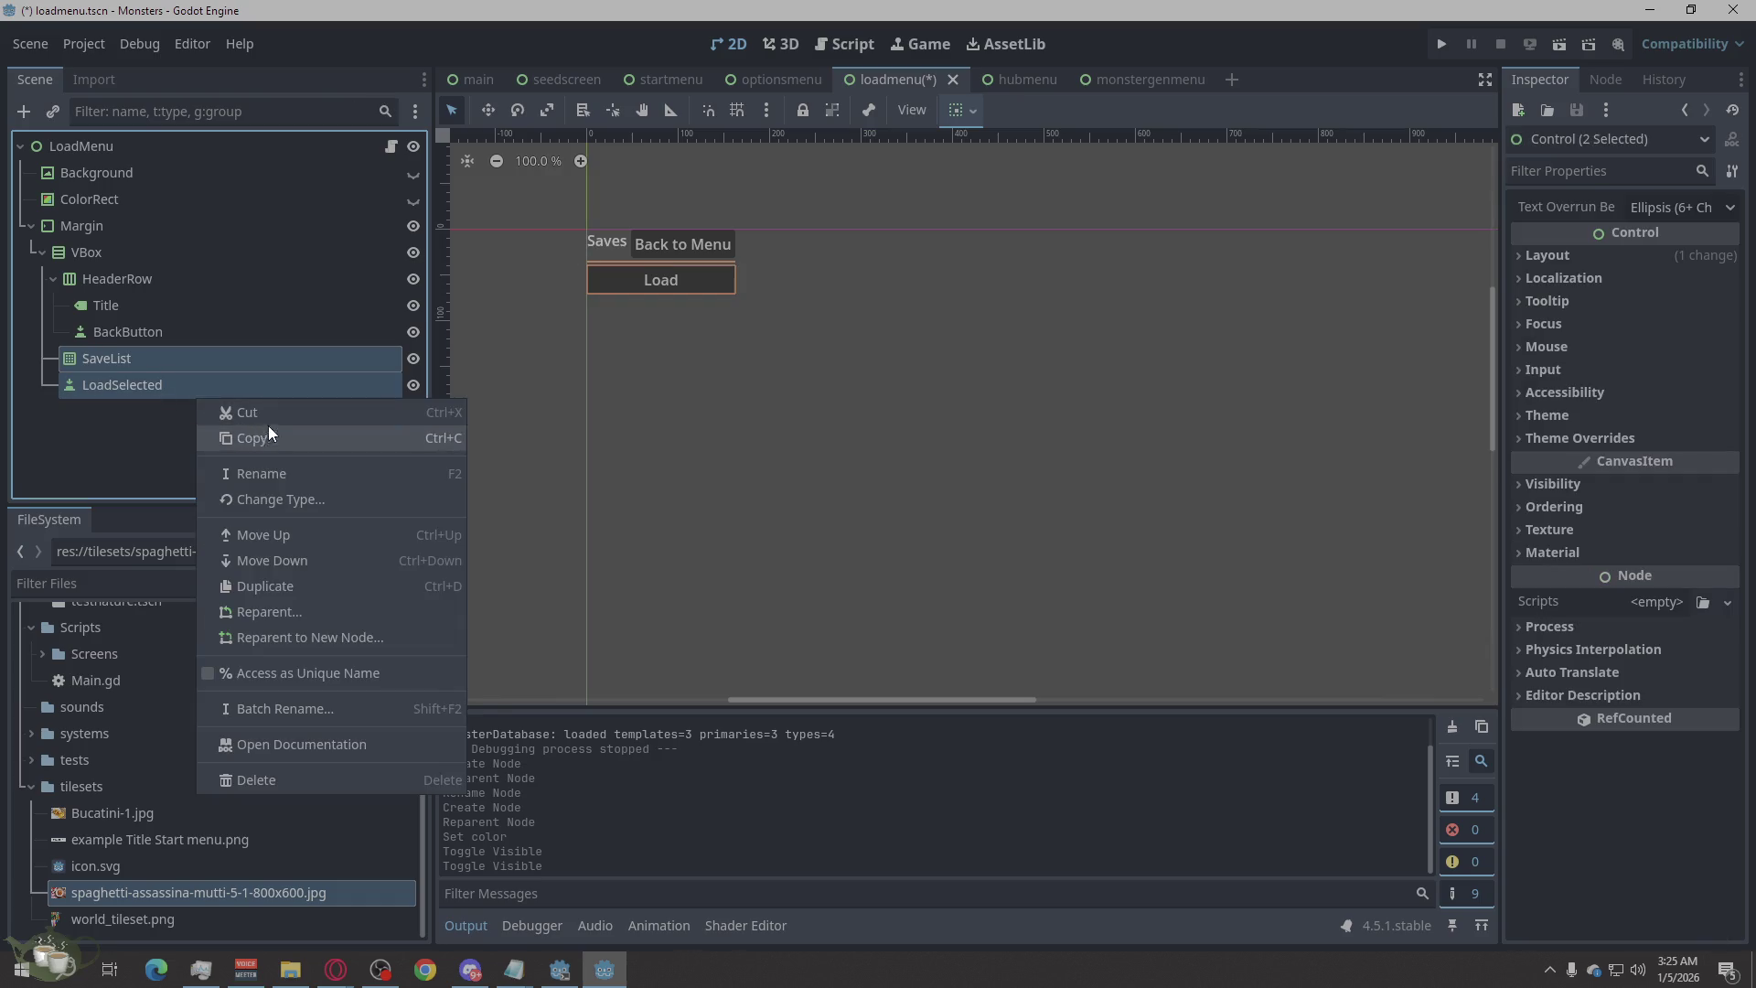
{"action": "left_click", "coordinate": [263, 416]}
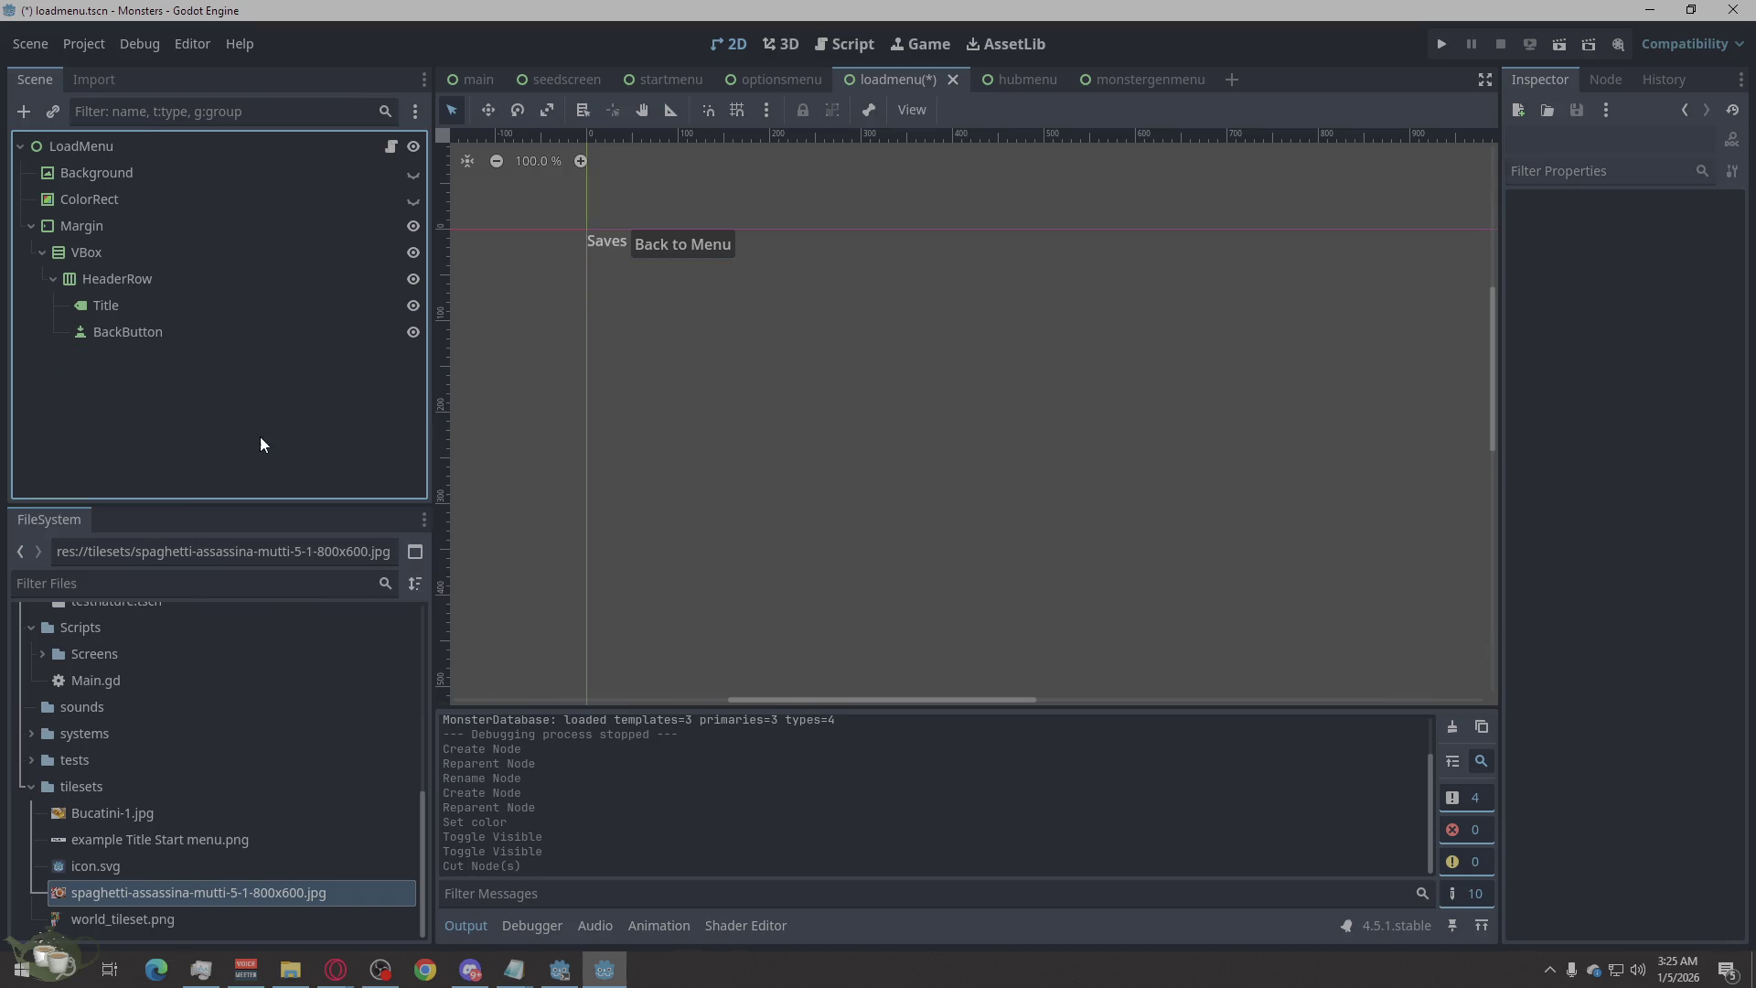
{"action": "left_click", "coordinate": [73, 254]}
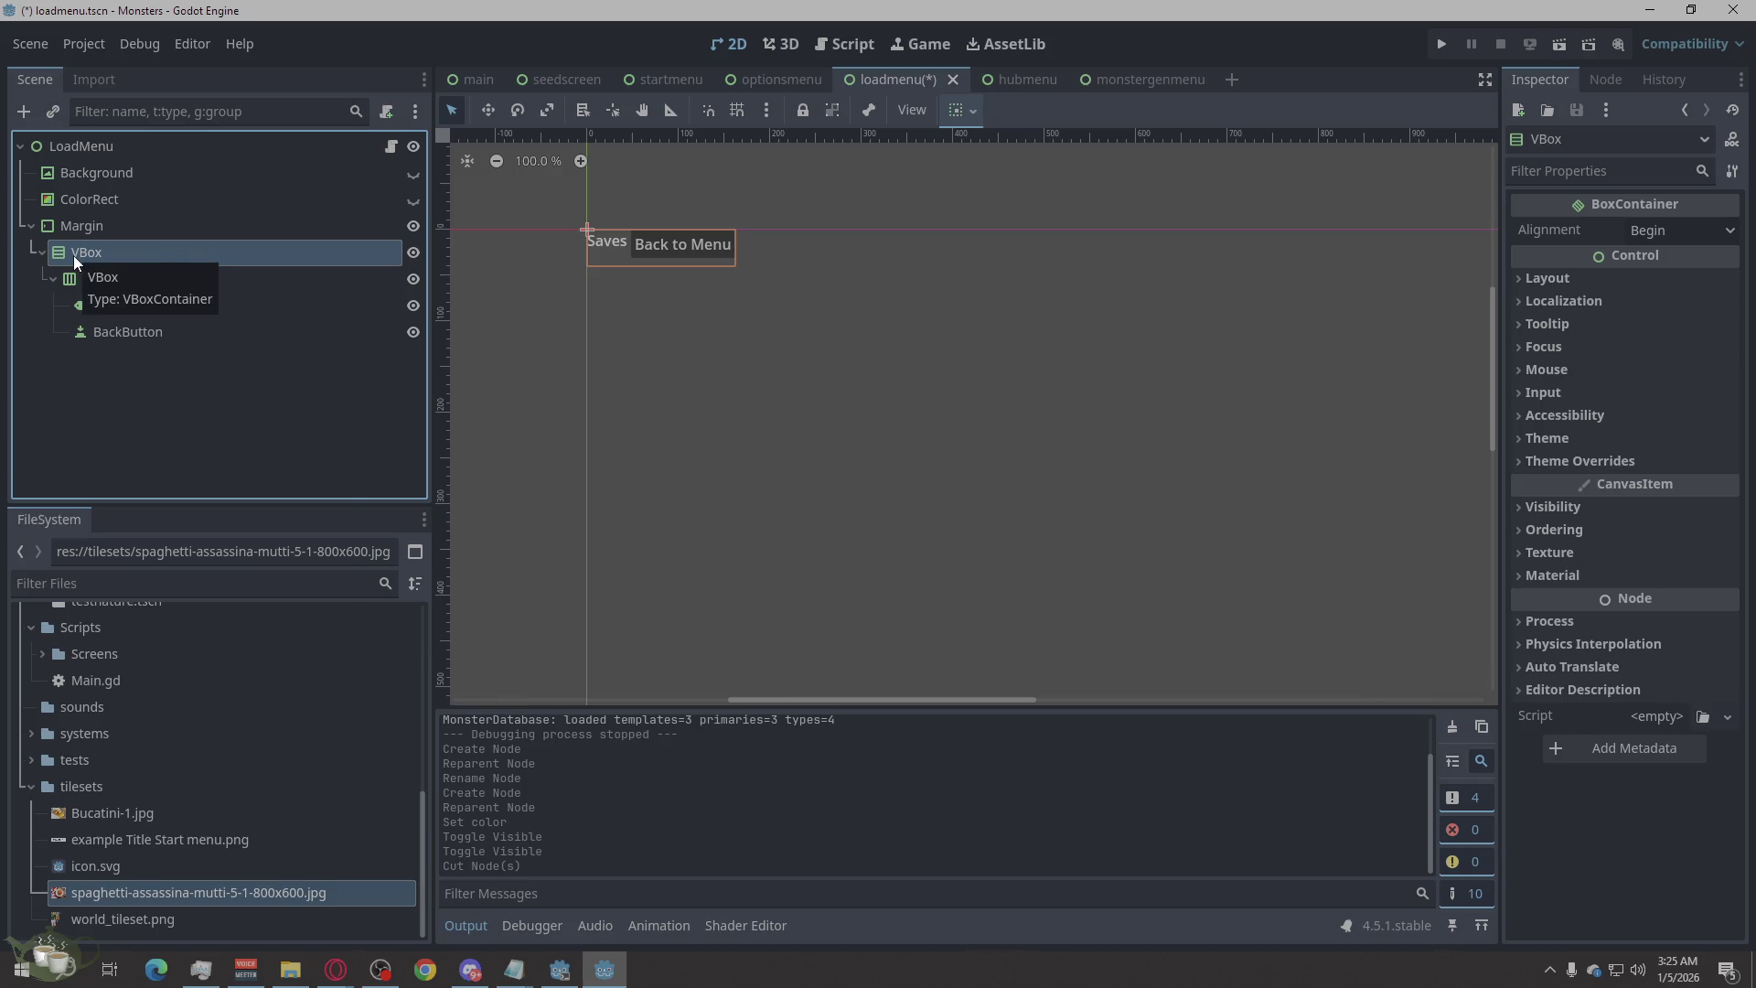
{"action": "right_click", "coordinate": [73, 255]}
{"action": "left_click", "coordinate": [112, 268]}
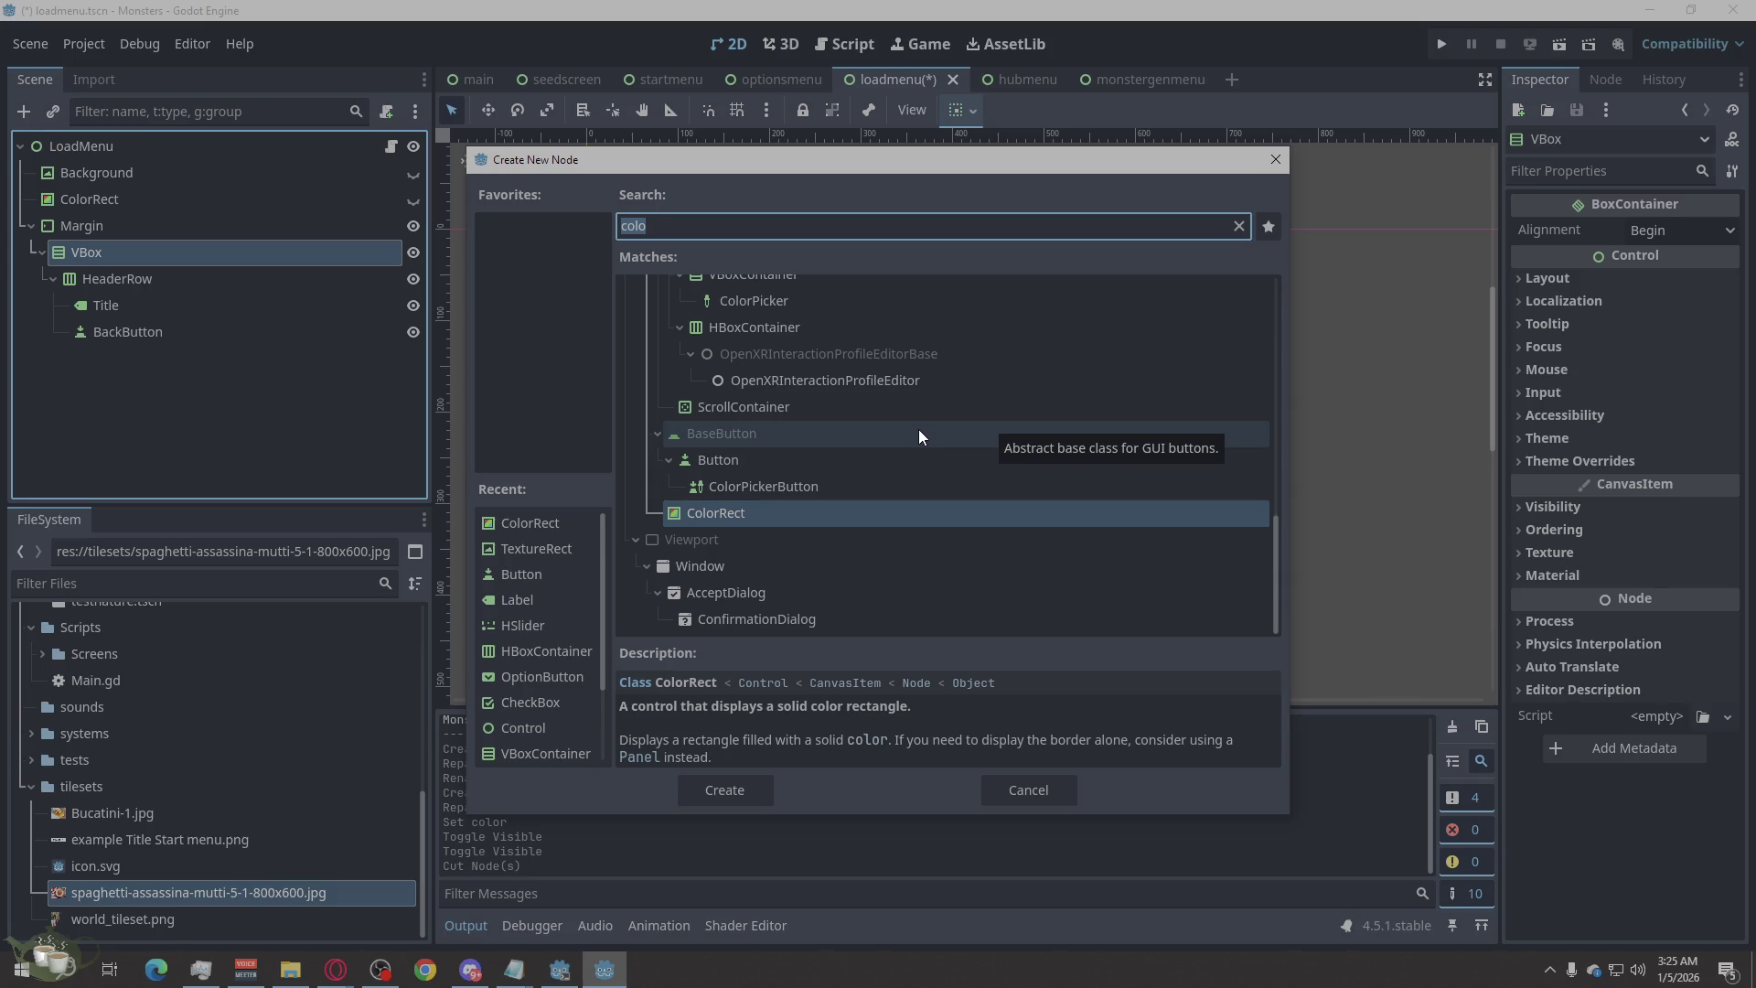
Add an HBoxContainer under VBox with a PanelContainer inside it.
{"action": "type", "text": "hb"}
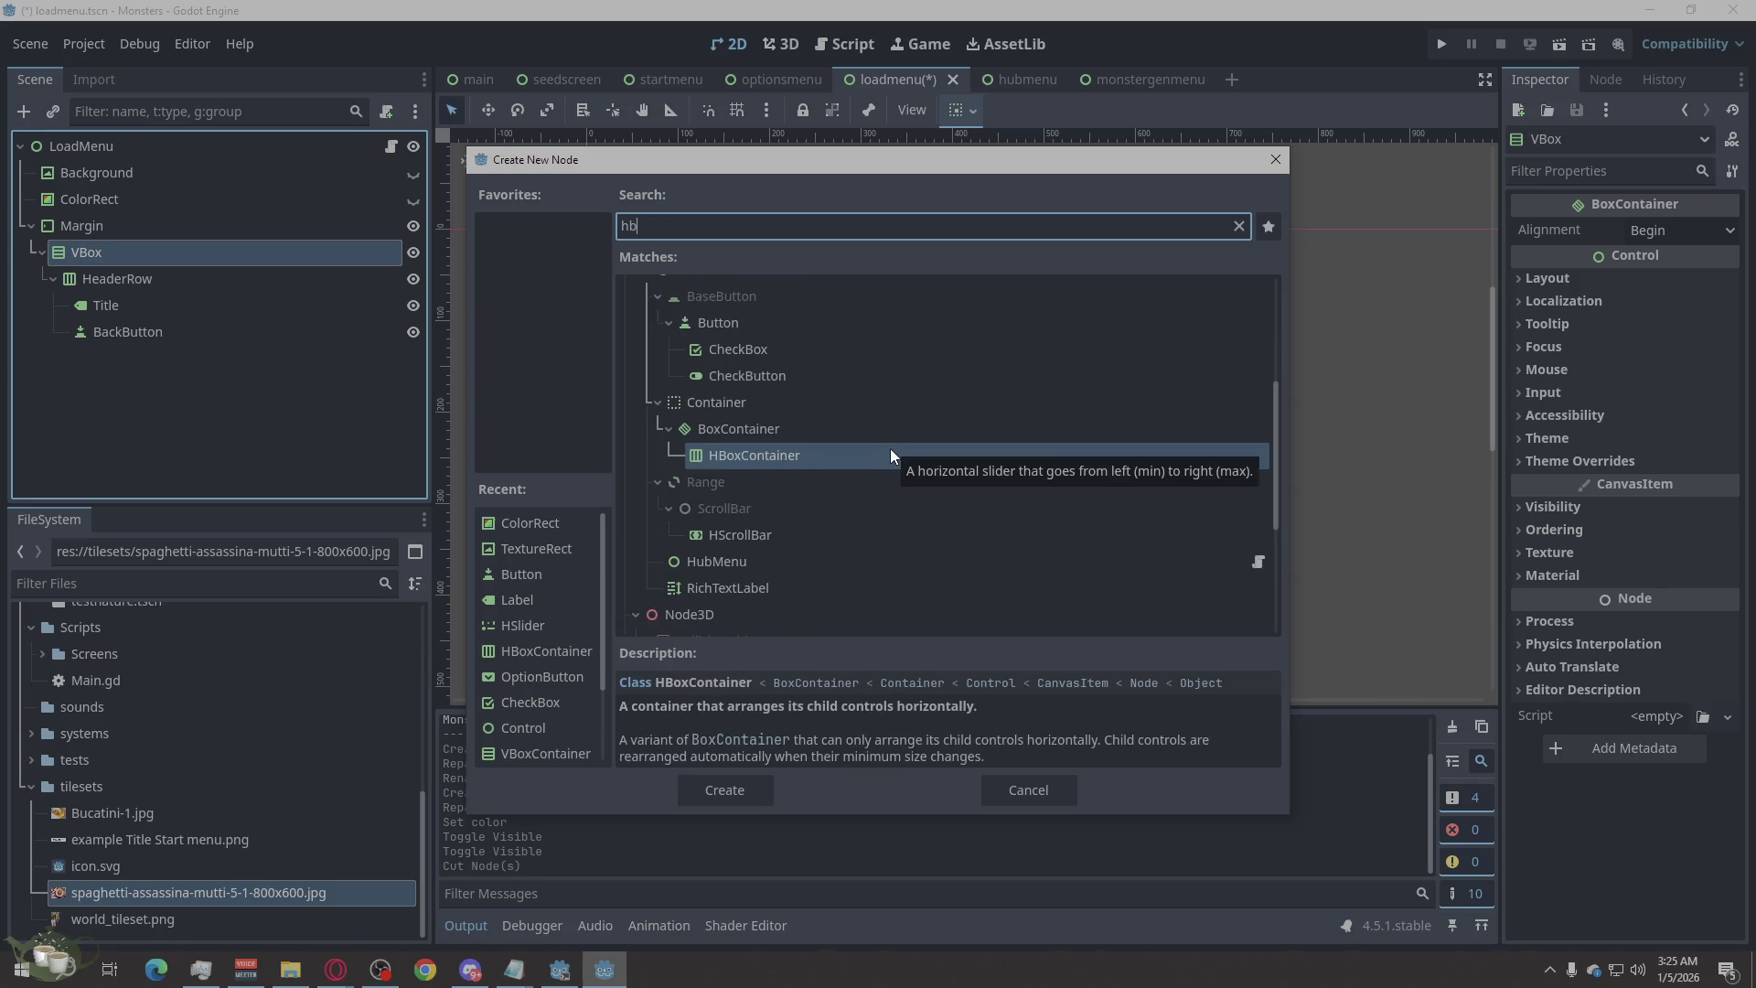
{"action": "left_click", "coordinate": [728, 789]}
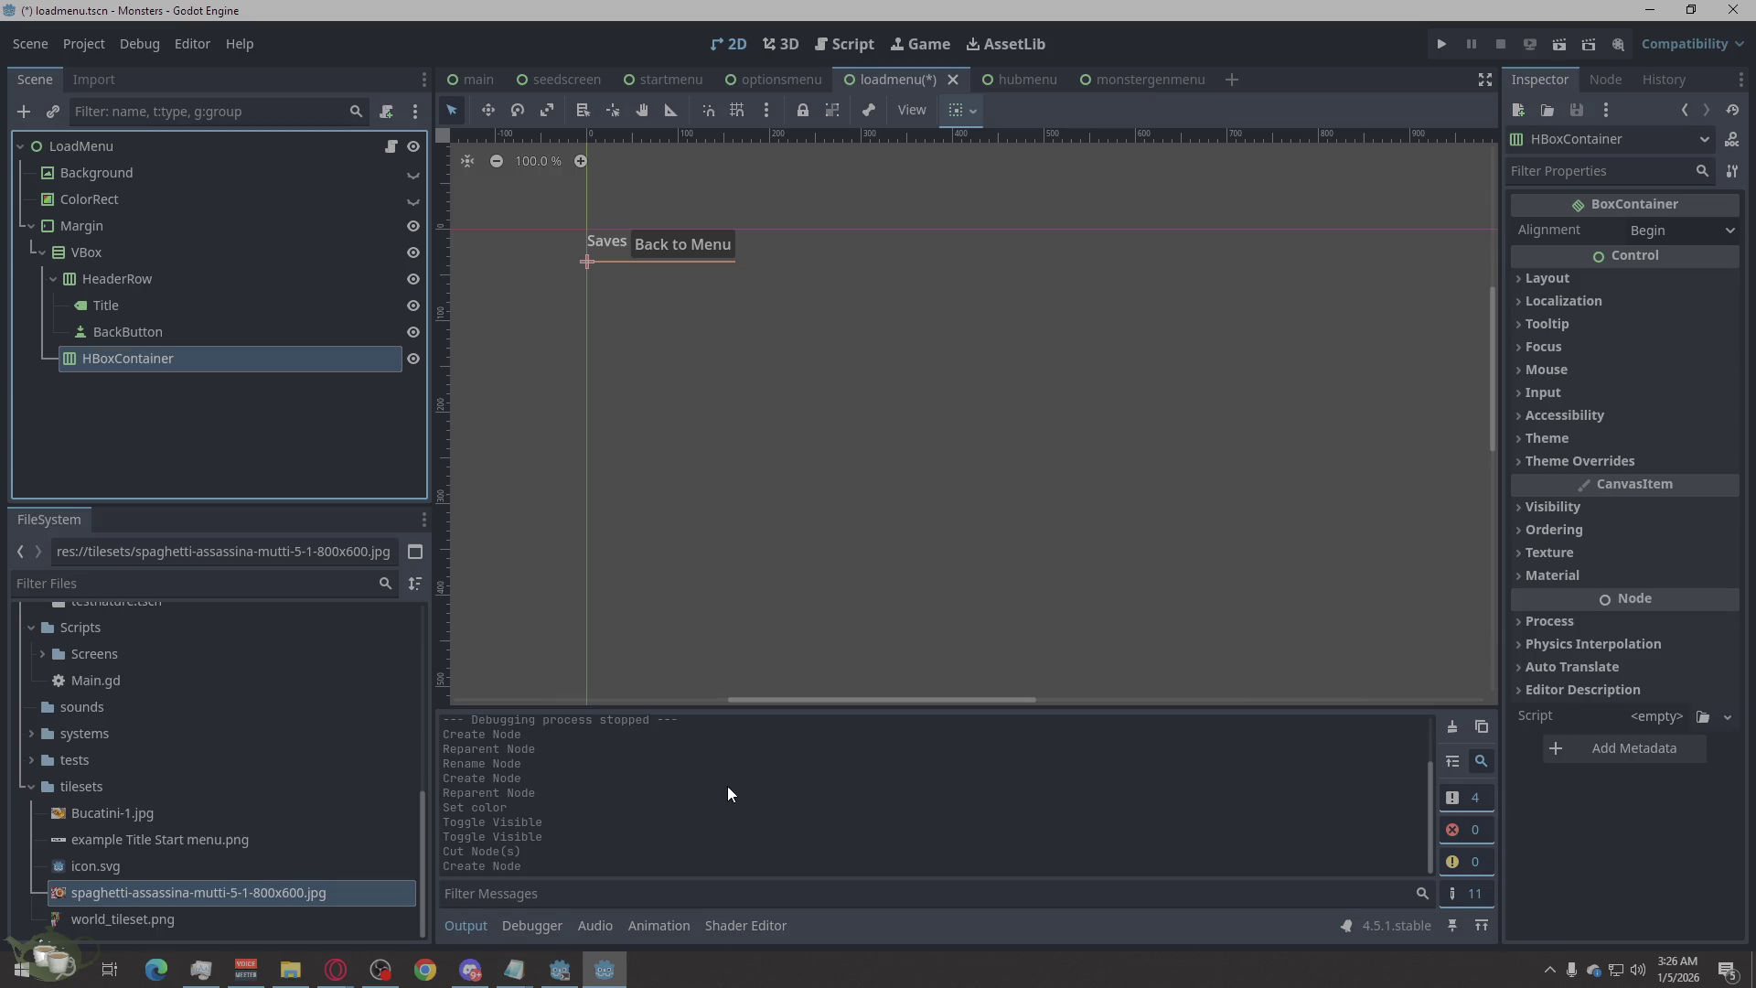
{"action": "right_click", "coordinate": [140, 360]}
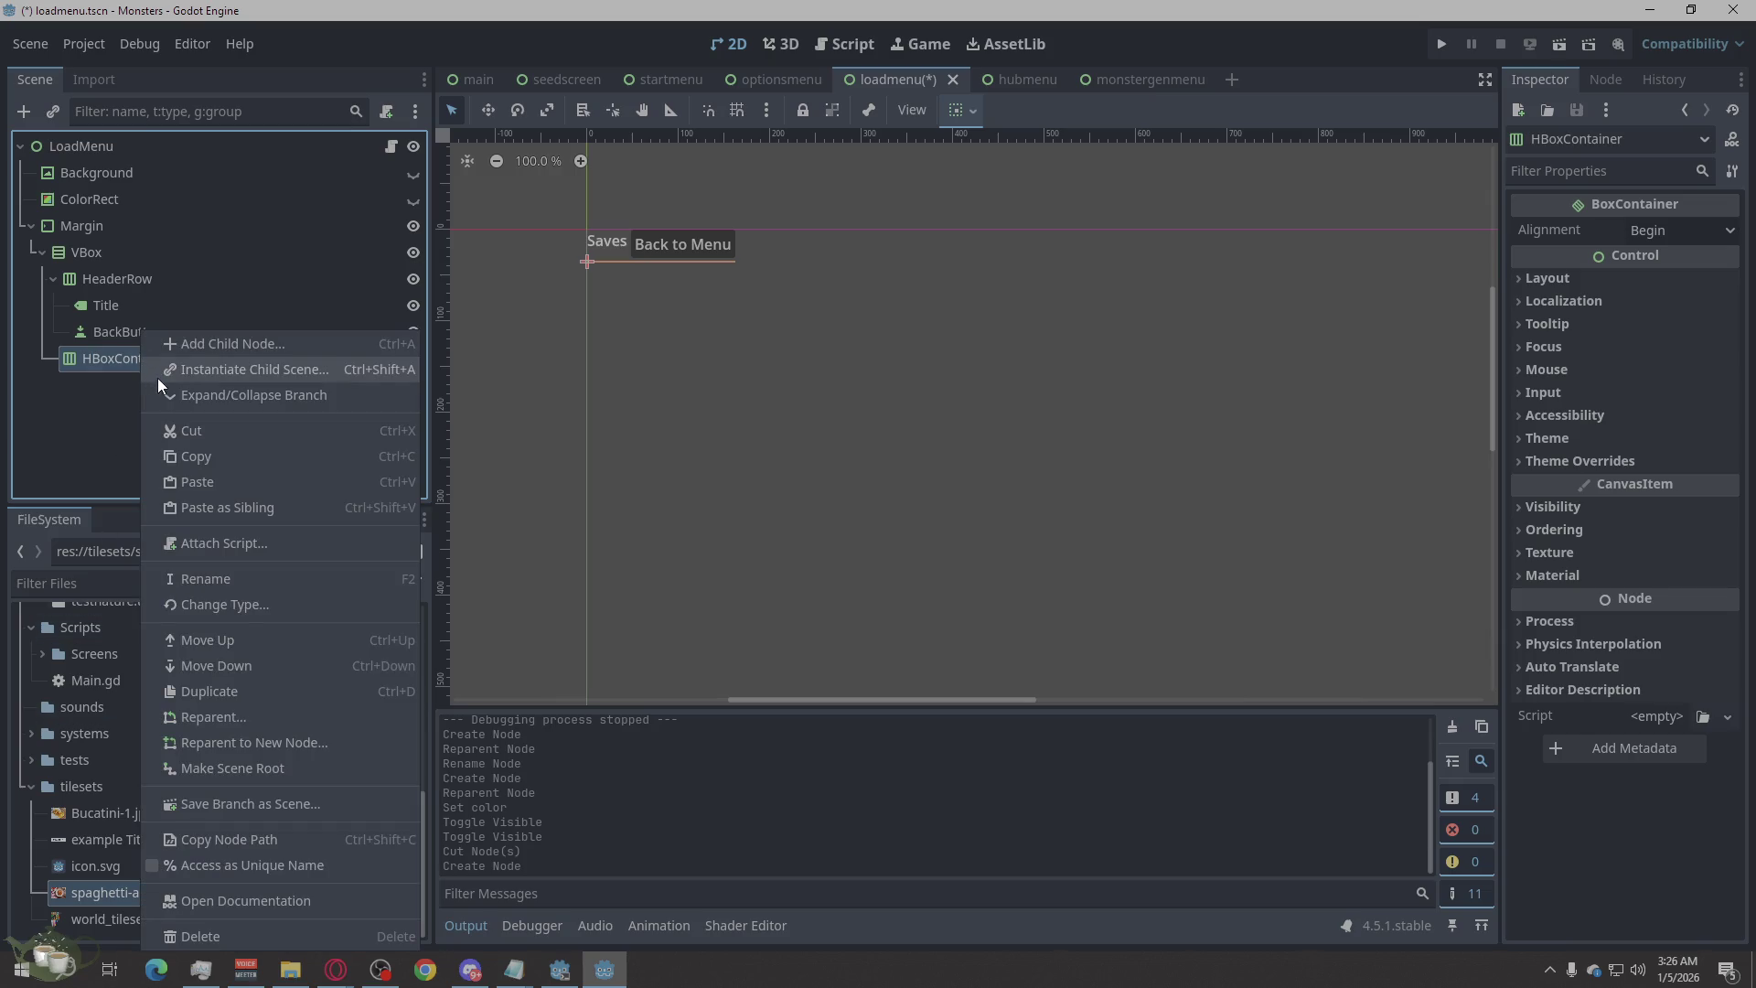
{"action": "left_click", "coordinate": [212, 348]}
{"action": "type", "text": "pane"}
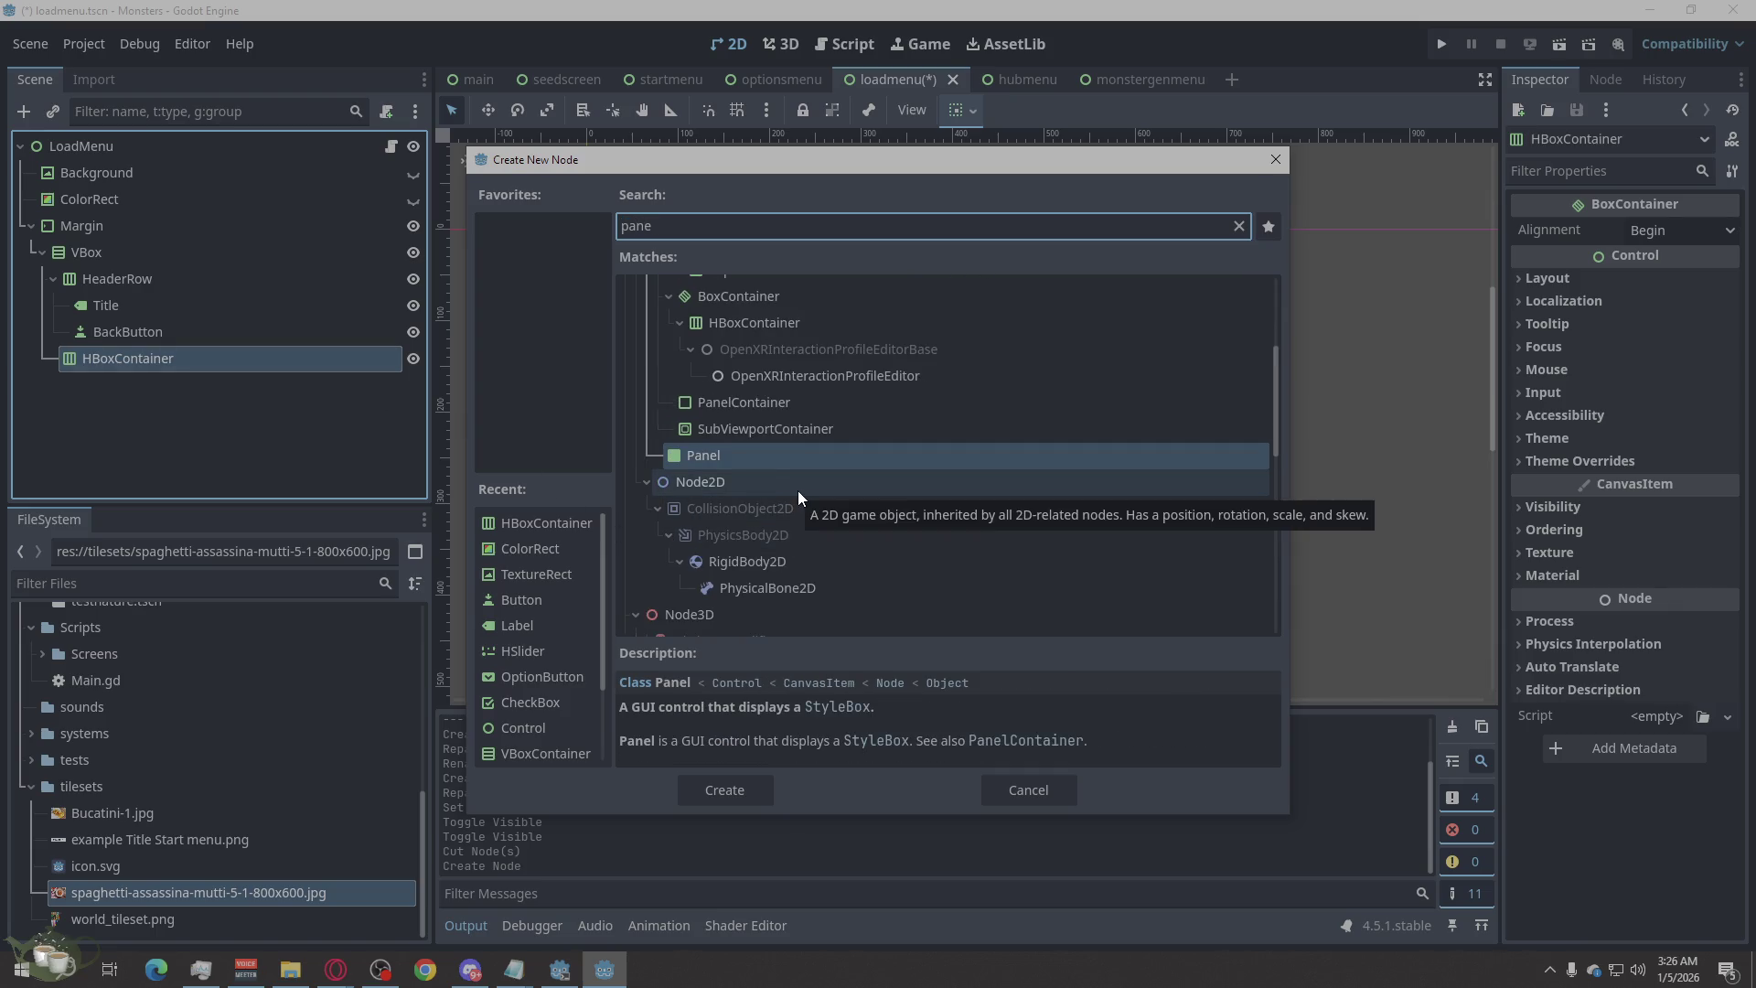
{"action": "type", "text": "l"}
{"action": "left_click", "coordinate": [817, 518]}
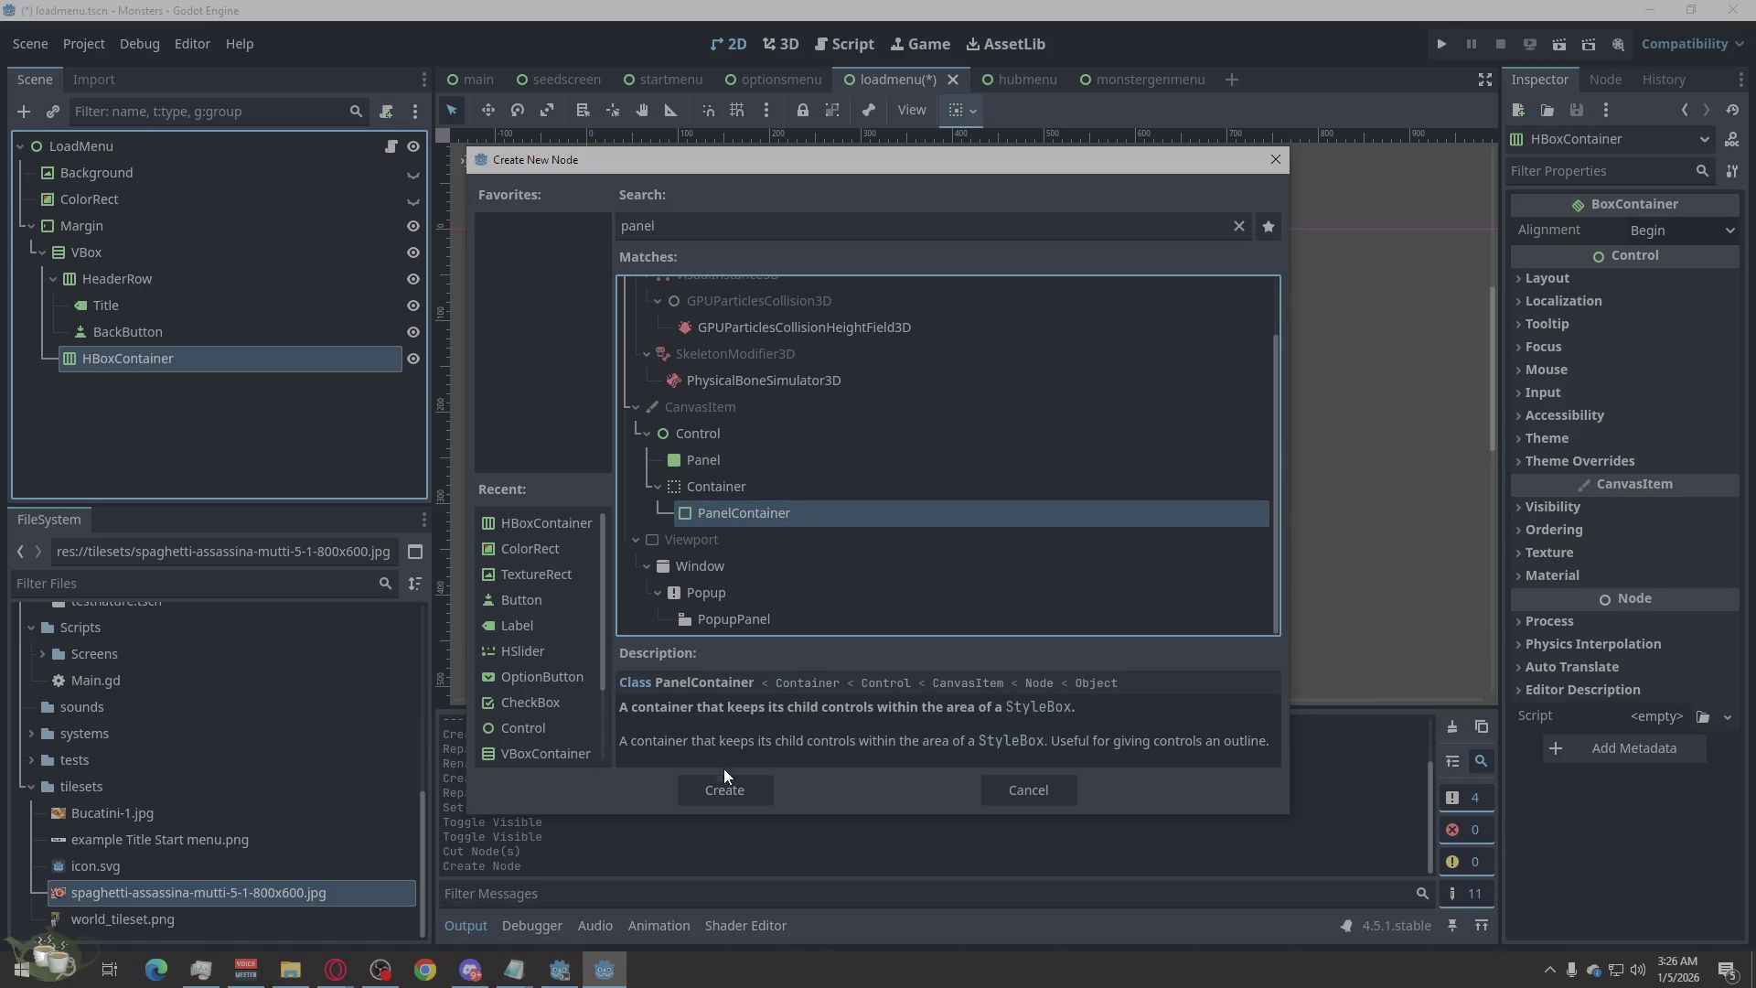
{"action": "left_click", "coordinate": [722, 793]}
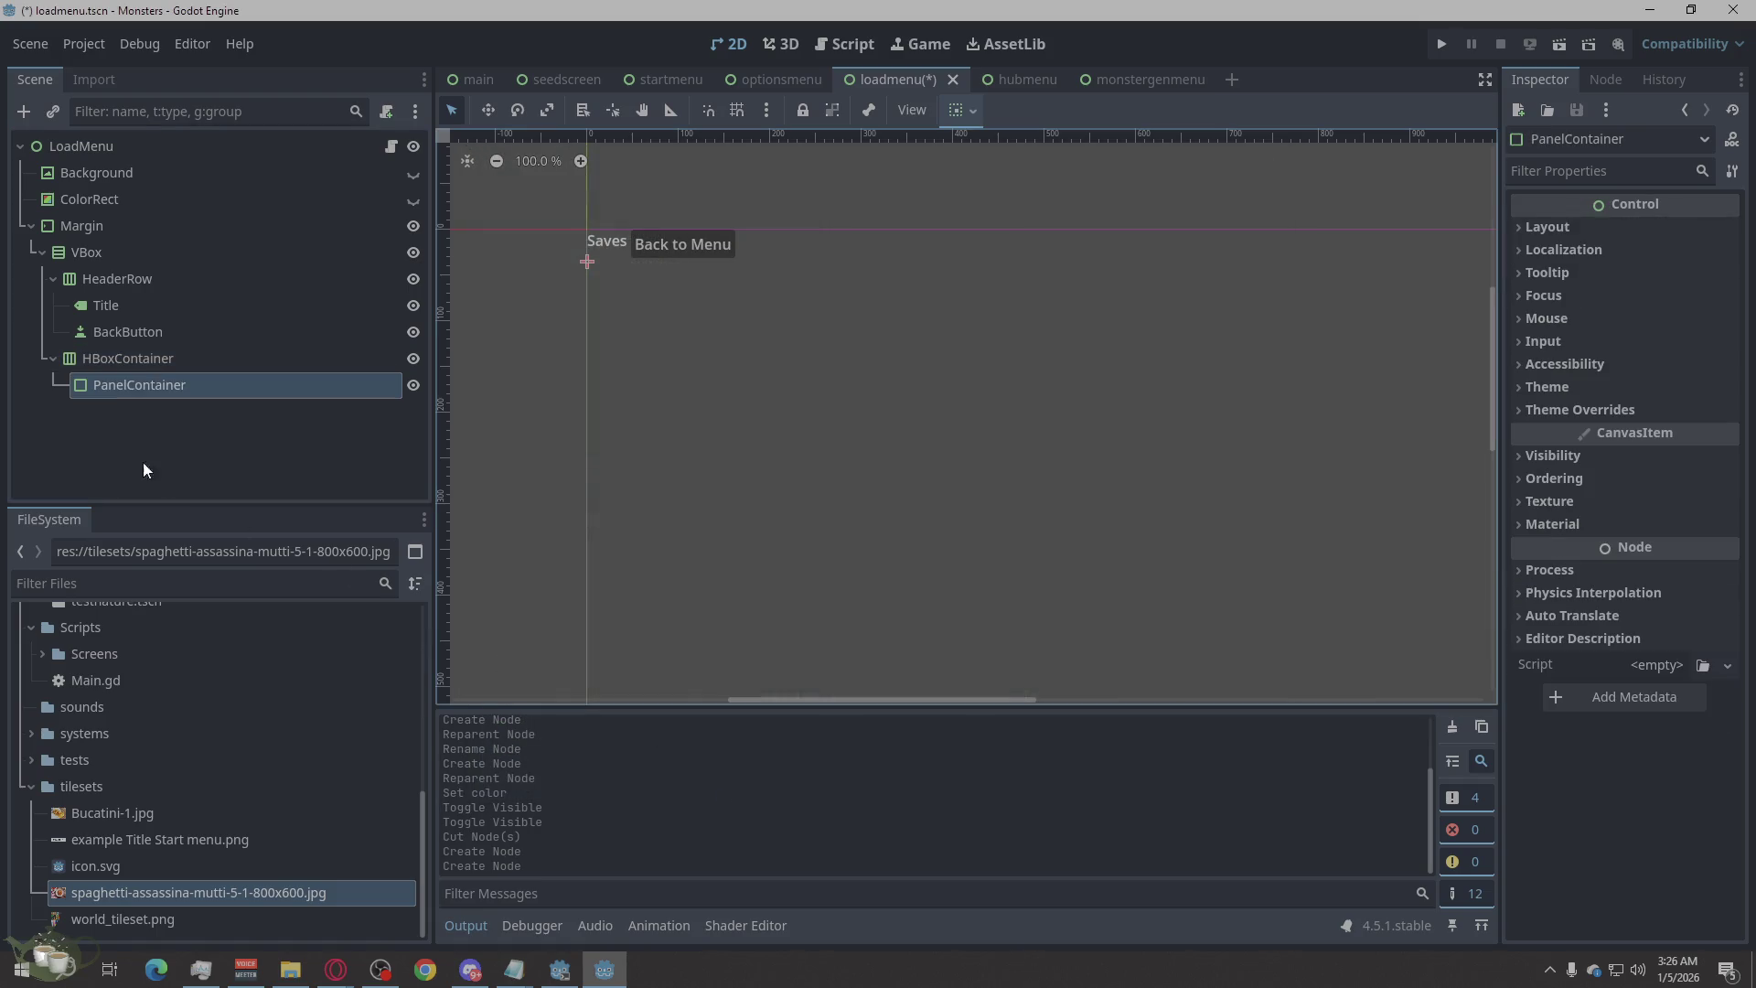
Add a VBoxContainer inside the PanelContainer and give it a Label child.
{"action": "right_click", "coordinate": [173, 386]}
{"action": "left_click", "coordinate": [261, 353]}
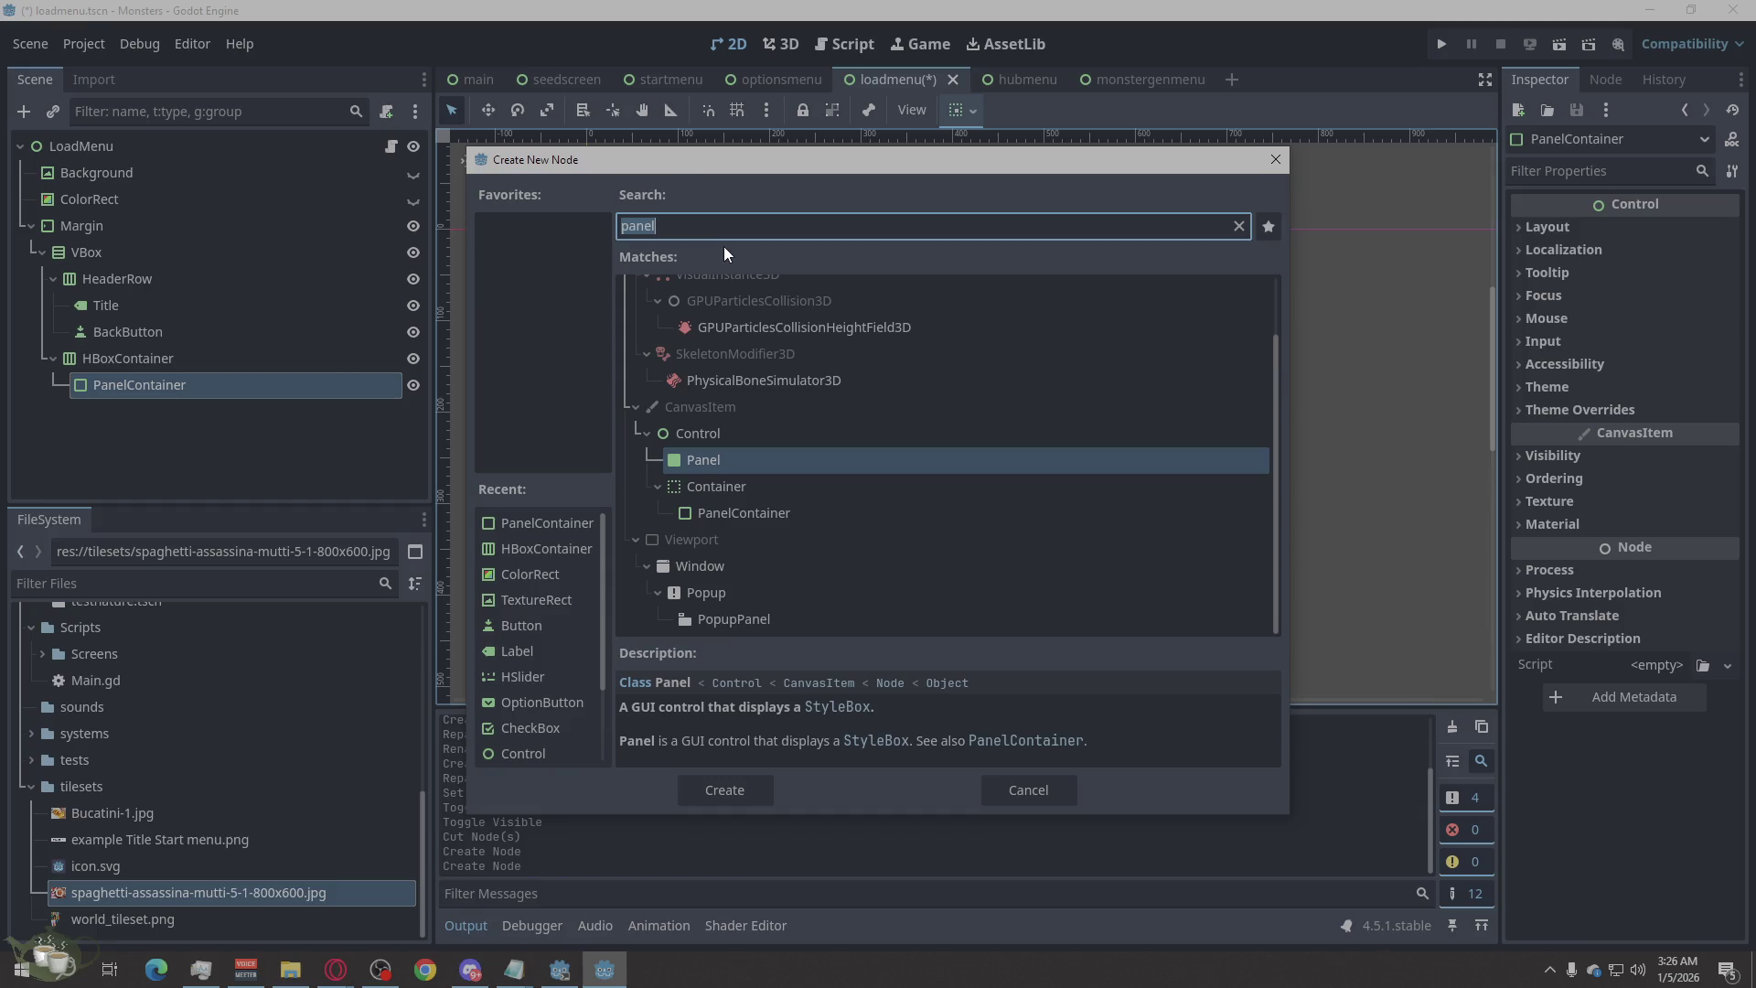
{"action": "type", "text": "vb"}
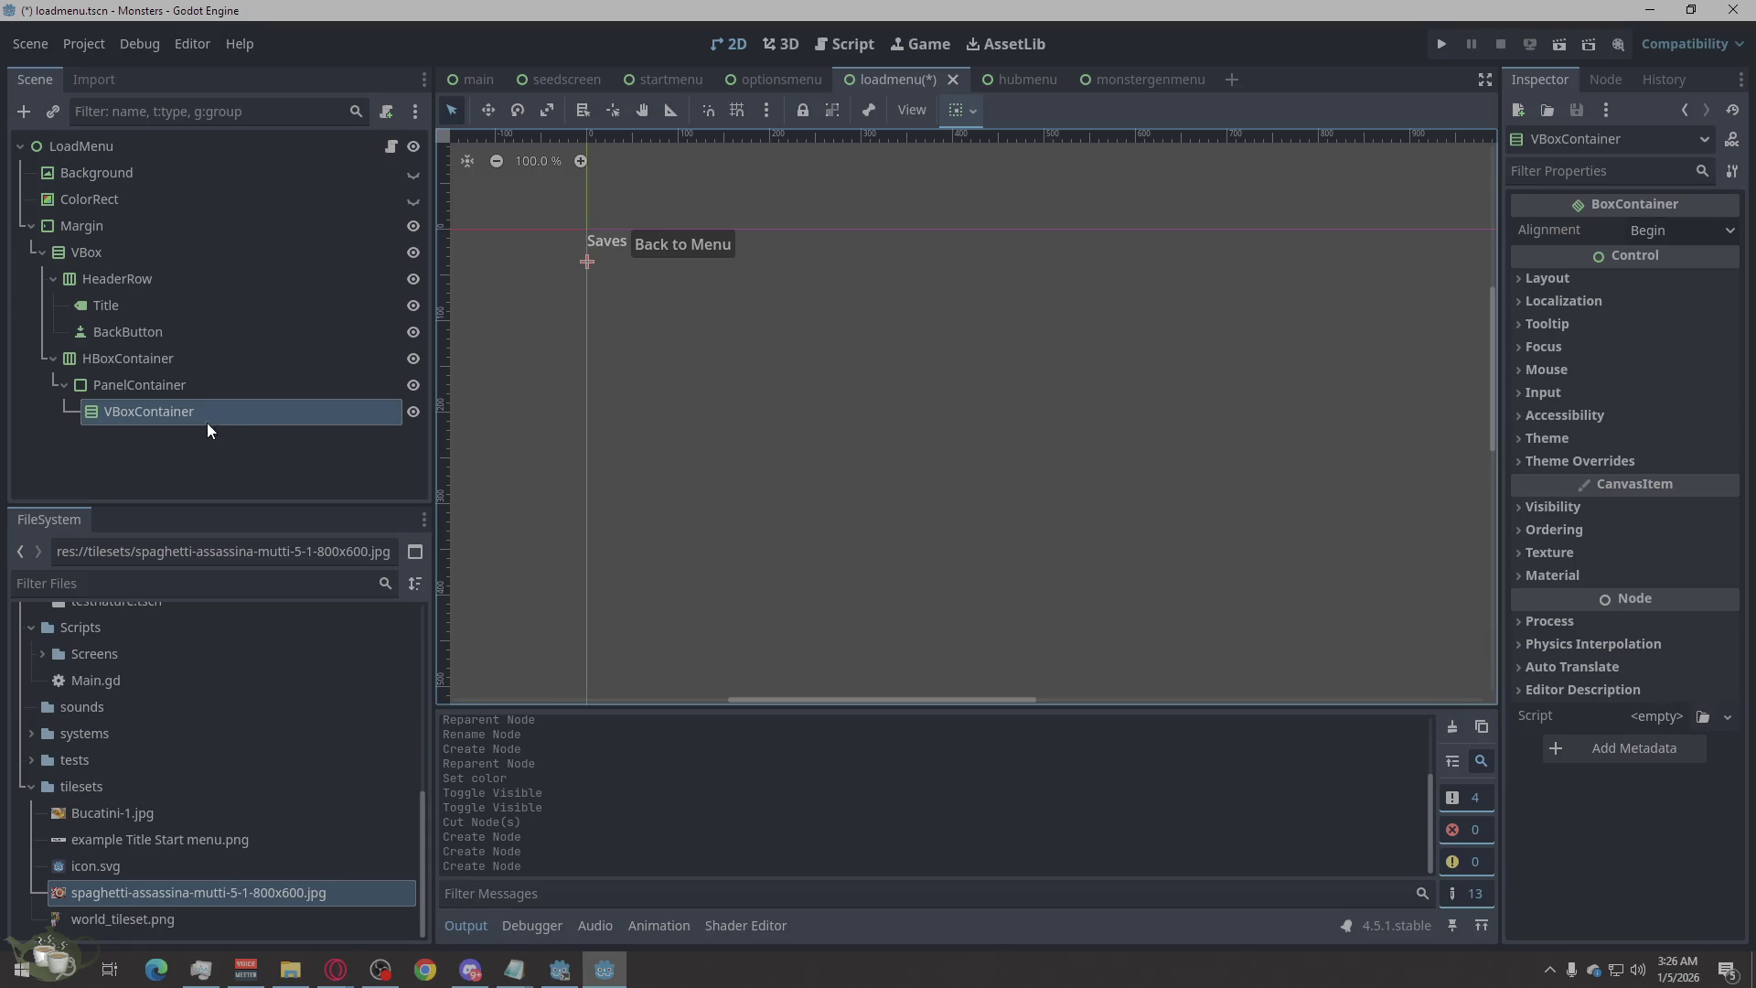
{"action": "right_click", "coordinate": [184, 419]}
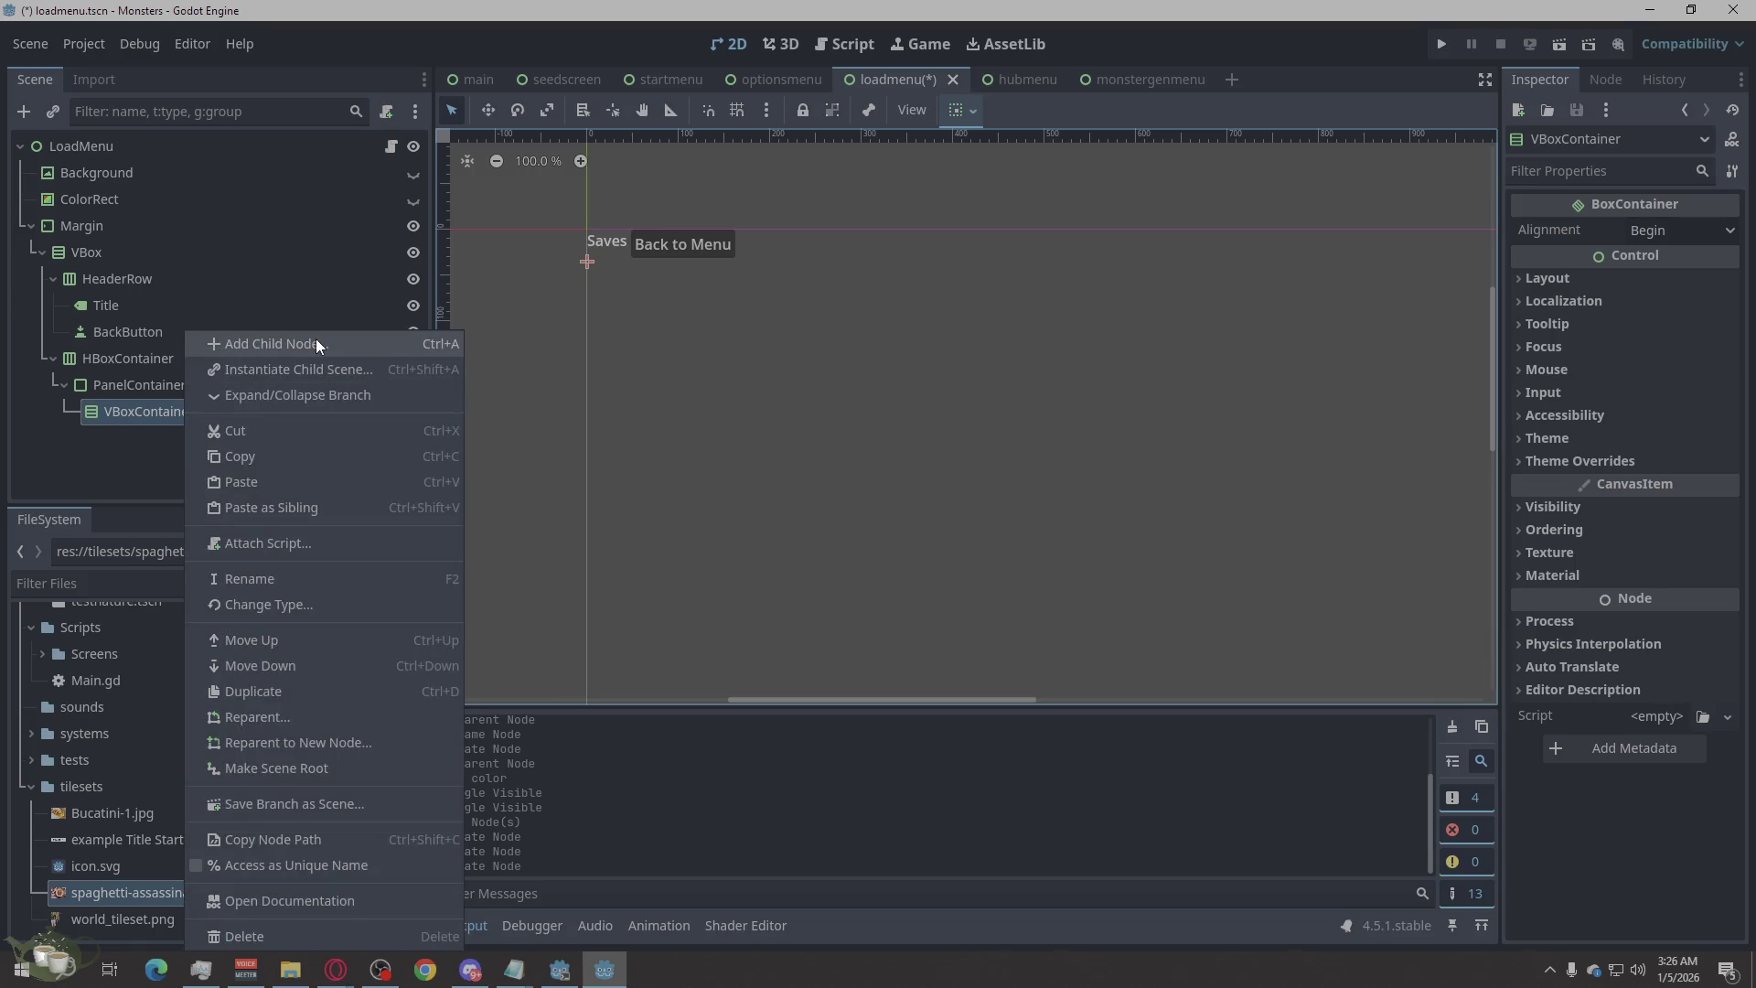
{"action": "left_click", "coordinate": [317, 343]}
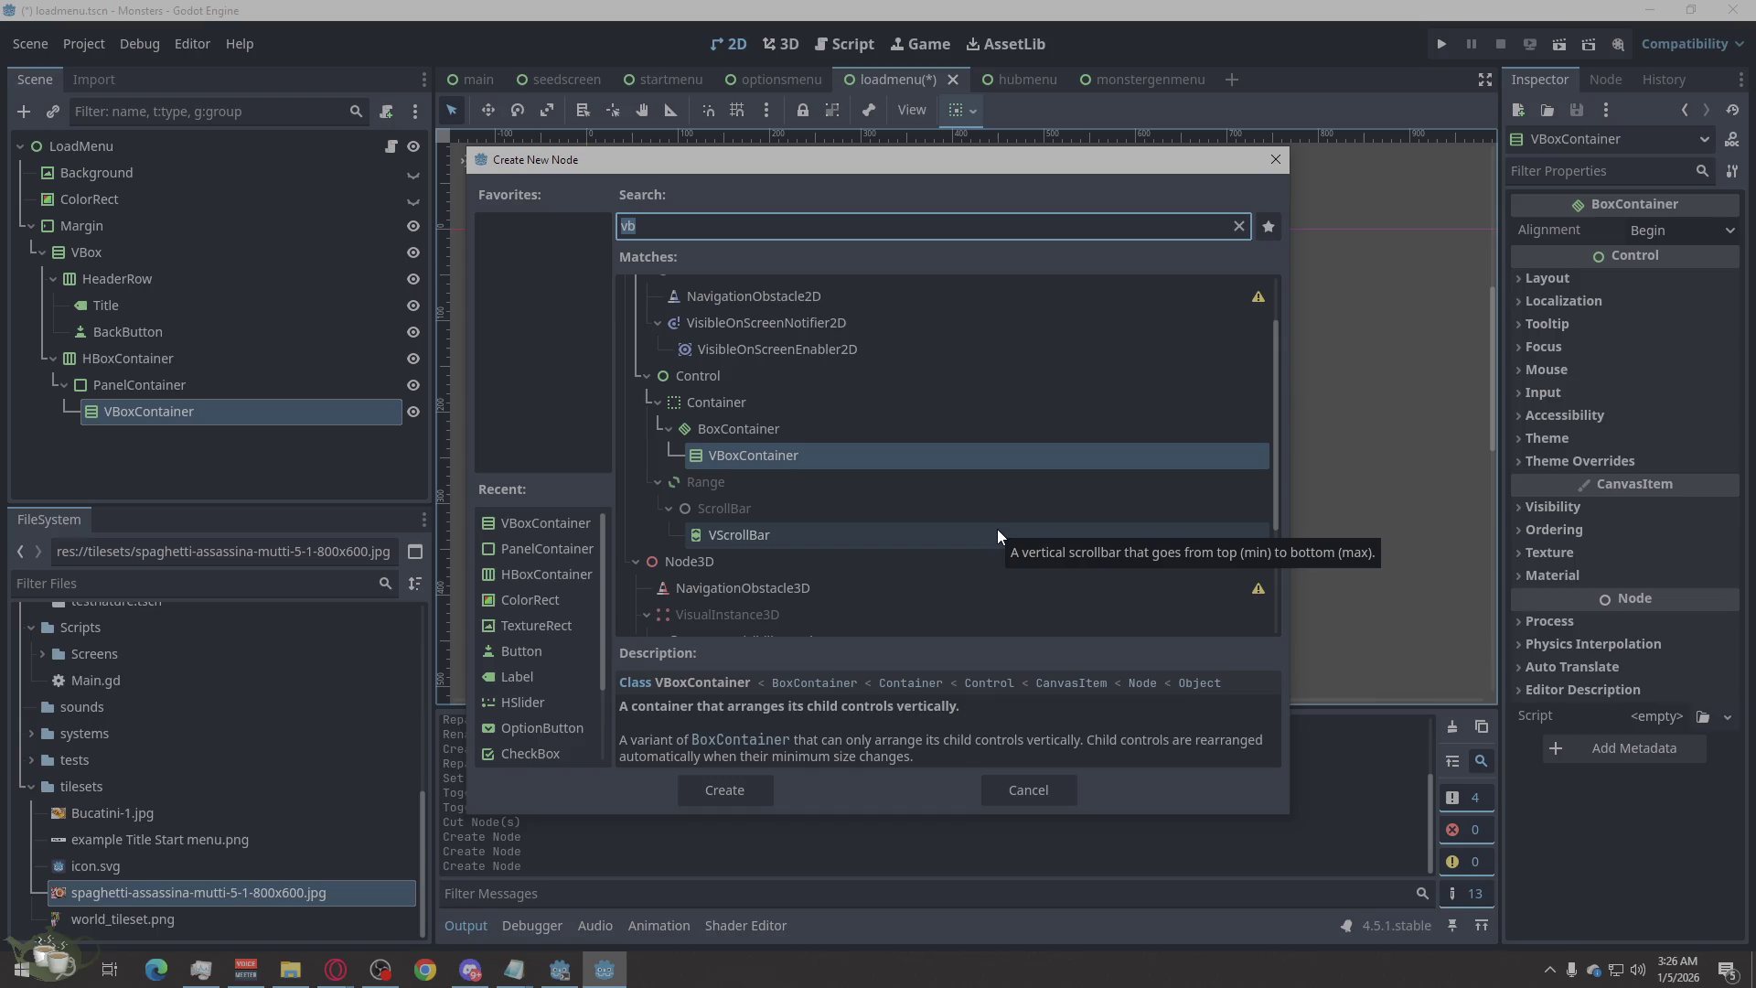
{"action": "type", "text": "label"}
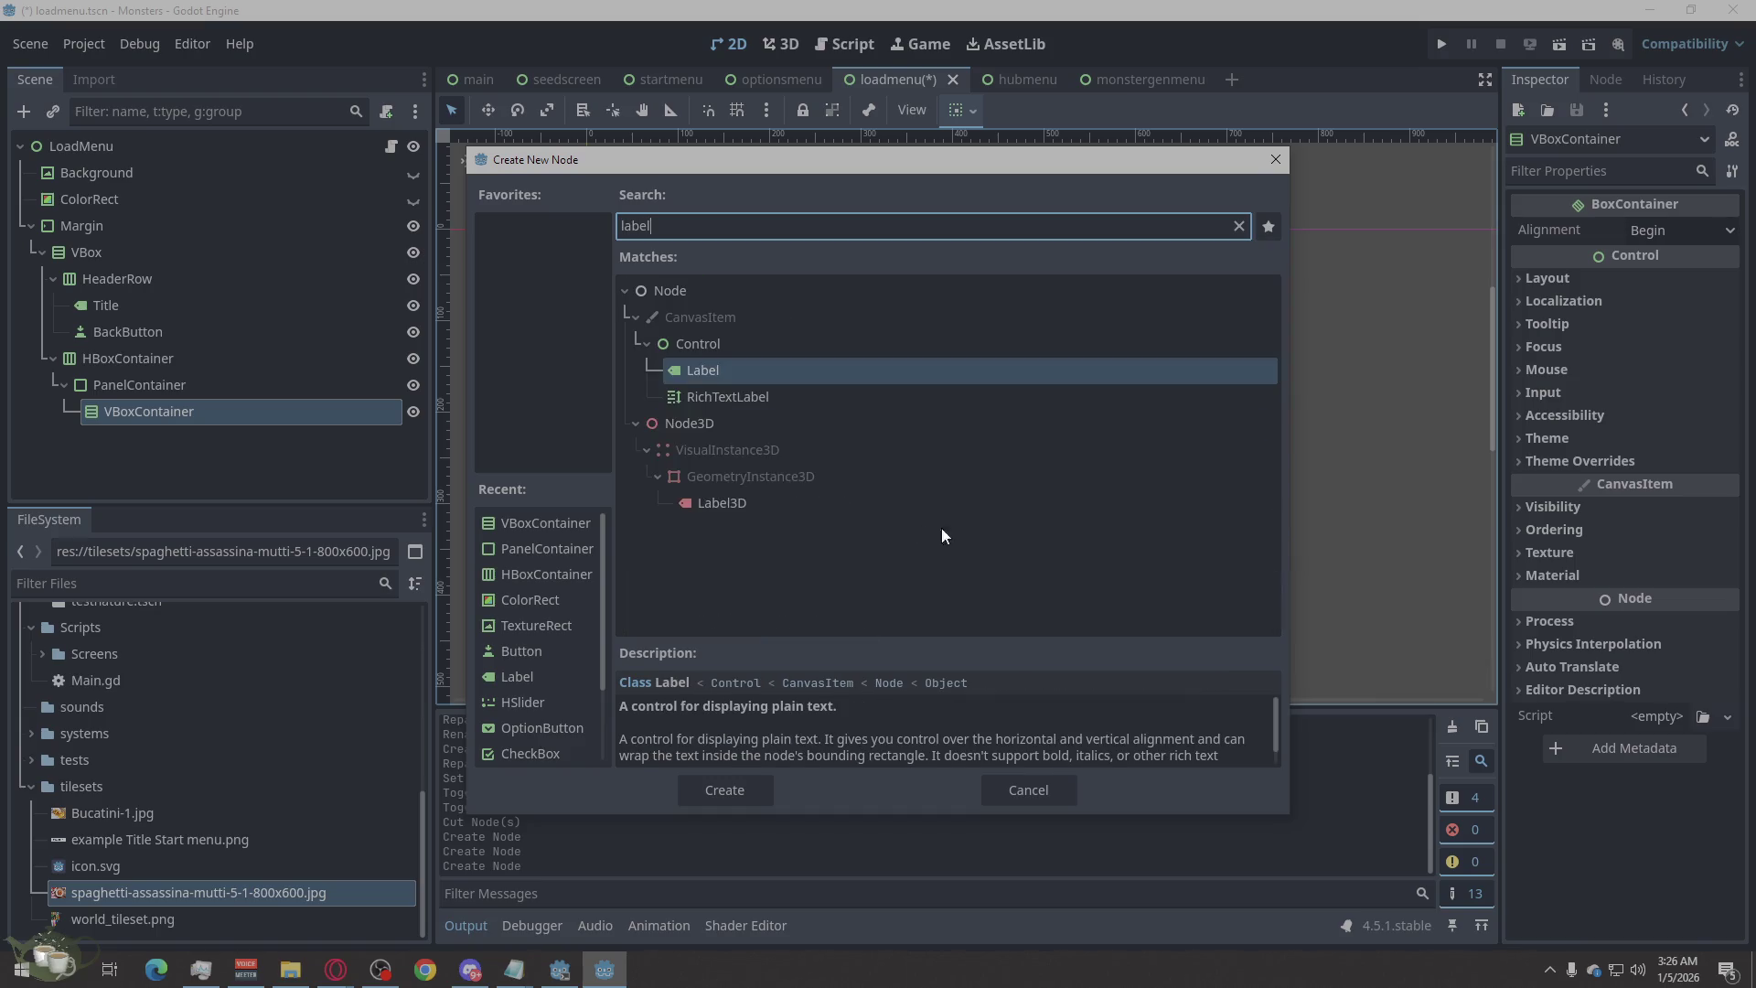
{"action": "left_click", "coordinate": [741, 784]}
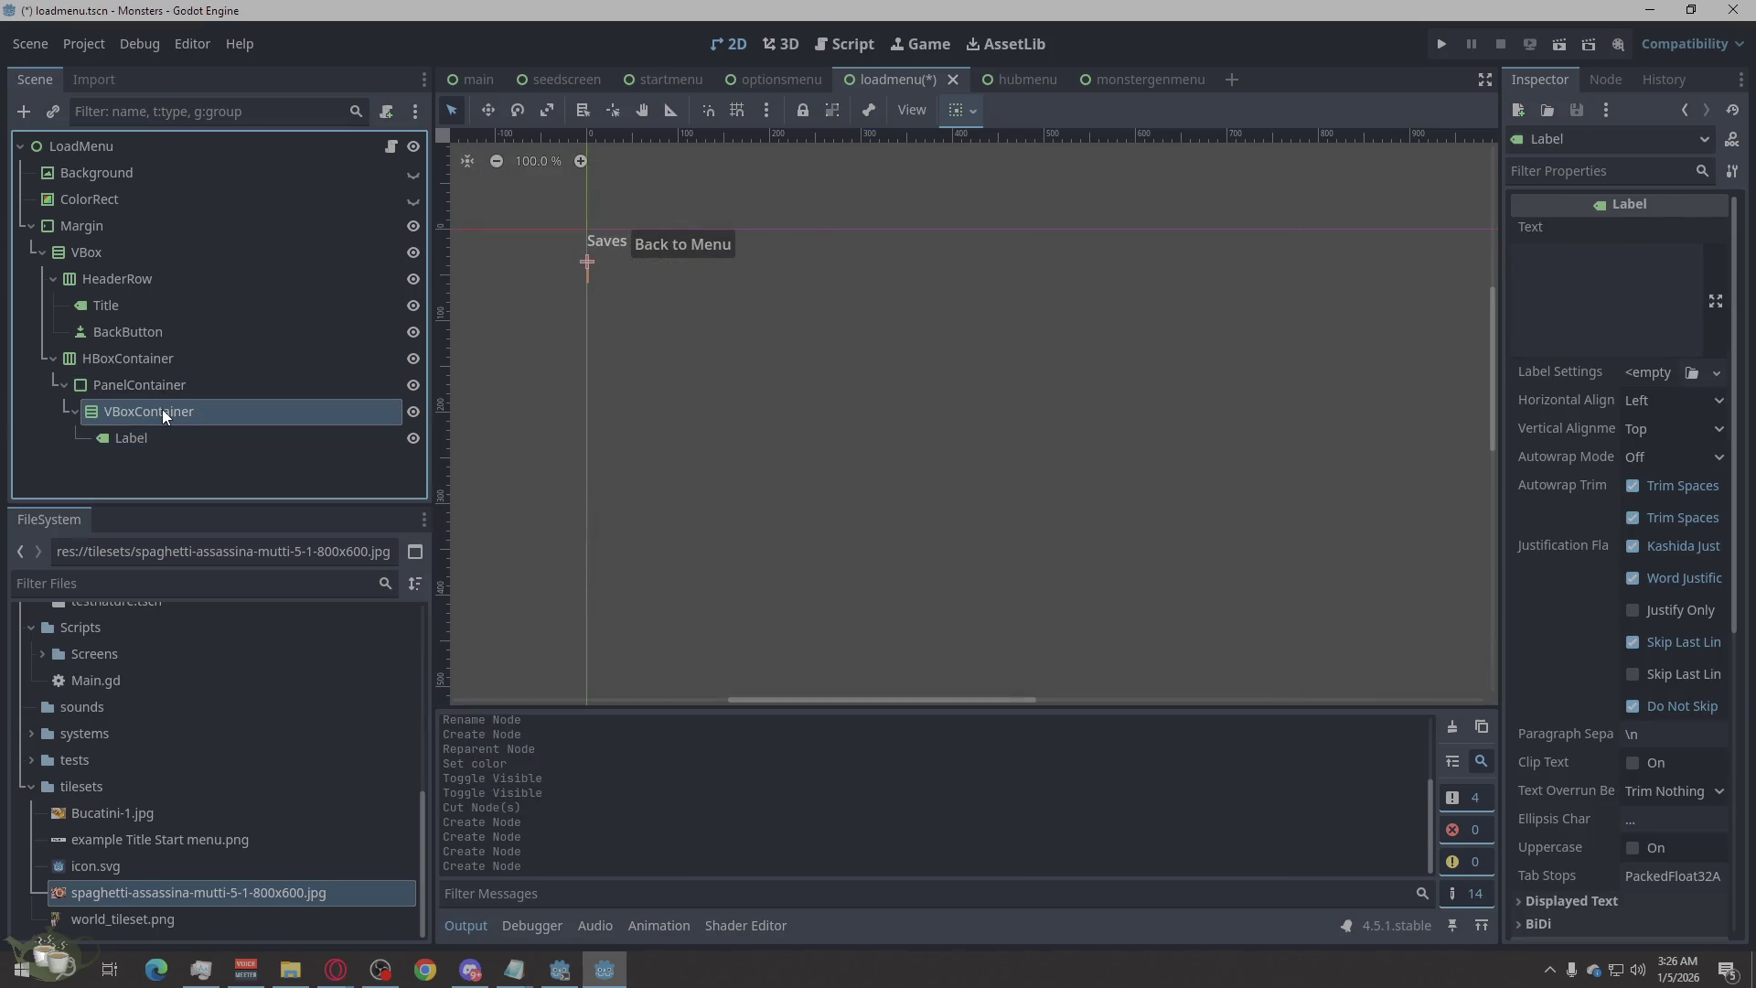
Add an ItemList to the VBoxContainer below the Label.
{"action": "right_click", "coordinate": [162, 409]}
{"action": "left_click", "coordinate": [271, 344]}
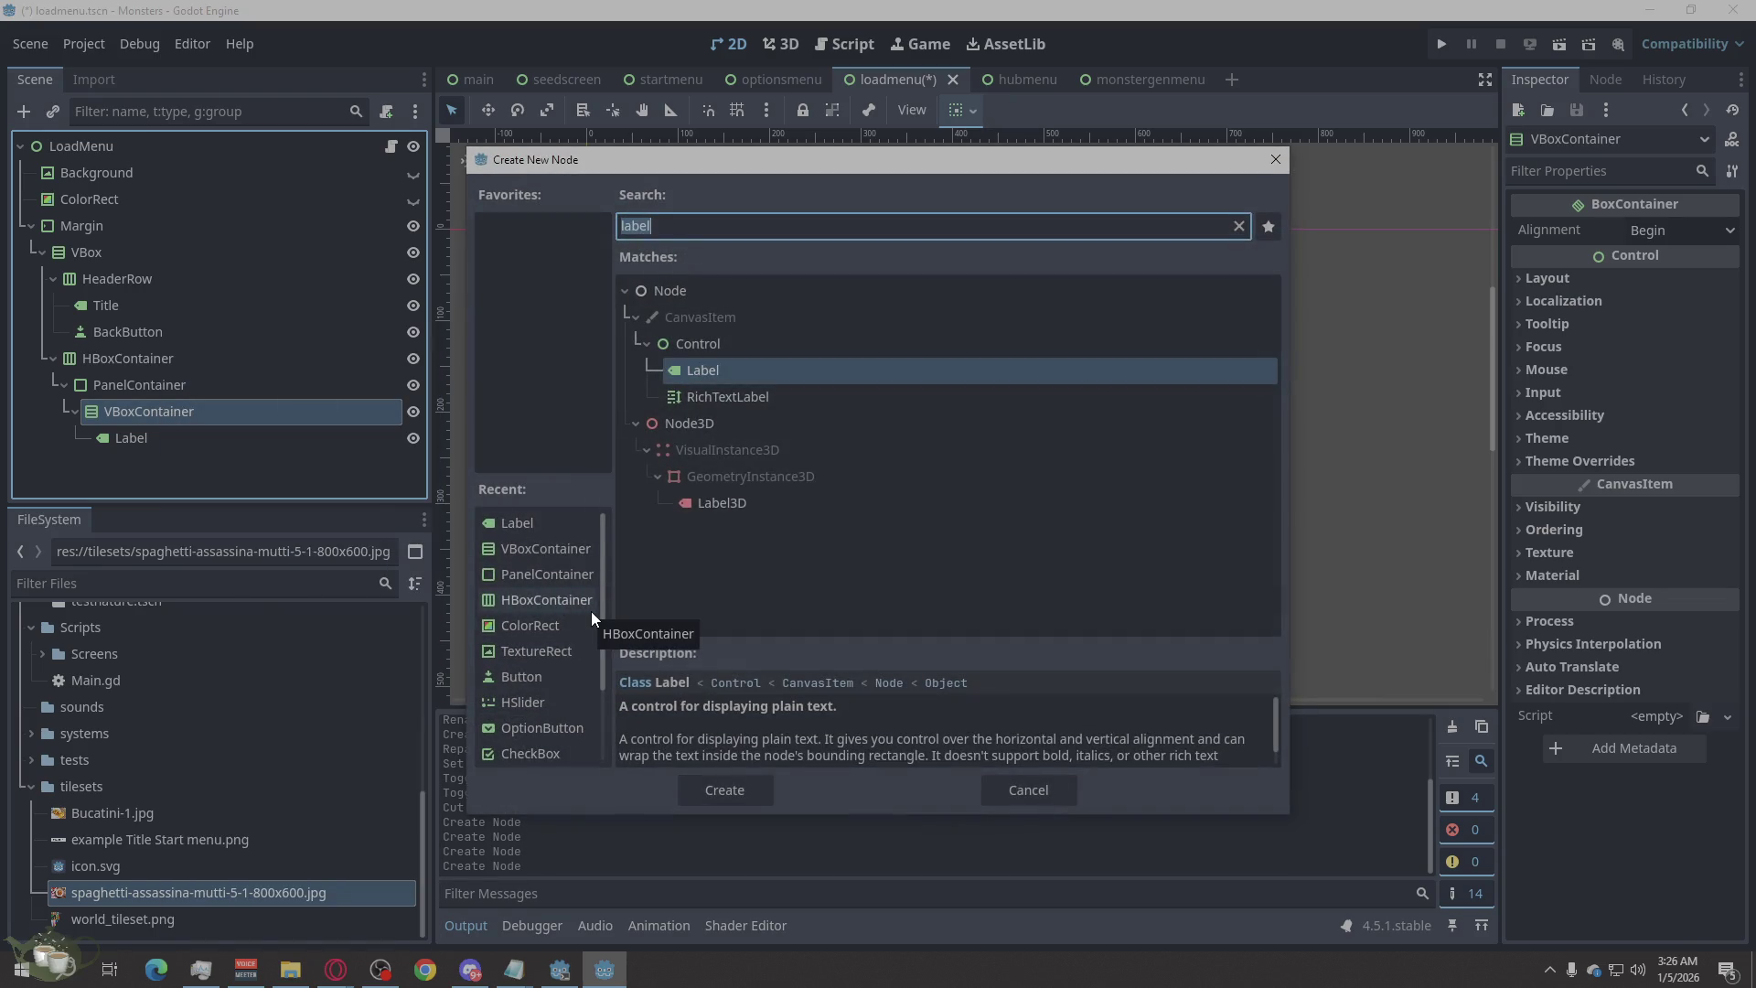
{"action": "type", "text": "sa"}
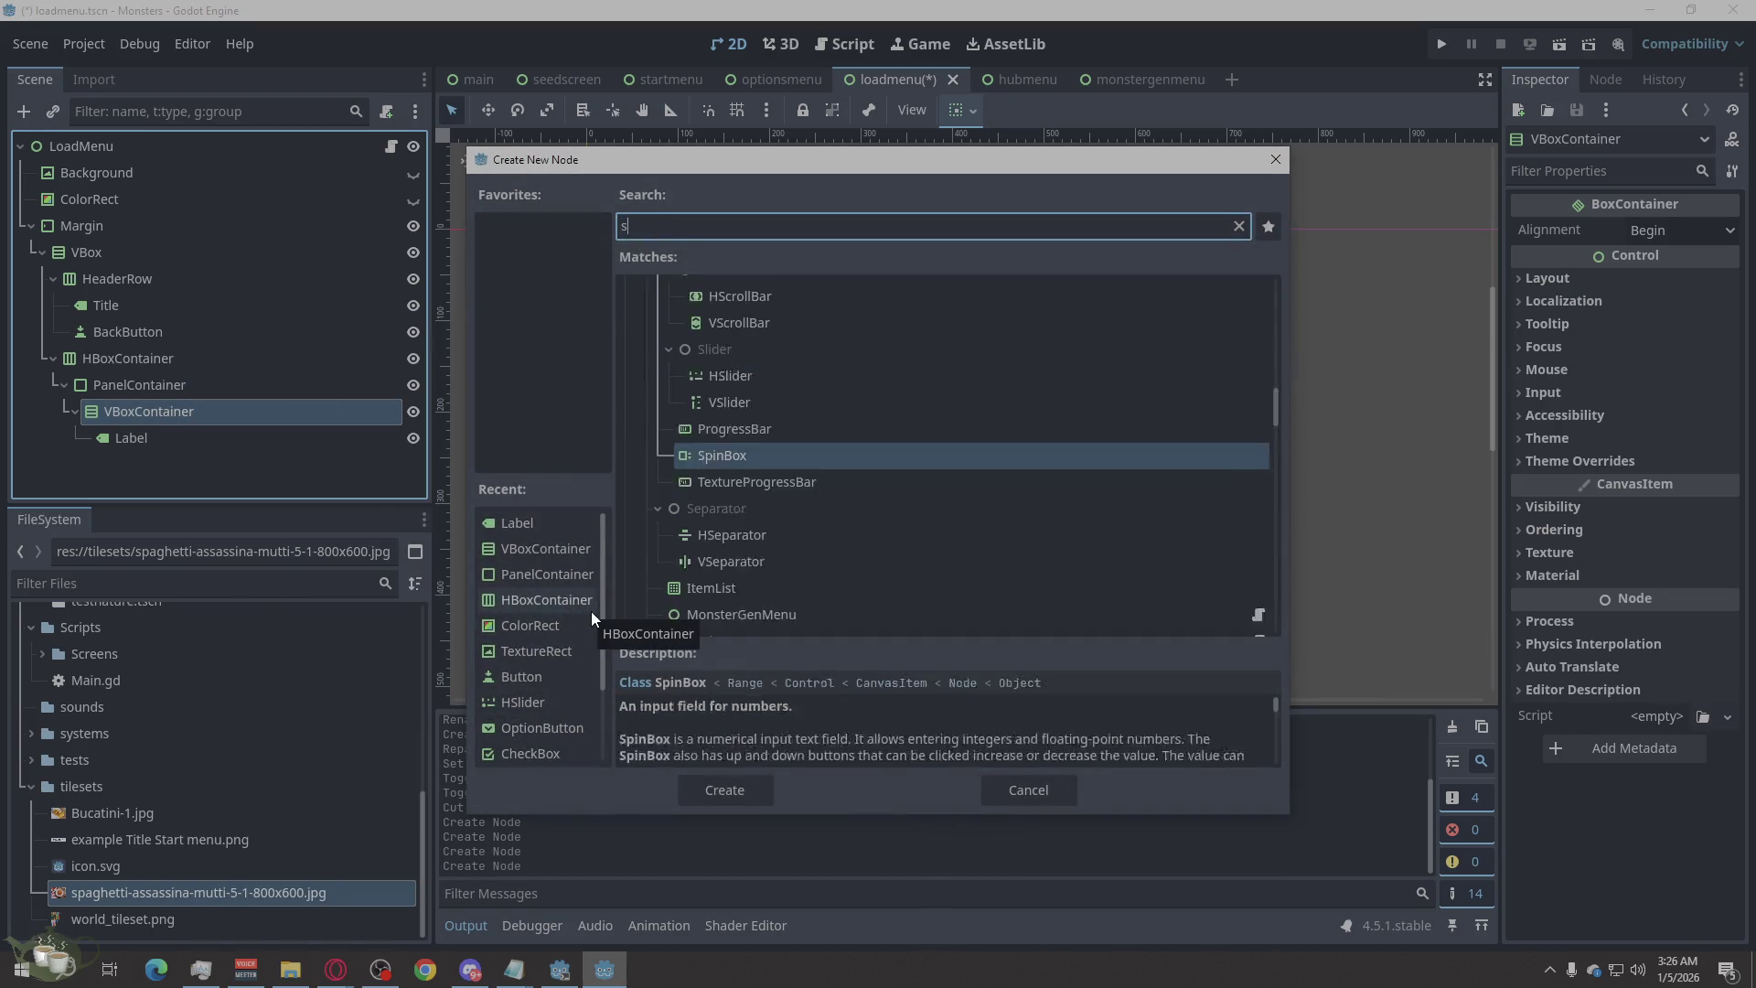
{"action": "key", "text": "BackSpace"}
{"action": "key", "text": "BackSpace"}
{"action": "type", "text": "ite"}
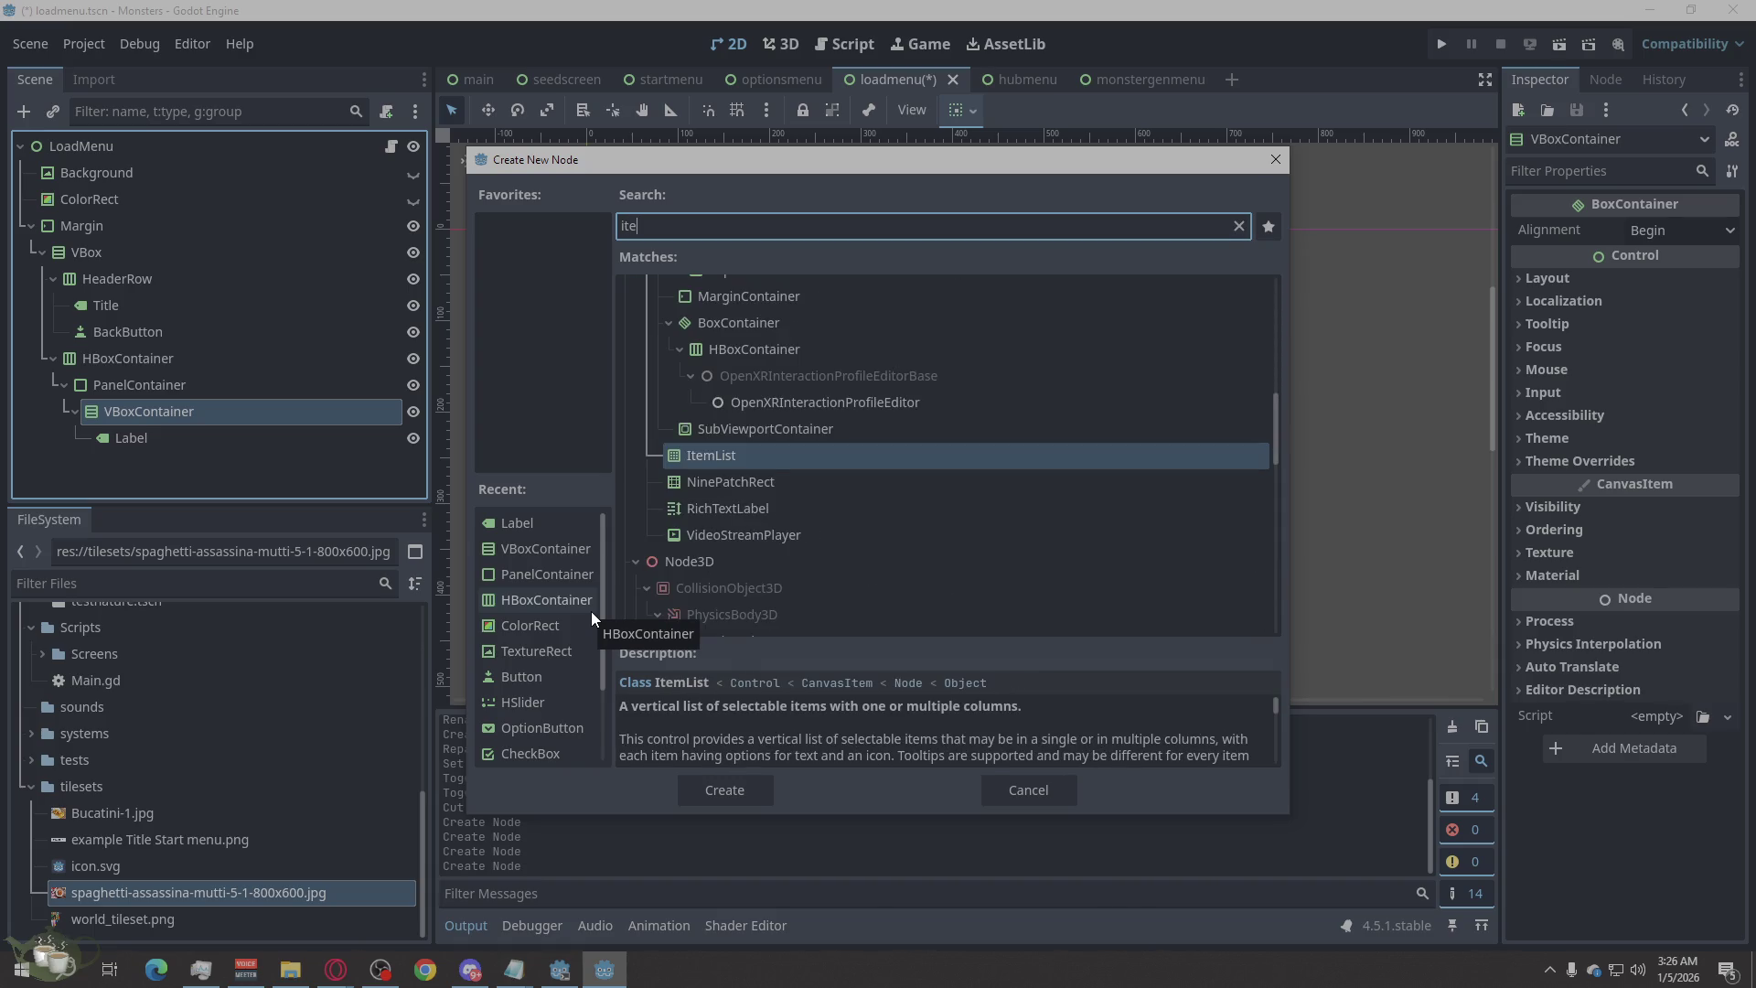
{"action": "left_click", "coordinate": [750, 793]}
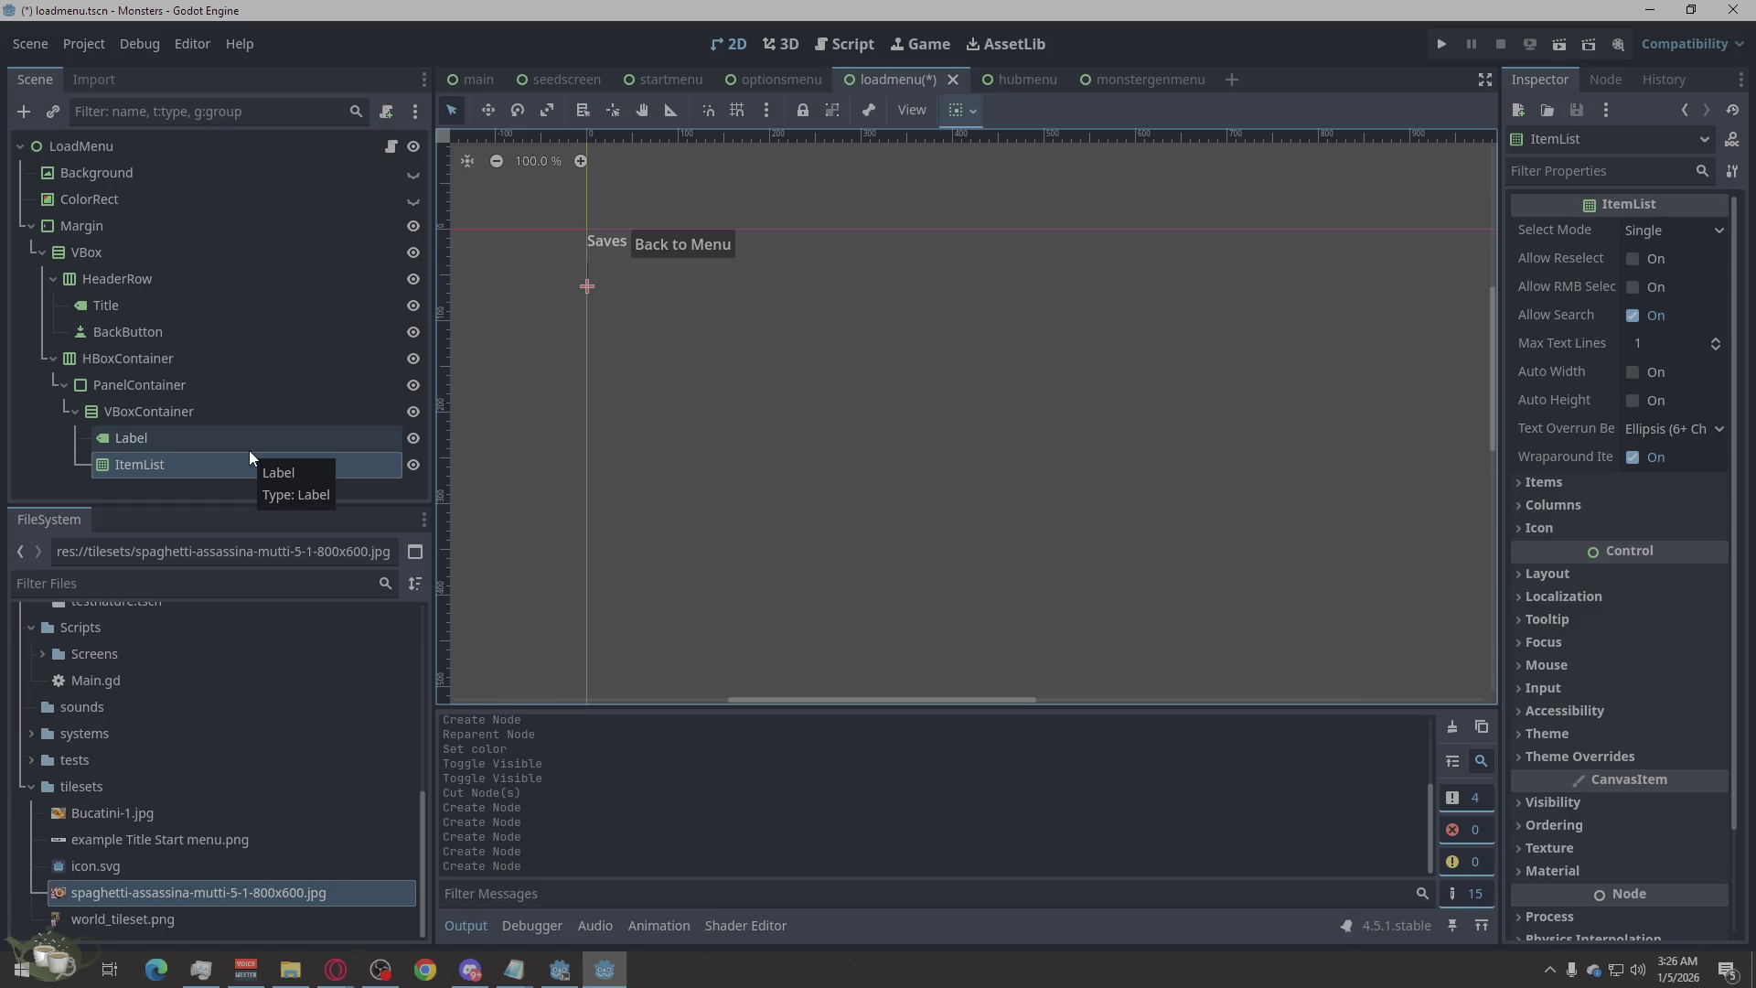
{"action": "left_click", "coordinate": [117, 402]}
{"action": "left_click", "coordinate": [118, 386]}
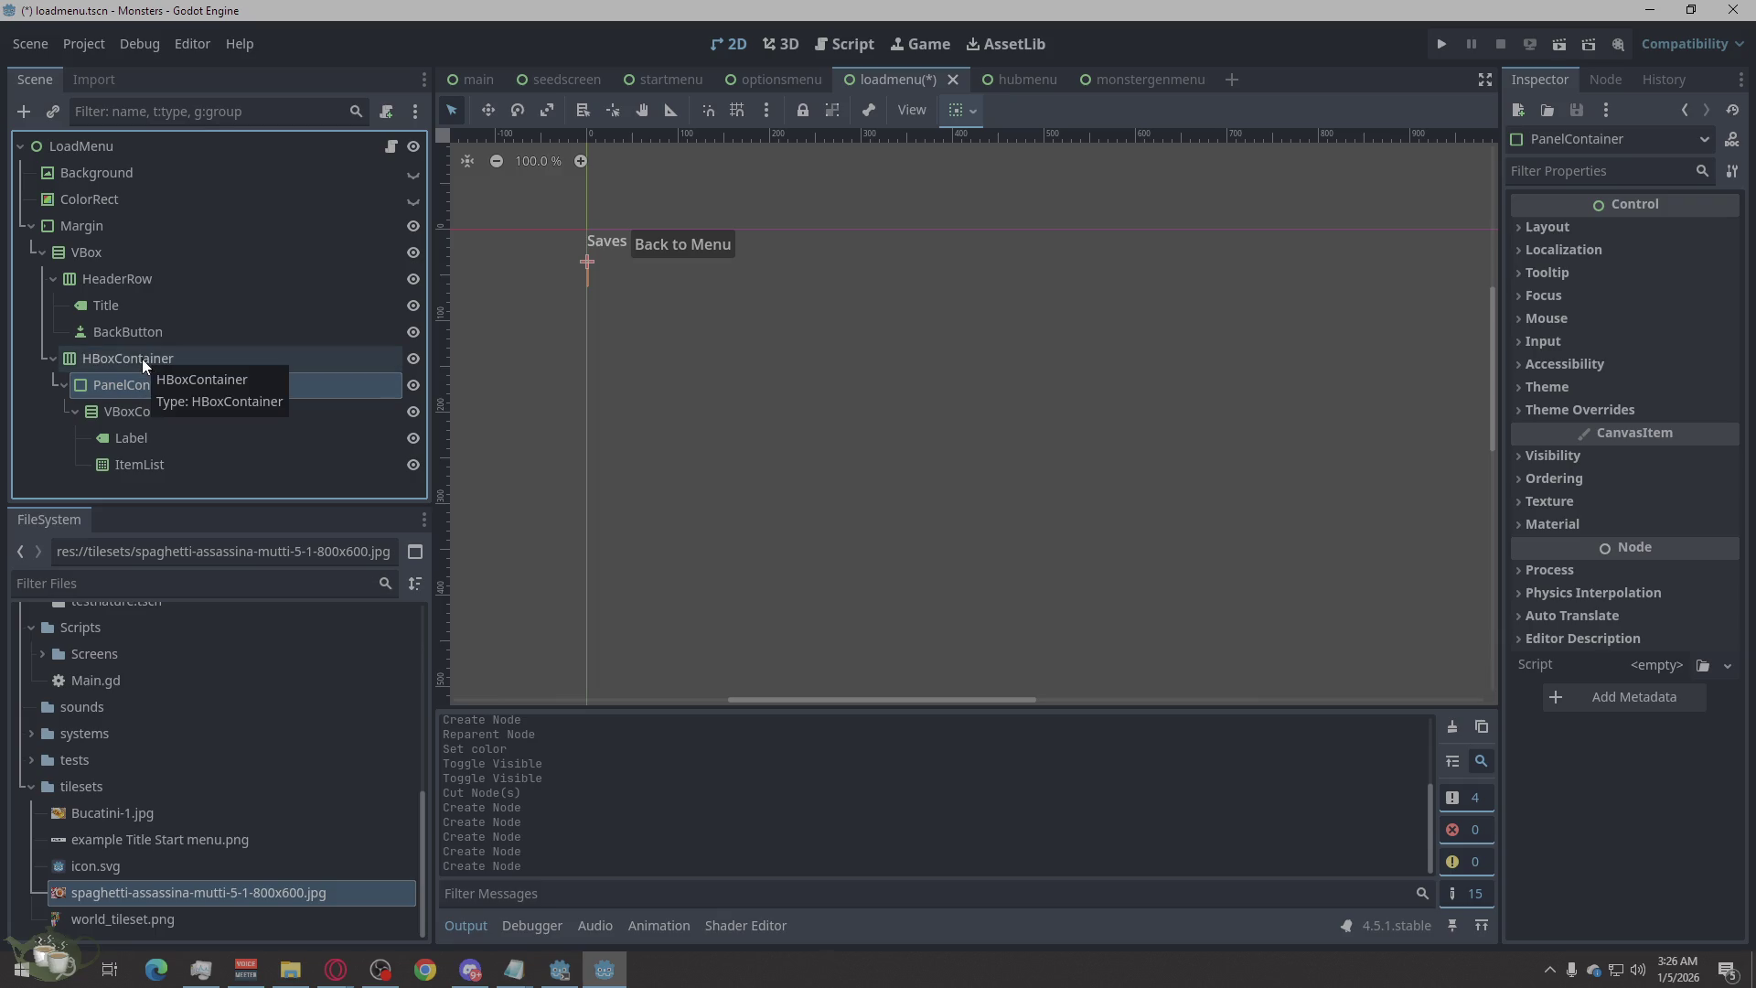
Rename the HBoxContainer to ContentRow.
{"action": "double_click", "coordinate": [141, 359]}
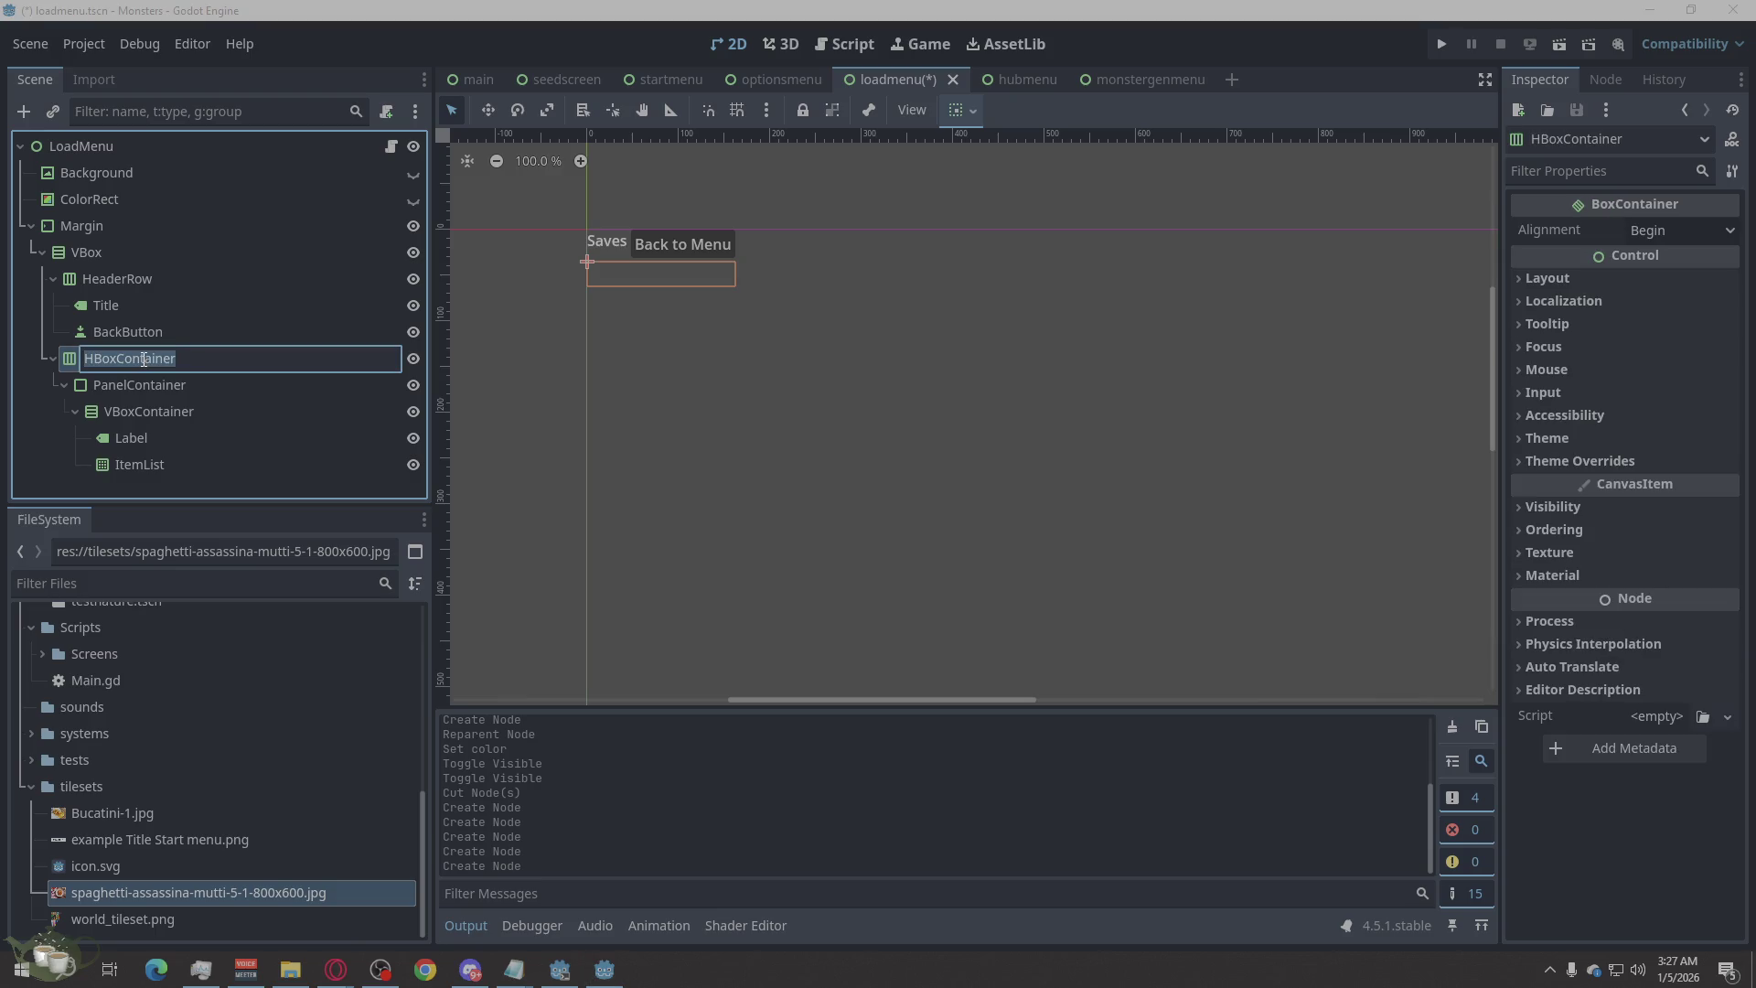
{"action": "type", "text": "ContentRqw"}
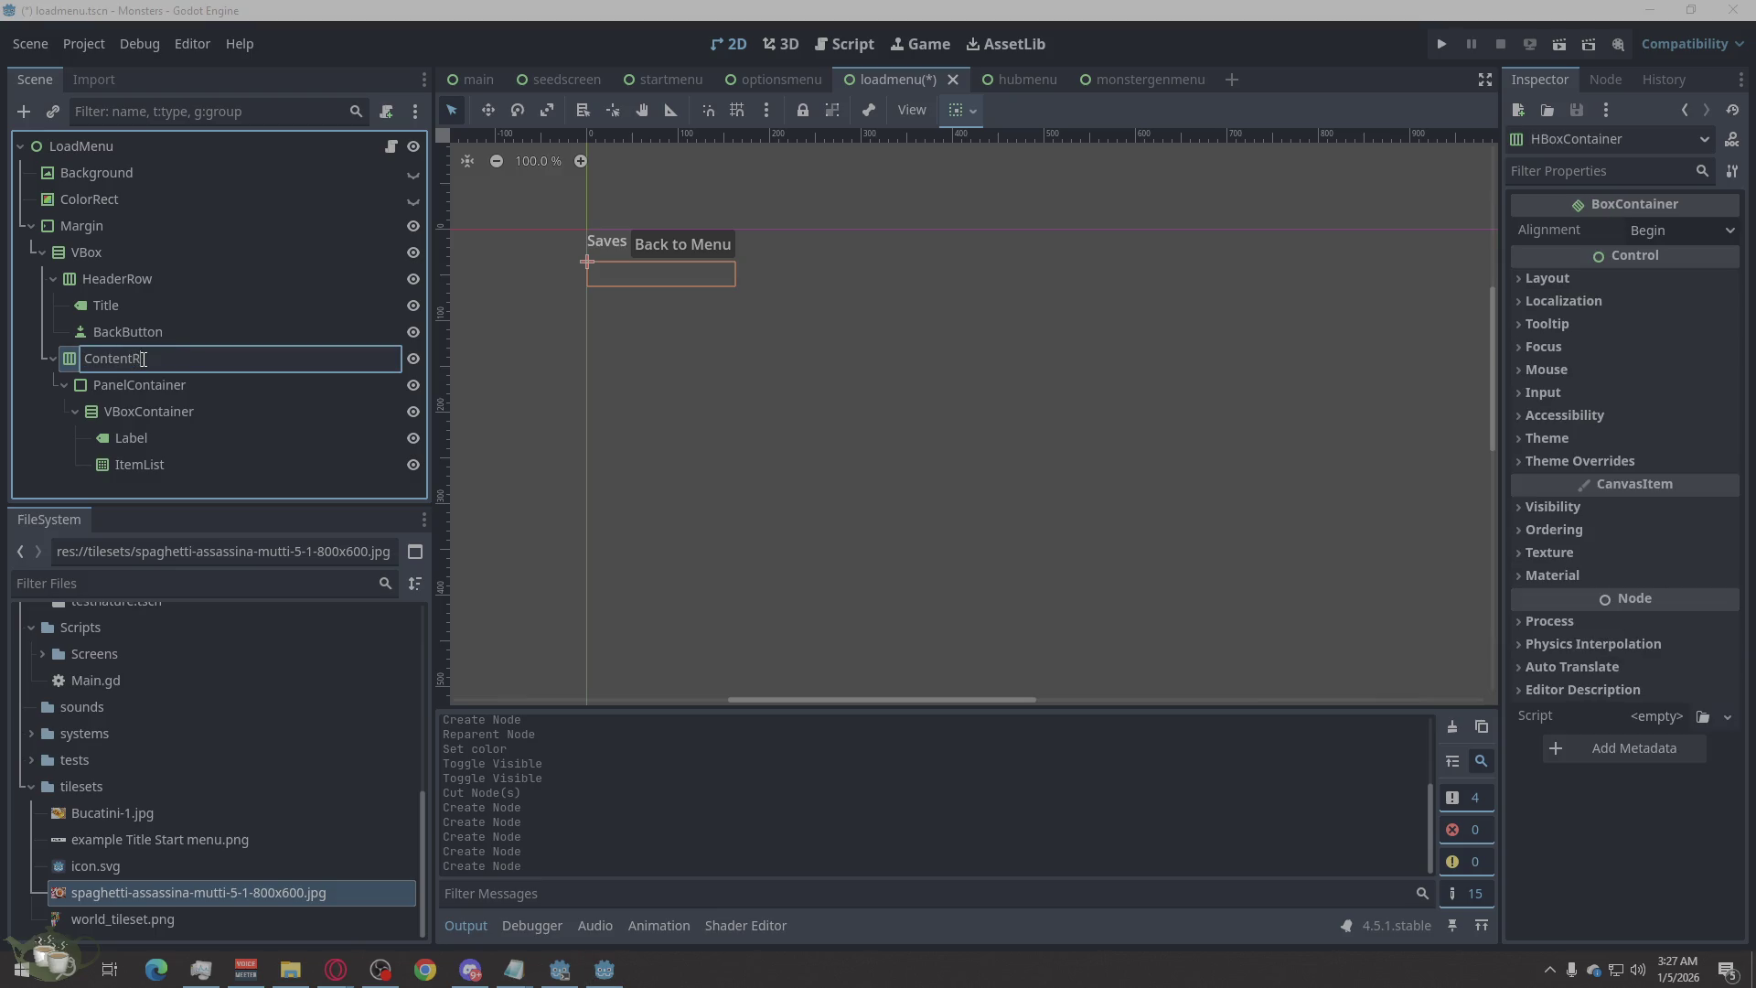
{"action": "key", "text": "BackSpace"}
{"action": "key", "text": "BackSpace"}
{"action": "type", "text": "W"}
{"action": "key", "text": "BackSpace"}
{"action": "type", "text": "w"}
{"action": "key", "text": "Return"}
Rename the PanelContainer to SavesPanel and its VBoxContainer to SavesVBox.
{"action": "double_click", "coordinate": [175, 386]}
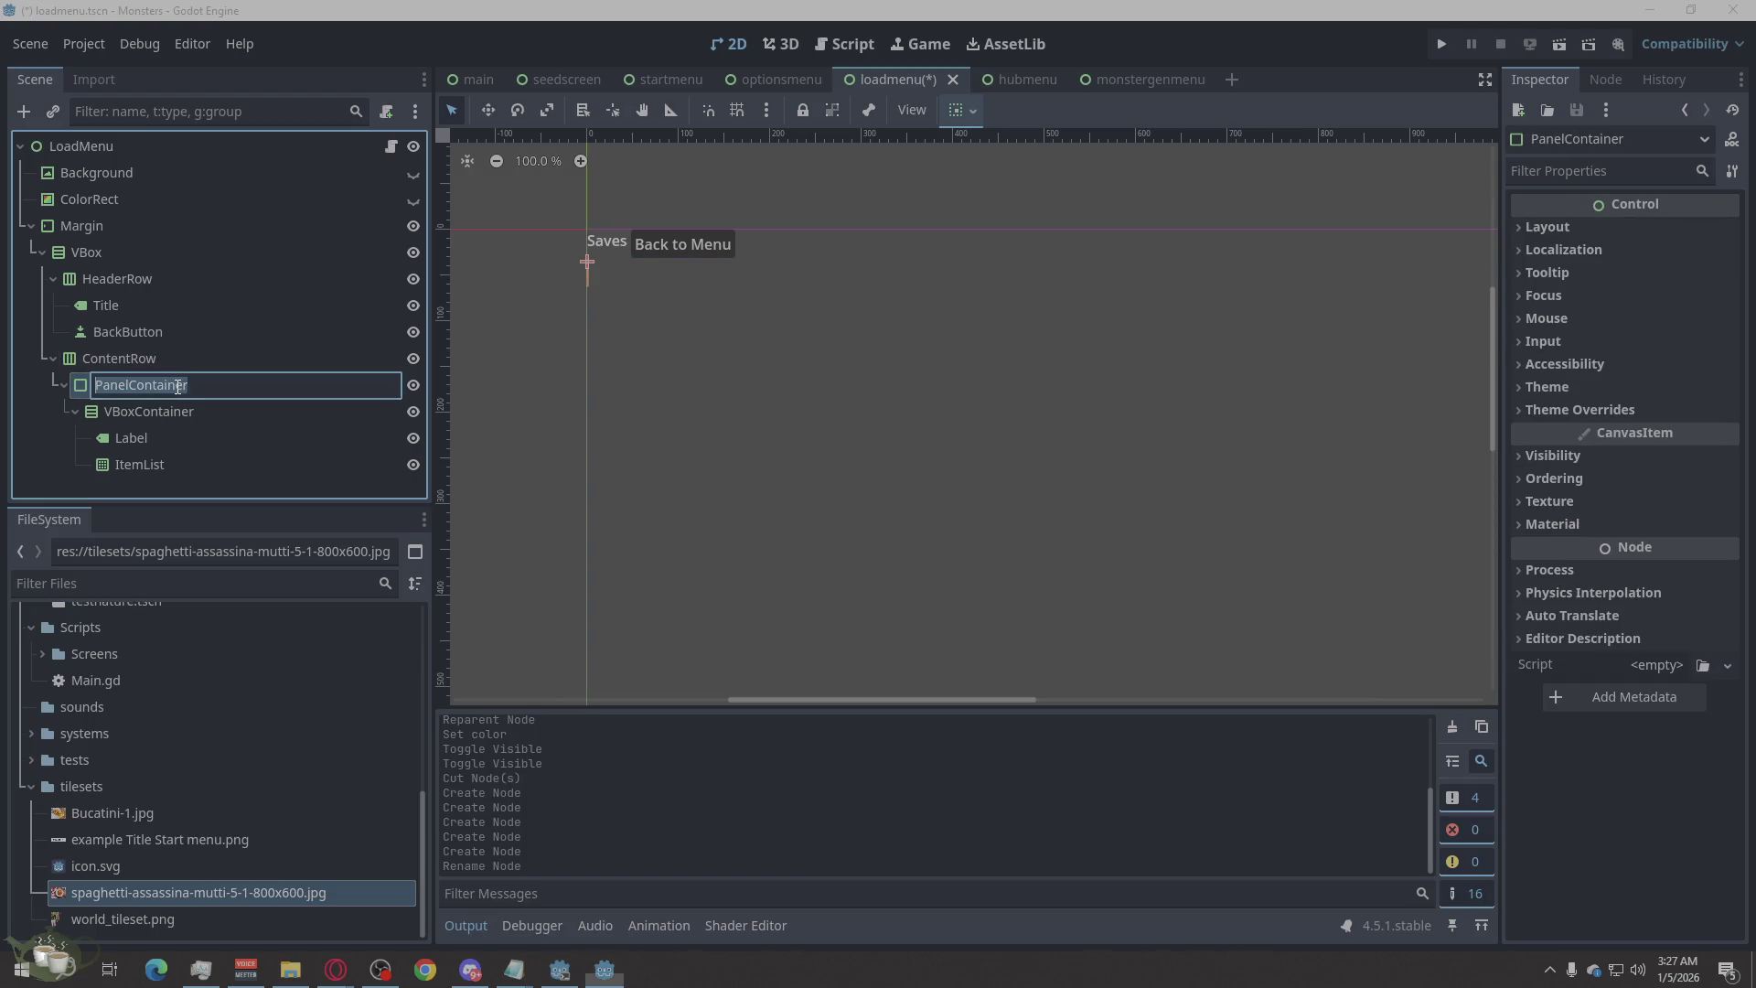
{"action": "type", "text": "SavesPanel"}
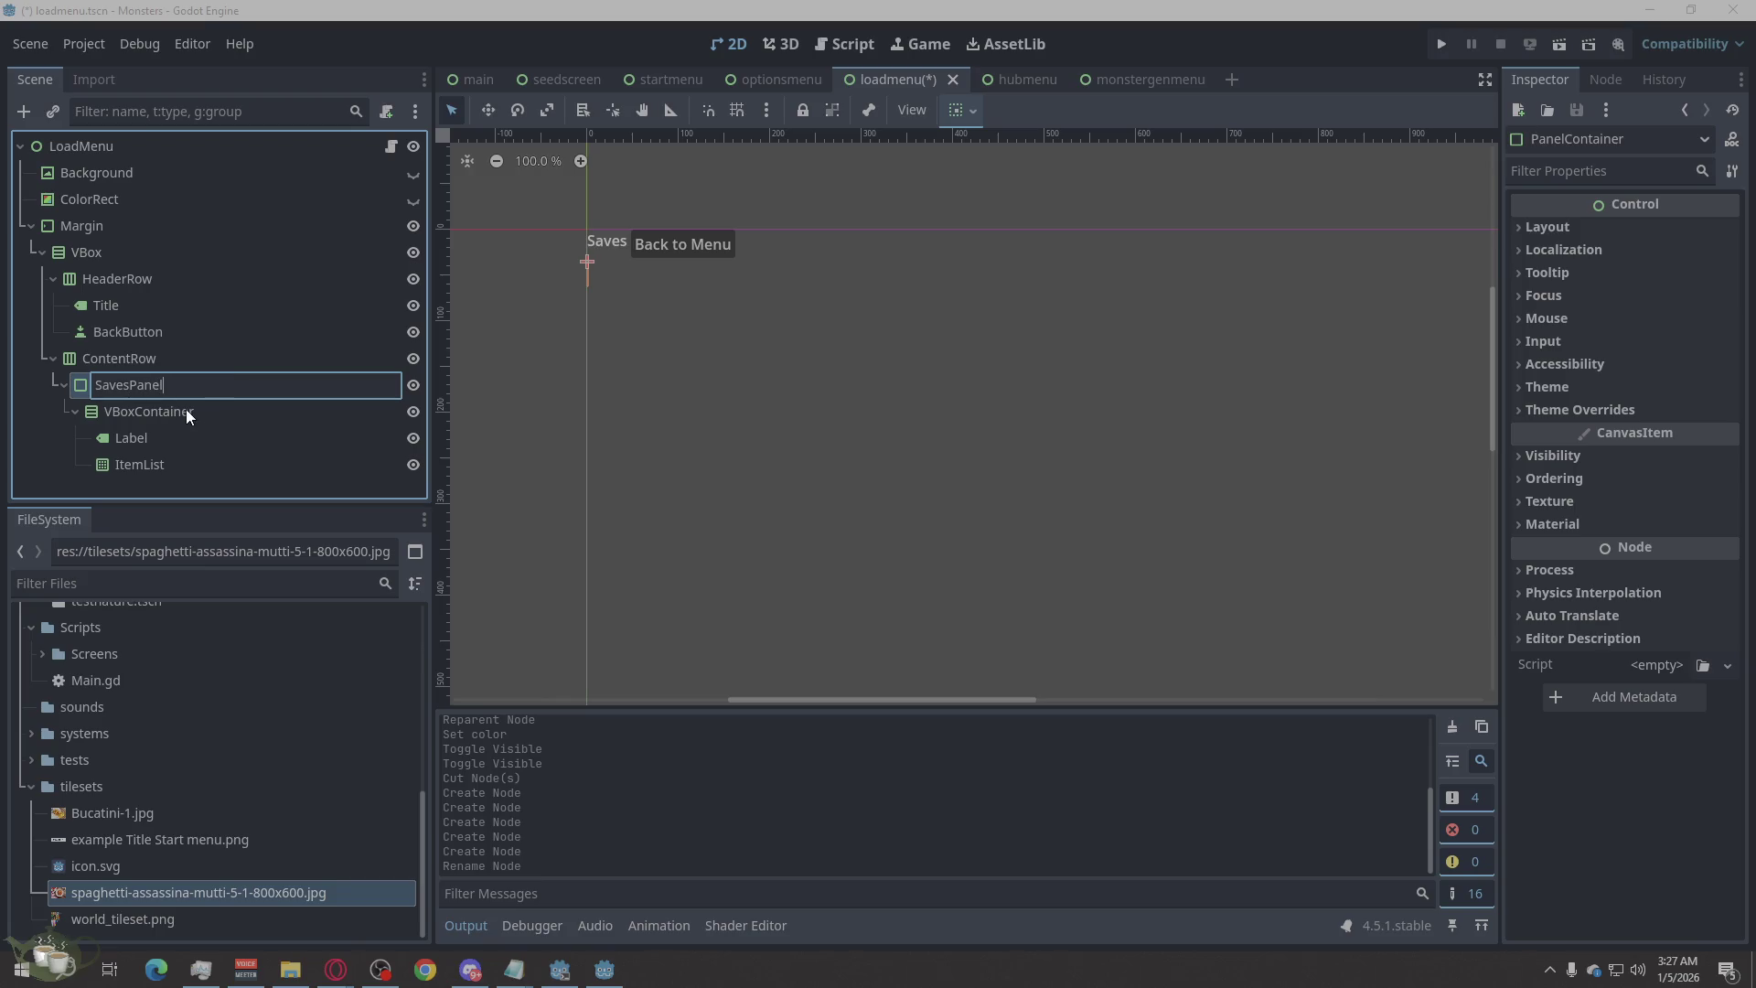
{"action": "left_click", "coordinate": [184, 409]}
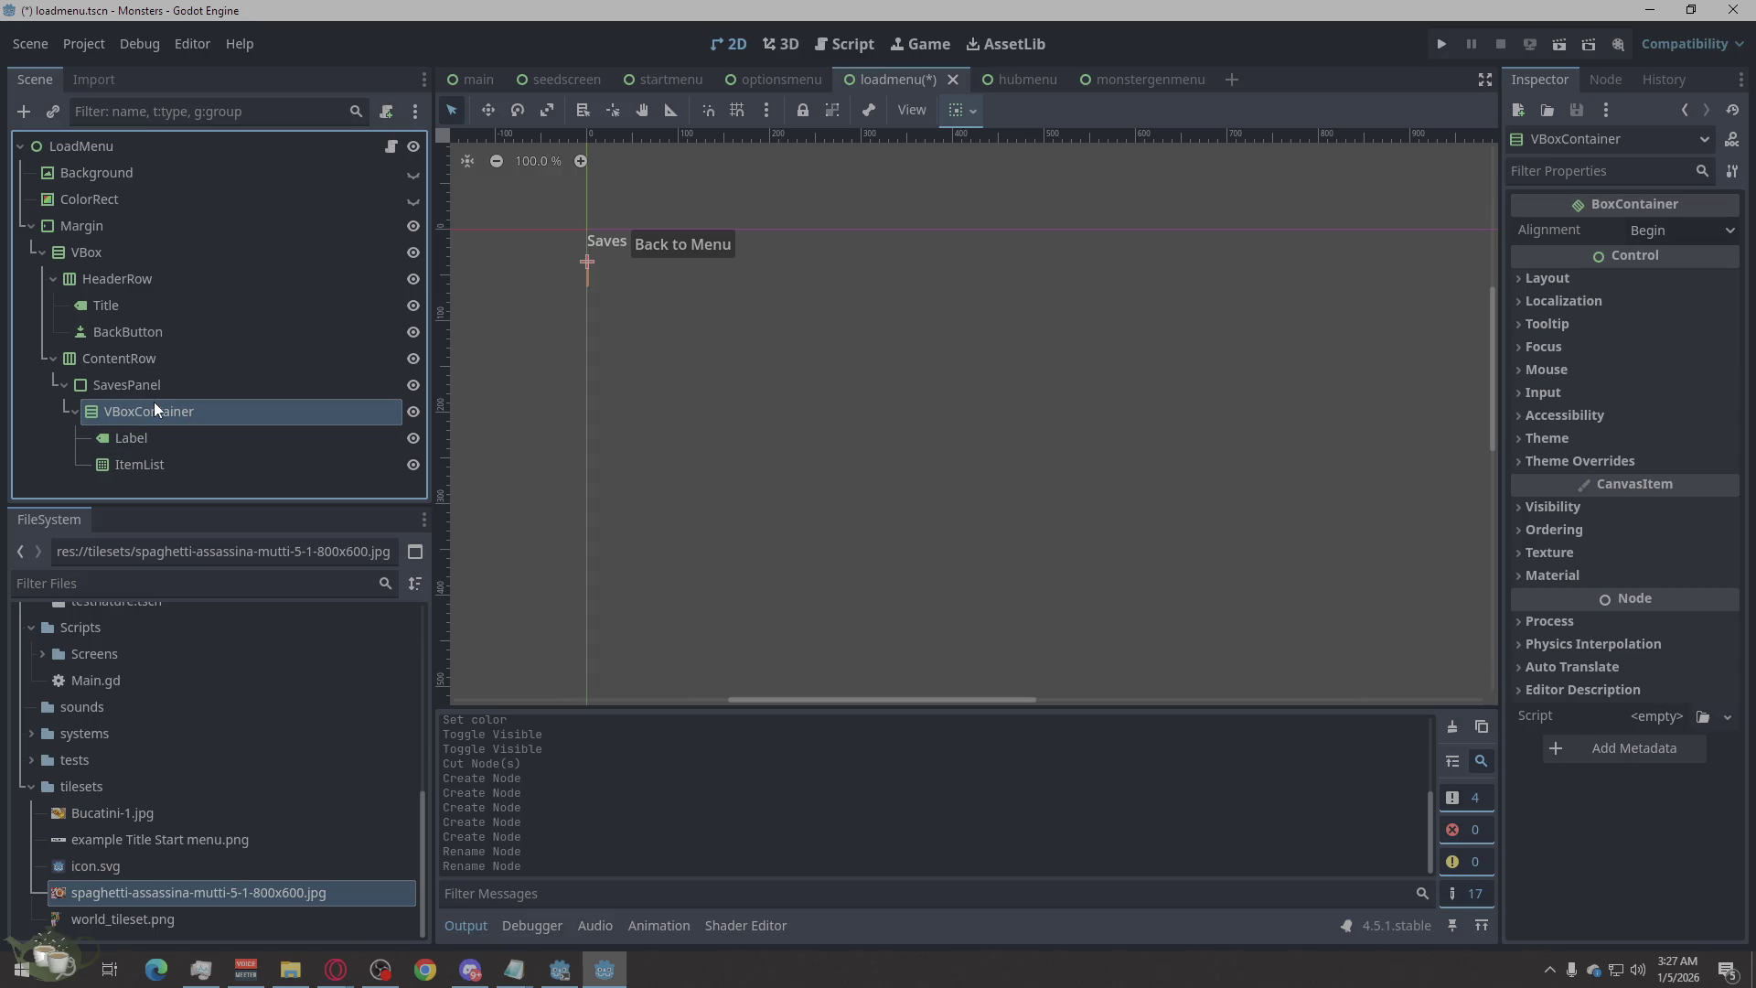
{"action": "double_click", "coordinate": [154, 409]}
{"action": "type", "text": "SavesVBox"}
{"action": "left_click", "coordinate": [150, 437]}
Rename the Label to SavesLabel and the ItemList to SavesList.
{"action": "double_click", "coordinate": [150, 437]}
{"action": "type", "text": "SavesLabel"}
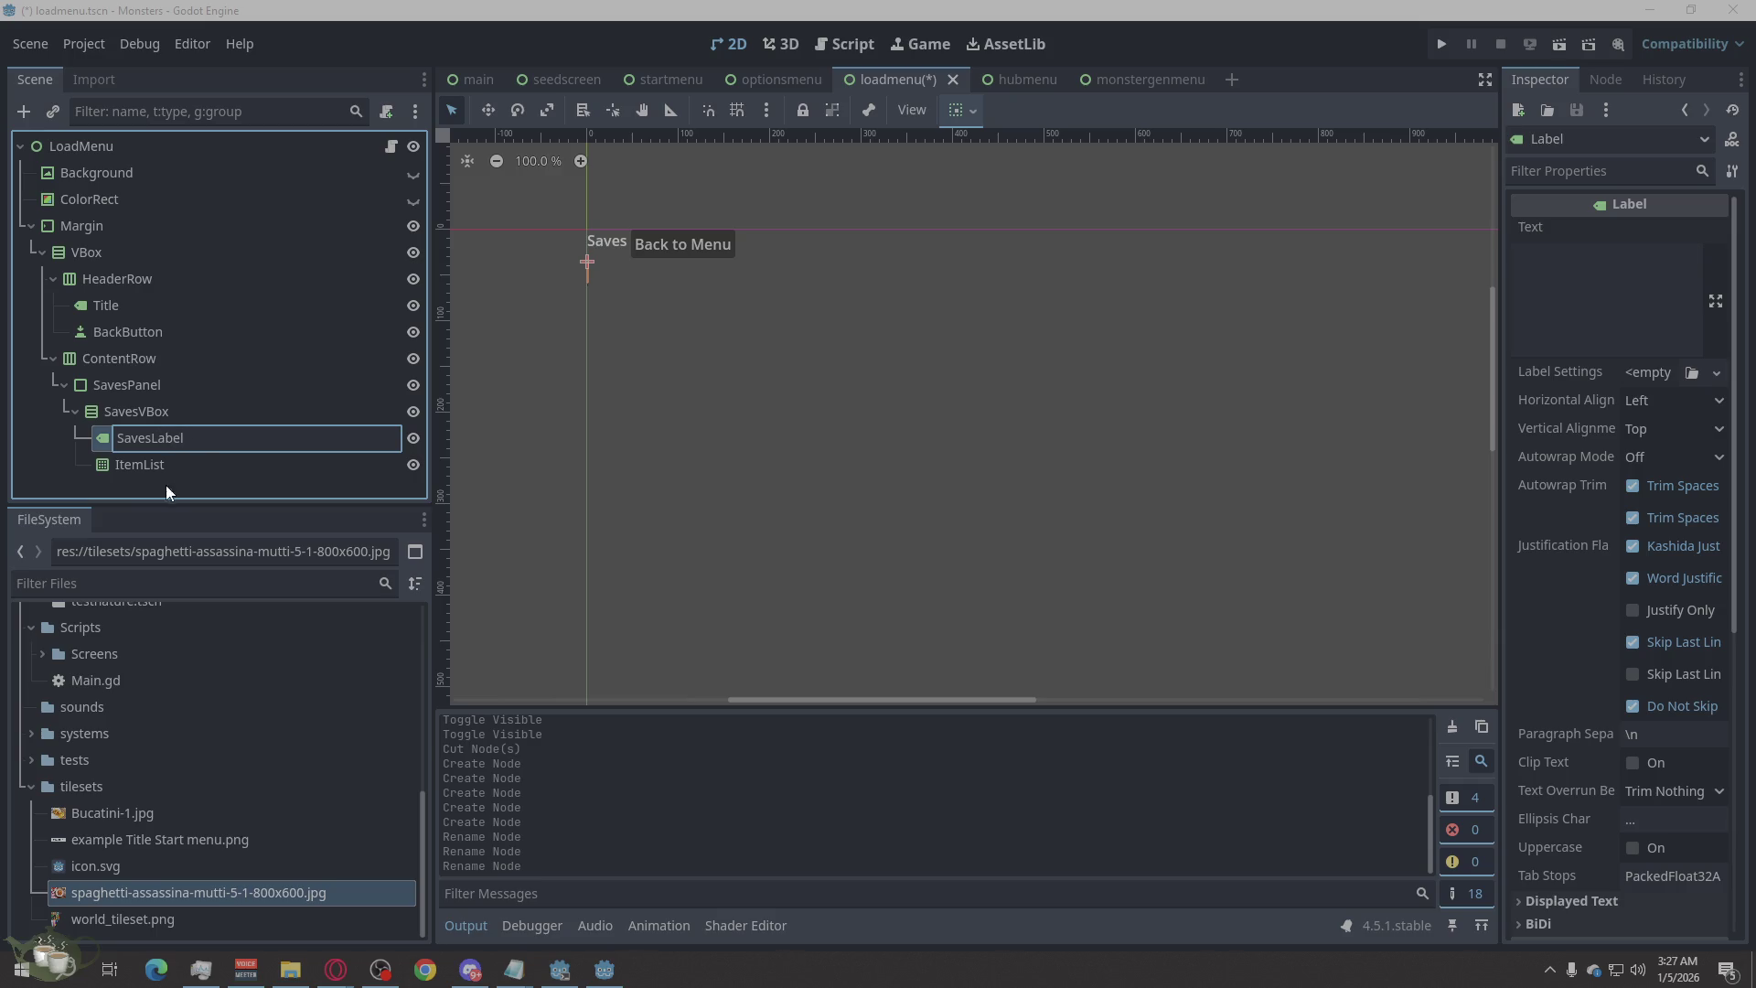
{"action": "left_click", "coordinate": [134, 463]}
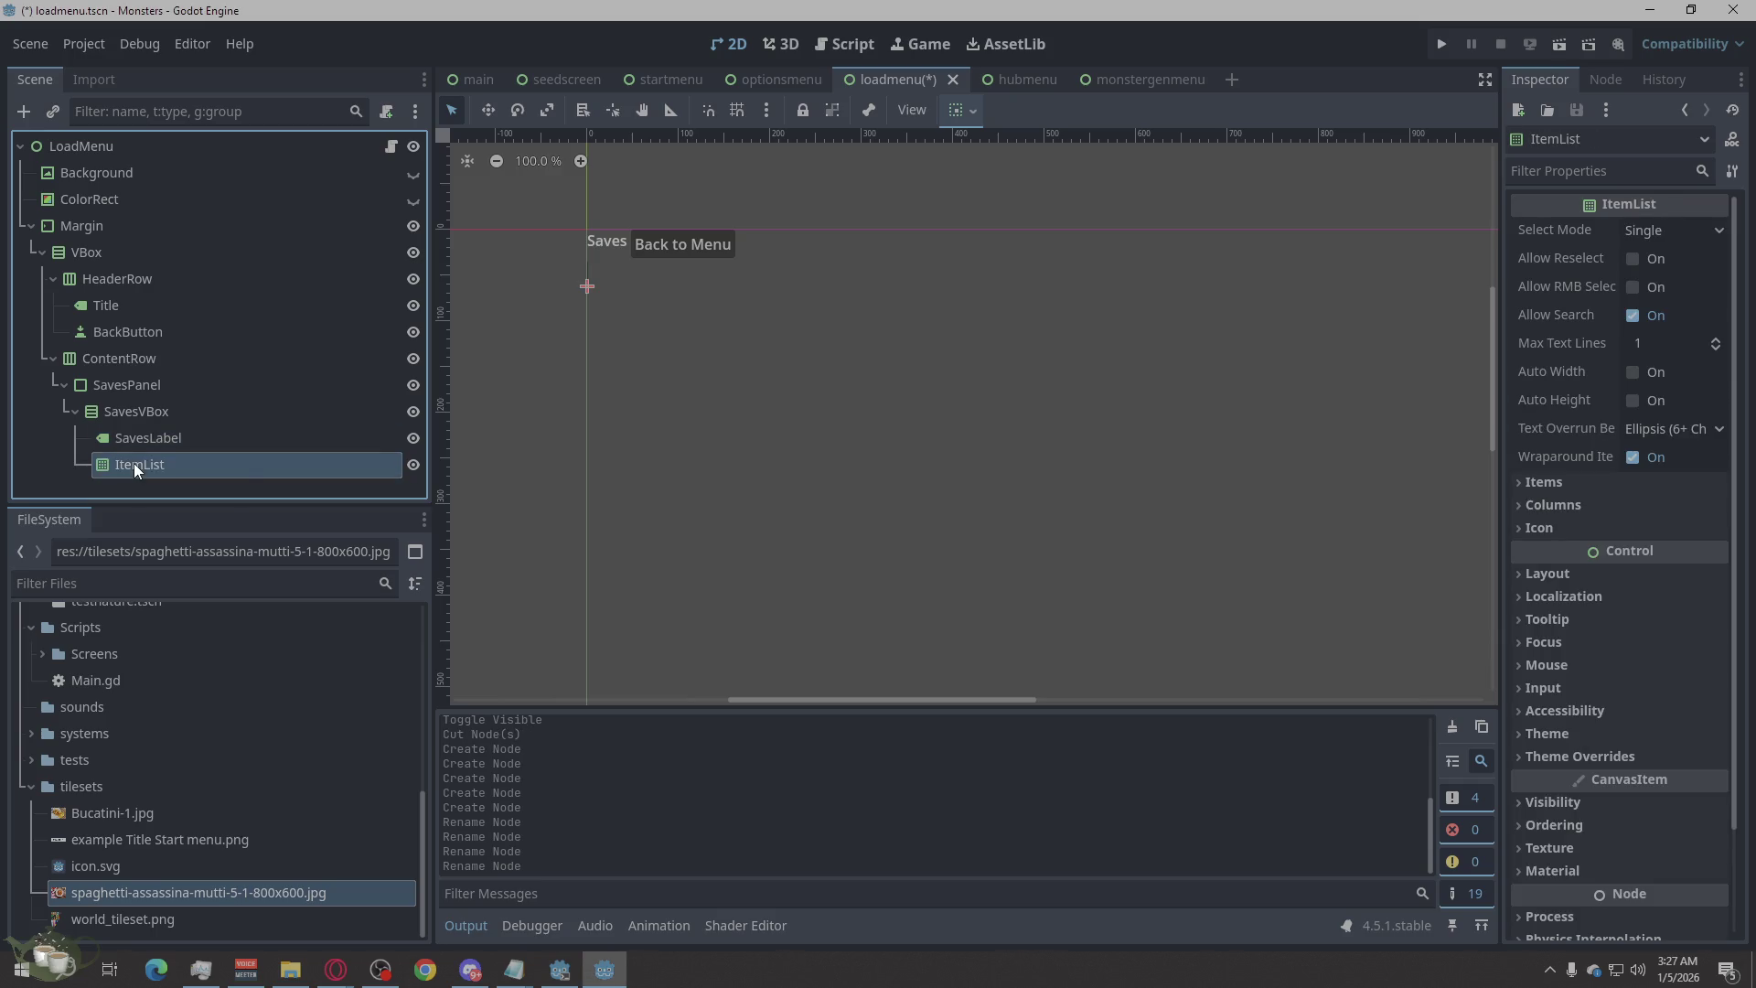
{"action": "double_click", "coordinate": [133, 463]}
{"action": "type", "text": "SavesList"}
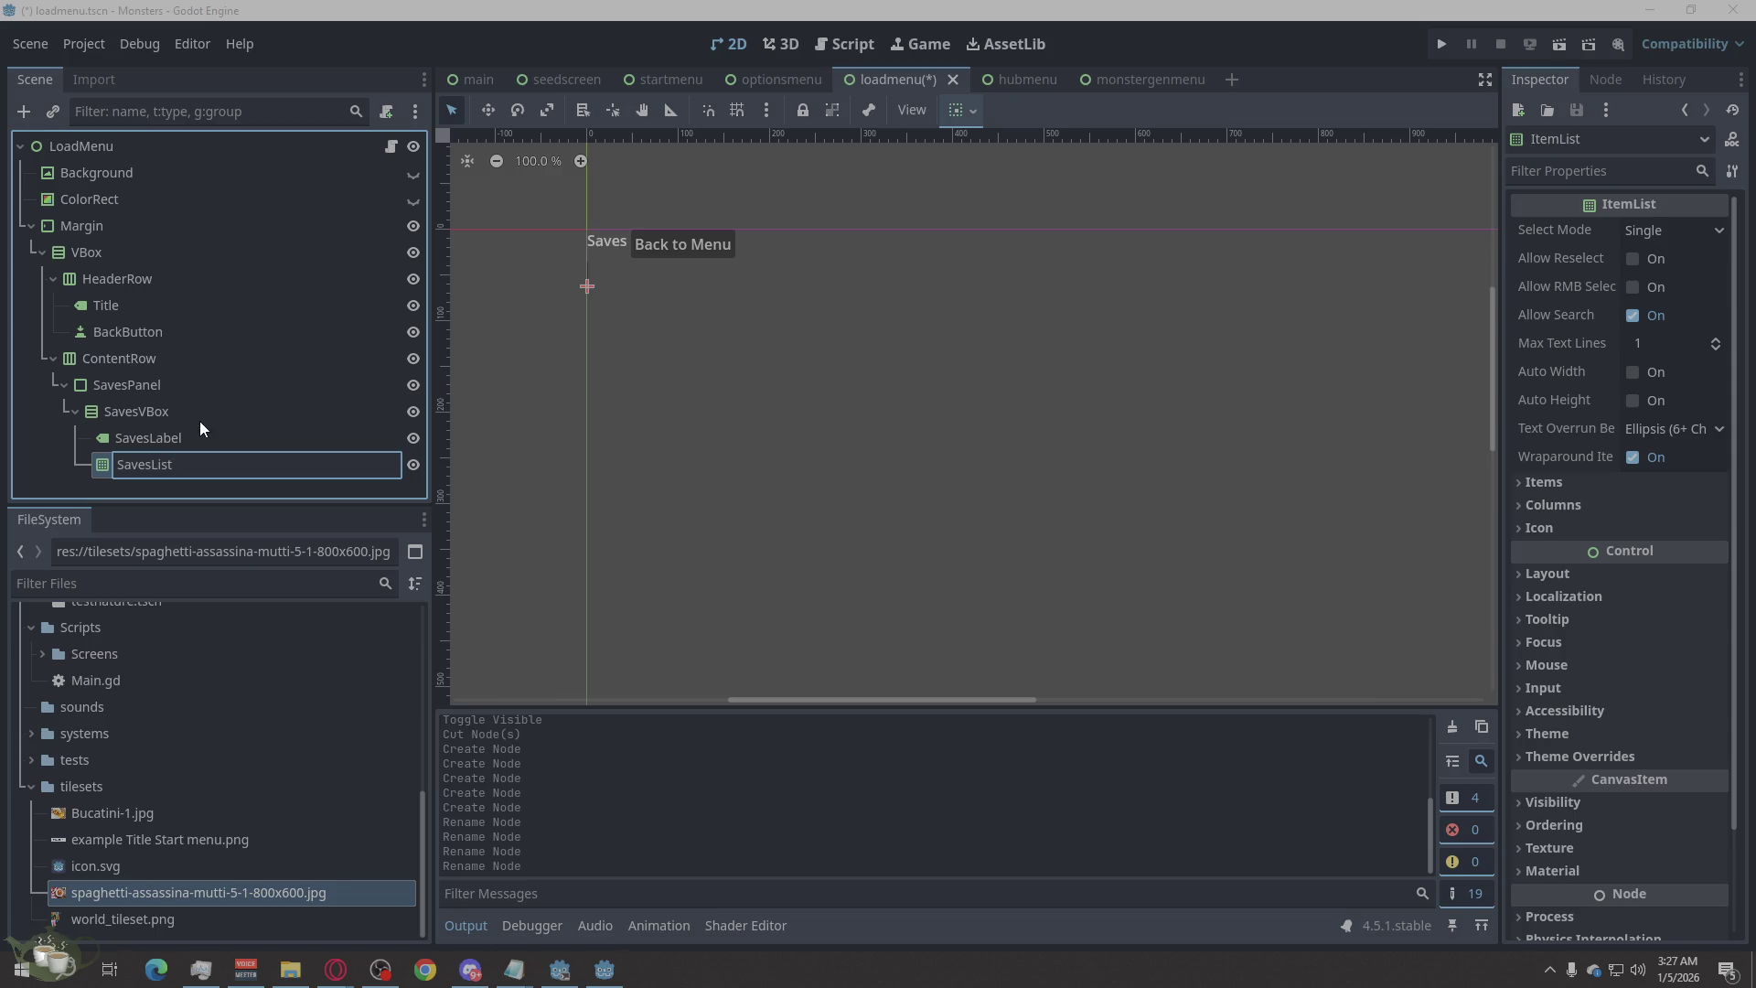
{"action": "key", "text": "Return"}
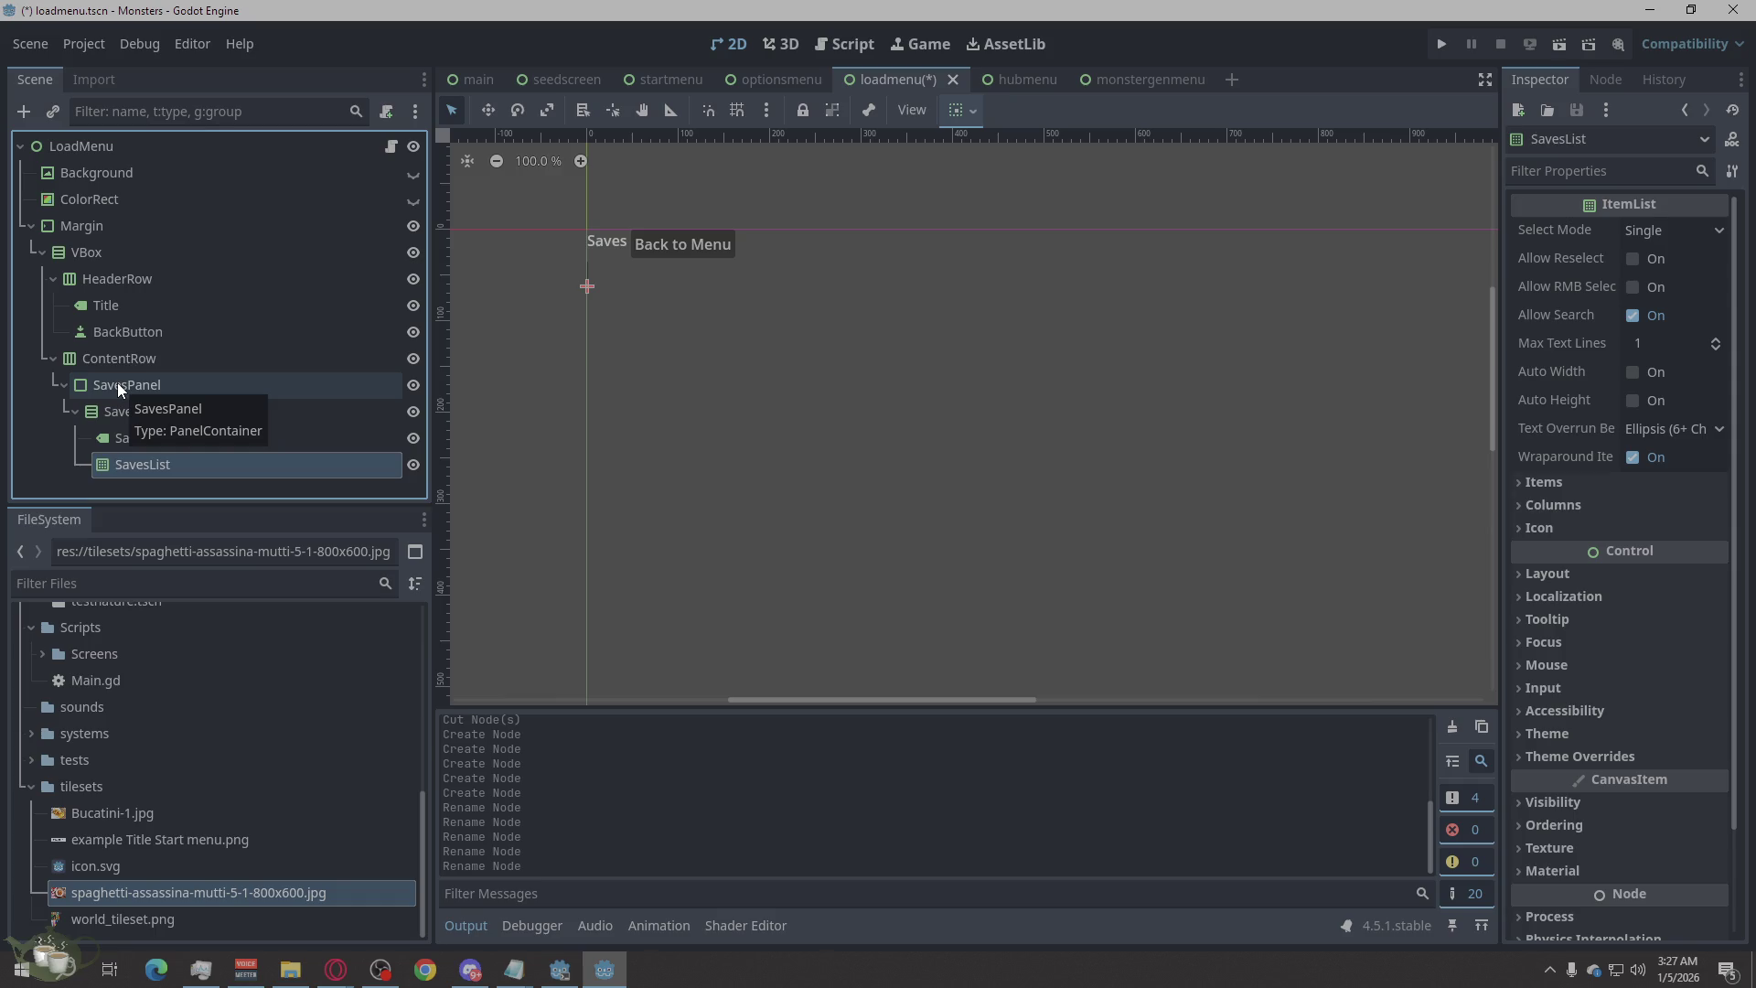
Add a second PanelContainer under ContentRow and type the name DetailsPanel for it.
{"action": "right_click", "coordinate": [117, 355]}
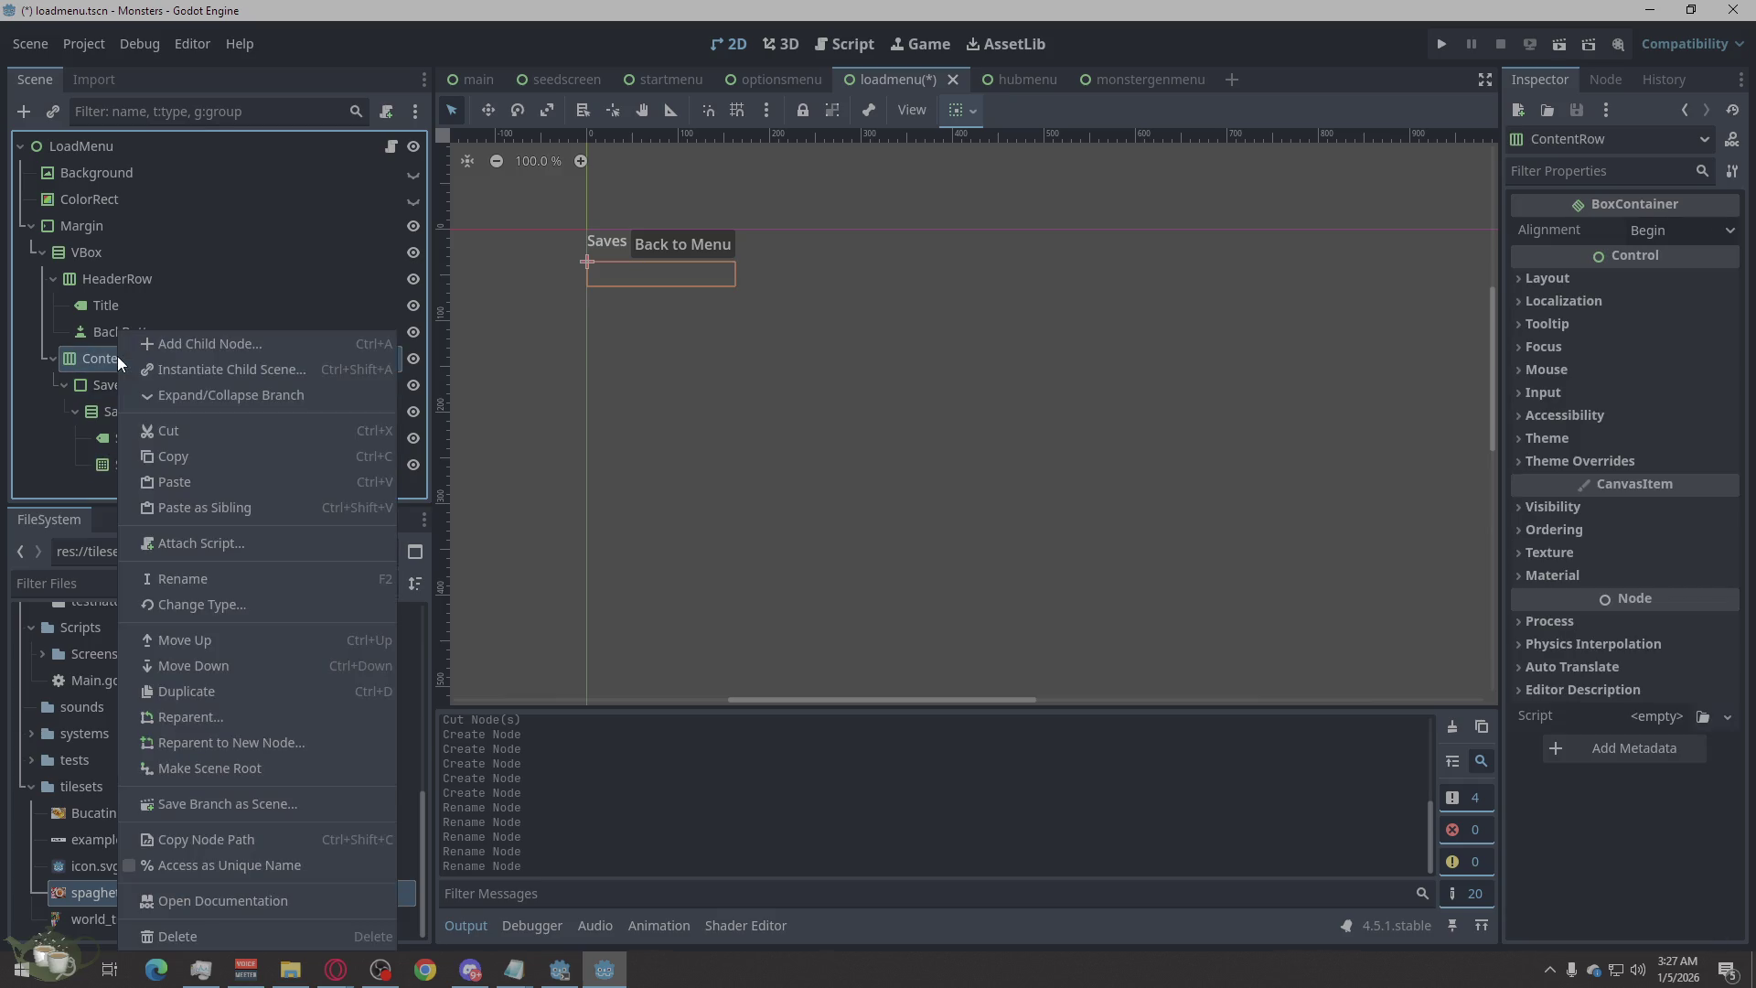
{"action": "left_click", "coordinate": [195, 353]}
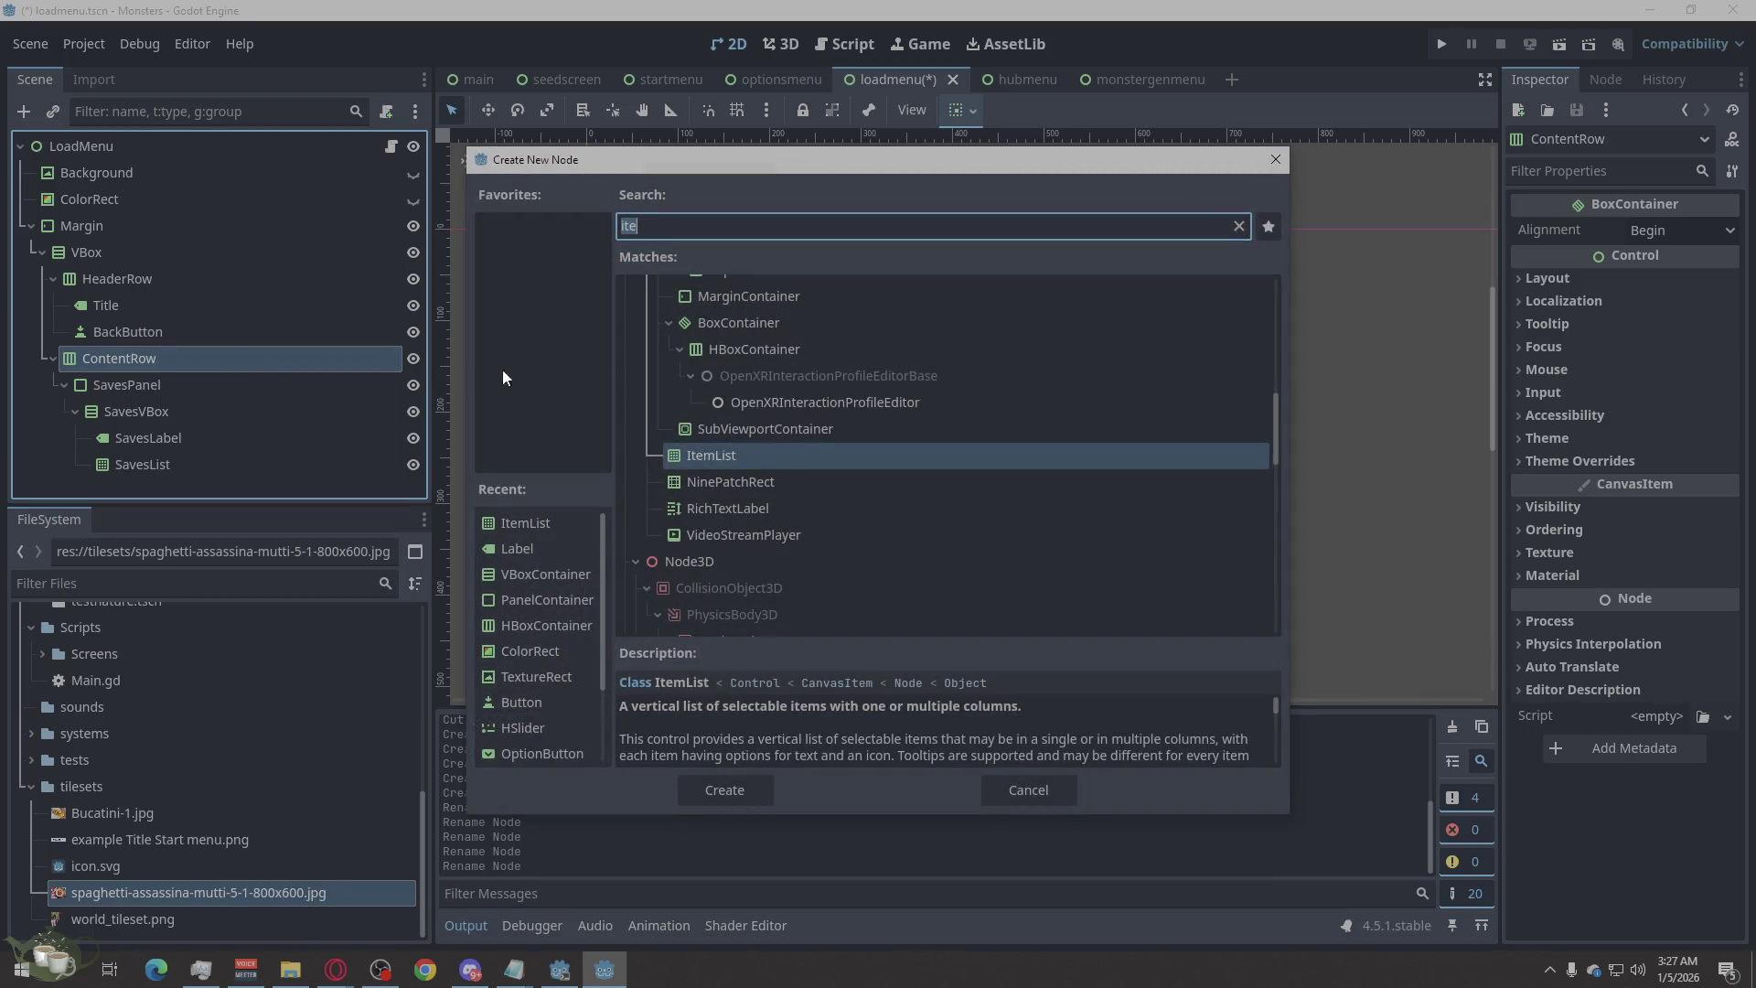
{"action": "type", "text": "V"}
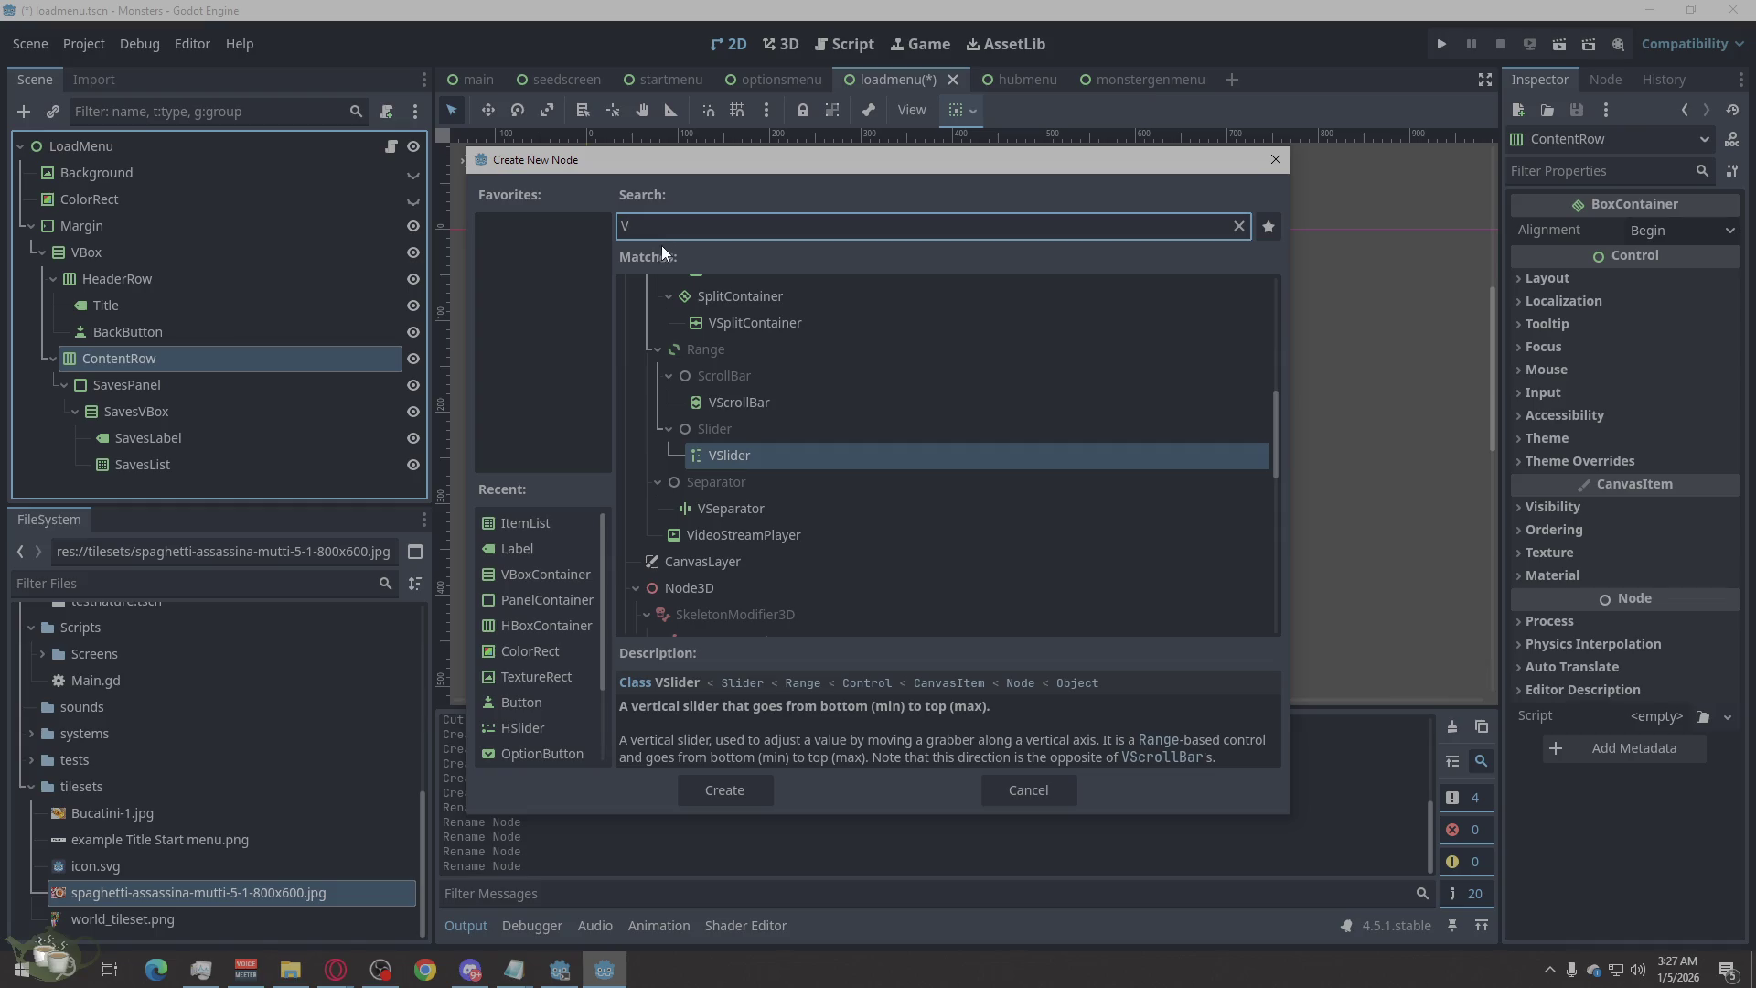
{"action": "type", "text": "b"}
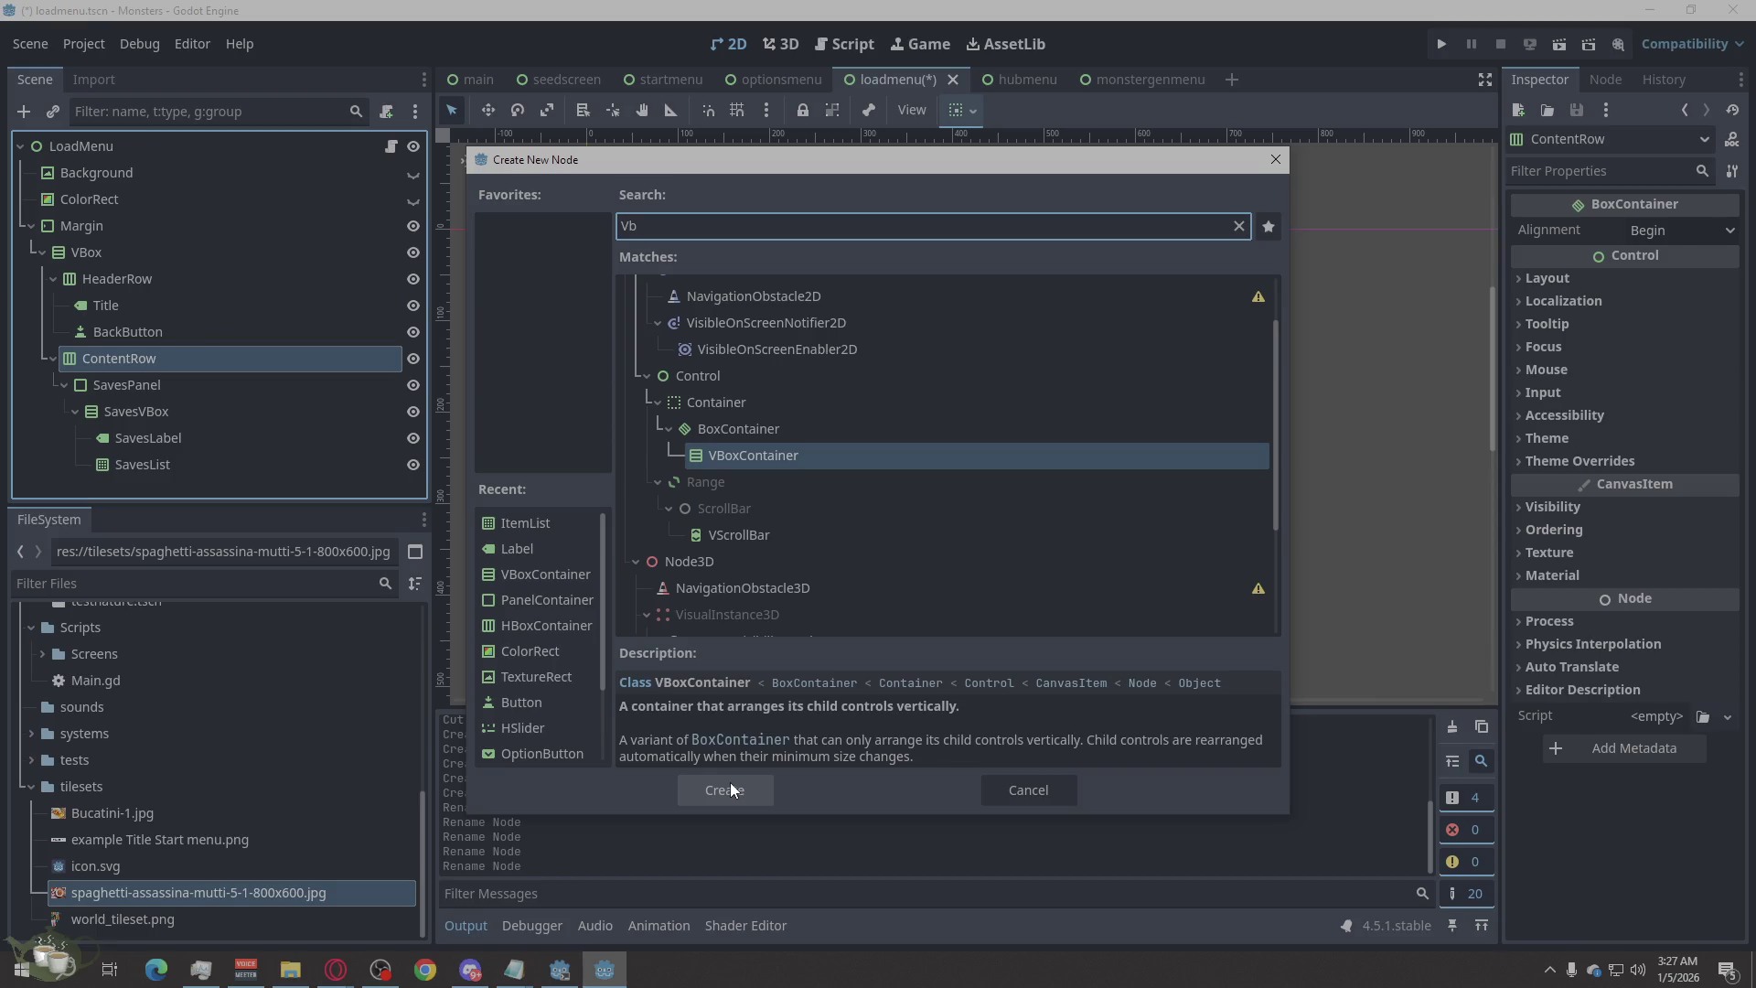
{"action": "key", "text": "ctrl+a"}
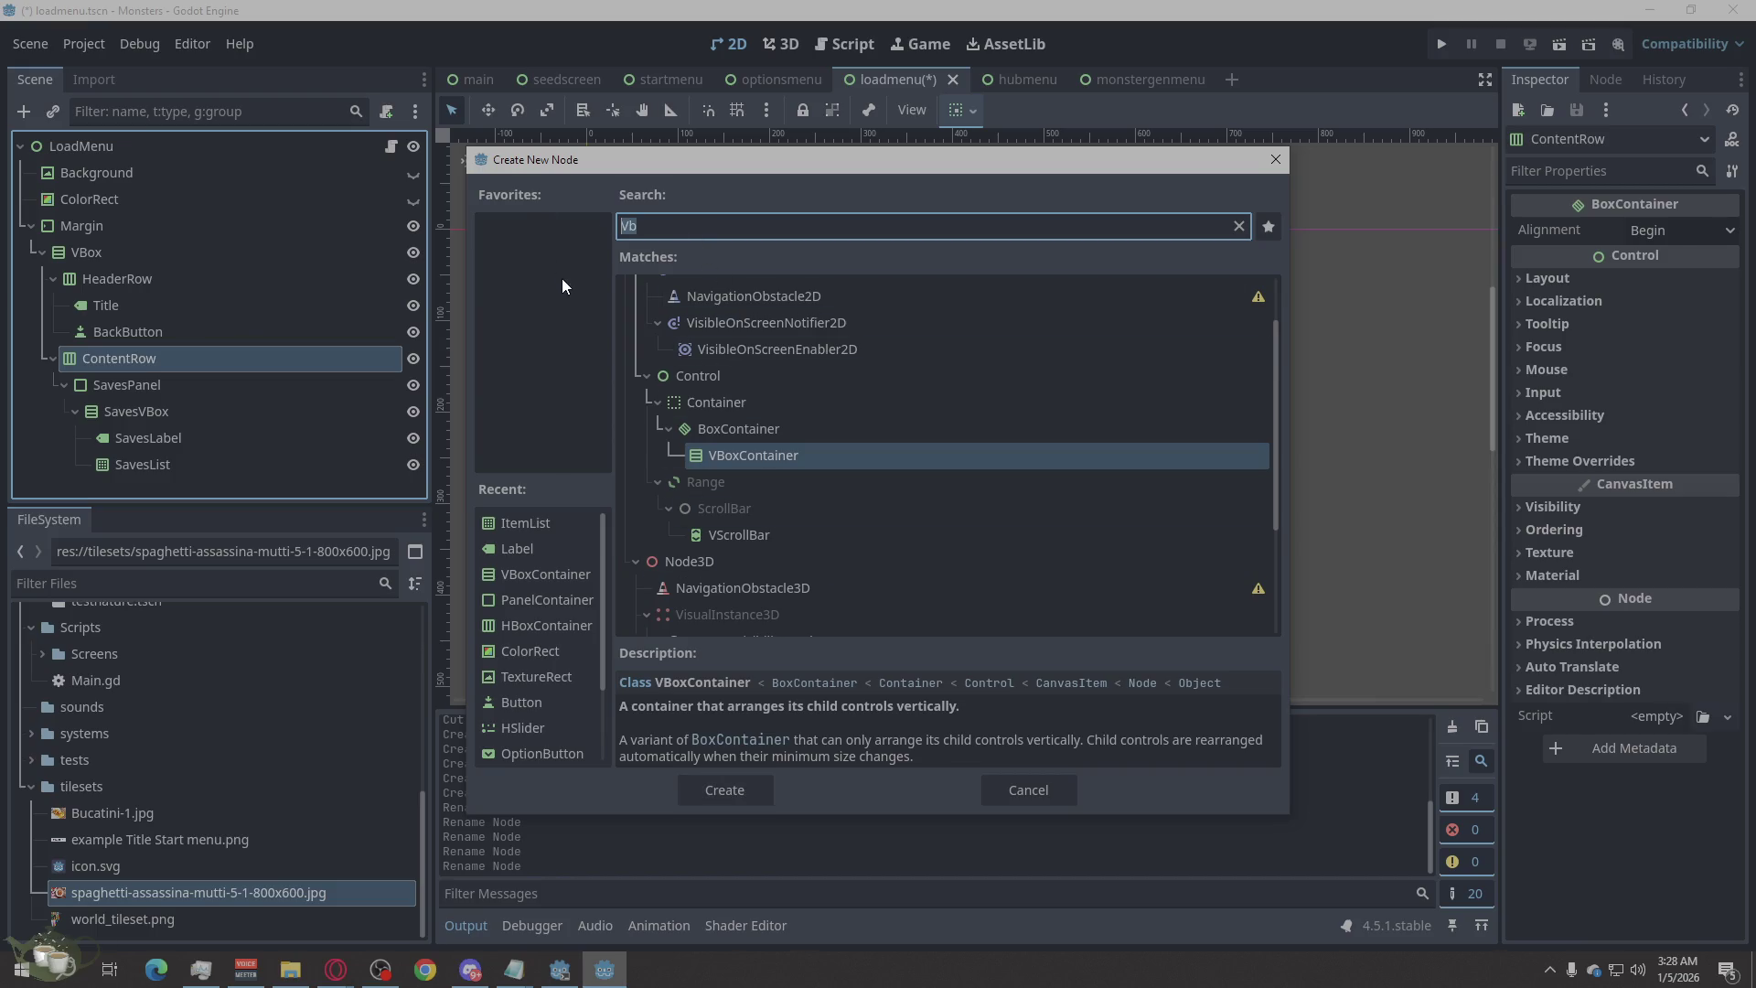
{"action": "type", "text": "Panel"}
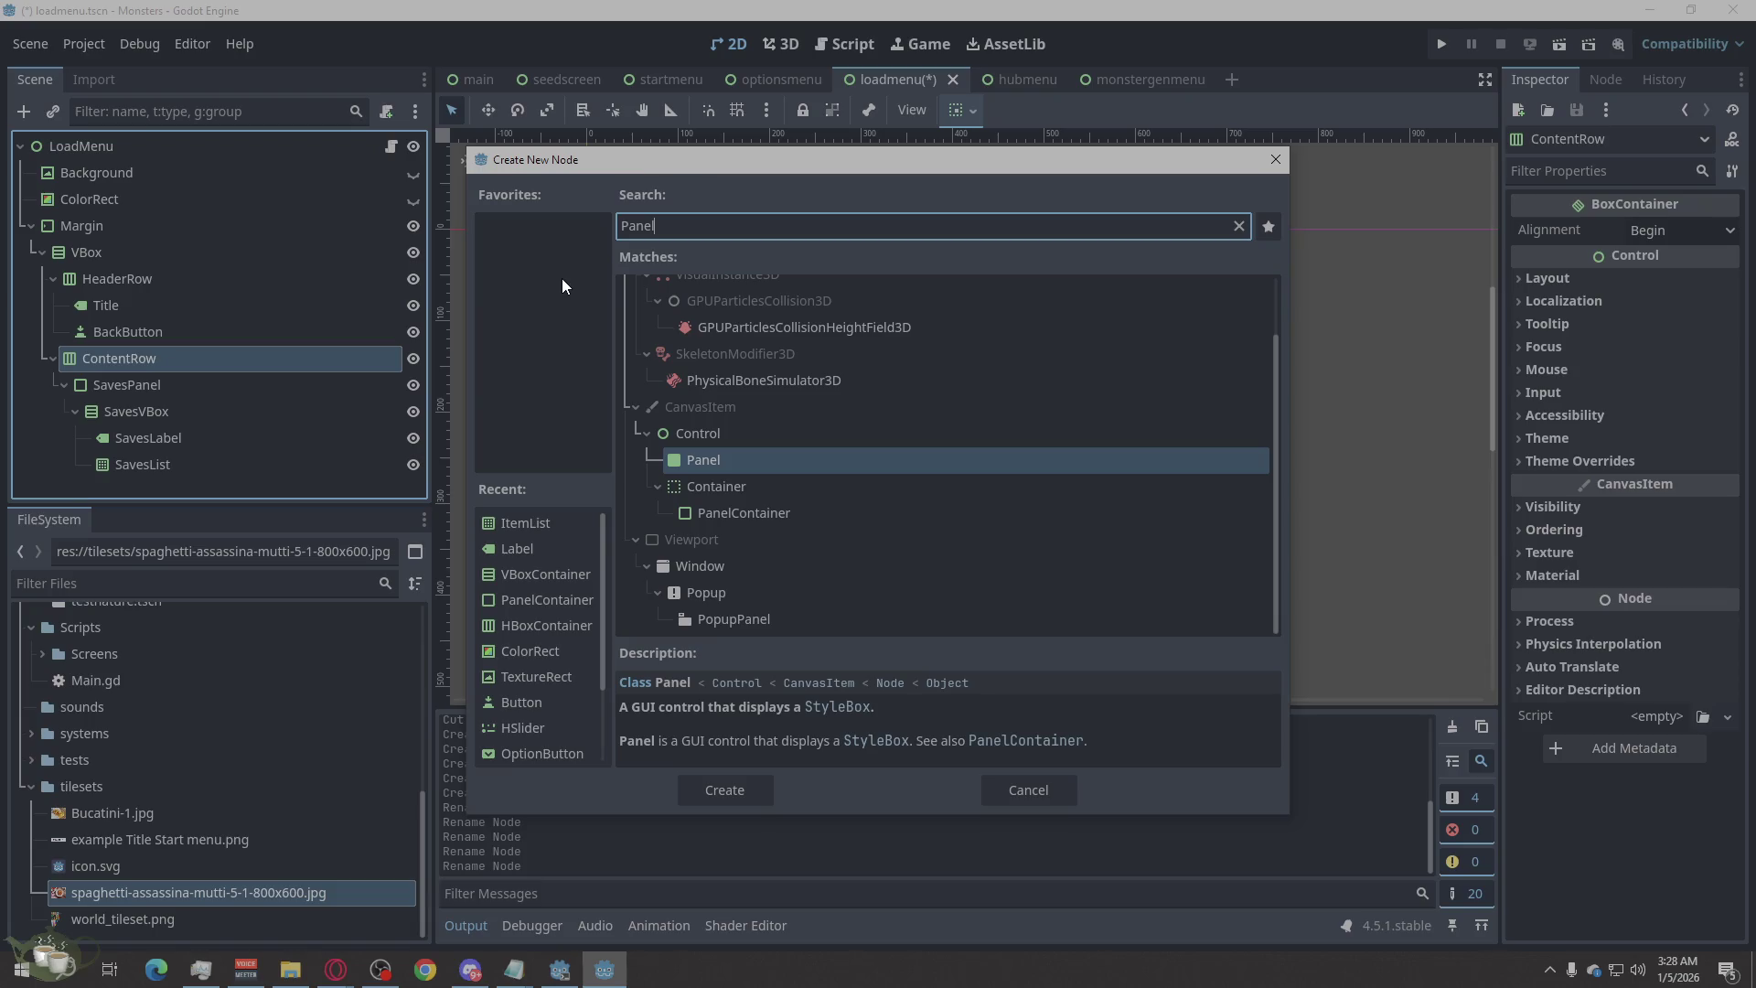
{"action": "left_click", "coordinate": [815, 510]}
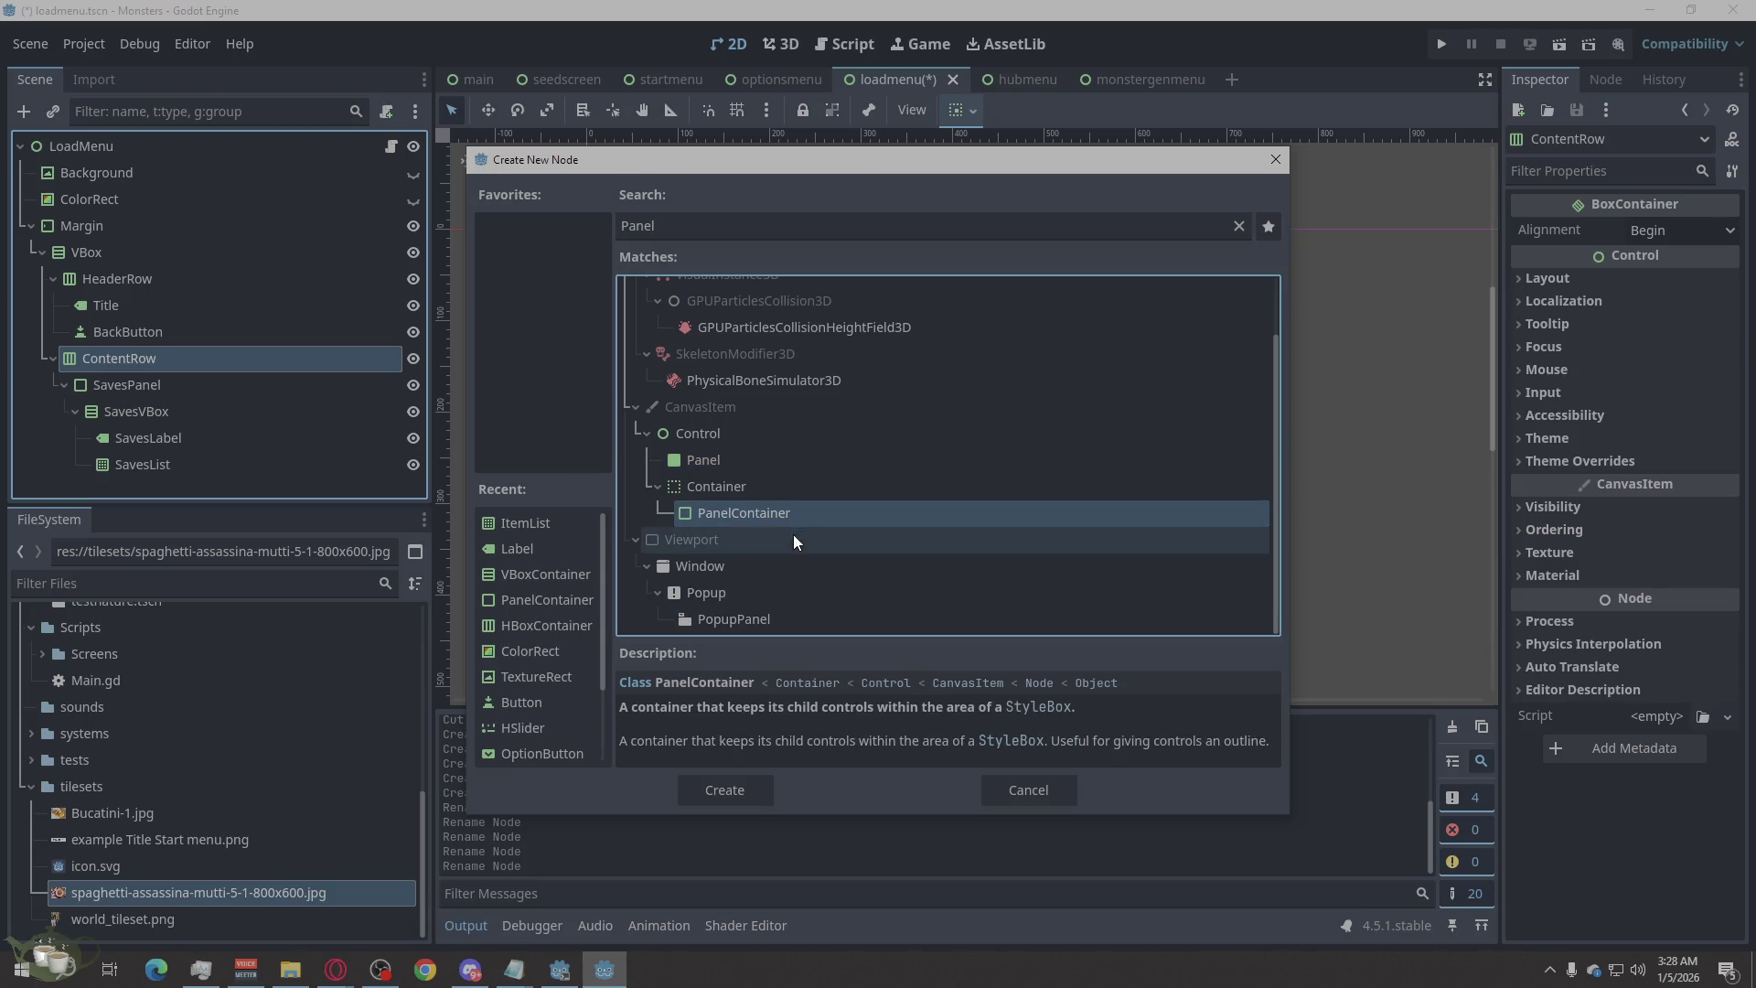
{"action": "left_click", "coordinate": [732, 790]}
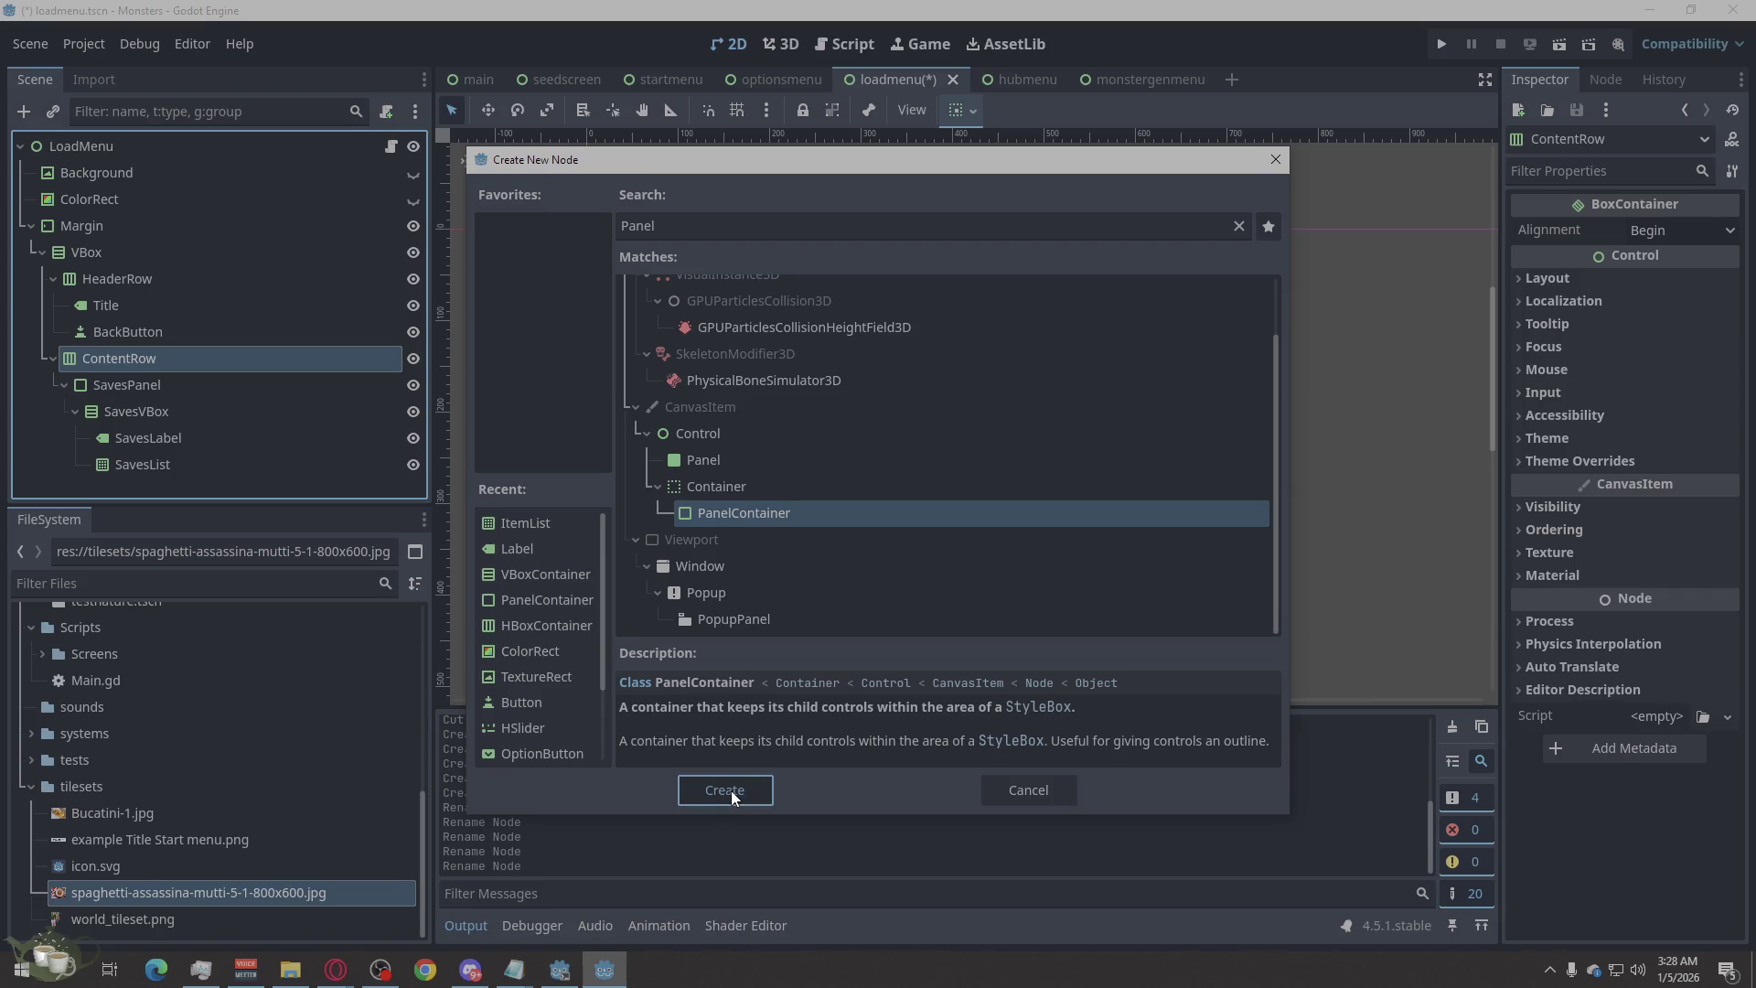
{"action": "left_click", "coordinate": [732, 790]}
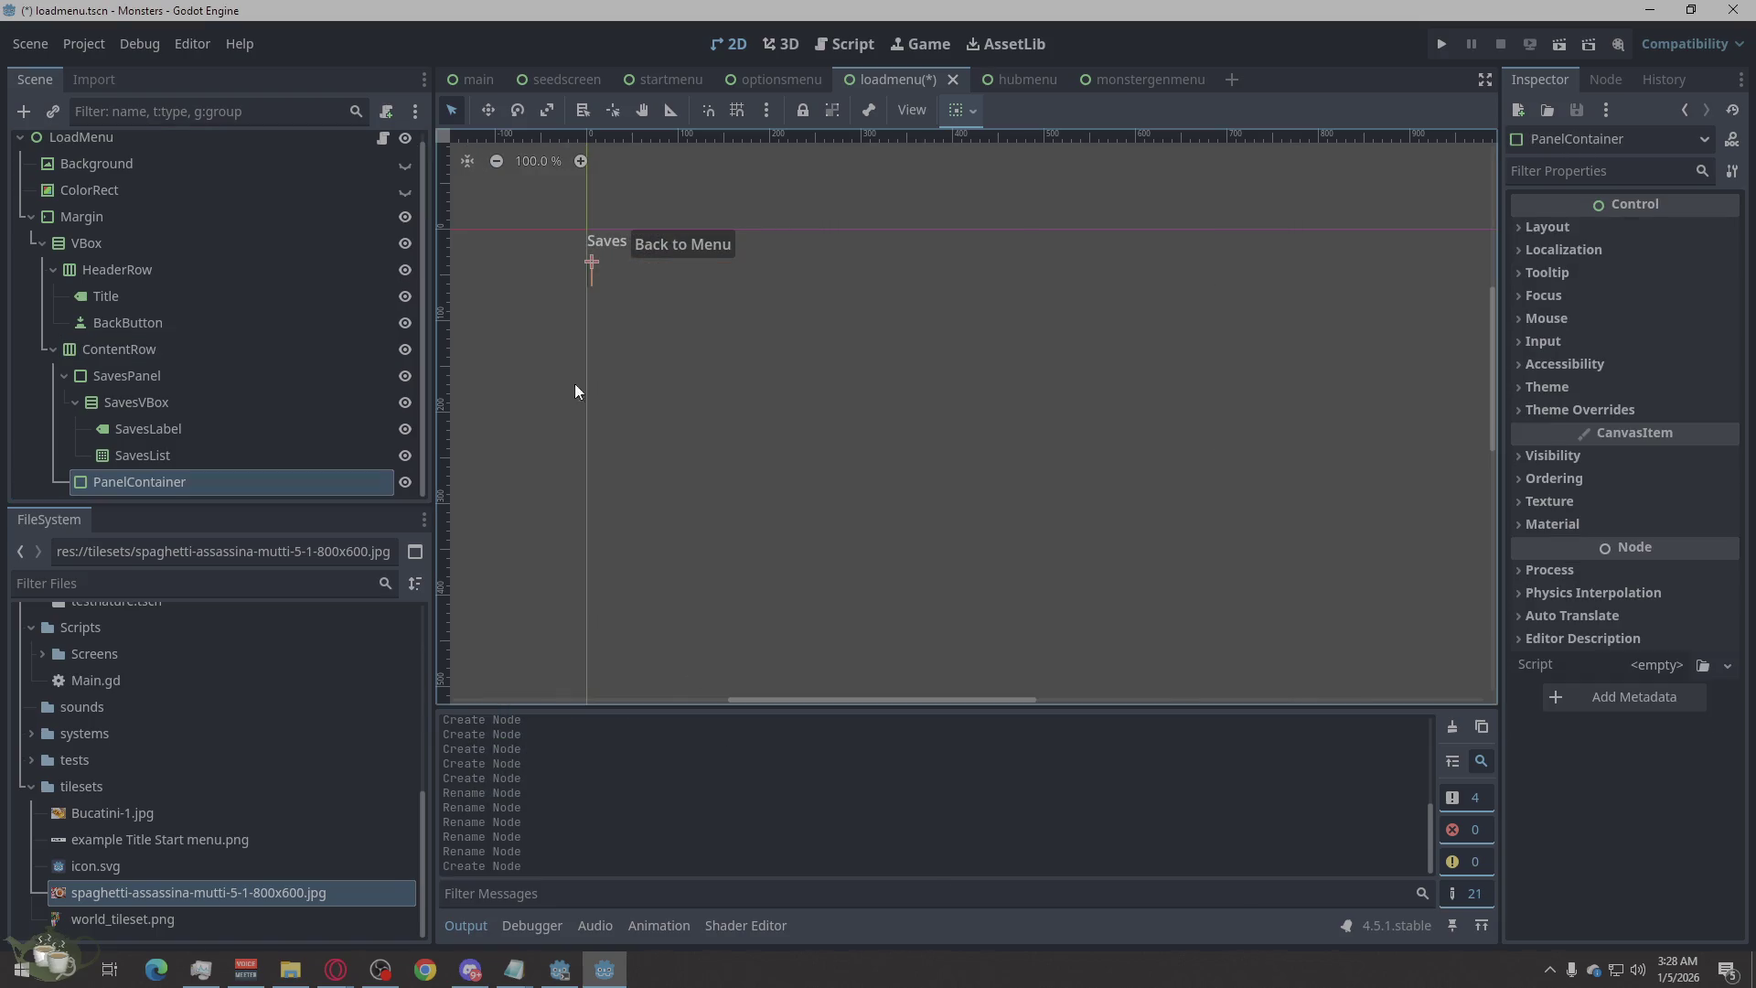
{"action": "double_click", "coordinate": [194, 482]}
{"action": "type", "text": "De"}
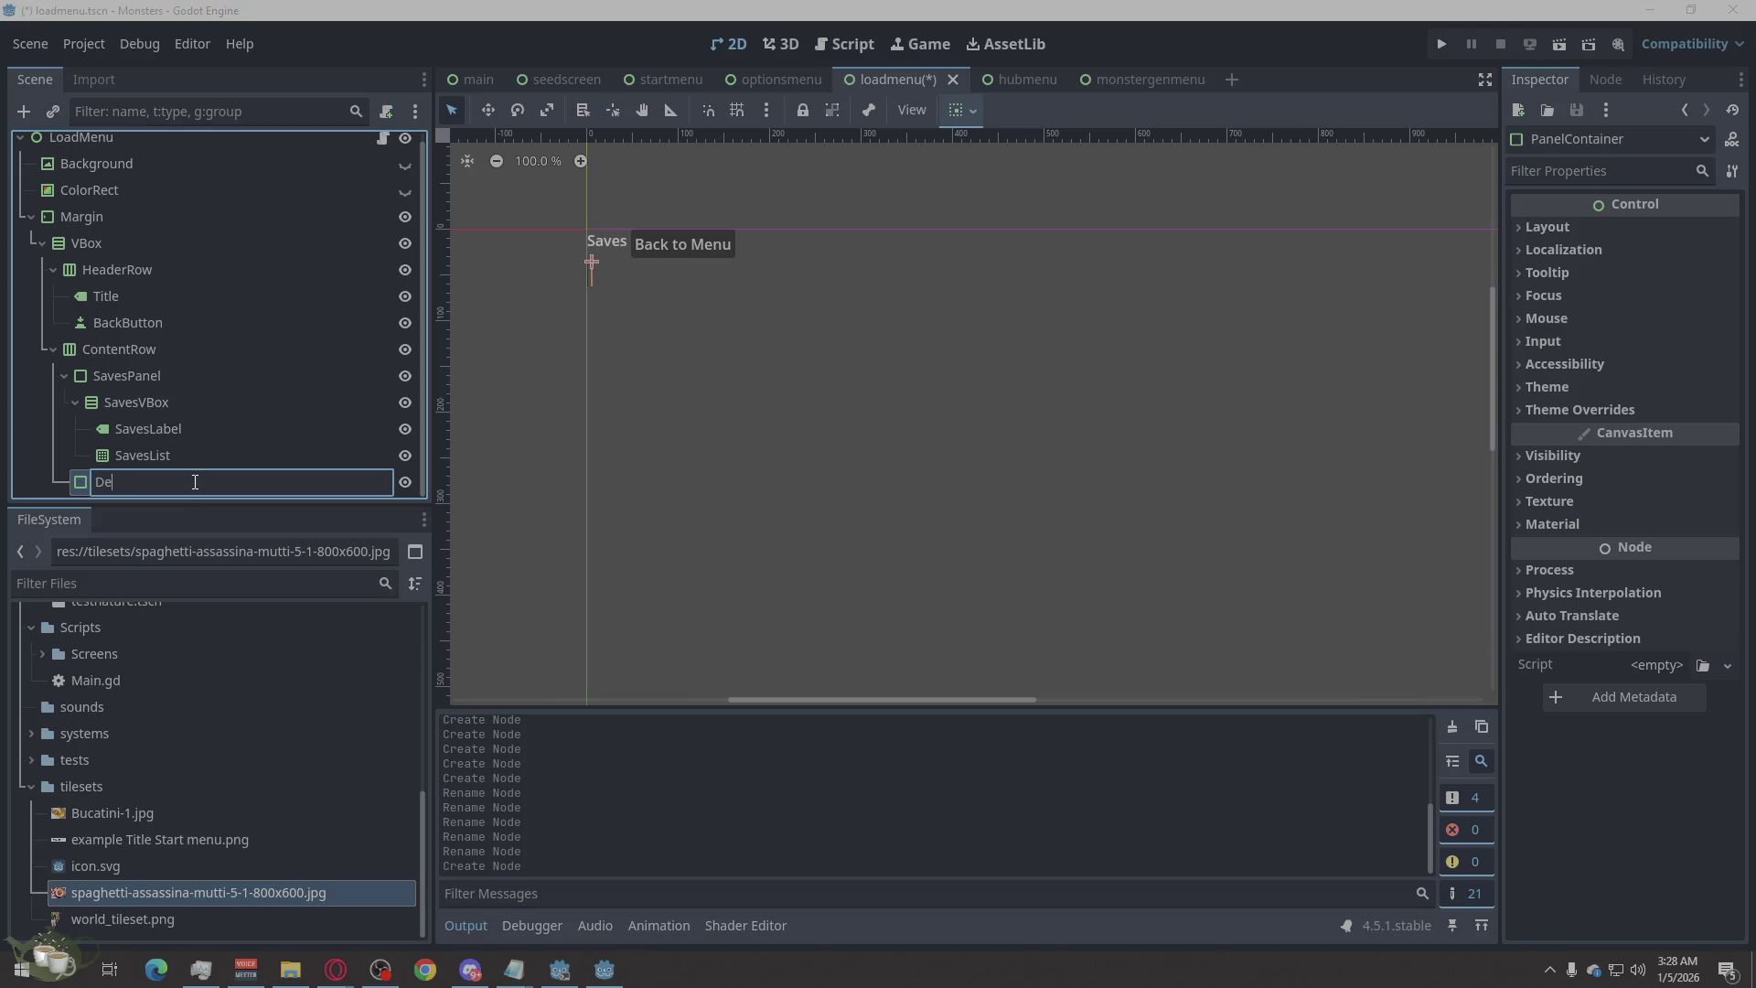
{"action": "type", "text": "tailsPanel"}
Confirm the DetailsPanel name and add a VBoxContainer inside it.
{"action": "key", "text": "Return"}
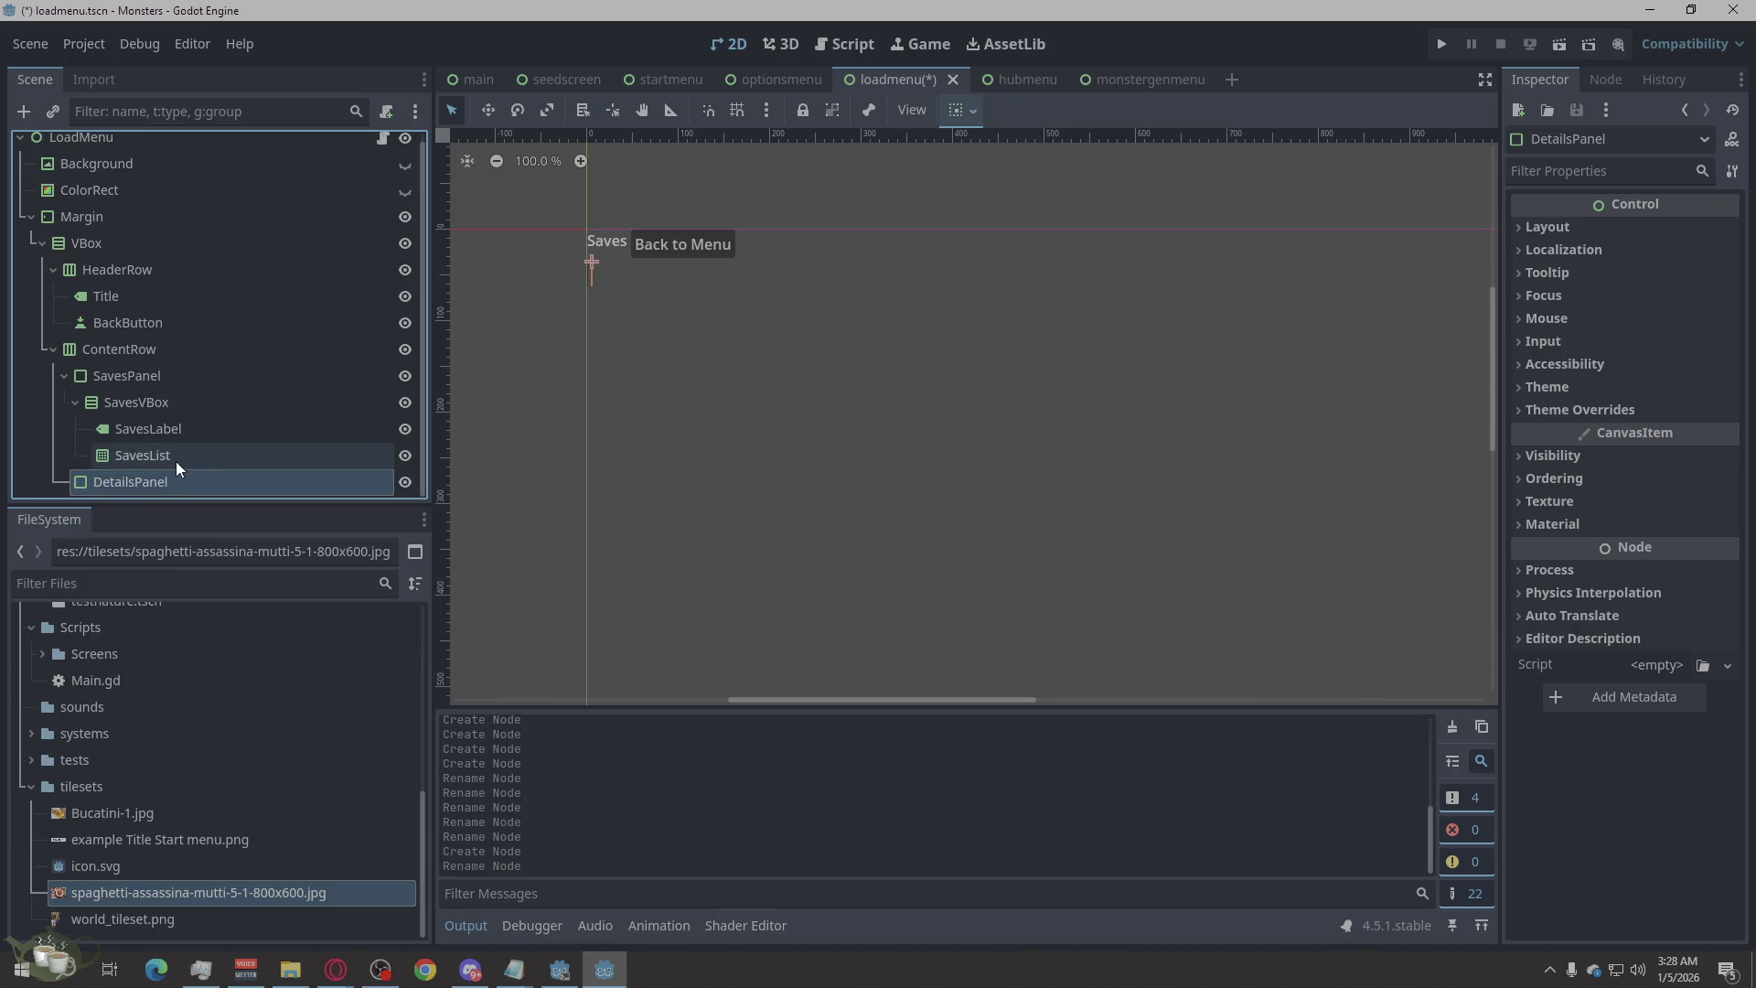
{"action": "right_click", "coordinate": [172, 483]}
{"action": "left_click", "coordinate": [282, 345]}
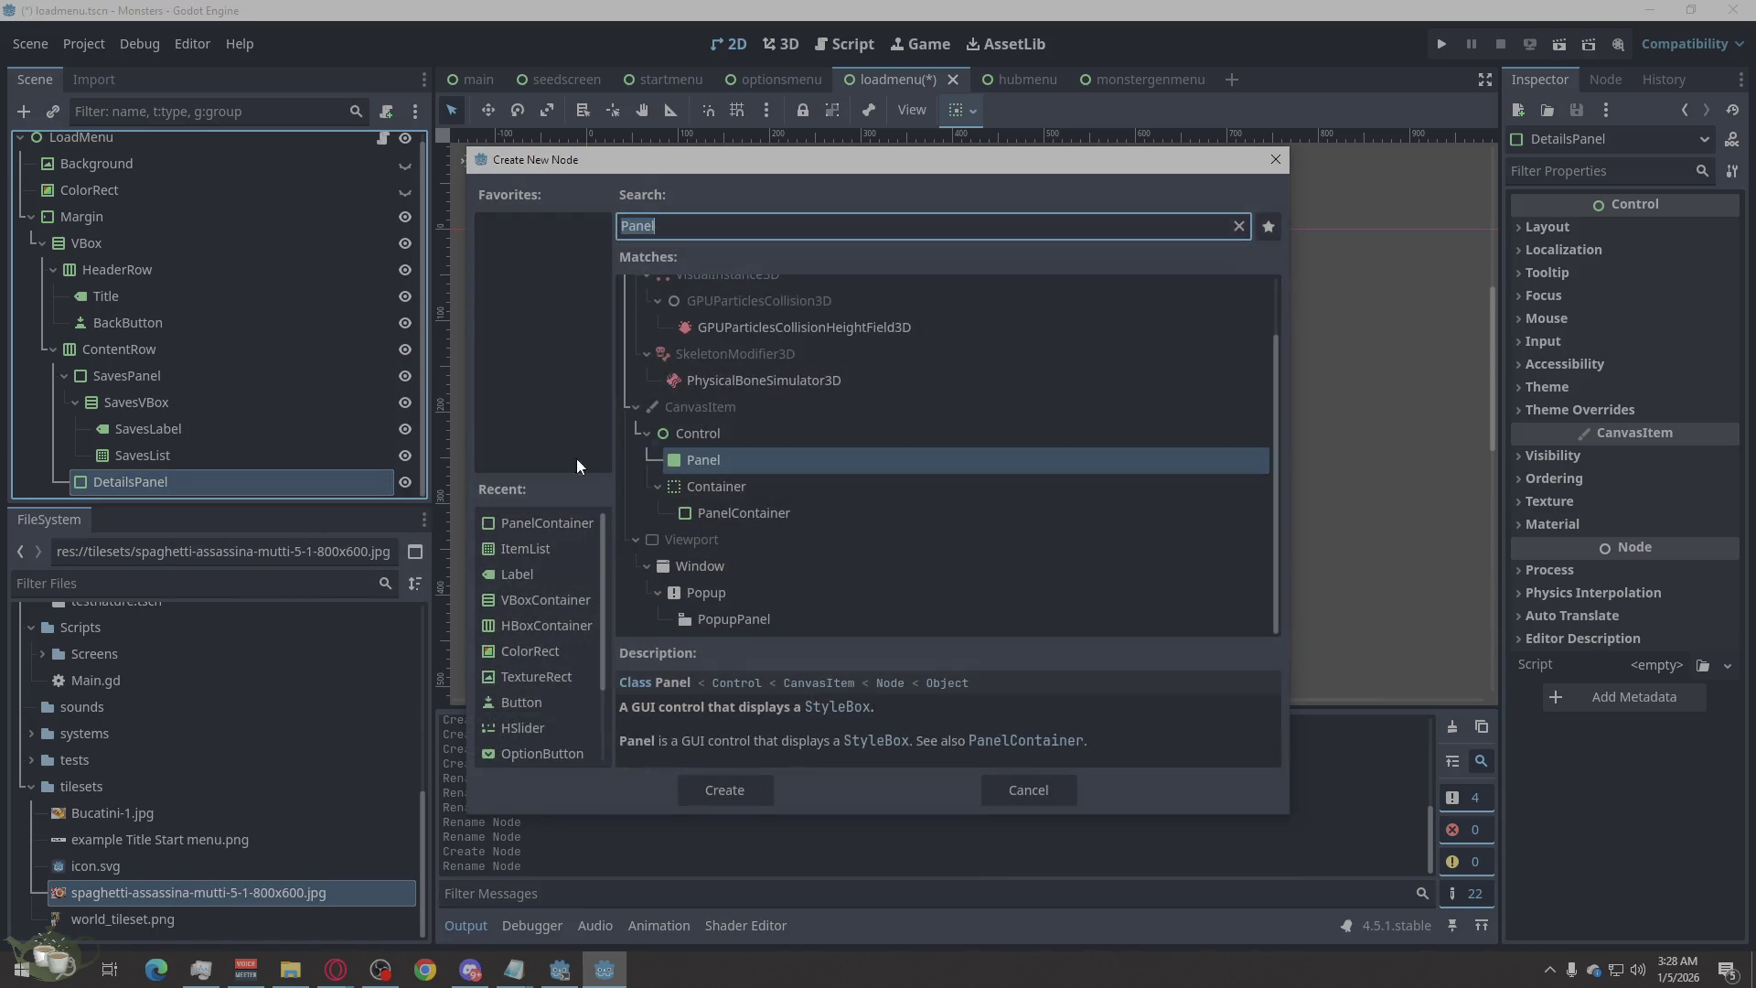
{"action": "type", "text": "Det"}
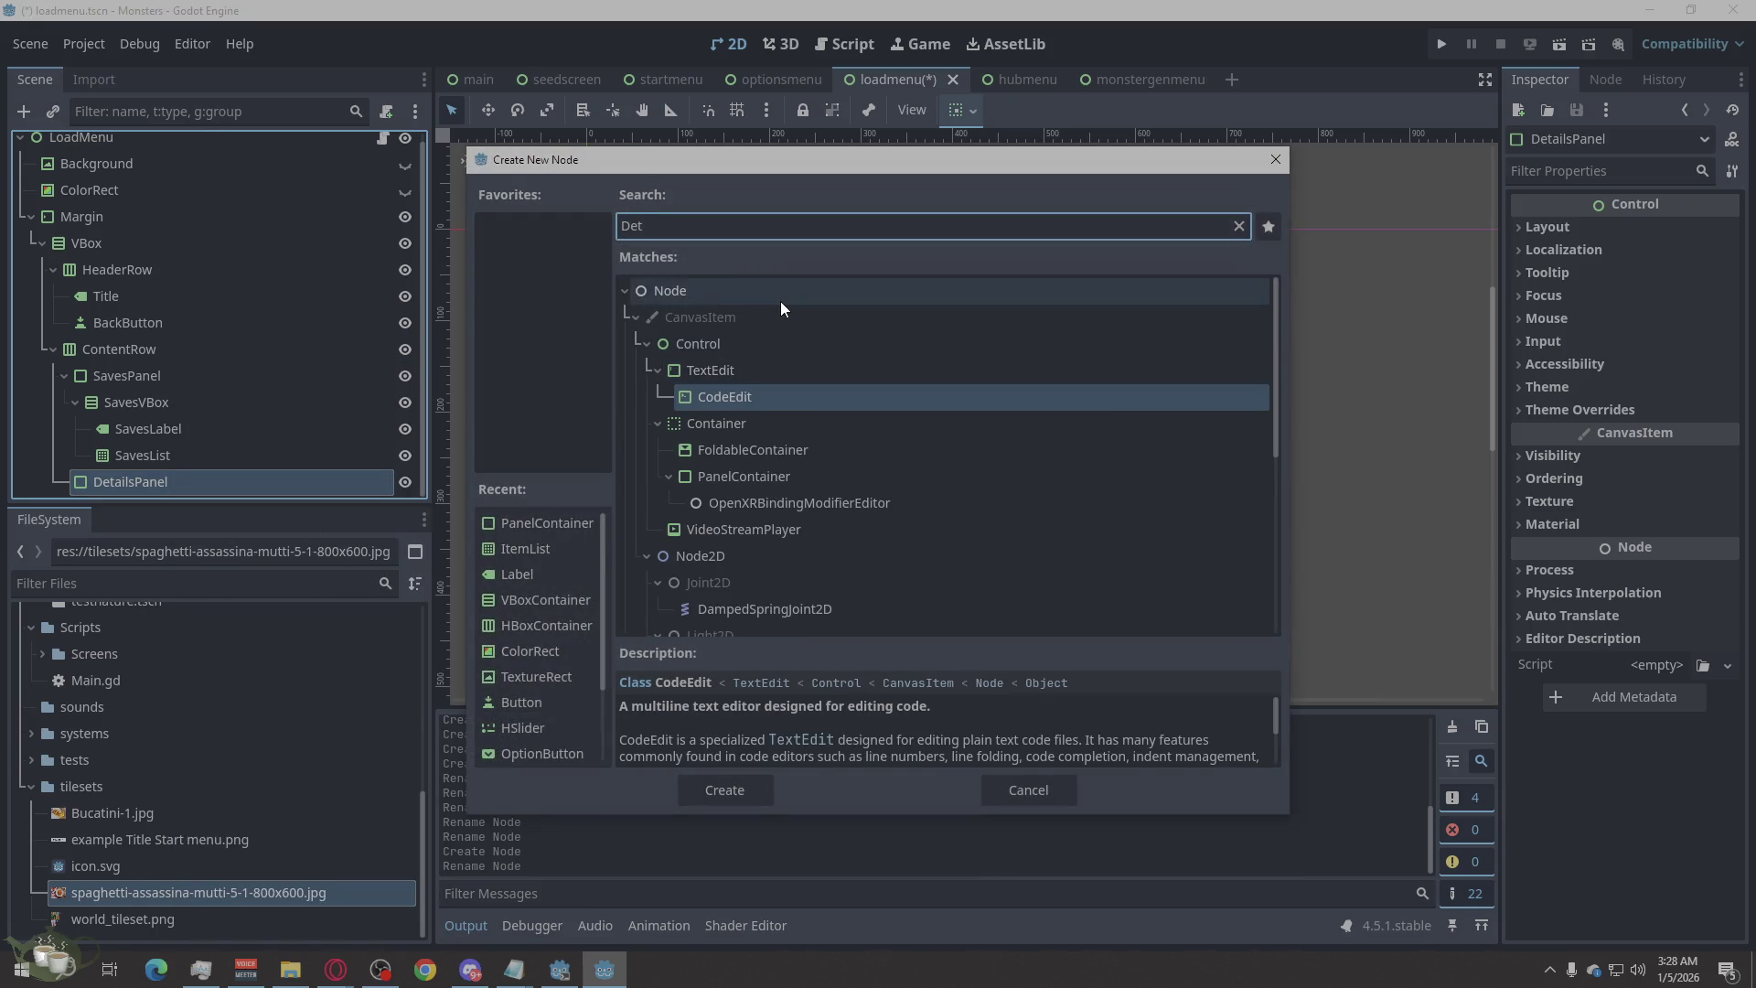
{"action": "key", "text": "BackSpace"}
{"action": "key", "text": "BackSpace"}
{"action": "type", "text": "labe"}
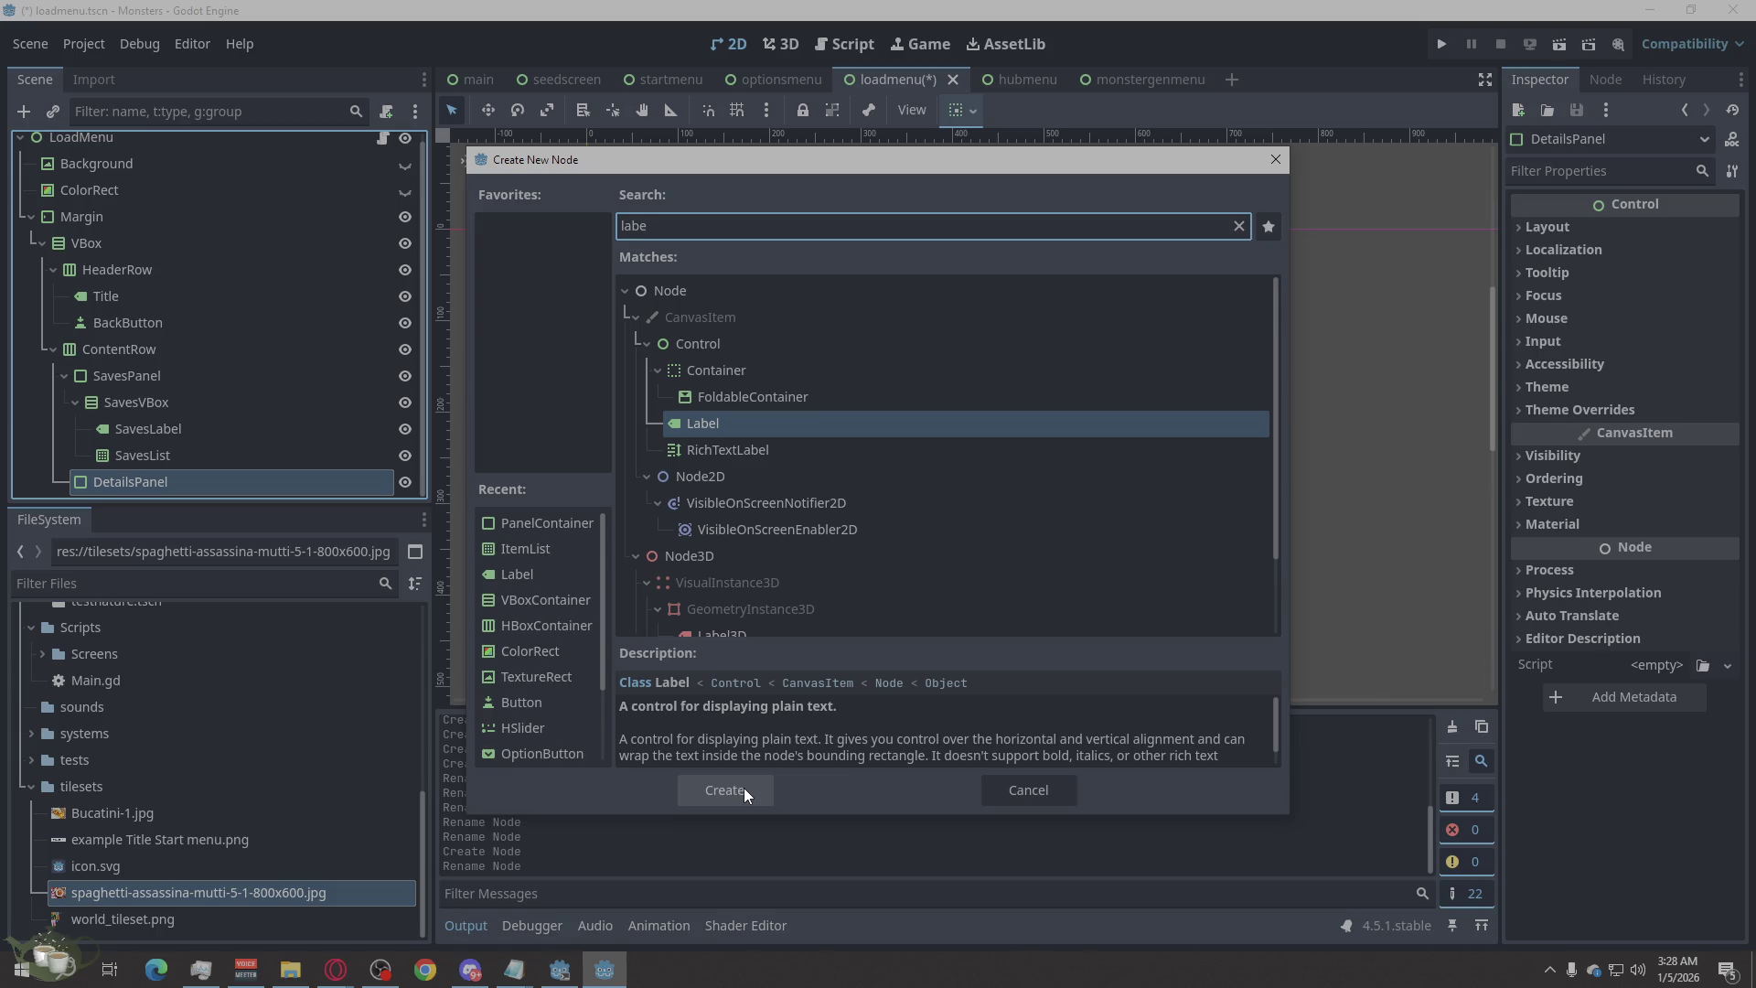
{"action": "left_click_drag", "start_coordinate": [653, 236], "coordinate": [512, 205]}
{"action": "type", "text": "vb"}
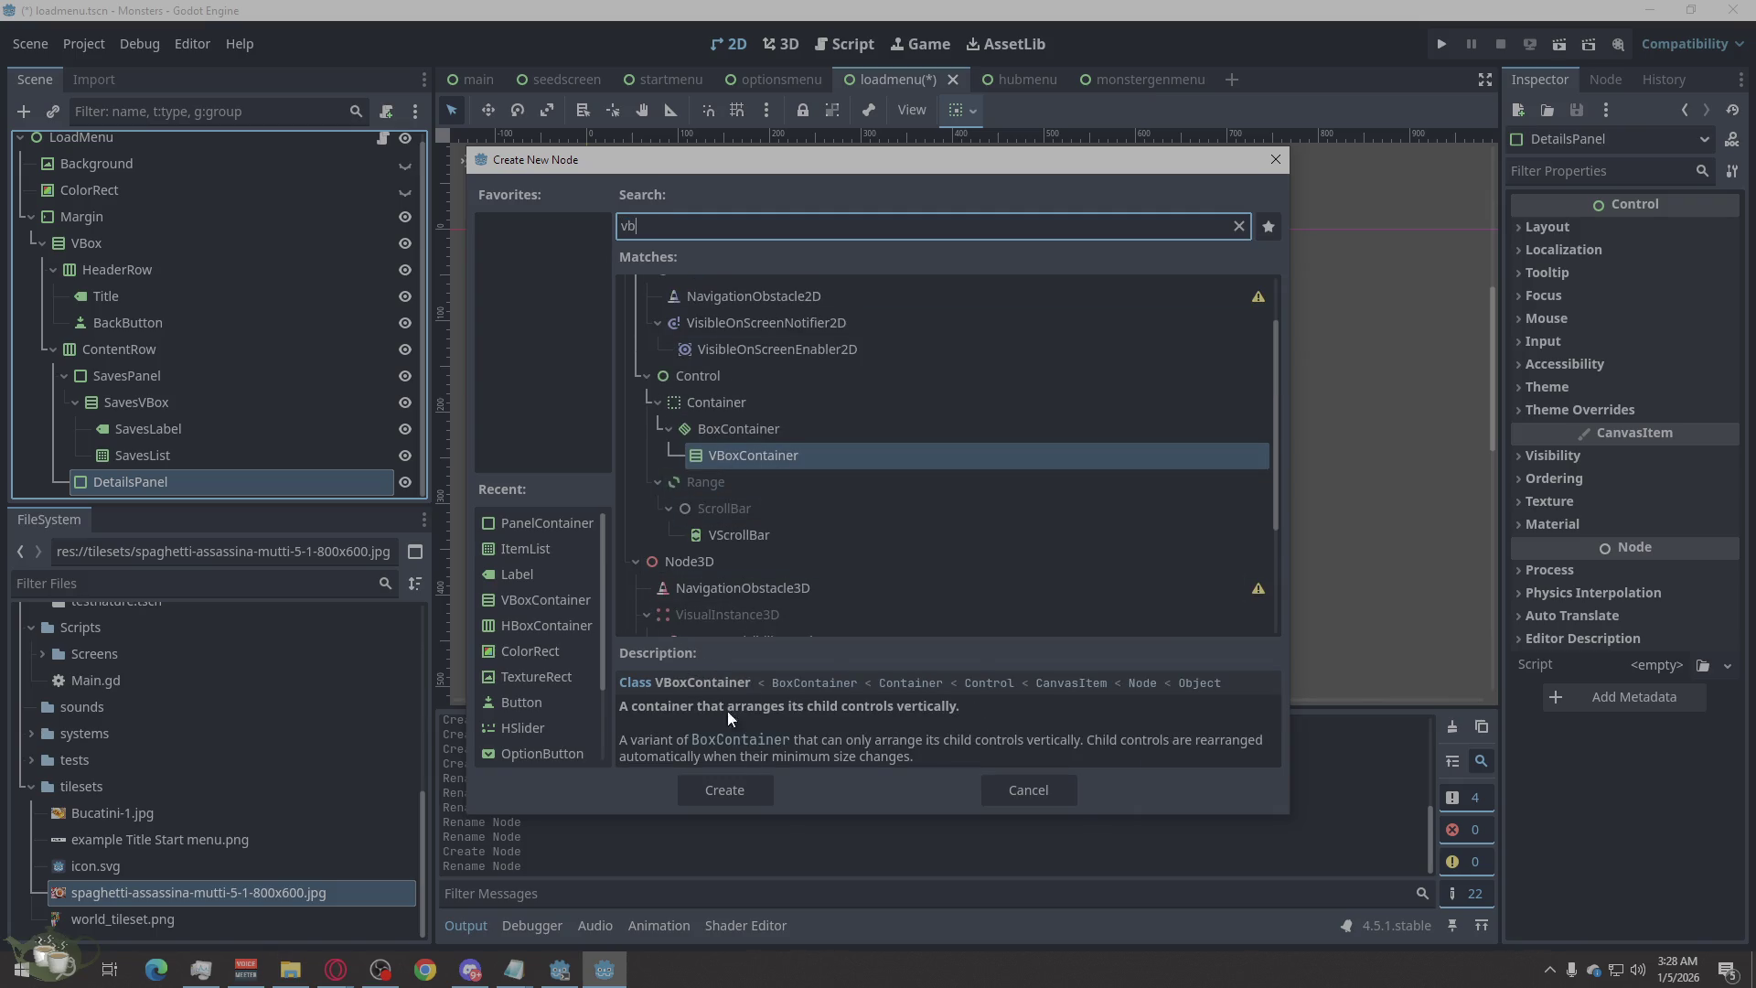
{"action": "left_click", "coordinate": [720, 788]}
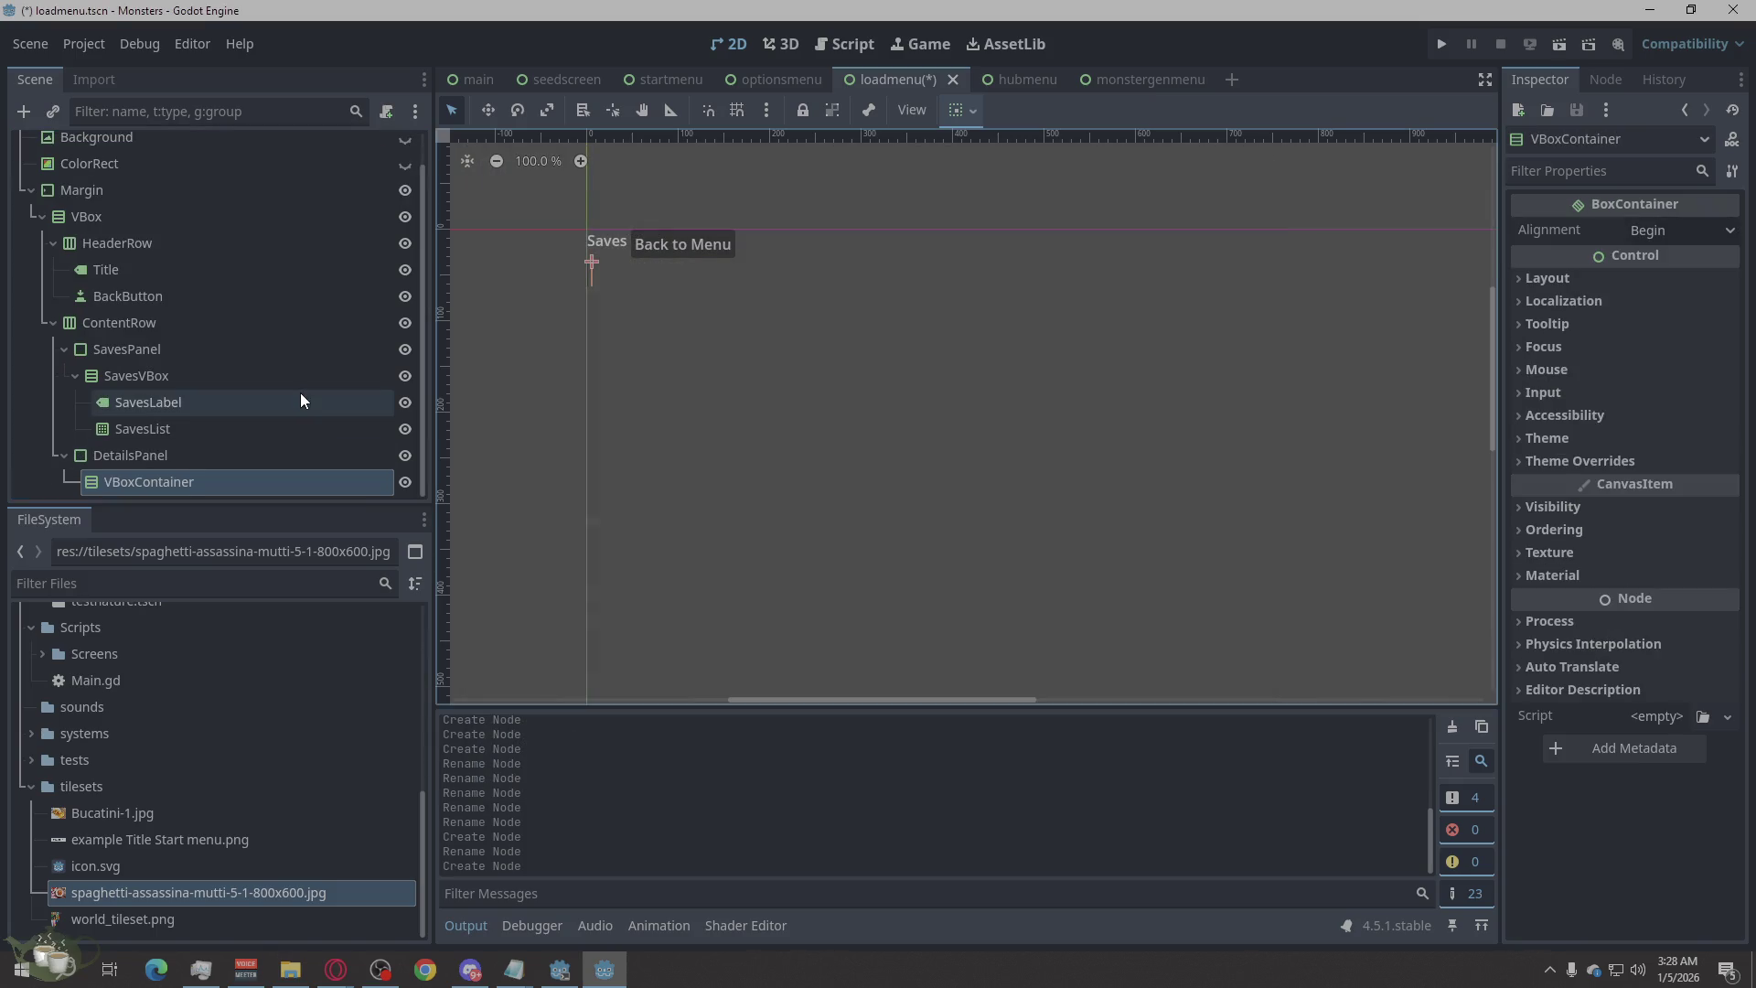
Add a Label to the VBoxContainer and duplicate it as Label2, ordered Label then Label2.
{"action": "right_click", "coordinate": [138, 481]}
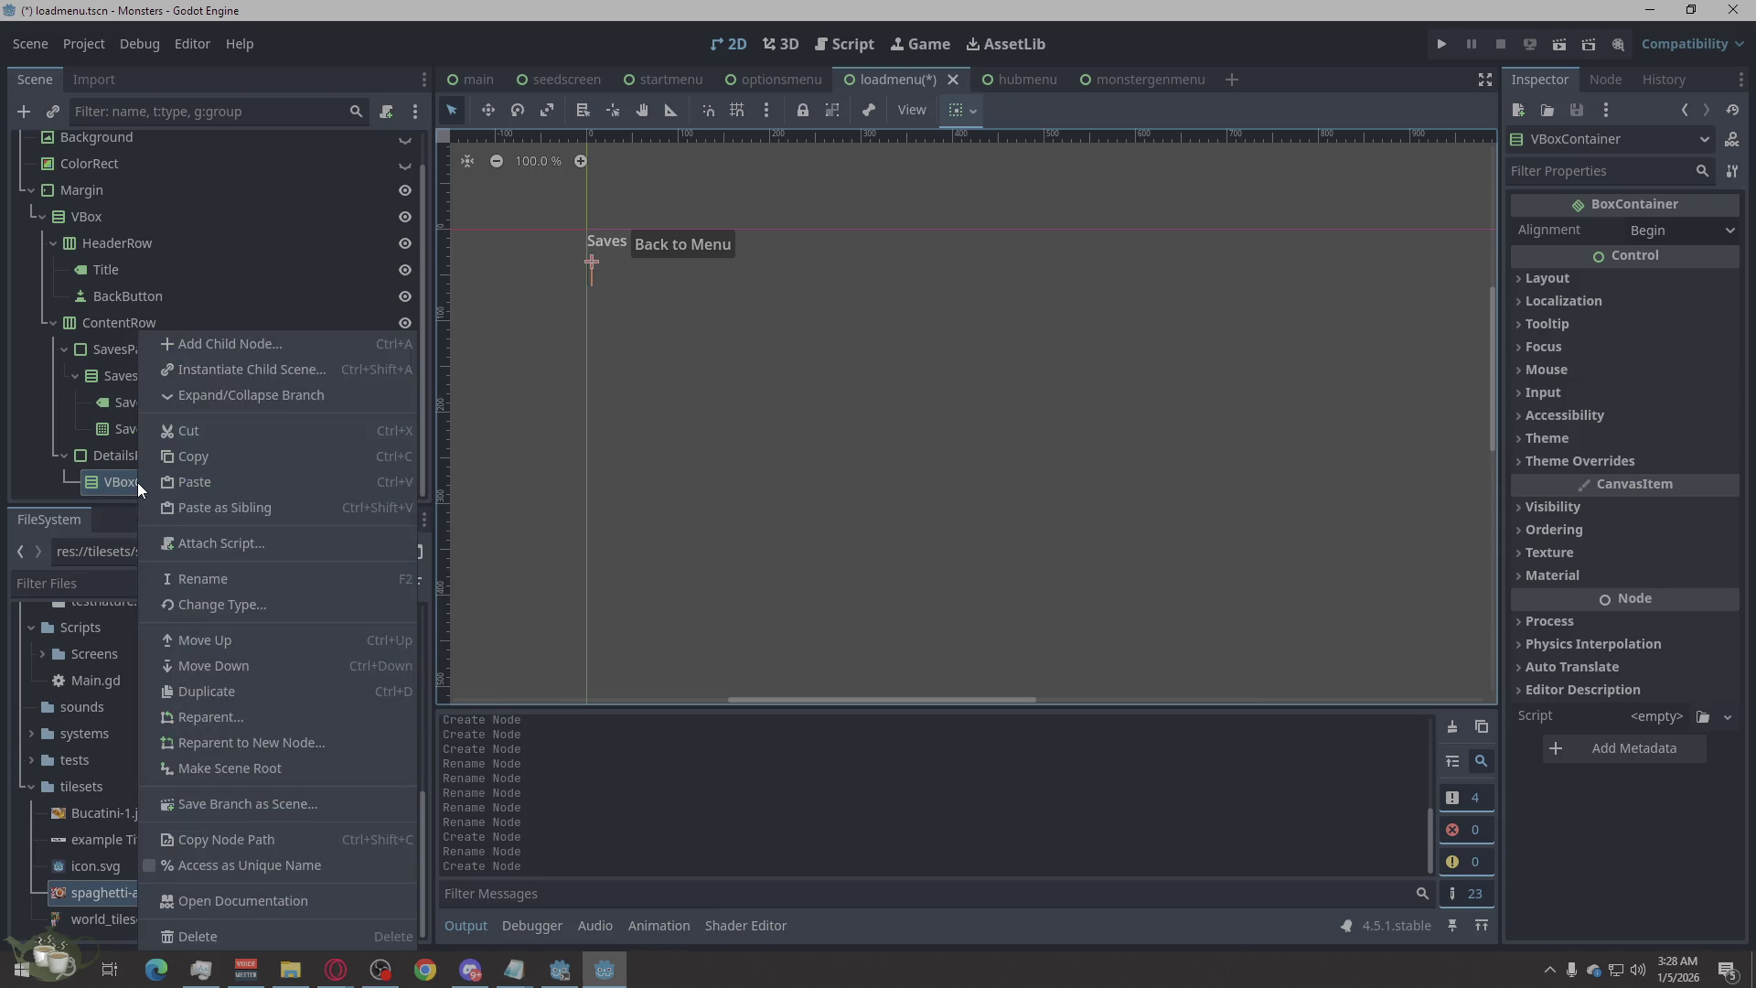
{"action": "left_click", "coordinate": [233, 353]}
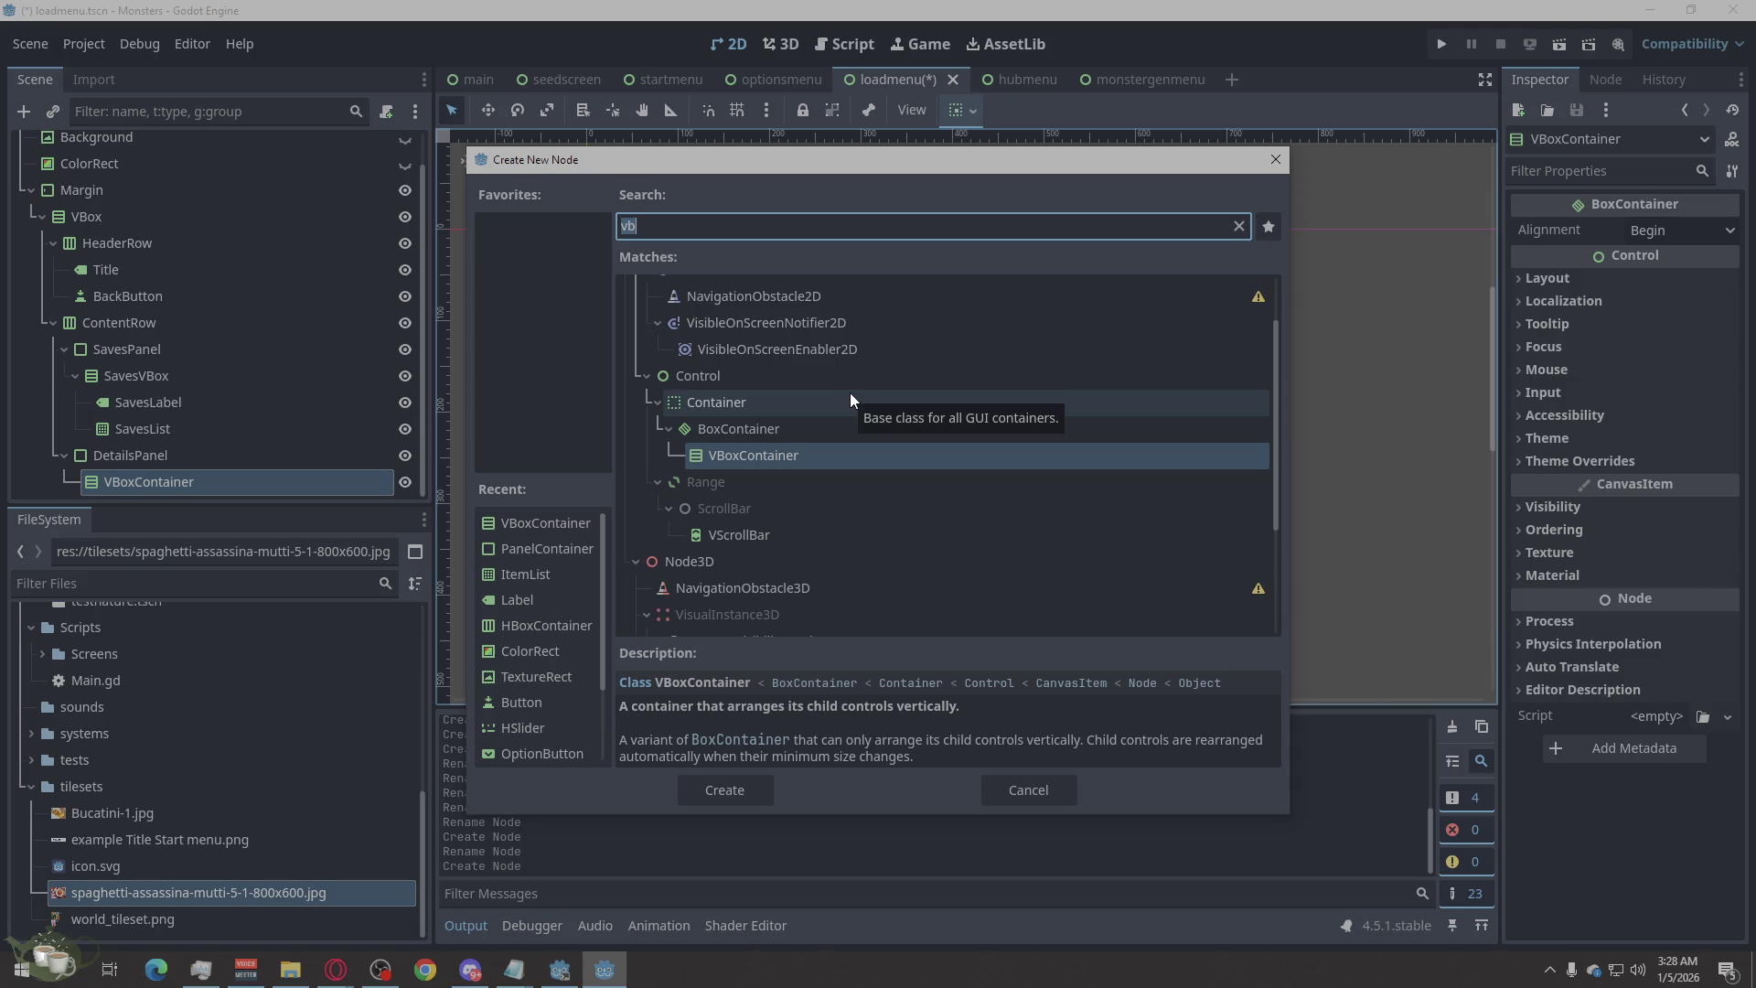
{"action": "type", "text": "labe"}
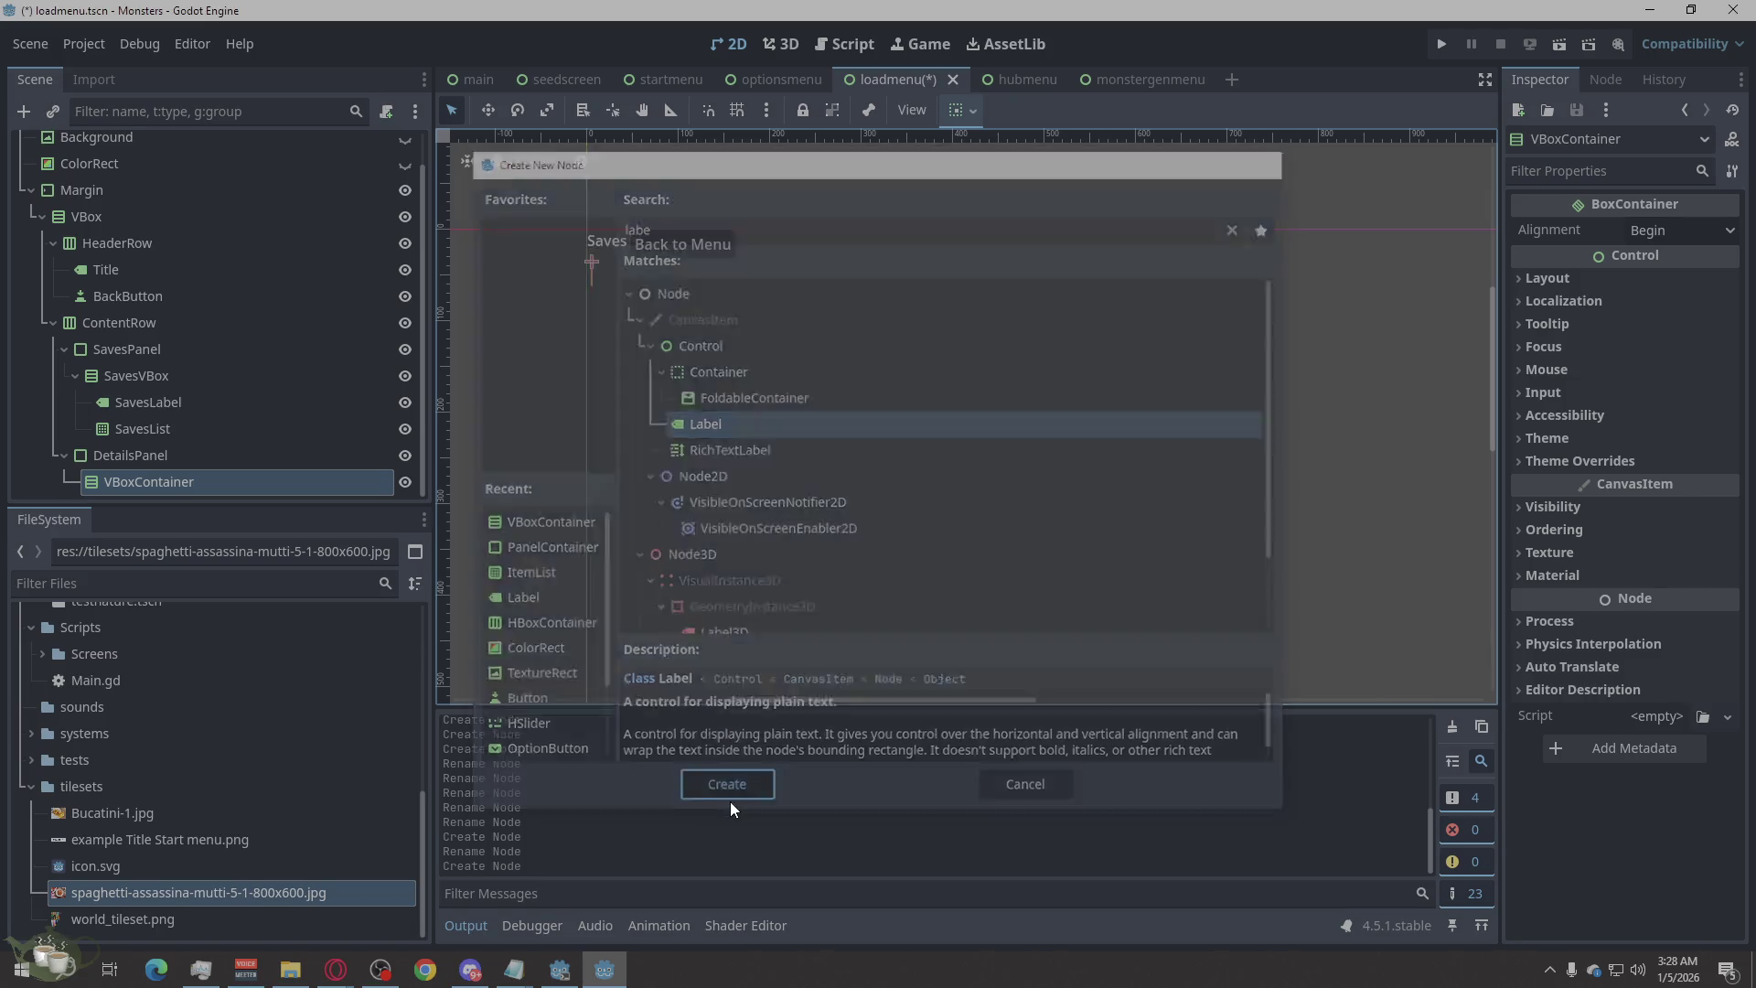
{"action": "left_click", "coordinate": [729, 793]}
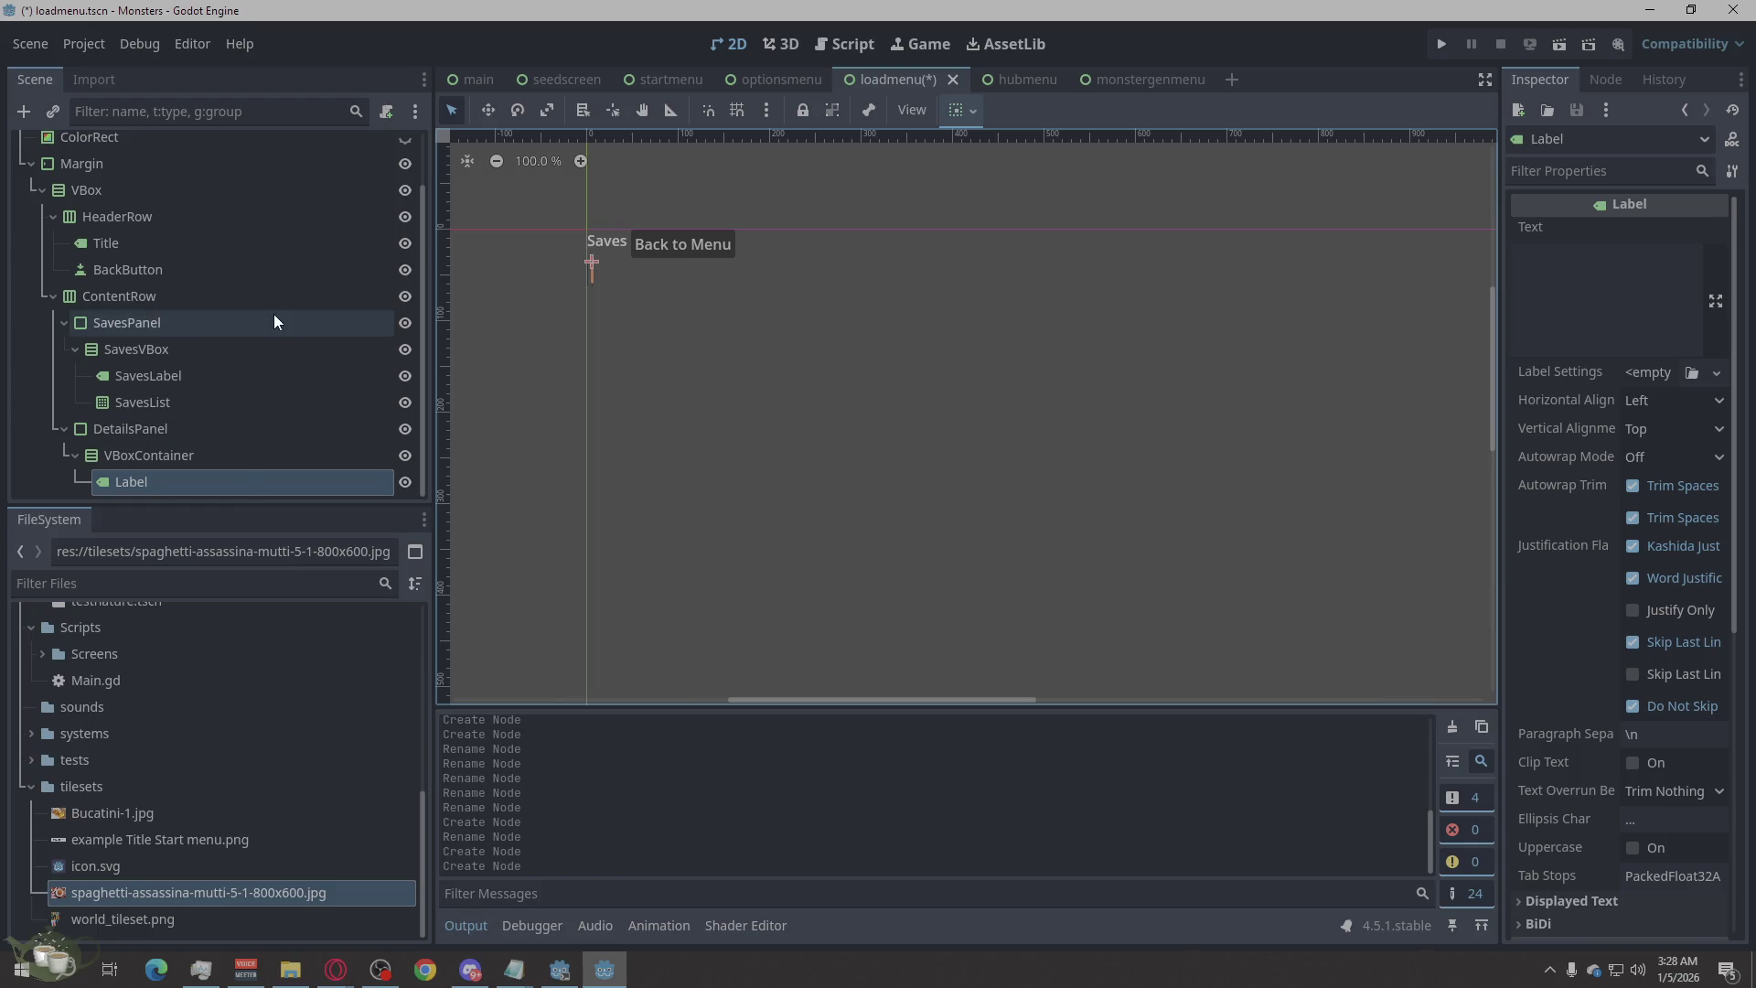
{"action": "key", "text": "ctrl+c"}
{"action": "key", "text": "ctrl+v"}
{"action": "left_click_drag", "start_coordinate": [208, 472], "coordinate": [143, 437]}
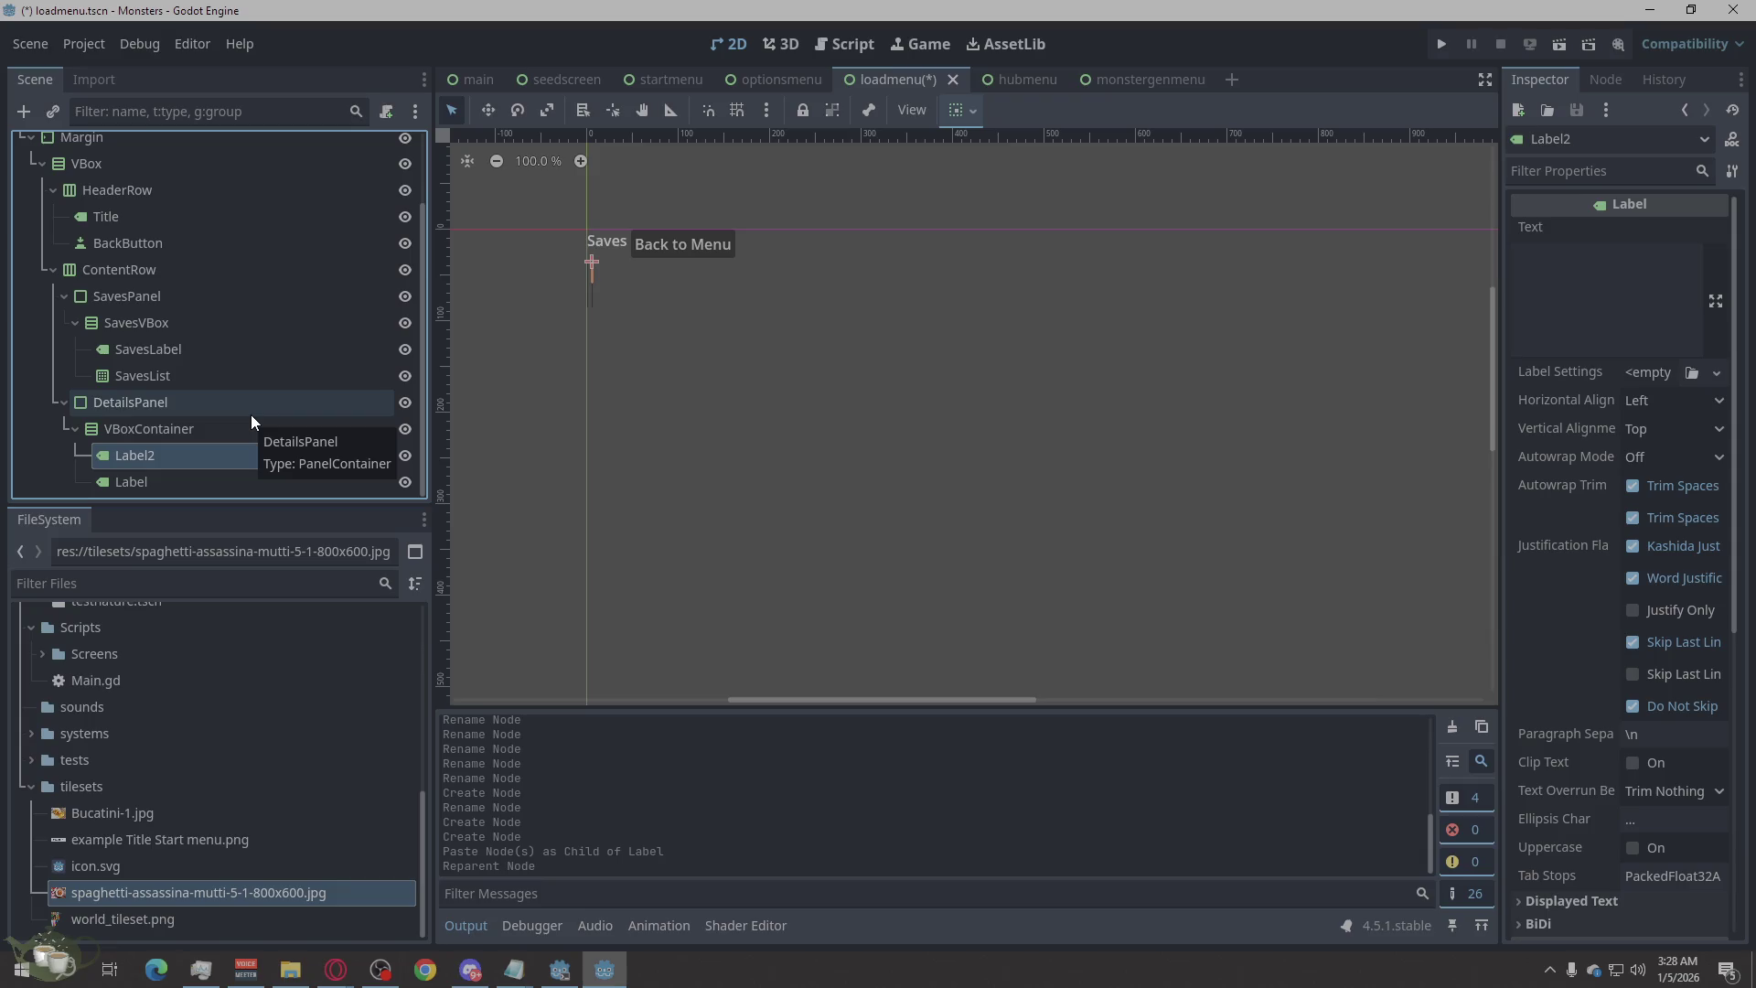
{"action": "left_click_drag", "start_coordinate": [133, 480], "coordinate": [148, 446]}
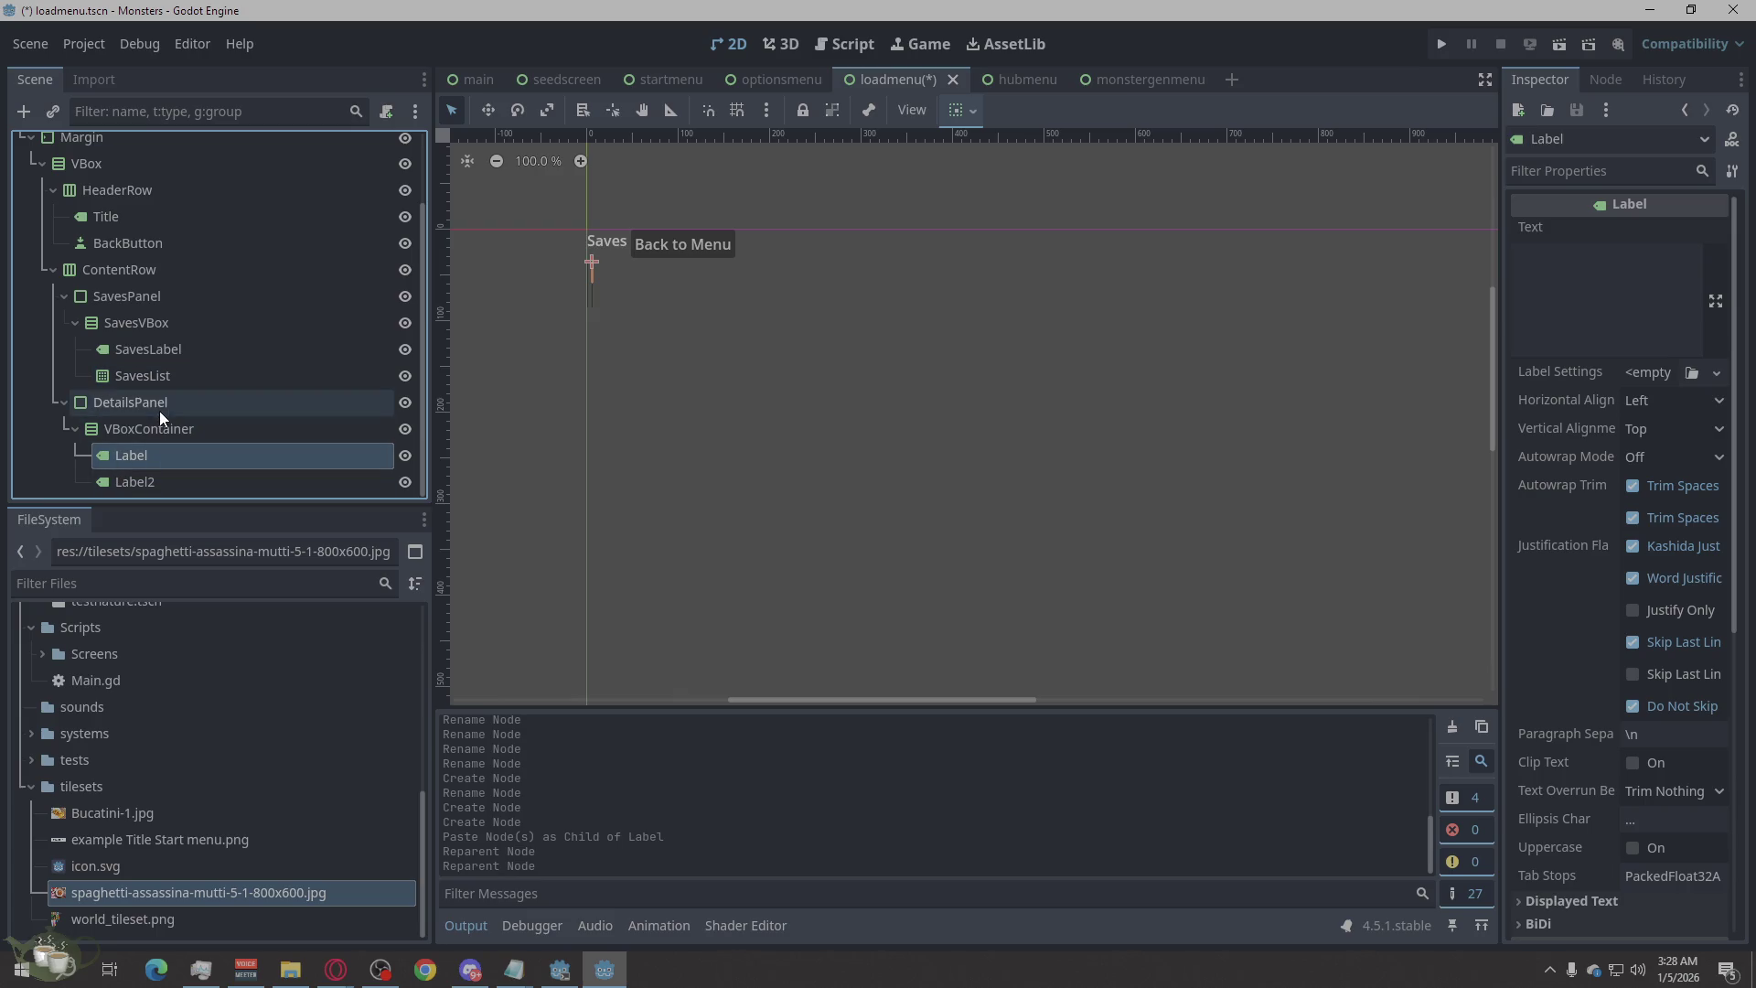
{"action": "right_click", "coordinate": [162, 427]}
Add a RichTextLabel and an HBoxContainer to the details VBoxContainer.
{"action": "left_click", "coordinate": [256, 352]}
{"action": "type", "text": "ric"}
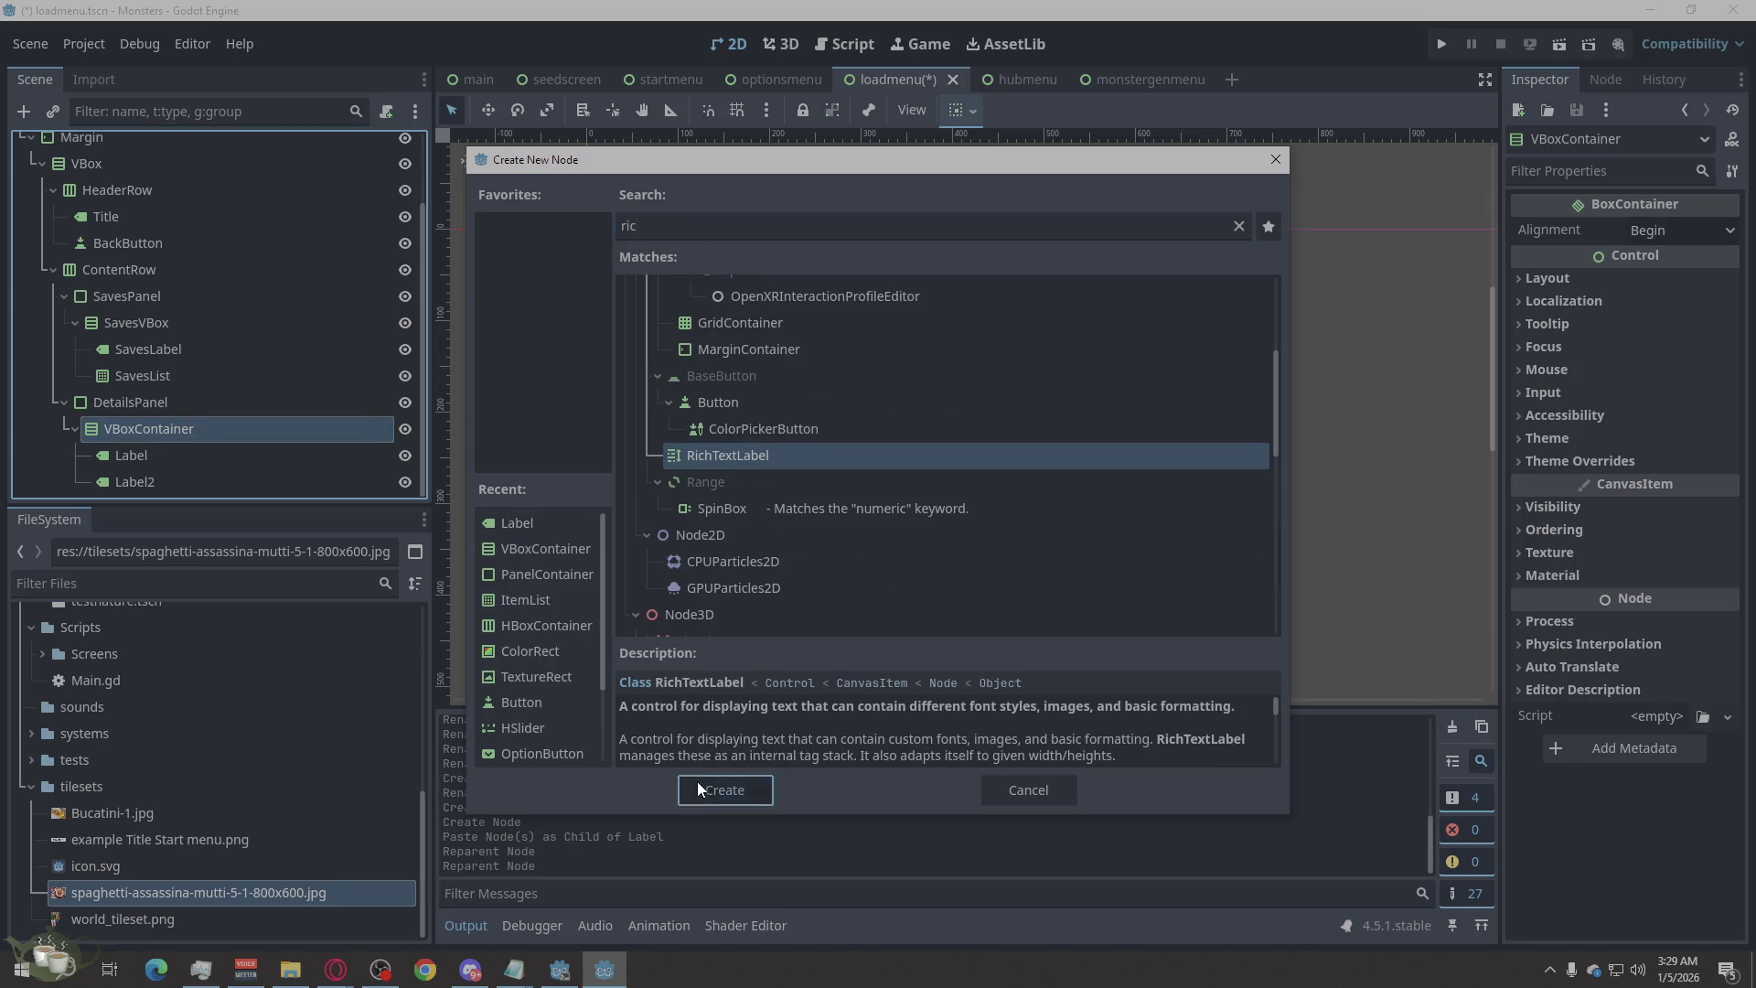
{"action": "left_click", "coordinate": [697, 783]}
{"action": "right_click", "coordinate": [266, 404]}
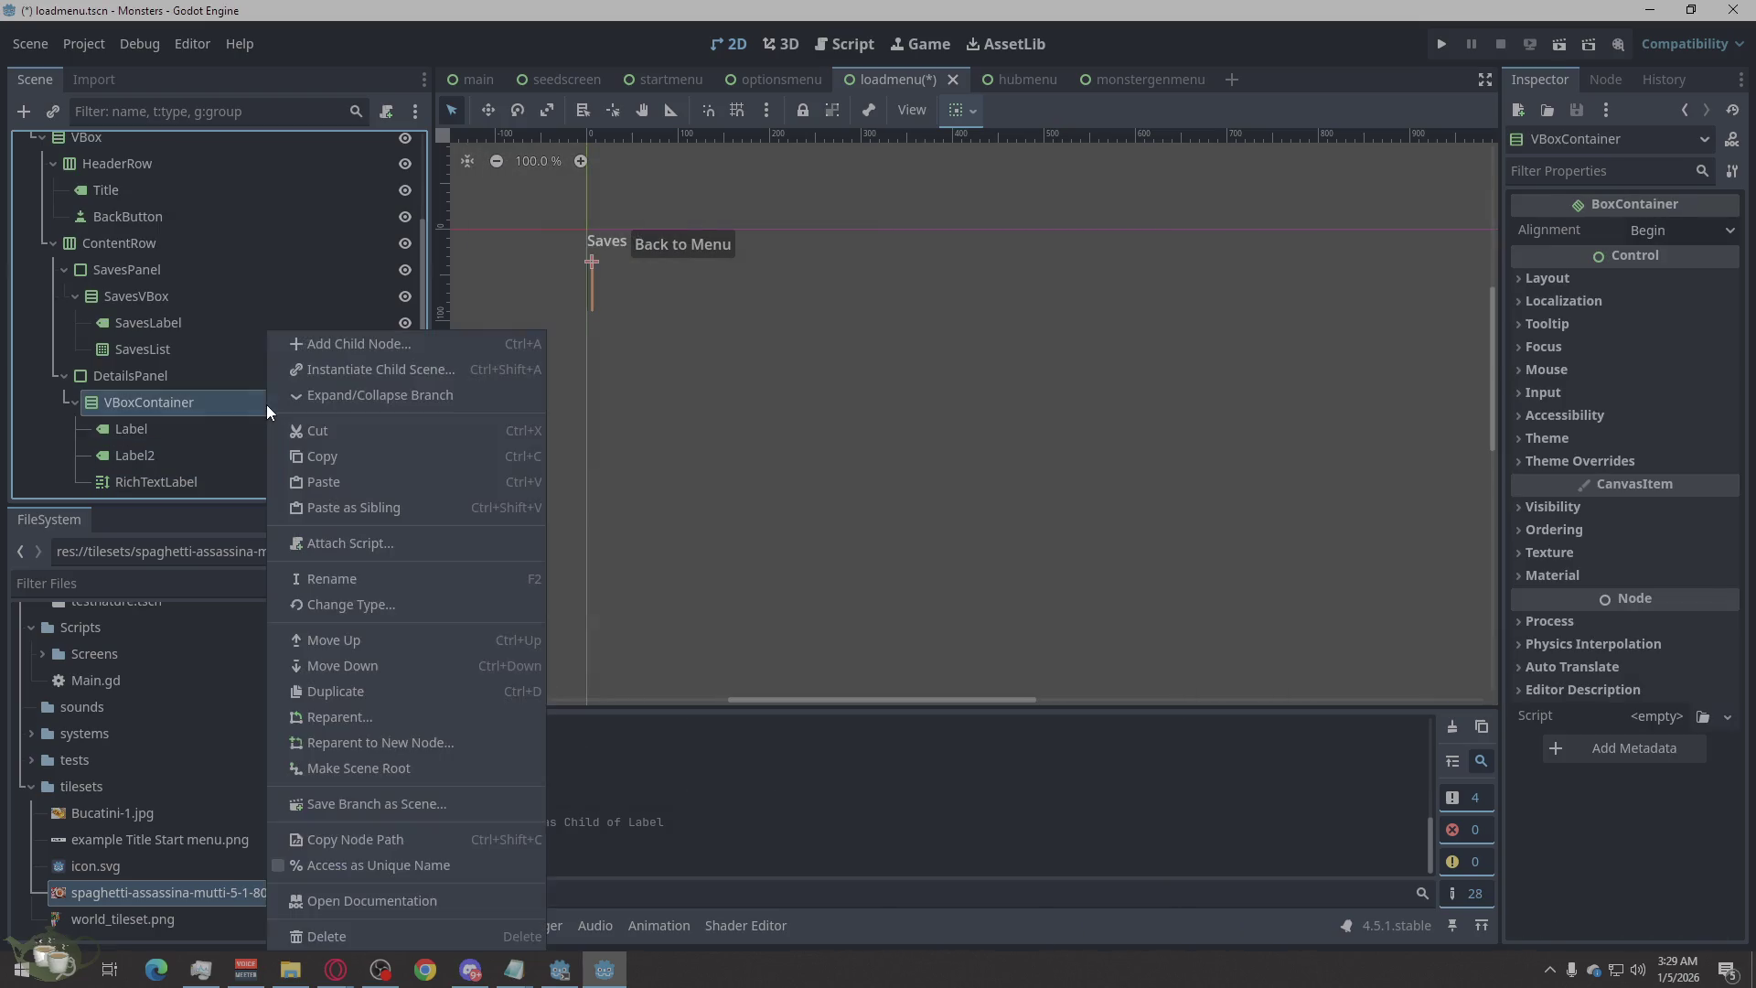
{"action": "left_click", "coordinate": [369, 346]}
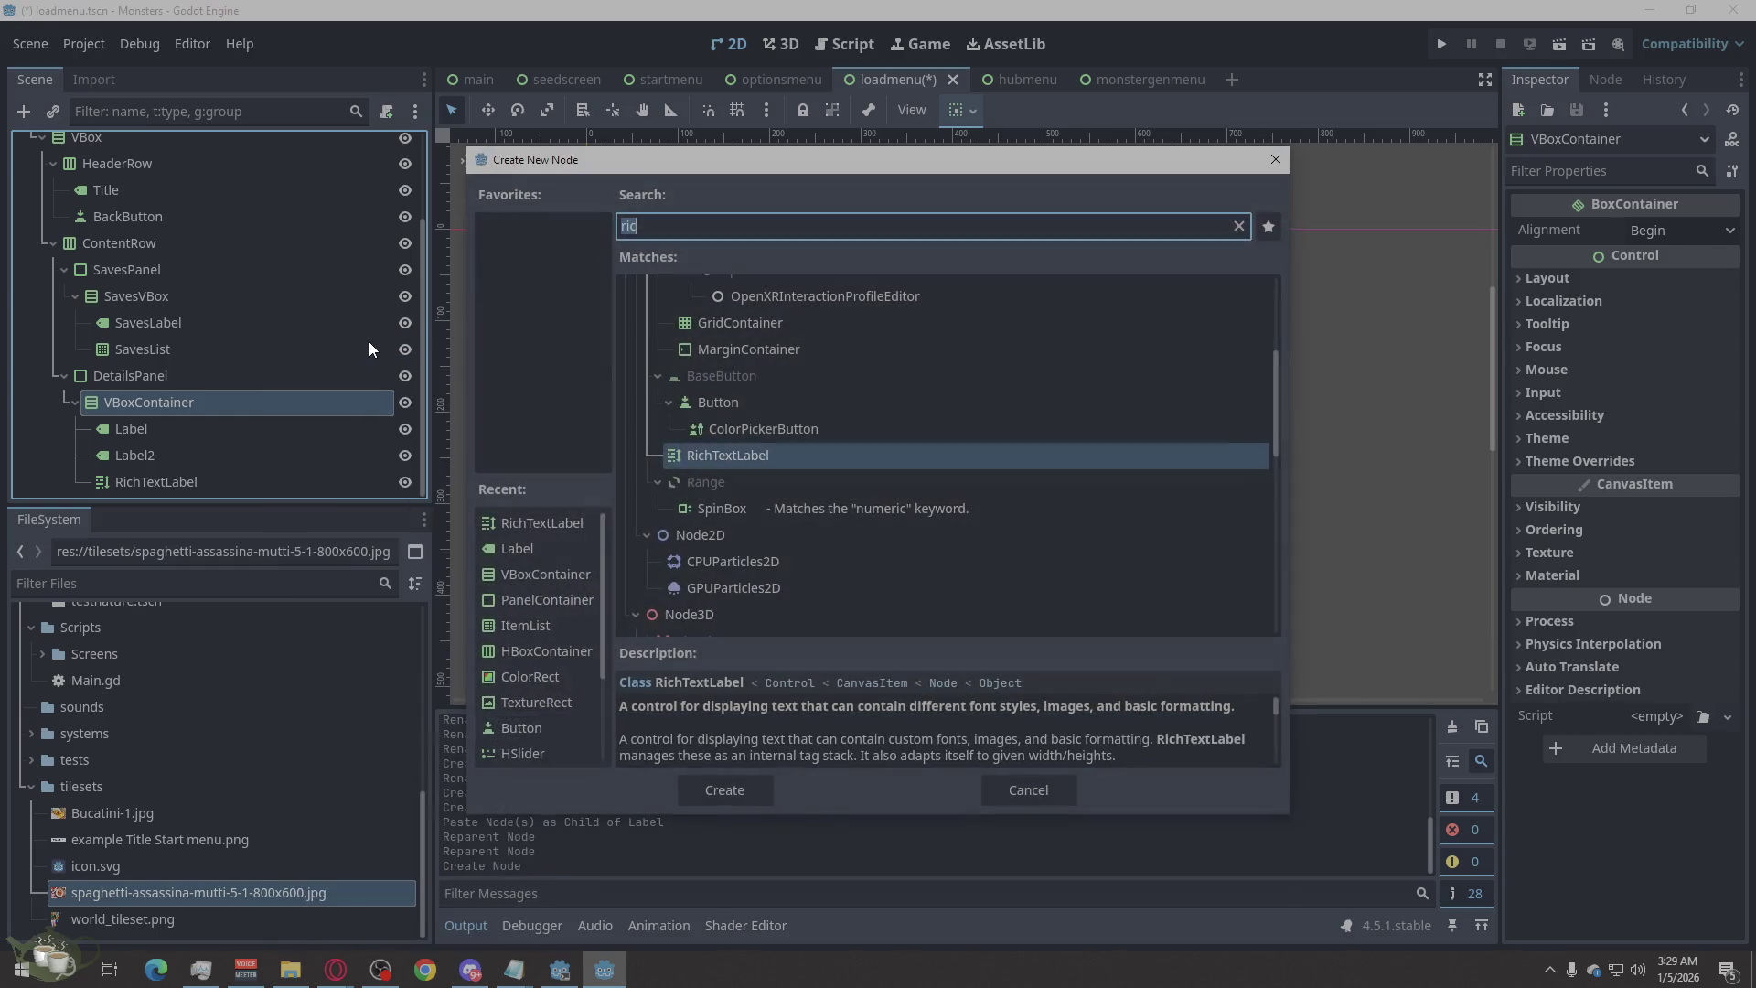
{"action": "type", "text": "hb"}
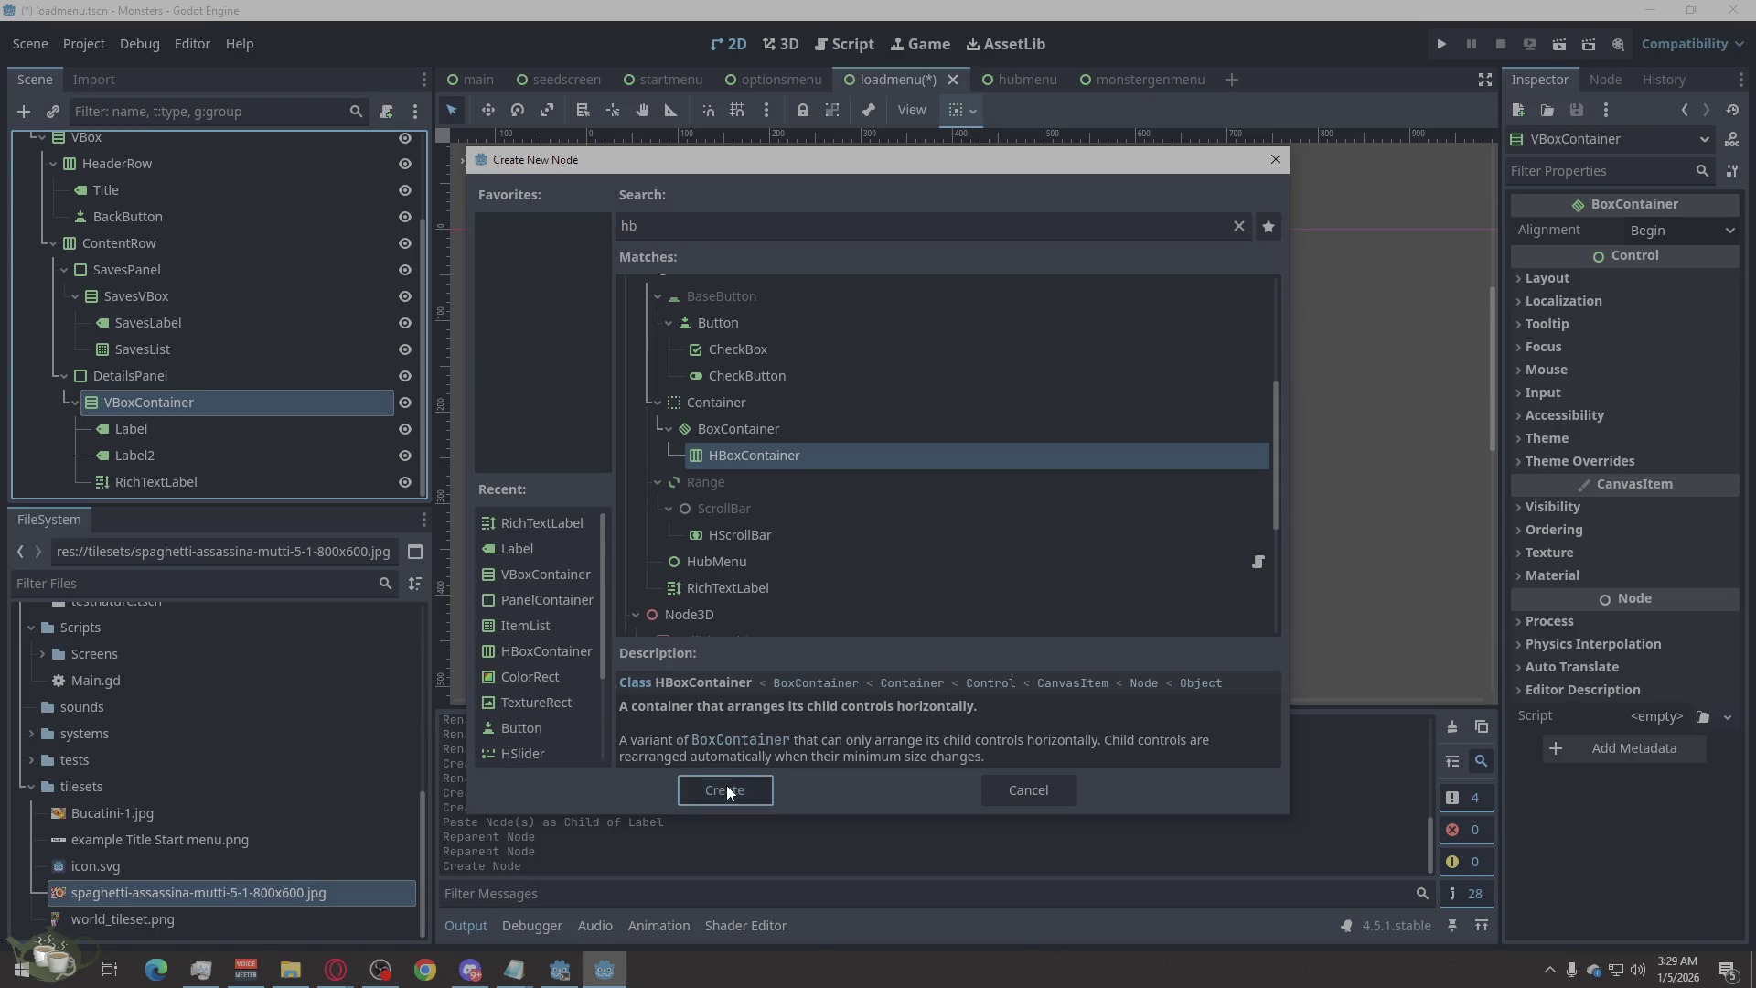
{"action": "left_click", "coordinate": [727, 785]}
Put two Button nodes inside the new HBoxContainer.
{"action": "right_click", "coordinate": [217, 490]}
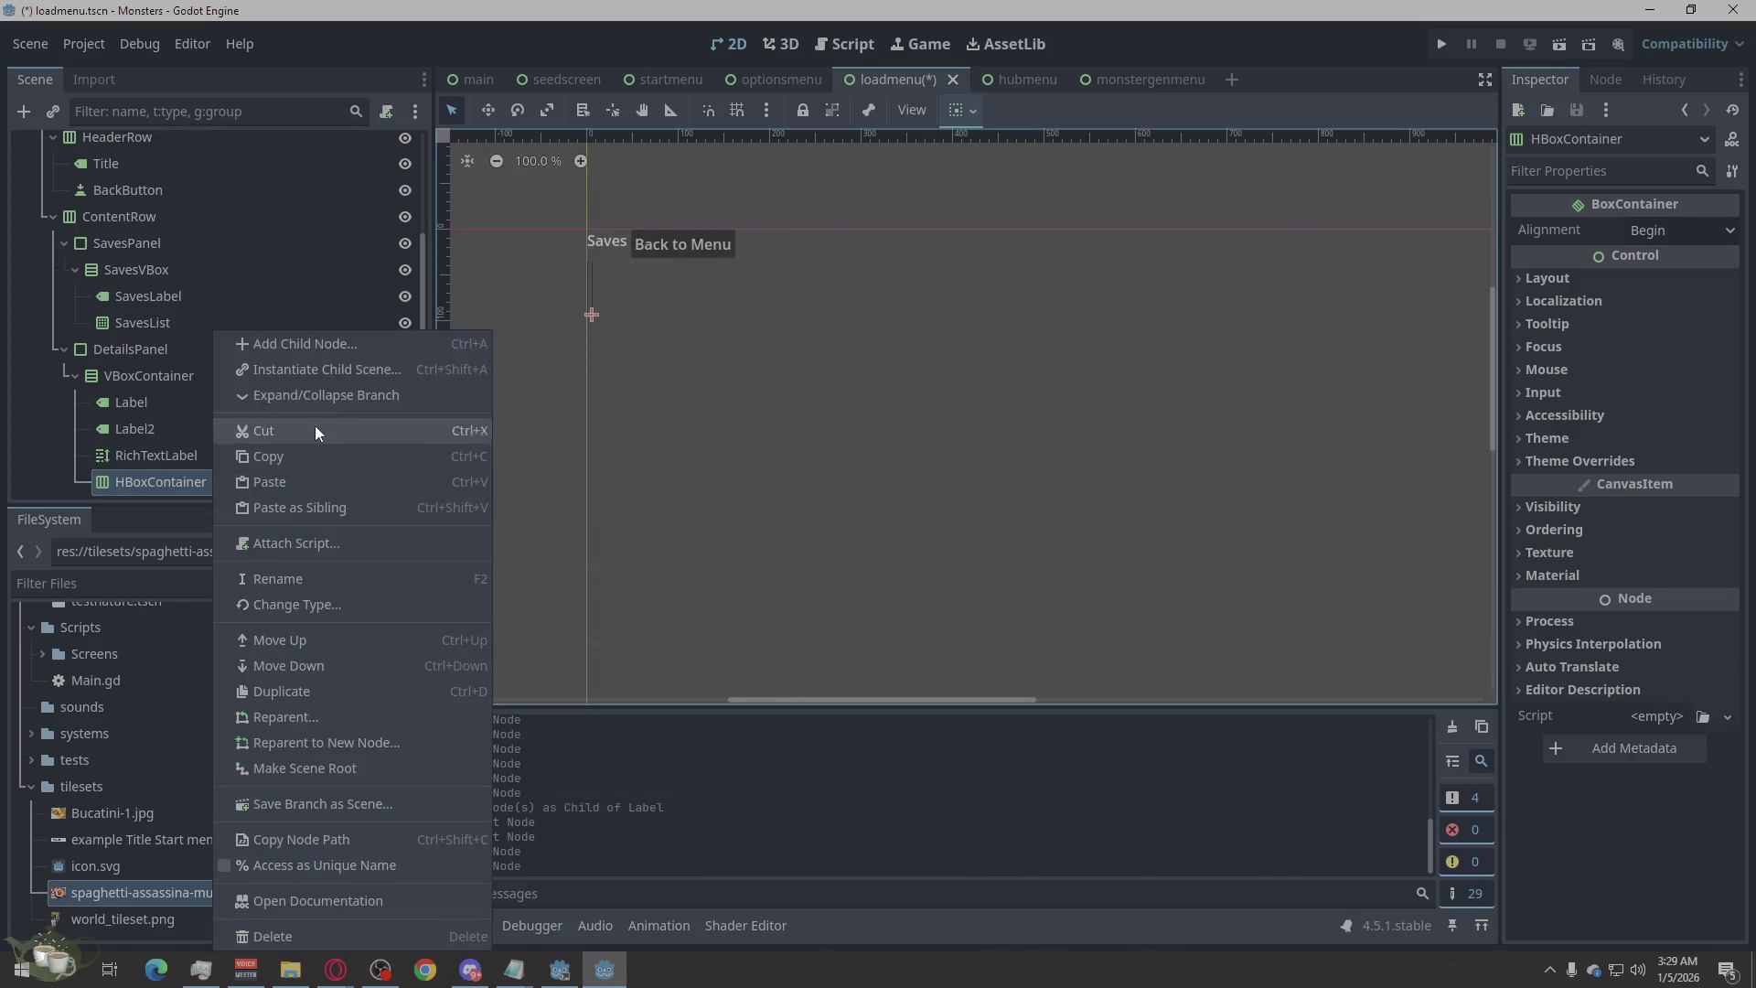
{"action": "left_click", "coordinate": [364, 342]}
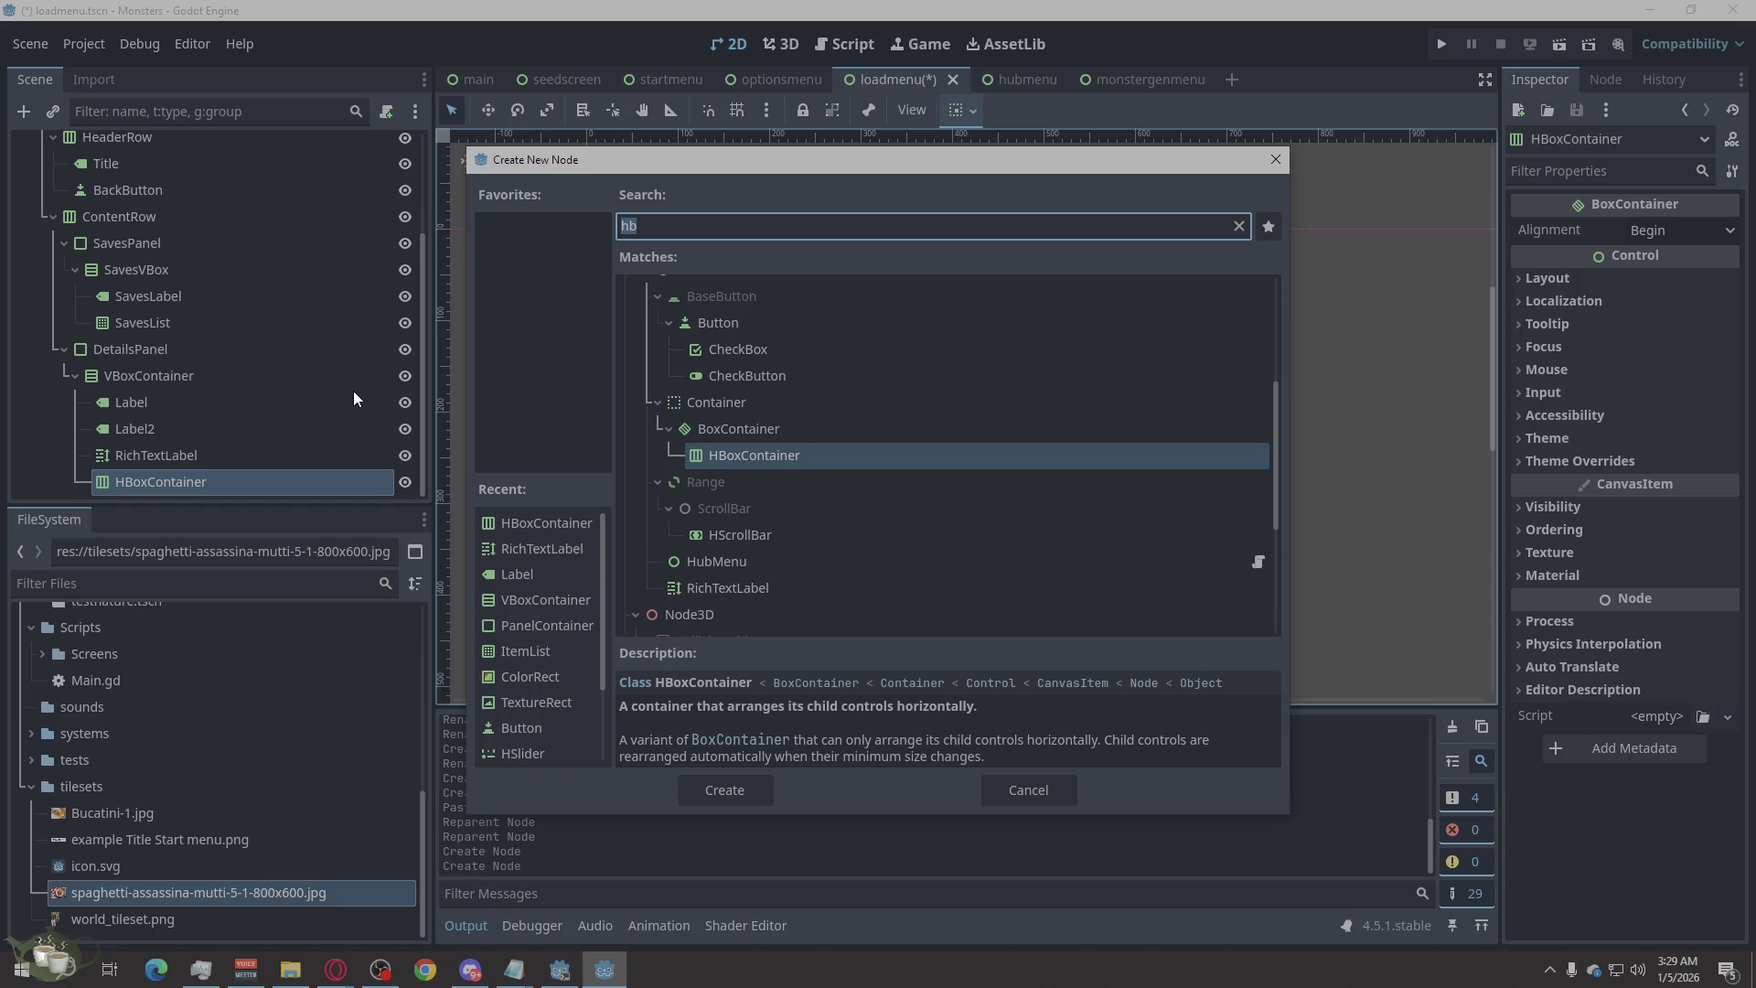
{"action": "type", "text": "button"}
{"action": "left_click", "coordinate": [721, 789]}
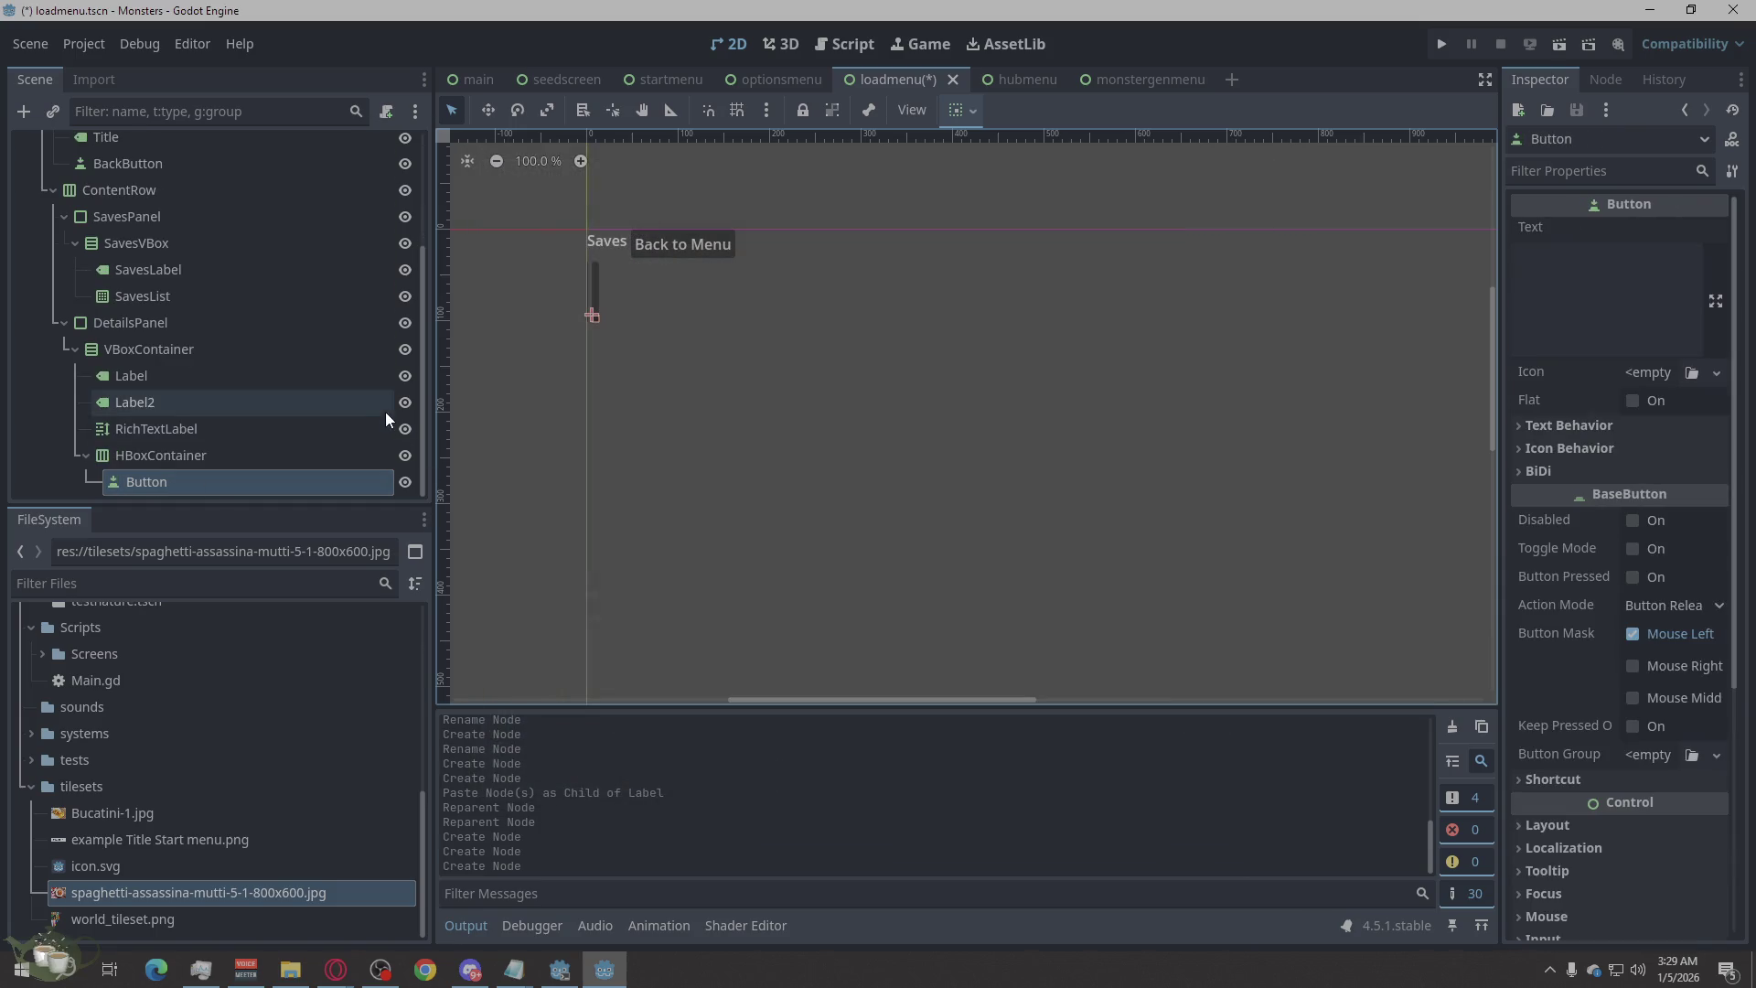
{"action": "key", "text": "ctrl+v"}
{"action": "left_click_drag", "start_coordinate": [202, 481], "coordinate": [156, 444]}
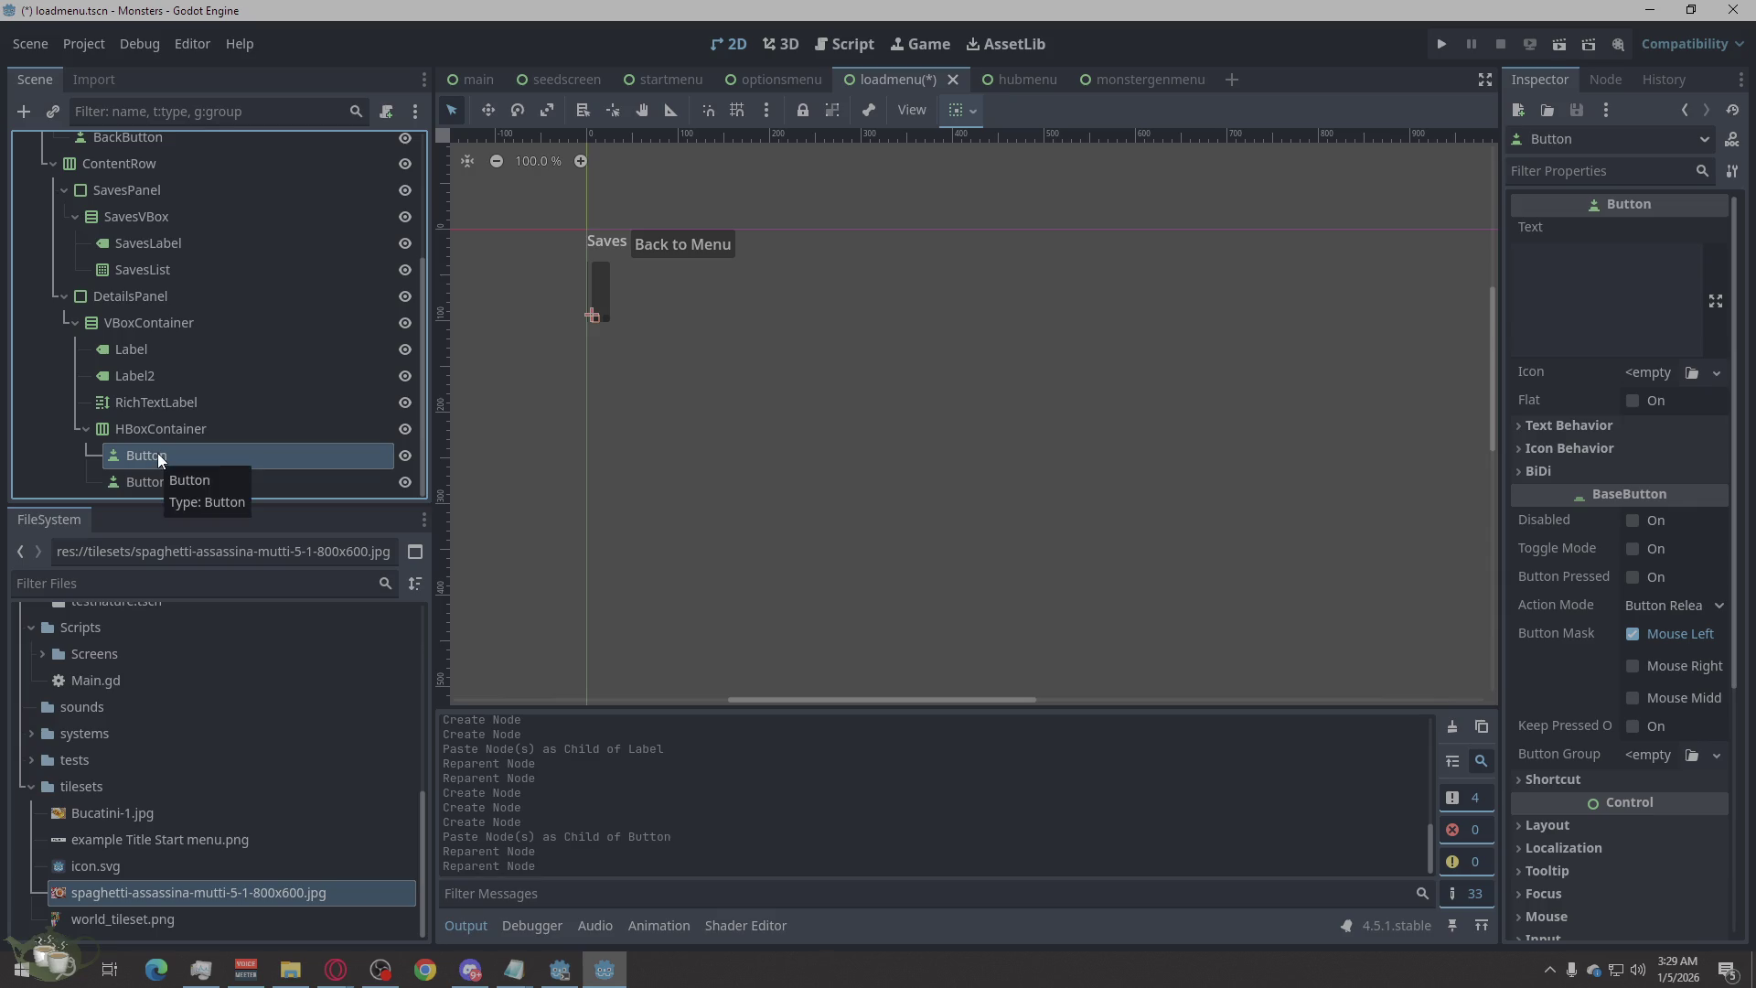
Rename the two buttons to LoadSelected and DeleteSelected.
{"action": "double_click", "coordinate": [157, 454]}
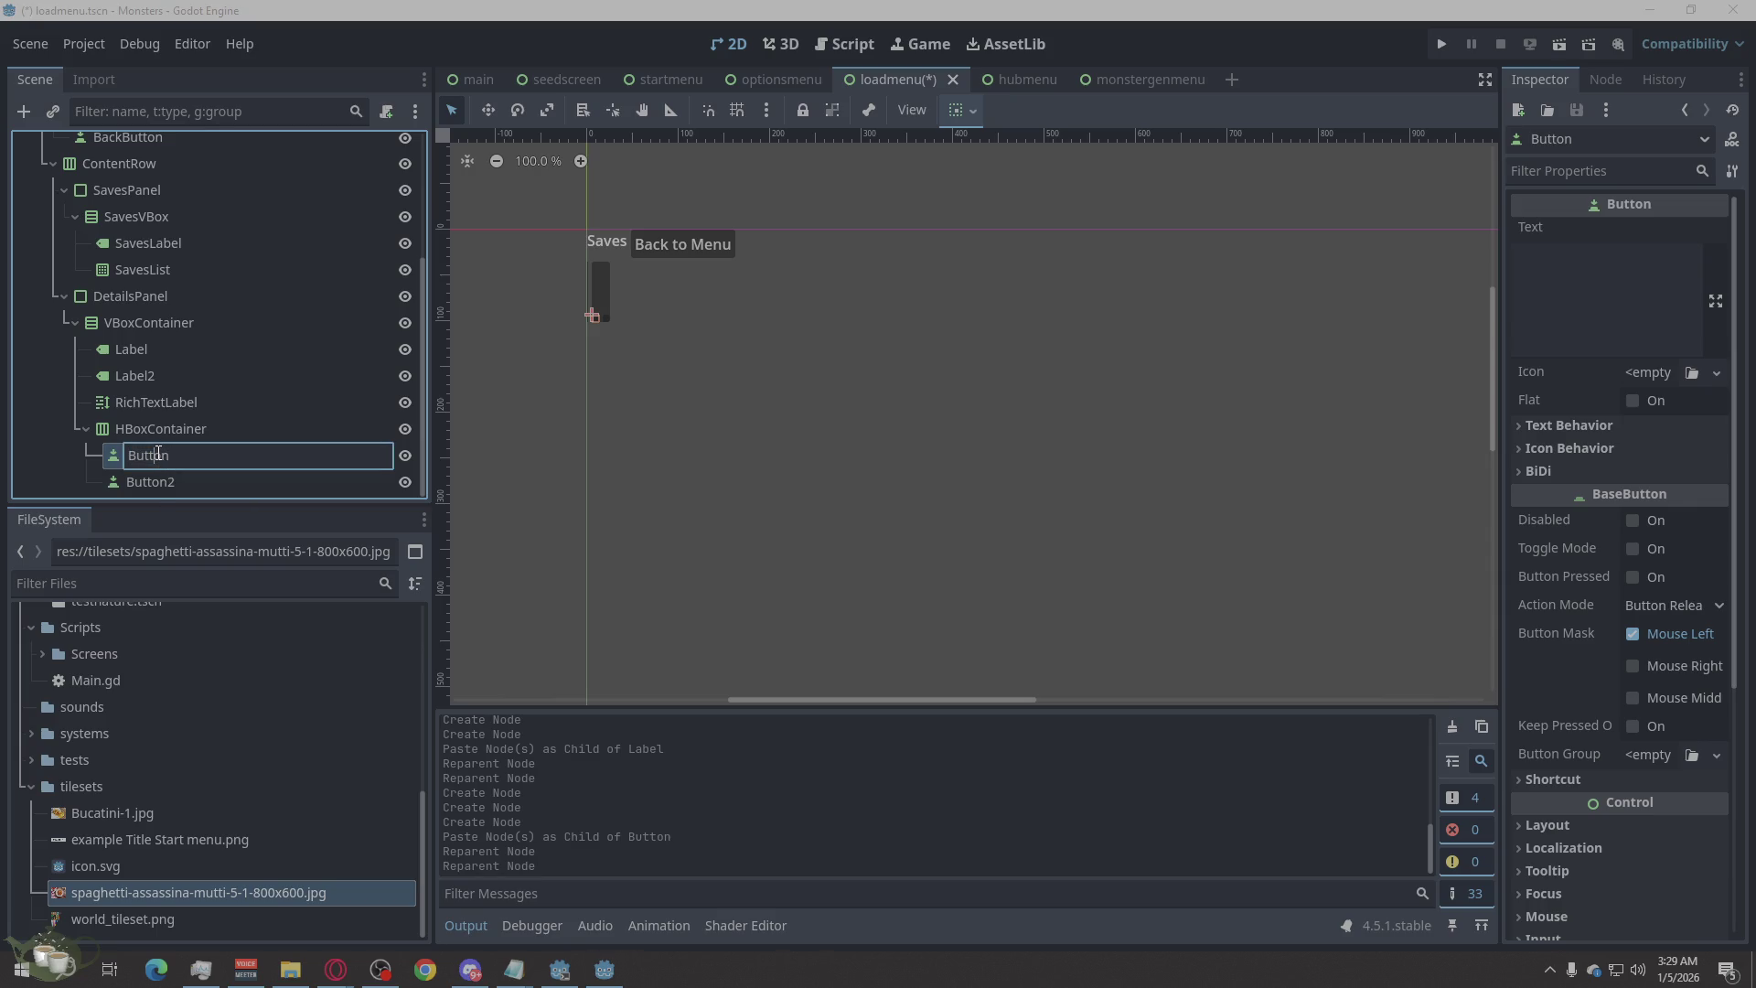
{"action": "double_click", "coordinate": [168, 455]}
{"action": "type", "text": "Load"}
{"action": "type", "text": "Selected"}
{"action": "key", "text": "Return"}
{"action": "left_click", "coordinate": [170, 476]}
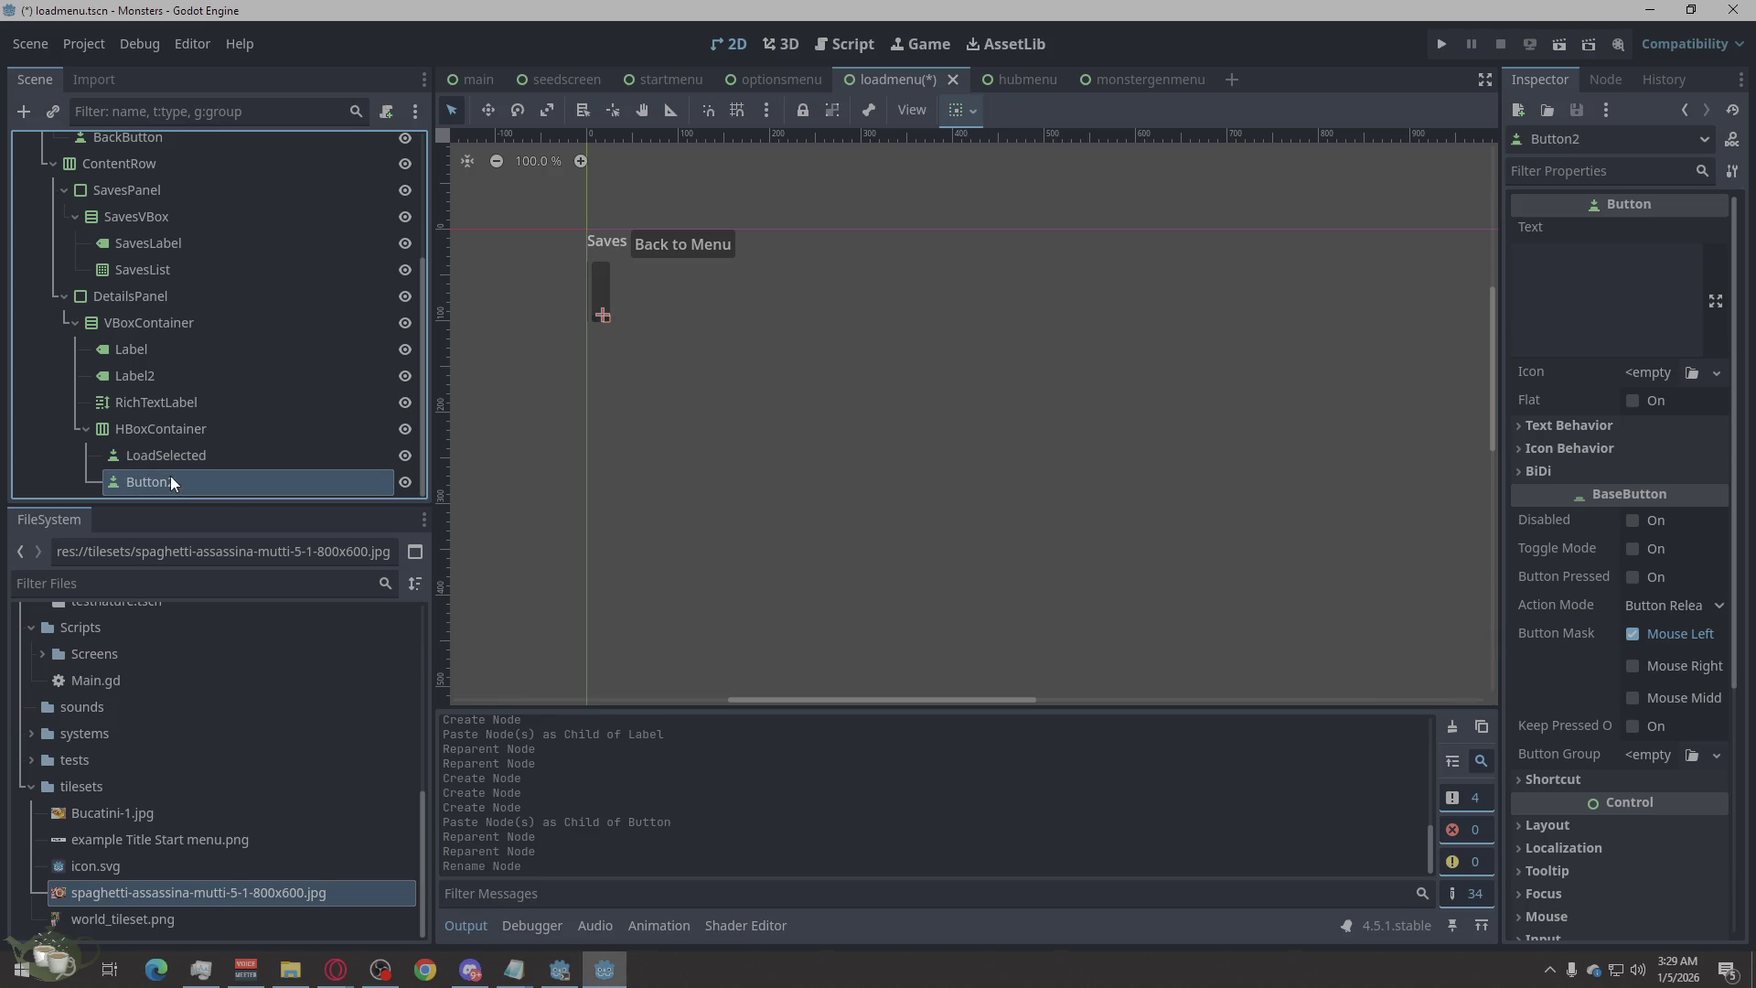
{"action": "left_click", "coordinate": [172, 477]}
{"action": "type", "text": "DeleteSelected"}
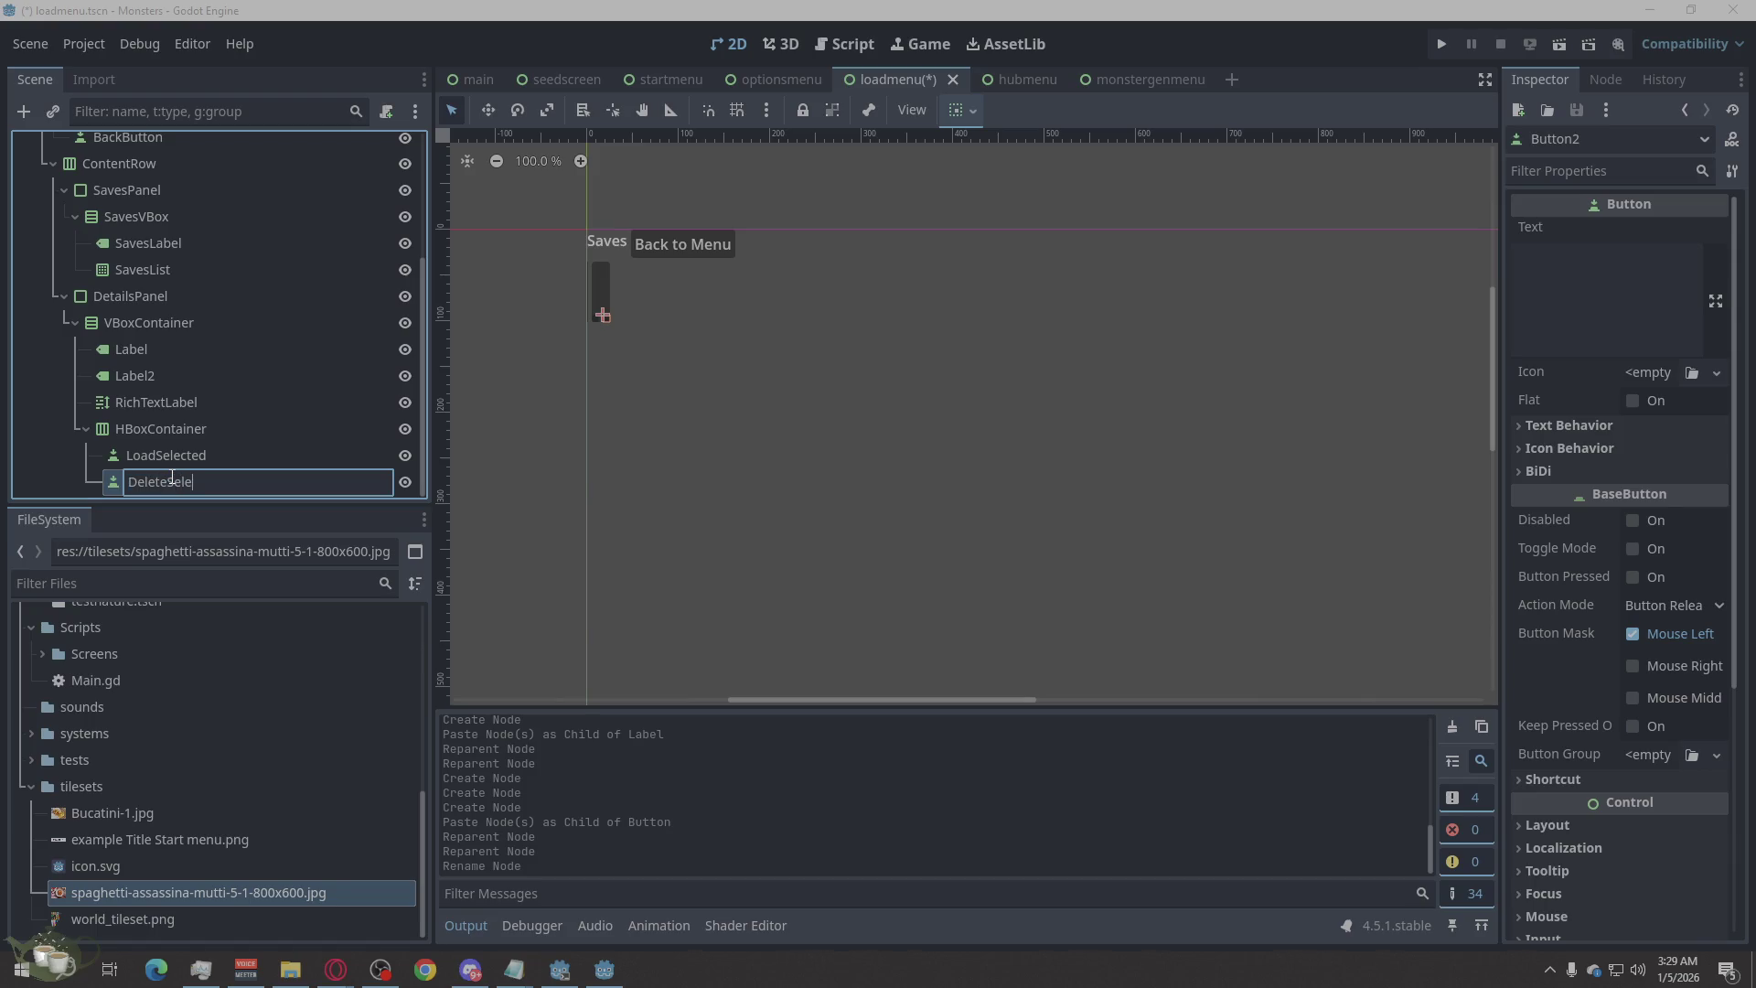
{"action": "key", "text": "Return"}
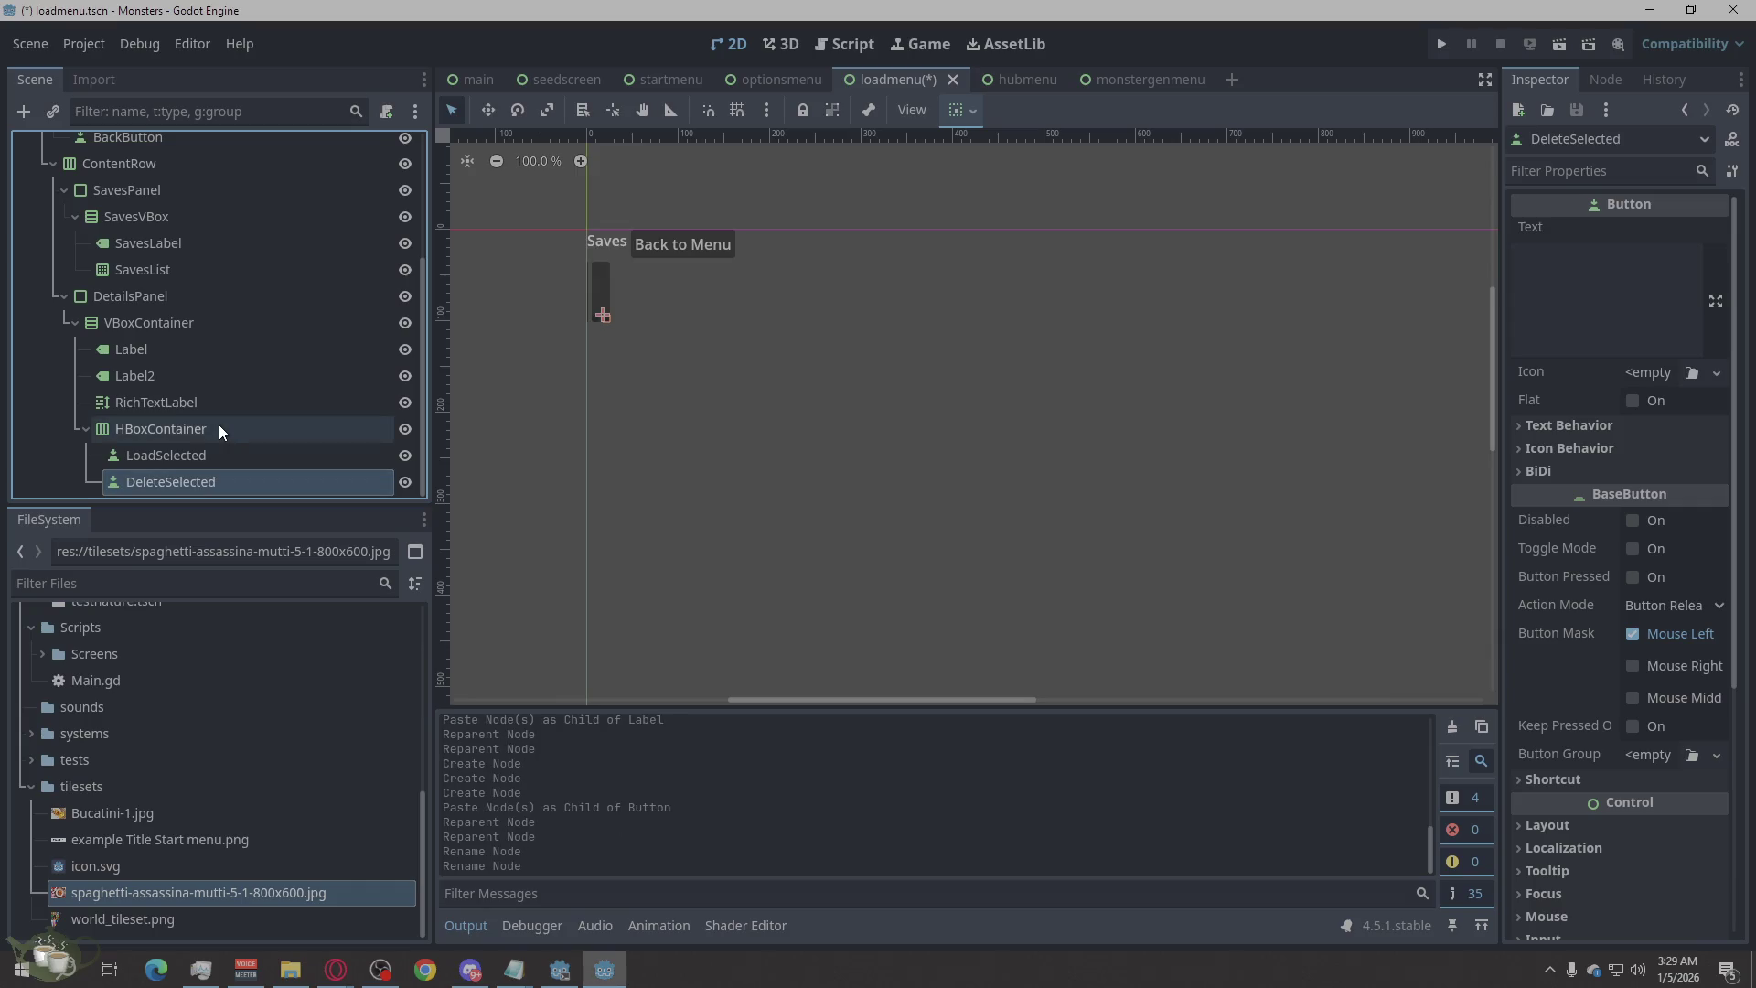
Rename the HBoxContainer to ButtonsRow, the RichTextLabel to SaveInfo and Label2 to SaveName.
{"action": "double_click", "coordinate": [184, 430]}
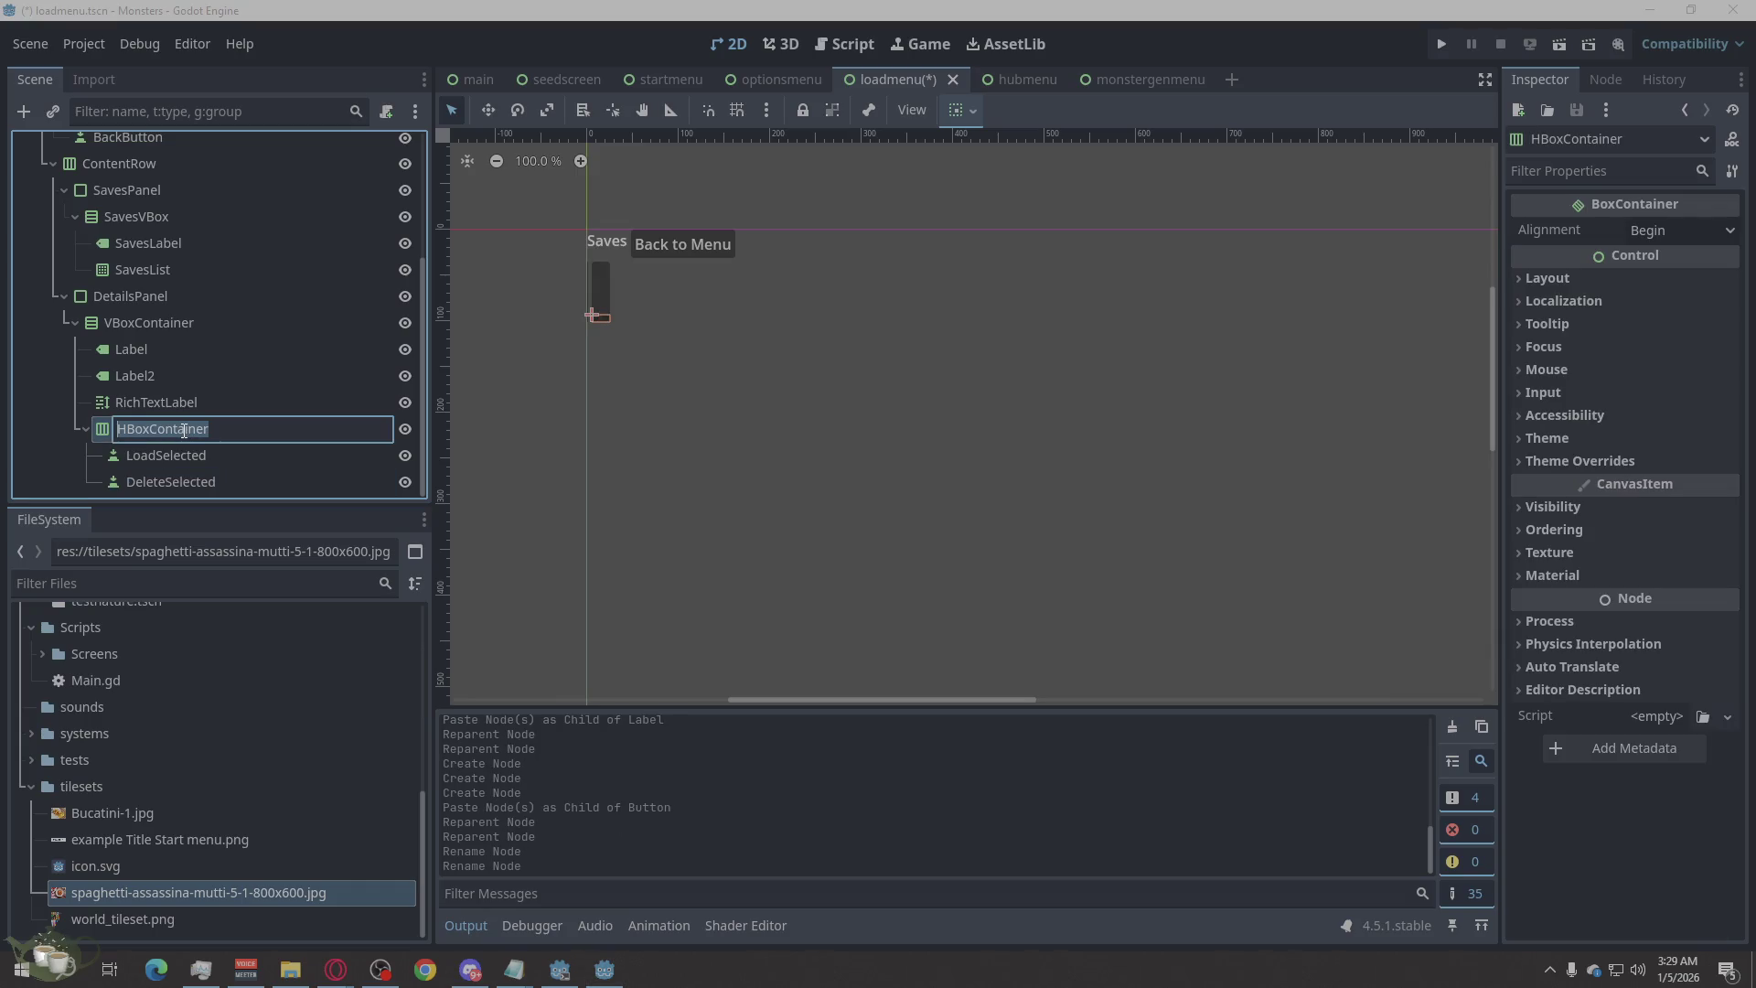
{"action": "type", "text": "But"}
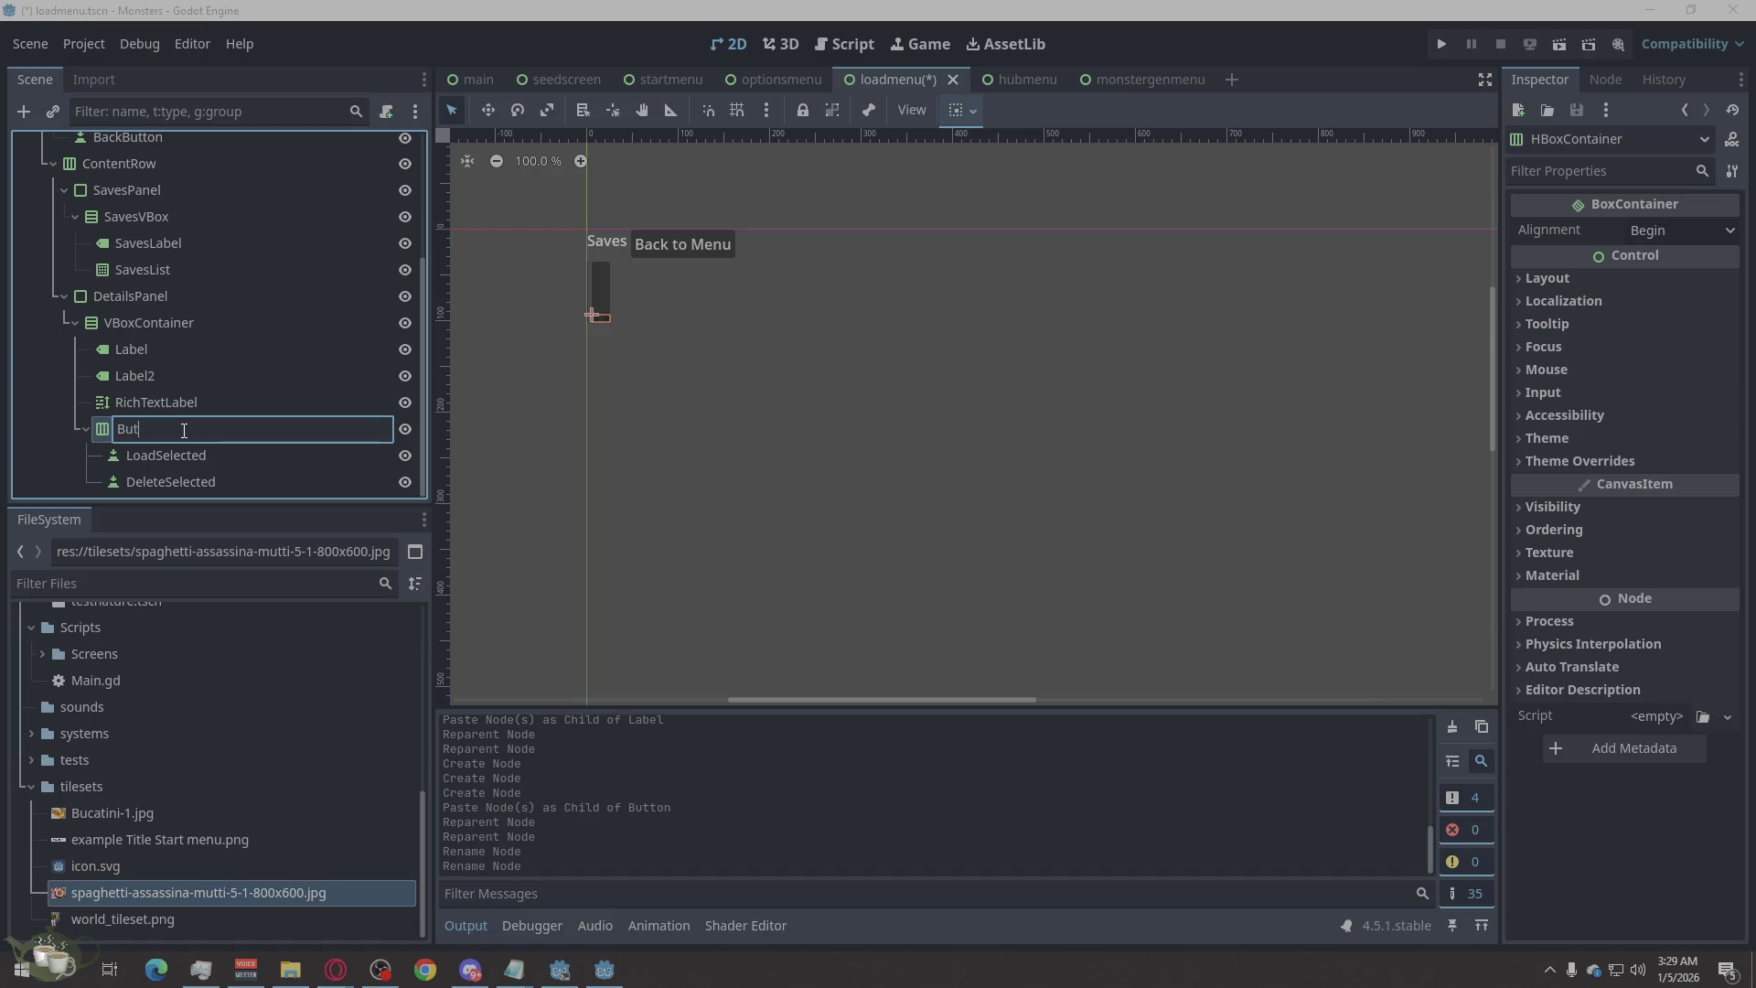
{"action": "type", "text": "tonsRow"}
{"action": "left_click", "coordinate": [158, 397]}
{"action": "double_click", "coordinate": [157, 397]}
{"action": "type", "text": "SaveInfo"}
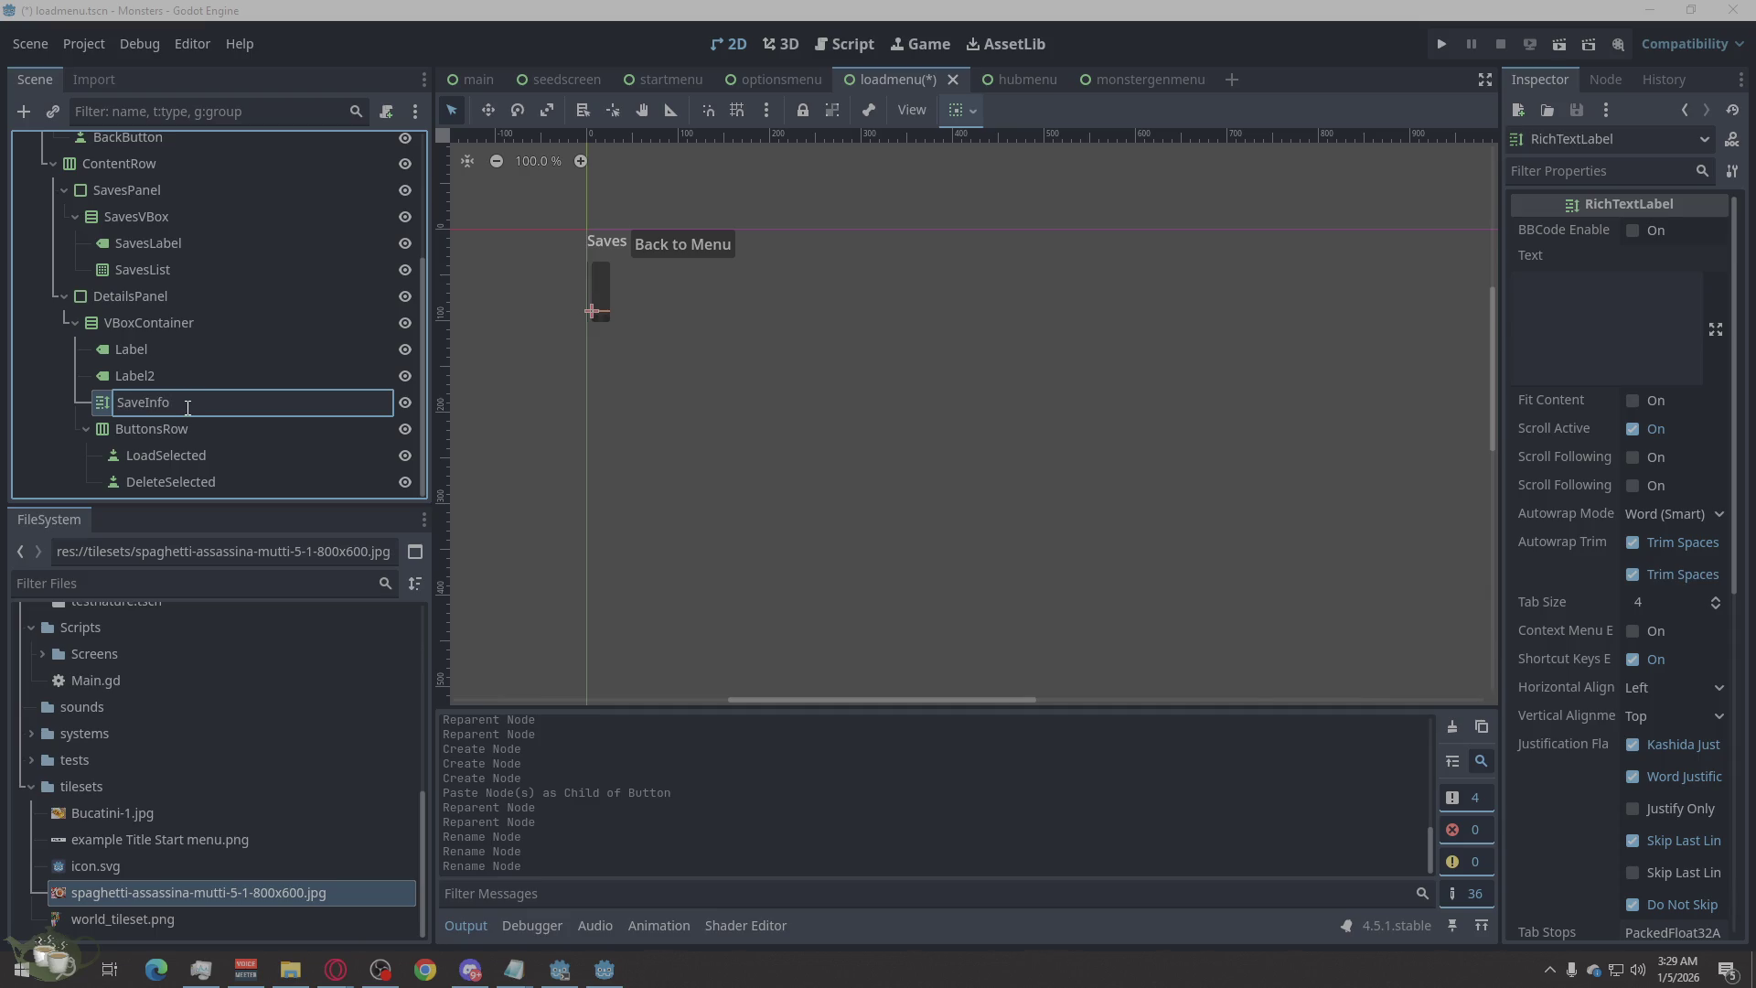
{"action": "key", "text": "Return"}
{"action": "double_click", "coordinate": [143, 378]}
{"action": "type", "text": "SaveName"}
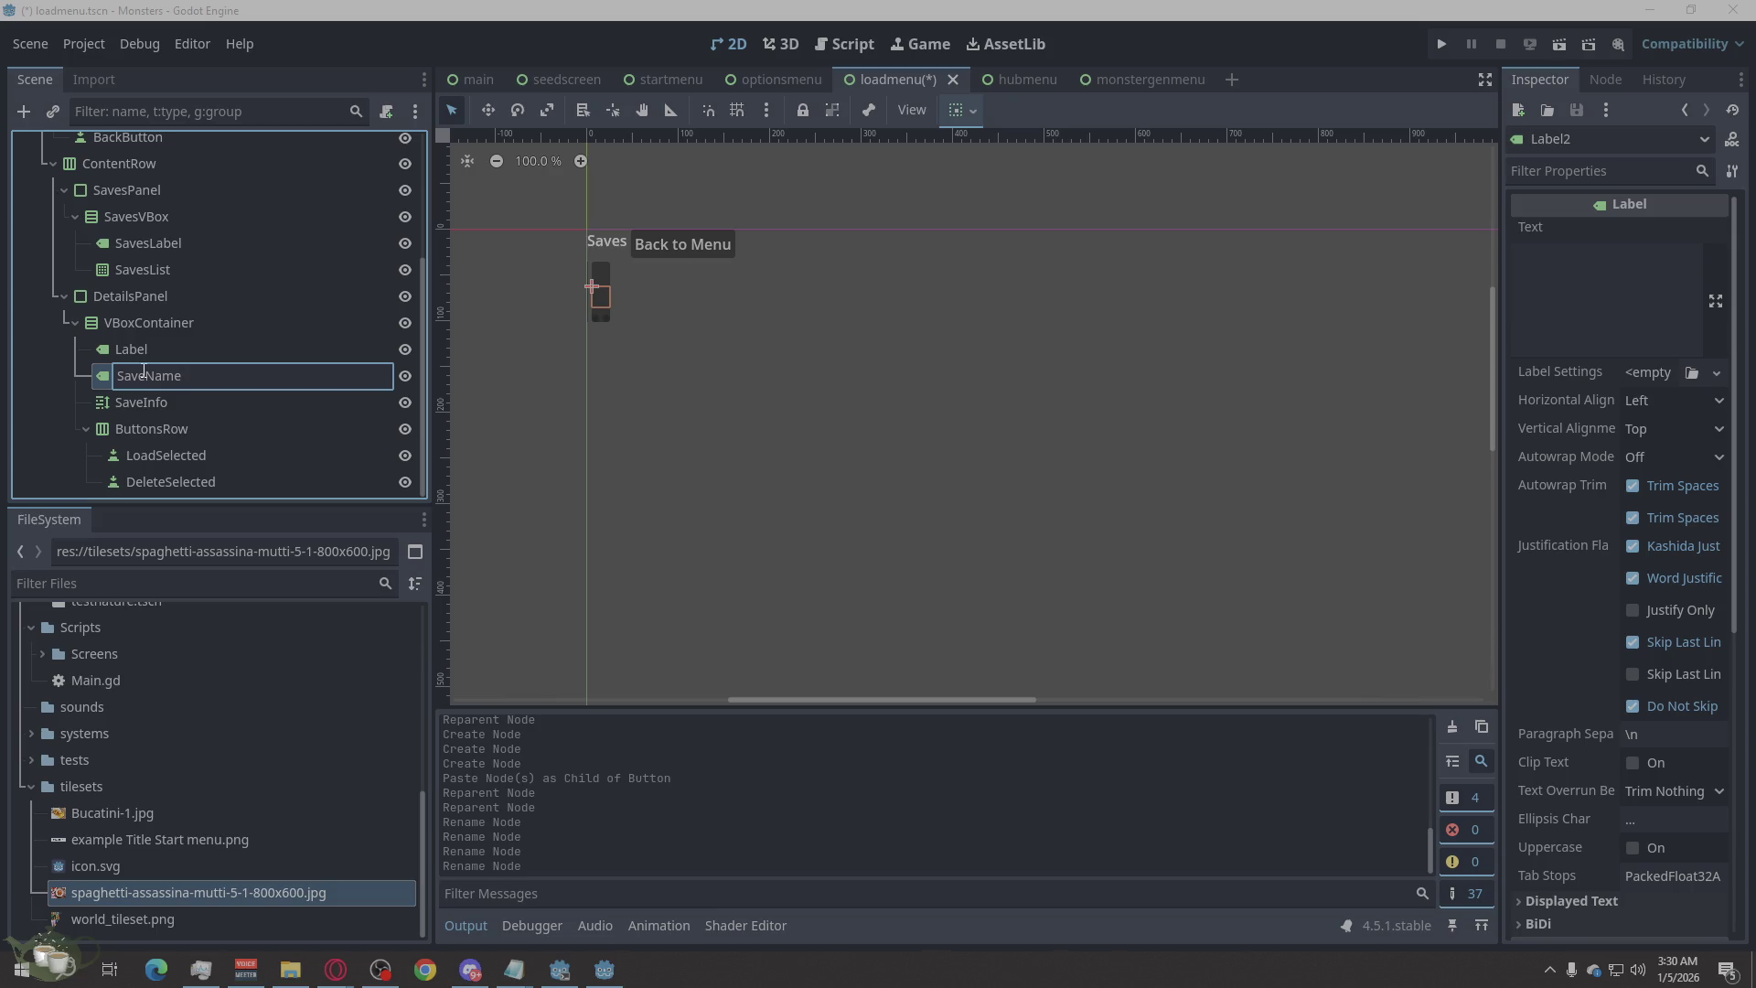
{"action": "key", "text": "Return"}
Rename the Label to DetailsLabel and the VBoxContainer to DetailsVBox.
{"action": "double_click", "coordinate": [150, 348]}
{"action": "type", "text": "Details"}
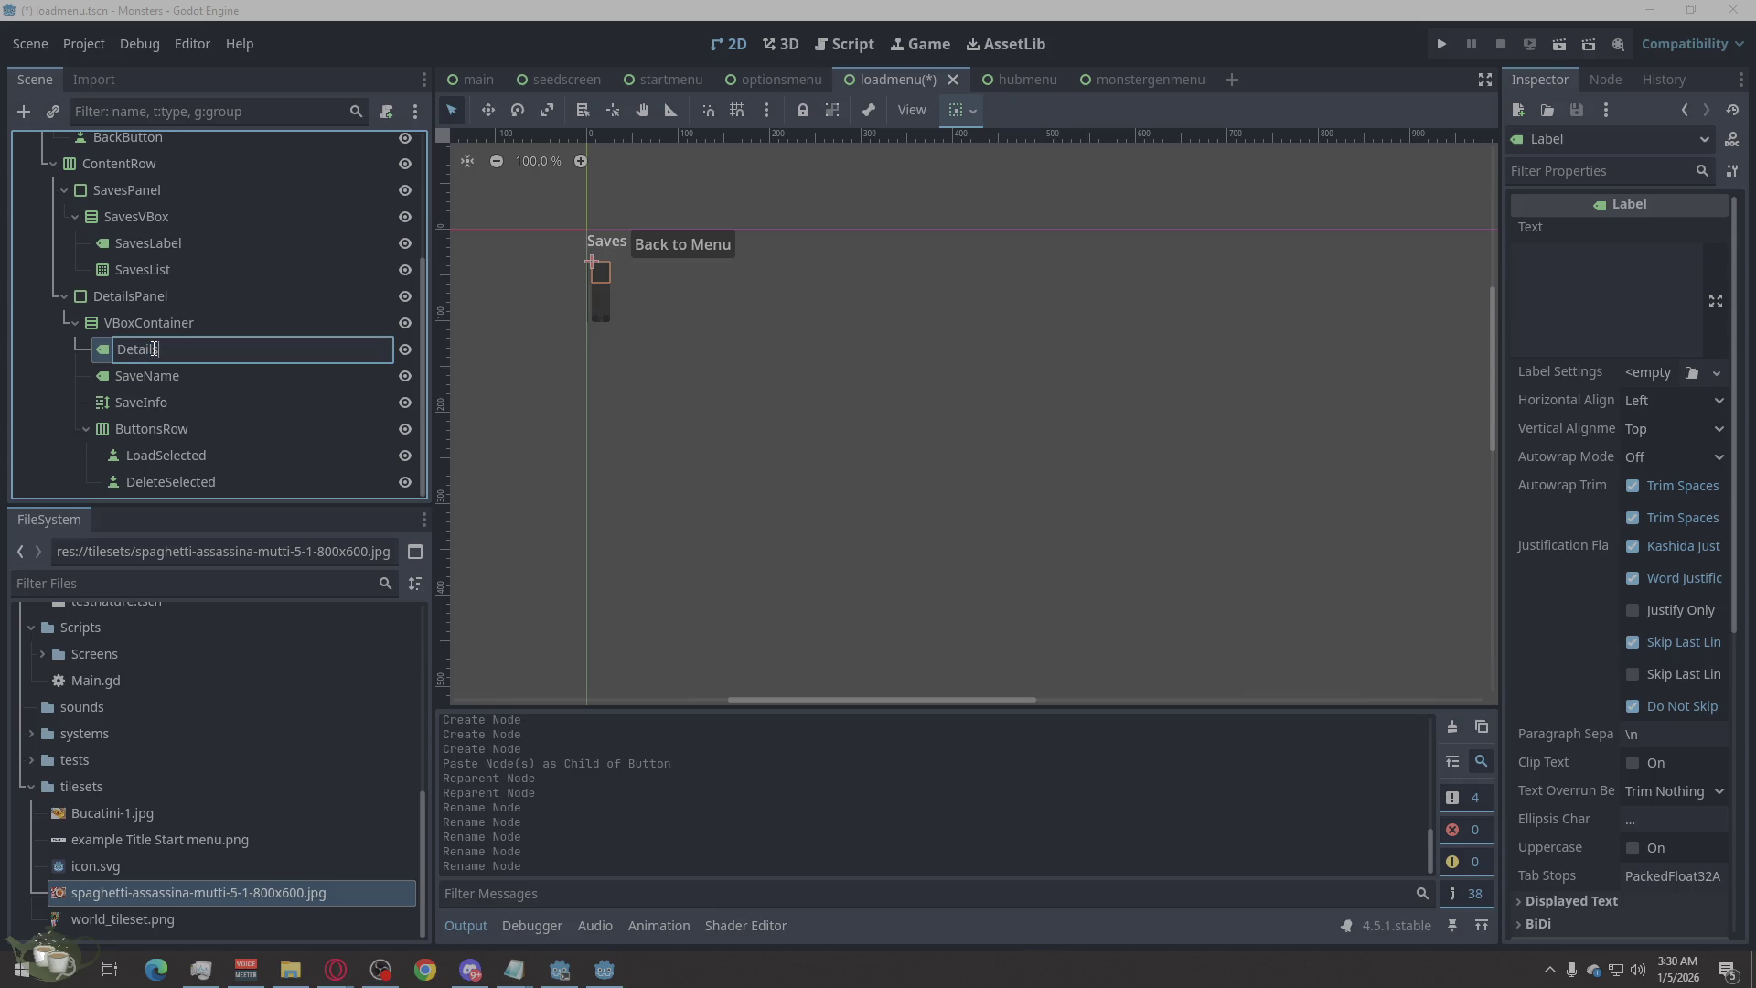
{"action": "type", "text": "Label"}
{"action": "double_click", "coordinate": [146, 322]}
{"action": "type", "text": "DetailsVBo"}
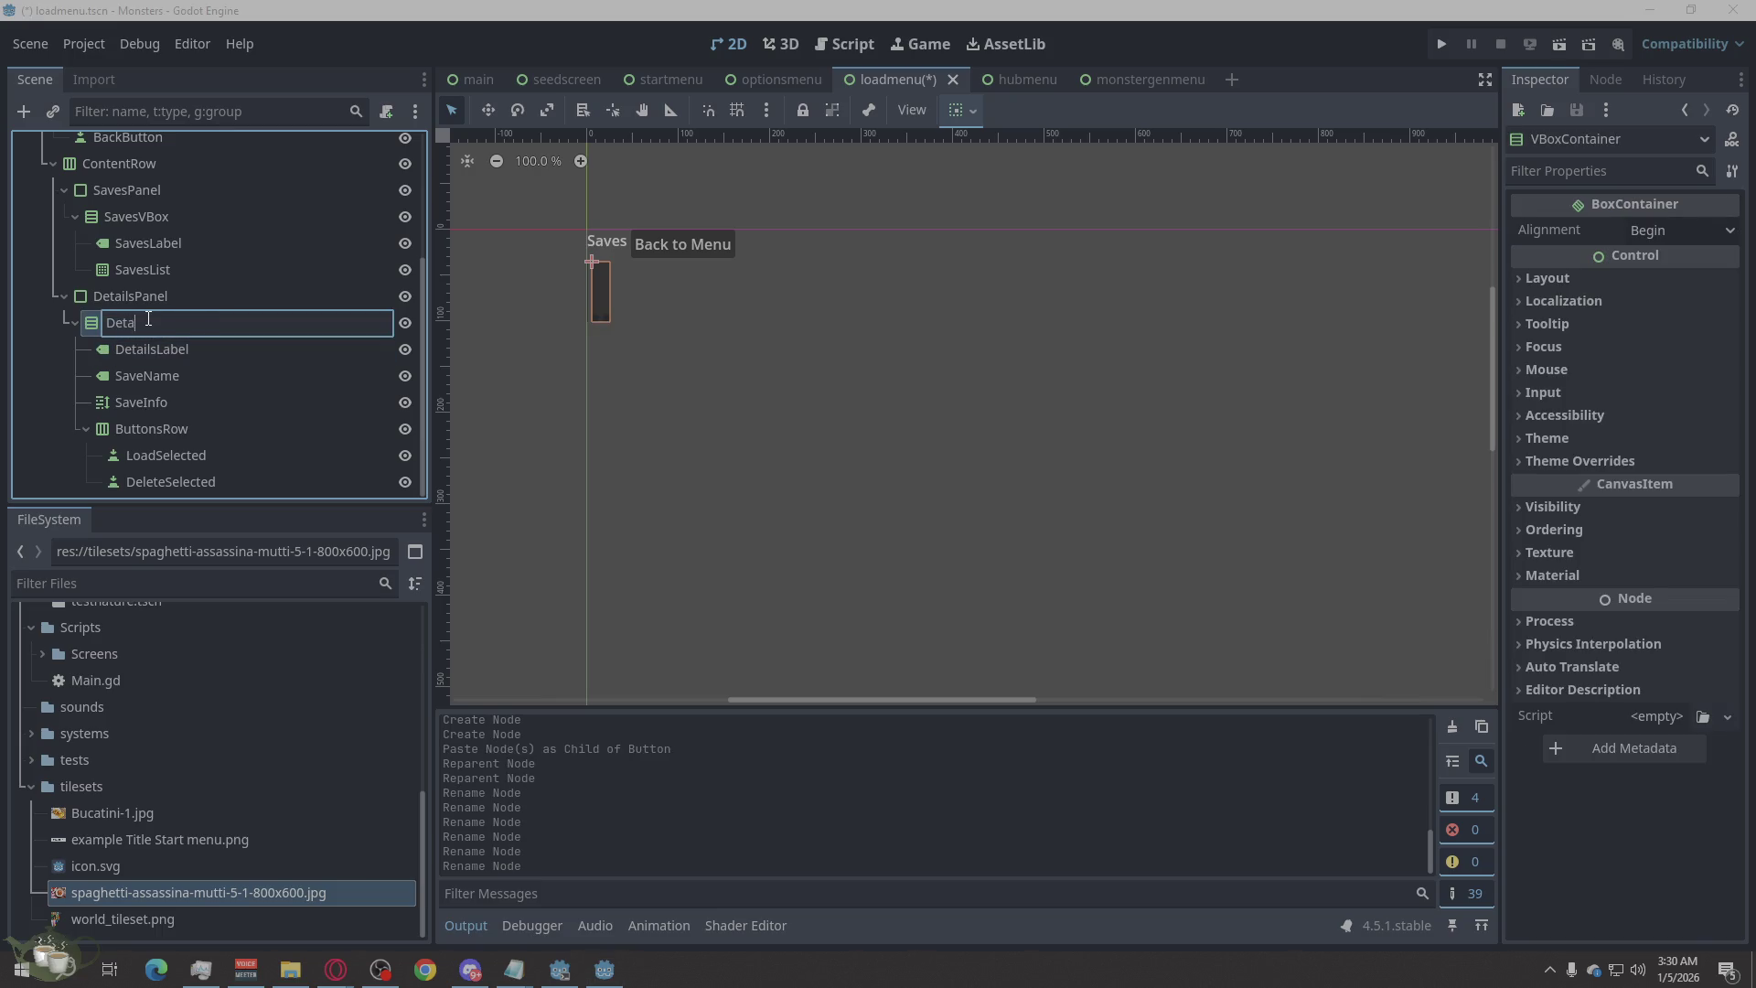
{"action": "type", "text": "x"}
{"action": "key", "text": "Return"}
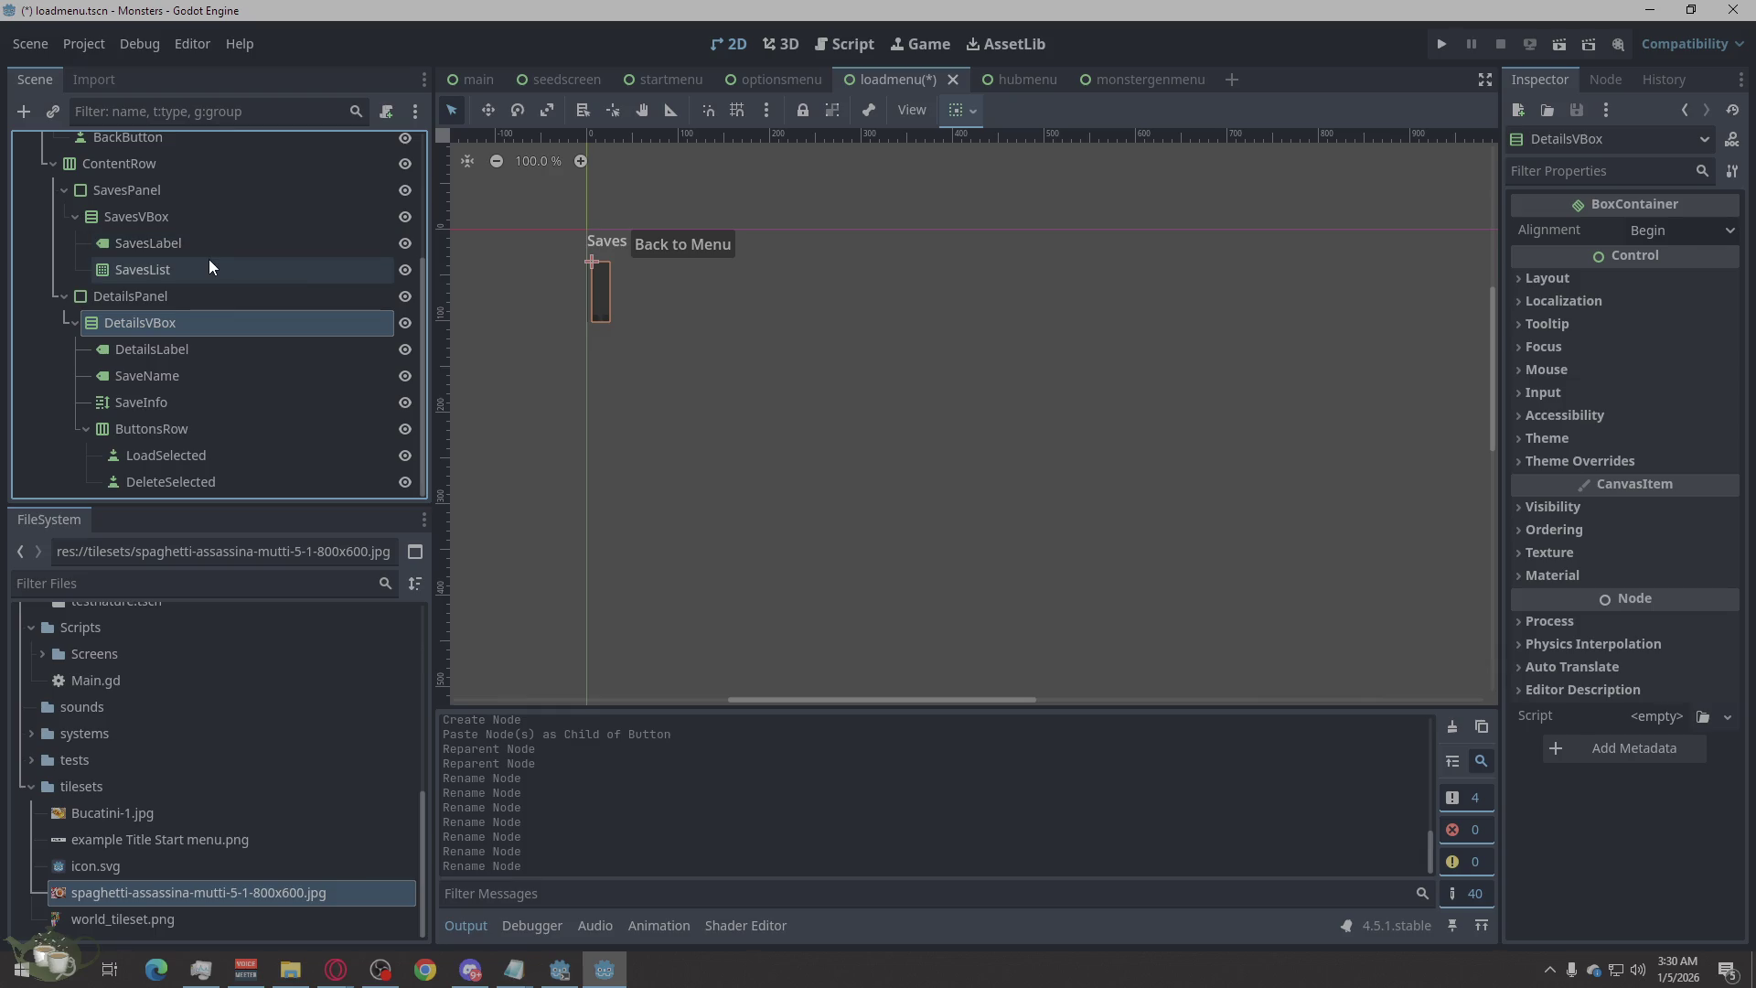
{"action": "scroll", "coordinate": [294, 294], "scroll_direction": "up", "scroll_amount": 3}
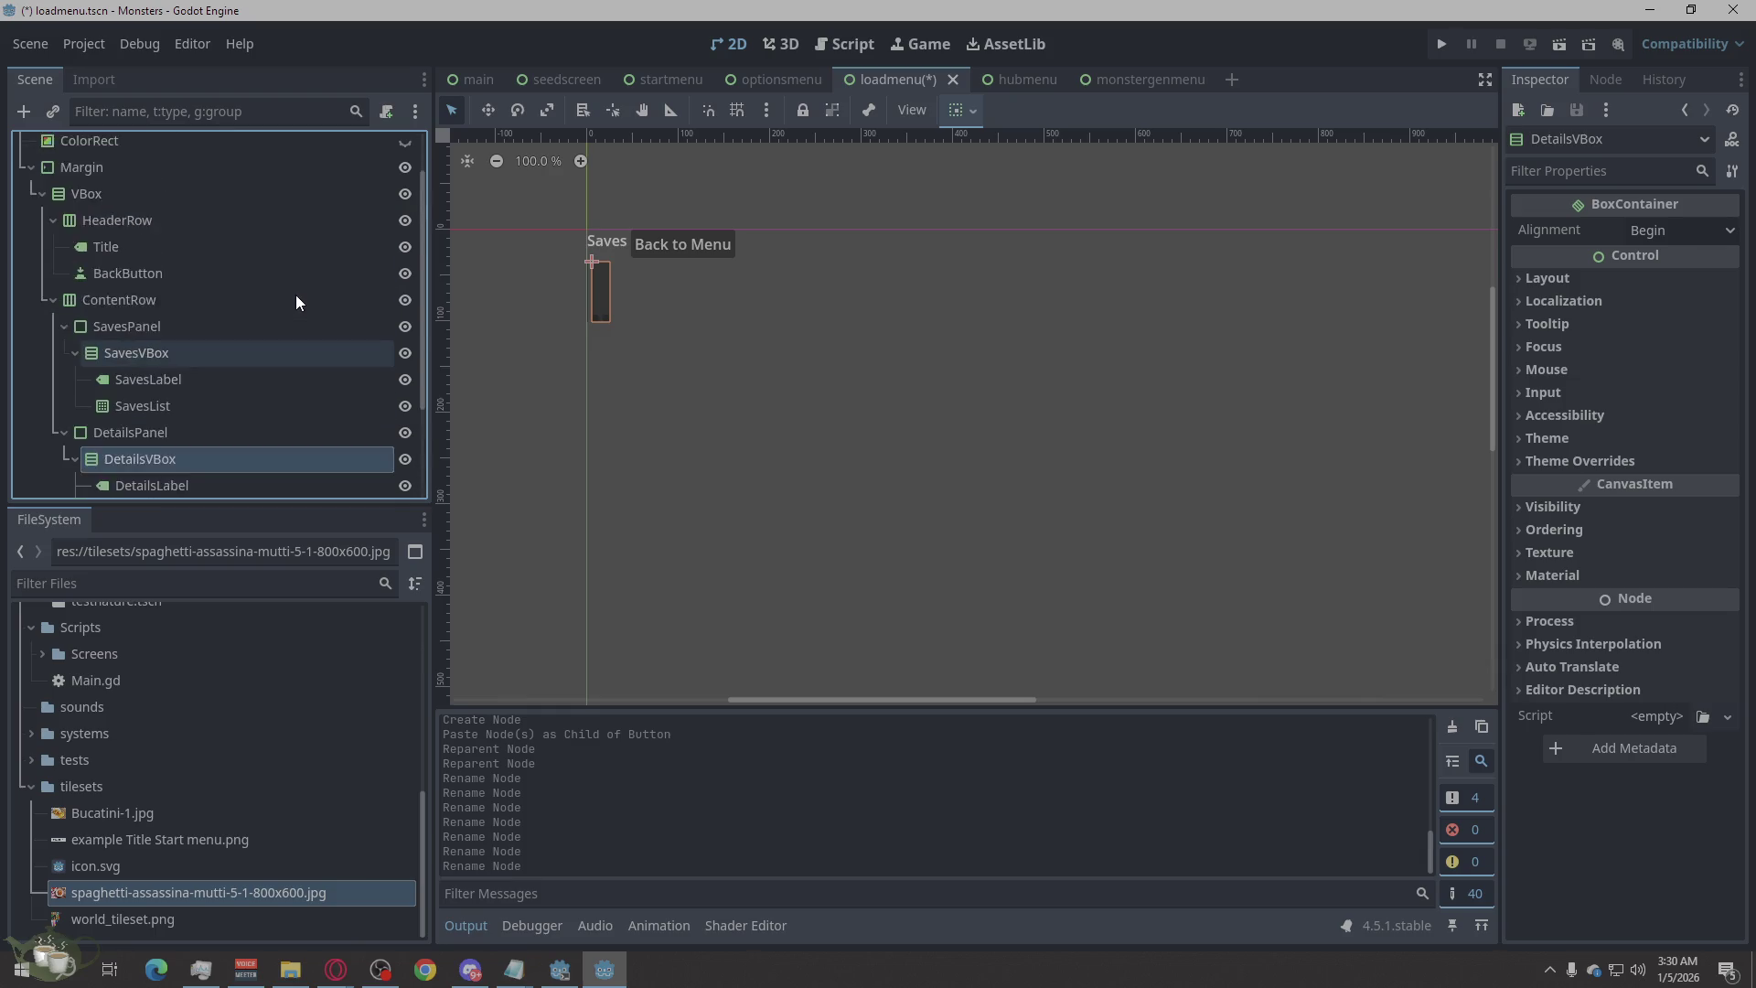
Set the LoadMenu root's Anchors Preset to Full Rect in the Layout section.
{"action": "scroll", "coordinate": [294, 294], "scroll_direction": "down", "scroll_amount": 3}
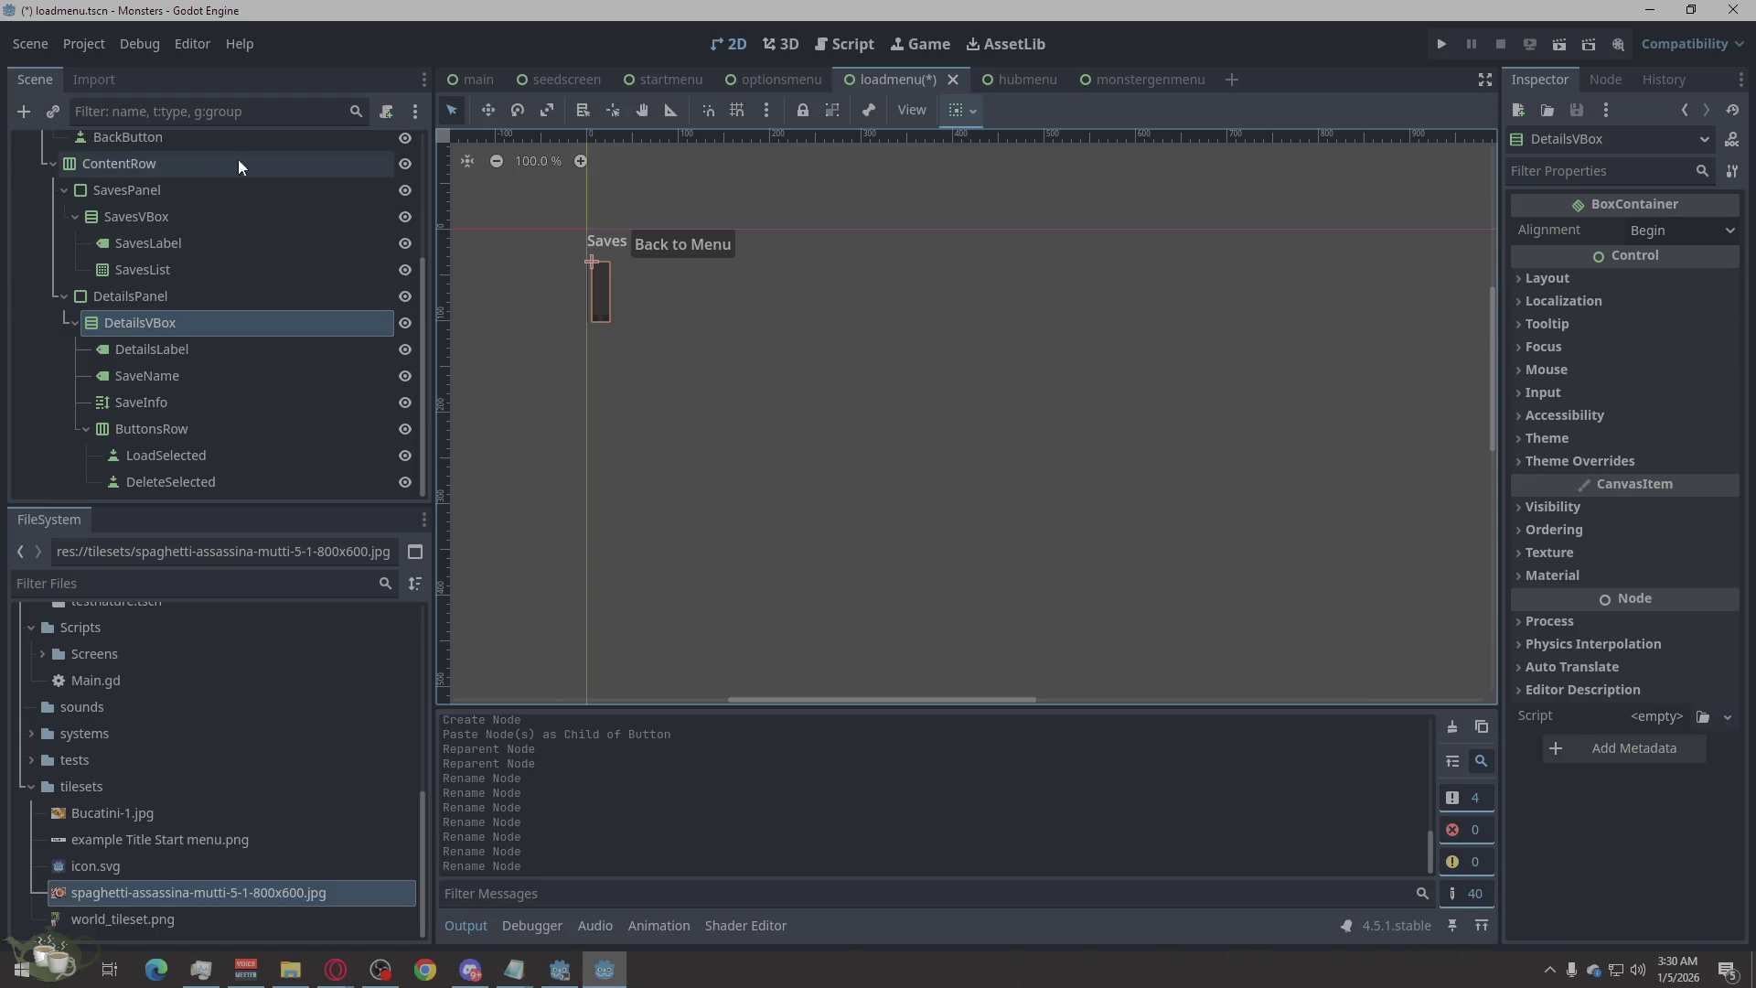
{"action": "scroll", "coordinate": [222, 181], "scroll_direction": "up", "scroll_amount": 4}
{"action": "left_click", "coordinate": [168, 147]}
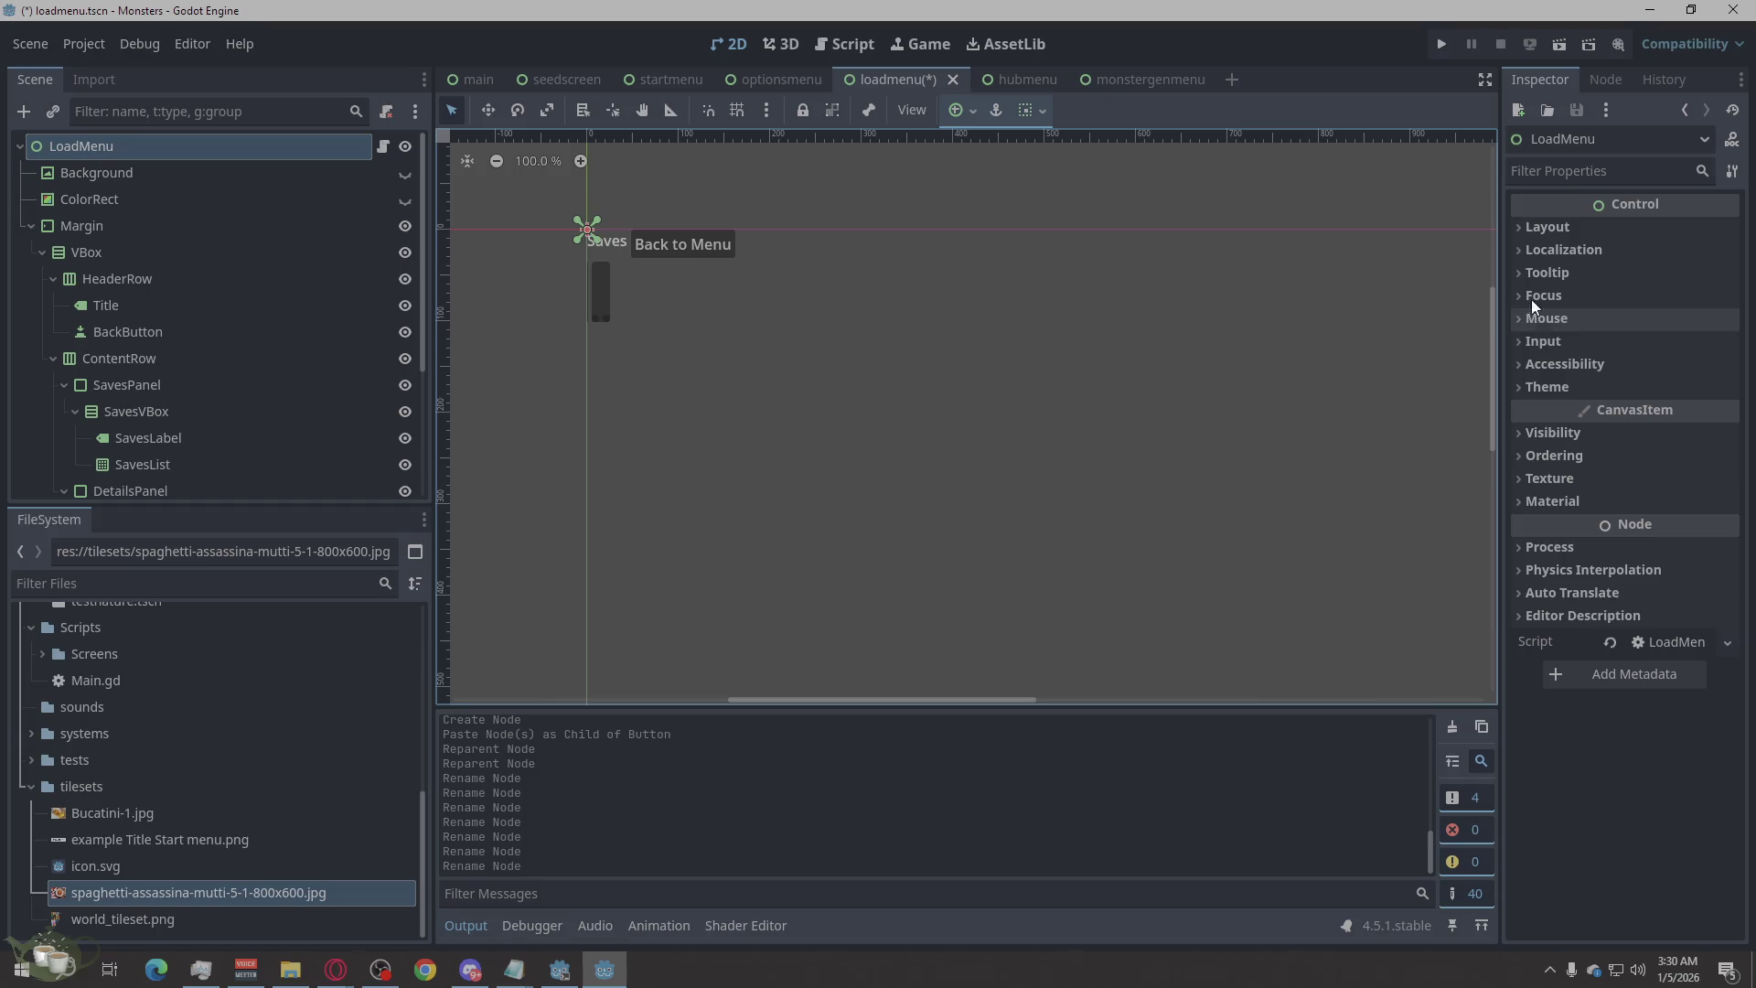
{"action": "left_click", "coordinate": [1548, 227]}
{"action": "left_click", "coordinate": [1648, 478]}
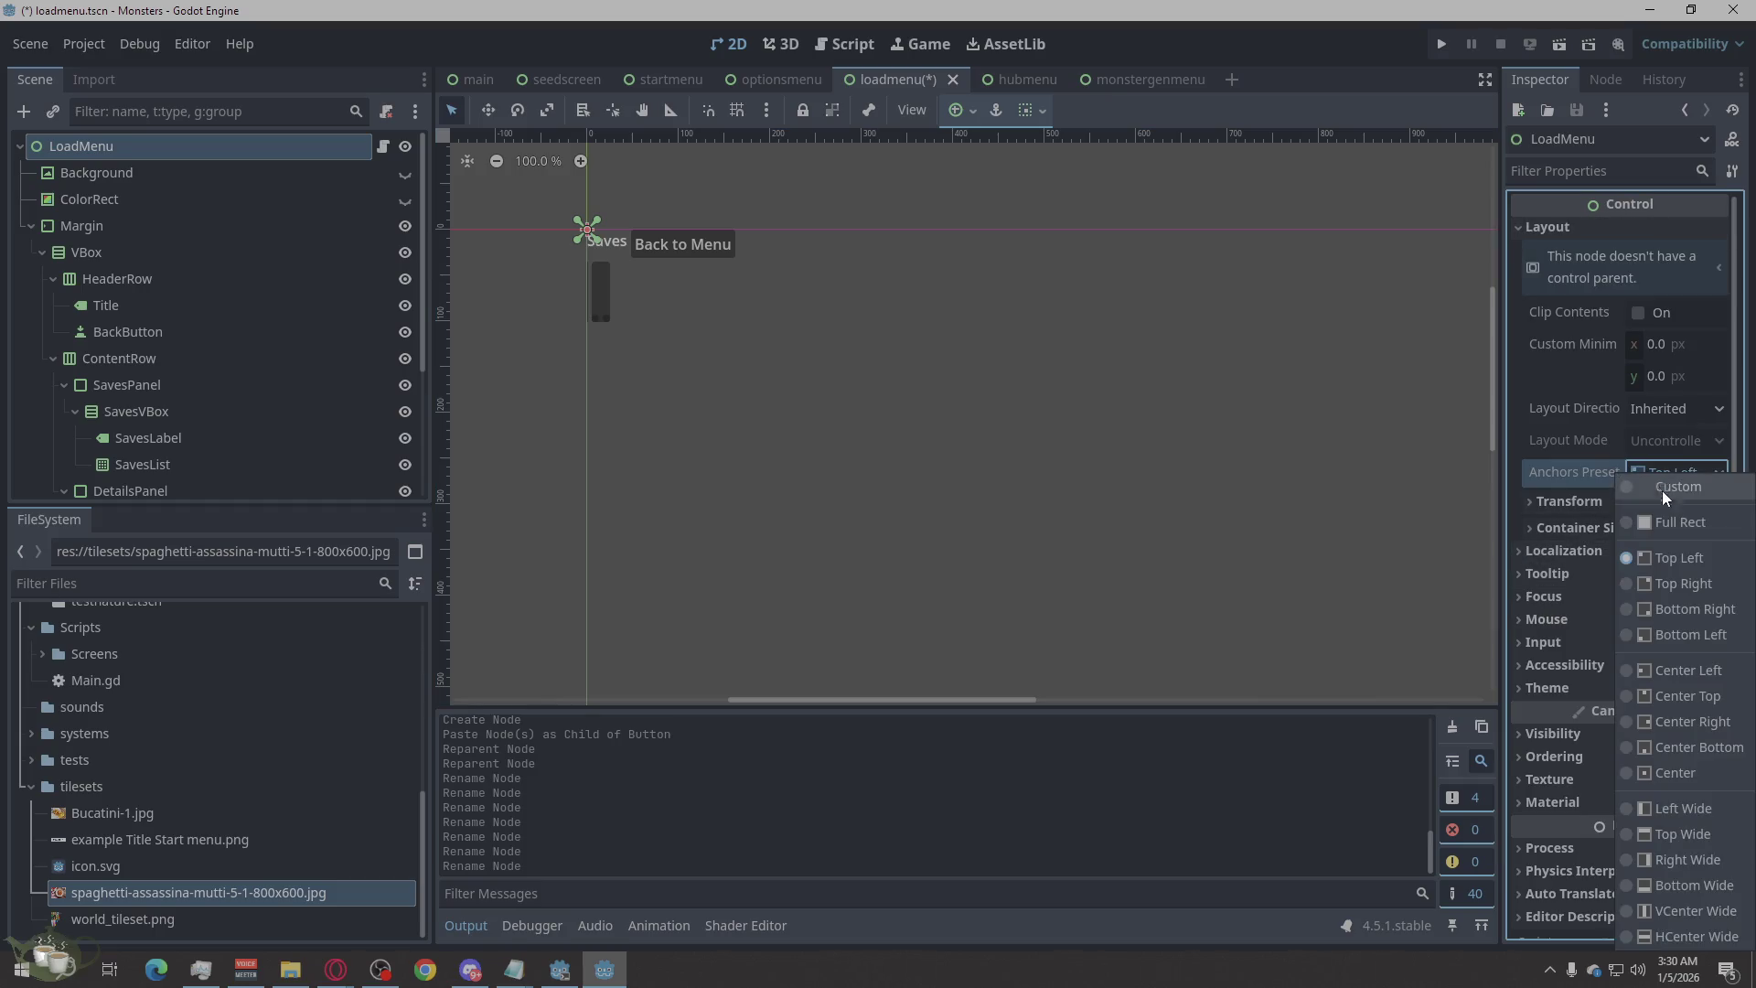
{"action": "left_click", "coordinate": [1681, 525]}
{"action": "scroll", "coordinate": [574, 301], "scroll_direction": "down", "scroll_amount": 3}
{"action": "scroll", "coordinate": [975, 466], "scroll_direction": "down", "scroll_amount": 1}
{"action": "scroll", "coordinate": [908, 457], "scroll_direction": "up", "scroll_amount": 1}
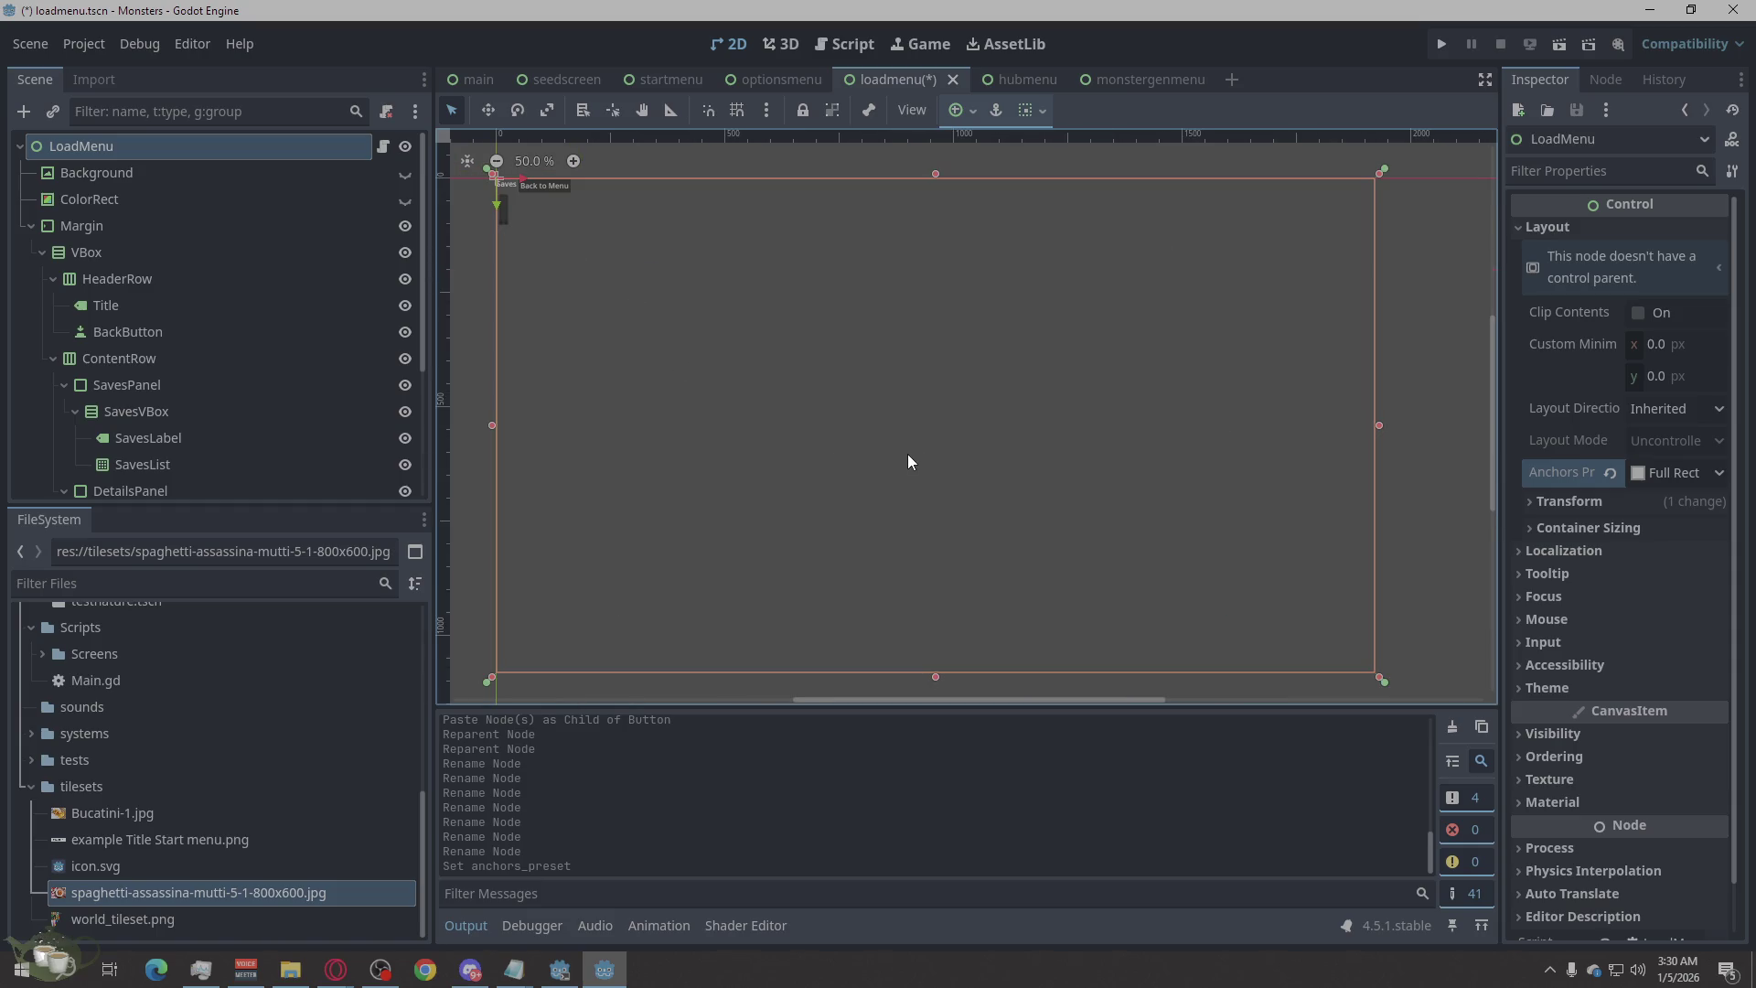
{"action": "left_click", "coordinate": [238, 175]}
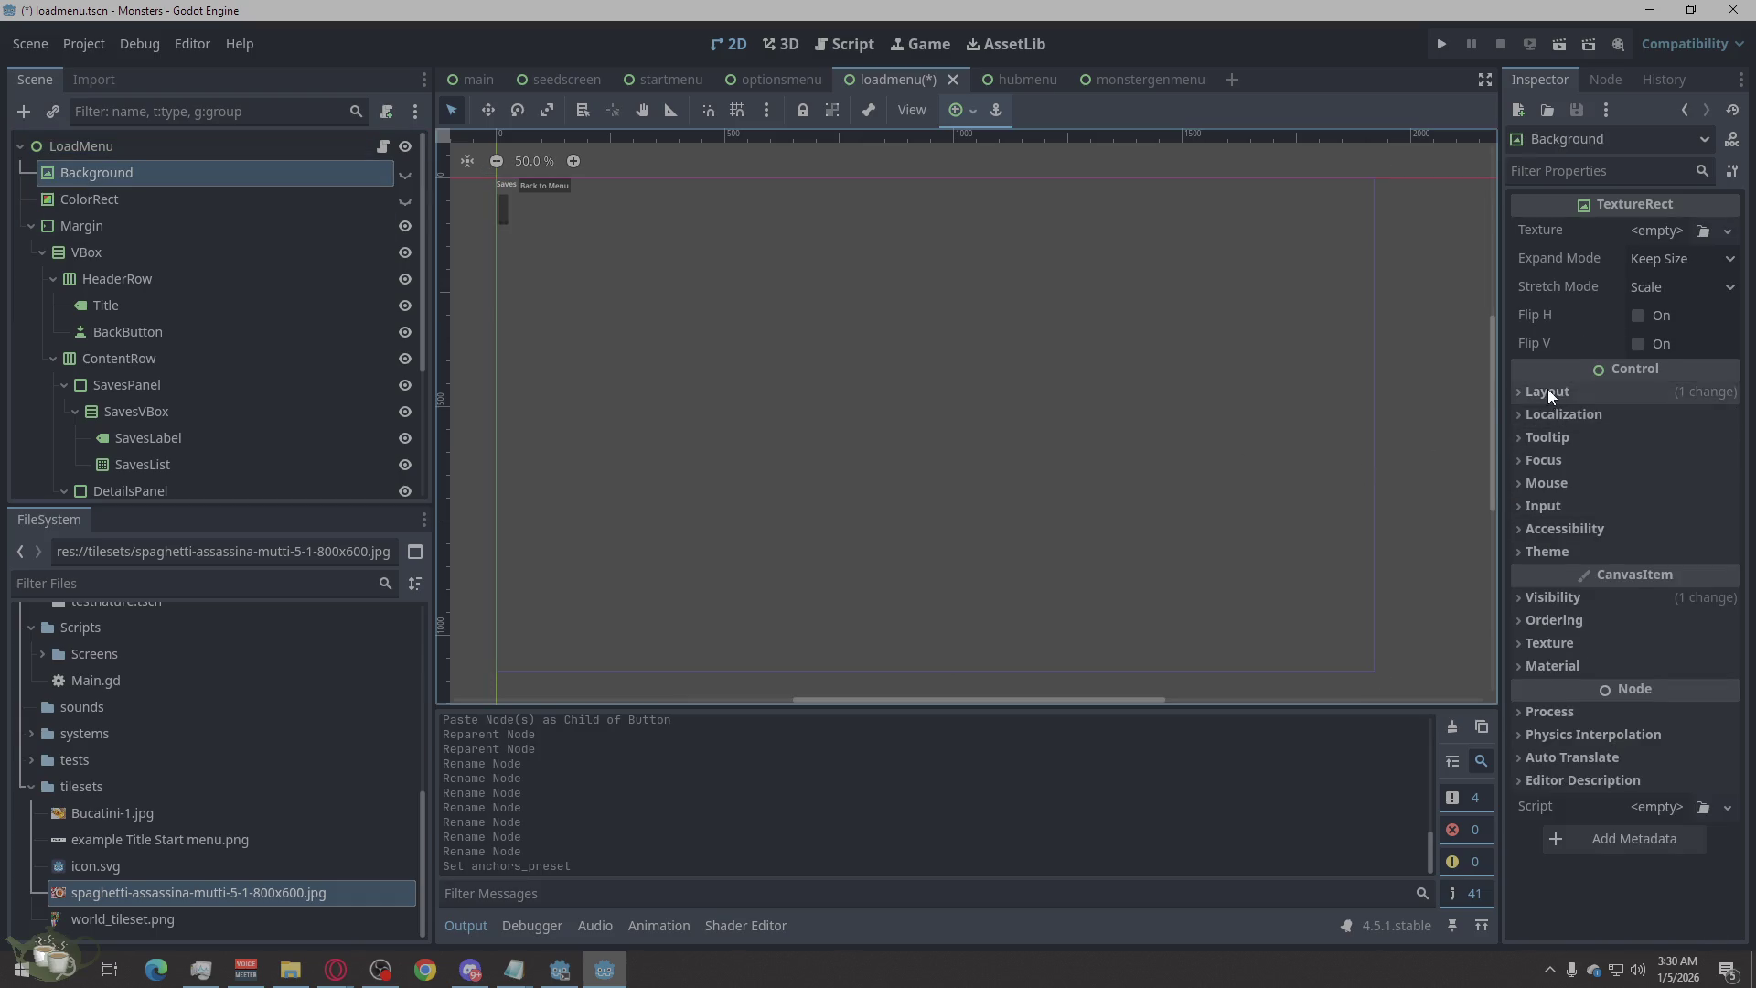
Switch Background to Anchors layout mode with the Full Rect preset.
{"action": "left_click", "coordinate": [1664, 578]}
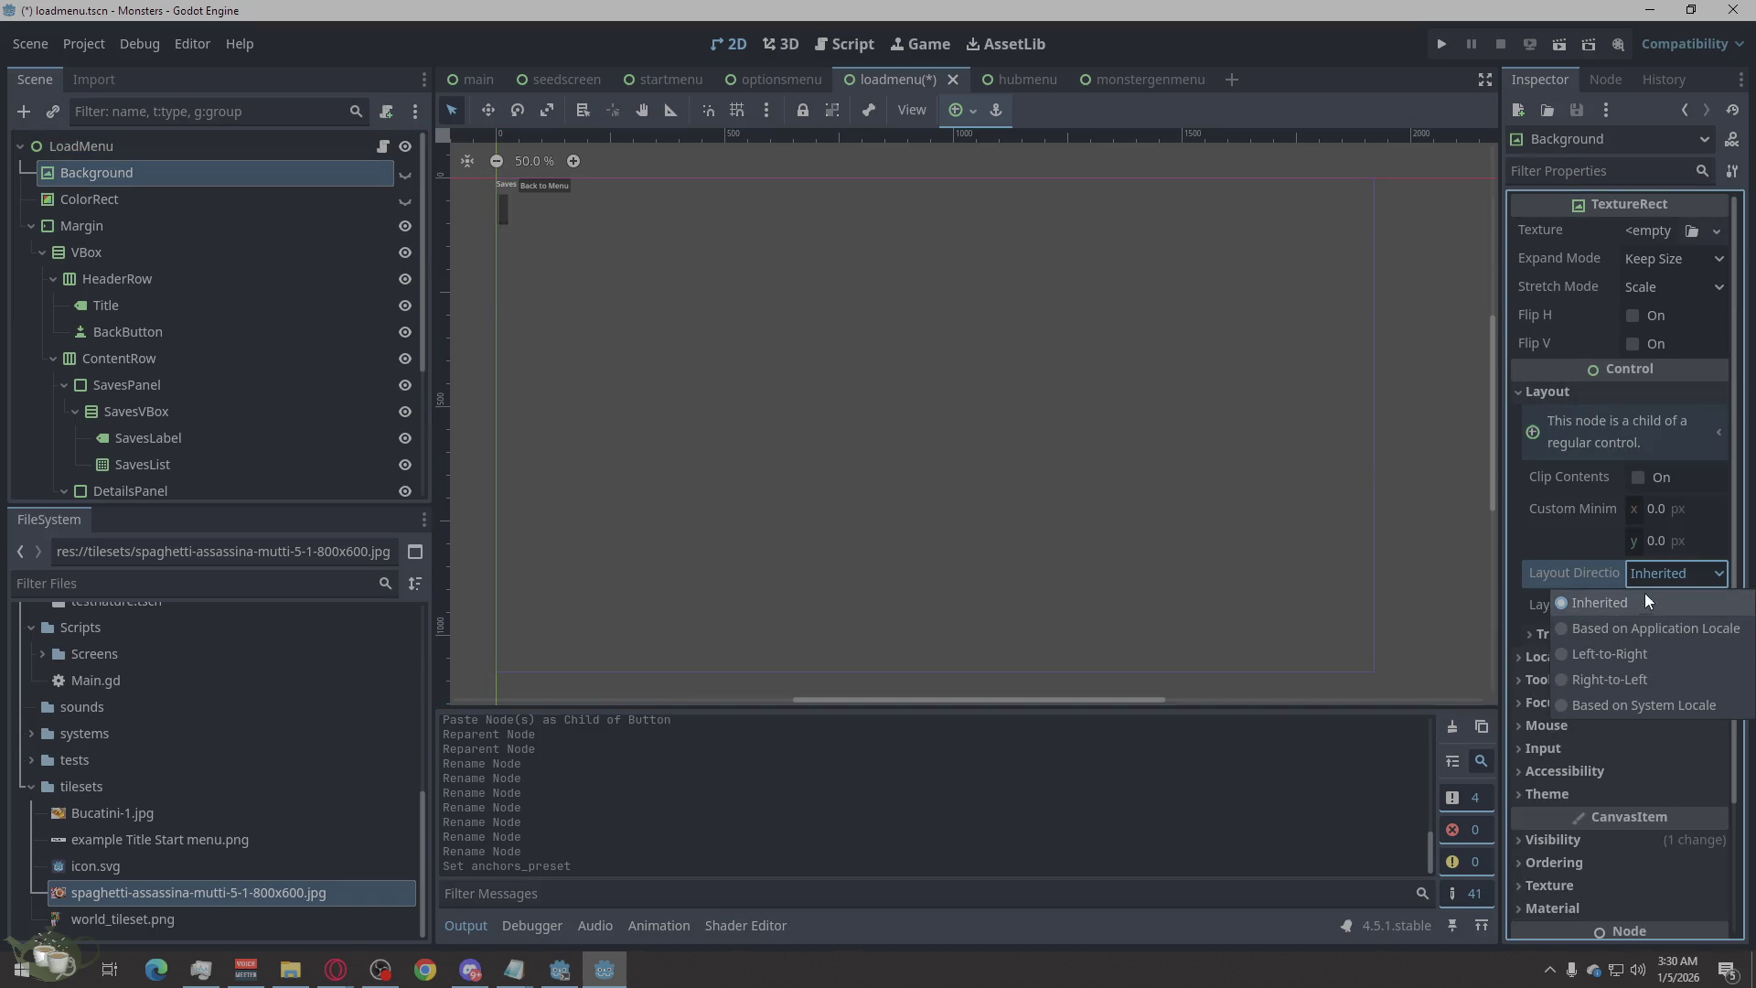
{"action": "left_click", "coordinate": [1651, 598]}
{"action": "left_click", "coordinate": [1674, 607]}
{"action": "left_click", "coordinate": [1672, 659]}
{"action": "left_click", "coordinate": [1667, 631]}
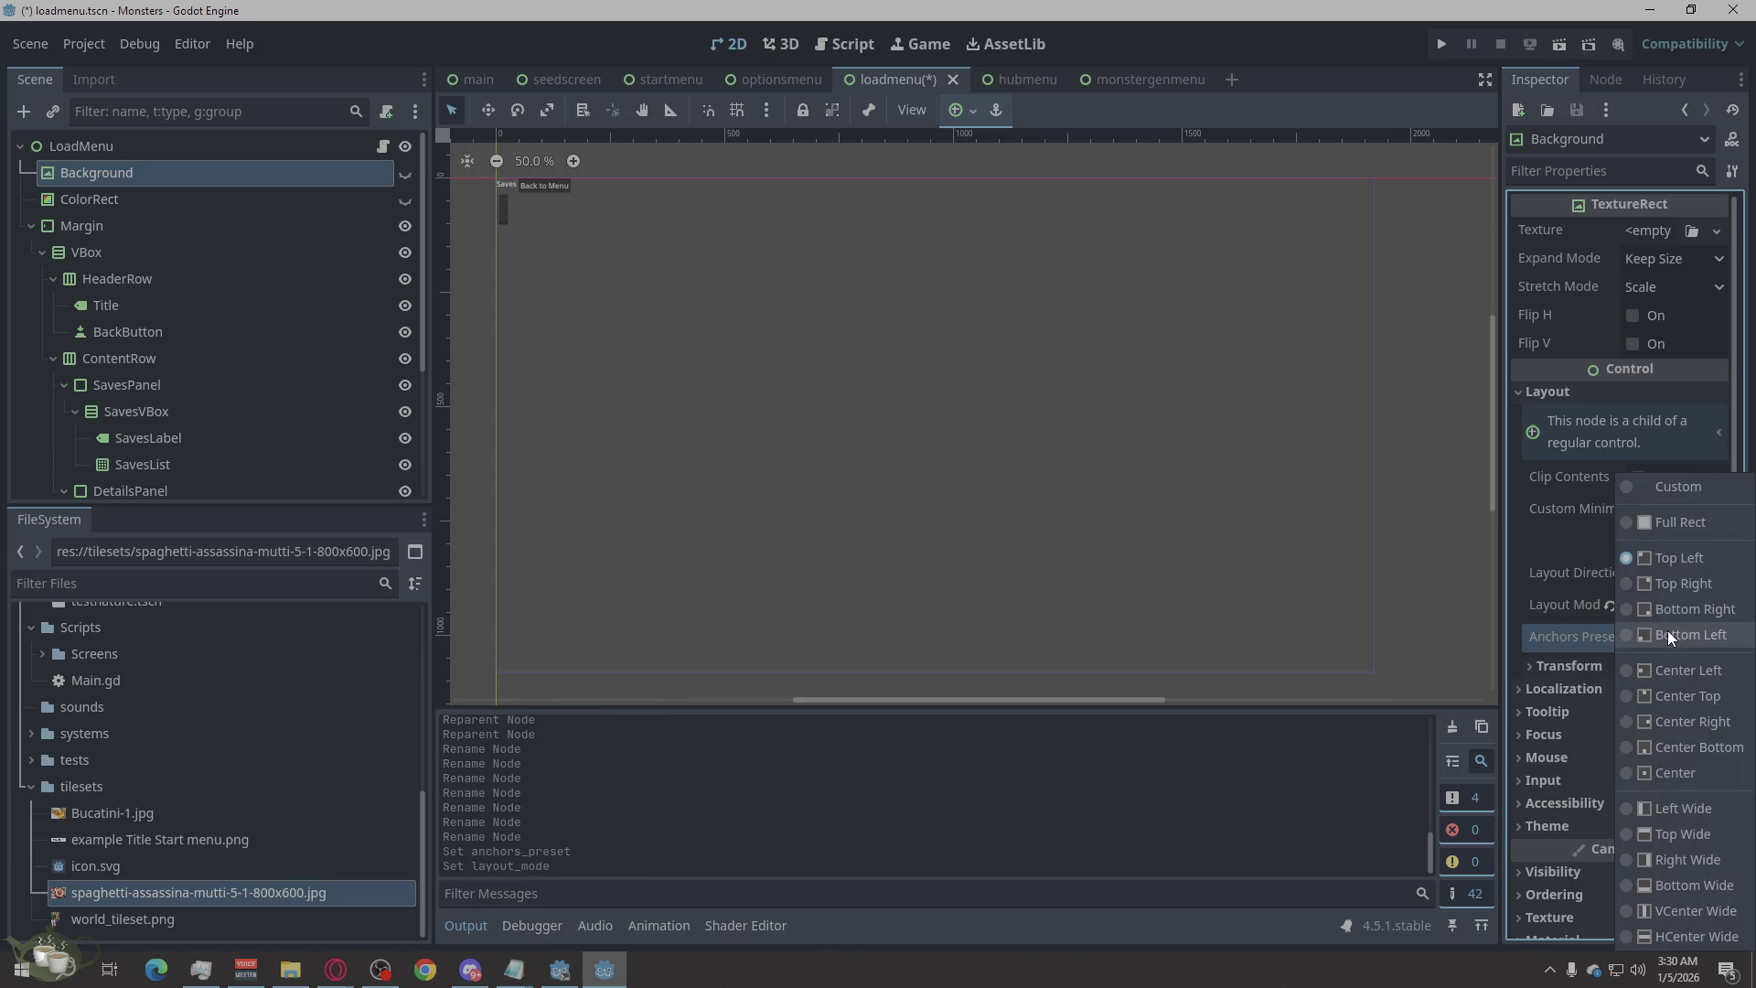
{"action": "left_click", "coordinate": [1688, 531]}
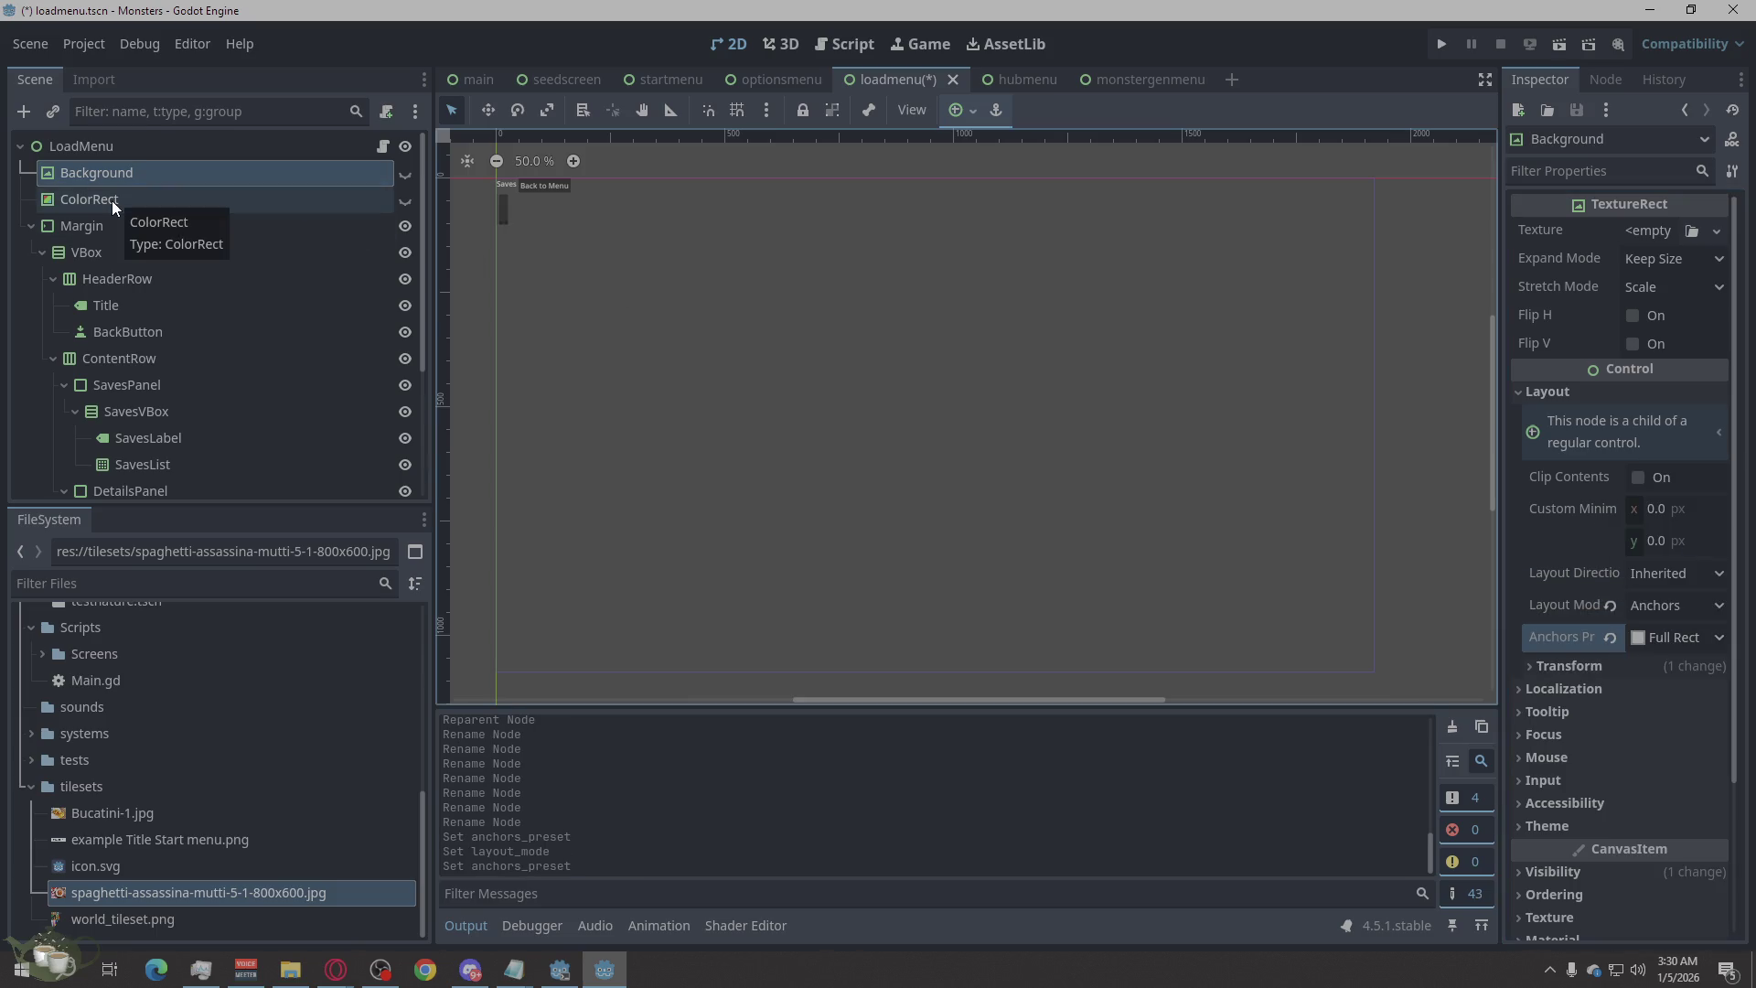
Give Margin Anchors layout mode with the Full Rect preset, then save loadmenu.tscn.
{"action": "left_click", "coordinate": [99, 225]}
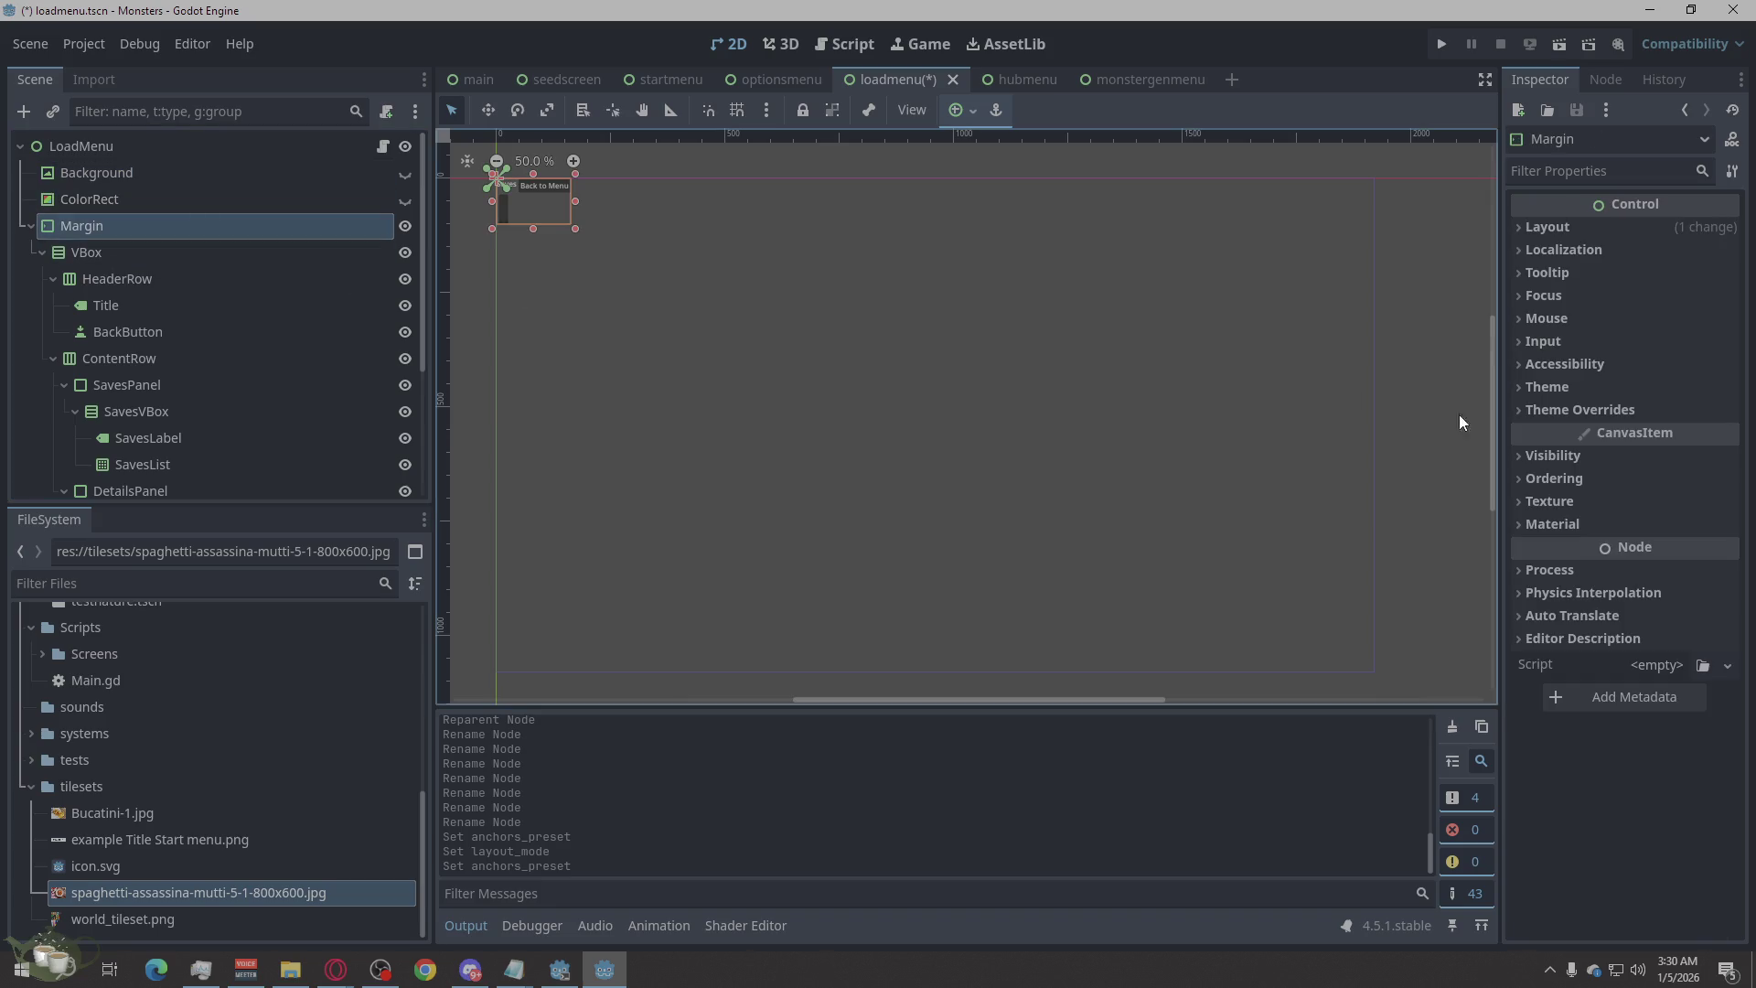
{"action": "left_click", "coordinate": [1581, 227]}
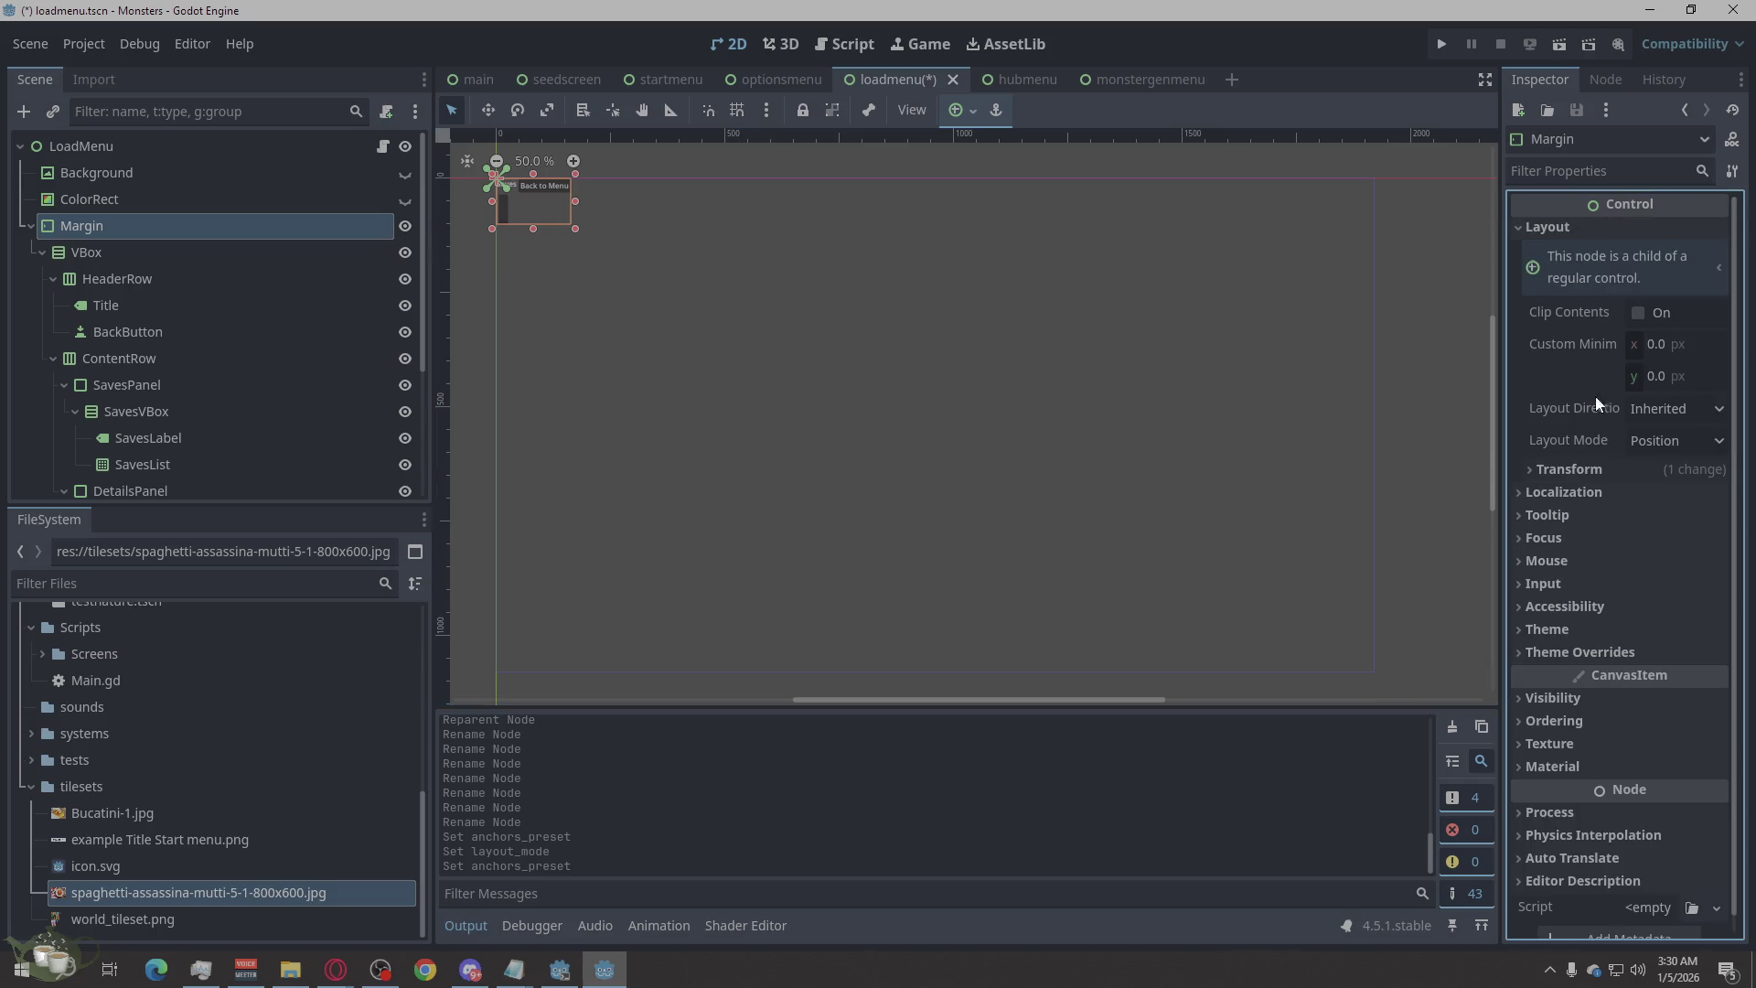
{"action": "left_click", "coordinate": [1710, 441]}
{"action": "left_click", "coordinate": [1665, 494]}
{"action": "left_click", "coordinate": [1665, 472]}
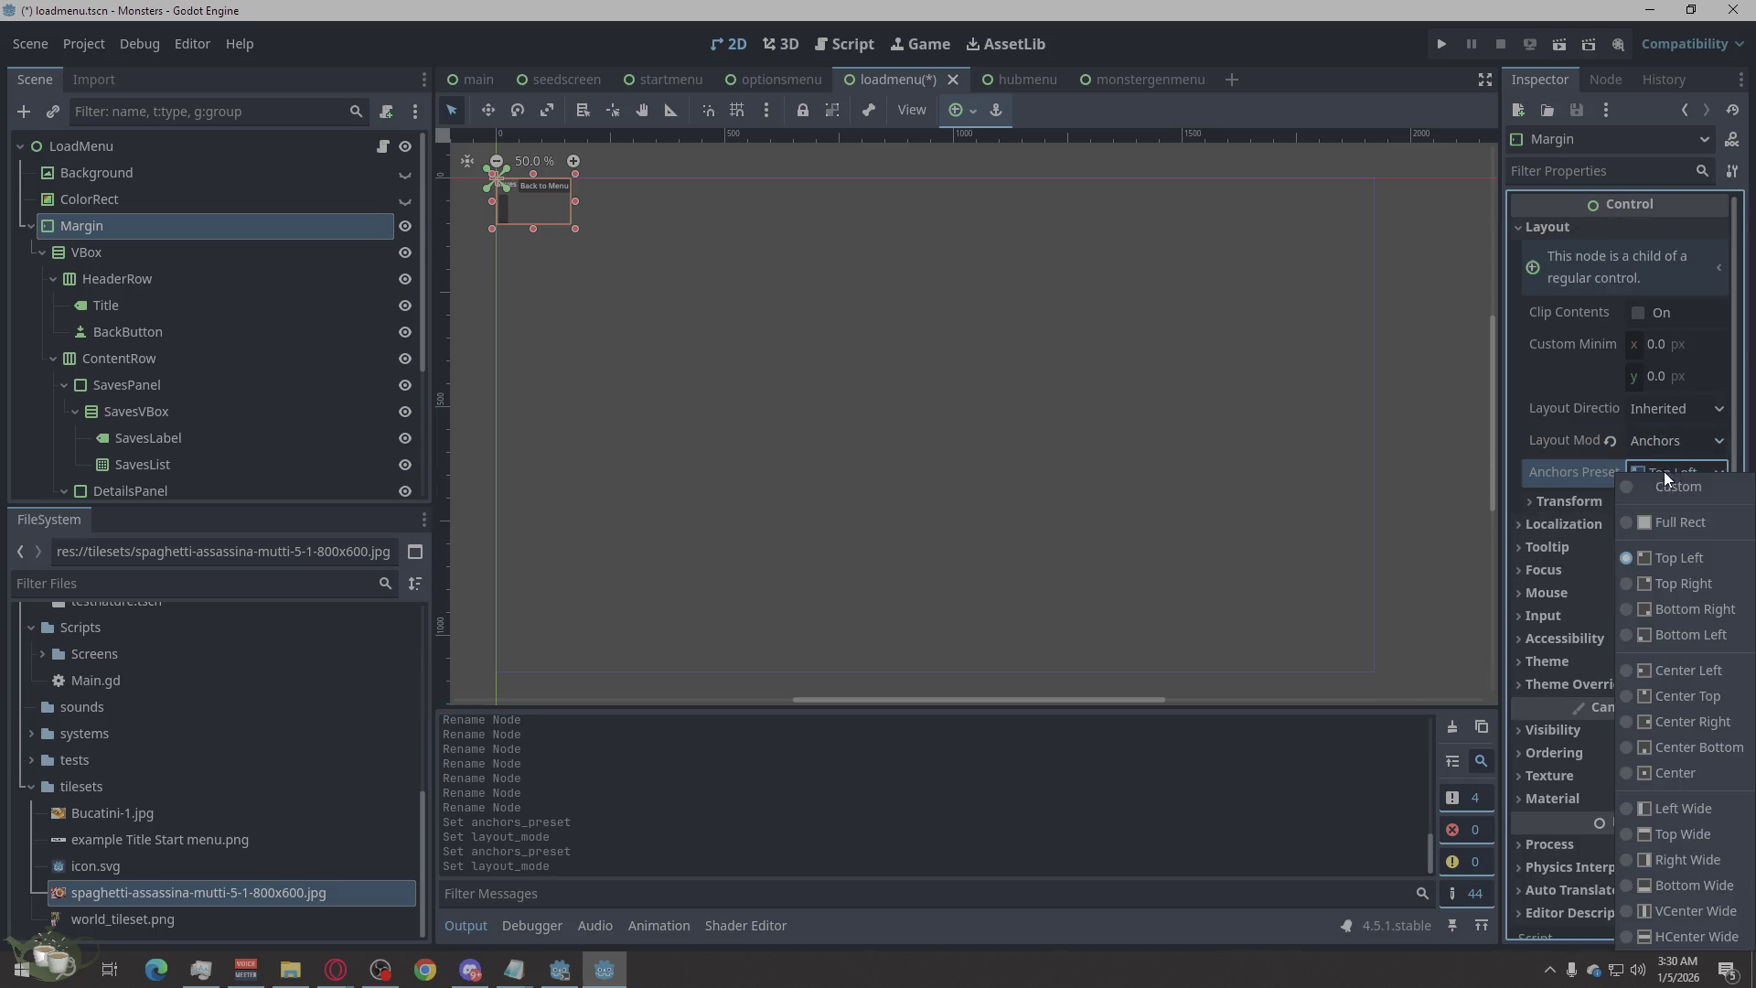
{"action": "left_click", "coordinate": [1679, 517]}
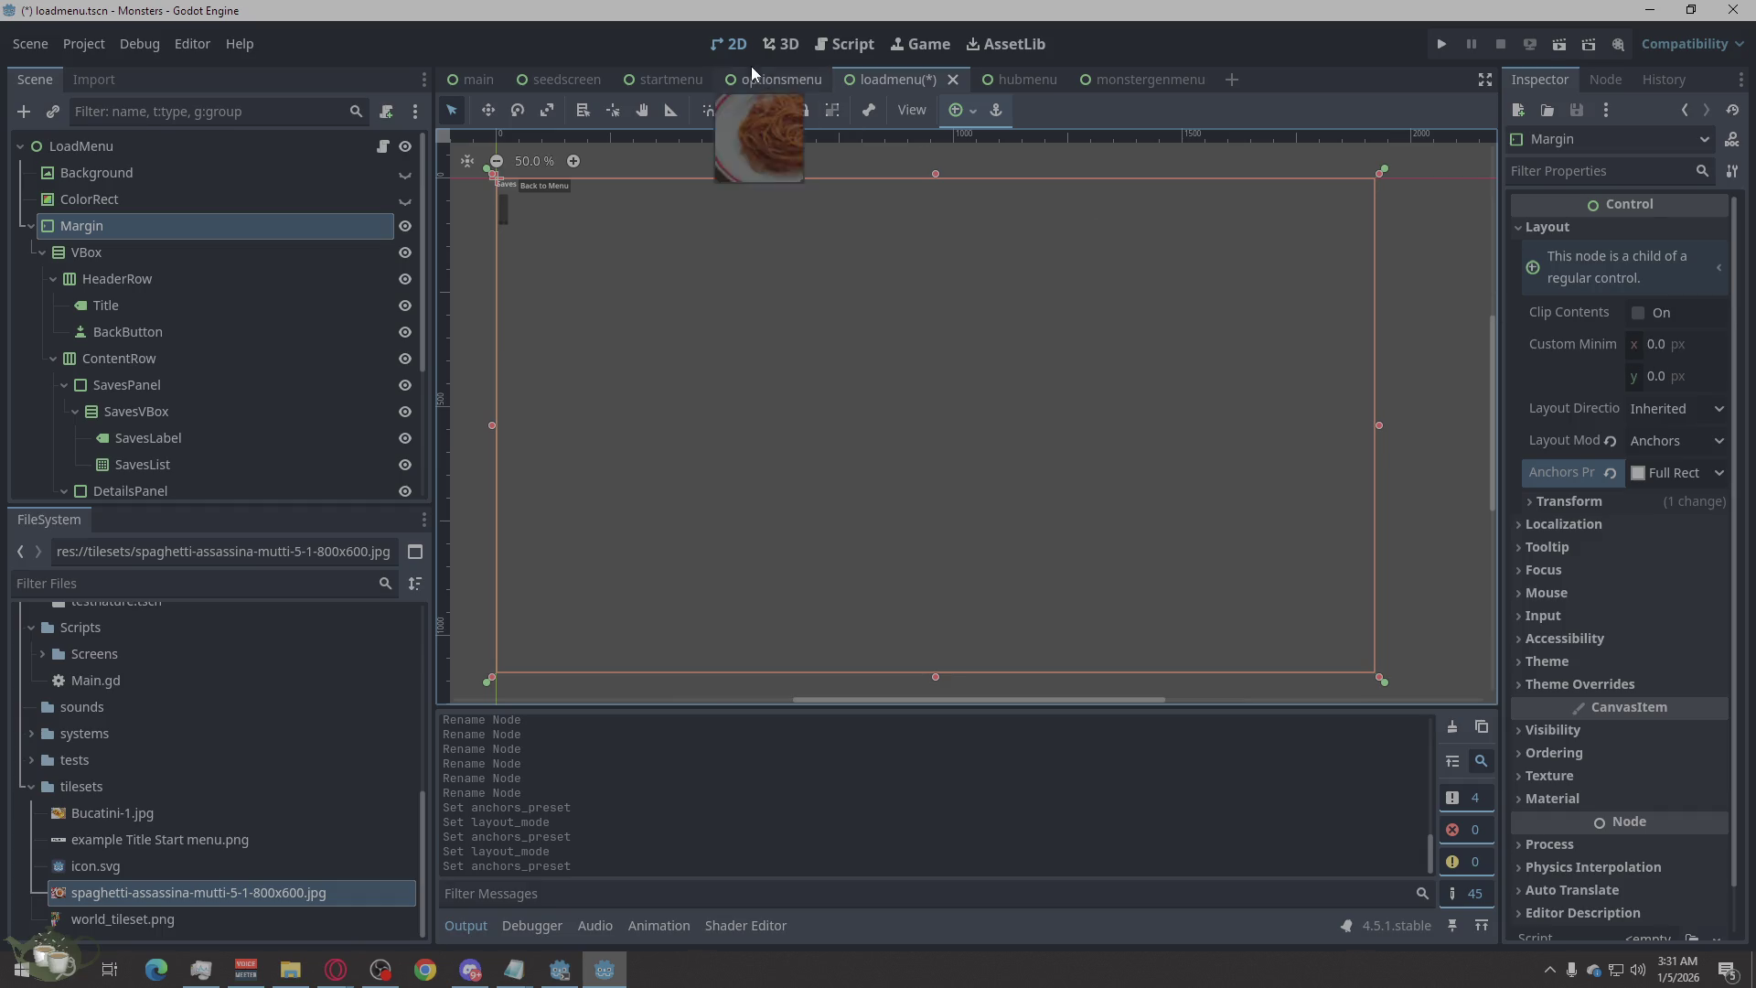
{"action": "key", "text": "ctrl+s"}
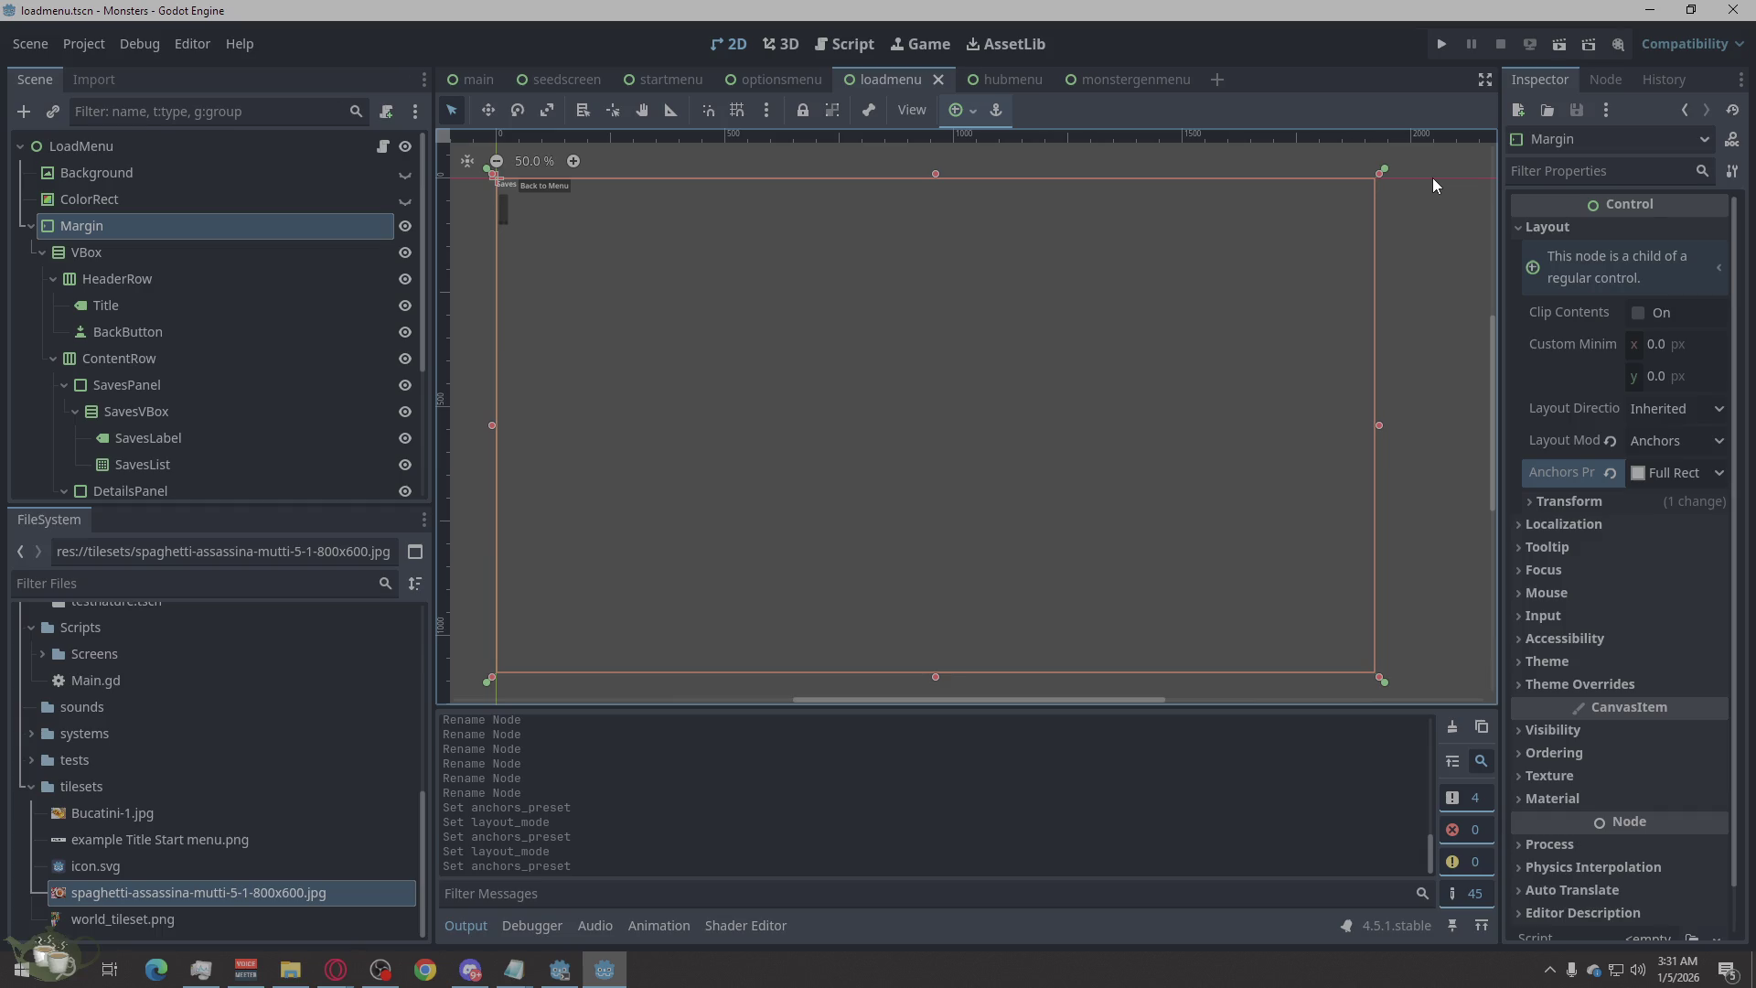
Override the Margin container's left, top, right and bottom margin constants with 48.
{"action": "left_click", "coordinate": [1561, 679]}
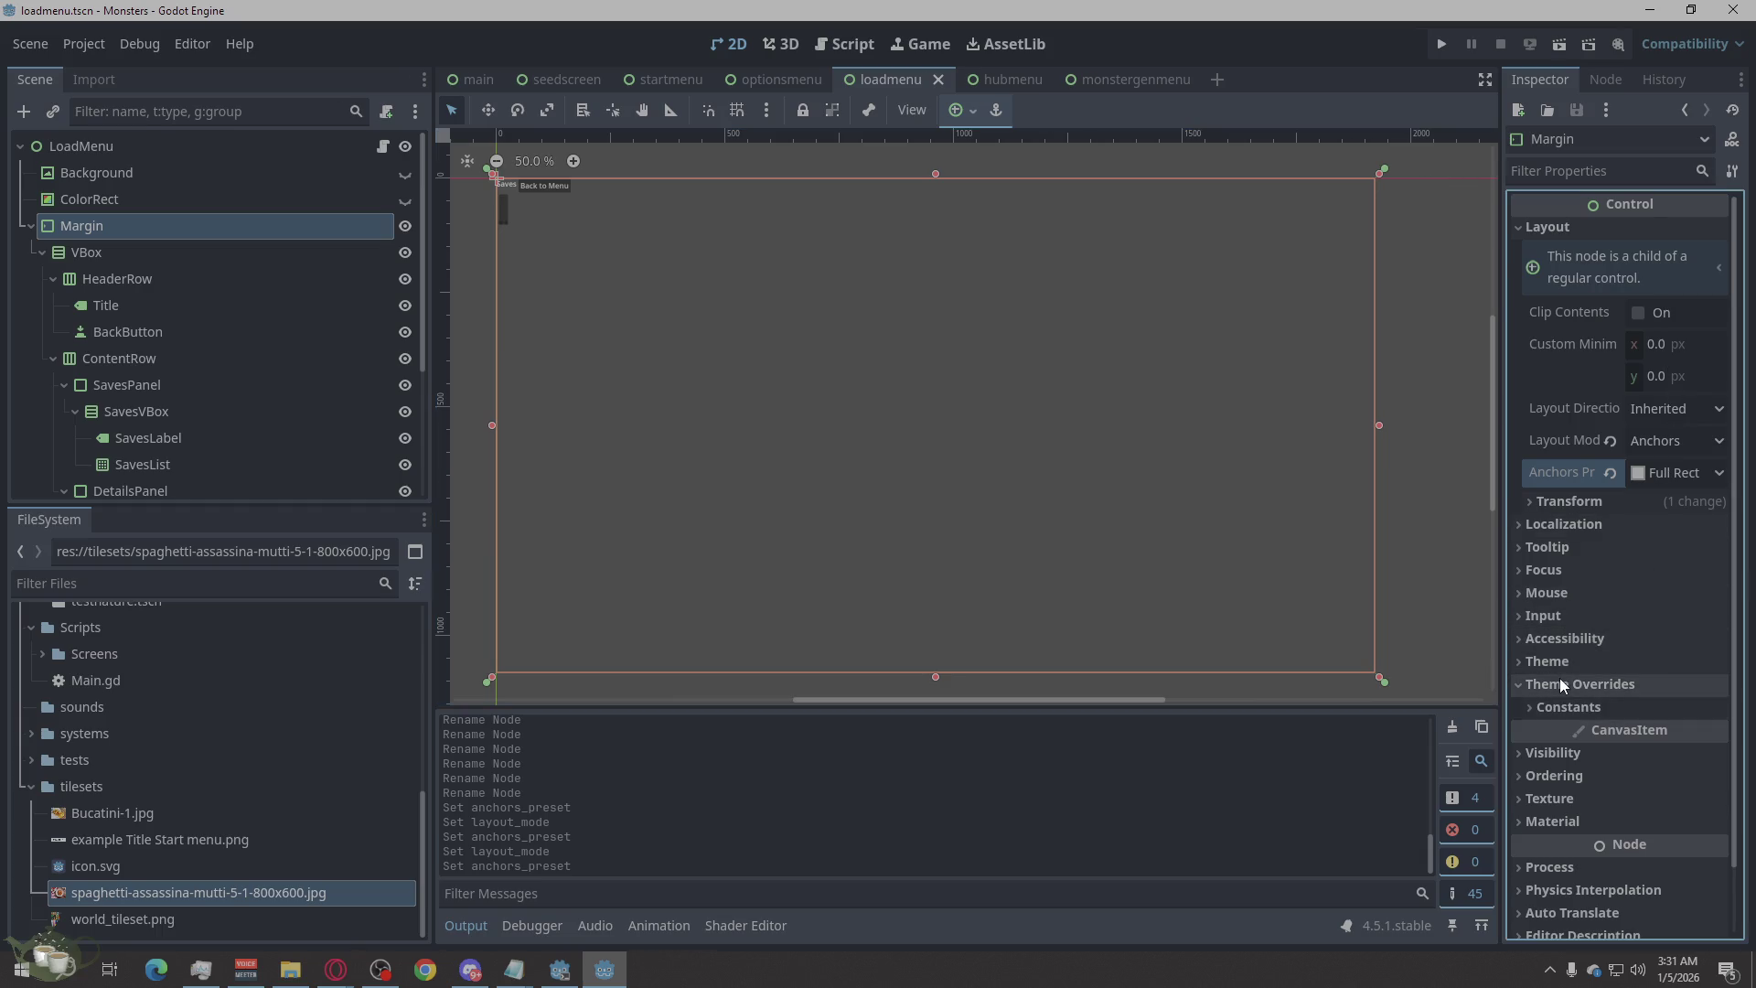
{"action": "left_click", "coordinate": [1566, 707]}
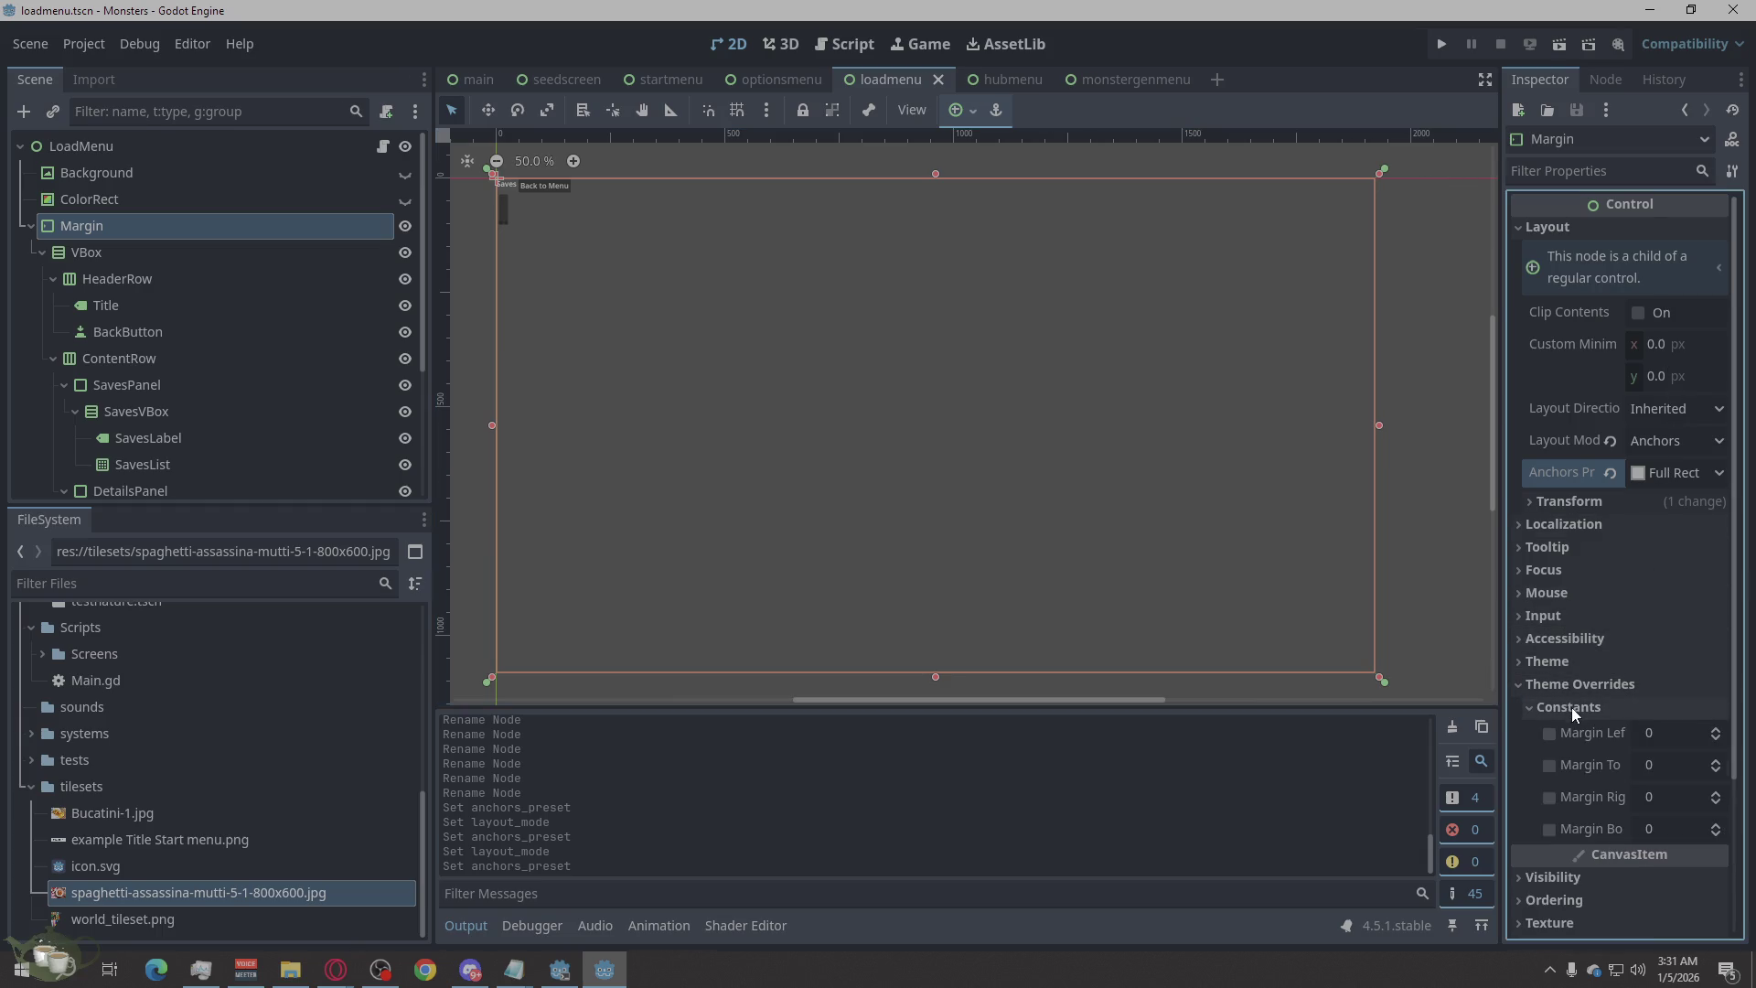
{"action": "left_click", "coordinate": [1683, 729]}
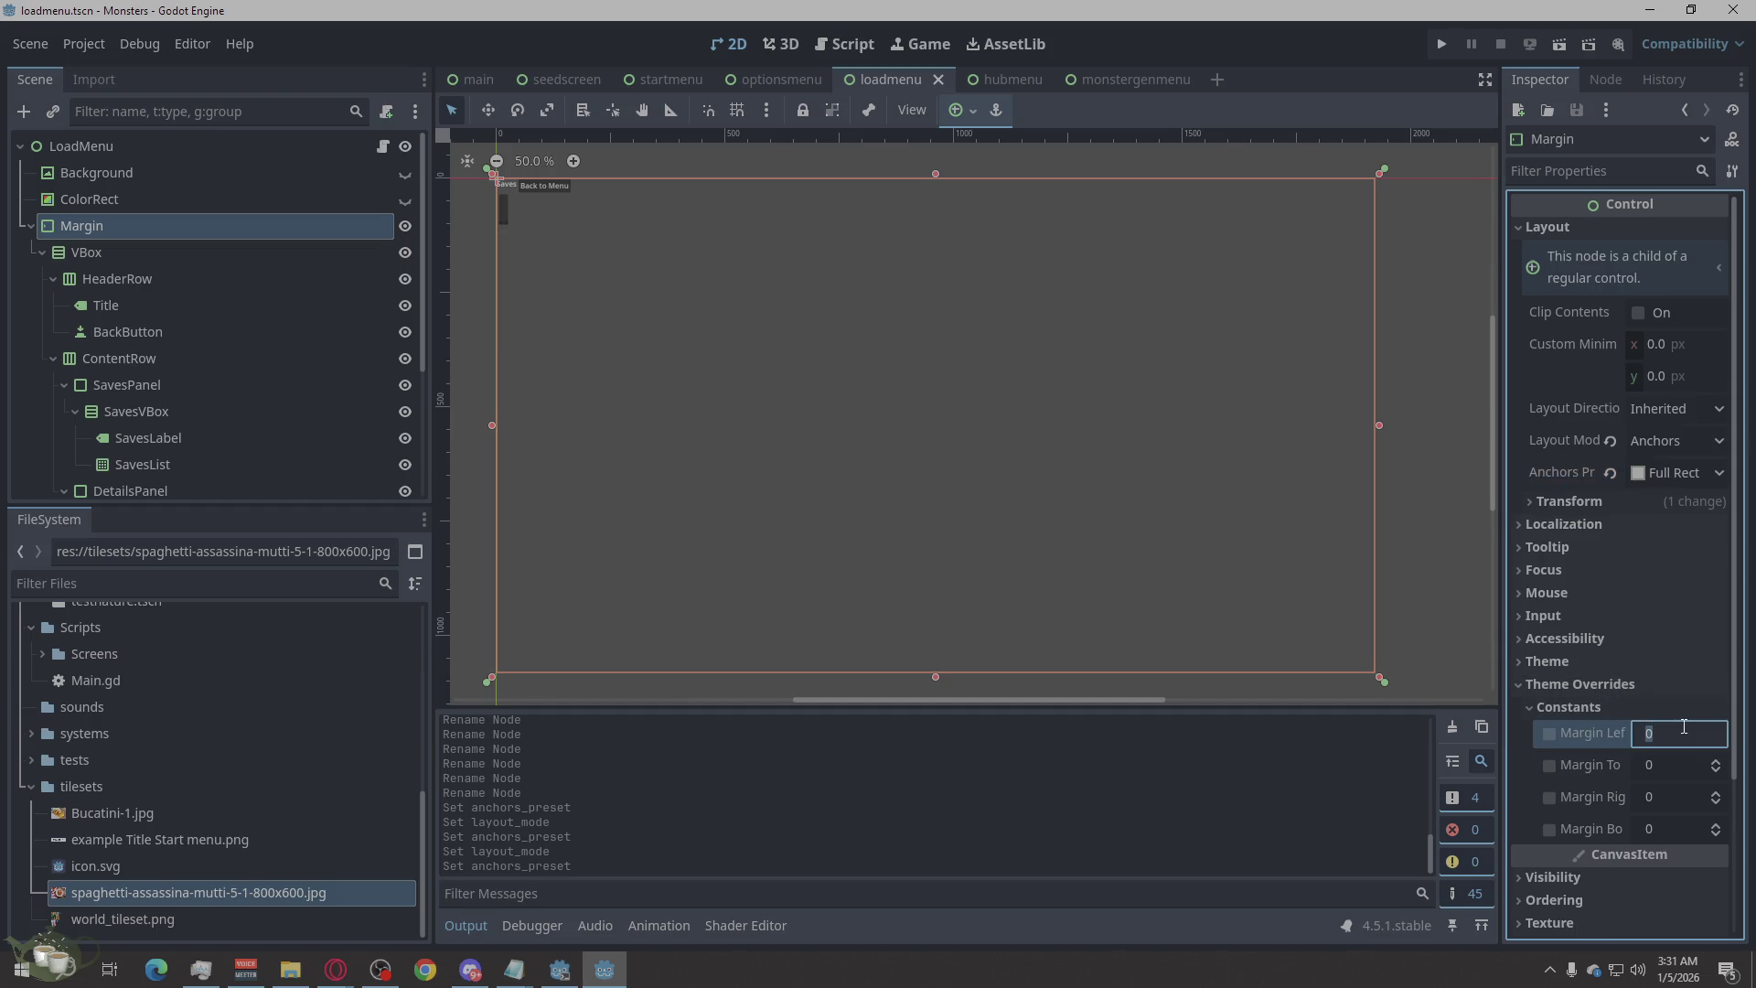
{"action": "type", "text": "48"}
{"action": "left_click", "coordinate": [1658, 766]}
{"action": "type", "text": "48"}
{"action": "left_click", "coordinate": [1664, 800]}
{"action": "type", "text": "48"}
{"action": "left_click", "coordinate": [1666, 829]}
{"action": "type", "text": "48"}
{"action": "key", "text": "Return"}
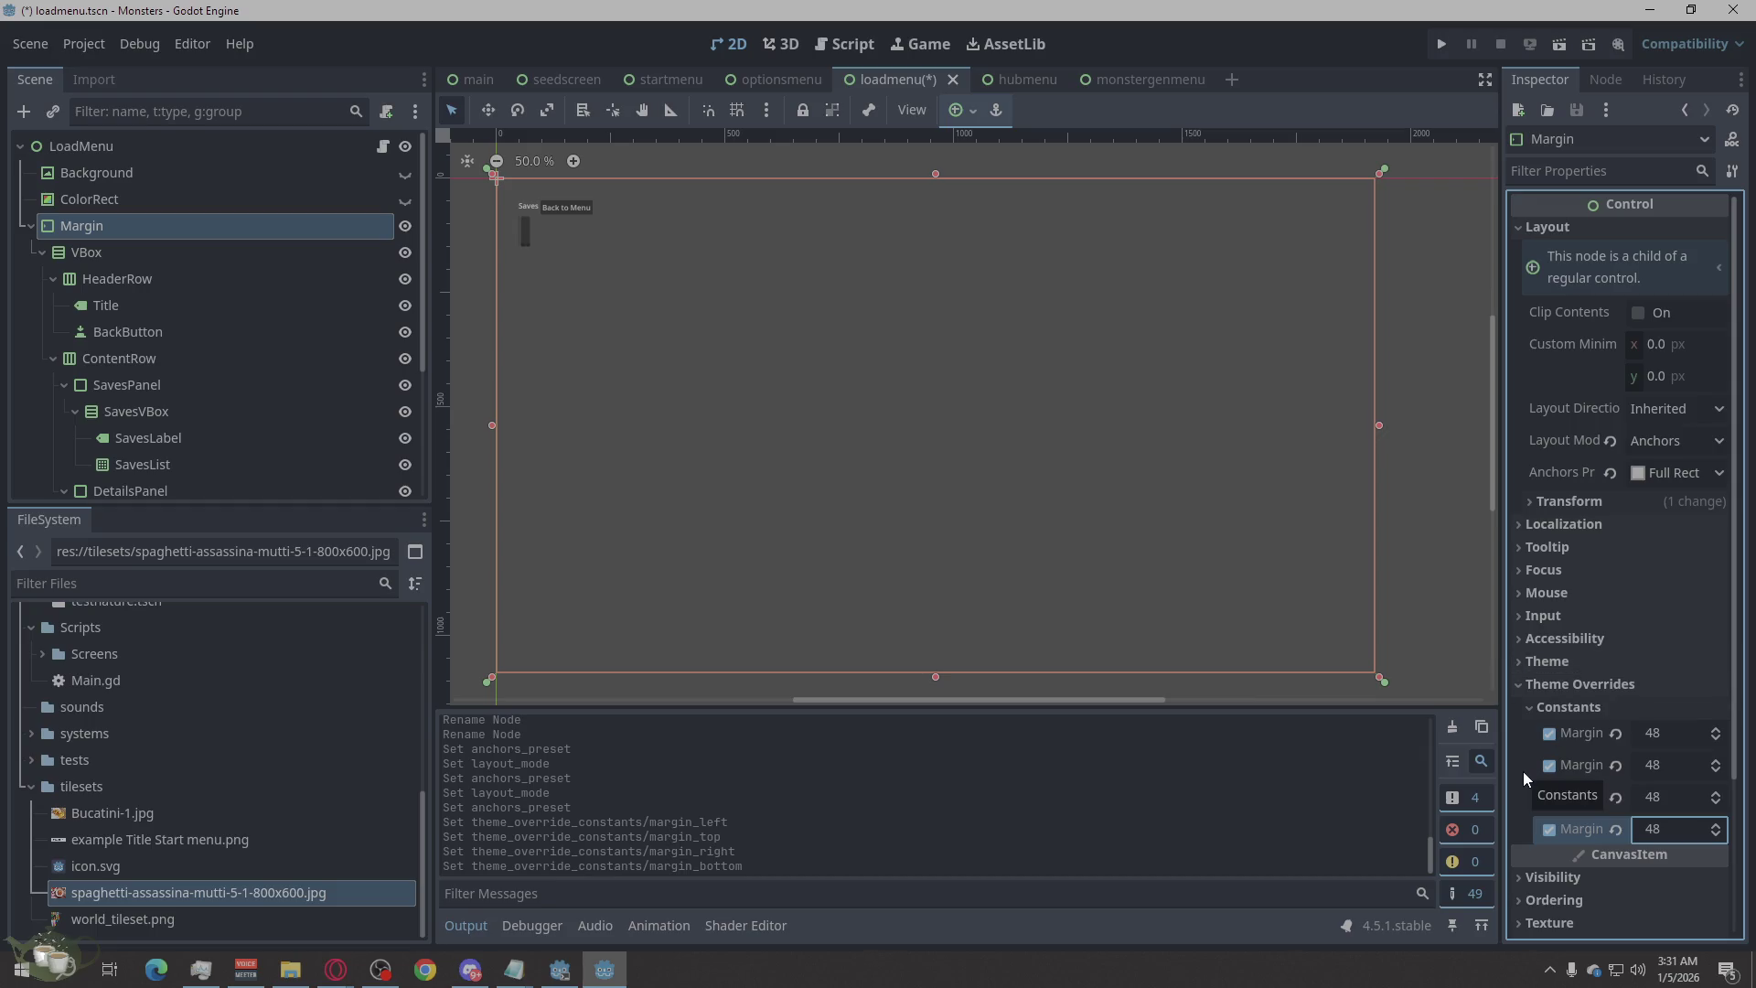
{"action": "scroll", "coordinate": [1582, 513], "scroll_direction": "down", "scroll_amount": 4}
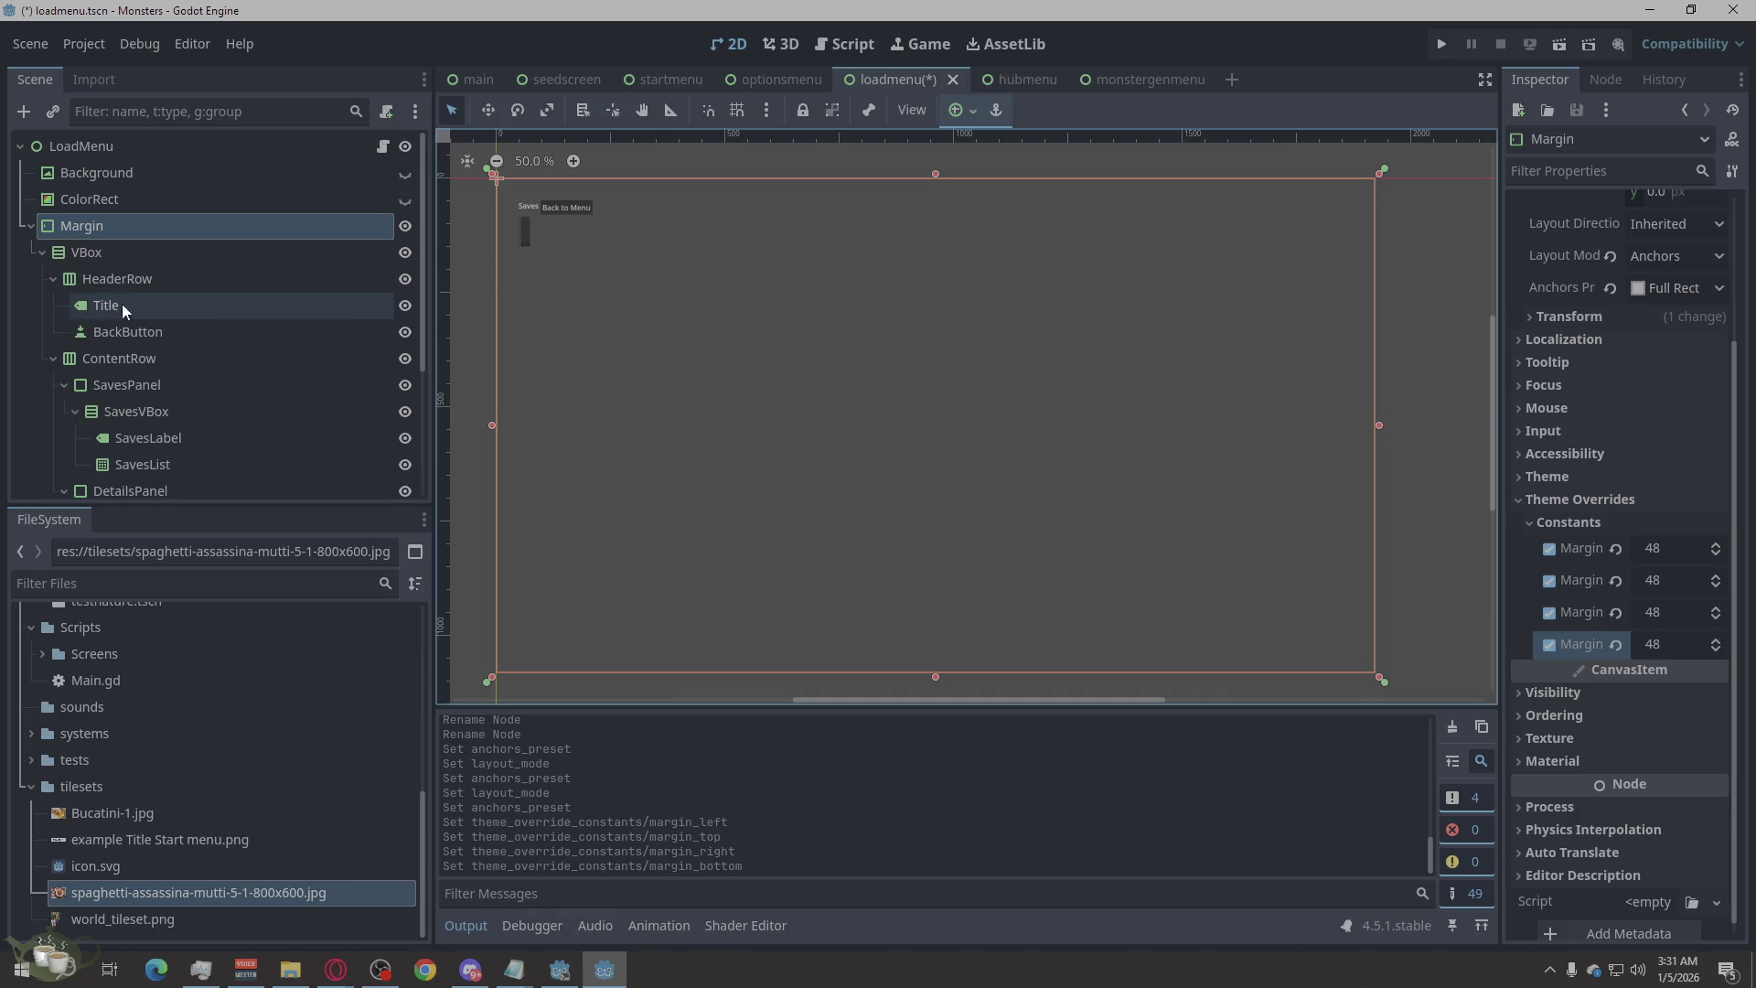
{"action": "left_click", "coordinate": [167, 279]}
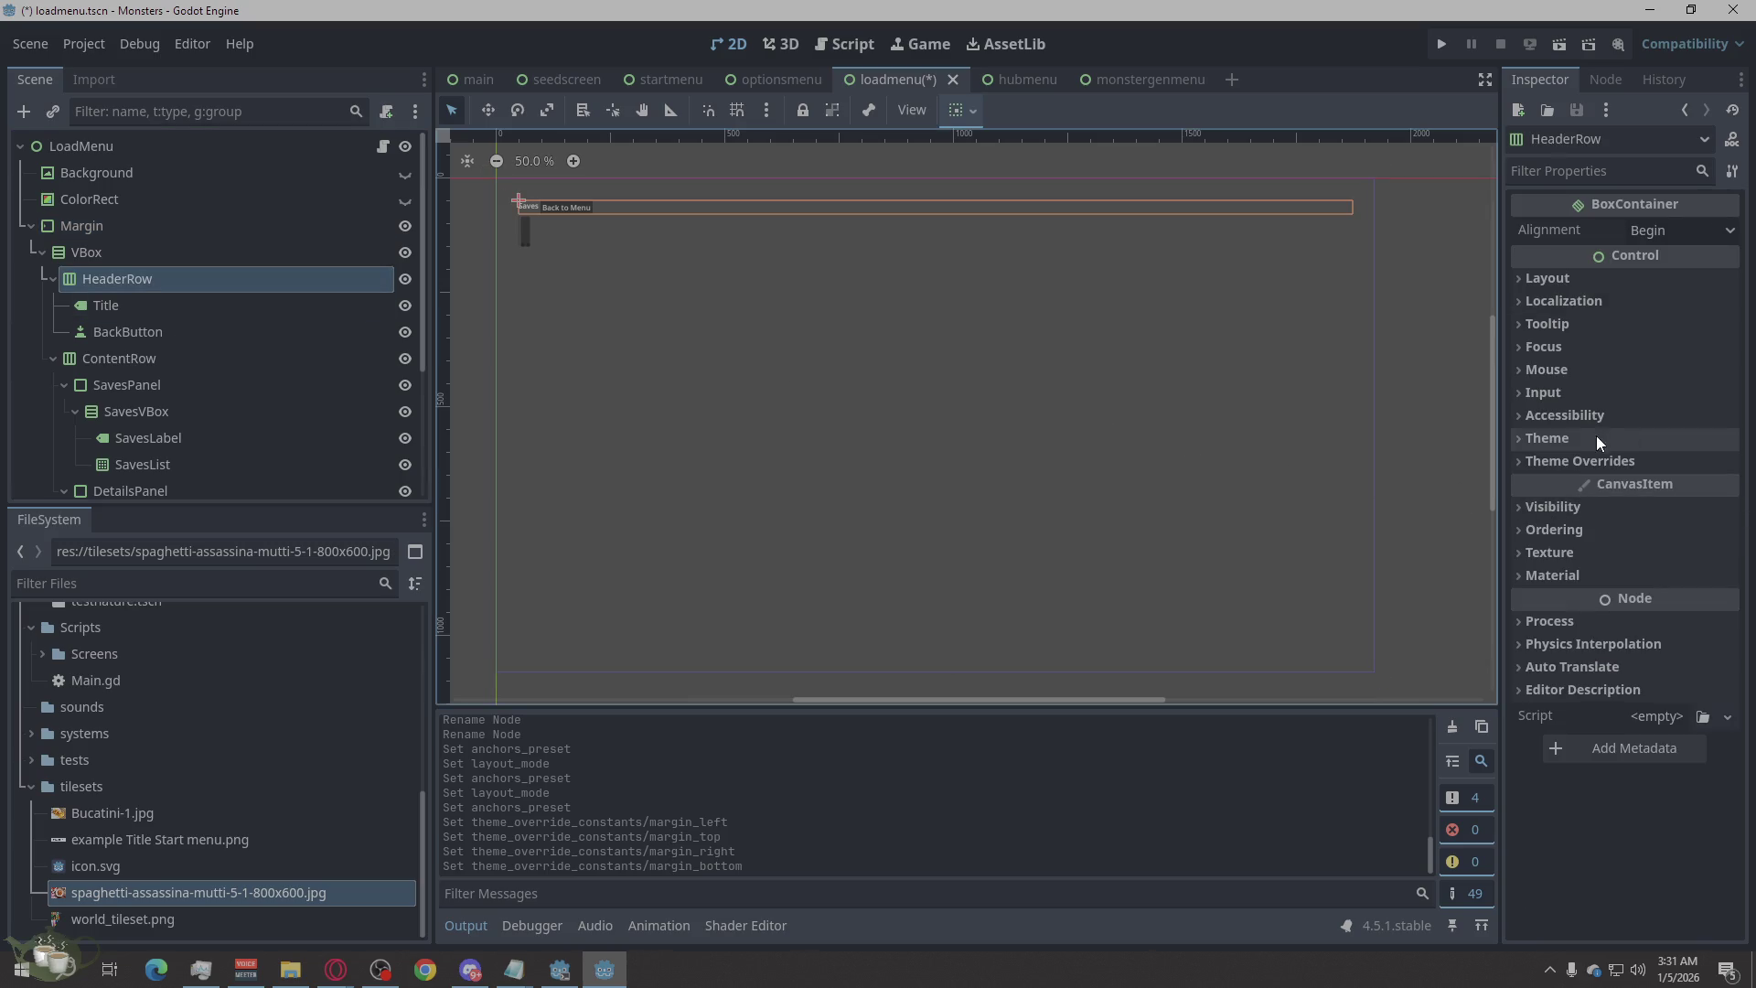
{"action": "left_click", "coordinate": [1537, 278]}
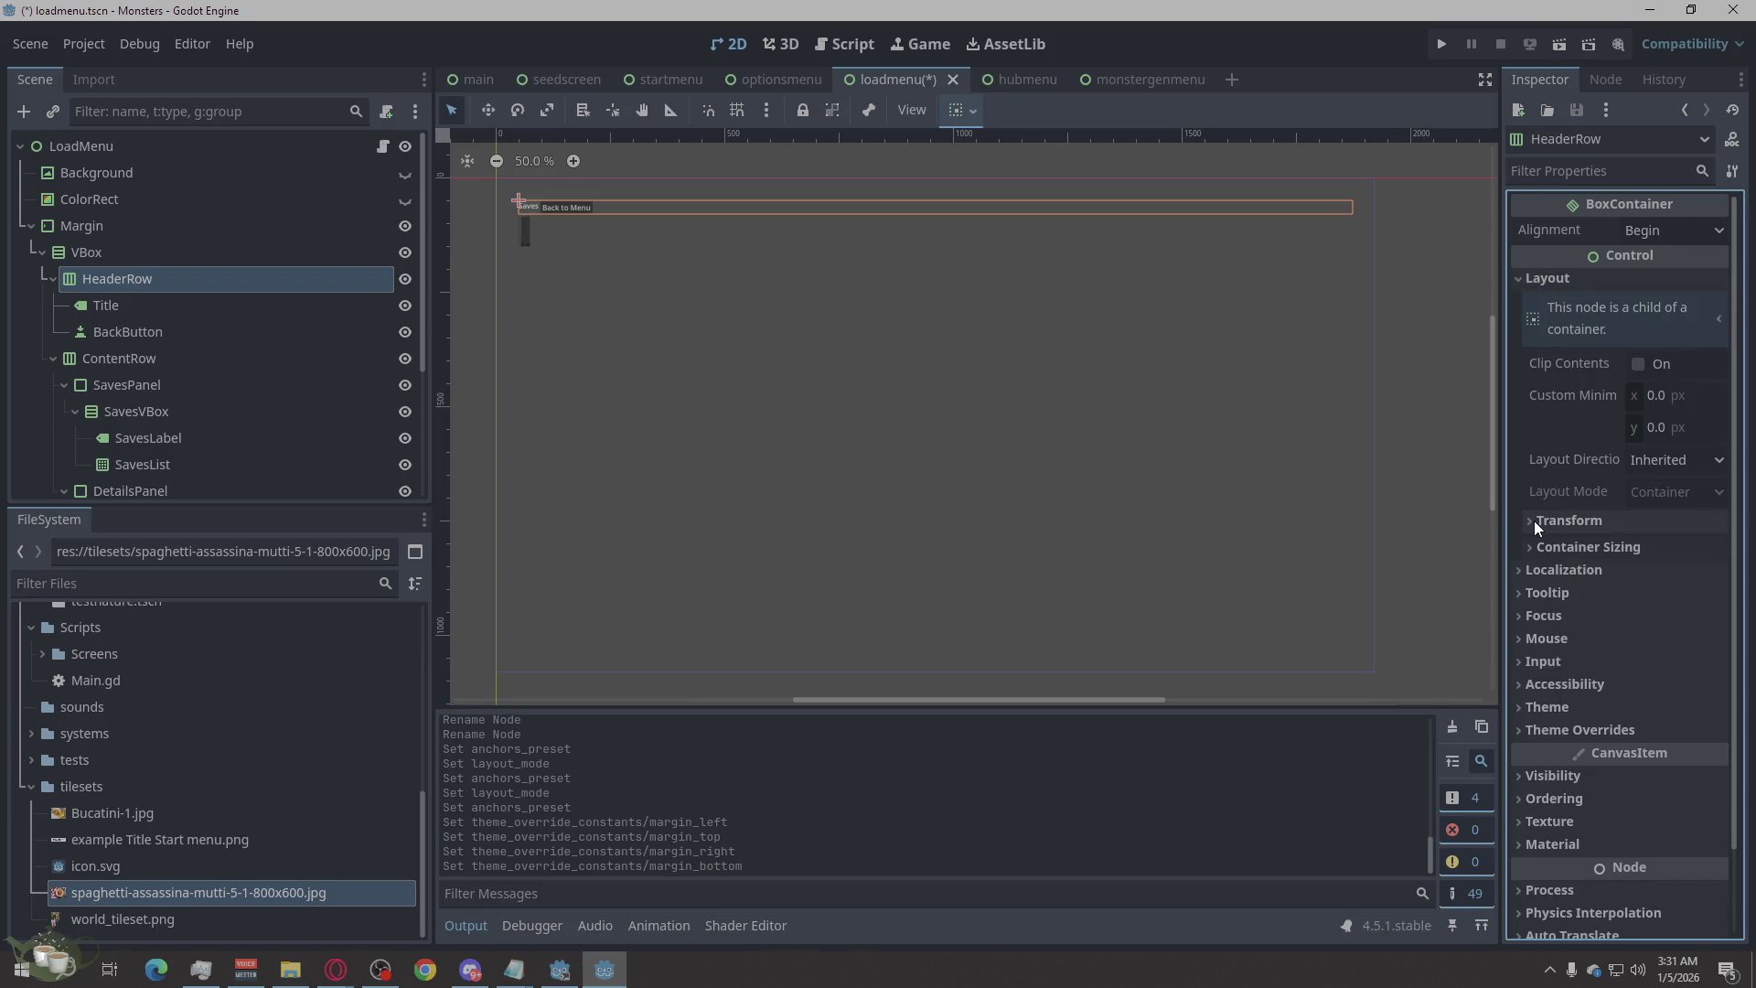
{"action": "left_click", "coordinate": [1541, 546]}
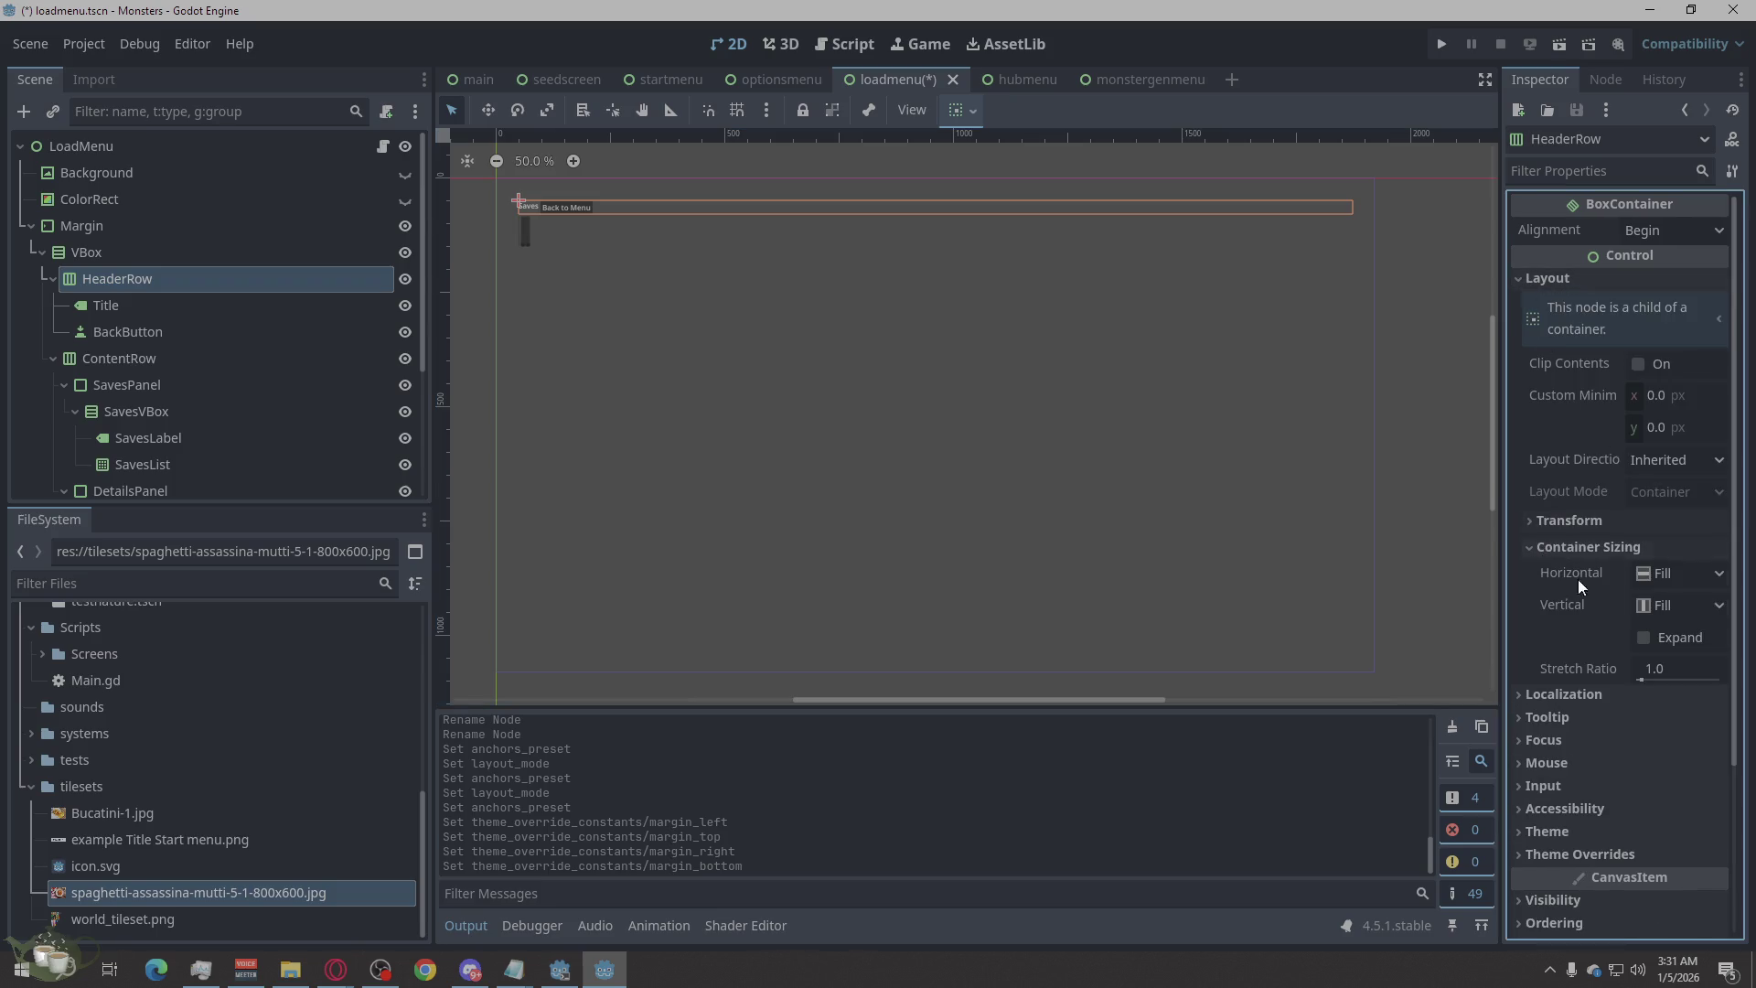
{"action": "left_click", "coordinate": [1687, 636]}
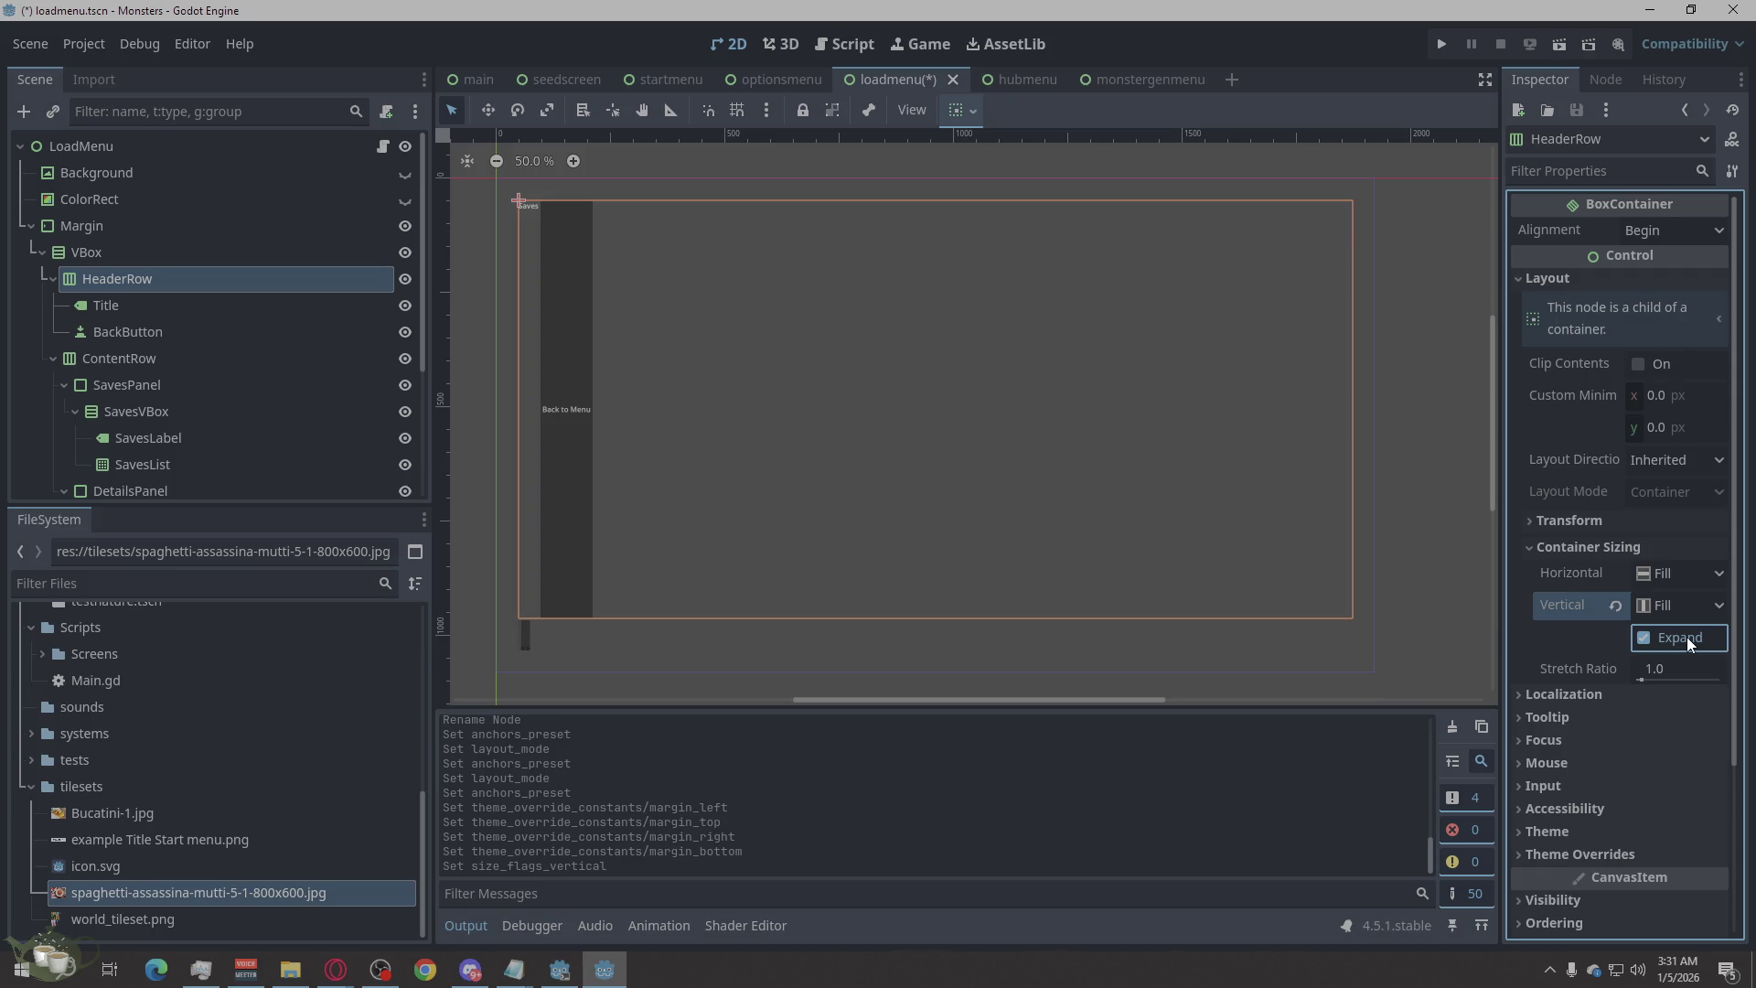
{"action": "left_click", "coordinate": [1703, 604]}
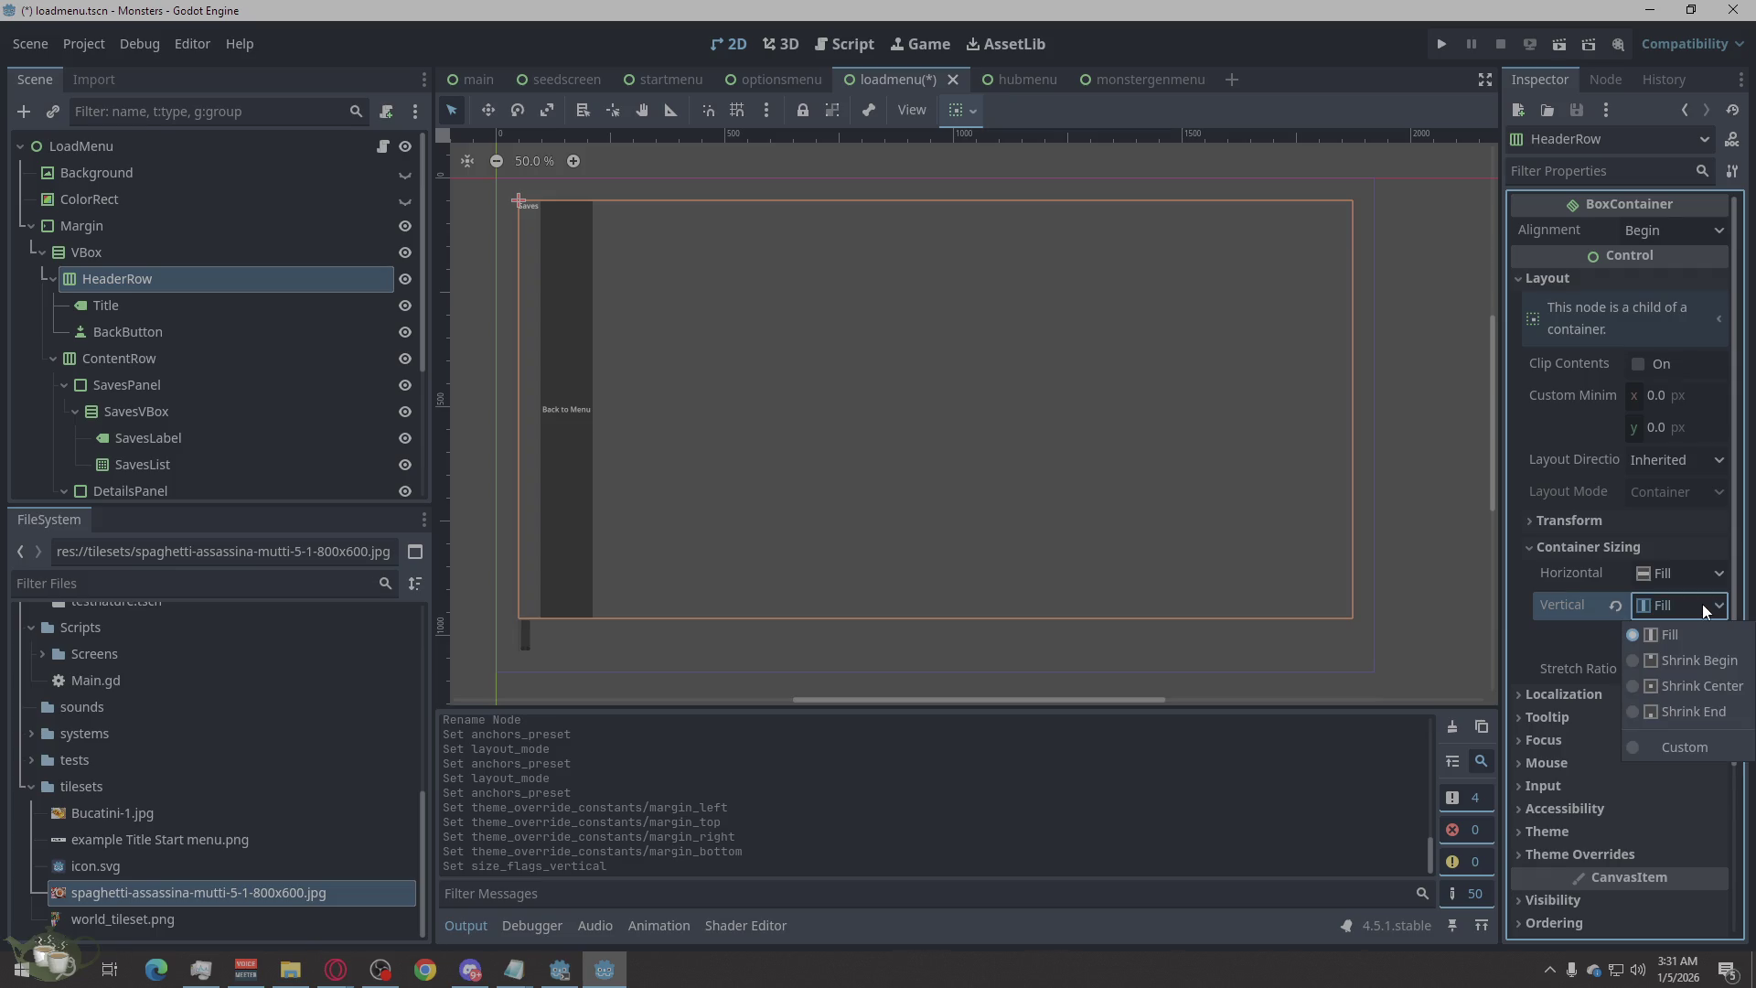
{"action": "left_click", "coordinate": [1704, 604]}
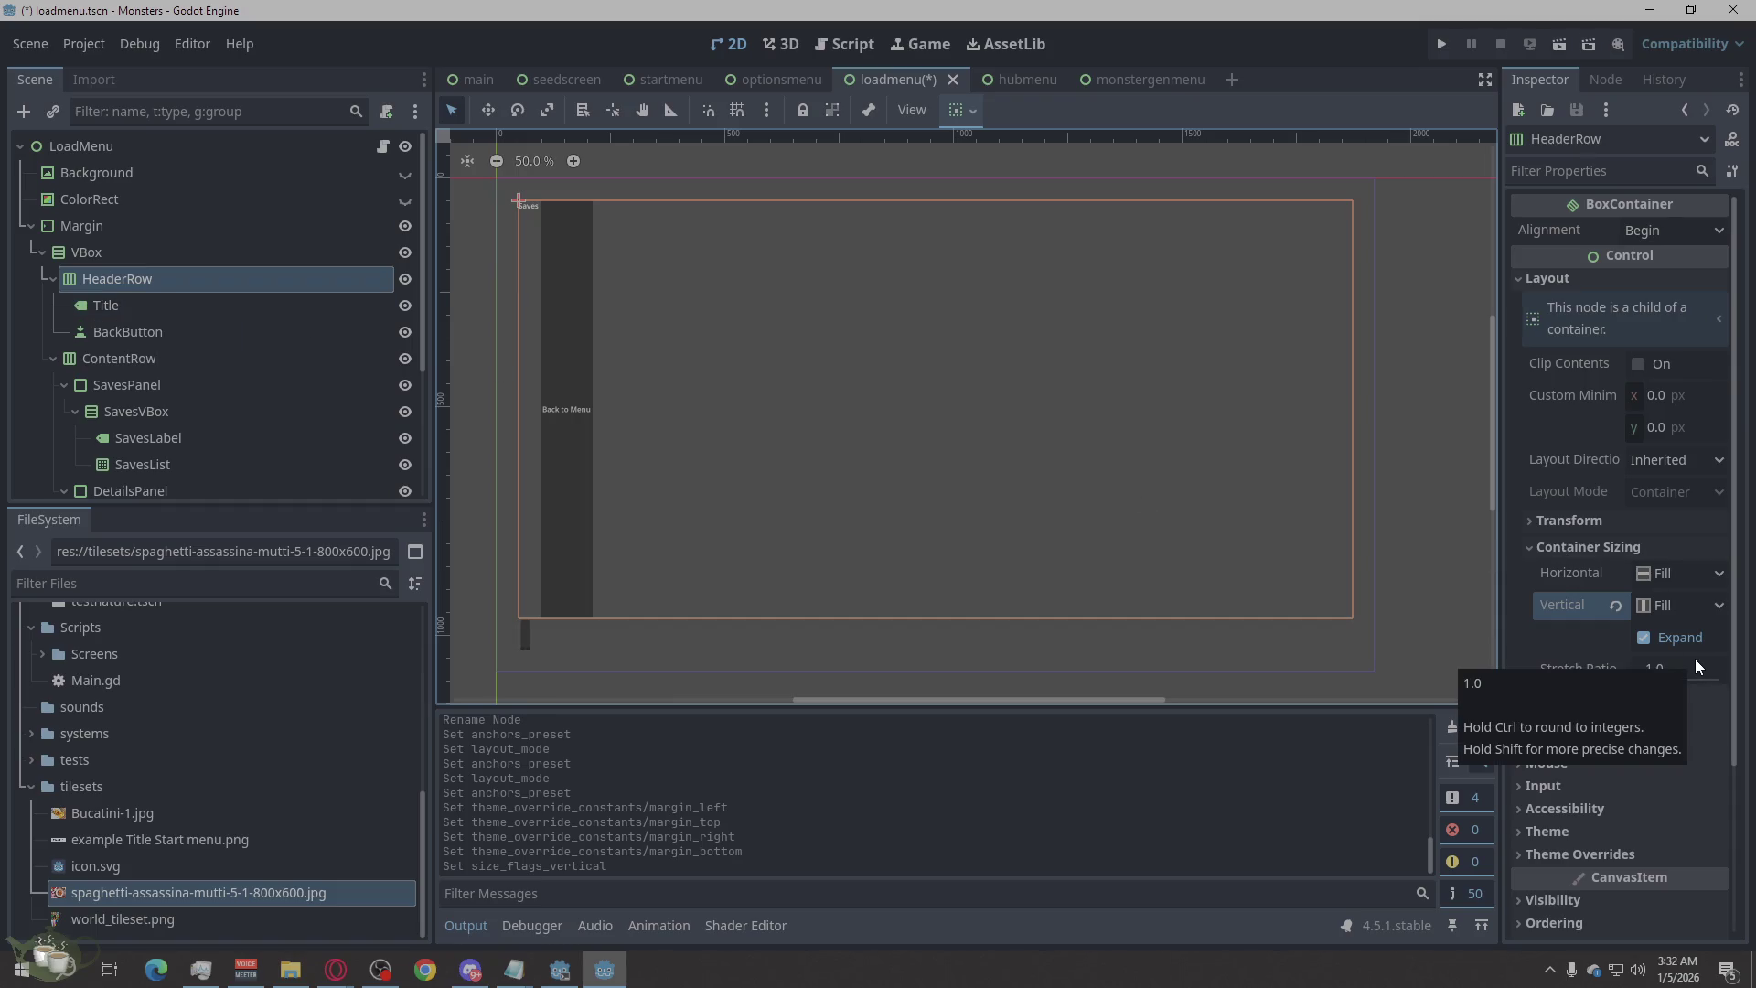
{"action": "left_click", "coordinate": [1644, 637]}
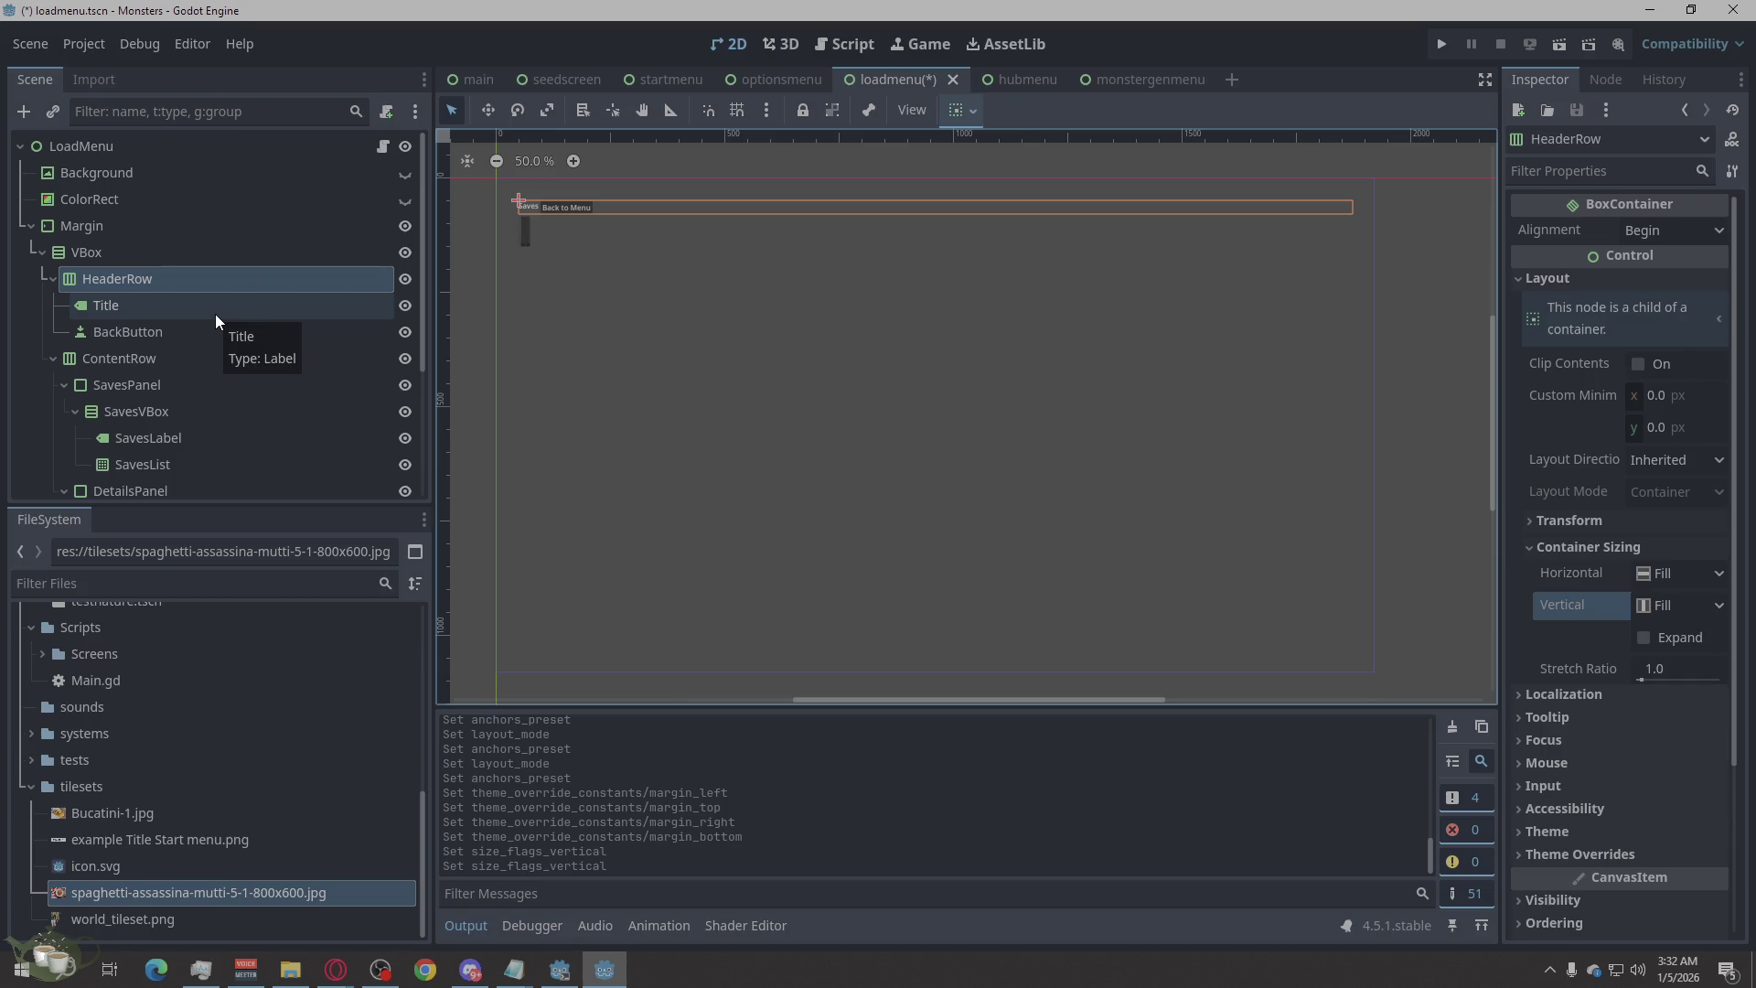
Select BackButton and drag it out of HeaderRow toward ContentRow.
{"action": "scroll", "coordinate": [174, 256], "scroll_direction": "down", "scroll_amount": 5}
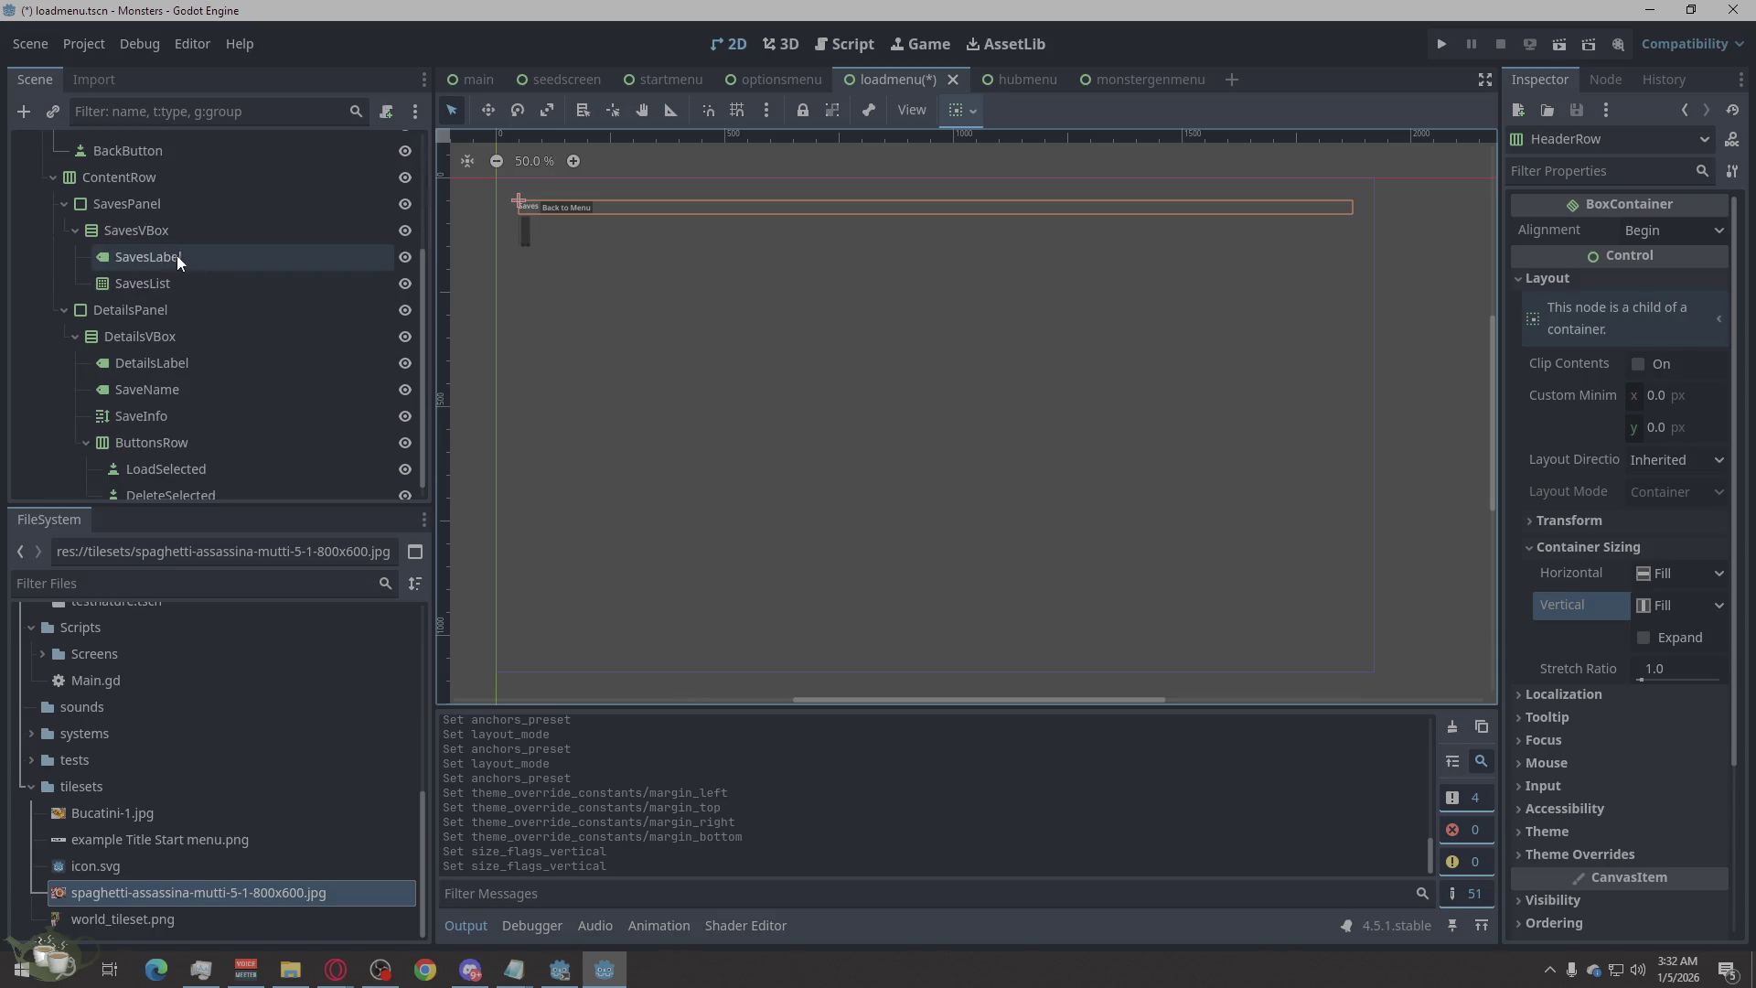
{"action": "left_click", "coordinate": [140, 147]}
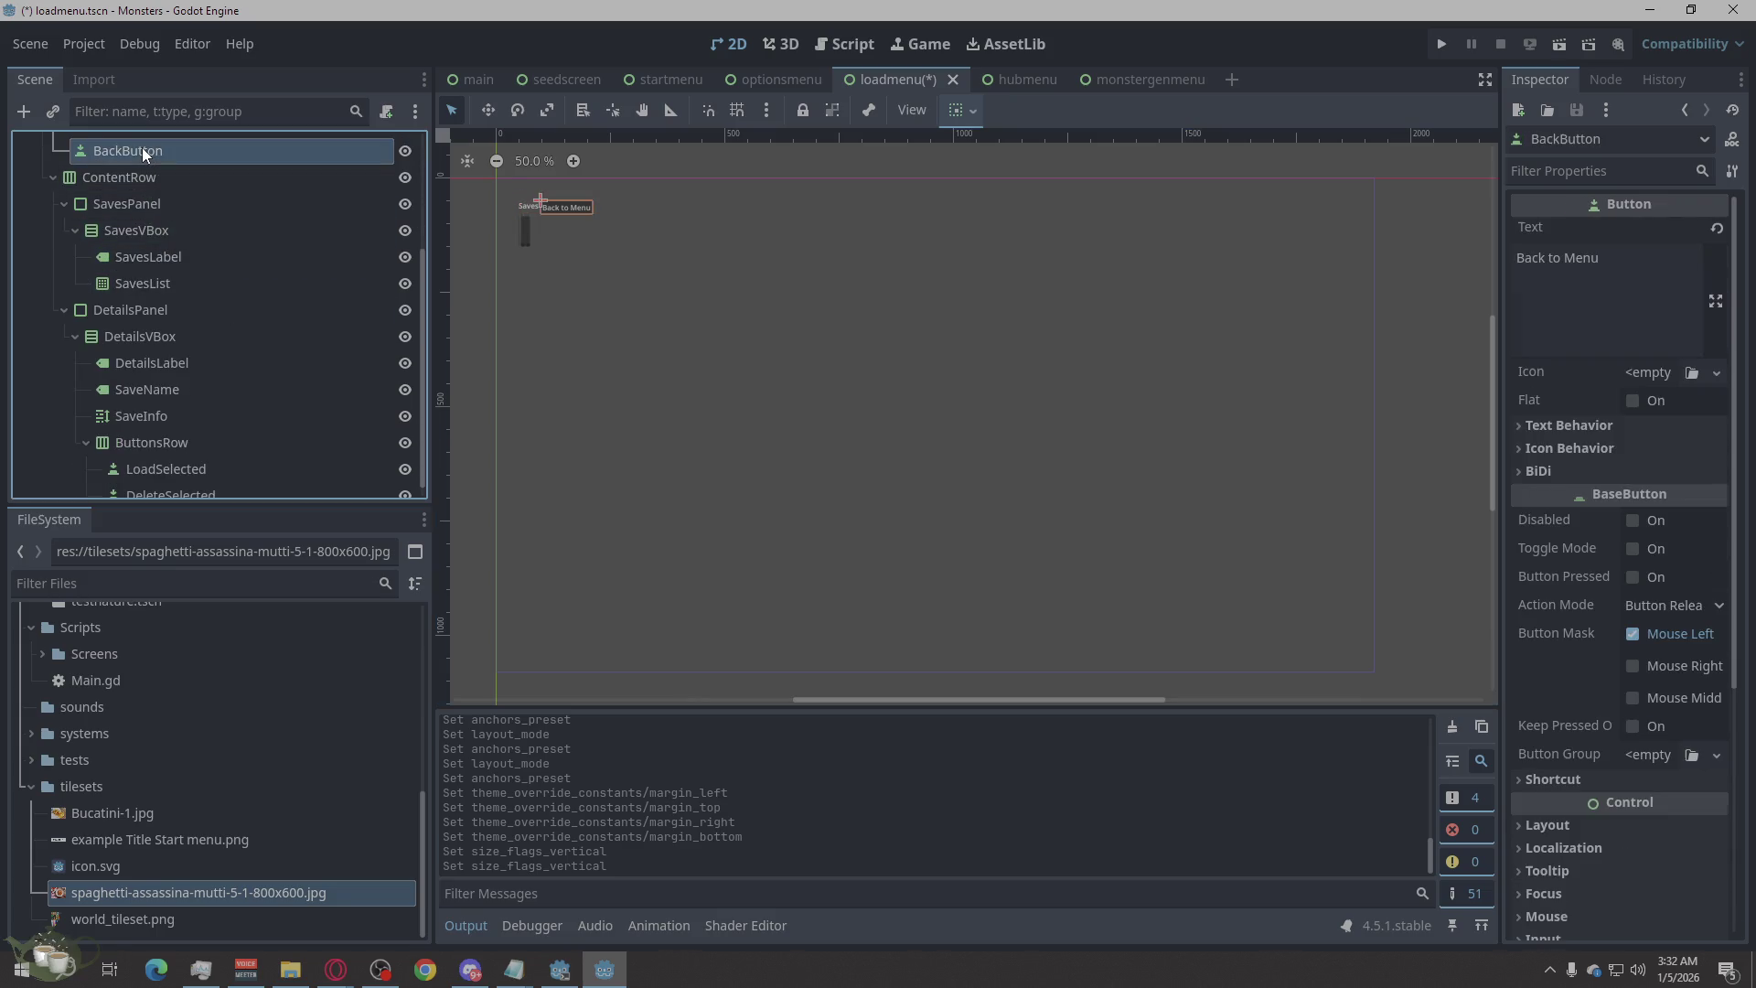
{"action": "scroll", "coordinate": [185, 231], "scroll_direction": "down", "scroll_amount": 1}
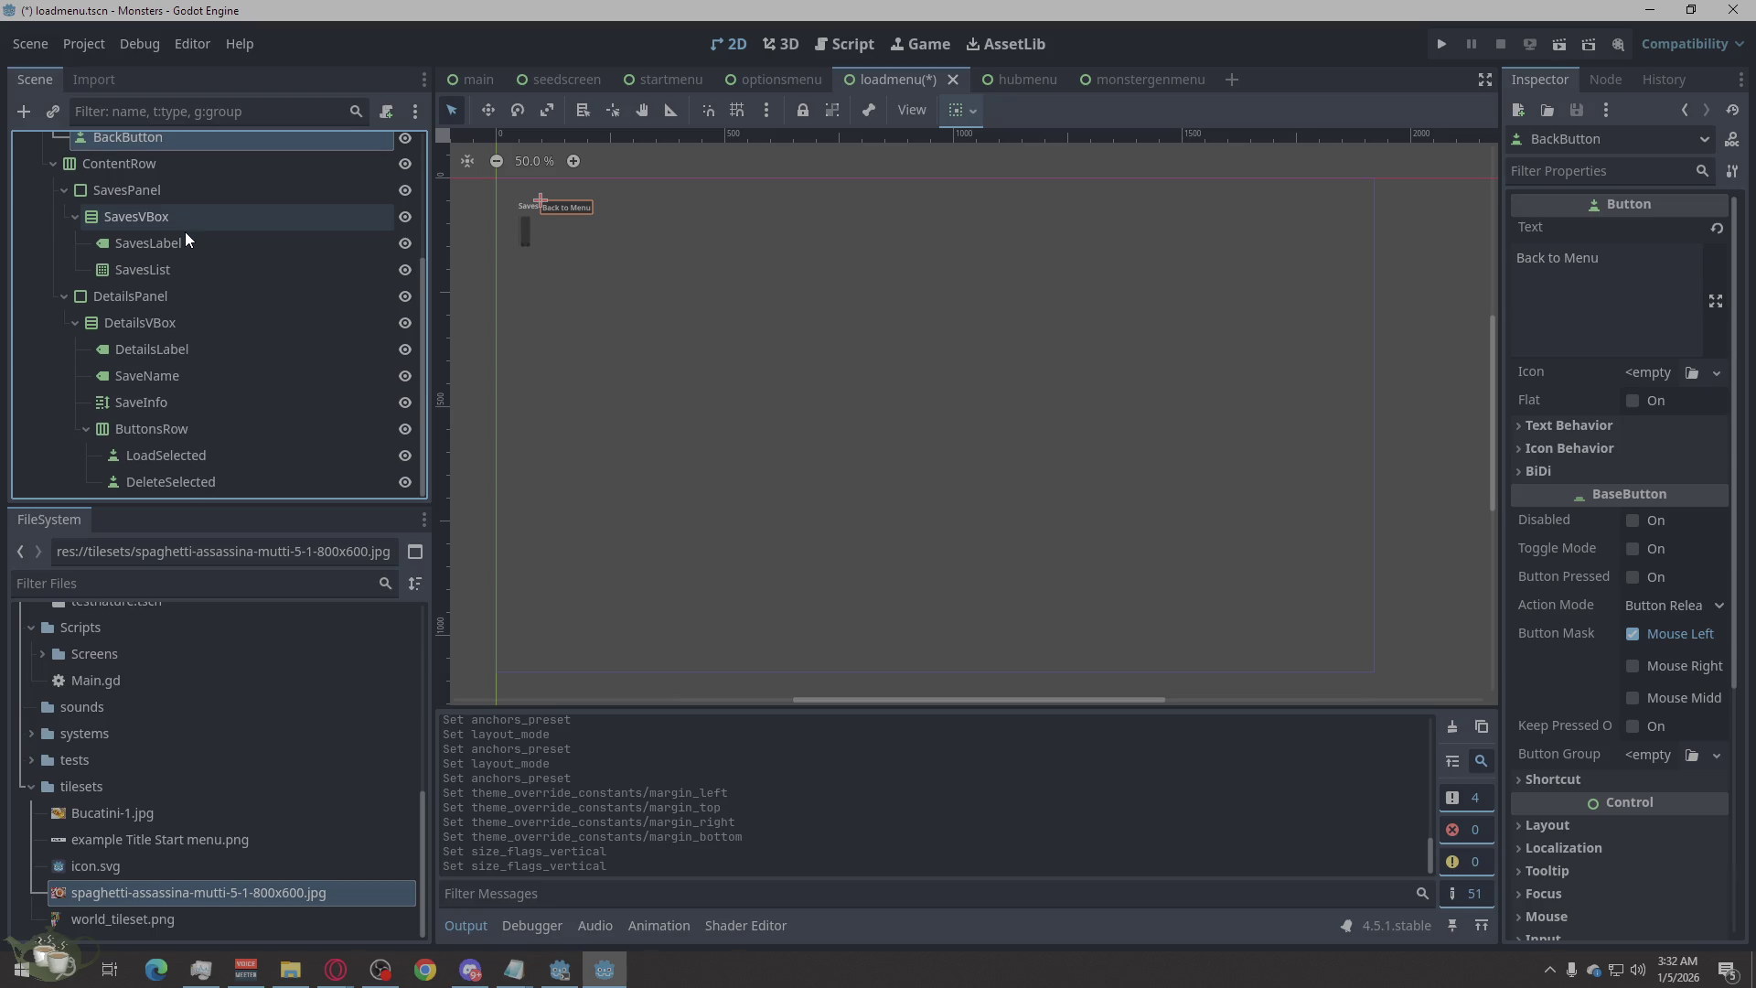
{"action": "scroll", "coordinate": [185, 232], "scroll_direction": "up", "scroll_amount": 5}
{"action": "mouse_move", "coordinate": [118, 311]}
{"action": "left_mouse_down"}
{"action": "mouse_move", "coordinate": [108, 364]}
{"action": "mouse_move", "coordinate": [112, 333]}
{"action": "mouse_move", "coordinate": [170, 495]}
{"action": "mouse_move", "coordinate": [42, 368]}
{"action": "mouse_move", "coordinate": [100, 301]}
{"action": "mouse_move", "coordinate": [180, 299]}
{"action": "mouse_move", "coordinate": [113, 280]}
{"action": "mouse_move", "coordinate": [124, 297]}
{"action": "mouse_move", "coordinate": [53, 289]}
{"action": "mouse_move", "coordinate": [104, 303]}
{"action": "mouse_move", "coordinate": [9, 316]}
{"action": "mouse_move", "coordinate": [36, 303]}
{"action": "mouse_move", "coordinate": [64, 507]}
{"action": "mouse_move", "coordinate": [46, 490]}
{"action": "mouse_move", "coordinate": [122, 272]}
{"action": "left_mouse_up"}
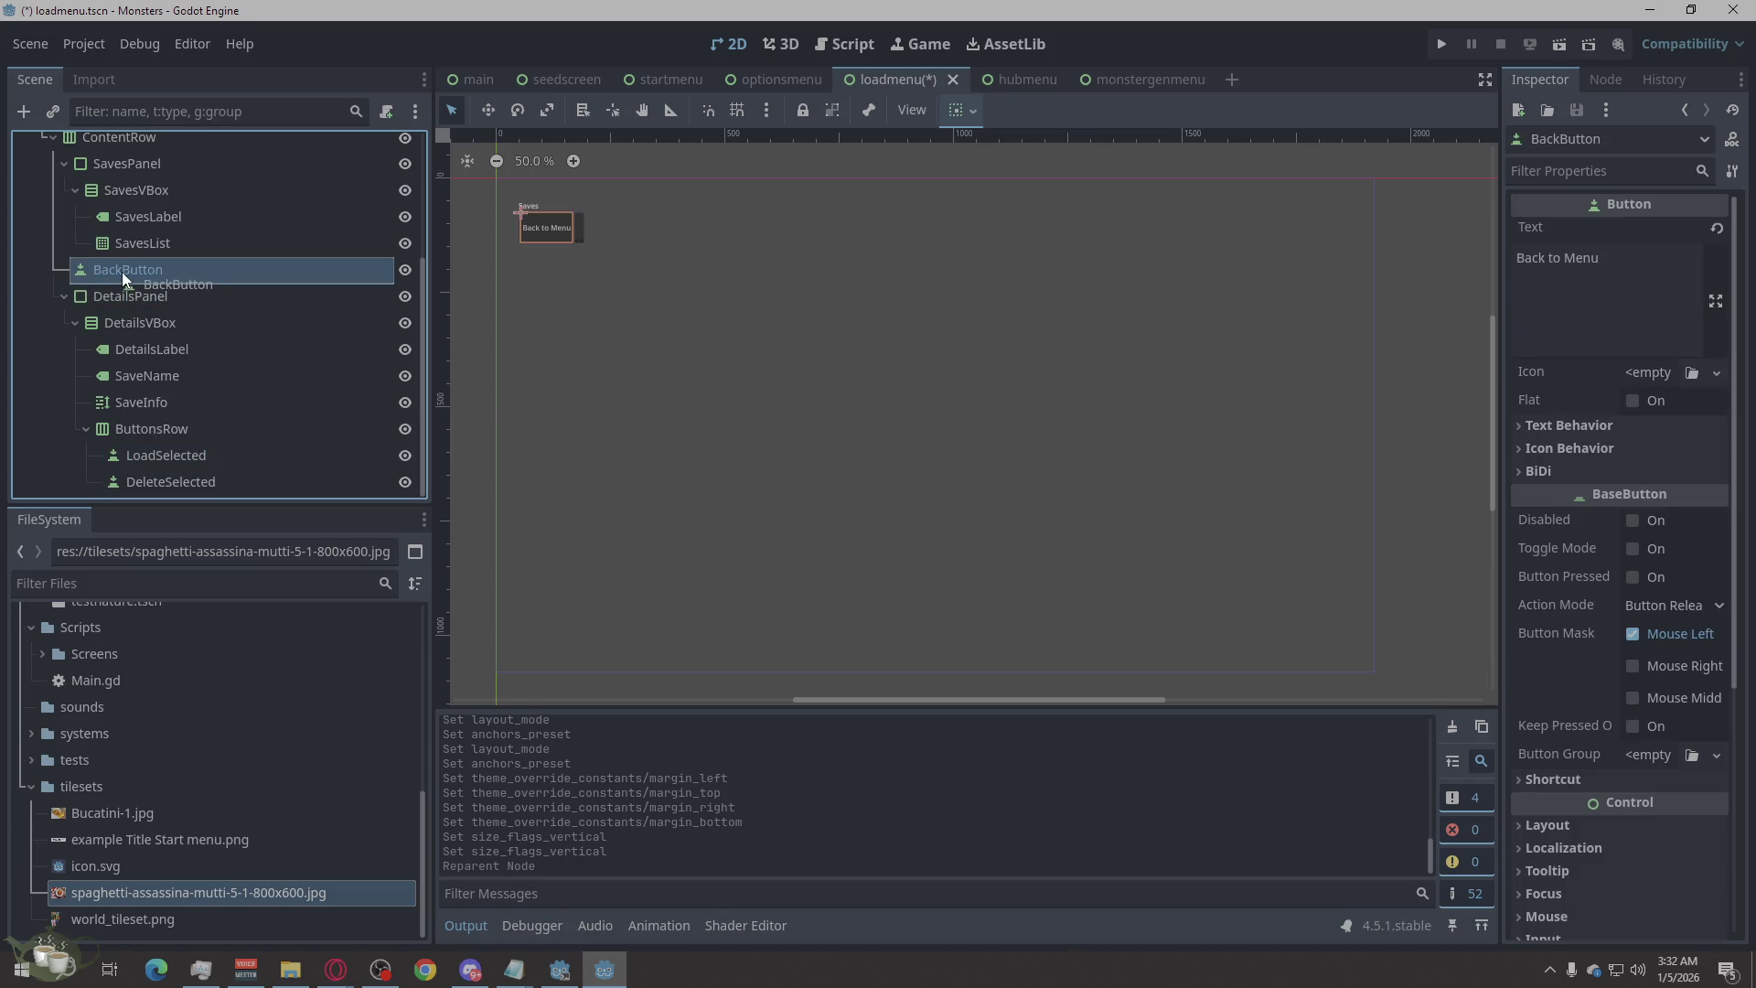
{"action": "right_click", "coordinate": [118, 274]}
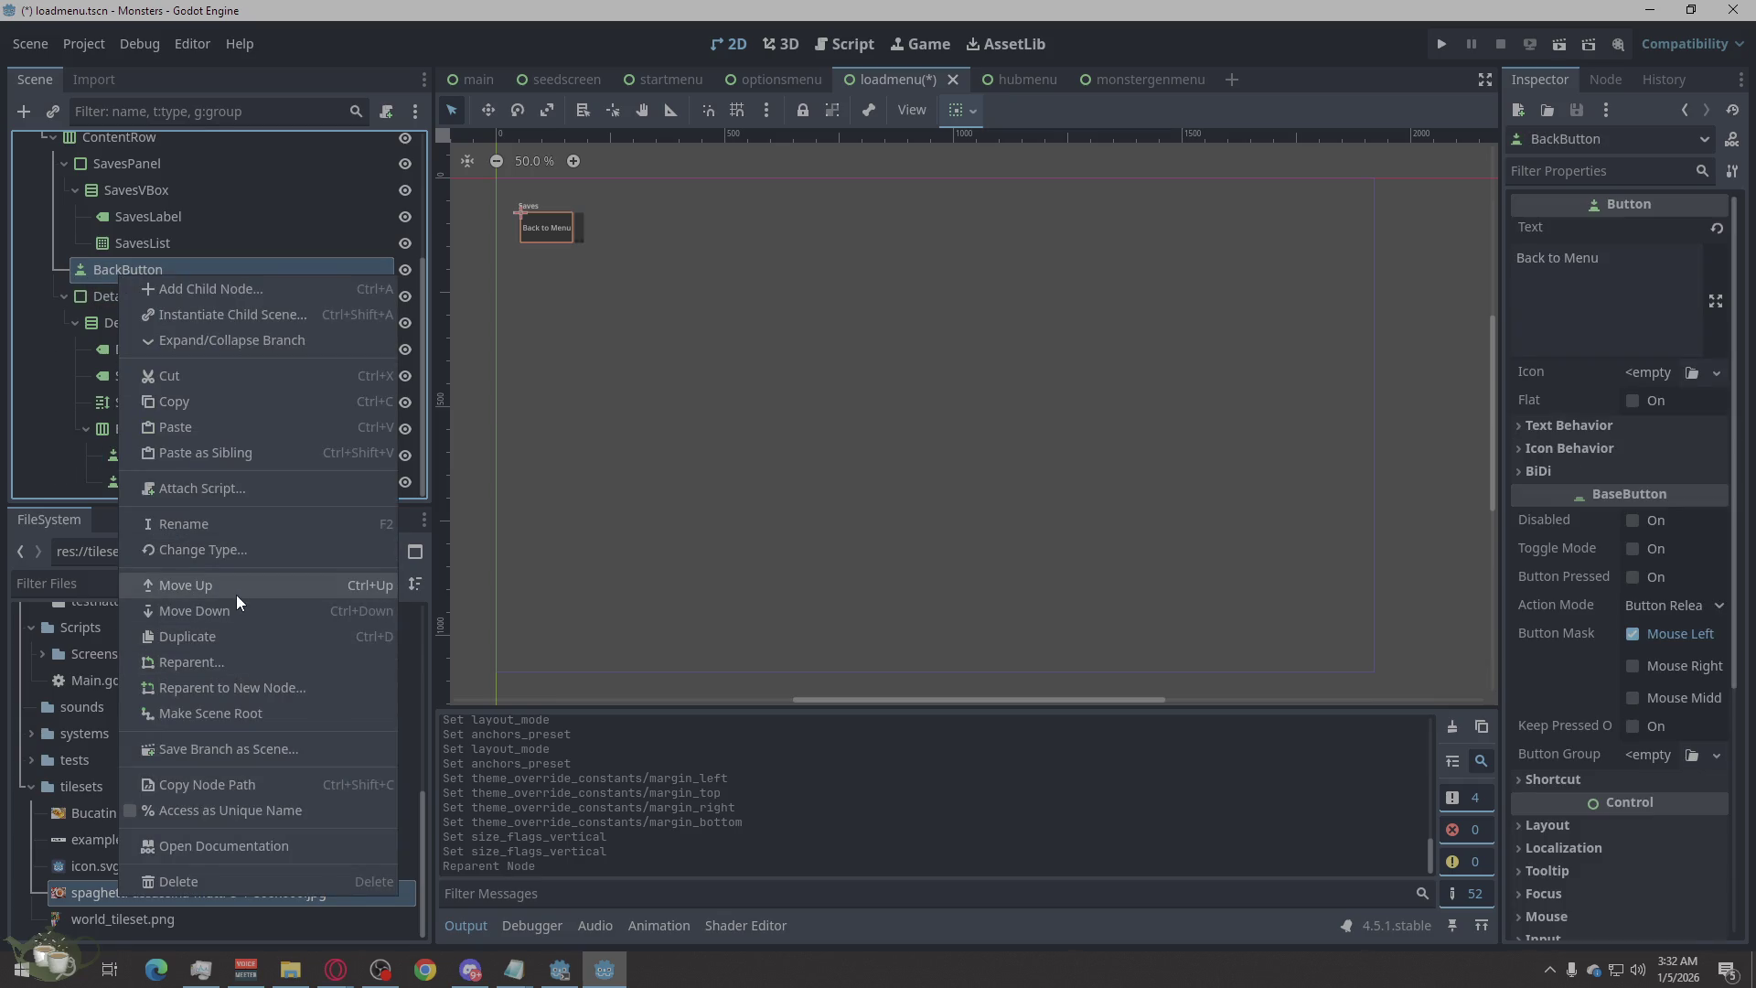
{"action": "left_click", "coordinate": [244, 612]}
Reposition BackButton in the Scene tree so it ends up as VBox's last child after ContentRow.
{"action": "left_click", "coordinate": [669, 480]}
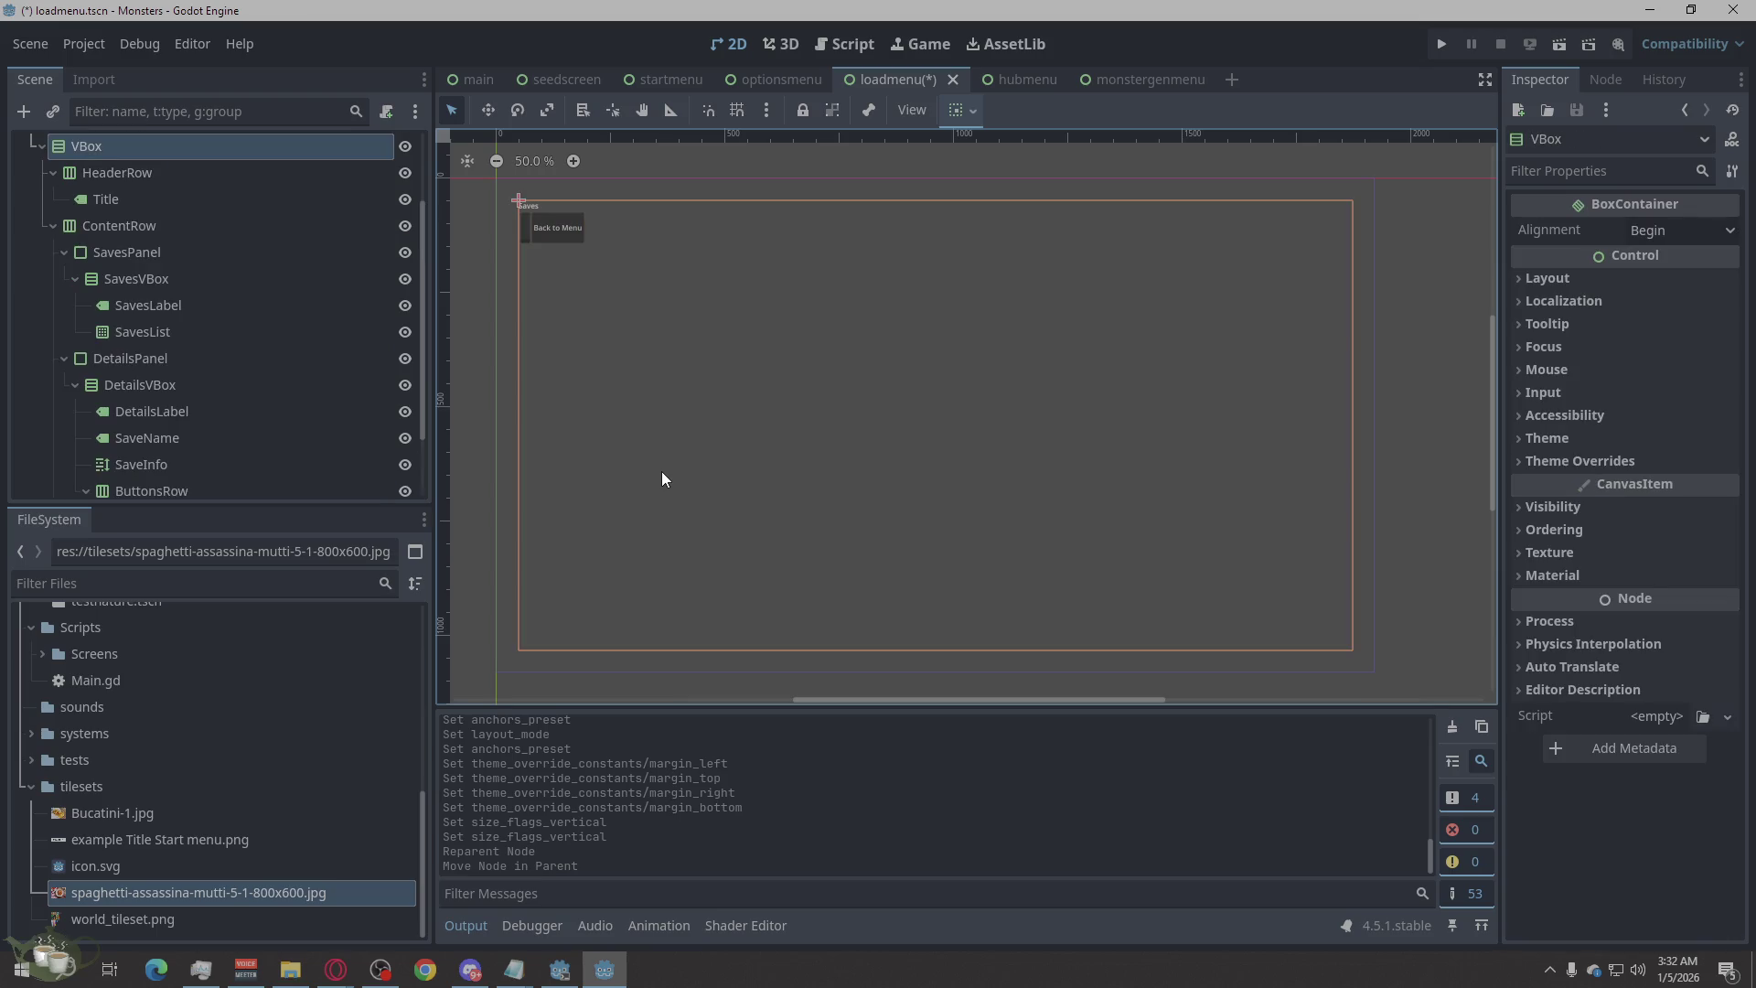
{"action": "scroll", "coordinate": [255, 304], "scroll_direction": "down", "scroll_amount": 2}
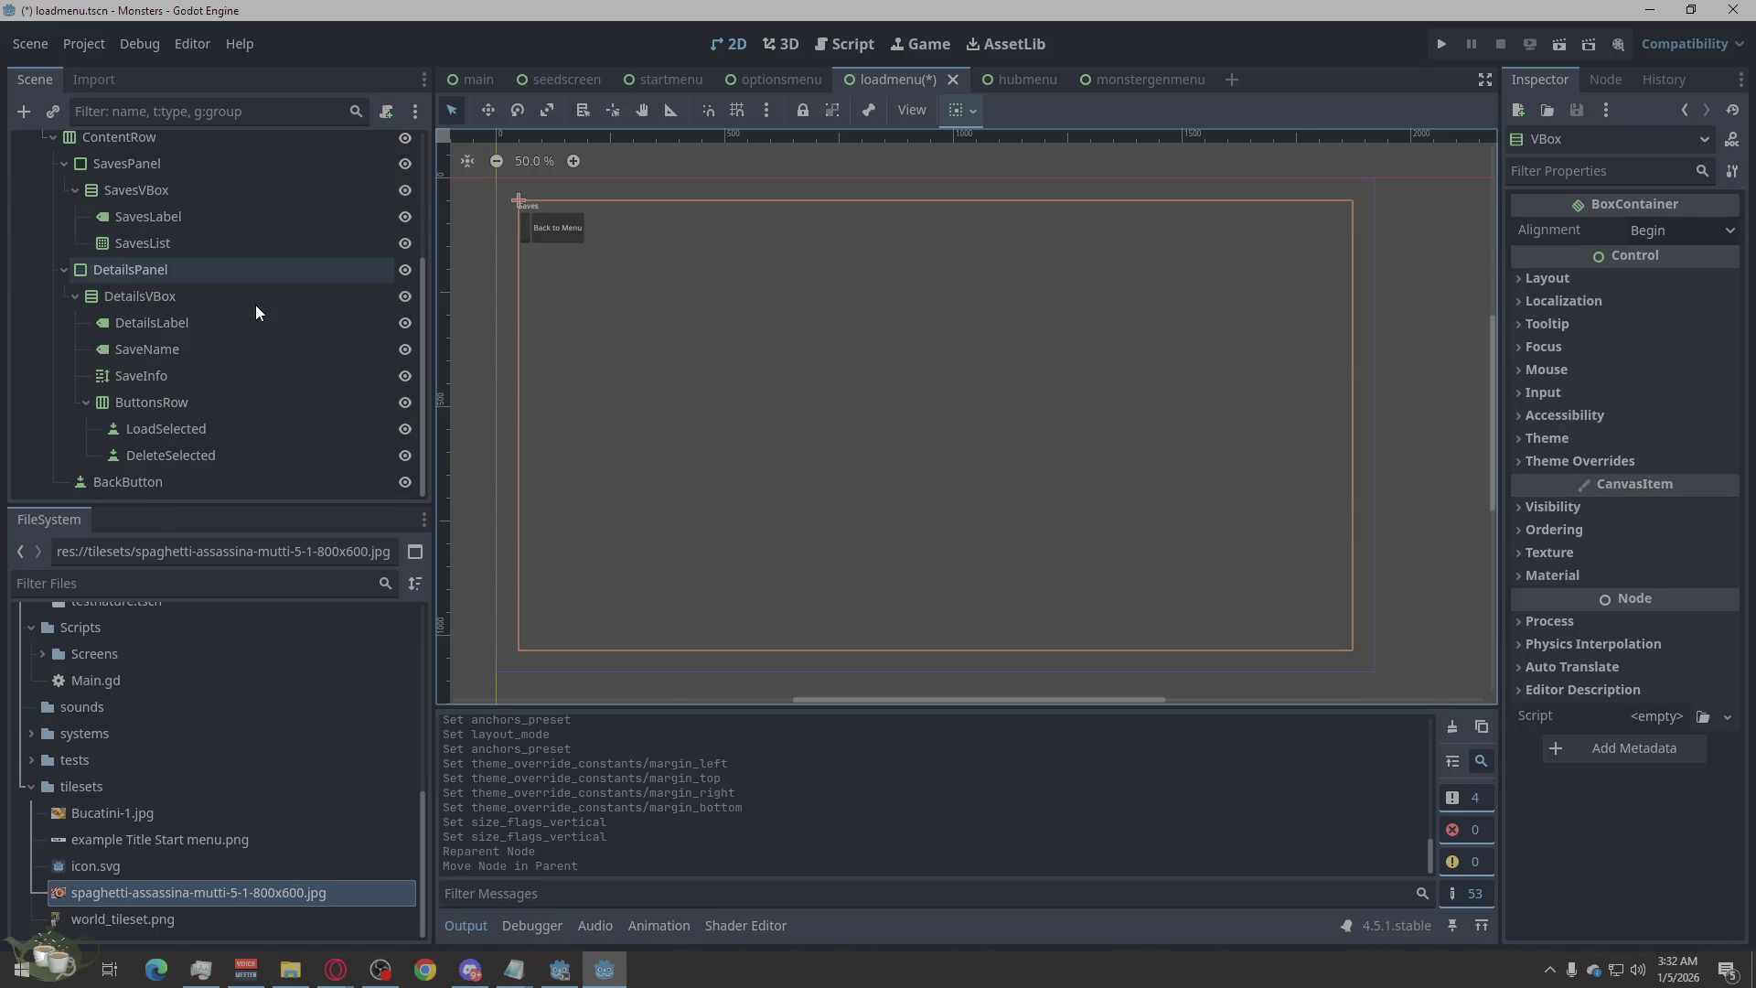
{"action": "scroll", "coordinate": [135, 462], "scroll_direction": "up", "scroll_amount": 1}
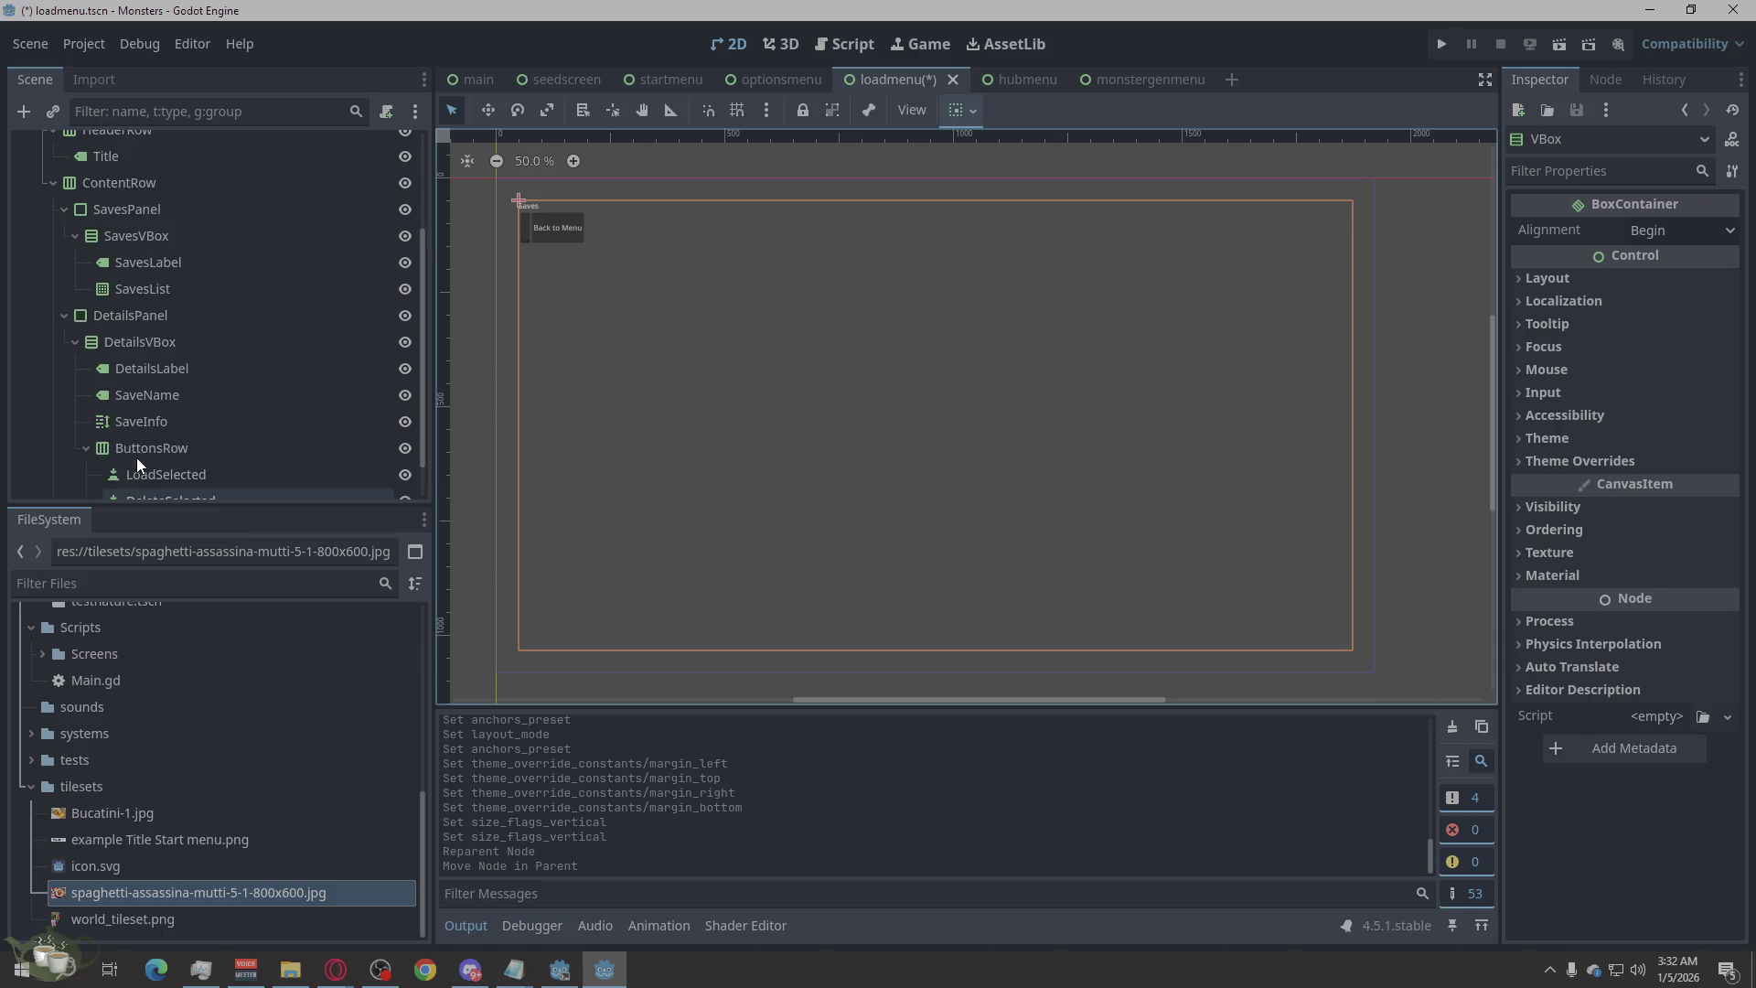
{"action": "mouse_move", "coordinate": [130, 498]}
{"action": "left_mouse_down"}
{"action": "mouse_move", "coordinate": [82, 328]}
{"action": "mouse_move", "coordinate": [59, 342]}
{"action": "mouse_move", "coordinate": [51, 243]}
{"action": "mouse_move", "coordinate": [73, 239]}
{"action": "left_mouse_up"}
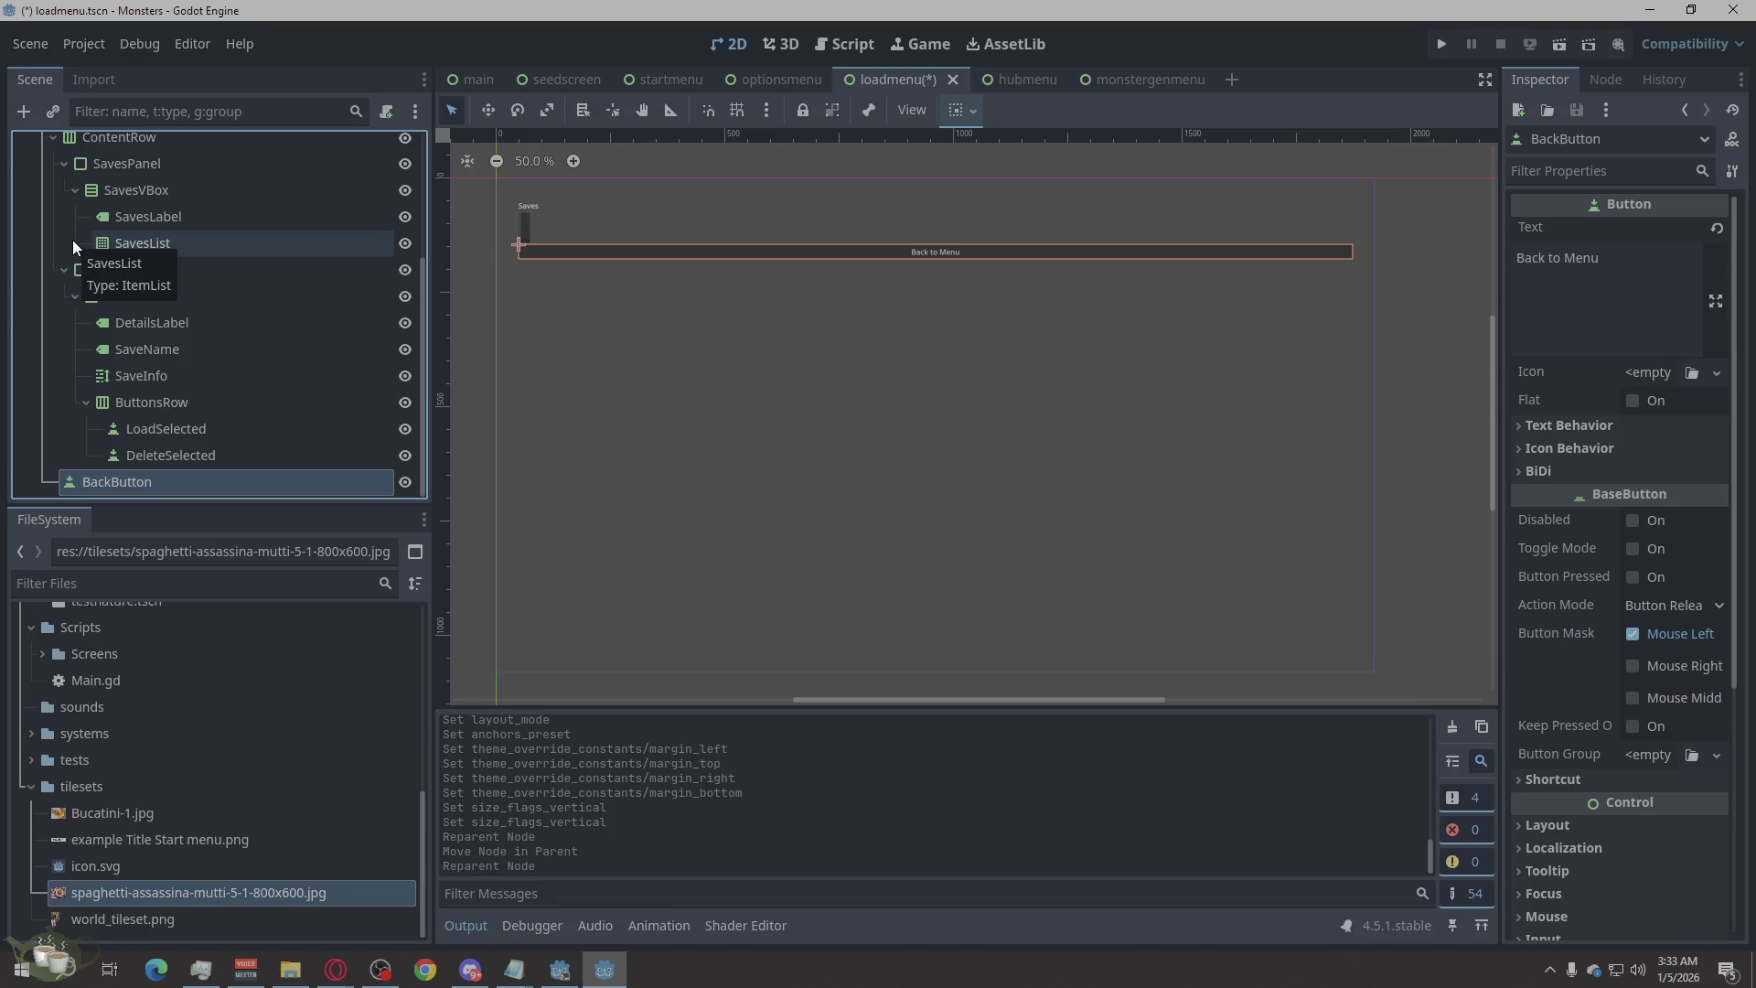
{"action": "scroll", "coordinate": [166, 404], "scroll_direction": "up", "scroll_amount": 3}
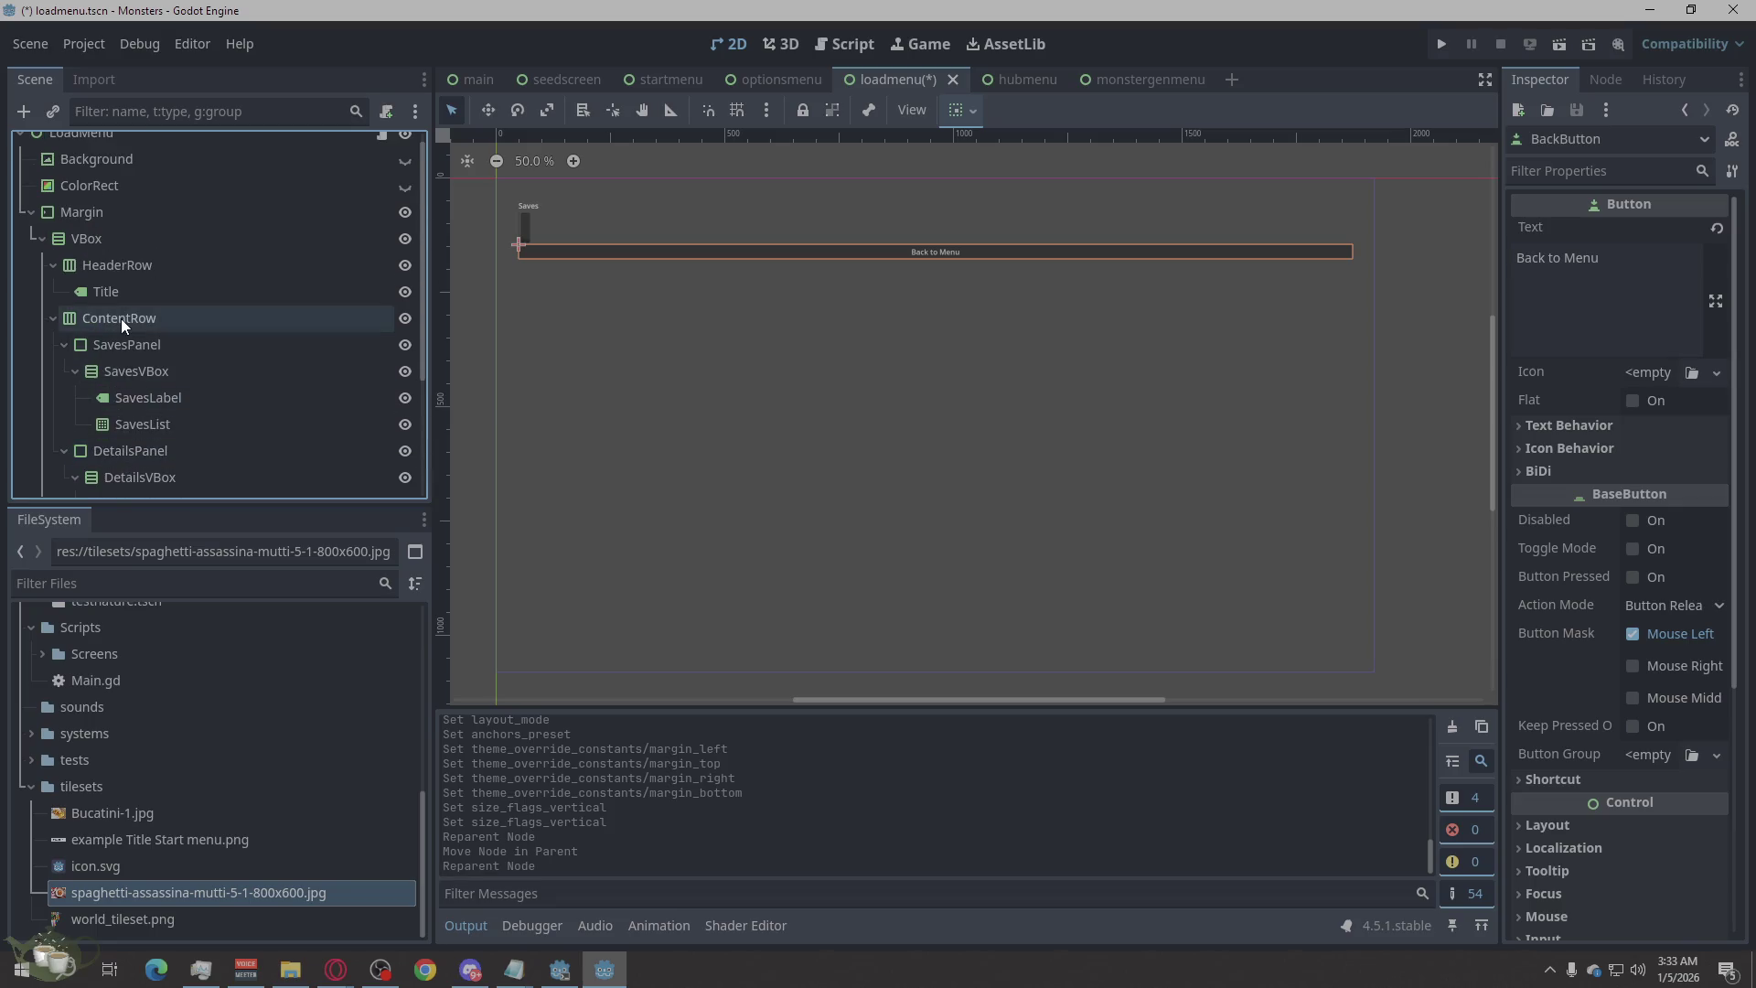
{"action": "scroll", "coordinate": [135, 409], "scroll_direction": "down", "scroll_amount": 2}
{"action": "mouse_move", "coordinate": [125, 459]}
{"action": "left_mouse_down"}
{"action": "mouse_move", "coordinate": [139, 311]}
{"action": "mouse_move", "coordinate": [80, 228]}
{"action": "left_mouse_up"}
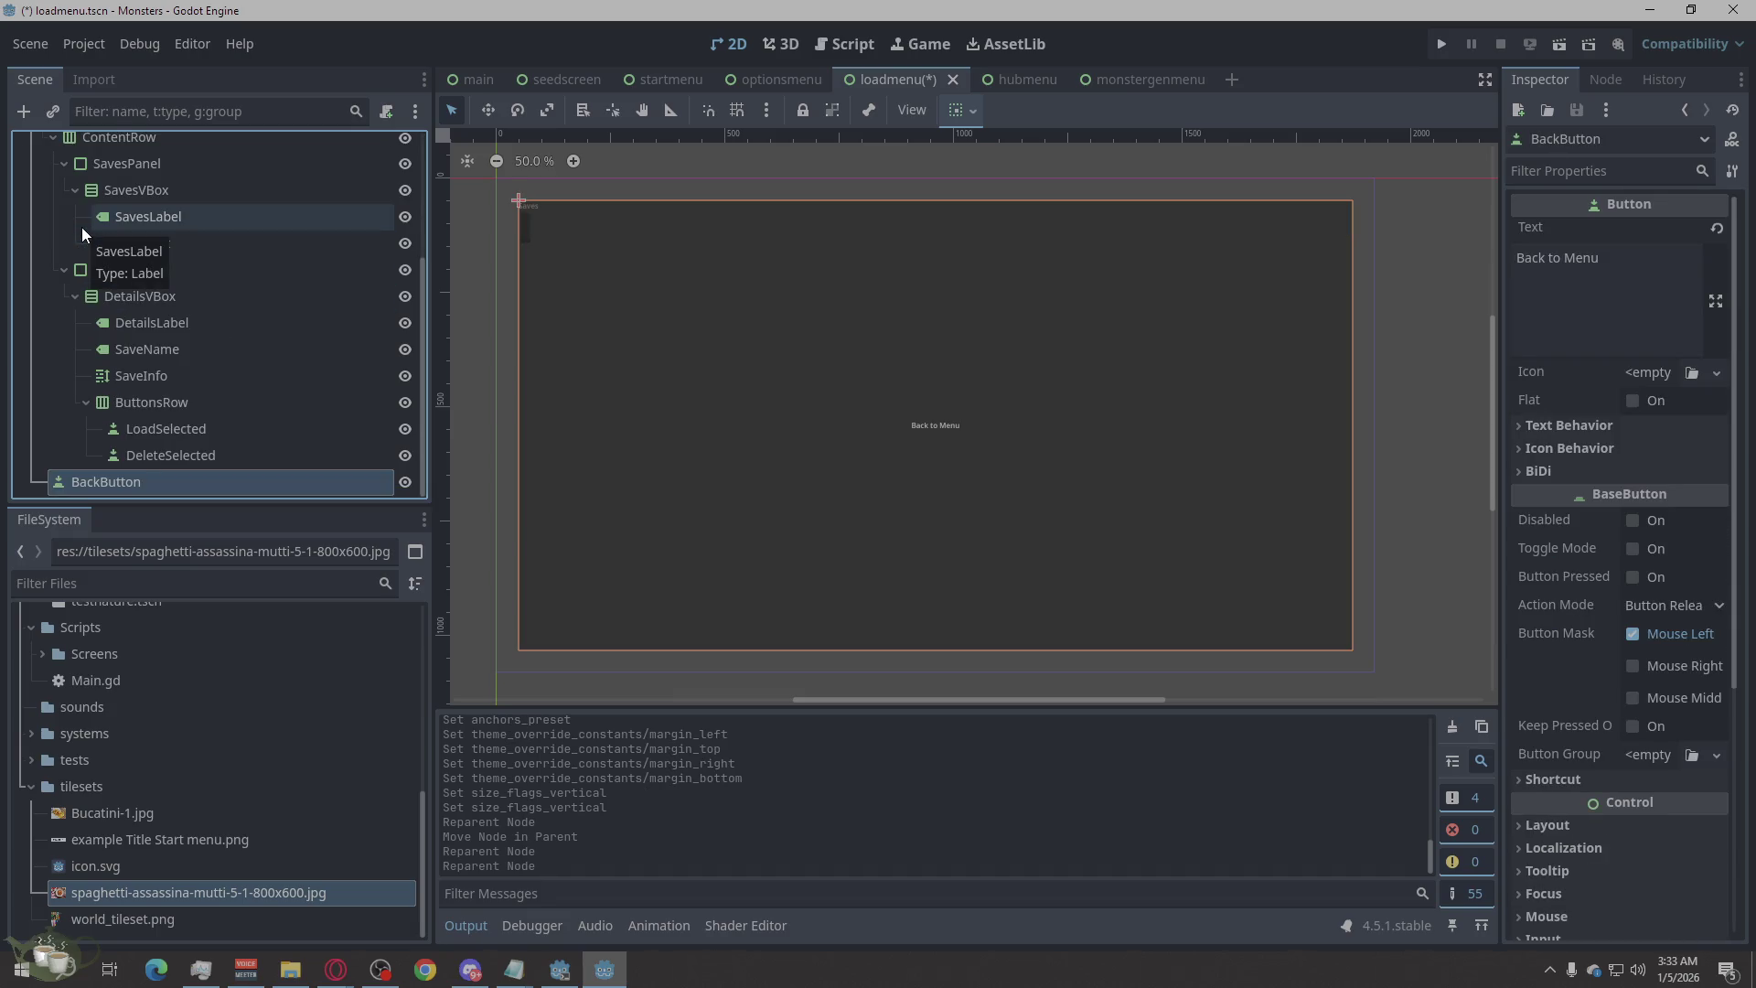
{"action": "mouse_move", "coordinate": [111, 481]}
{"action": "left_mouse_down"}
{"action": "mouse_move", "coordinate": [112, 261]}
{"action": "mouse_move", "coordinate": [86, 266]}
{"action": "mouse_move", "coordinate": [52, 209]}
{"action": "mouse_move", "coordinate": [74, 145]}
{"action": "left_mouse_up"}
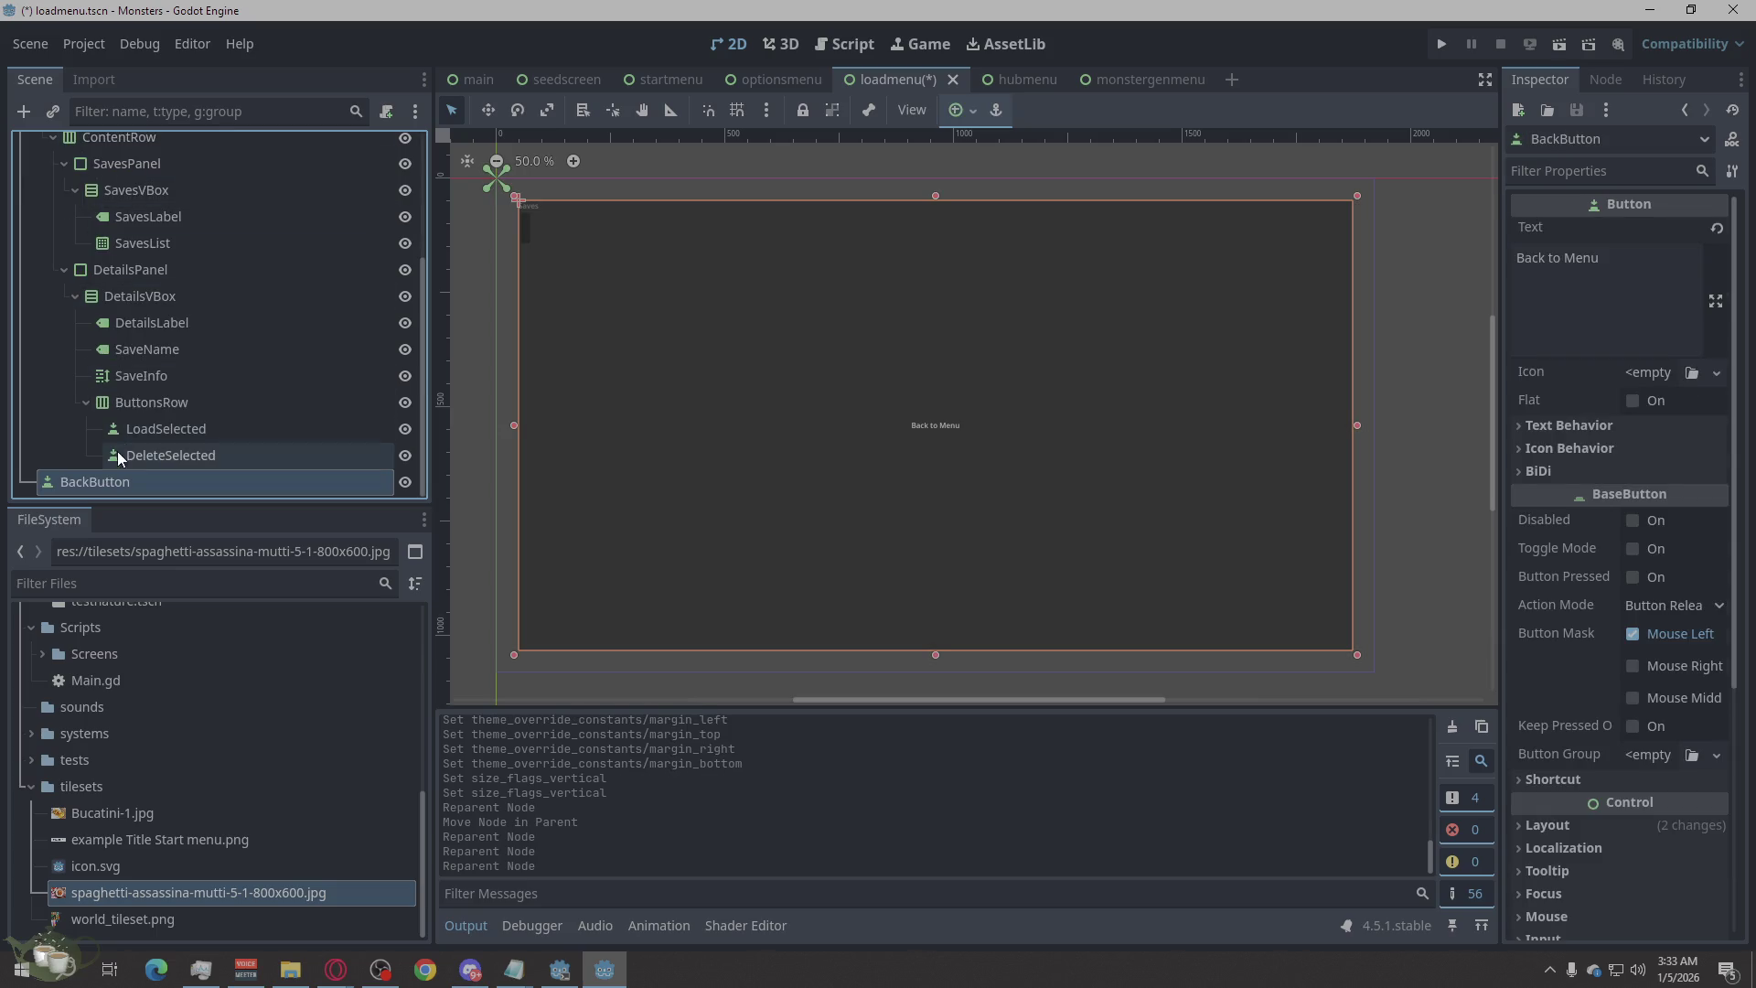
{"action": "left_click_drag", "start_coordinate": [95, 485], "coordinate": [62, 201]}
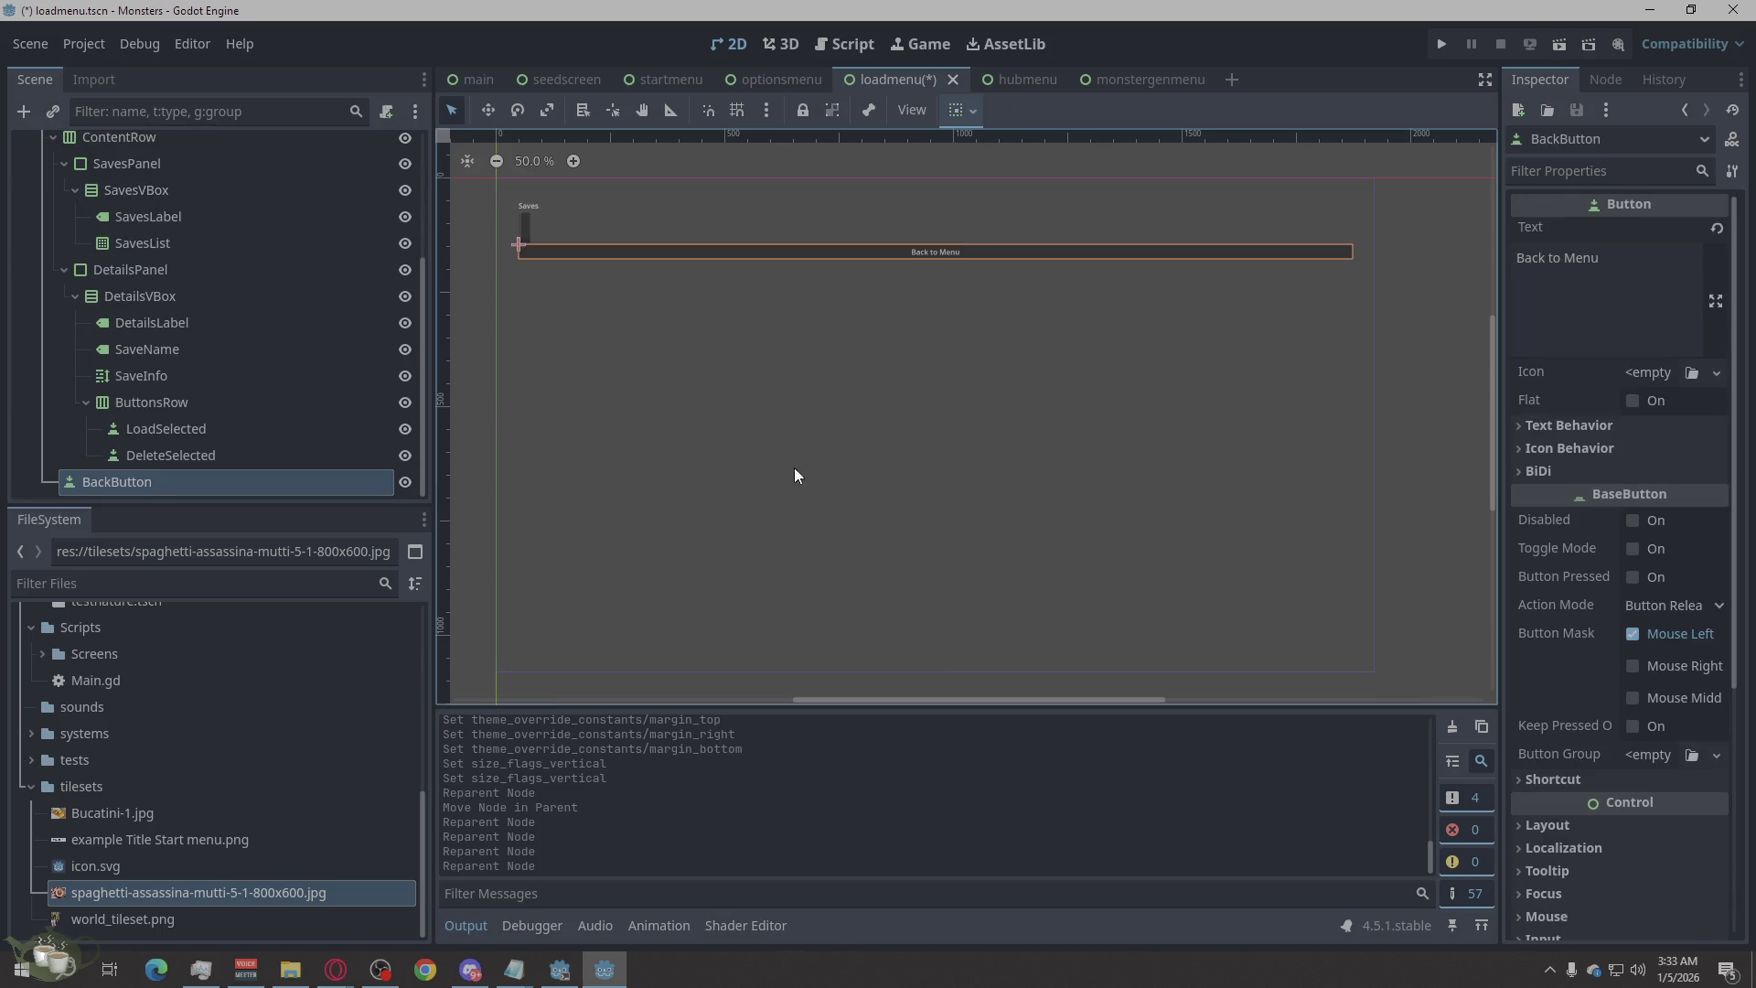
{"action": "scroll", "coordinate": [316, 341], "scroll_direction": "up", "scroll_amount": 2}
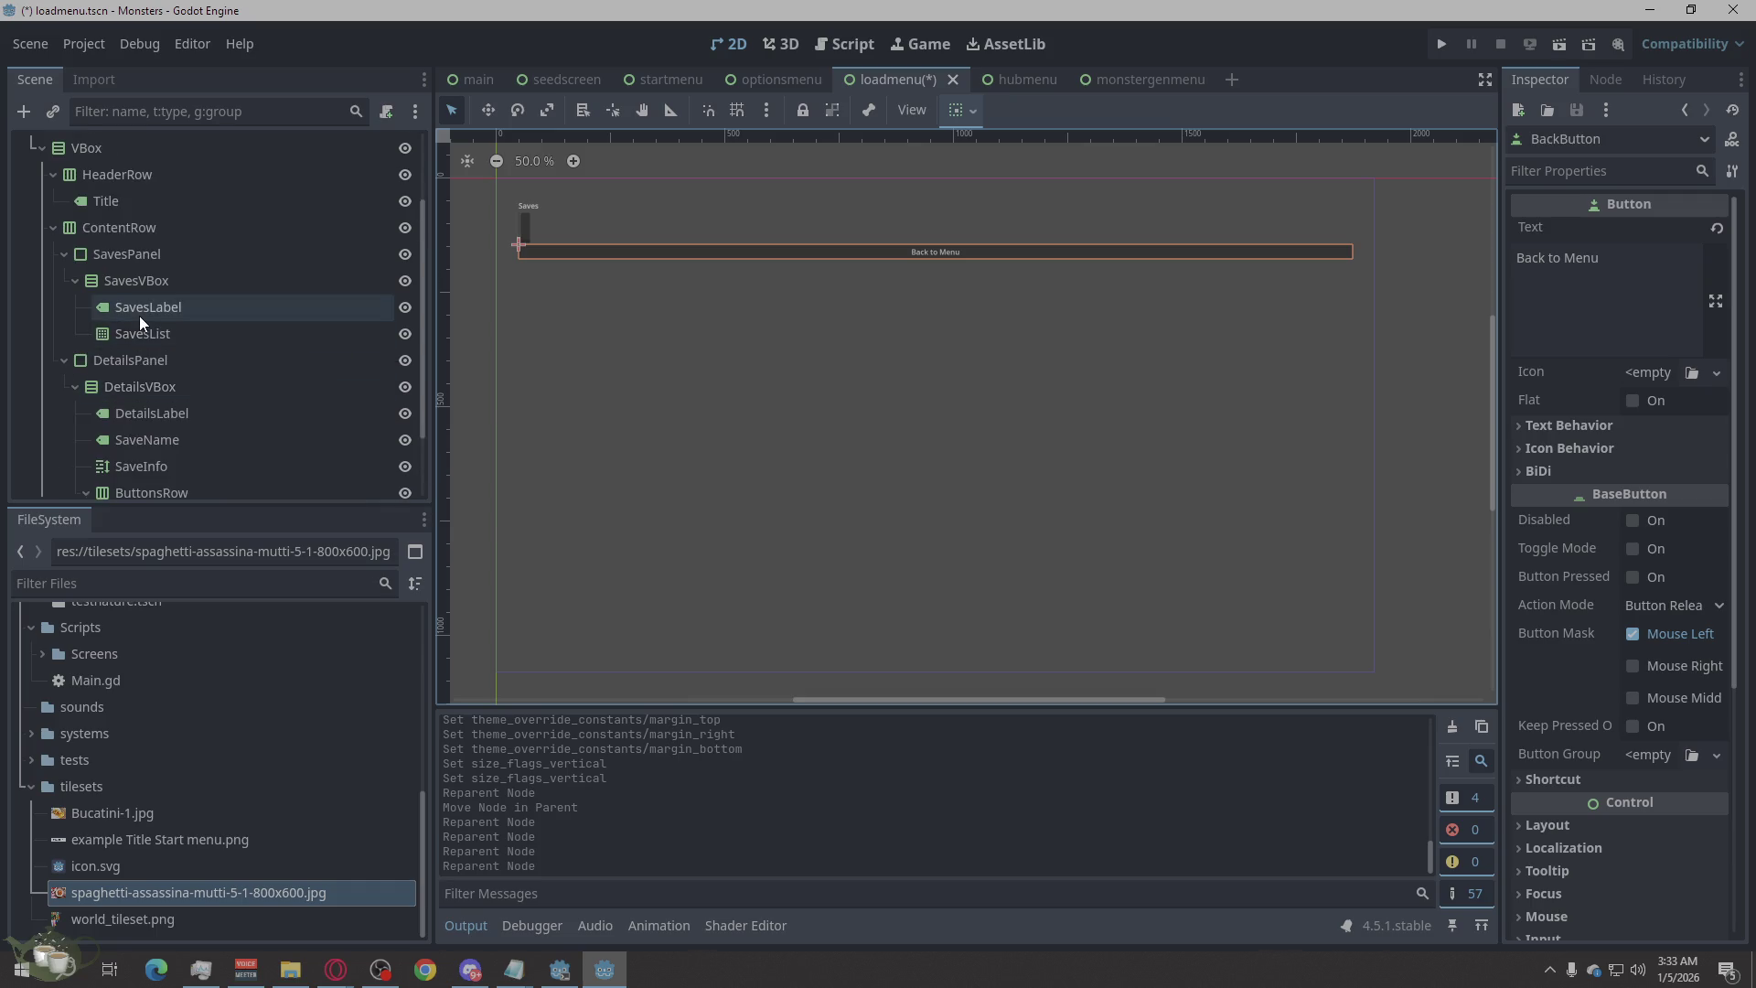
{"action": "scroll", "coordinate": [140, 314], "scroll_direction": "down", "scroll_amount": 2}
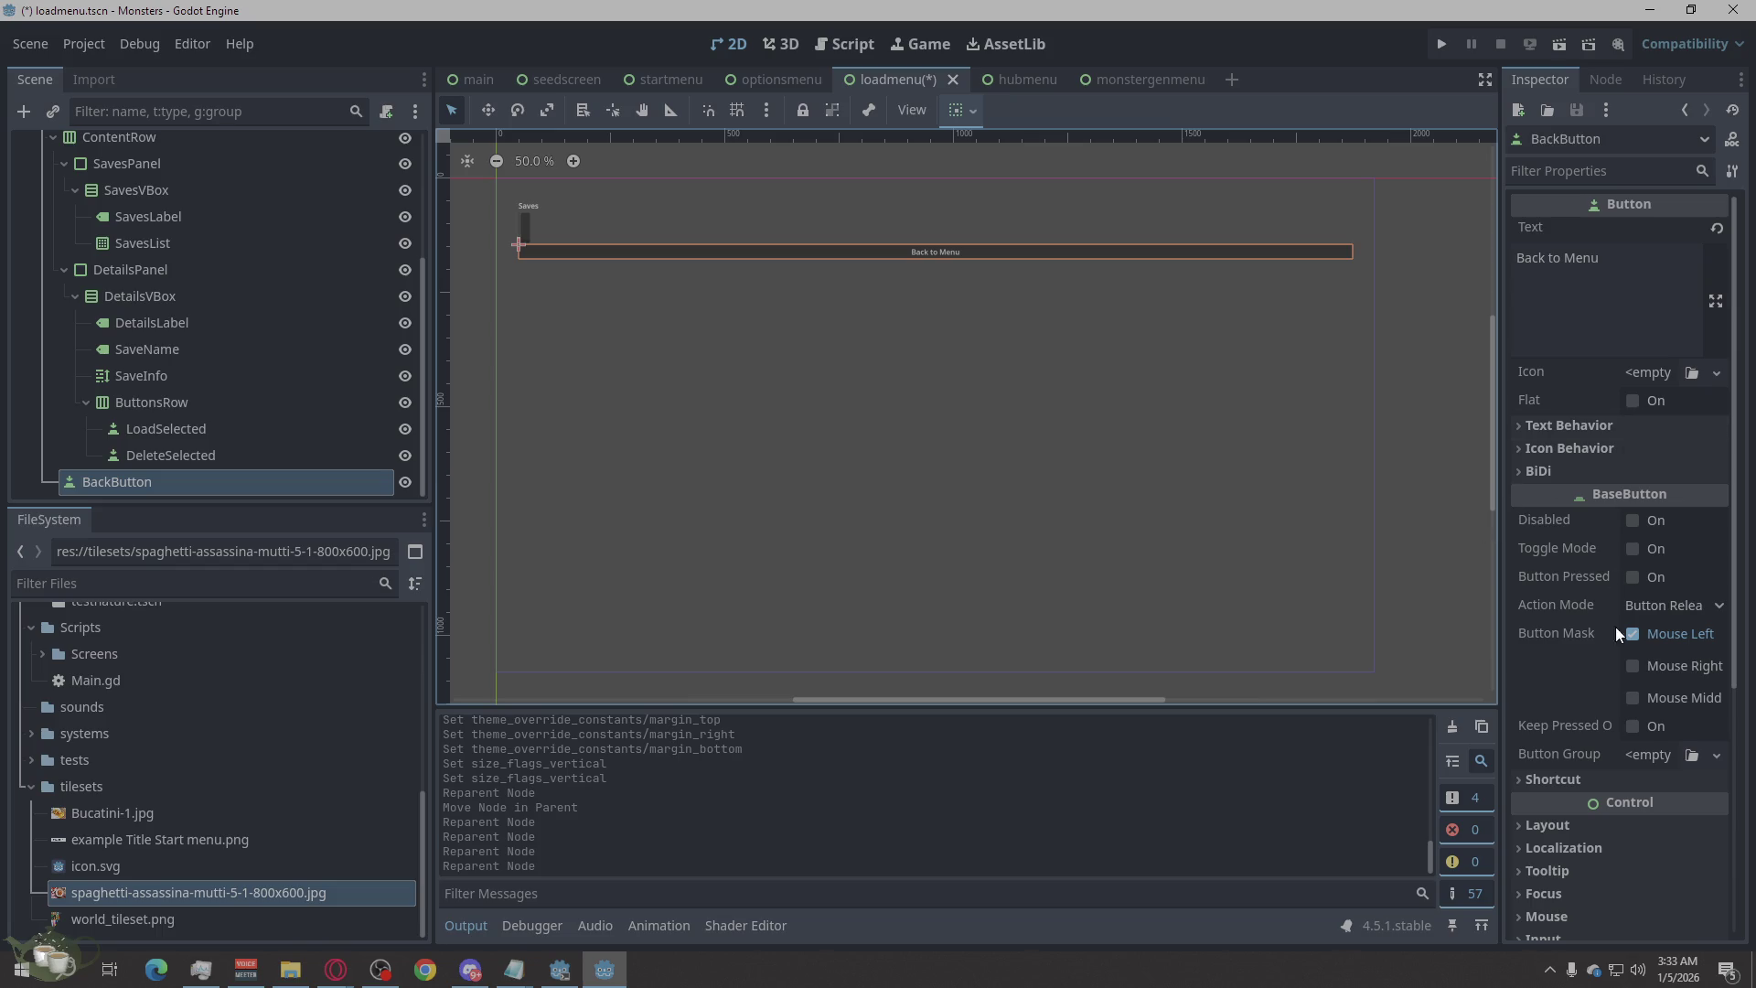
Open BackButton's Container Sizing and try centre and end horizontal sizing, keeping vertical as Fill.
{"action": "scroll", "coordinate": [1617, 631], "scroll_direction": "down", "scroll_amount": 3}
{"action": "left_click", "coordinate": [1585, 549]}
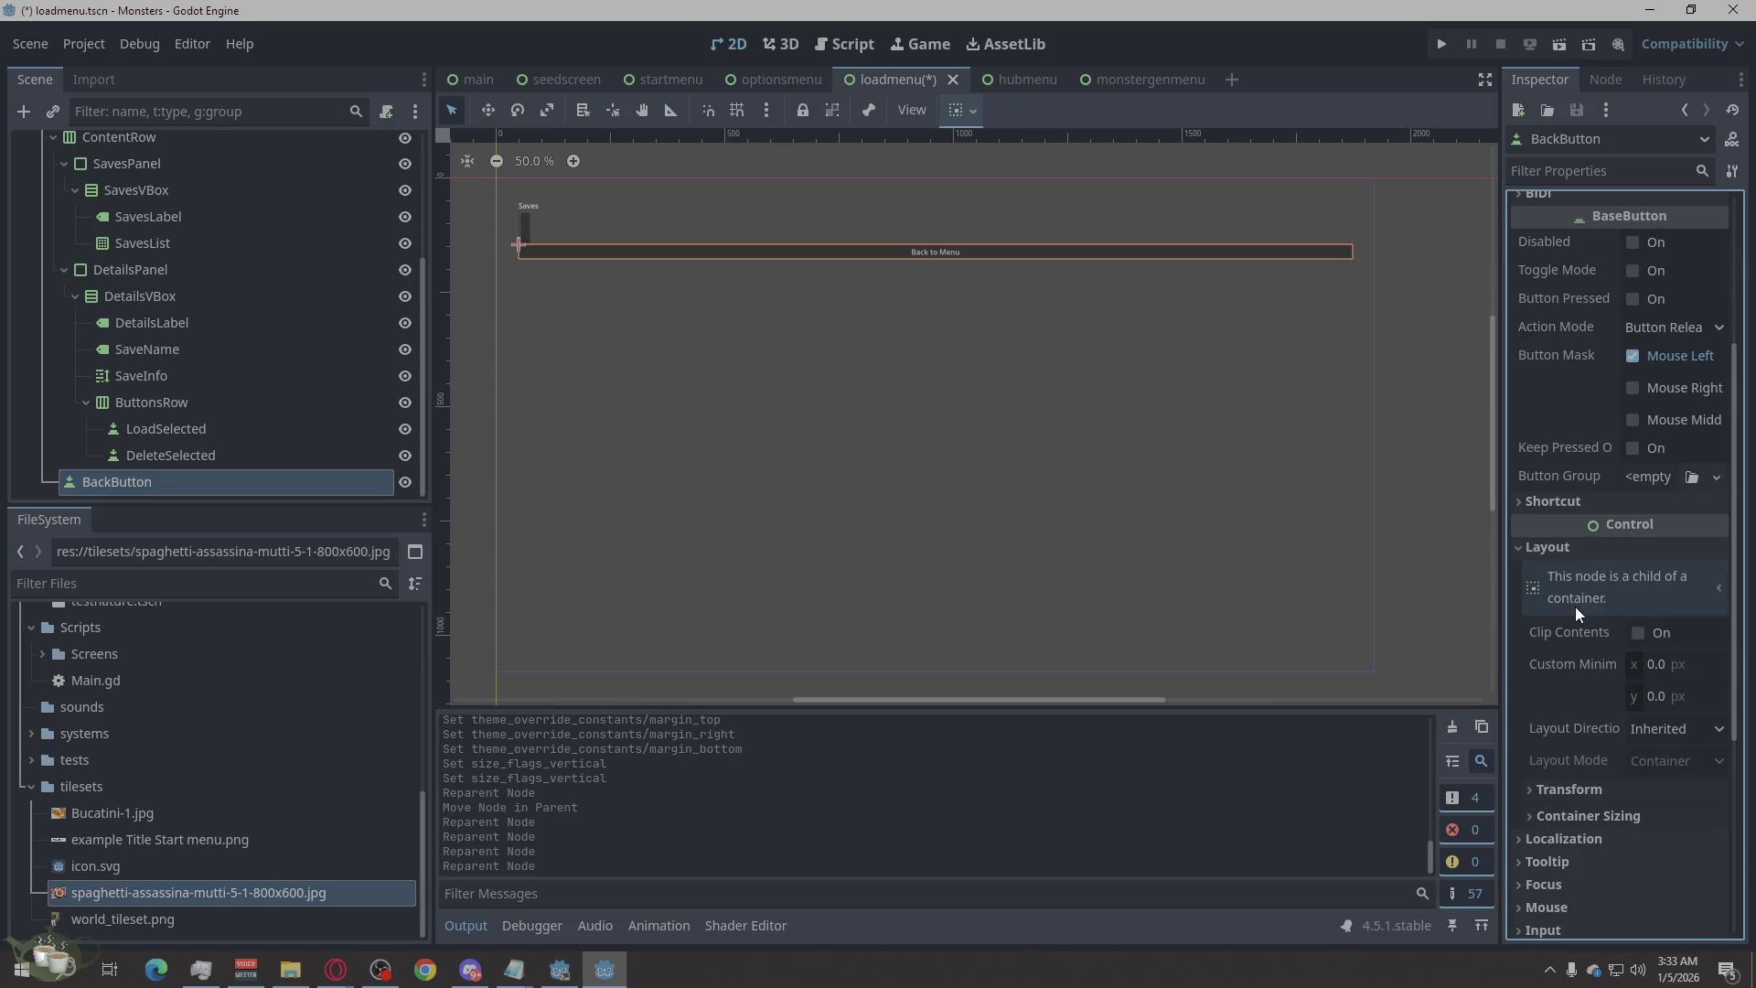
{"action": "scroll", "coordinate": [1573, 607], "scroll_direction": "down", "scroll_amount": 3}
{"action": "left_click", "coordinate": [1555, 538]}
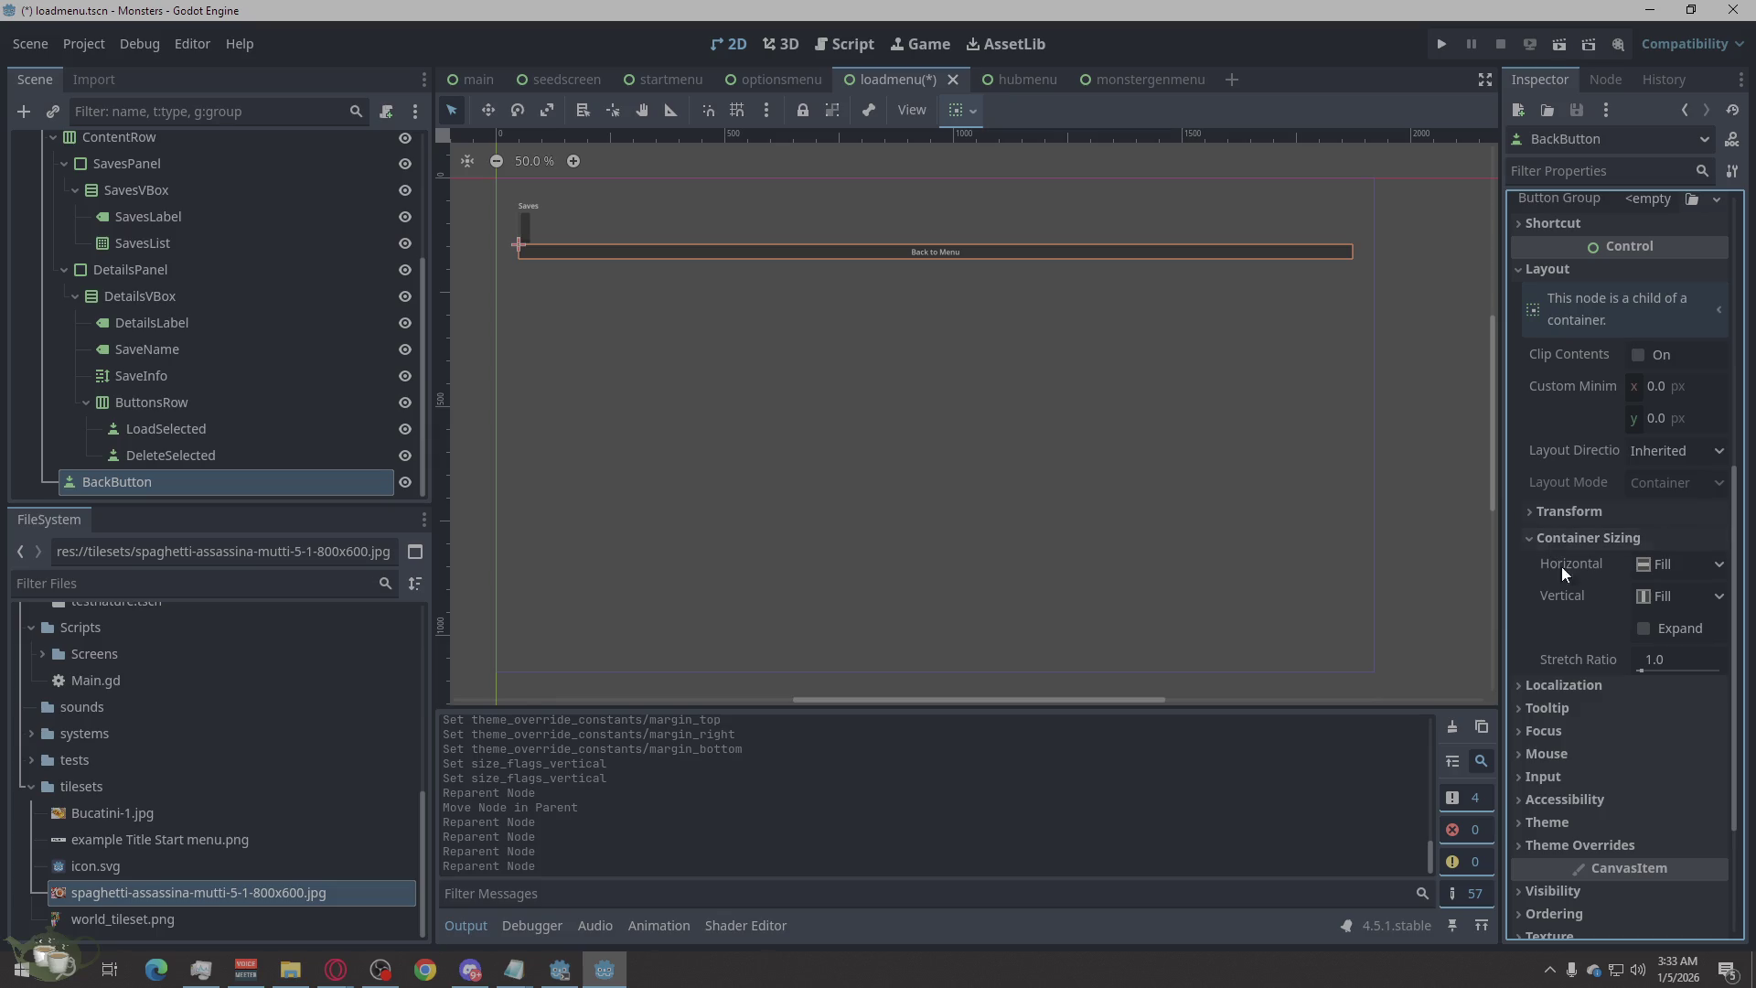
{"action": "left_click", "coordinate": [1681, 595]}
{"action": "left_click", "coordinate": [1682, 591]}
{"action": "left_click", "coordinate": [1682, 568]}
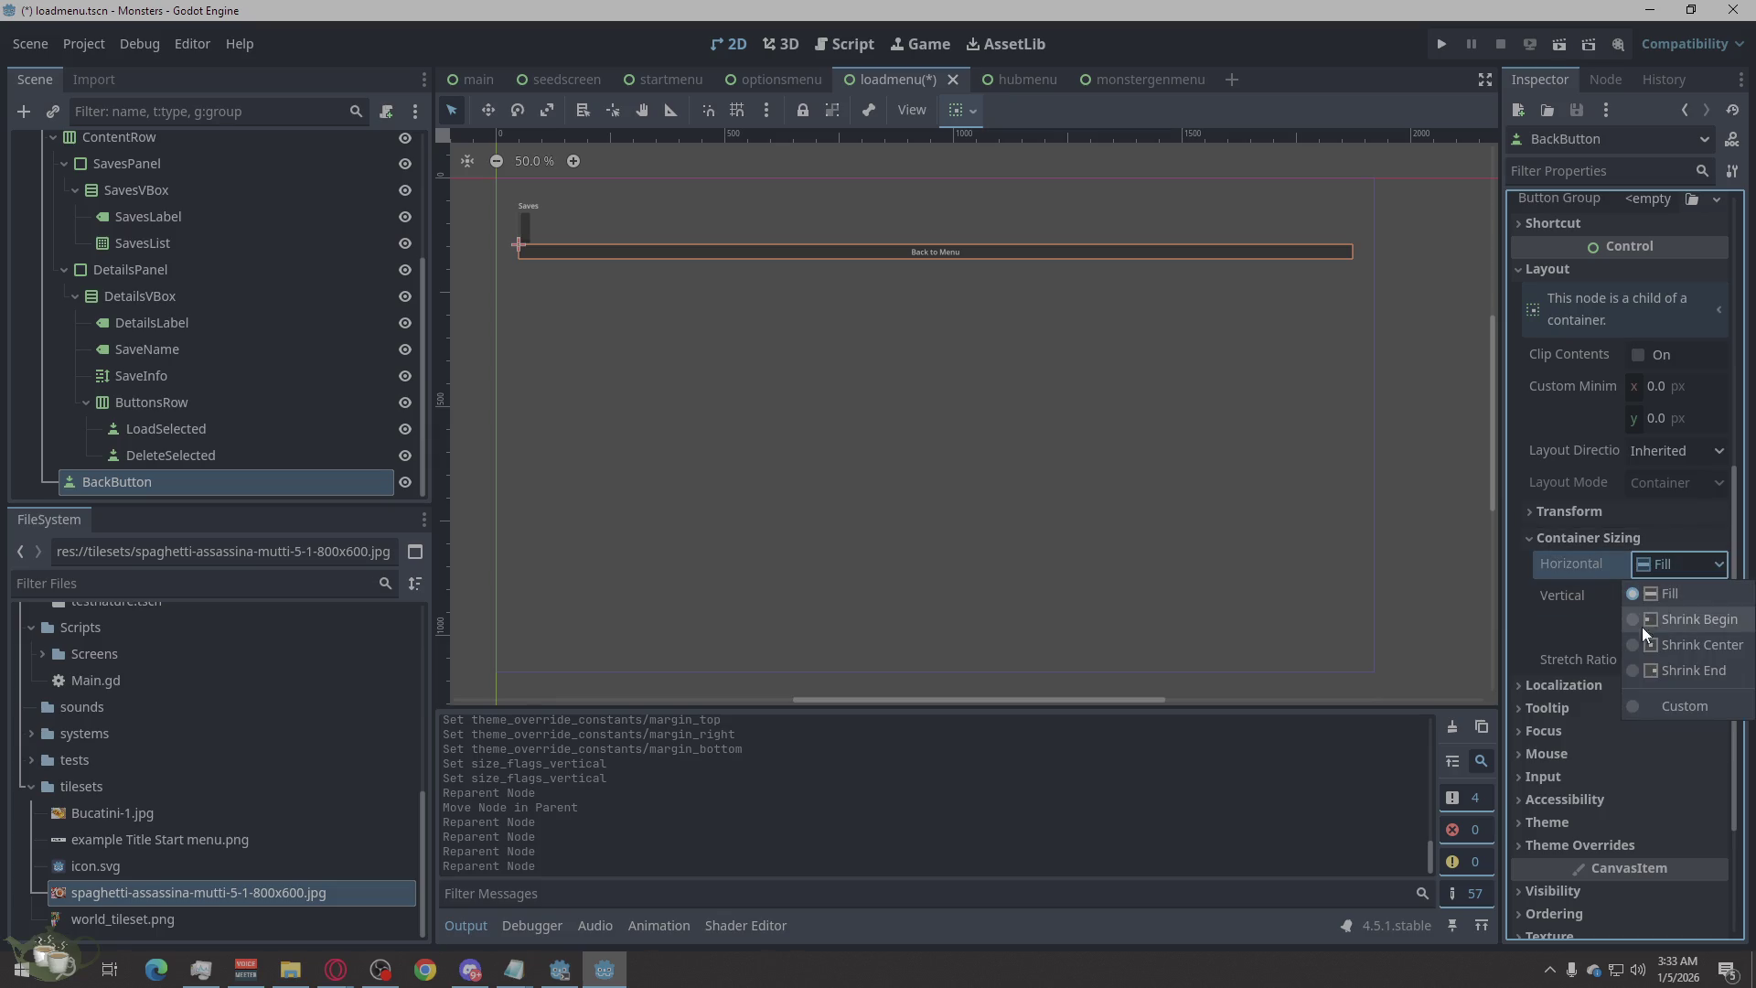
{"action": "left_click", "coordinate": [1676, 644]}
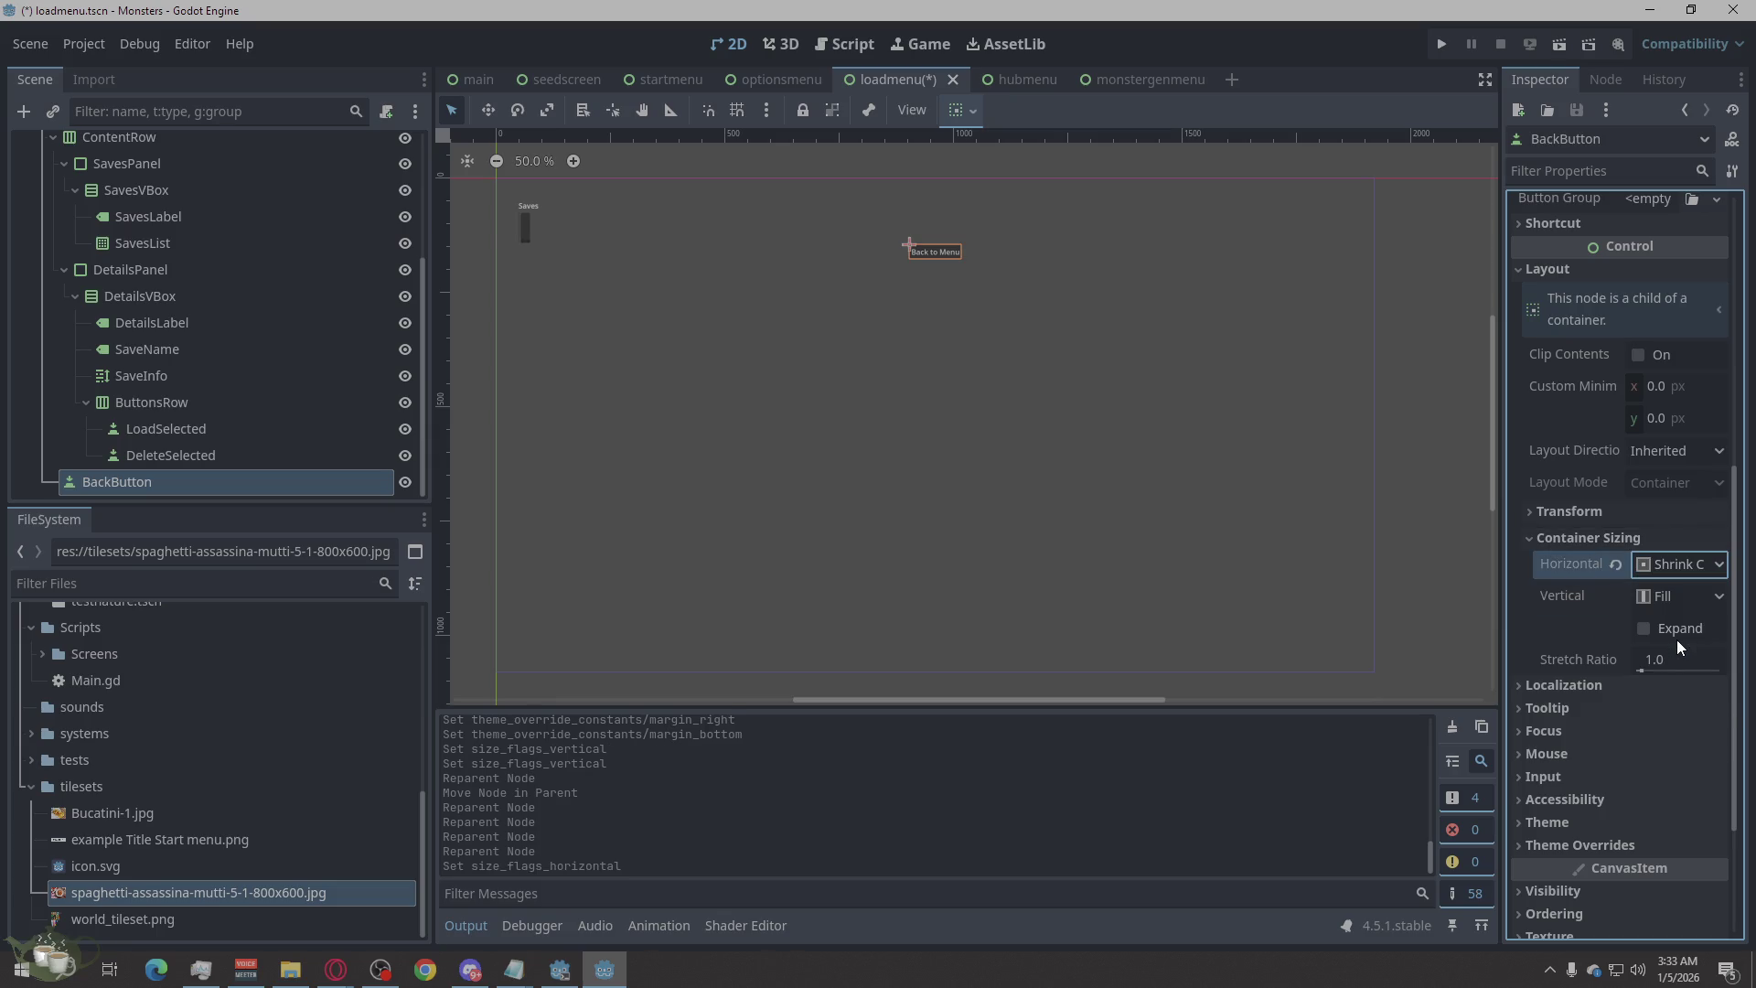
{"action": "left_click", "coordinate": [1704, 570]}
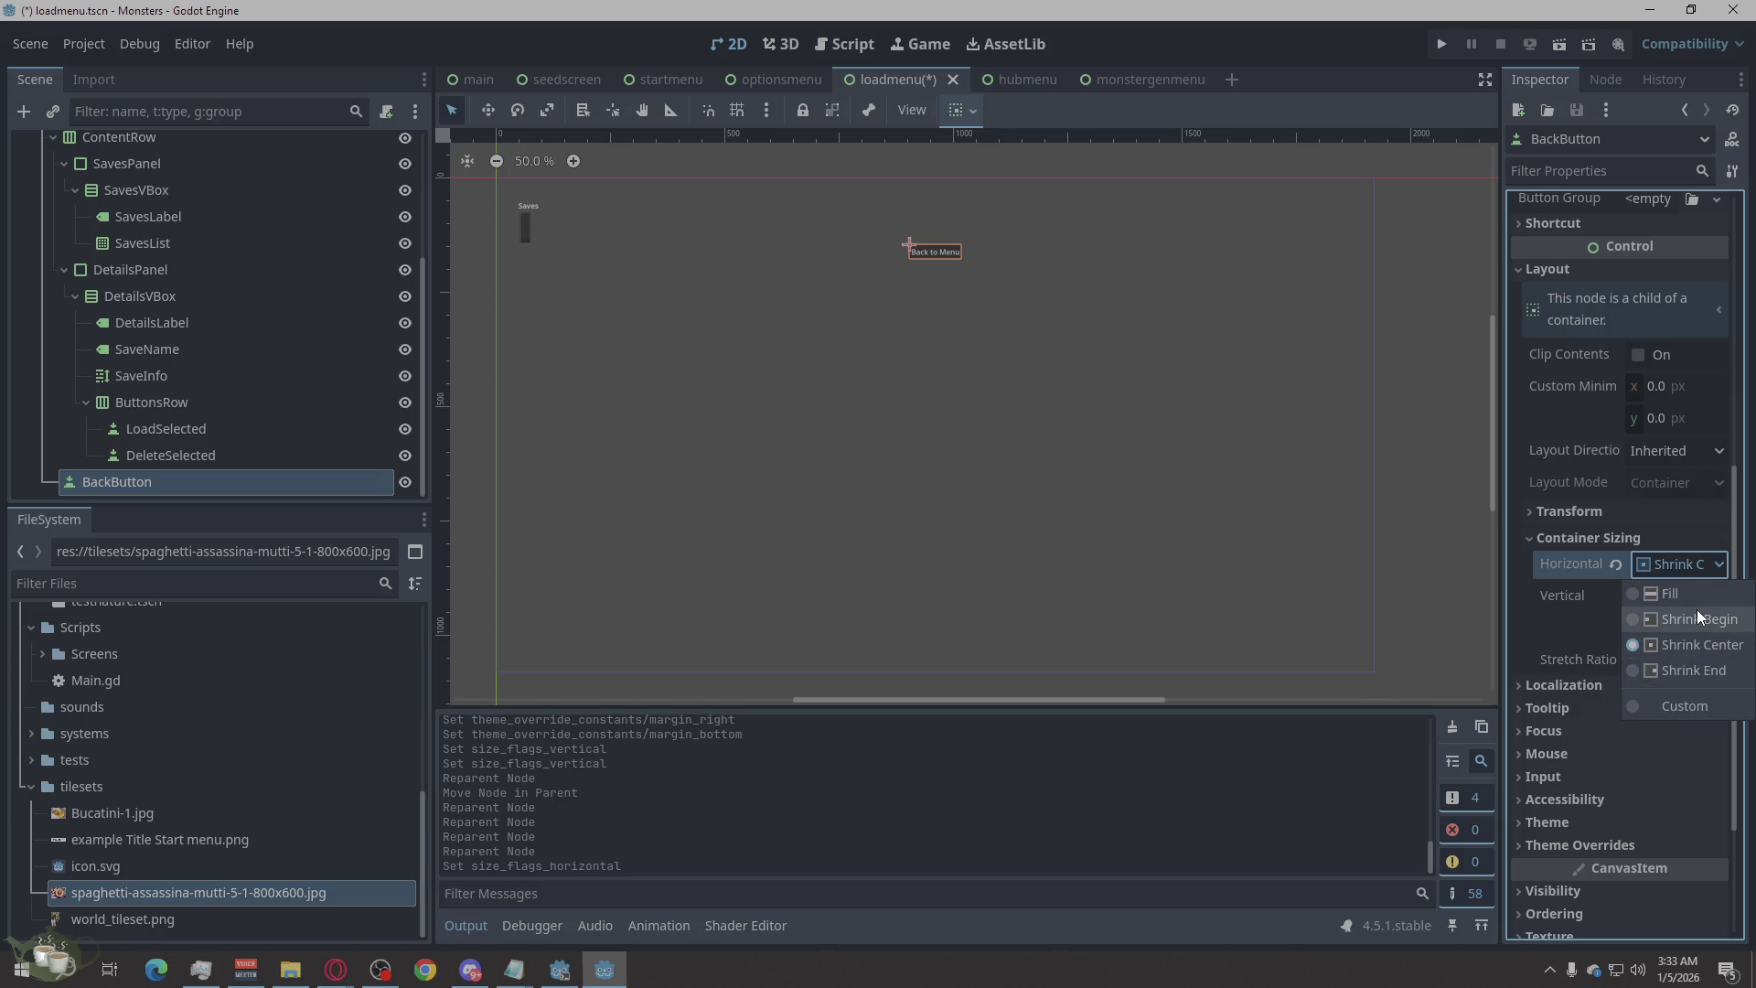
{"action": "left_click", "coordinate": [1676, 666]}
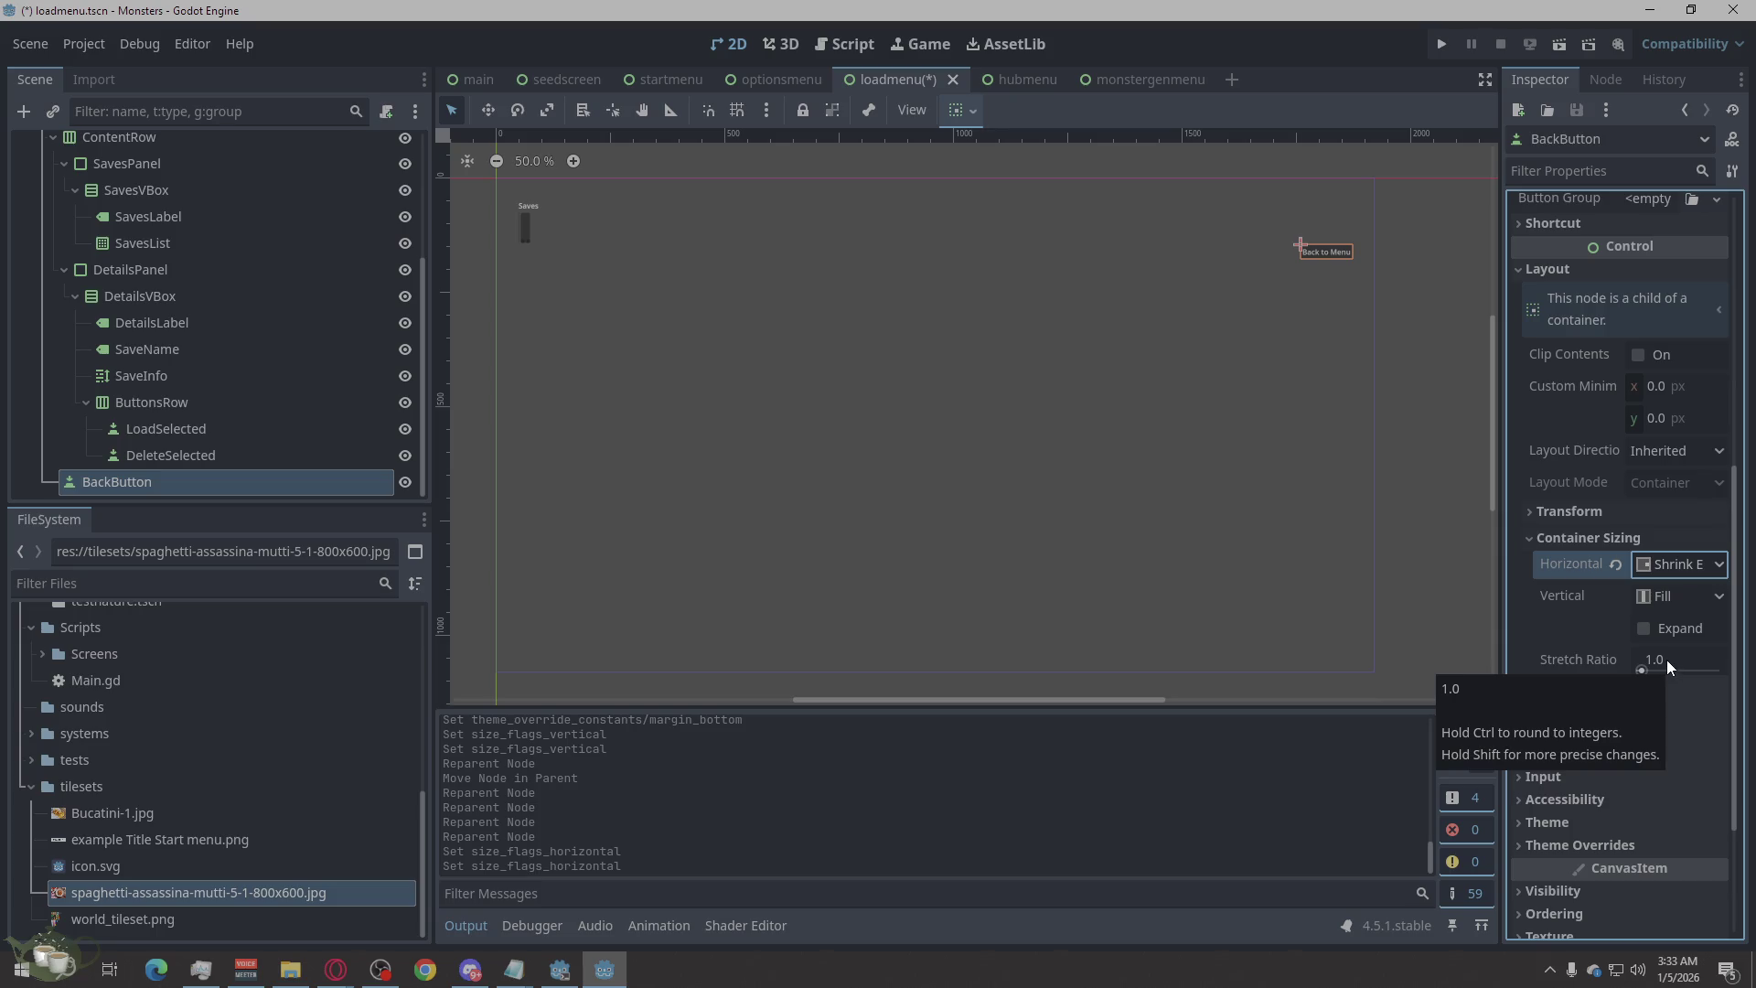
{"action": "left_click", "coordinate": [1672, 589]}
{"action": "left_click", "coordinate": [1672, 589]}
{"action": "left_click", "coordinate": [1688, 562]}
Set BackButton's horizontal sizing to Shrink Begin so it aligns left.
{"action": "scroll", "coordinate": [1676, 558], "scroll_direction": "up", "scroll_amount": 5}
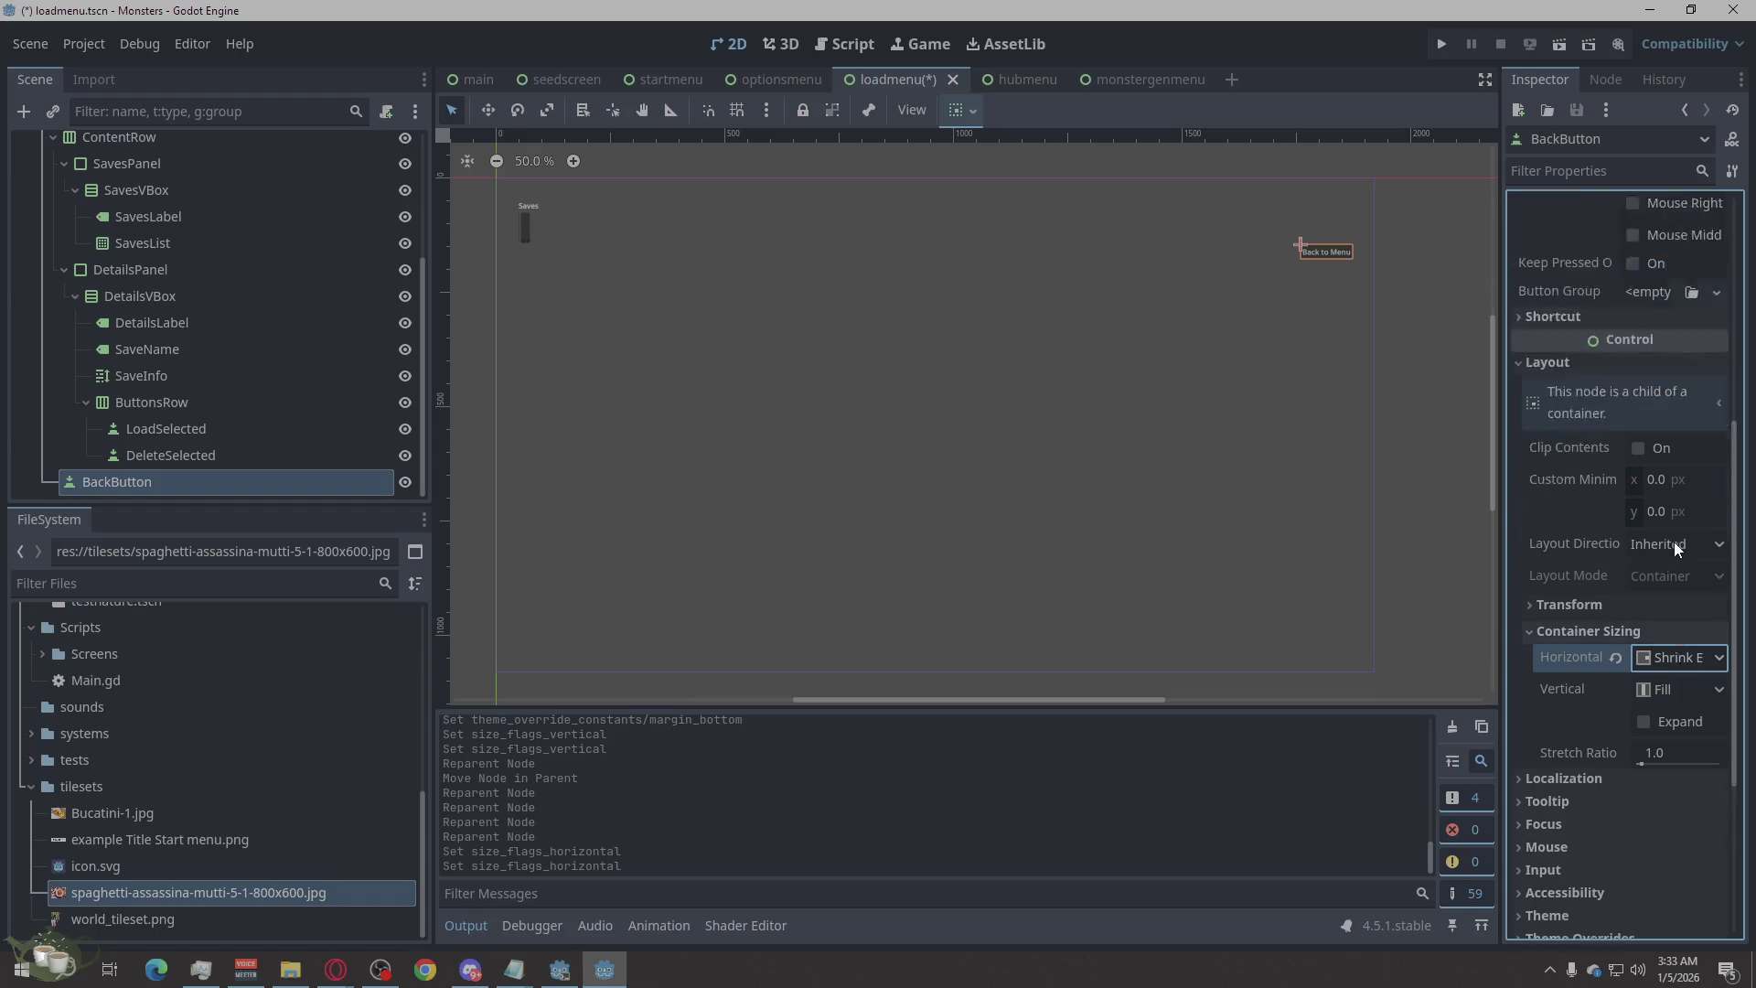
{"action": "scroll", "coordinate": [1676, 547], "scroll_direction": "up", "scroll_amount": 3}
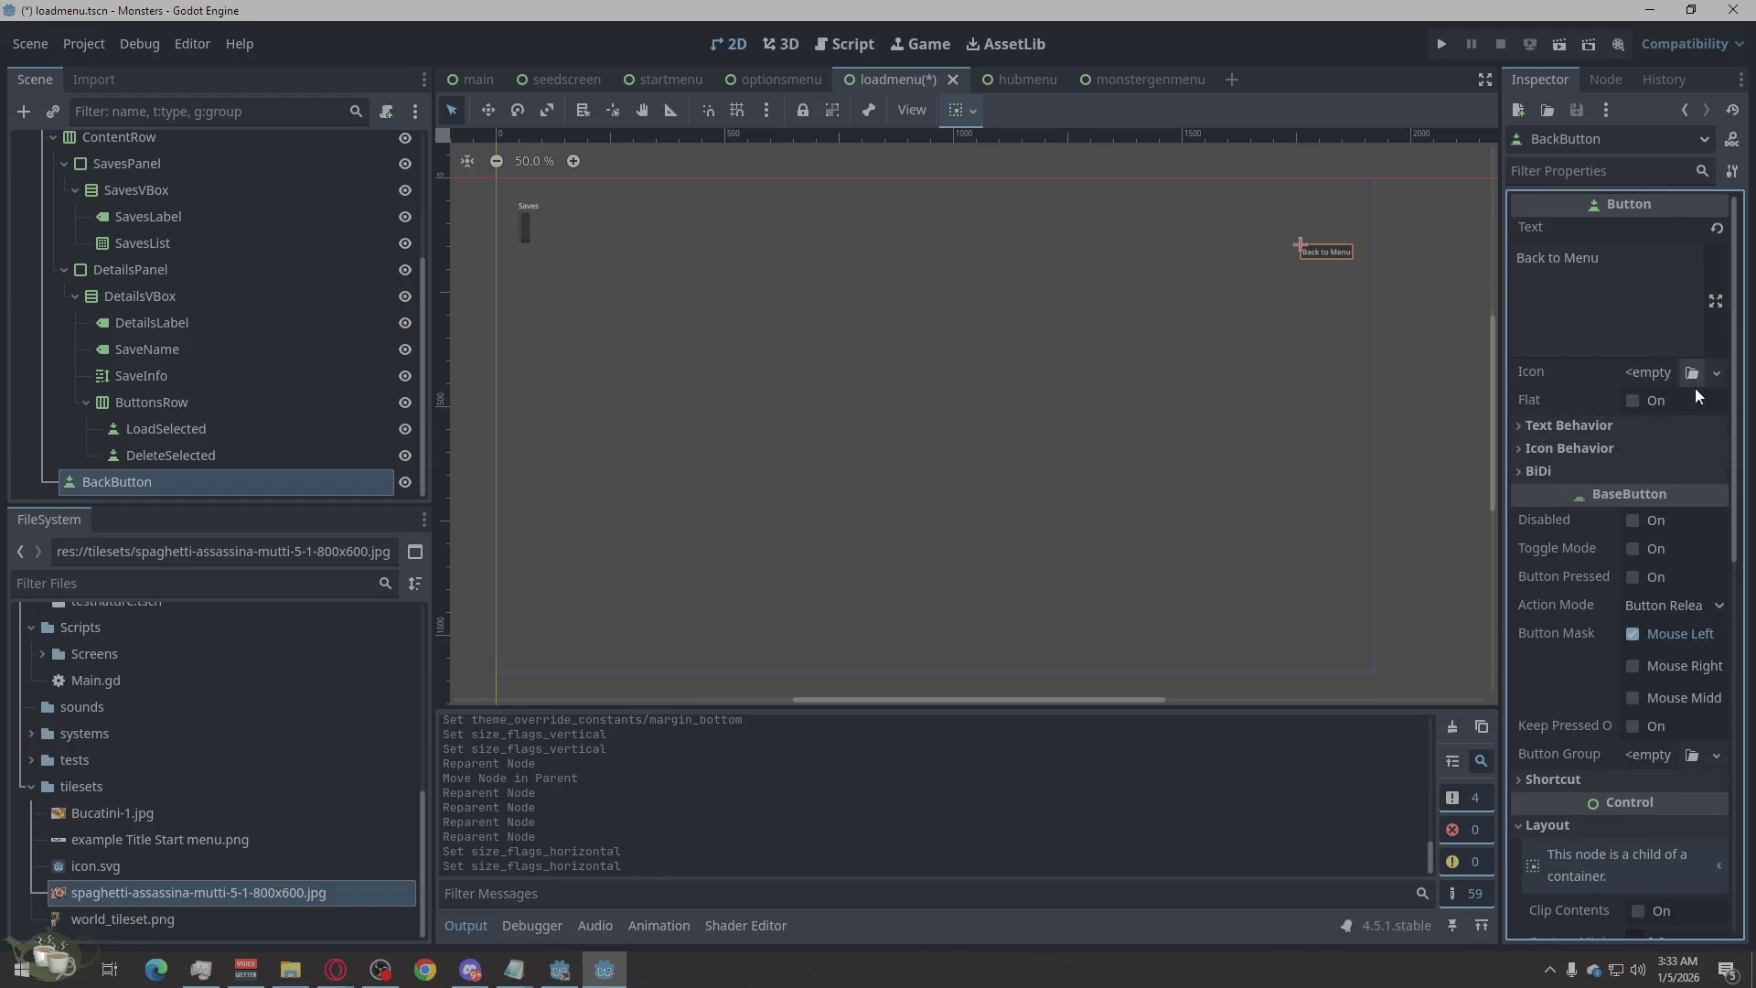
{"action": "scroll", "coordinate": [1690, 439], "scroll_direction": "down", "scroll_amount": 1}
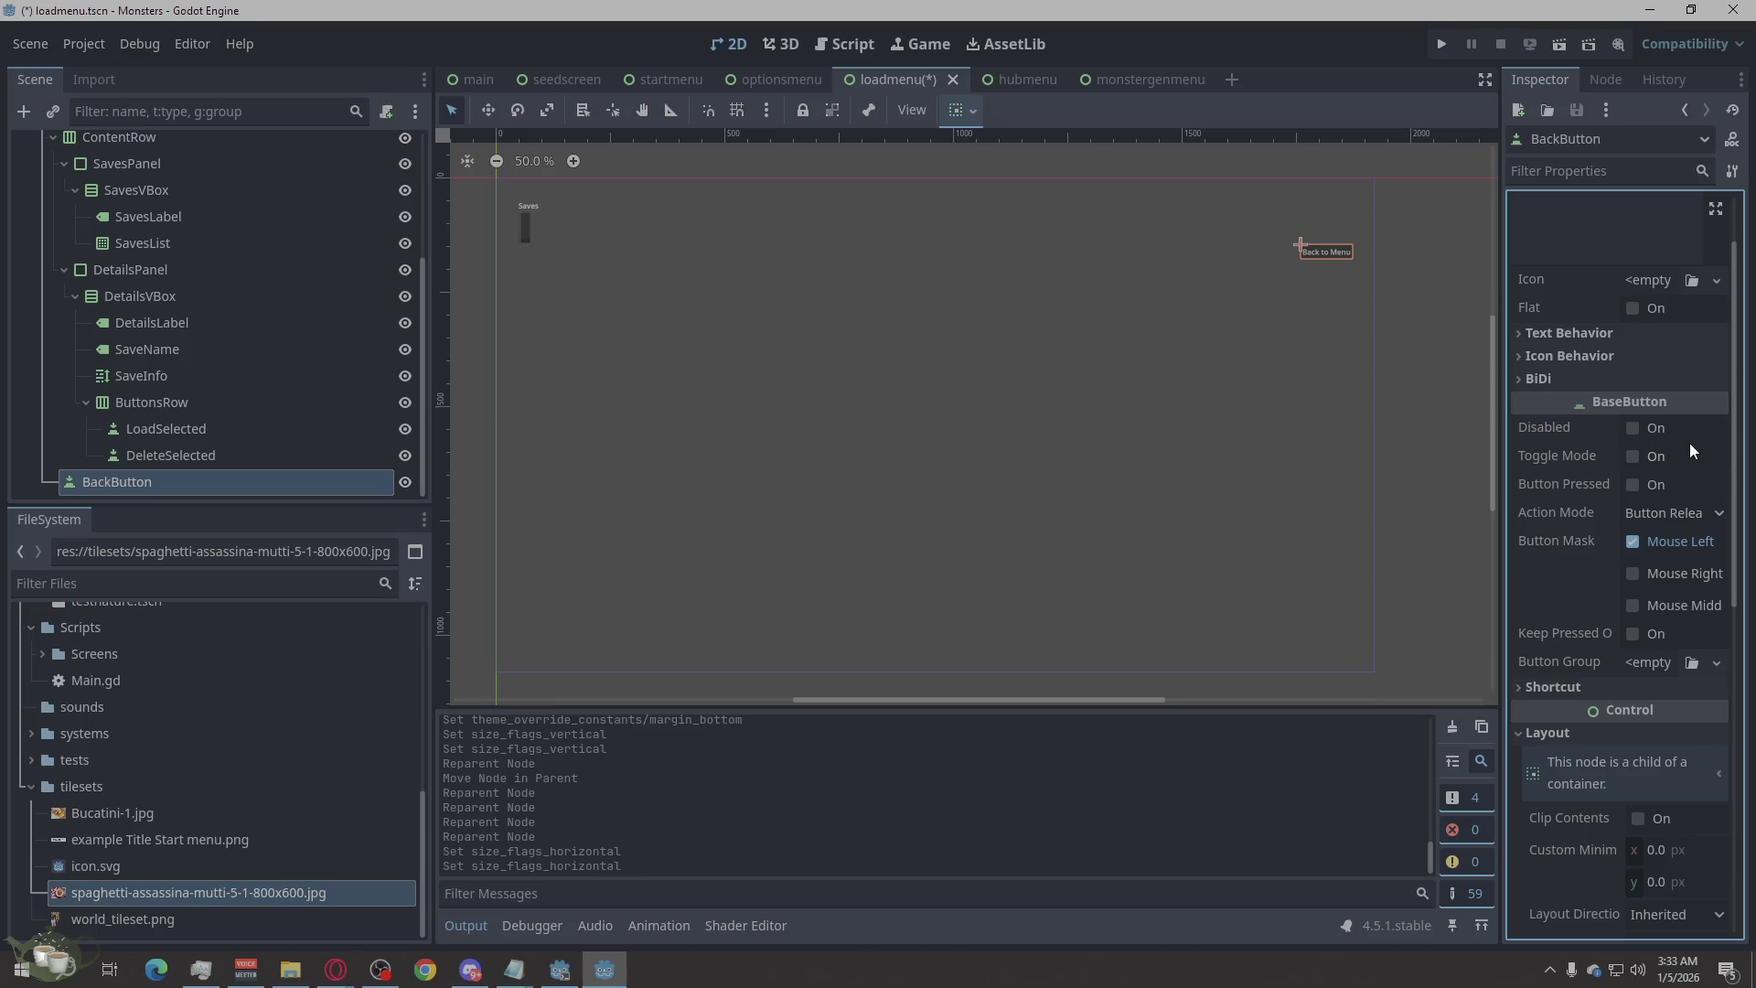
{"action": "left_click", "coordinate": [1672, 515]}
{"action": "left_click", "coordinate": [1674, 509]}
{"action": "scroll", "coordinate": [1683, 474], "scroll_direction": "down", "scroll_amount": 1}
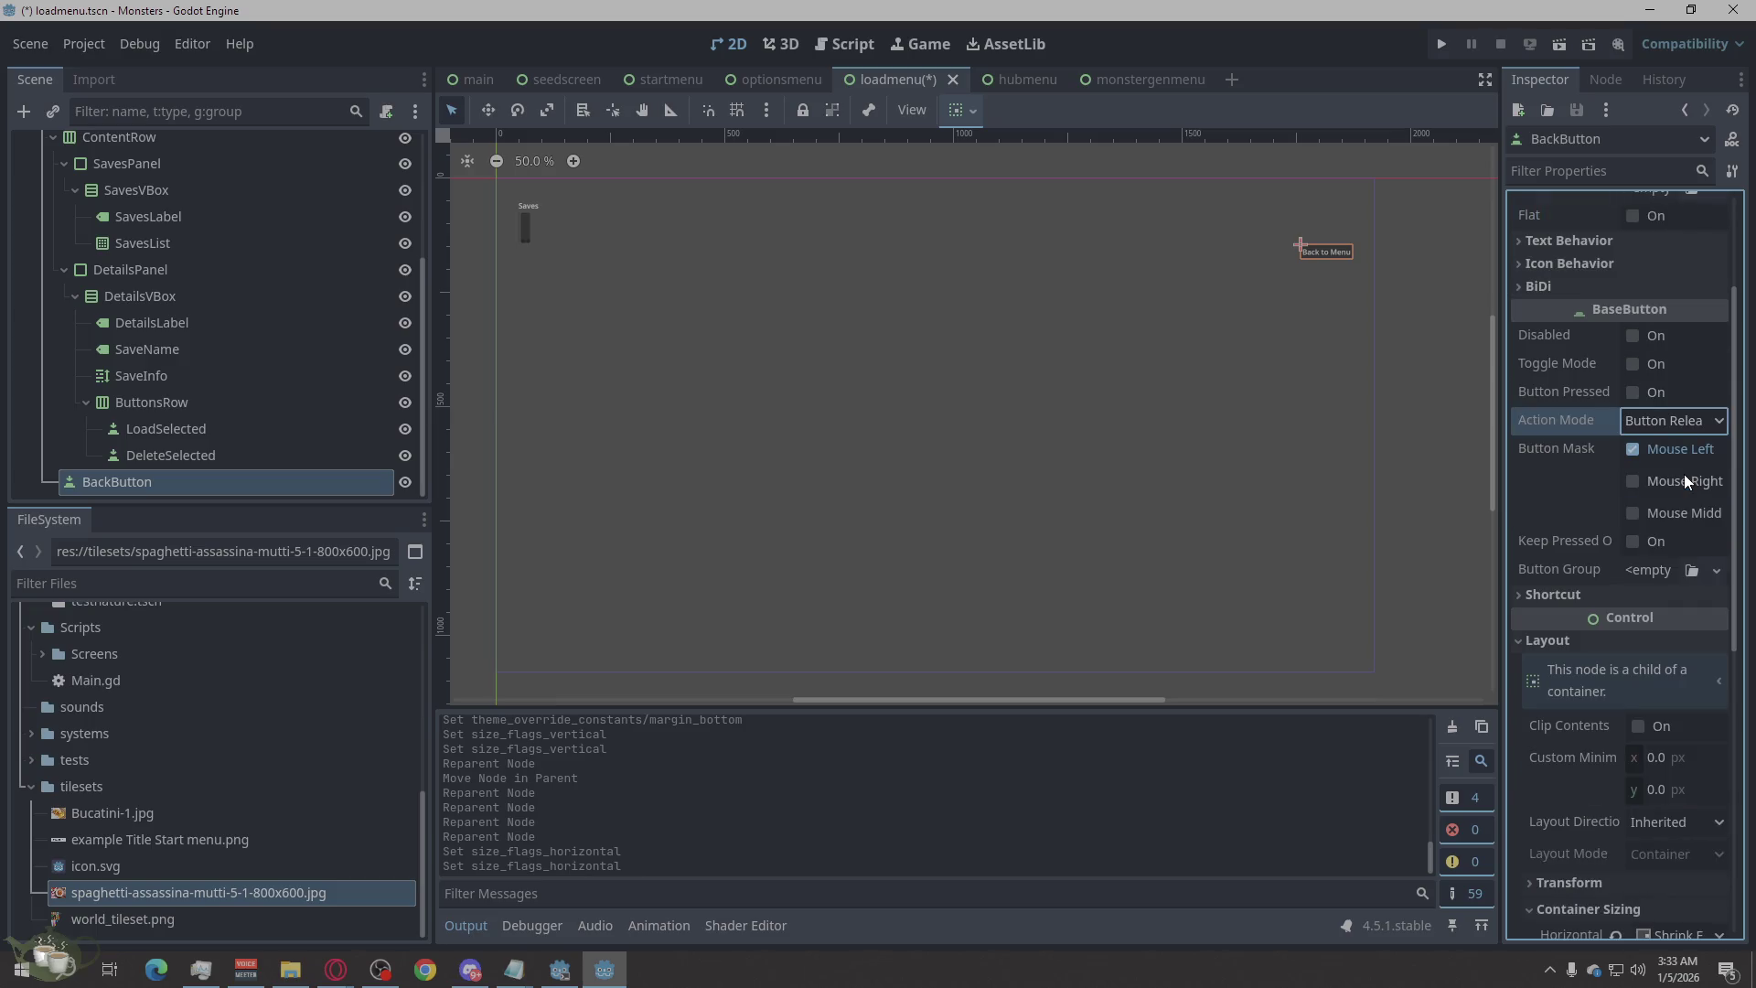
{"action": "scroll", "coordinate": [1685, 478], "scroll_direction": "down", "scroll_amount": 5}
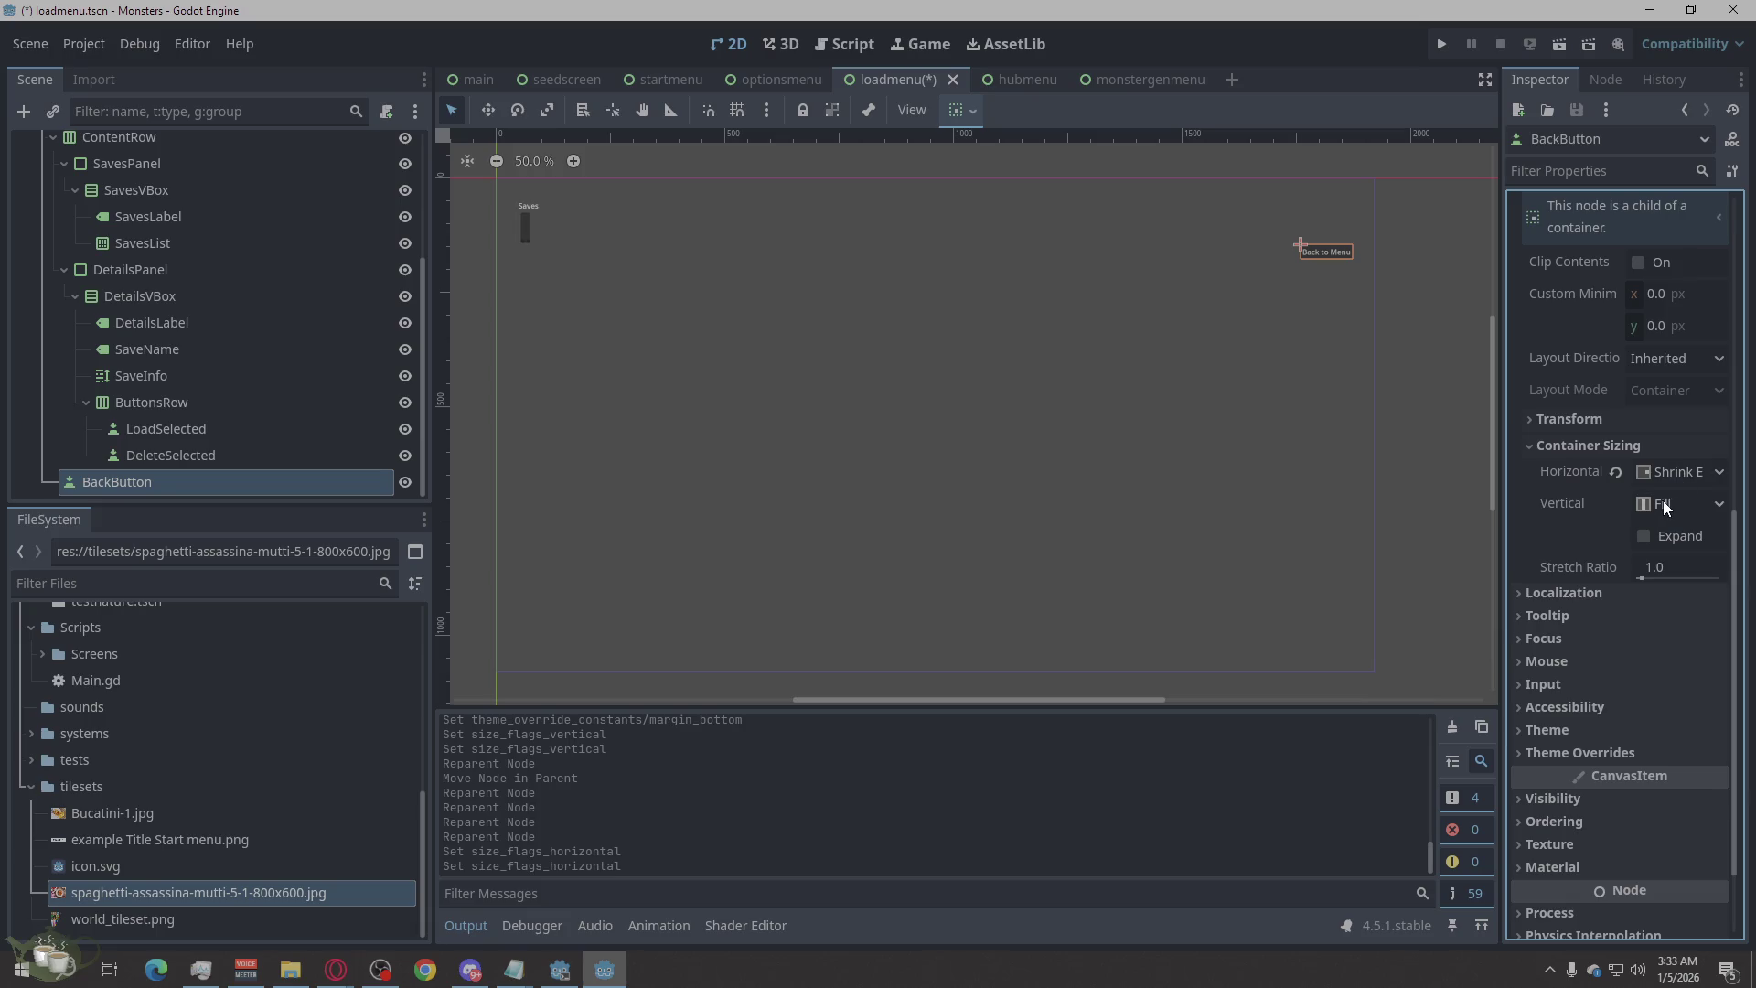
{"action": "left_click", "coordinate": [1703, 476]}
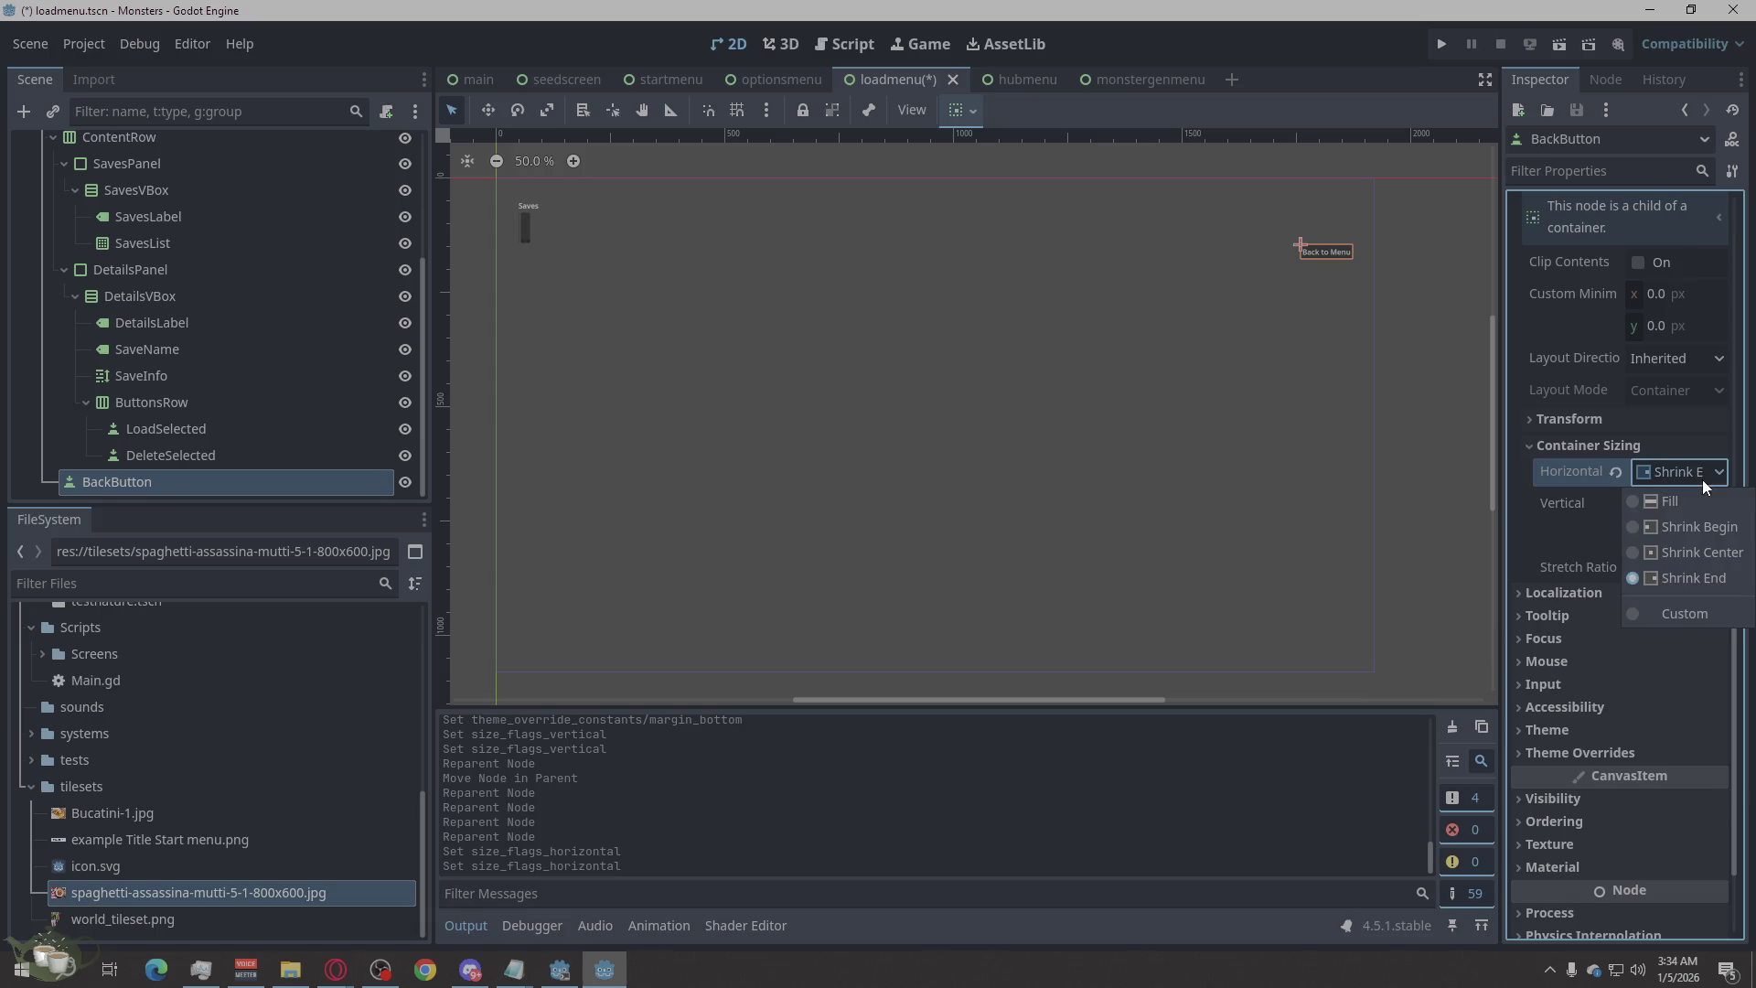
{"action": "left_click", "coordinate": [1644, 547]}
{"action": "left_click", "coordinate": [1645, 474]}
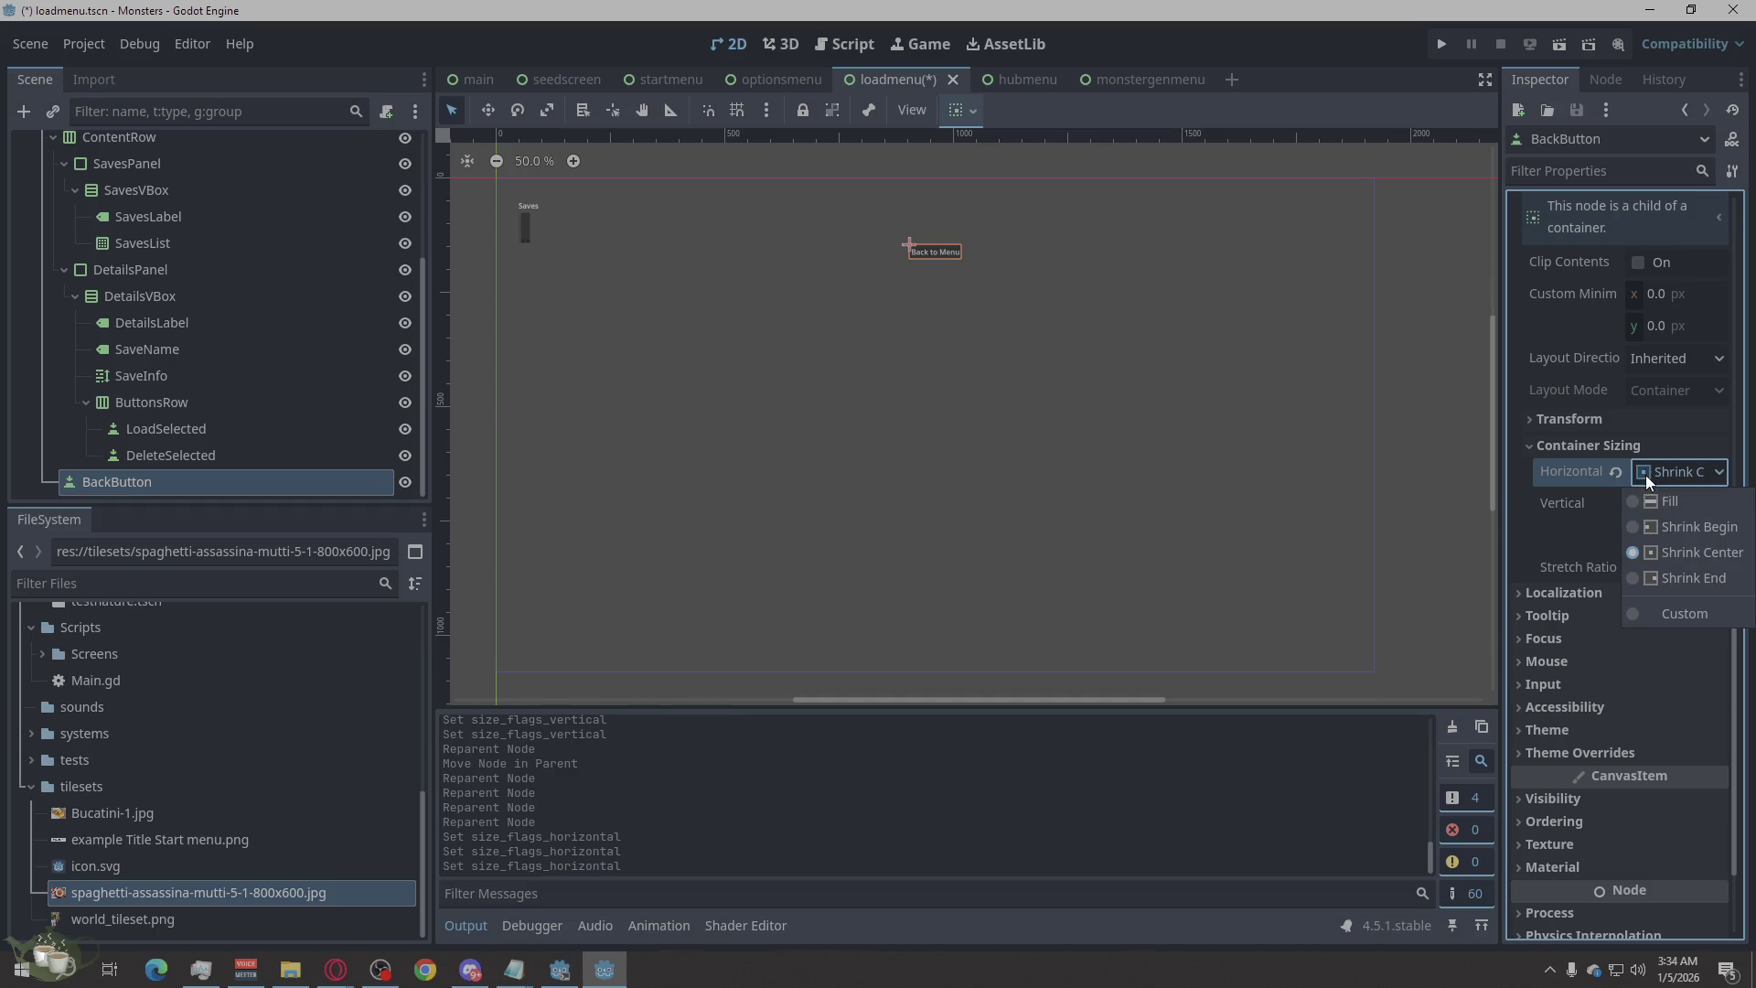
{"action": "left_click", "coordinate": [1652, 522]}
Click VBox and Margin, then clear the selection to preview the left-aligned button.
{"action": "left_click", "coordinate": [800, 446]}
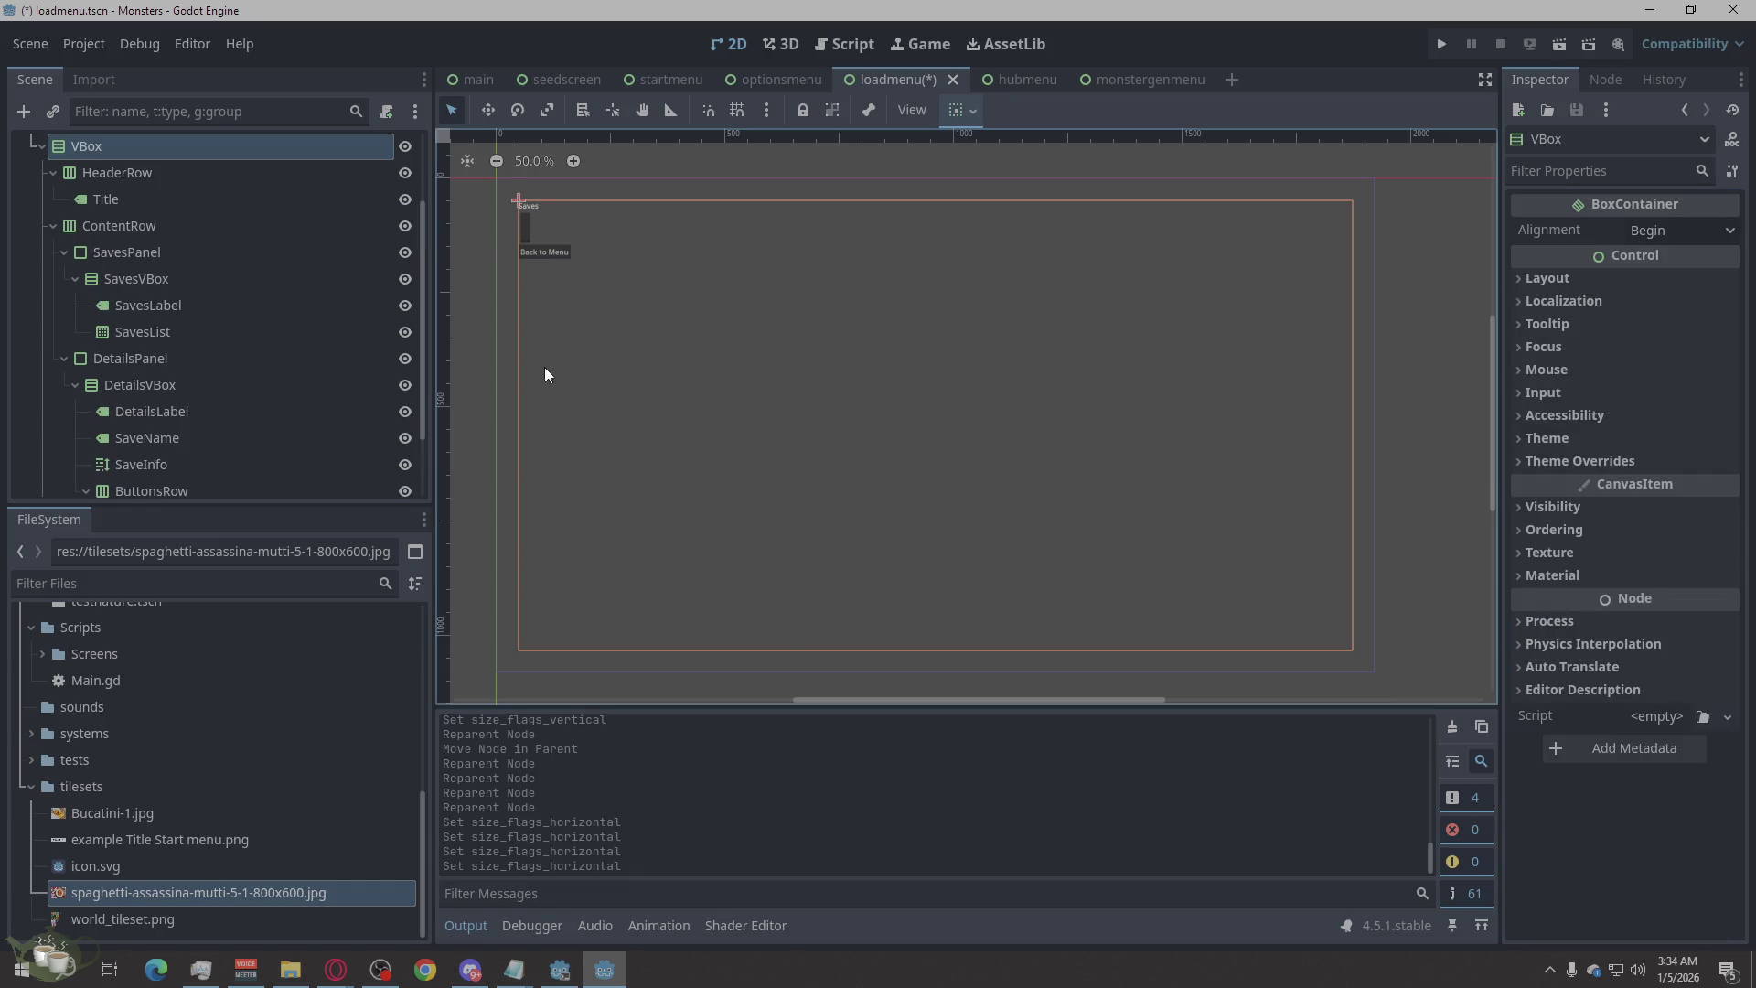
{"action": "left_click", "coordinate": [512, 330]}
{"action": "left_click", "coordinate": [486, 318]}
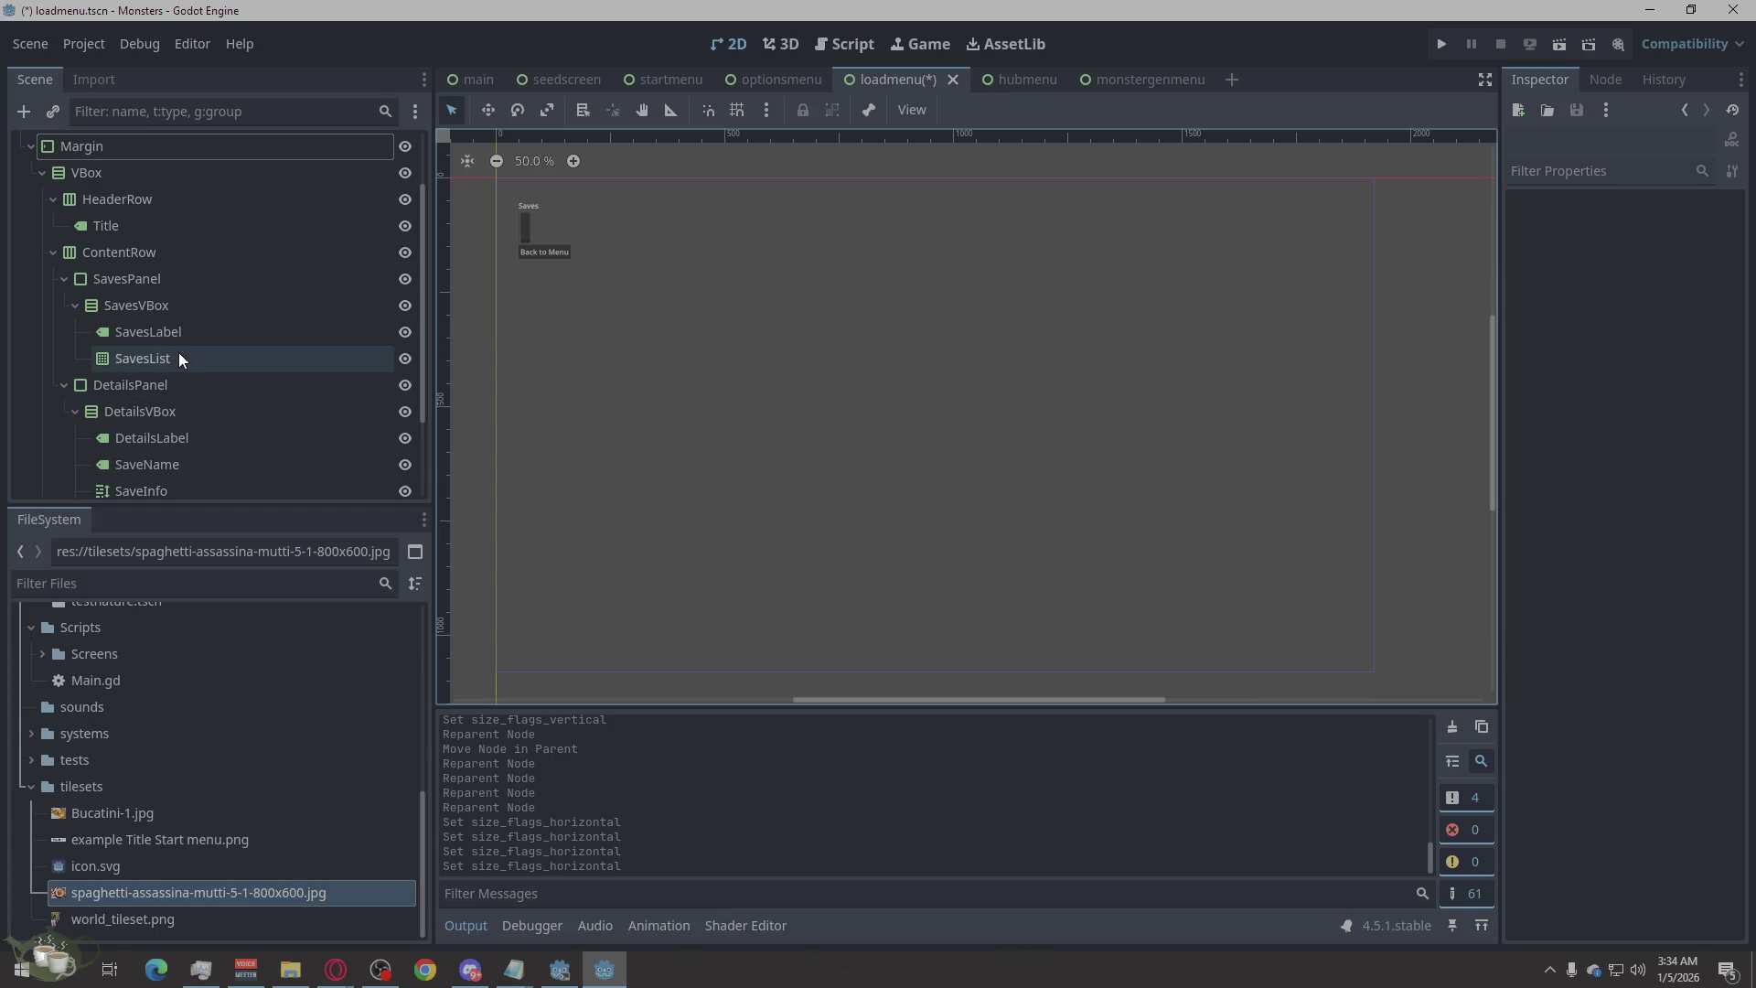
{"action": "scroll", "coordinate": [232, 305], "scroll_direction": "down", "scroll_amount": 3}
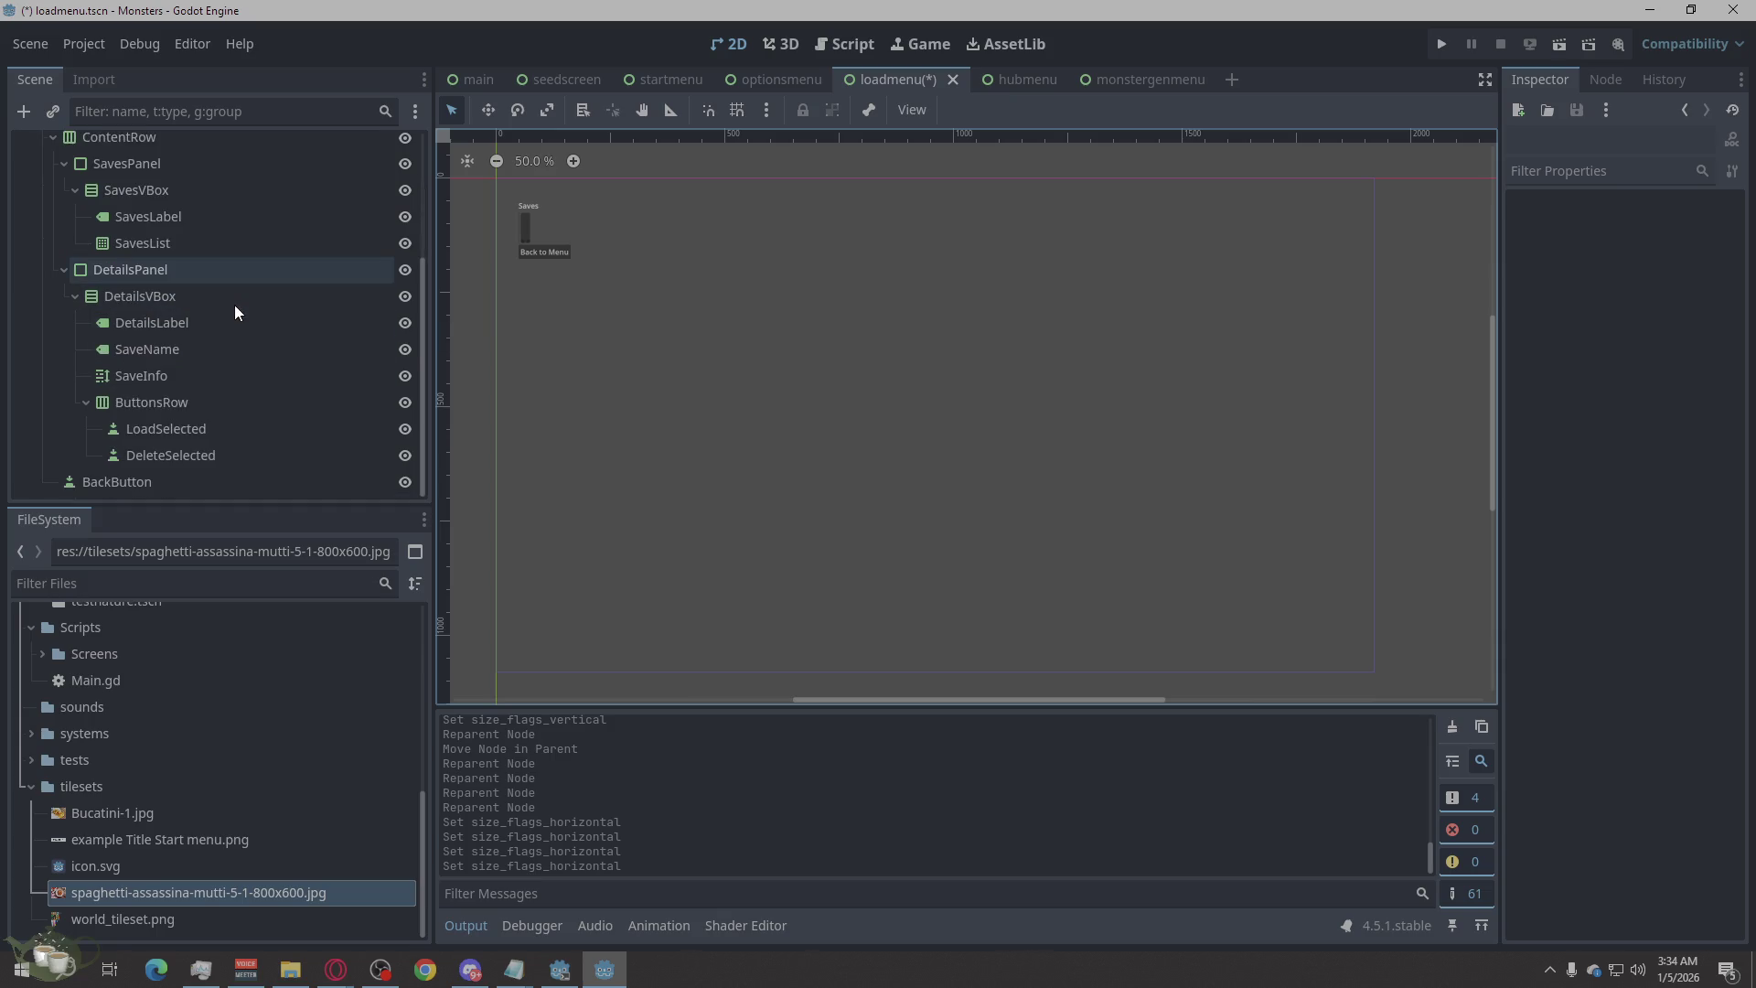
{"action": "scroll", "coordinate": [167, 318], "scroll_direction": "up", "scroll_amount": 2}
{"action": "scroll", "coordinate": [166, 318], "scroll_direction": "up", "scroll_amount": 2}
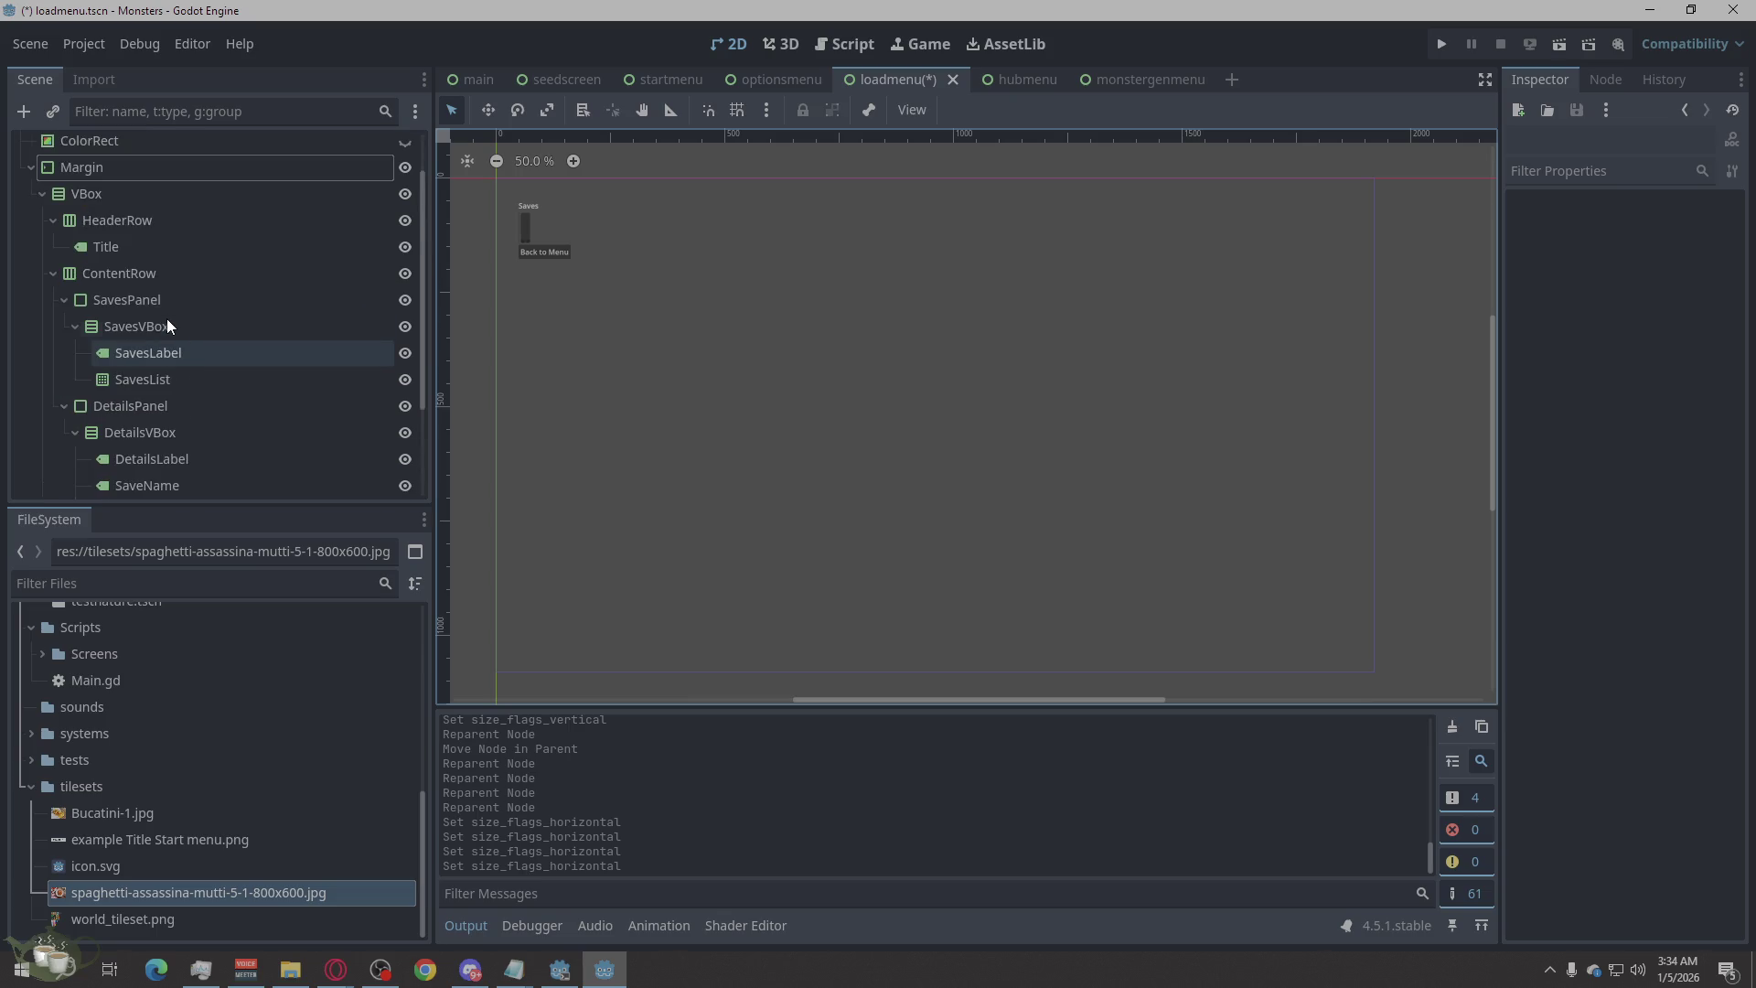
Select the Title label under HeaderRow and replace its text 'Saves' with 'Load Game'.
{"action": "left_click", "coordinate": [125, 196]}
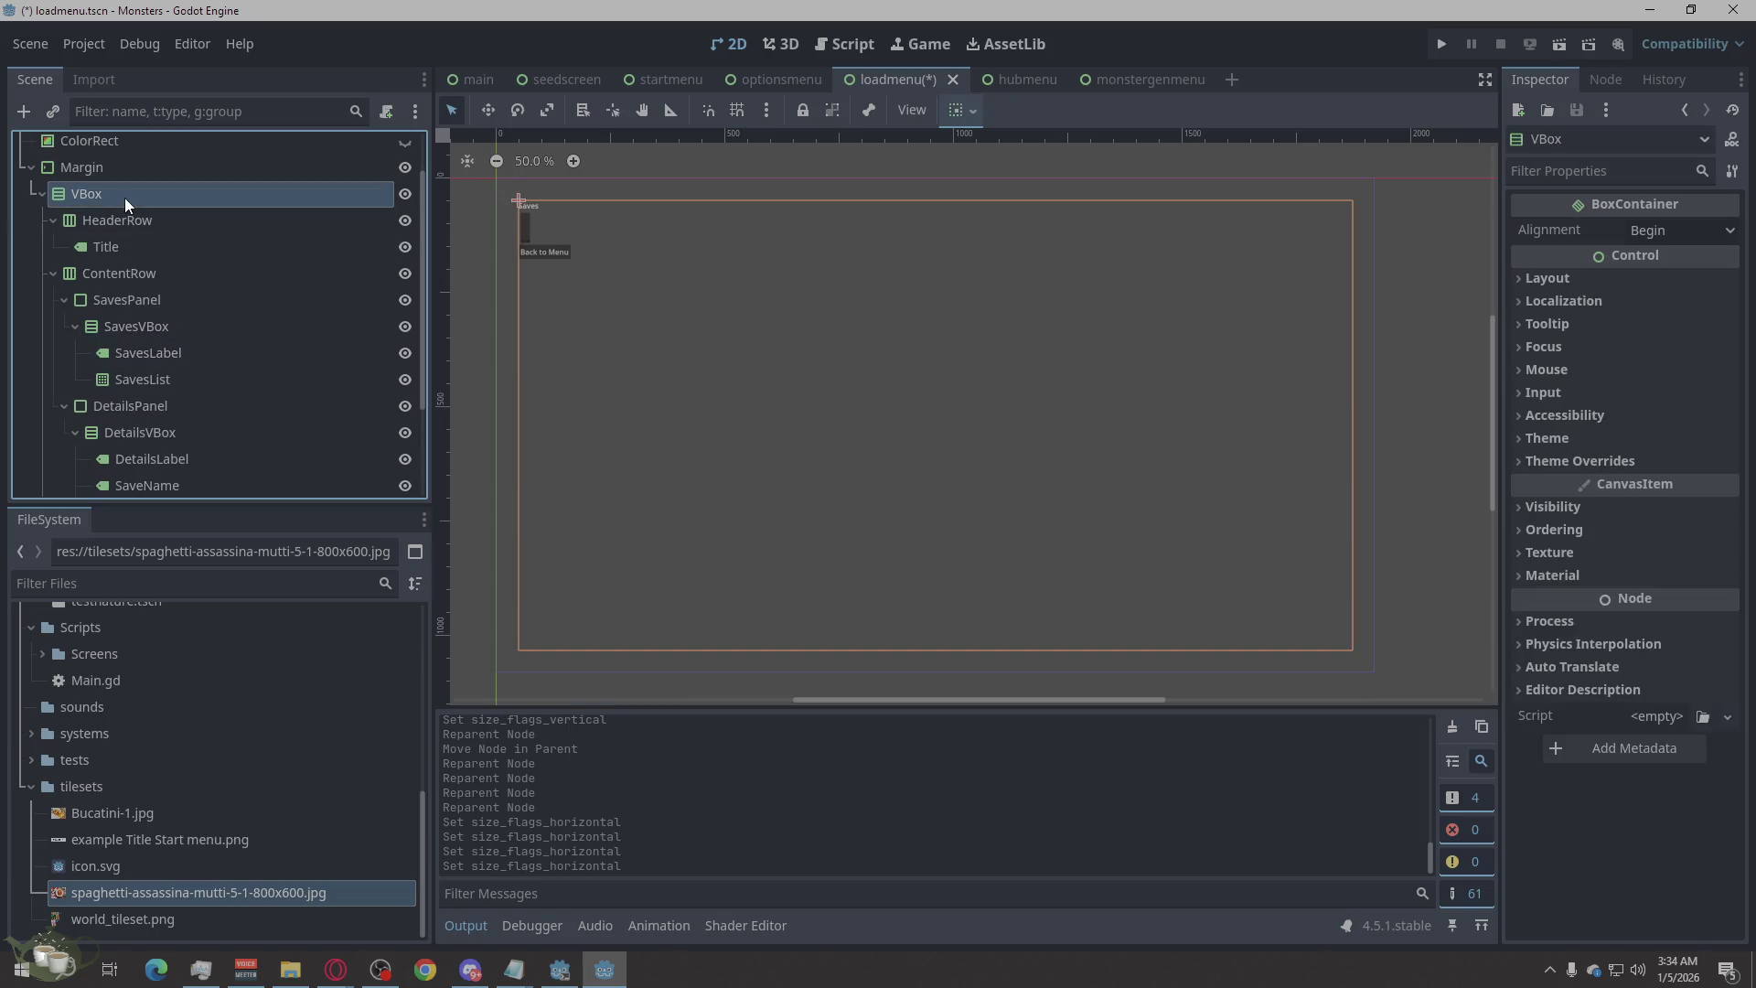
{"action": "left_click", "coordinate": [128, 214]}
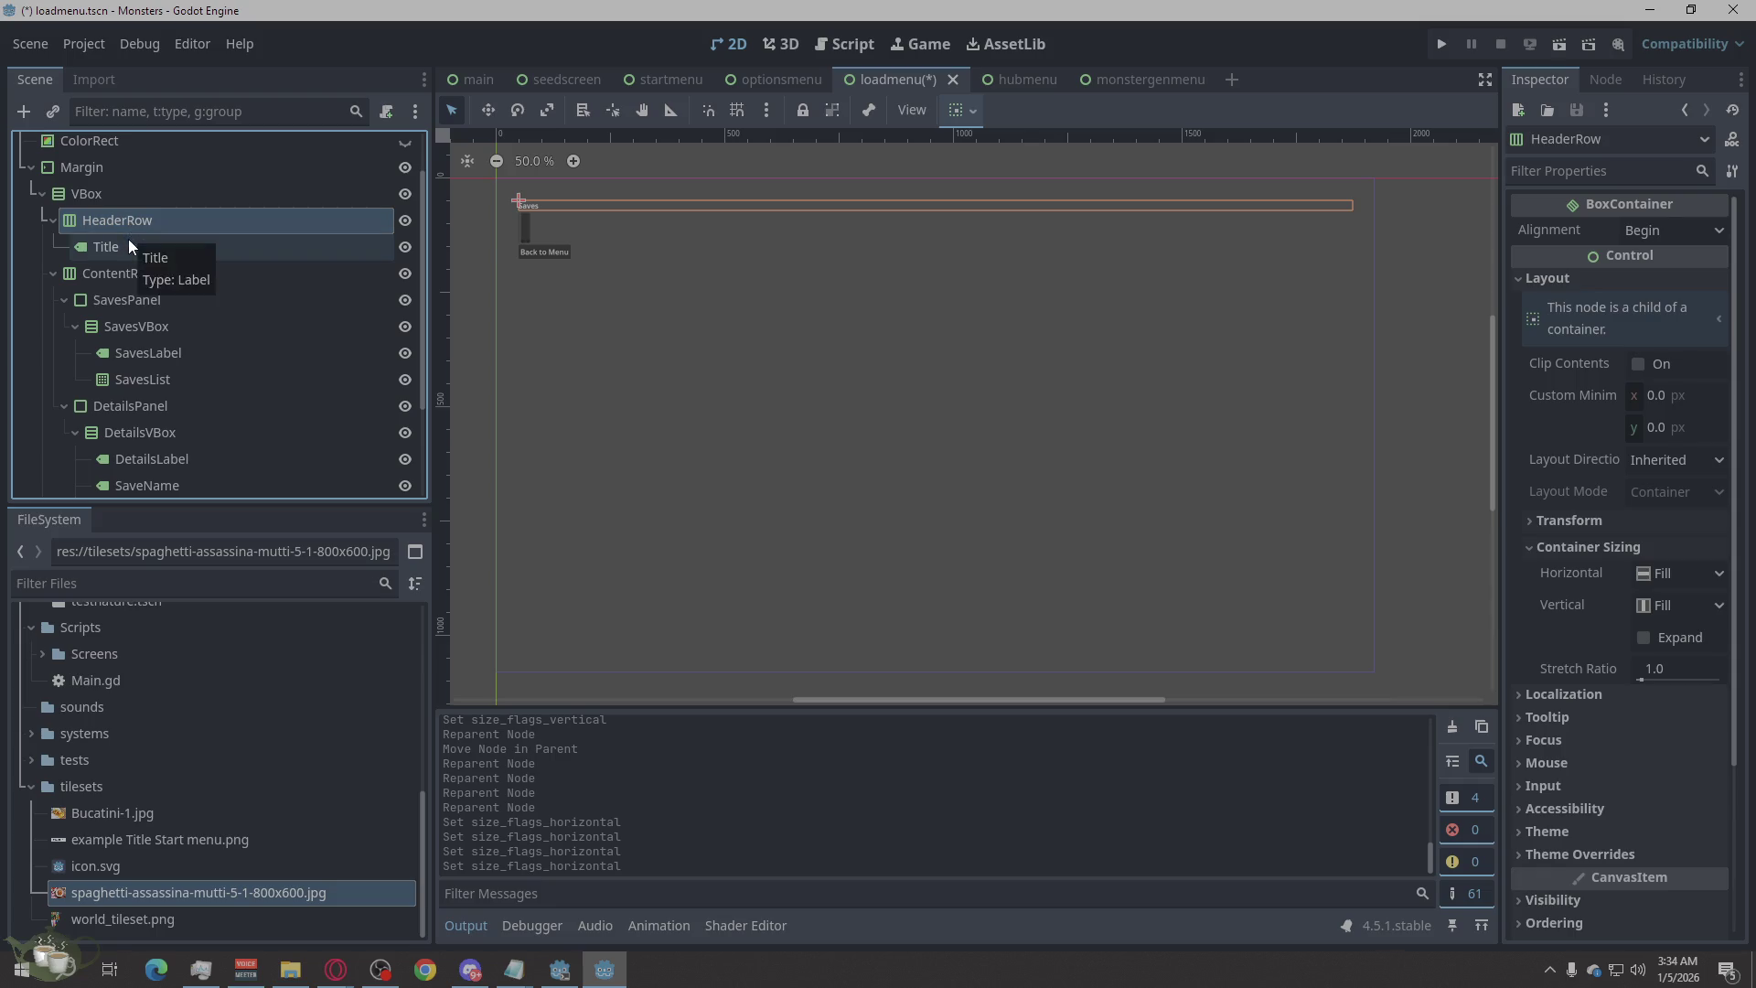
{"action": "left_click", "coordinate": [129, 239]}
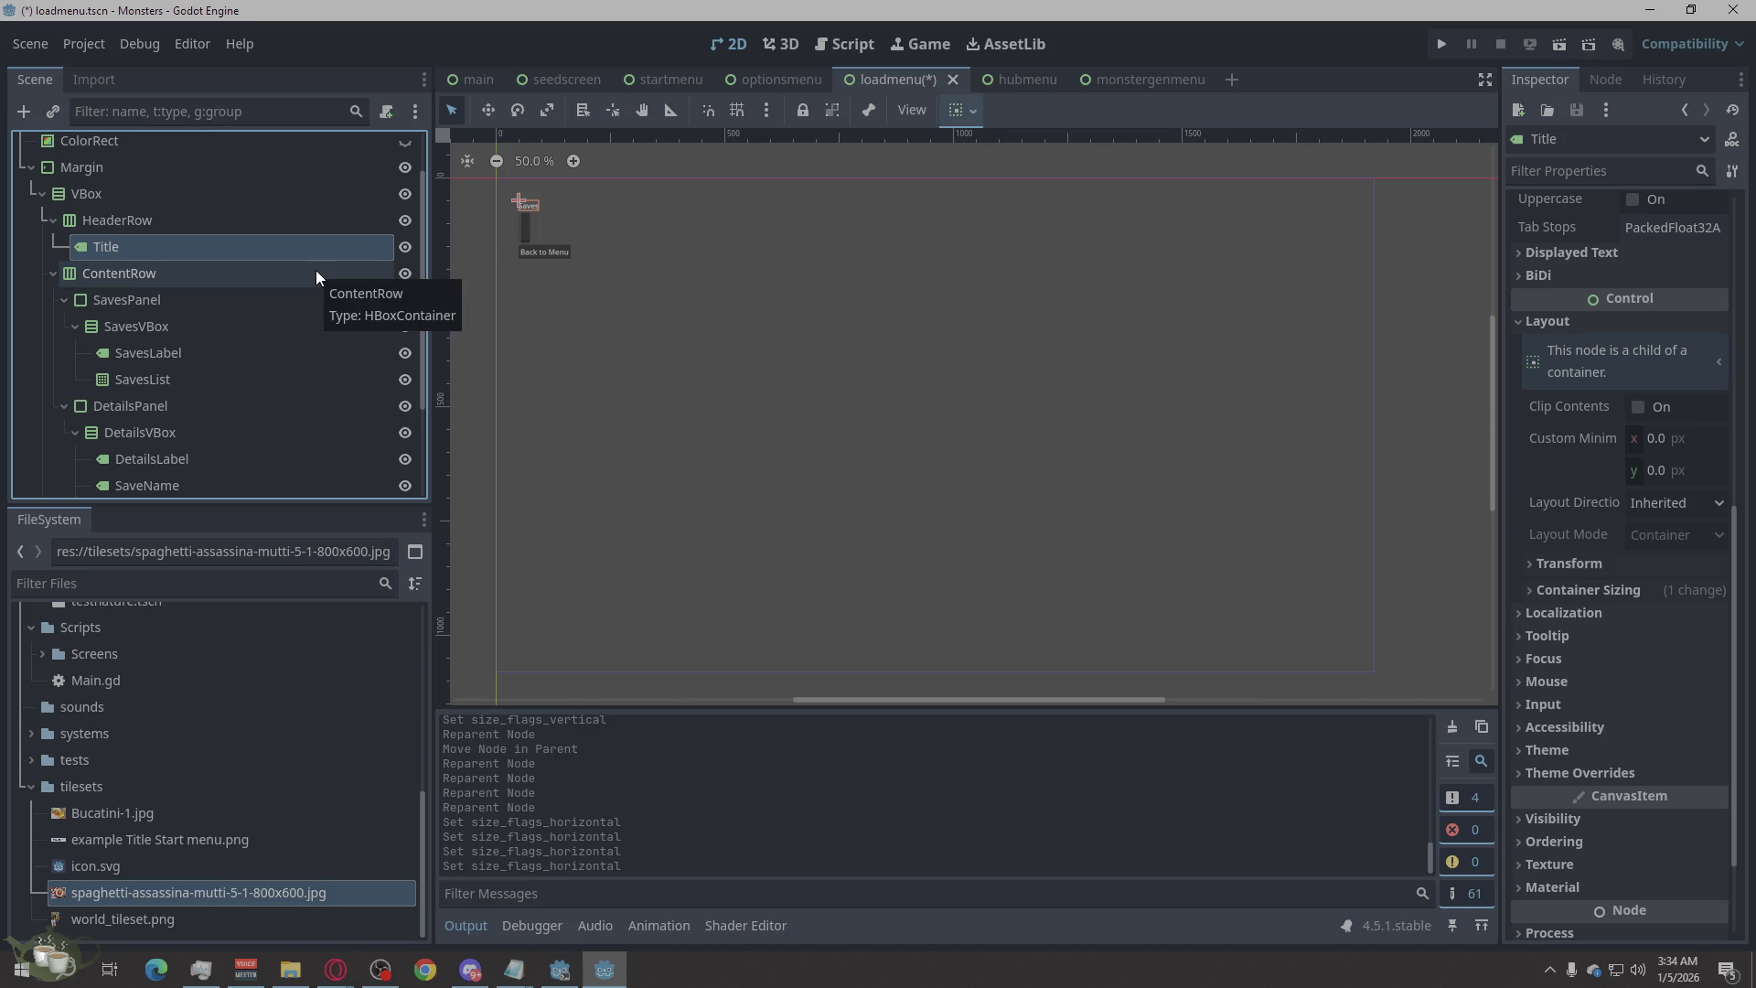
{"action": "scroll", "coordinate": [1610, 337], "scroll_direction": "up", "scroll_amount": 5}
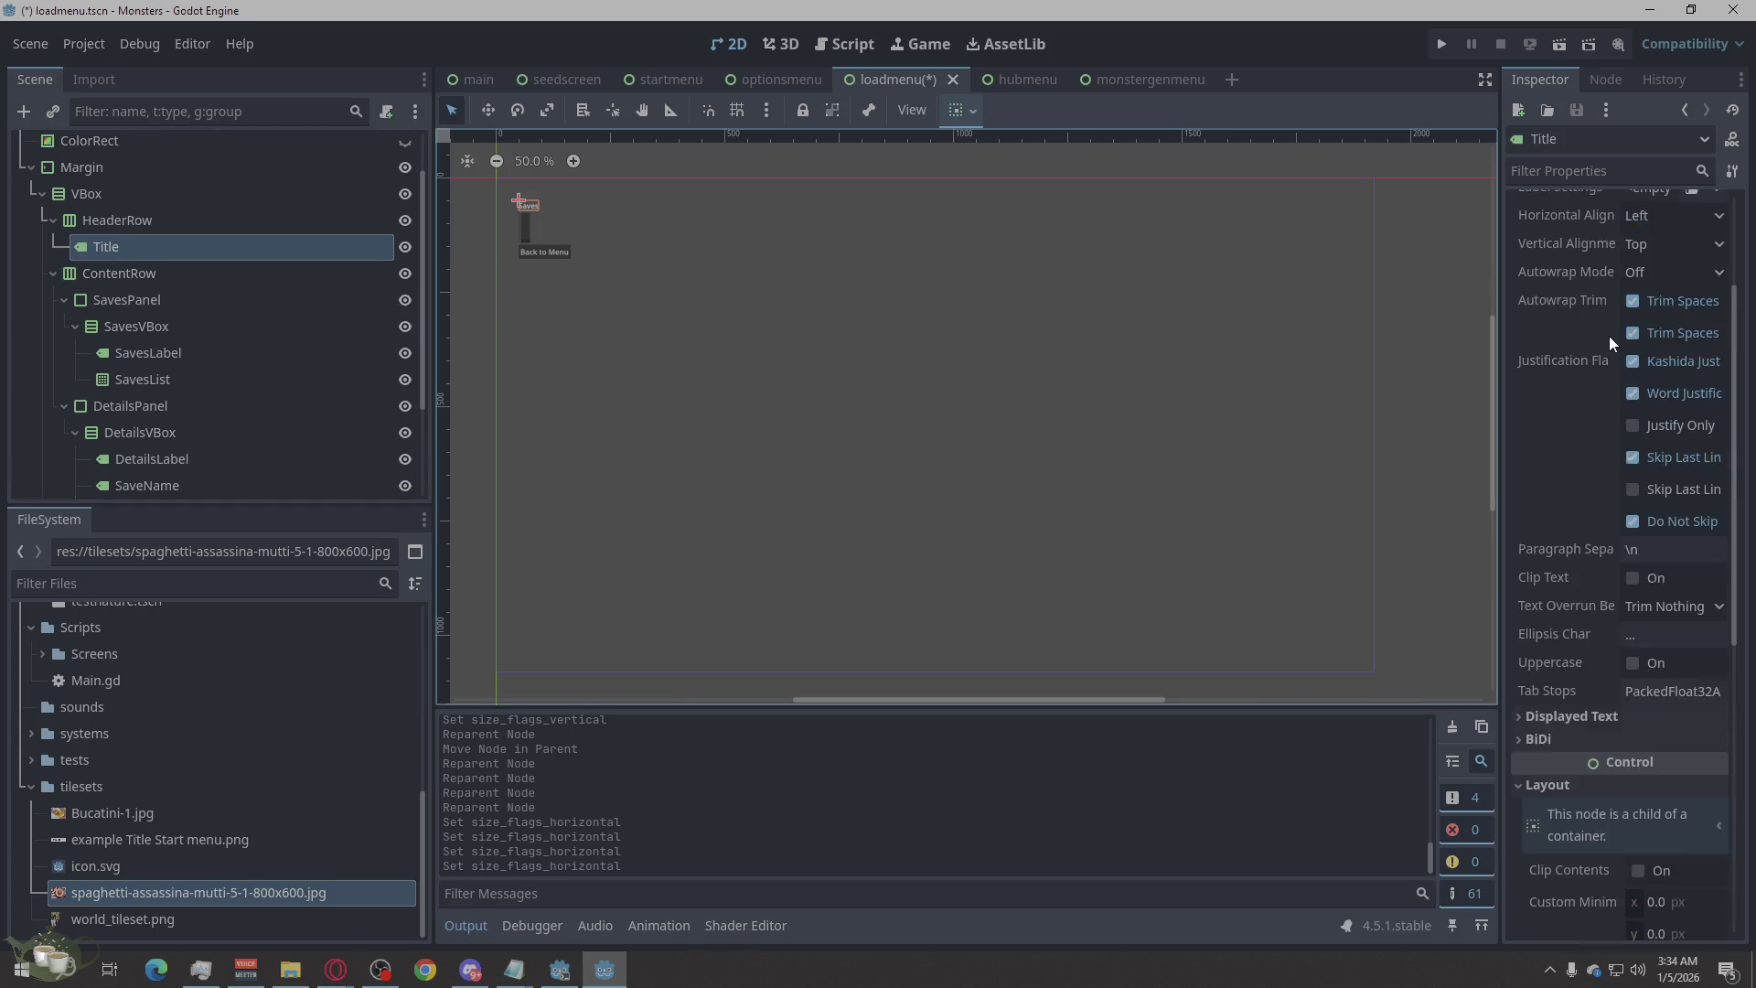
{"action": "scroll", "coordinate": [1610, 333], "scroll_direction": "up", "scroll_amount": 2}
{"action": "left_click", "coordinate": [1603, 286]}
{"action": "left_click_drag", "start_coordinate": [1530, 227], "coordinate": [1537, 249]}
{"action": "double_click", "coordinate": [1564, 256]}
{"action": "type", "text": "Load Game"}
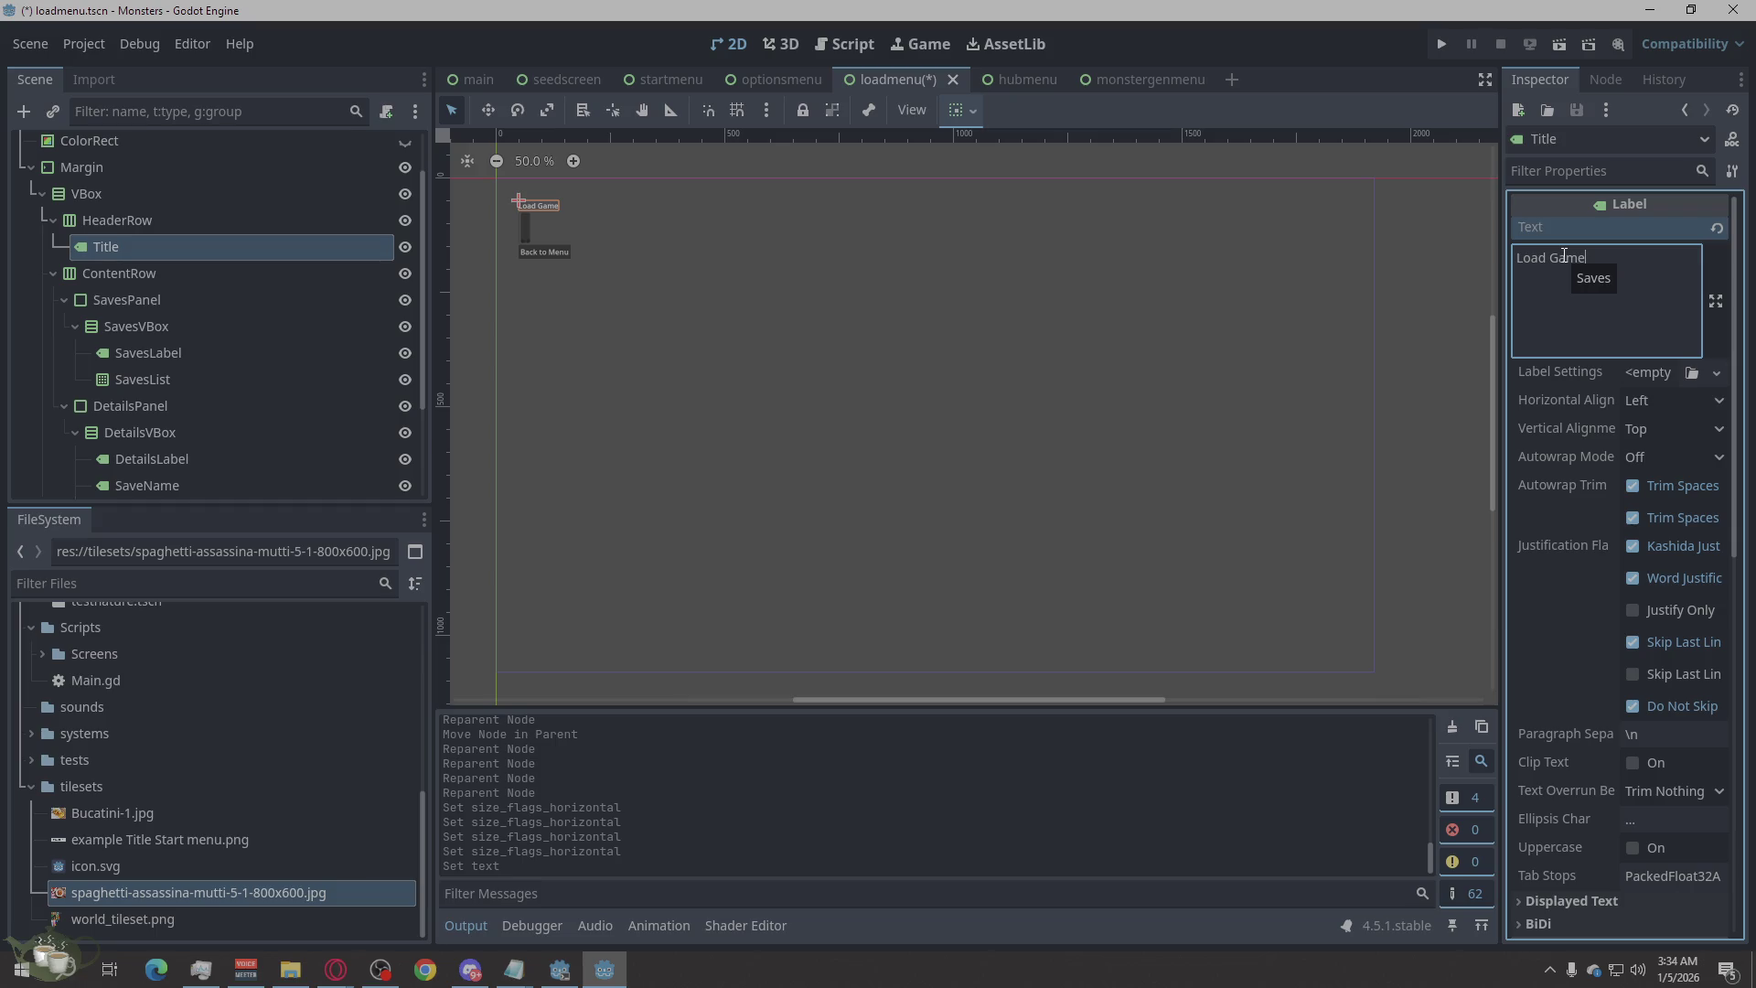
{"action": "left_click", "coordinate": [1099, 481]}
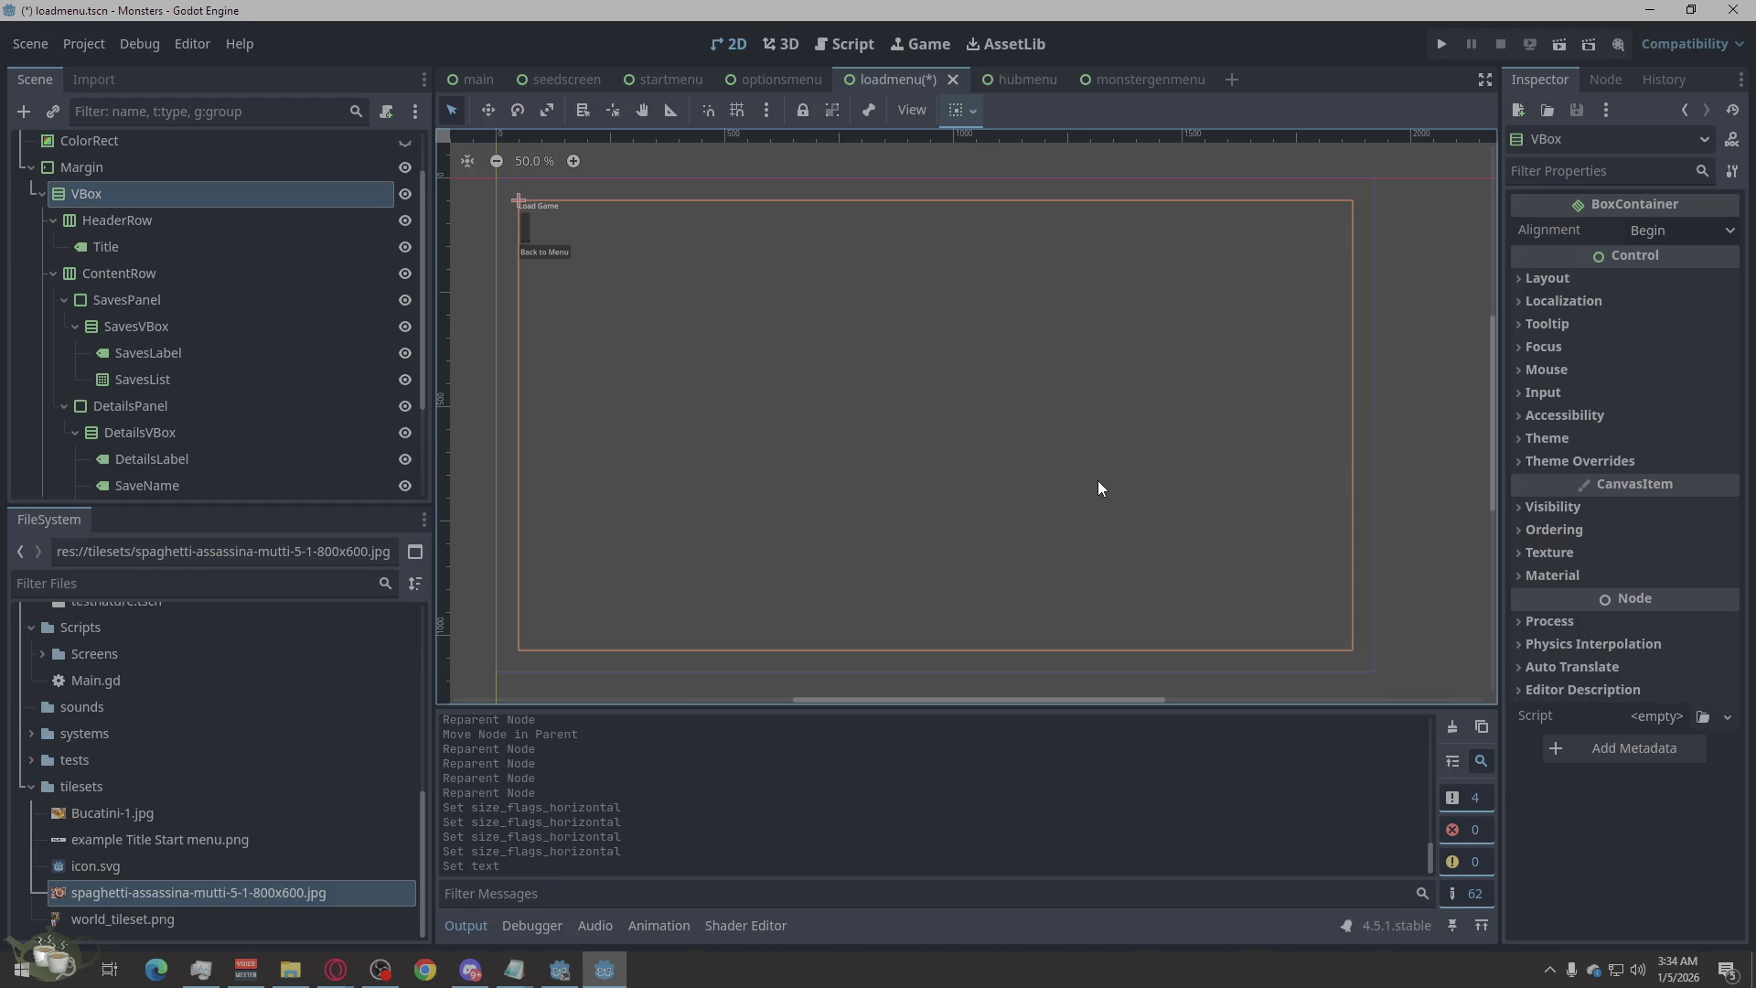
Enable the Title's Font Size theme override, entering 48 and then changing it to 16.
{"action": "left_click", "coordinate": [230, 247]}
{"action": "scroll", "coordinate": [1564, 716], "scroll_direction": "down", "scroll_amount": 10}
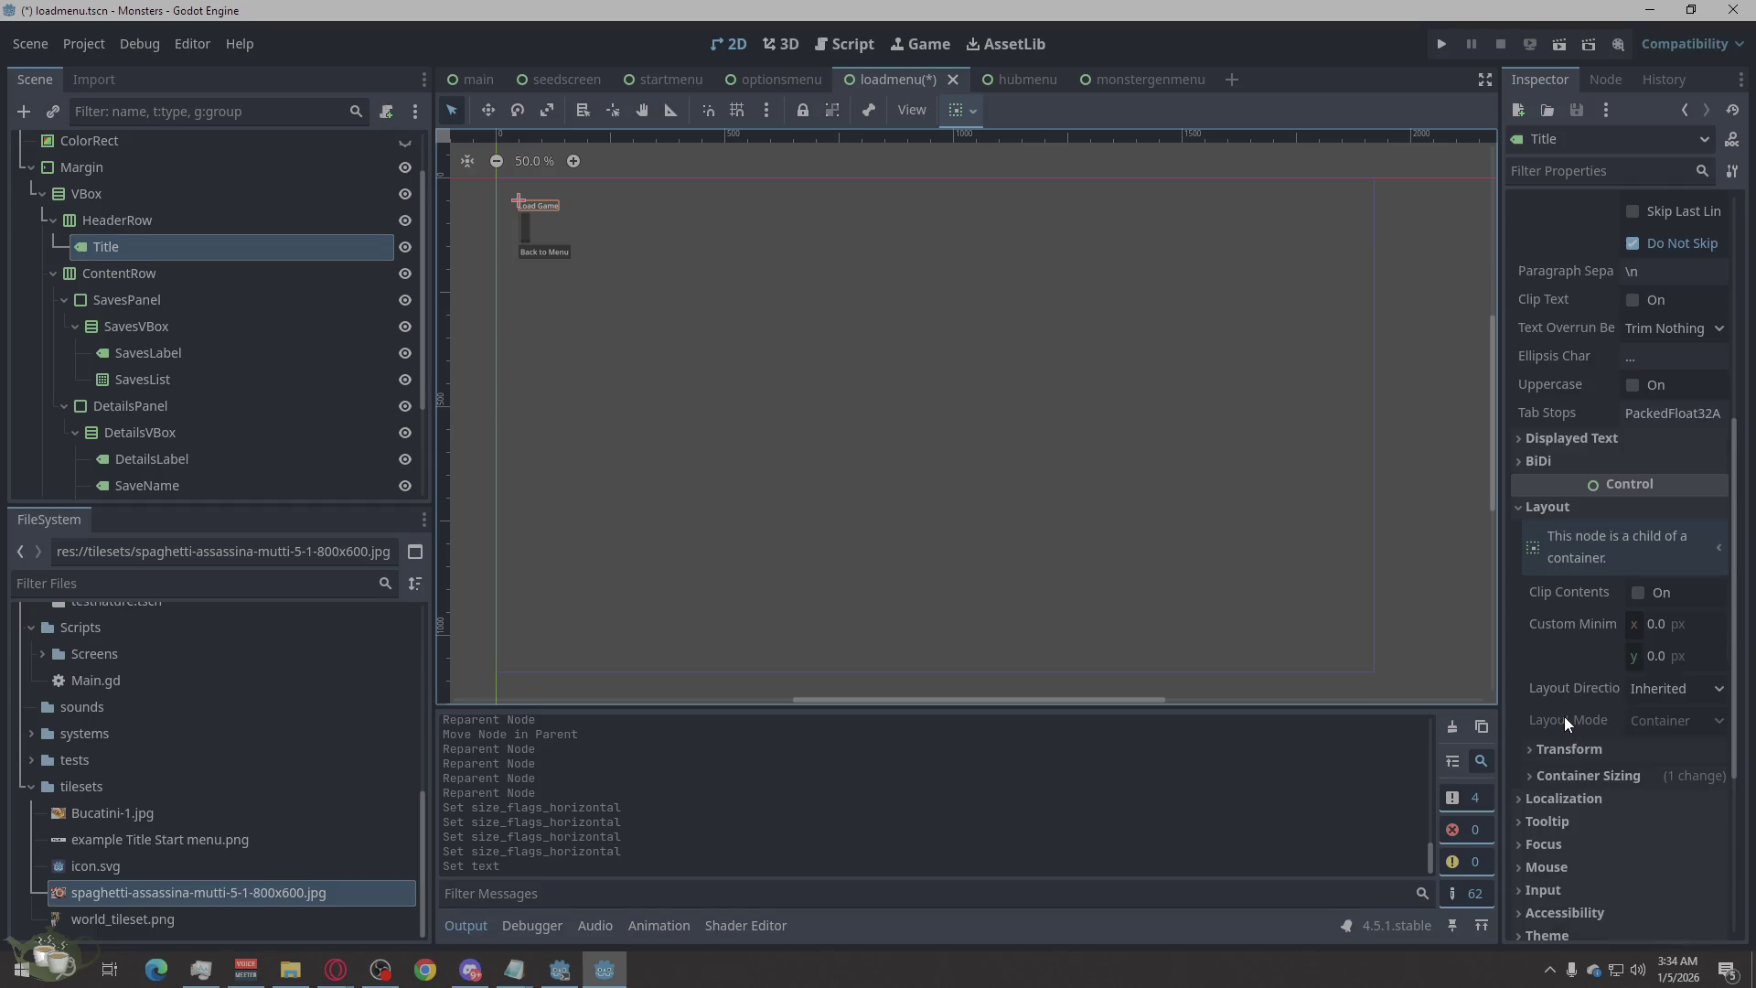
{"action": "left_click", "coordinate": [1541, 611]}
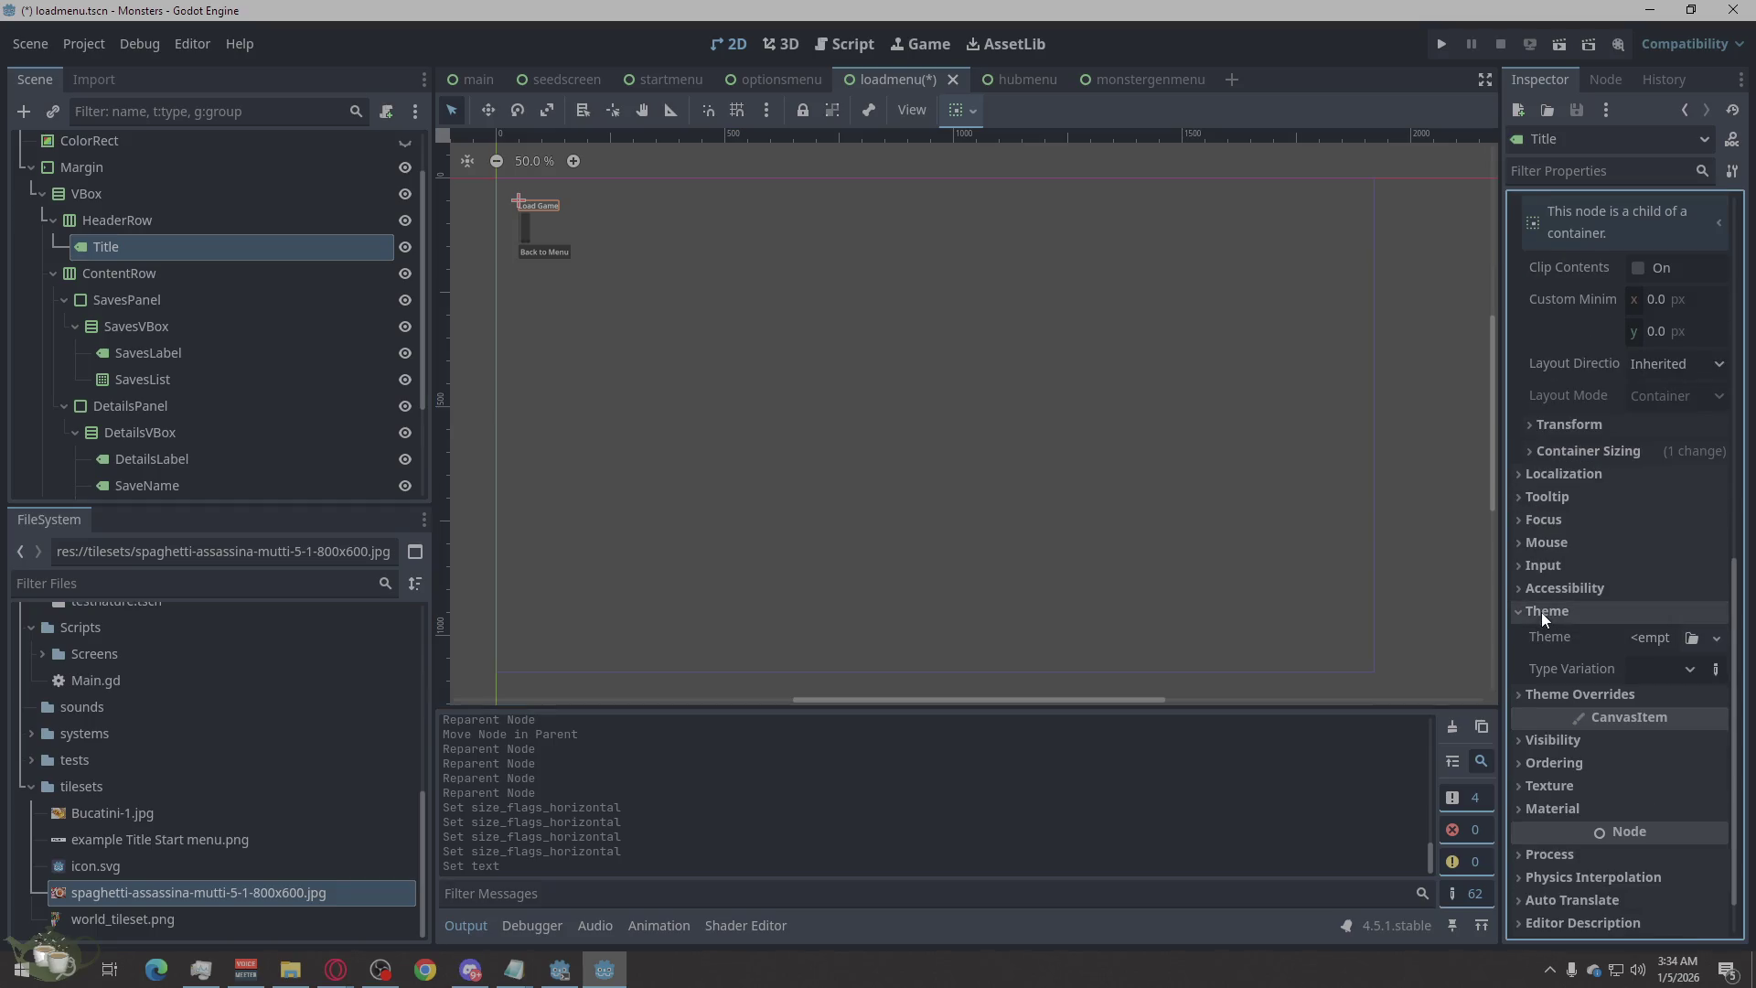
{"action": "left_click", "coordinate": [1541, 611]}
{"action": "left_click", "coordinate": [1546, 634]}
{"action": "left_click", "coordinate": [1565, 733]}
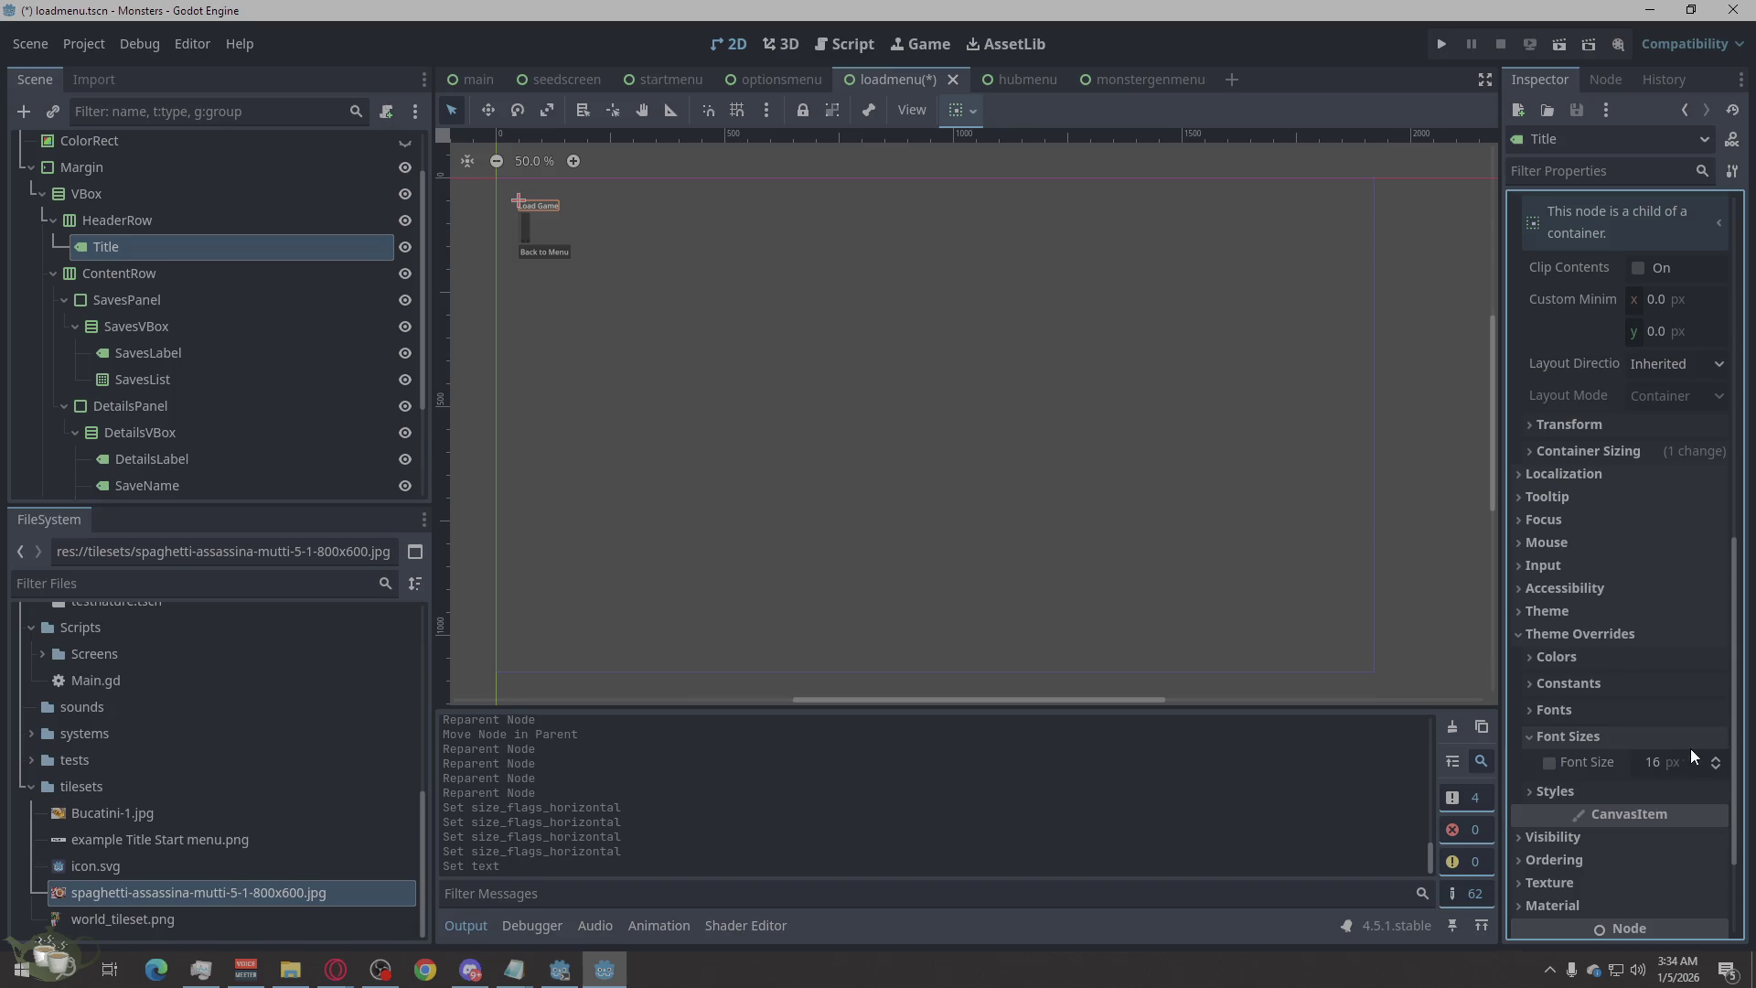
{"action": "left_click", "coordinate": [1715, 759]}
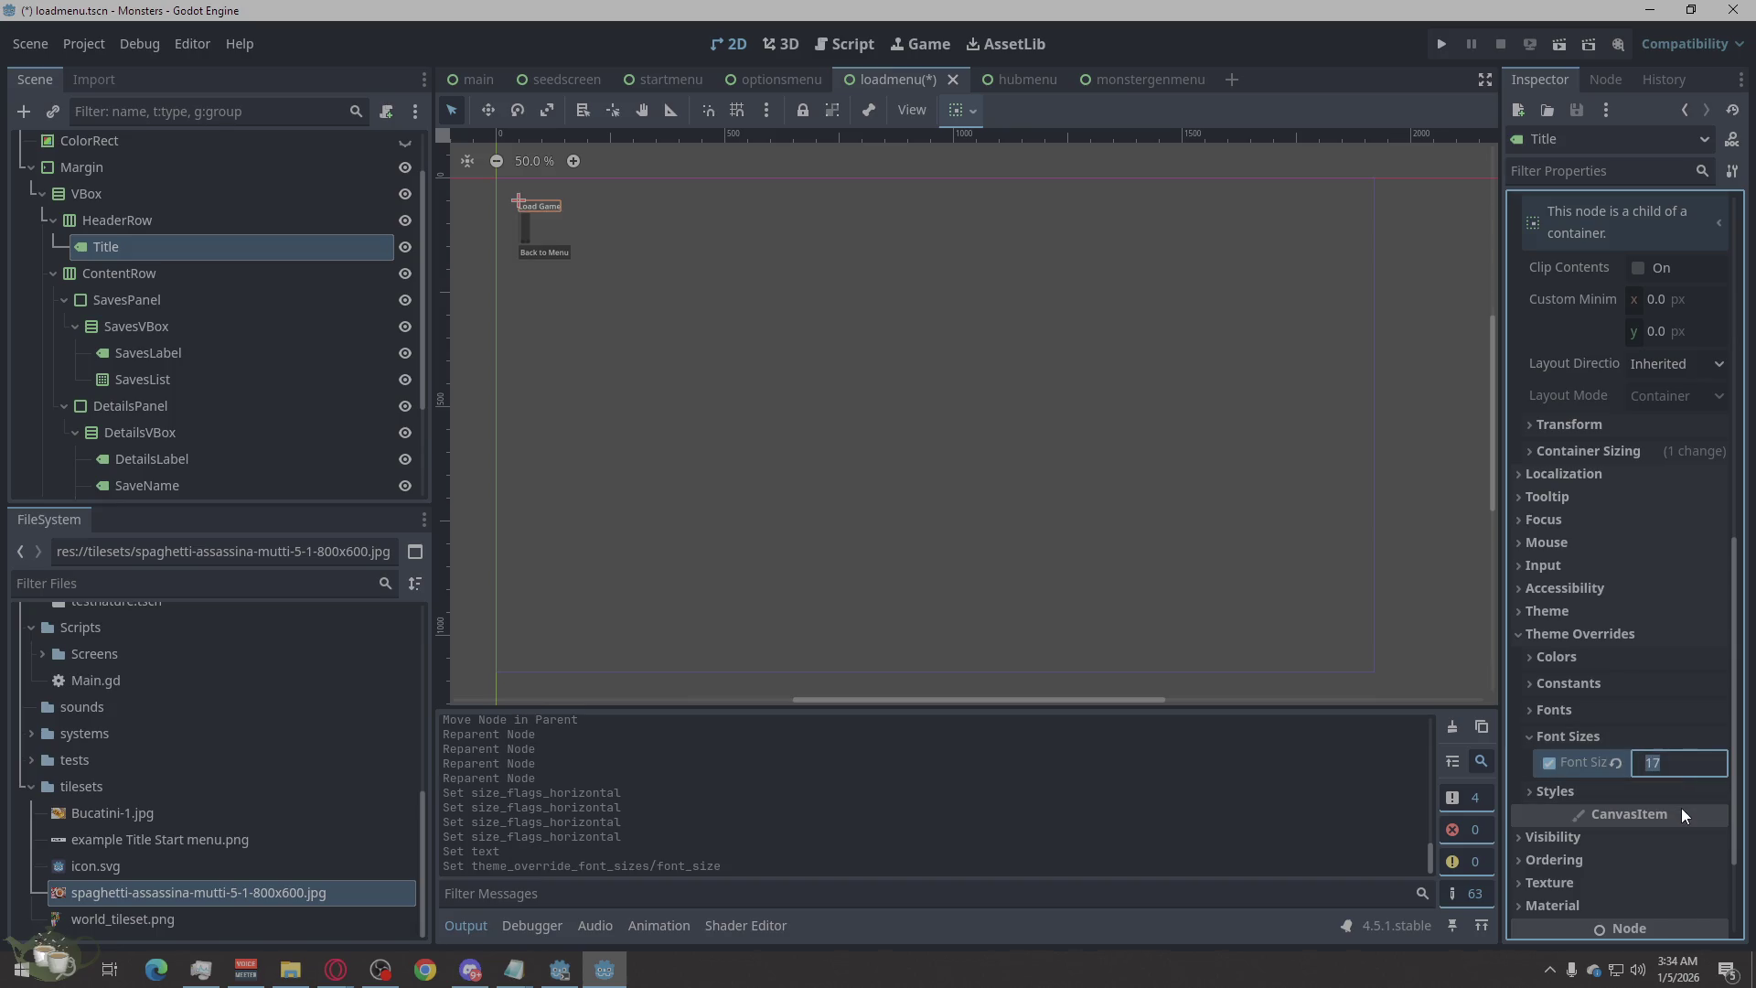
{"action": "type", "text": "48"}
{"action": "key", "text": "Return"}
{"action": "left_click", "coordinate": [1646, 760]}
{"action": "type", "text": "16"}
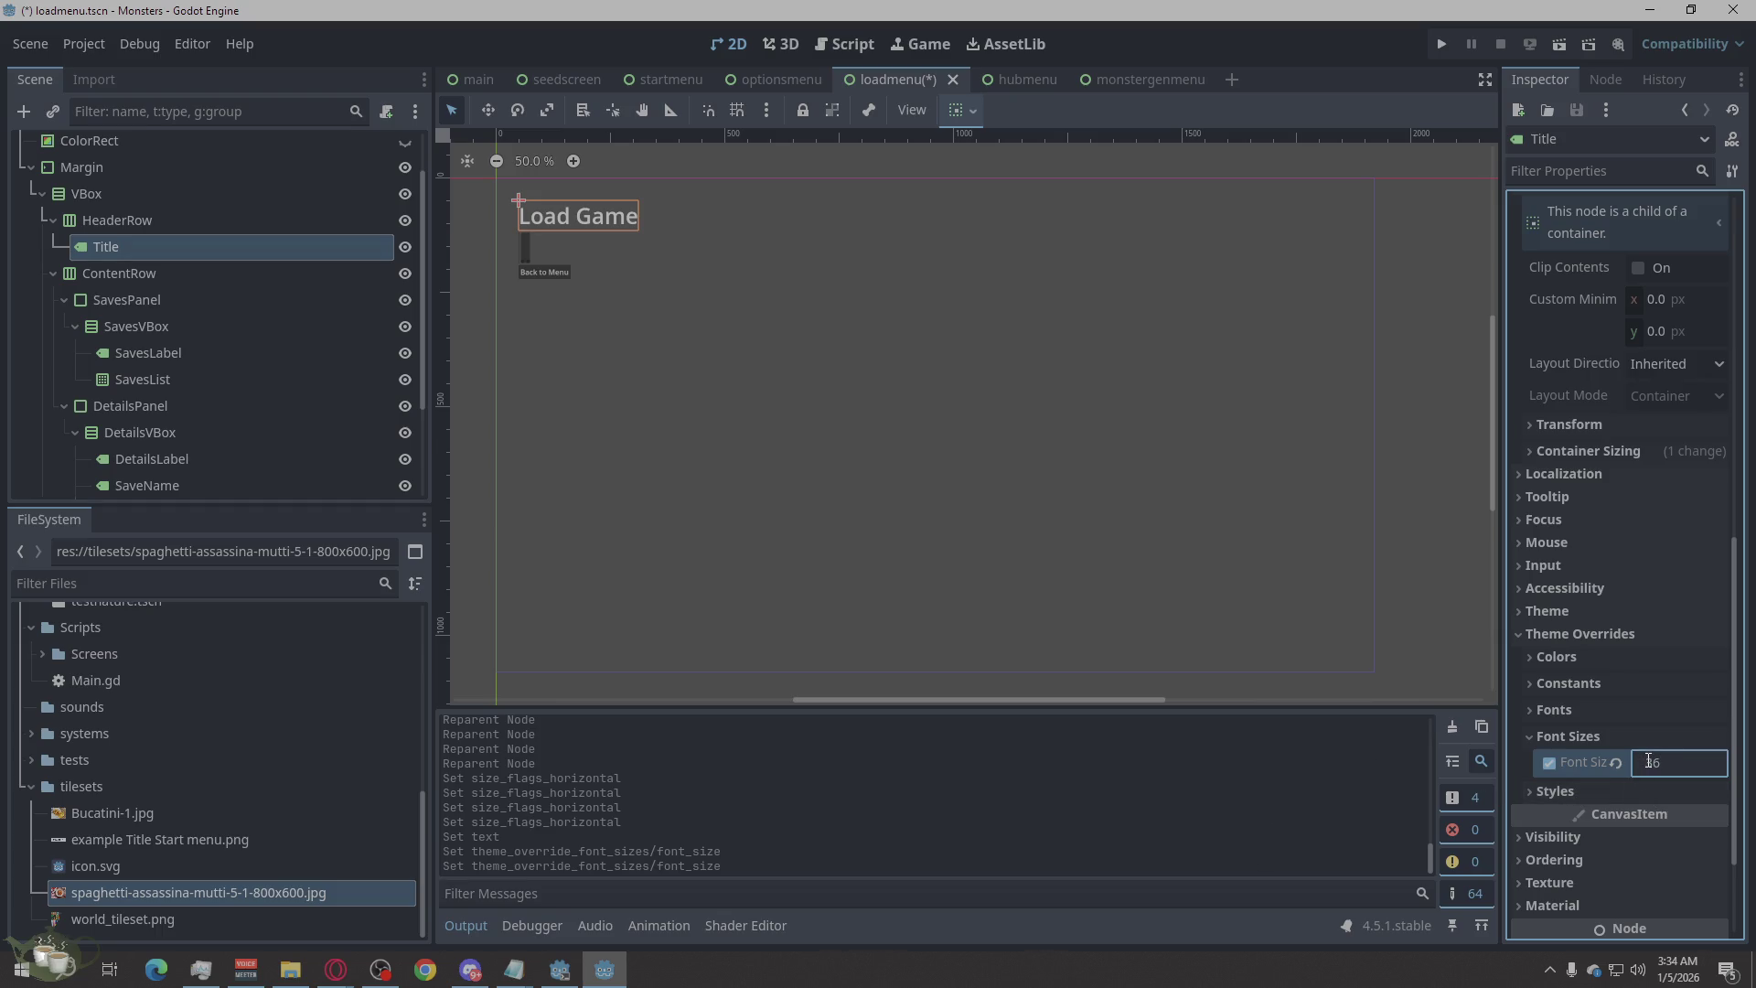
{"action": "key", "text": "Return"}
Deselect to preview the title, then select the ContentRow container.
{"action": "left_click", "coordinate": [569, 407]}
{"action": "left_click", "coordinate": [477, 432]}
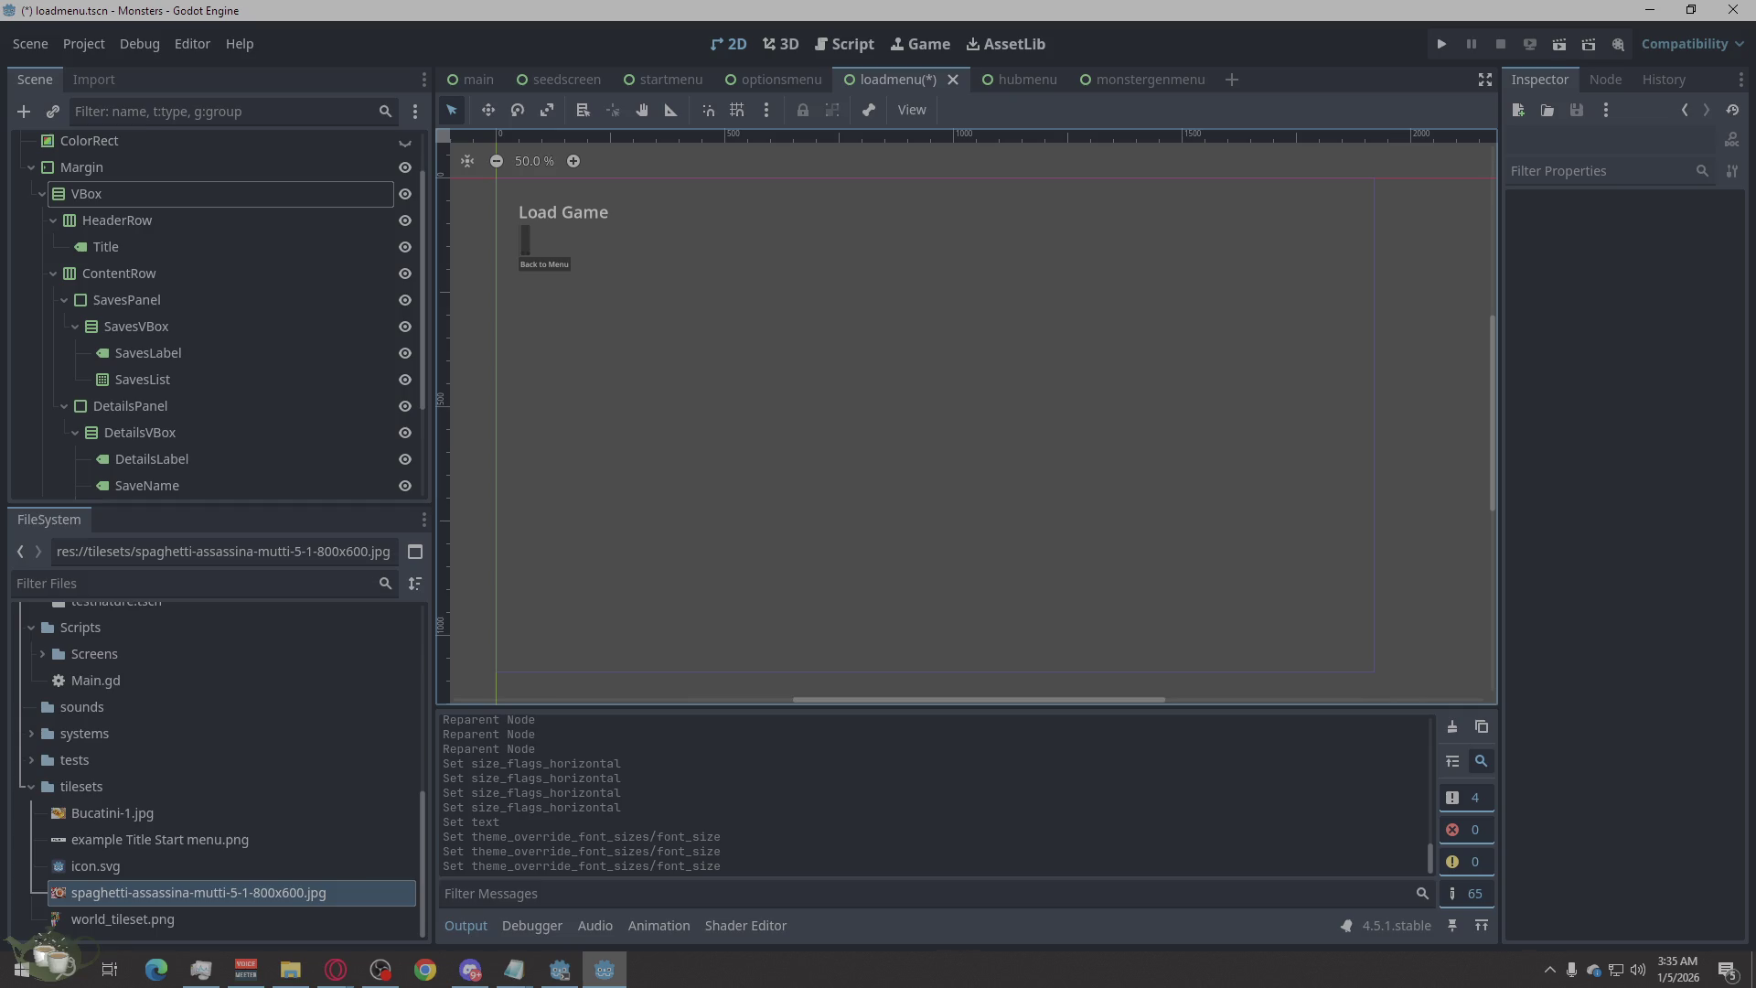
{"action": "left_click", "coordinate": [165, 267]}
Make ContentRow expand vertically in its Container Sizing settings.
{"action": "left_click", "coordinate": [156, 299]}
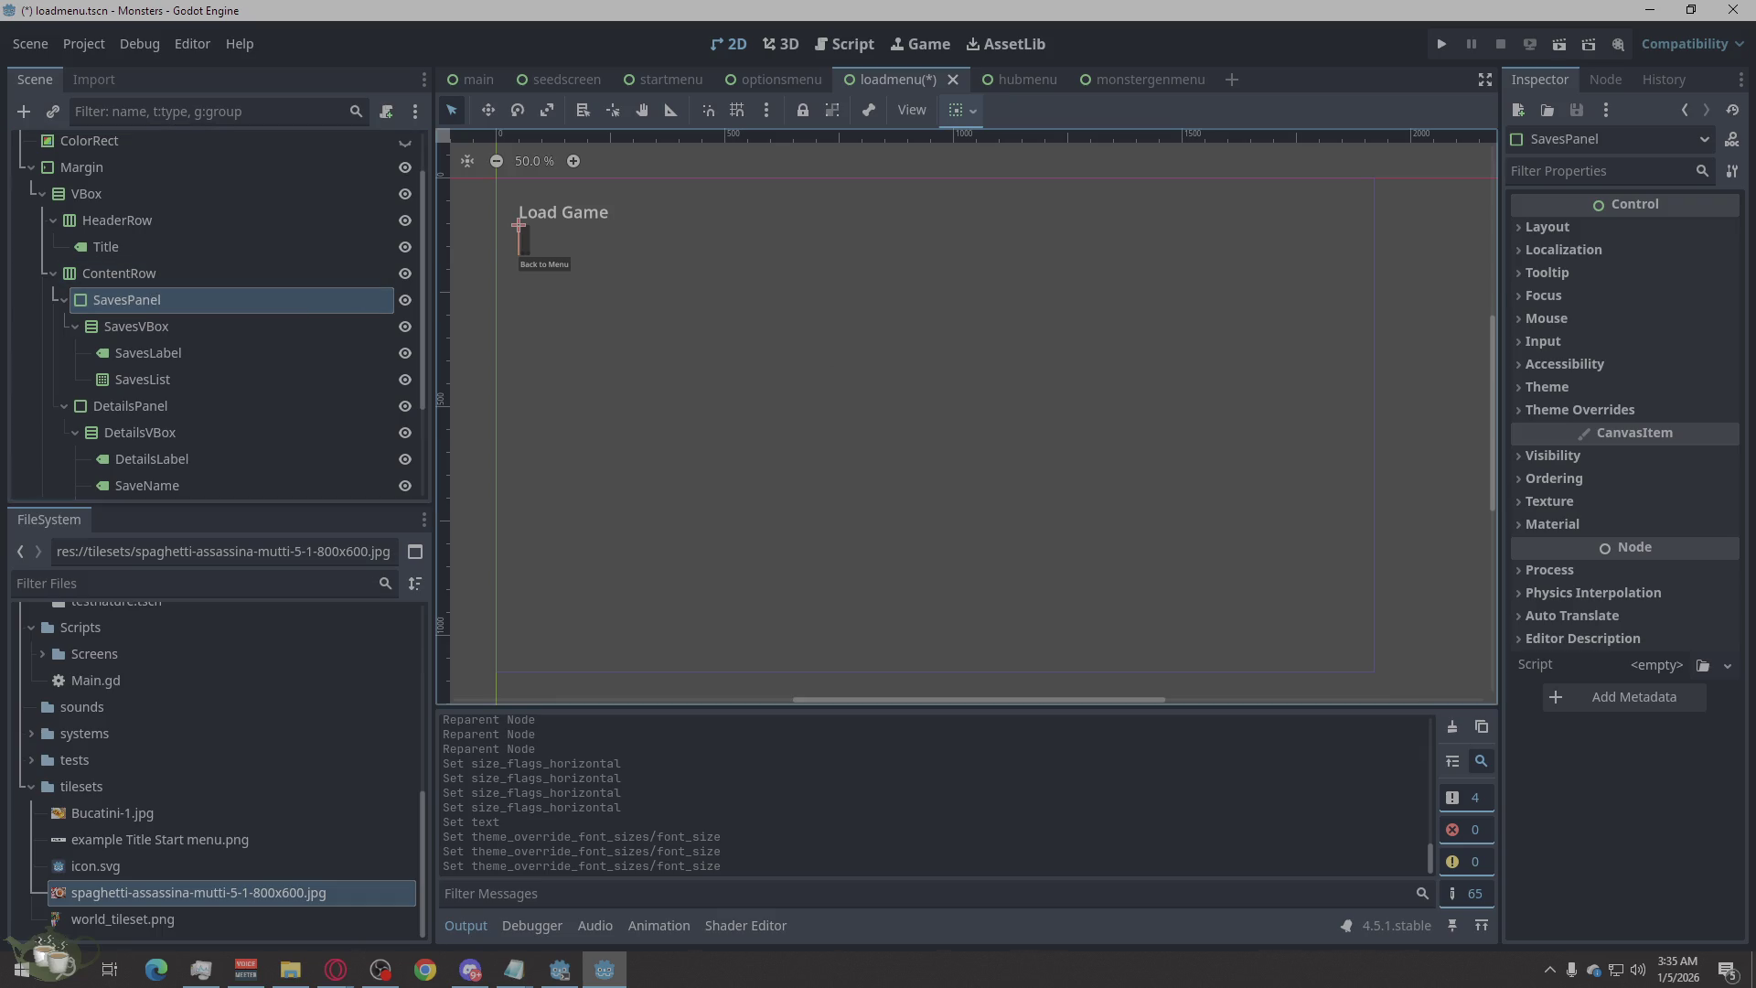
{"action": "left_click", "coordinate": [139, 275]}
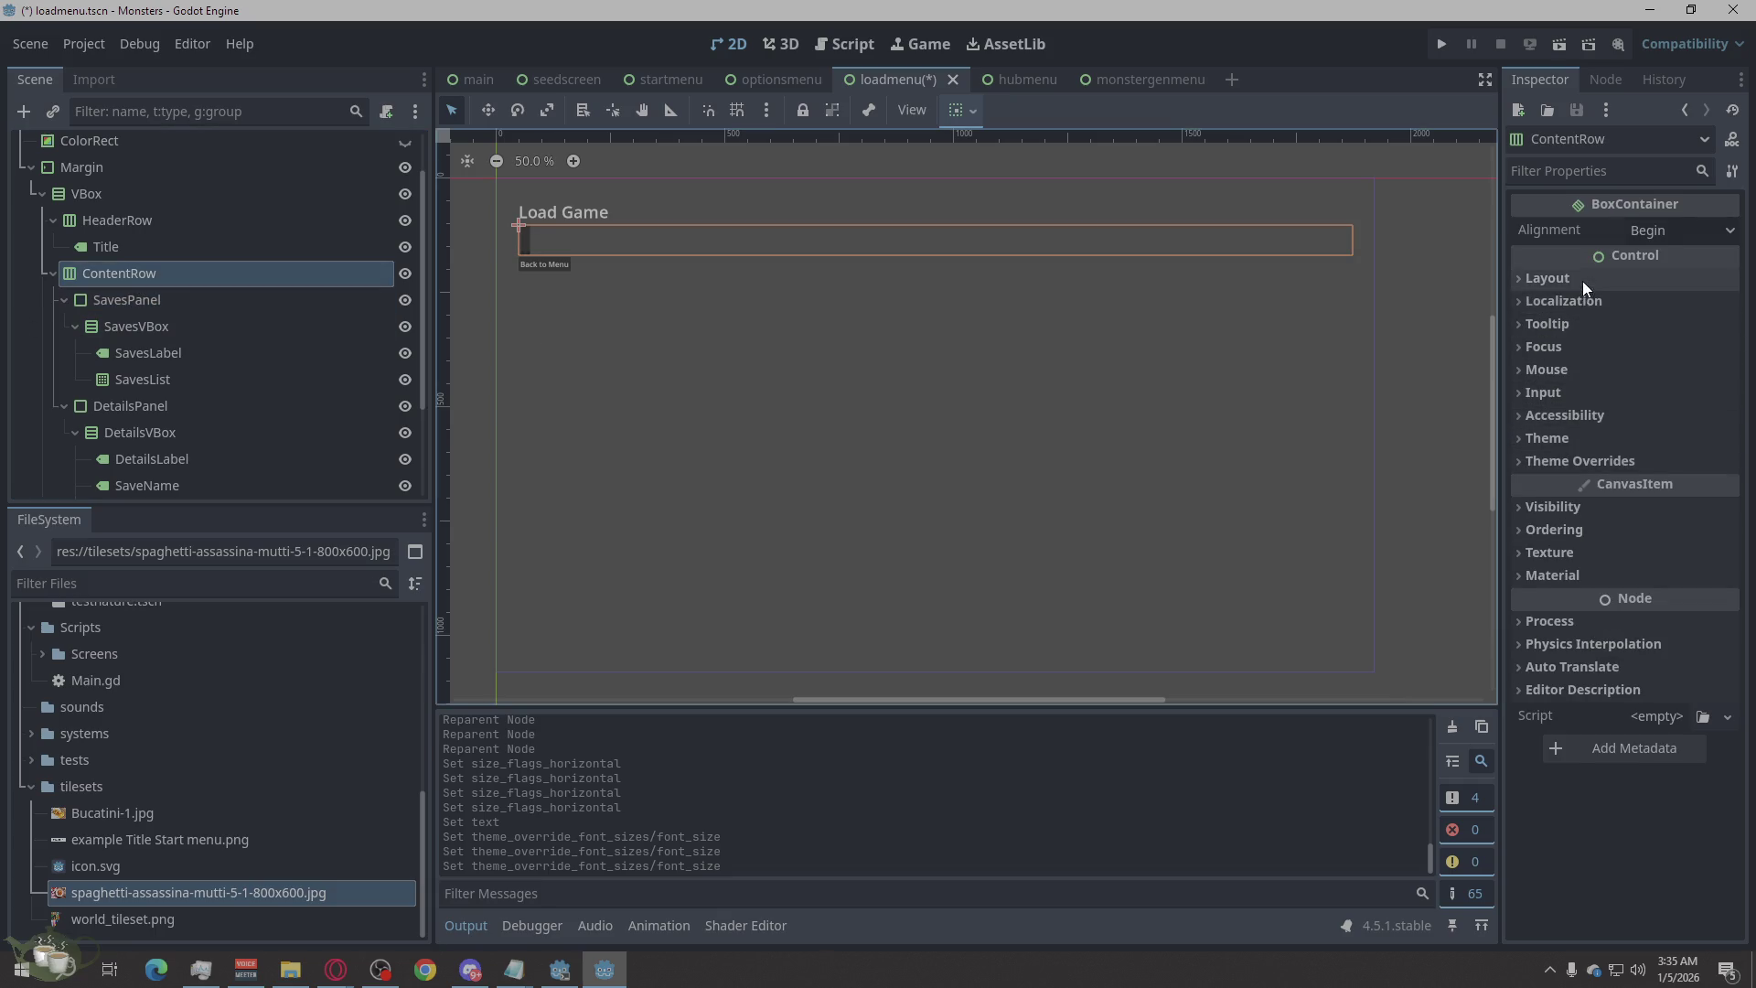
{"action": "left_click", "coordinate": [1582, 278]}
{"action": "left_click", "coordinate": [1571, 546]}
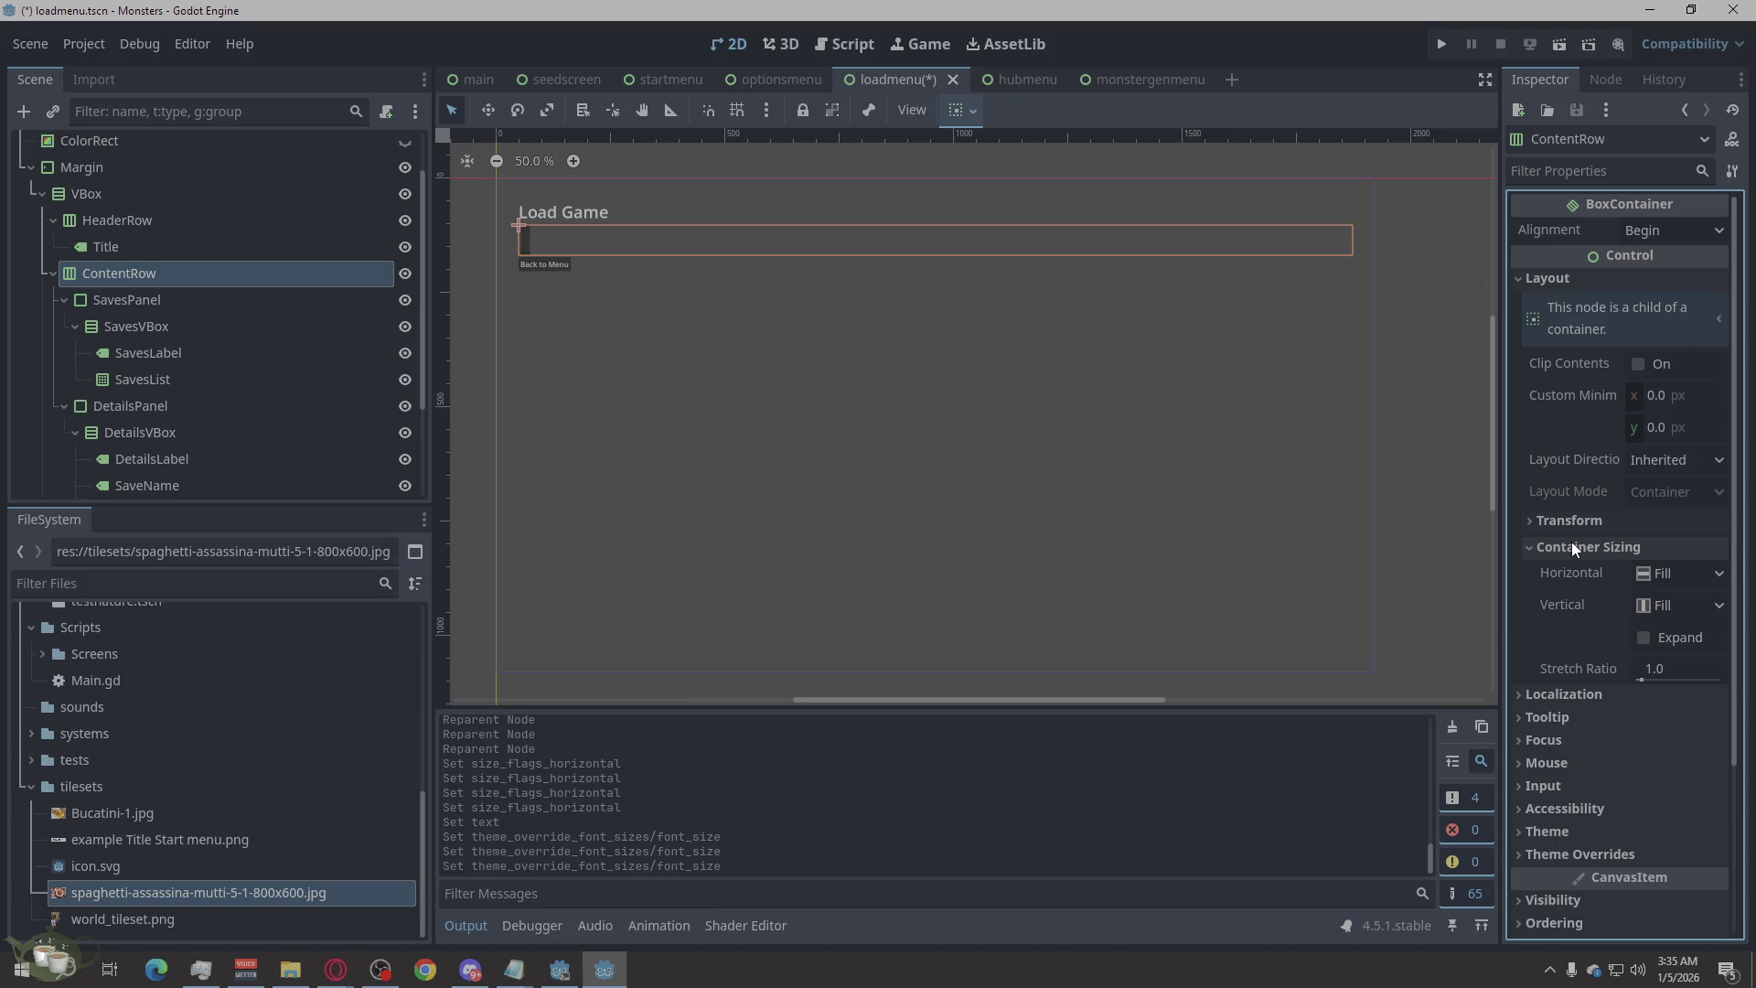
{"action": "left_click", "coordinate": [1642, 635]}
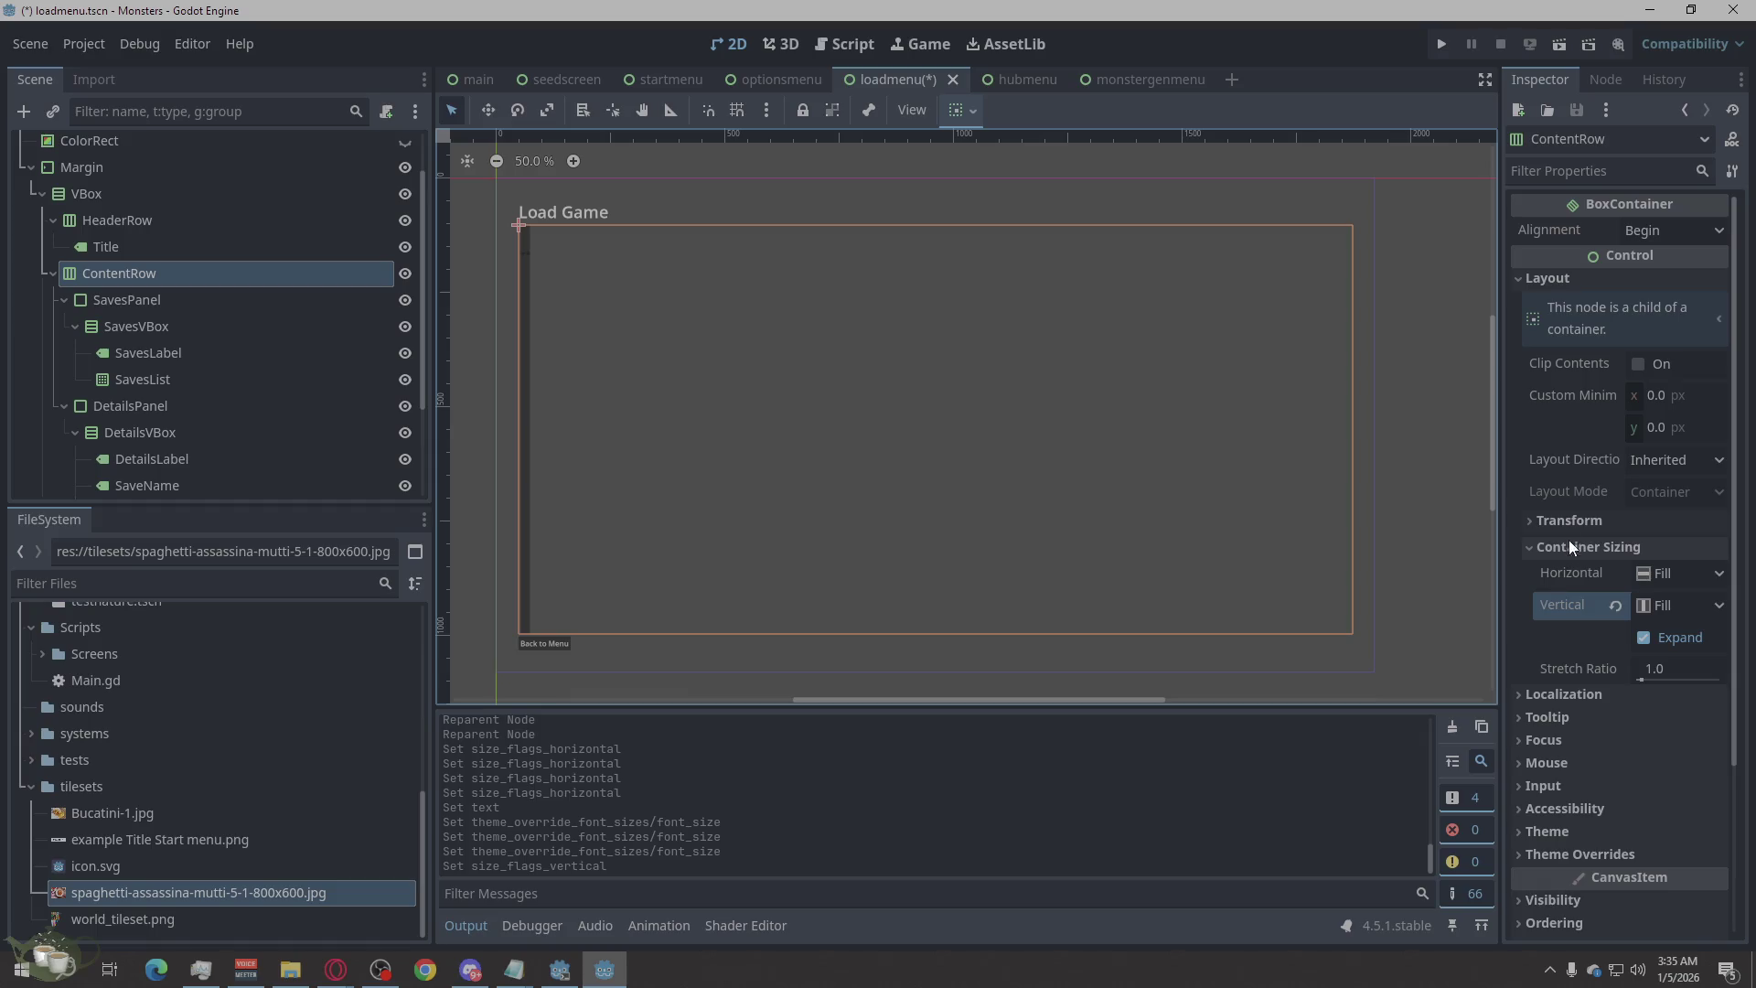
Set ContentRow's Separation constant override to 18 and deselect to preview the spacing.
{"action": "scroll", "coordinate": [1568, 540], "scroll_direction": "down", "scroll_amount": 3}
{"action": "left_click", "coordinate": [1566, 673]}
{"action": "left_click", "coordinate": [1563, 693]}
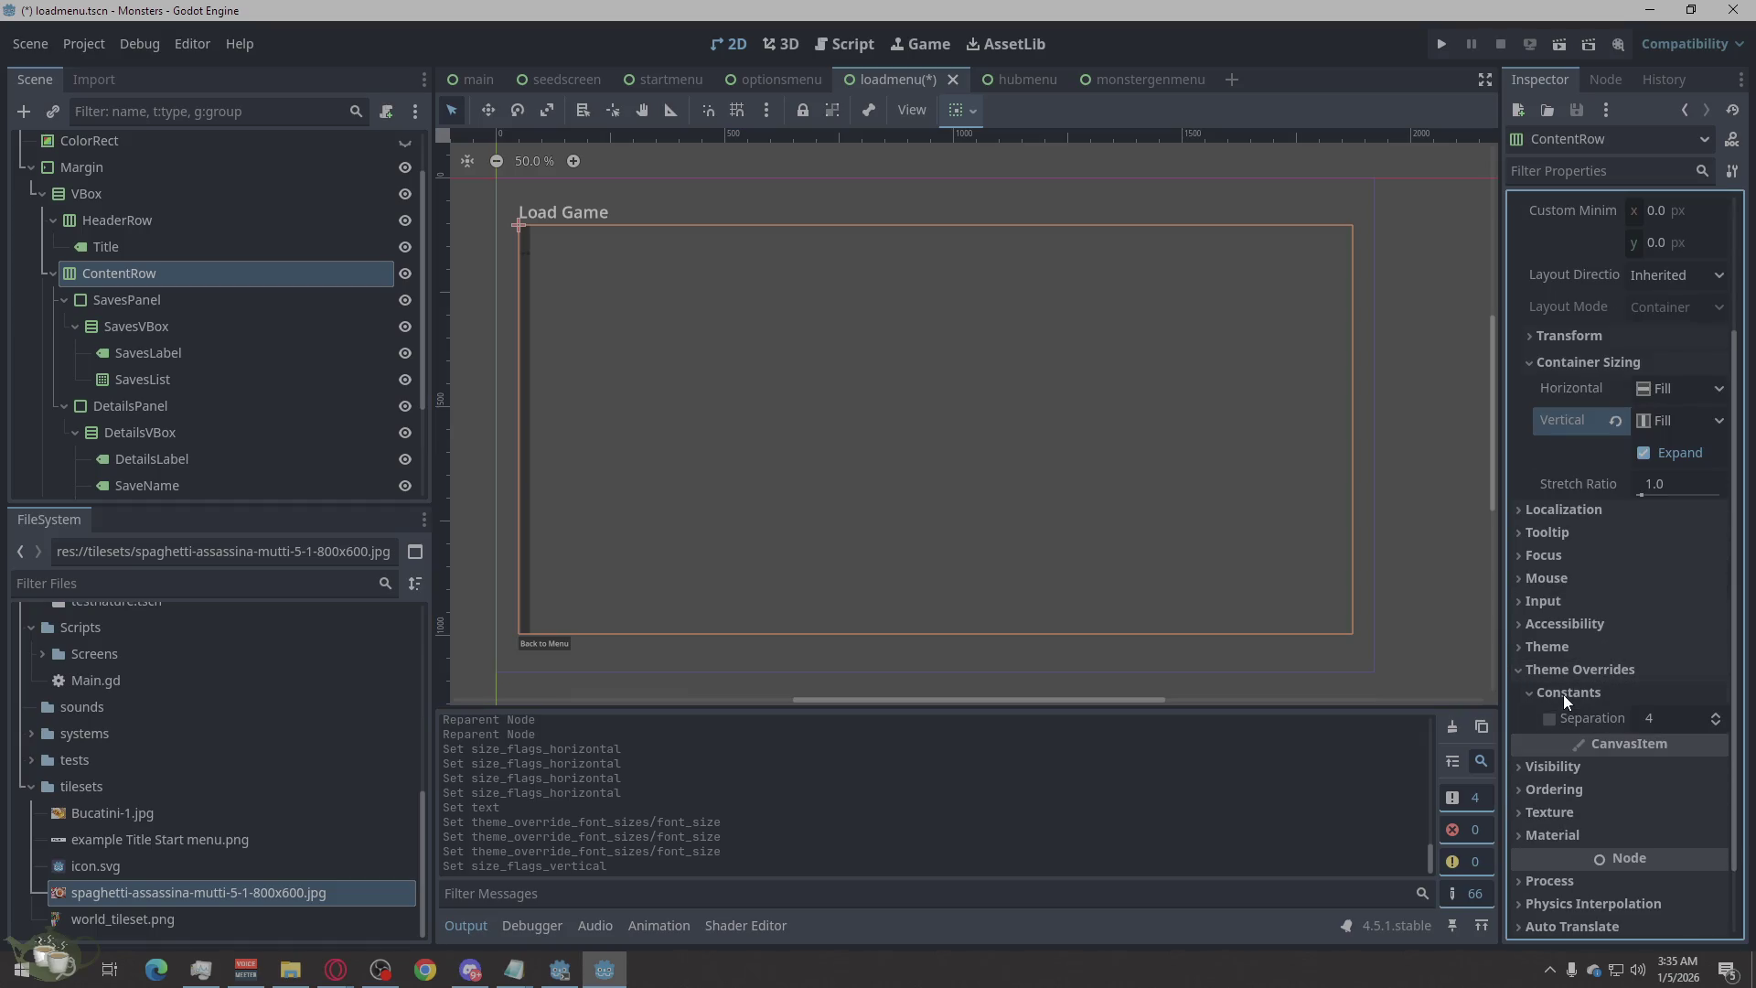
{"action": "left_click", "coordinate": [1674, 715]}
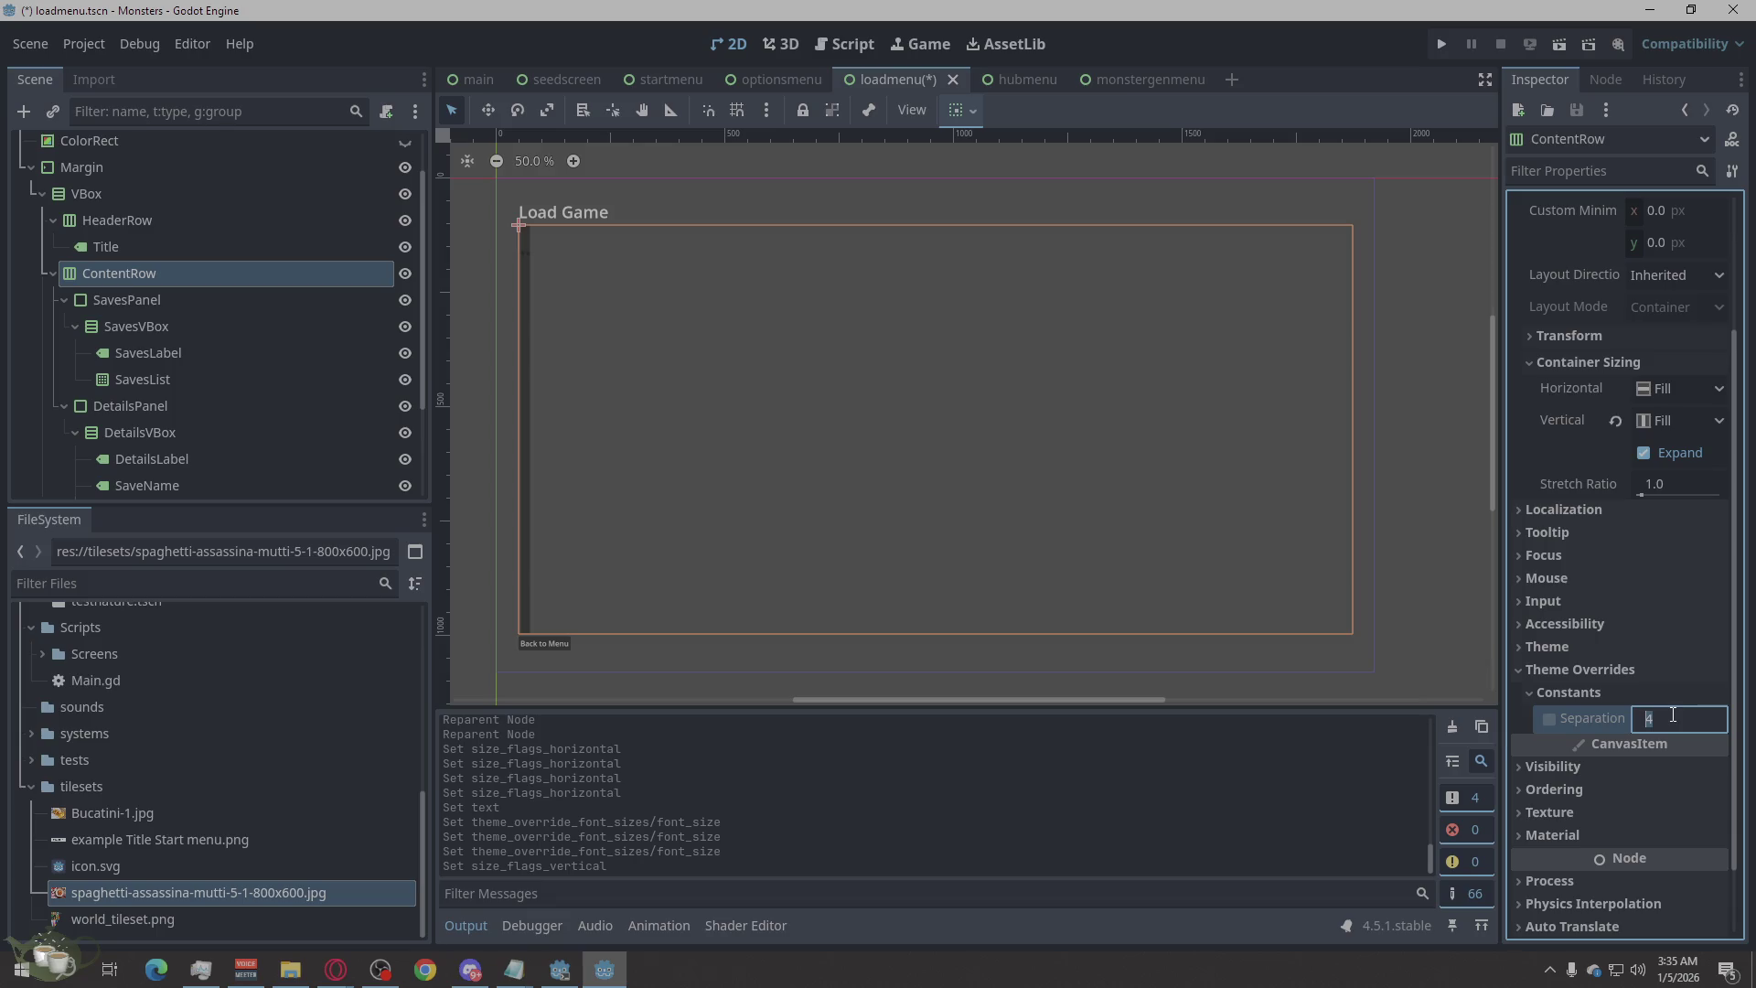
{"action": "type", "text": "19"}
{"action": "key", "text": "BackSpace"}
{"action": "type", "text": "8"}
{"action": "key", "text": "Return"}
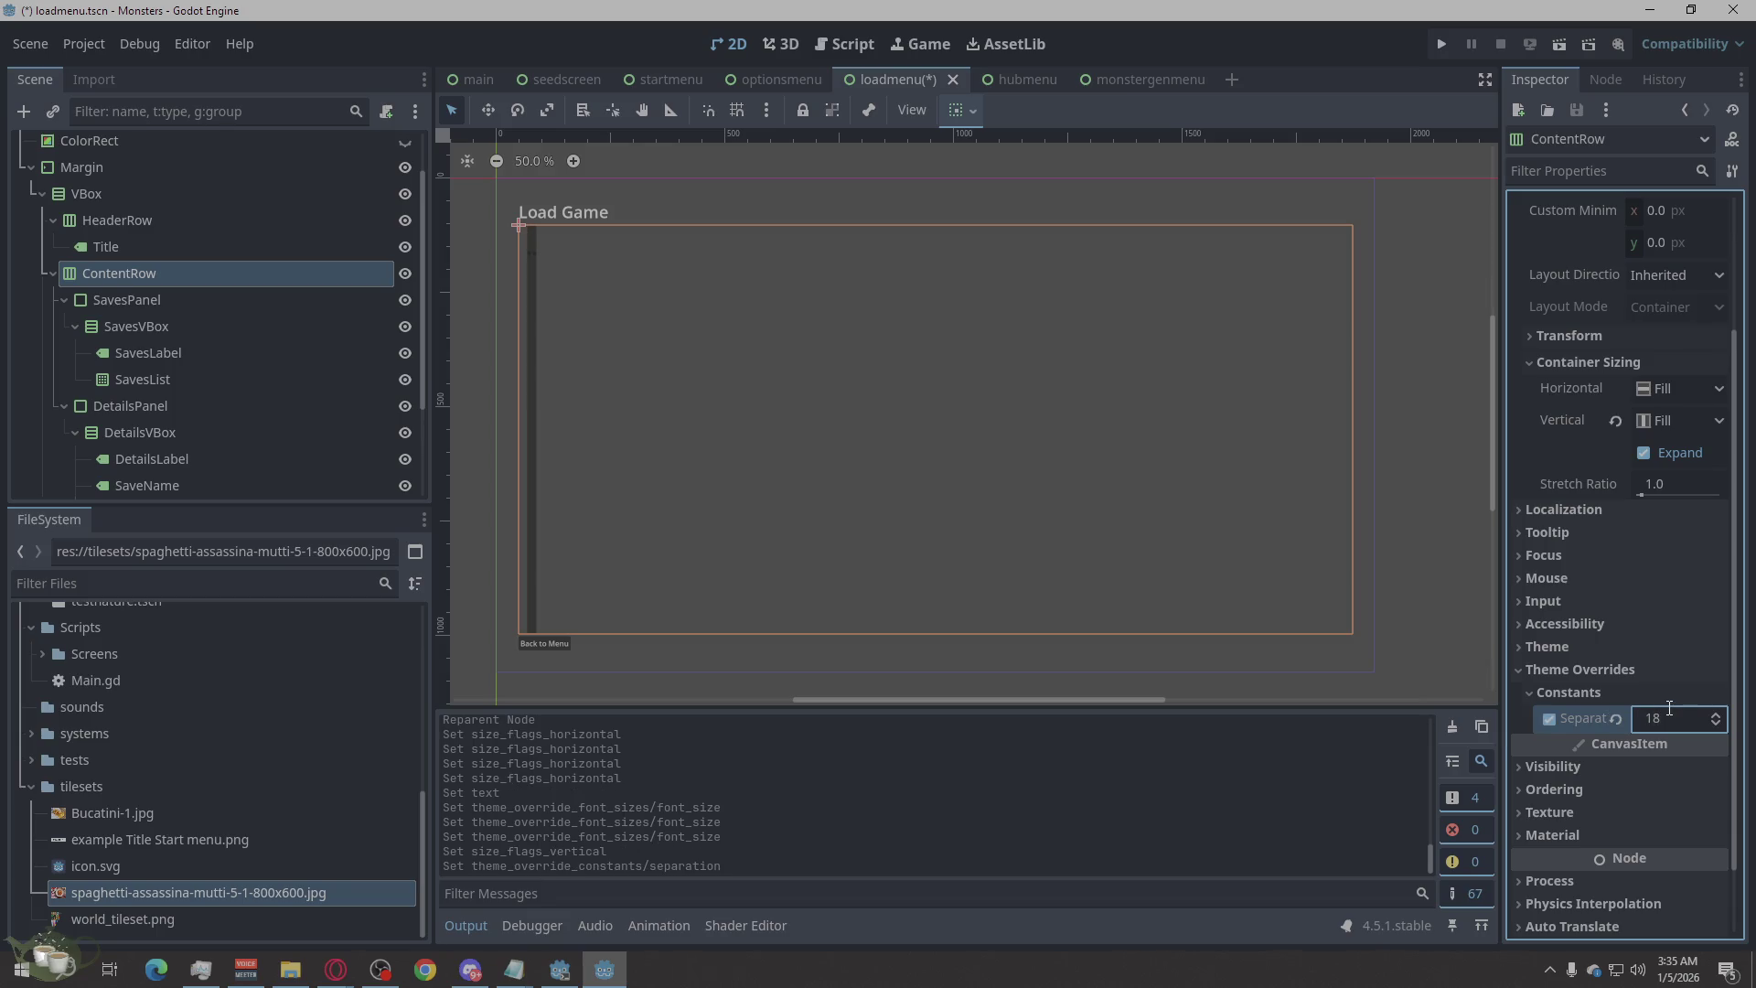
{"action": "left_click", "coordinate": [732, 151]}
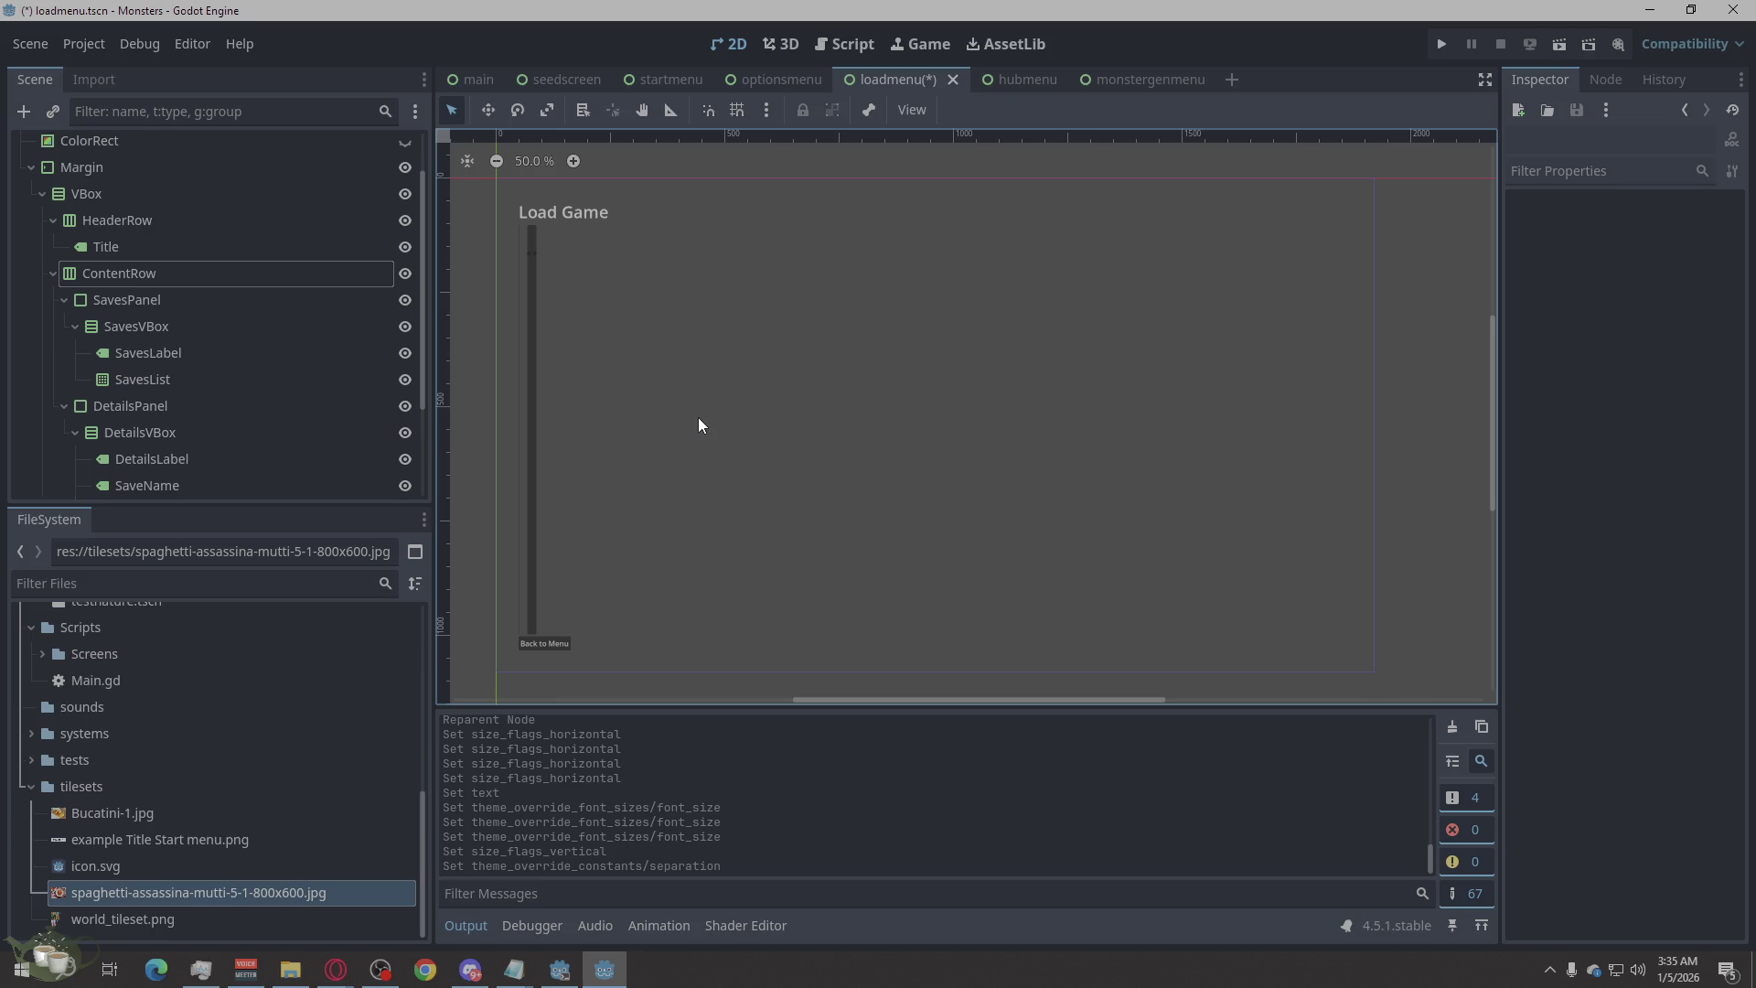
Enable Horizontal Expand on SavesPanel, leaving both sizing modes as Fill.
{"action": "left_click", "coordinate": [151, 302]}
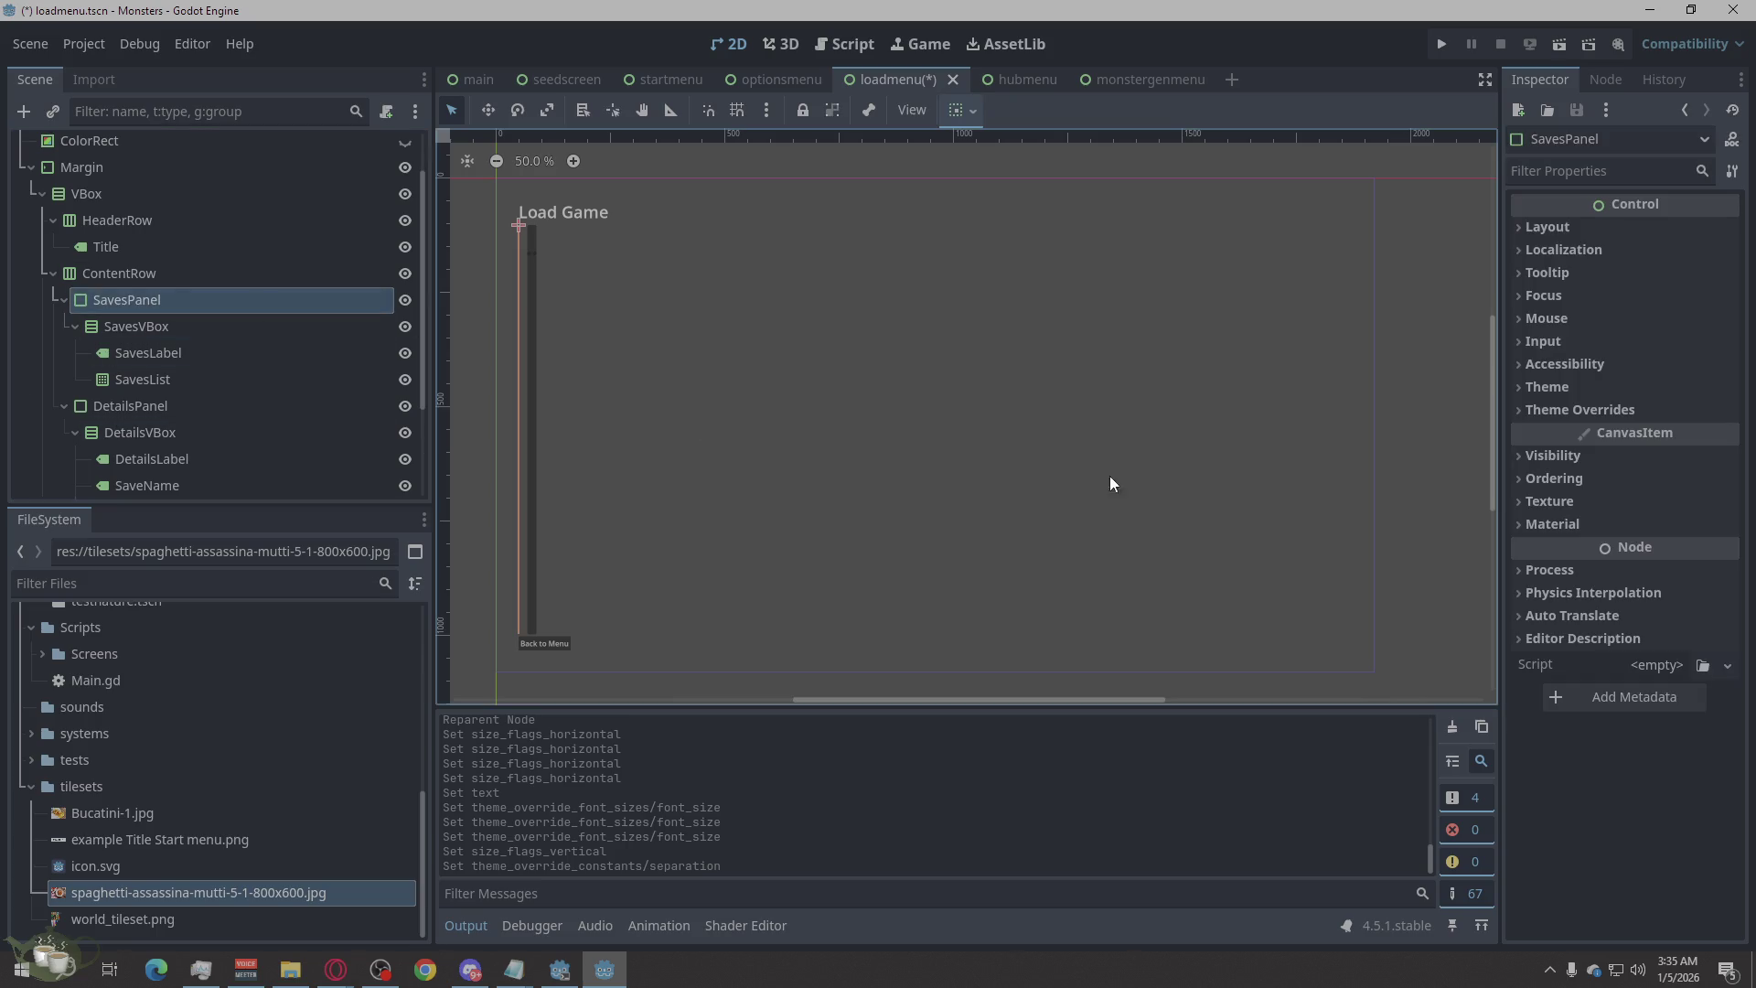
{"action": "left_click", "coordinate": [1561, 227]}
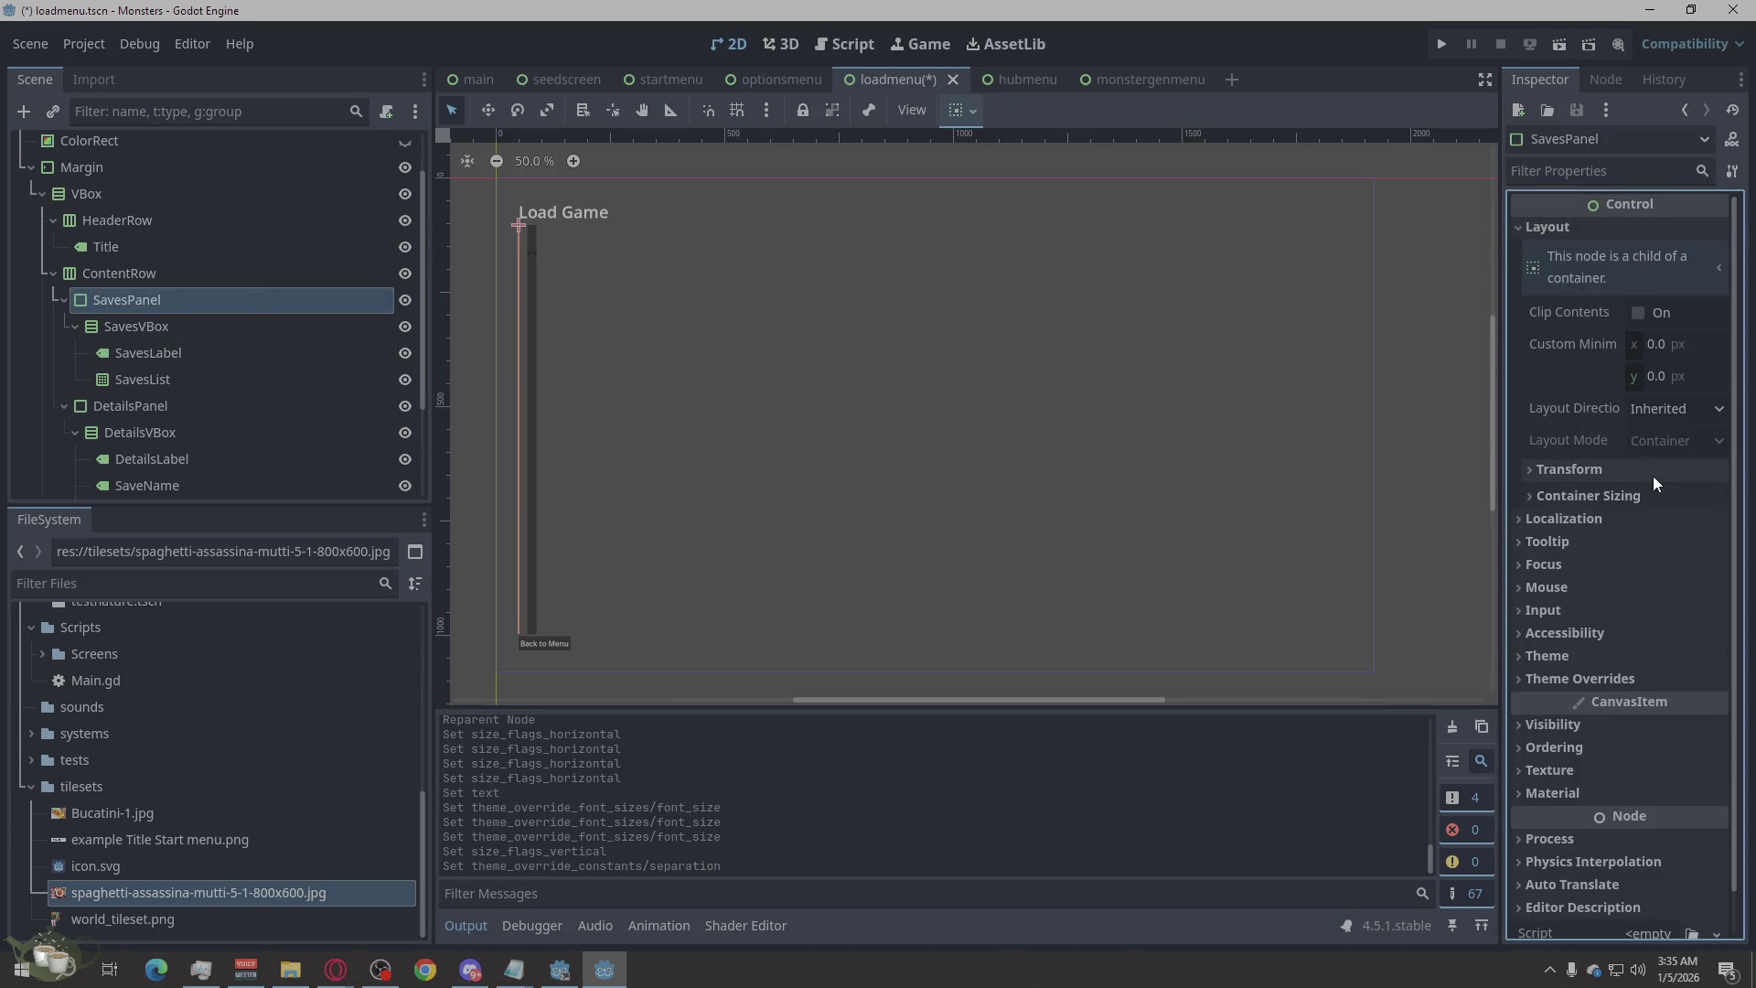
{"action": "left_click", "coordinate": [1608, 494]}
{"action": "left_click", "coordinate": [1678, 556]}
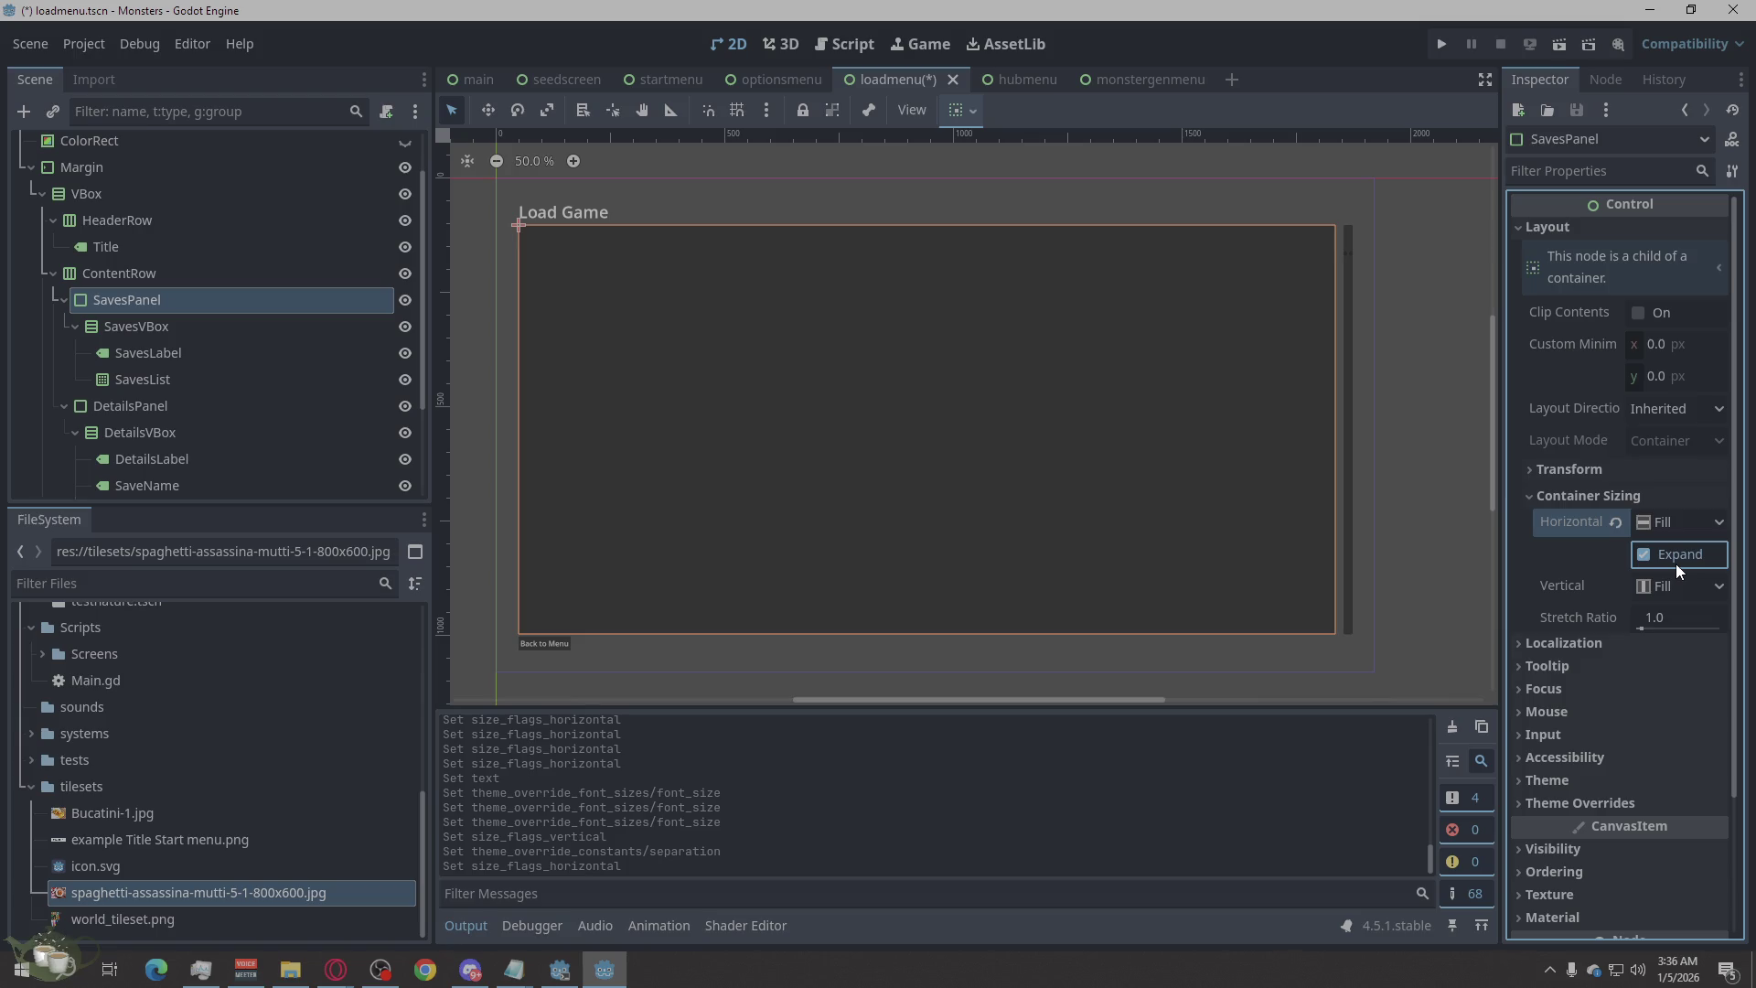
{"action": "left_click", "coordinate": [1684, 523]}
{"action": "left_click", "coordinate": [1683, 524]}
{"action": "left_click", "coordinate": [1668, 575]}
{"action": "left_click", "coordinate": [1669, 574]}
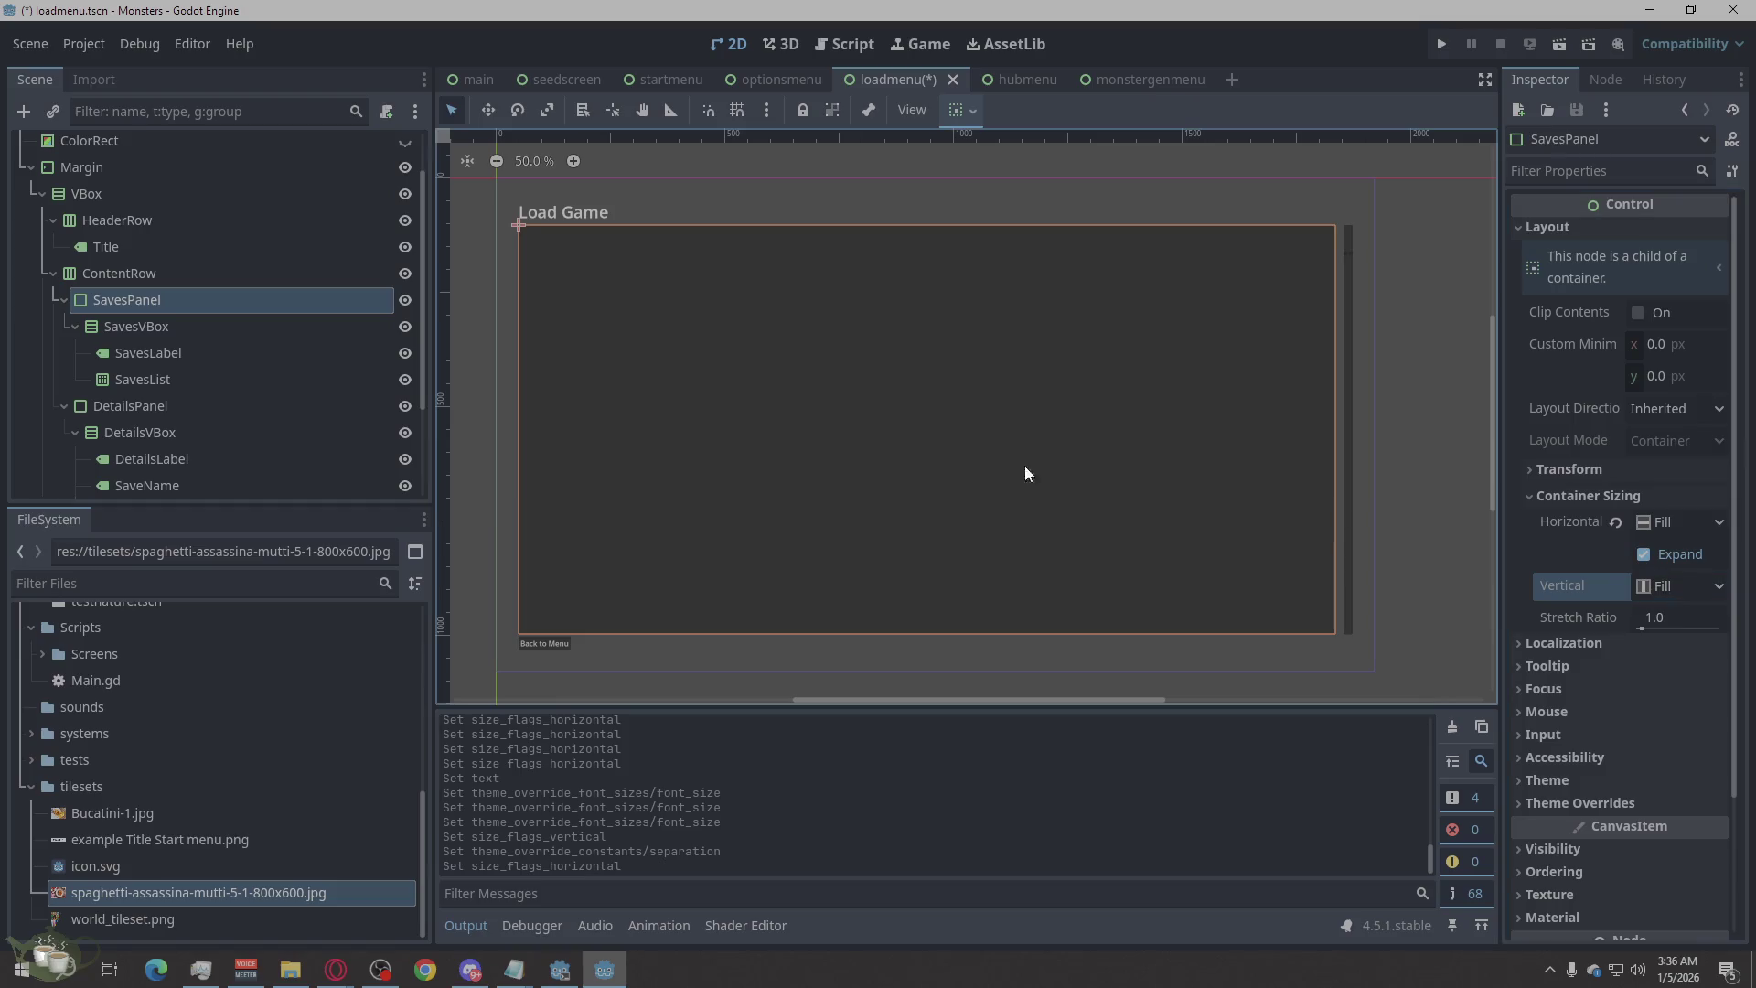
Inspect SavesPanel's children SavesVBox, SavesLabel and SavesList, then select DetailsPanel.
{"action": "left_click", "coordinate": [206, 326]}
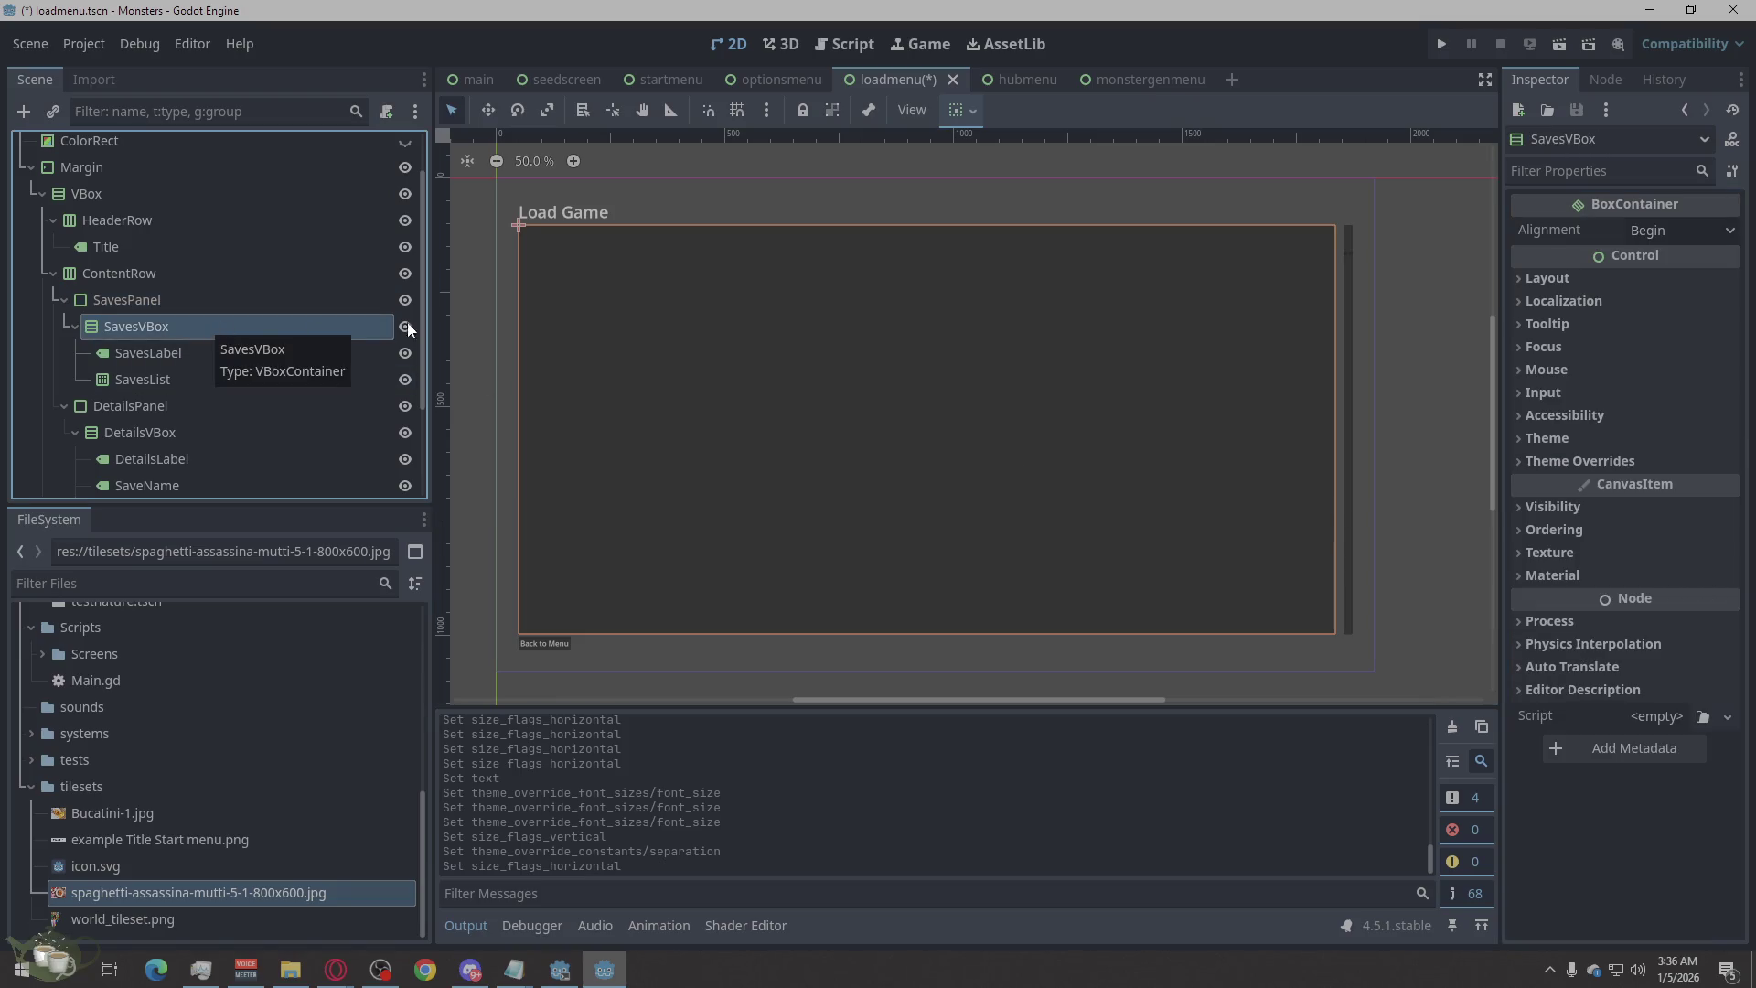
{"action": "scroll", "coordinate": [953, 250], "scroll_direction": "up", "scroll_amount": 1}
{"action": "scroll", "coordinate": [953, 250], "scroll_direction": "up", "scroll_amount": 3}
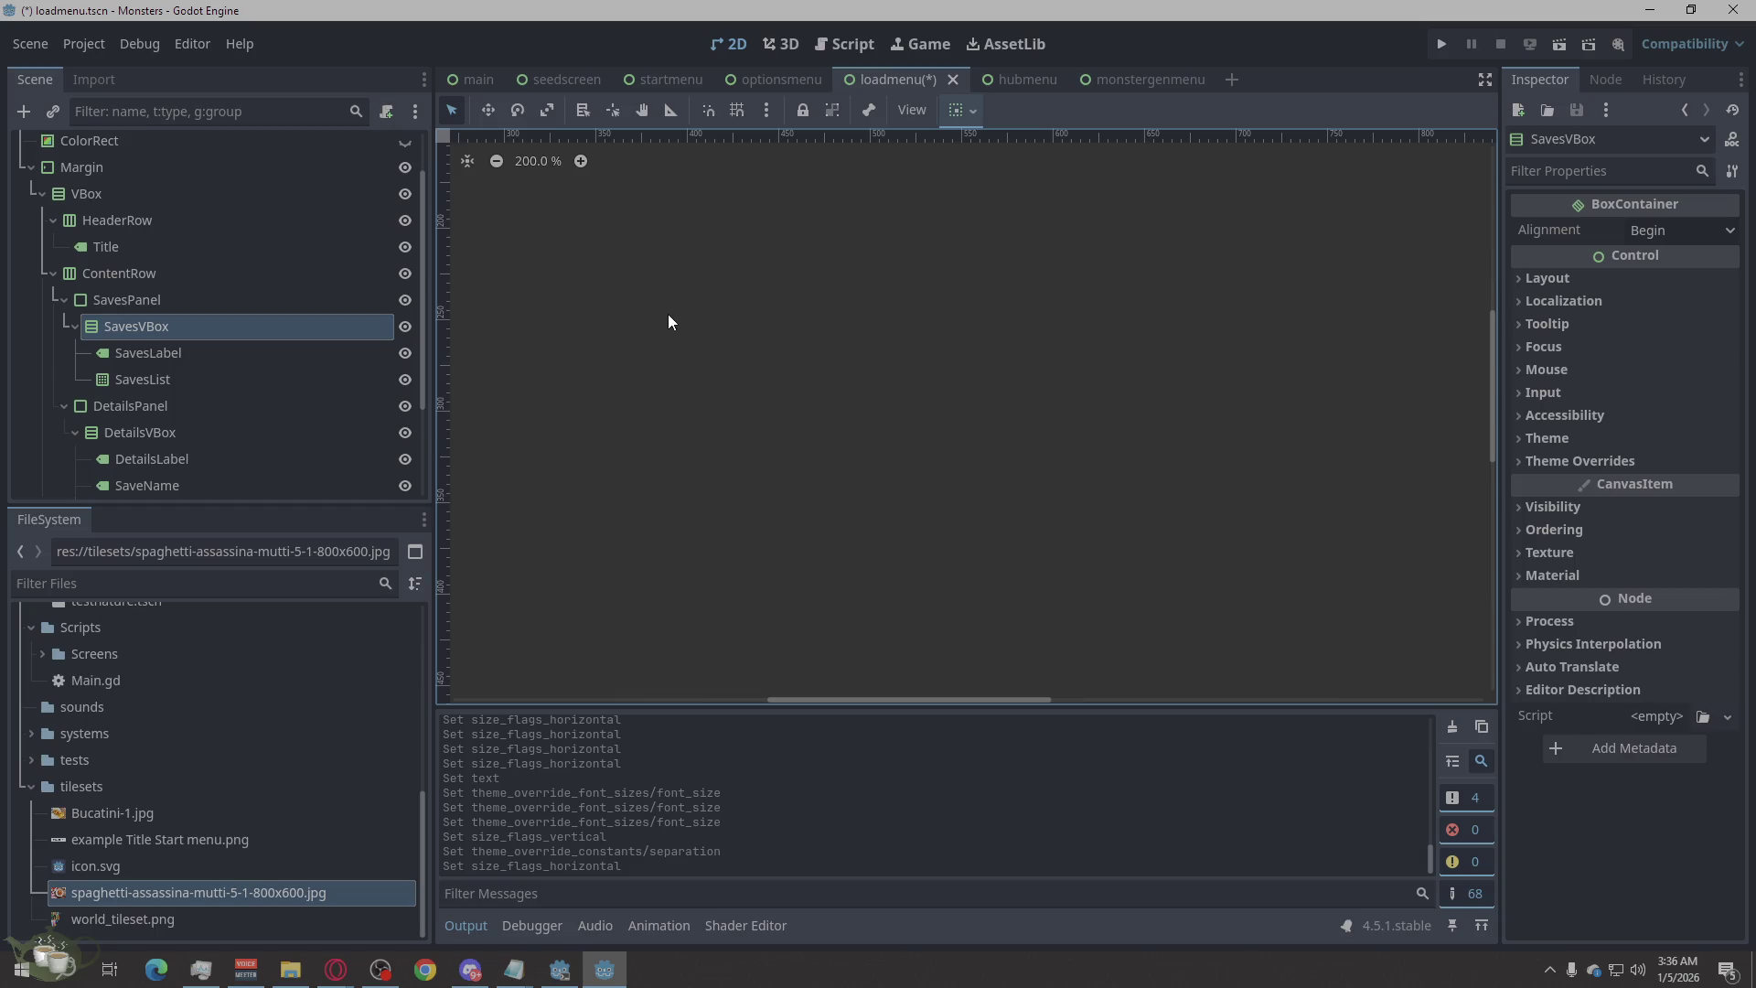
{"action": "scroll", "coordinate": [1014, 417], "scroll_direction": "left", "scroll_amount": 5}
{"action": "left_click", "coordinate": [131, 295]}
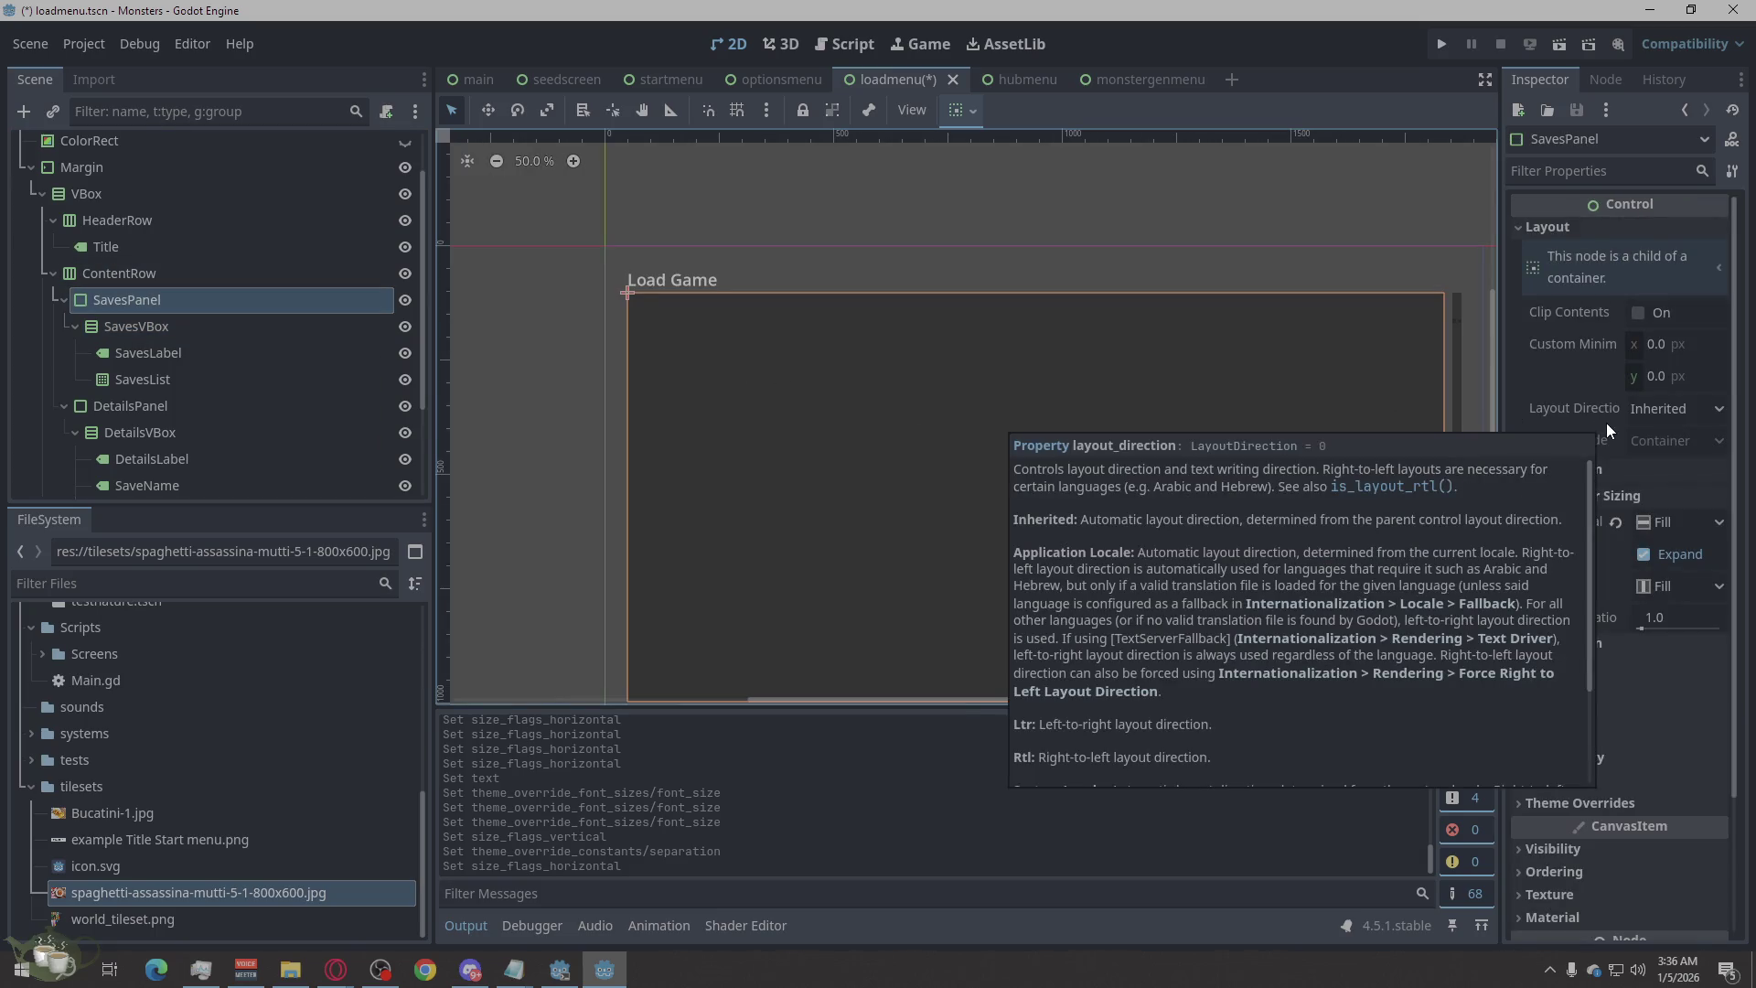
{"action": "left_click", "coordinate": [179, 334]}
{"action": "left_click", "coordinate": [172, 356]}
{"action": "left_click", "coordinate": [161, 380]}
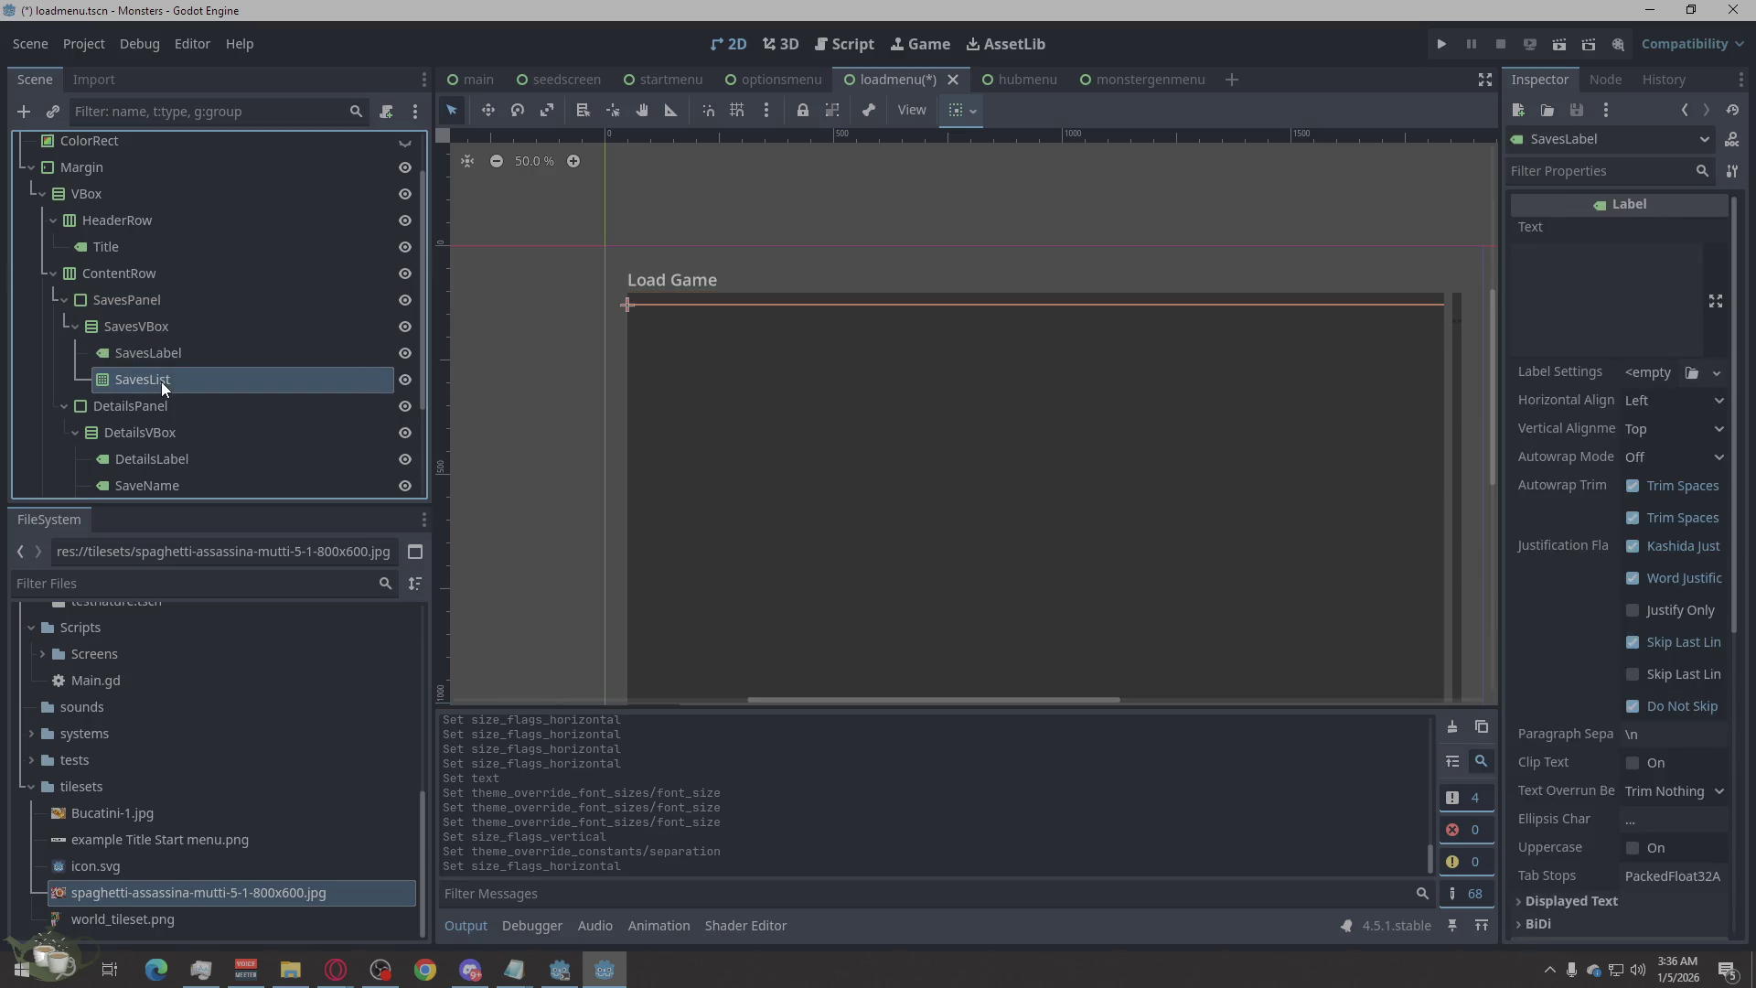
{"action": "scroll", "coordinate": [260, 329], "scroll_direction": "down", "scroll_amount": 2}
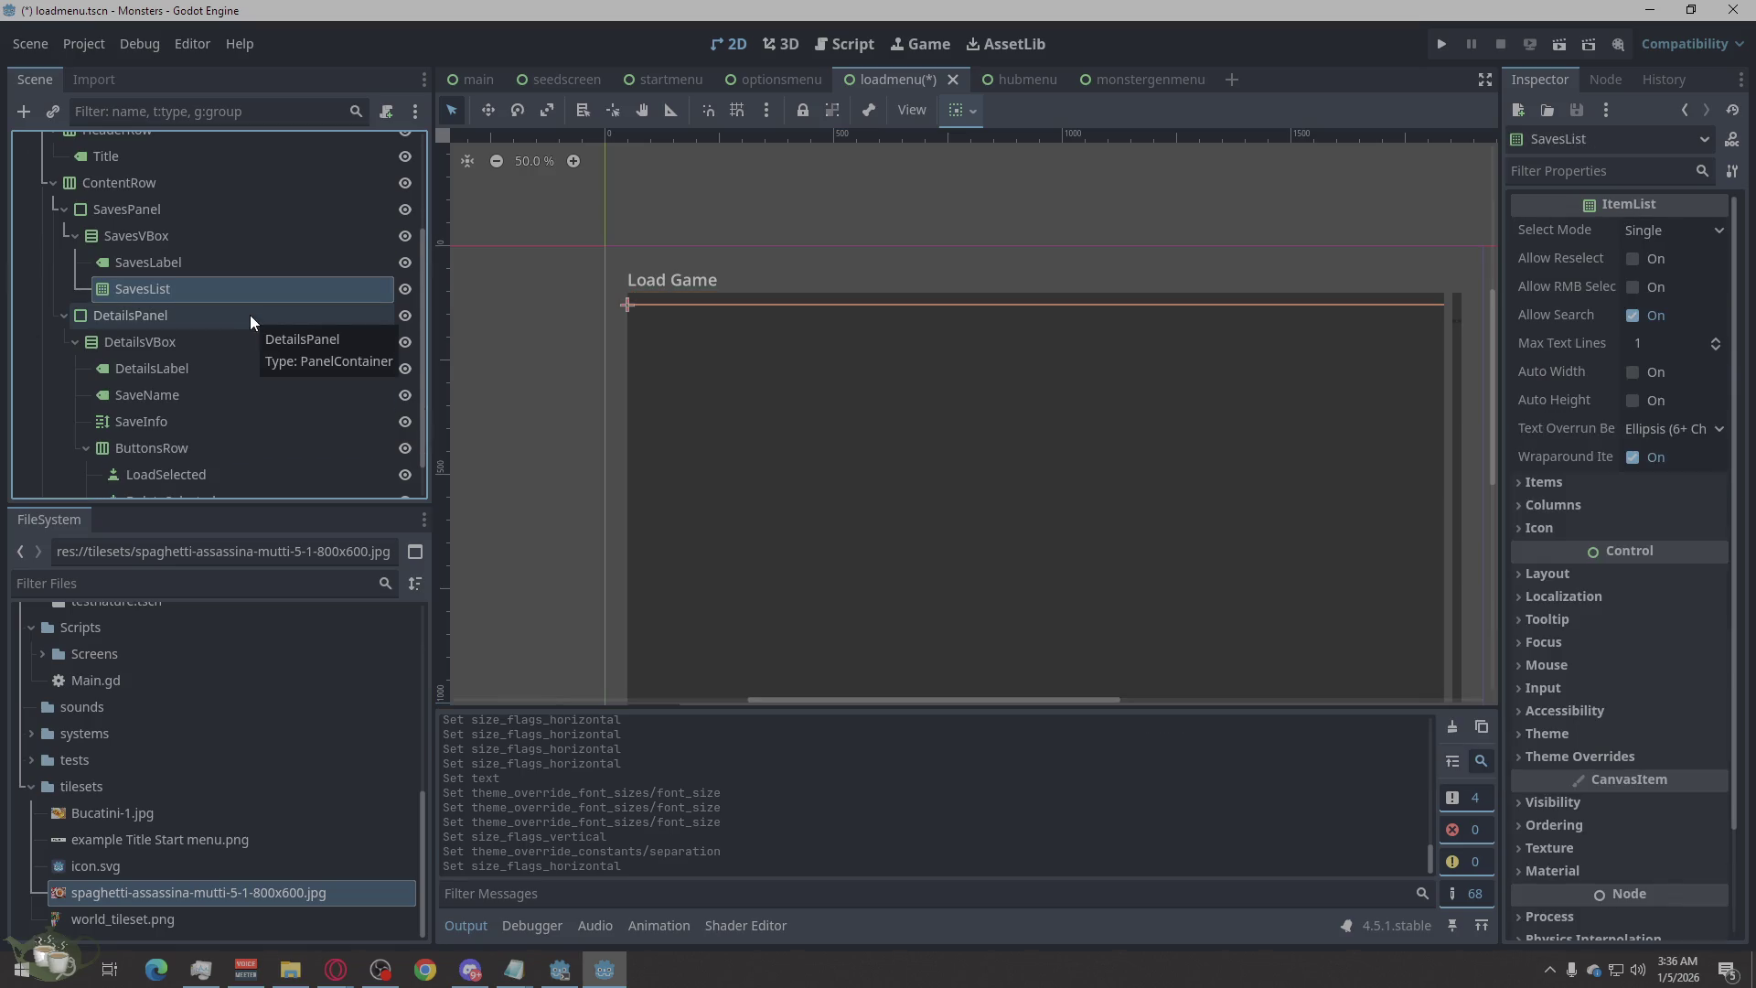
{"action": "left_click", "coordinate": [249, 315]}
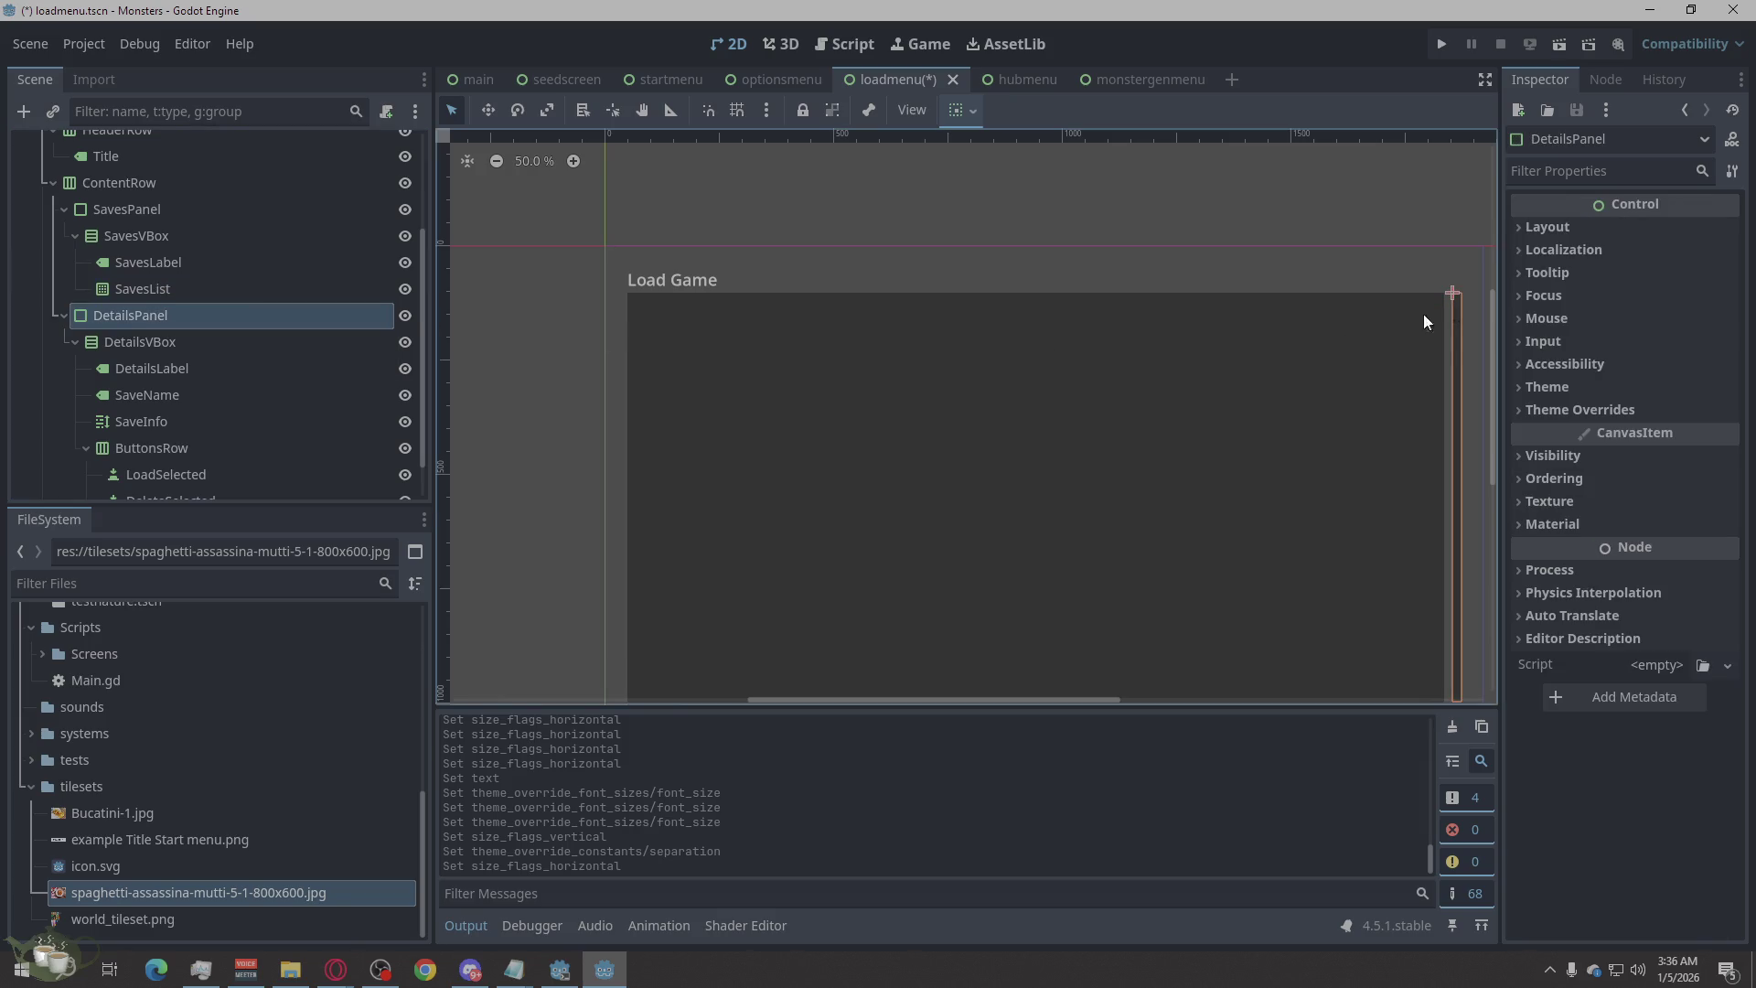
Enable Horizontal Expand on DetailsPanel's container sizing.
{"action": "left_click", "coordinate": [1546, 227]}
{"action": "left_click", "coordinate": [1597, 495]}
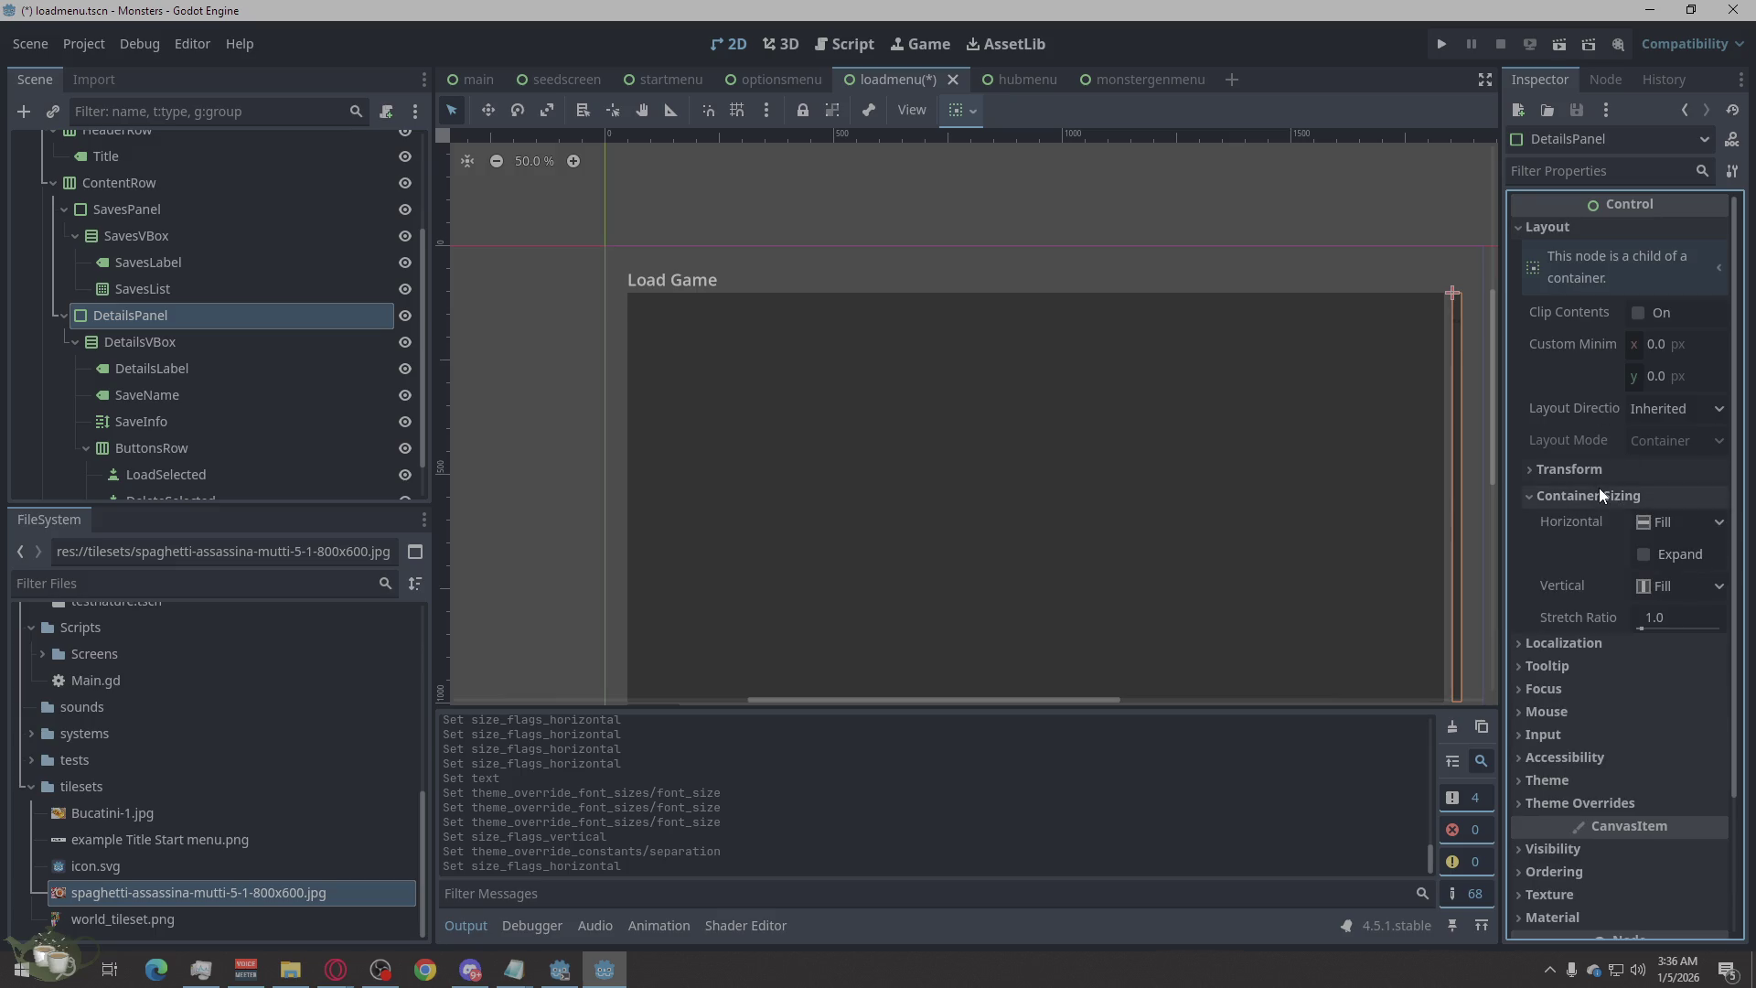
{"action": "left_click", "coordinate": [1655, 556]}
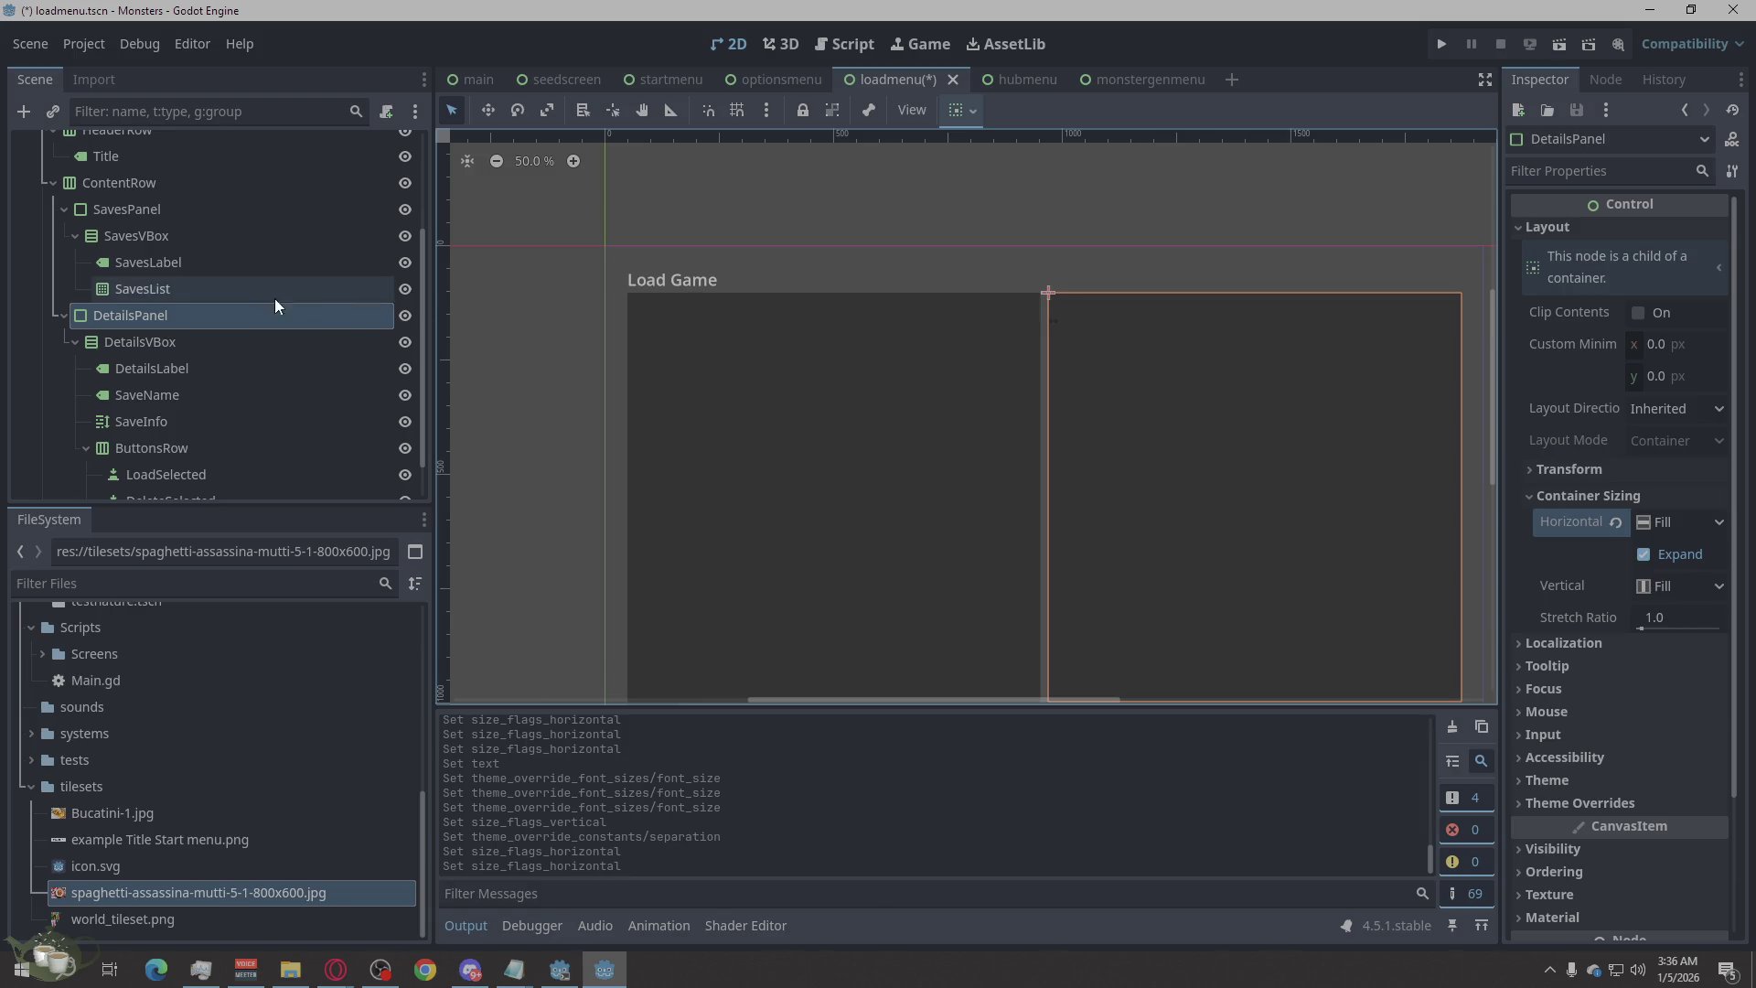
Check the resulting layout by selecting SavesPanel, SavesVBox, ContentRow and SavesList.
{"action": "left_click", "coordinate": [142, 211]}
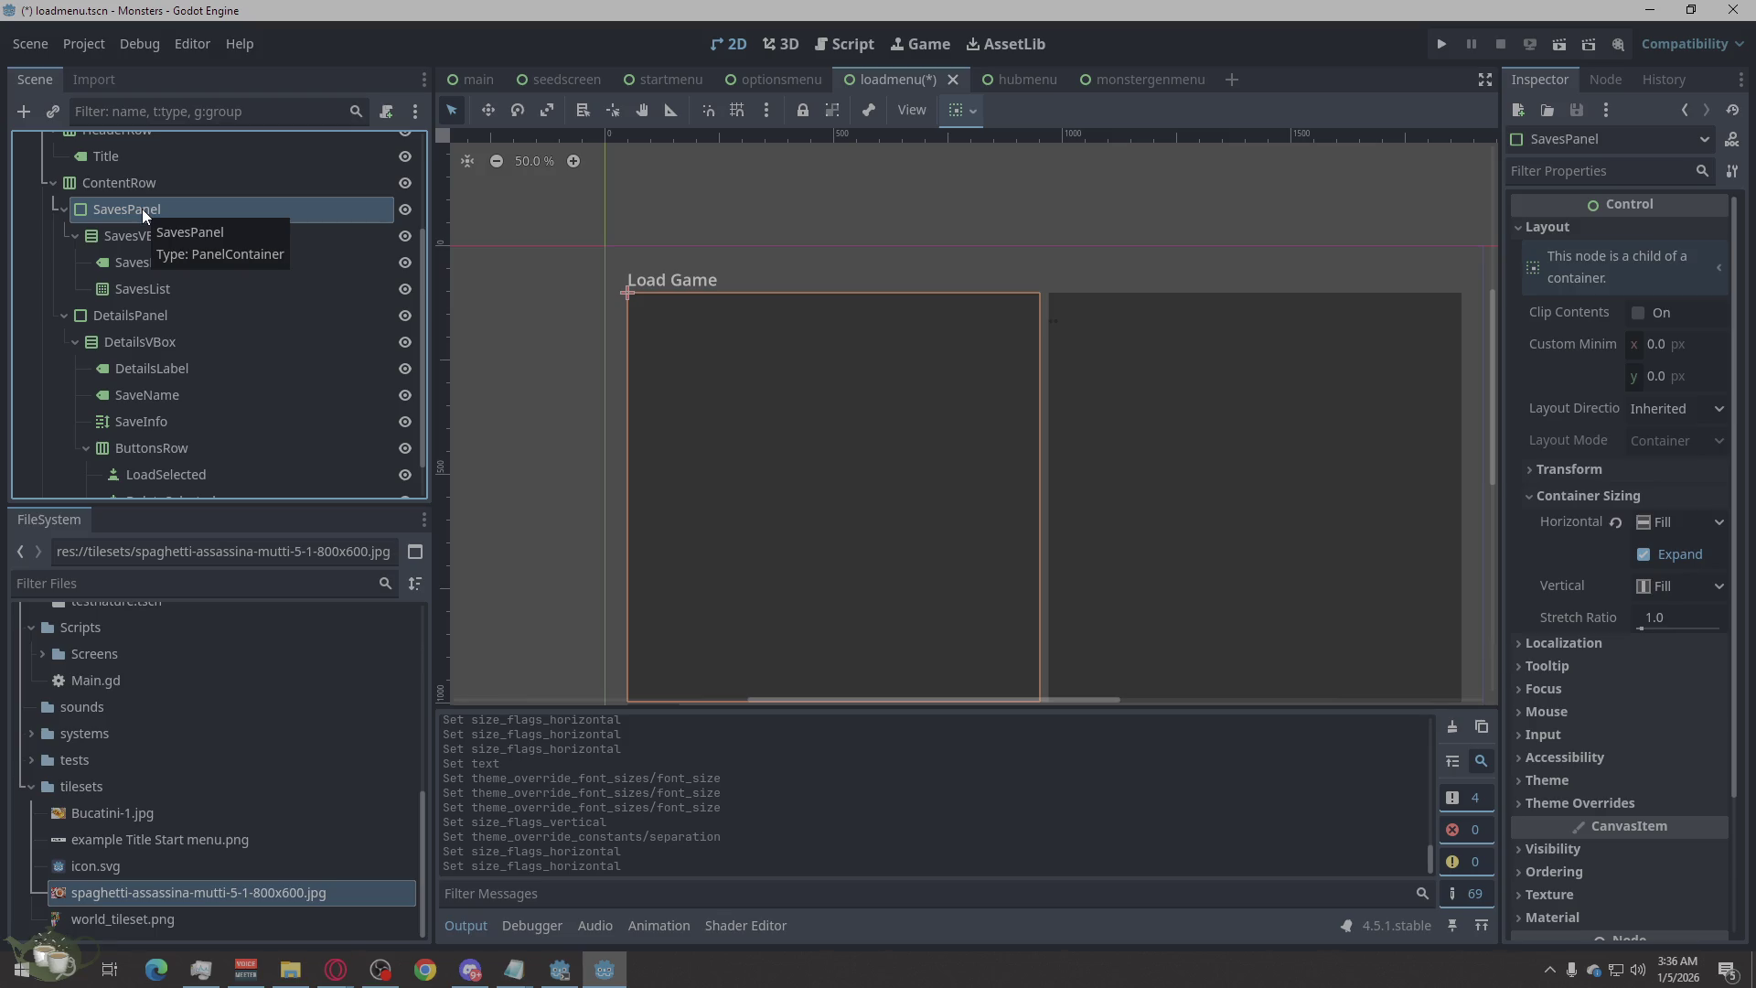
{"action": "left_click", "coordinate": [171, 240]}
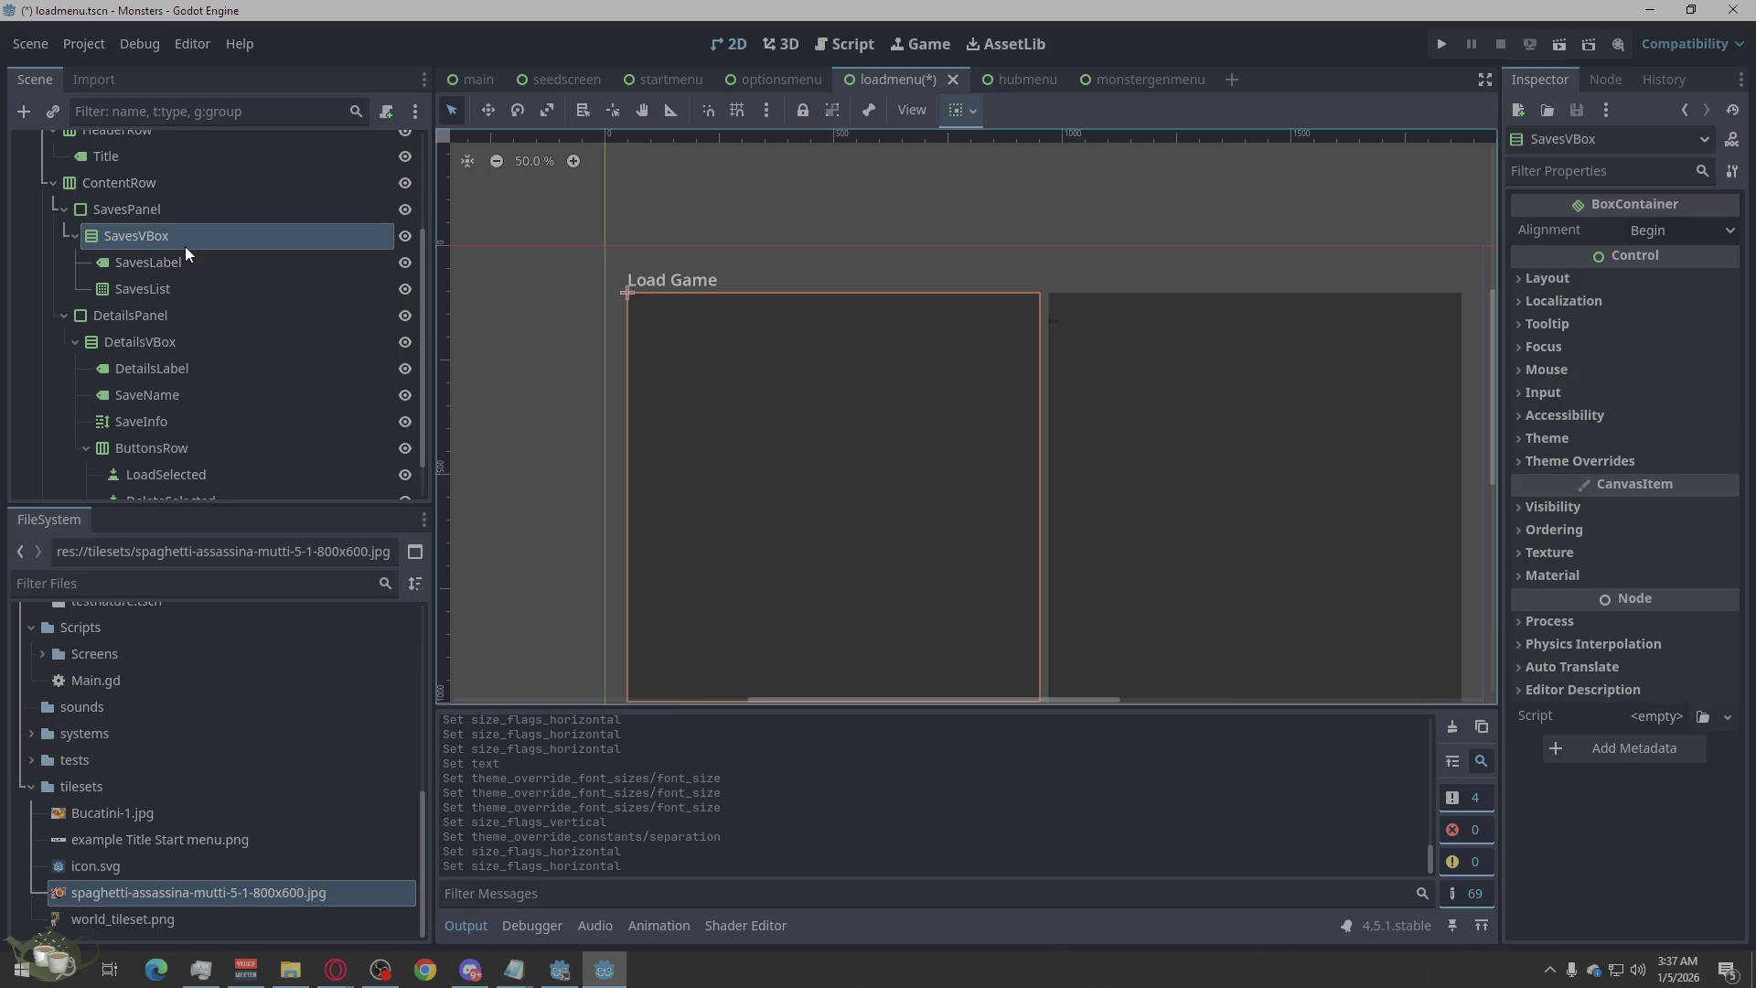
{"action": "left_click", "coordinate": [212, 194]}
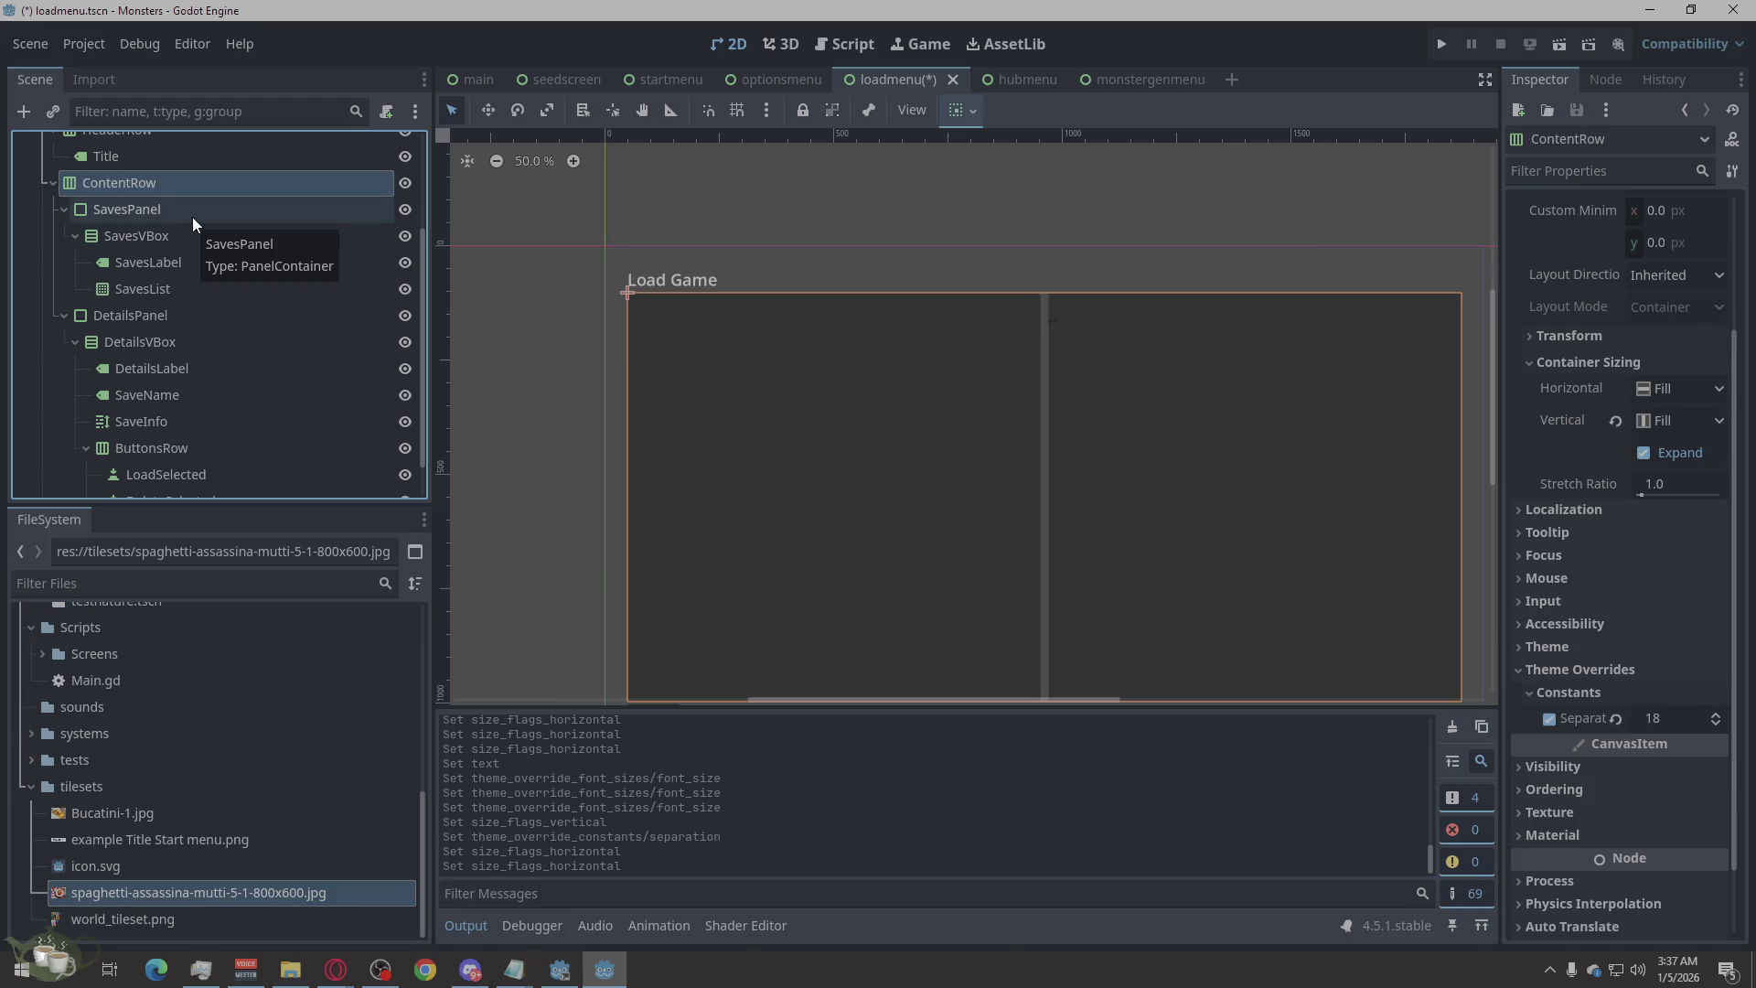
{"action": "left_click", "coordinate": [192, 217]}
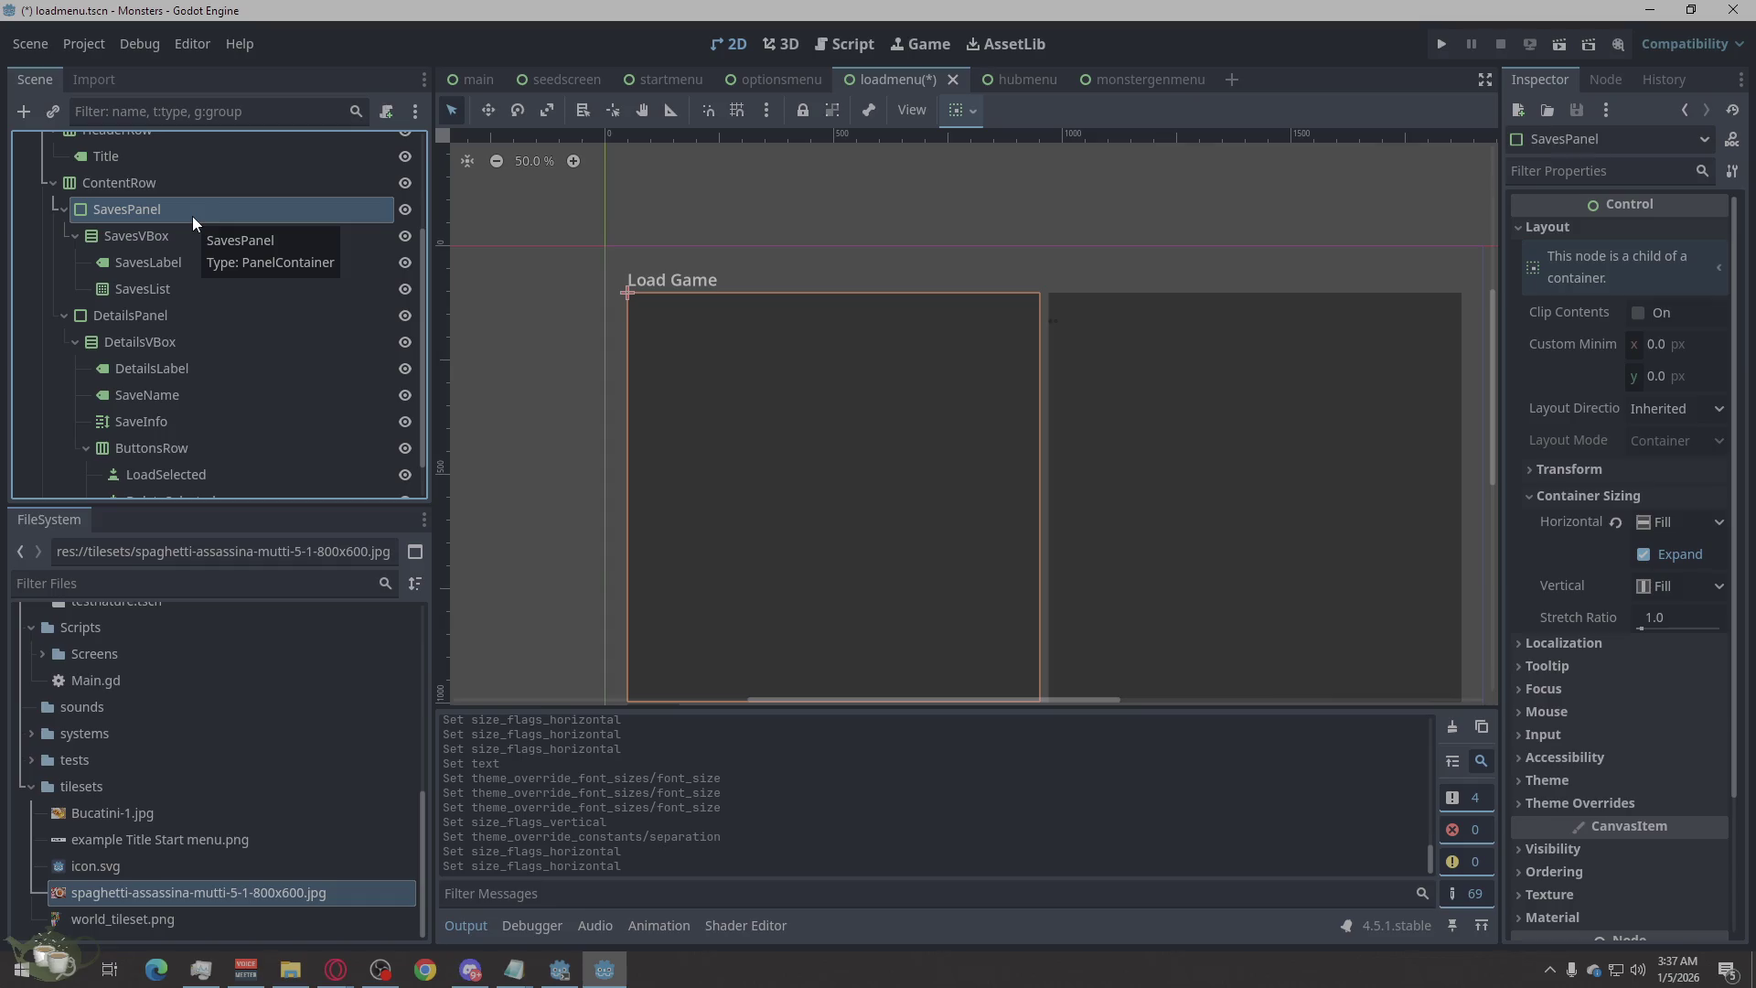
{"action": "left_click", "coordinate": [196, 242]}
{"action": "left_click", "coordinate": [185, 288]}
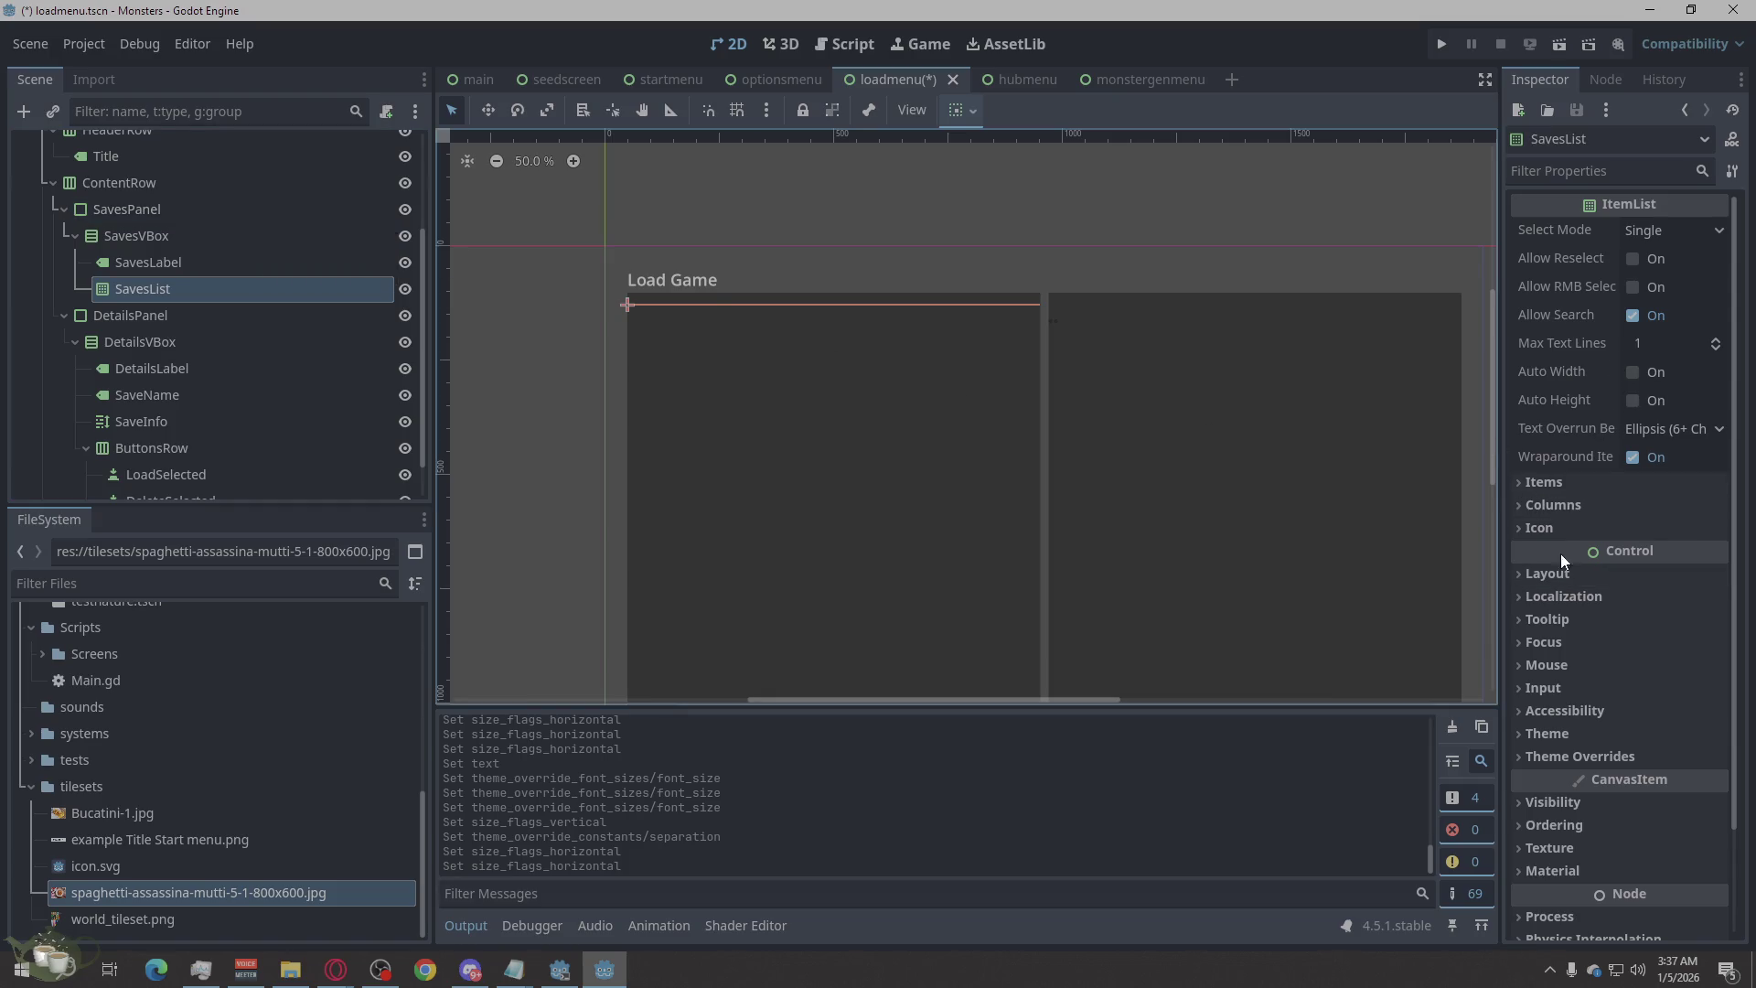
Tick Vertical Expand under SavesList's Layout > Container Sizing.
{"action": "left_click", "coordinate": [1584, 573]}
{"action": "scroll", "coordinate": [1526, 559], "scroll_direction": "down", "scroll_amount": 3}
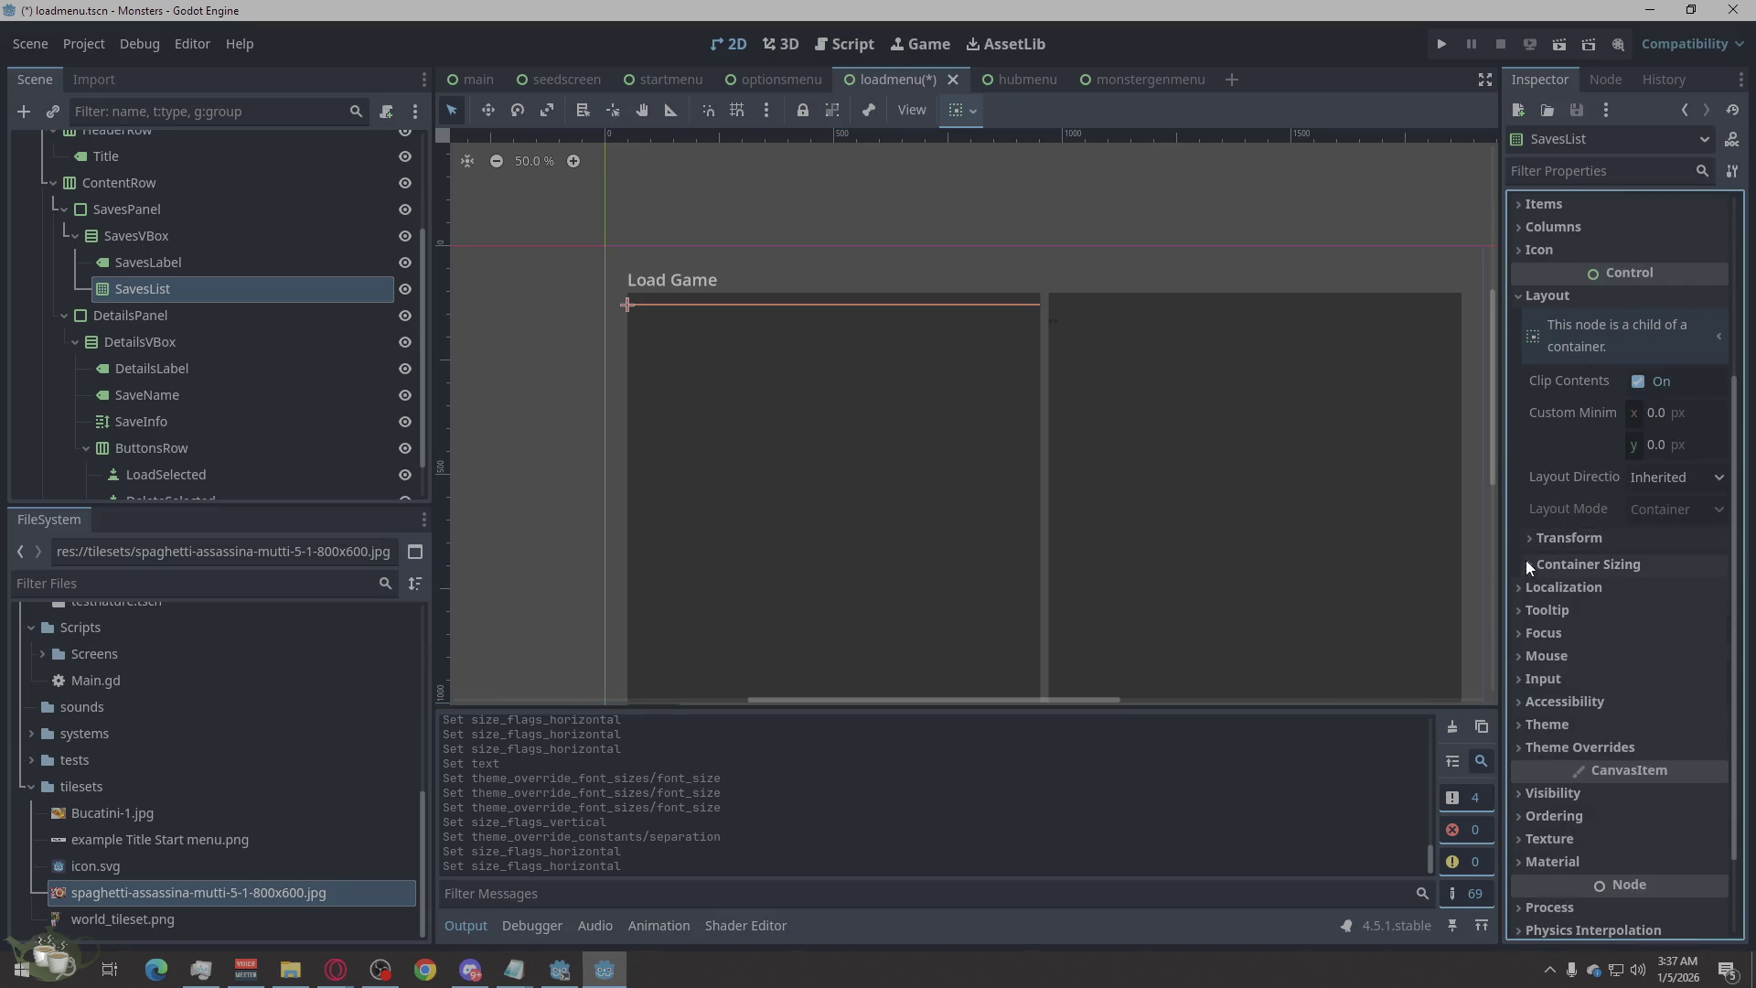
{"action": "left_click", "coordinate": [1542, 559]}
{"action": "scroll", "coordinate": [1627, 554], "scroll_direction": "down", "scroll_amount": 1}
{"action": "left_click", "coordinate": [1644, 562]}
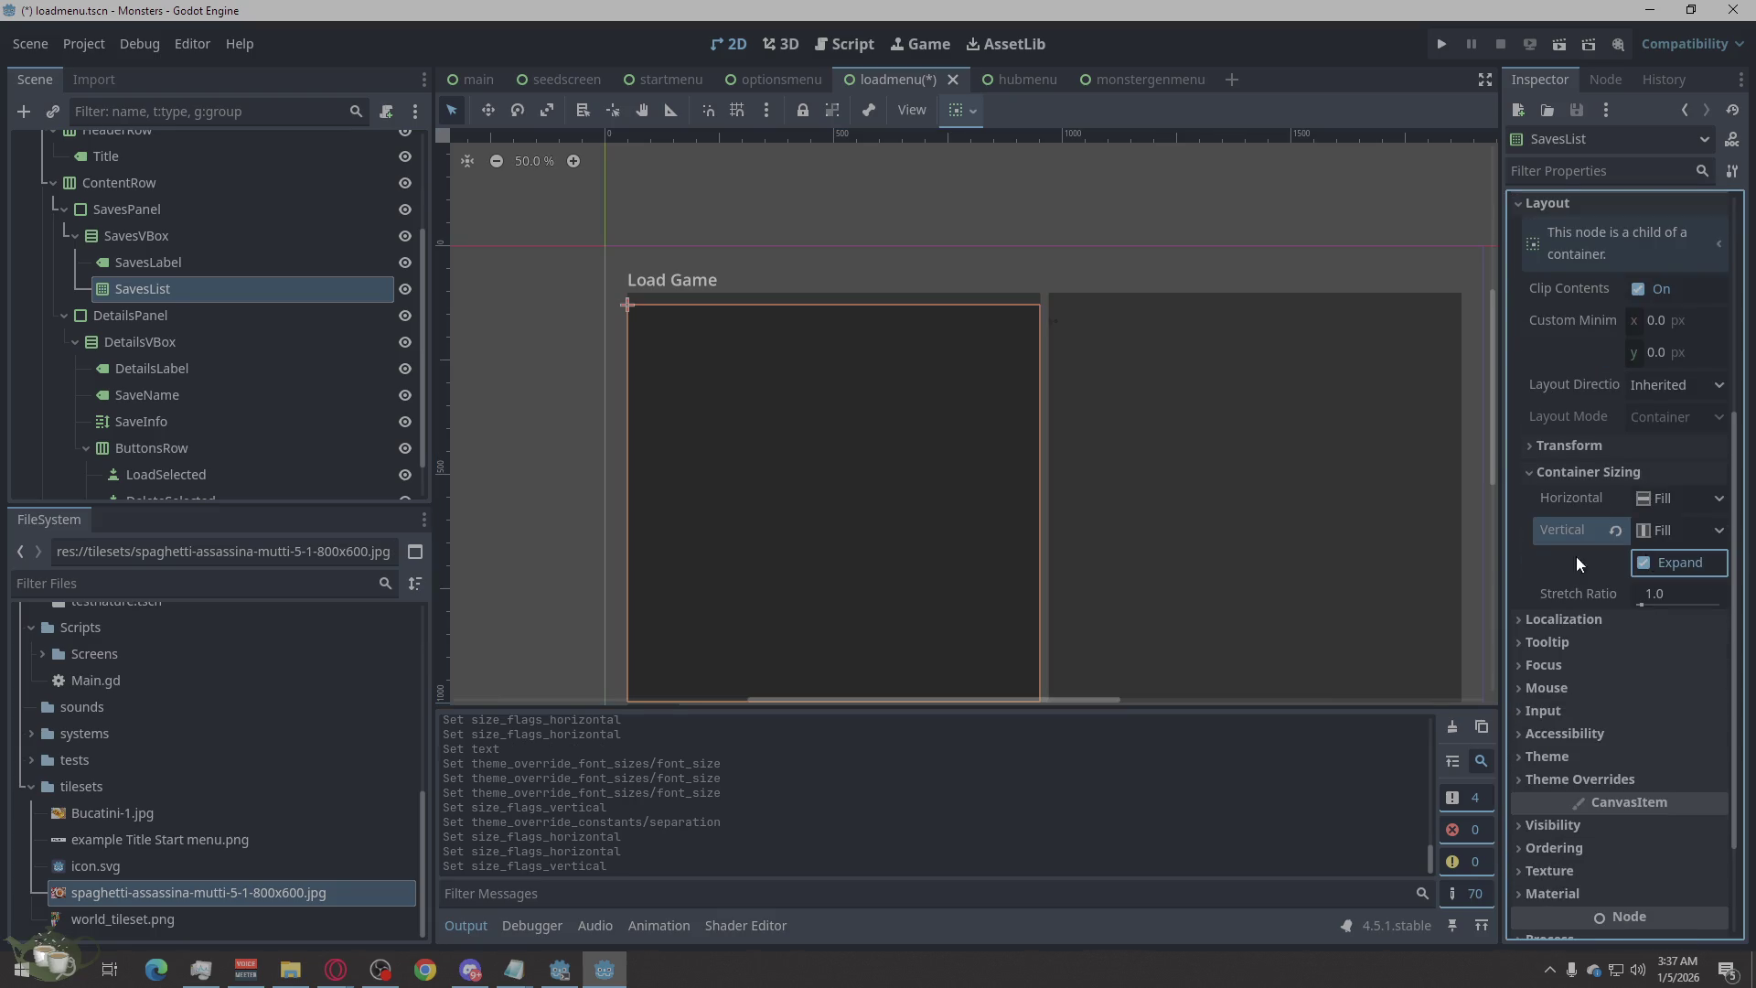
Zoom the canvas to check the taller list, then select SavesLabel's Text property.
{"action": "scroll", "coordinate": [814, 252], "scroll_direction": "down", "scroll_amount": 1}
{"action": "scroll", "coordinate": [926, 543], "scroll_direction": "up", "scroll_amount": 3}
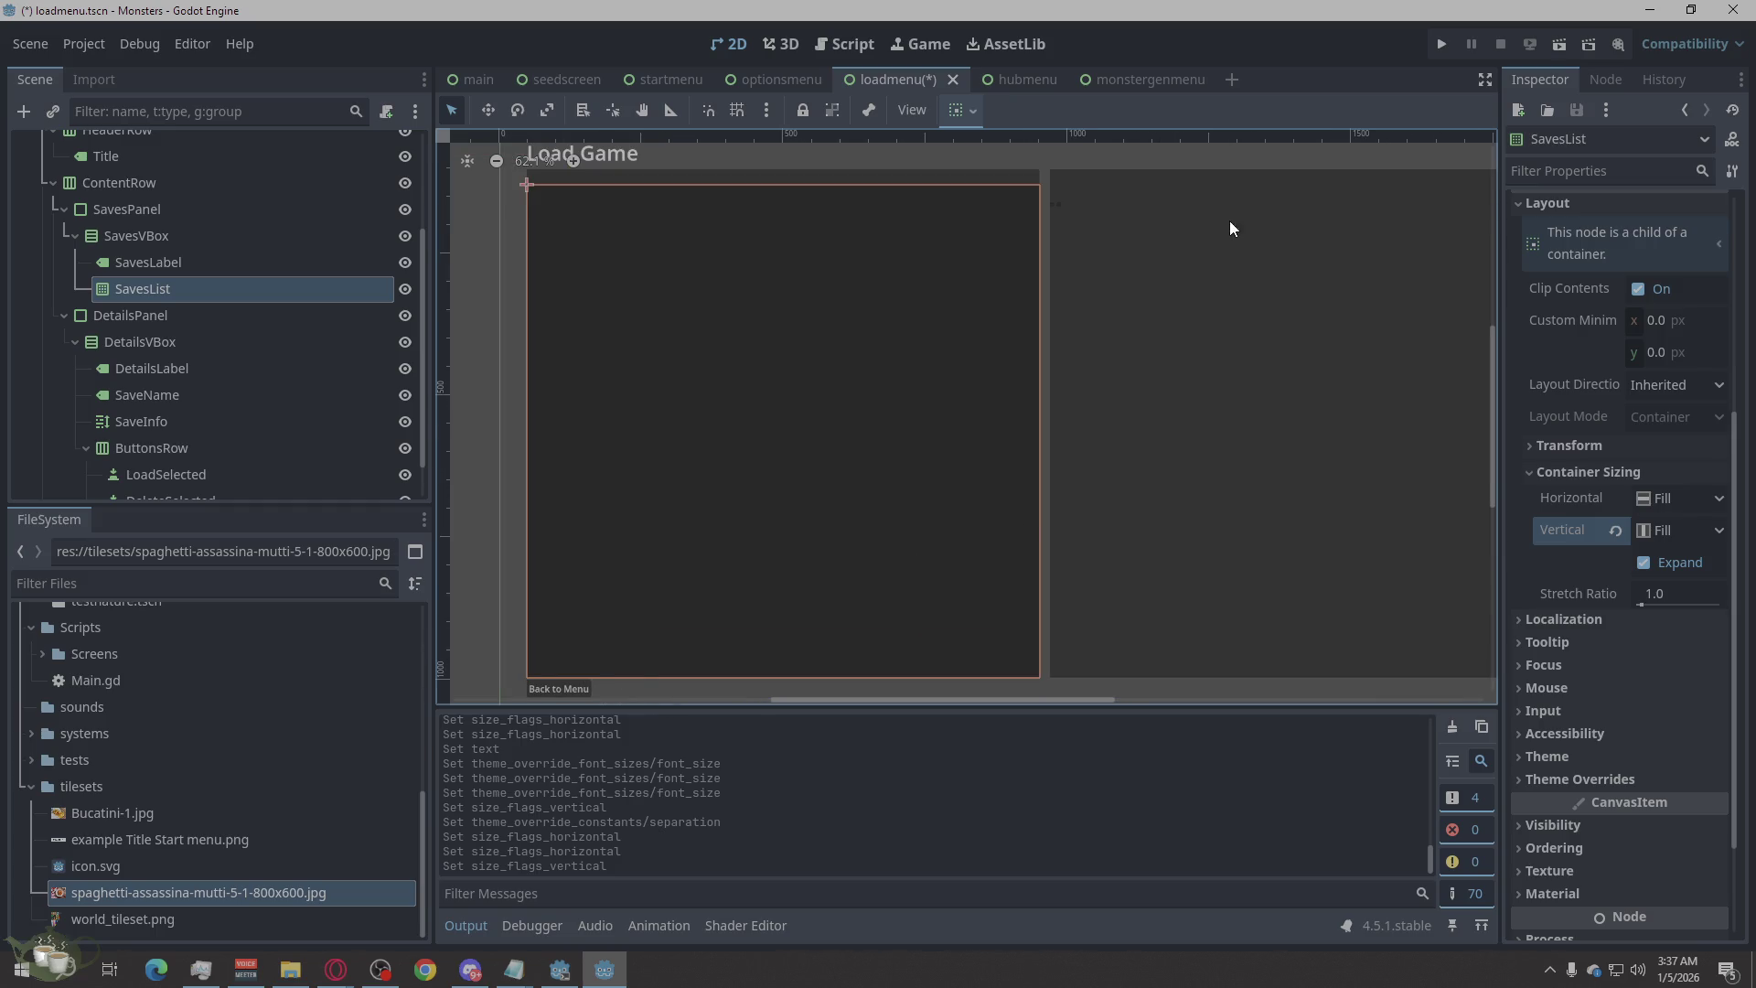
{"action": "scroll", "coordinate": [1029, 409], "scroll_direction": "down", "scroll_amount": 1}
{"action": "scroll", "coordinate": [973, 394], "scroll_direction": "up", "scroll_amount": 1}
{"action": "scroll", "coordinate": [789, 353], "scroll_direction": "up", "scroll_amount": 1}
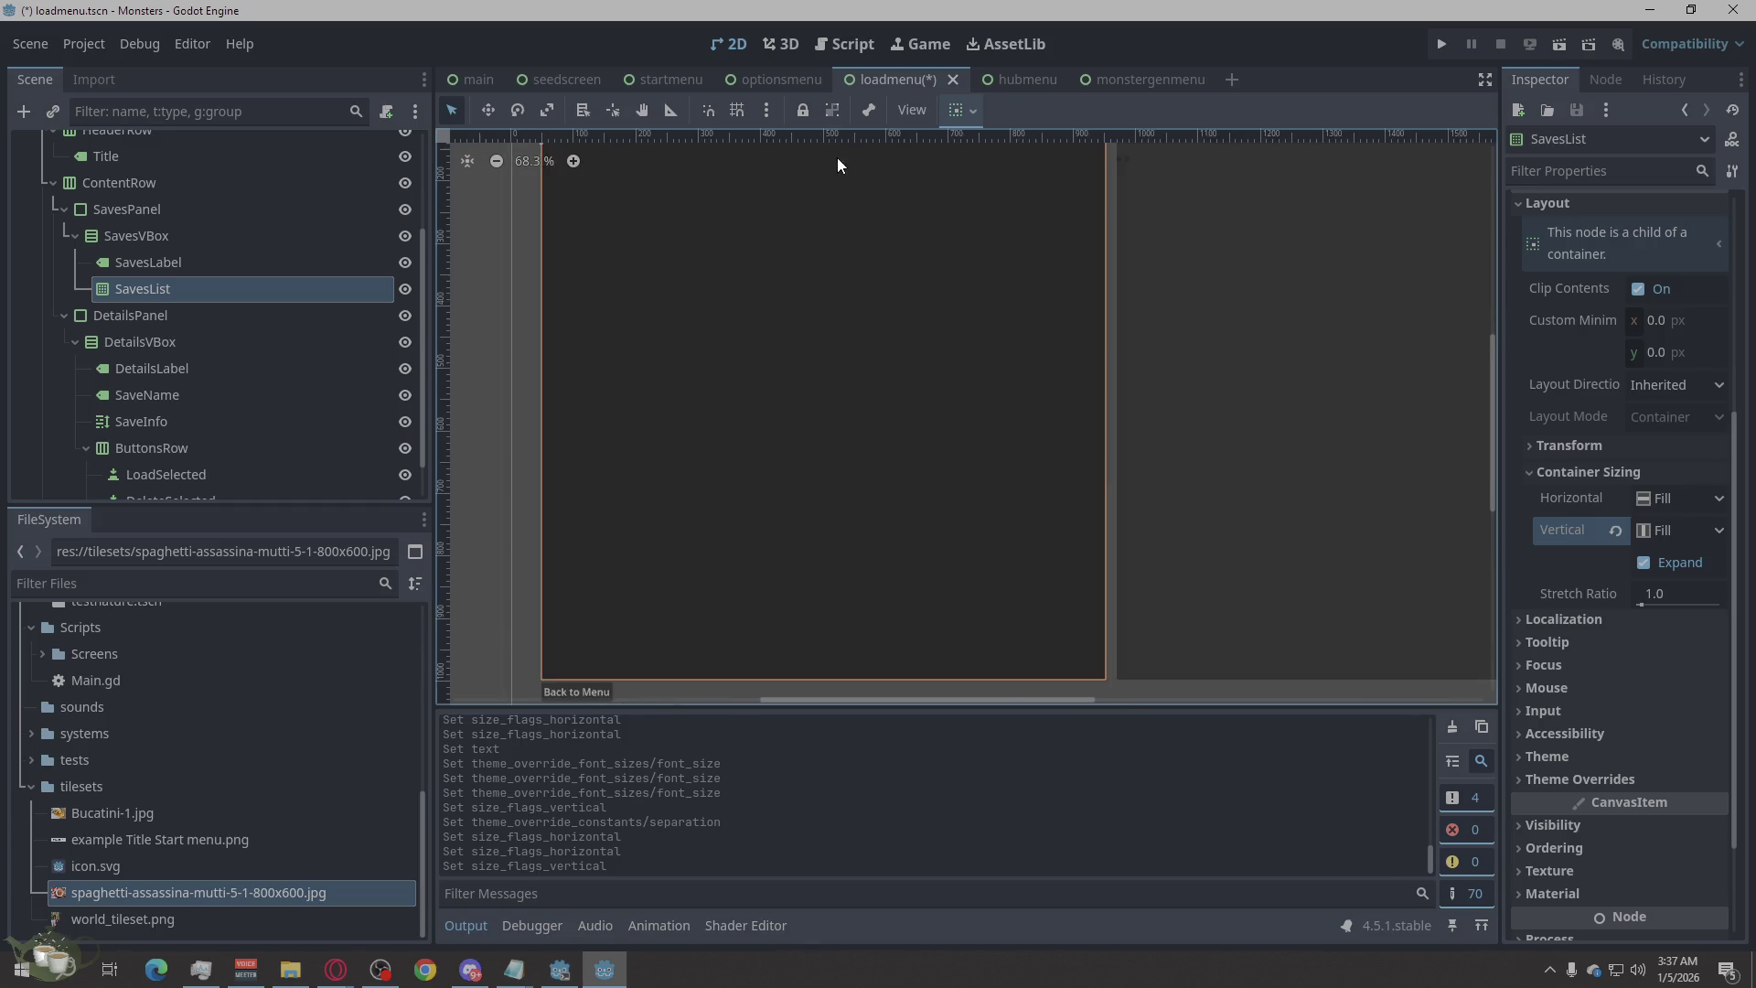
{"action": "scroll", "coordinate": [952, 472], "scroll_direction": "down", "scroll_amount": 1}
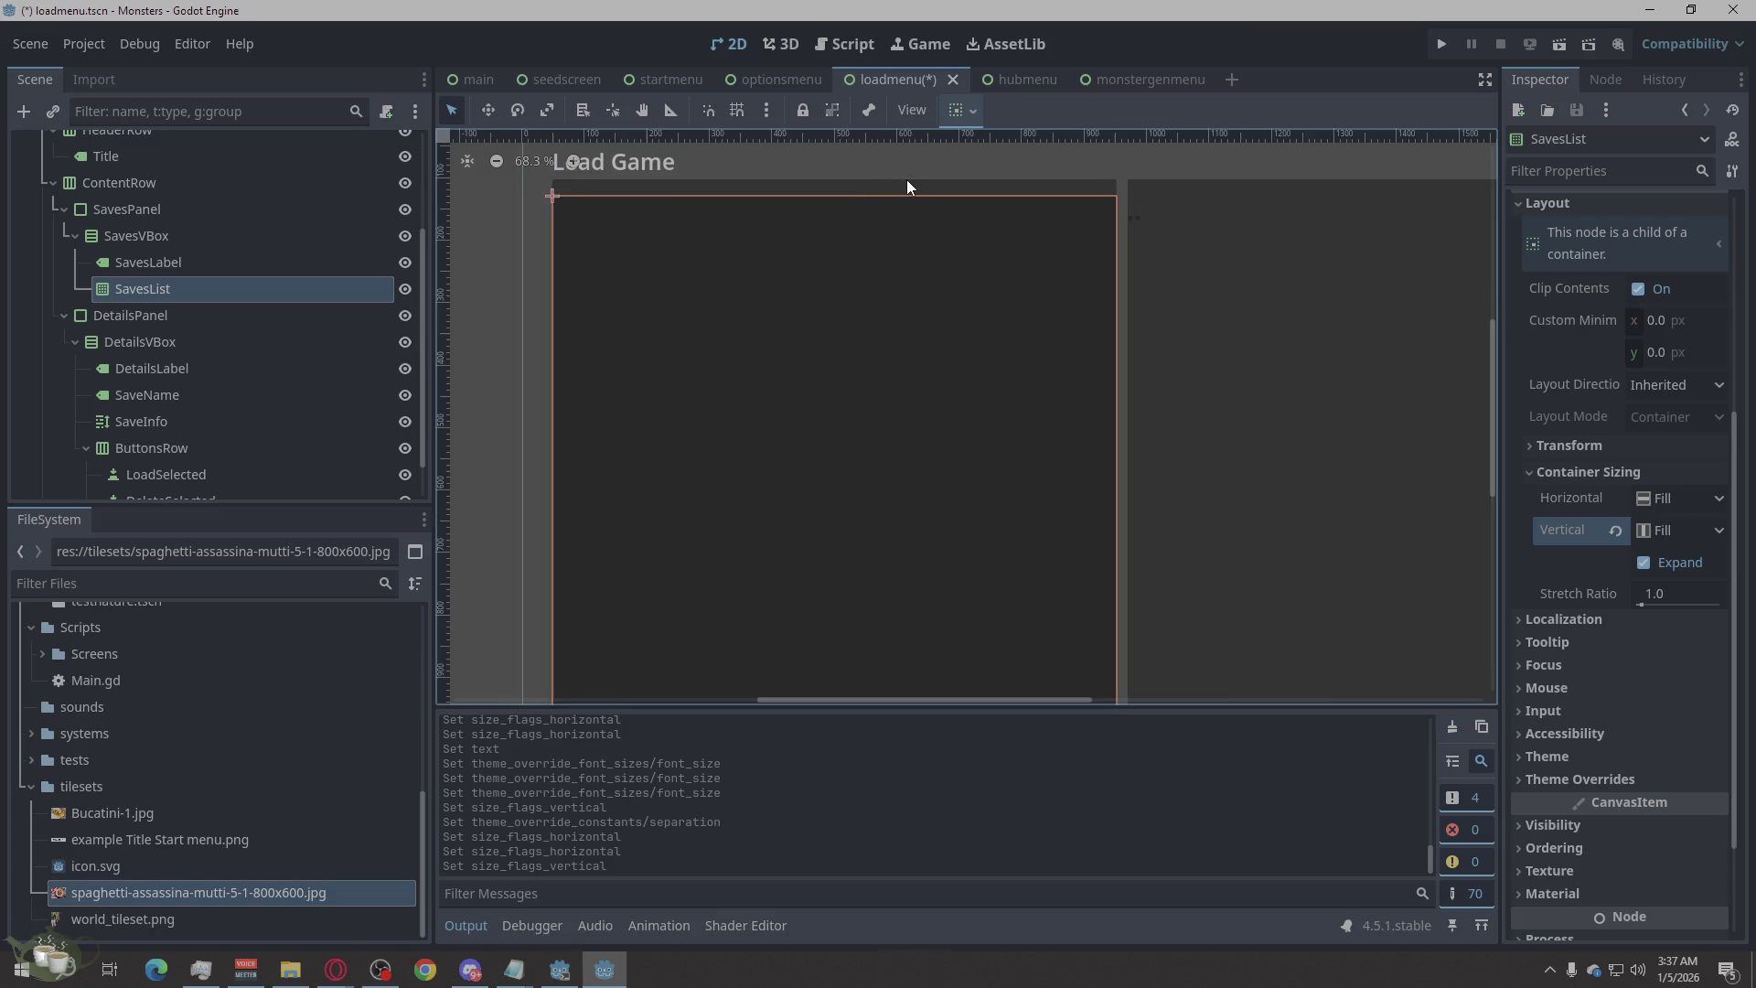
{"action": "scroll", "coordinate": [607, 189], "scroll_direction": "up", "scroll_amount": 3}
{"action": "scroll", "coordinate": [612, 179], "scroll_direction": "down", "scroll_amount": 4}
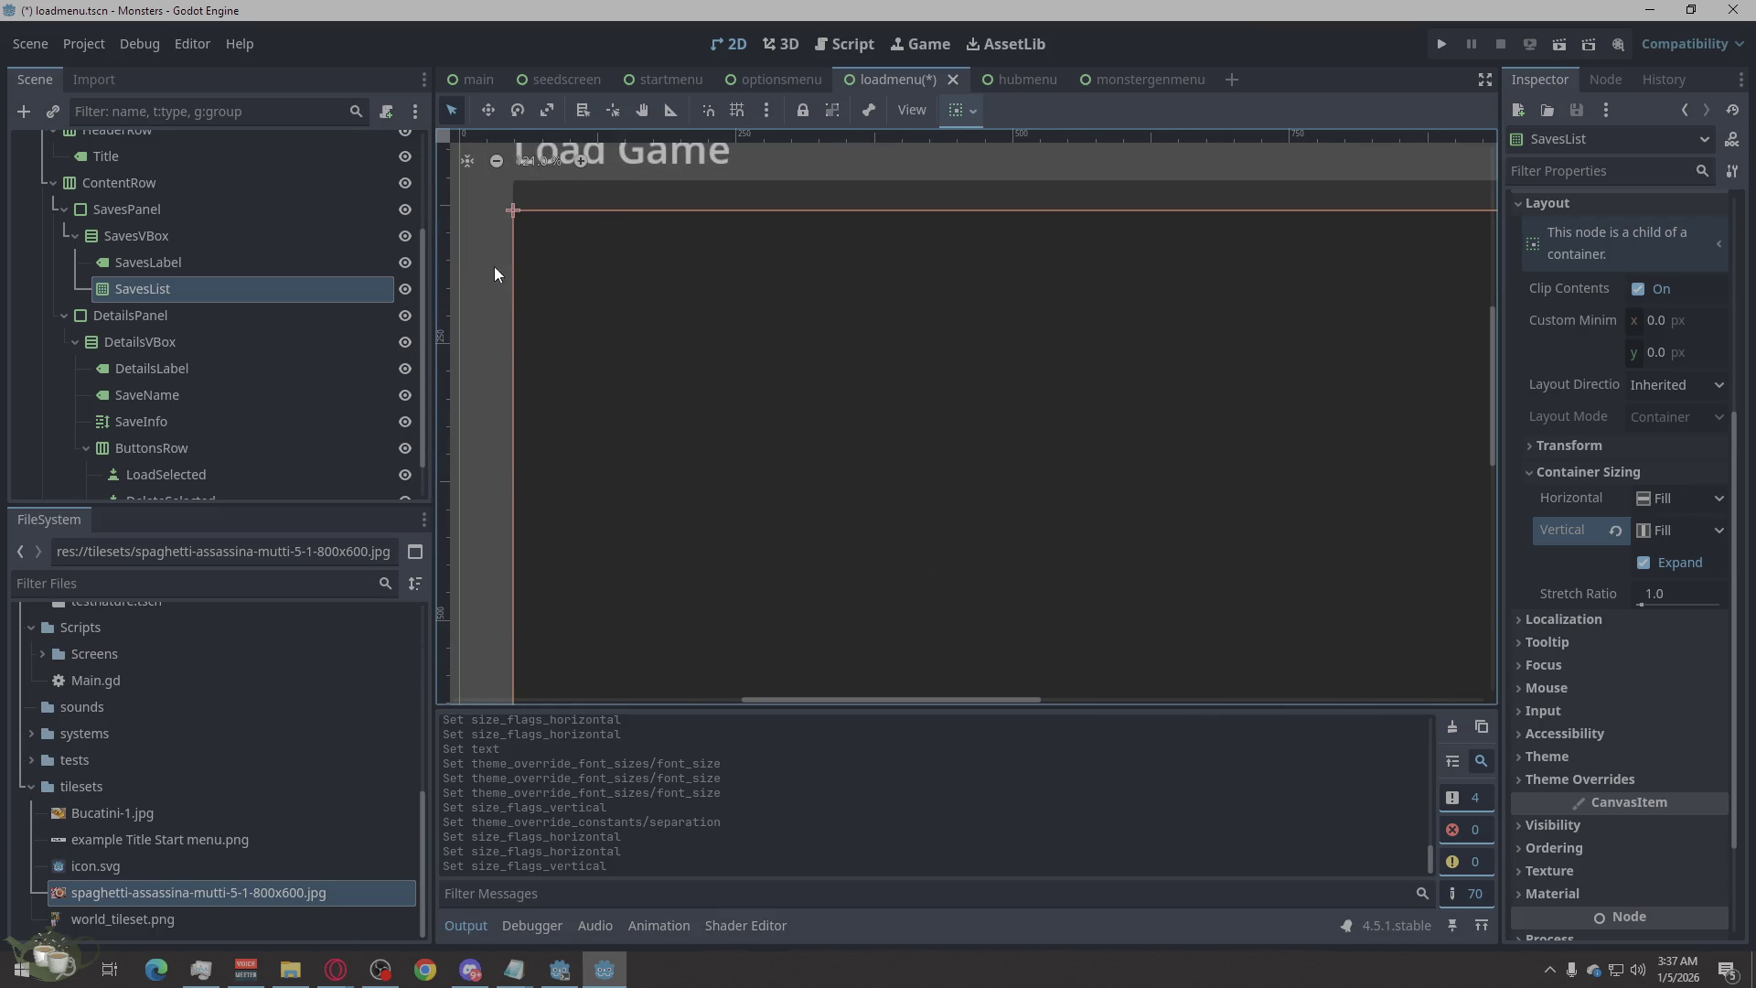
{"action": "scroll", "coordinate": [651, 311], "scroll_direction": "up", "scroll_amount": 2}
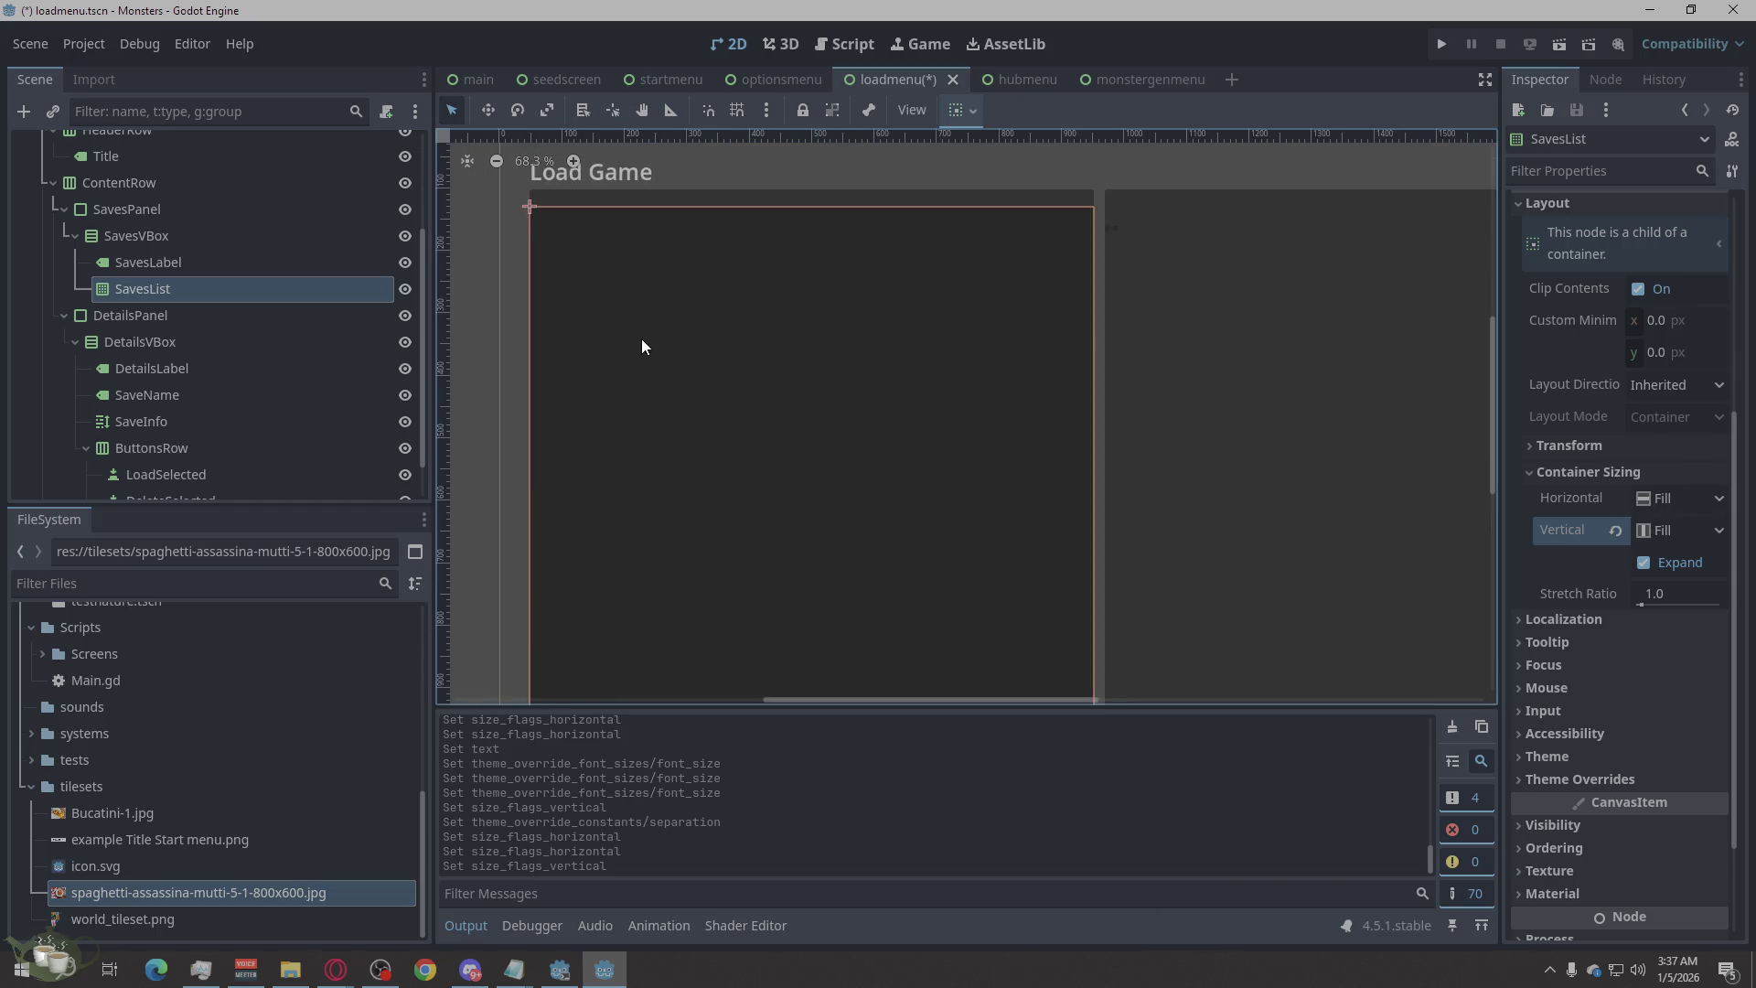
{"action": "left_click", "coordinate": [239, 268]}
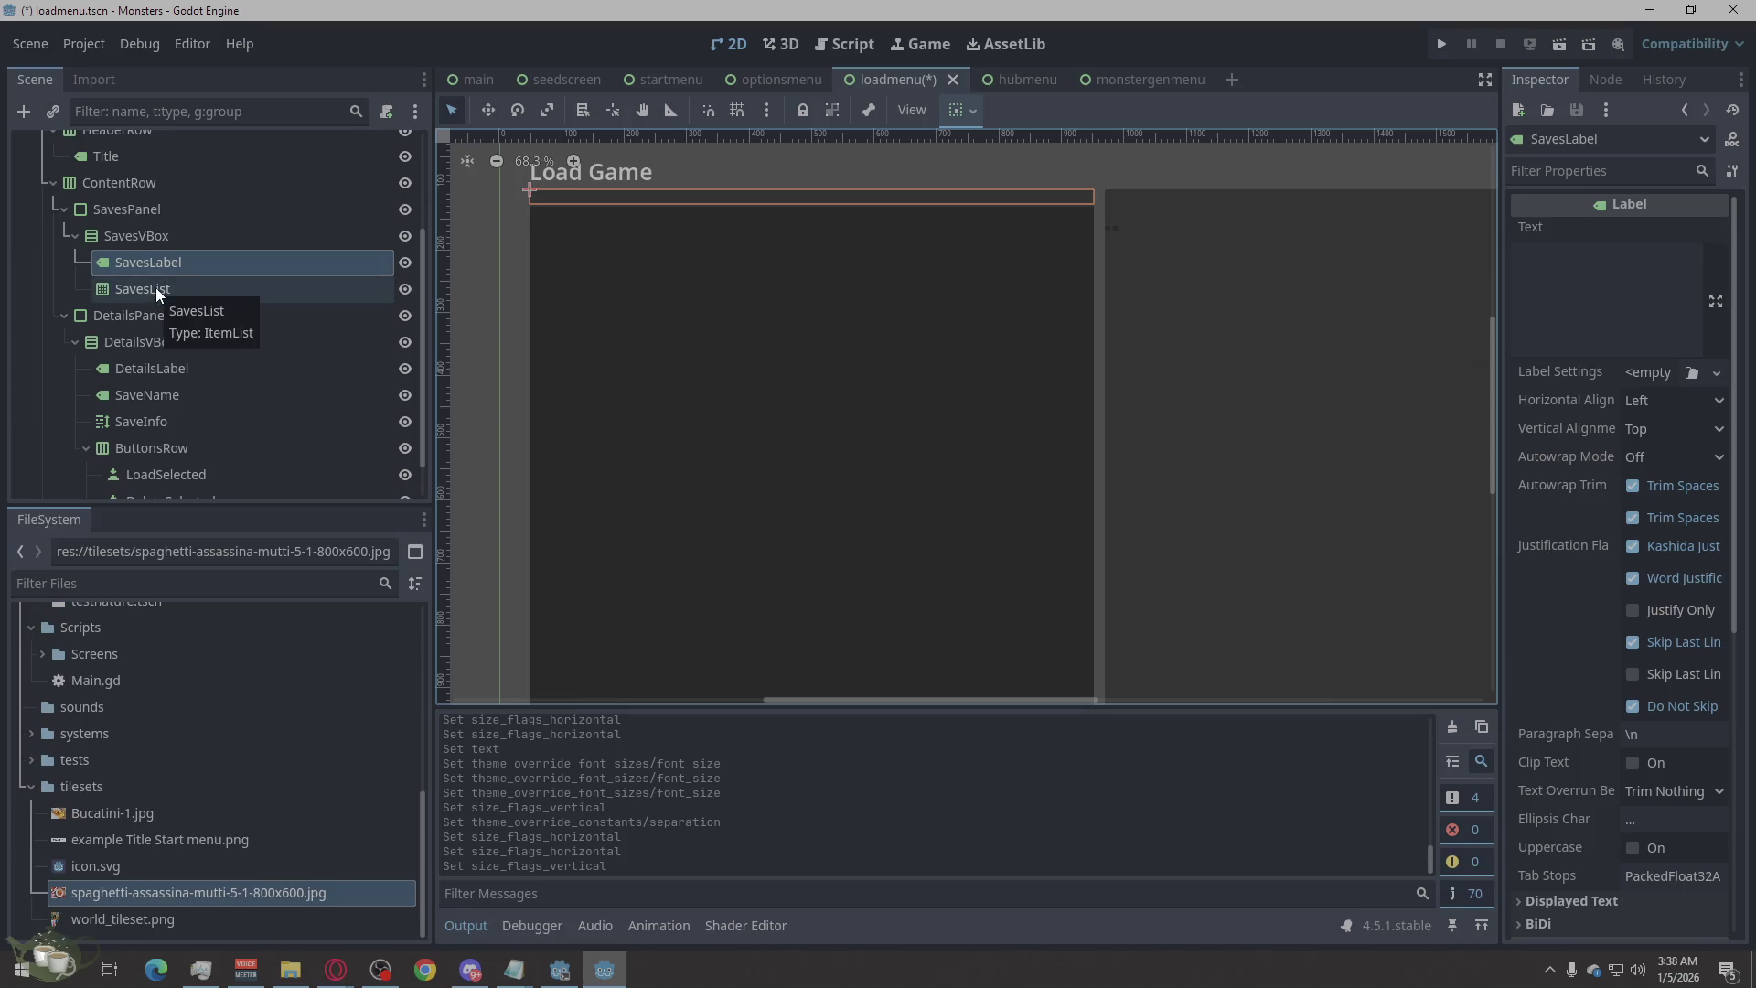
{"action": "left_click", "coordinate": [1573, 284]}
Set SavesLabel's text to 'Game:', replacing the mistyped 'Saved Gaes'.
{"action": "type", "text": "Saved "}
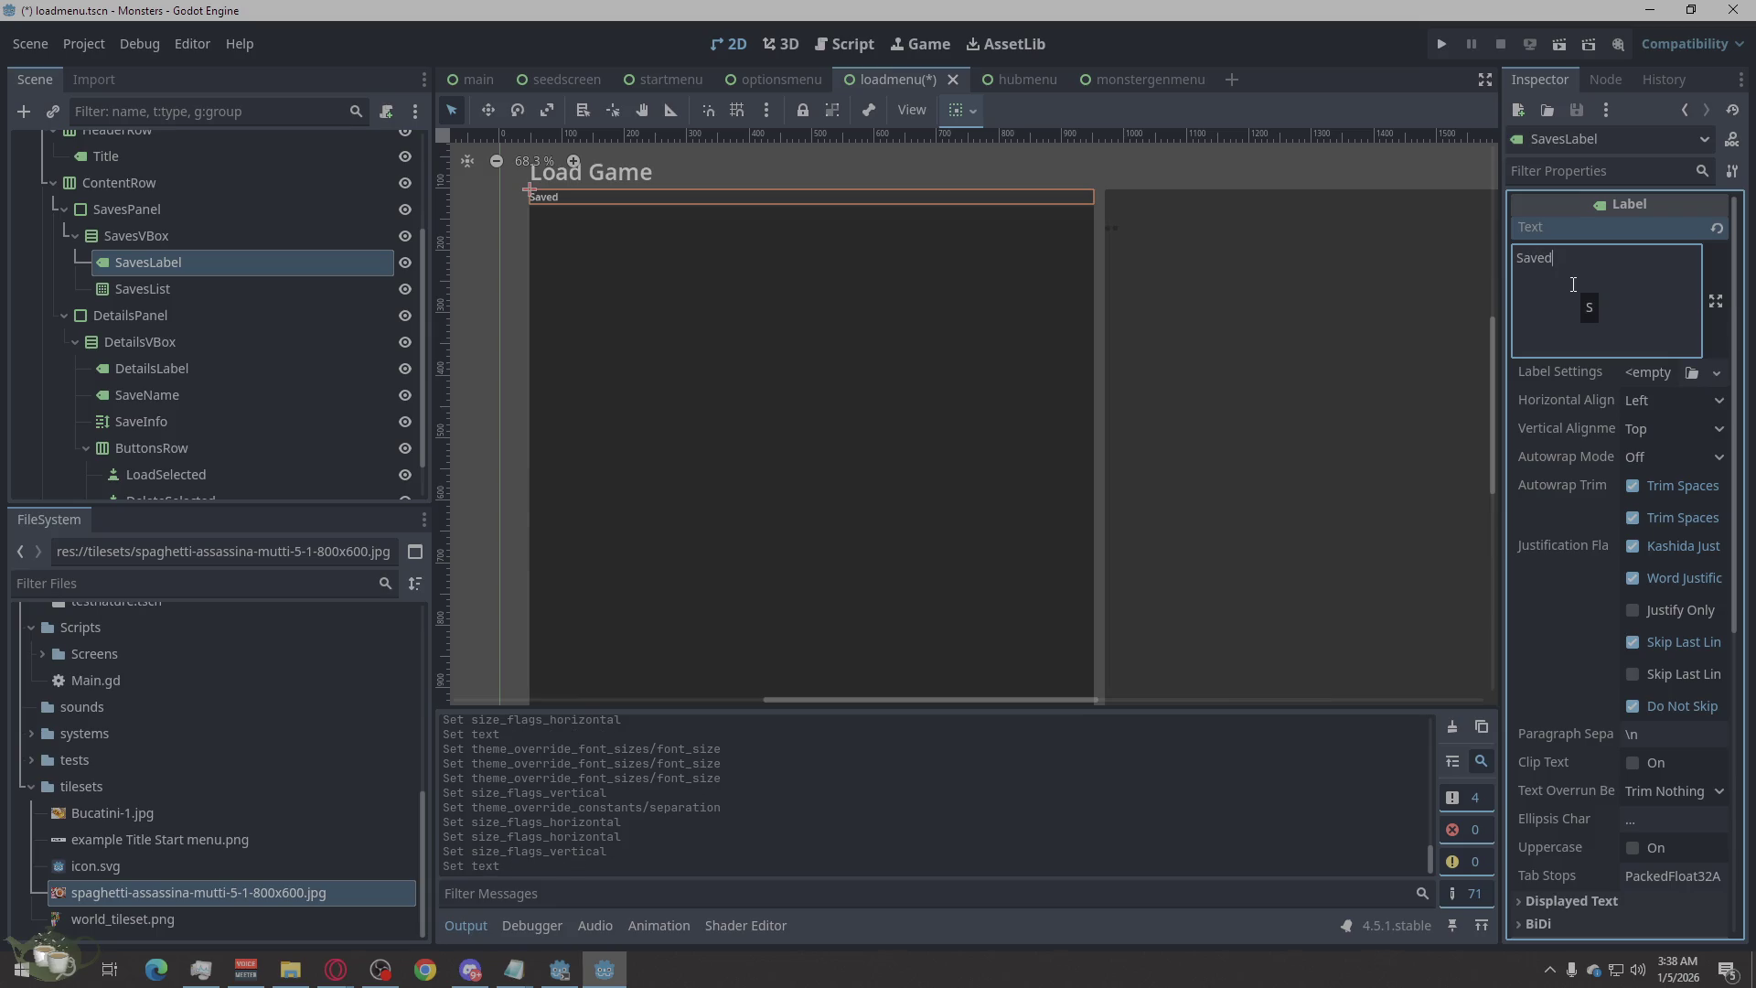
{"action": "type", "text": "Gaes"}
{"action": "left_click_drag", "start_coordinate": [1582, 259], "coordinate": [1502, 276]}
{"action": "key", "text": "BackSpace"}
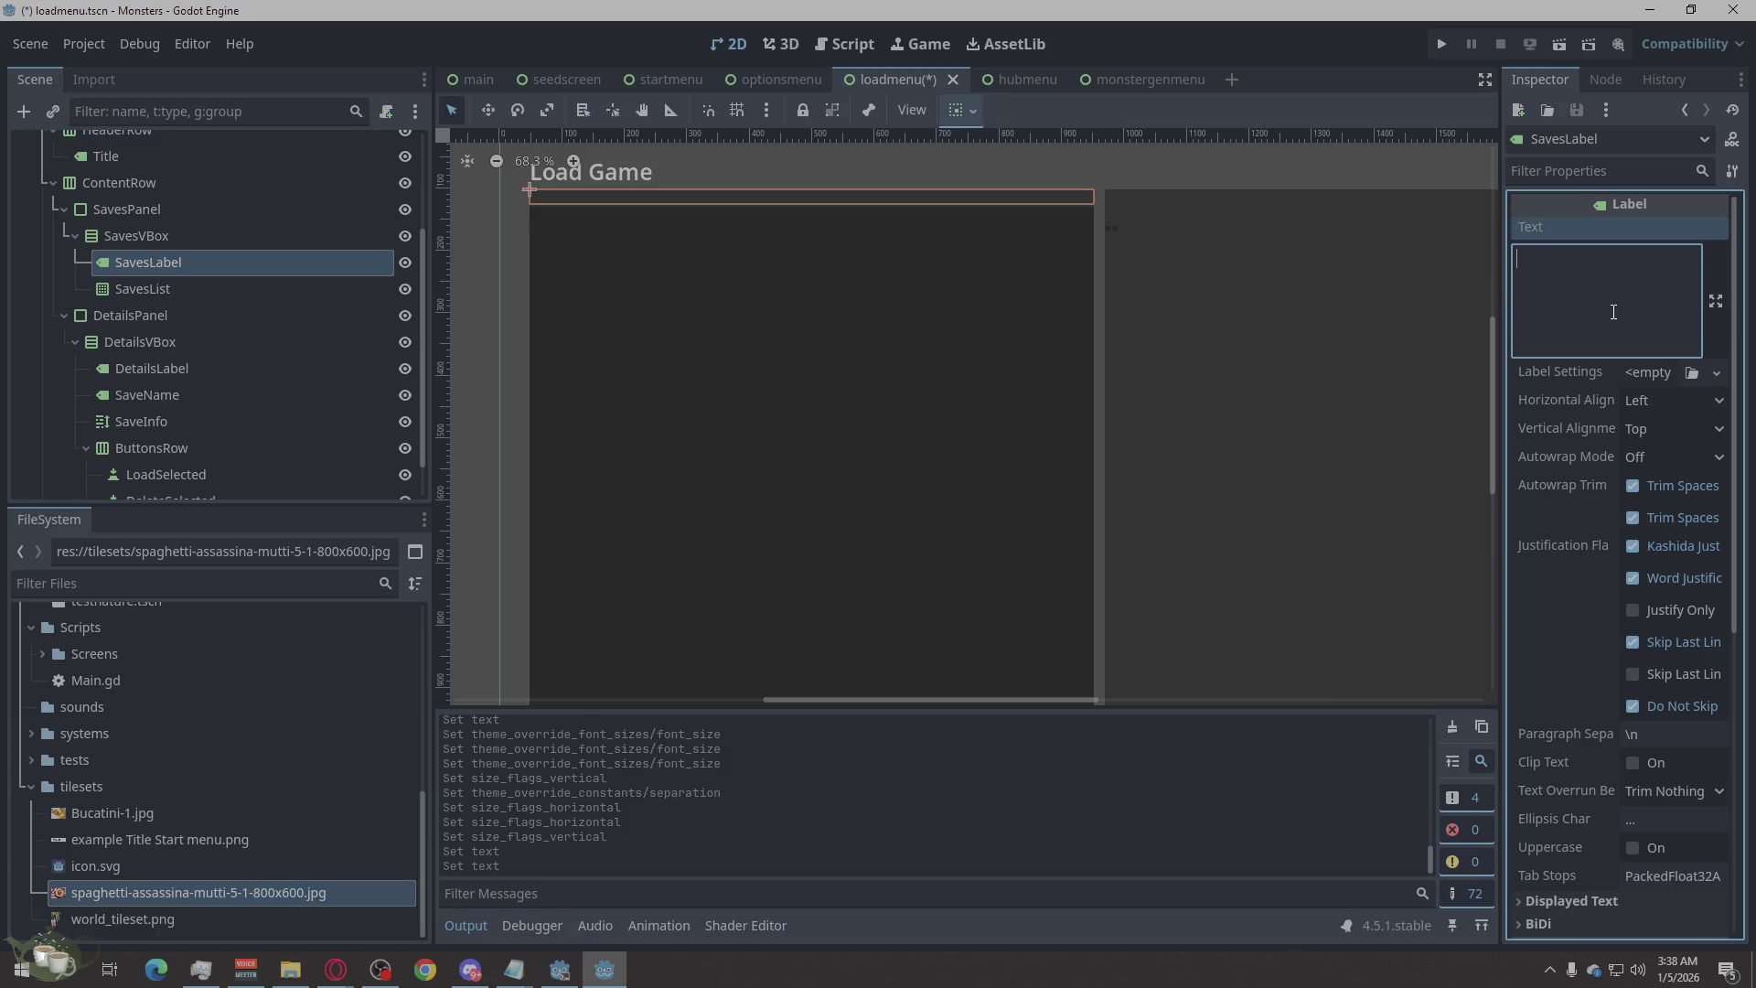
{"action": "type", "text": "Ga"}
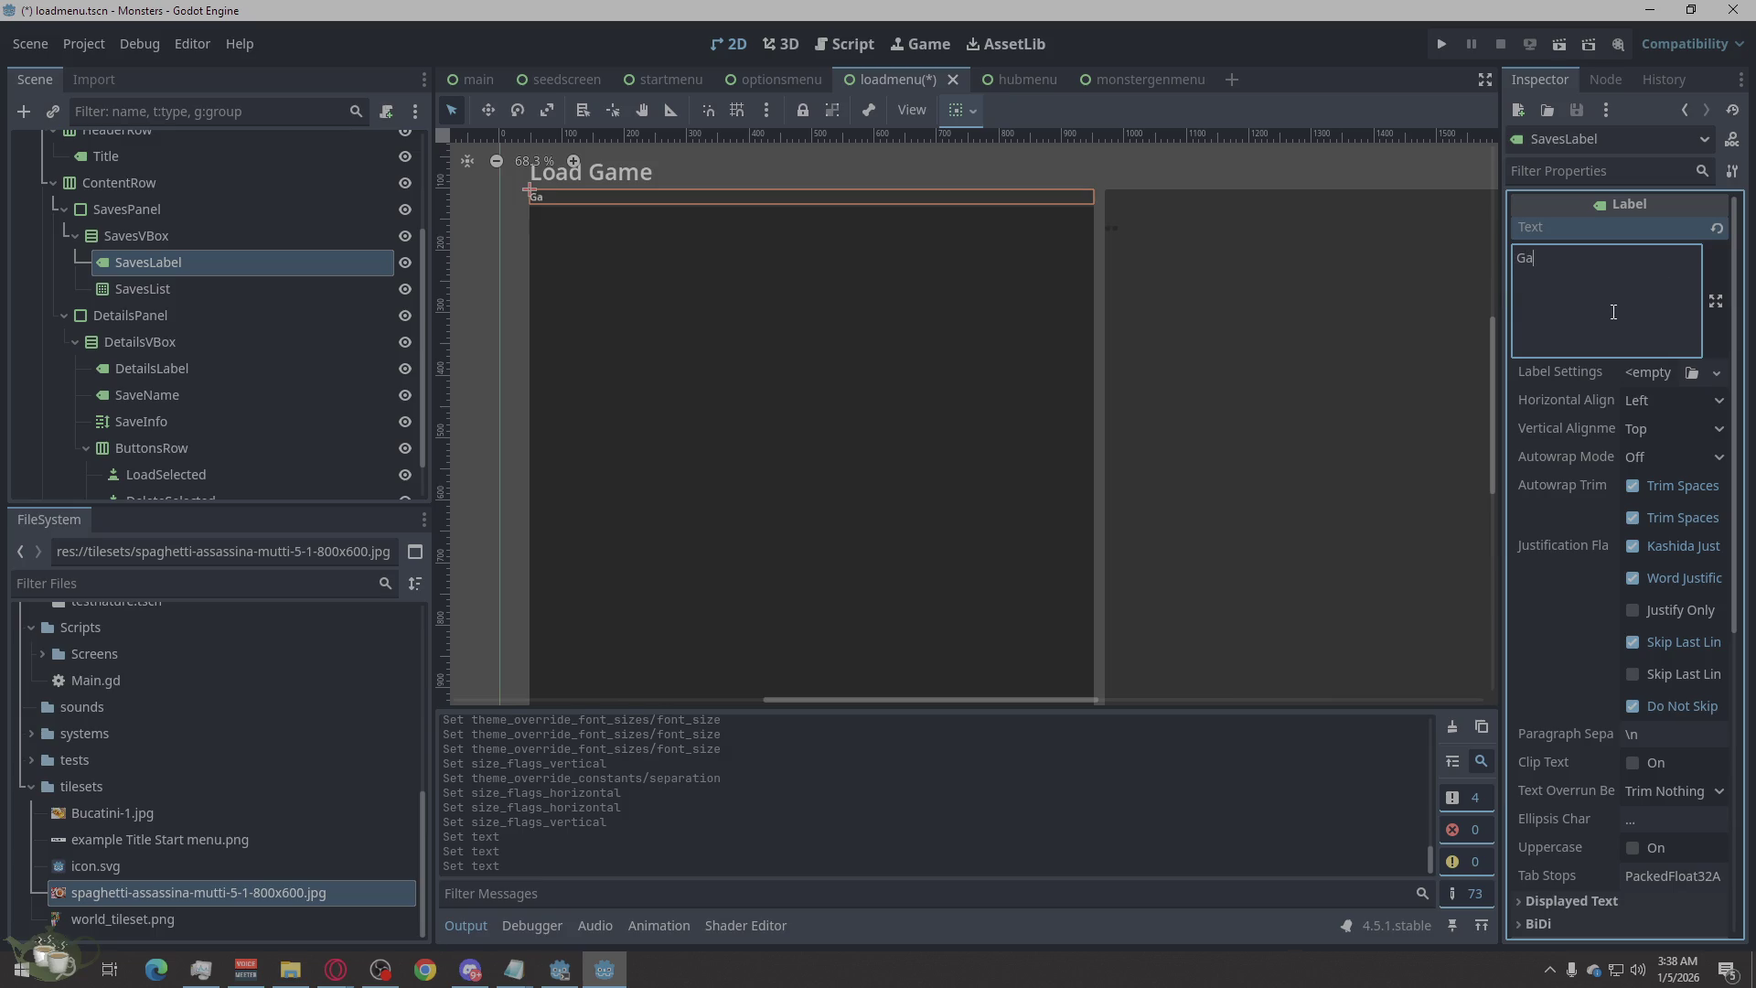
{"action": "type", "text": "me"}
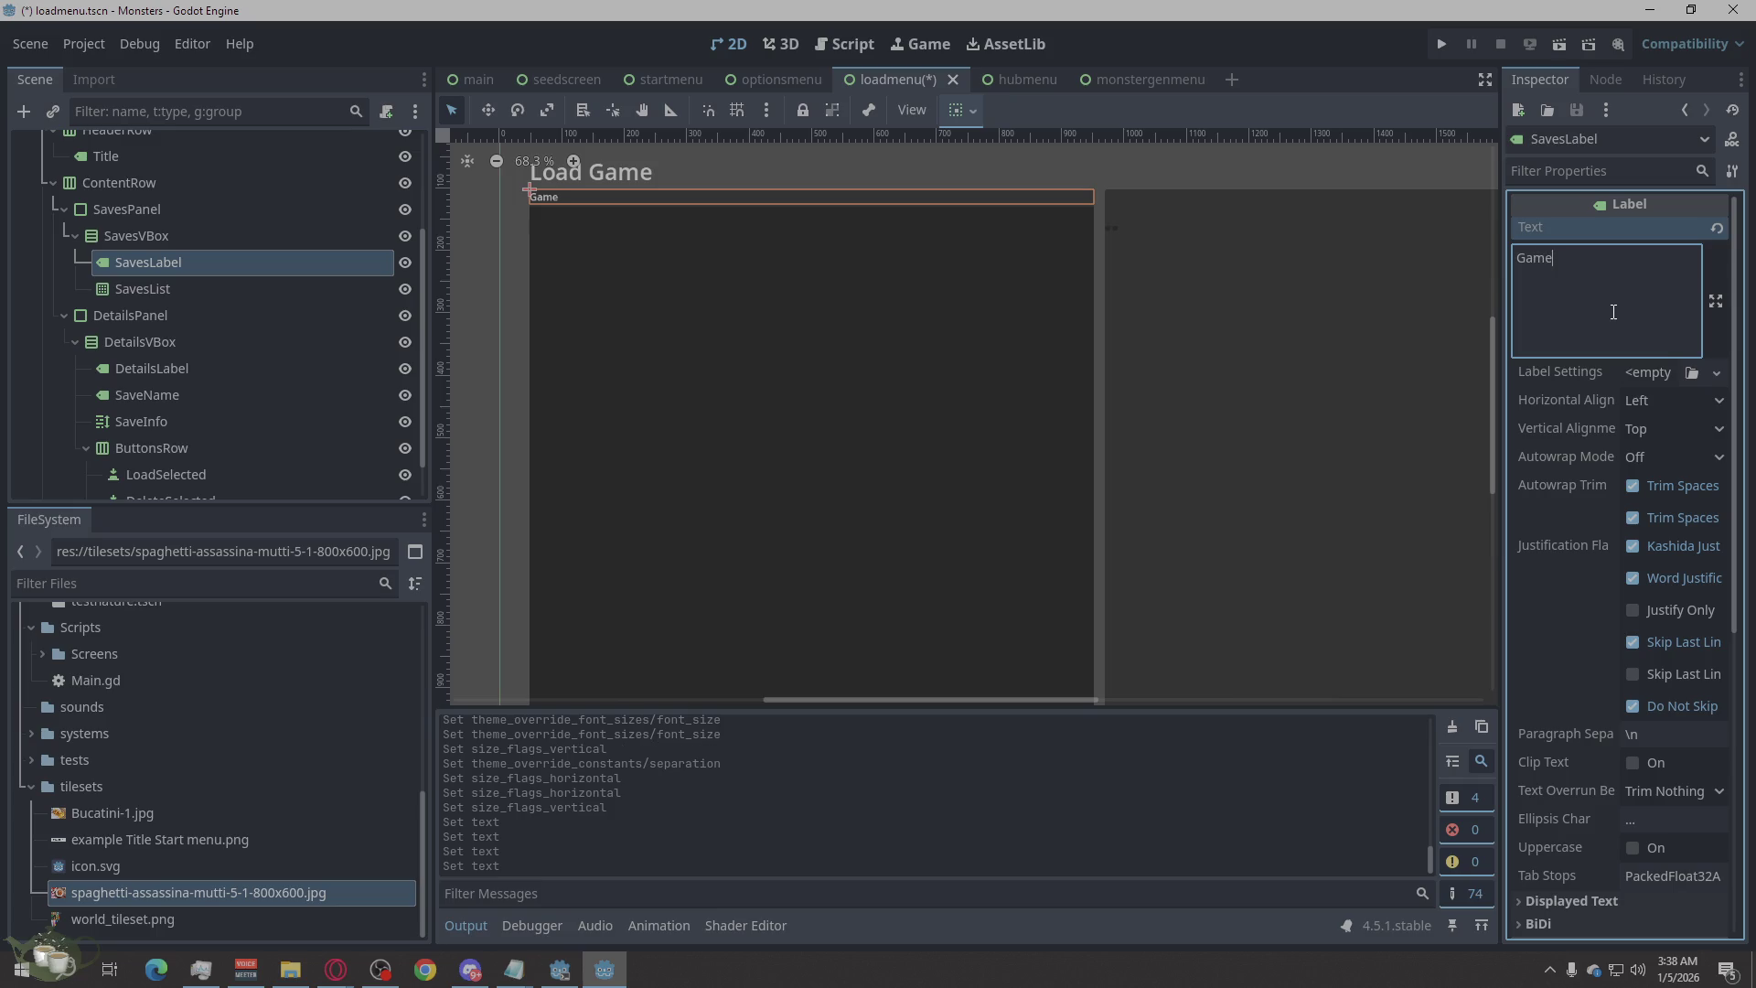
{"action": "type", "text": ":"}
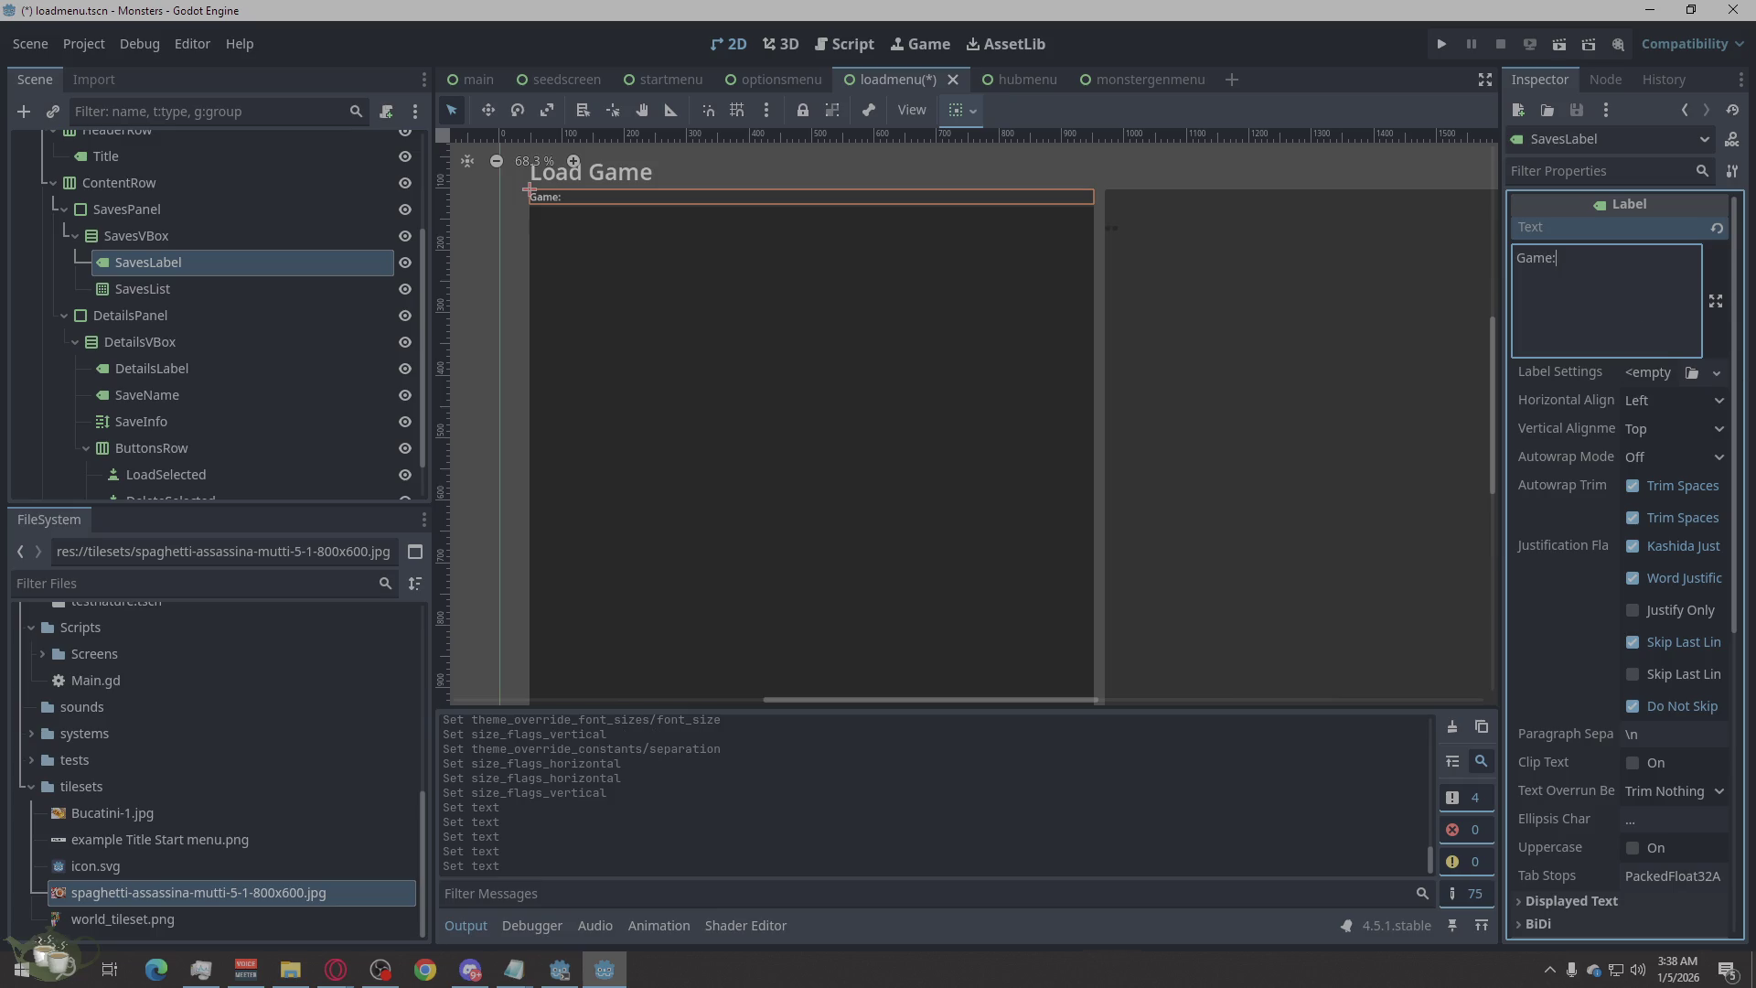
{"action": "key", "text": "alt+Tab"}
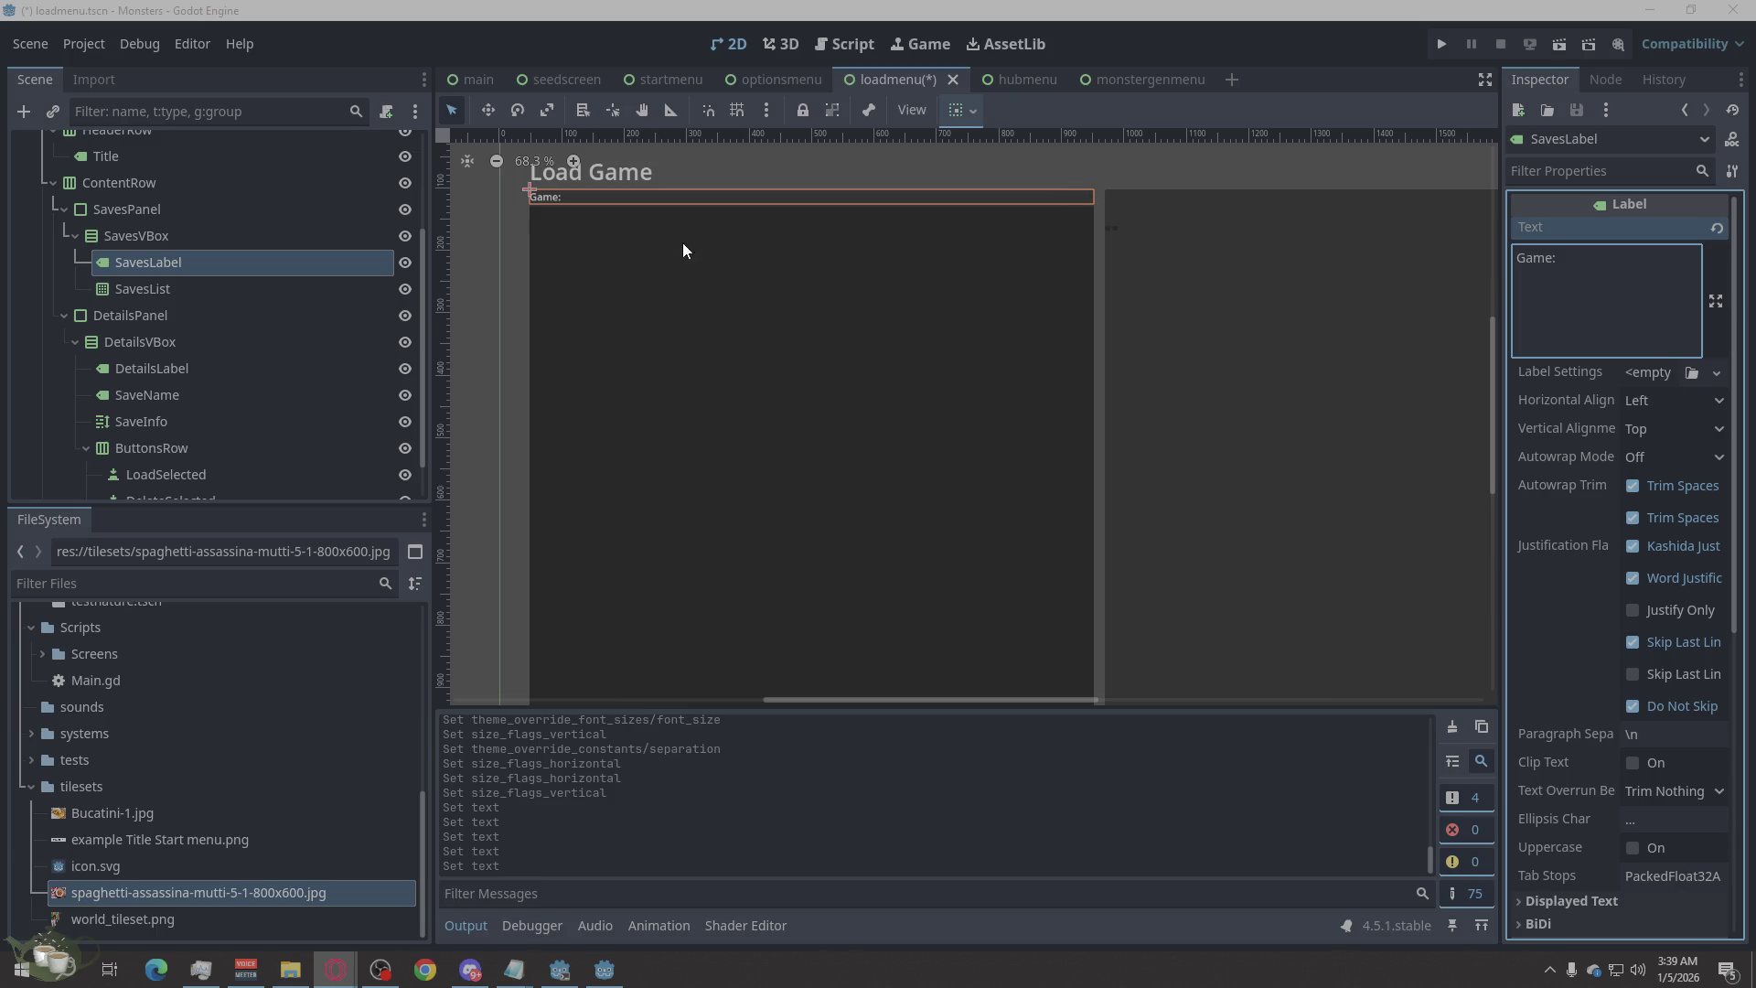
{"action": "left_click", "coordinate": [1642, 266]}
Replace the heading text with 'Select a file.' and inspect HeaderRow, SavesList and SavesLabel.
{"action": "key", "text": "ctrl+a"}
{"action": "type", "text": "S"}
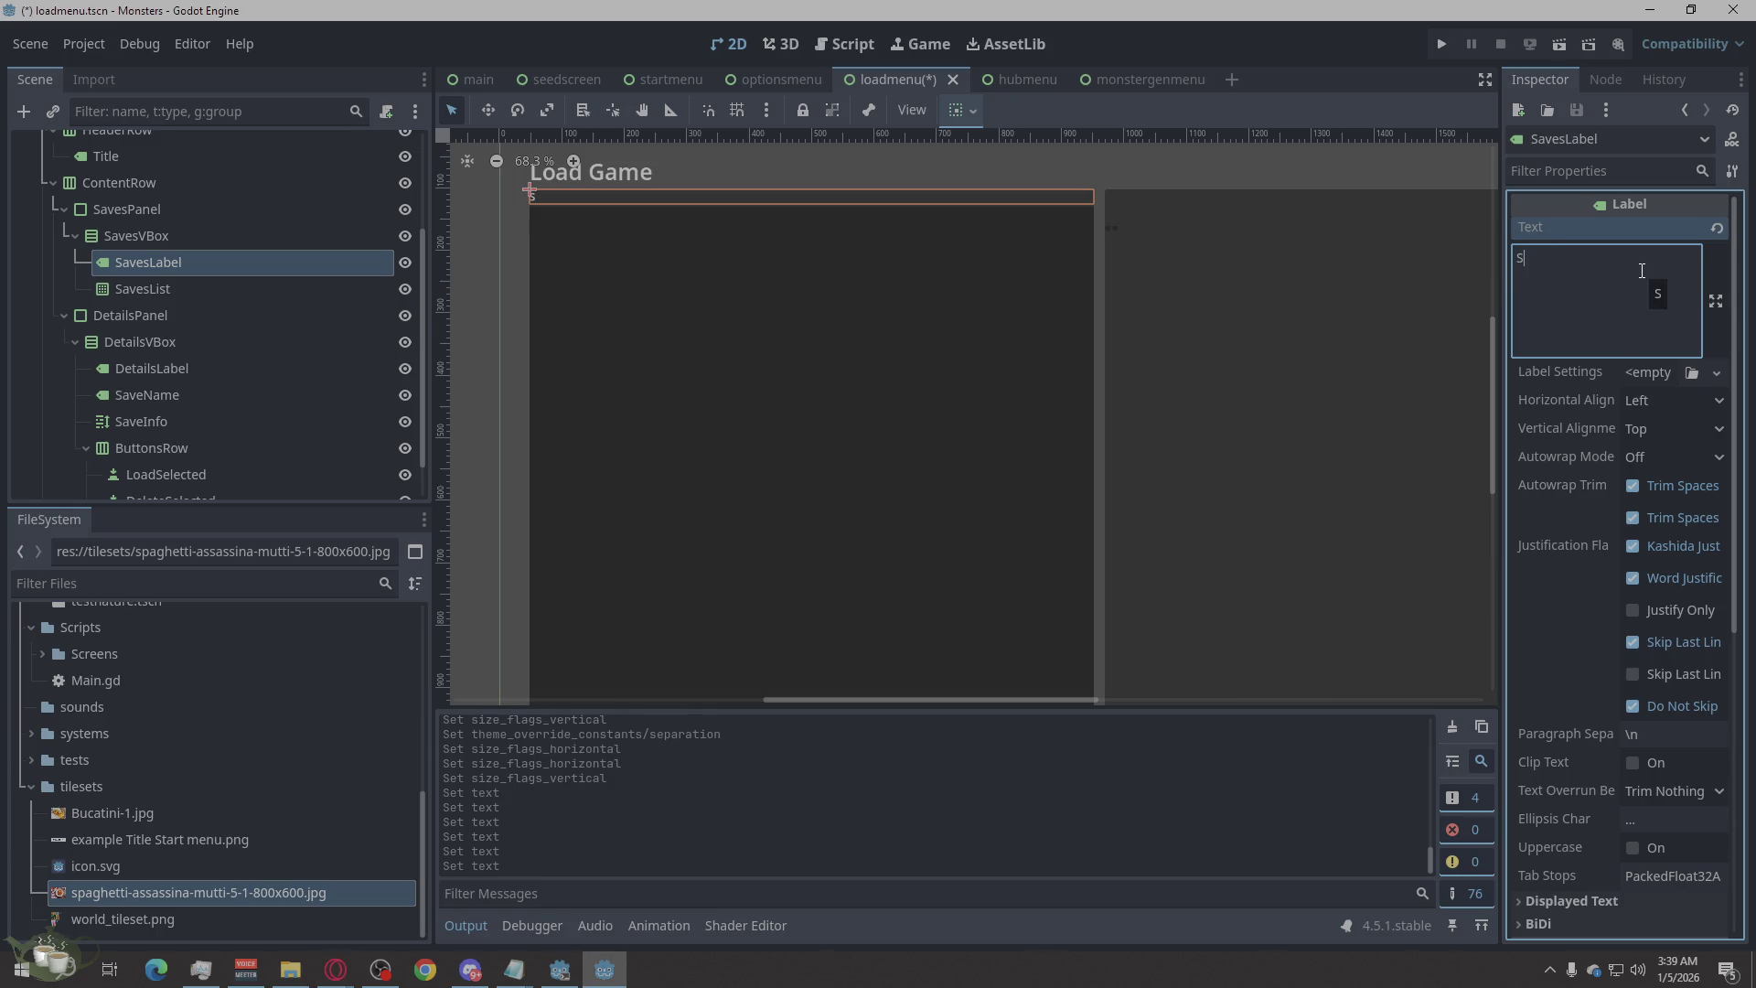
{"action": "type", "text": "elect a file"}
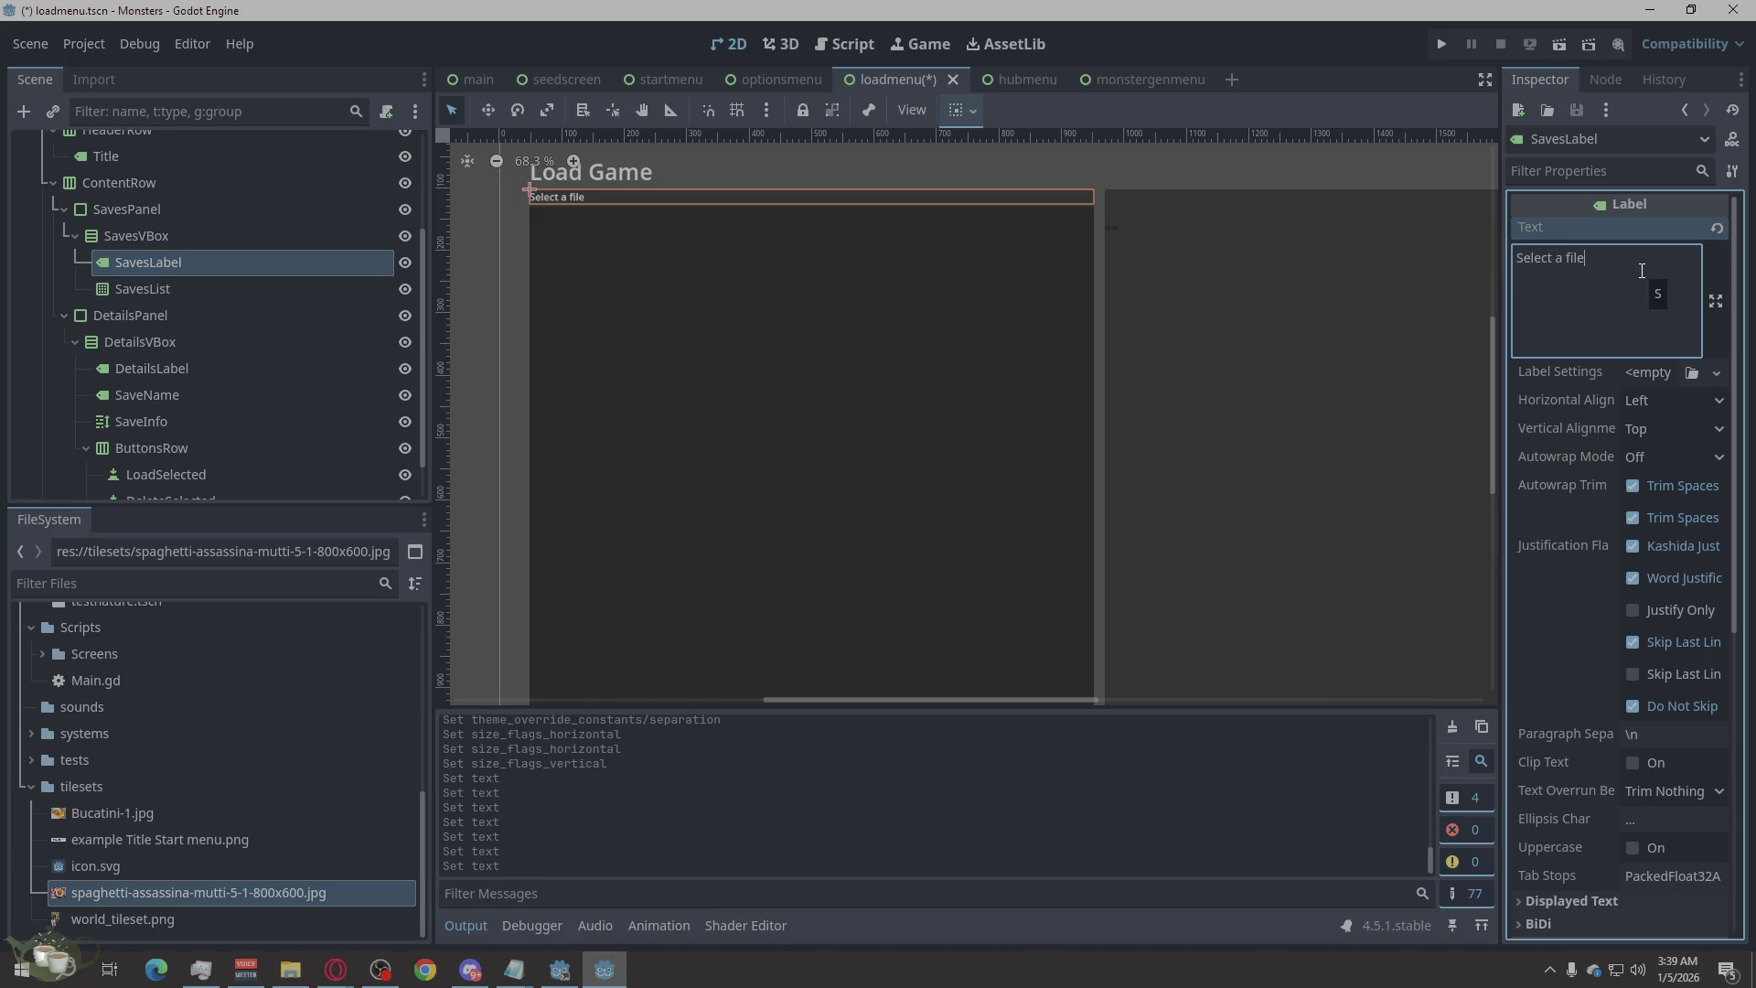
{"action": "type", "text": "."}
{"action": "left_click", "coordinate": [858, 184]}
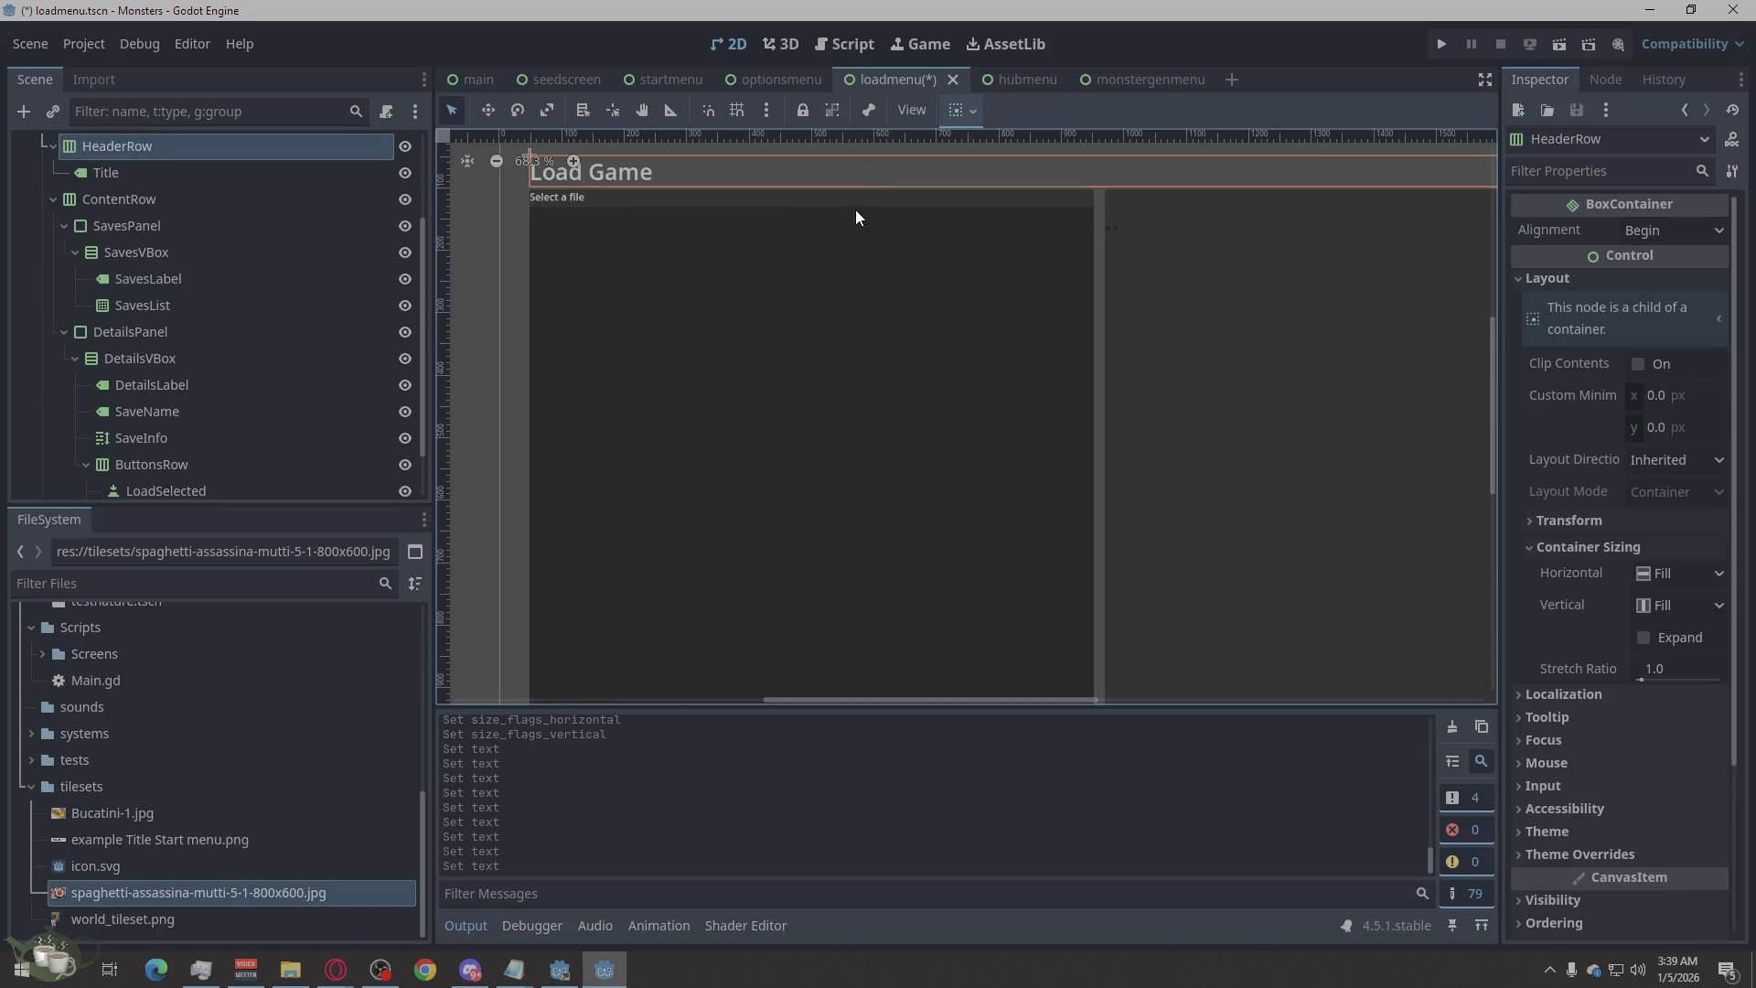
{"action": "left_click", "coordinate": [837, 302]}
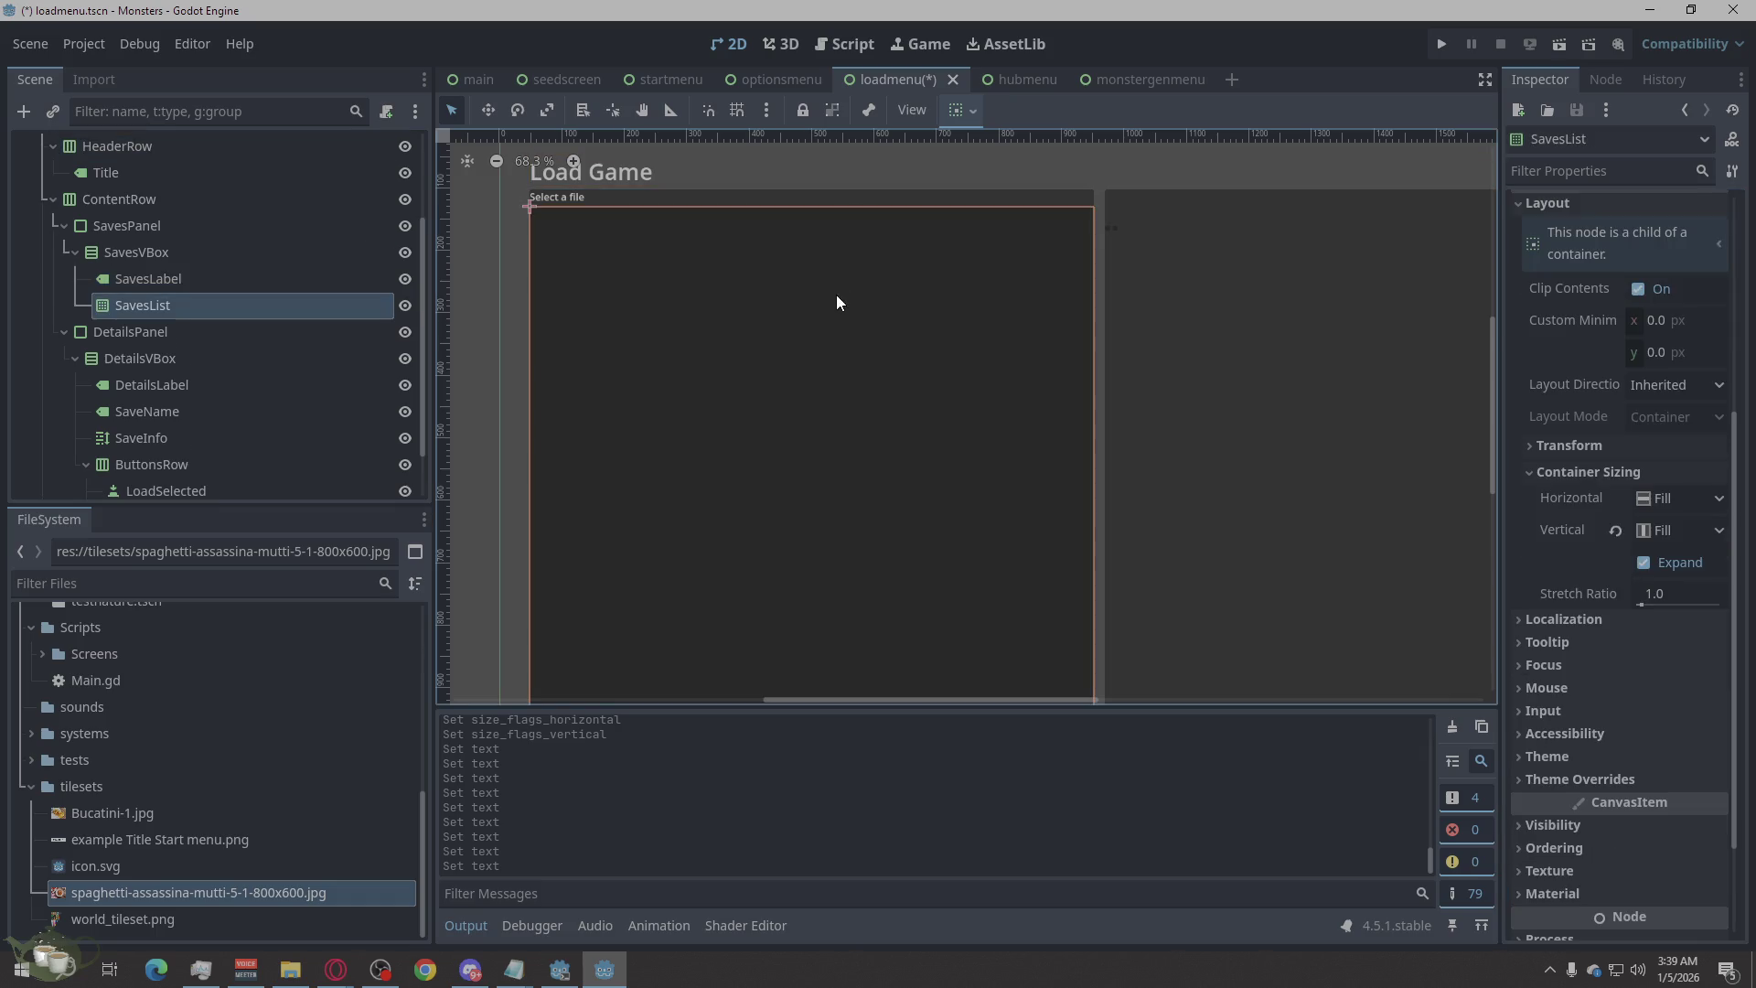
{"action": "left_click", "coordinate": [212, 284]}
{"action": "left_click", "coordinate": [208, 302]}
{"action": "key", "text": "alt+Tab"}
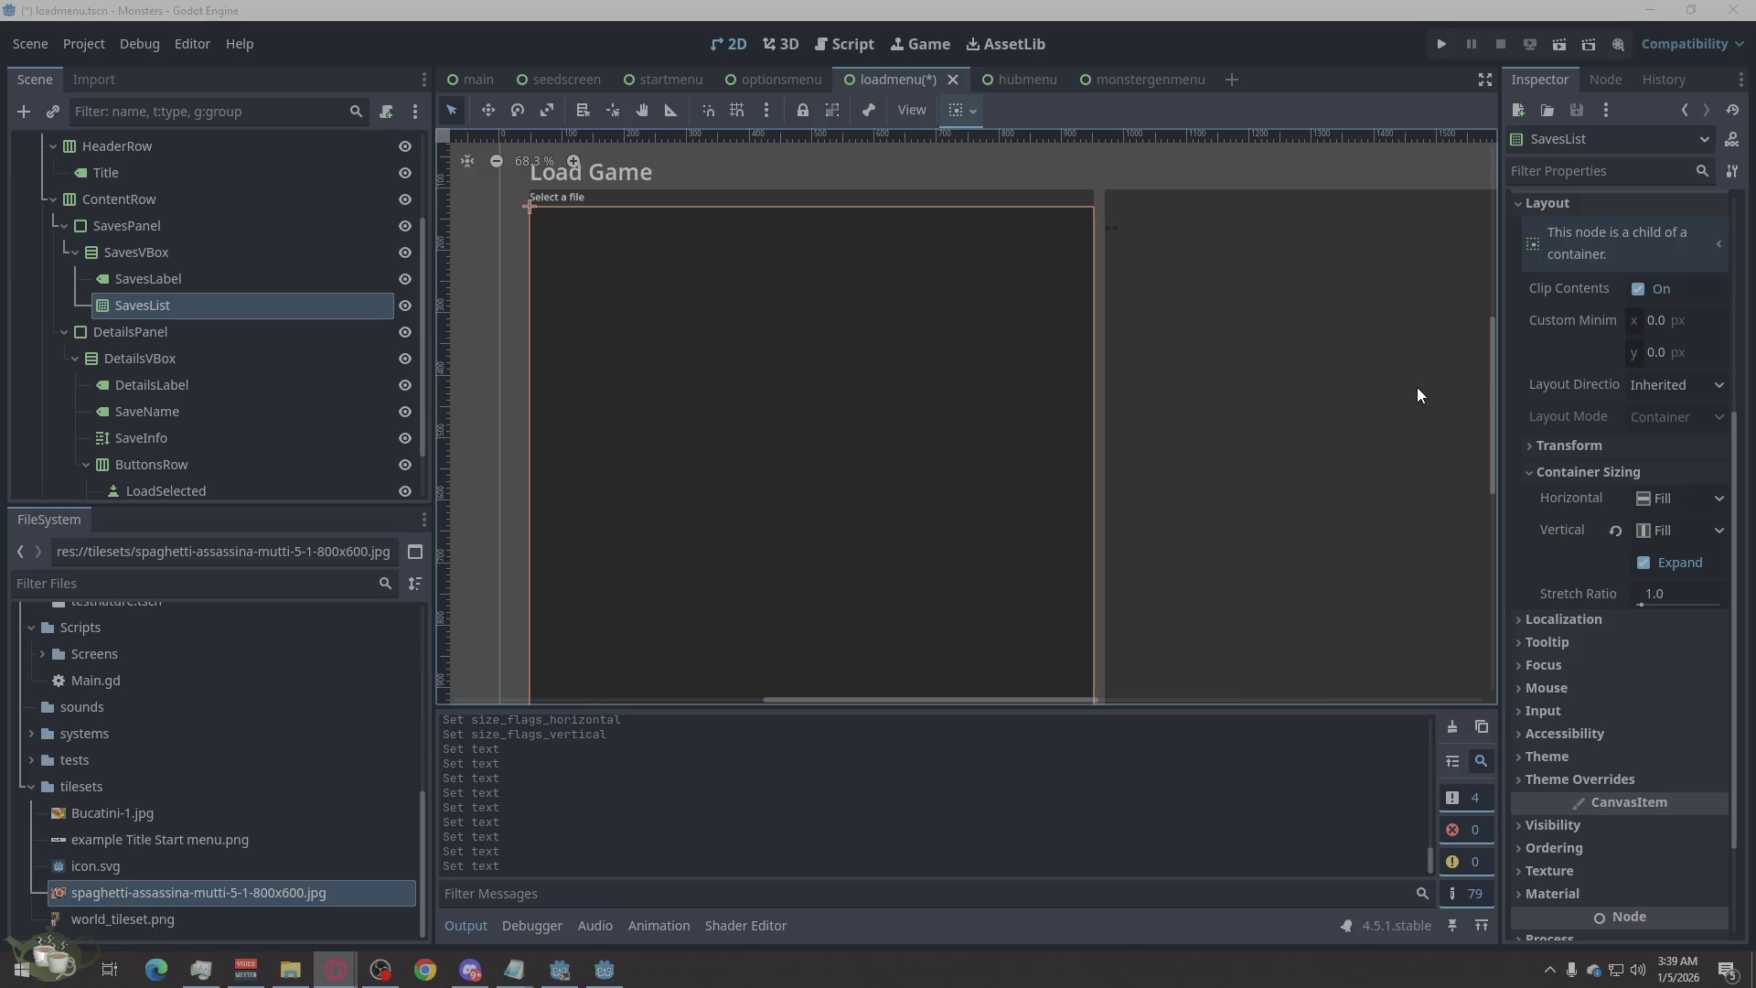
{"action": "scroll", "coordinate": [166, 359], "scroll_direction": "down", "scroll_amount": 1}
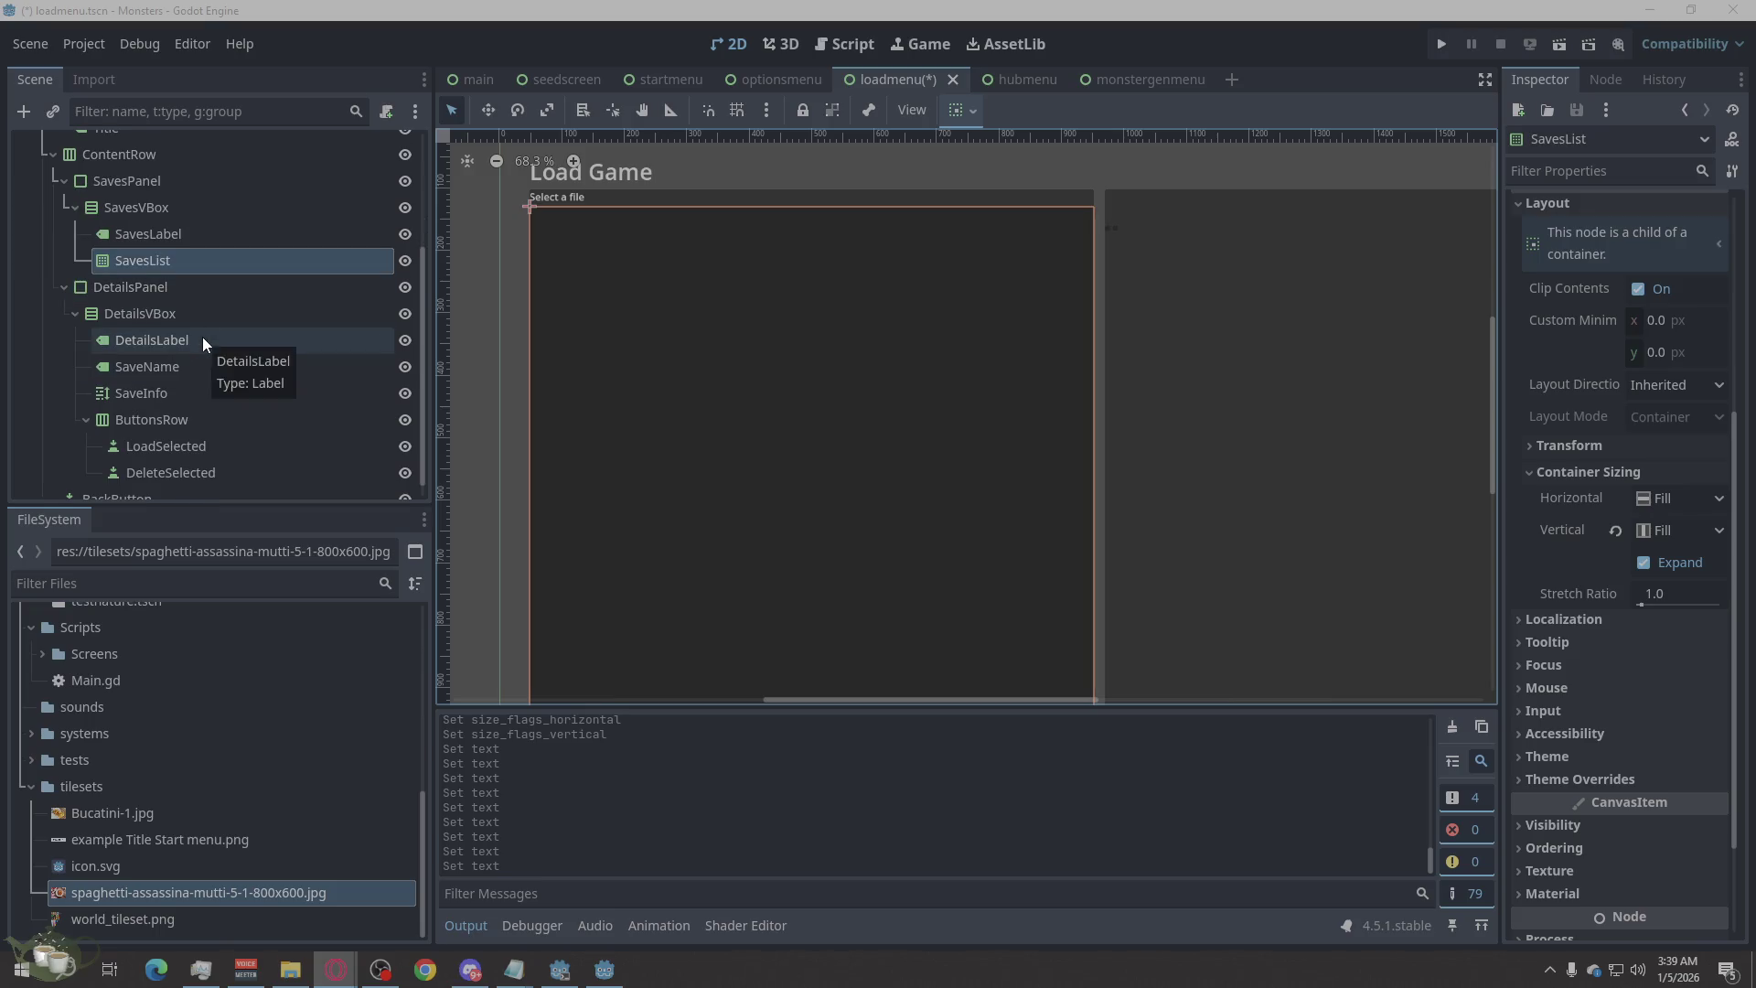
Select the DetailsLabel node inside DetailsVBox and zoom the viewport out.
{"action": "left_click", "coordinate": [212, 315]}
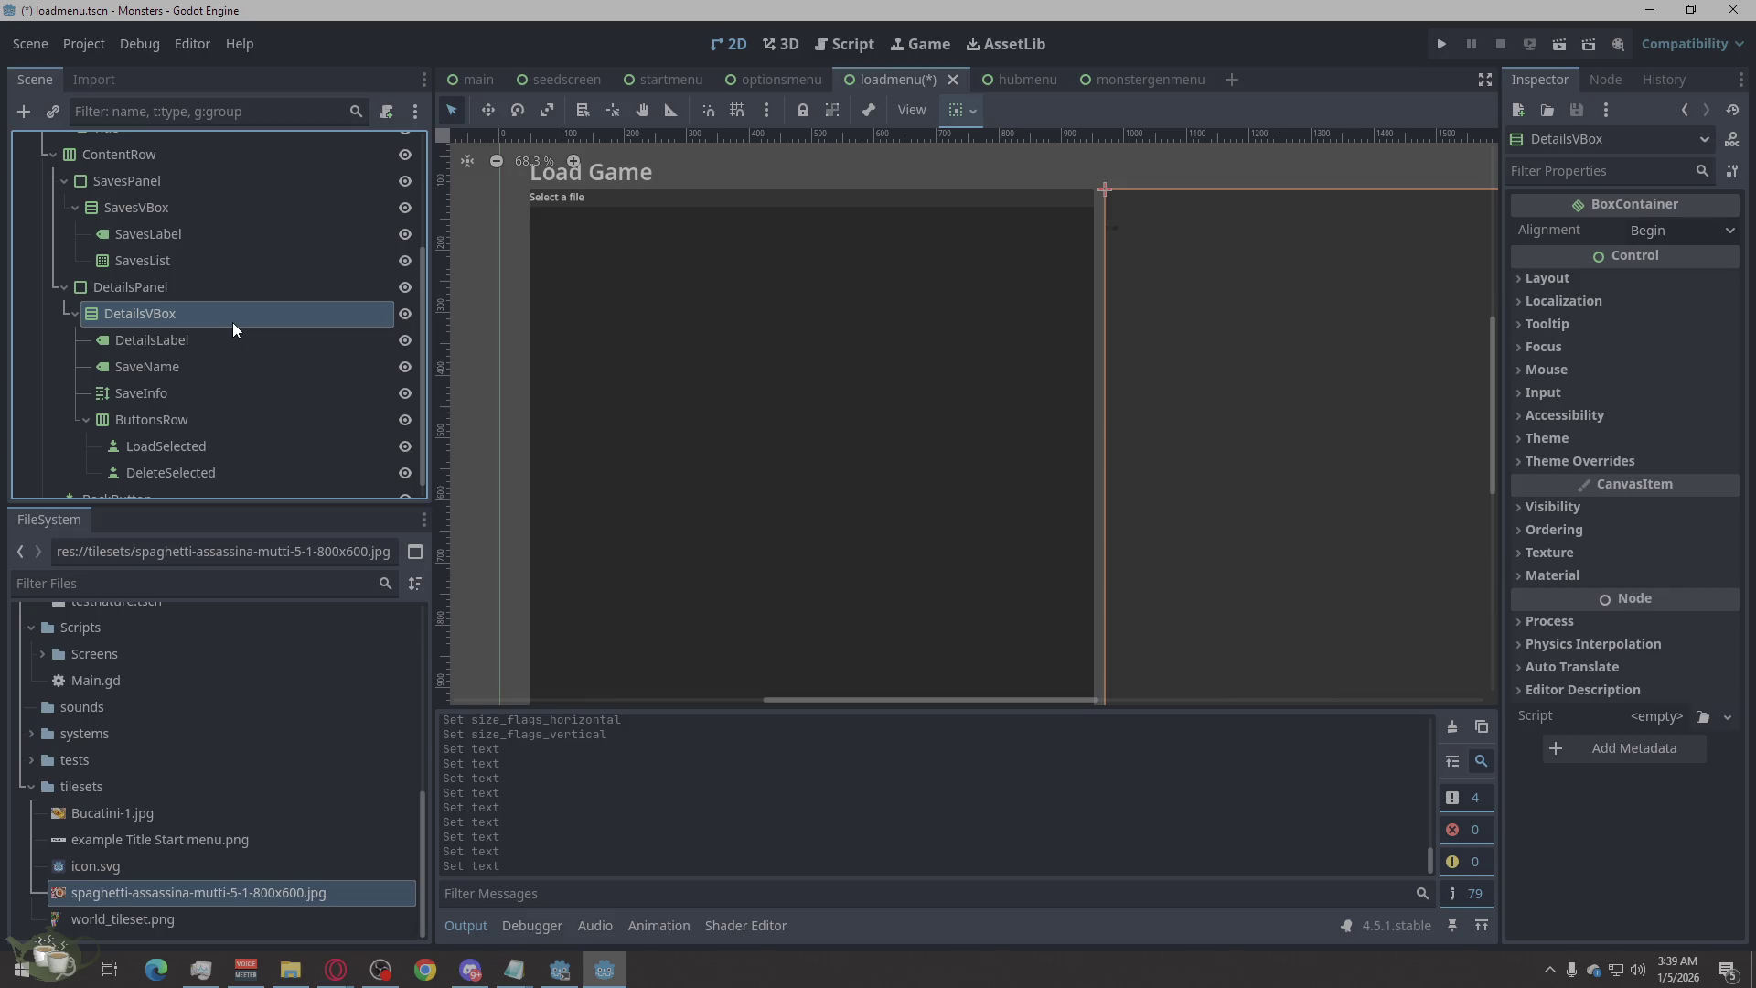
{"action": "scroll", "coordinate": [233, 322], "scroll_direction": "down", "scroll_amount": 1}
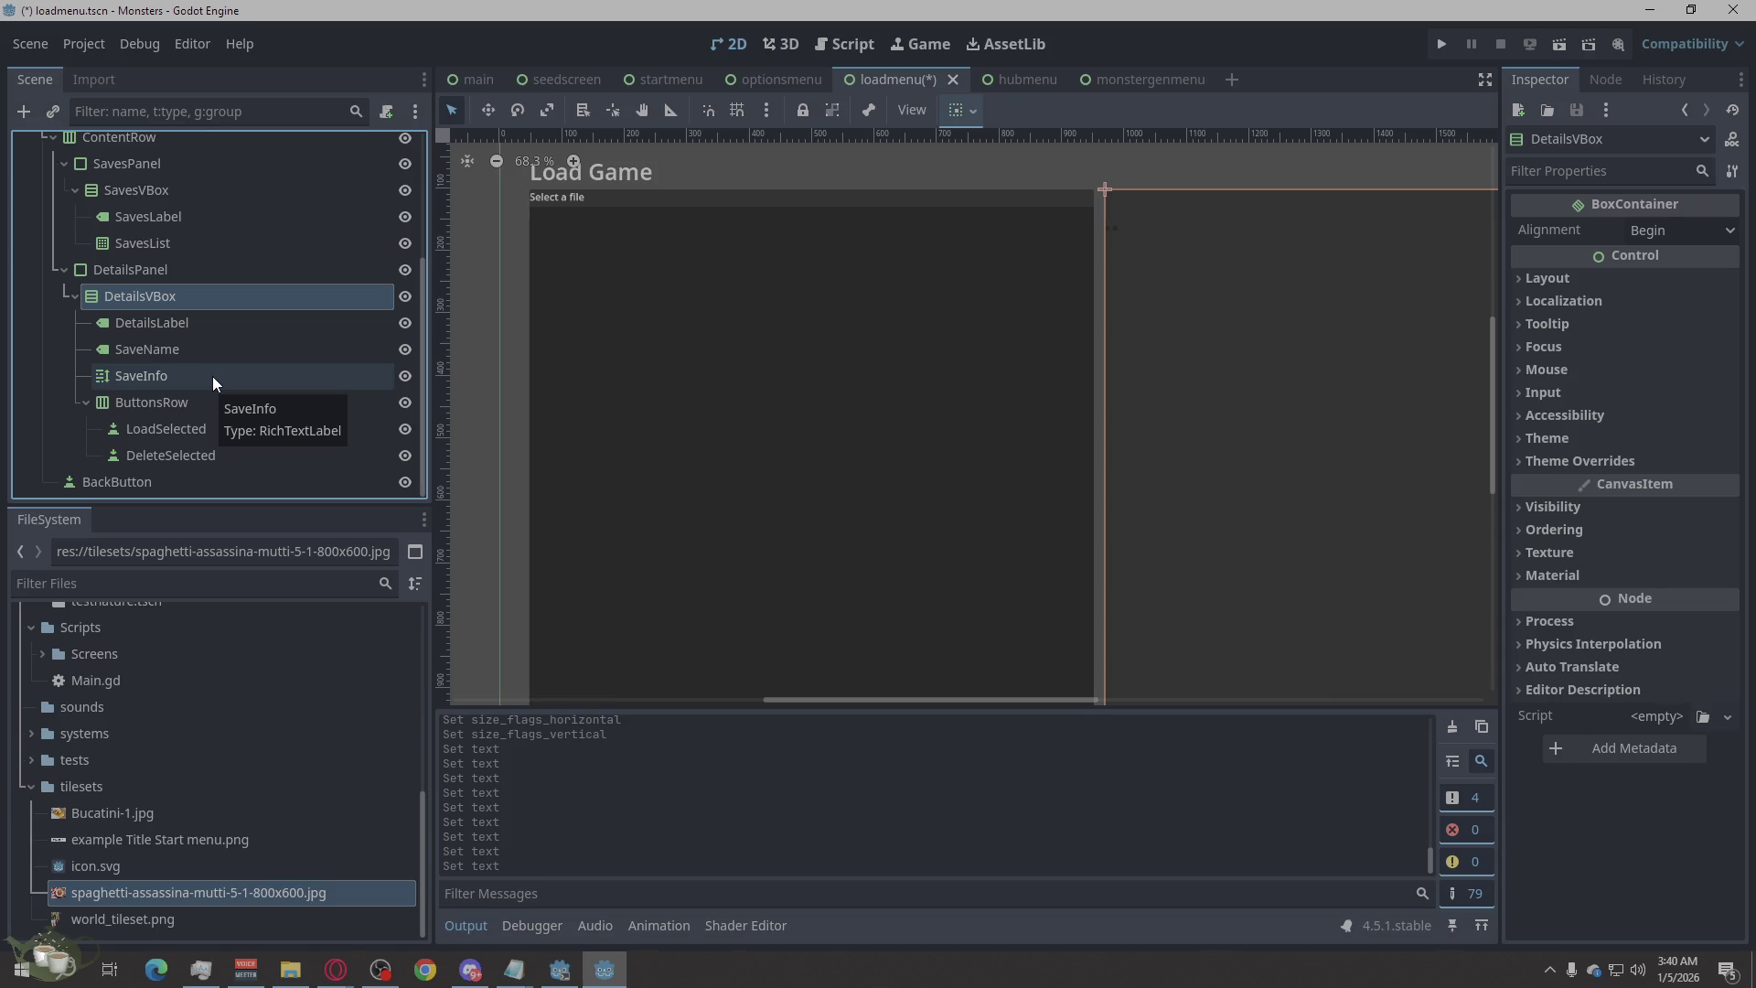
{"action": "left_click", "coordinate": [241, 319]}
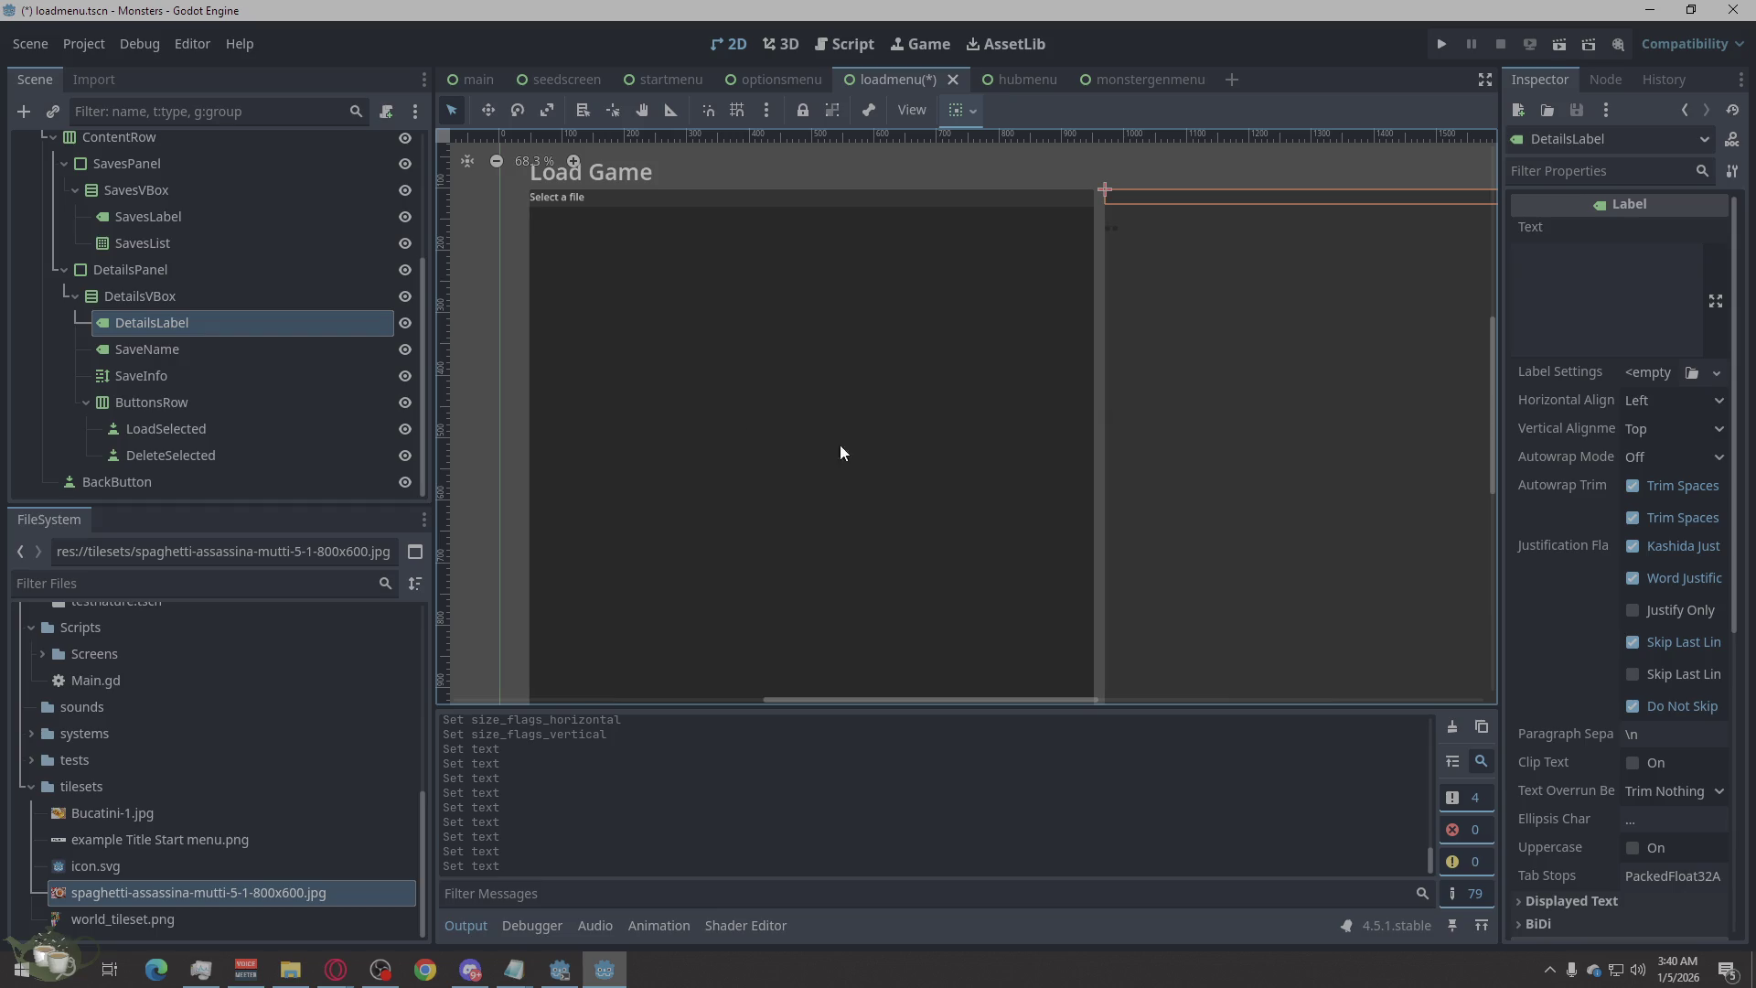
{"action": "scroll", "coordinate": [655, 463], "scroll_direction": "down", "scroll_amount": 1}
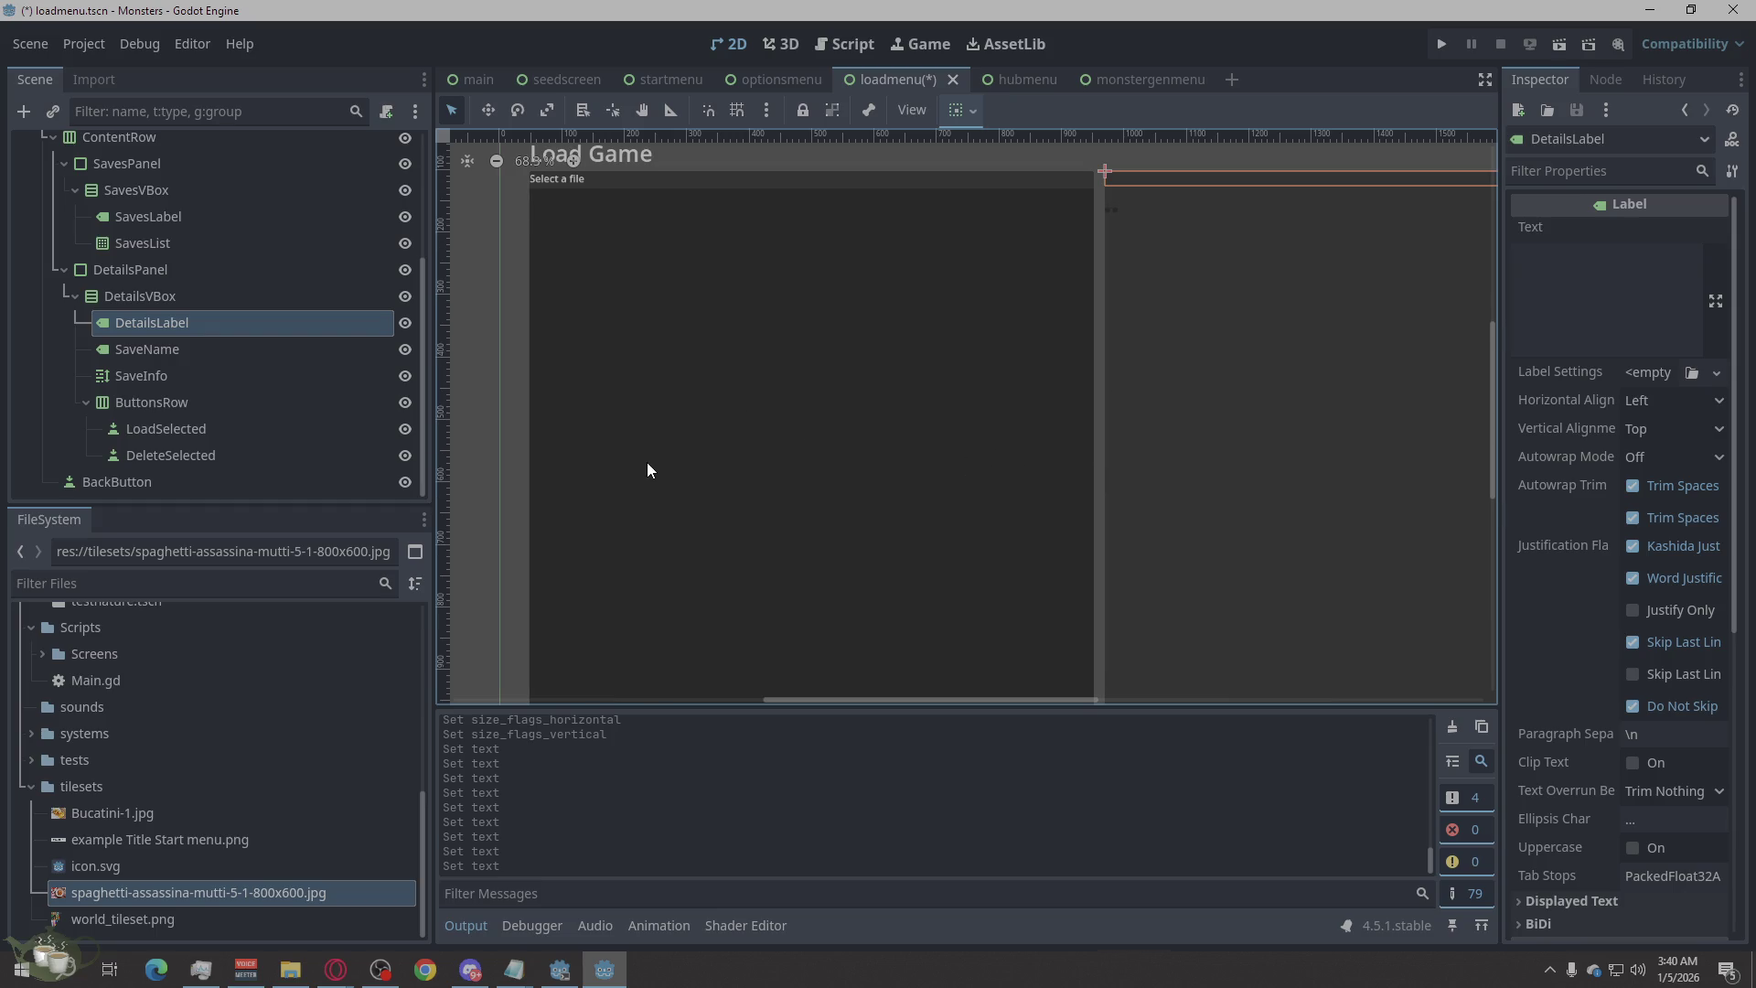
{"action": "scroll", "coordinate": [646, 470], "scroll_direction": "down", "scroll_amount": 2}
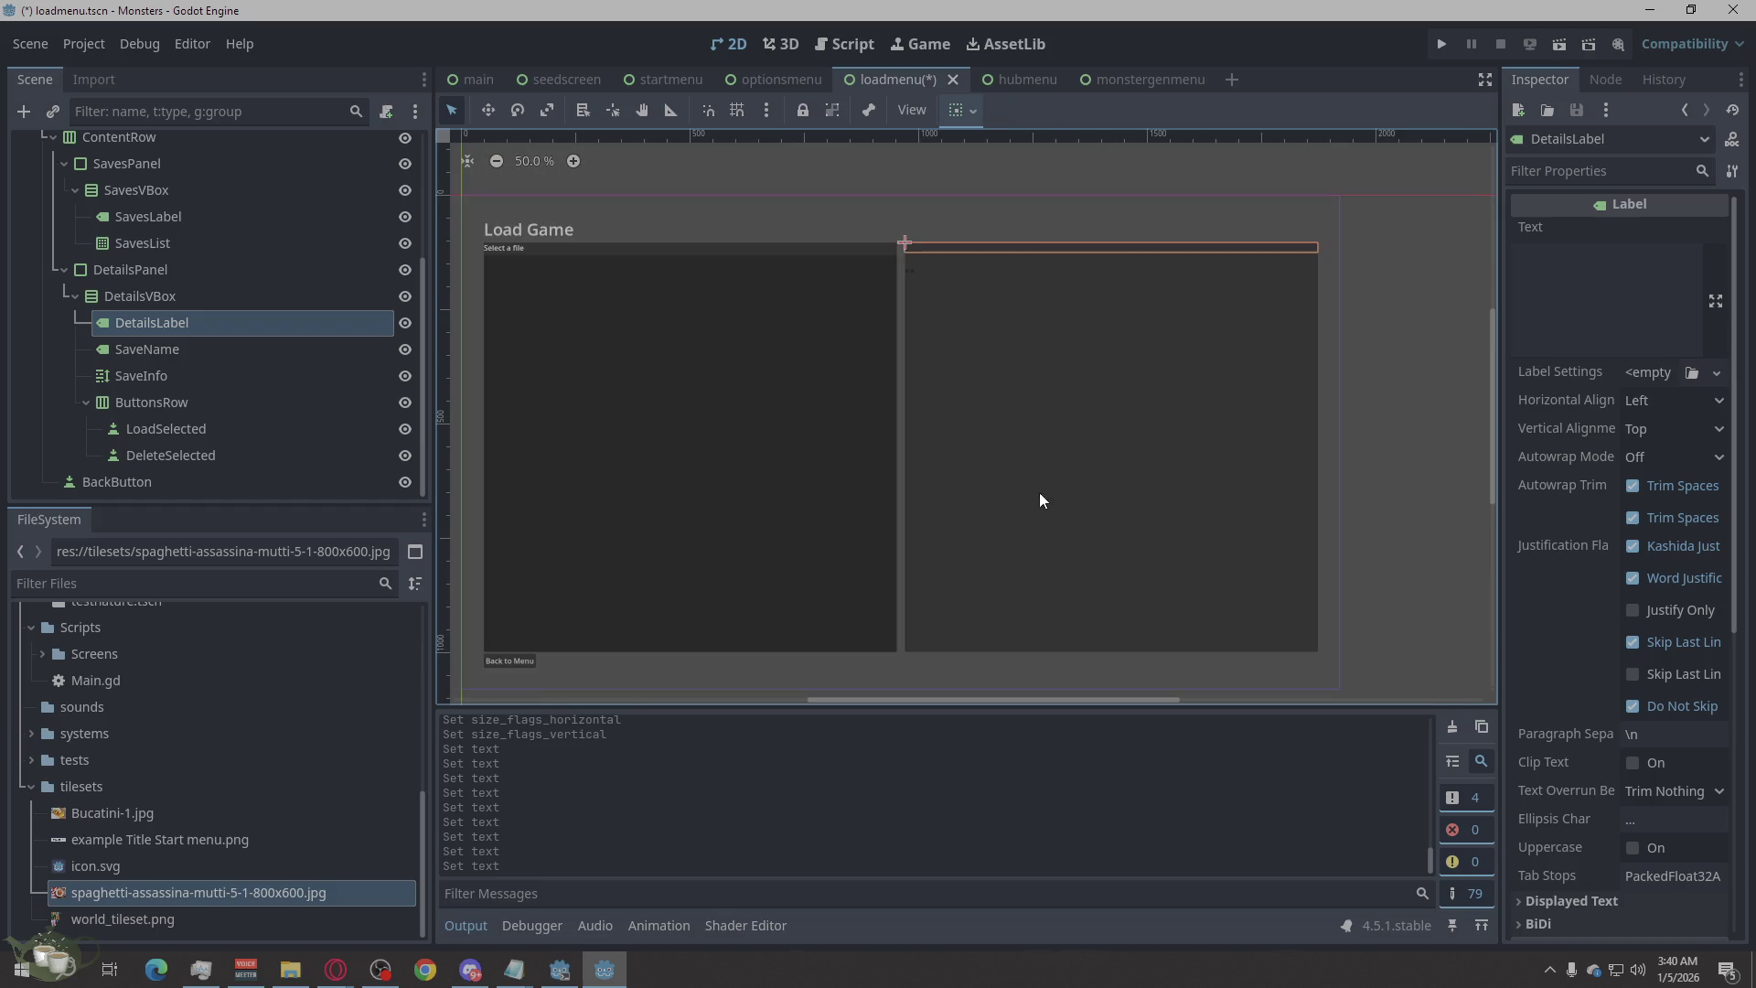
{"action": "scroll", "coordinate": [1627, 689], "scroll_direction": "down", "scroll_amount": 5}
Try Vertical Expand and Fill on DetailsLabel, then revert it to Shrink Center.
{"action": "left_click", "coordinate": [1602, 688]}
{"action": "scroll", "coordinate": [1599, 695], "scroll_direction": "down", "scroll_amount": 5}
{"action": "left_click", "coordinate": [1564, 682]}
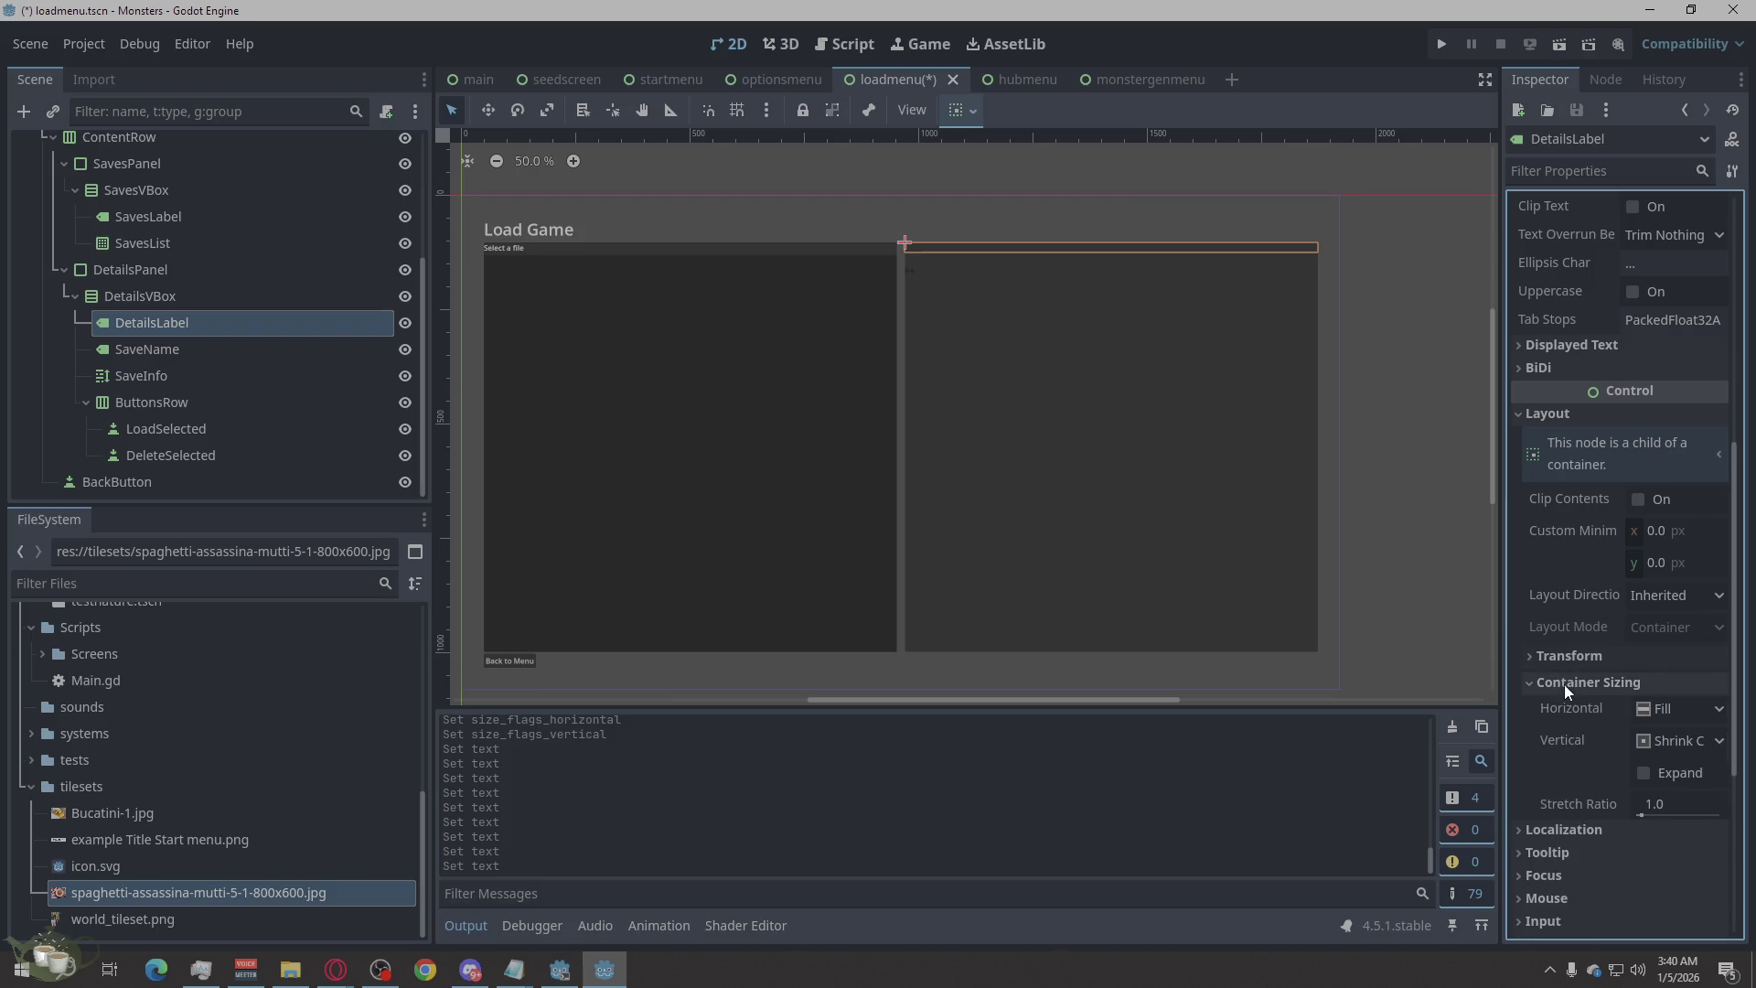
{"action": "left_click", "coordinate": [1643, 773]}
{"action": "left_click", "coordinate": [1654, 744]}
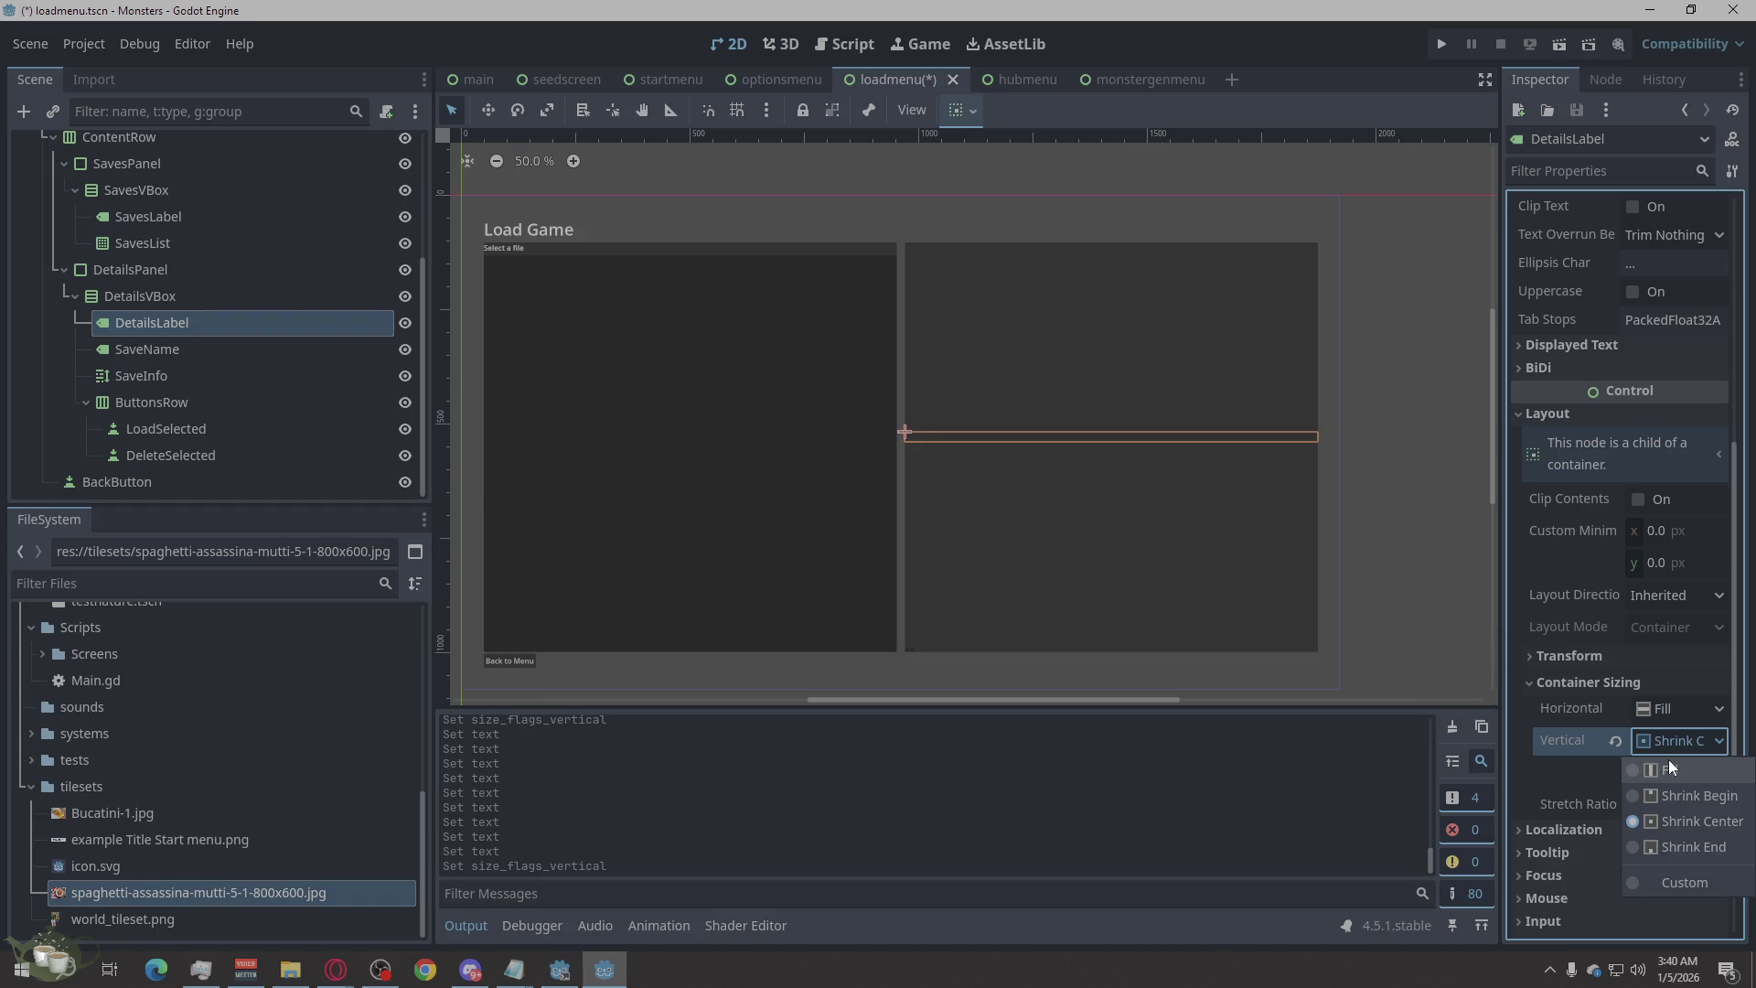
{"action": "left_click", "coordinate": [1669, 768]}
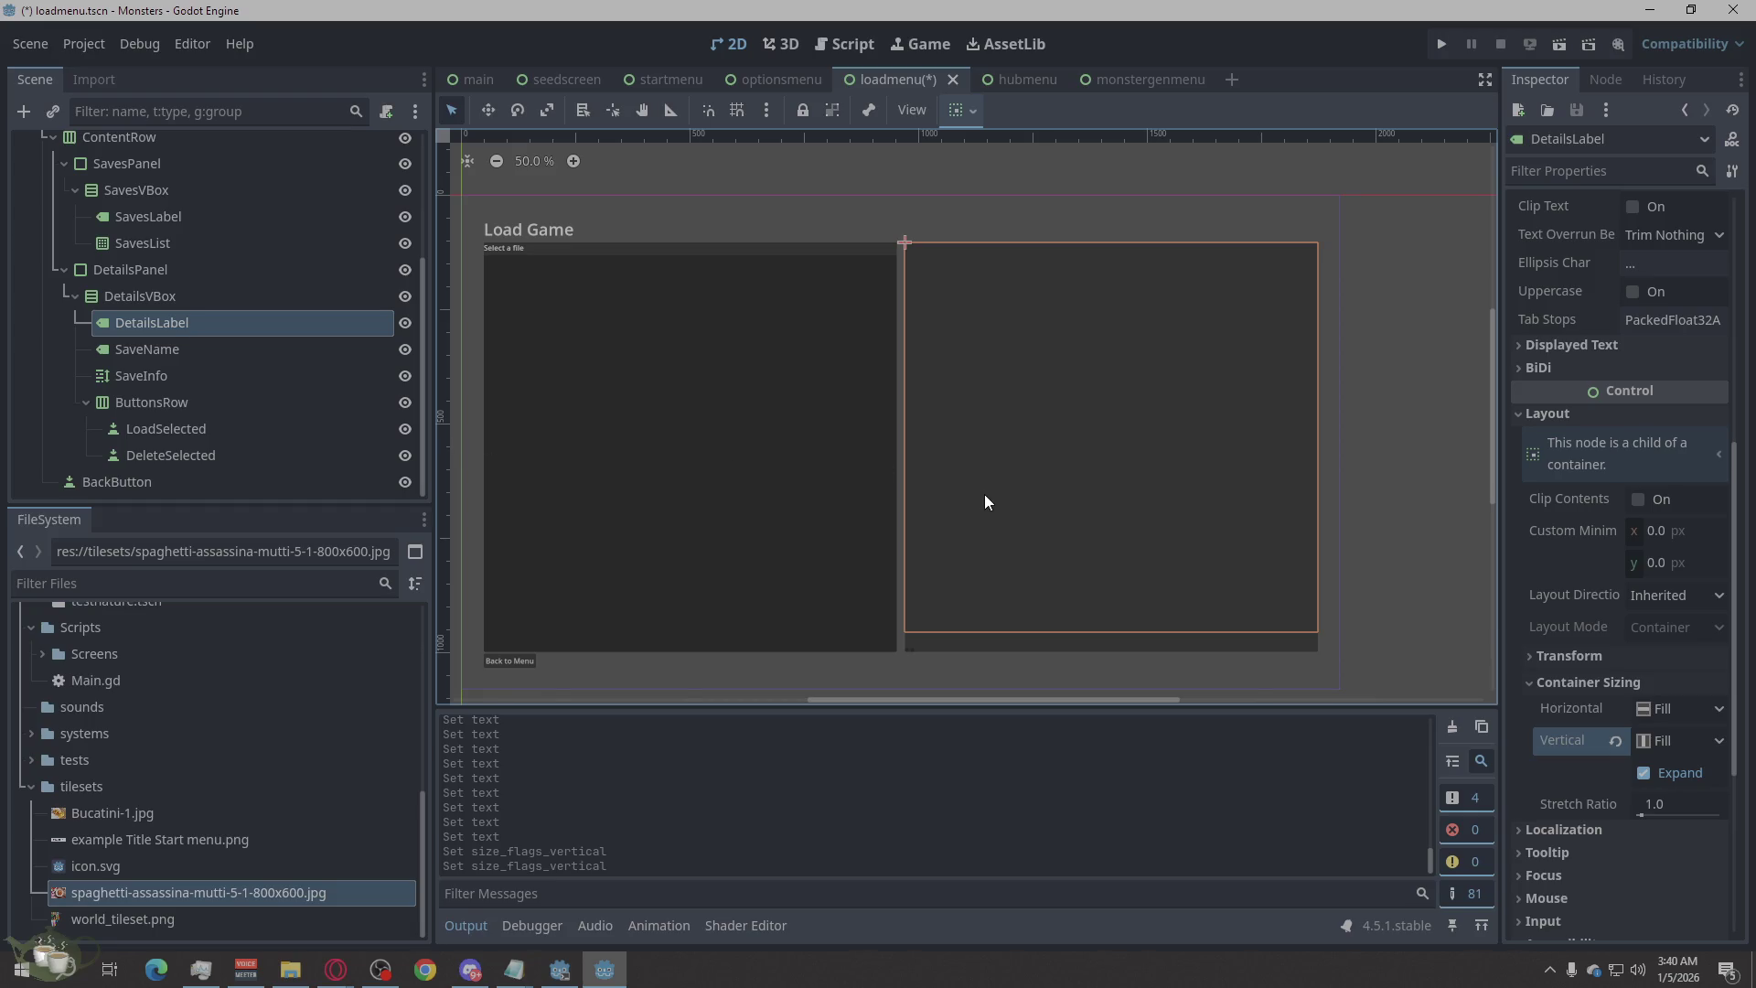
{"action": "left_click", "coordinate": [1646, 740]}
{"action": "left_click", "coordinate": [1618, 739]}
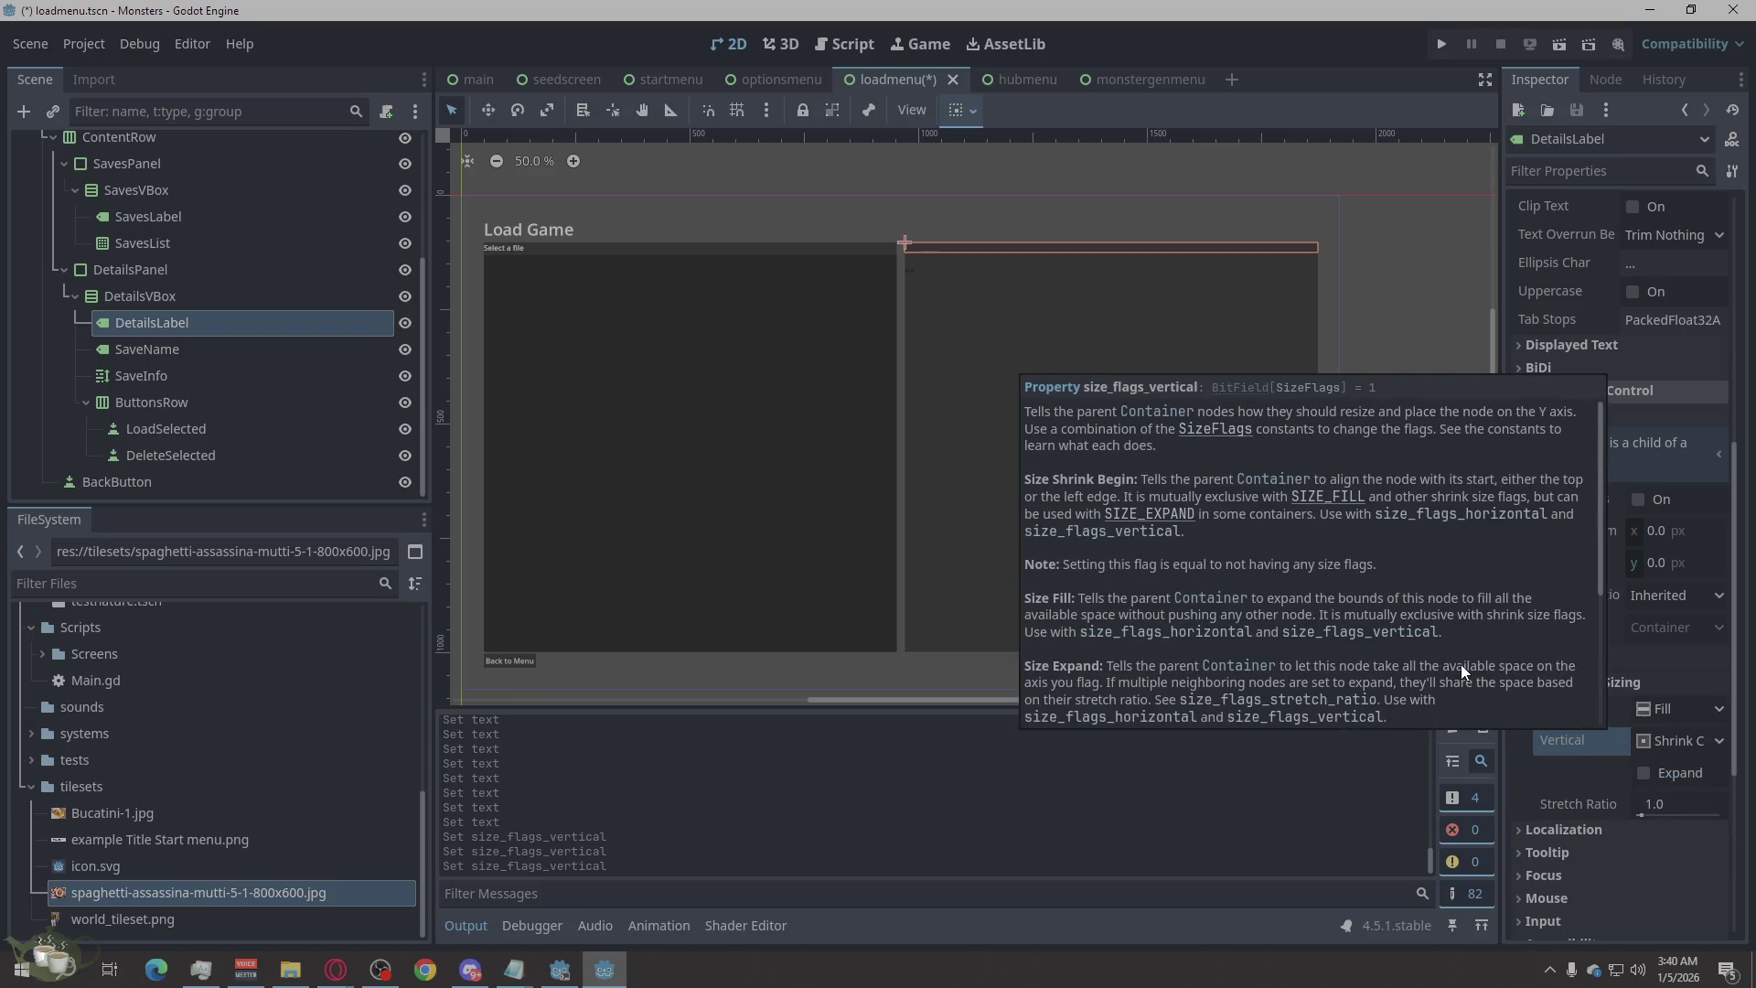
{"action": "scroll", "coordinate": [1600, 302], "scroll_direction": "up", "scroll_amount": 5}
{"action": "left_click", "coordinate": [1550, 301]}
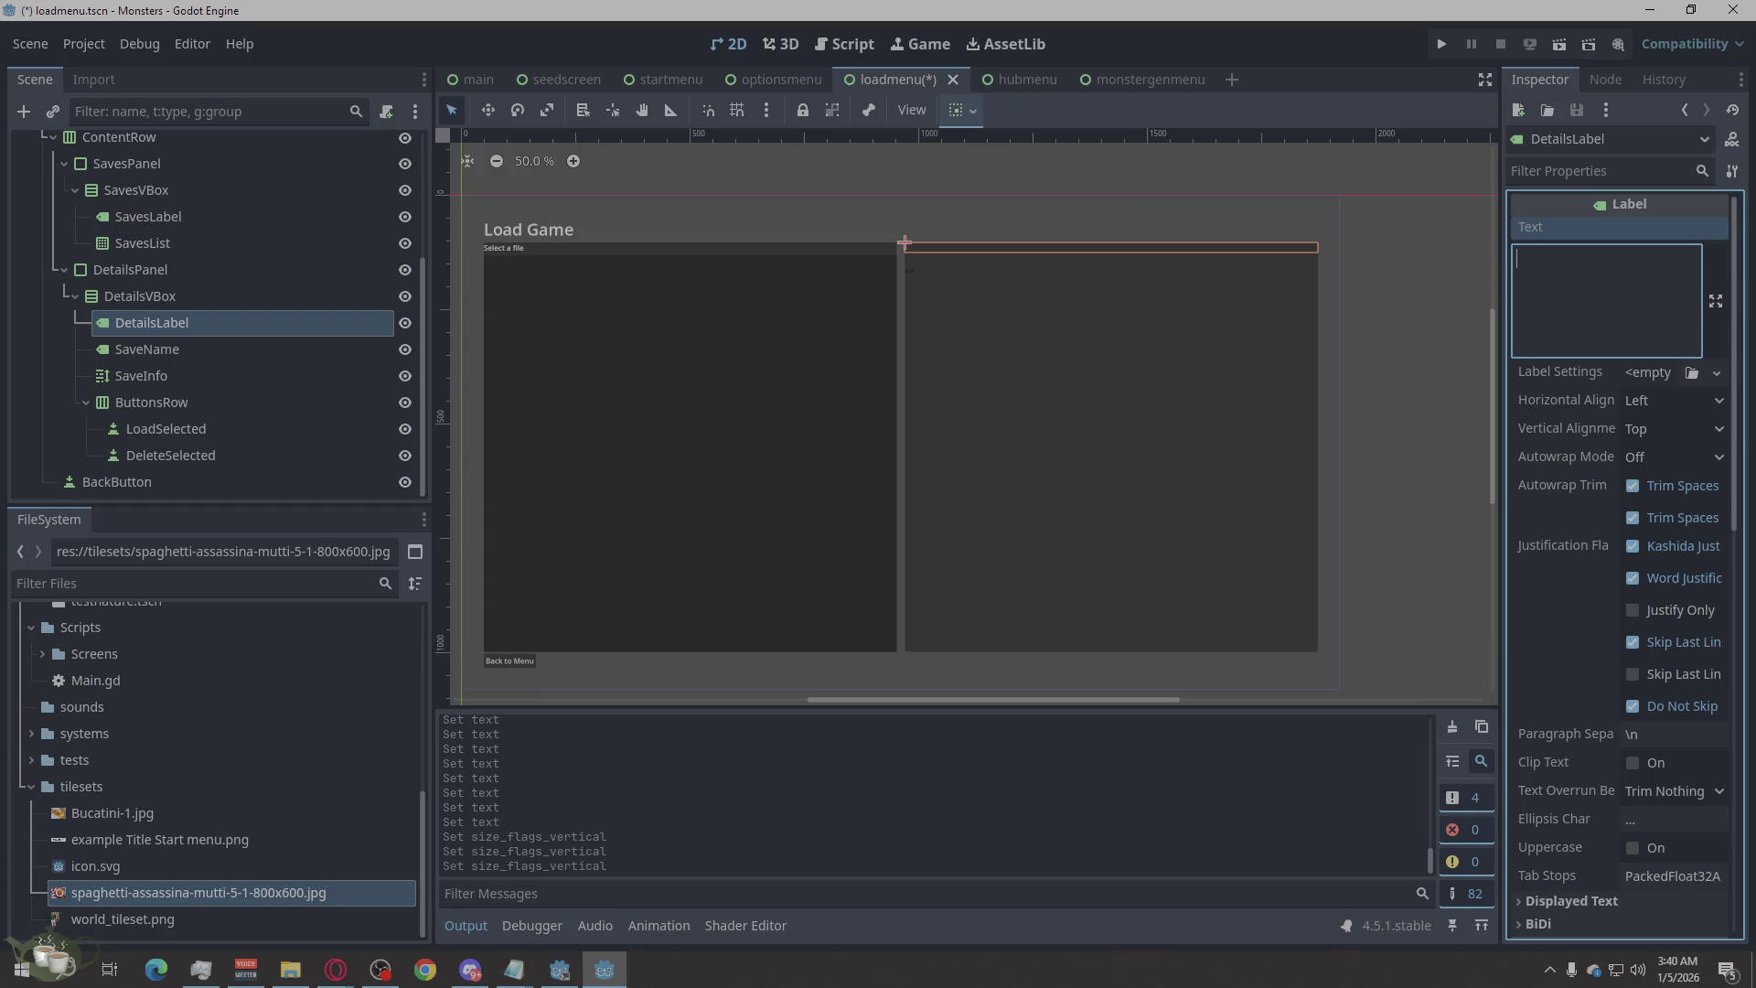
Enter 'FillInformation' as the DetailsLabel text, then select SavesLabel.
{"action": "key", "text": "alt+Tab"}
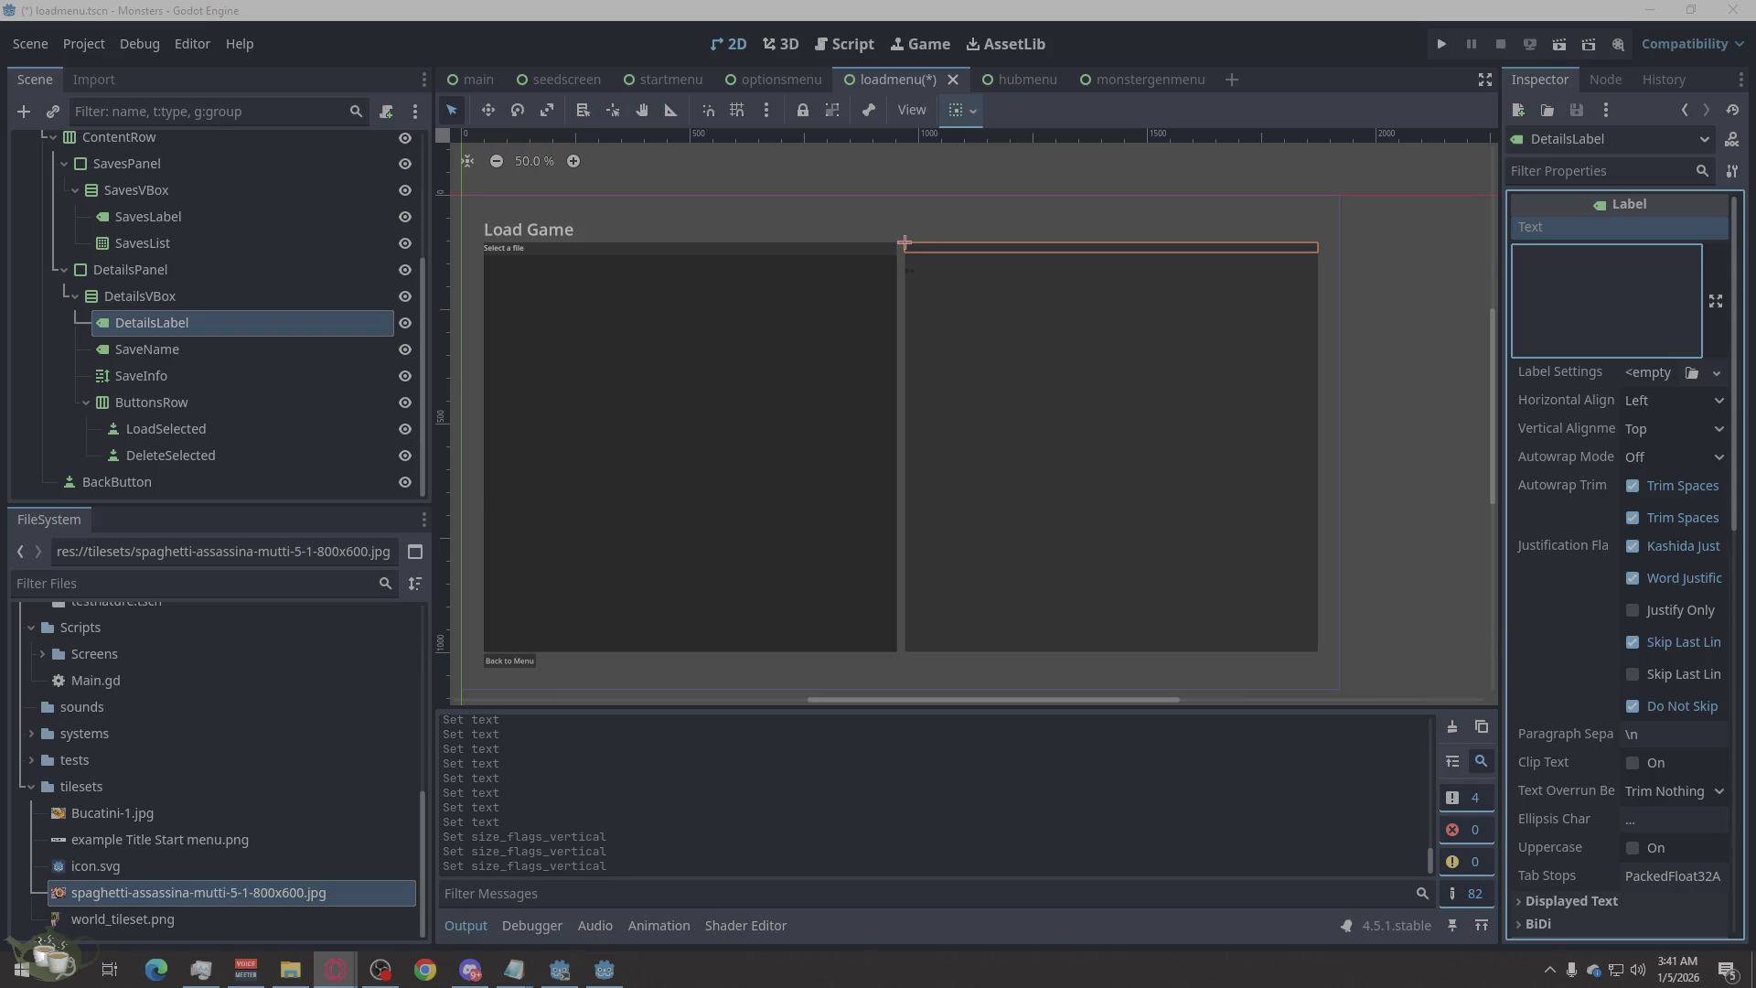
{"action": "left_click", "coordinate": [1594, 265]}
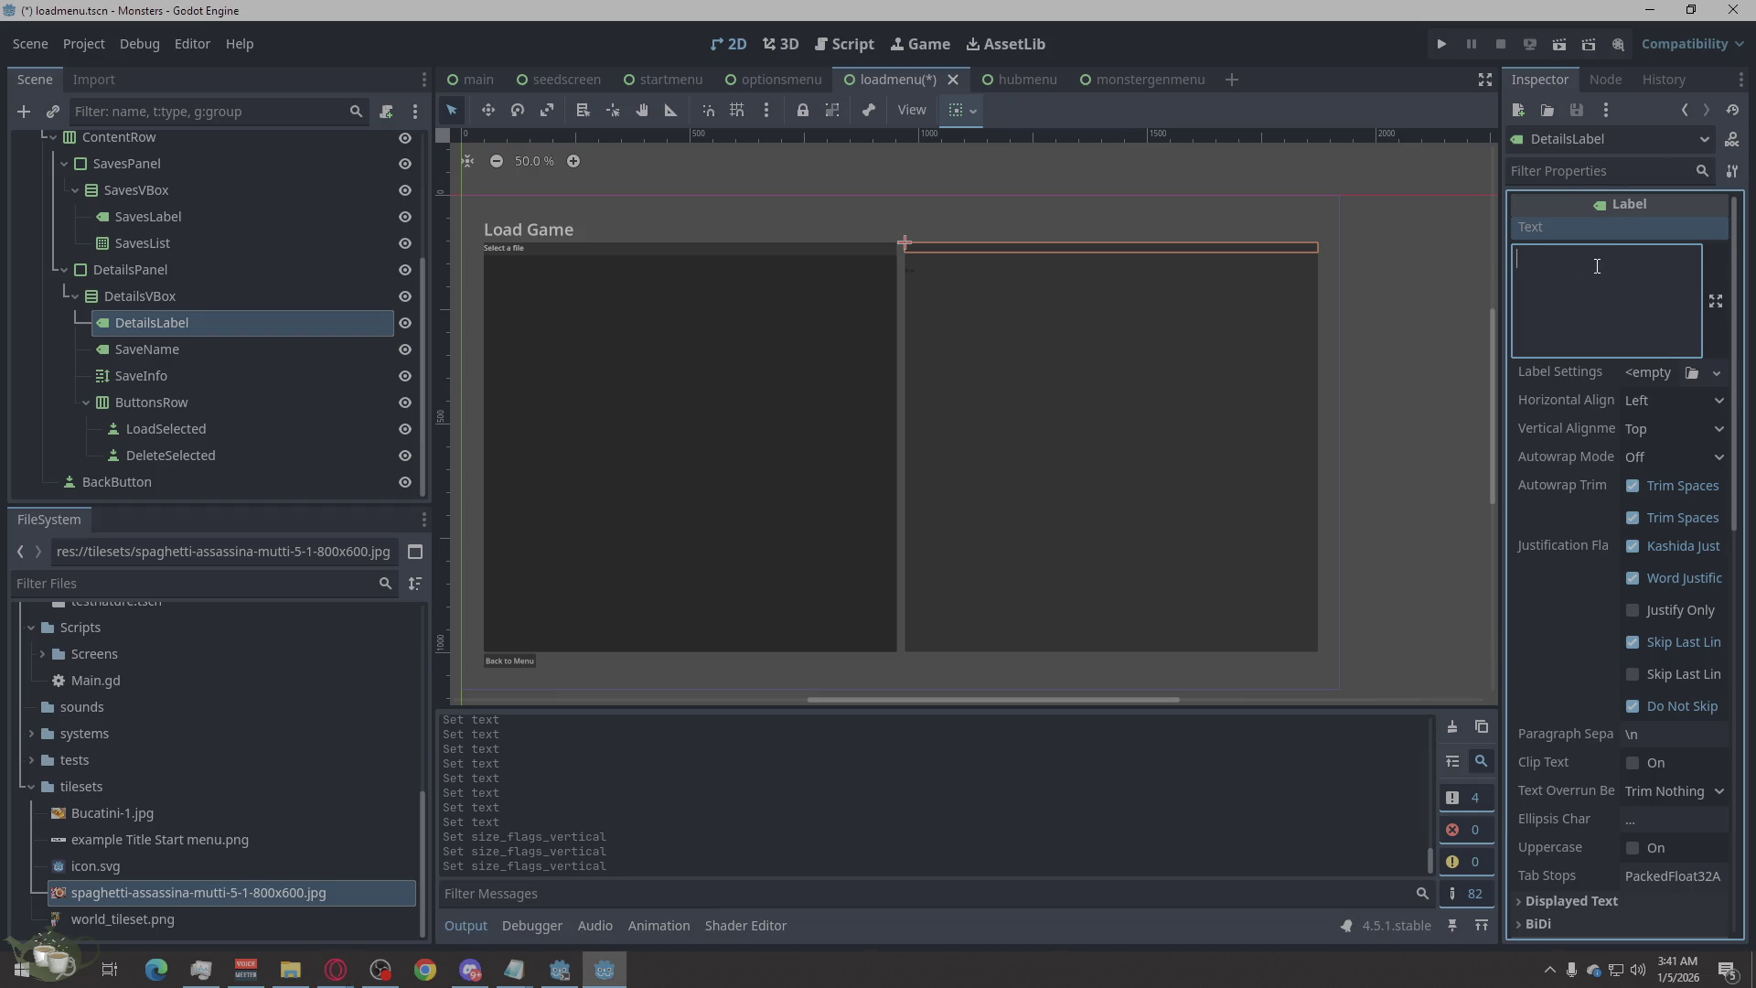
{"action": "type", "text": "D"}
{"action": "key", "text": "BackSpace"}
{"action": "type", "text": "Fil"}
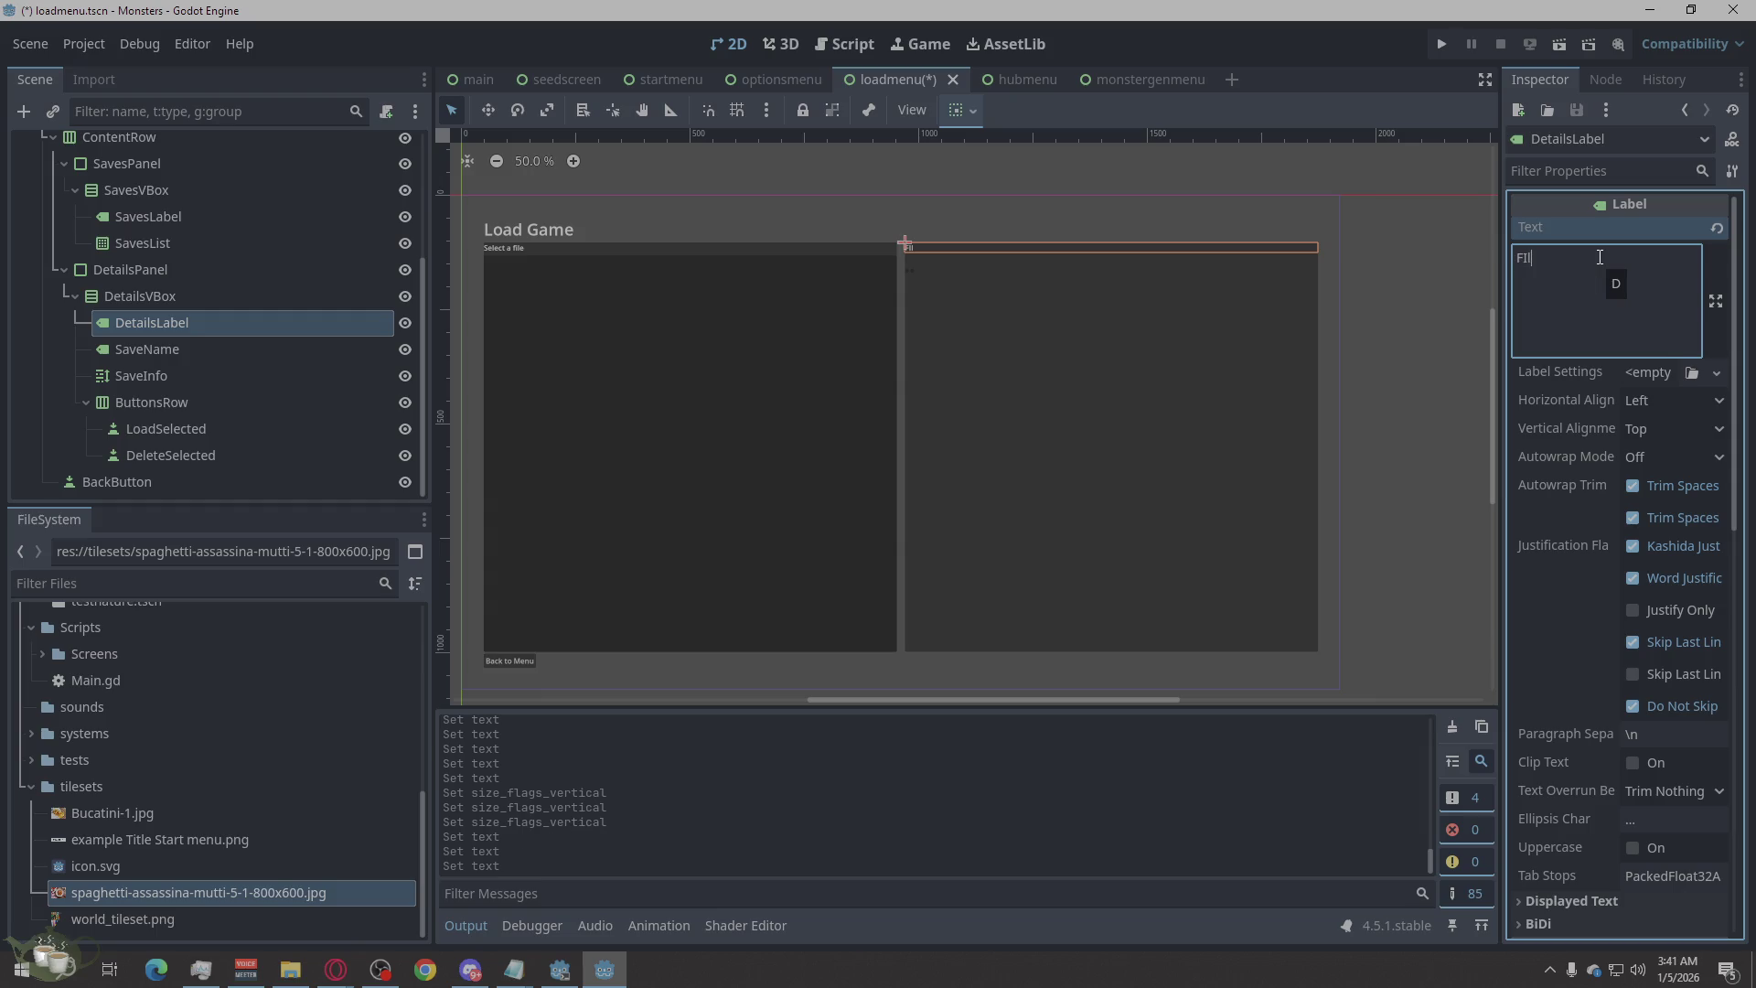
{"action": "type", "text": "l"}
{"action": "type", "text": "Information"}
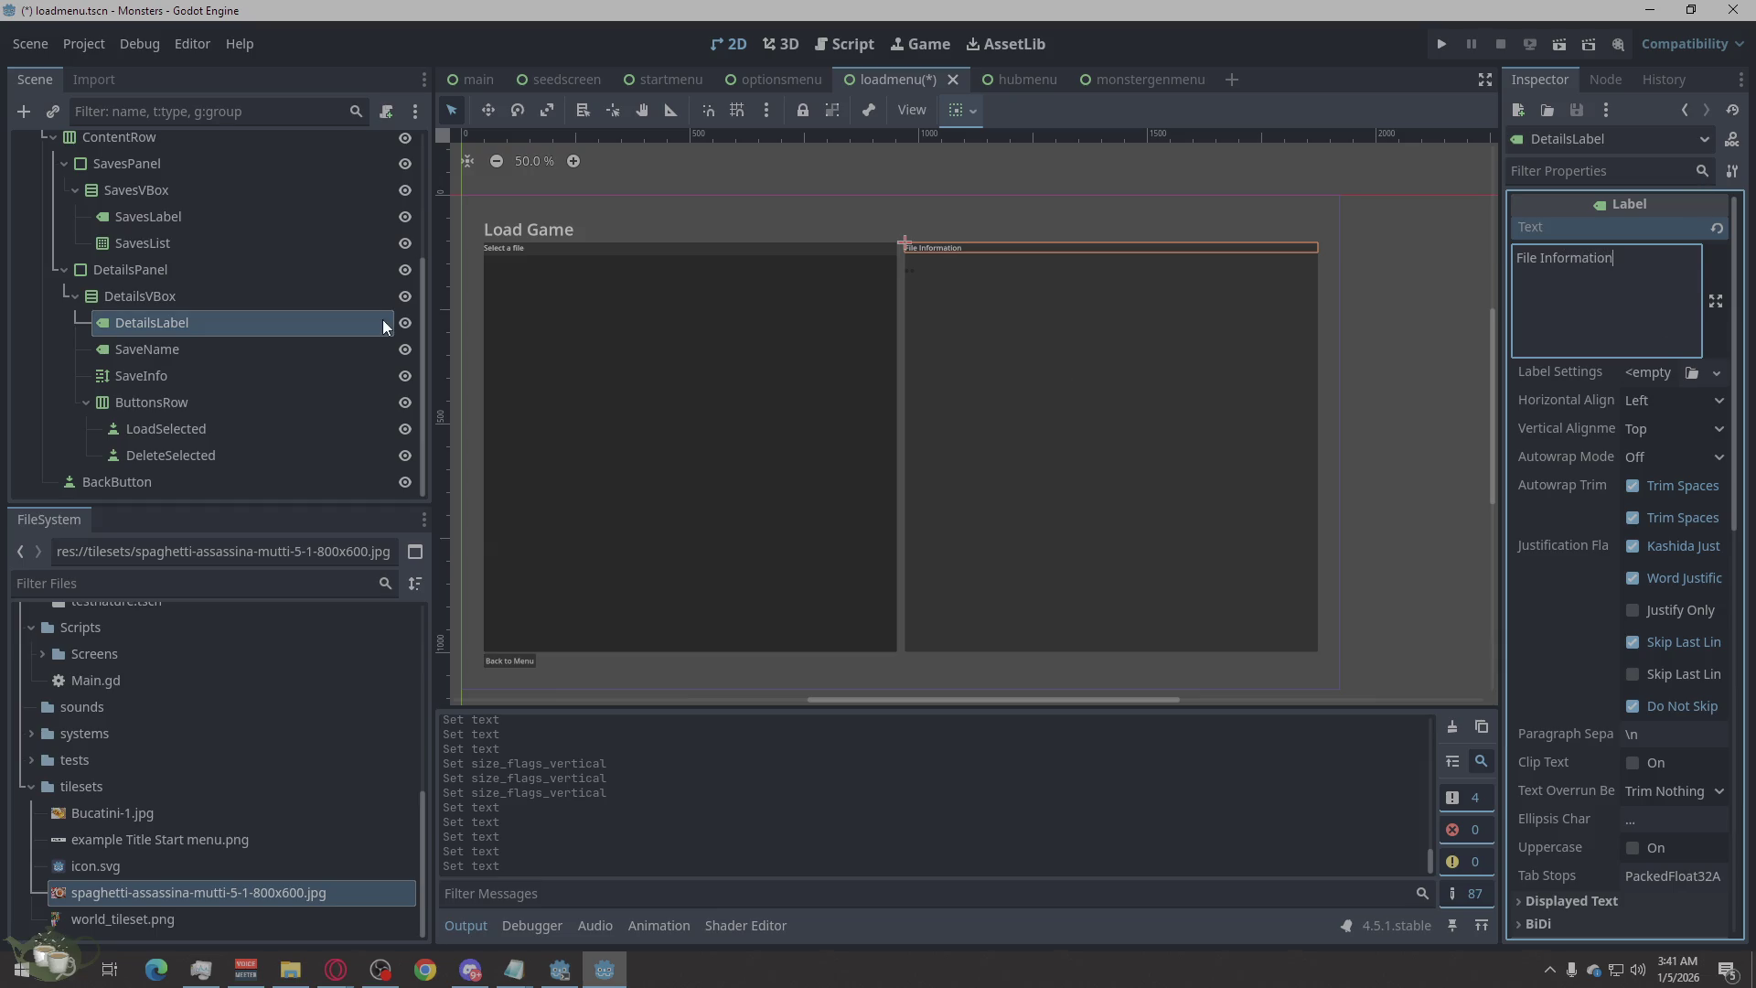
{"action": "left_click", "coordinate": [276, 219]}
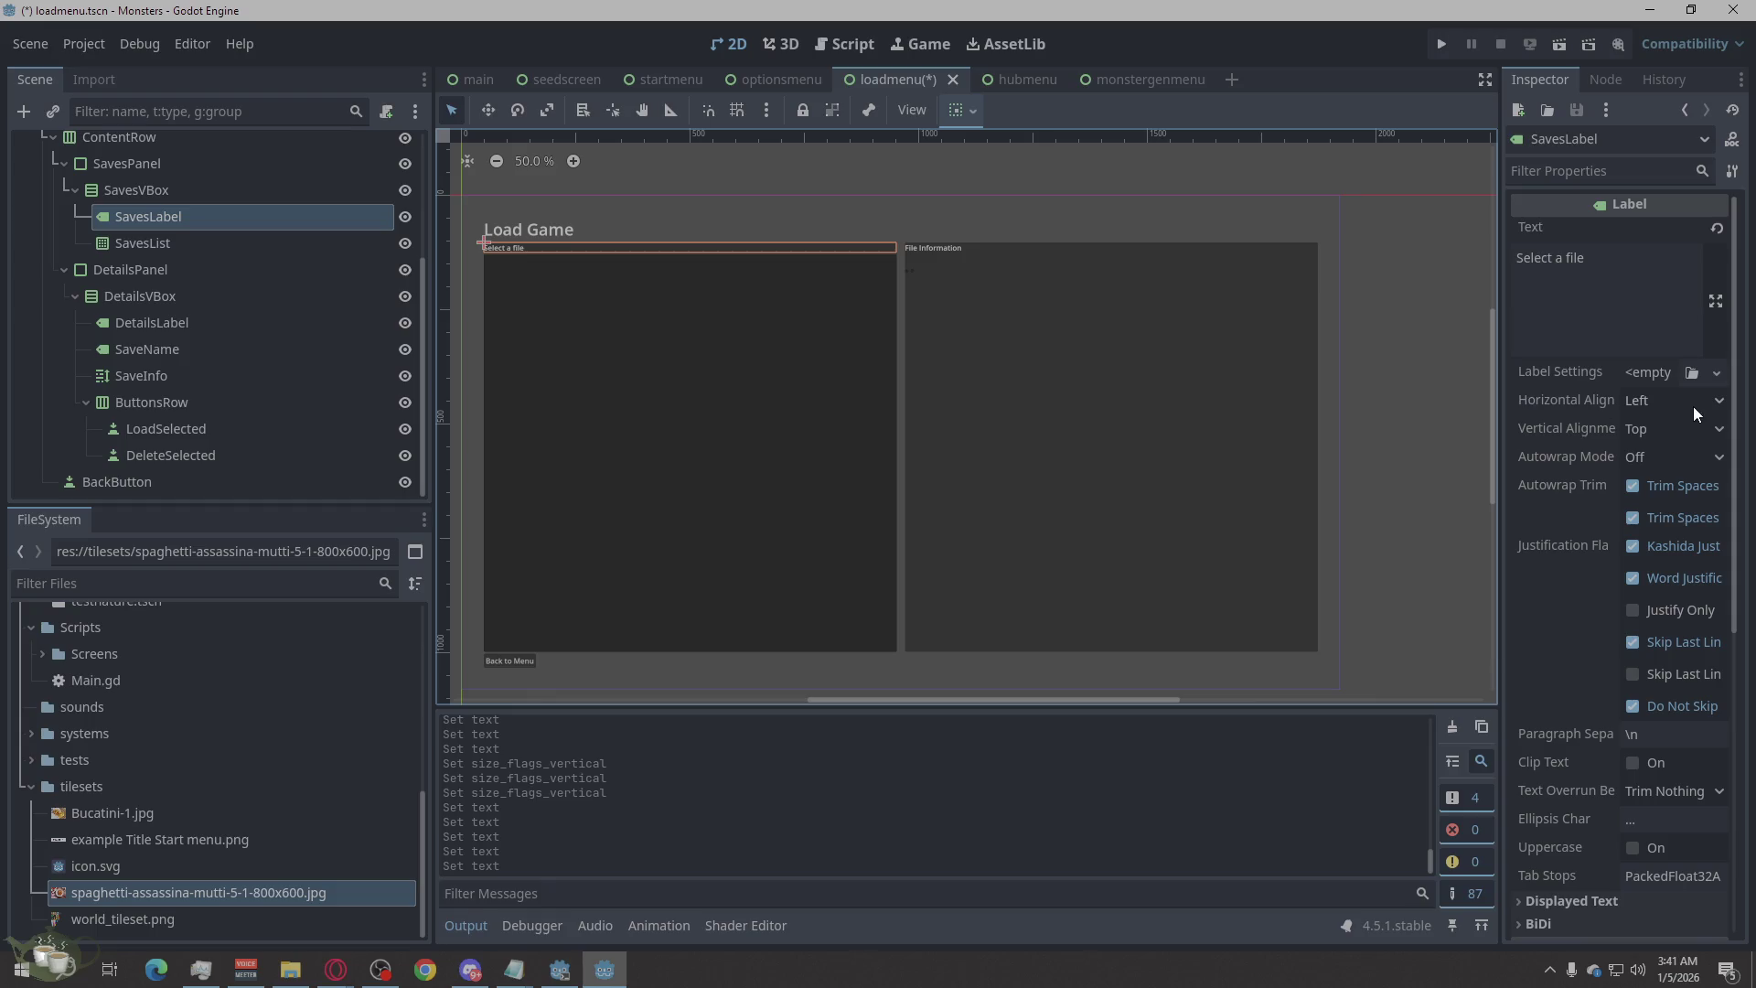
{"action": "scroll", "coordinate": [1610, 713], "scroll_direction": "down", "scroll_amount": 3}
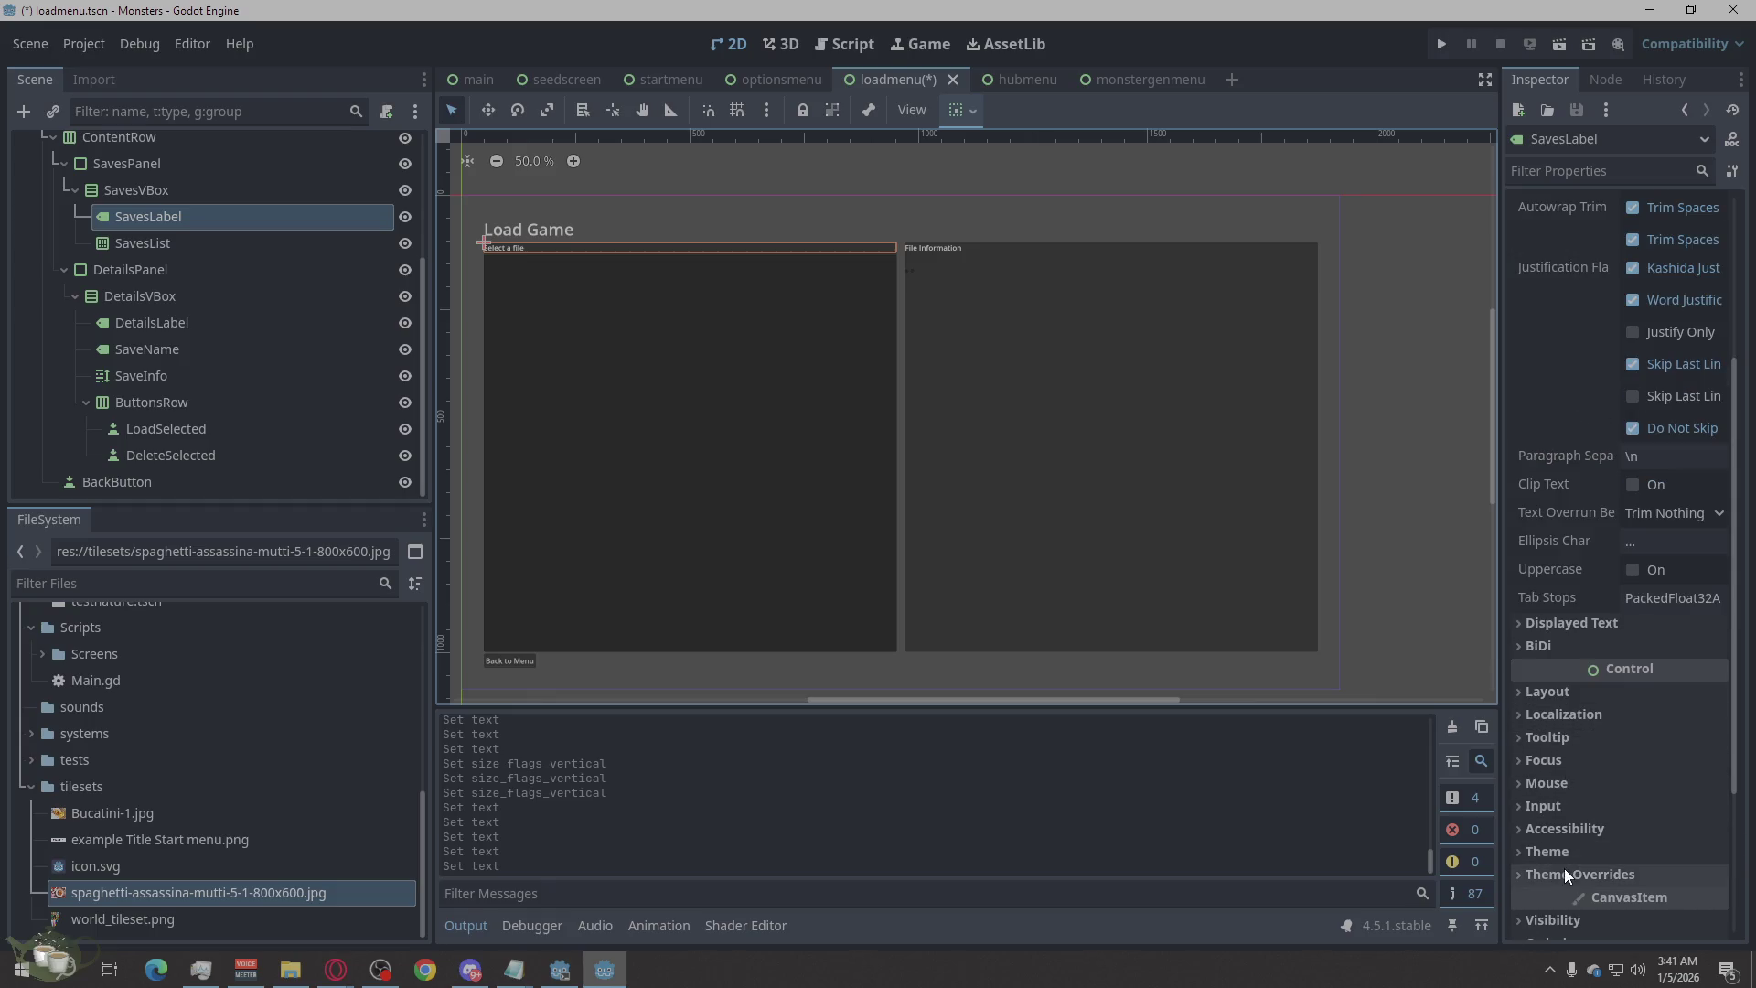
Give the 'Select a file' heading a 24 px font size override.
{"action": "left_click", "coordinate": [1563, 870]}
{"action": "scroll", "coordinate": [1583, 802], "scroll_direction": "down", "scroll_amount": 2}
{"action": "left_click", "coordinate": [1610, 790]}
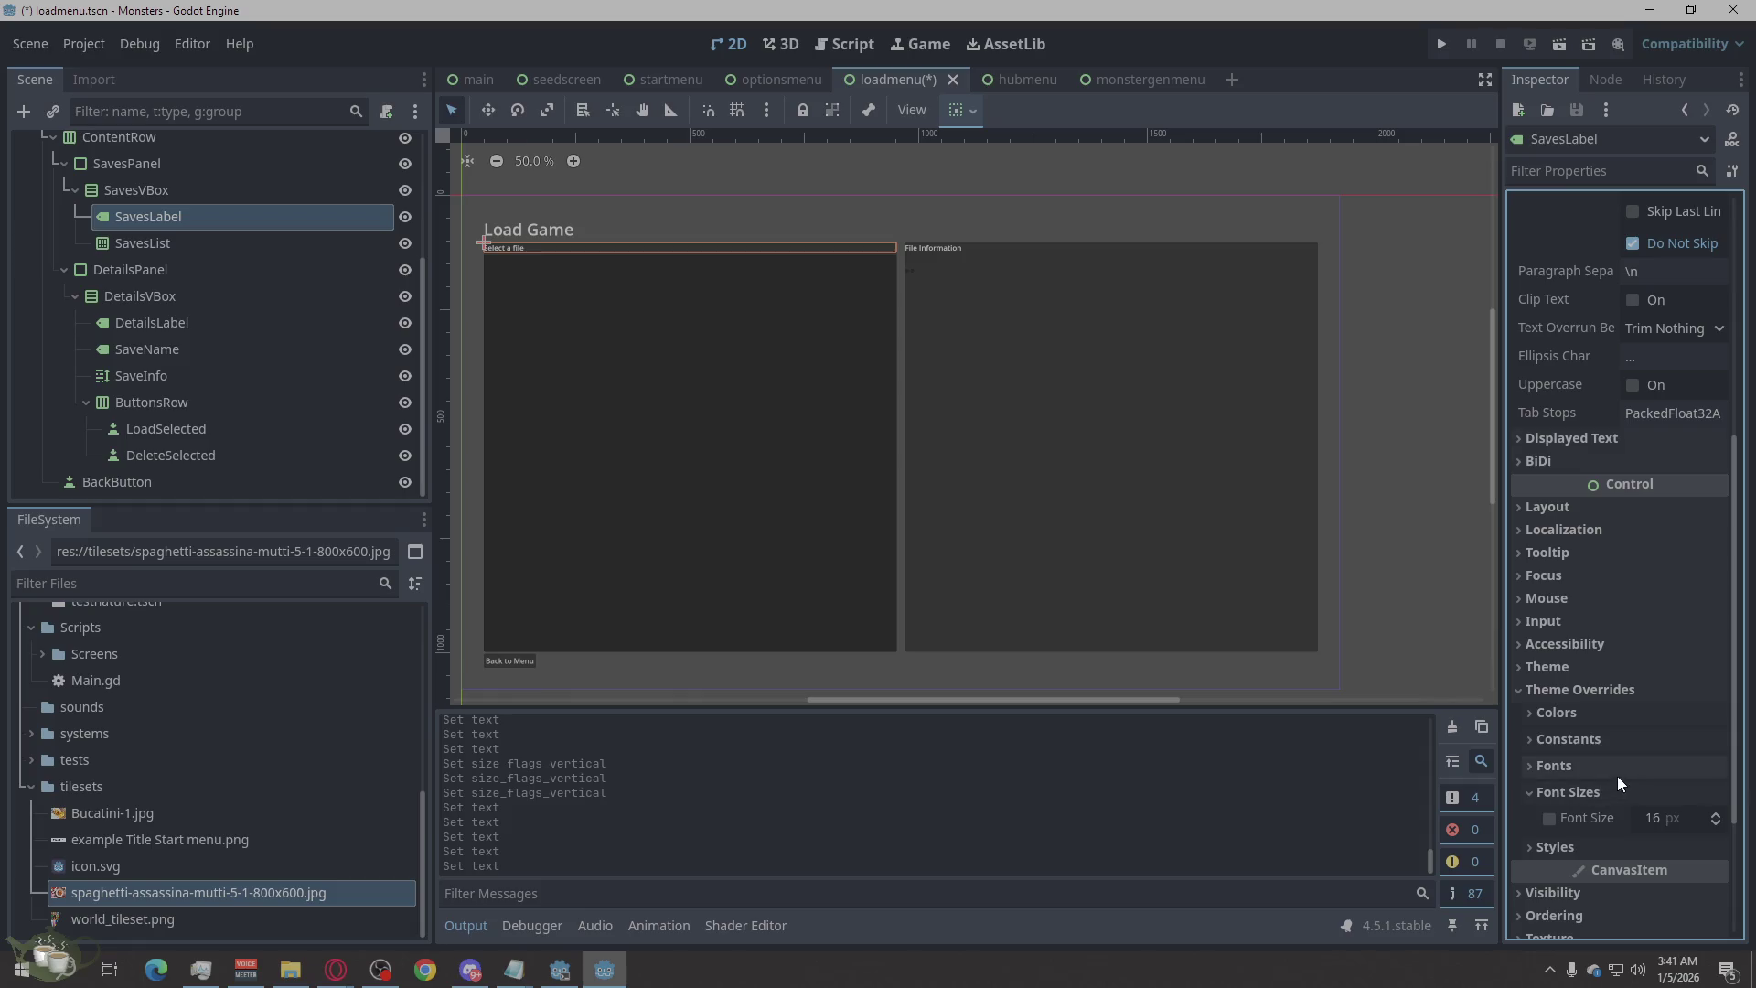
{"action": "left_click", "coordinate": [1716, 815]}
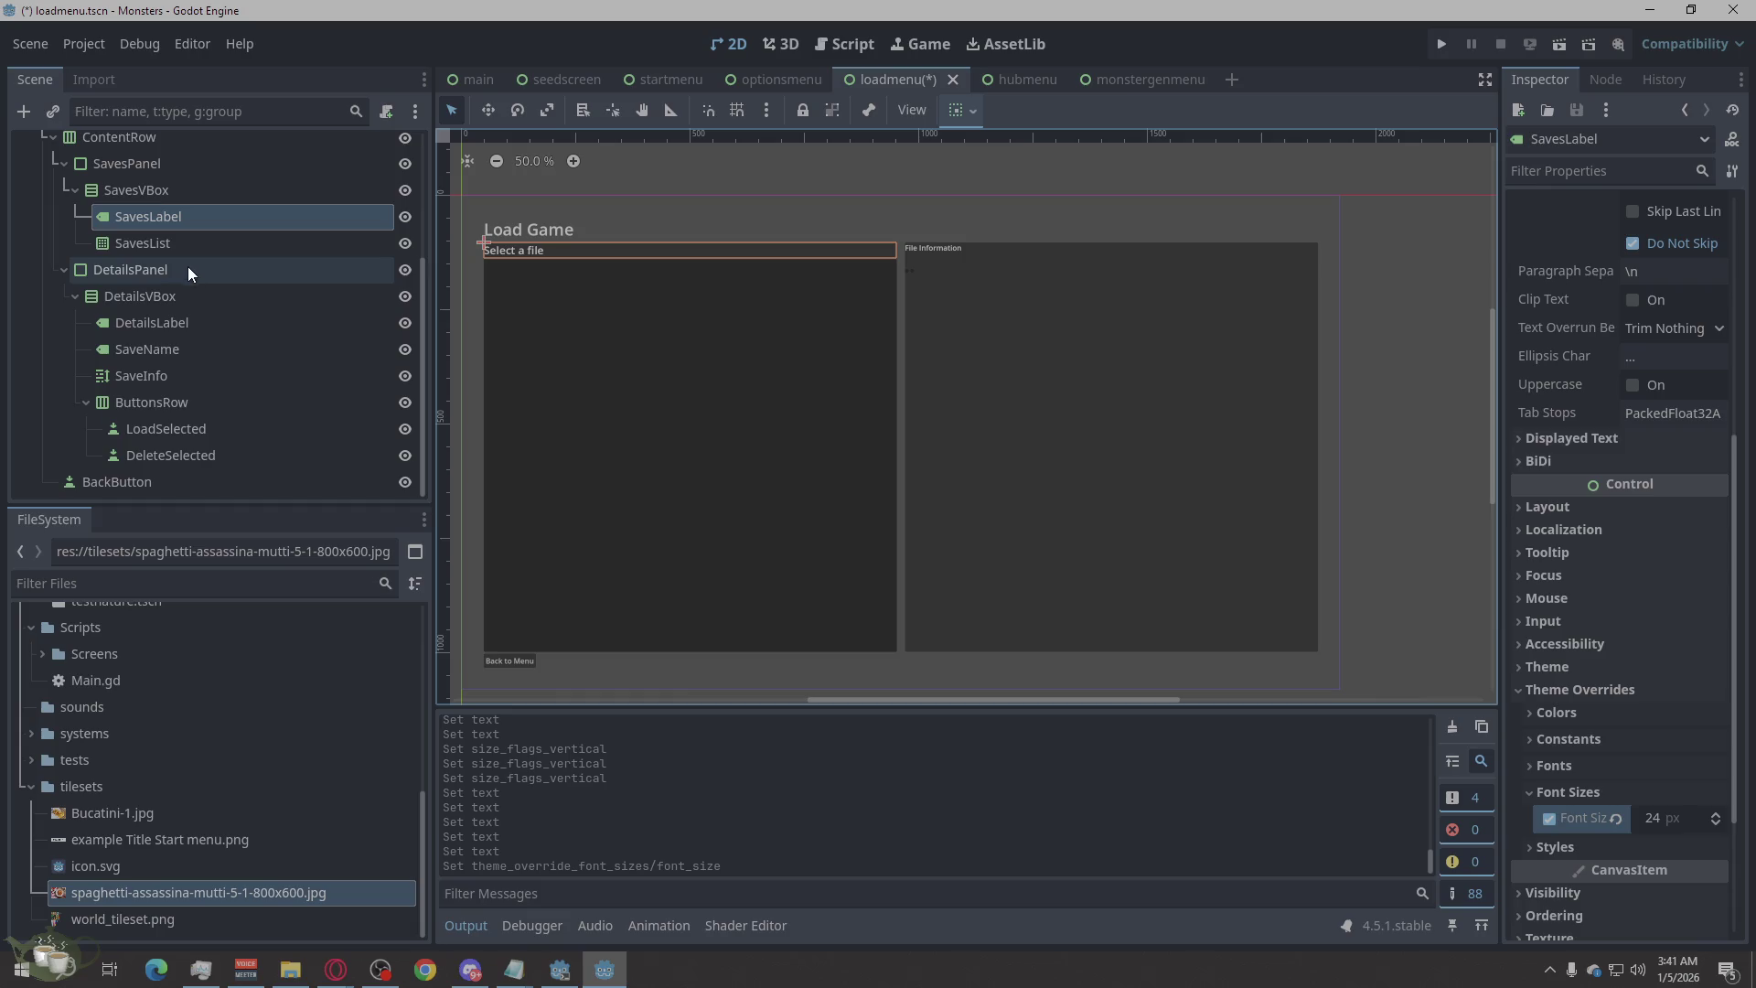
Raise the DetailsLabel font size override to 24 px, then select SaveName.
{"action": "left_click", "coordinate": [210, 317]}
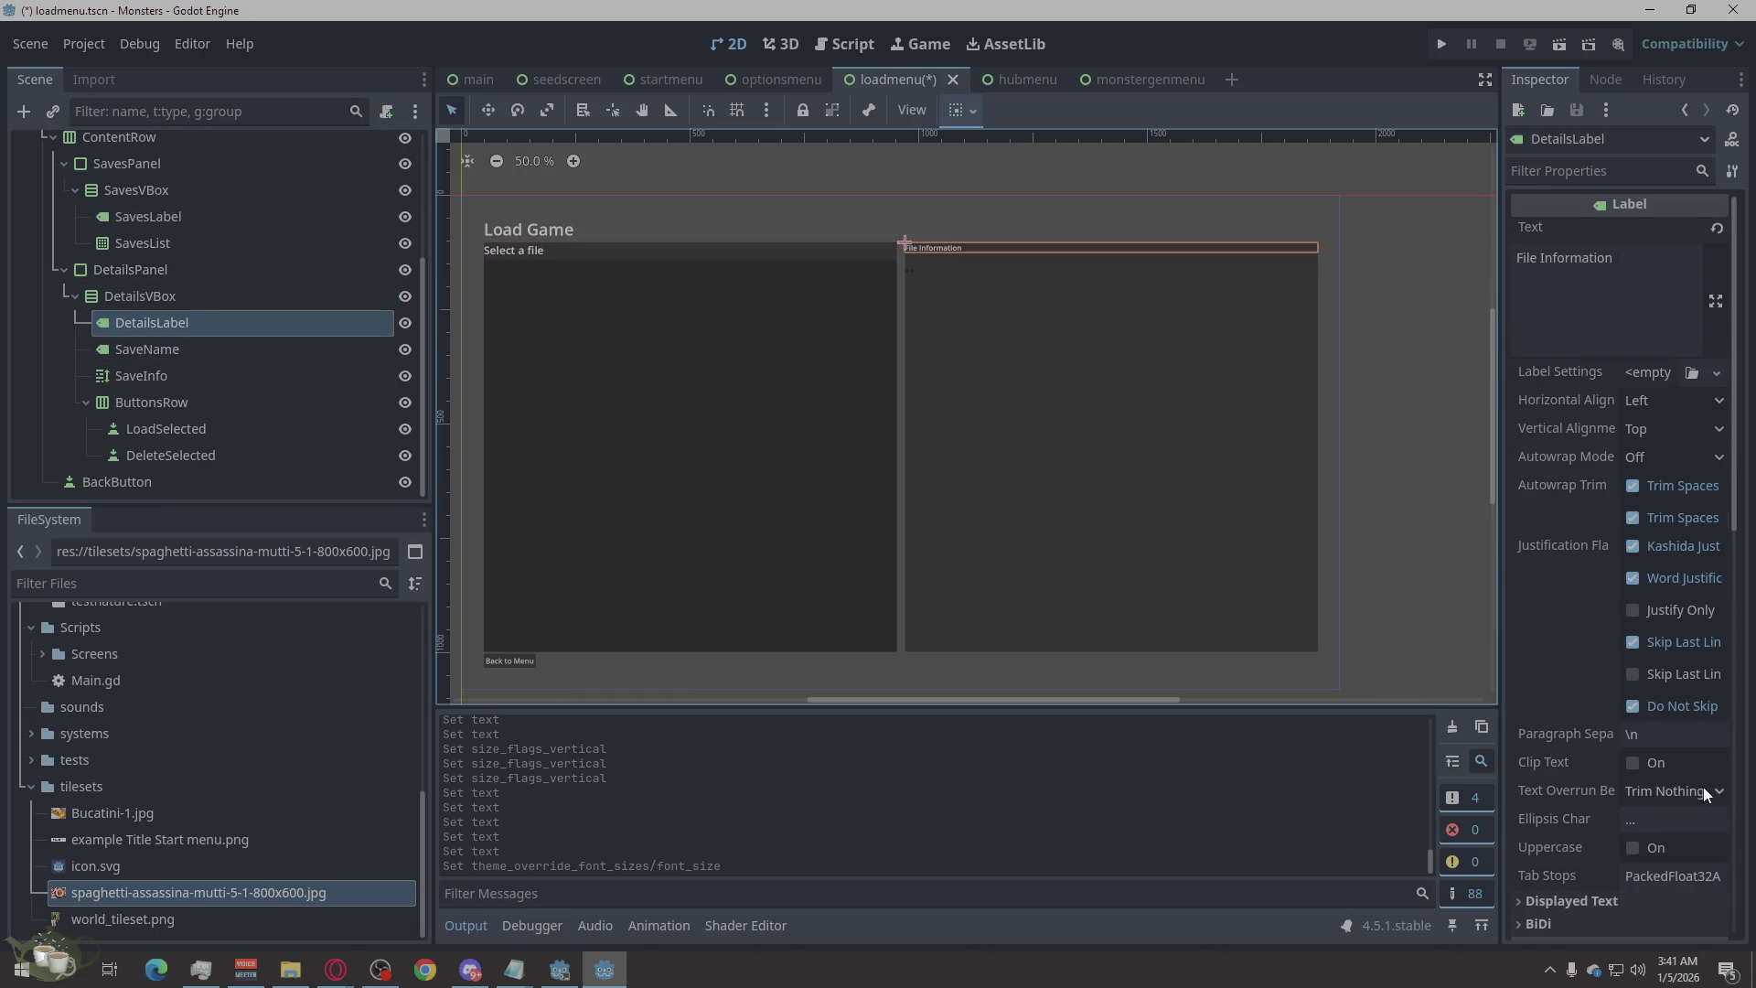
{"action": "scroll", "coordinate": [1634, 767], "scroll_direction": "down", "scroll_amount": 5}
{"action": "left_click", "coordinate": [1591, 803]}
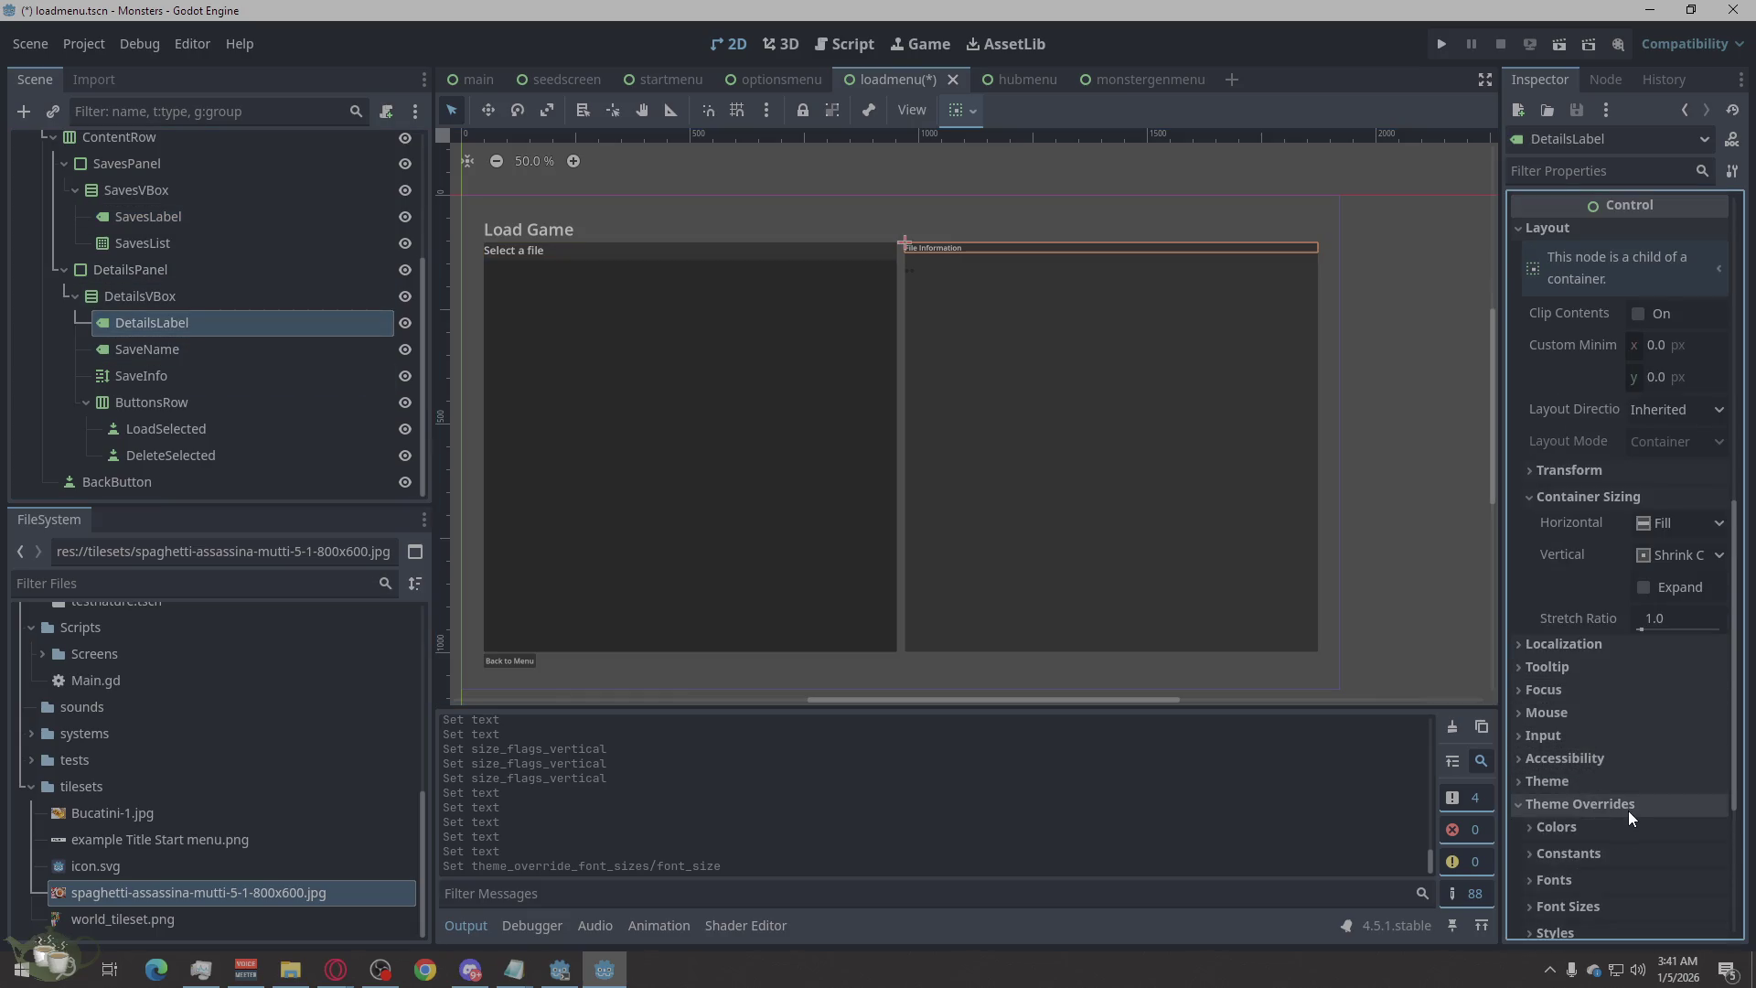
{"action": "scroll", "coordinate": [1628, 810], "scroll_direction": "down", "scroll_amount": 2}
{"action": "left_click", "coordinate": [1599, 813]}
{"action": "left_click_drag", "start_coordinate": [1713, 840], "coordinate": [1713, 808]}
{"action": "left_click", "coordinate": [1371, 452]}
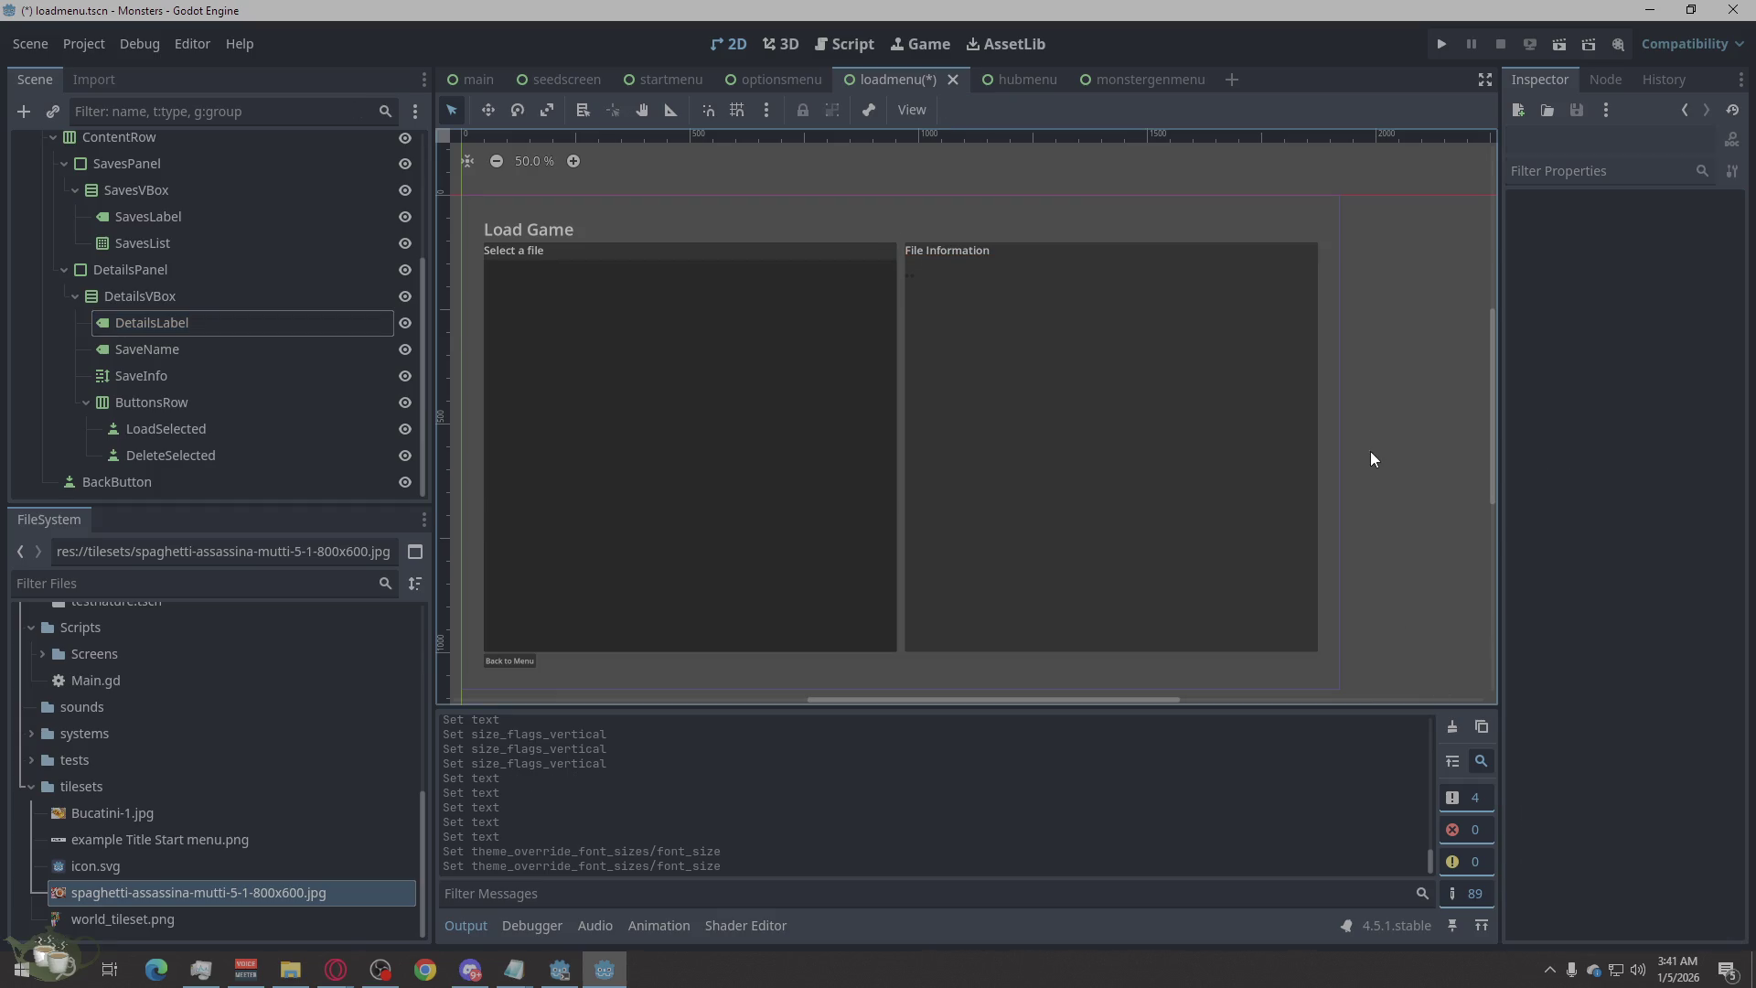
{"action": "left_click", "coordinate": [123, 352]}
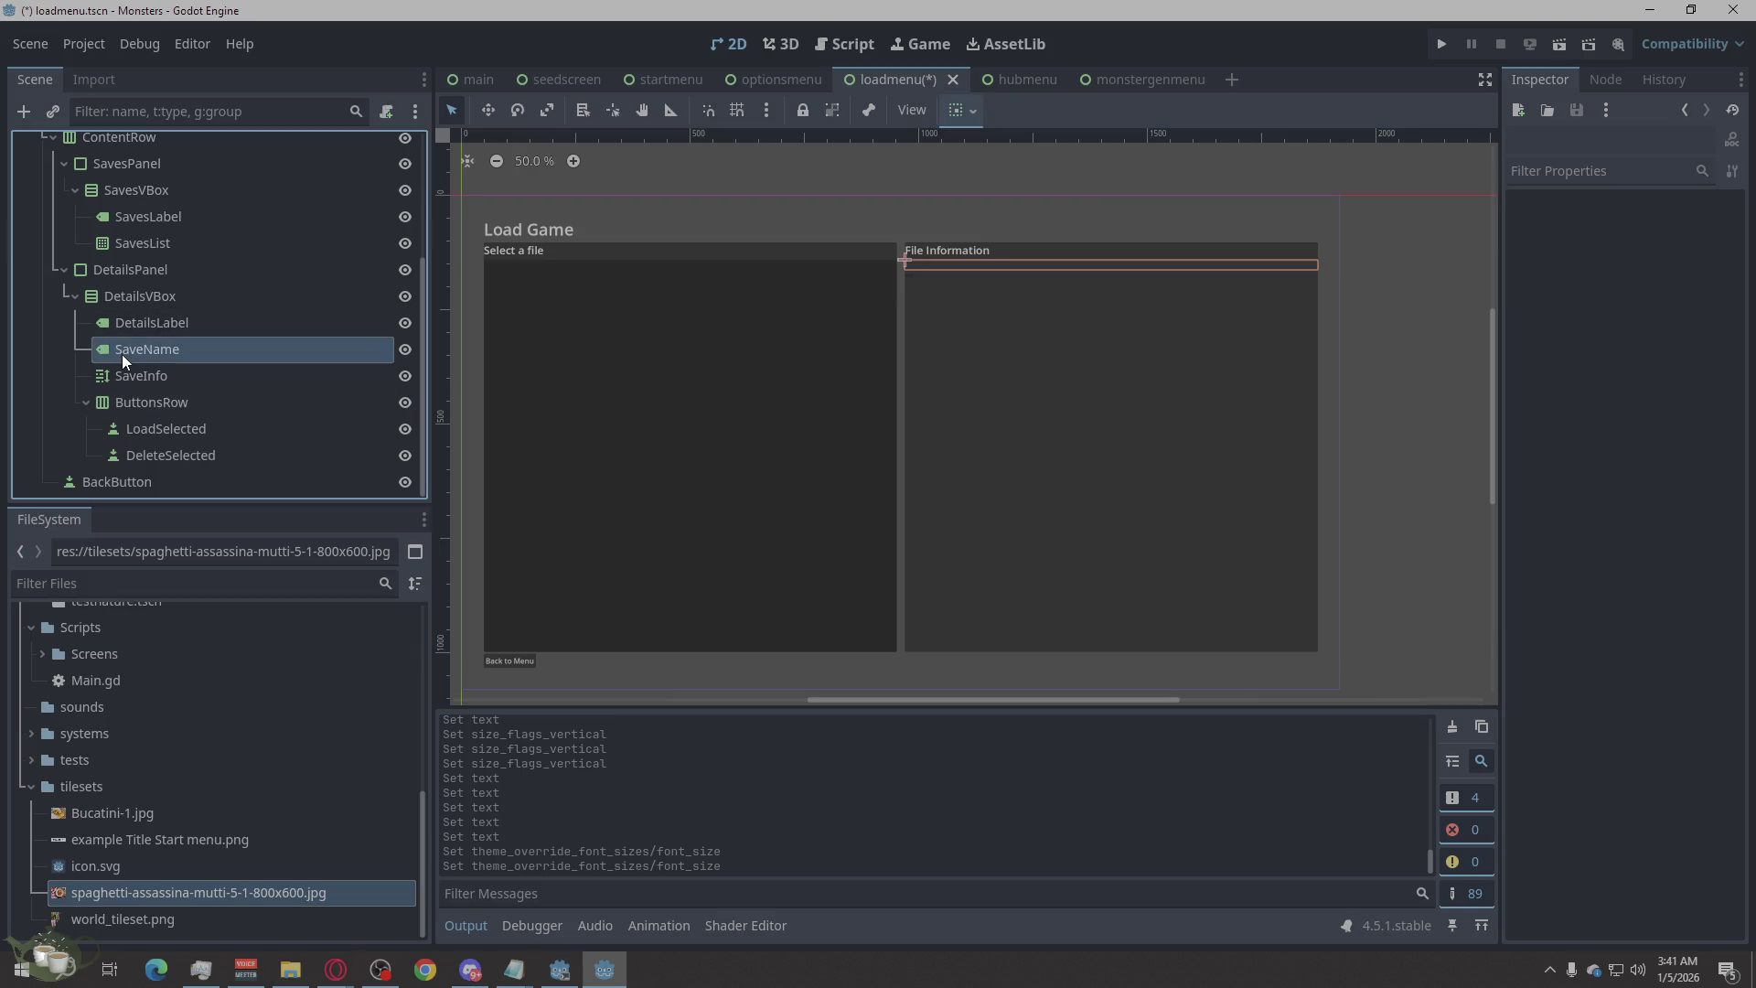
{"action": "left_click", "coordinate": [145, 384]}
{"action": "left_click", "coordinate": [146, 348]}
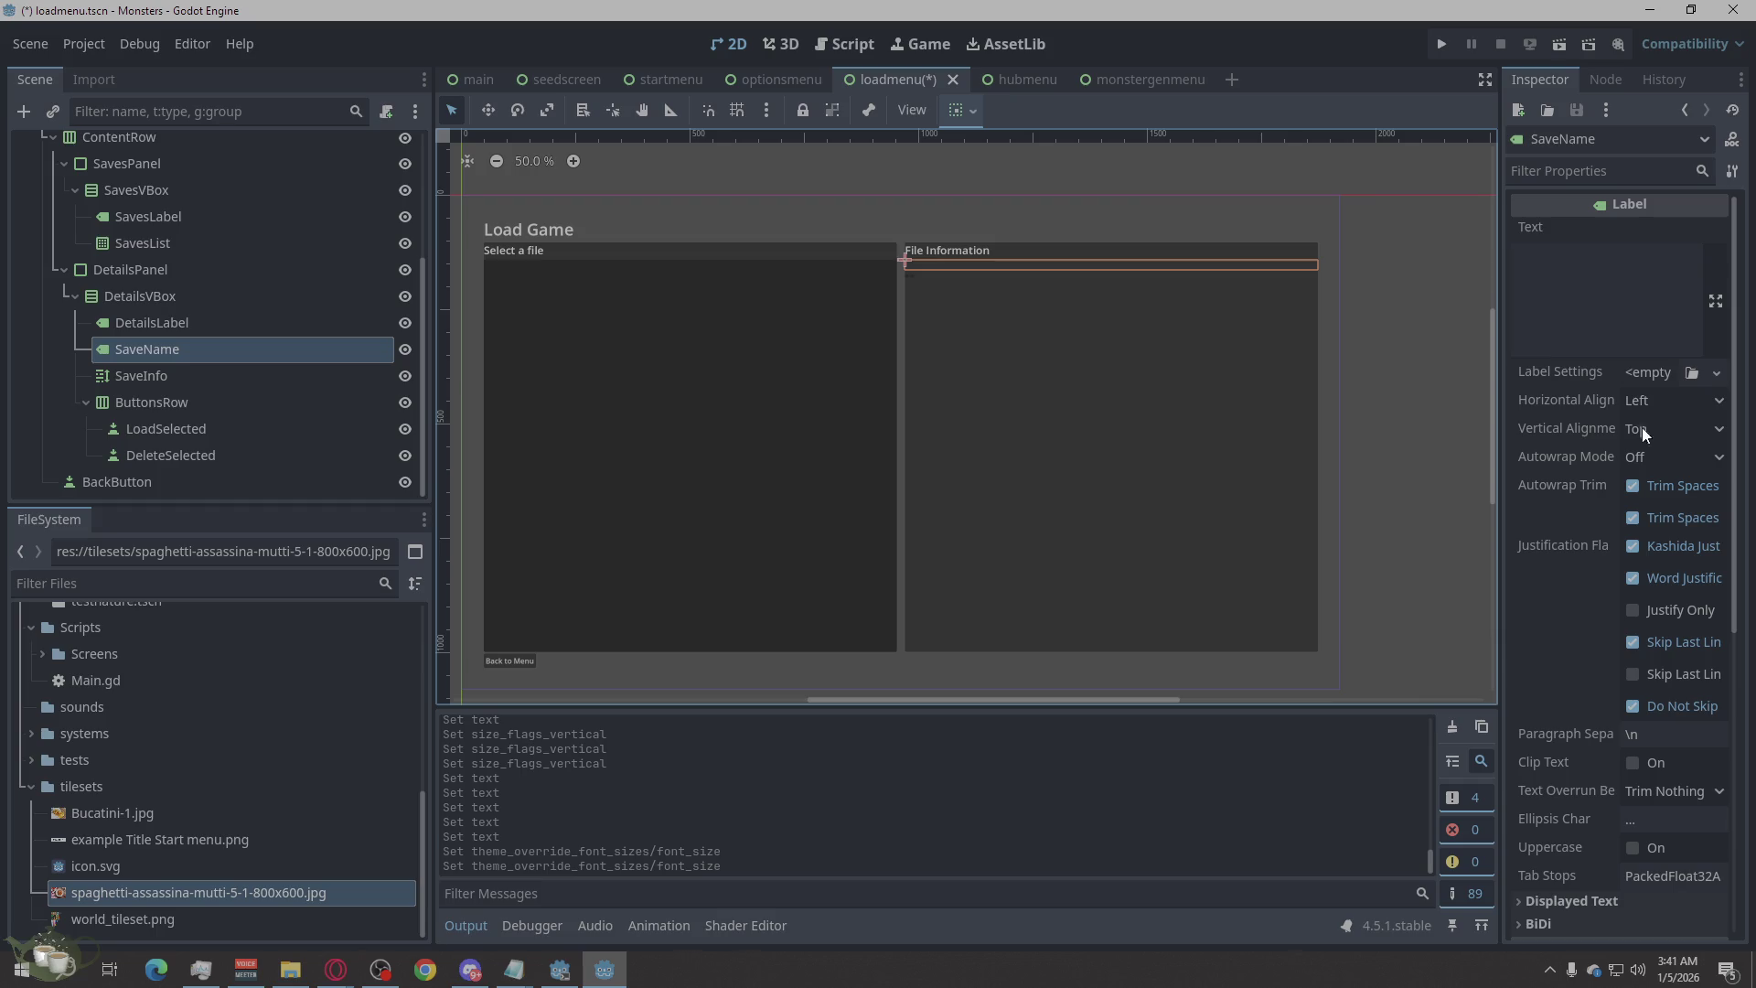
{"action": "left_click", "coordinate": [216, 296]}
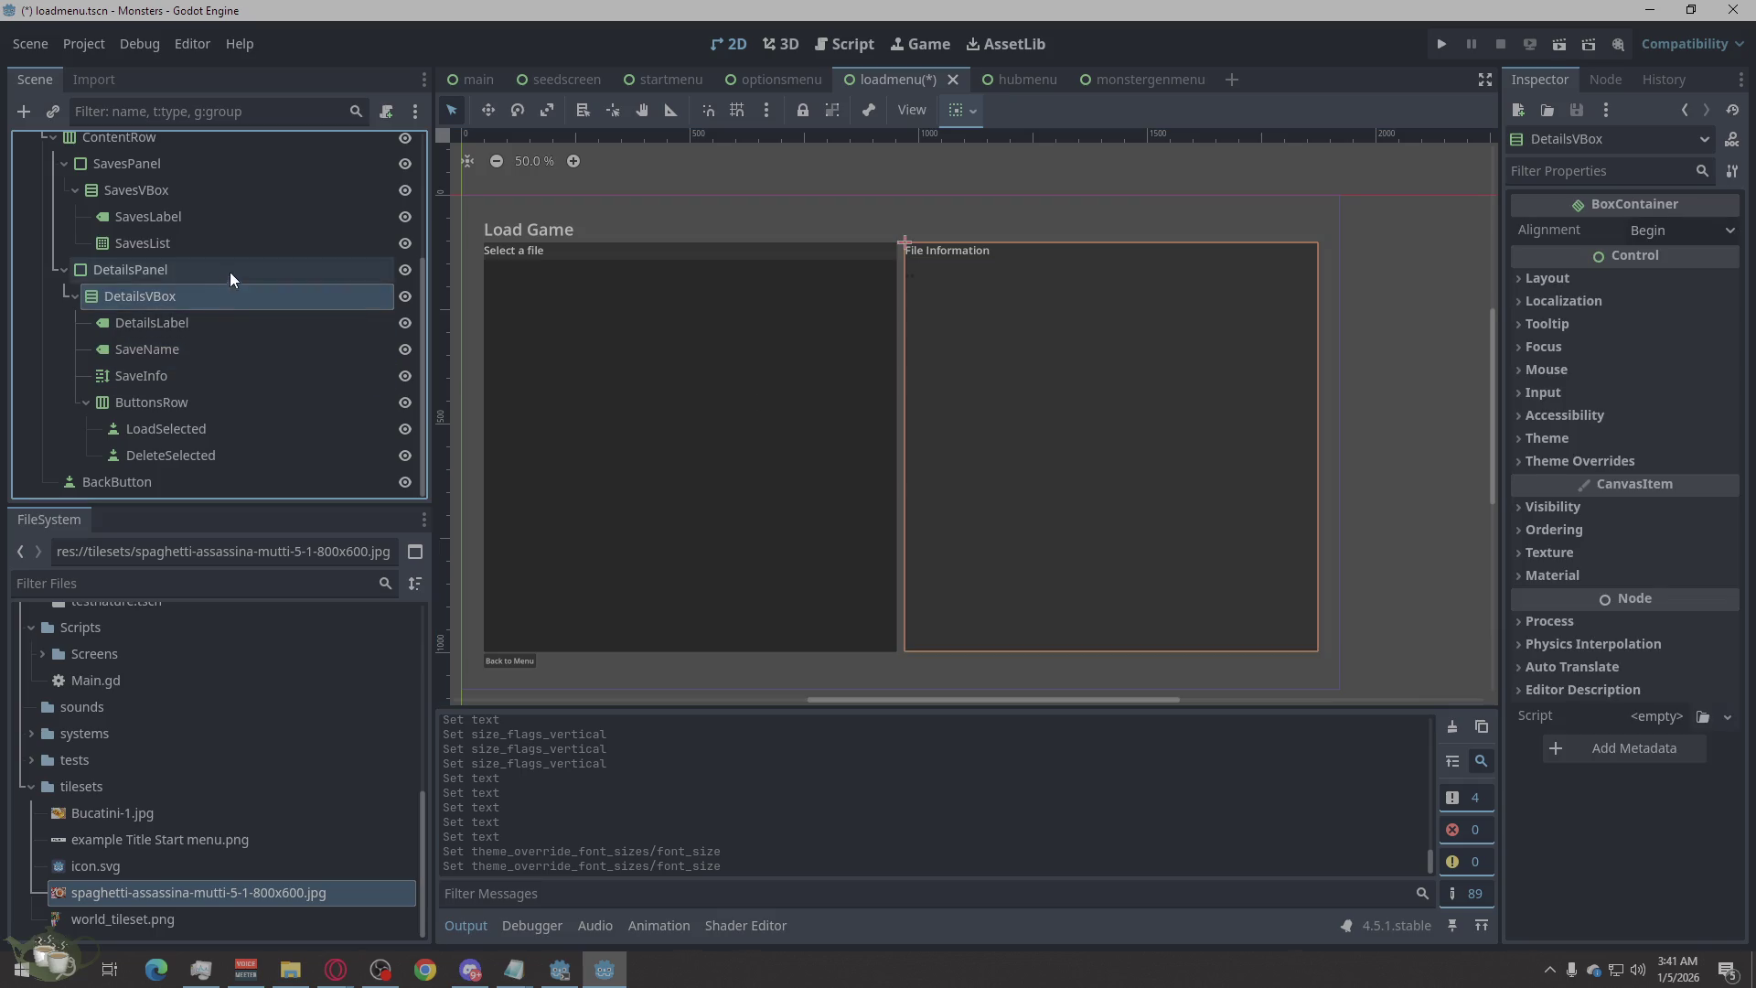
{"action": "left_click", "coordinate": [229, 272]}
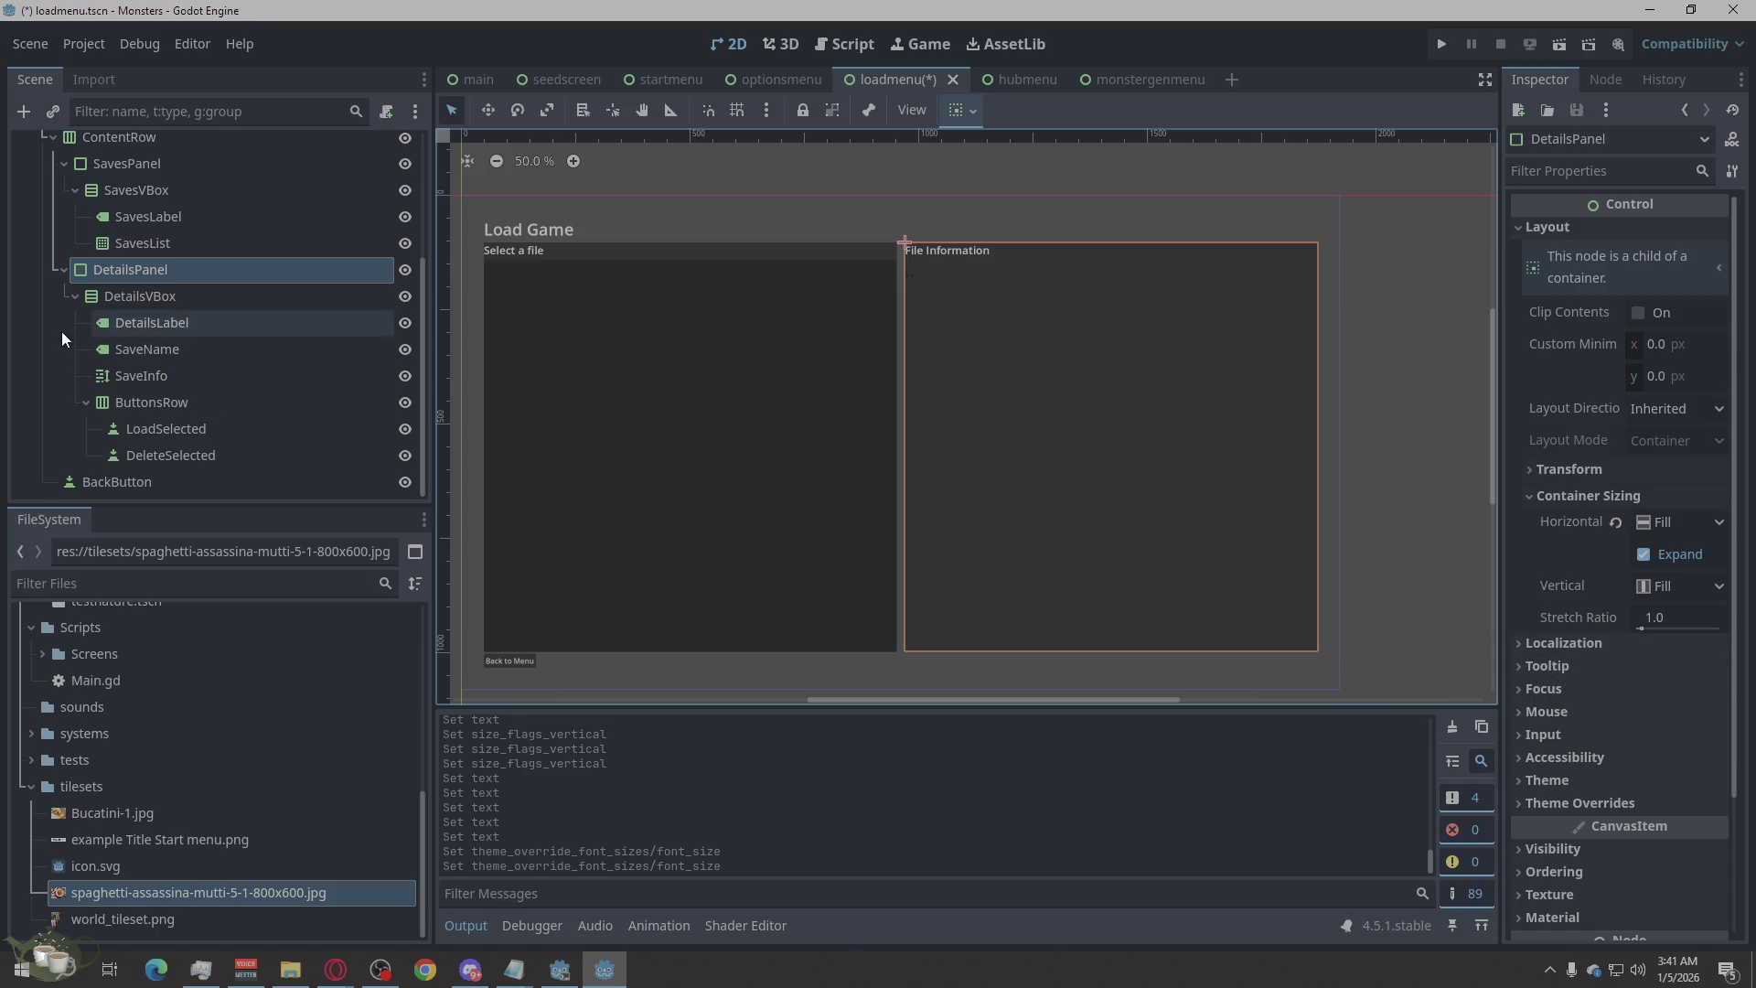
{"action": "left_click", "coordinate": [174, 296]}
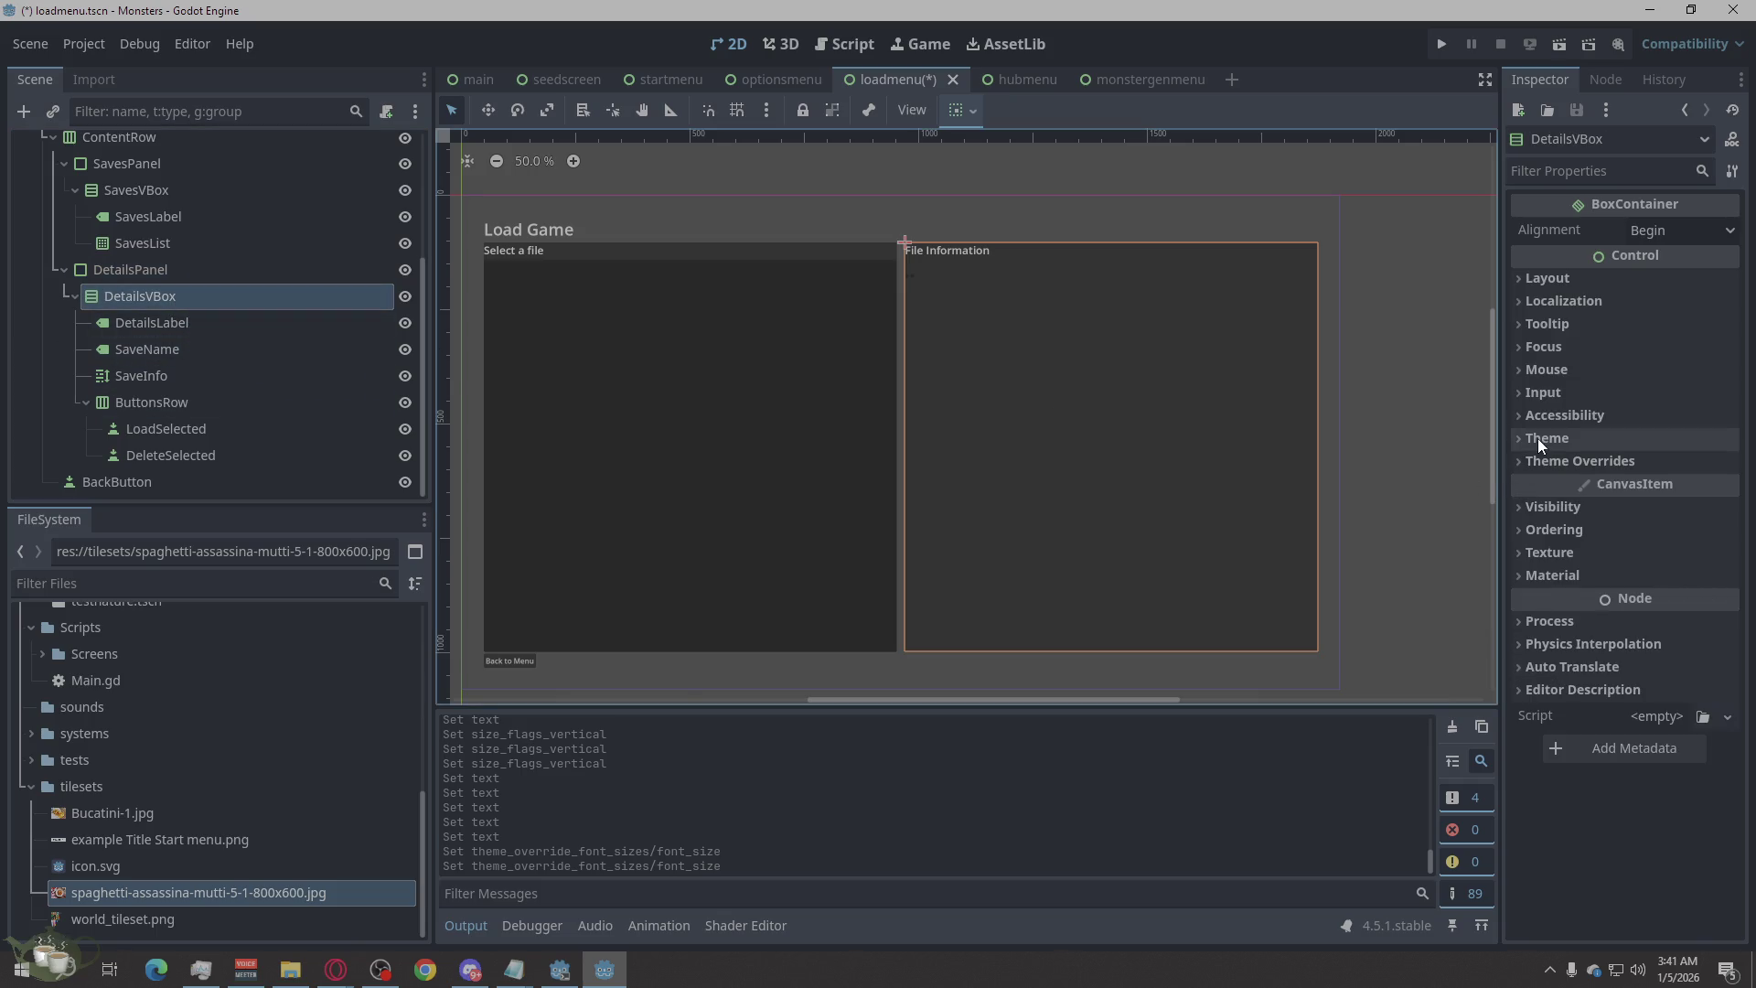
{"action": "left_click", "coordinate": [1548, 278]}
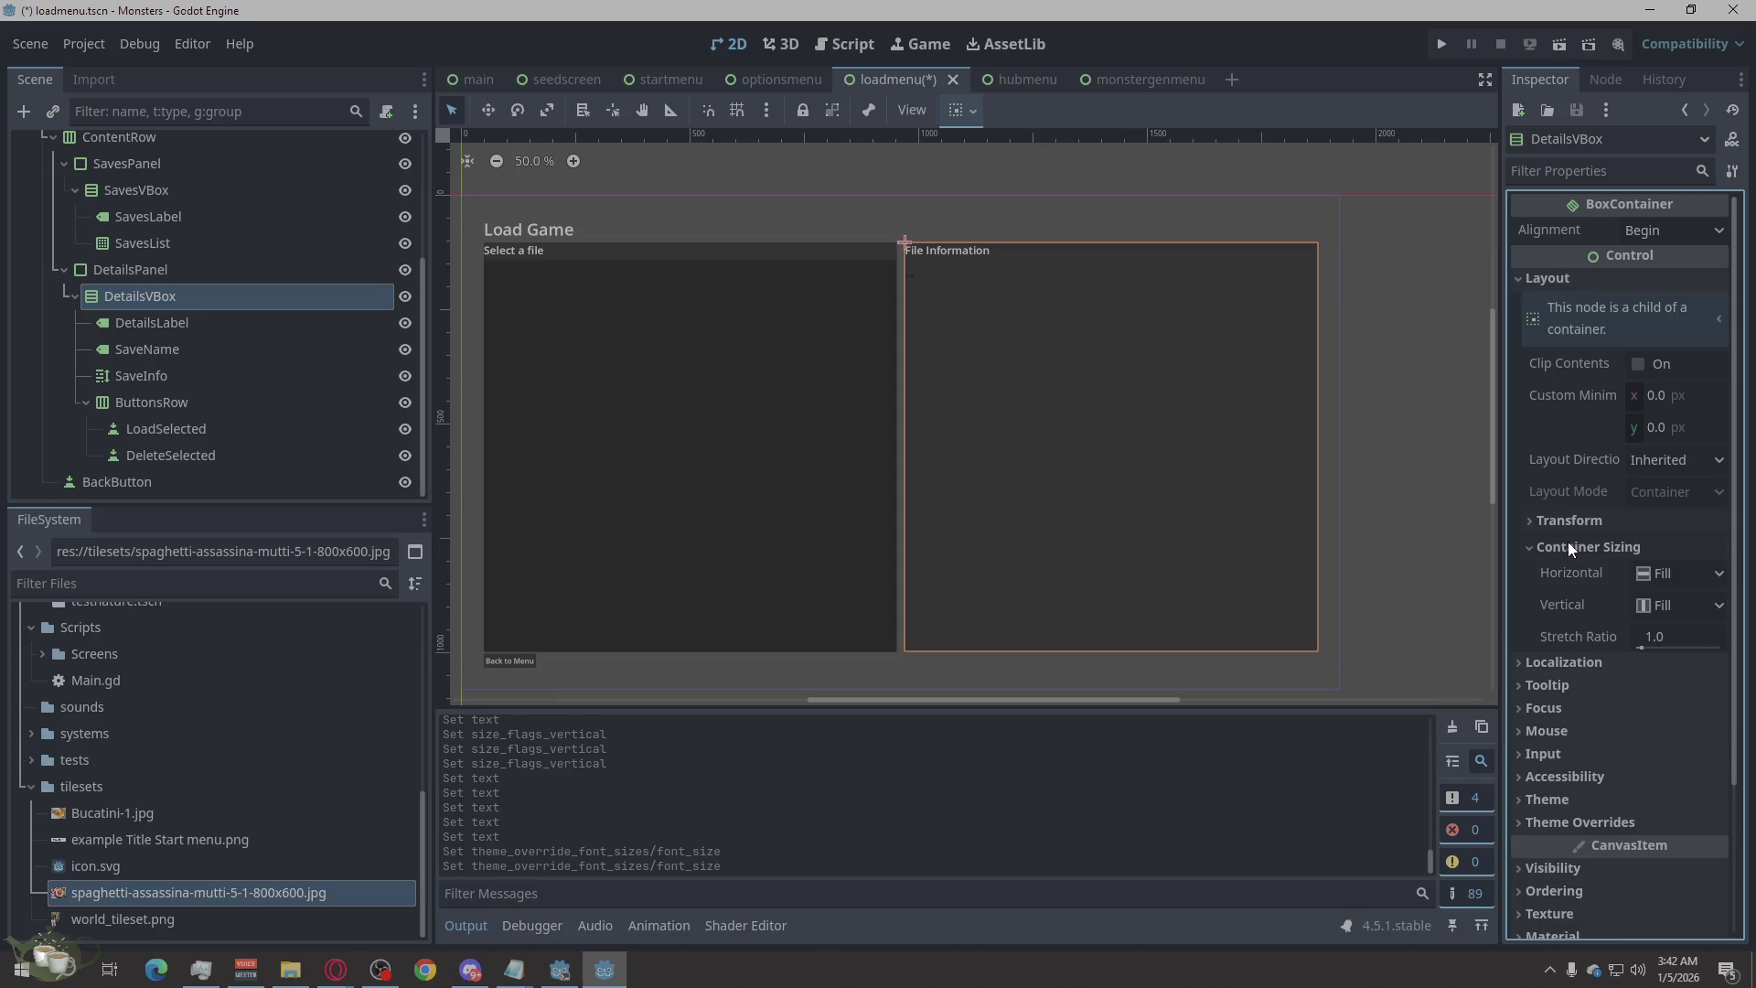
{"action": "left_click", "coordinate": [163, 321]}
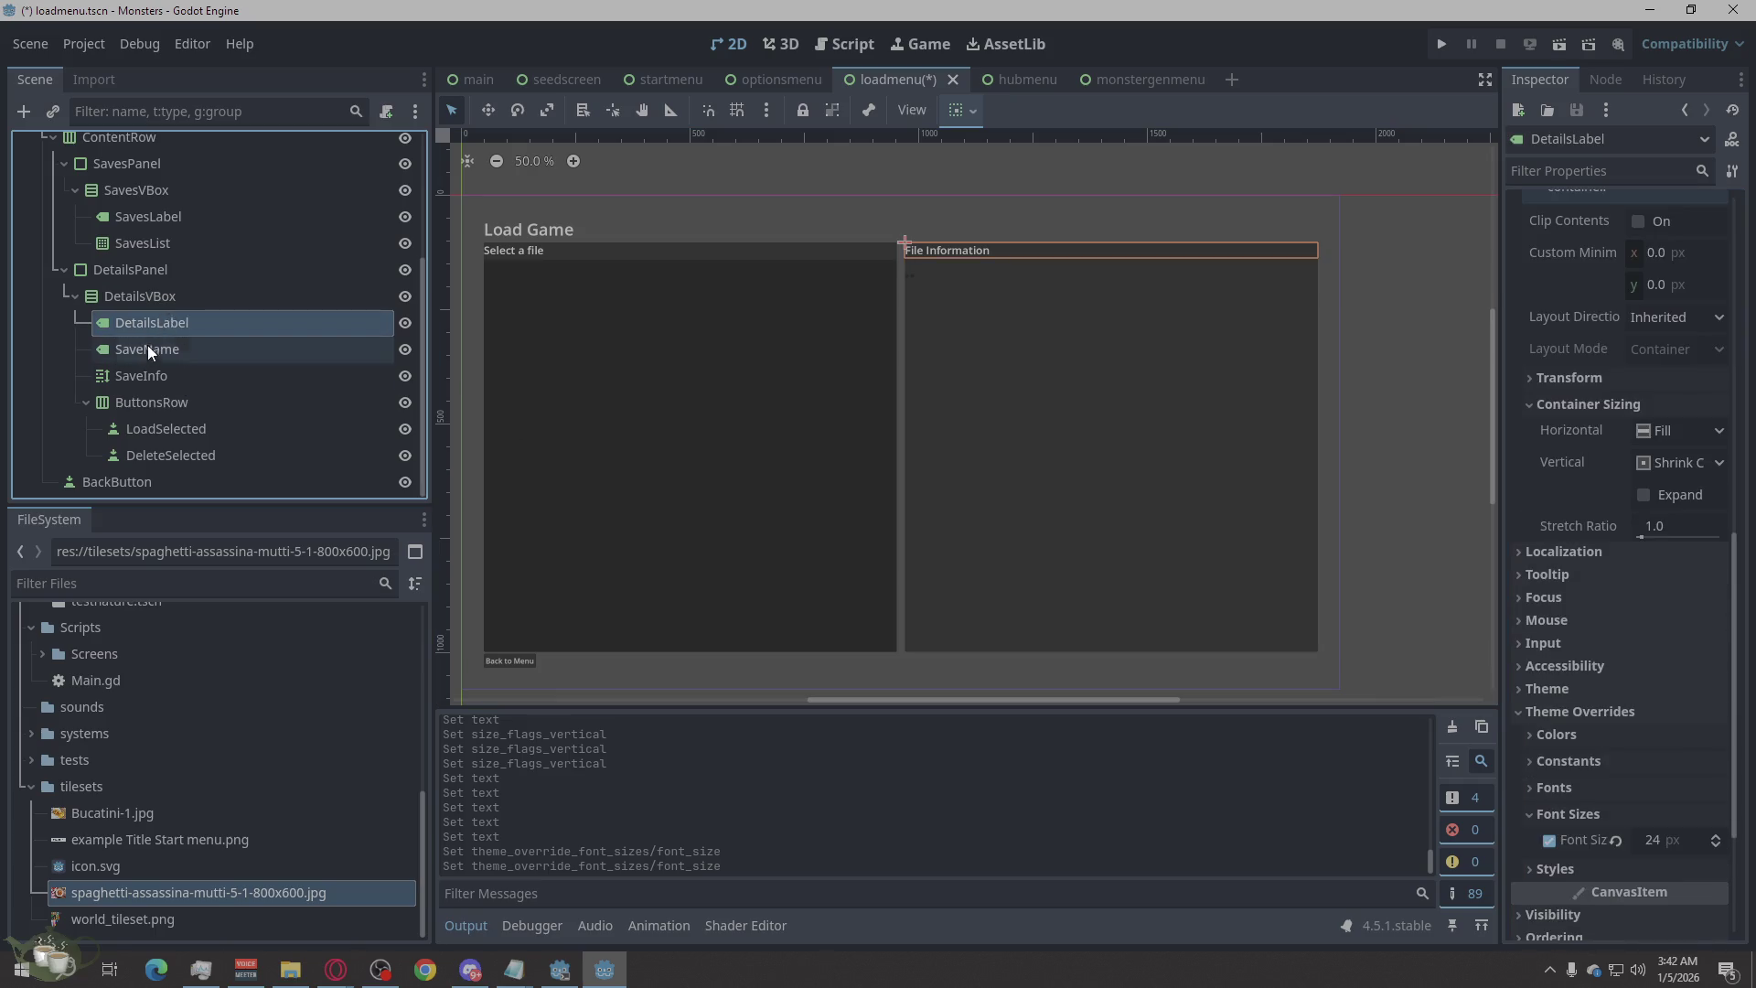
{"action": "left_click", "coordinate": [147, 351]}
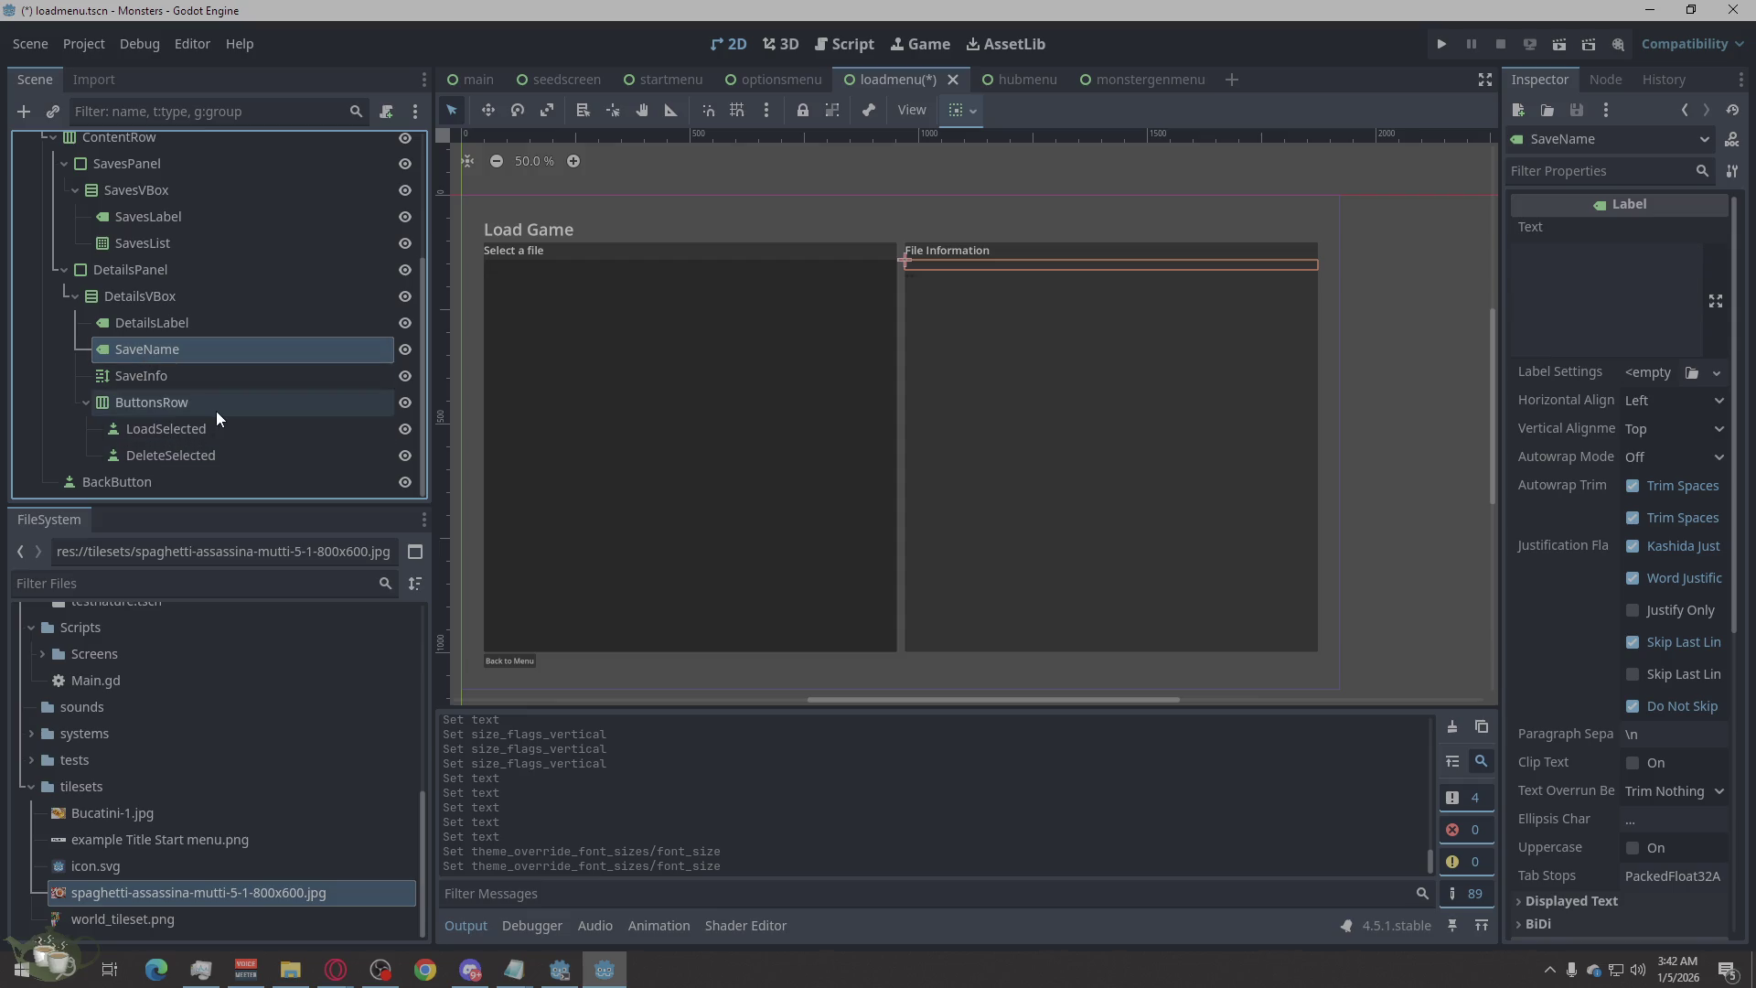
{"action": "left_click", "coordinate": [220, 409]}
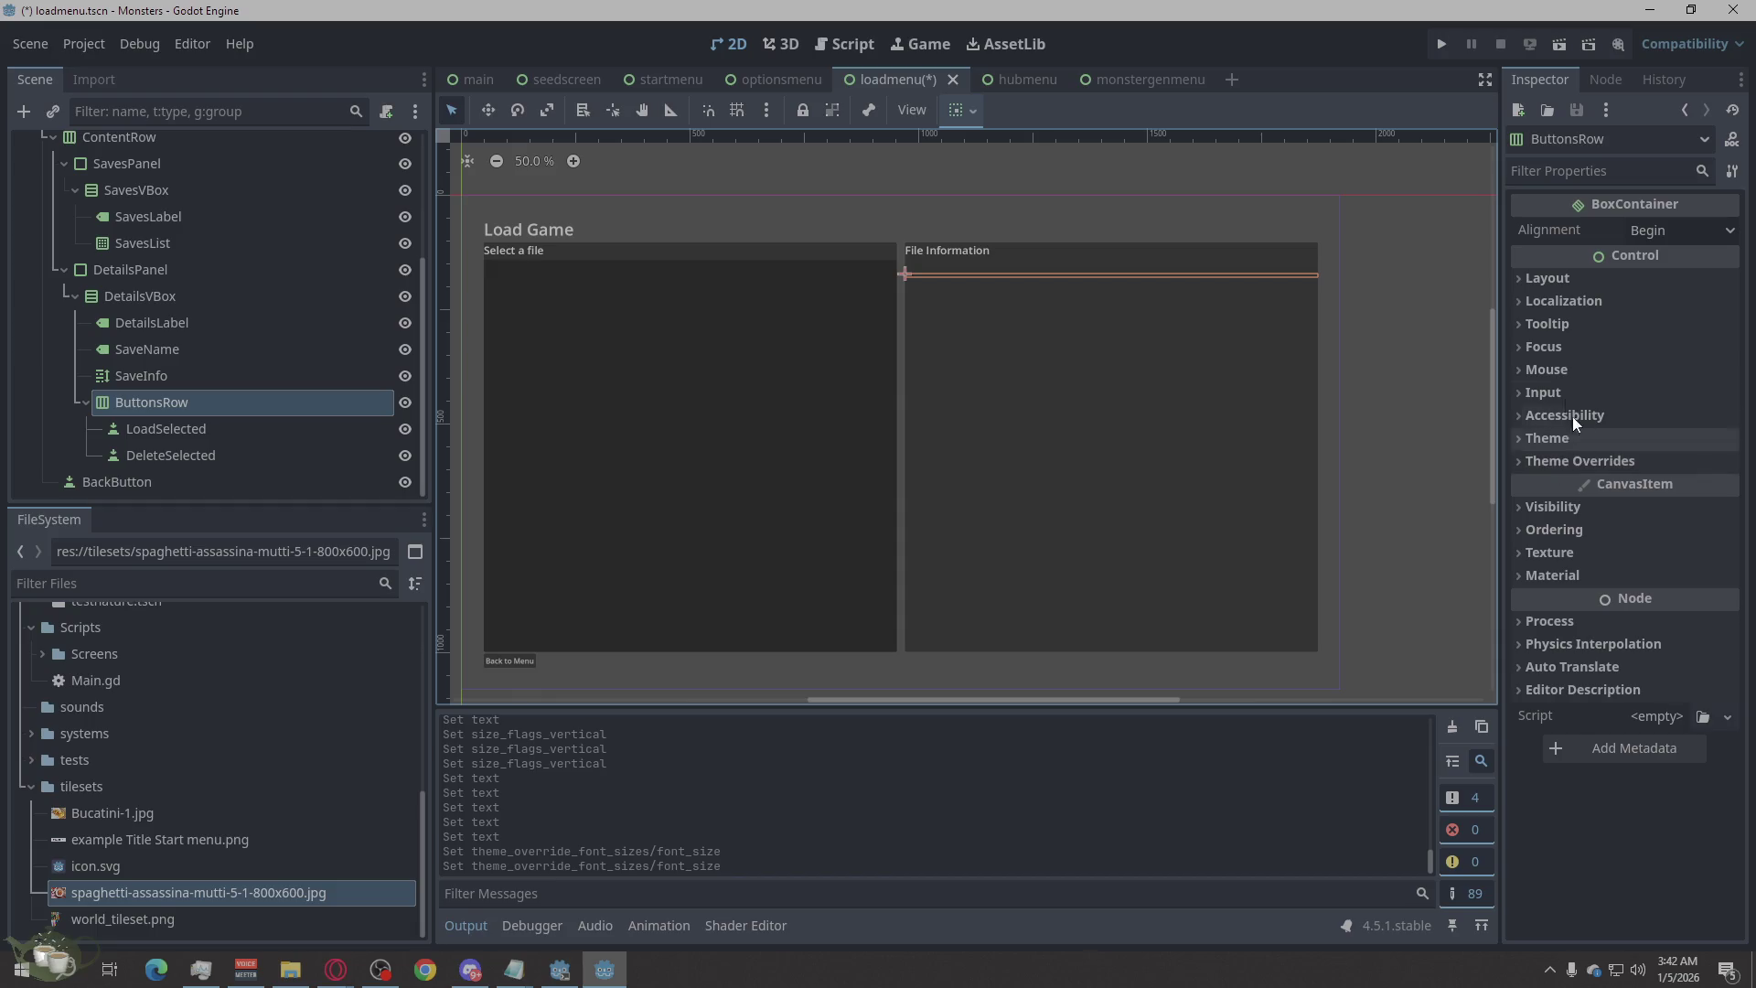
Caption the LoadSelected button 'Load' with a 24 px font size override.
{"action": "left_click", "coordinate": [1561, 279]}
{"action": "left_click", "coordinate": [1551, 547]}
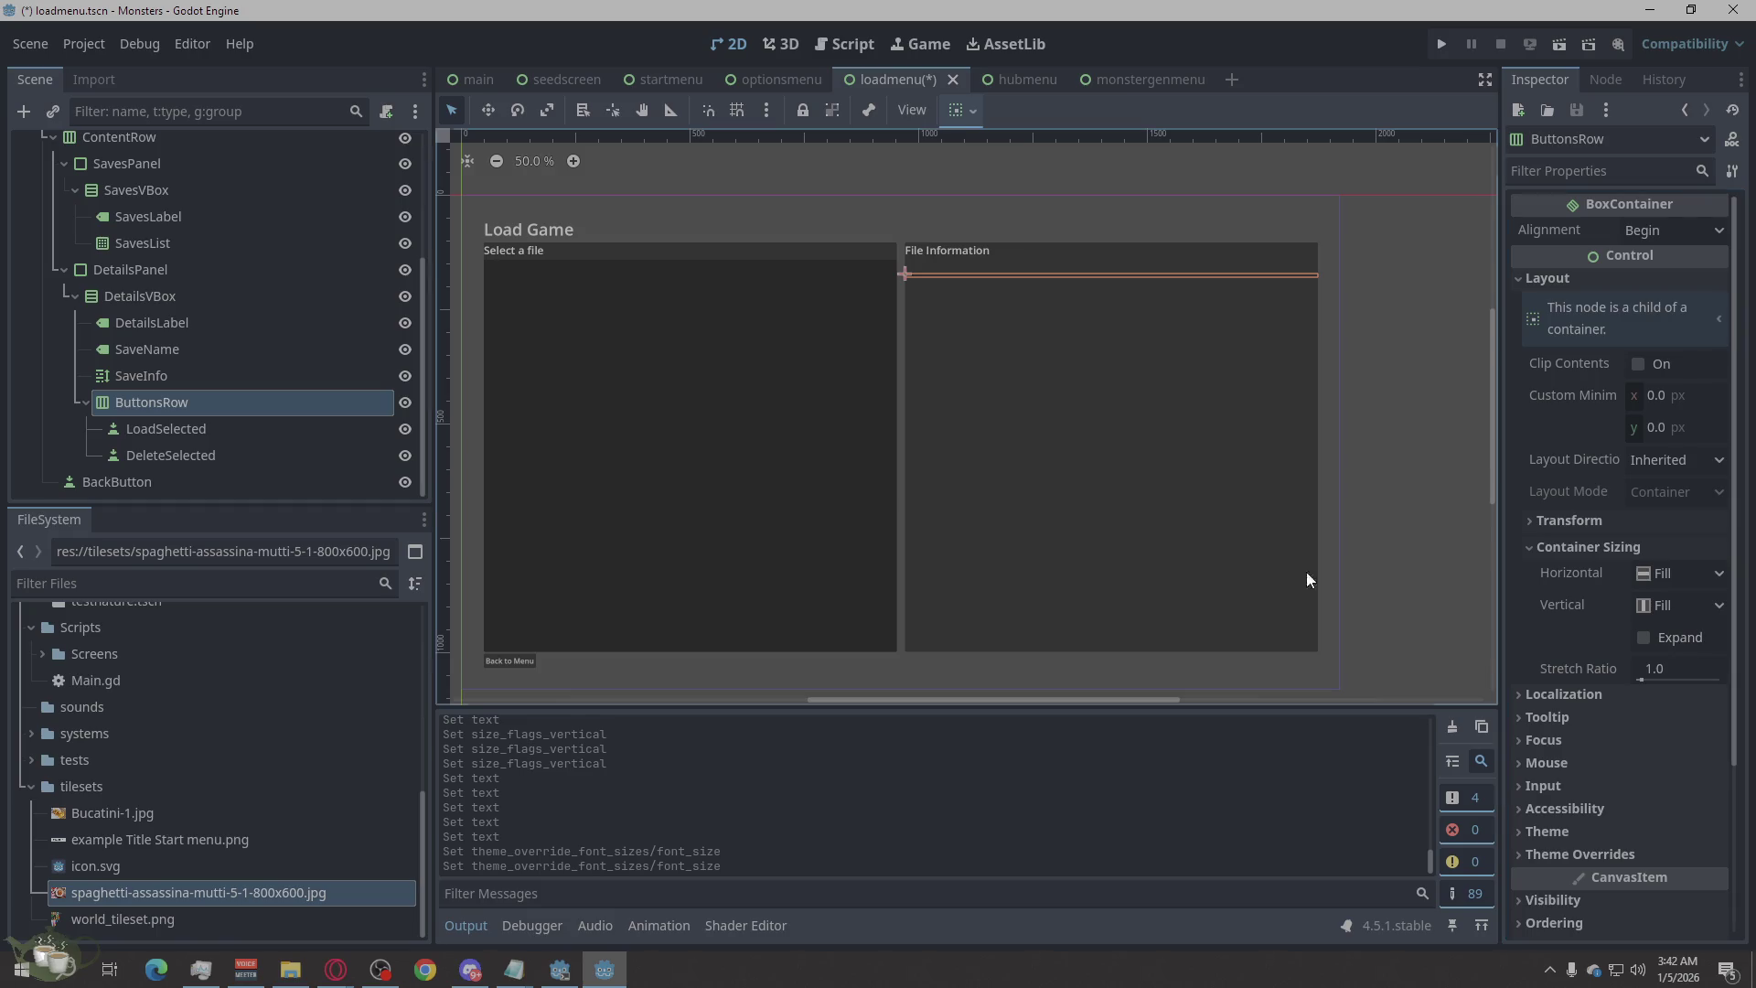
{"action": "left_click", "coordinate": [224, 430]}
{"action": "left_click", "coordinate": [1616, 299]}
{"action": "type", "text": "Load"}
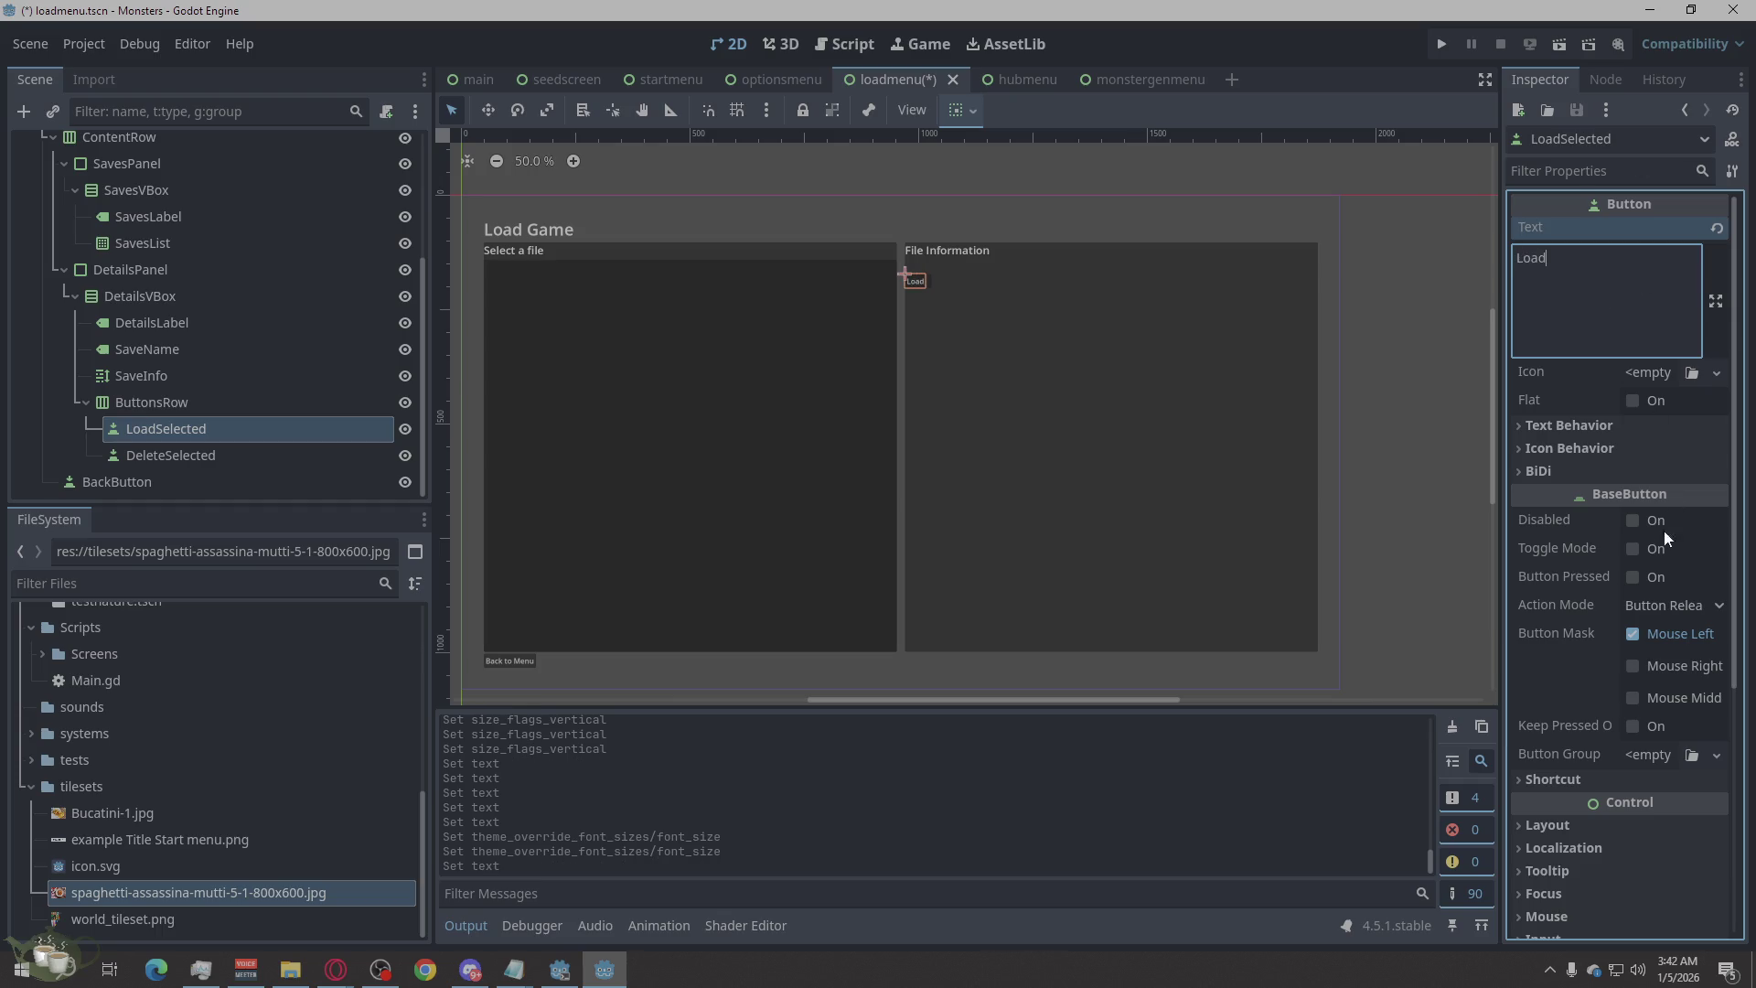
{"action": "scroll", "coordinate": [1616, 683], "scroll_direction": "down", "scroll_amount": 5}
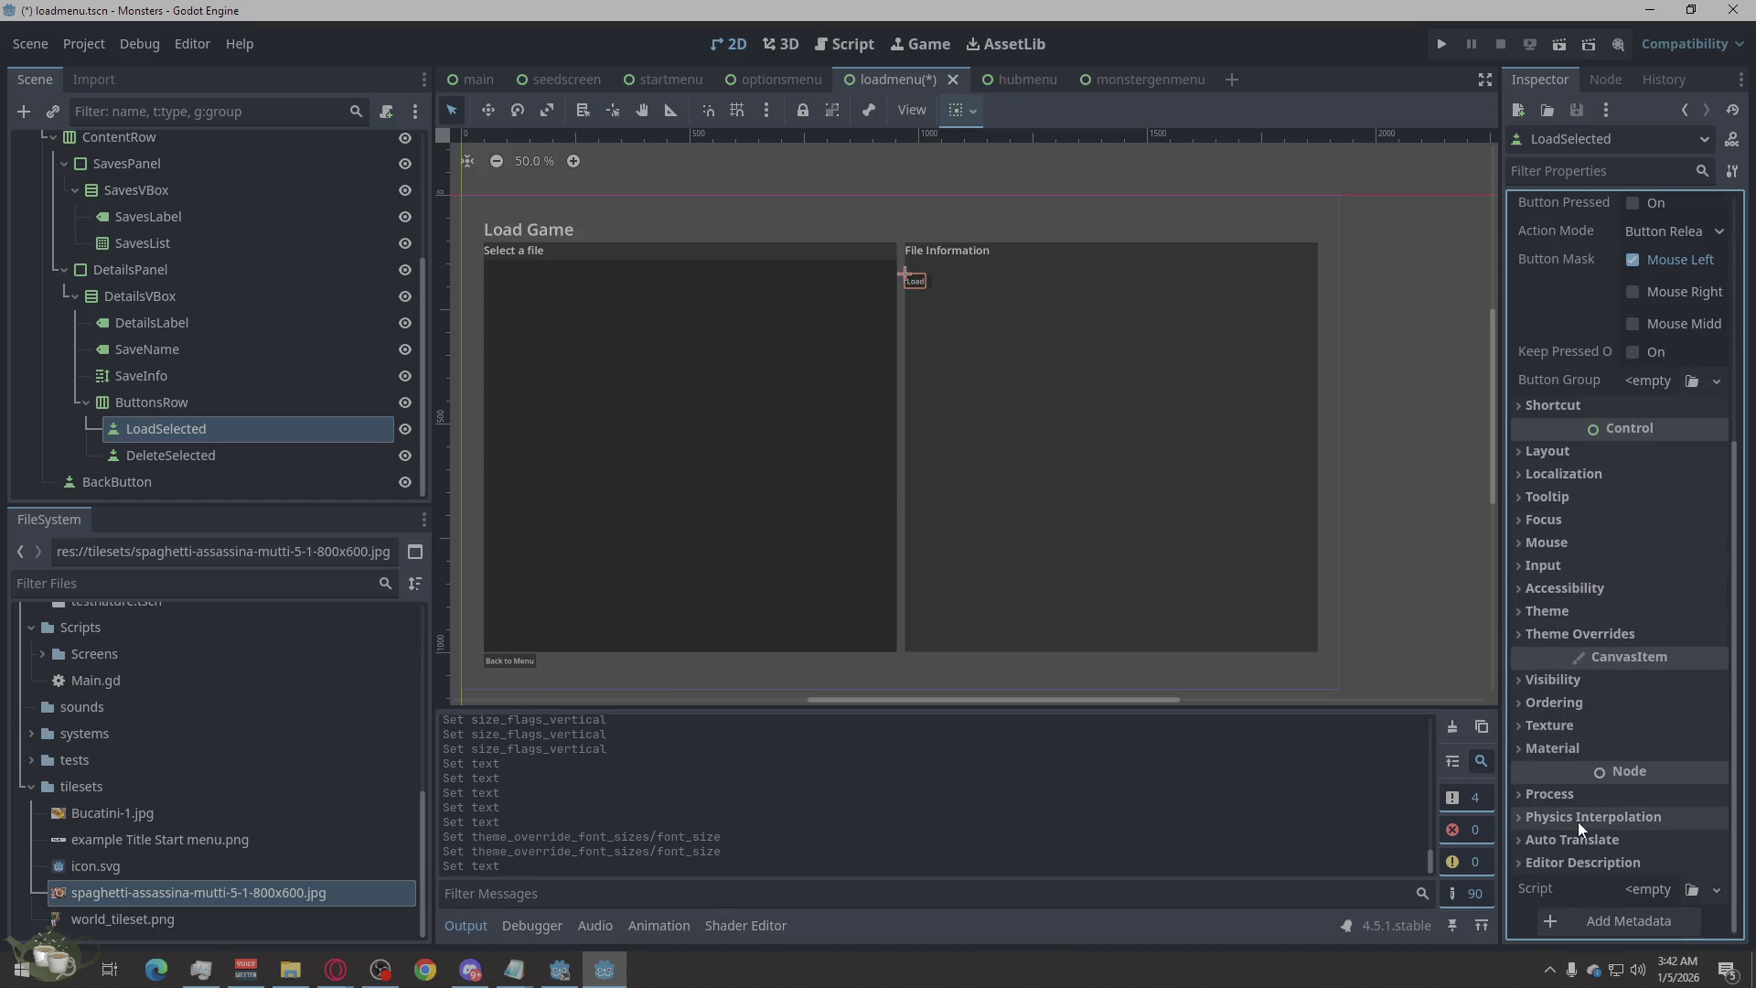
{"action": "left_click", "coordinate": [1537, 633]}
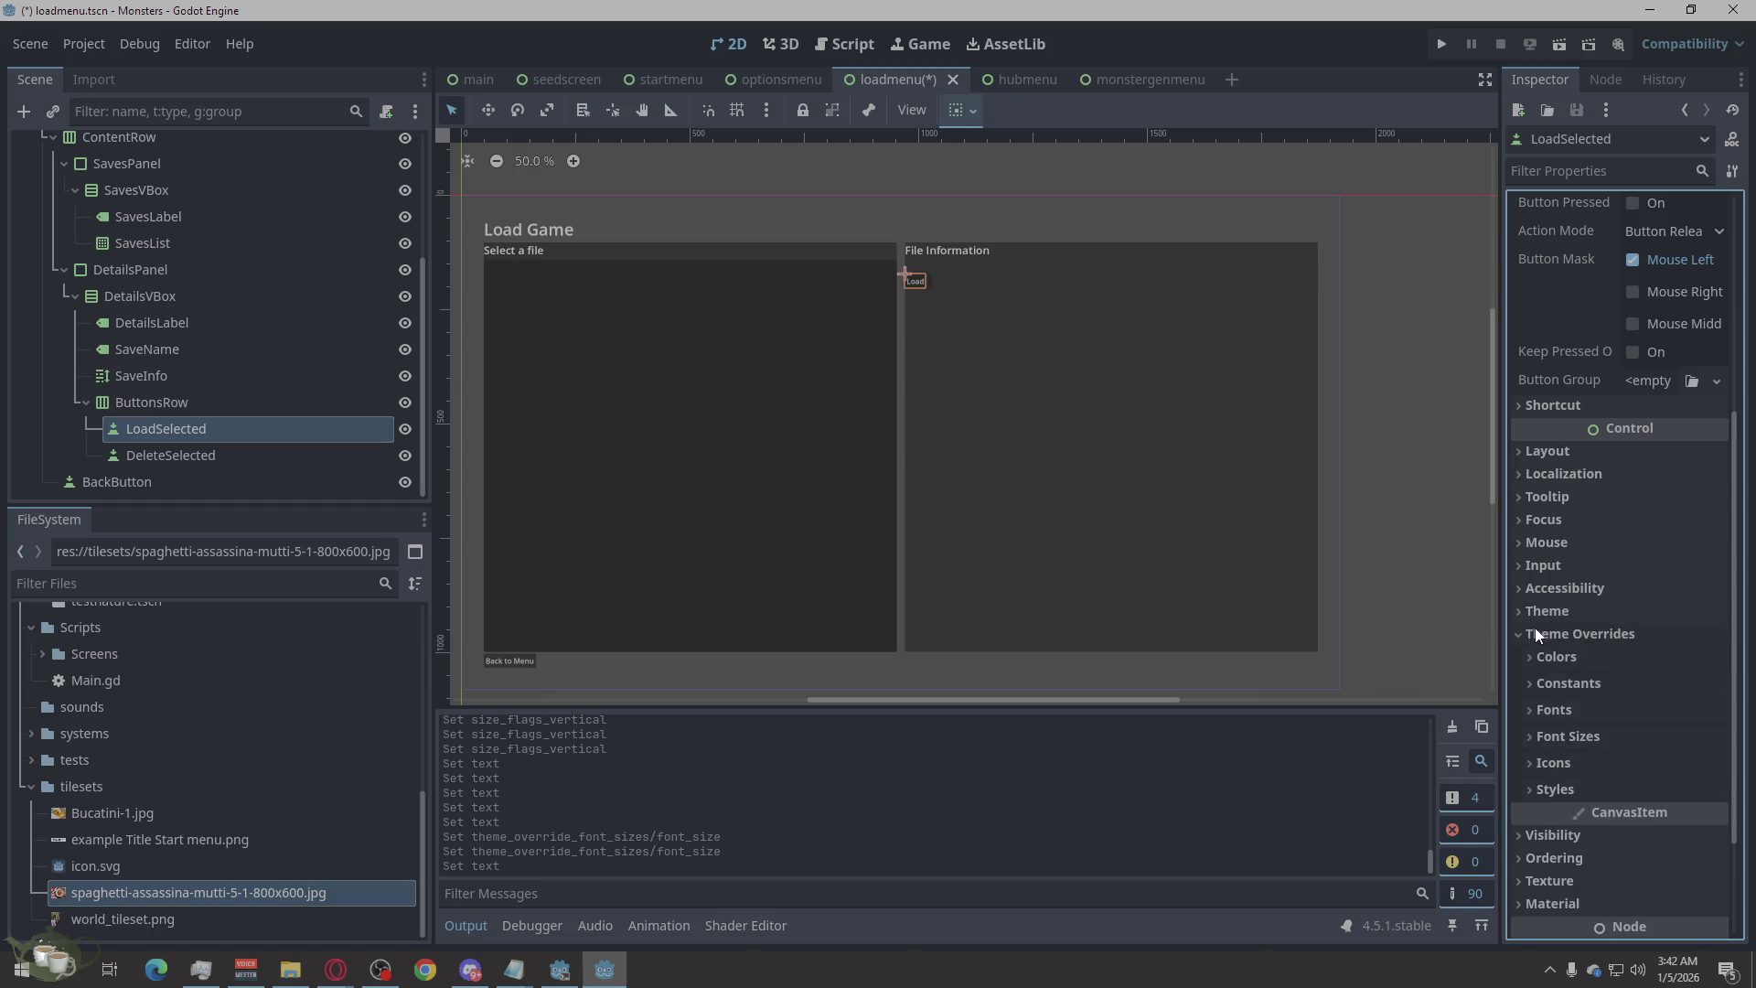
{"action": "left_click", "coordinate": [1568, 737]}
{"action": "left_click_drag", "start_coordinate": [1714, 764], "coordinate": [1742, 763]}
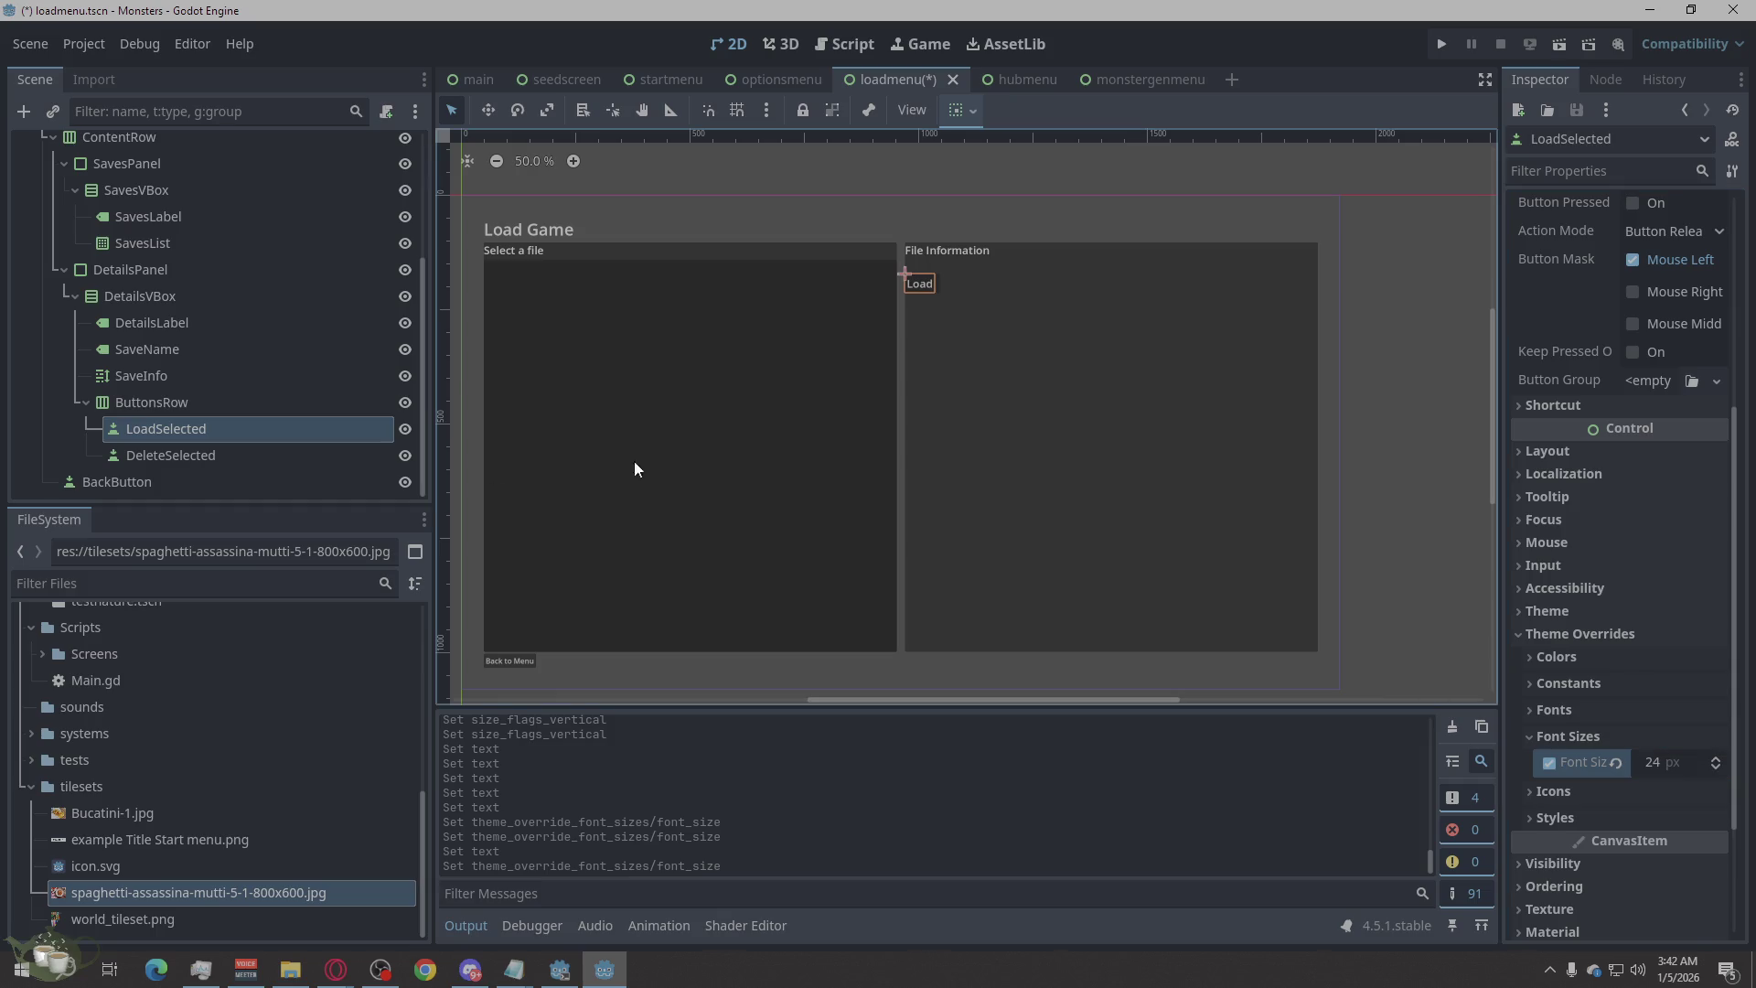
Caption the DeleteSelected button 'Delete' with a 24 px font size override.
{"action": "left_click", "coordinate": [256, 454]}
{"action": "left_click", "coordinate": [1580, 323]}
{"action": "type", "text": "Delete"}
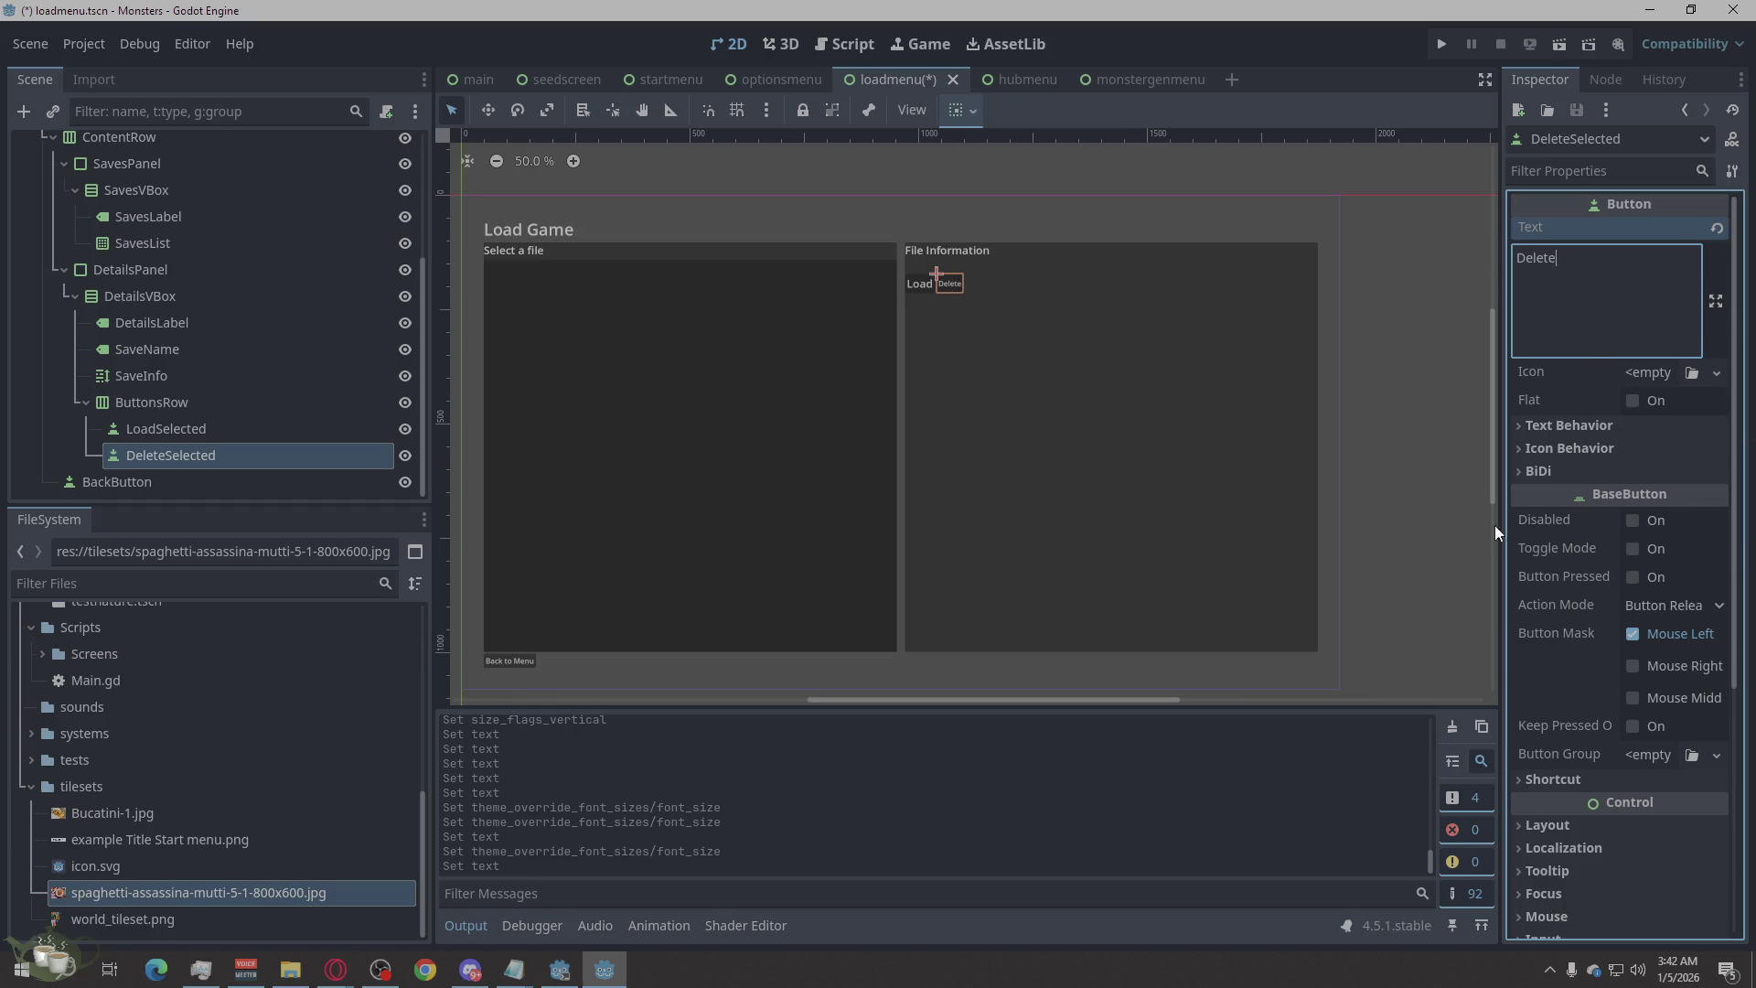
{"action": "scroll", "coordinate": [1630, 667], "scroll_direction": "down", "scroll_amount": 5}
{"action": "left_click", "coordinate": [1546, 613]}
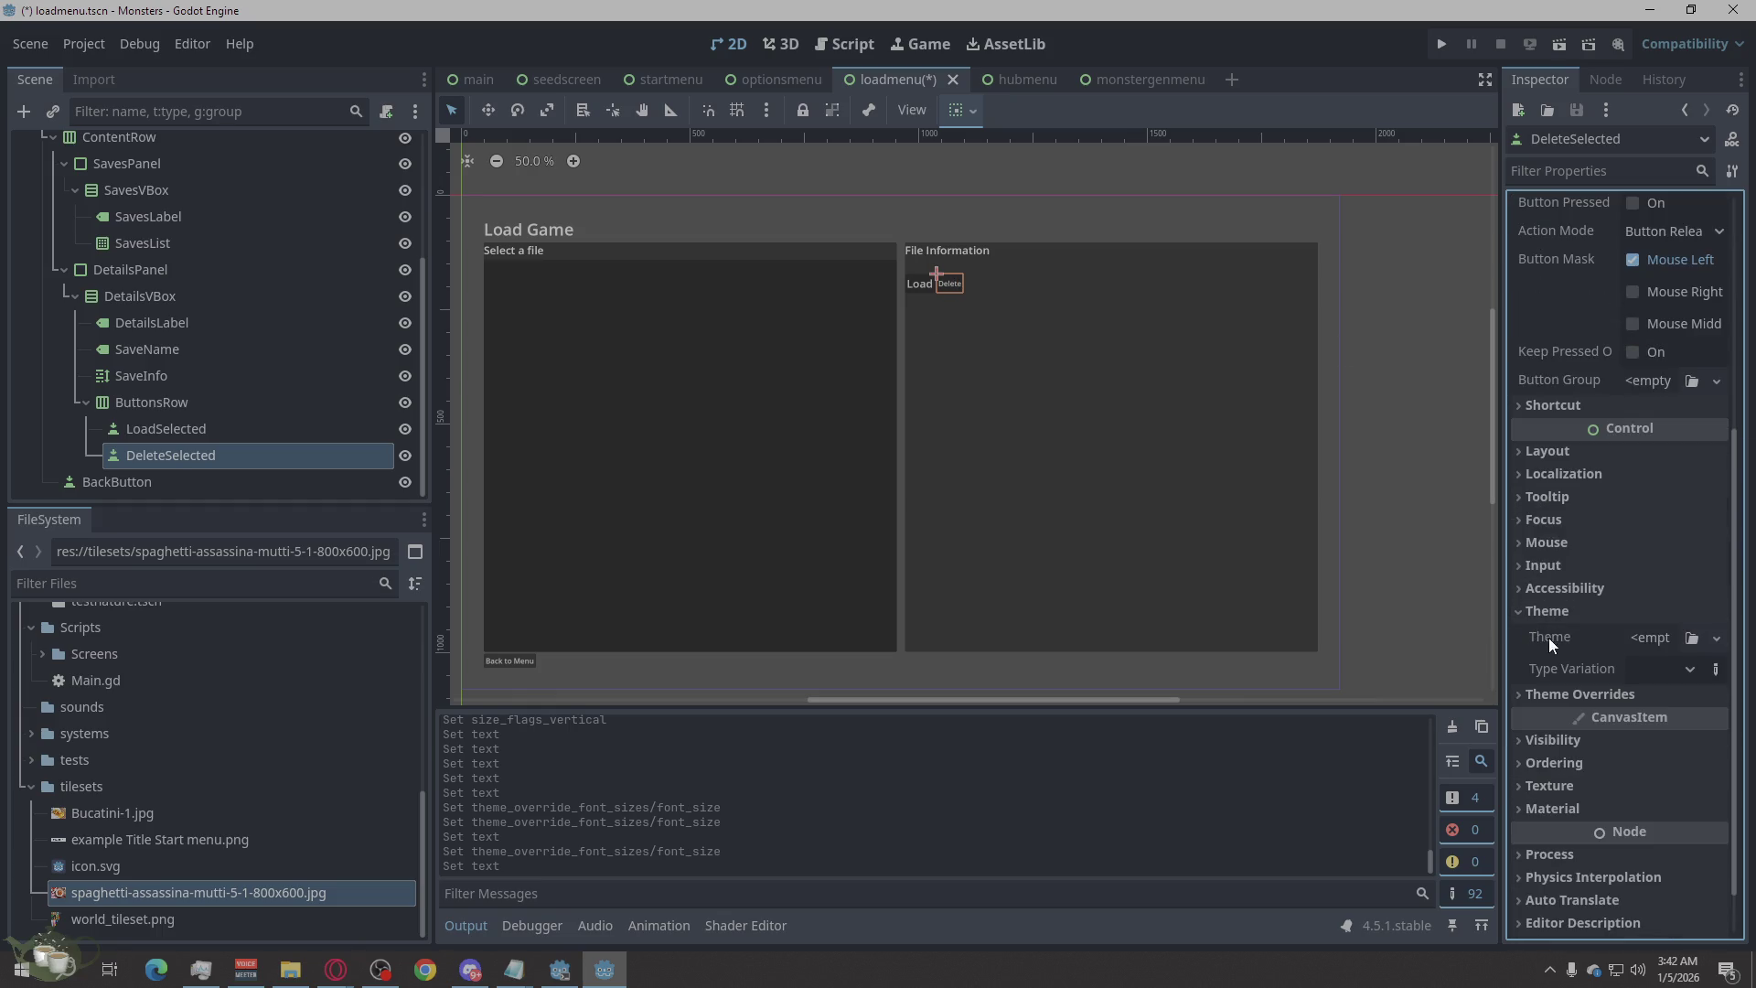
{"action": "left_click", "coordinate": [1553, 613]}
{"action": "left_click", "coordinate": [1556, 636]}
{"action": "left_click", "coordinate": [1649, 737]}
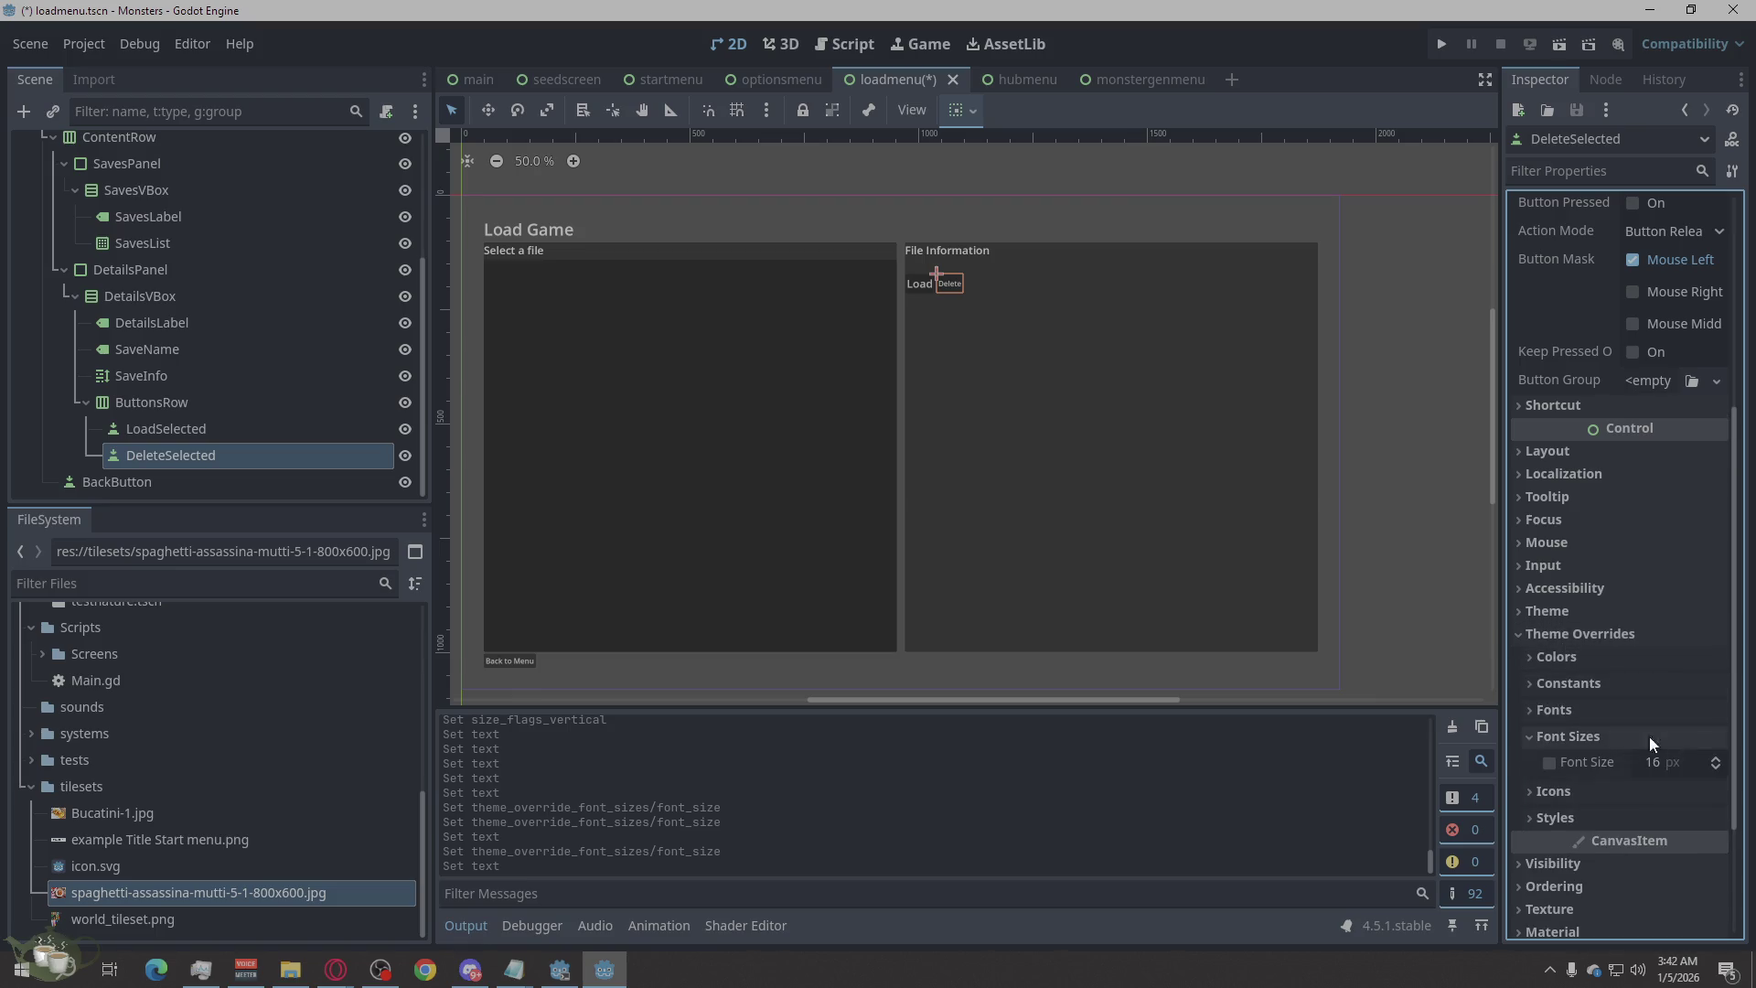
{"action": "left_click", "coordinate": [1718, 758]}
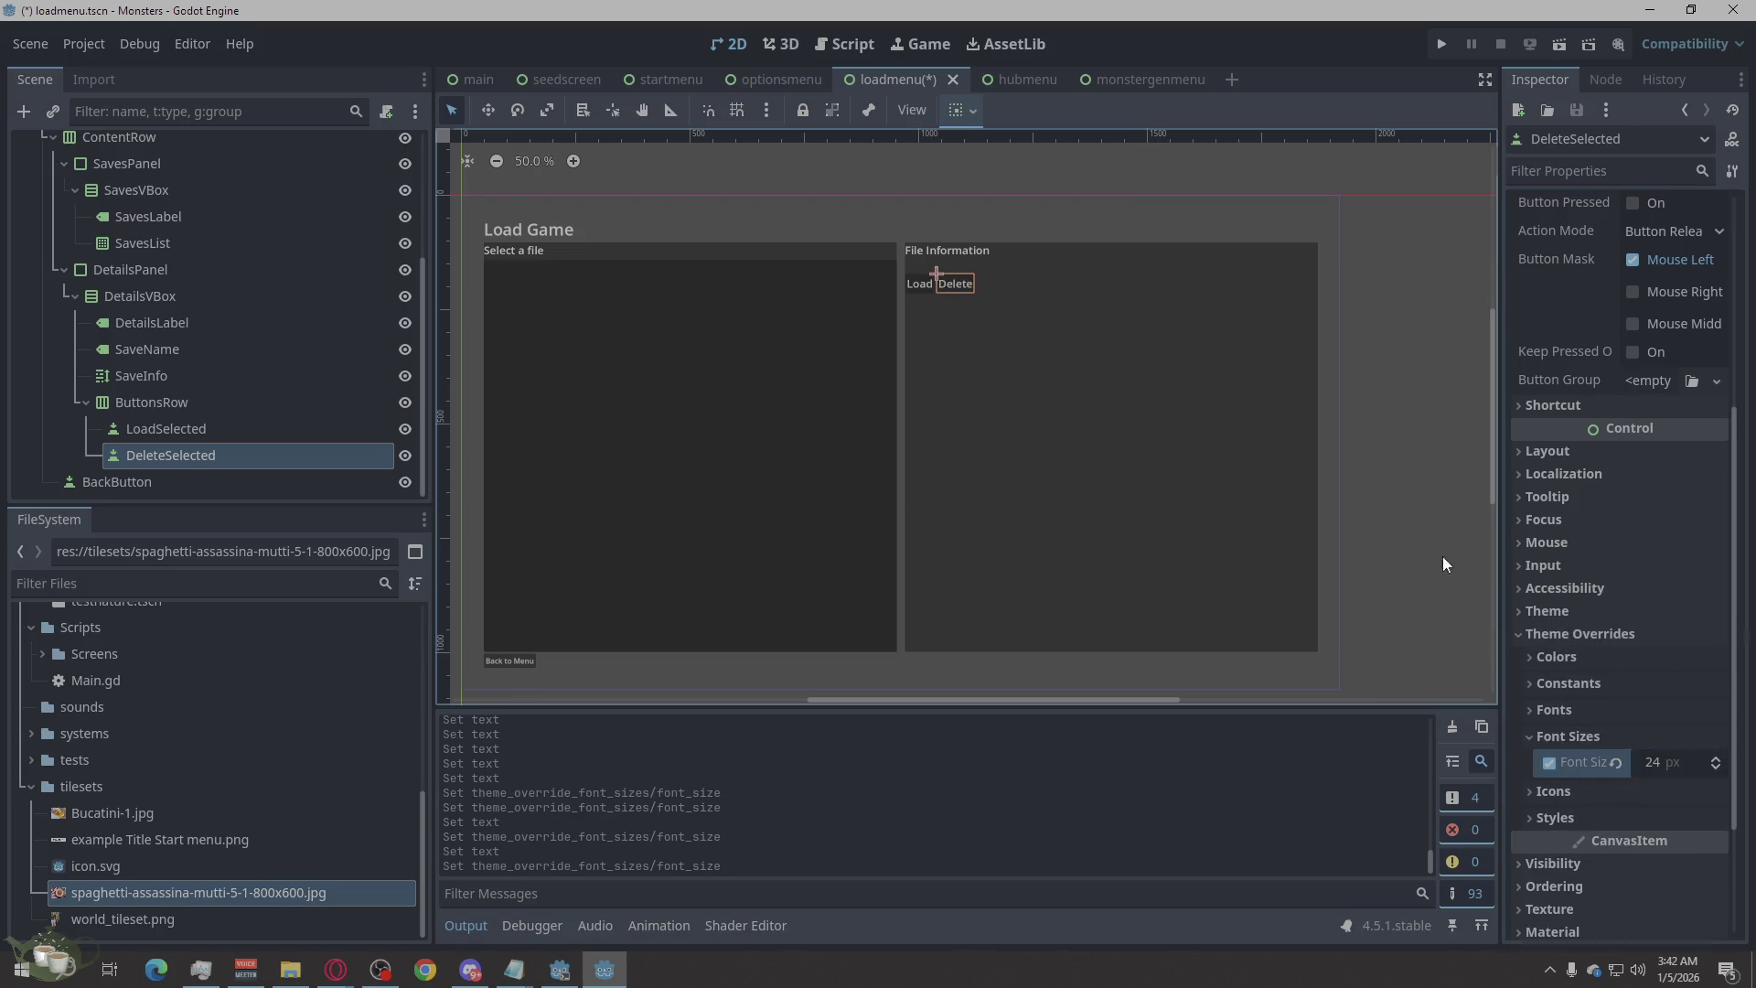
{"action": "left_click", "coordinate": [1380, 451]}
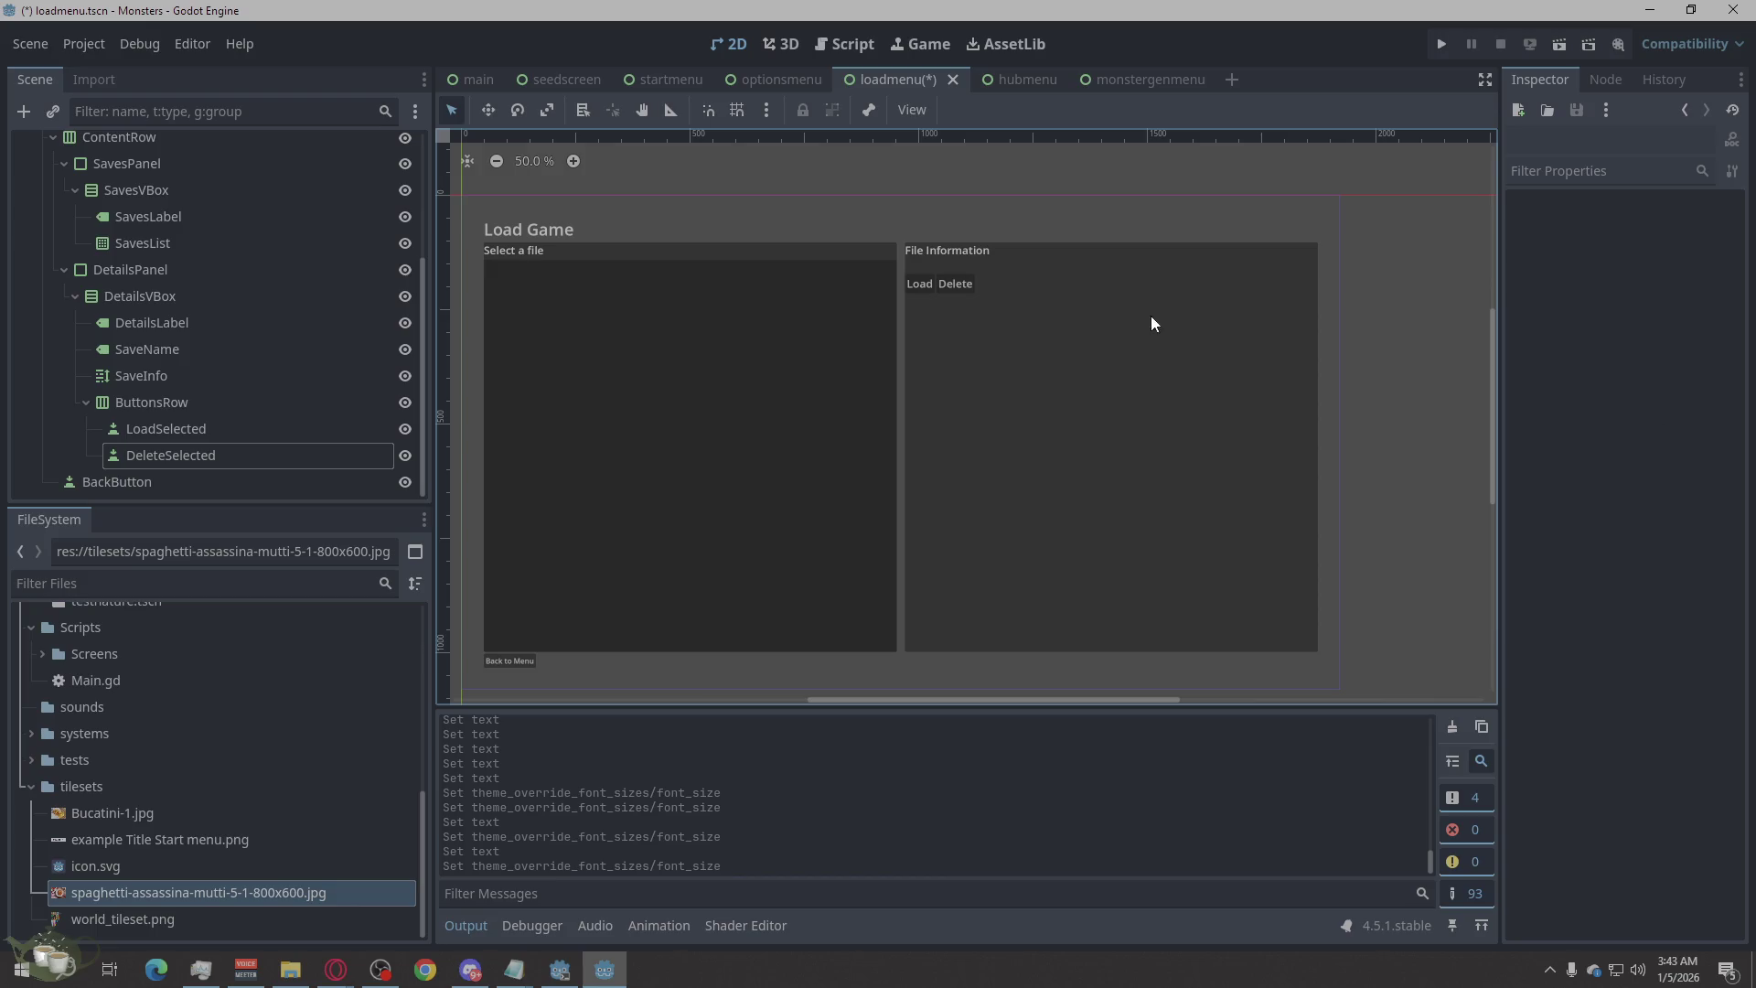
{"action": "left_click", "coordinate": [922, 272]}
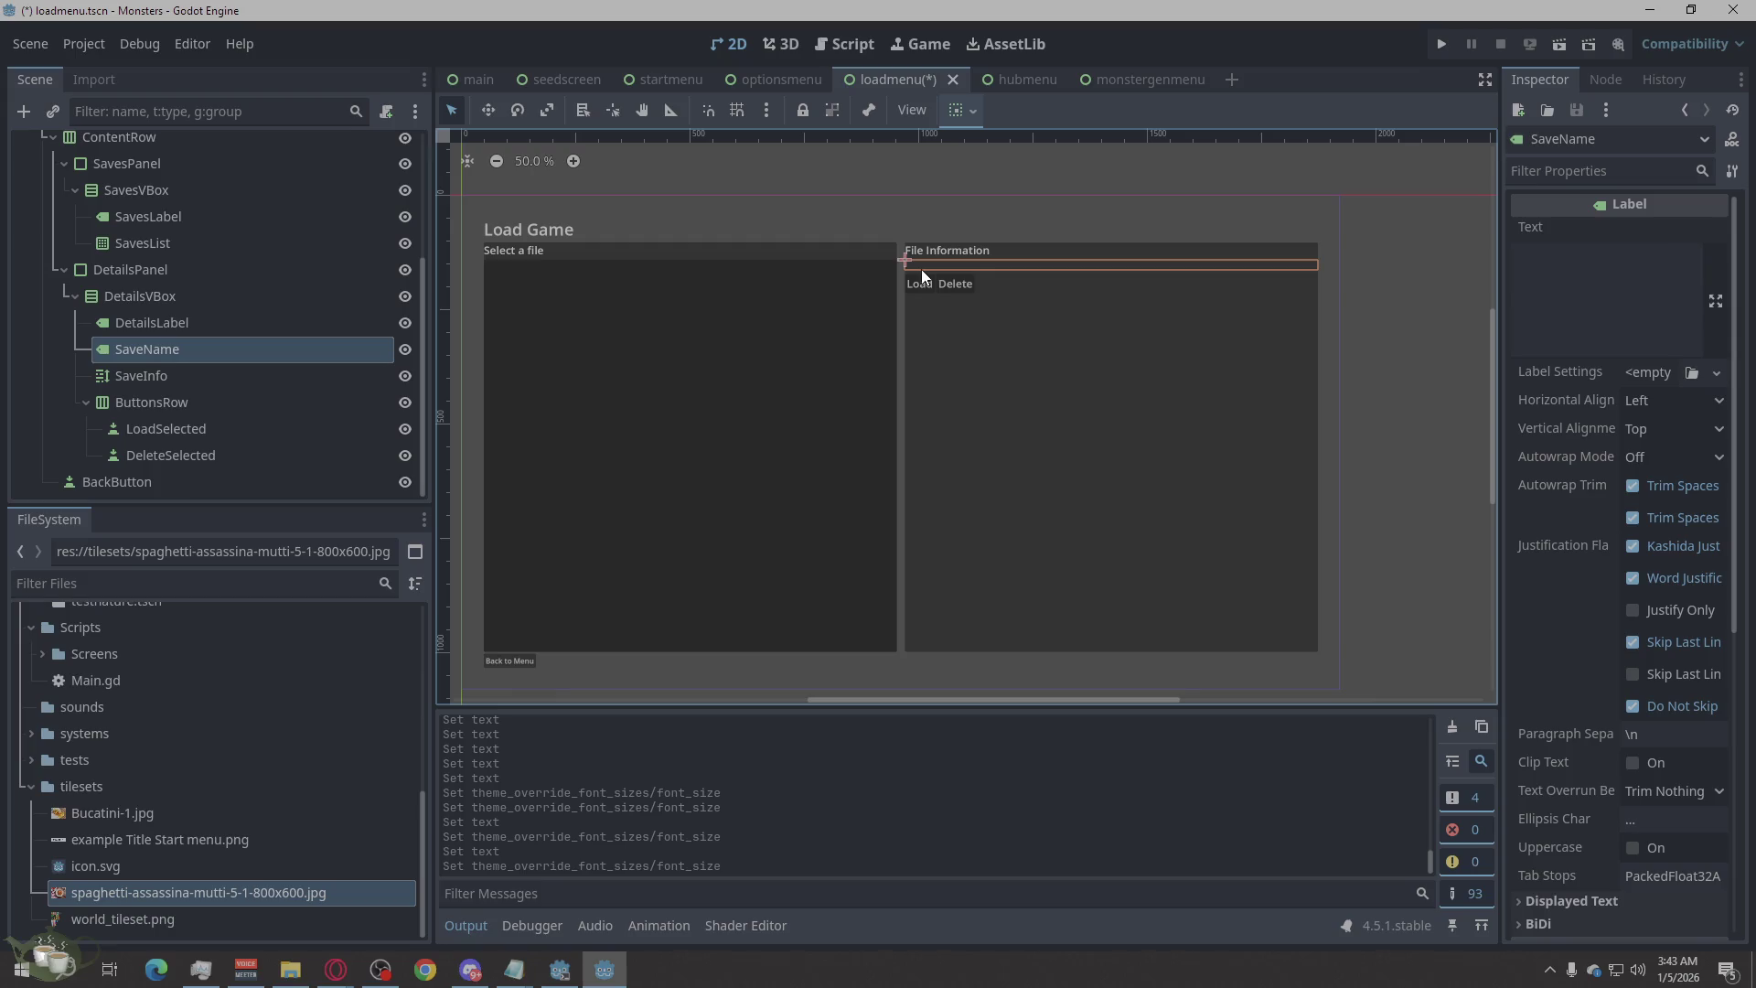
{"action": "left_click", "coordinate": [977, 197]}
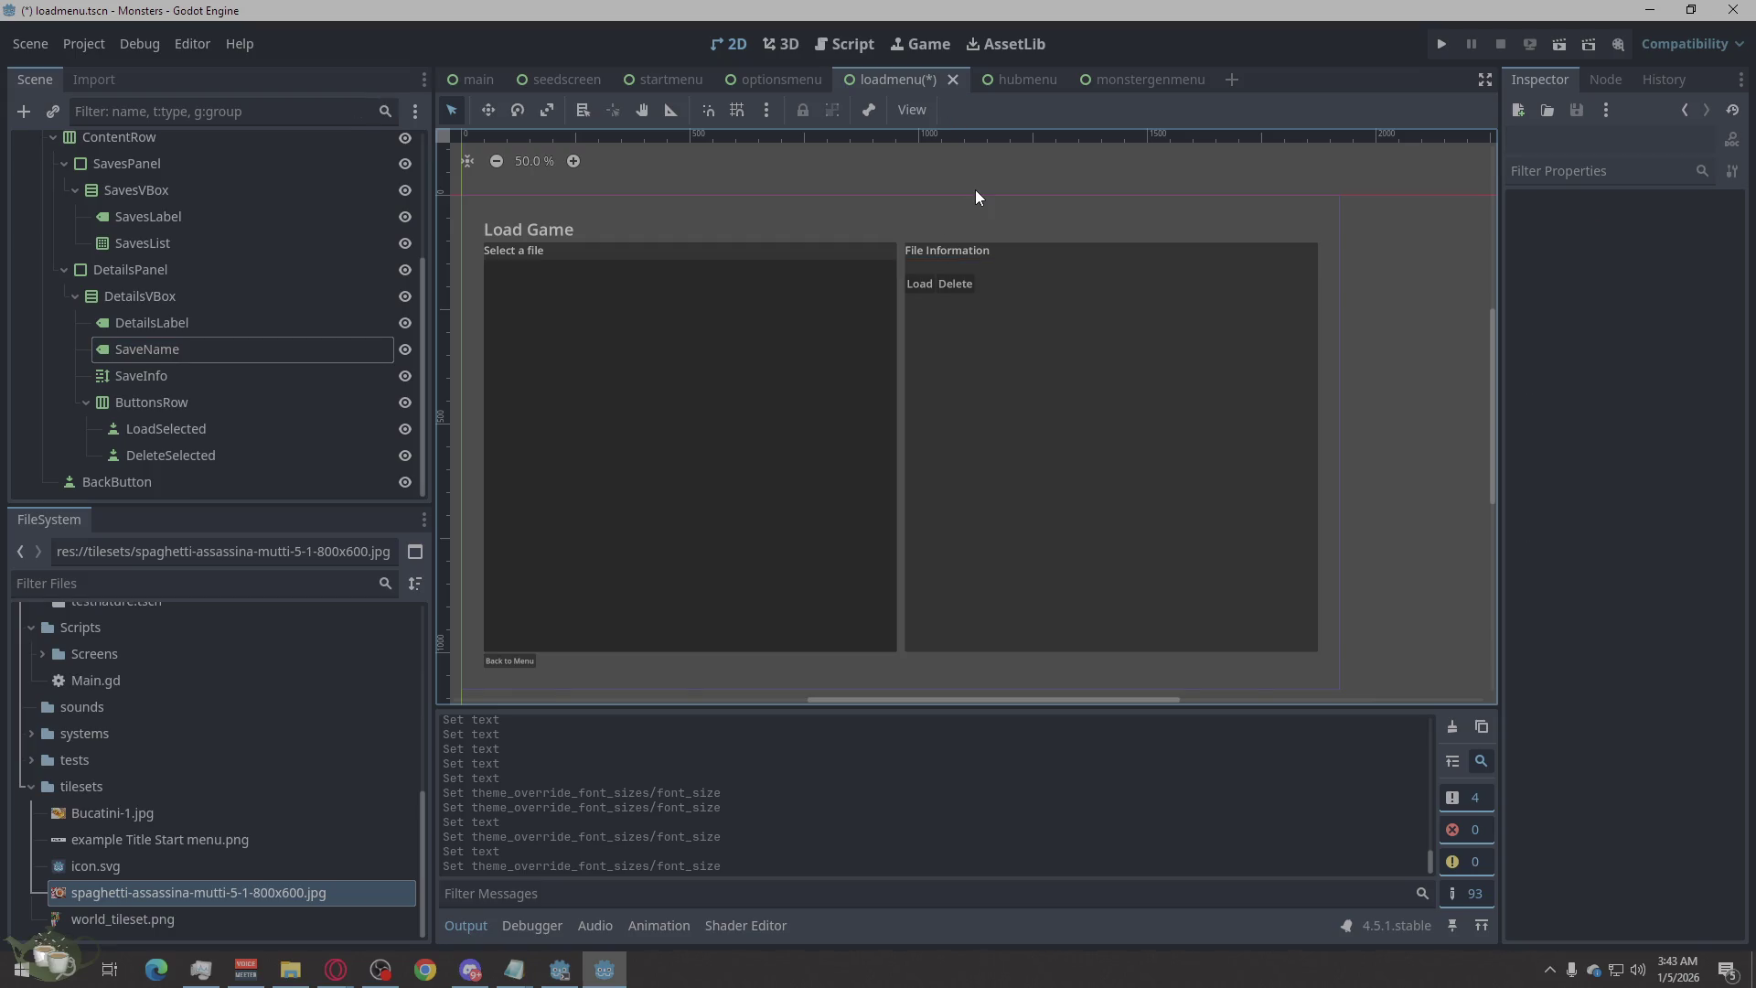
{"action": "left_click", "coordinate": [604, 386]}
{"action": "left_click", "coordinate": [815, 162]}
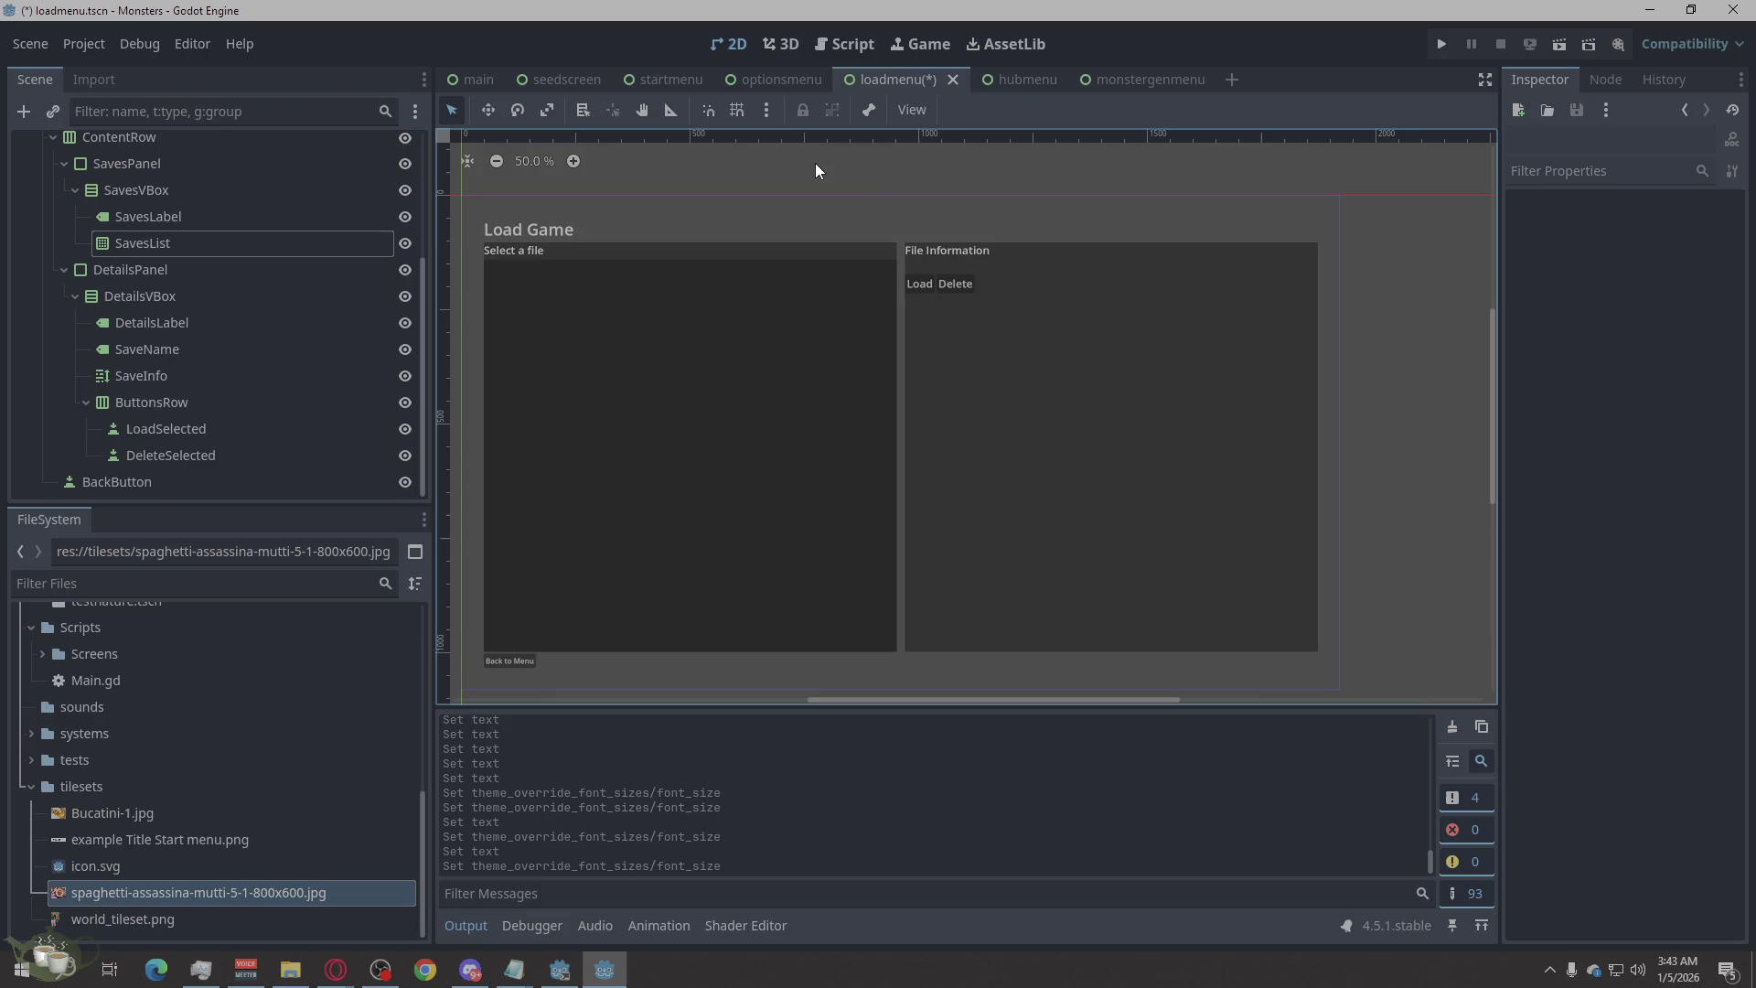
{"action": "left_click", "coordinate": [889, 210]}
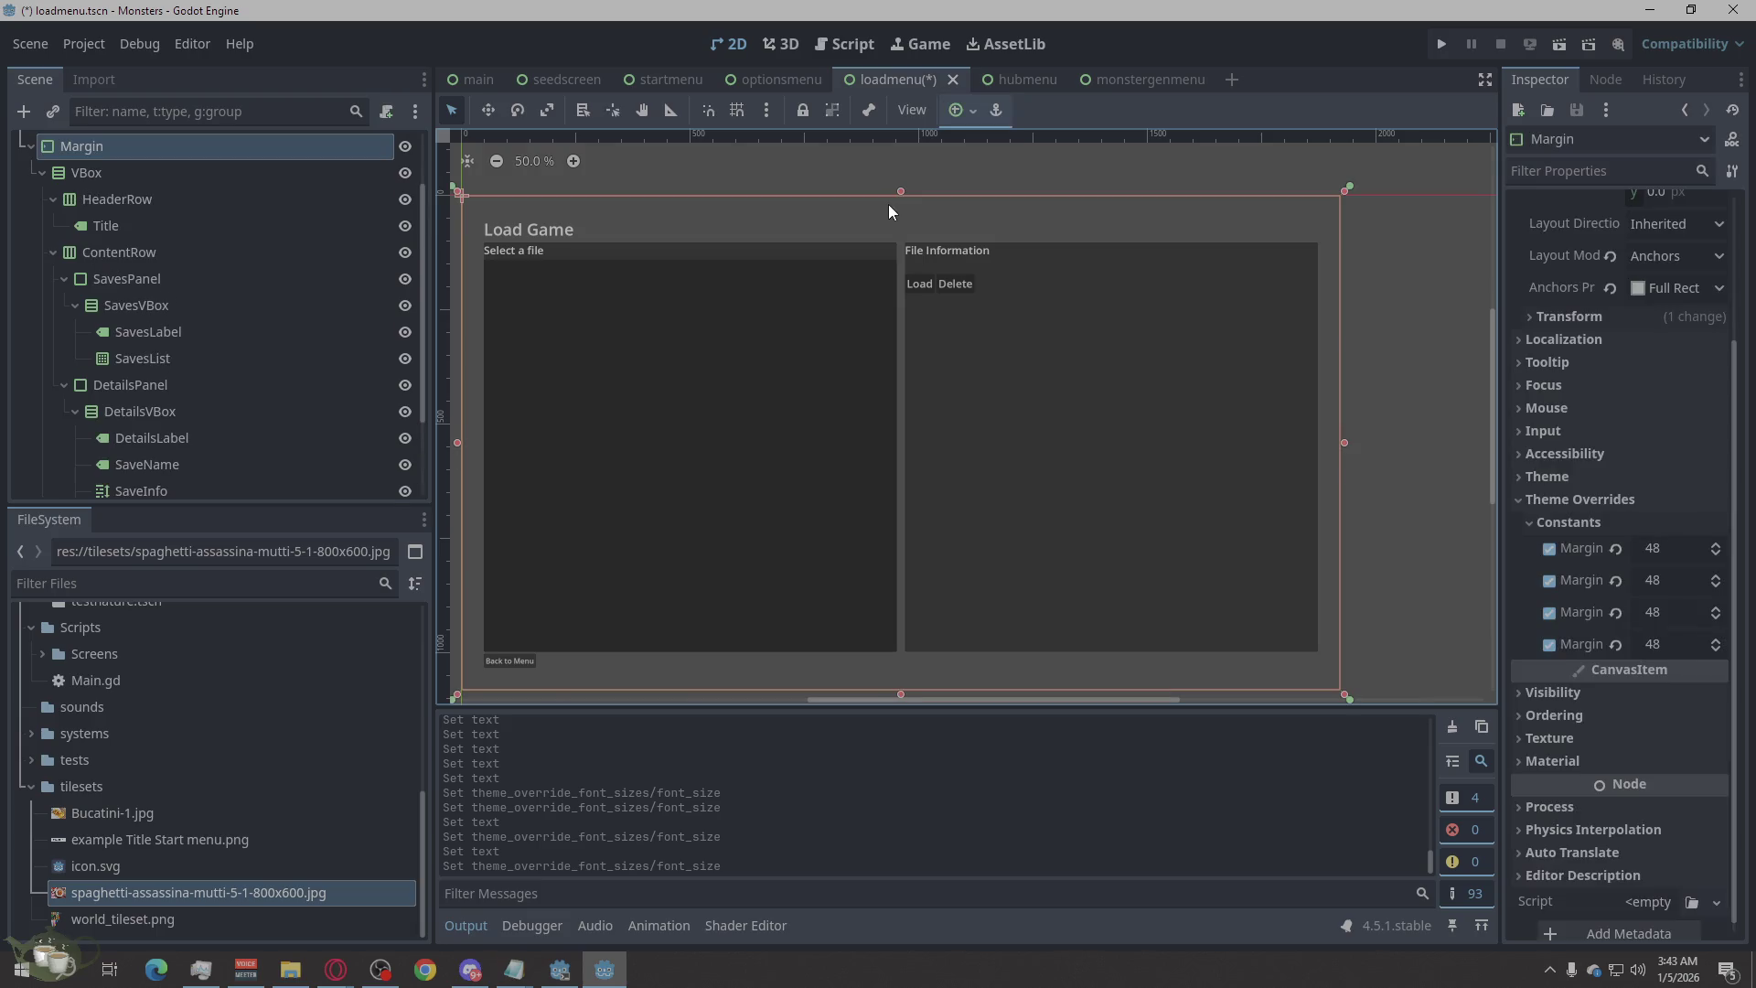
Select SavesPanel and try Horizontal Expand and stretch ratio, leaving expand off.
{"action": "left_click", "coordinate": [893, 256]}
{"action": "left_click", "coordinate": [218, 259]}
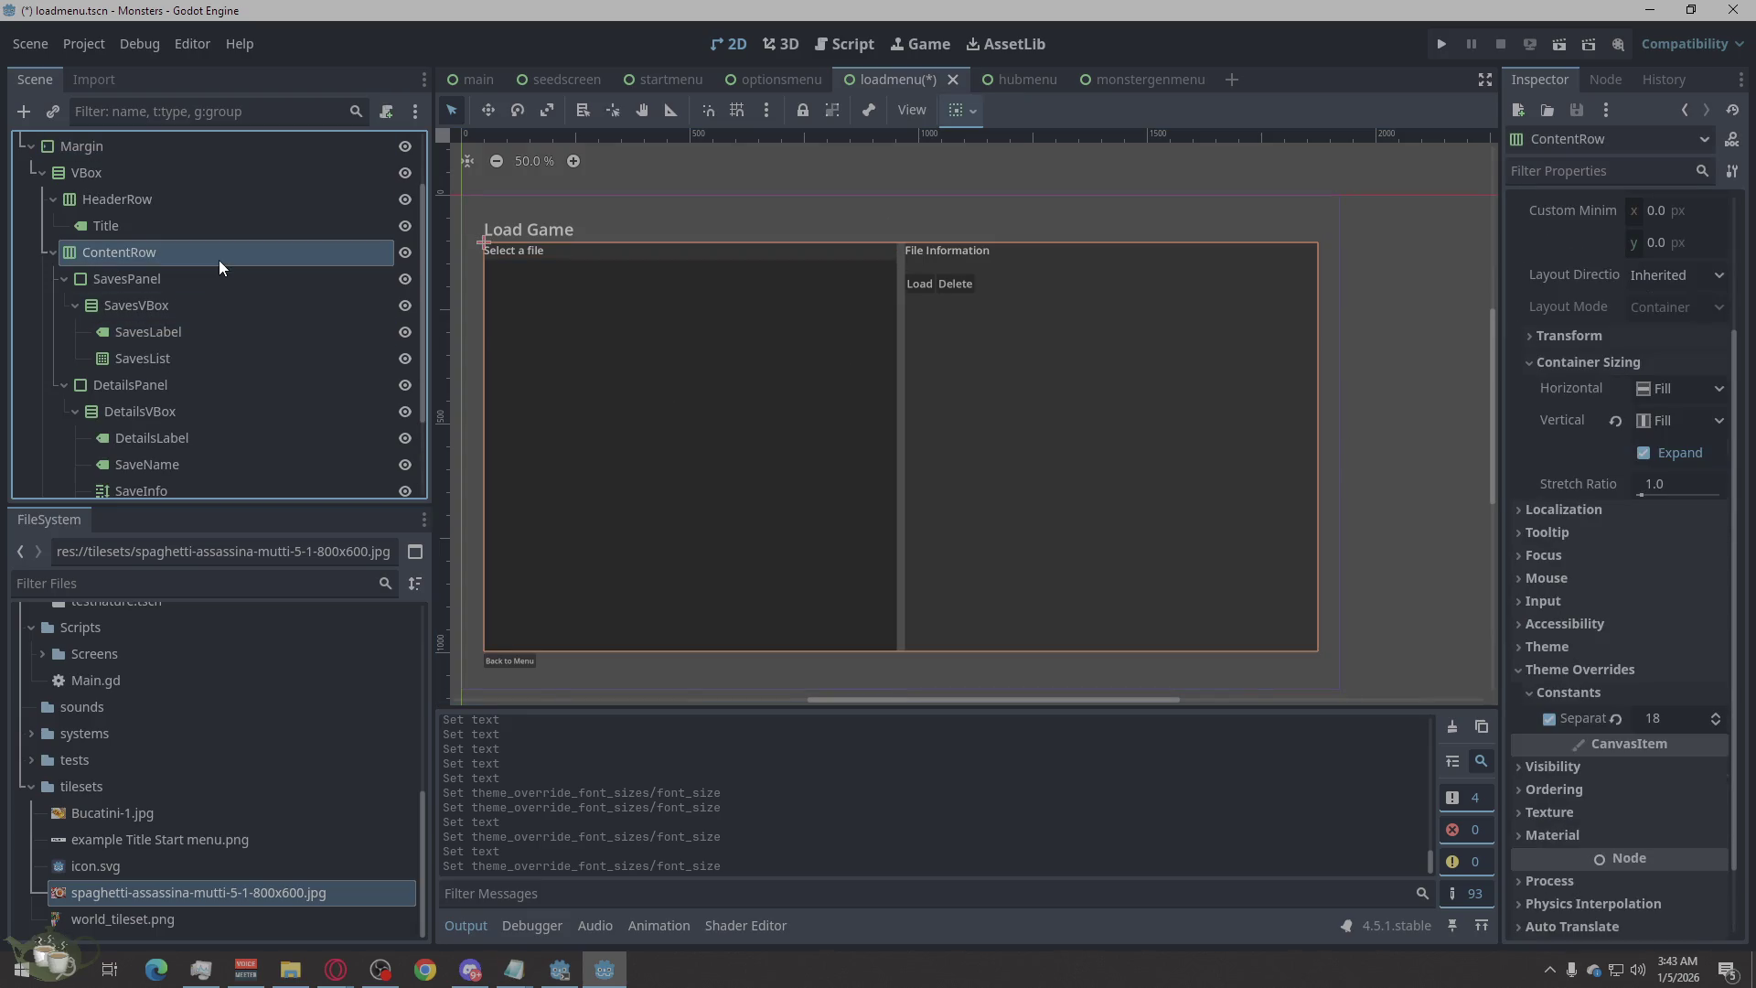
{"action": "left_click", "coordinate": [209, 279]}
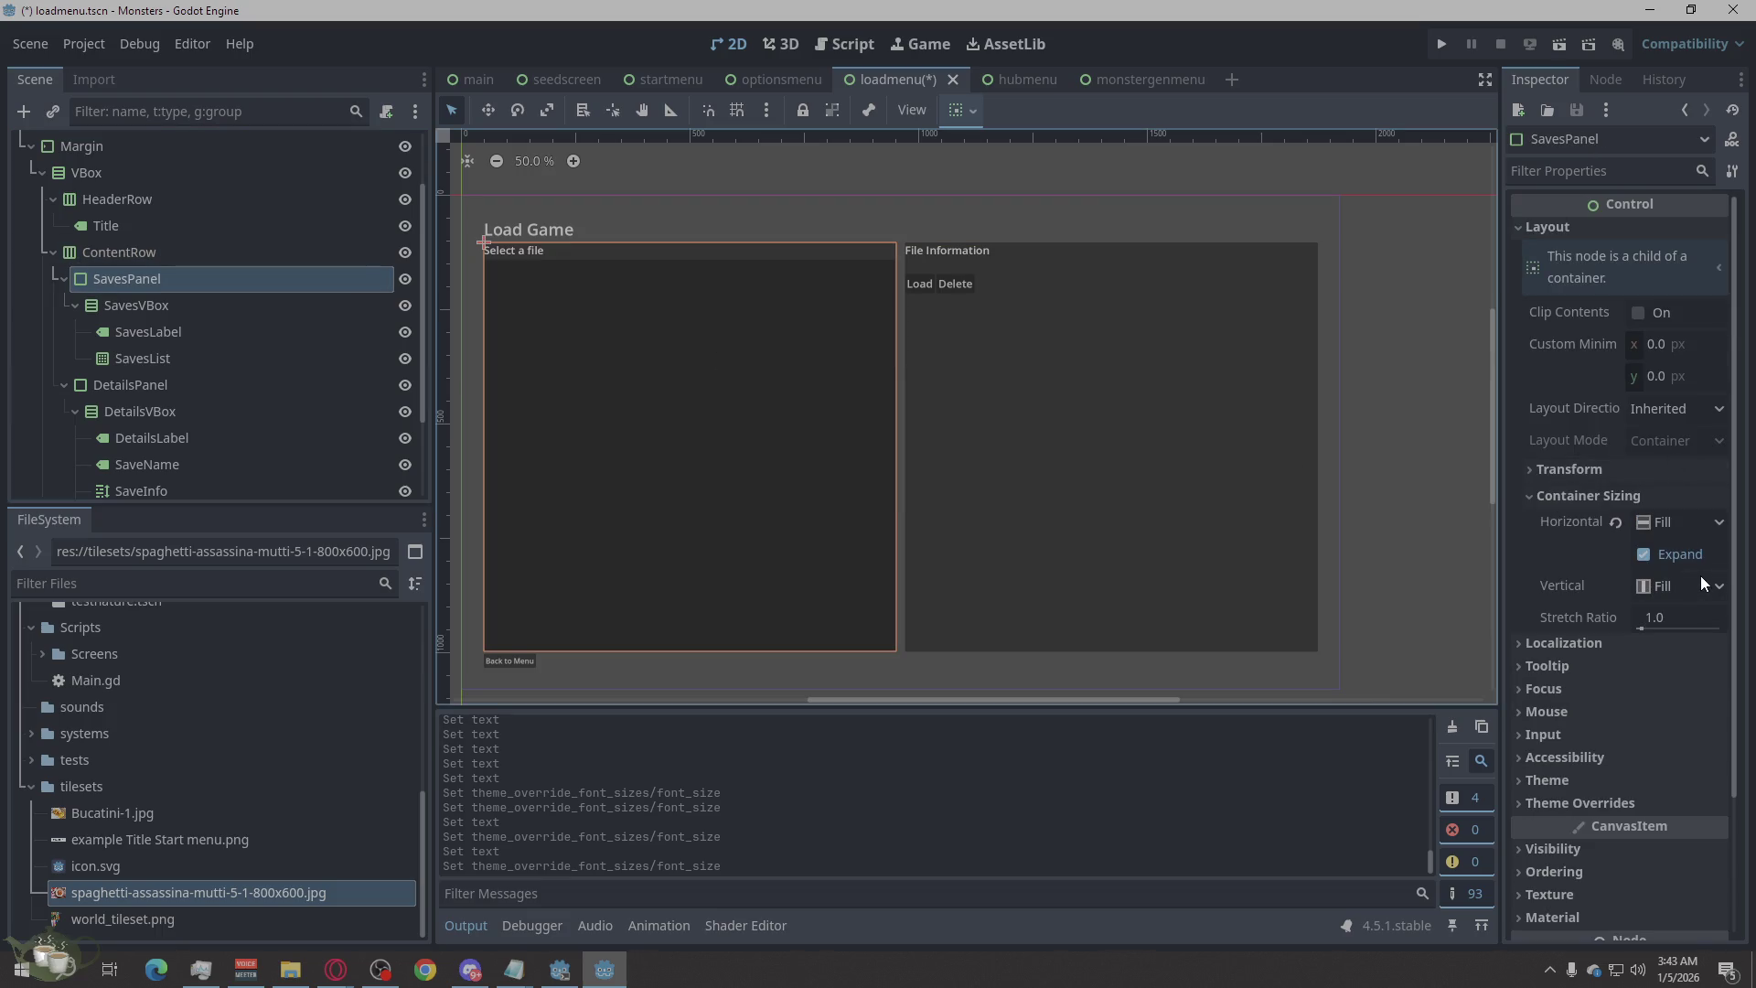
{"action": "left_click", "coordinate": [1644, 555]}
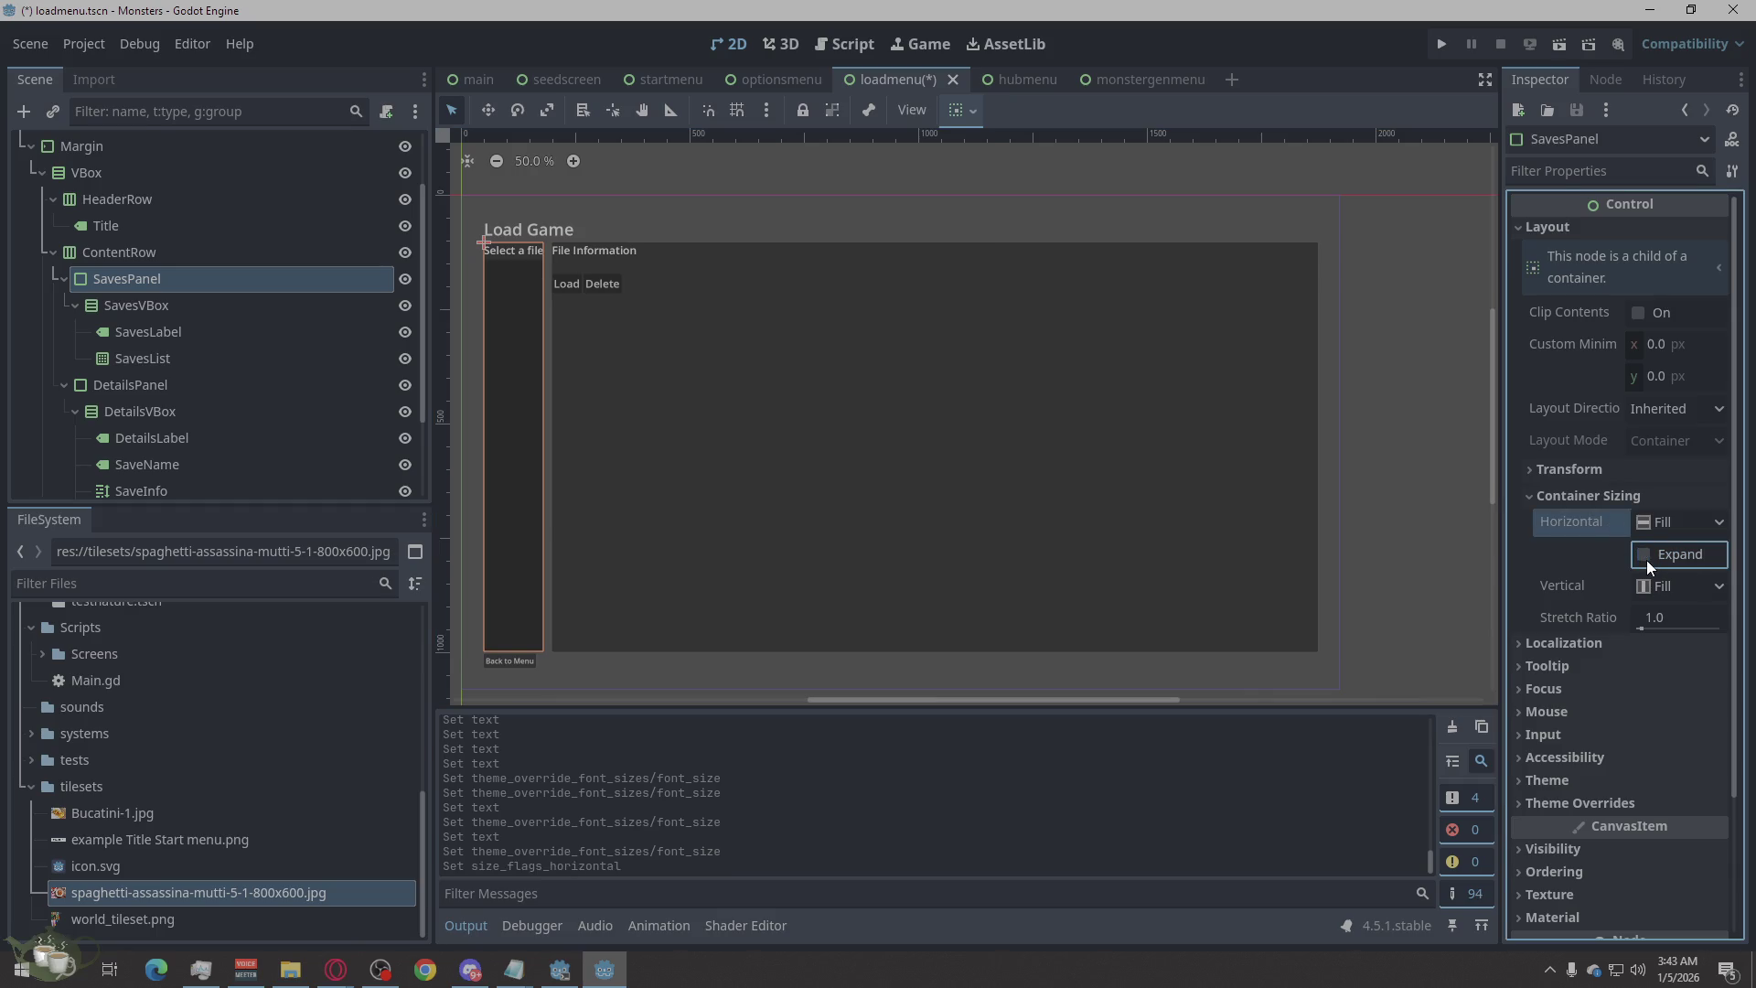
{"action": "left_click", "coordinate": [1646, 559]}
{"action": "left_click", "coordinate": [1646, 560]}
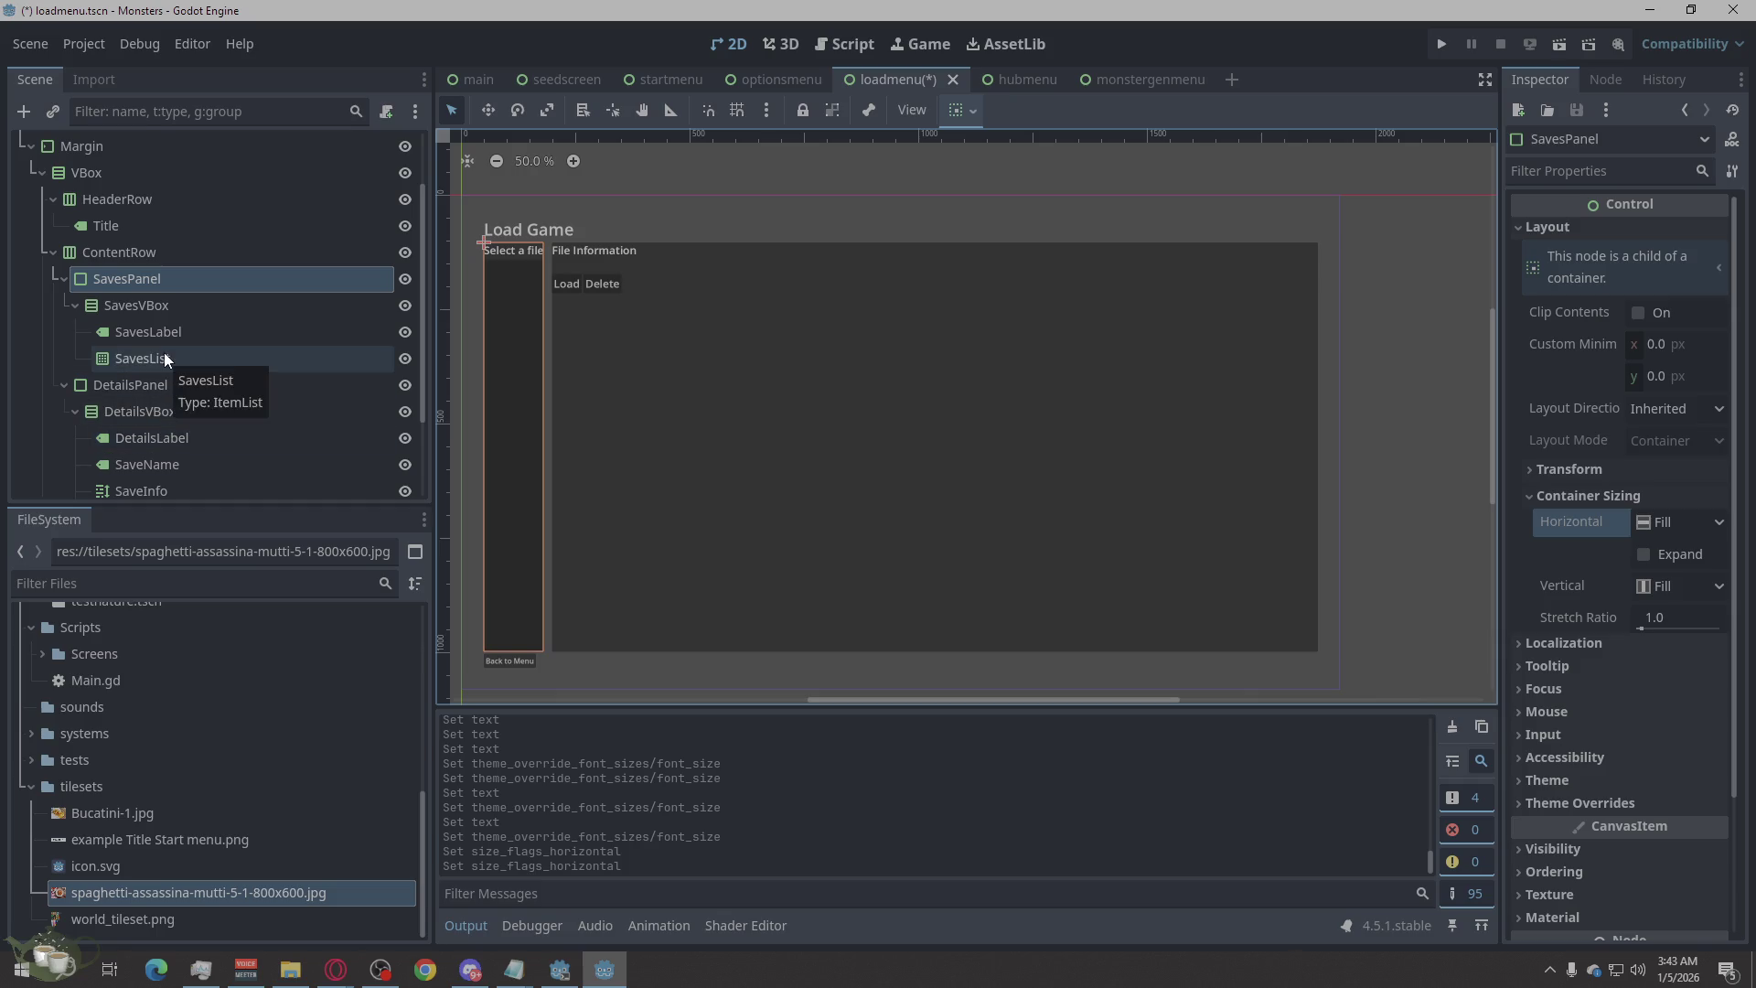
{"action": "left_click", "coordinate": [1666, 564]}
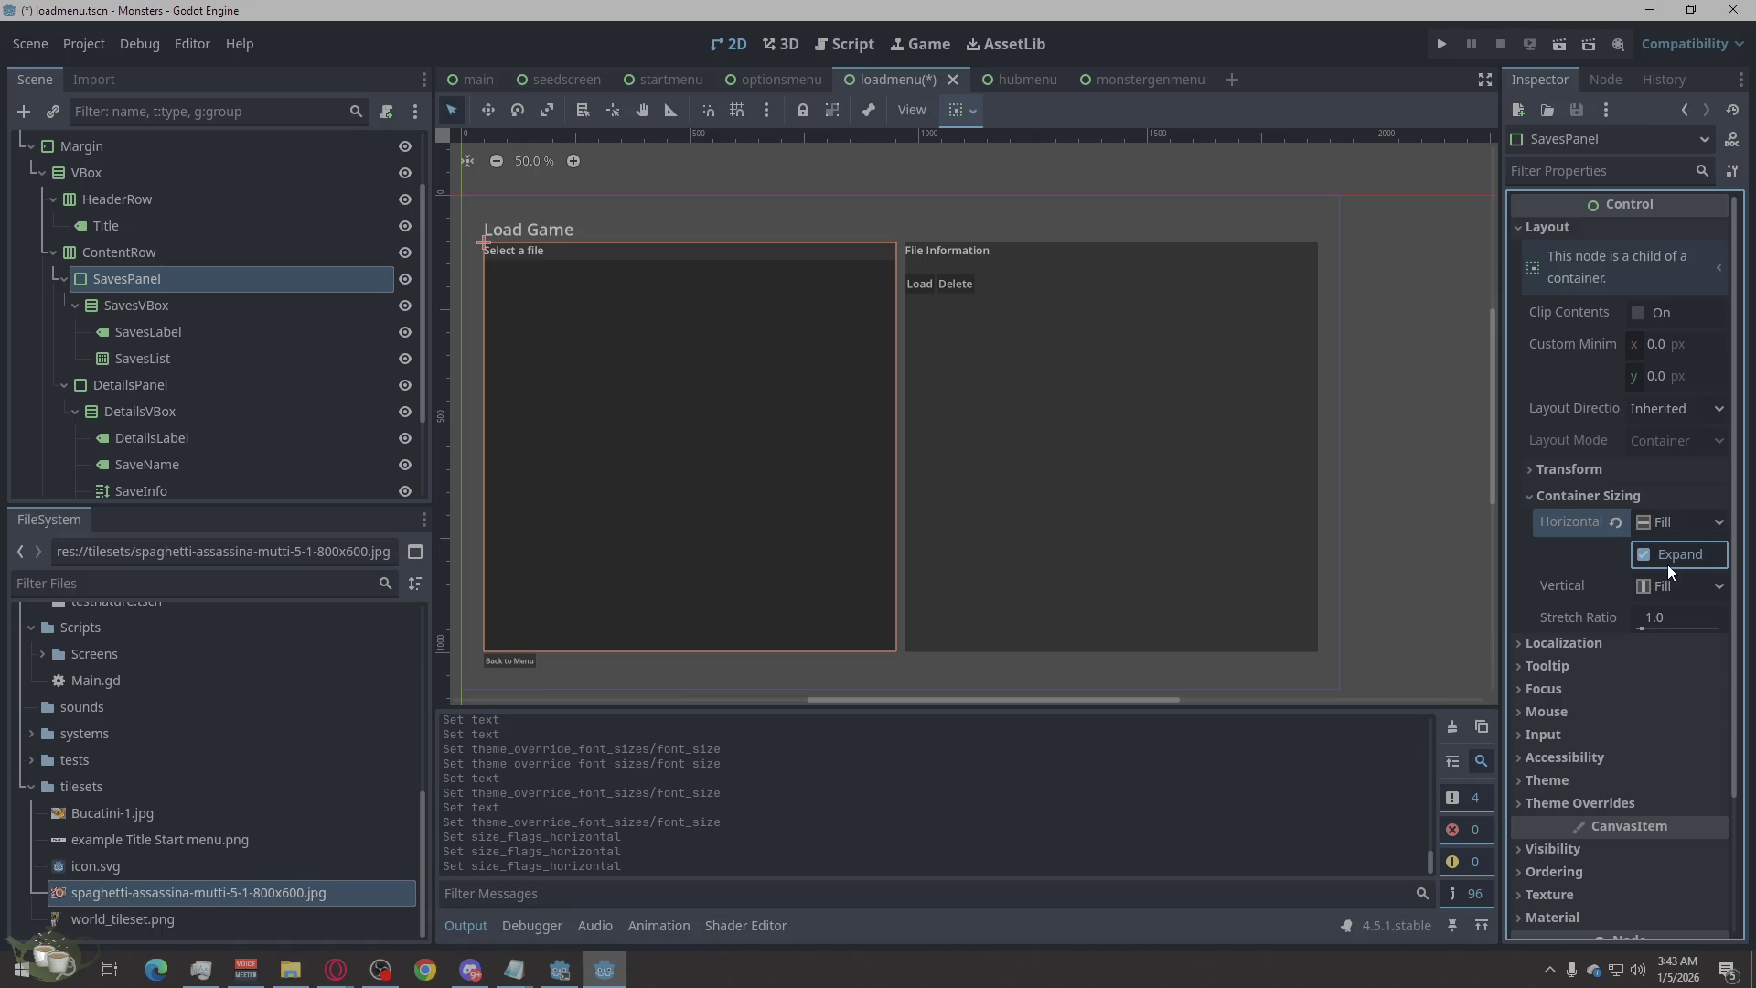
{"action": "left_click", "coordinate": [1667, 564]}
{"action": "mouse_move", "coordinate": [1650, 623]}
{"action": "left_mouse_down"}
{"action": "mouse_move", "coordinate": [1719, 623]}
{"action": "mouse_move", "coordinate": [1638, 618]}
{"action": "left_mouse_up"}
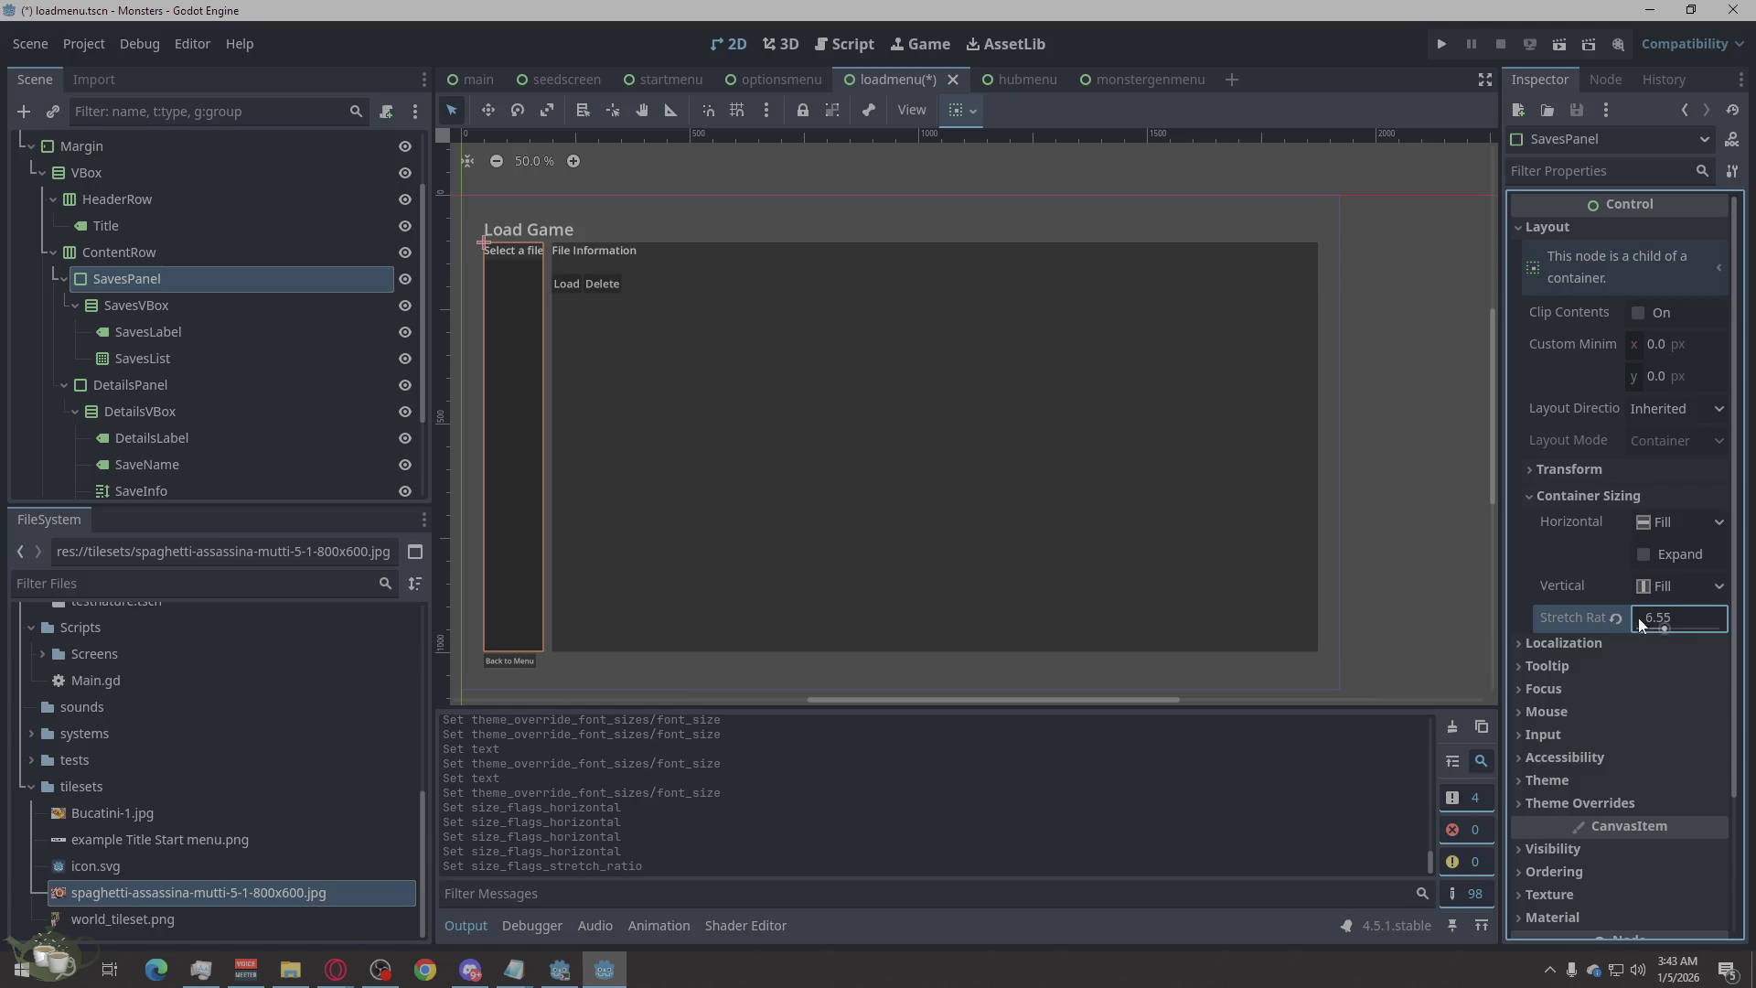
{"action": "left_click", "coordinate": [1660, 552]}
{"action": "left_click", "coordinate": [1660, 552]}
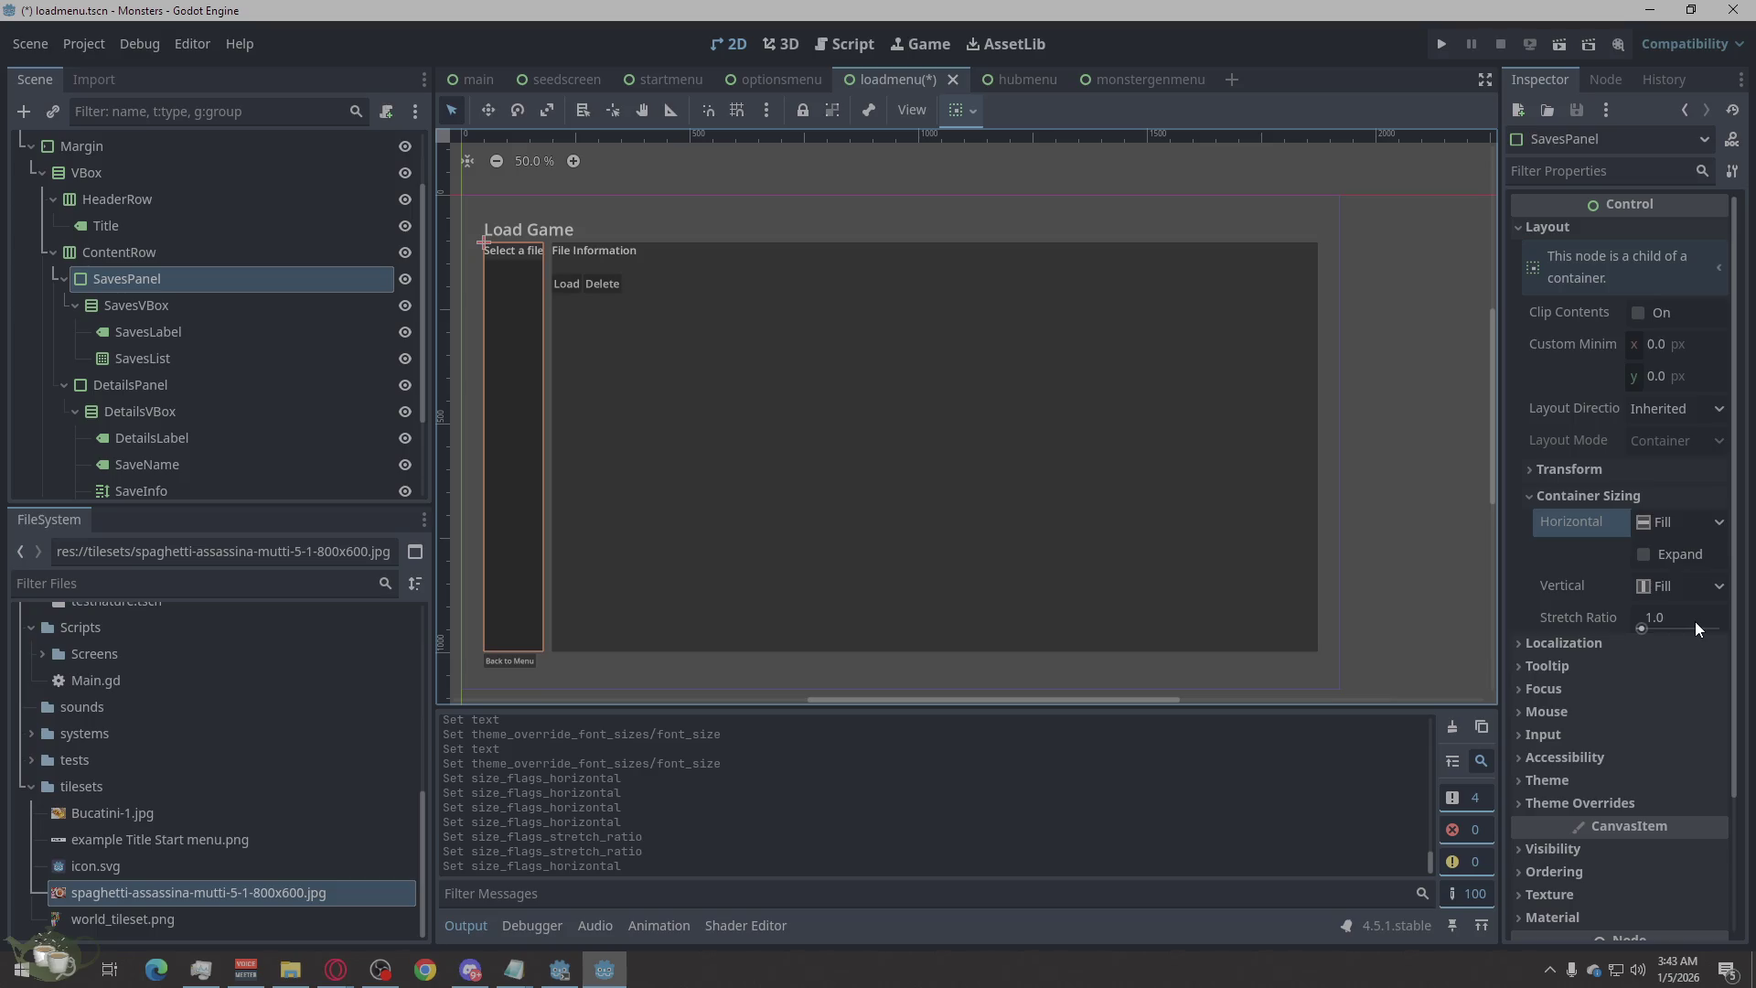
Browse SavesPanel's theme override sections, then select its Custom Minimum Size width.
{"action": "left_click", "coordinate": [1633, 802]}
{"action": "scroll", "coordinate": [1633, 789], "scroll_direction": "down", "scroll_amount": 2}
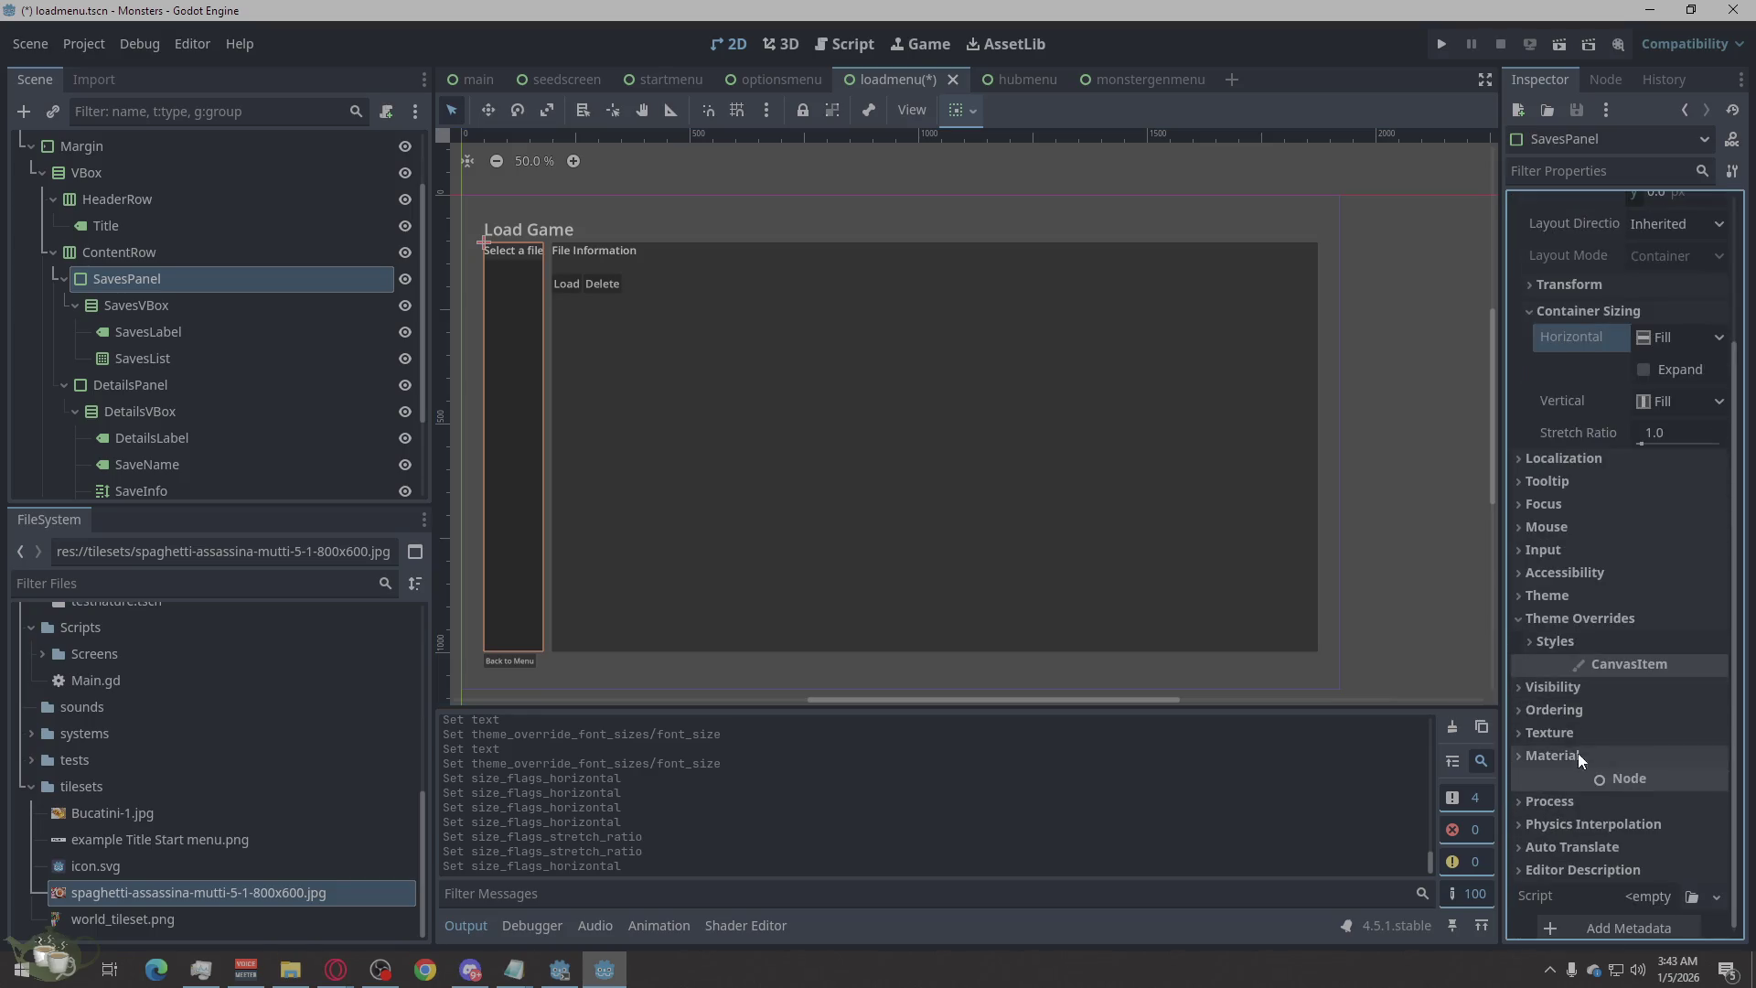
{"action": "left_click", "coordinate": [1574, 602]}
{"action": "left_click", "coordinate": [1573, 602]}
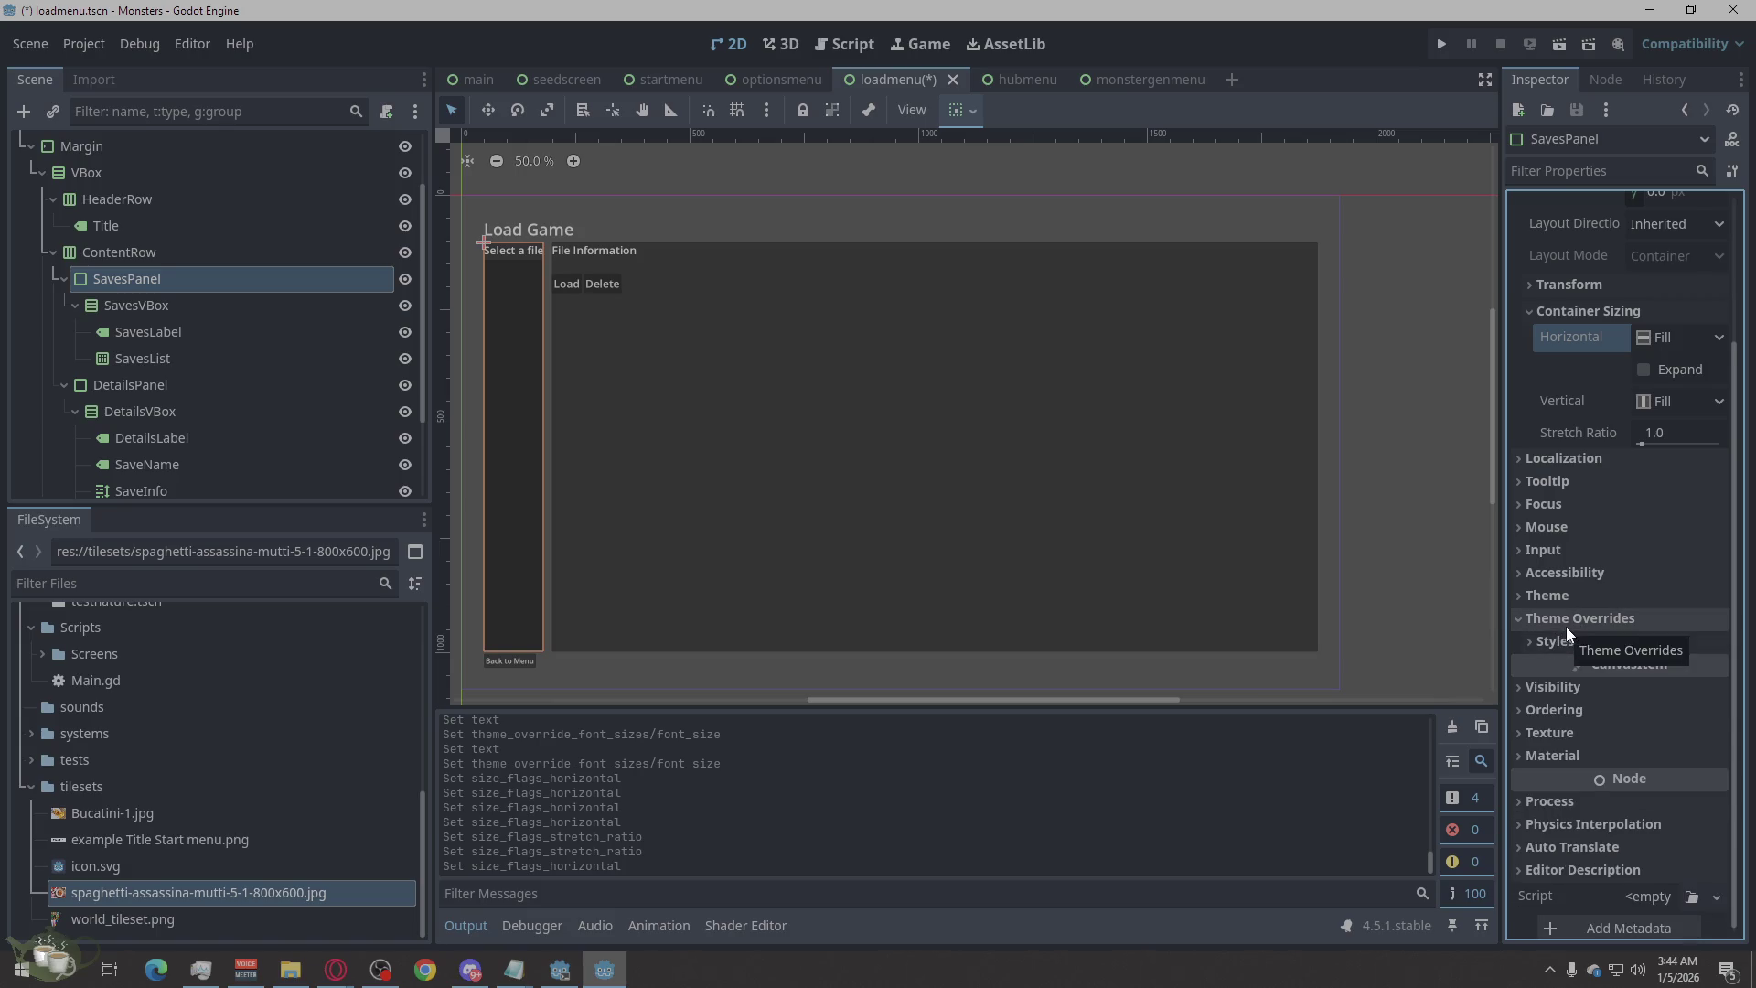
{"action": "left_click", "coordinate": [1566, 627]}
{"action": "scroll", "coordinate": [1672, 463], "scroll_direction": "up", "scroll_amount": 2}
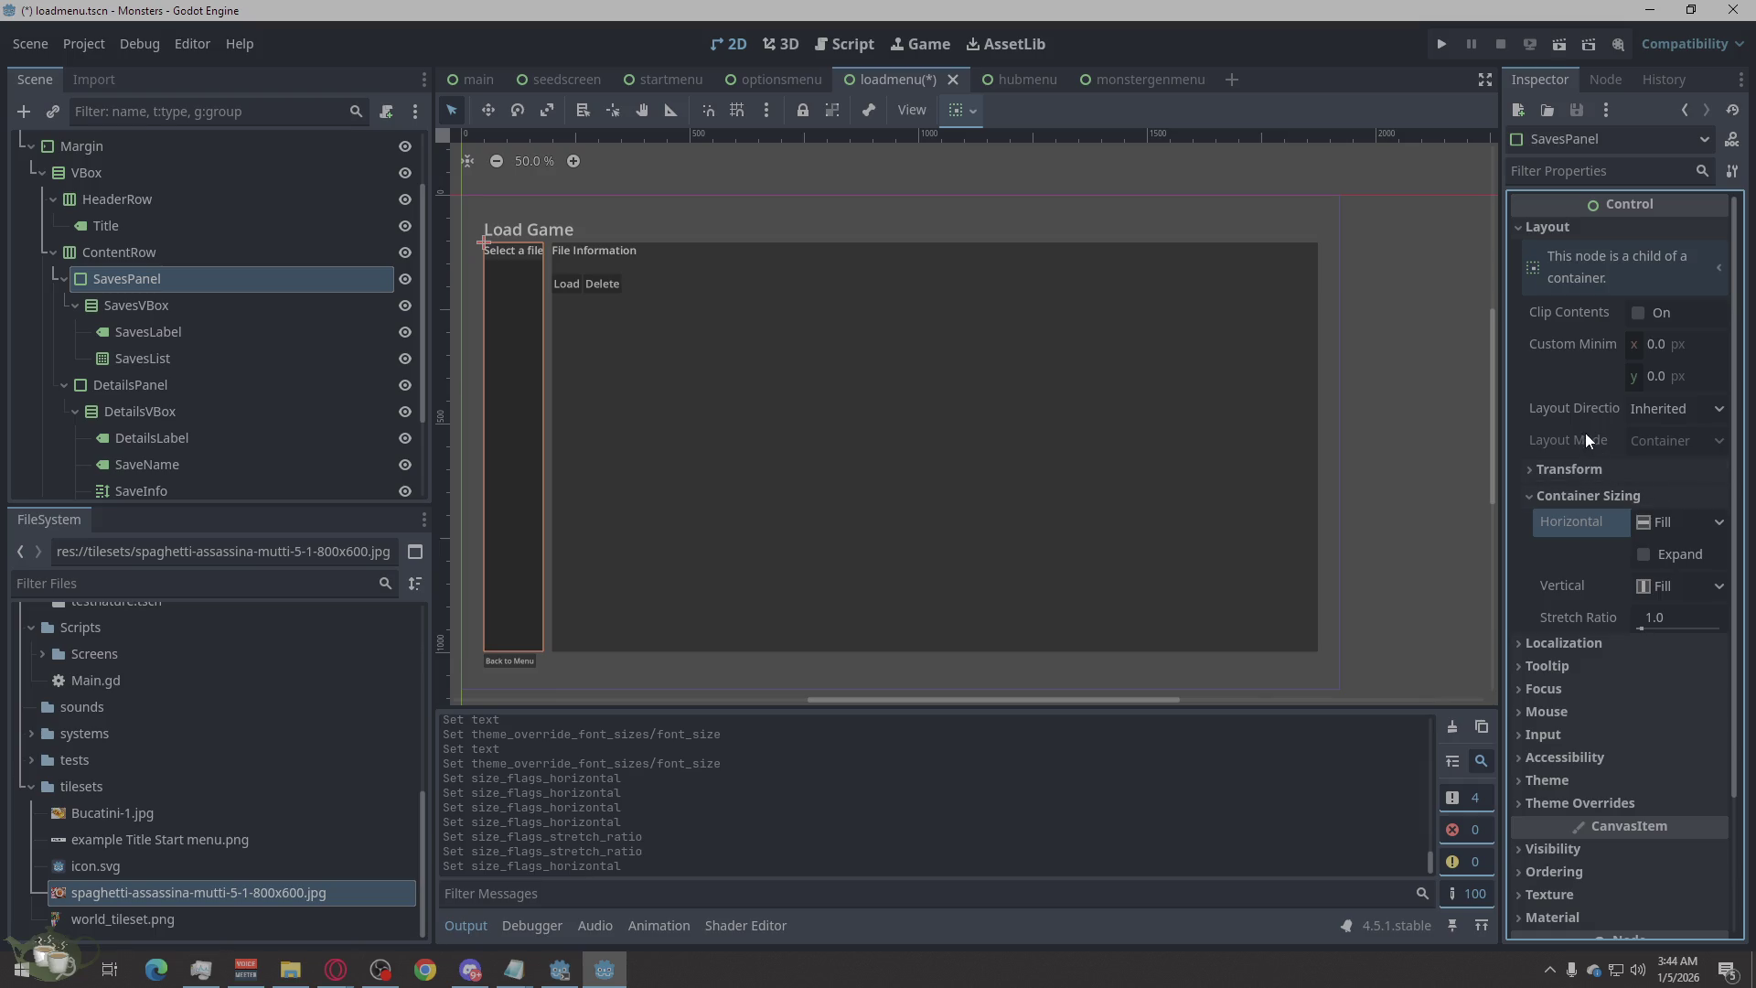
{"action": "left_click", "coordinate": [1667, 345]}
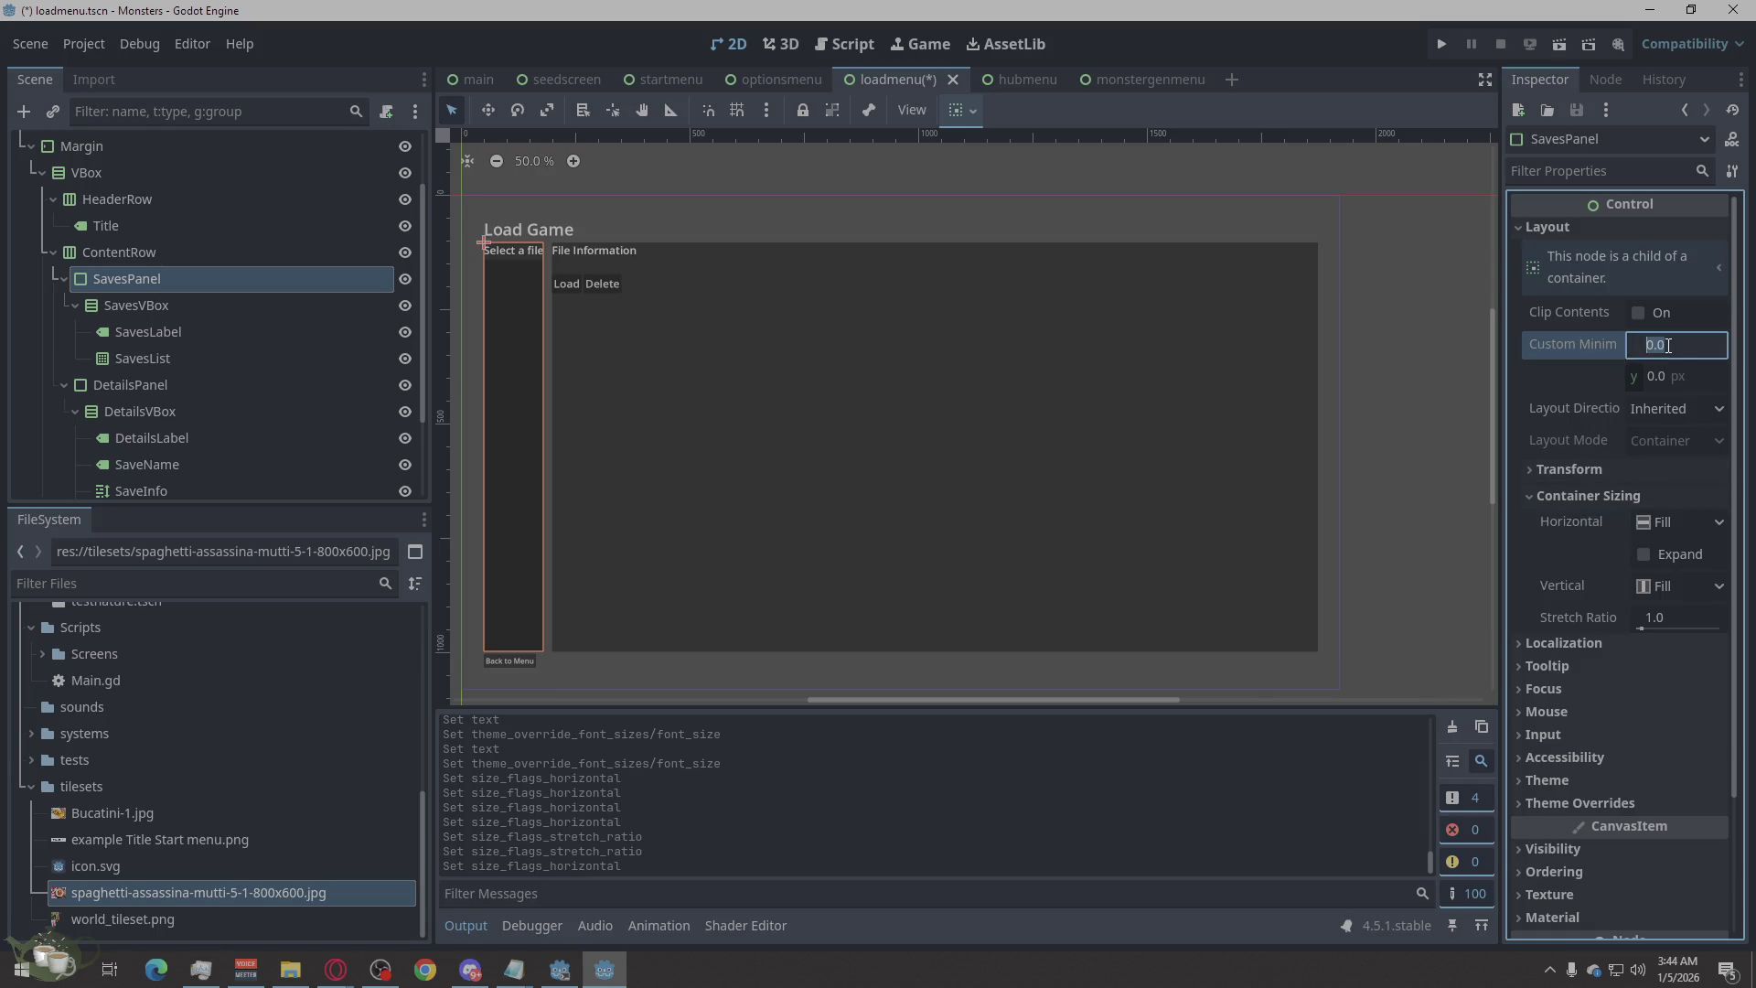
Try 150 then 250 px as SavesPanel's minimum width and preview the layout.
{"action": "type", "text": "150"}
{"action": "key", "text": "Return"}
{"action": "left_click", "coordinate": [1683, 342]}
{"action": "type", "text": "250"}
{"action": "key", "text": "Return"}
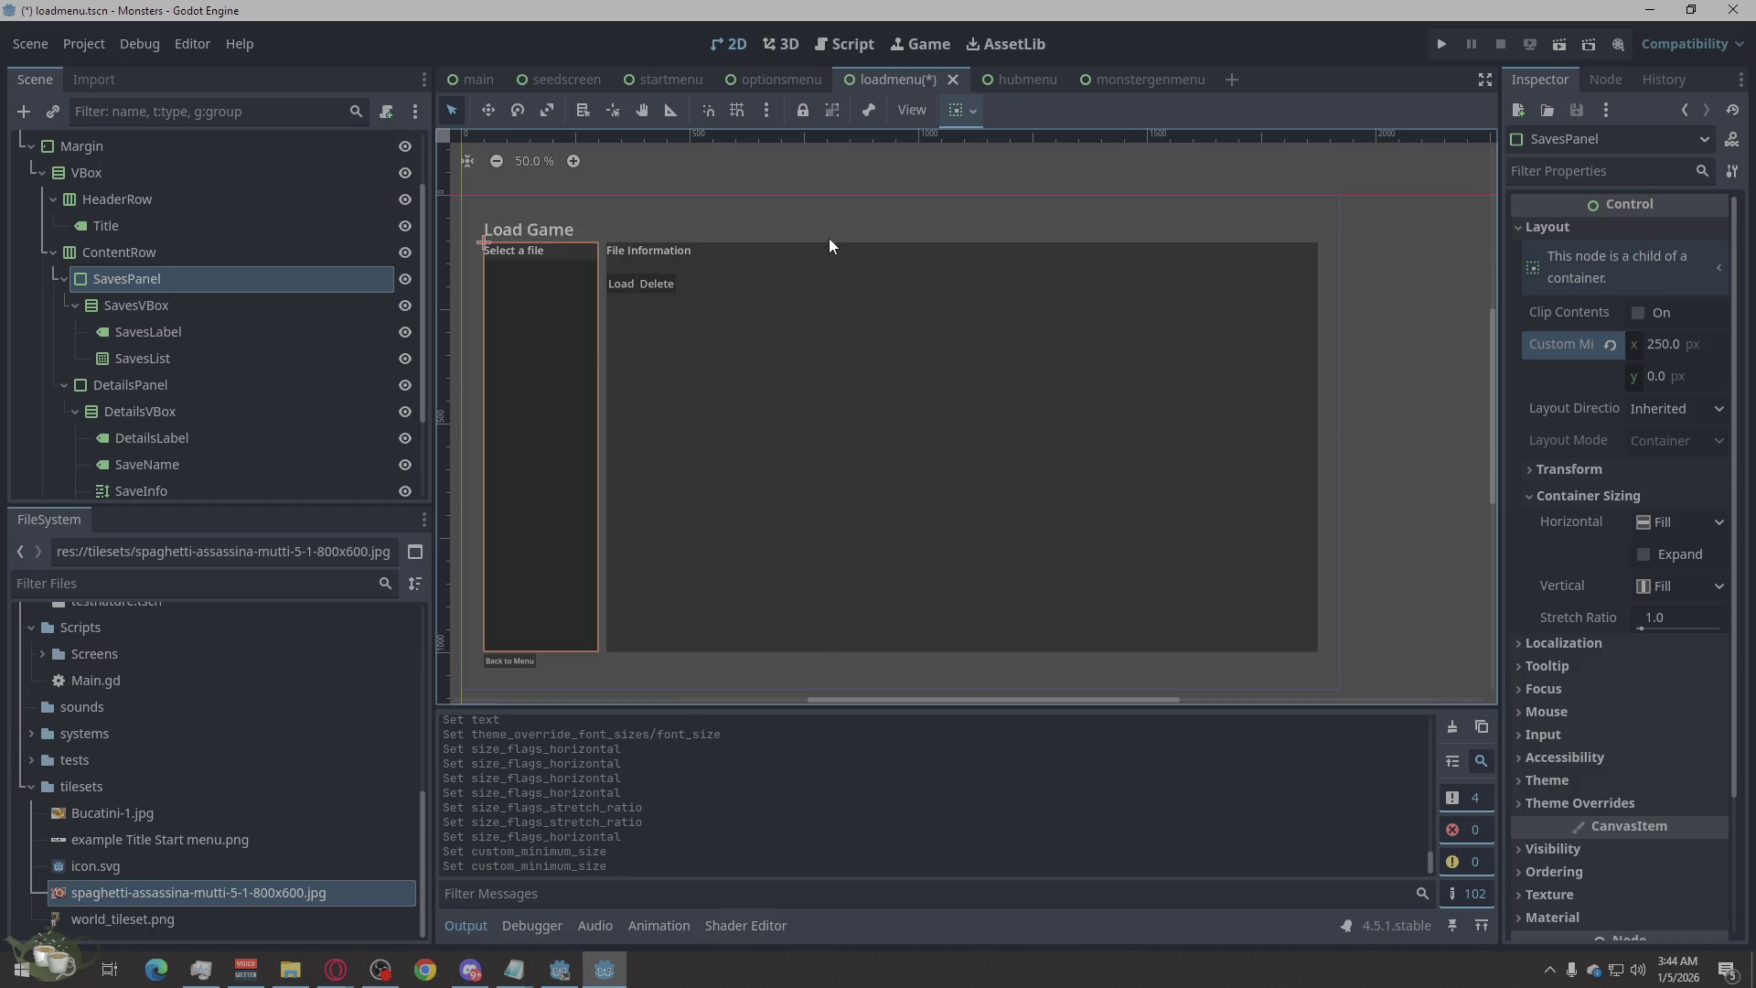
{"action": "left_click", "coordinate": [869, 178]}
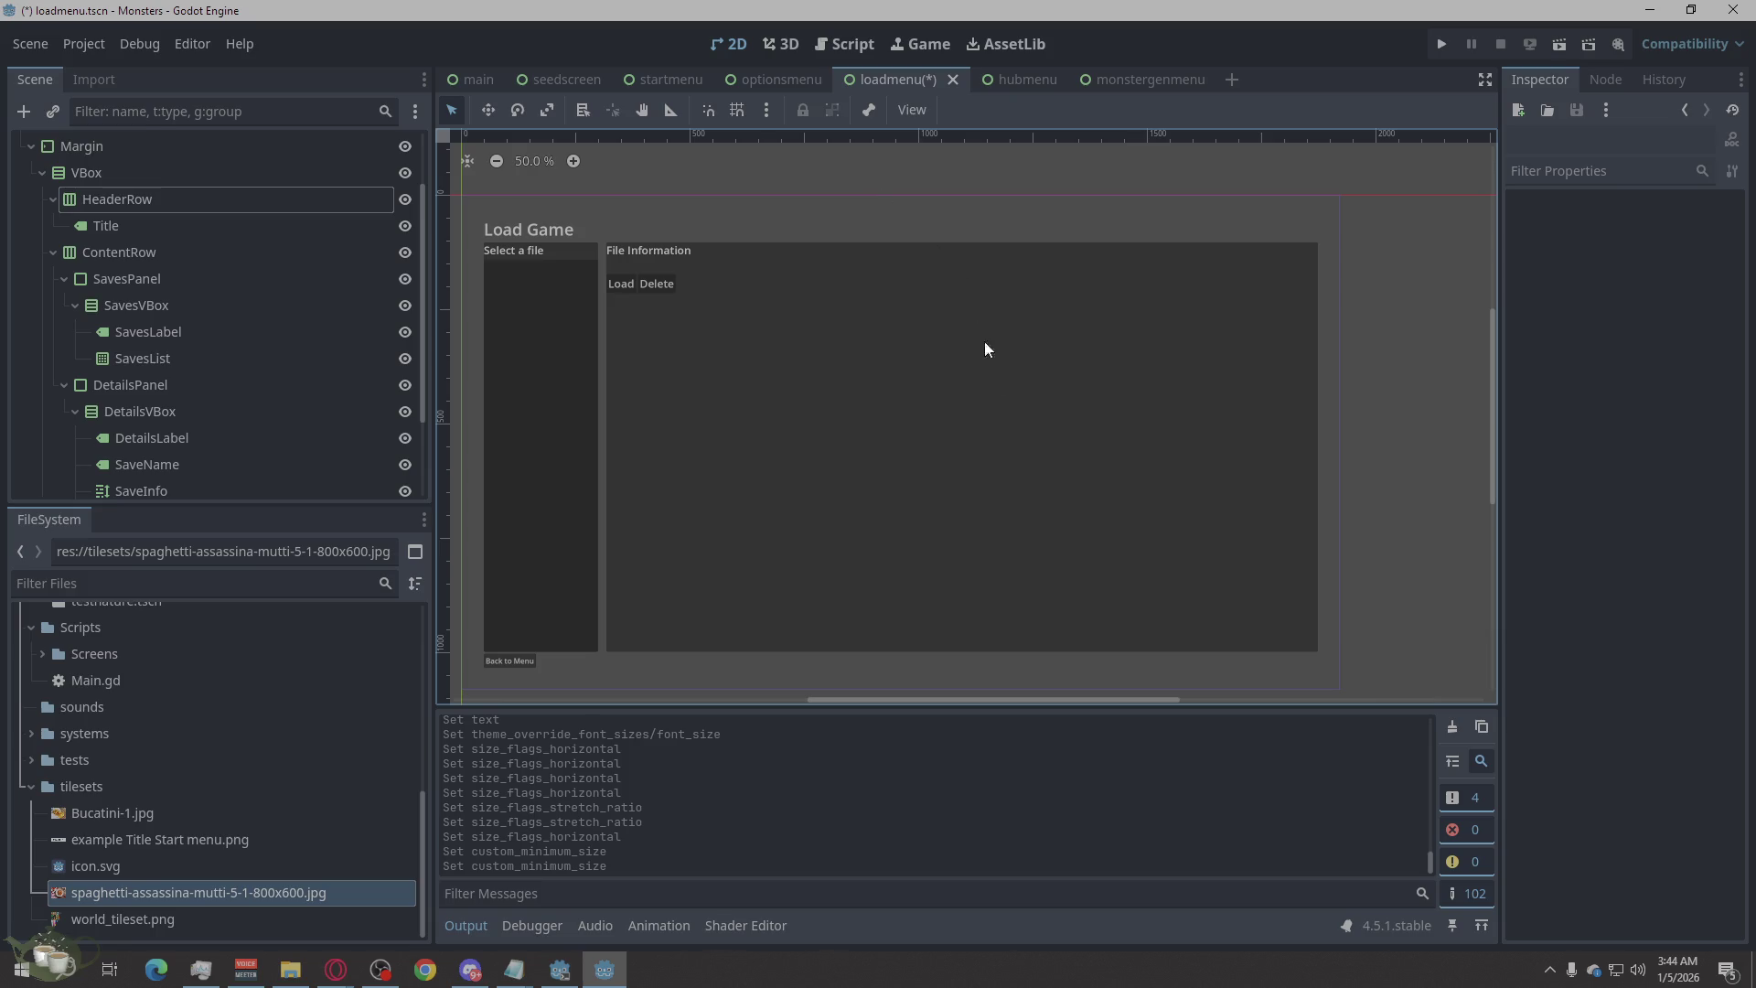
Reset SavesPanel's minimum width, then set it to 700 px and check the result.
{"action": "left_click", "coordinate": [166, 252]}
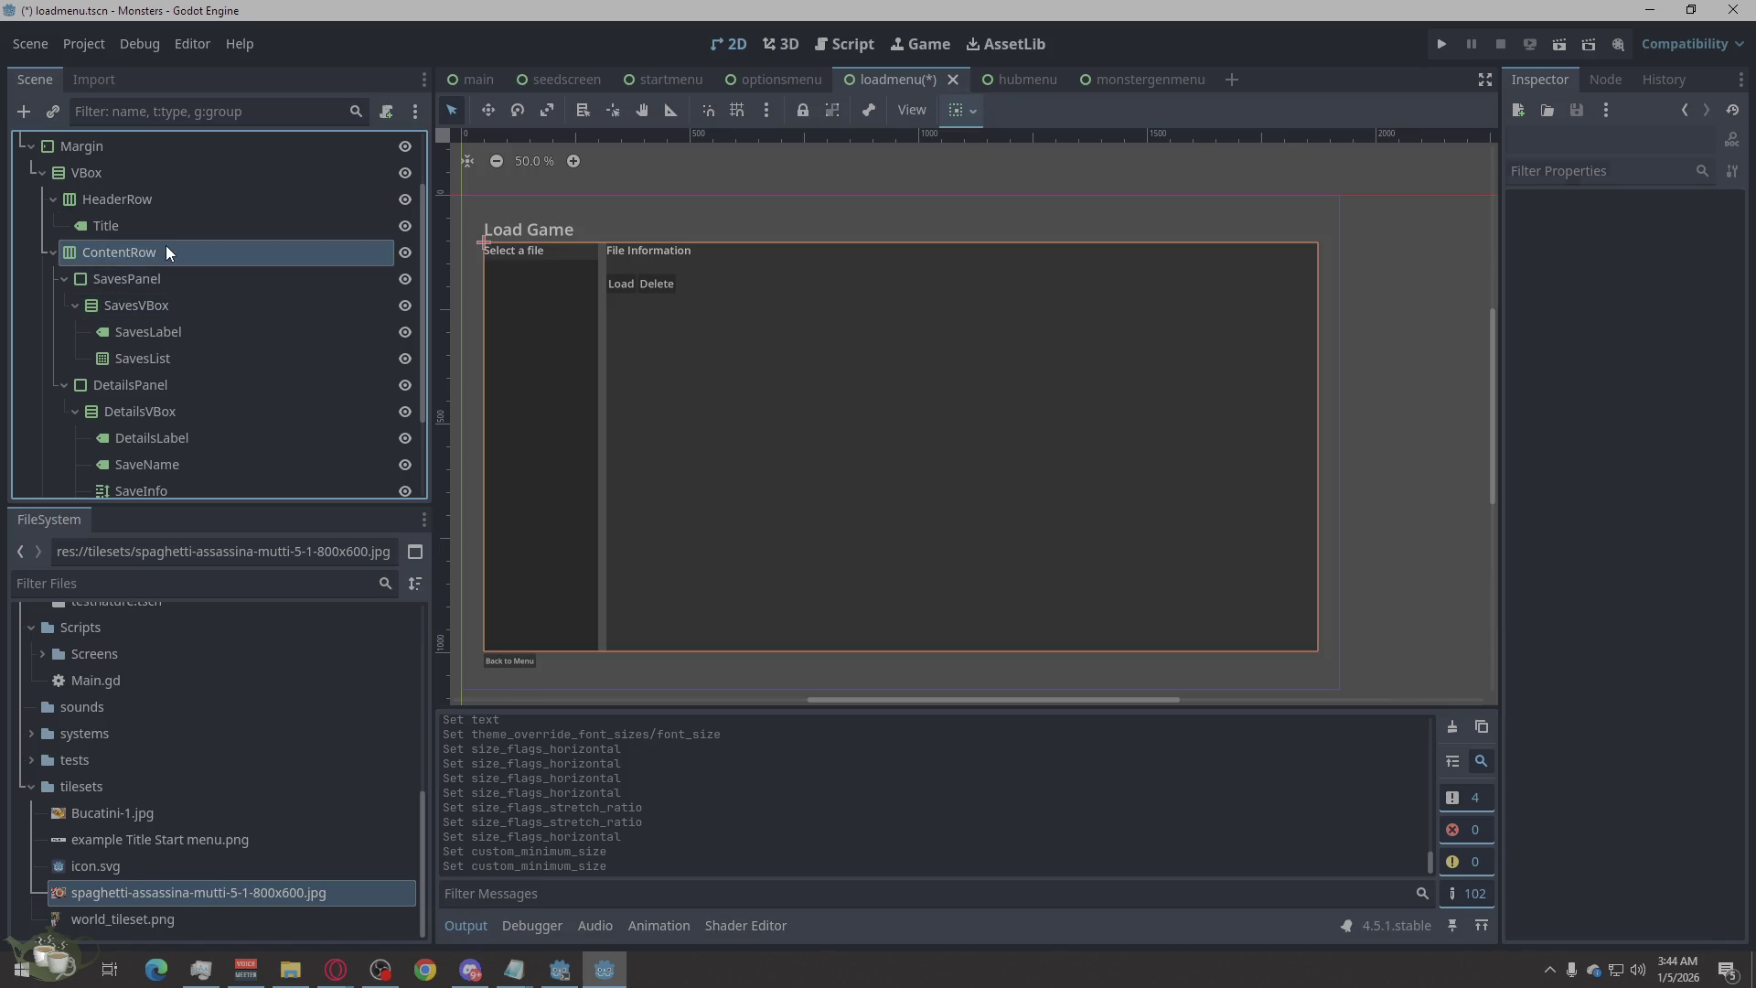
{"action": "left_click", "coordinate": [167, 278]}
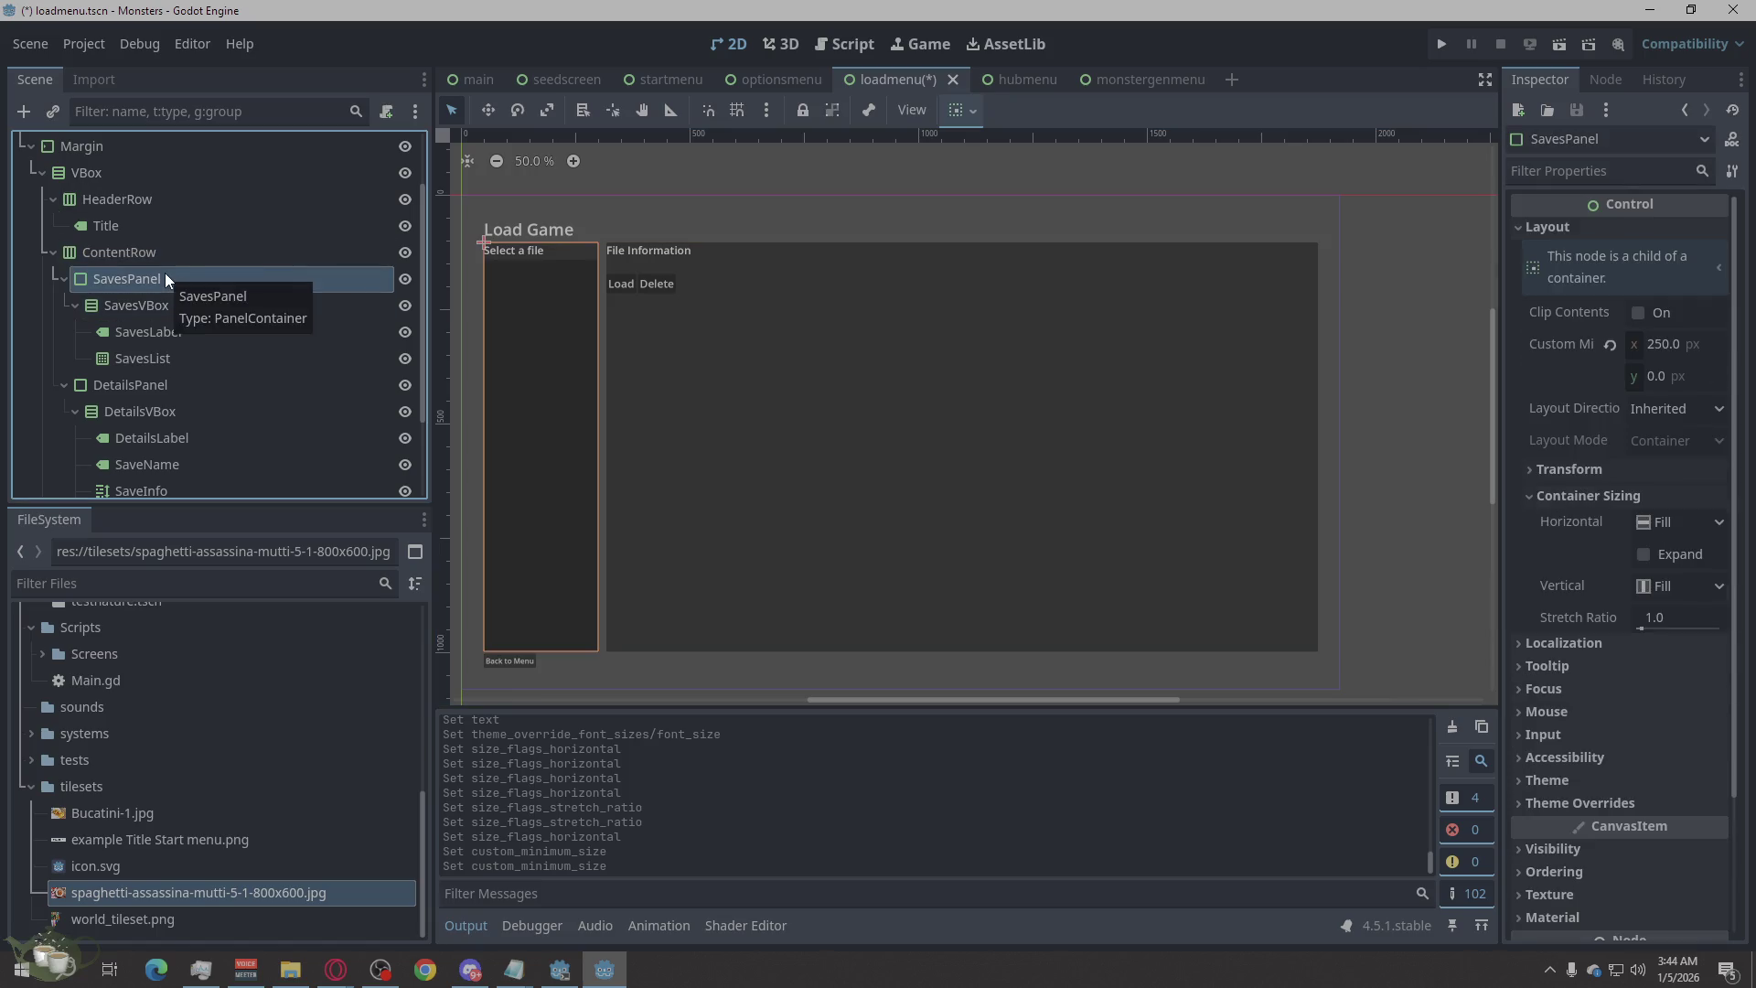
{"action": "left_click", "coordinate": [1668, 344]}
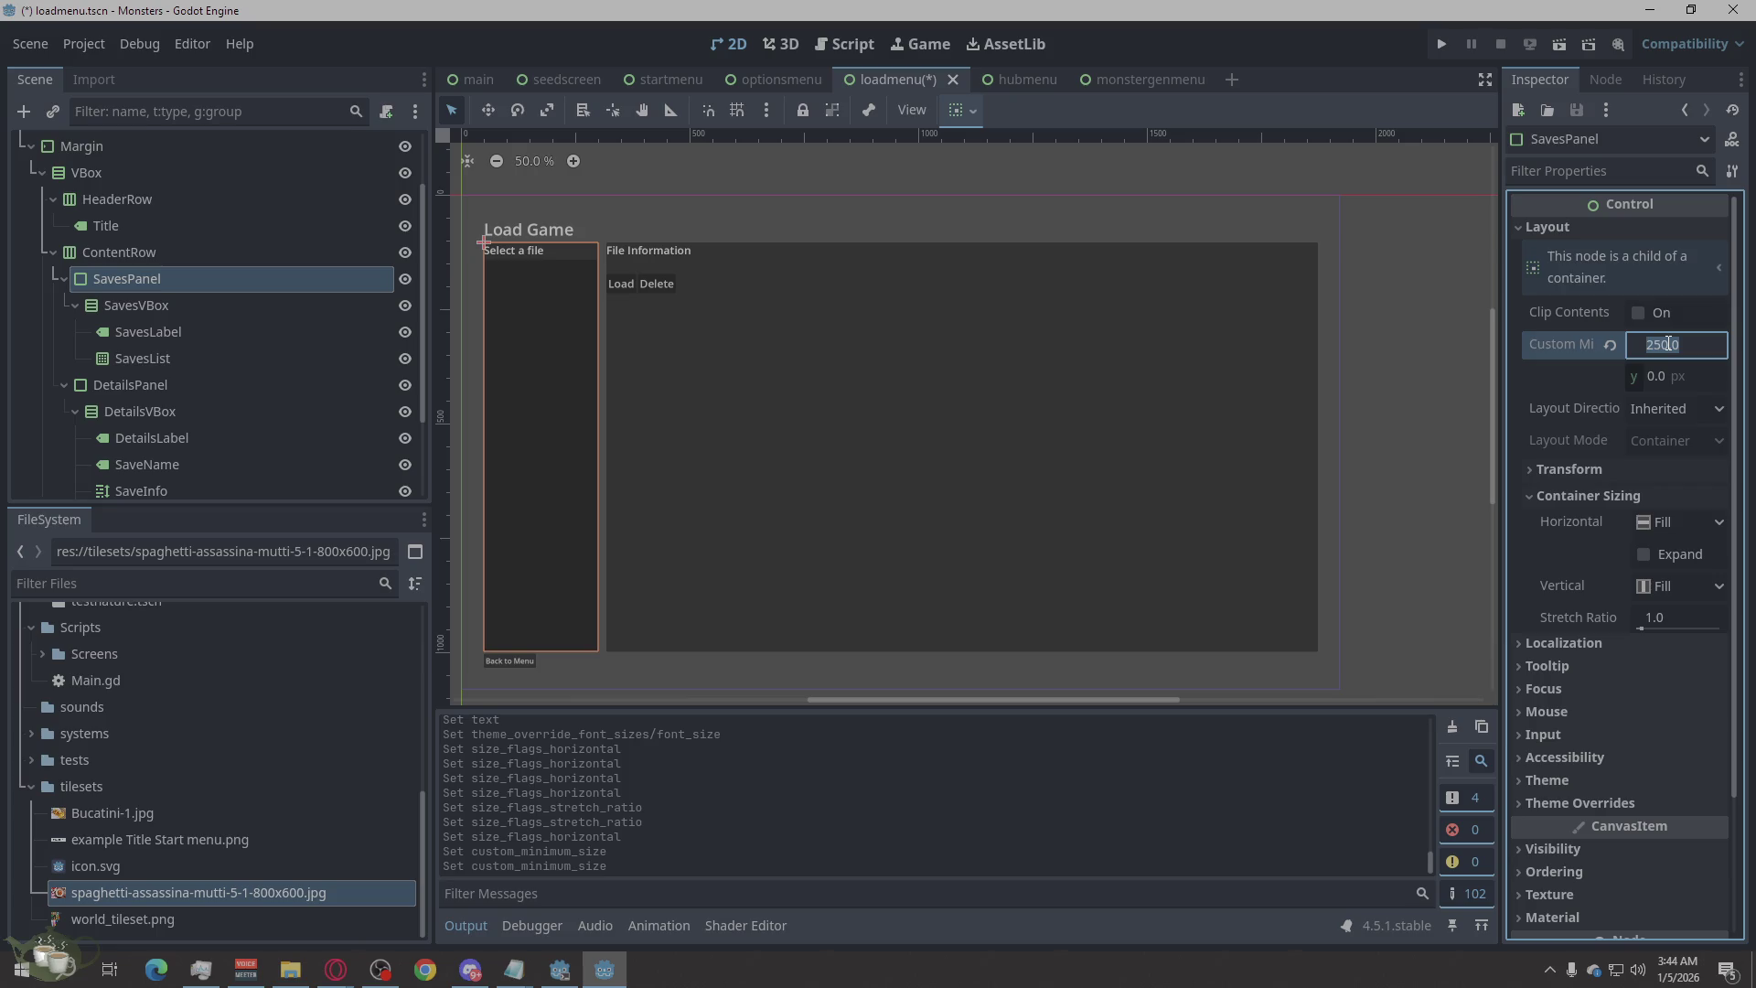
{"action": "left_click", "coordinate": [1609, 346]}
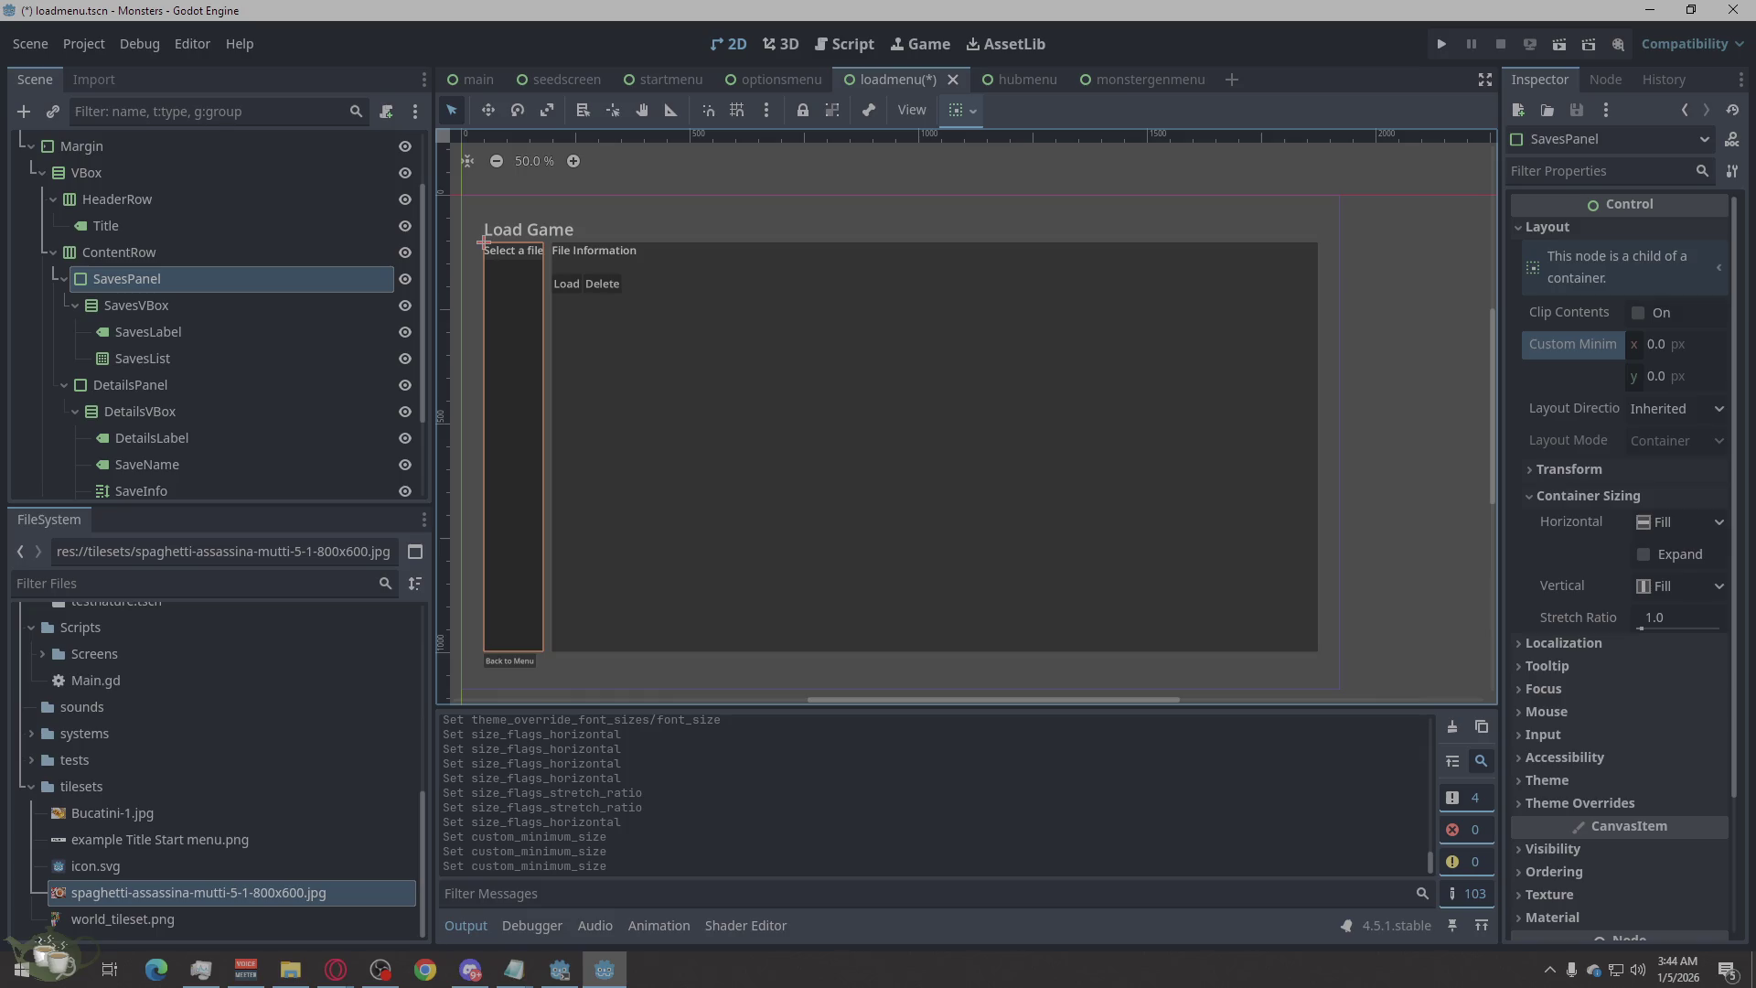
{"action": "left_click", "coordinate": [1654, 344]}
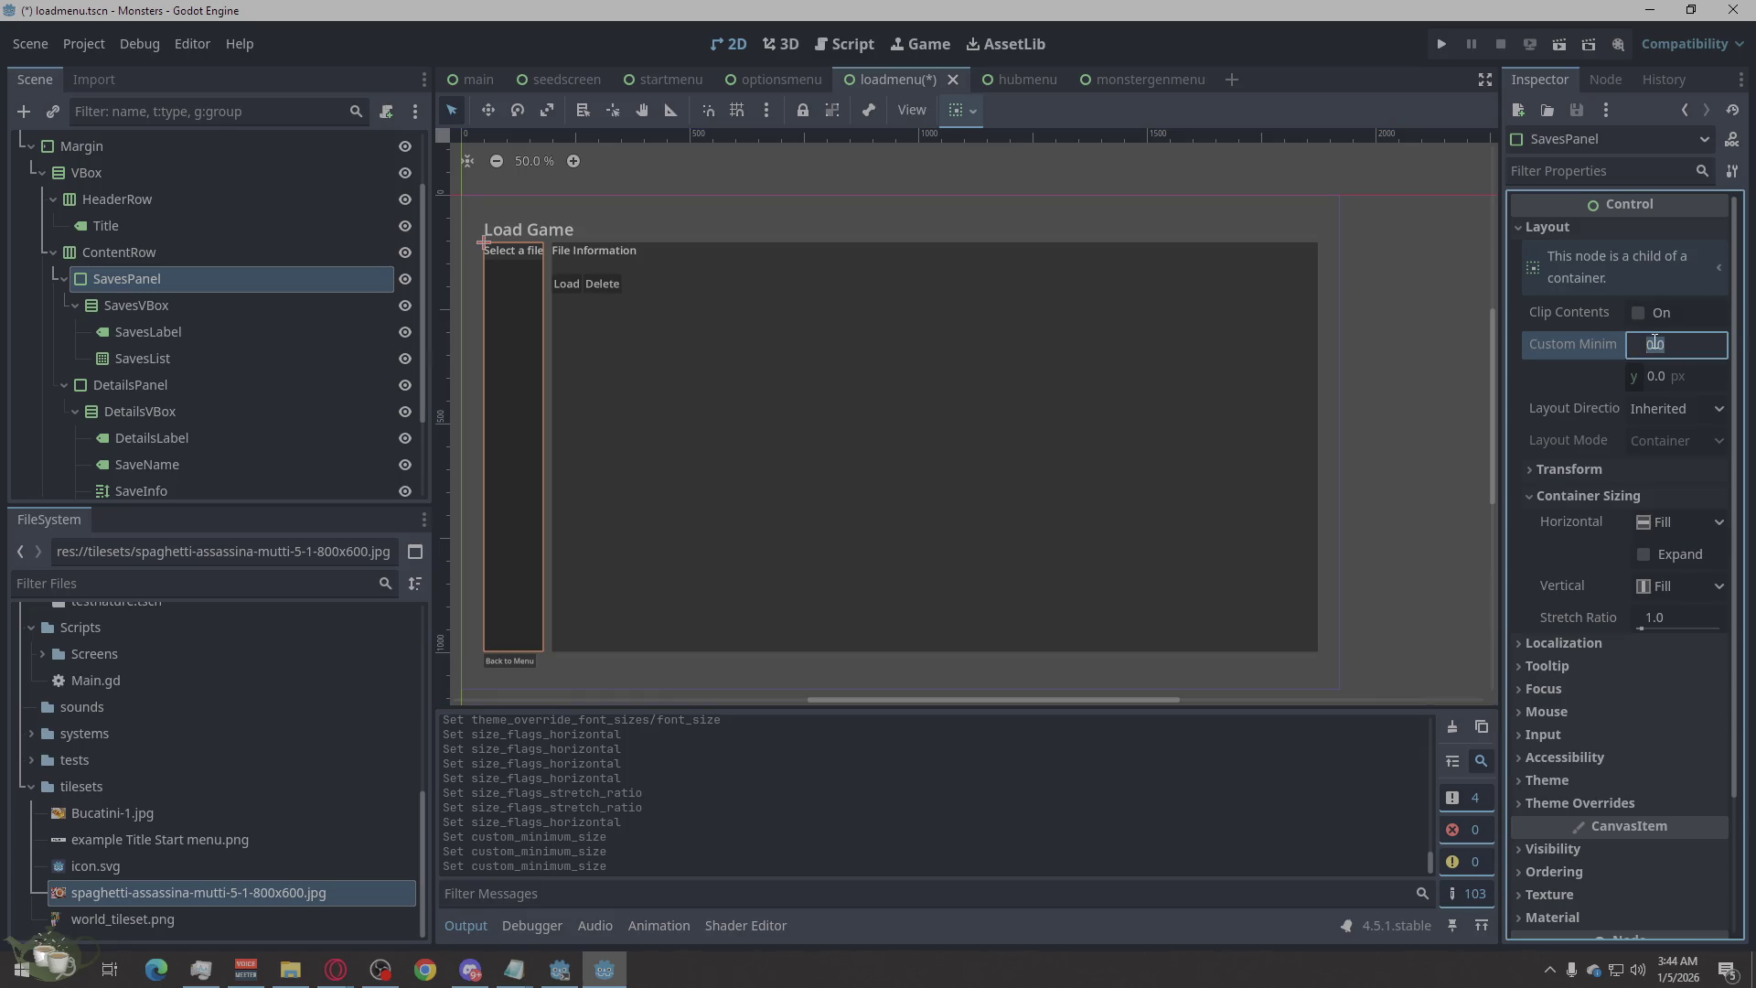
{"action": "type", "text": "700"}
{"action": "key", "text": "Return"}
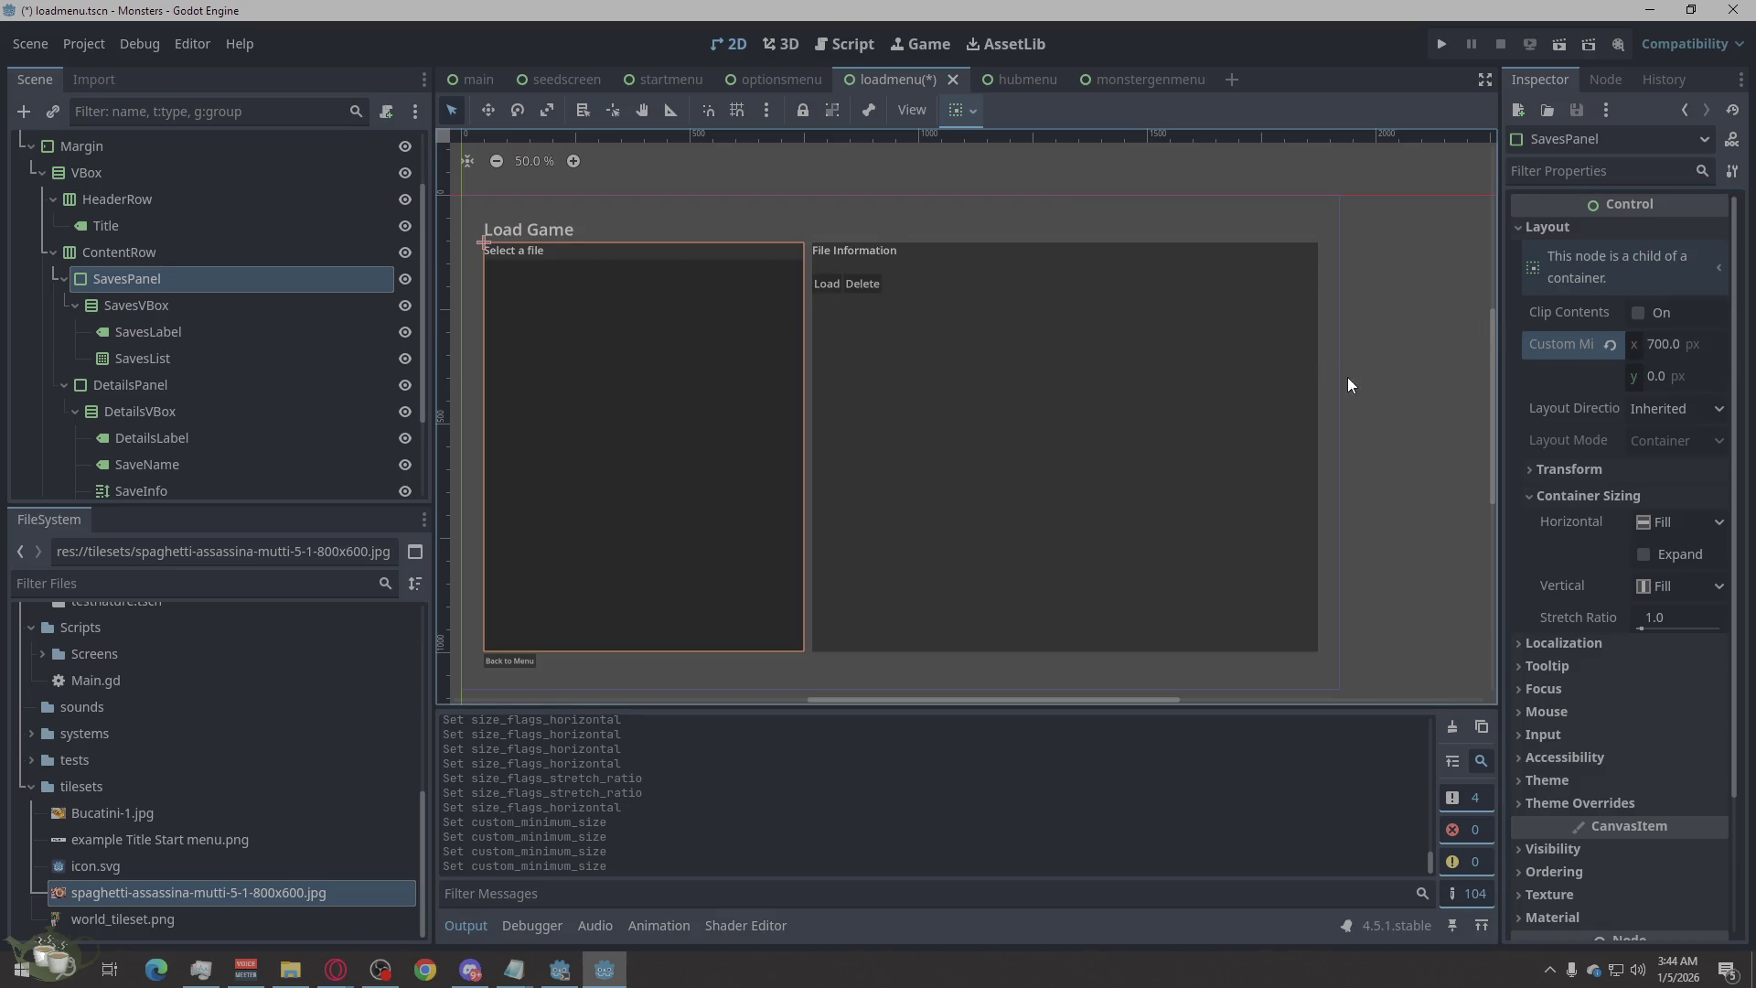
{"action": "left_click", "coordinate": [1377, 380]}
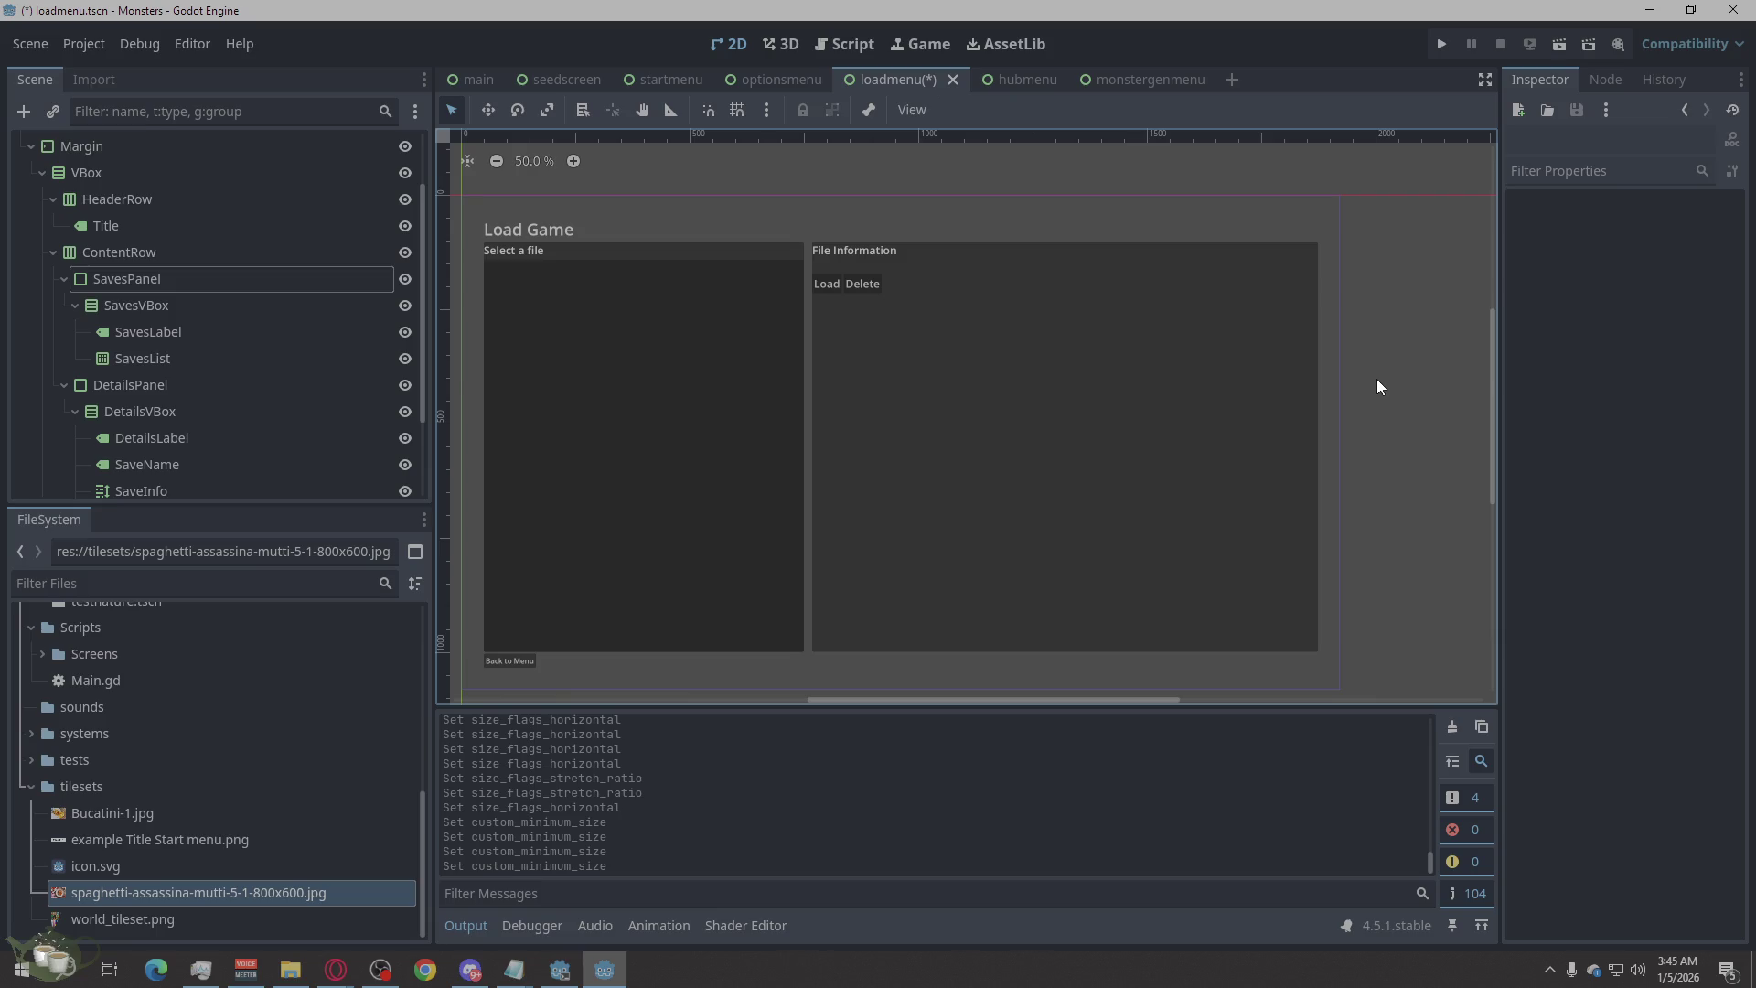
{"action": "scroll", "coordinate": [233, 376], "scroll_direction": "up", "scroll_amount": 2}
{"action": "scroll", "coordinate": [232, 376], "scroll_direction": "down", "scroll_amount": 4}
{"action": "scroll", "coordinate": [233, 377], "scroll_direction": "up", "scroll_amount": 4}
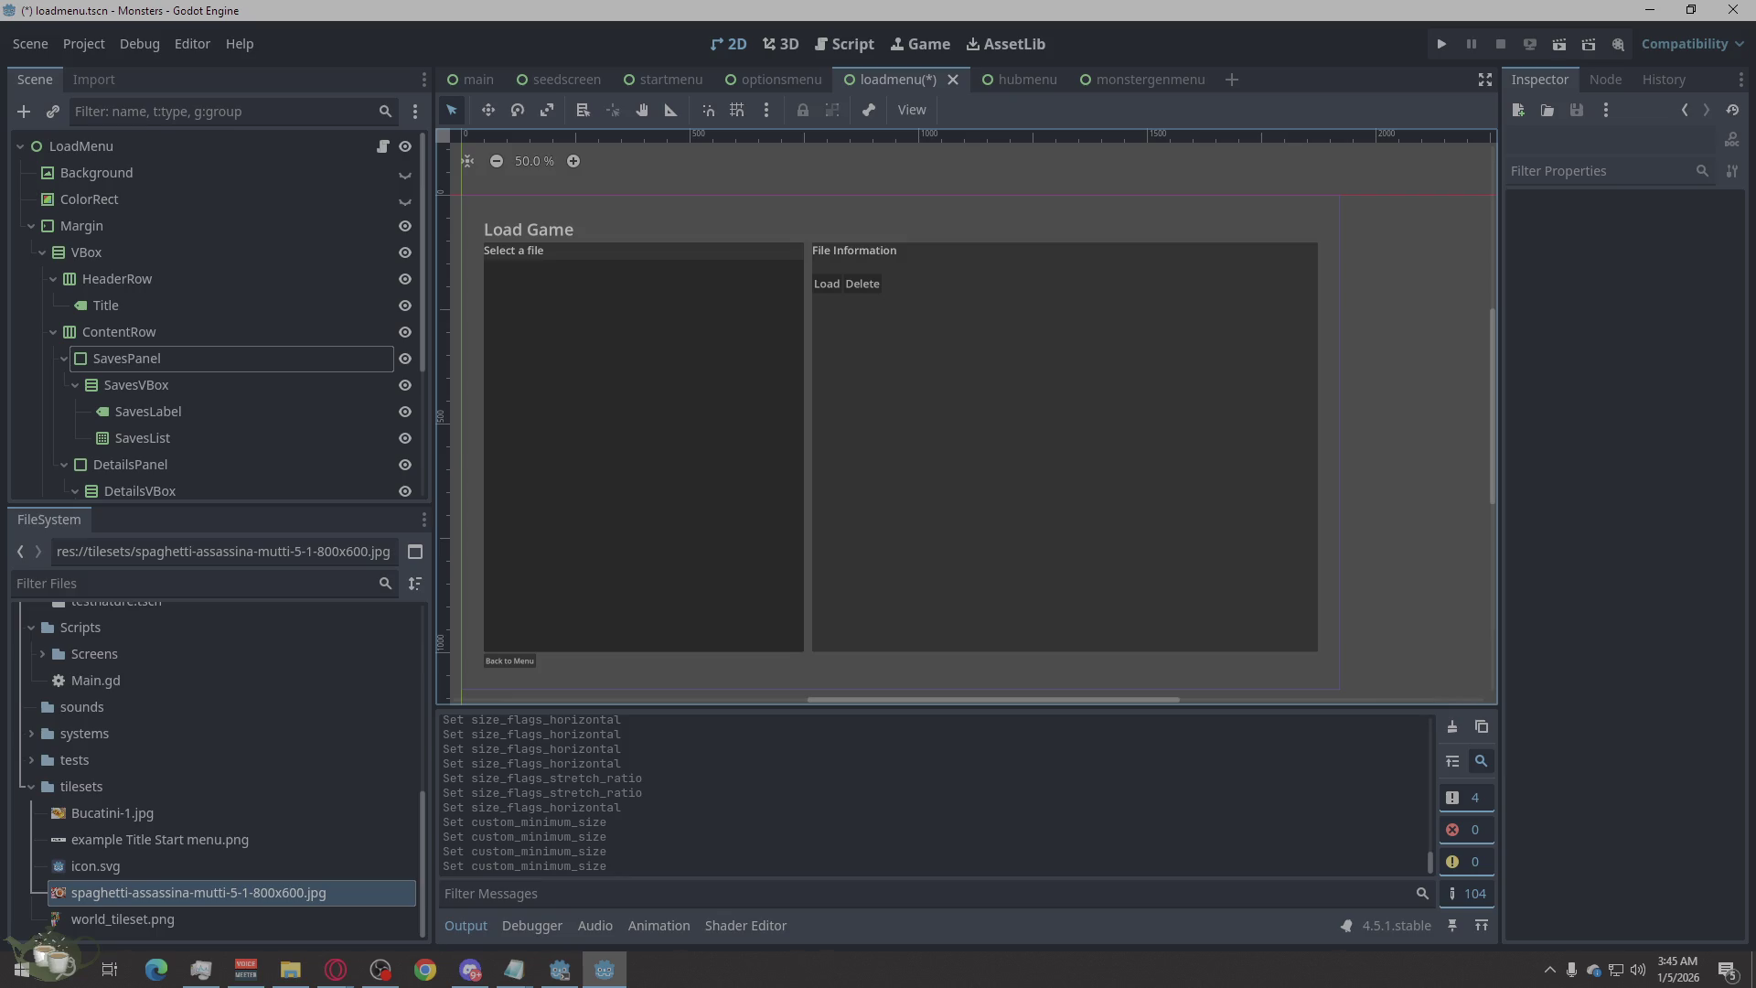
Paste the new save-list code into LoadMenu.gd, save, and test-run the game's Load screen.
{"action": "left_click", "coordinate": [336, 970]}
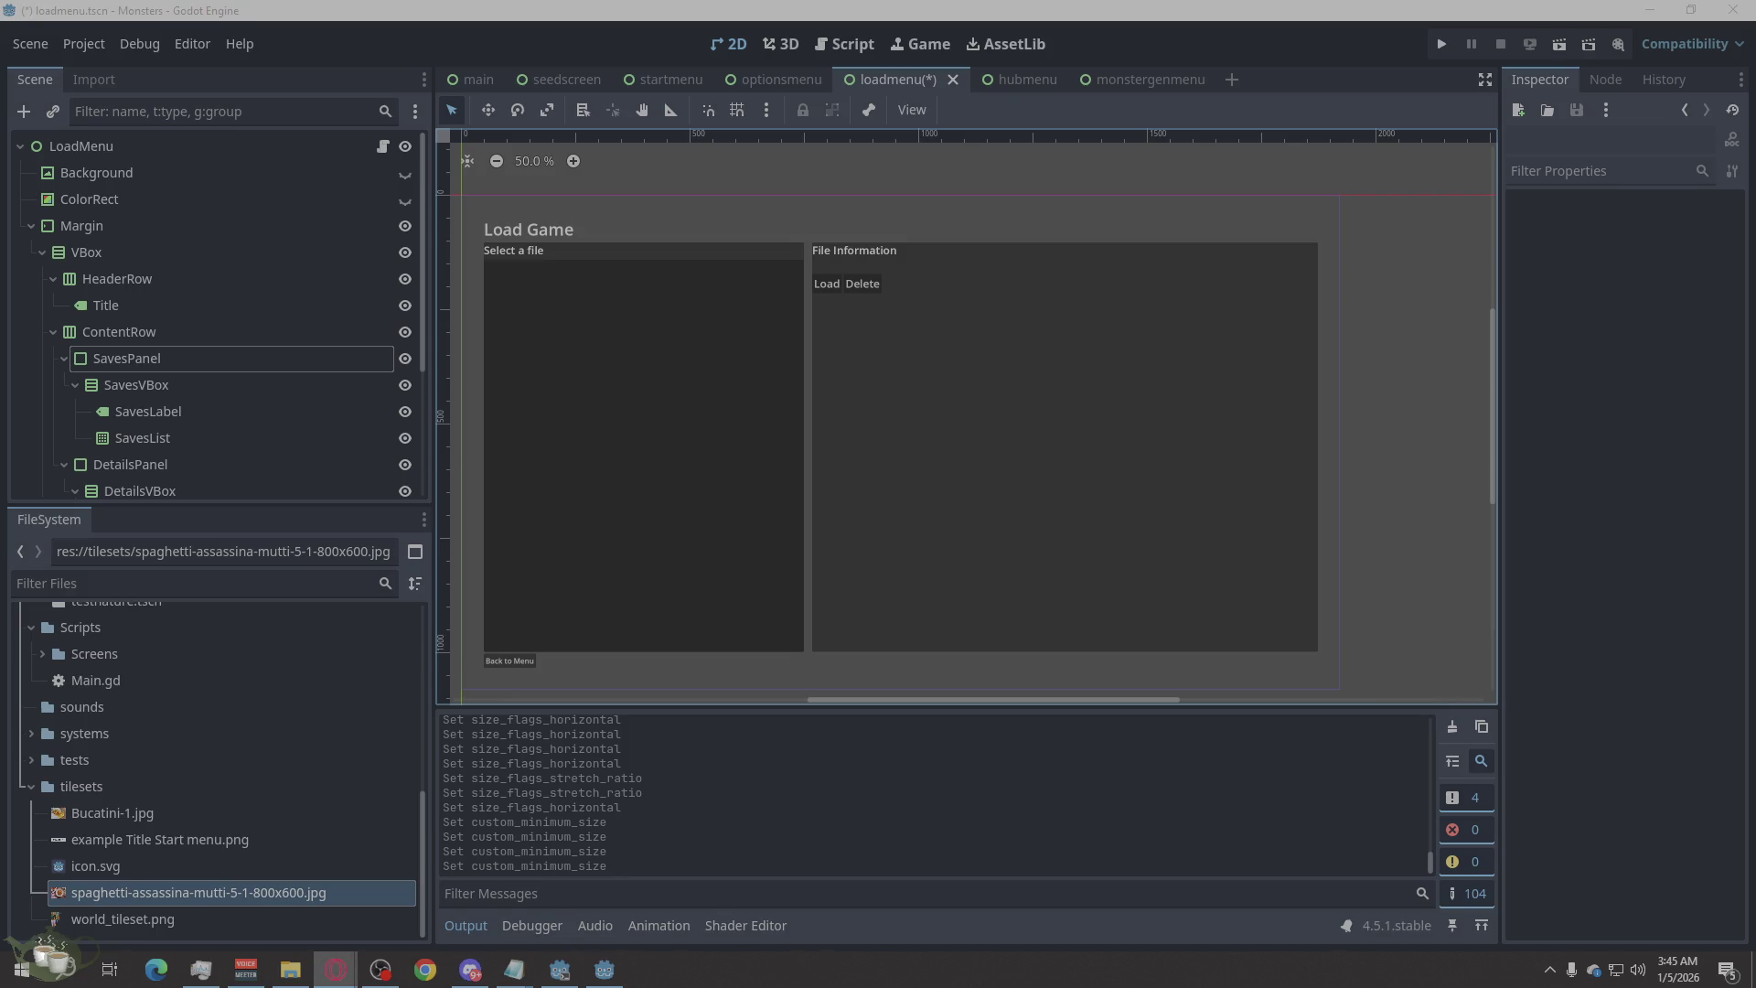
{"action": "left_click", "coordinate": [383, 148]}
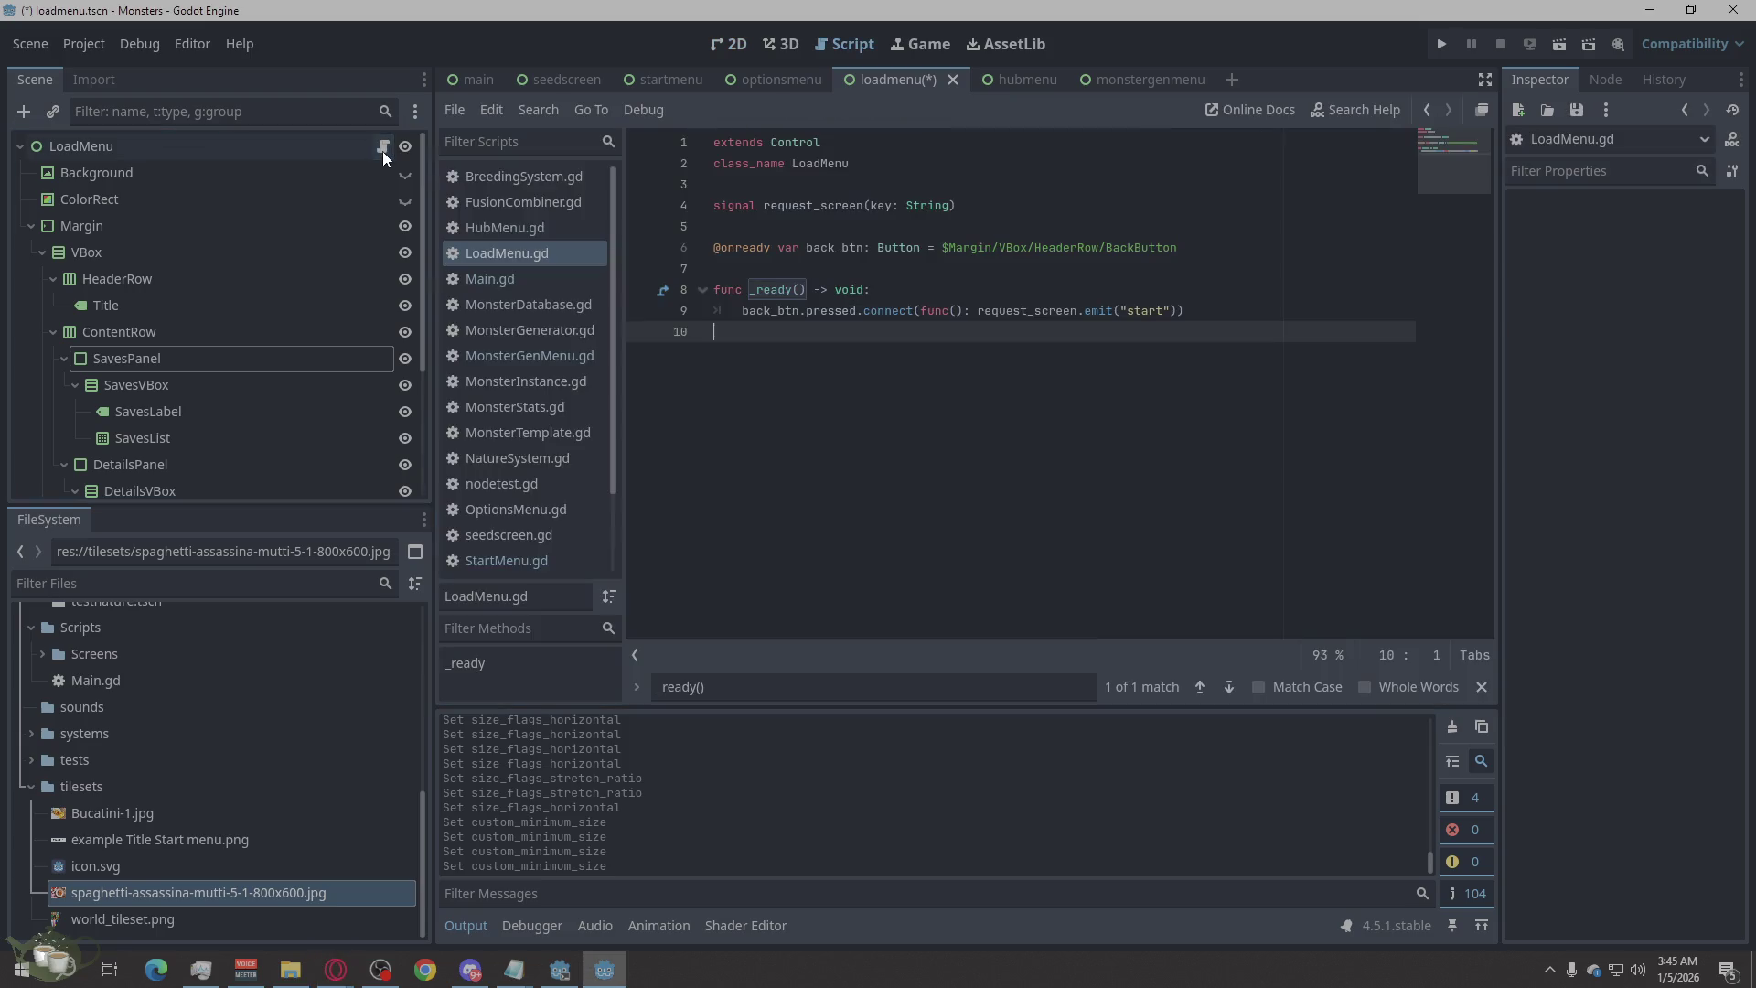
{"action": "key", "text": "ctrl+a"}
{"action": "key", "text": "ctrl+v"}
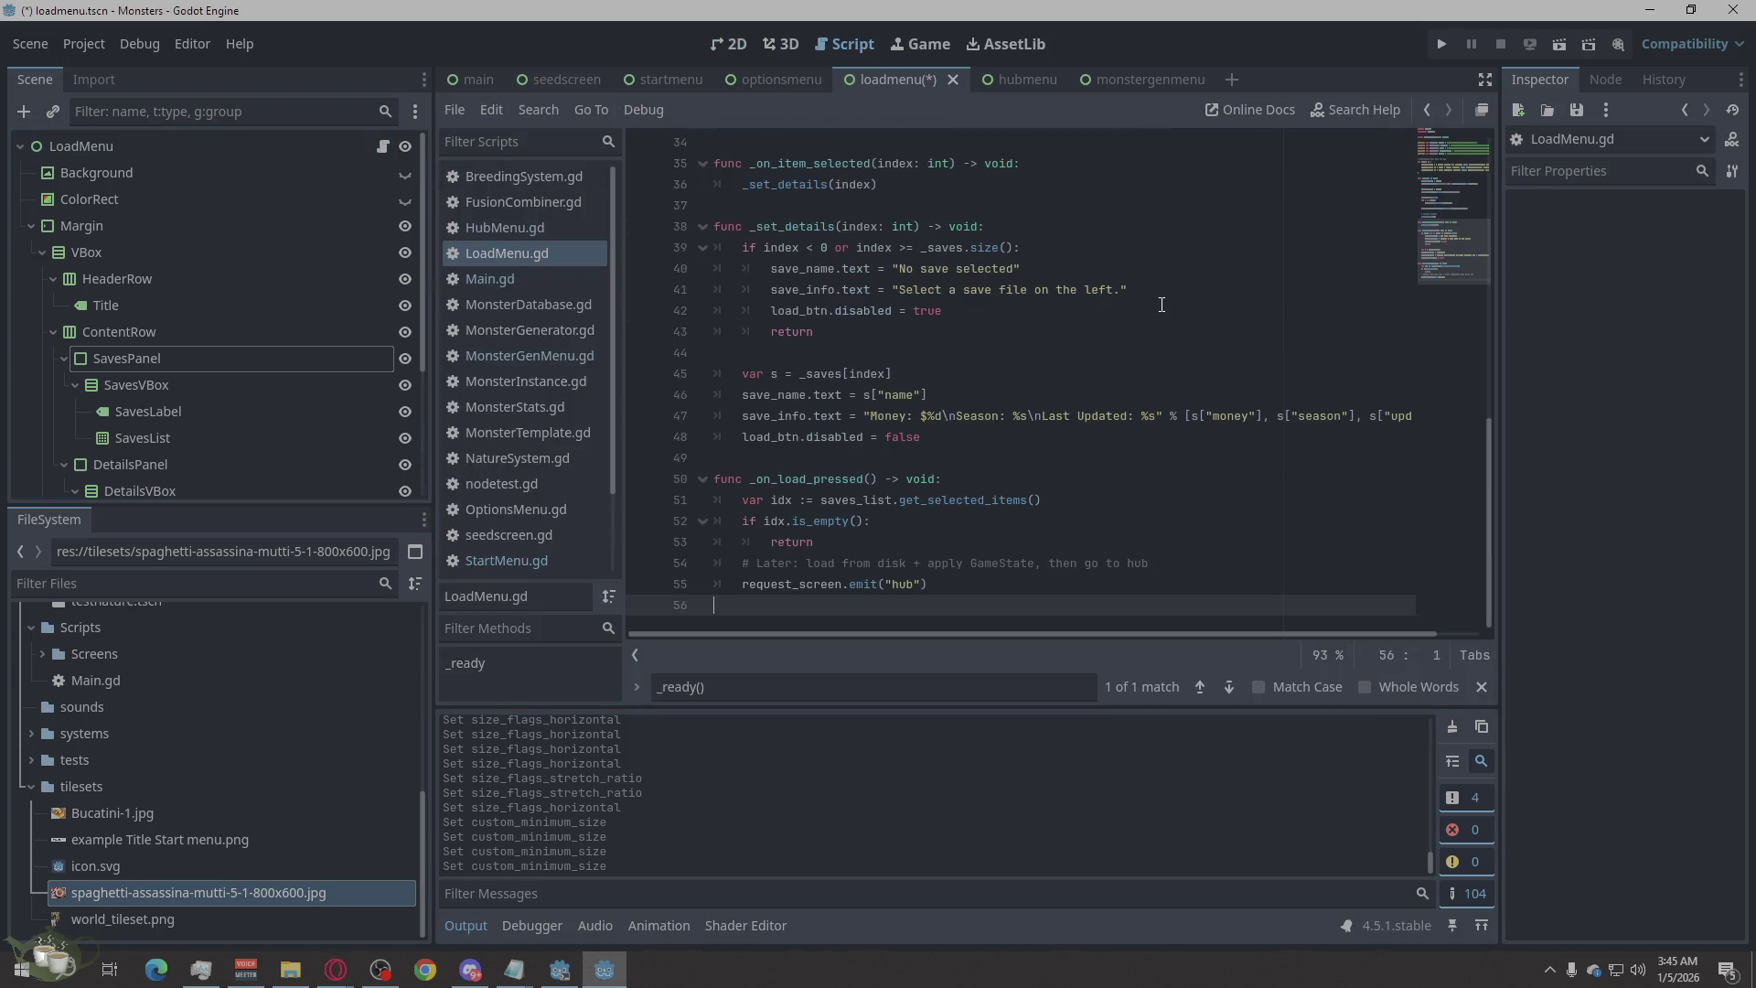
{"action": "key", "text": "ctrl+s"}
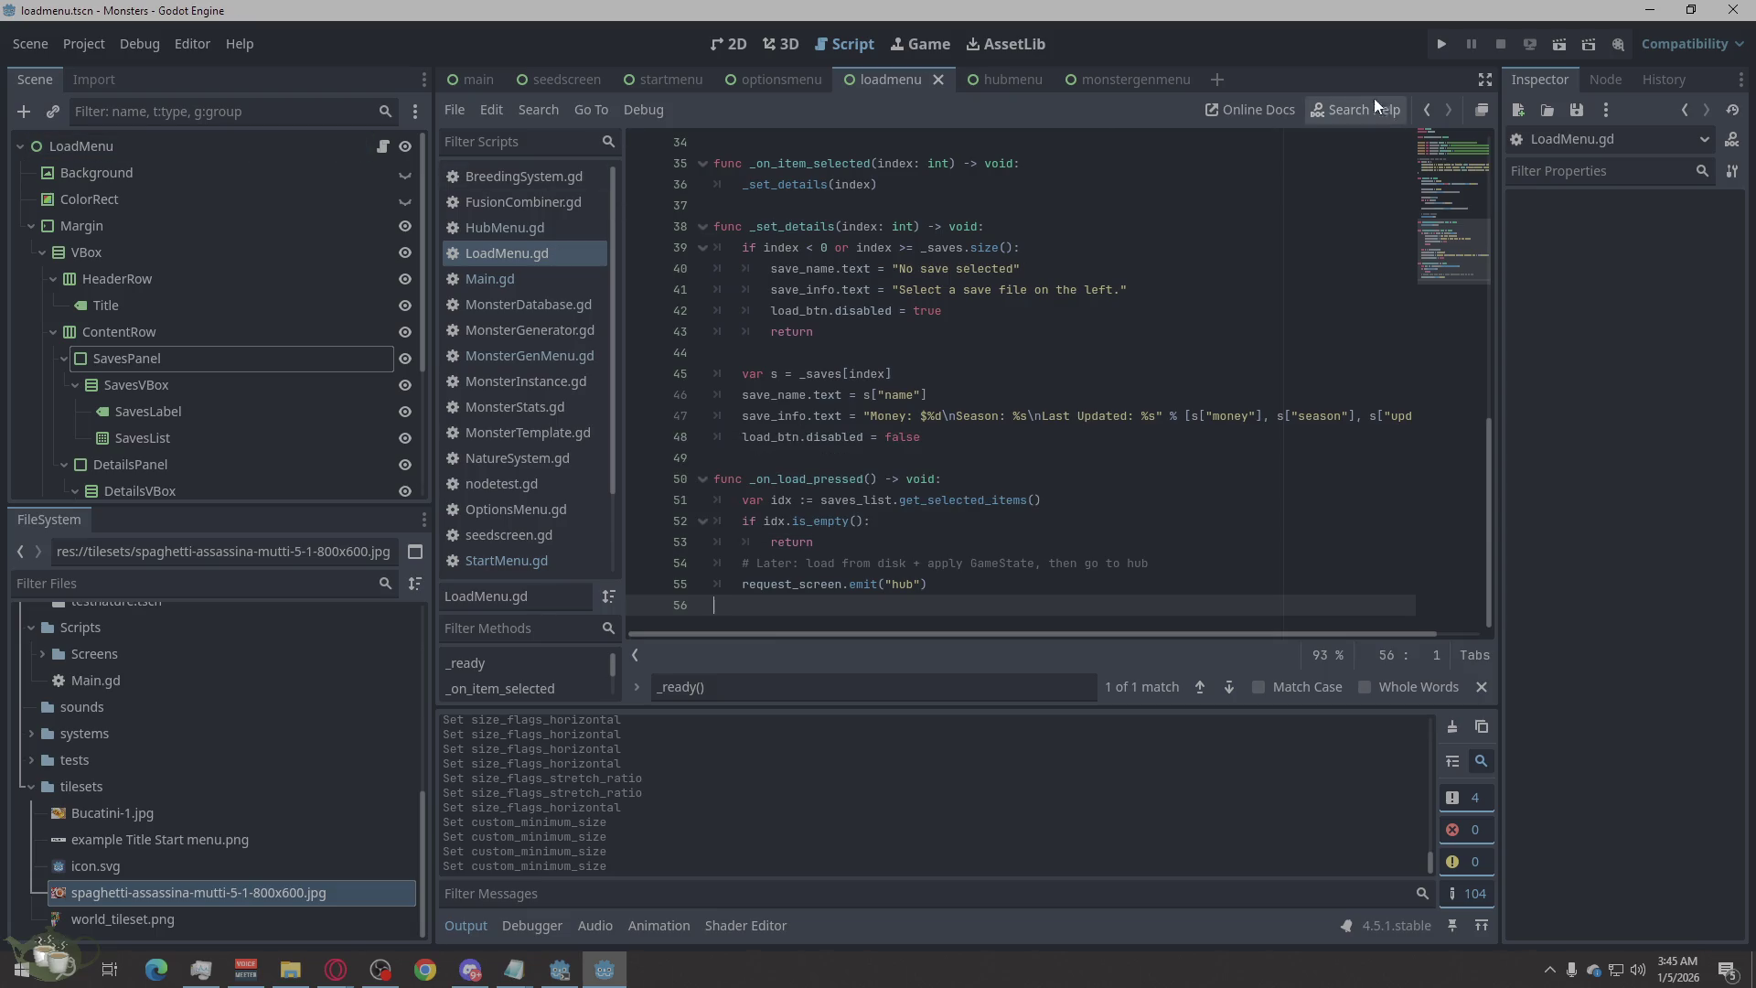
{"action": "left_click", "coordinate": [1441, 45]}
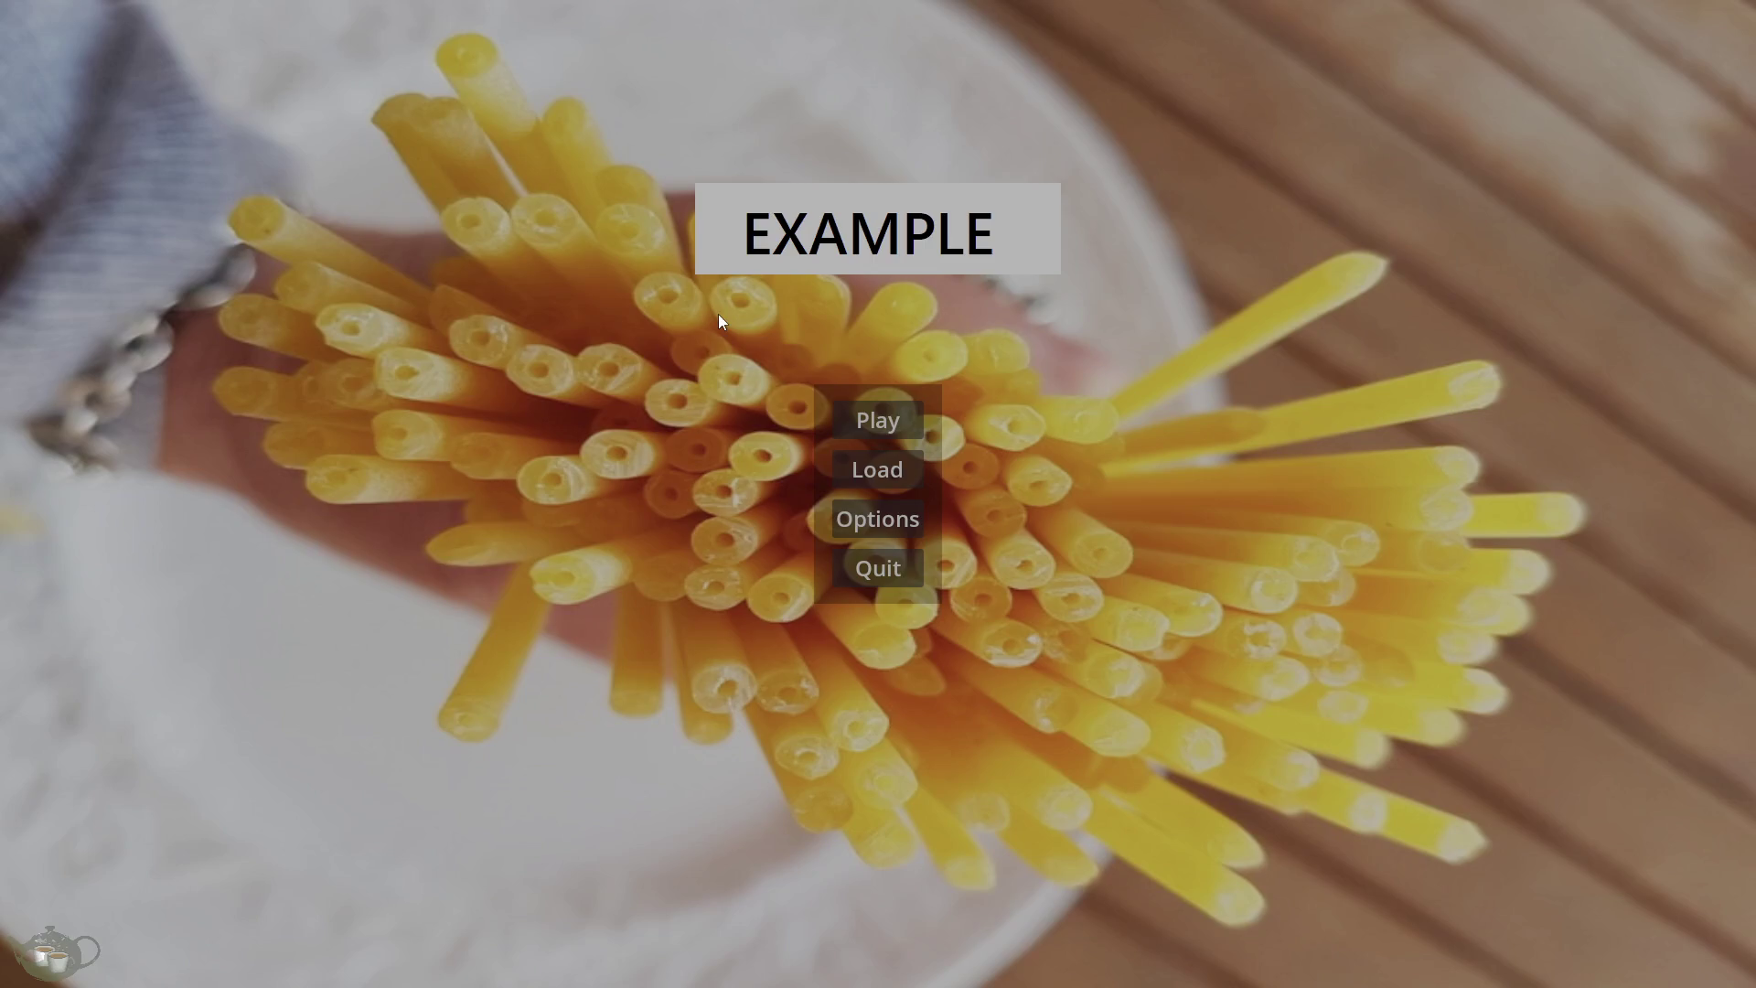
{"action": "left_click", "coordinate": [888, 477]}
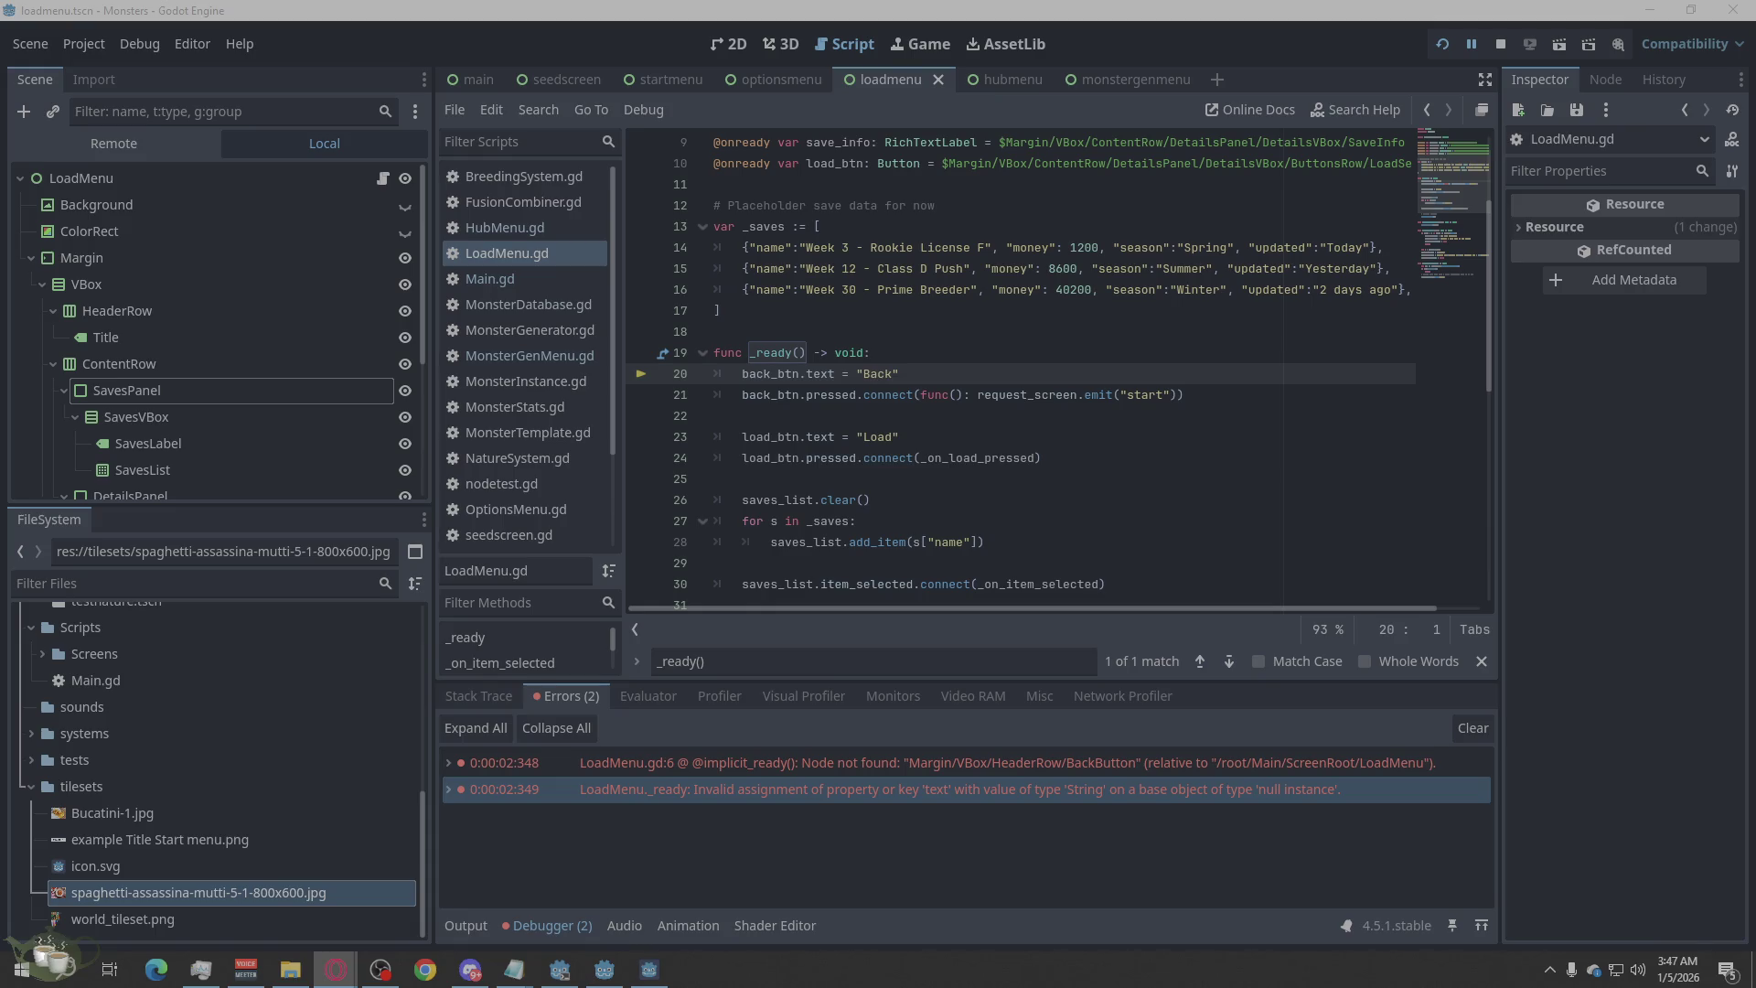
Drag BackButton into HeaderRow ahead of Title, then show the 2D scene view.
{"action": "scroll", "coordinate": [246, 391], "scroll_direction": "down", "scroll_amount": 5}
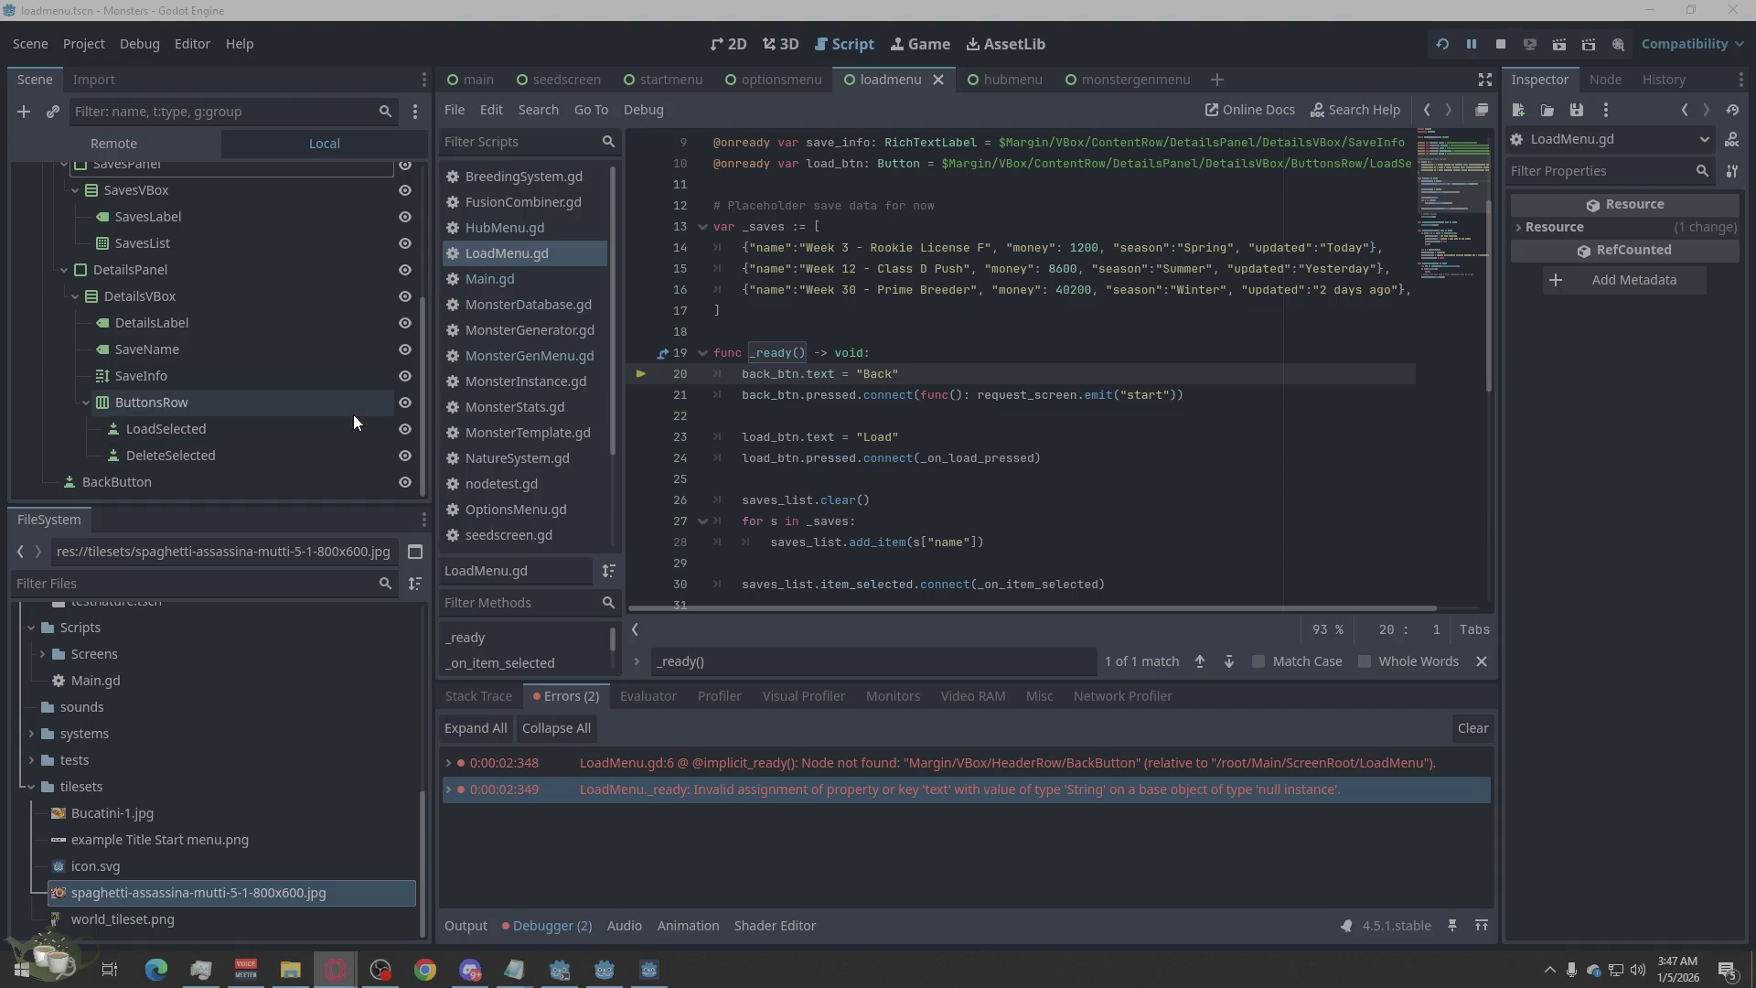
{"action": "mouse_move", "coordinate": [157, 479]}
{"action": "left_mouse_down"}
{"action": "mouse_move", "coordinate": [168, 428]}
{"action": "mouse_move", "coordinate": [238, 337]}
{"action": "mouse_move", "coordinate": [199, 276]}
{"action": "mouse_move", "coordinate": [141, 263]}
{"action": "left_mouse_up"}
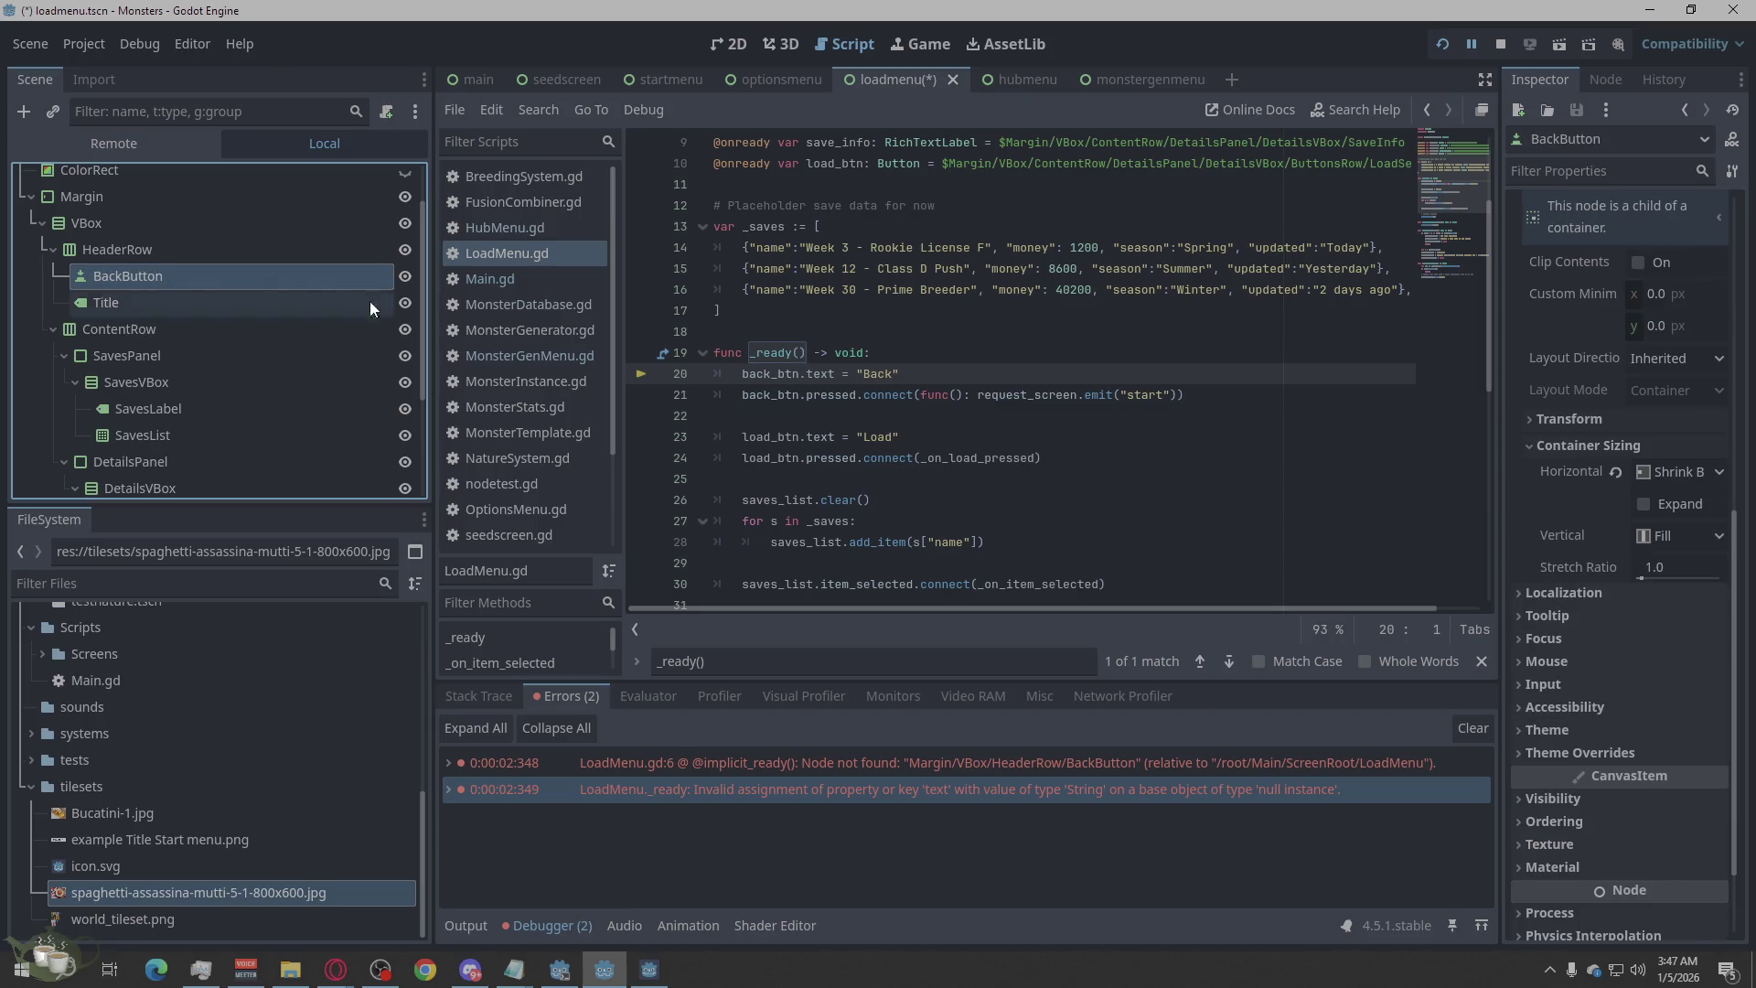
{"action": "left_click", "coordinate": [721, 50]}
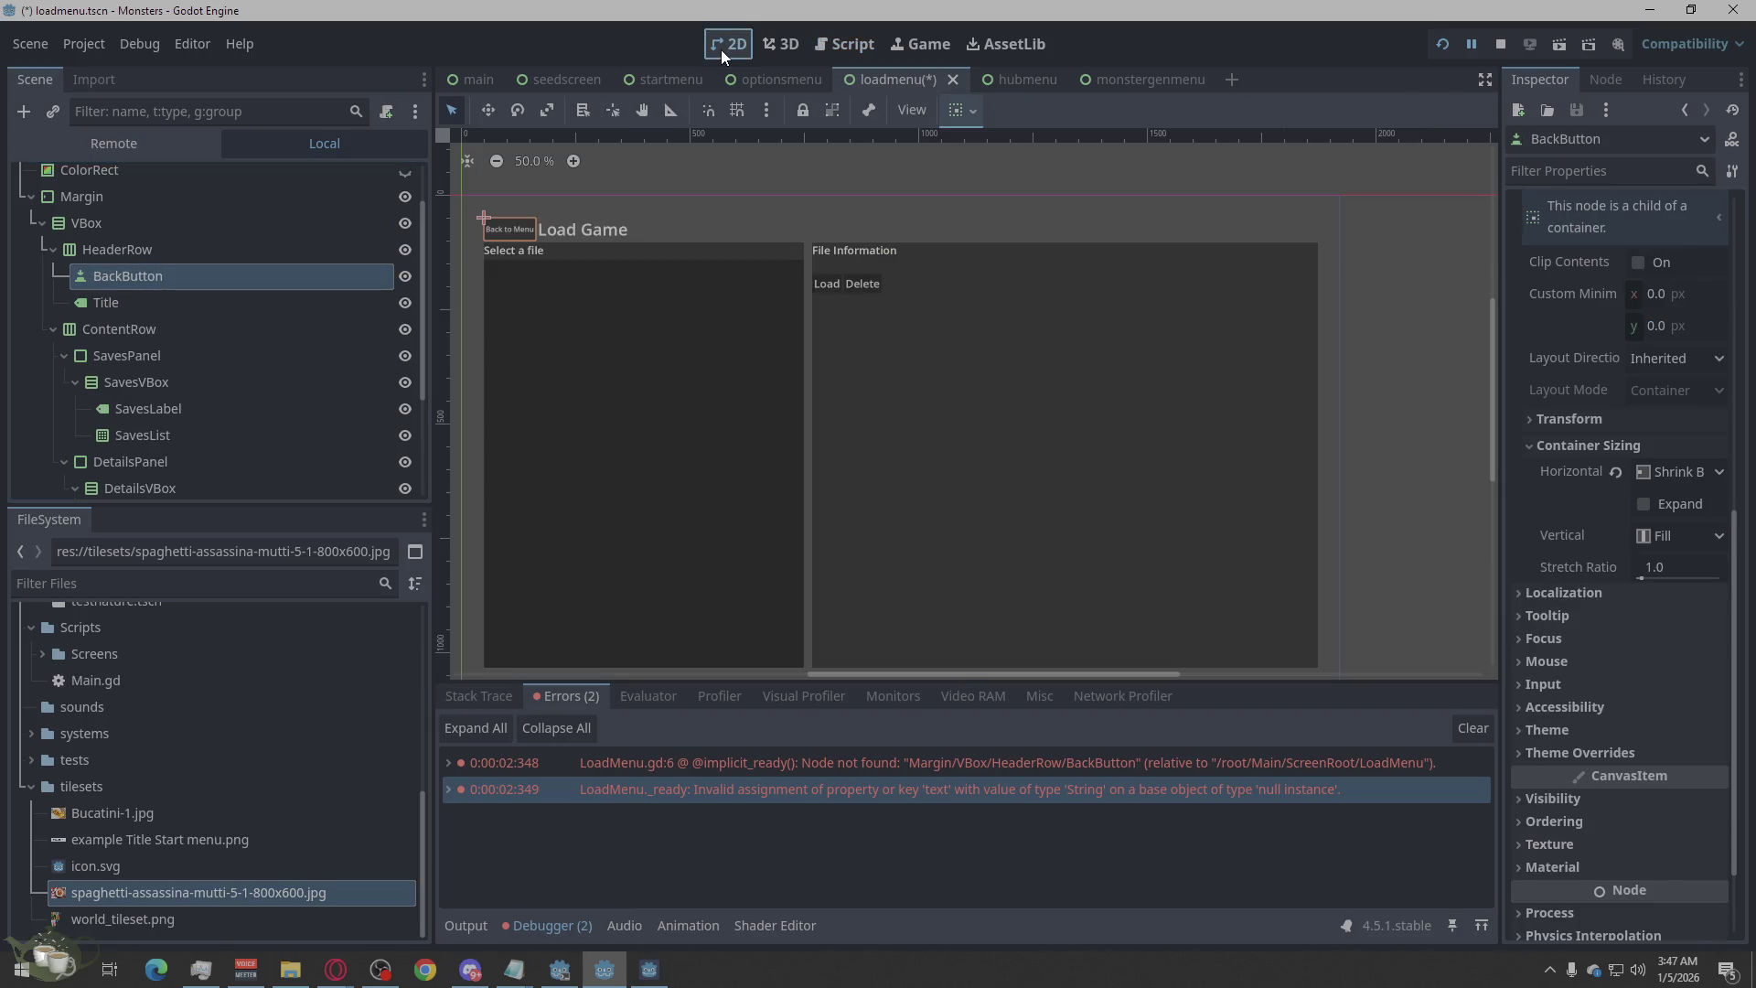
Check BackButton's Transform and Container Sizing properties, then stop and relaunch the project.
{"action": "left_click", "coordinate": [775, 189]}
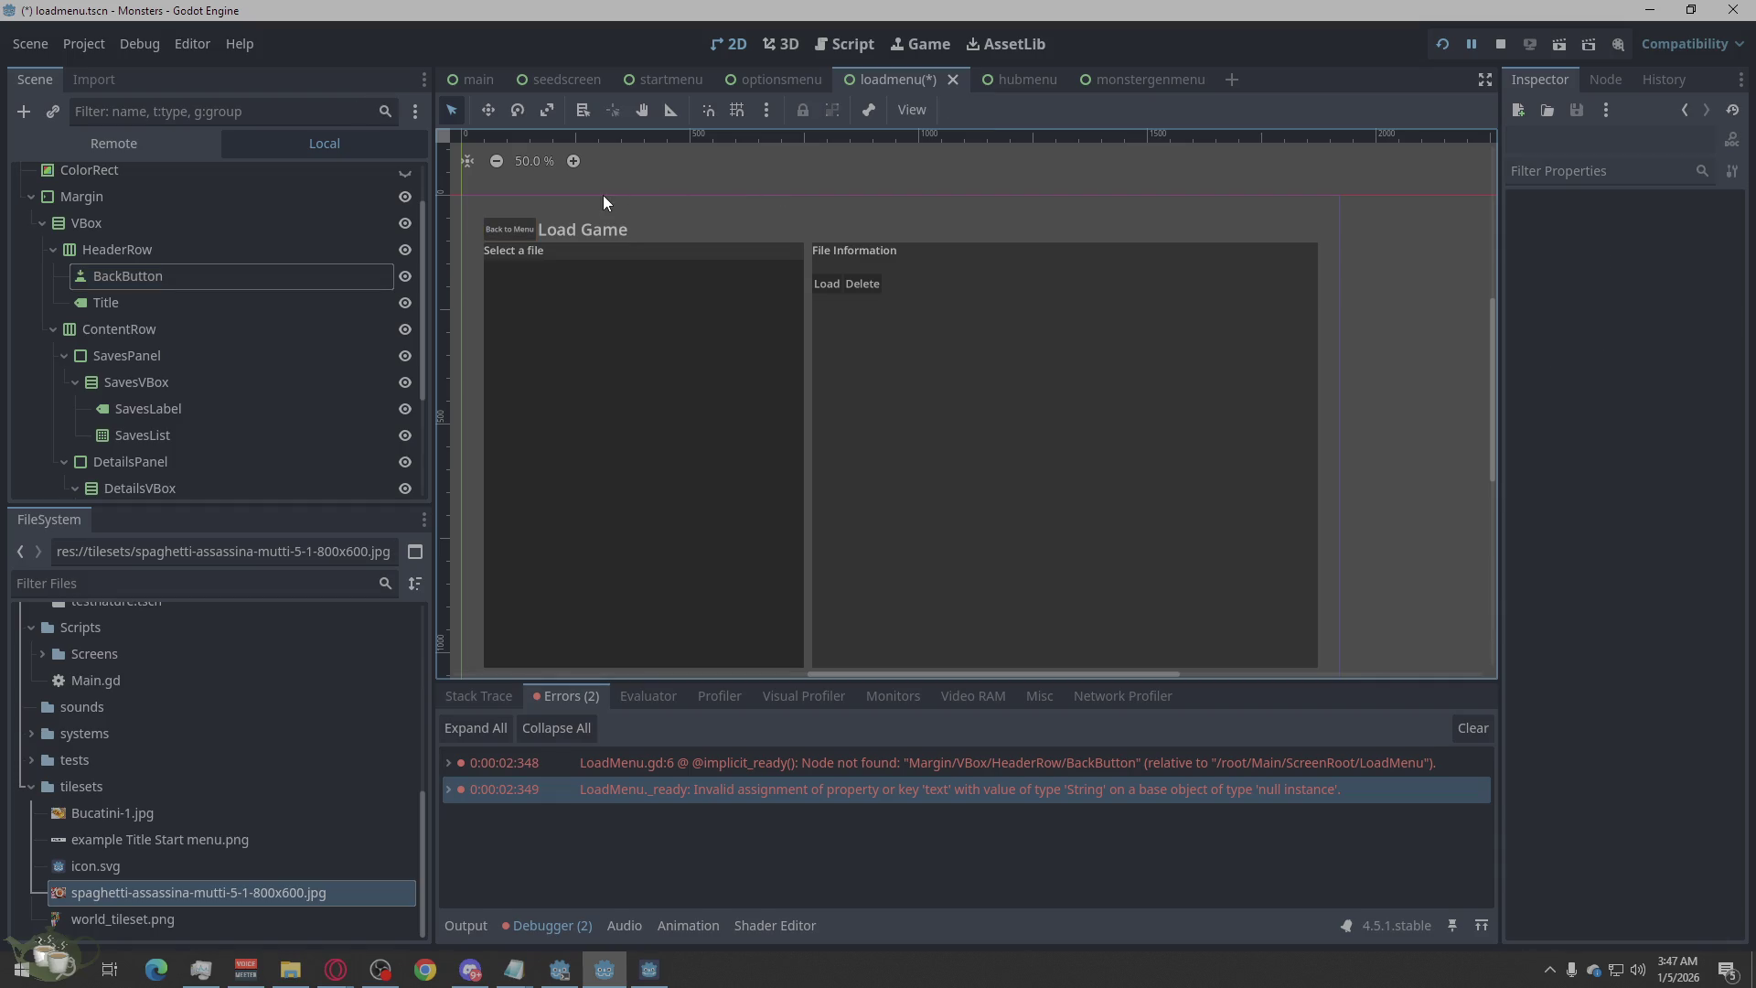
{"action": "left_click", "coordinate": [159, 276]}
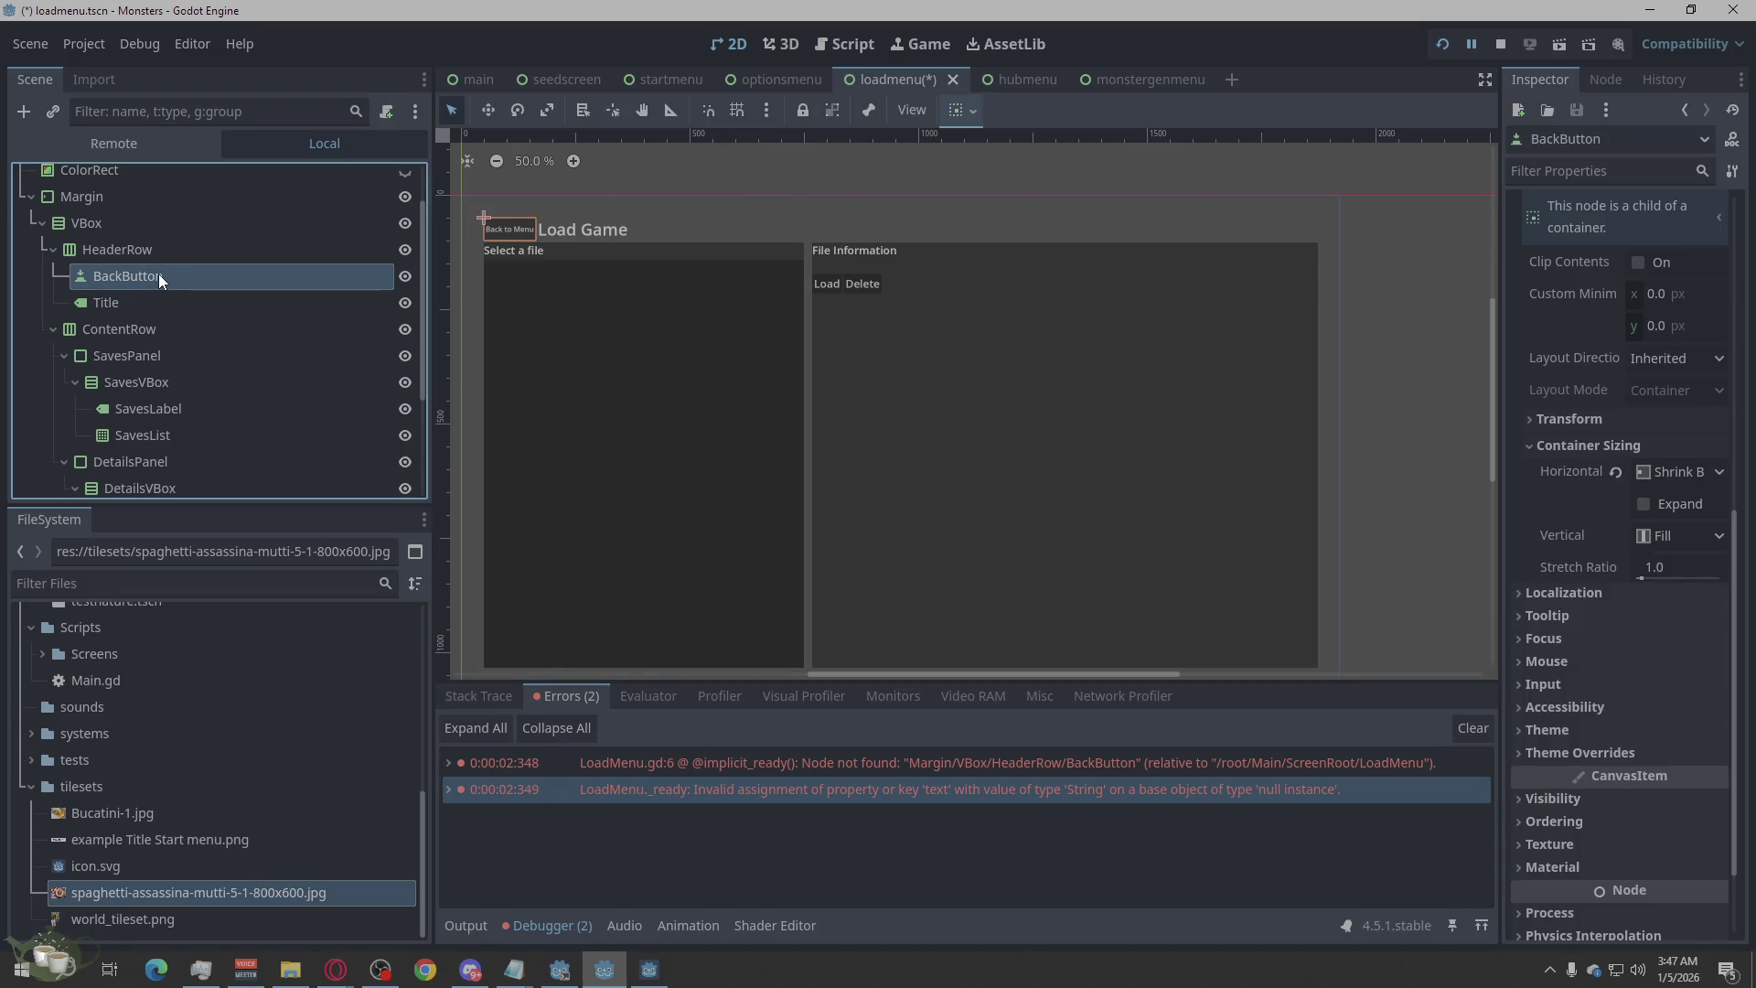
{"action": "right_click", "coordinate": [160, 273]}
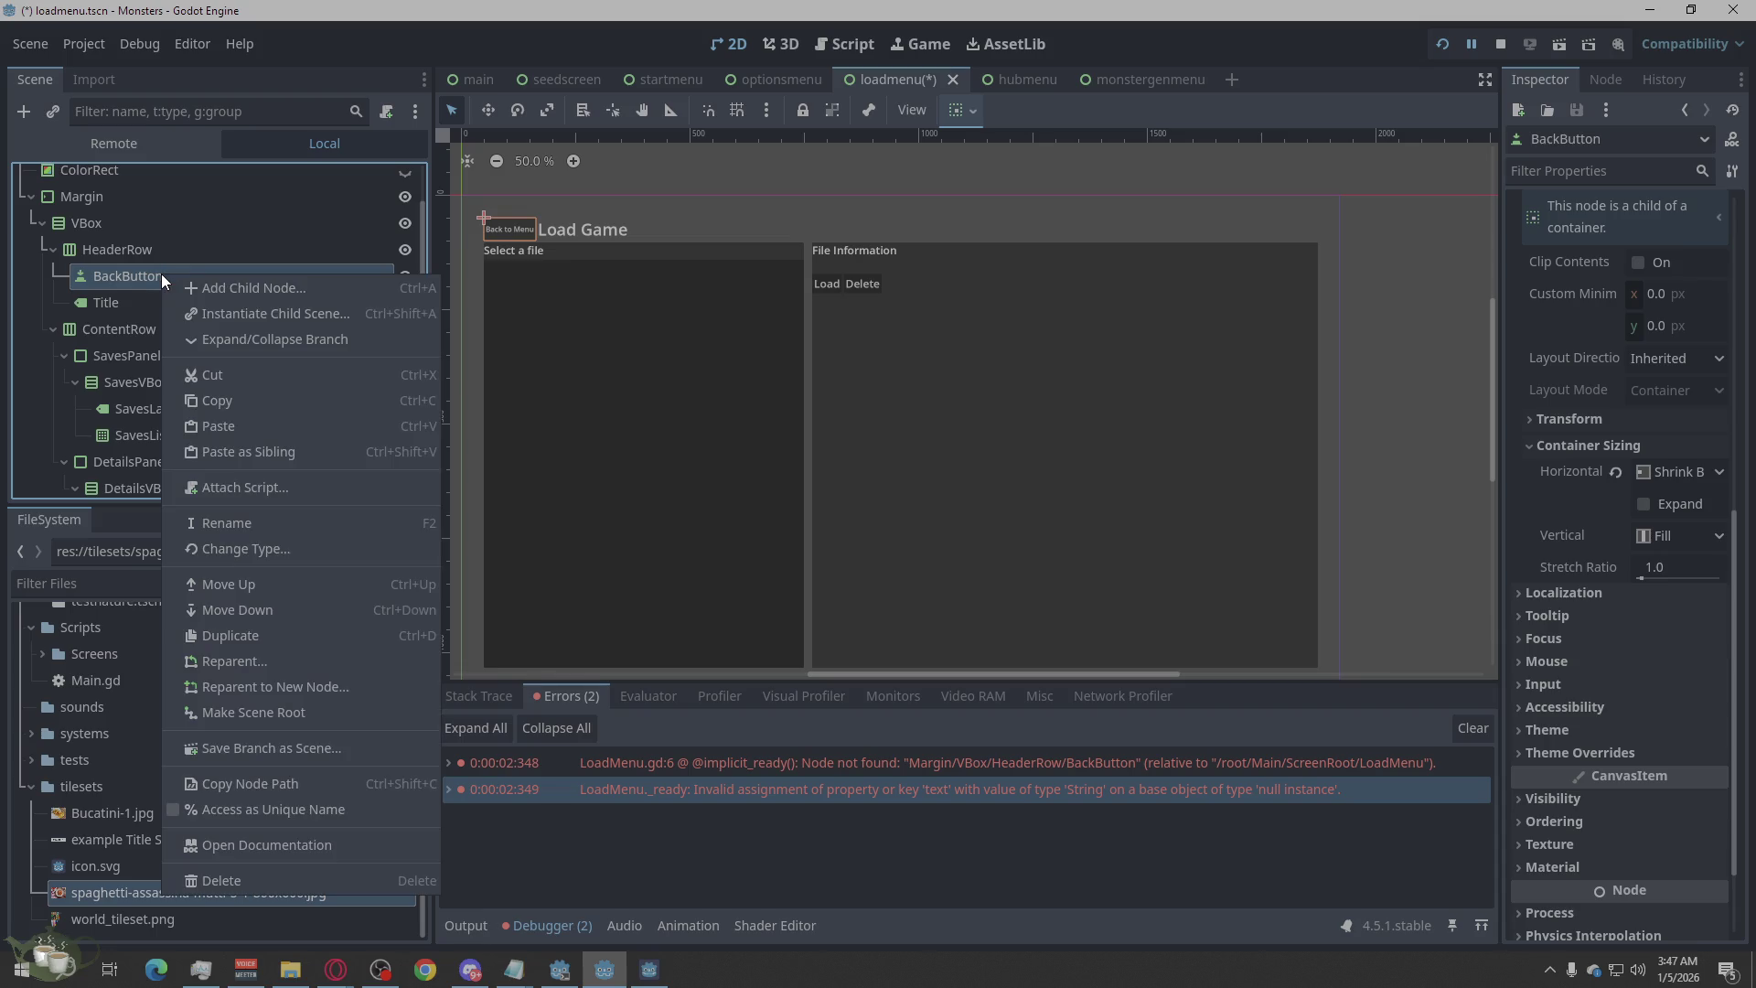
{"action": "left_click", "coordinate": [130, 271]}
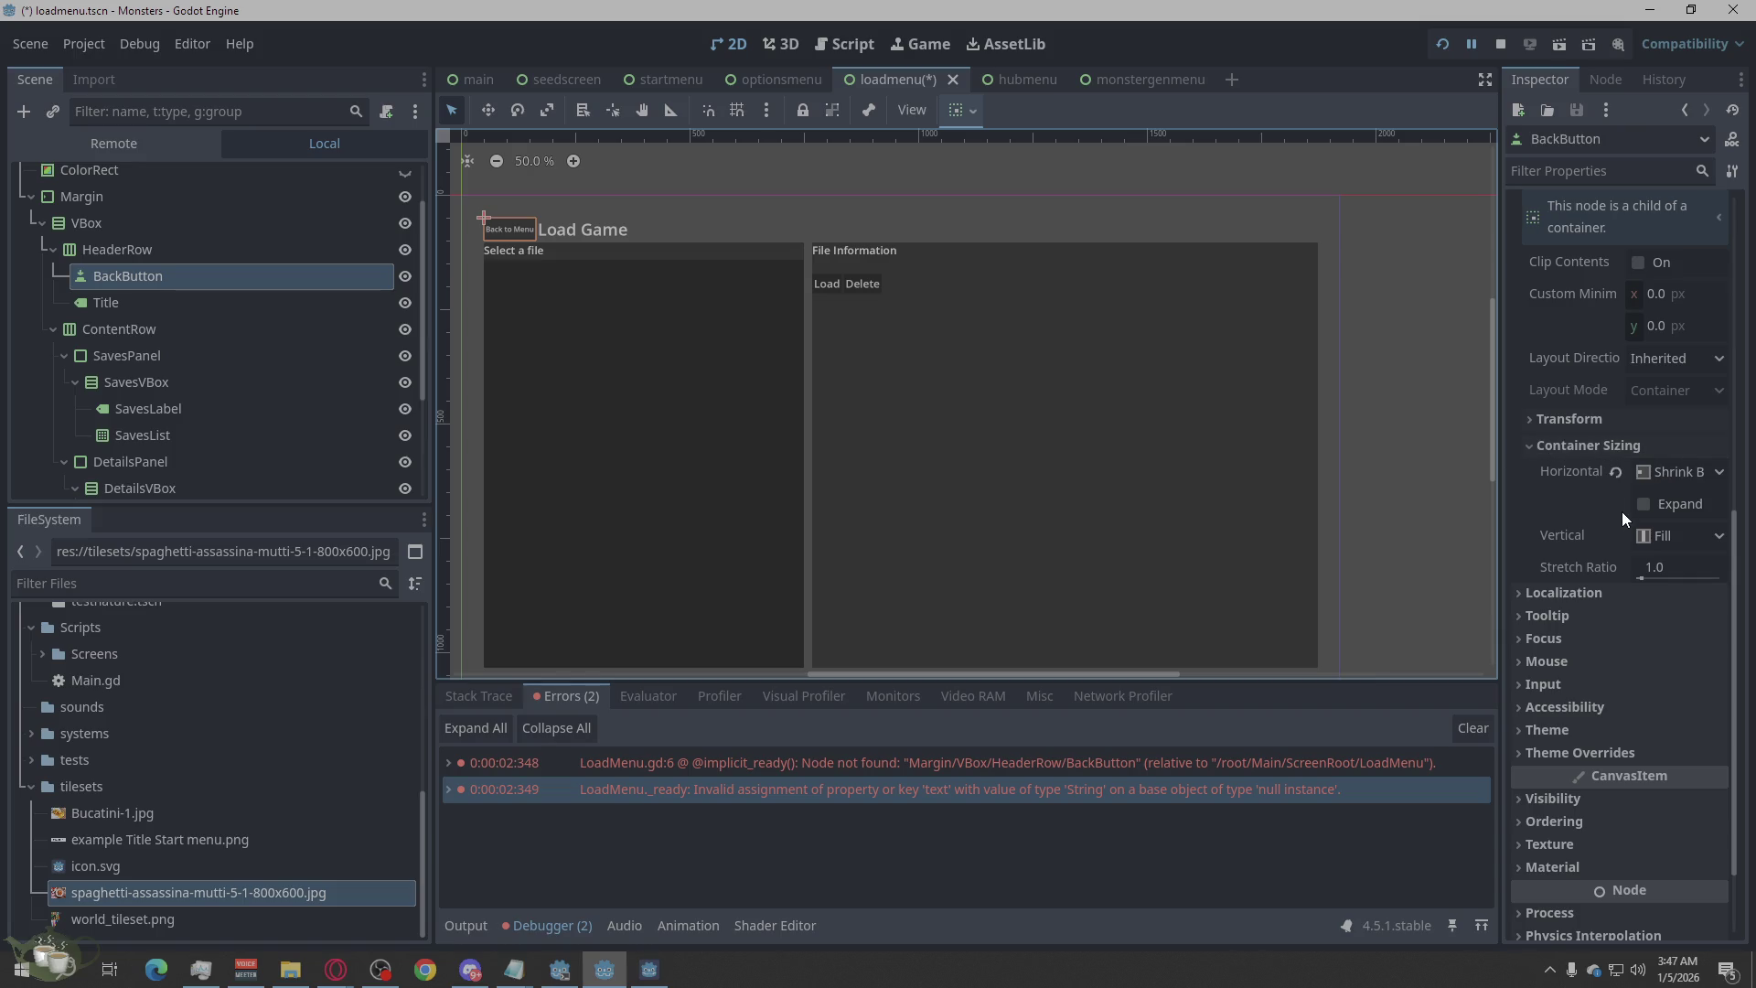
{"action": "left_click", "coordinate": [1557, 413]}
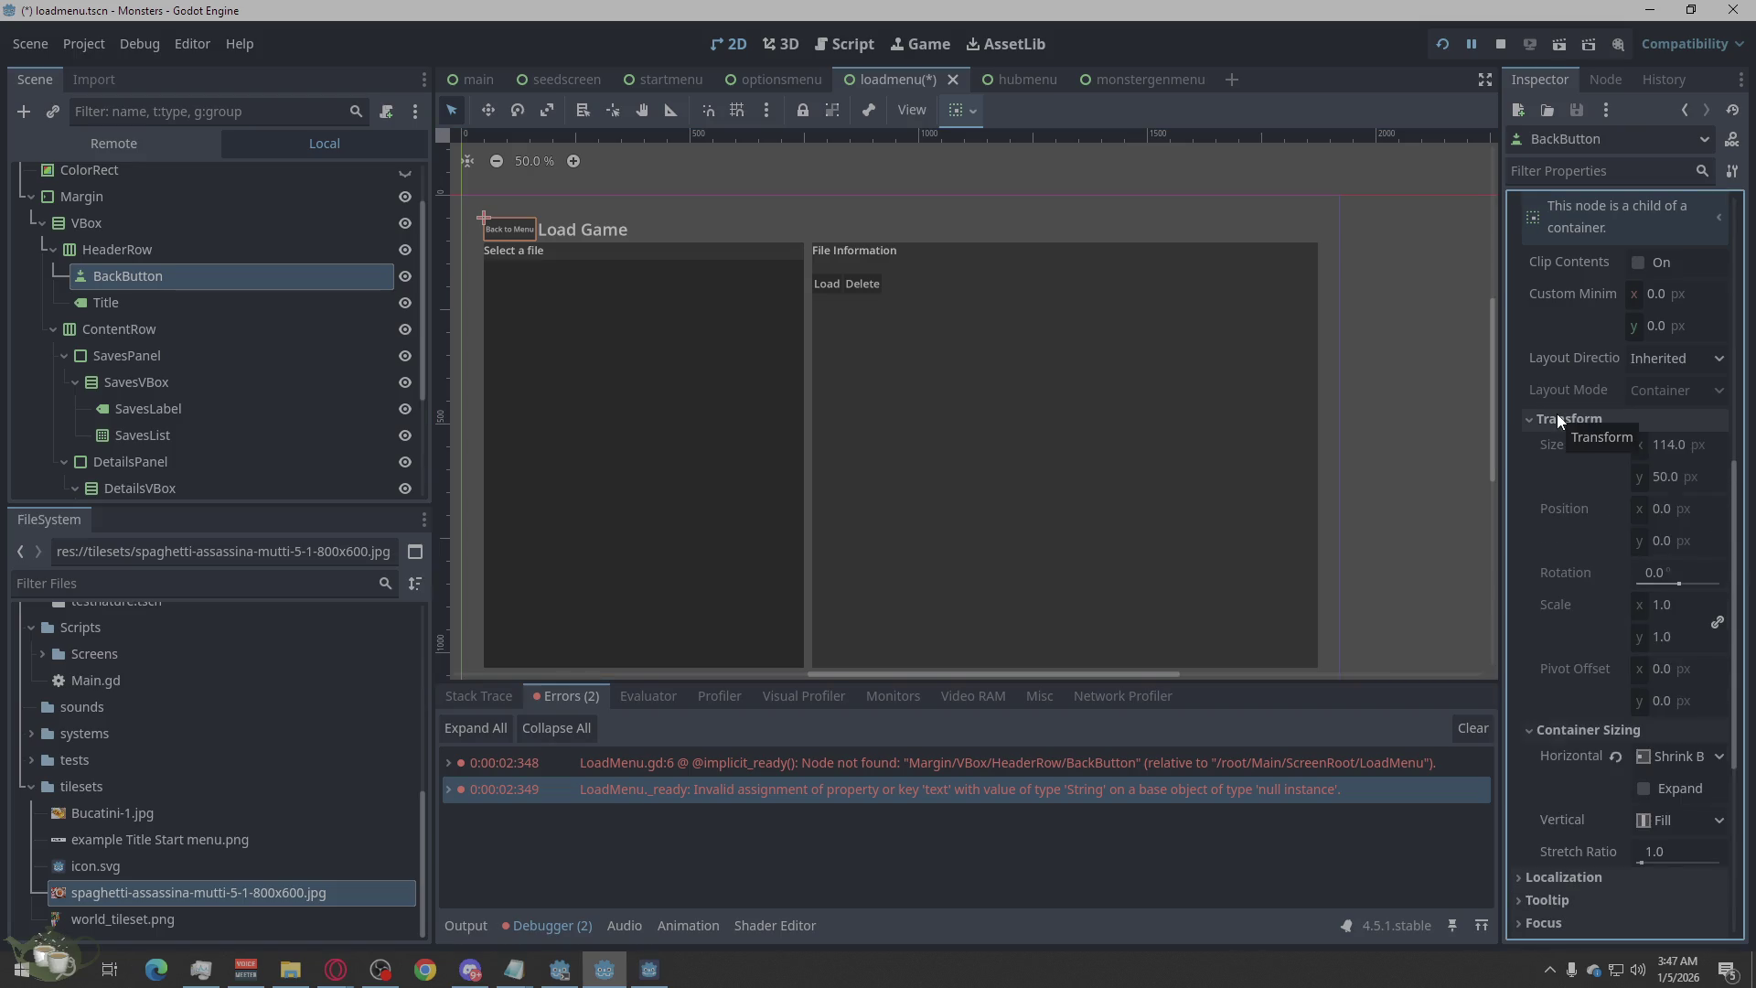
{"action": "left_click", "coordinate": [1554, 415]}
{"action": "left_click", "coordinate": [1540, 448]}
{"action": "left_click", "coordinate": [1497, 43]}
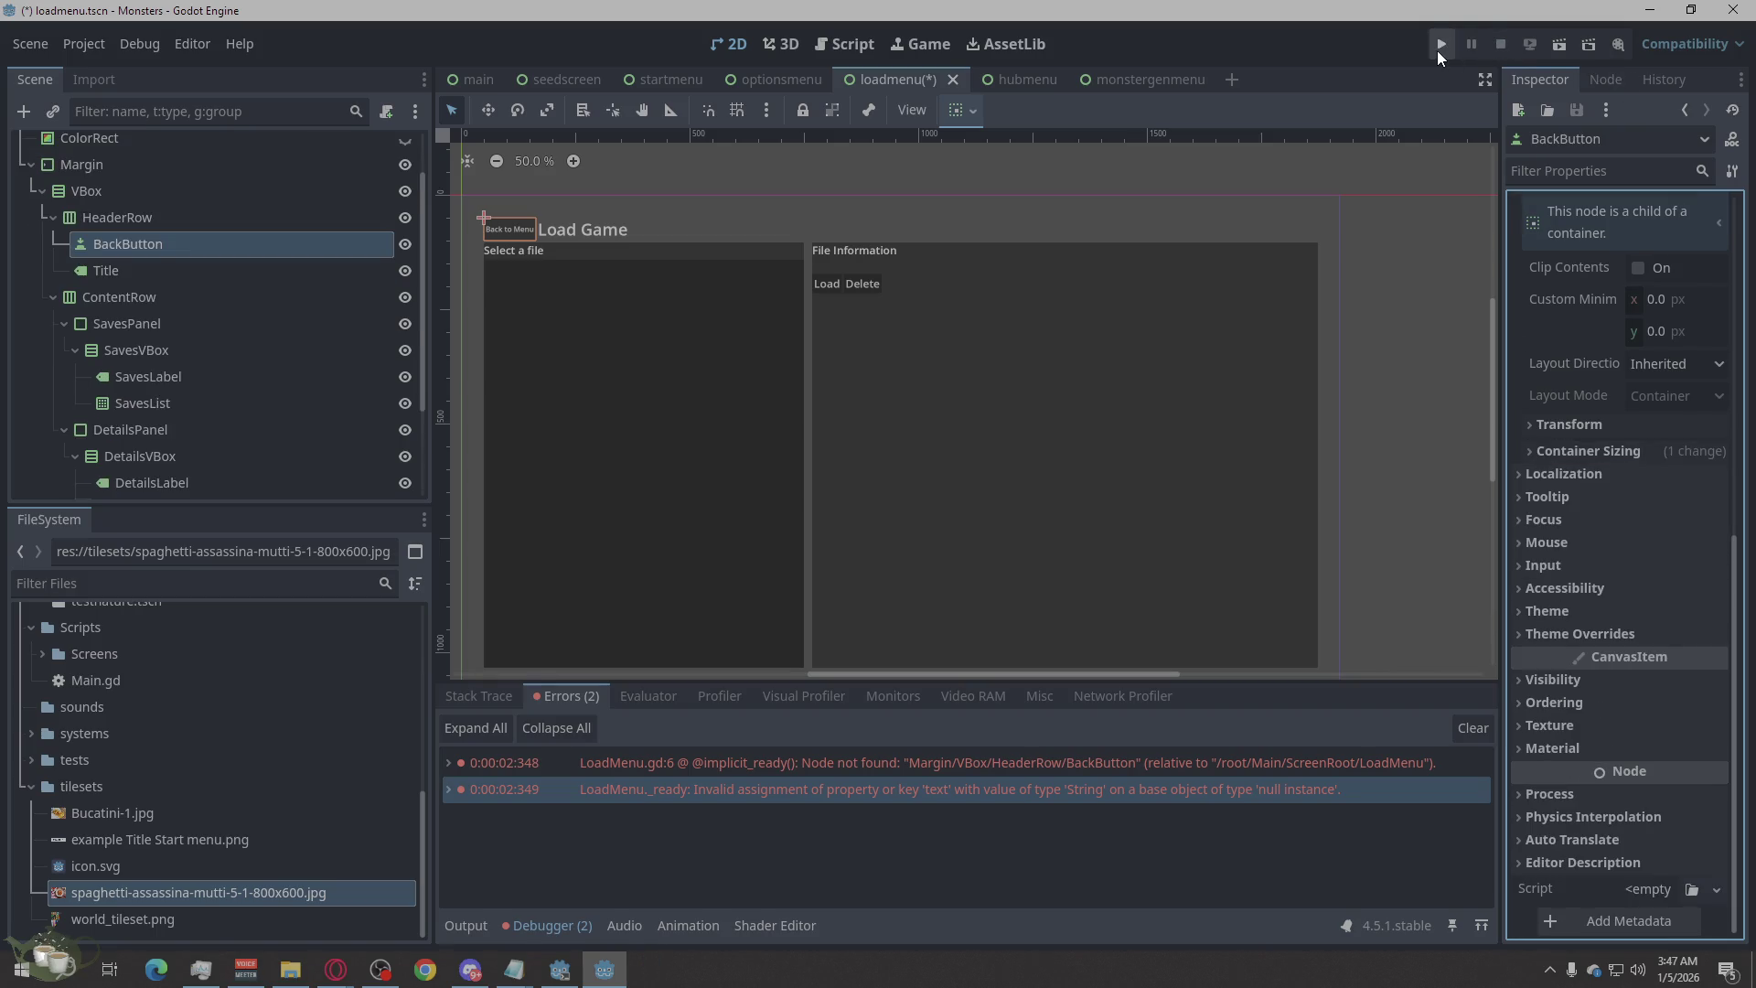
{"action": "left_click", "coordinate": [1436, 52]}
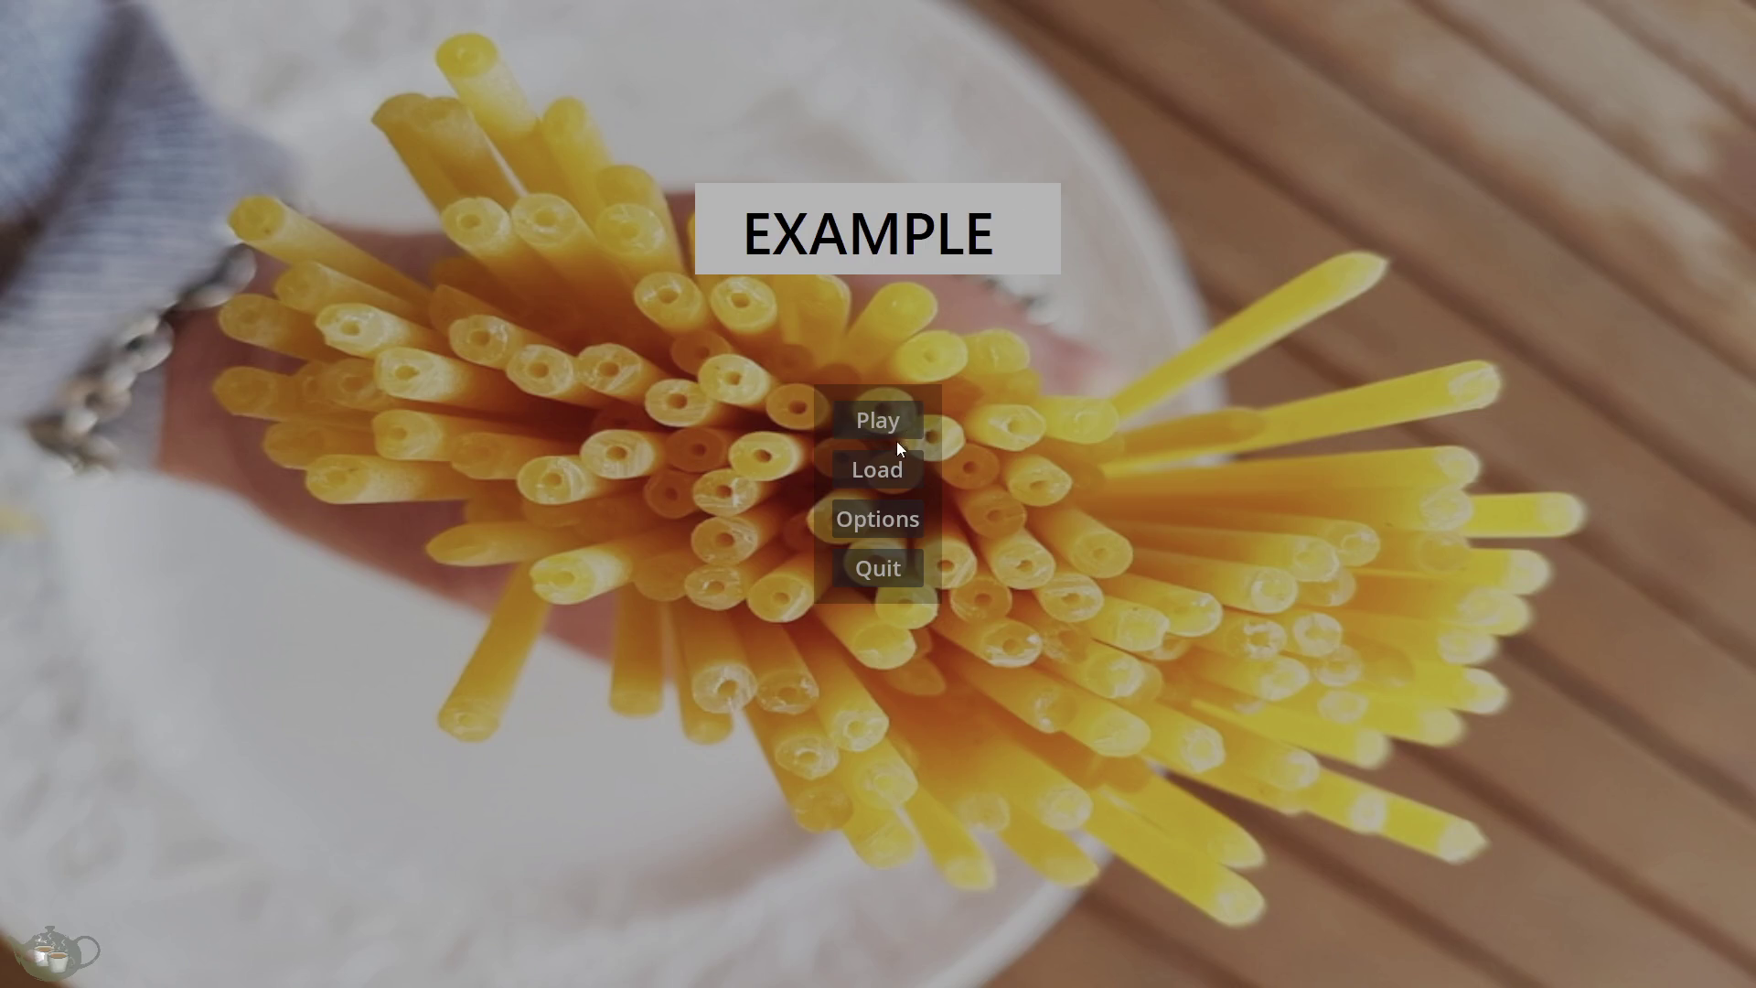
Browse the saves, load Week 3 - Rookie License F into the hub, save, and quit to title.
{"action": "left_click", "coordinate": [893, 464]}
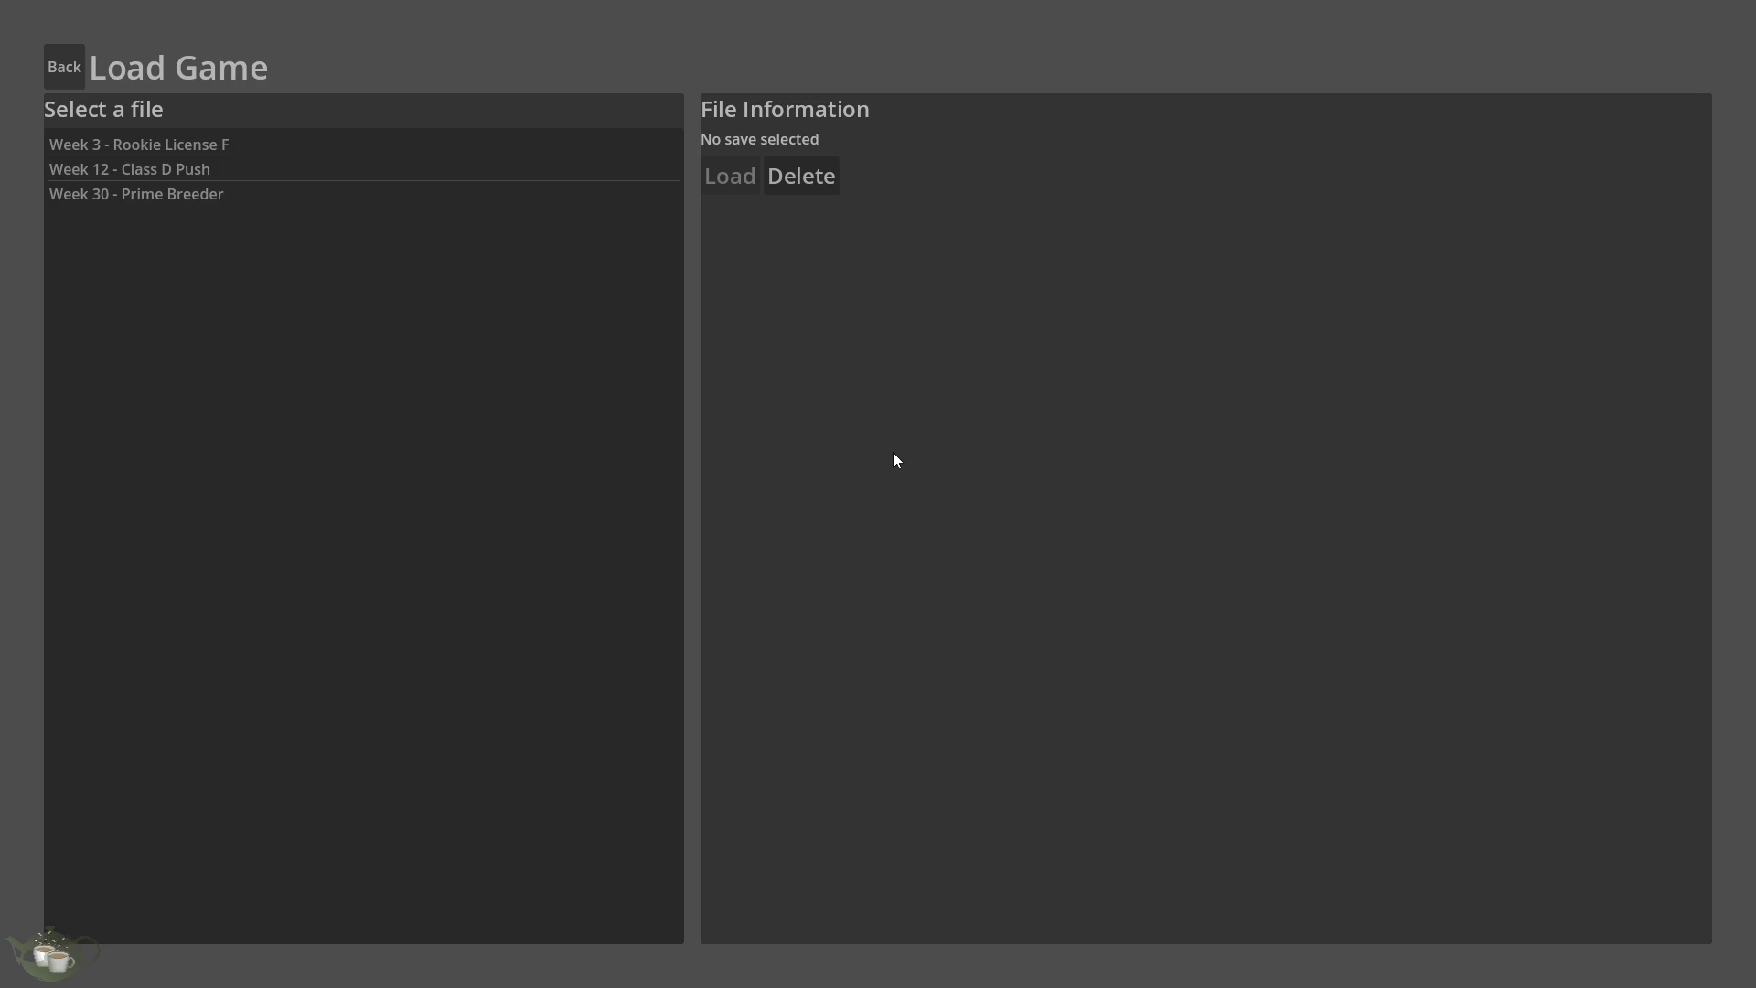
{"action": "left_click", "coordinate": [200, 168]}
{"action": "left_click", "coordinate": [209, 191]}
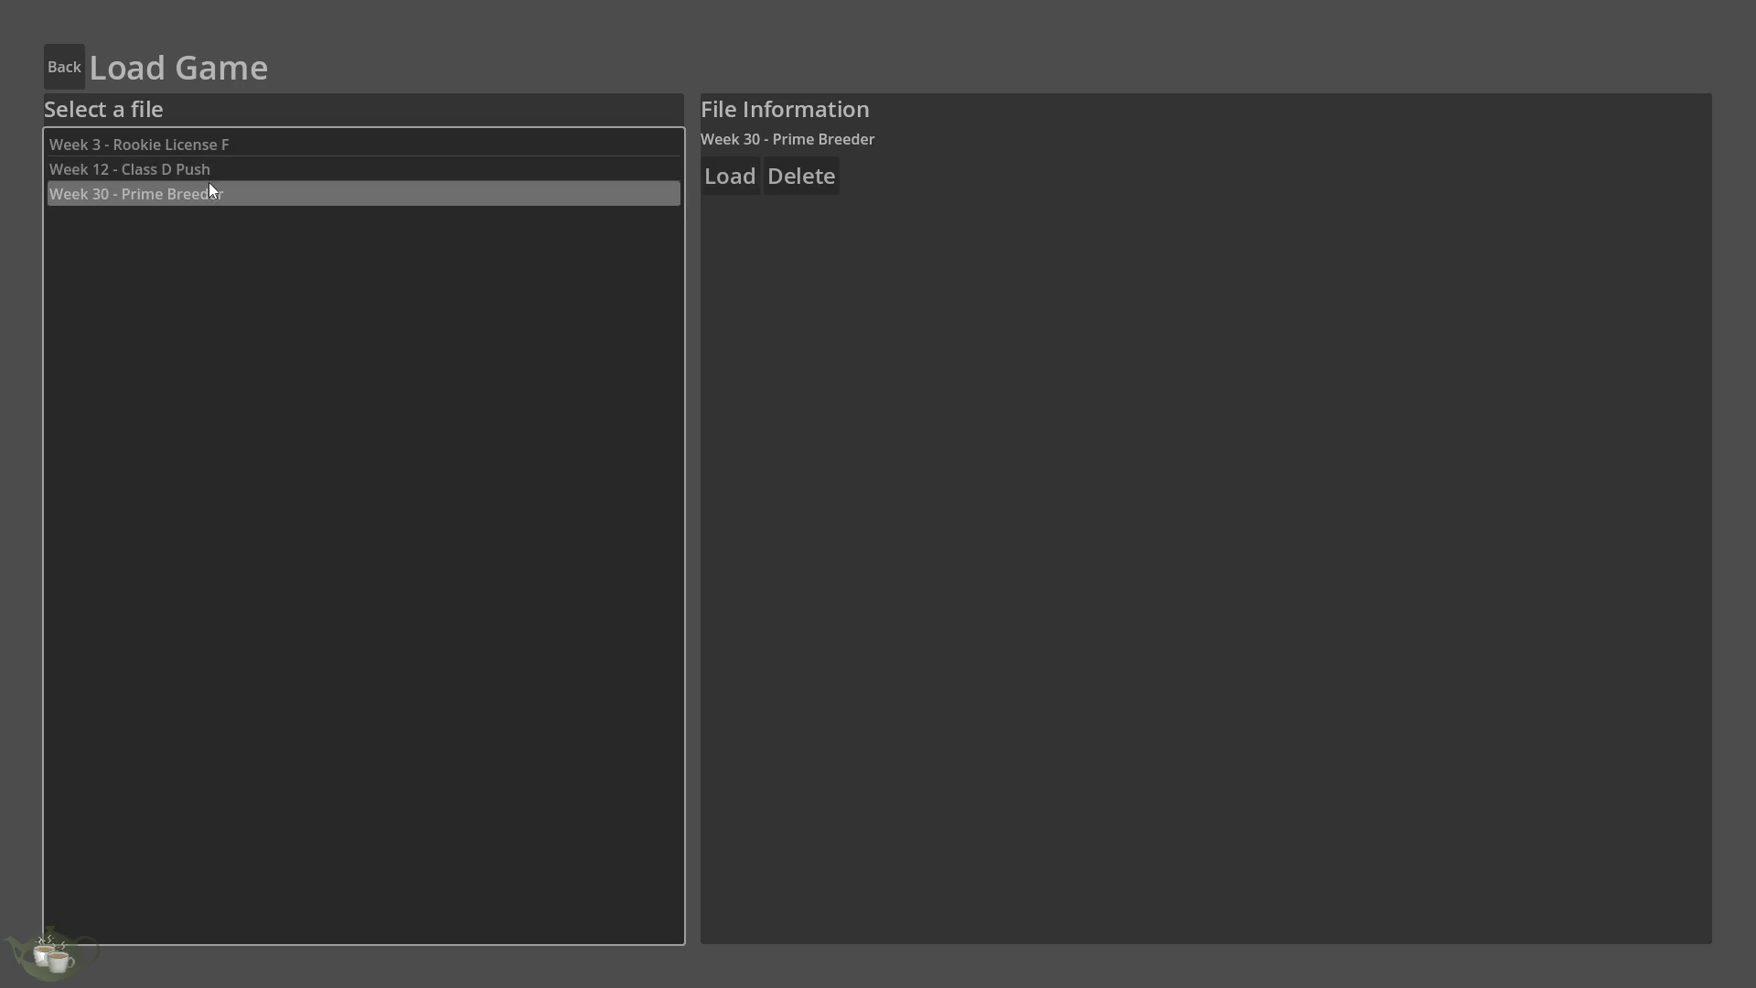
{"action": "left_click", "coordinate": [245, 142]}
{"action": "left_click", "coordinate": [243, 170]}
{"action": "left_click", "coordinate": [247, 194]}
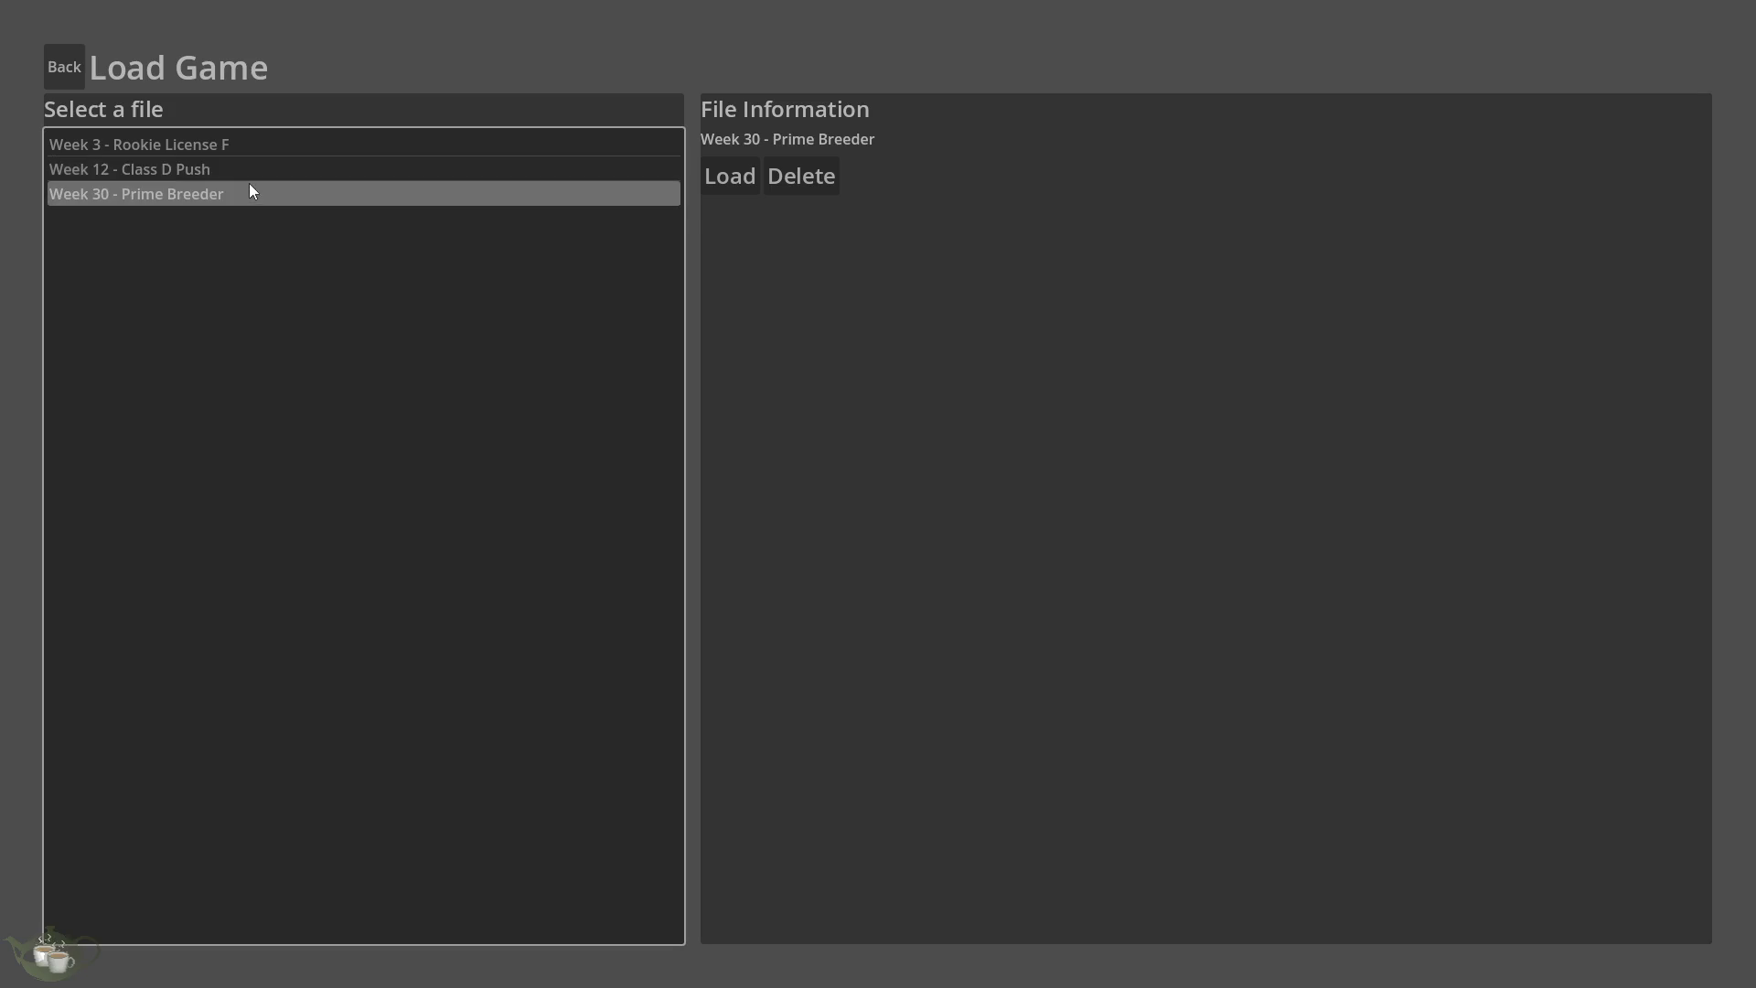
{"action": "left_click", "coordinate": [370, 144]}
{"action": "left_click", "coordinate": [716, 176]}
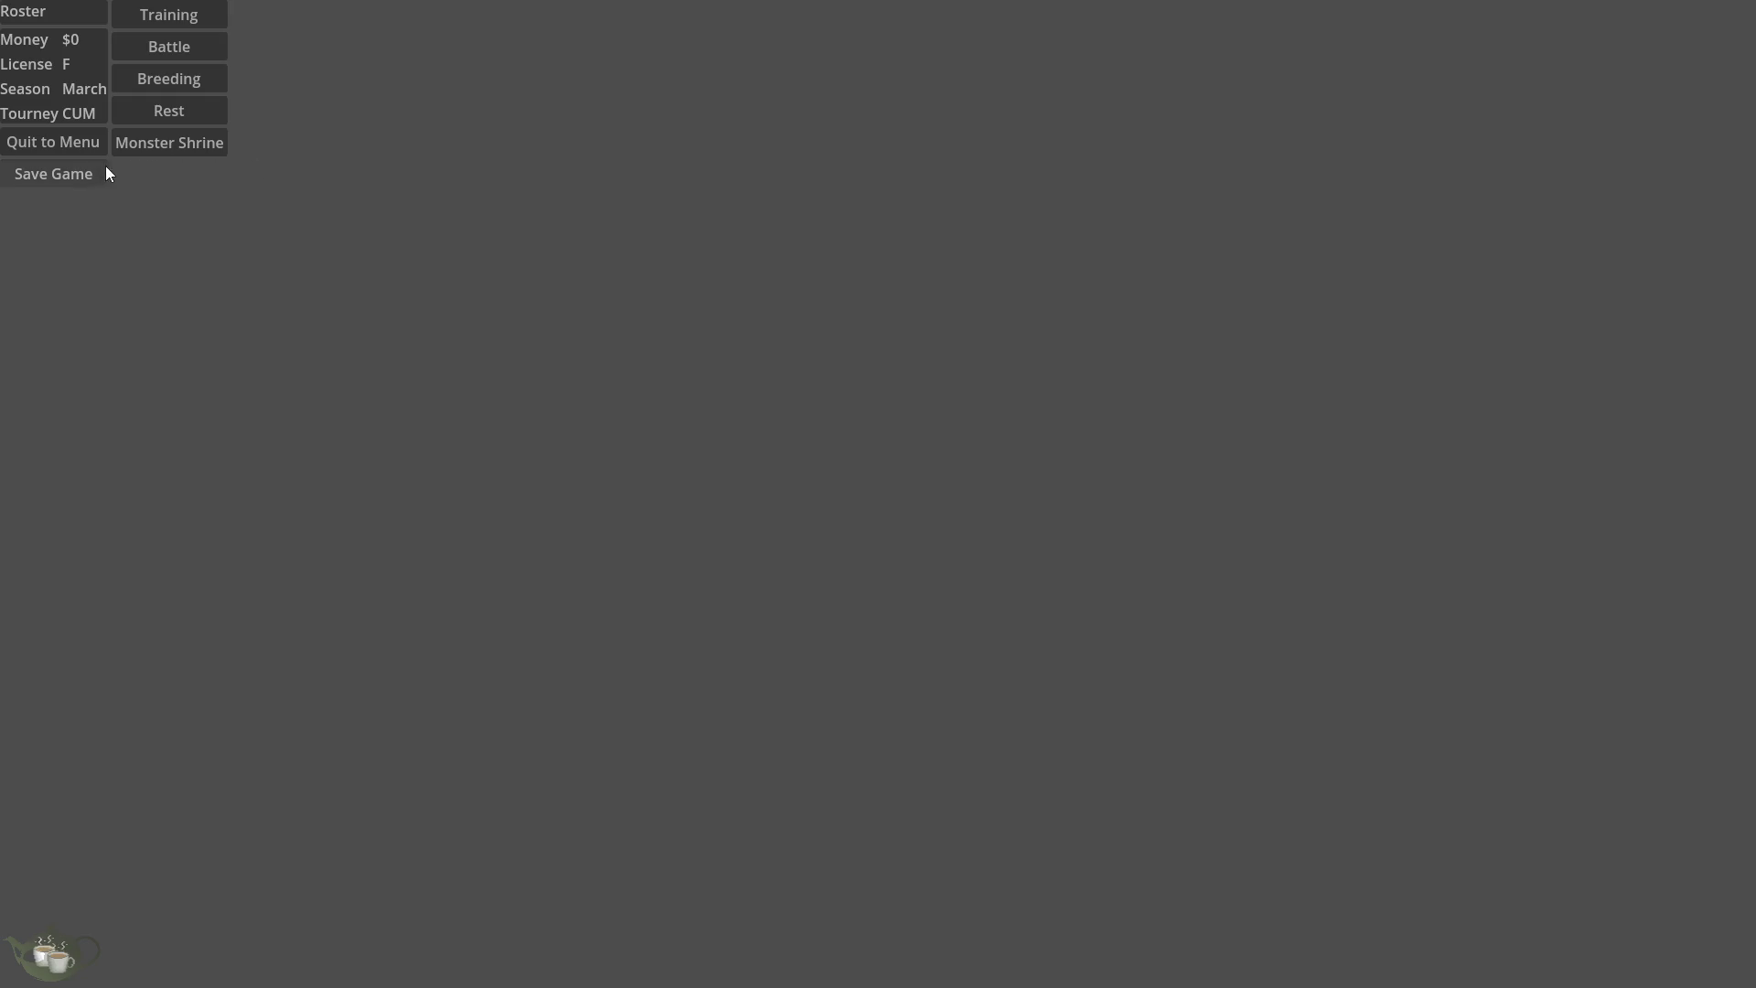
{"action": "left_click", "coordinate": [77, 173]}
{"action": "left_click", "coordinate": [74, 142]}
Reopen Load Game, cycle through the Week 12, 30 and 3 saves, then go Back.
{"action": "left_click", "coordinate": [900, 468]}
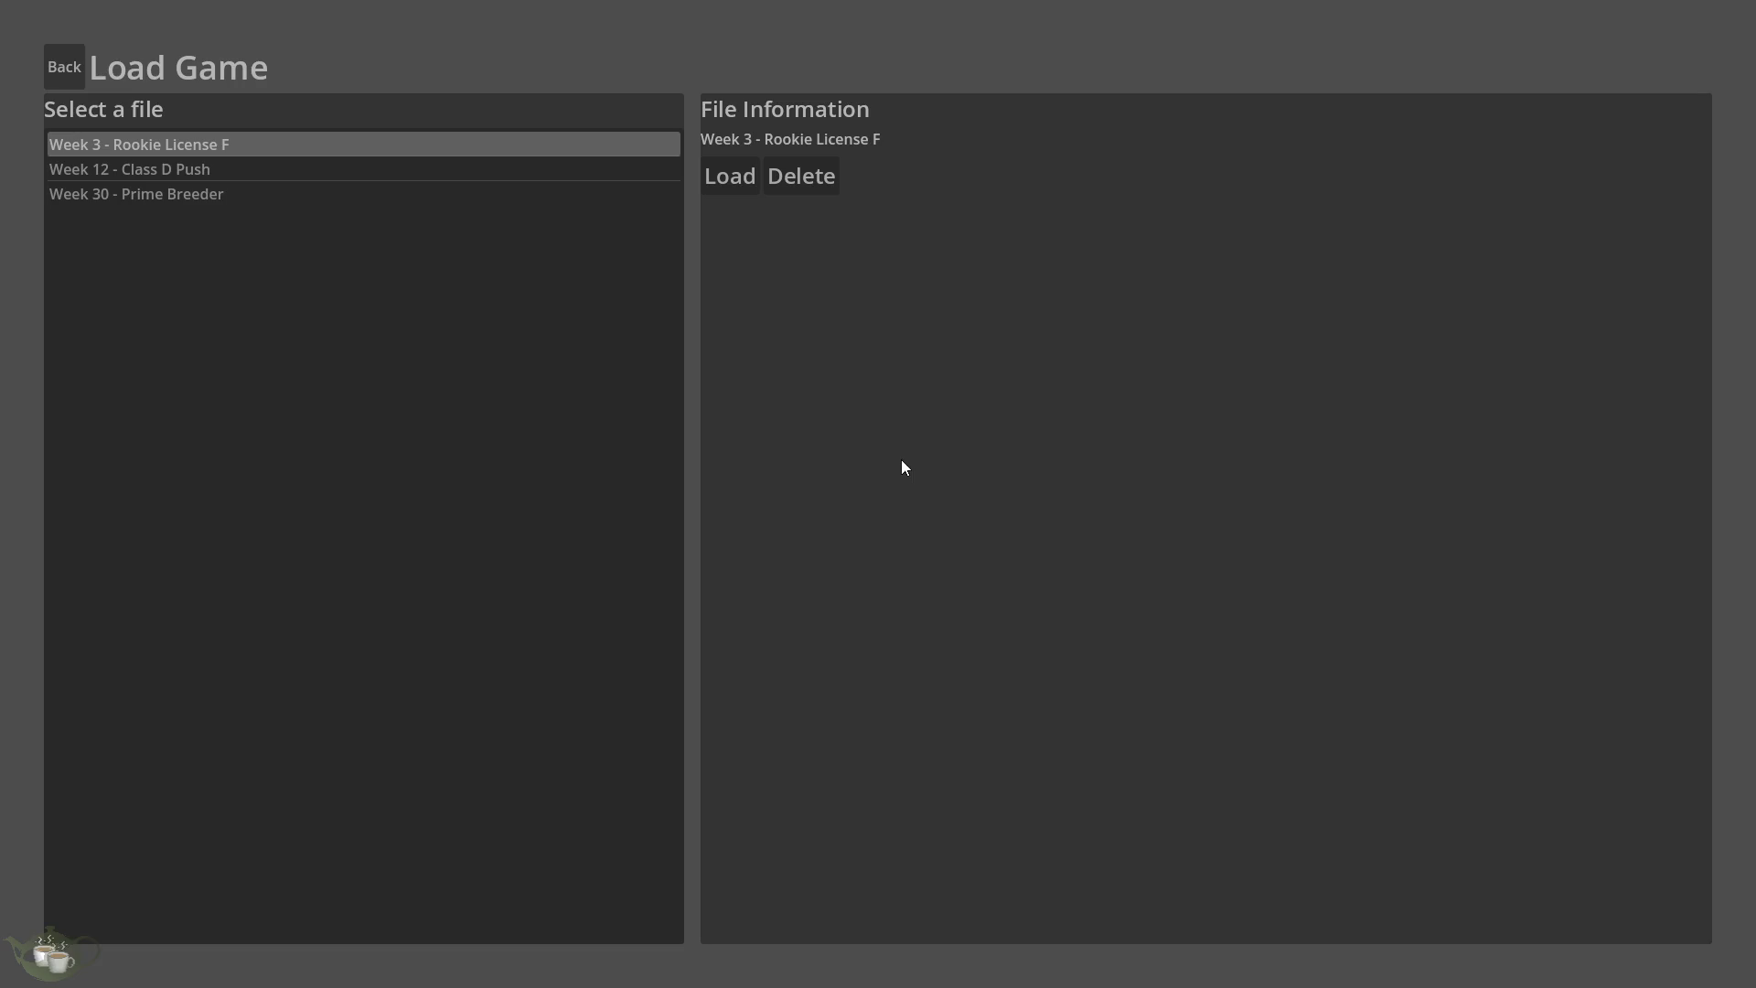
{"action": "left_click", "coordinate": [161, 169]}
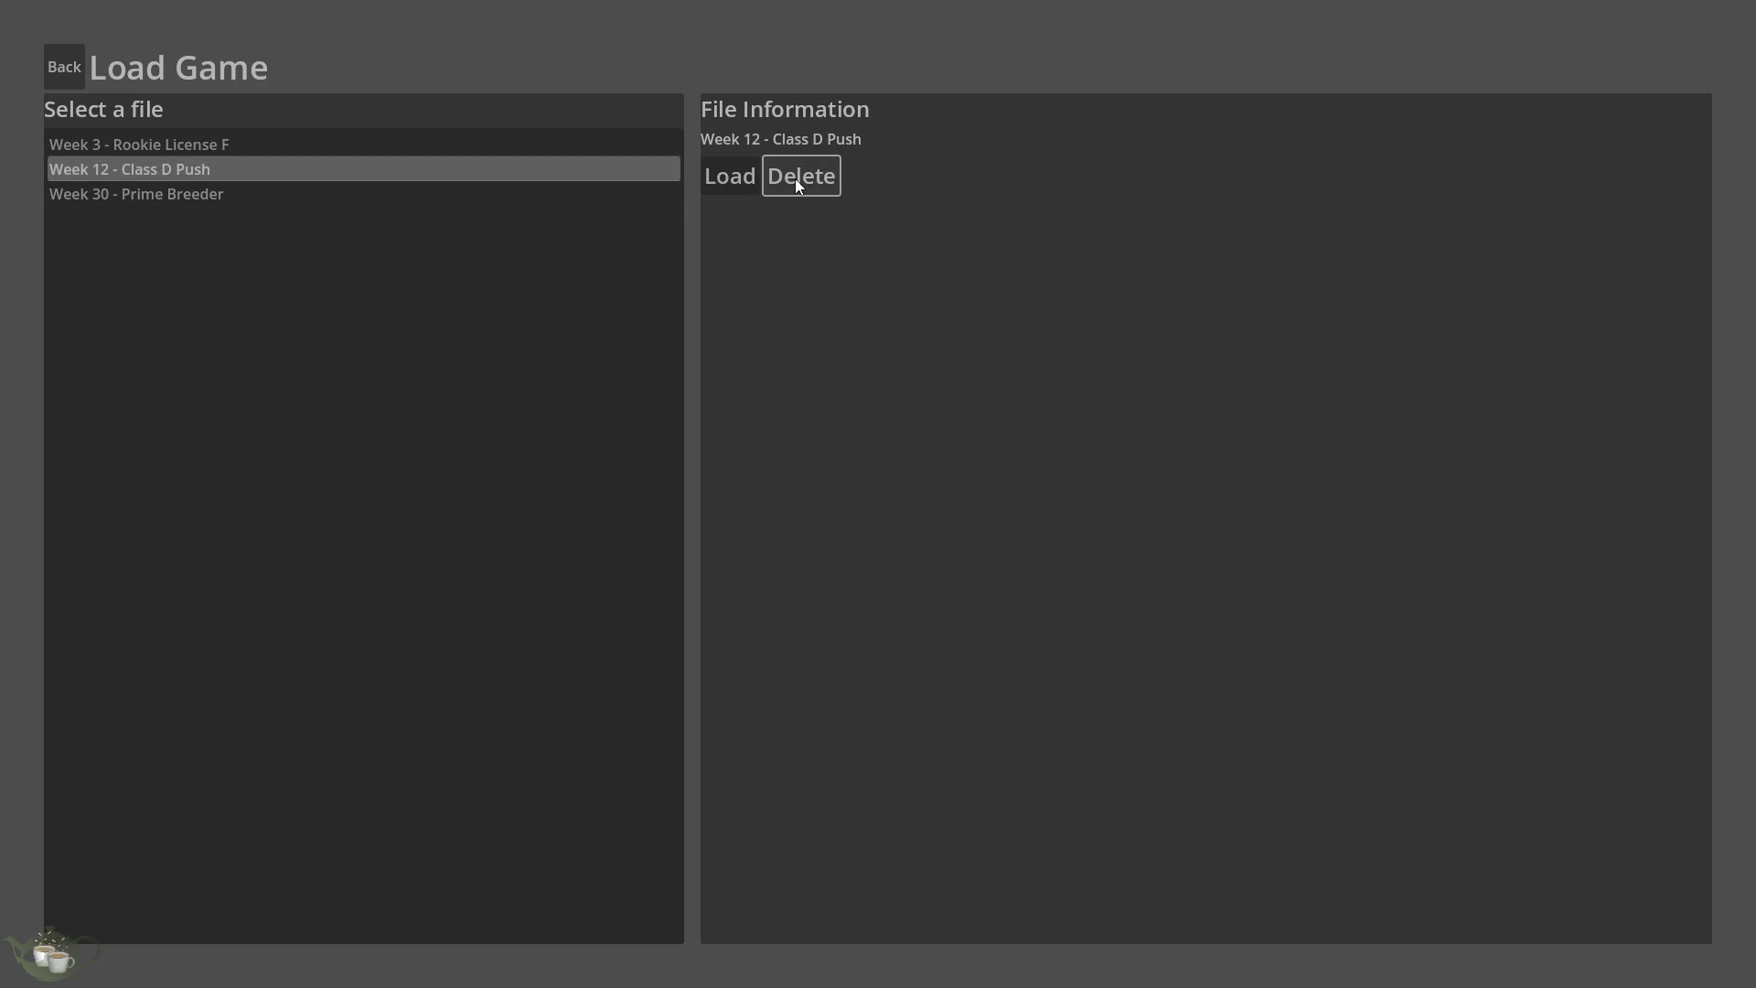
{"action": "left_click", "coordinate": [304, 197]}
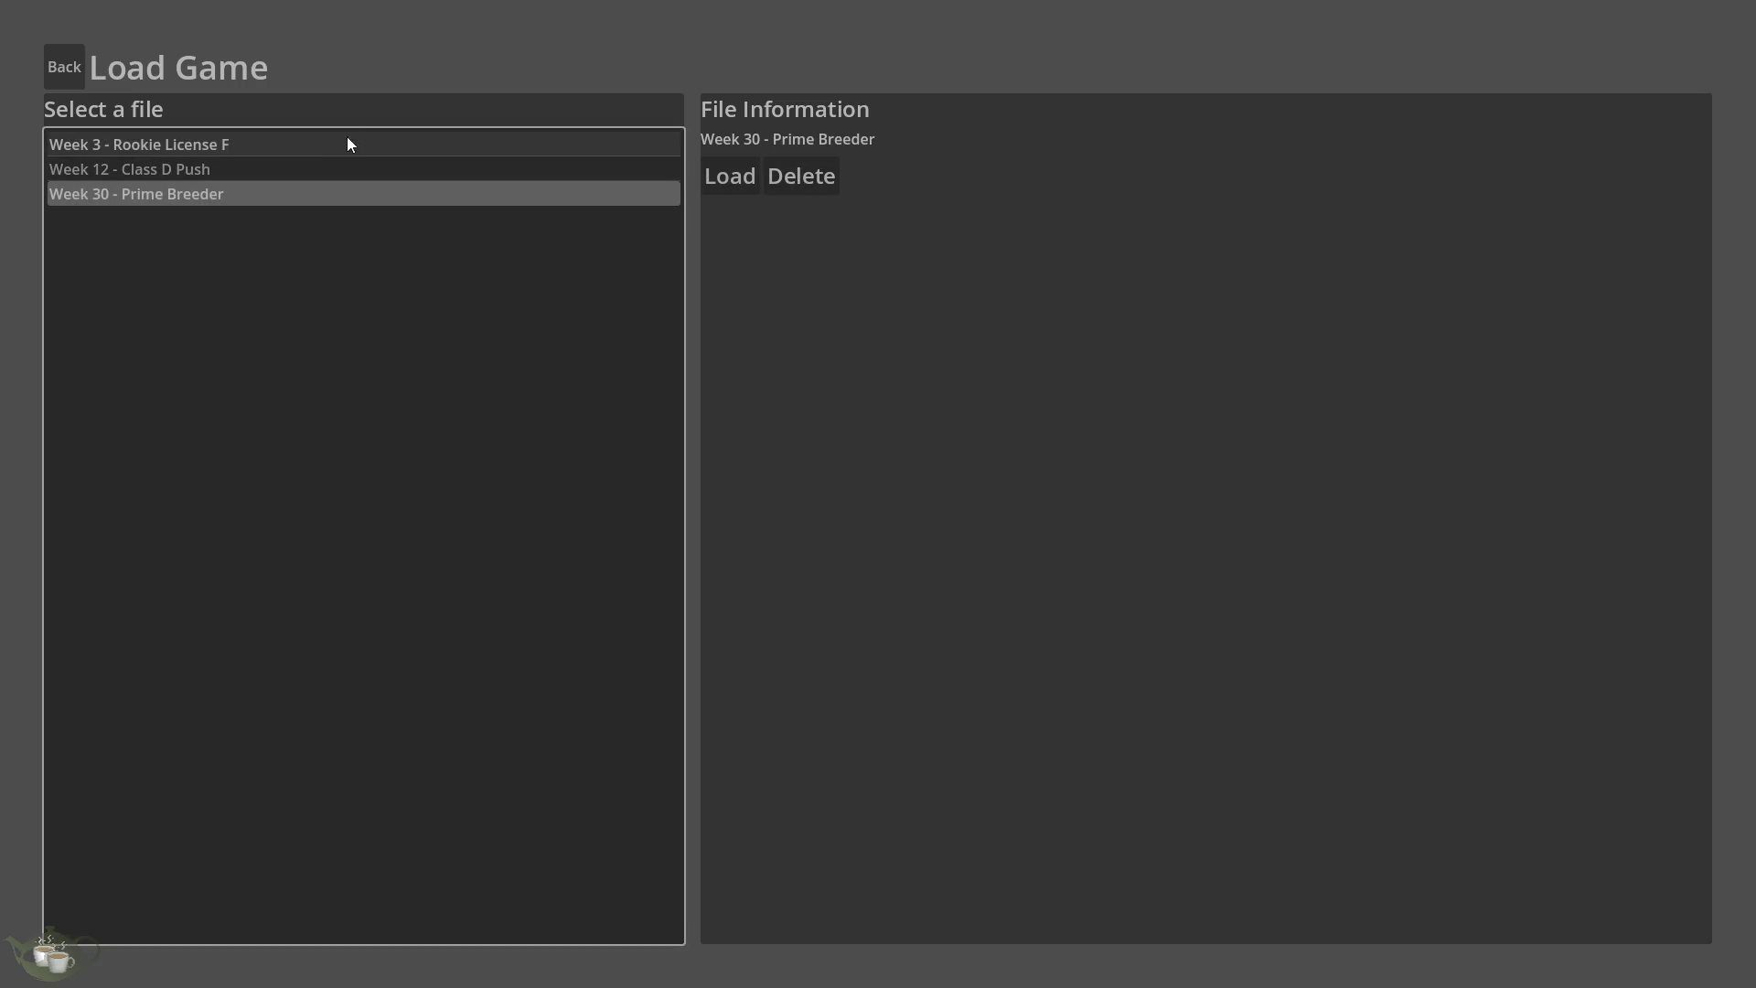
{"action": "left_click", "coordinate": [510, 166]}
{"action": "left_click", "coordinate": [386, 142]}
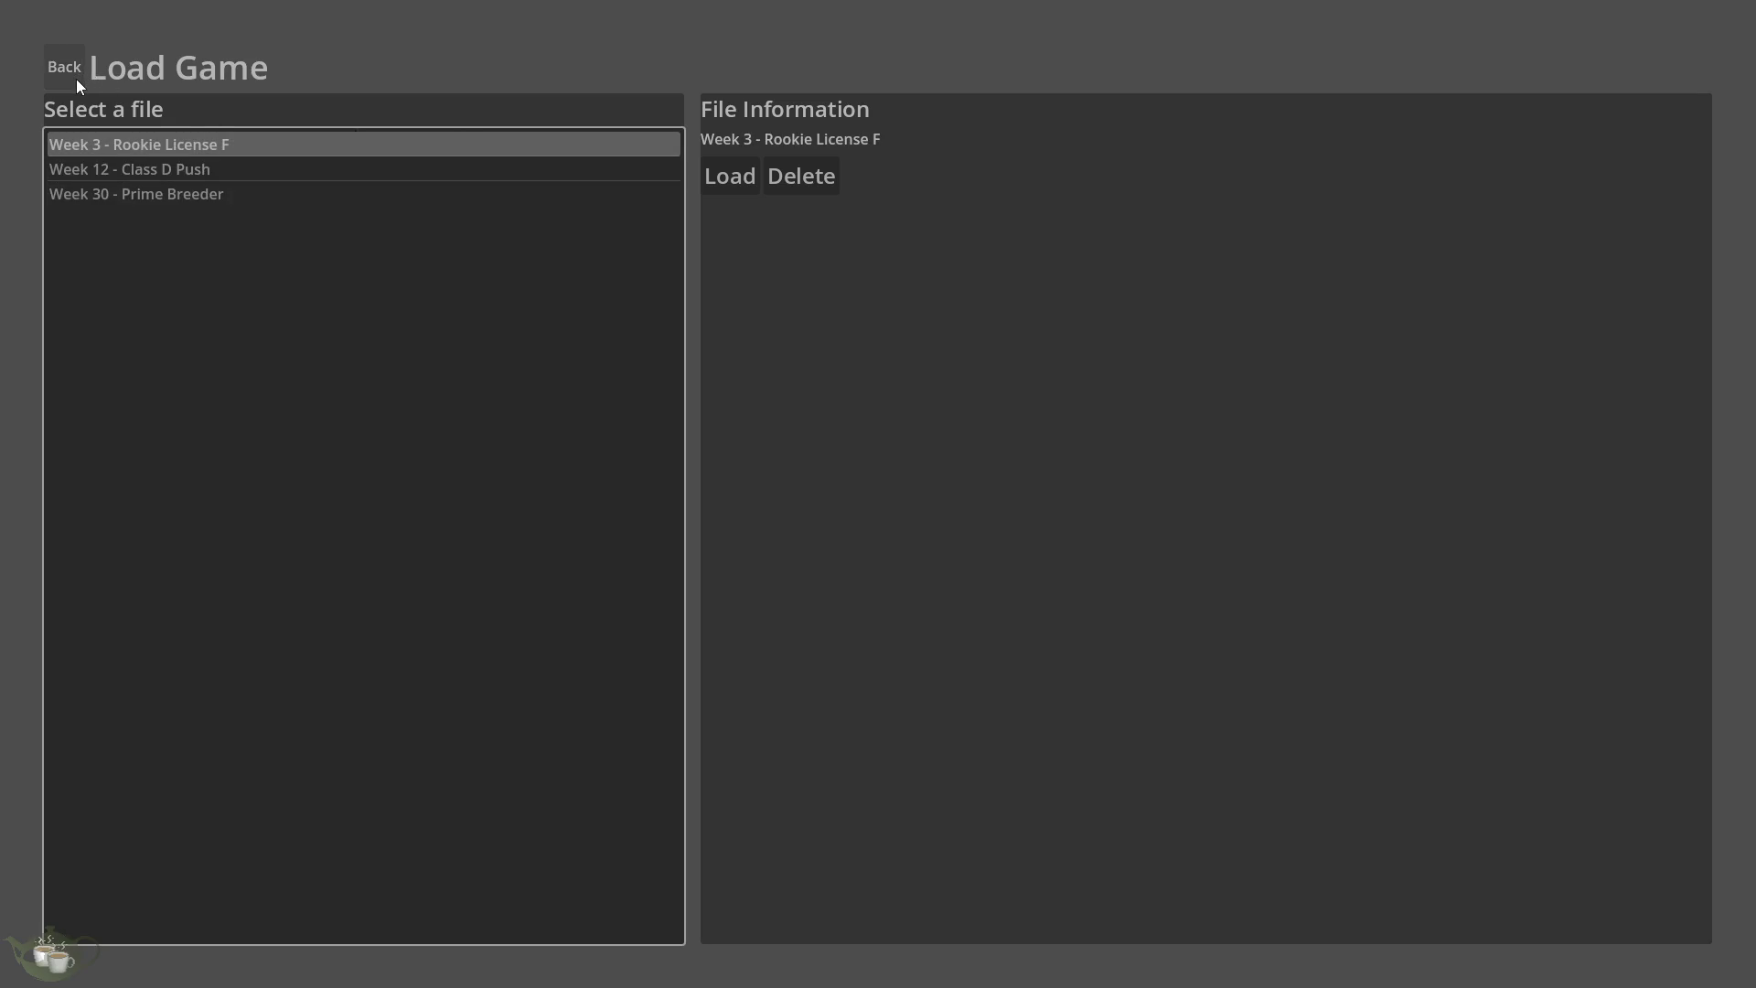
{"action": "left_click", "coordinate": [77, 82]}
Reopen Load Game, load the Week 3 - Rookie License F save, then quit to title.
{"action": "left_click", "coordinate": [900, 471]}
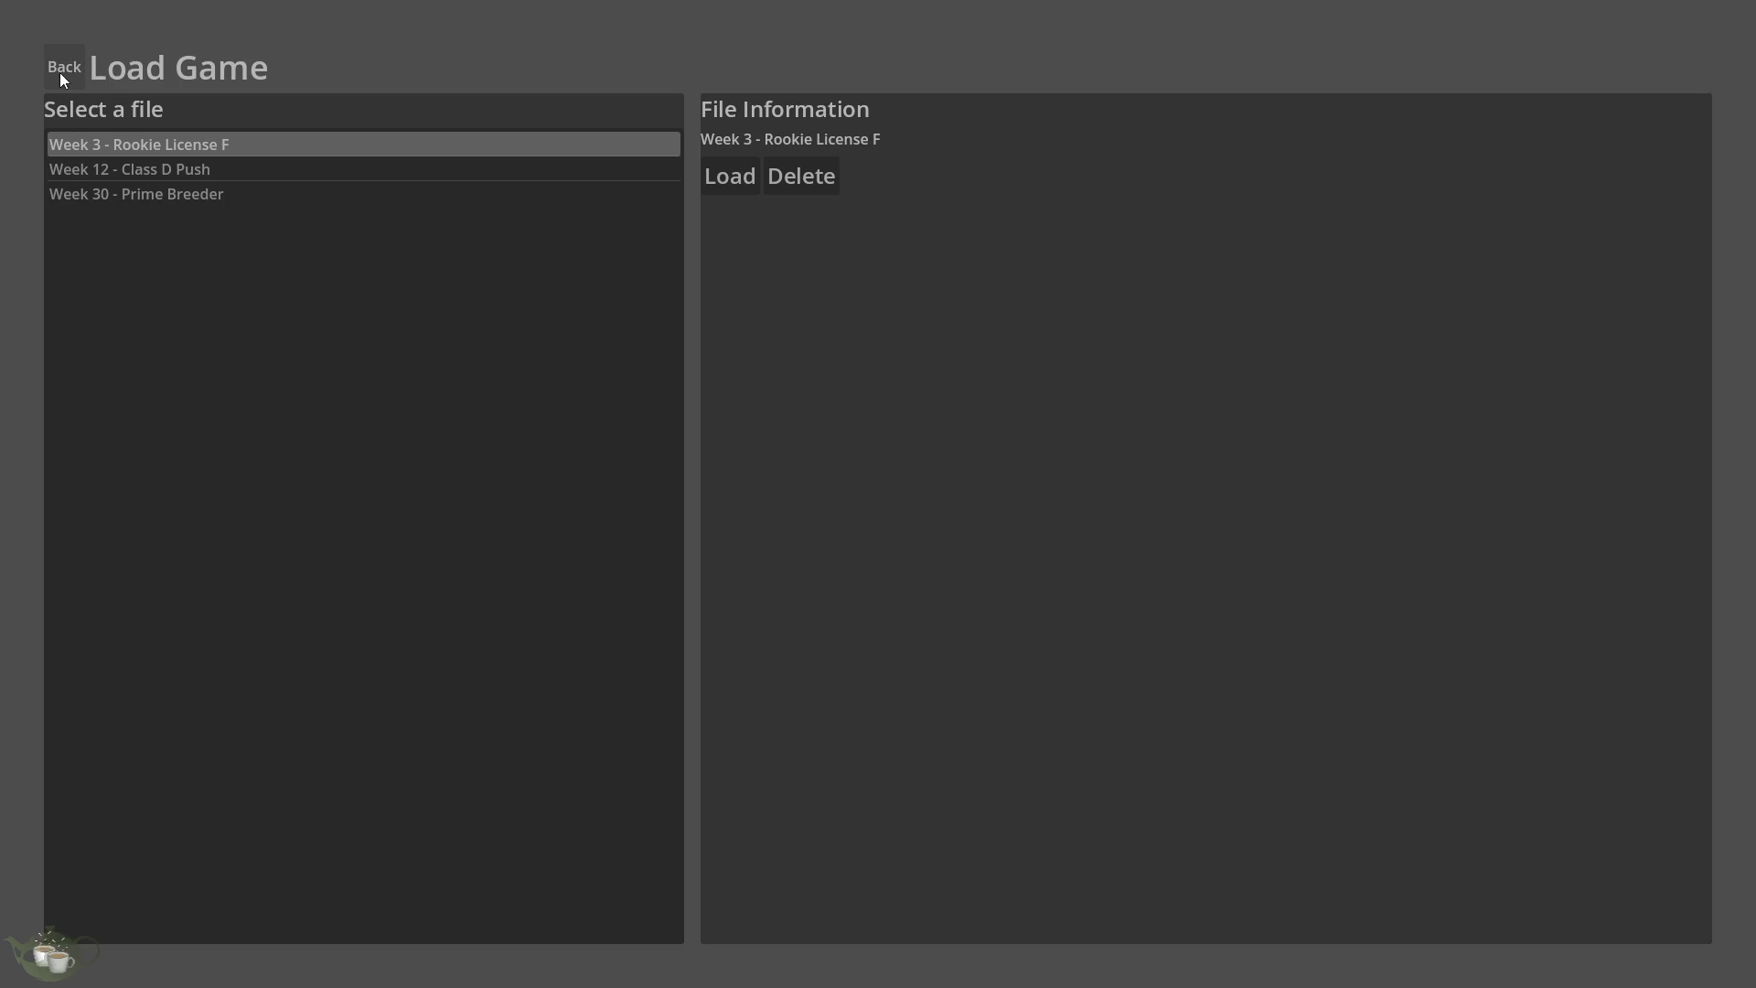
{"action": "left_click", "coordinate": [187, 174]}
{"action": "left_click", "coordinate": [213, 197]}
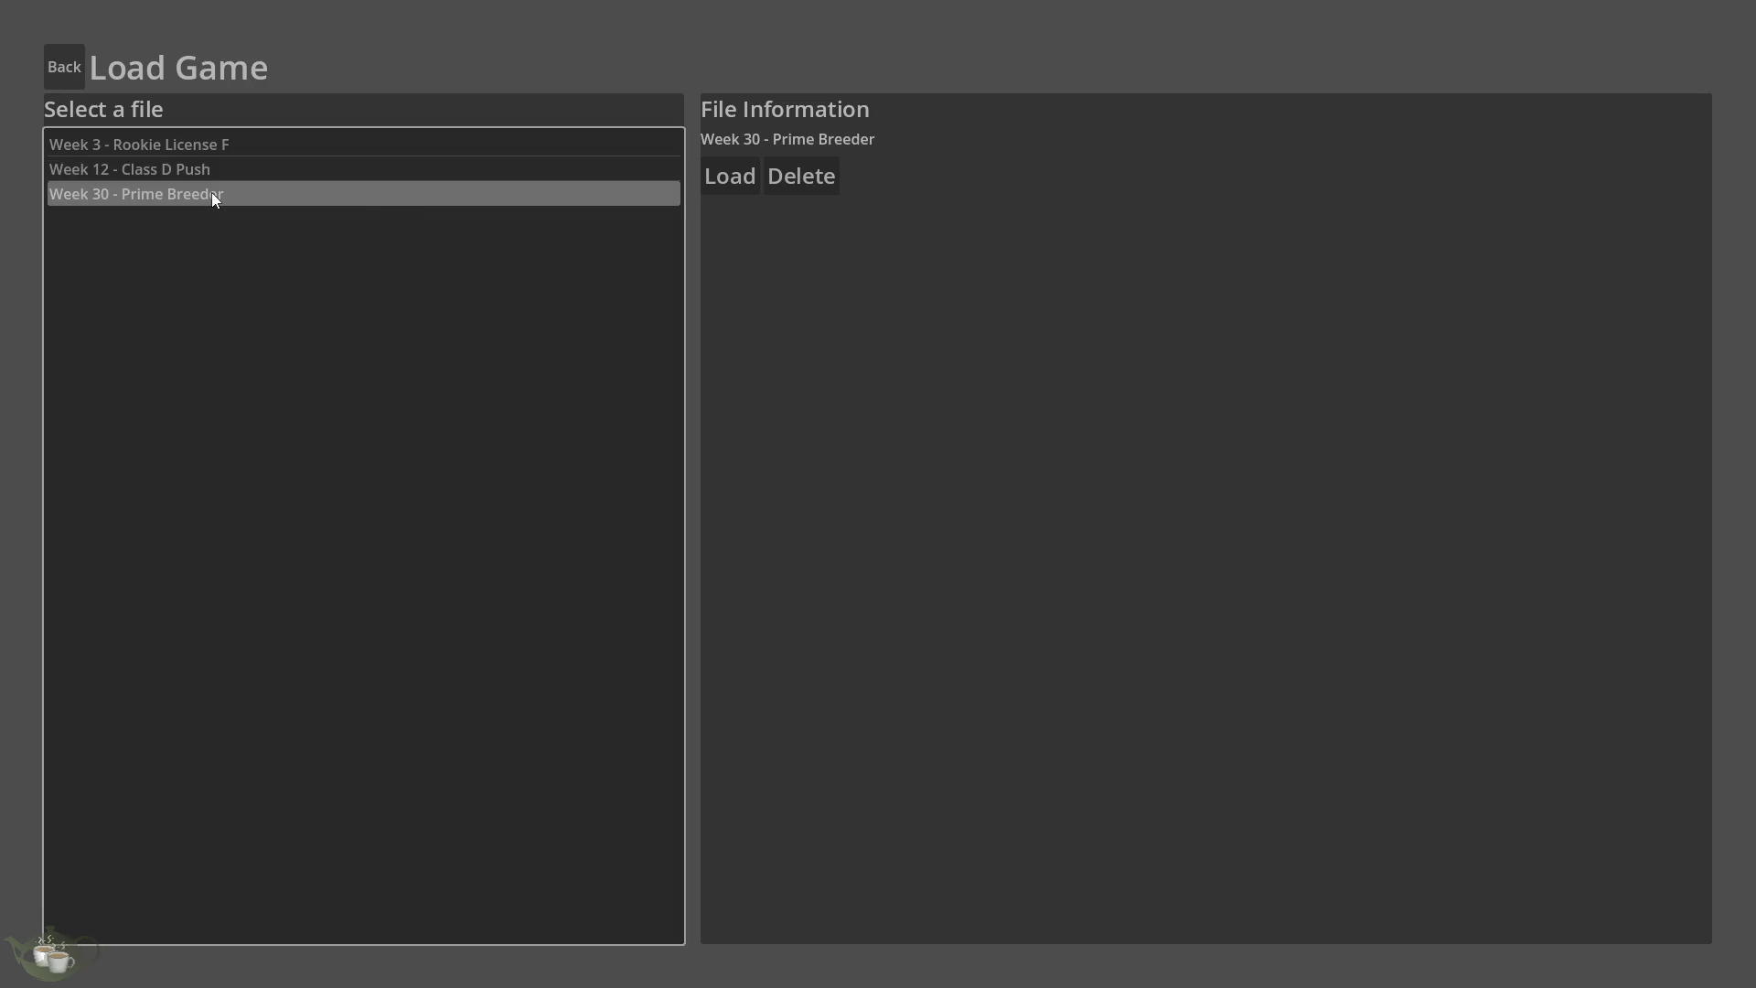
{"action": "left_click", "coordinate": [199, 146]}
{"action": "left_click", "coordinate": [203, 164]}
{"action": "left_click", "coordinate": [192, 186]}
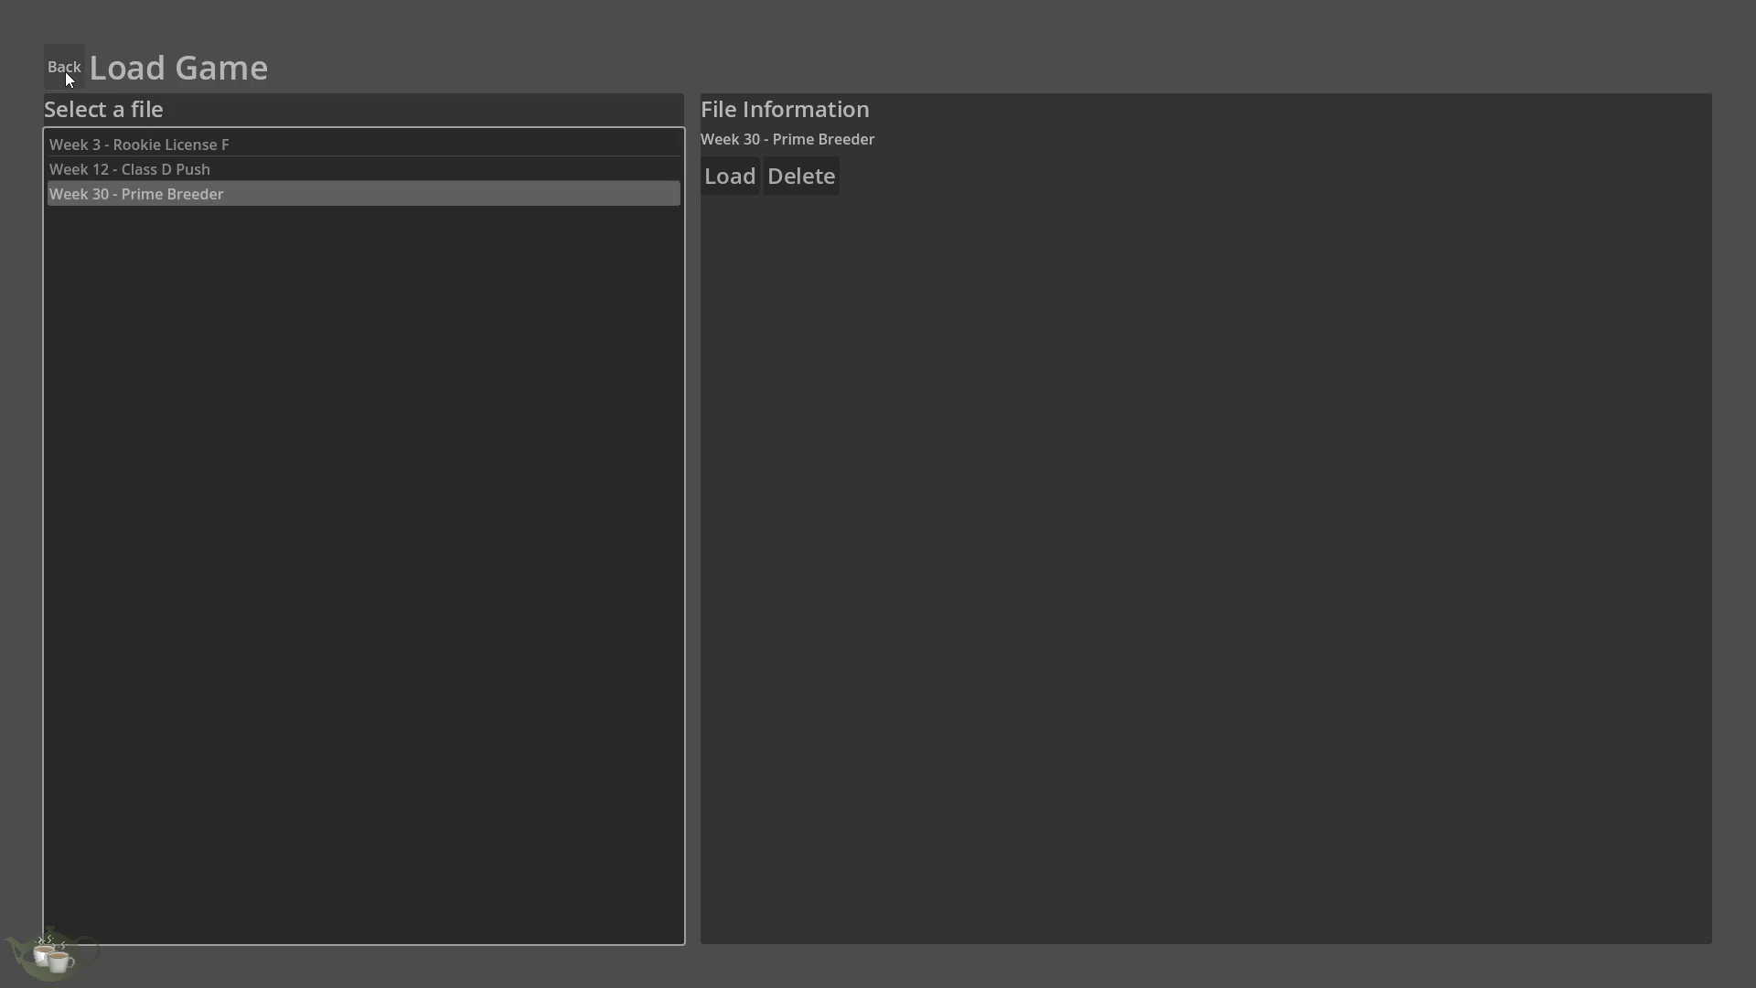
{"action": "left_click", "coordinate": [393, 165]}
{"action": "left_click", "coordinate": [476, 144]}
{"action": "left_click", "coordinate": [723, 189]}
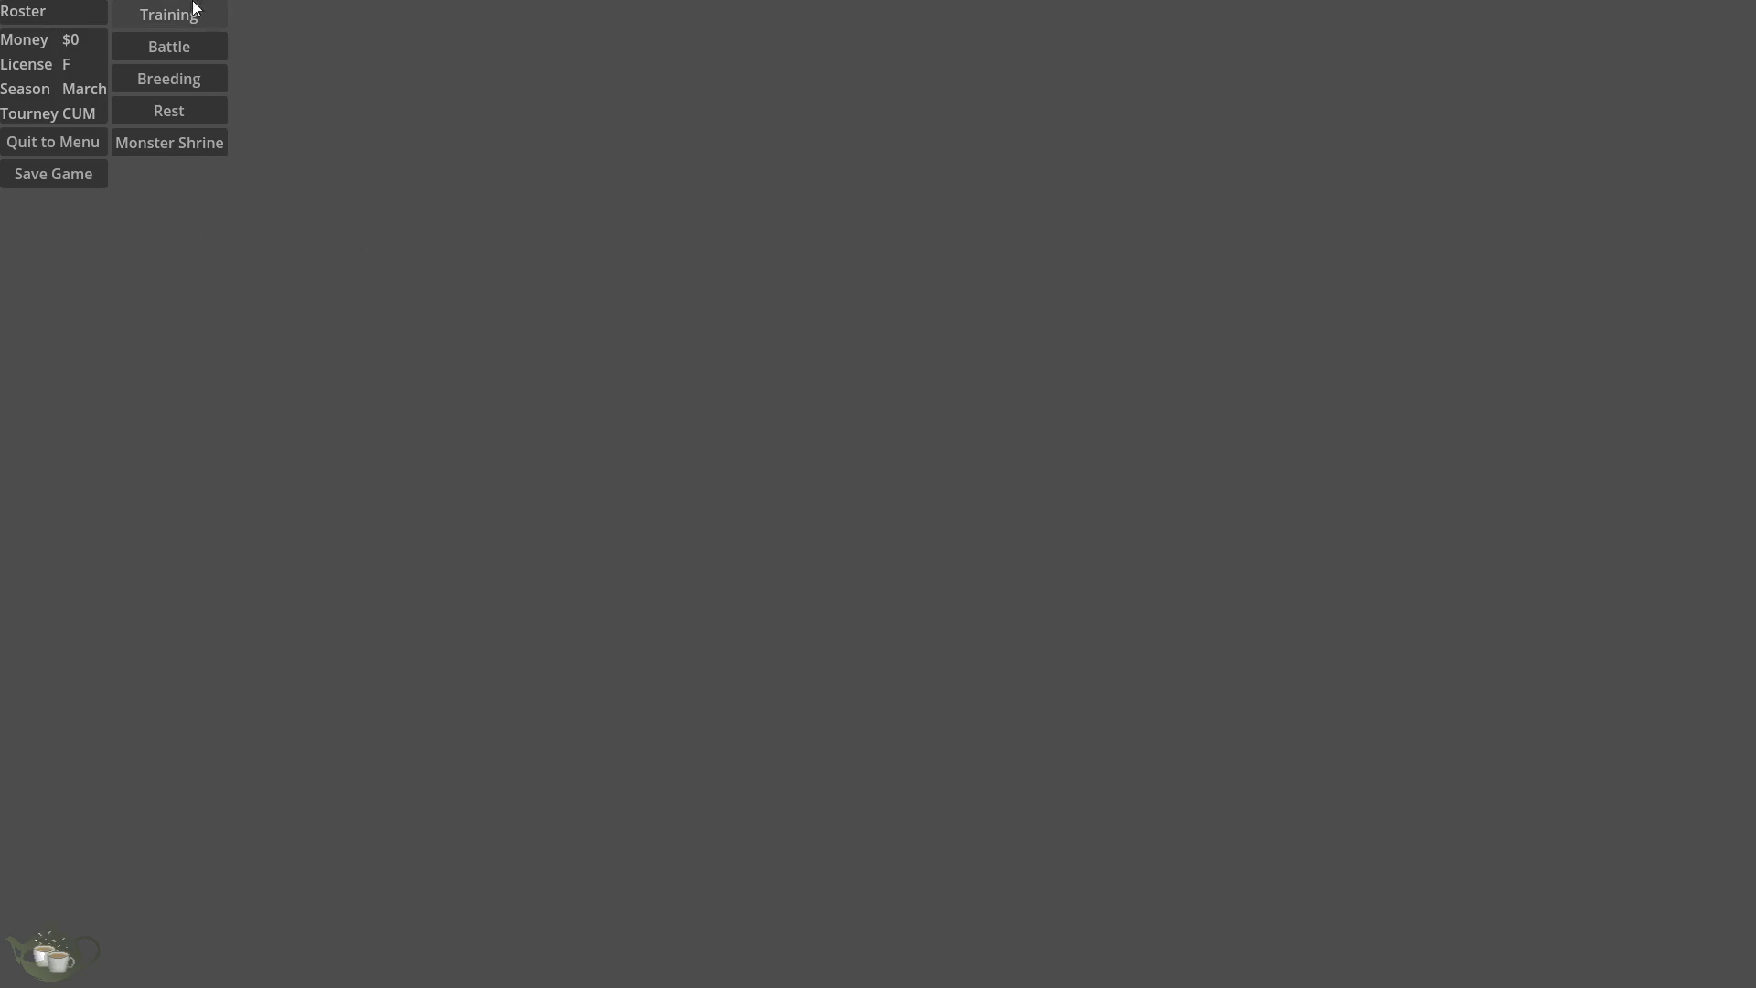
{"action": "left_click", "coordinate": [52, 142]}
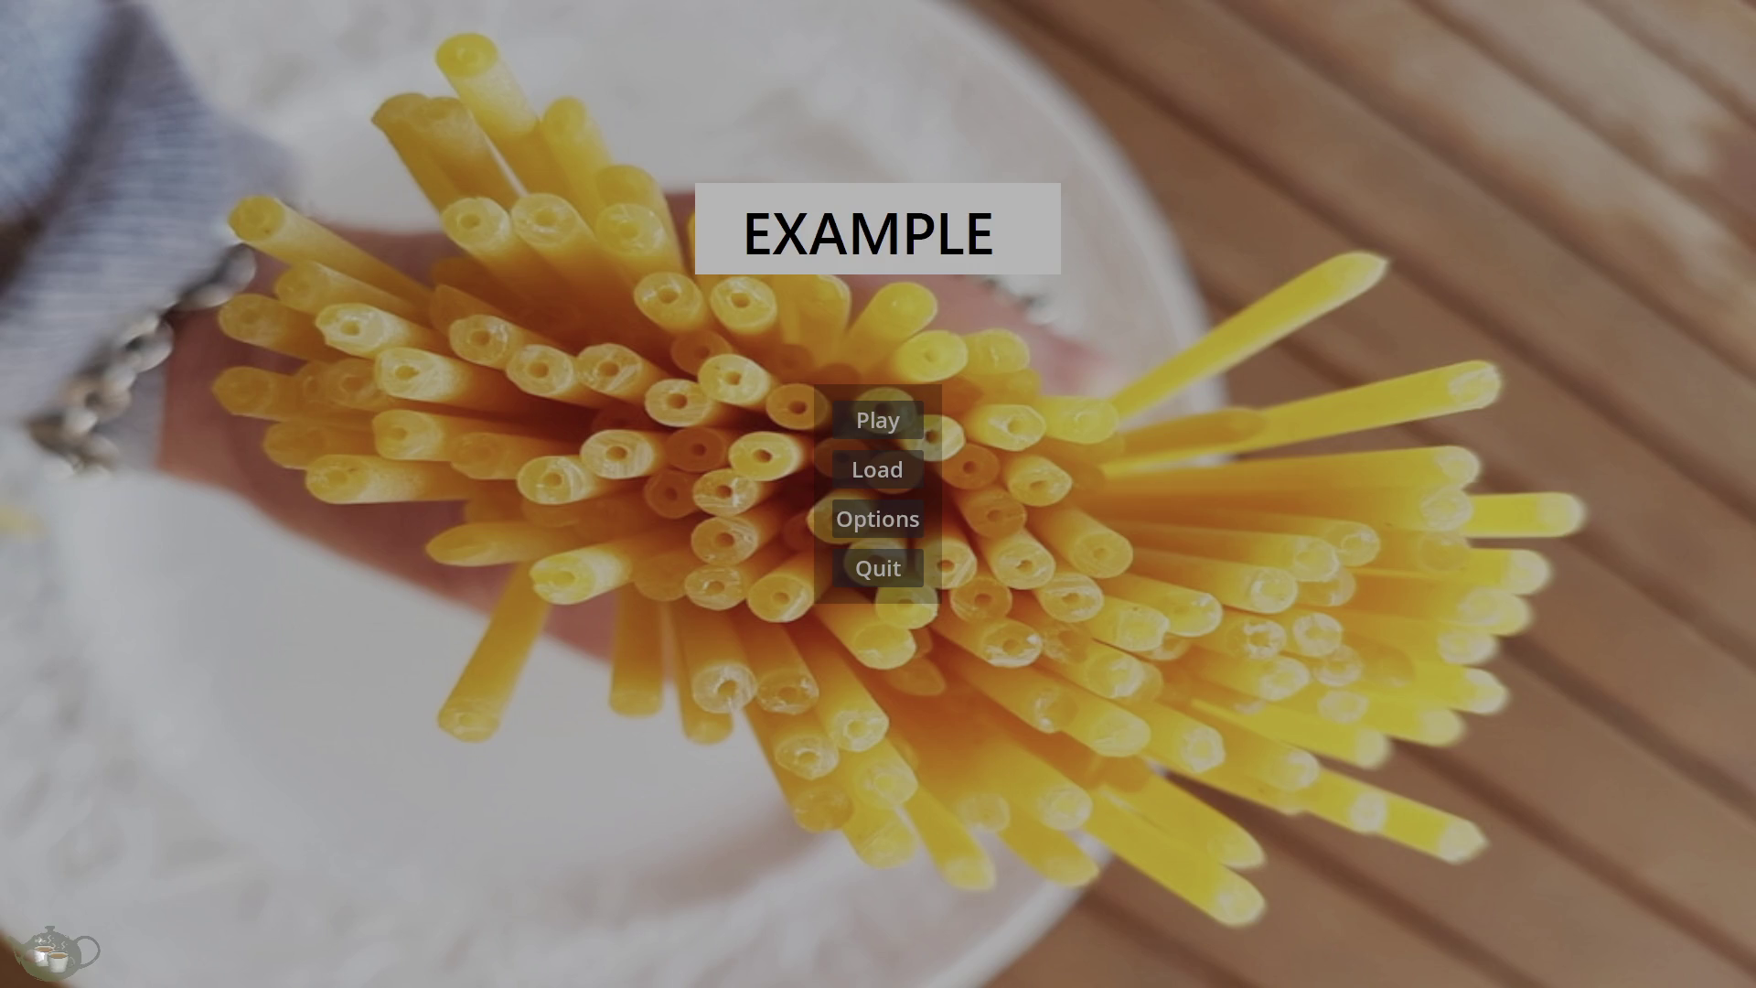
Quit the game from the title screen to return to the editor.
{"action": "left_click", "coordinate": [871, 565]}
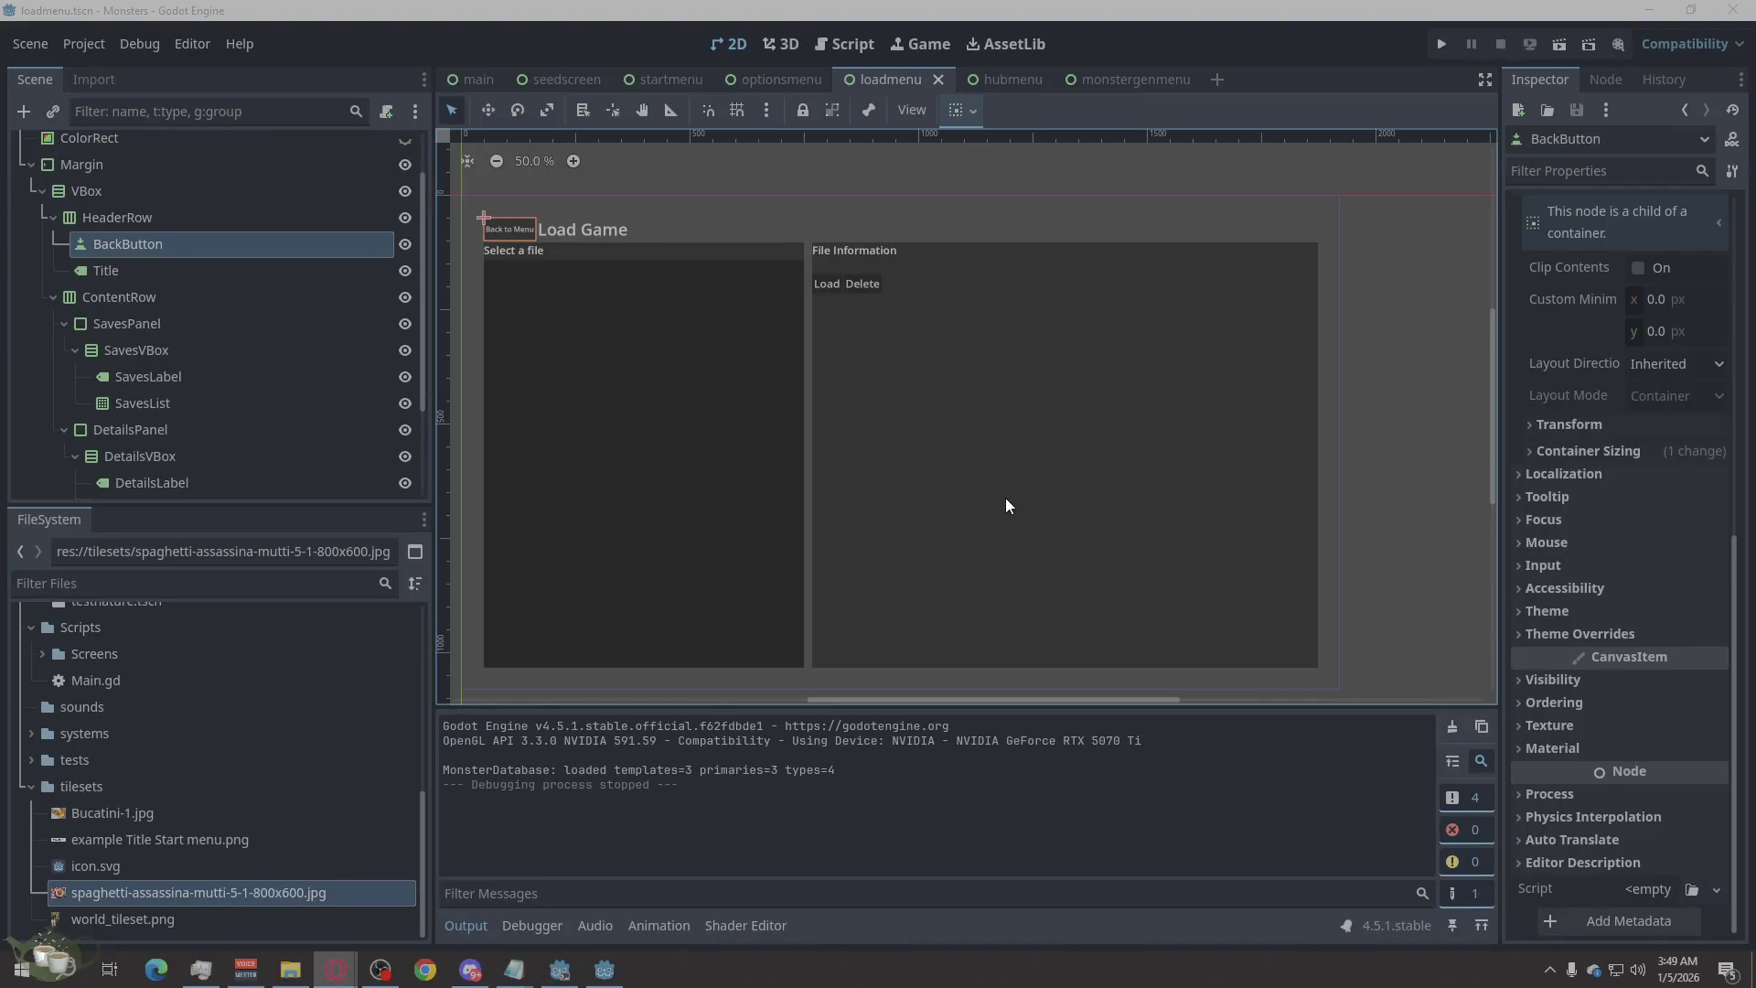
Glance at the Margin node in loadmenu, then open the hubmenu scene tab.
{"action": "left_click", "coordinate": [1002, 204]}
{"action": "left_click", "coordinate": [1020, 152]}
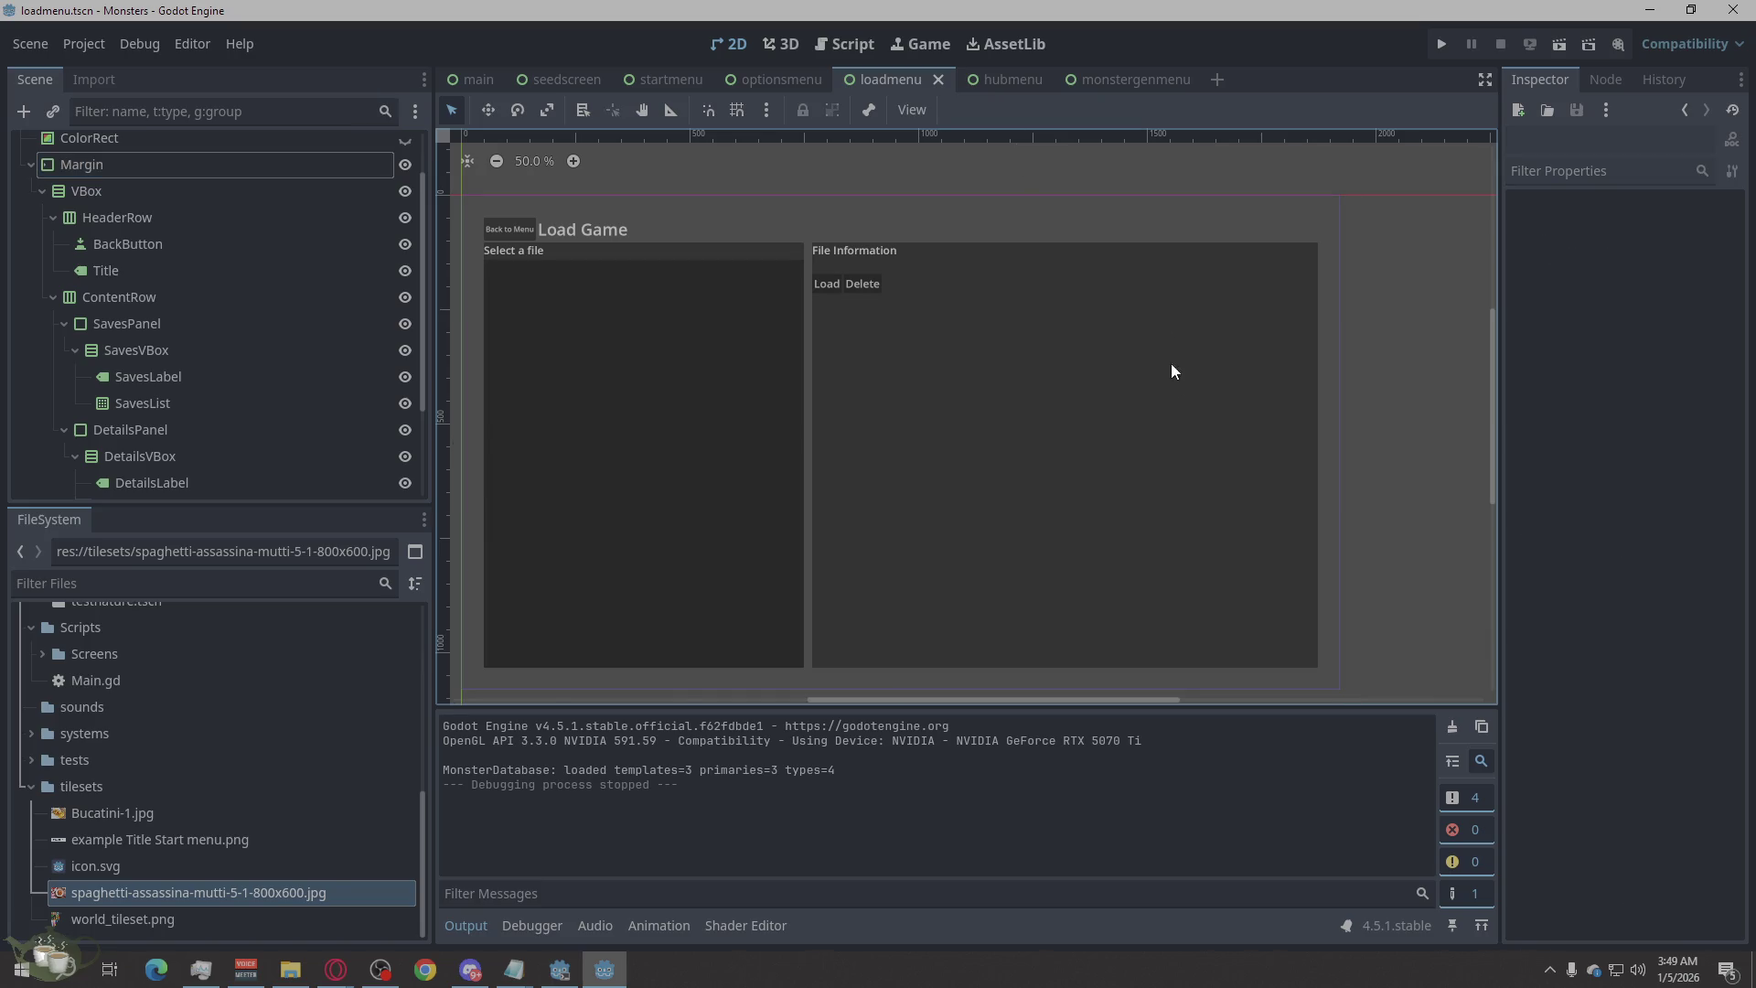
{"action": "scroll", "coordinate": [1169, 475], "scroll_direction": "down", "scroll_amount": 2}
{"action": "scroll", "coordinate": [1169, 475], "scroll_direction": "up", "scroll_amount": 1}
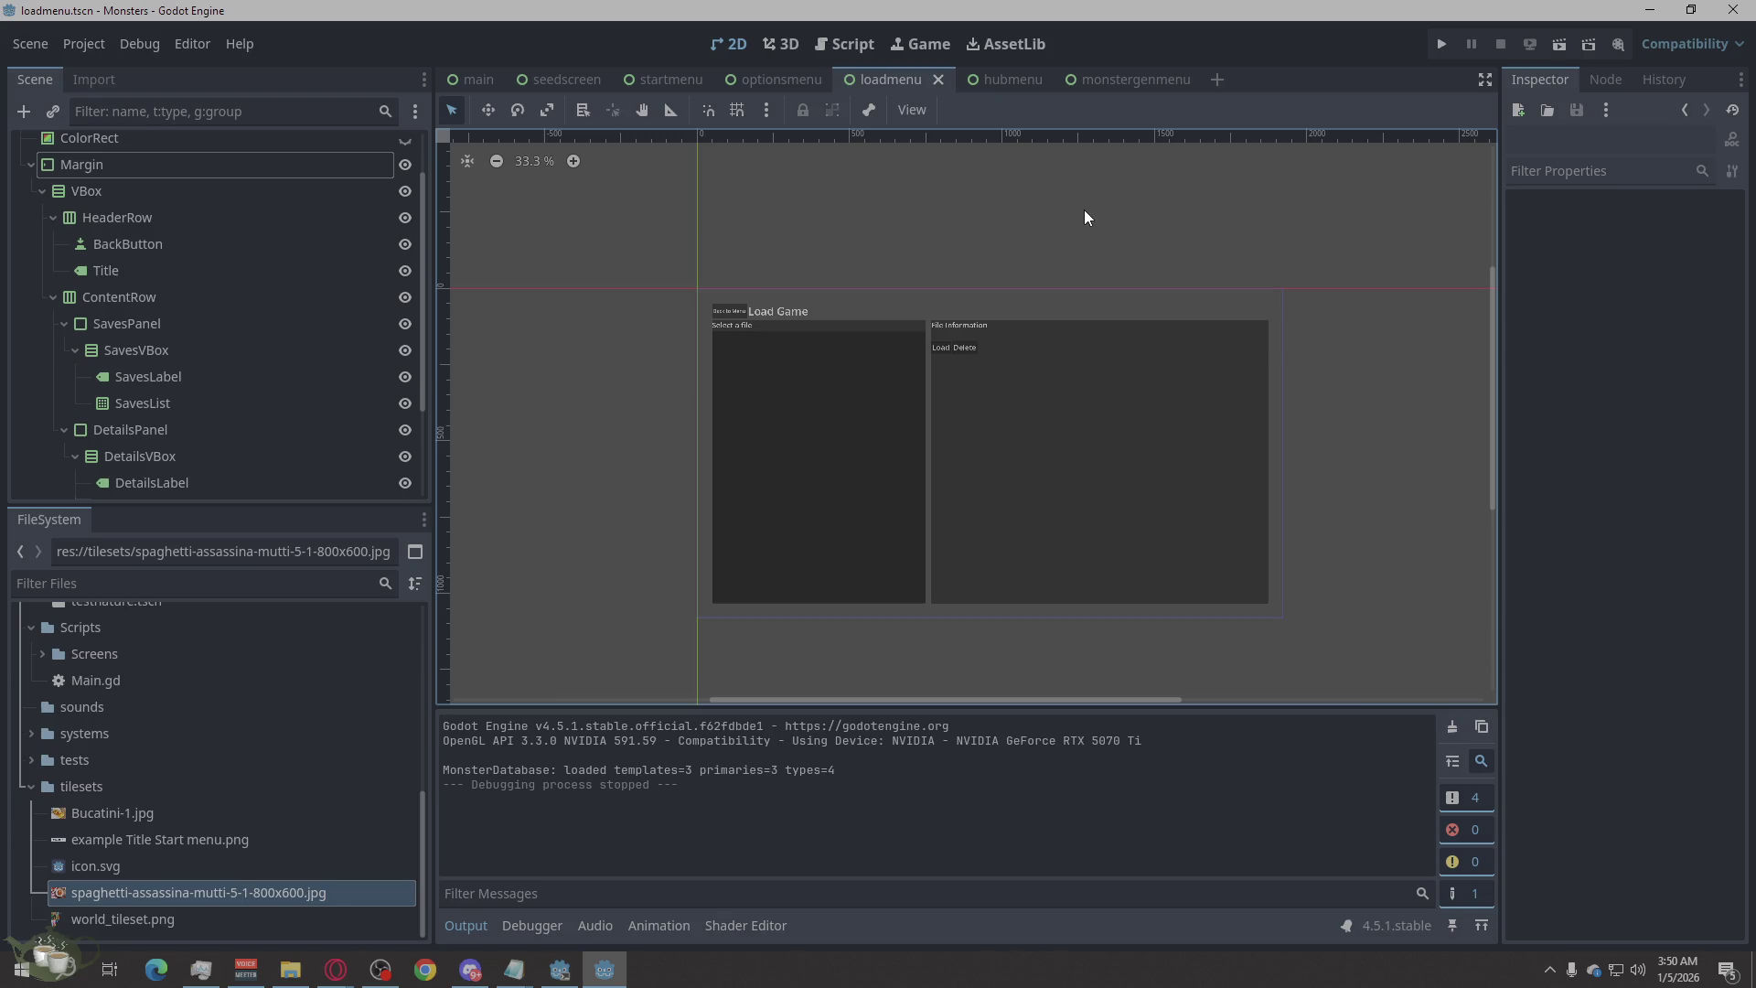
{"action": "left_click", "coordinate": [1013, 81]}
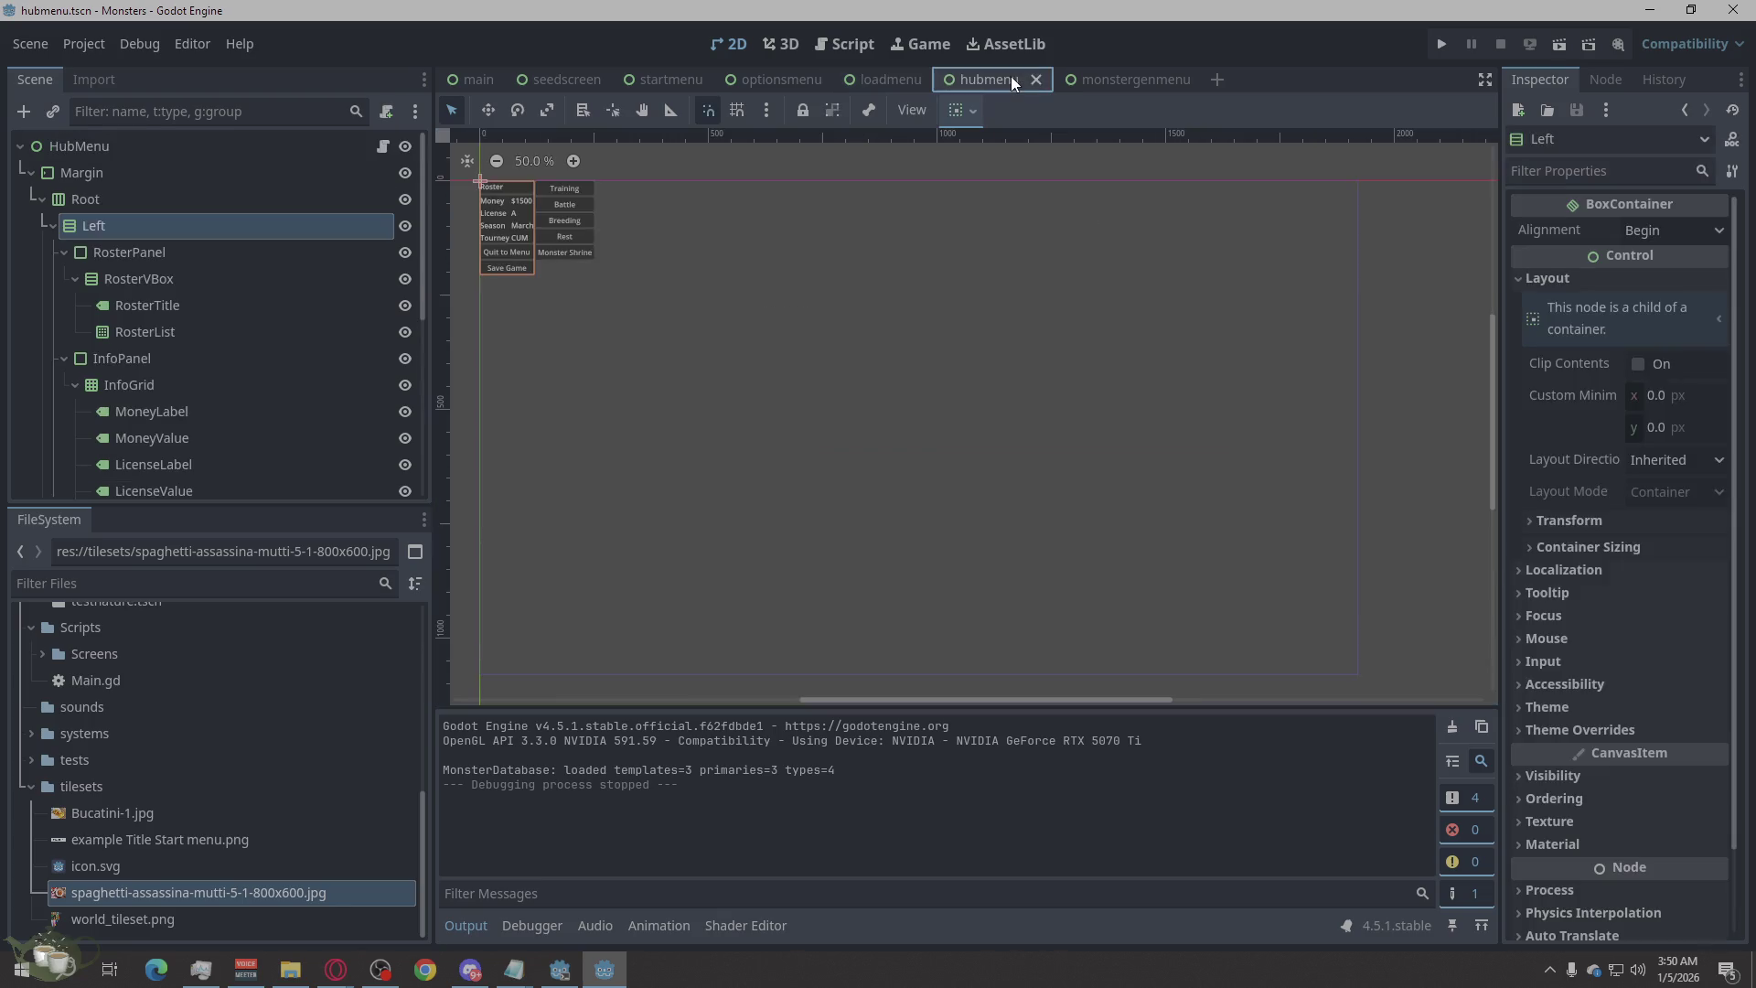
Drag SaveButton above BackToTitle in the hubmenu Scene dock and deselect it.
{"action": "scroll", "coordinate": [197, 334], "scroll_direction": "down", "scroll_amount": 5}
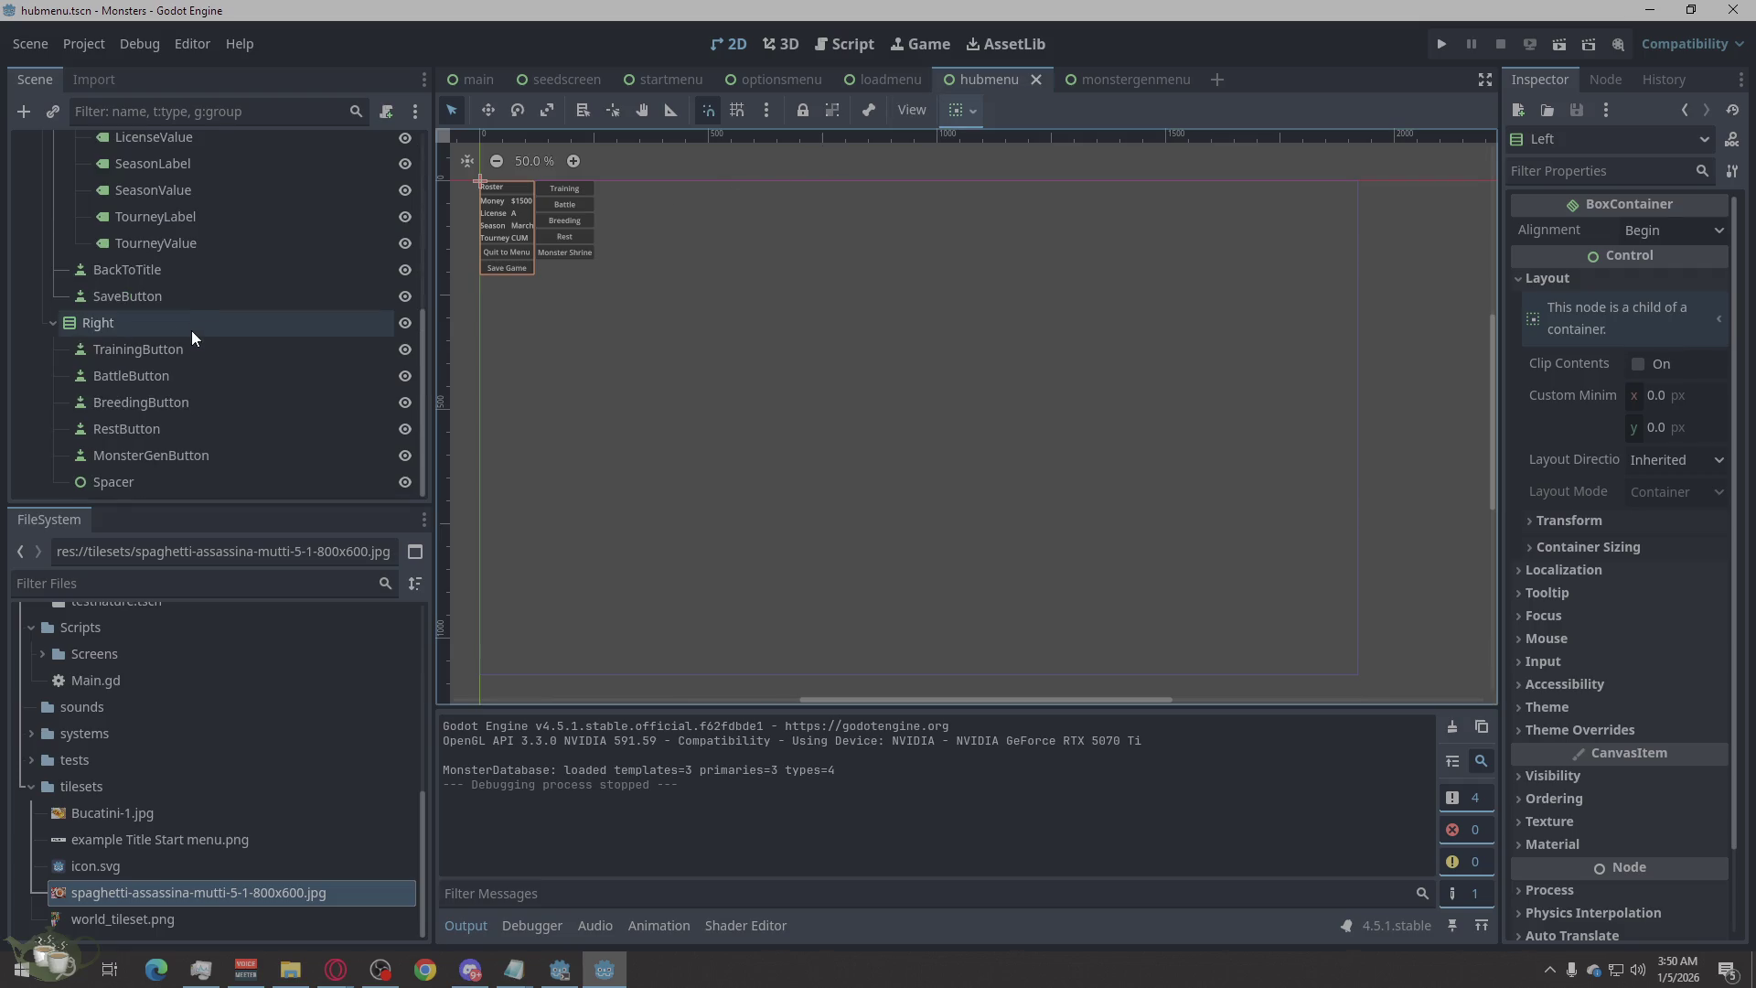
{"action": "scroll", "coordinate": [150, 426], "scroll_direction": "up", "scroll_amount": 3}
{"action": "left_click", "coordinate": [132, 432]}
{"action": "left_click_drag", "start_coordinate": [131, 432], "coordinate": [135, 397]}
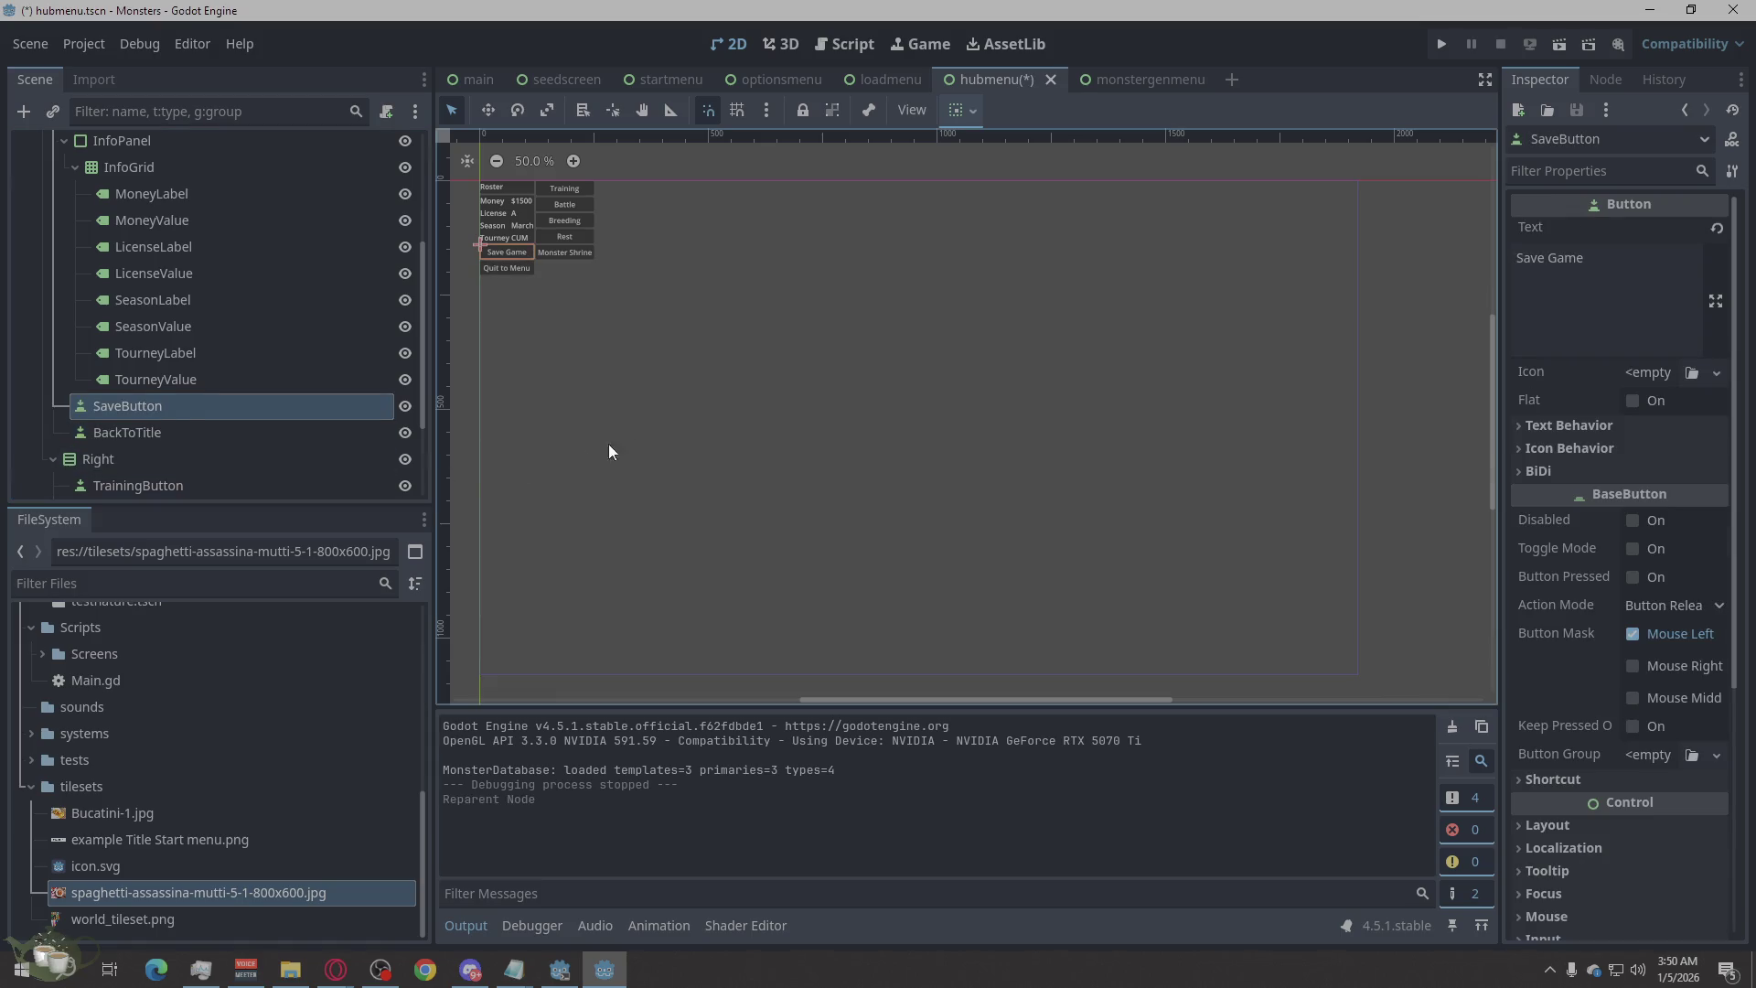
{"action": "left_click", "coordinate": [655, 437]}
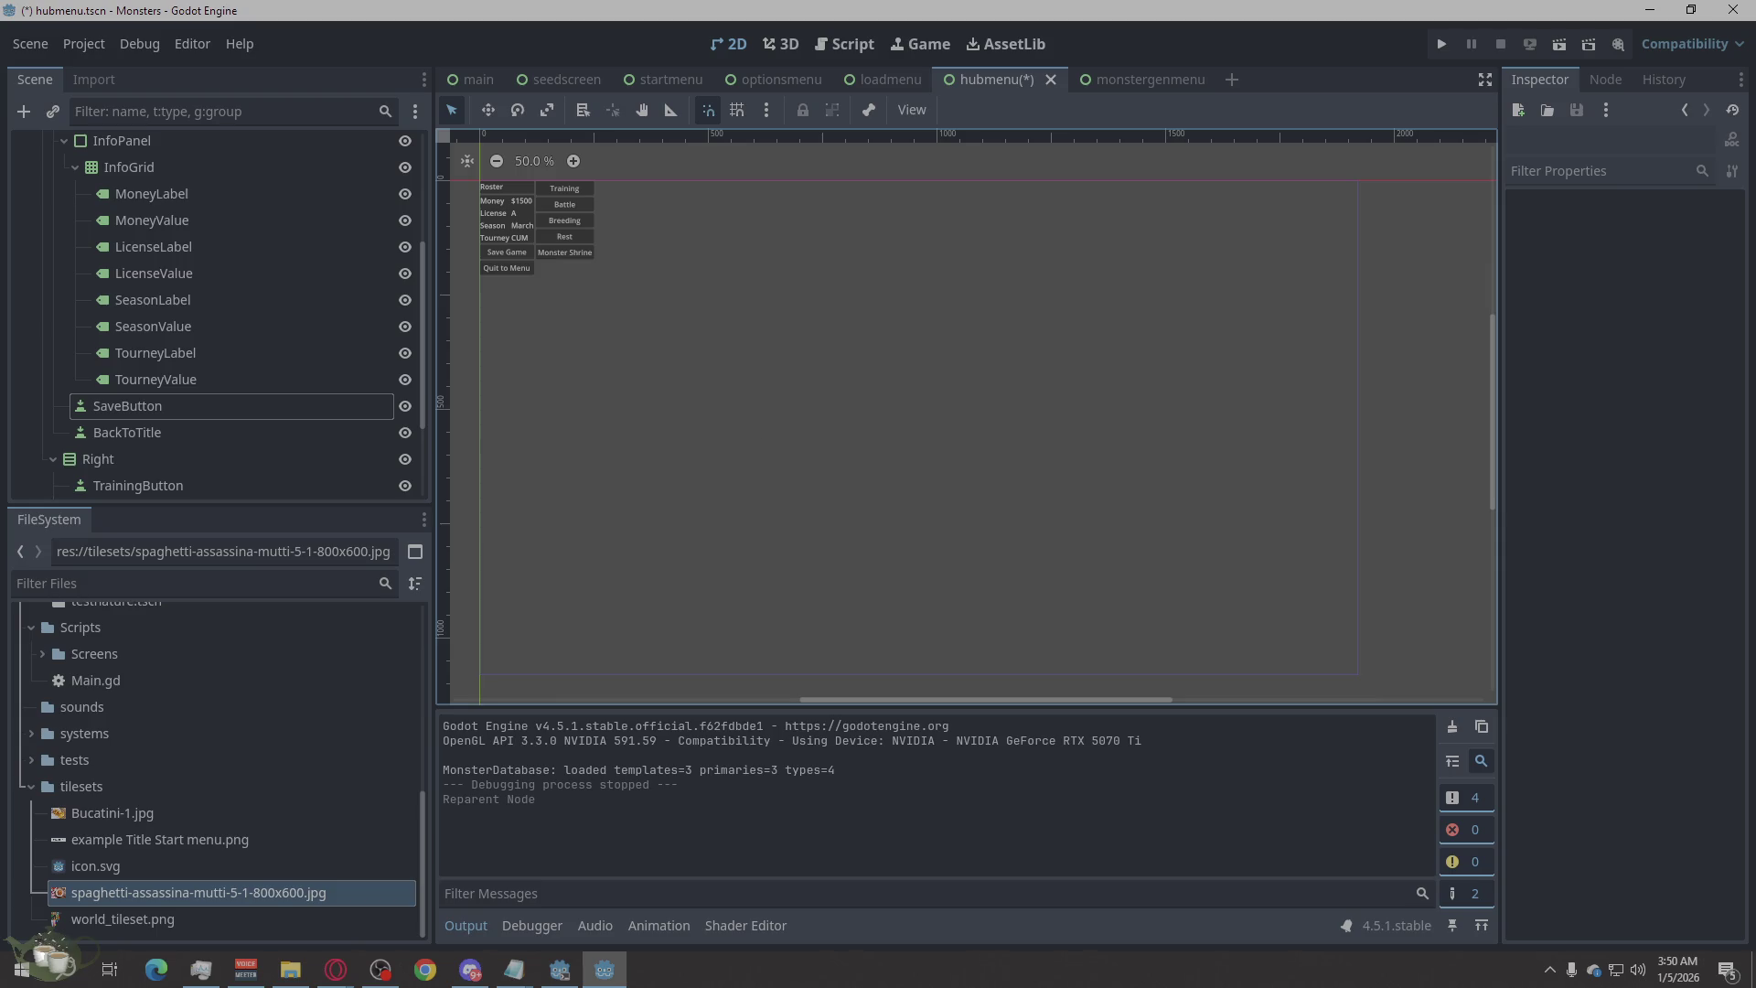
{"action": "left_click", "coordinate": [335, 969]}
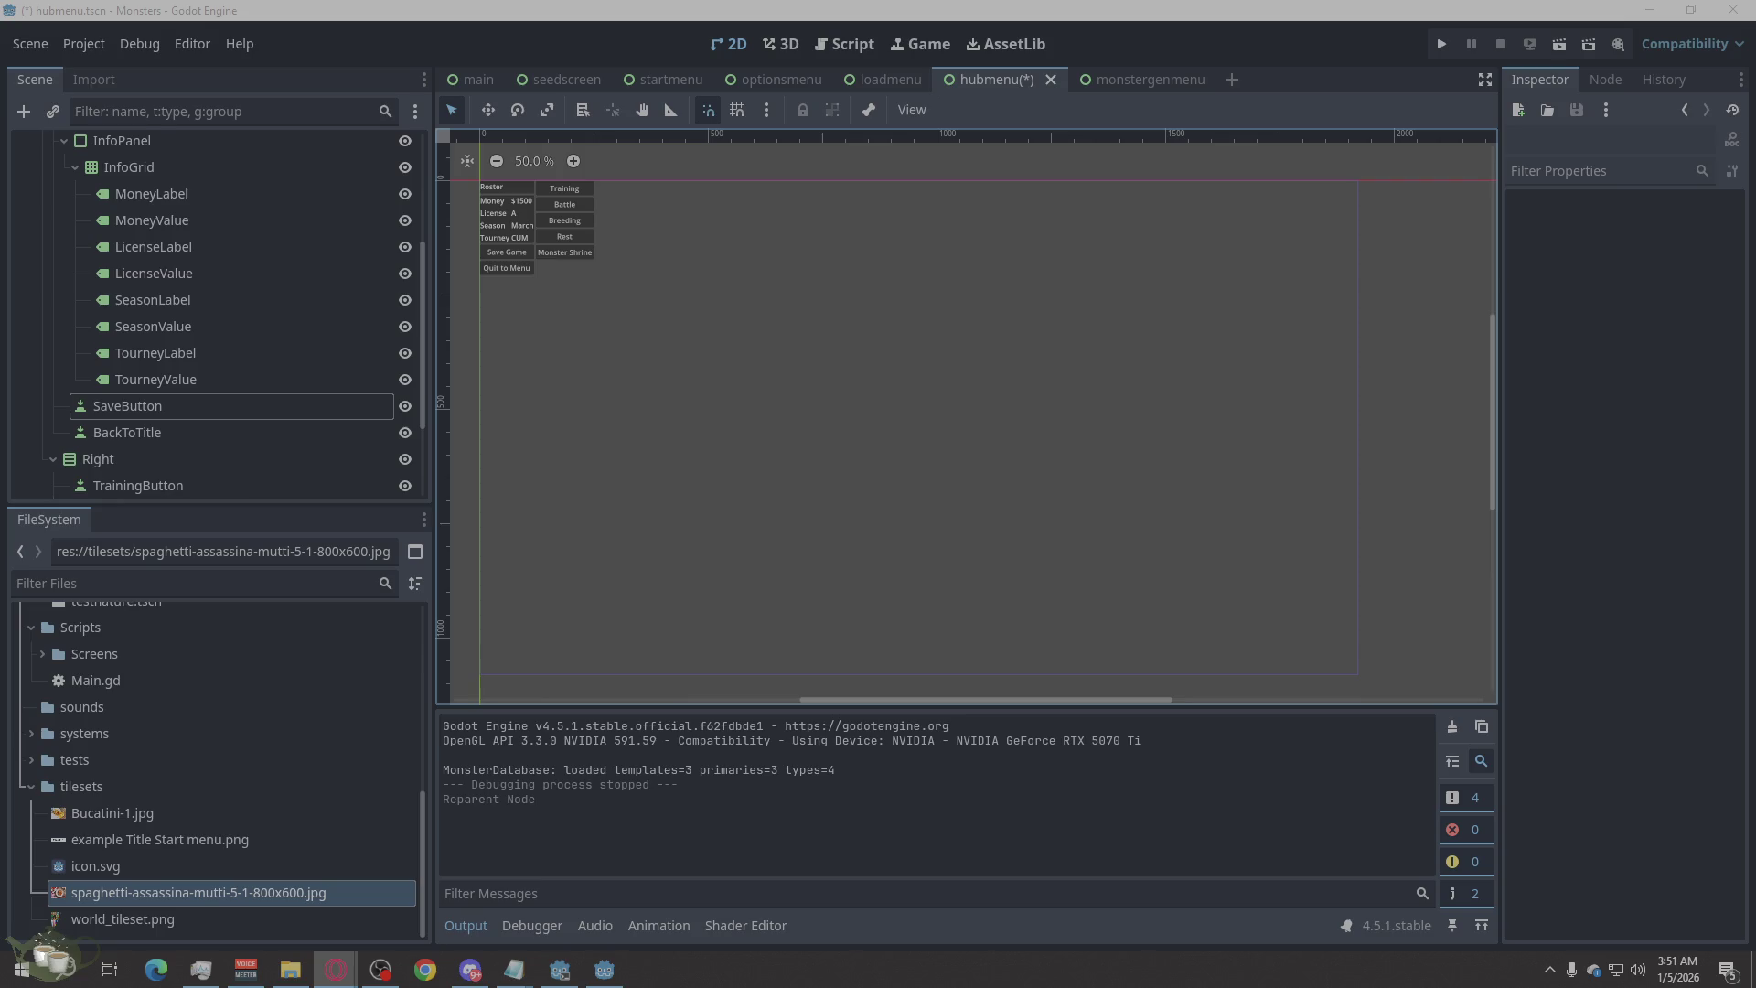
{"action": "scroll", "coordinate": [187, 271], "scroll_direction": "up", "scroll_amount": 5}
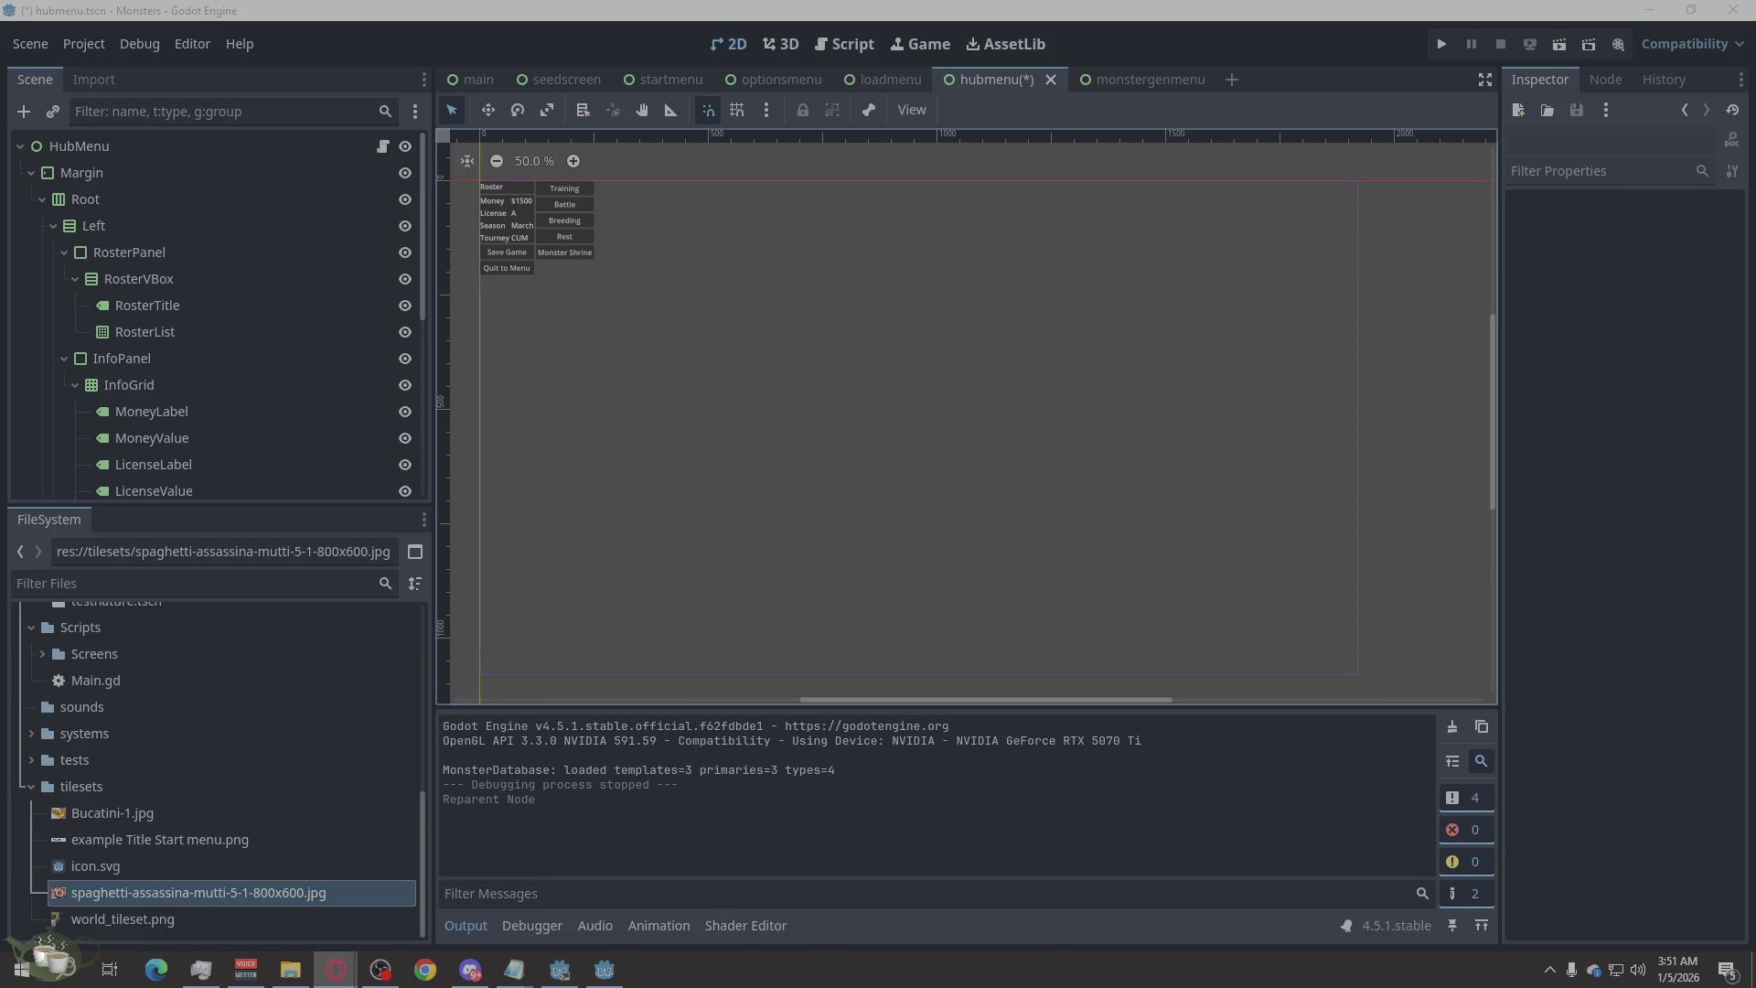
Save the hub menu and add a TextureRect child to HubMenu, placed above Margin.
{"action": "left_click", "coordinate": [798, 278]}
{"action": "key", "text": "ctrl+s"}
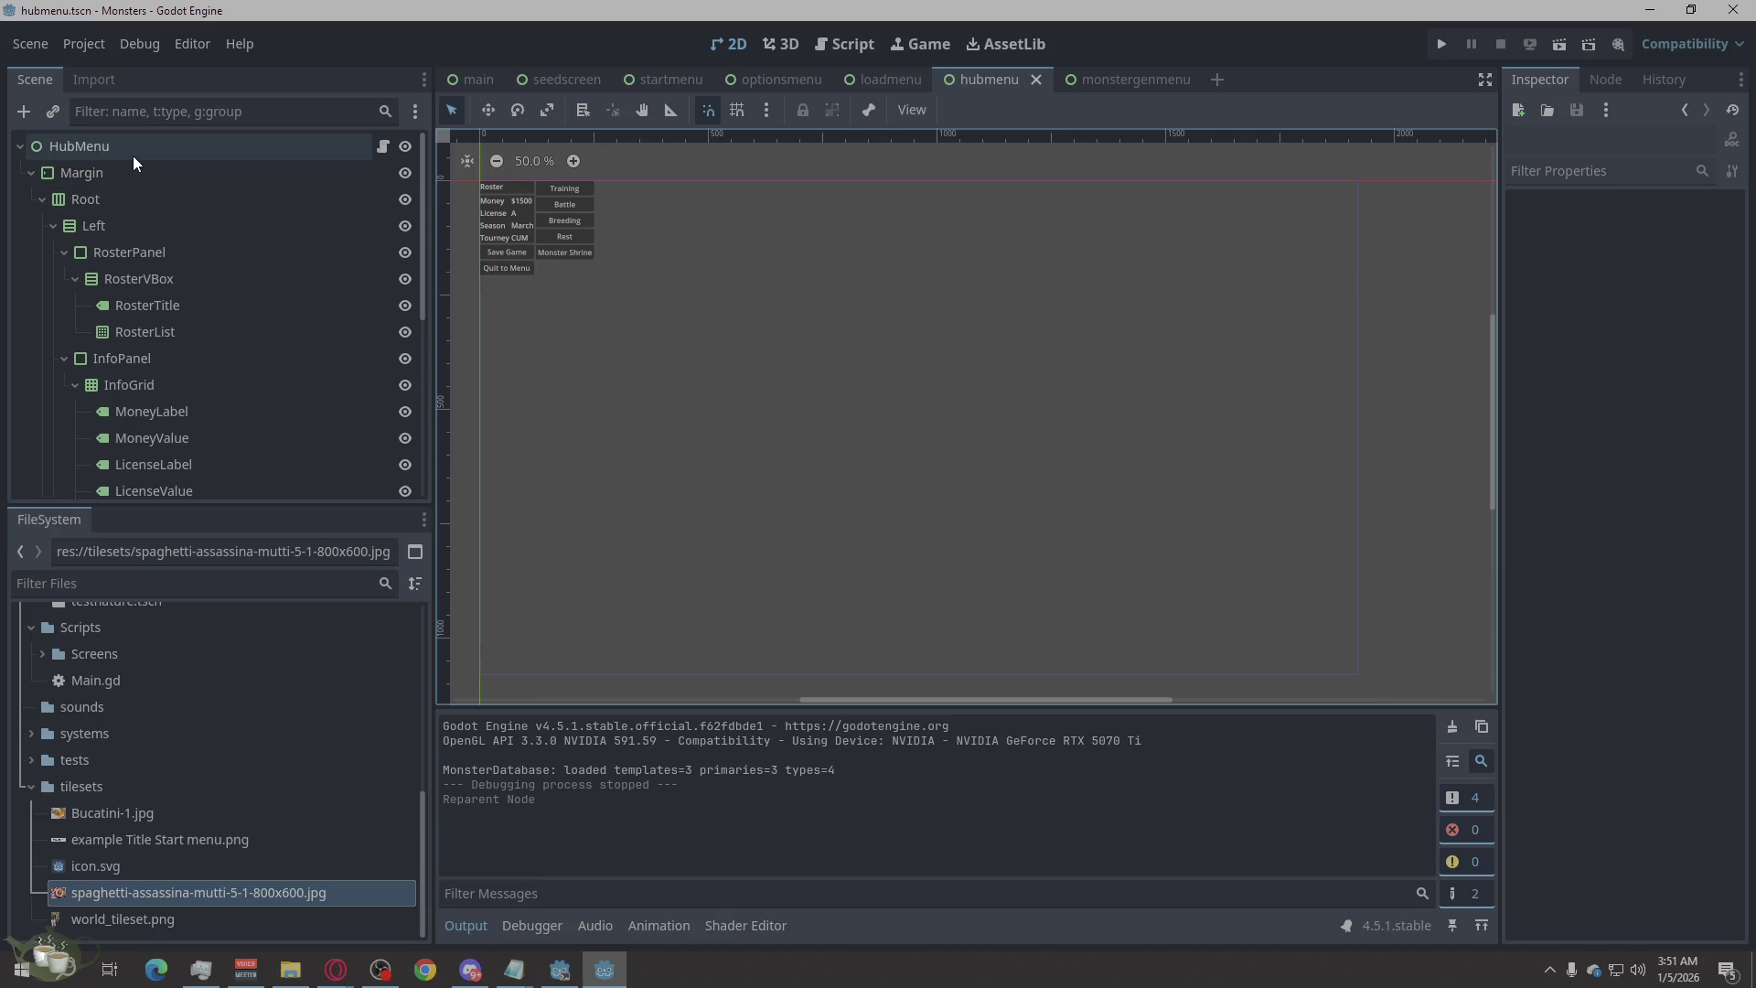
{"action": "right_click", "coordinate": [134, 156]}
{"action": "left_click", "coordinate": [196, 202]}
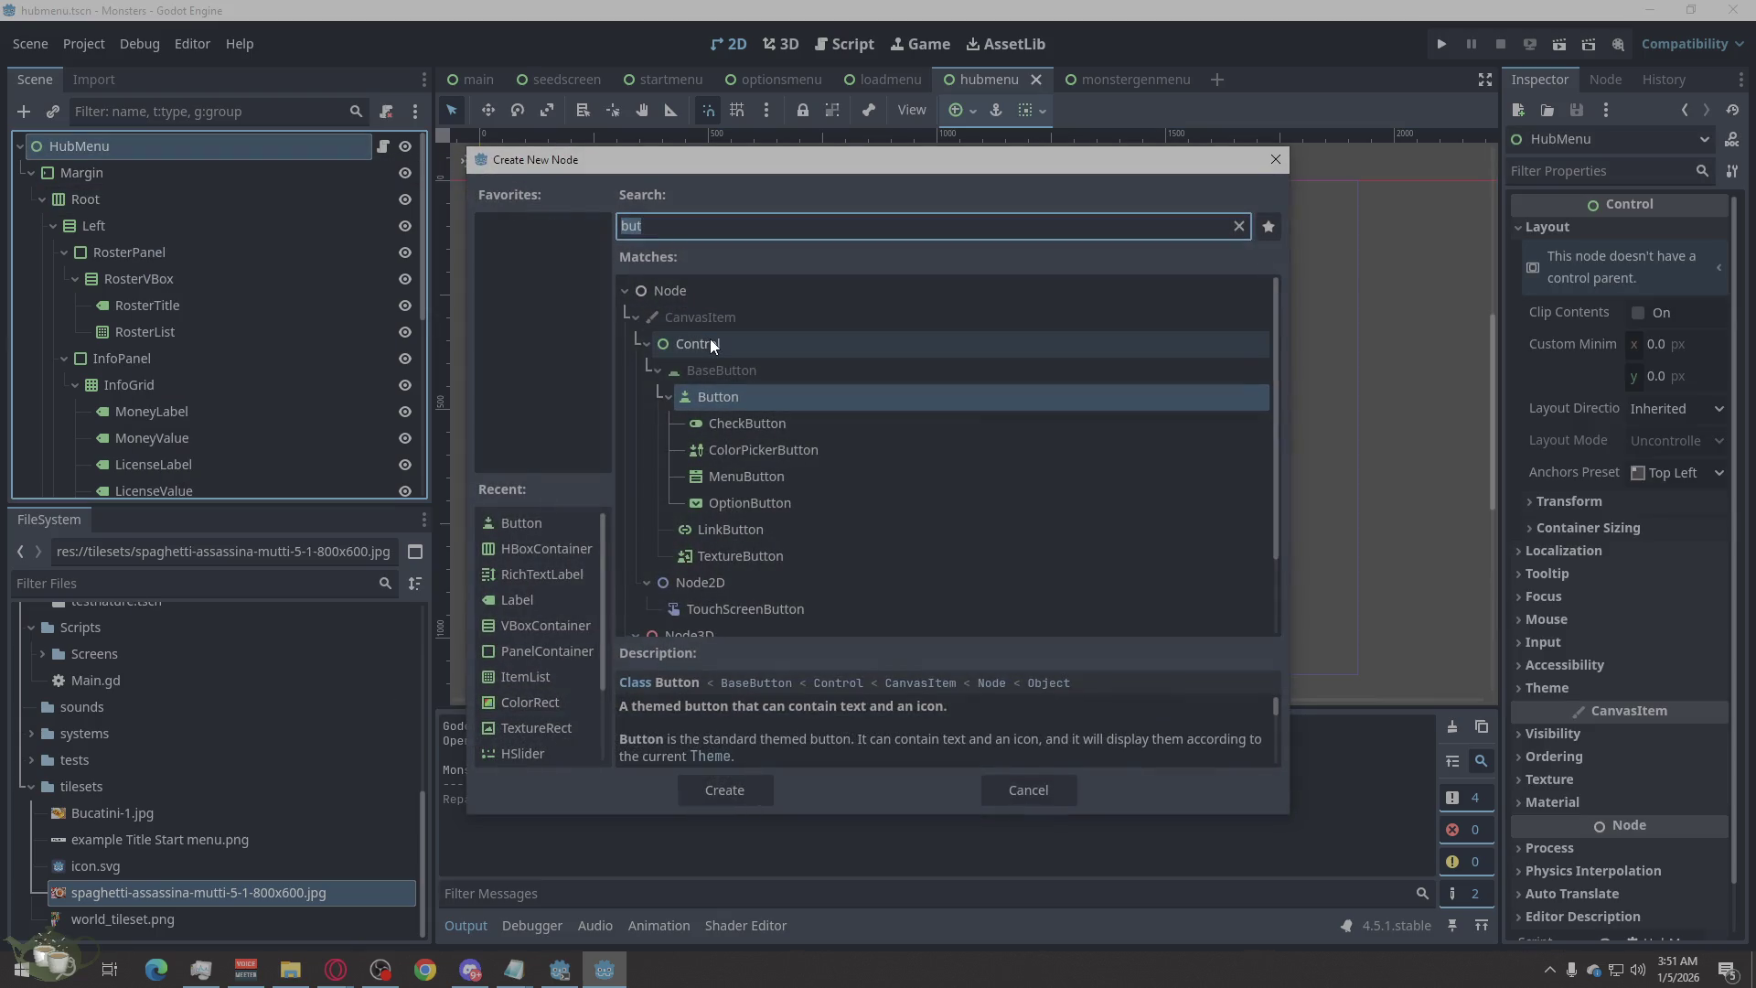
{"action": "type", "text": "tex"}
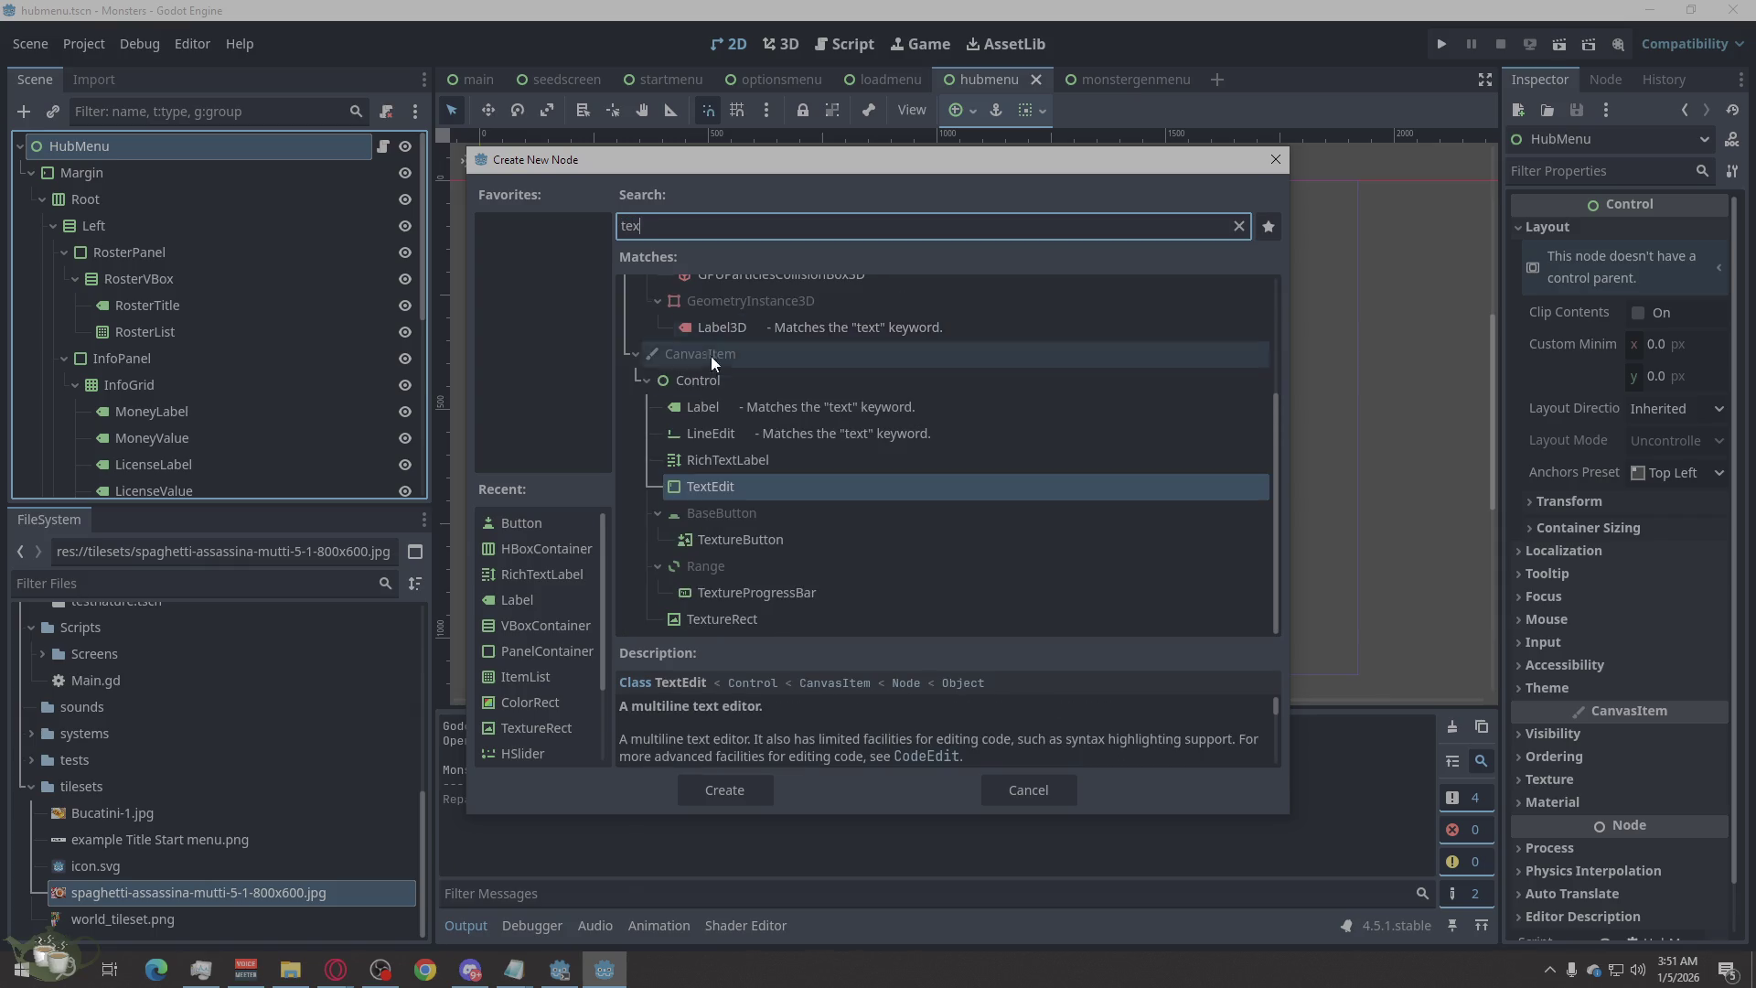
{"action": "left_click", "coordinate": [774, 621]}
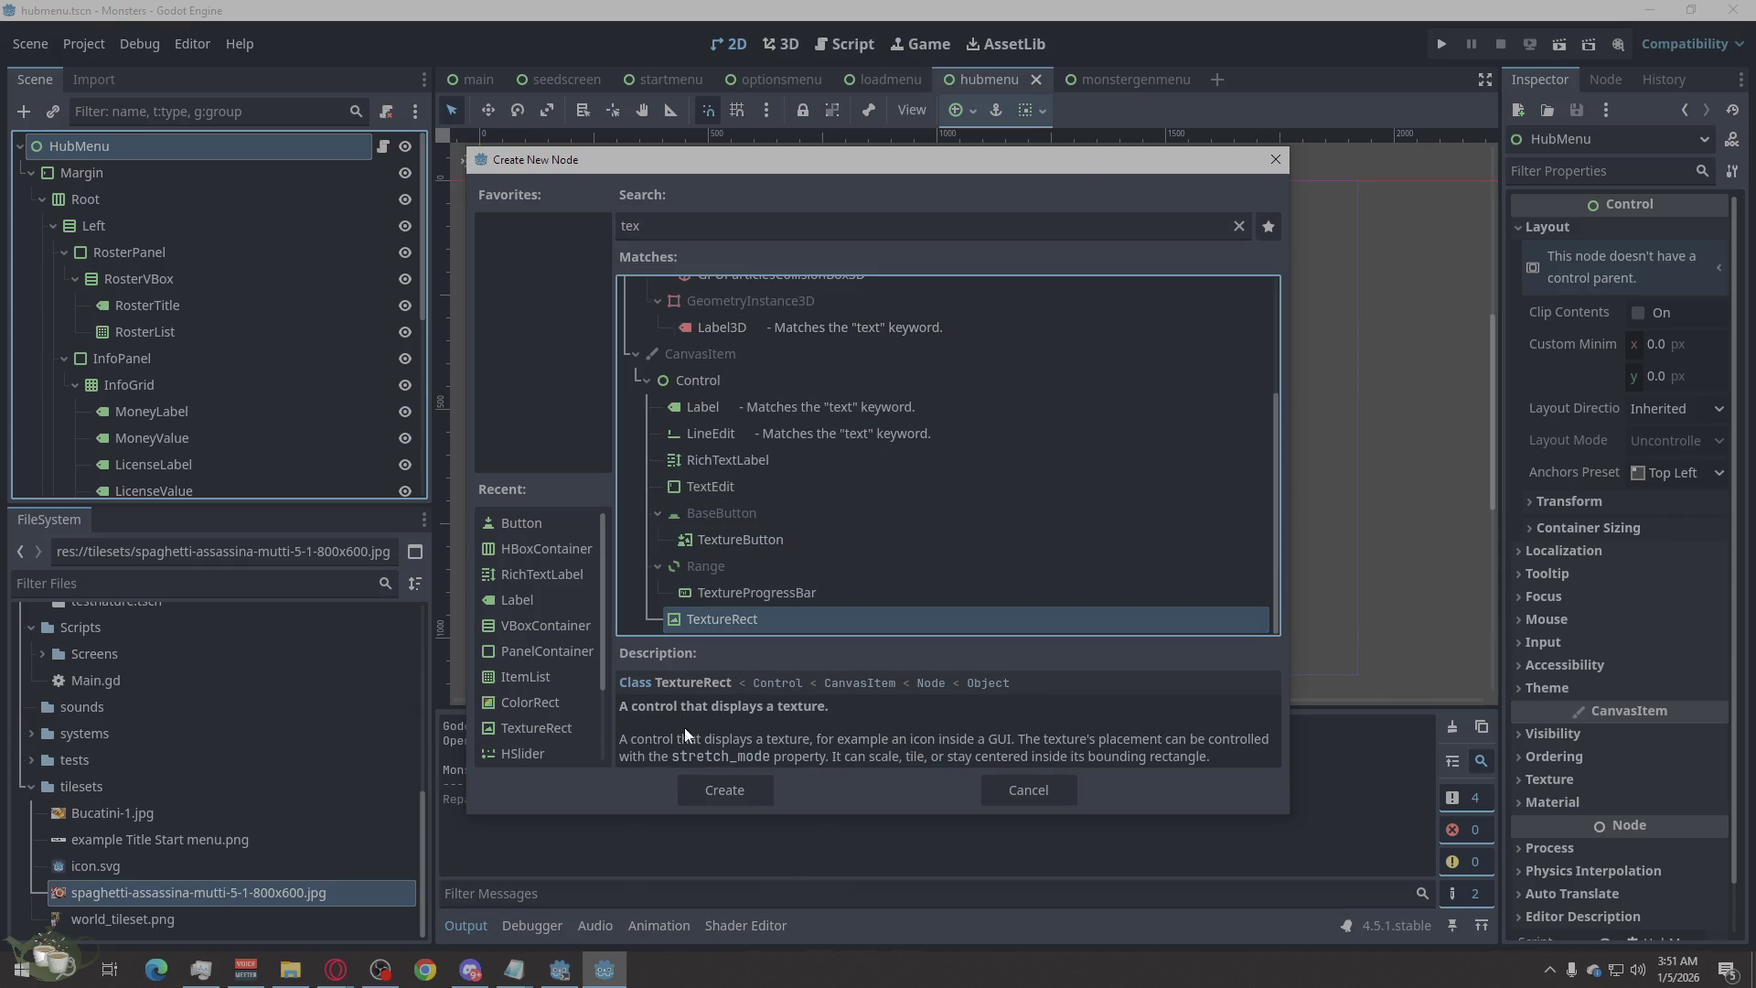
{"action": "left_click", "coordinate": [710, 787]}
{"action": "mouse_move", "coordinate": [139, 496]}
{"action": "left_mouse_down"}
{"action": "mouse_move", "coordinate": [148, 311]}
{"action": "mouse_move", "coordinate": [103, 167]}
{"action": "left_mouse_up"}
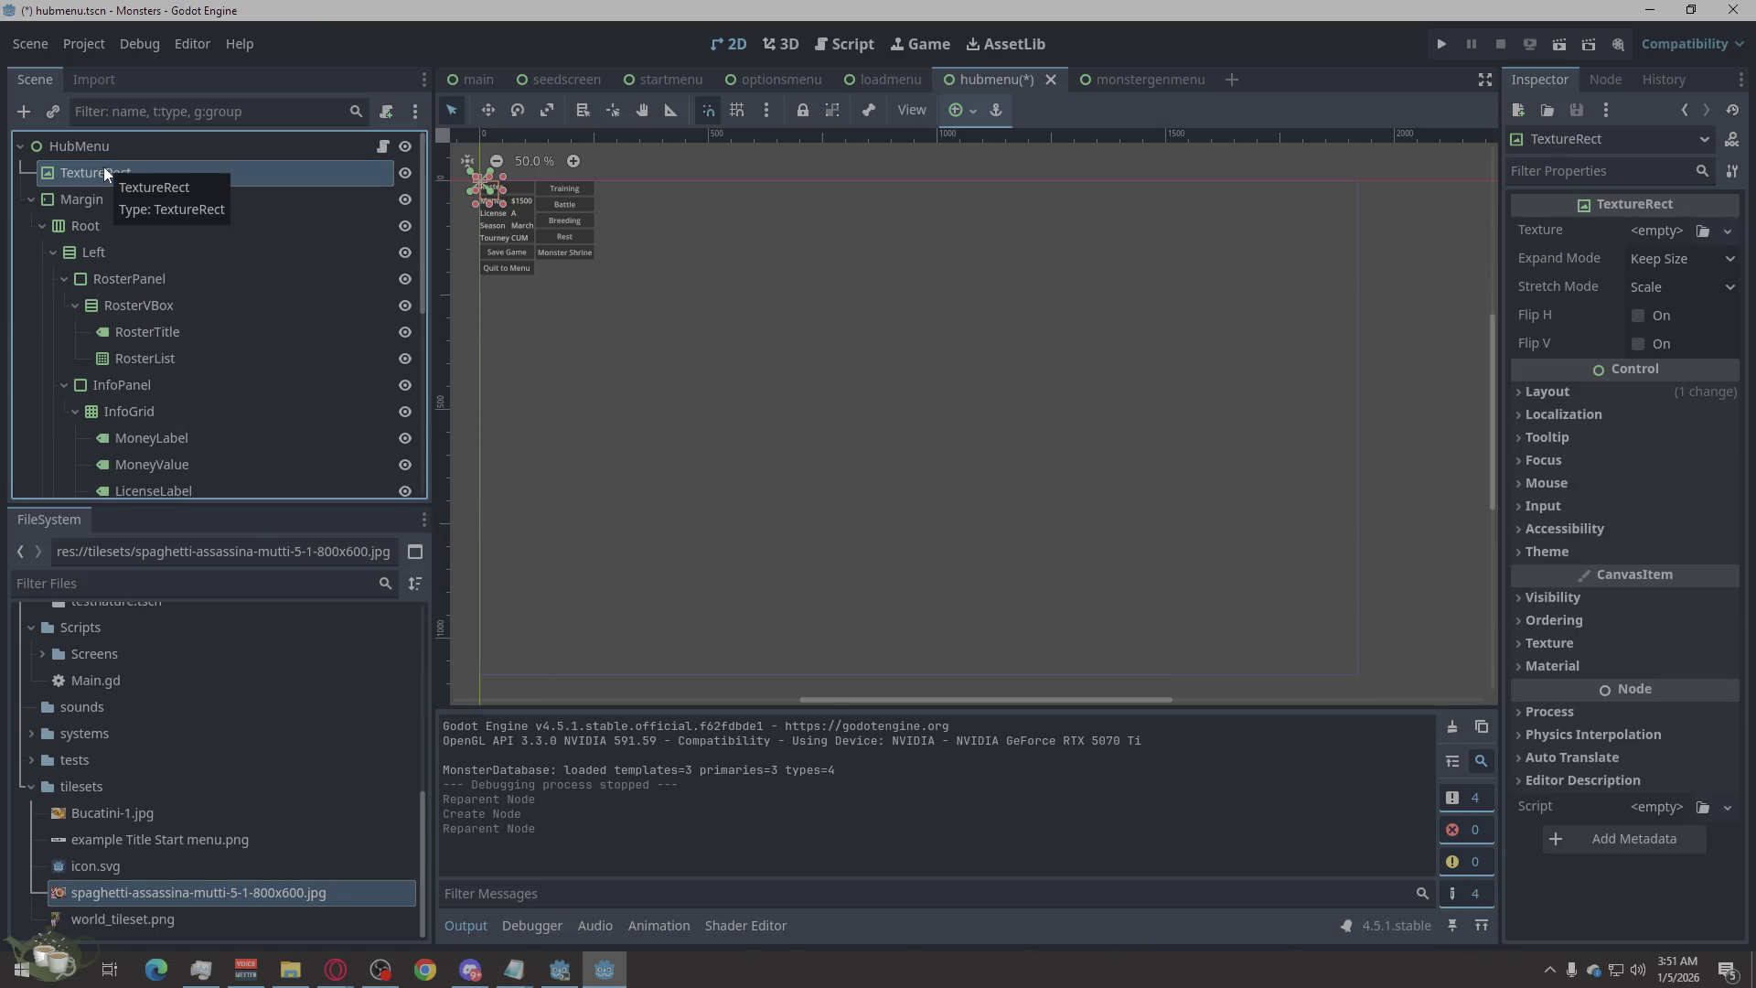
Add a ColorRect child to HubMenu, placed between TextureRect and Margin.
{"action": "right_click", "coordinate": [101, 151]}
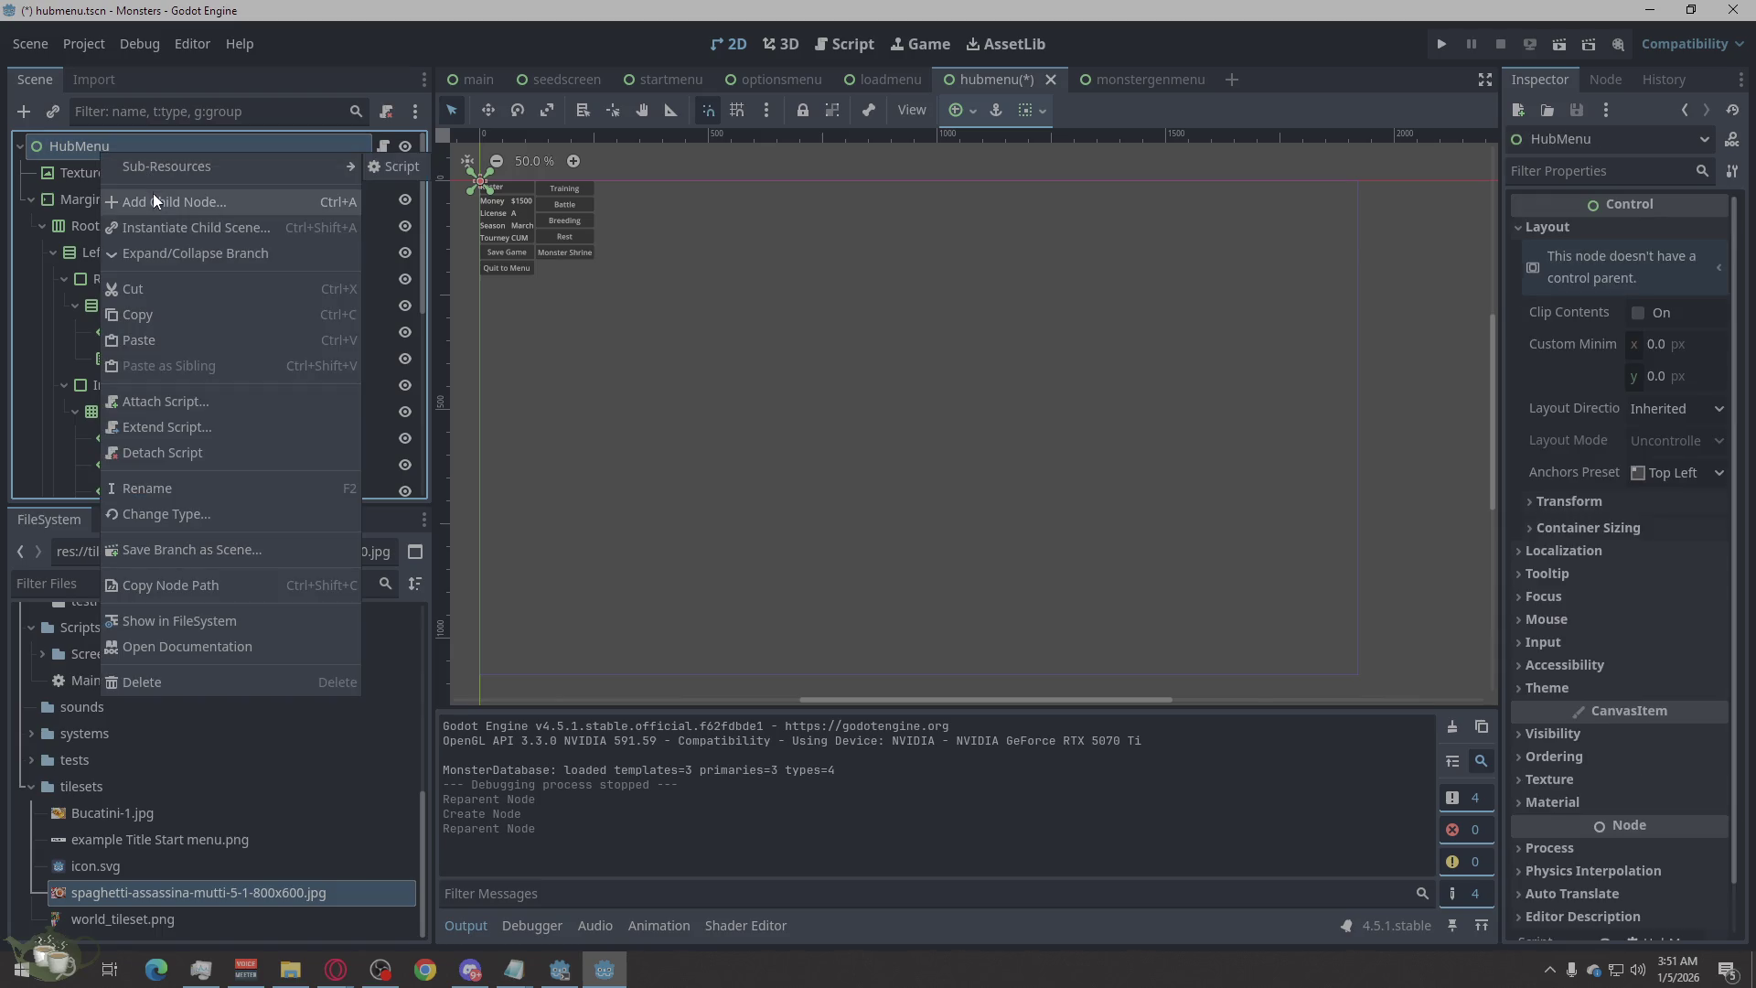
{"action": "left_click", "coordinate": [152, 196]}
{"action": "type", "text": "colo"}
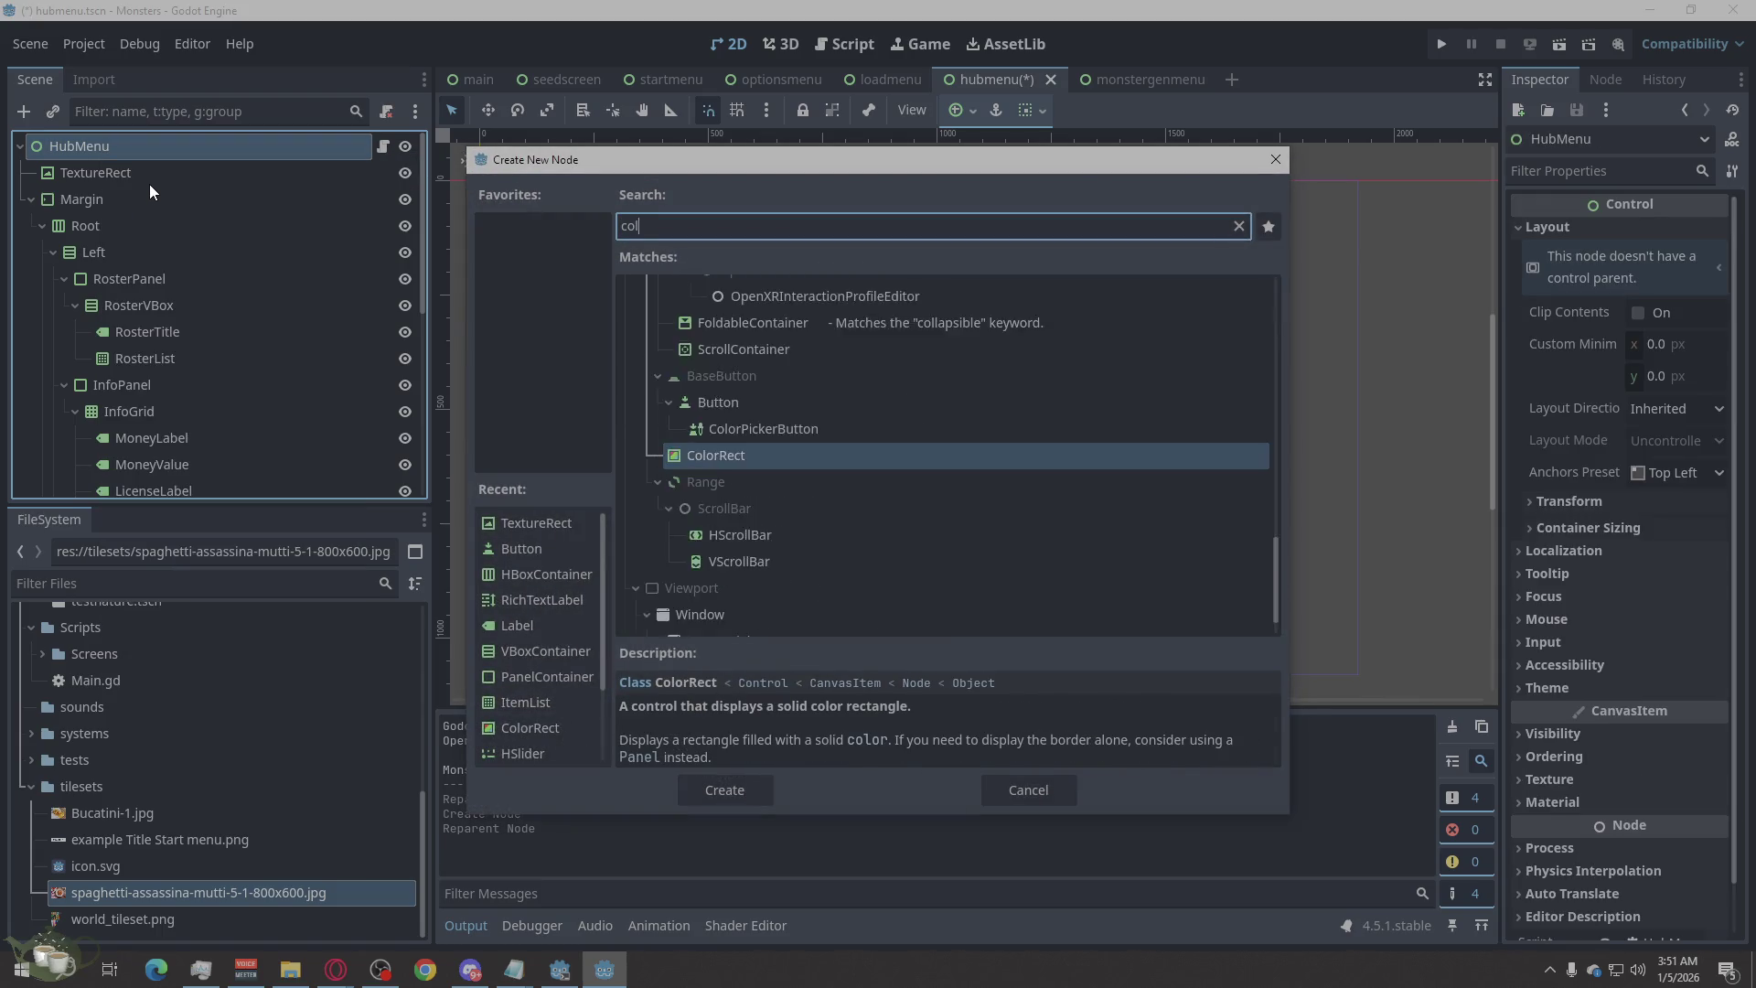
{"action": "left_click", "coordinate": [738, 799]}
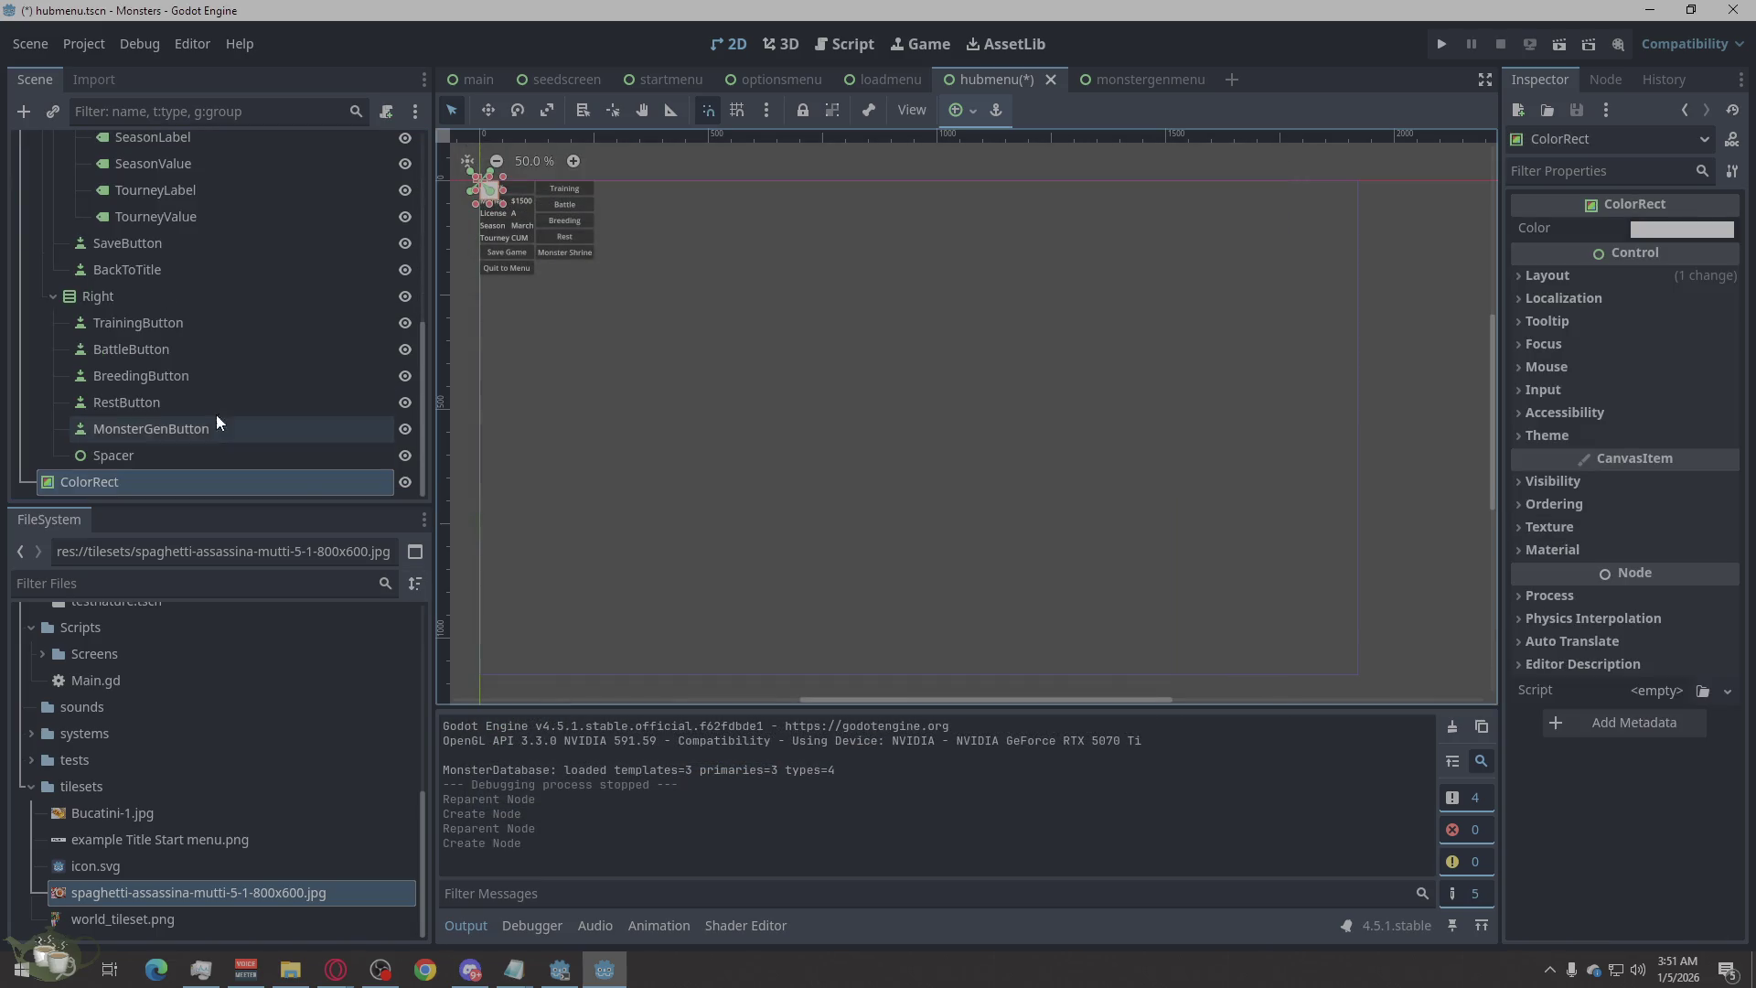
{"action": "mouse_move", "coordinate": [70, 481]}
{"action": "left_mouse_down"}
{"action": "mouse_move", "coordinate": [123, 320]}
{"action": "mouse_move", "coordinate": [115, 194]}
{"action": "mouse_move", "coordinate": [137, 181]}
{"action": "left_mouse_up"}
{"action": "left_click", "coordinate": [135, 179]}
{"action": "left_click", "coordinate": [129, 194]}
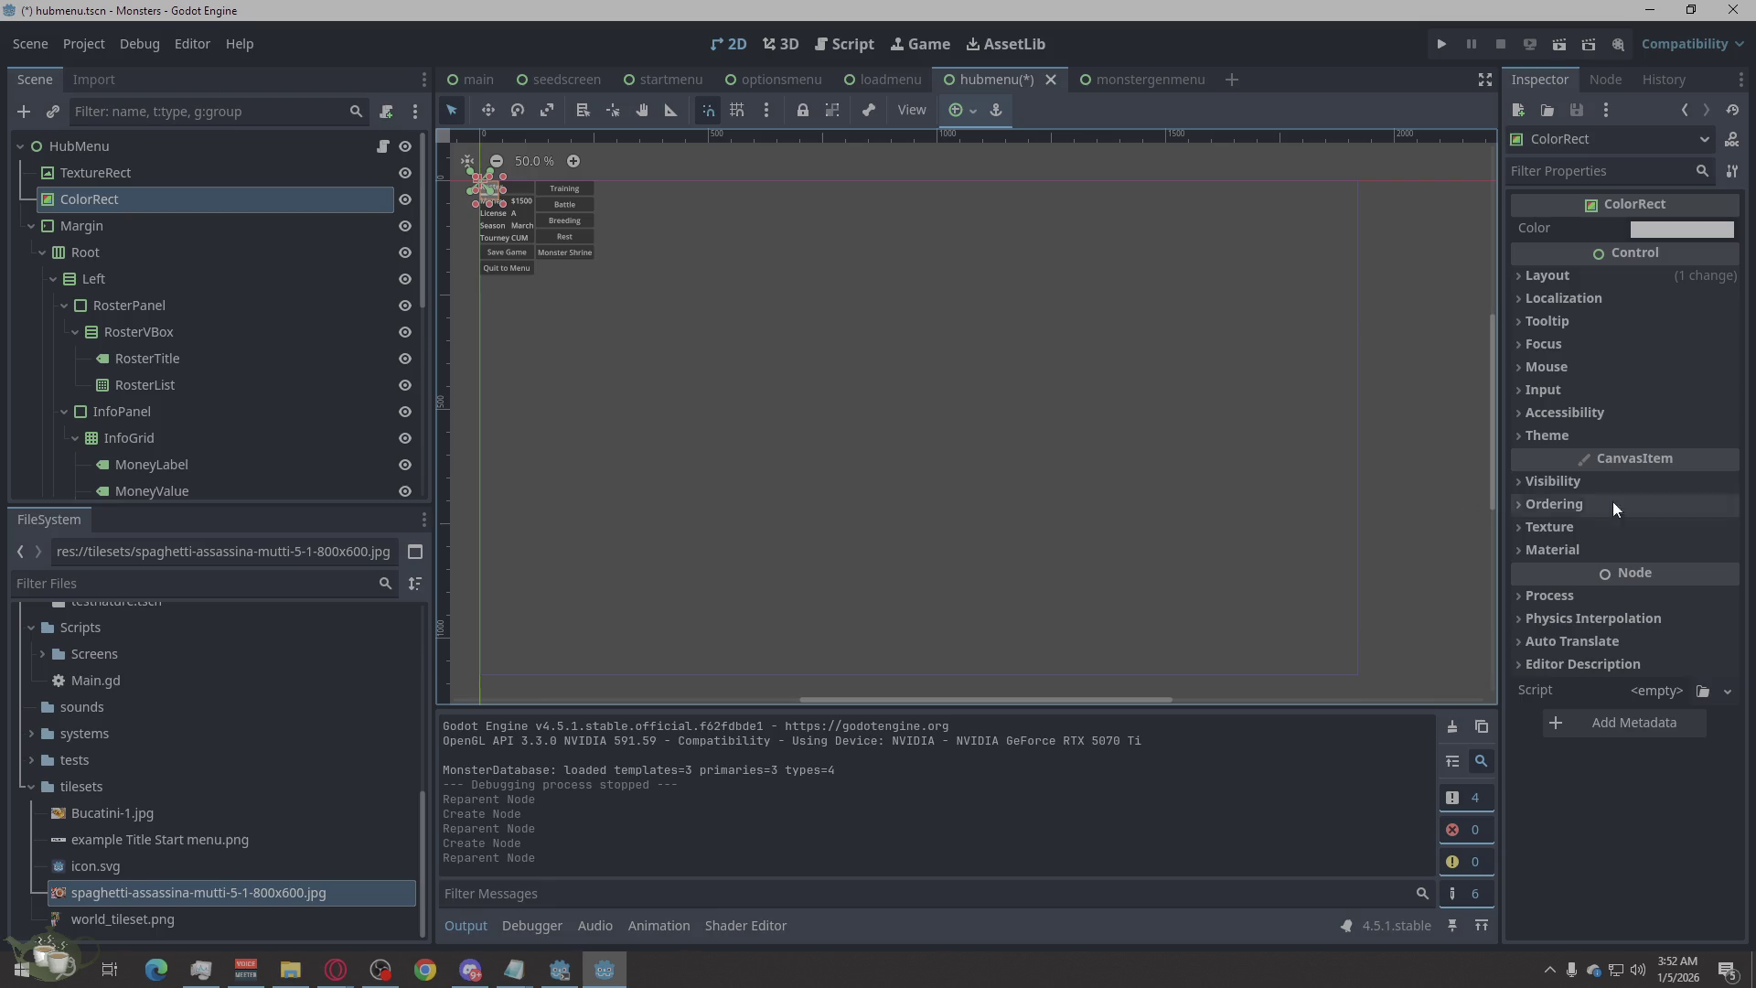
Rename HubMenu's TextureRect to 'Background' and its ColorRect to 'Overlay'.
{"action": "double_click", "coordinate": [114, 167]}
{"action": "type", "text": "Background"}
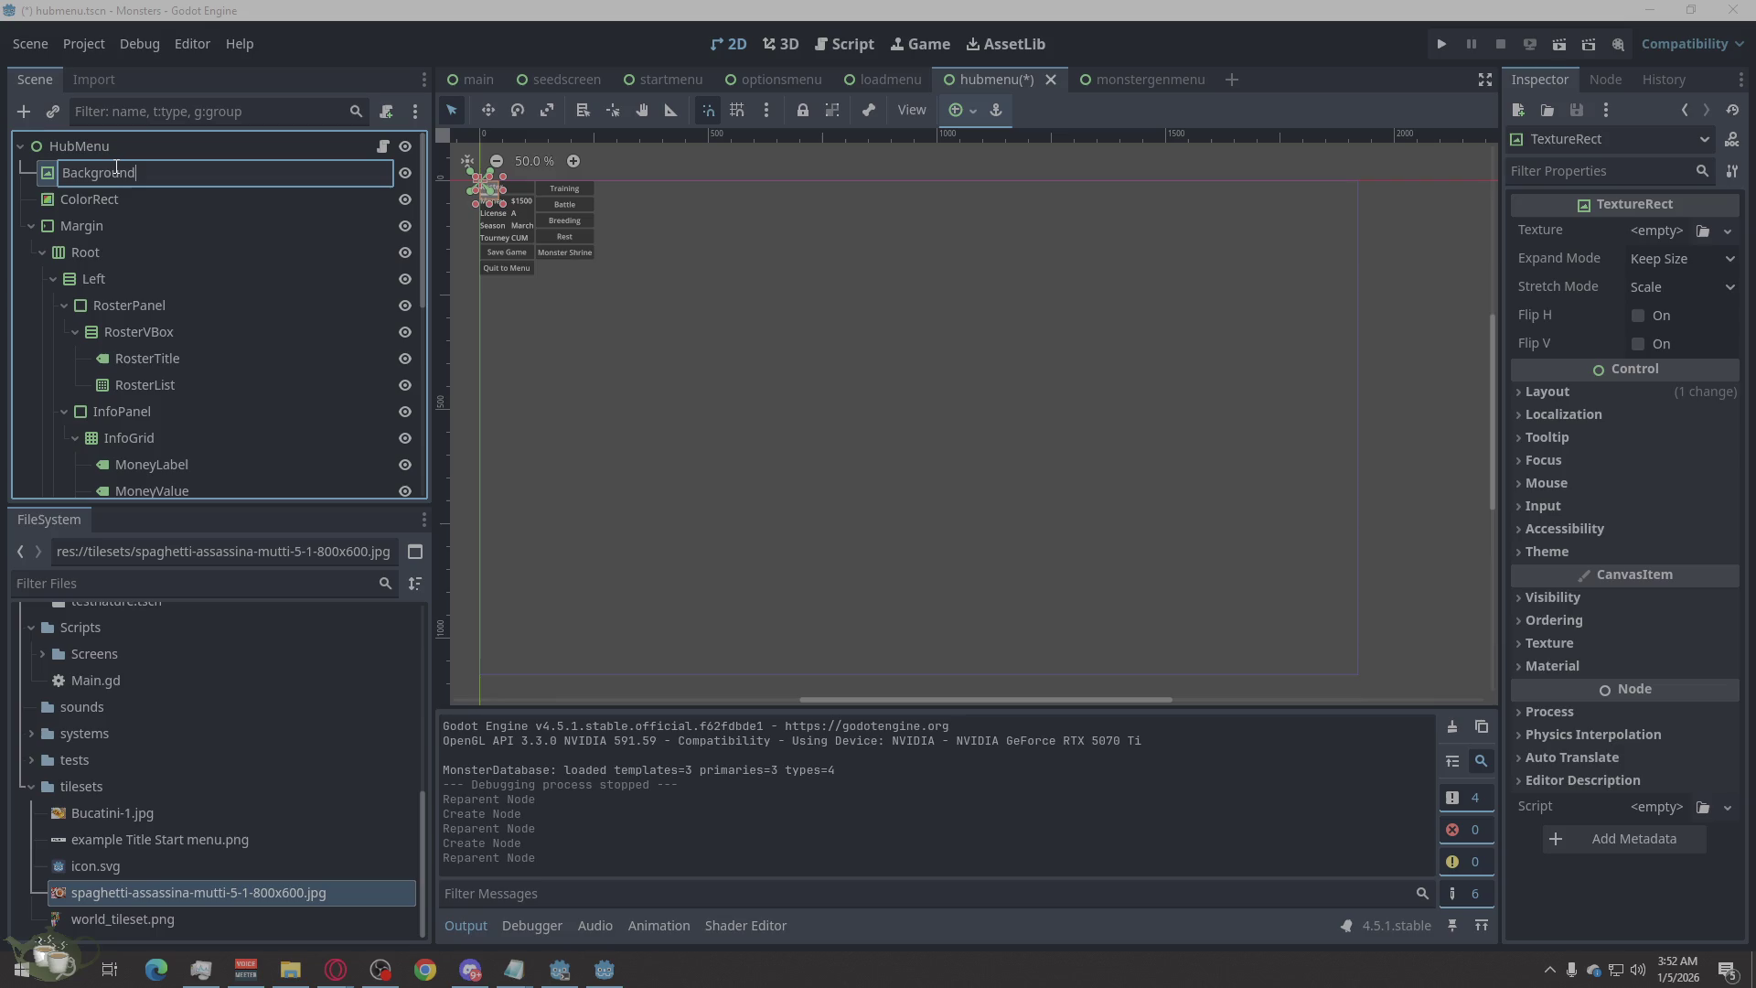
{"action": "key", "text": "Return"}
{"action": "left_click", "coordinate": [99, 190]}
{"action": "left_click", "coordinate": [99, 190]}
{"action": "type", "text": "Overlay"}
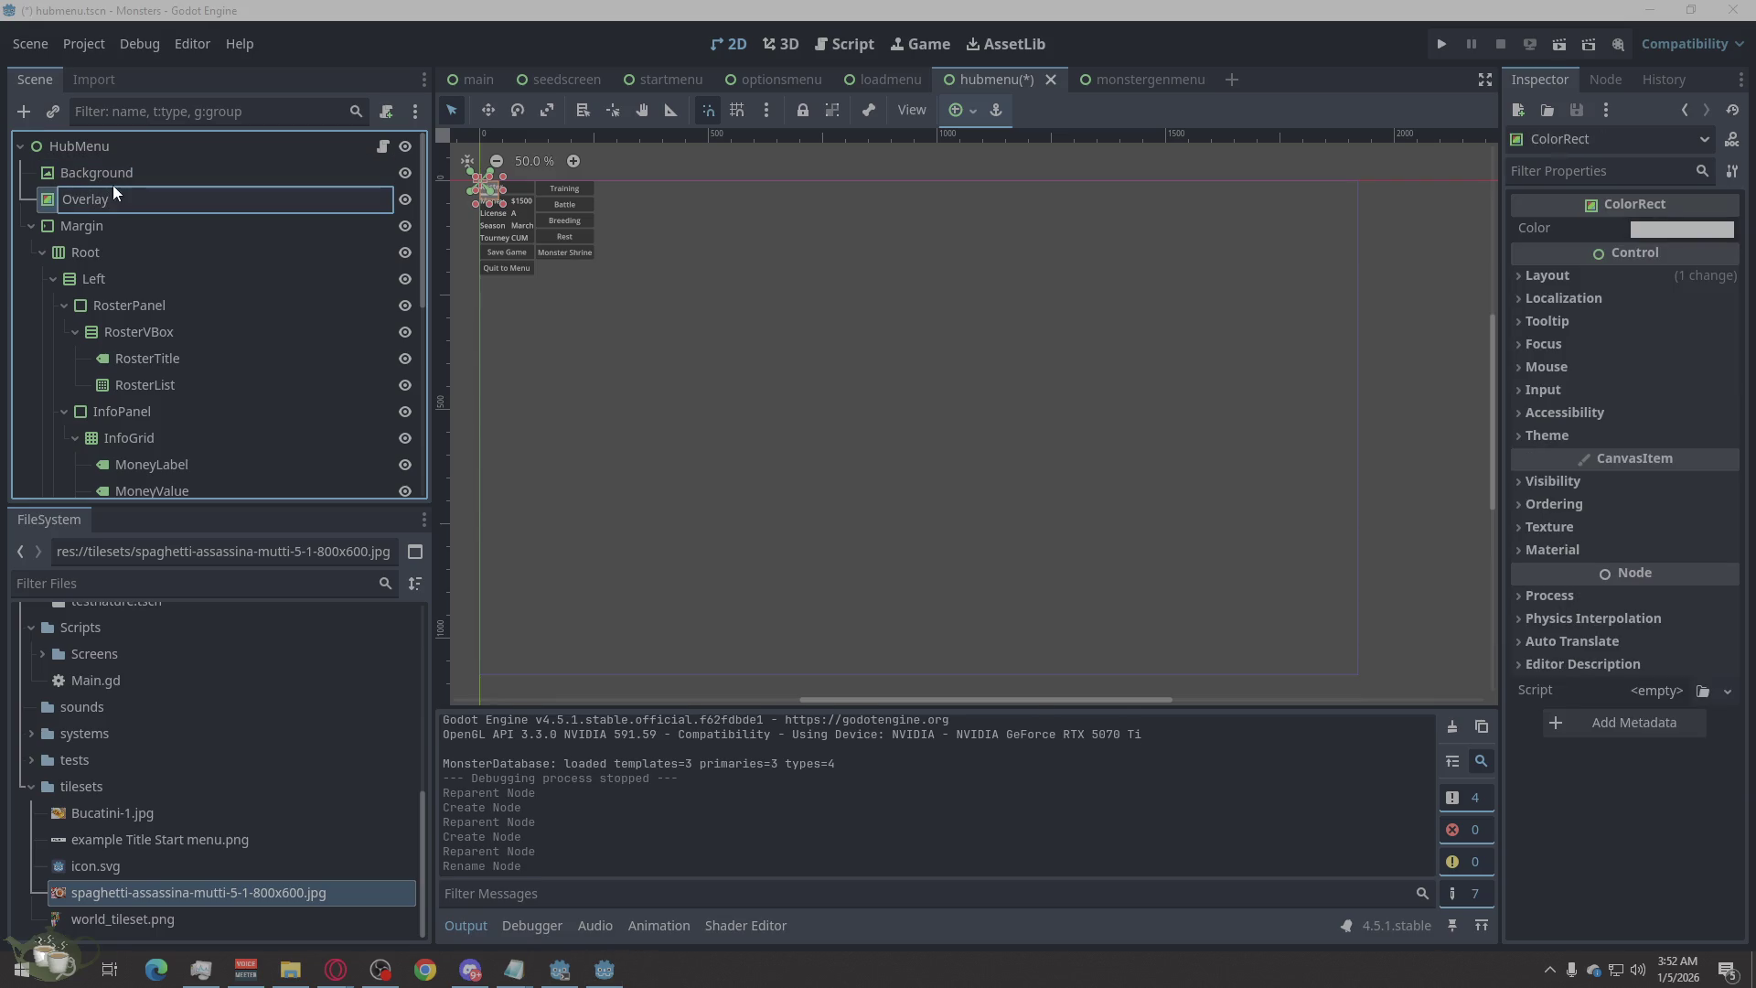
{"action": "key", "text": "Return"}
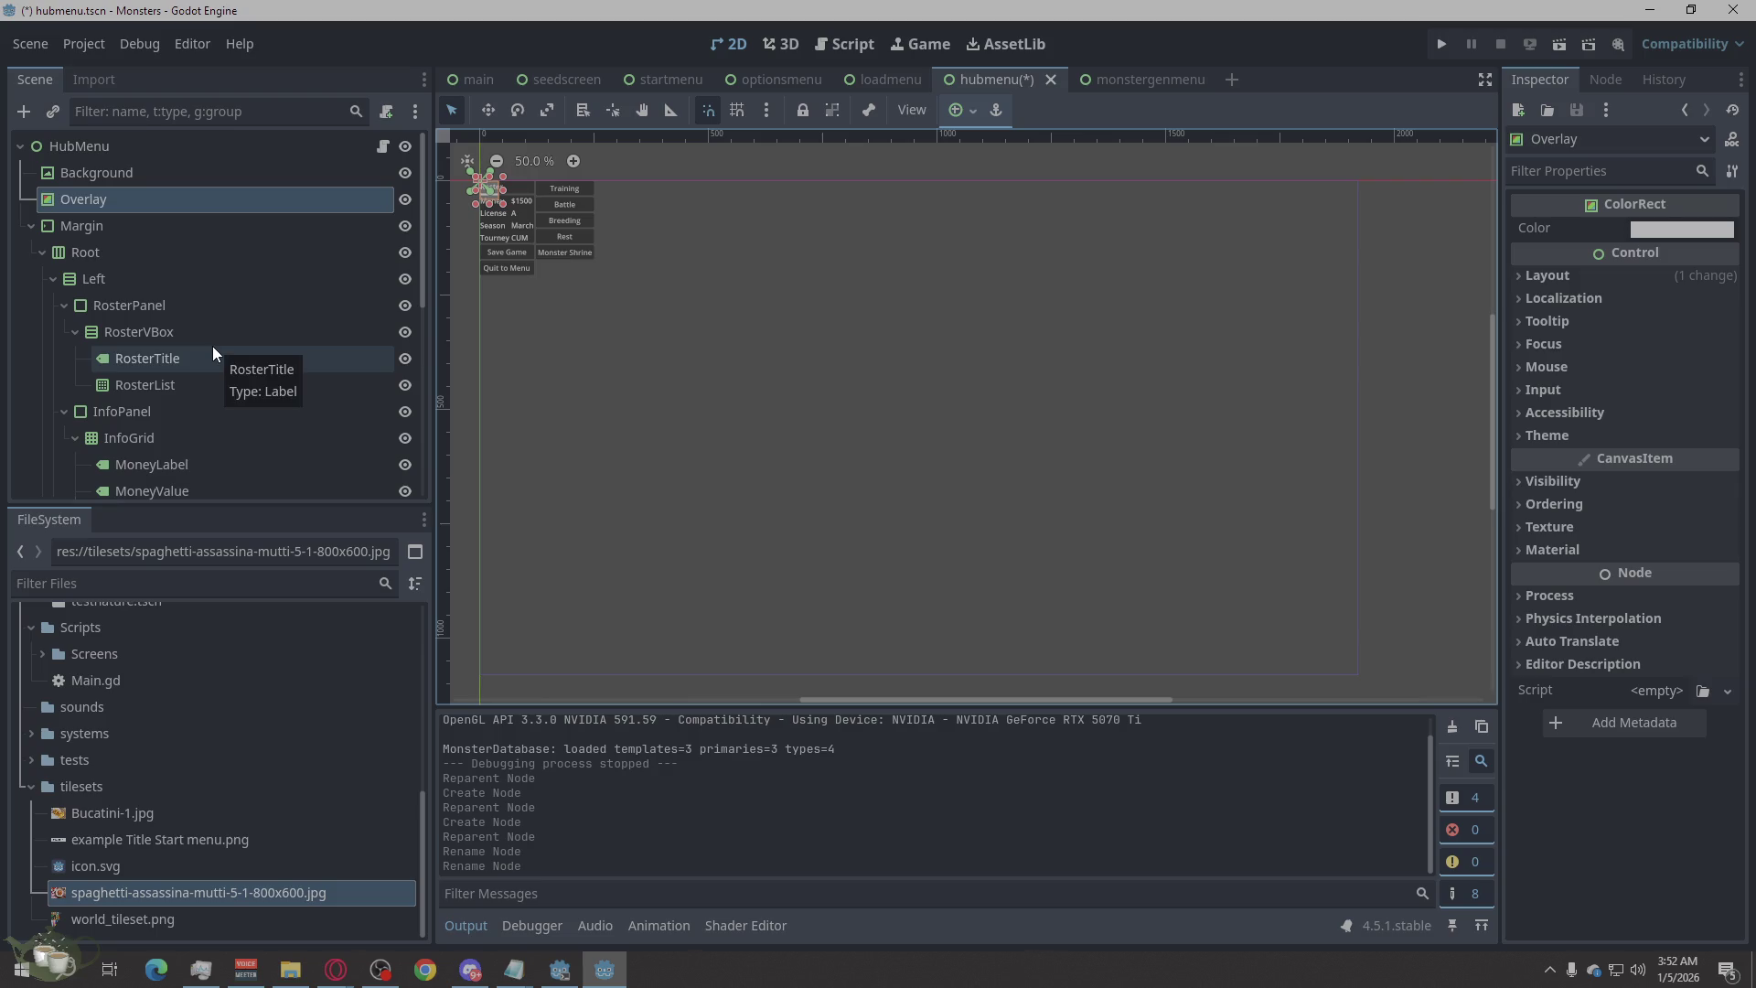
{"action": "scroll", "coordinate": [212, 345], "scroll_direction": "down", "scroll_amount": 1}
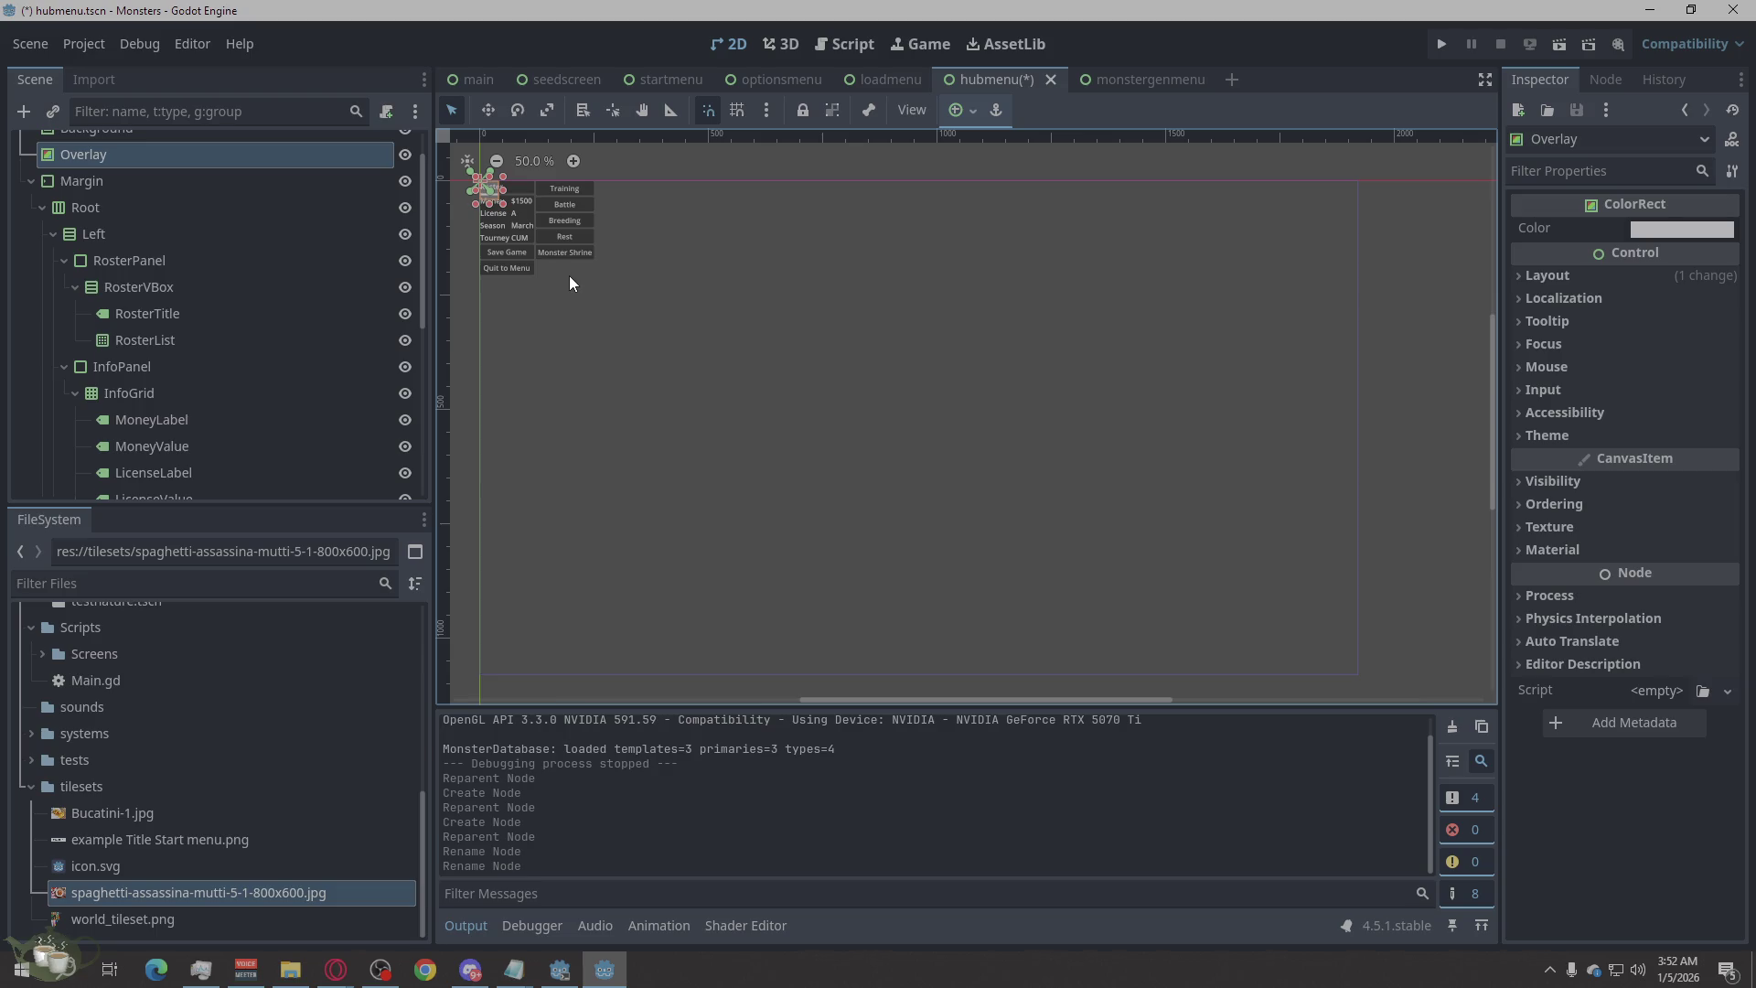
Turn off visibility for the Overlay and Background nodes.
{"action": "left_click", "coordinate": [175, 235]}
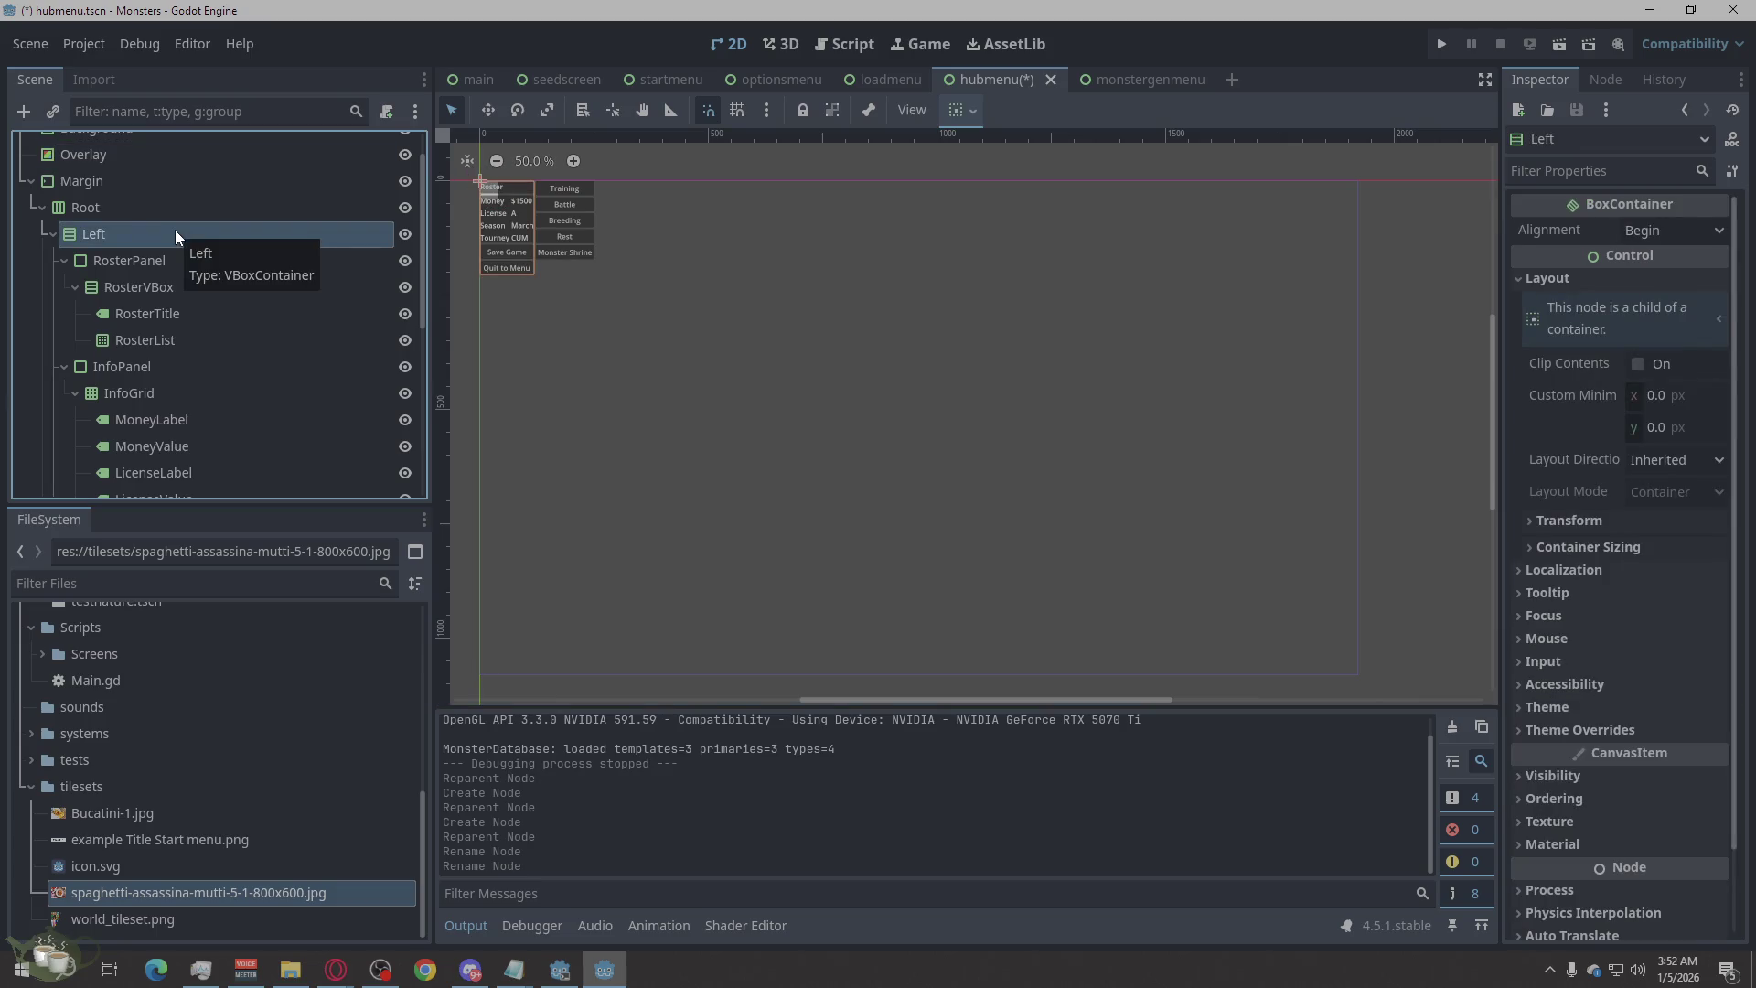
{"action": "scroll", "coordinate": [176, 234], "scroll_direction": "up", "scroll_amount": 2}
{"action": "left_click", "coordinate": [406, 199]}
{"action": "left_click", "coordinate": [406, 173]}
Start renaming and adding a child to the Left container, cancelling both without changes.
{"action": "double_click", "coordinate": [144, 278]}
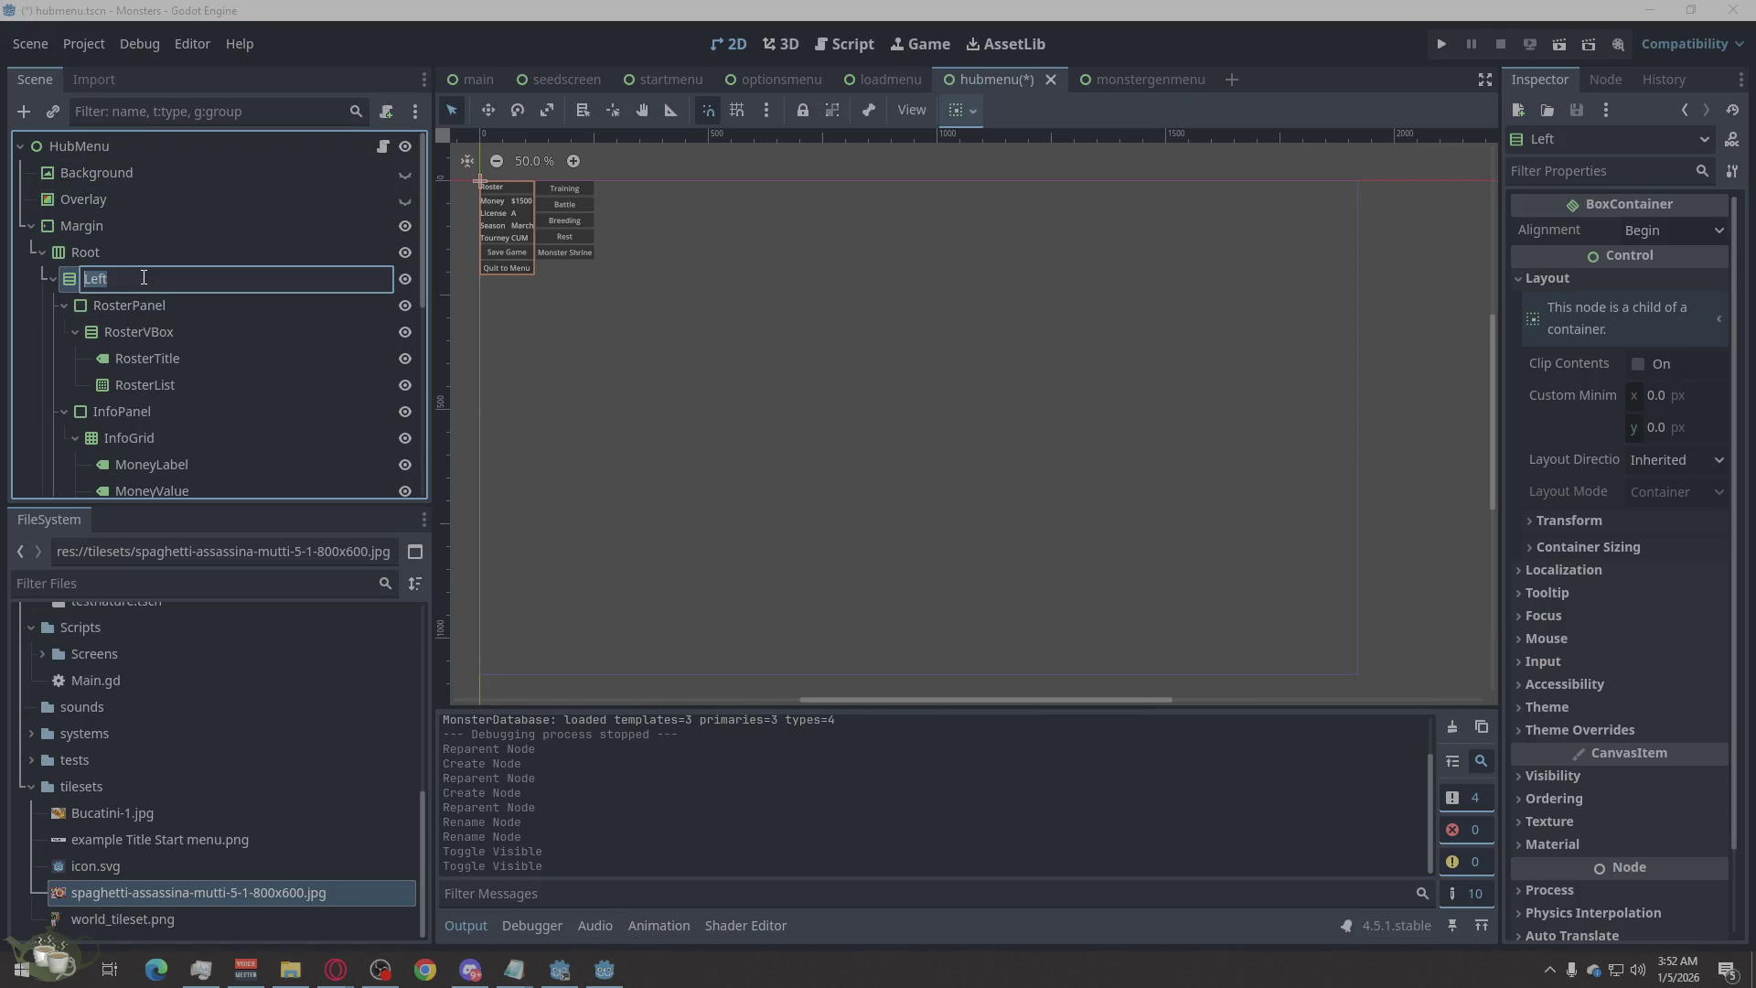
{"action": "key", "text": "Return"}
{"action": "right_click", "coordinate": [73, 282]}
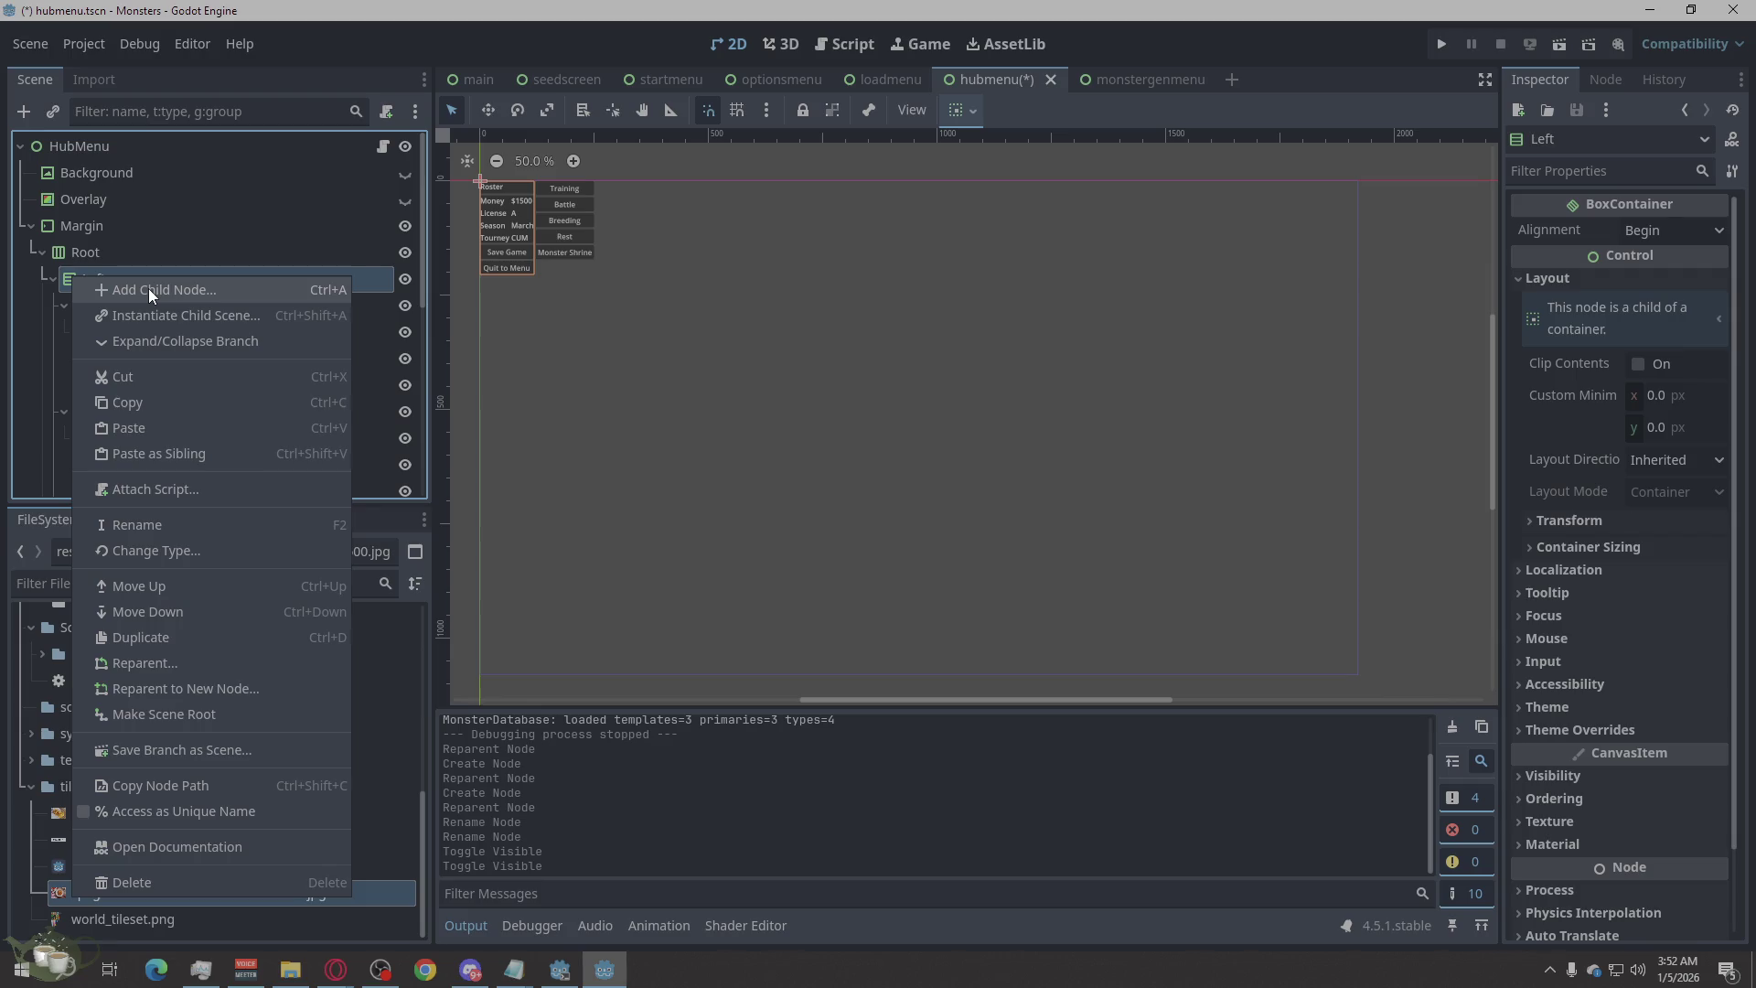
{"action": "left_click", "coordinate": [149, 288]}
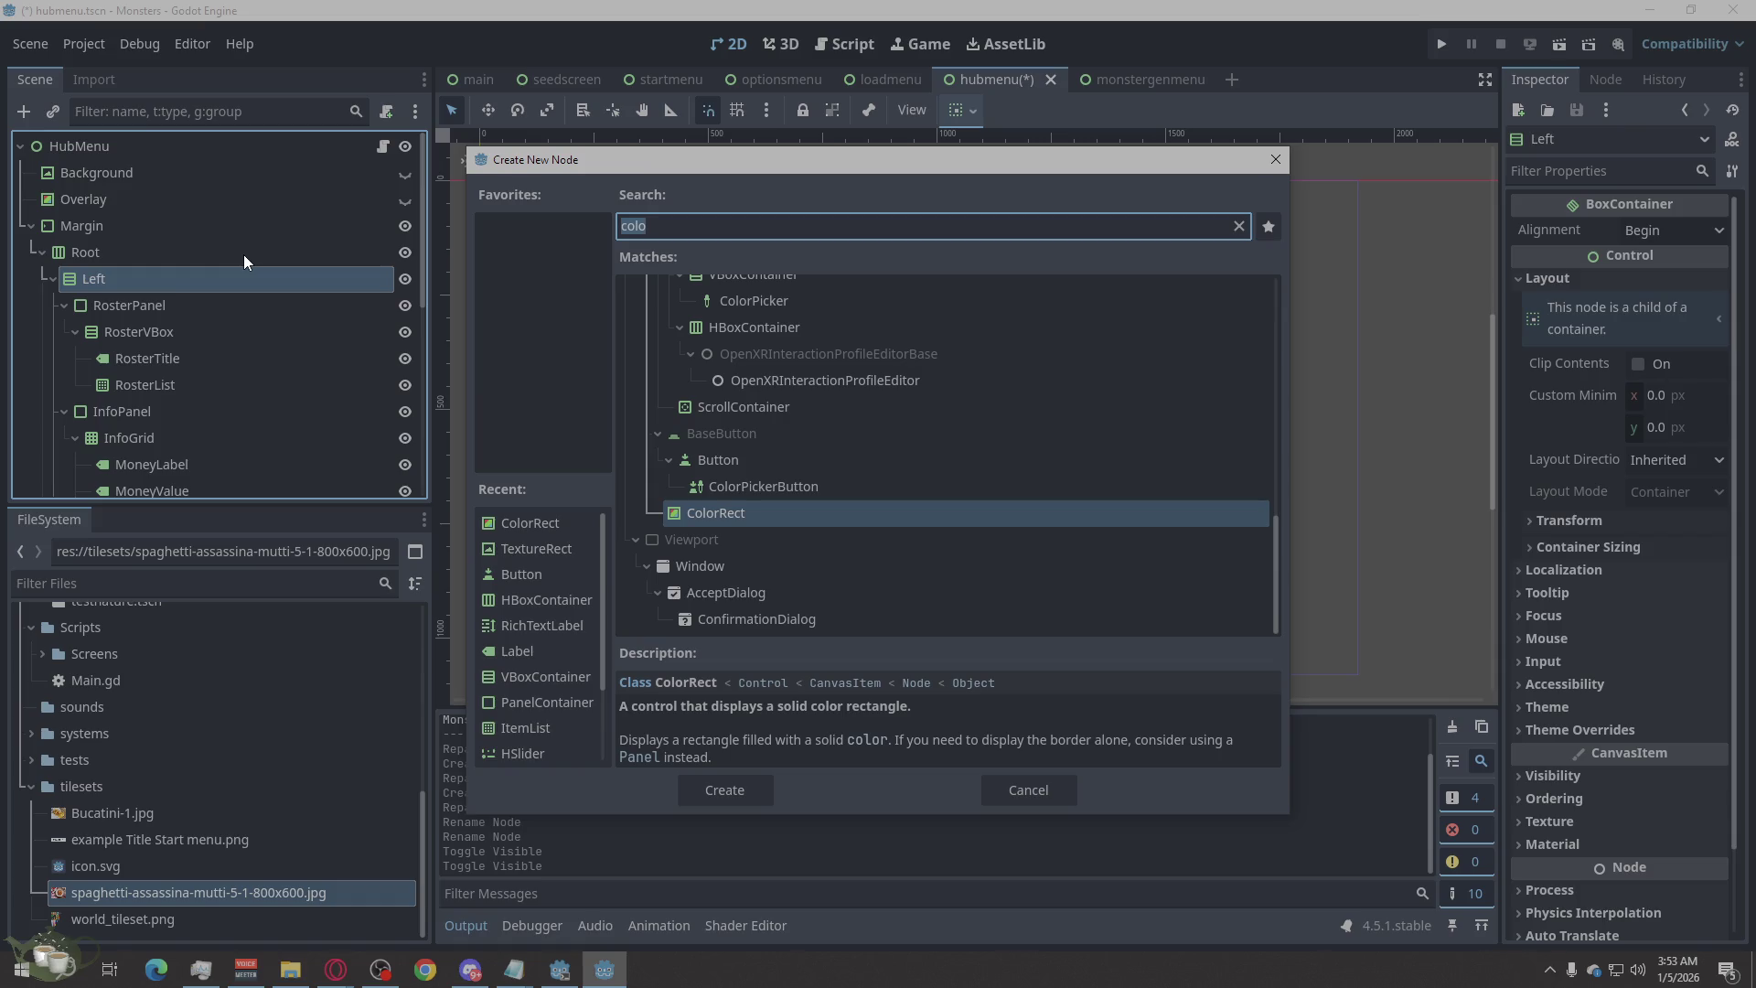
{"action": "left_click", "coordinate": [1276, 165]}
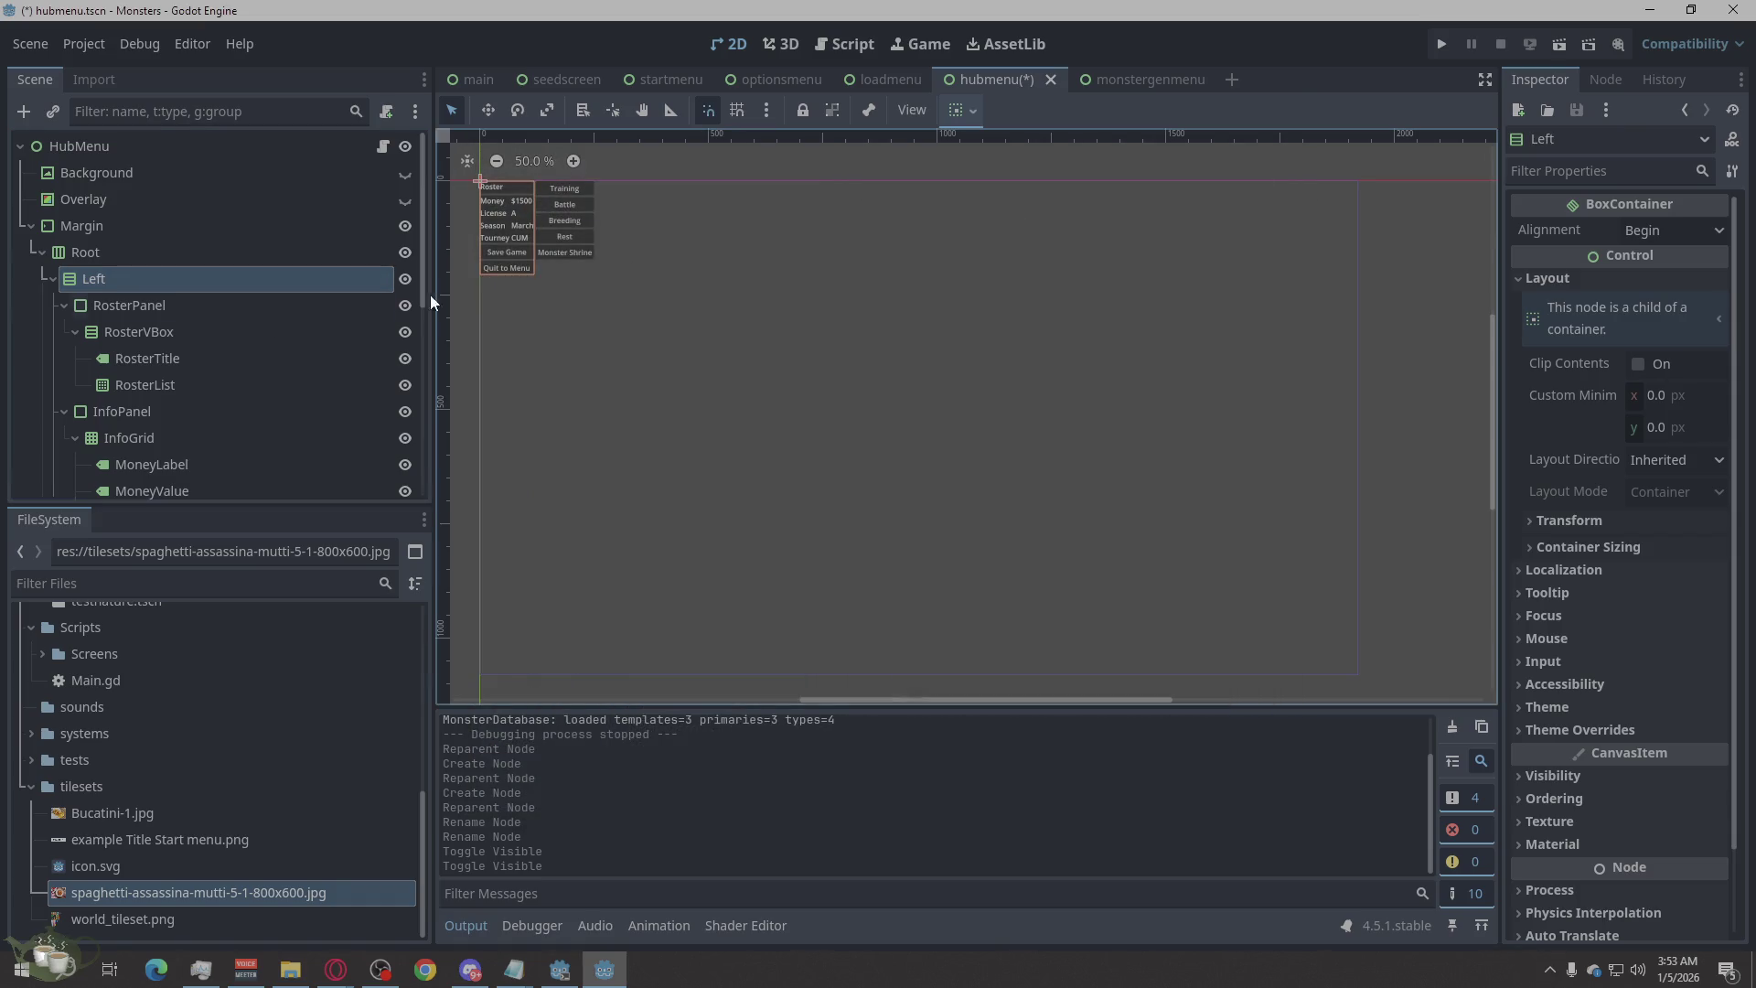
{"action": "scroll", "coordinate": [205, 338], "scroll_direction": "down", "scroll_amount": 6}
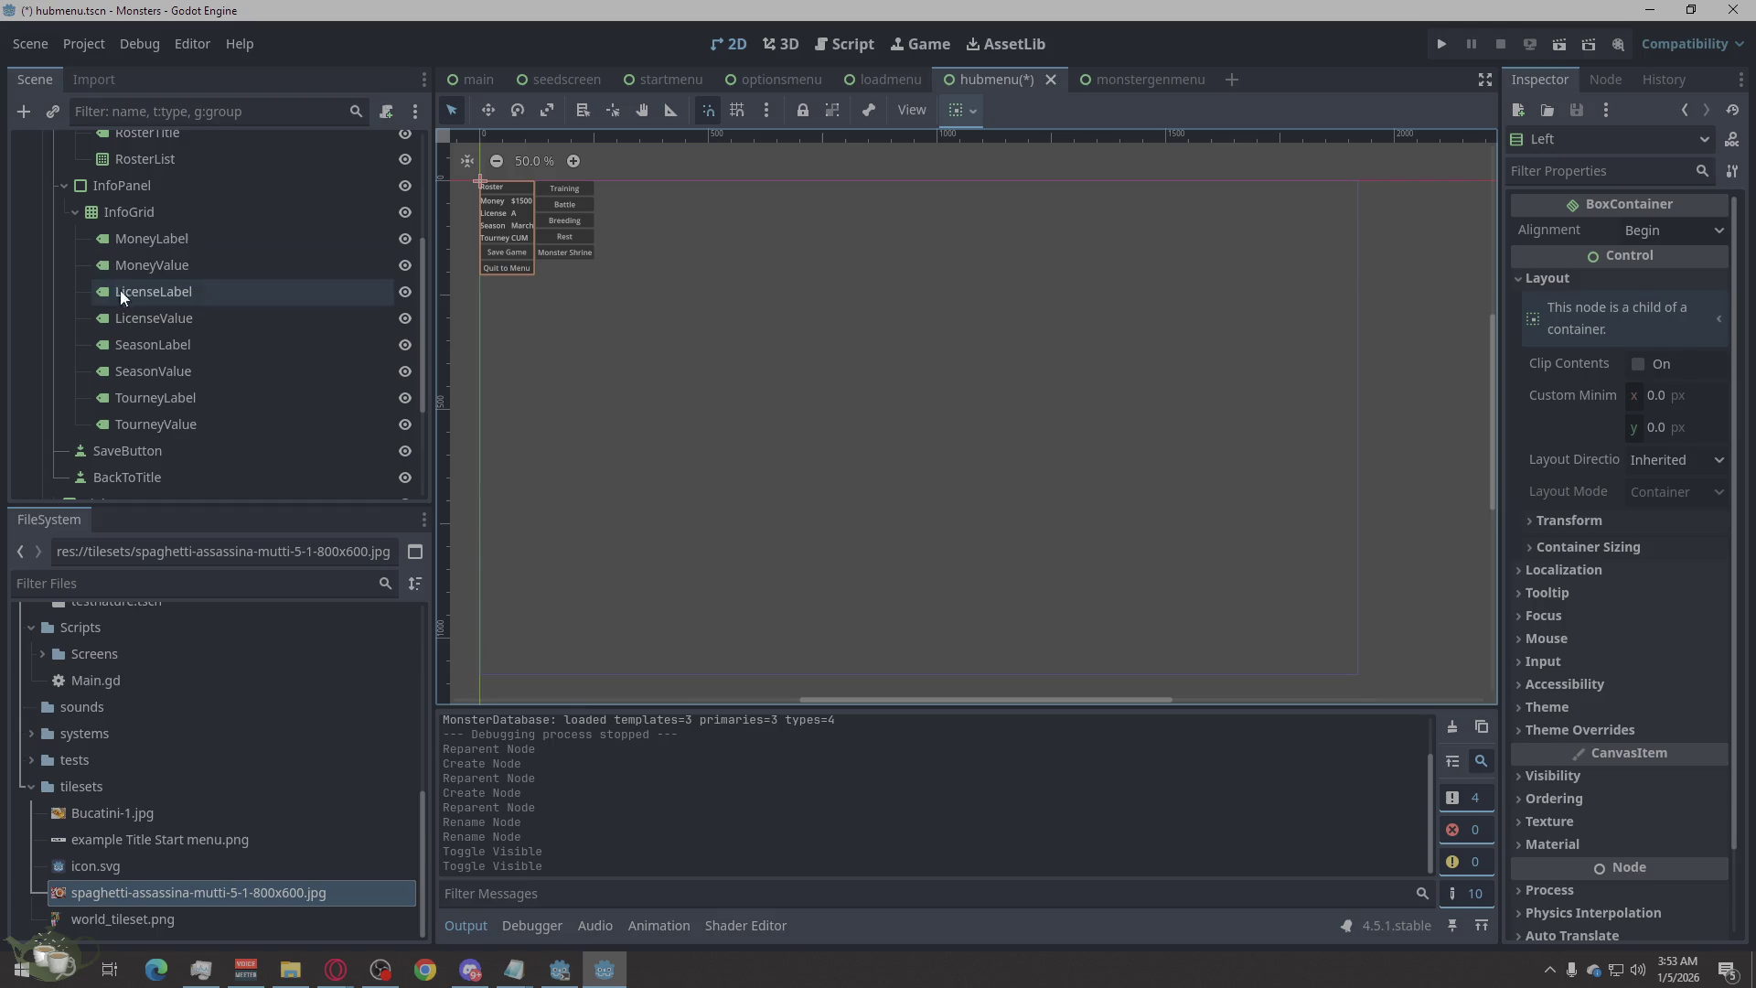